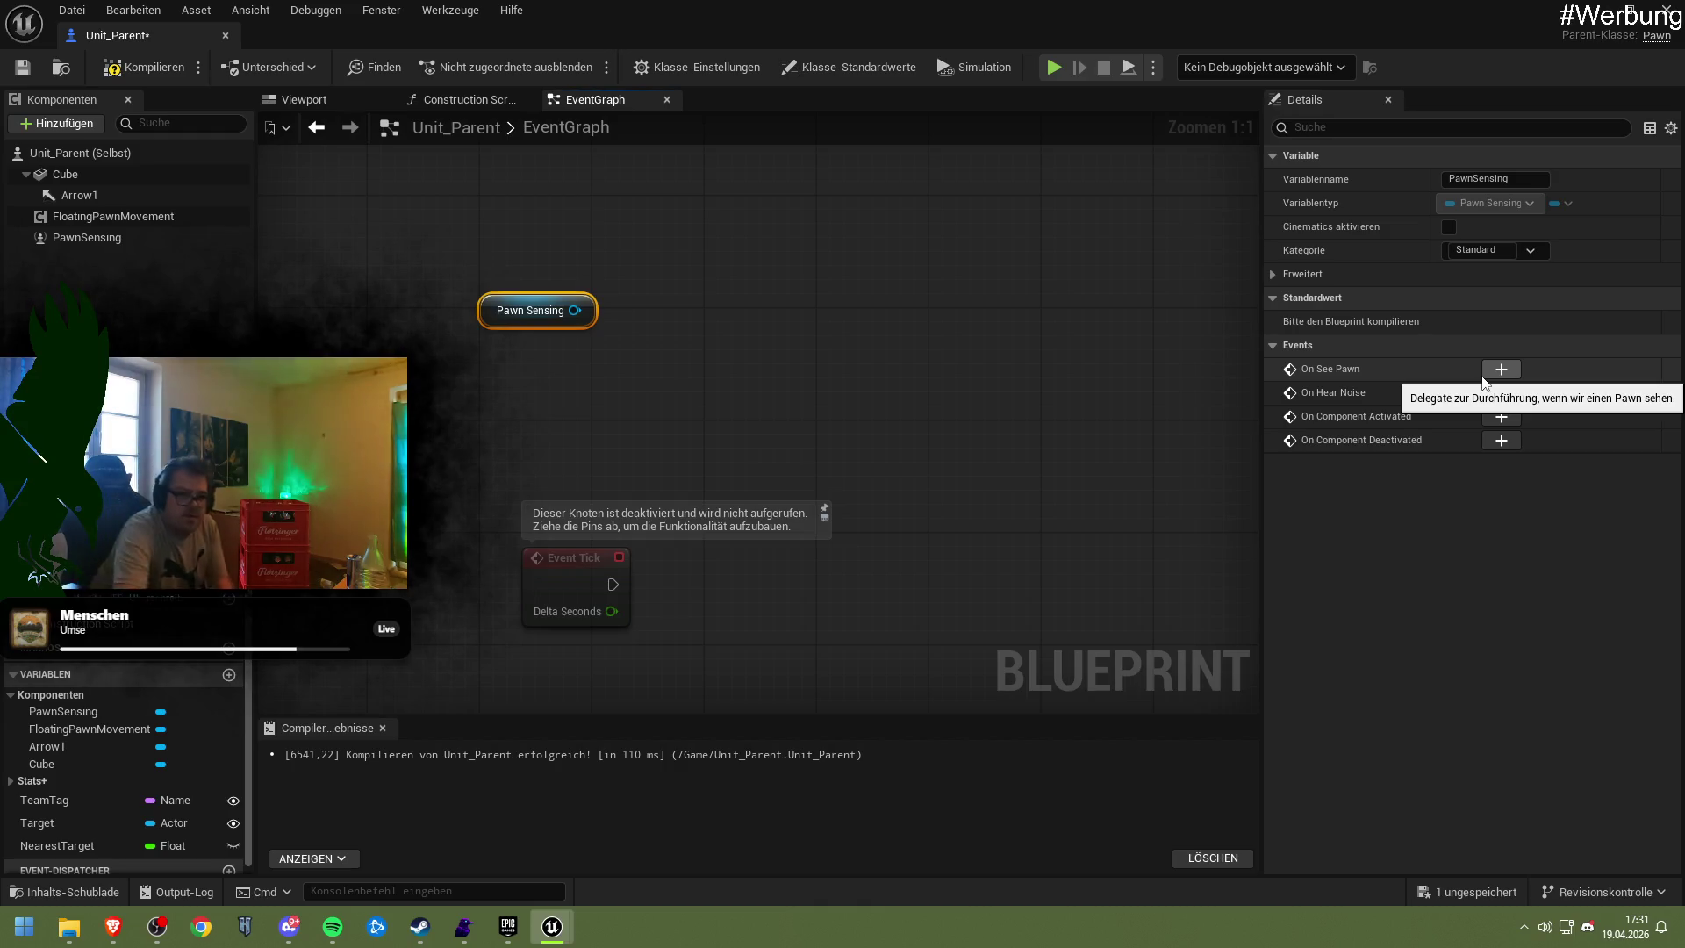
# Select FloatingPawnMovement and scroll through its movement, navigation and tick settings
pyautogui.click(113, 215)
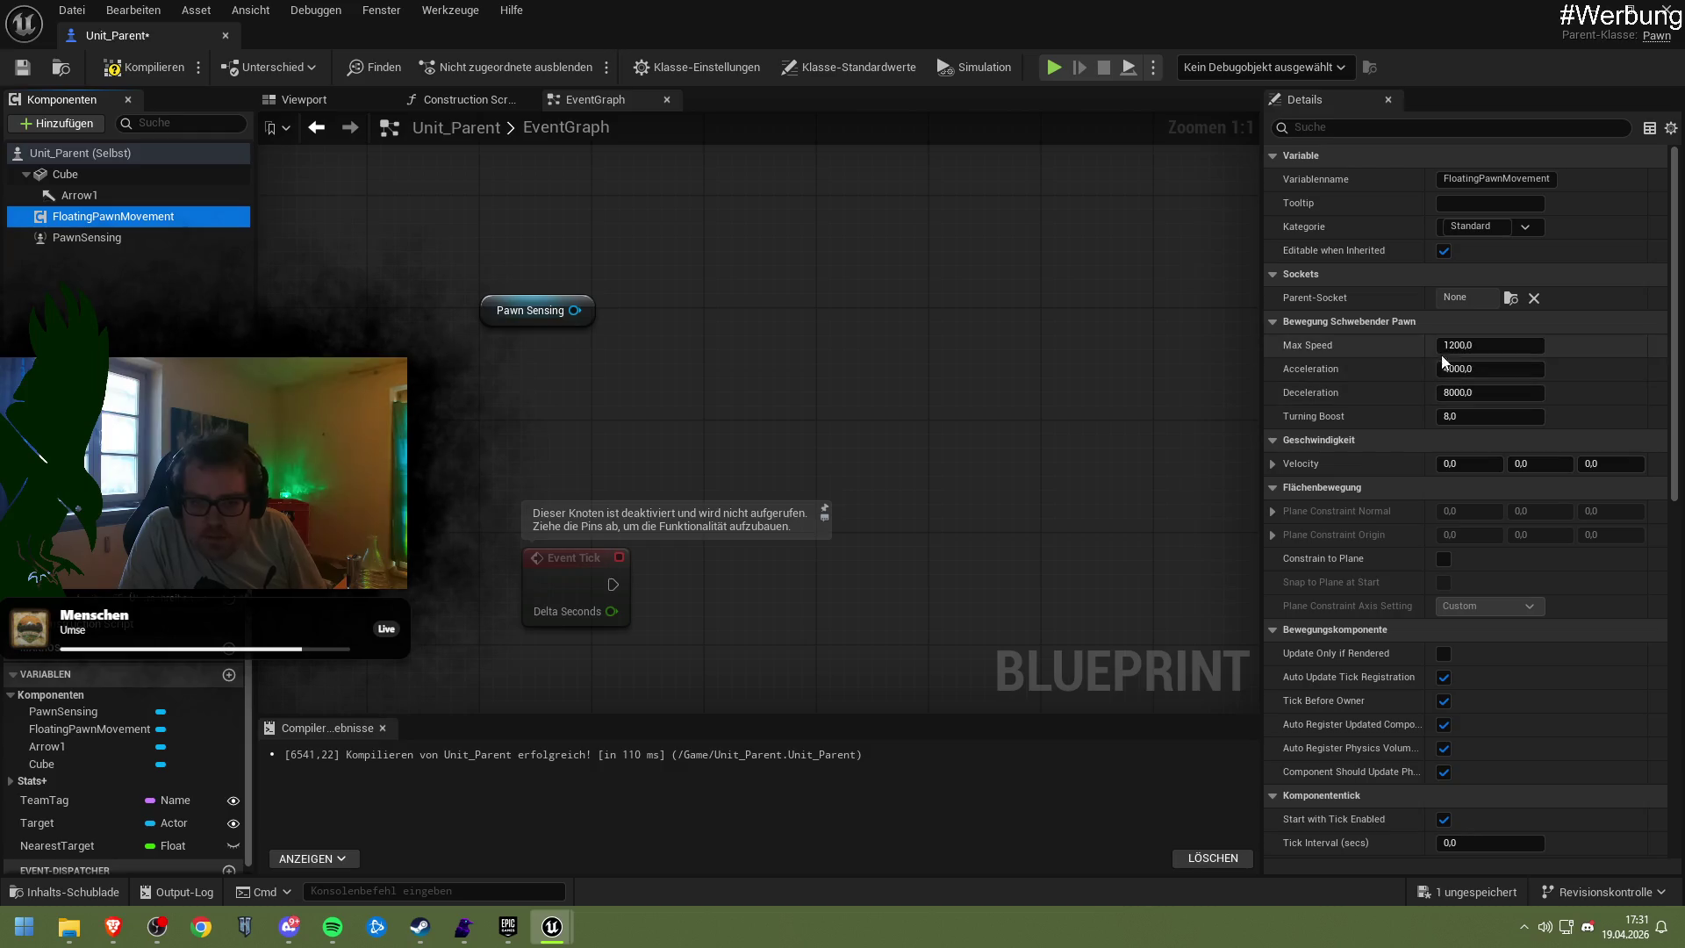
pyautogui.scroll(-2, 1366, 467)
pyautogui.scroll(-12, 1366, 466)
pyautogui.scroll(-3, 1365, 466)
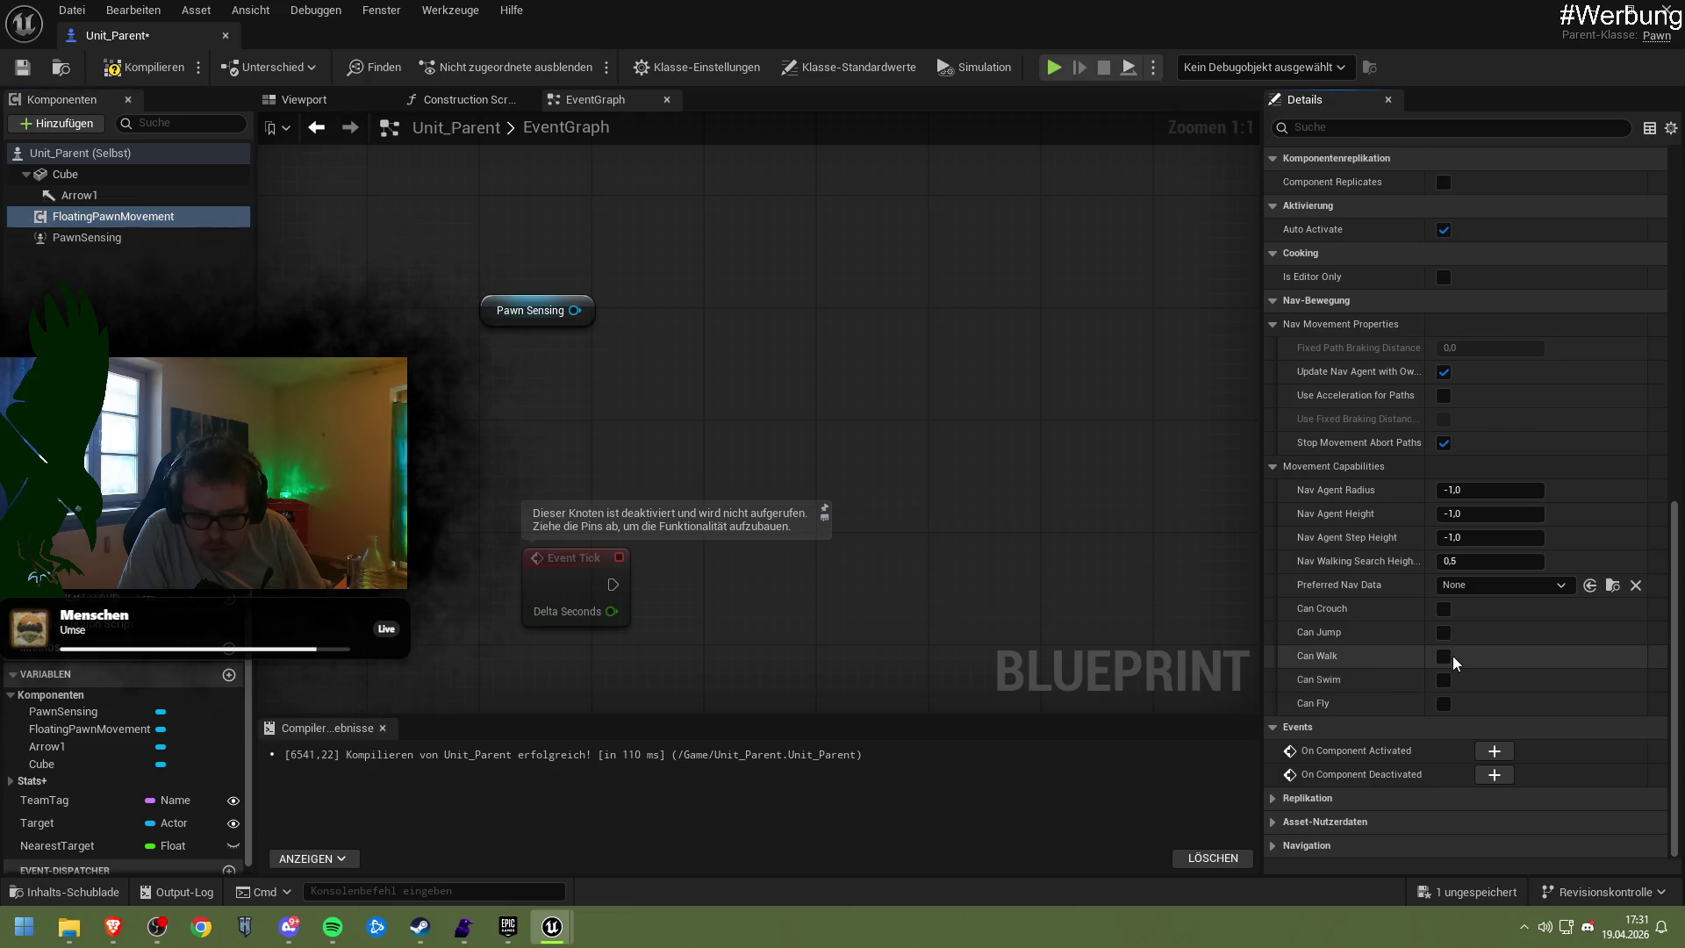
pyautogui.scroll(5, 1356, 642)
pyautogui.scroll(10, 1357, 648)
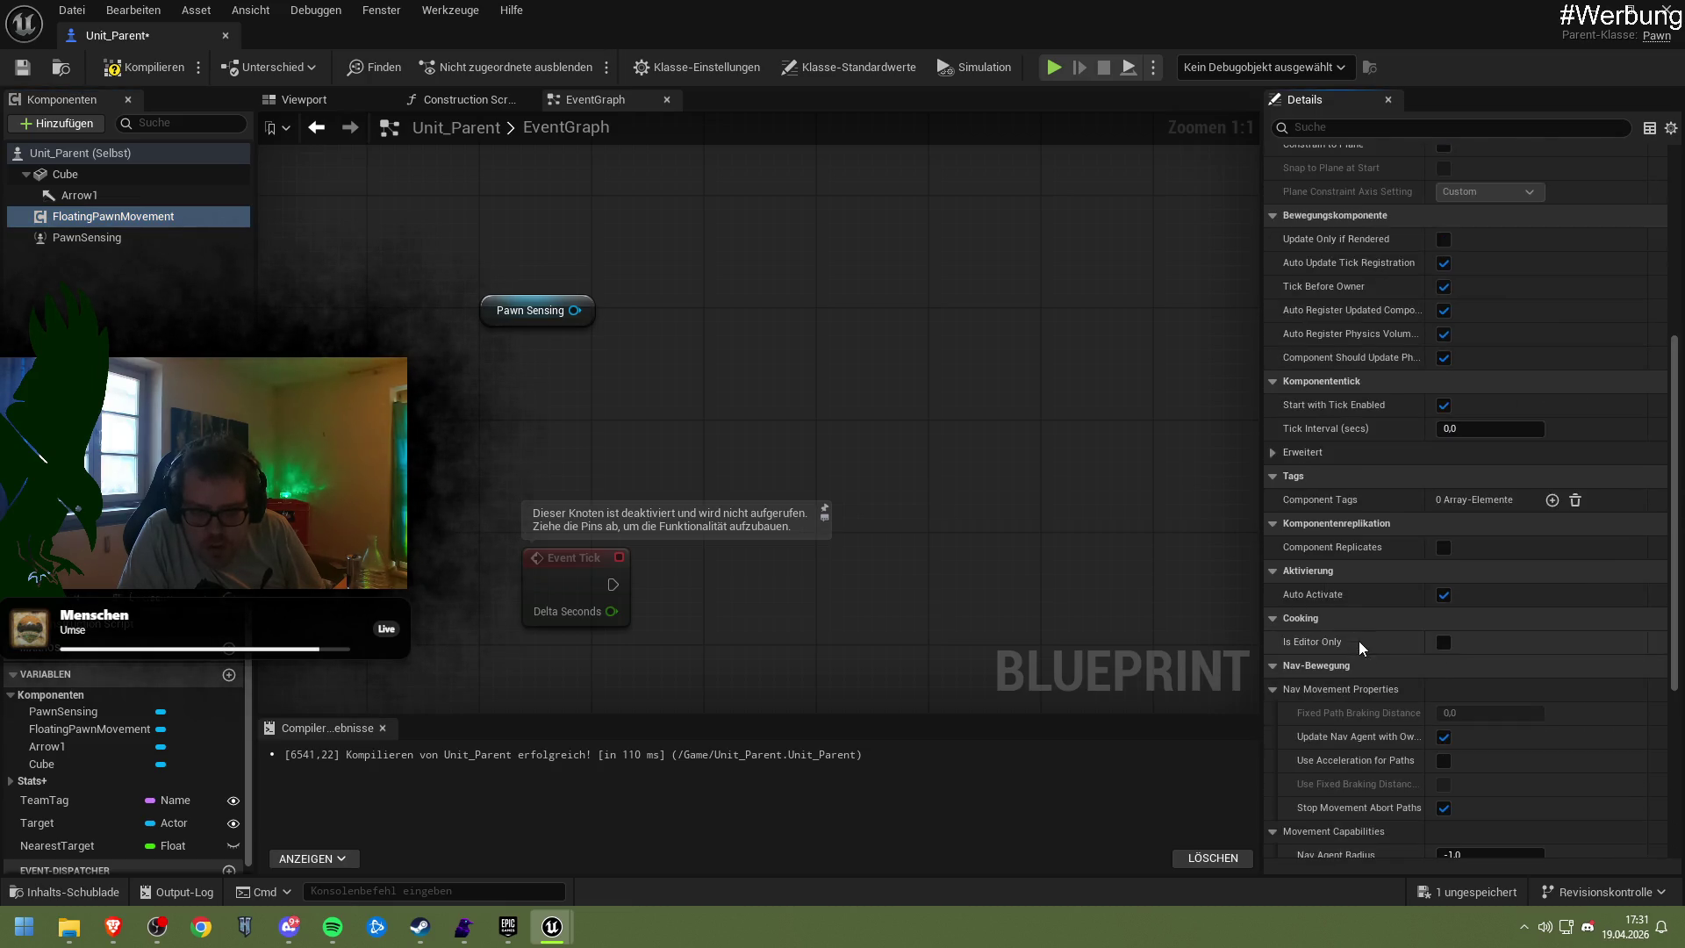
pyautogui.scroll(2, 1354, 647)
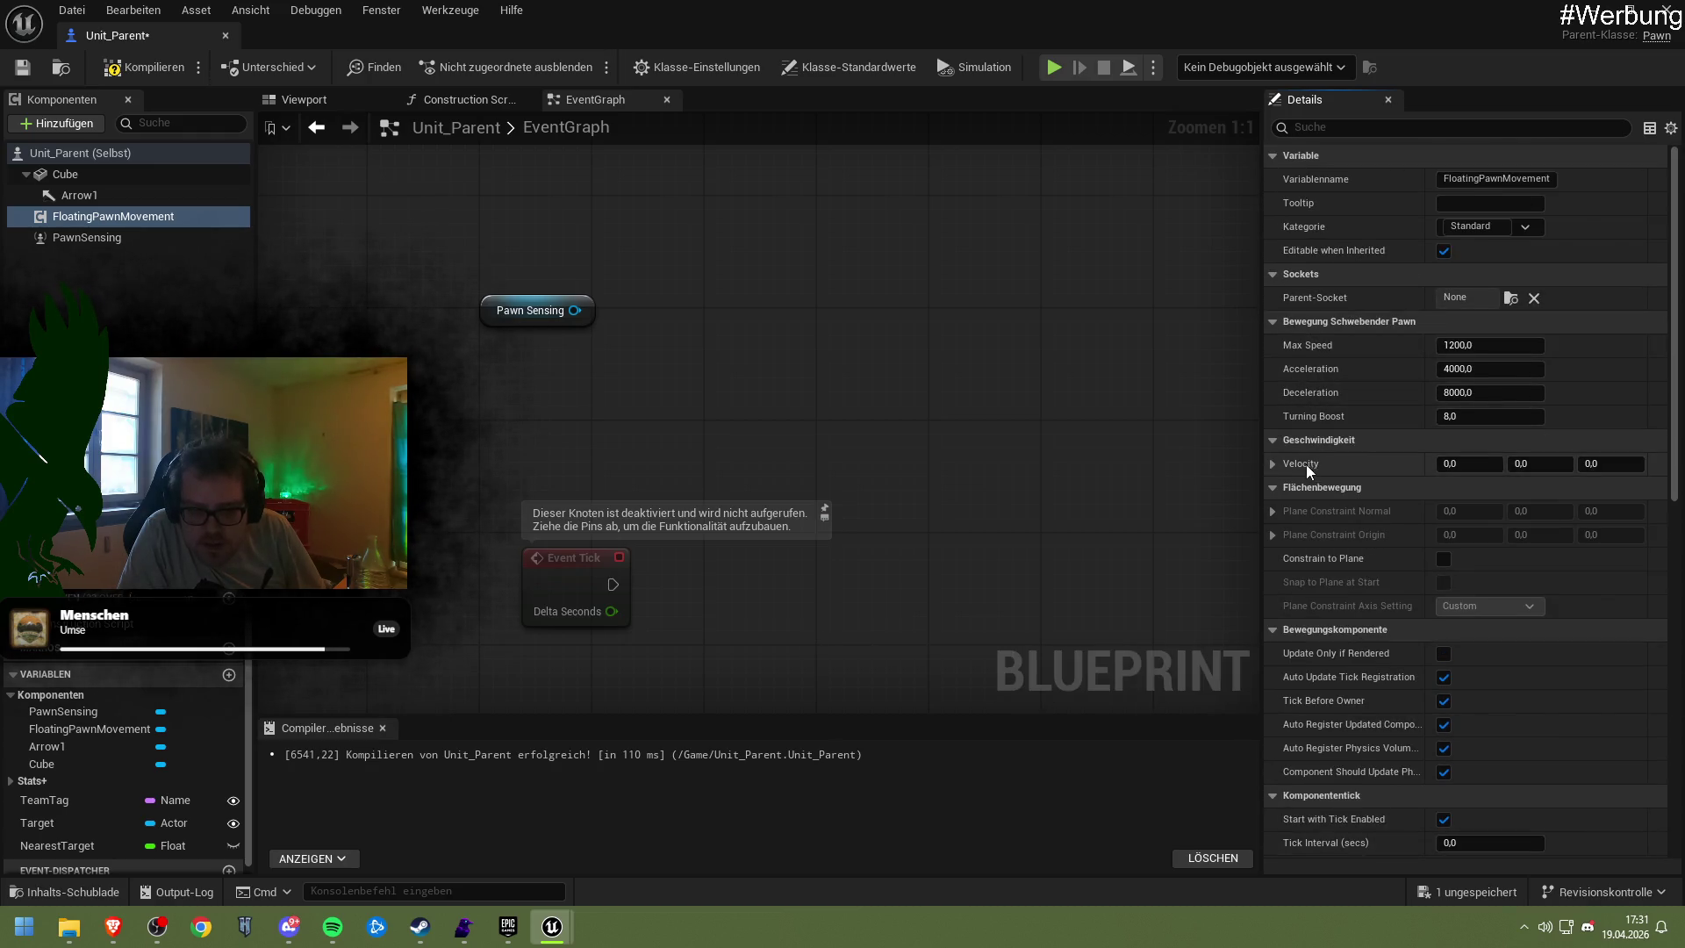
# Collapse and re-expand the velocity group, scroll further down, and open the Datei menu
pyautogui.click(1277, 444)
pyautogui.click(1277, 444)
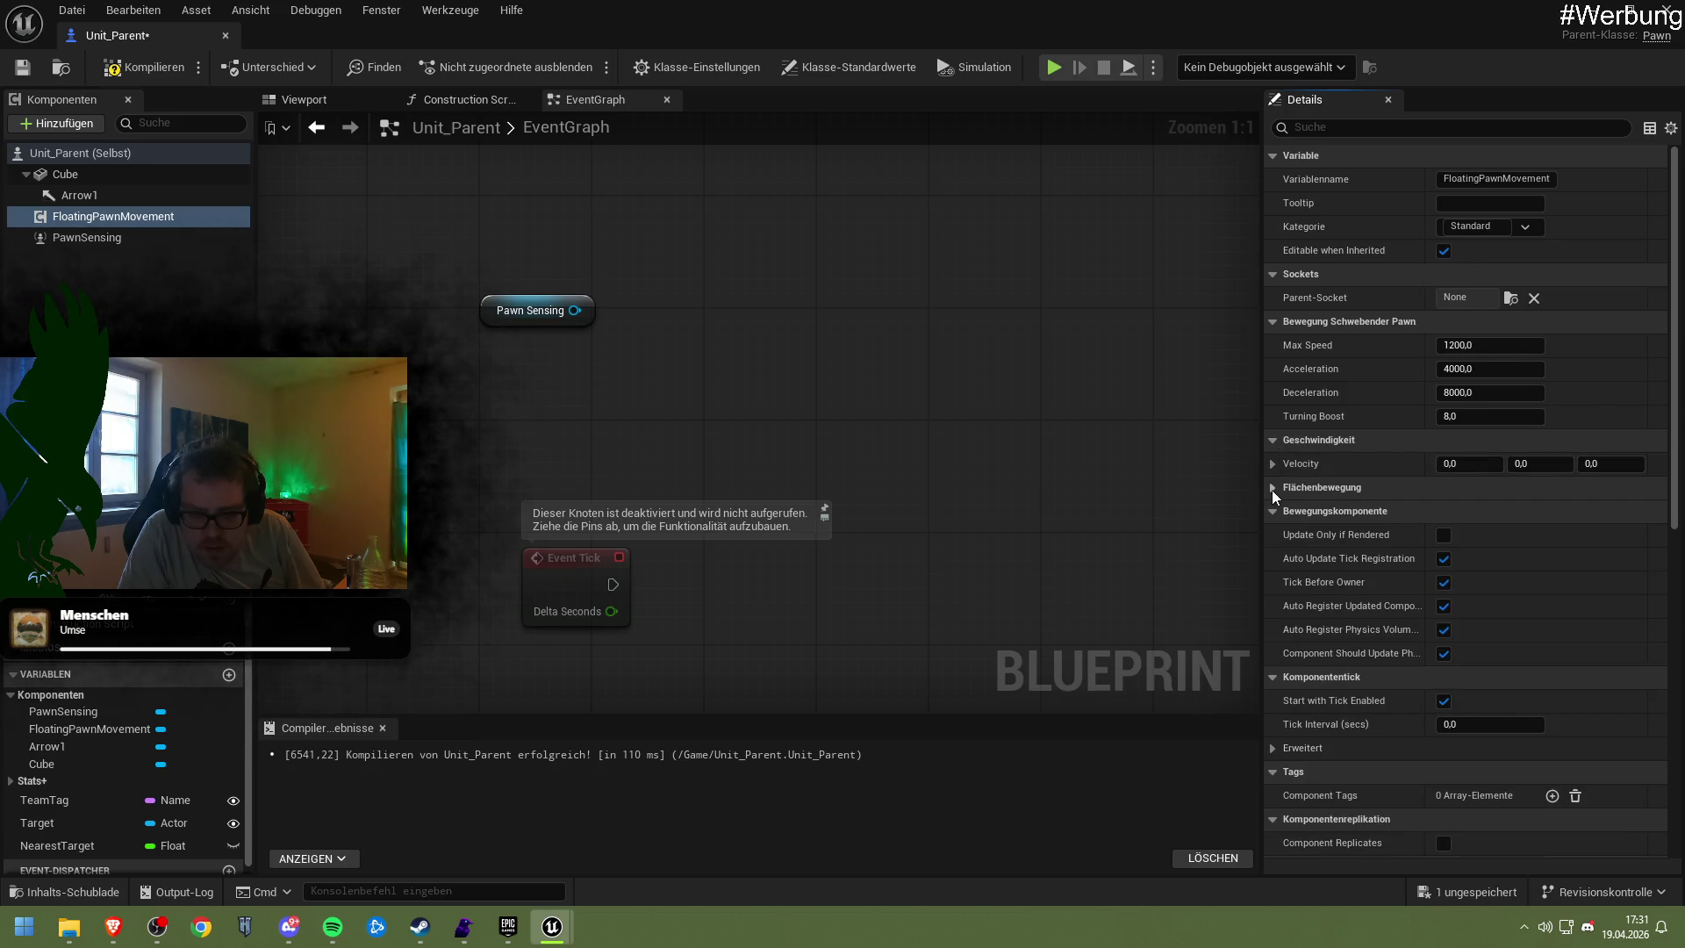
pyautogui.scroll(-1, 1274, 562)
pyautogui.scroll(-5, 1276, 590)
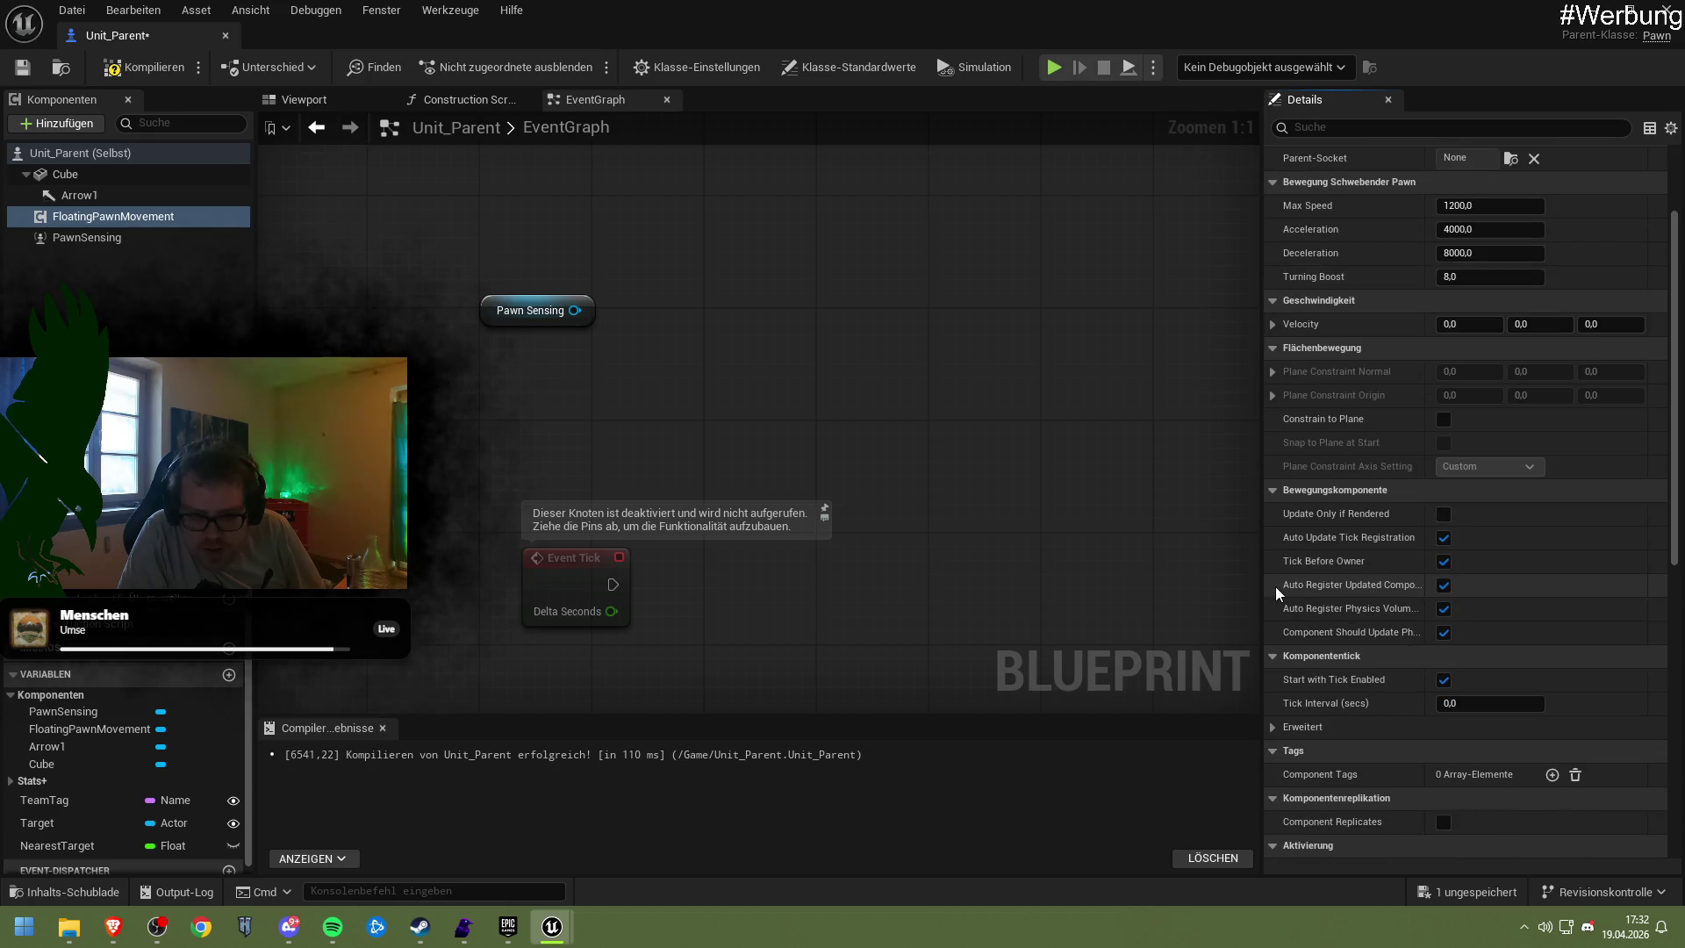
pyautogui.click(85, 8)
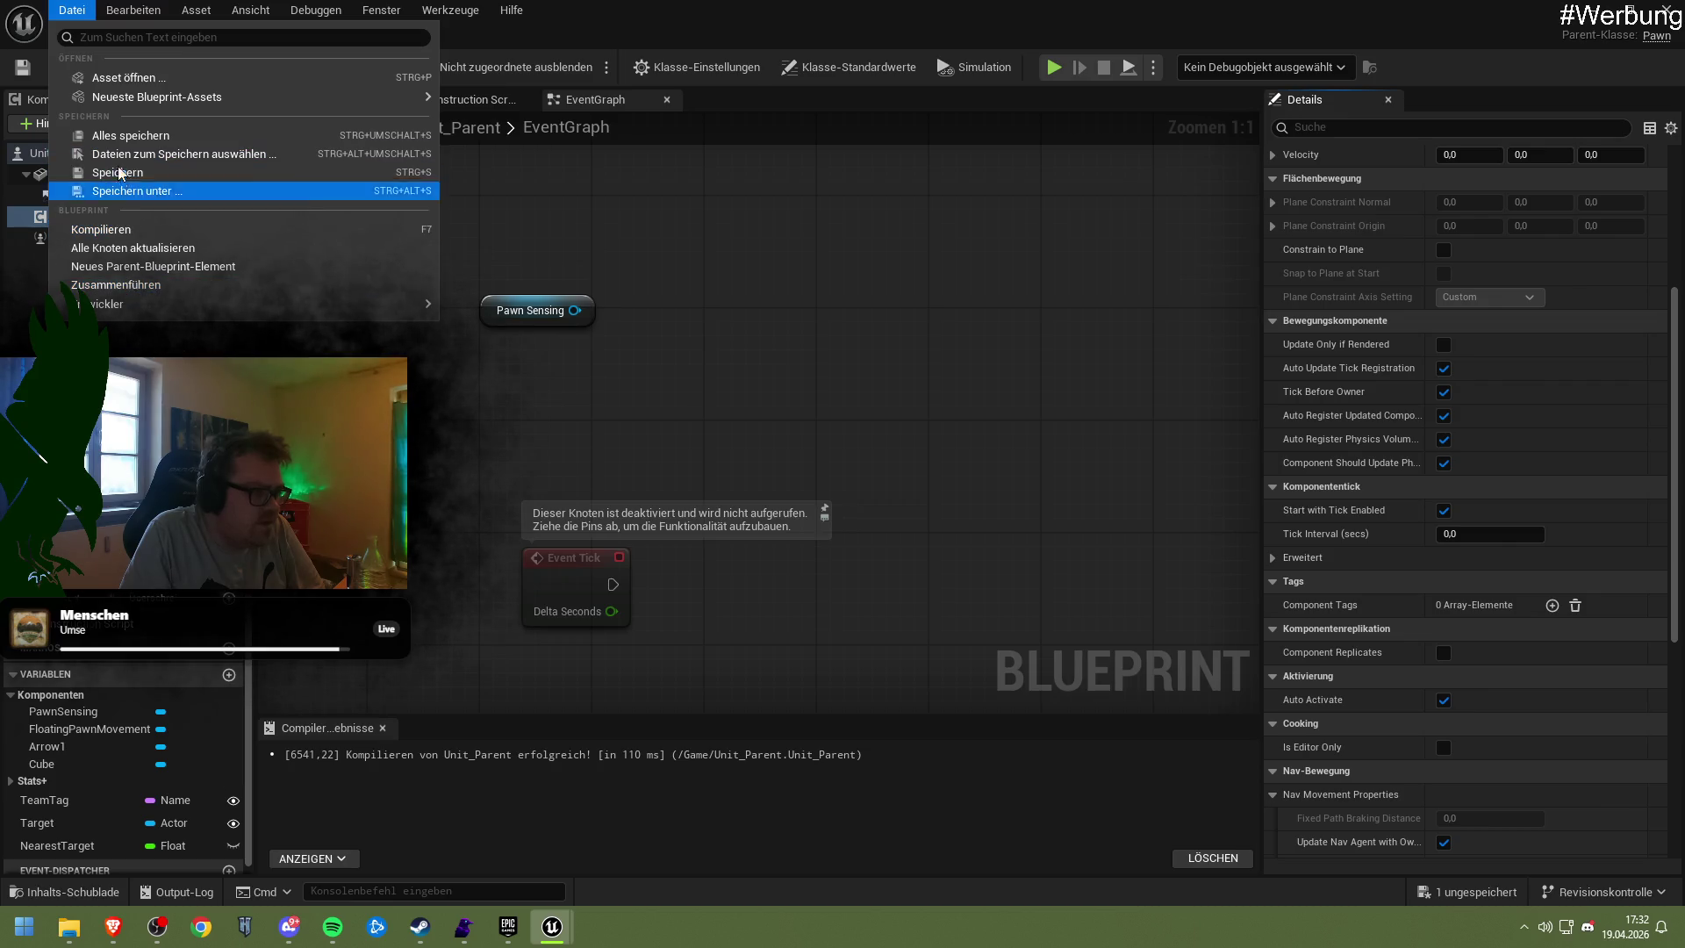
# Set Editor-Sprache to English via the 'sprache' search in Editor Preferences, then bring up Spotify
pyautogui.moveTo(115, 10)
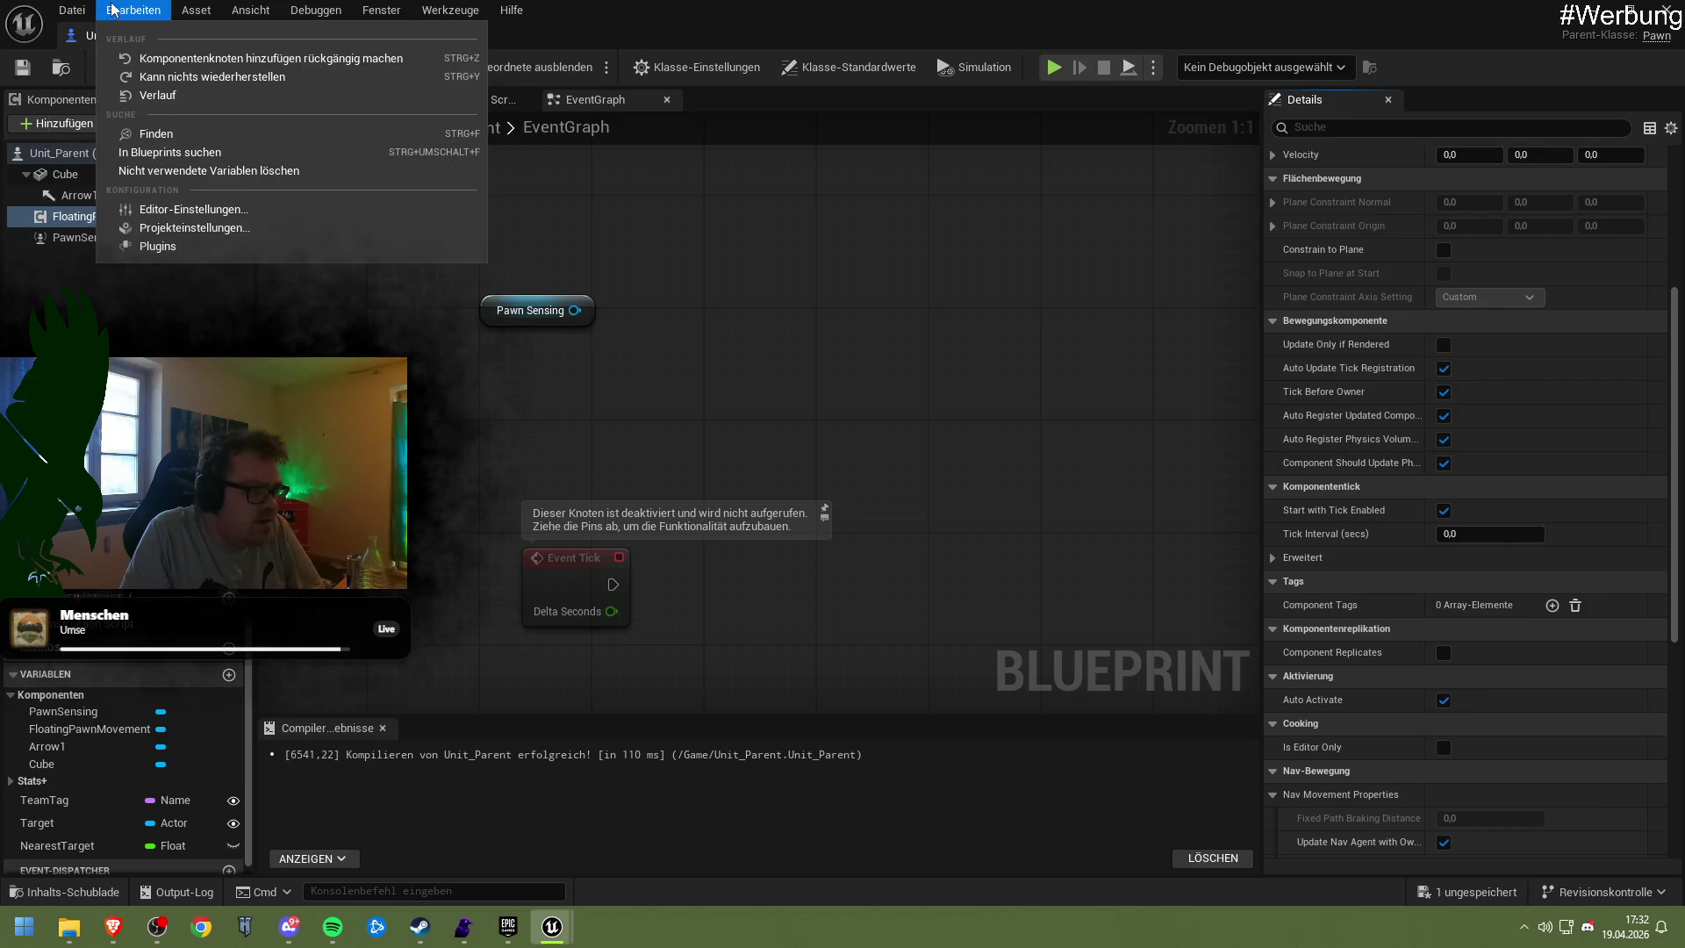
pyautogui.click(194, 209)
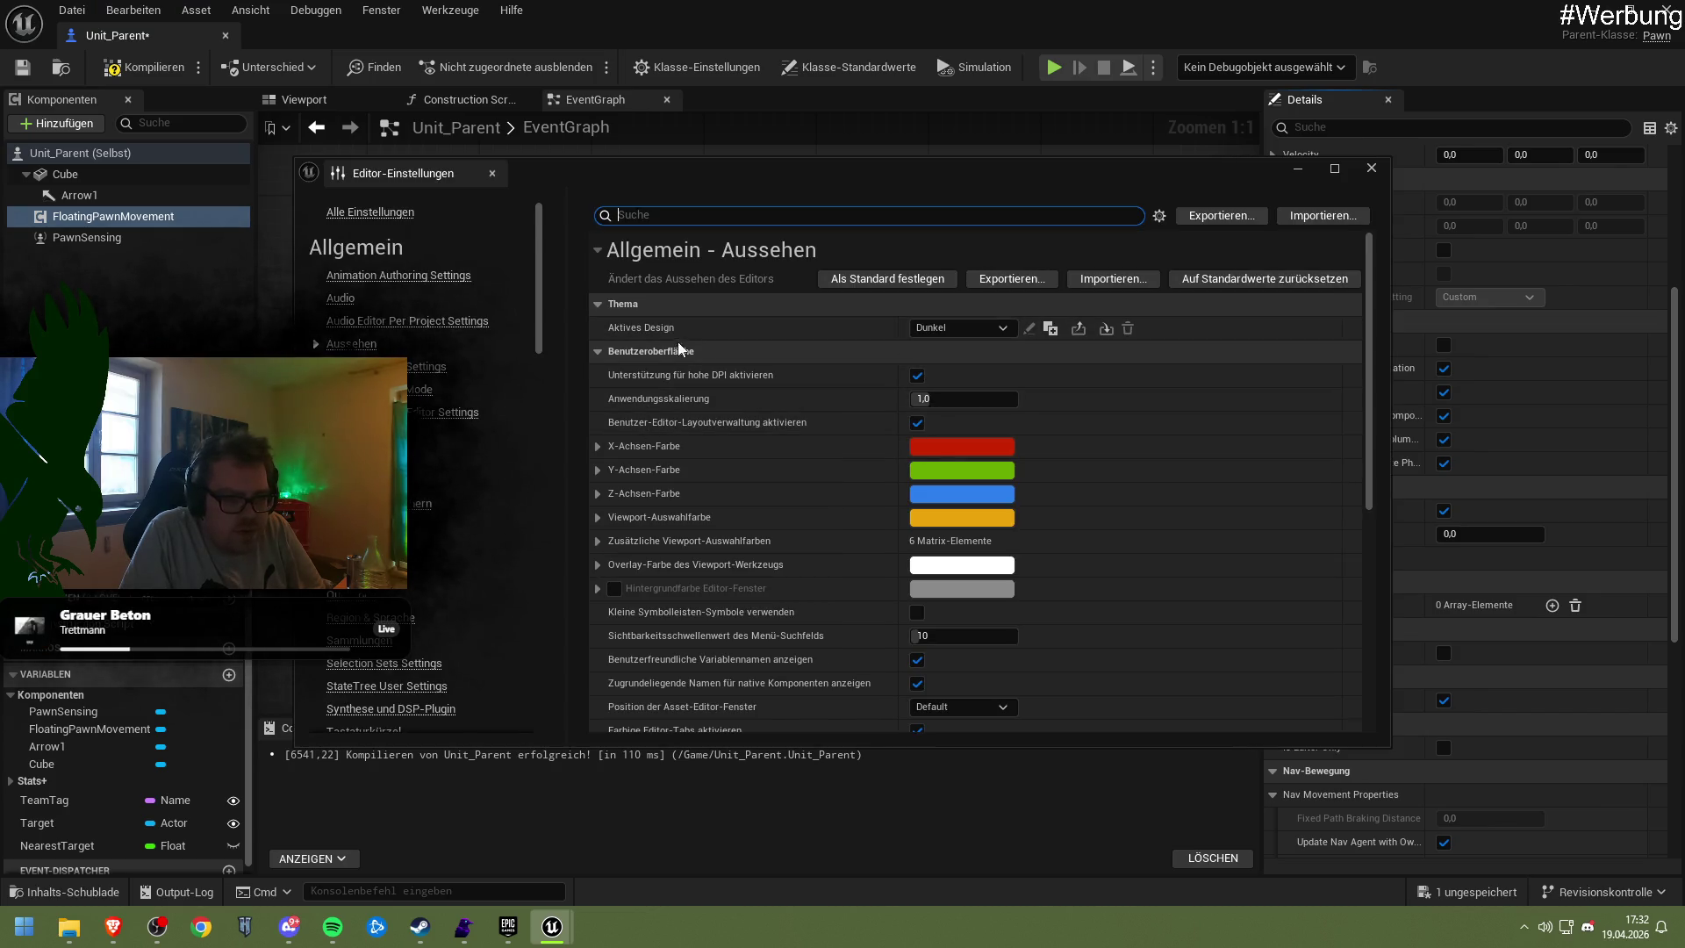
pyautogui.click(369, 212)
pyautogui.click(696, 215)
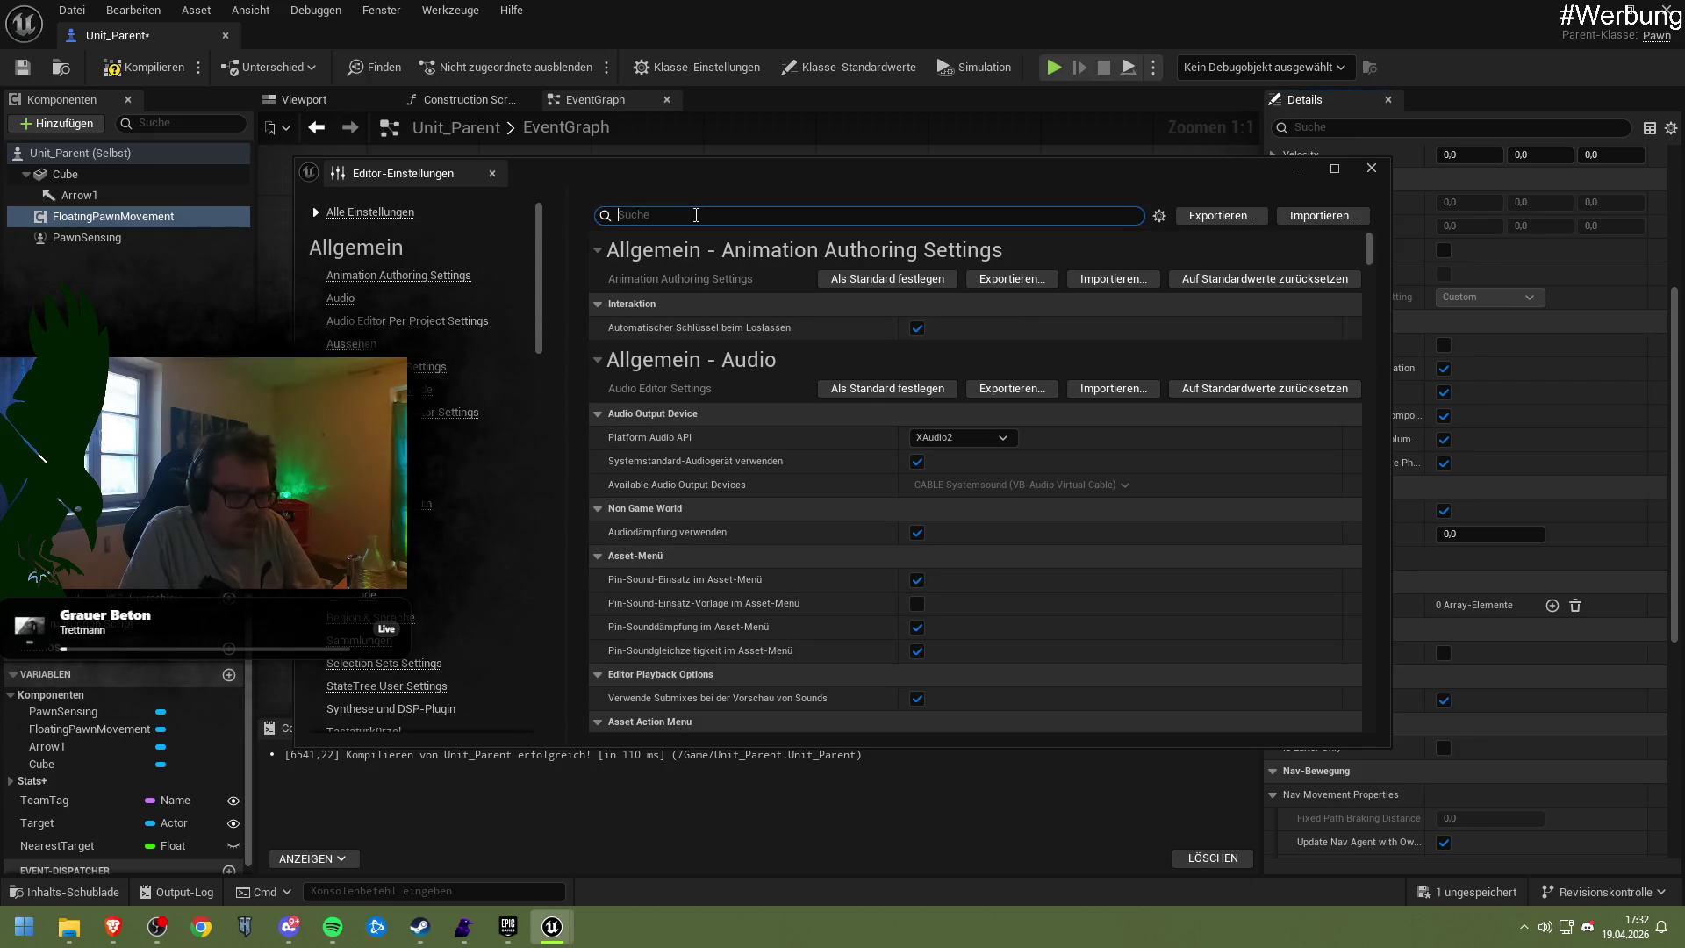
pyautogui.write('sprache')
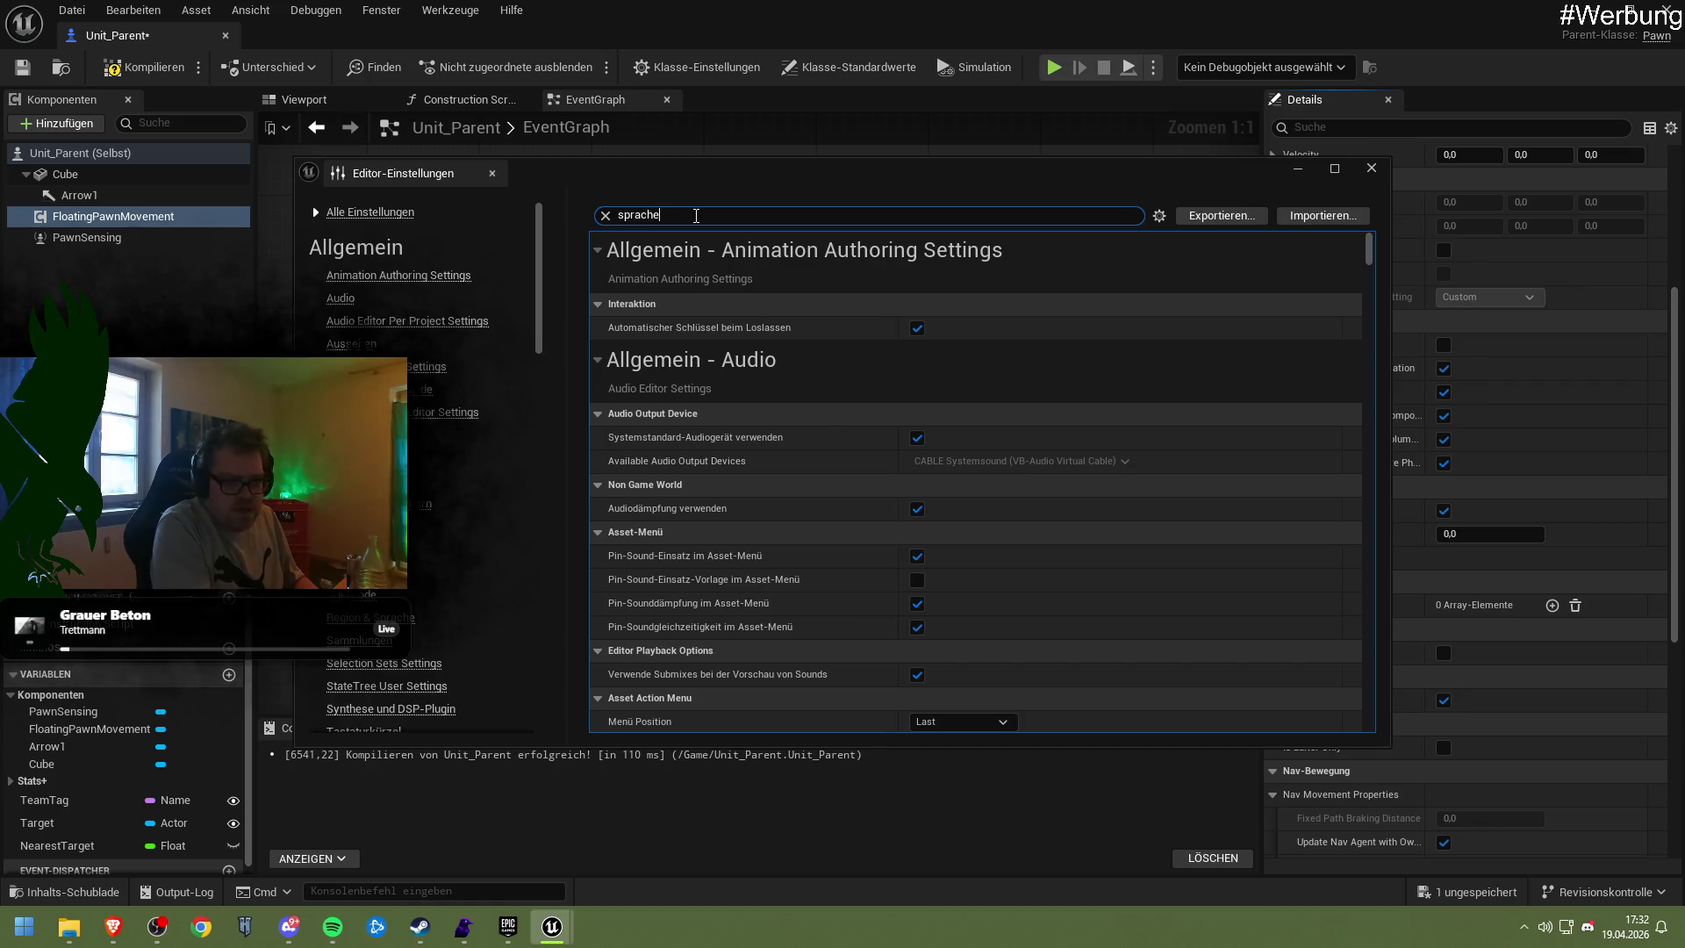
pyautogui.click(962, 330)
pyautogui.click(965, 351)
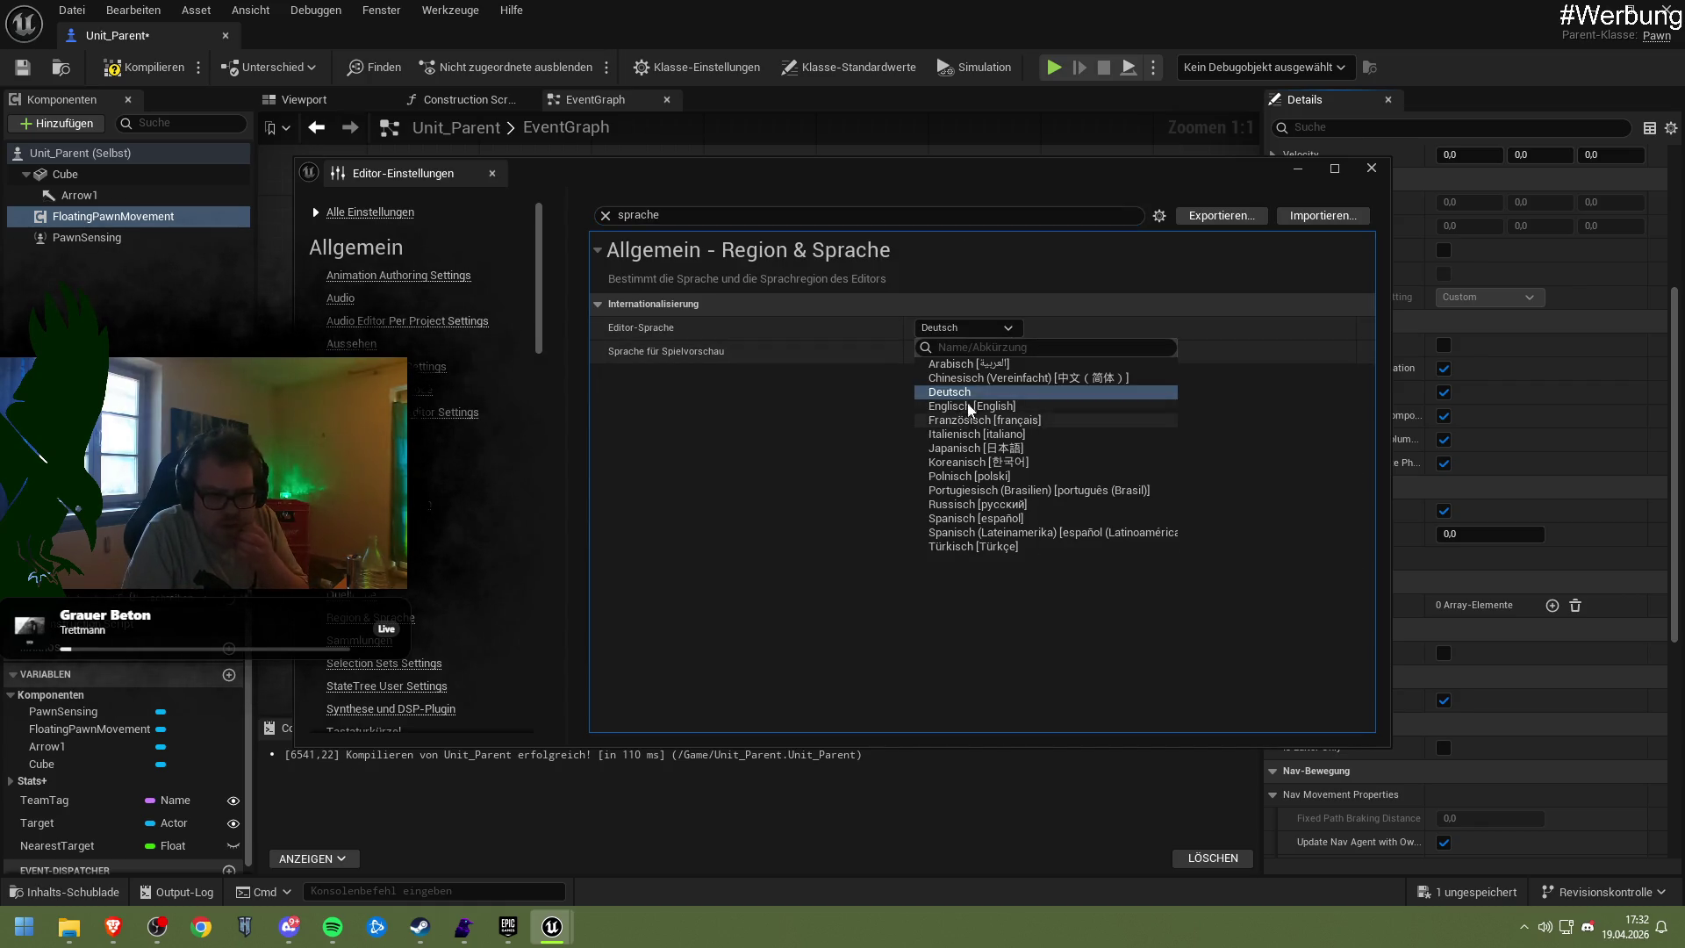
pyautogui.click(1001, 393)
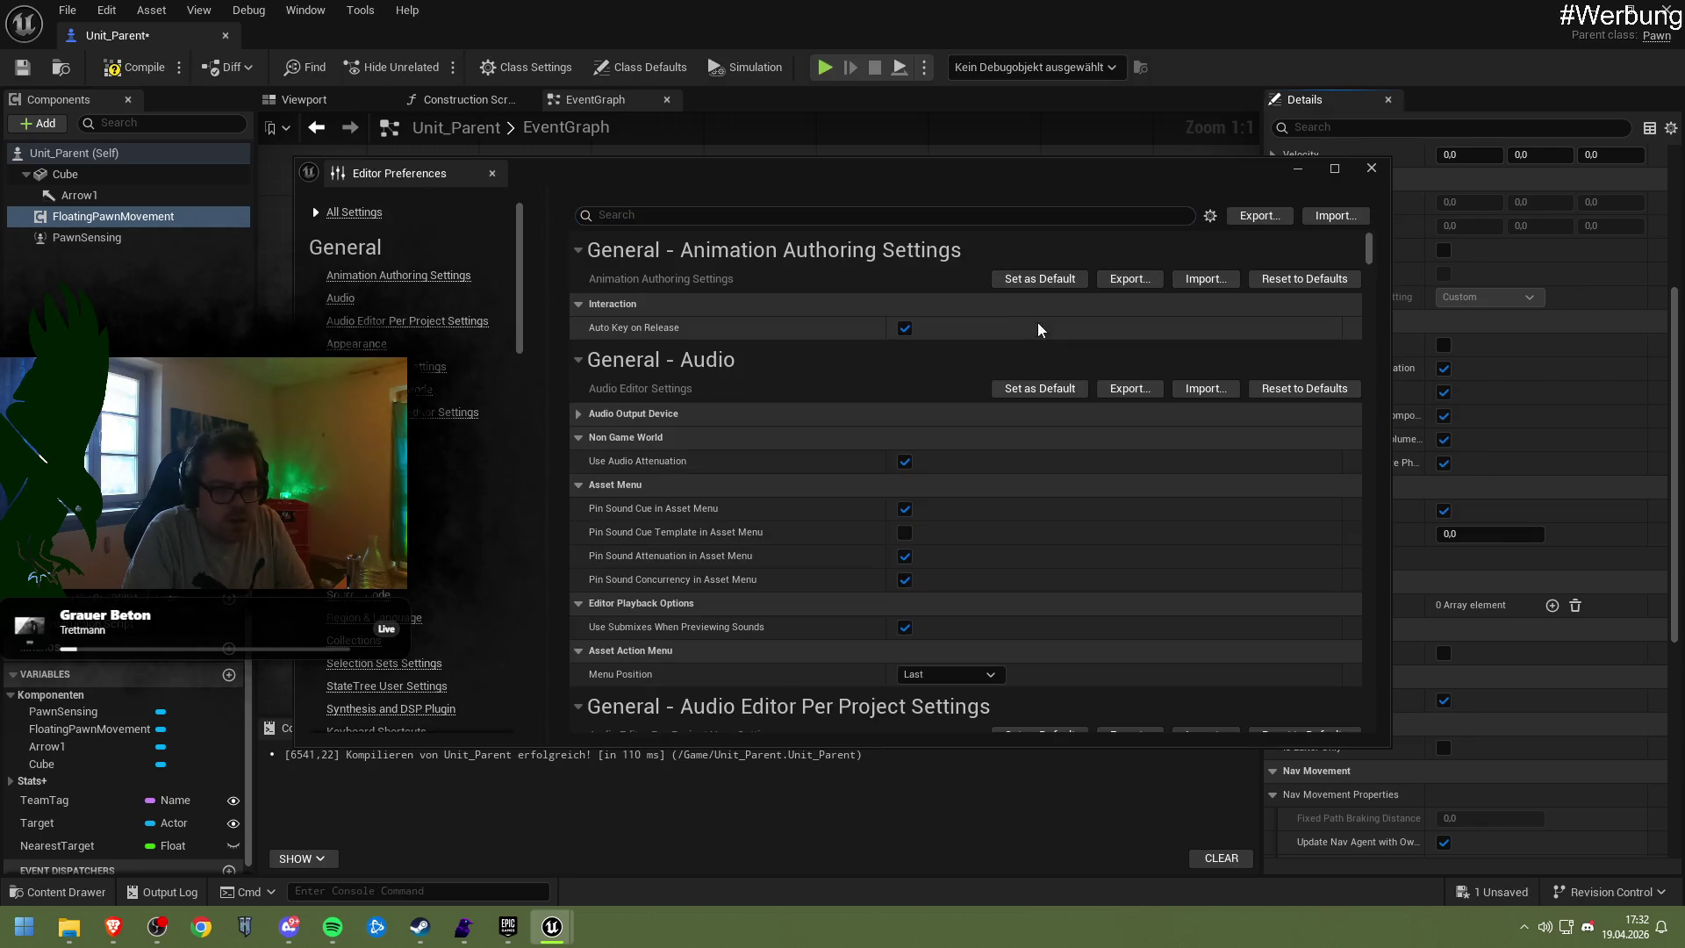
pyautogui.click(1372, 167)
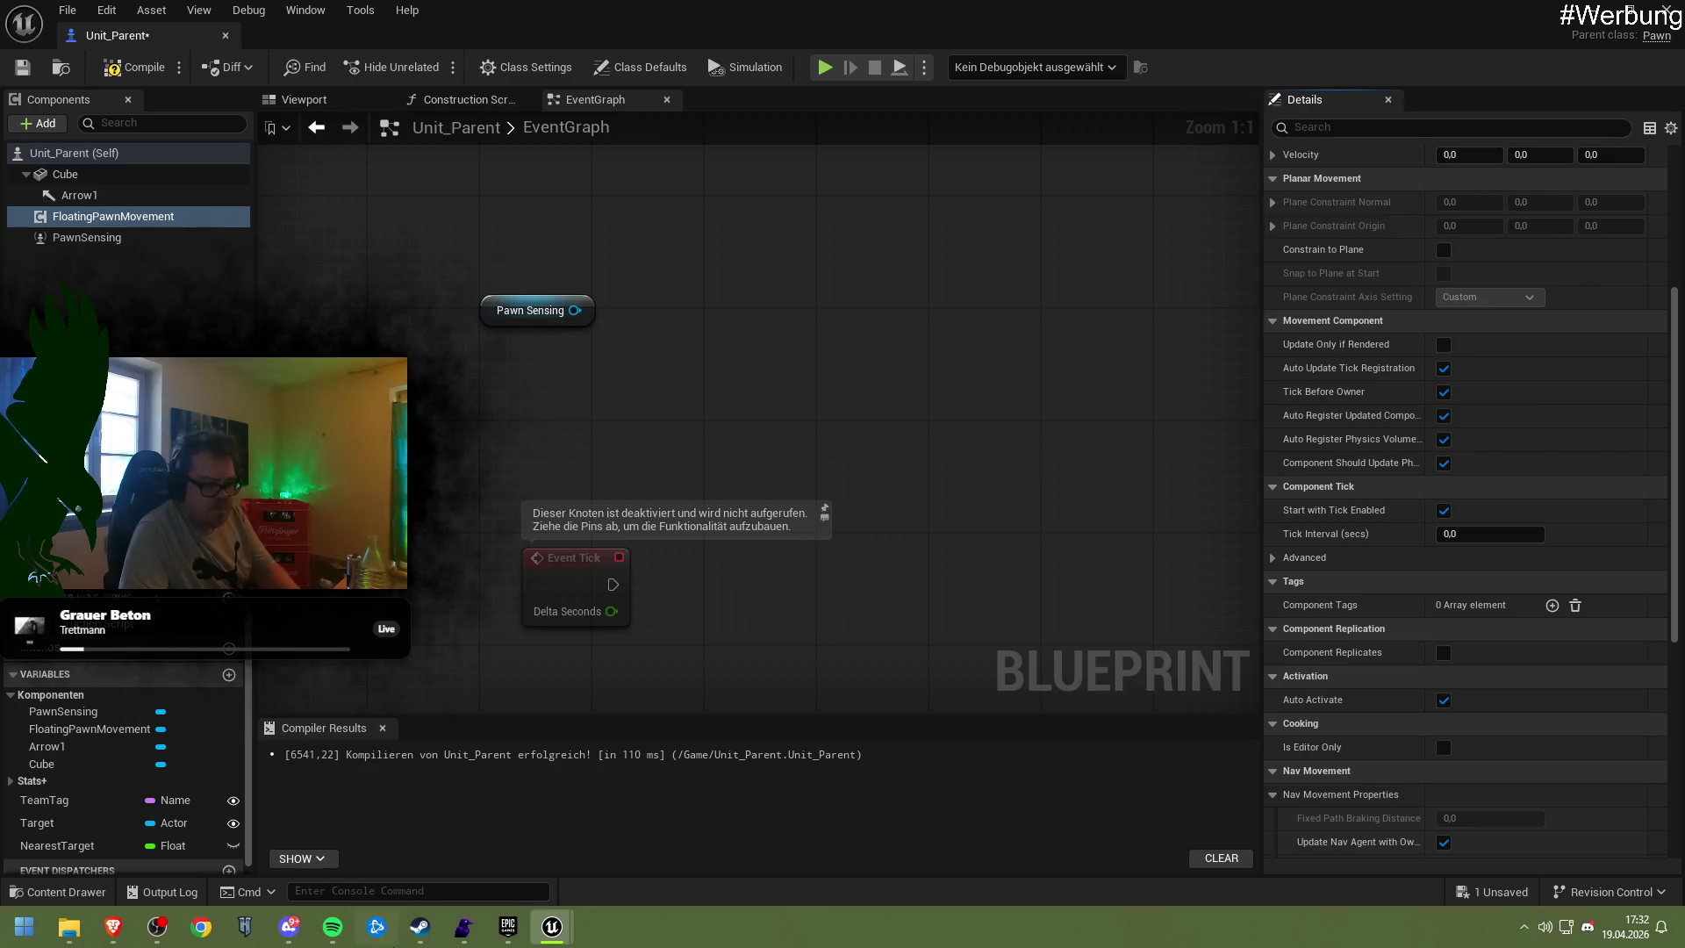
pyautogui.click(333, 927)
# Search 'Coffee & joint', queue and skip to 'Coffee & a Joint', then minimize Spotify
pyautogui.hotkey('ctrl', 'l')
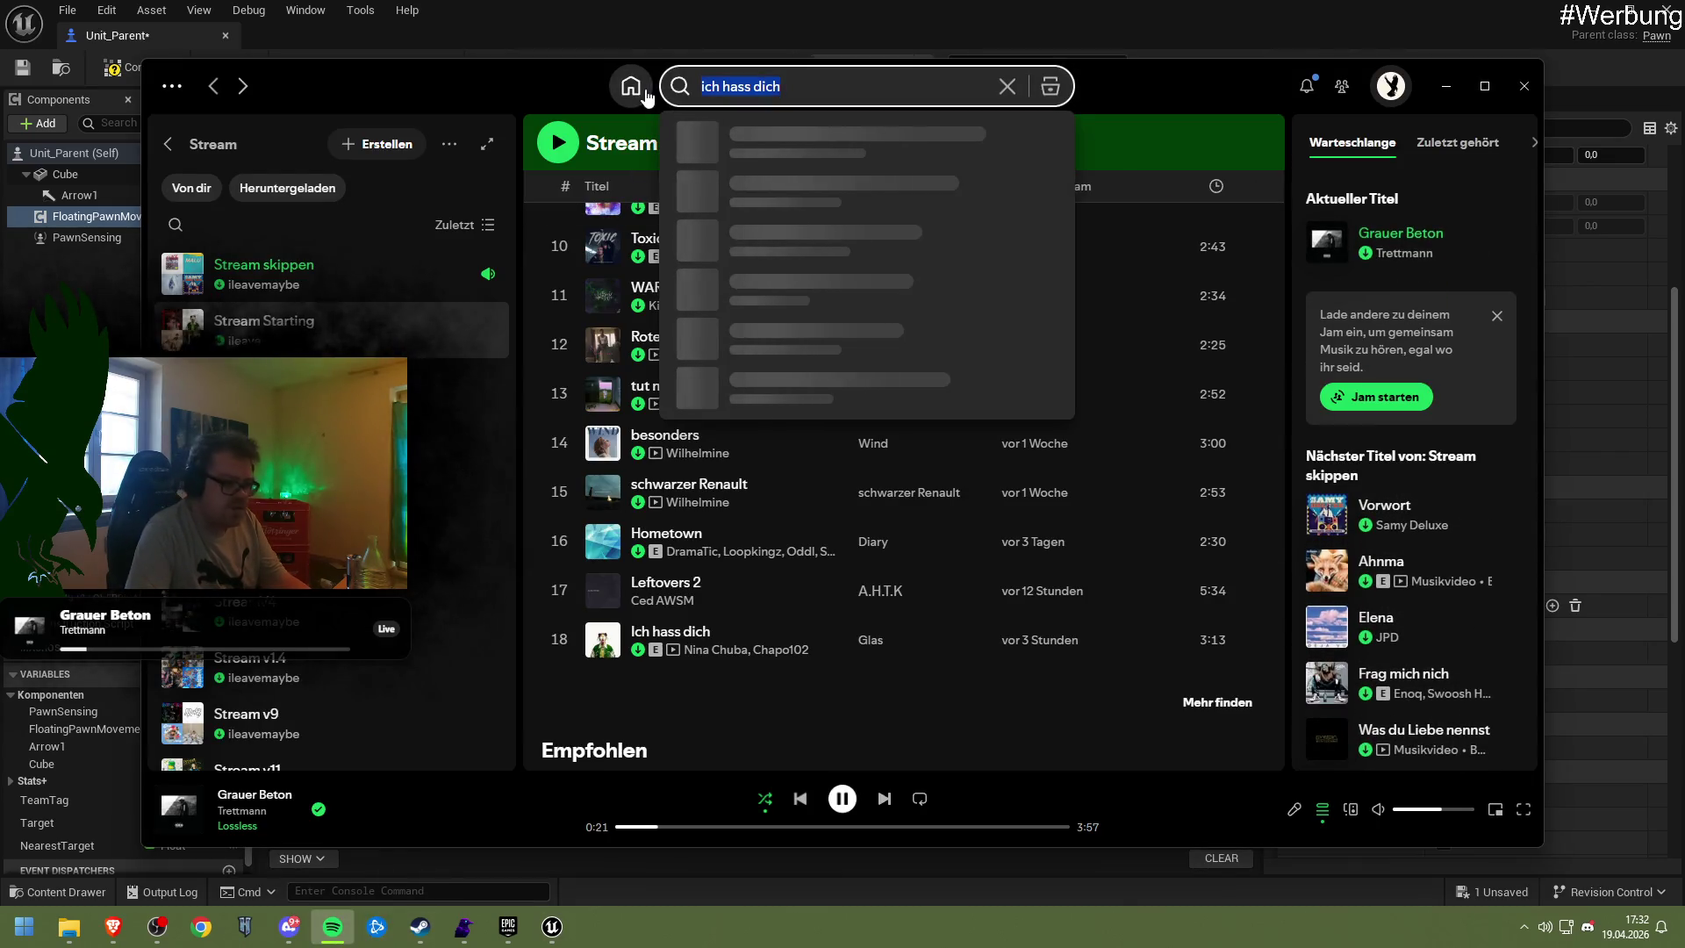
pyautogui.write('Coffee & j')
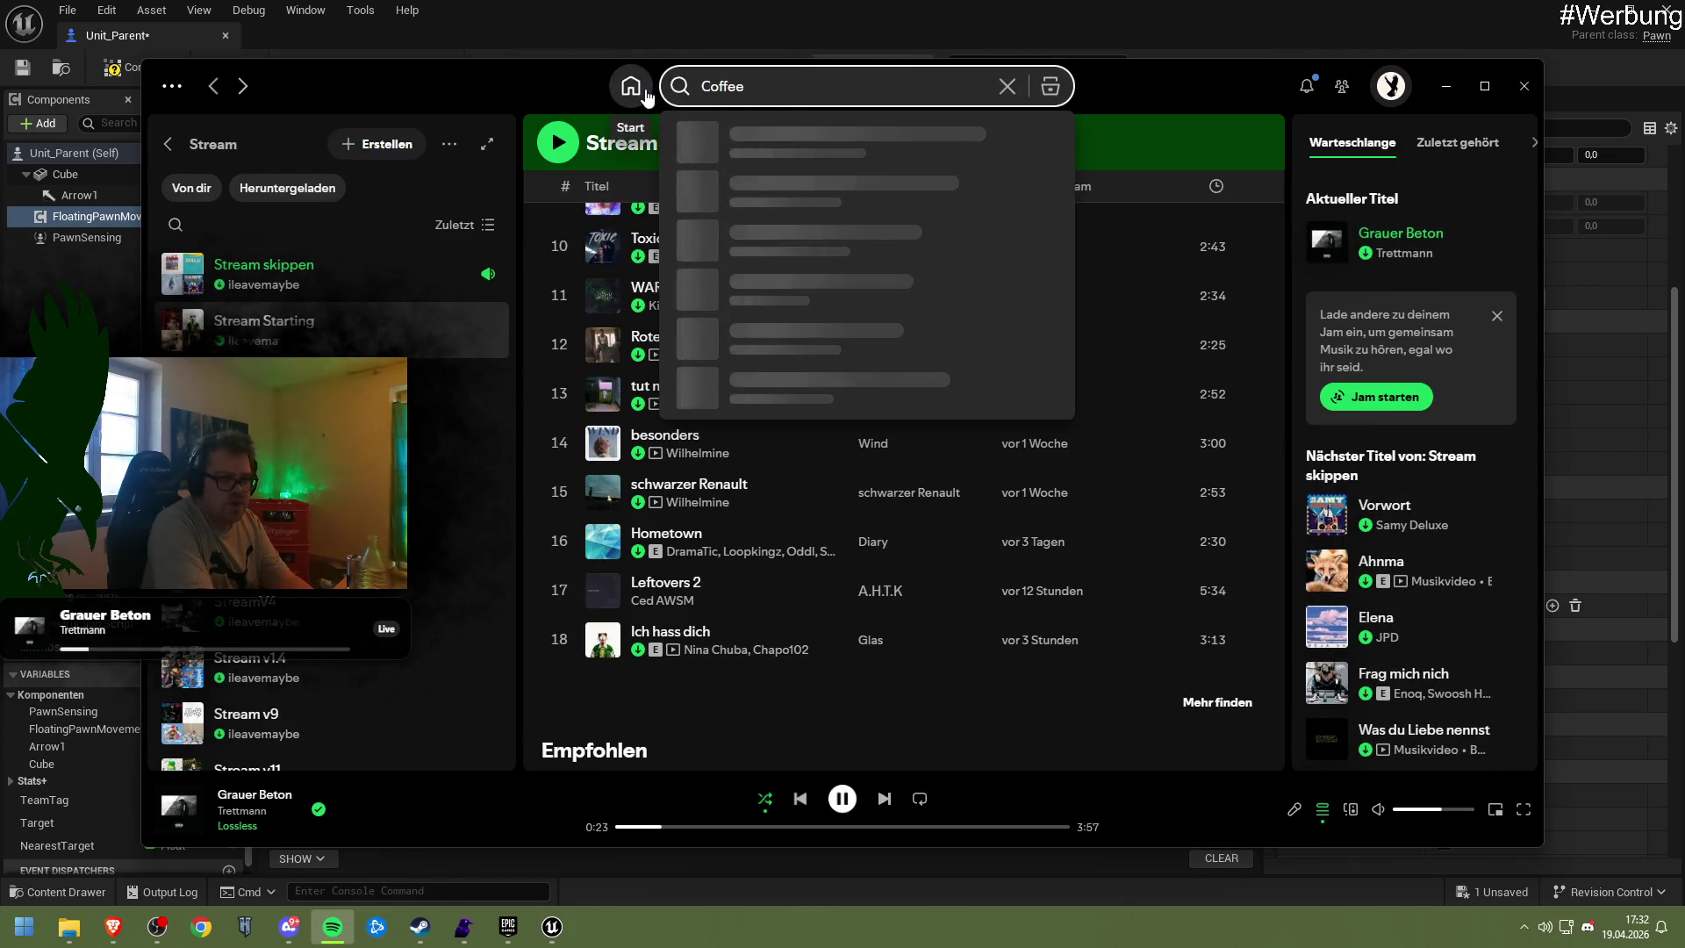
pyautogui.write('oint')
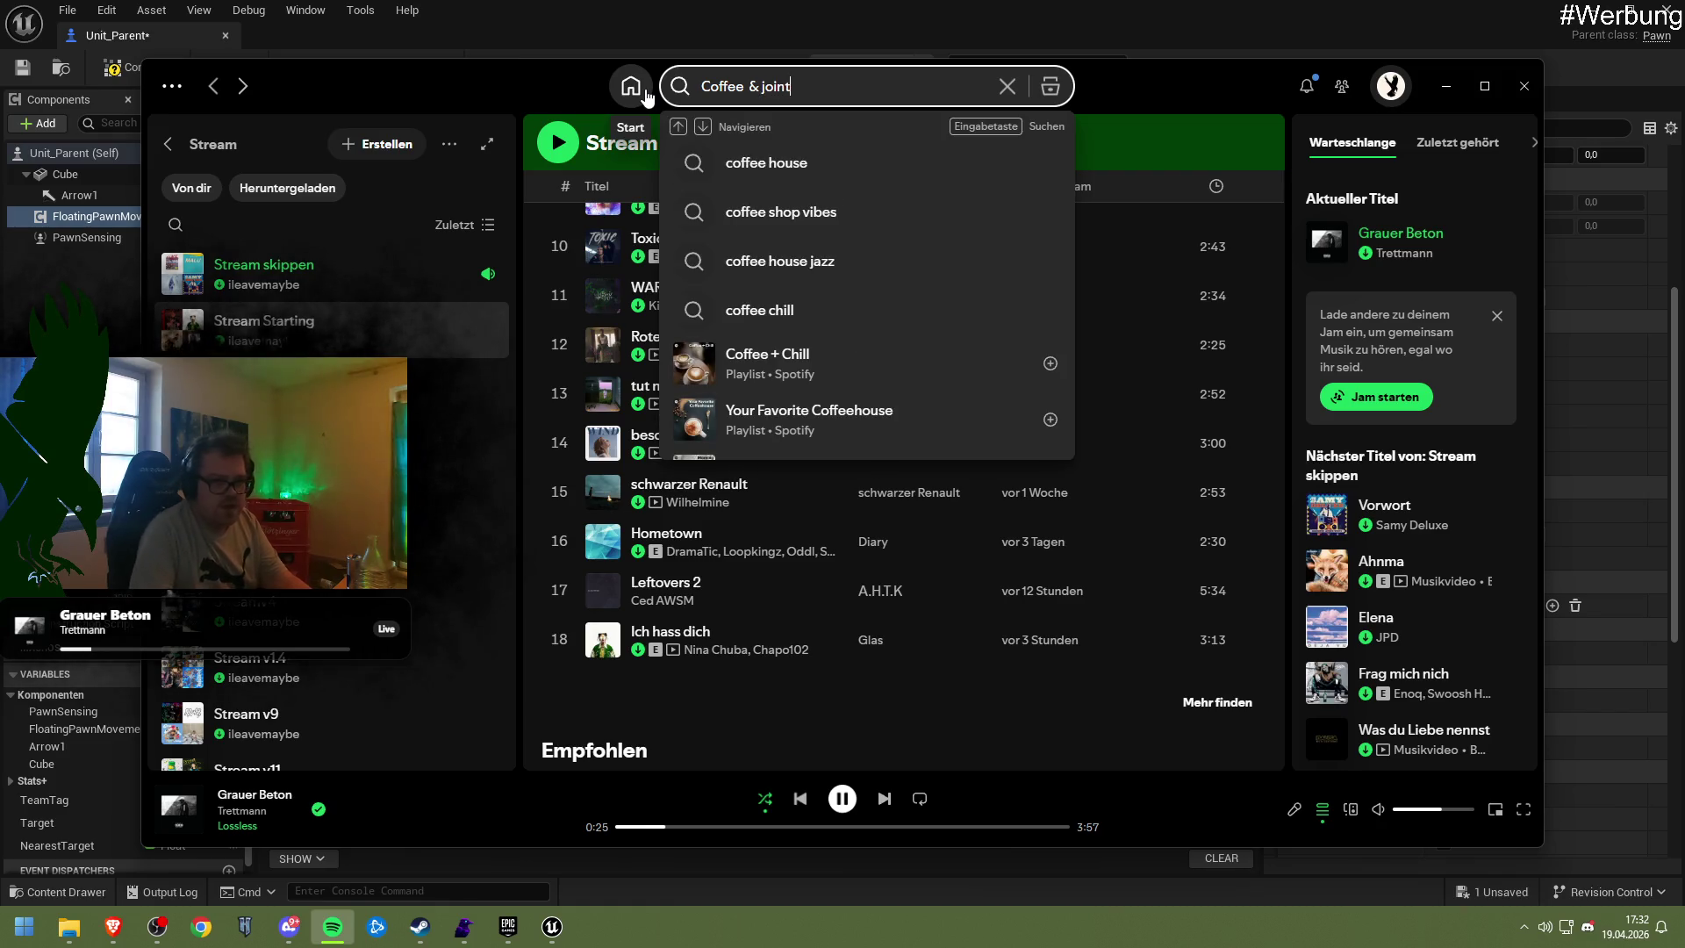
pyautogui.rightClick(759, 174)
pyautogui.click(814, 266)
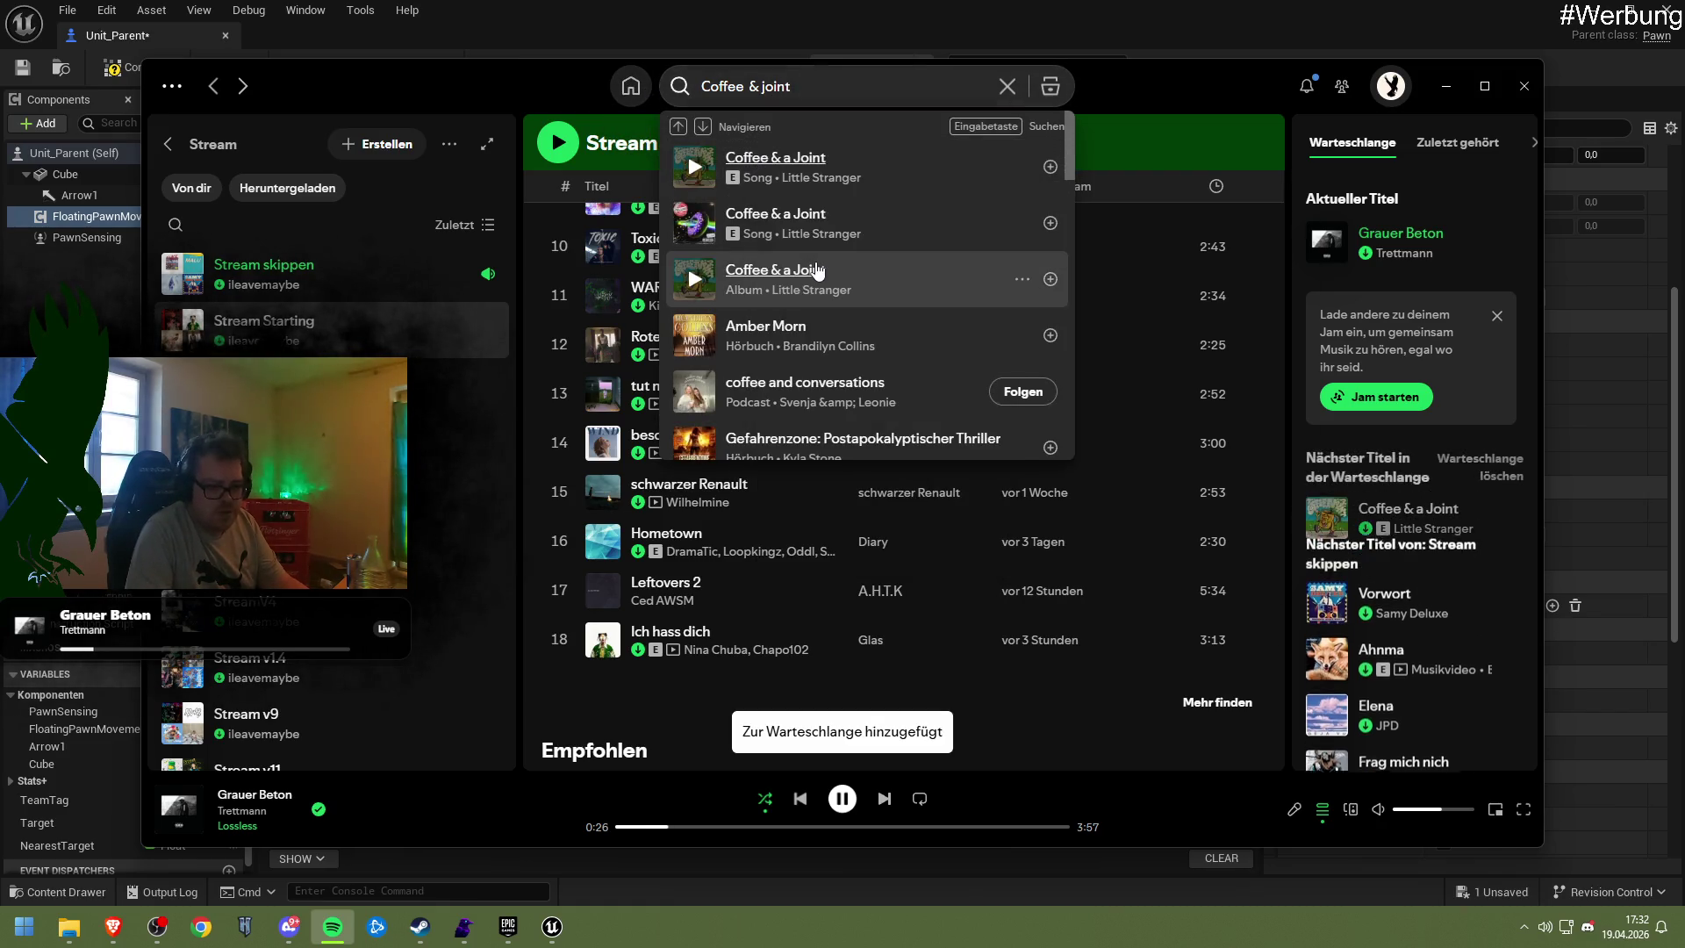
pyautogui.hotkey('ctrl', 'Right')
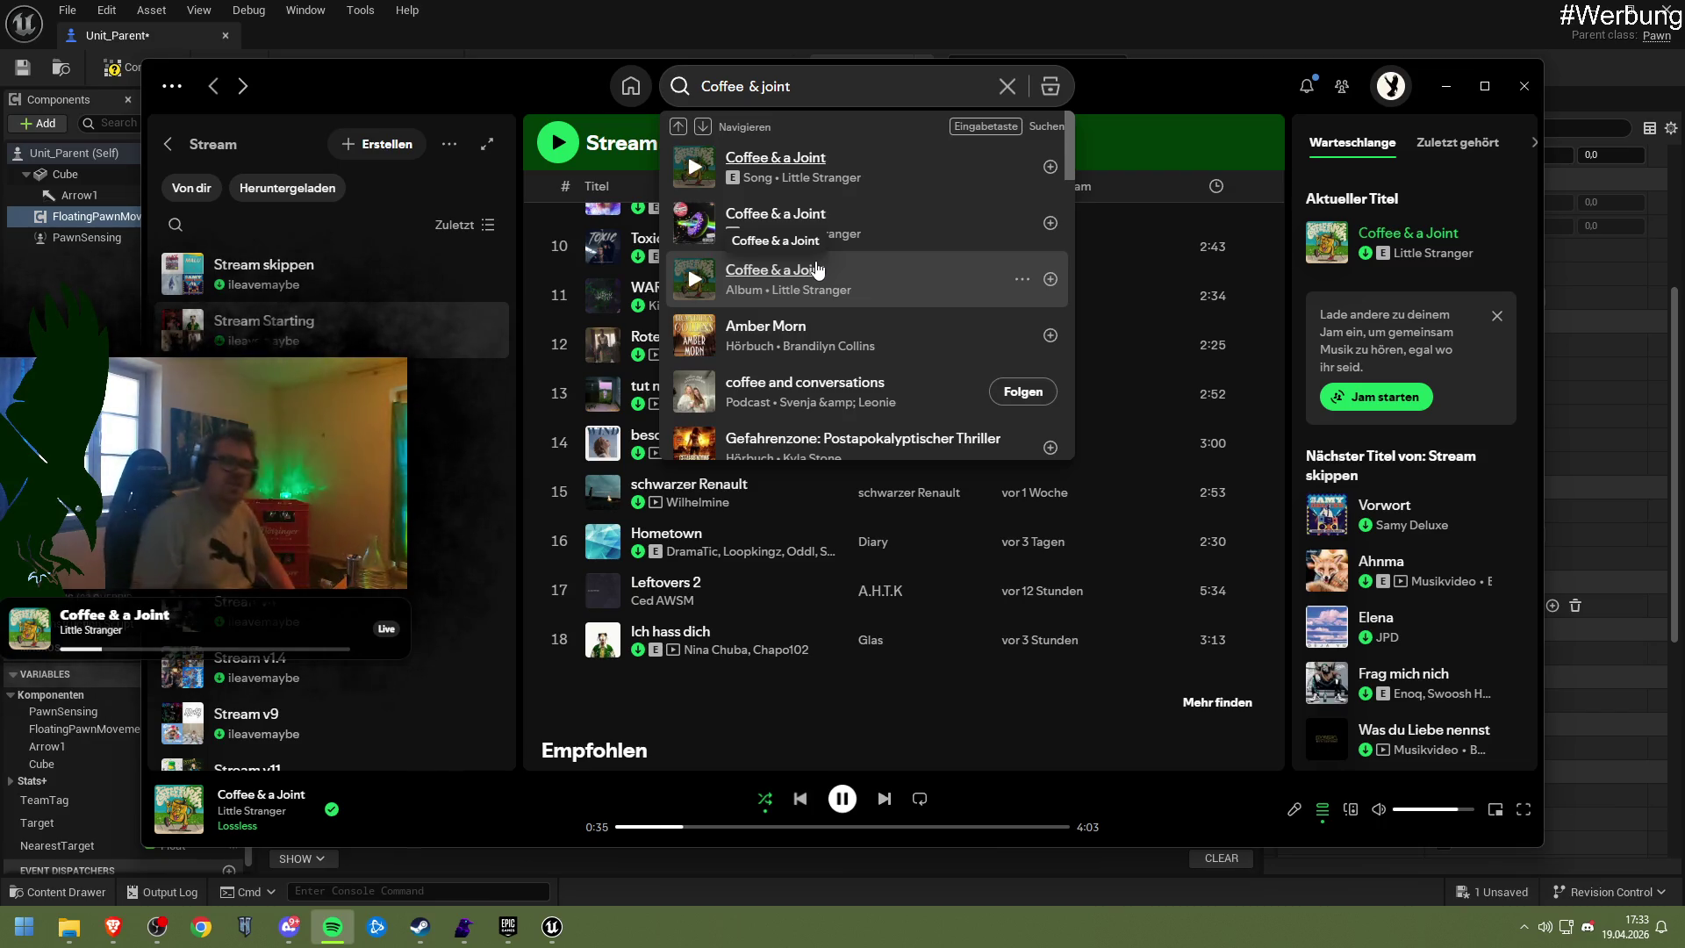
pyautogui.click(1446, 86)
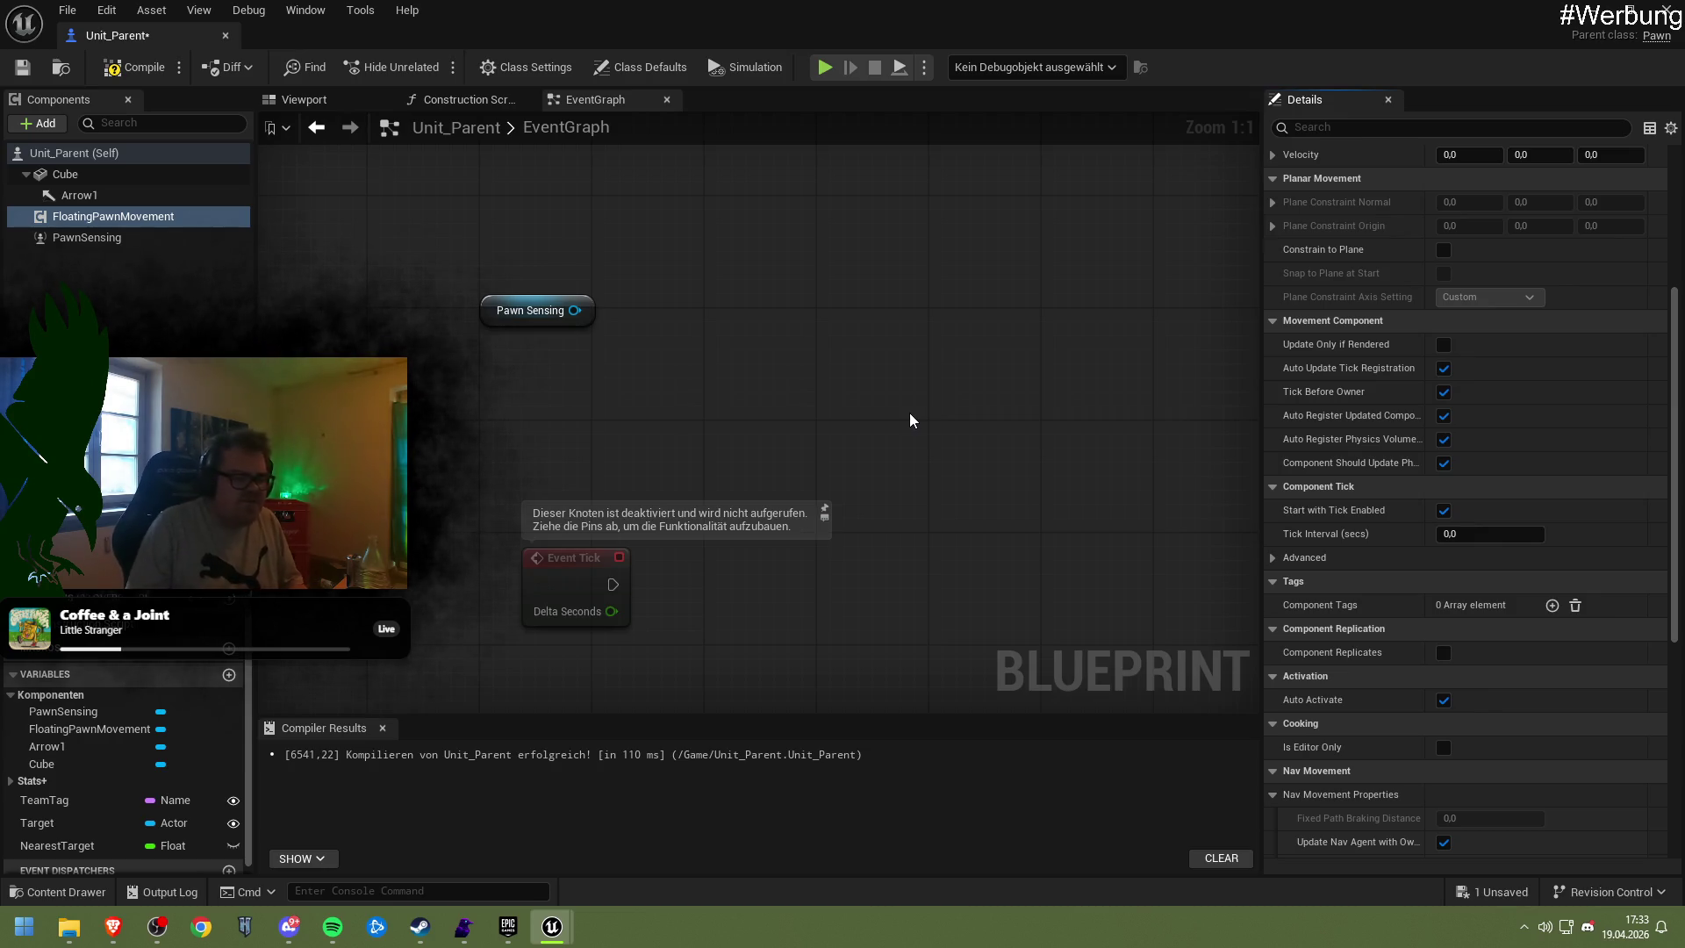
# Browse 'actor' actions for the Pawn Sensing reference and dismiss the list without adding a node
pyautogui.moveTo(574, 309); pyautogui.dragTo(645, 335)
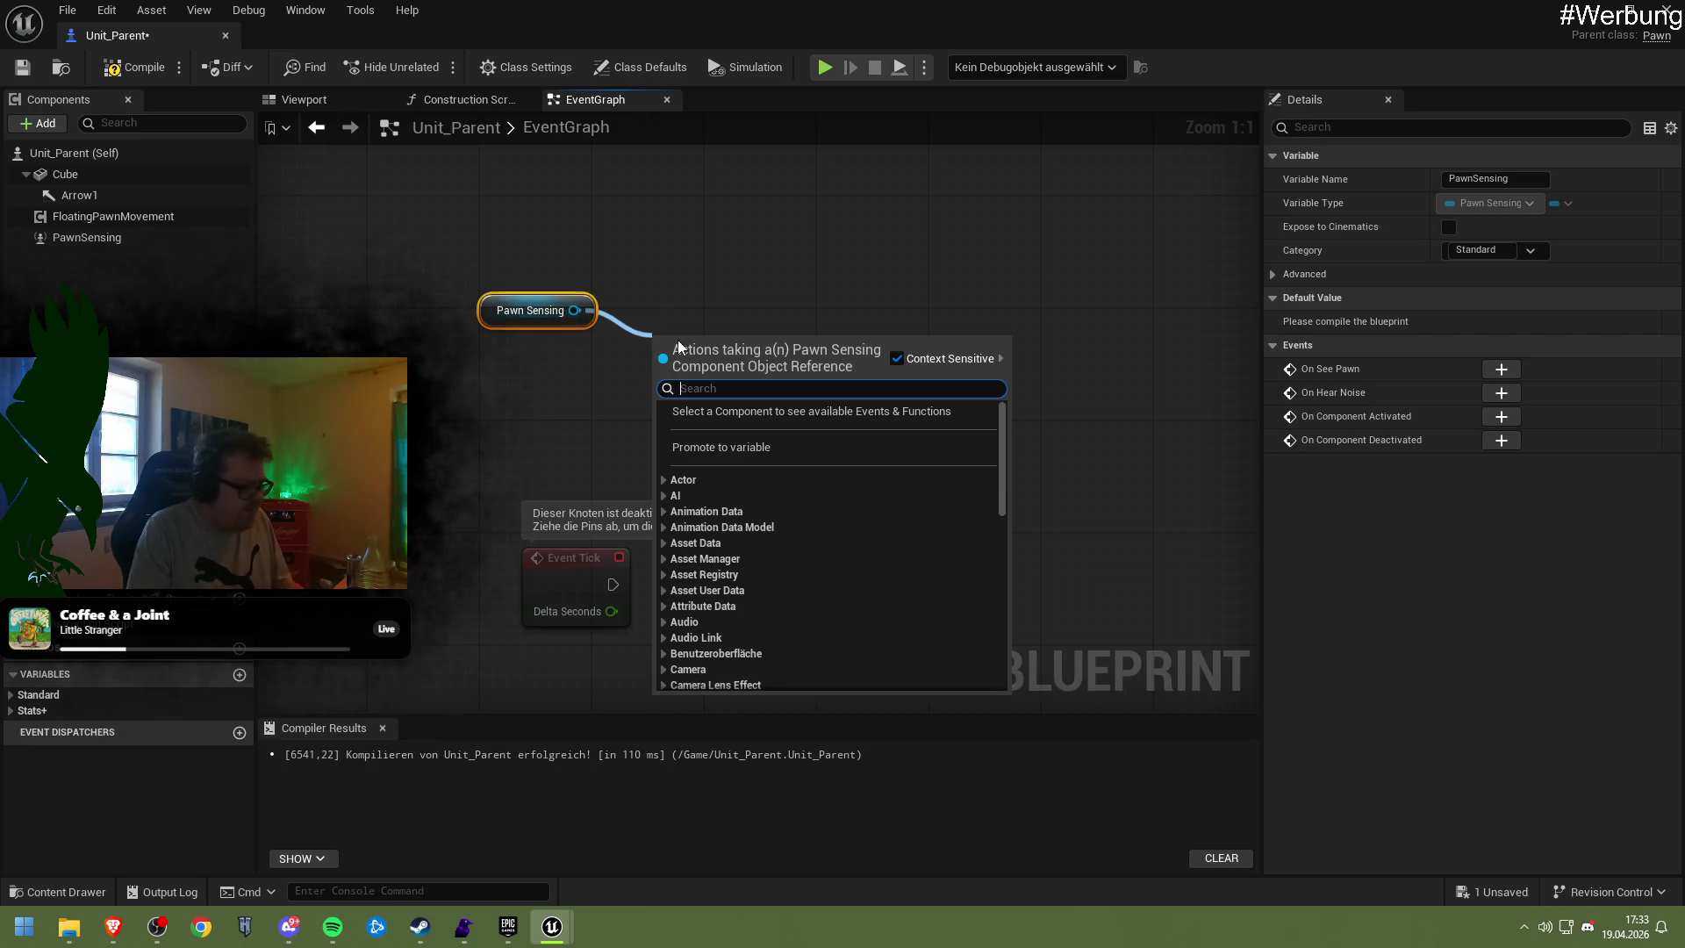
pyautogui.write('actor')
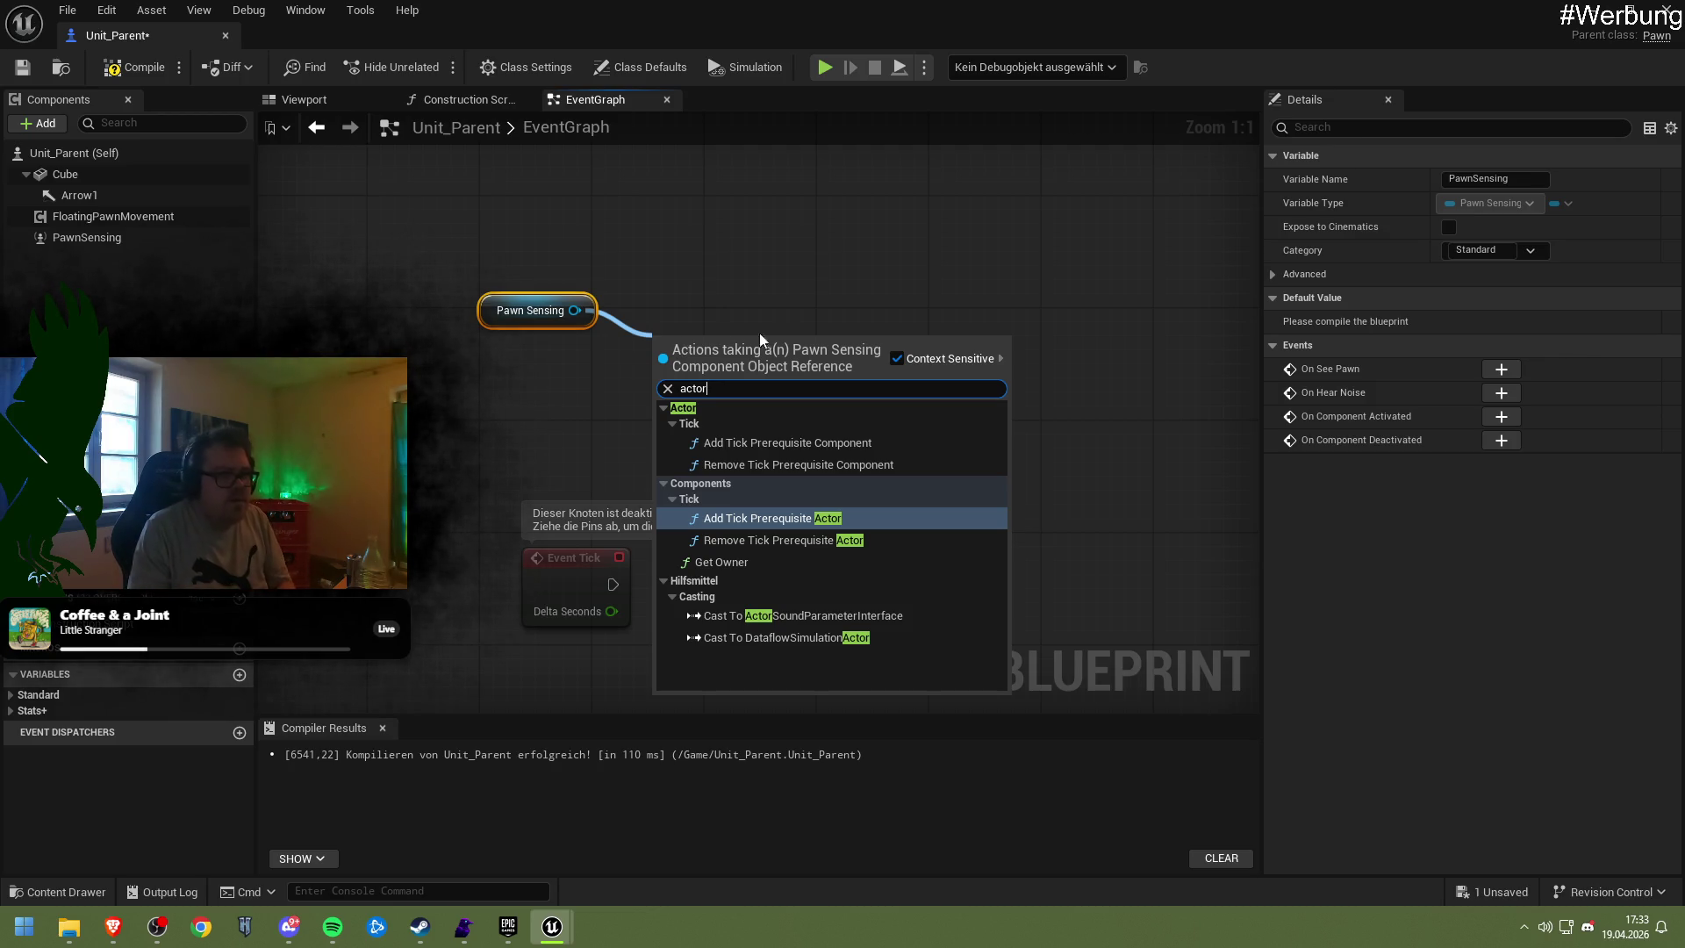
pyautogui.click(466, 338)
# Compile Unit_Parent and select the PawnSensing component to view its settings
pyautogui.click(123, 68)
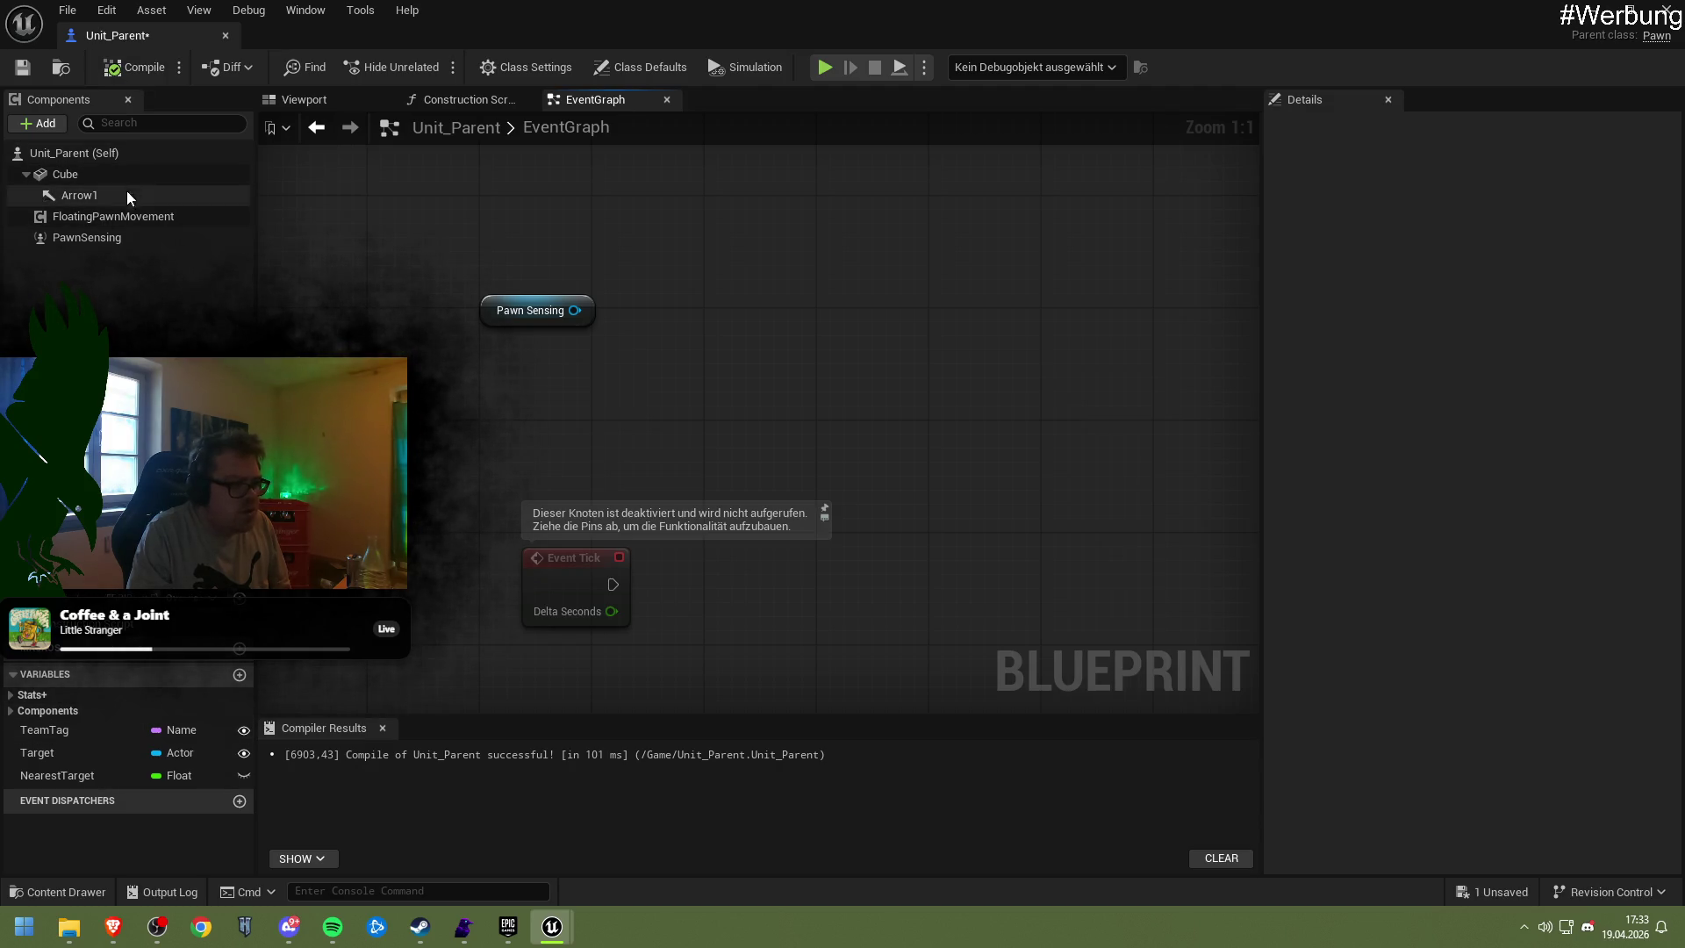
pyautogui.click(105, 216)
pyautogui.click(103, 234)
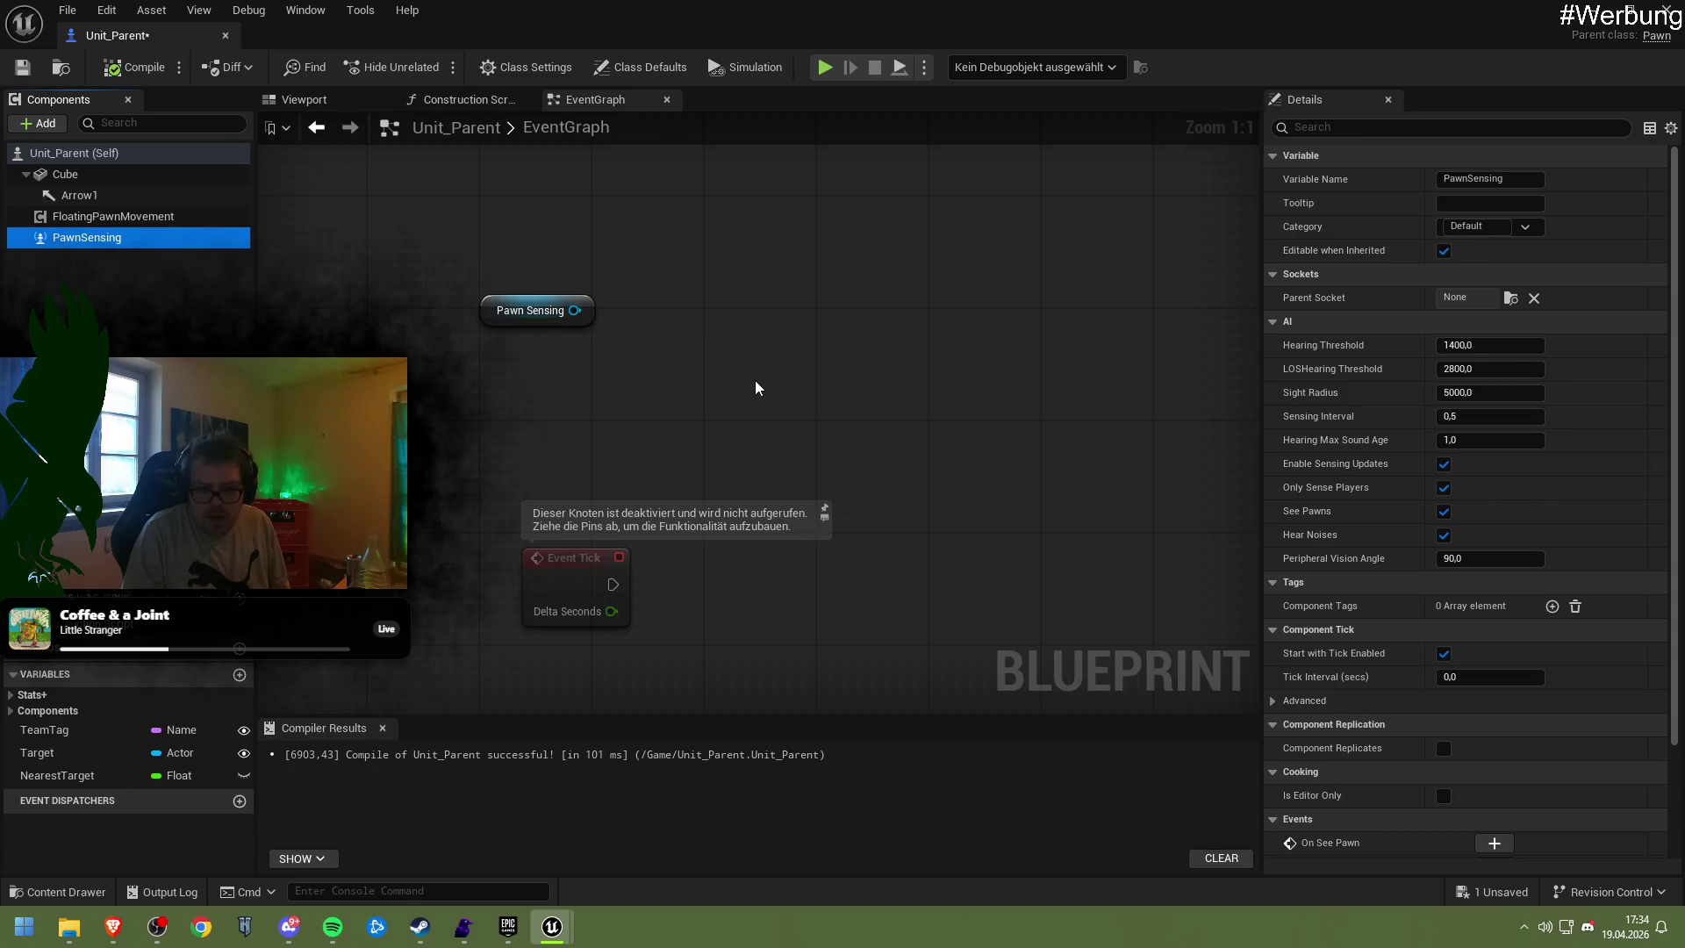
pyautogui.click(1443, 488)
pyautogui.click(1444, 534)
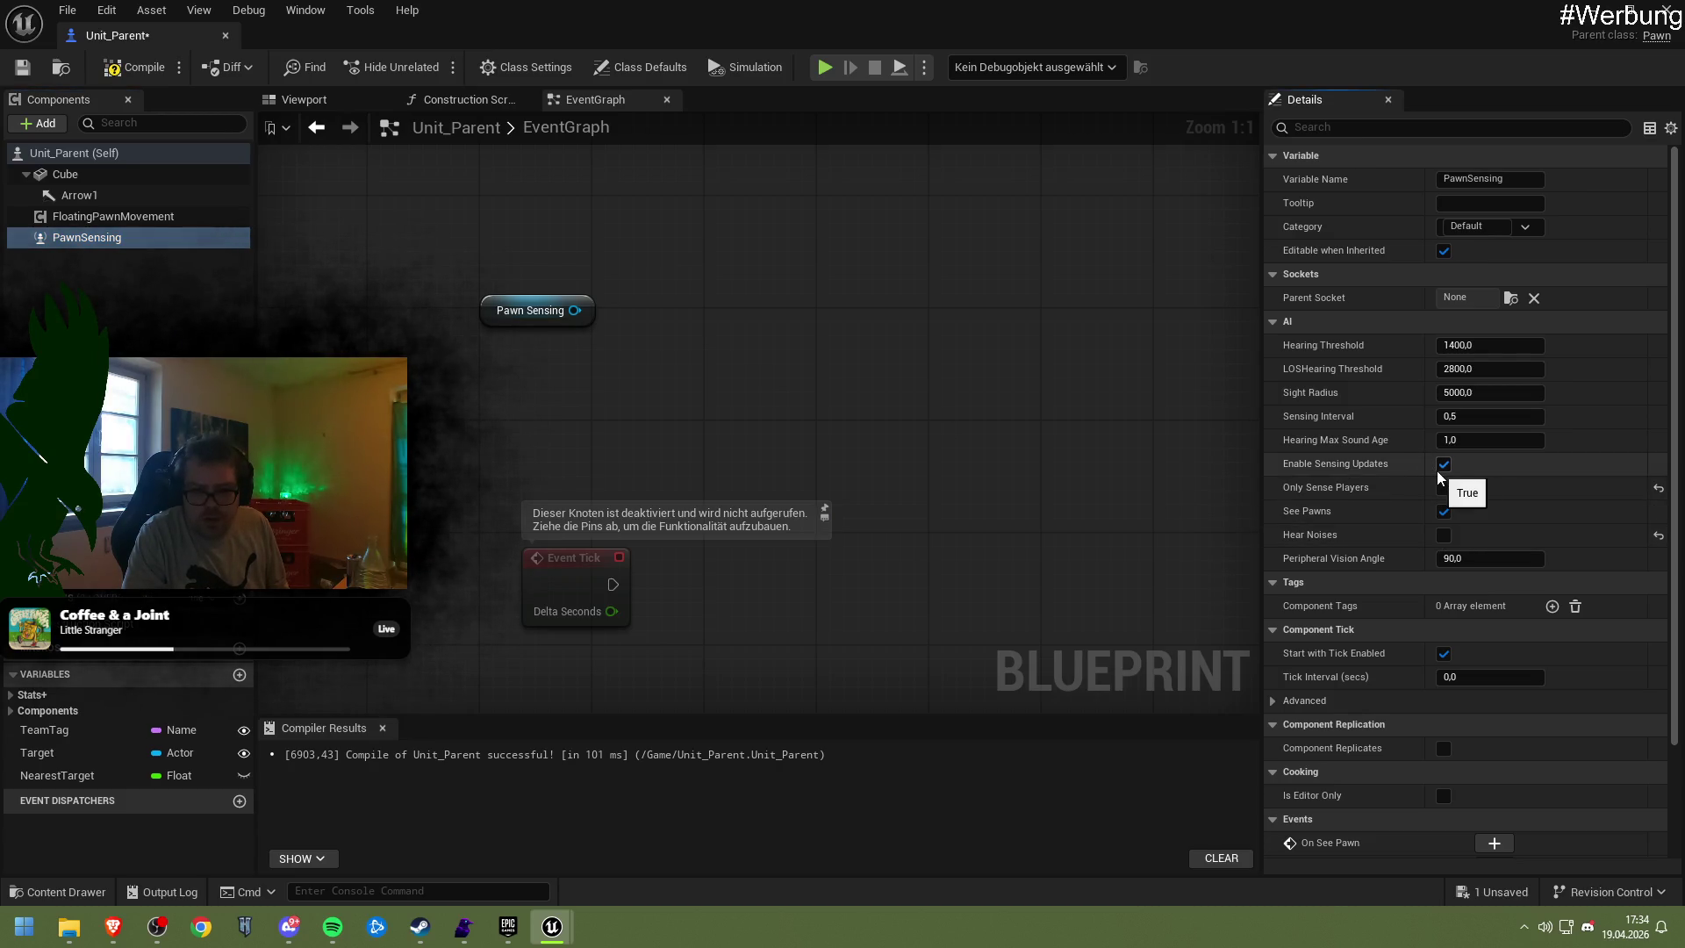
pyautogui.scroll(-2, 1397, 586)
pyautogui.click(105, 70)
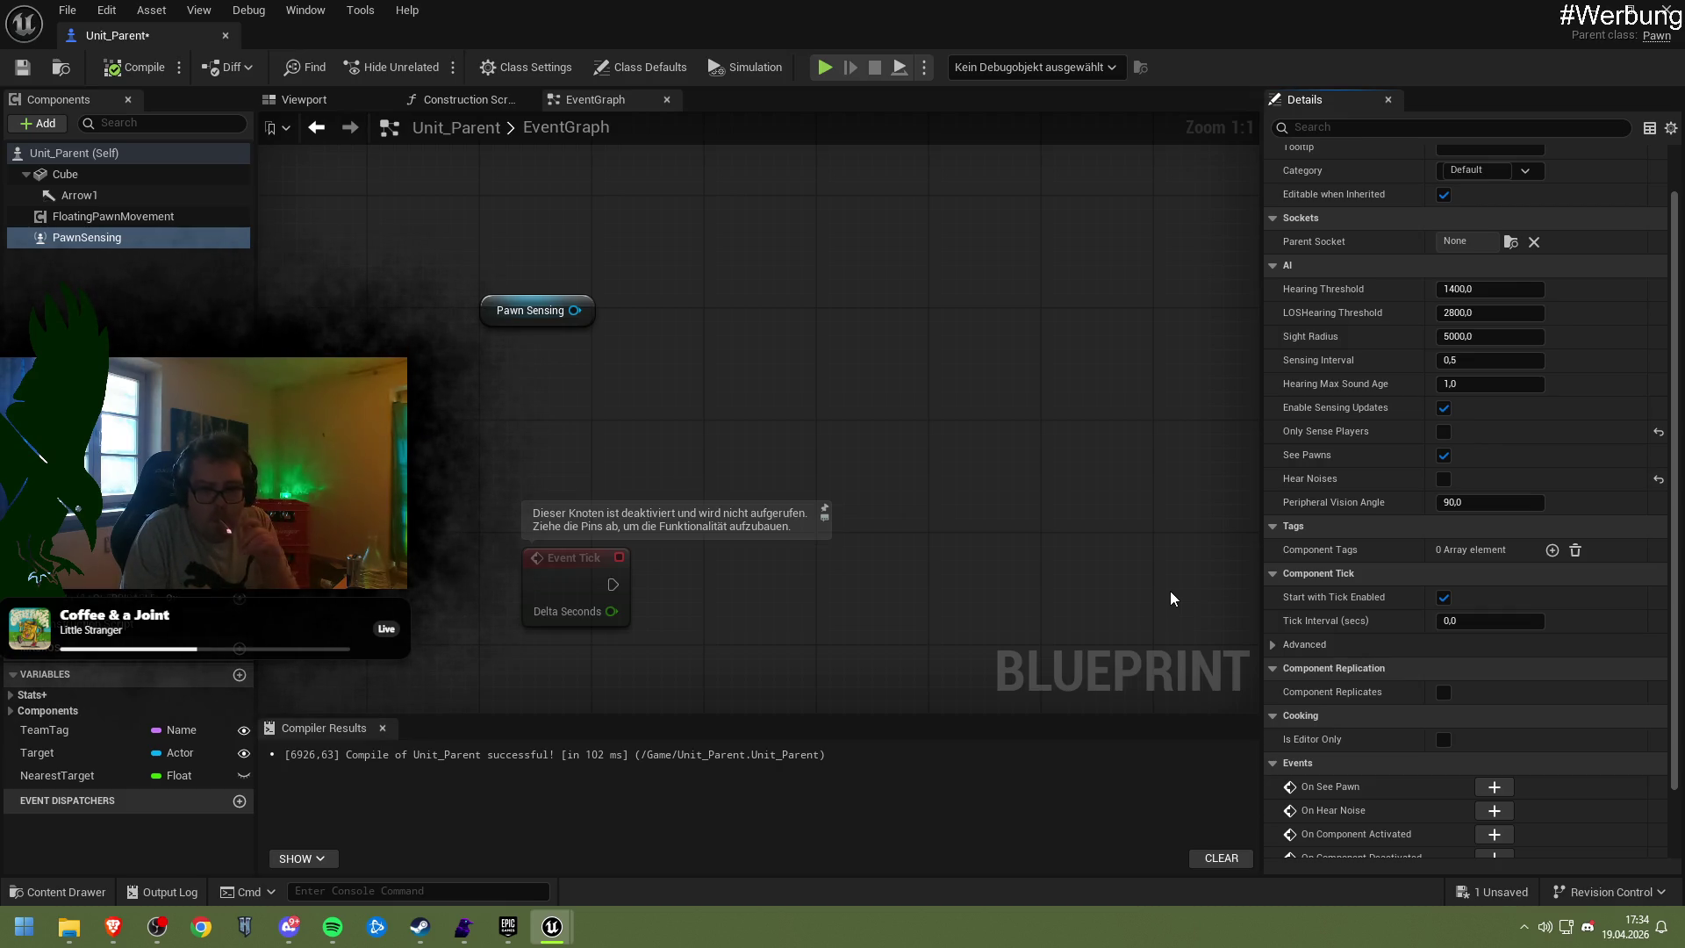
pyautogui.scroll(-3, 1424, 799)
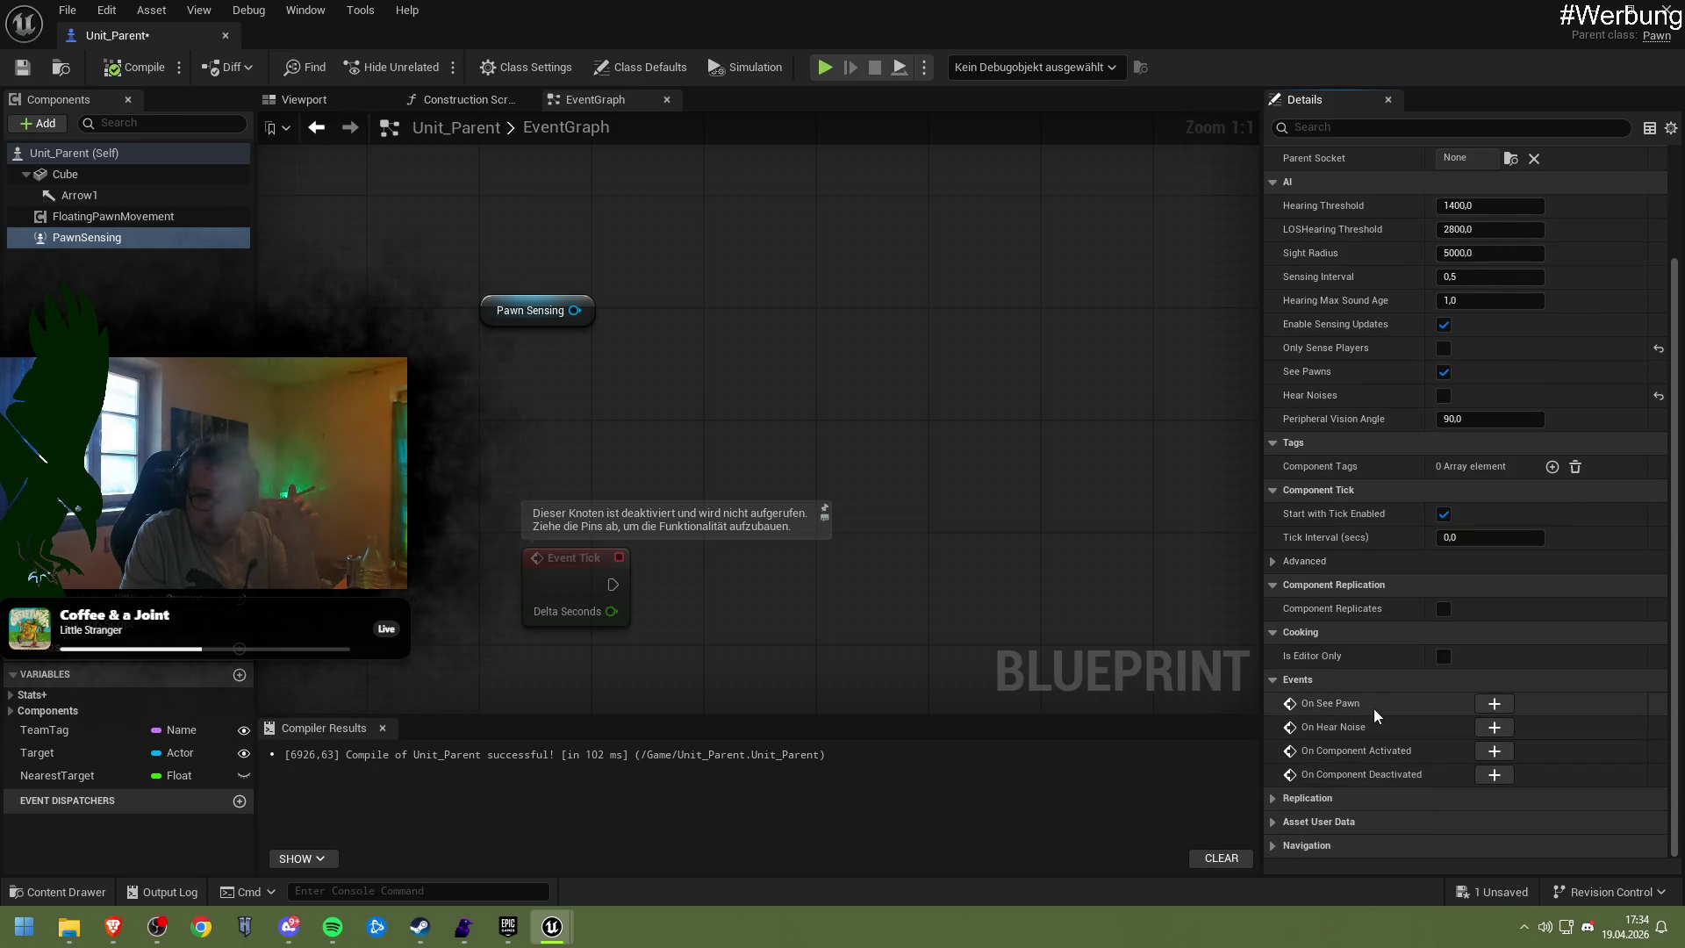
pyautogui.scroll(4, 1372, 708)
pyautogui.scroll(1, 1373, 708)
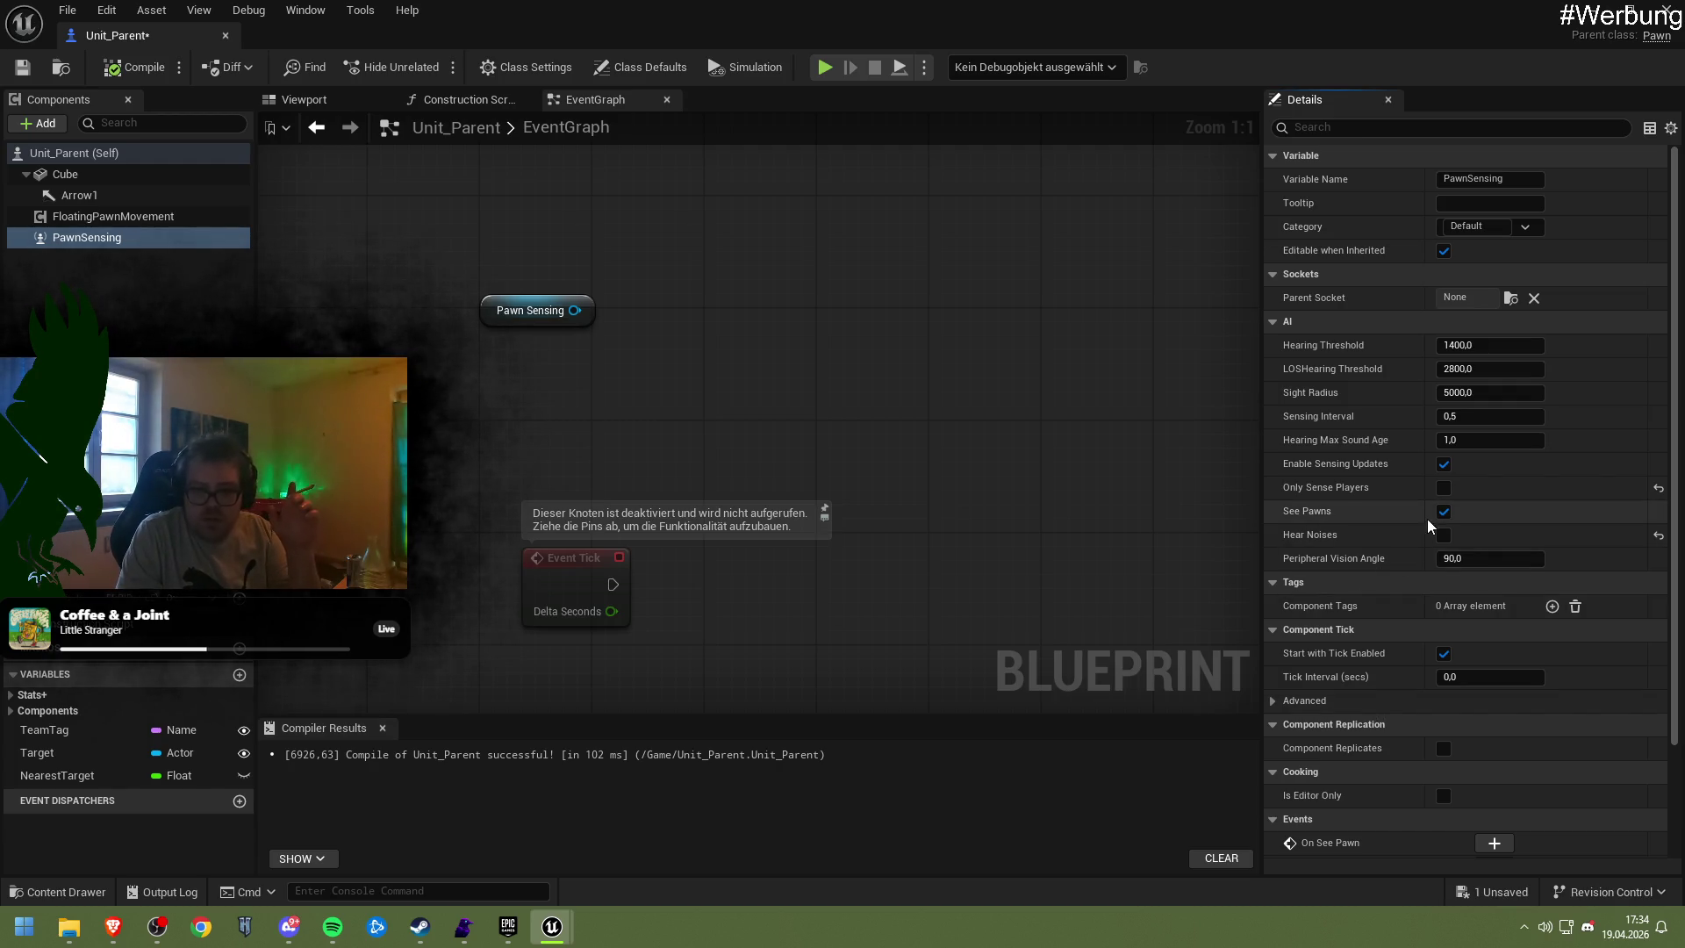
pyautogui.scroll(-3, 1413, 531)
pyautogui.scroll(-2, 1374, 563)
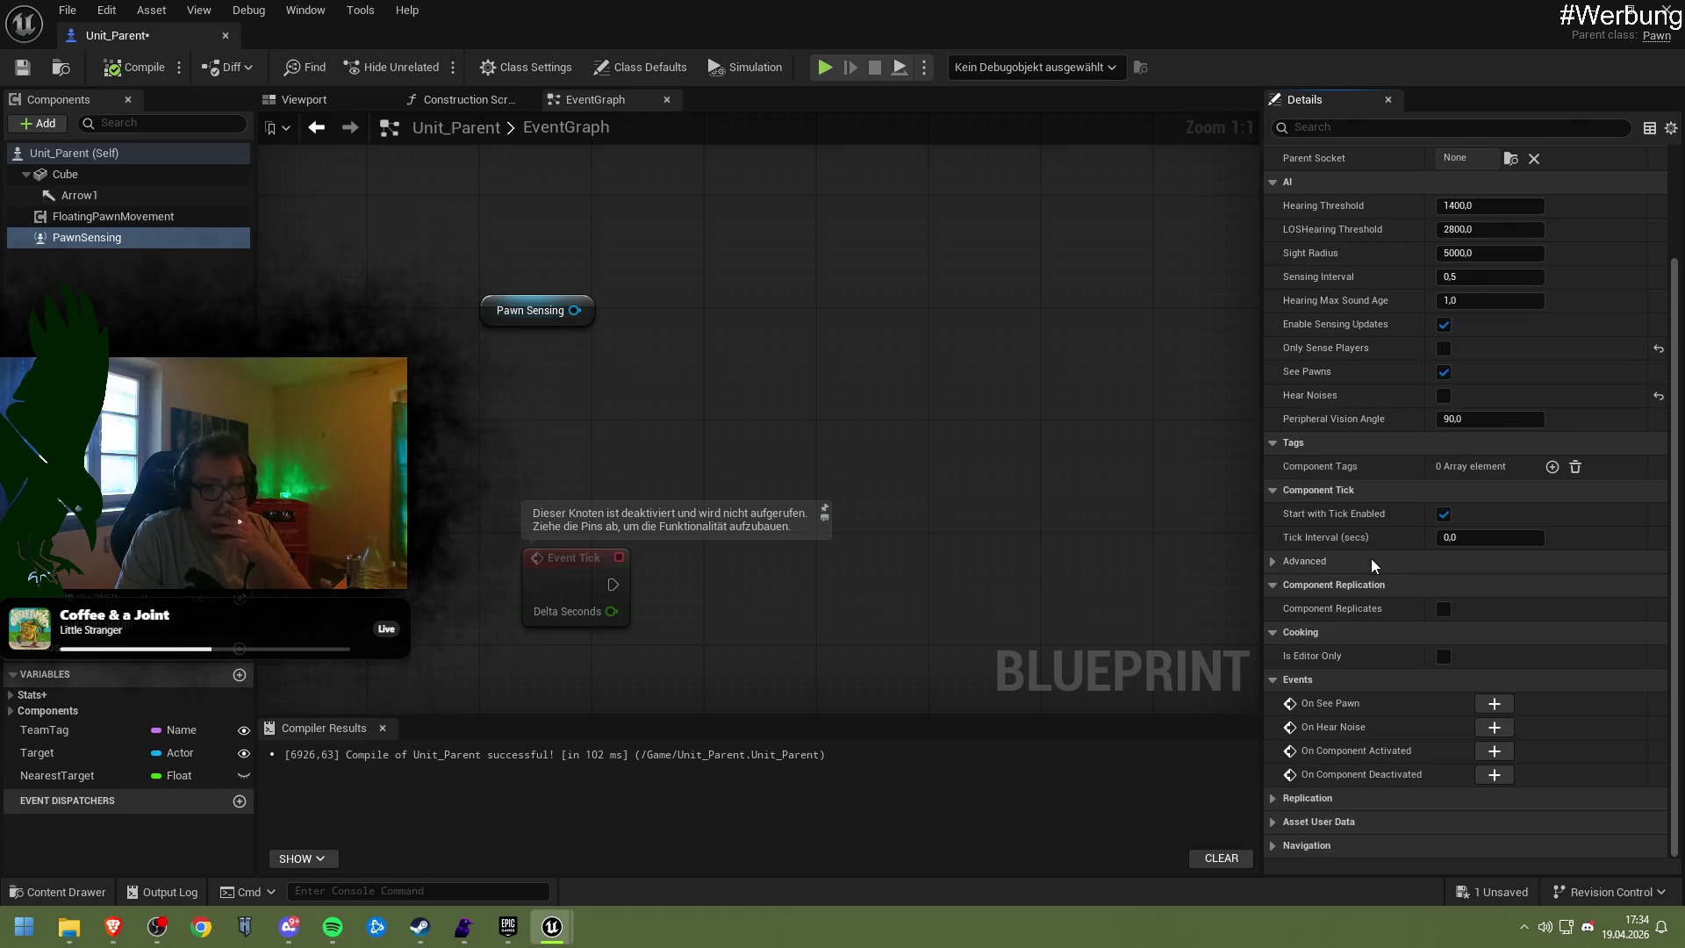
pyautogui.click(1334, 565)
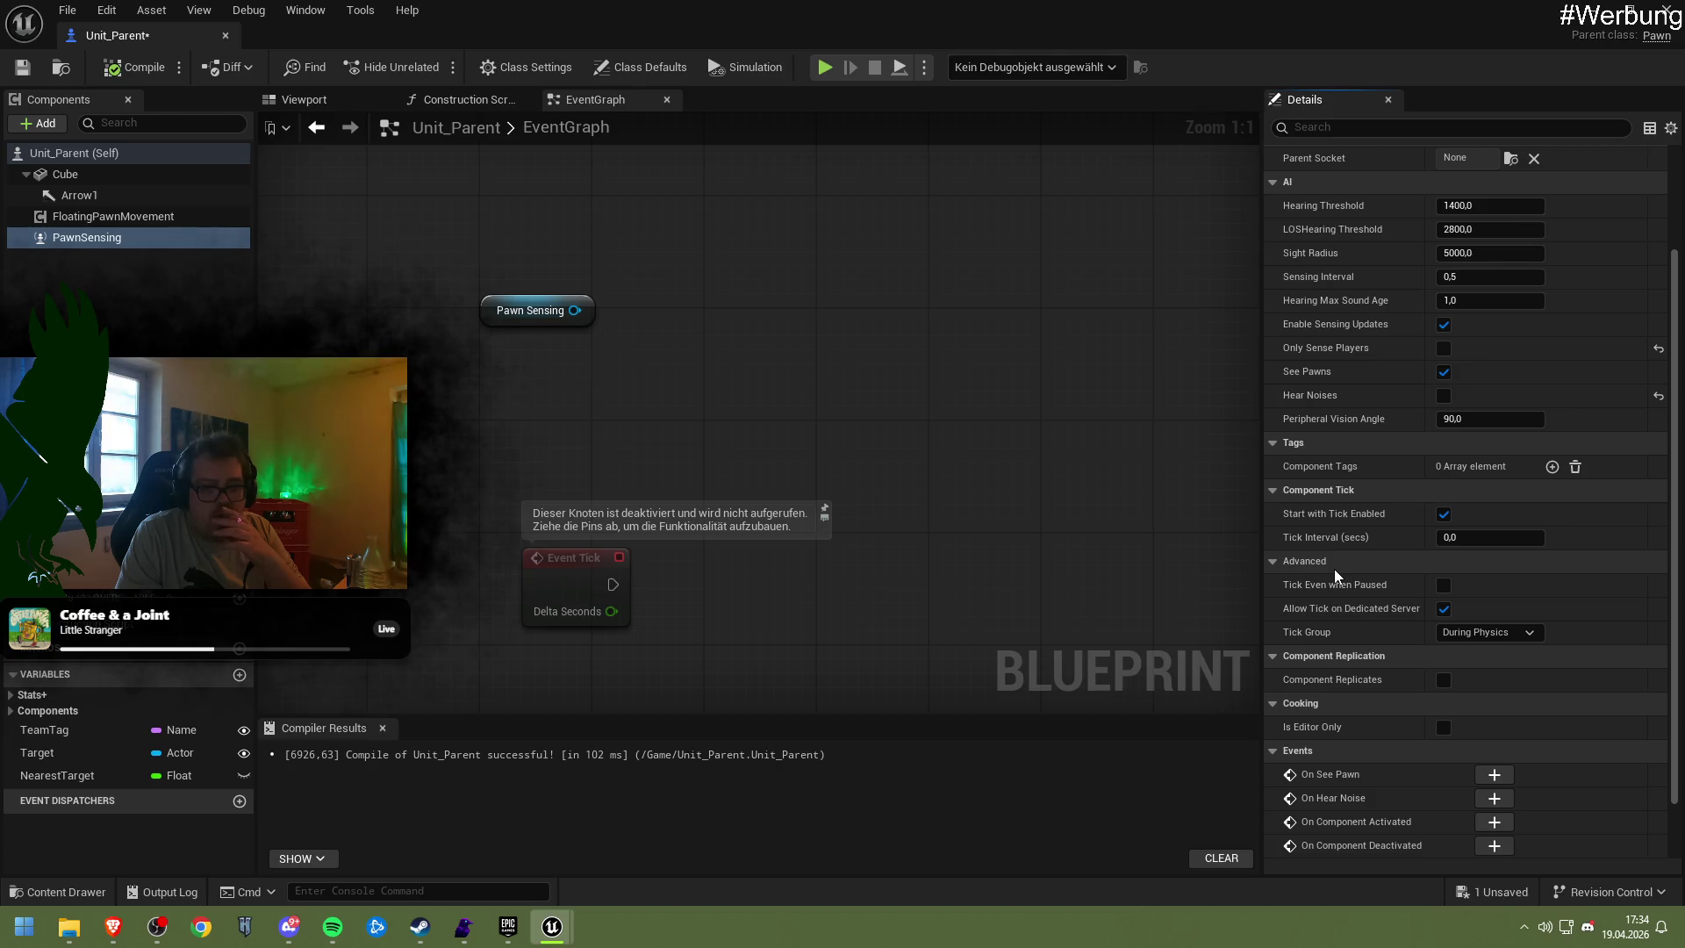
pyautogui.click(1333, 569)
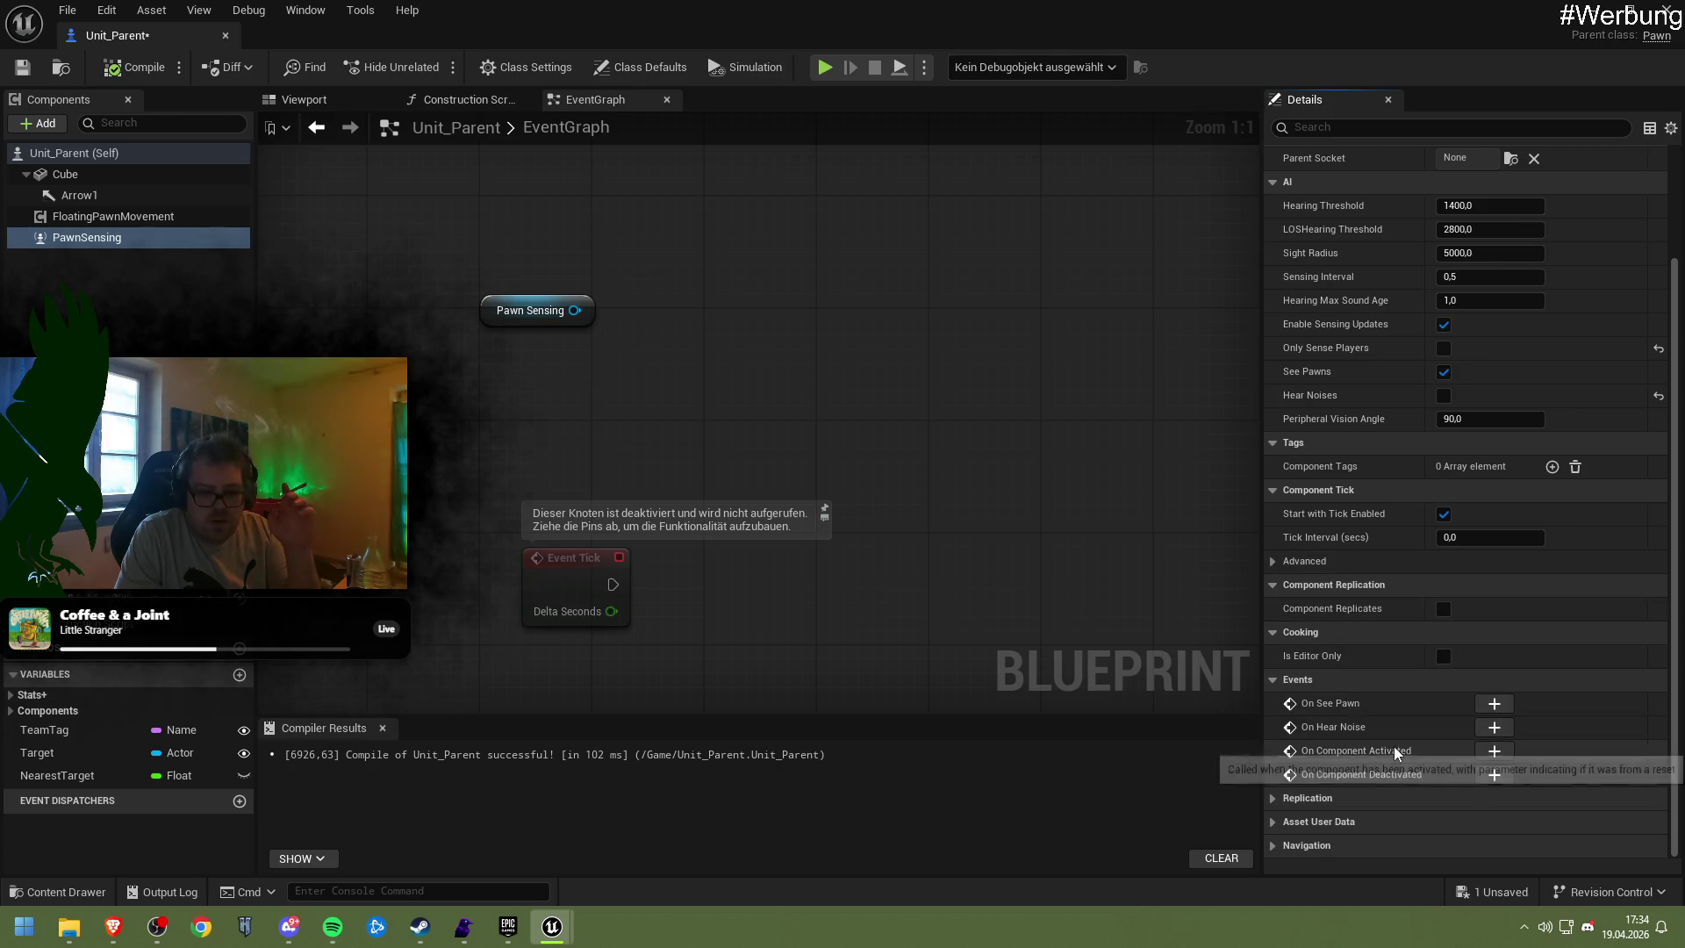
pyautogui.click(1346, 796)
pyautogui.click(1351, 799)
pyautogui.click(1351, 799)
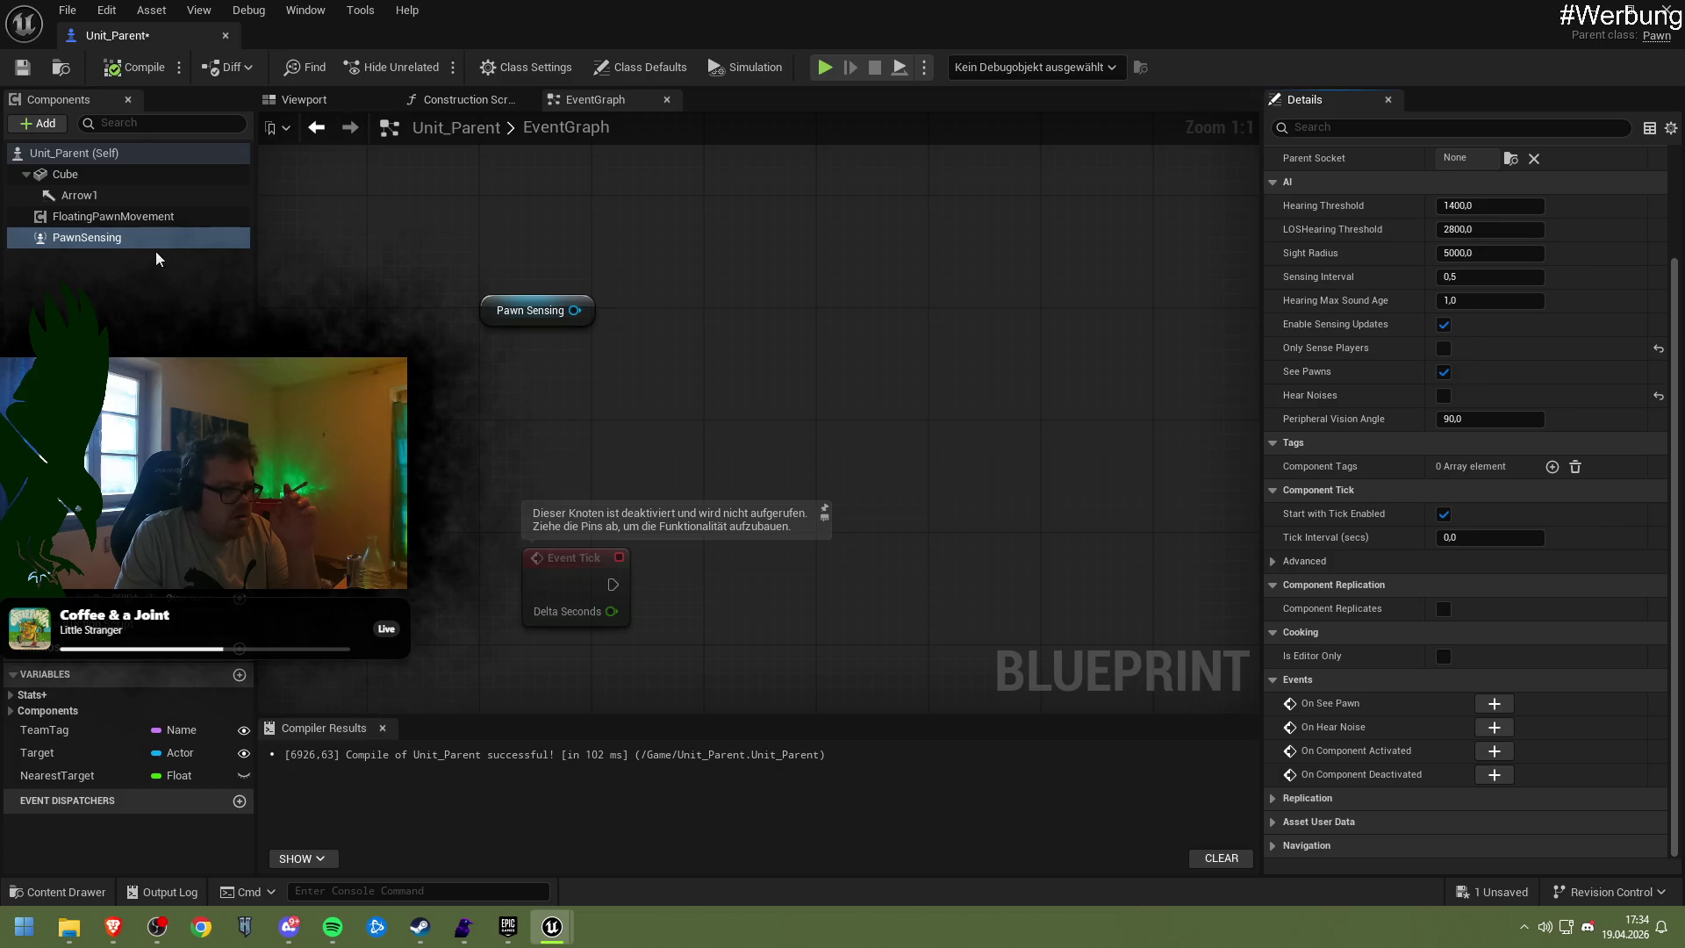
pyautogui.moveTo(586, 311)
pyautogui.mouseDown()
pyautogui.moveTo(669, 340)
pyautogui.moveTo(658, 330)
pyautogui.mouseUp()
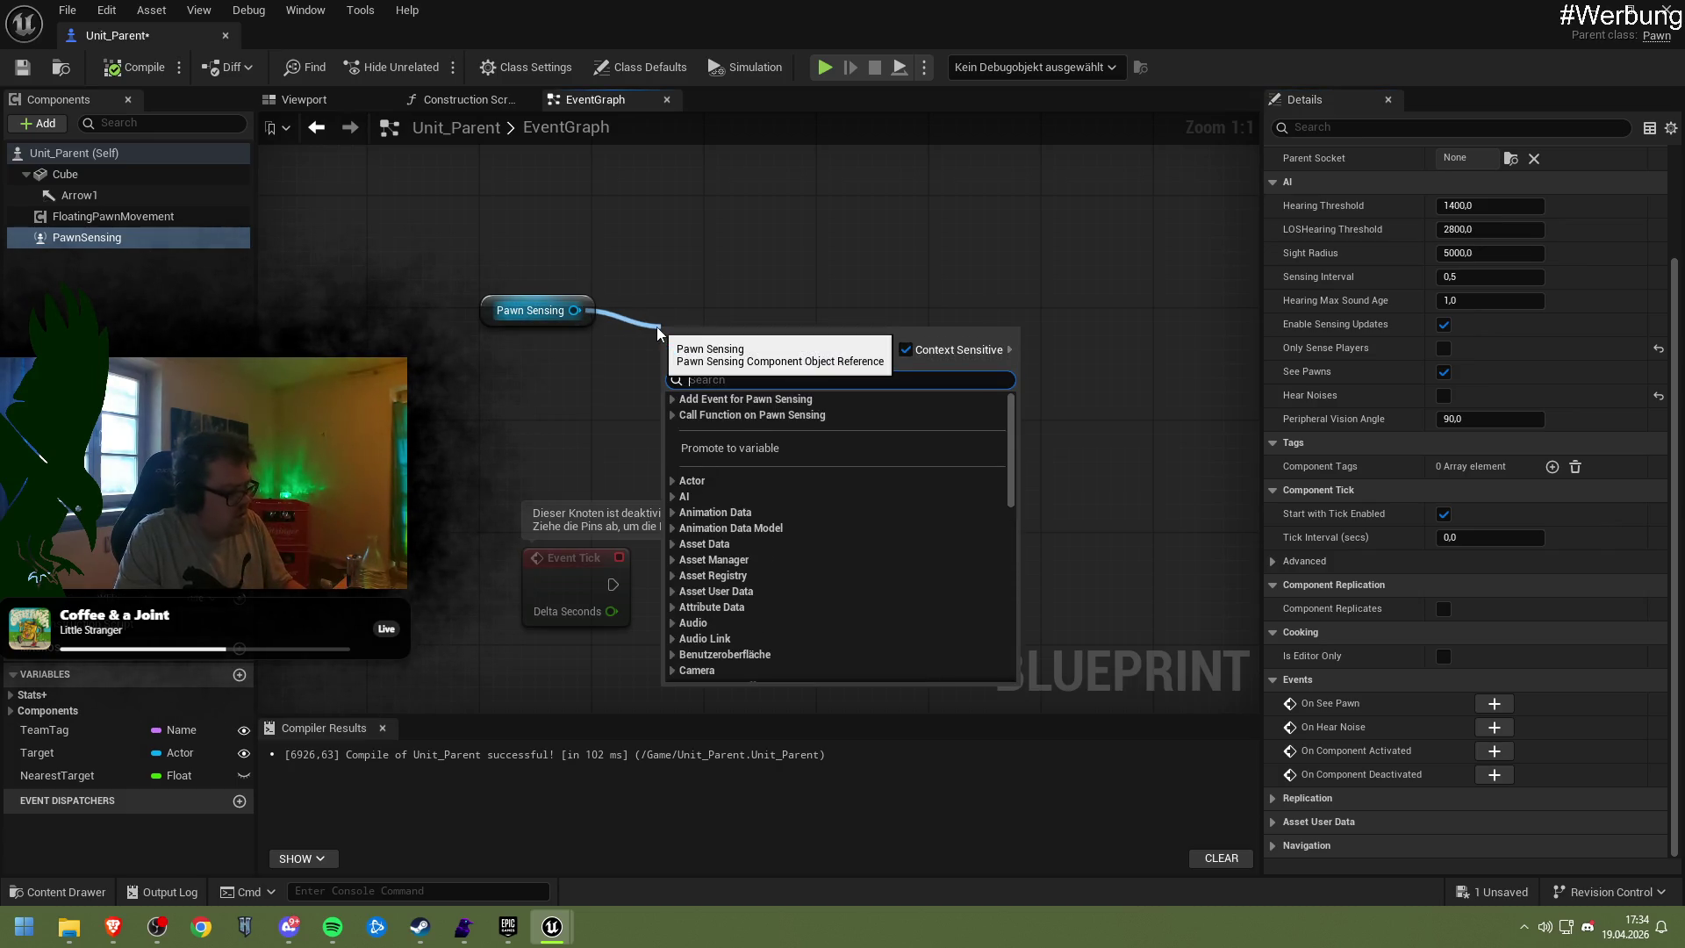
pyautogui.write('get')
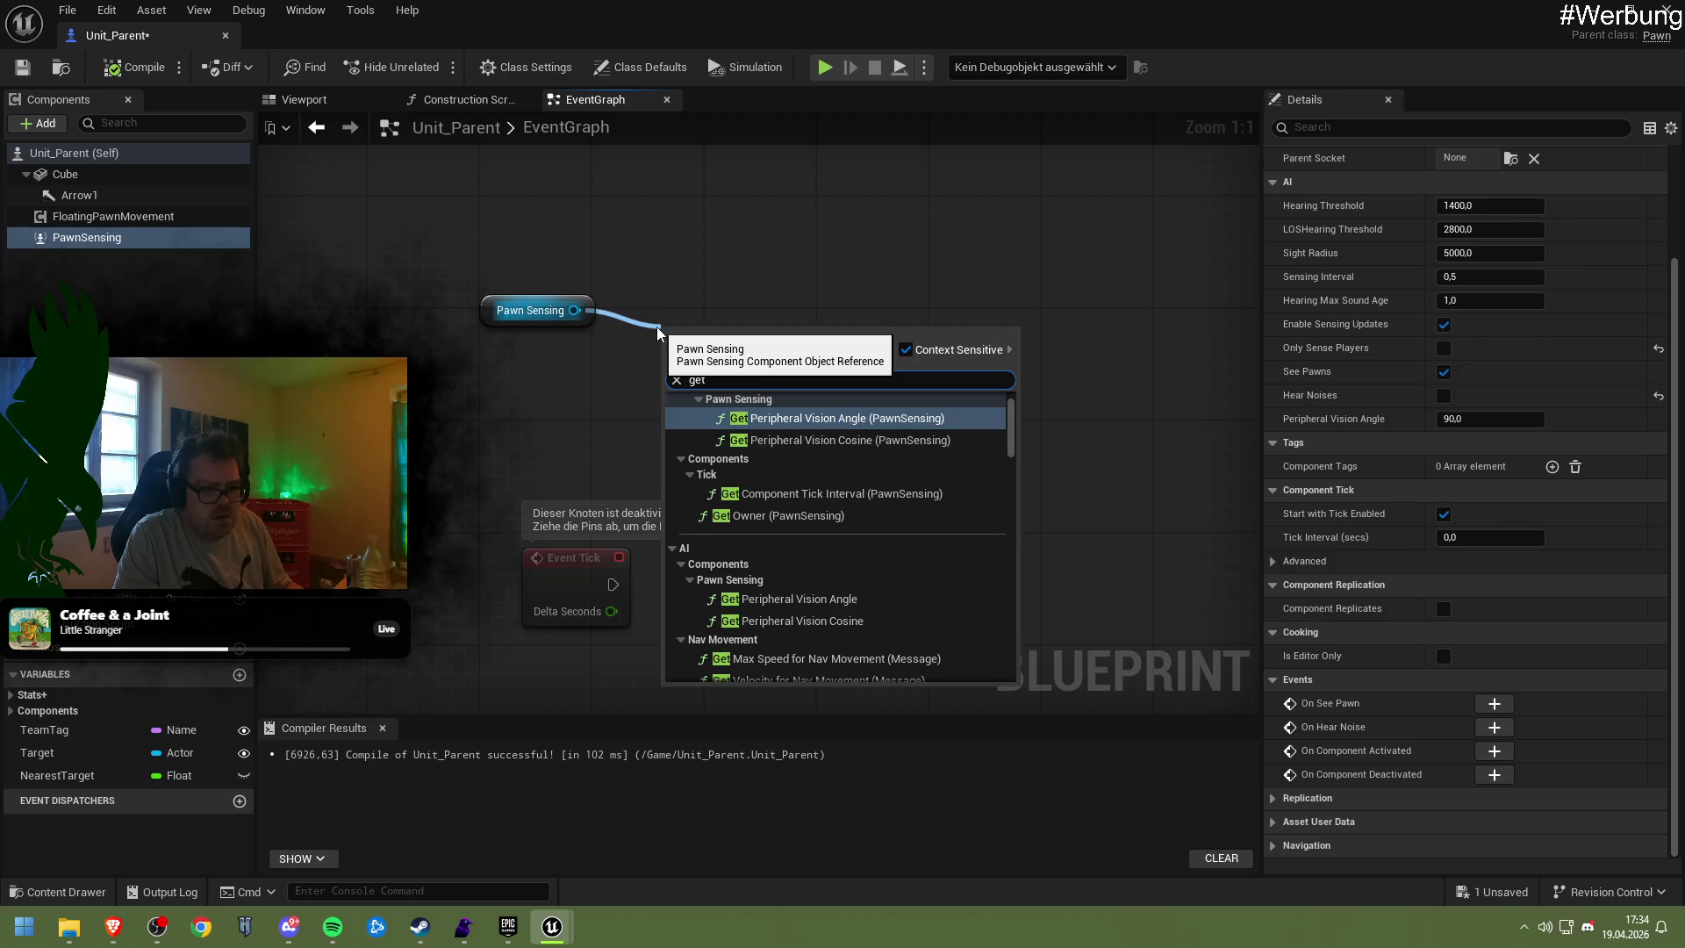
pyautogui.scroll(1, 935, 472)
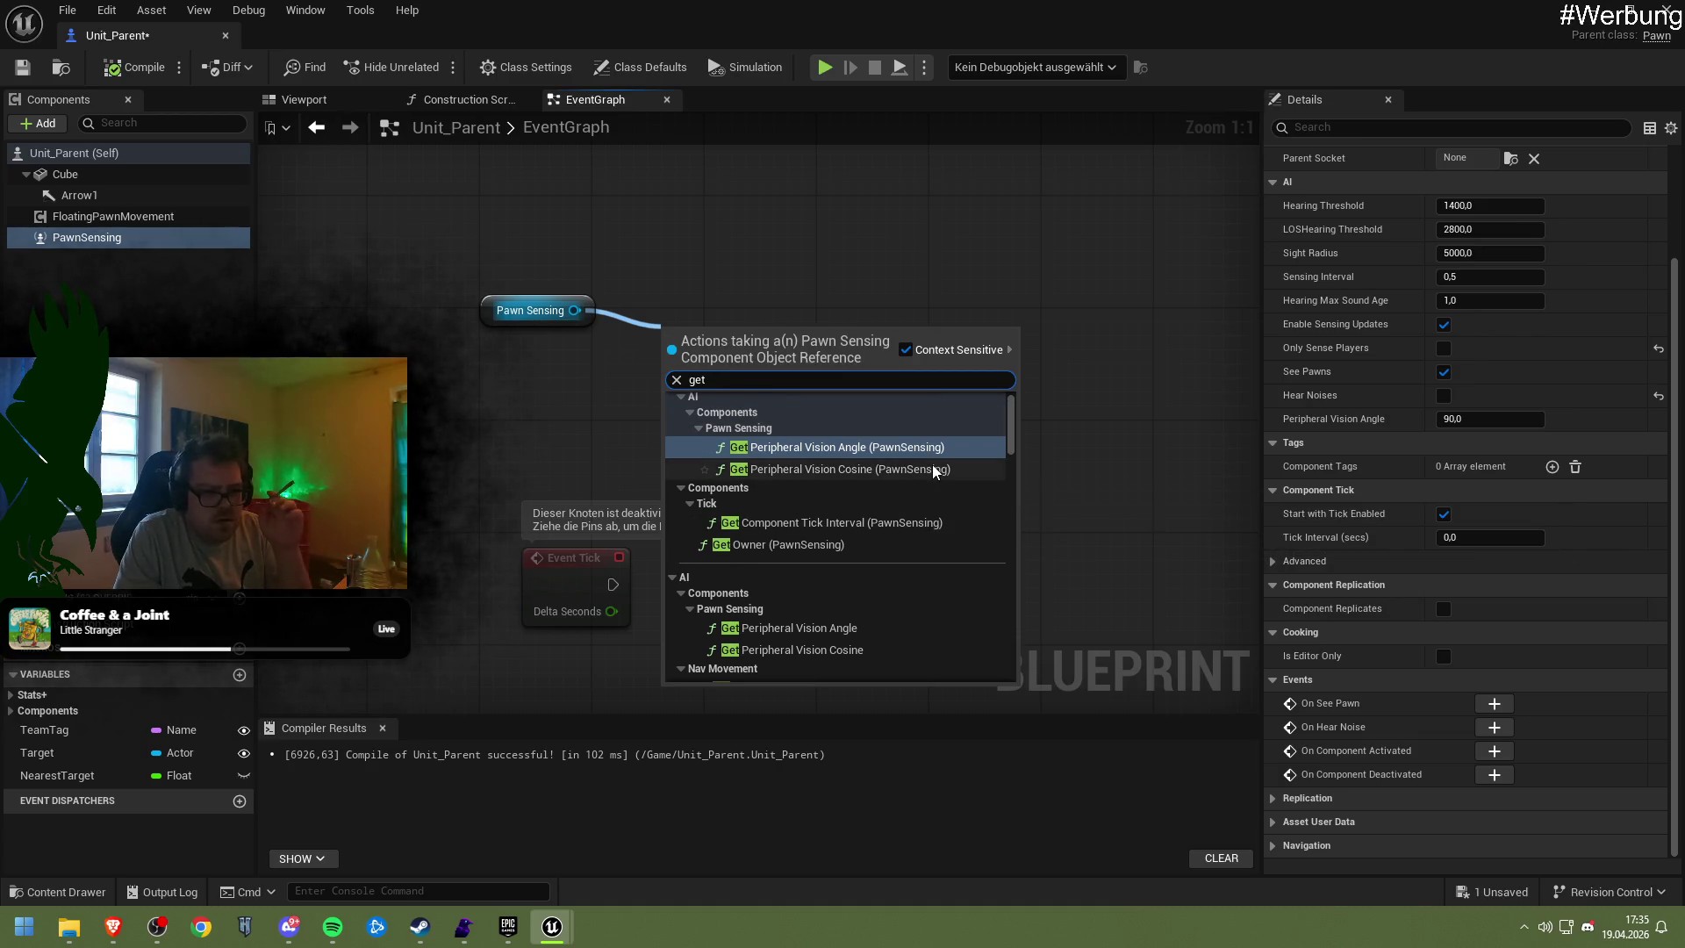
pyautogui.scroll(-1, 935, 491)
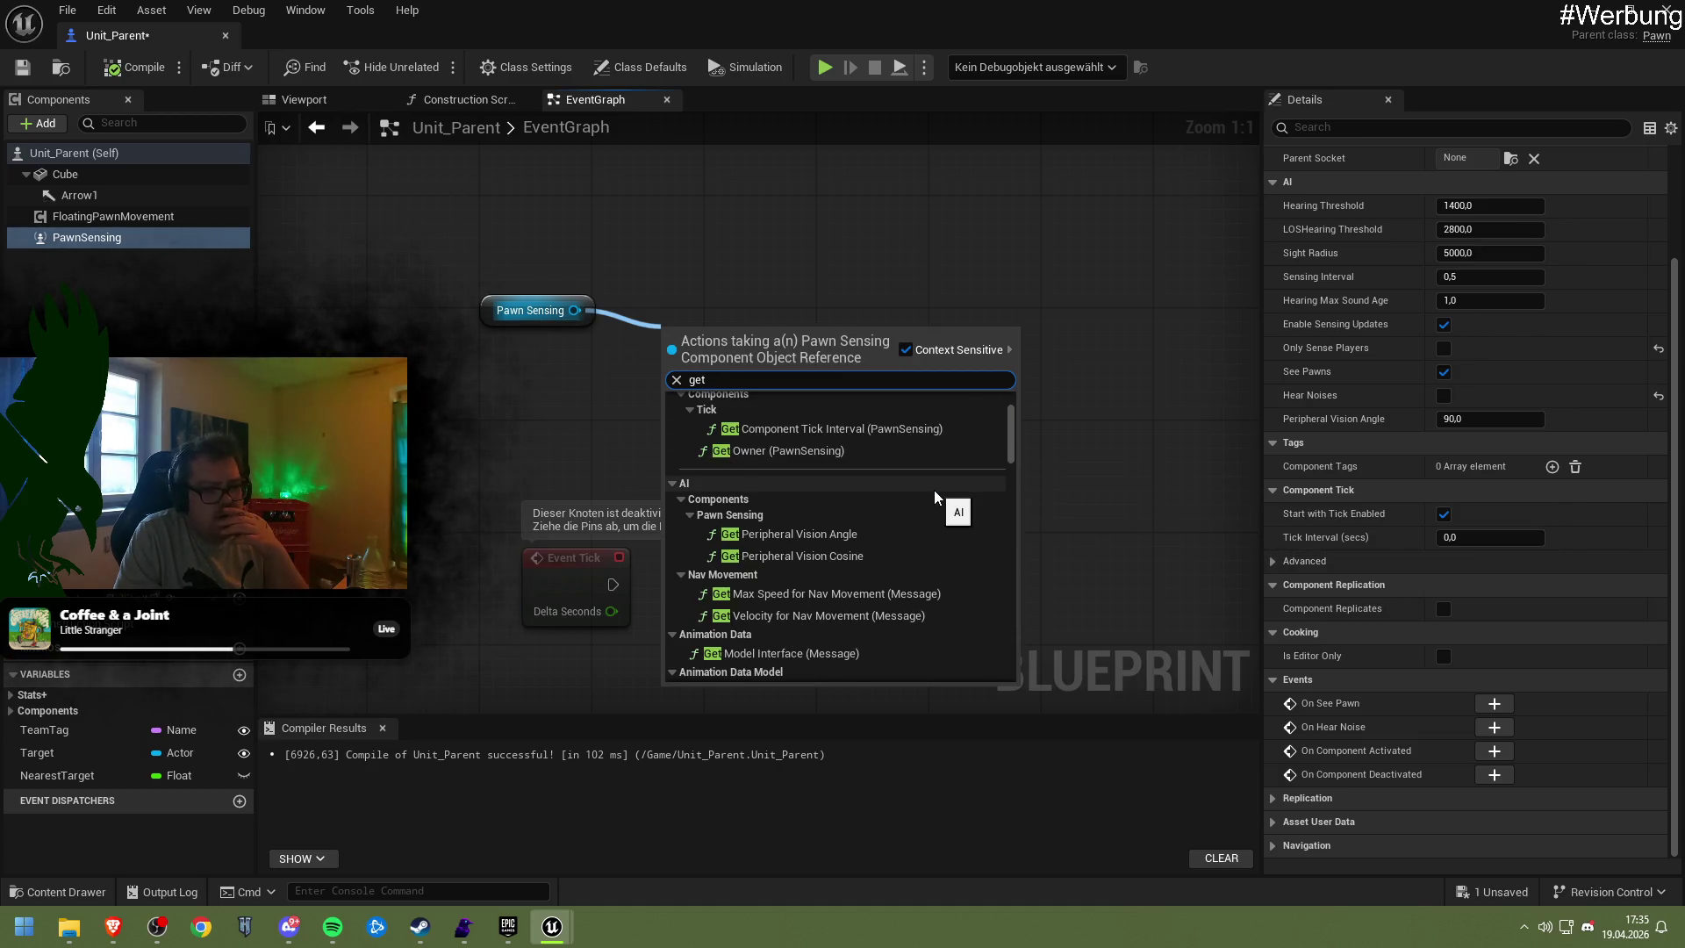
pyautogui.scroll(-3, 934, 490)
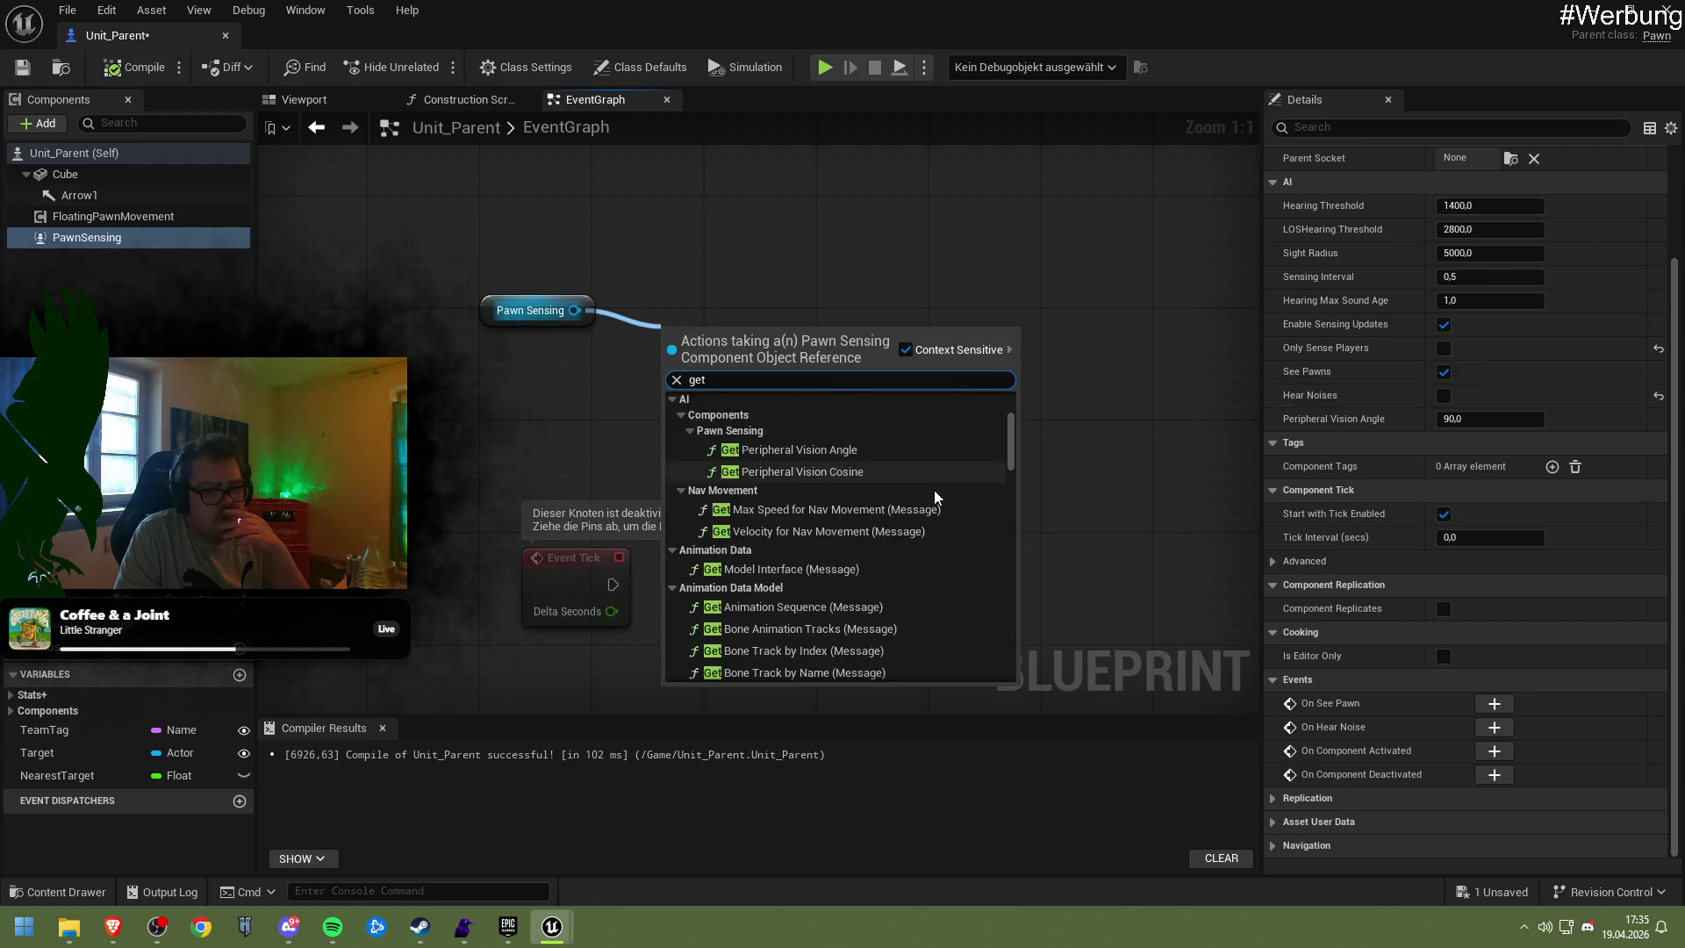
pyautogui.scroll(-10, 933, 490)
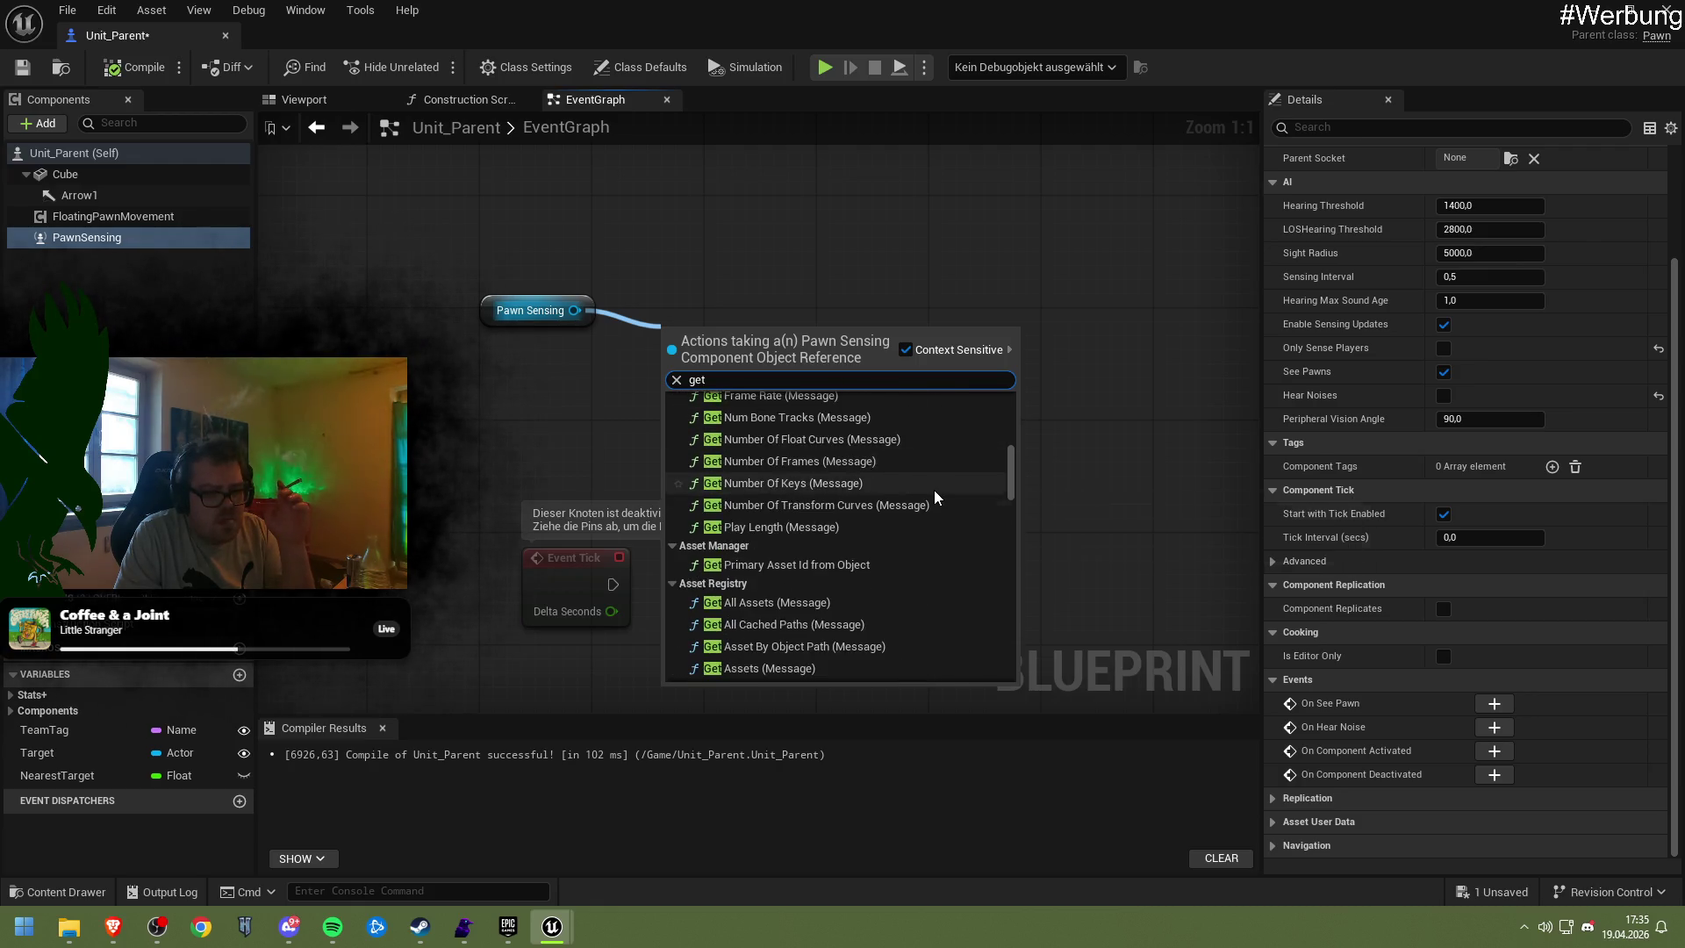
pyautogui.scroll(-5, 934, 490)
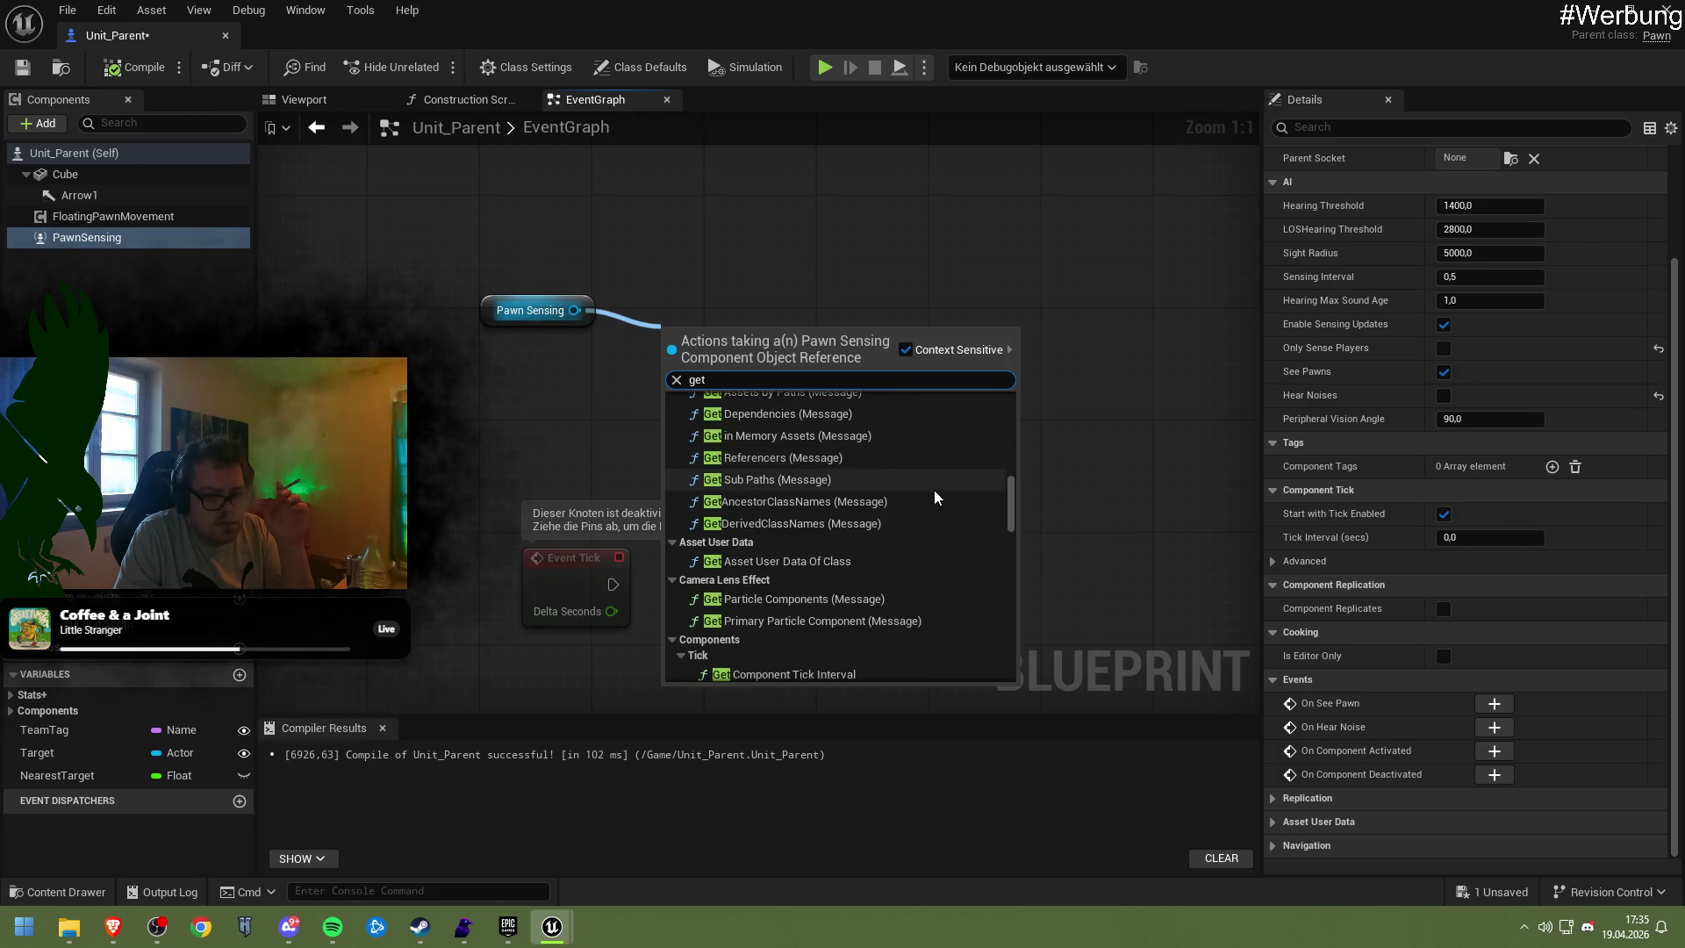
pyautogui.scroll(-8, 934, 491)
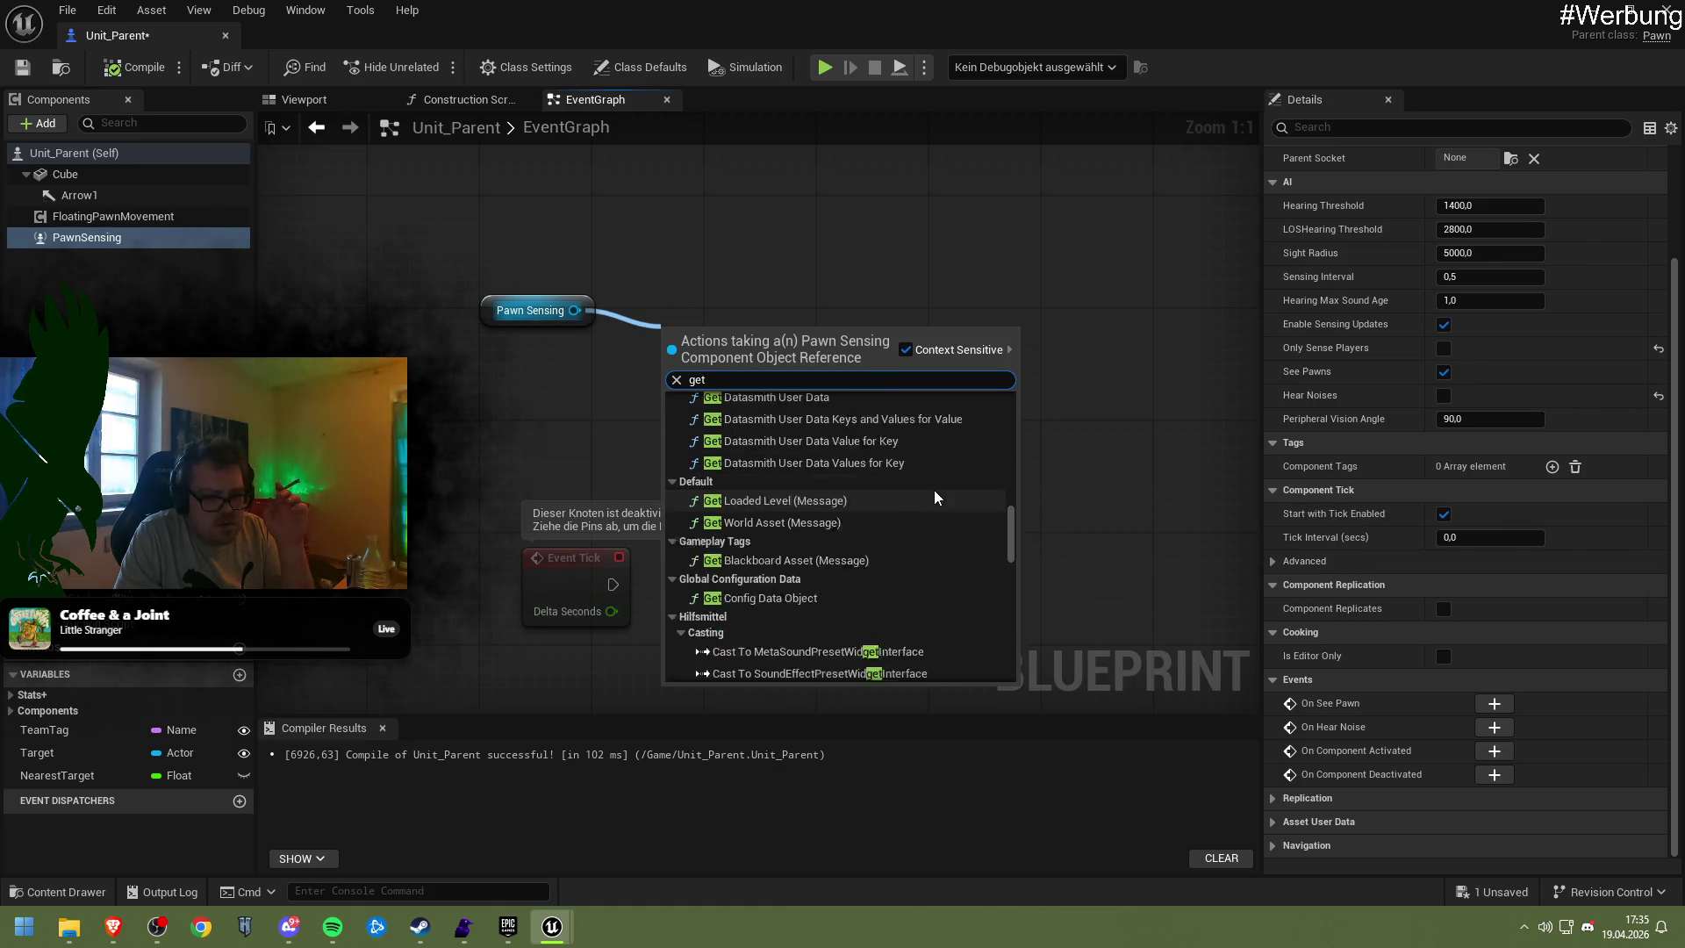
pyautogui.scroll(-6, 934, 498)
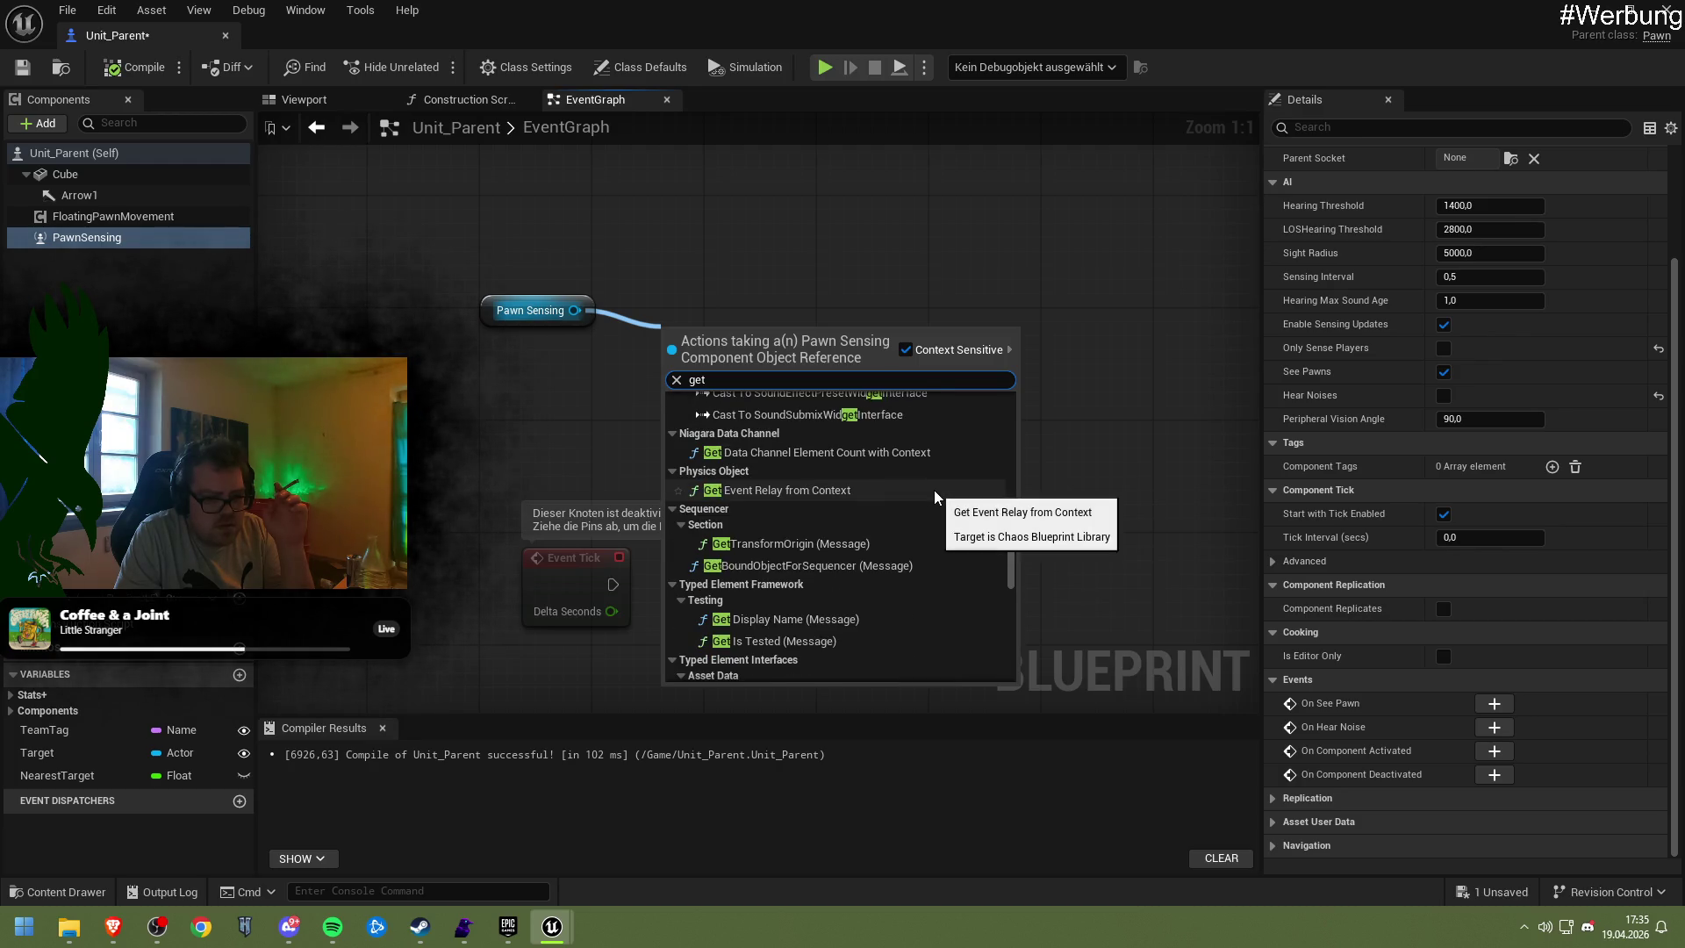
pyautogui.scroll(-6, 934, 490)
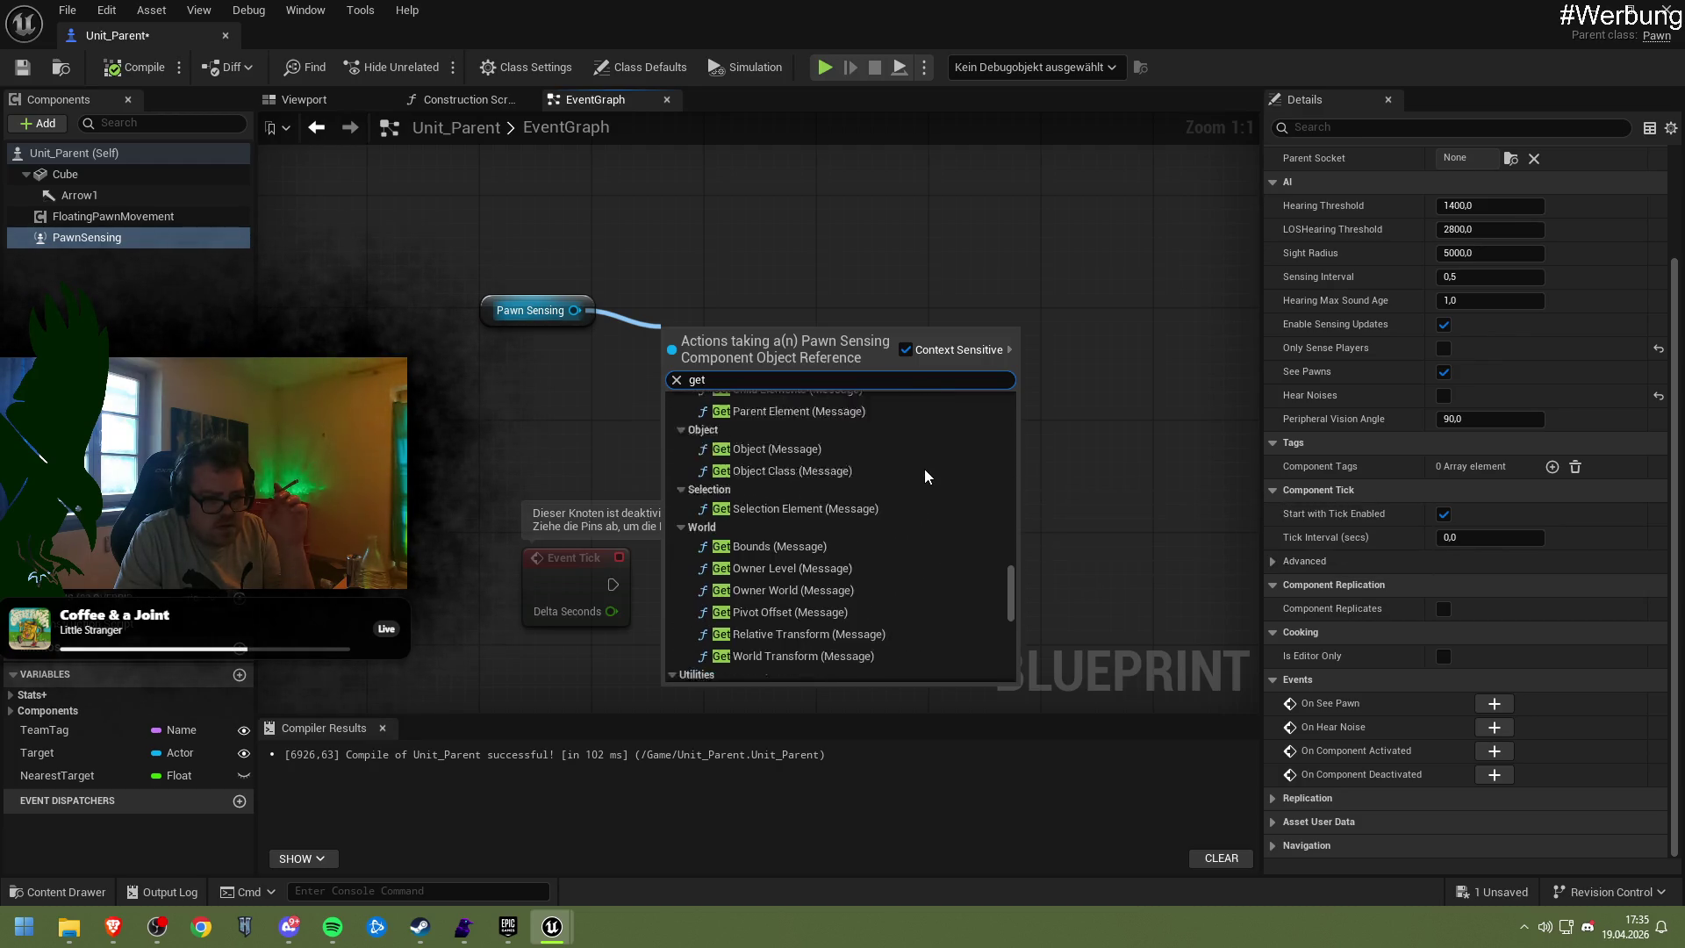
pyautogui.scroll(-3, 925, 479)
pyautogui.scroll(-10, 924, 474)
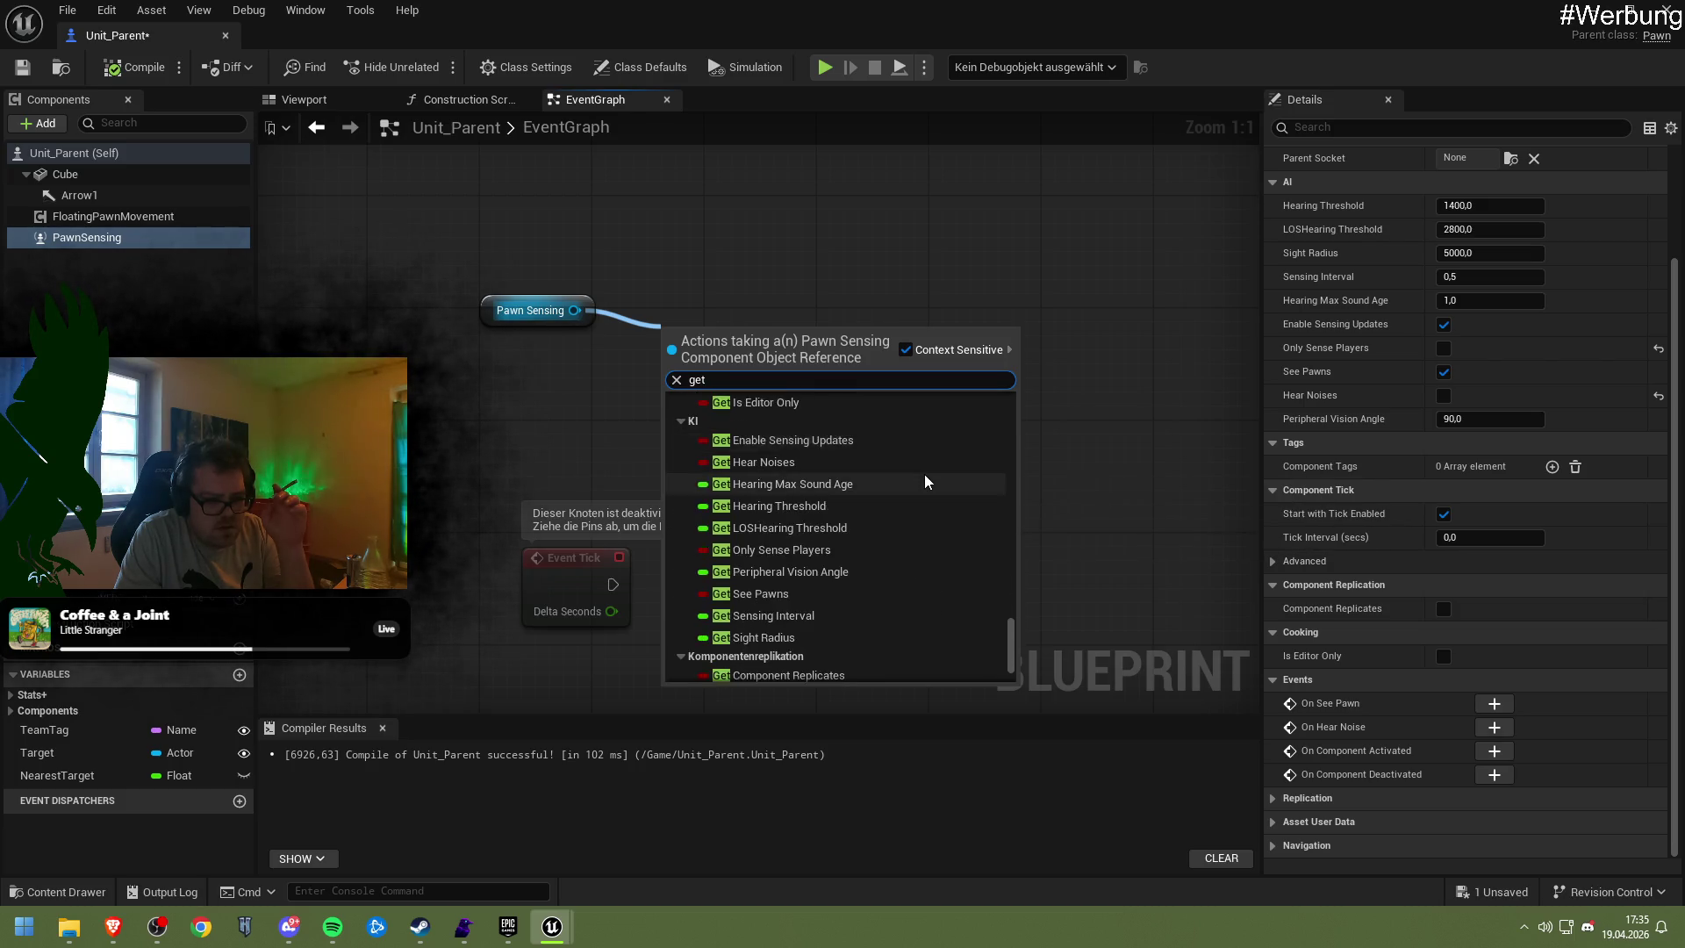
pyautogui.scroll(-3, 924, 474)
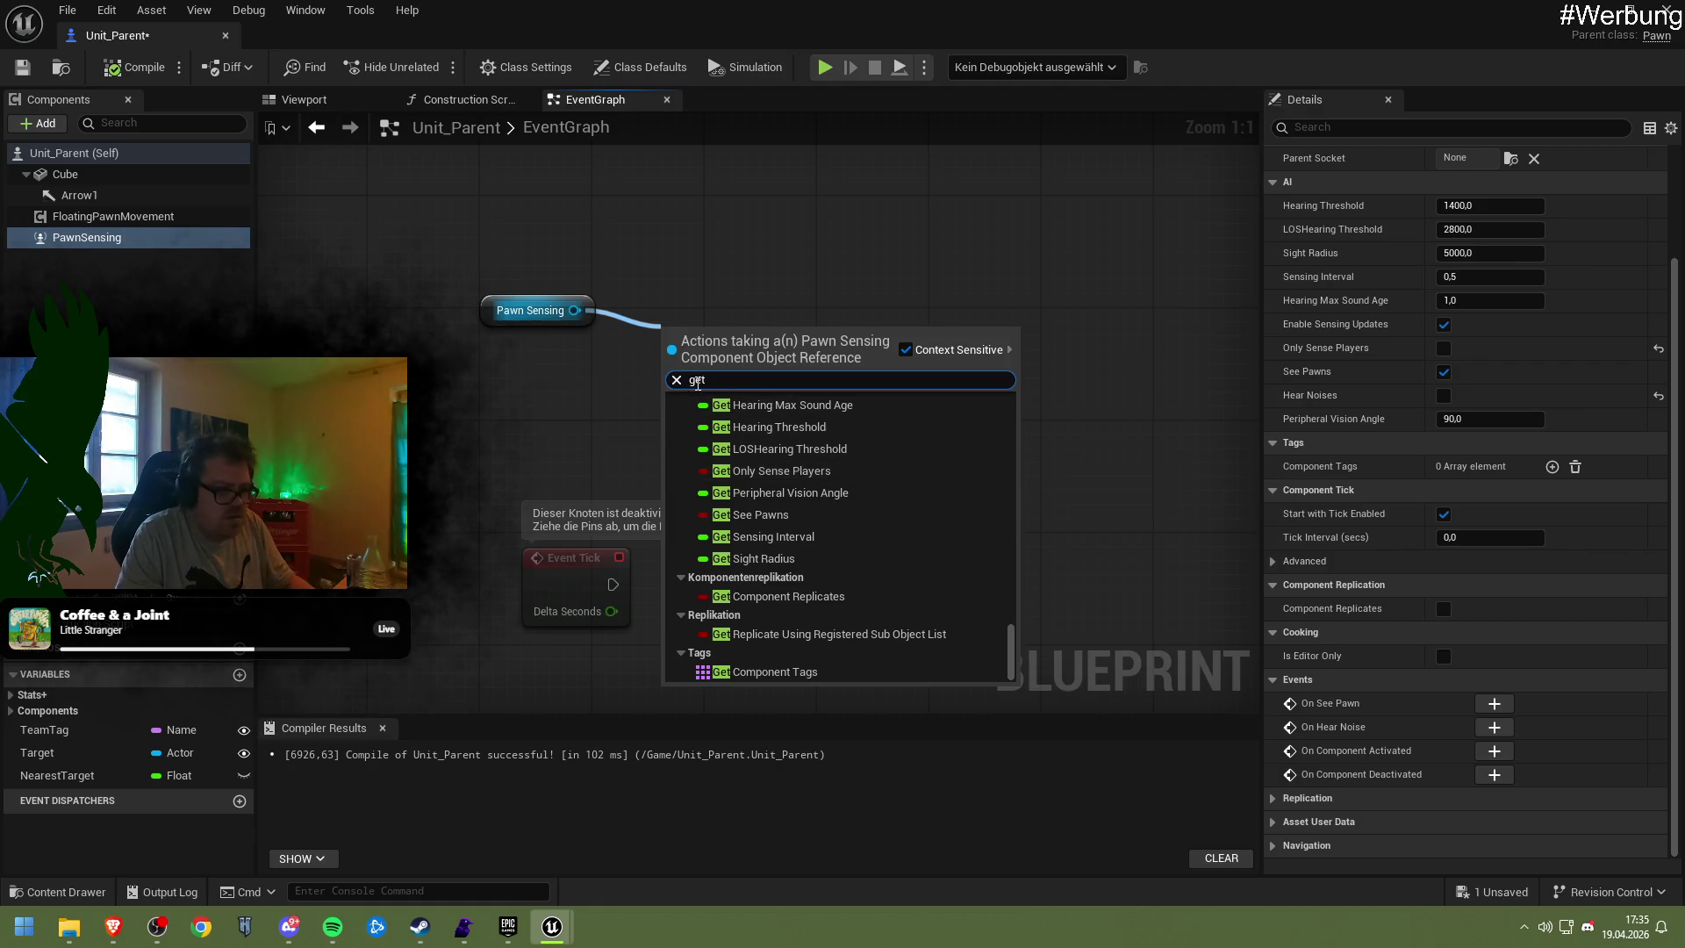
pyautogui.write('Actor')
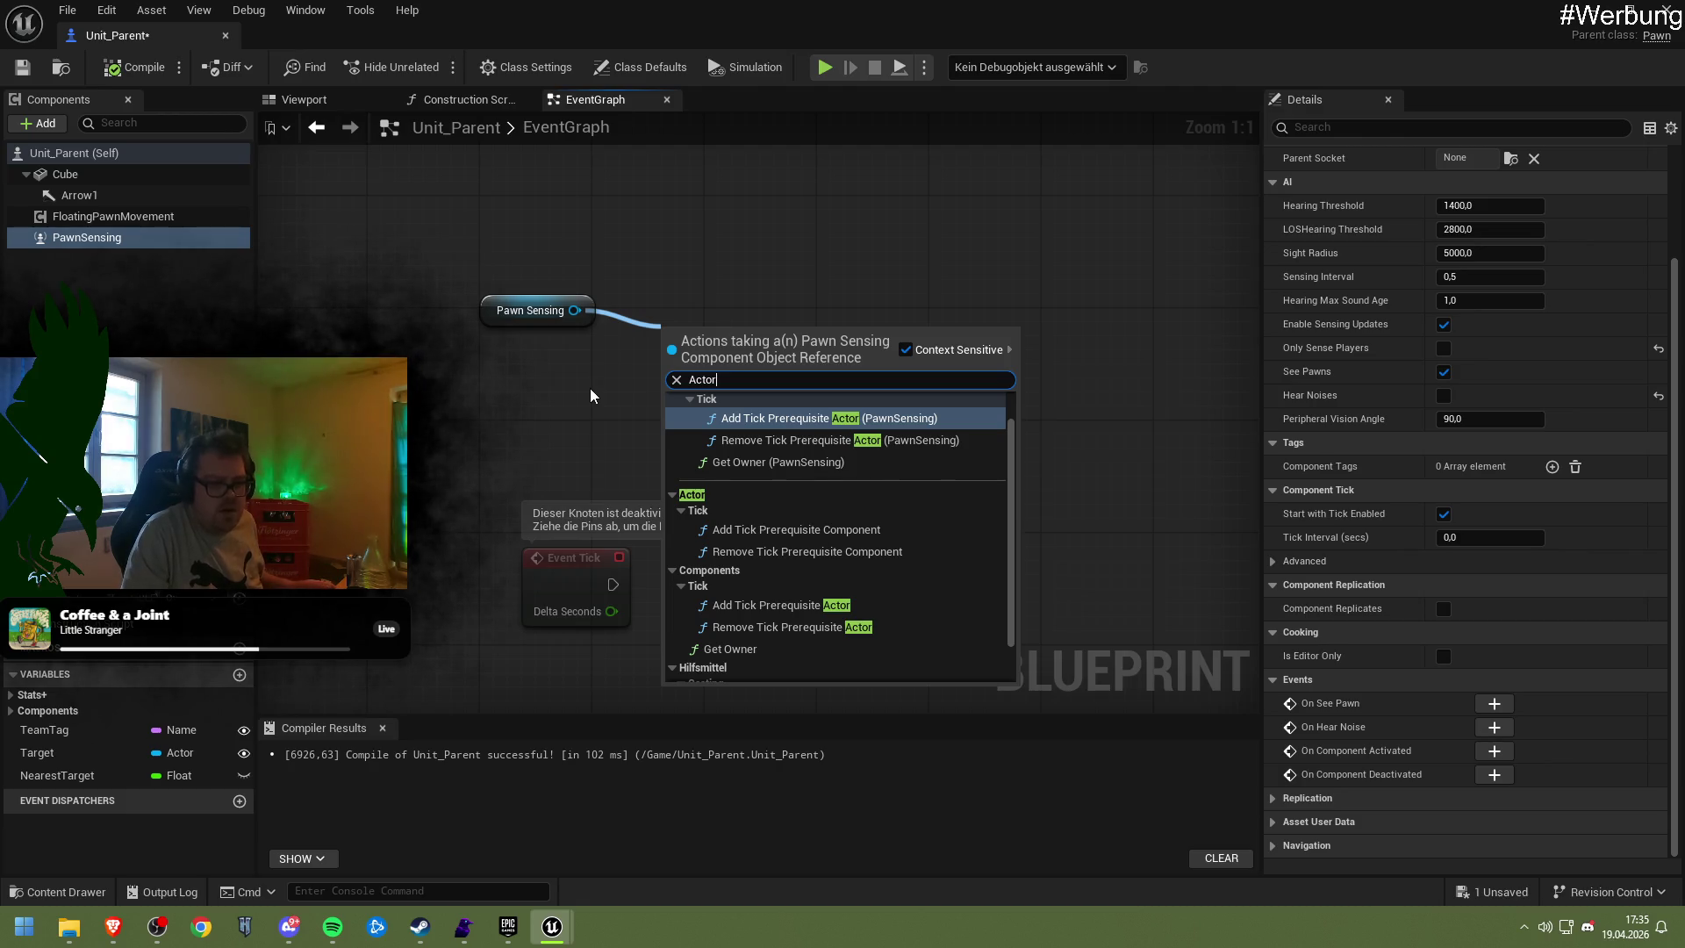
pyautogui.scroll(-1, 858, 557)
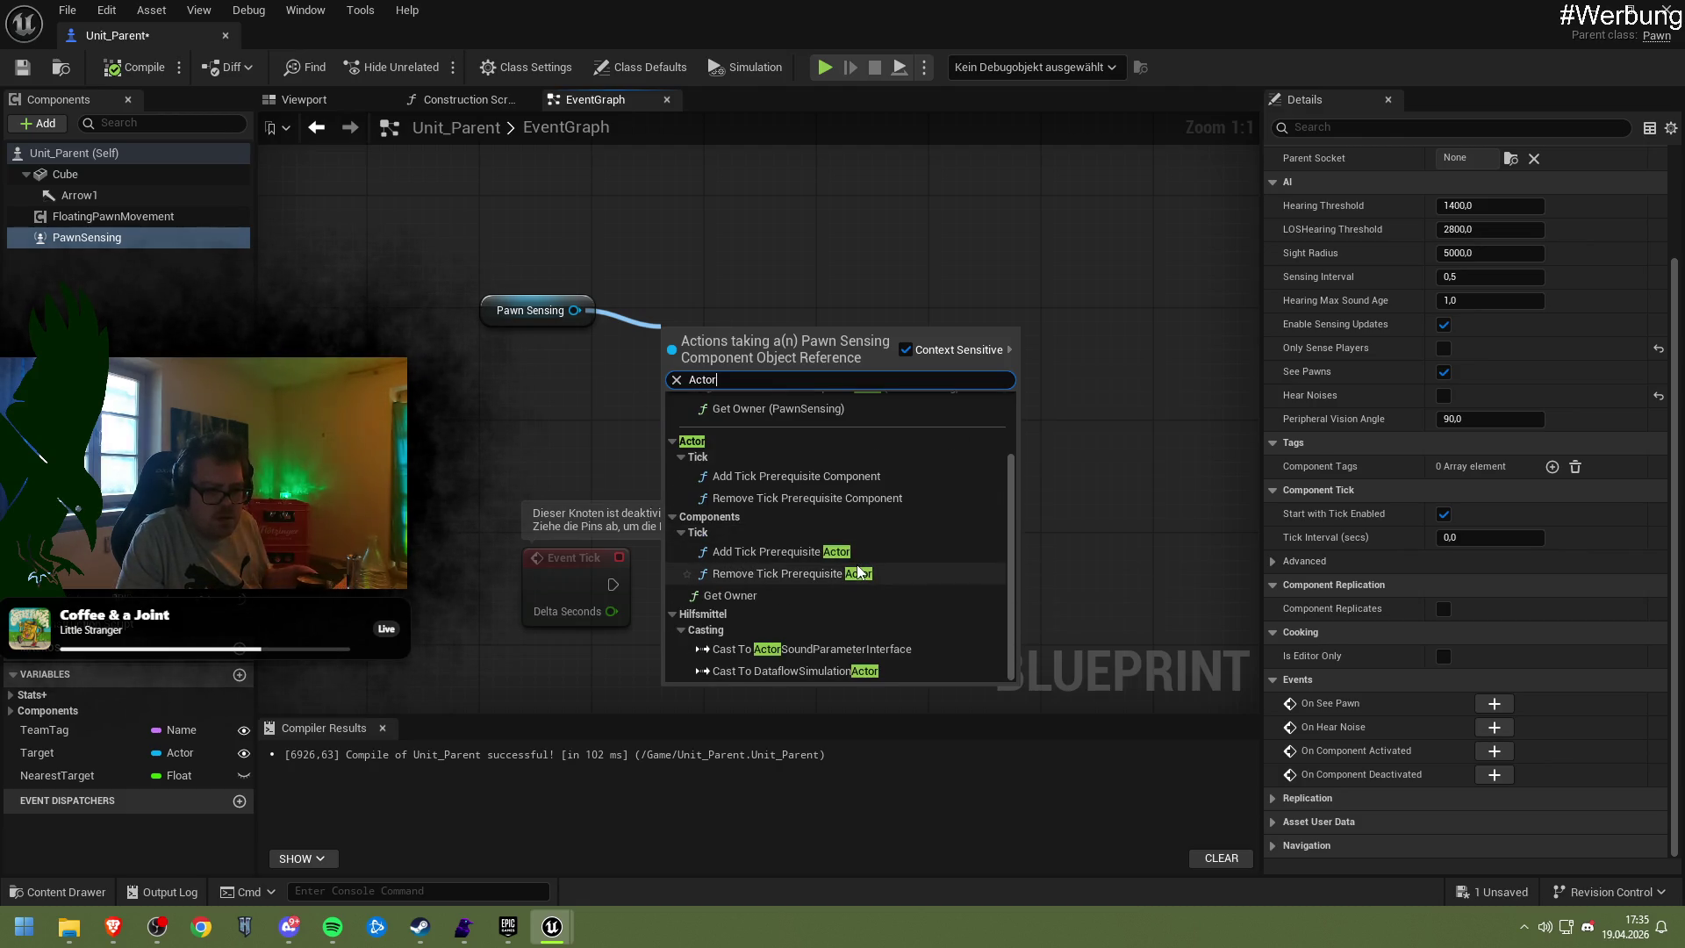
pyautogui.scroll(2, 858, 561)
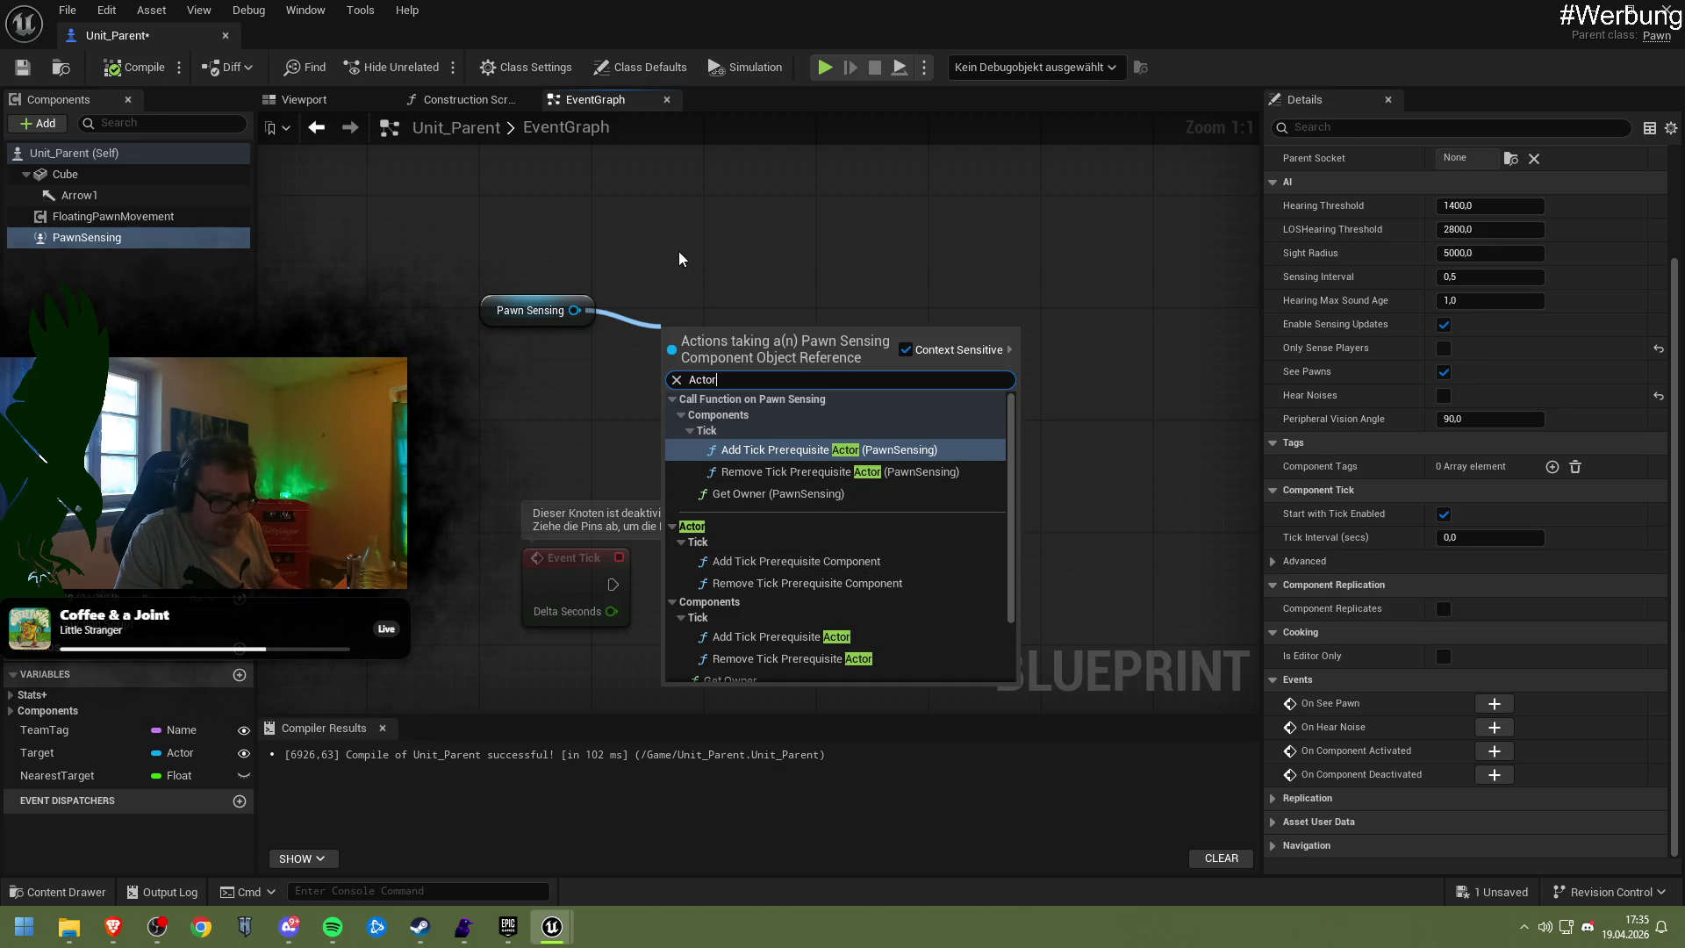
pyautogui.moveTo(434, 245); pyautogui.dragTo(546, 349)
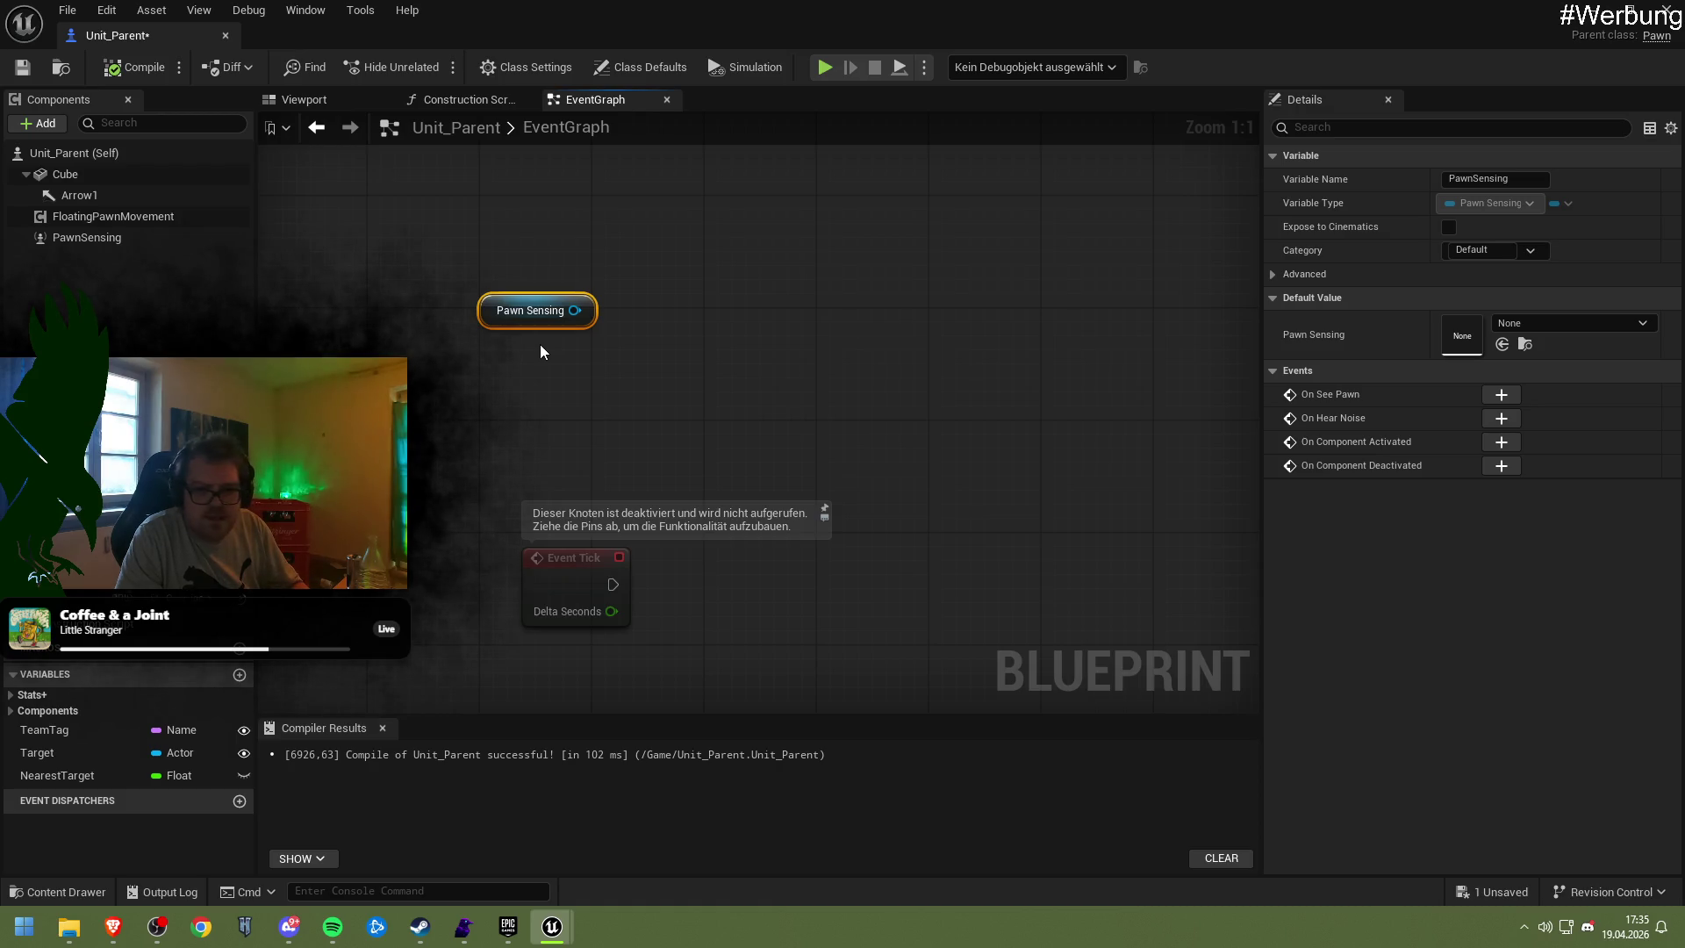
# Delete the PawnSensing component and save the Unit_Parent blueprint
pyautogui.click(104, 239)
pyautogui.press('Delete')
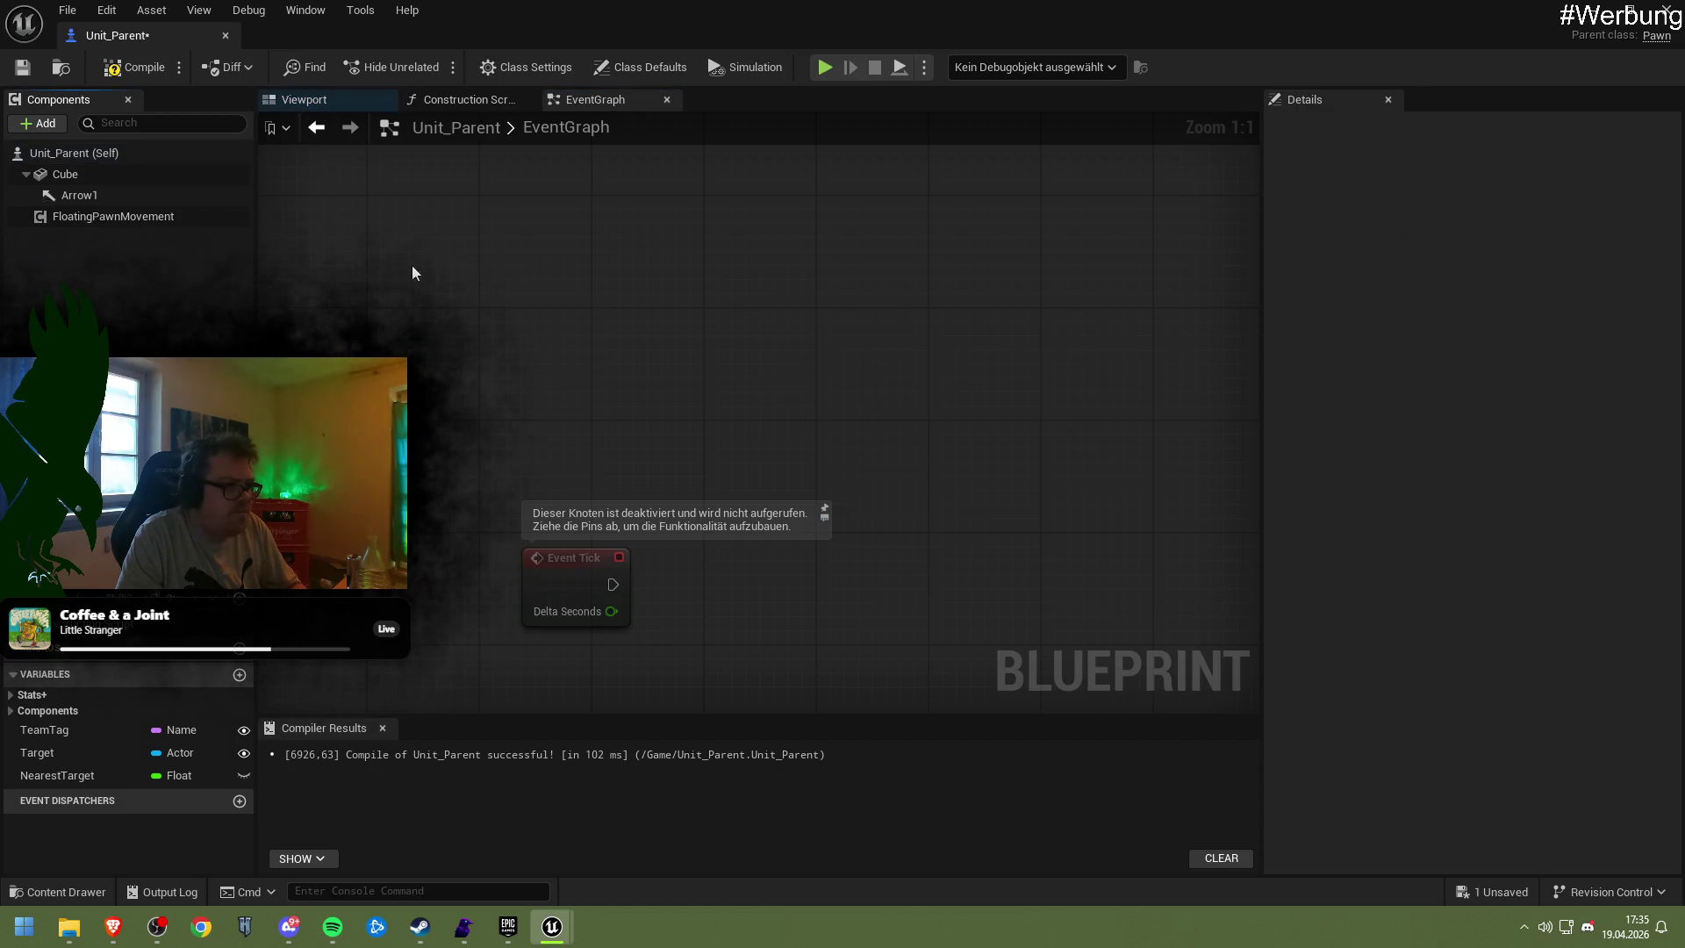
pyautogui.click(19, 70)
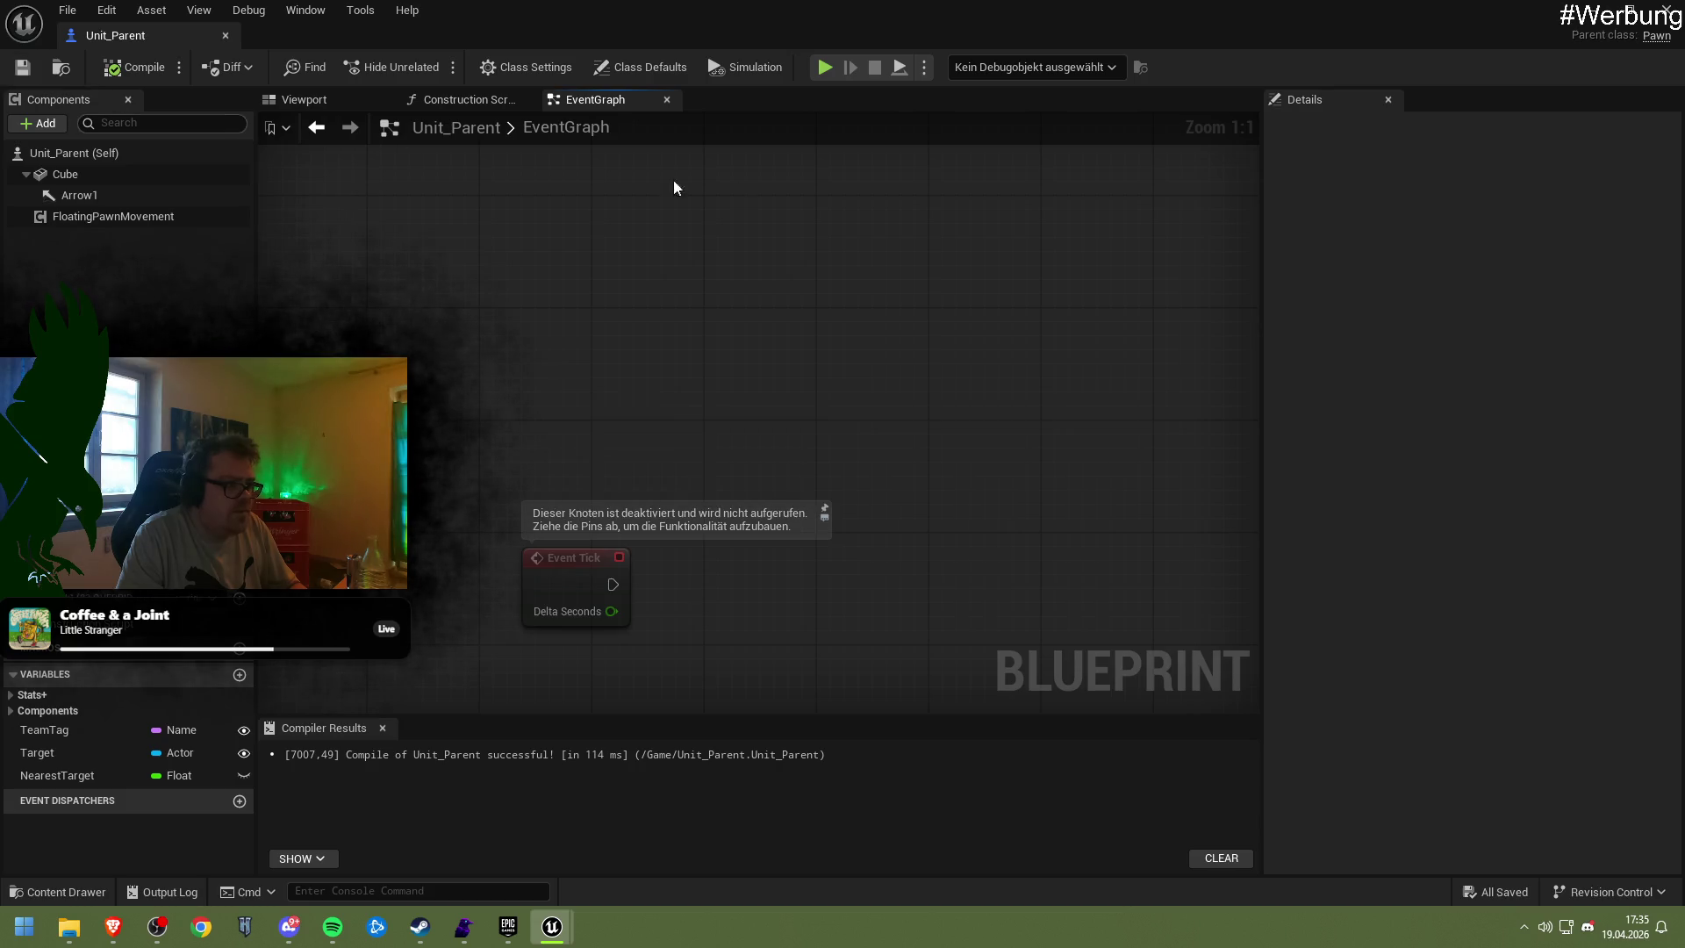
# Close the blueprint, select the Unit_Parent actor in the level, and reopen its blueprint
pyautogui.click(1664, 9)
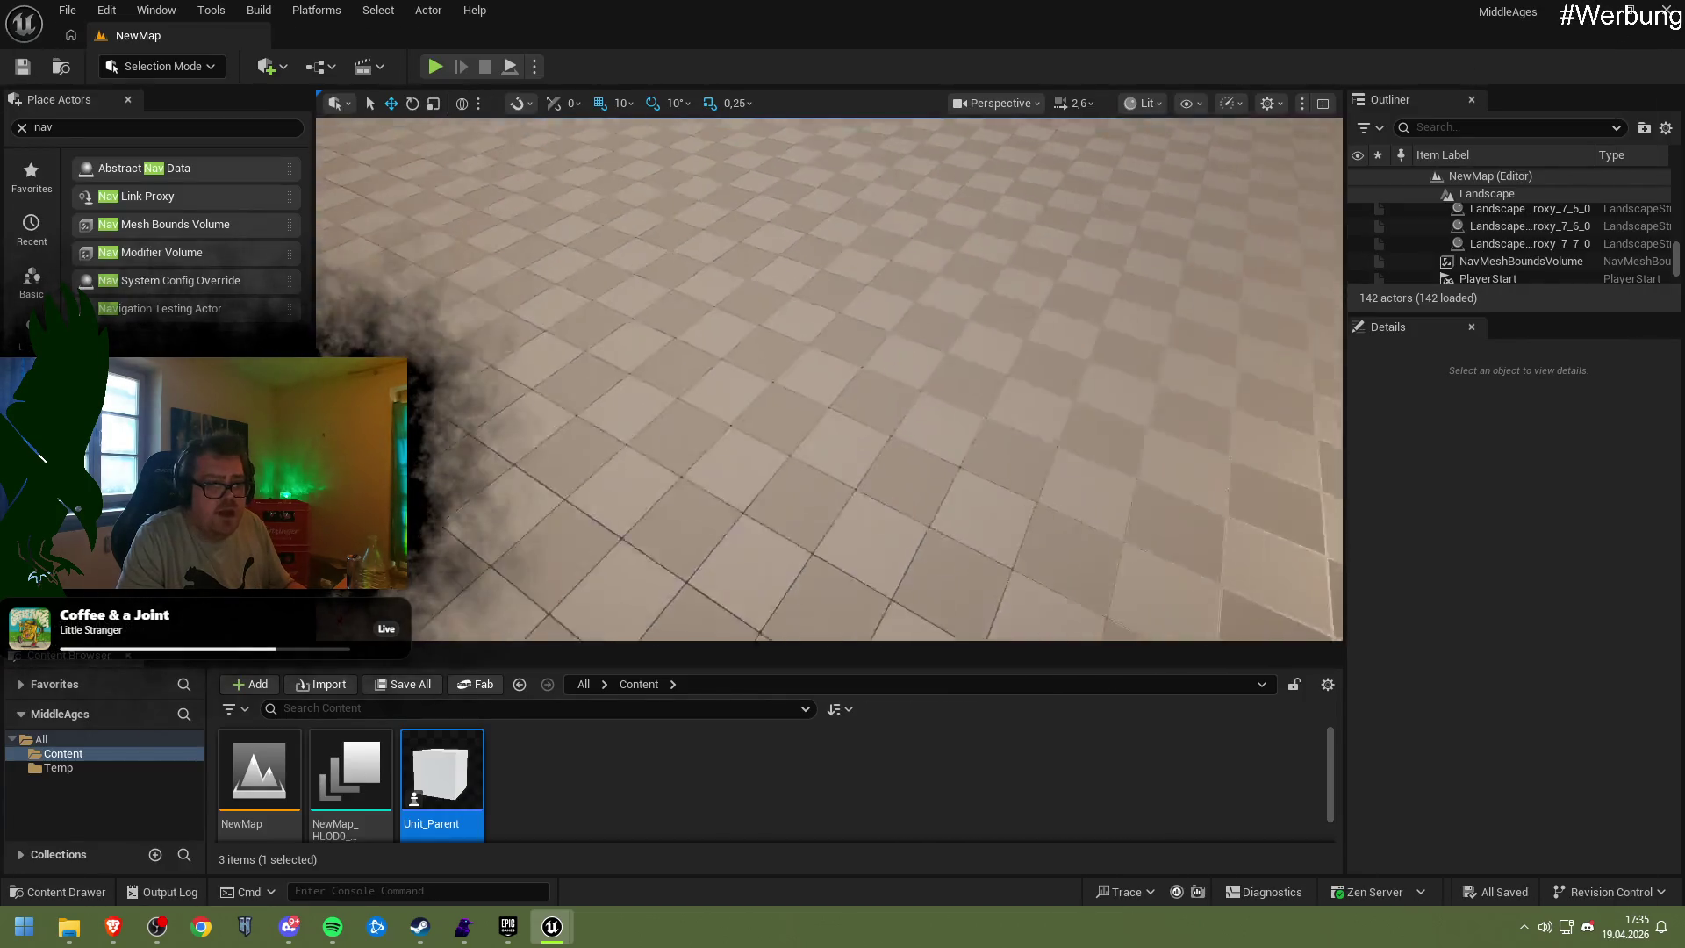
pyautogui.scroll(5, 830, 378)
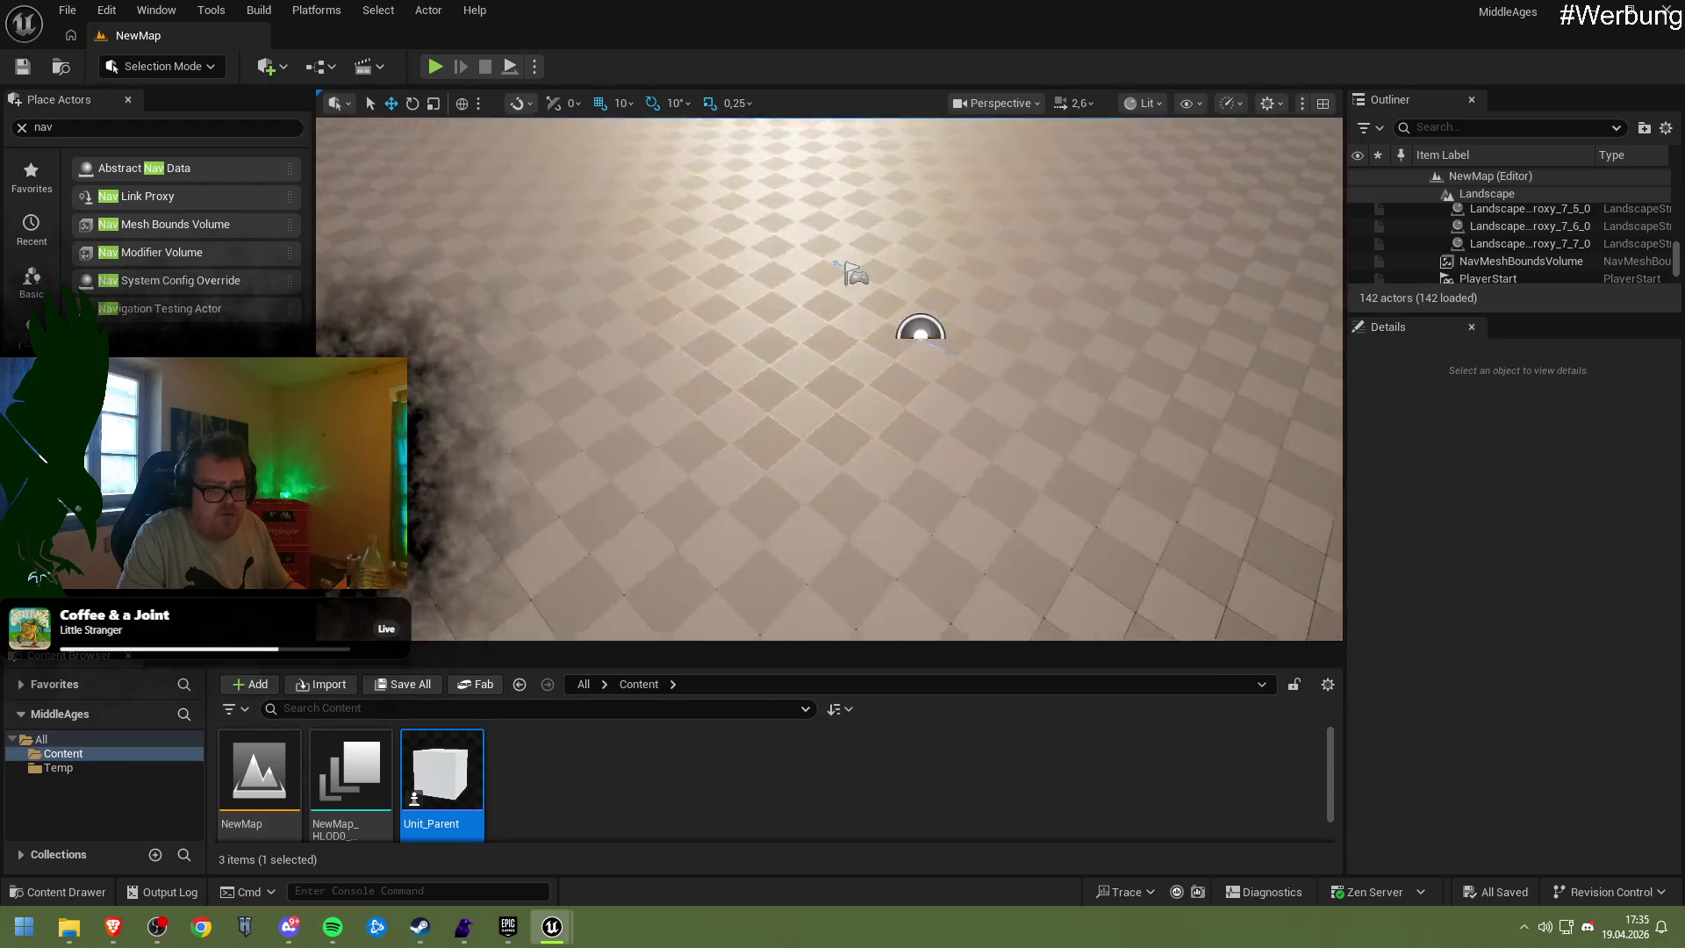
pyautogui.moveTo(829, 378)
pyautogui.mouseDown()
pyautogui.moveTo(829, 342)
pyautogui.moveTo(807, 362)
pyautogui.moveTo(755, 318)
pyautogui.moveTo(753, 333)
pyautogui.moveTo(742, 274)
pyautogui.moveTo(743, 329)
pyautogui.moveTo(725, 295)
pyautogui.mouseUp()
pyautogui.click(806, 347)
pyautogui.moveTo(733, 567); pyautogui.dragTo(725, 567)
pyautogui.doubleClick(461, 741)
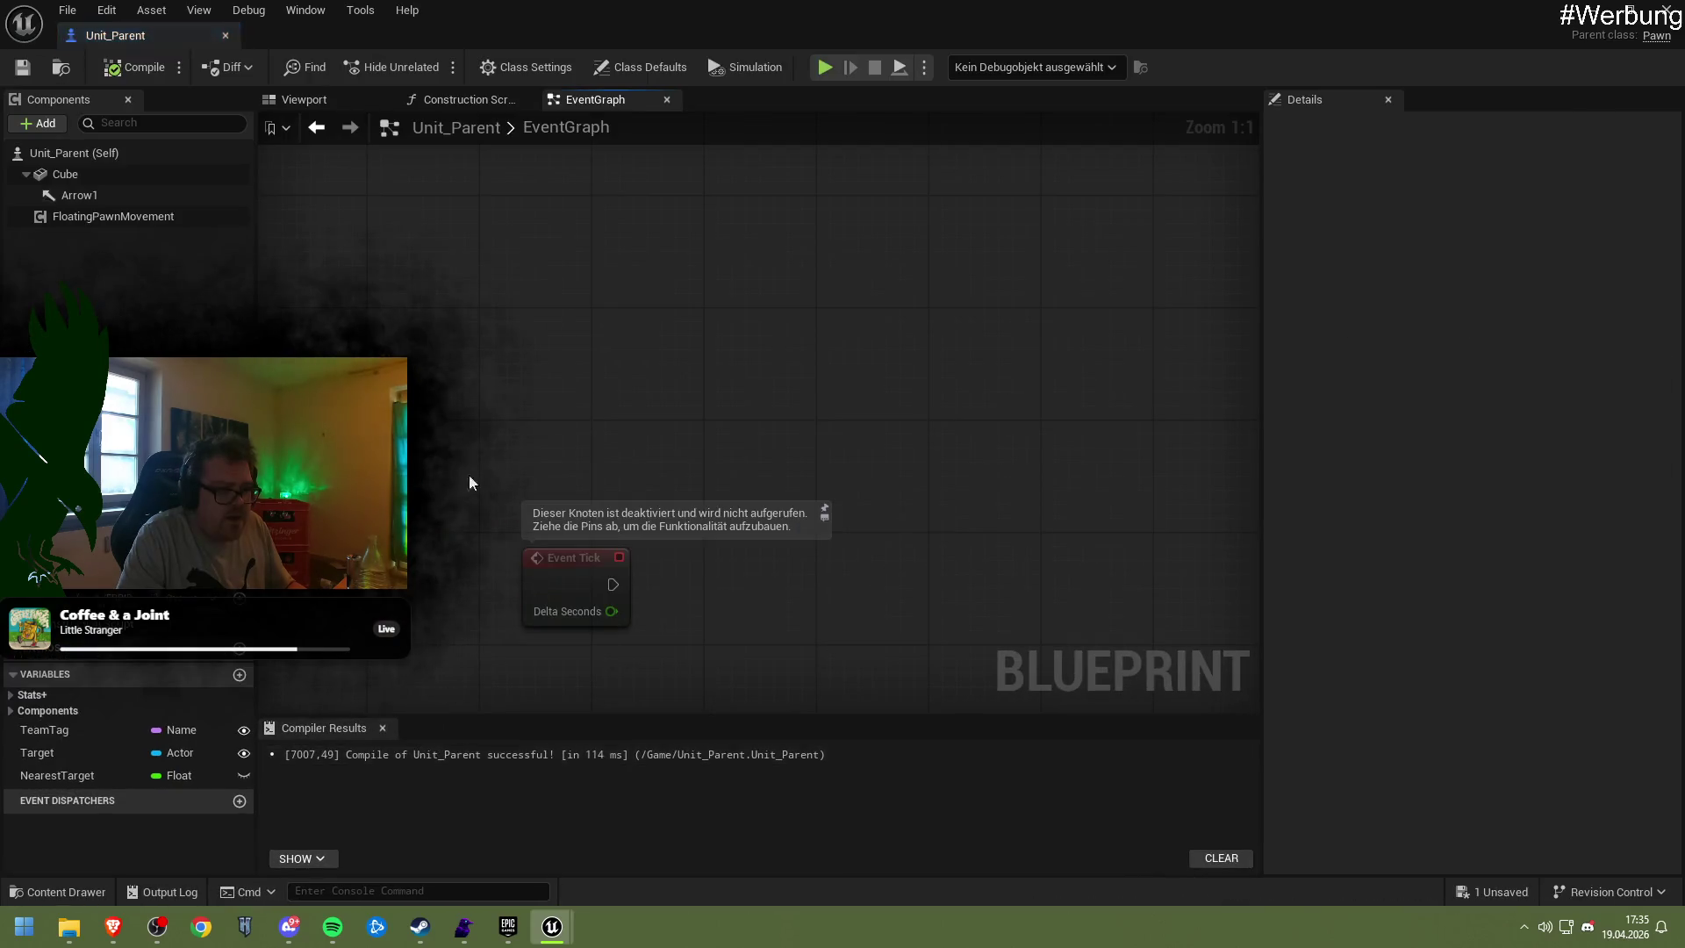
# Move Arrow1 closer to the cube in the 3D viewport, then compile and save Unit_Parent
pyautogui.click(97, 195)
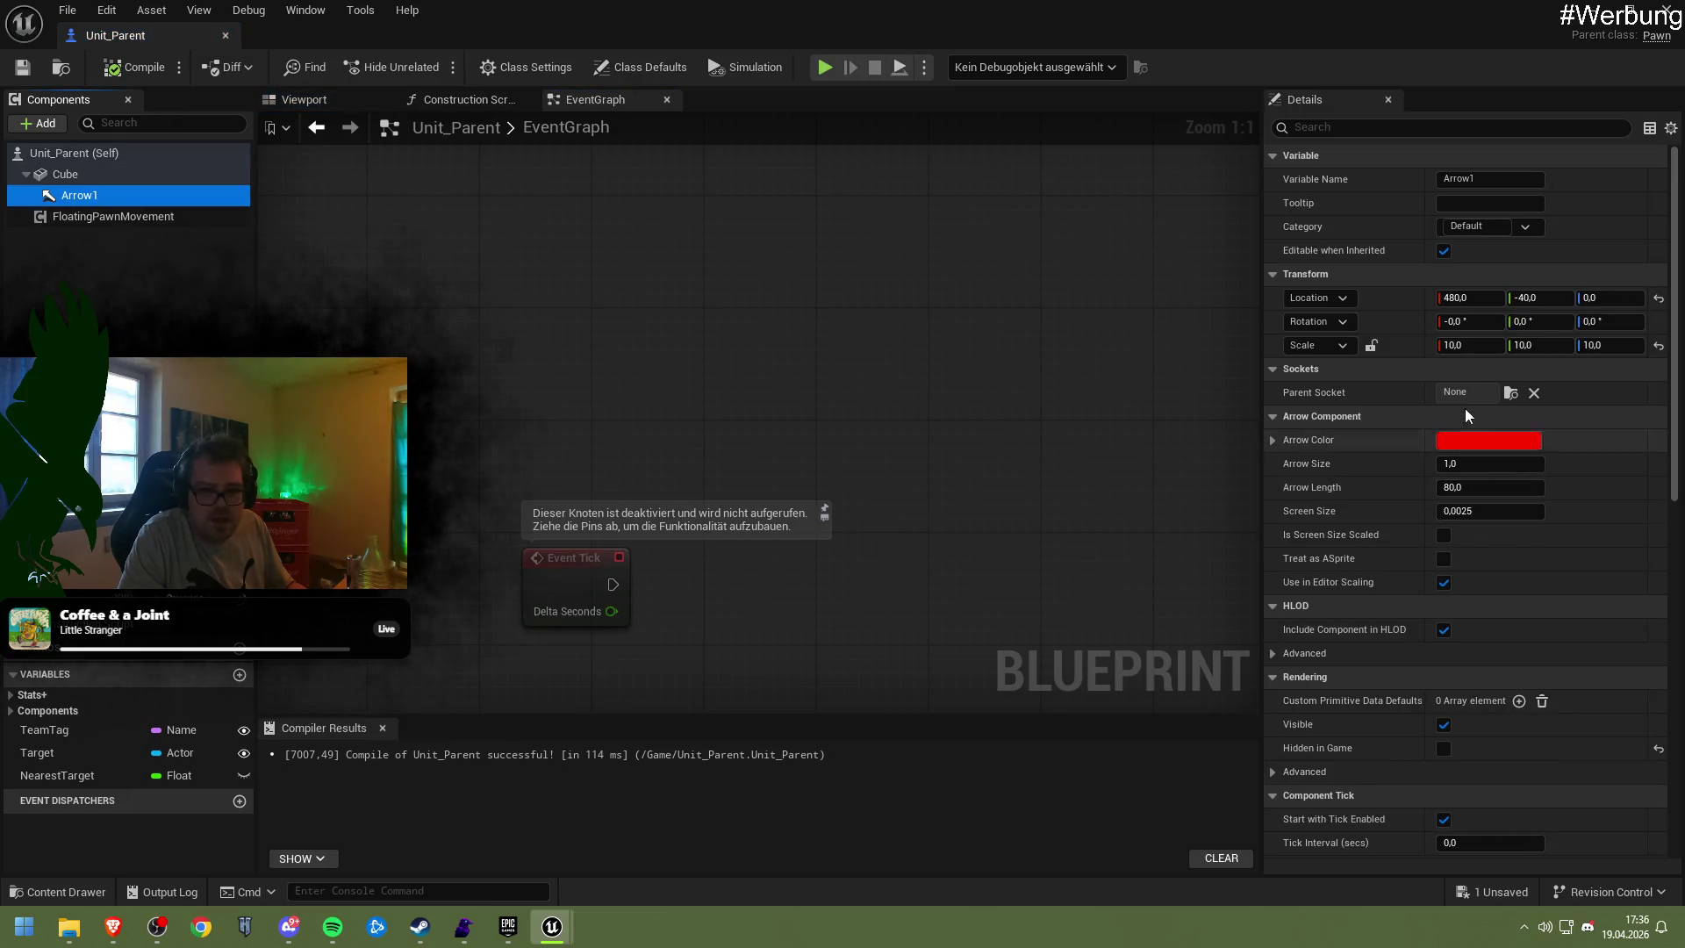
pyautogui.click(321, 103)
pyautogui.write('90')
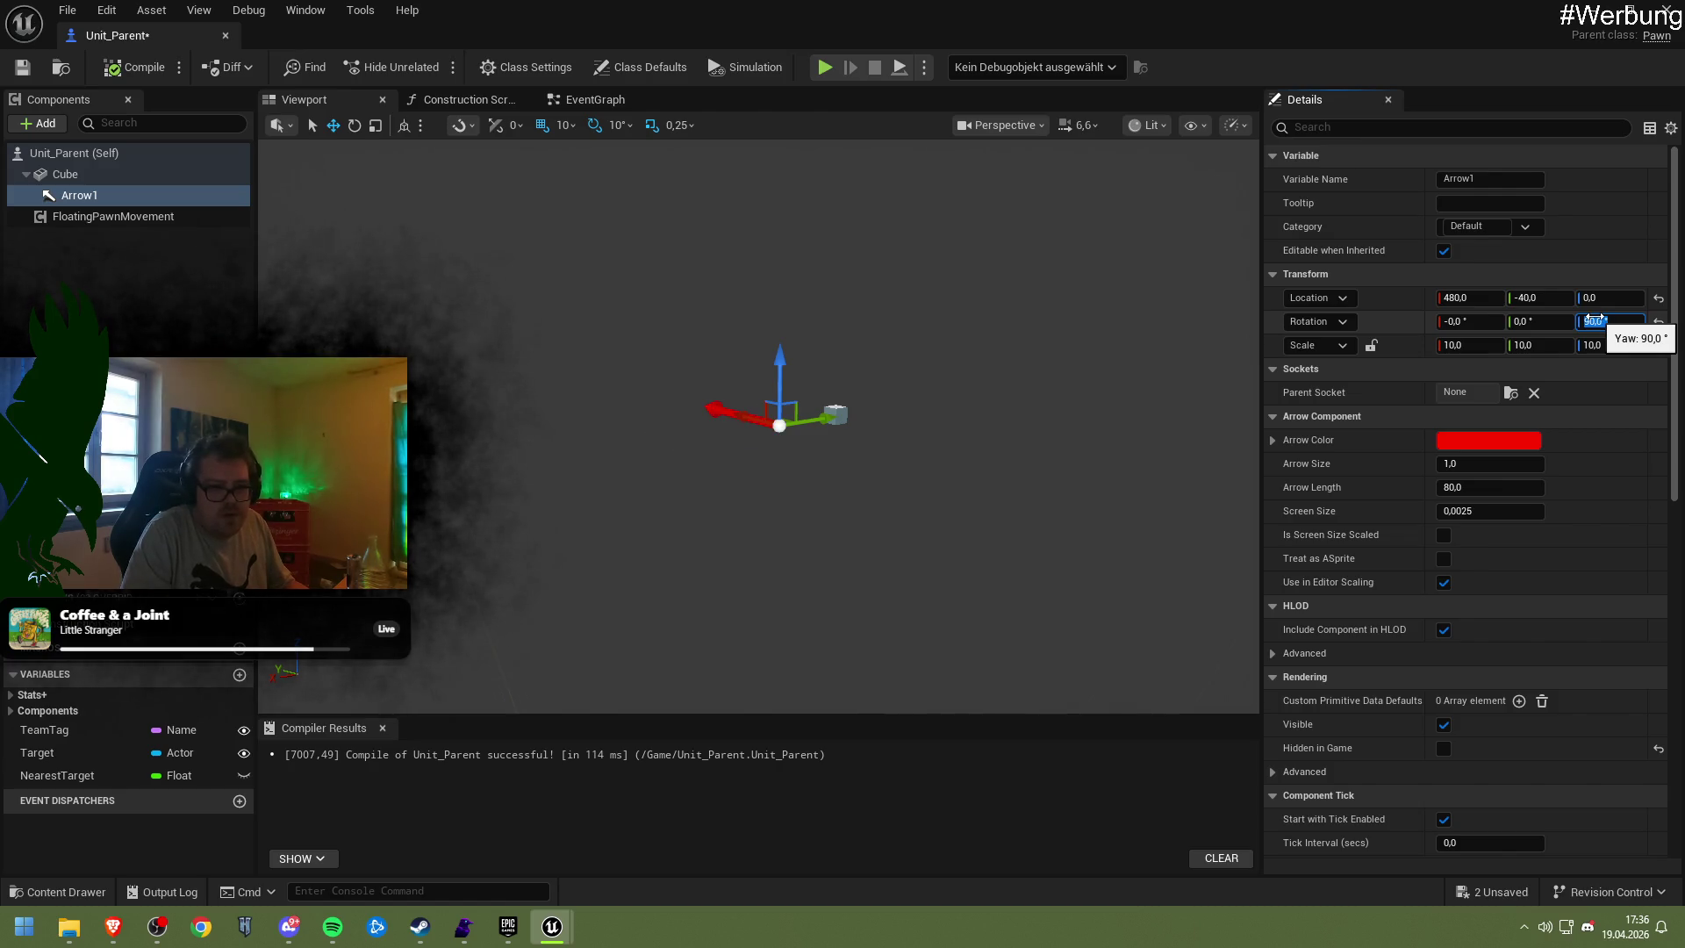
pyautogui.scroll(5, 815, 431)
pyautogui.scroll(3, 808, 474)
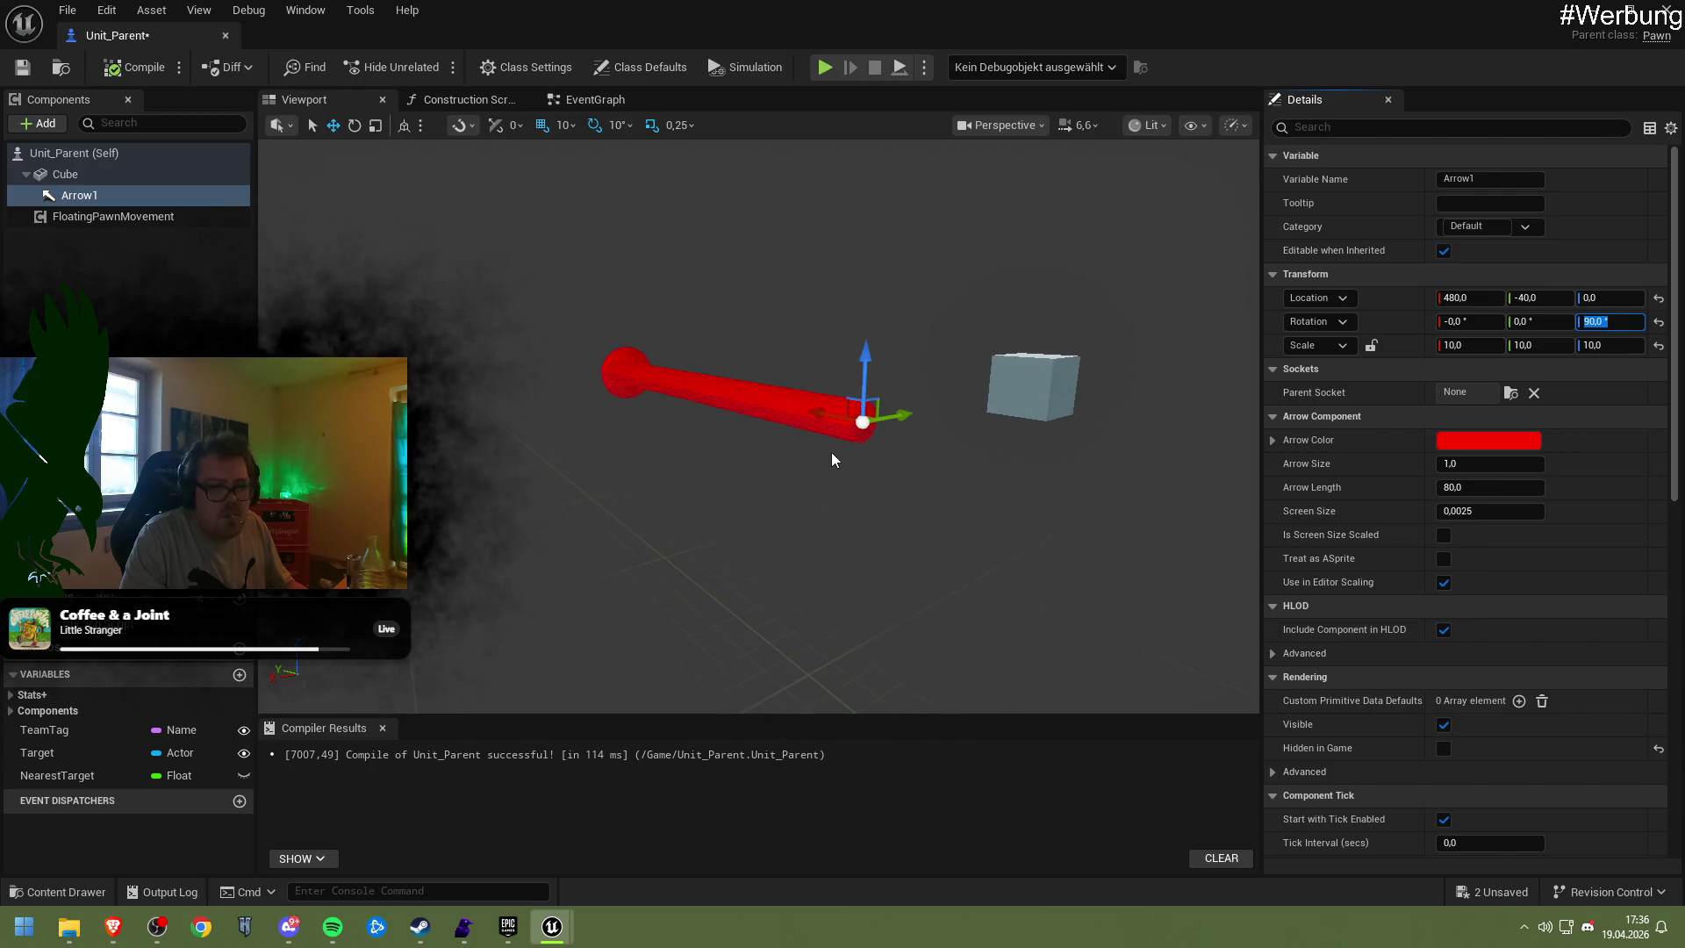
pyautogui.moveTo(886, 419); pyautogui.dragTo(1055, 401)
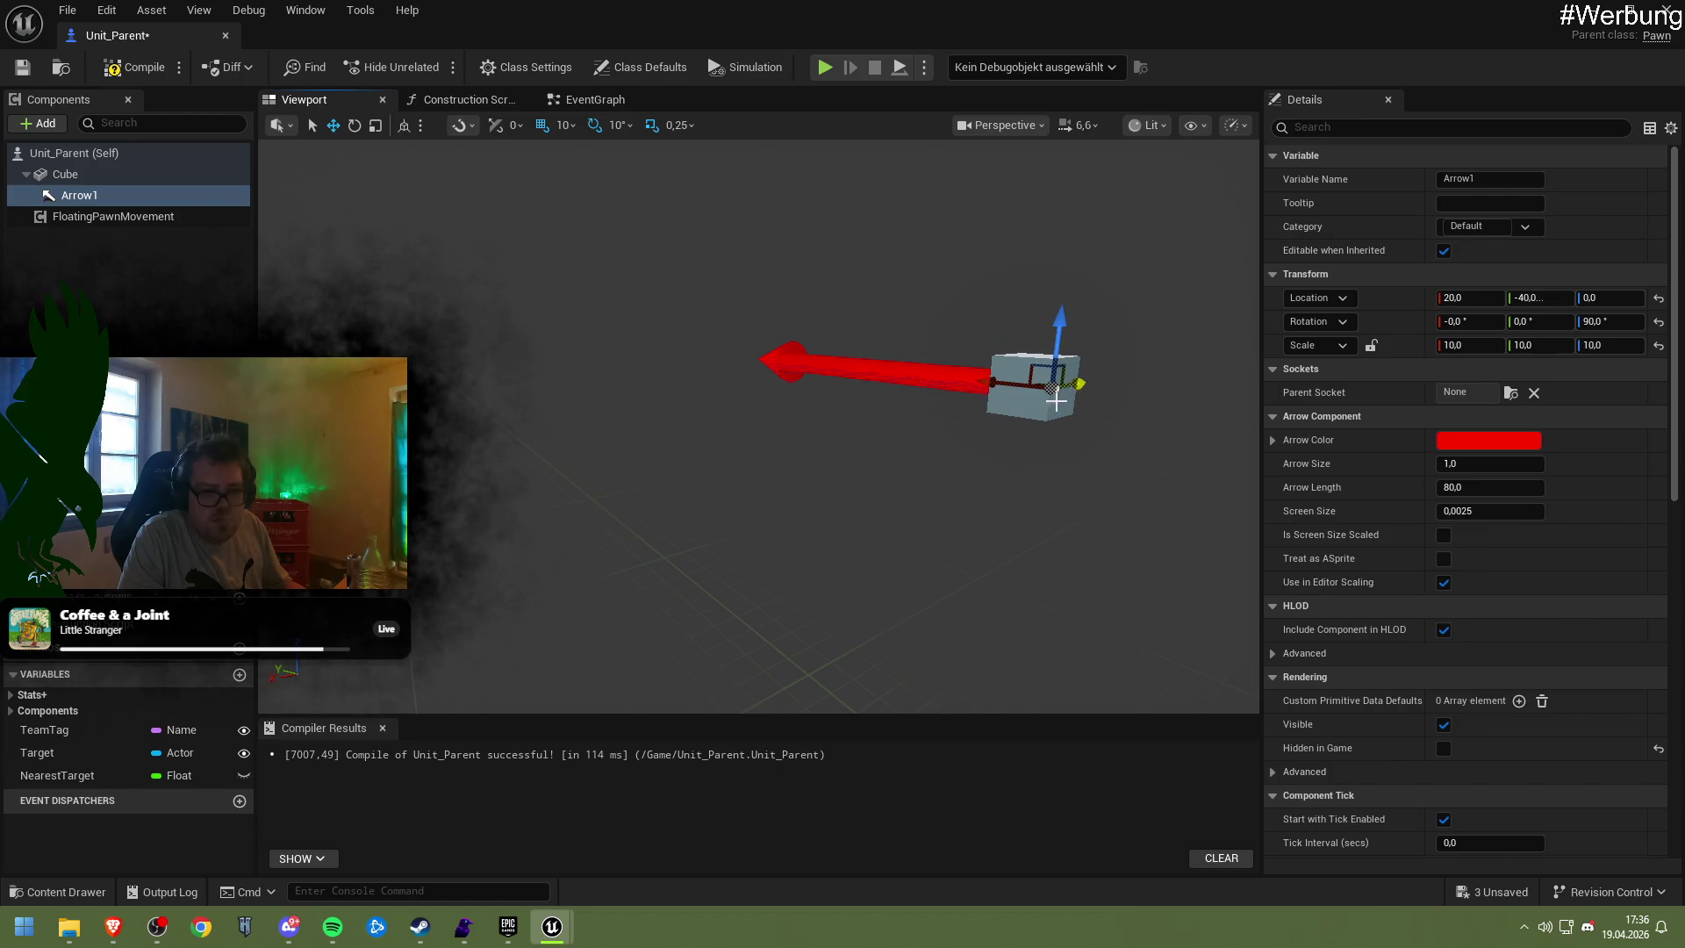
pyautogui.click(131, 67)
pyautogui.click(23, 68)
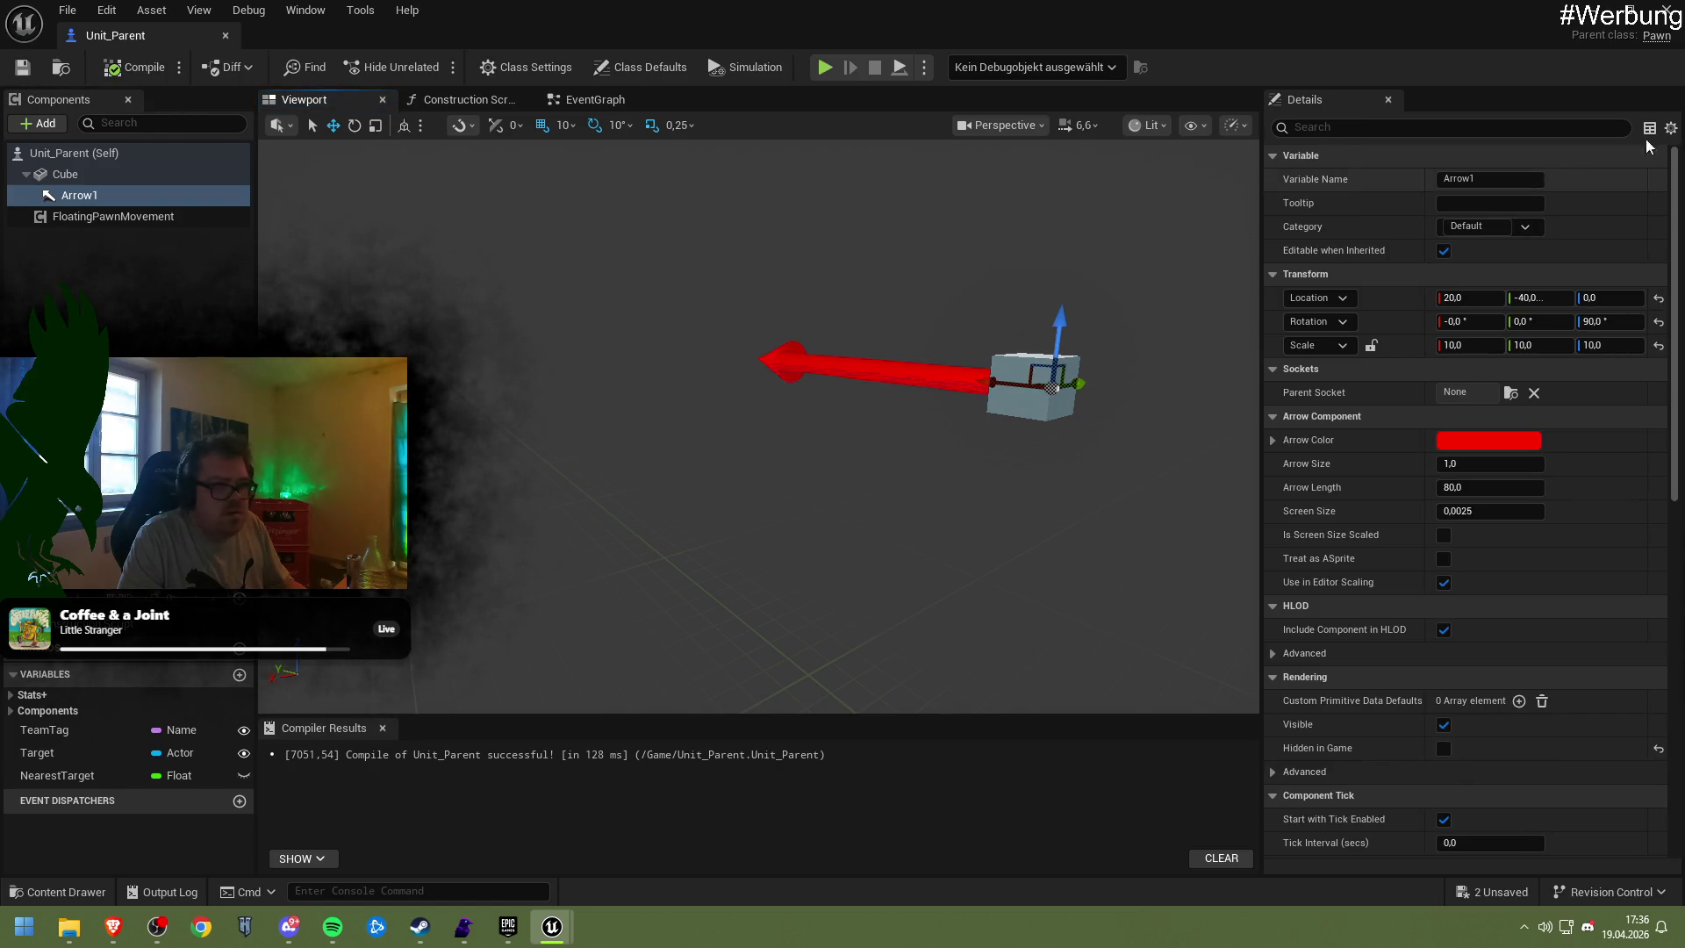
# Close the blueprint and drag a third Unit_Parent pawn into NewMap
pyautogui.click(1665, 10)
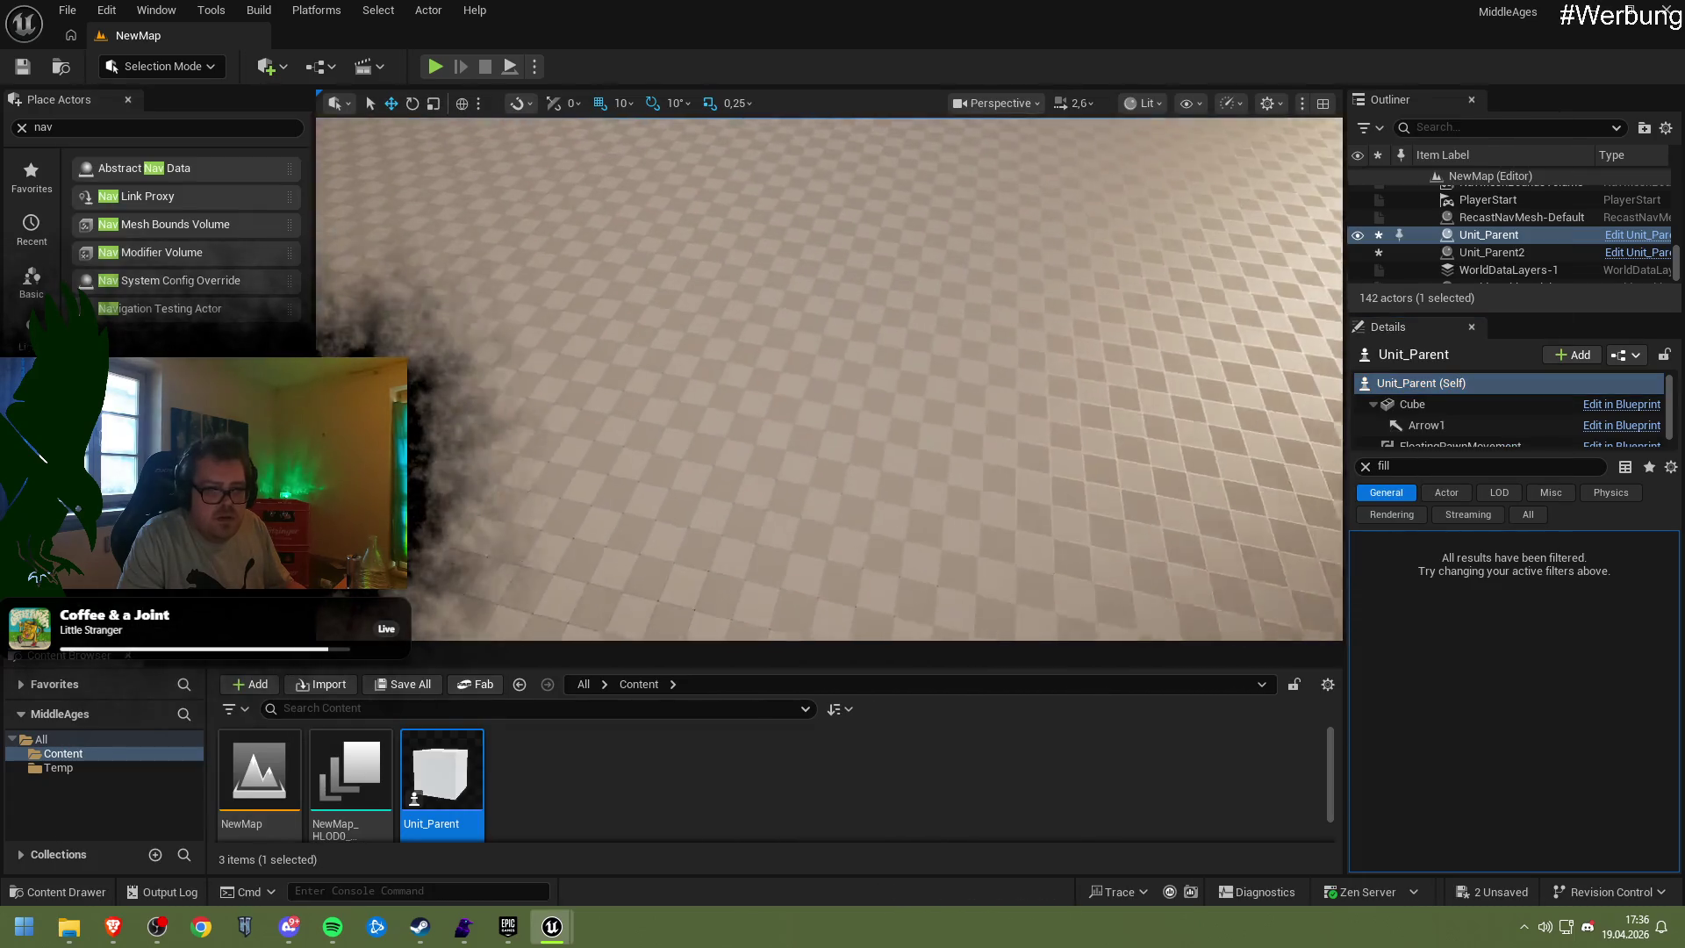
pyautogui.moveTo(829, 377)
pyautogui.mouseDown()
pyautogui.moveTo(838, 333)
pyautogui.moveTo(829, 360)
pyautogui.moveTo(1038, 326)
pyautogui.mouseUp()
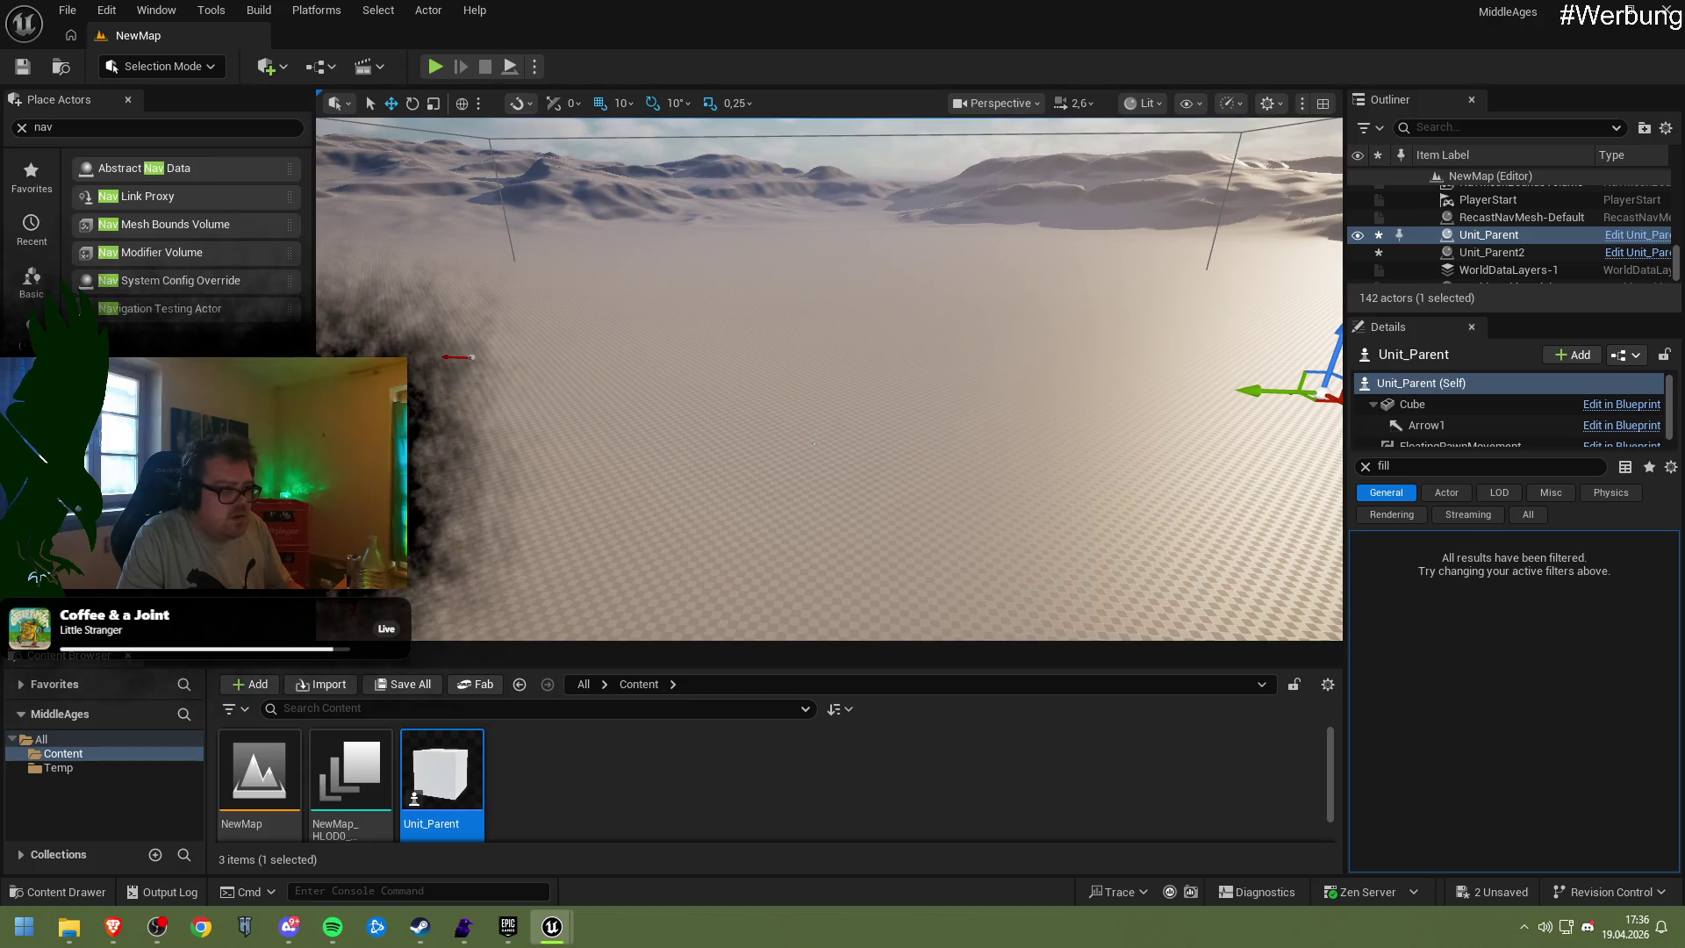
pyautogui.moveTo(441, 772)
pyautogui.mouseDown()
pyautogui.moveTo(526, 571)
pyautogui.moveTo(513, 438)
pyautogui.moveTo(558, 413)
pyautogui.mouseUp()
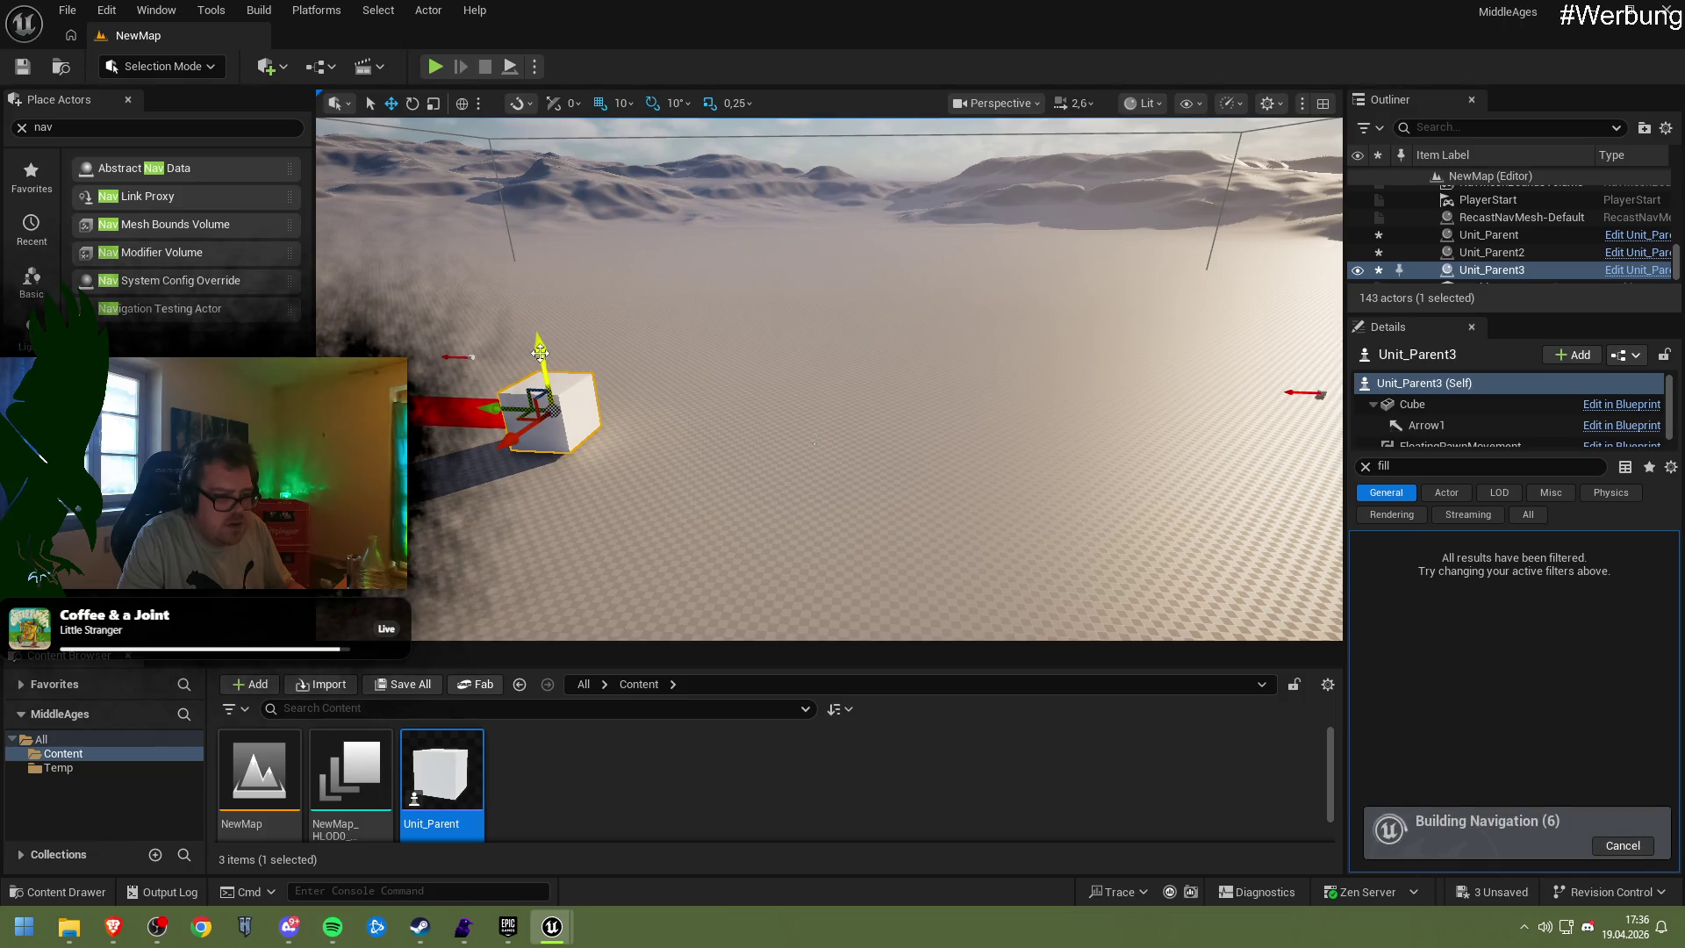
# Play-test NewMap twice, then reopen the Unit_Parent blueprint
pyautogui.click(435, 66)
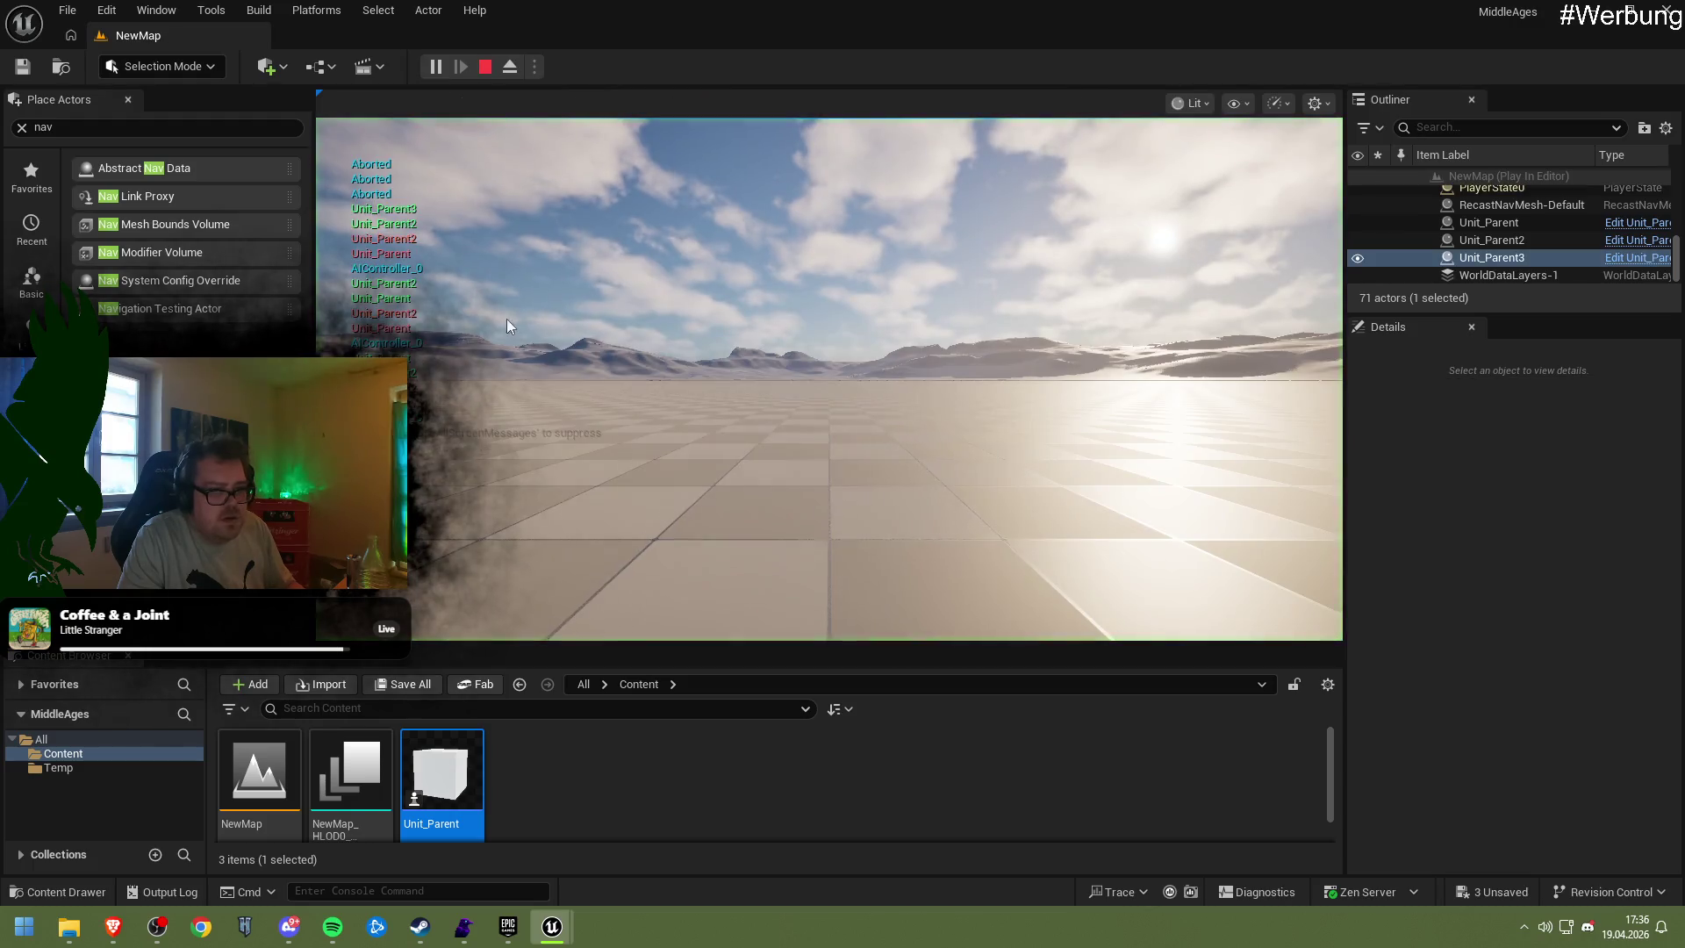
pyautogui.click(507, 320)
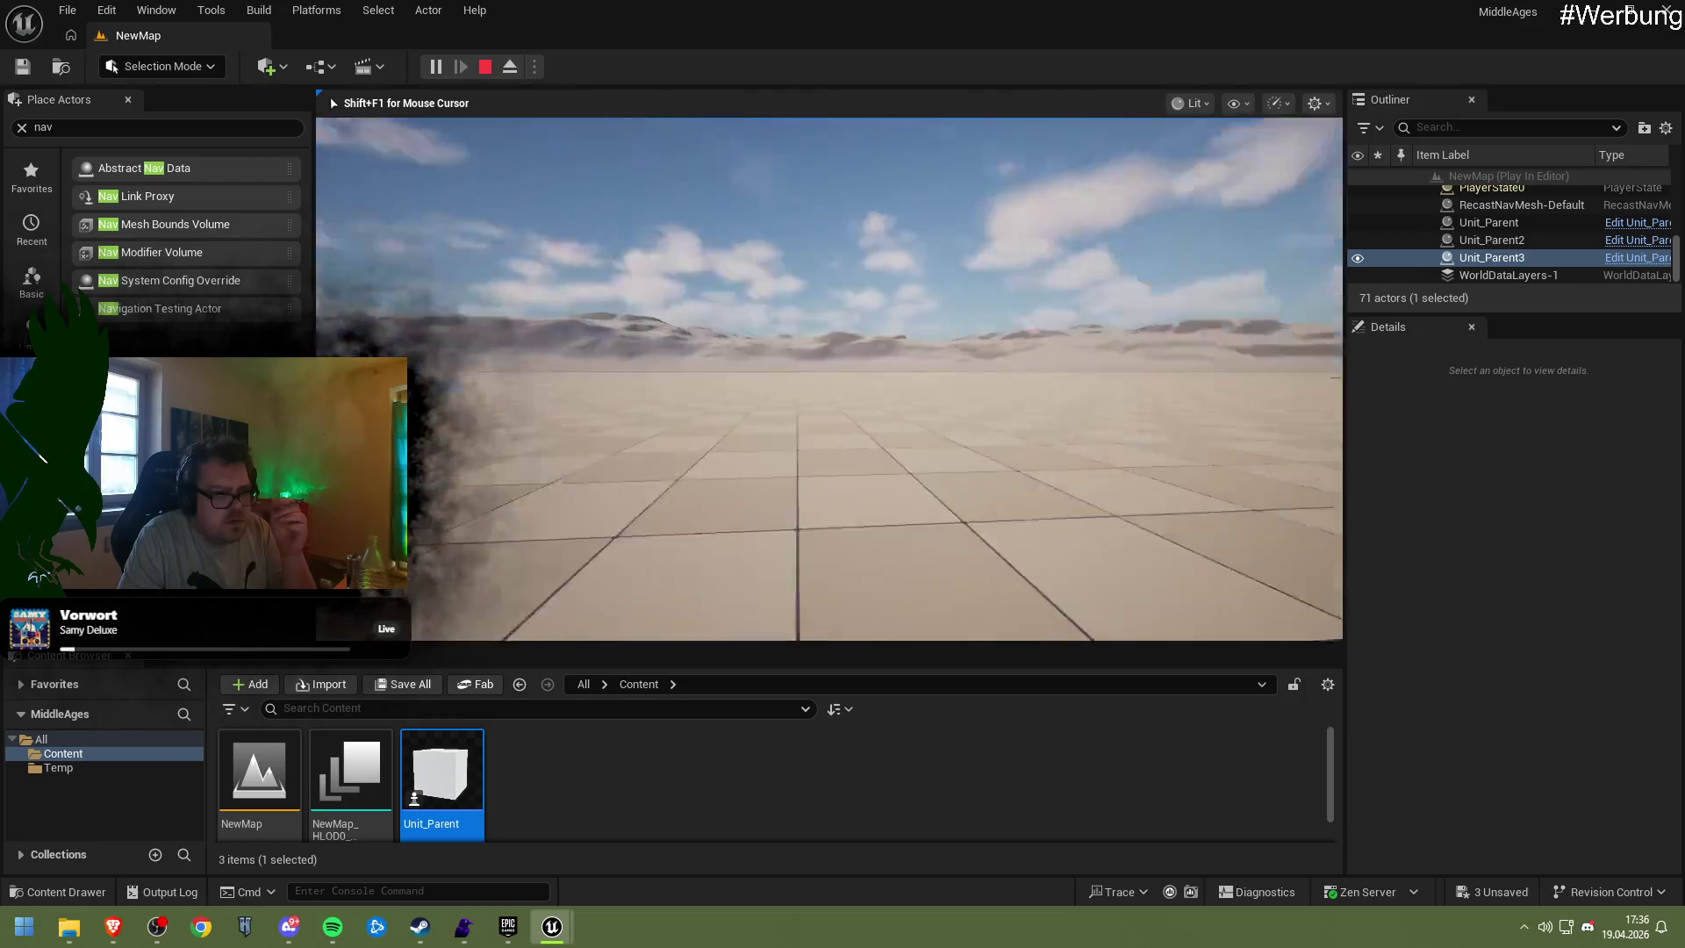
pyautogui.press('Escape')
pyautogui.press('Escape')
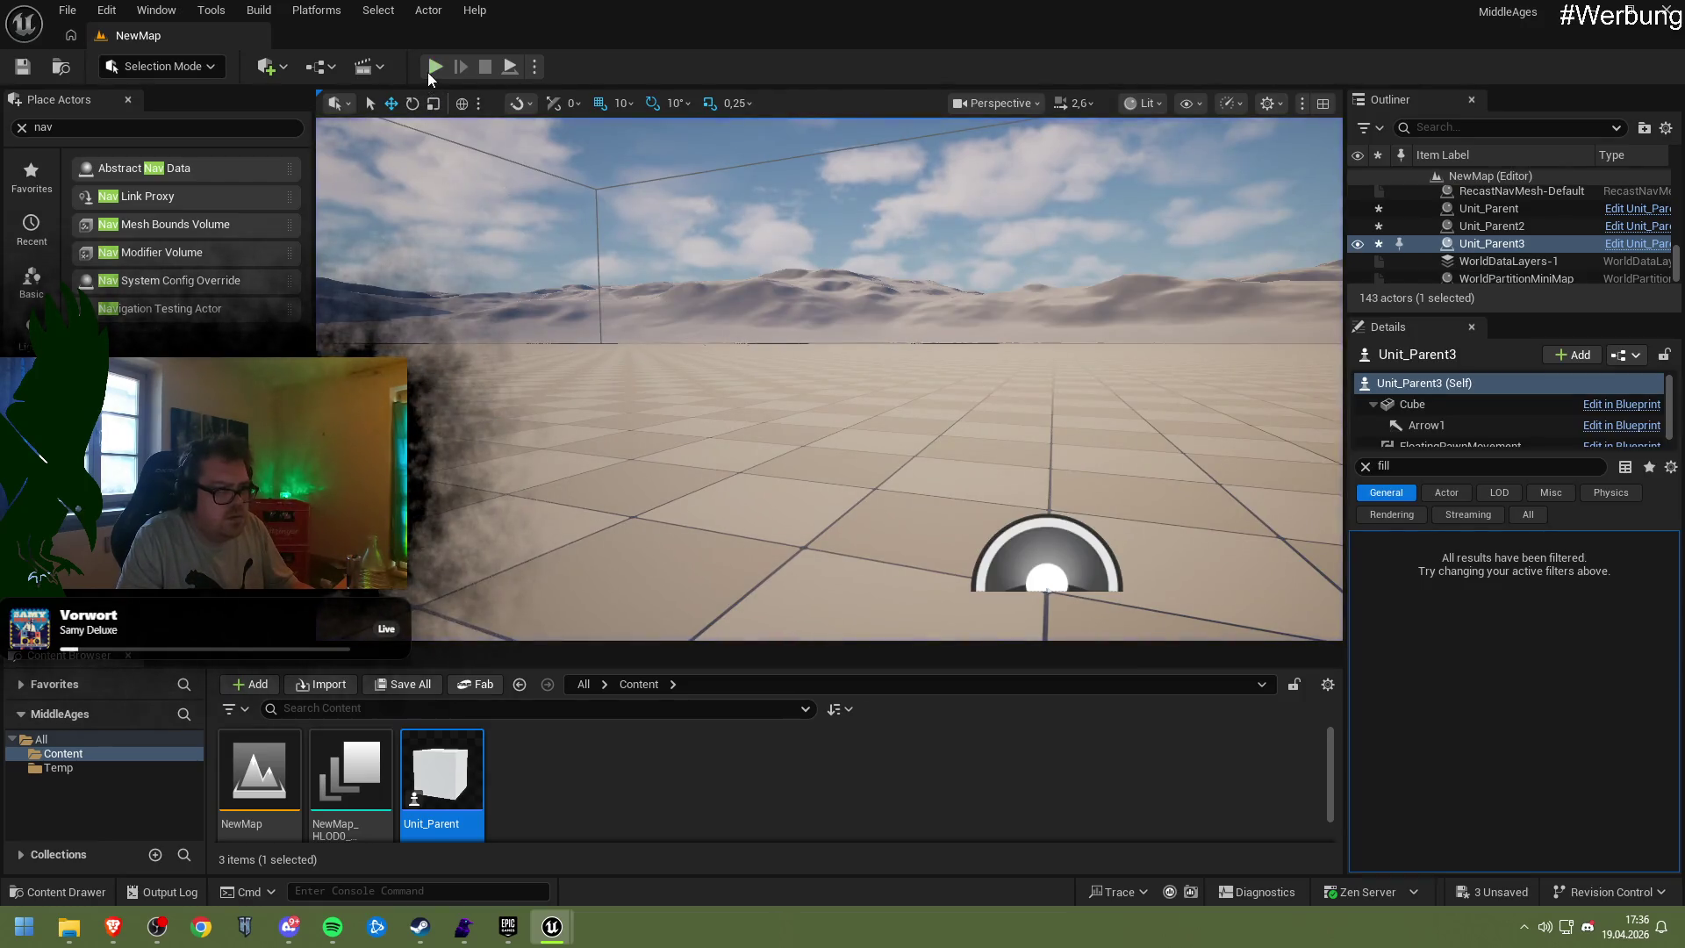
pyautogui.click(427, 72)
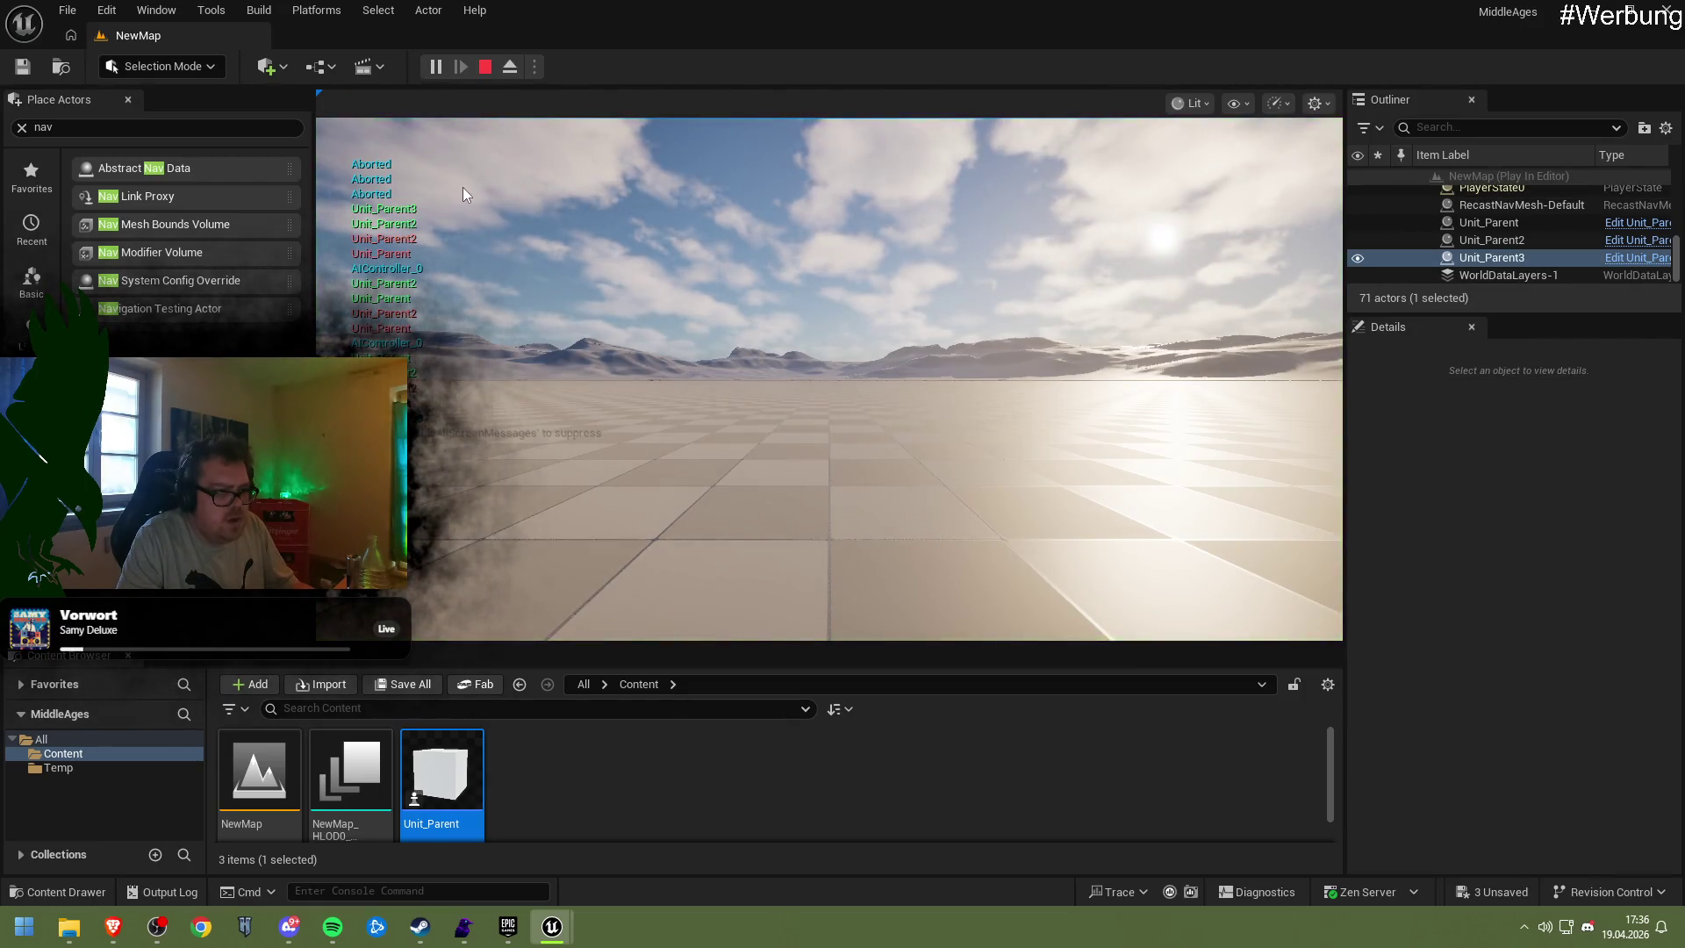
pyautogui.press('Escape')
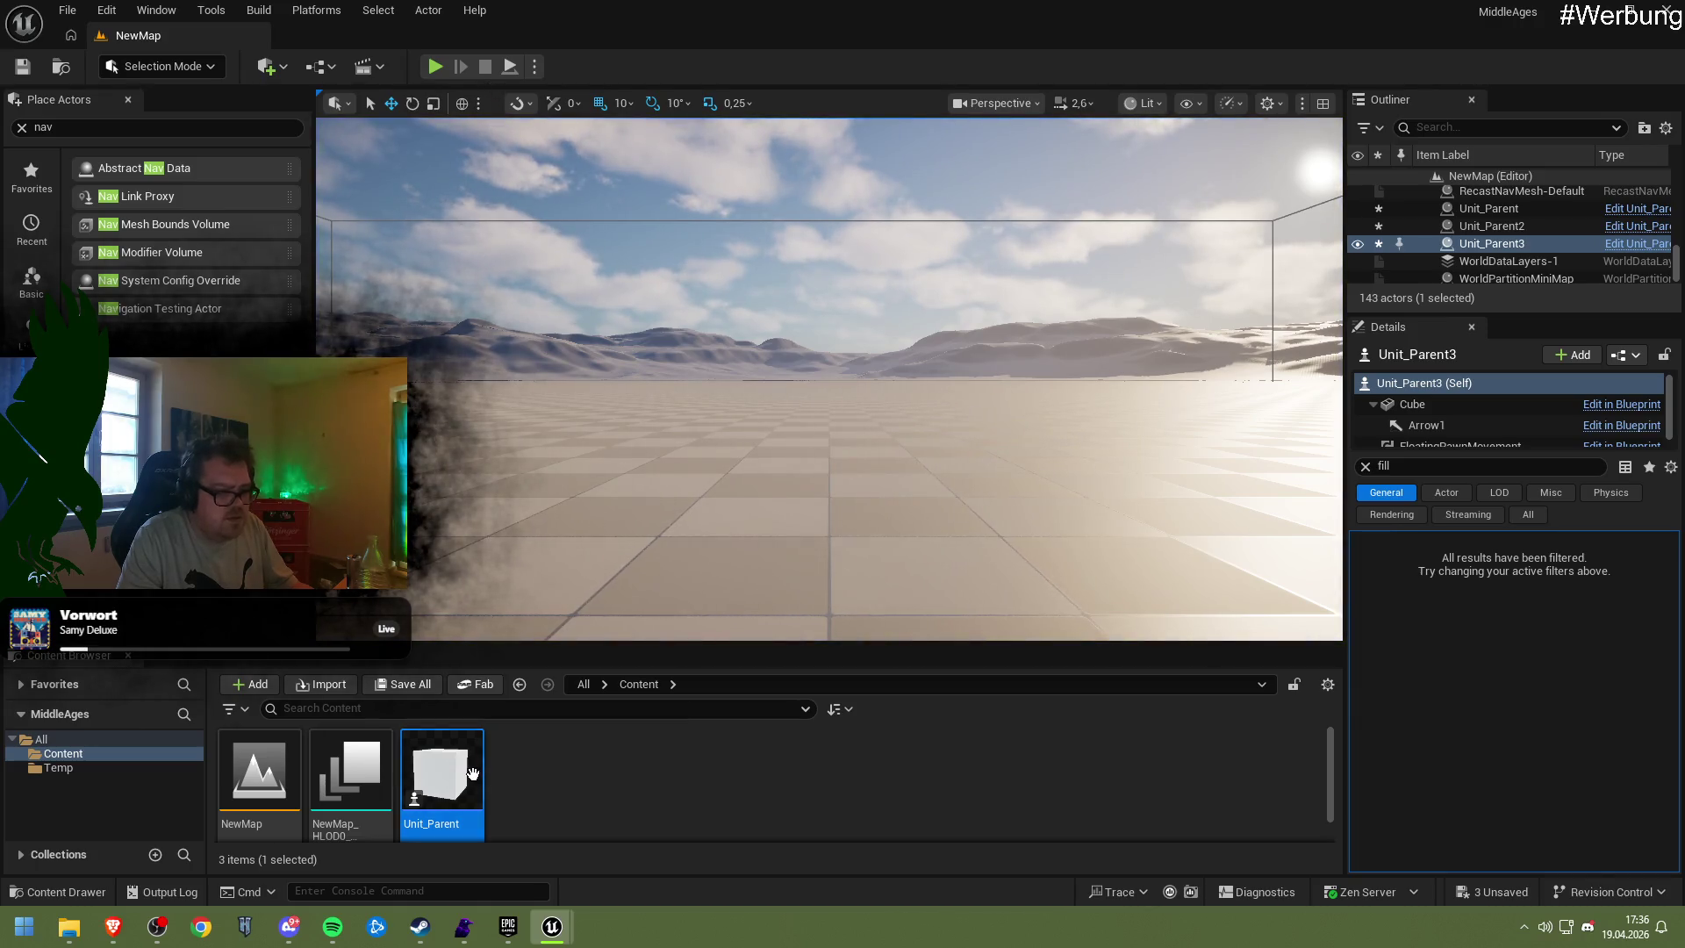
pyautogui.doubleClick(472, 773)
pyautogui.click(39, 123)
pyautogui.write('paw')
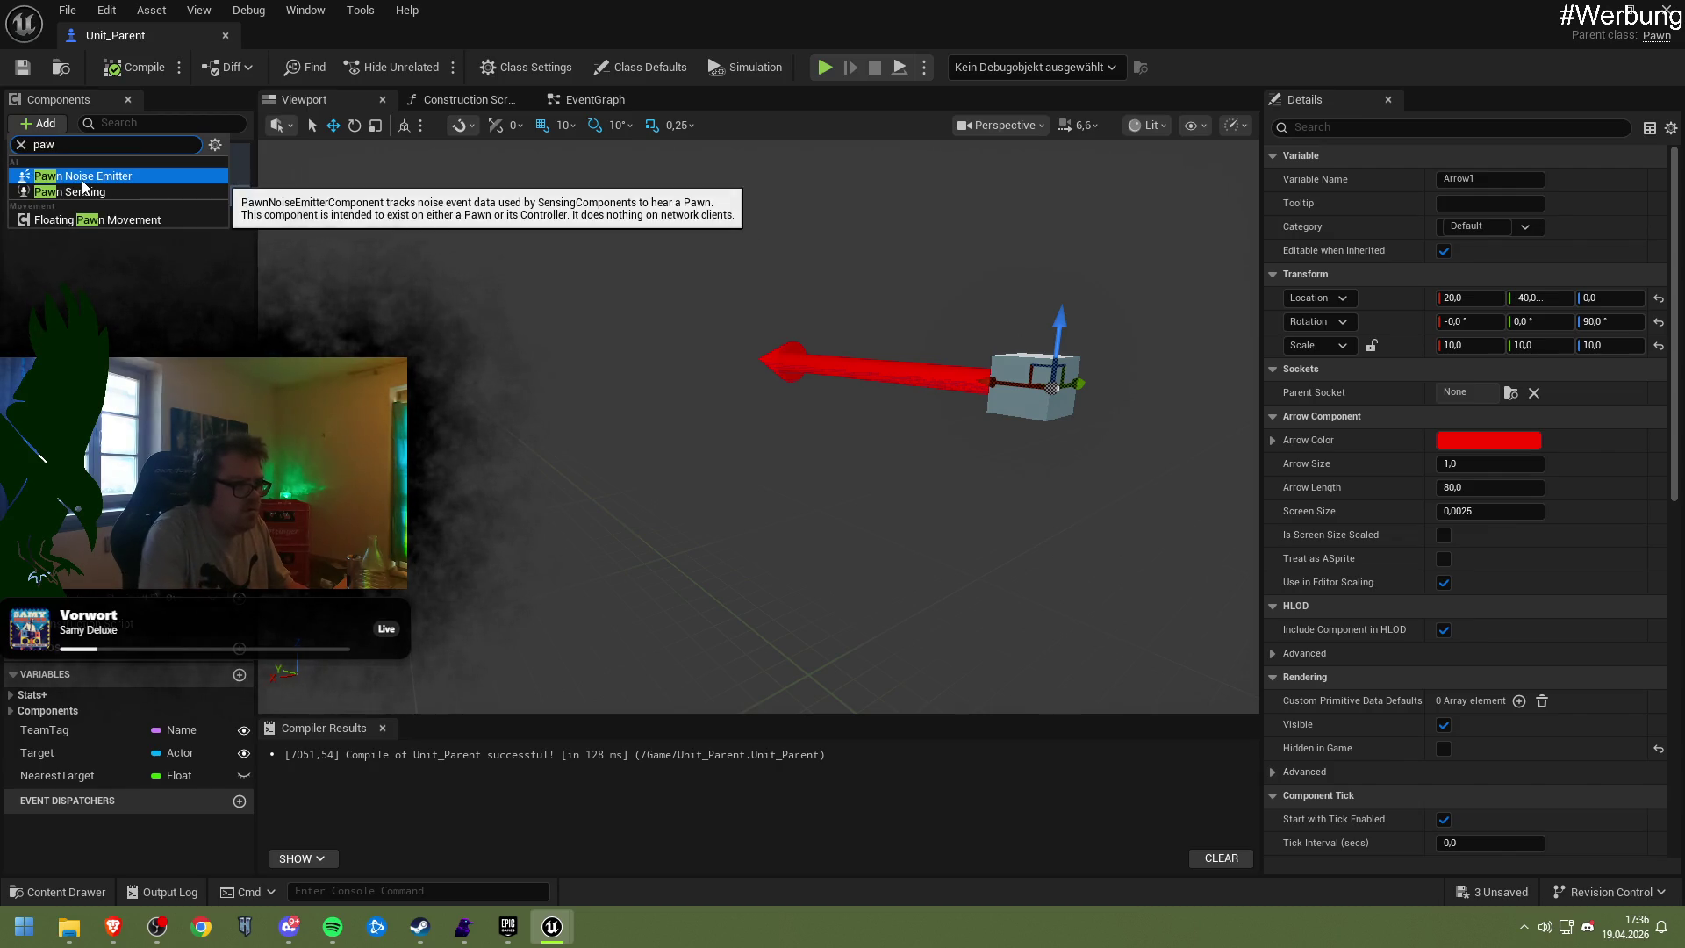
# Add a Pawn Sensing component, confirm its name, and clear the selection
pyautogui.click(81, 197)
pyautogui.click(97, 298)
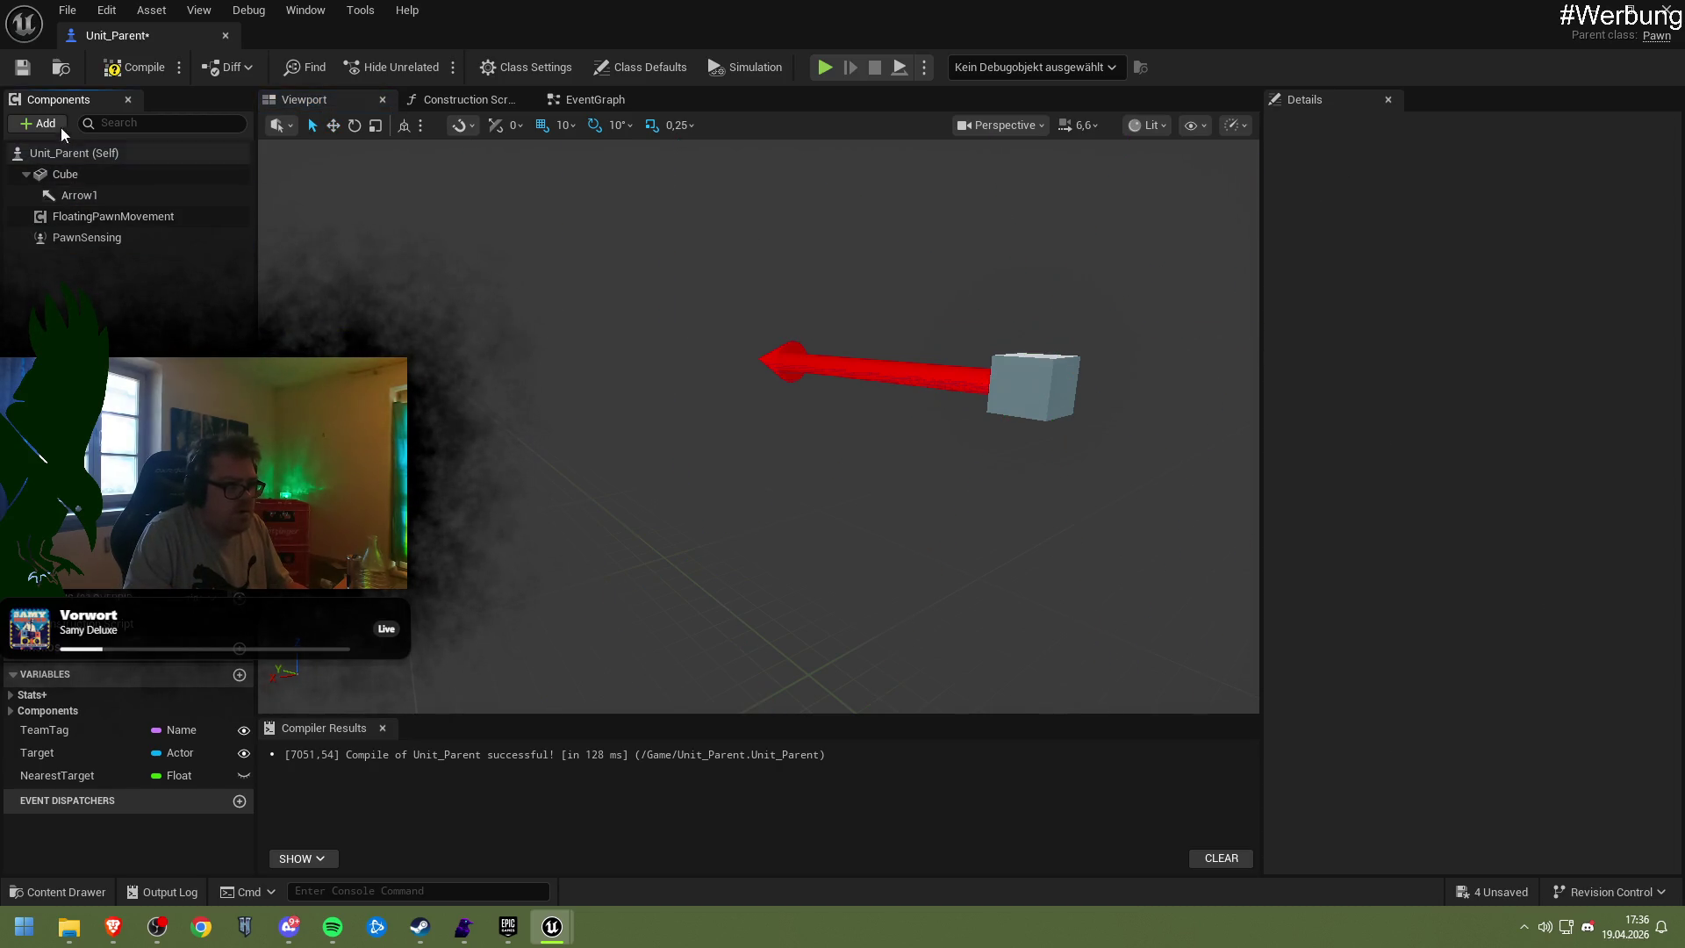
pyautogui.click(97, 235)
pyautogui.click(86, 152)
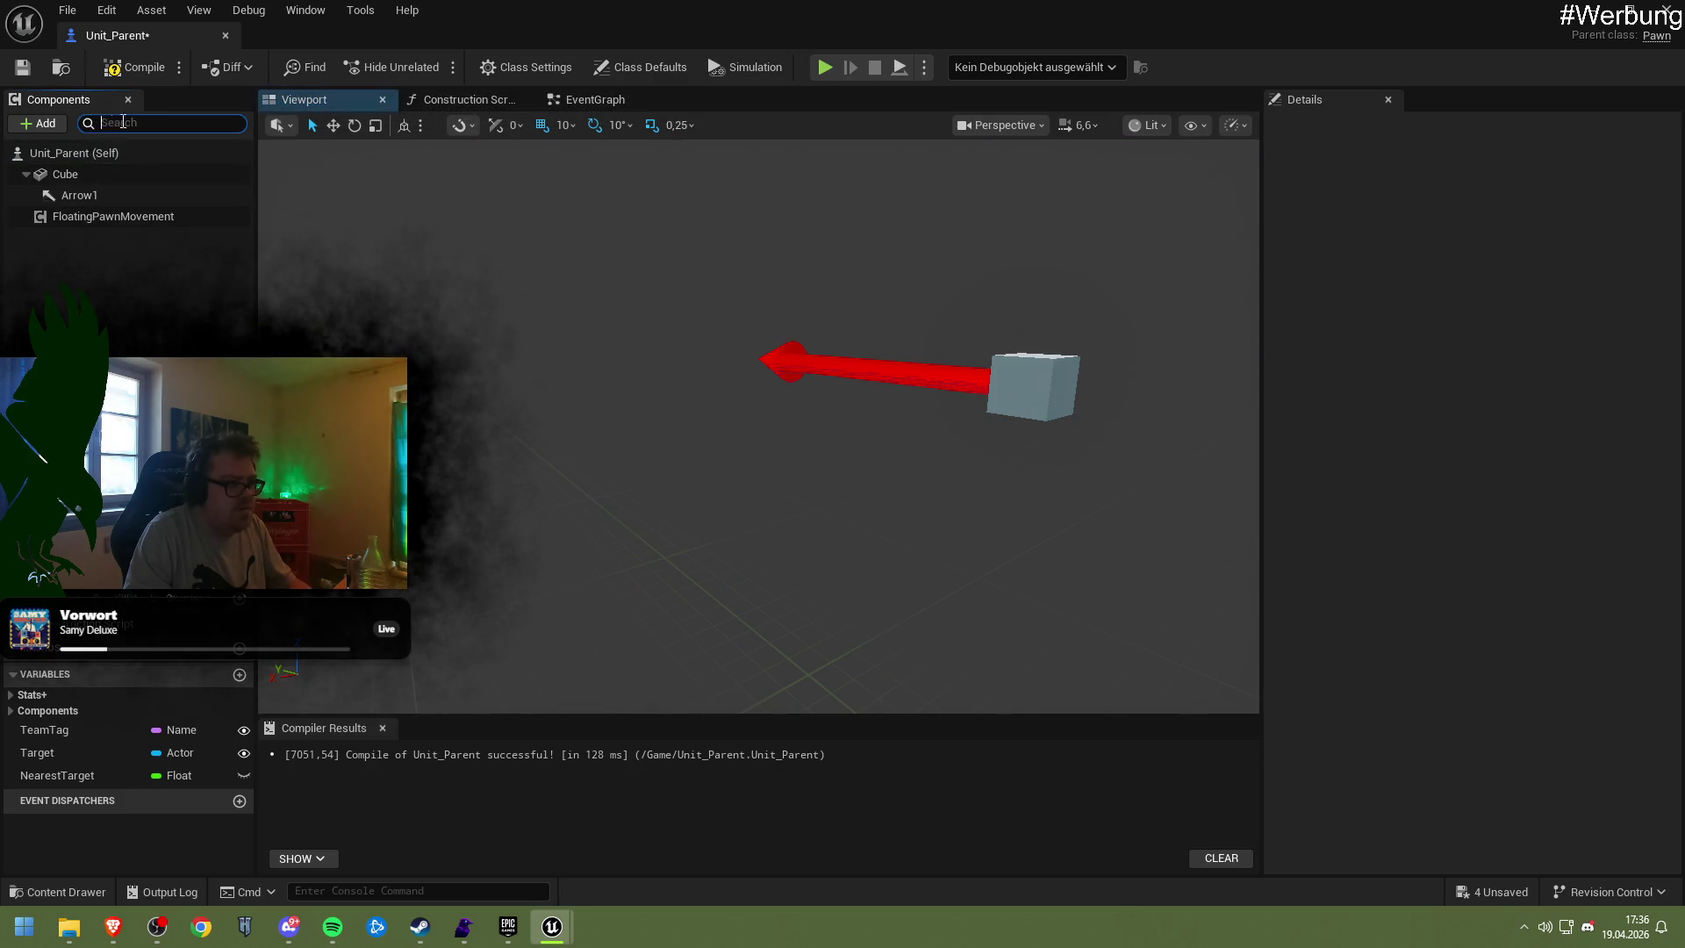
# Add an AIPerception component via the 'ai' search, compile and save, and start Play with Alt+P
pyautogui.click(40, 123)
pyautogui.write('ai')
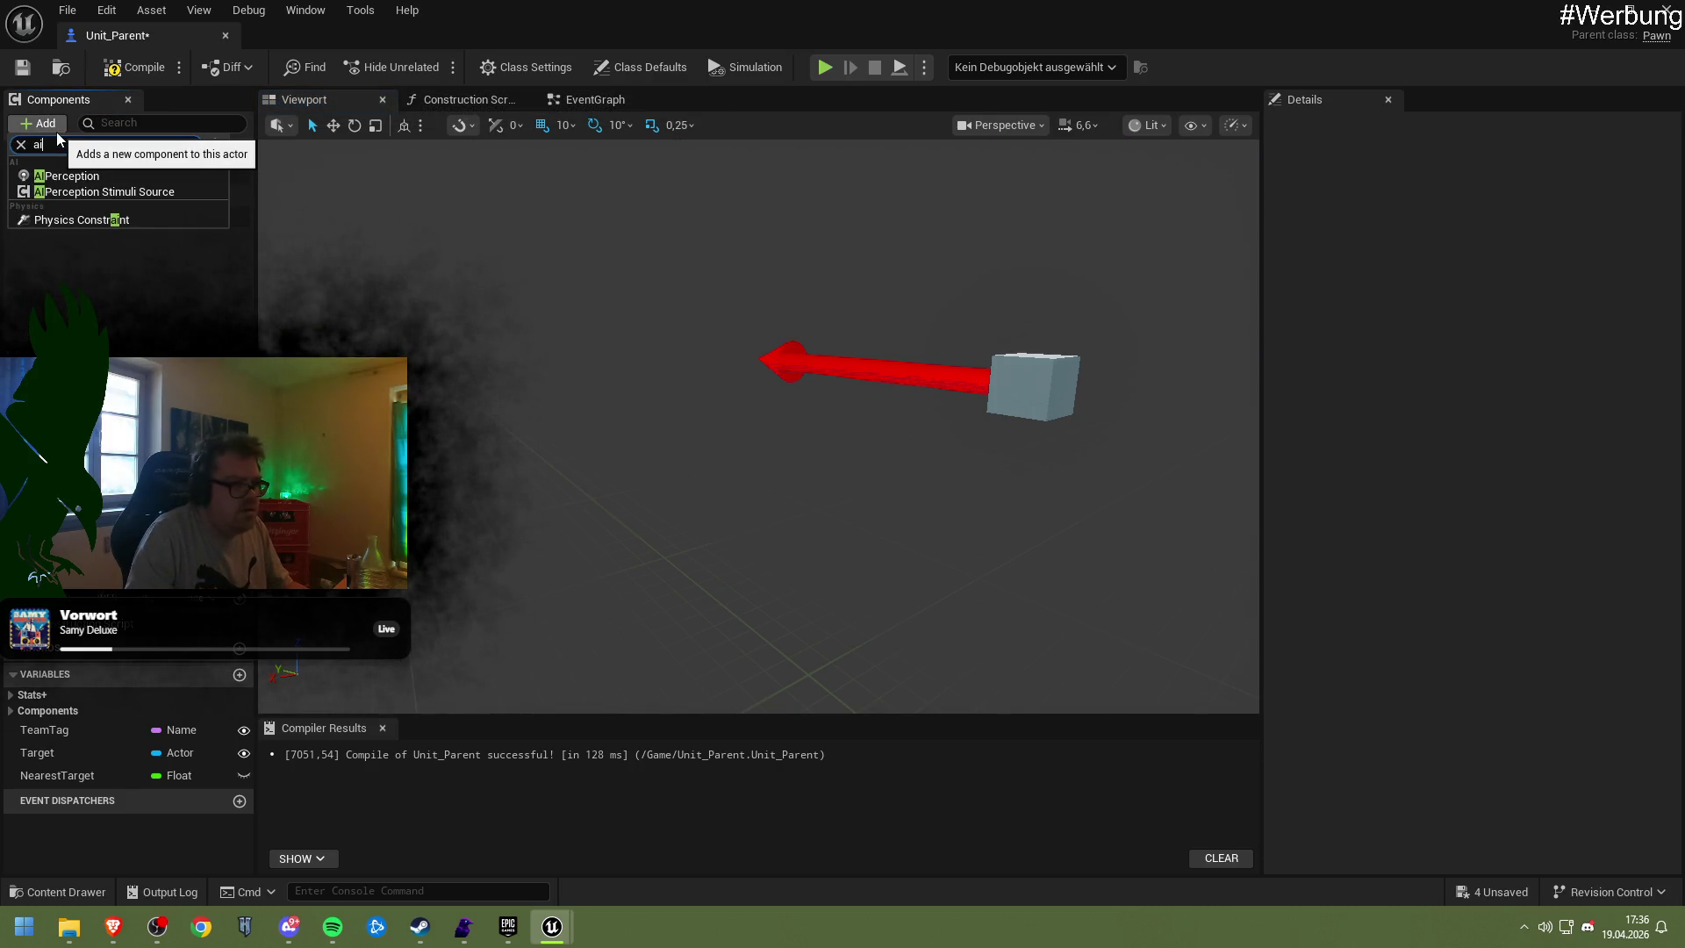
pyautogui.press('Down')
pyautogui.press('Return')
pyautogui.click(119, 70)
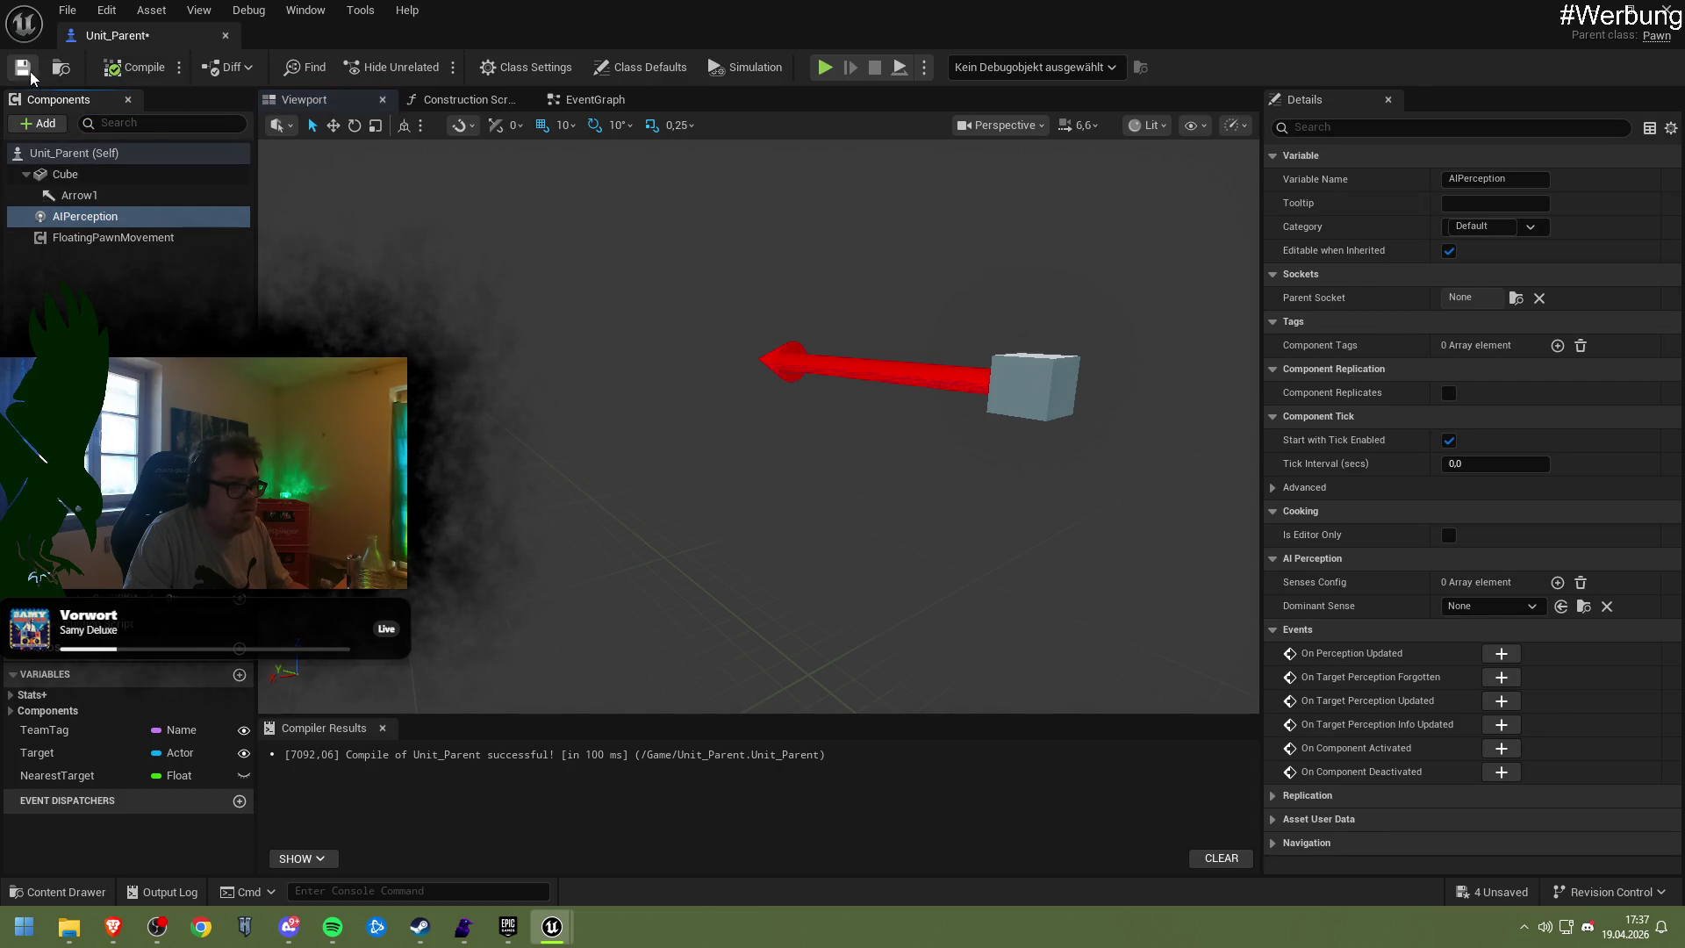
pyautogui.hotkey('alt', 'p')
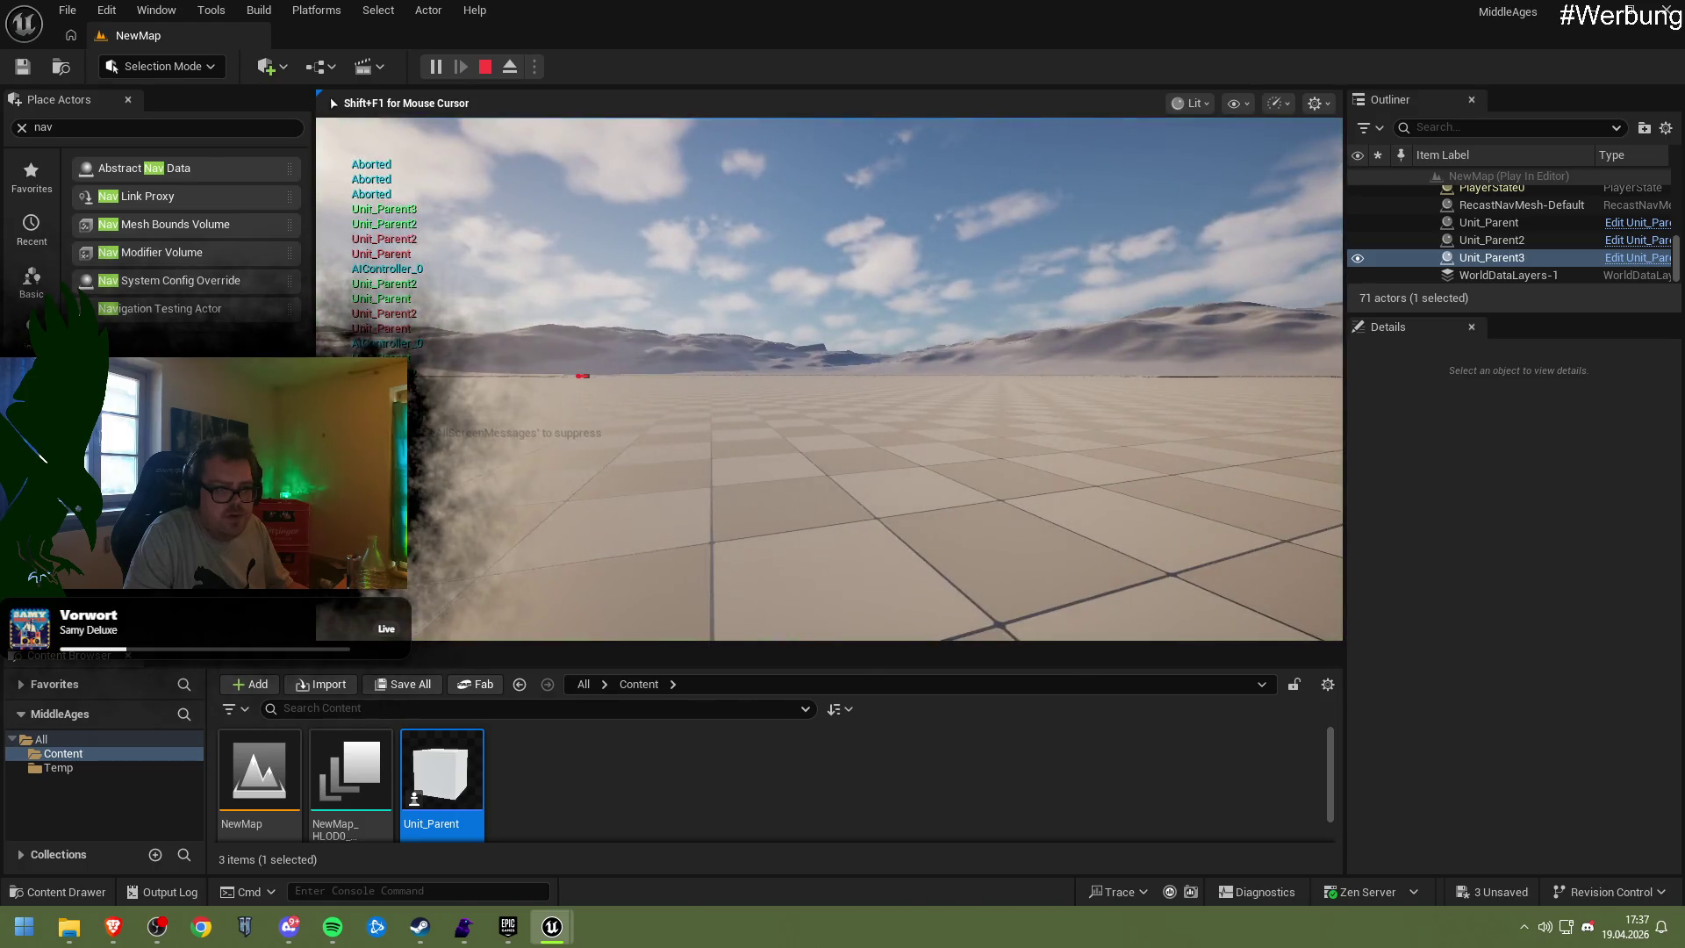
# Stop the play test, run and stop another Play session from the level editor, then return to Unit_Parent
pyautogui.press('Escape')
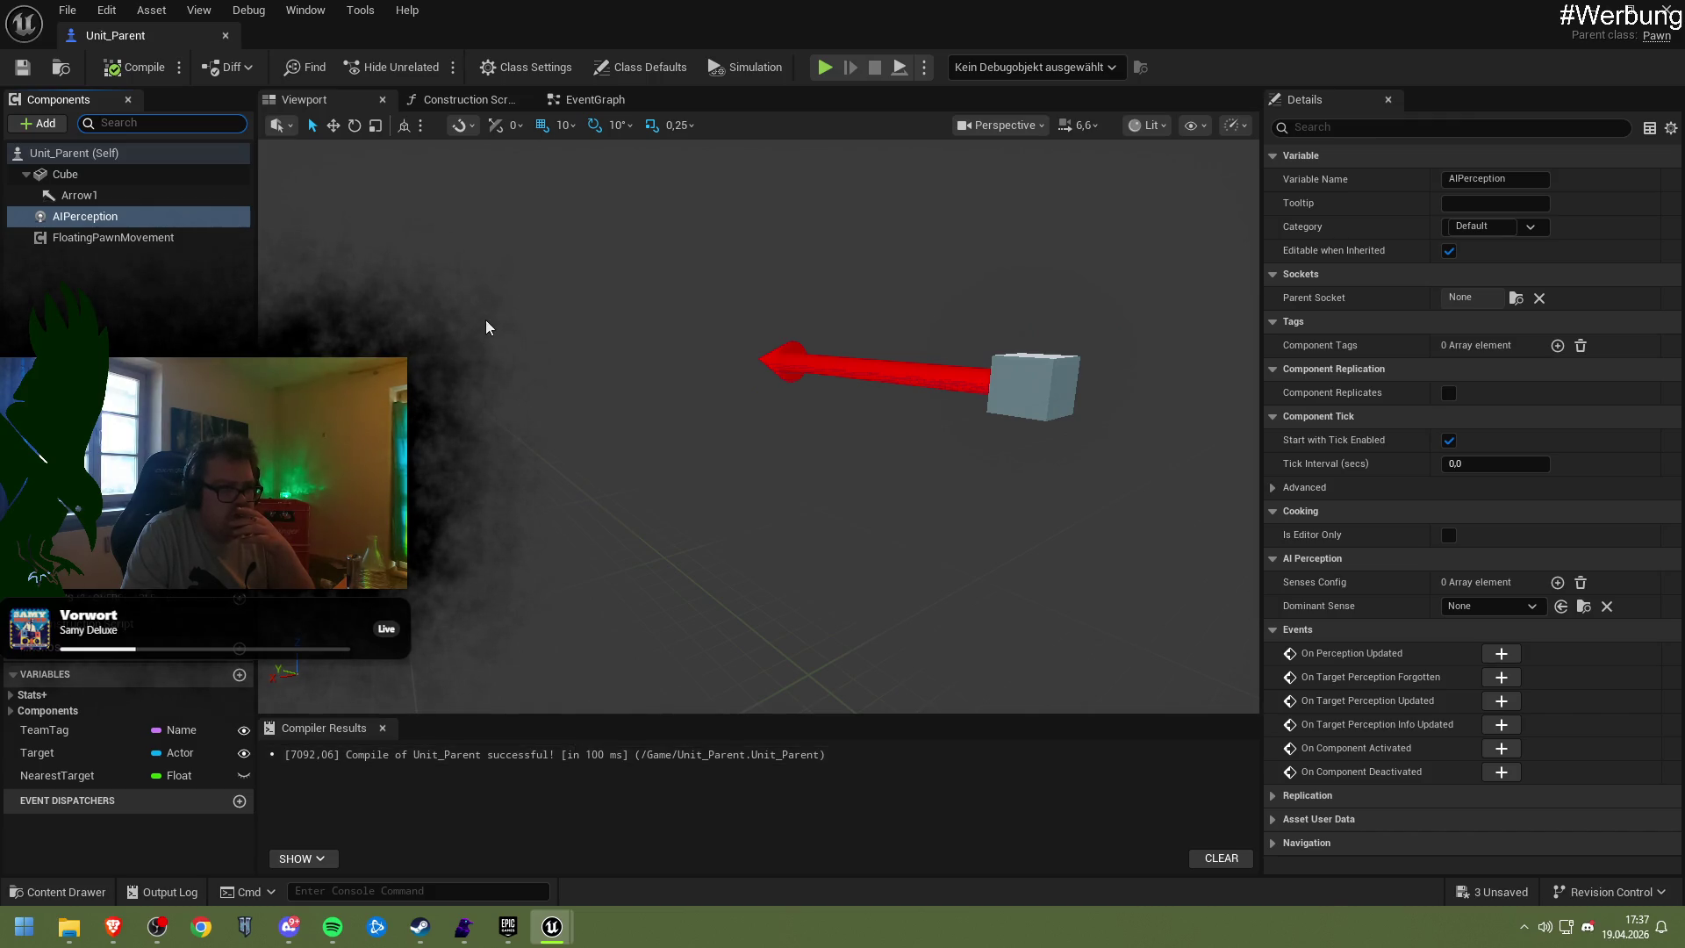
pyautogui.hotkey('alt', 'Tab')
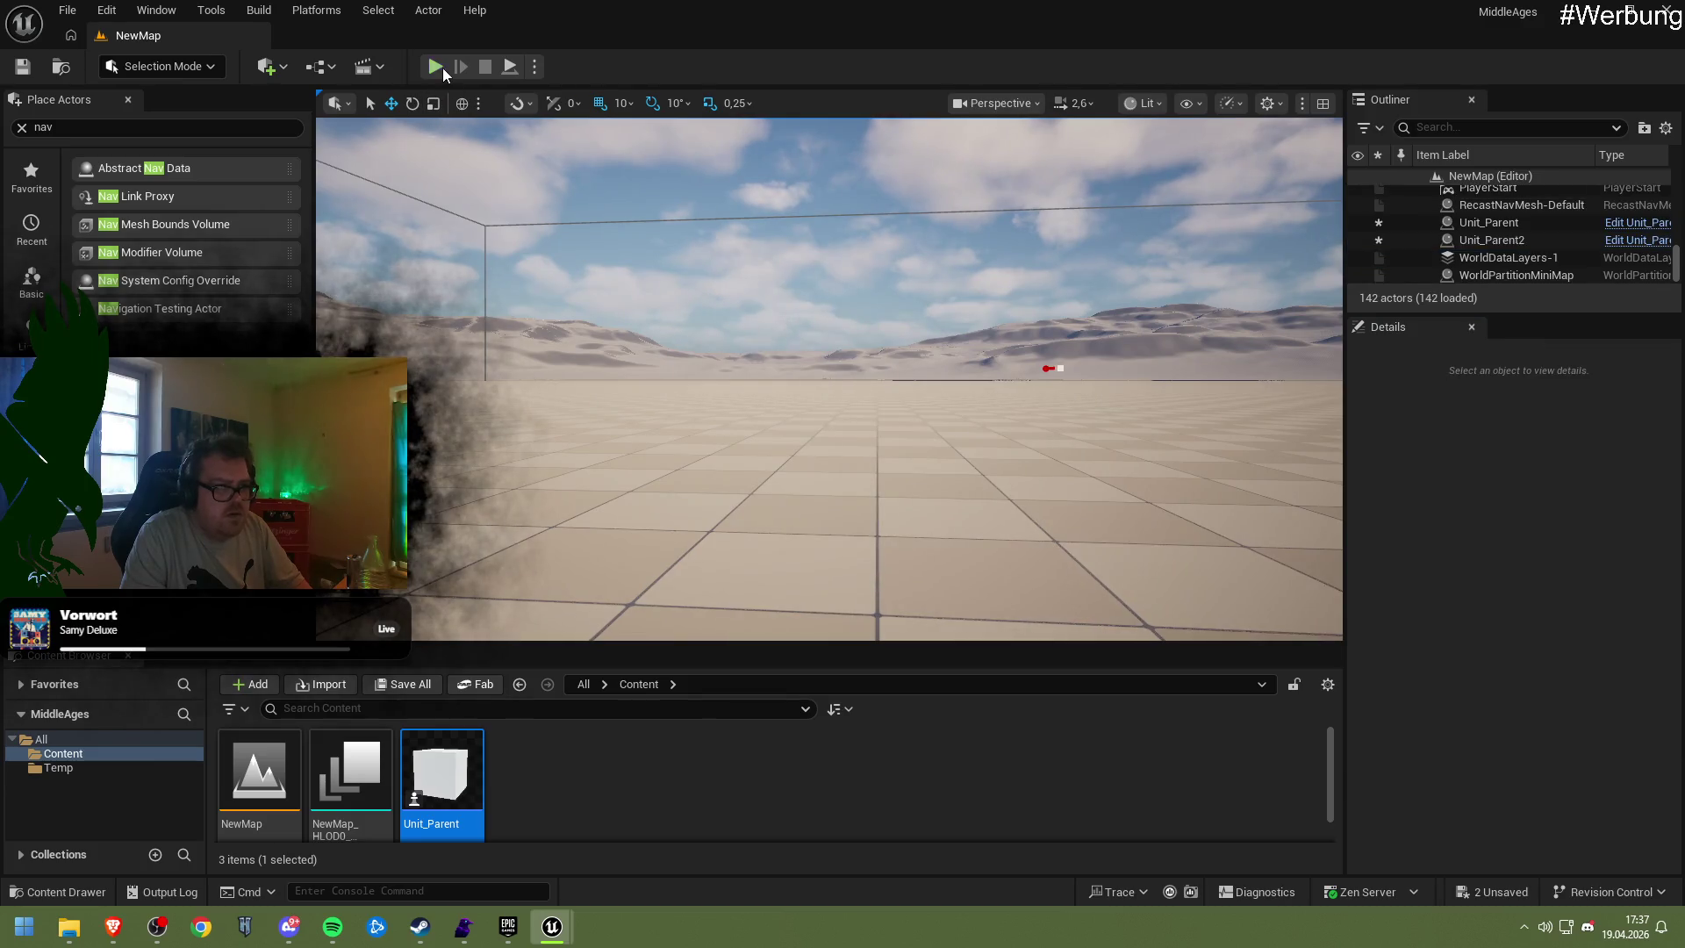
pyautogui.click(435, 67)
pyautogui.click(484, 67)
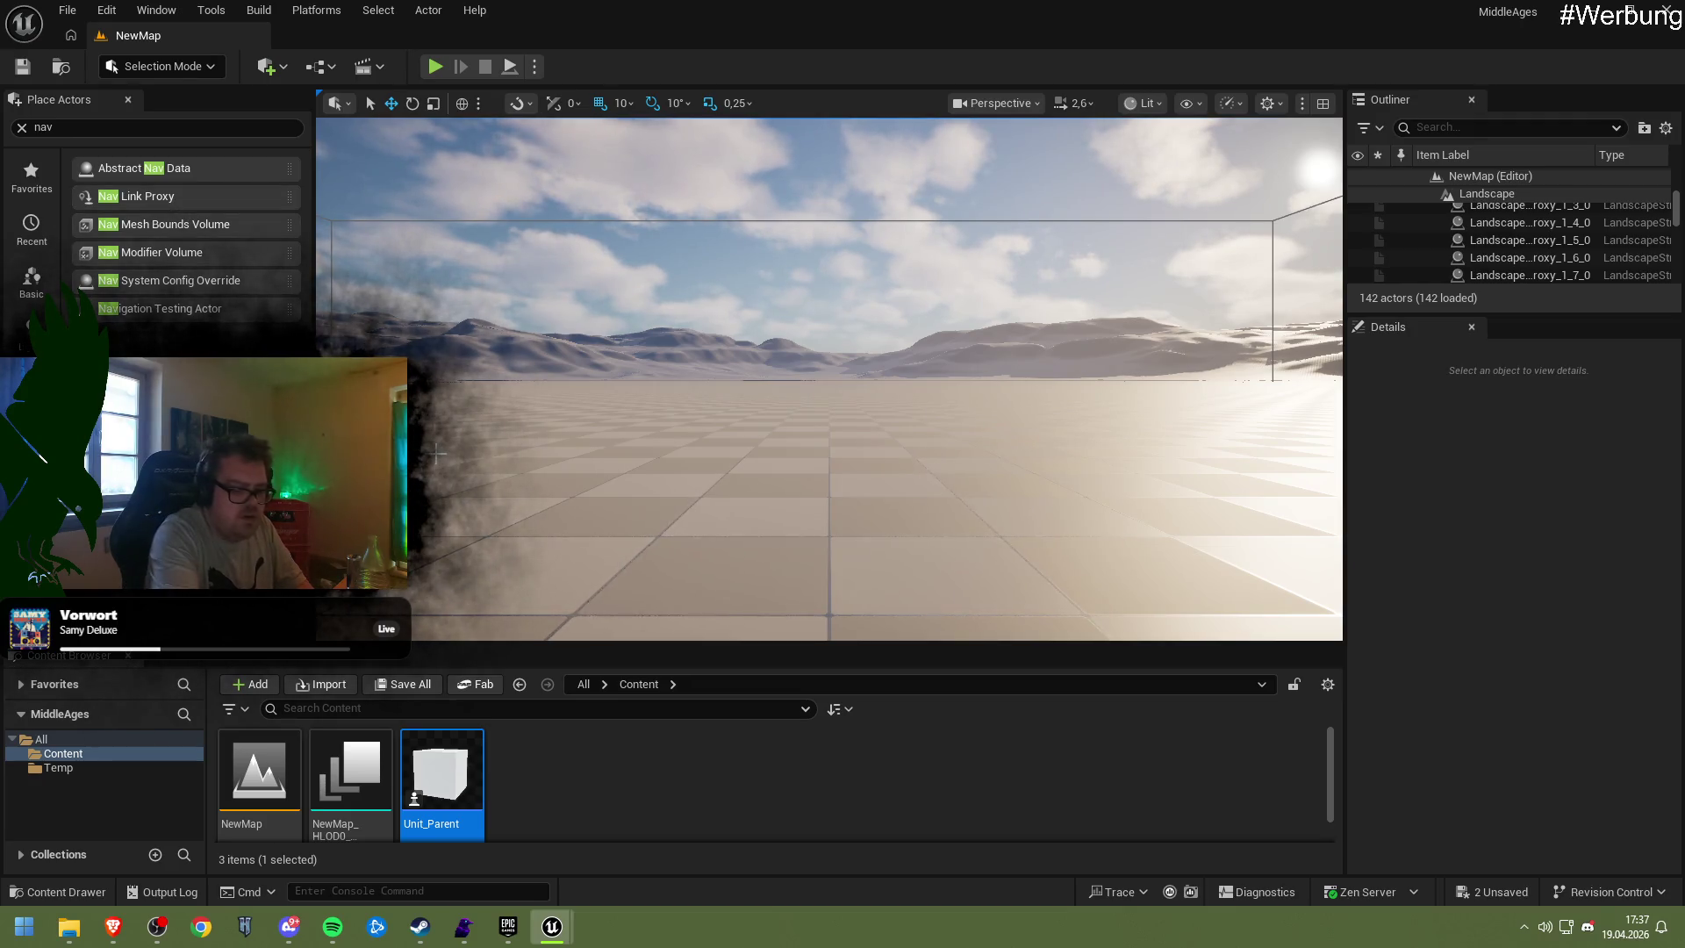
pyautogui.moveTo(544, 930)
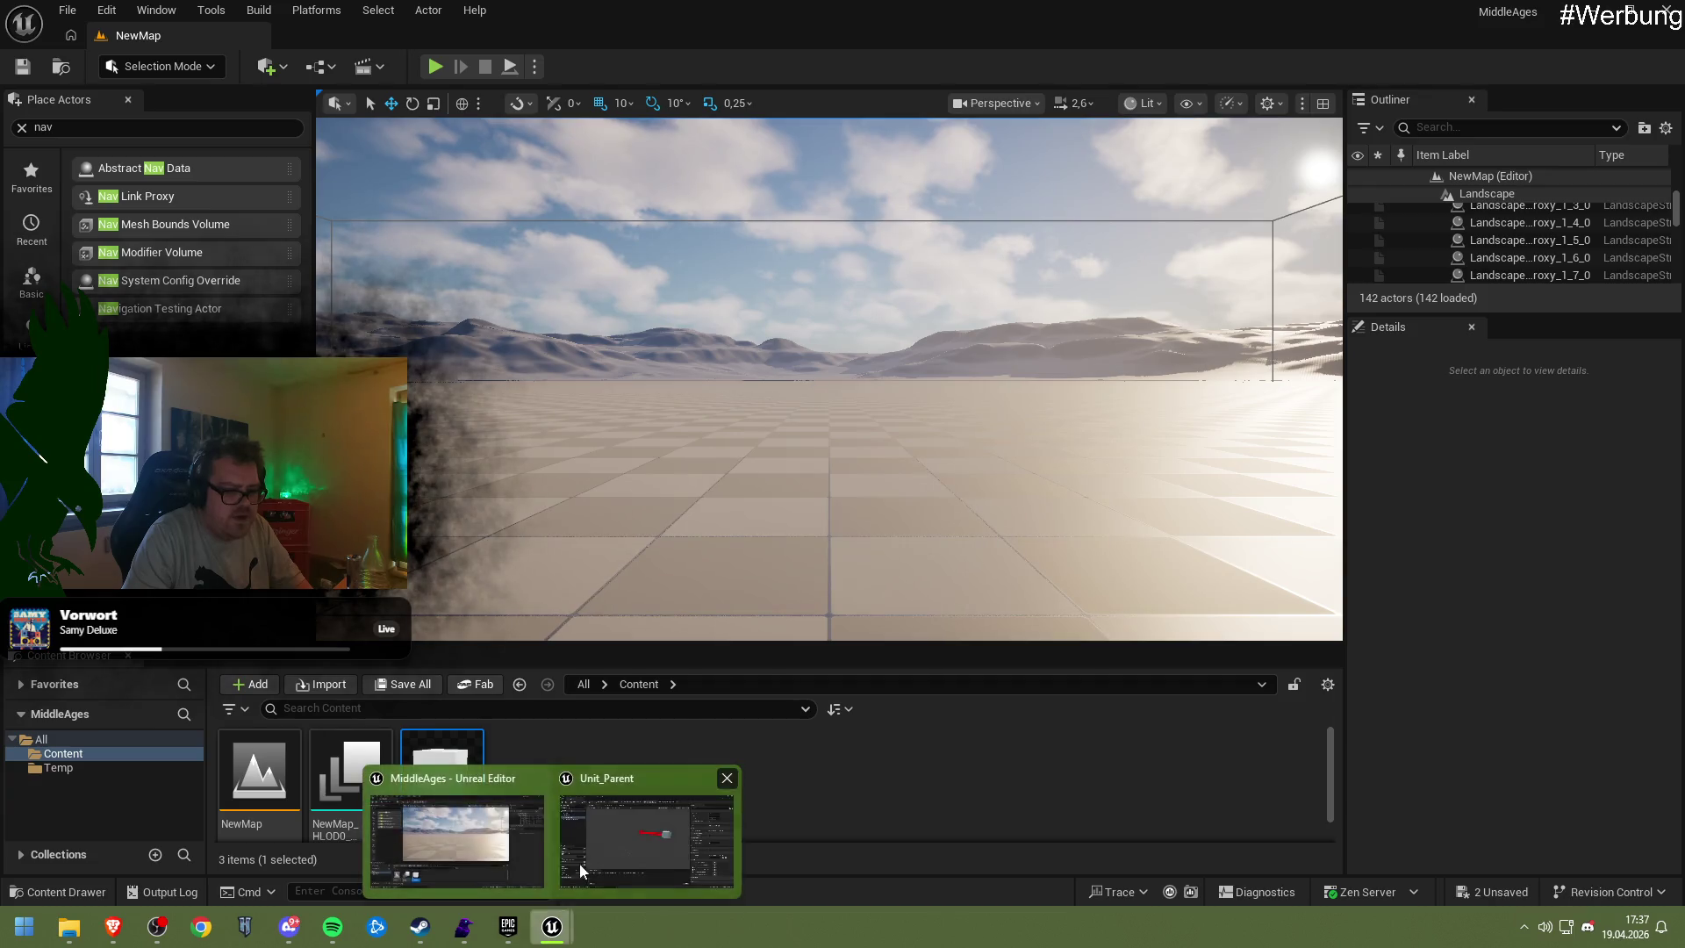
pyautogui.click(570, 799)
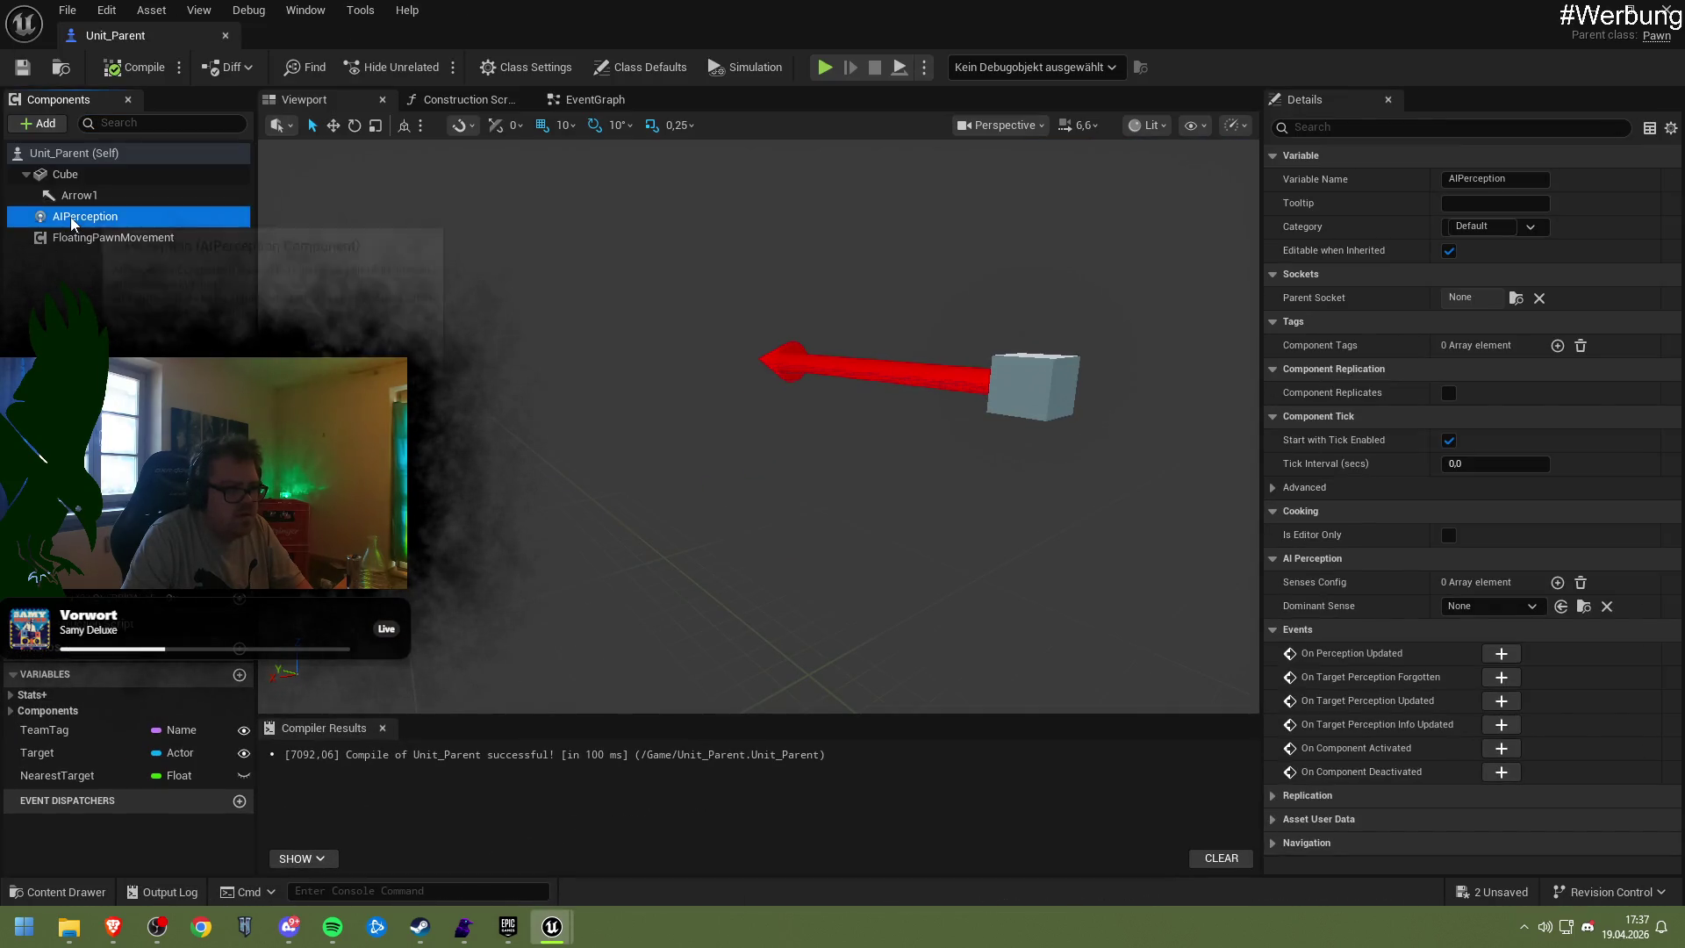
# Delete AIPerception and review the Arrow1, Cube, class defaults and FloatingPawnMovement details
pyautogui.press('Delete')
pyautogui.click(95, 193)
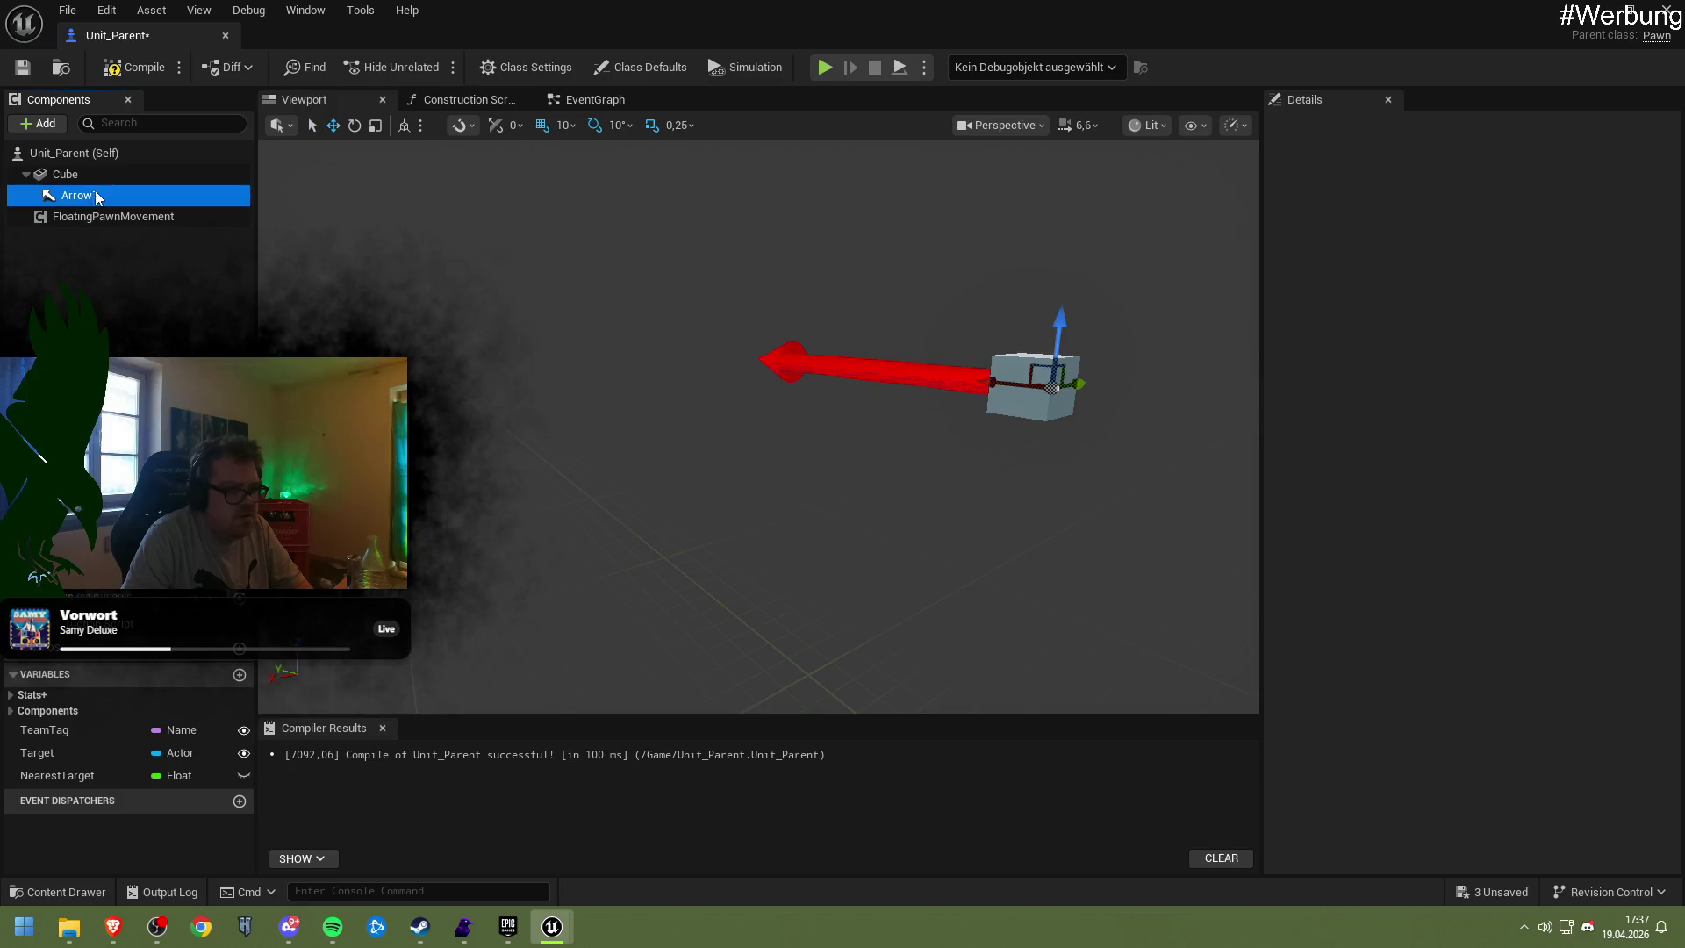
pyautogui.click(93, 172)
pyautogui.click(86, 157)
pyautogui.click(87, 171)
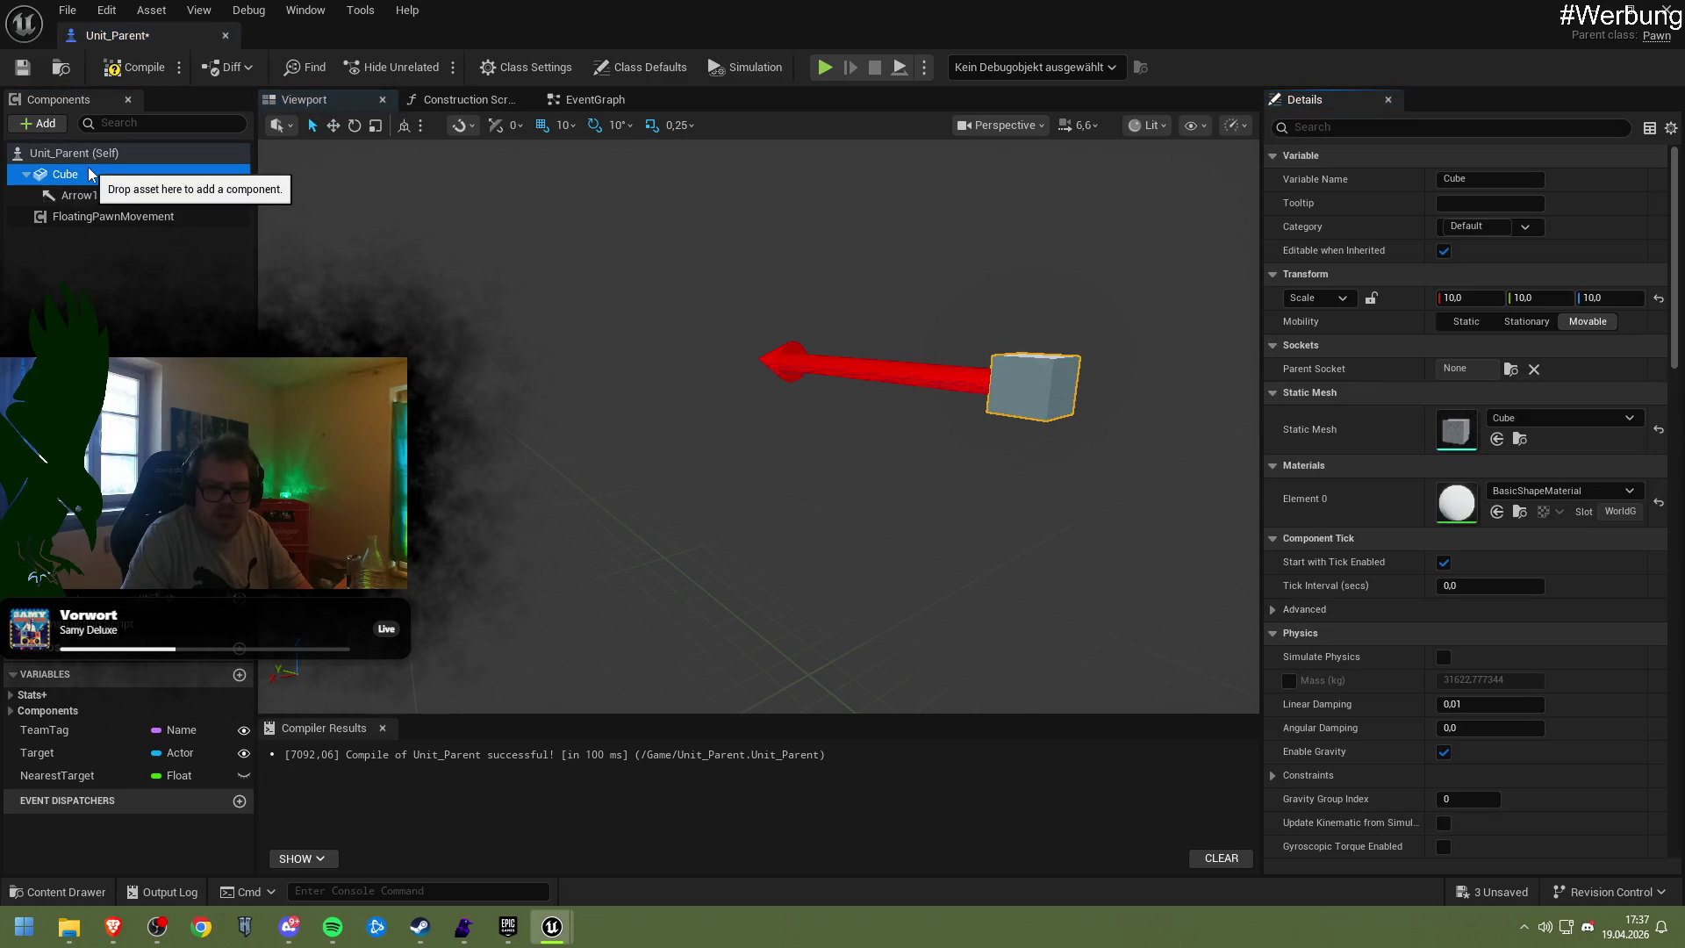
pyautogui.click(91, 193)
pyautogui.click(93, 219)
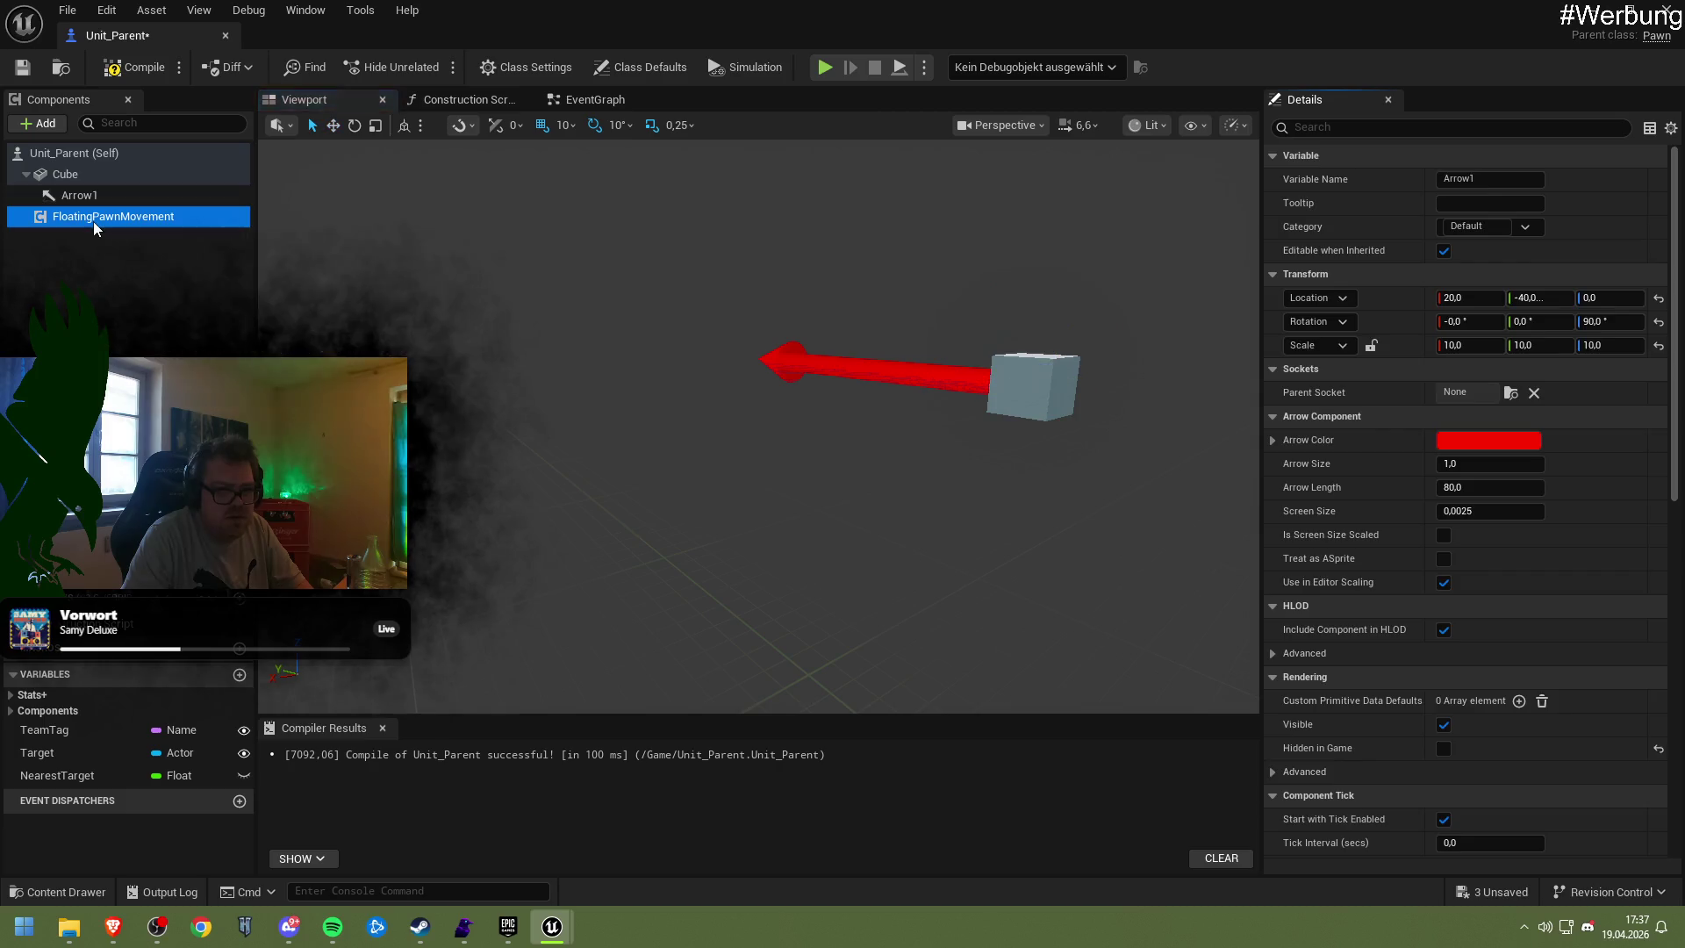
pyautogui.click(81, 202)
# Drag Arrow1 forward in front of the cube, compile, and start Play in the level editor
pyautogui.scroll(-3, 1450, 604)
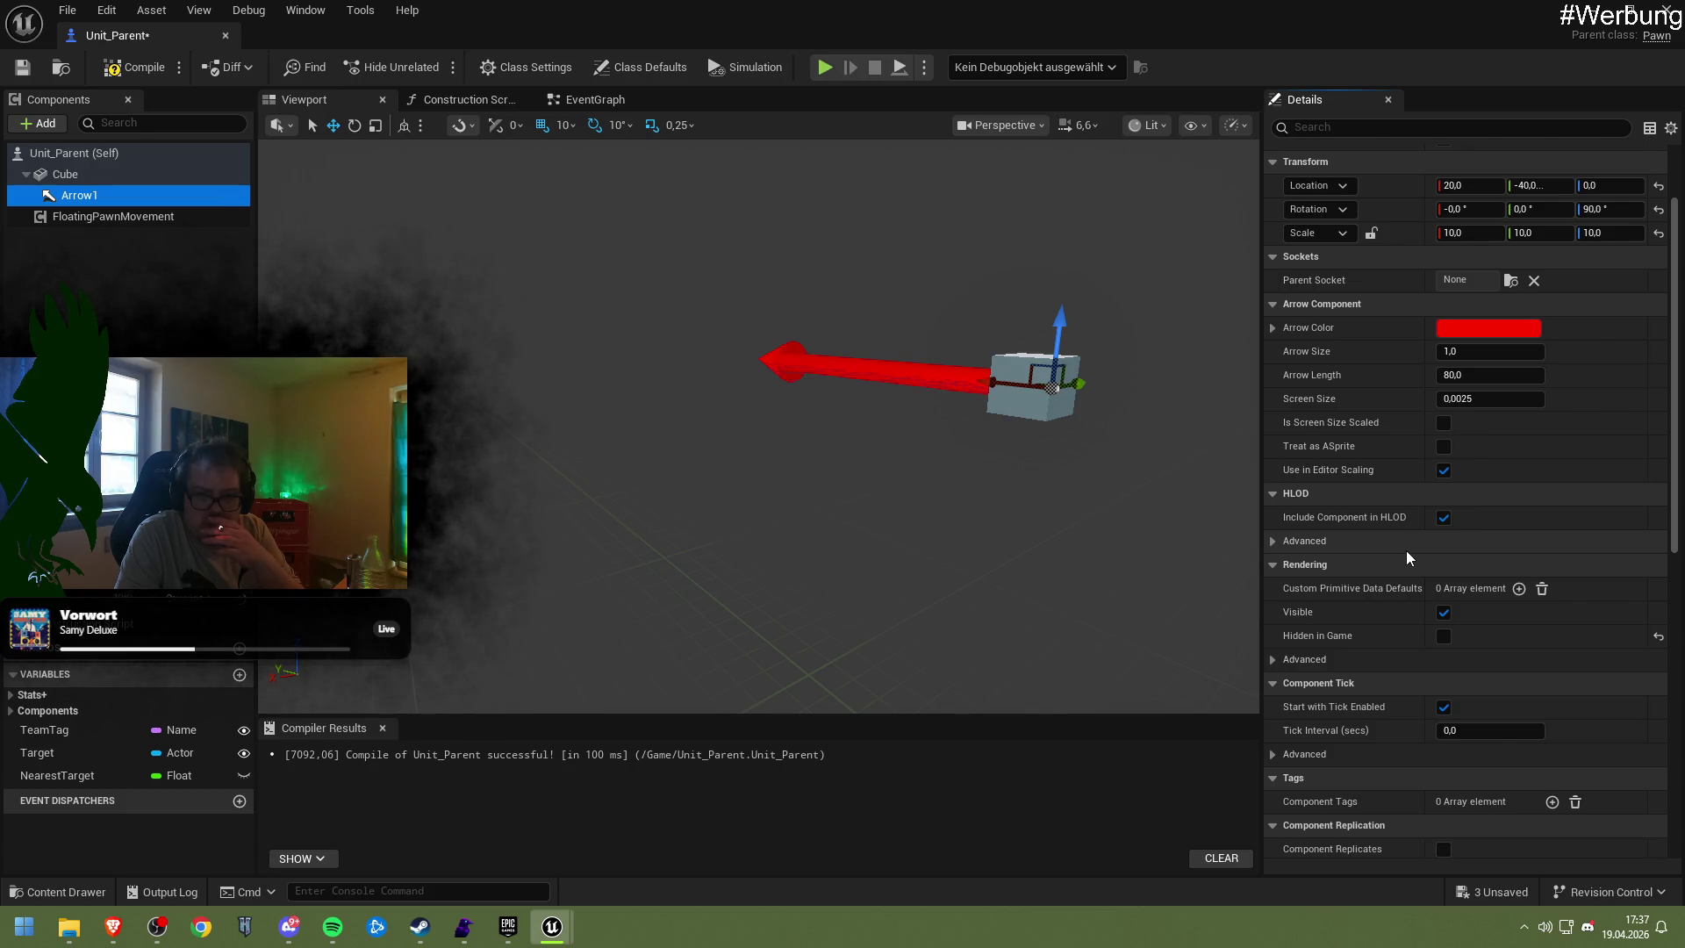
pyautogui.scroll(-3, 1404, 550)
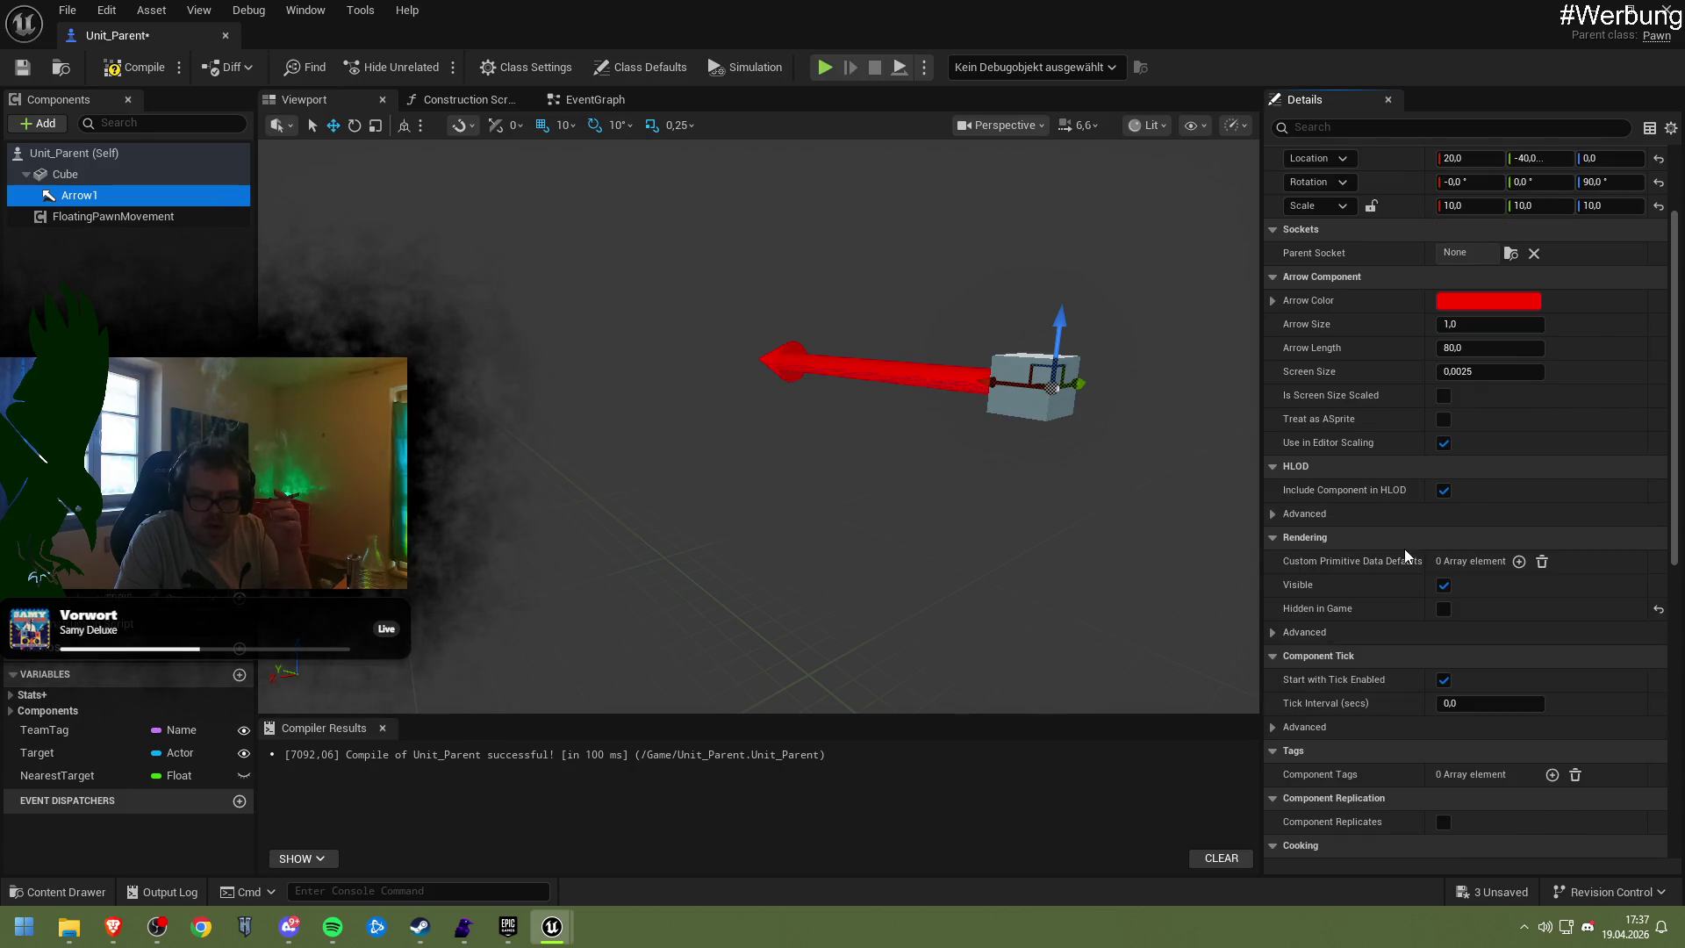
pyautogui.scroll(-2, 1404, 549)
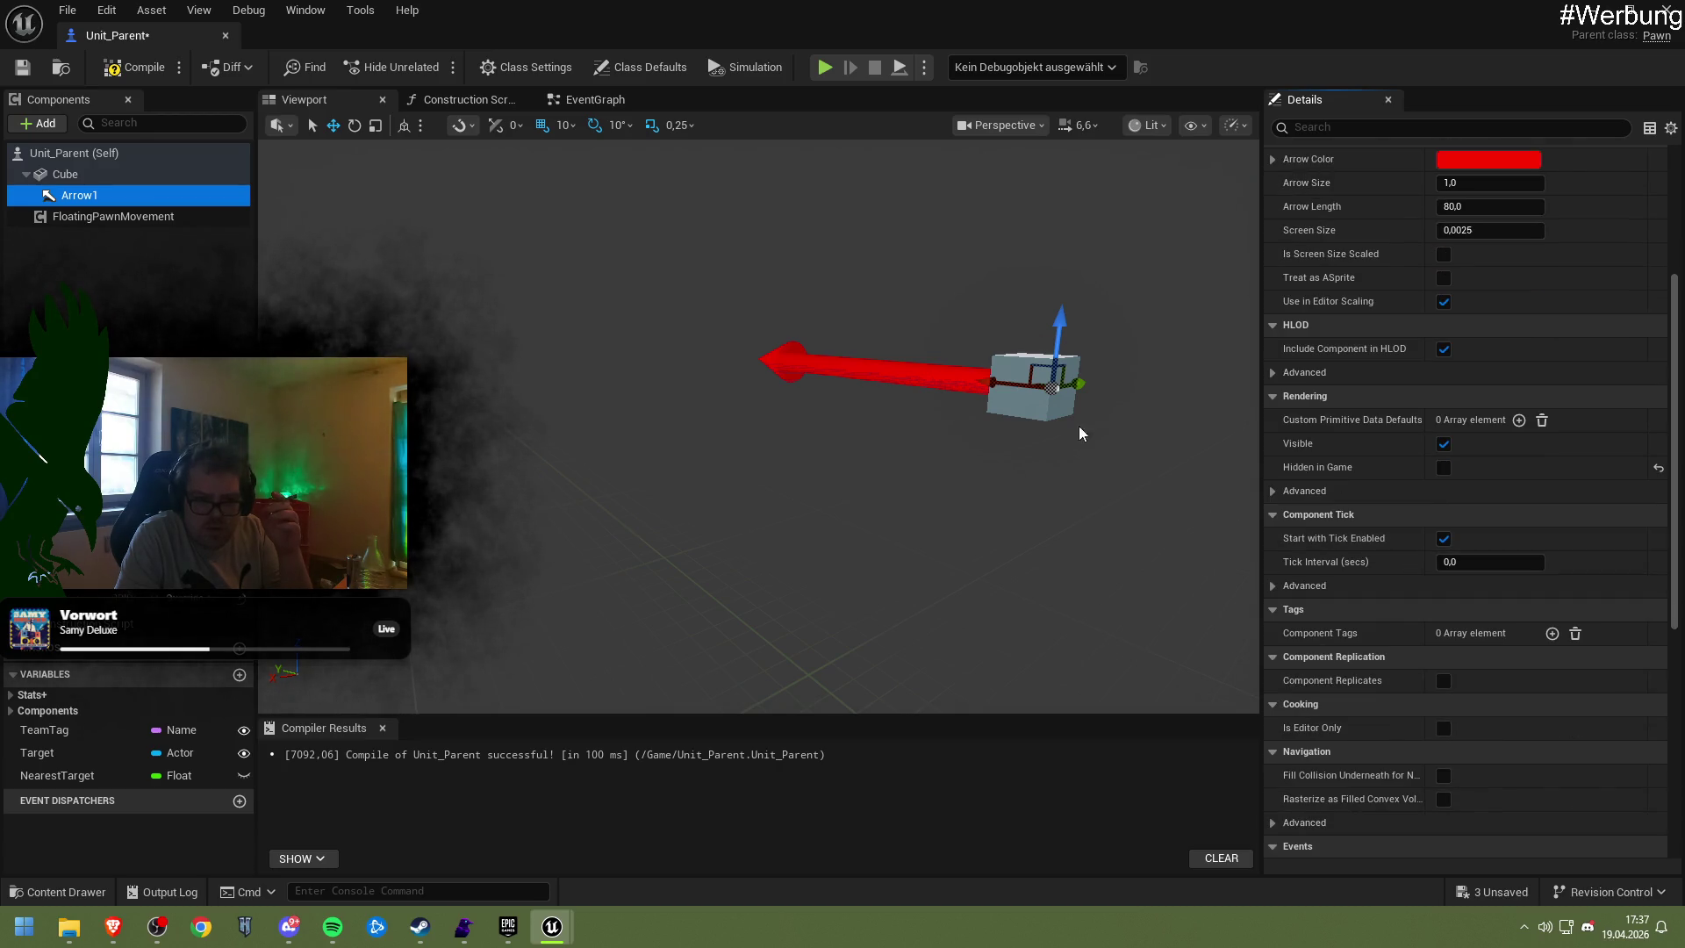
pyautogui.moveTo(1066, 352); pyautogui.dragTo(986, 450)
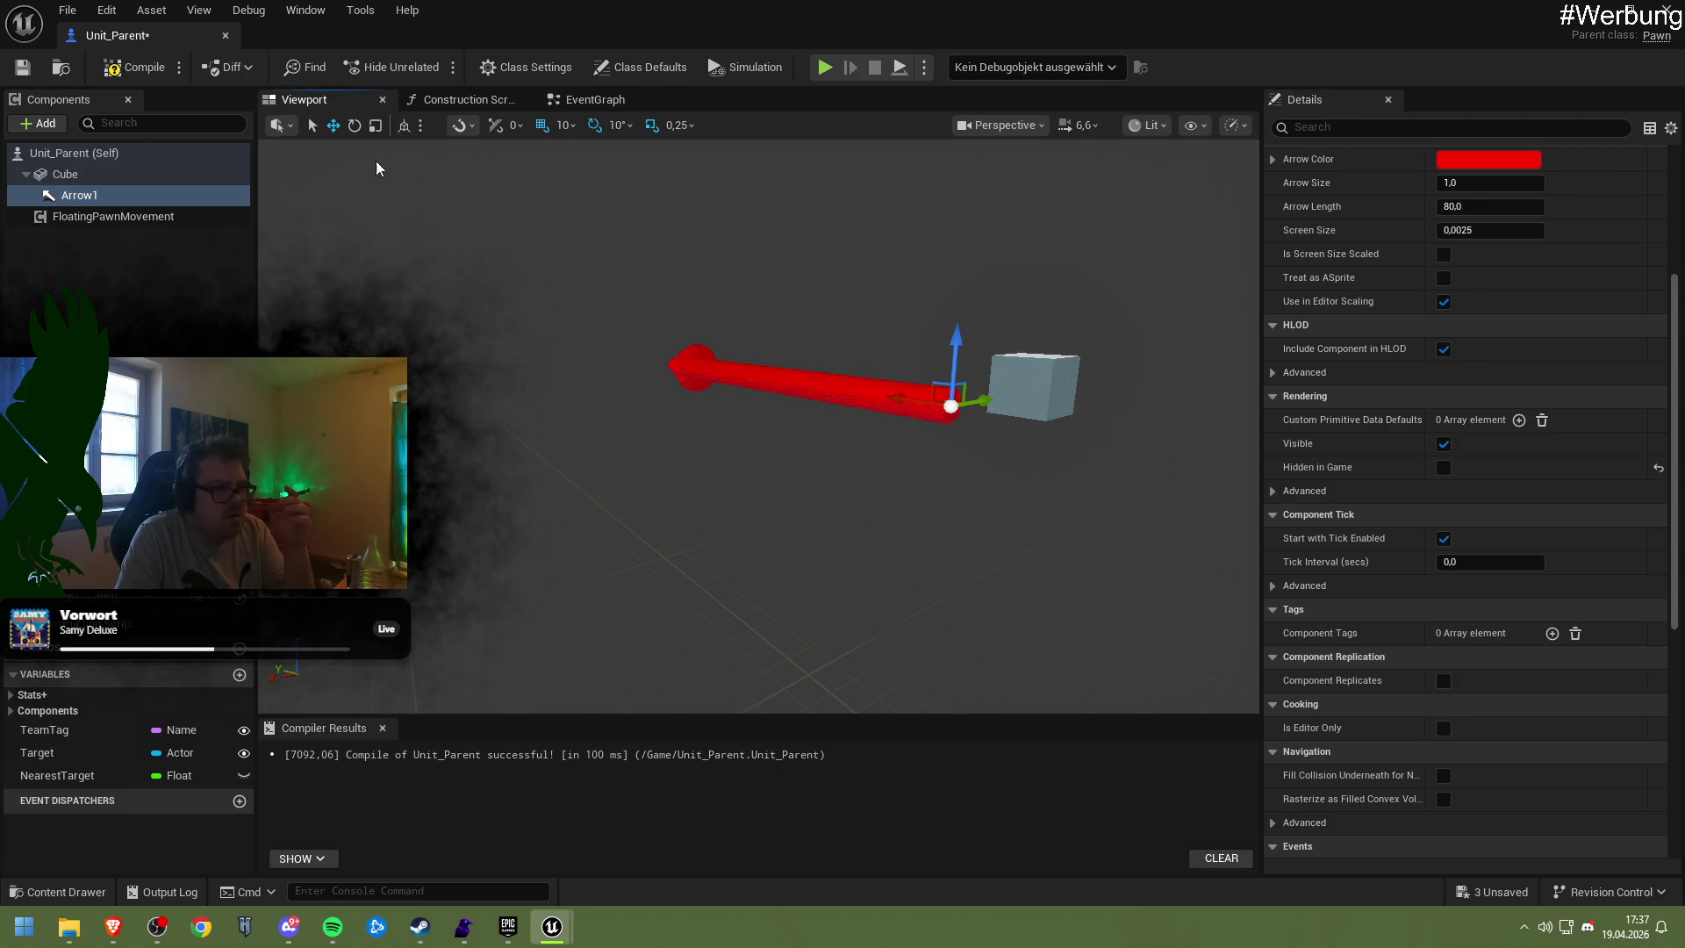
pyautogui.click(119, 67)
pyautogui.hotkey('alt', 'Tab')
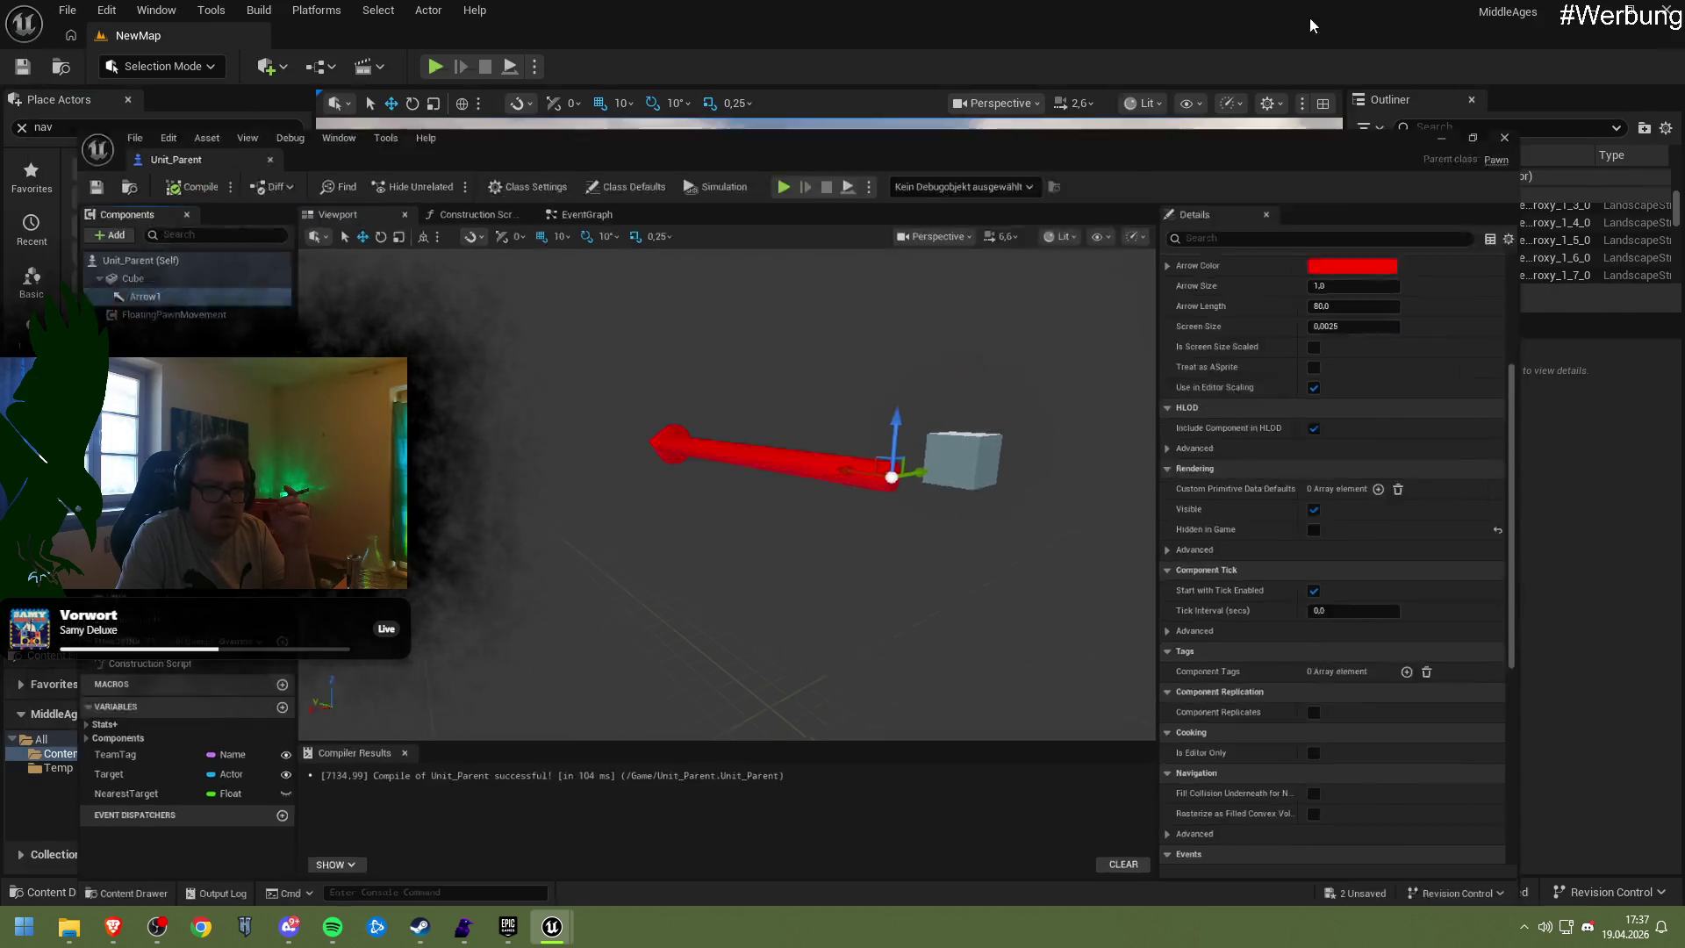
pyautogui.click(439, 66)
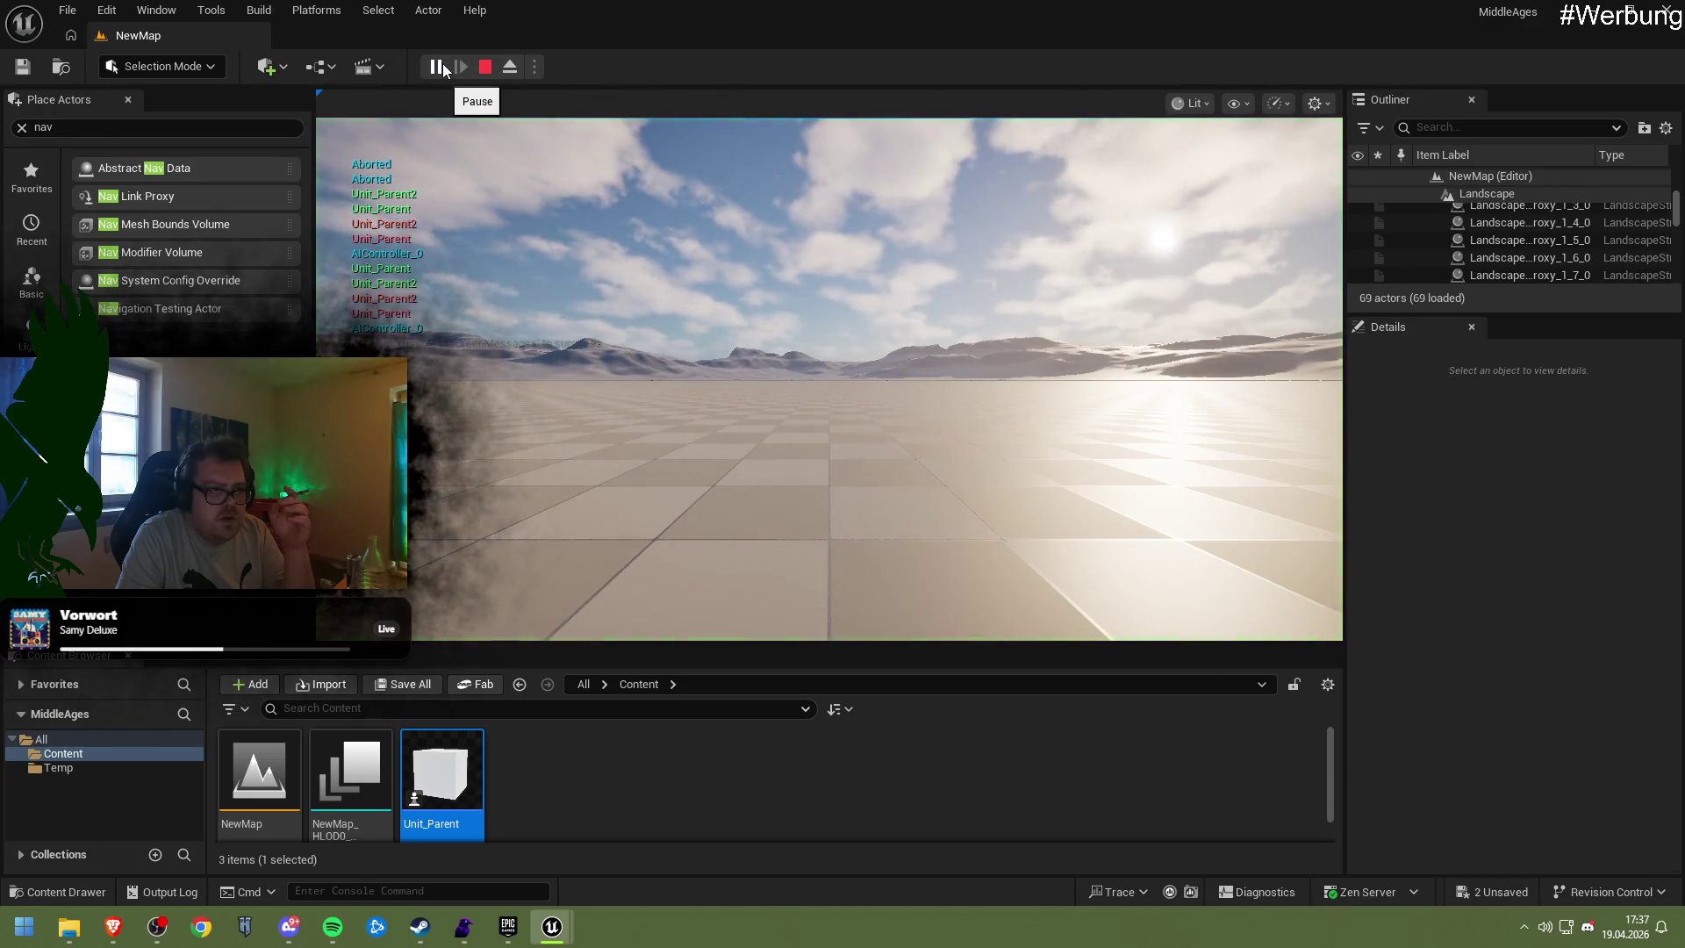
# End the play-in-editor run, save Unit_Parent with Cube selected, and open the EventGraph
pyautogui.click(484, 67)
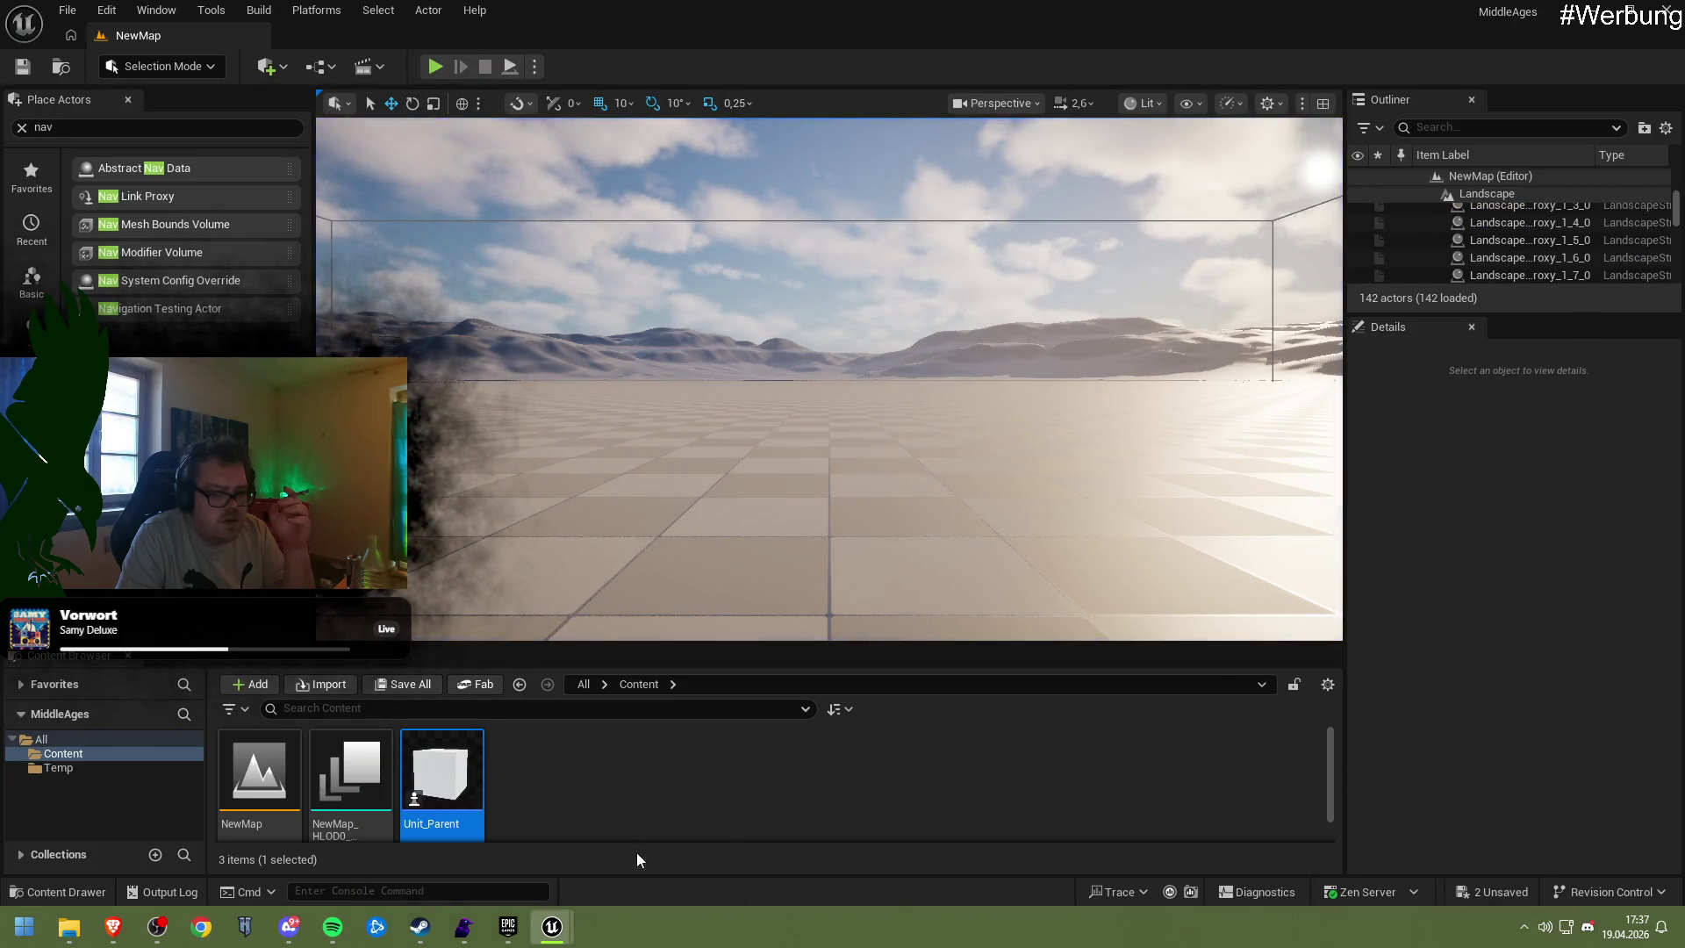
pyautogui.click(635, 852)
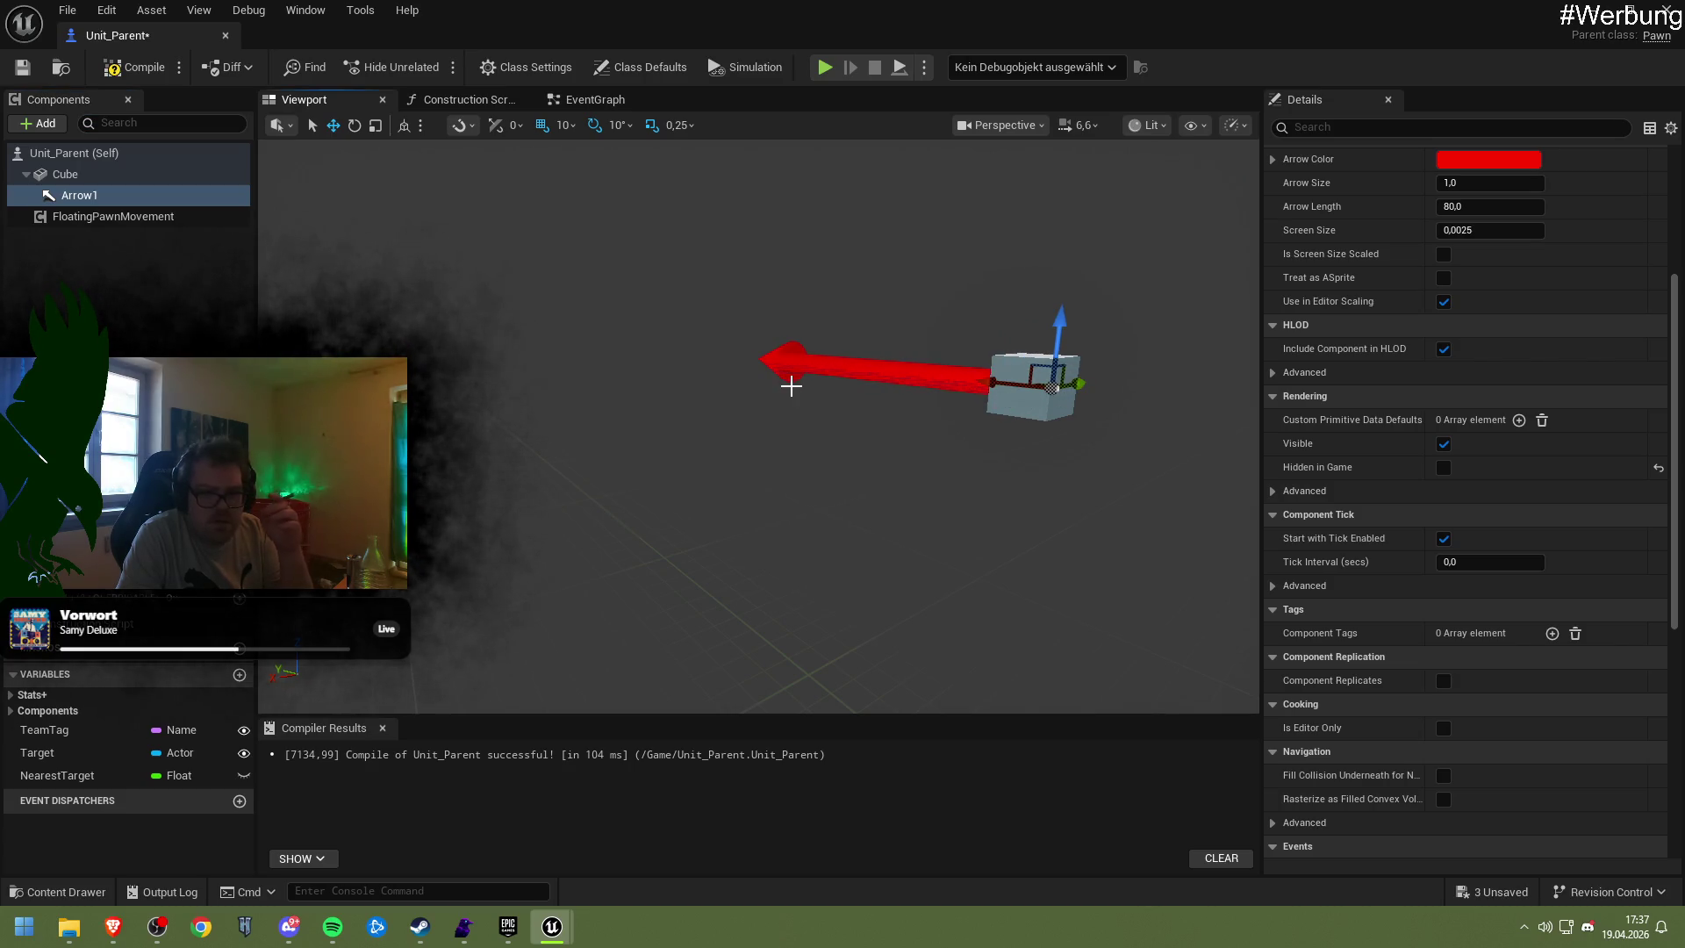
pyautogui.click(158, 174)
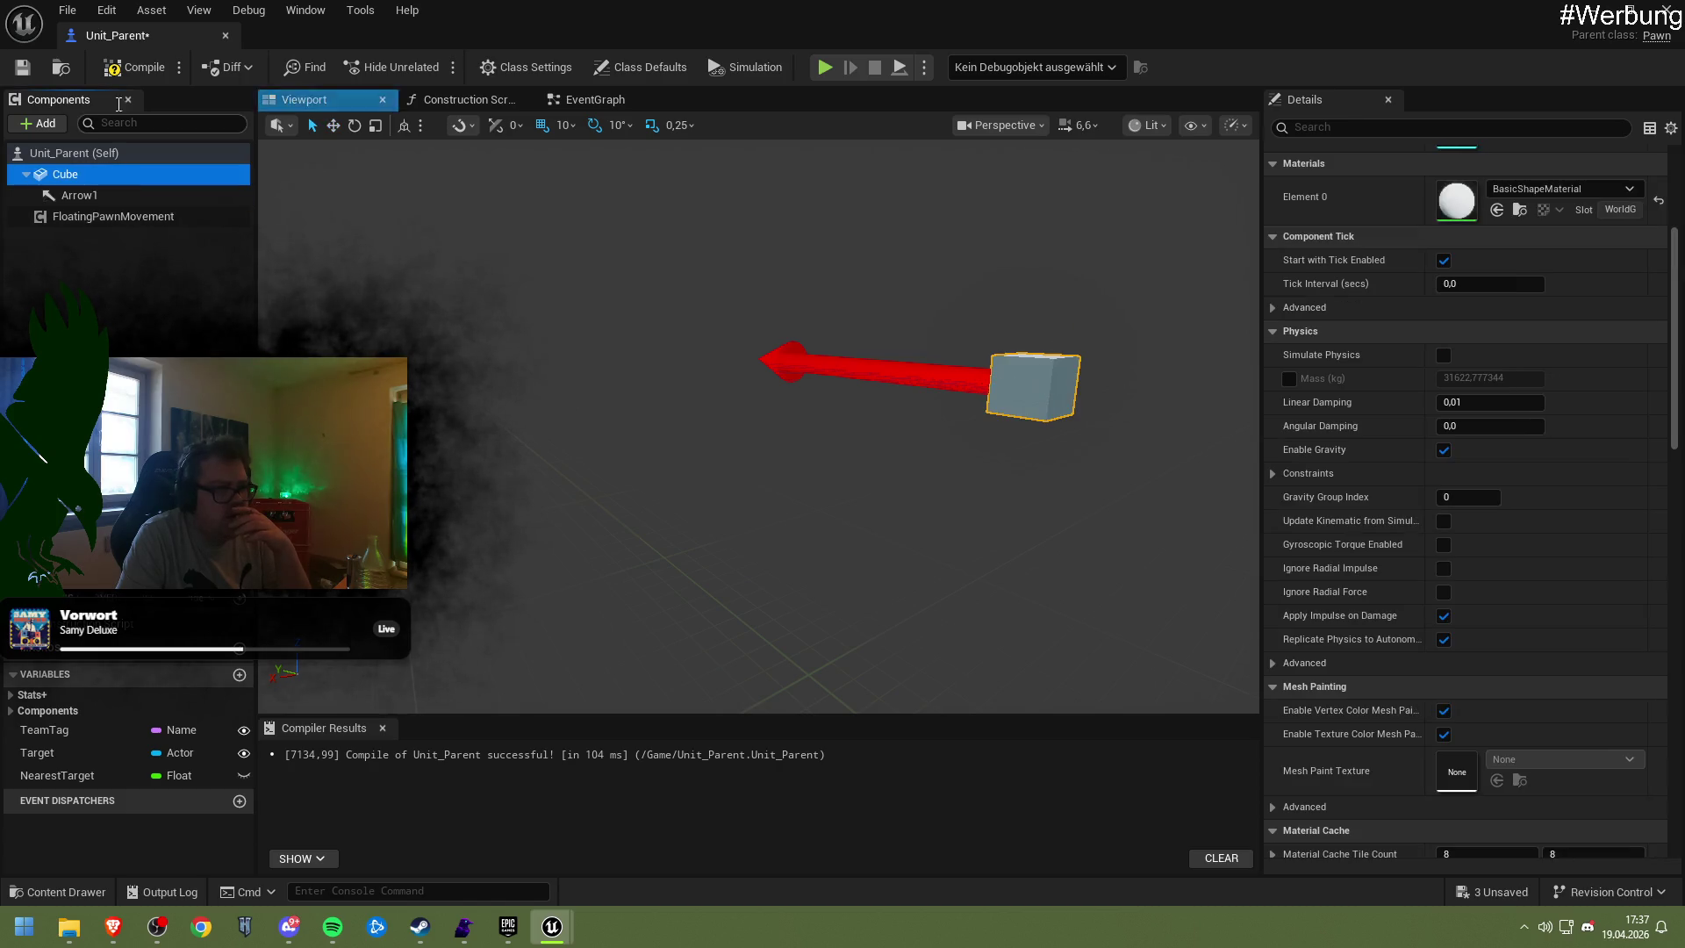
pyautogui.click(19, 76)
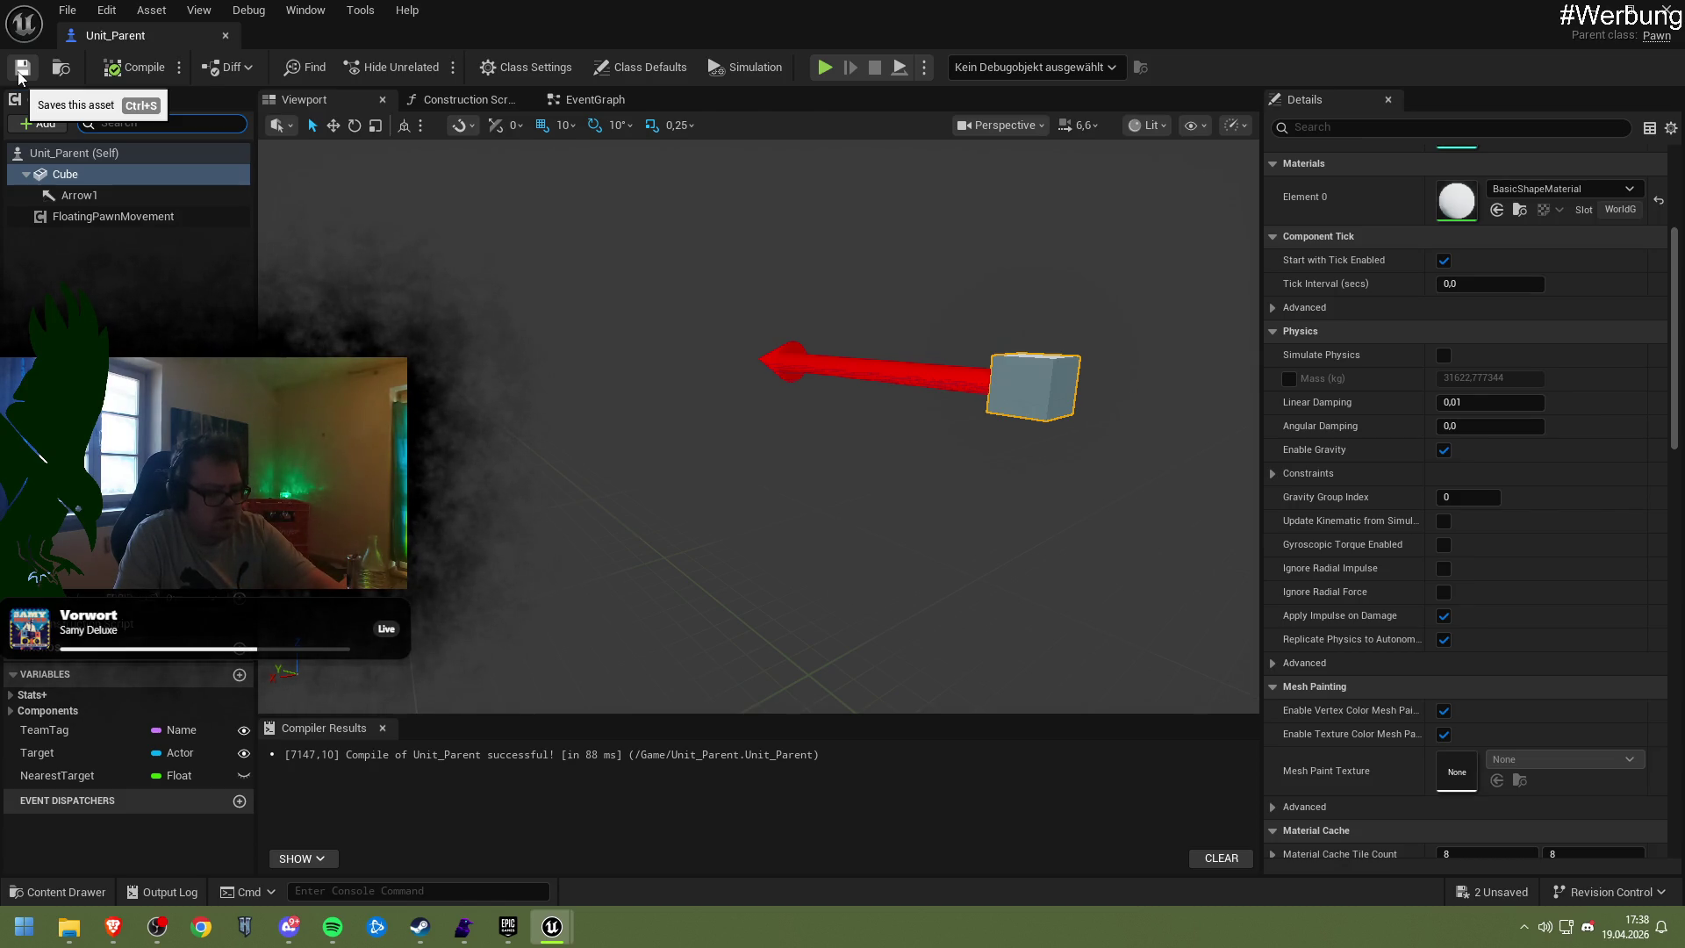
pyautogui.click(590, 99)
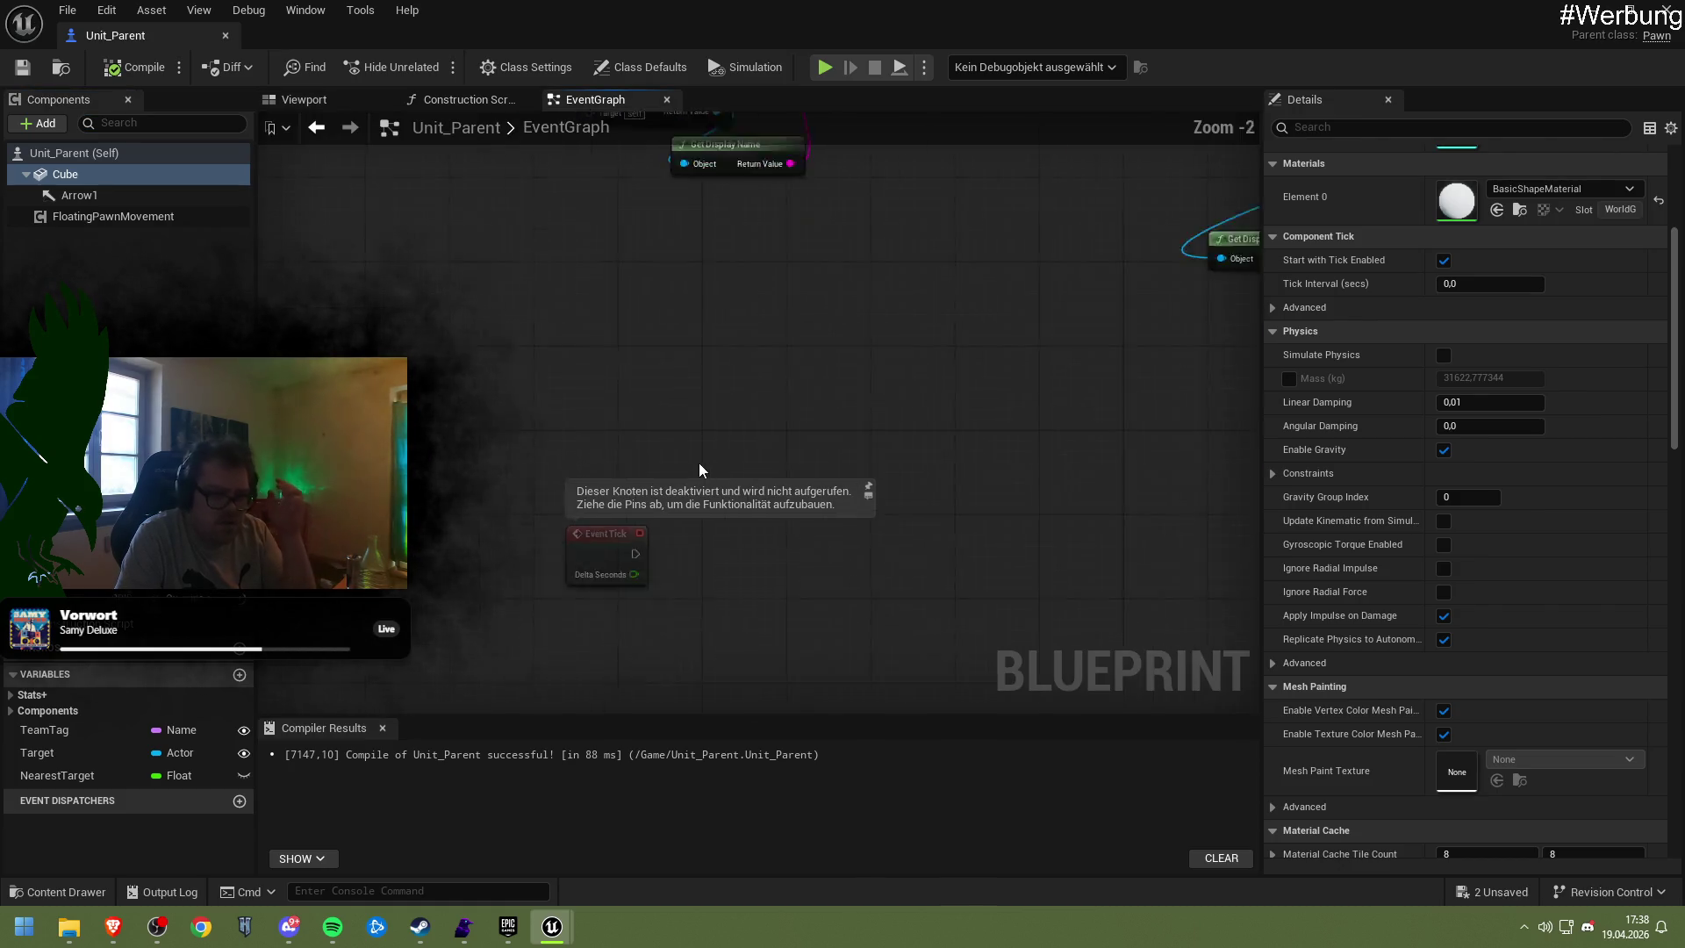
# Pan the graph across the AI MoveTo and Get All Actors loop sections, then compile Unit_Parent
pyautogui.scroll(-4, 702, 456)
pyautogui.scroll(5, 716, 419)
pyautogui.moveTo(711, 439)
pyautogui.mouseDown()
pyautogui.moveTo(693, 561)
pyautogui.moveTo(716, 607)
pyautogui.moveTo(371, 557)
pyautogui.mouseUp()
pyautogui.scroll(-2, 948, 549)
pyautogui.moveTo(948, 550)
pyautogui.mouseDown()
pyautogui.moveTo(1071, 515)
pyautogui.moveTo(935, 519)
pyautogui.mouseUp()
pyautogui.moveTo(994, 445)
pyautogui.mouseDown()
pyautogui.moveTo(1031, 408)
pyautogui.moveTo(1318, 648)
pyautogui.mouseUp()
pyautogui.moveTo(678, 373); pyautogui.dragTo(721, 417)
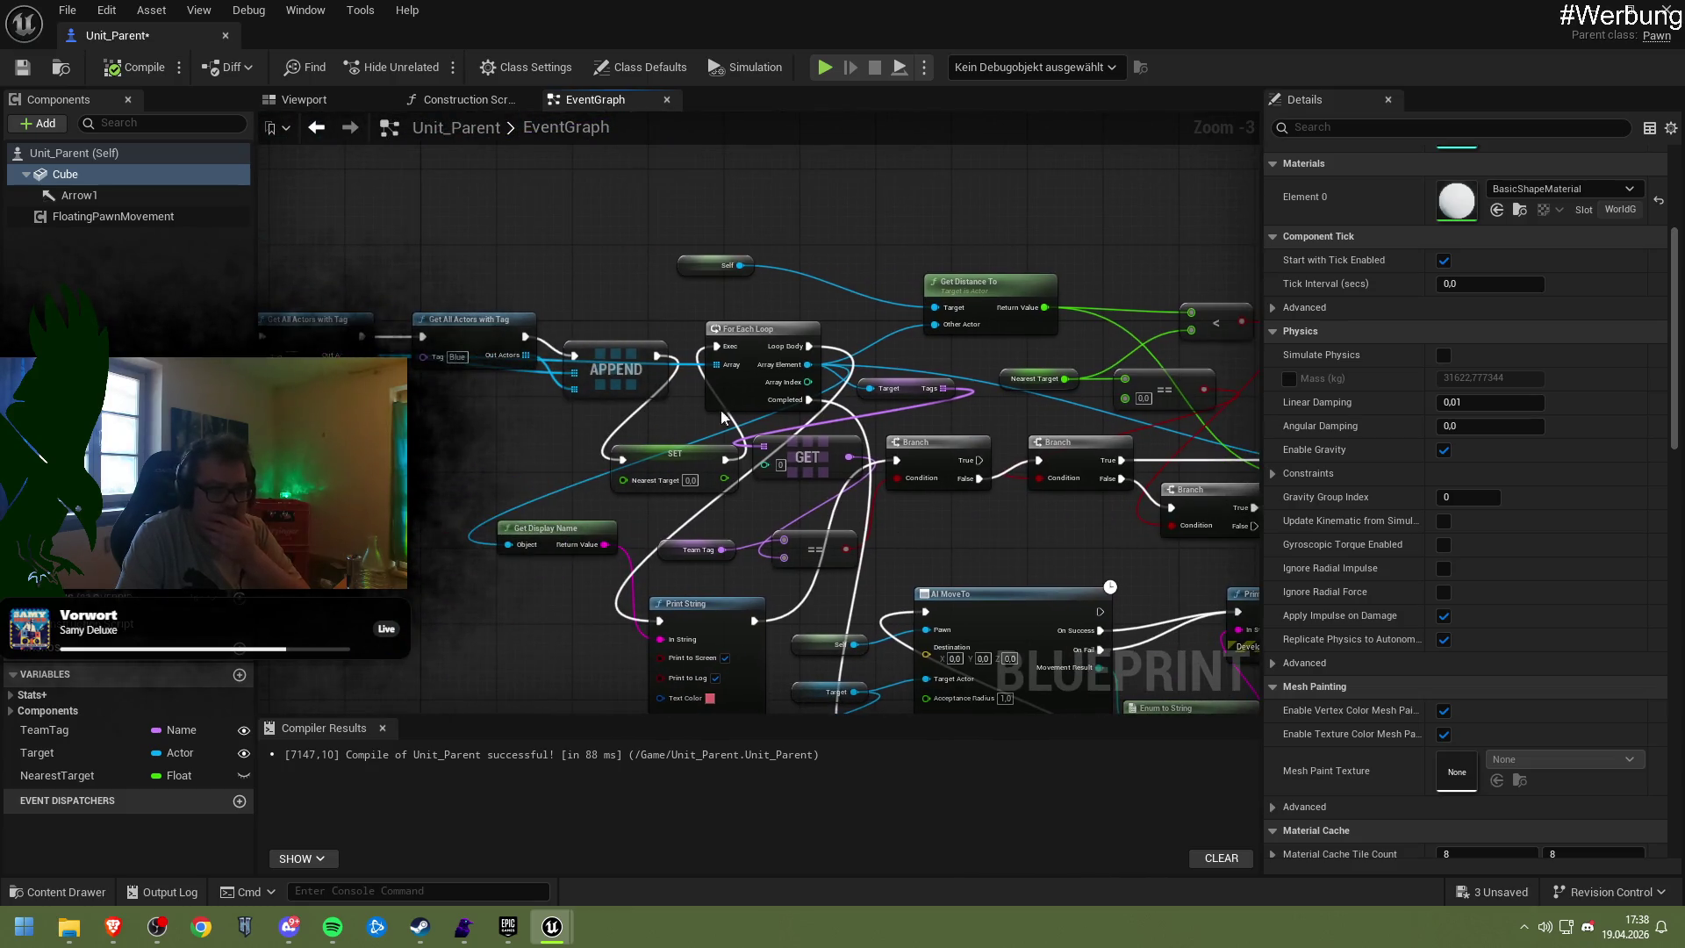
pyautogui.click(119, 70)
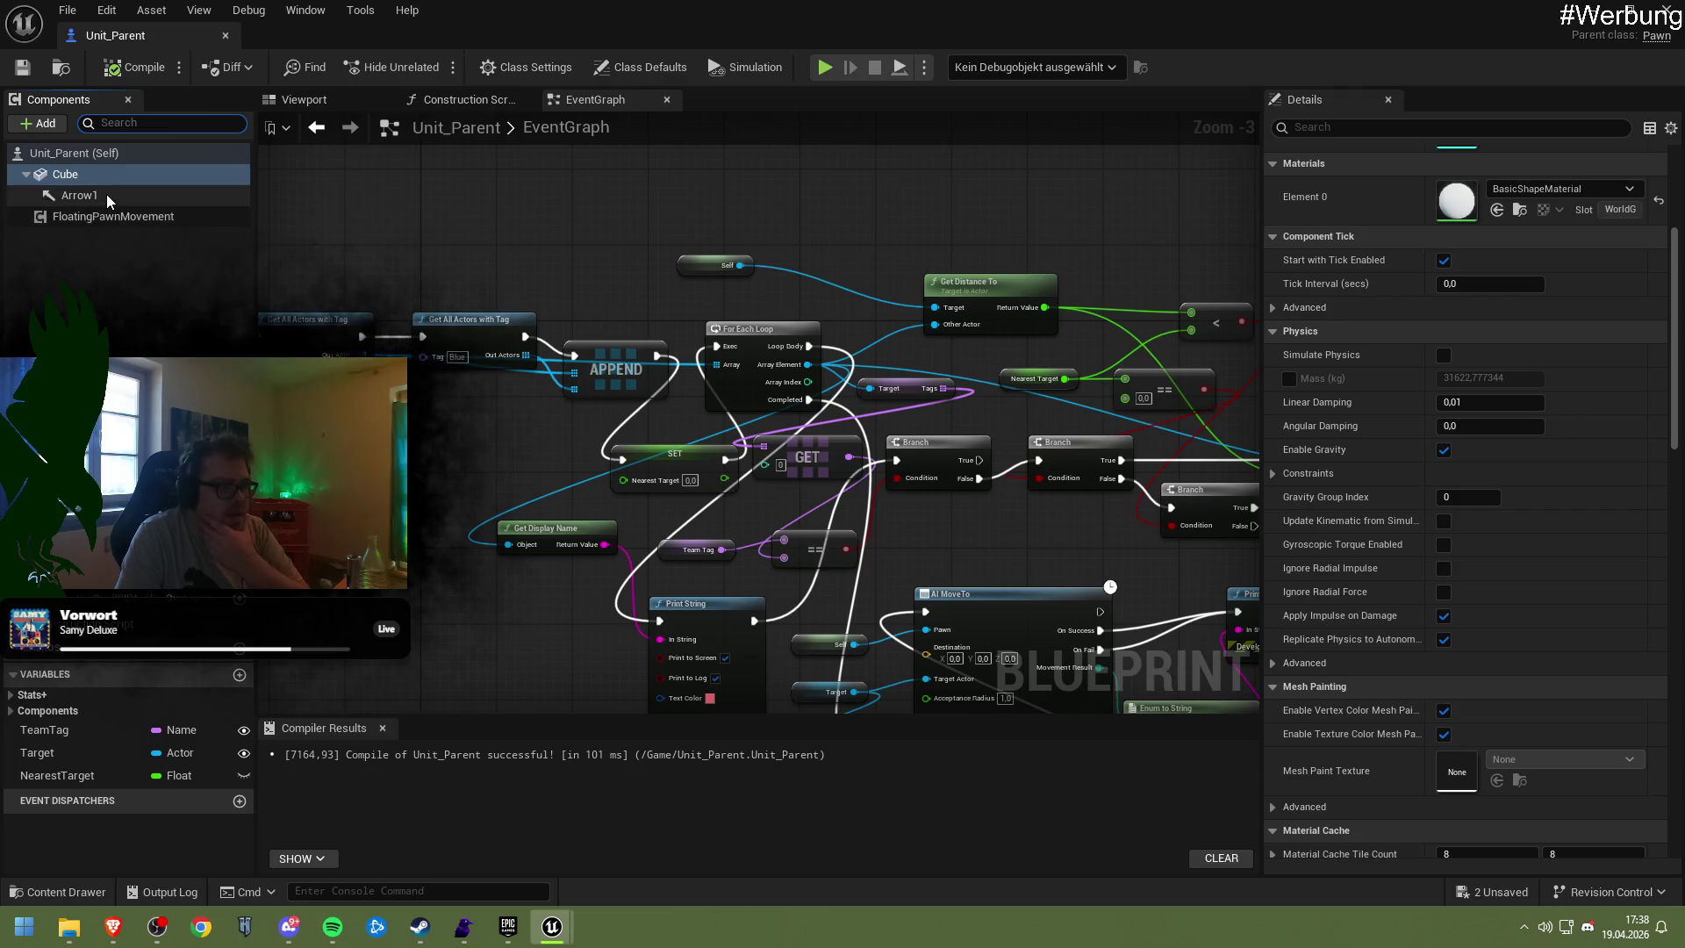
# Select FloatingPawnMovement, compile again, and return to the NewMap level editor
pyautogui.click(137, 218)
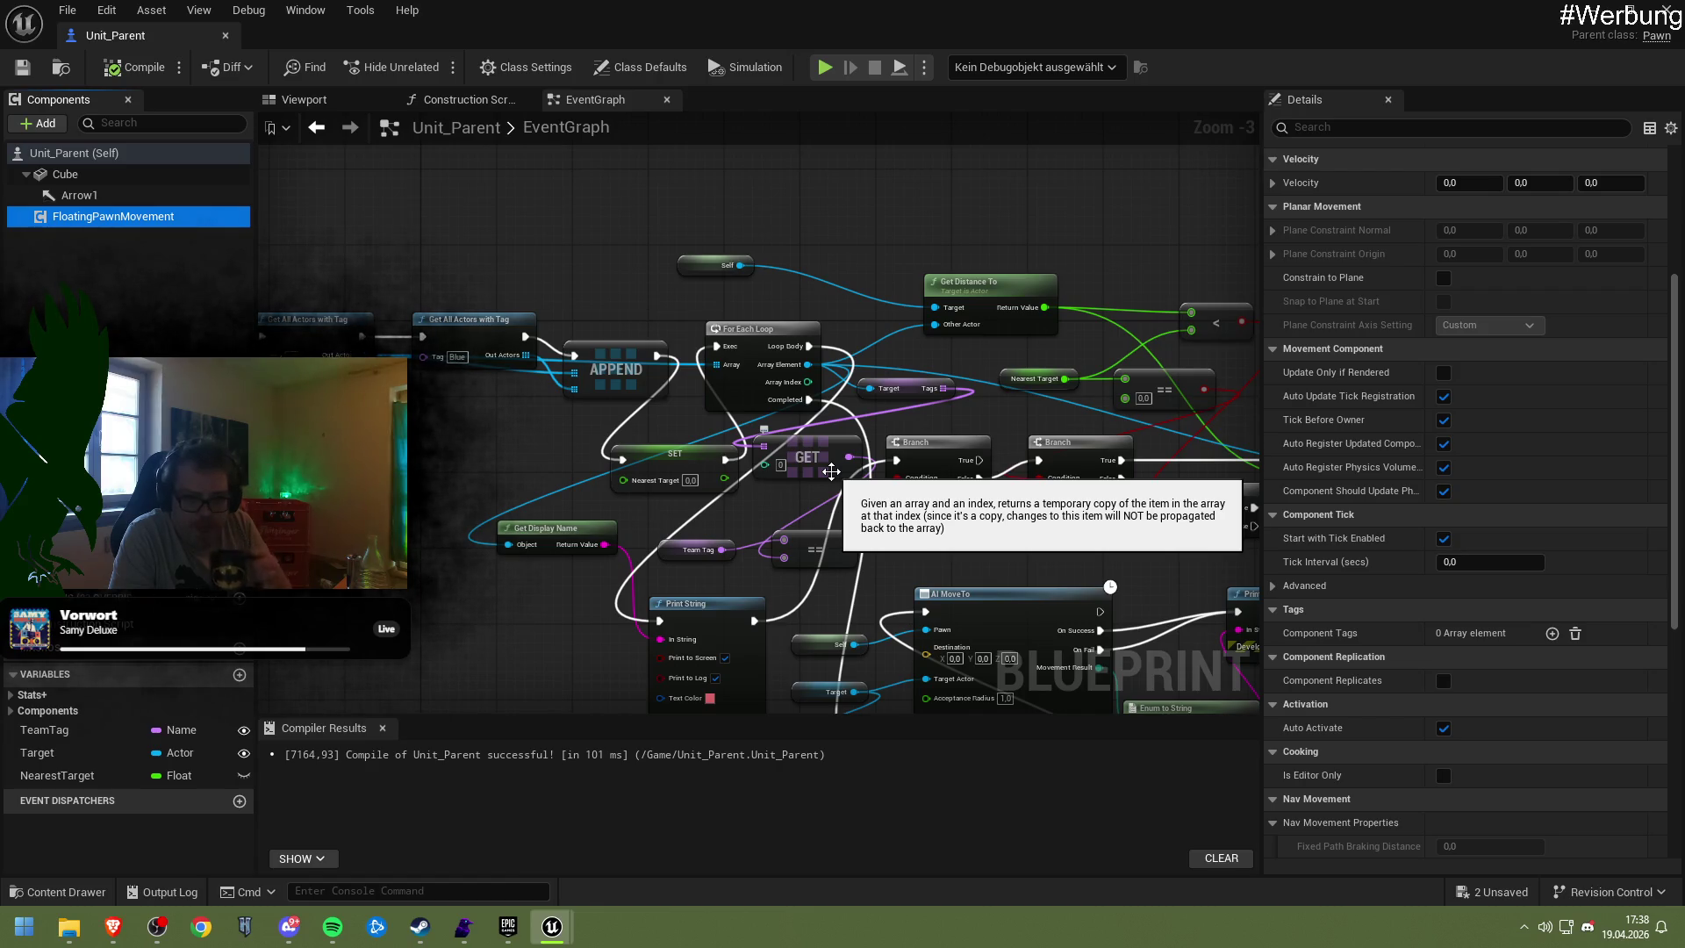
pyautogui.scroll(5, 1511, 508)
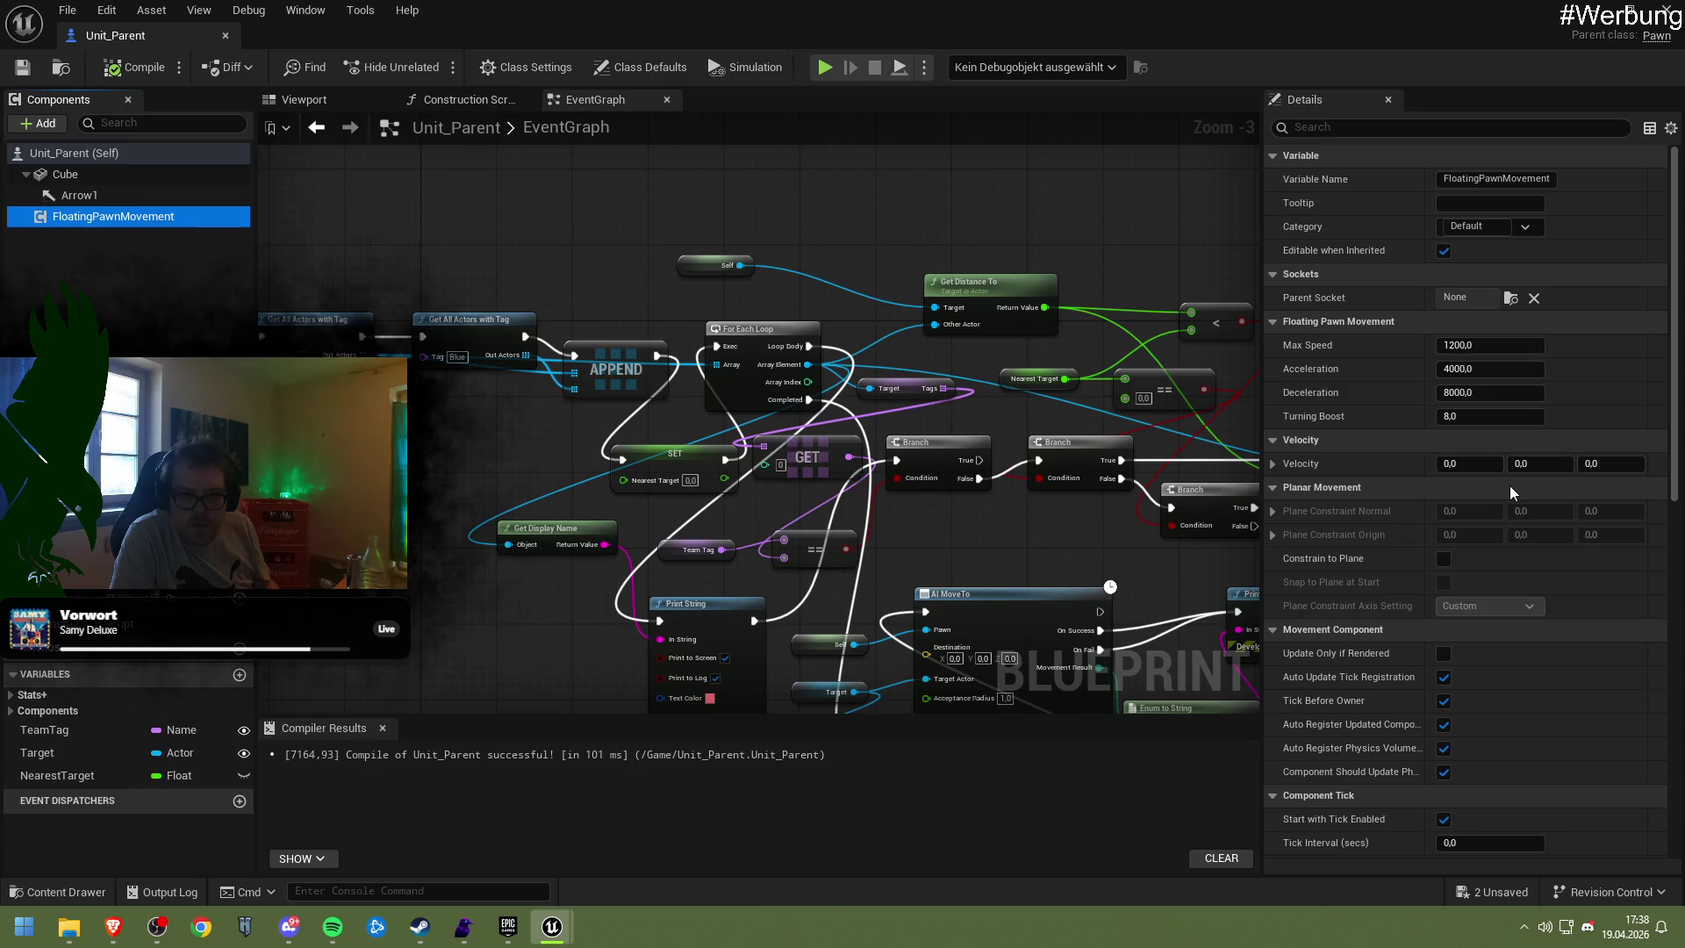
pyautogui.click(132, 67)
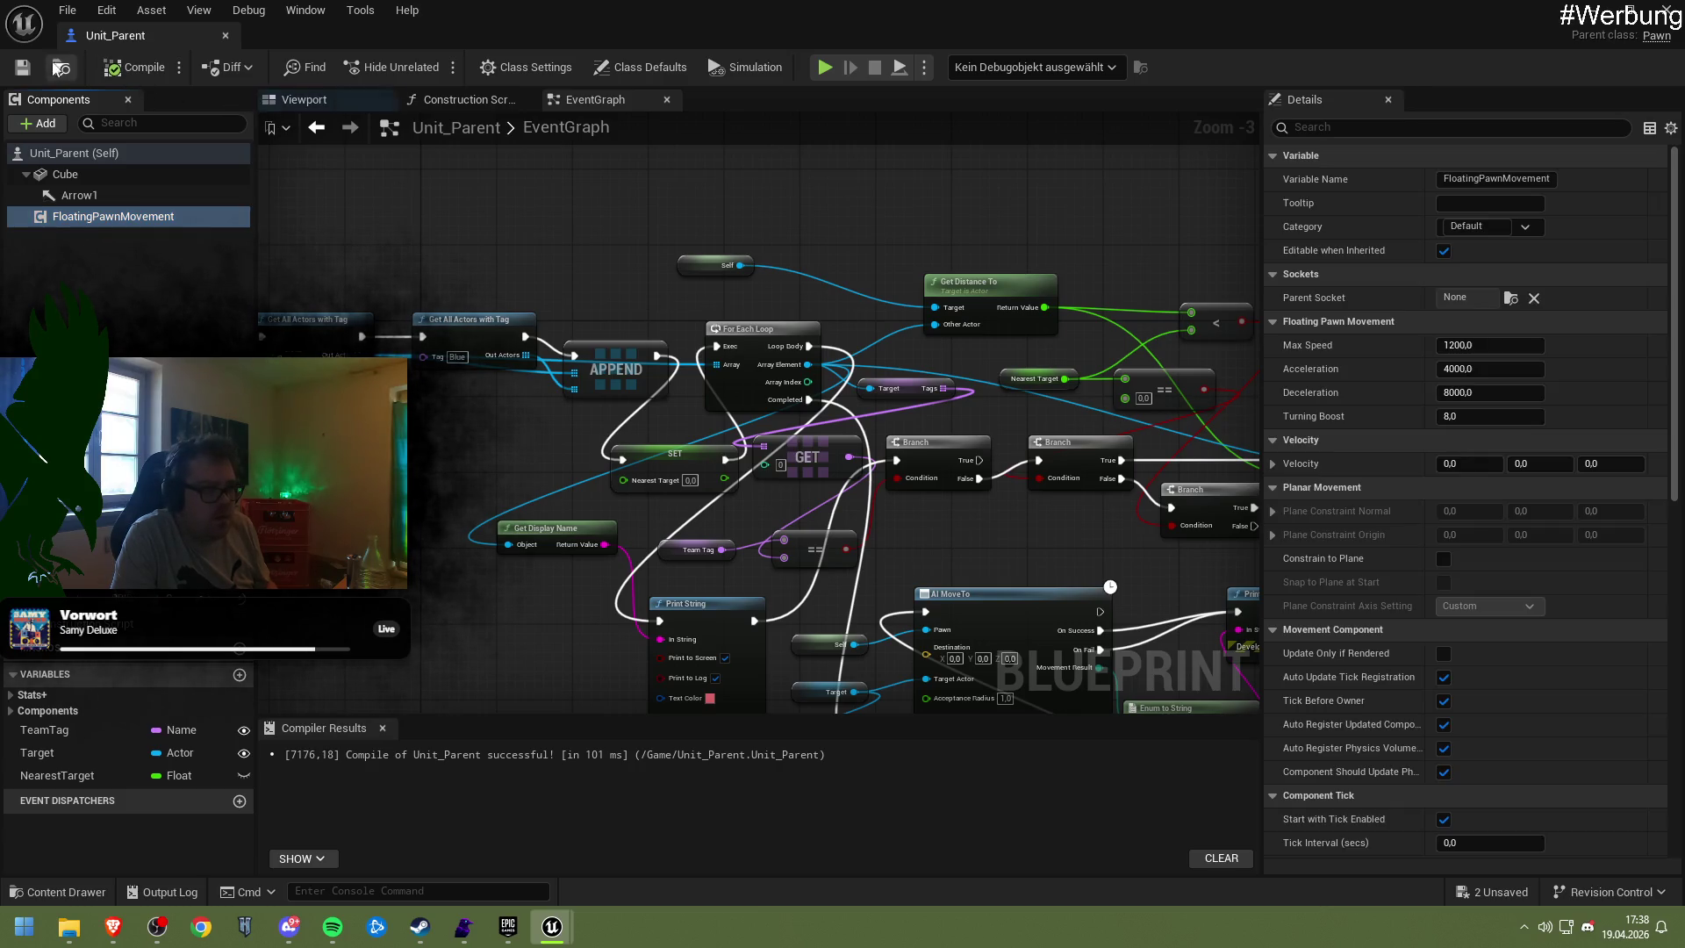
pyautogui.hotkey('alt', 'Tab')
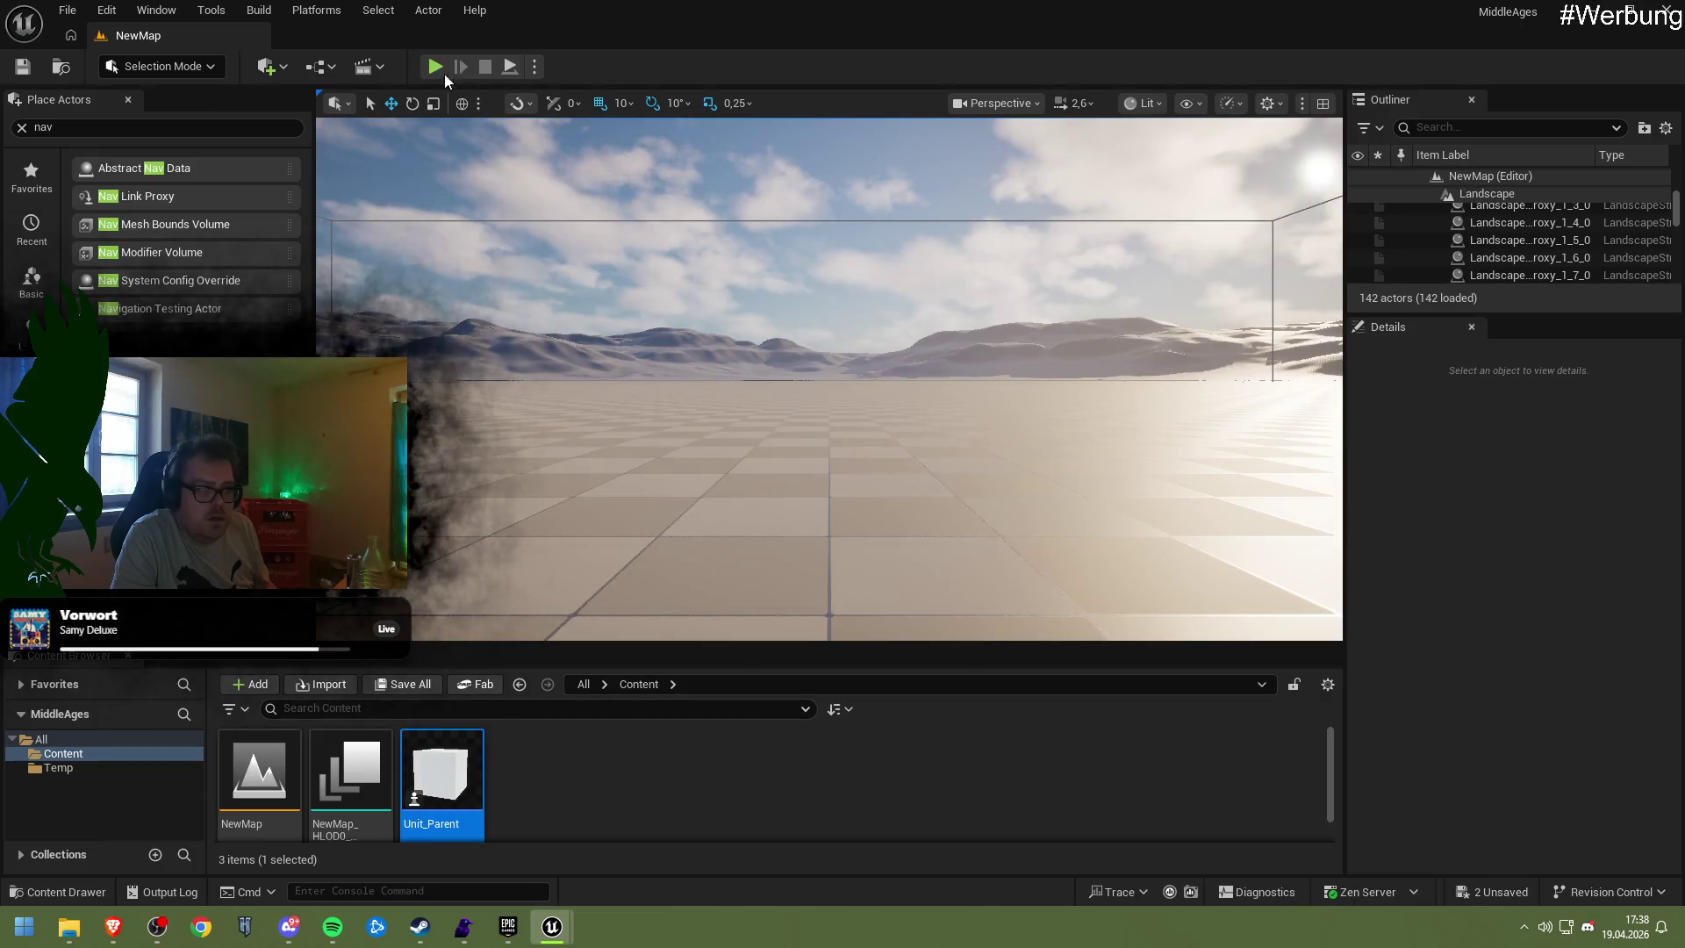
# Run a brief play-in-editor test of NewMap and stop it with Esc
pyautogui.click(436, 70)
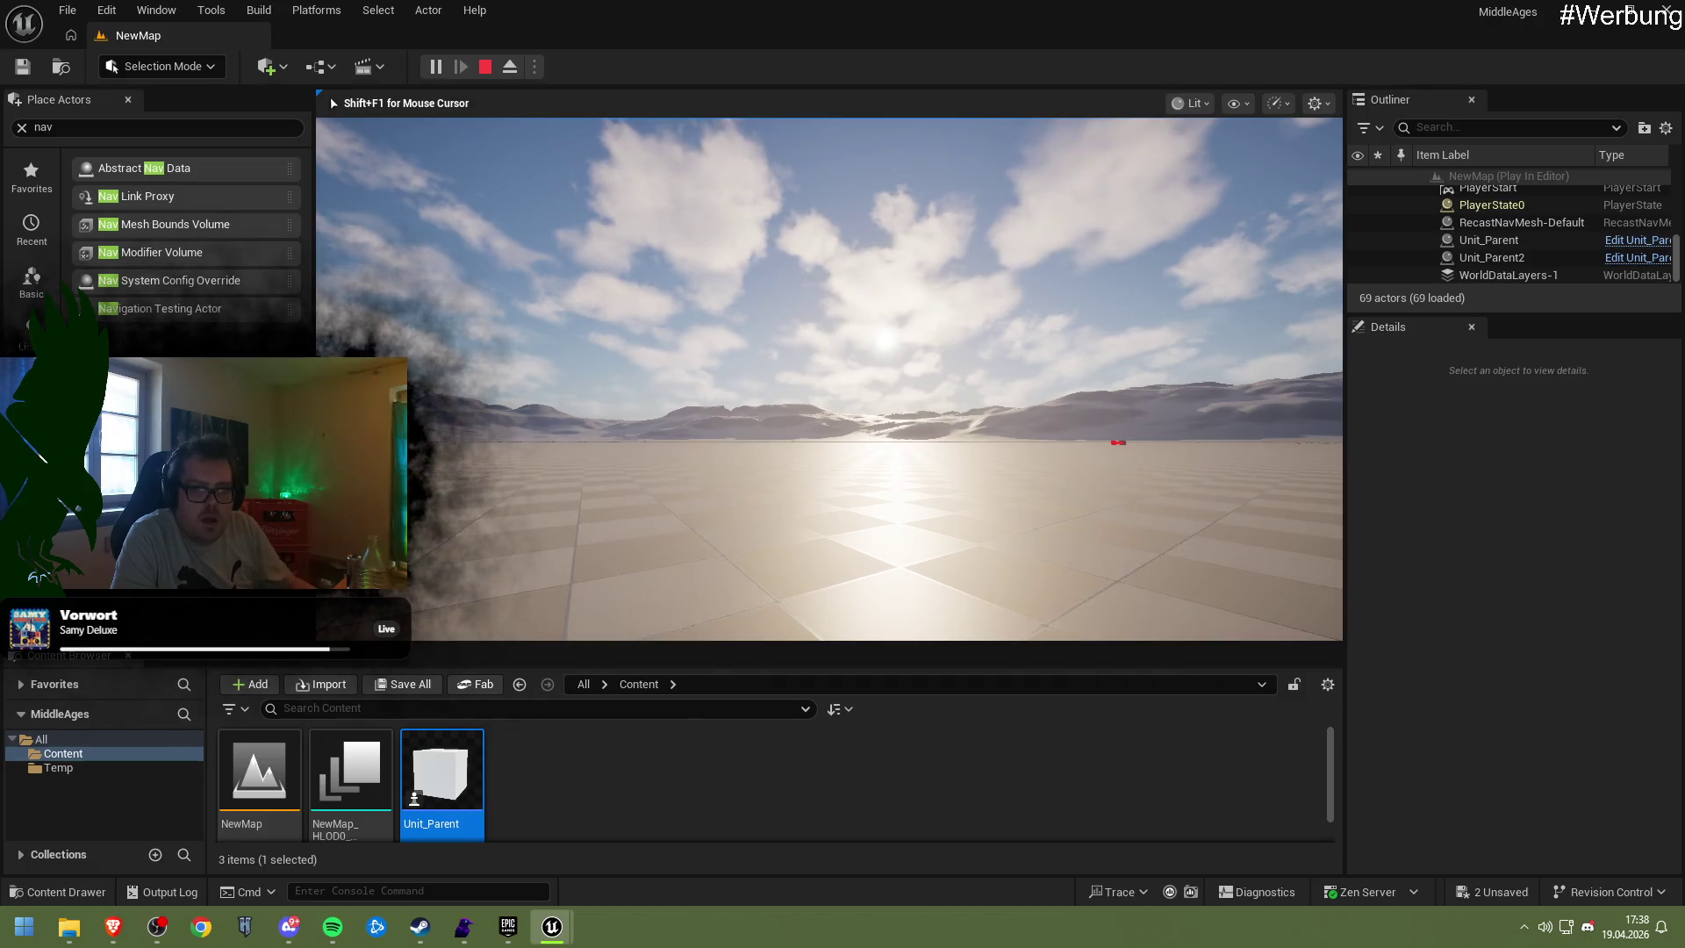
pyautogui.press('Escape')
pyautogui.scroll(-10, 829, 378)
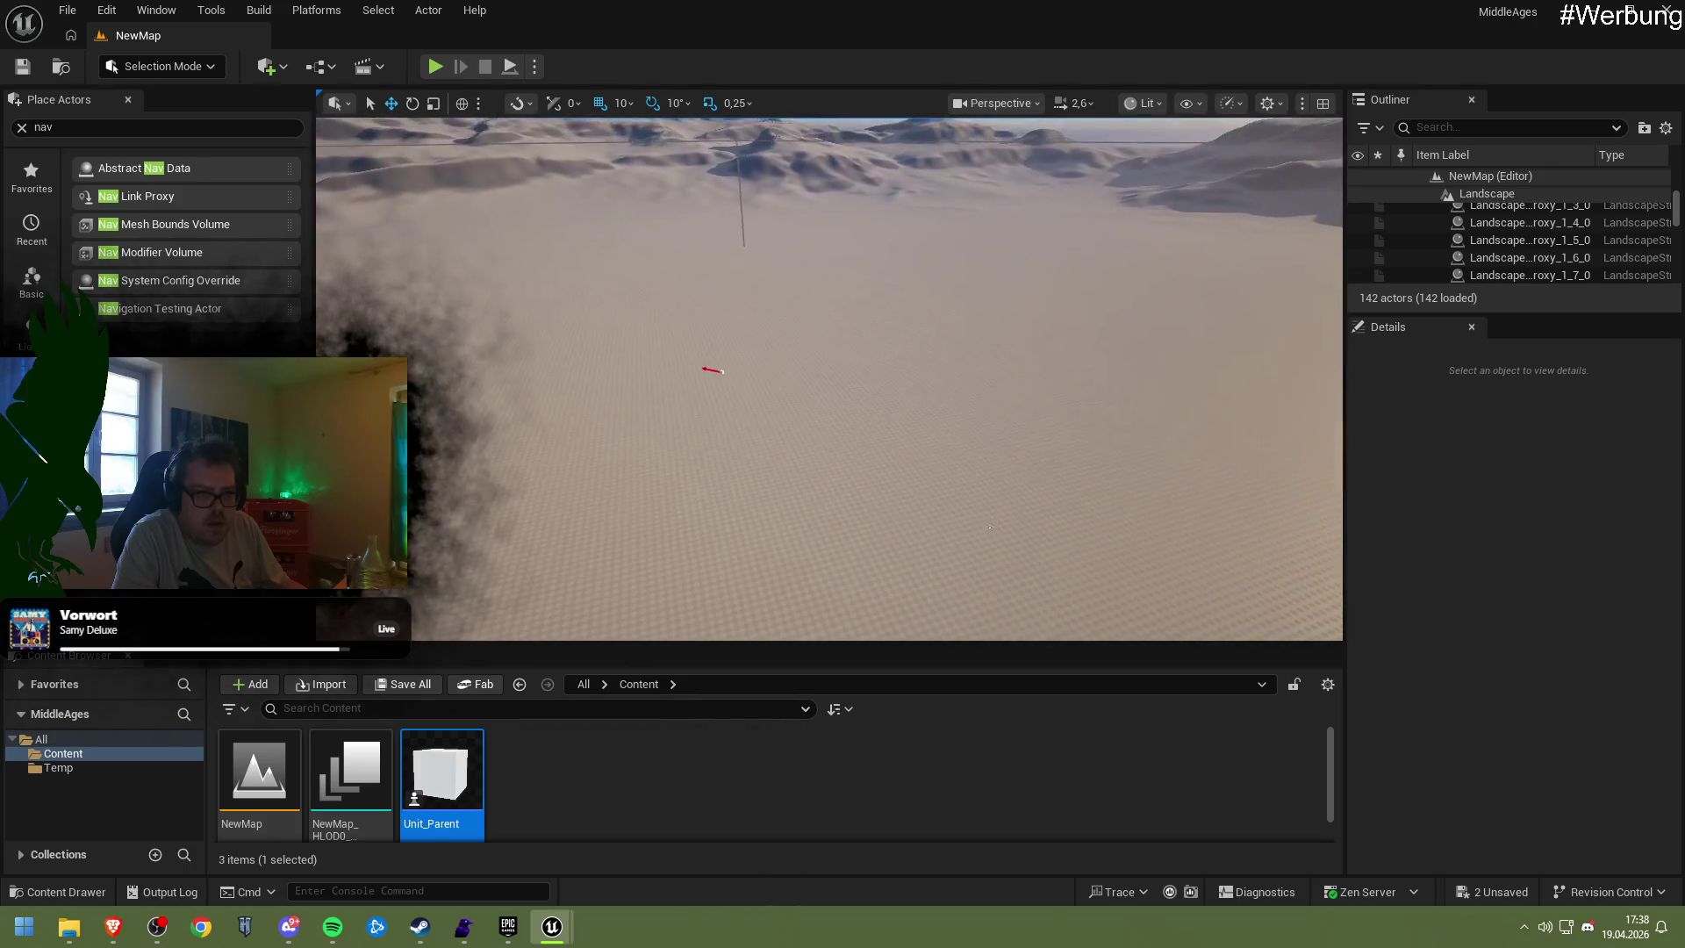
pyautogui.scroll(5, 855, 318)
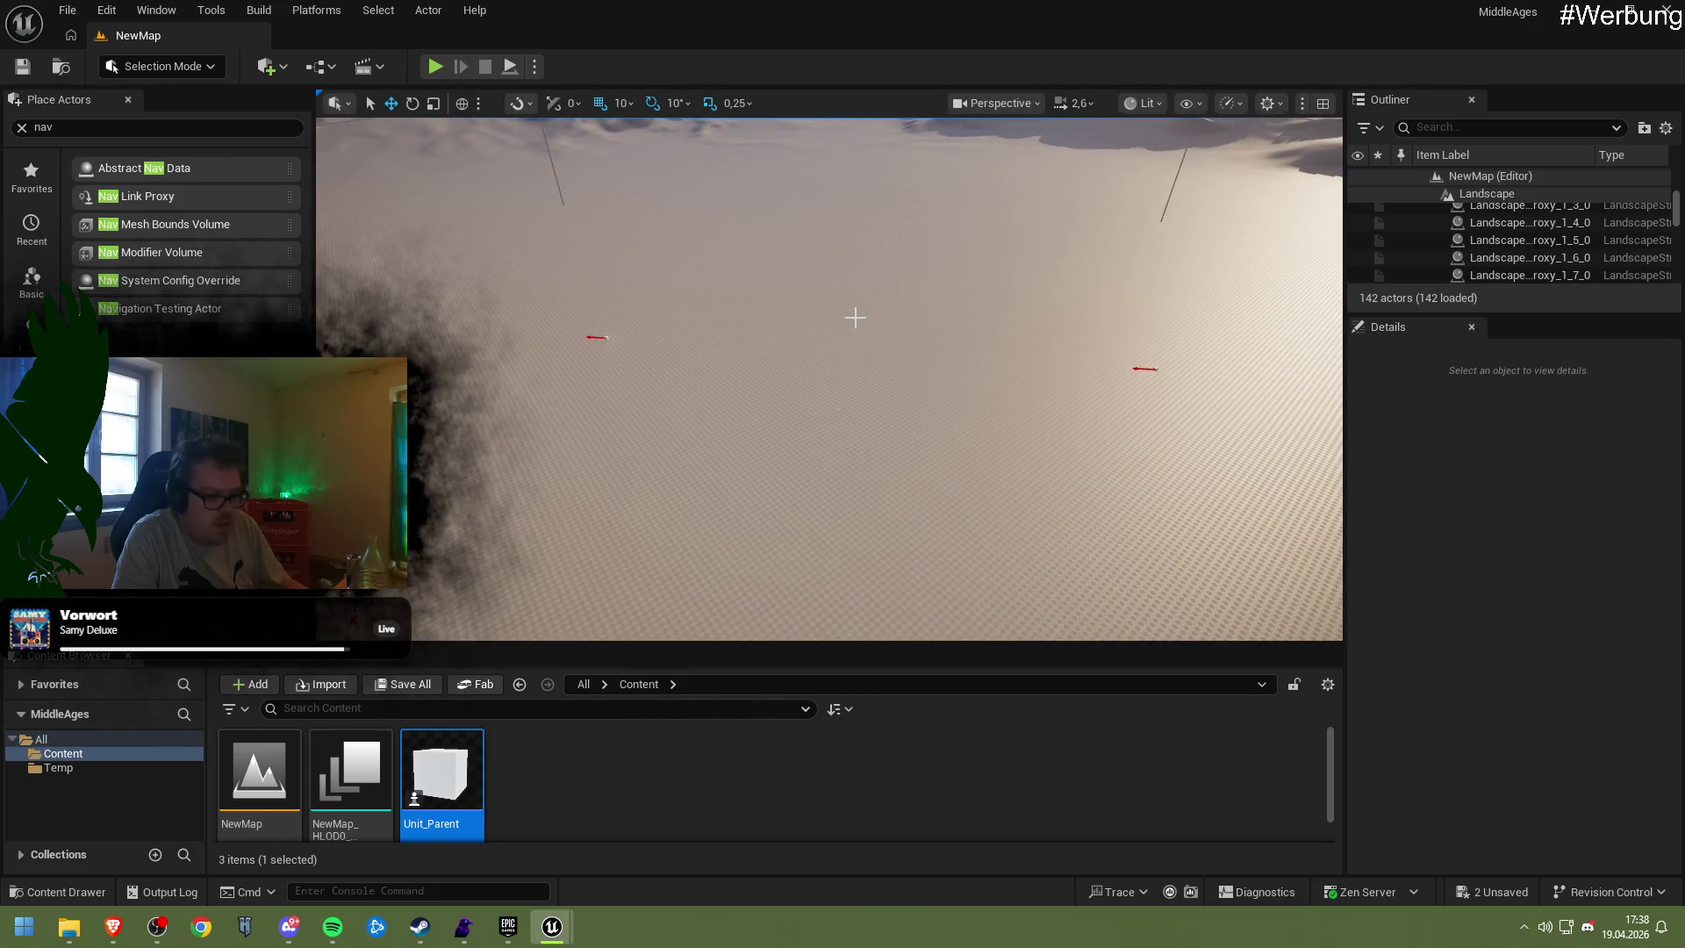
# Toggle the navmesh overlay with P to check floor coverage, then reopen Unit_Parent
pyautogui.press('p')
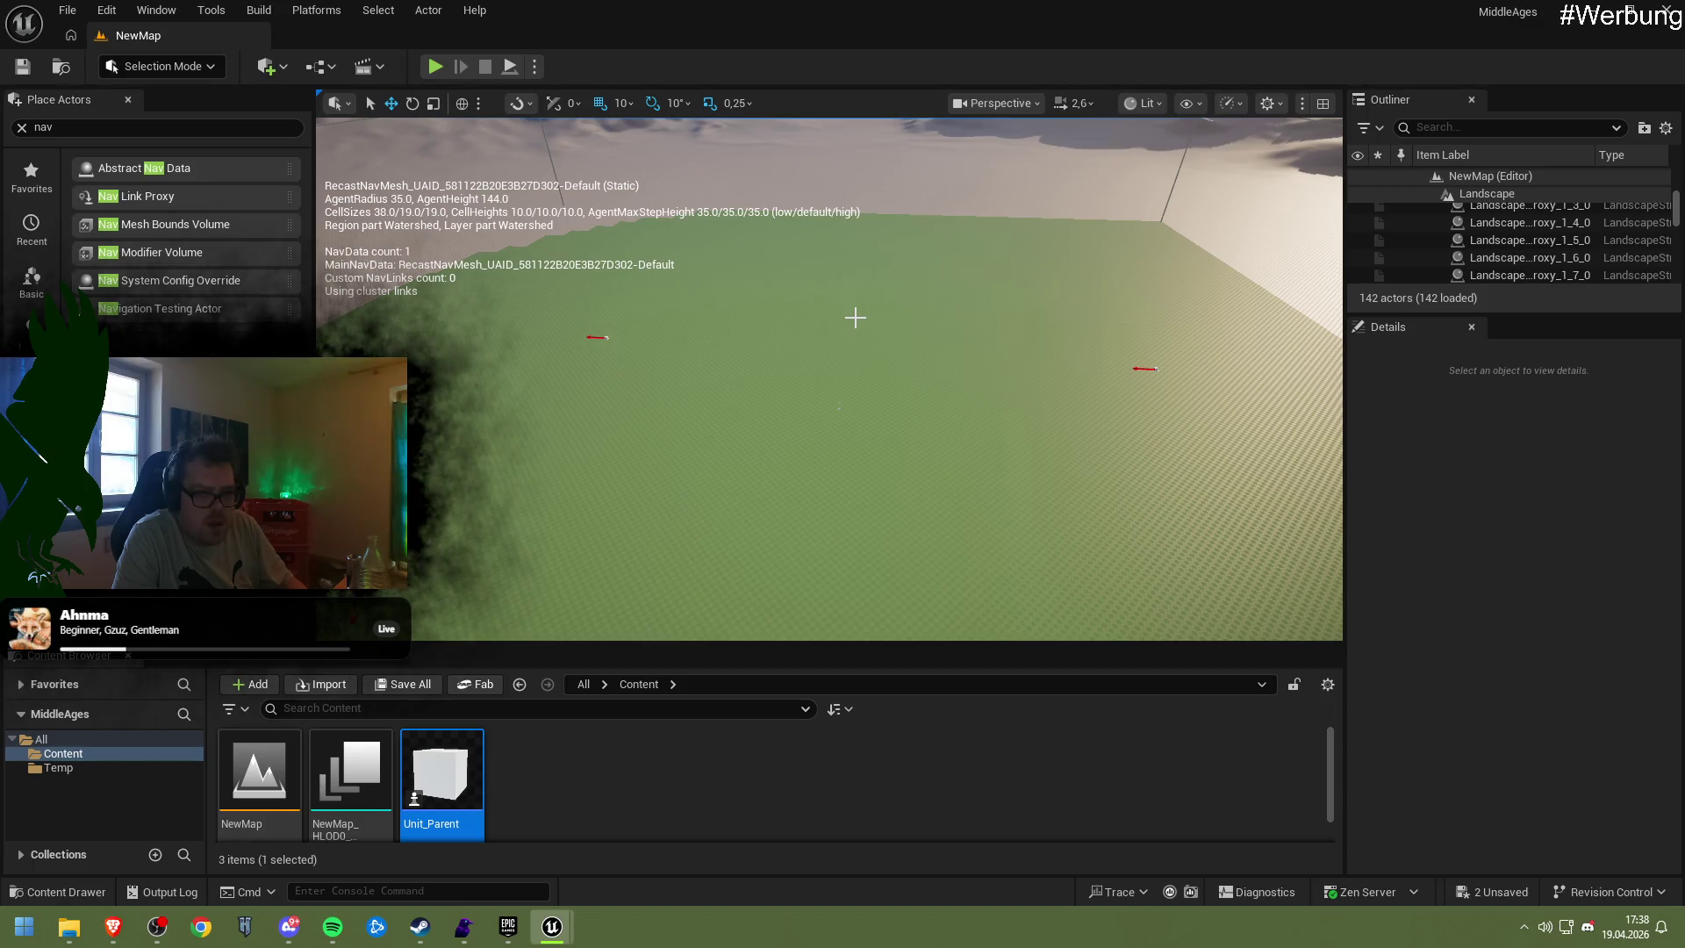
pyautogui.press('p')
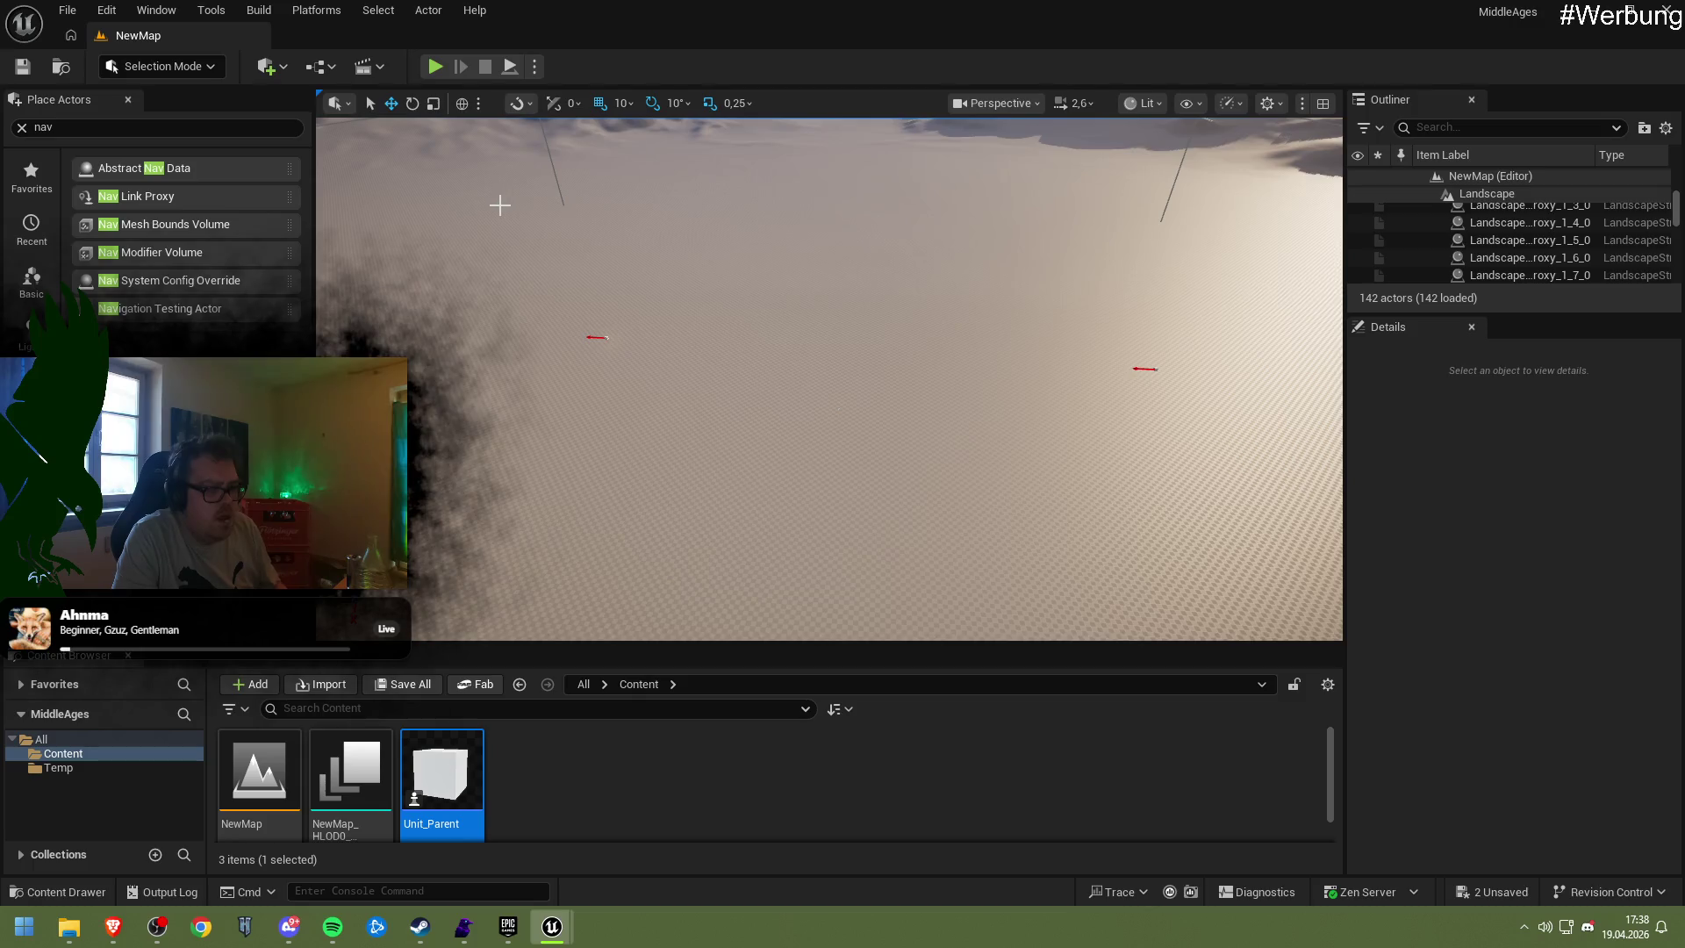
pyautogui.doubleClick(452, 770)
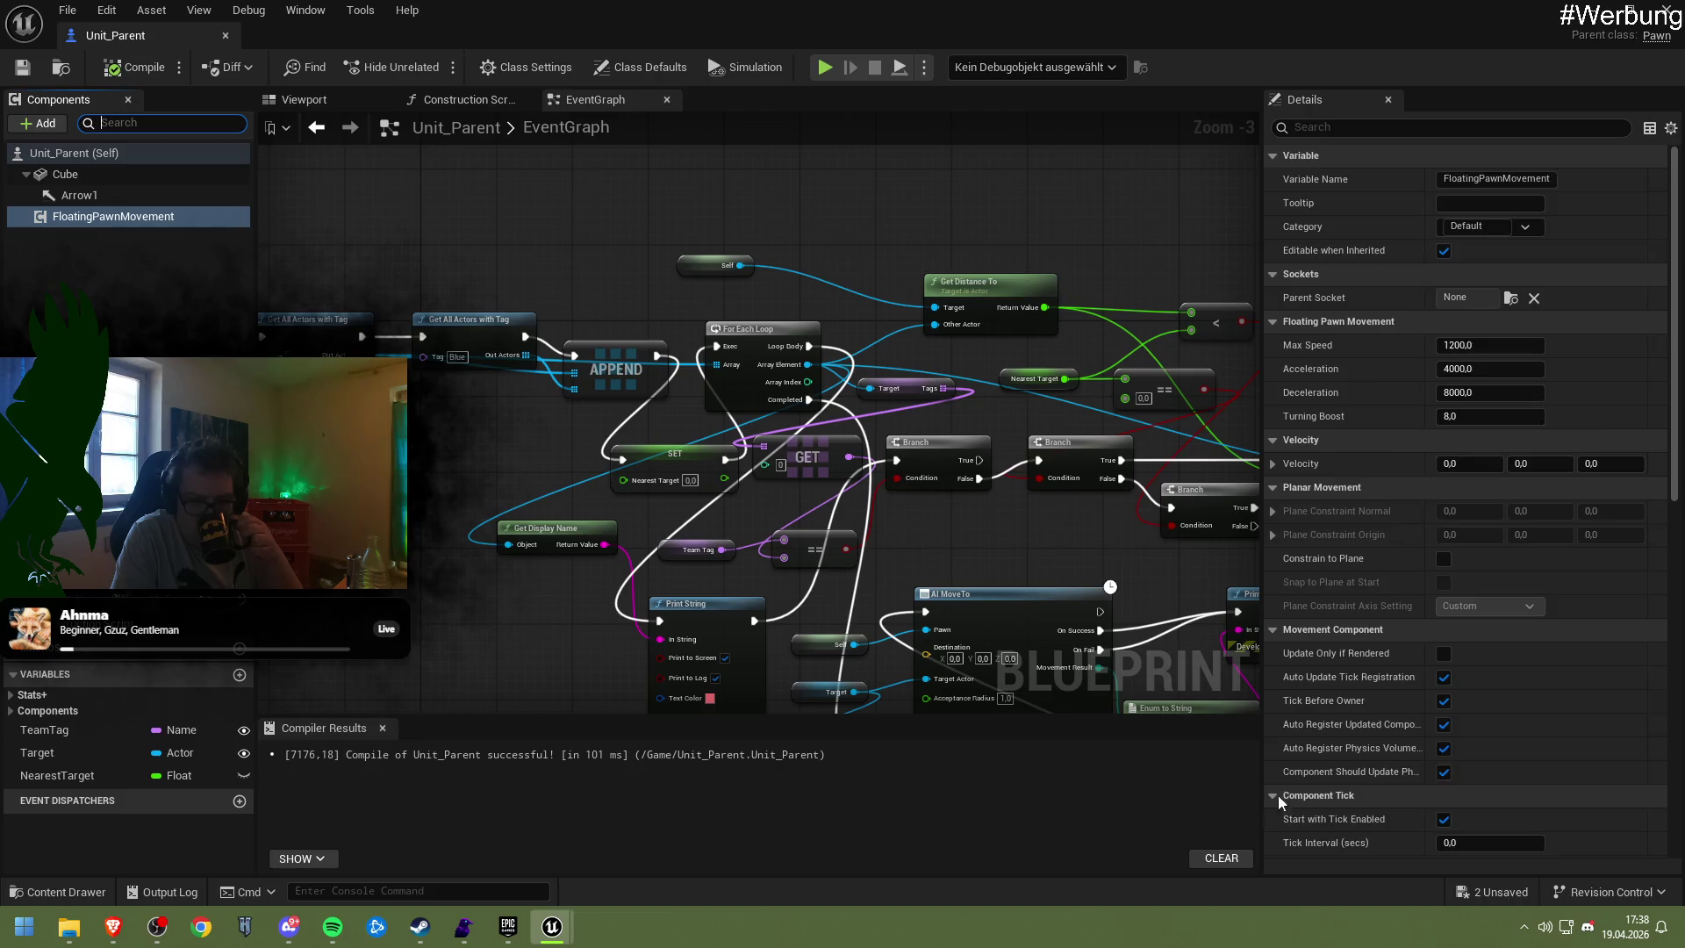
# Select the FloatingPawnMovement component after briefly checking Arrow1
pyautogui.scroll(-15, 1344, 803)
pyautogui.scroll(-1, 1346, 798)
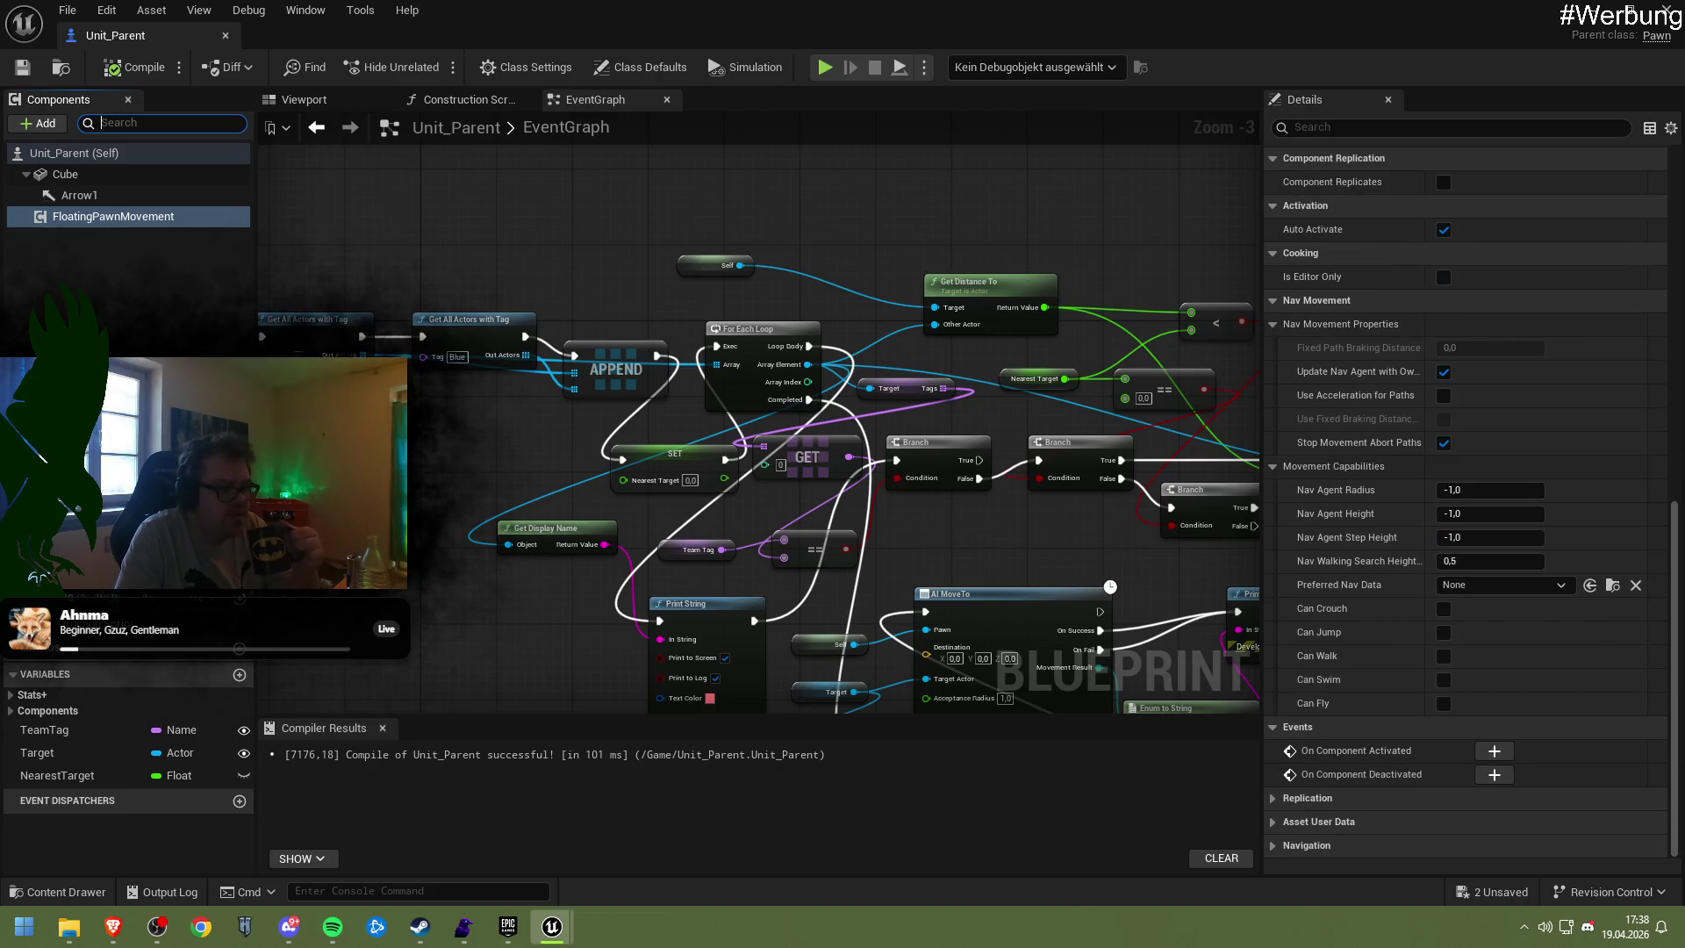
pyautogui.click(878, 220)
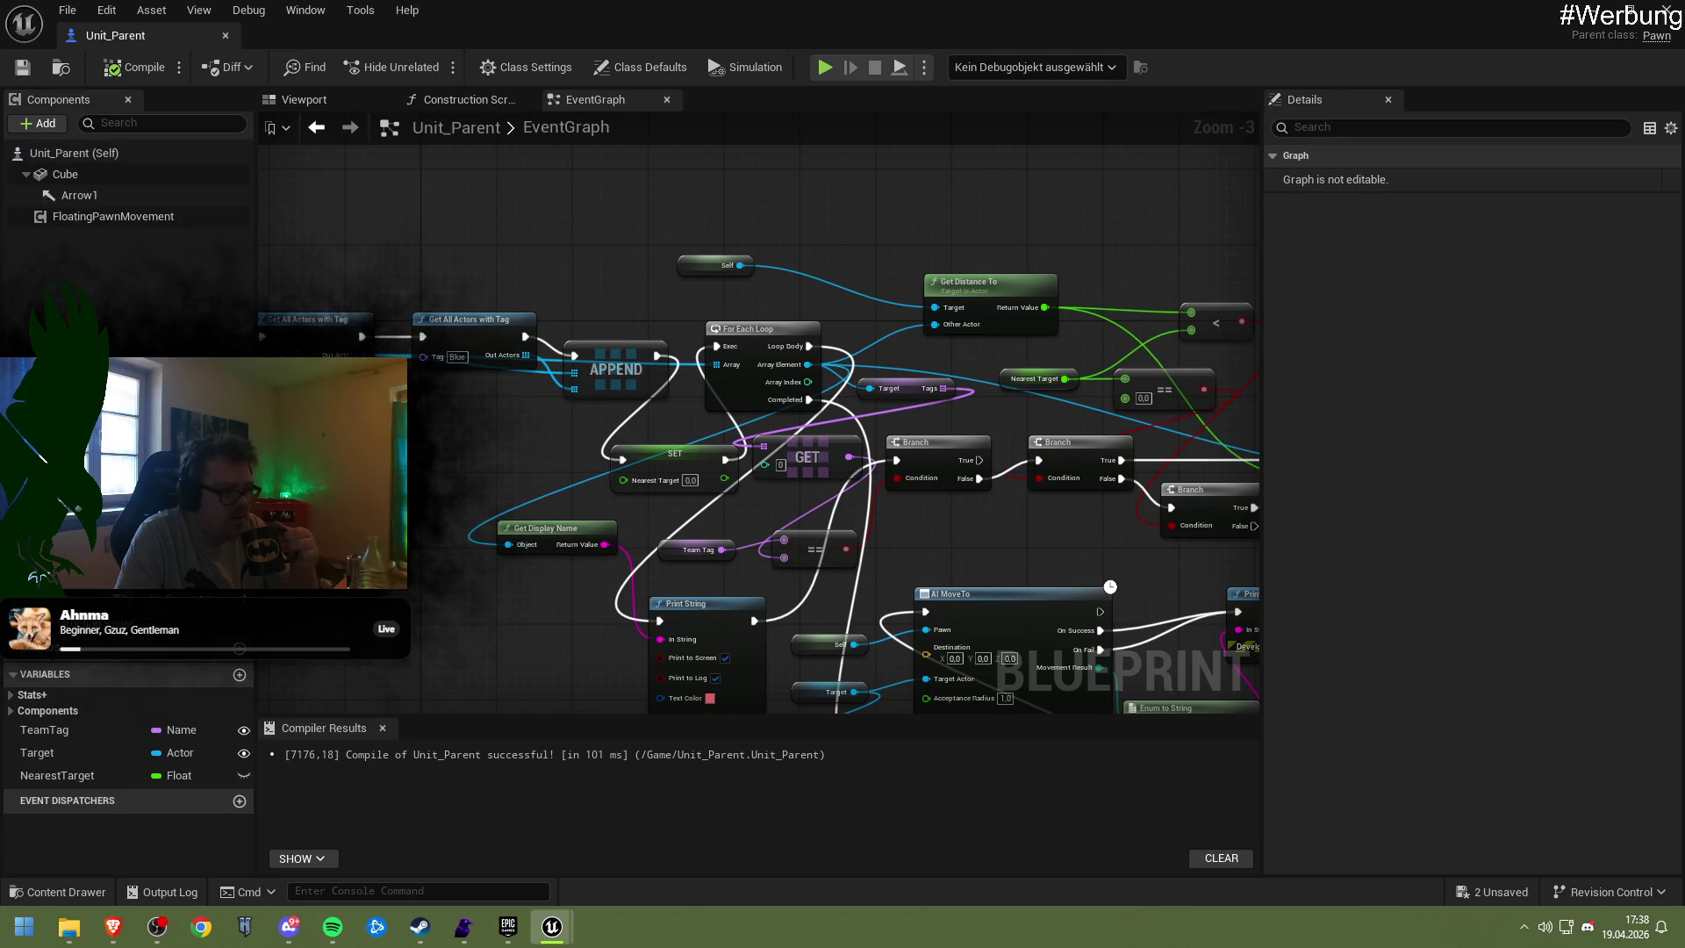
pyautogui.click(101, 216)
pyautogui.click(97, 194)
pyautogui.click(99, 214)
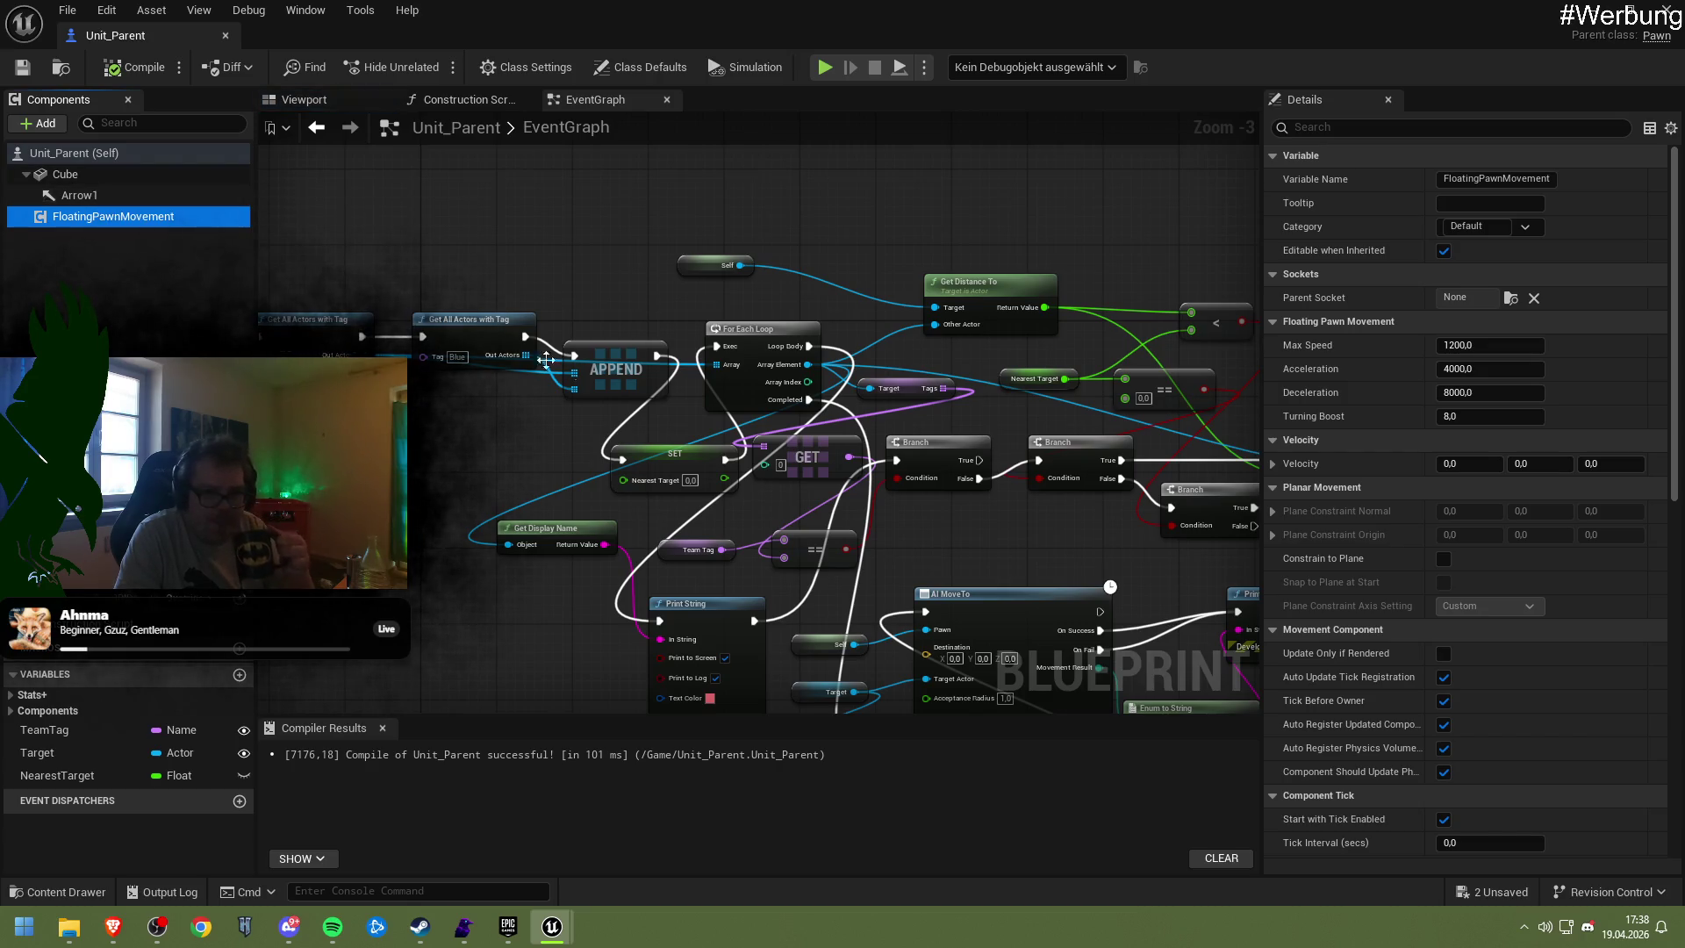
# Review FloatingPawnMovement's Nav Movement settings in the Details panel
pyautogui.scroll(-3, 1412, 478)
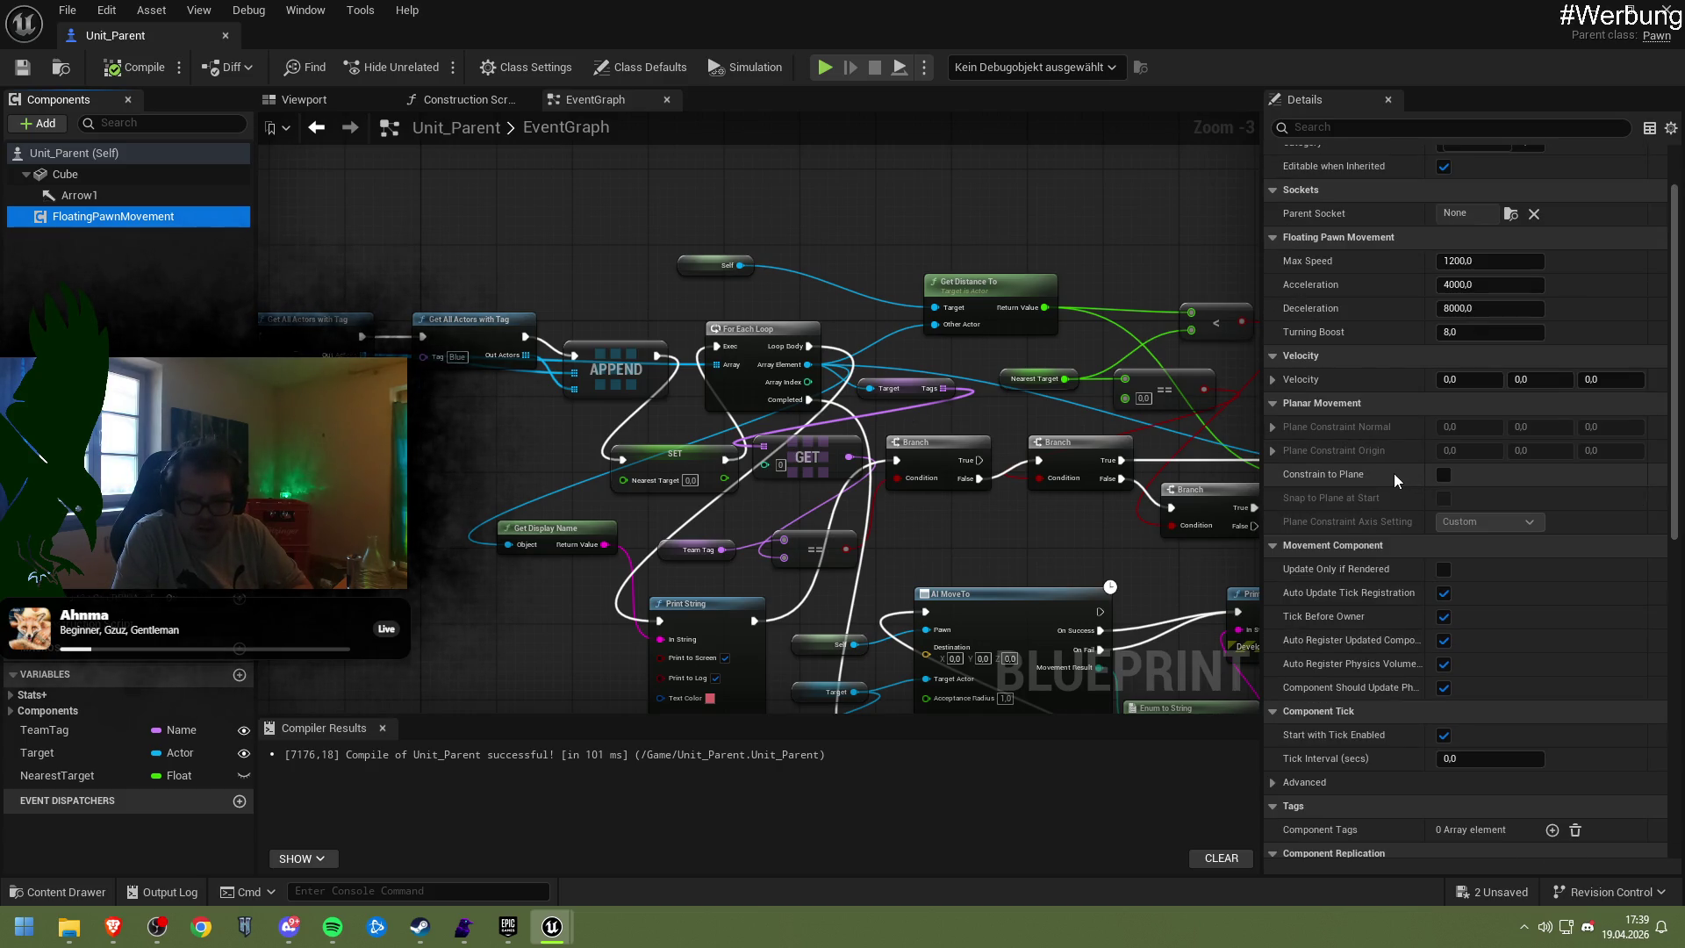
pyautogui.scroll(-3, 1393, 478)
pyautogui.scroll(-6, 1394, 473)
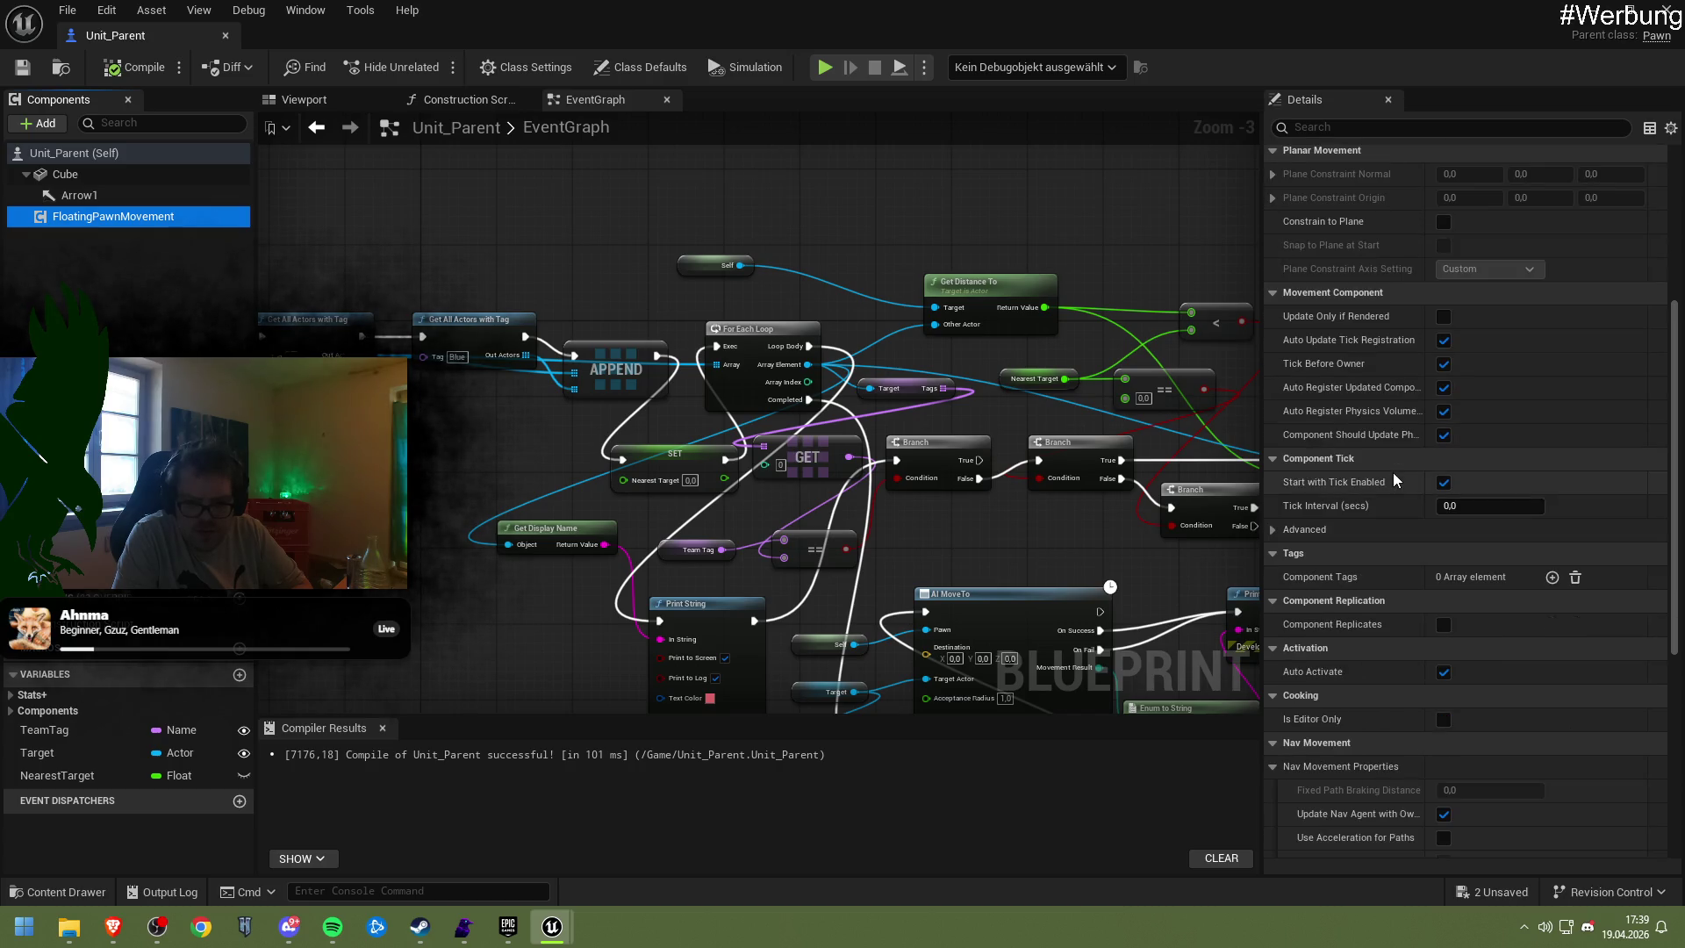
pyautogui.scroll(-6, 1391, 472)
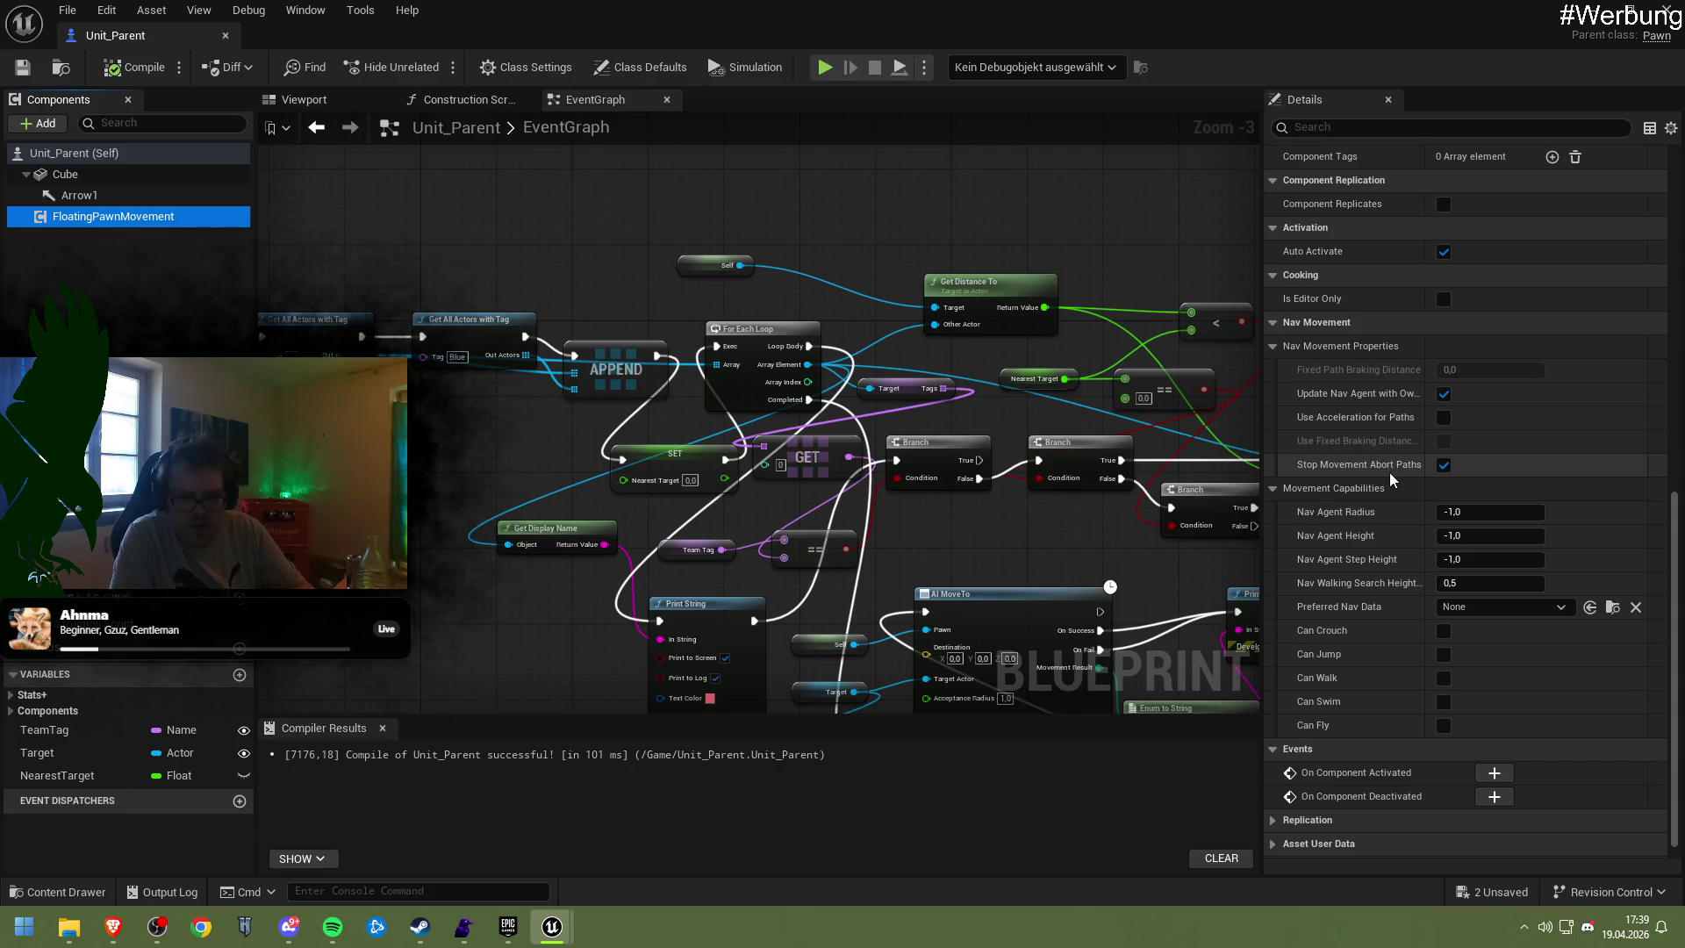
pyautogui.scroll(-1, 1390, 474)
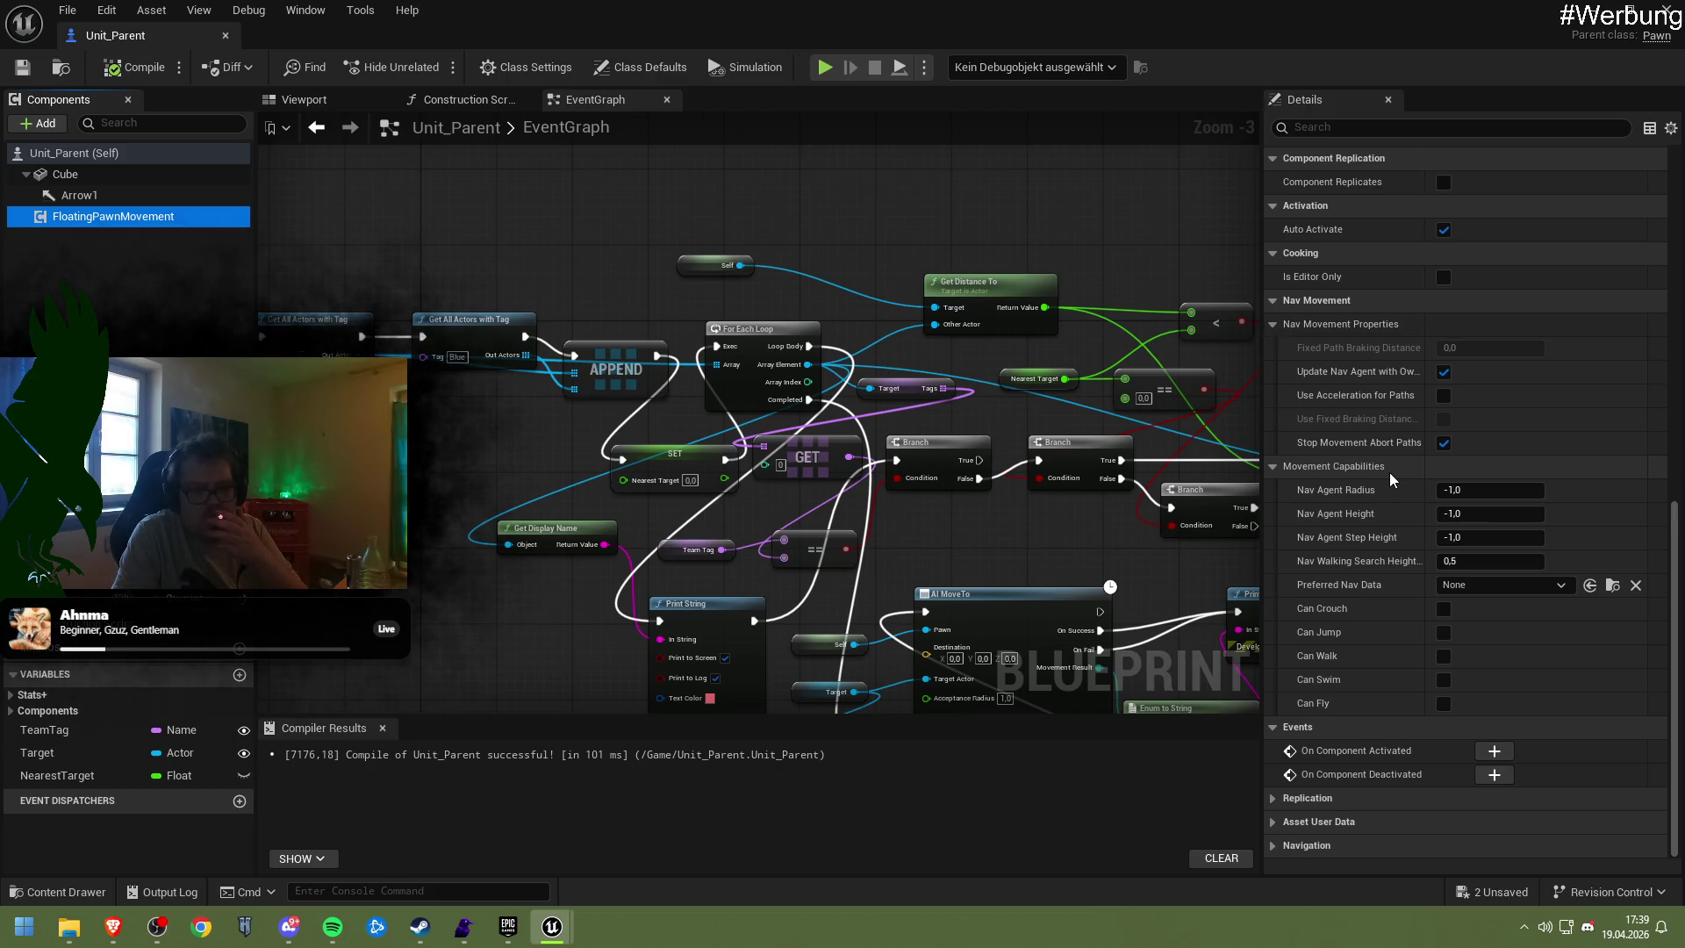
pyautogui.scroll(2, 1401, 464)
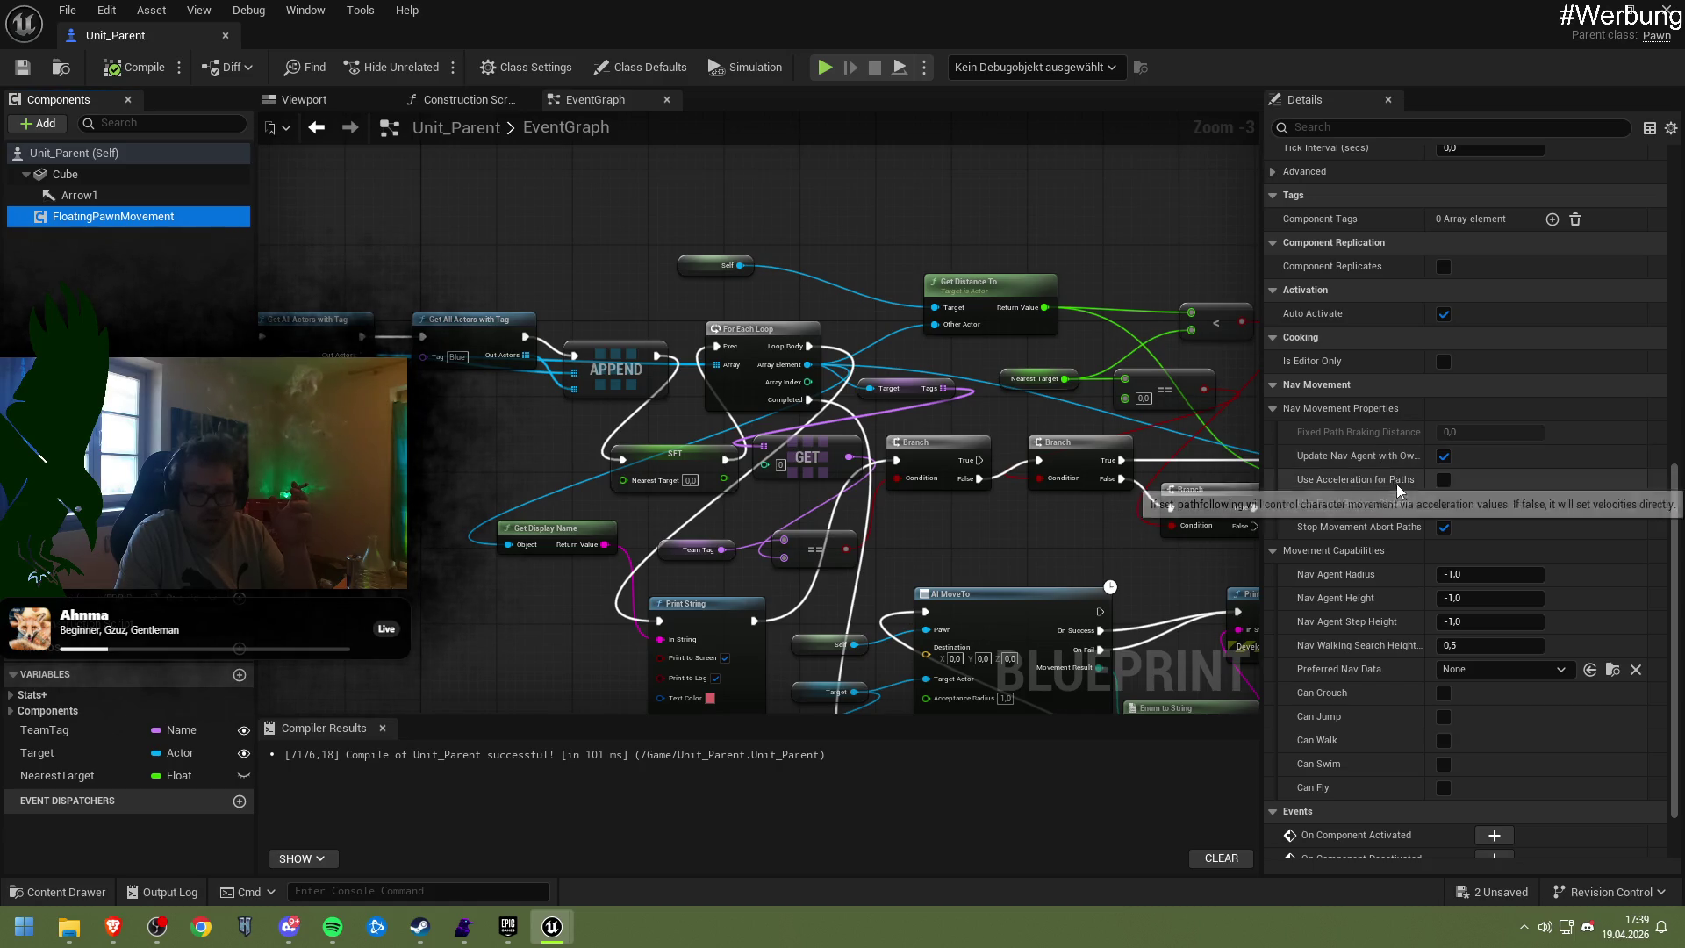
pyautogui.scroll(-2, 1397, 483)
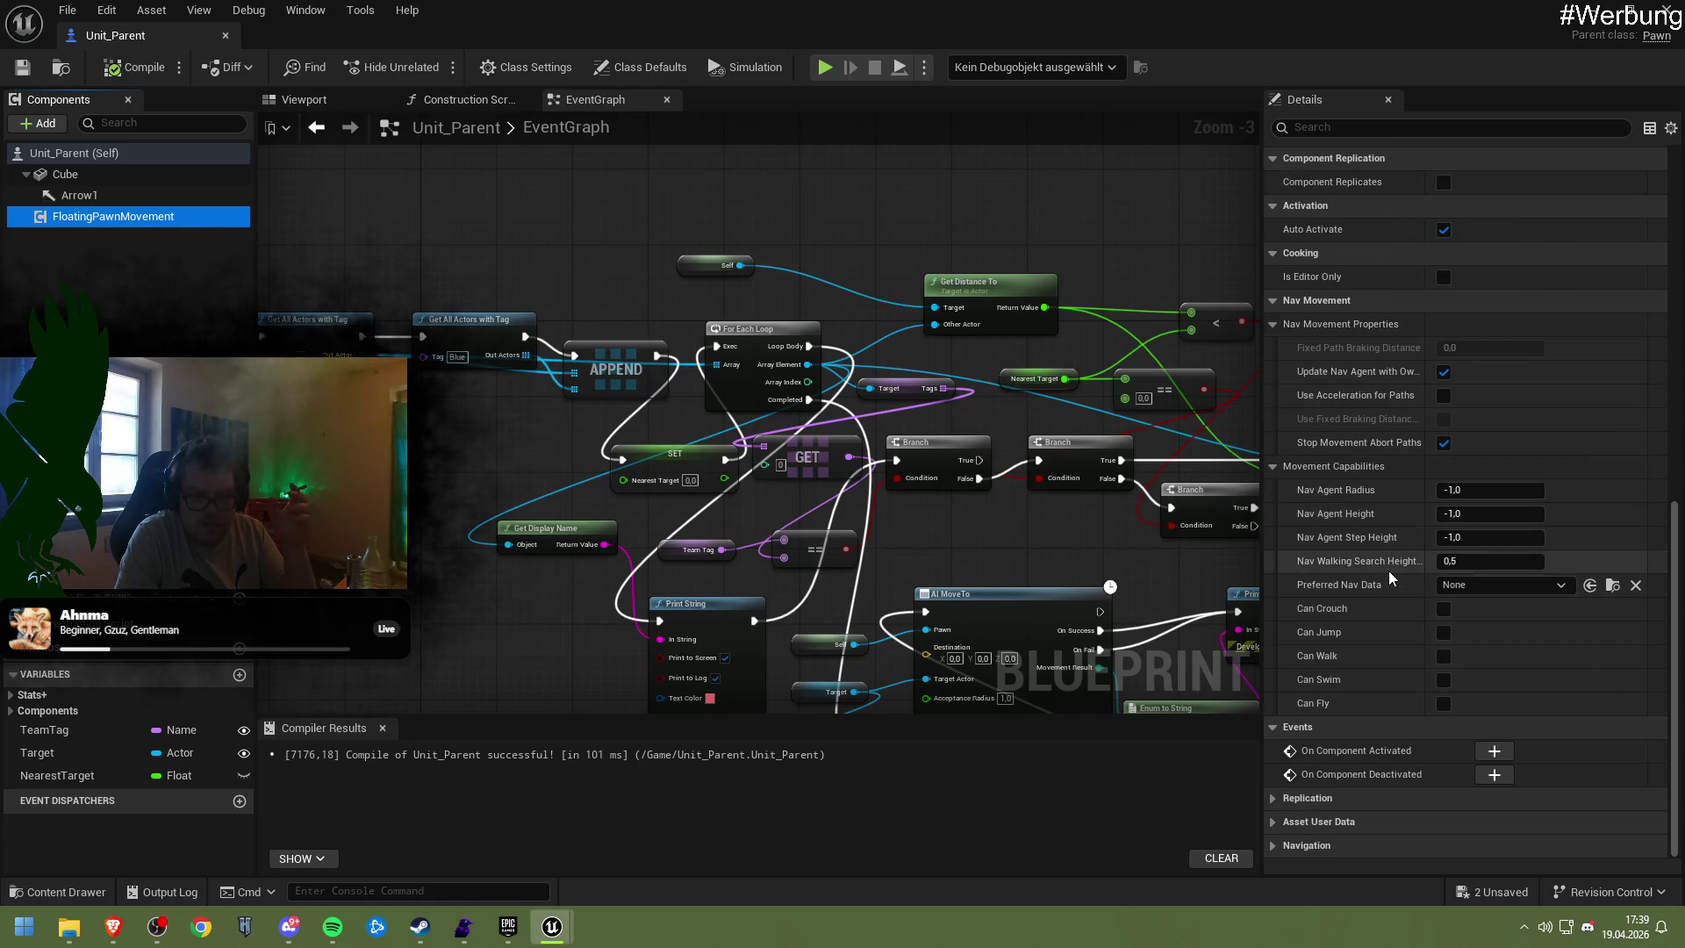
pyautogui.scroll(3, 1388, 570)
pyautogui.scroll(5, 1386, 568)
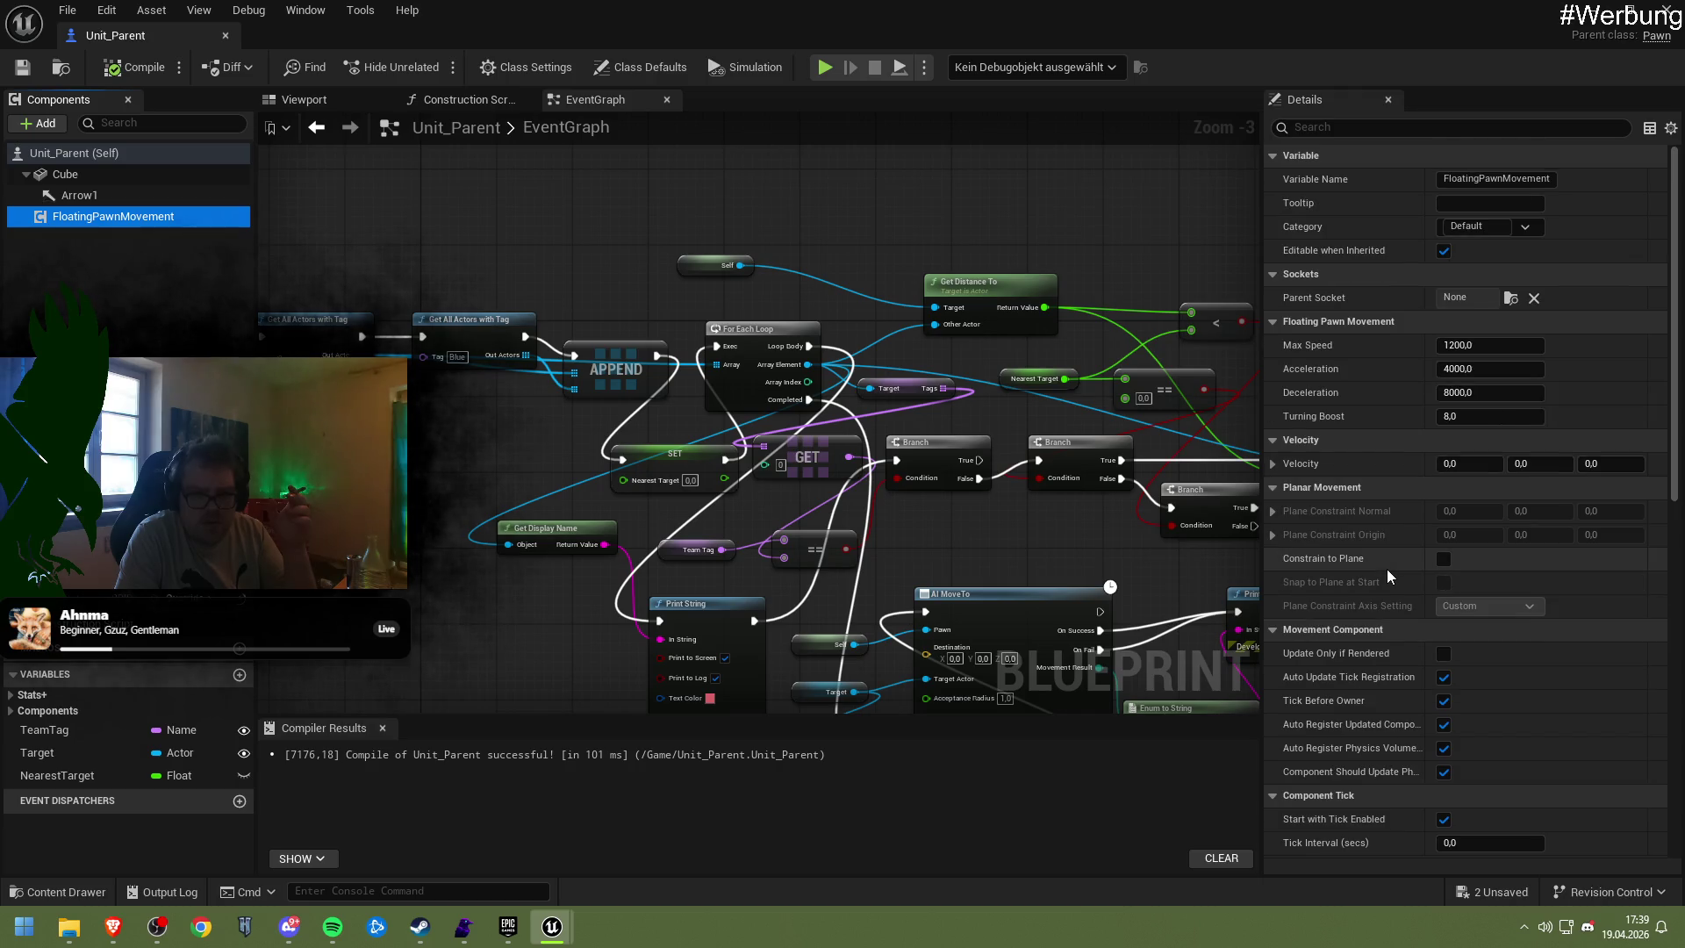
# Recompile Unit_Parent and start a new play-in-editor test of NewMap
pyautogui.click(133, 67)
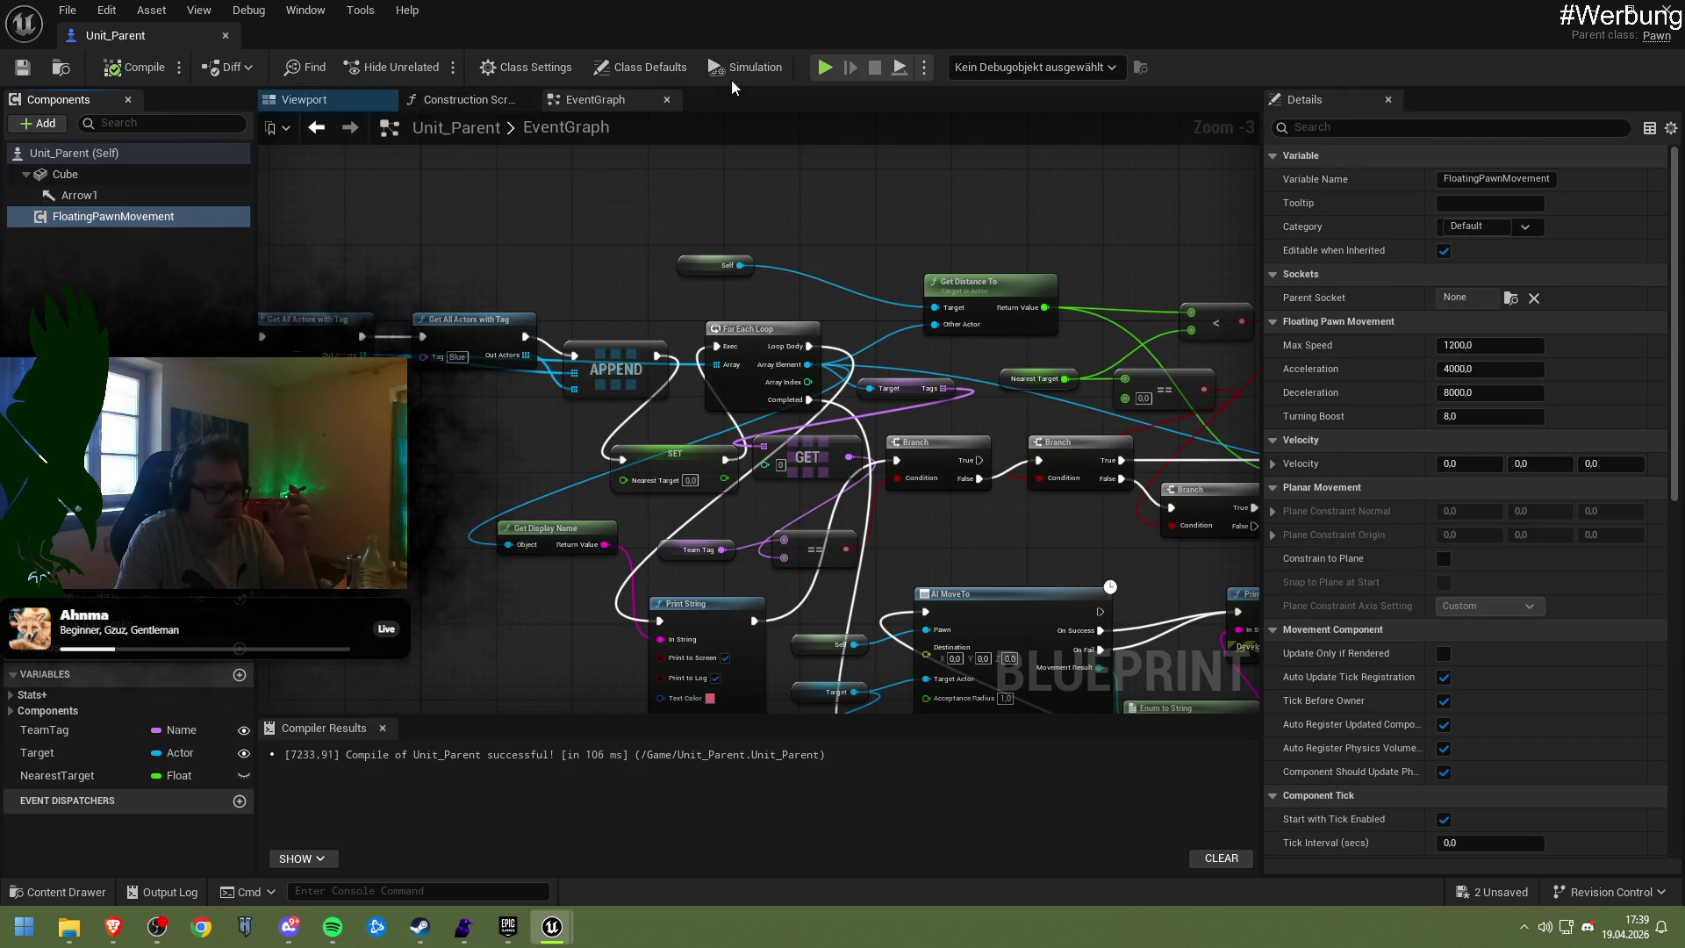
pyautogui.click(1561, 24)
pyautogui.click(434, 70)
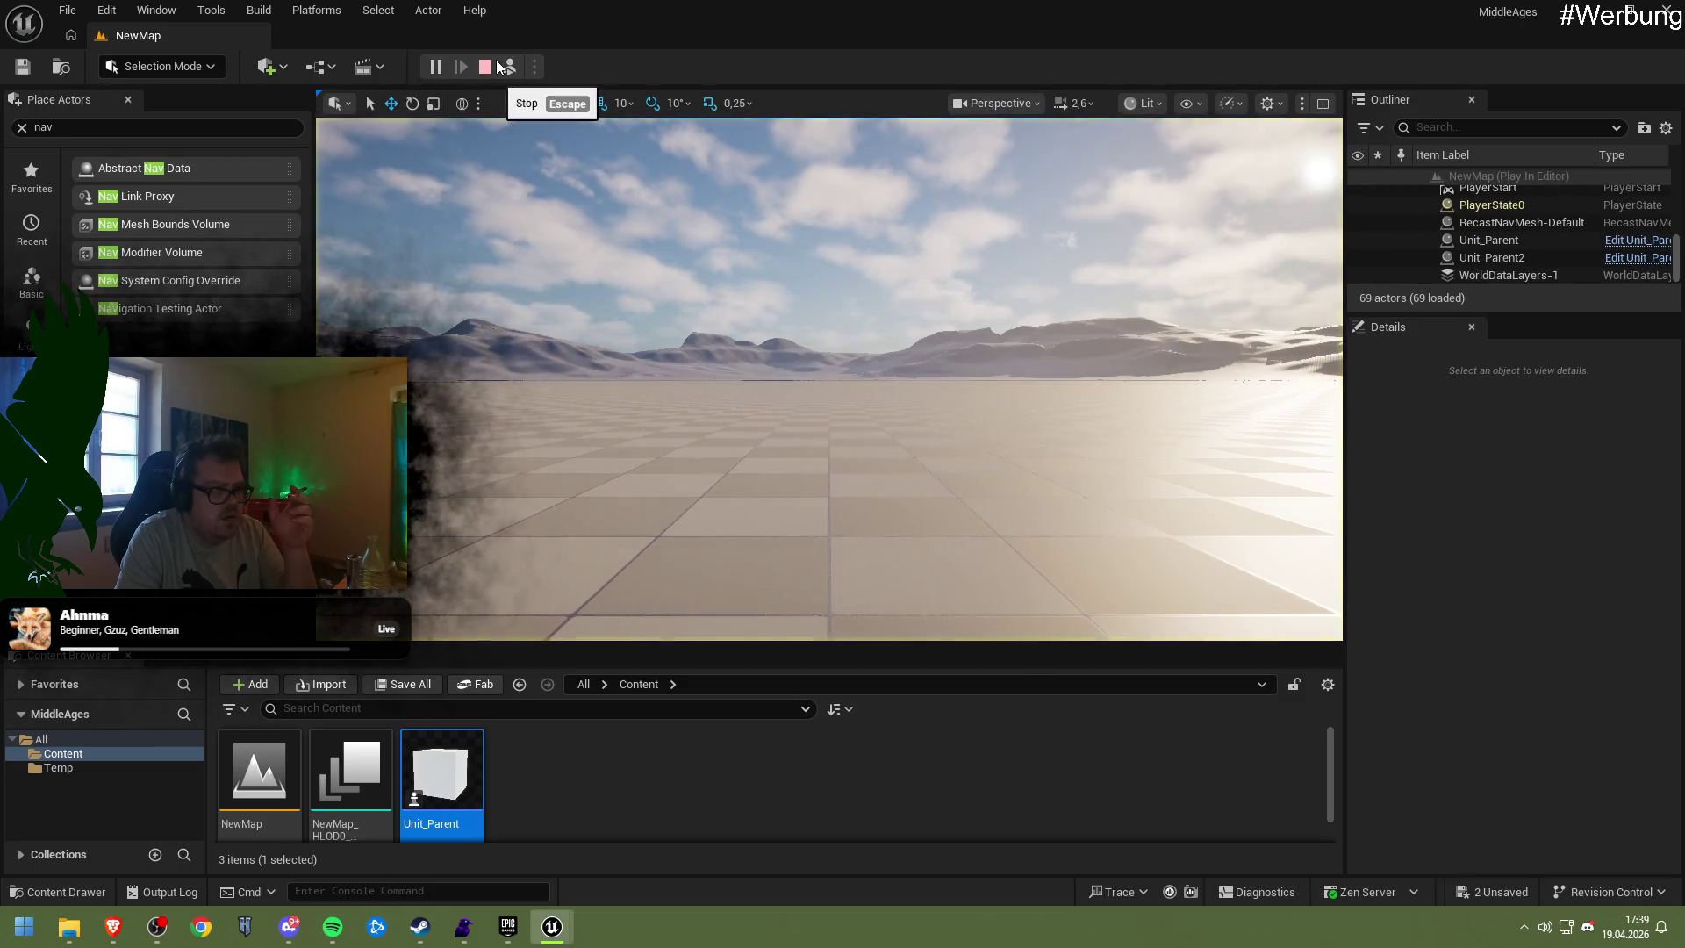
# Stop the test, add a Floating Pawn Movement component to Unit_Parent, and compile
pyautogui.press('Escape')
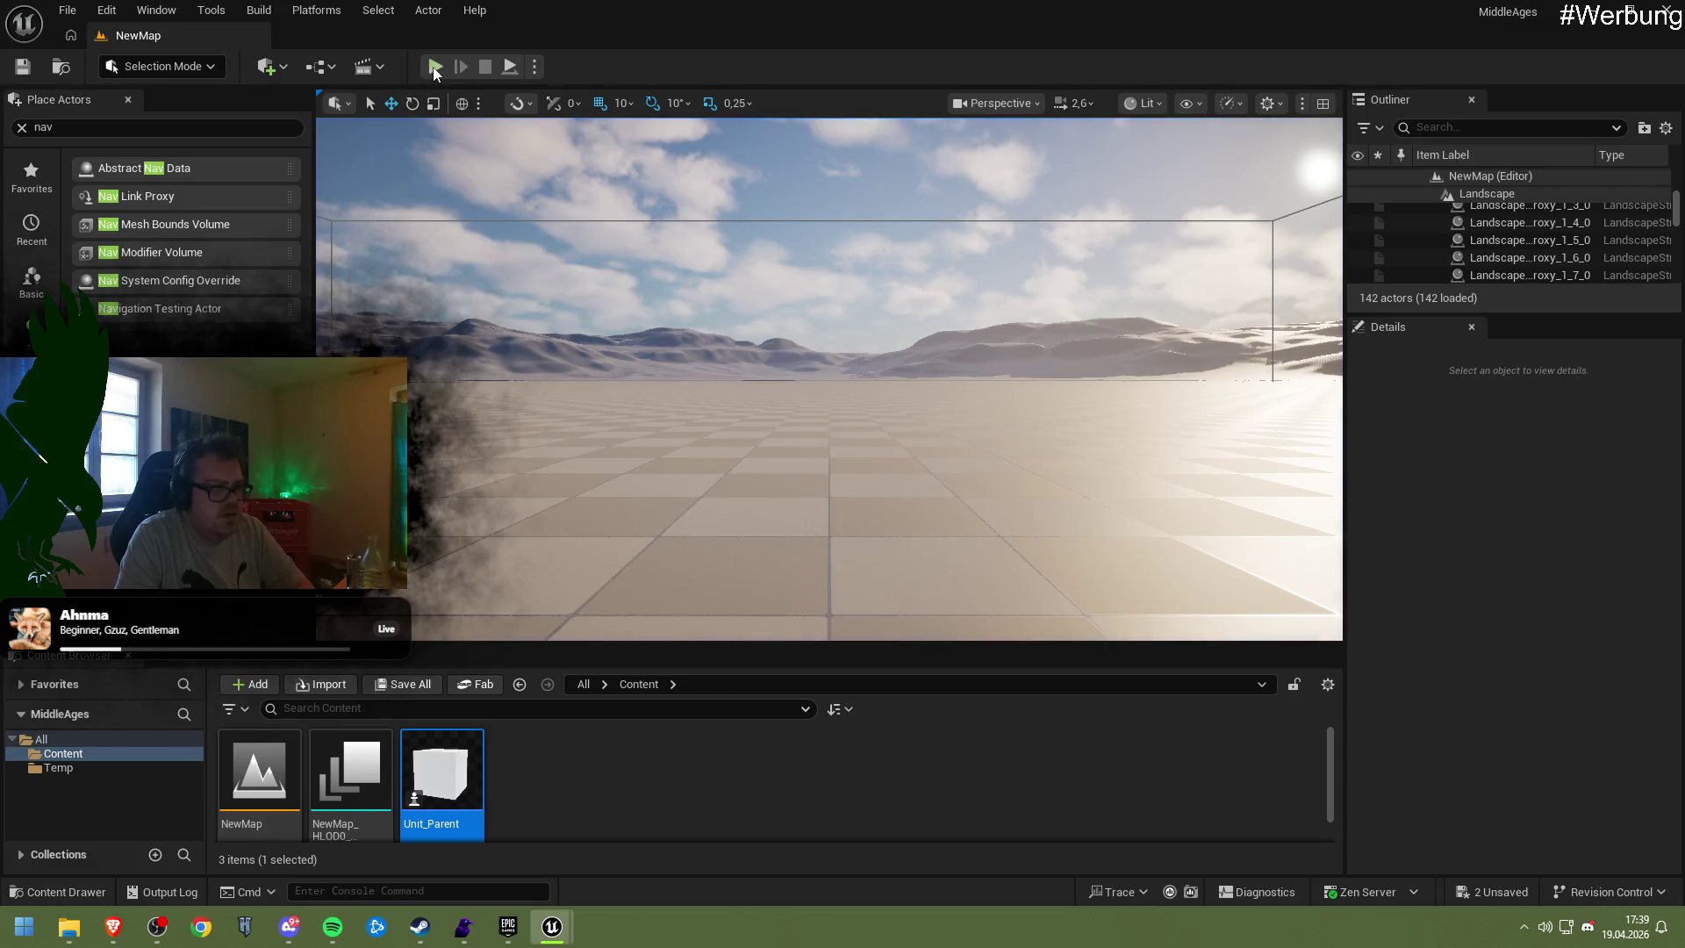
pyautogui.doubleClick(439, 776)
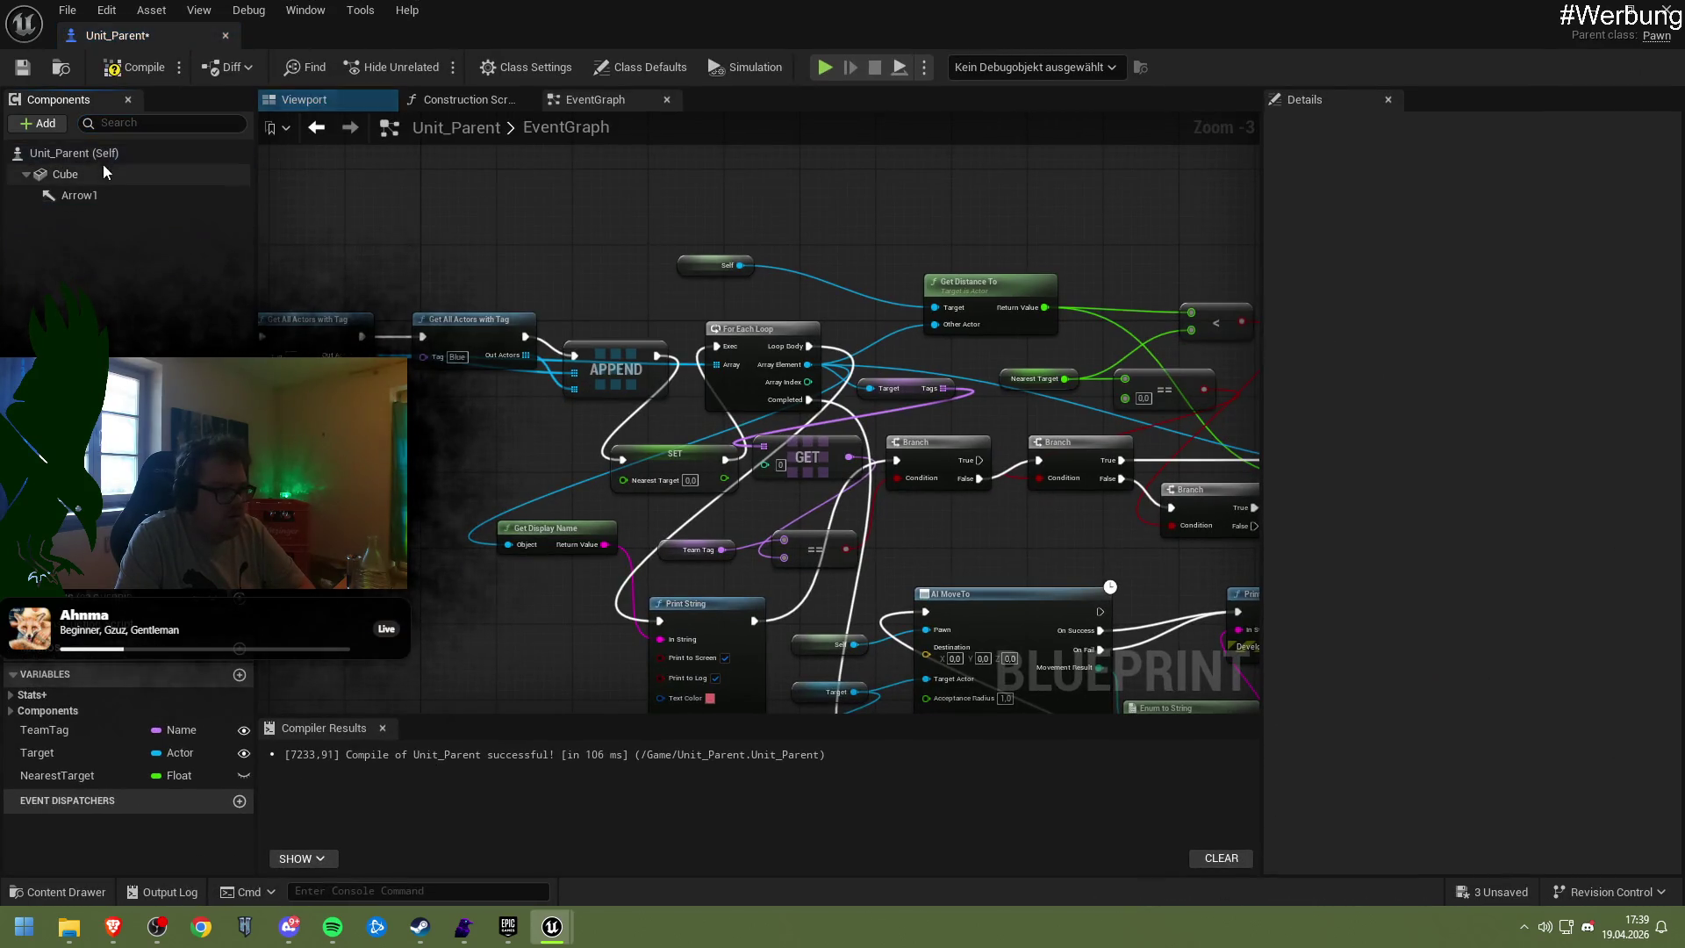
pyautogui.click(101, 151)
pyautogui.click(62, 122)
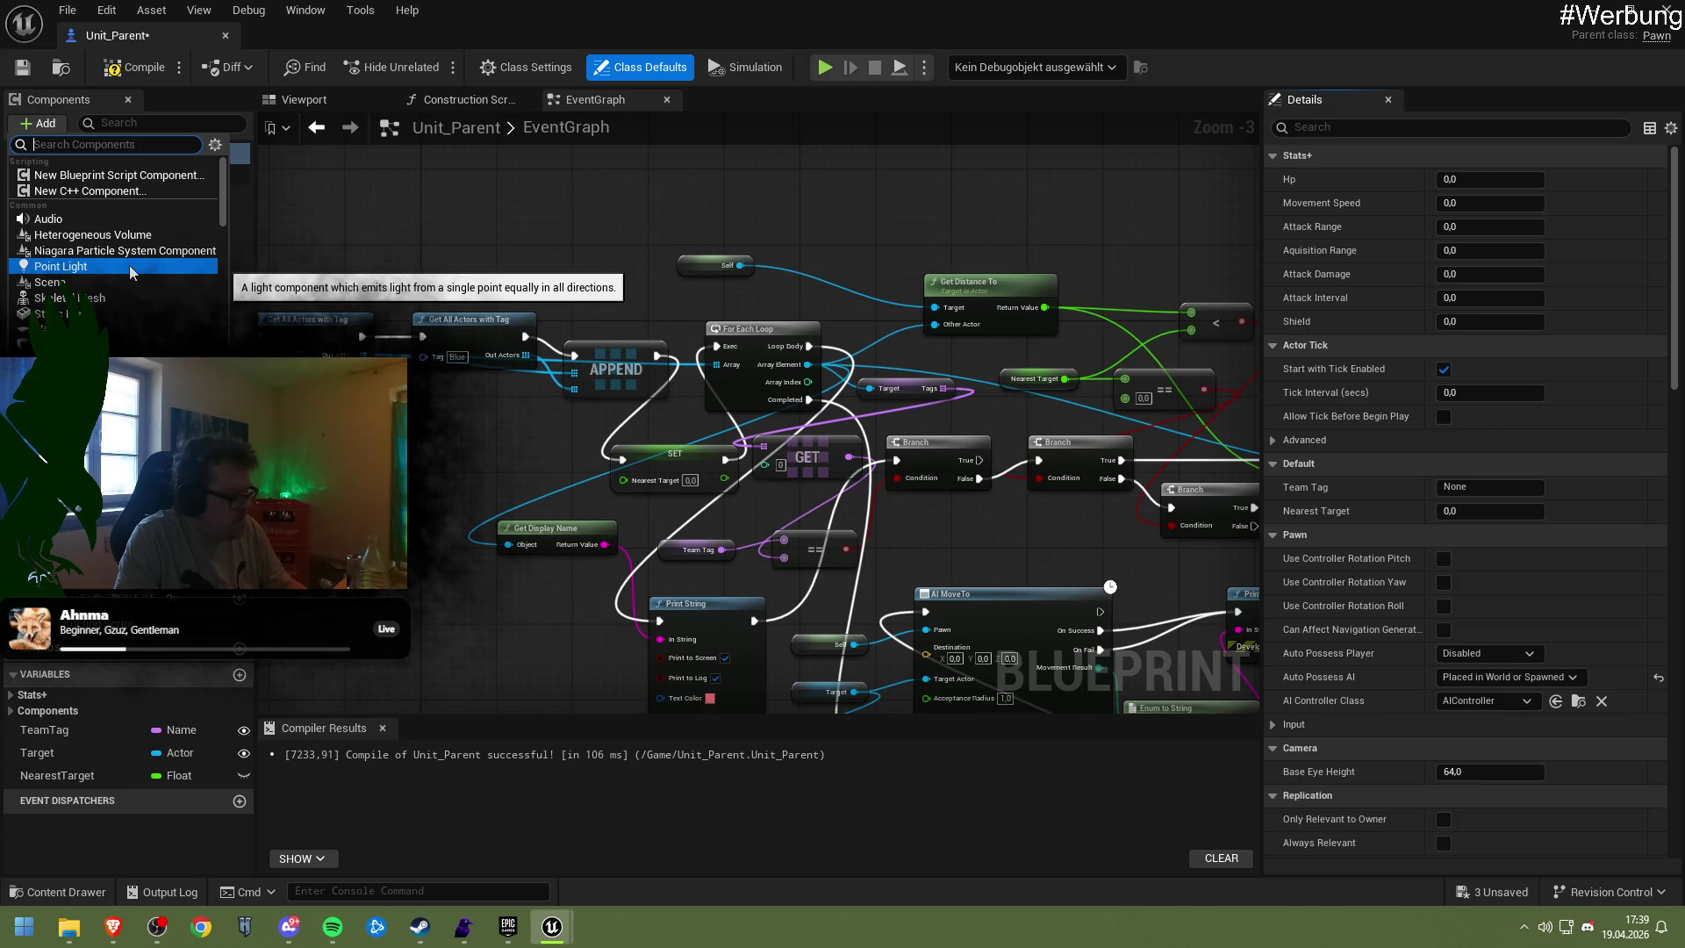
pyautogui.write('fl')
pyautogui.scroll(-3, 129, 265)
pyautogui.click(114, 235)
pyautogui.click(132, 67)
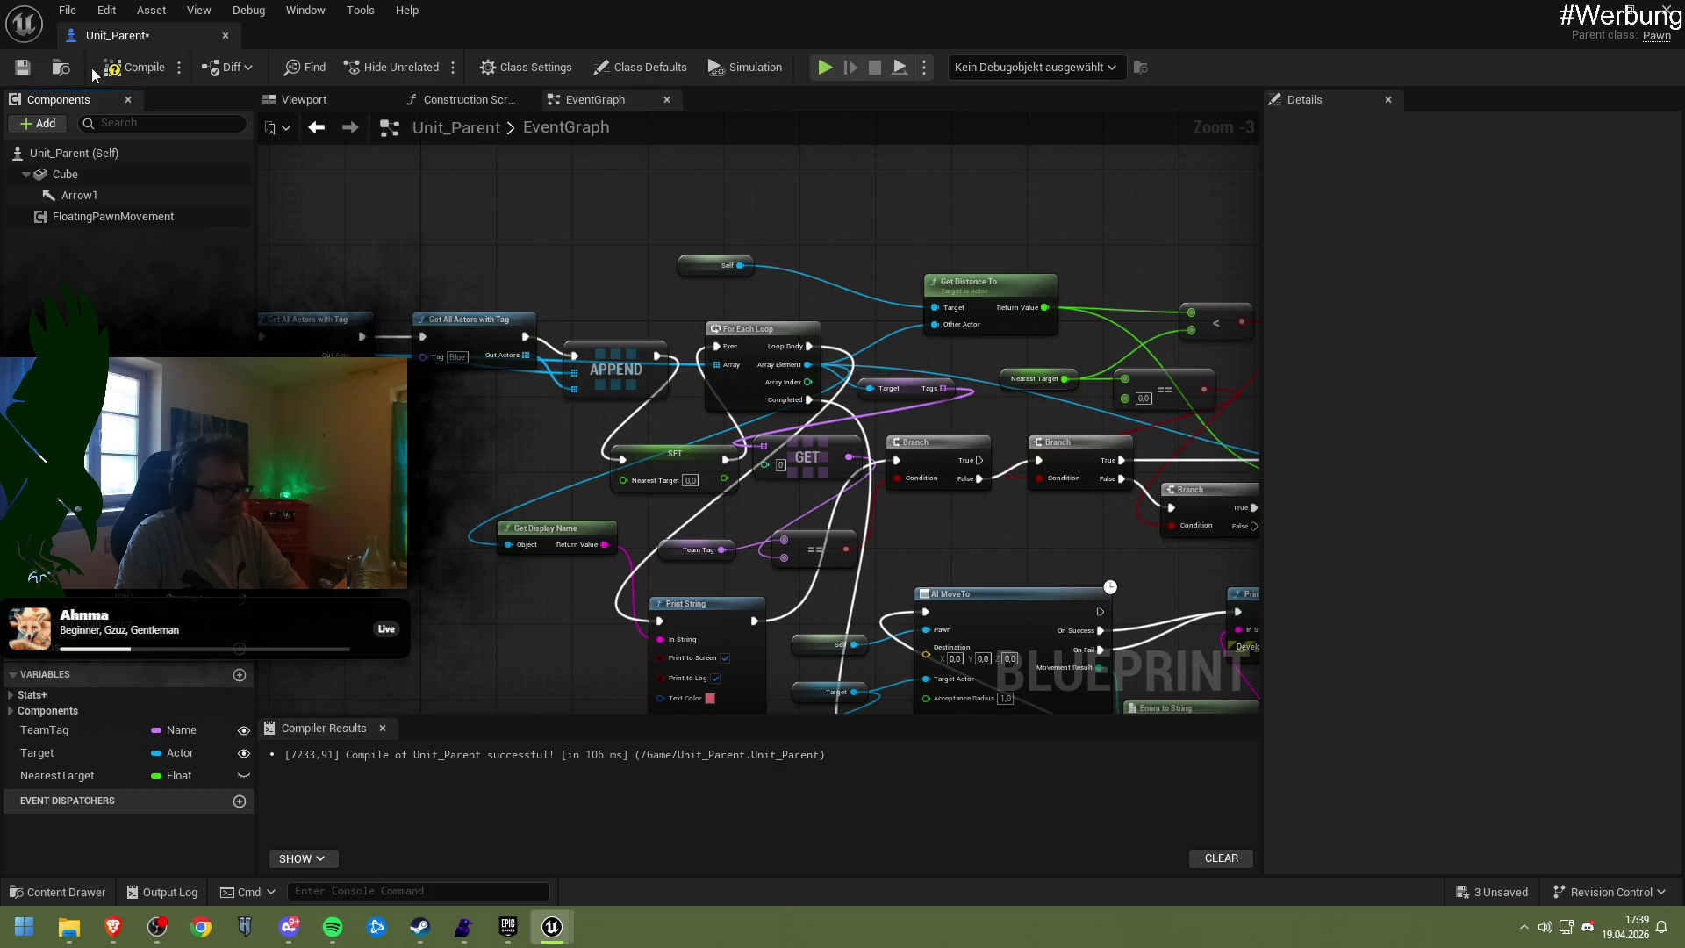
# Play-test the level briefly, then return to Unit_Parent's Viewport view
pyautogui.click(908, 69)
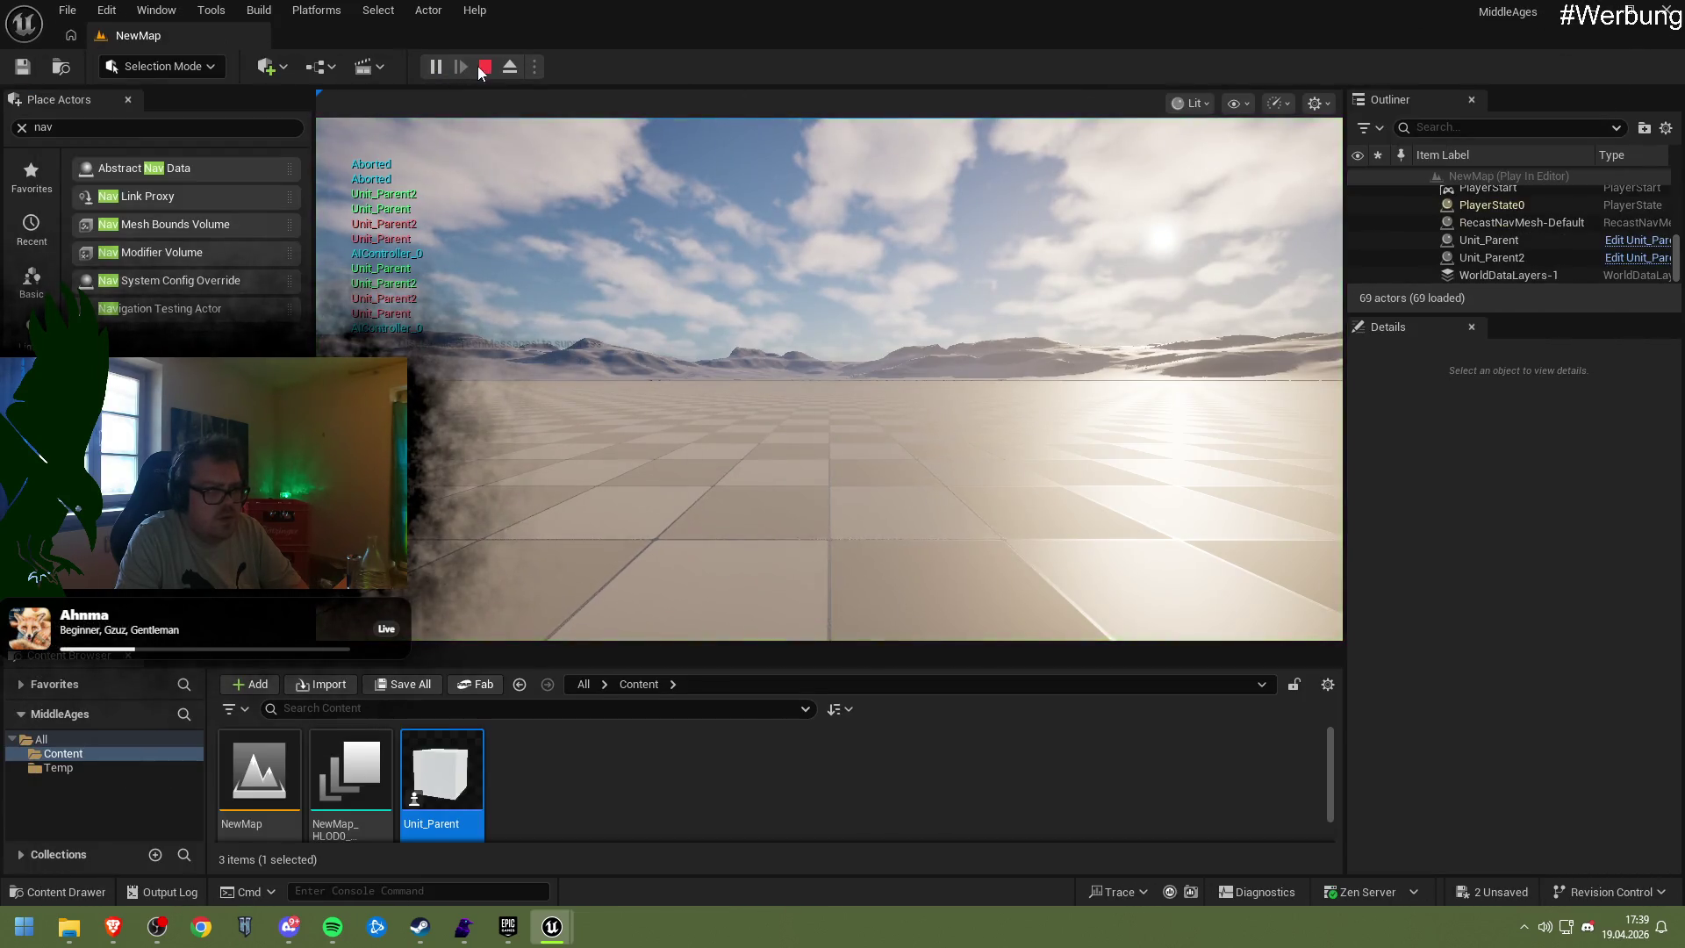
pyautogui.click(485, 67)
pyautogui.moveTo(571, 934)
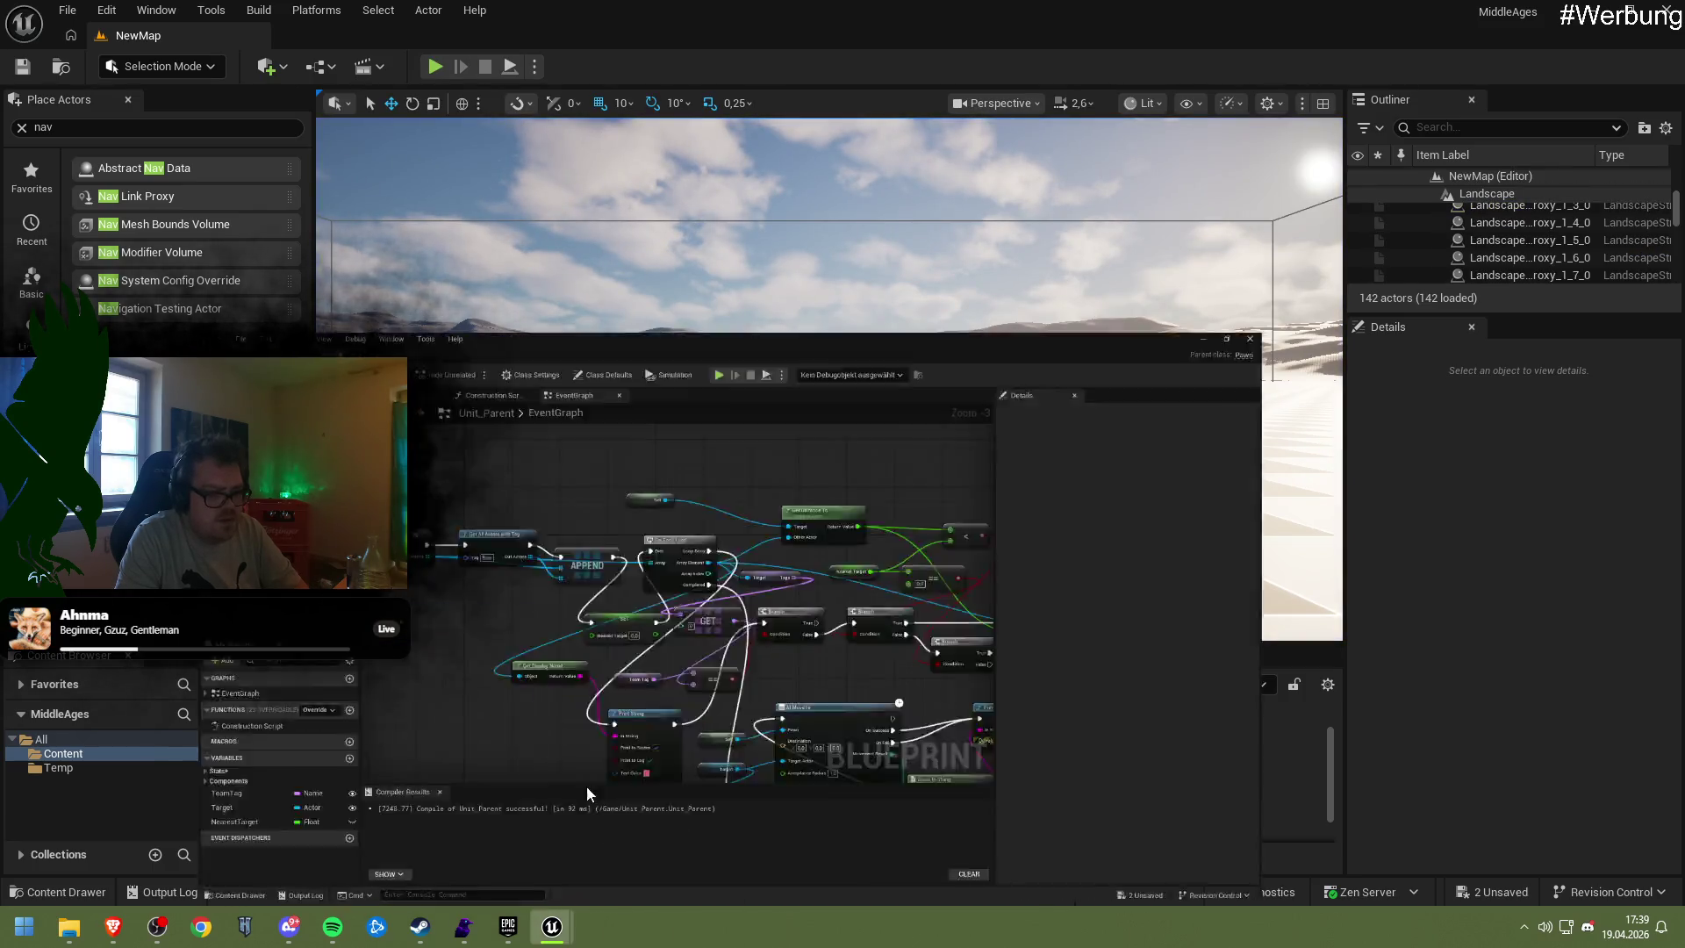
pyautogui.click(586, 786)
pyautogui.moveTo(601, 502); pyautogui.dragTo(582, 507)
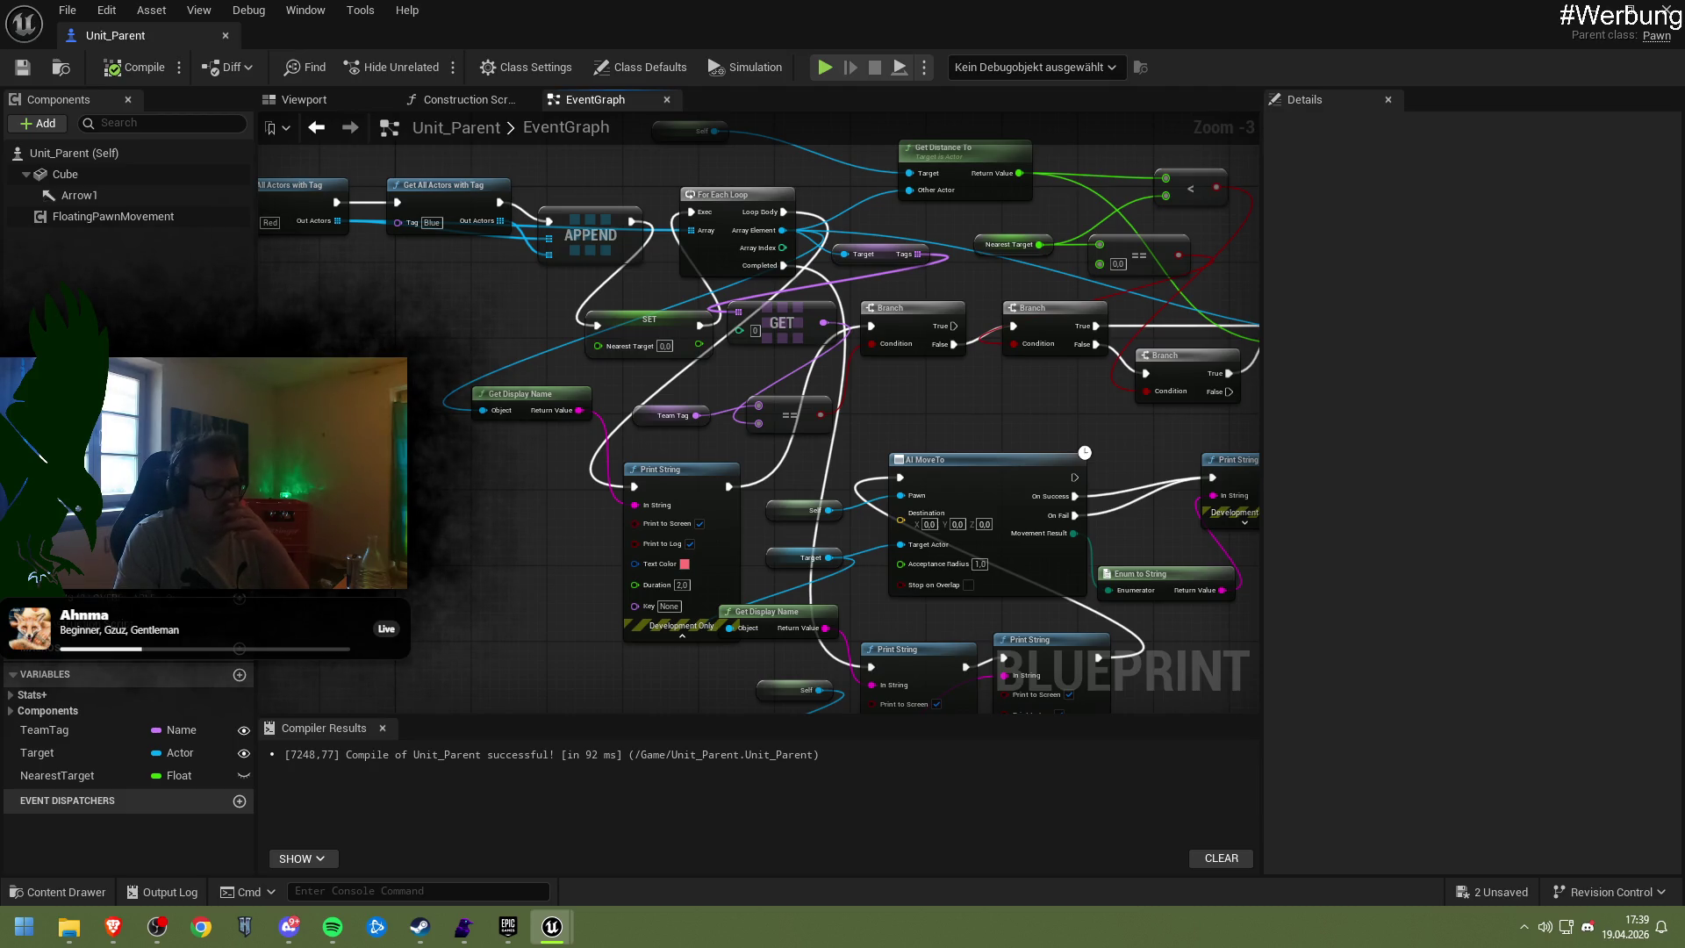
pyautogui.click(331, 105)
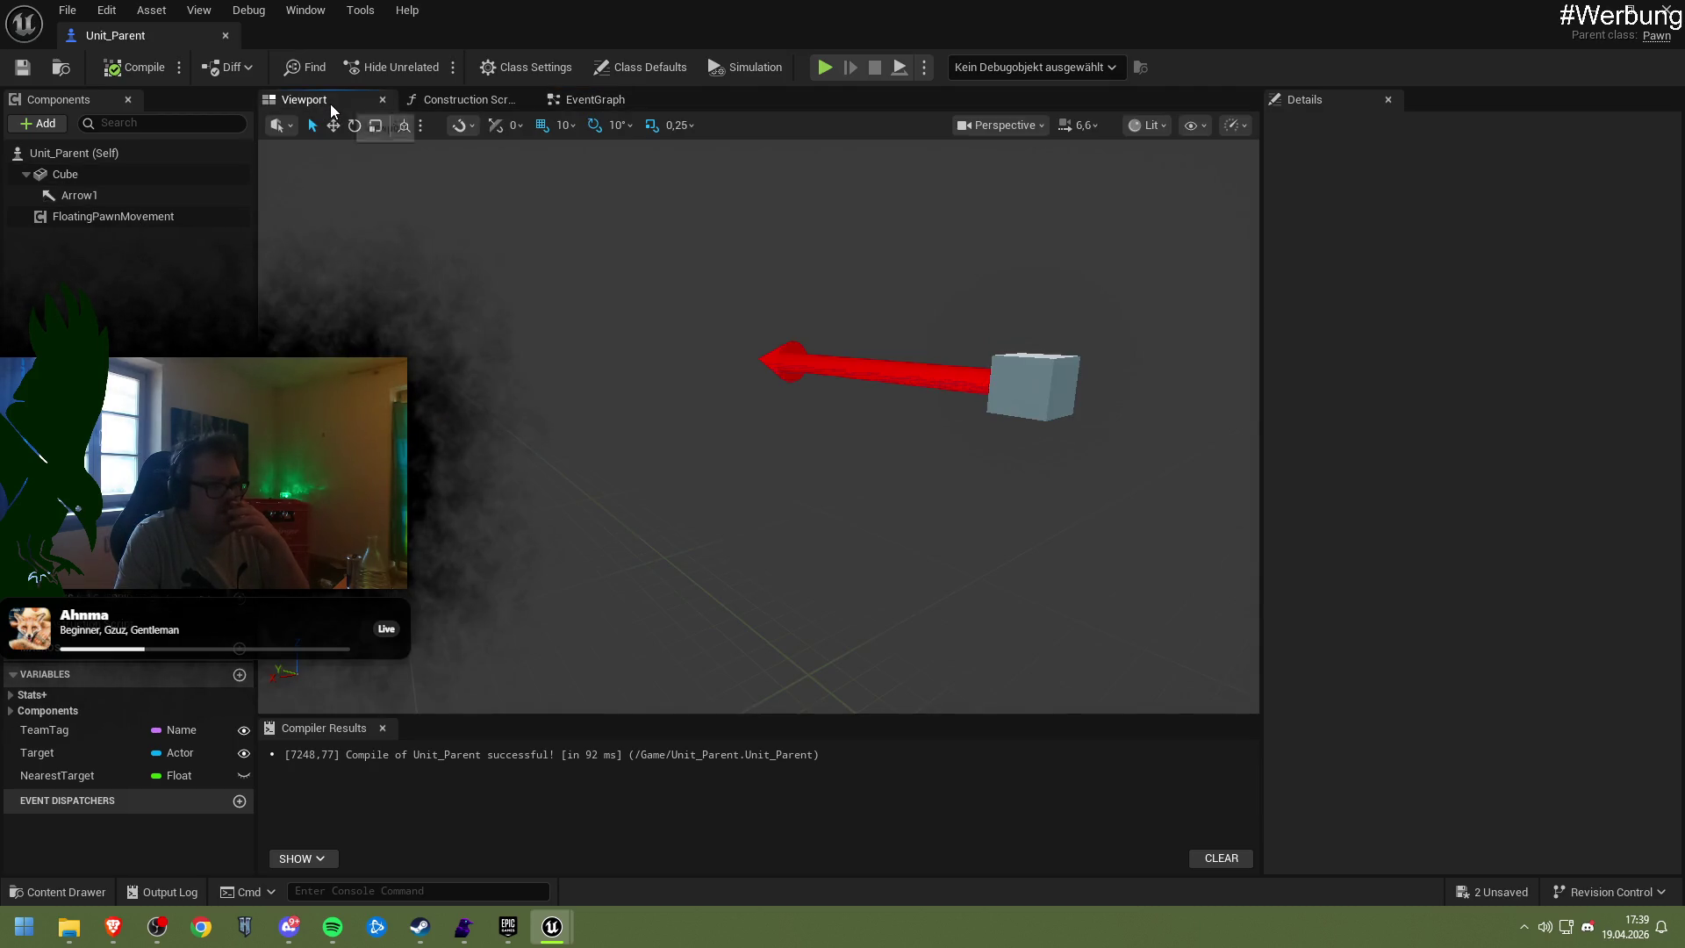
# Move Arrow1 along X to 340 in front of the cube
pyautogui.click(935, 375)
pyautogui.press('w')
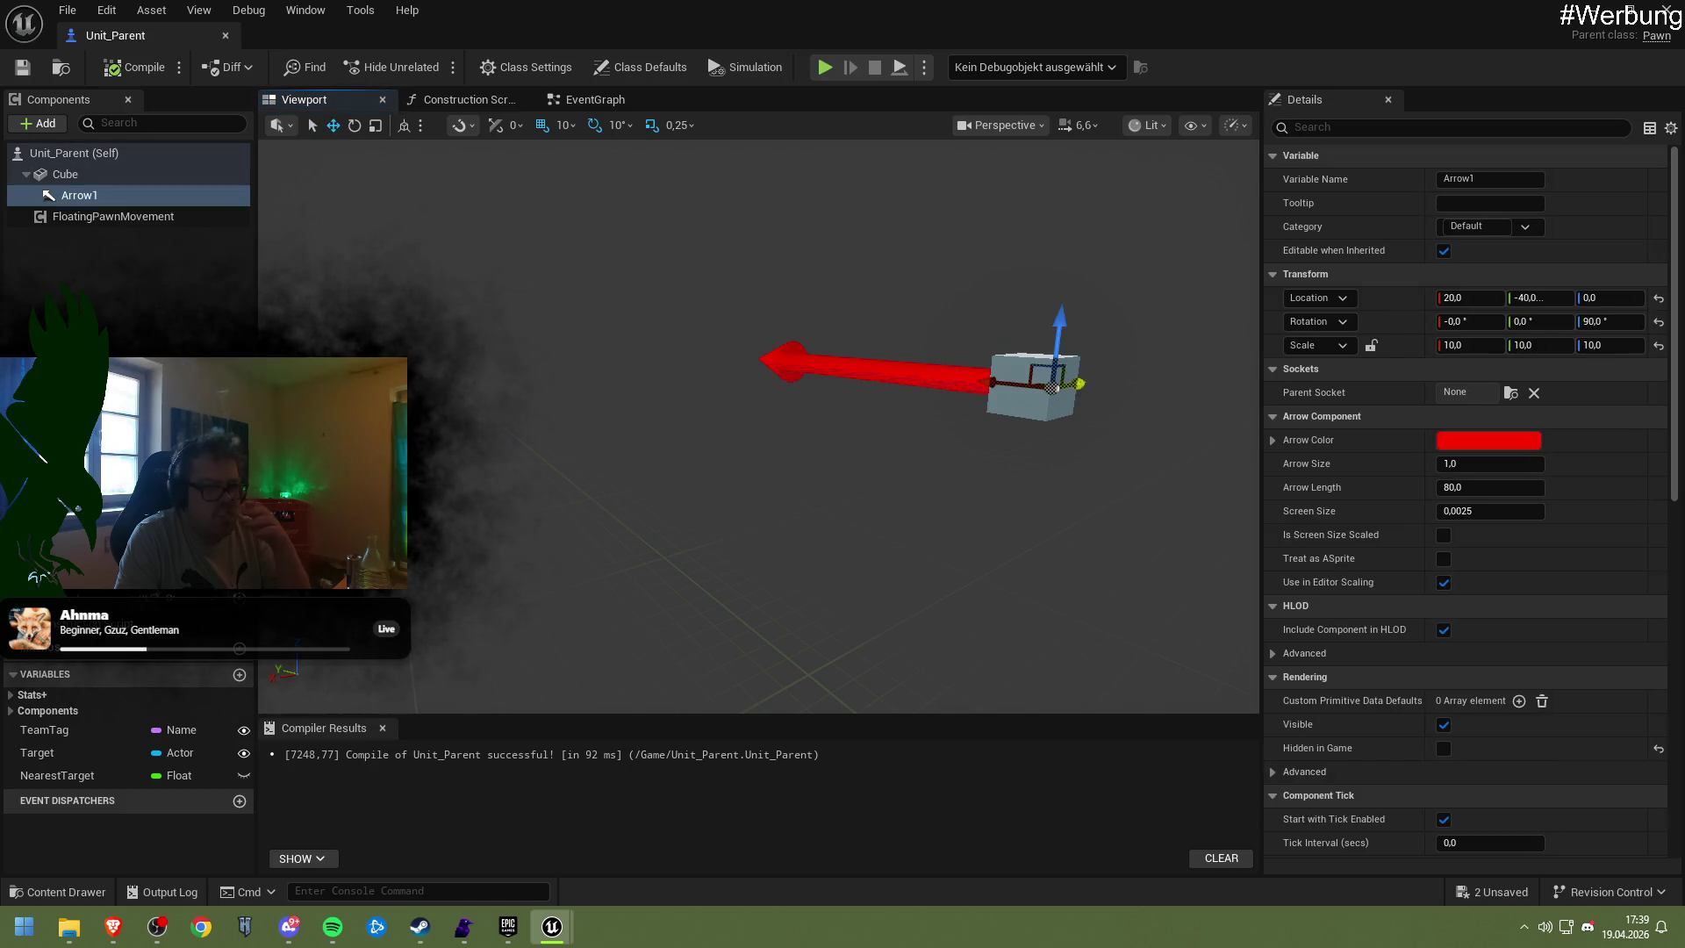
pyautogui.moveTo(1040, 434); pyautogui.dragTo(986, 455)
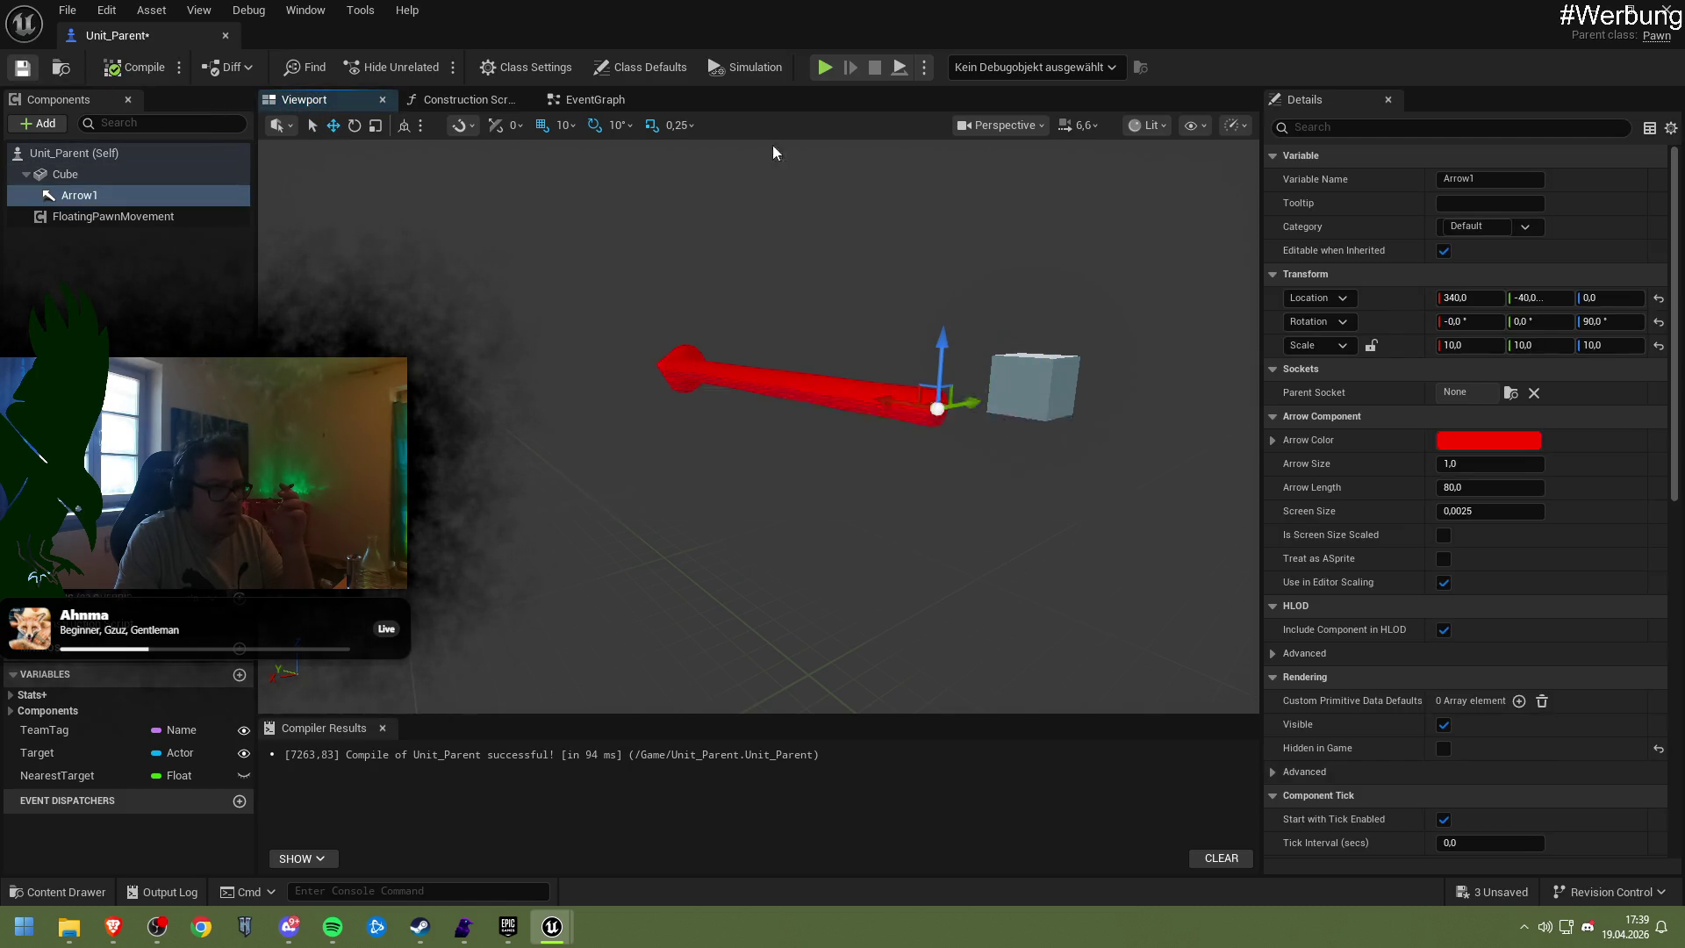
# Play-test NewMap twice, selecting the Unit_Parent cube between runs, then reopen the blueprint
pyautogui.click(1593, 13)
pyautogui.click(435, 66)
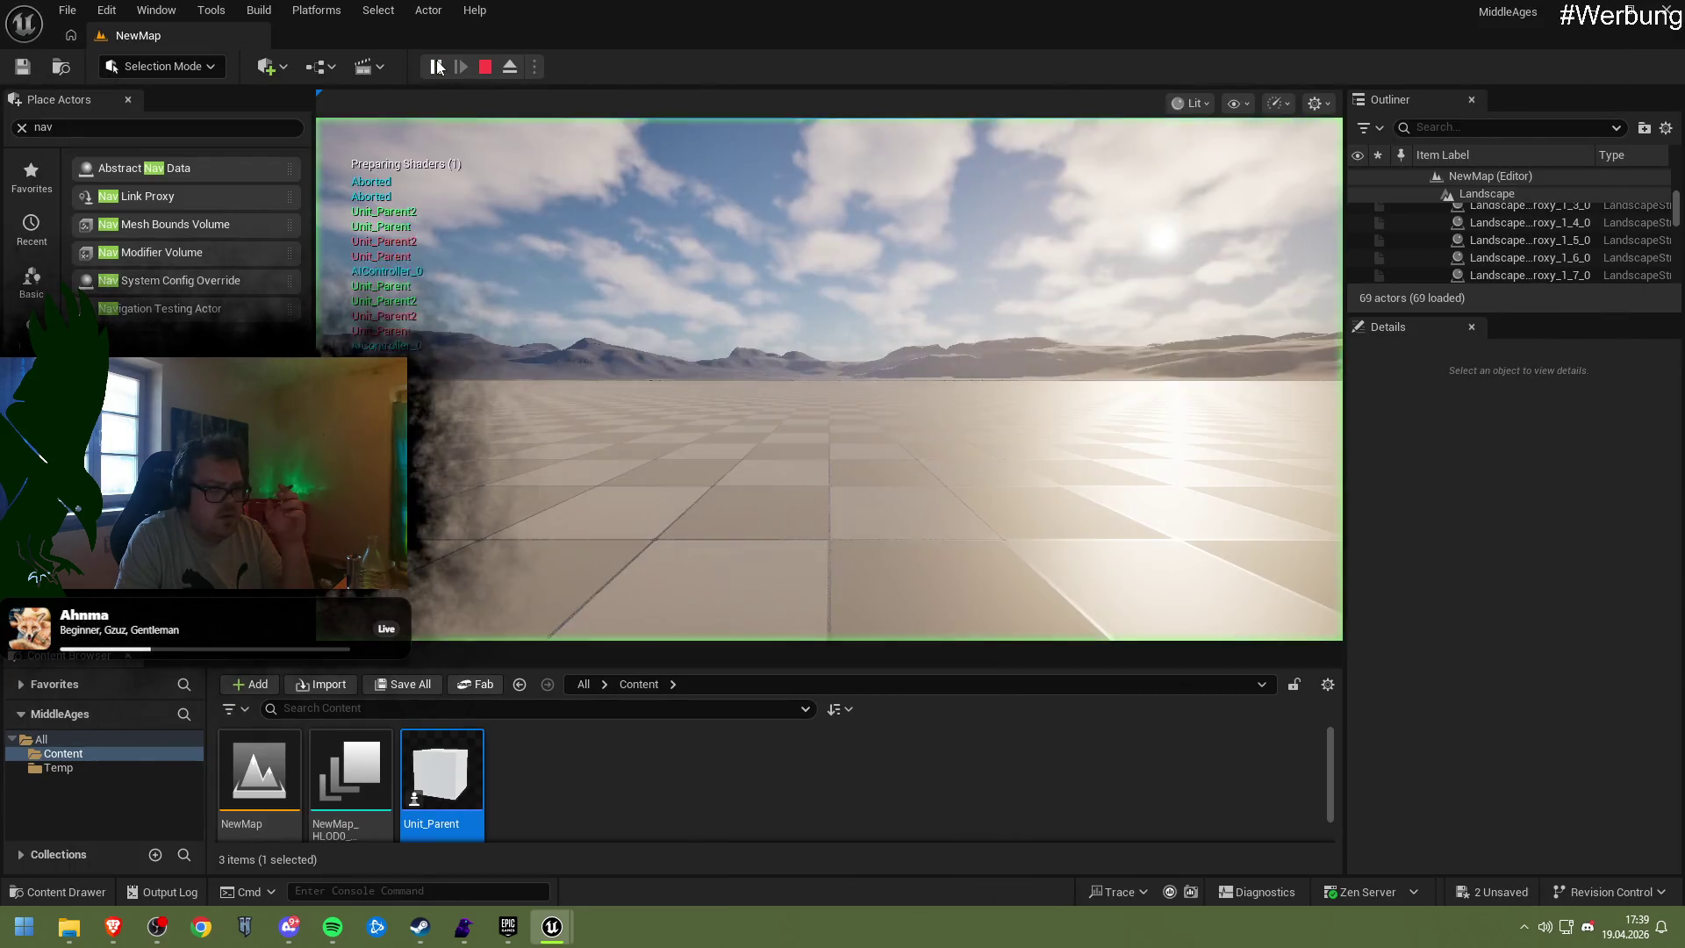
pyautogui.click(486, 67)
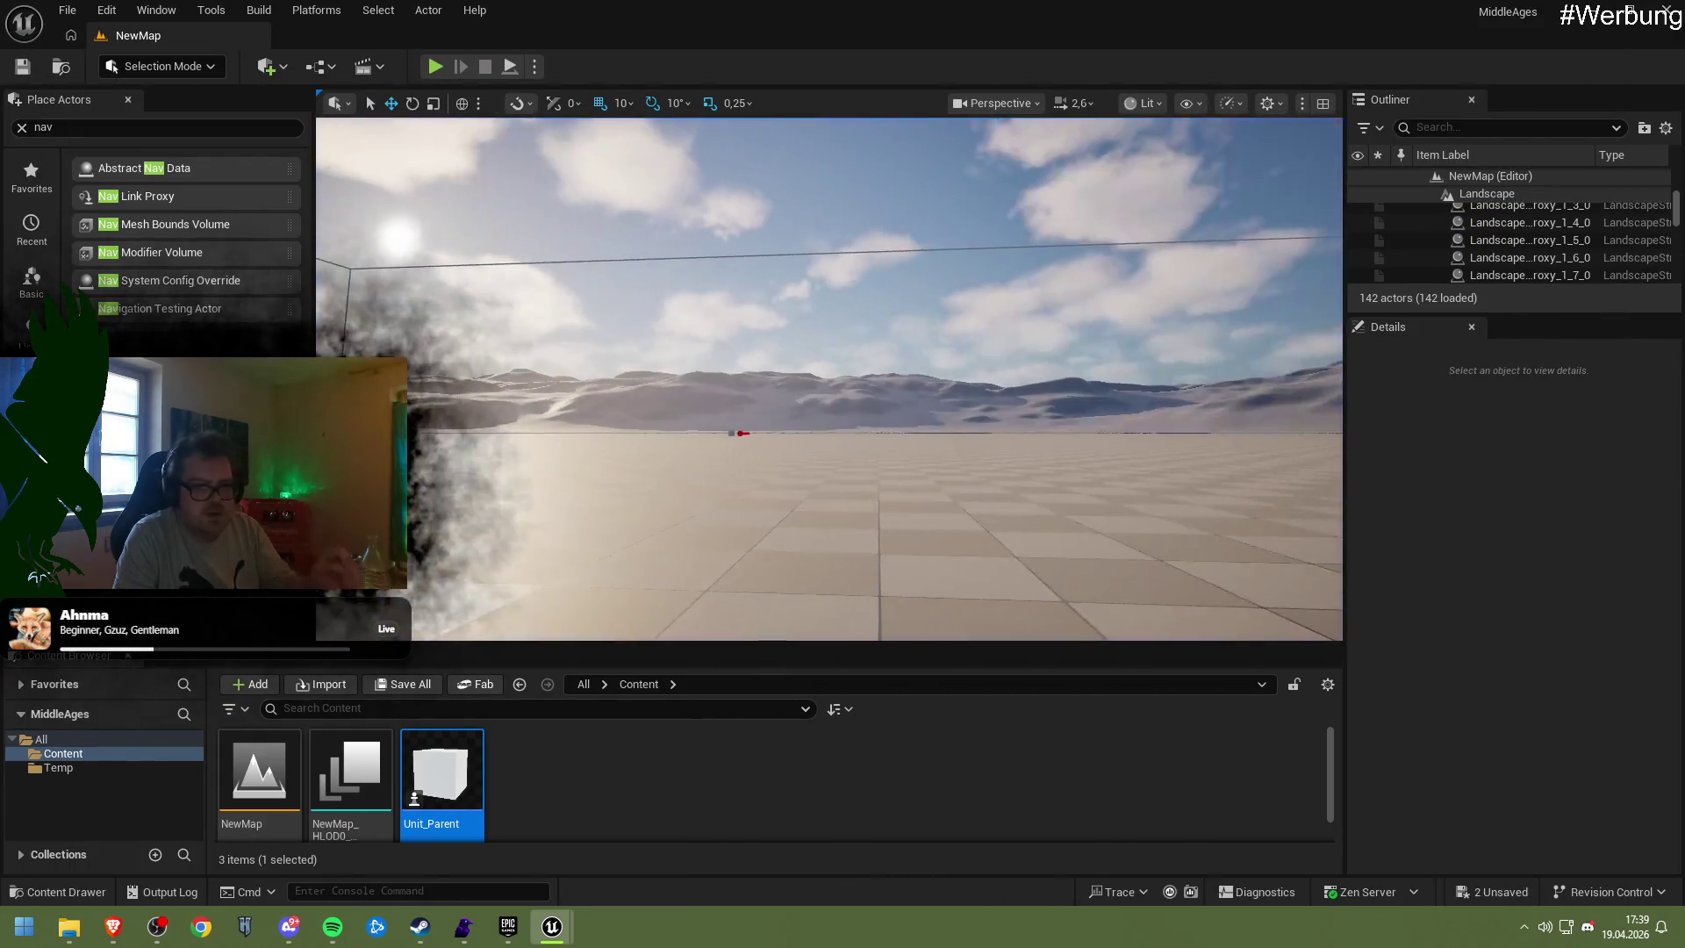
pyautogui.moveTo(887, 491); pyautogui.dragTo(895, 402)
pyautogui.click(891, 399)
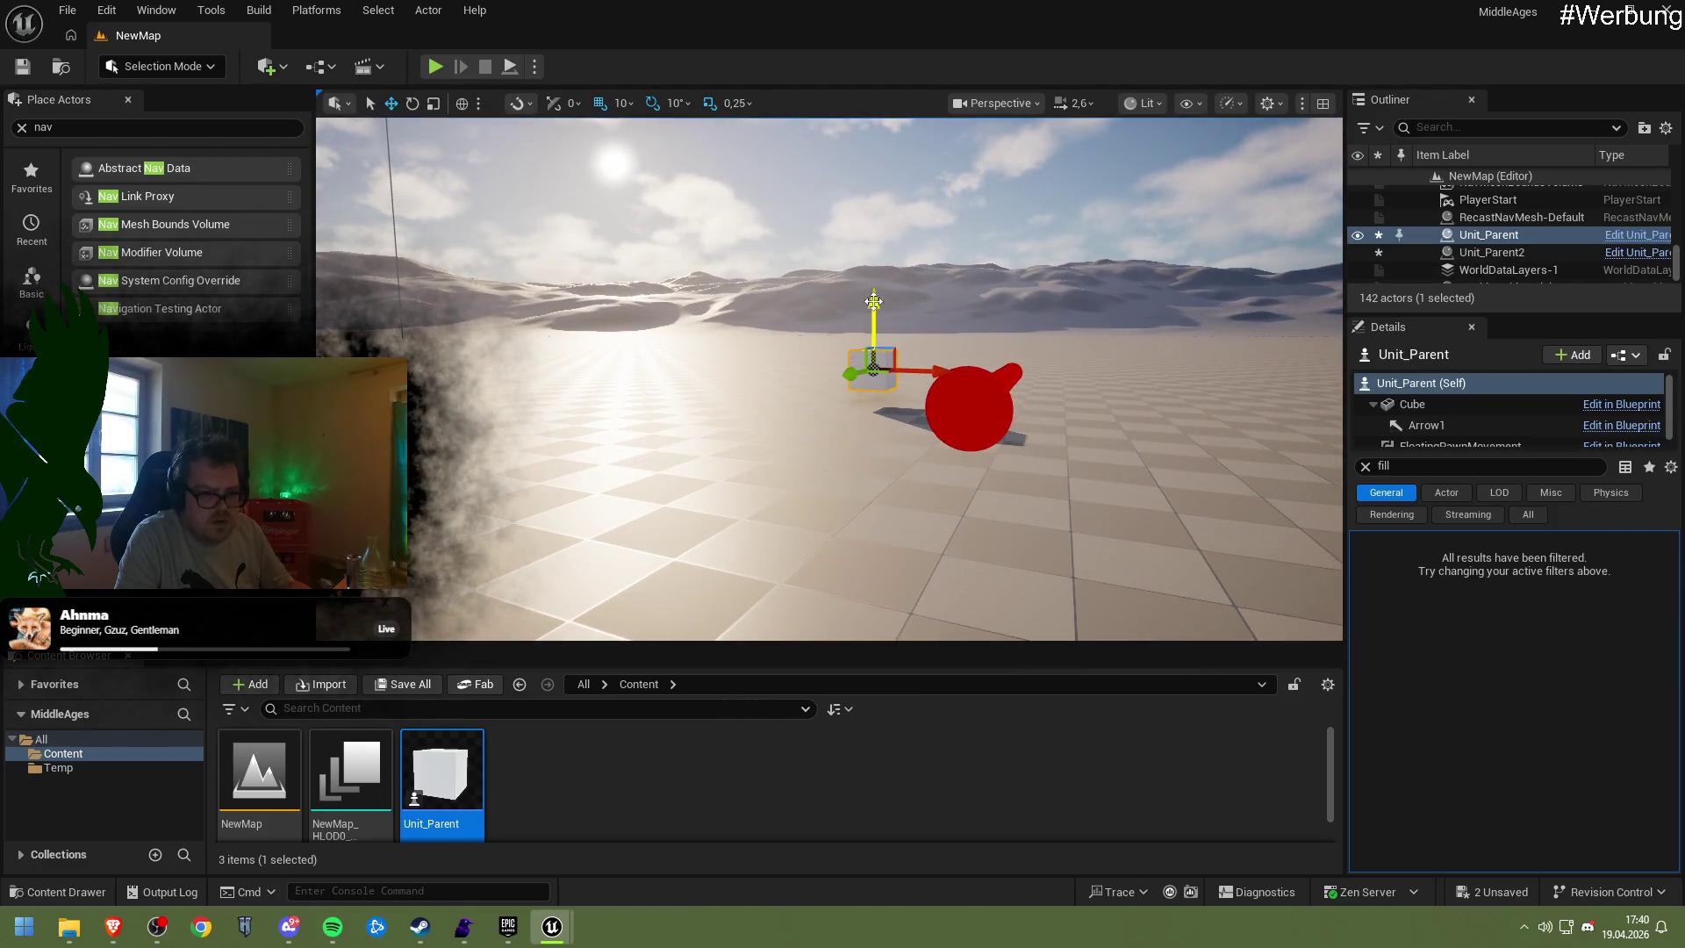
pyautogui.click(434, 69)
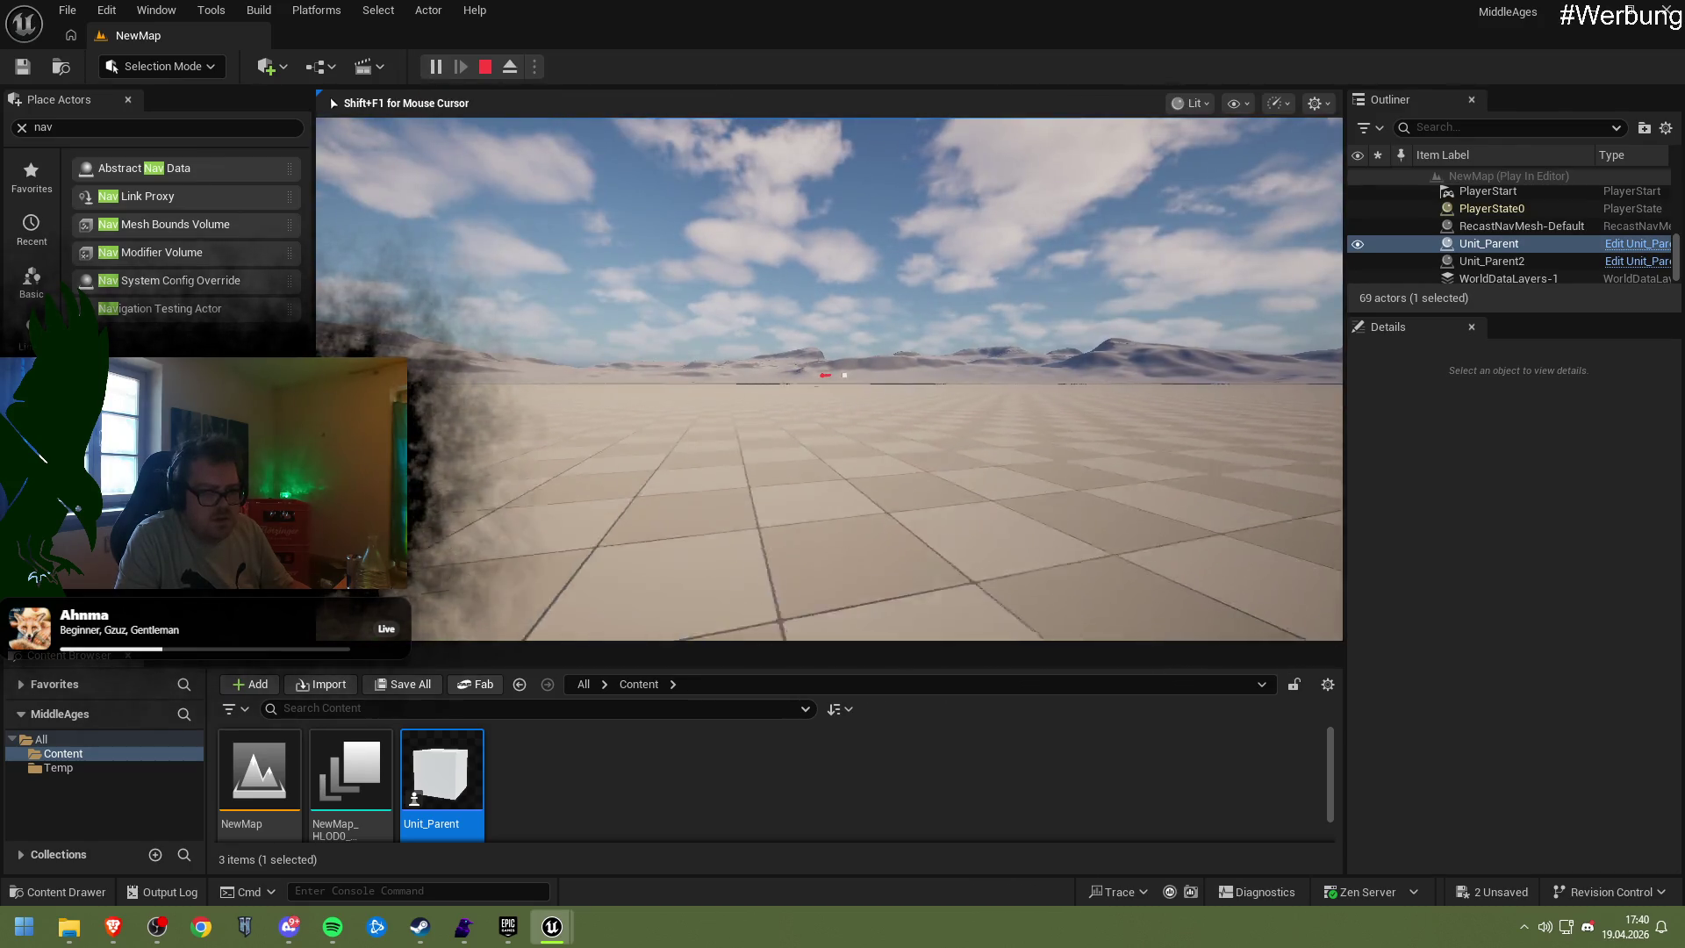
pyautogui.press('Escape')
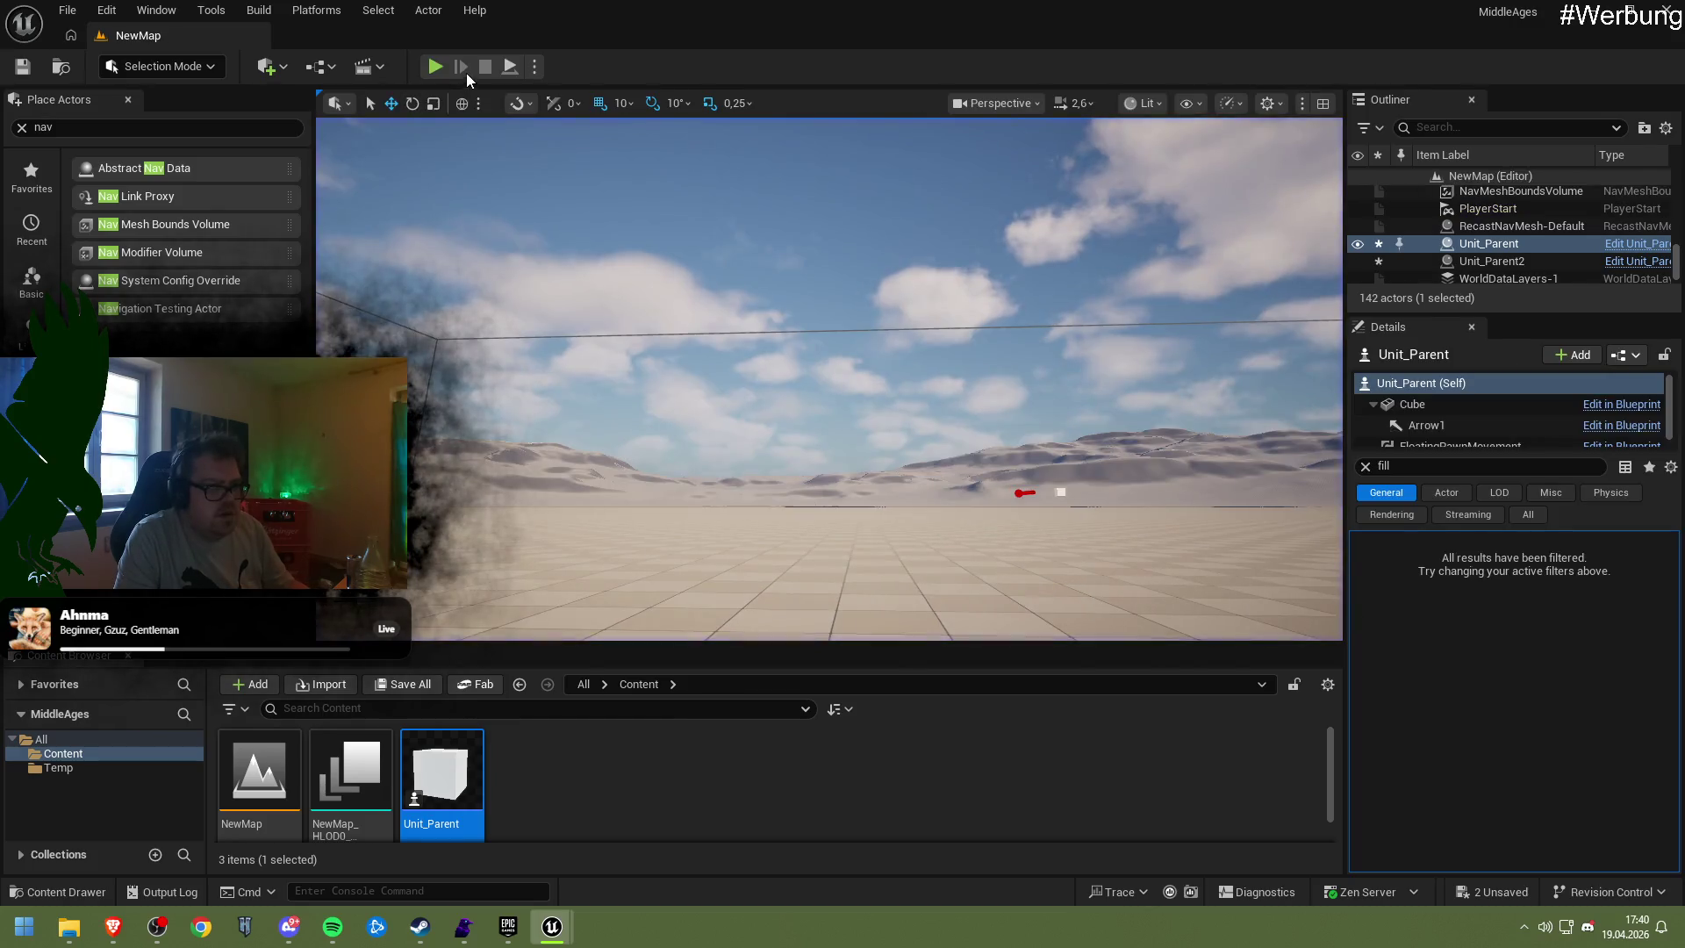
pyautogui.doubleClick(436, 785)
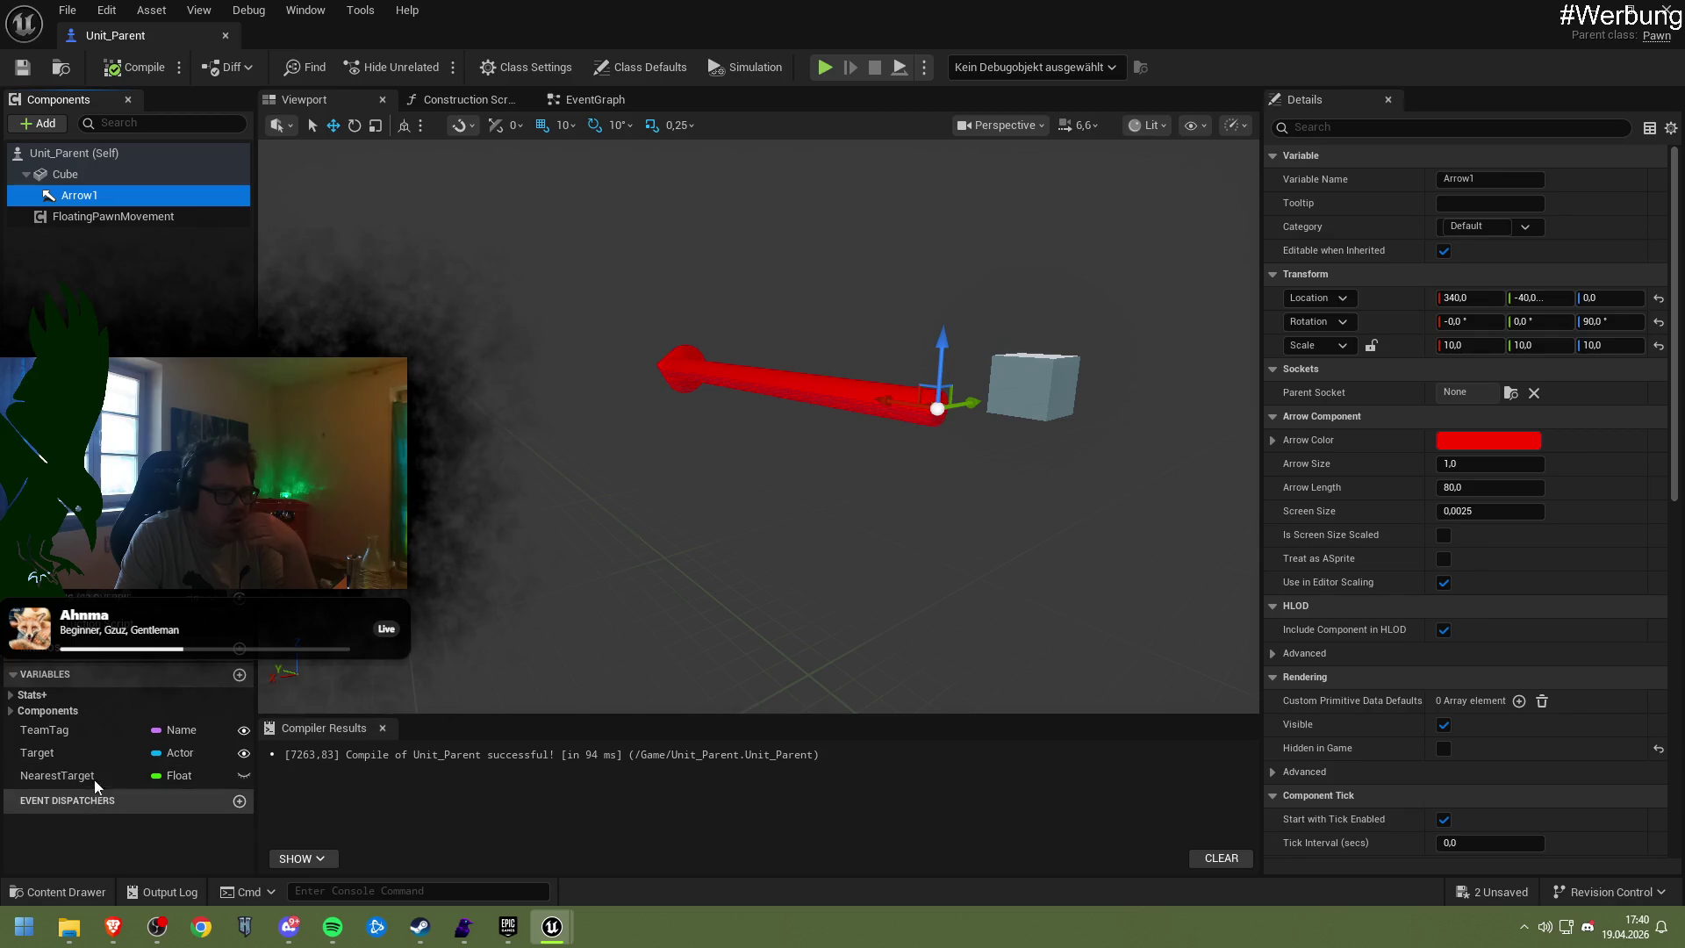
# Make the NearestTarget variable Instance Editable and compile Unit_Parent
pyautogui.click(57, 775)
pyautogui.click(53, 753)
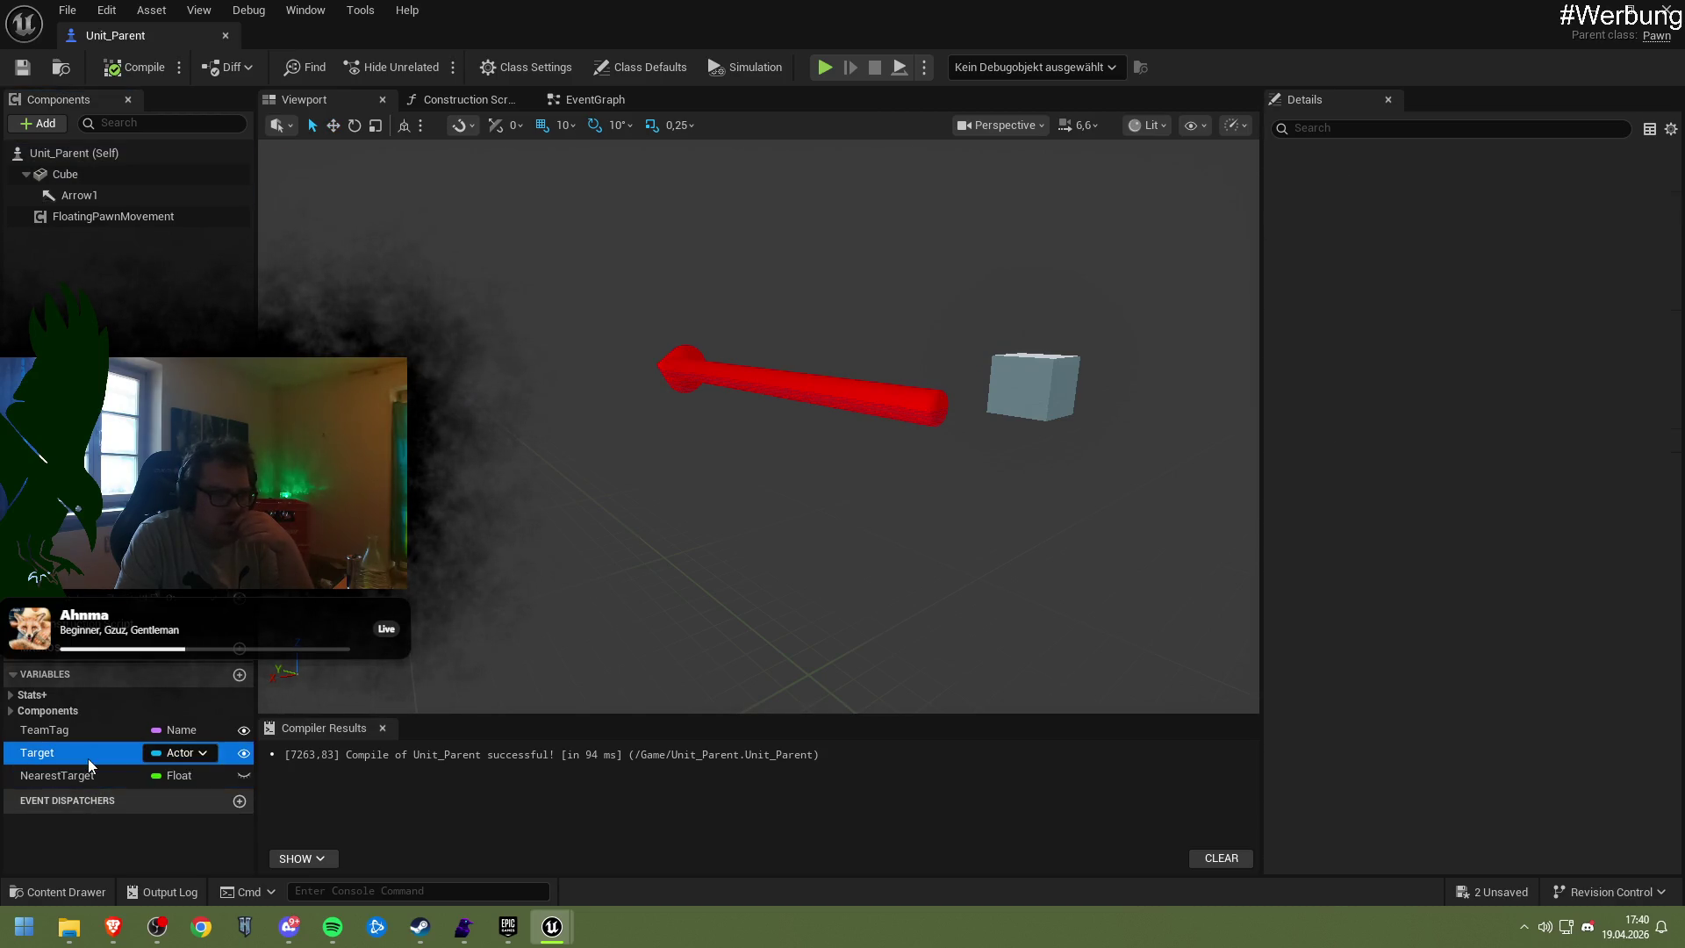
pyautogui.click(58, 776)
pyautogui.click(1449, 250)
pyautogui.click(129, 71)
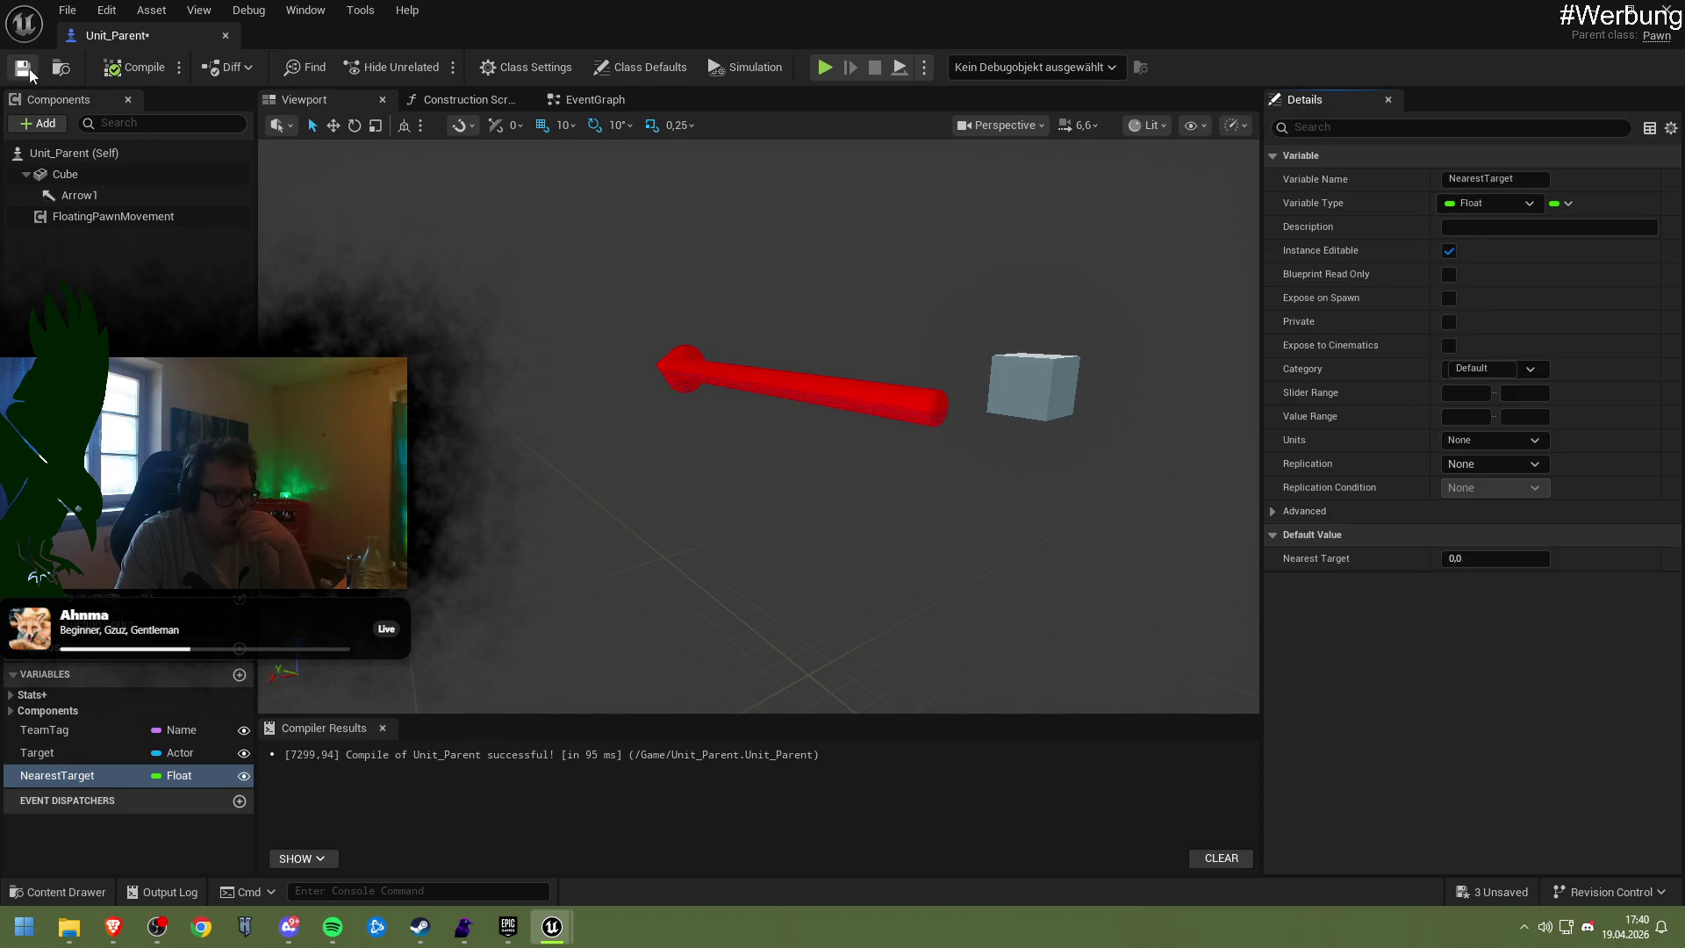
# Expand the Components variables, inspect FloatingPawnMovement's settings, and minimize the blueprint window
pyautogui.click(101, 753)
pyautogui.click(92, 713)
pyautogui.doubleClick(92, 713)
pyautogui.click(83, 727)
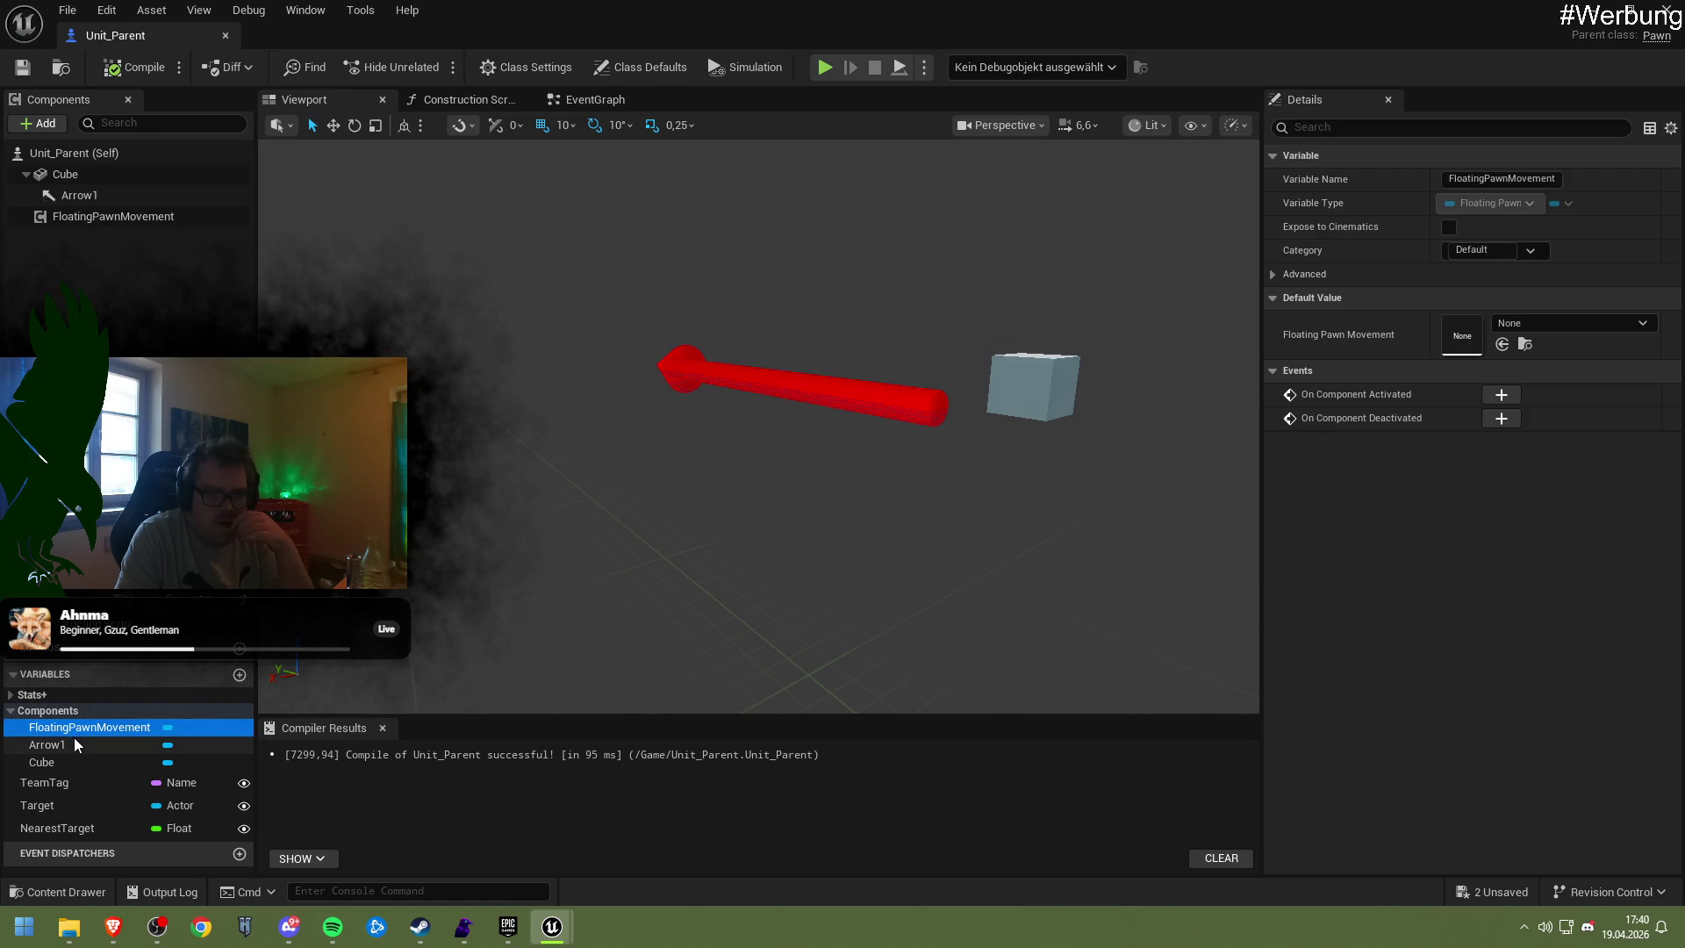
pyautogui.click(77, 745)
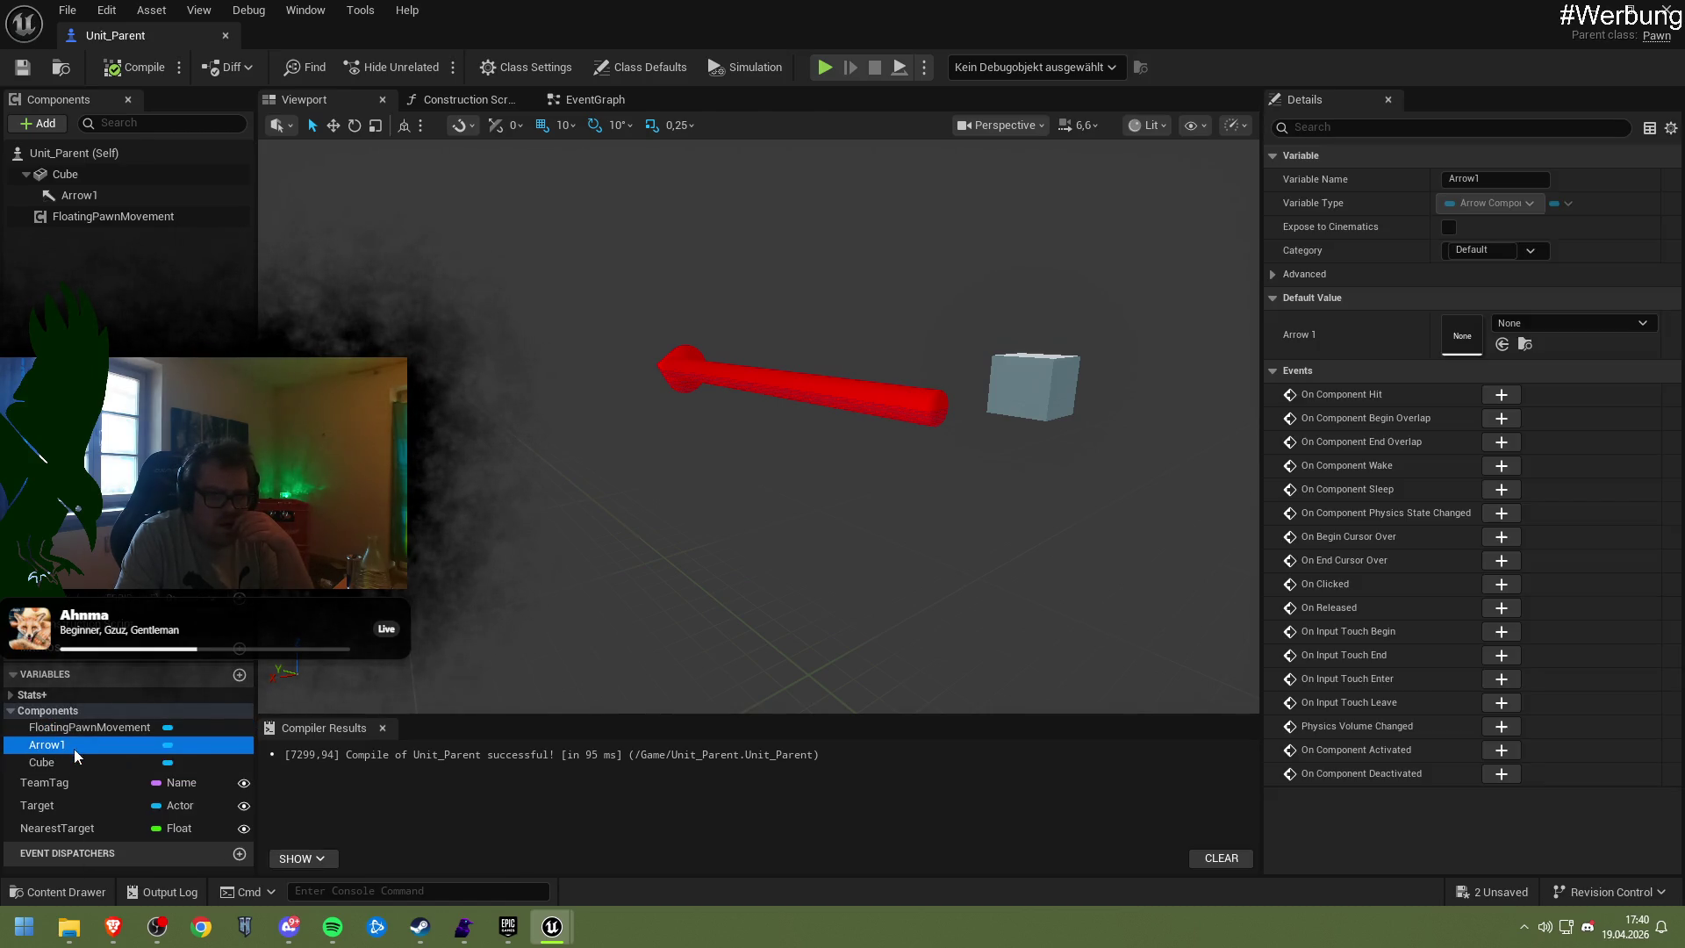
pyautogui.click(93, 217)
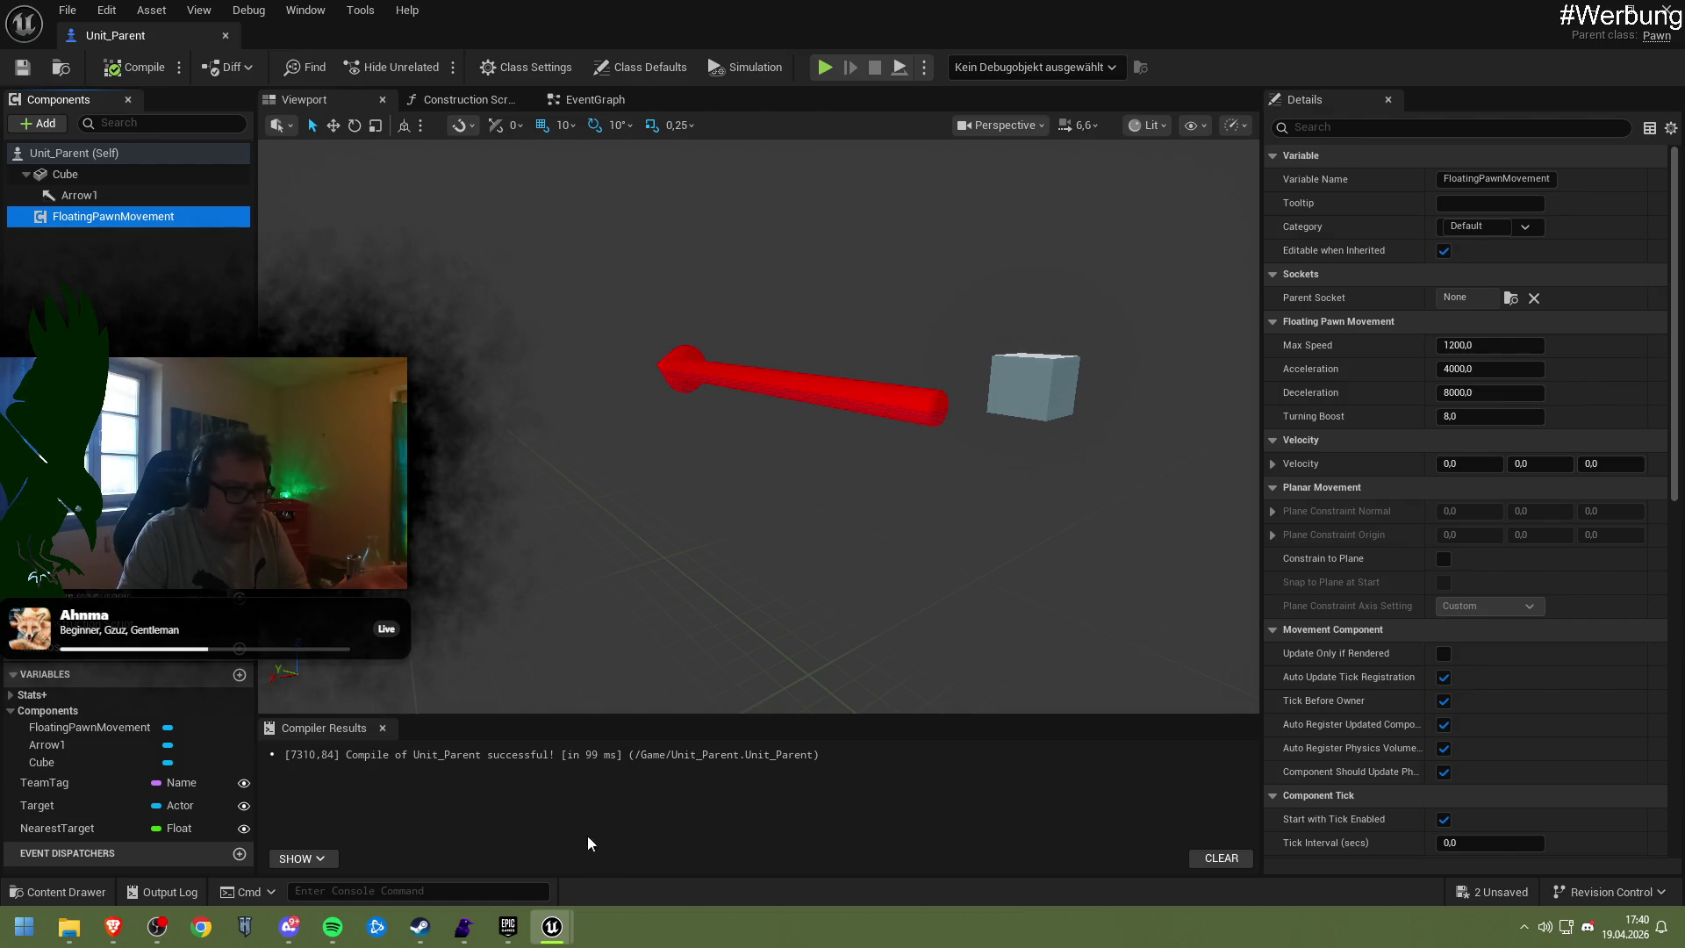
pyautogui.click(1596, 16)
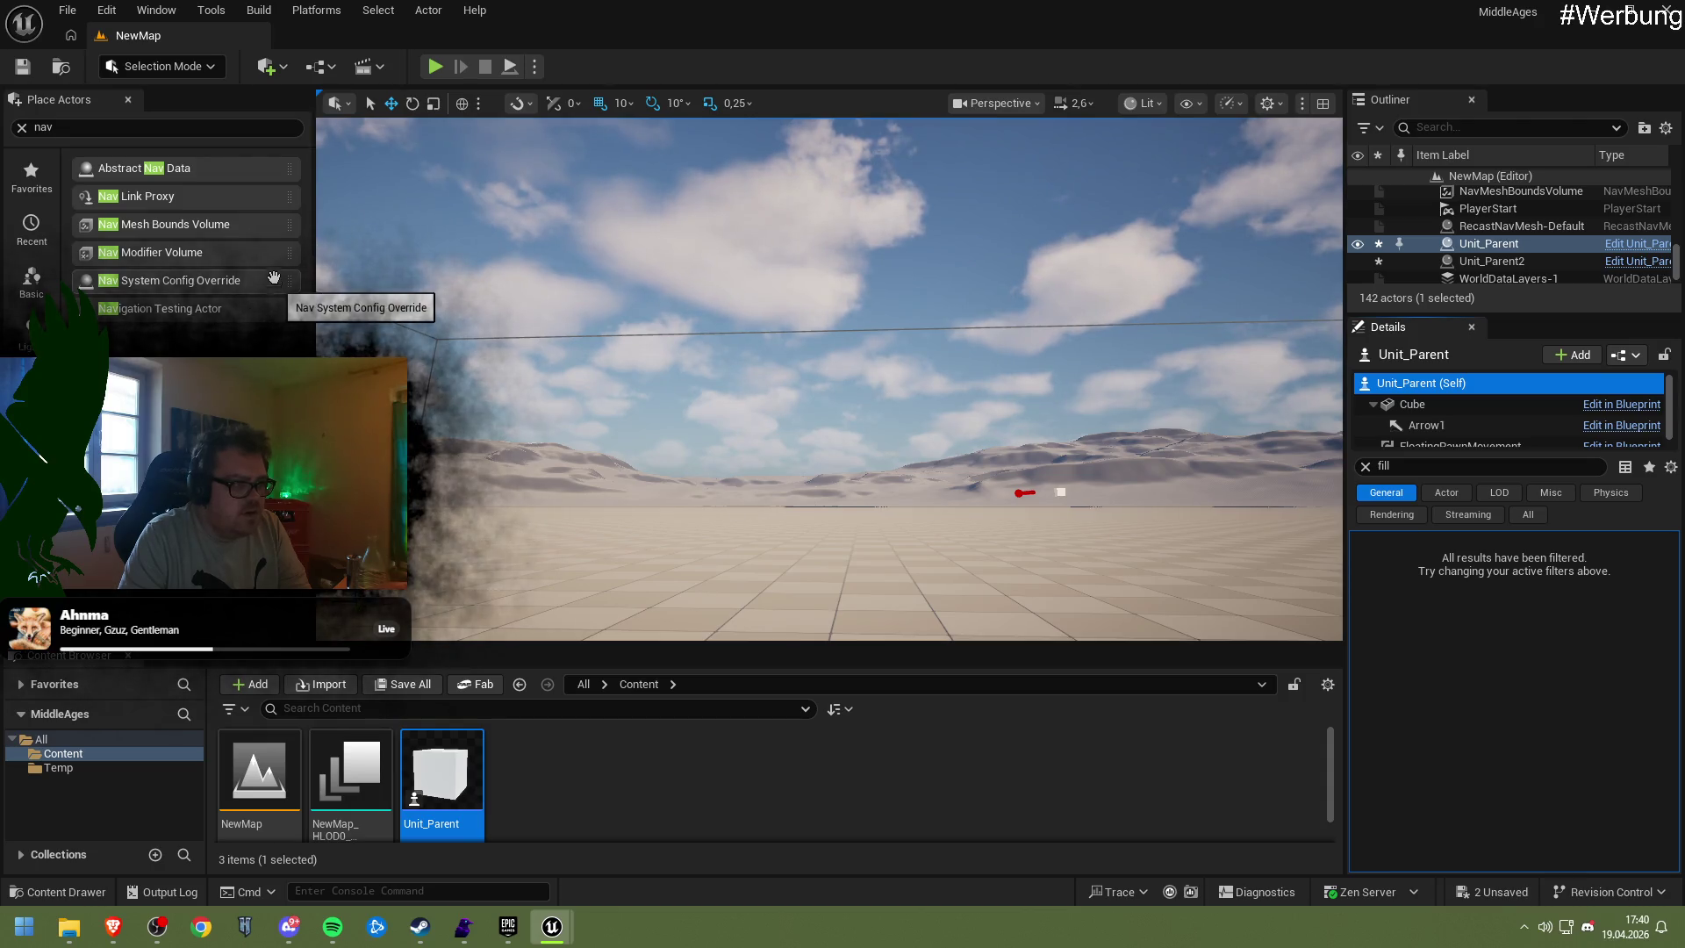
# Play-test NewMap briefly, then open Unit_Parent's Add component list
pyautogui.click(435, 67)
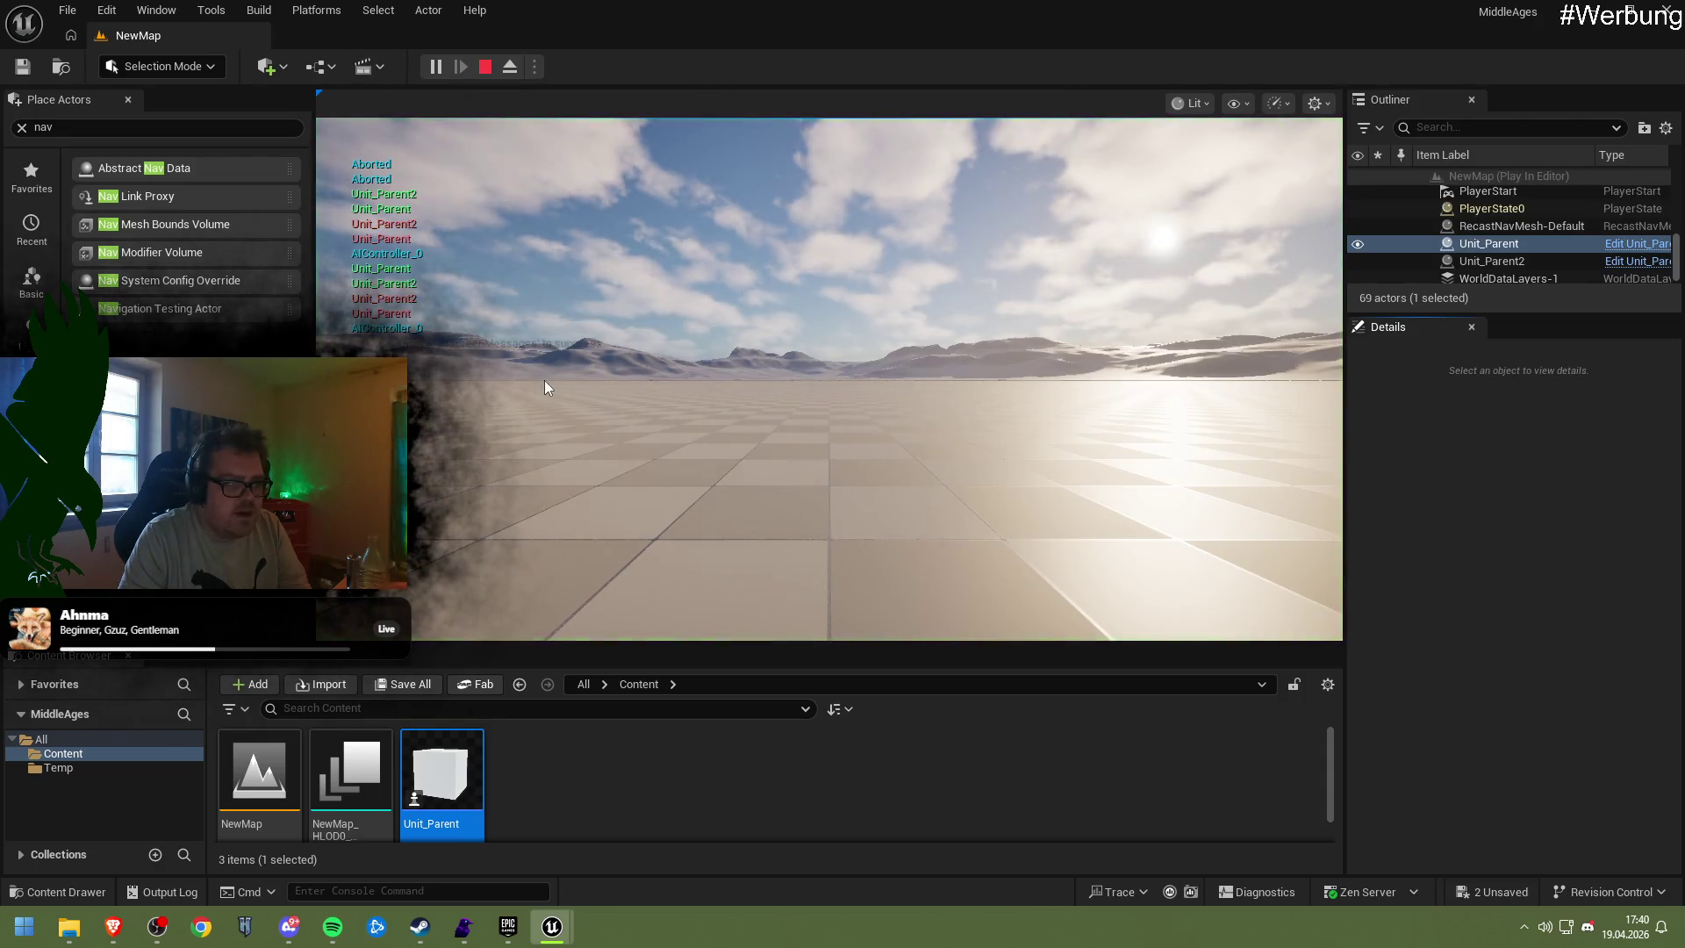
pyautogui.press('Escape')
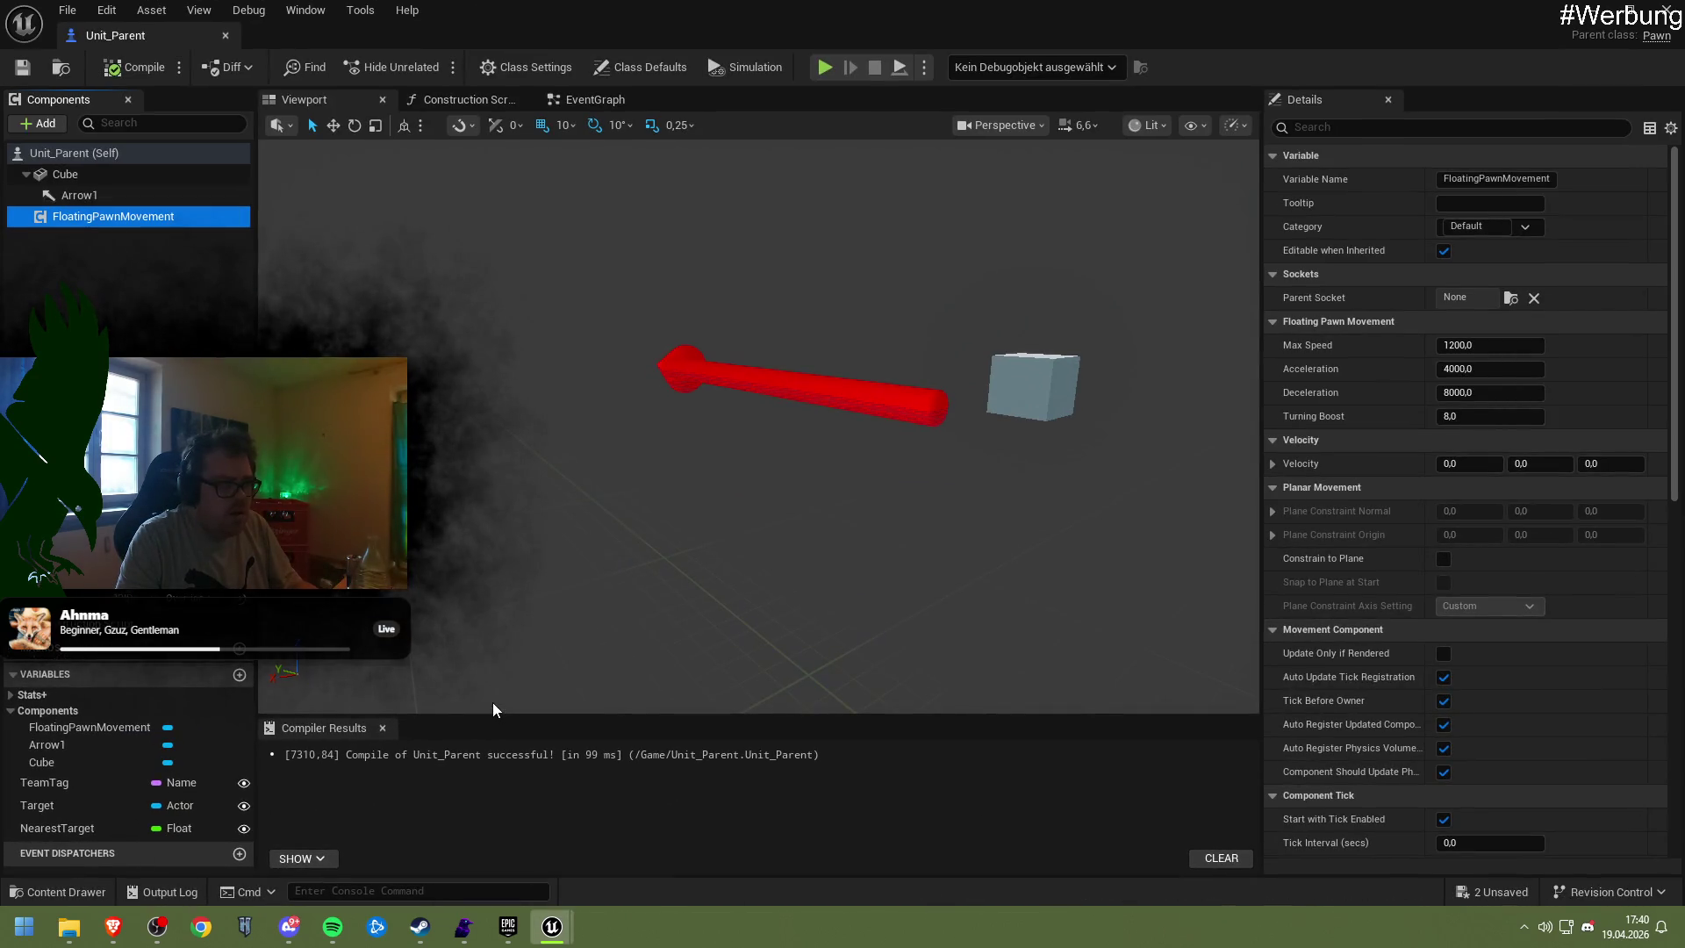
pyautogui.click(44, 123)
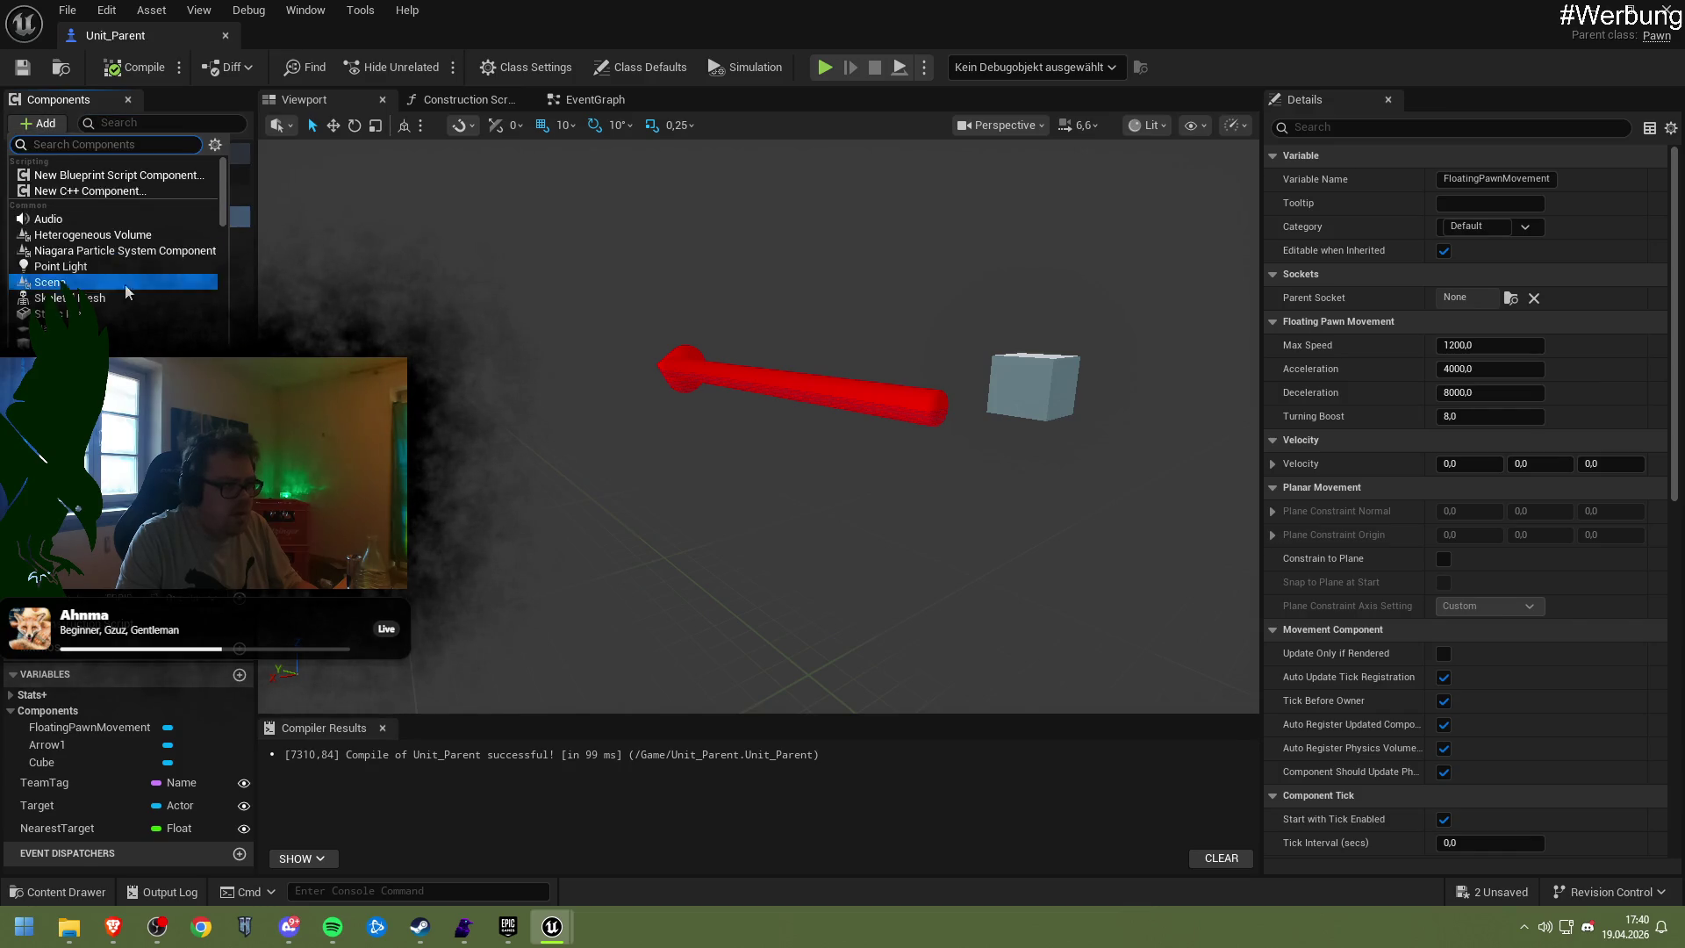
# Add an AIPerception component via 'ai', save Unit_Parent, and review FloatingPawnMovement
pyautogui.write('ai')
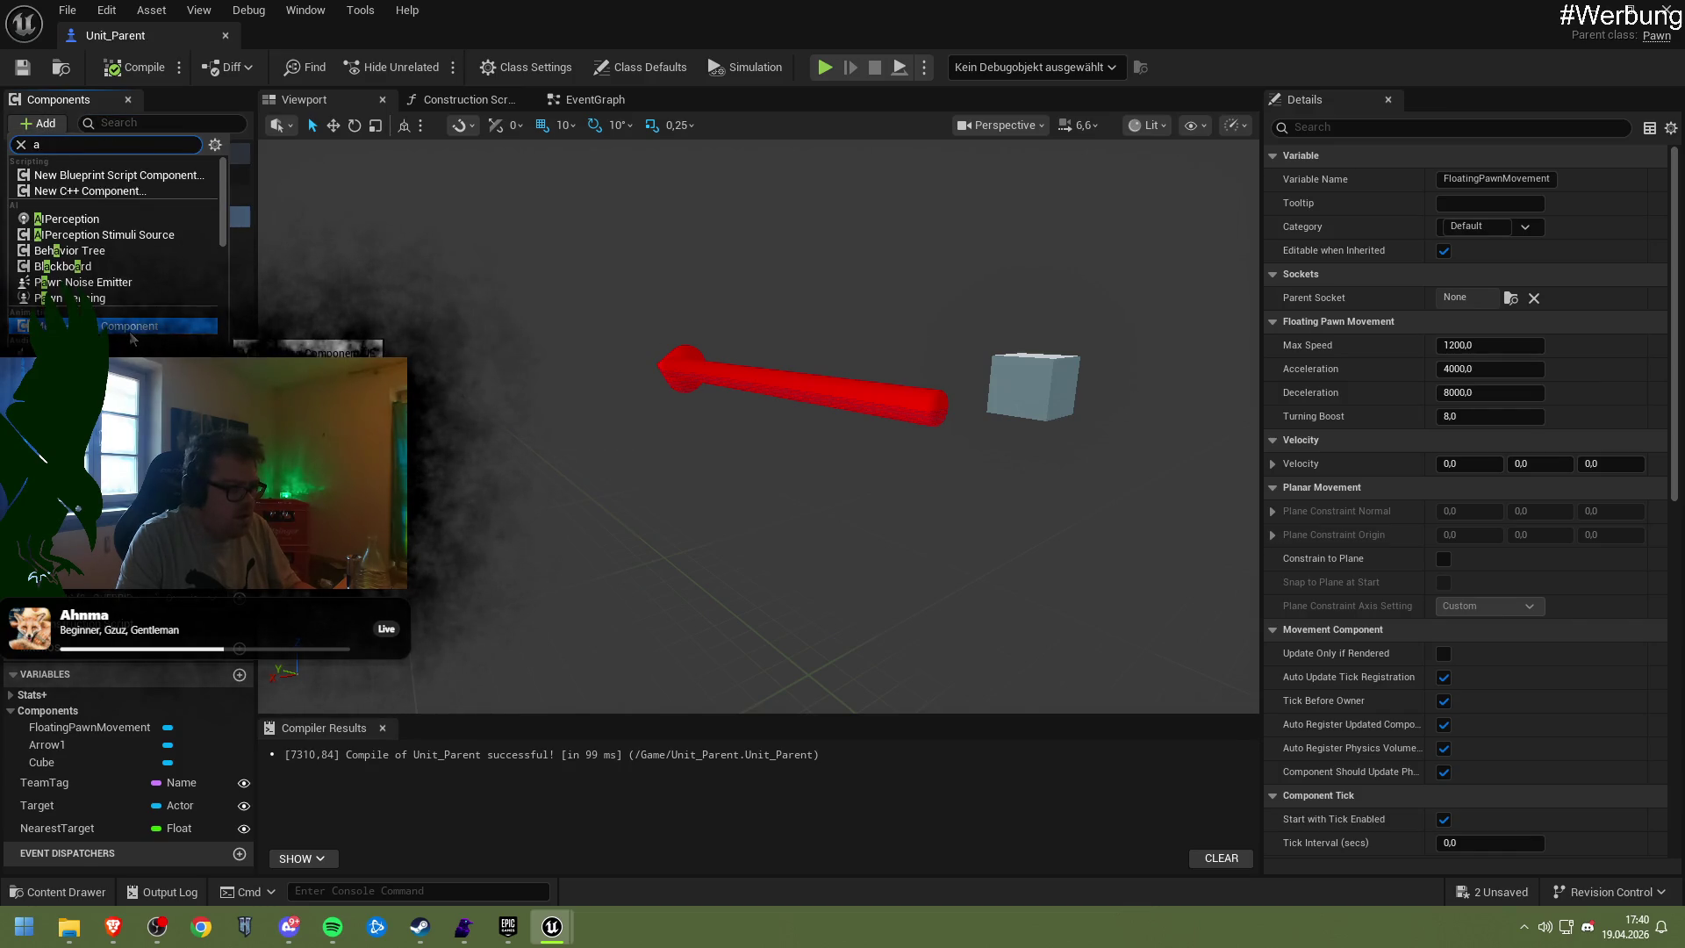
pyautogui.click(98, 176)
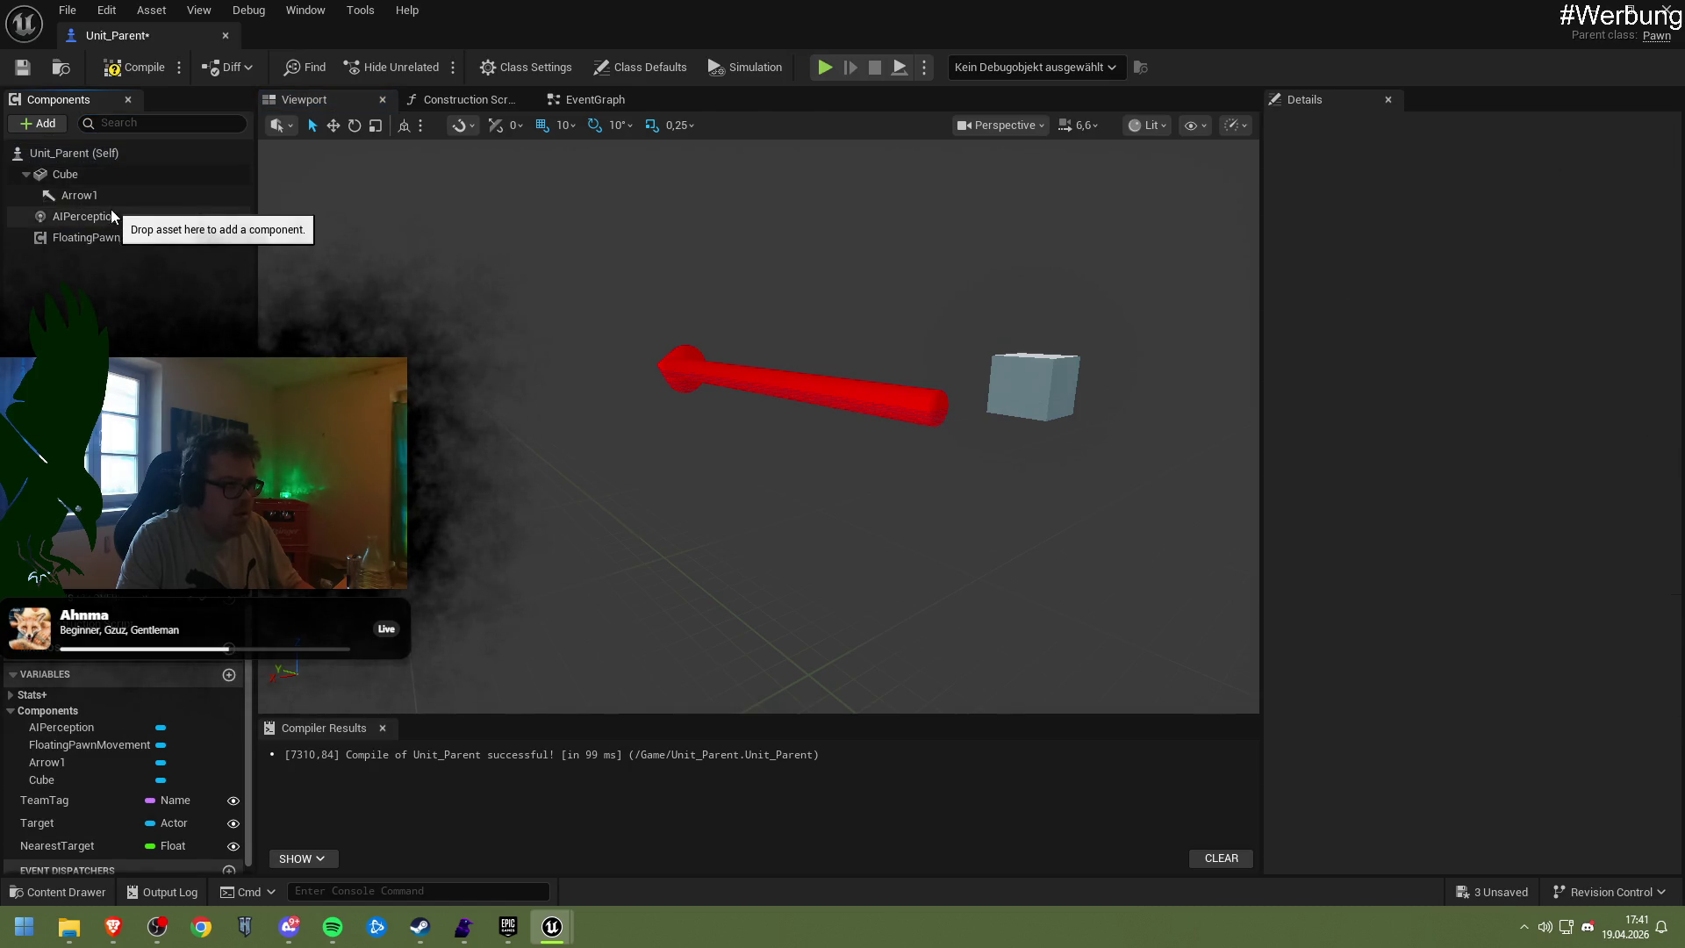
pyautogui.click(106, 216)
pyautogui.click(22, 67)
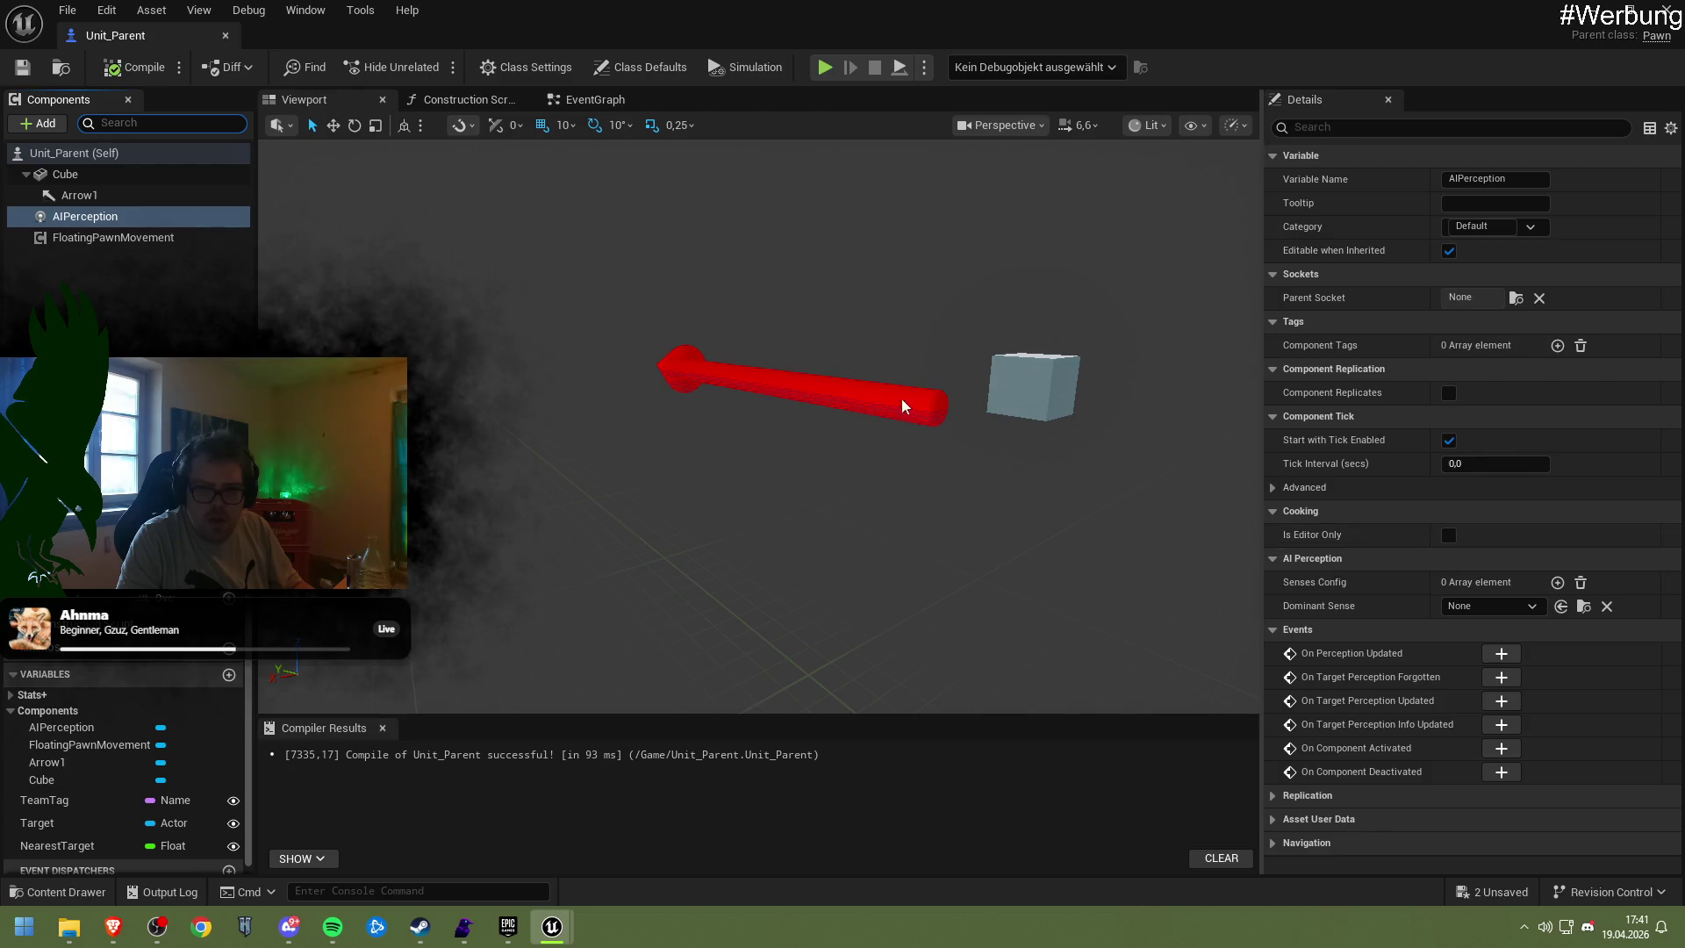
pyautogui.click(176, 242)
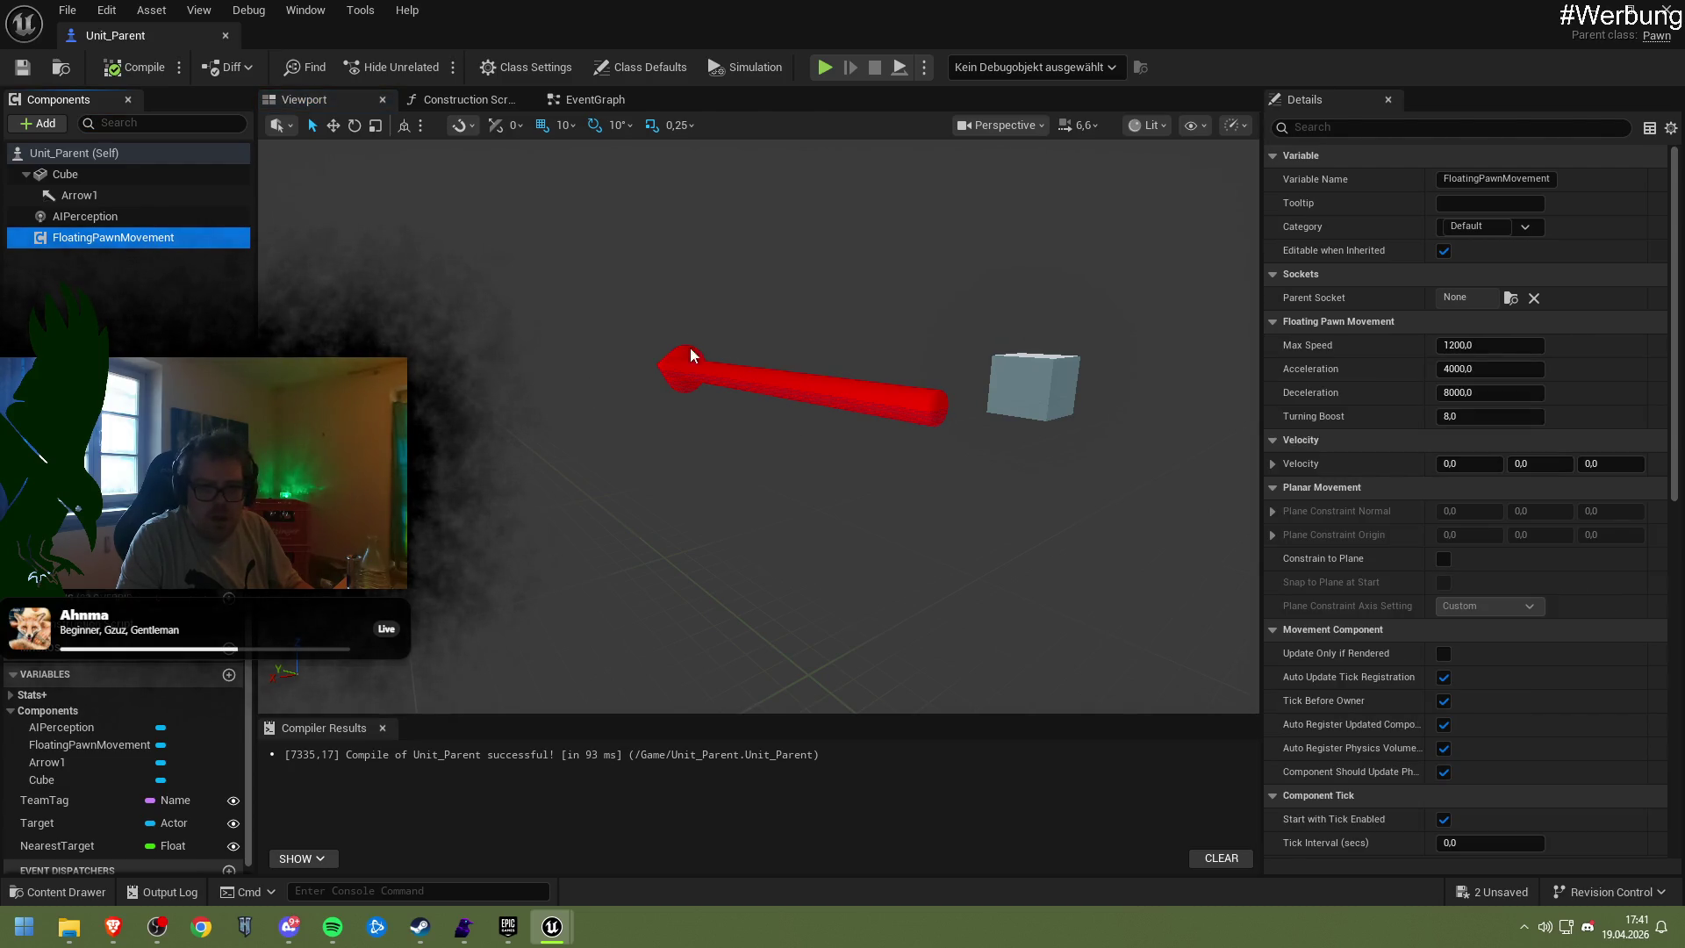
# Run a quick play test, then reopen Unit_Parent showing its class defaults
pyautogui.hotkey('alt', 'Tab')
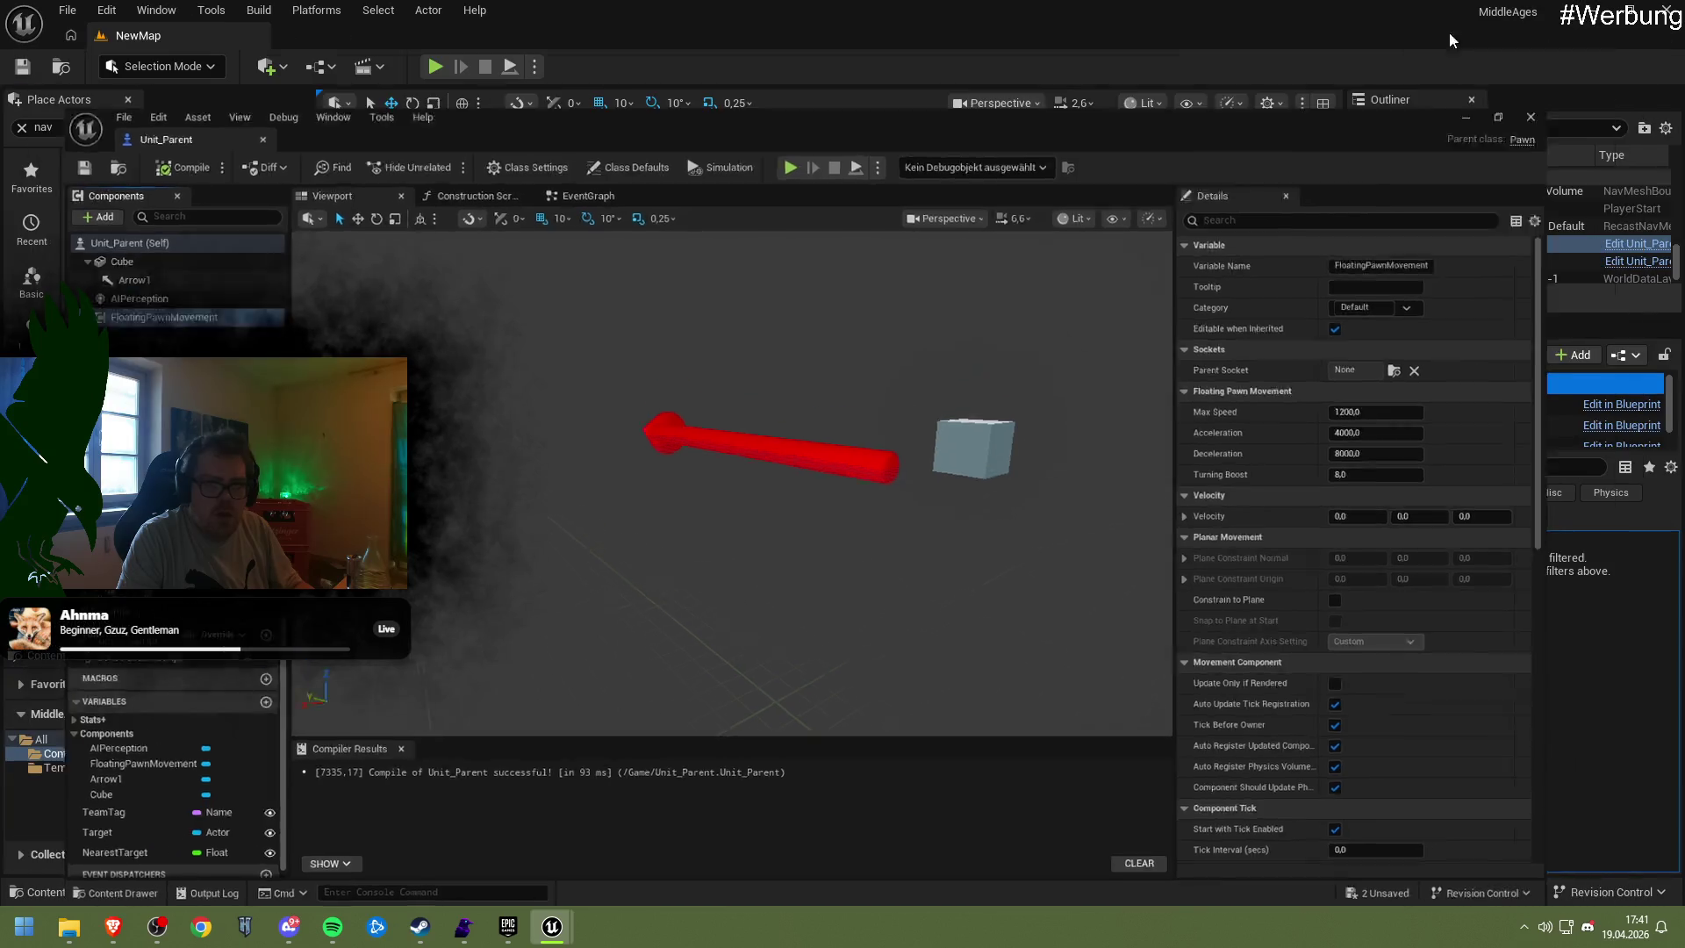
pyautogui.click(442, 66)
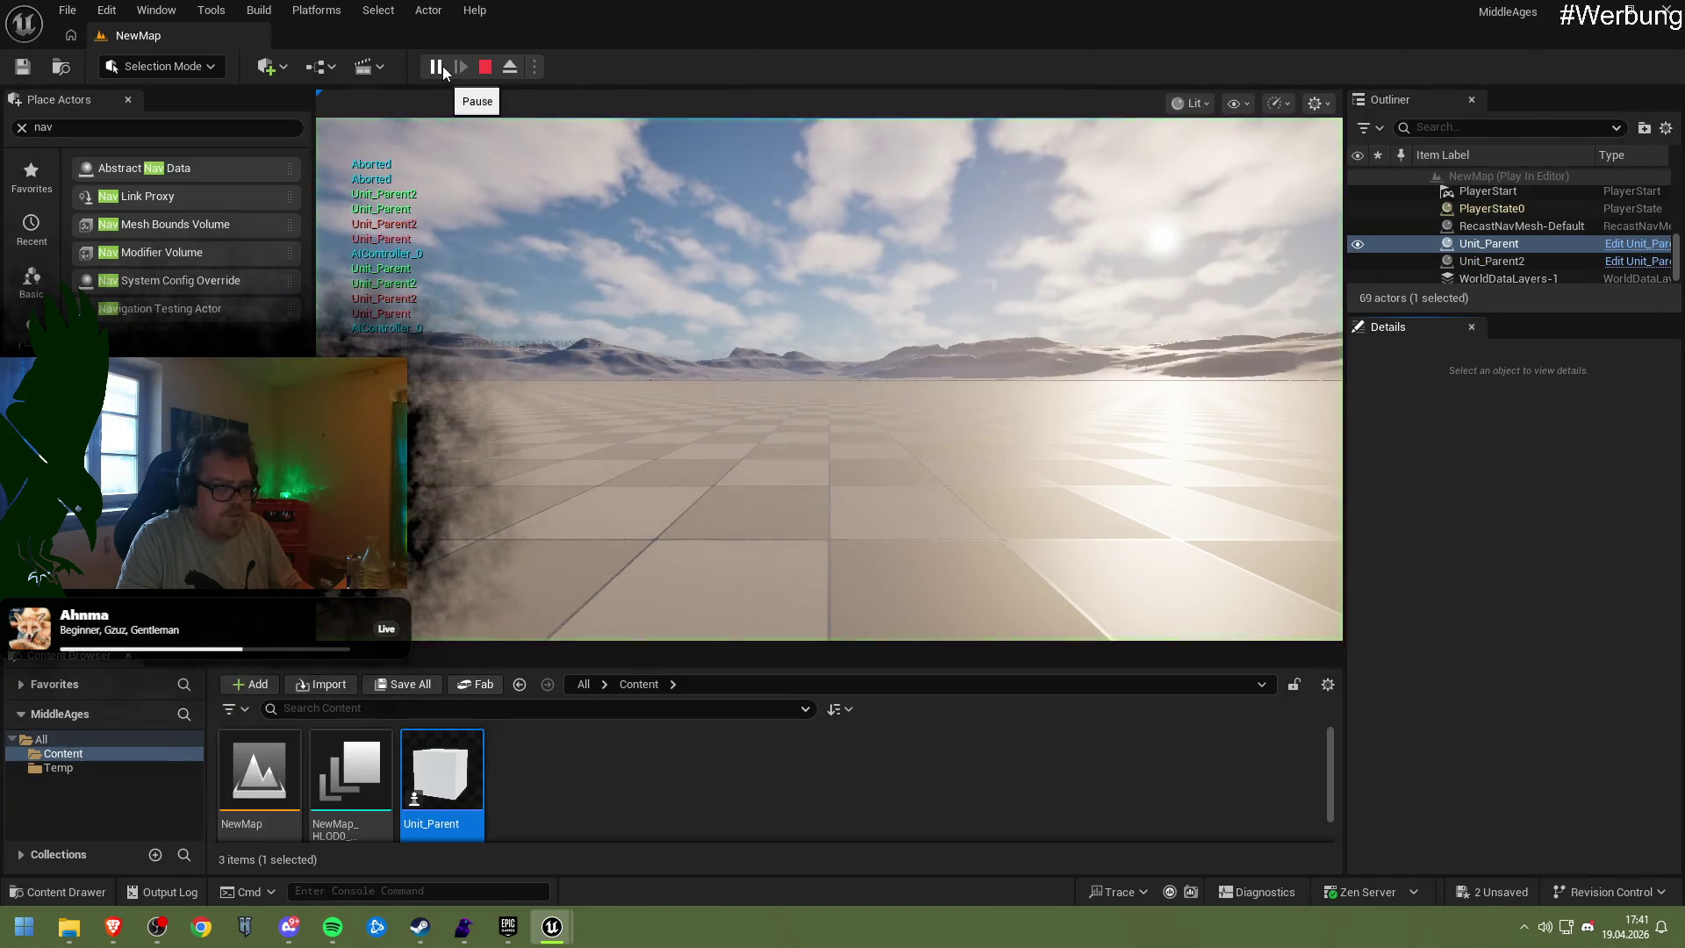
pyautogui.click(485, 67)
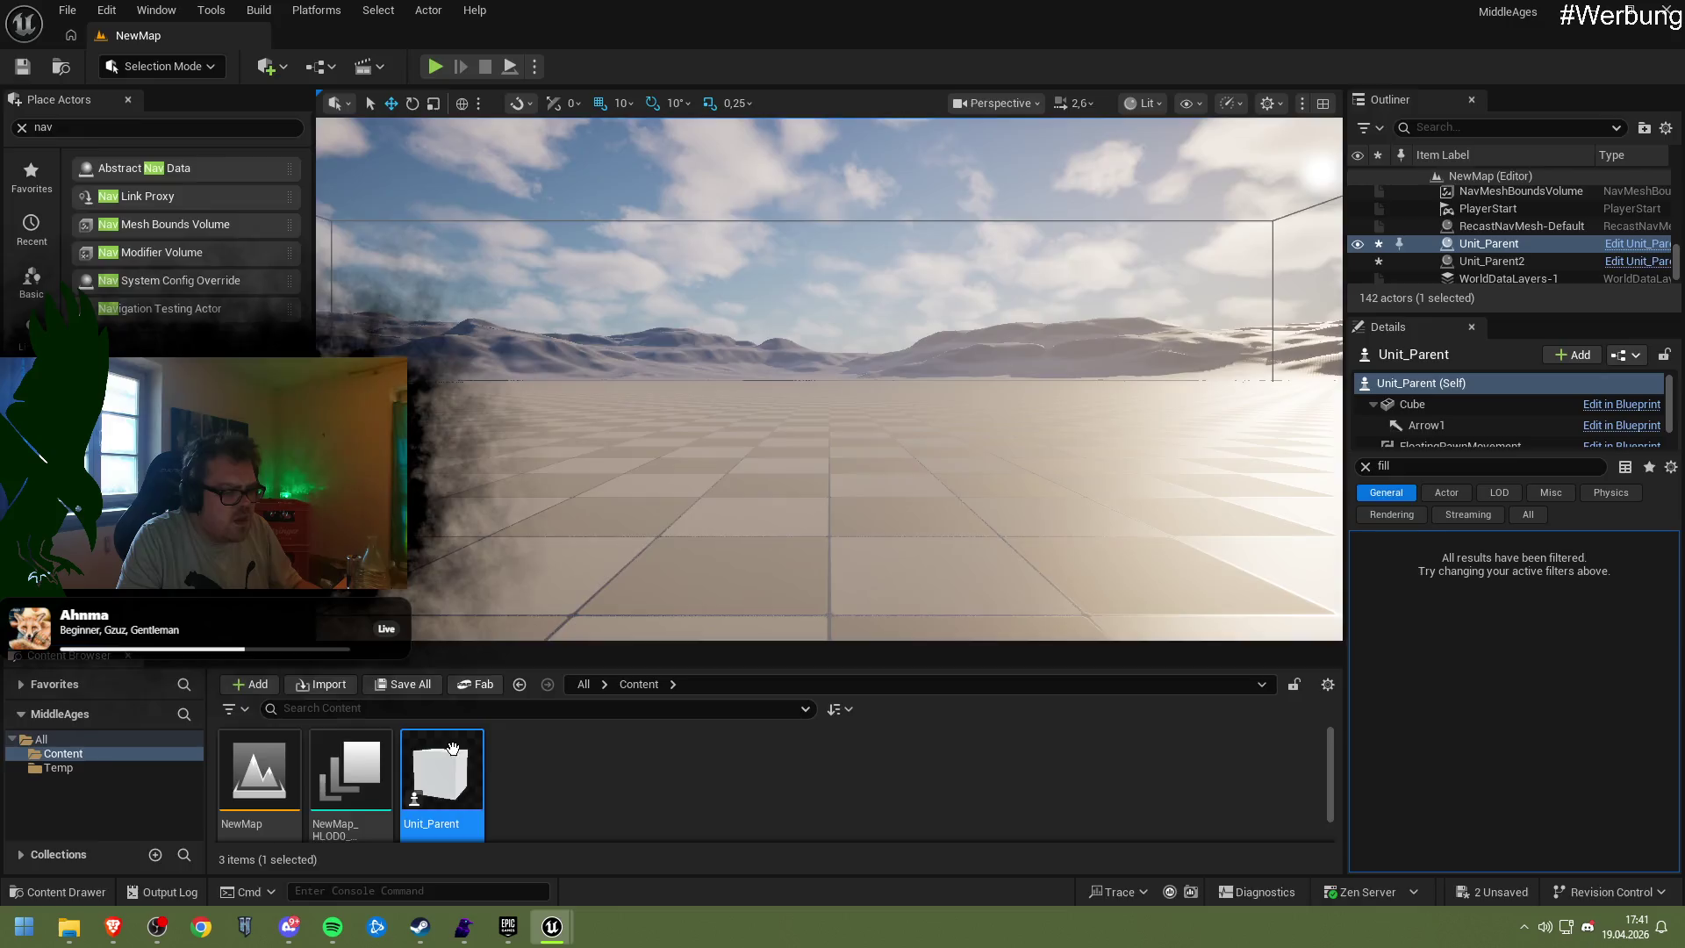
pyautogui.doubleClick(443, 746)
pyautogui.click(123, 152)
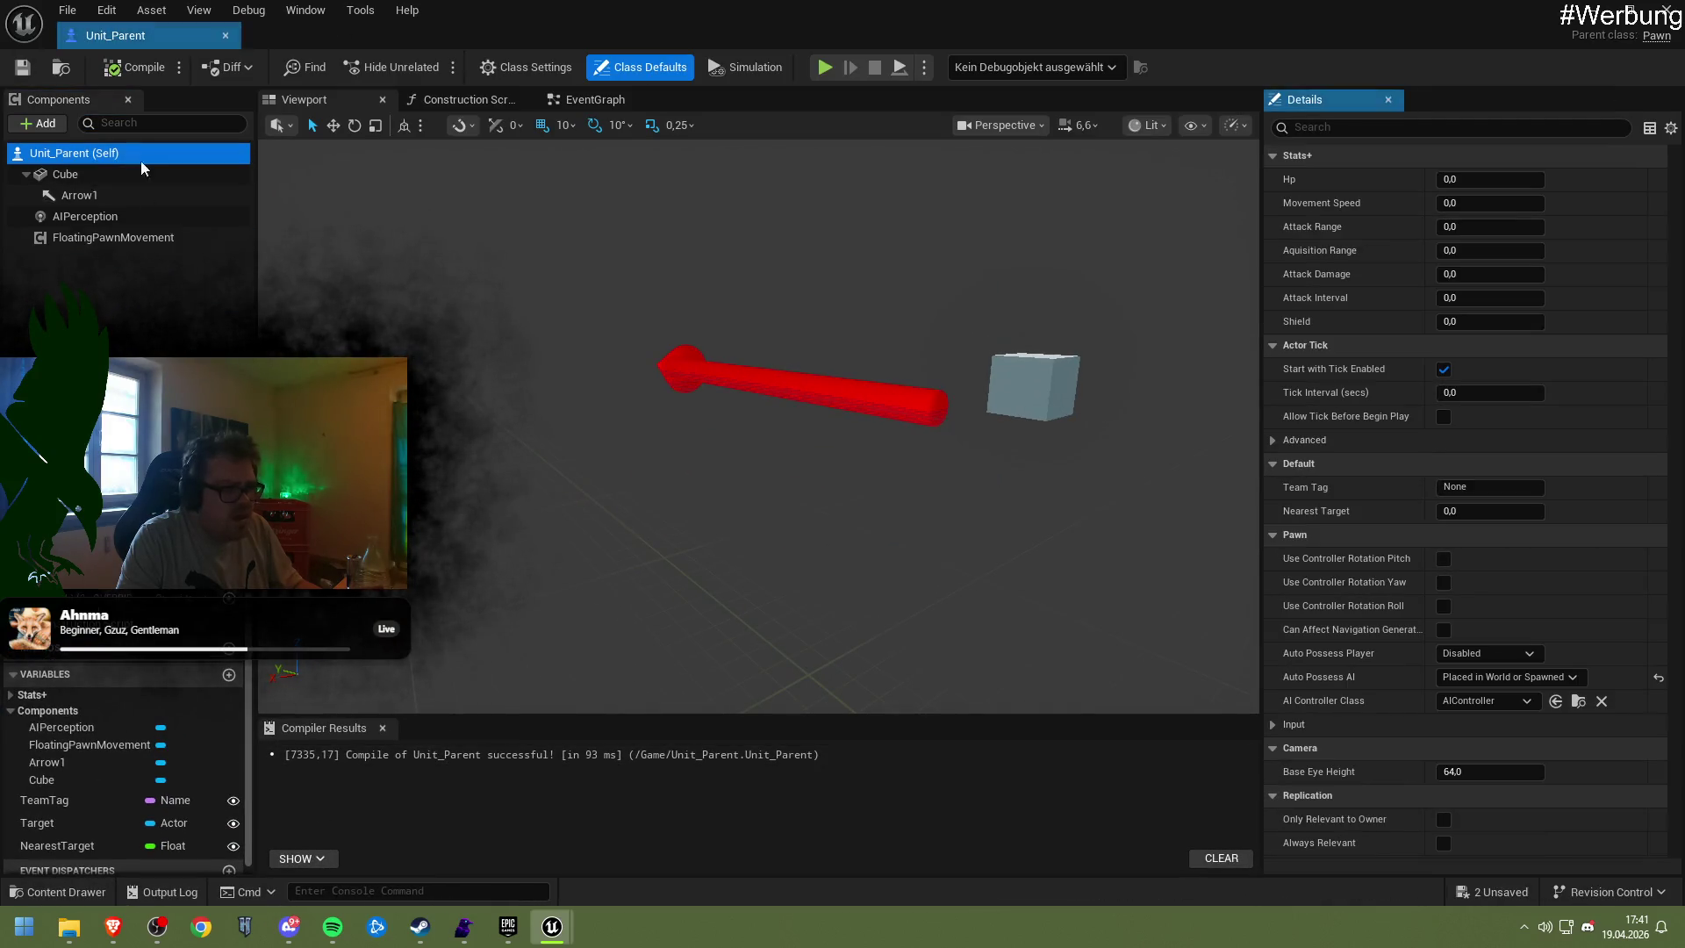
# Scroll Unit_Parent's class defaults through Replication, Actor, HLOD and Collision
pyautogui.scroll(-3, 1570, 592)
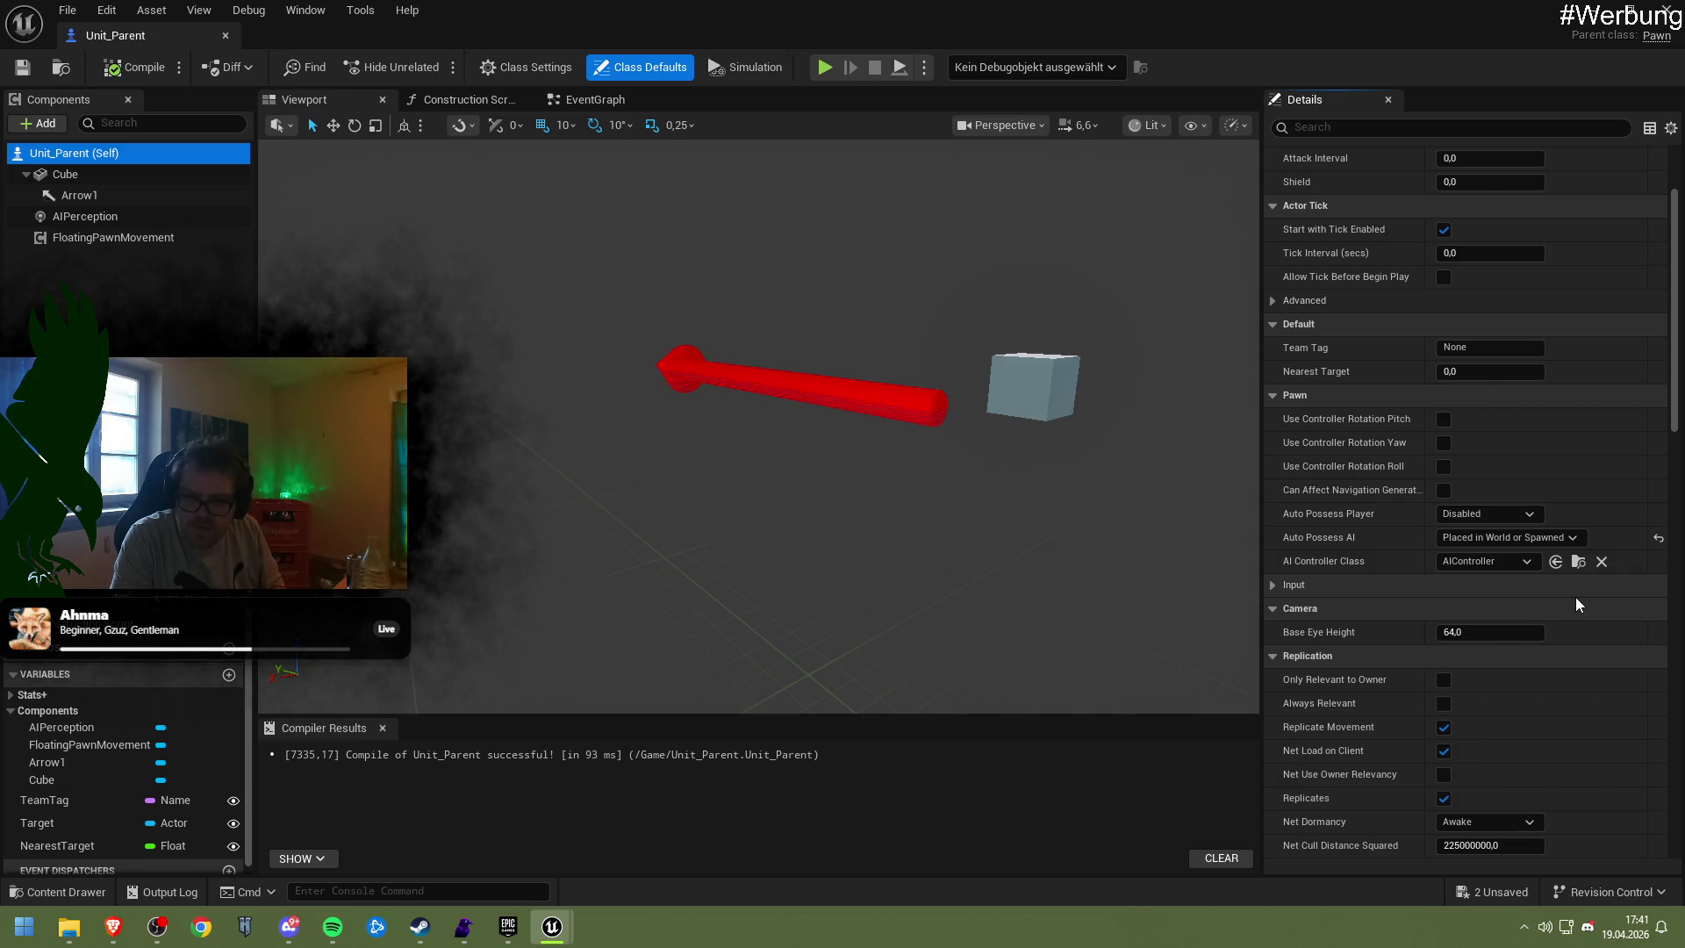
pyautogui.scroll(-8, 1576, 599)
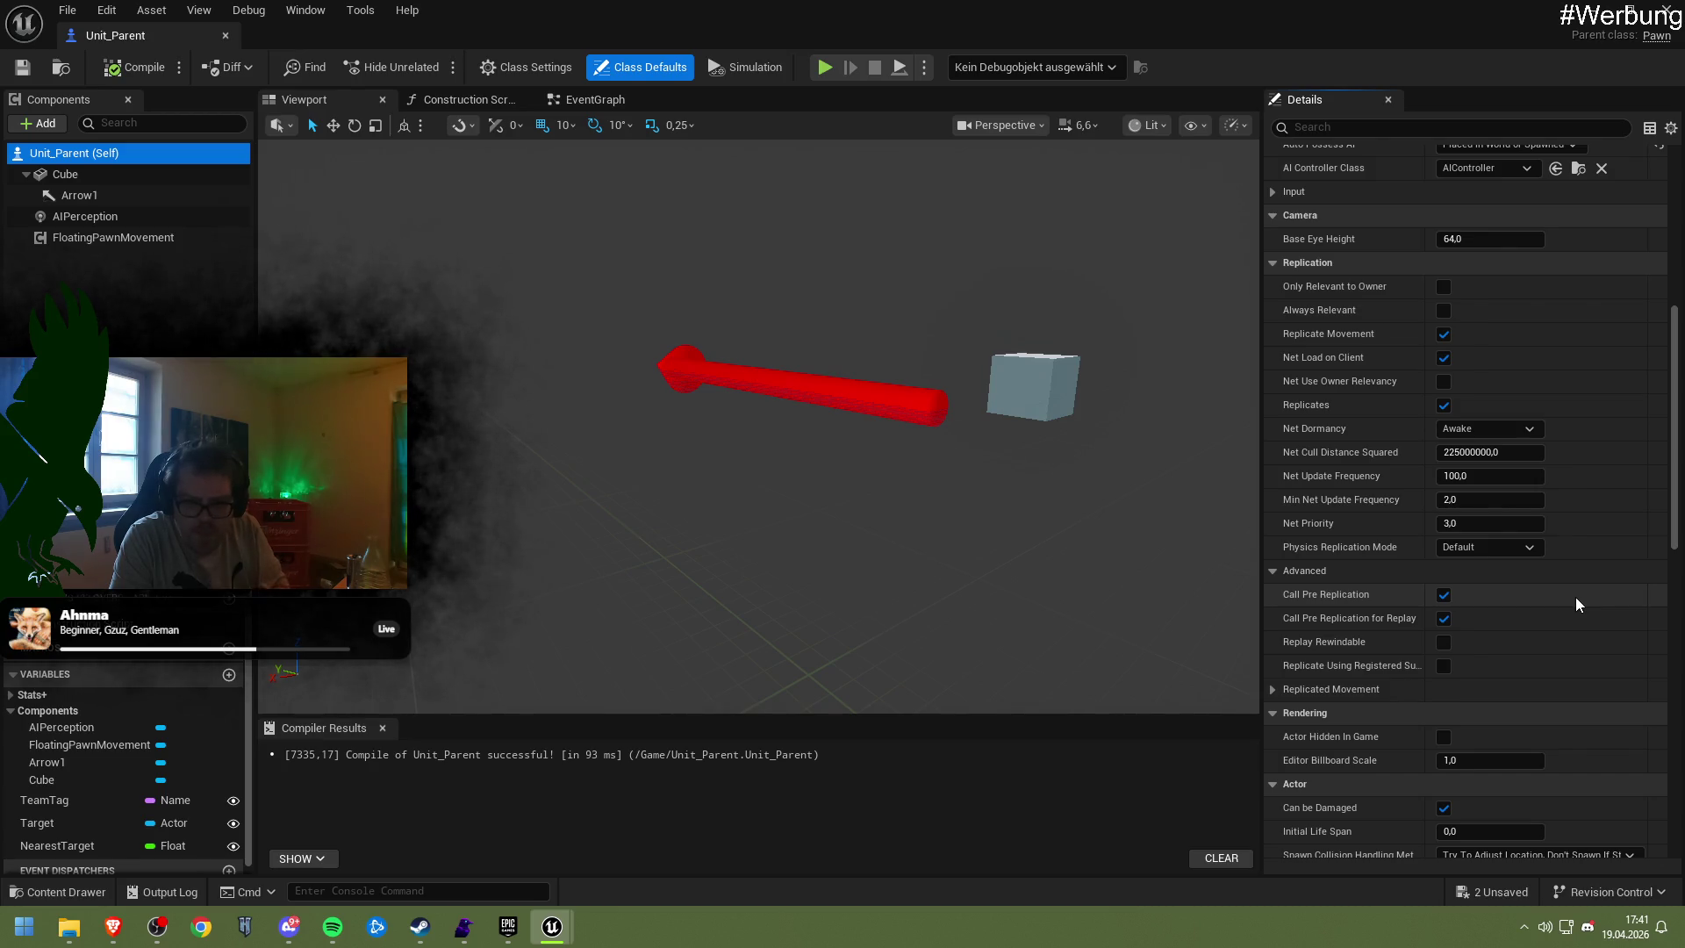
pyautogui.scroll(-9, 1576, 604)
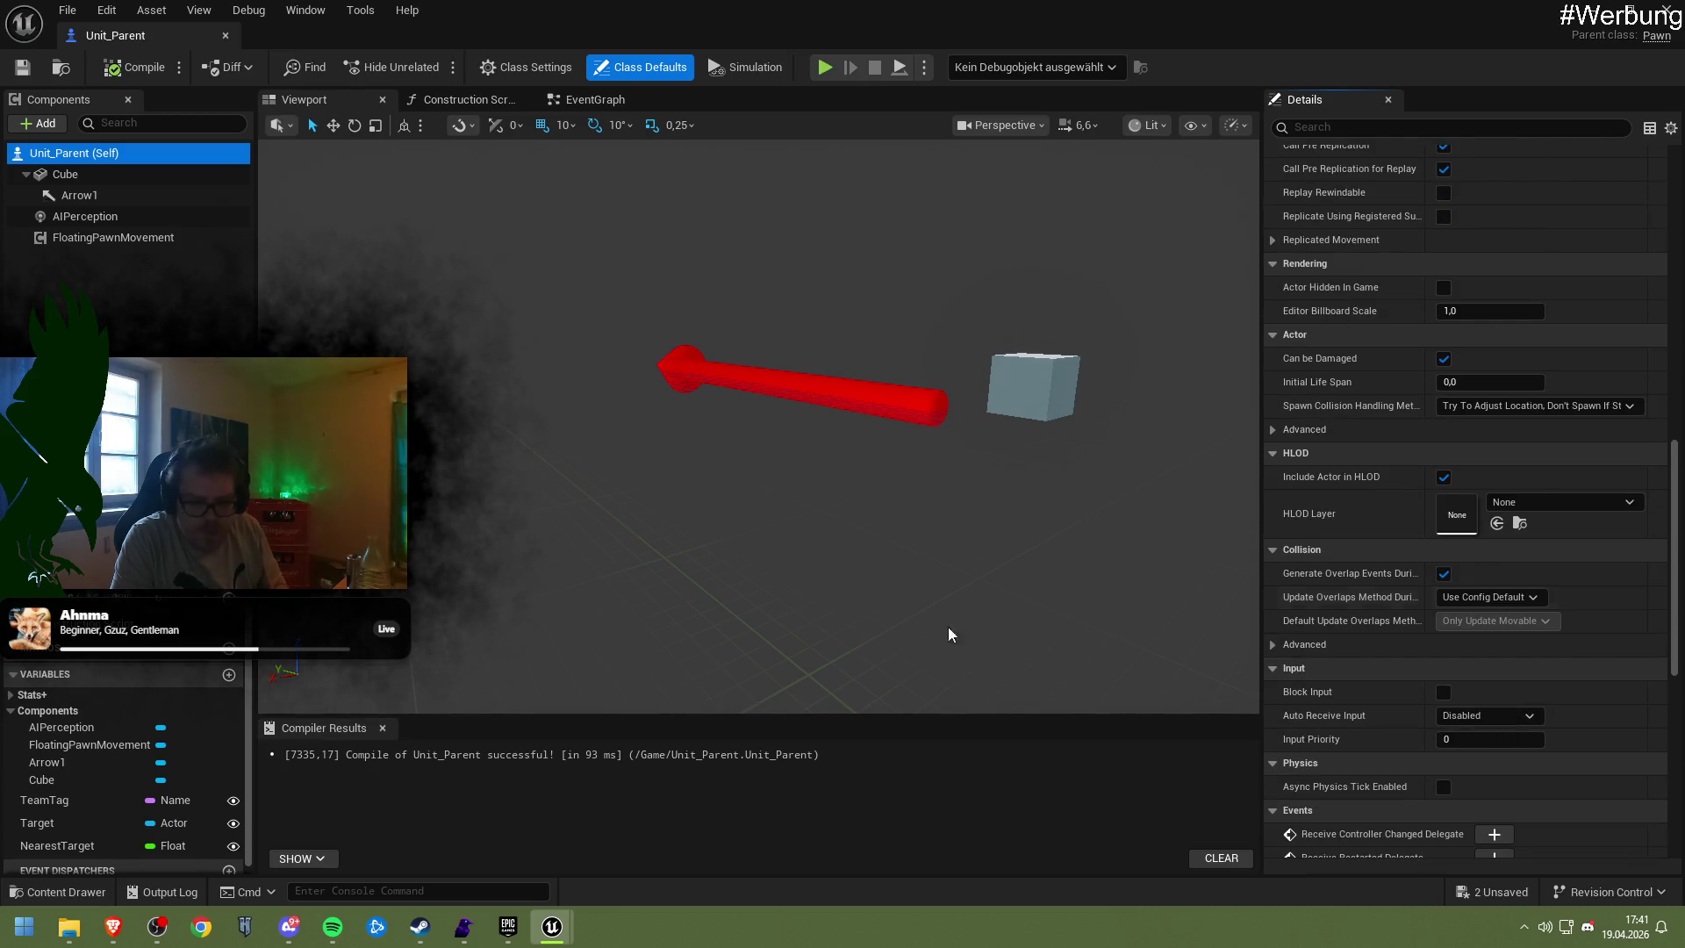
# Scroll up through the forum thread's last replies, then switch back to the Unit_Parent blueprint window
pyautogui.moveTo(113, 927)
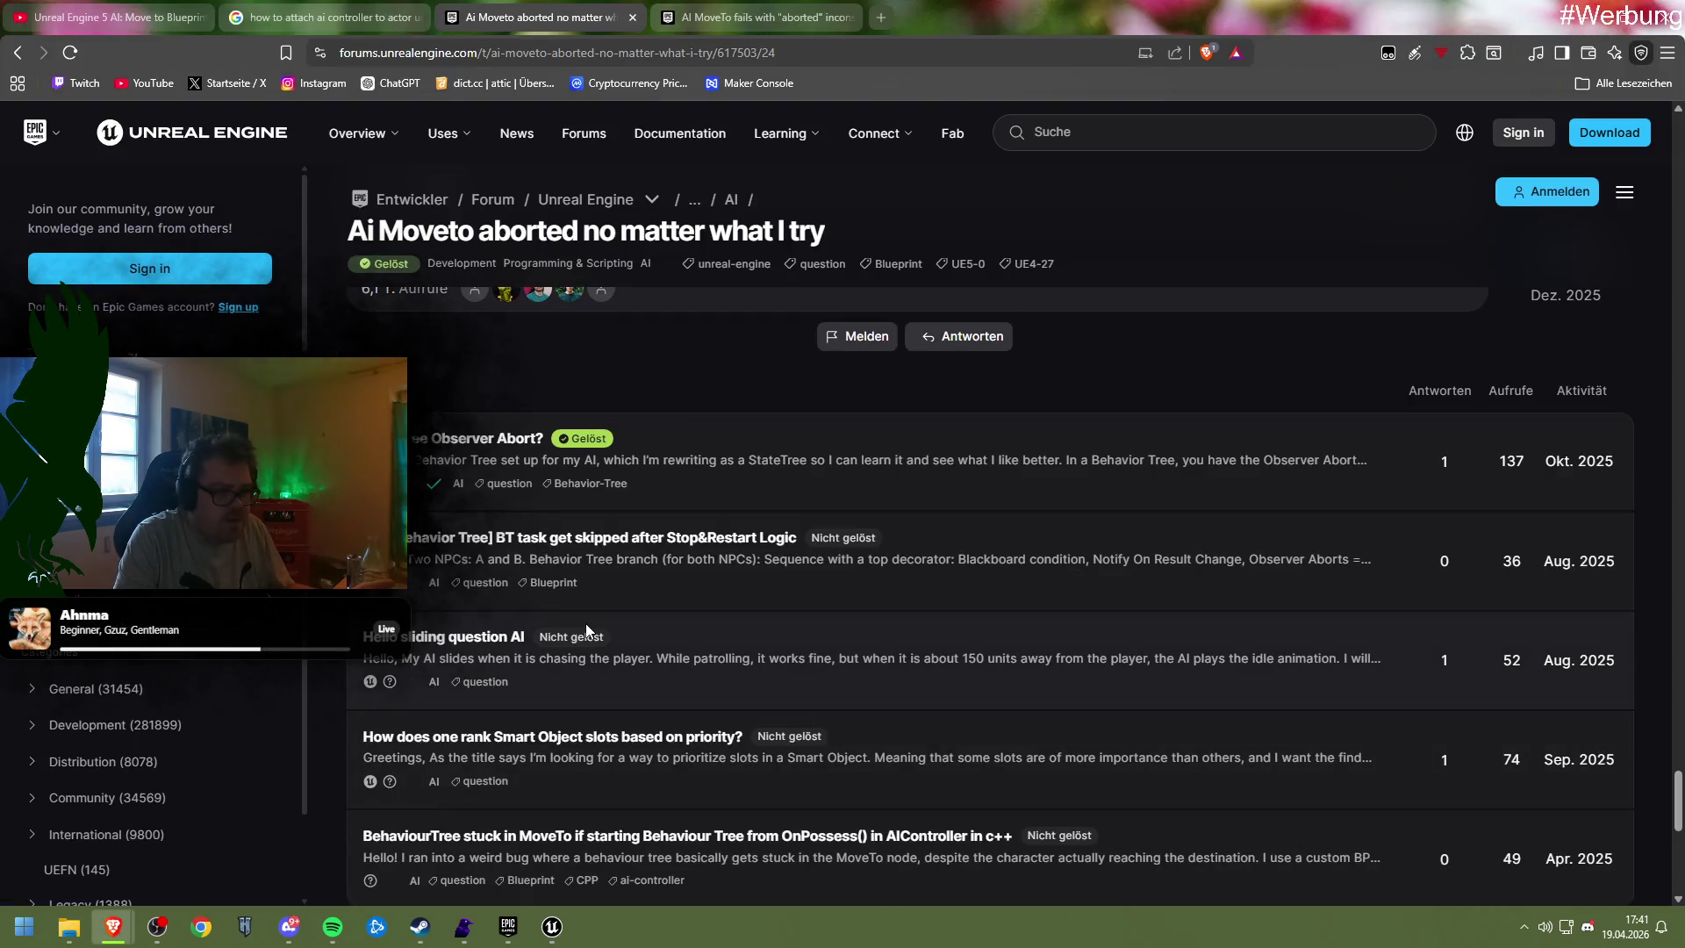
pyautogui.scroll(6, 586, 625)
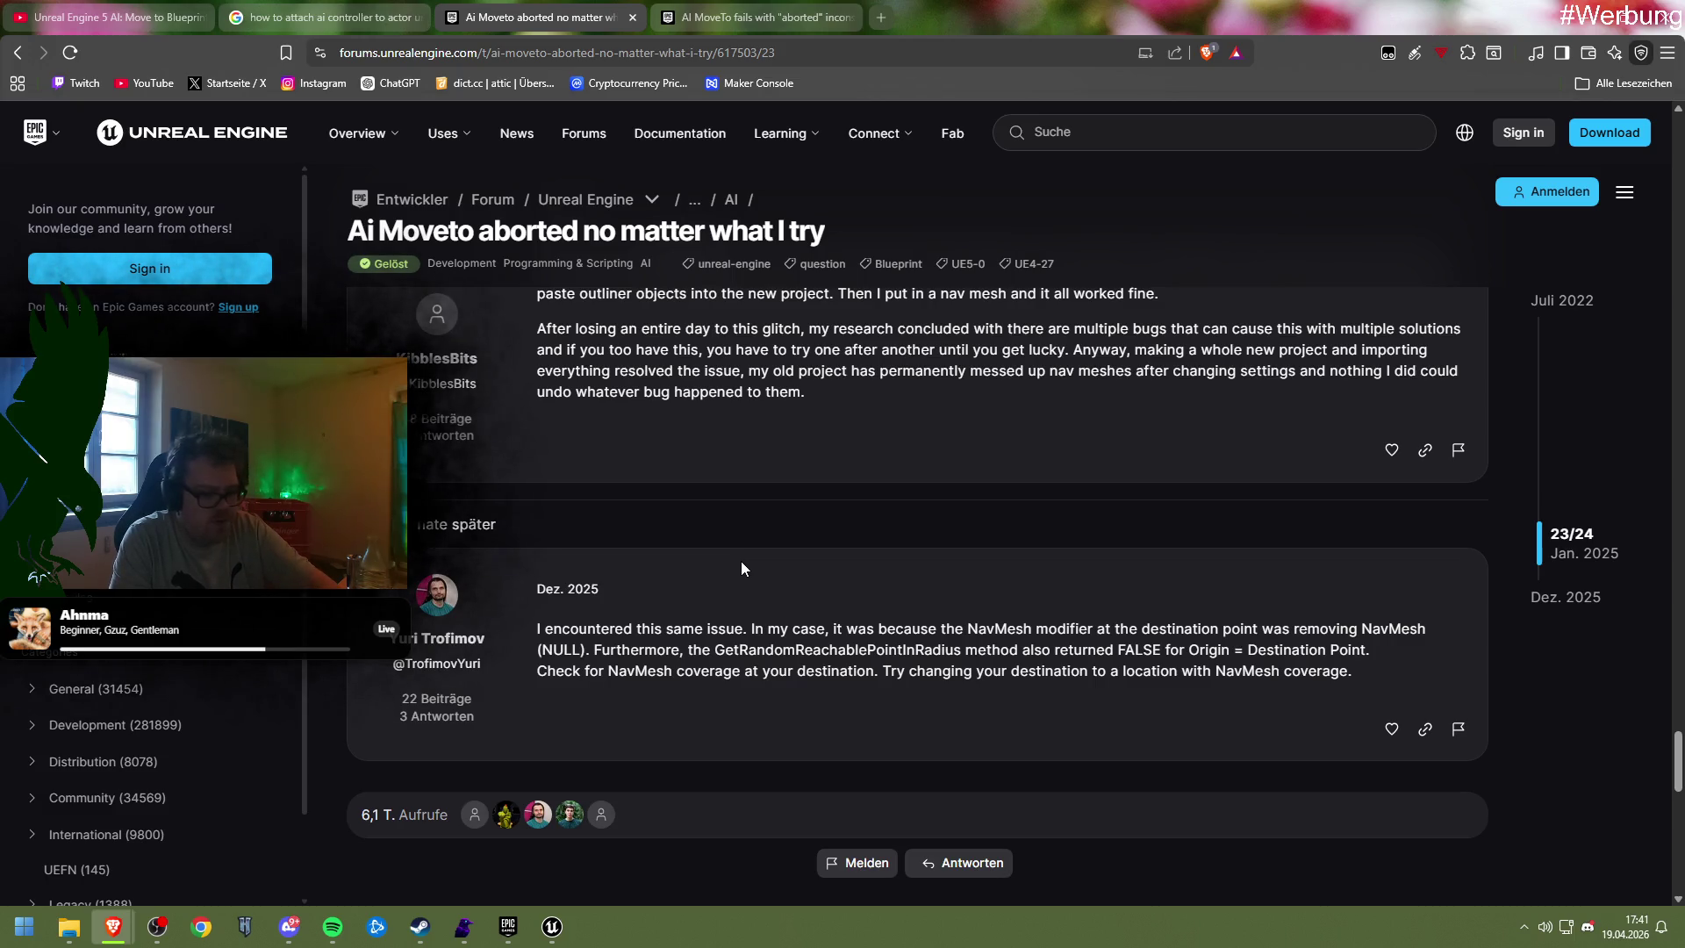
pyautogui.scroll(1, 742, 567)
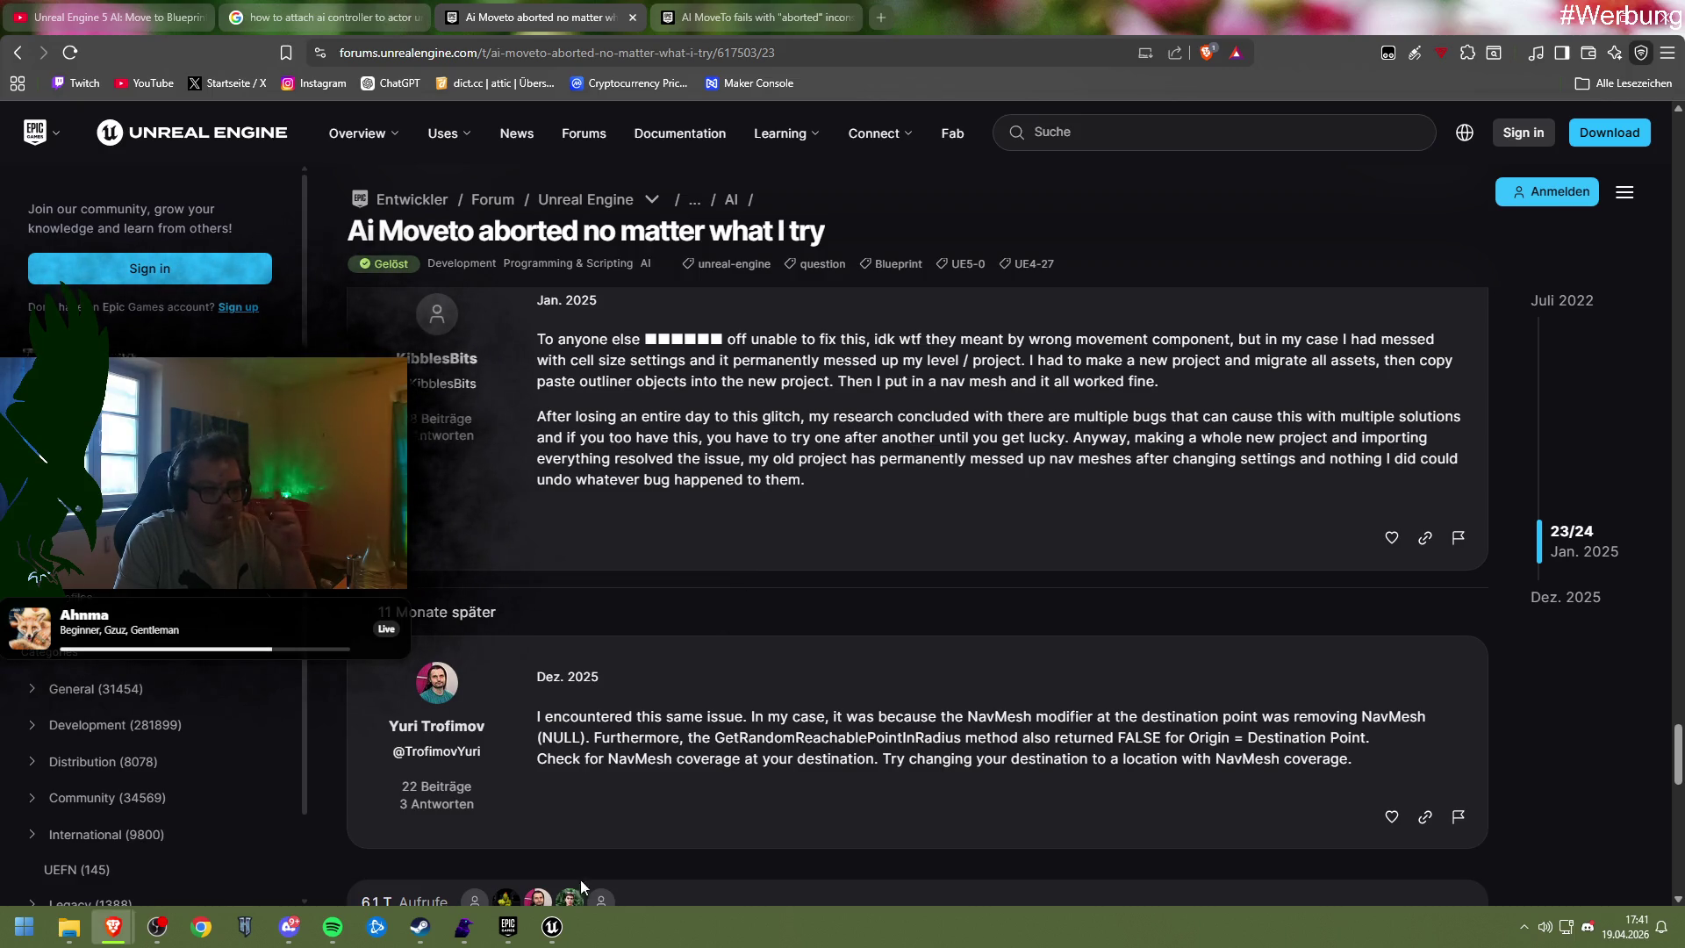
pyautogui.moveTo(552, 927)
pyautogui.click(509, 843)
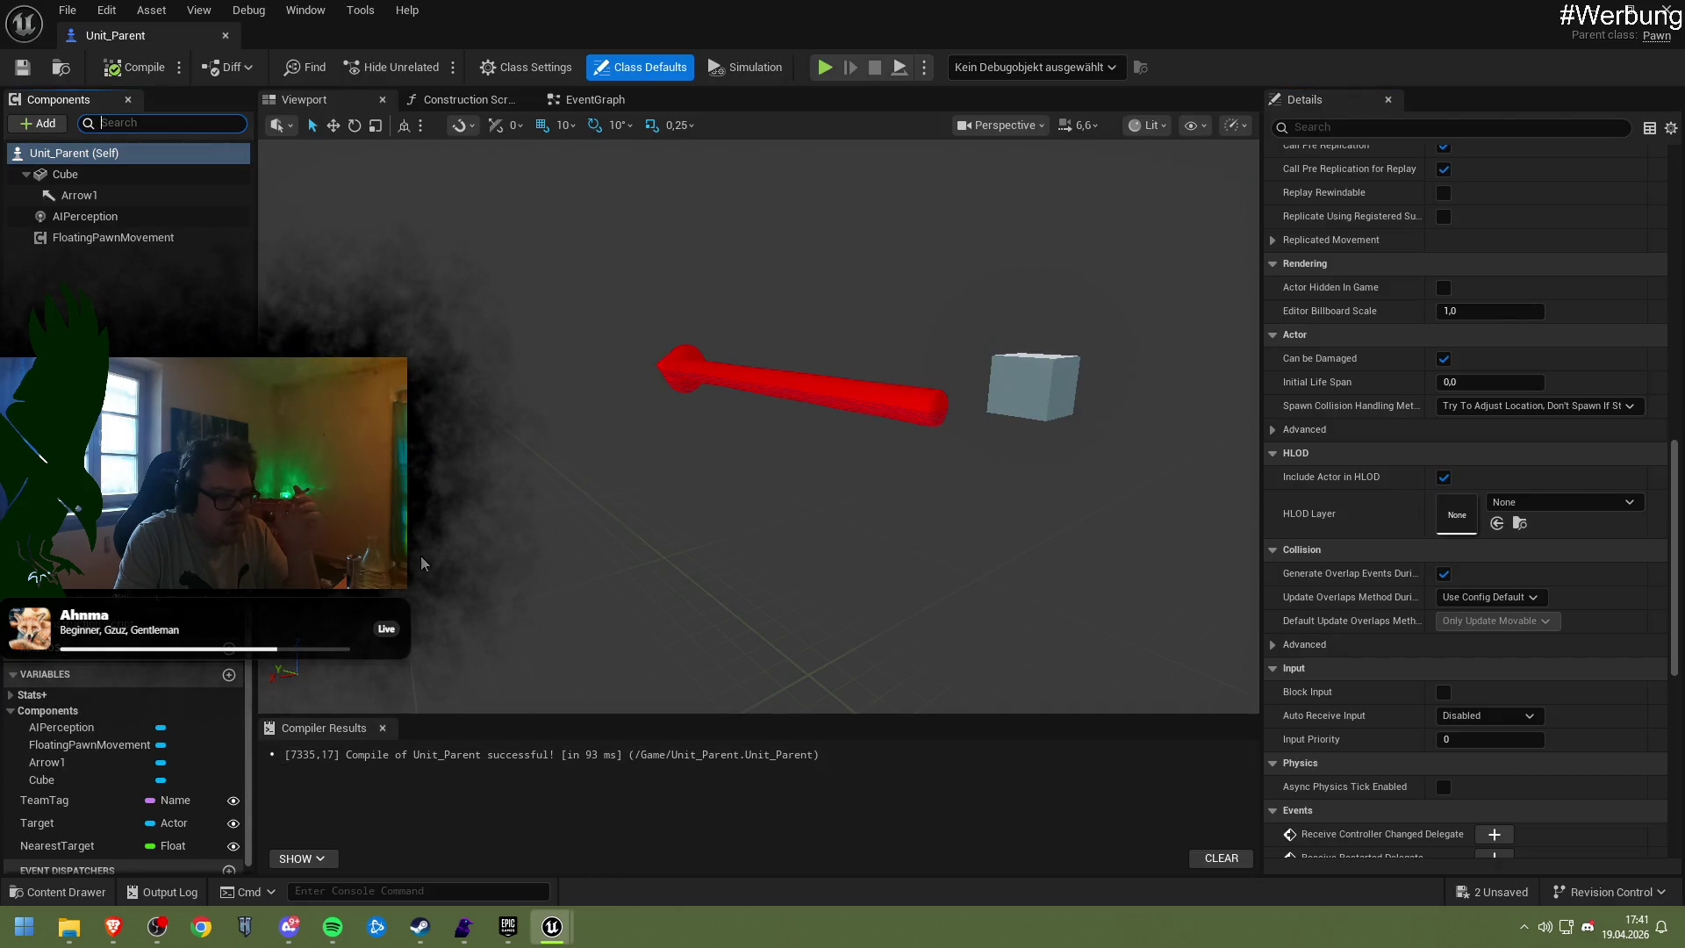
# Select Arrow1, pan the viewport so the arrow and cube sit higher, and compile
pyautogui.click(95, 196)
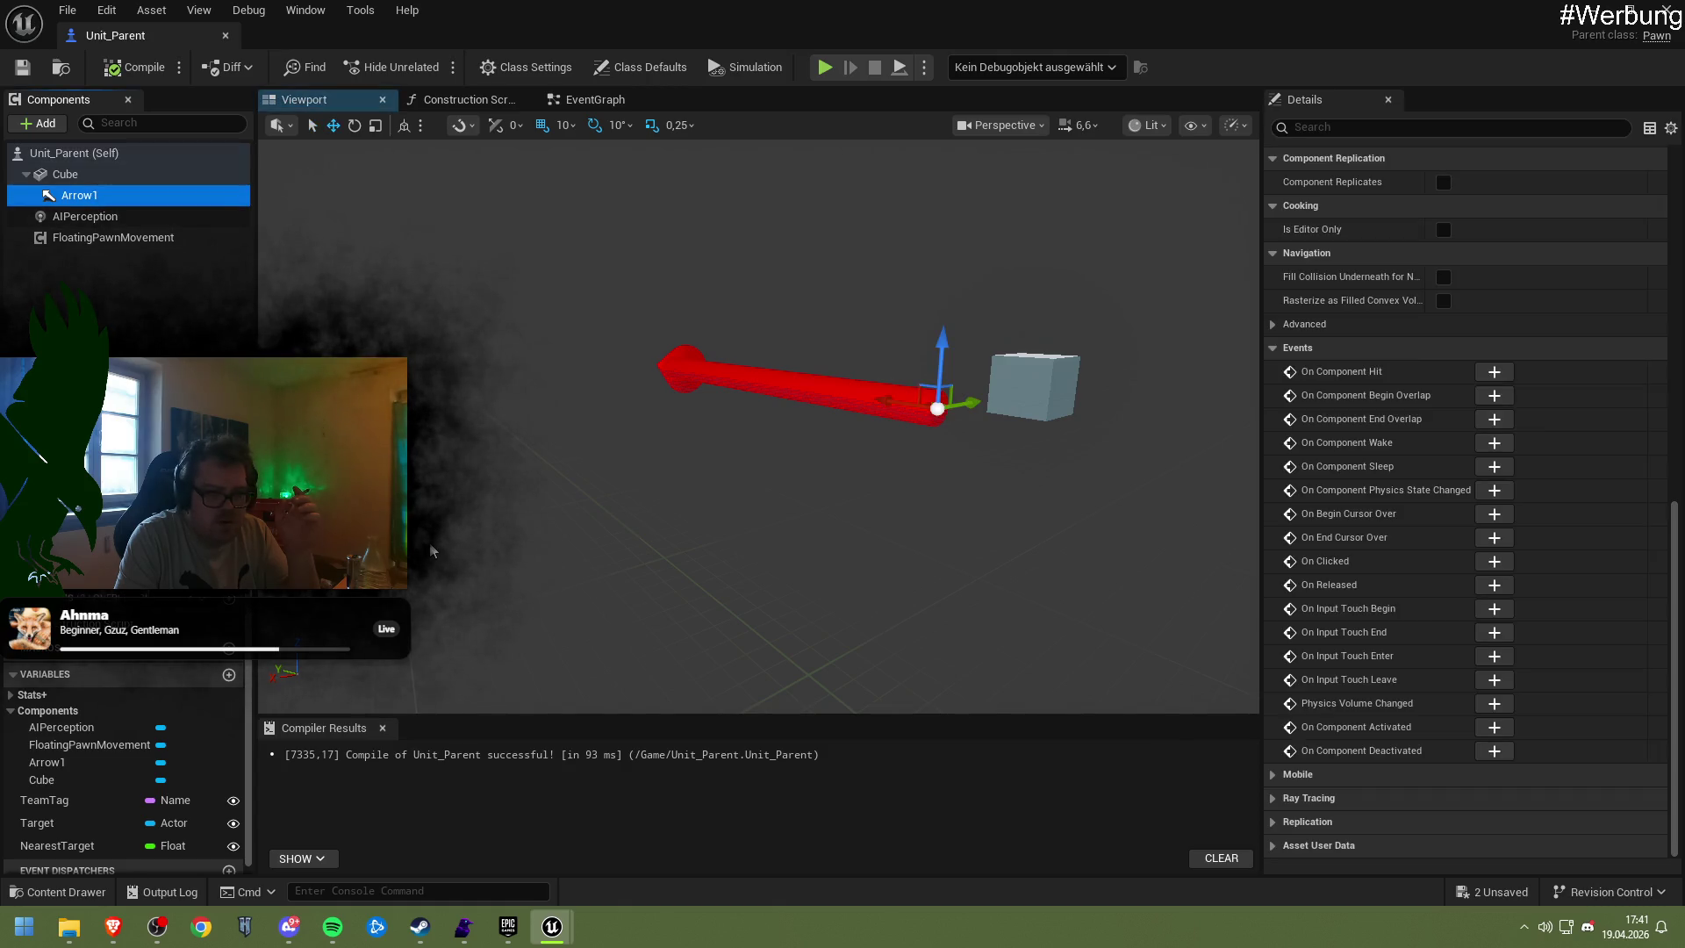
pyautogui.scroll(3, 1383, 539)
pyautogui.scroll(8, 1385, 540)
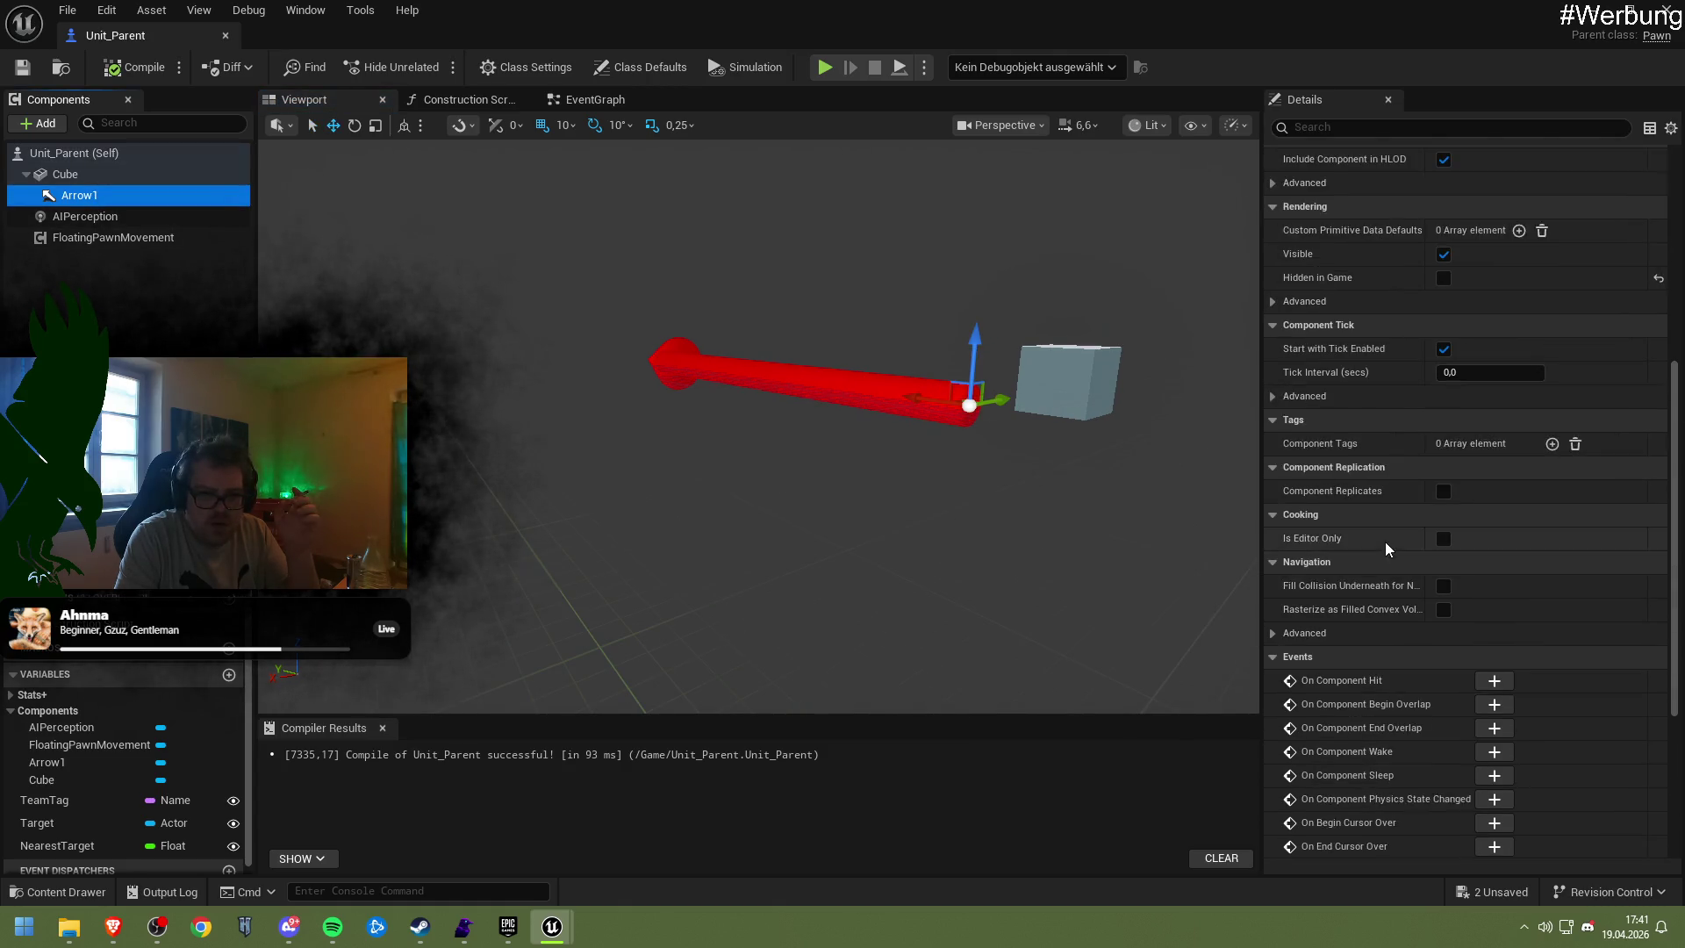
pyautogui.scroll(4, 1385, 537)
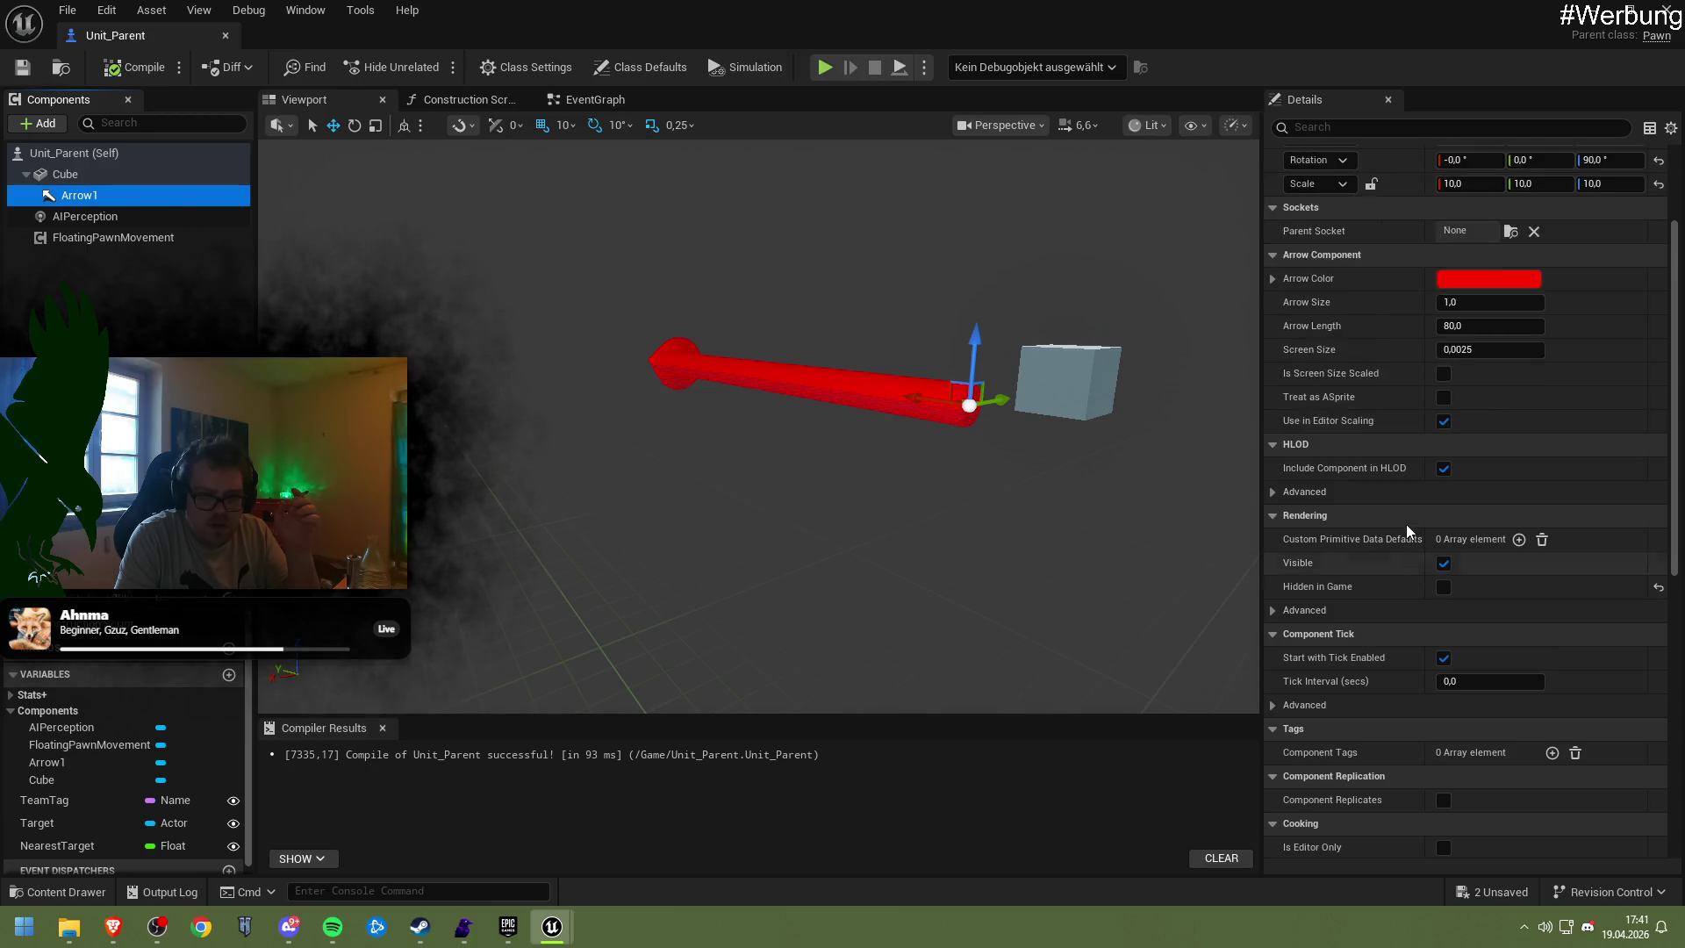
pyautogui.scroll(2, 1404, 531)
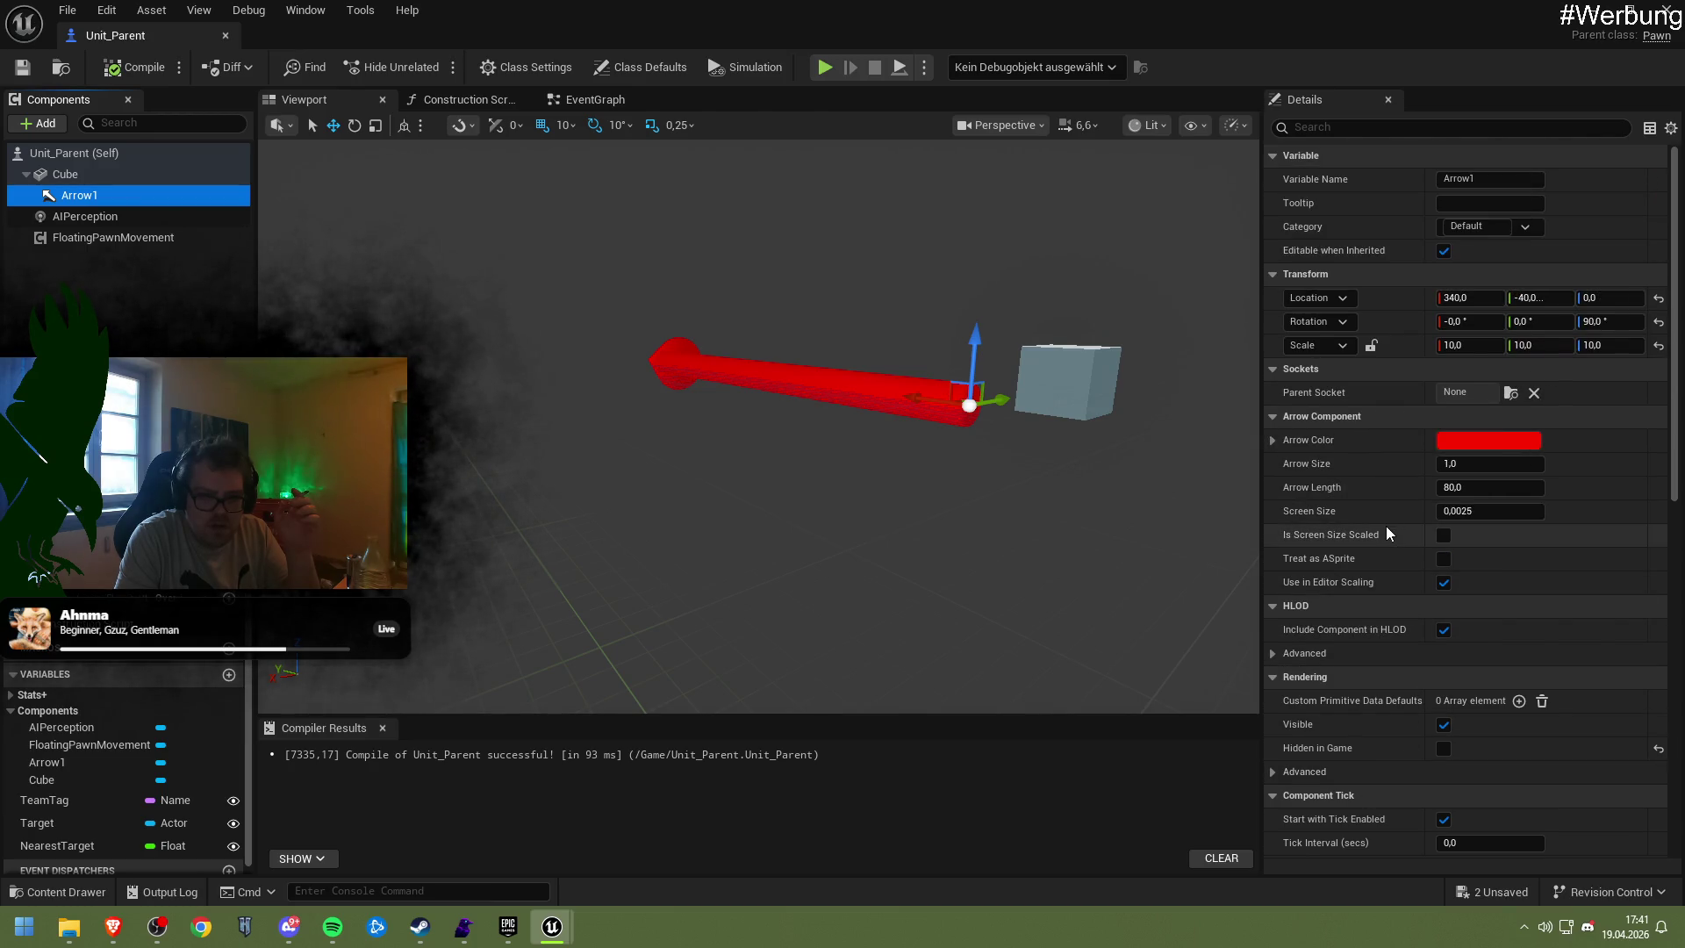
pyautogui.scroll(1, 637, 428)
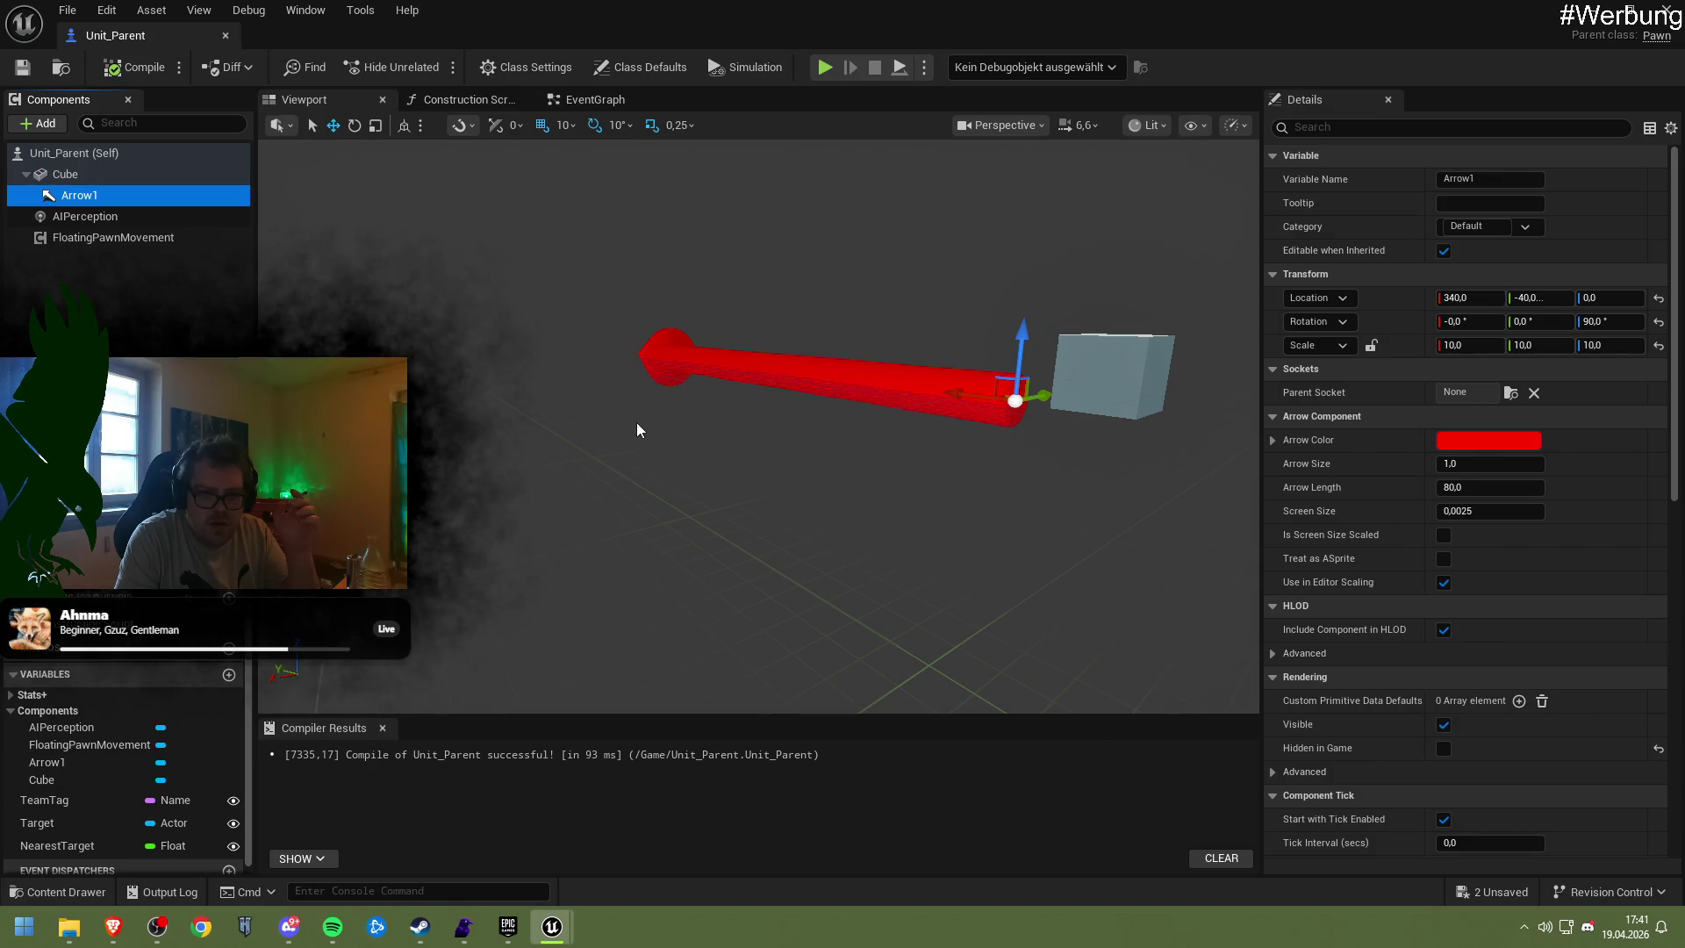
pyautogui.scroll(-1, 637, 430)
pyautogui.moveTo(637, 430)
pyautogui.mouseDown()
pyautogui.moveTo(703, 454)
pyautogui.moveTo(948, 431)
pyautogui.mouseUp()
pyautogui.click(106, 68)
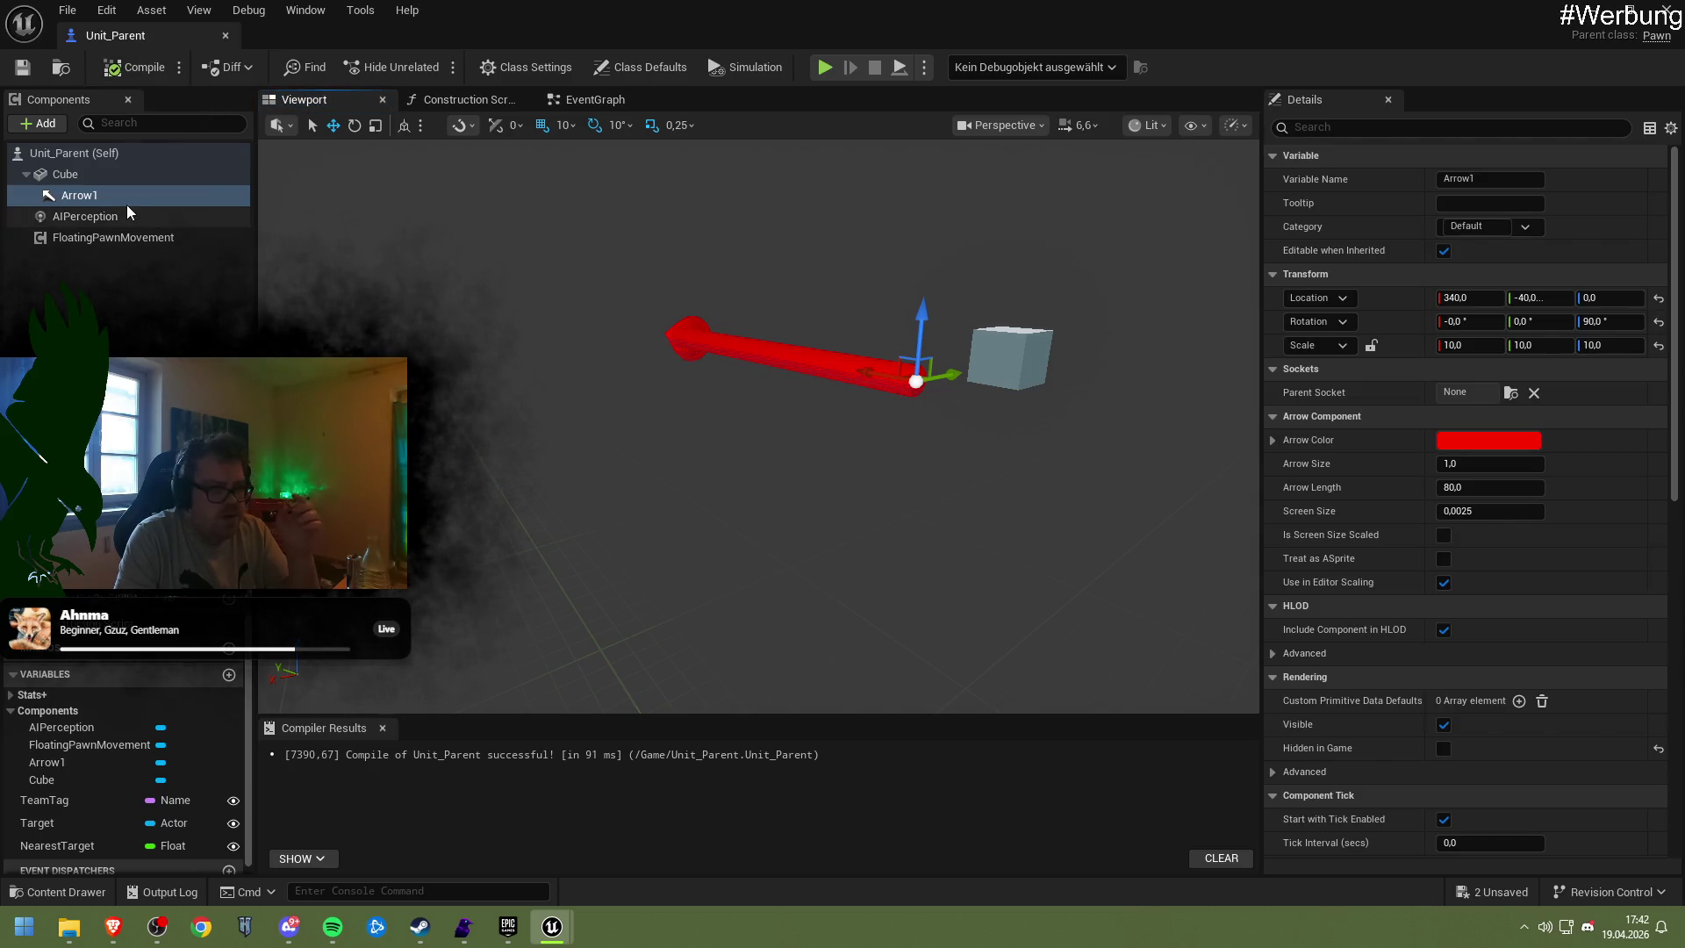
# Delete Arrow1, compile, save, run a quick play test, then undo the deletion
pyautogui.press('Delete')
pyautogui.click(141, 67)
pyautogui.hotkey('ctrl', 's')
pyautogui.click(825, 67)
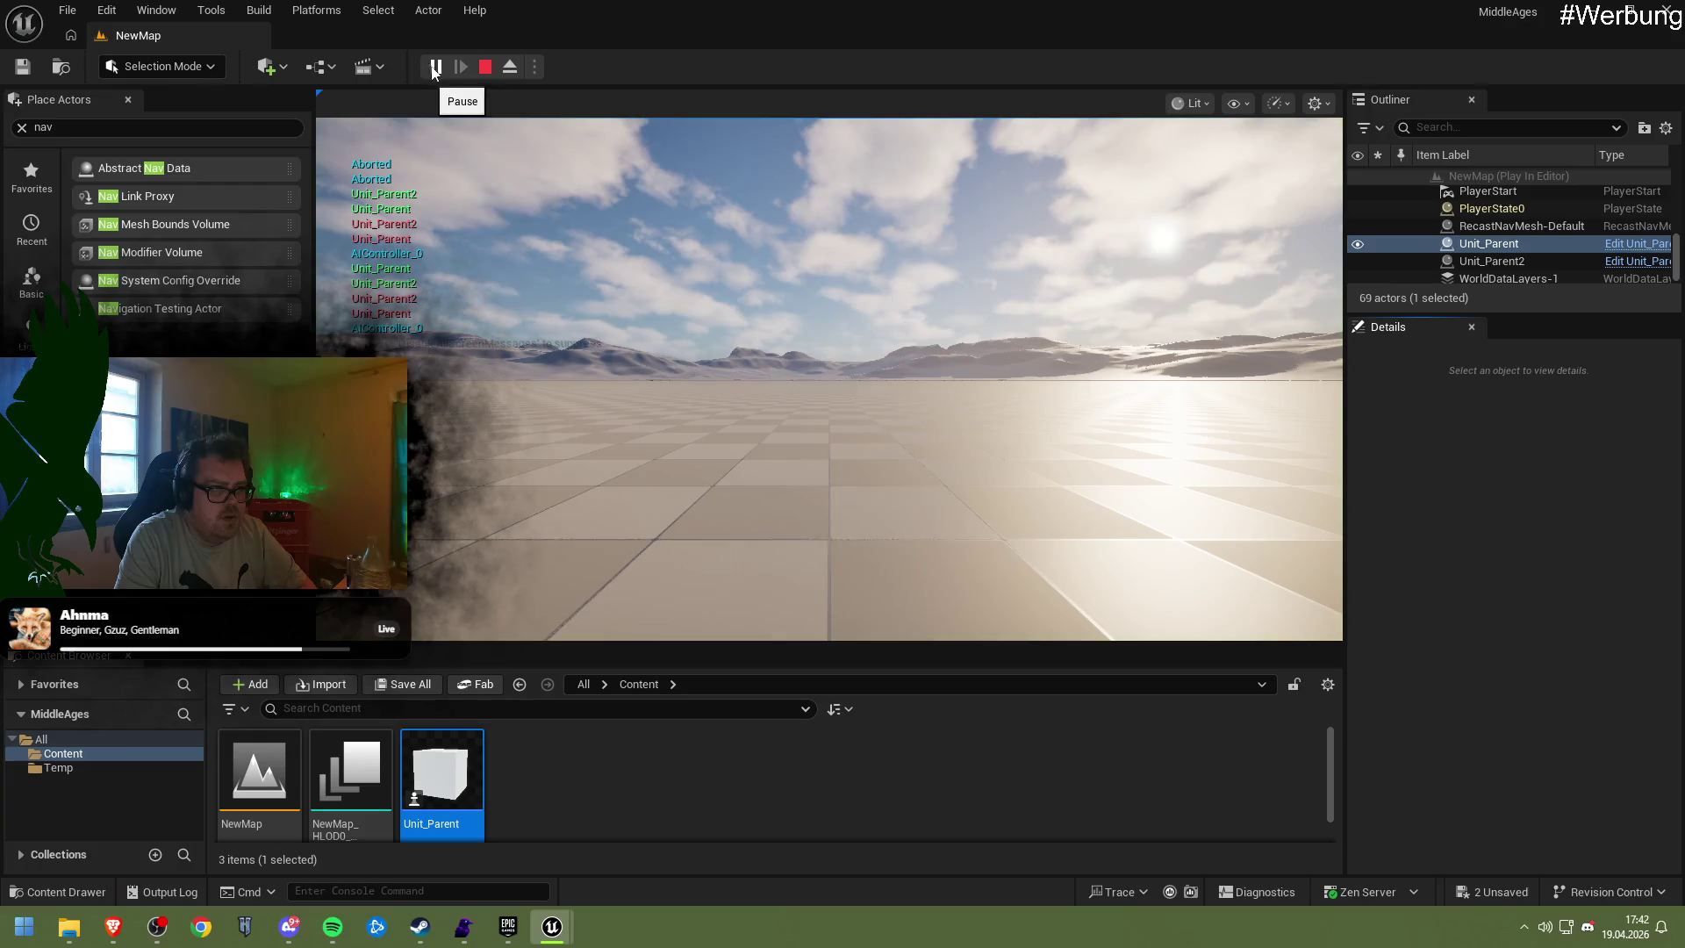
pyautogui.click(486, 67)
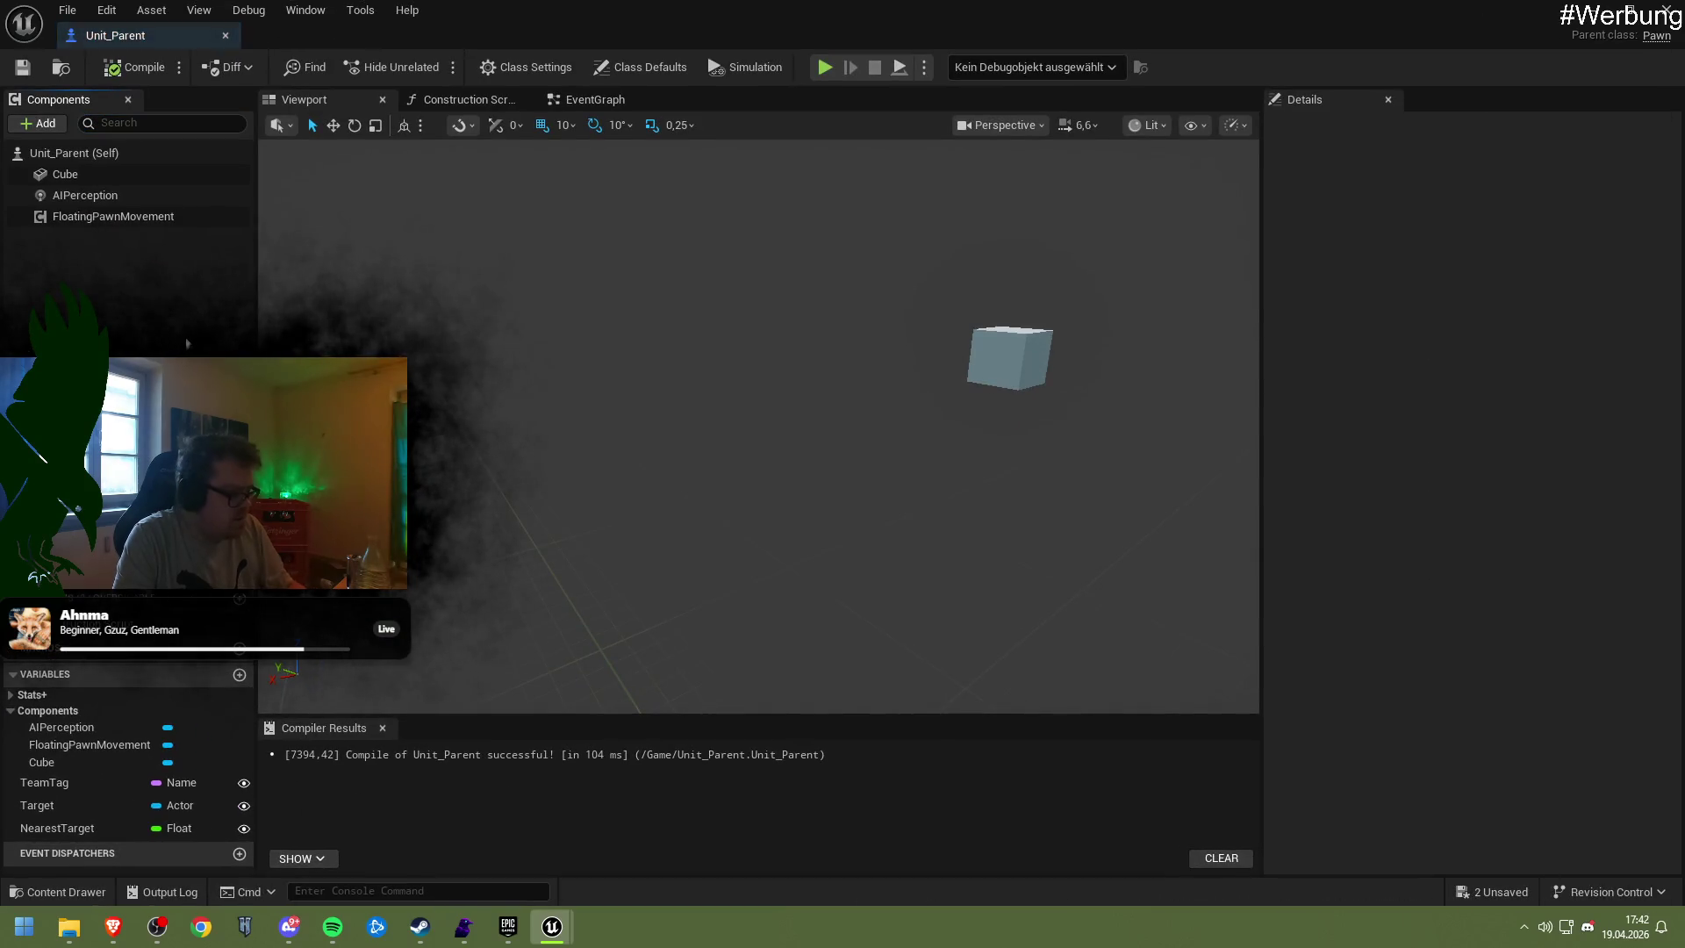
pyautogui.hotkey('ctrl', 'z')
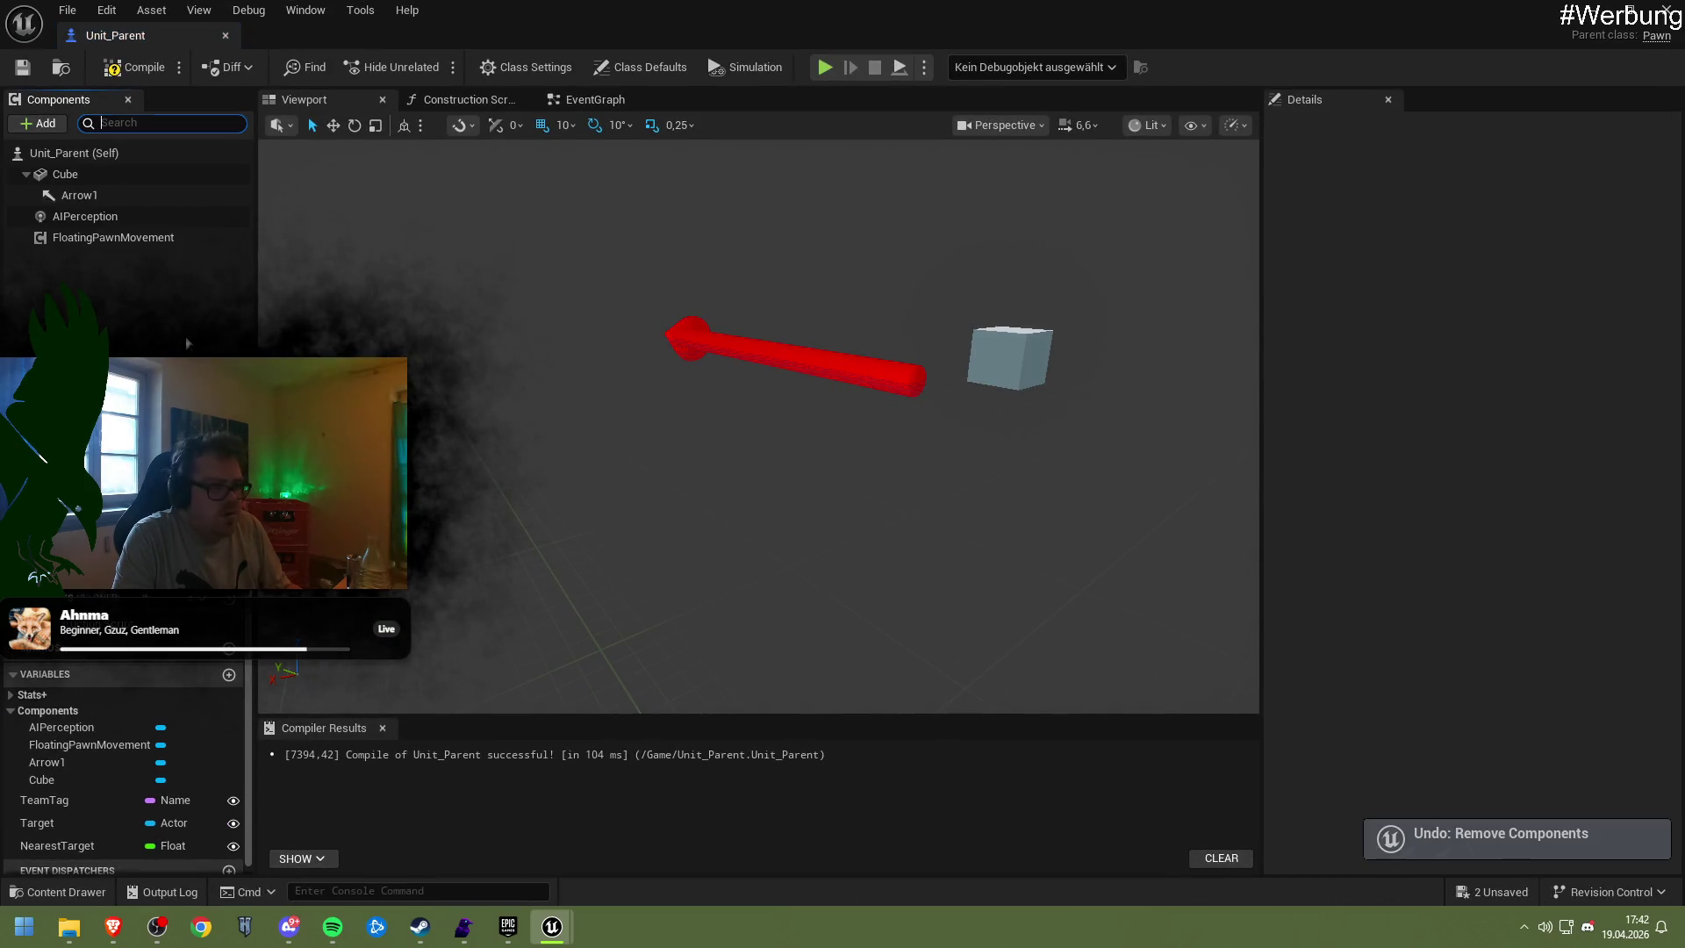
pyautogui.click(86, 158)
# Save, then search FloatingPawnMovement's Details for 'mode' and clear the filter again
pyautogui.hotkey('ctrl', 's')
pyautogui.scroll(-15, 1374, 597)
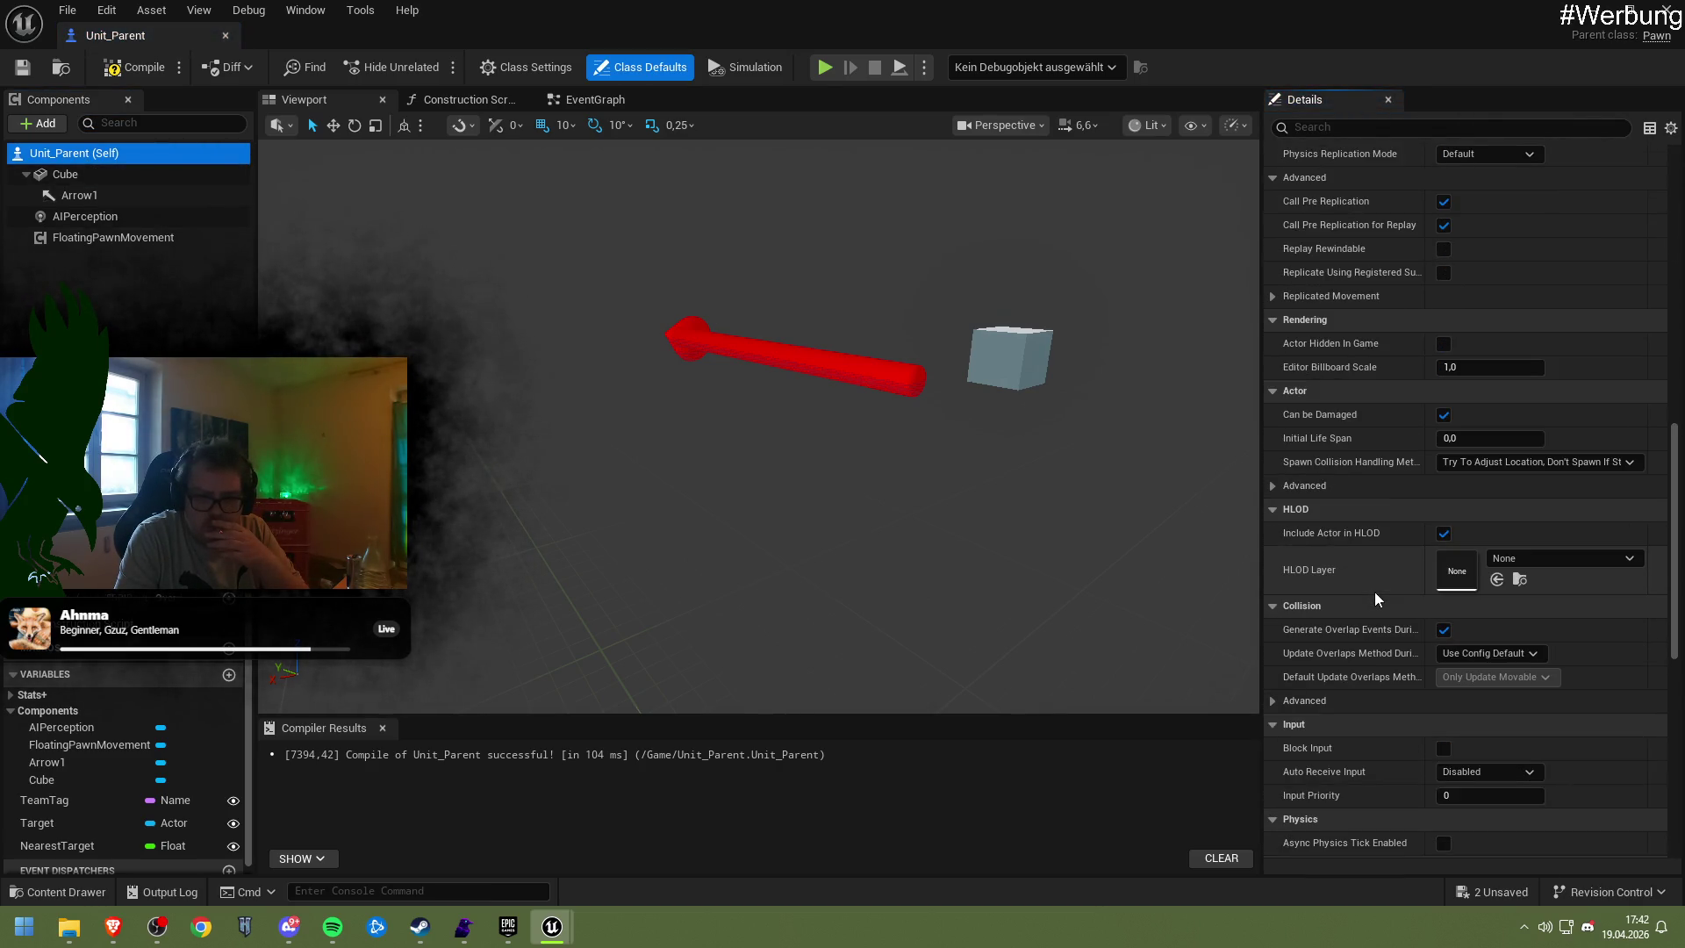
pyautogui.scroll(-2, 1374, 596)
pyautogui.click(88, 235)
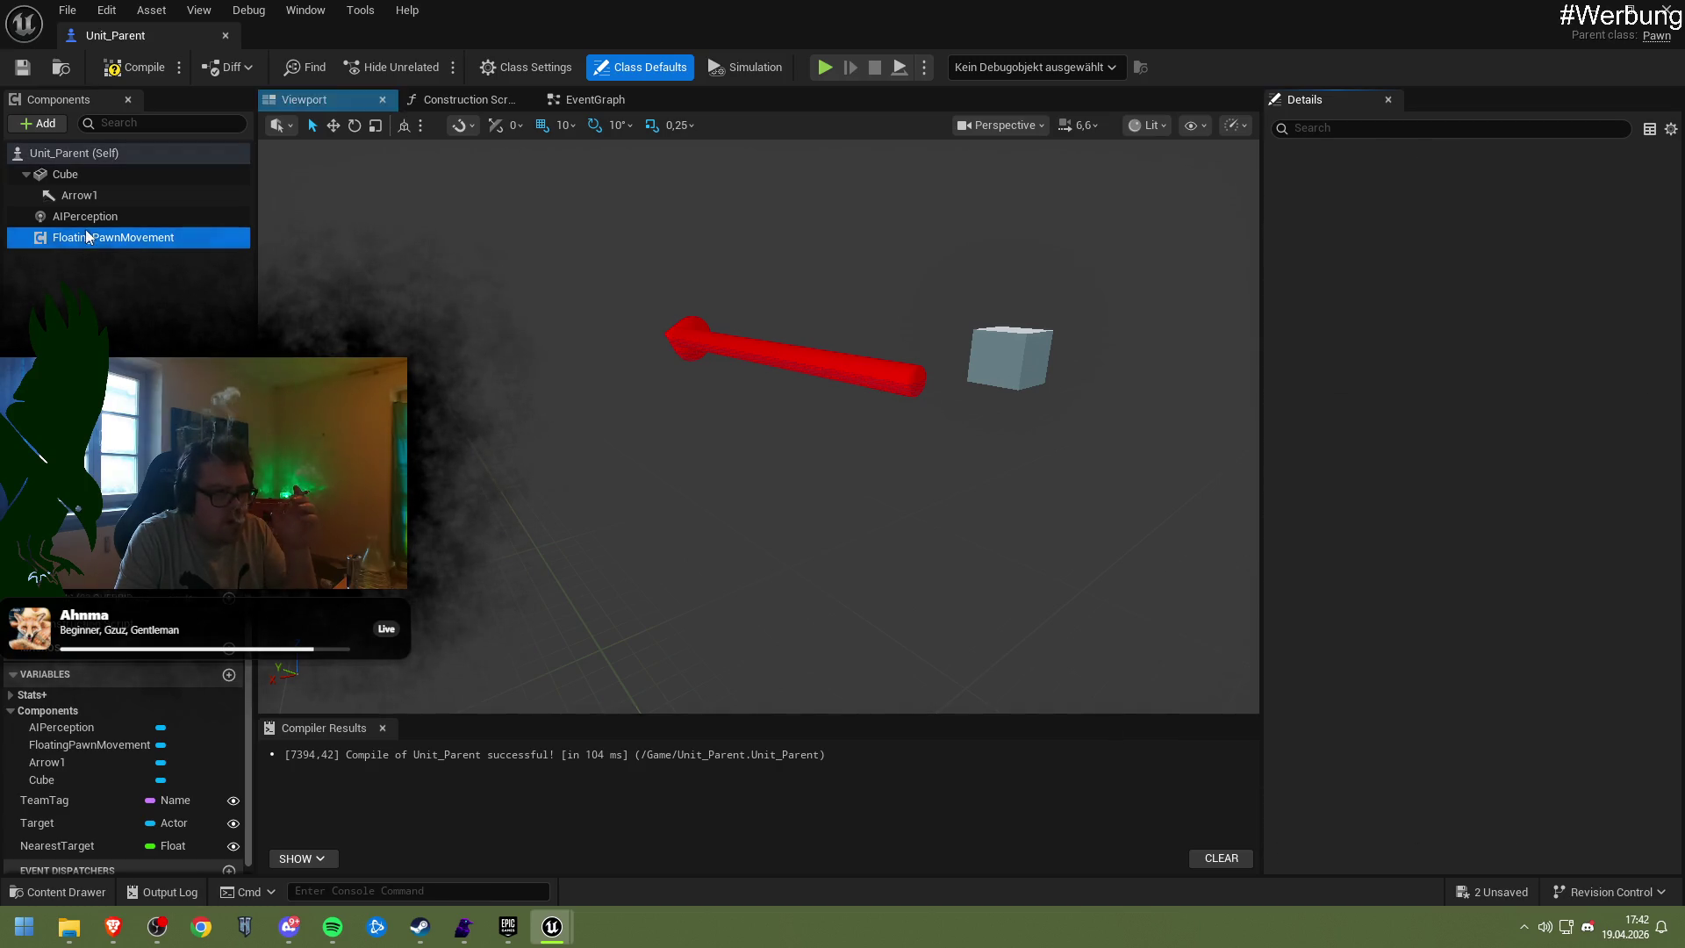
pyautogui.scroll(5, 1334, 565)
pyautogui.scroll(10, 1329, 565)
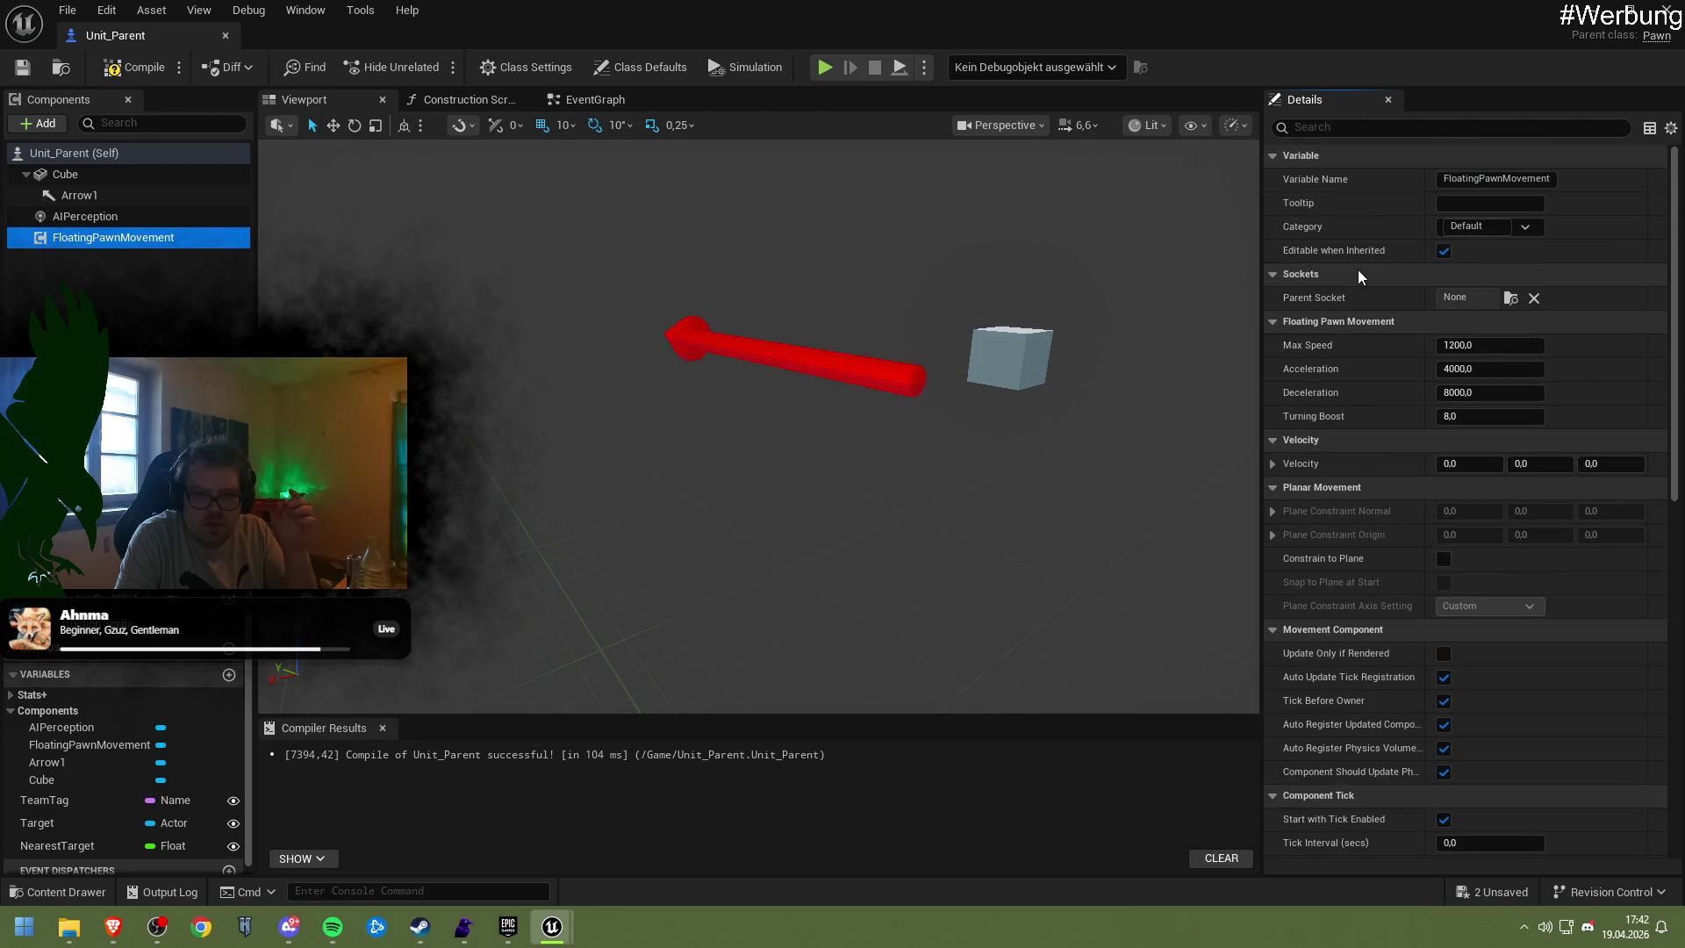
pyautogui.click(1350, 128)
pyautogui.write('mode')
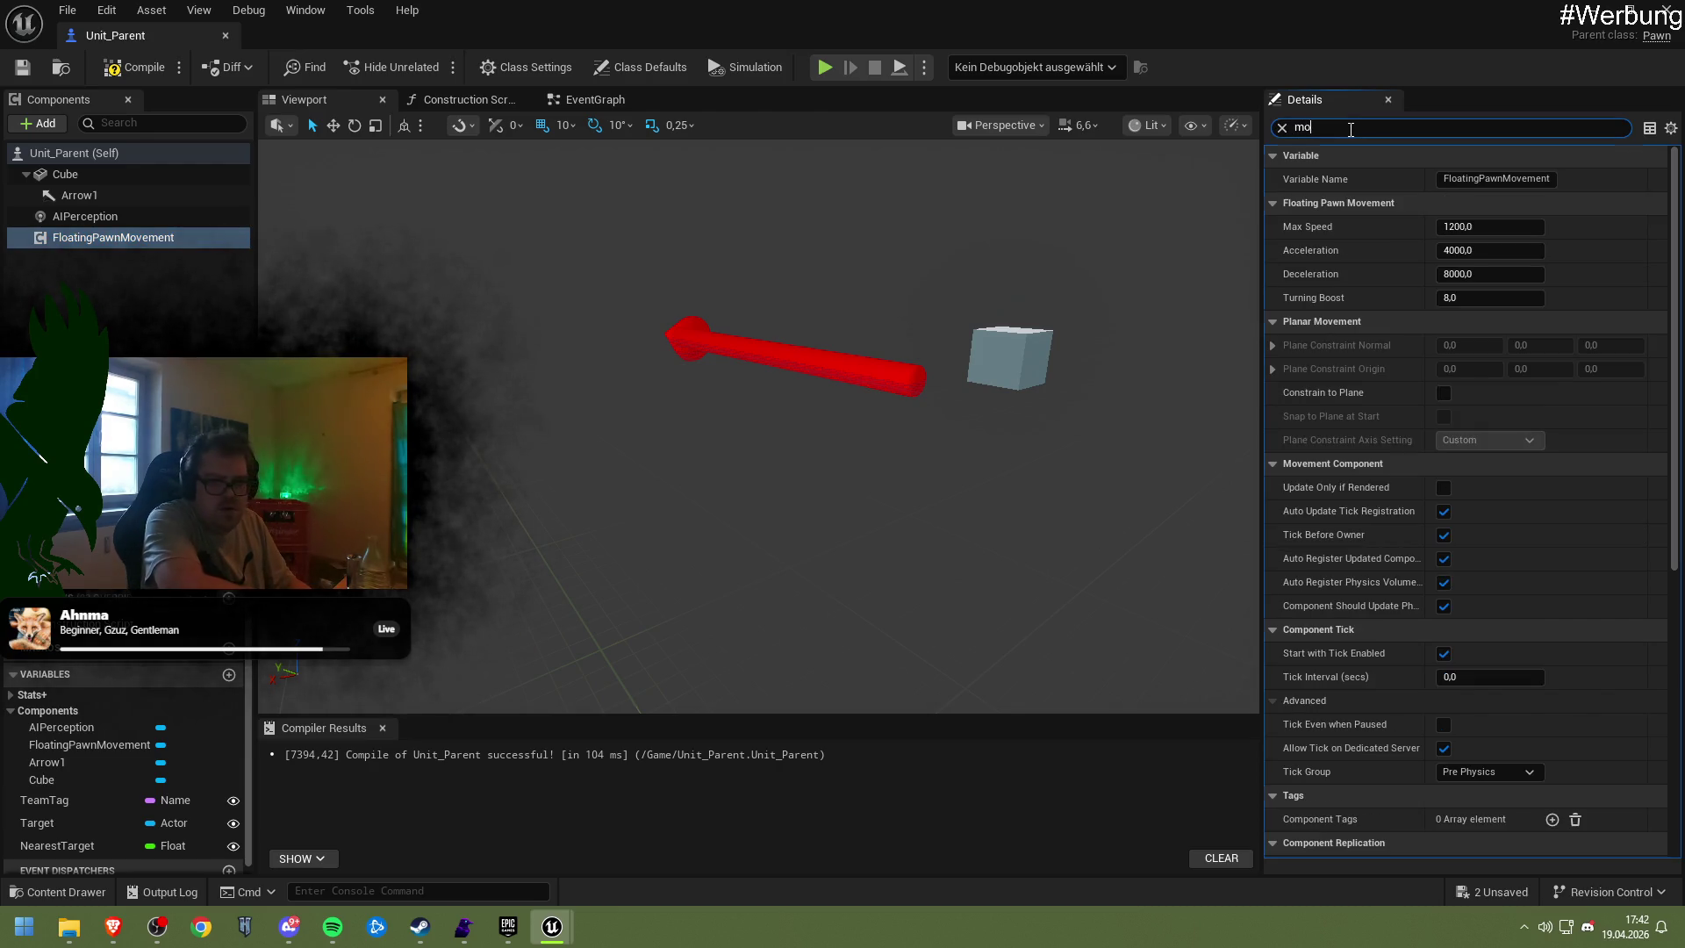
pyautogui.hotkey('ctrl', 'a')
pyautogui.press('BackSpace')
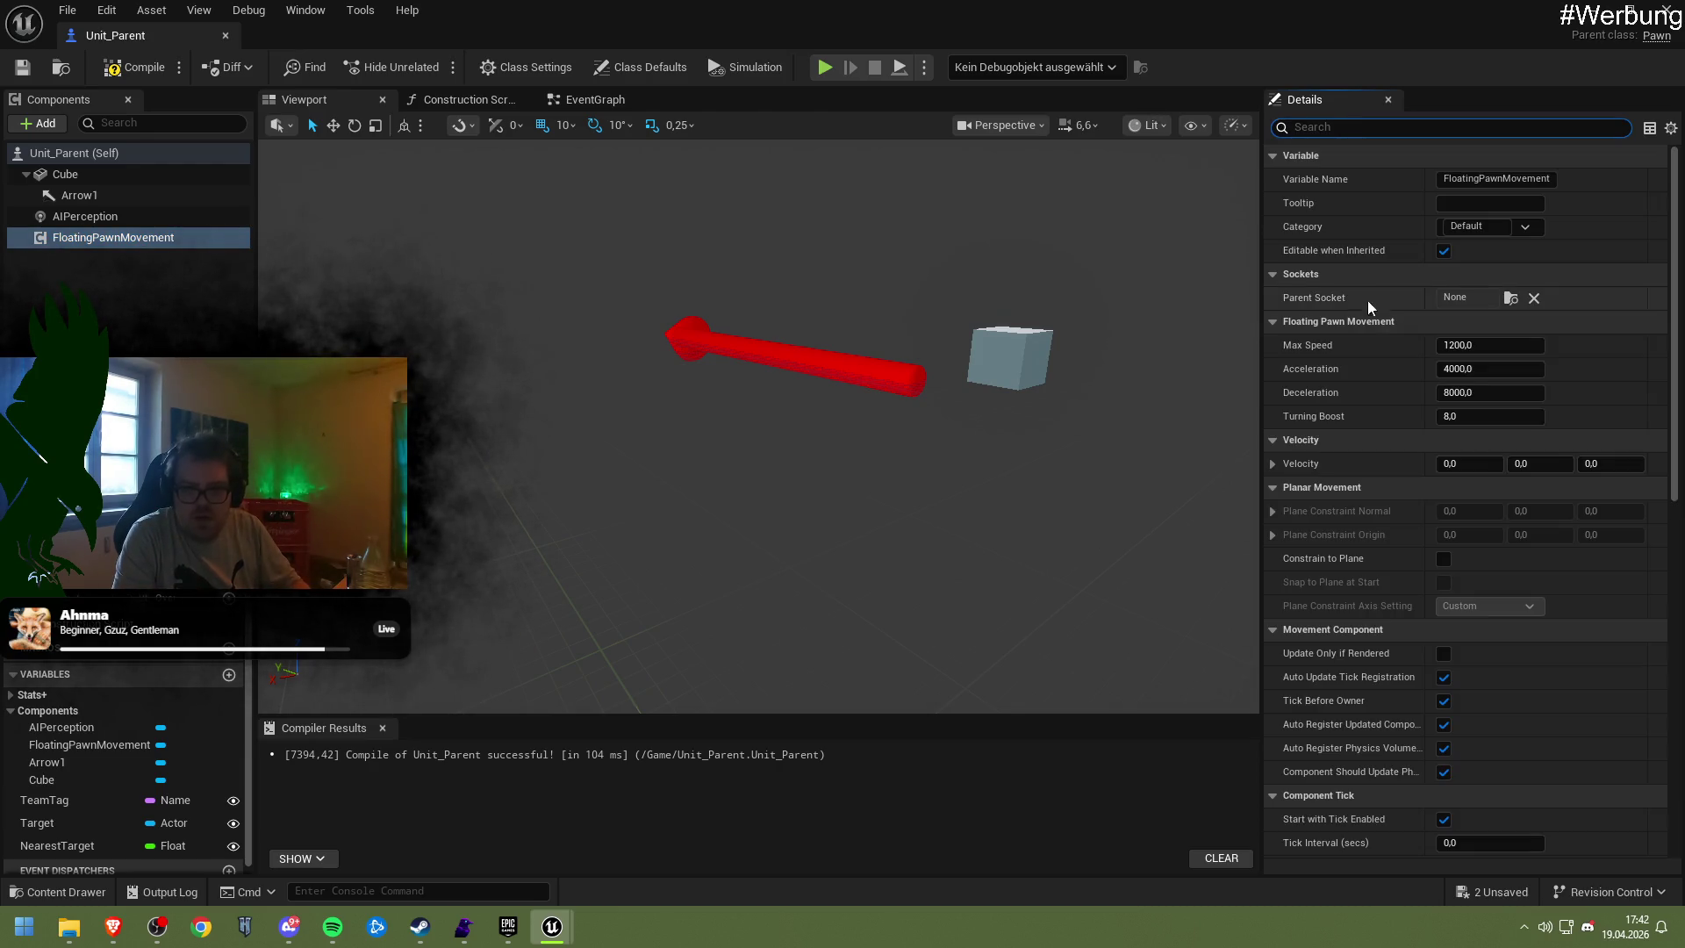
# Enable Can Walk on FloatingPawnMovement, then compile and save the blueprint
pyautogui.scroll(-2, 1413, 475)
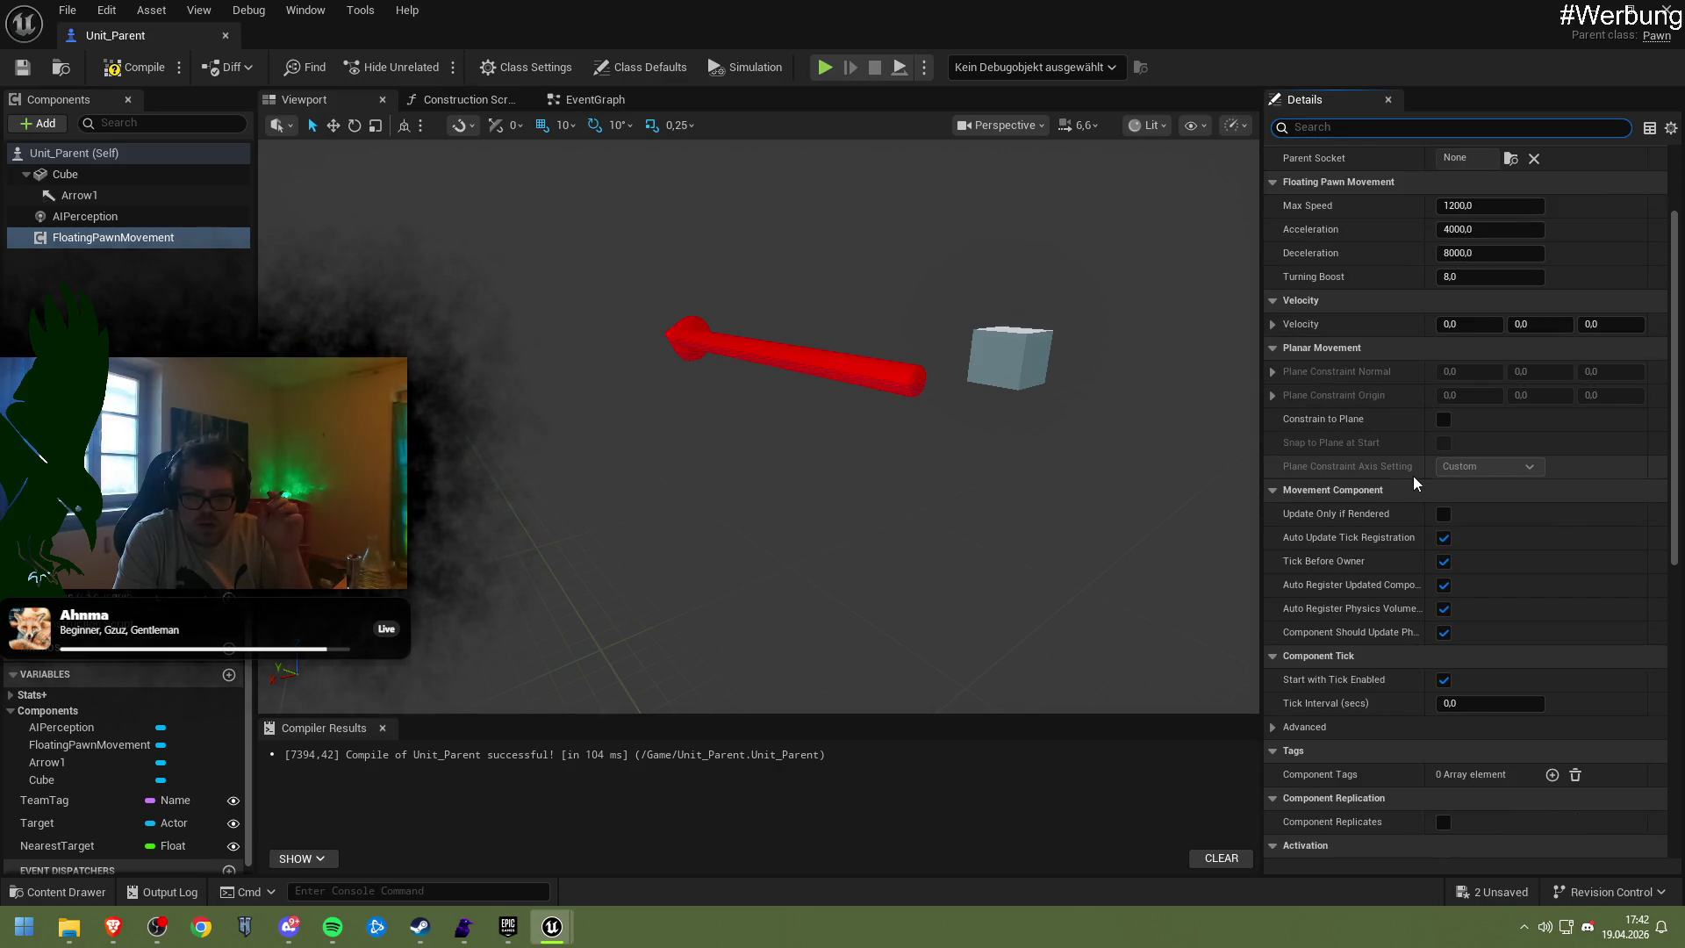
pyautogui.scroll(-10, 1413, 475)
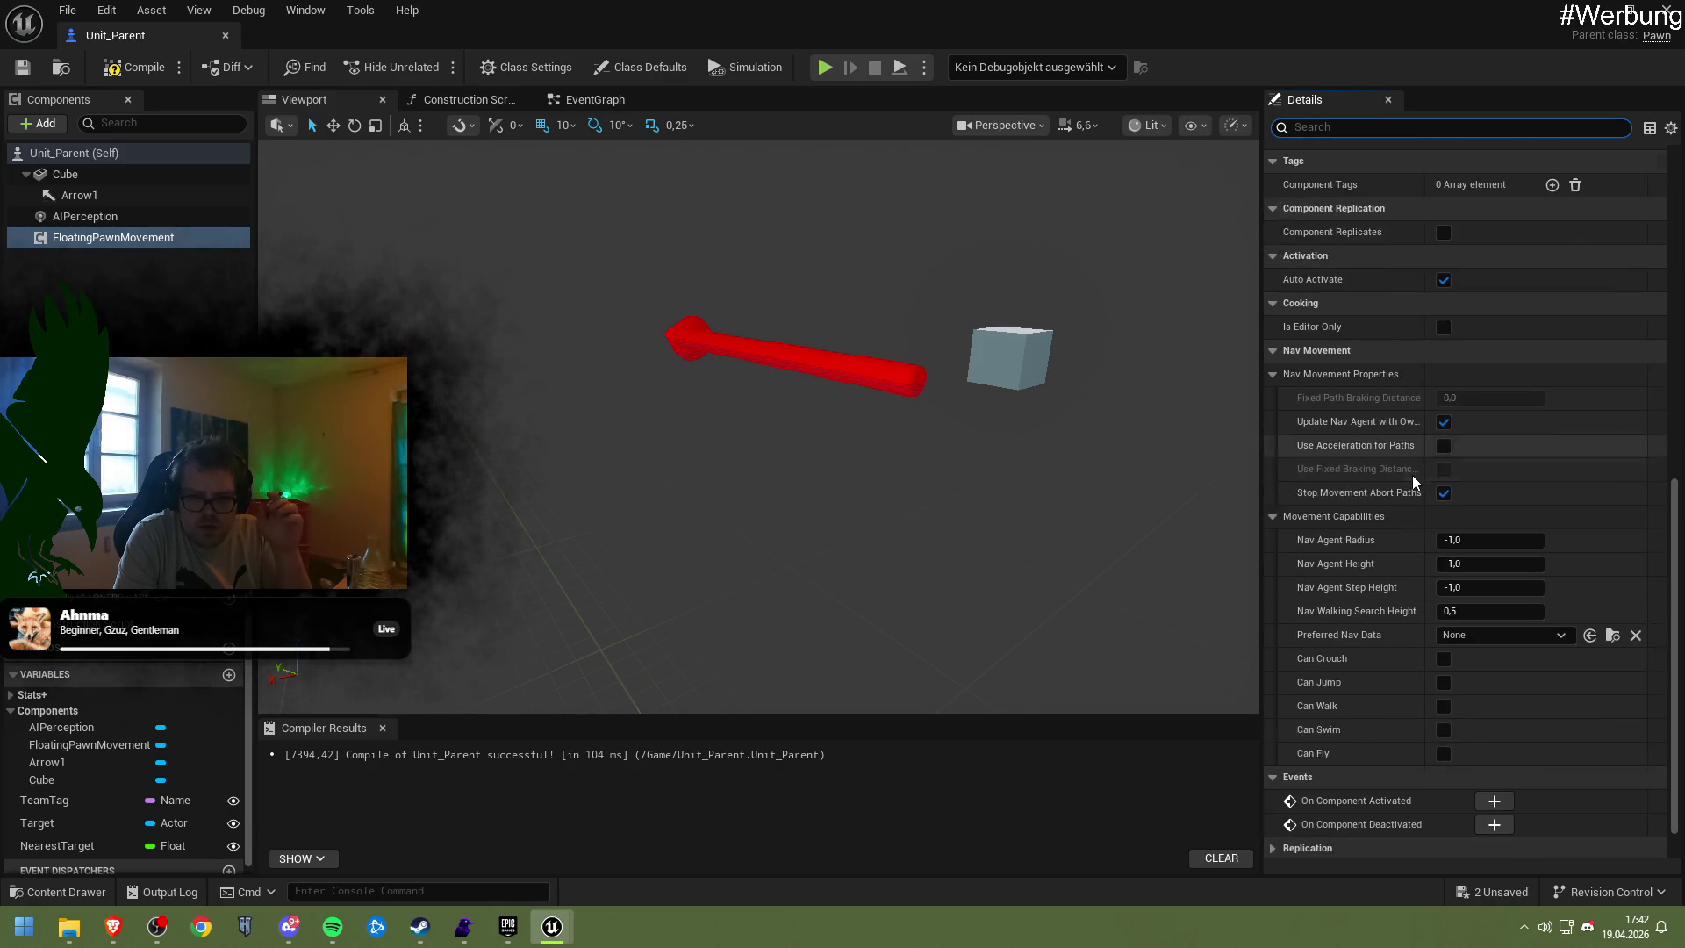
pyautogui.scroll(-2, 1412, 476)
pyautogui.click(1443, 658)
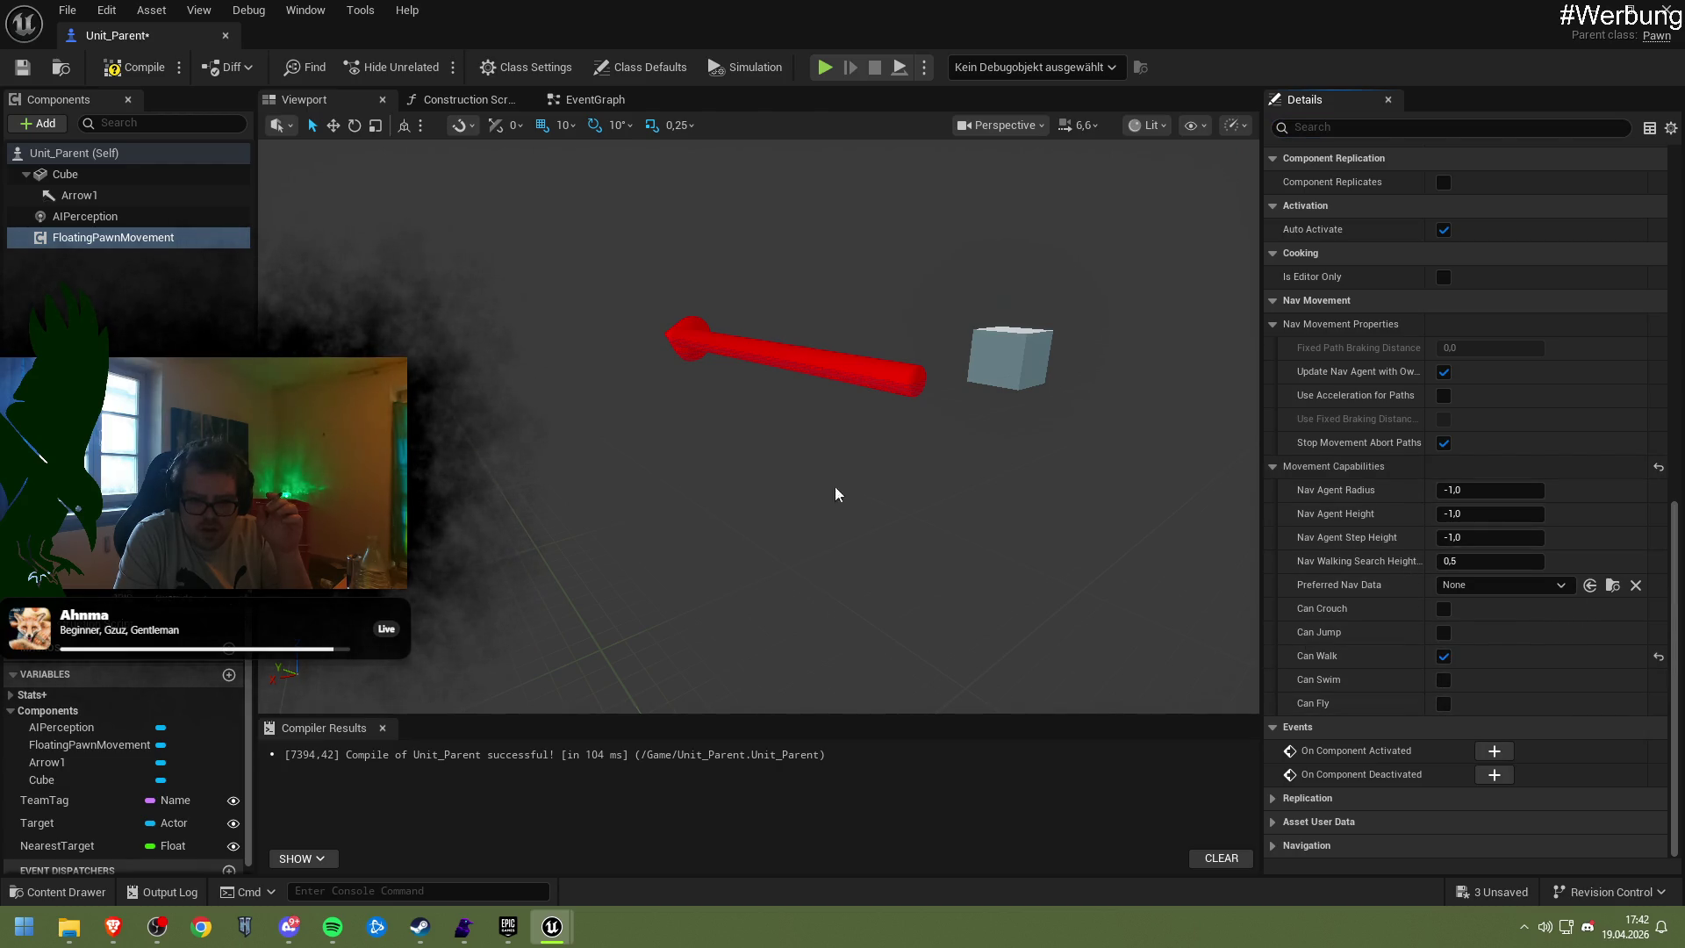
pyautogui.click(134, 67)
pyautogui.click(23, 69)
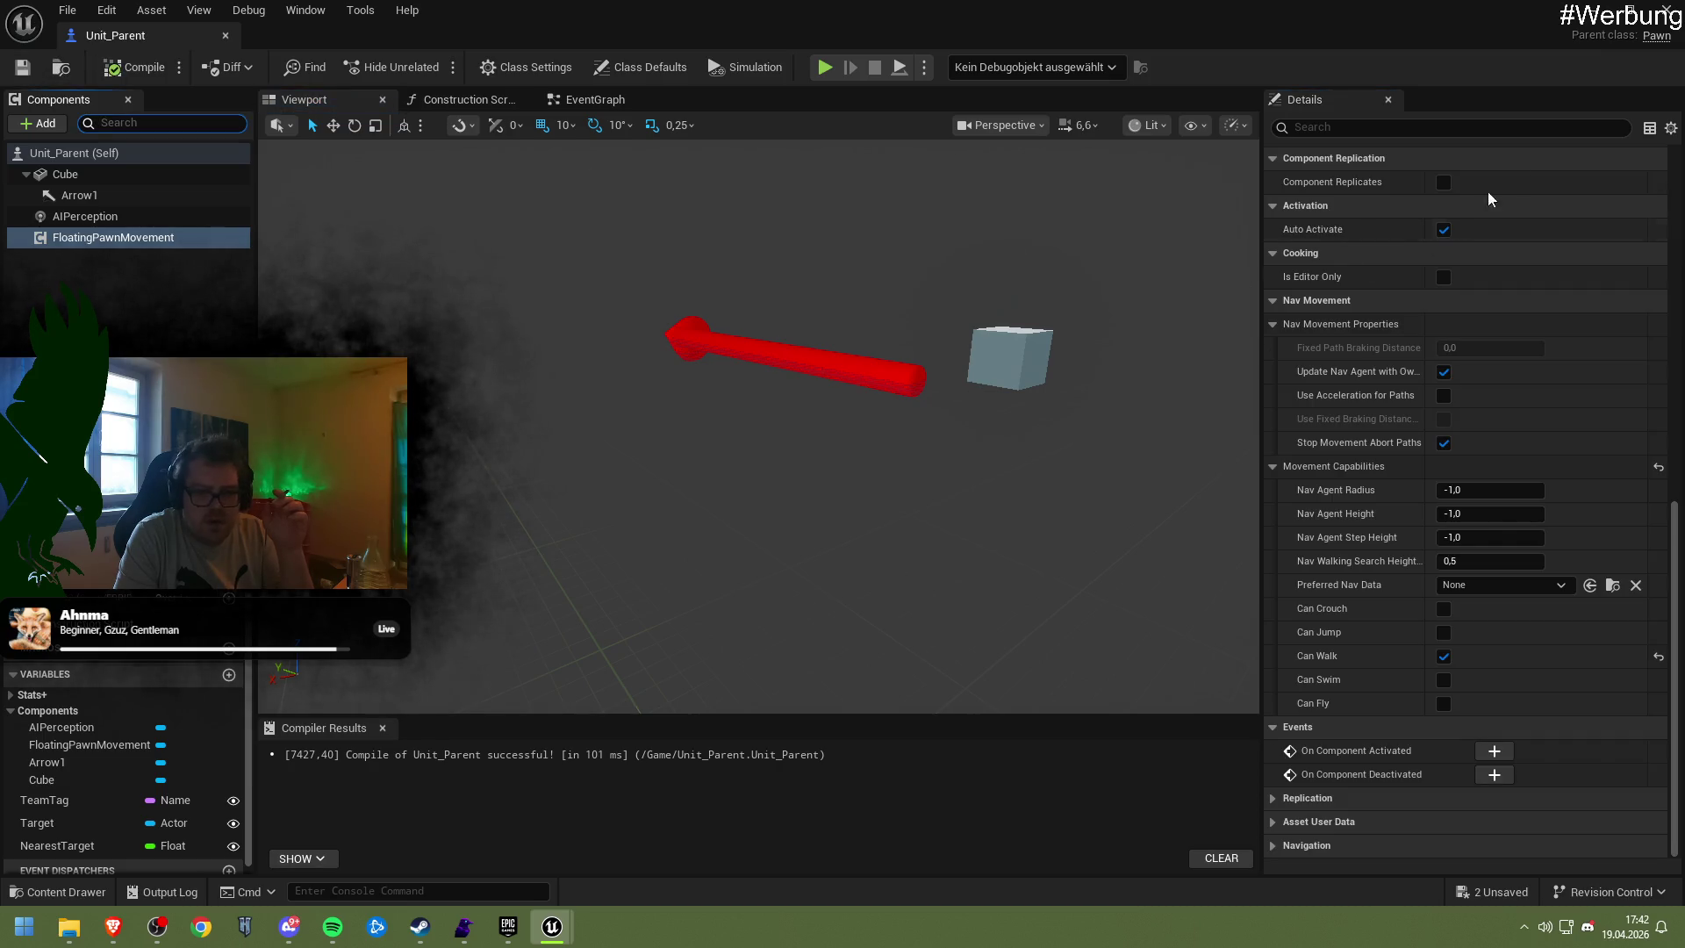
# Run and stop a play test, then reopen Unit_Parent from the Content Browser
pyautogui.click(1613, 9)
pyautogui.click(429, 67)
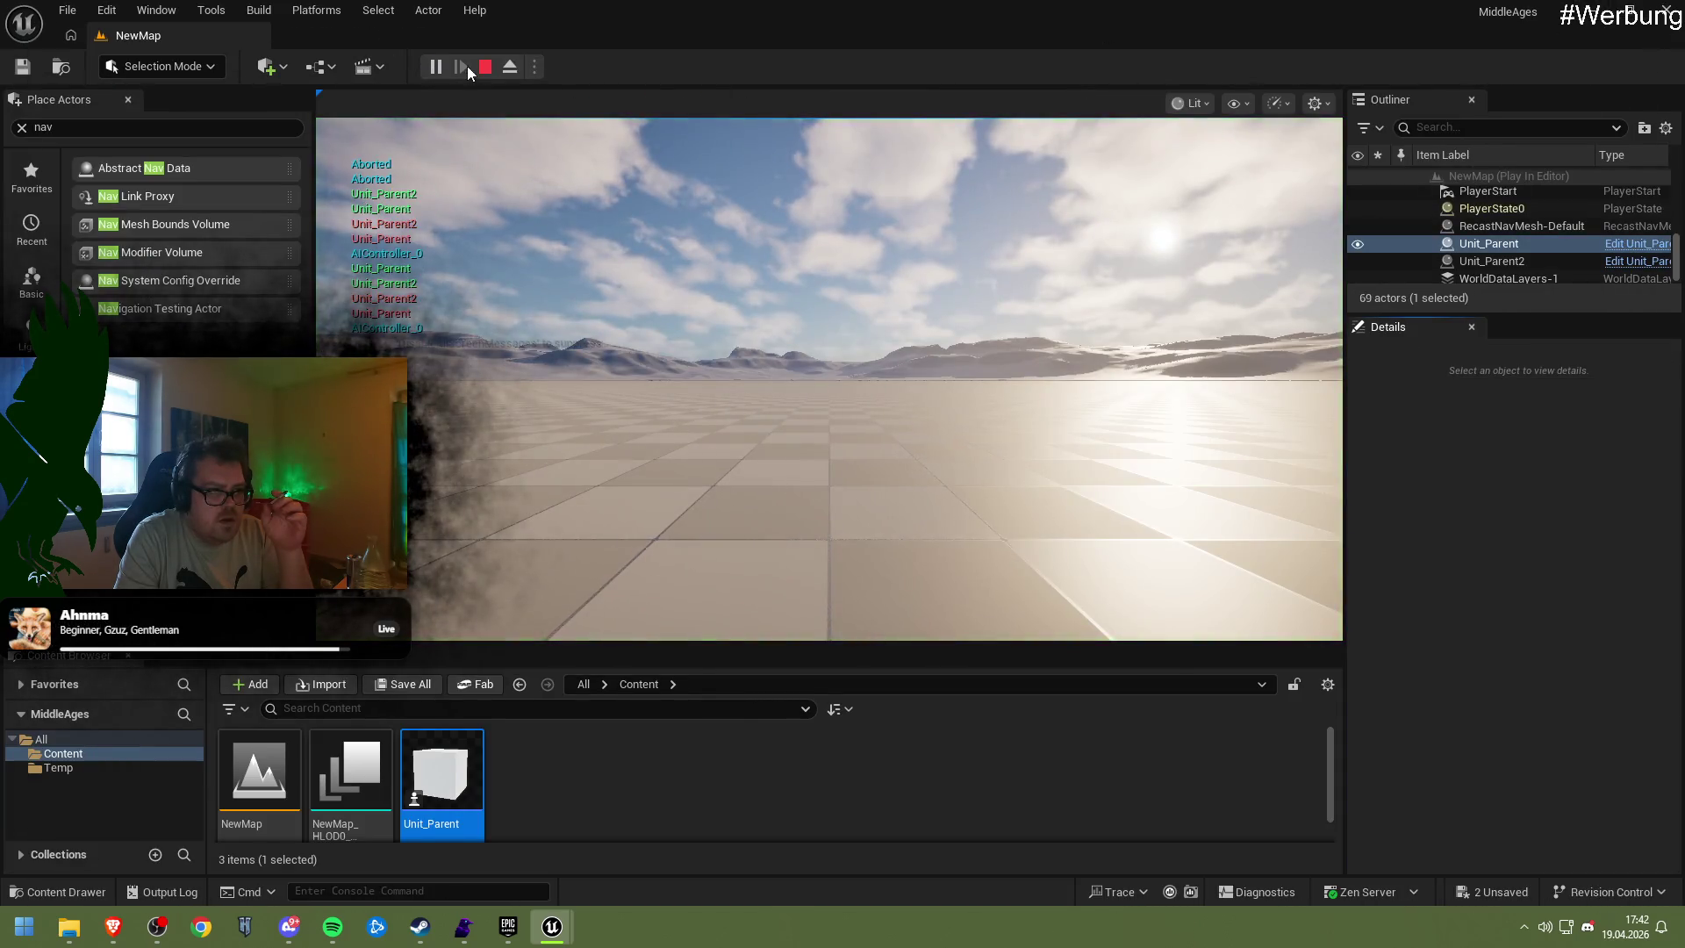
pyautogui.click(485, 67)
pyautogui.doubleClick(442, 772)
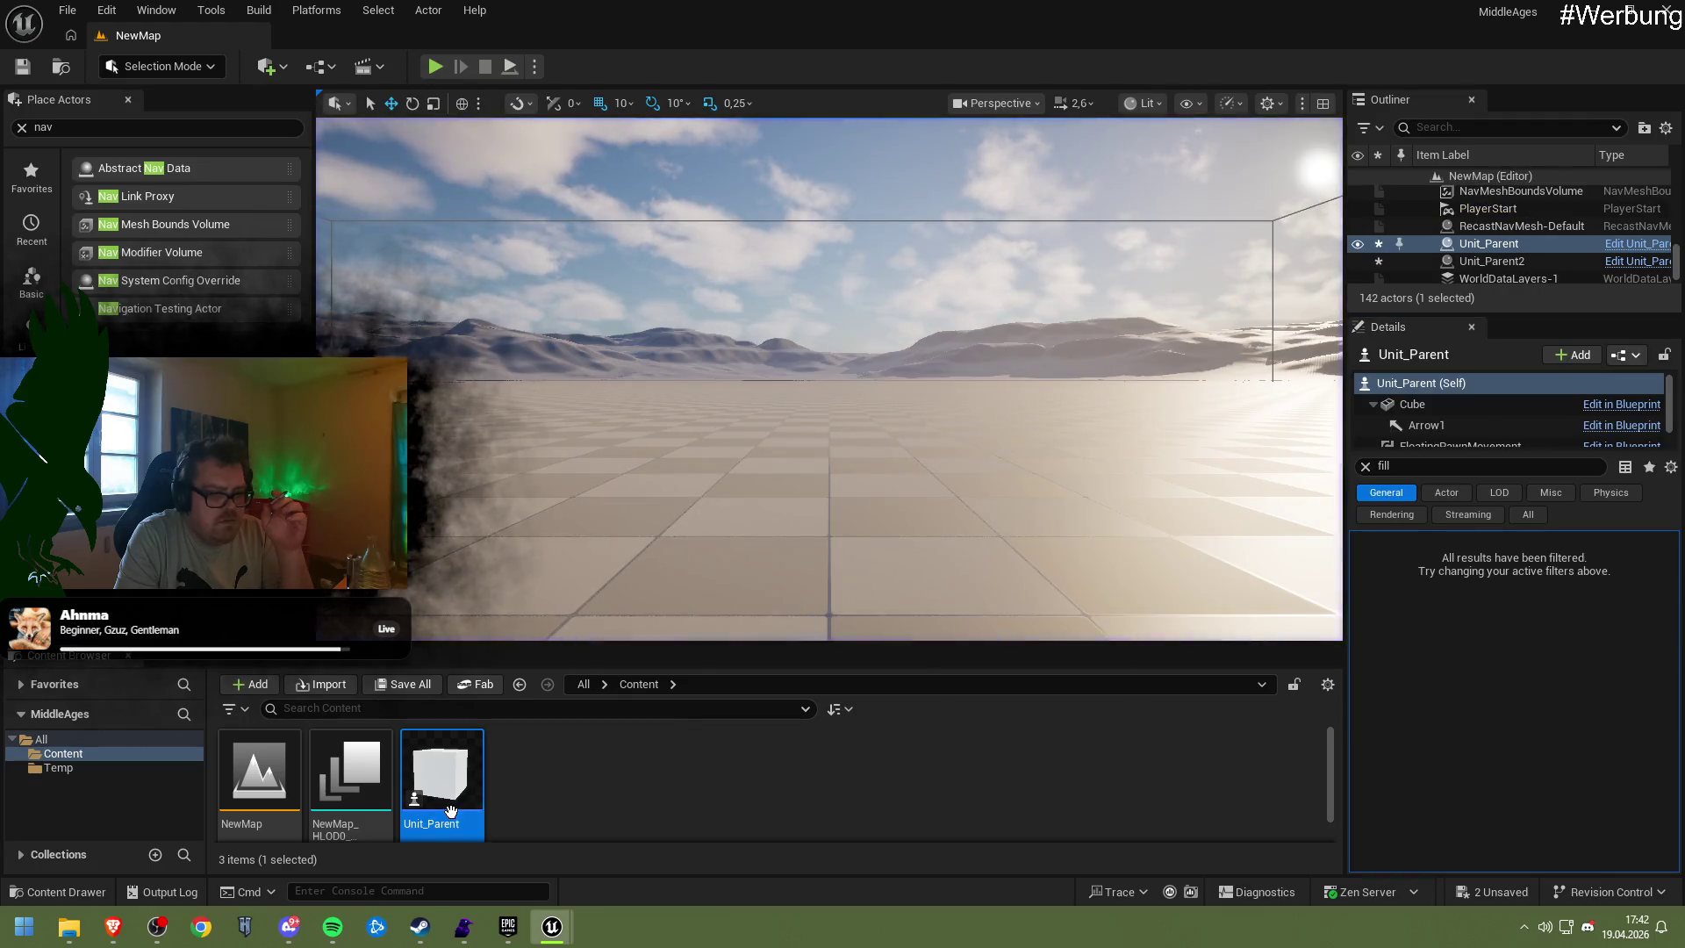
# Turn off Can Walk and try attaching FloatingPawnMovement under the Cube component
pyautogui.click(1442, 657)
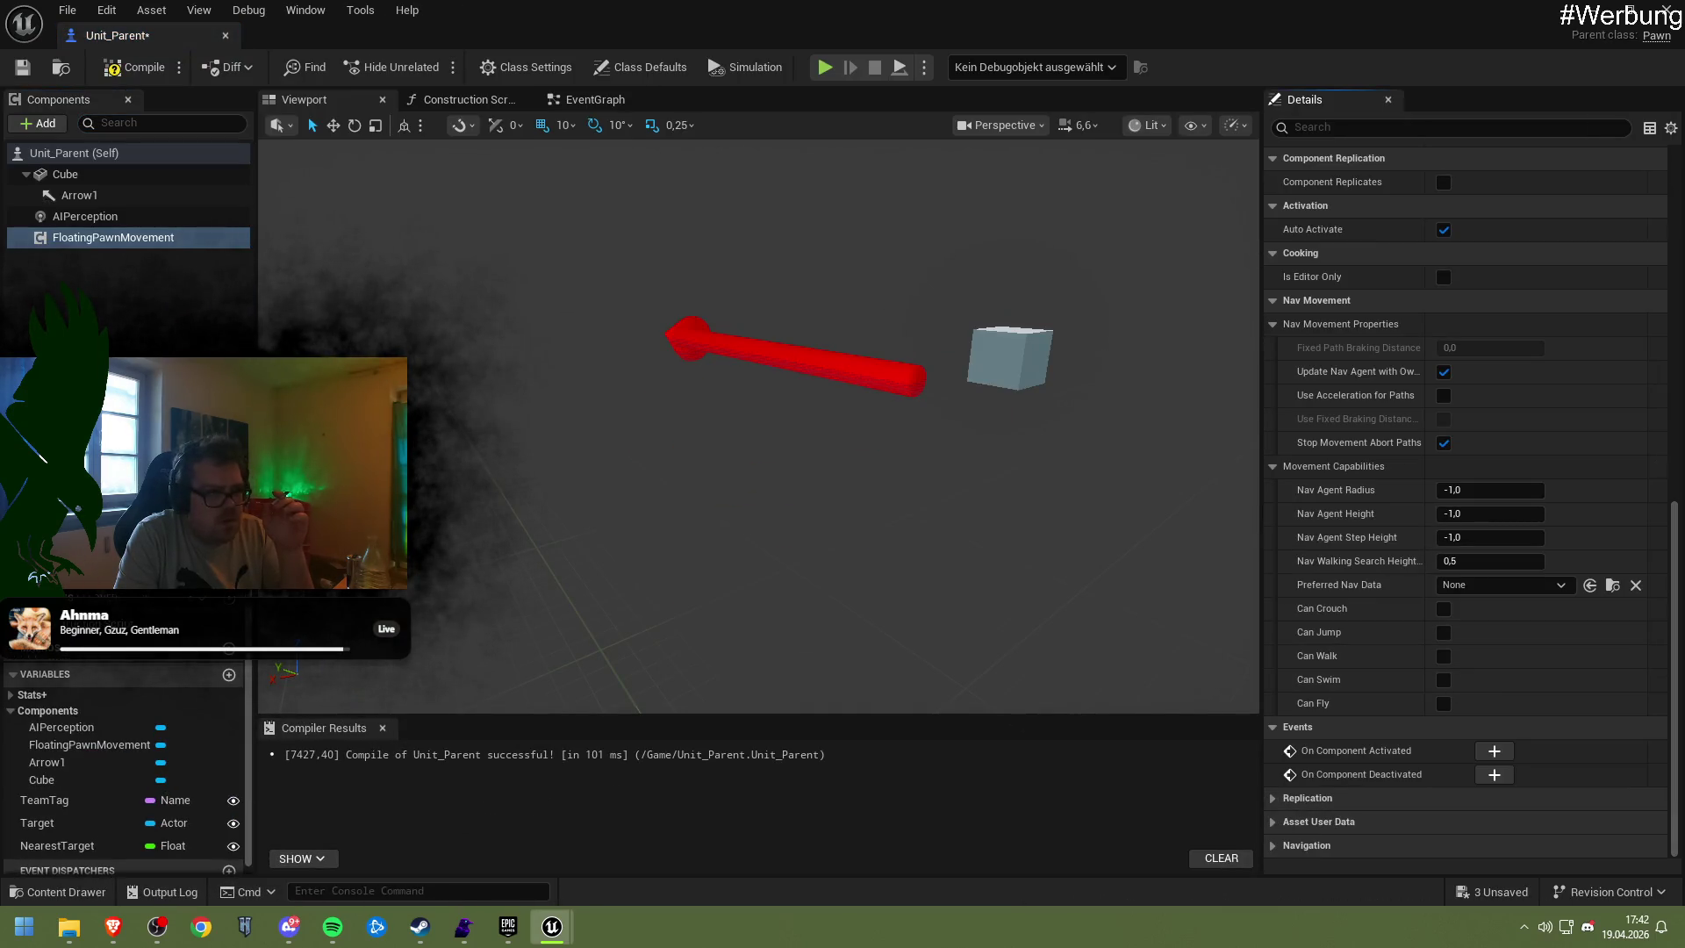
pyautogui.moveTo(85, 237)
pyautogui.mouseDown()
pyautogui.moveTo(77, 160)
pyautogui.moveTo(74, 244)
pyautogui.moveTo(66, 175)
pyautogui.mouseUp()
pyautogui.click(65, 174)
pyautogui.moveTo(74, 244)
pyautogui.mouseDown()
pyautogui.moveTo(74, 180)
pyautogui.moveTo(72, 227)
pyautogui.mouseUp()
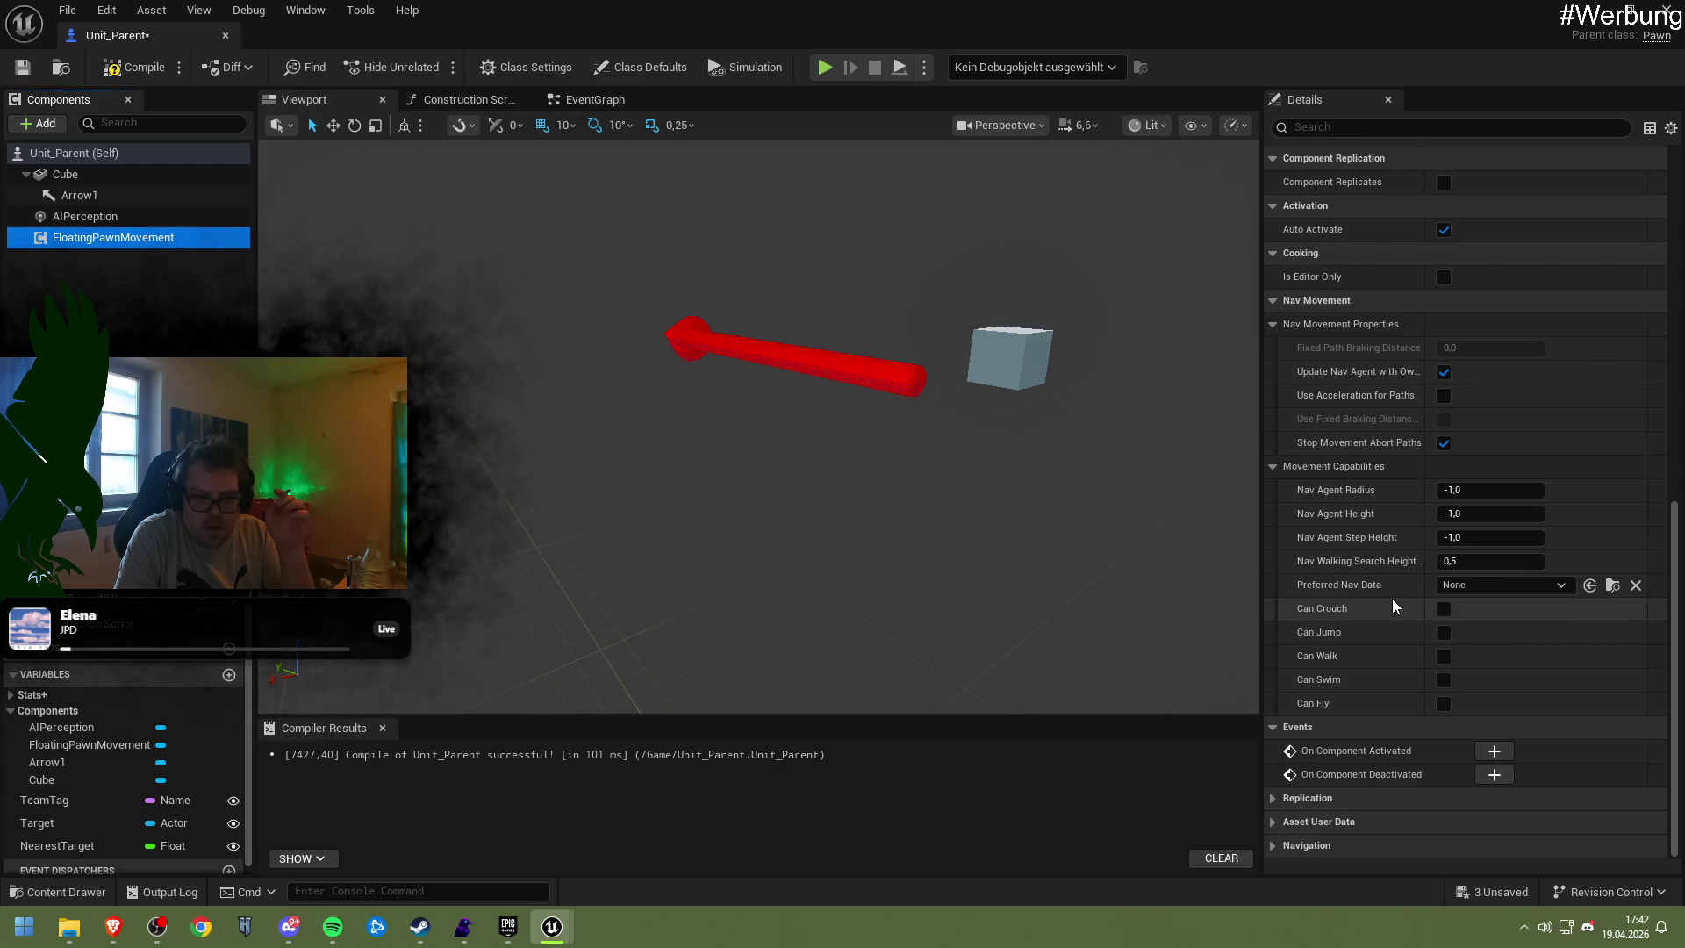
# Review FloatingPawnMovement Details, expanding then collapsing the Component Tick advanced settings
pyautogui.scroll(2, 1387, 598)
pyautogui.scroll(2, 1377, 596)
pyautogui.scroll(6, 1346, 571)
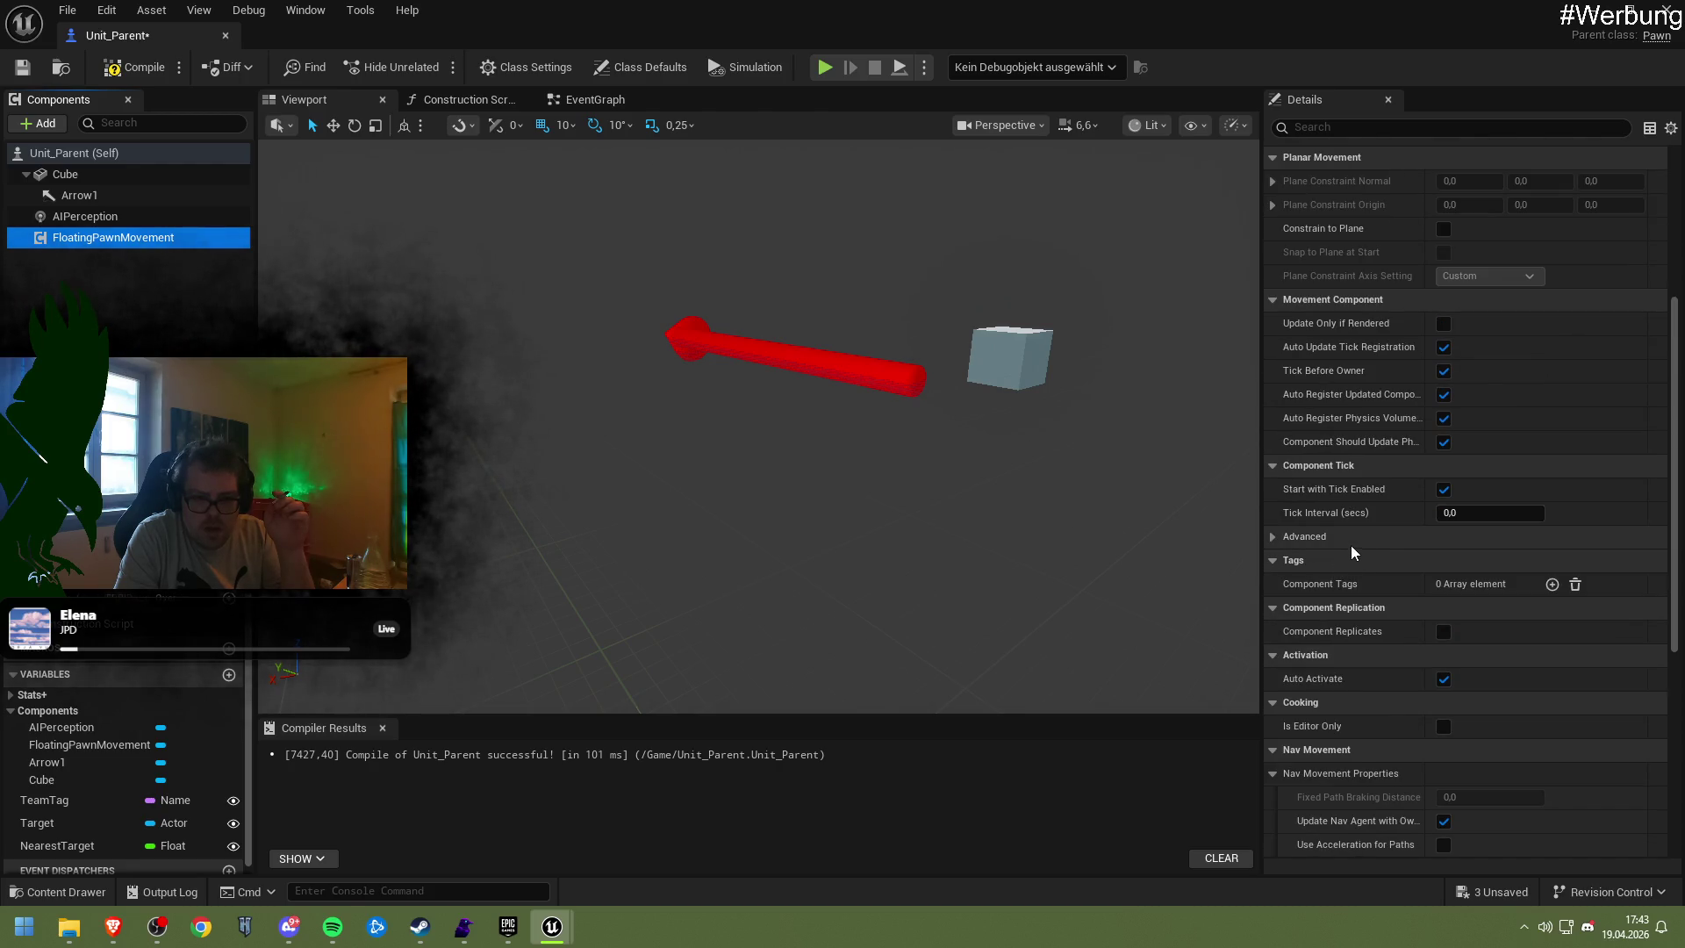
pyautogui.scroll(2, 1351, 545)
pyautogui.click(1304, 678)
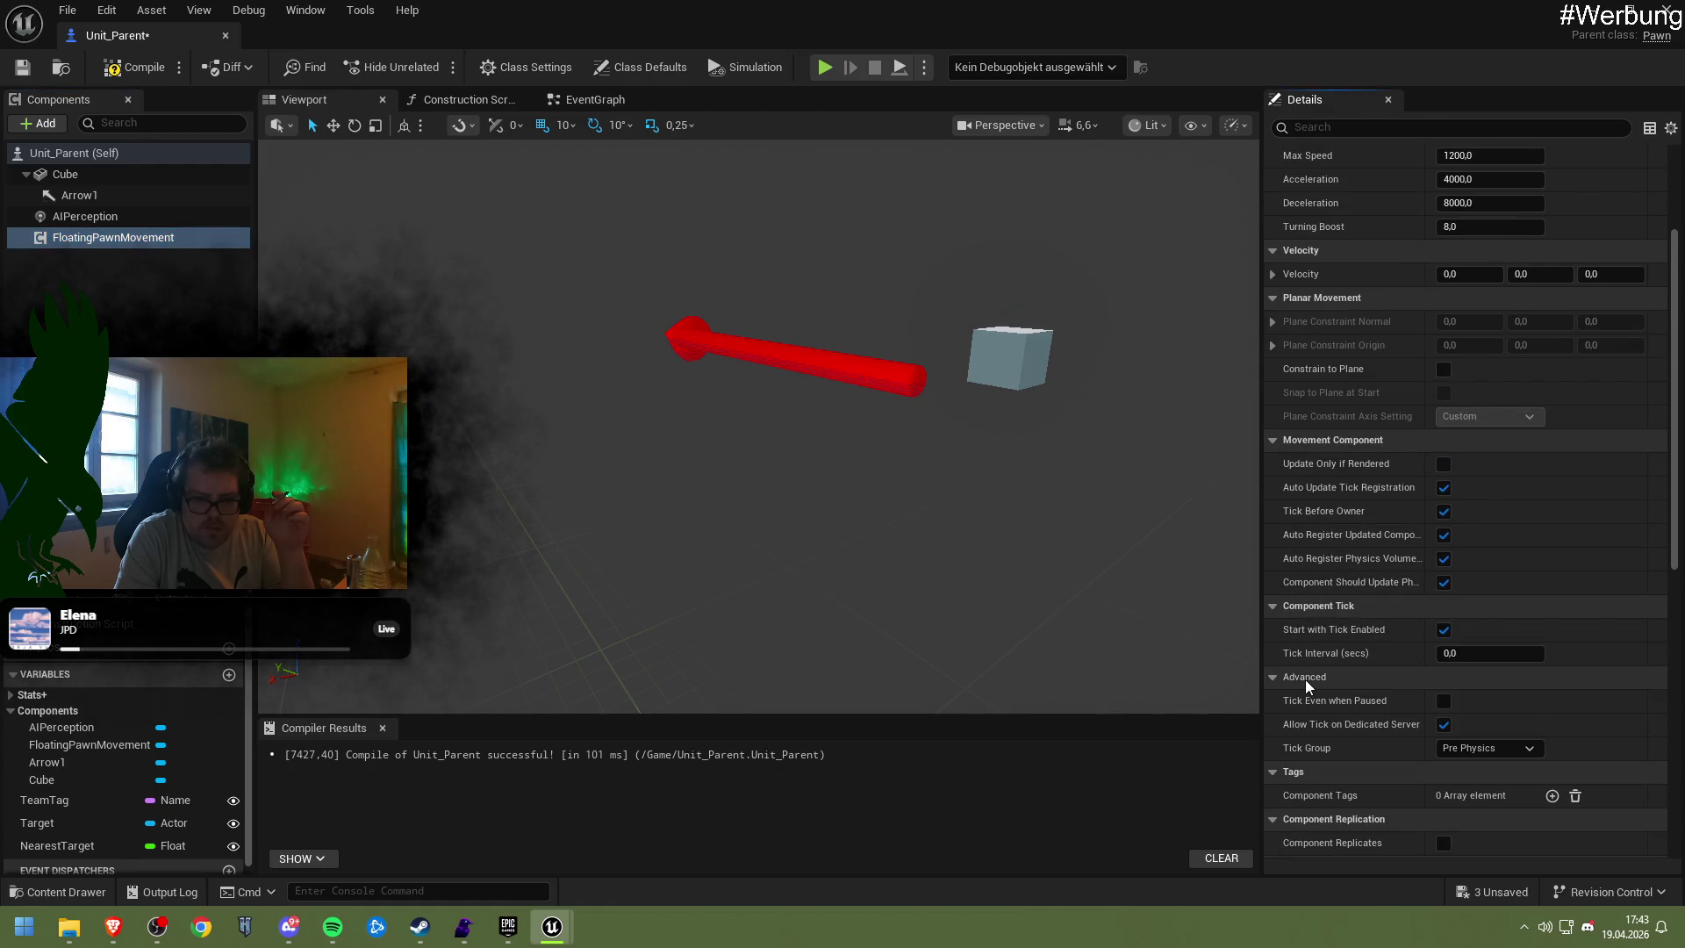
pyautogui.click(1307, 678)
pyautogui.scroll(2, 1340, 614)
pyautogui.scroll(1, 1341, 614)
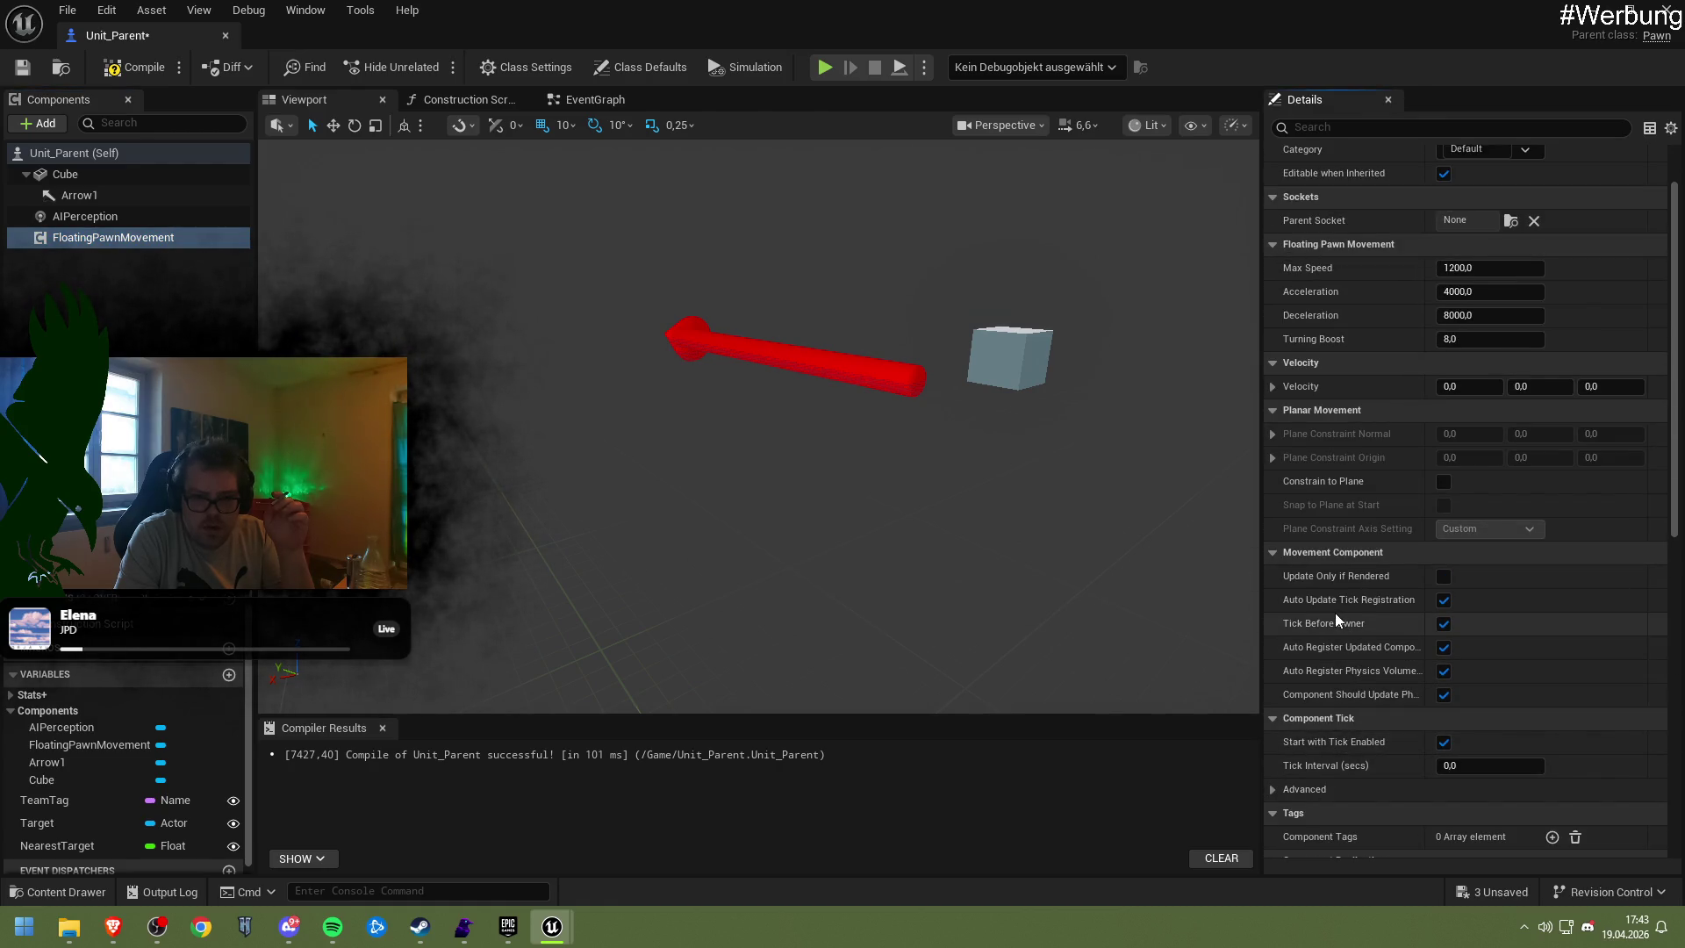
pyautogui.scroll(3, 1335, 613)
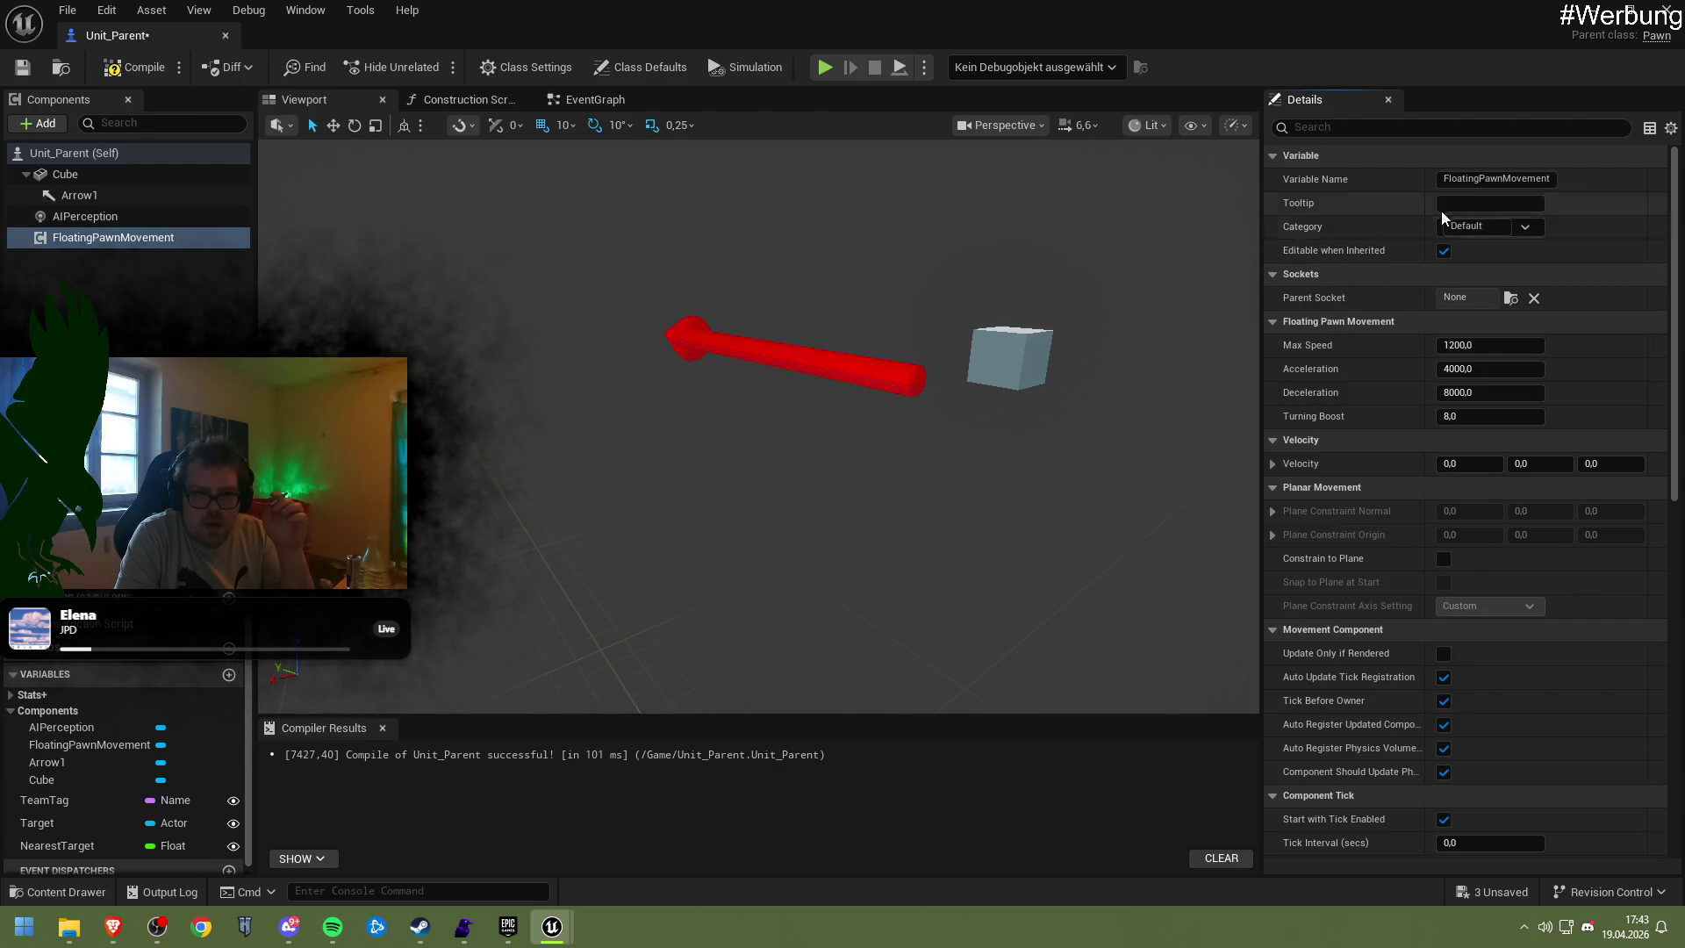
# Compile and save Unit_Parent, then select the AIPerception component
pyautogui.click(136, 67)
pyautogui.click(22, 67)
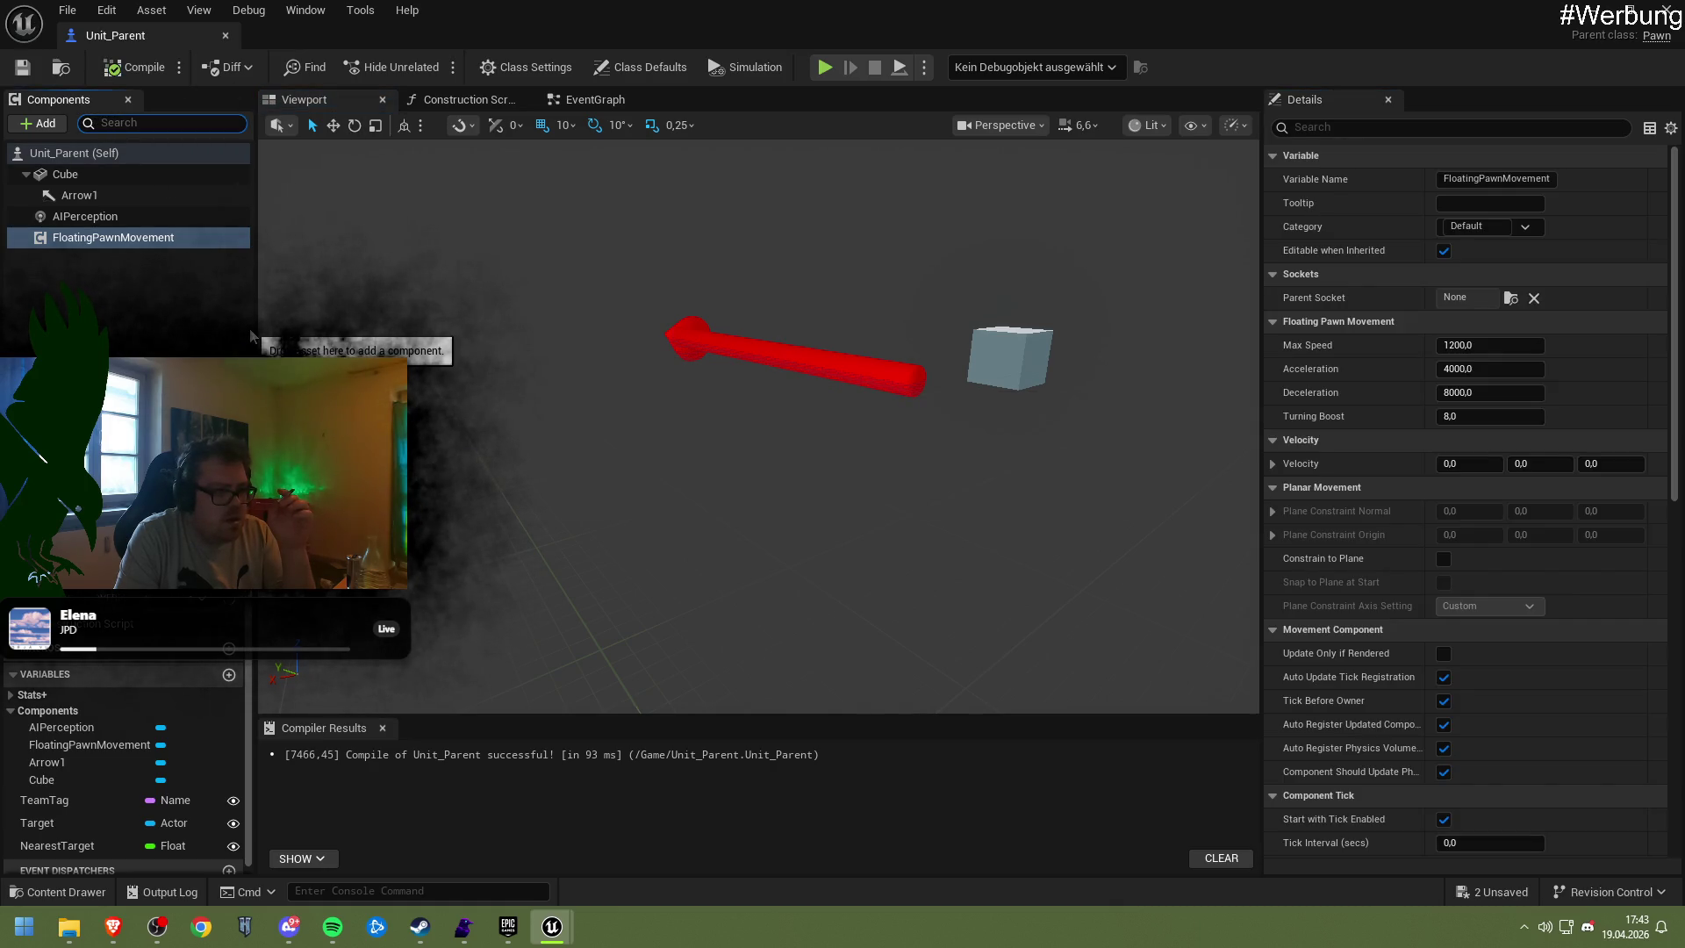
pyautogui.click(96, 217)
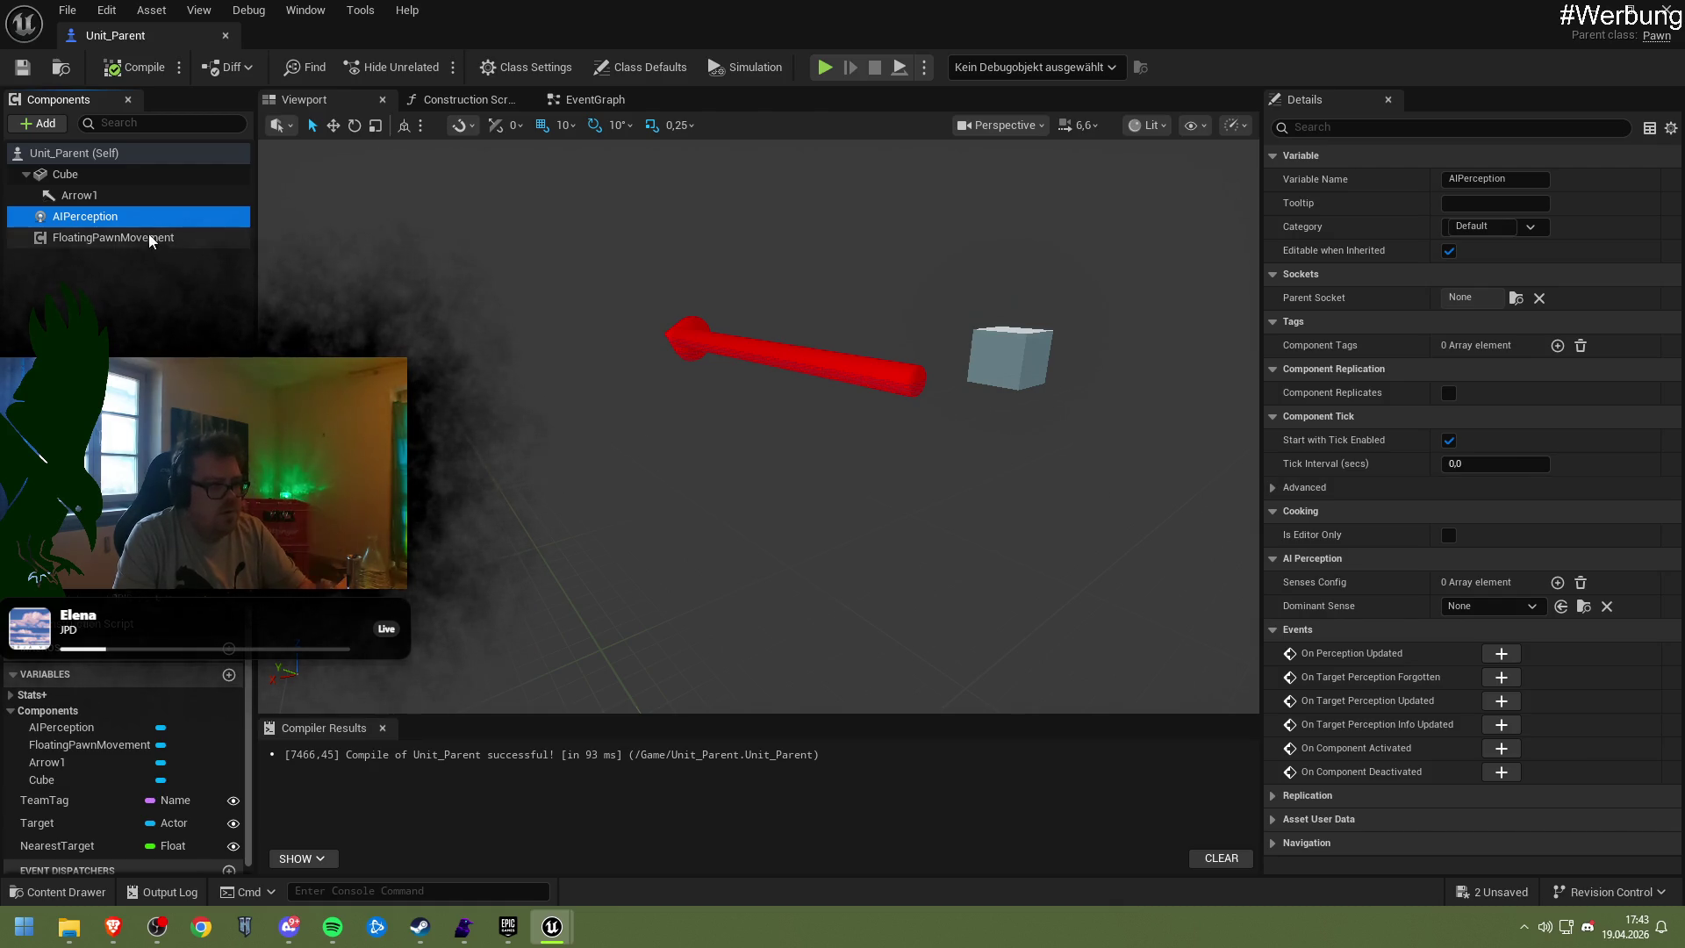
# Delete AIPerception, compile, save, play-test the level, then undo the recent edits
pyautogui.press('Delete')
pyautogui.click(131, 67)
pyautogui.click(21, 67)
pyautogui.click(817, 71)
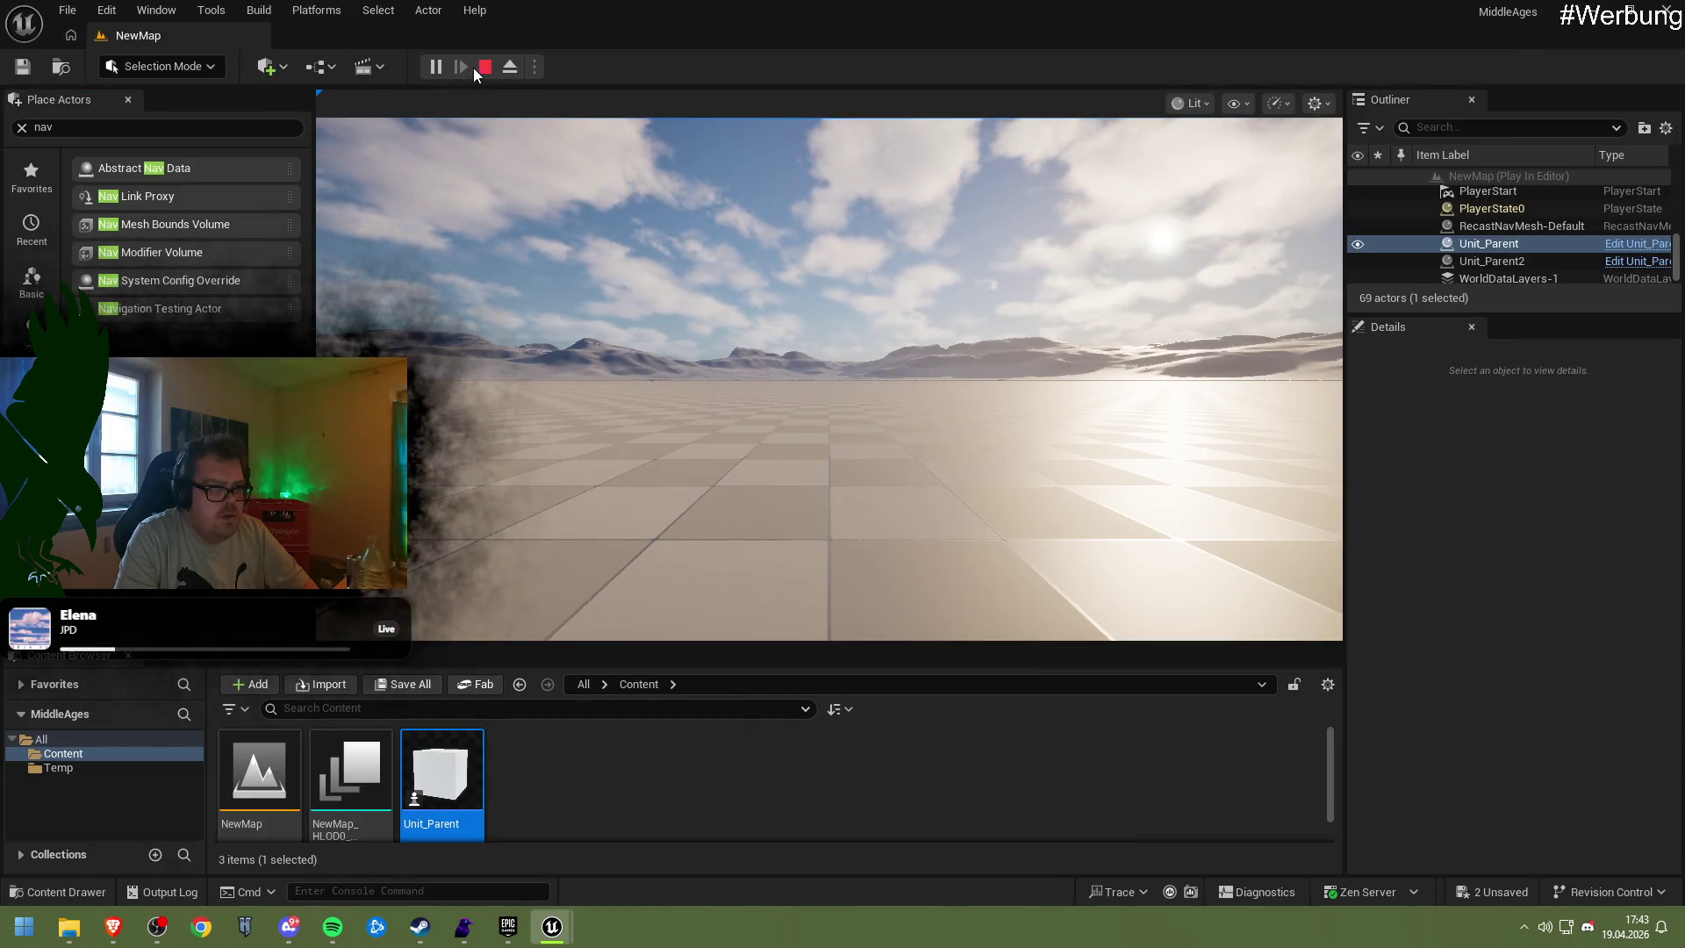
pyautogui.click(482, 67)
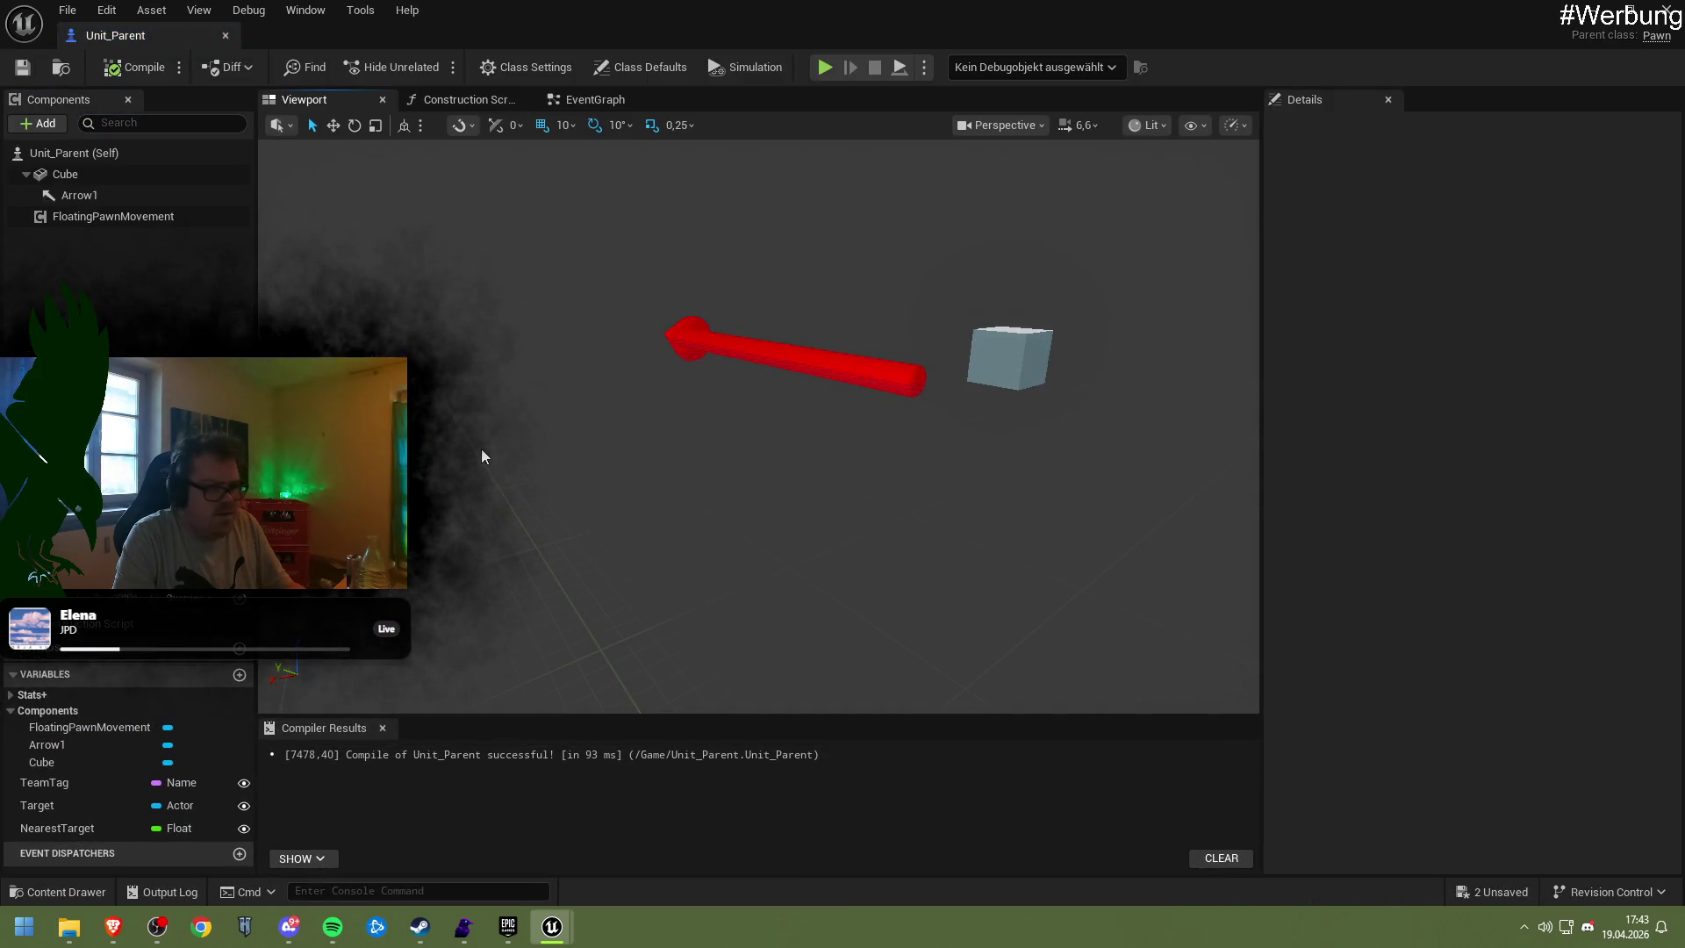
pyautogui.hotkey('ctrl', 'z')
pyautogui.hotkey('ctrl', 'z')
pyautogui.hotkey('ctrl', 'z')
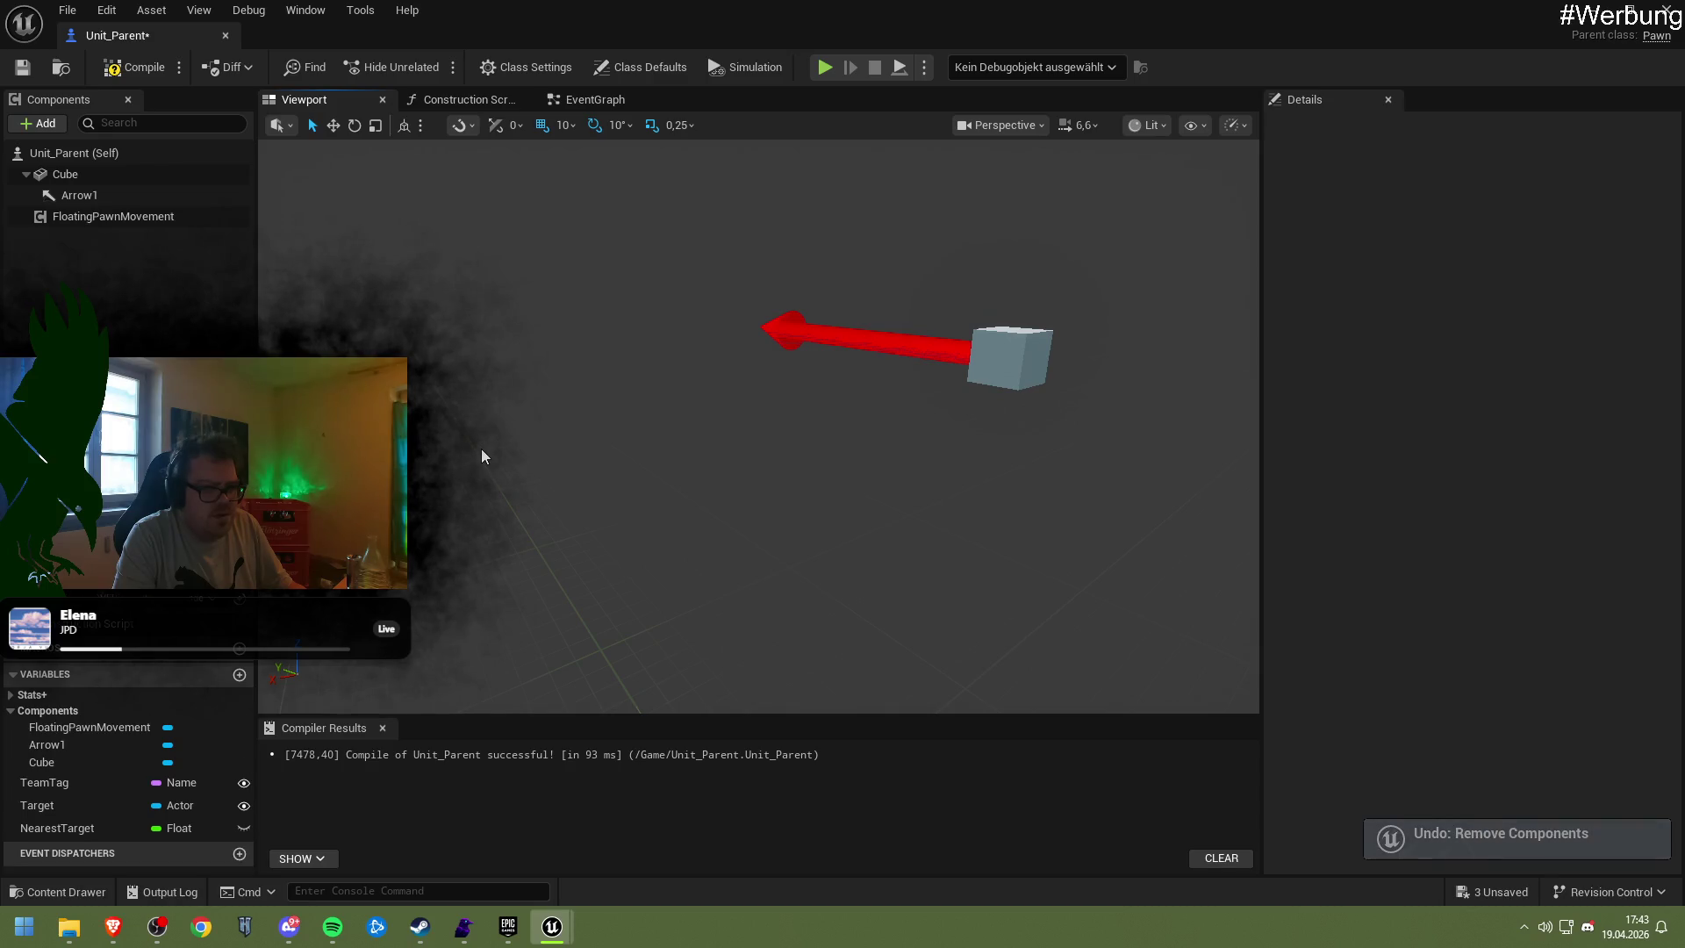
# Check the Arrow1 and FloatingPawnMovement components, then save the blueprint
pyautogui.click(145, 198)
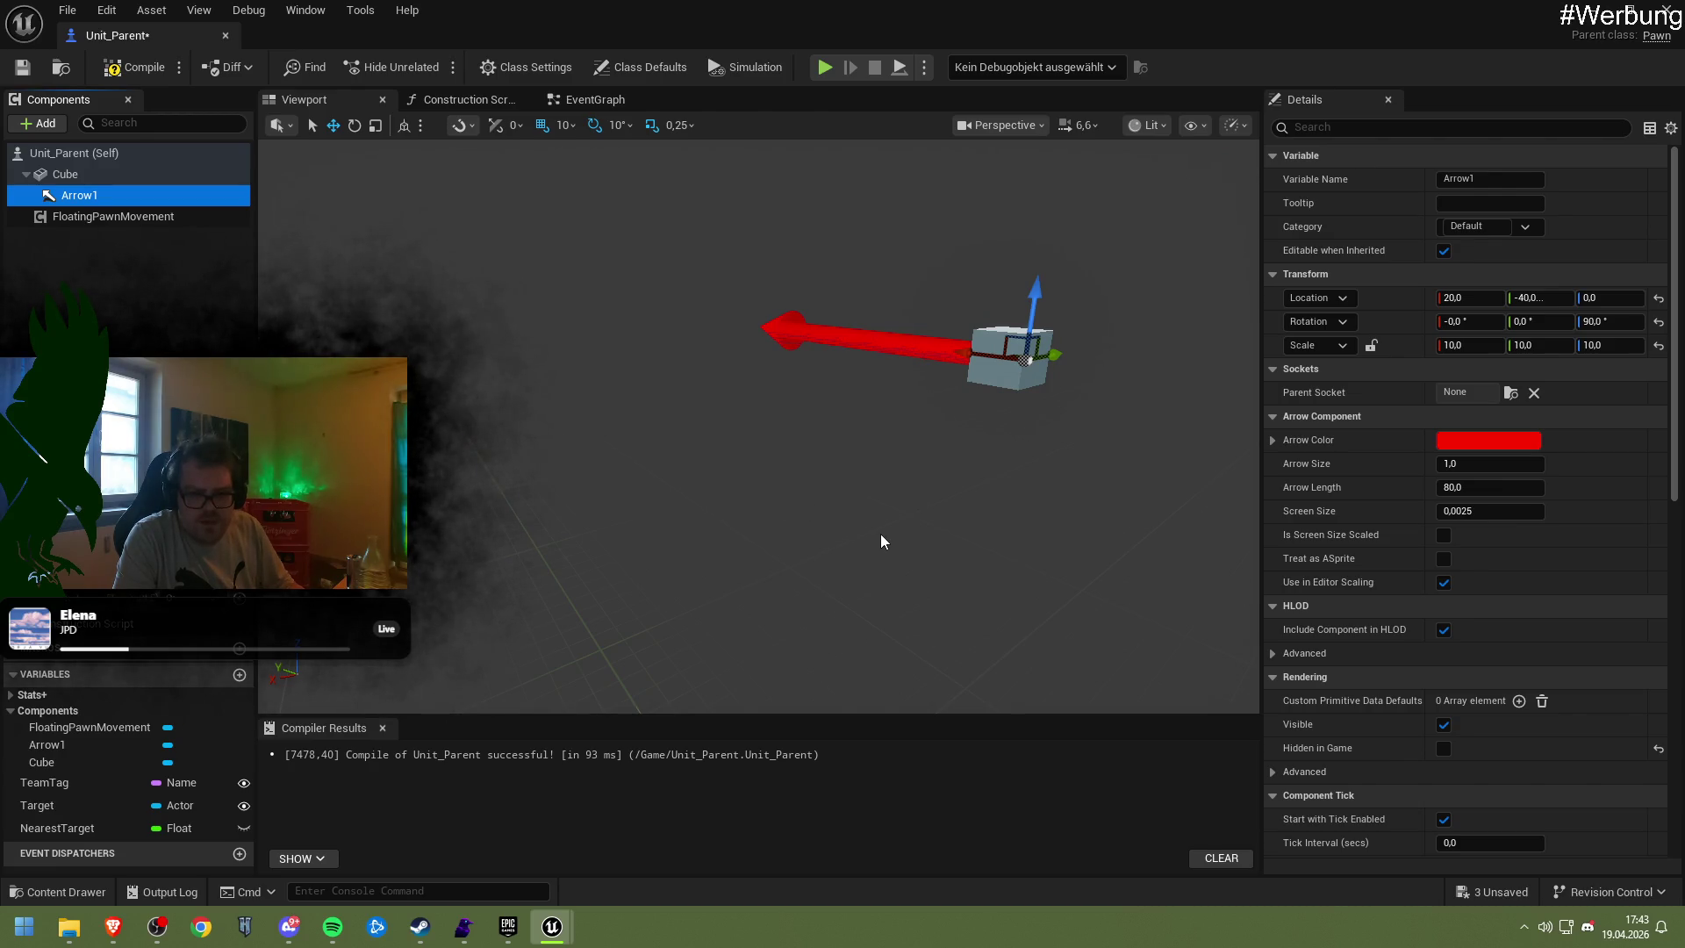
pyautogui.click(715, 507)
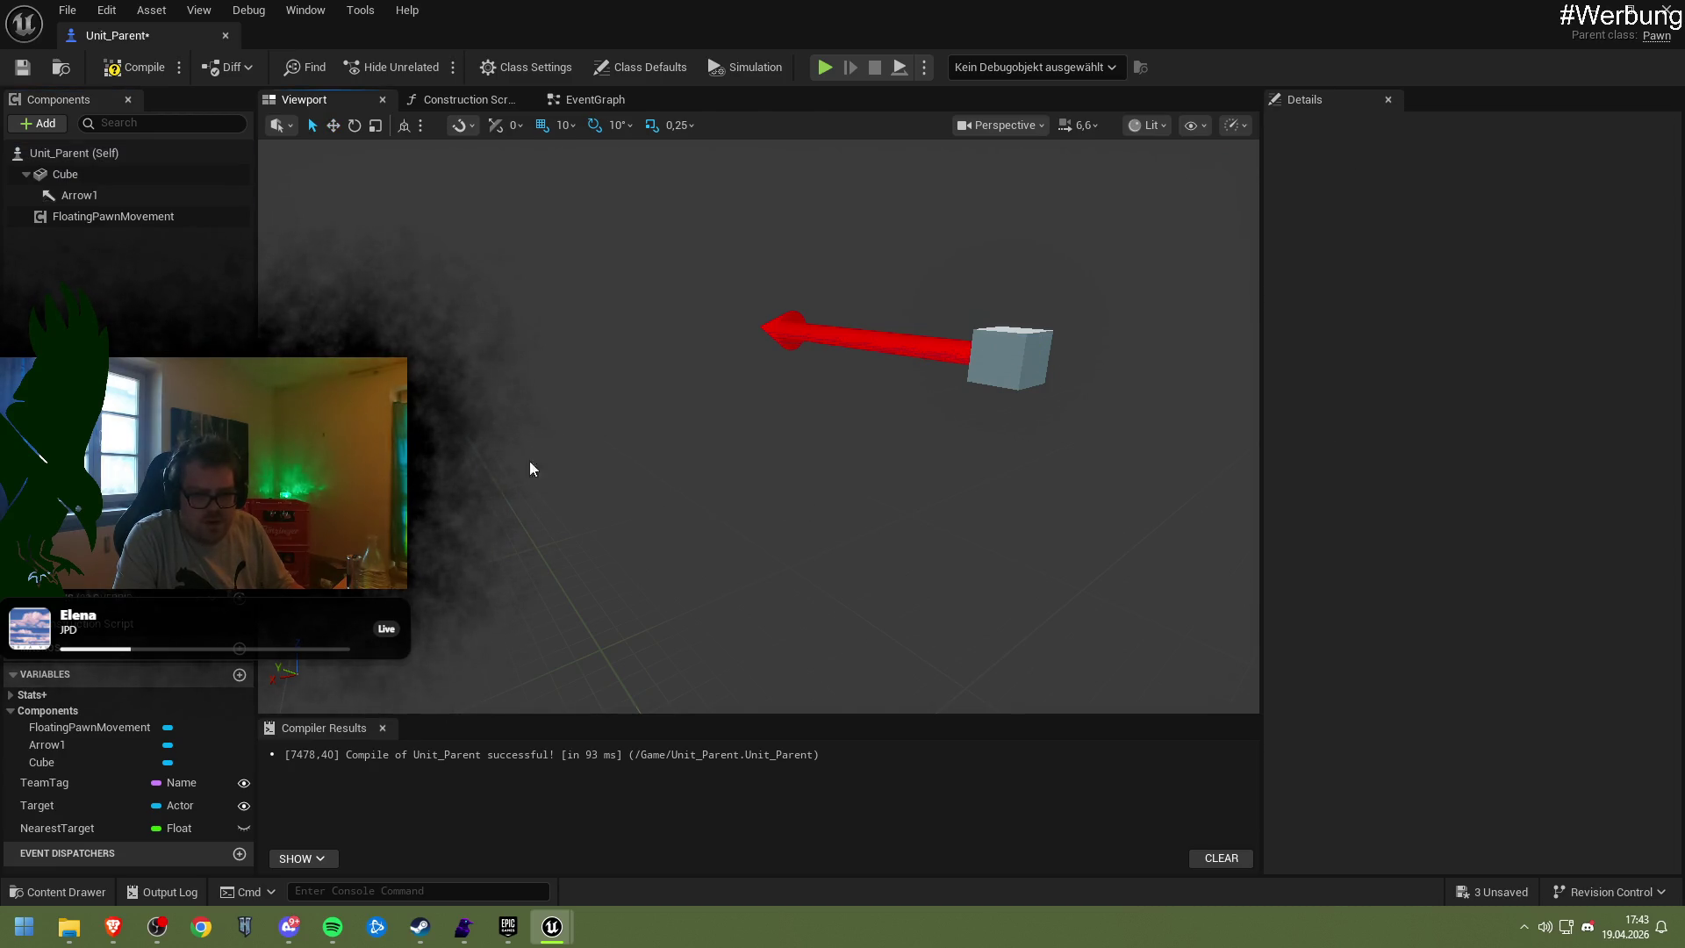
pyautogui.click(113, 219)
pyautogui.click(600, 425)
pyautogui.hotkey('ctrl', 's')
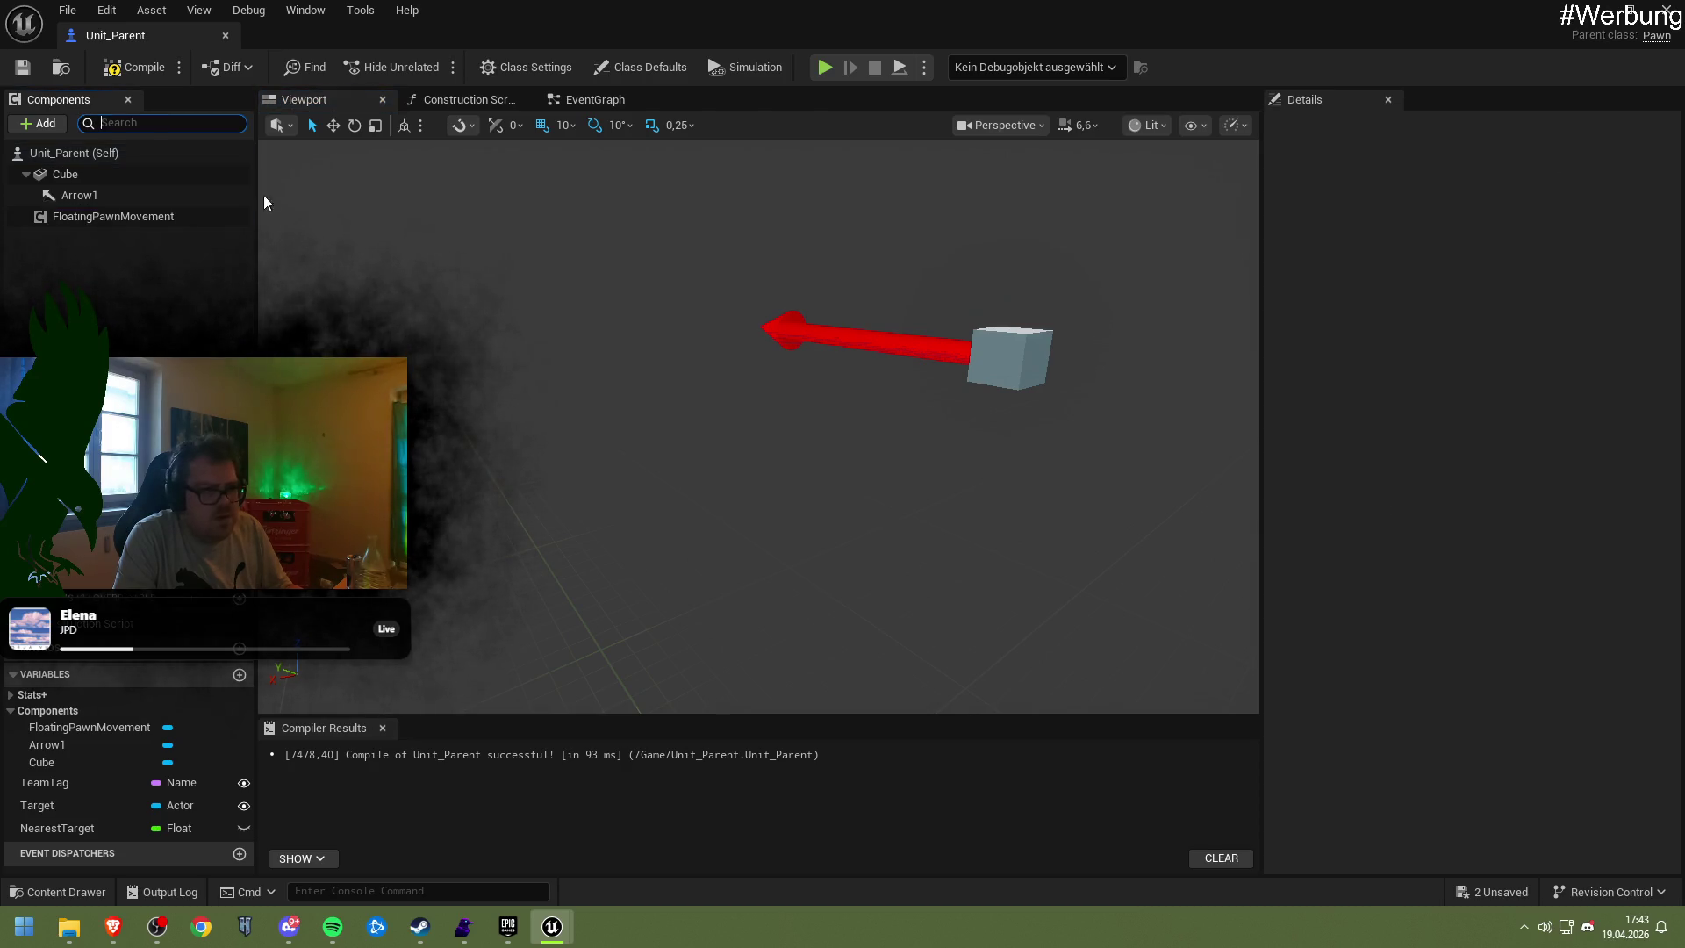
# Play-test from the level editor, then return to Unit_Parent's EventGraph
pyautogui.click(1628, 9)
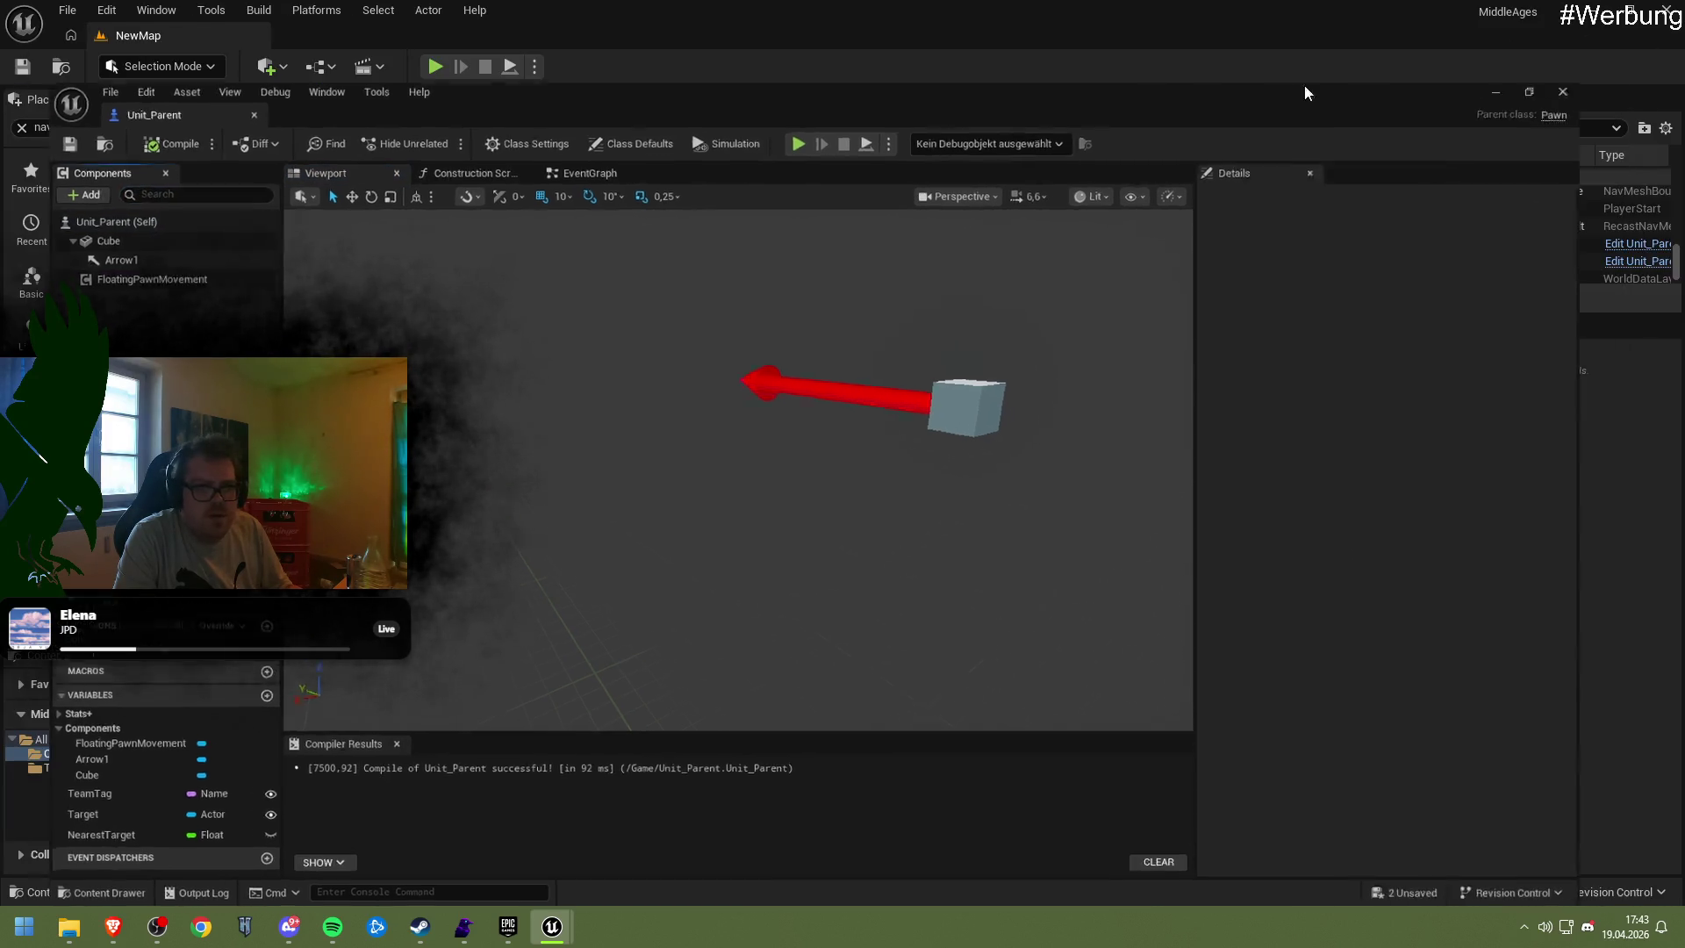
pyautogui.click(478, 86)
pyautogui.click(435, 67)
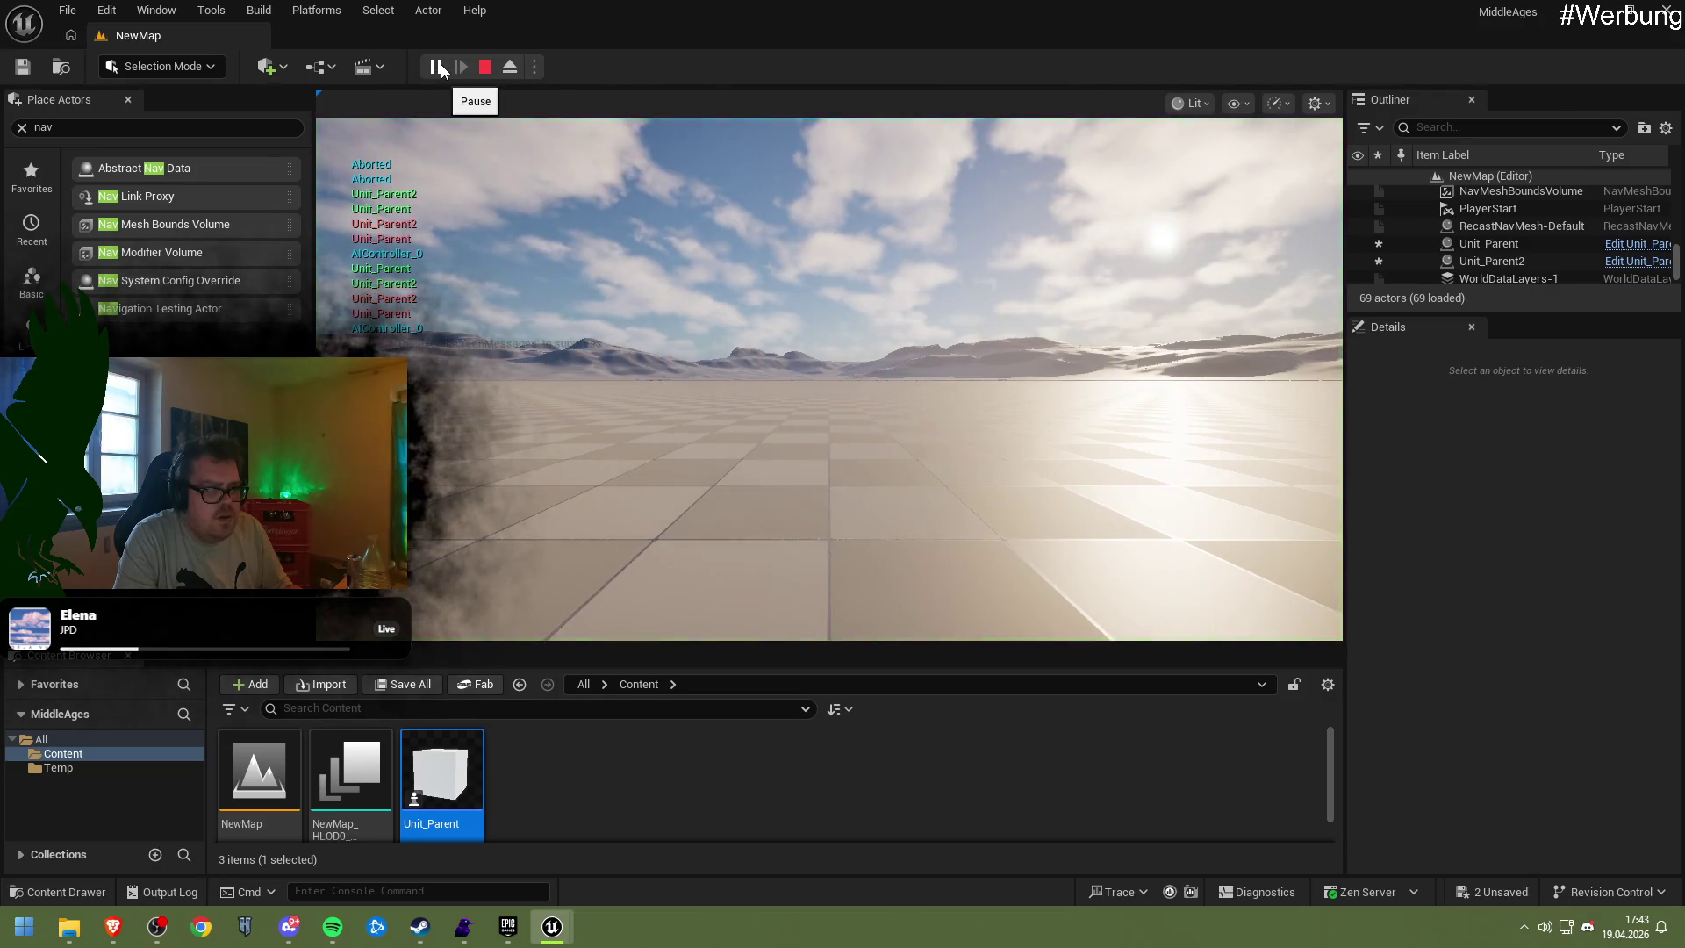
pyautogui.click(484, 67)
pyautogui.moveTo(552, 927)
pyautogui.click(603, 849)
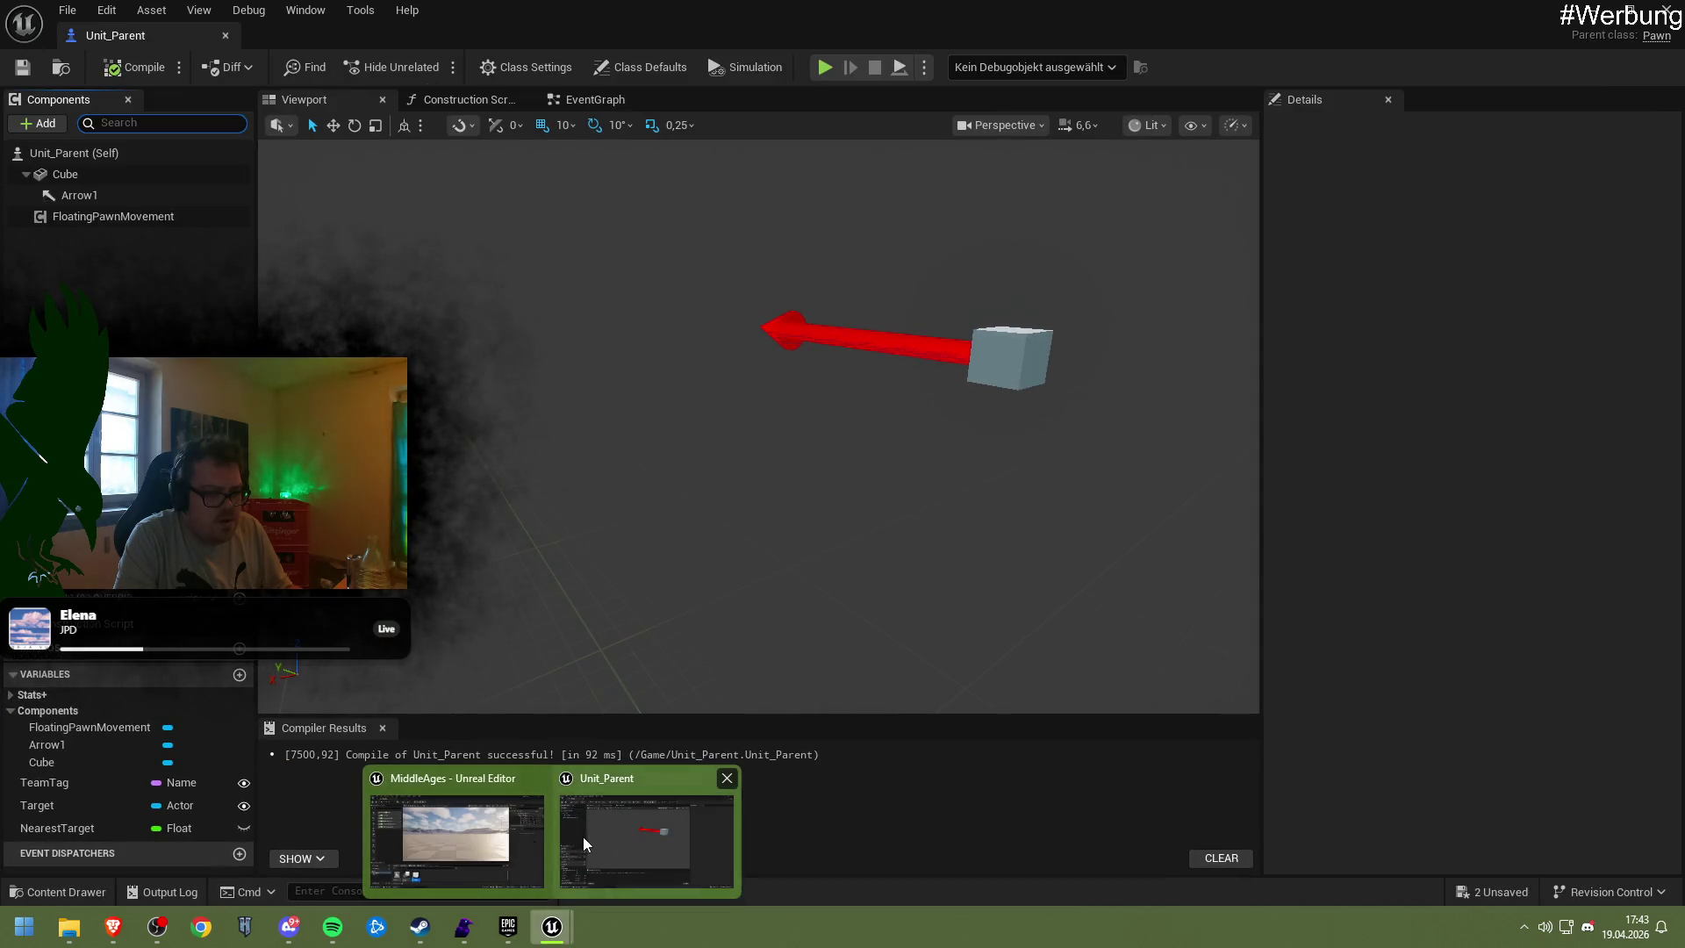
pyautogui.click(581, 100)
# Pan the EventGraph to Begin Round, select the Target variable, recompile, and minimize to NewMap
pyautogui.moveTo(910, 513)
pyautogui.mouseDown()
pyautogui.moveTo(711, 330)
pyautogui.moveTo(700, 275)
pyautogui.moveTo(720, 267)
pyautogui.mouseUp()
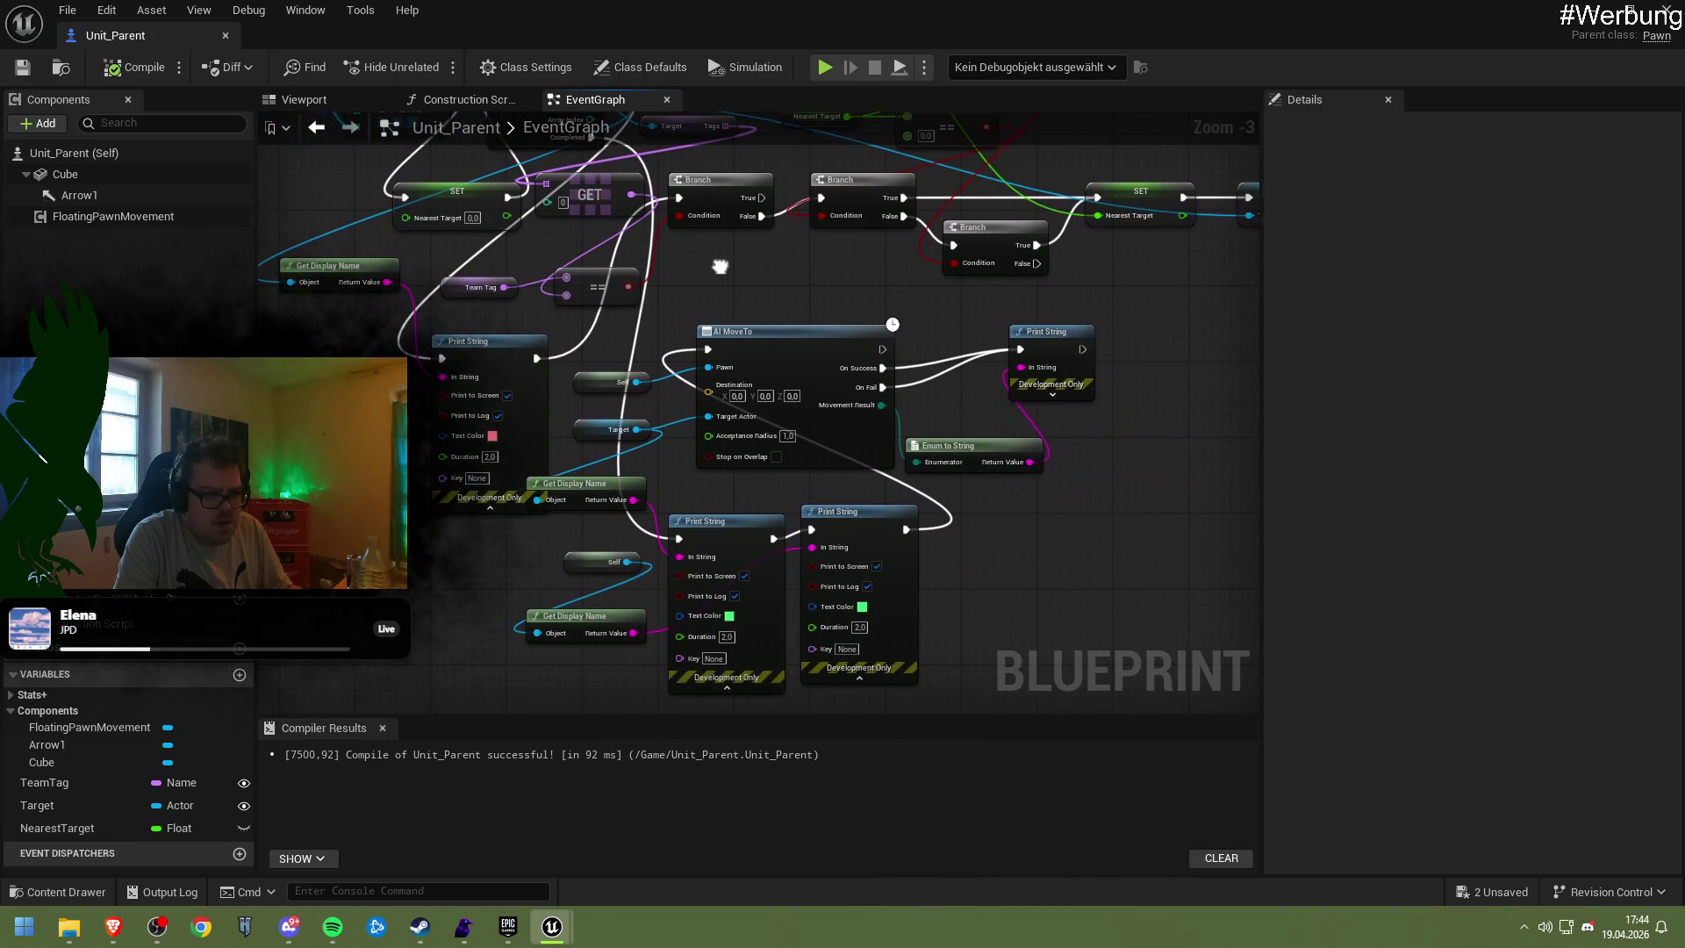
pyautogui.click(86, 809)
pyautogui.moveTo(598, 358); pyautogui.dragTo(626, 542)
pyautogui.moveTo(715, 500)
pyautogui.mouseDown()
pyautogui.moveTo(541, 475)
pyautogui.moveTo(783, 488)
pyautogui.moveTo(748, 502)
pyautogui.moveTo(843, 478)
pyautogui.moveTo(776, 471)
pyautogui.moveTo(876, 525)
pyautogui.mouseUp()
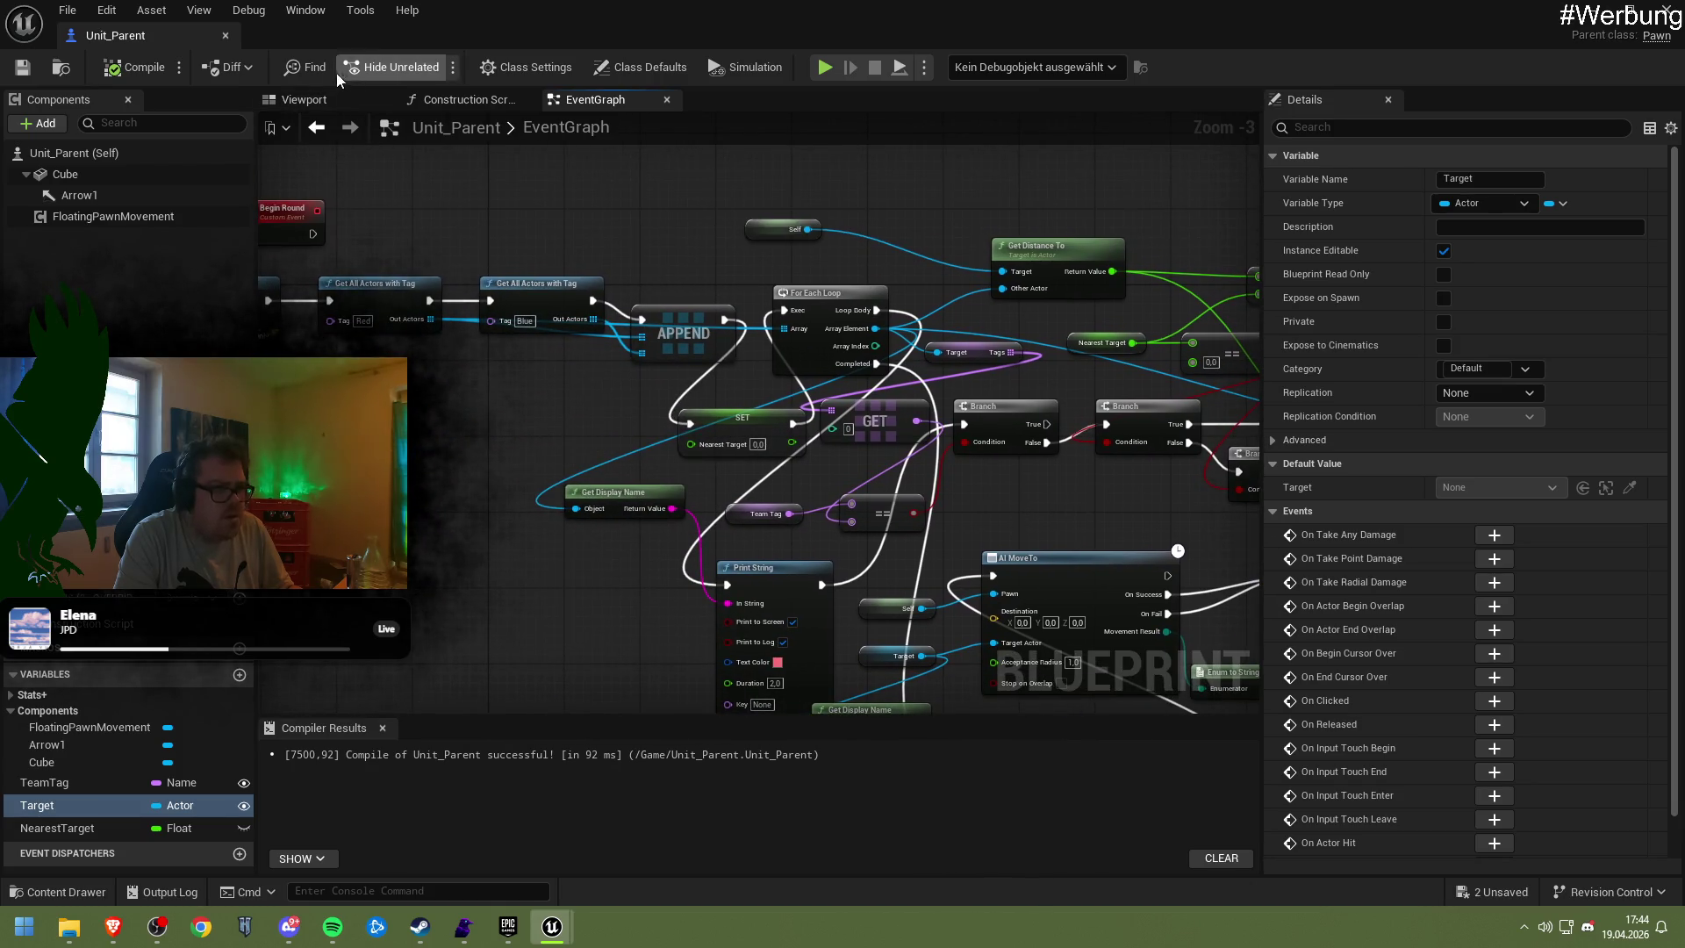
pyautogui.click(135, 69)
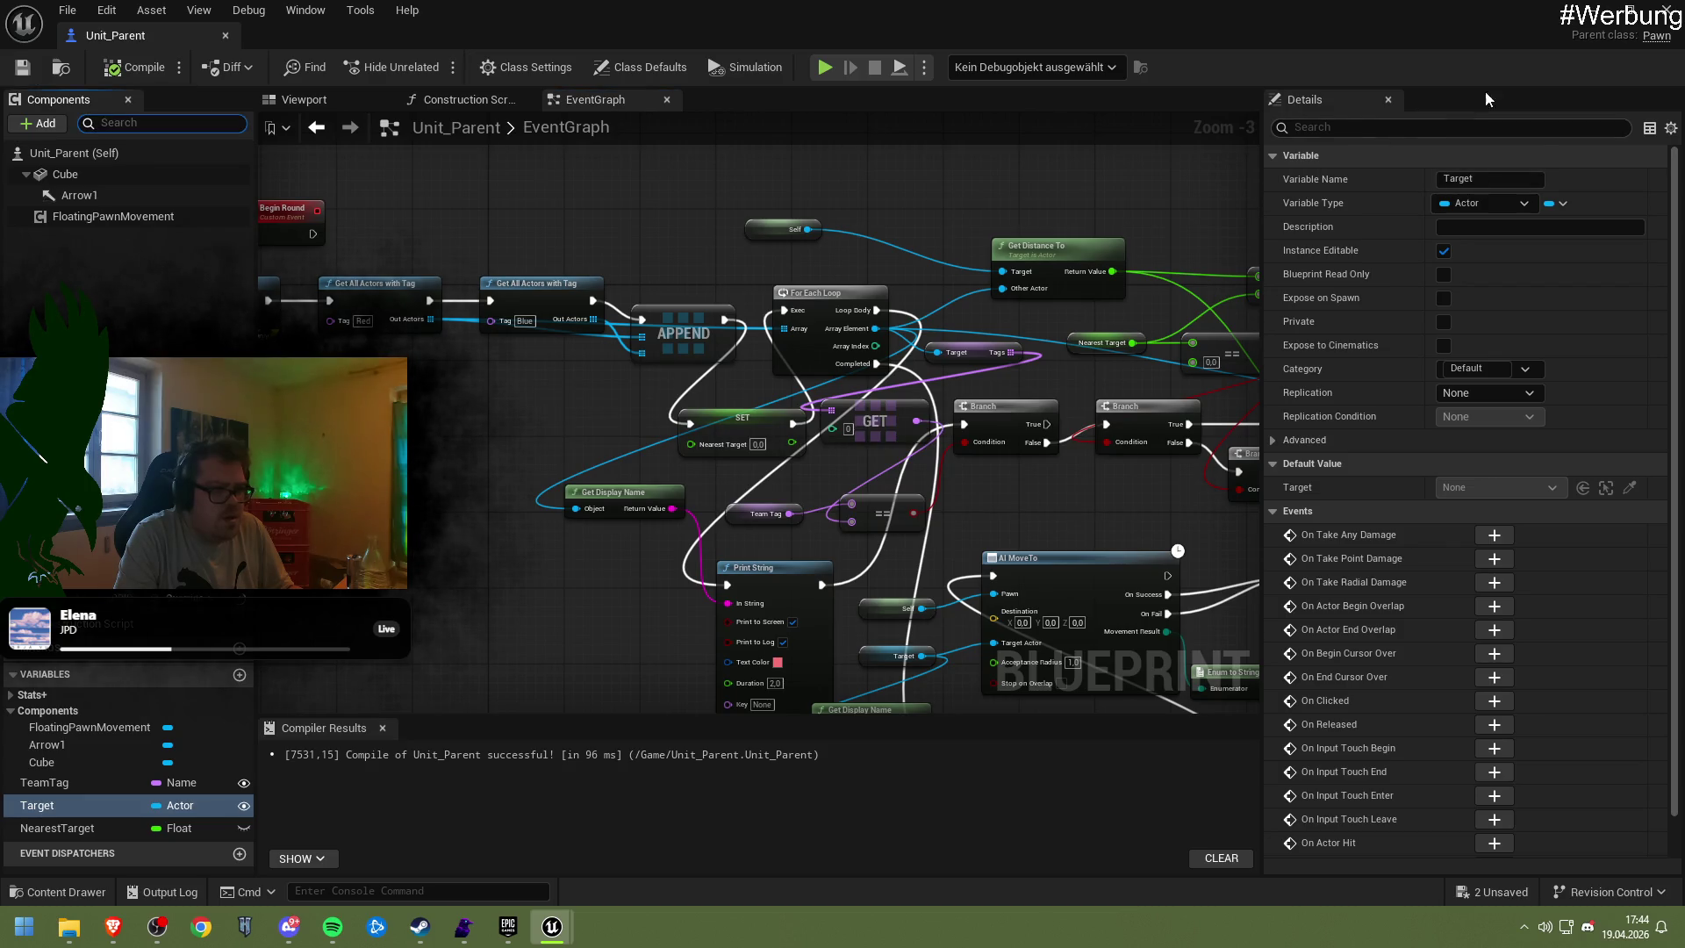
pyautogui.click(1595, 21)
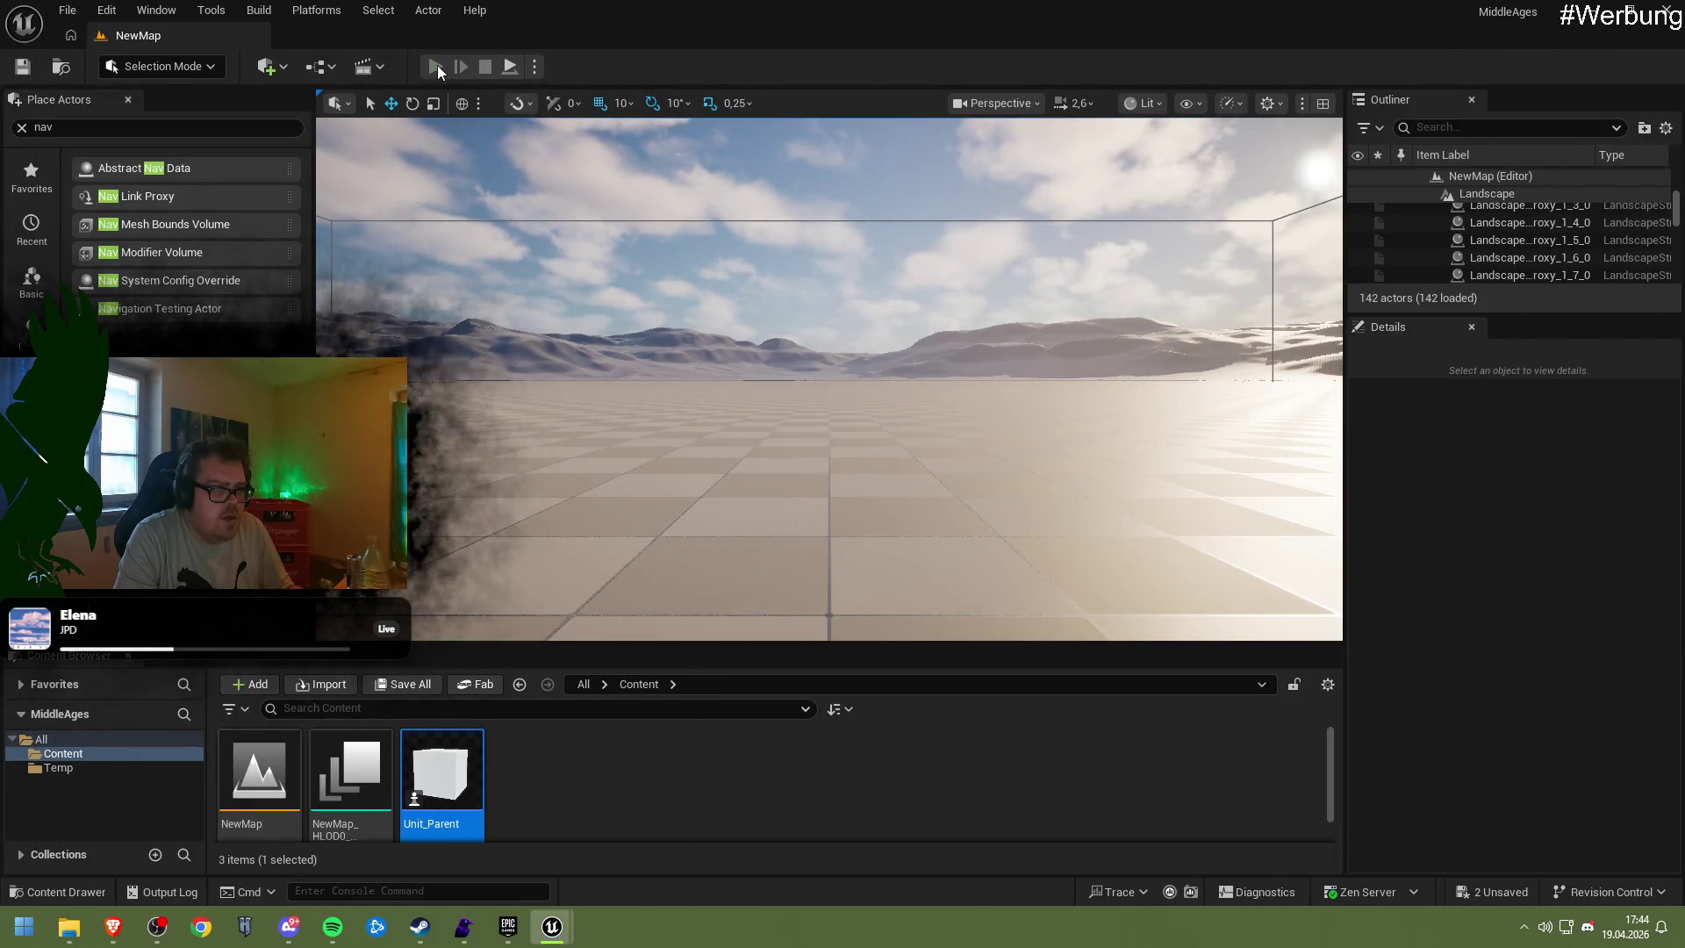
# Run and stop two NewMap play tests, then switch to the 'Ai Moveto aborted' forum thread
pyautogui.click(436, 68)
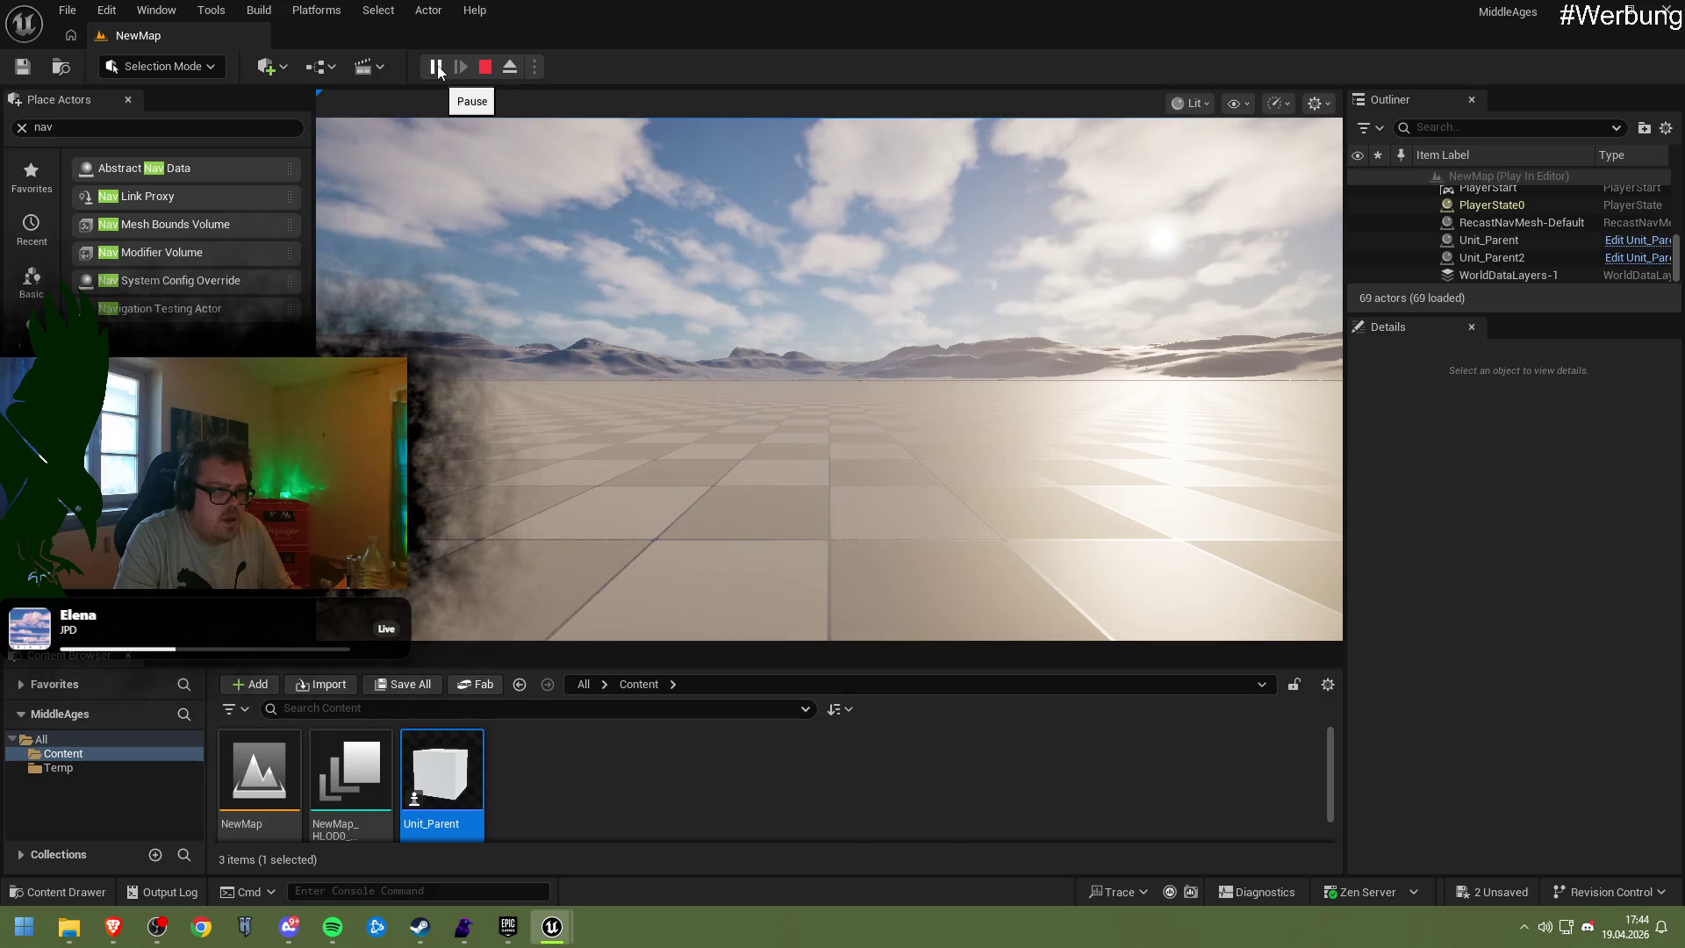
pyautogui.click(484, 66)
pyautogui.click(444, 67)
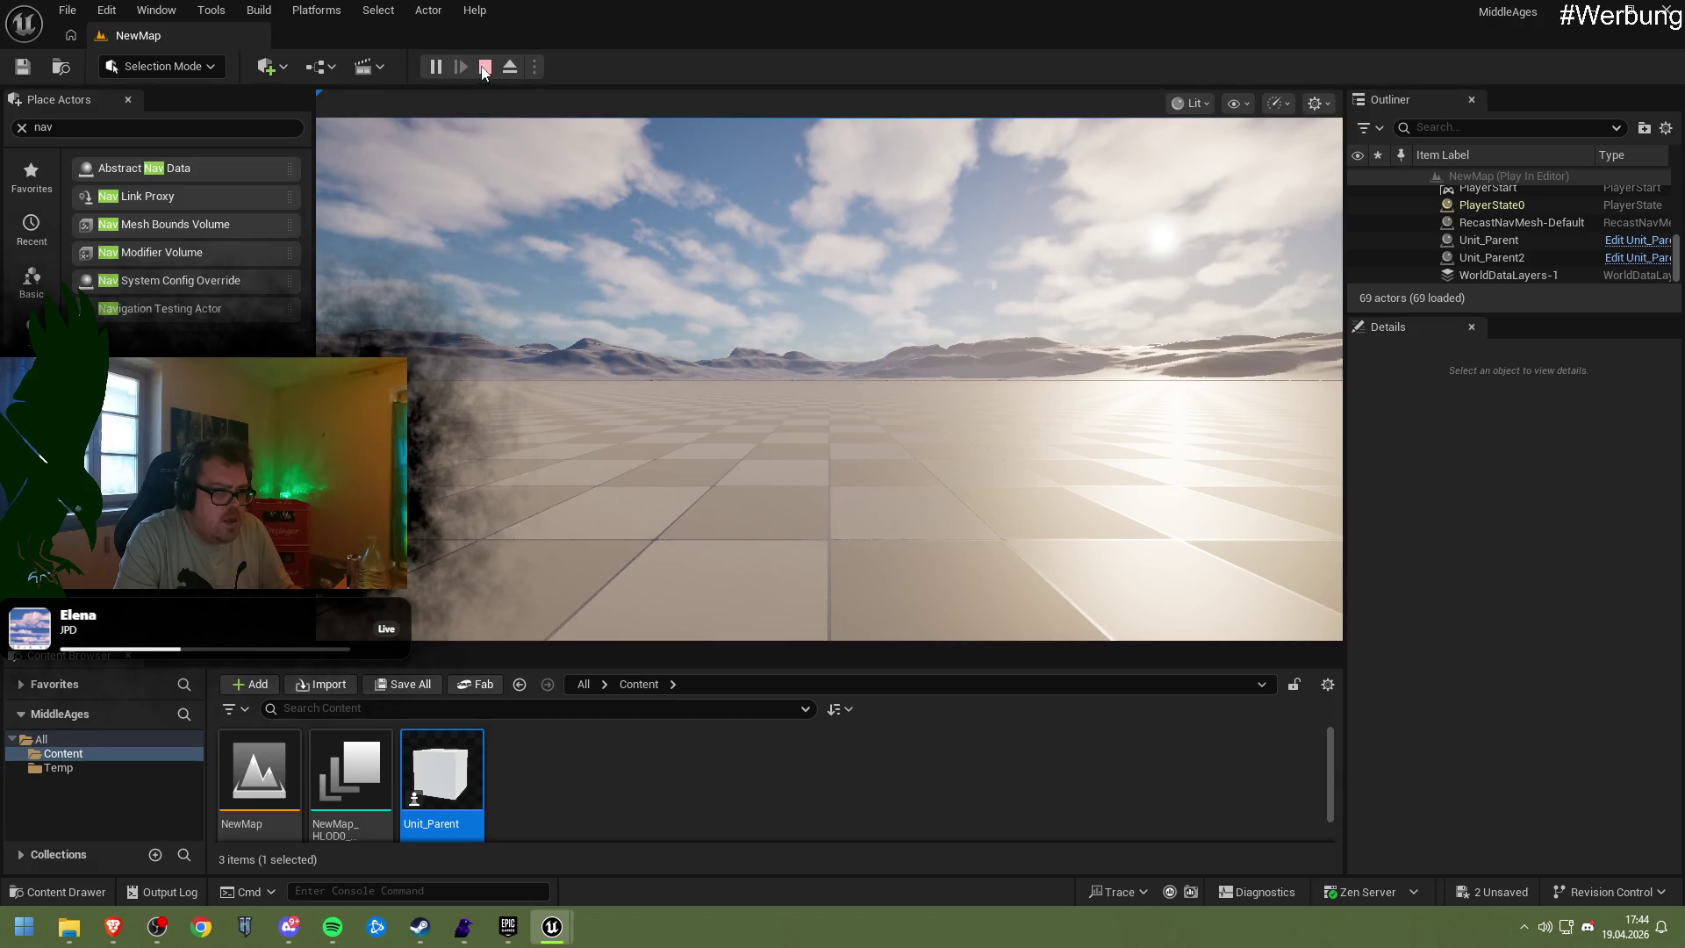
pyautogui.click(484, 66)
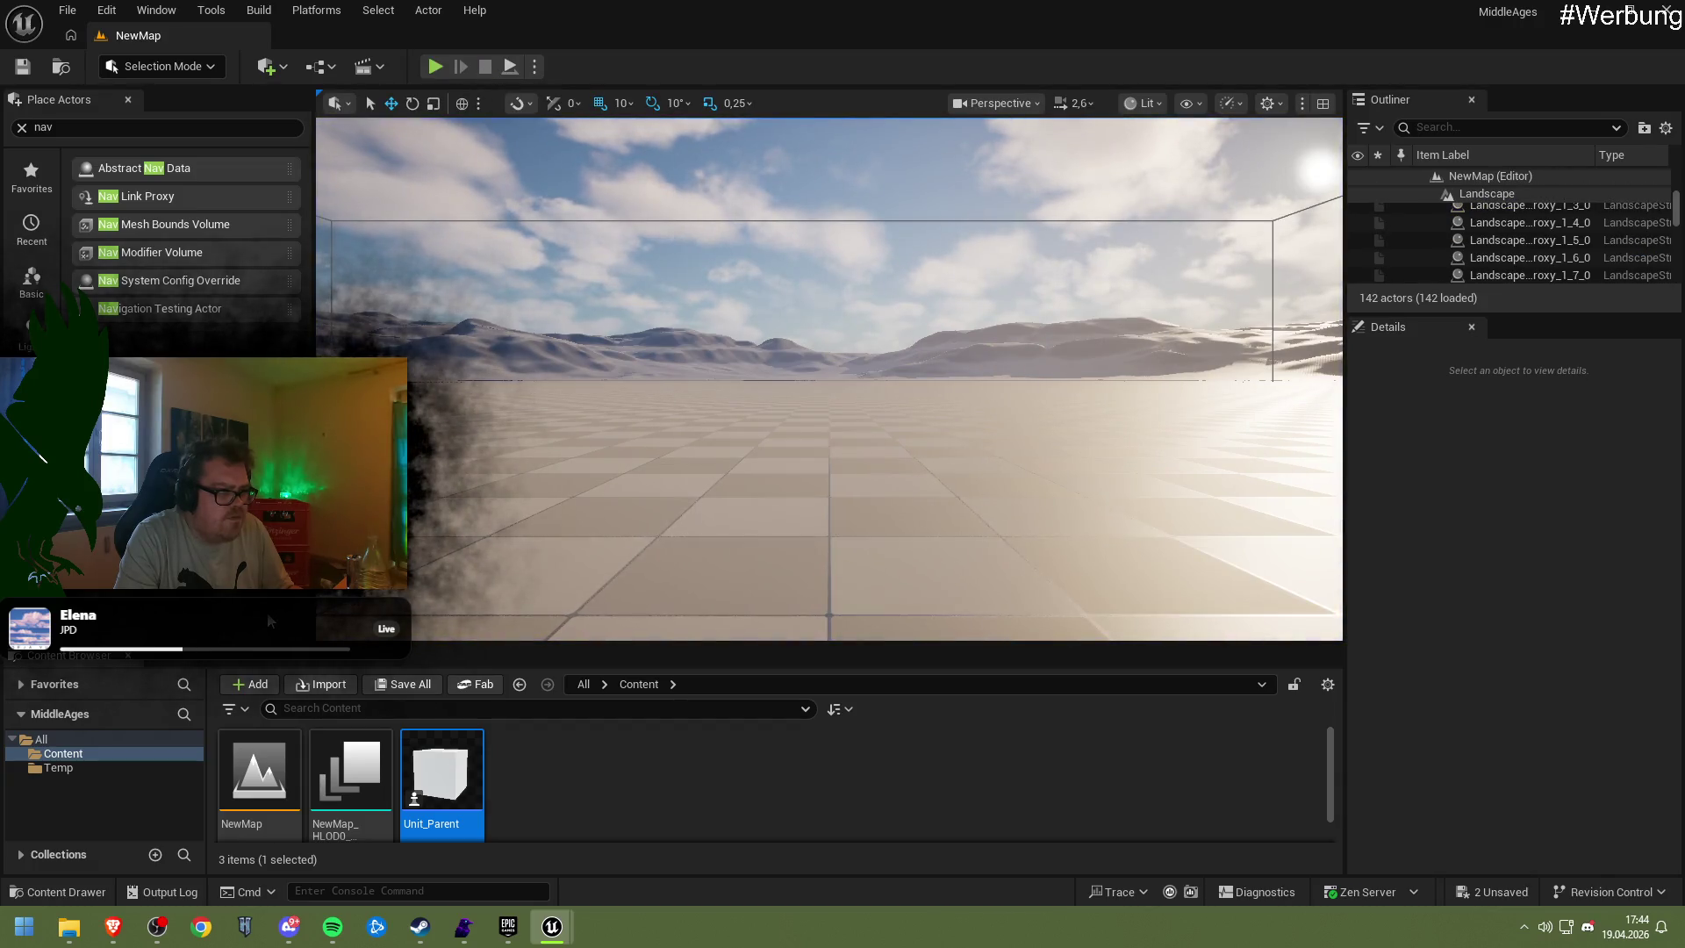
pyautogui.moveTo(113, 927)
pyautogui.click(280, 834)
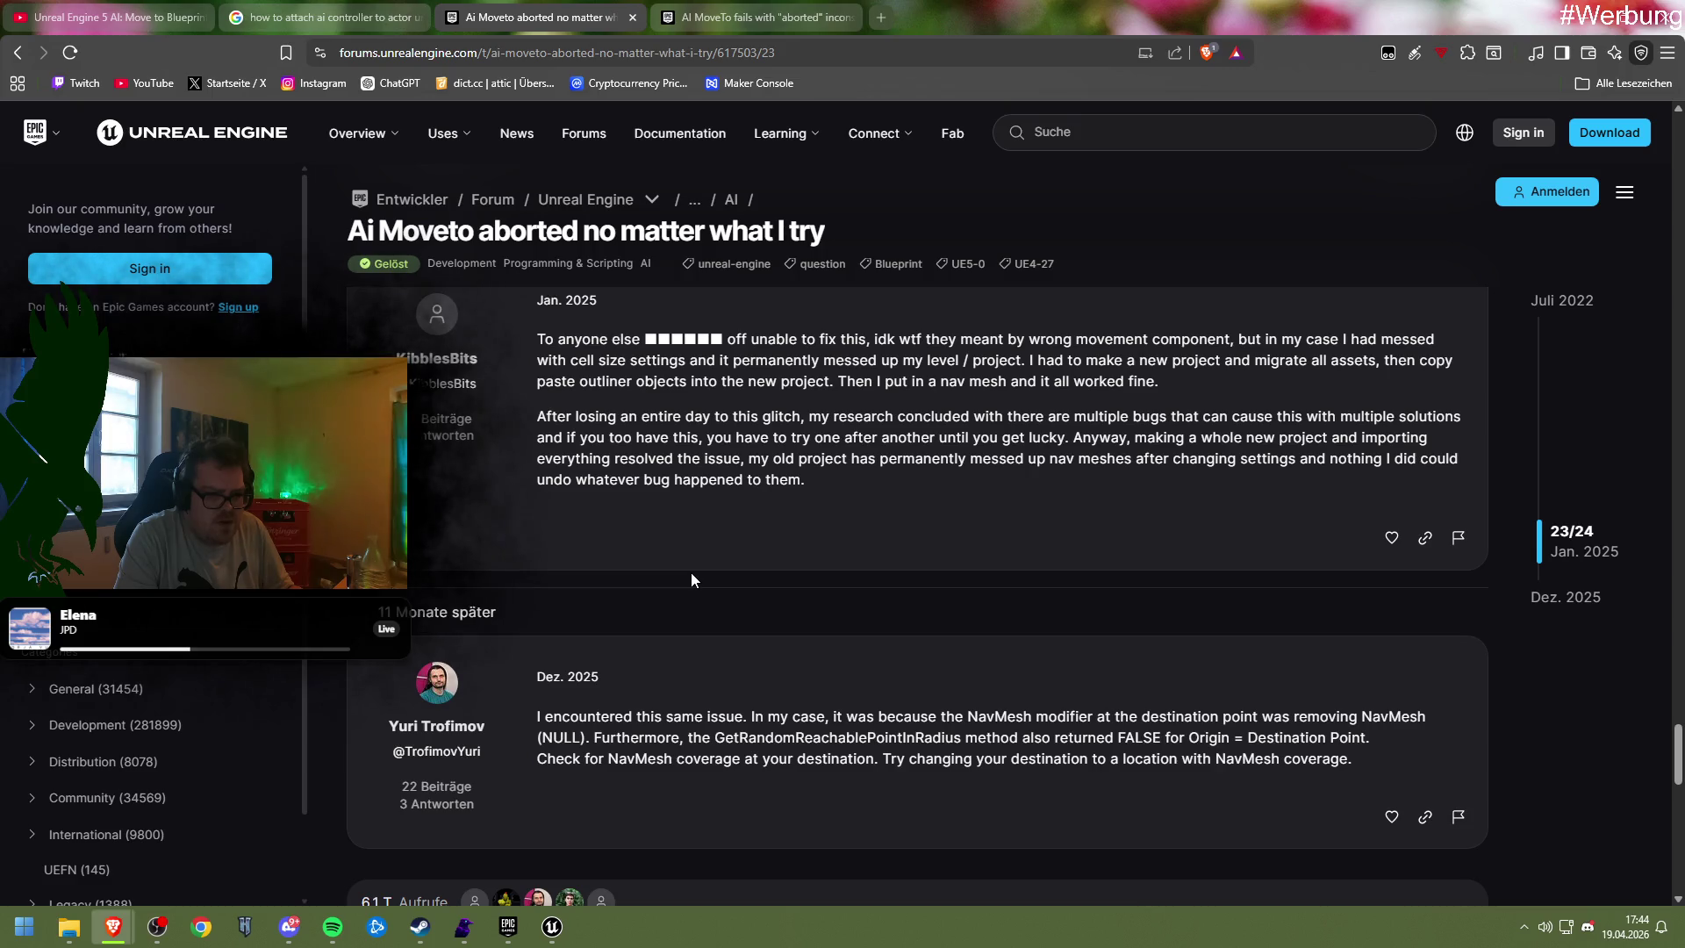
# Scroll the 'Ai Moveto aborted' thread back from post 21/24 to post 5/24
pyautogui.scroll(-5, 692, 579)
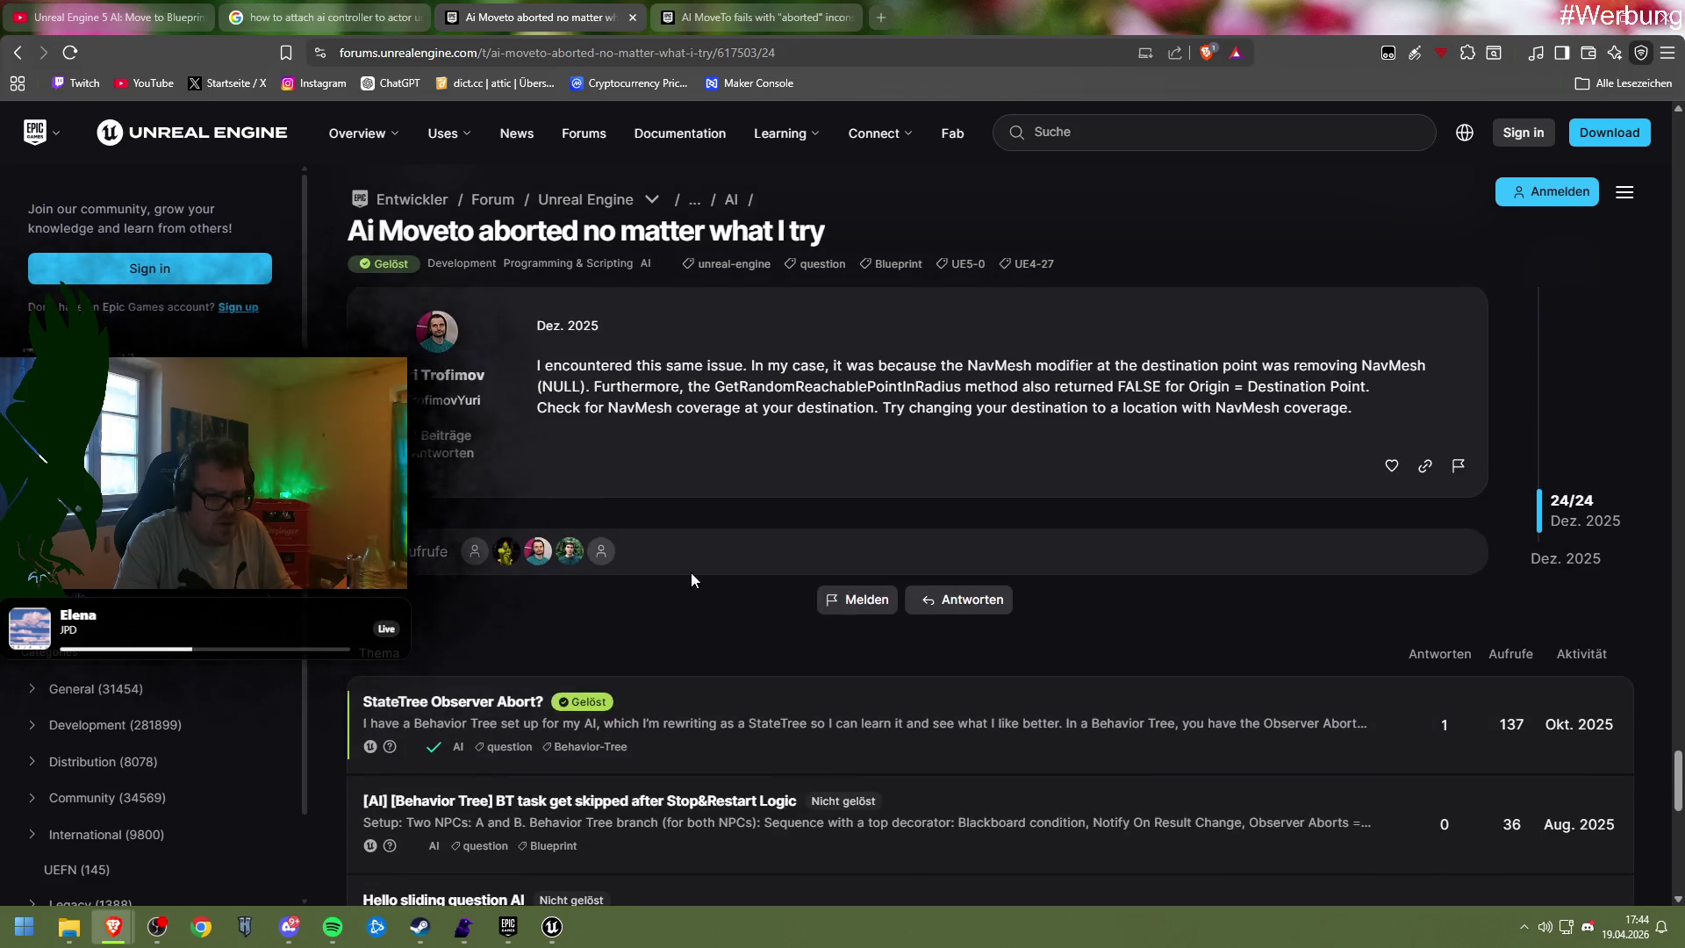
pyautogui.scroll(2, 691, 579)
pyautogui.scroll(8, 691, 579)
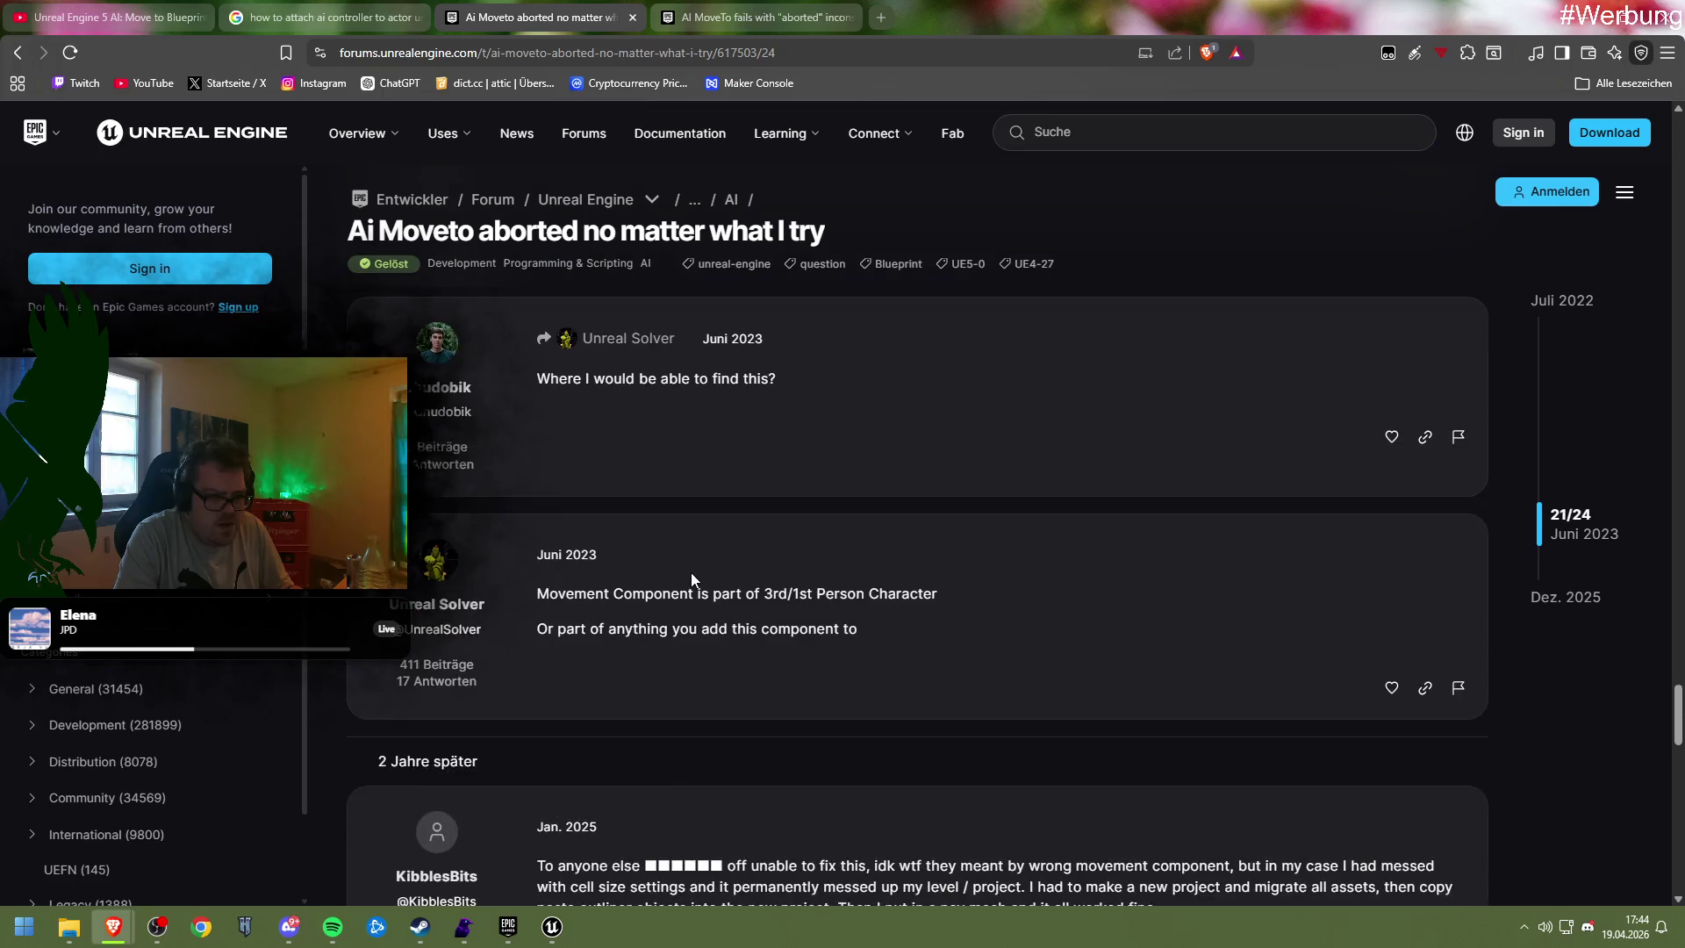
pyautogui.scroll(4, 691, 579)
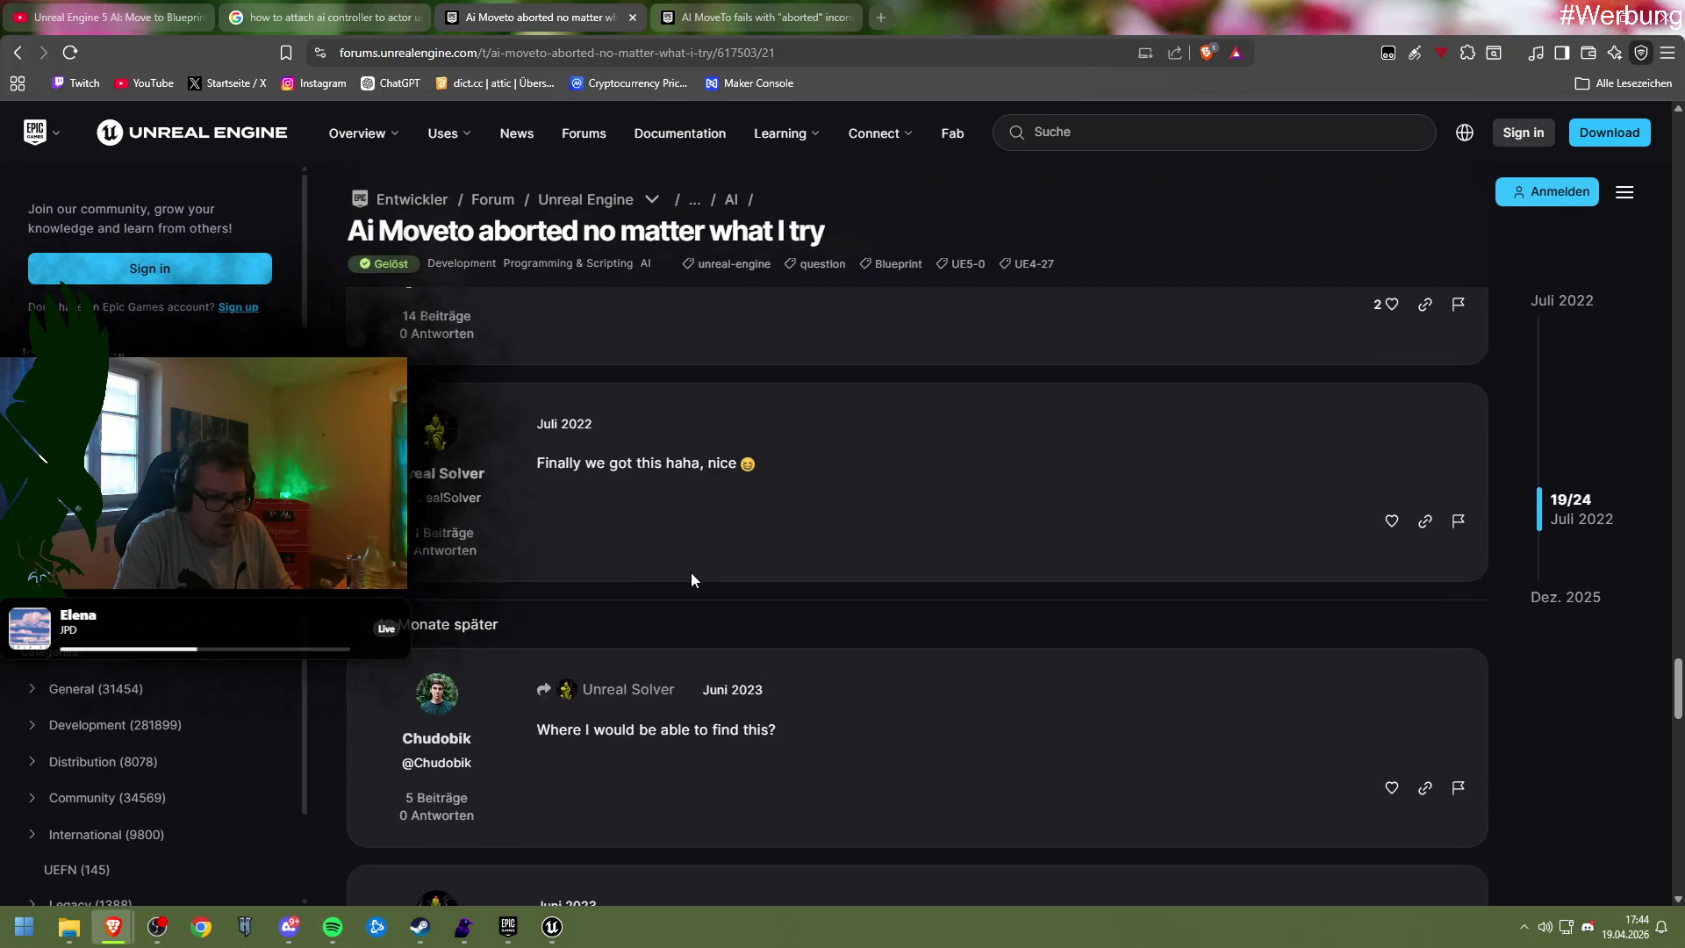
pyautogui.scroll(4, 691, 579)
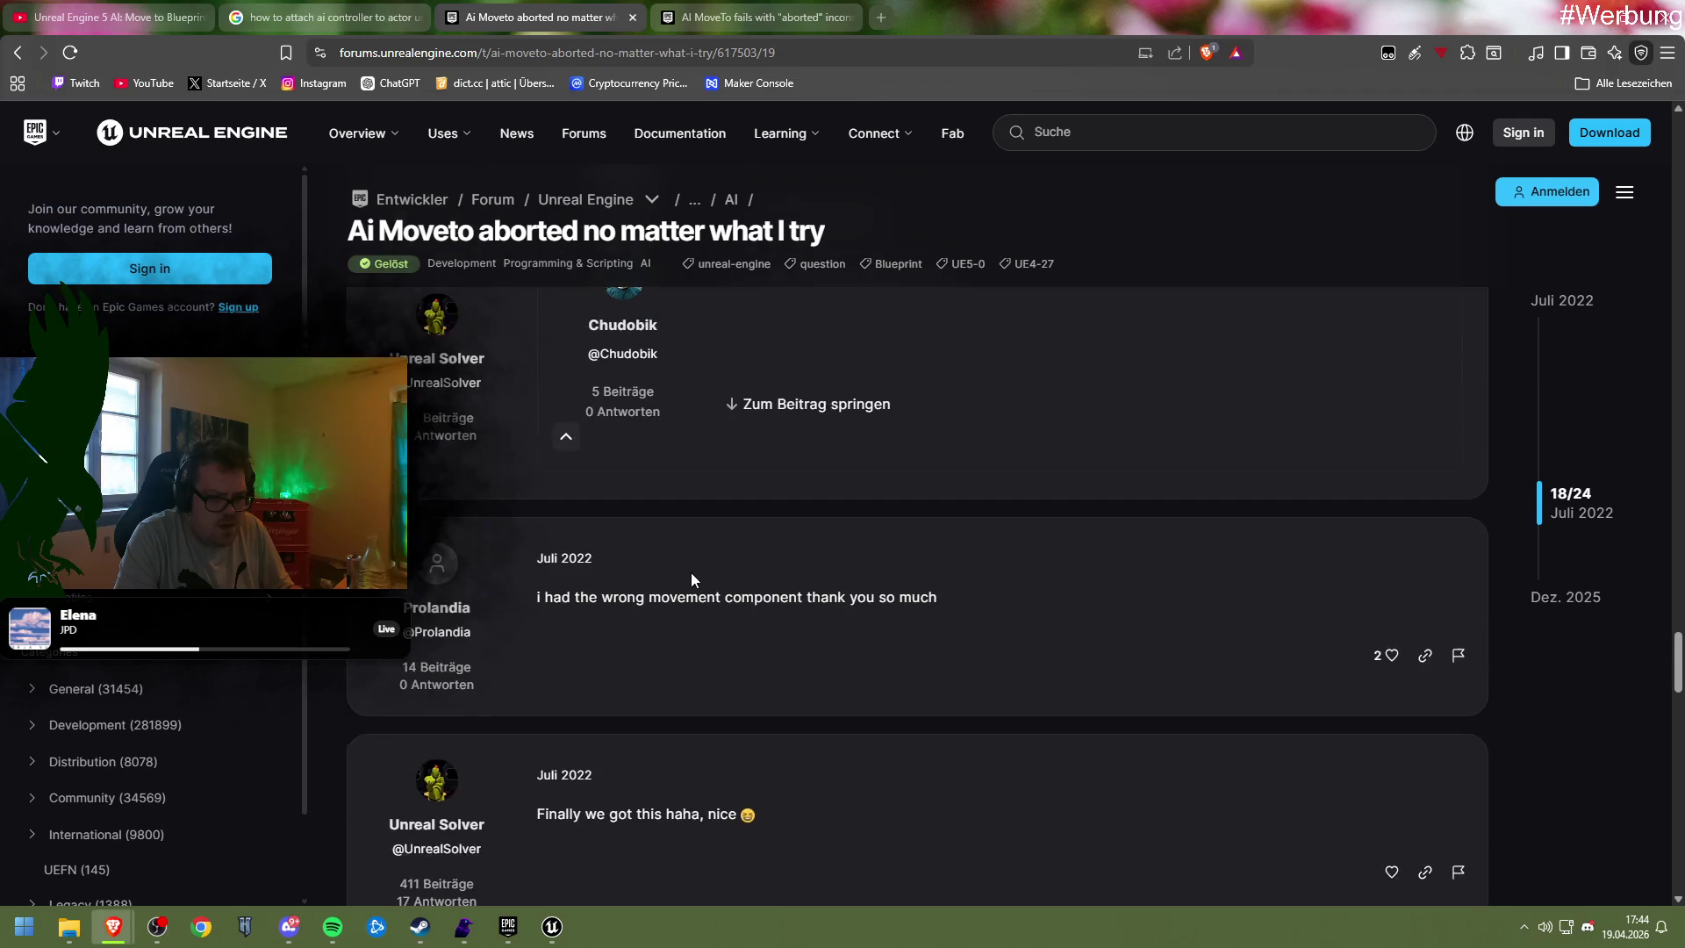
pyautogui.scroll(5, 692, 573)
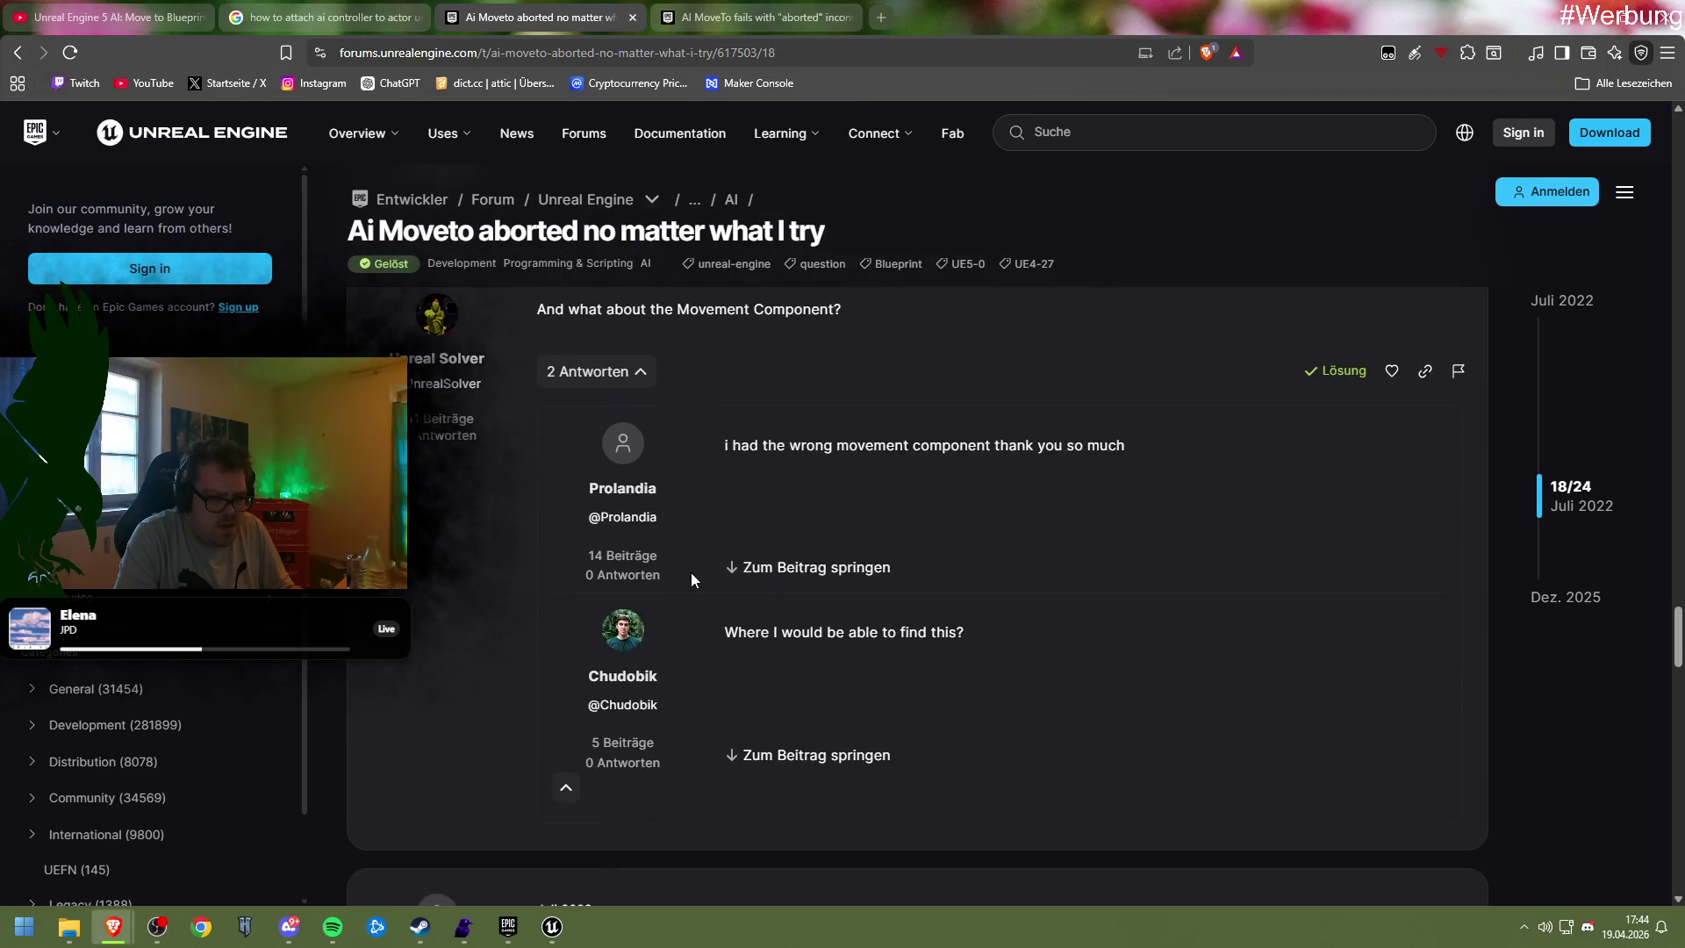
pyautogui.scroll(5, 692, 572)
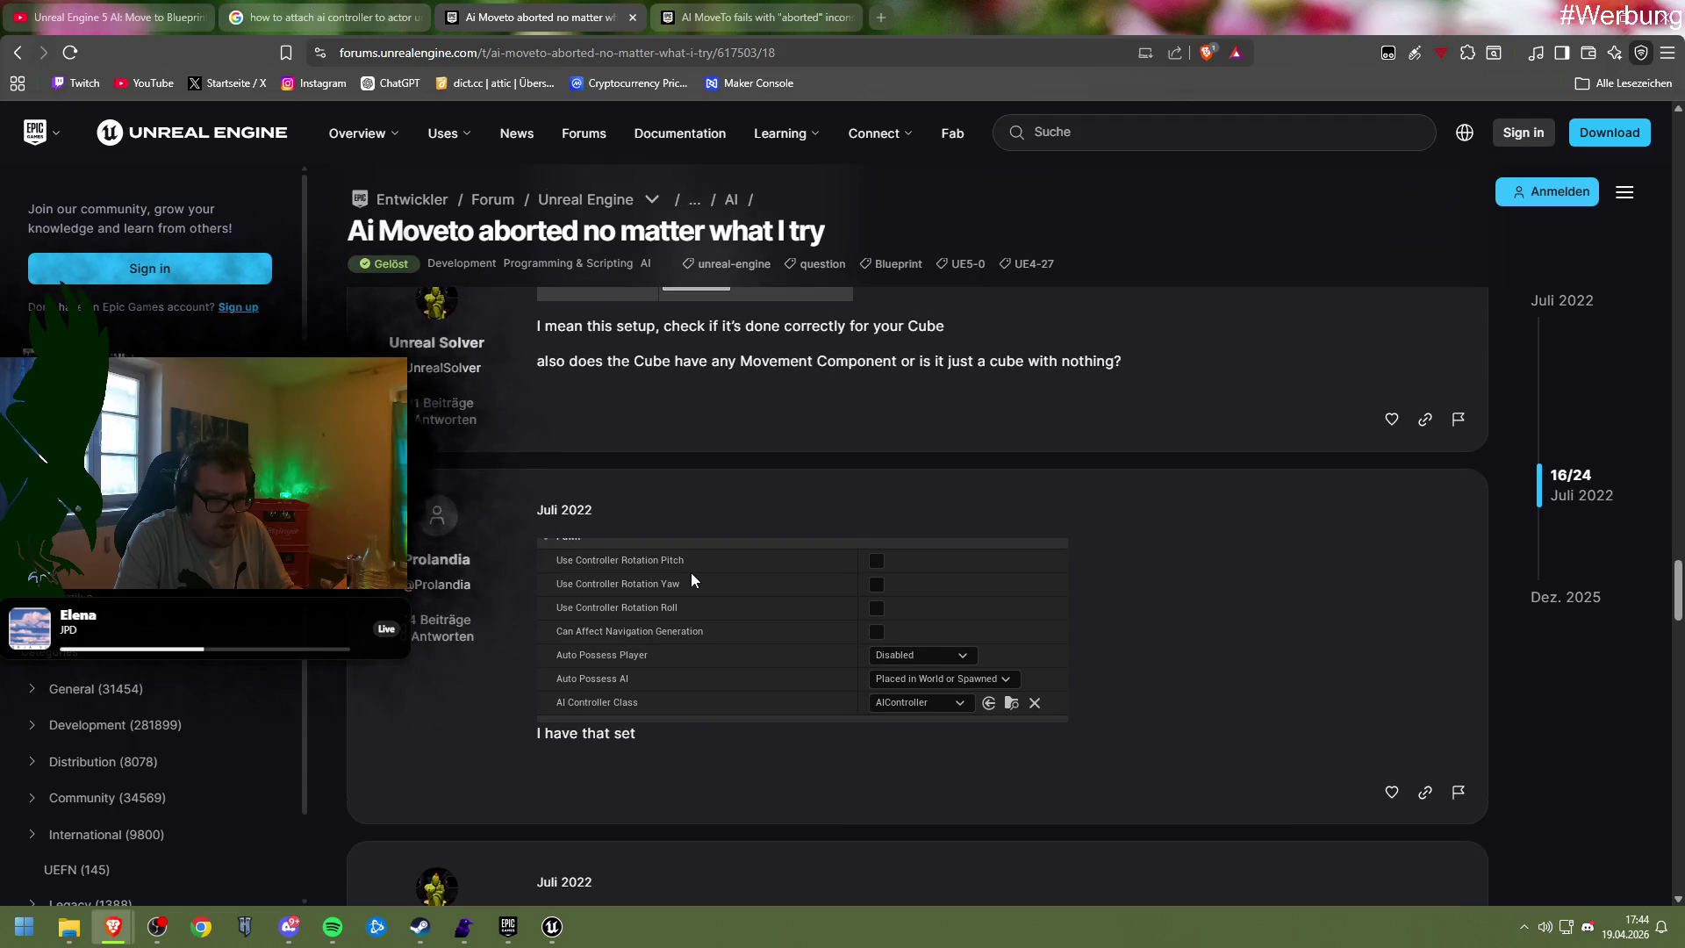
pyautogui.scroll(5, 692, 572)
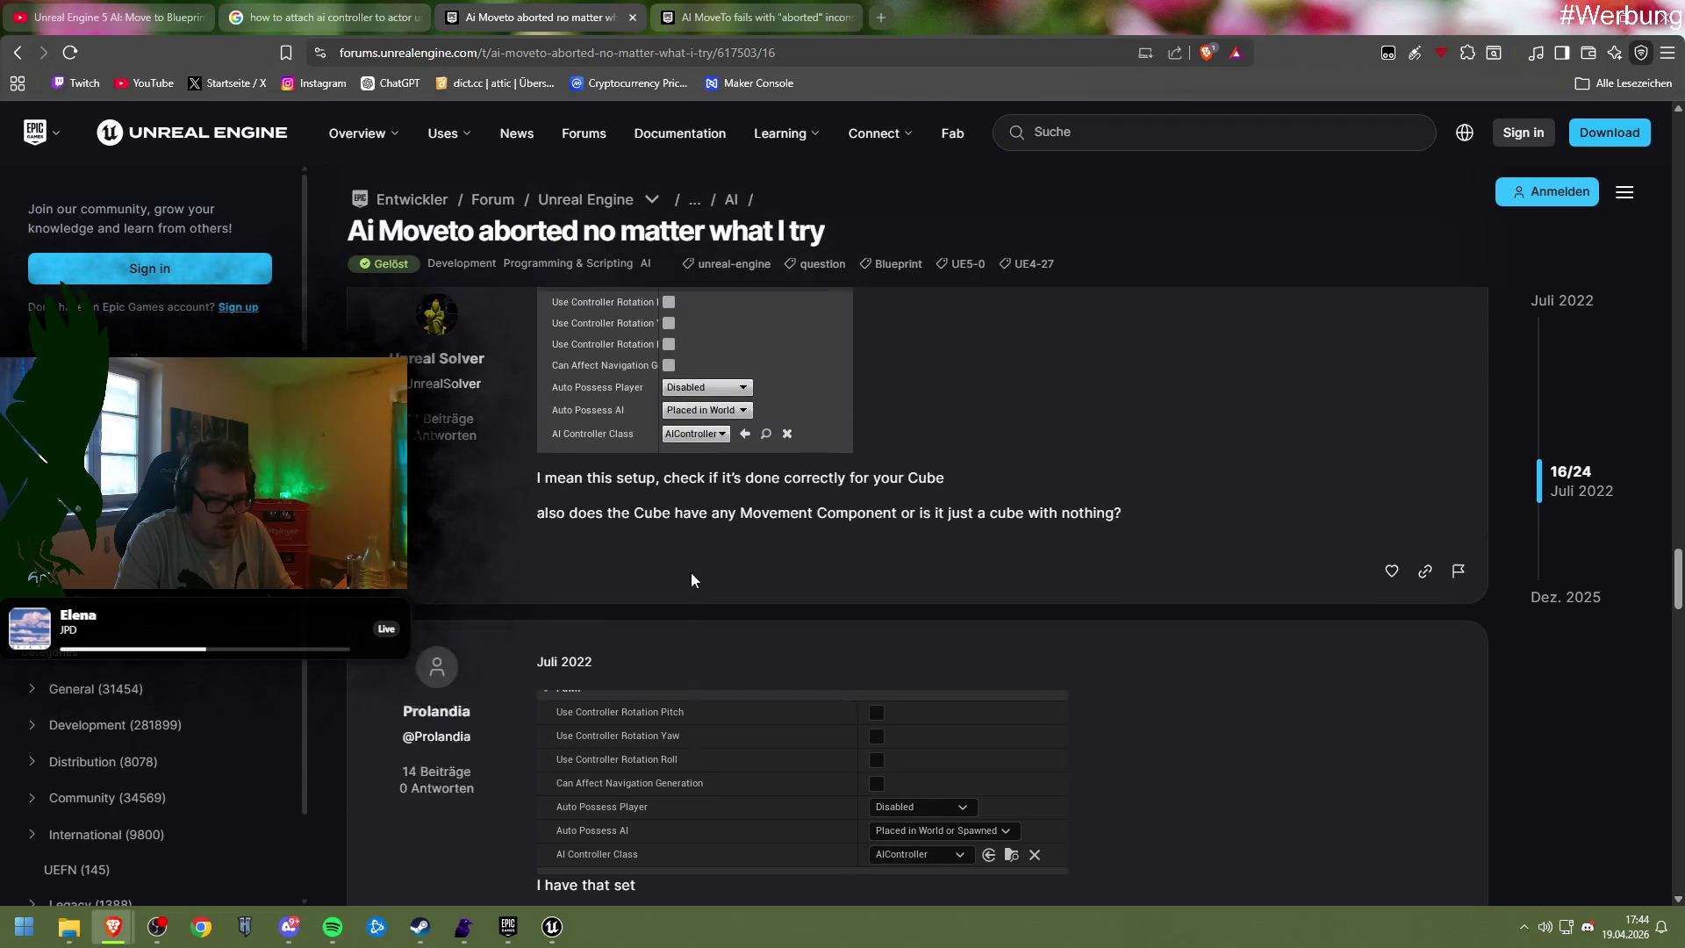
pyautogui.scroll(3, 692, 575)
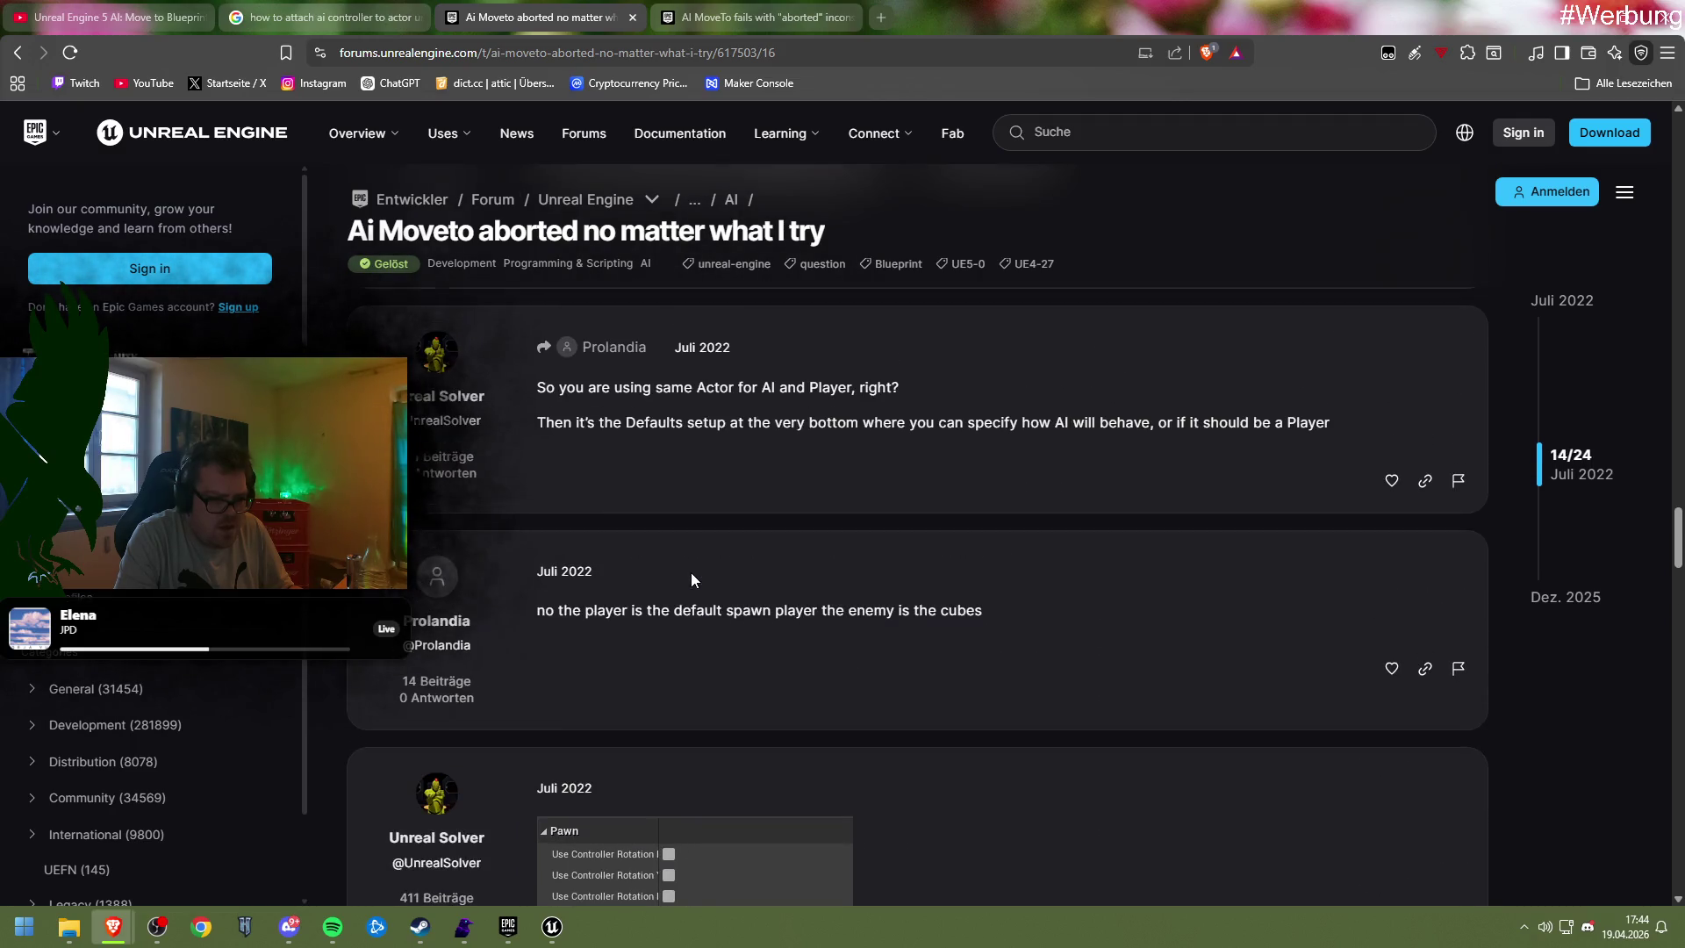
pyautogui.scroll(2, 691, 580)
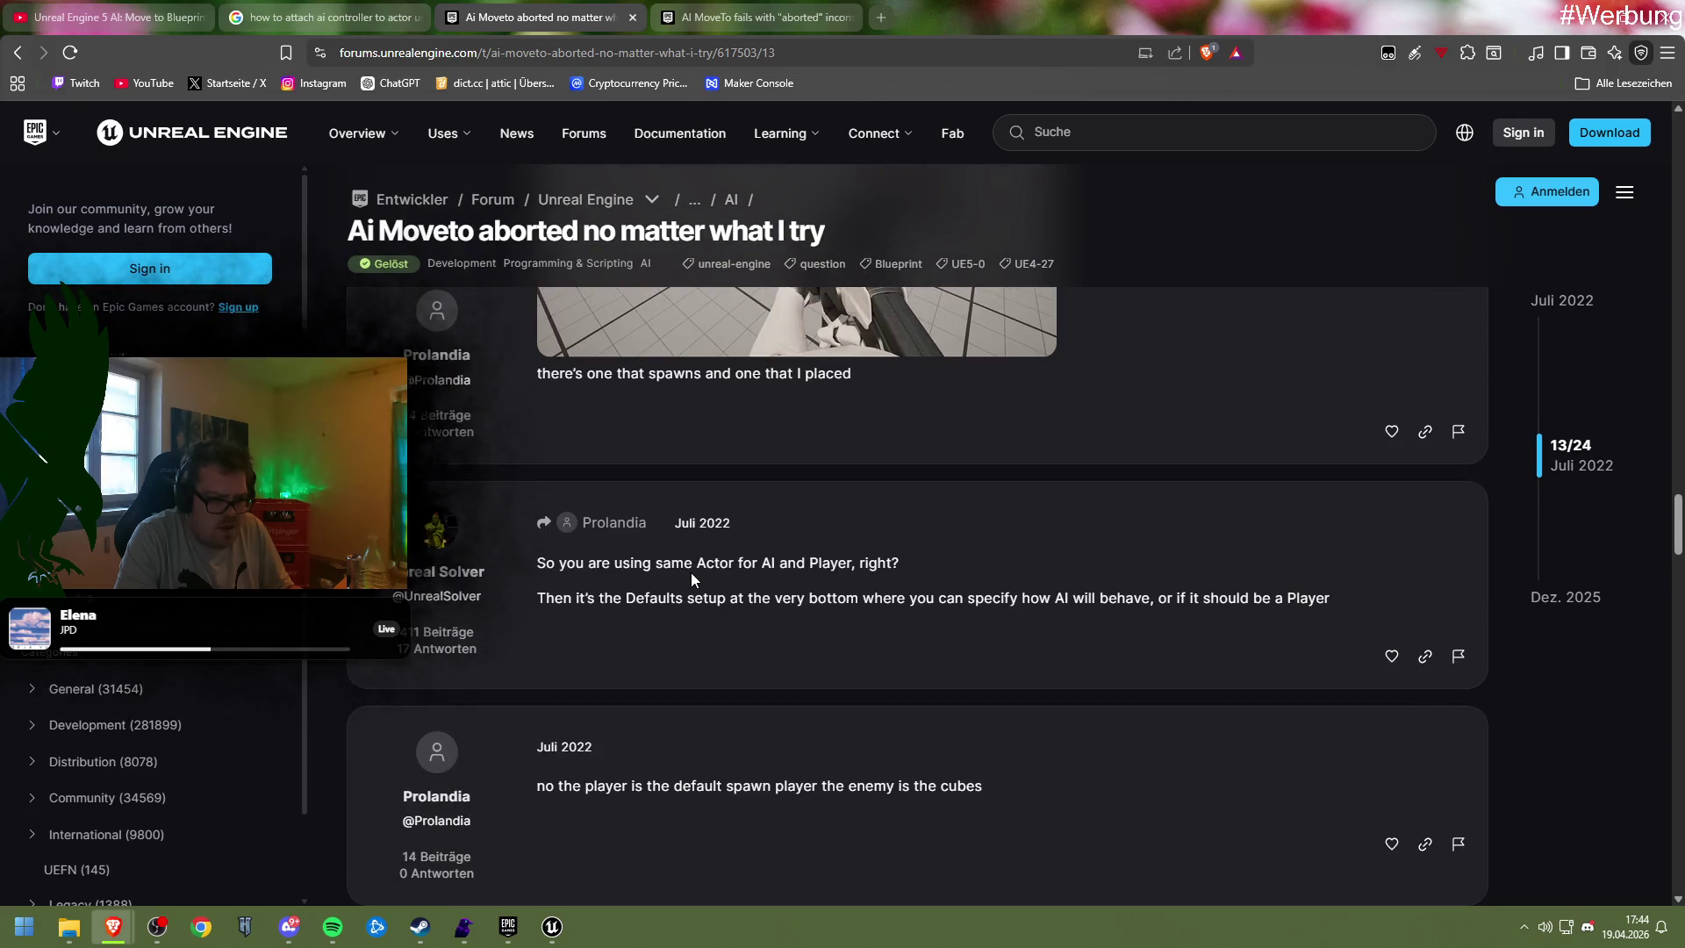
pyautogui.scroll(8, 692, 579)
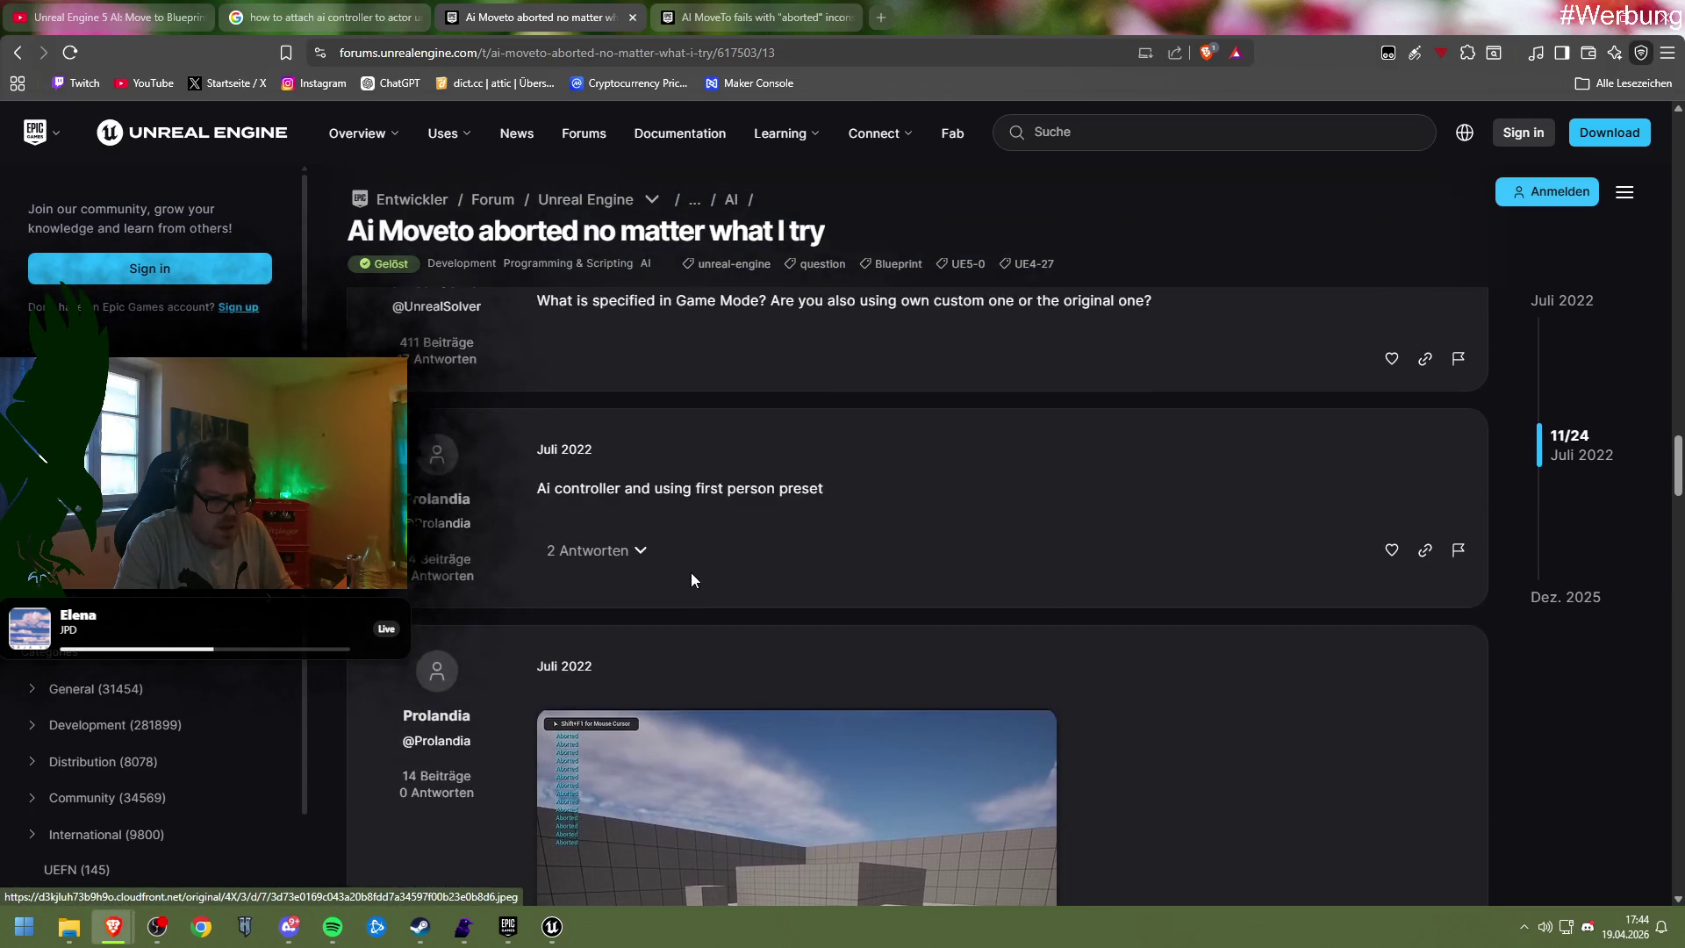
pyautogui.scroll(2, 692, 577)
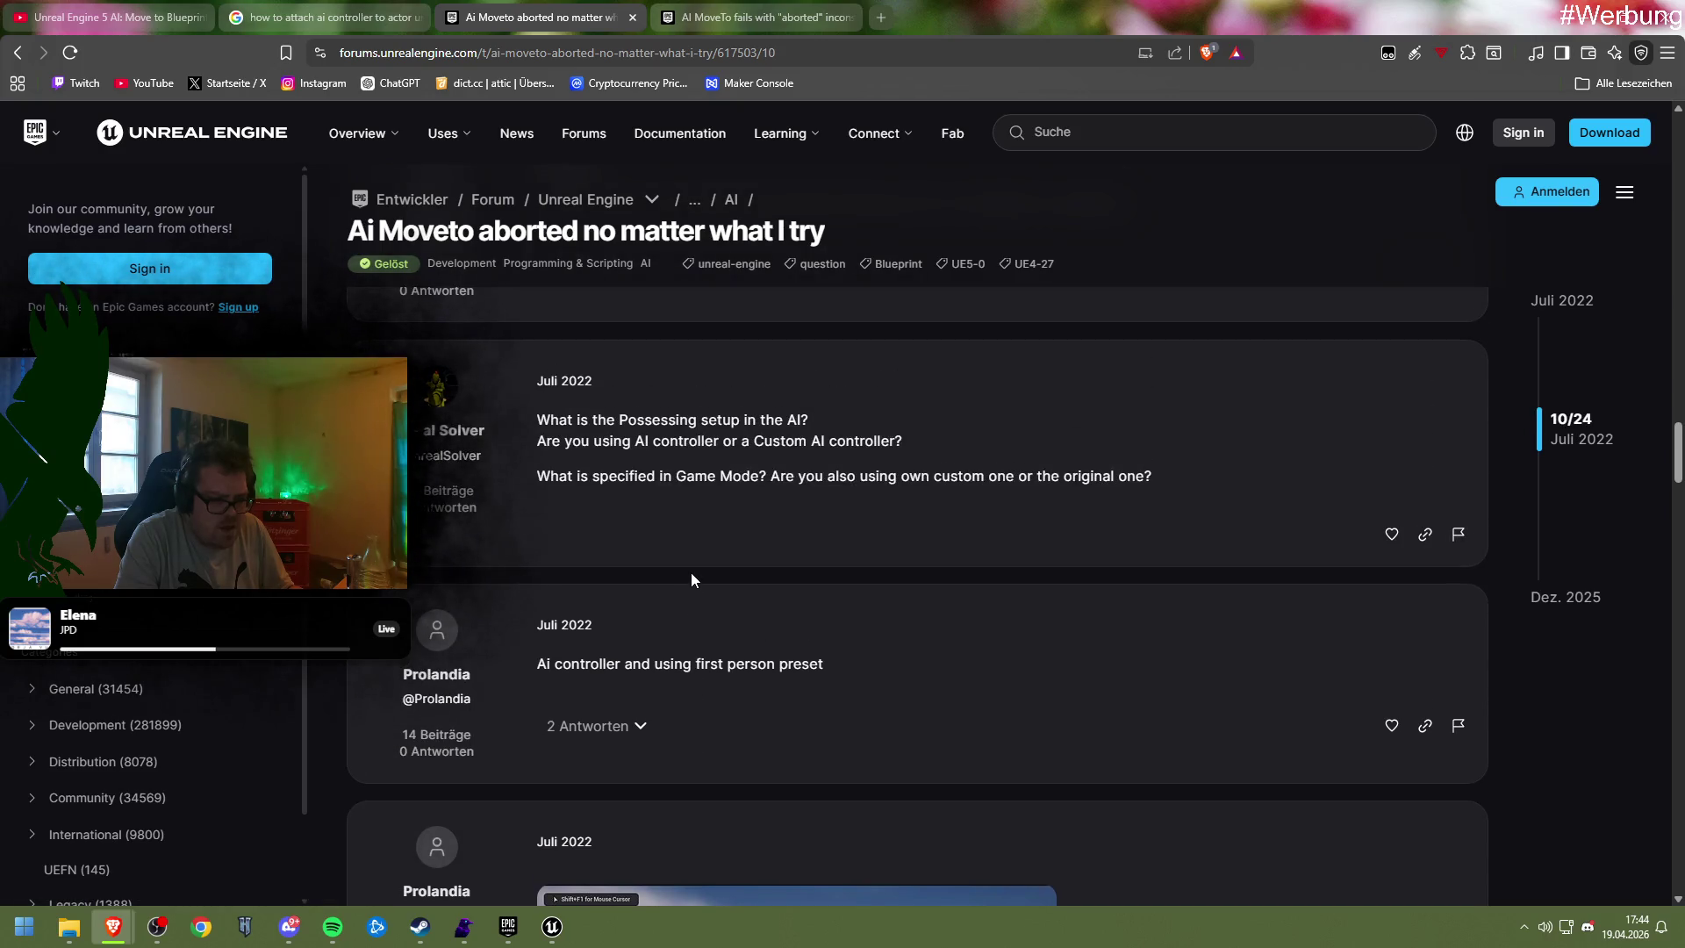
pyautogui.scroll(3, 692, 574)
pyautogui.scroll(1, 663, 574)
pyautogui.scroll(3, 663, 575)
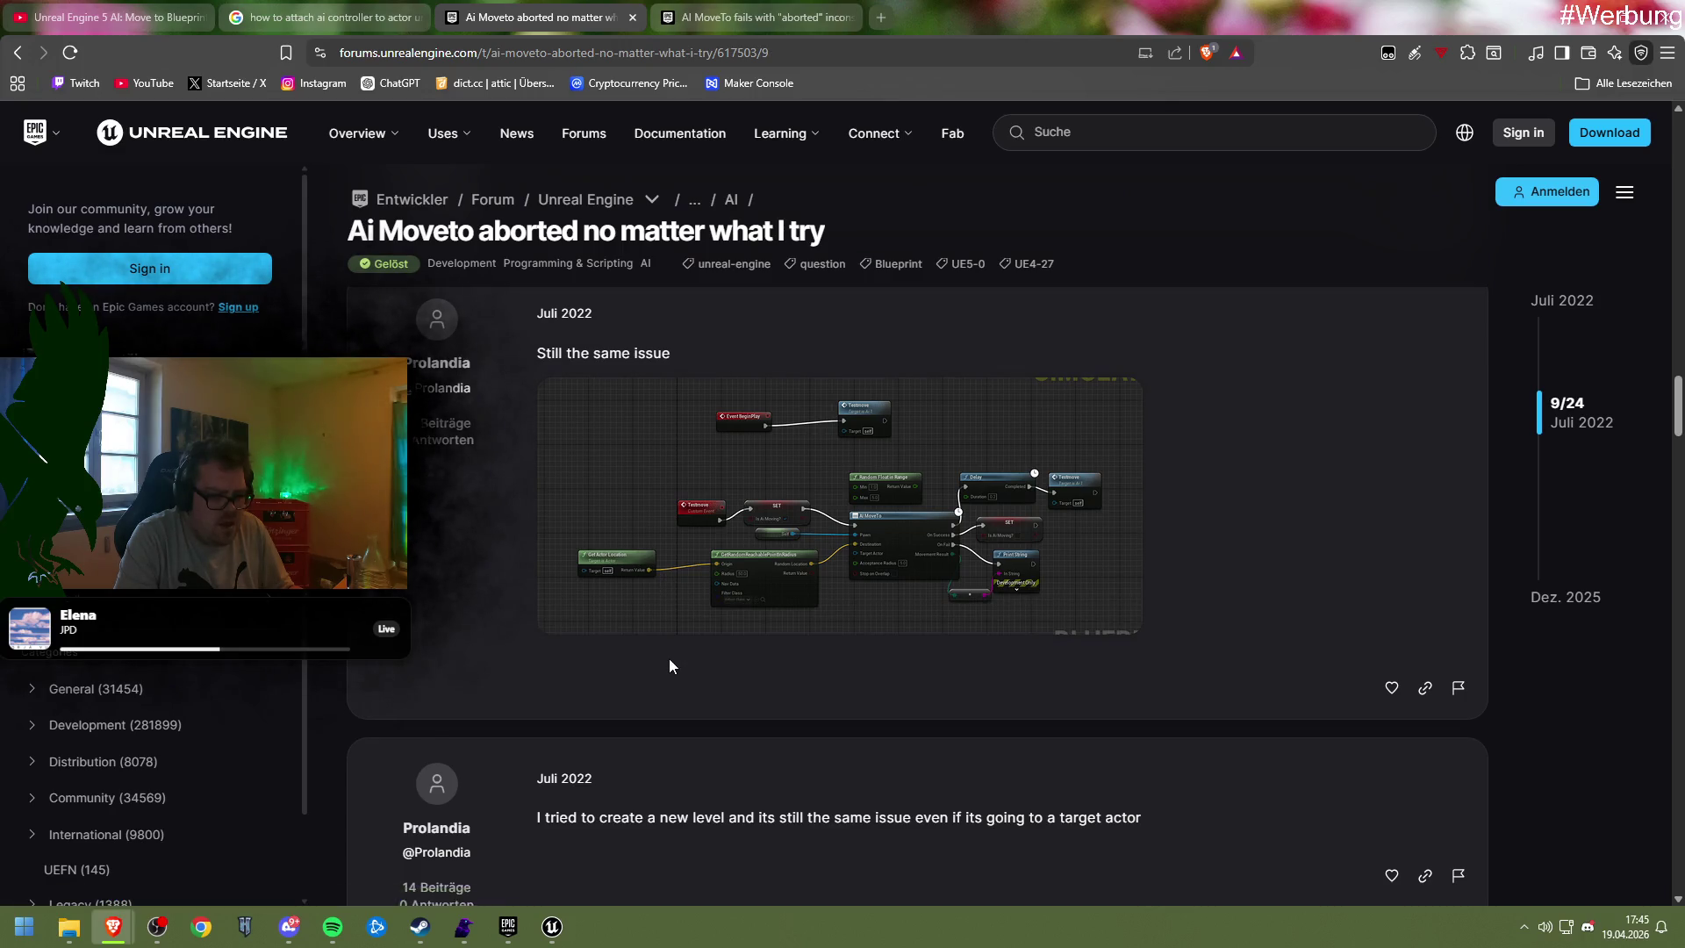
pyautogui.scroll(2, 668, 658)
pyautogui.scroll(8, 663, 649)
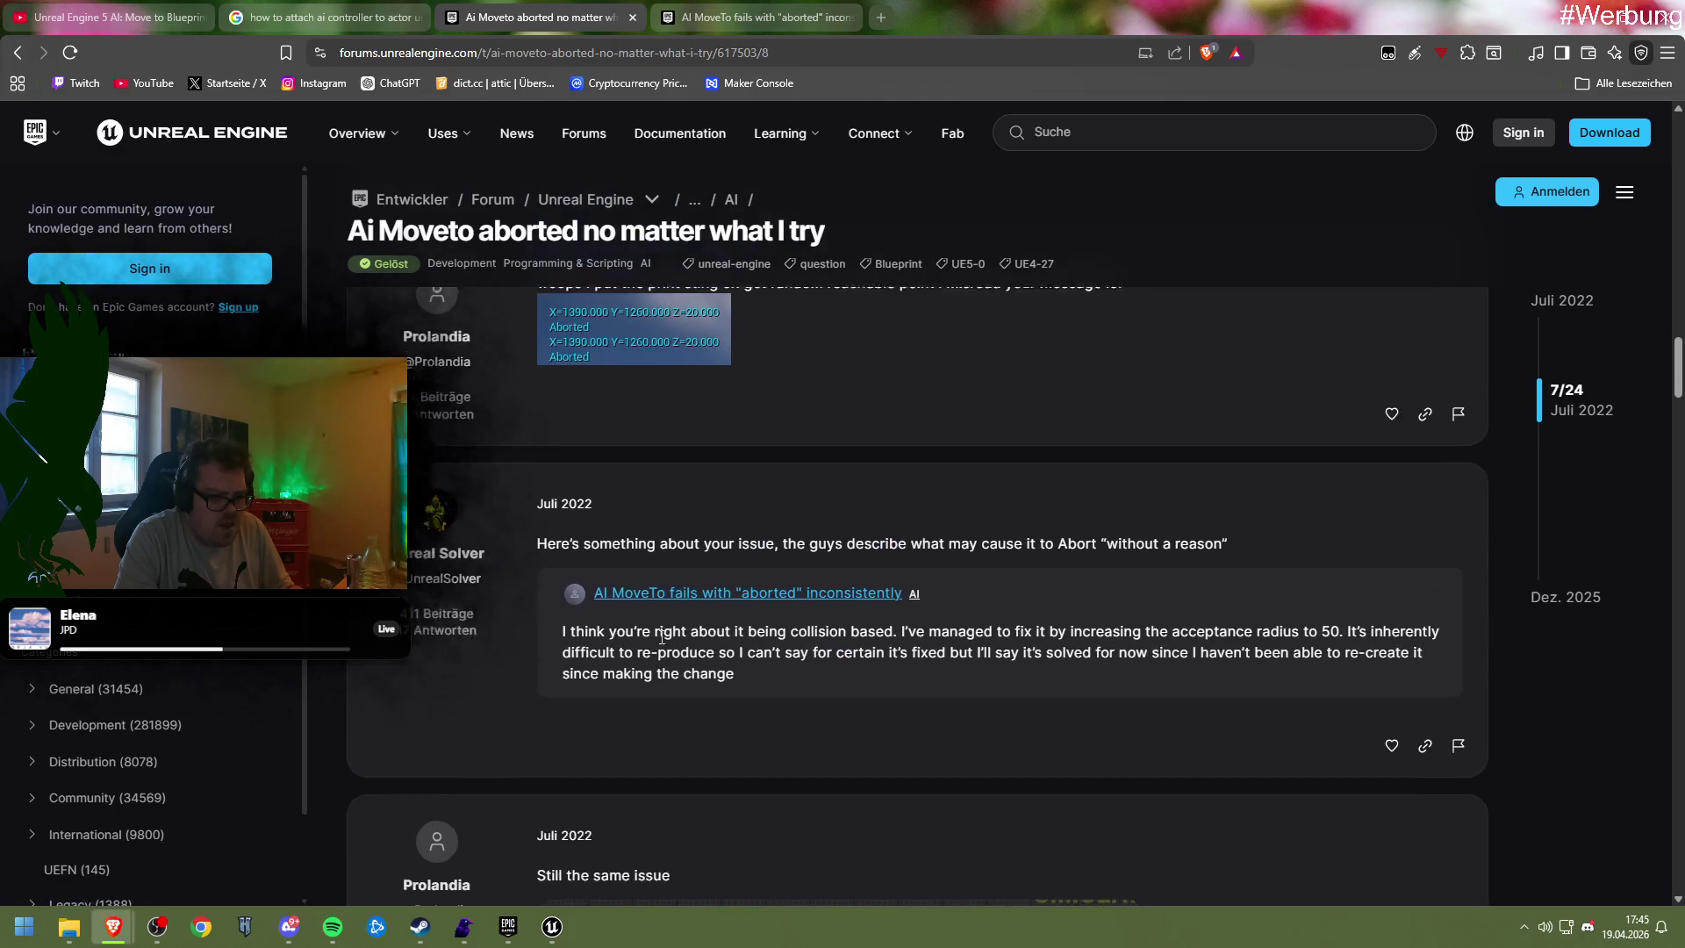
pyautogui.scroll(3, 661, 637)
pyautogui.rightClick(658, 630)
pyautogui.click(555, 619)
pyautogui.scroll(1, 555, 619)
# Read the Reddit 'AI Move To instantly aborting' thread and view its first imgur screenshot
pyautogui.scroll(12, 556, 616)
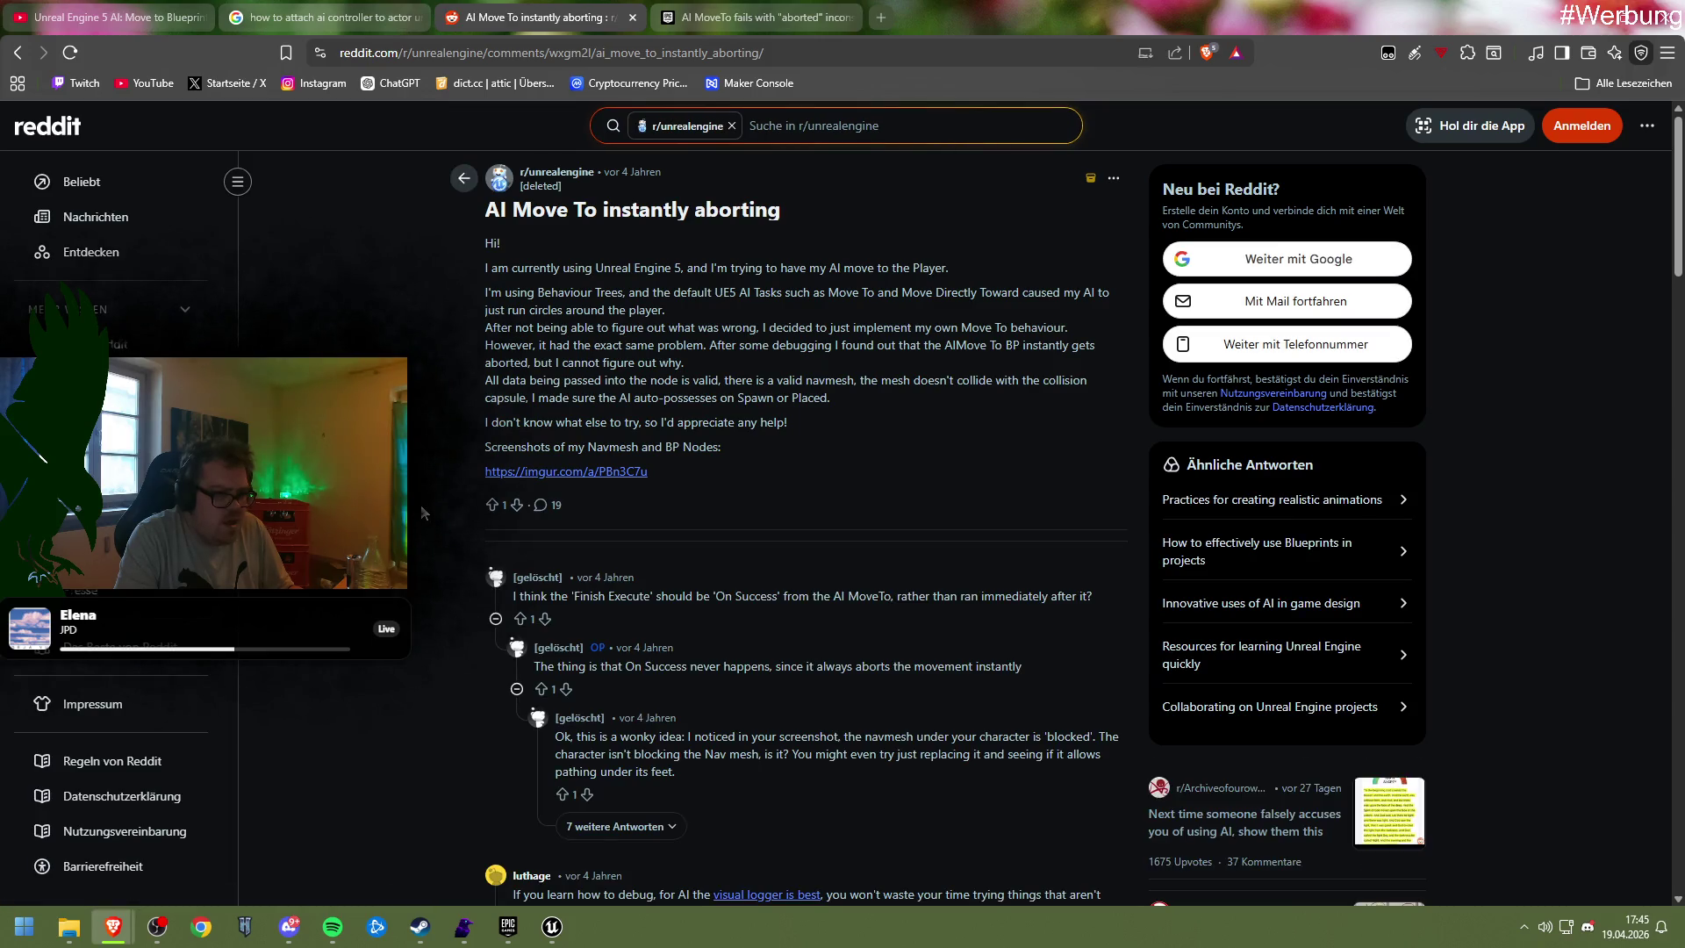
pyautogui.scroll(-2, 424, 512)
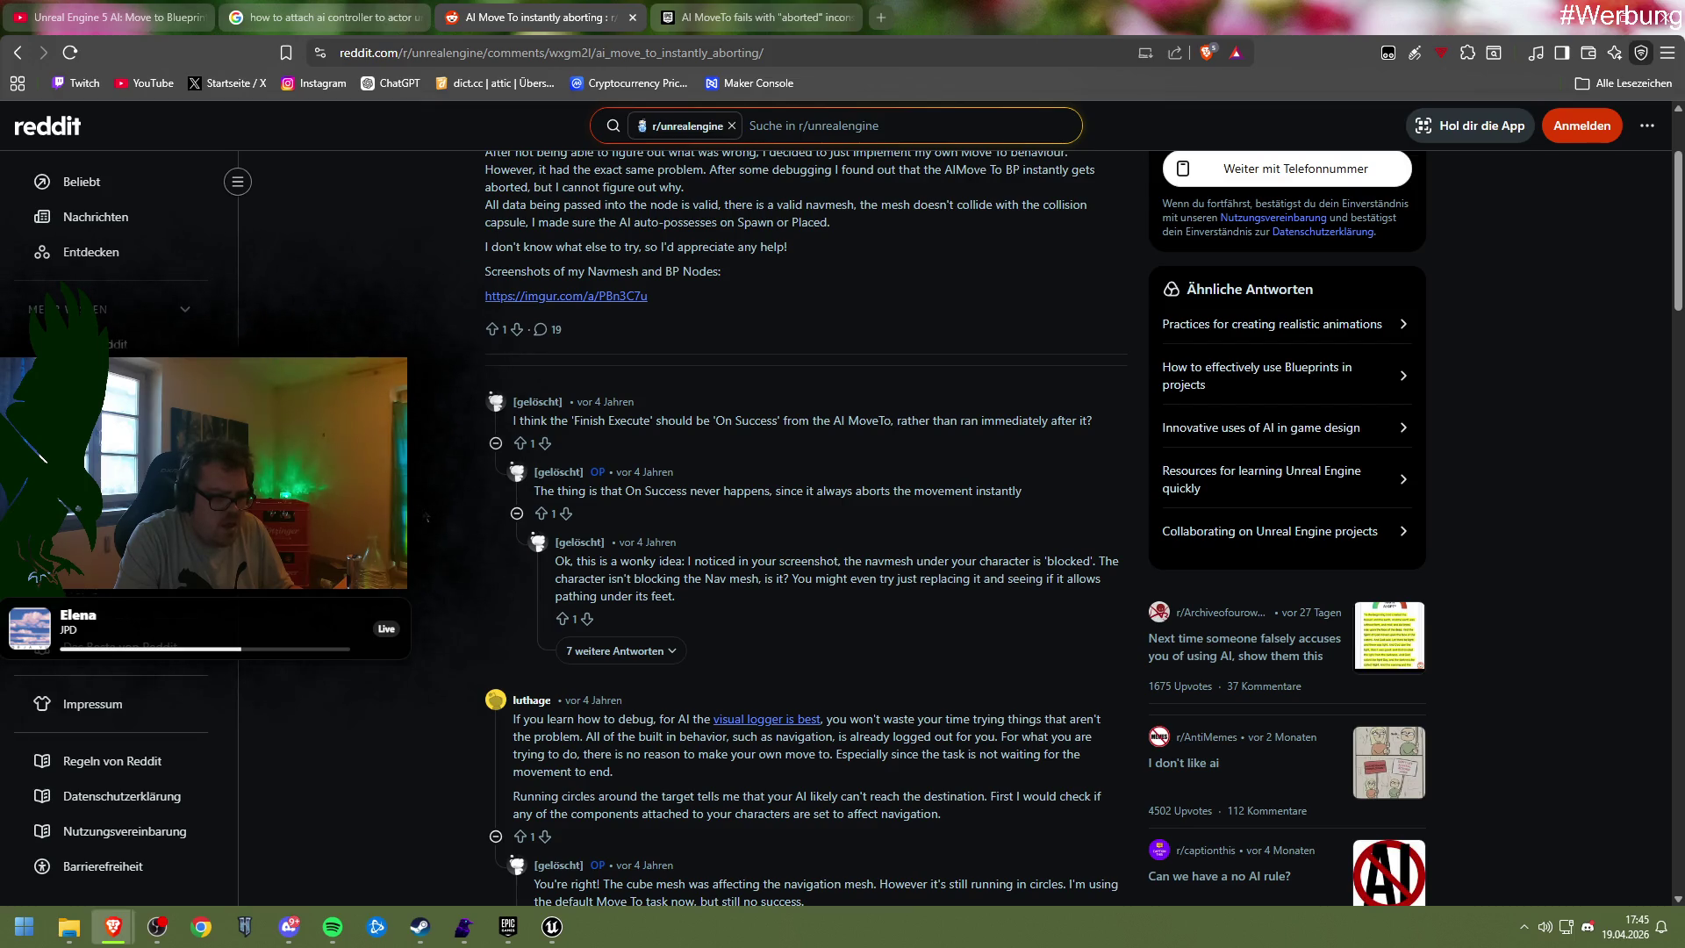
pyautogui.scroll(-3, 426, 518)
pyautogui.rightClick(421, 513)
pyautogui.press('Escape')
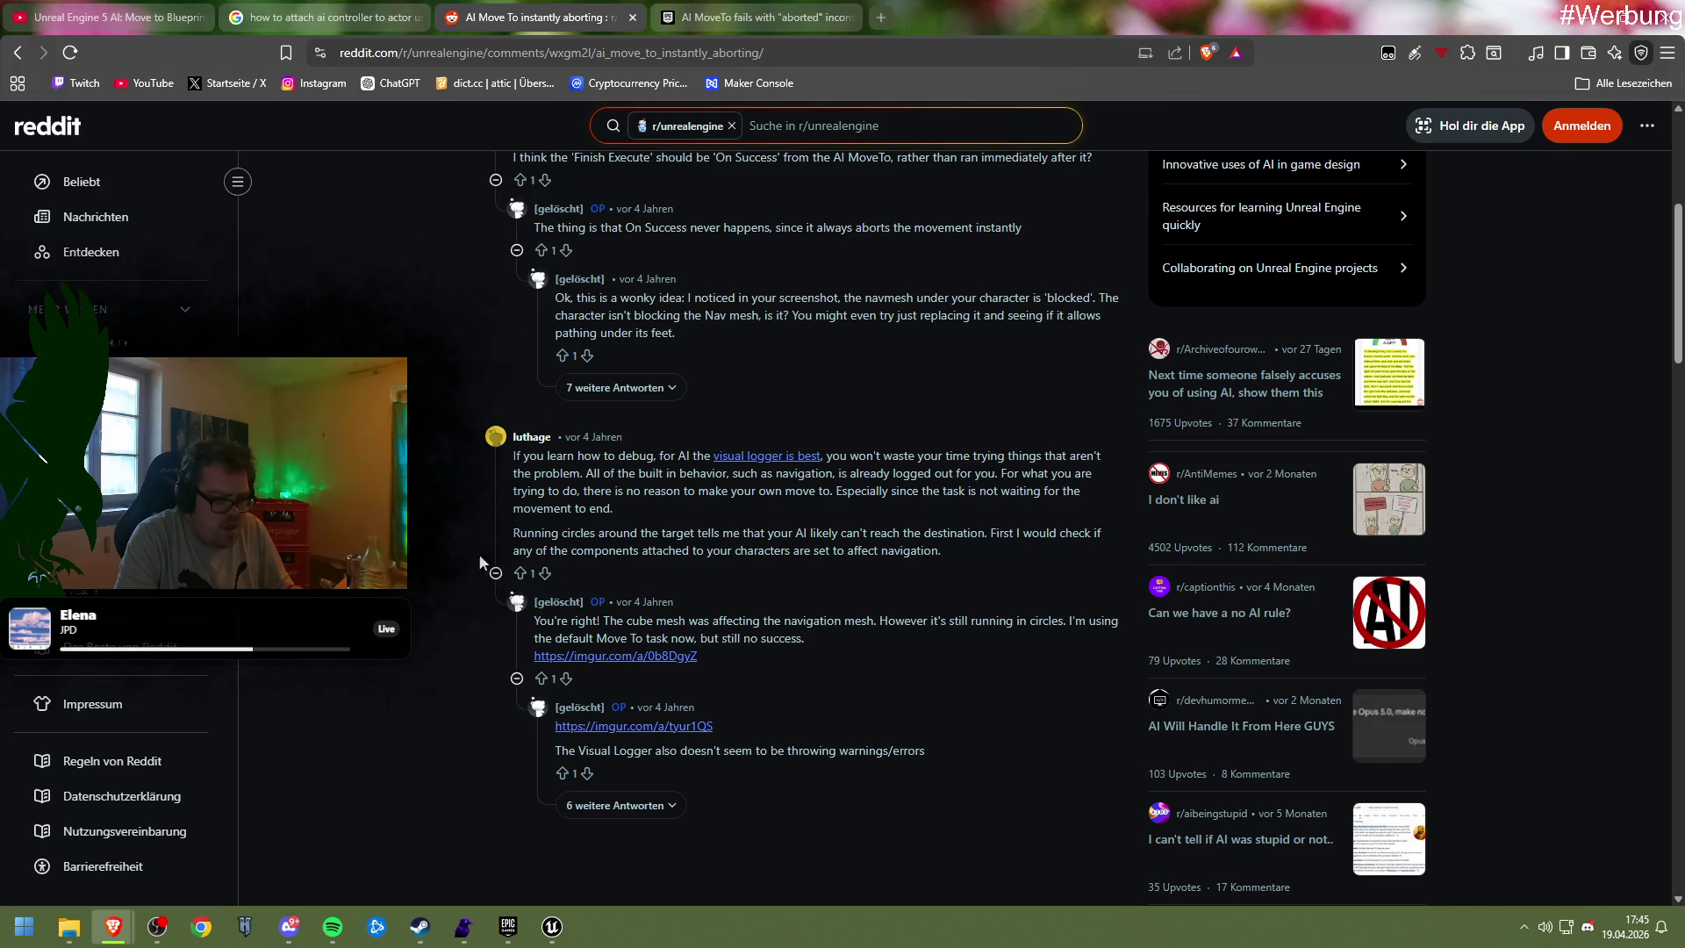
pyautogui.click(626, 658)
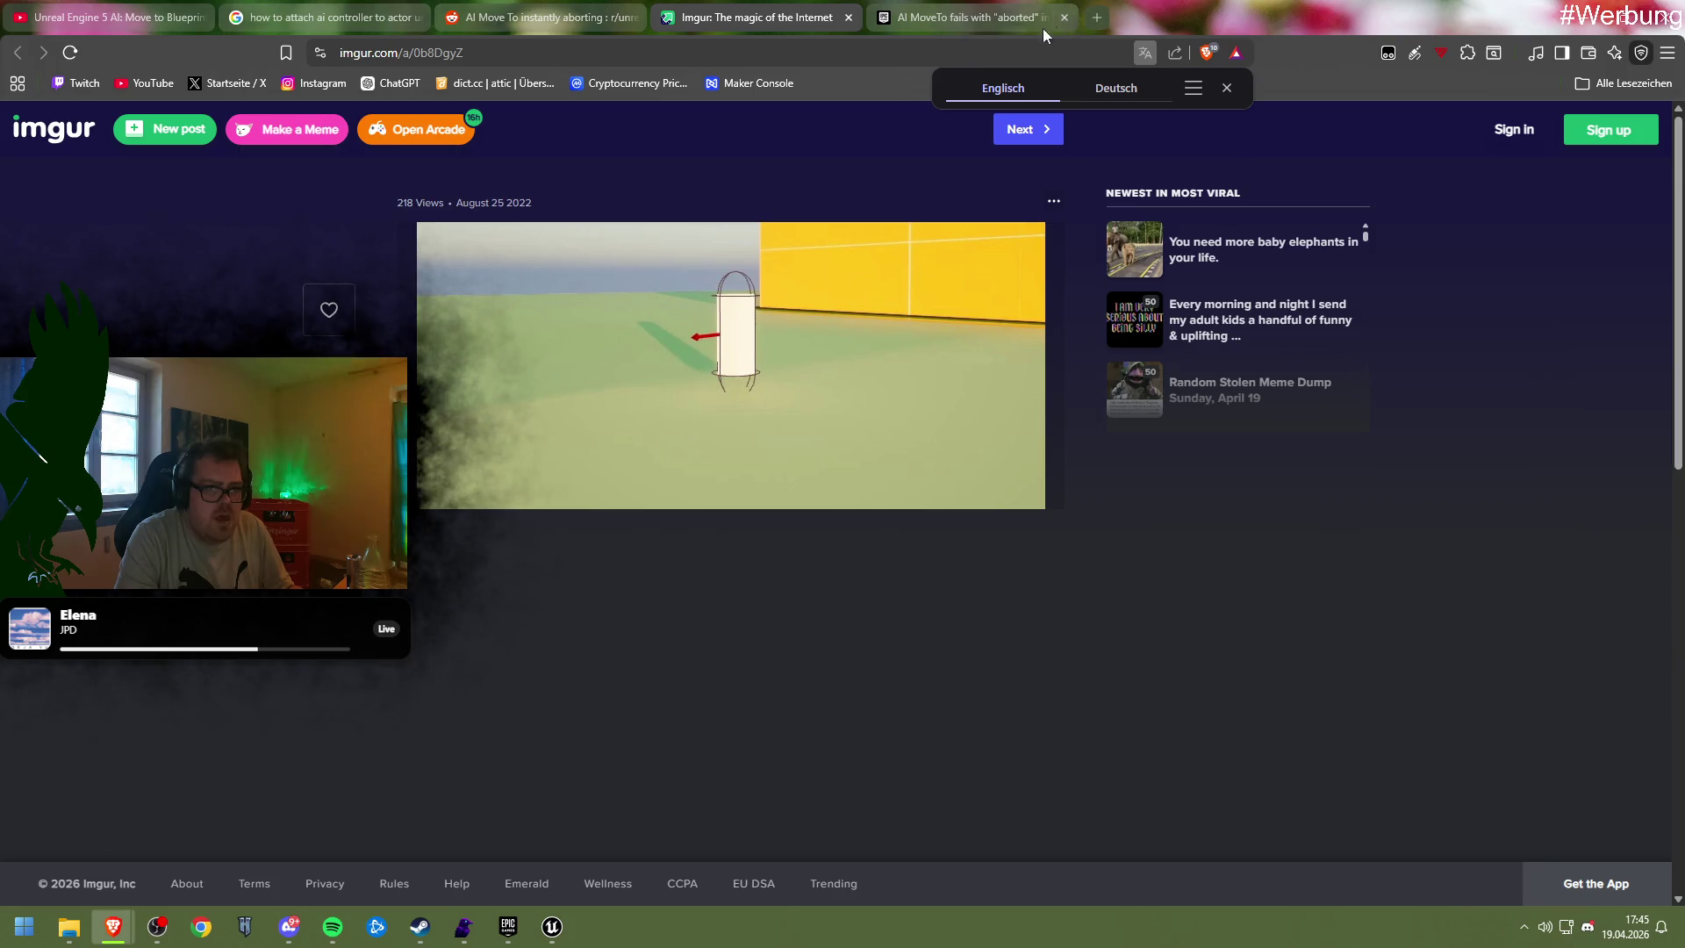
pyautogui.click(851, 18)
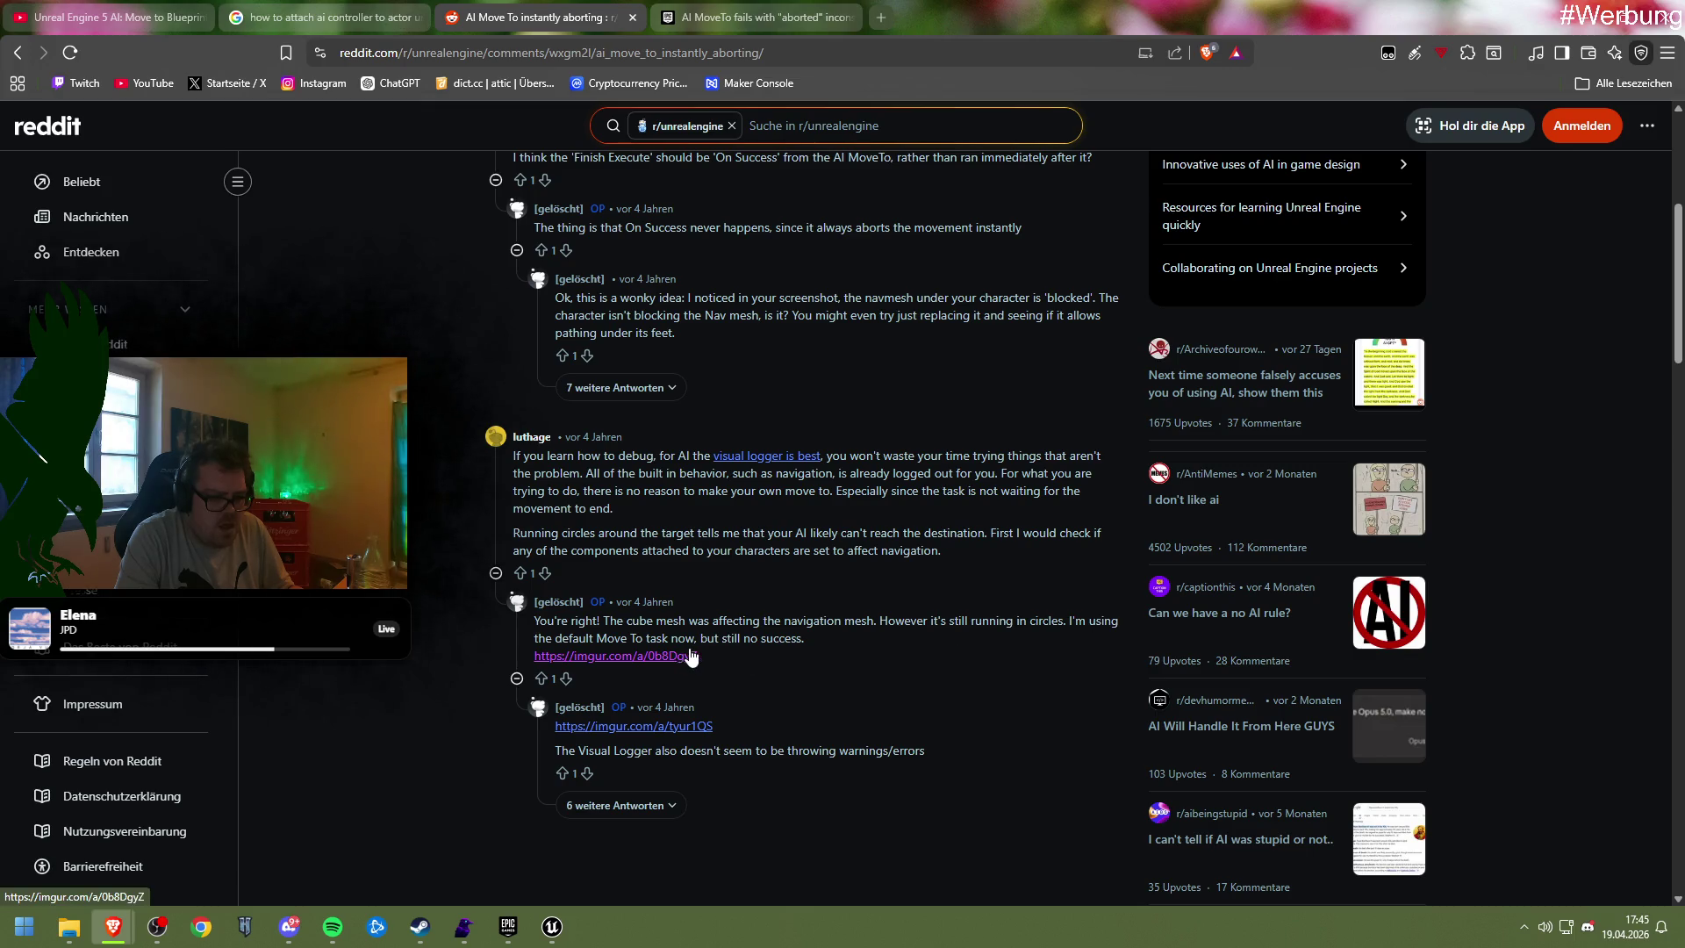
# View the Visual Logger screenshot, close the forum and imgur tabs, and return to Unit_Parent
pyautogui.click(672, 728)
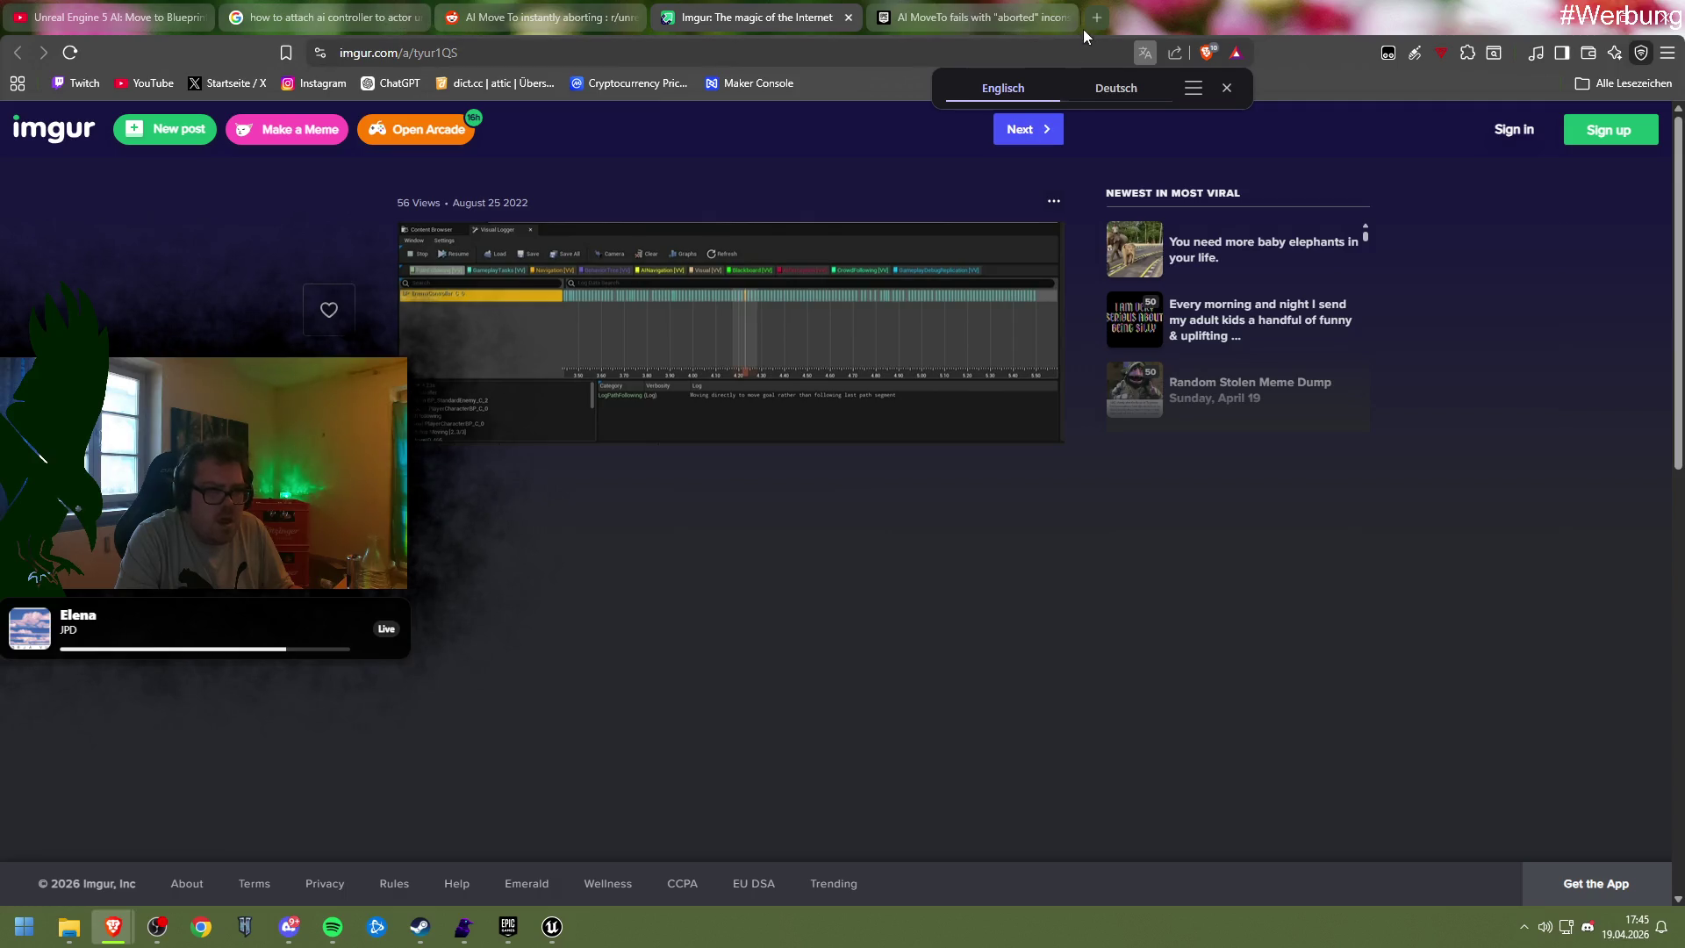
pyautogui.click(1064, 17)
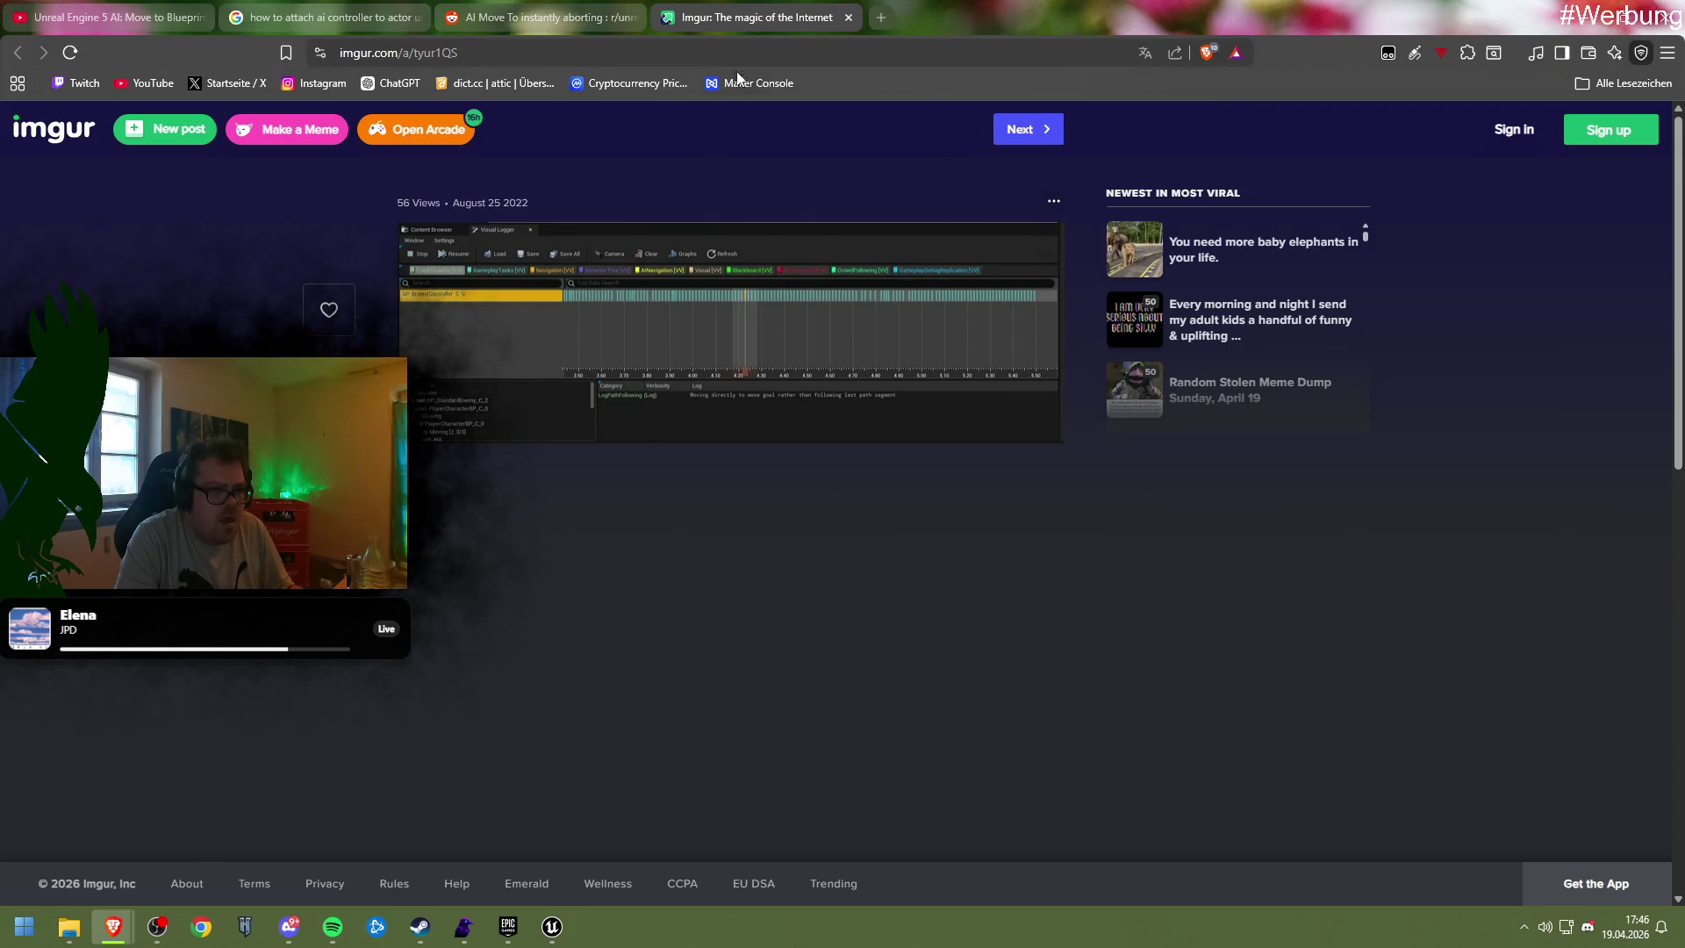
pyautogui.click(847, 18)
pyautogui.moveTo(552, 926)
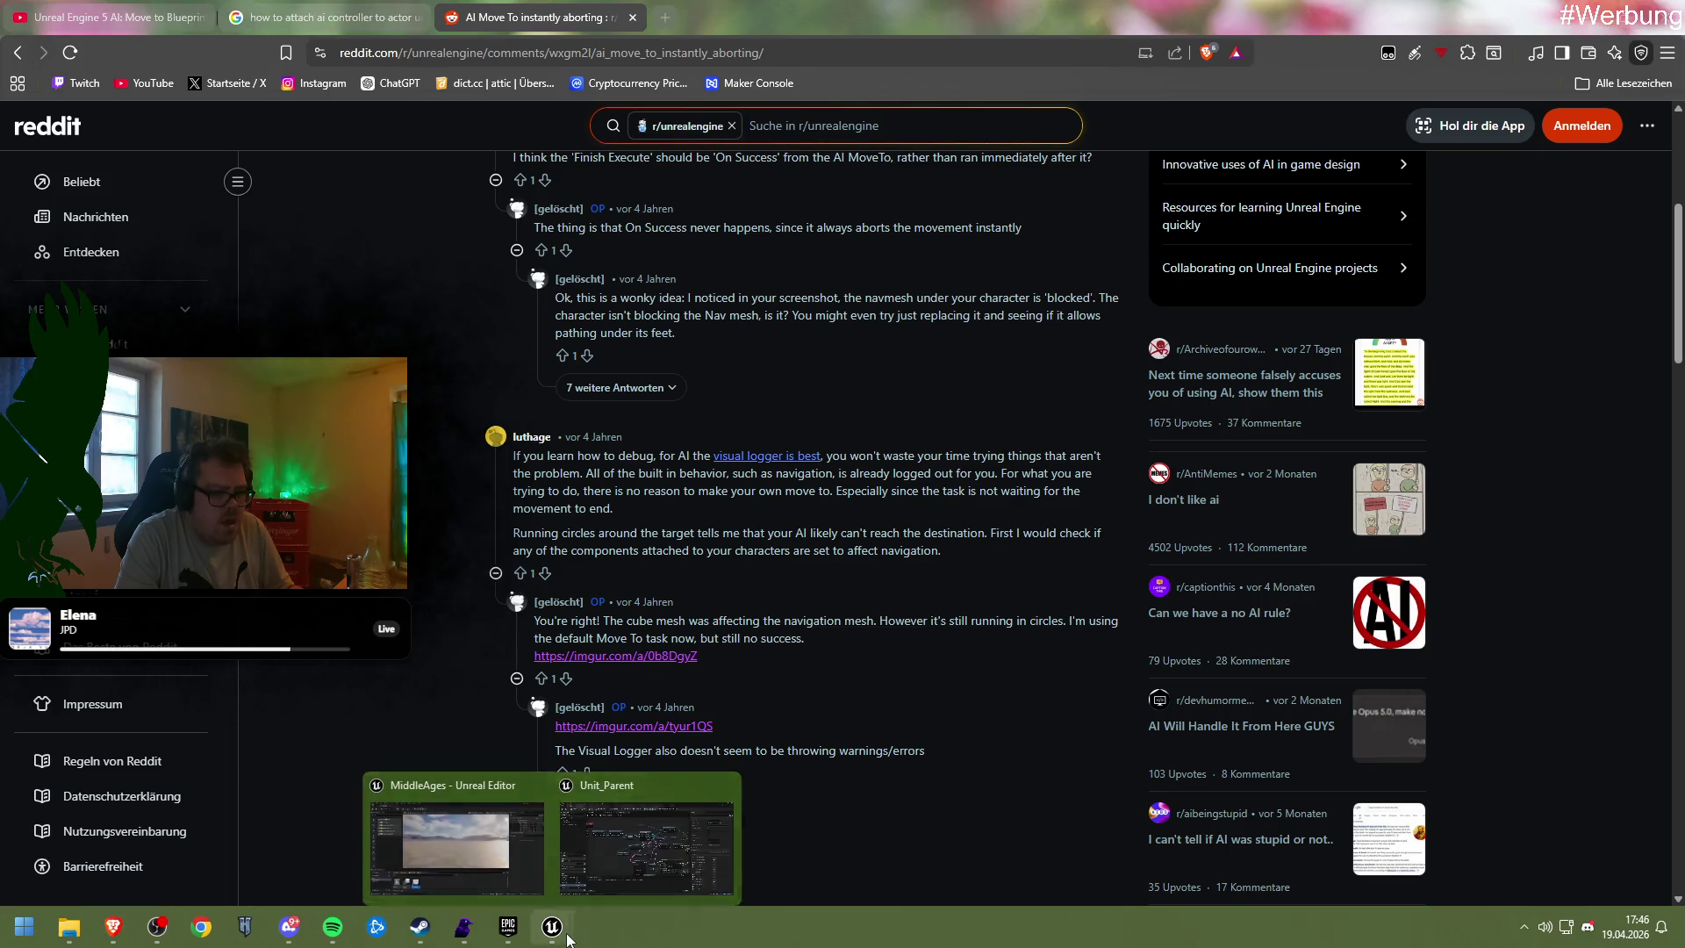
pyautogui.click(597, 840)
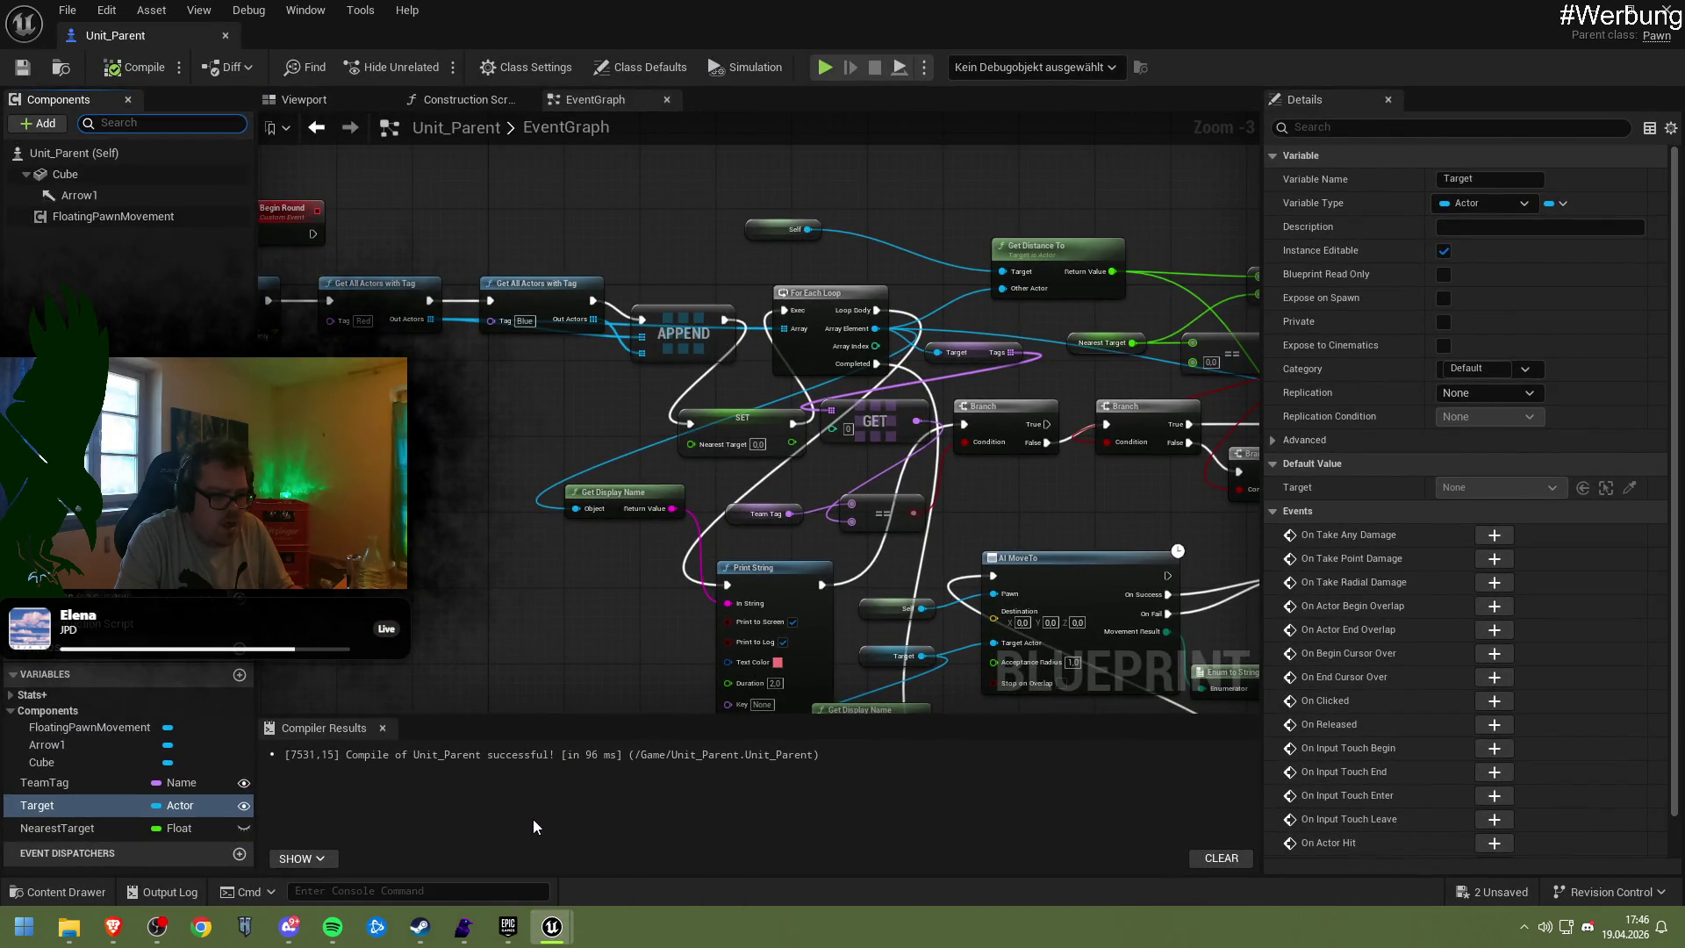
# Pan the EventGraph over the AI MoveTo node and its result logic, then open a new browser tab
pyautogui.moveTo(480, 525)
pyautogui.mouseDown()
pyautogui.moveTo(812, 482)
pyautogui.moveTo(420, 387)
pyautogui.moveTo(269, 489)
pyautogui.mouseUp()
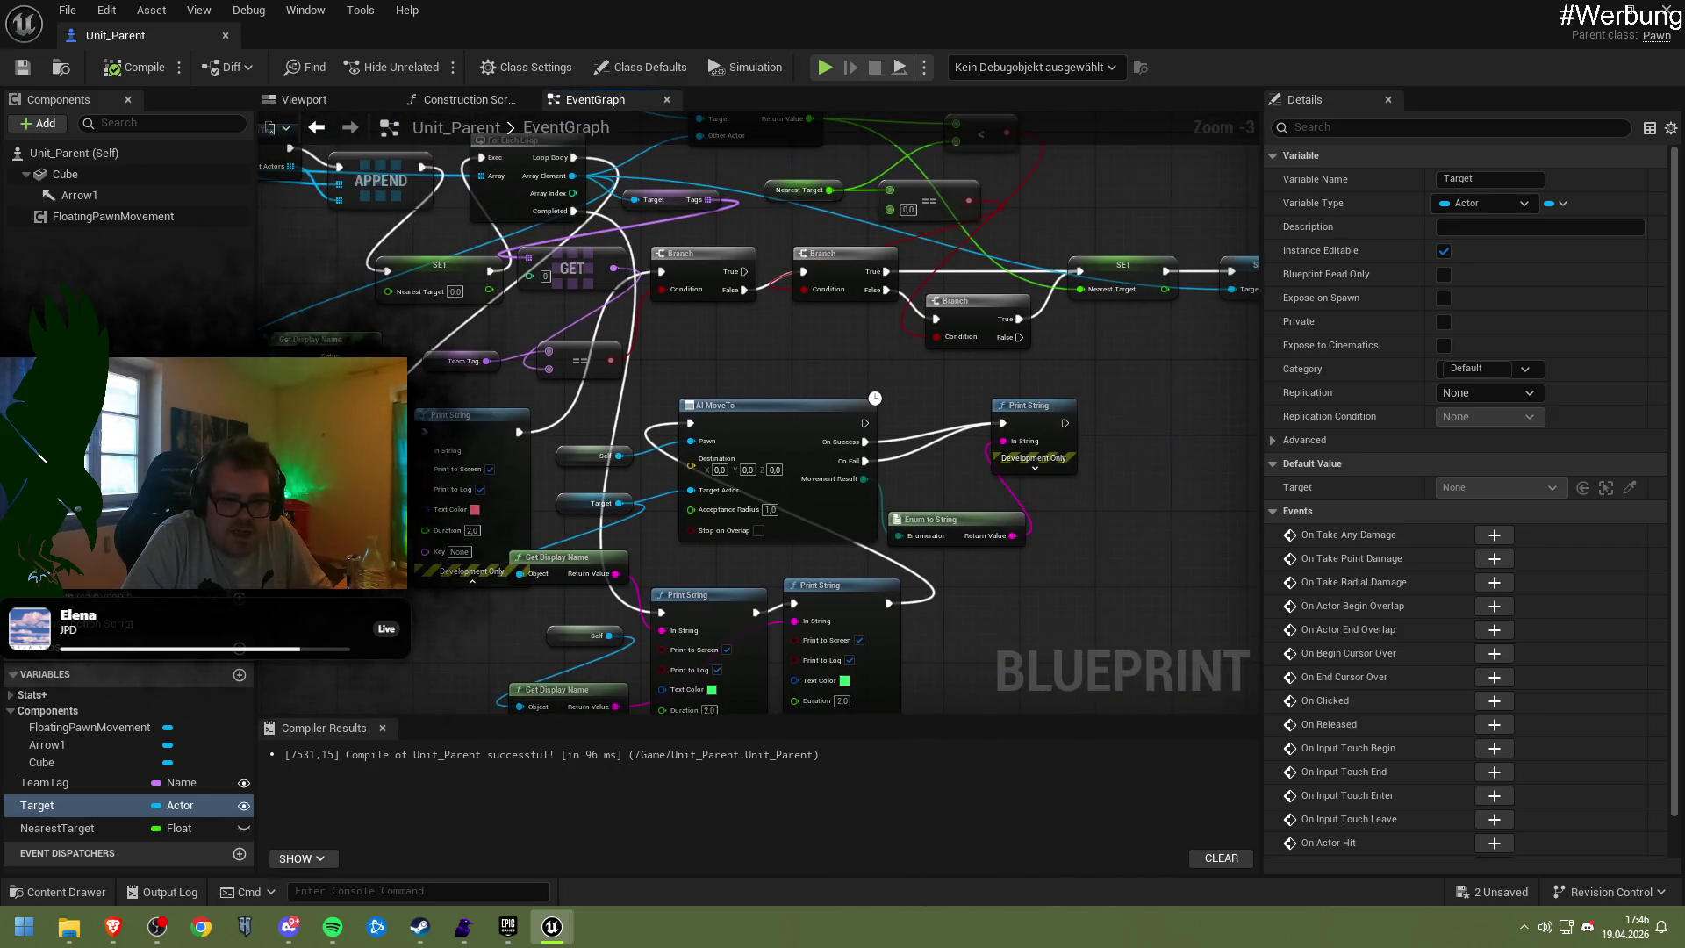
pyautogui.moveTo(1009, 533); pyautogui.dragTo(895, 463)
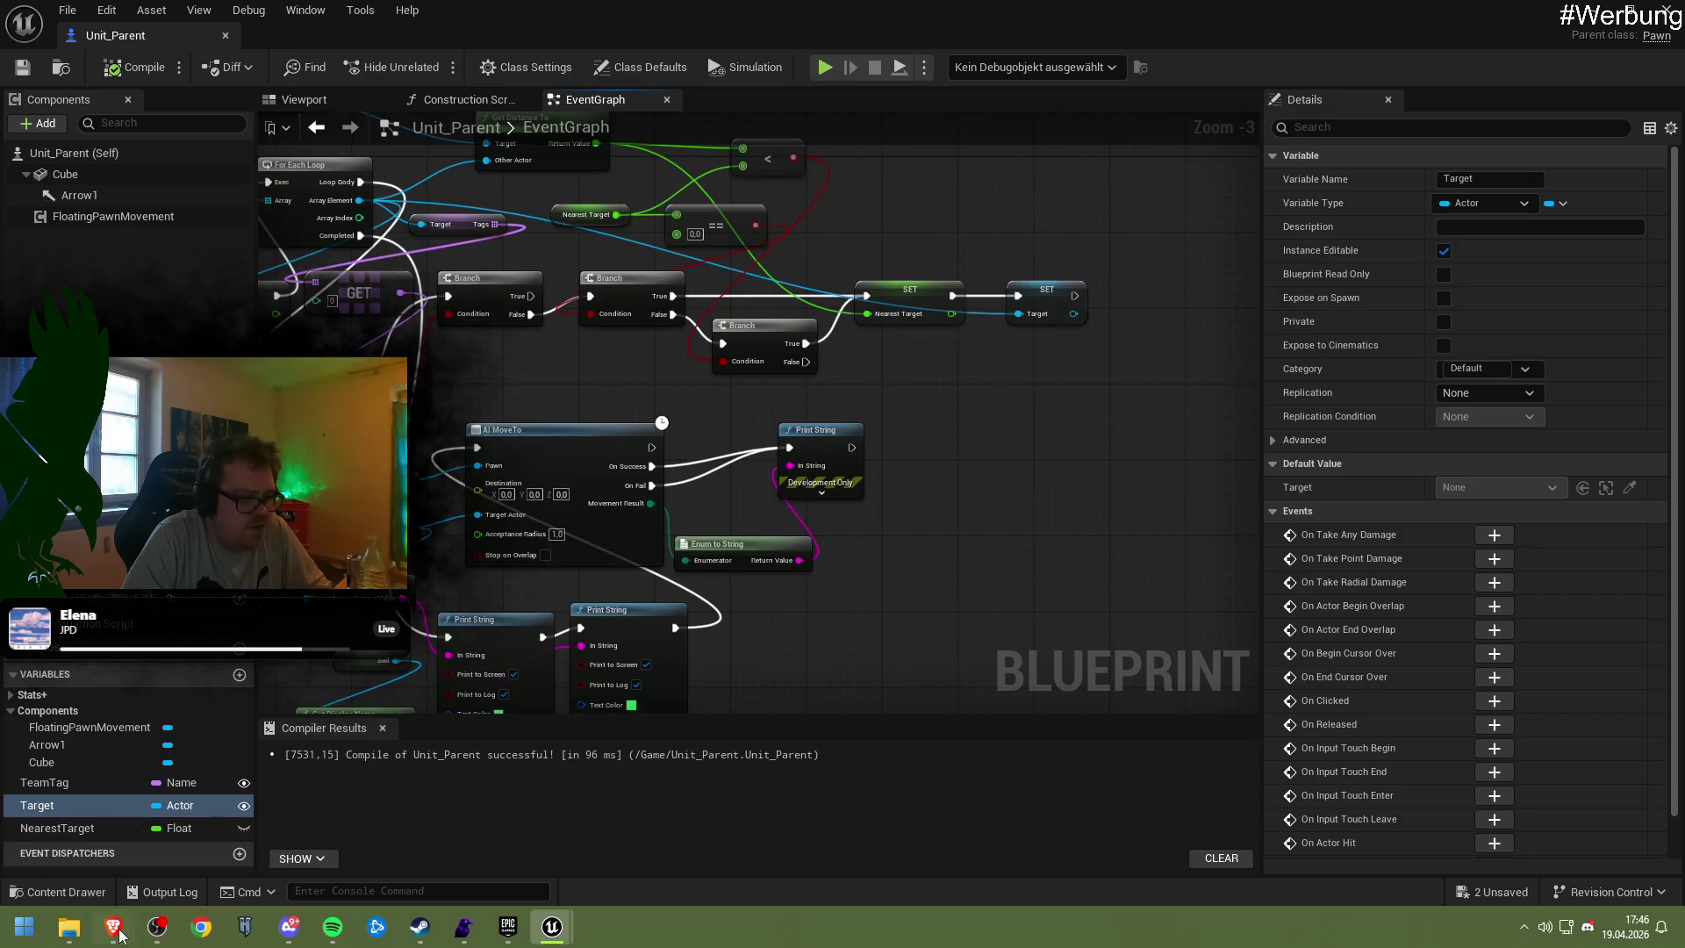
pyautogui.moveTo(113, 926)
pyautogui.click(274, 850)
pyautogui.hotkey('ctrl', 't')
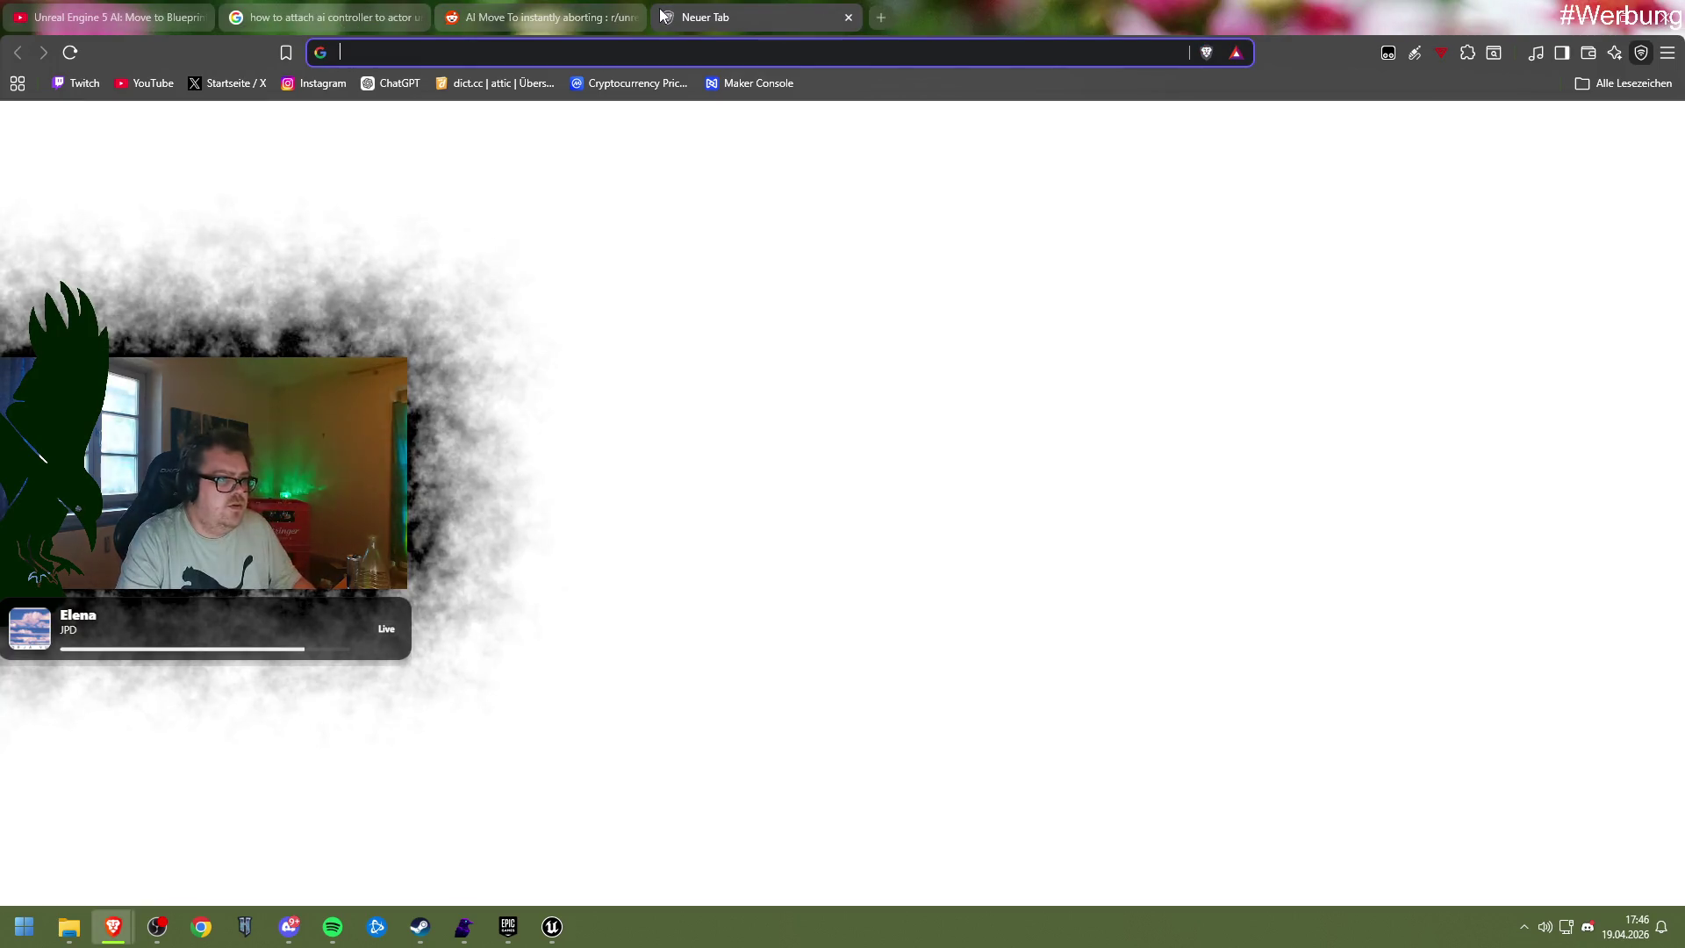
# Go from the Twitch homepage to your own channel page via the profile menu
pyautogui.click(97, 84)
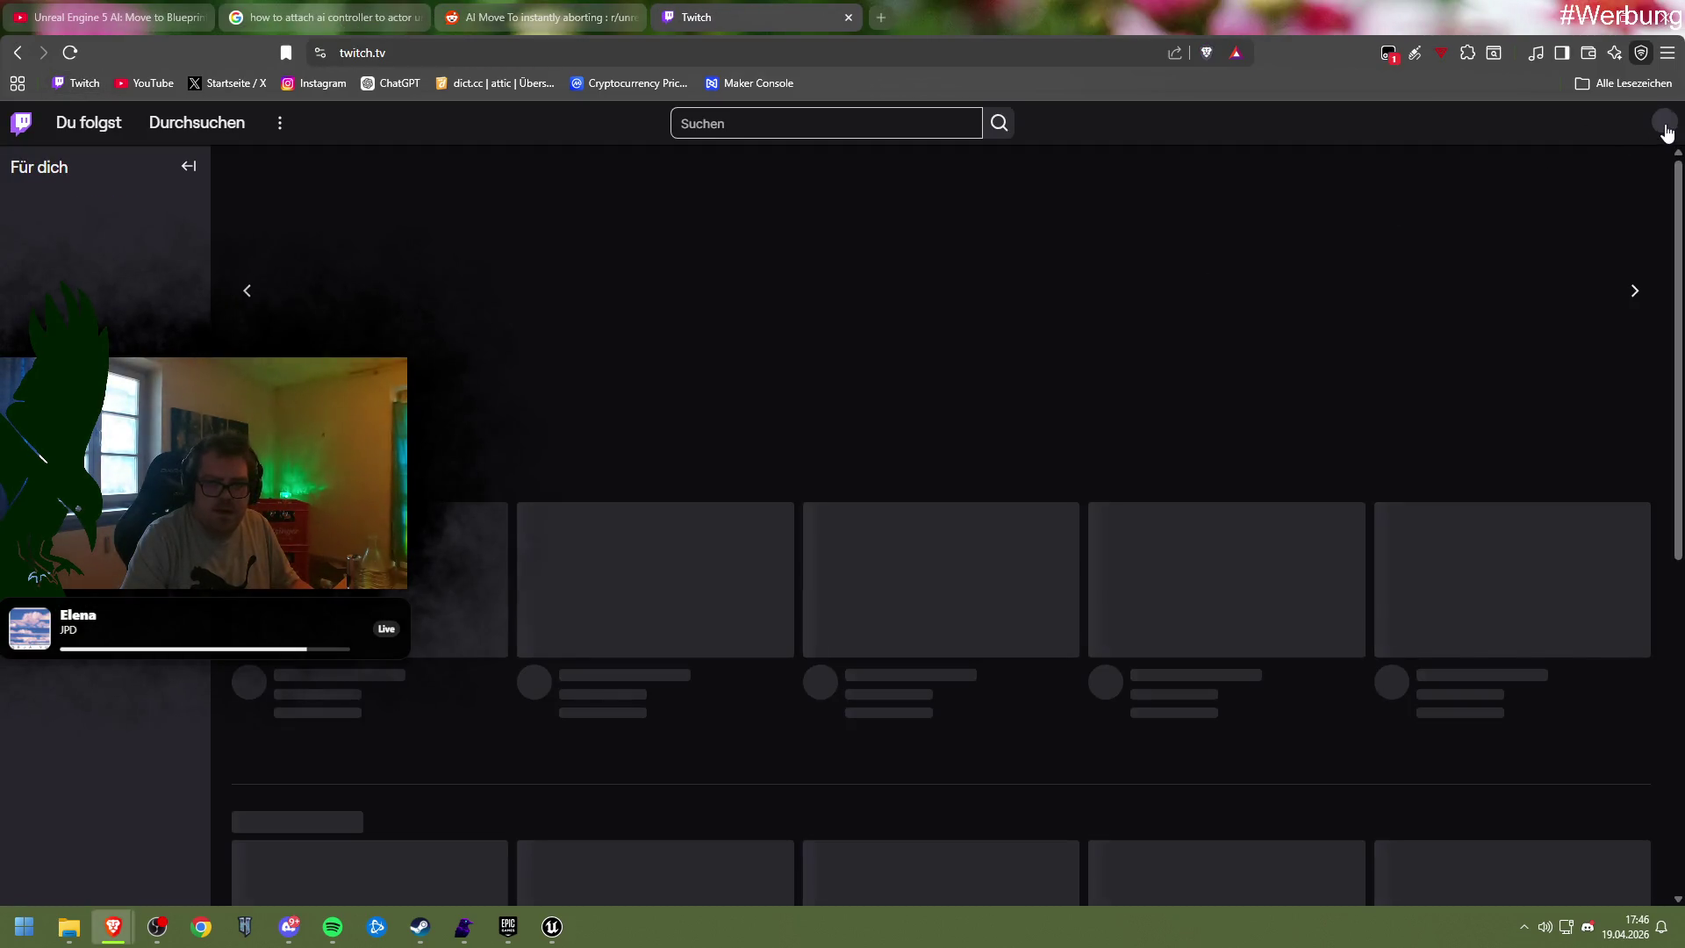
pyautogui.click(1665, 122)
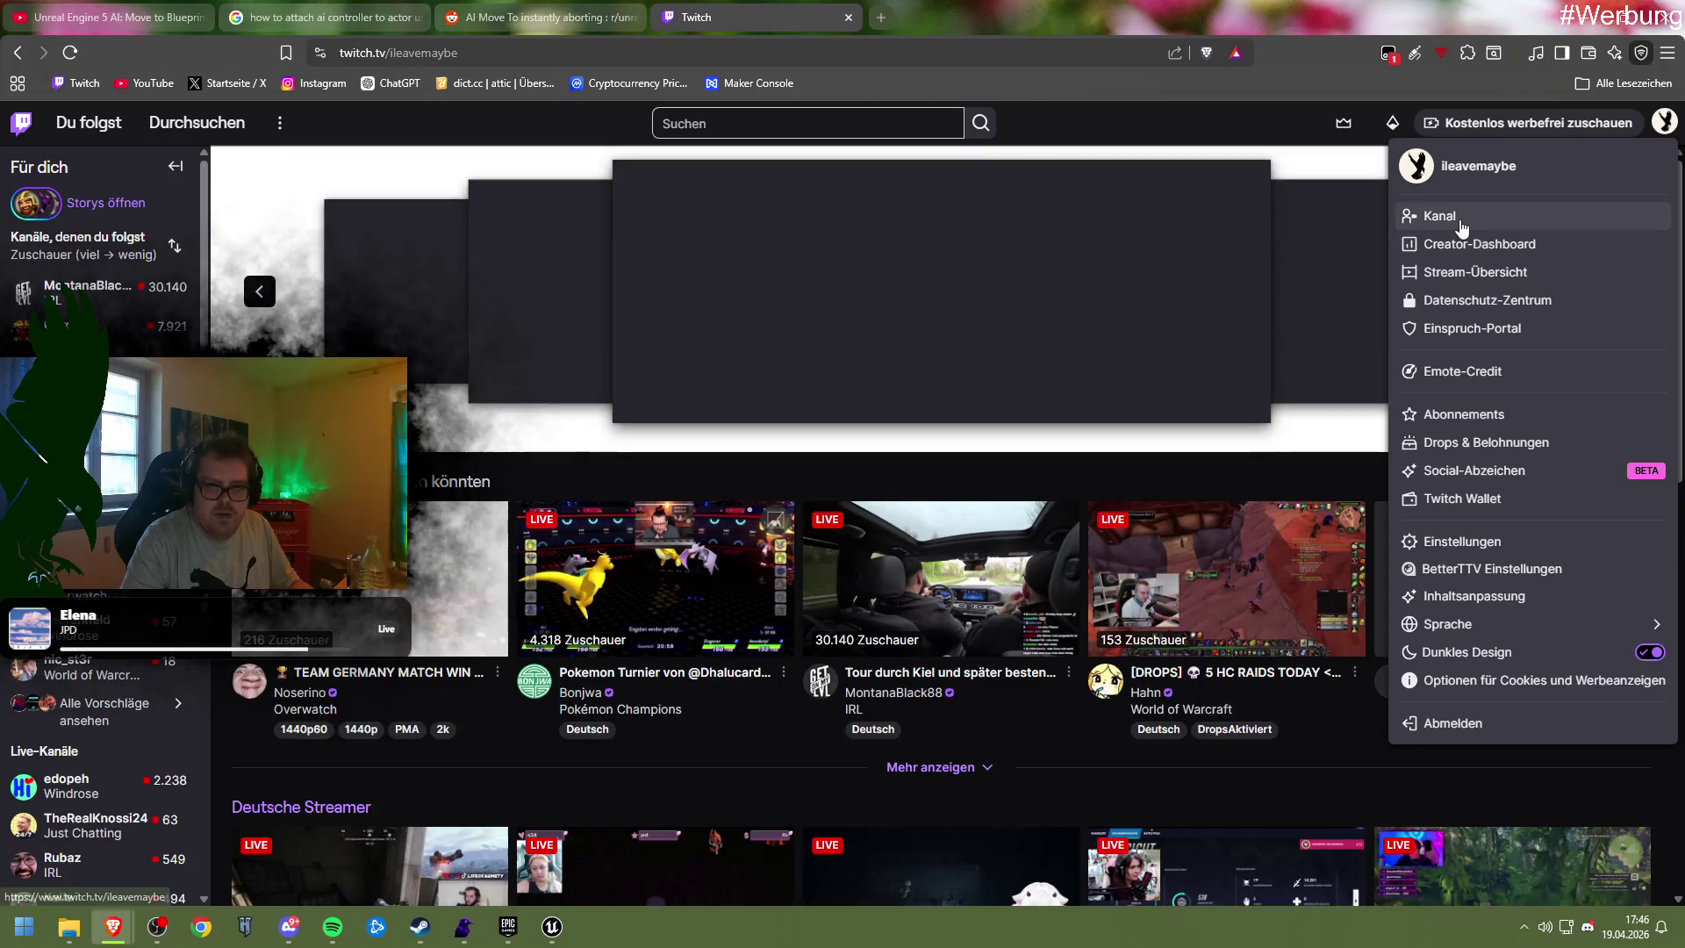
pyautogui.click(1449, 217)
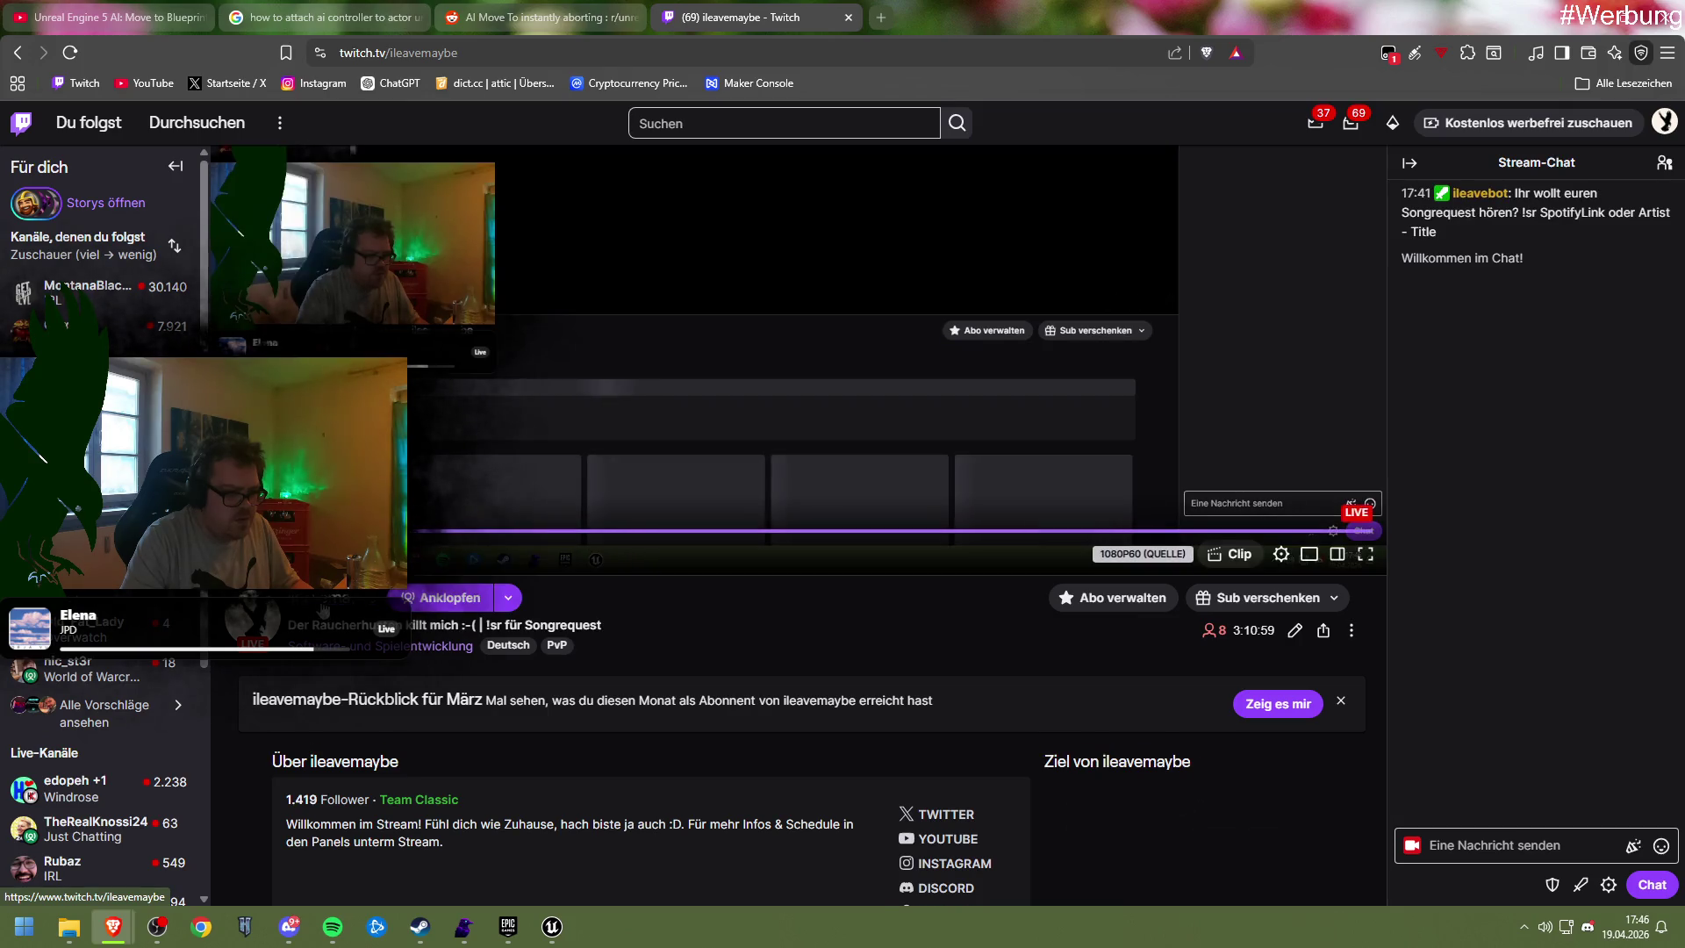
# Open the latest past broadcast 'Der Raucherhusten killt mich' from Videos and jump to 02:59:47
pyautogui.scroll(-5, 413, 592)
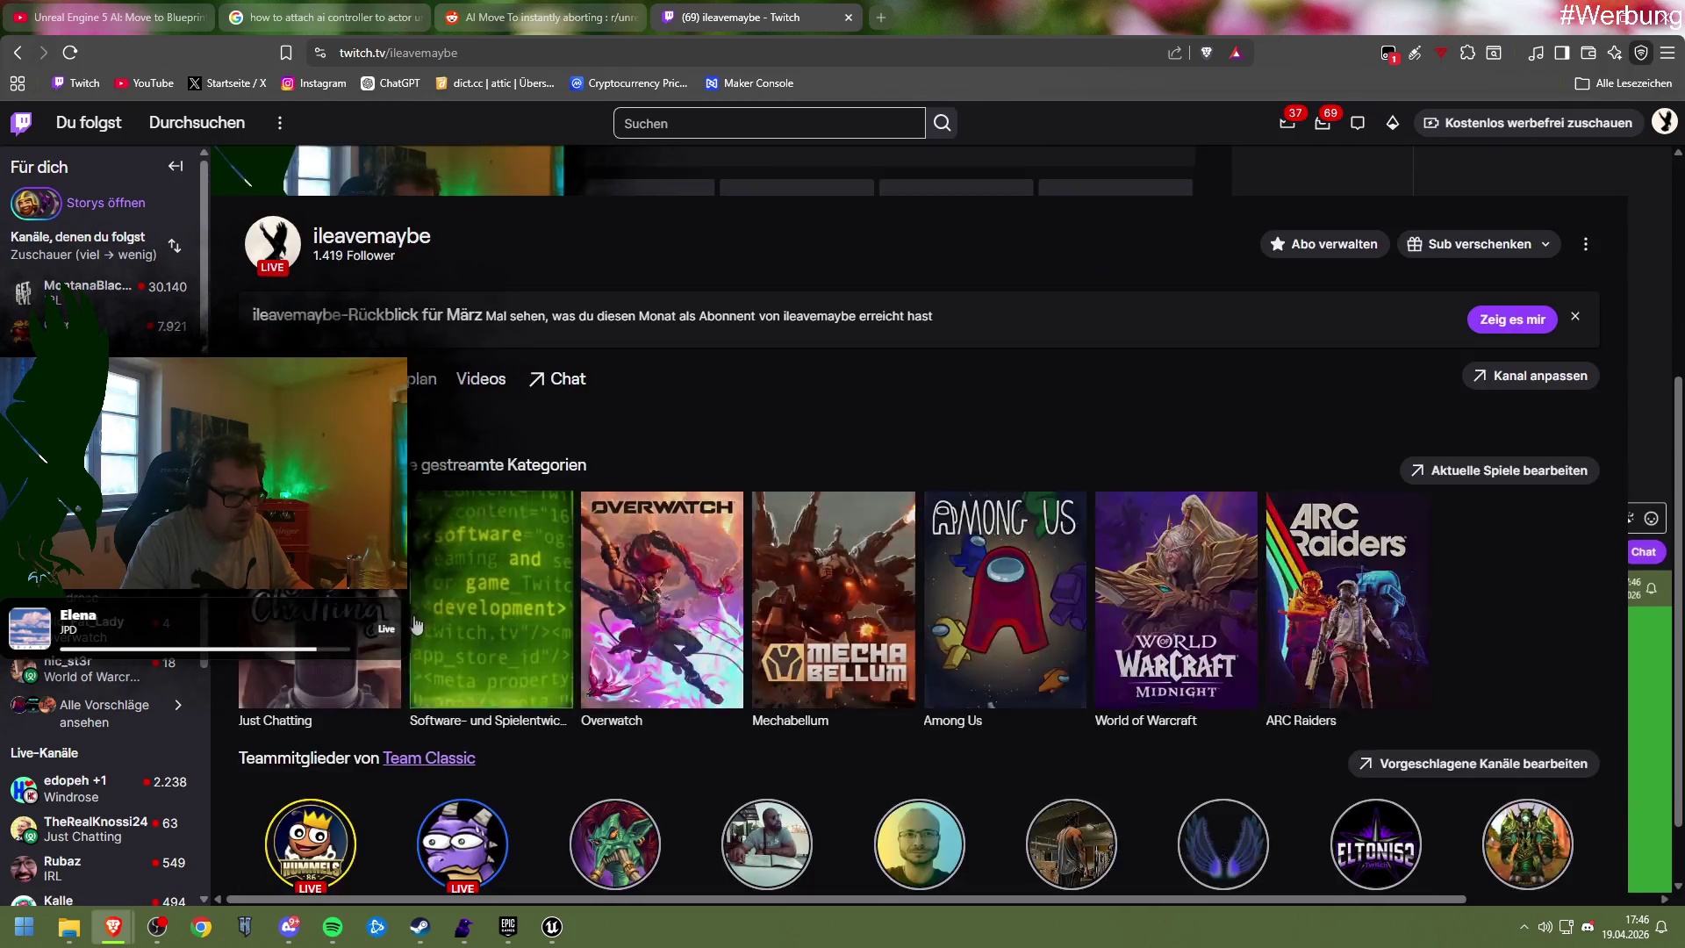
pyautogui.scroll(-3, 412, 614)
pyautogui.scroll(3, 492, 526)
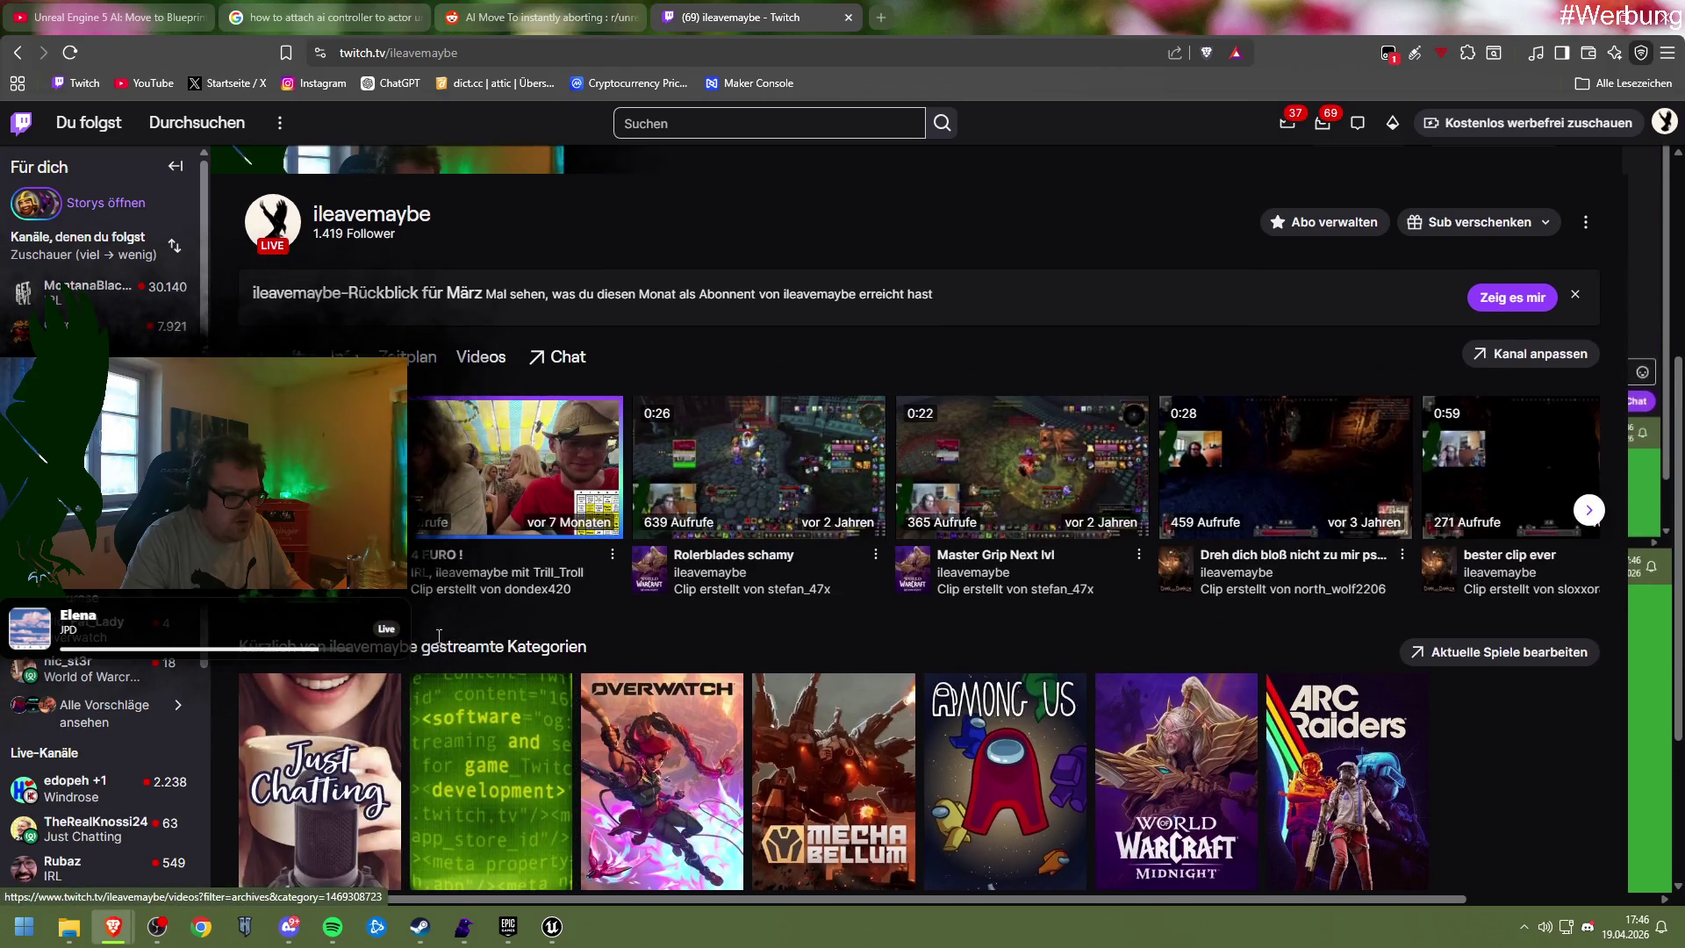
pyautogui.click(494, 508)
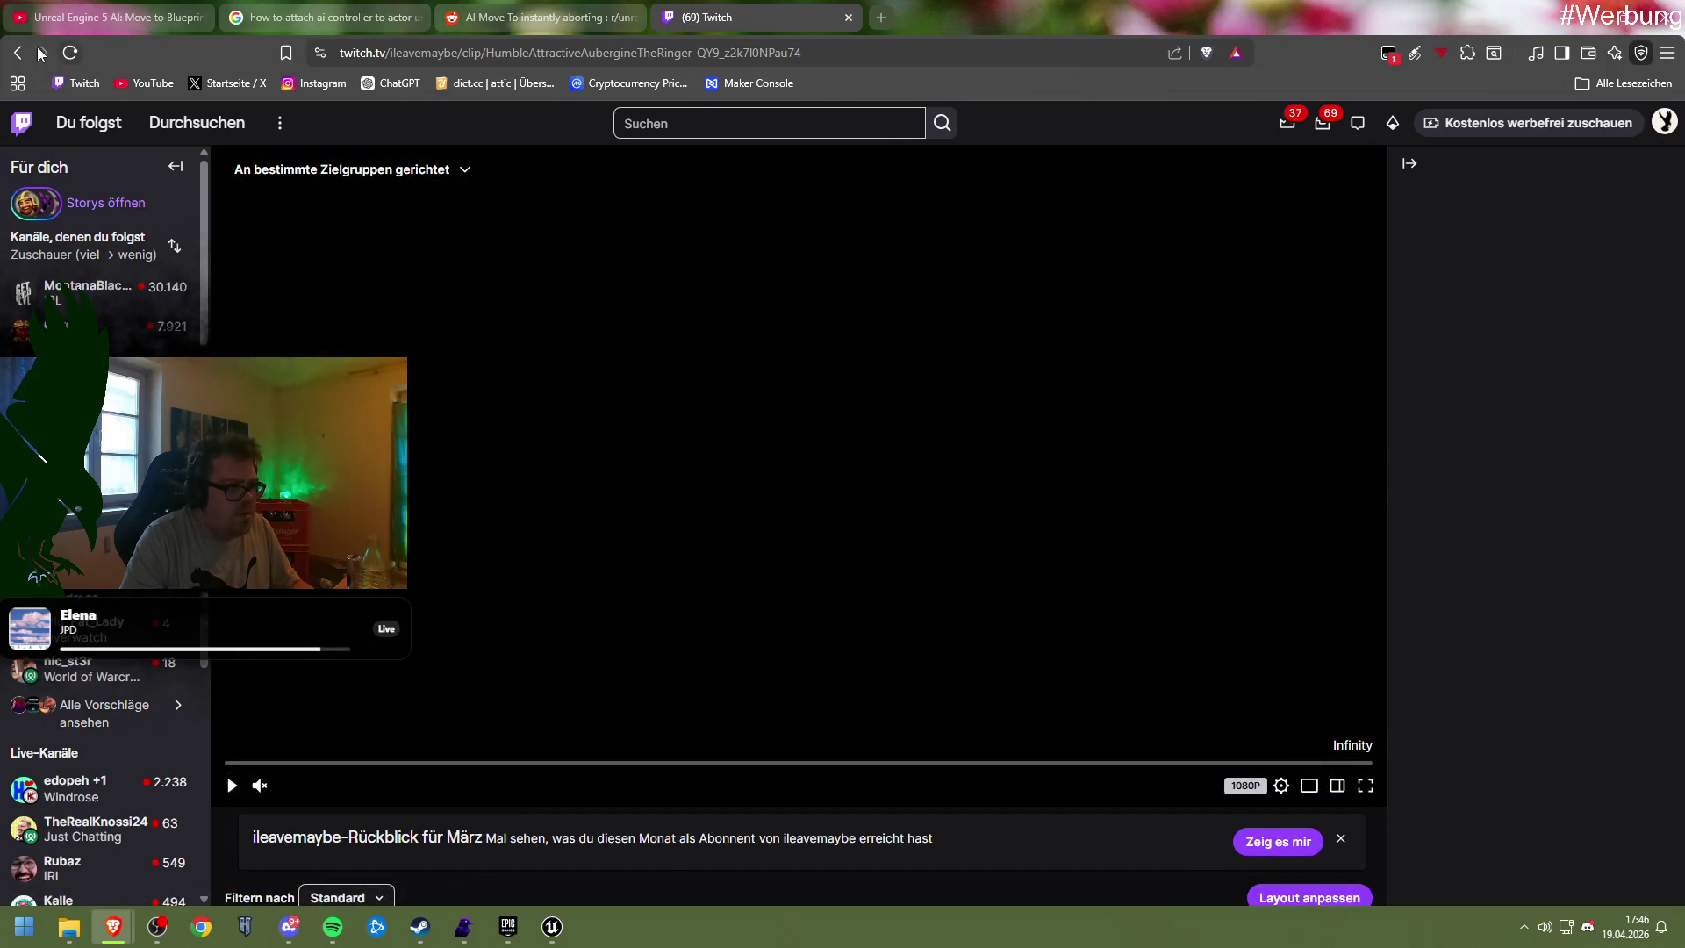
pyautogui.click(18, 52)
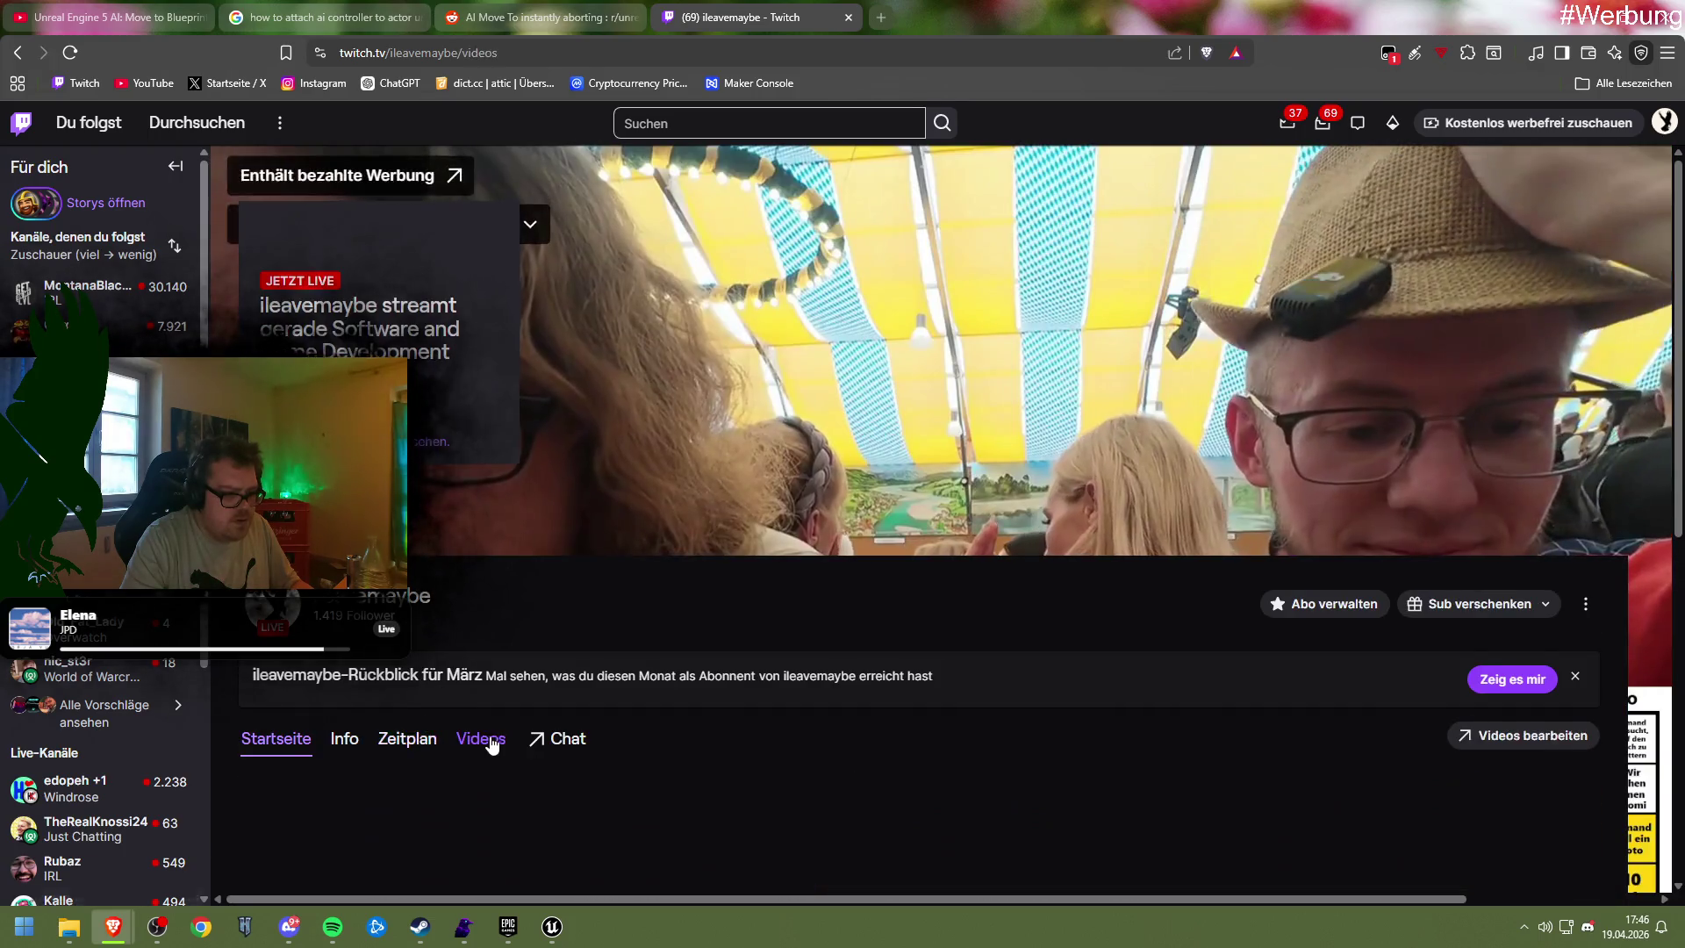
pyautogui.click(485, 740)
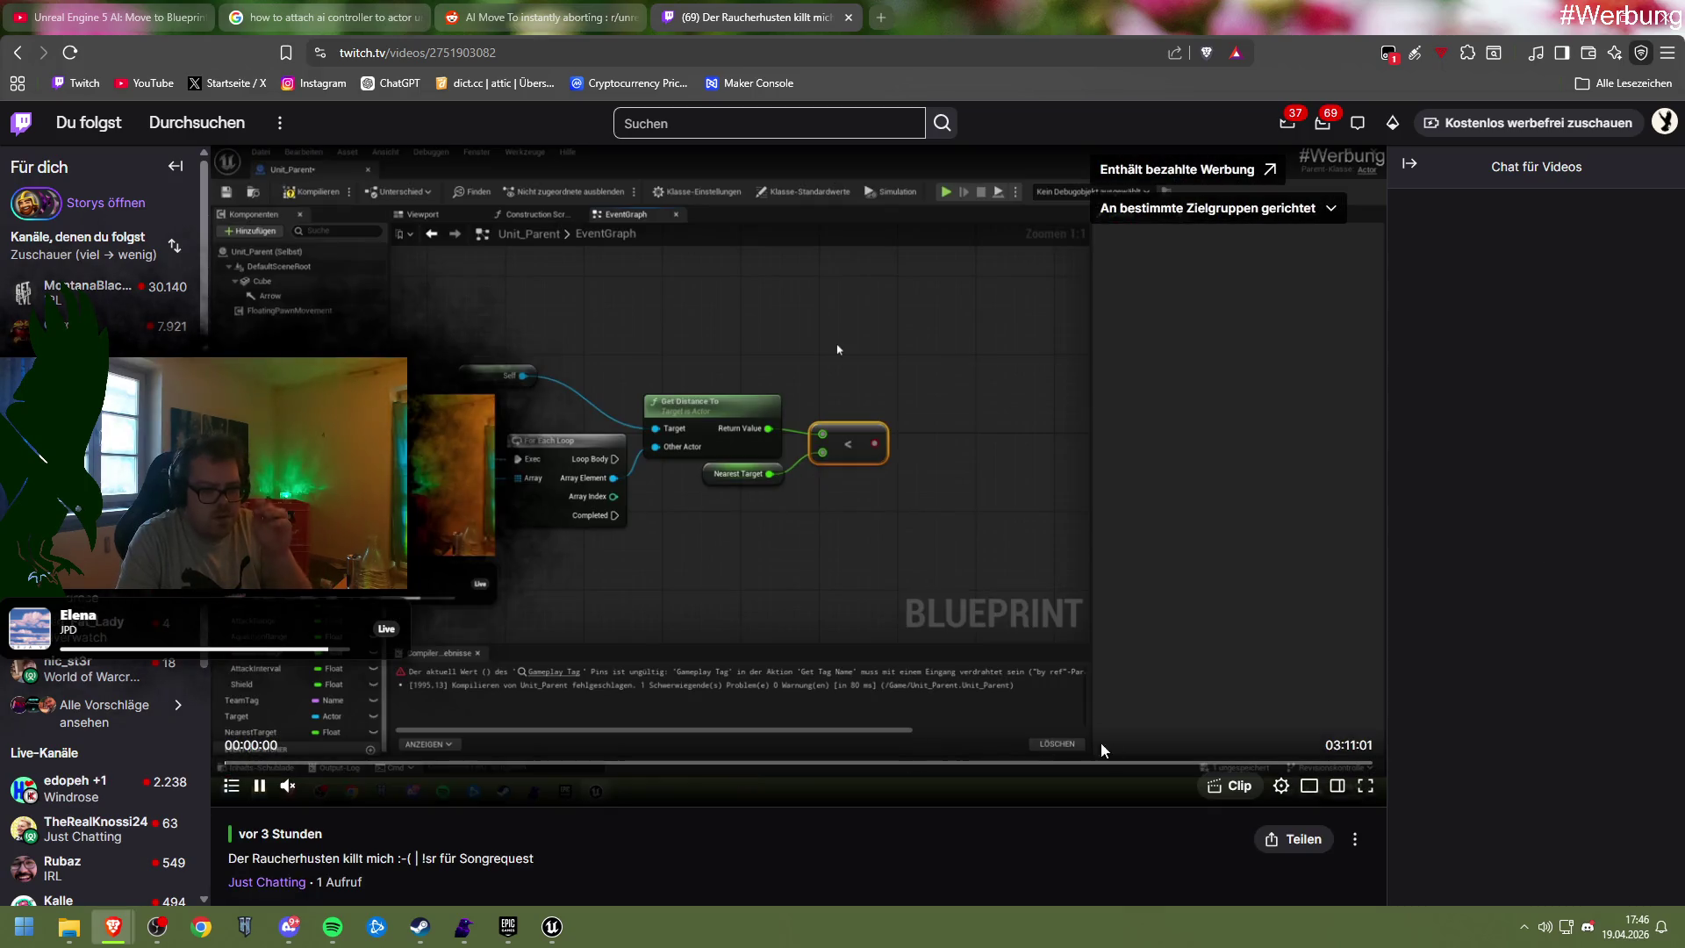
pyautogui.click(1308, 766)
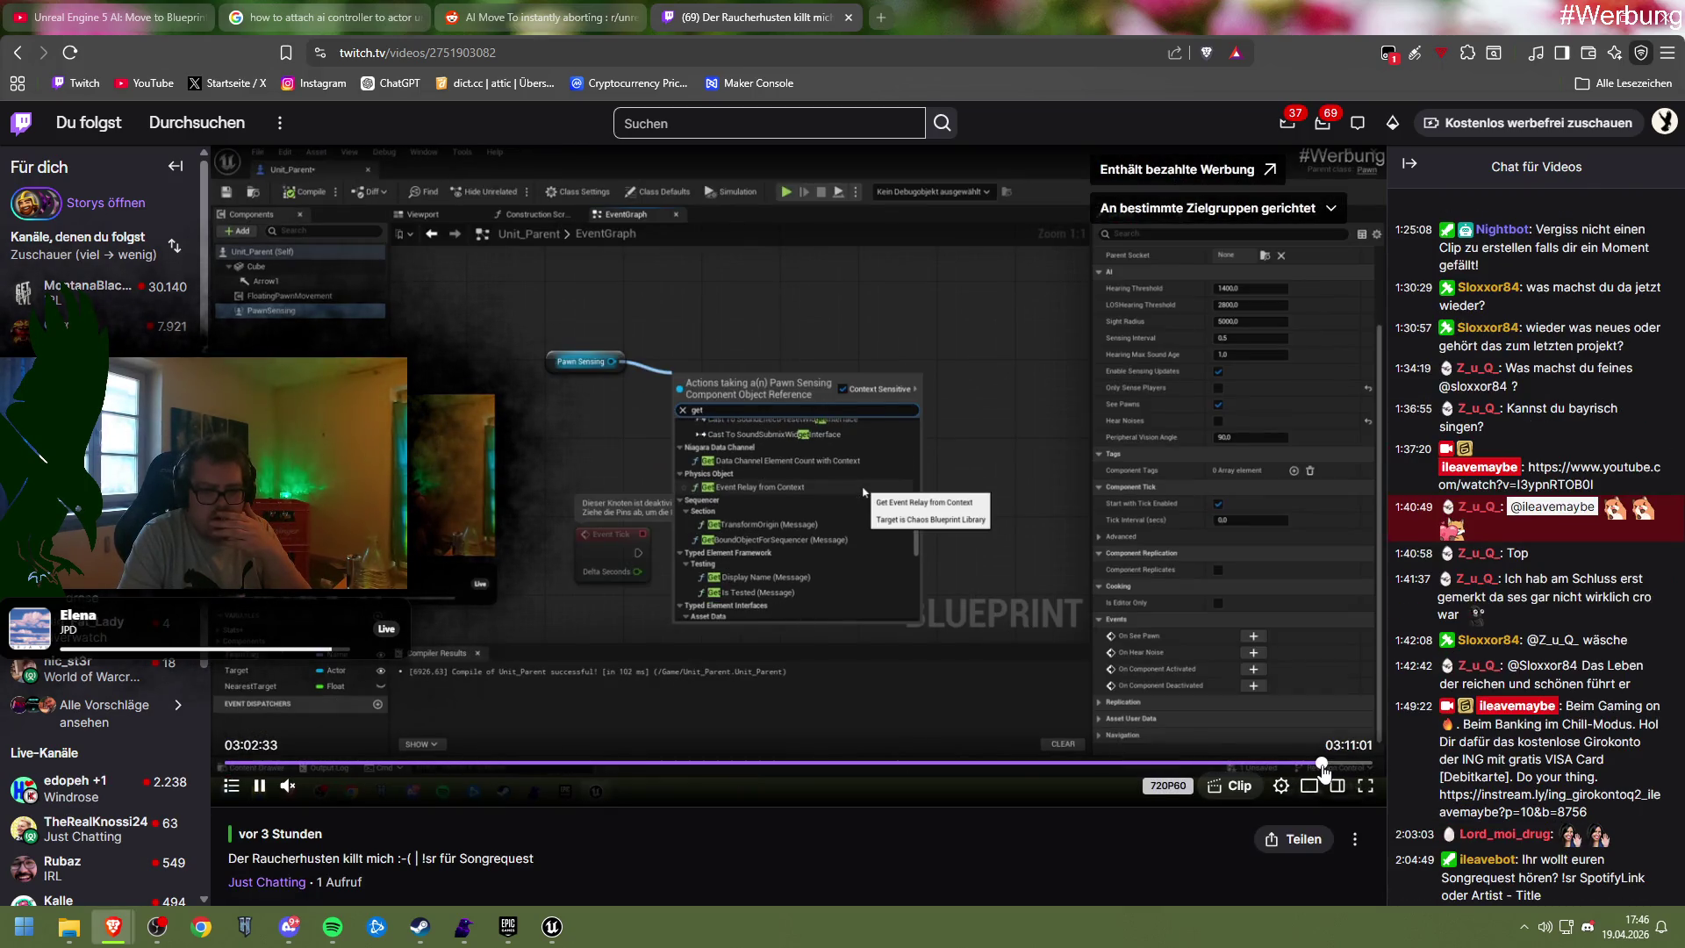
# Jump the VOD ahead to 03:04:27 and unmute it at about half volume
pyautogui.click(1323, 764)
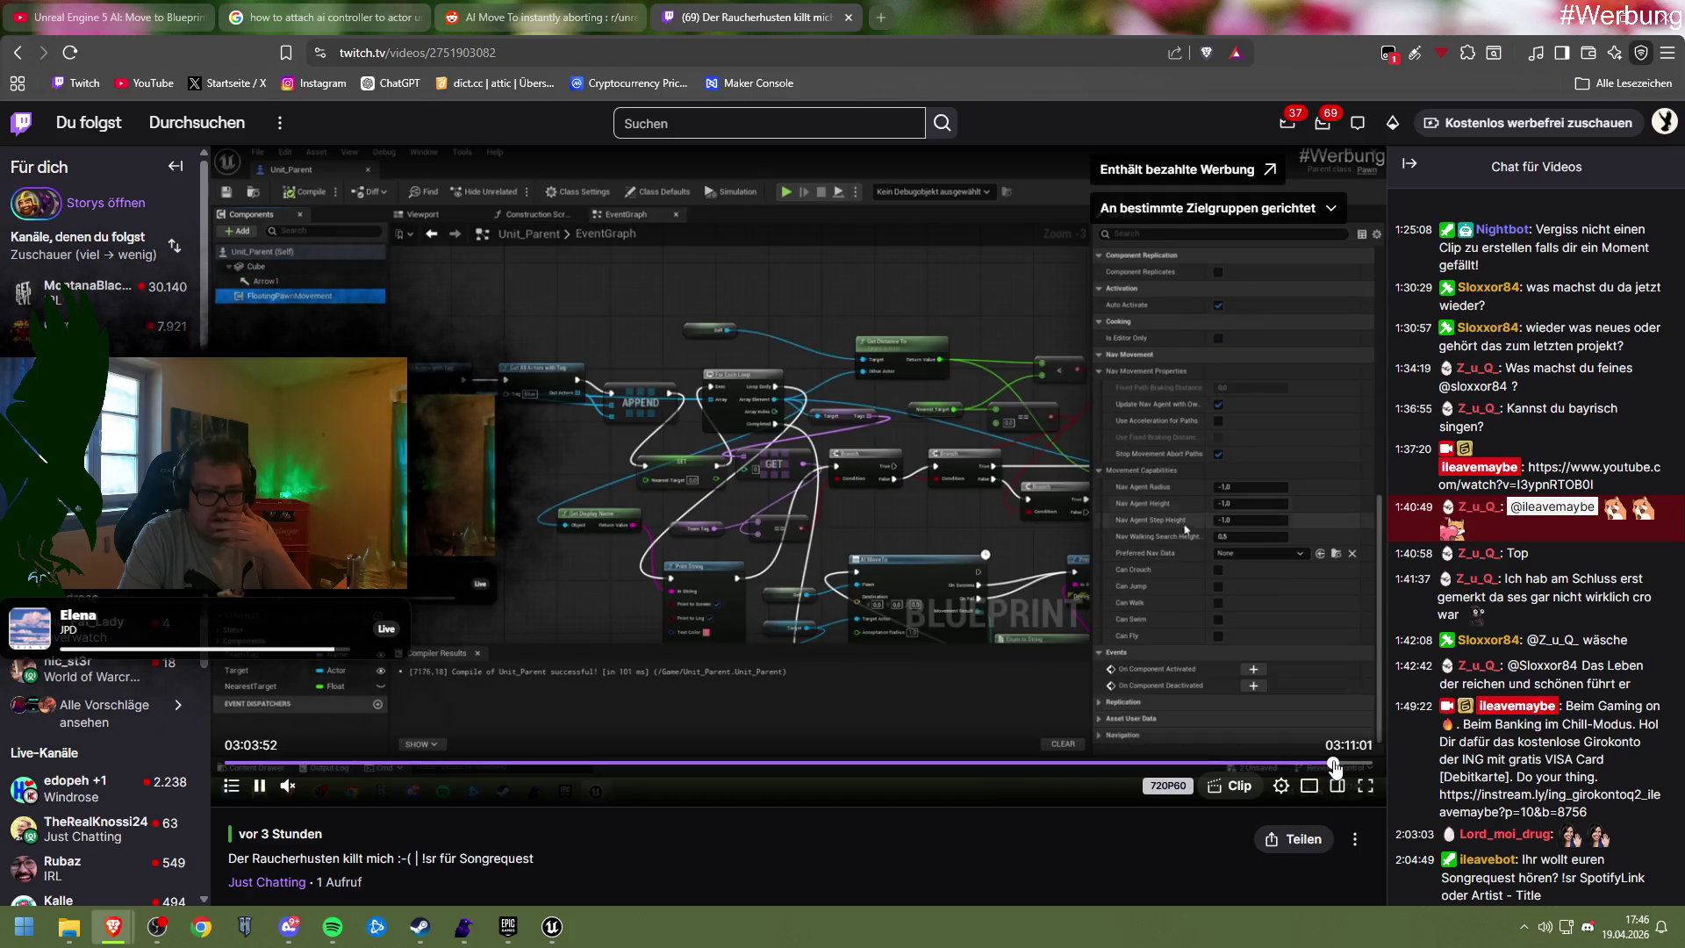
pyautogui.click(1333, 764)
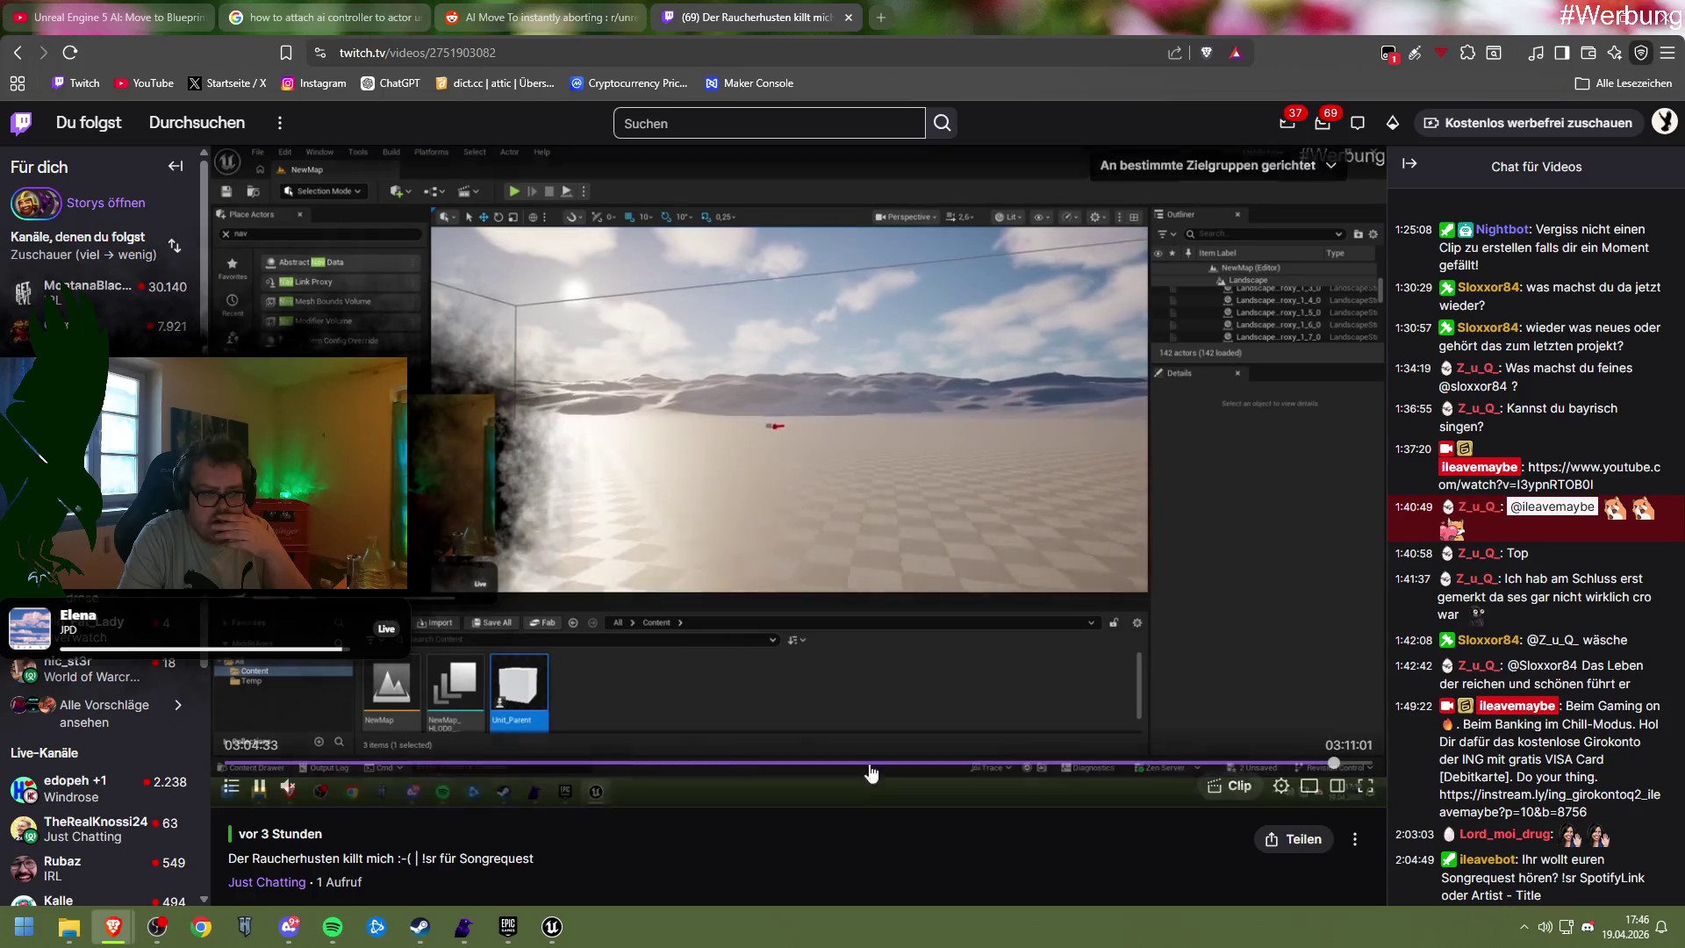
pyautogui.click(352, 787)
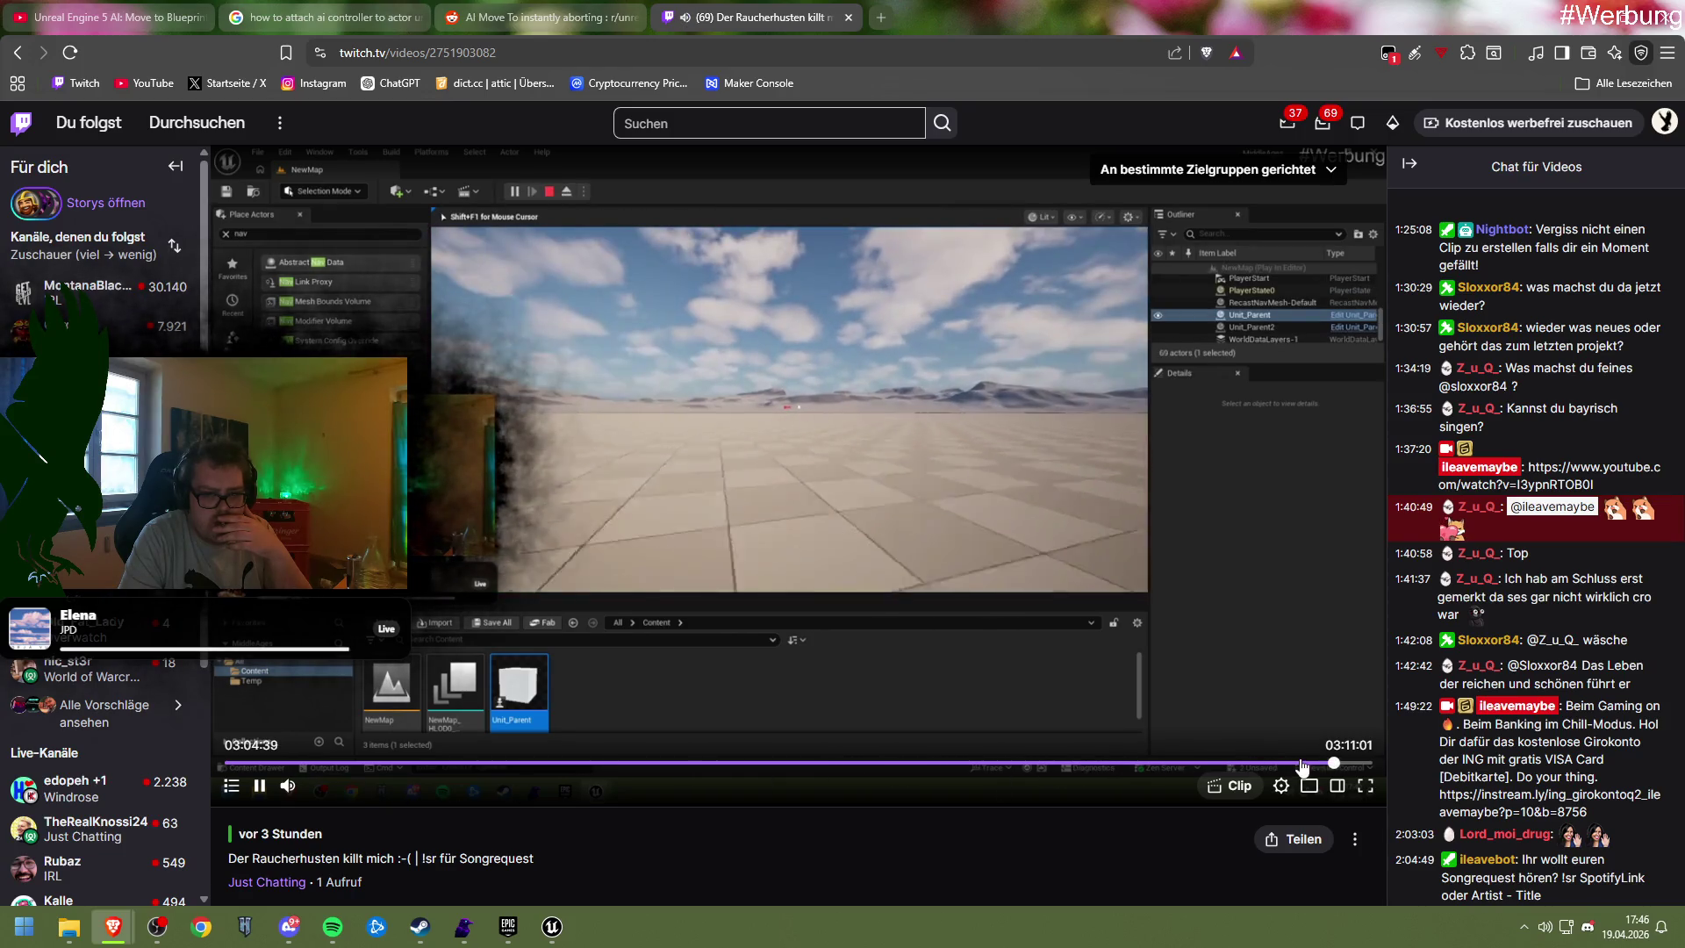
# Rewind the VOD to about 02:53 and step forward in ten-second skips toward the MoveTo test
pyautogui.click(1299, 763)
pyautogui.click(1277, 764)
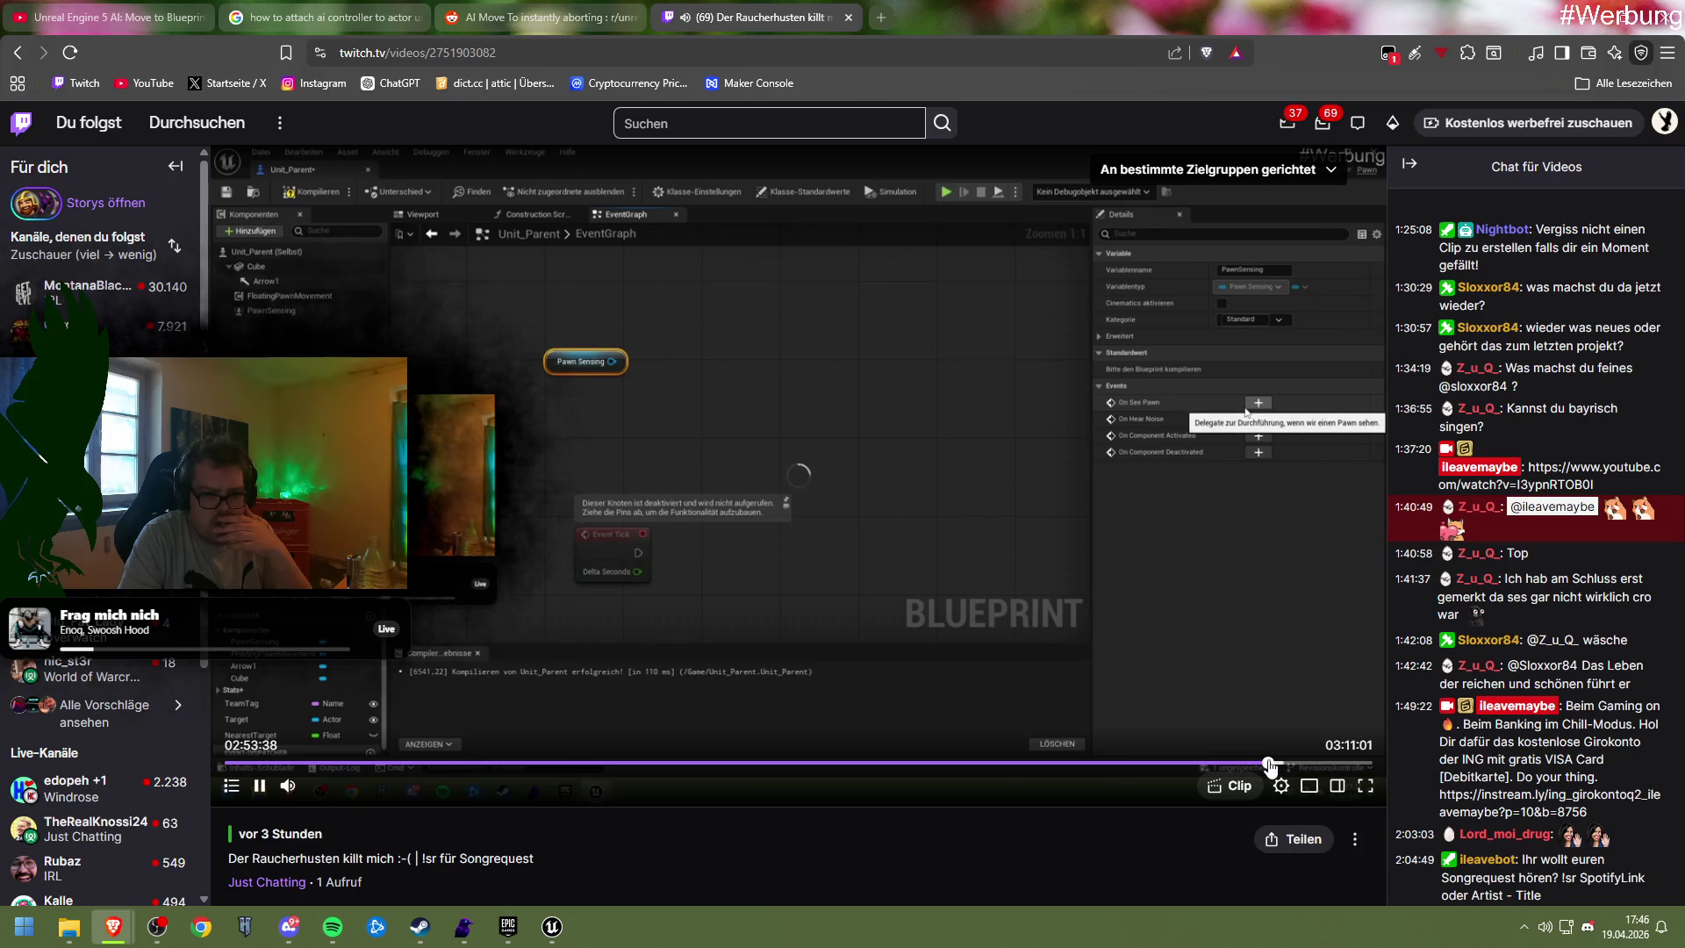
pyautogui.click(1268, 763)
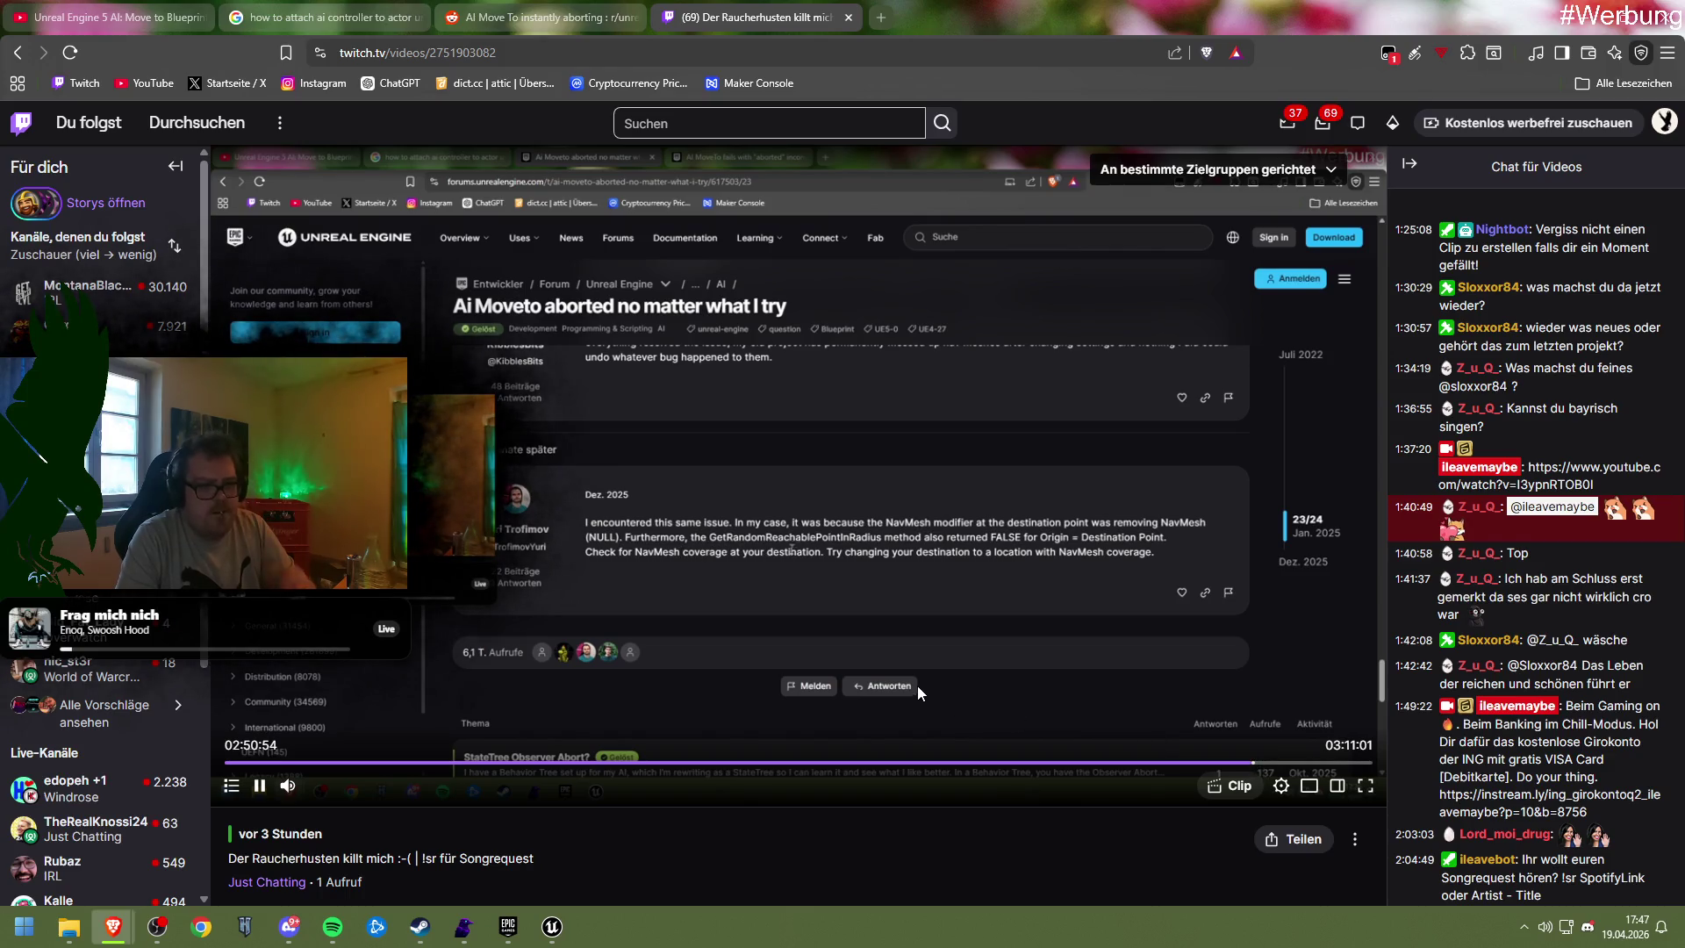
pyautogui.press('Right')
pyautogui.press('Right')
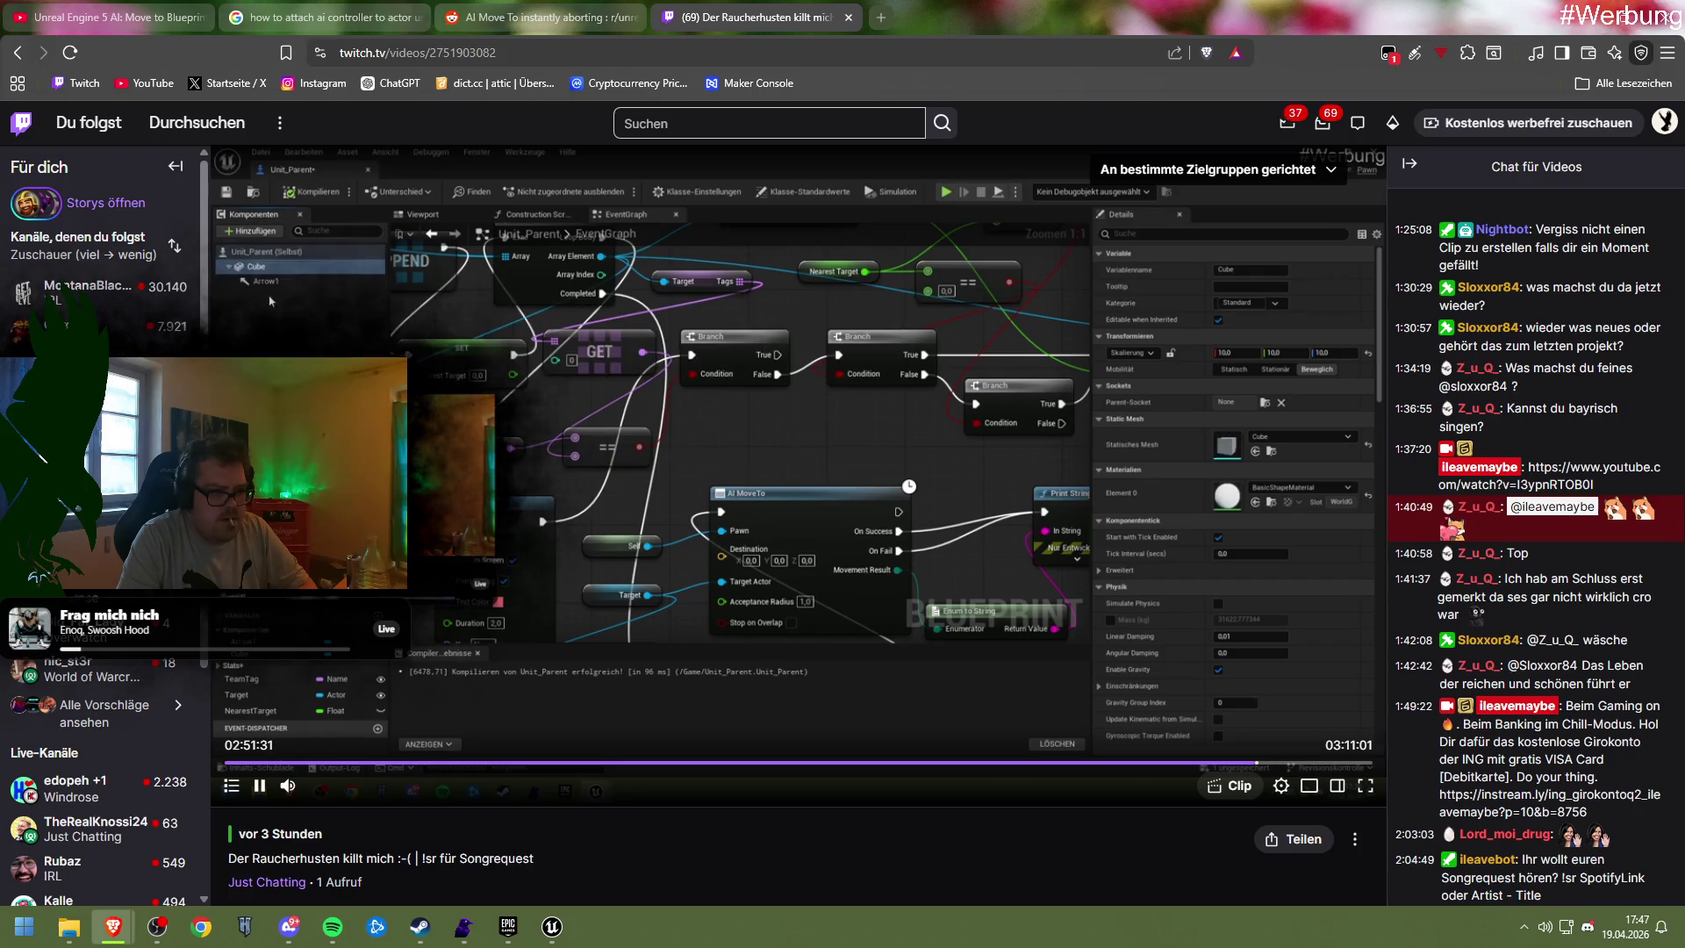
pyautogui.press('Right')
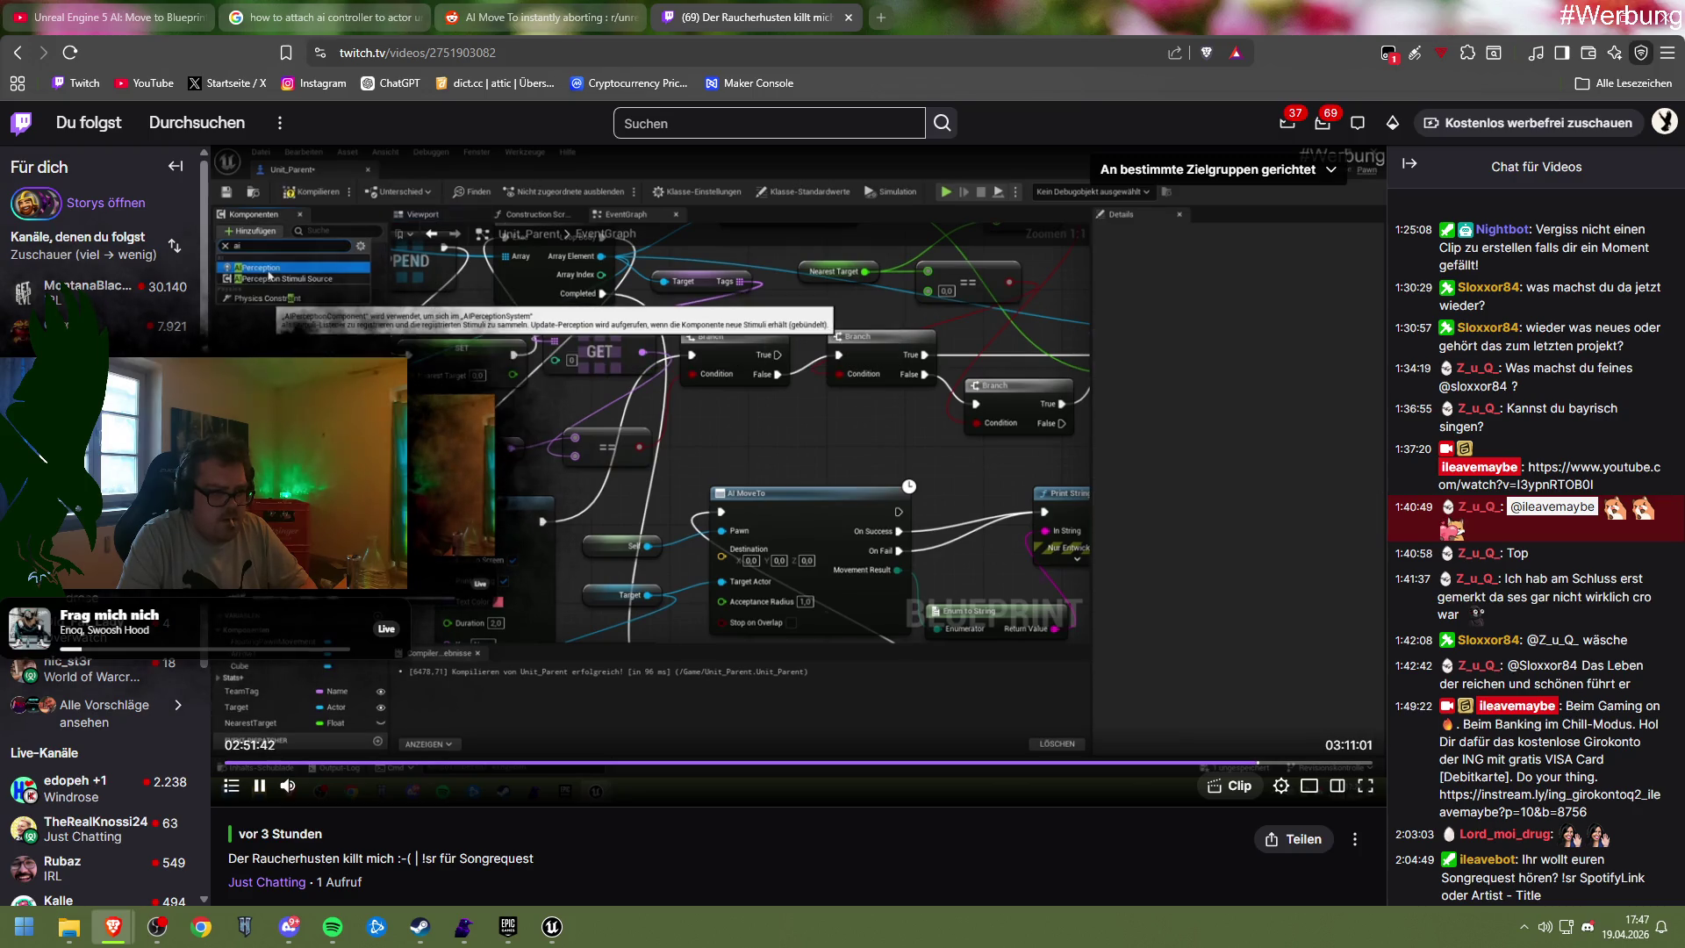
pyautogui.press('Right')
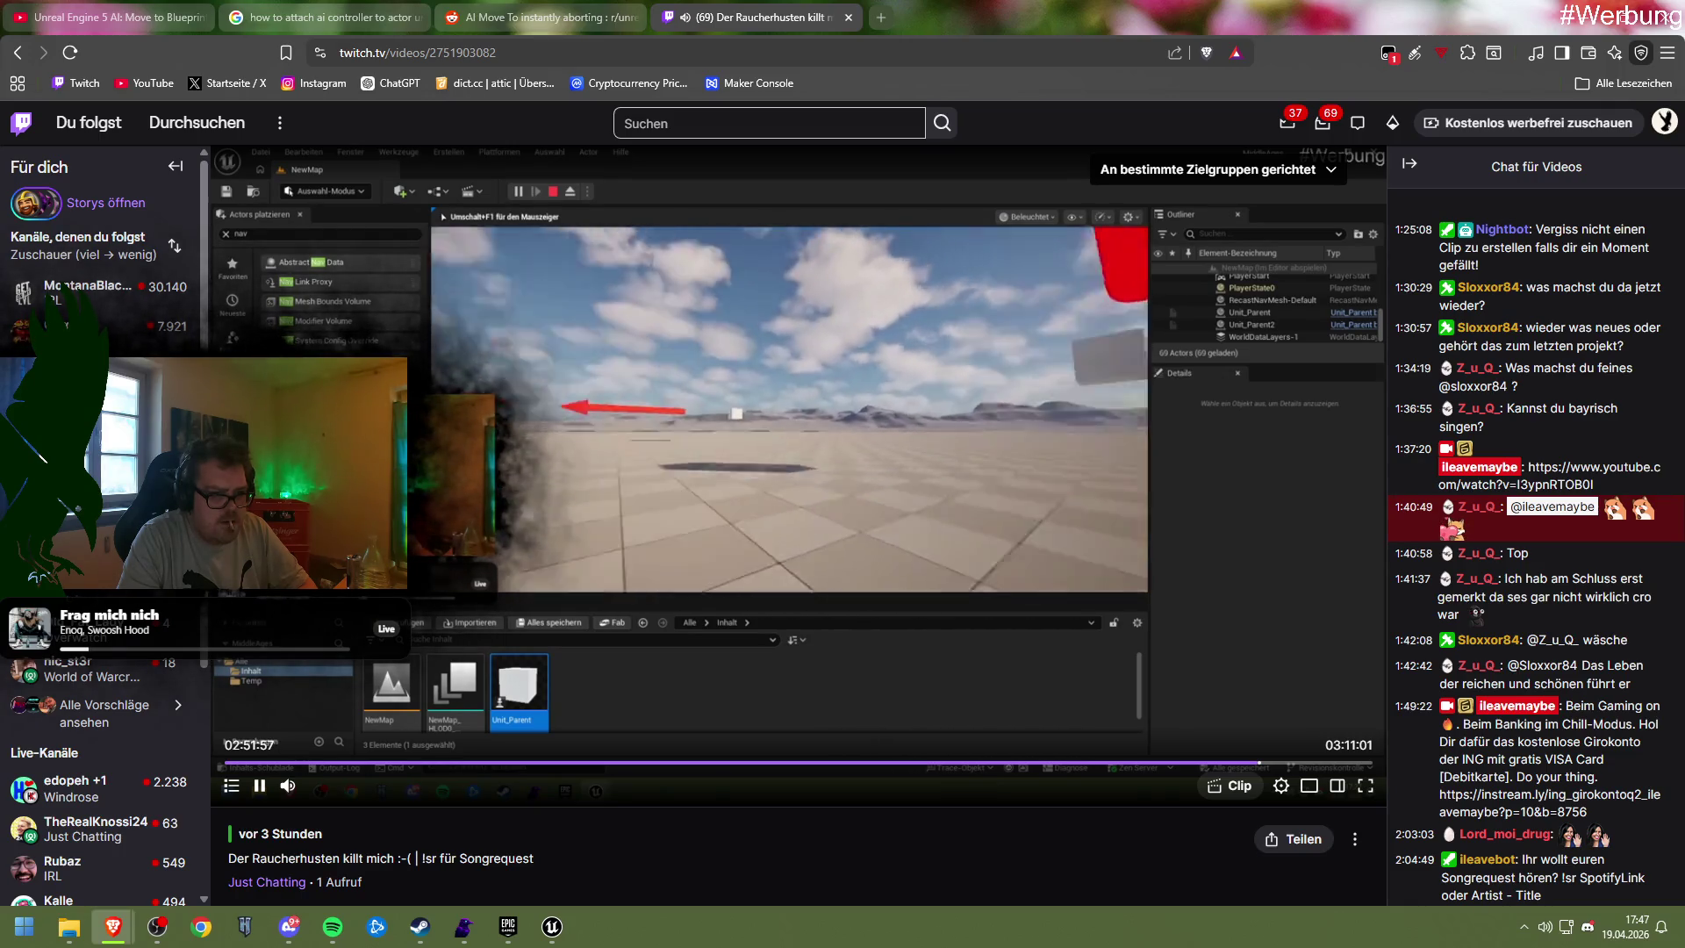
# Skip the VOD forward to about 02:55 and pause it on the compiled Unit_Parent EventGraph
pyautogui.press('Right')
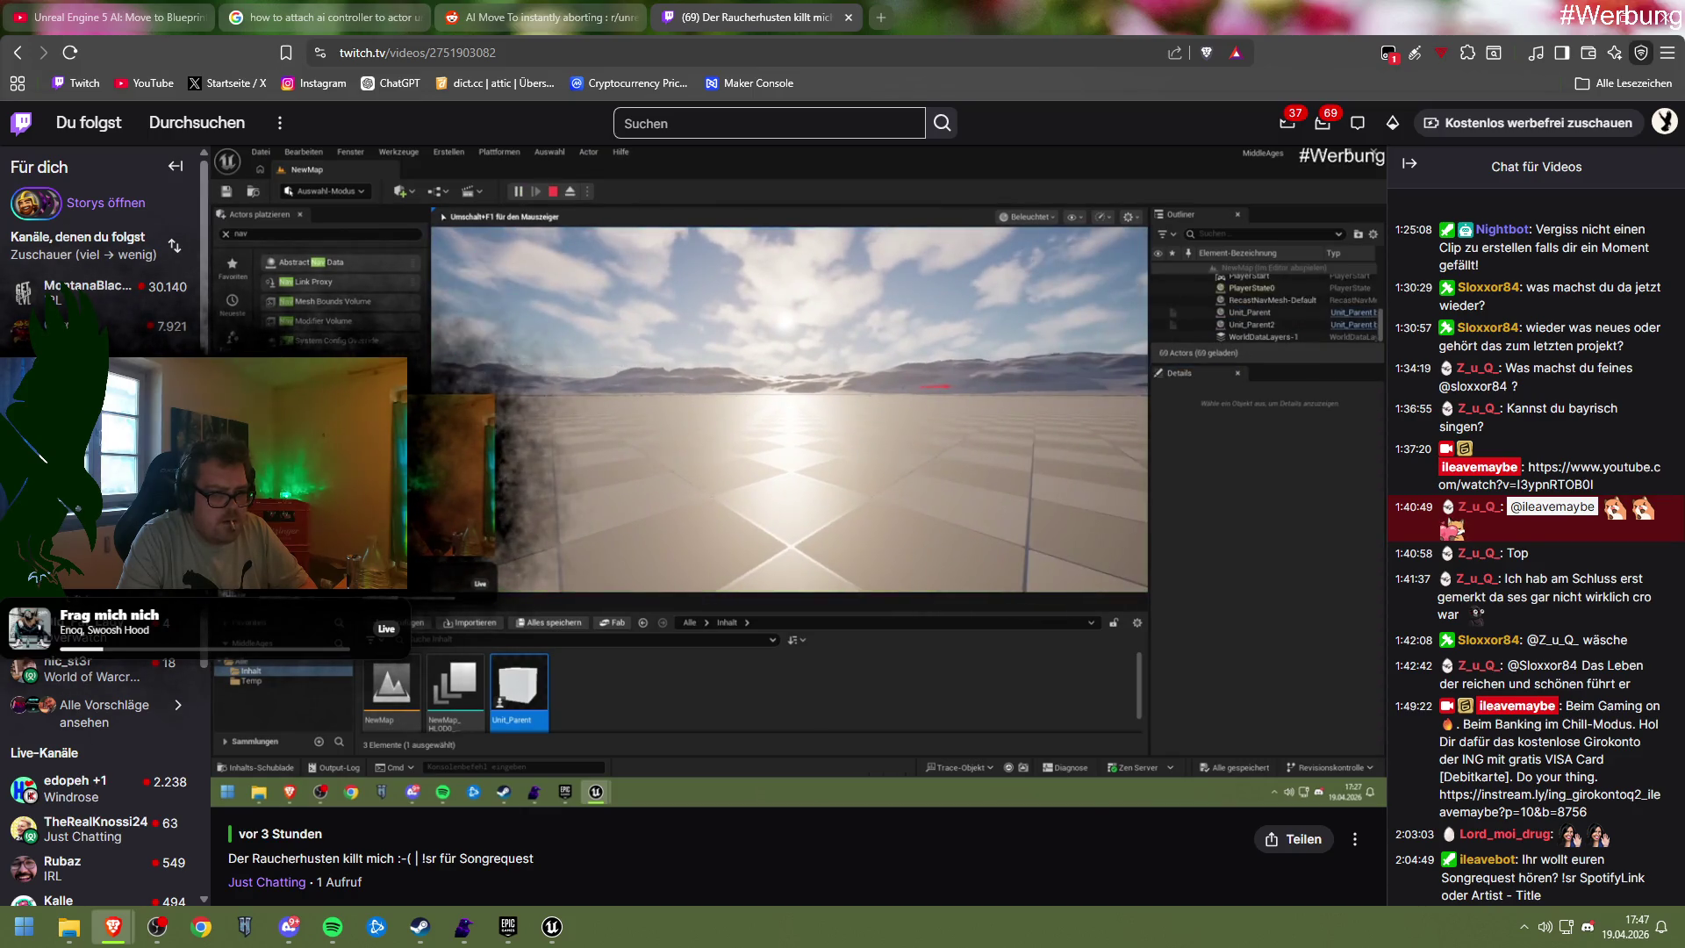
pyautogui.press('Right')
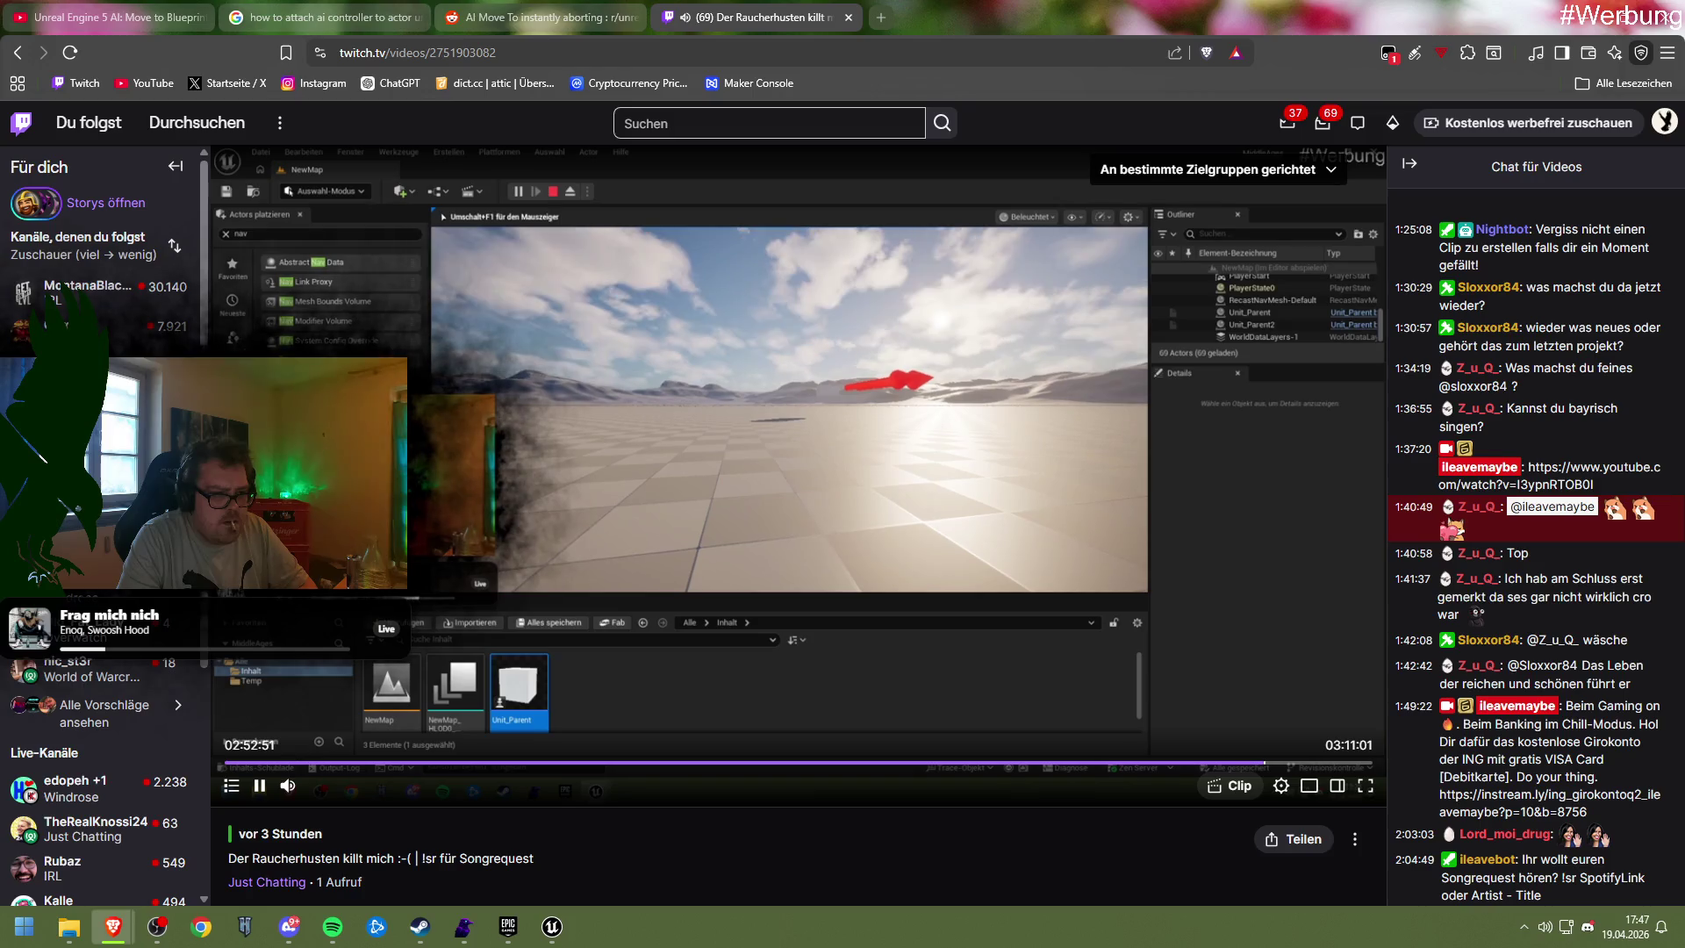
pyautogui.press('Right')
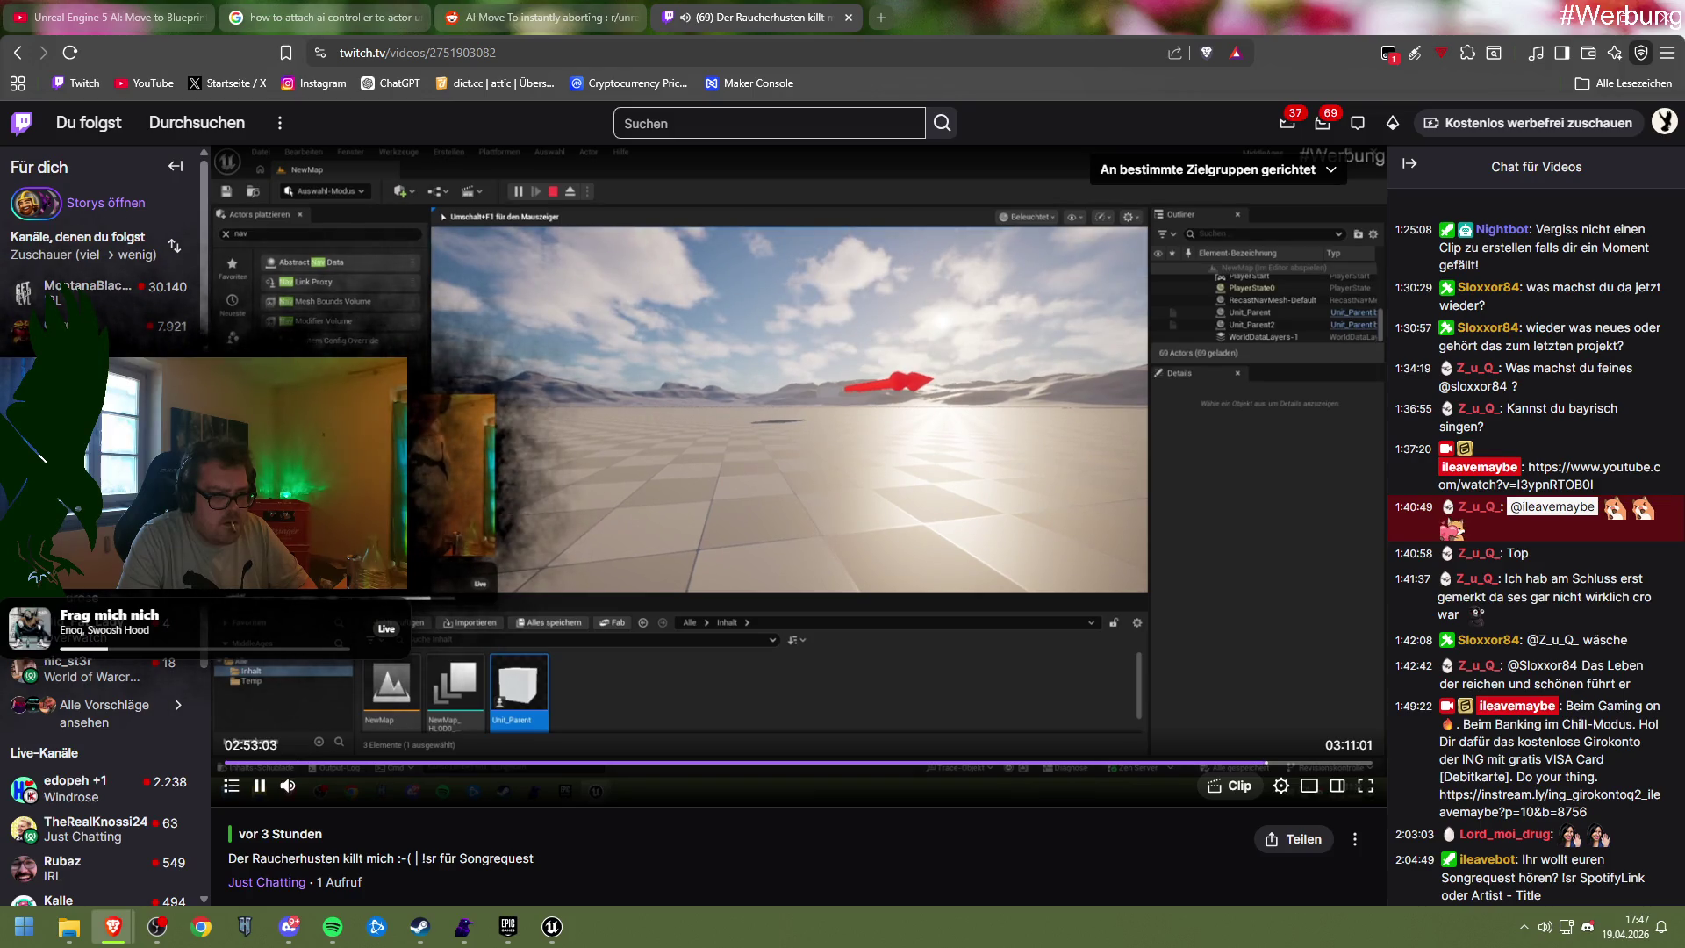
pyautogui.press('Right')
pyautogui.press('Right')
pyautogui.press('Right')
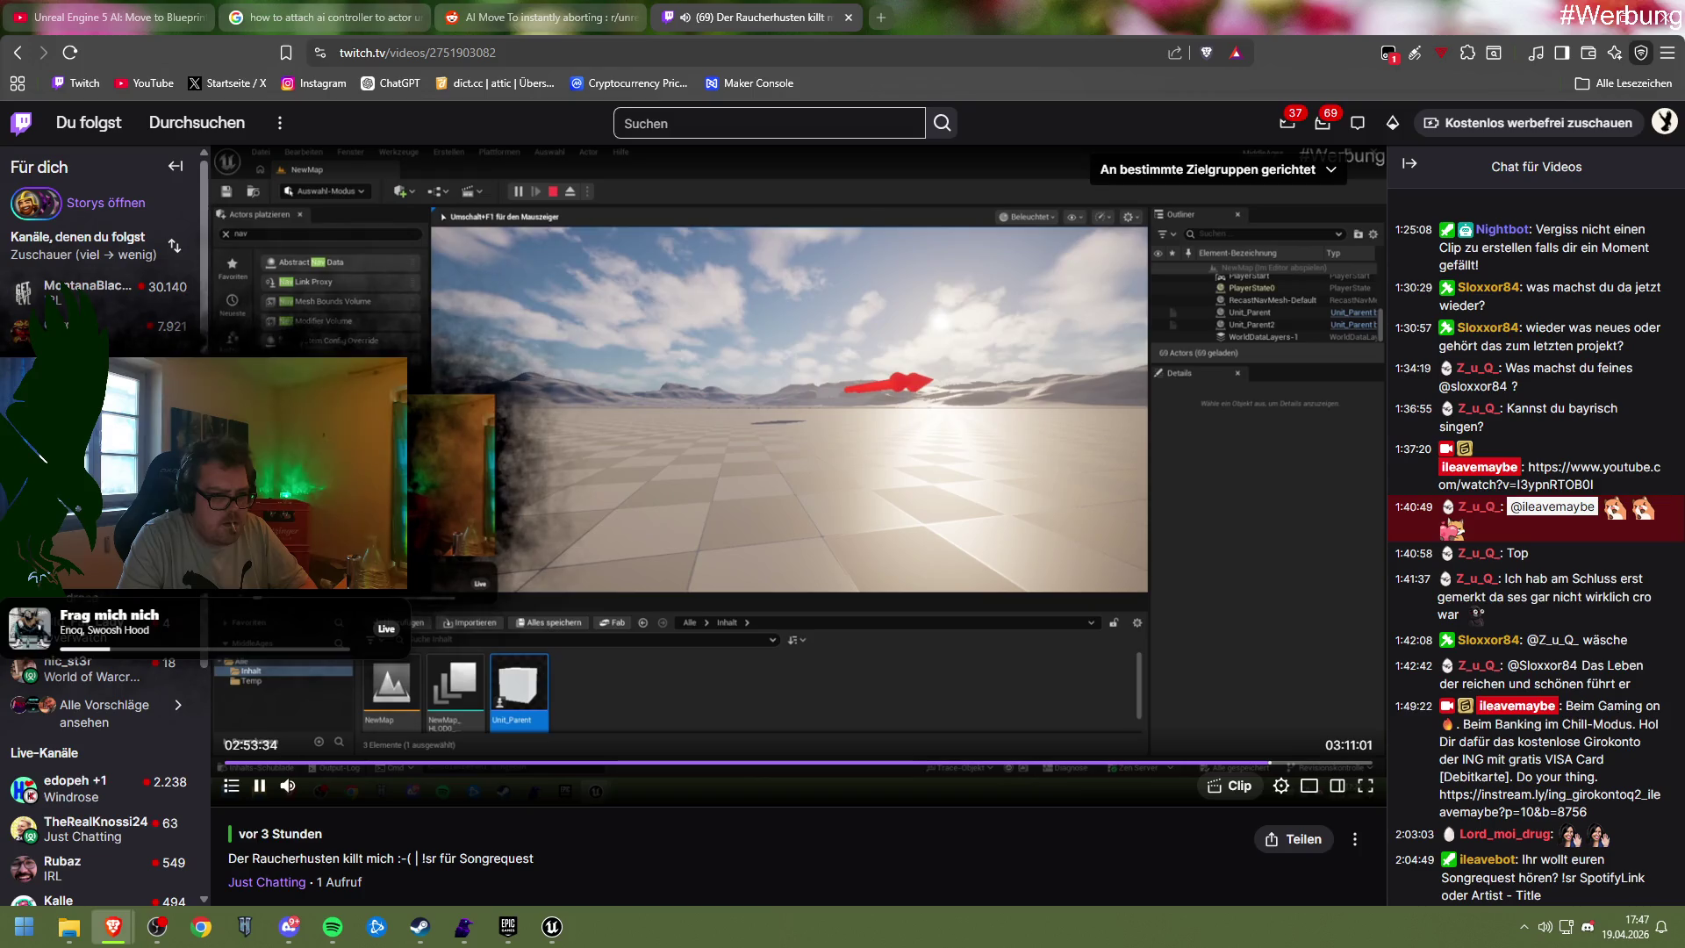
pyautogui.press('Right')
pyautogui.press('Right')
pyautogui.press('Right')
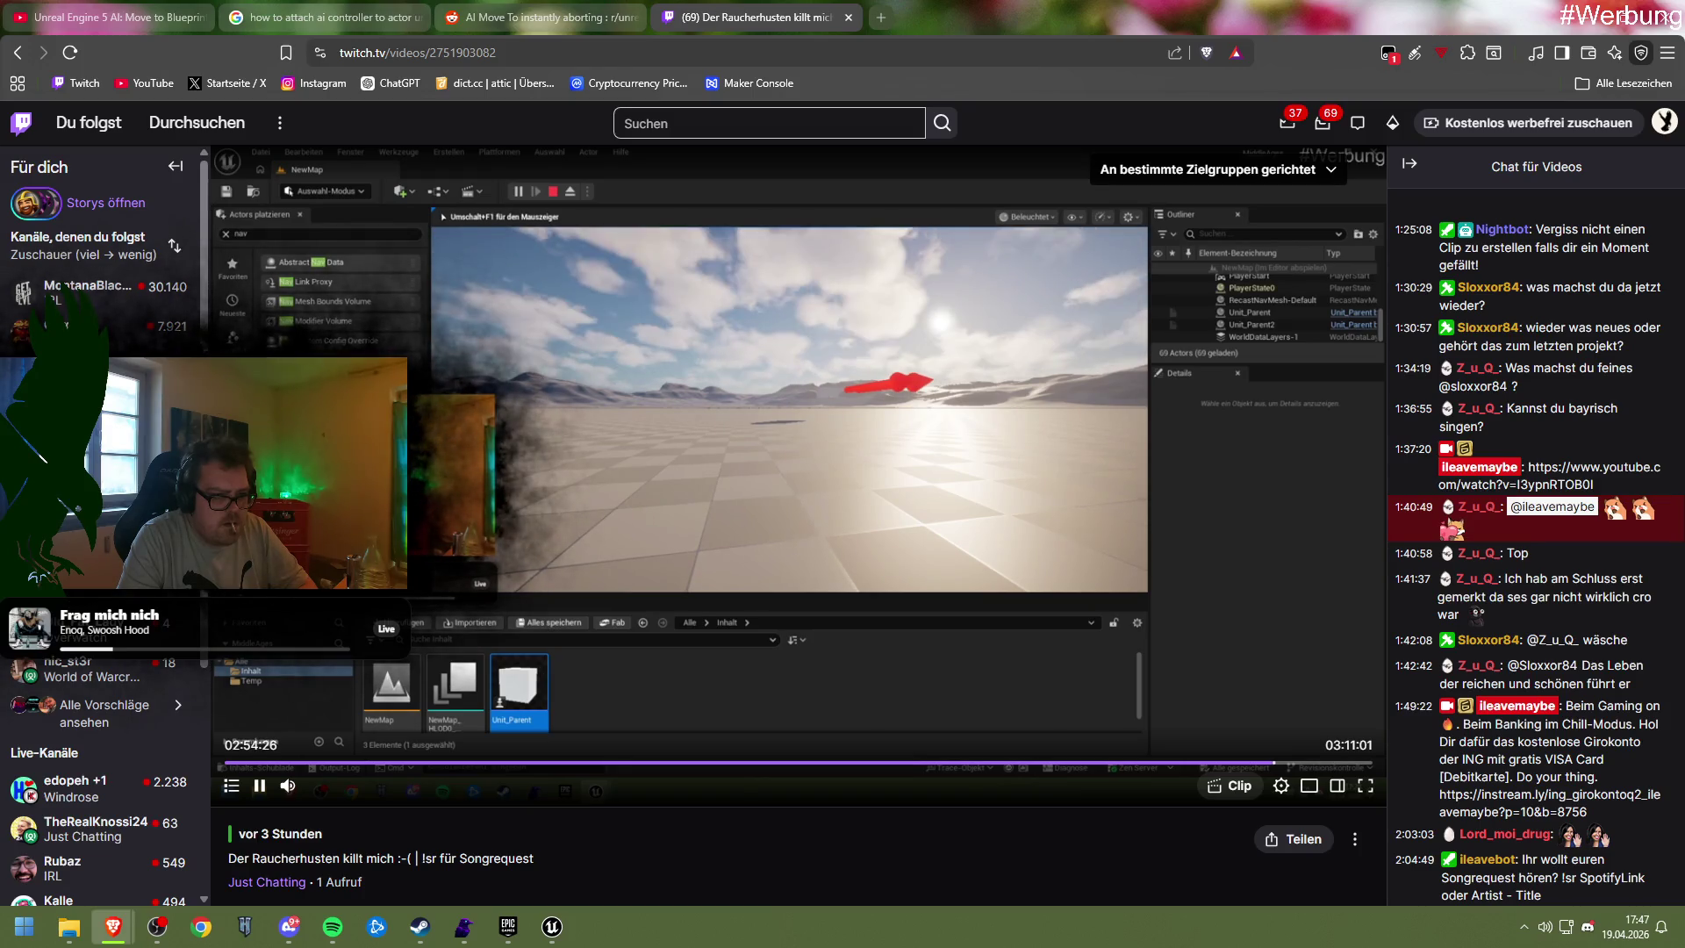
pyautogui.press('Right')
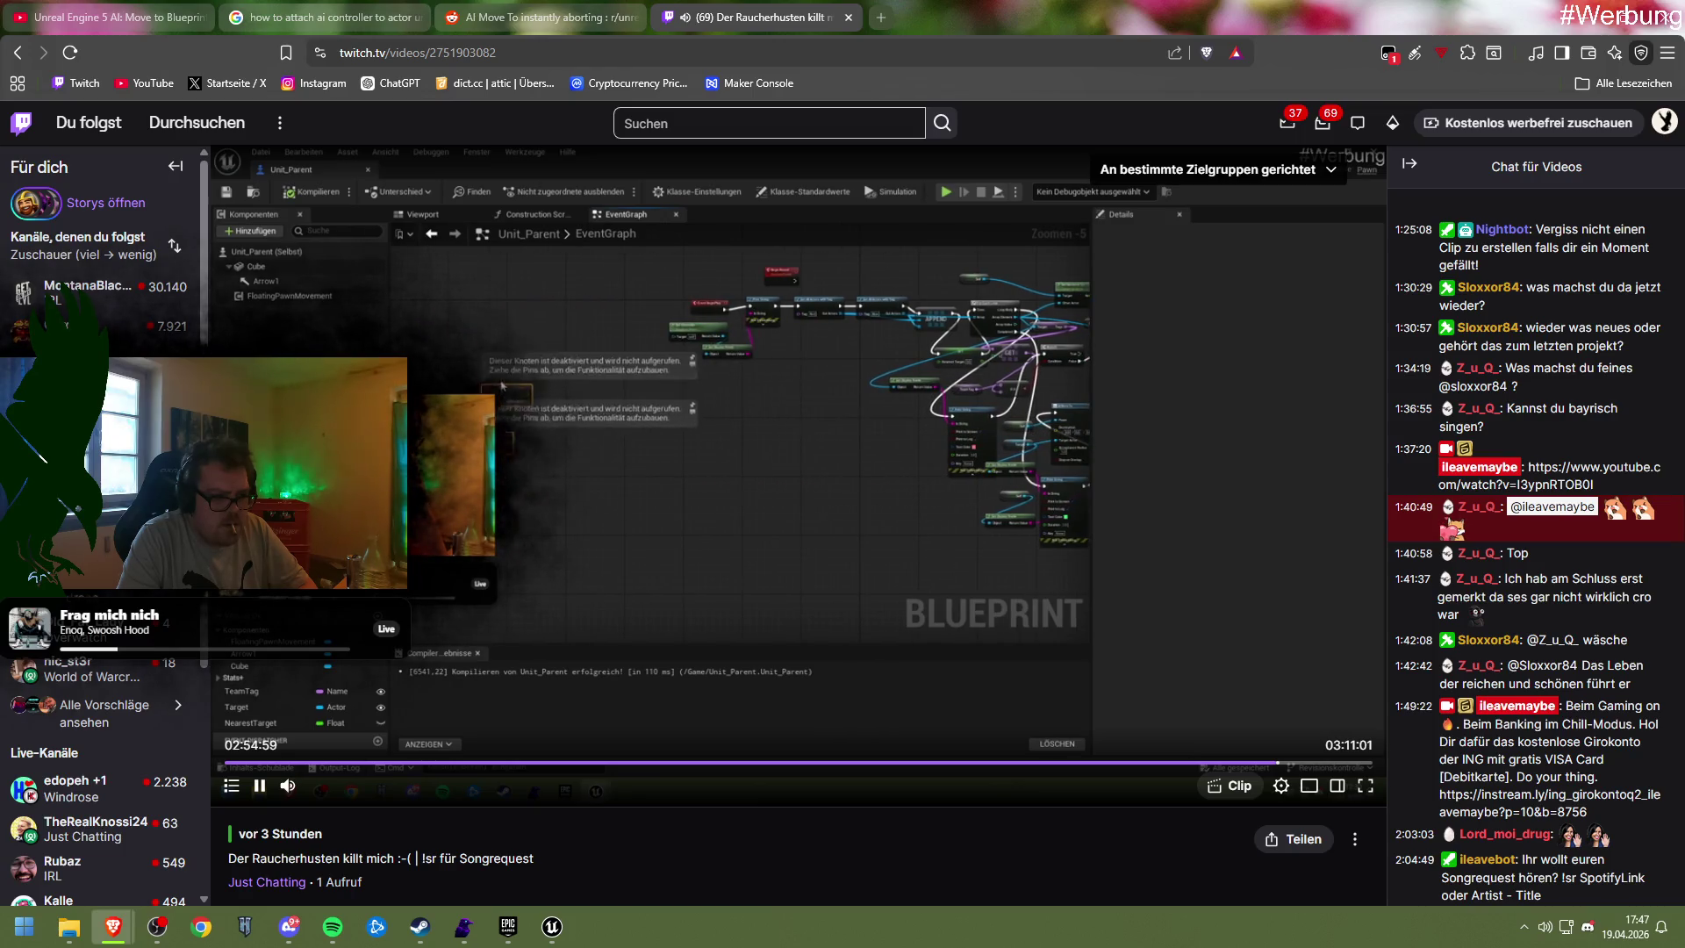
pyautogui.click(818, 475)
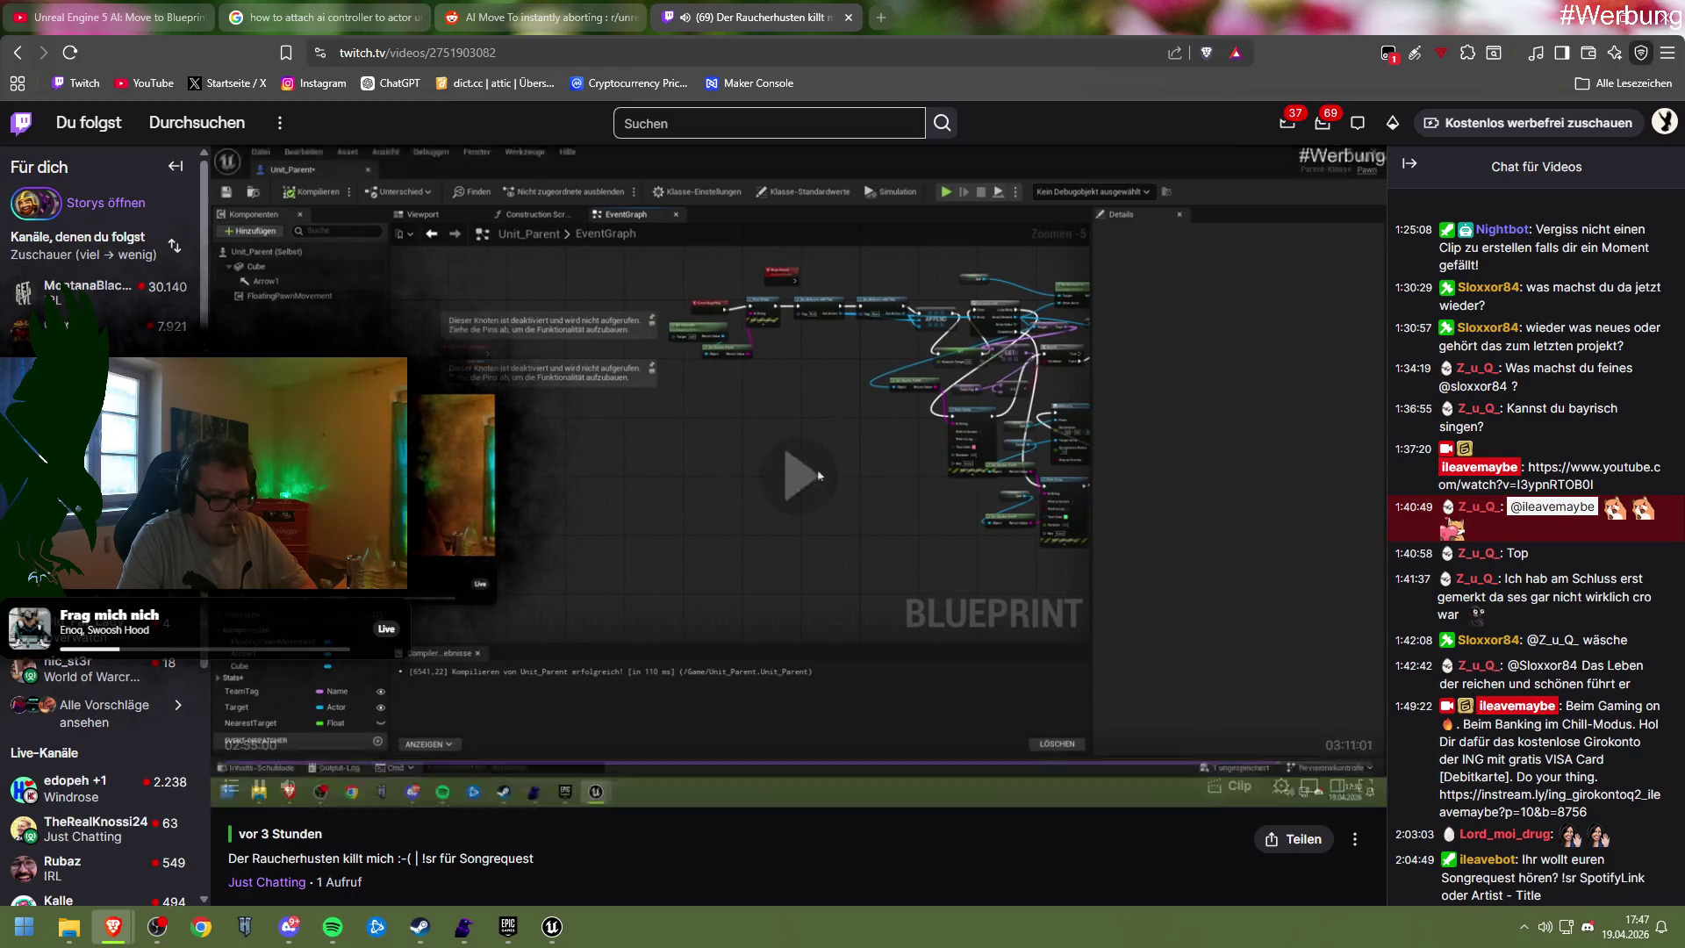
# Resume the VOD from the Unit_Parent EventGraph to watch the Pawn Sensing setup
pyautogui.click(818, 475)
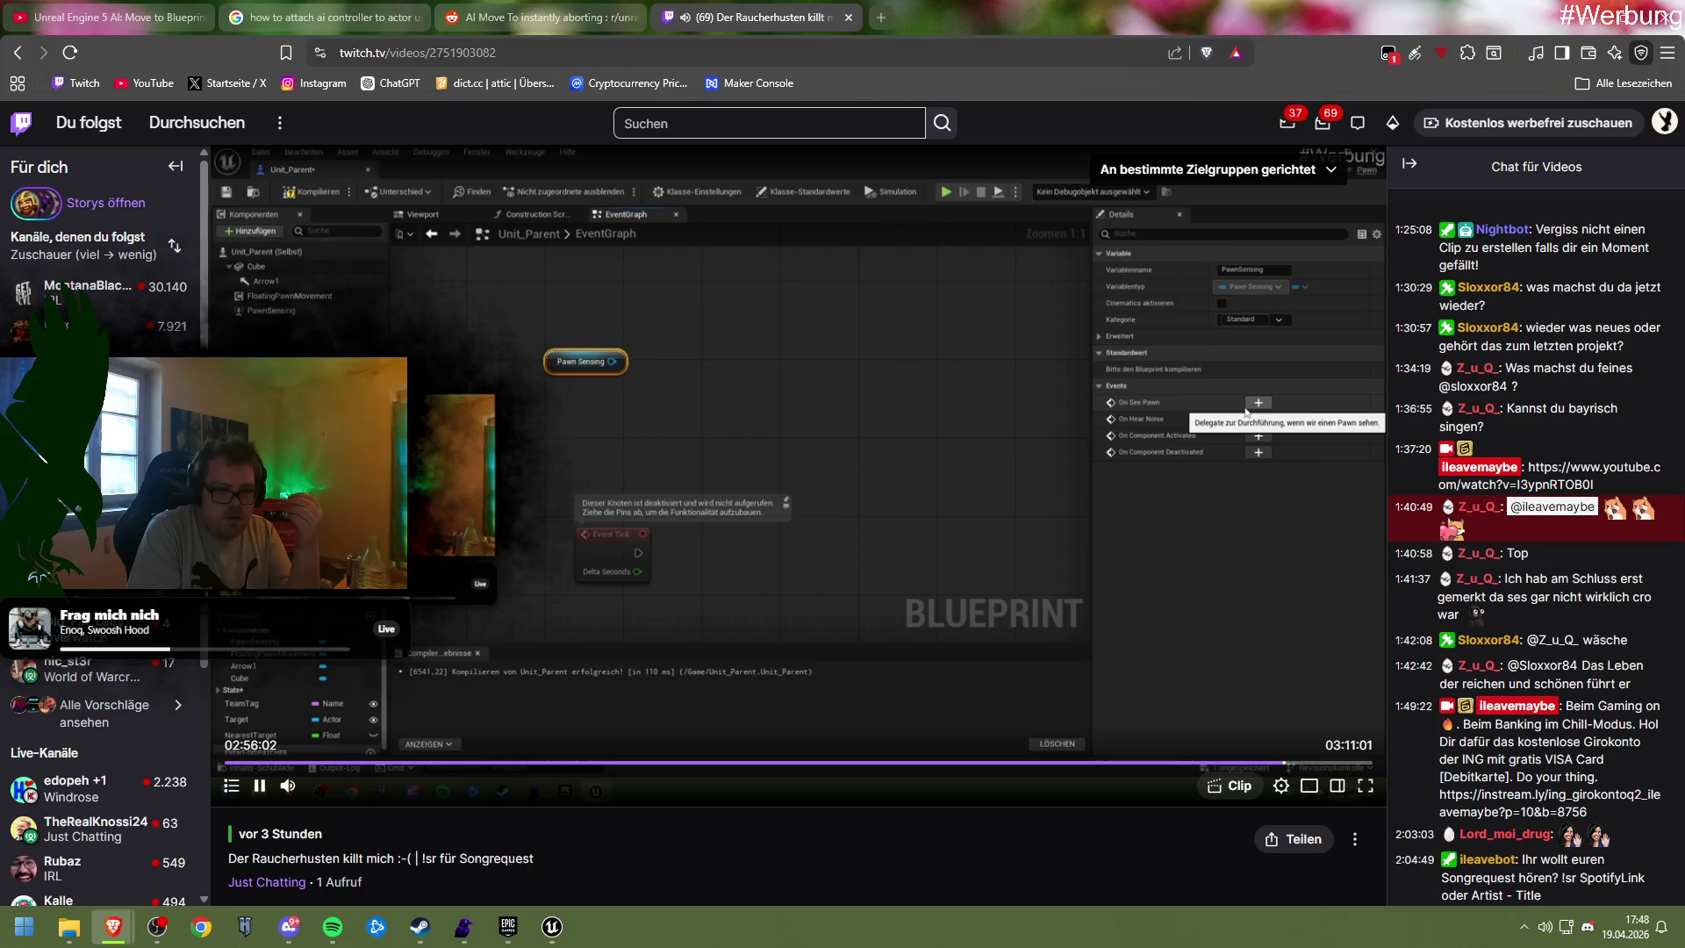
# Skip the VOD forward in ten-second steps to 03:00:12, where the NewMap level editor appears
pyautogui.press('Right')
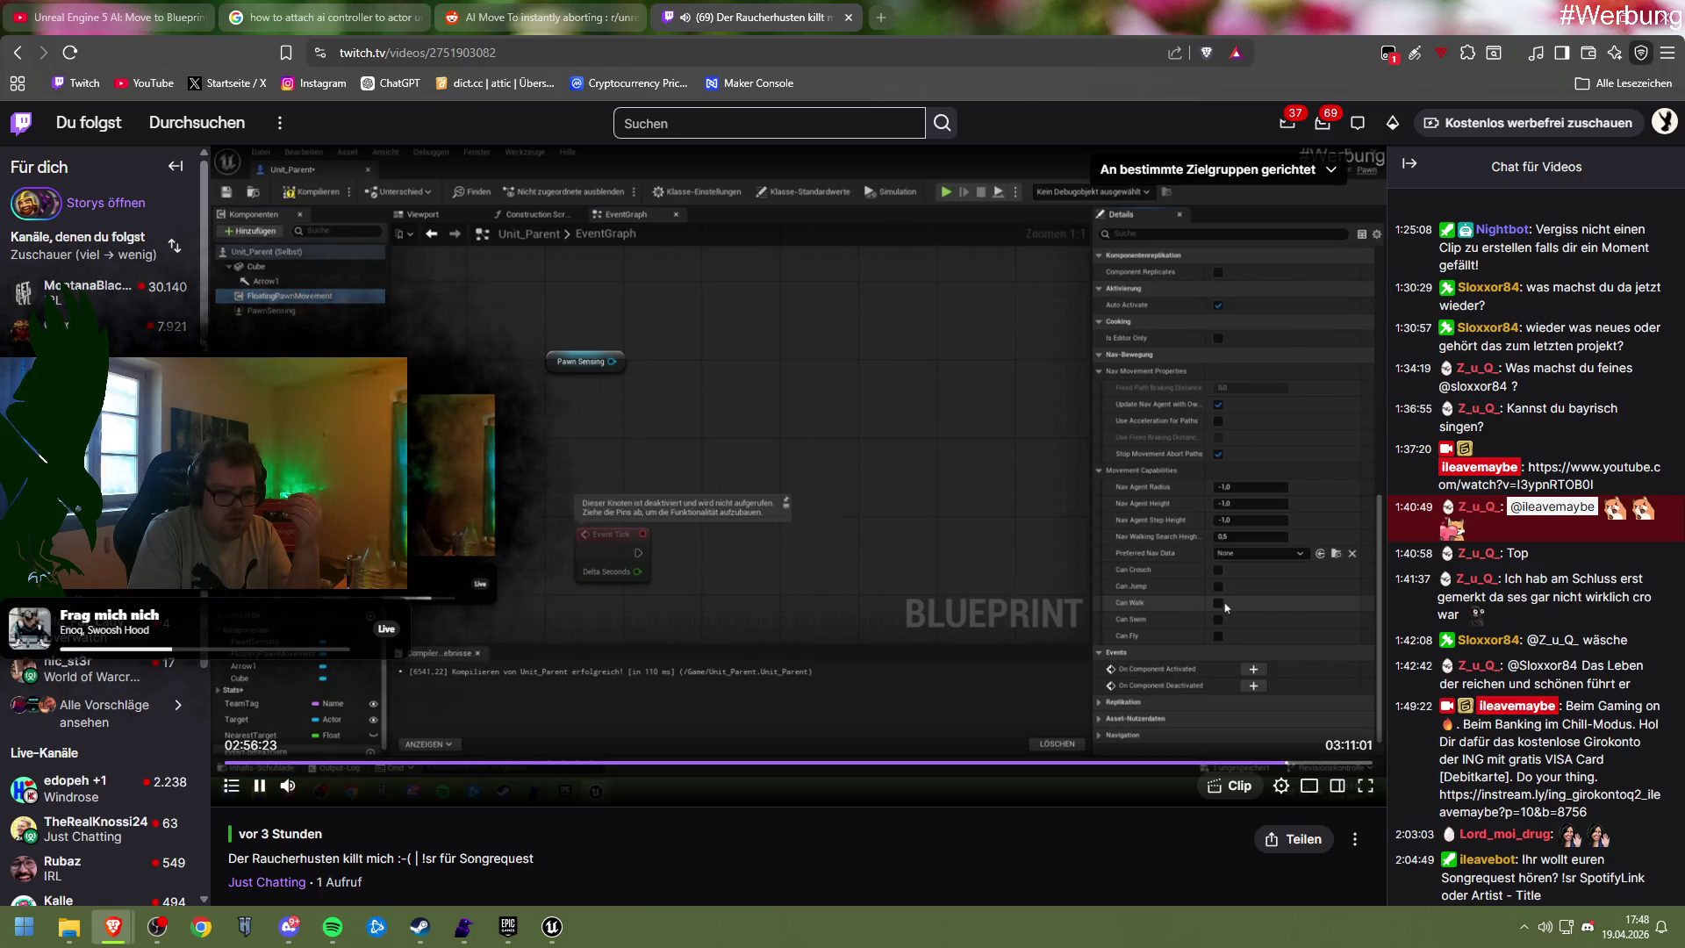
pyautogui.press('Right')
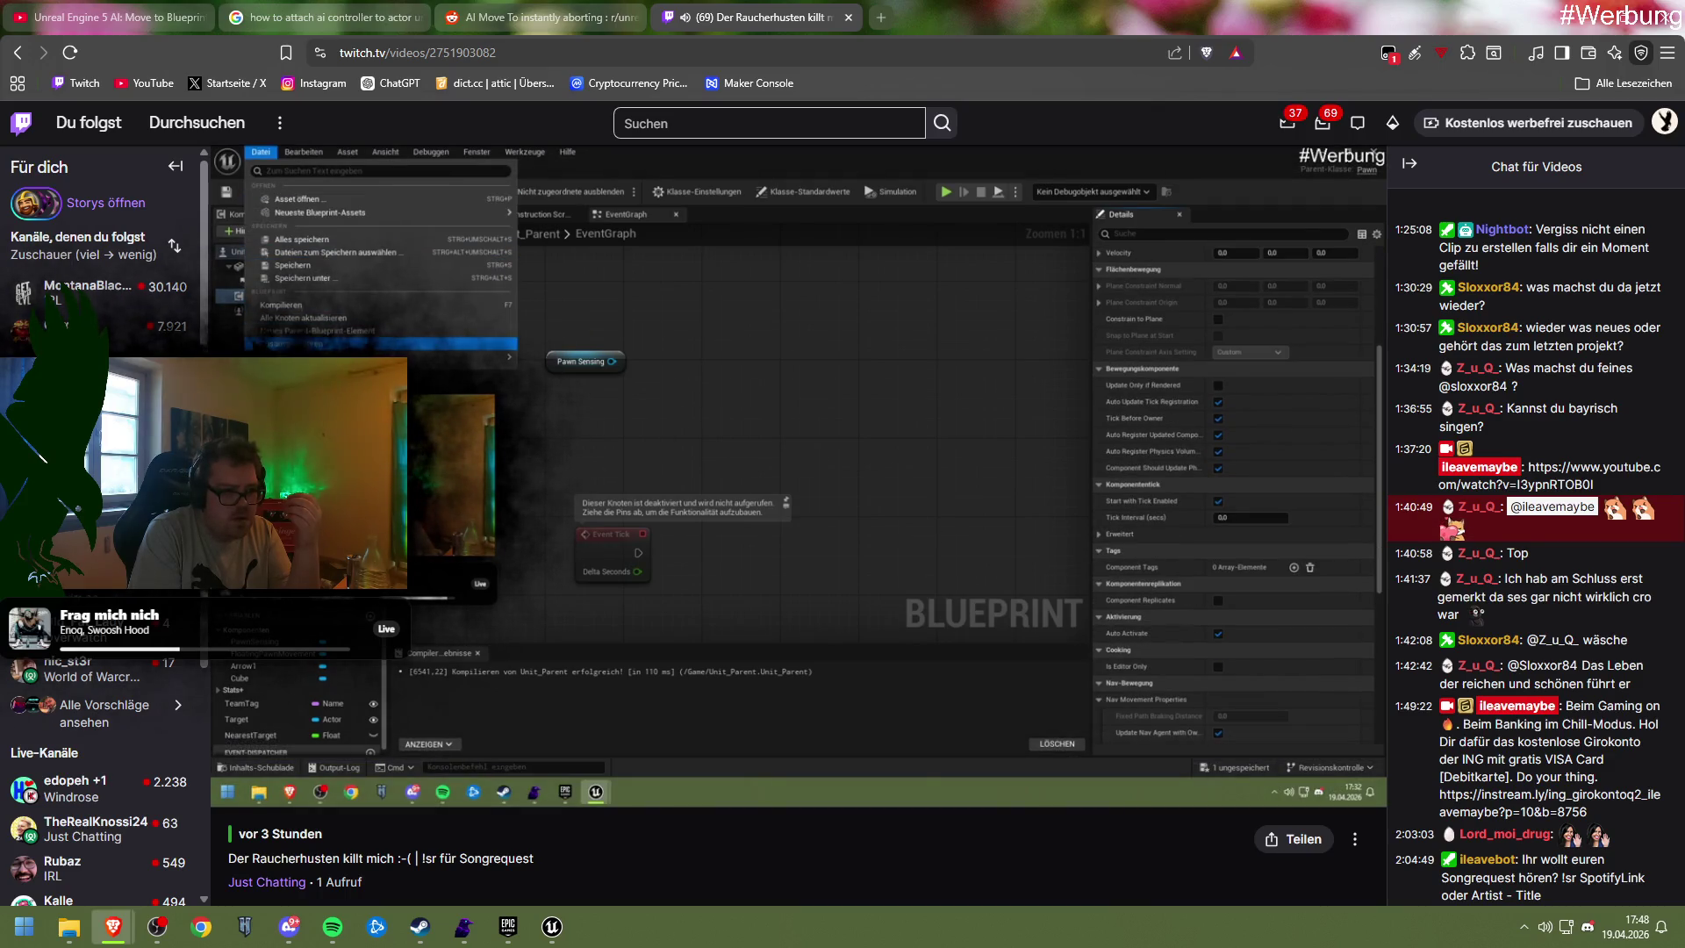
pyautogui.press('Right')
pyautogui.press('Right')
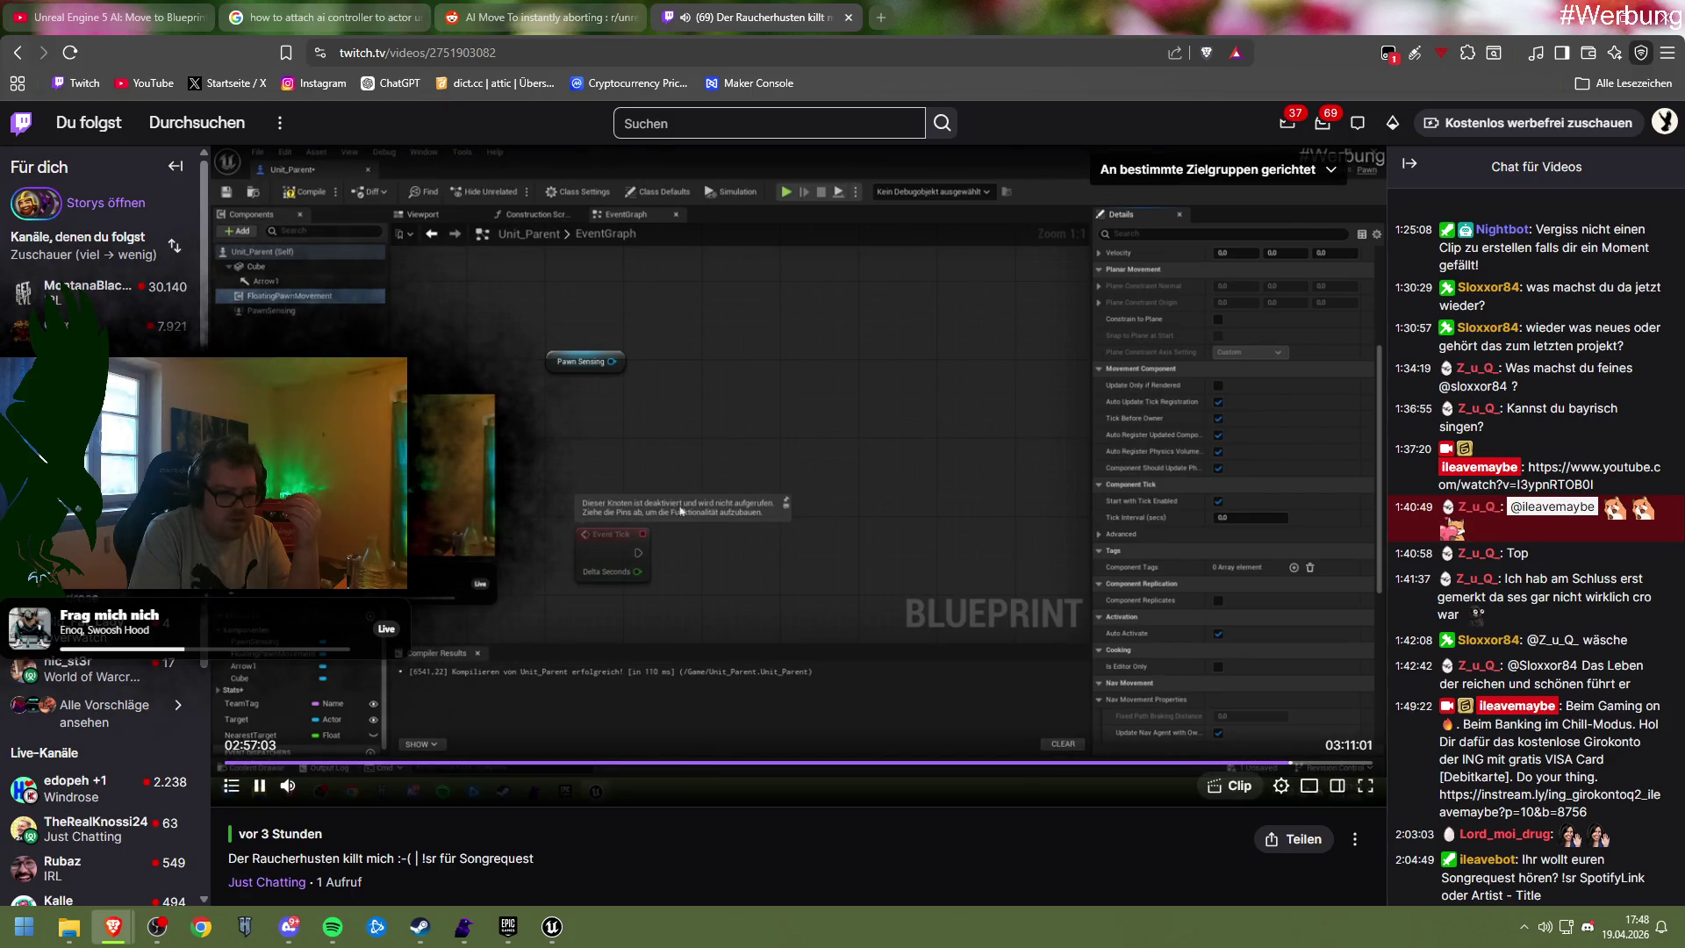
pyautogui.press('Right')
pyautogui.press('Right')
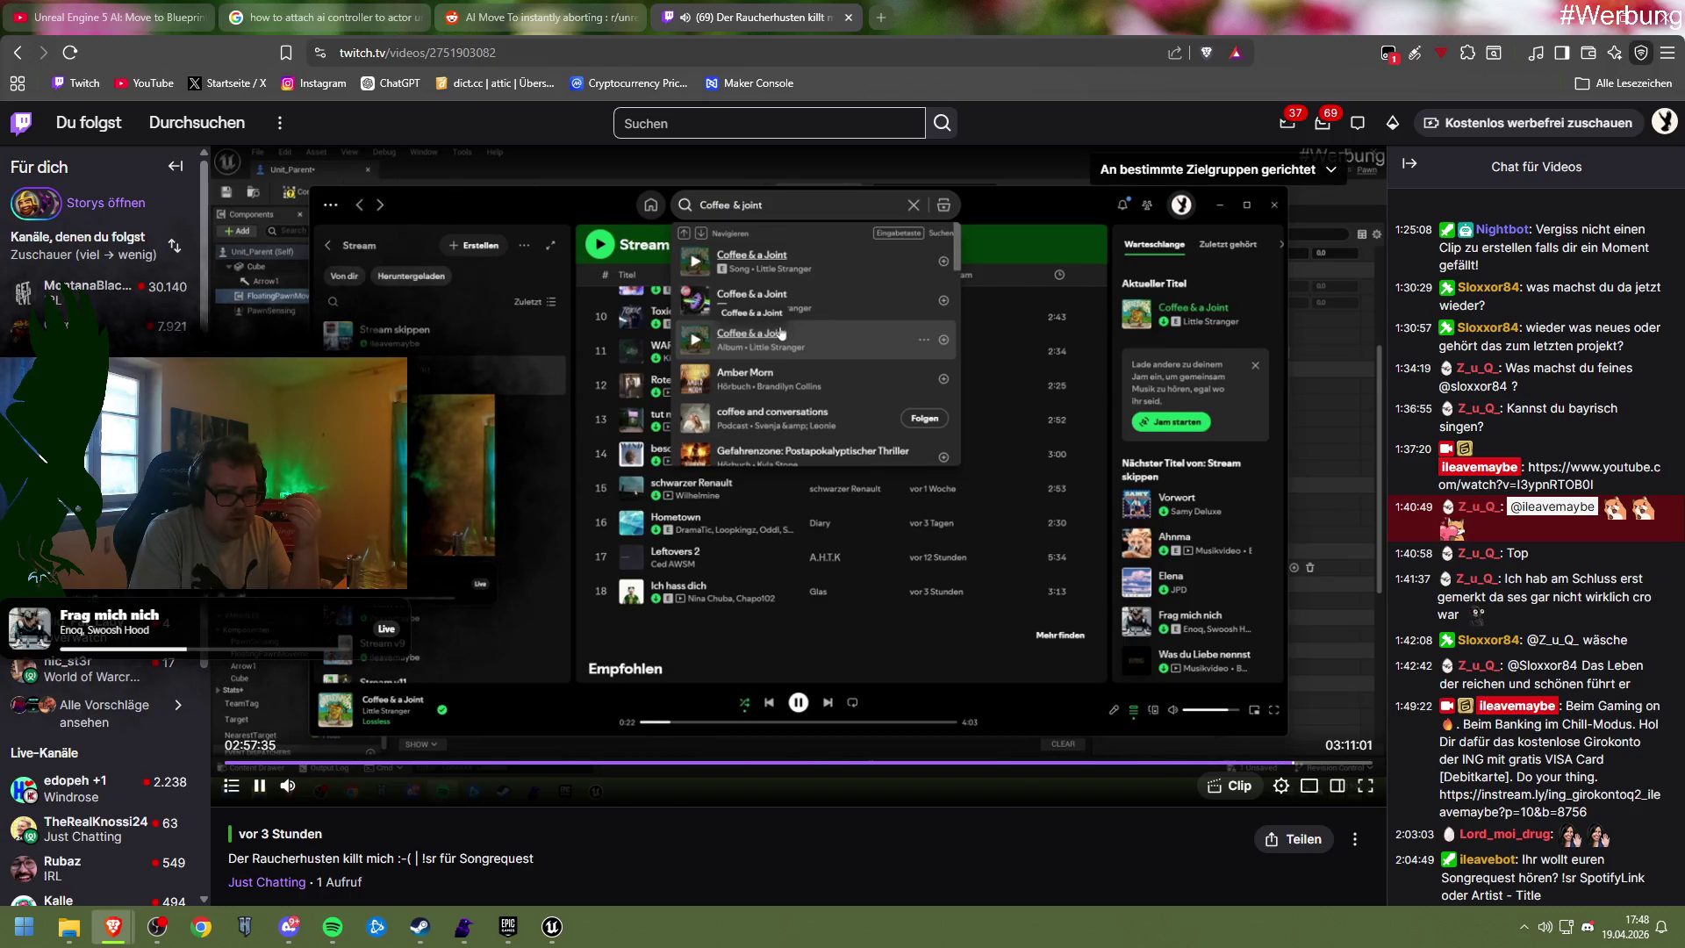
pyautogui.press('Right')
pyautogui.press('Right')
pyautogui.press('Right')
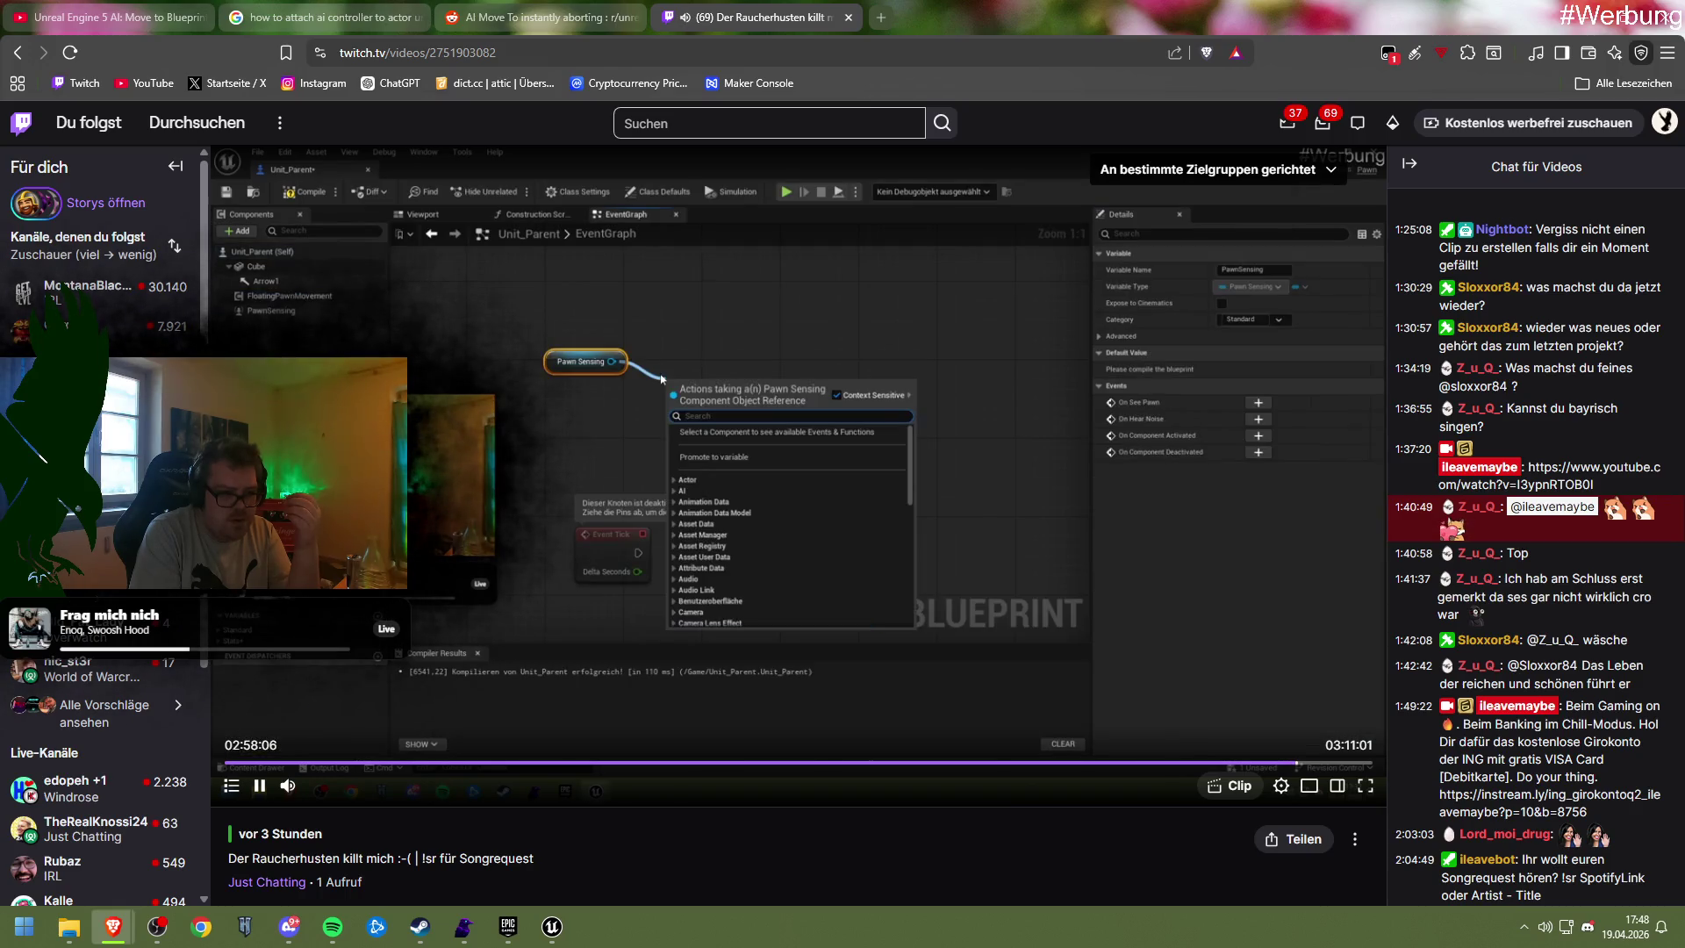
pyautogui.press('Right')
pyautogui.press('Right')
pyautogui.press('Right')
pyautogui.press('Right')
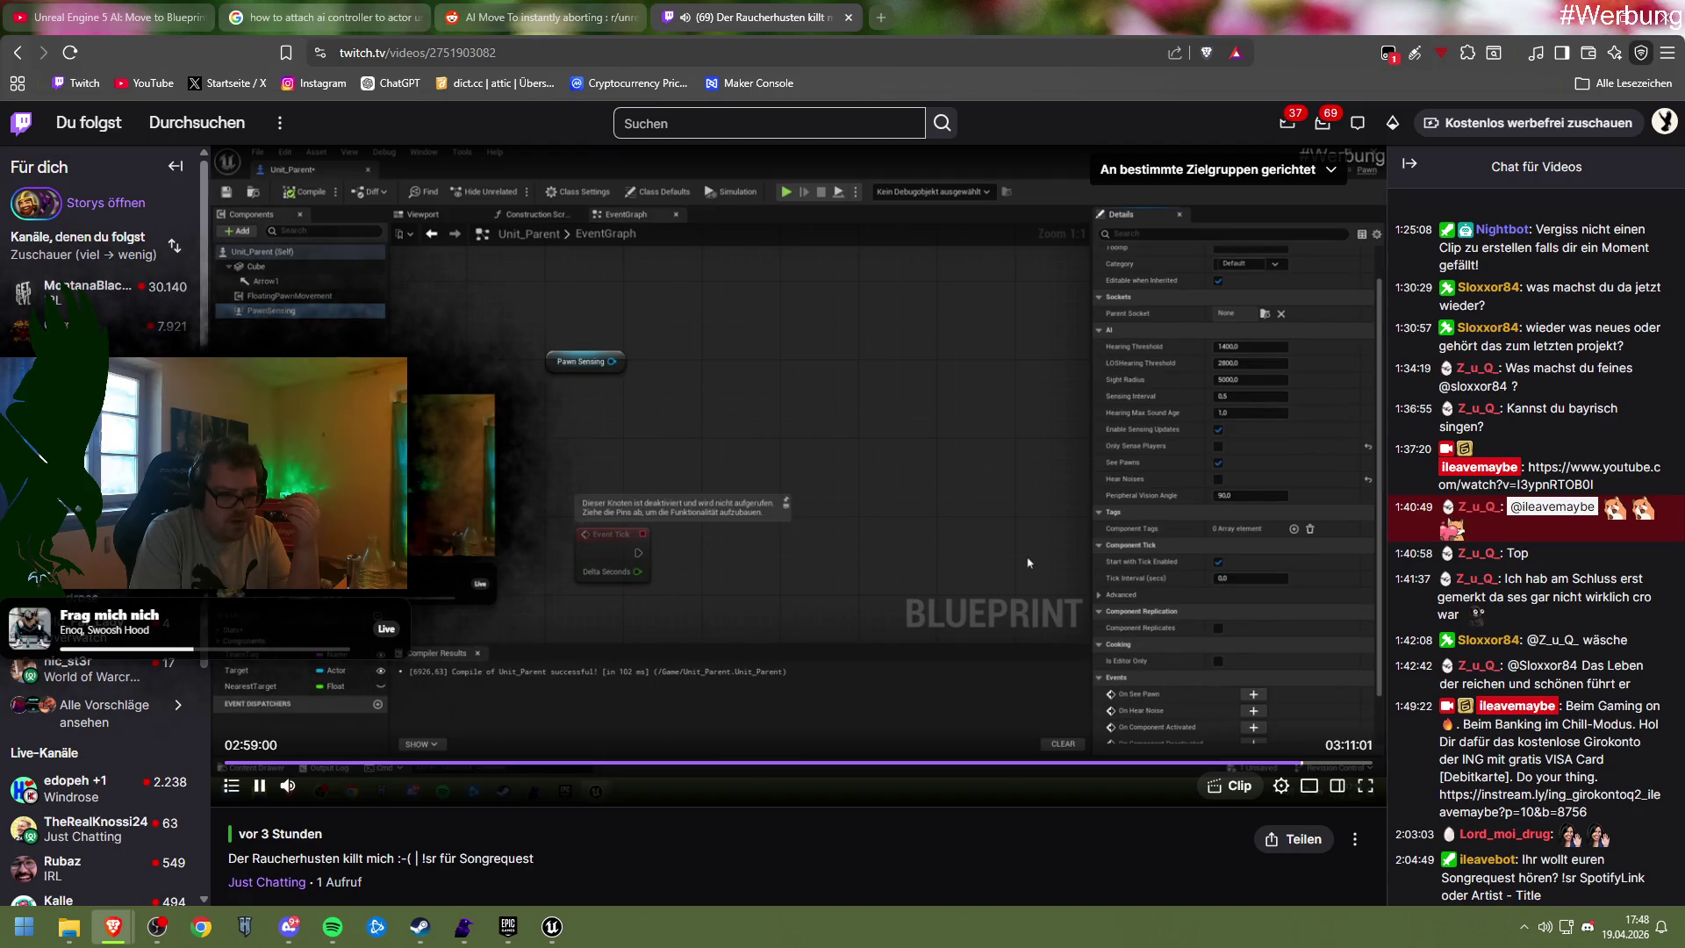
pyautogui.press('Right')
pyautogui.press('Right')
pyautogui.press('Right')
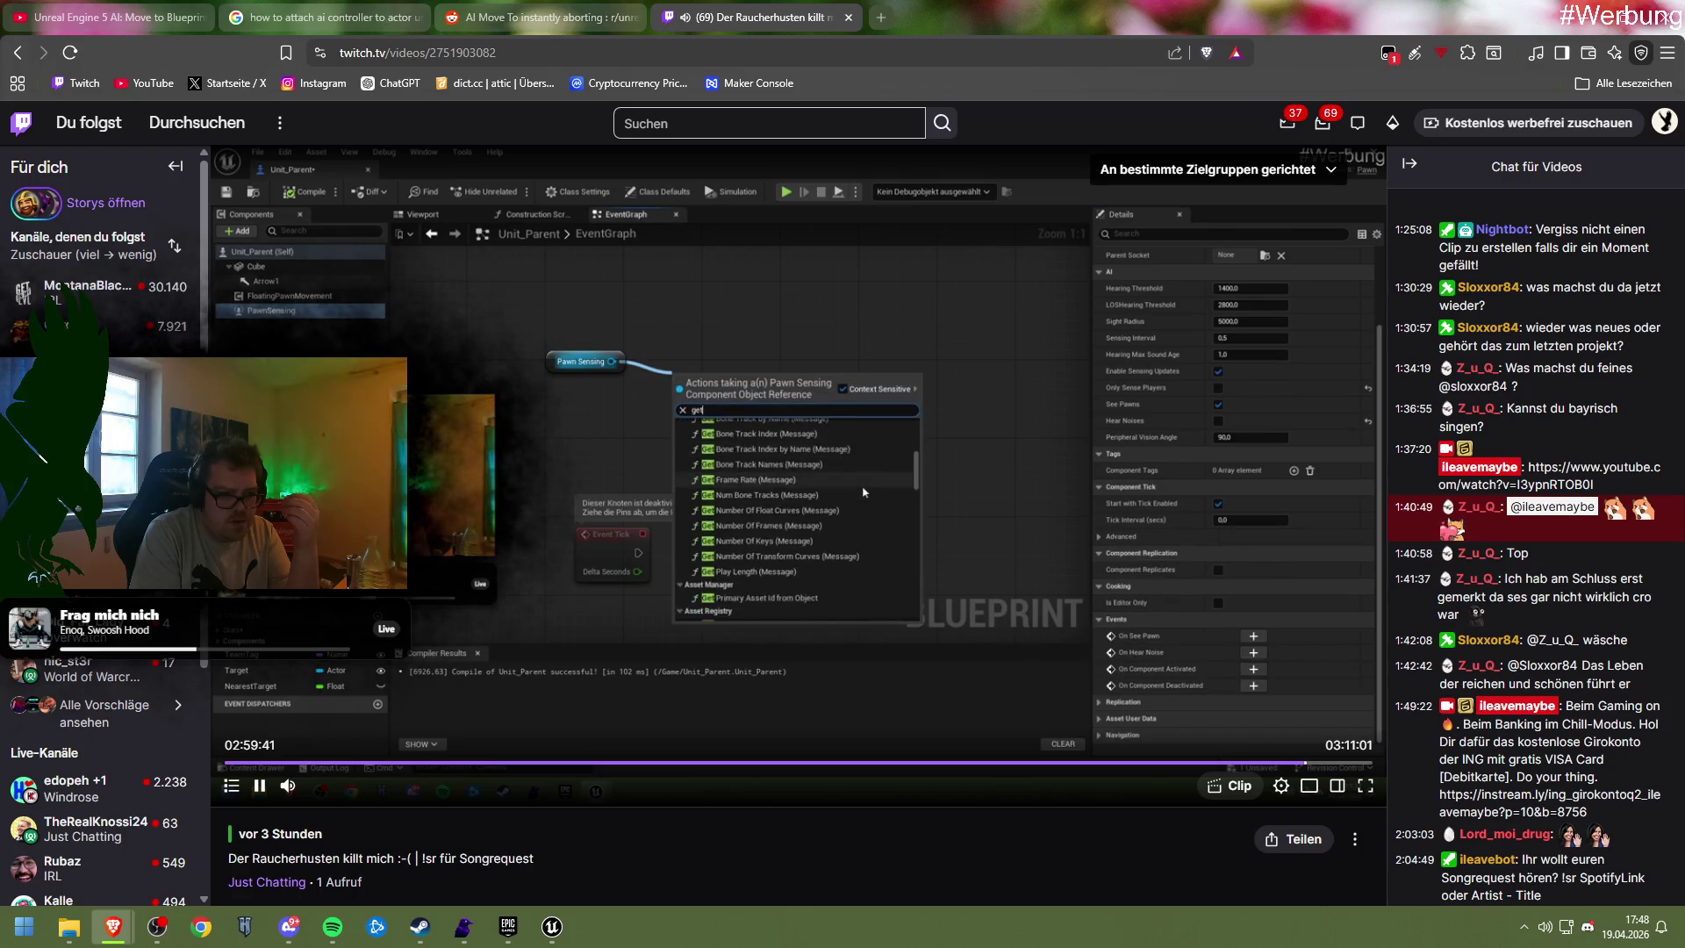
pyautogui.press('Right')
pyautogui.press('Right')
pyautogui.press('Right')
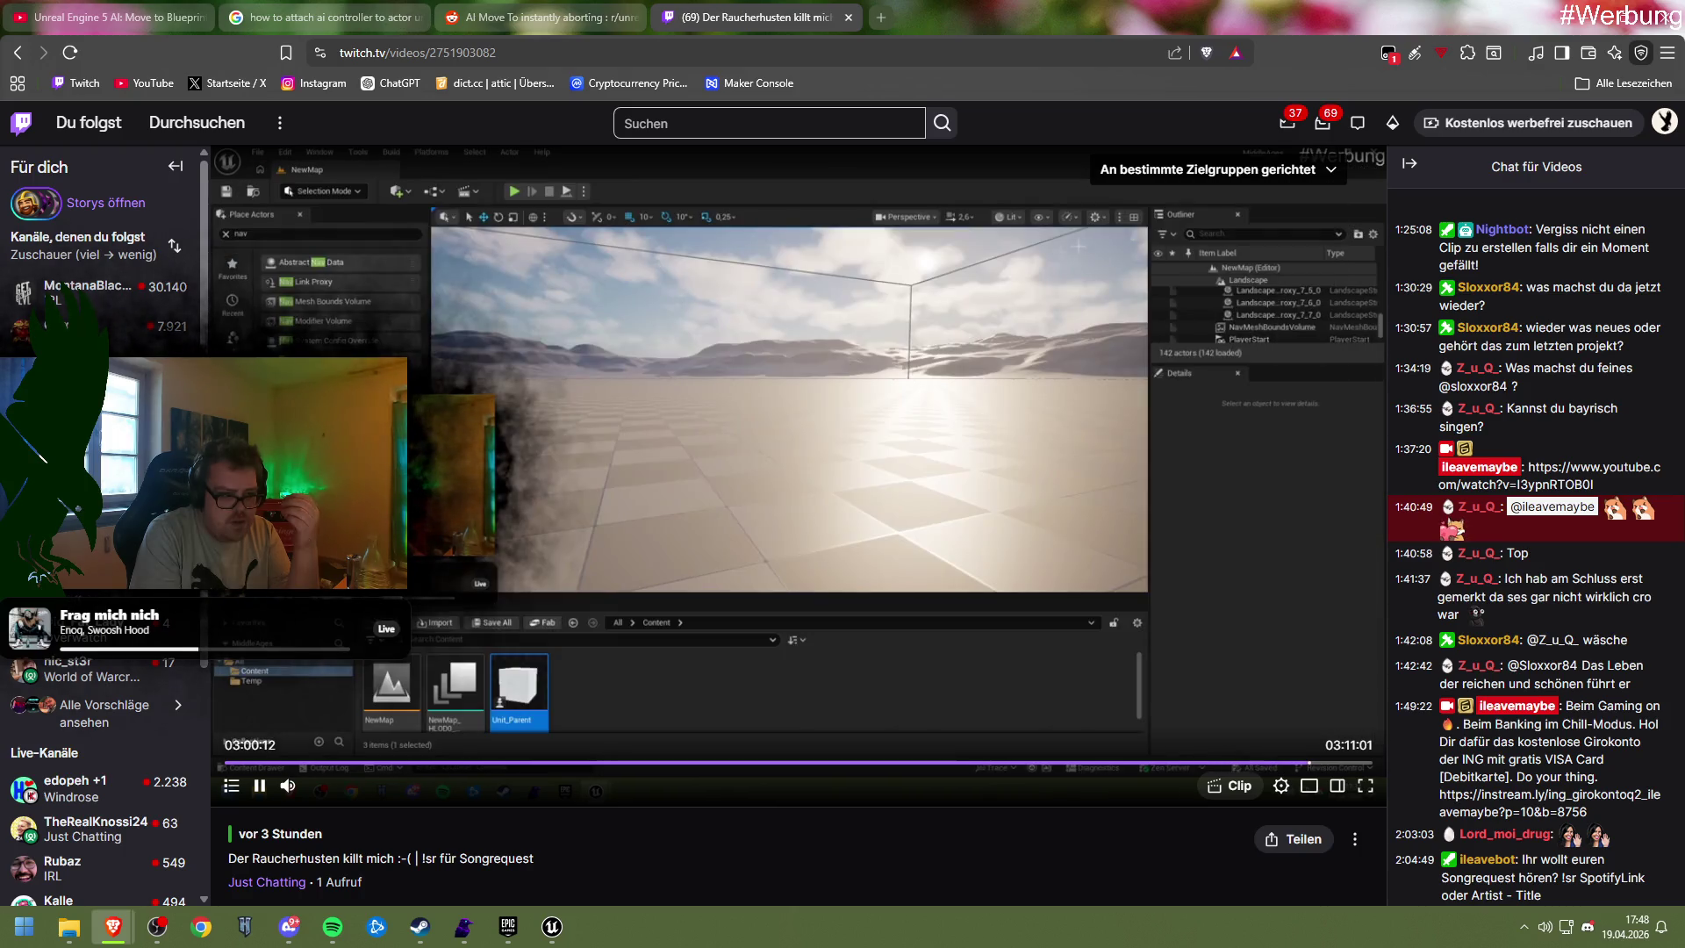
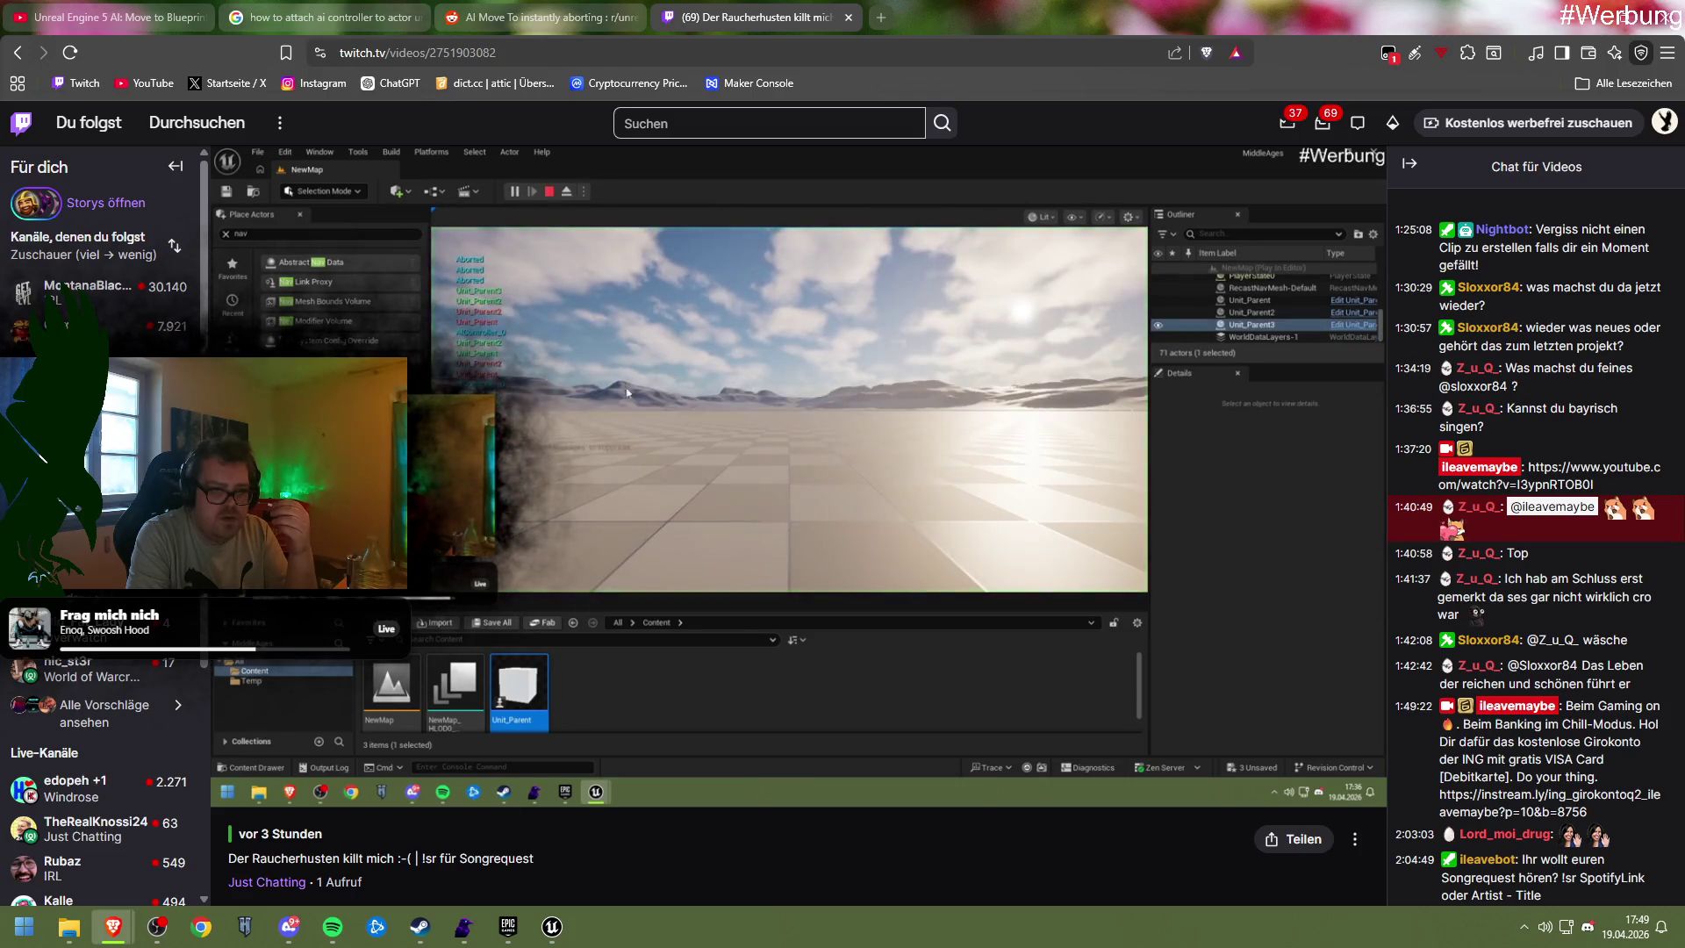
# Pause the Twitch stream at 03:01:13 and bring the Unit_Parent Blueprint editor back to the front
pyautogui.moveTo(667, 605)
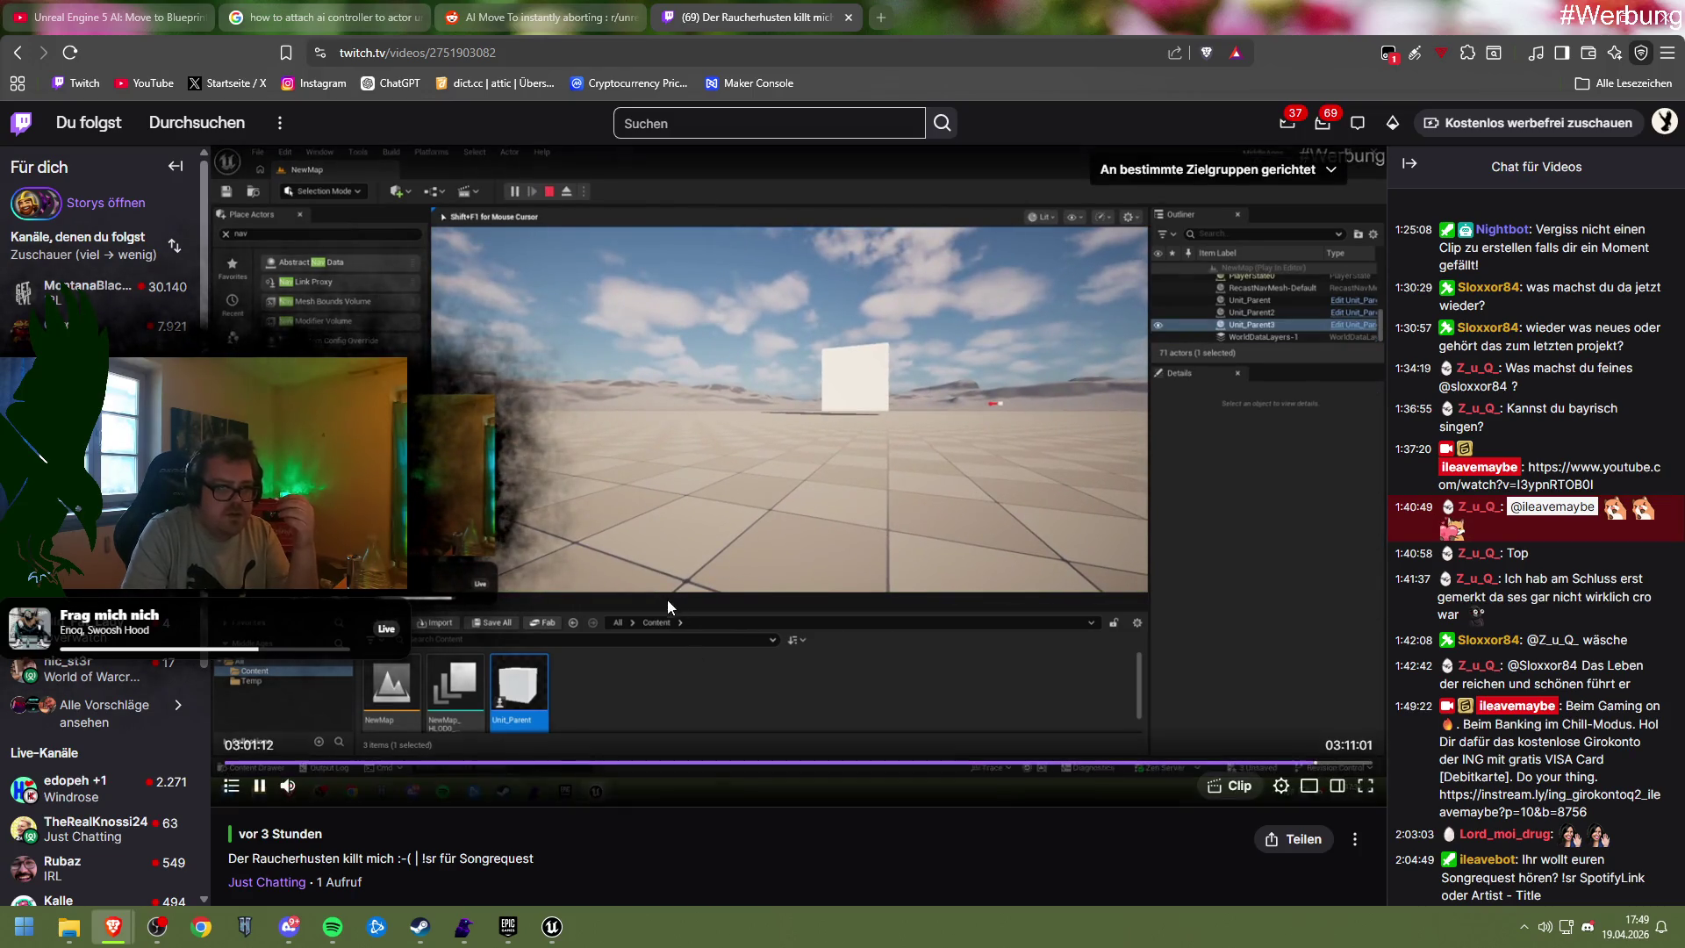
pyautogui.click(617, 369)
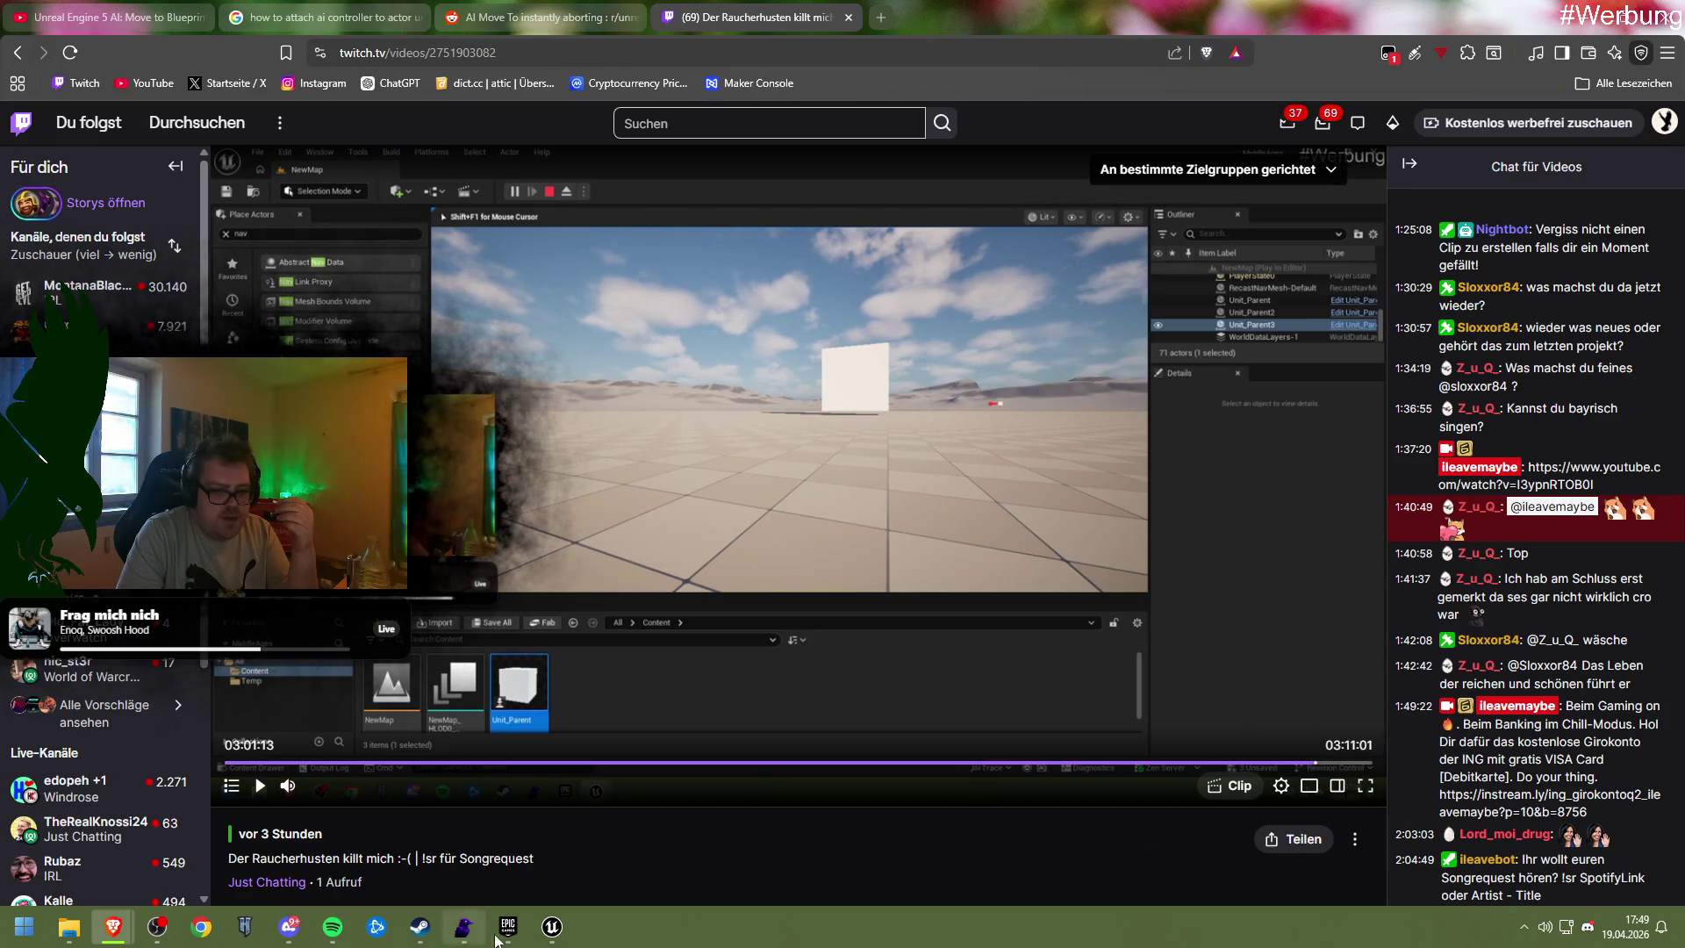
pyautogui.moveTo(551, 925)
pyautogui.click(648, 834)
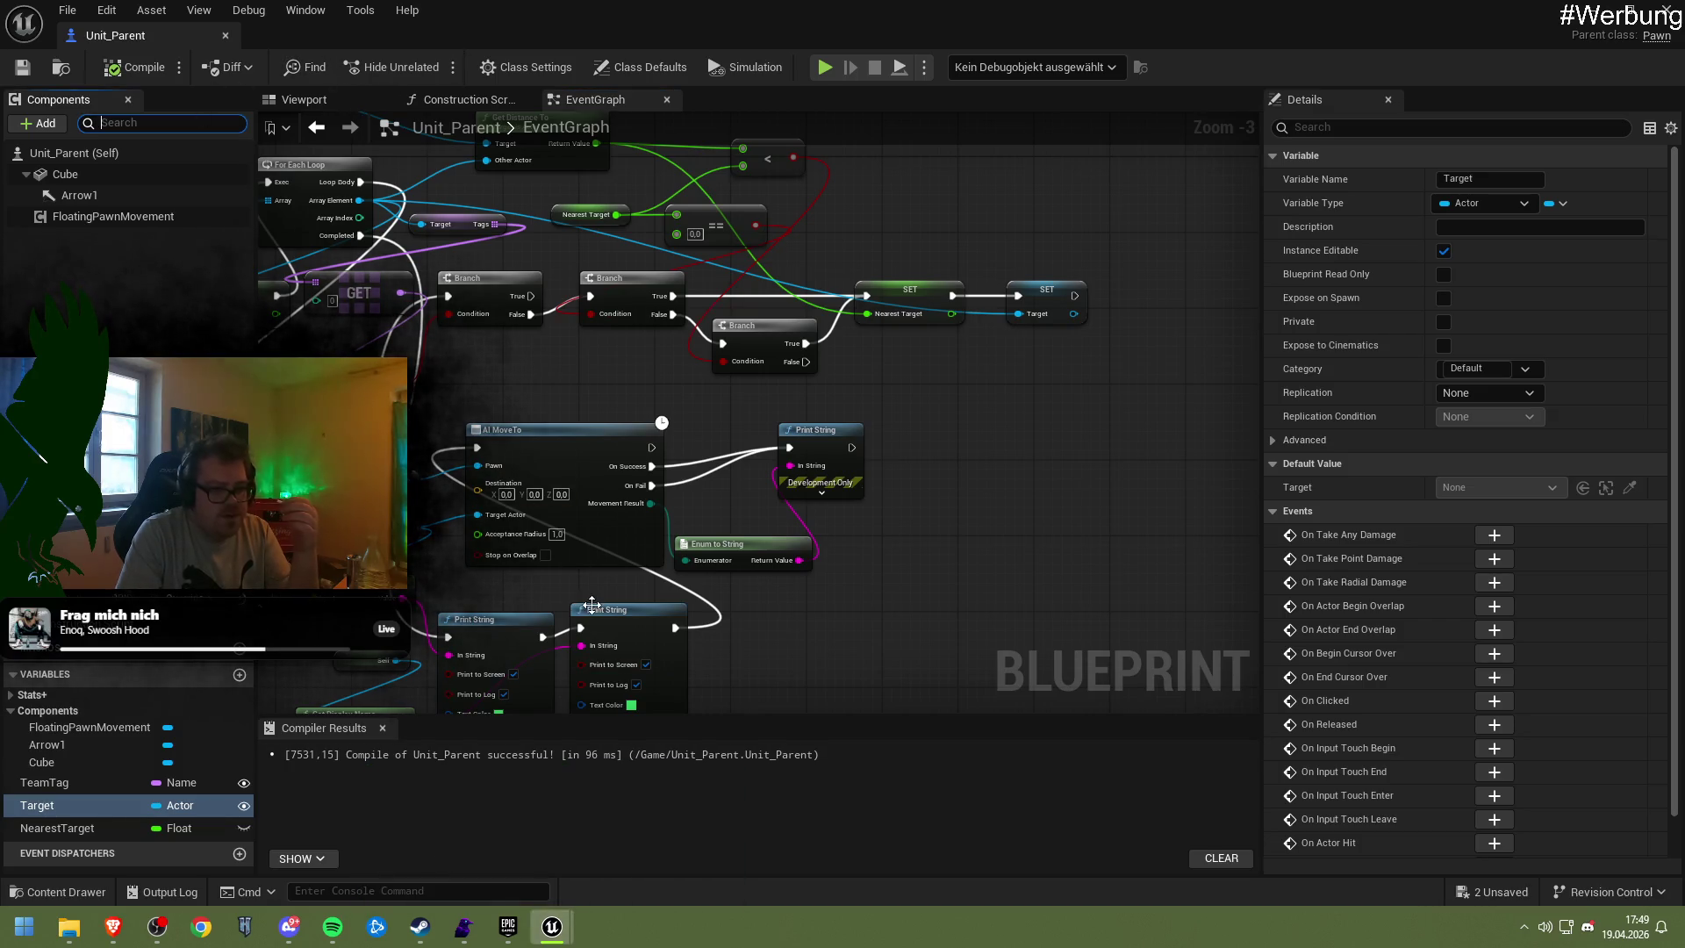
# Minimize the Blueprint editor and show the navigation mesh in the level view with P
pyautogui.click(1591, 5)
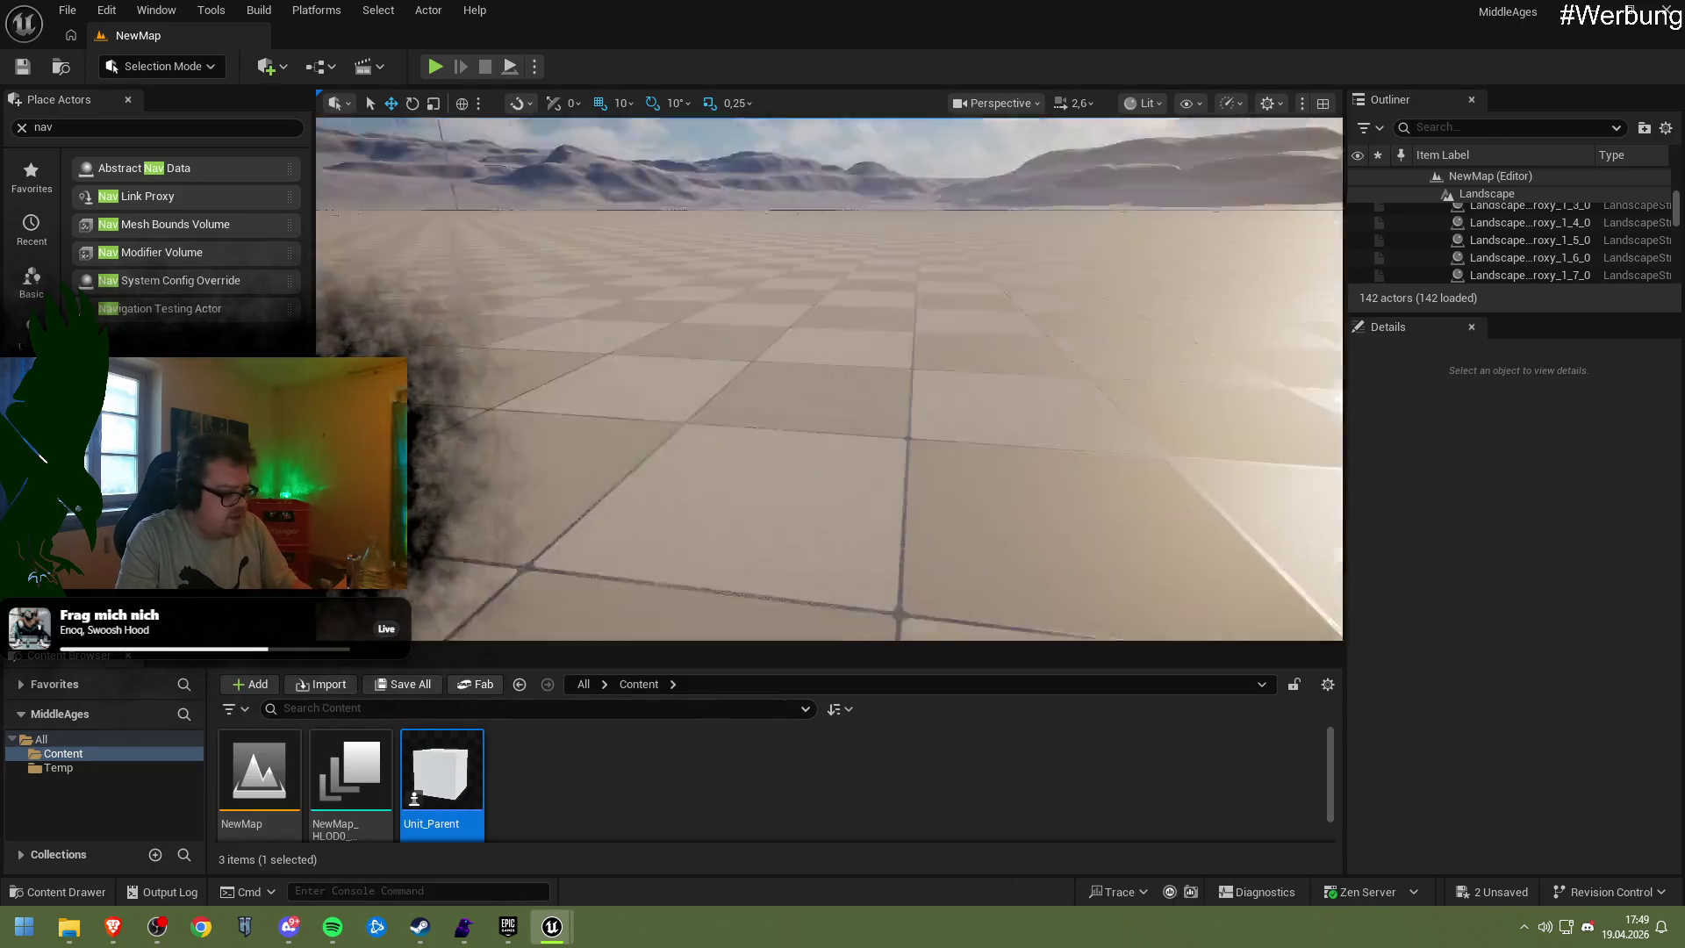
pyautogui.scroll(-10, 829, 378)
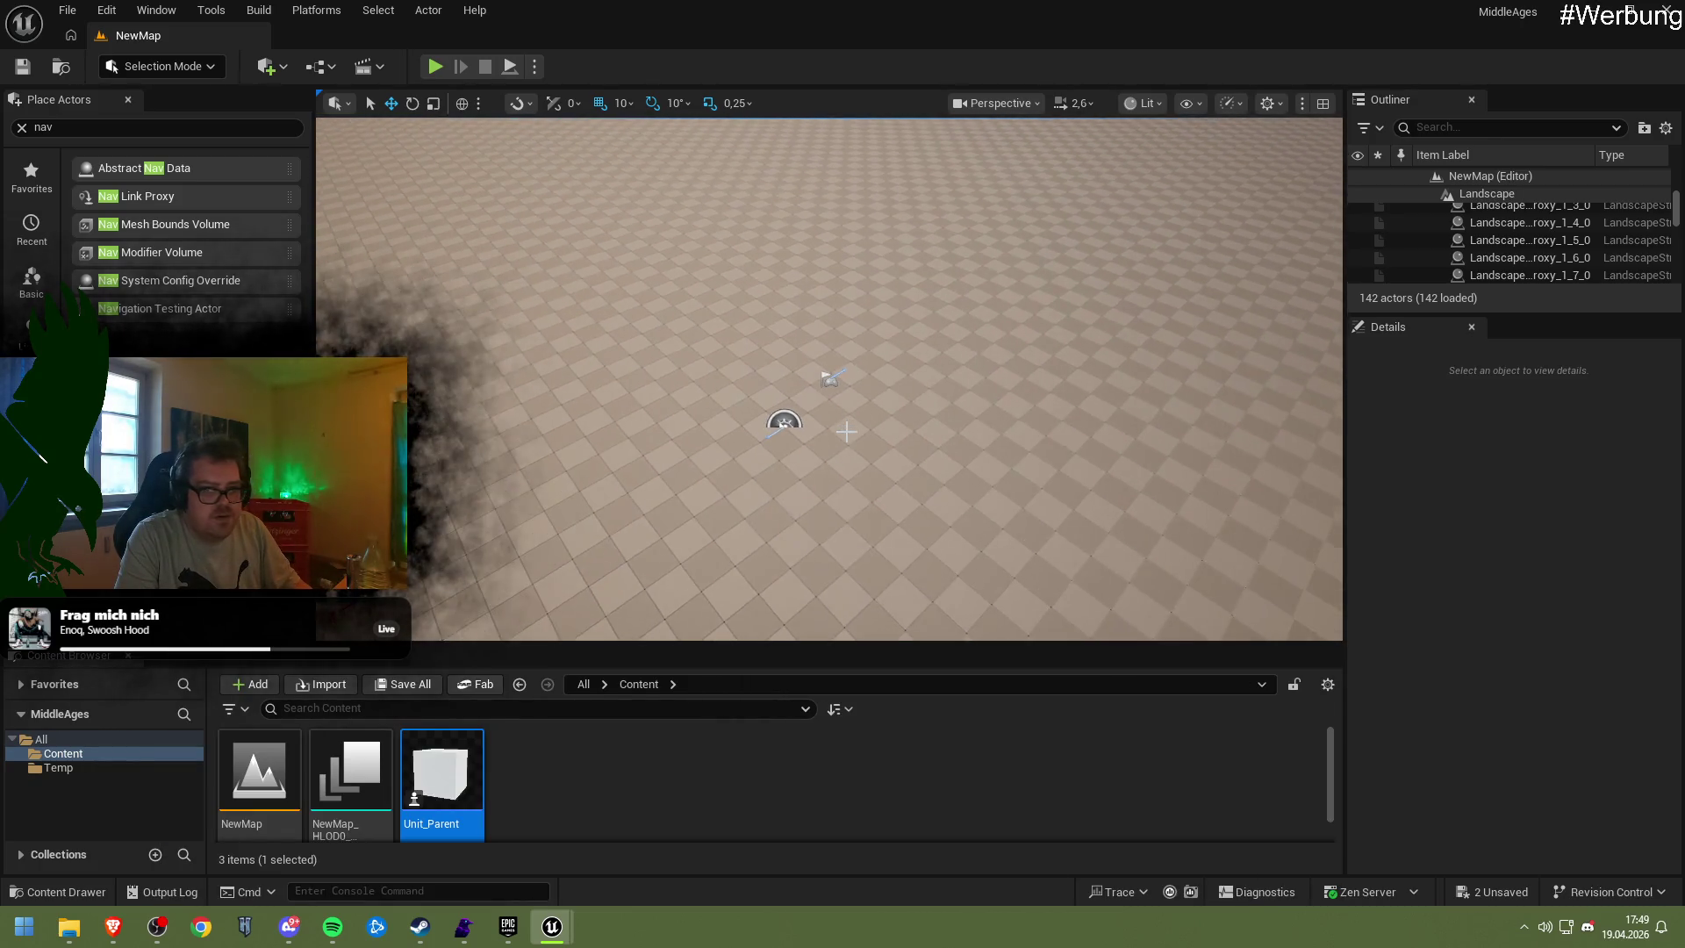
pyautogui.press('p')
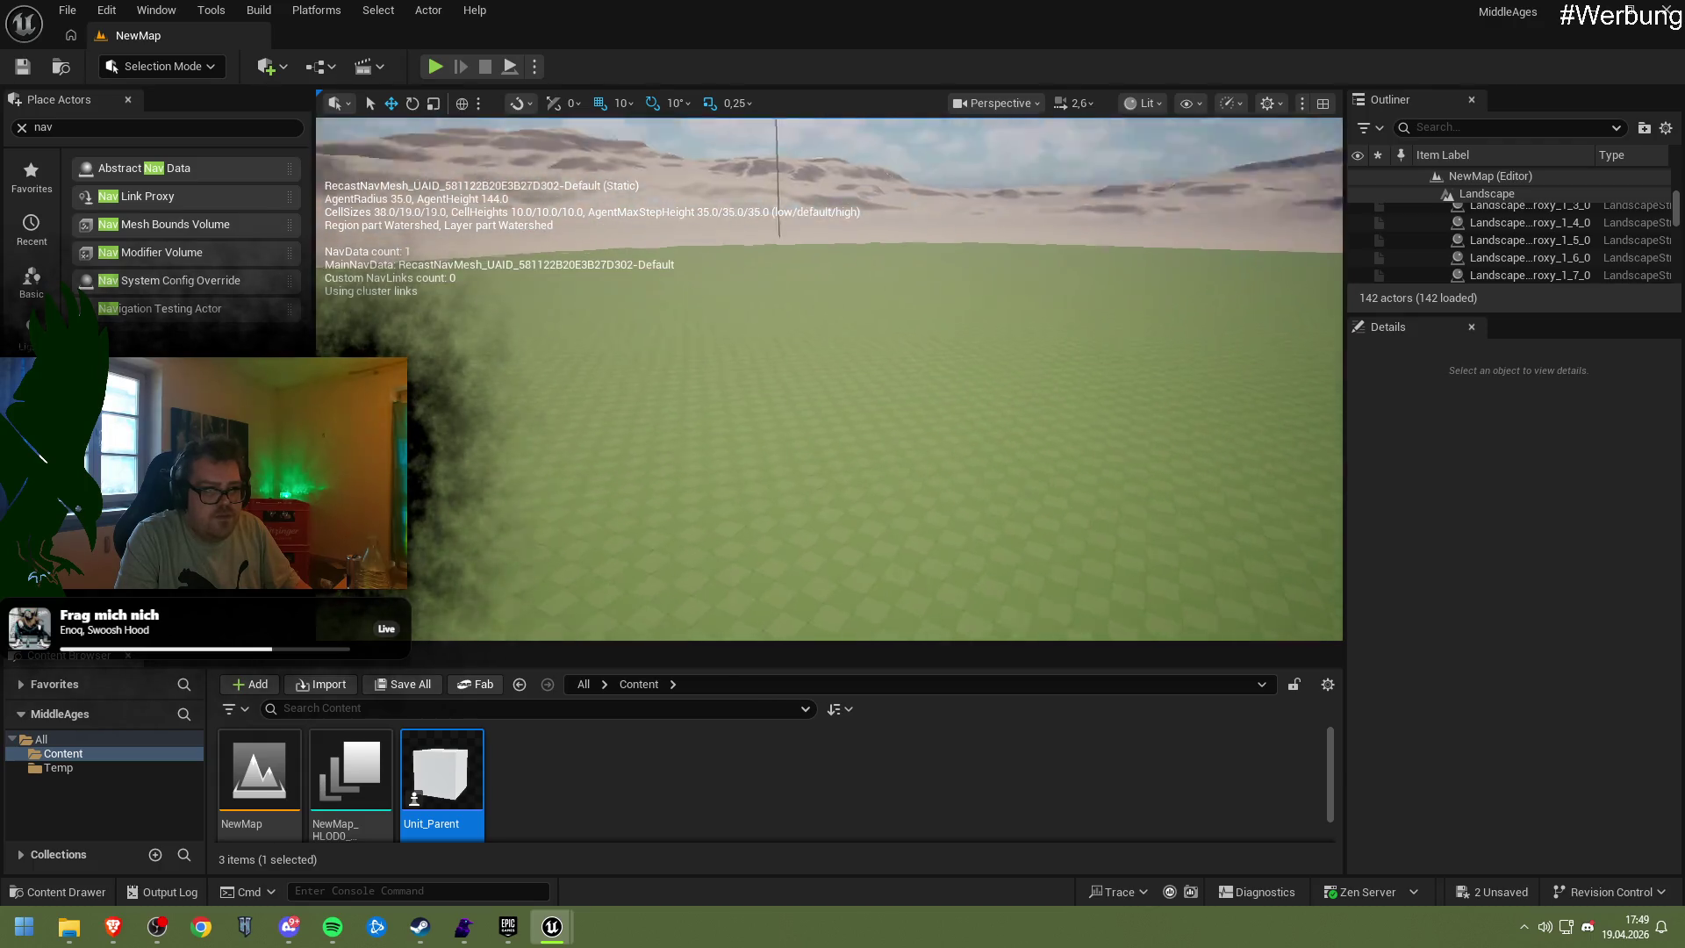
# Drag a Unit_Parent instance into the level, inspect the landscape piece, and start a Play session
pyautogui.scroll(-3, 834, 403)
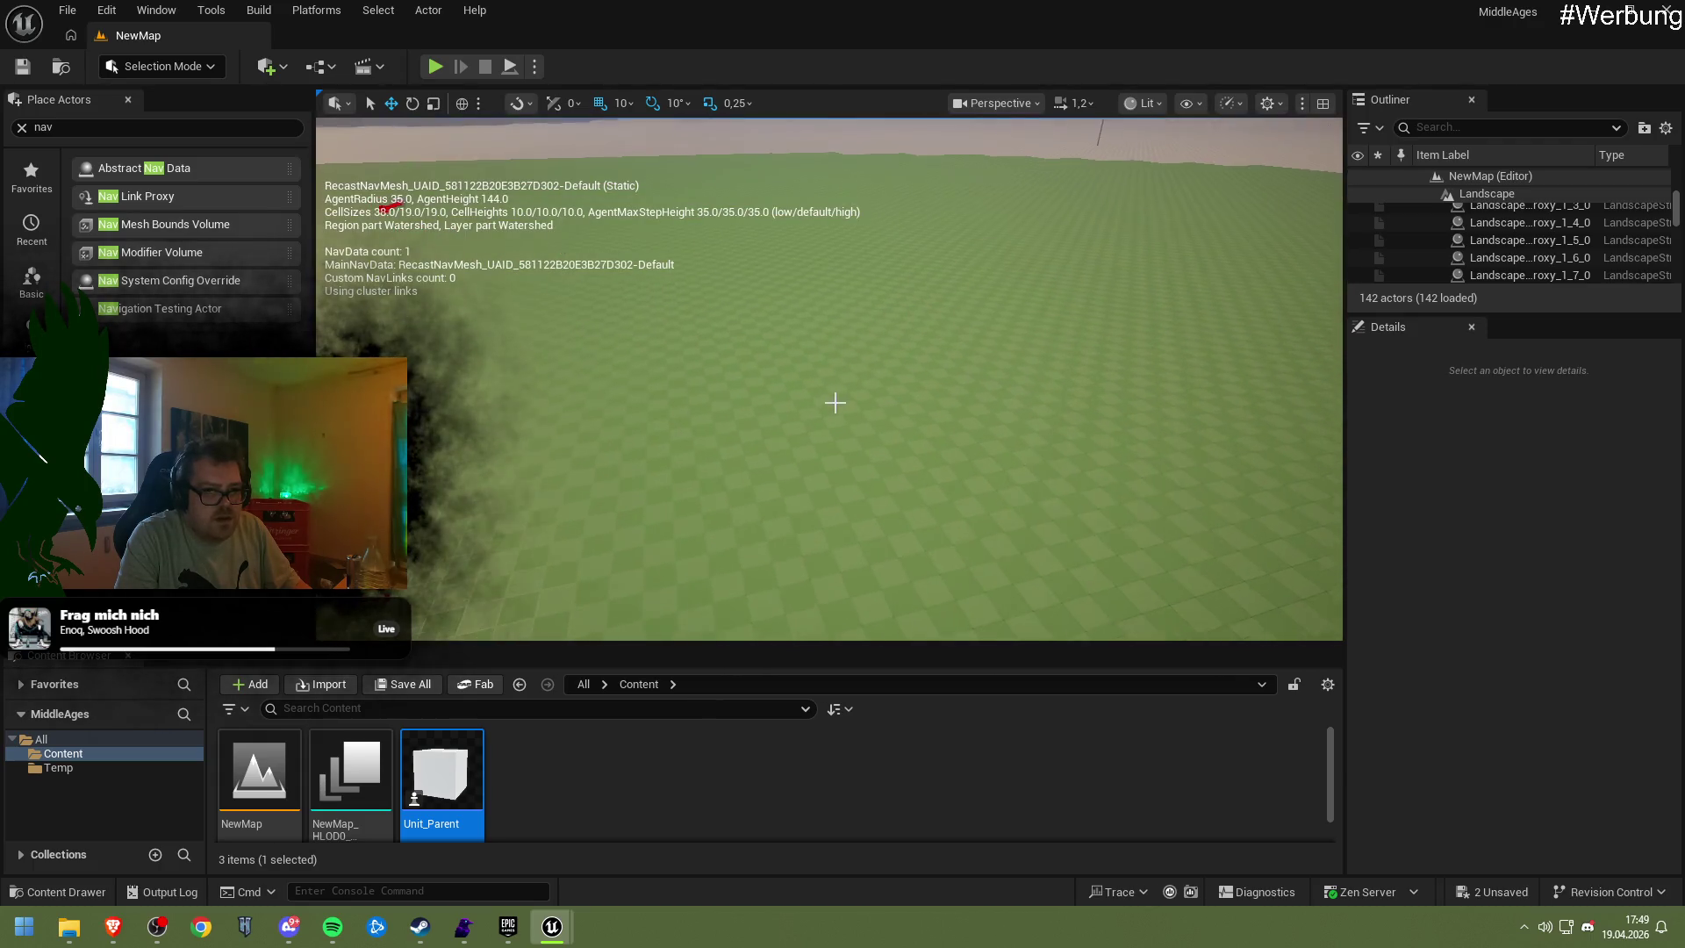
pyautogui.scroll(-1, 834, 403)
pyautogui.moveTo(468, 753)
pyautogui.mouseDown()
pyautogui.moveTo(650, 444)
pyautogui.moveTo(616, 338)
pyautogui.mouseUp()
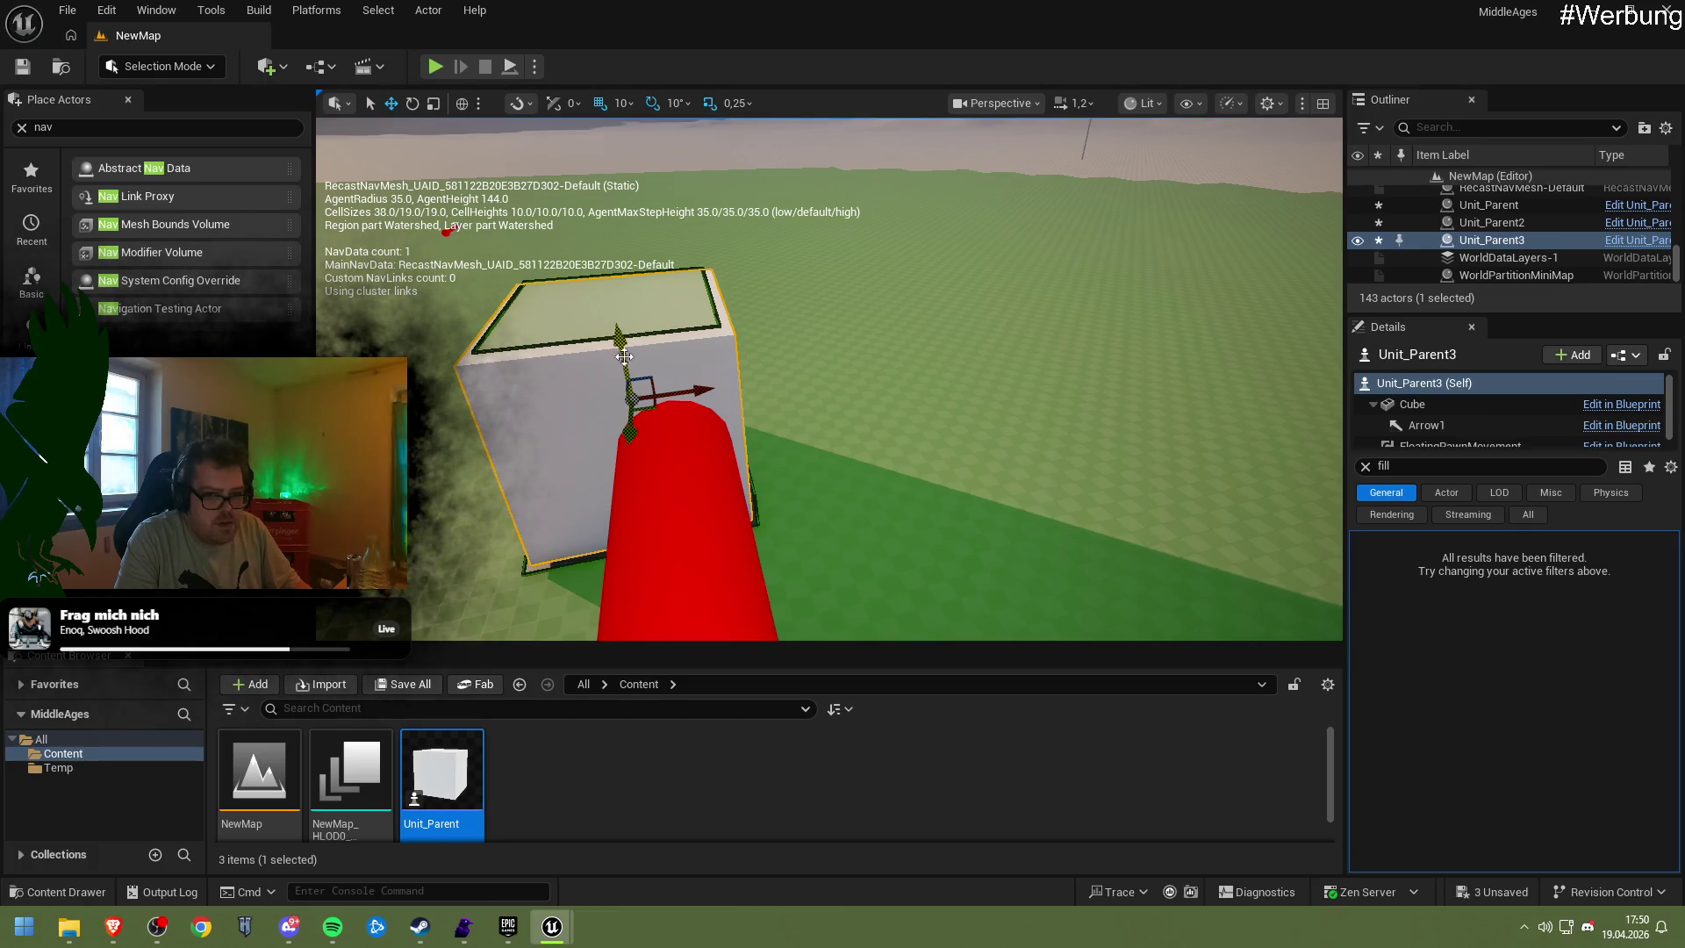
pyautogui.click(865, 427)
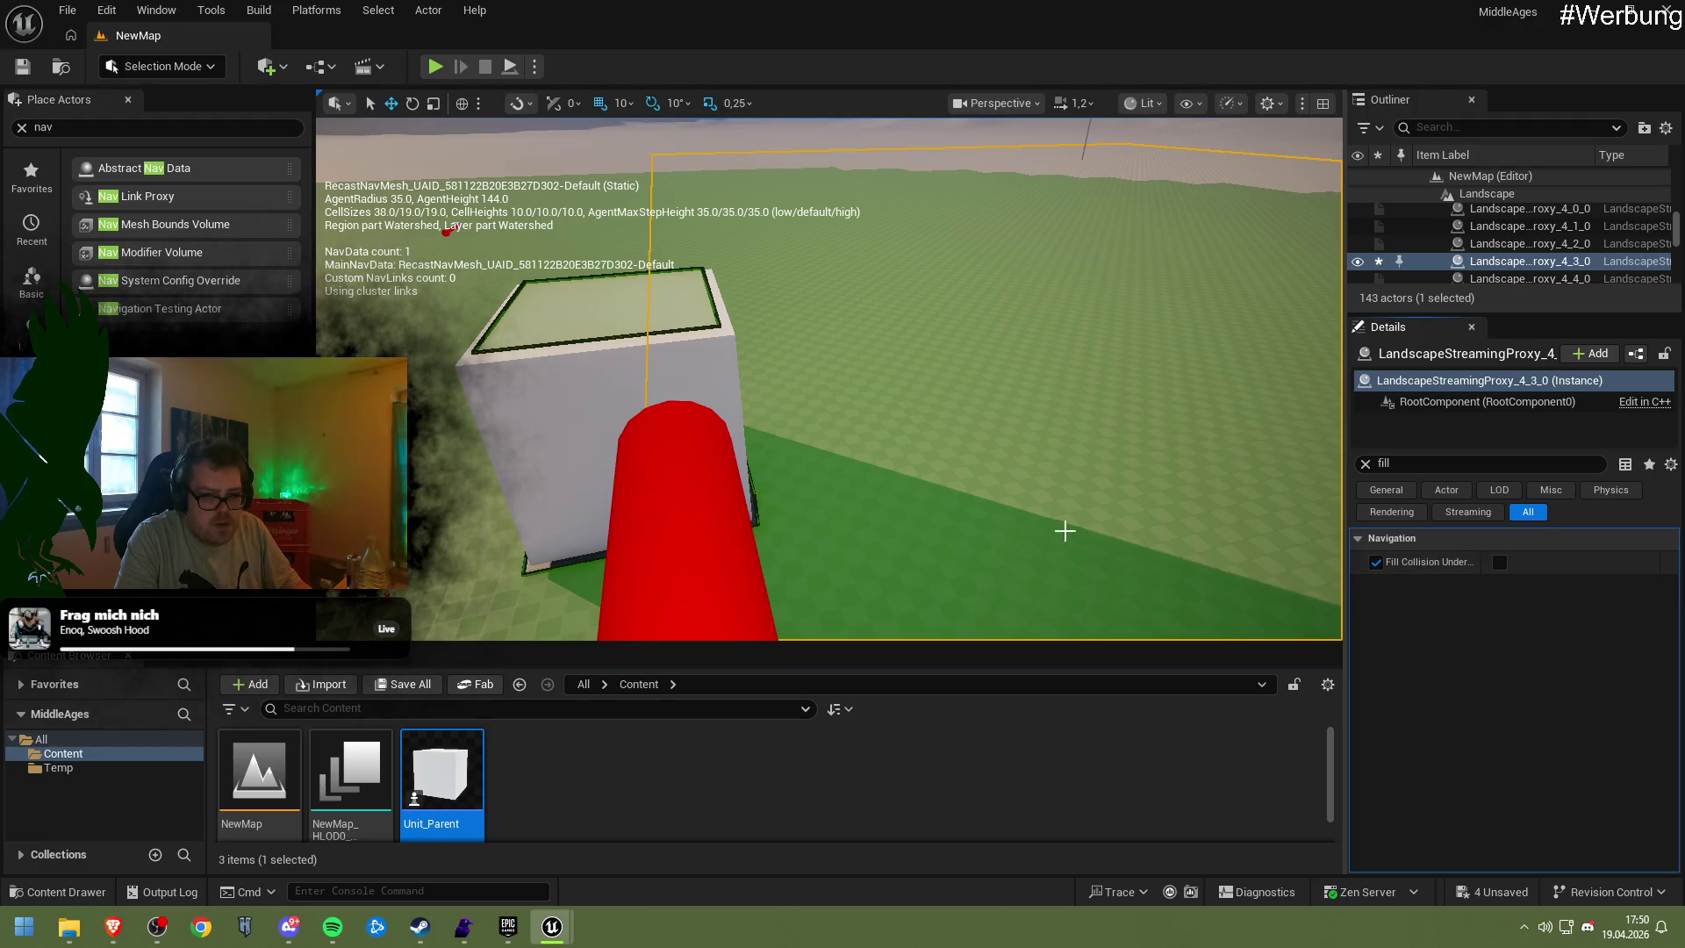
pyautogui.click(445, 67)
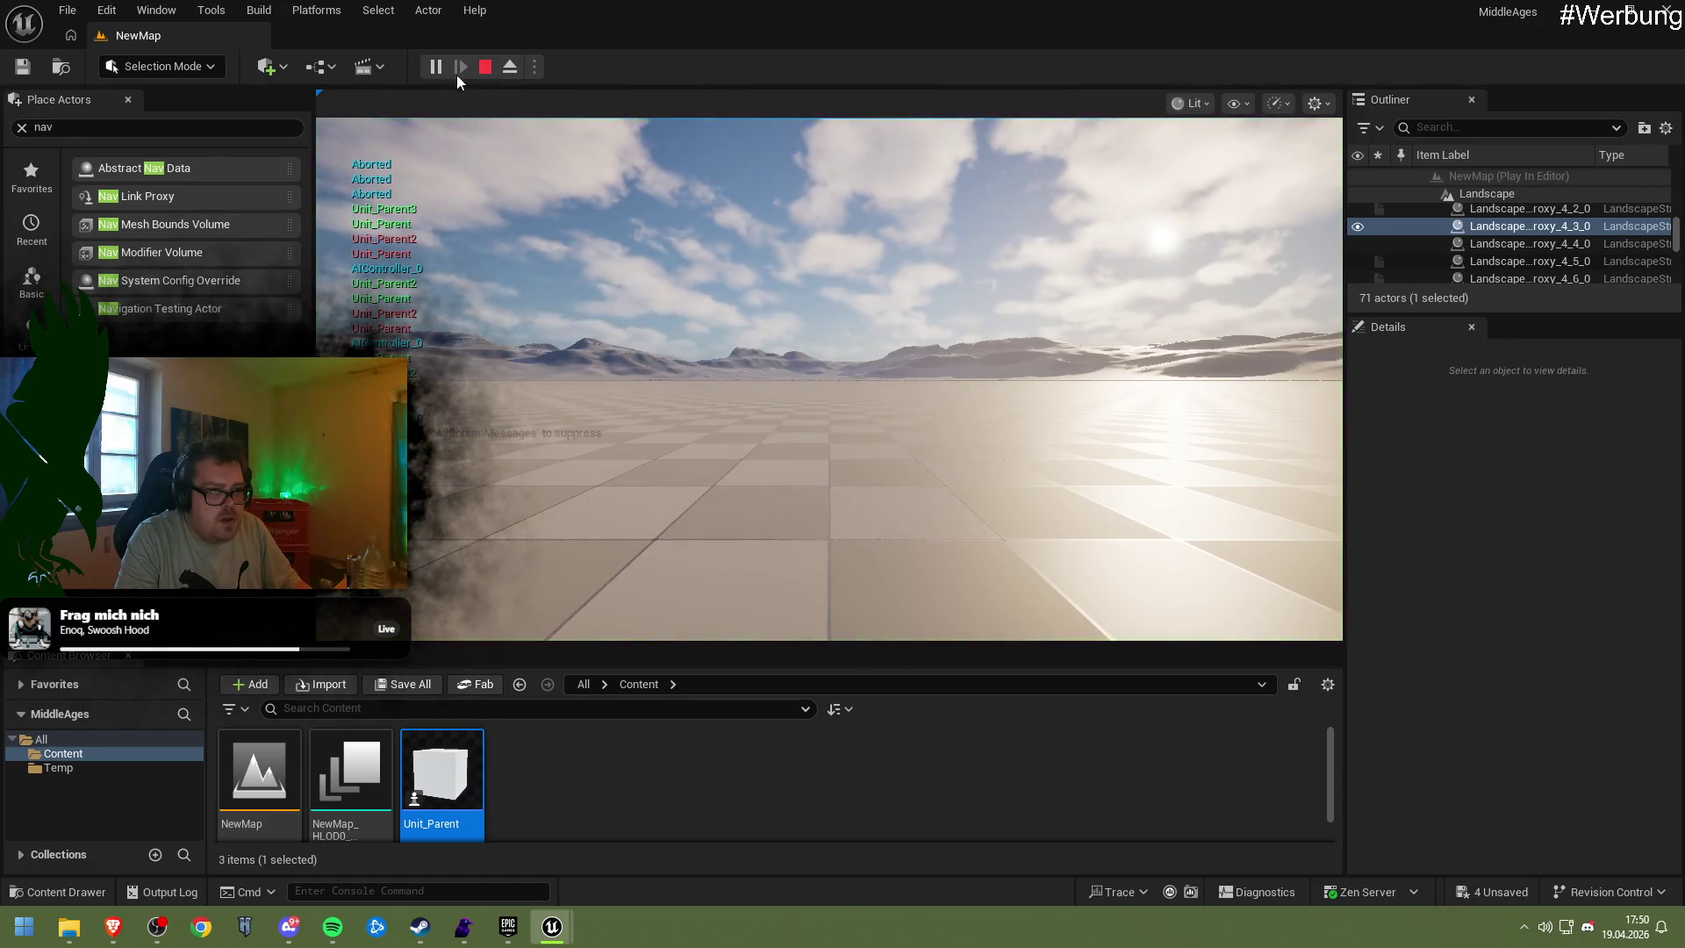
# Stop the play session and delete the extra Unit_Parent3 from the level
pyautogui.click(486, 67)
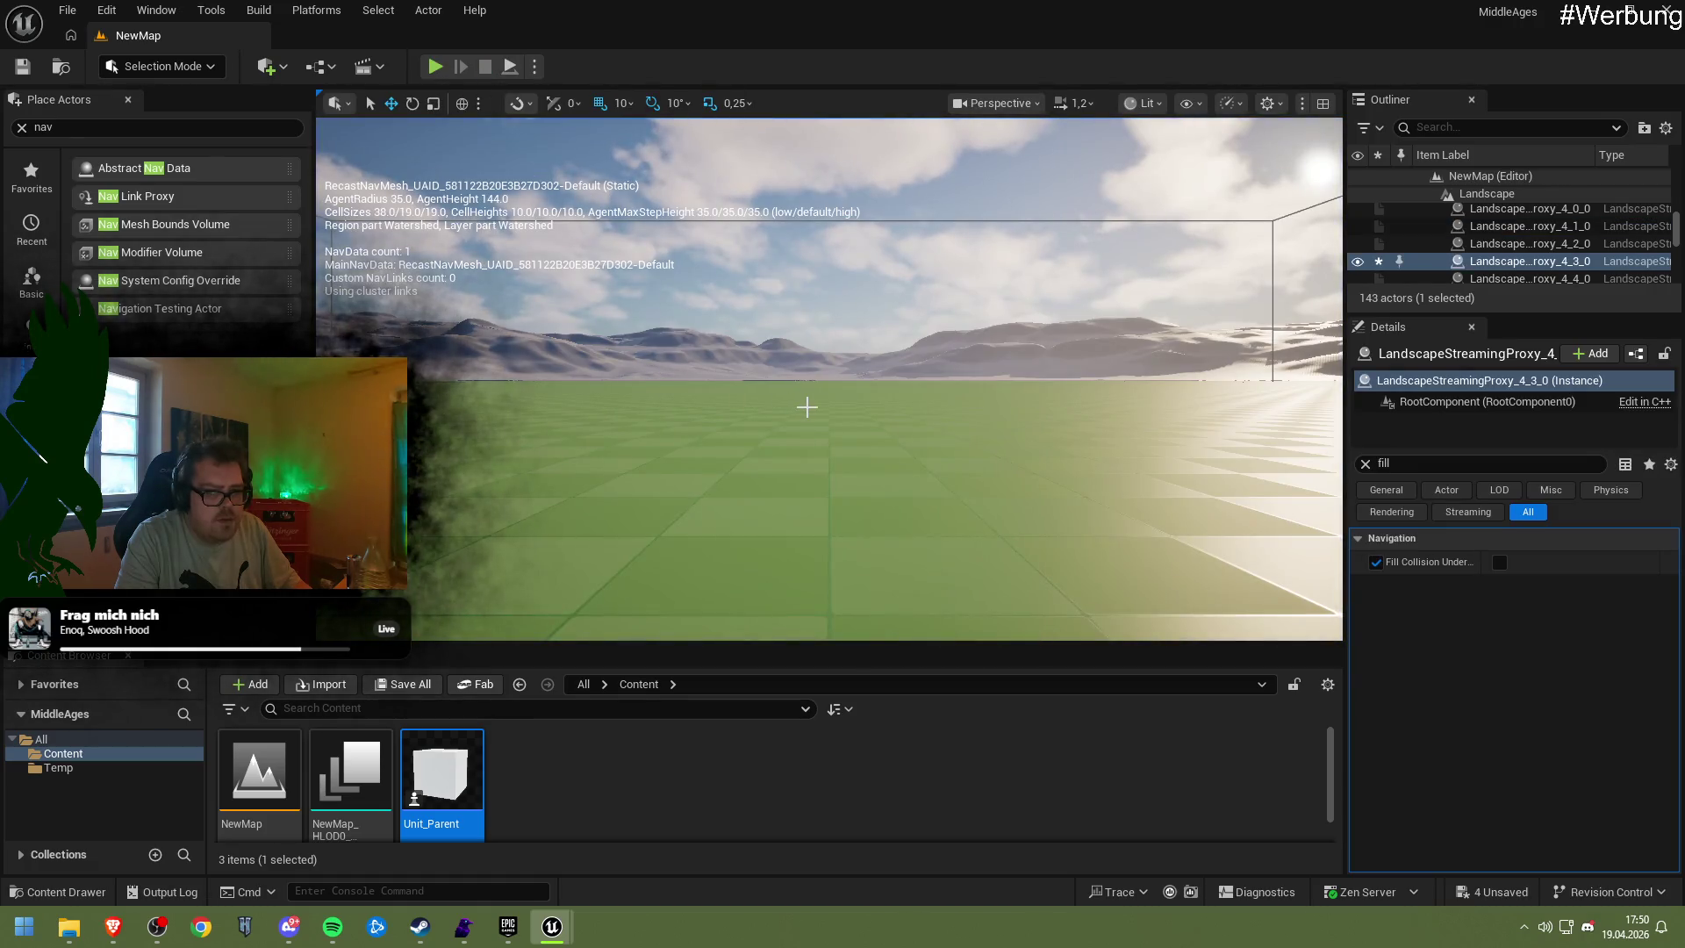
pyautogui.click(645, 833)
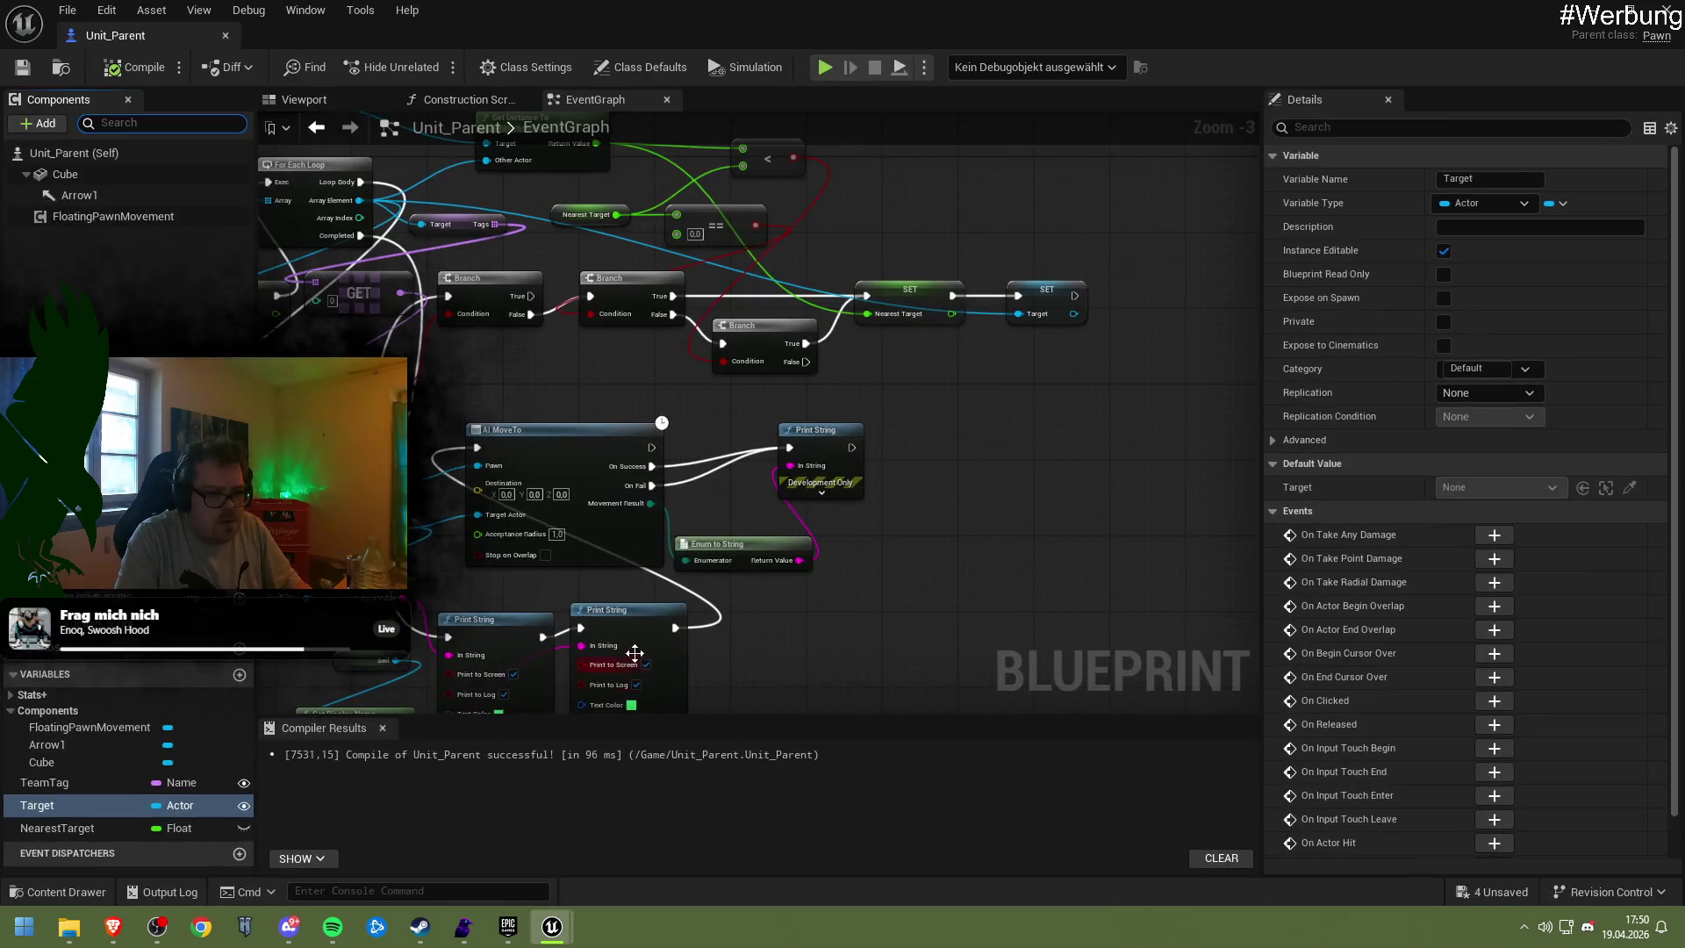
pyautogui.click(1593, 10)
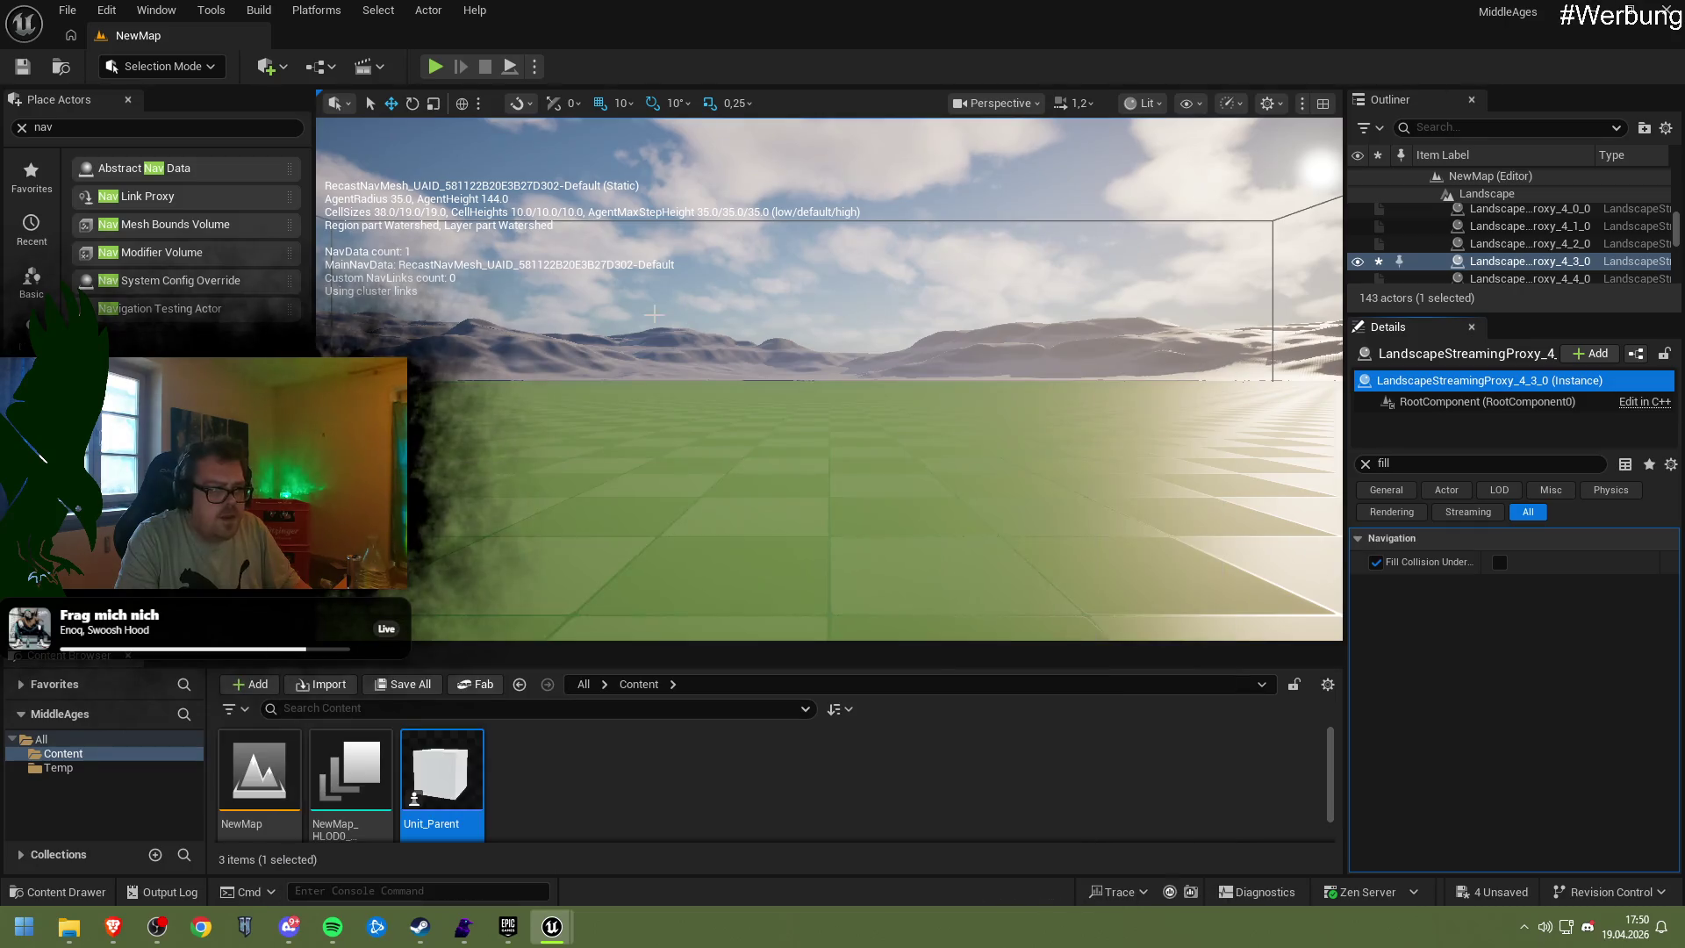
pyautogui.doubleClick(1460, 264)
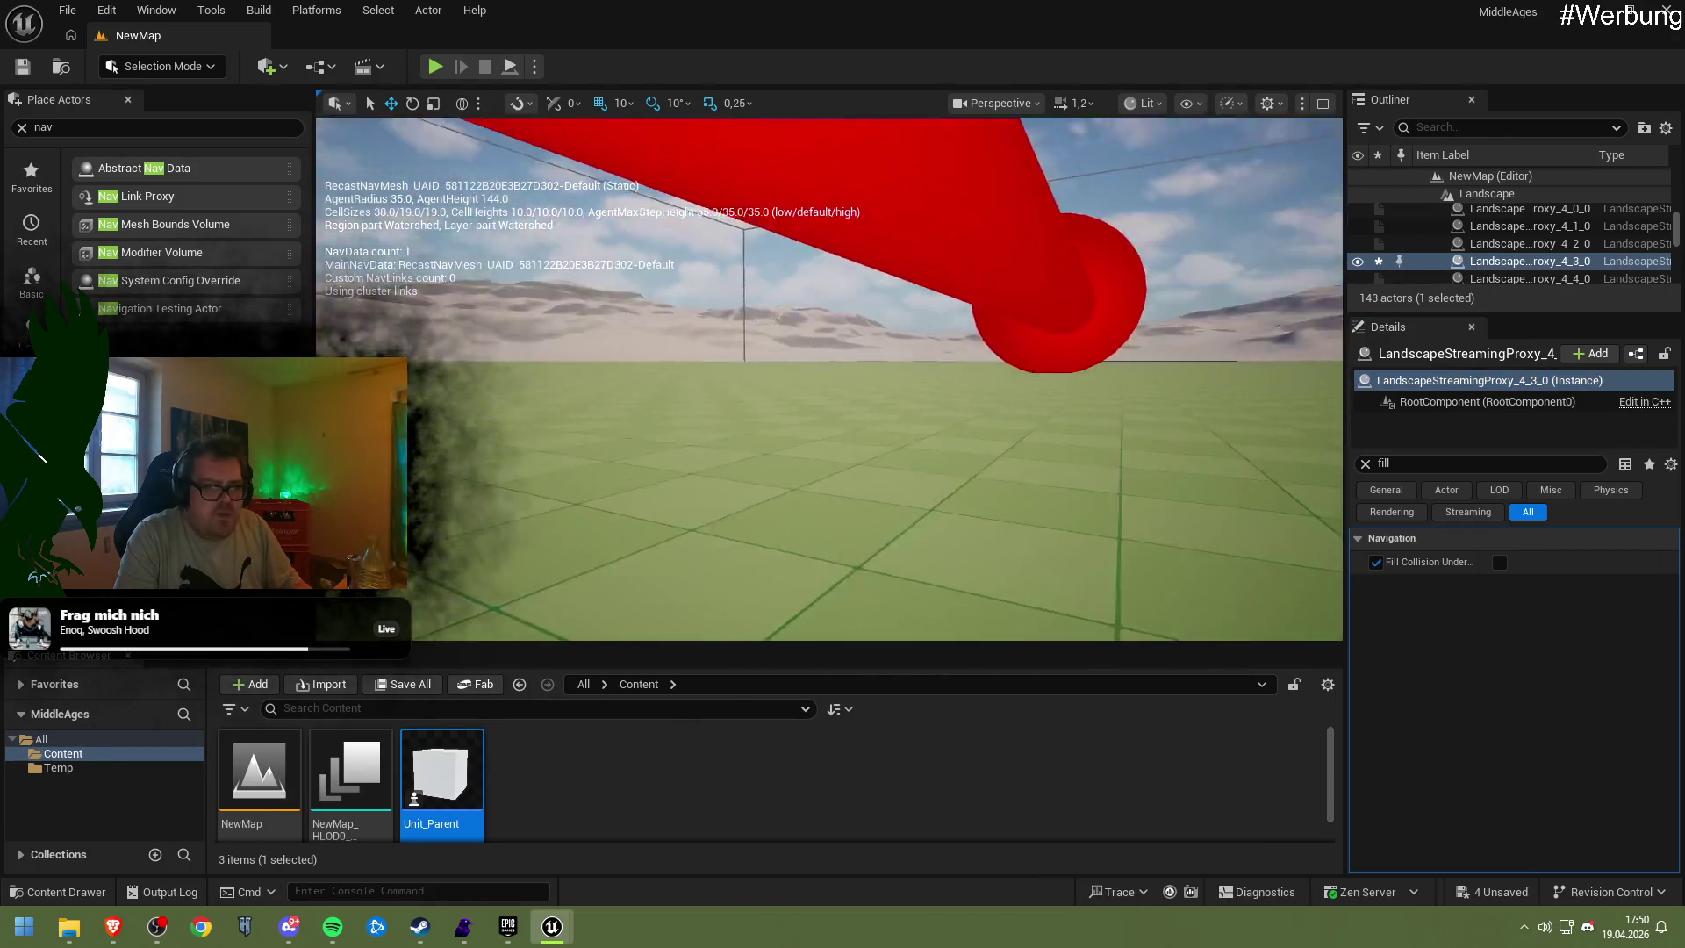
pyautogui.click(840, 263)
pyautogui.press('Delete')
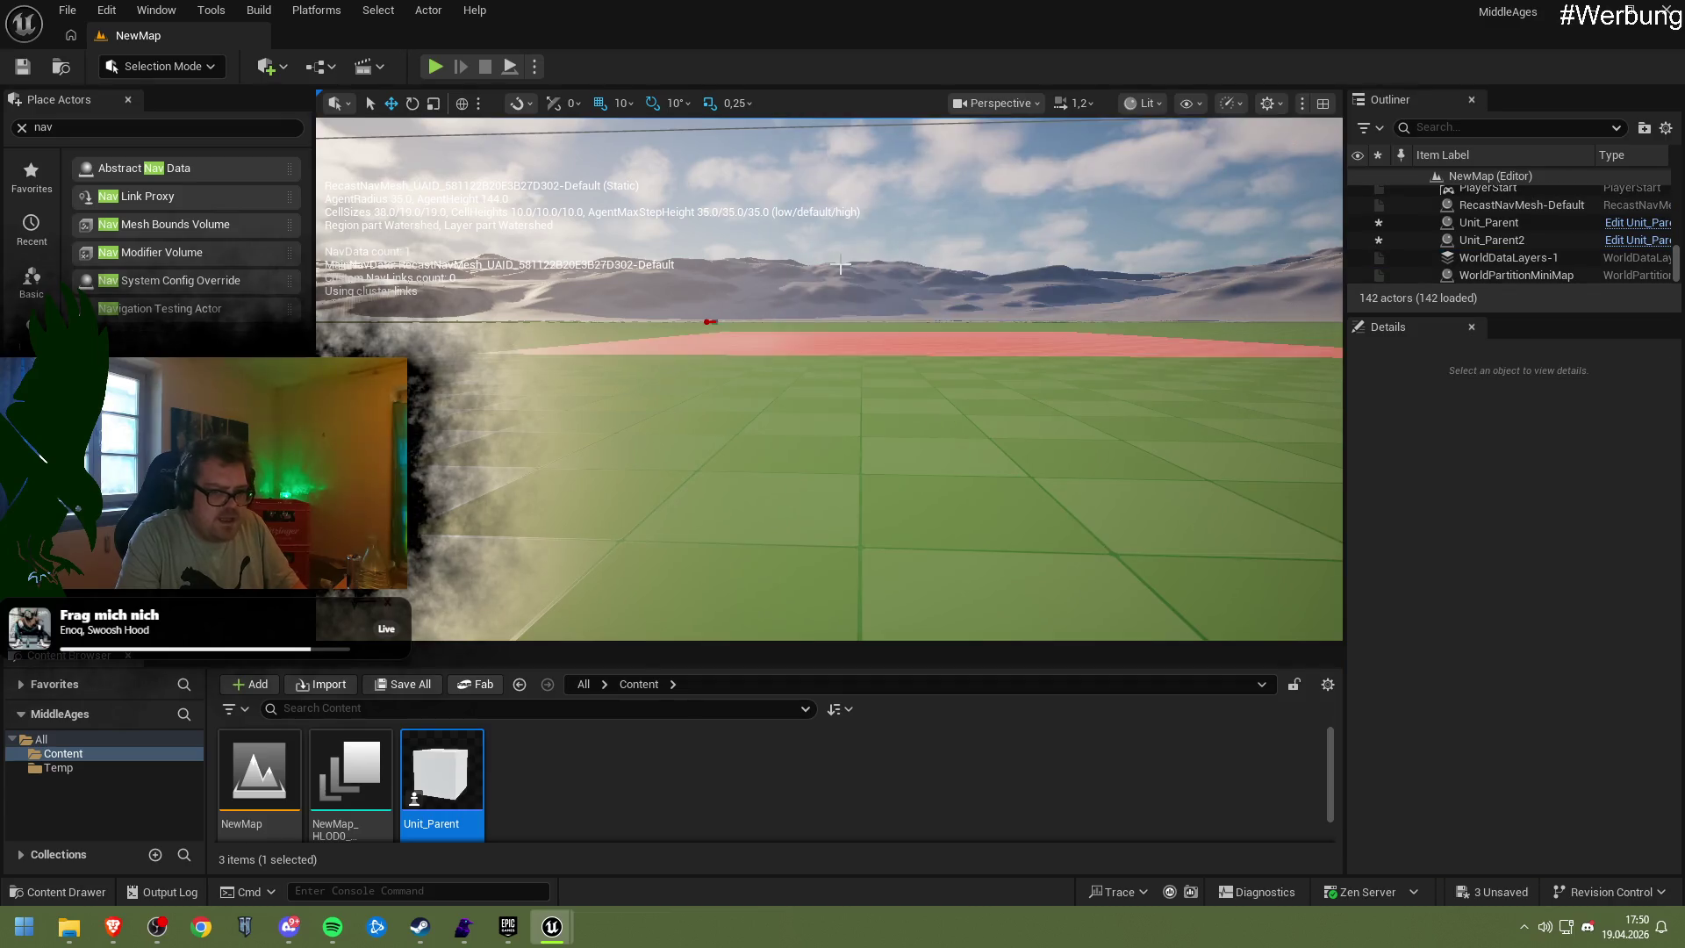
# Reopen the Unit_Parent Blueprint and select its Arrow1 component
pyautogui.scroll(-5, 814, 430)
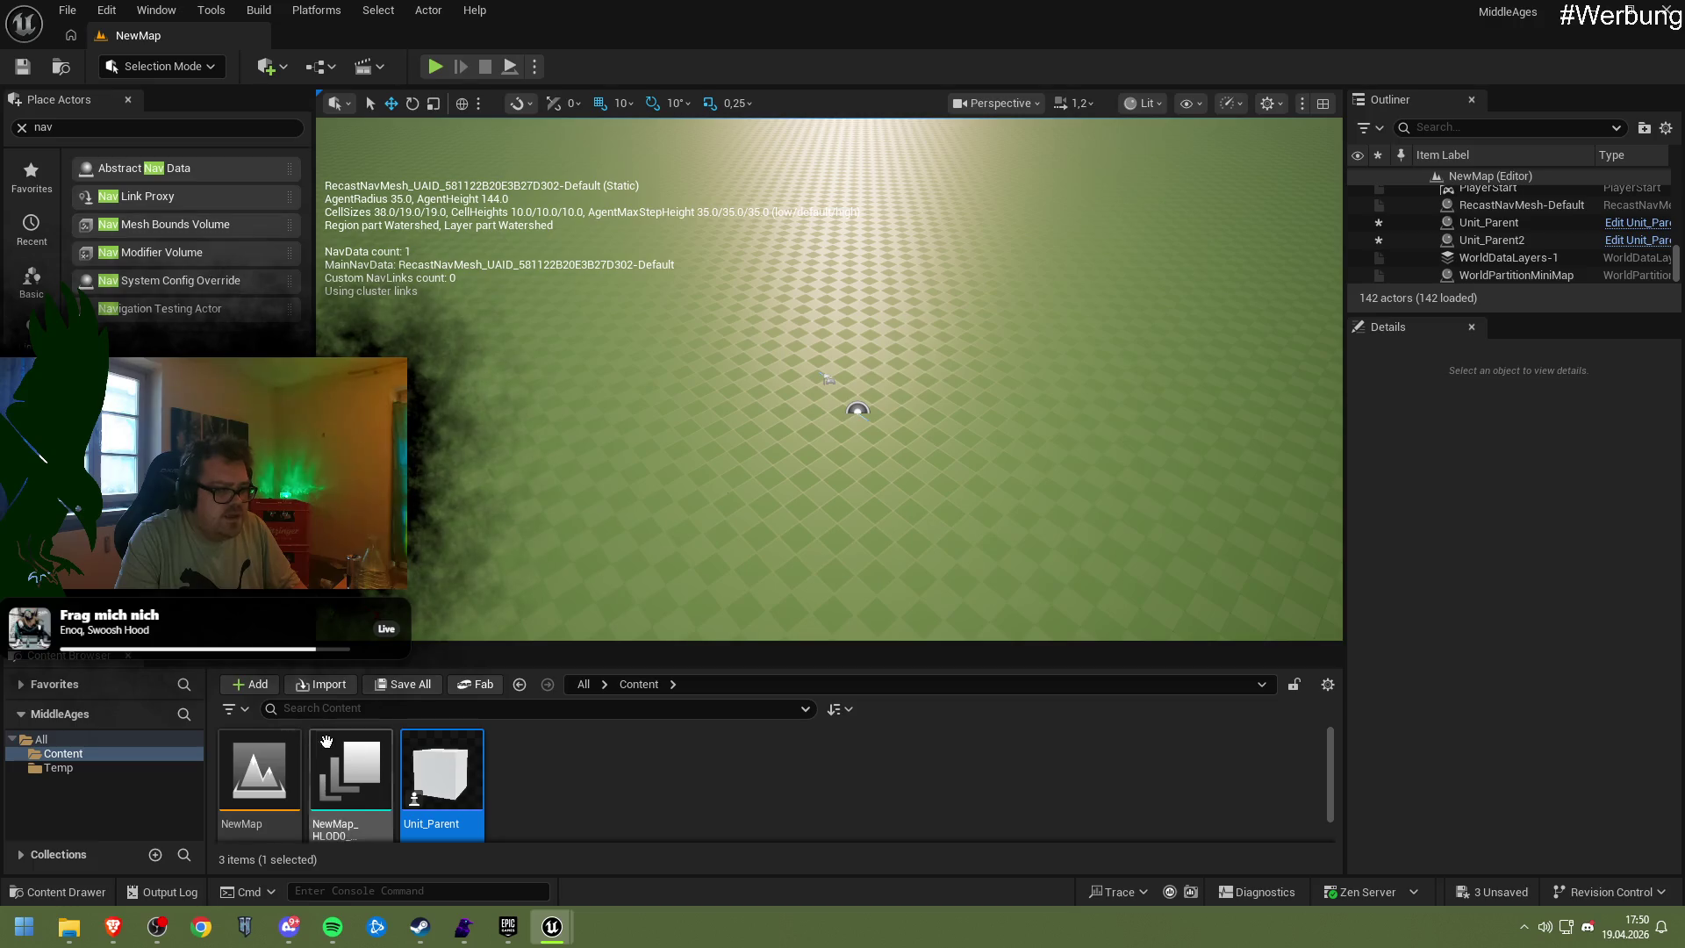
pyautogui.doubleClick(474, 782)
pyautogui.click(79, 195)
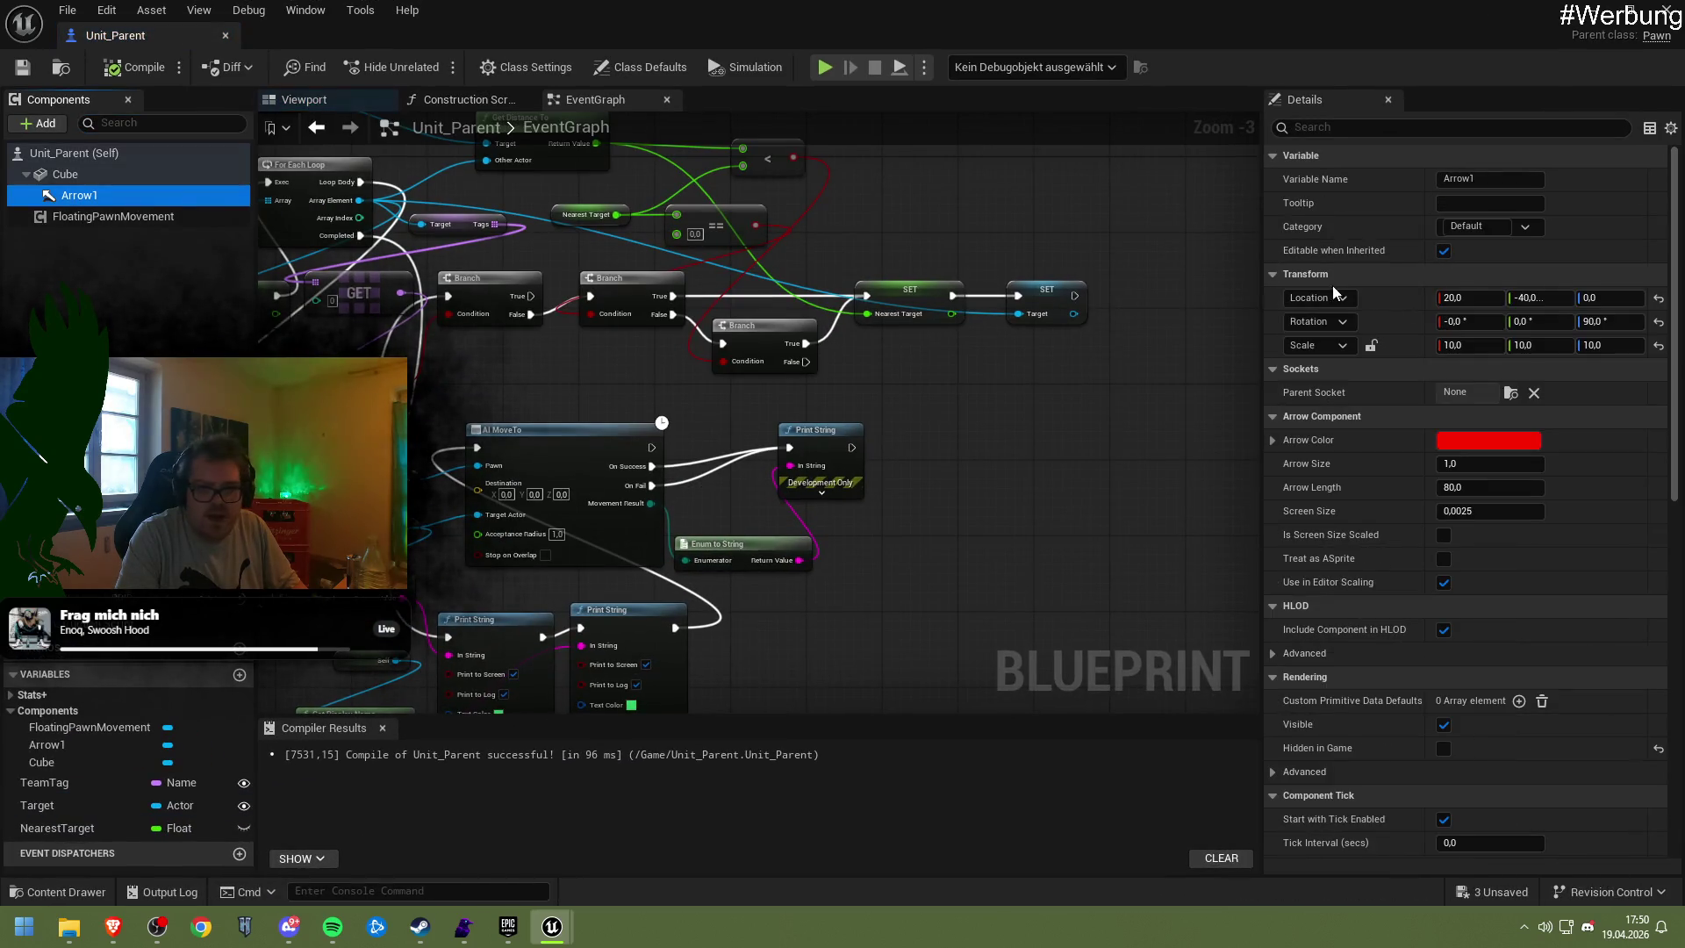
# Set Arrow1's scale to 1.0 on X, Y and Z, then compile and save Unit_Parent
pyautogui.click(1606, 323)
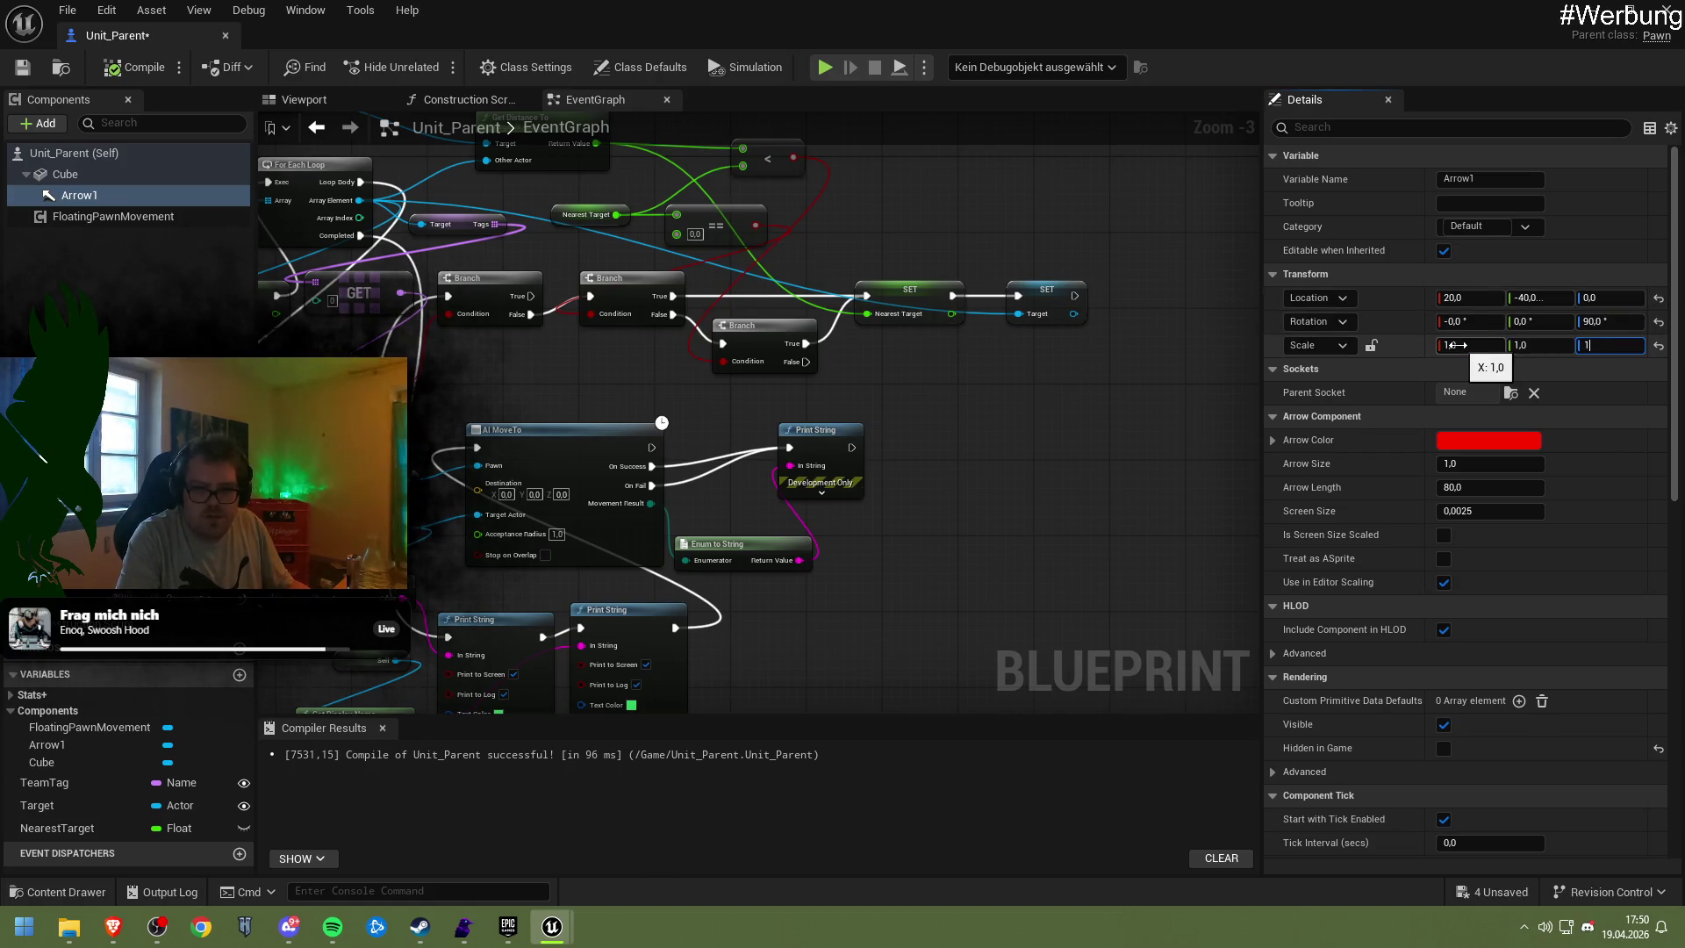
pyautogui.click(127, 70)
pyautogui.click(1593, 10)
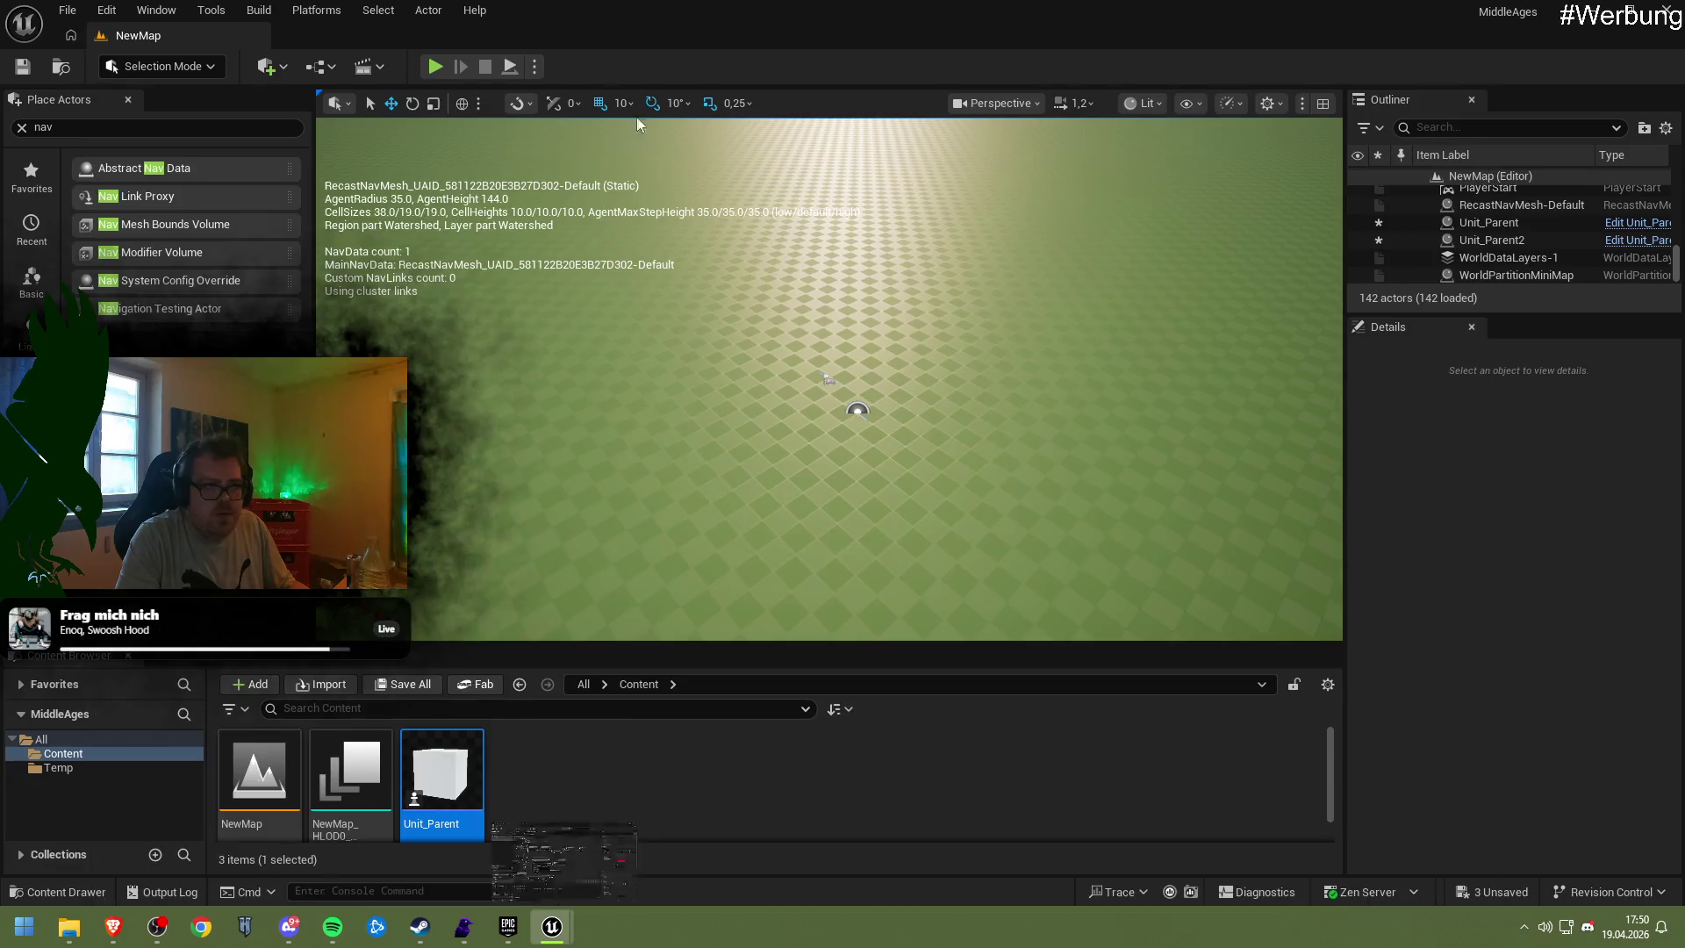
# Run a quick play test, then raise the placed Unit_Parent cube above the ground
pyautogui.click(437, 67)
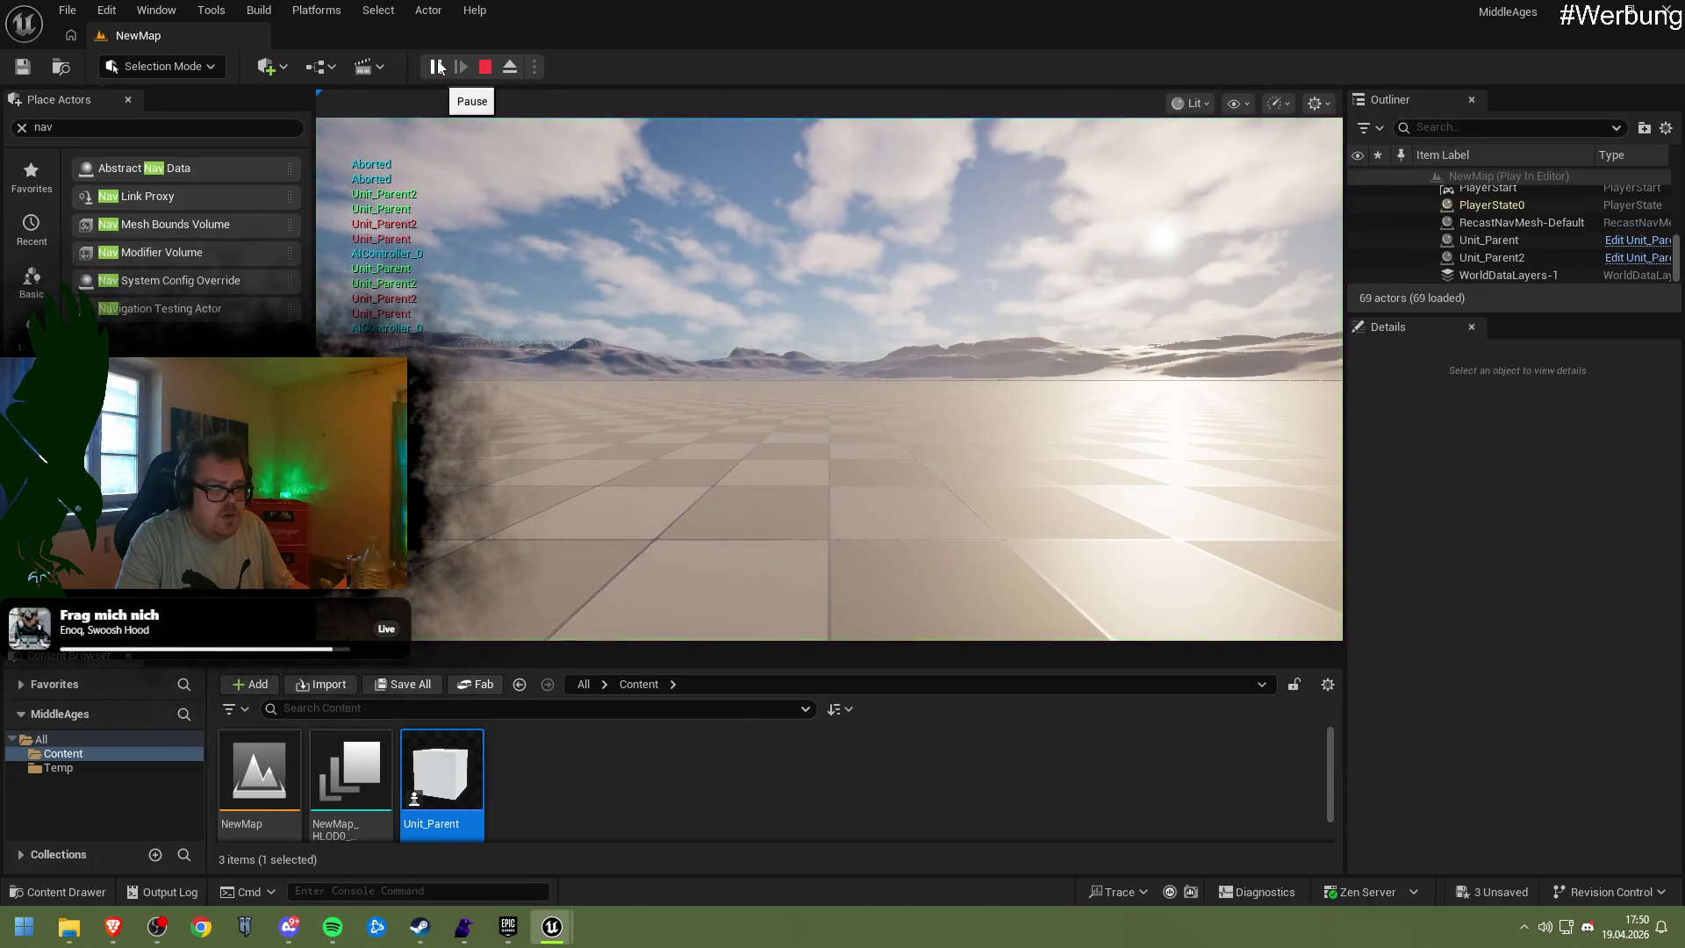
pyautogui.click(486, 68)
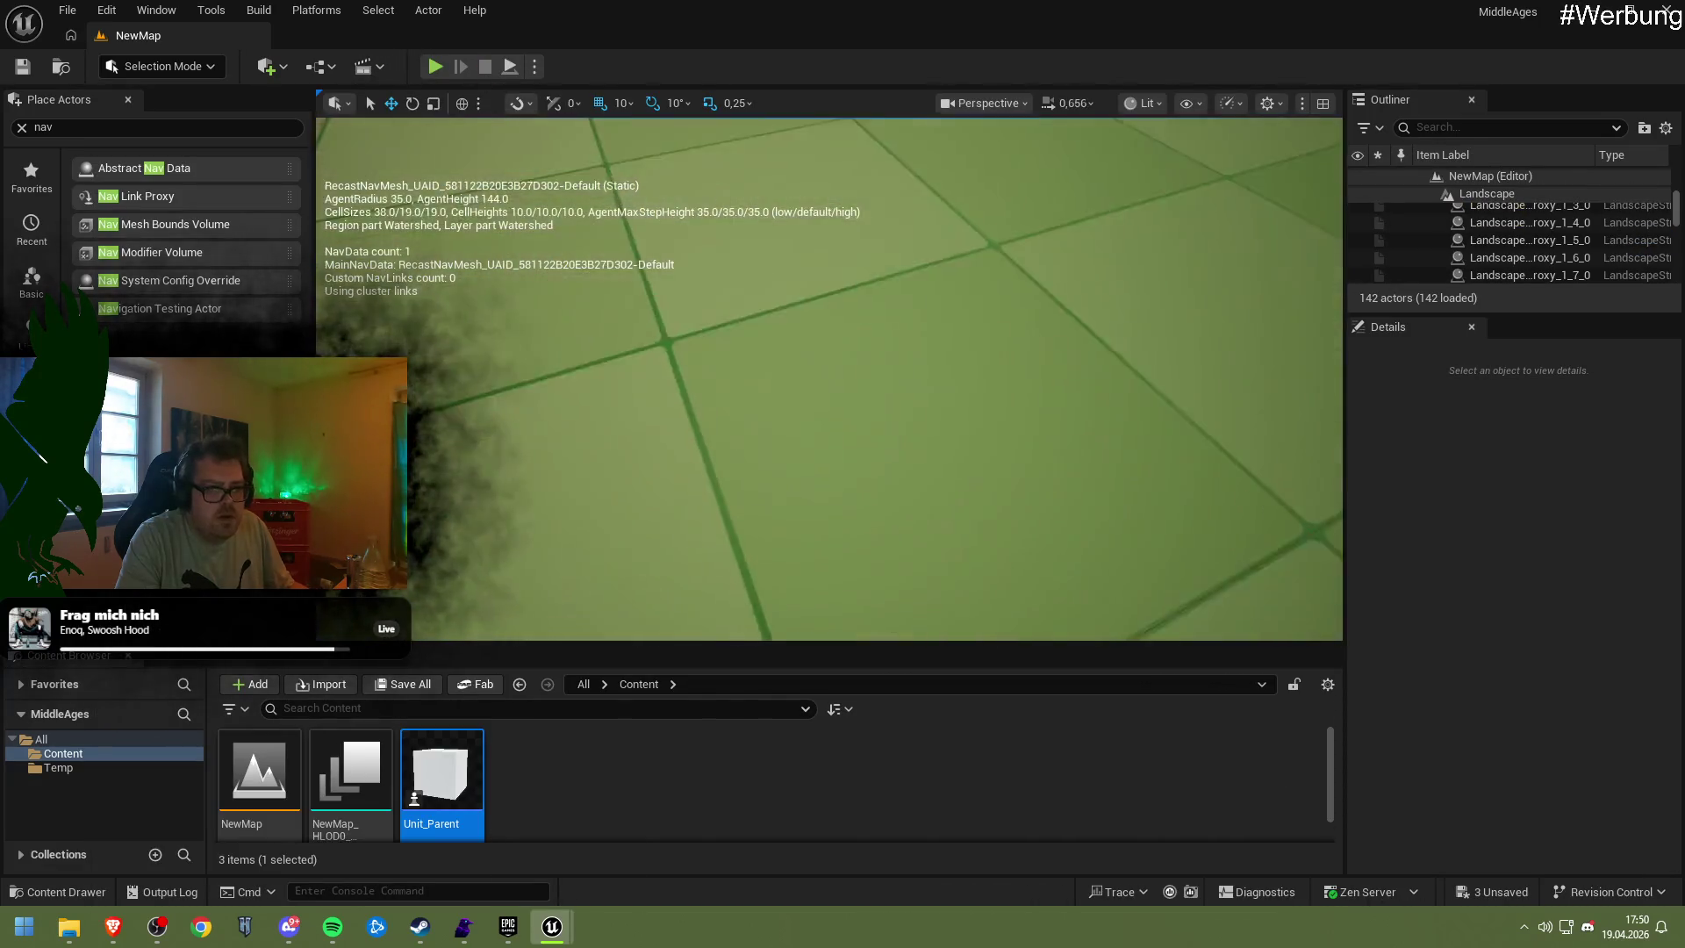
pyautogui.scroll(-3, 880, 366)
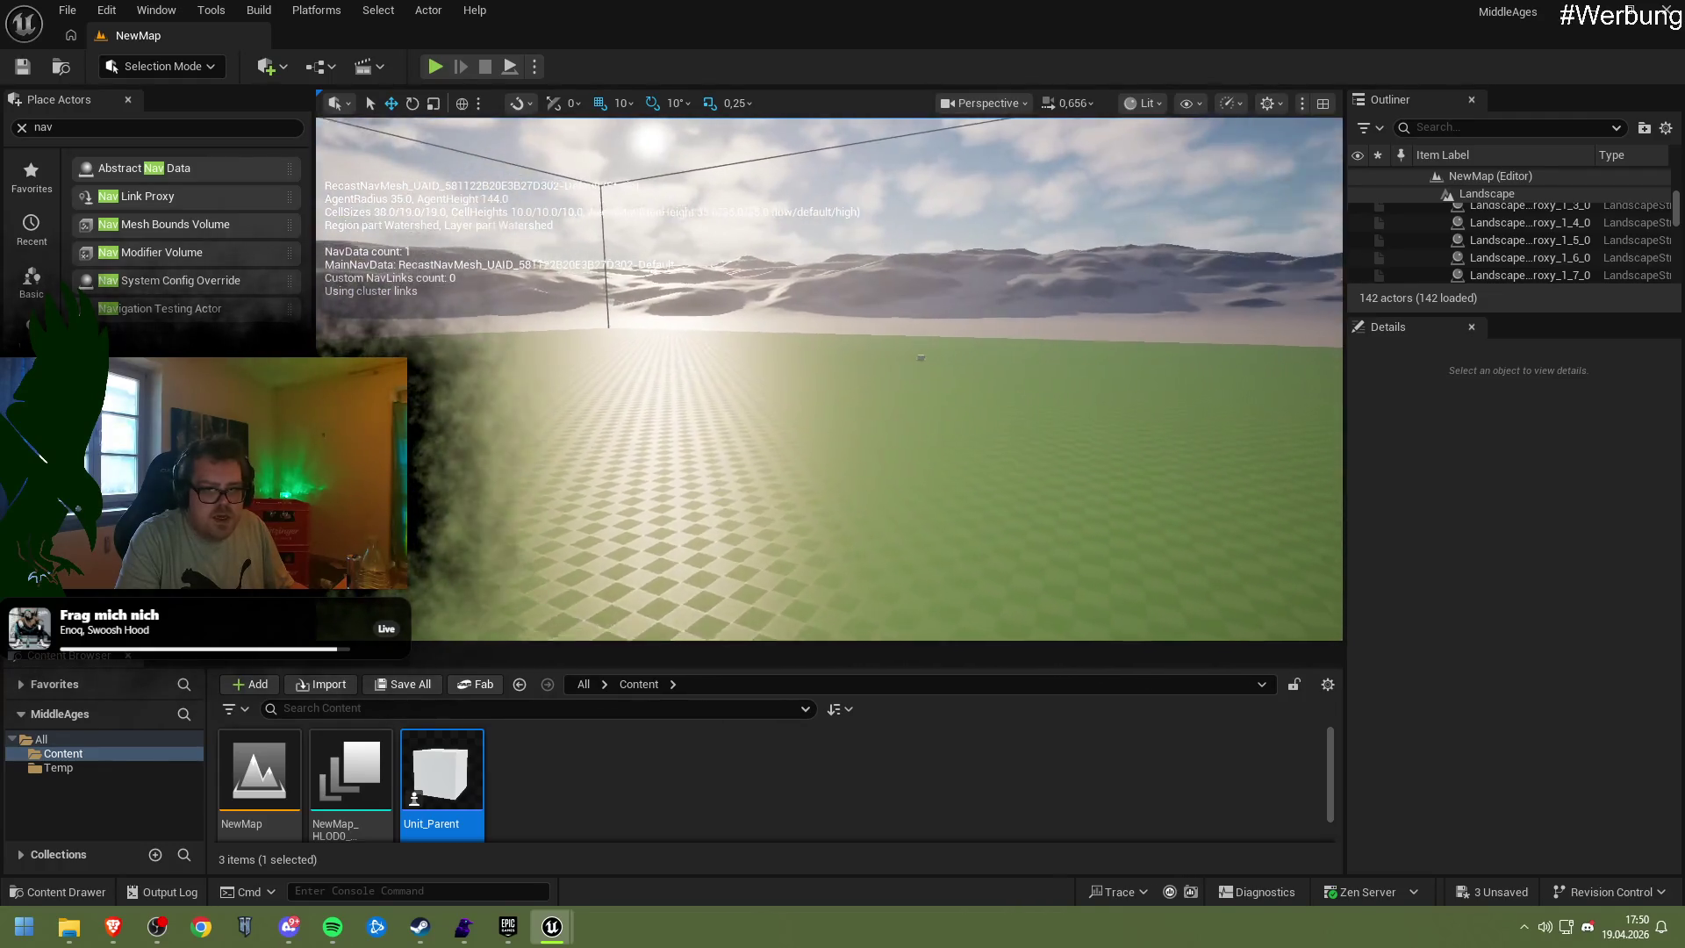
pyautogui.scroll(5, 829, 378)
pyautogui.press('w')
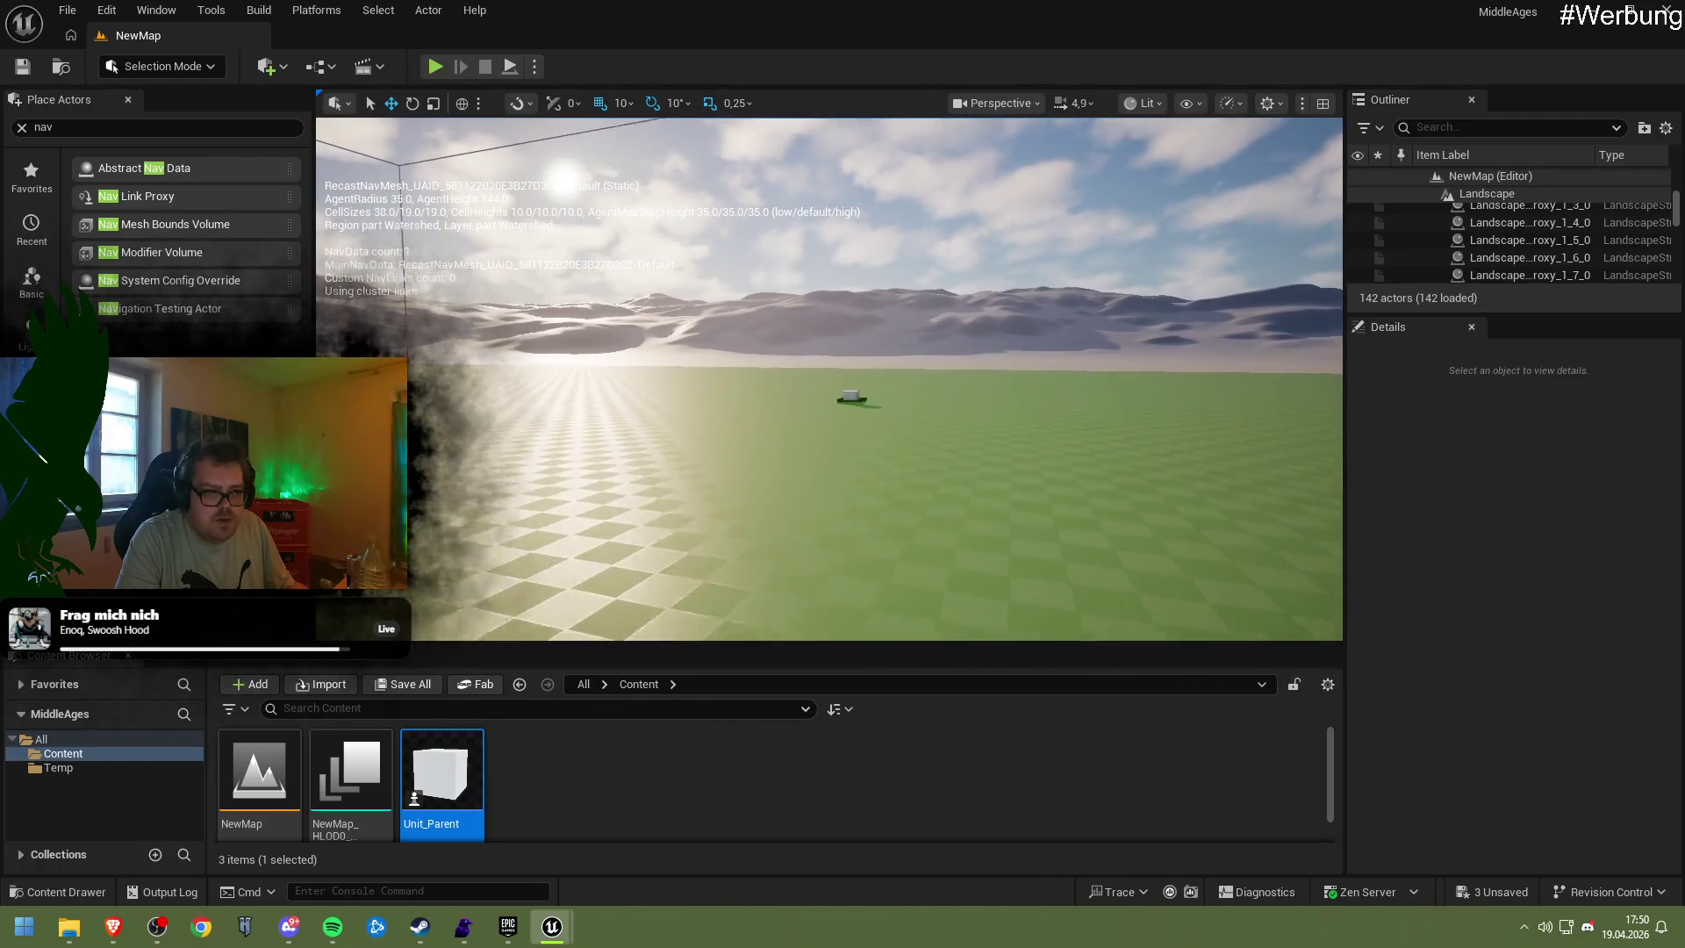
pyautogui.scroll(-5, 813, 376)
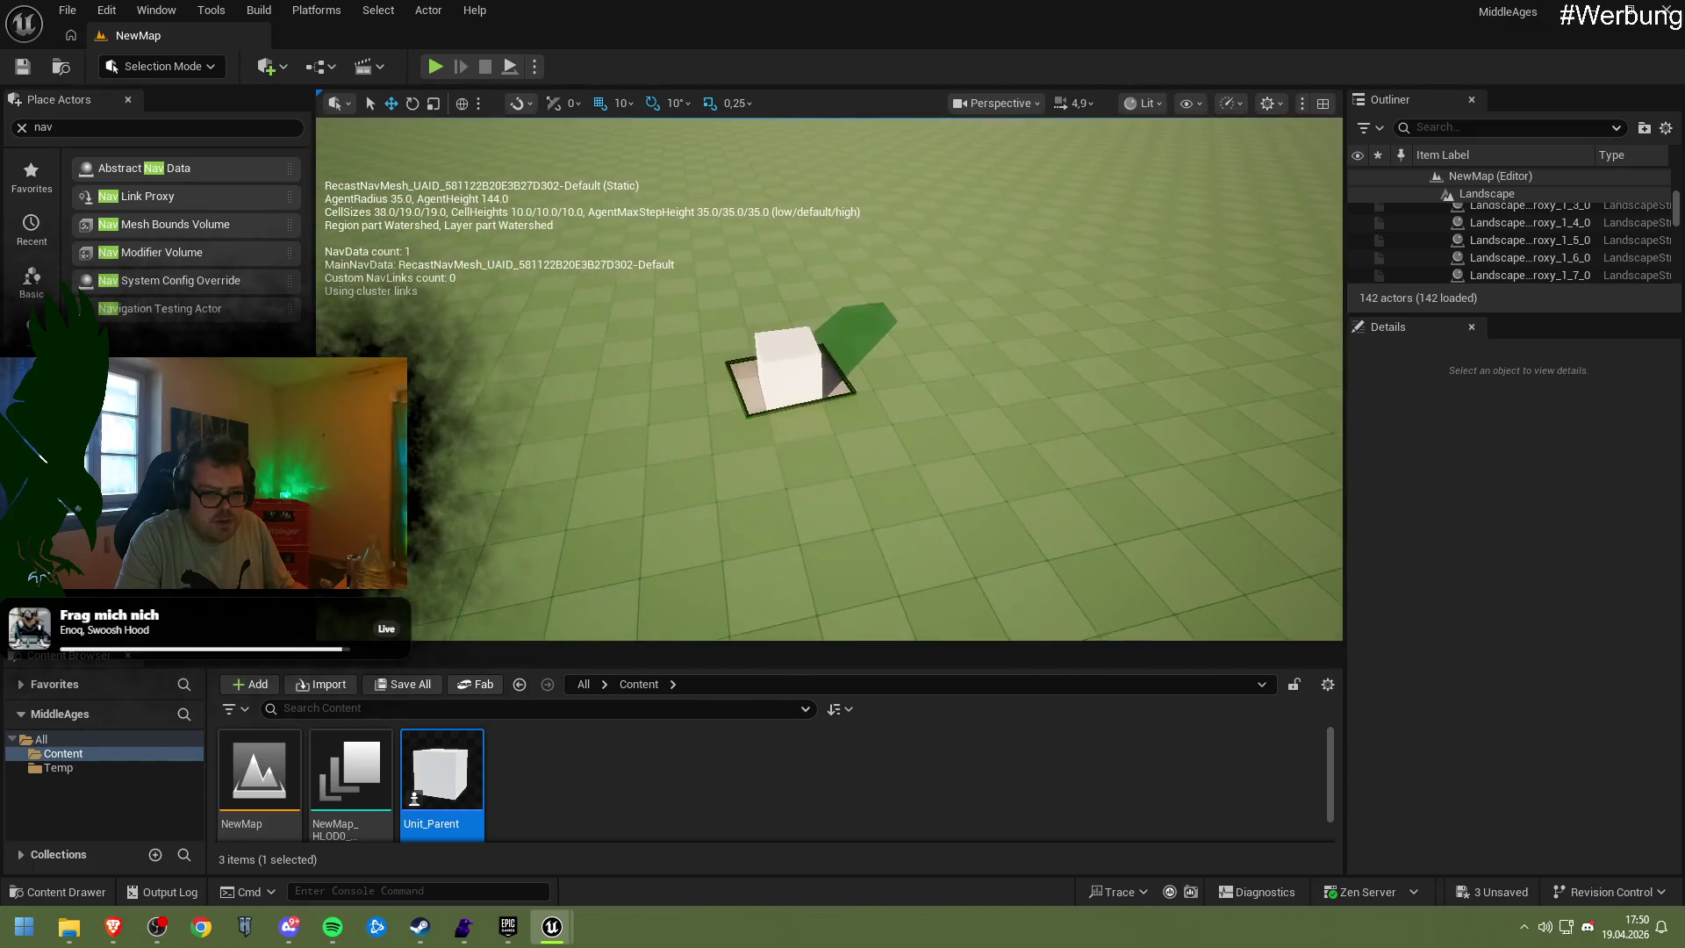
pyautogui.click(813, 377)
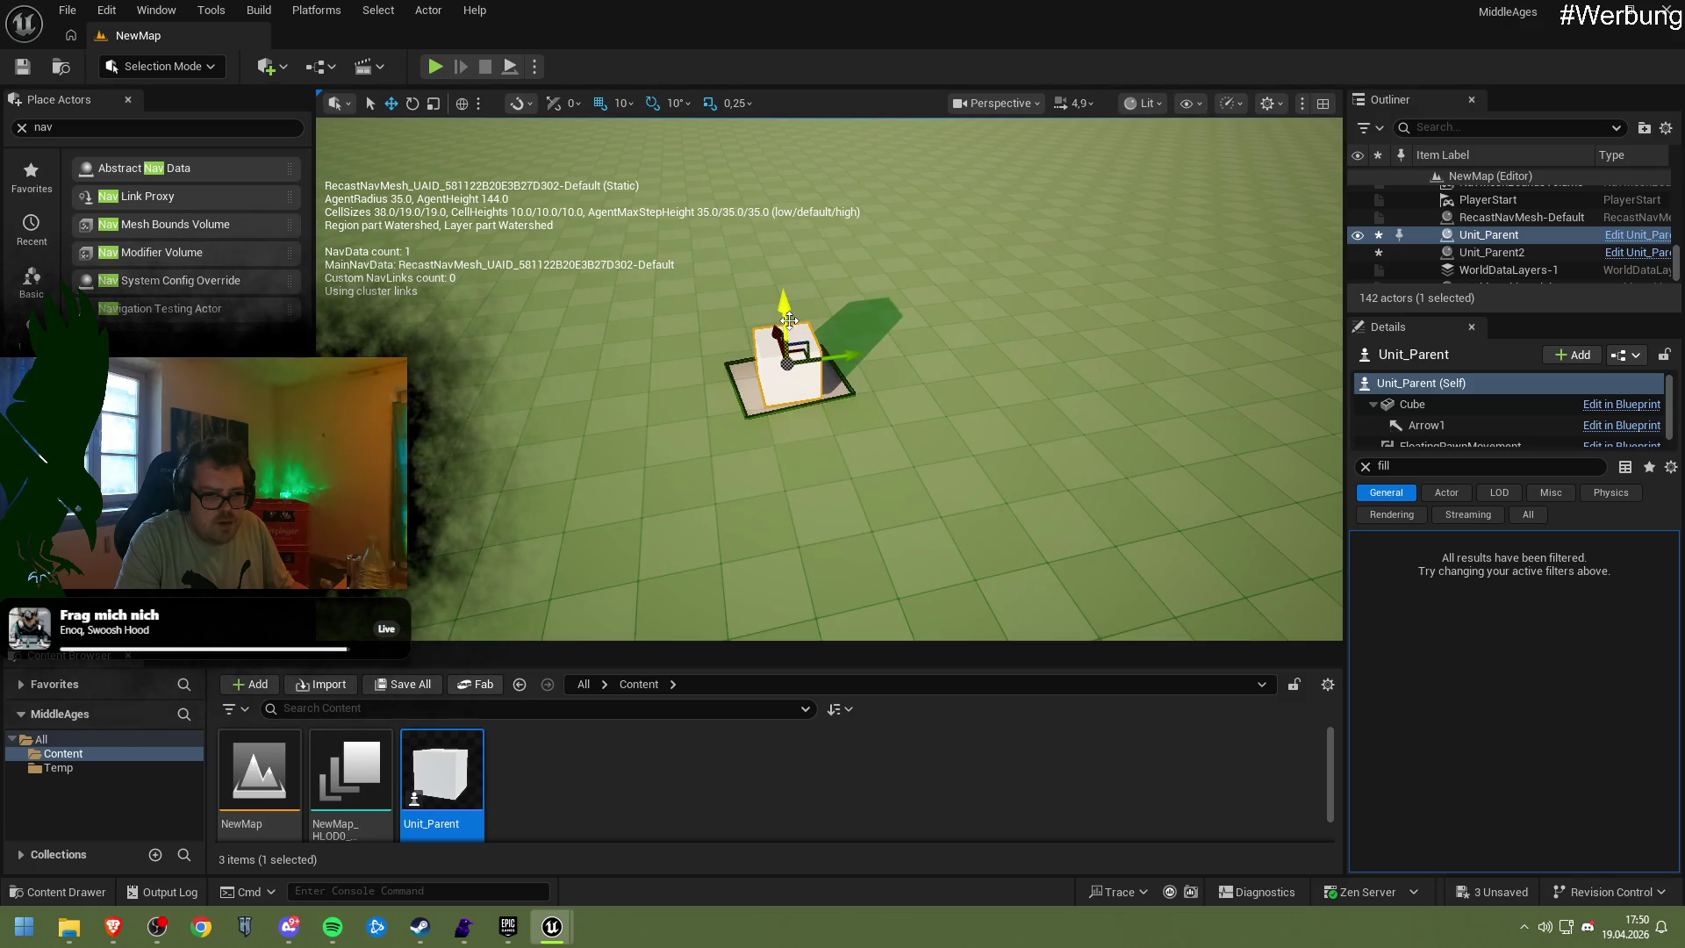
pyautogui.moveTo(785, 314); pyautogui.dragTo(761, 221)
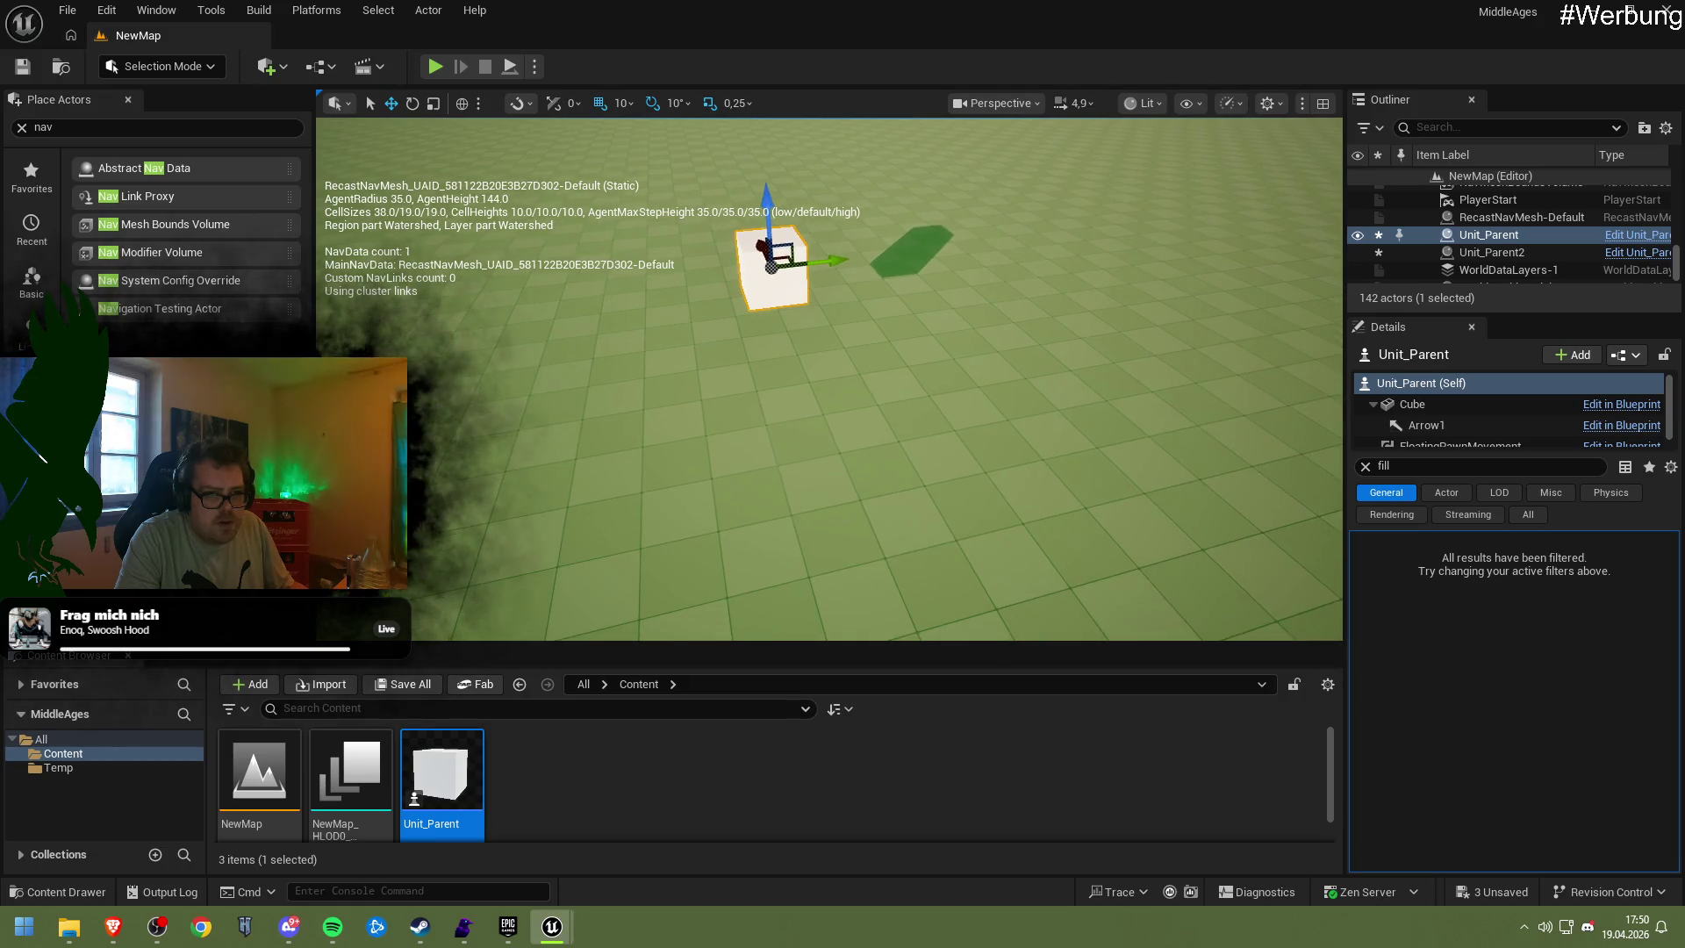
# Play again with the raised cube, then reposition the Unit_Parent cube even higher above the ground
pyautogui.click(431, 69)
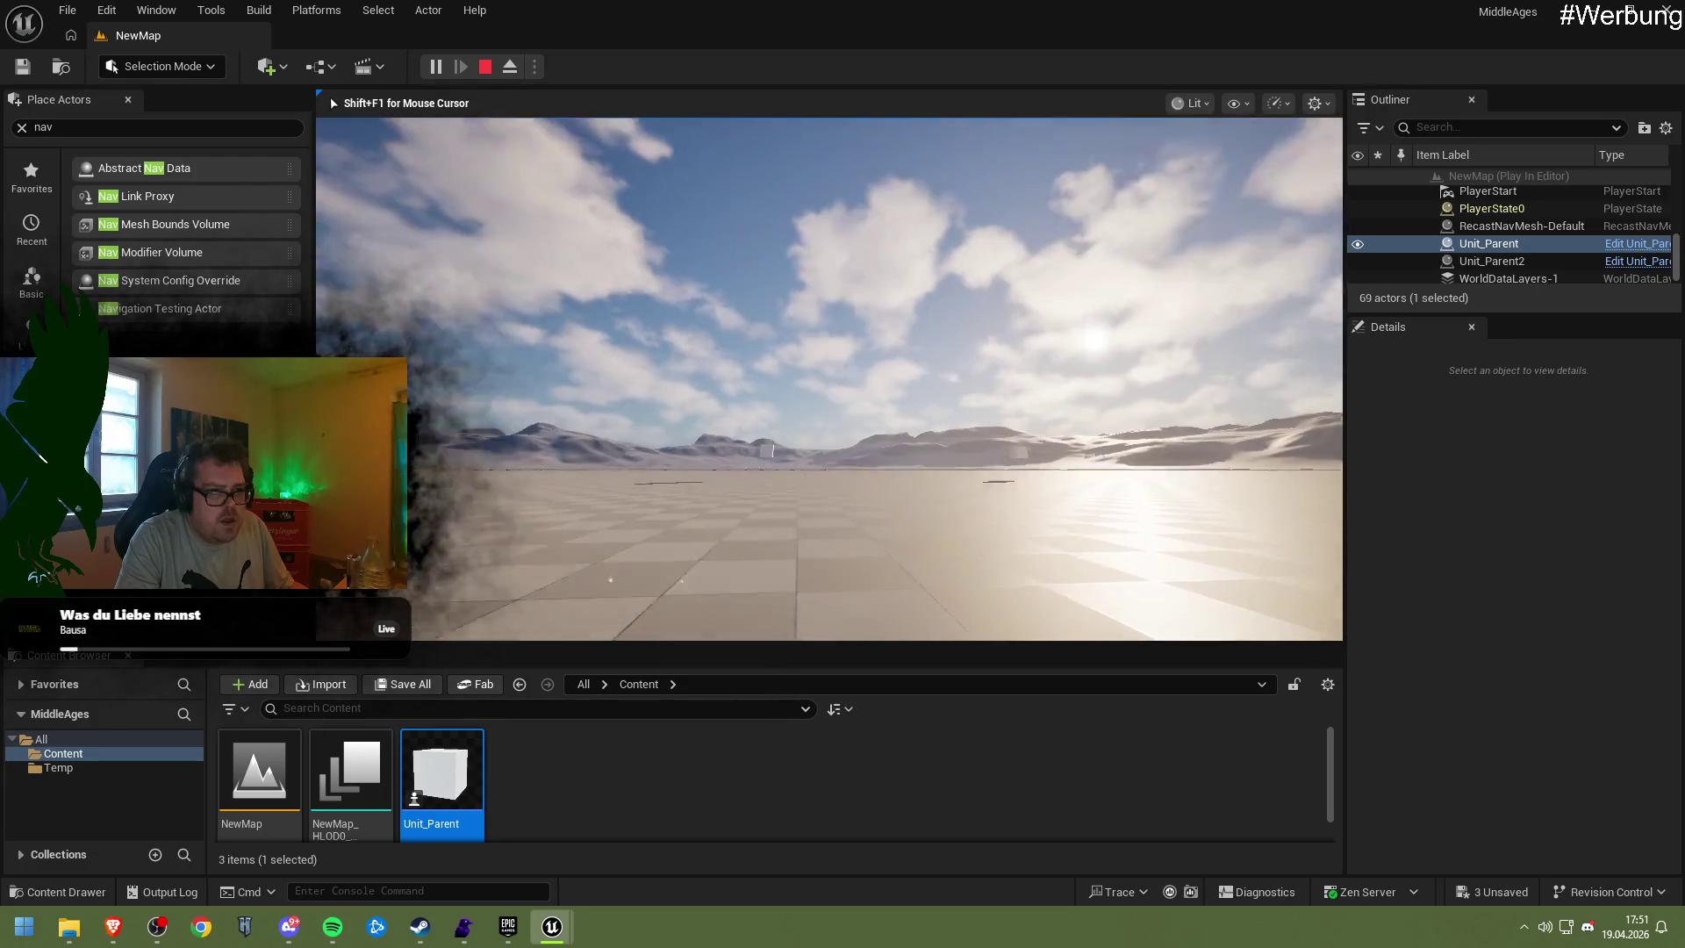
pyautogui.press('Escape')
pyautogui.moveTo(526, 264)
pyautogui.mouseDown()
pyautogui.moveTo(561, 316)
pyautogui.moveTo(526, 281)
pyautogui.mouseUp()
pyautogui.moveTo(726, 280); pyautogui.dragTo(727, 258)
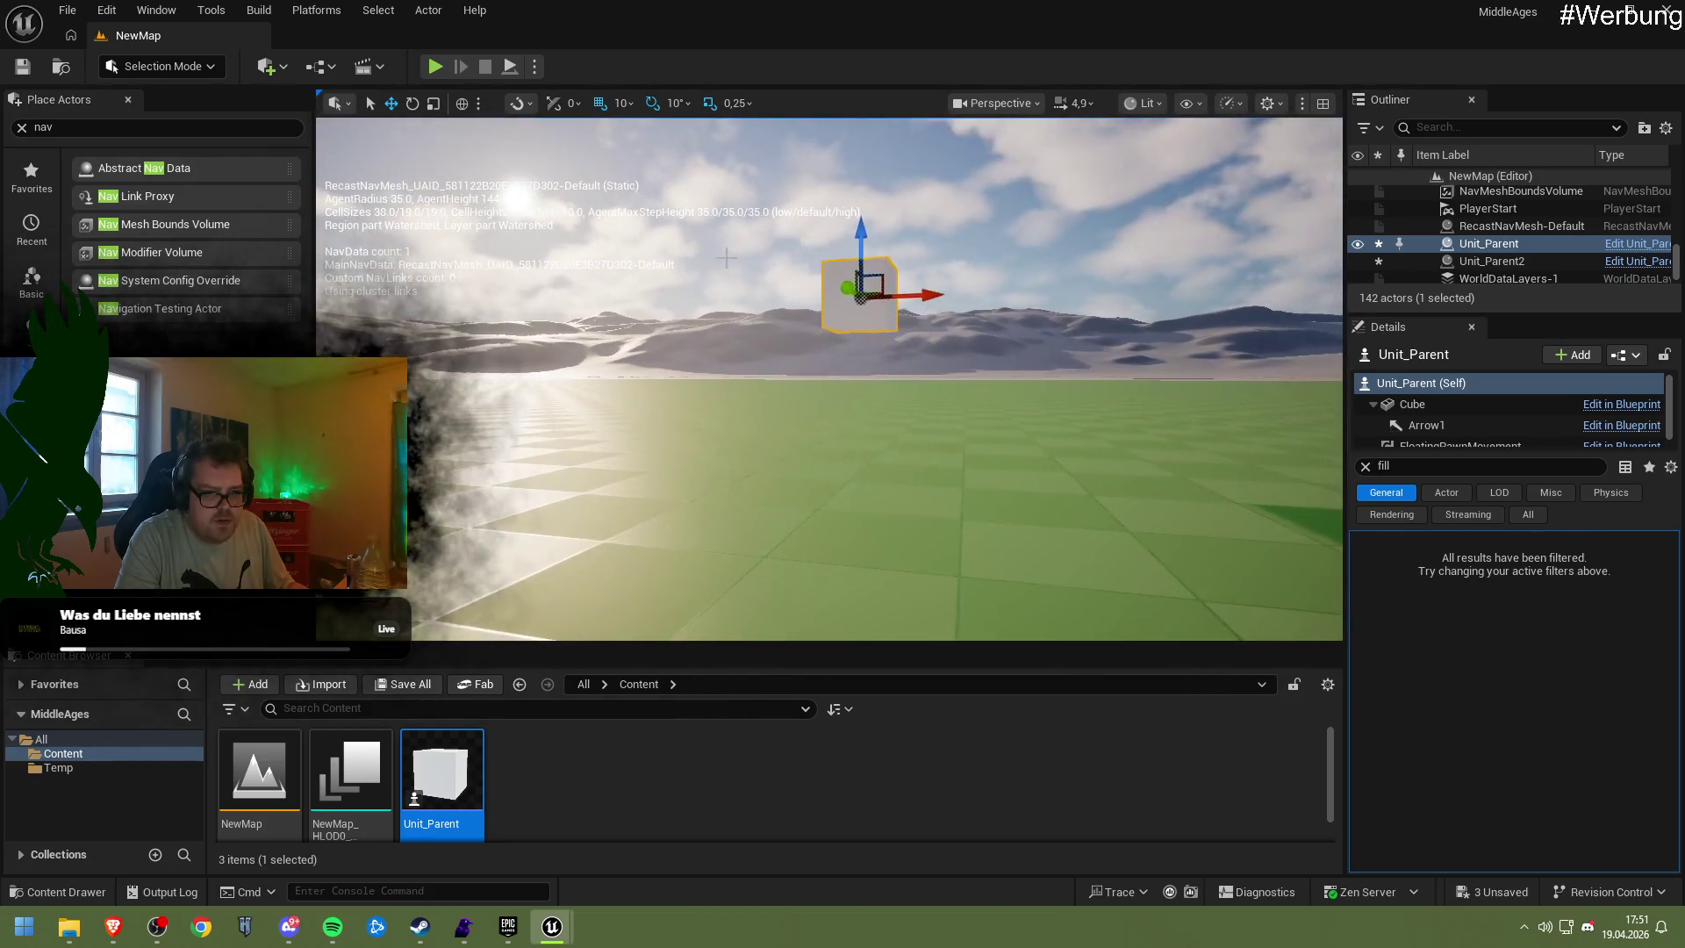
pyautogui.moveTo(864, 236)
pyautogui.mouseDown()
pyautogui.moveTo(843, 333)
pyautogui.moveTo(825, 289)
pyautogui.moveTo(745, 342)
pyautogui.mouseUp()
pyautogui.press('f')
pyautogui.moveTo(828, 274); pyautogui.dragTo(822, 124)
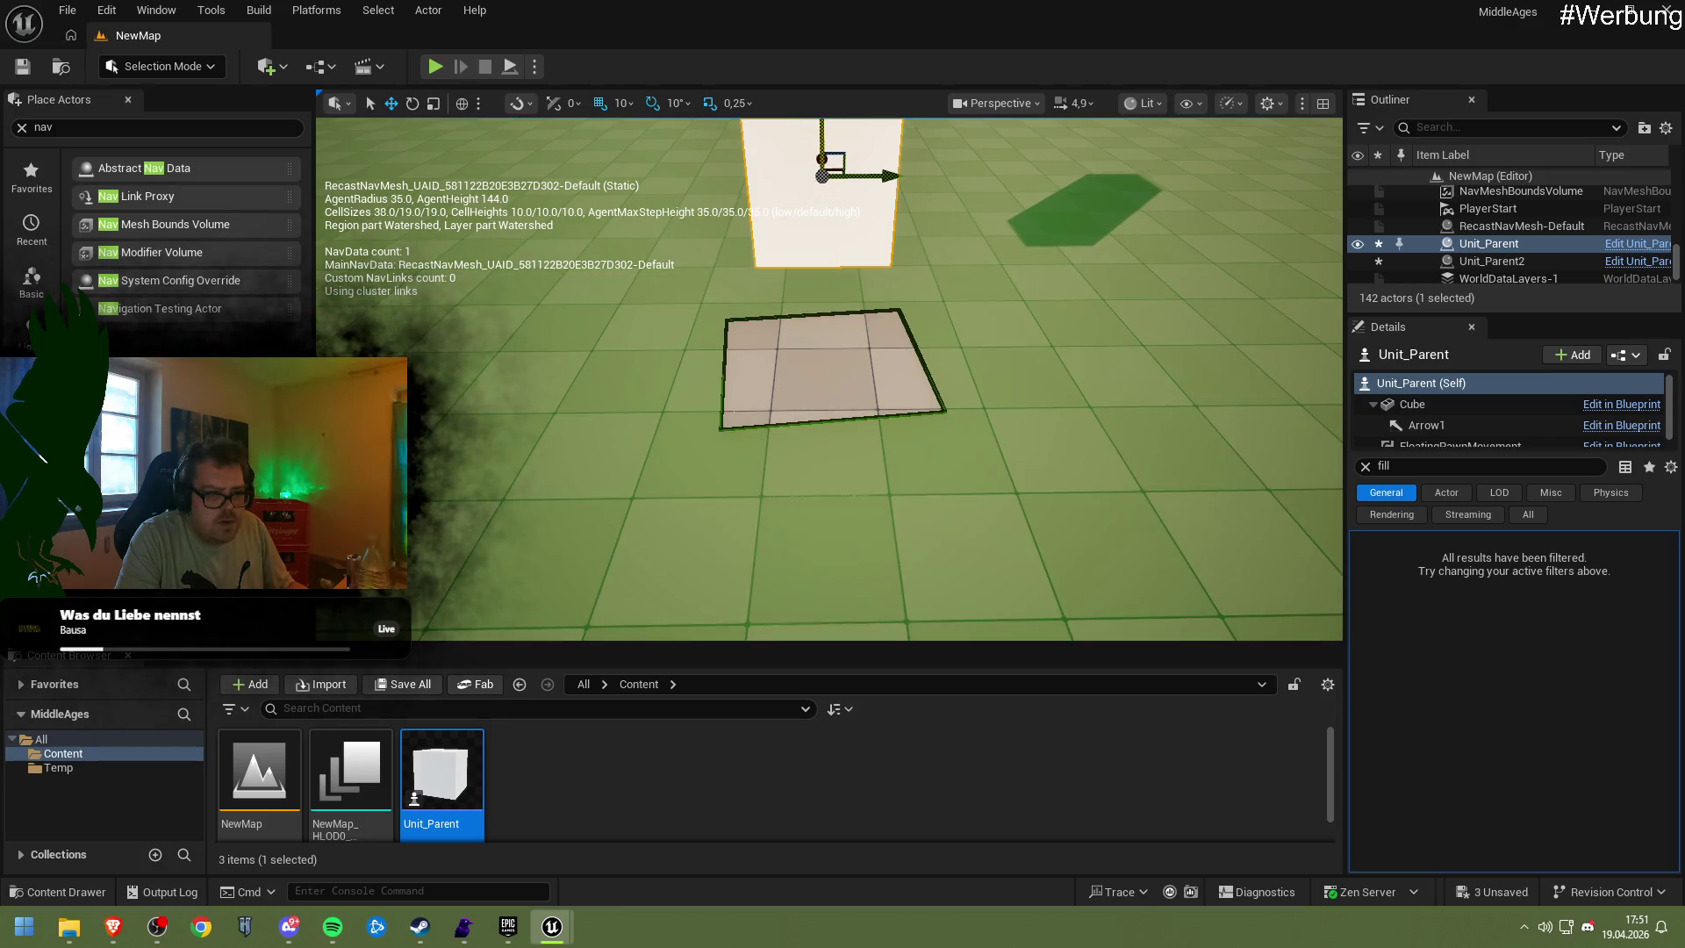
pyautogui.scroll(-3, 812, 285)
pyautogui.moveTo(826, 236); pyautogui.dragTo(826, 207)
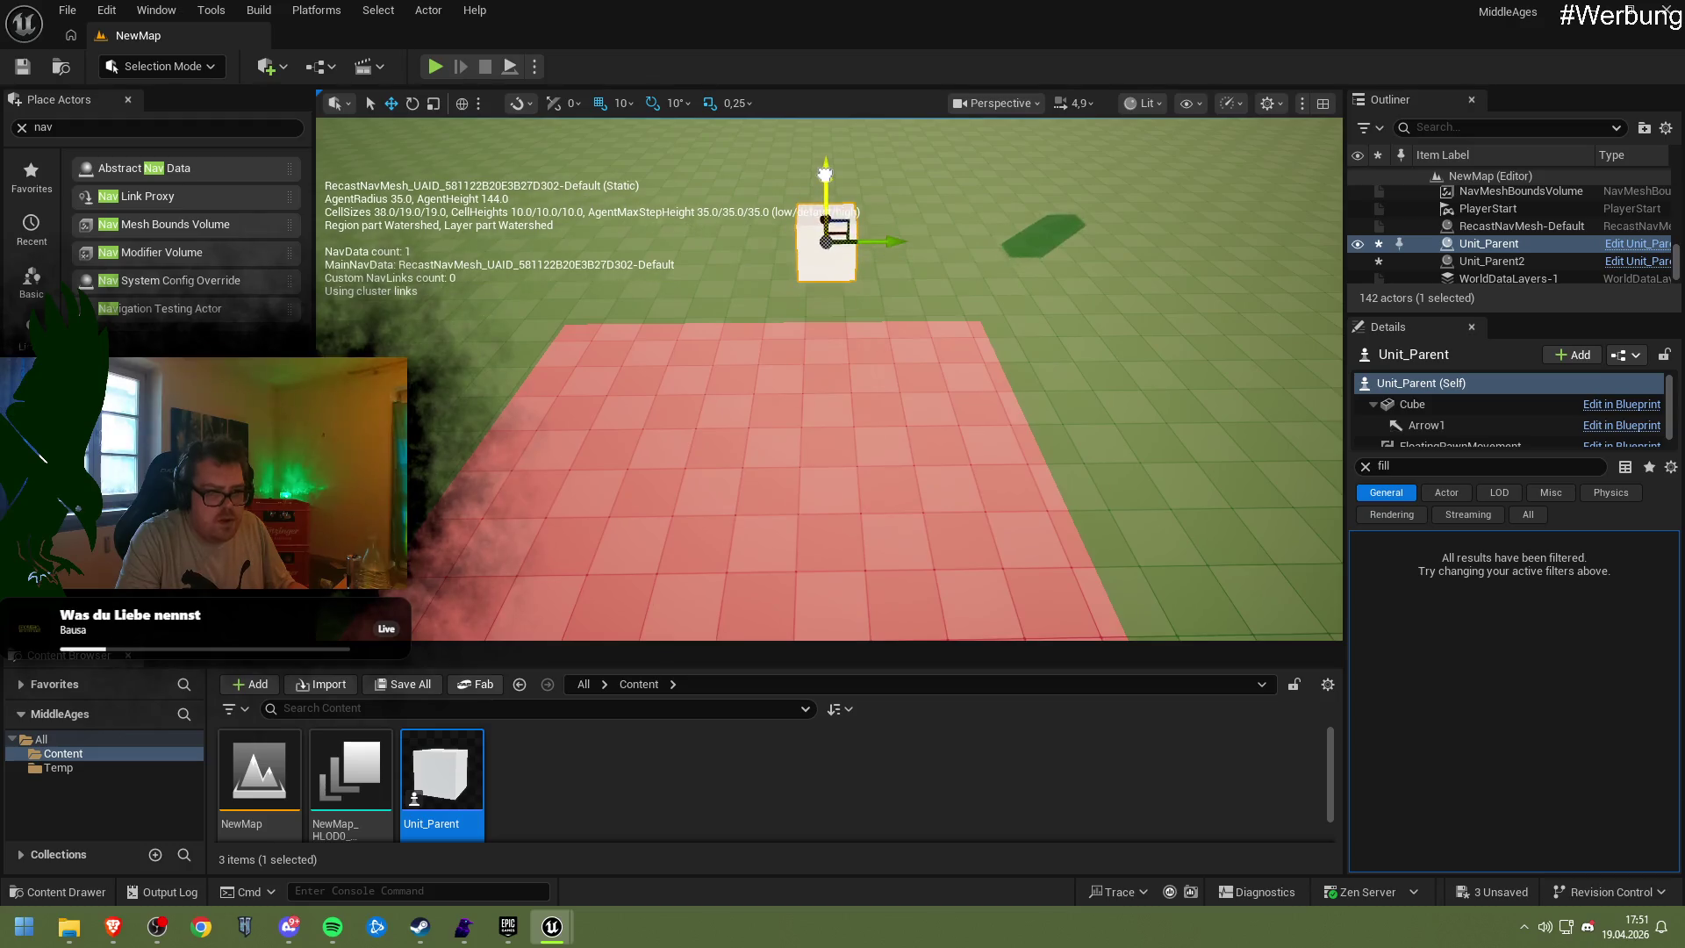
pyautogui.doubleClick(477, 768)
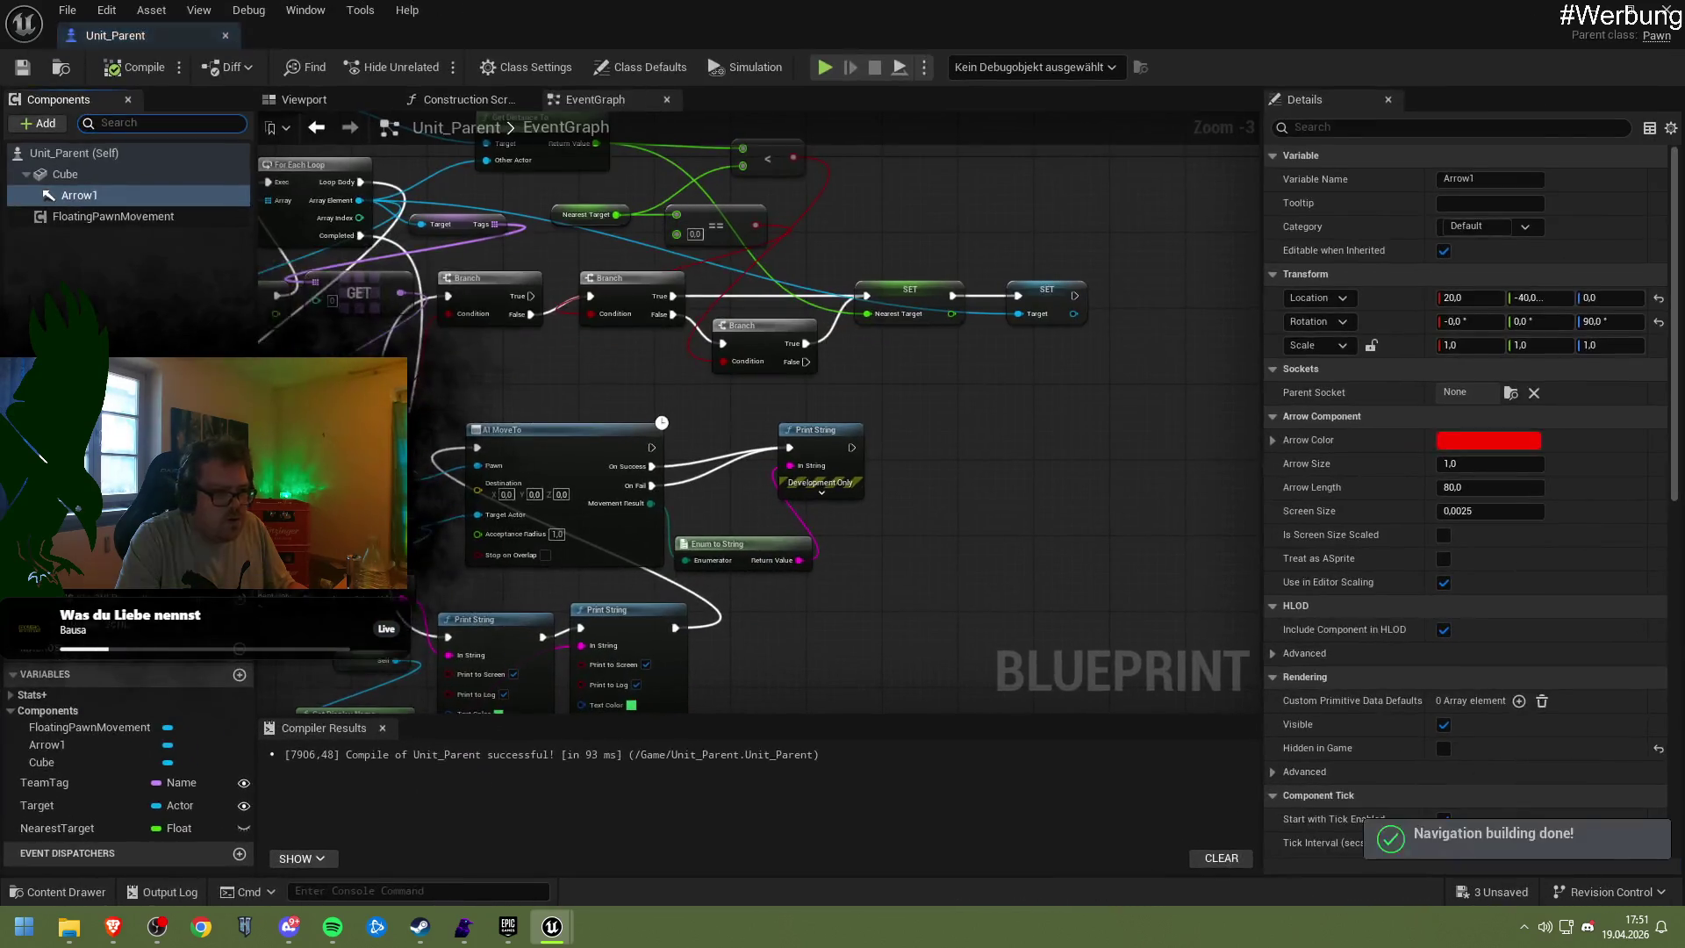
# Inspect the FloatingPawnMovement, Arrow1 and Cube components in the Blueprint's 3D viewport
pyautogui.click(312, 101)
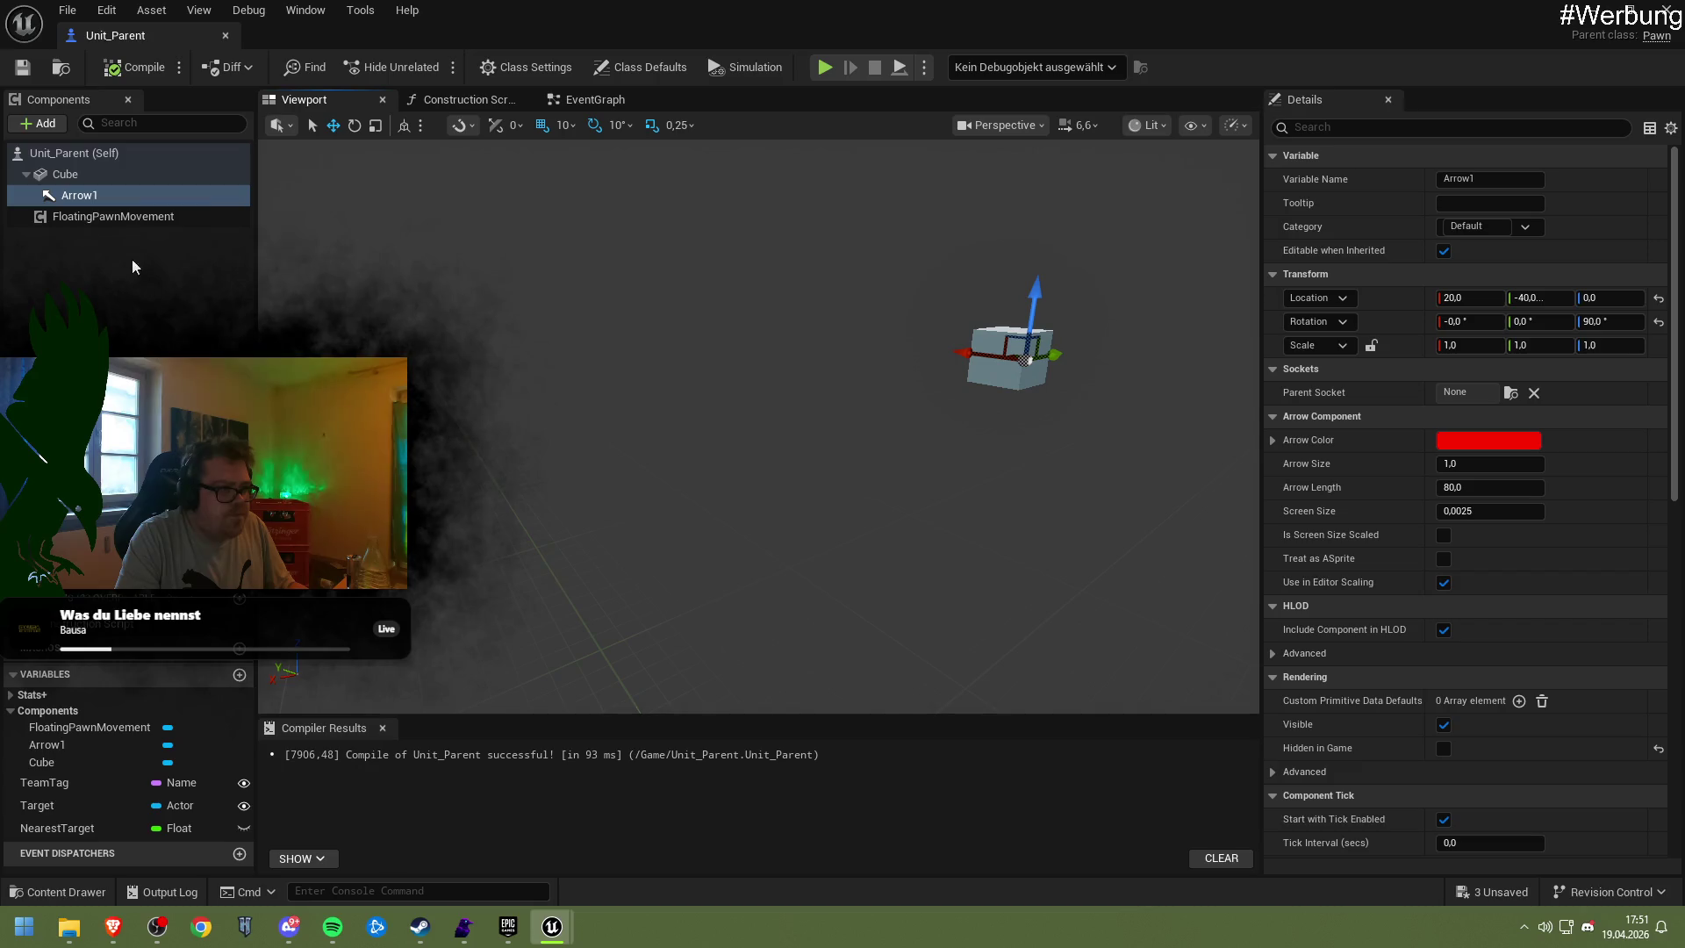
pyautogui.click(125, 217)
pyautogui.click(119, 192)
pyautogui.click(114, 176)
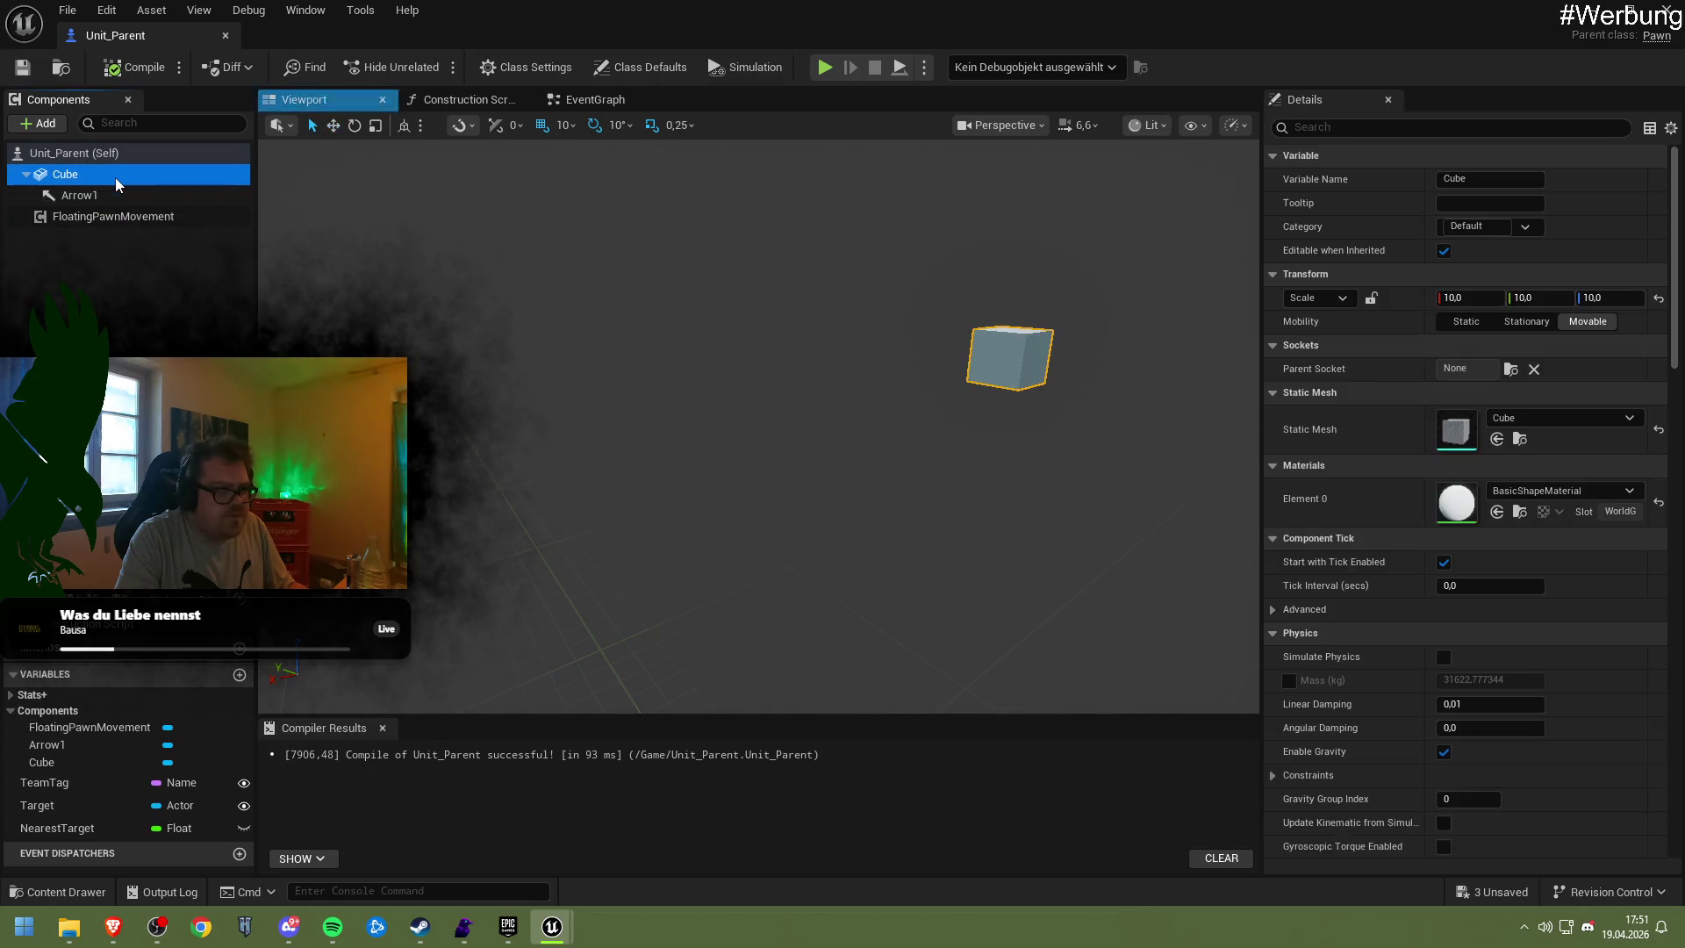
pyautogui.moveTo(572, 311)
pyautogui.mouseDown()
pyautogui.moveTo(614, 311)
pyautogui.moveTo(632, 289)
pyautogui.moveTo(641, 333)
pyautogui.mouseUp()
pyautogui.scroll(5, 759, 427)
pyautogui.scroll(-5, 759, 427)
pyautogui.scroll(6, 760, 427)
pyautogui.scroll(-4, 759, 427)
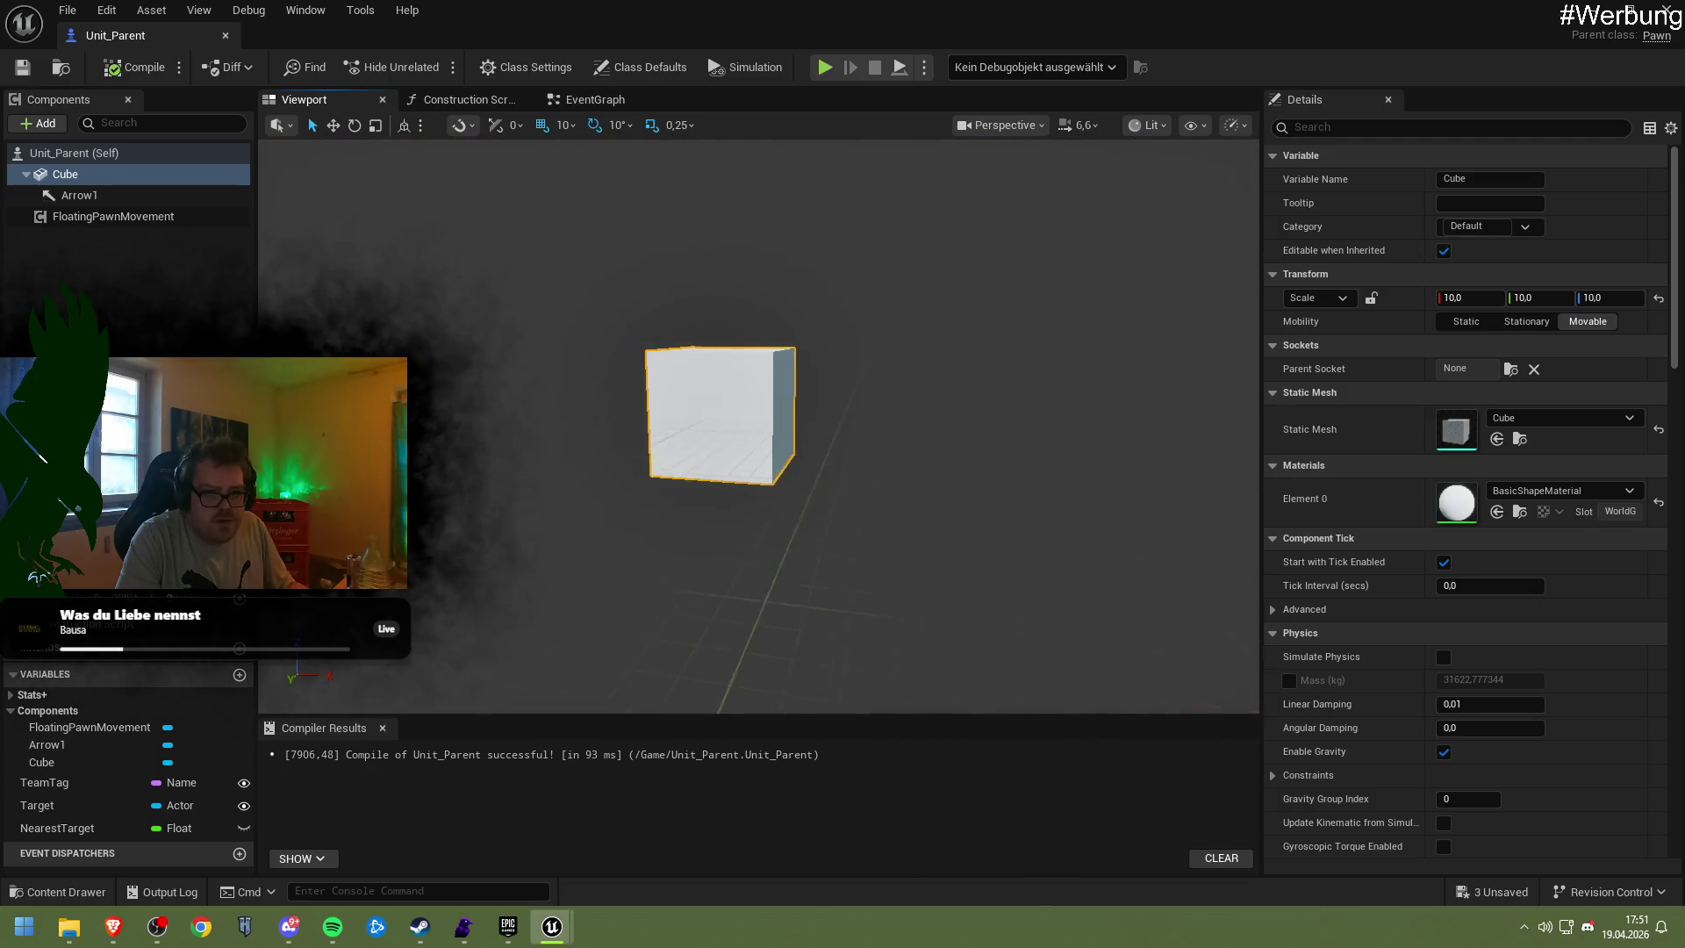
pyautogui.moveTo(640, 333); pyautogui.dragTo(632, 298)
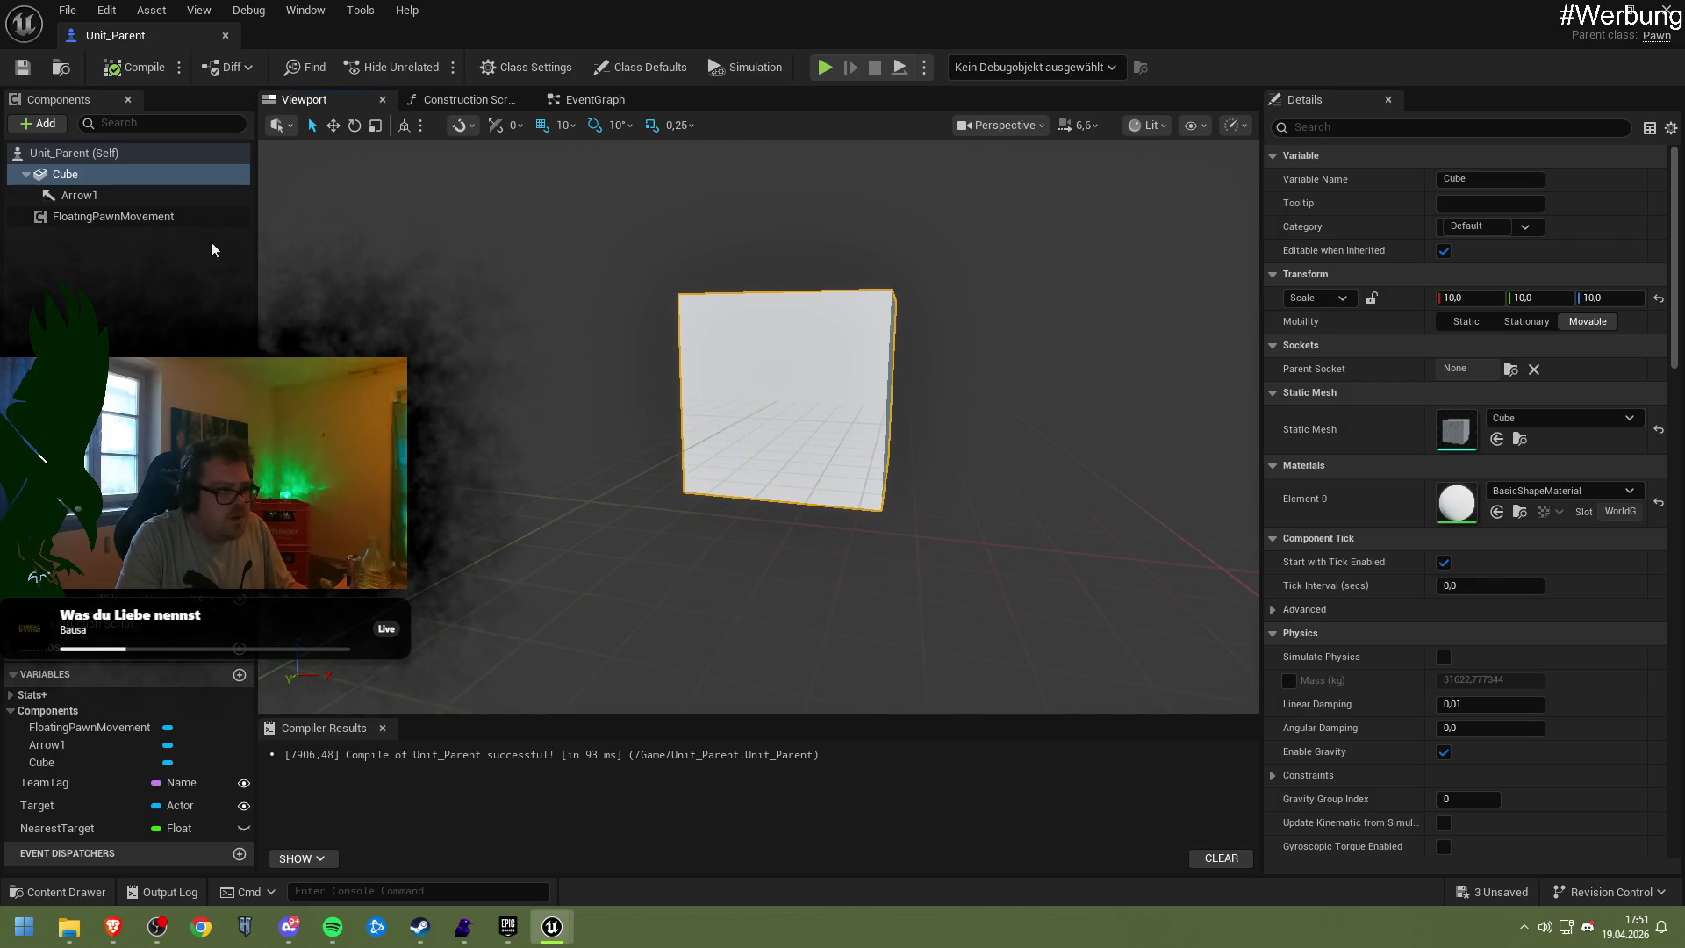
# Add a Scene component and drag it above Cube to make it the root
pyautogui.click(75, 158)
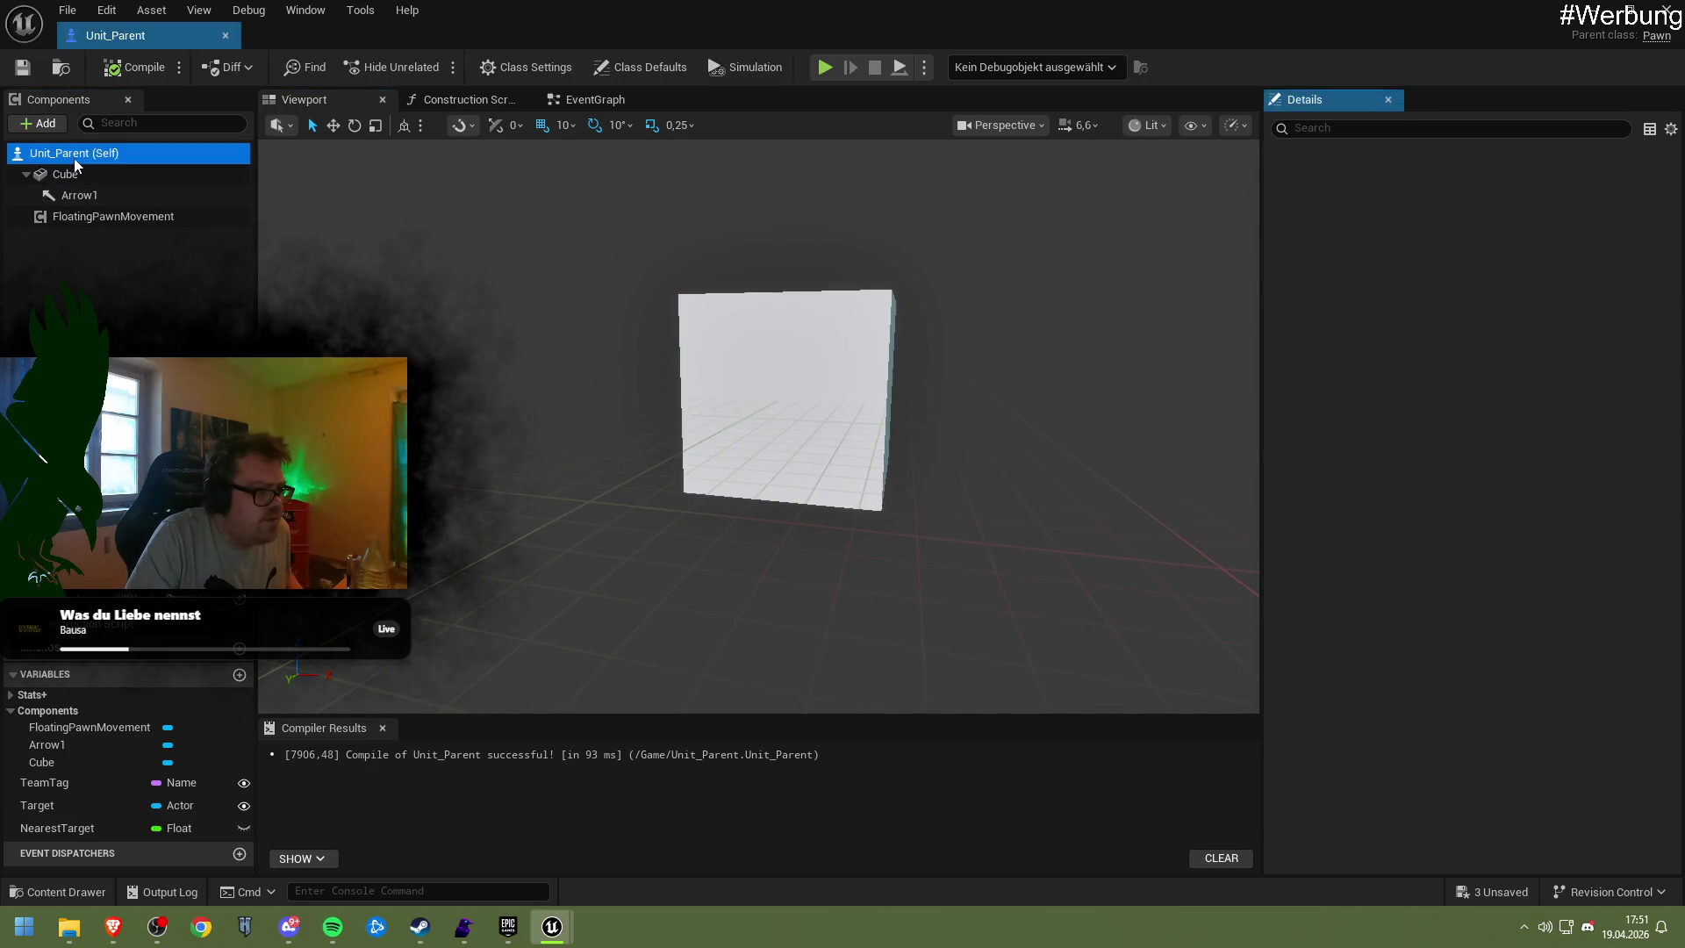
pyautogui.click(41, 123)
pyautogui.write('def')
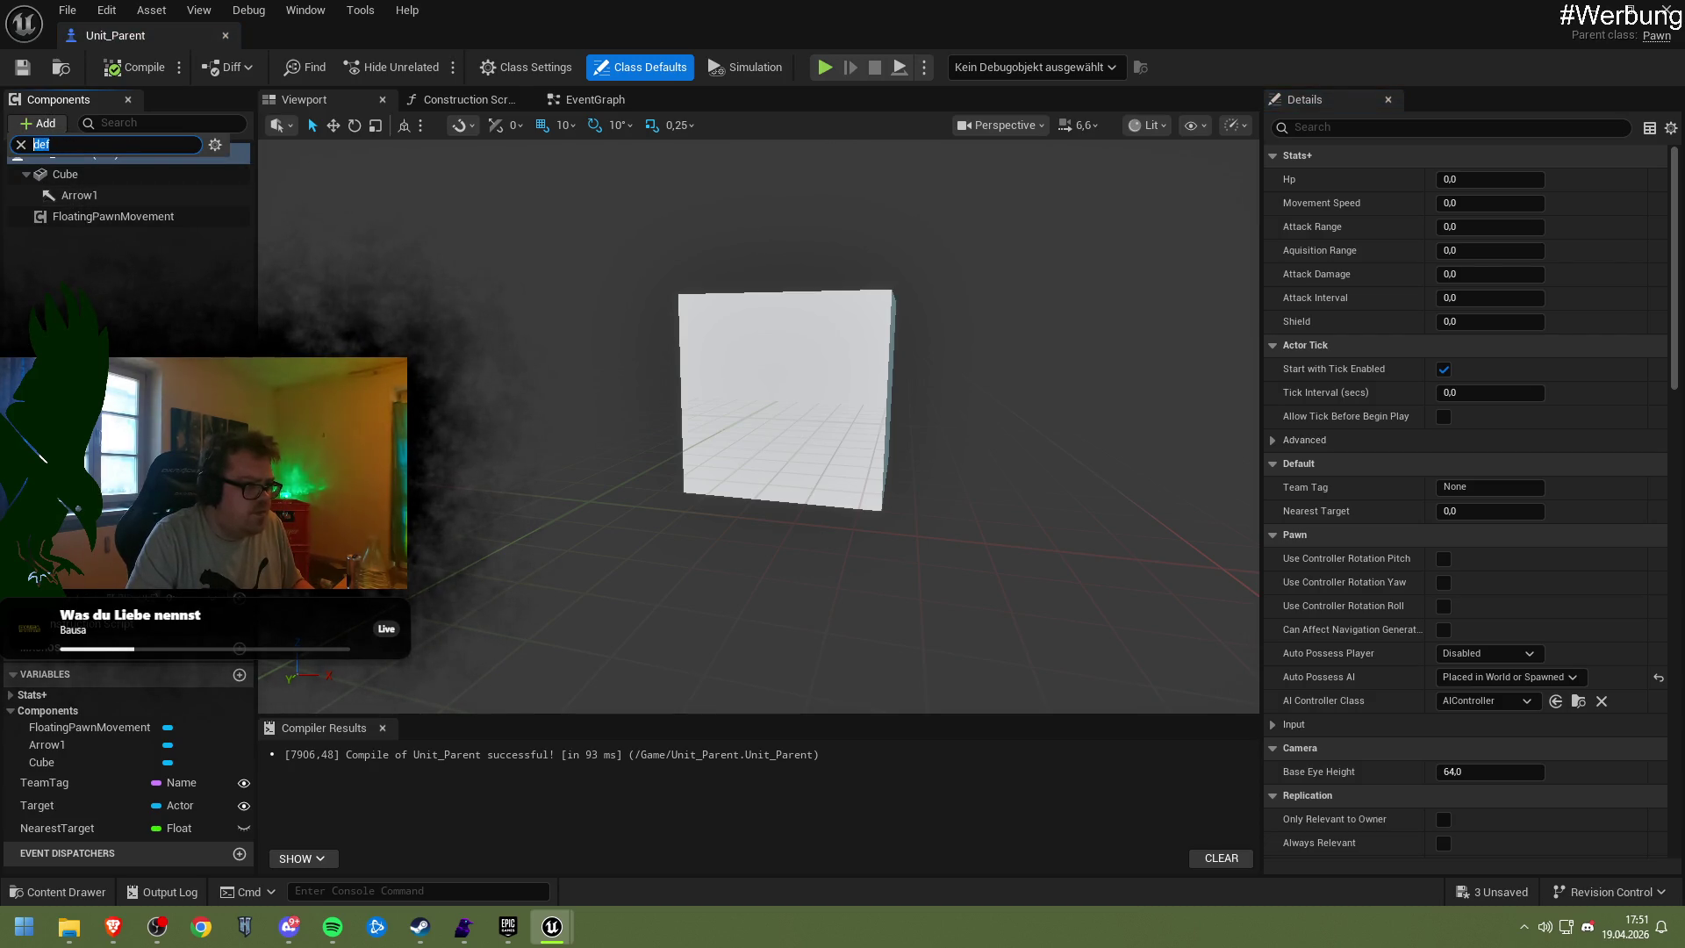
pyautogui.write('roo')
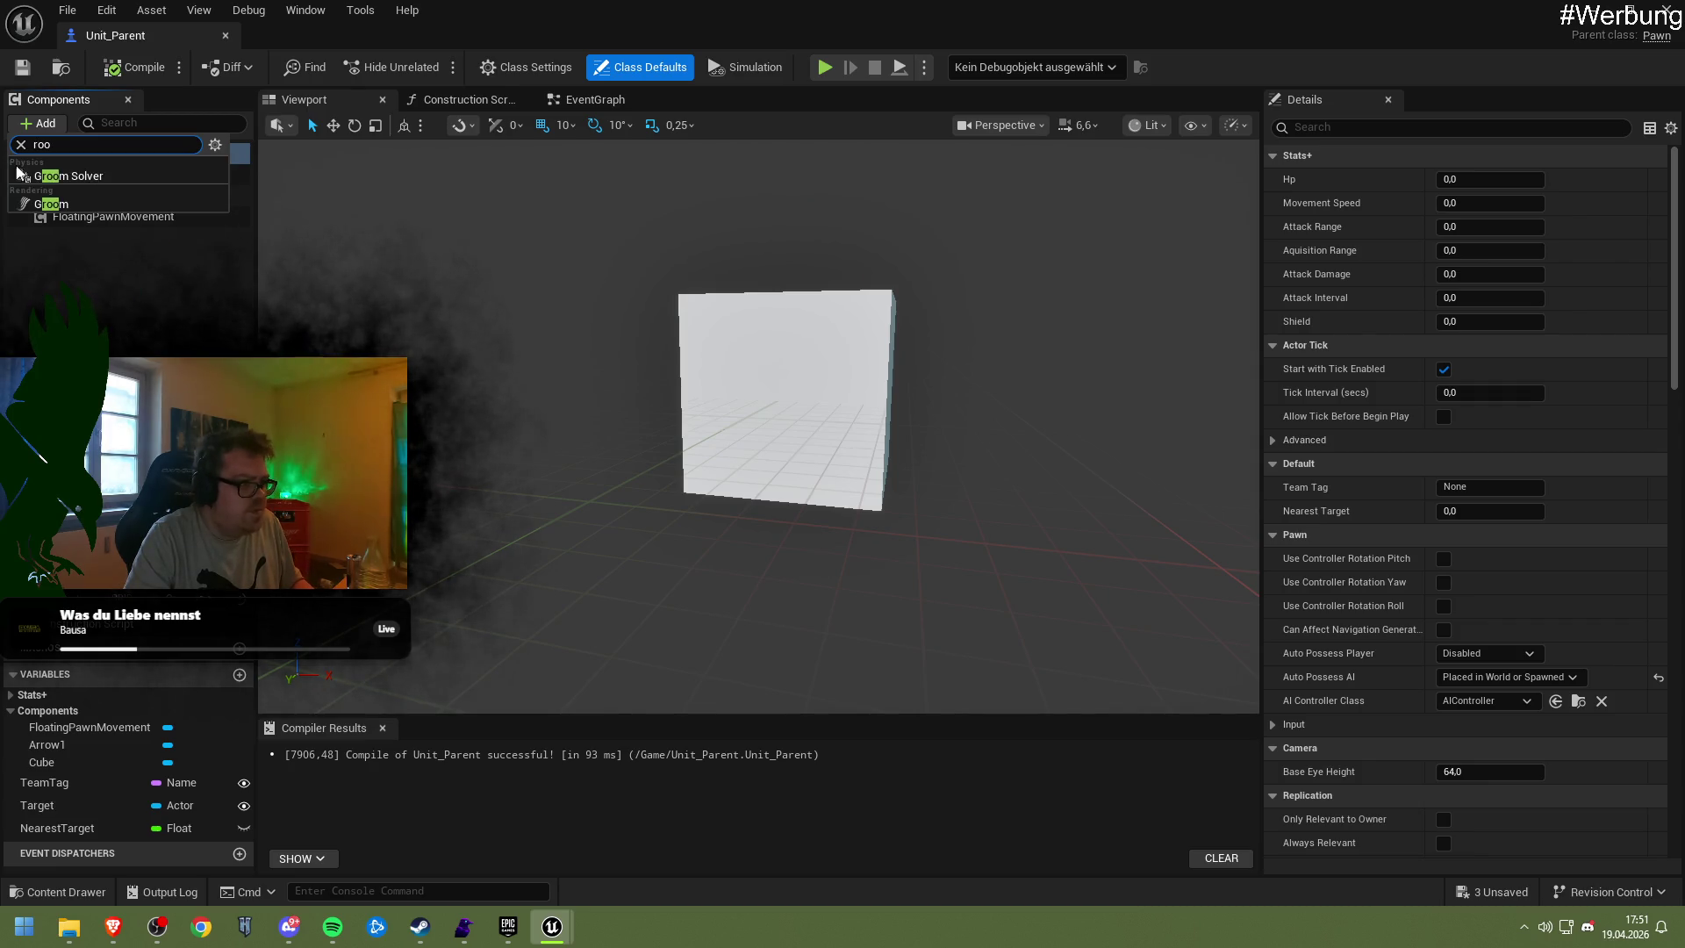
pyautogui.hotkey('ctrl', 'a')
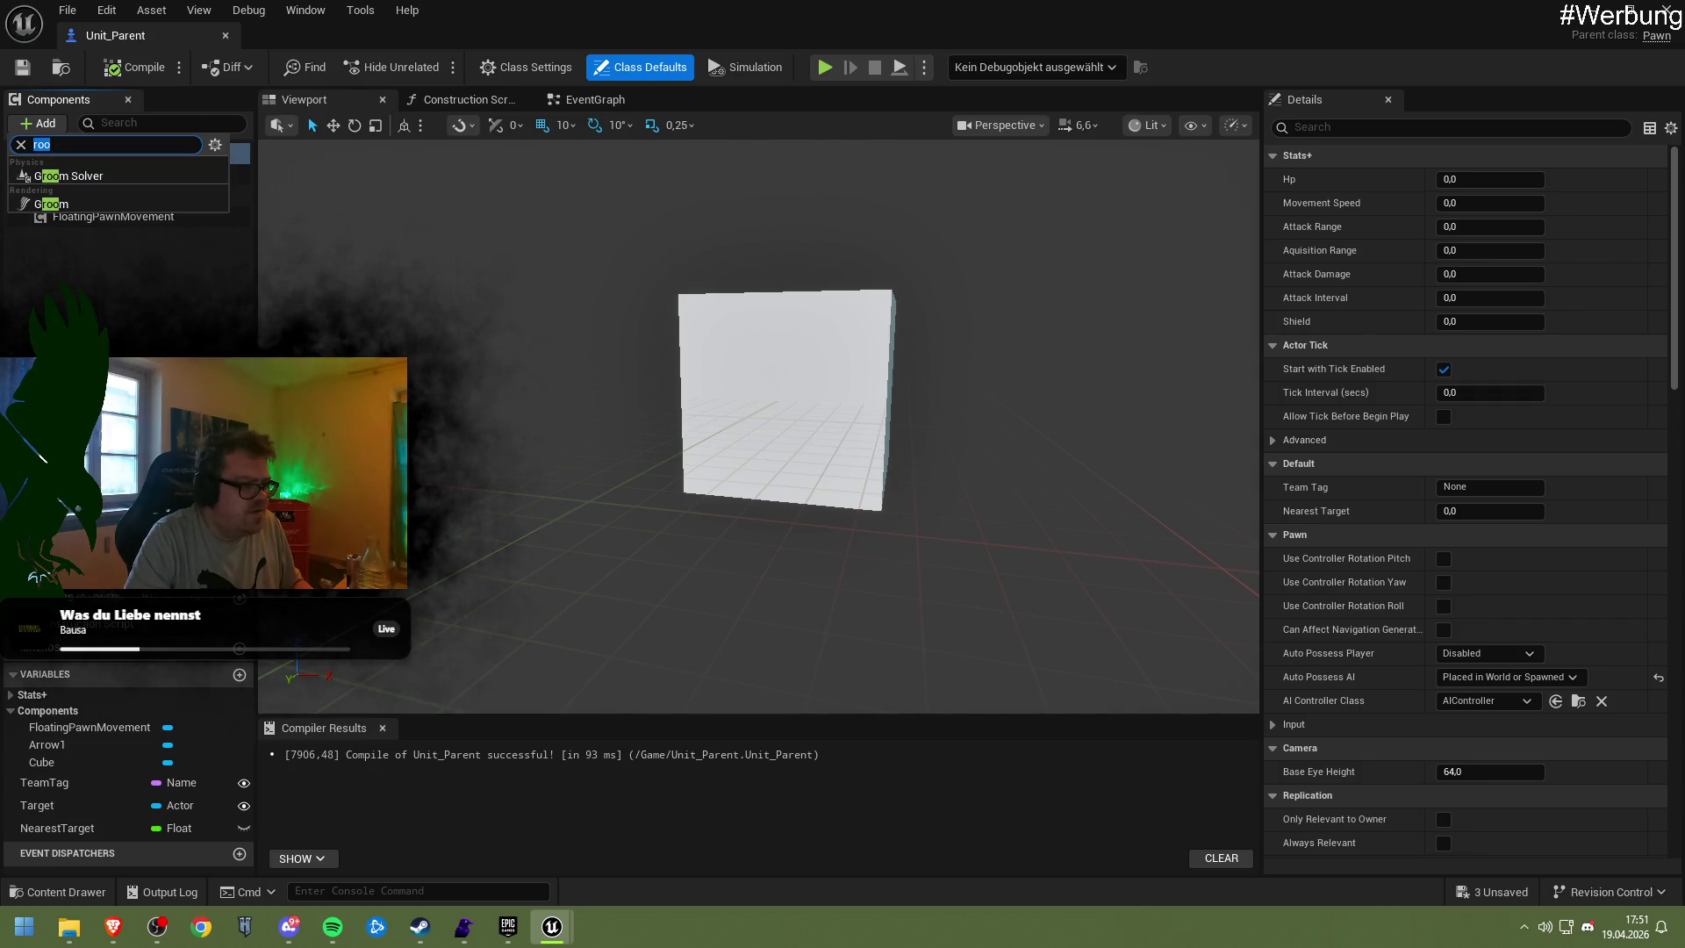
pyautogui.write('scene')
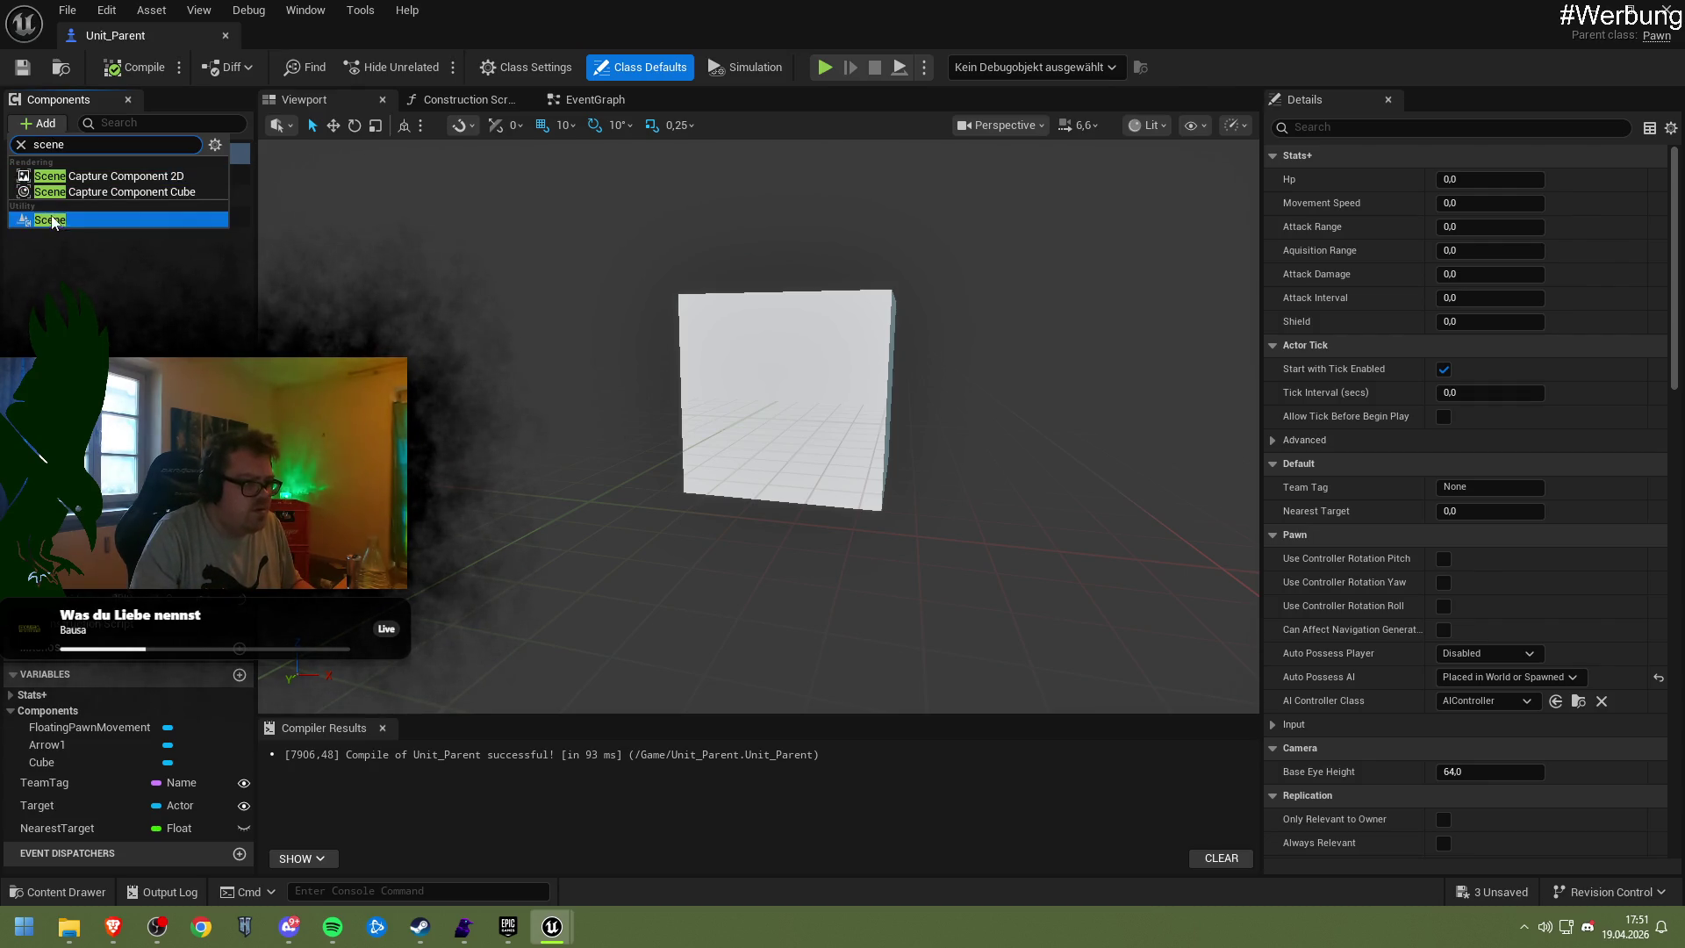
pyautogui.click(97, 219)
pyautogui.press('Return')
pyautogui.moveTo(99, 219); pyautogui.dragTo(79, 176)
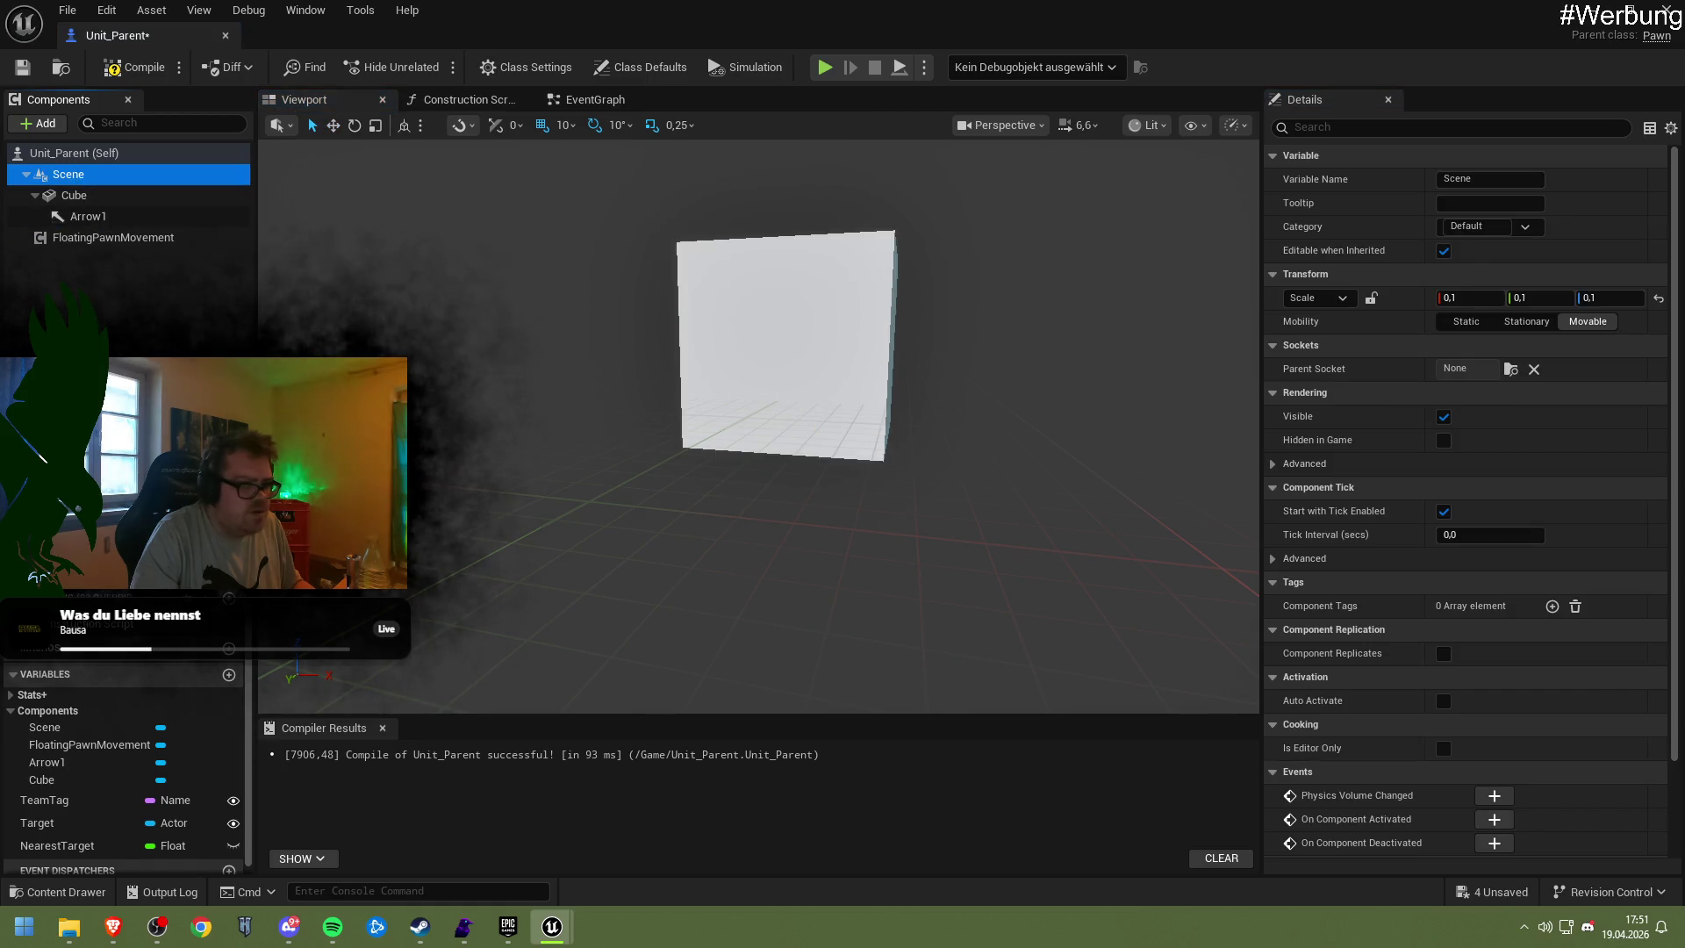
# Raise the Cube component along Z to 440 and frame Arrow1 in the view
pyautogui.click(830, 292)
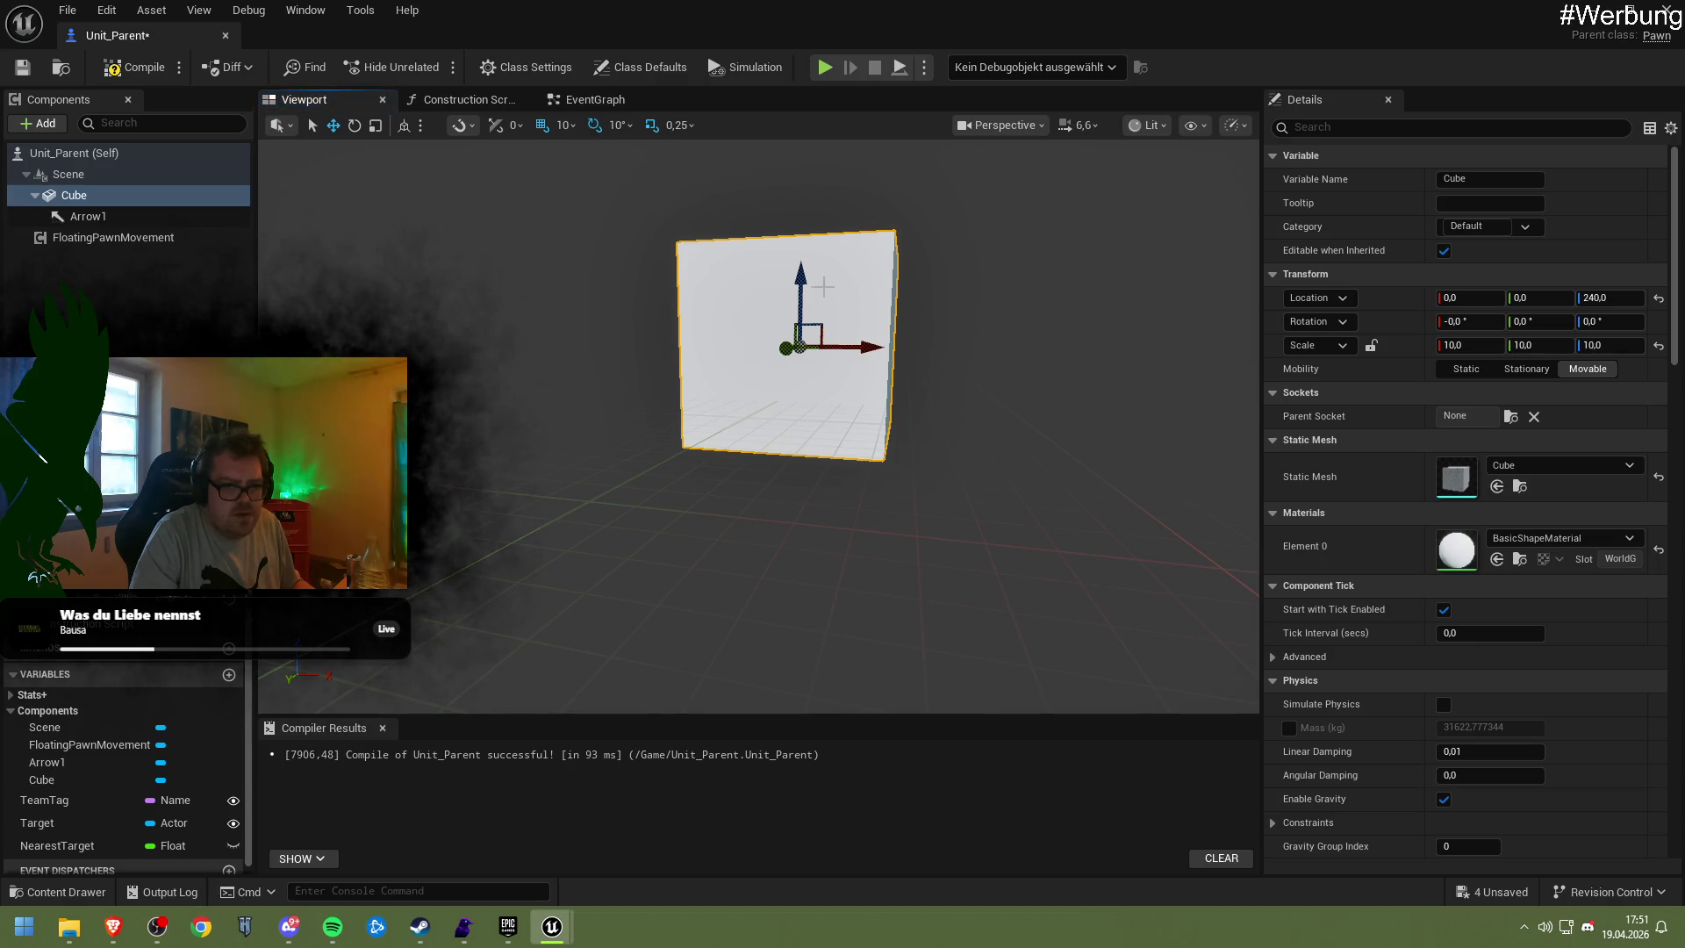
pyautogui.press('f')
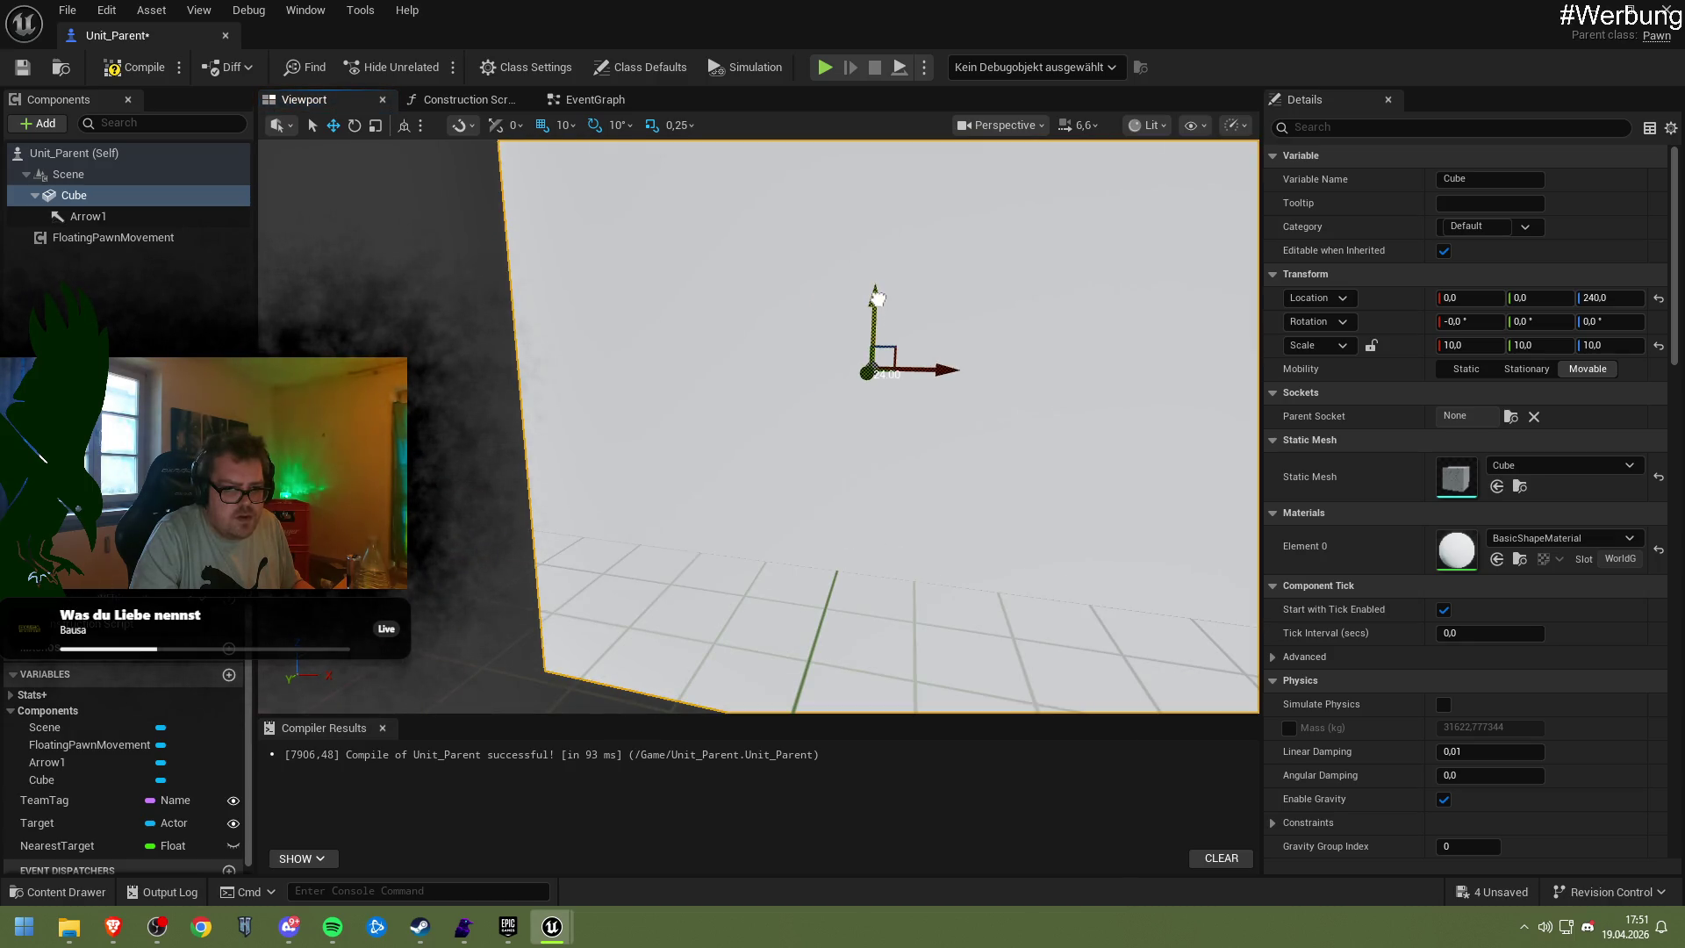
pyautogui.moveTo(879, 275); pyautogui.dragTo(876, 247)
pyautogui.scroll(-10, 759, 427)
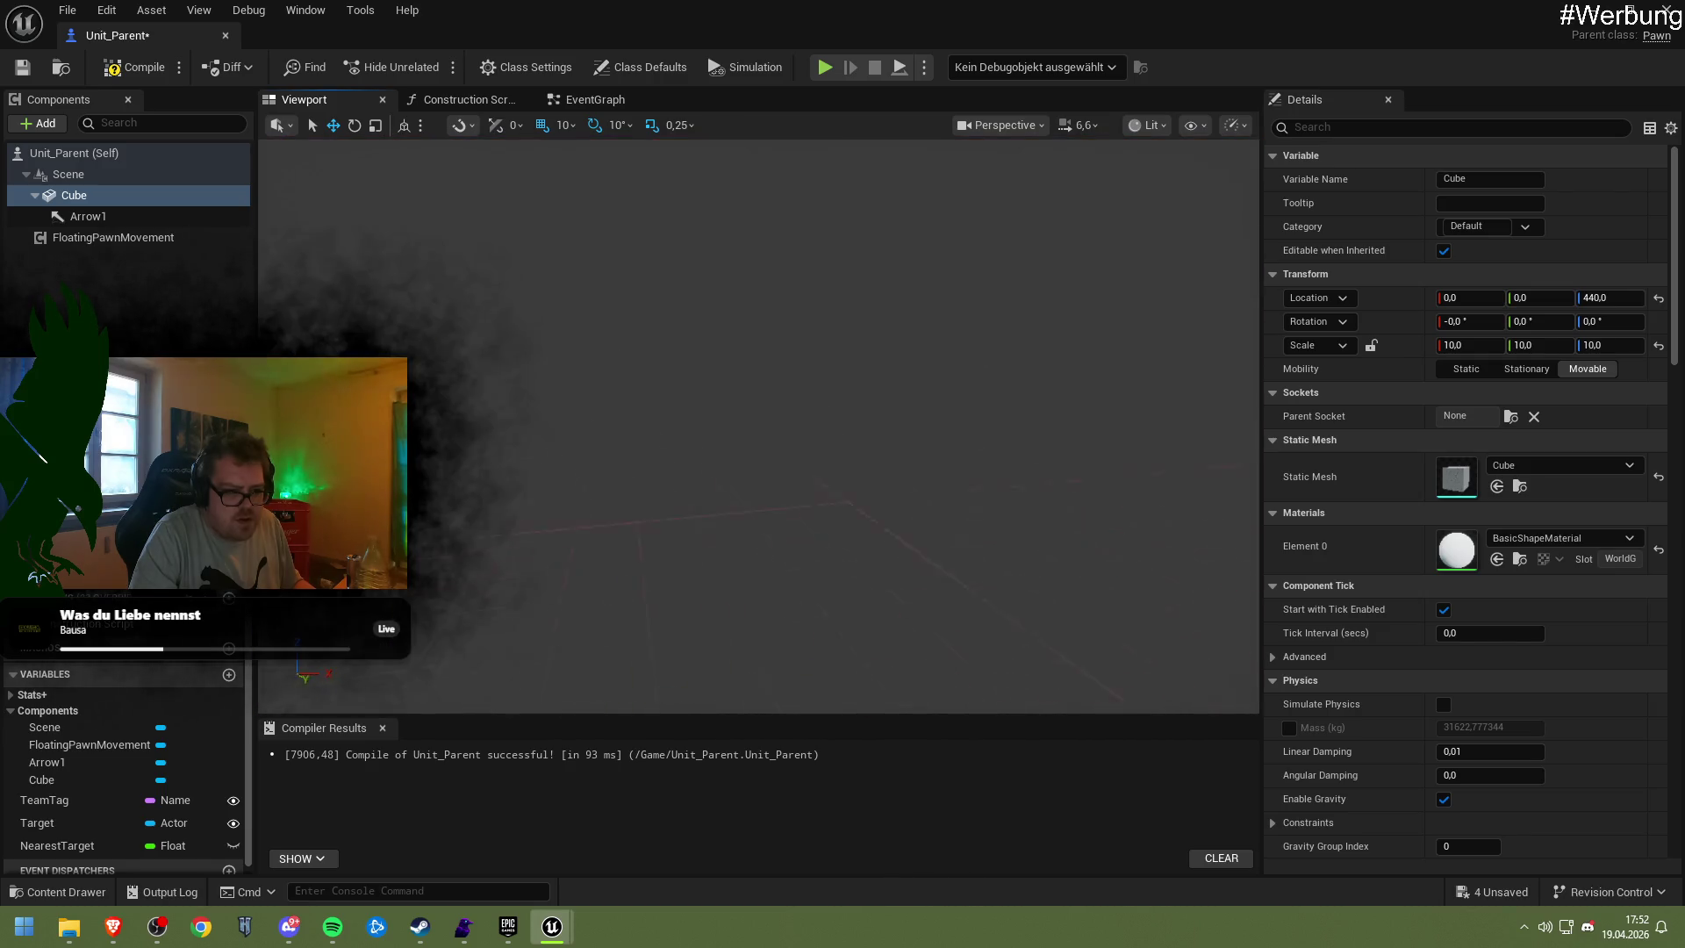
pyautogui.scroll(5, 760, 427)
pyautogui.scroll(8, 759, 426)
pyautogui.moveTo(736, 399); pyautogui.dragTo(772, 399)
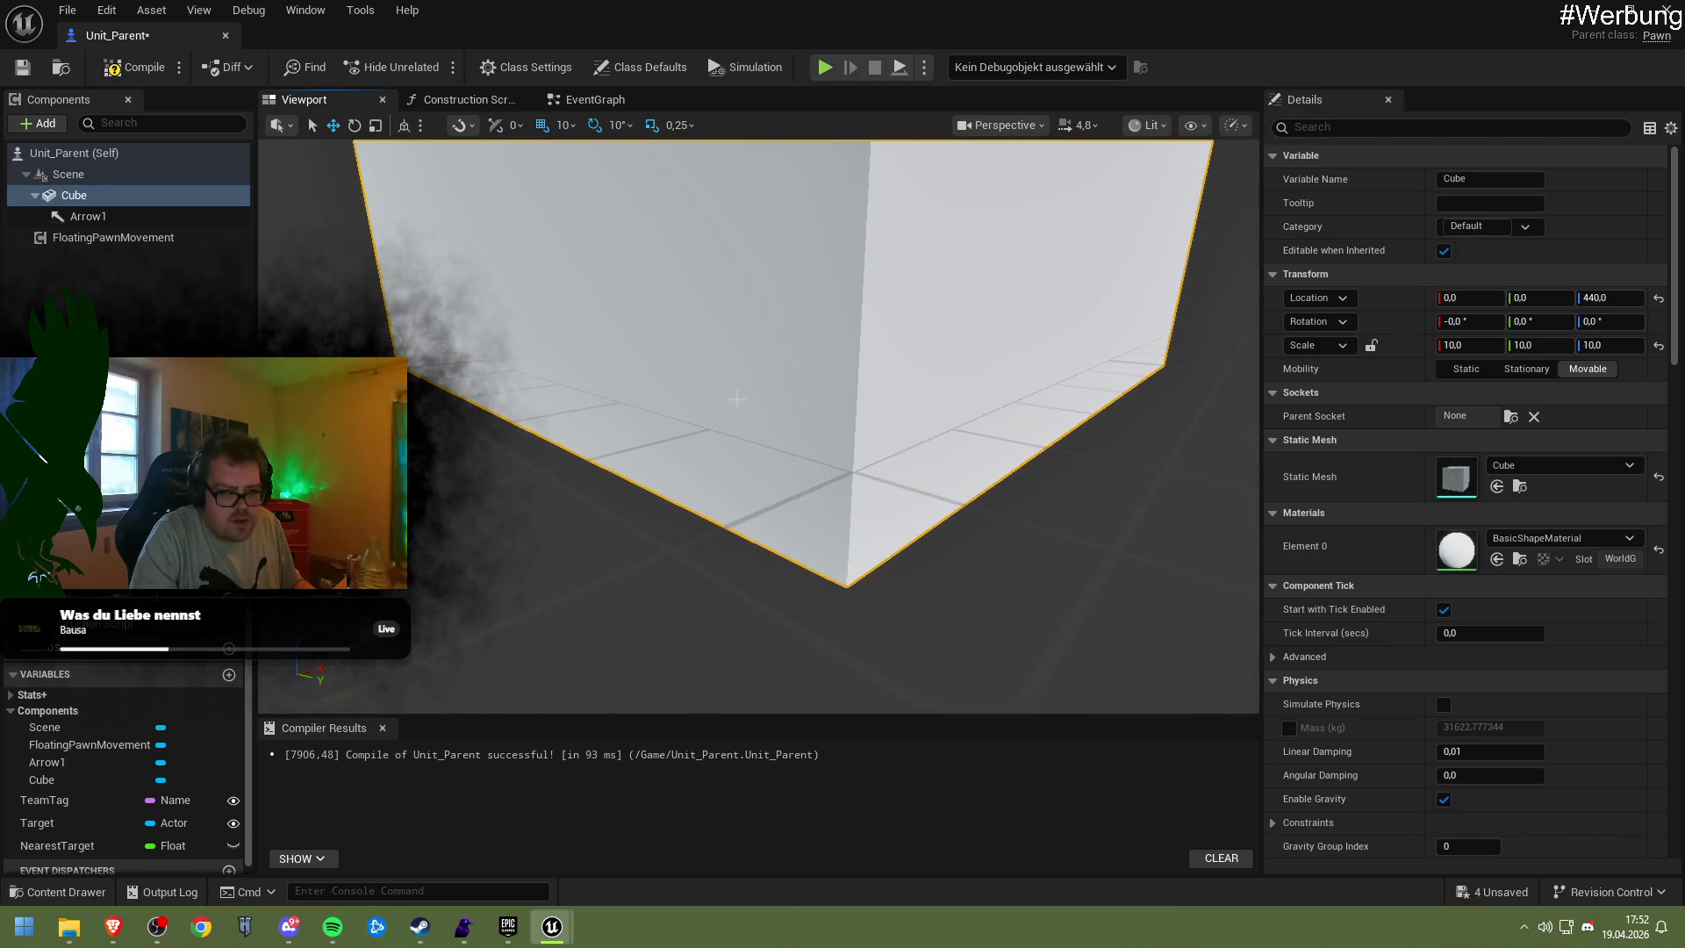
pyautogui.click(88, 216)
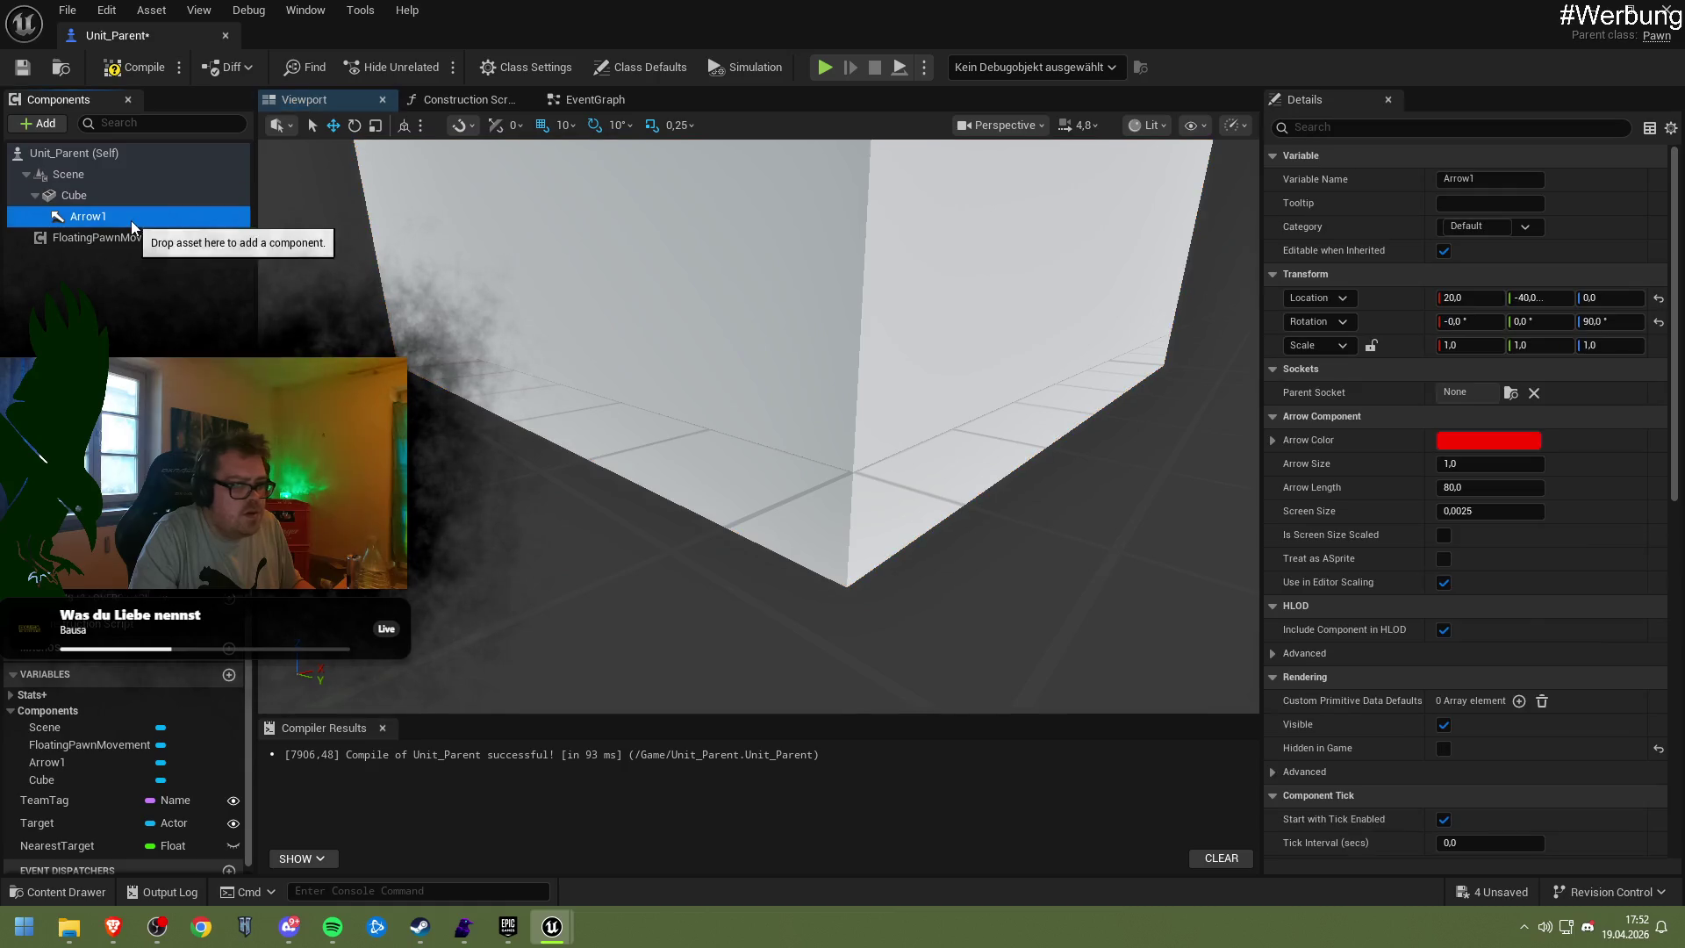
pyautogui.press('f')
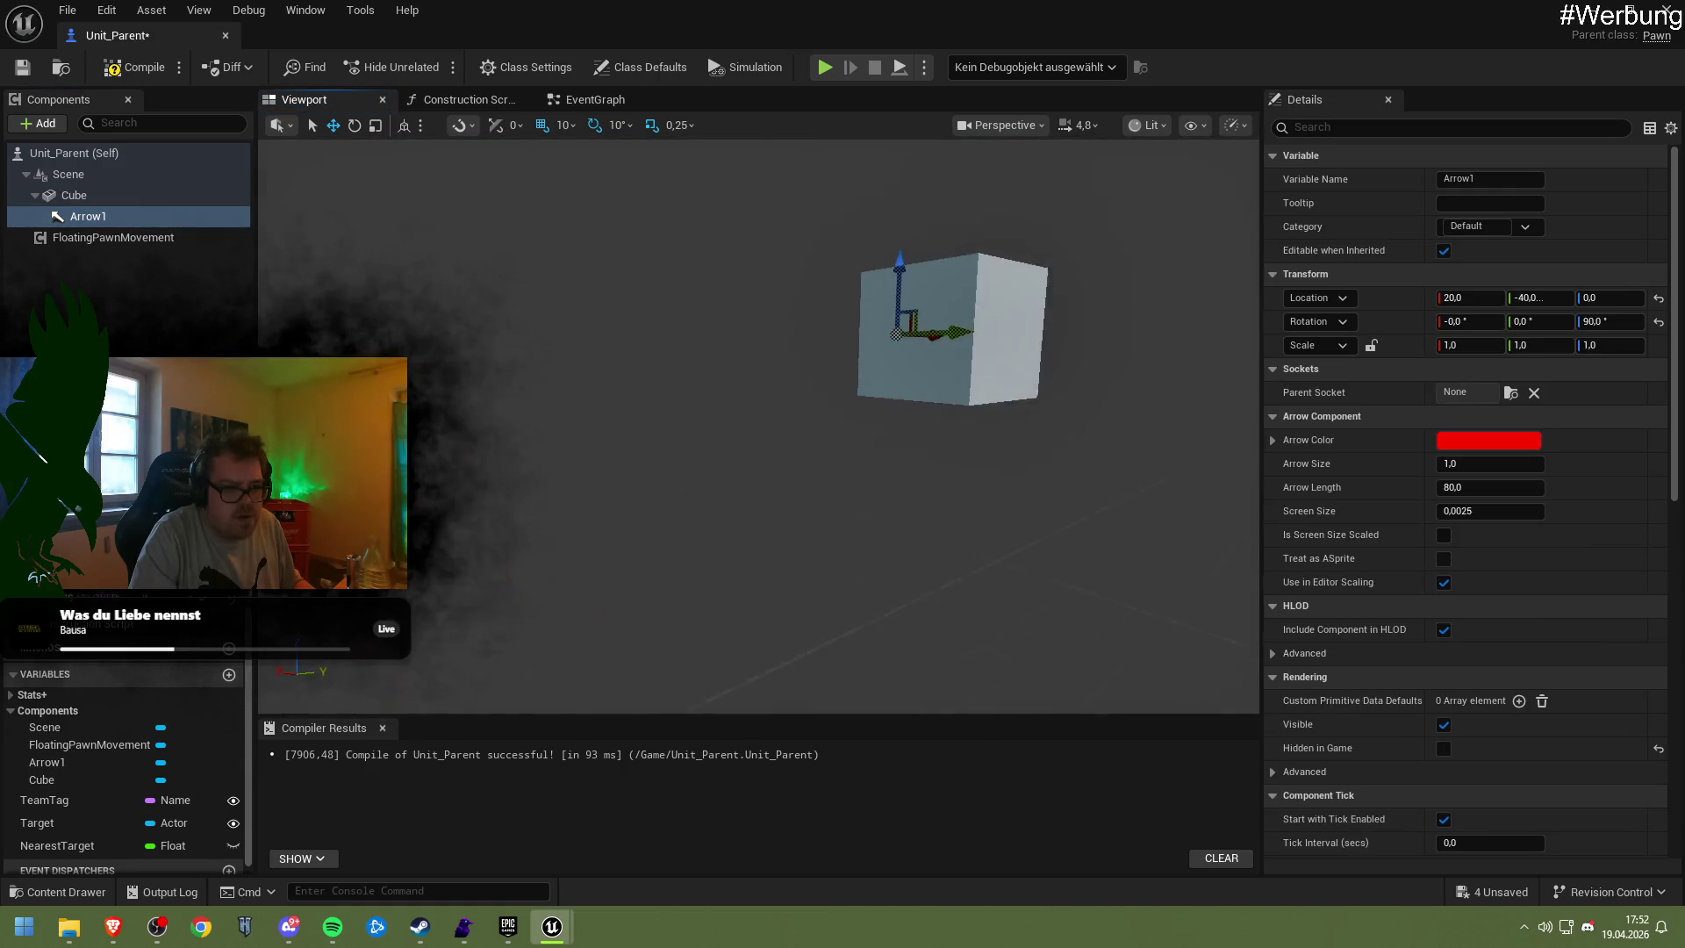
pyautogui.scroll(5, 681, 418)
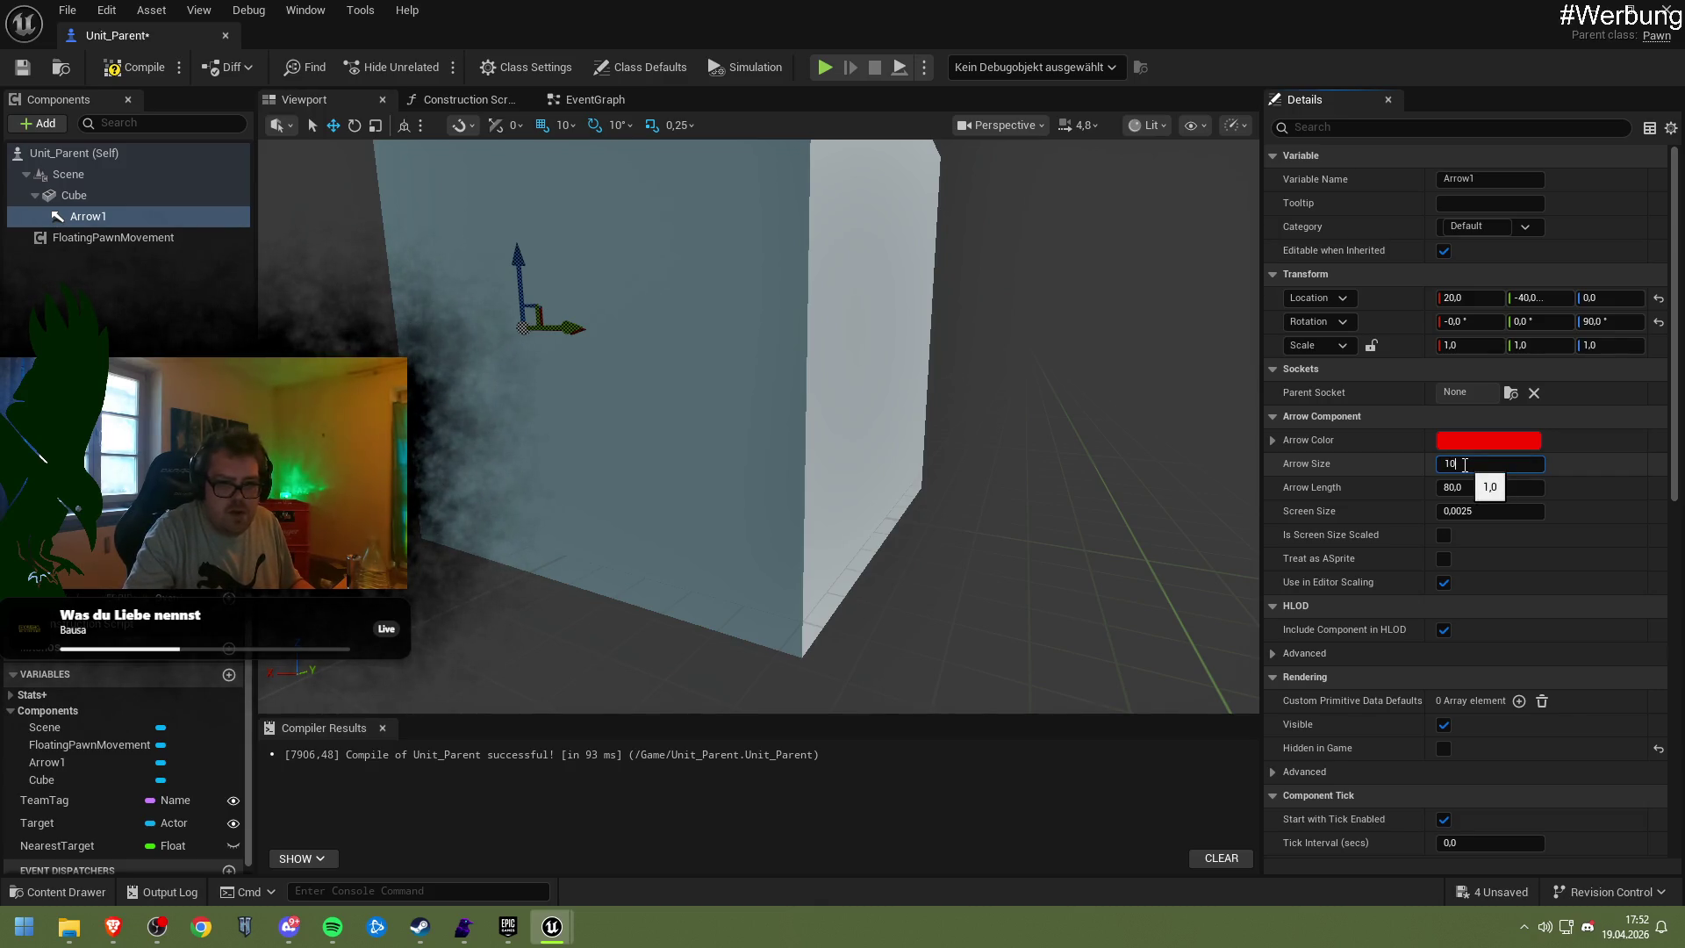
# Set Arrow1's Arrow Size to 10.0, compile, and move the placed unit across the nav mesh
pyautogui.press('Return')
pyautogui.press('f')
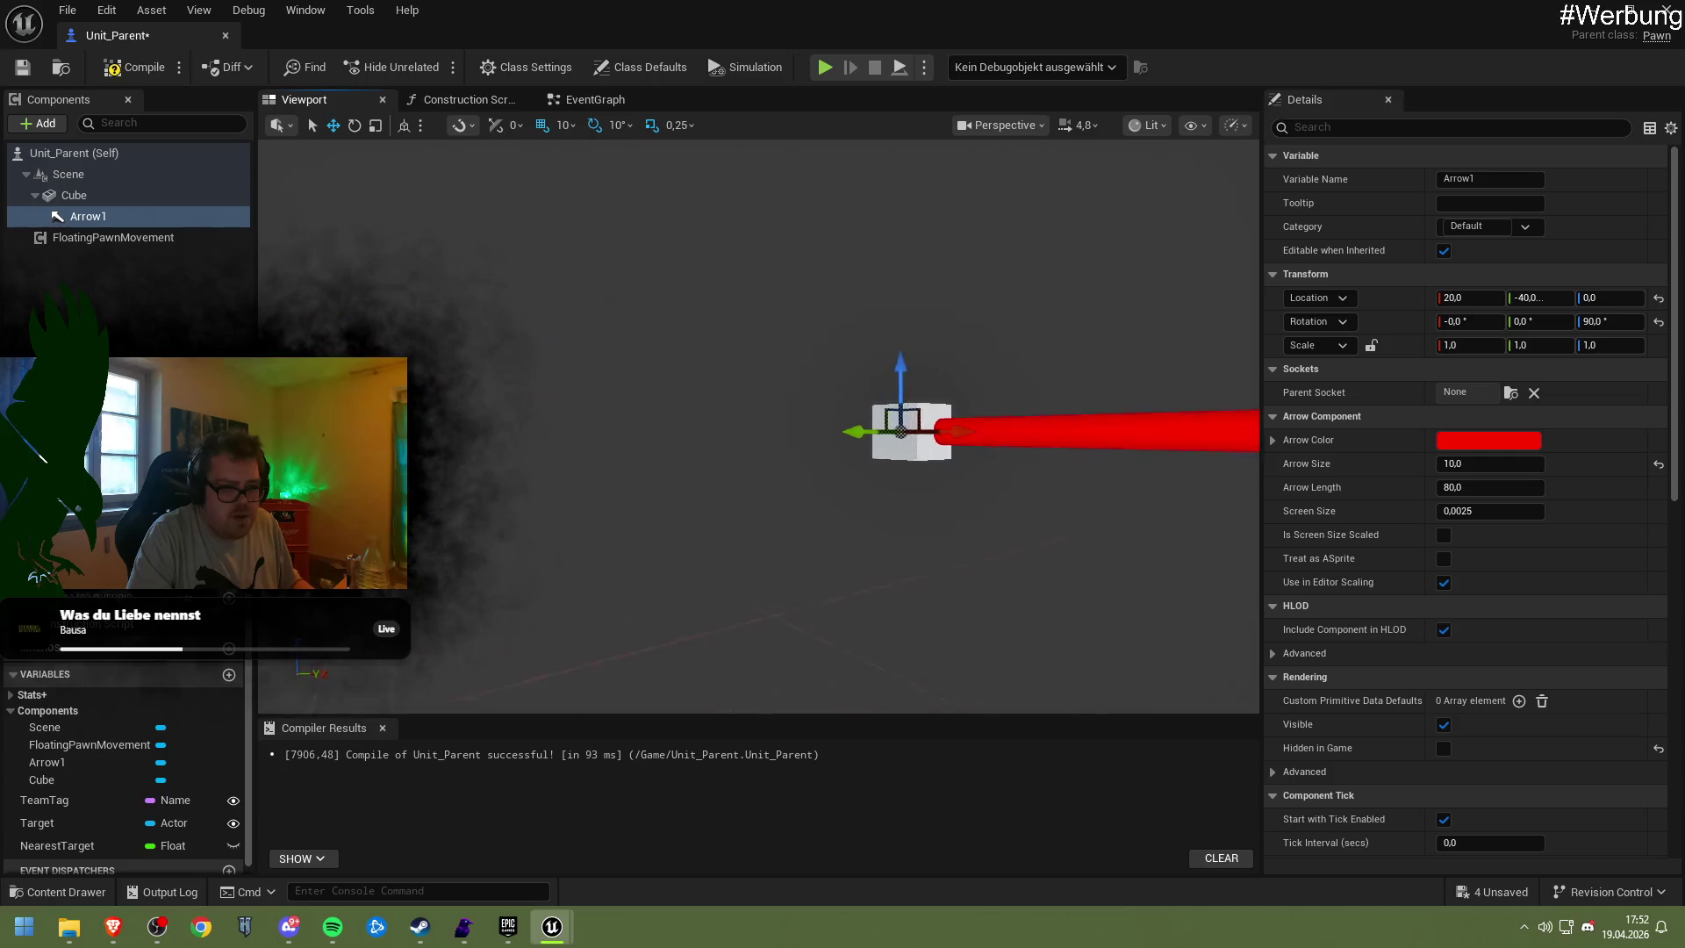
pyautogui.click(154, 77)
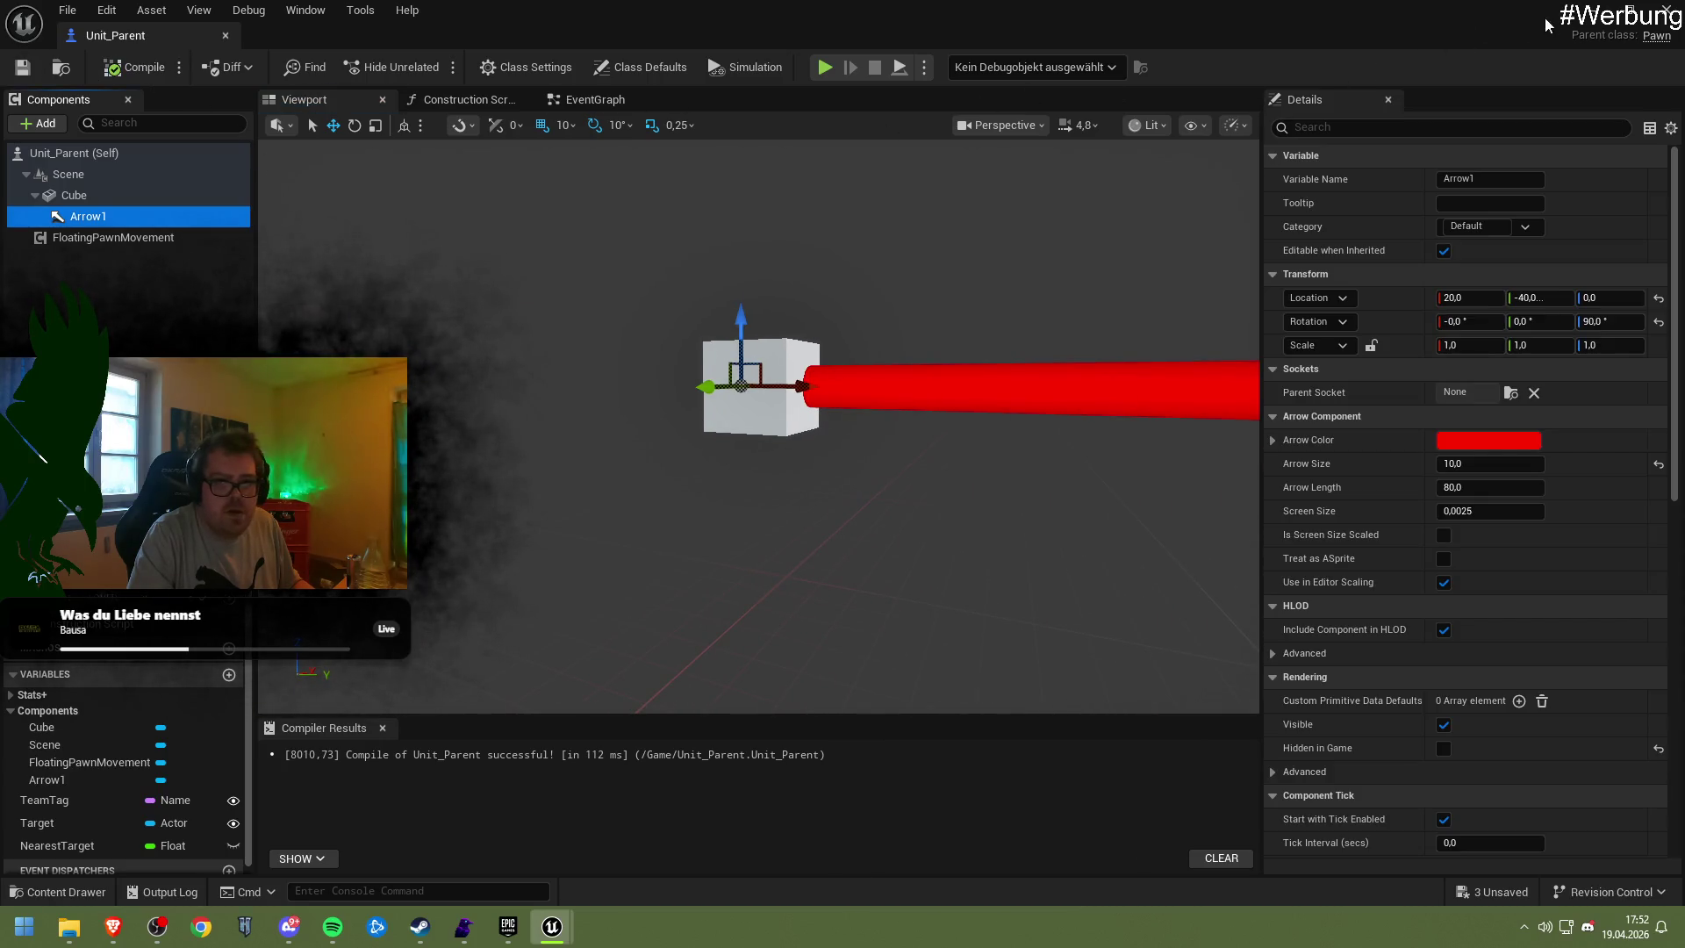
pyautogui.click(1591, 13)
pyautogui.moveTo(830, 248)
pyautogui.mouseDown()
pyautogui.moveTo(823, 351)
pyautogui.moveTo(827, 279)
pyautogui.moveTo(831, 332)
pyautogui.mouseUp()
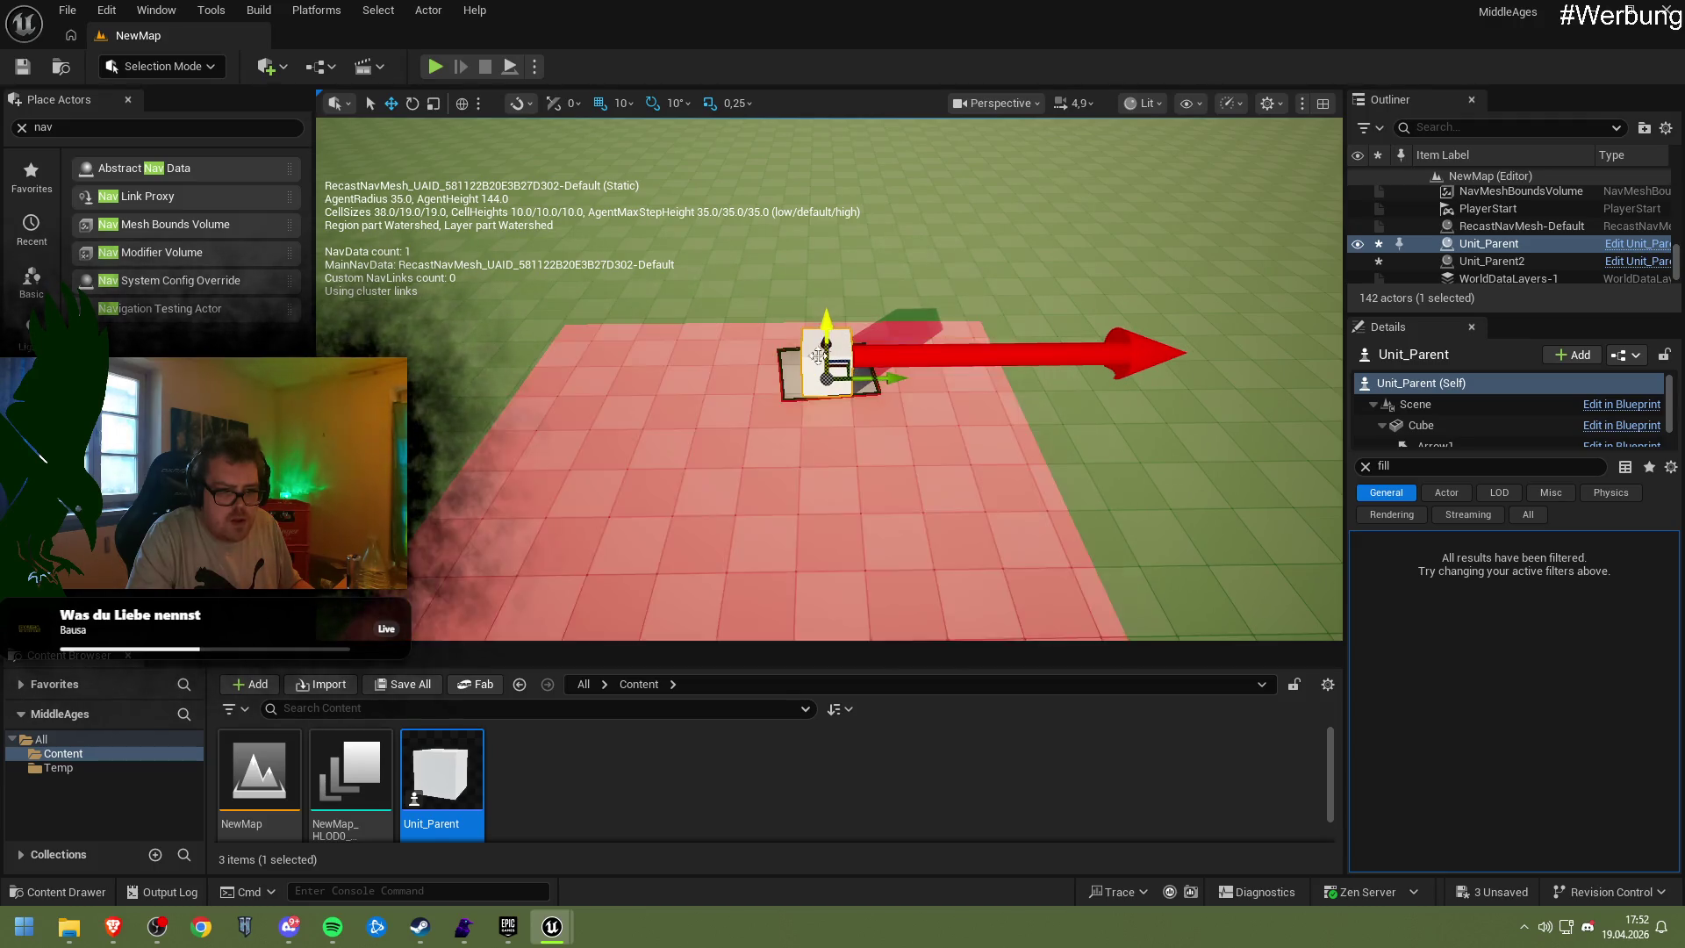
# Check the NavMeshBoundsVolume, then open the Unit_Parent Blueprint from the placed unit's Scene component
pyautogui.press('f')
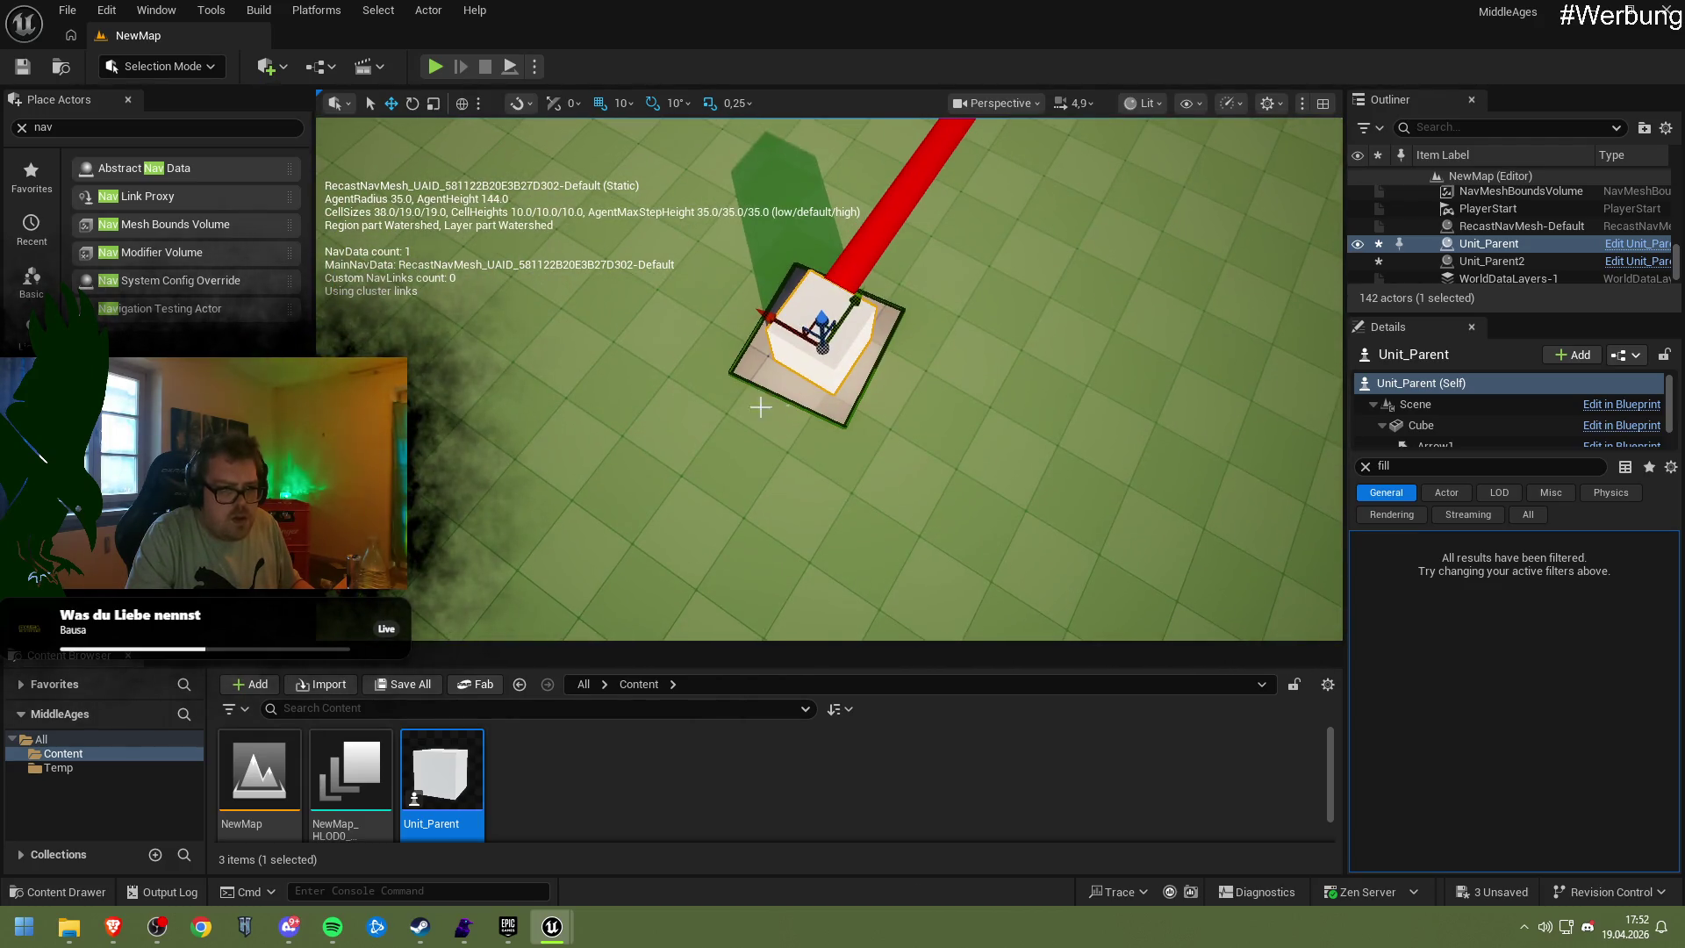
pyautogui.scroll(1, 1478, 221)
pyautogui.click(1492, 236)
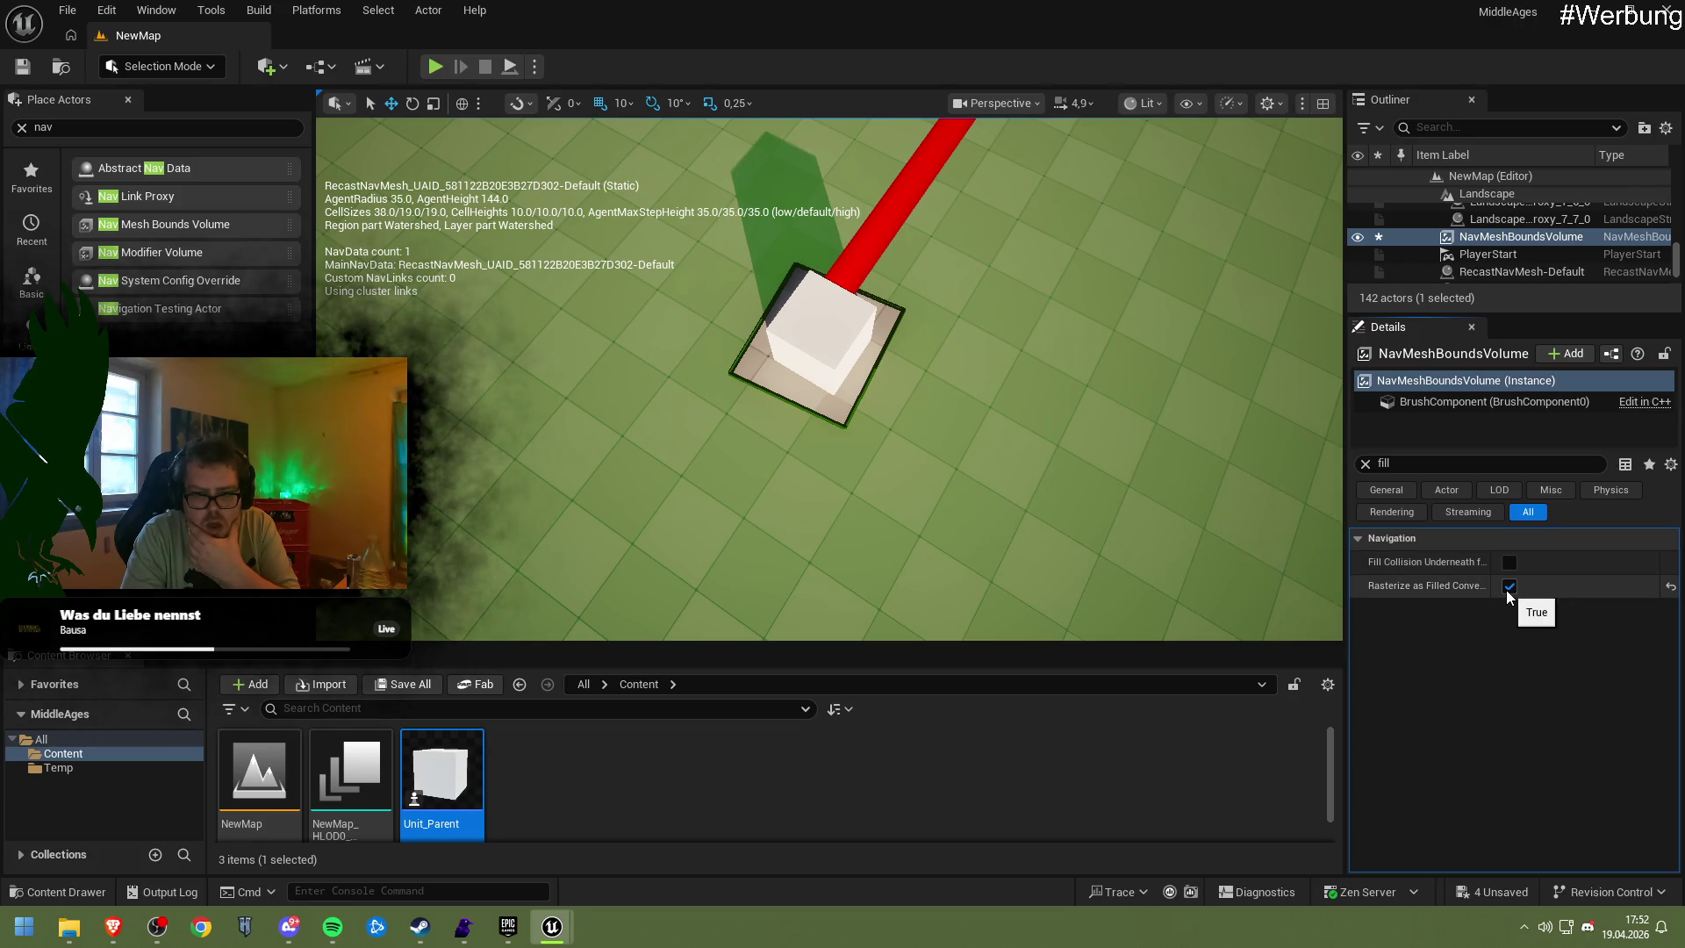
pyautogui.click(808, 335)
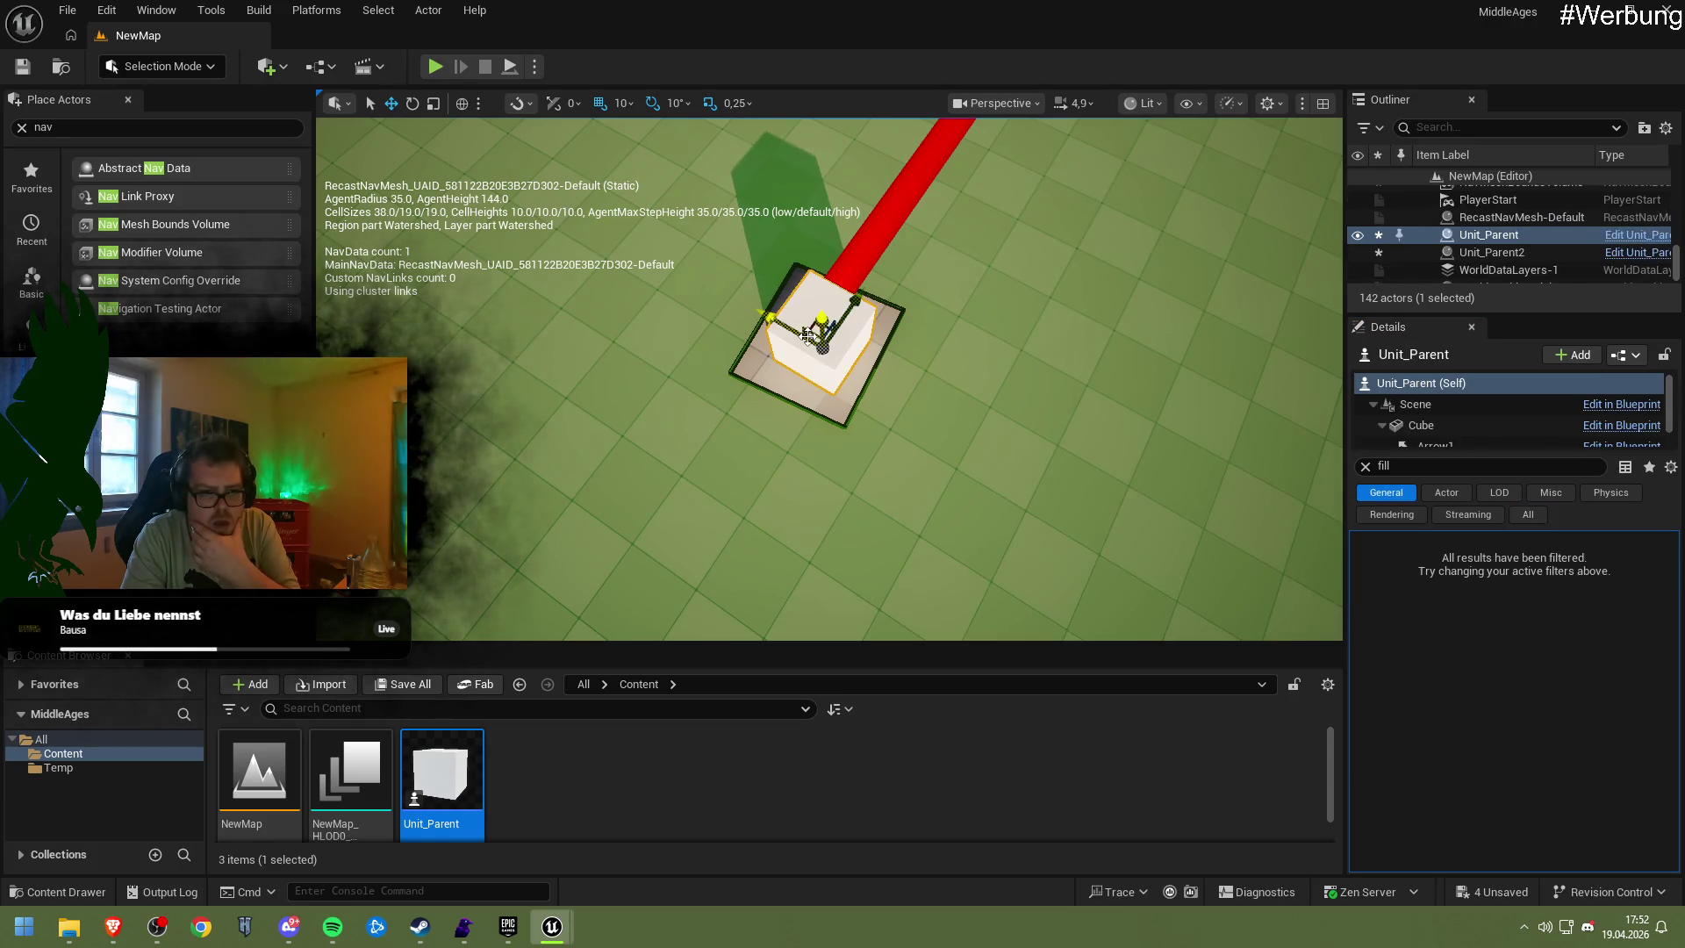
pyautogui.click(1414, 403)
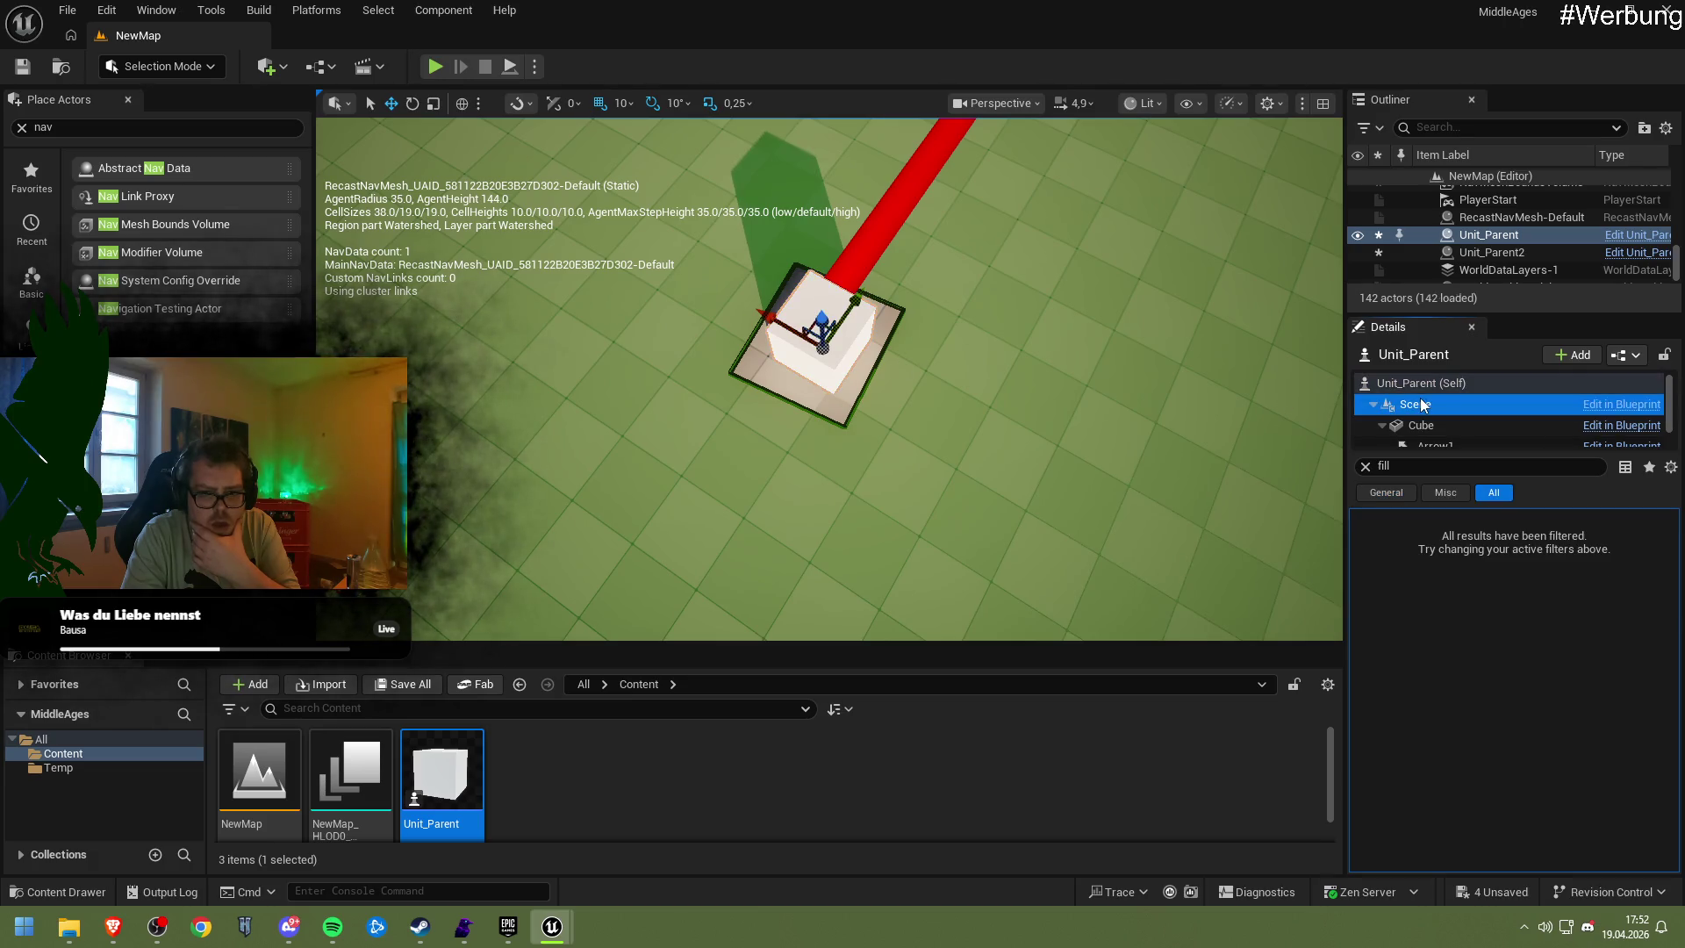
pyautogui.doubleClick(442, 772)
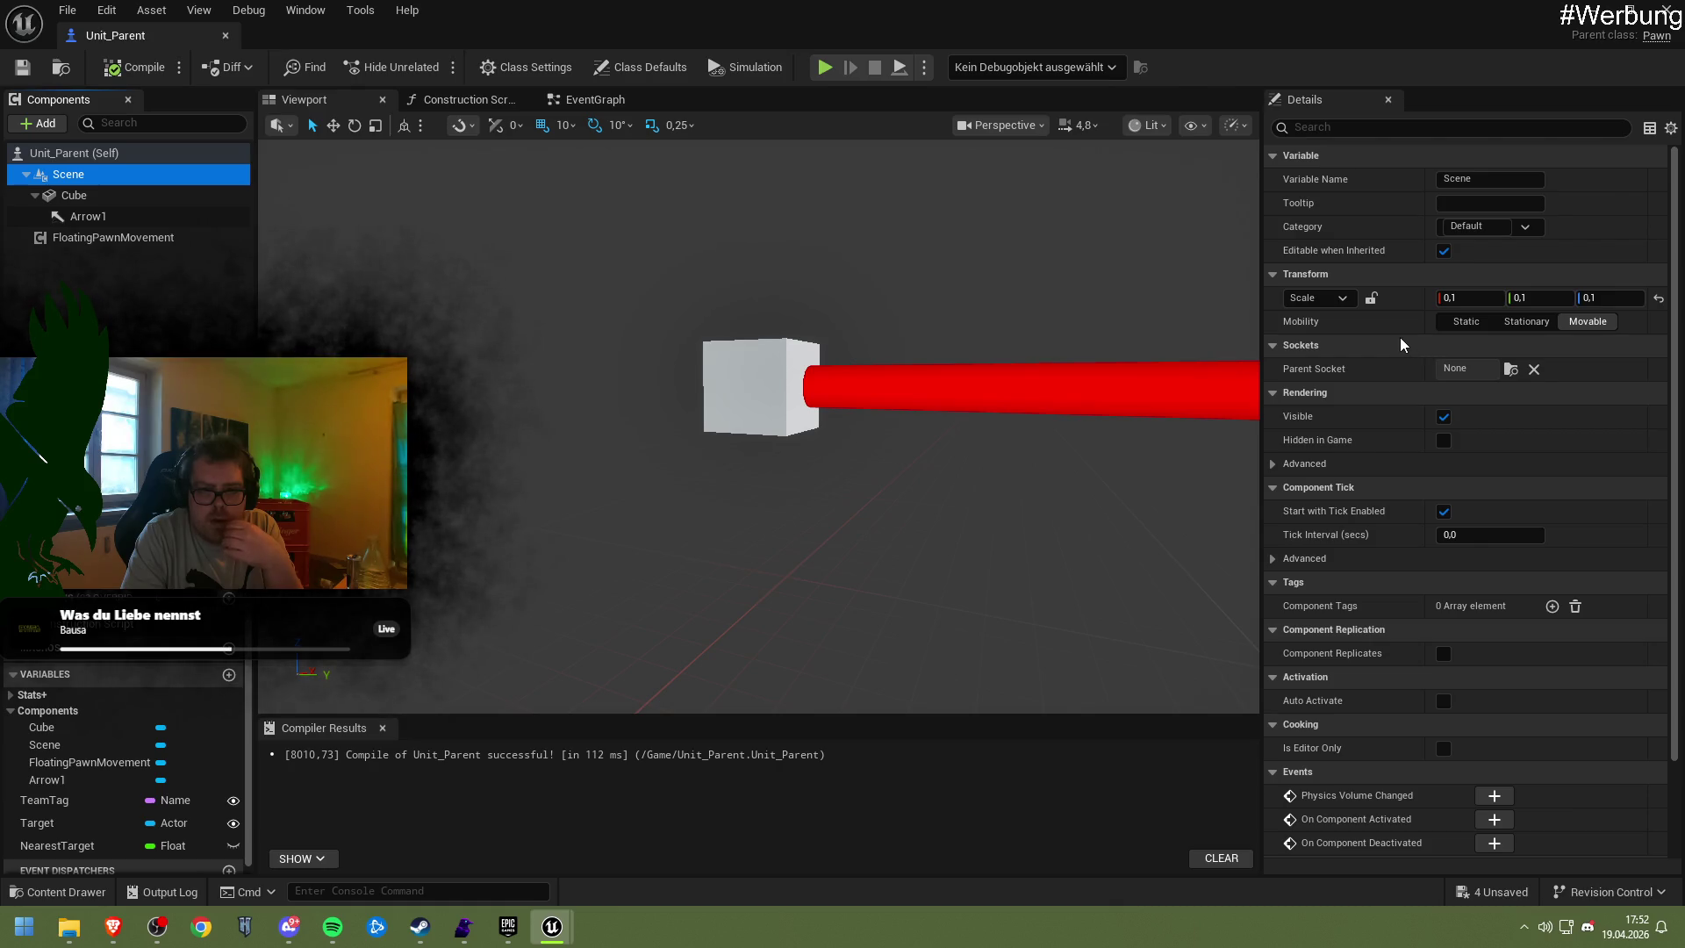
# Set FloatingPawnMovement's Preferred Nav Data to AbstractNavData and enable Can Walk
pyautogui.scroll(-3, 1409, 451)
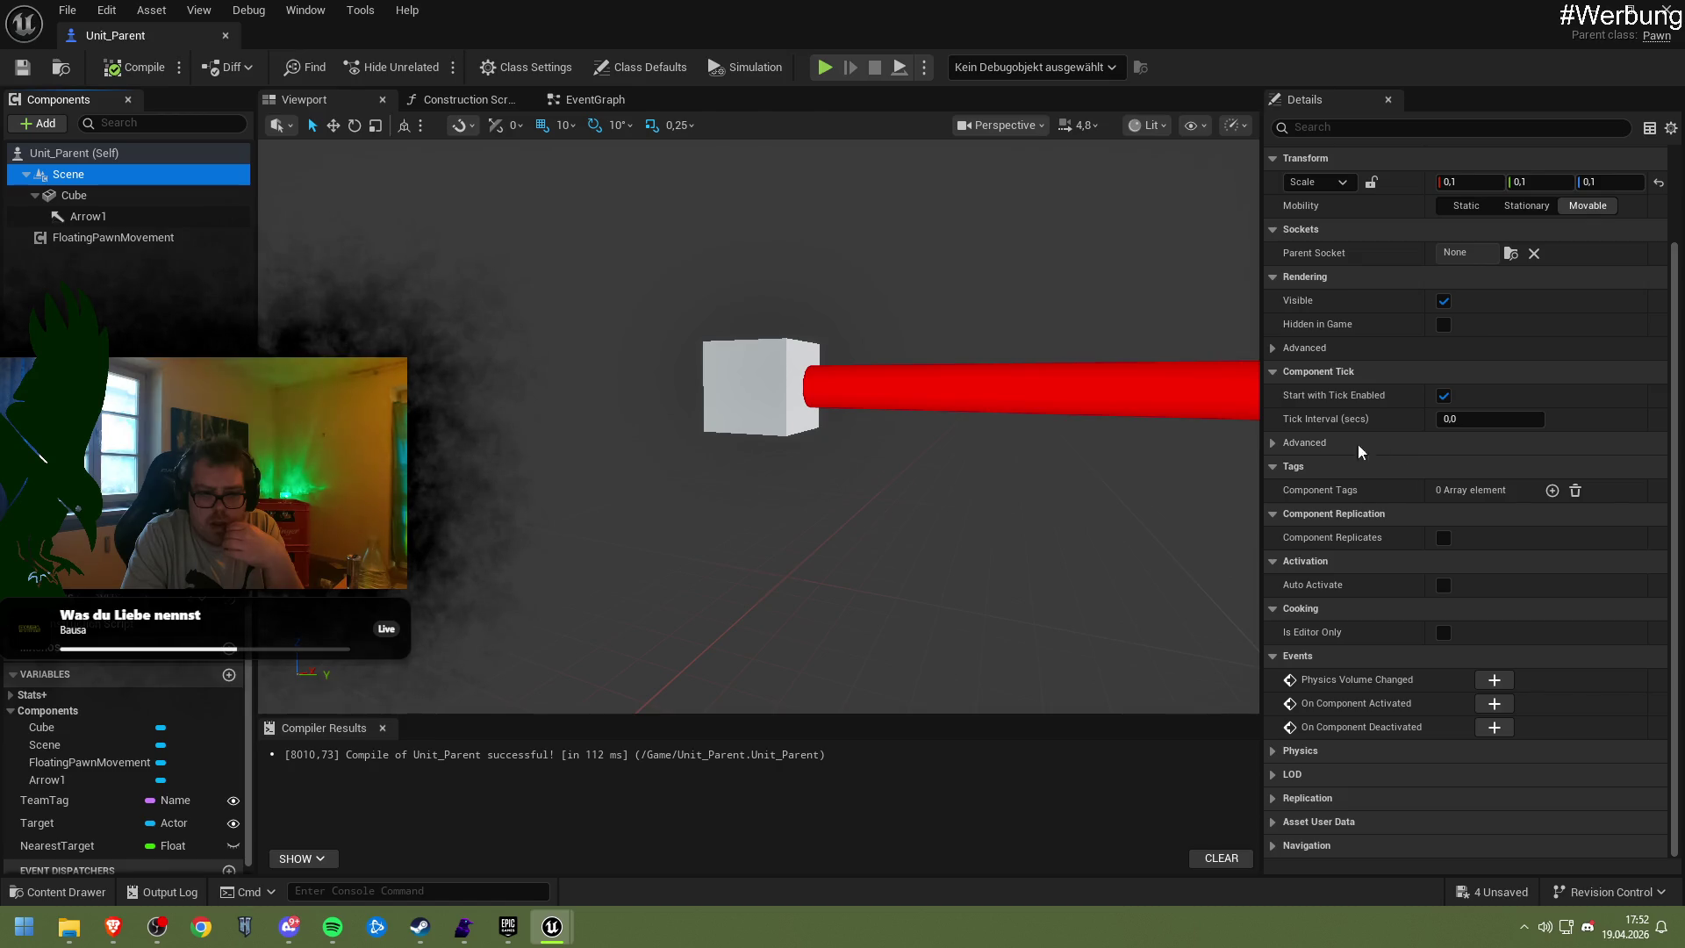
pyautogui.click(92, 215)
pyautogui.click(112, 196)
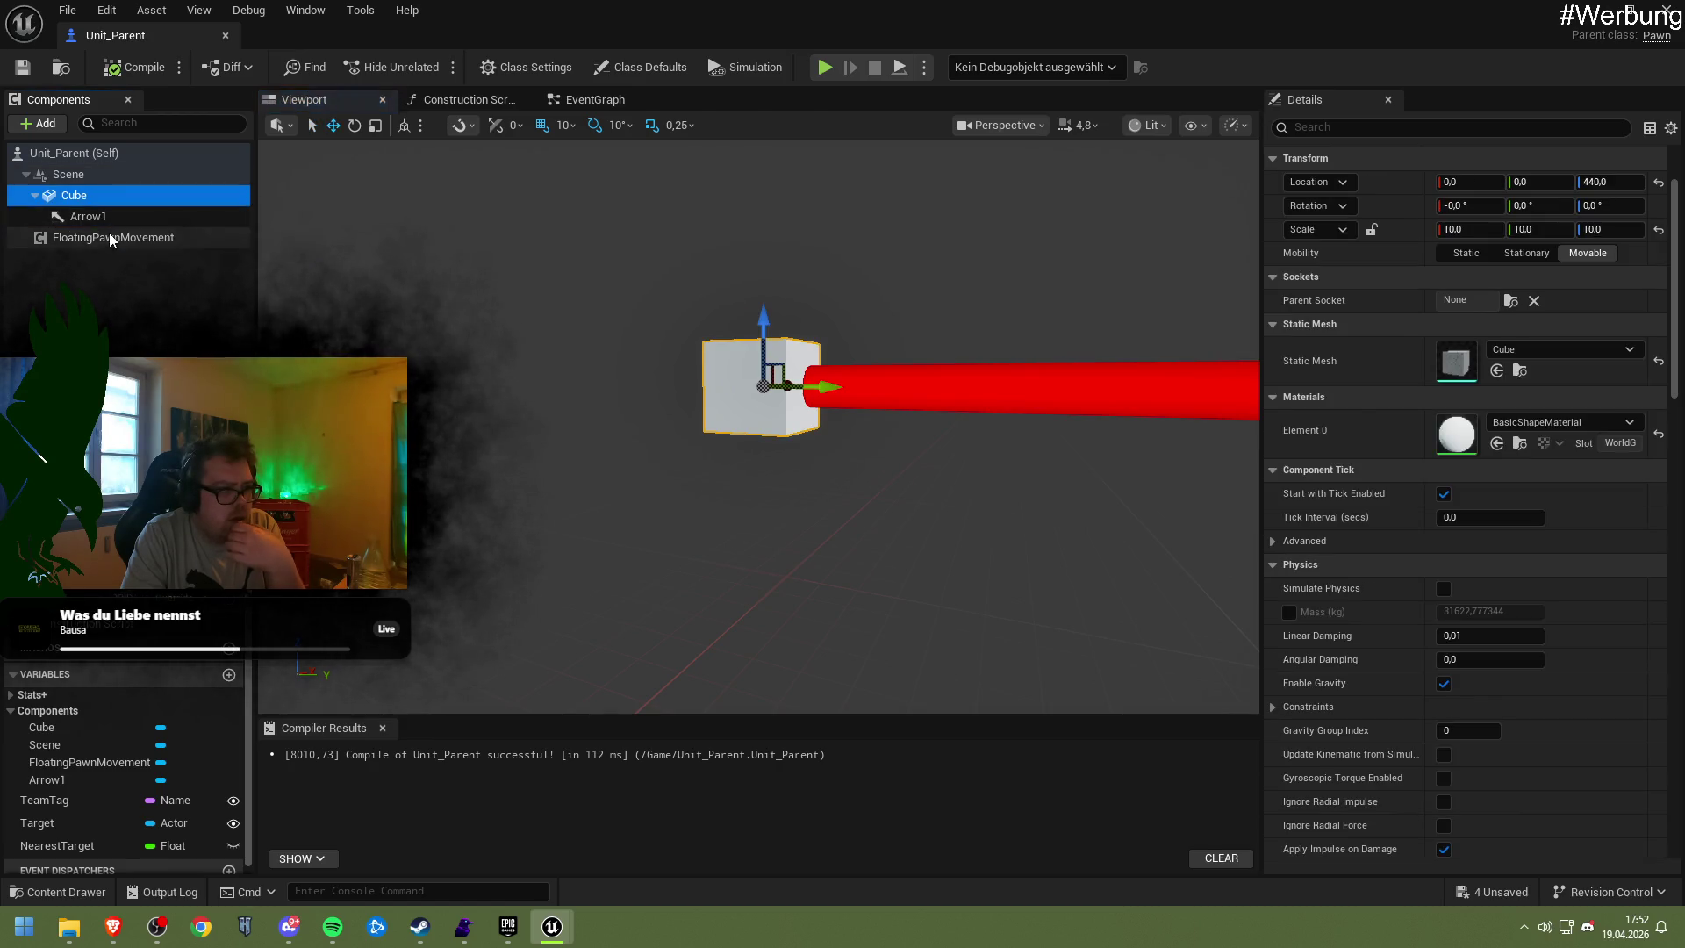
pyautogui.click(105, 237)
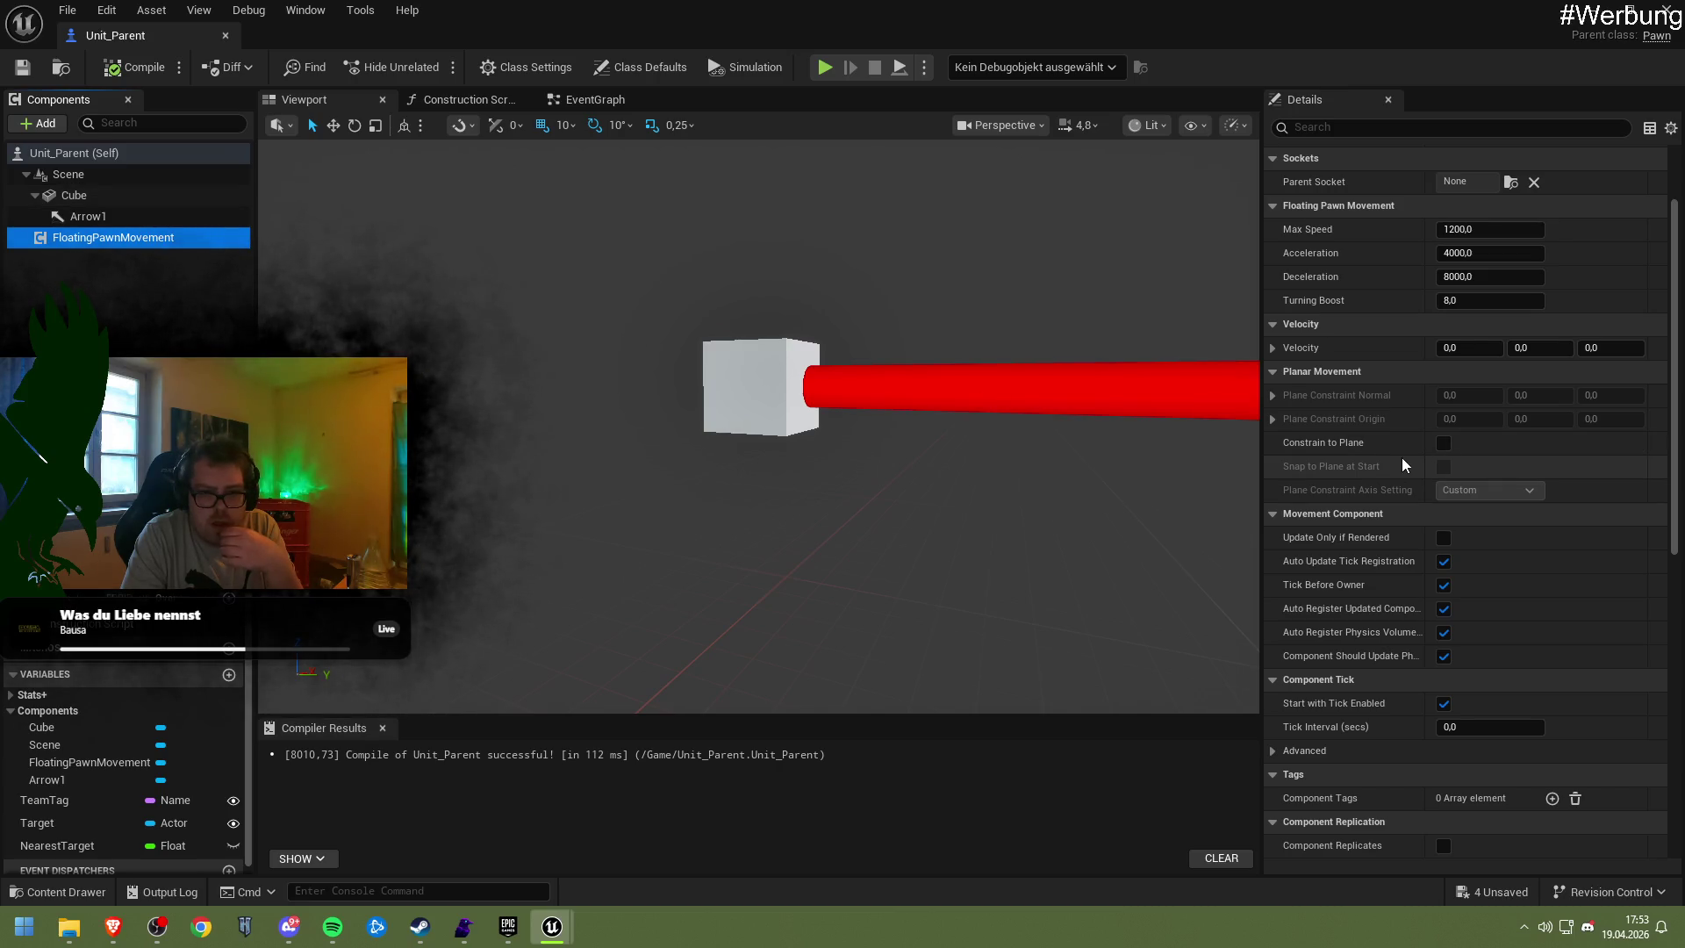
pyautogui.scroll(-5, 1402, 459)
pyautogui.scroll(-4, 1411, 507)
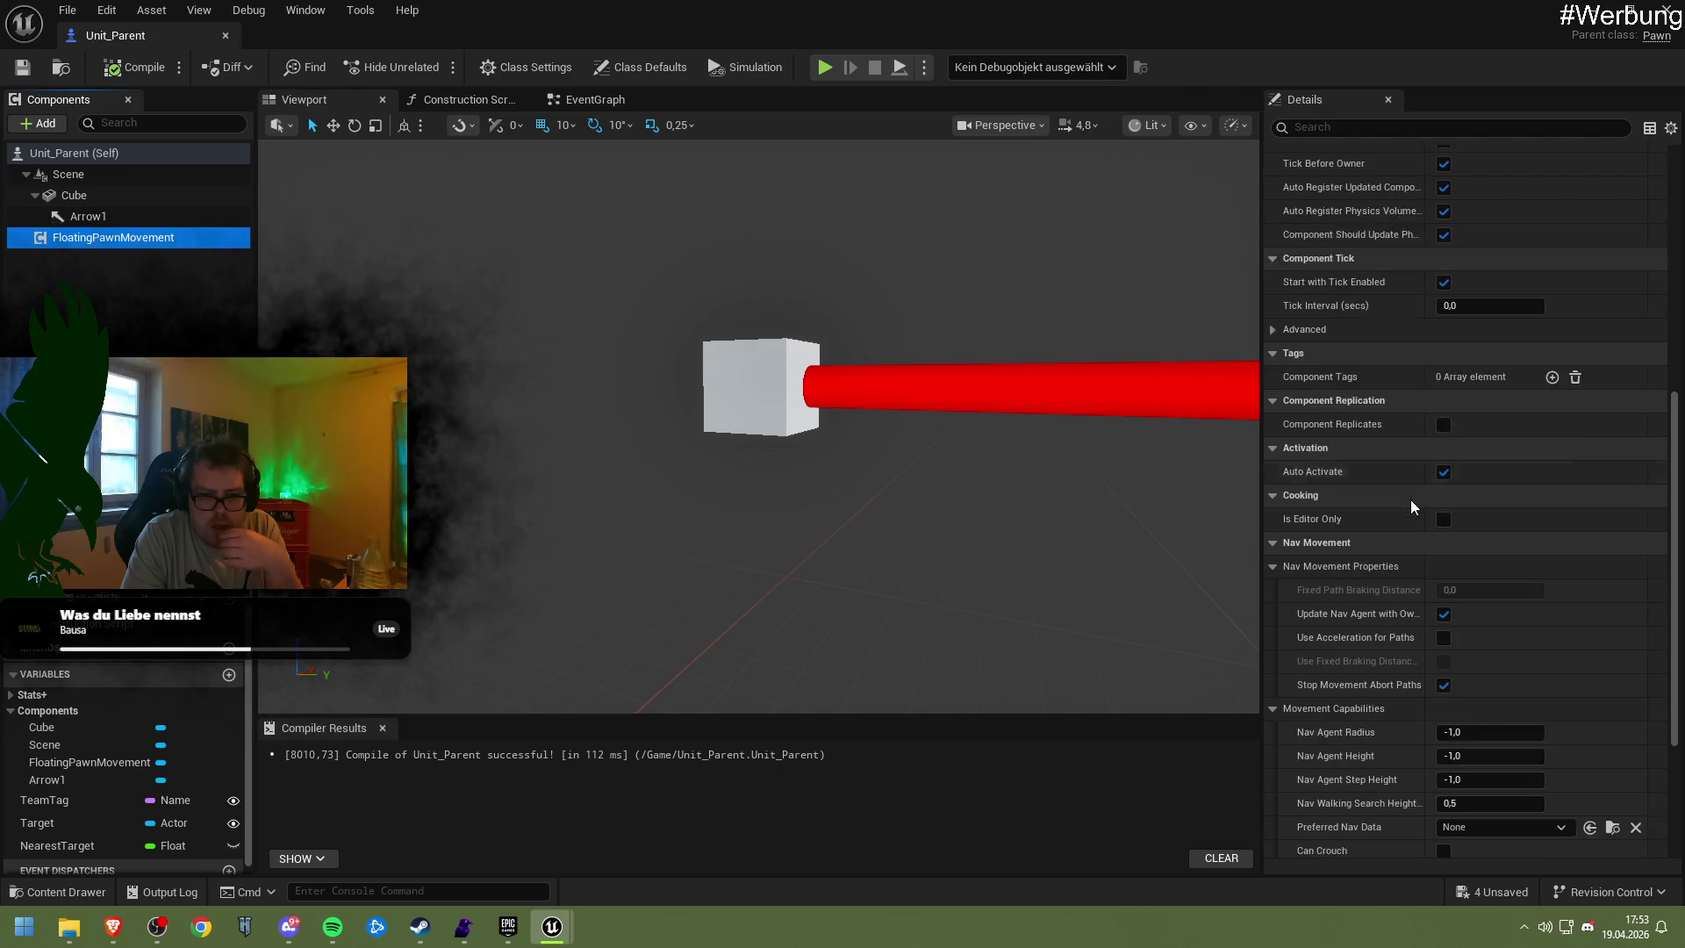
pyautogui.scroll(-5, 1411, 501)
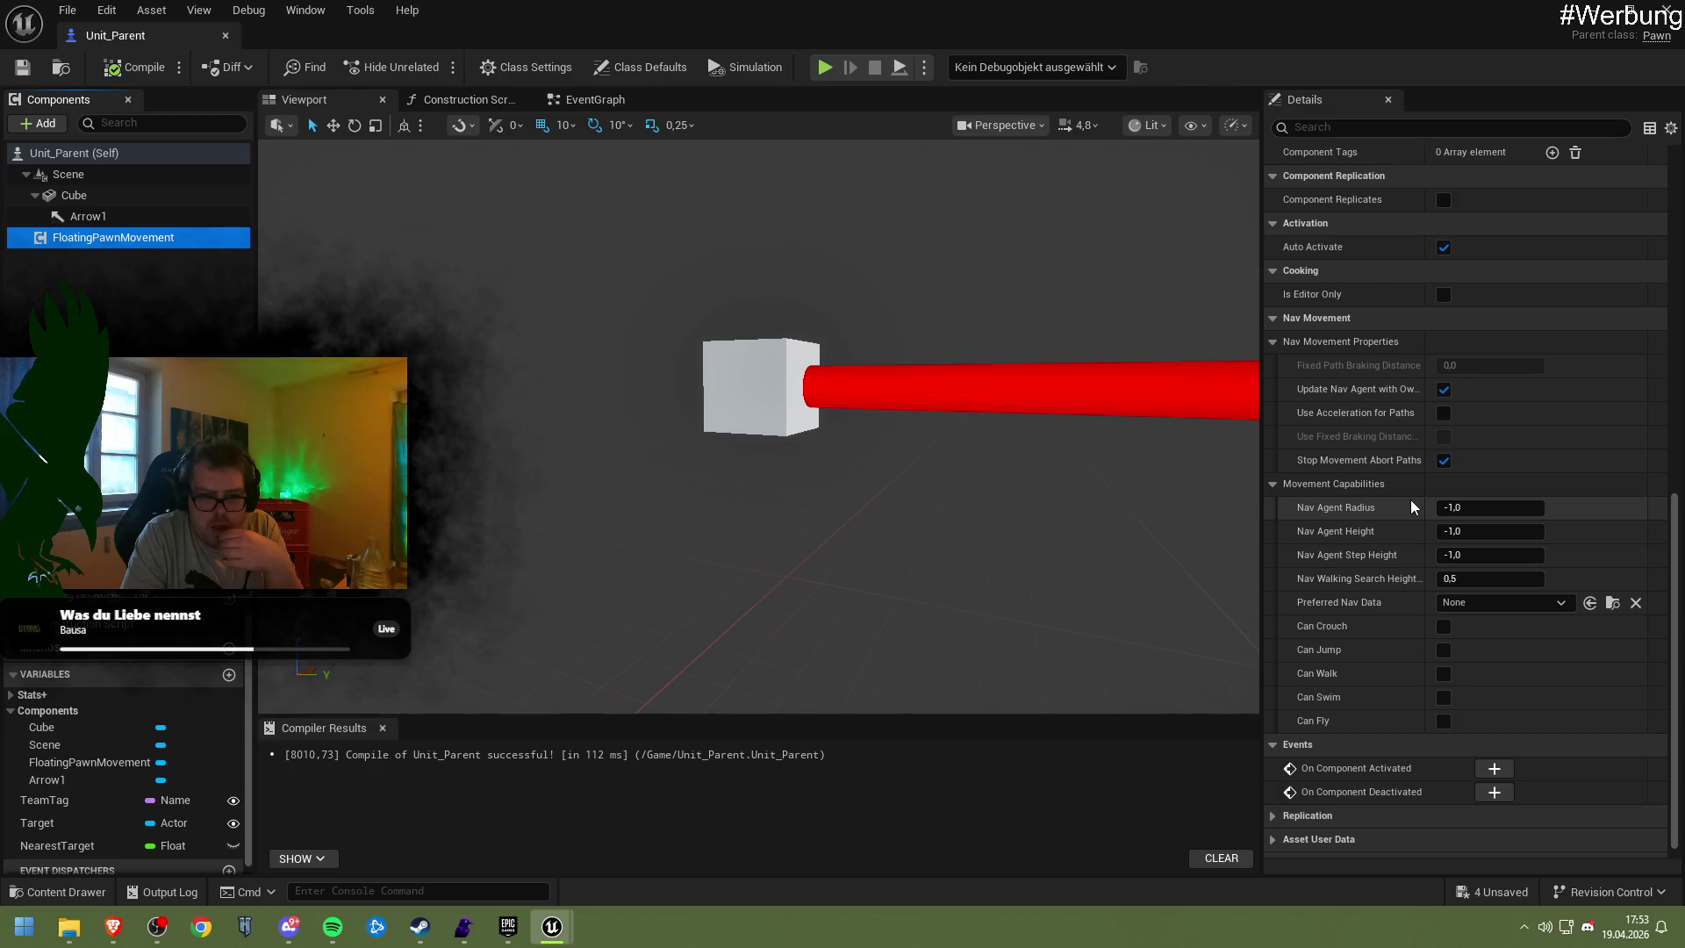
pyautogui.scroll(-1, 1411, 507)
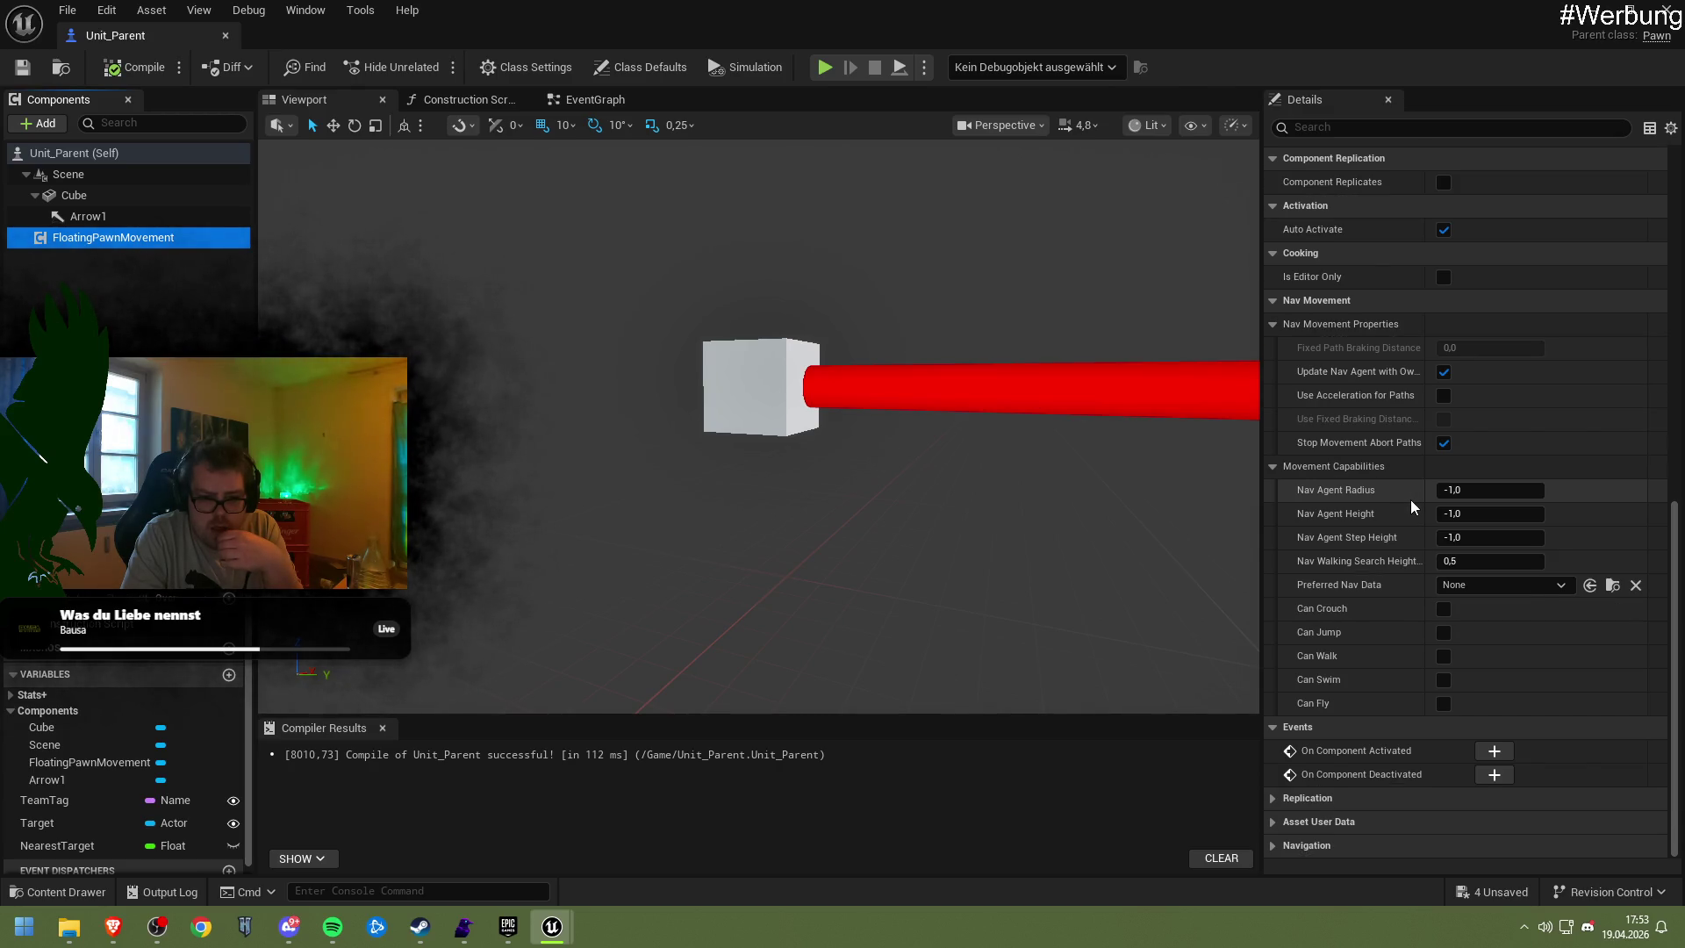
pyautogui.click(1486, 583)
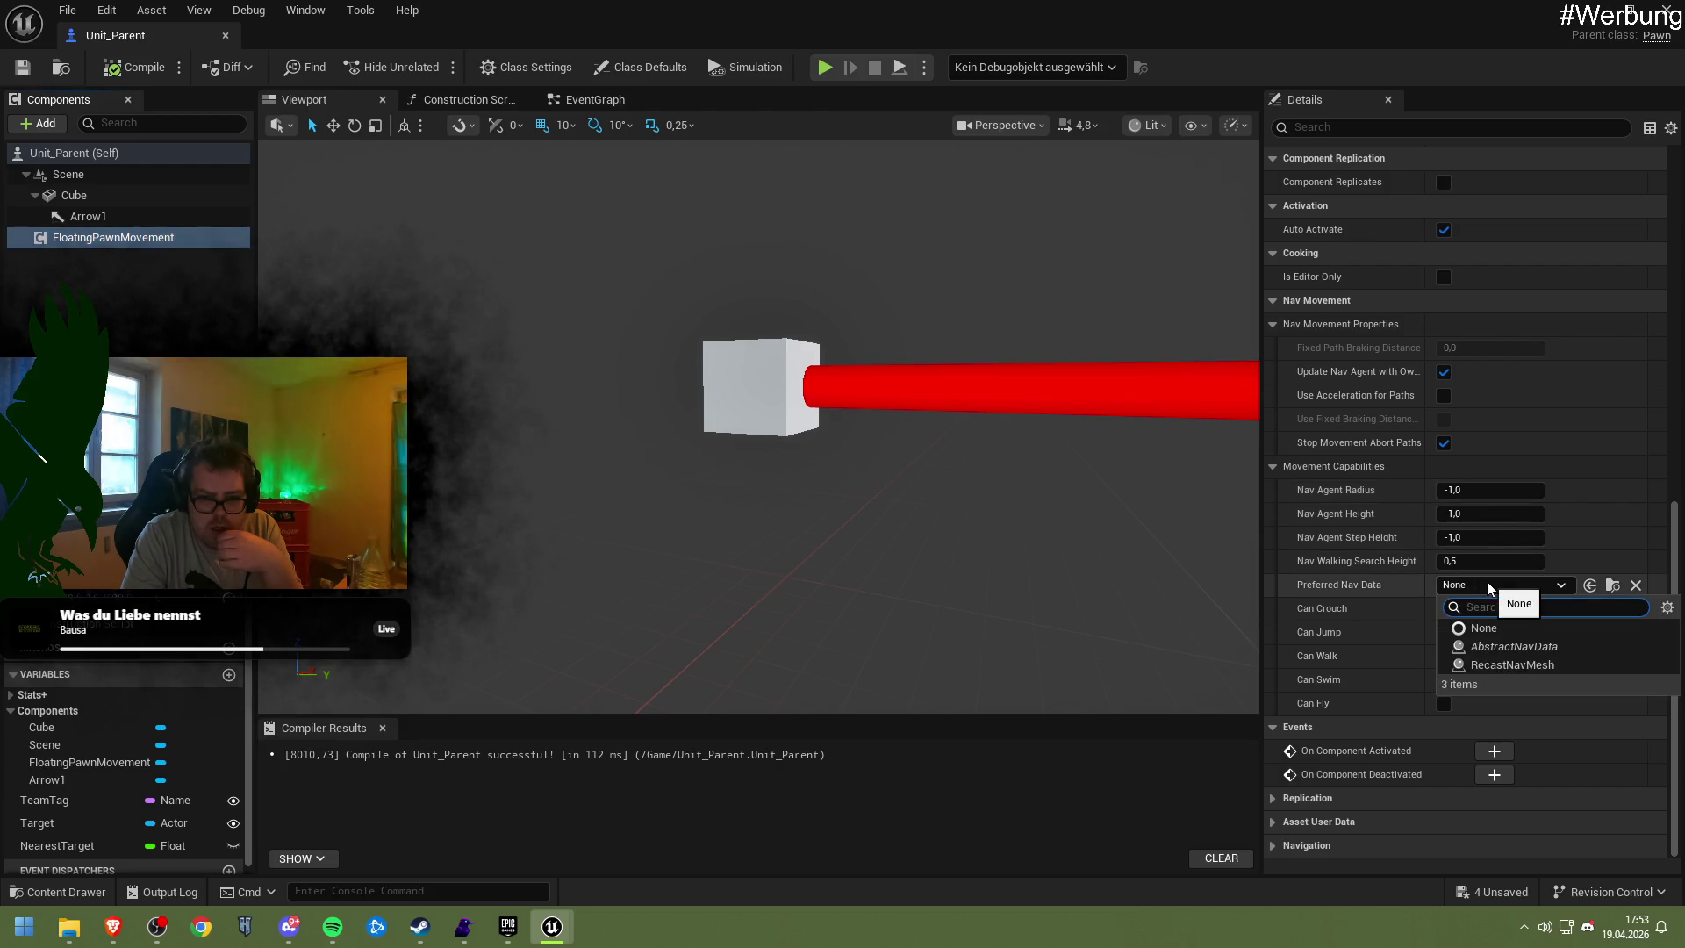
pyautogui.click(1495, 650)
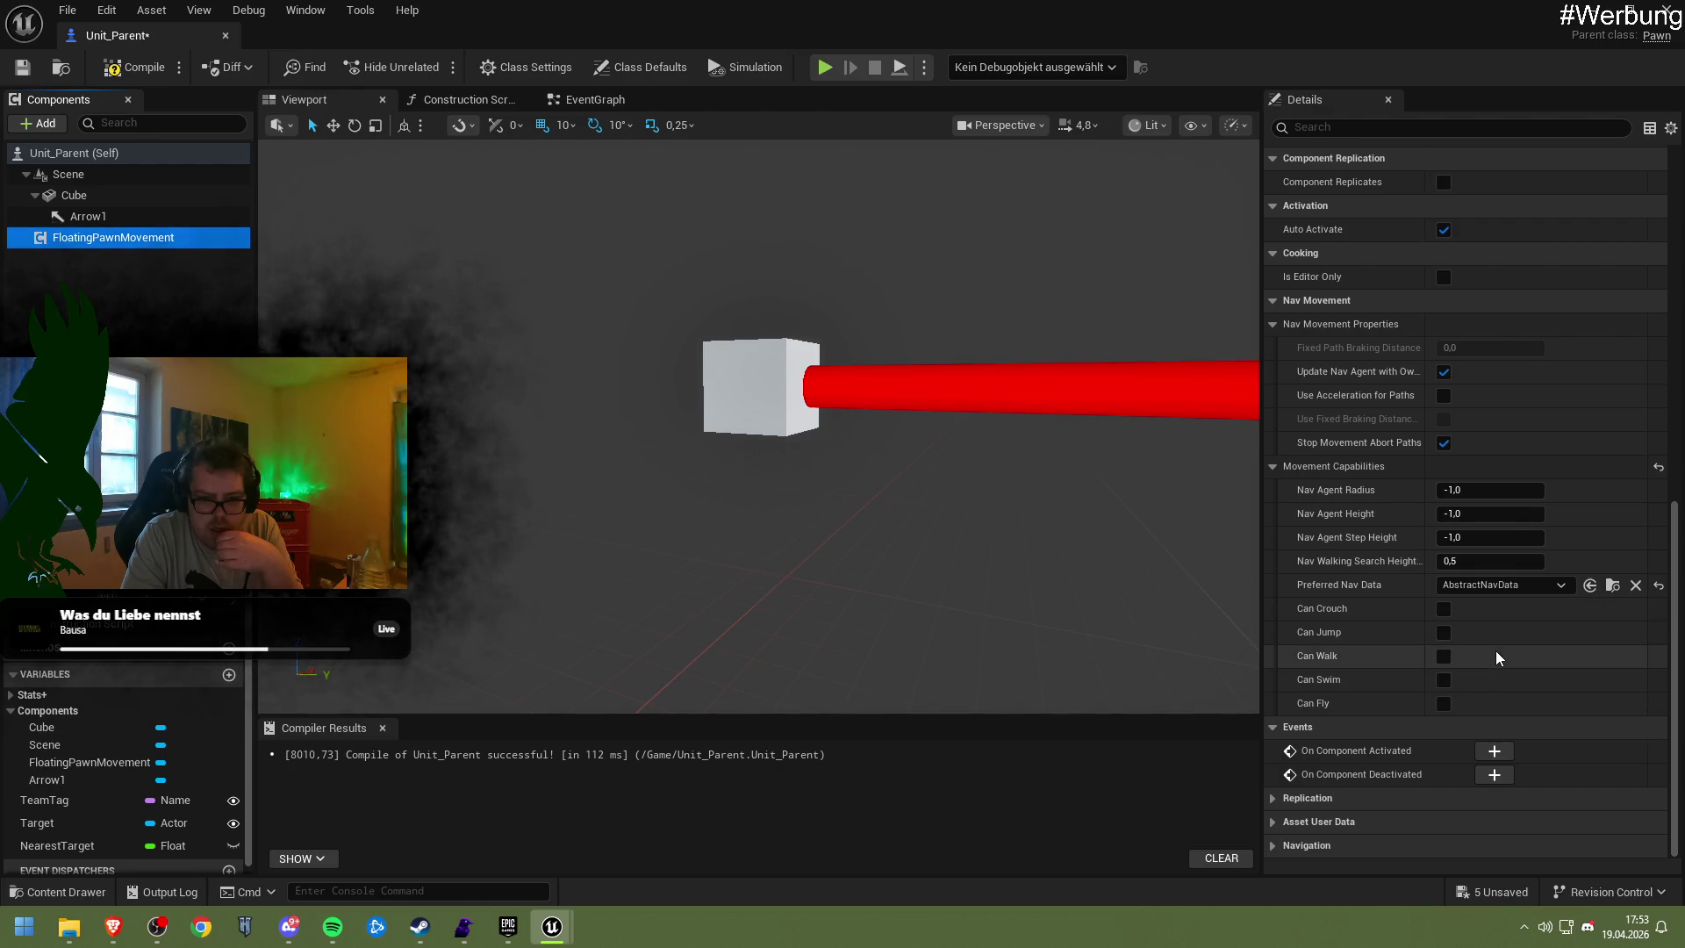
pyautogui.click(1439, 660)
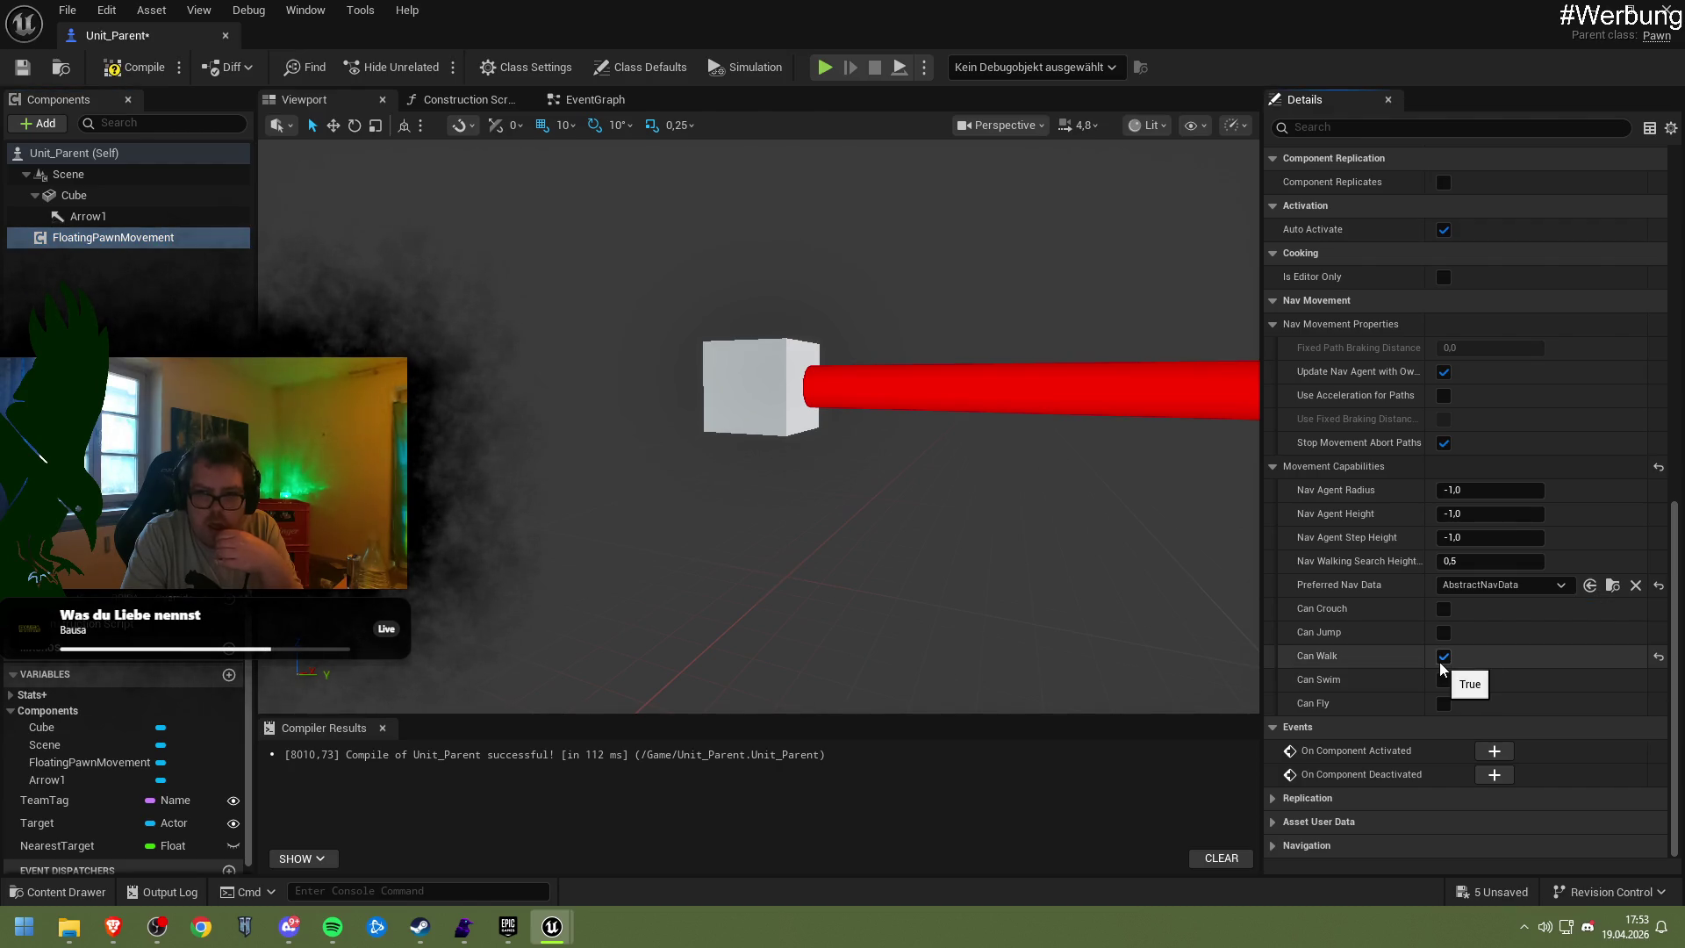
# Compile and save Unit_Parent, then lift the cube upward in the NewMap level
pyautogui.click(133, 66)
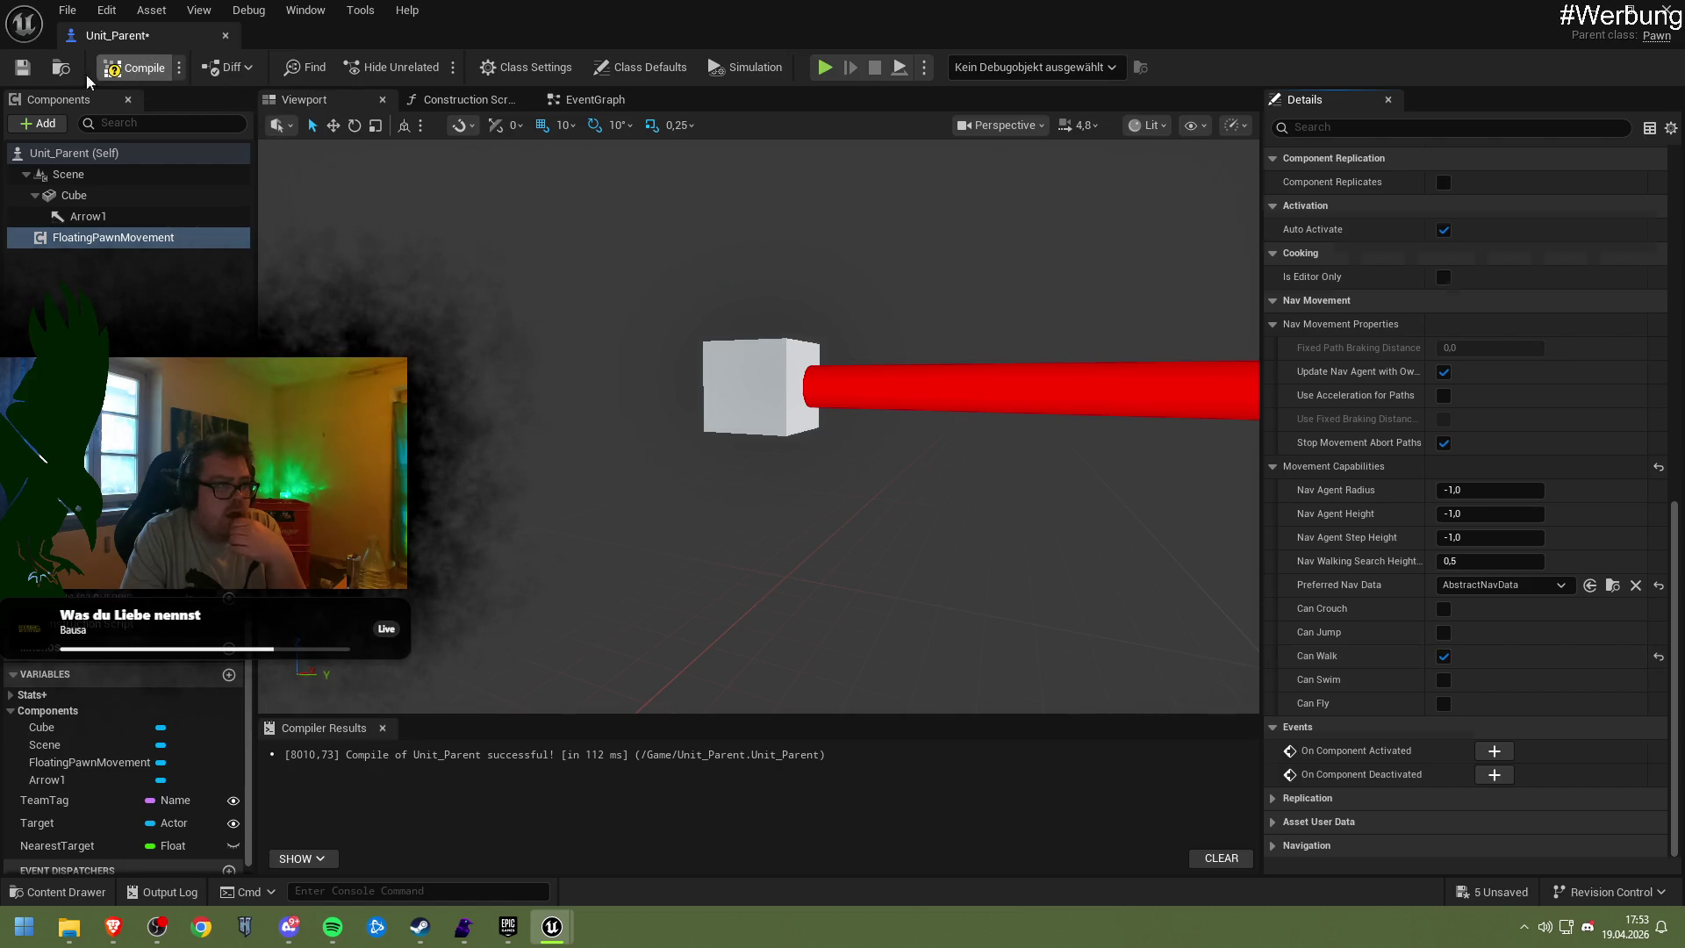
pyautogui.click(37, 74)
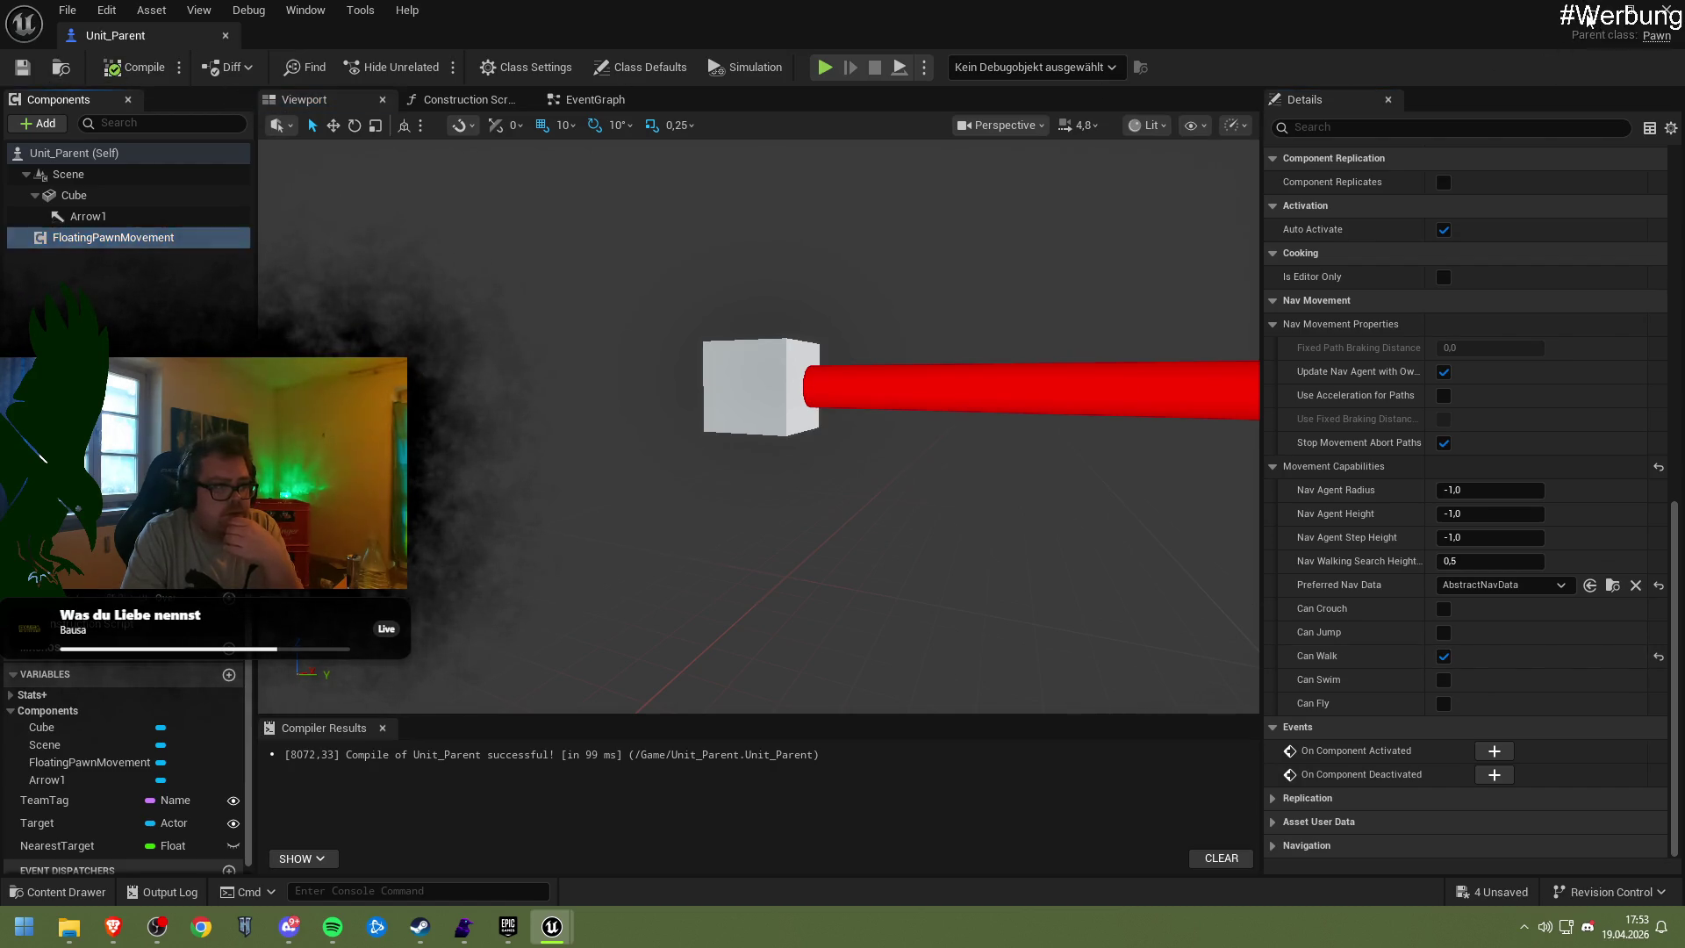
pyautogui.click(1590, 13)
pyautogui.moveTo(843, 331)
pyautogui.mouseDown()
pyautogui.moveTo(816, 216)
pyautogui.moveTo(845, 387)
pyautogui.moveTo(869, 354)
pyautogui.moveTo(943, 379)
pyautogui.moveTo(946, 410)
pyautogui.mouseUp()
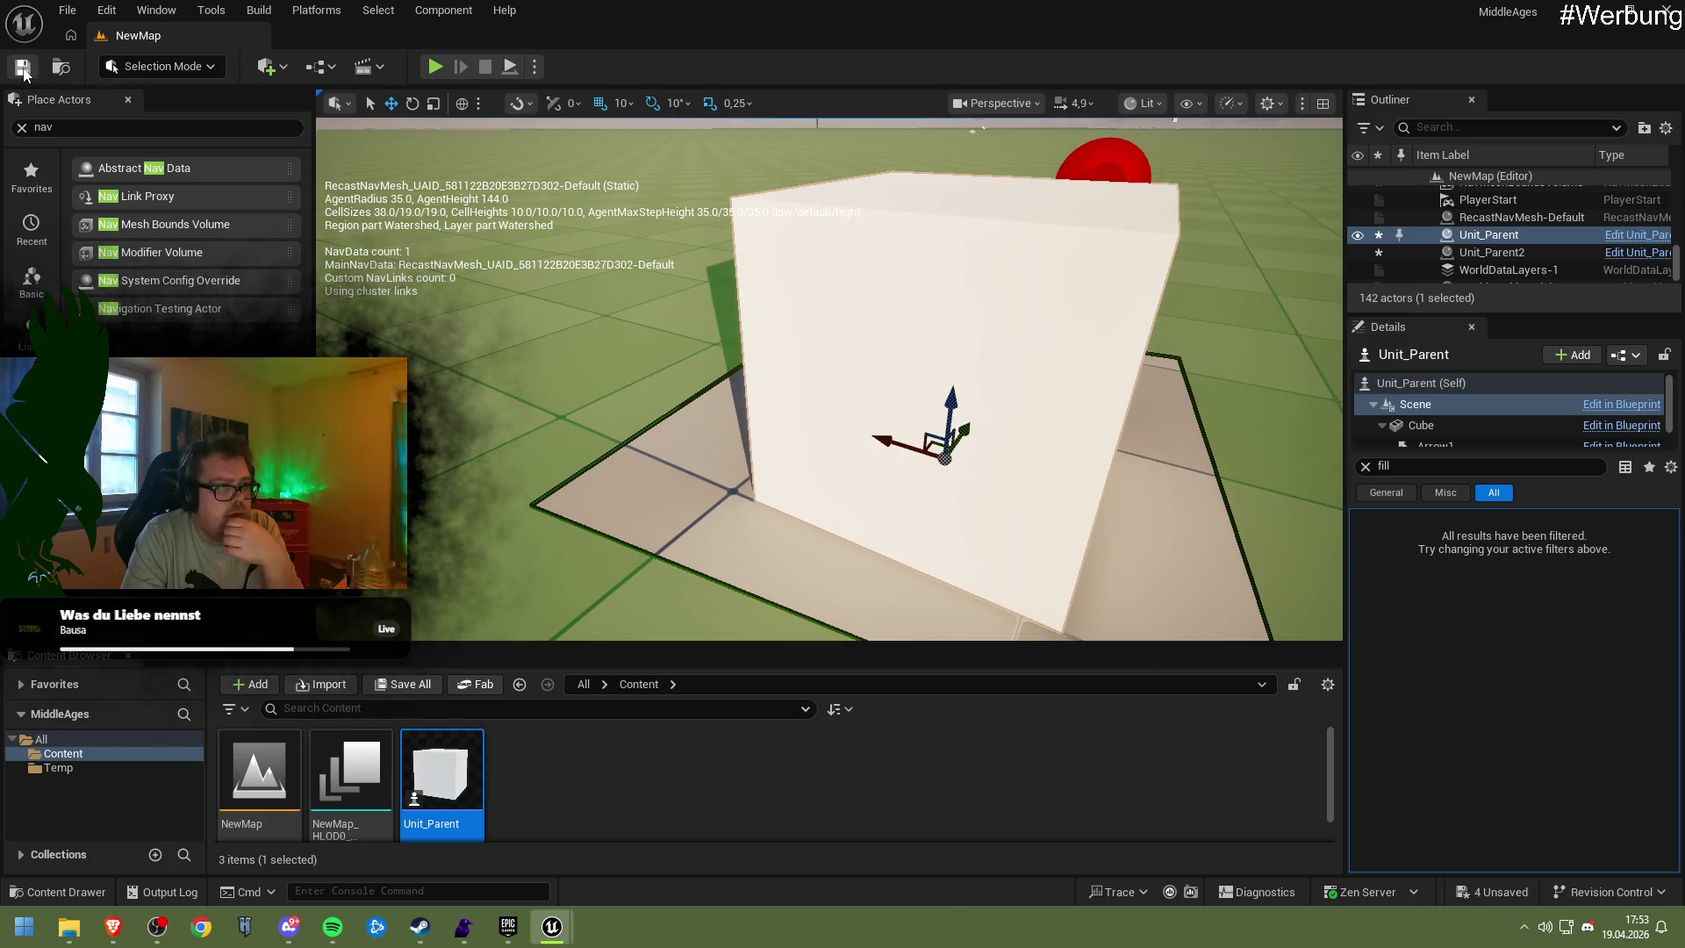
# Untick Update Nav Agent with Owners Collision, then compile and save Unit_Parent
pyautogui.click(1620, 403)
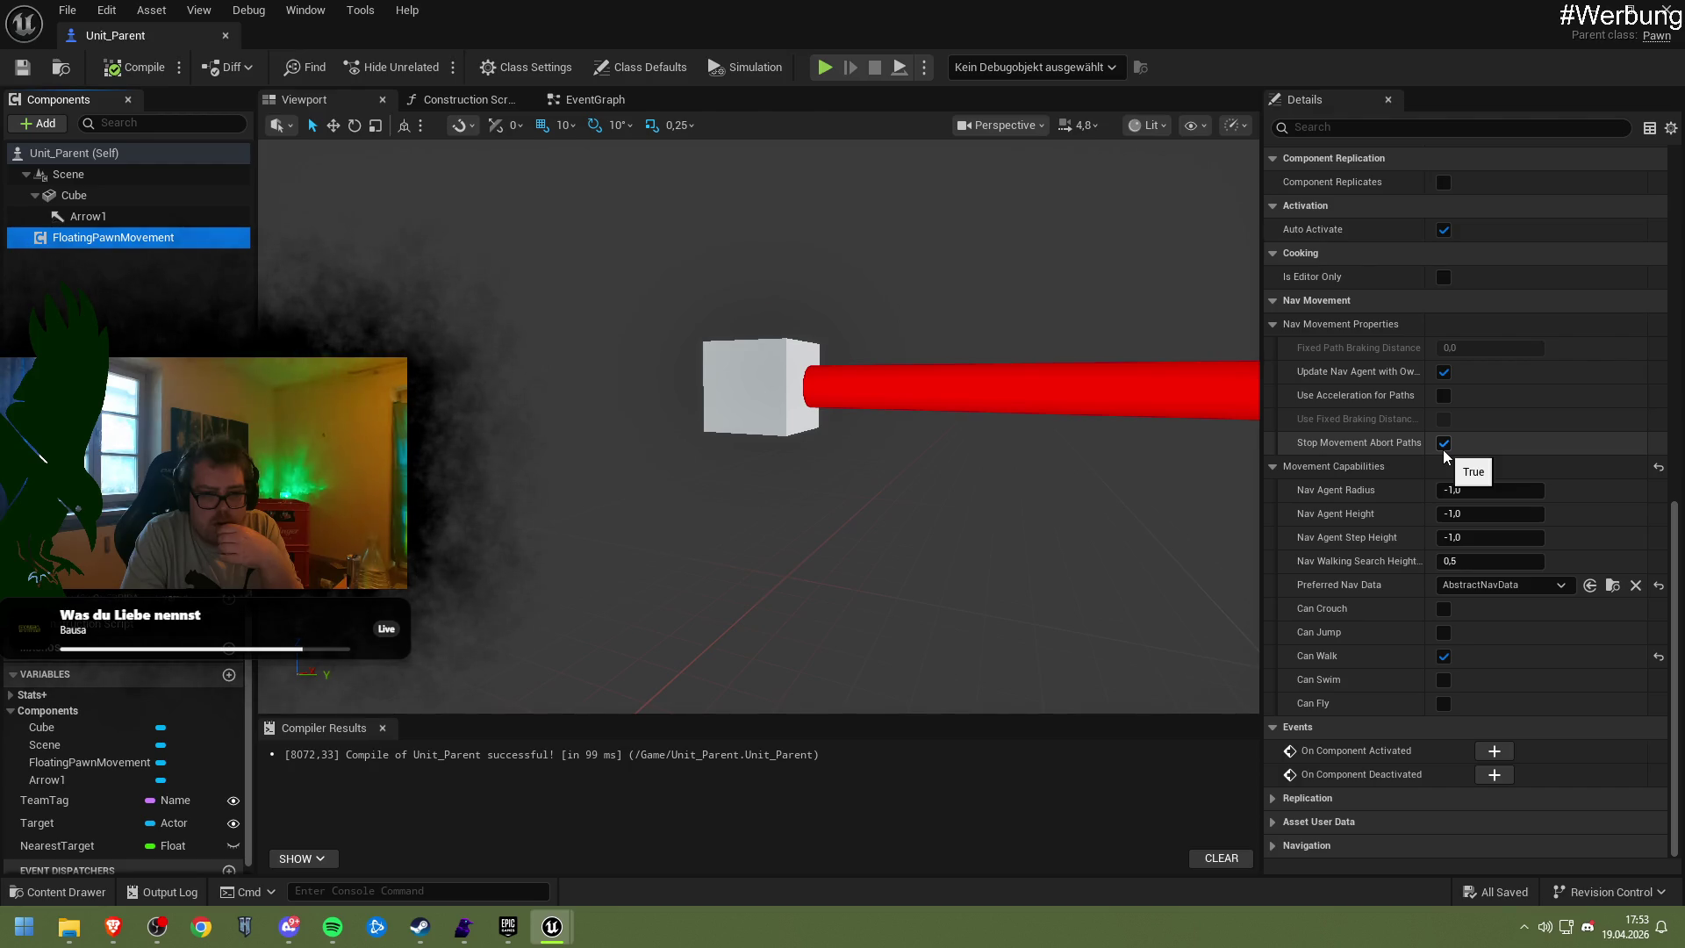
pyautogui.moveTo(1419, 375)
pyautogui.mouseDown()
pyautogui.moveTo(1535, 376)
pyautogui.moveTo(1506, 375)
pyautogui.mouseUp()
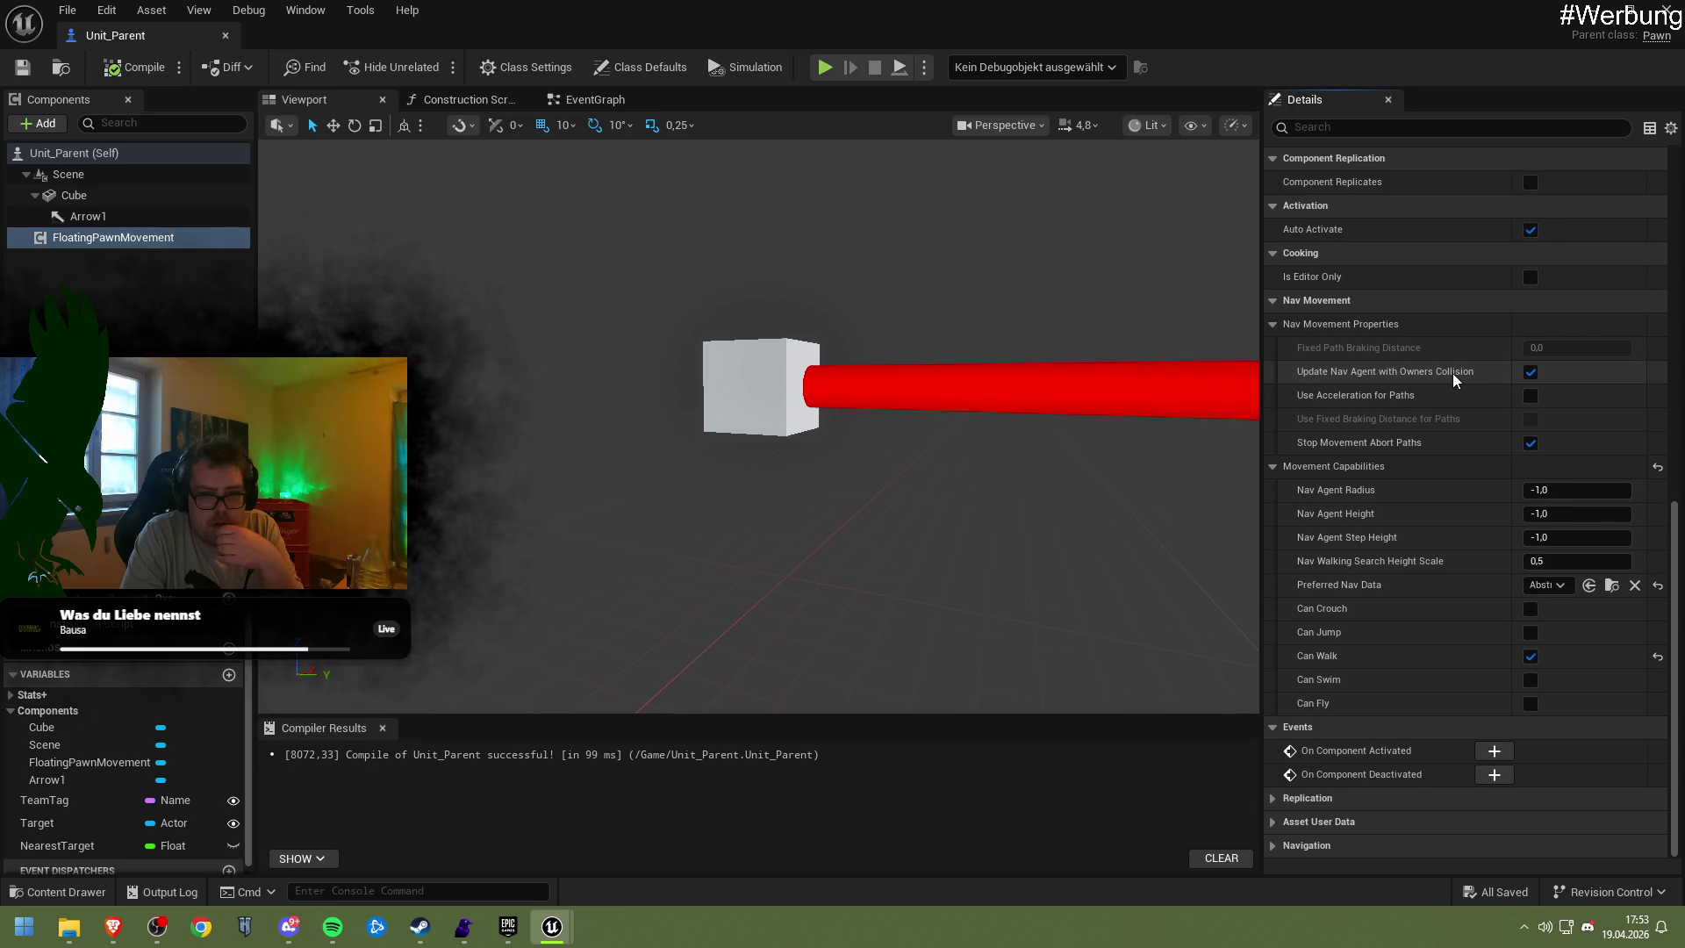
pyautogui.click(1530, 372)
pyautogui.click(136, 67)
pyautogui.click(22, 67)
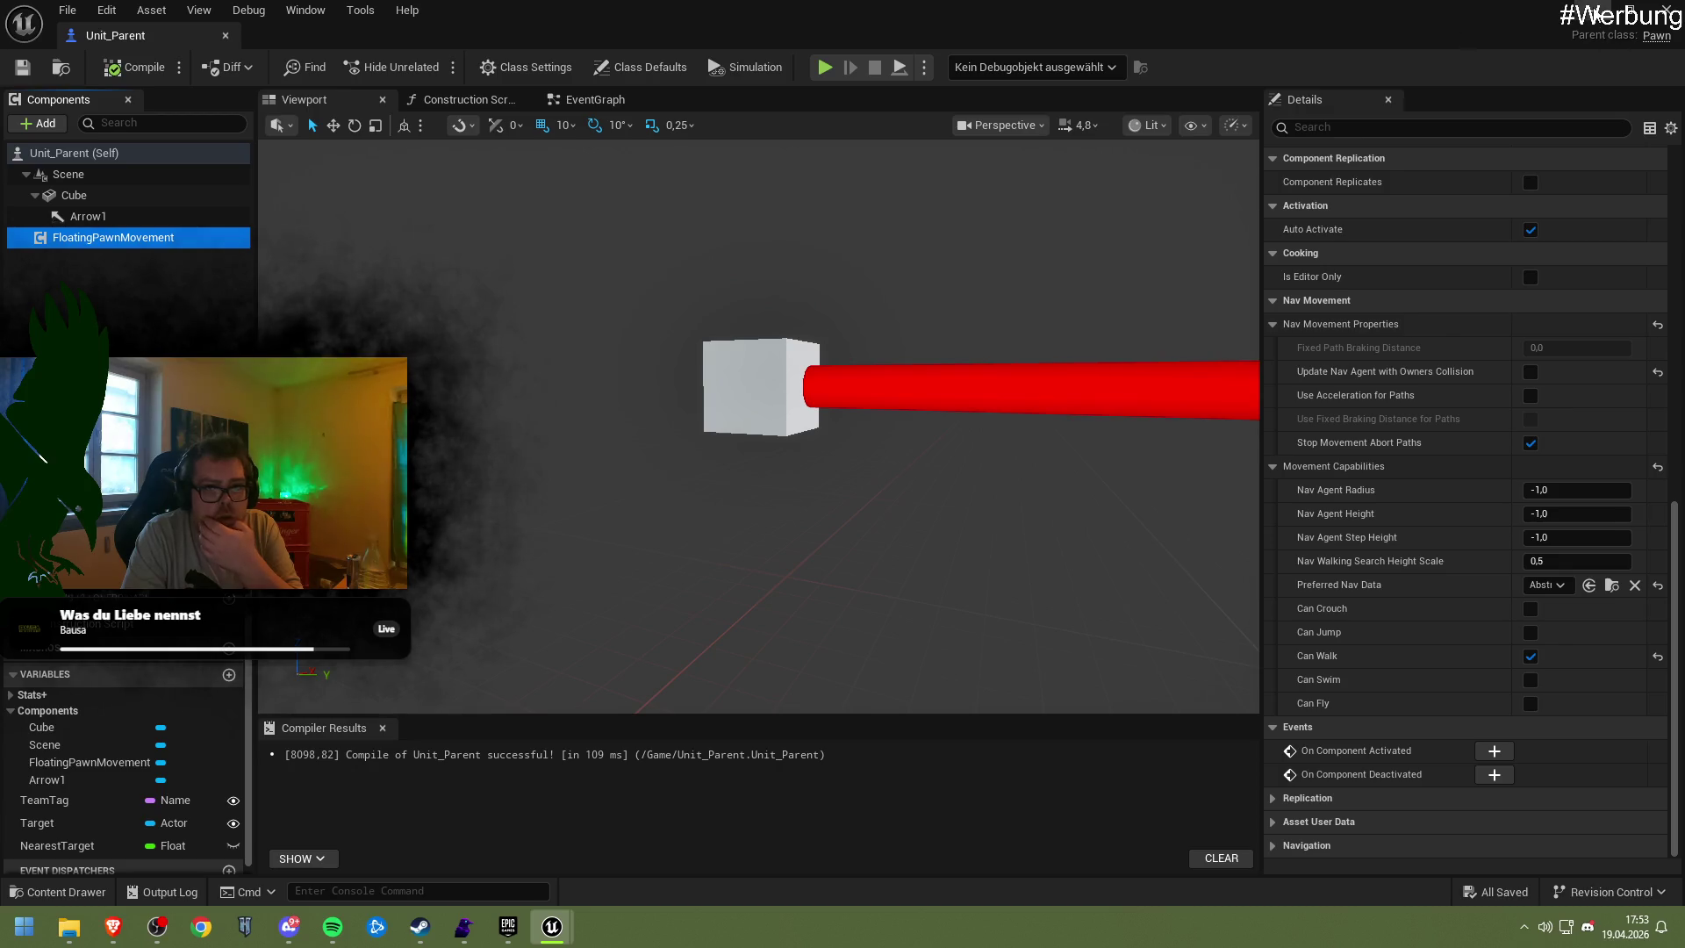
# Move the placed Unit_Parent cube down onto the floor plate in the level
pyautogui.hotkey('alt', 'Tab')
pyautogui.moveTo(960, 372)
pyautogui.mouseDown()
pyautogui.moveTo(939, 430)
pyautogui.moveTo(983, 132)
pyautogui.mouseUp()
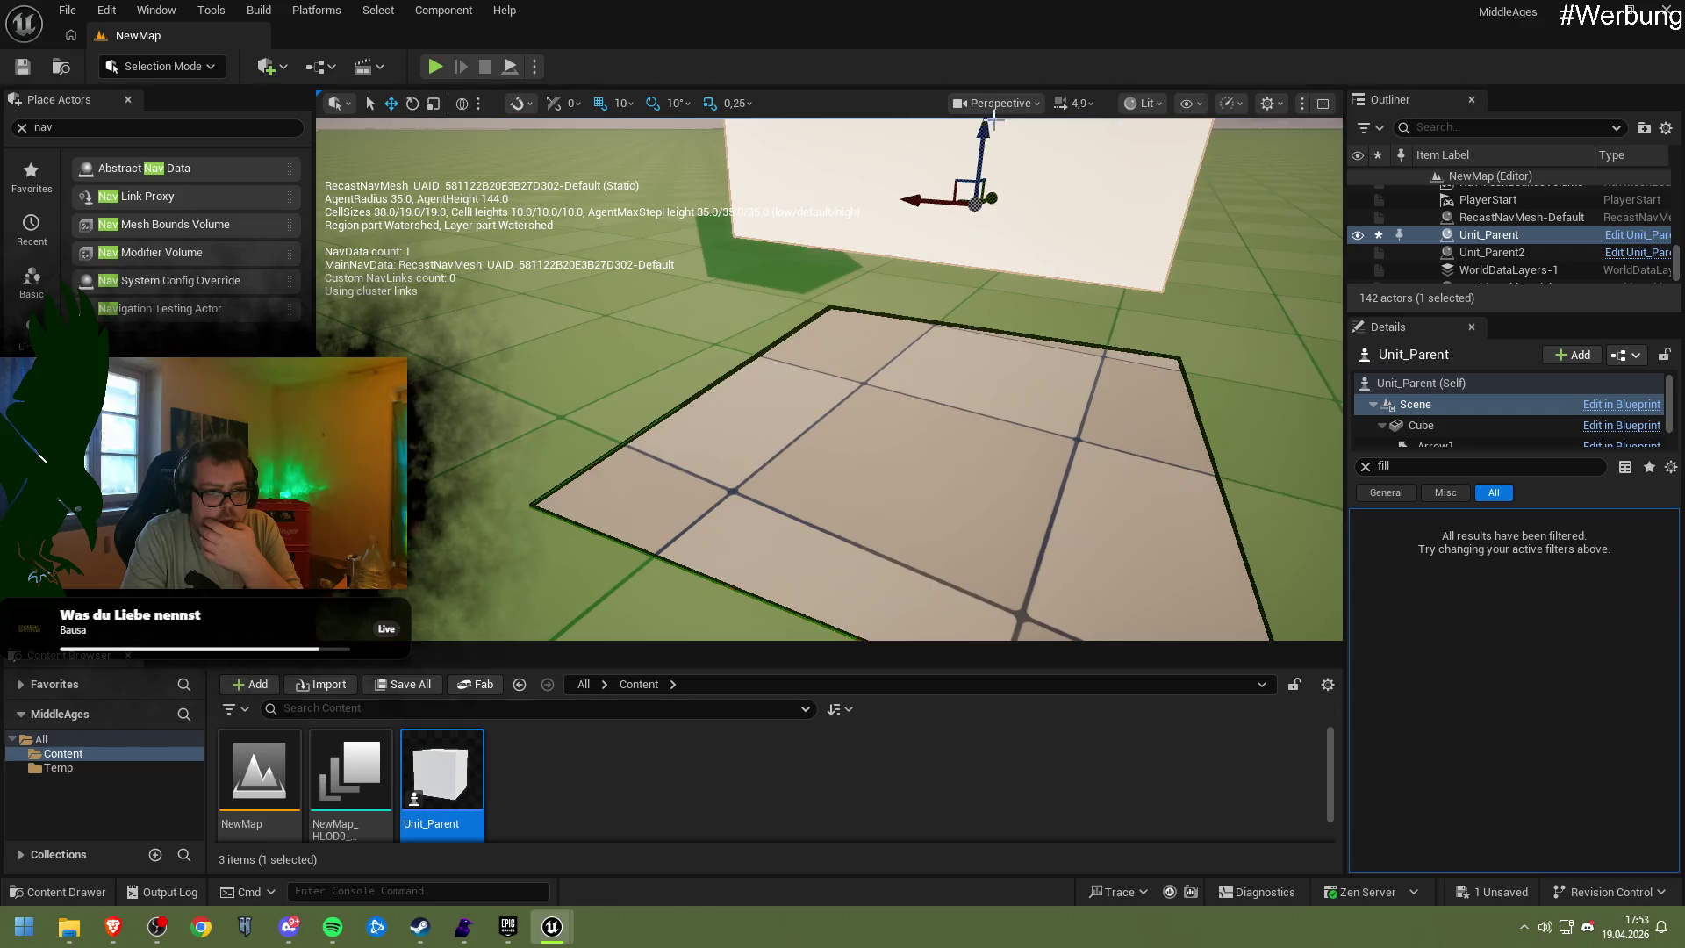
pyautogui.scroll(-5, 956, 399)
pyautogui.moveTo(893, 251)
pyautogui.mouseDown()
pyautogui.moveTo(878, 88)
pyautogui.moveTo(859, 351)
pyautogui.mouseUp()
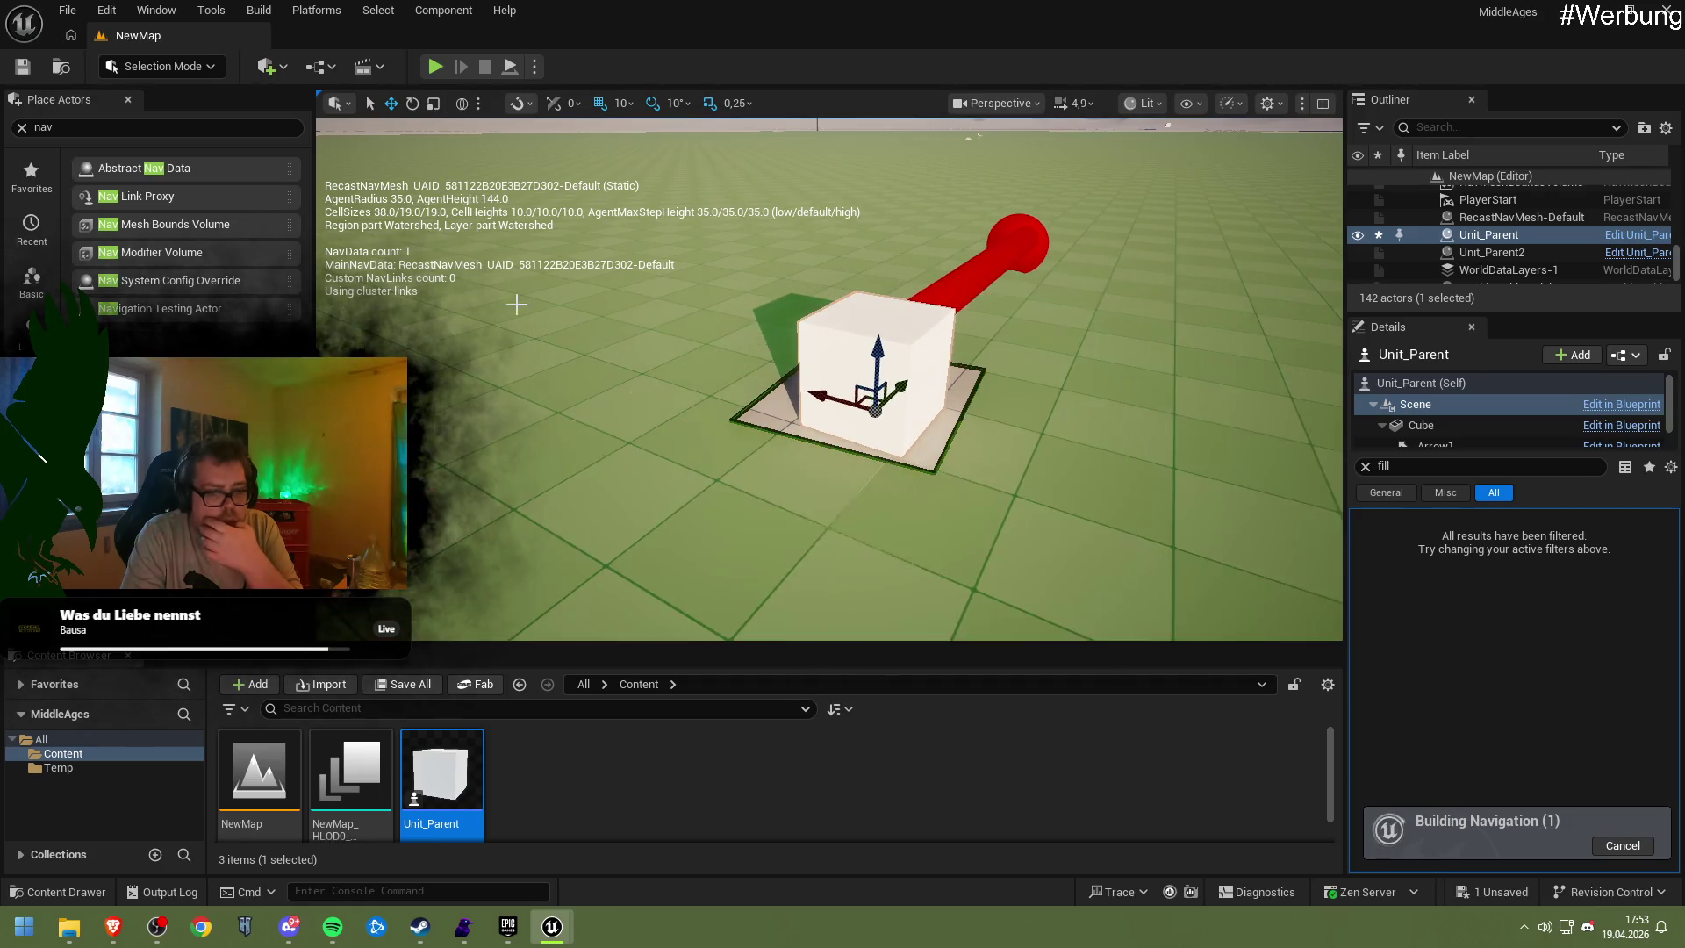
pyautogui.doubleClick(441, 773)
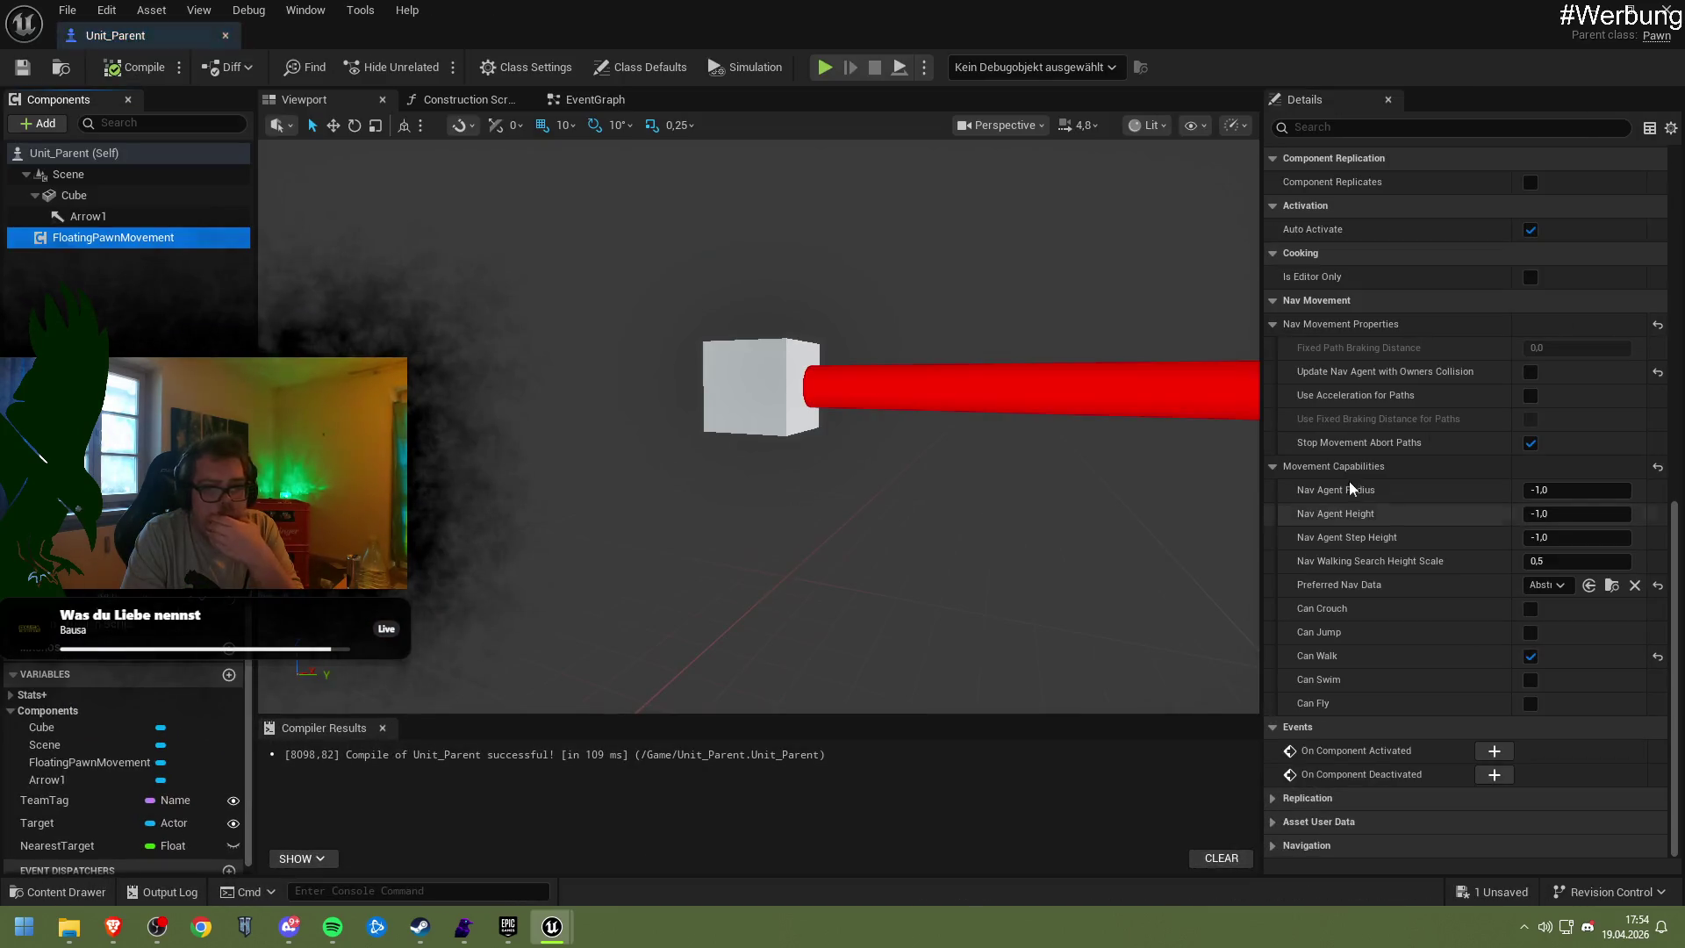
# Re-enable Update Nav Agent with Owners Collision, turn off Can Walk, and set Preferred Nav Data to None
pyautogui.click(1530, 372)
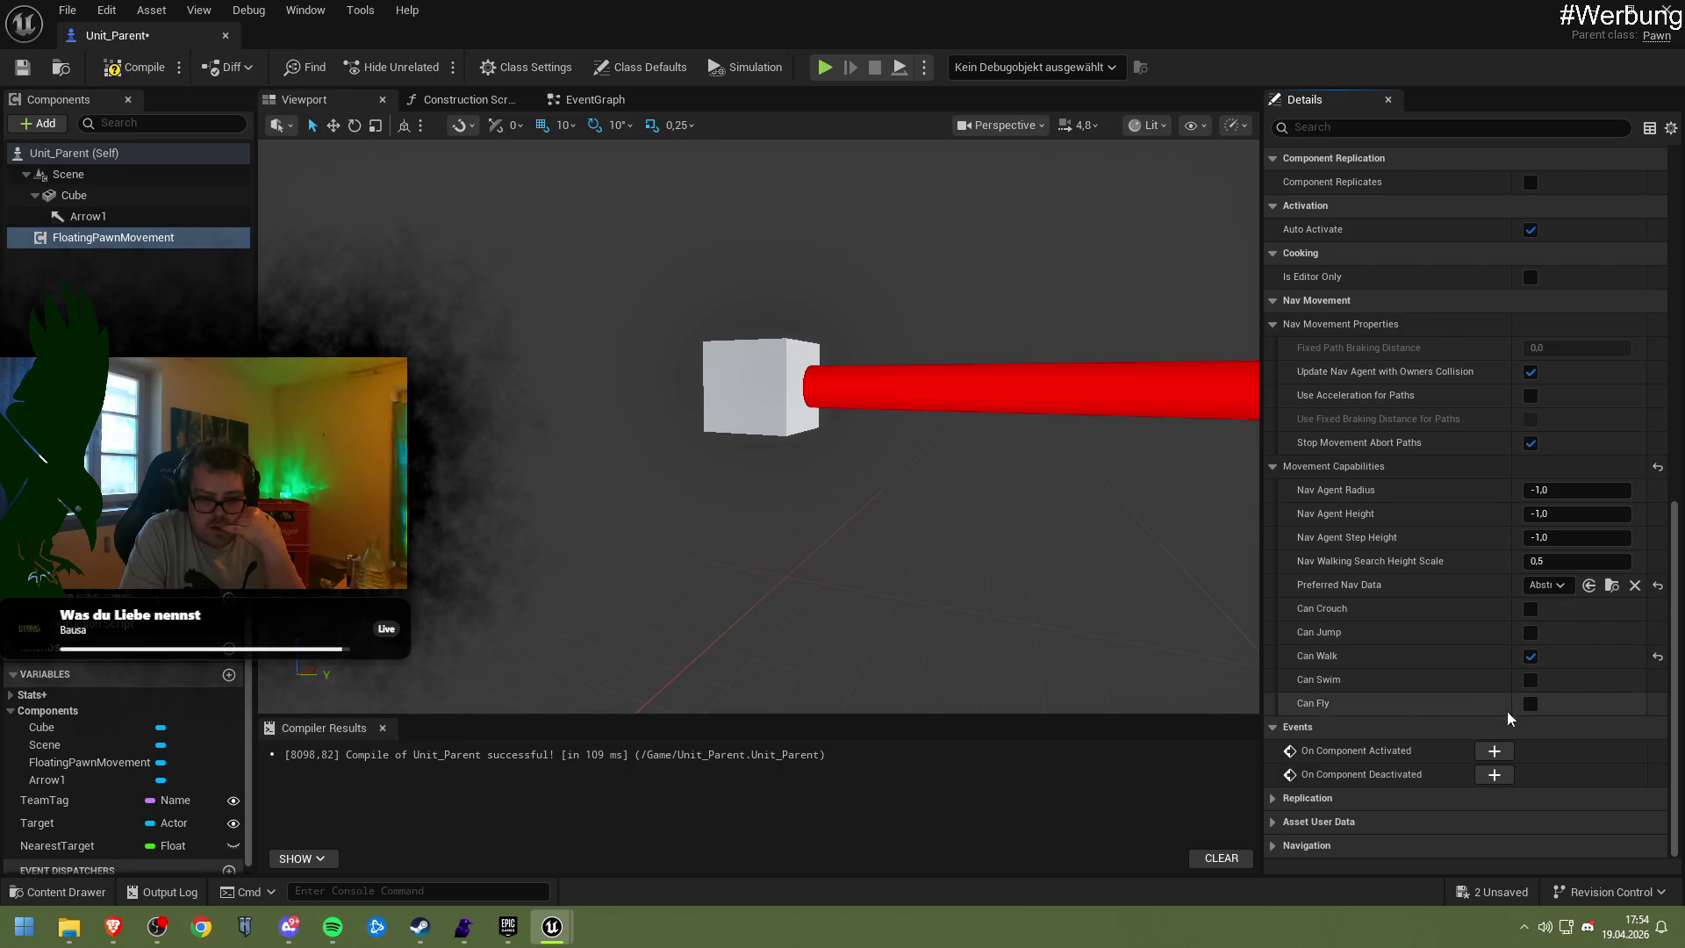
pyautogui.click(1535, 706)
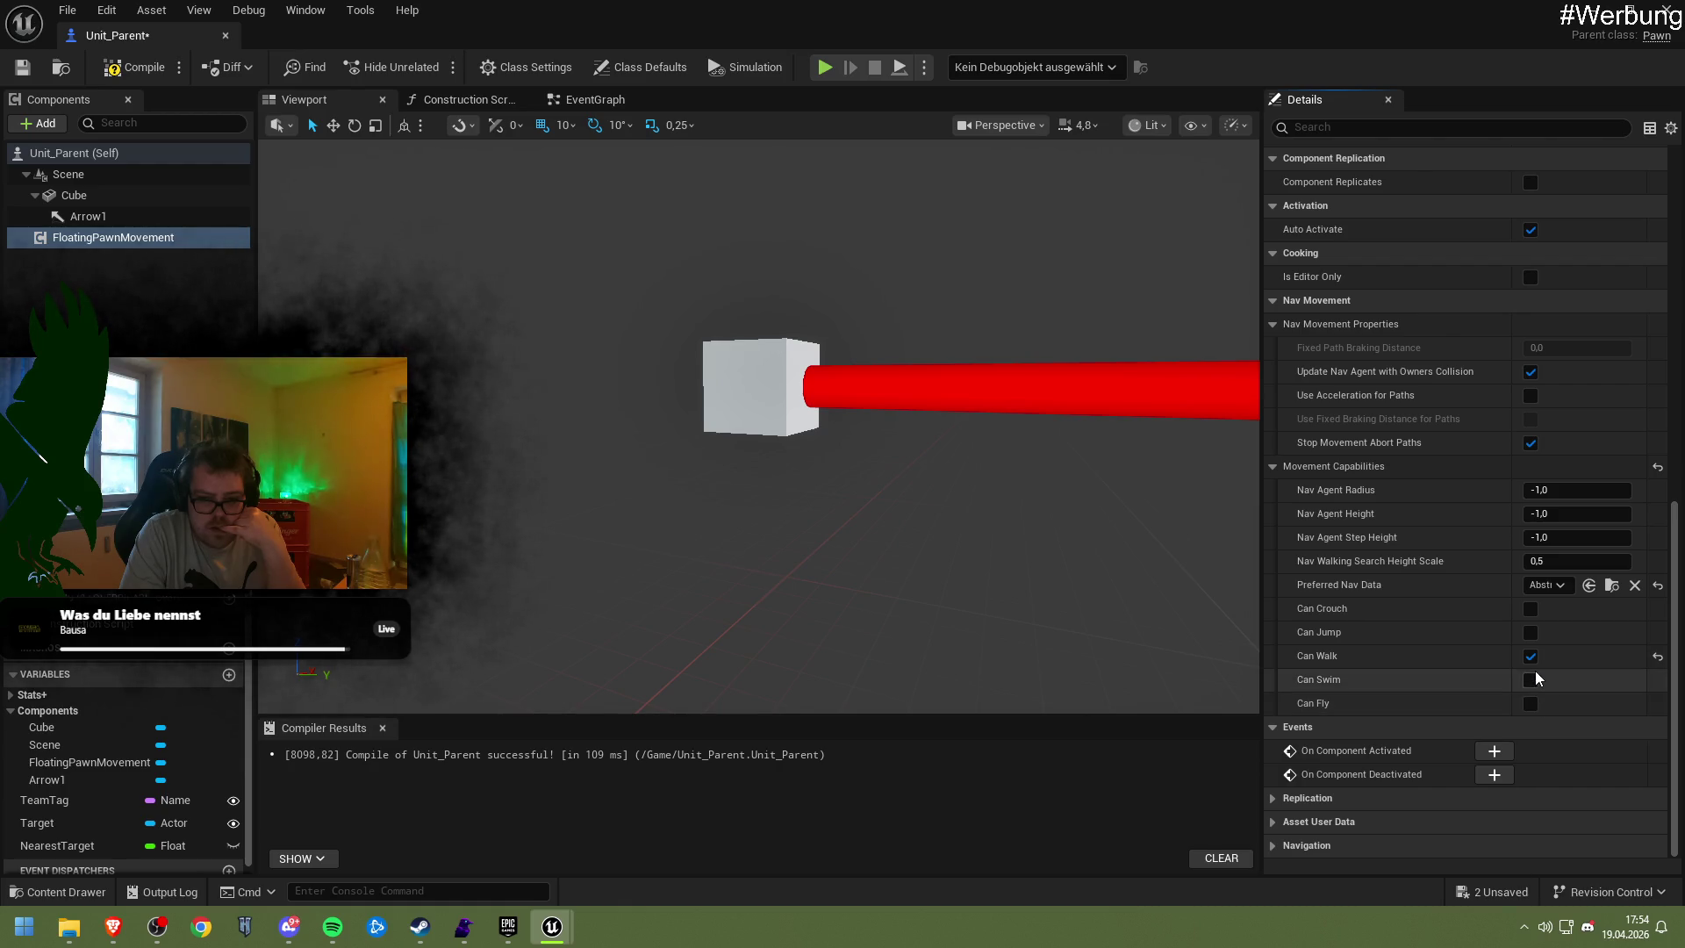
pyautogui.click(1531, 659)
pyautogui.click(1546, 584)
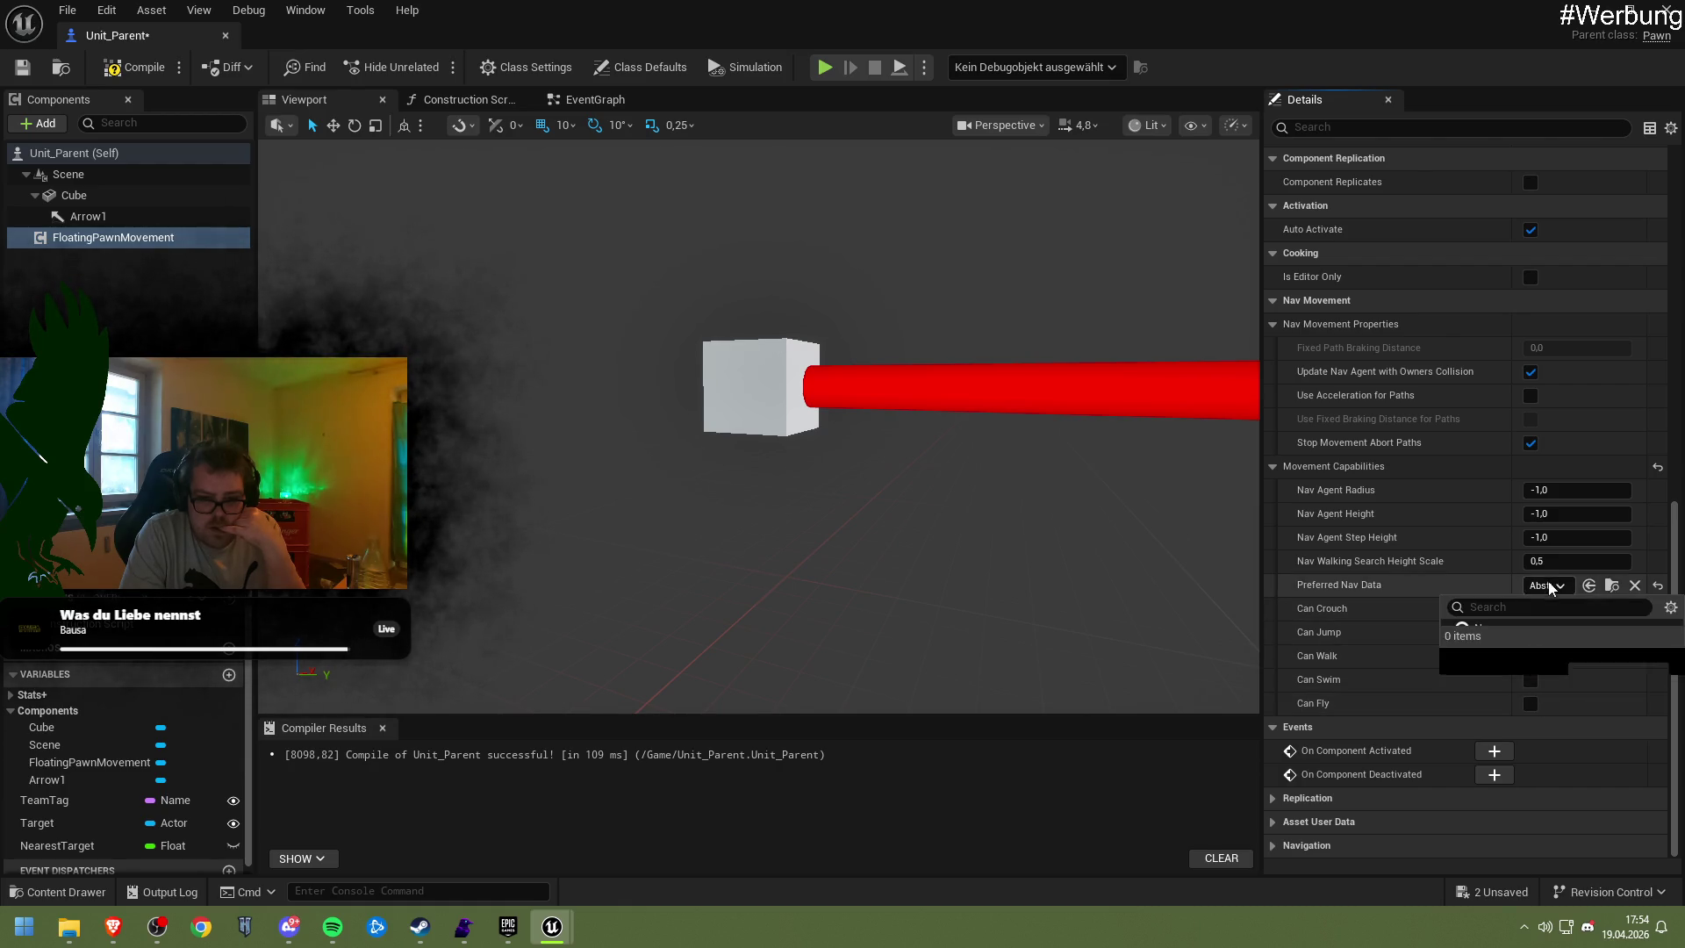
pyautogui.click(1527, 667)
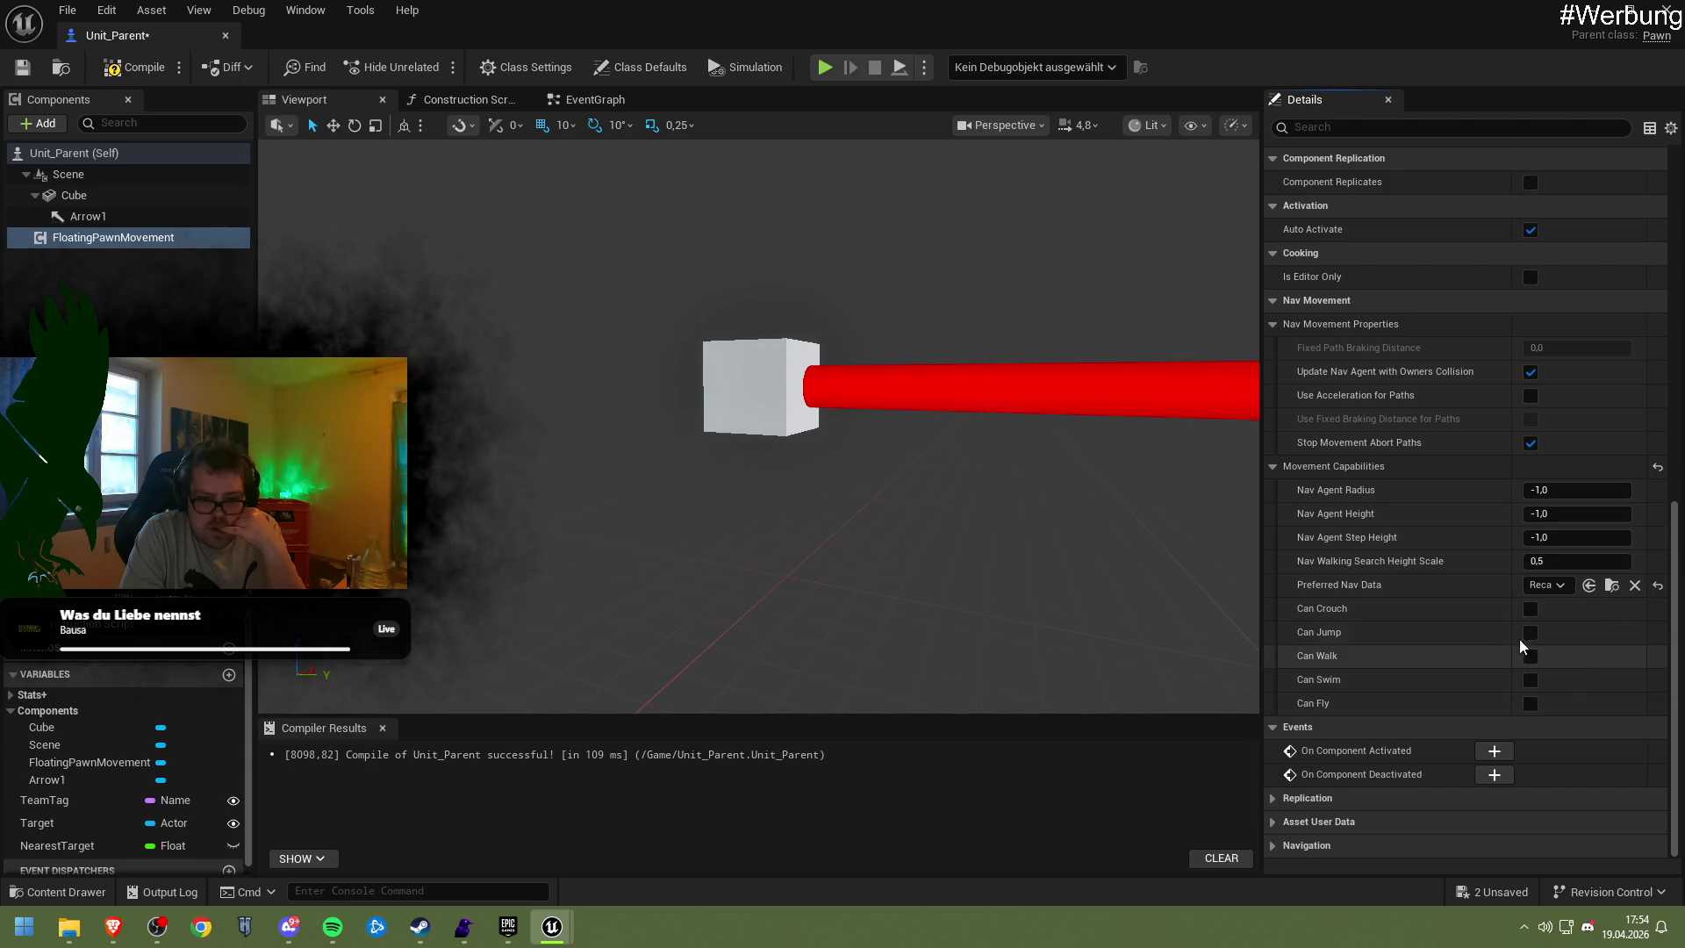
pyautogui.click(1547, 585)
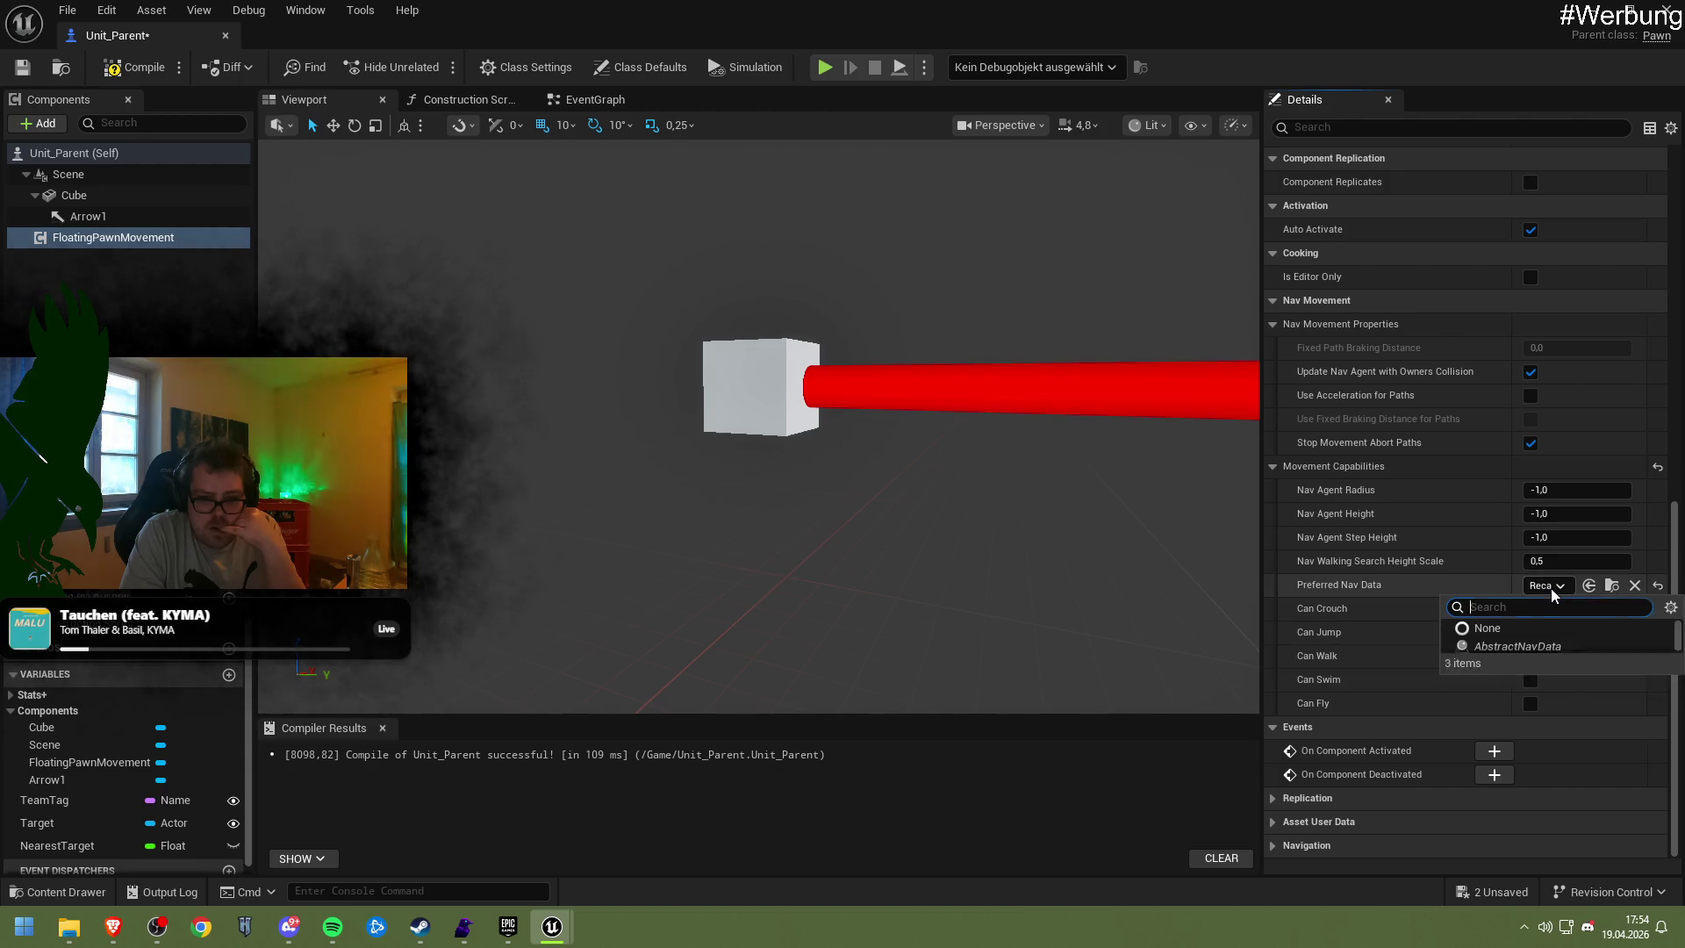
pyautogui.click(1504, 630)
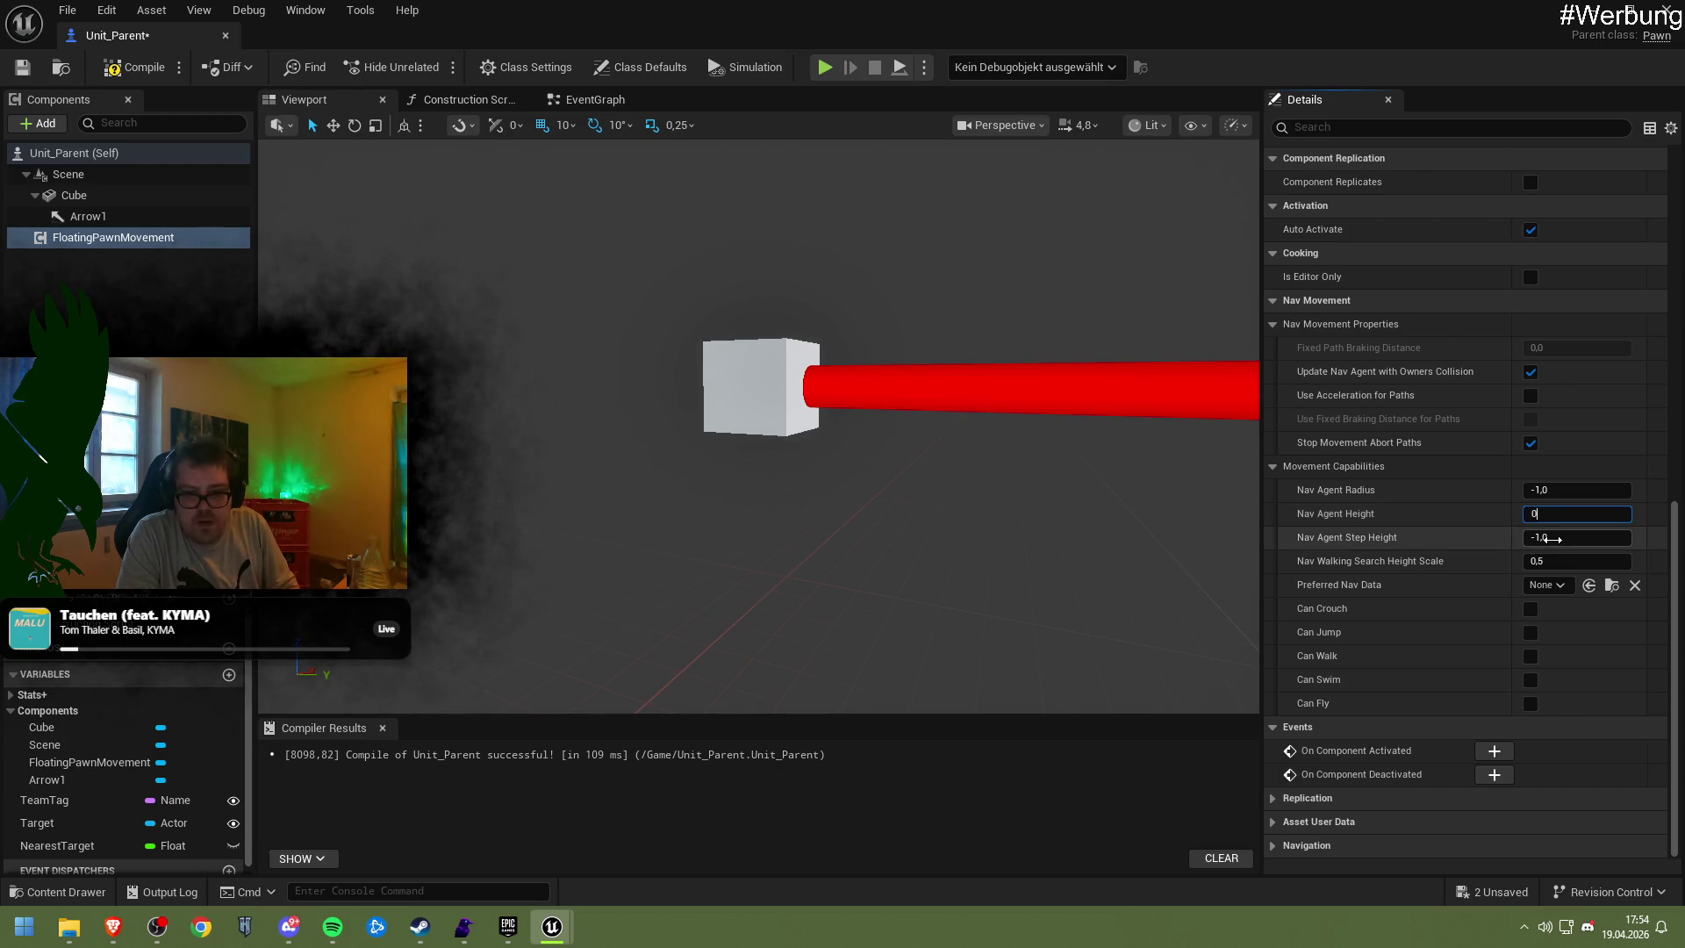
# Try a nav agent Step Height of 0, compile and save, then check the cube in the level
pyautogui.write('0')
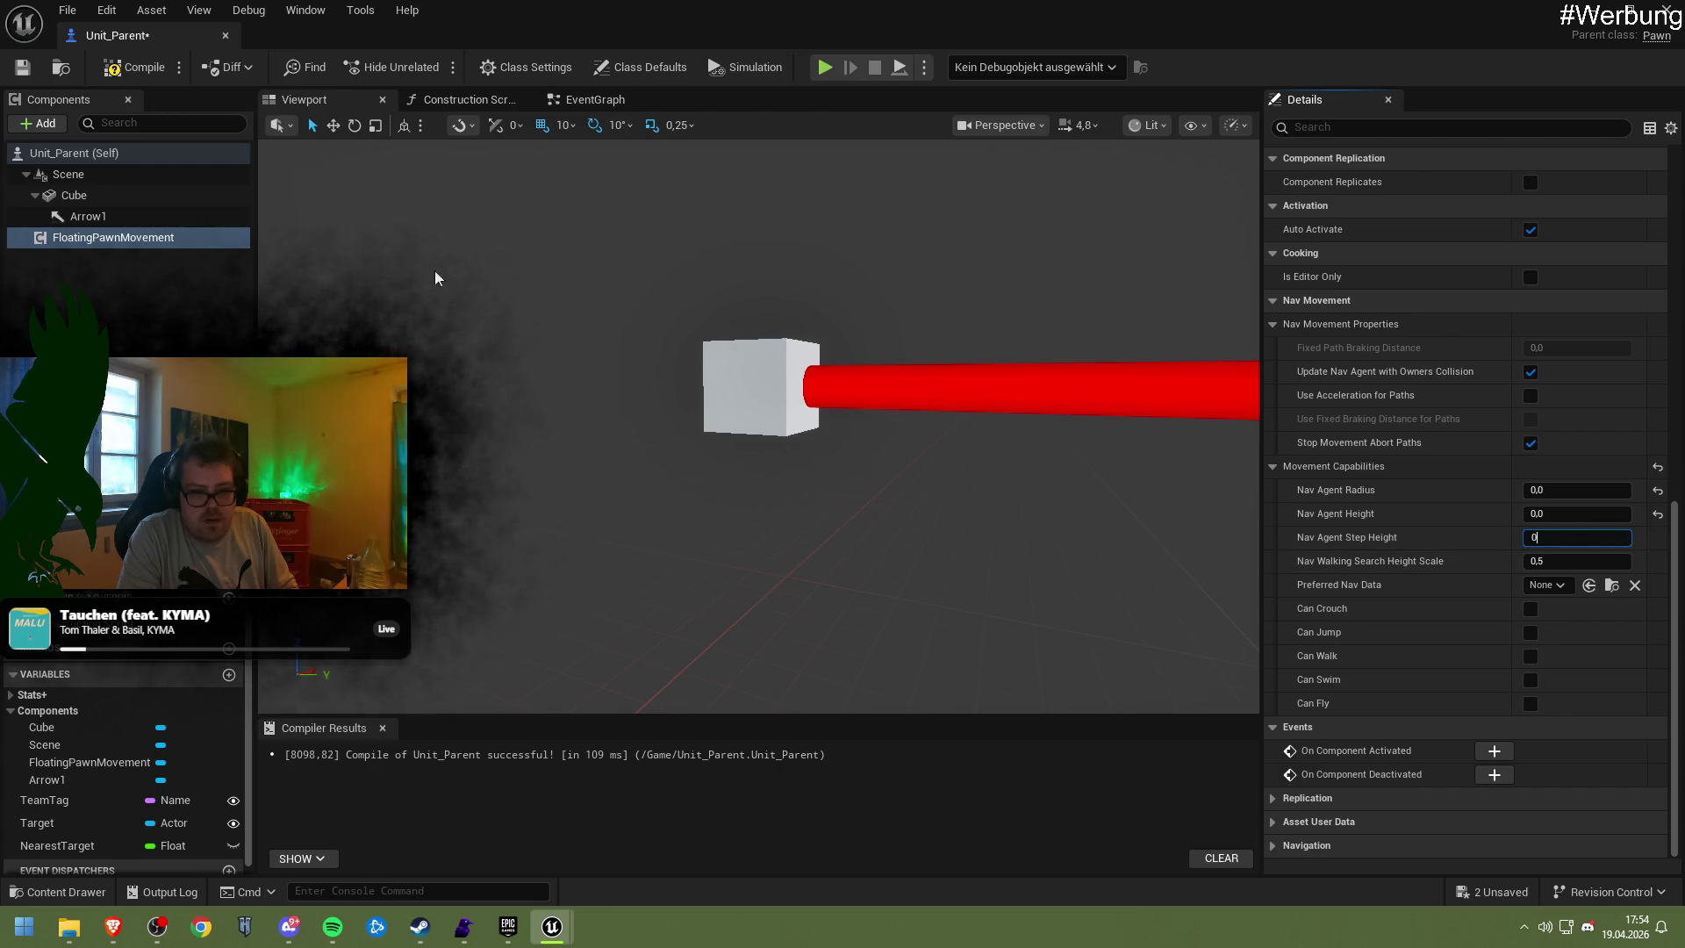
pyautogui.click(132, 66)
pyautogui.click(22, 67)
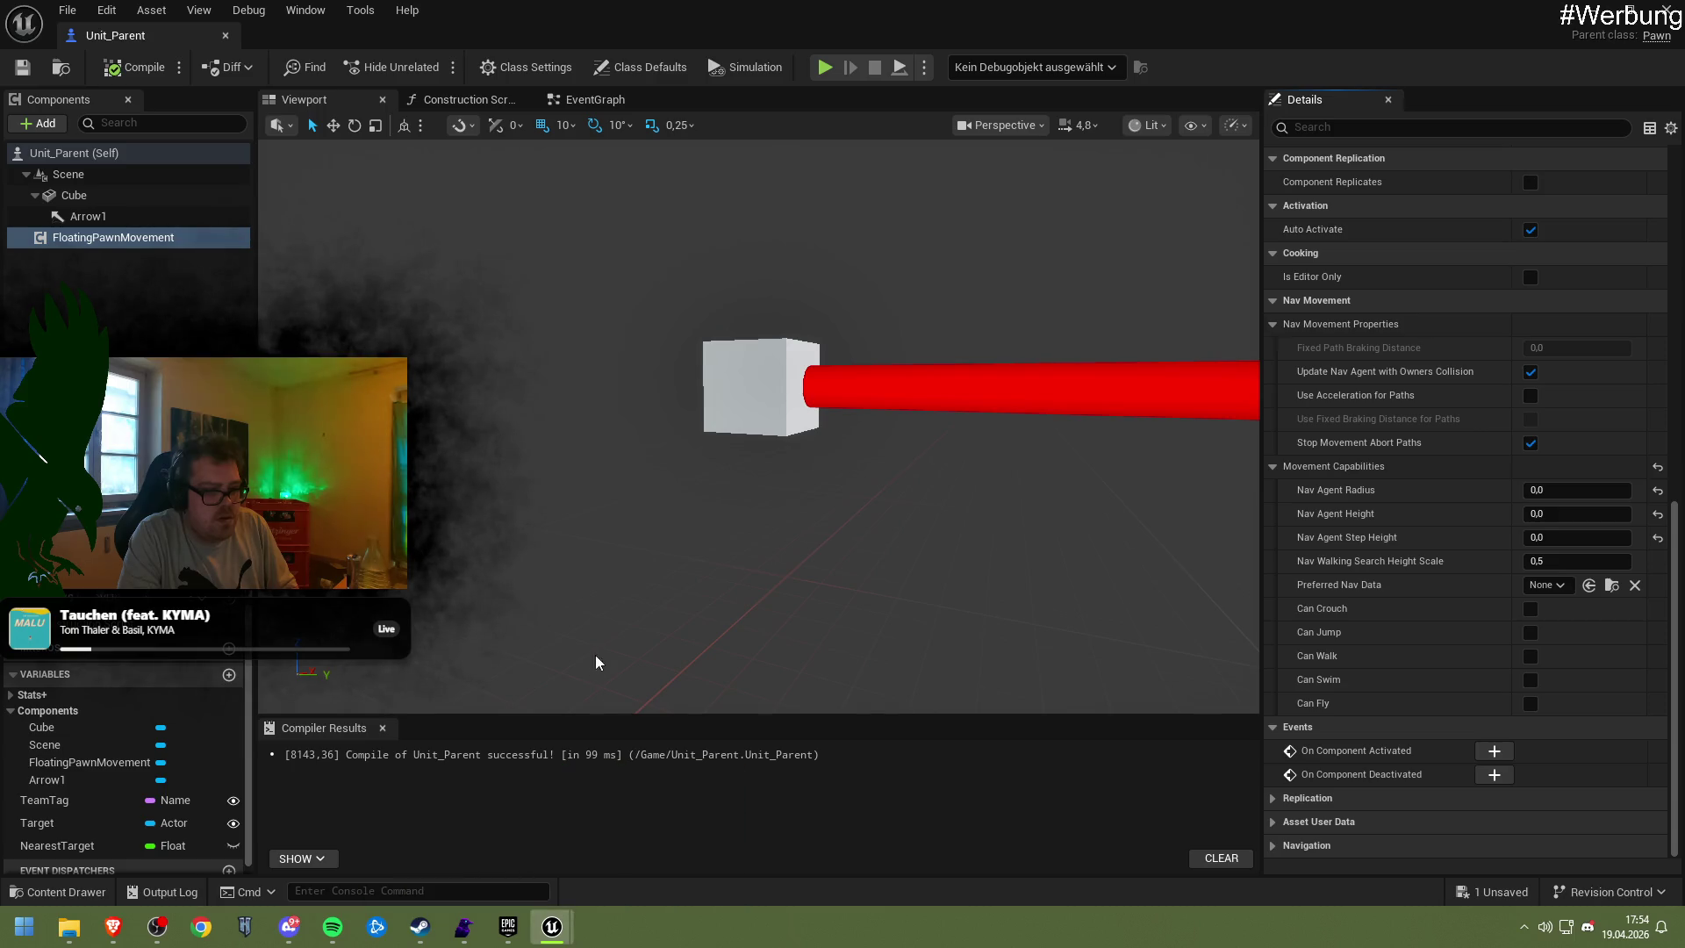
pyautogui.hotkey('alt', 'Tab')
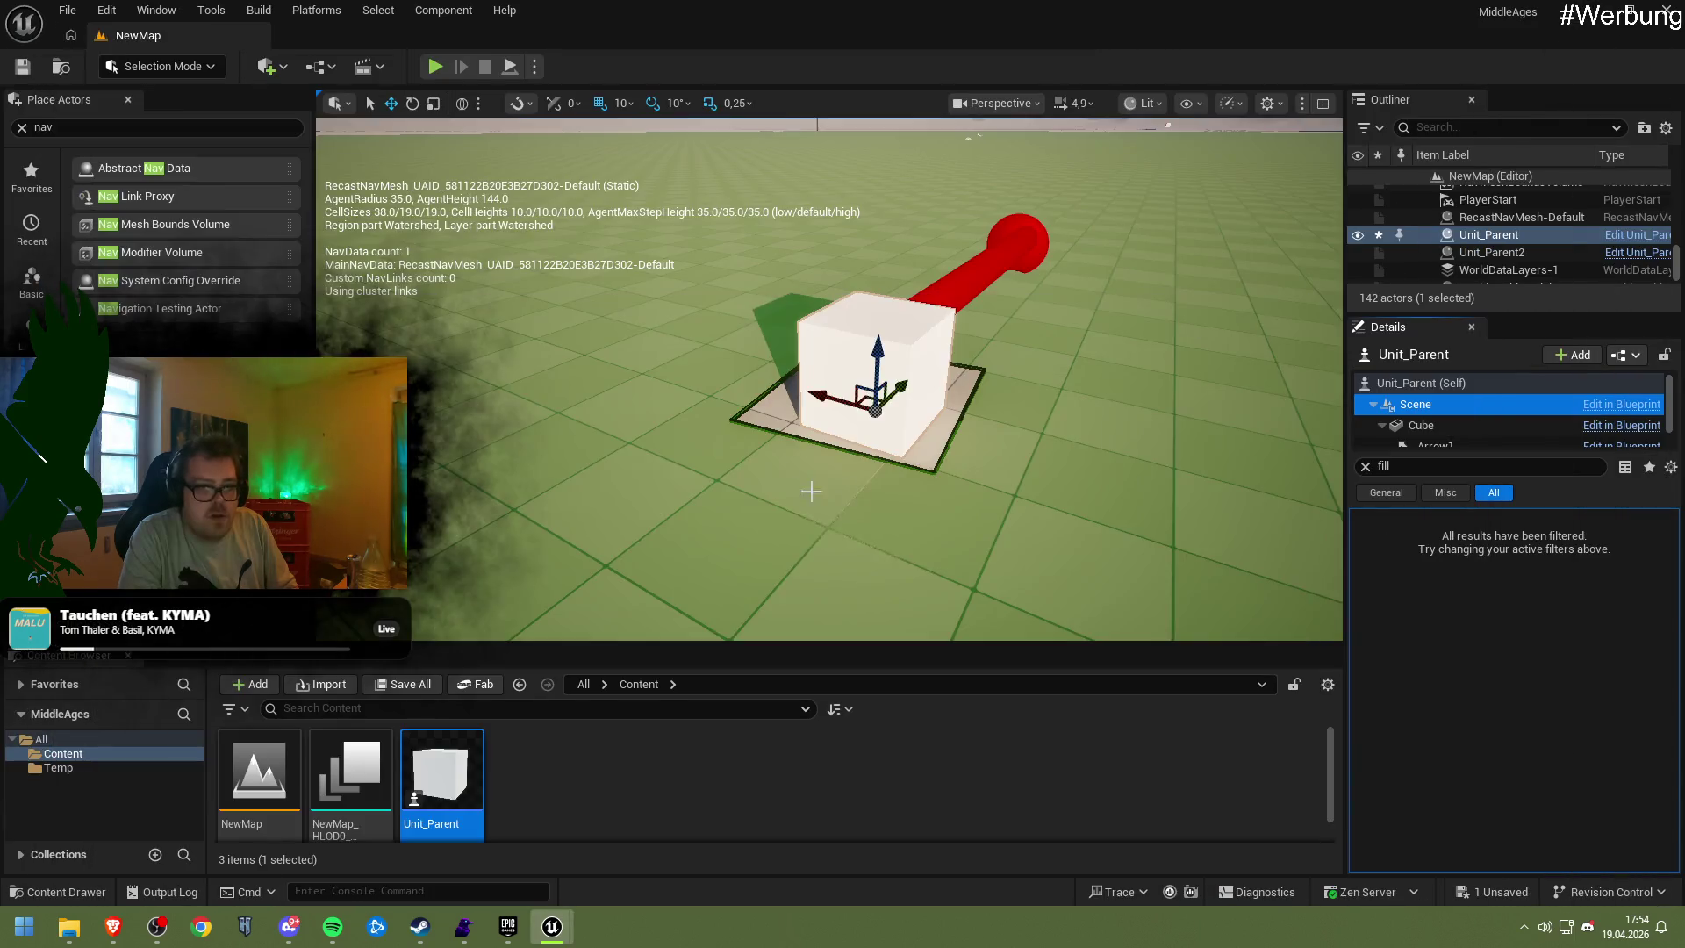
pyautogui.press('f')
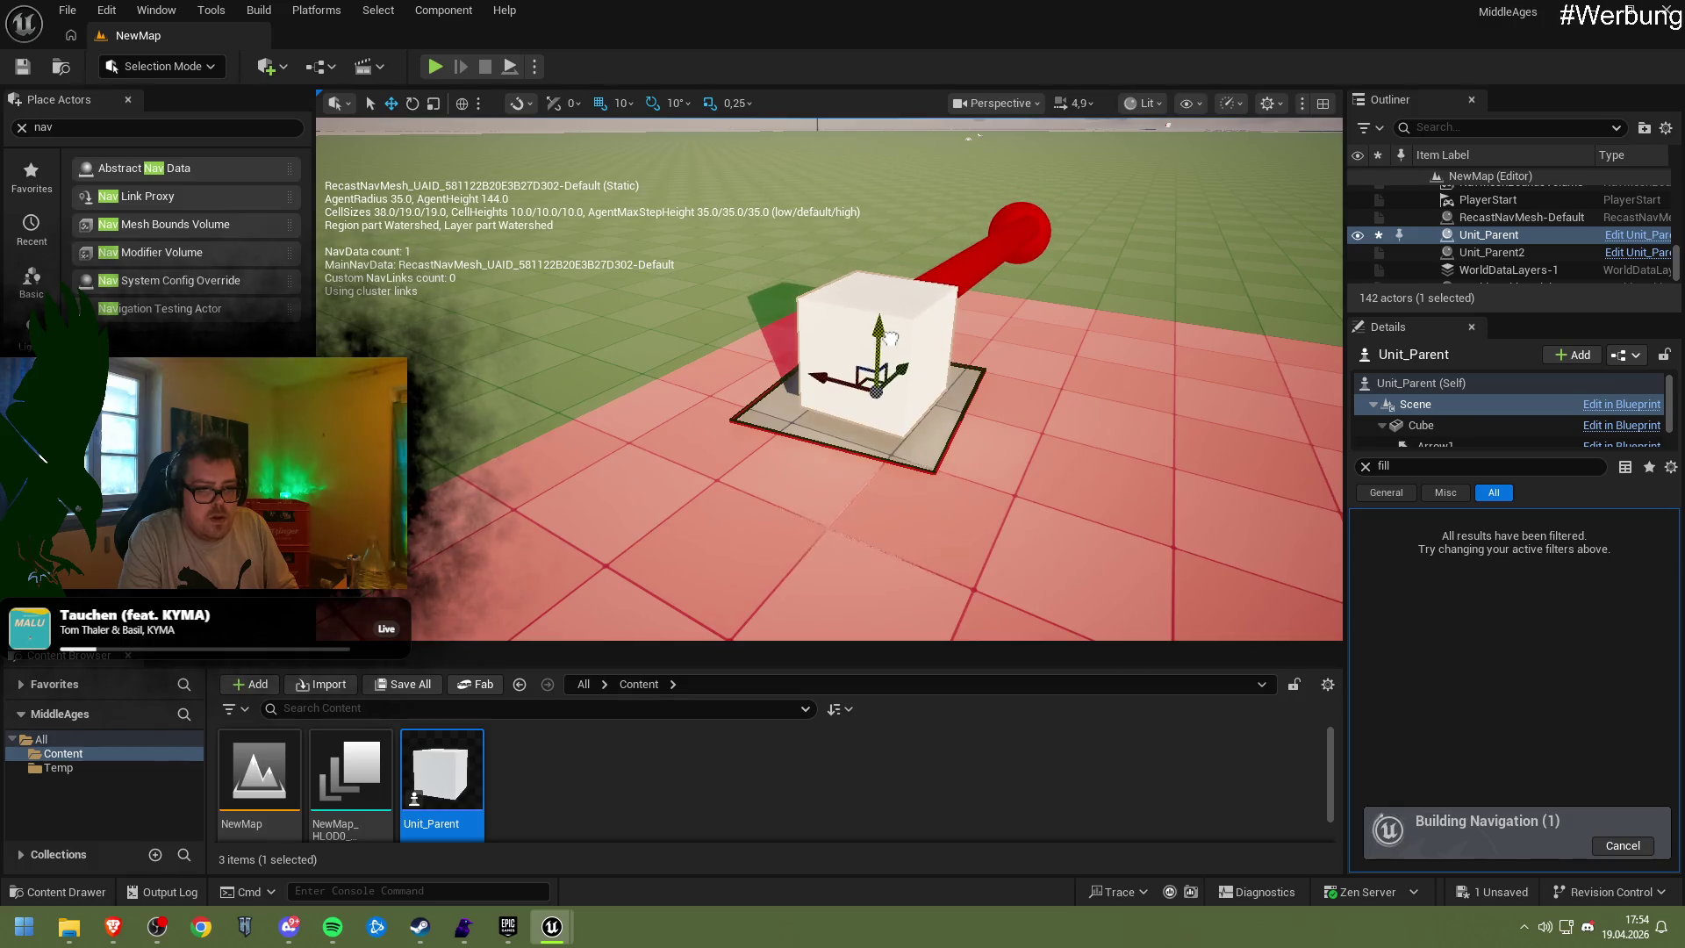
pyautogui.doubleClick(458, 801)
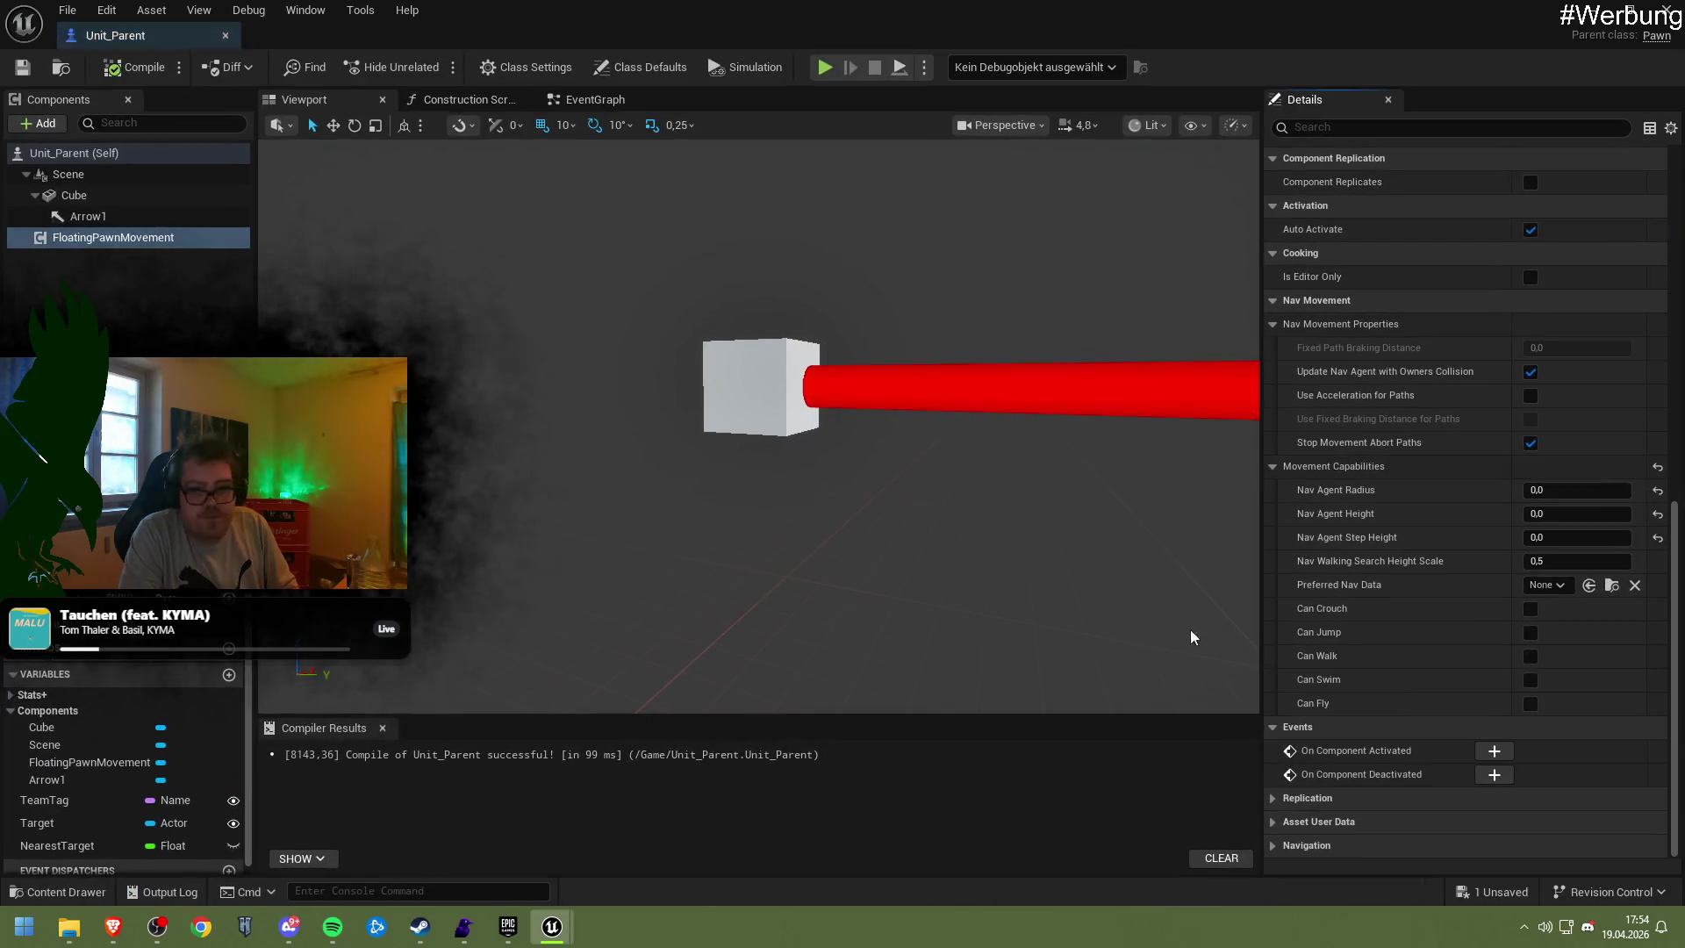
# Restore Nav Agent Step Height and Radius to -1.0
pyautogui.moveTo(1546, 534); pyautogui.dragTo(1555, 534)
pyautogui.click(1545, 538)
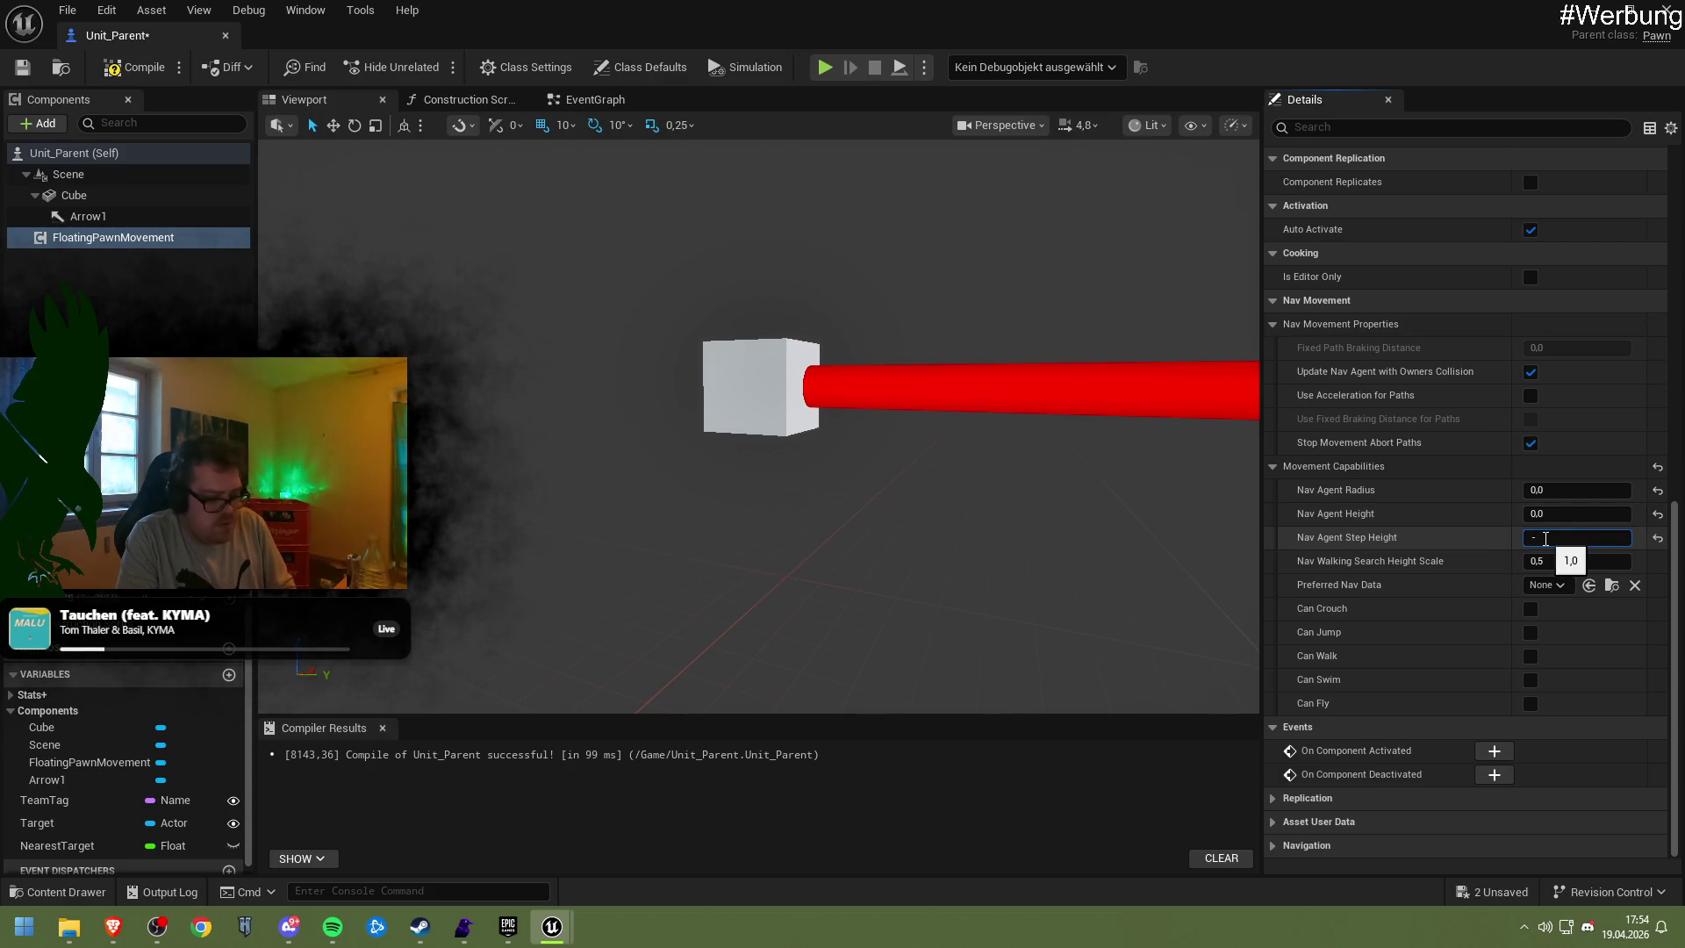
pyautogui.write('1')
pyautogui.press('Return')
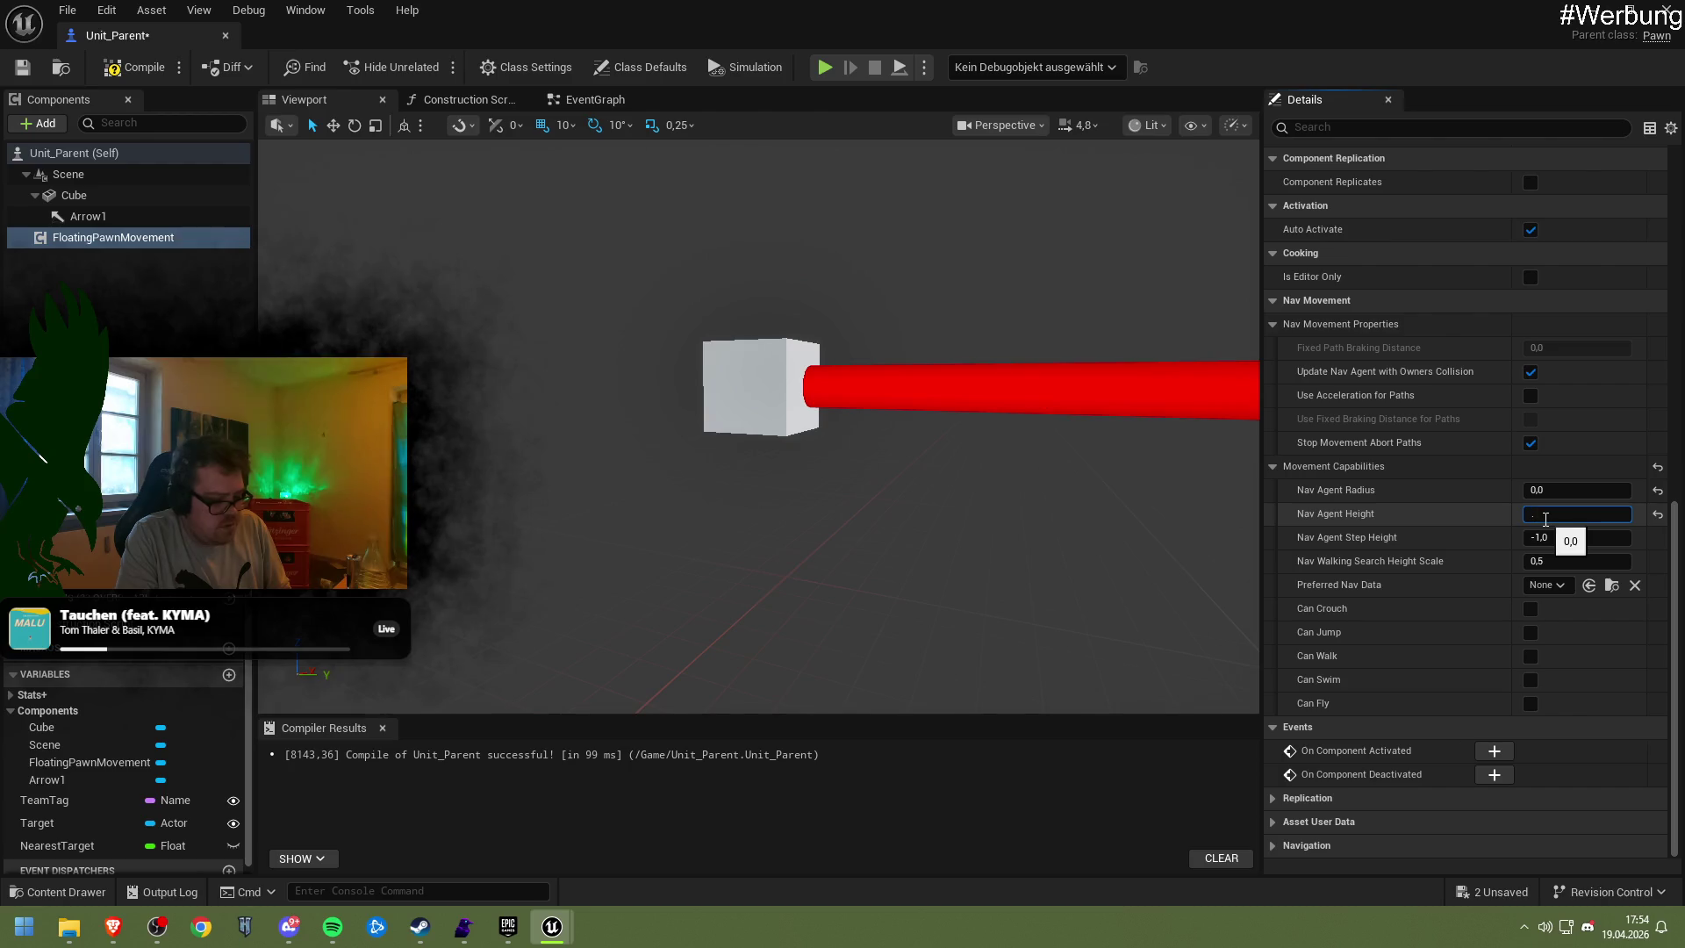
pyautogui.write('-')
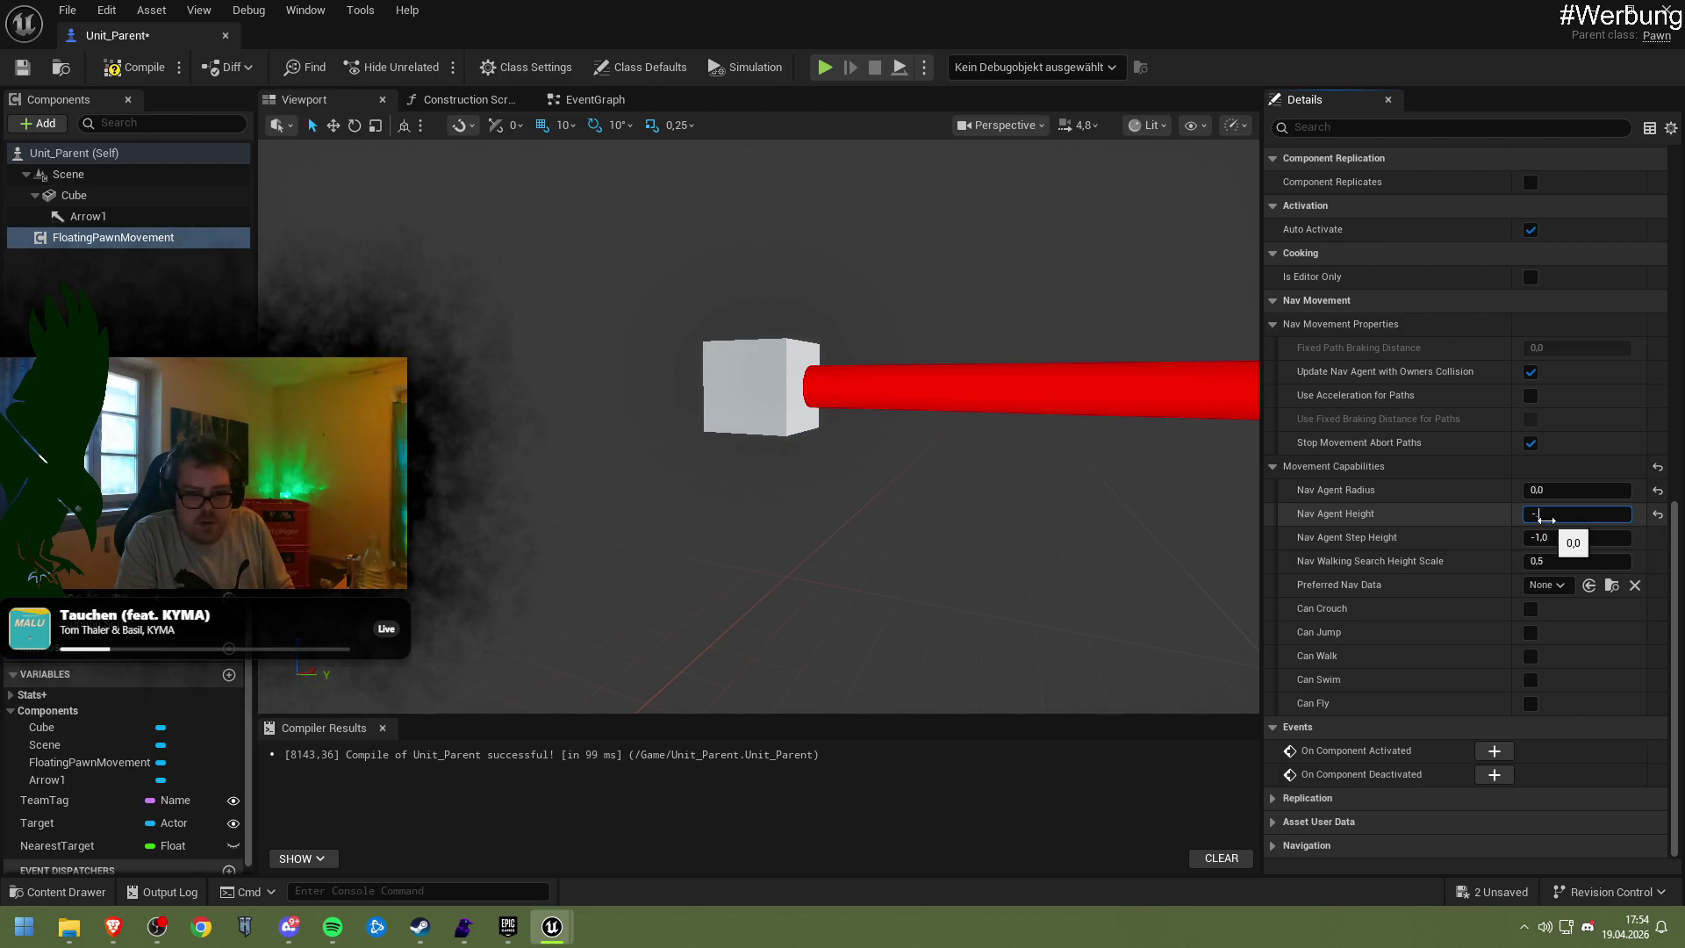
pyautogui.write('1')
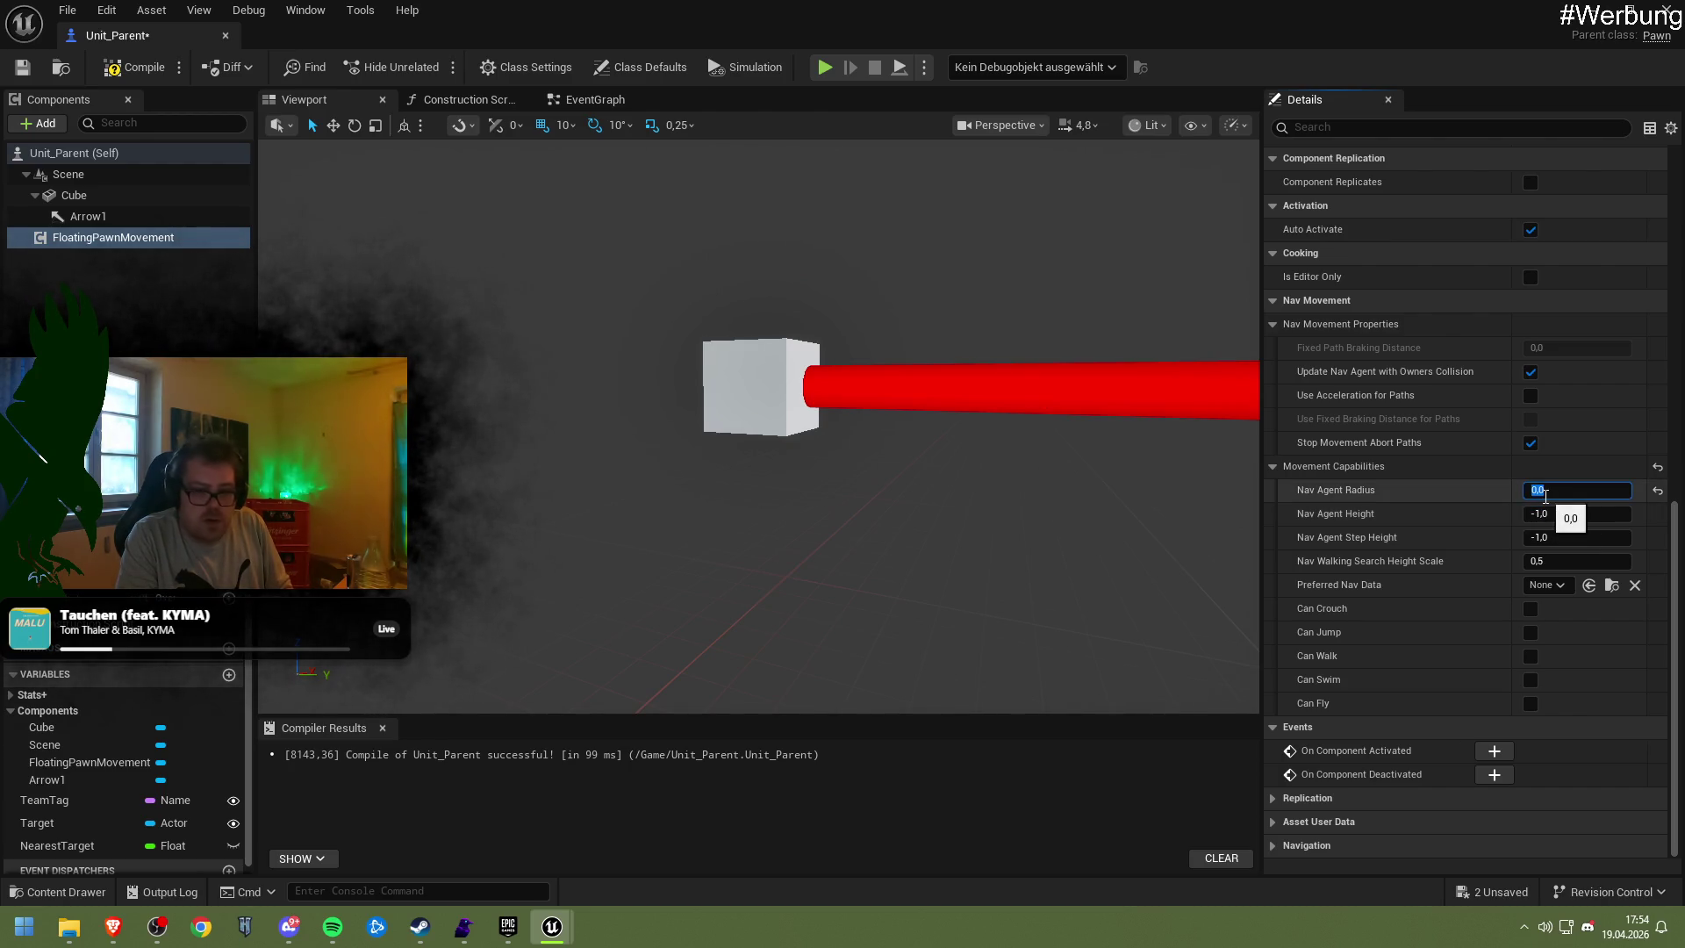
pyautogui.write('1')
pyautogui.press('Return')
pyautogui.click(1414, 665)
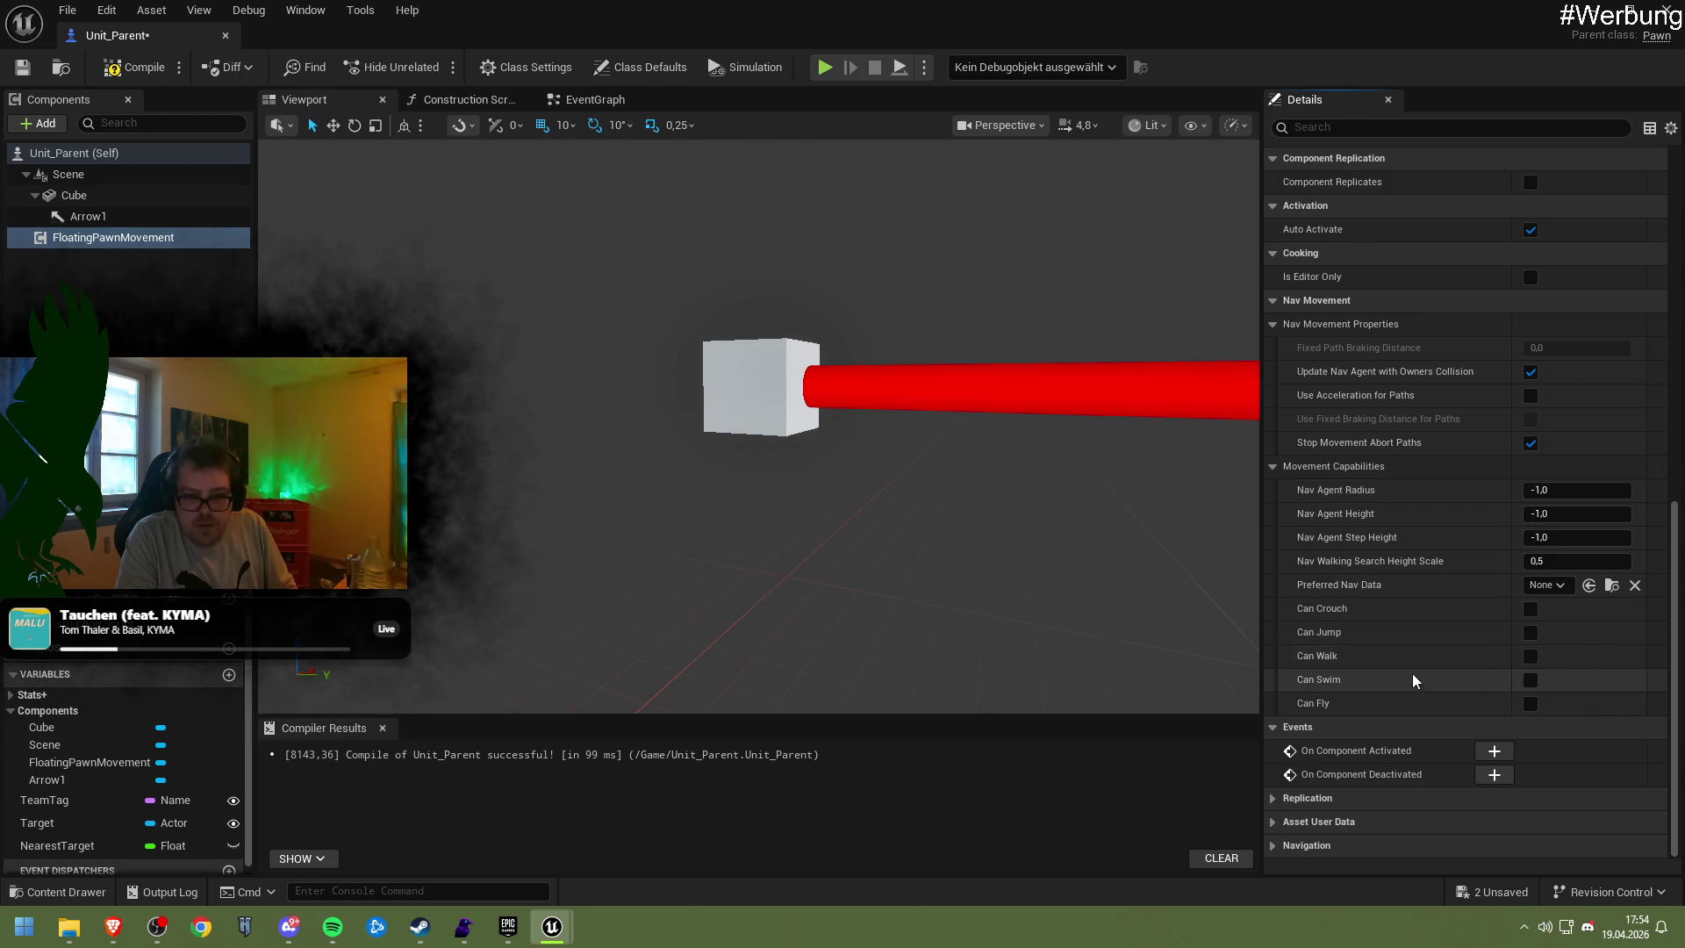
pyautogui.scroll(5, 1343, 612)
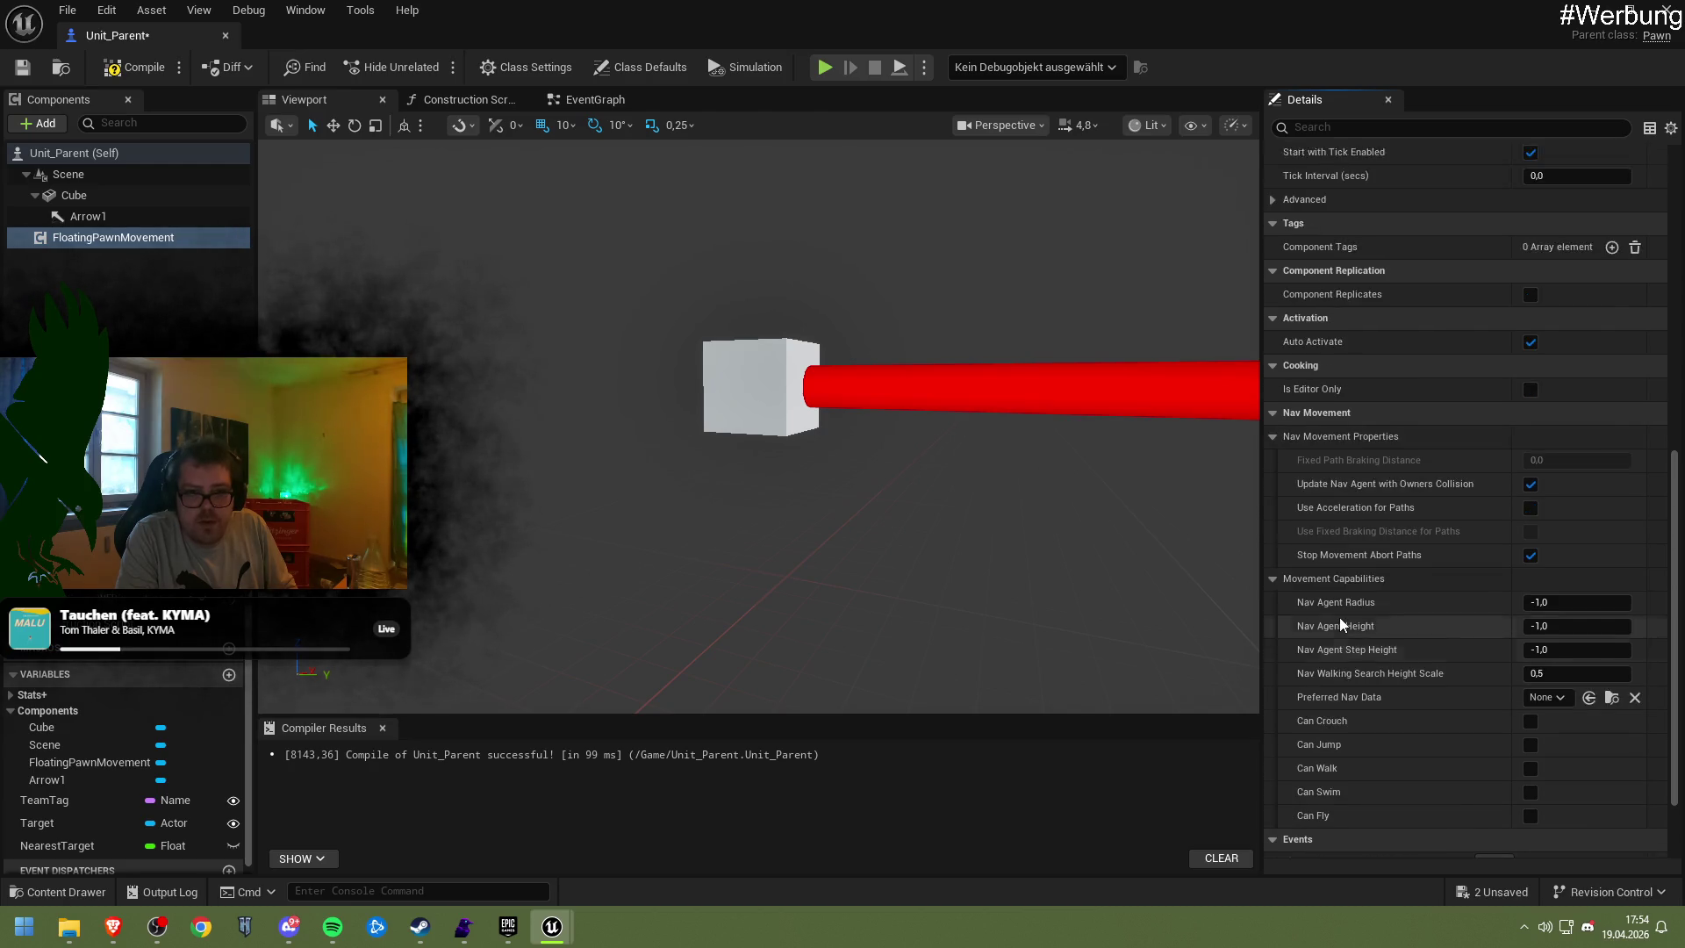
# Search in Brave for 'pawn breakes nav mesh'
pyautogui.moveTo(109, 930)
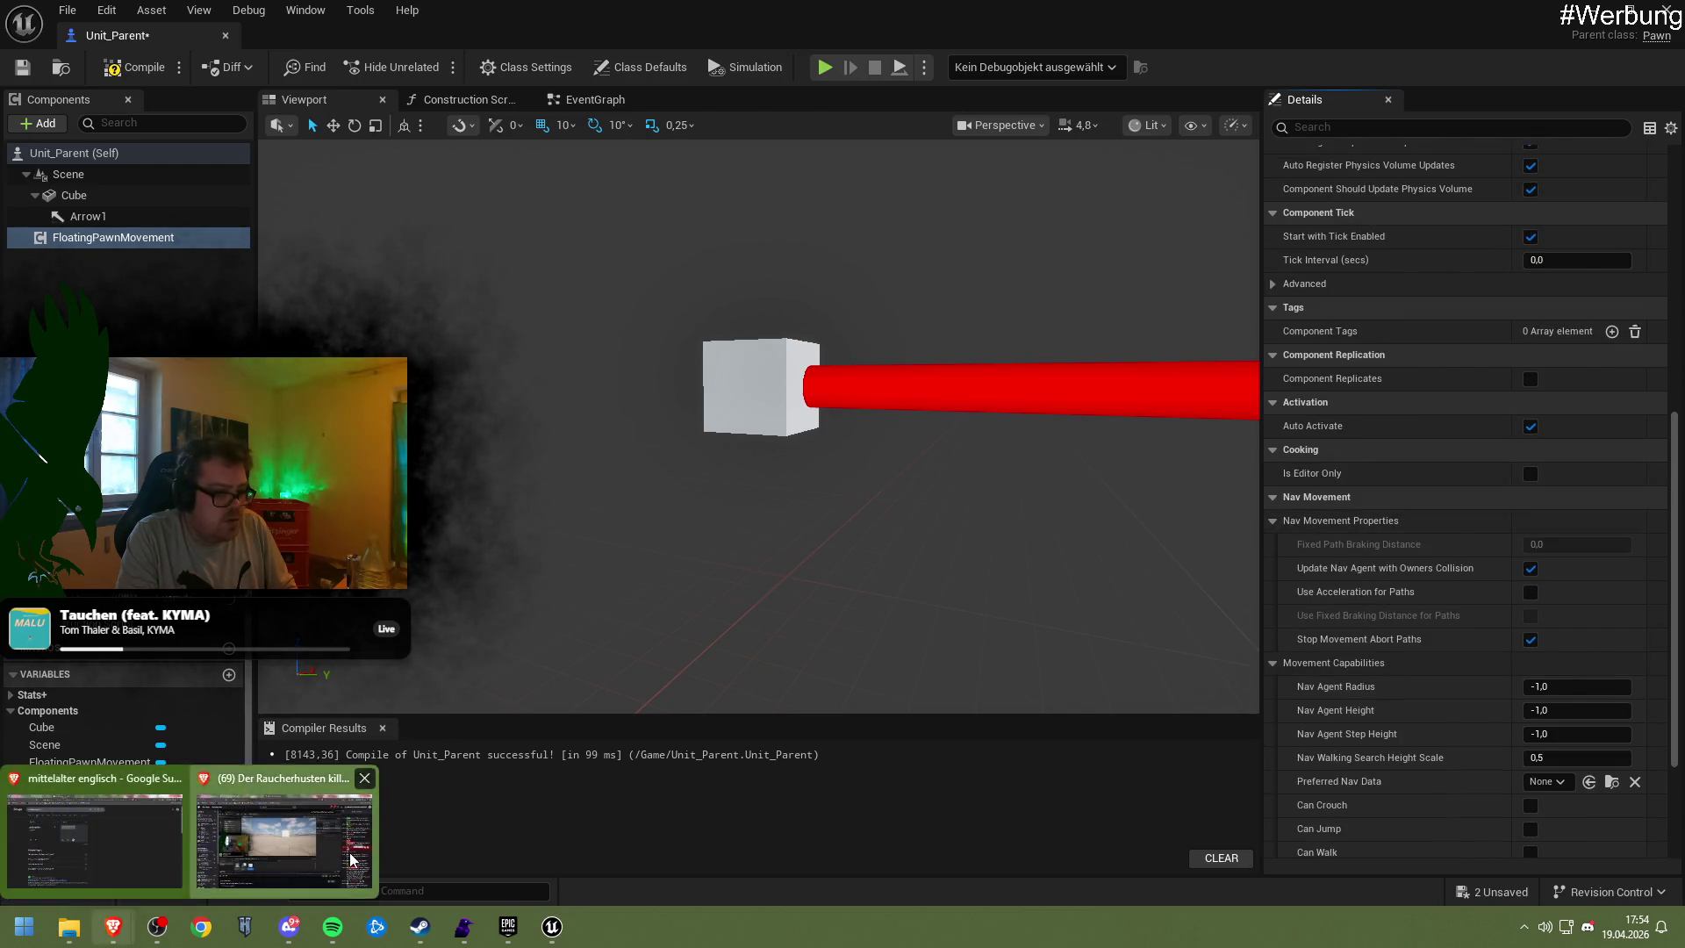
pyautogui.click(281, 834)
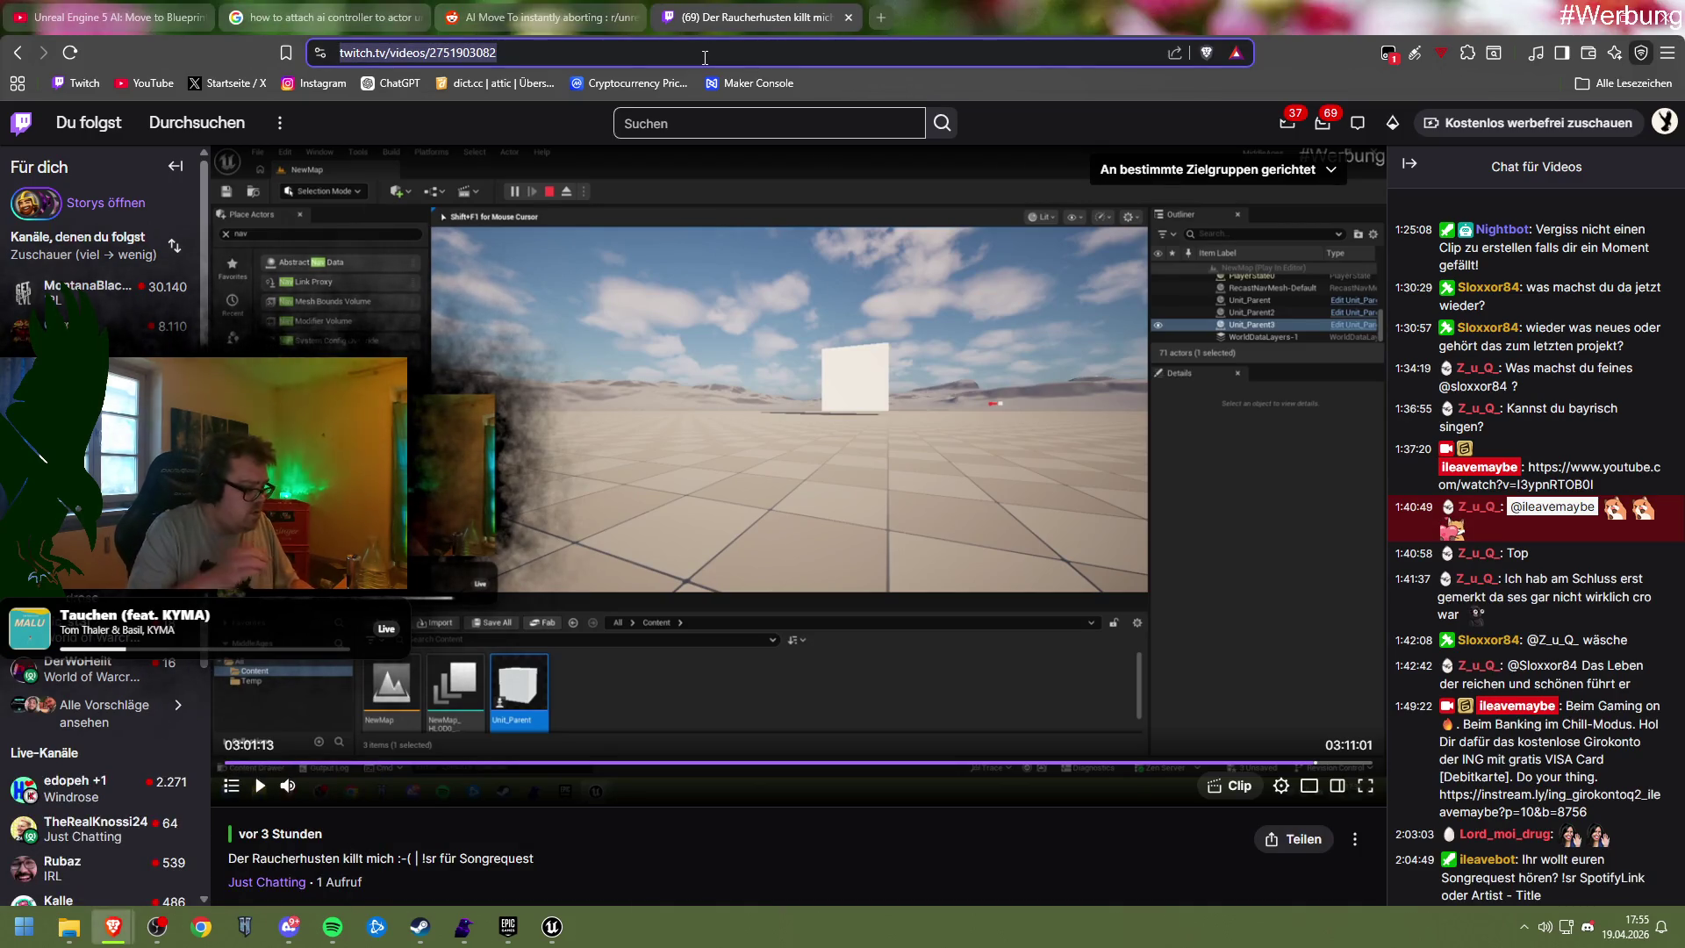
pyautogui.write('pawn ')
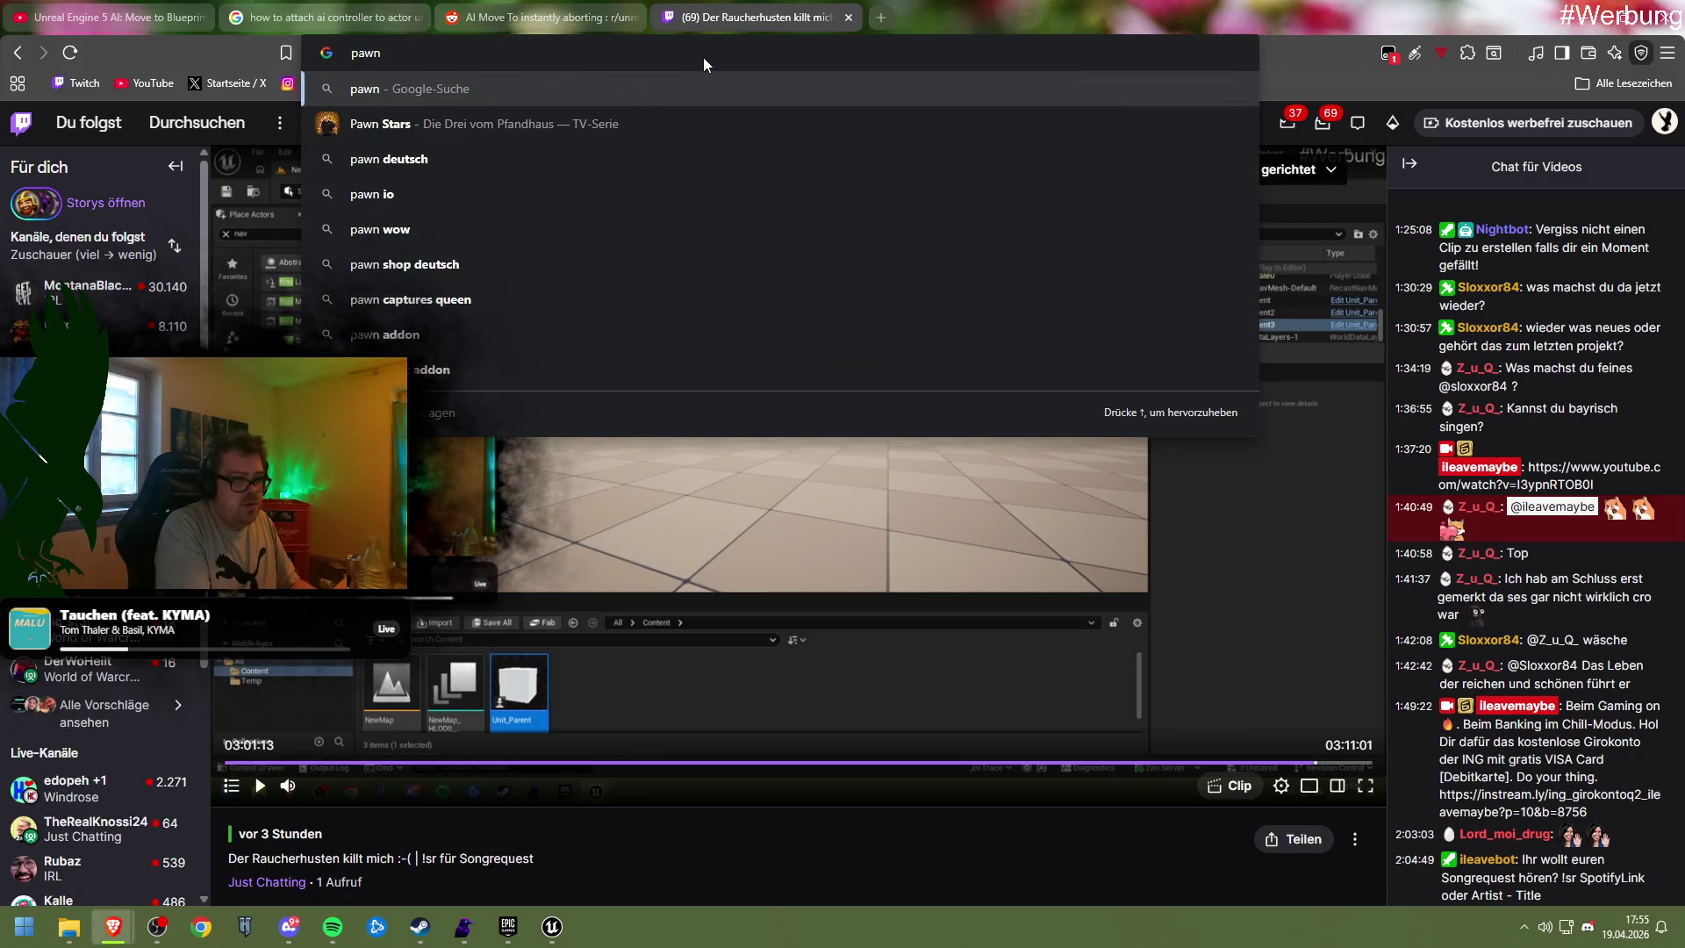
pyautogui.write('breakes')
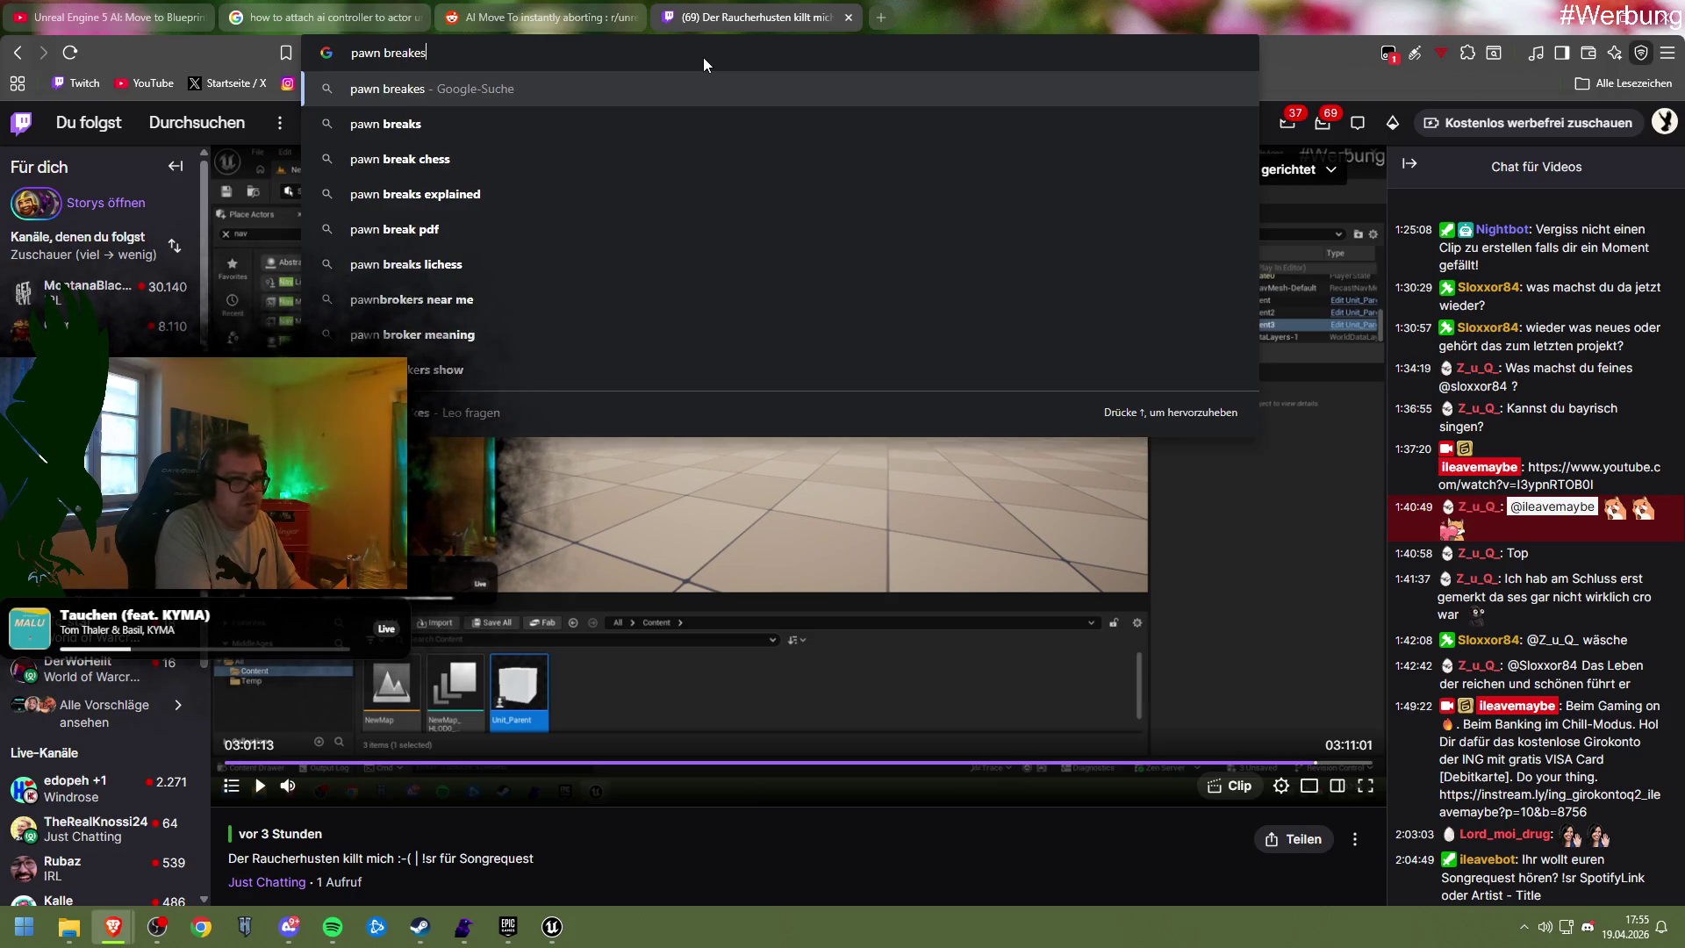
pyautogui.write(' nav mesh')
pyautogui.press('Return')
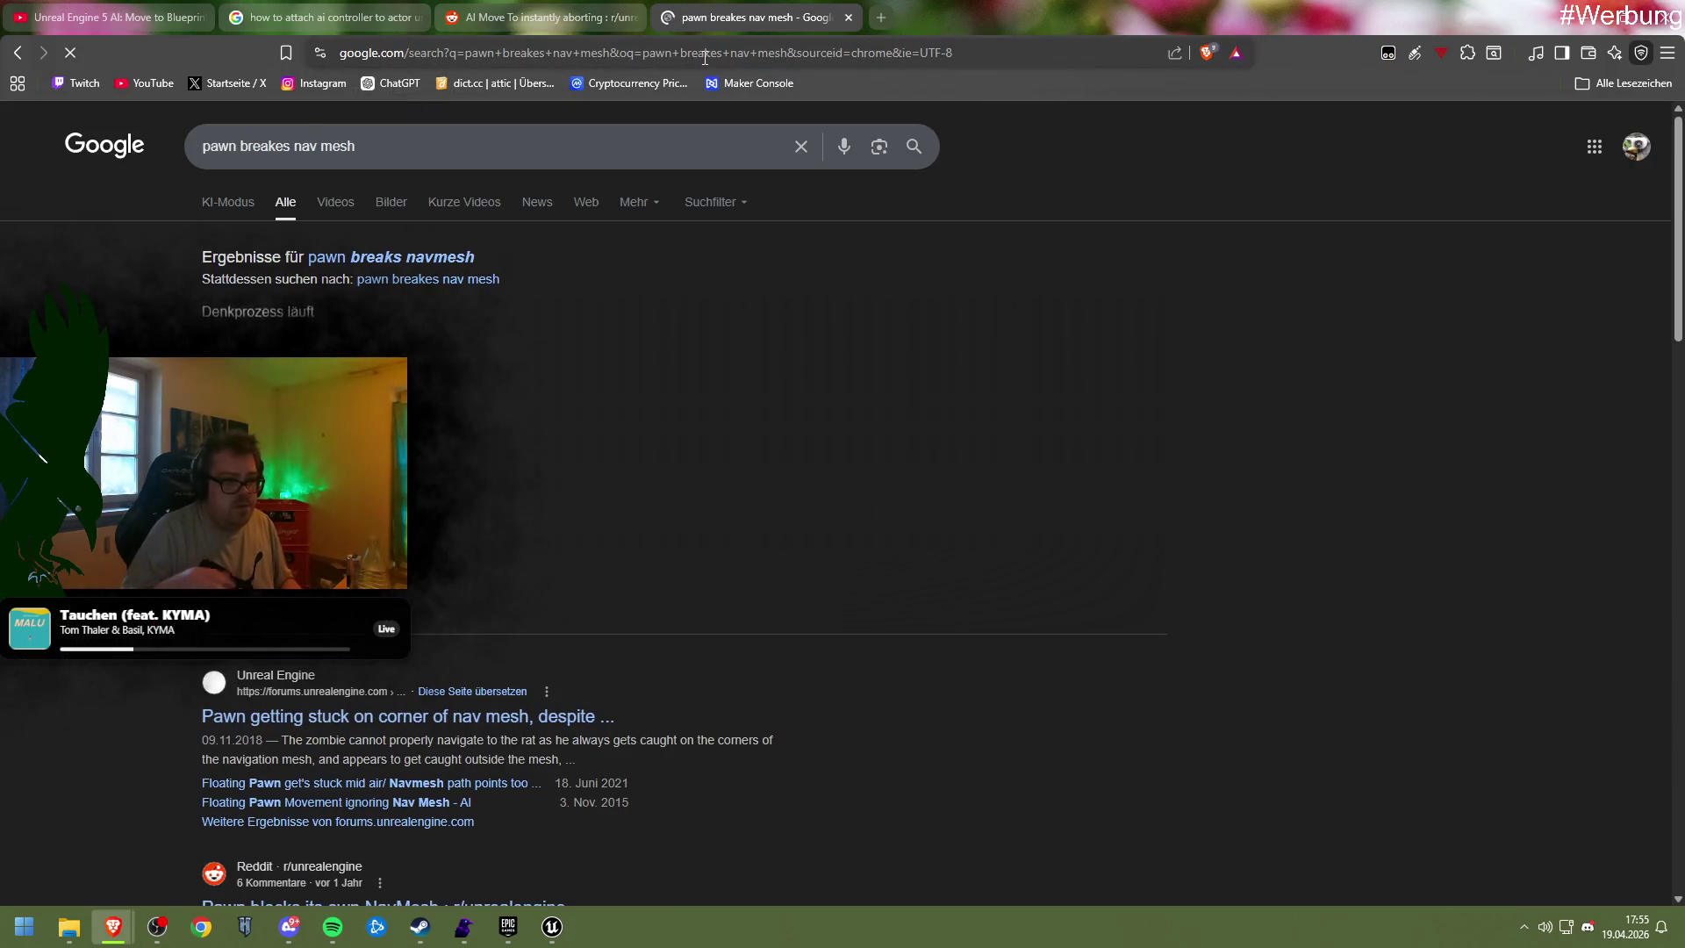
# Read the Reddit thread 'Pawn blocks its own NavMesh', then return to the Unit_Parent blueprint
pyautogui.scroll(-1, 662, 621)
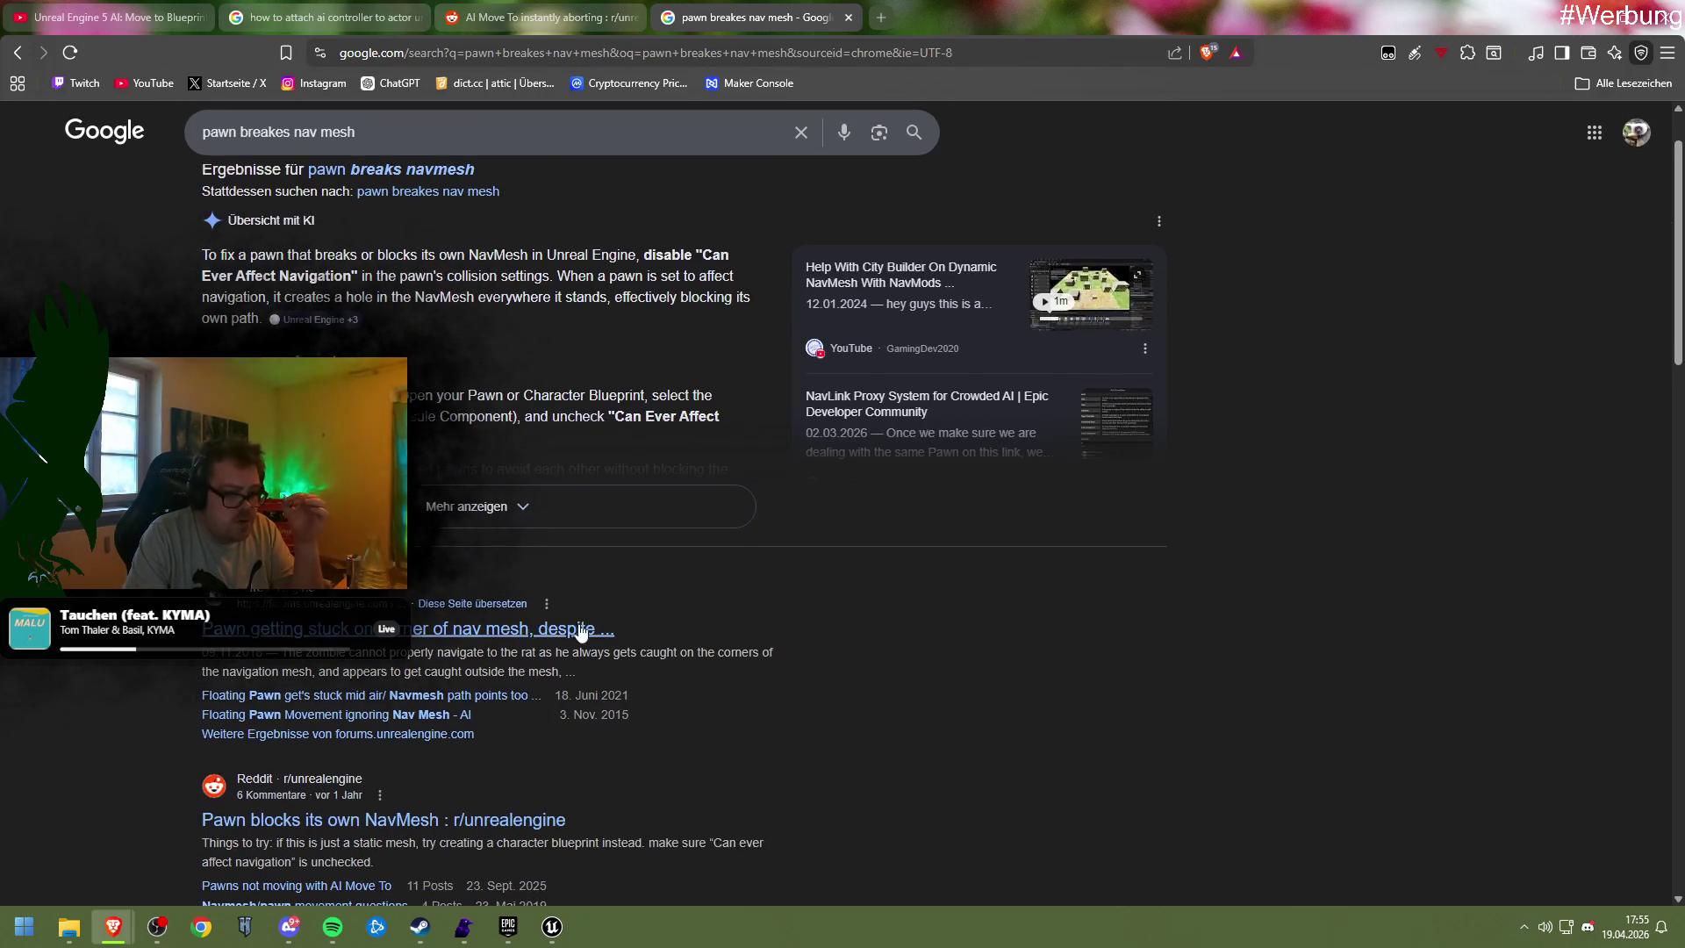
pyautogui.scroll(-3, 512, 660)
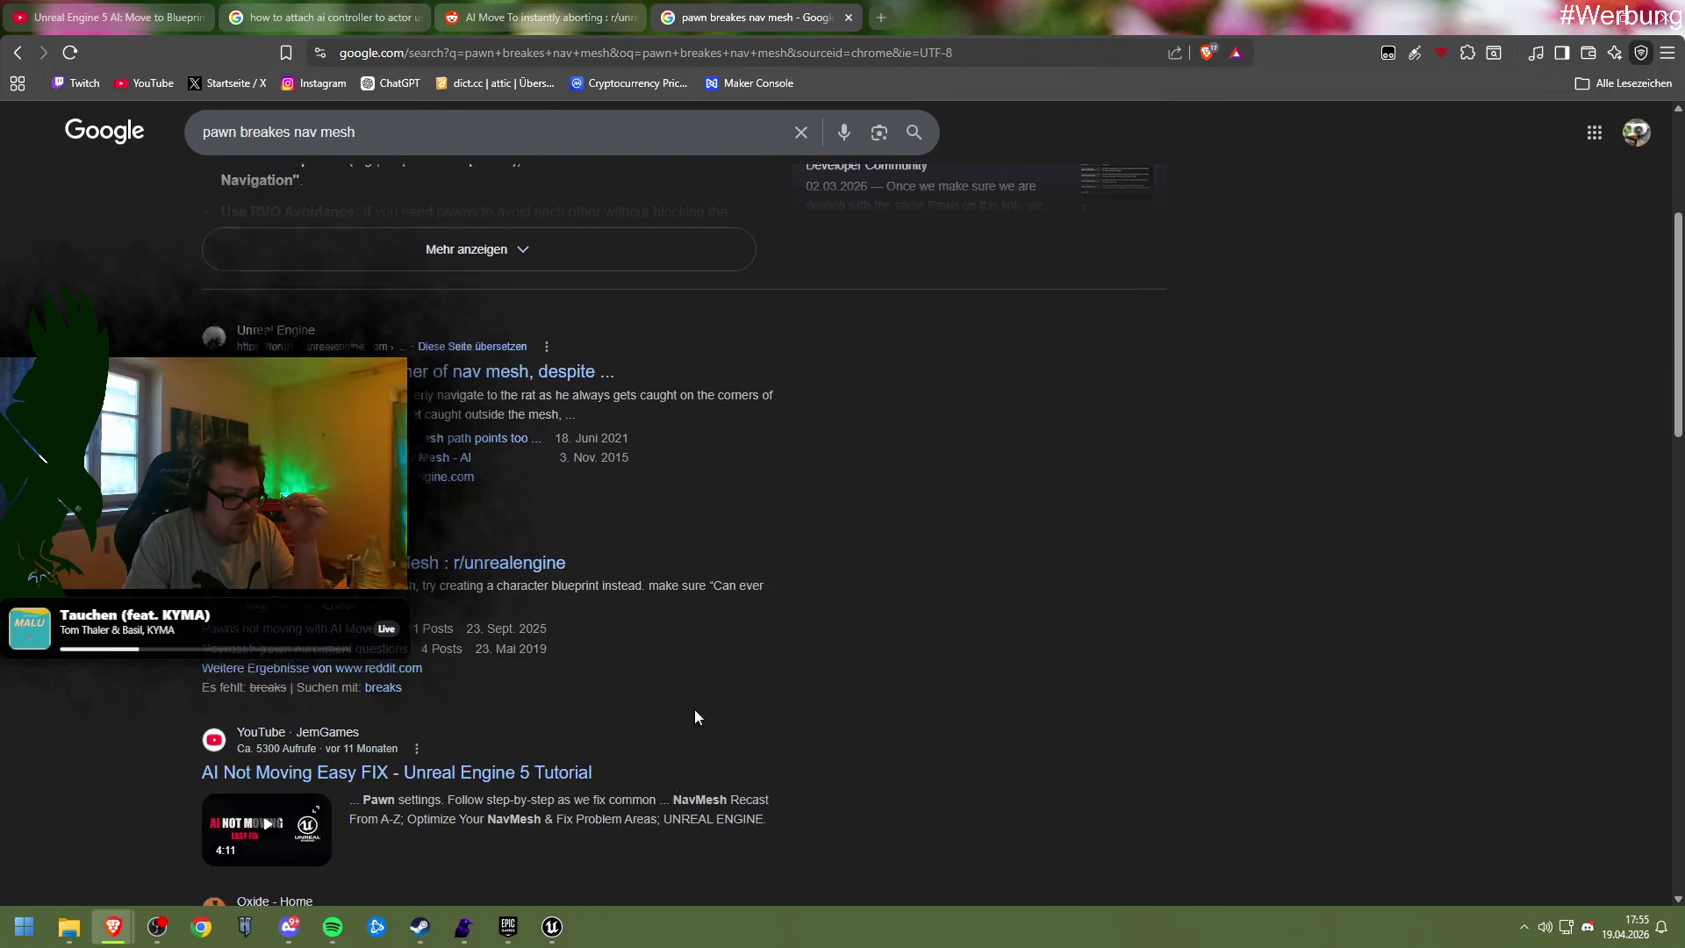
pyautogui.click(426, 562)
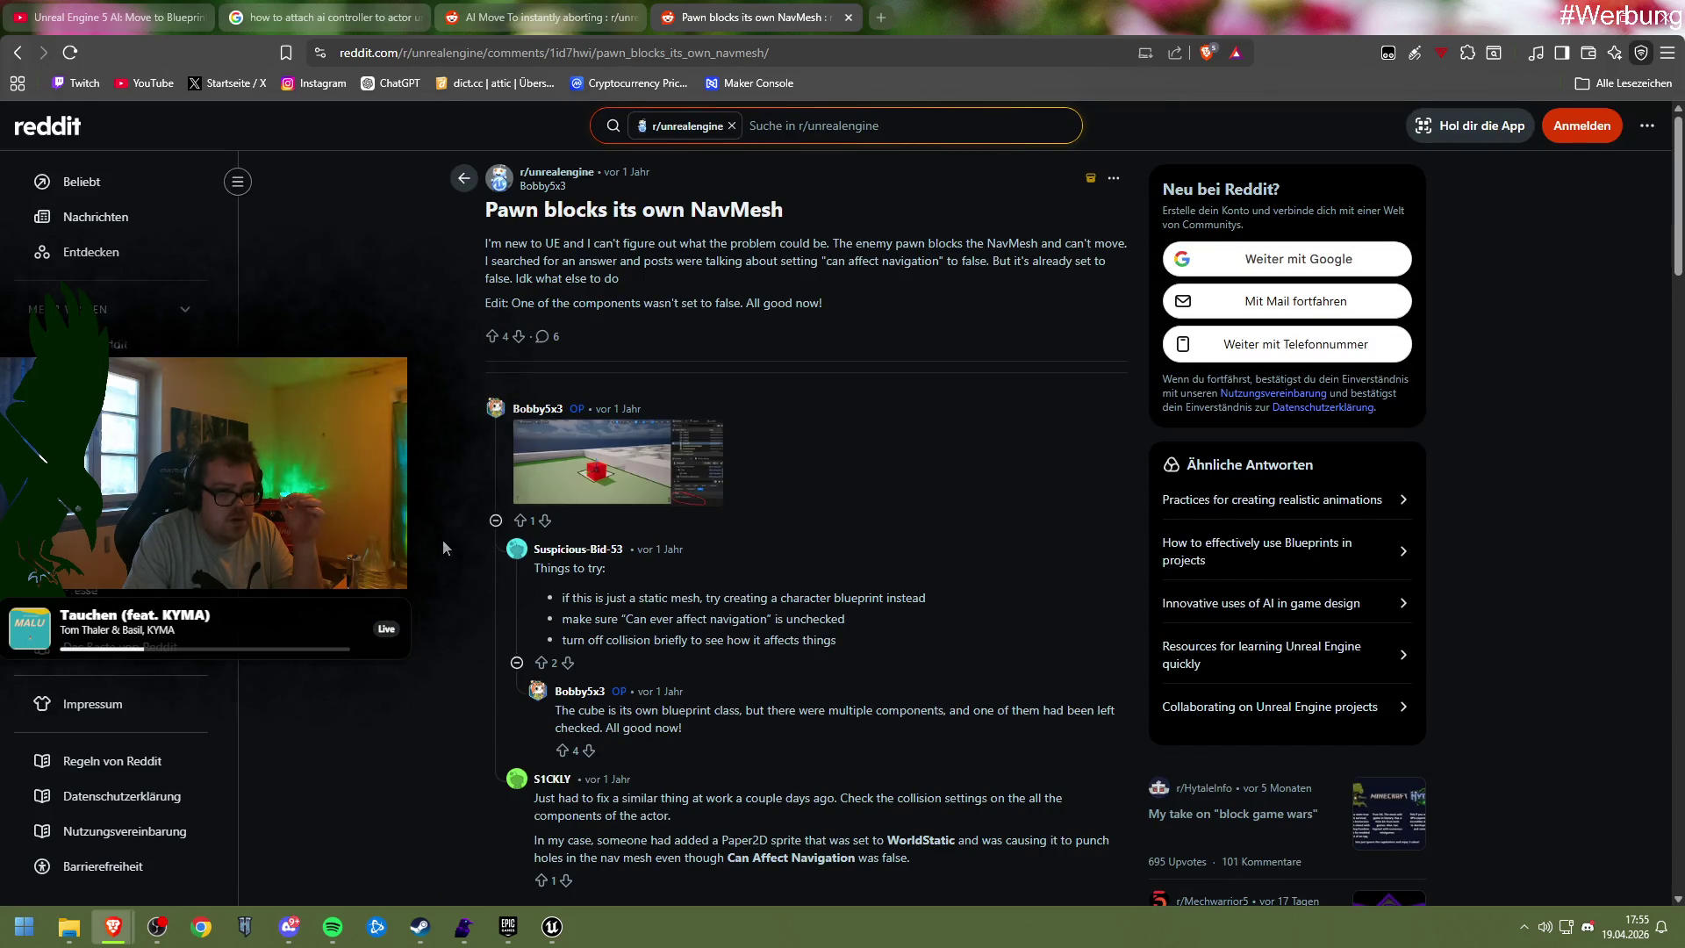
pyautogui.scroll(-2, 433, 539)
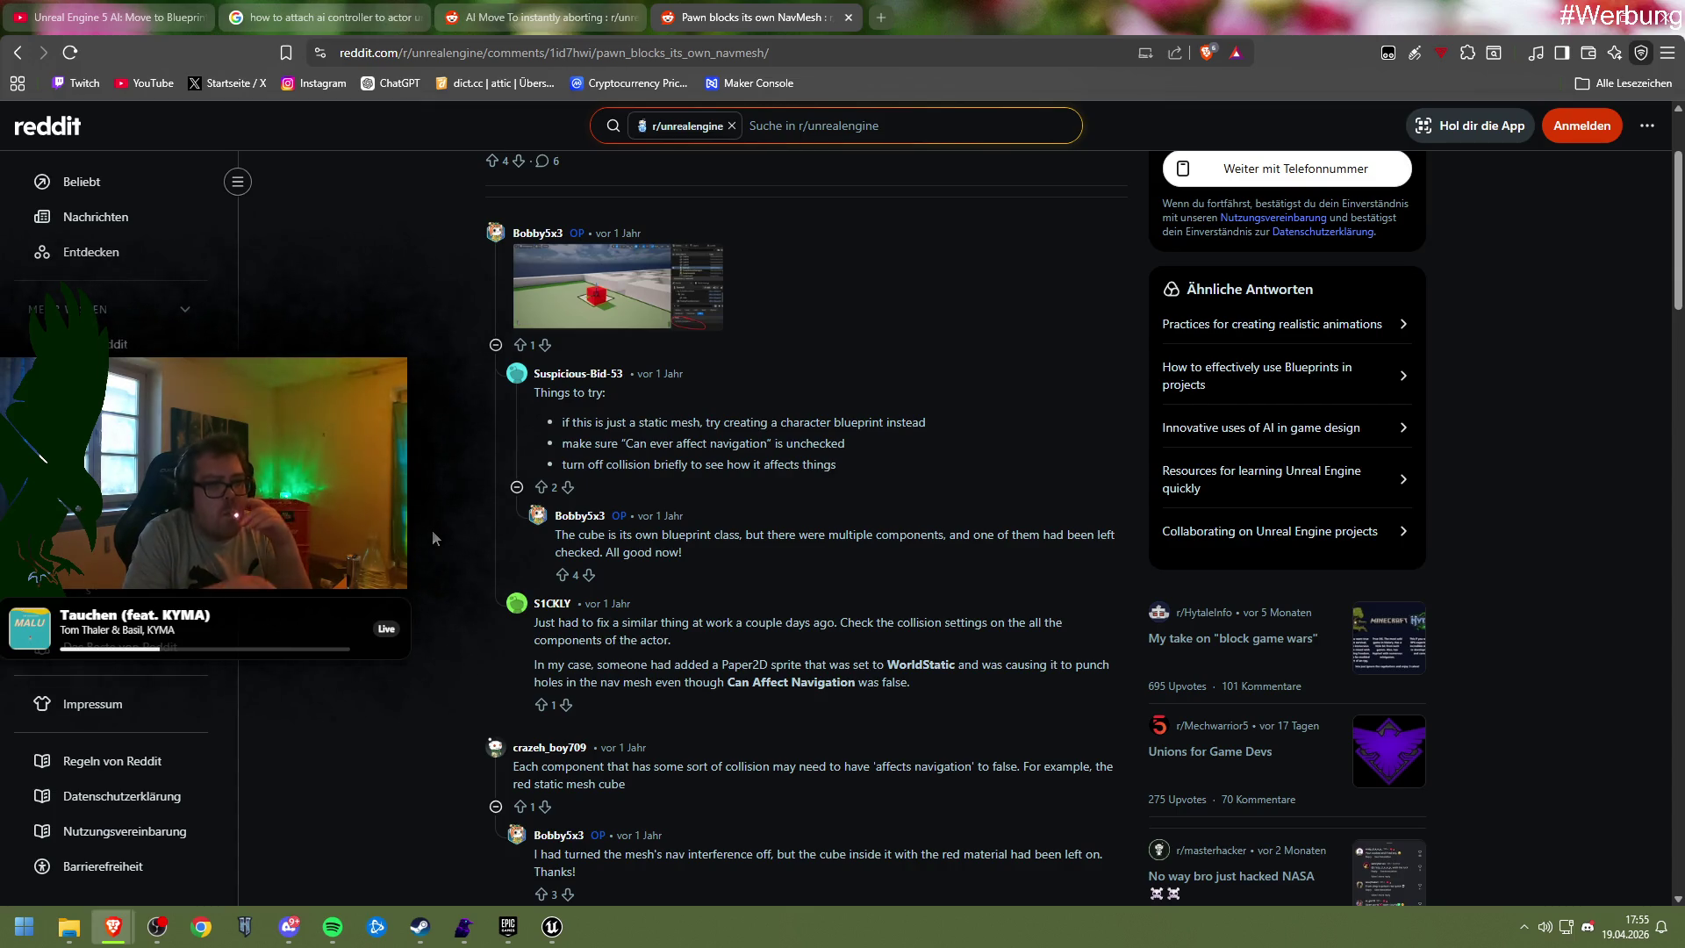
pyautogui.moveTo(552, 926)
pyautogui.click(571, 827)
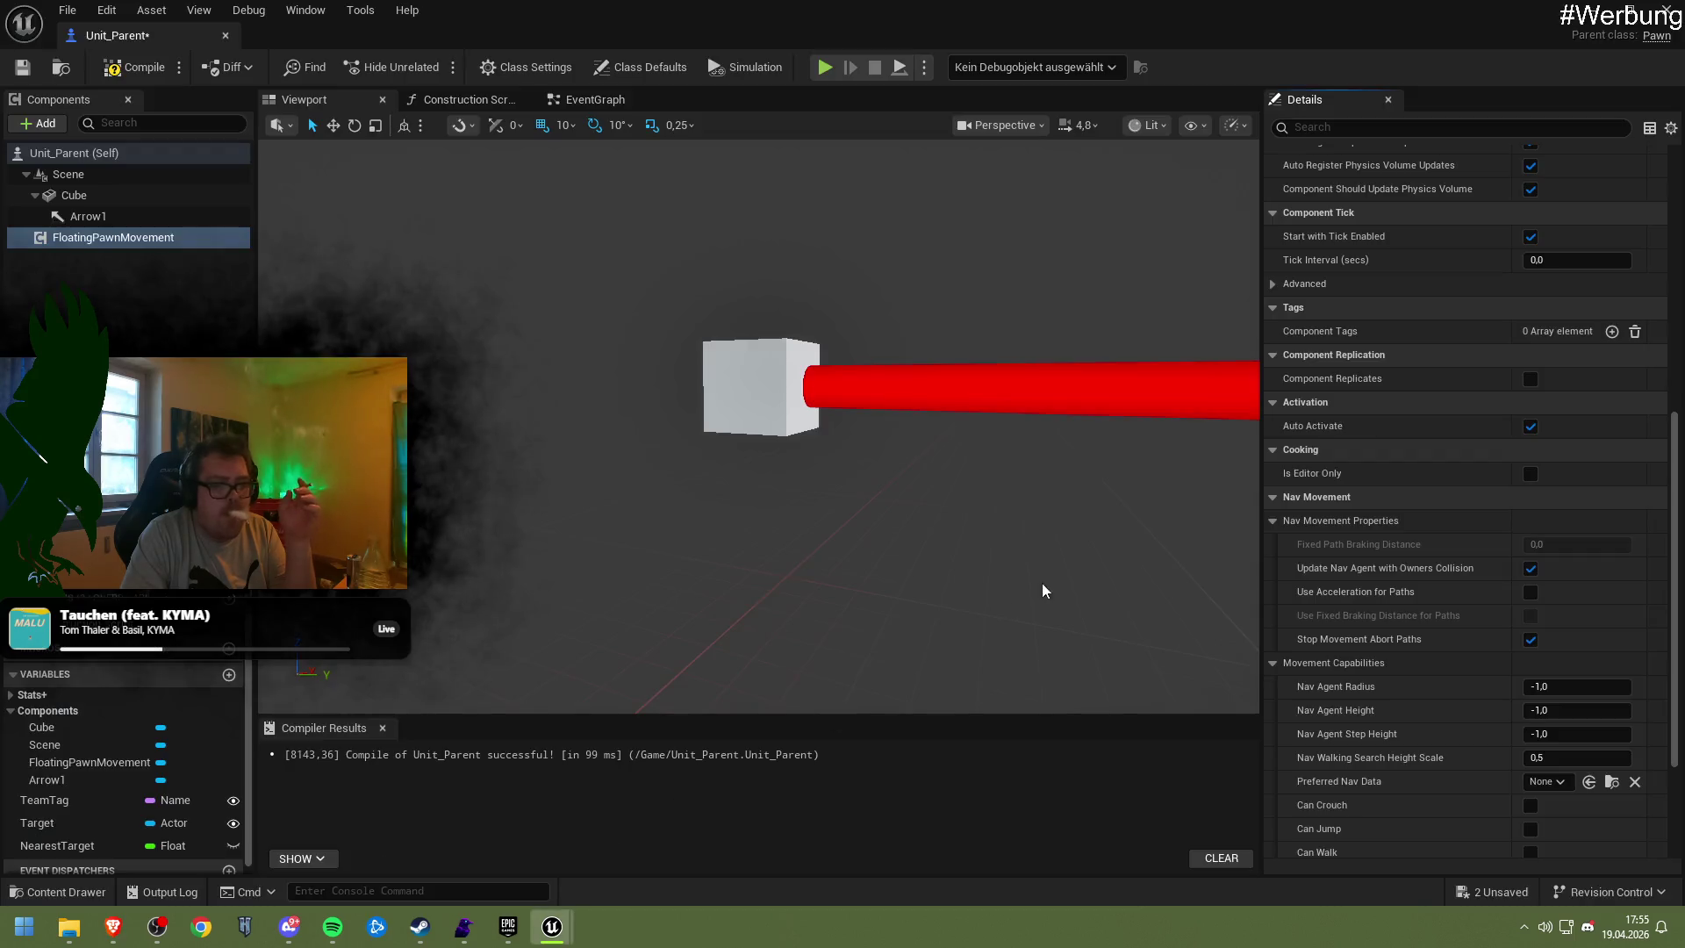
# Turn off Can Ever Affect Navigation on the Cube, then compile and save Unit_Parent
pyautogui.click(1422, 128)
pyautogui.write('can ev')
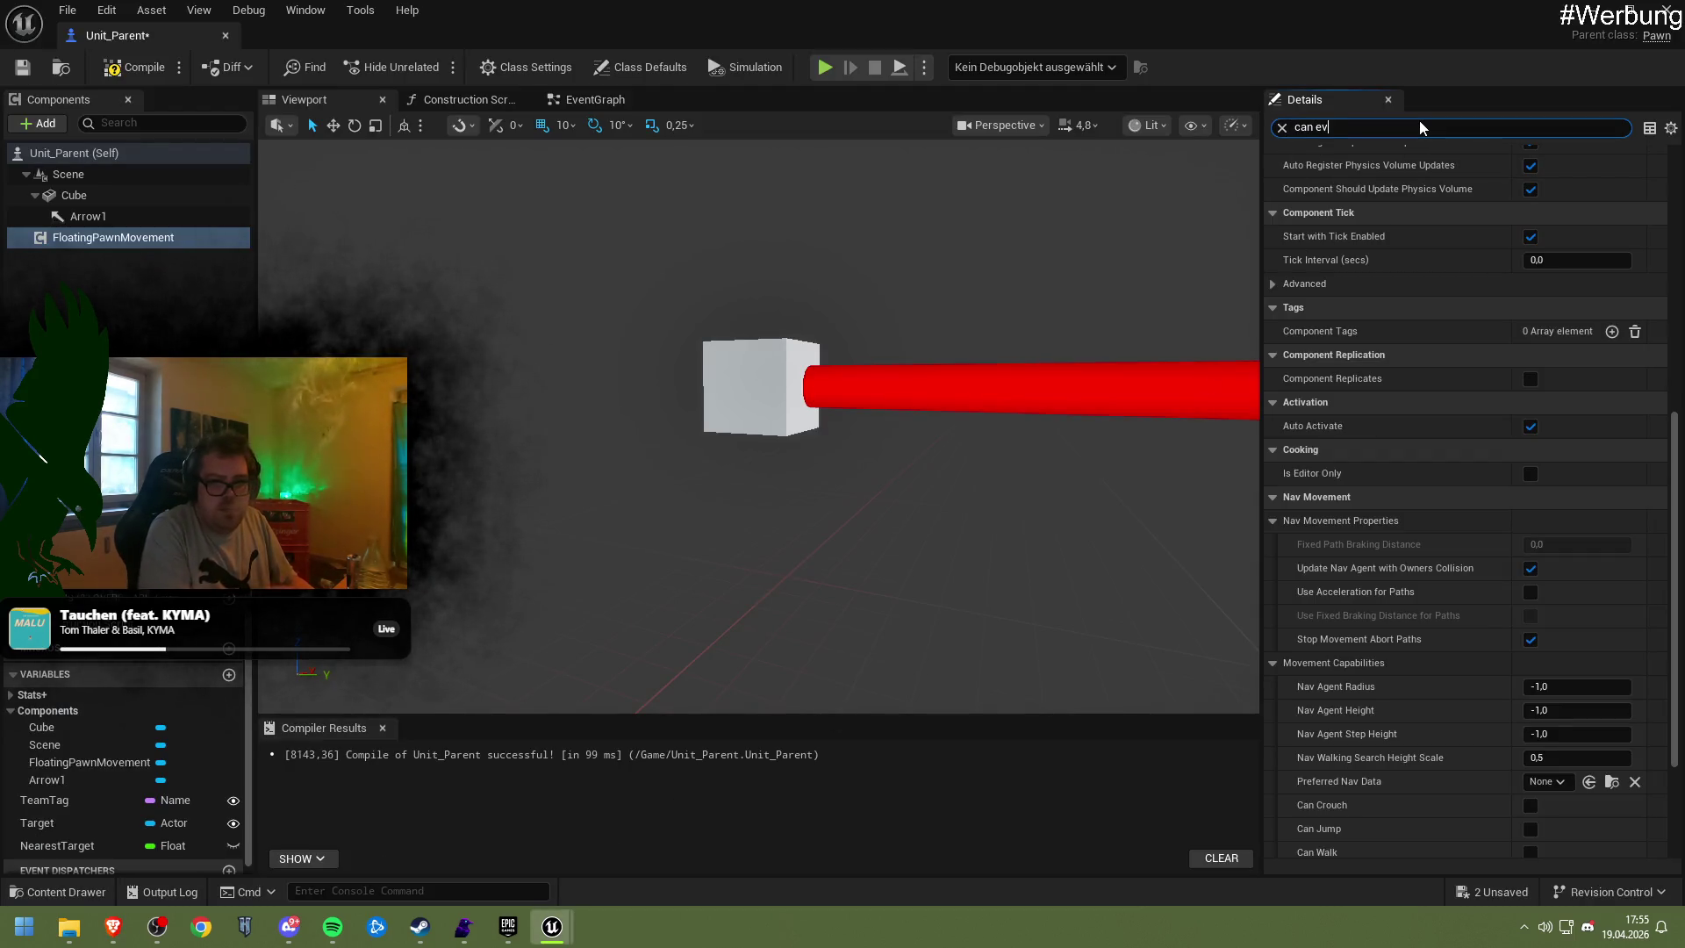
pyautogui.write('er')
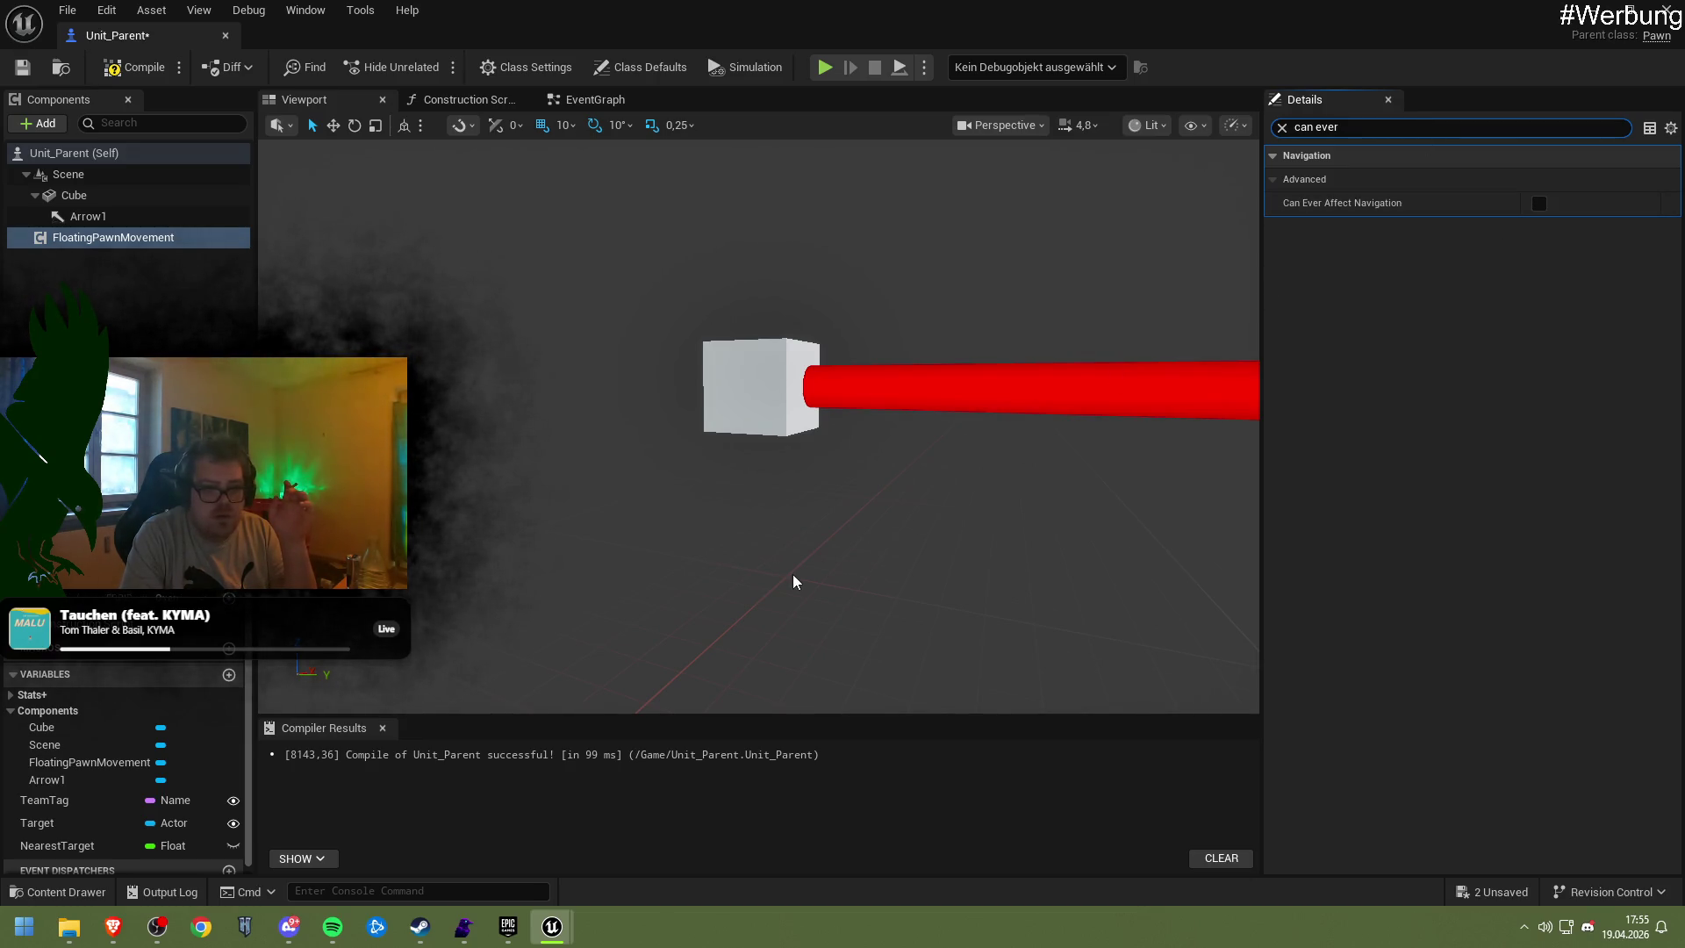
pyautogui.click(88, 195)
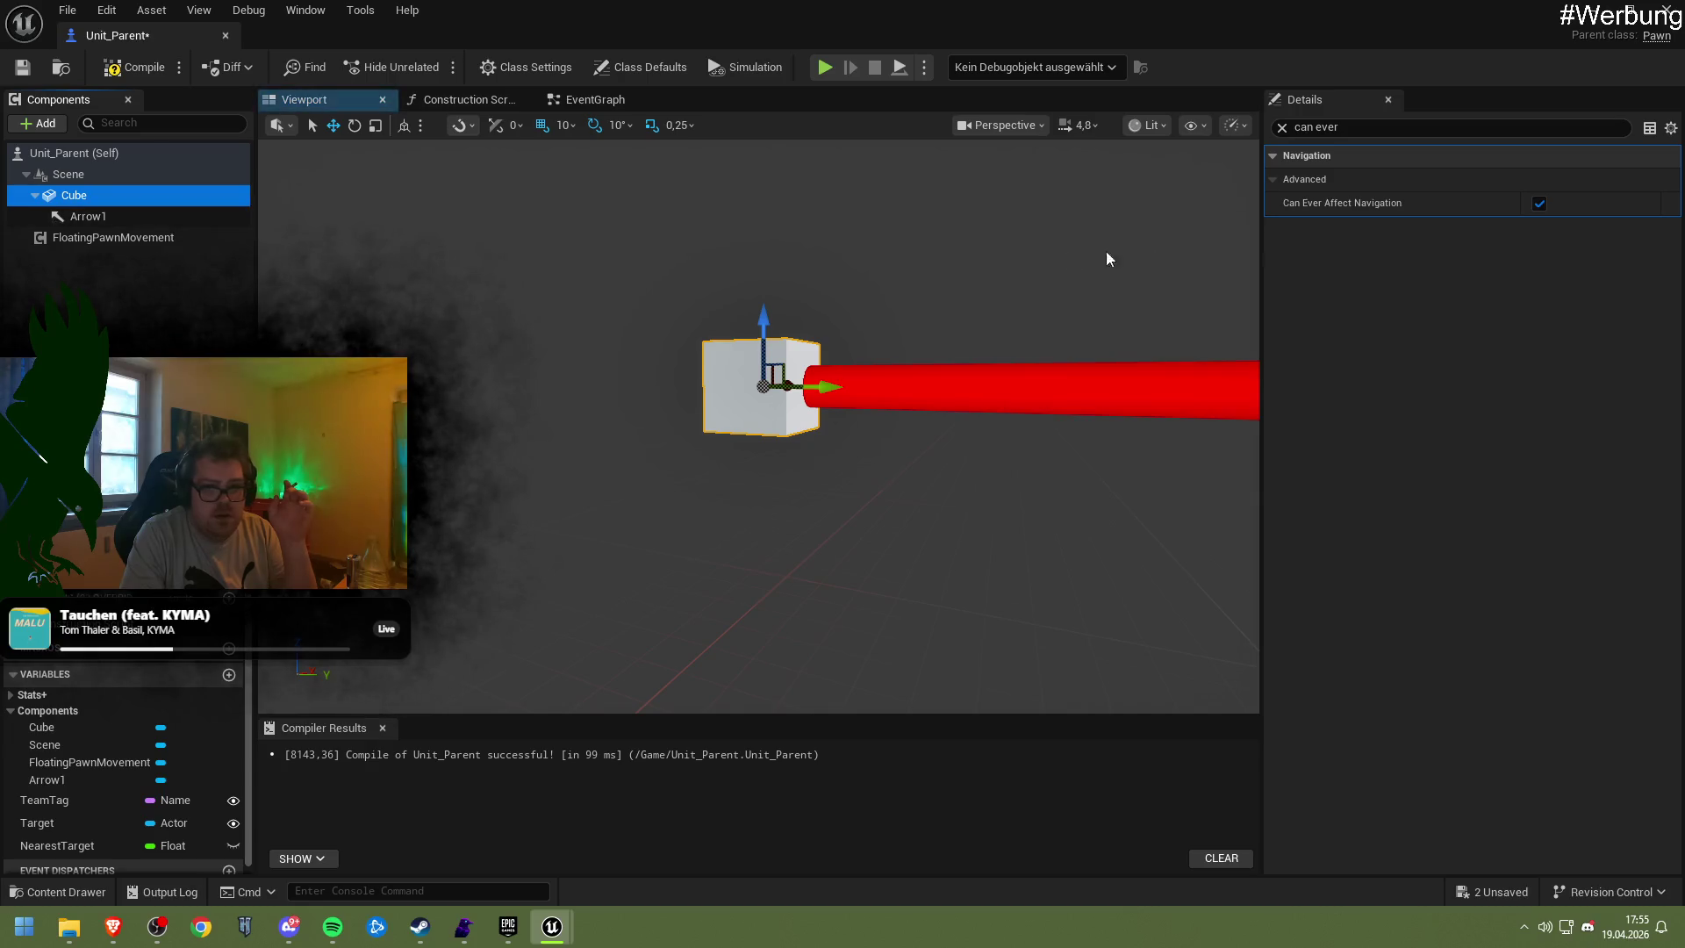
pyautogui.click(1539, 203)
pyautogui.click(69, 173)
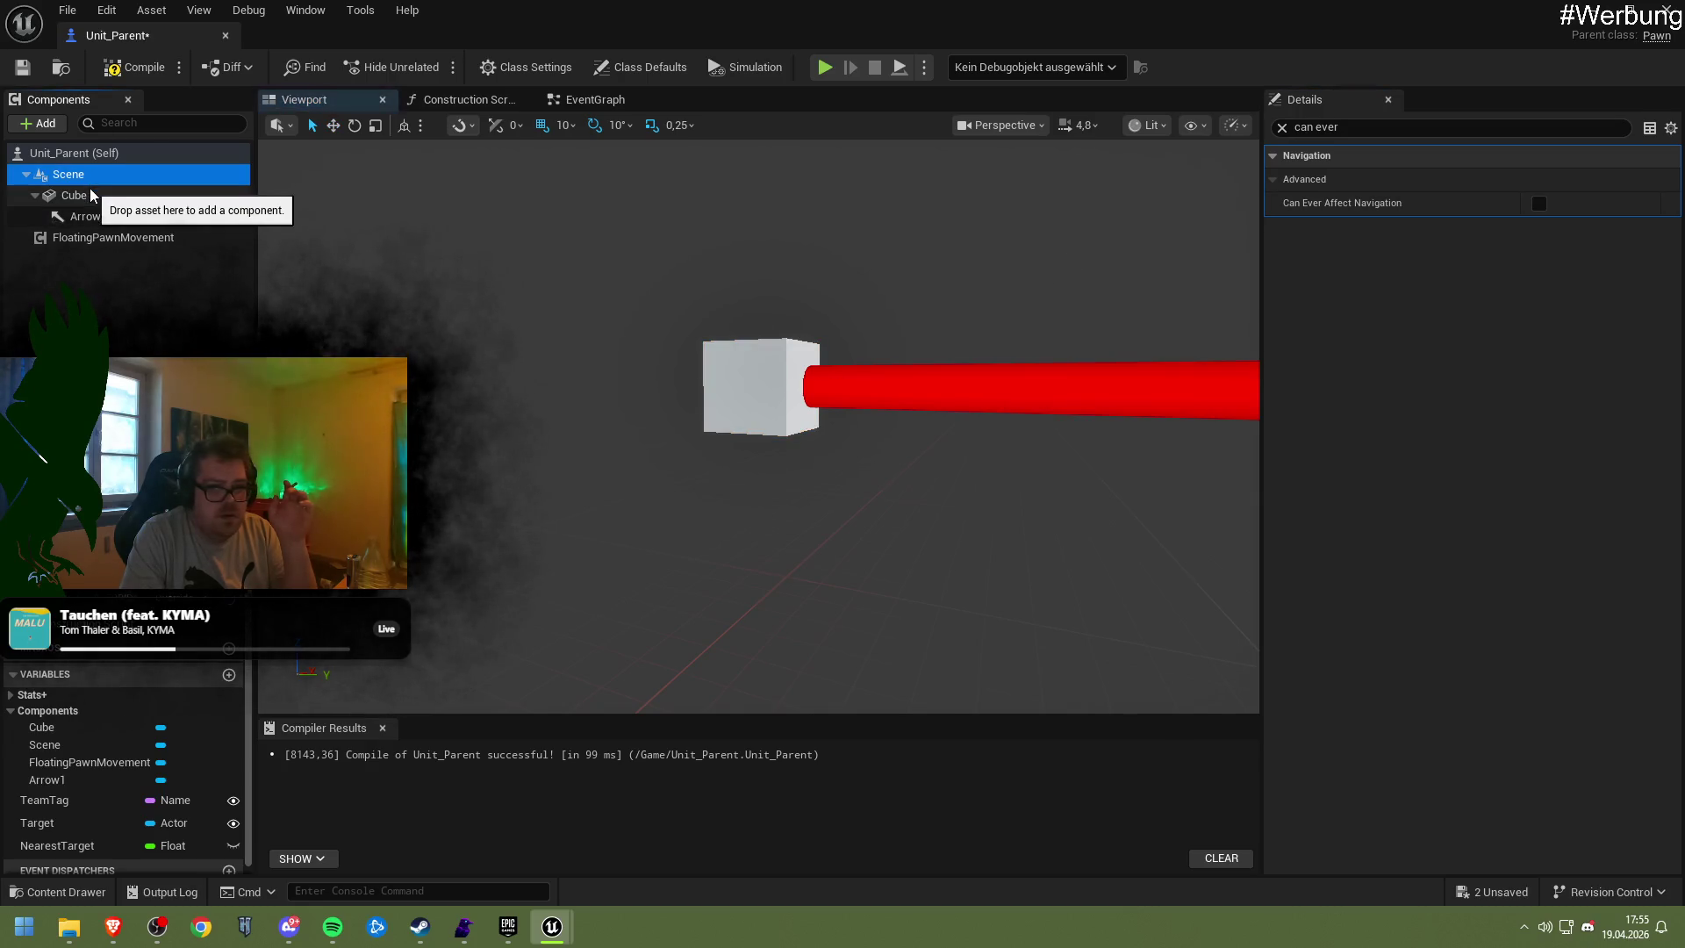
pyautogui.click(90, 196)
pyautogui.click(88, 216)
pyautogui.click(134, 66)
pyautogui.click(23, 67)
# In the level, drag the Unit_Parent2 cube down along Z toward the ground
pyautogui.click(1577, 12)
pyautogui.moveTo(877, 349)
pyautogui.mouseDown()
pyautogui.moveTo(864, 285)
pyautogui.moveTo(865, 368)
pyautogui.moveTo(842, 333)
pyautogui.mouseUp()
pyautogui.click(777, 285)
pyautogui.moveTo(787, 263); pyautogui.dragTo(780, 331)
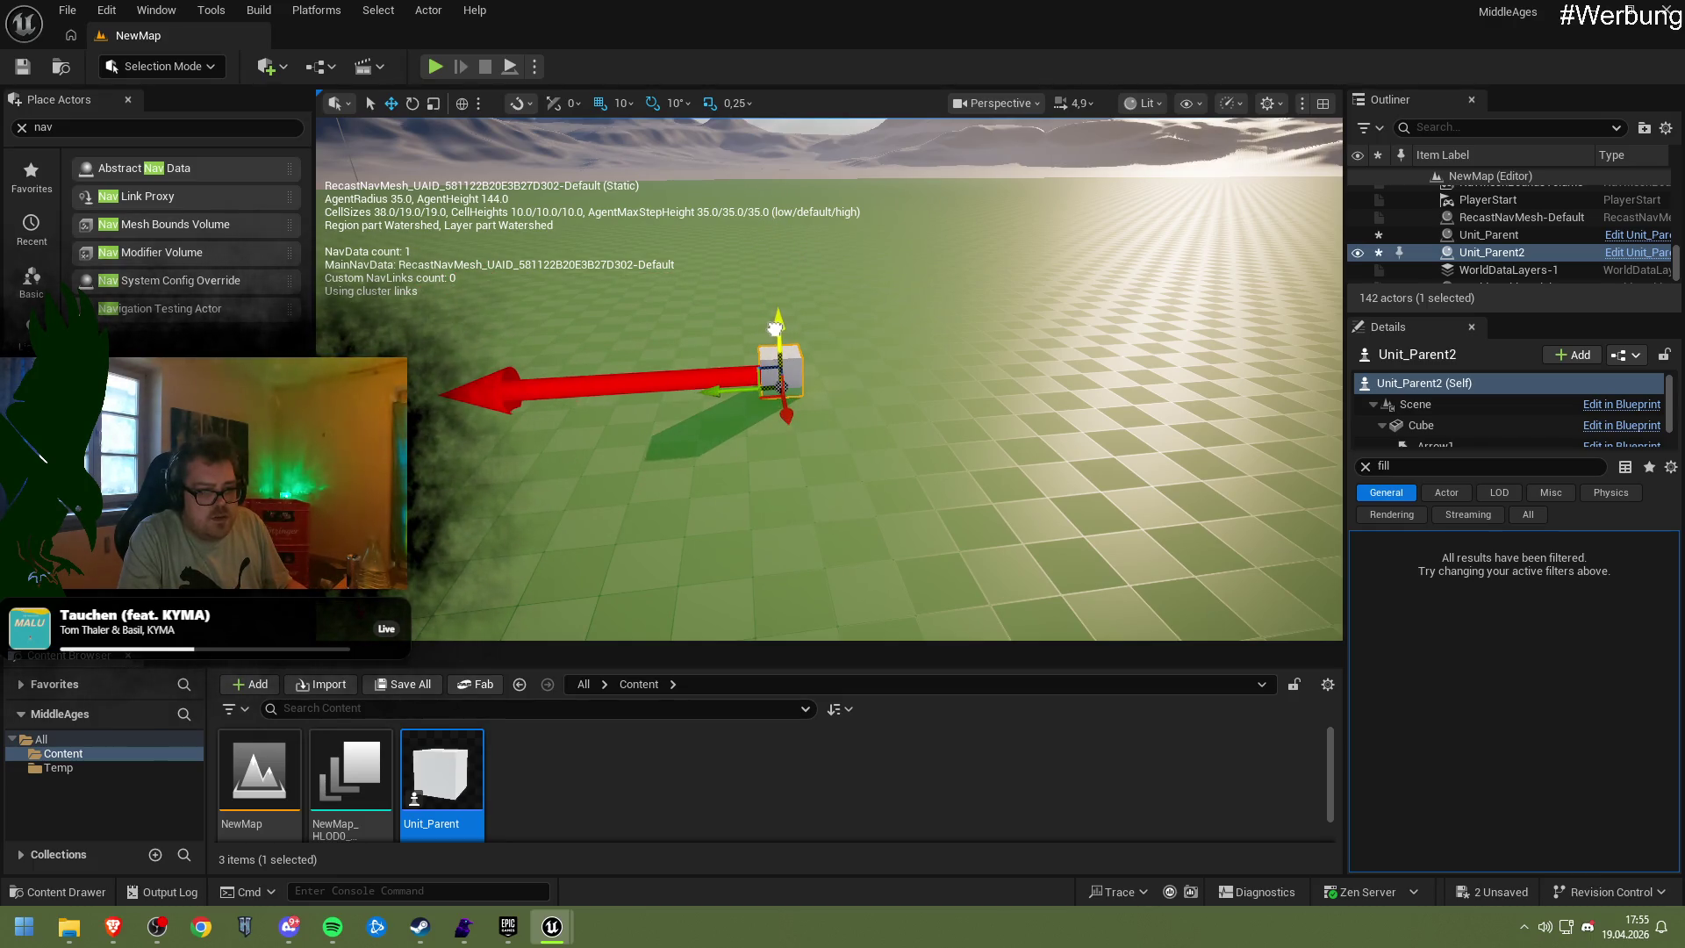
# Play-test the level, then stop the session
pyautogui.scroll(8, 775, 327)
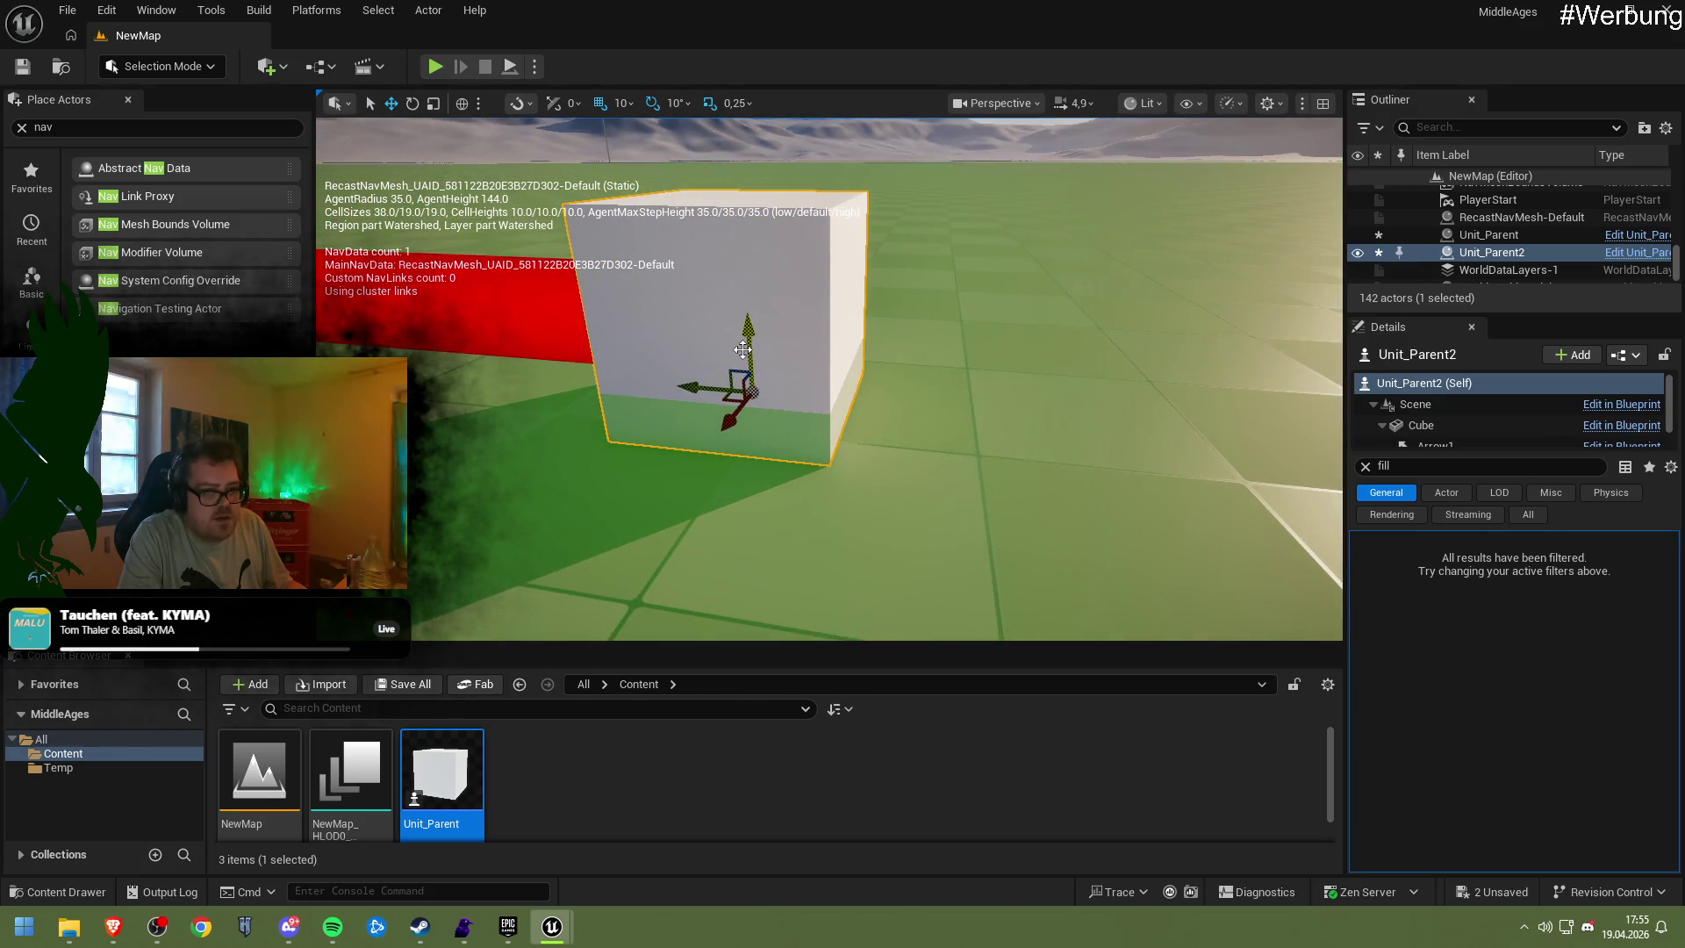
pyautogui.click(435, 66)
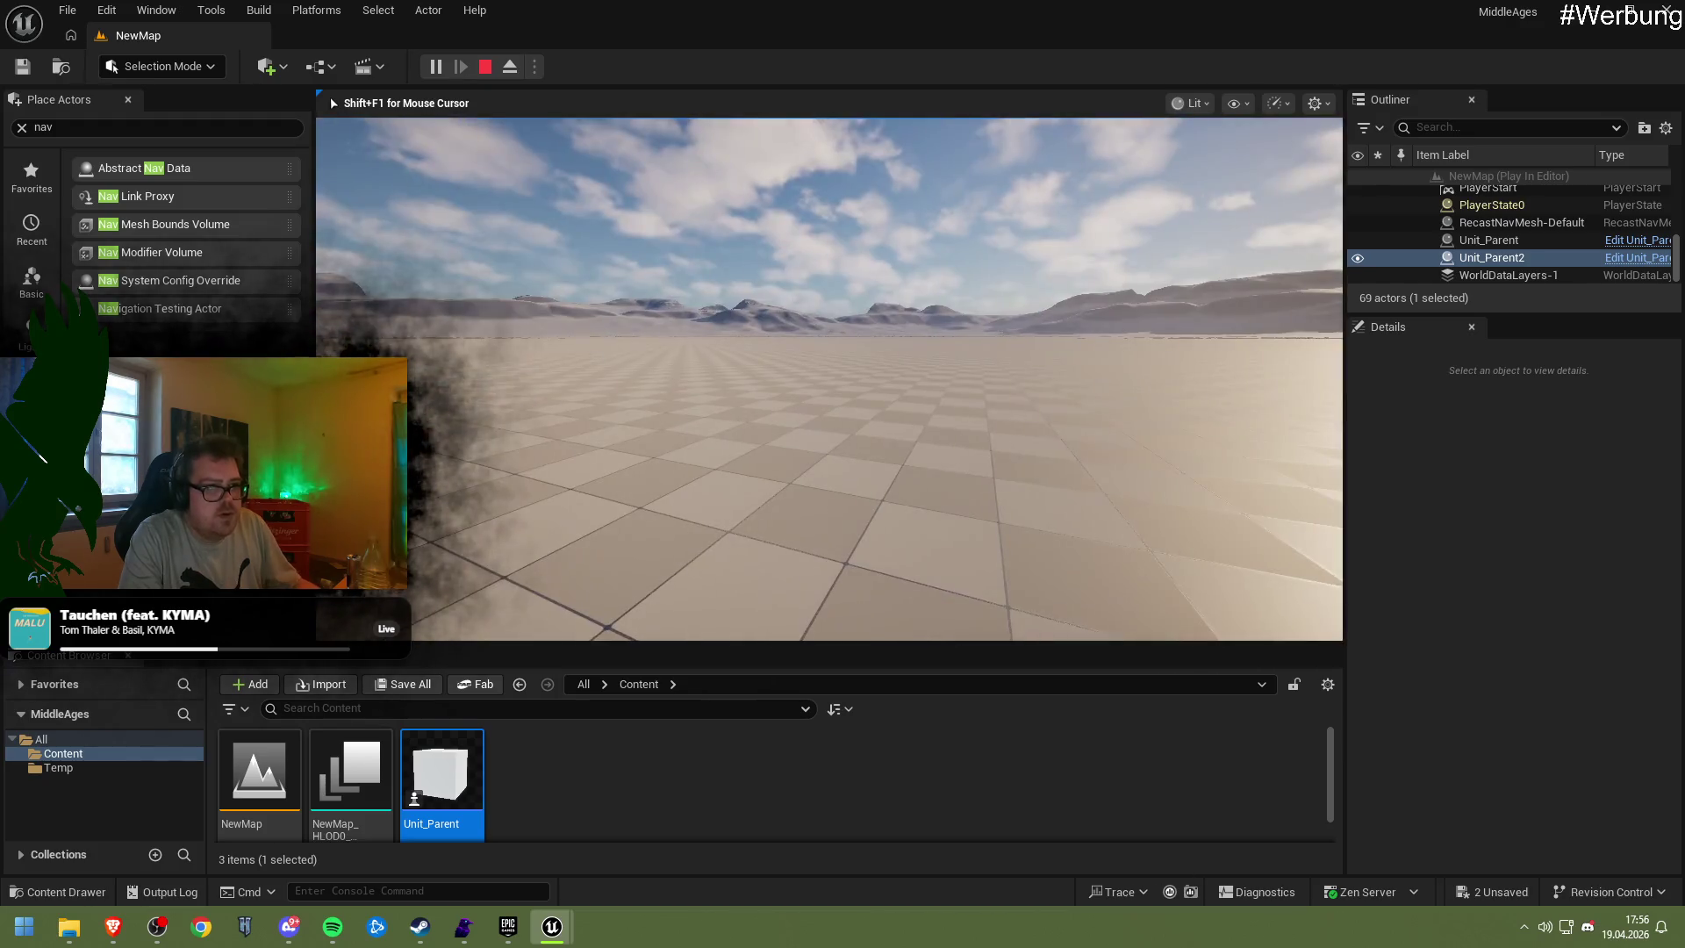
pyautogui.press('Escape')
pyautogui.moveTo(568, 937)
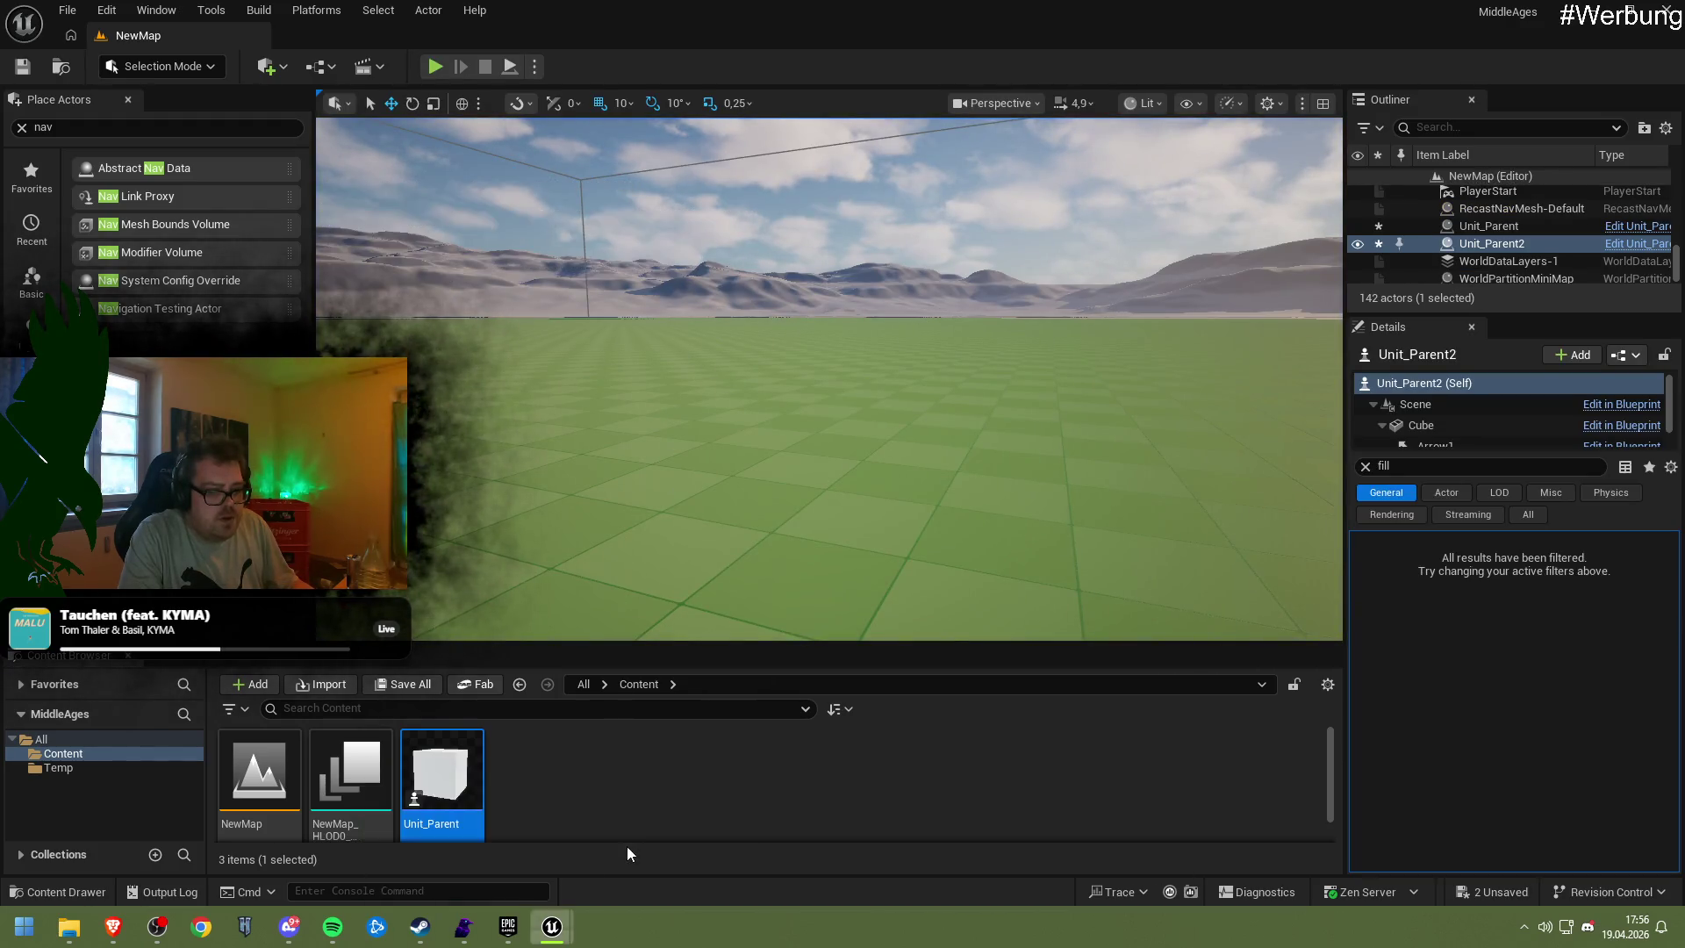
pyautogui.click(626, 846)
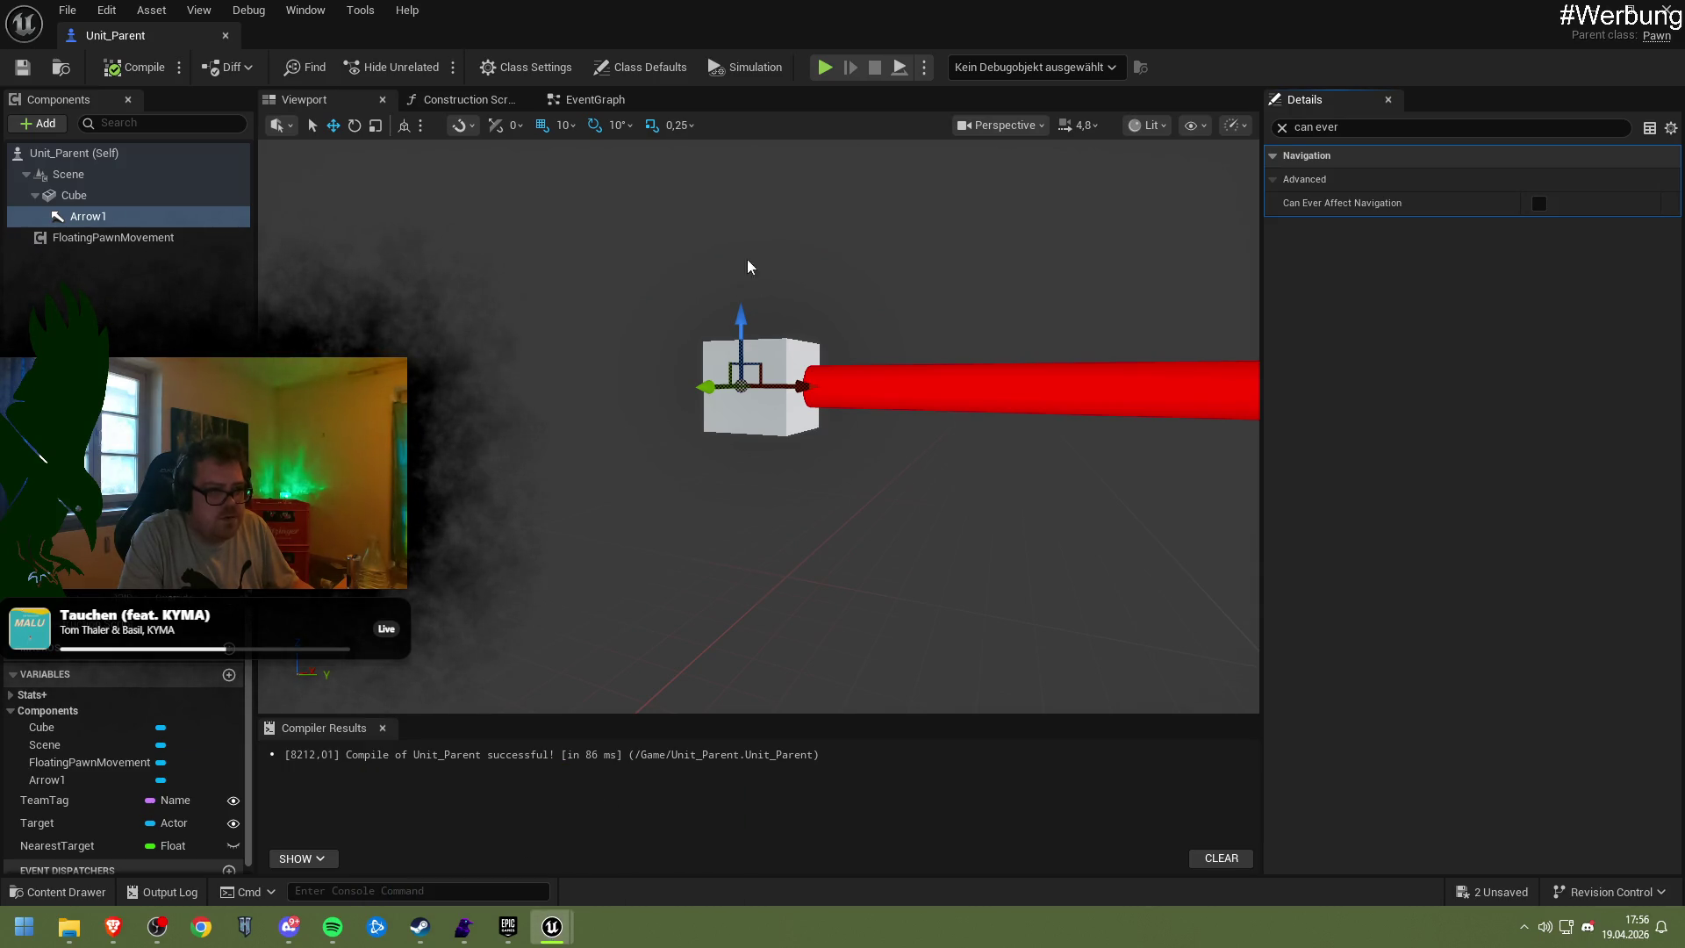
# Lower the Unit_Parent cube slightly, save all, and reopen the Unit_Parent blueprint
pyautogui.click(1604, 10)
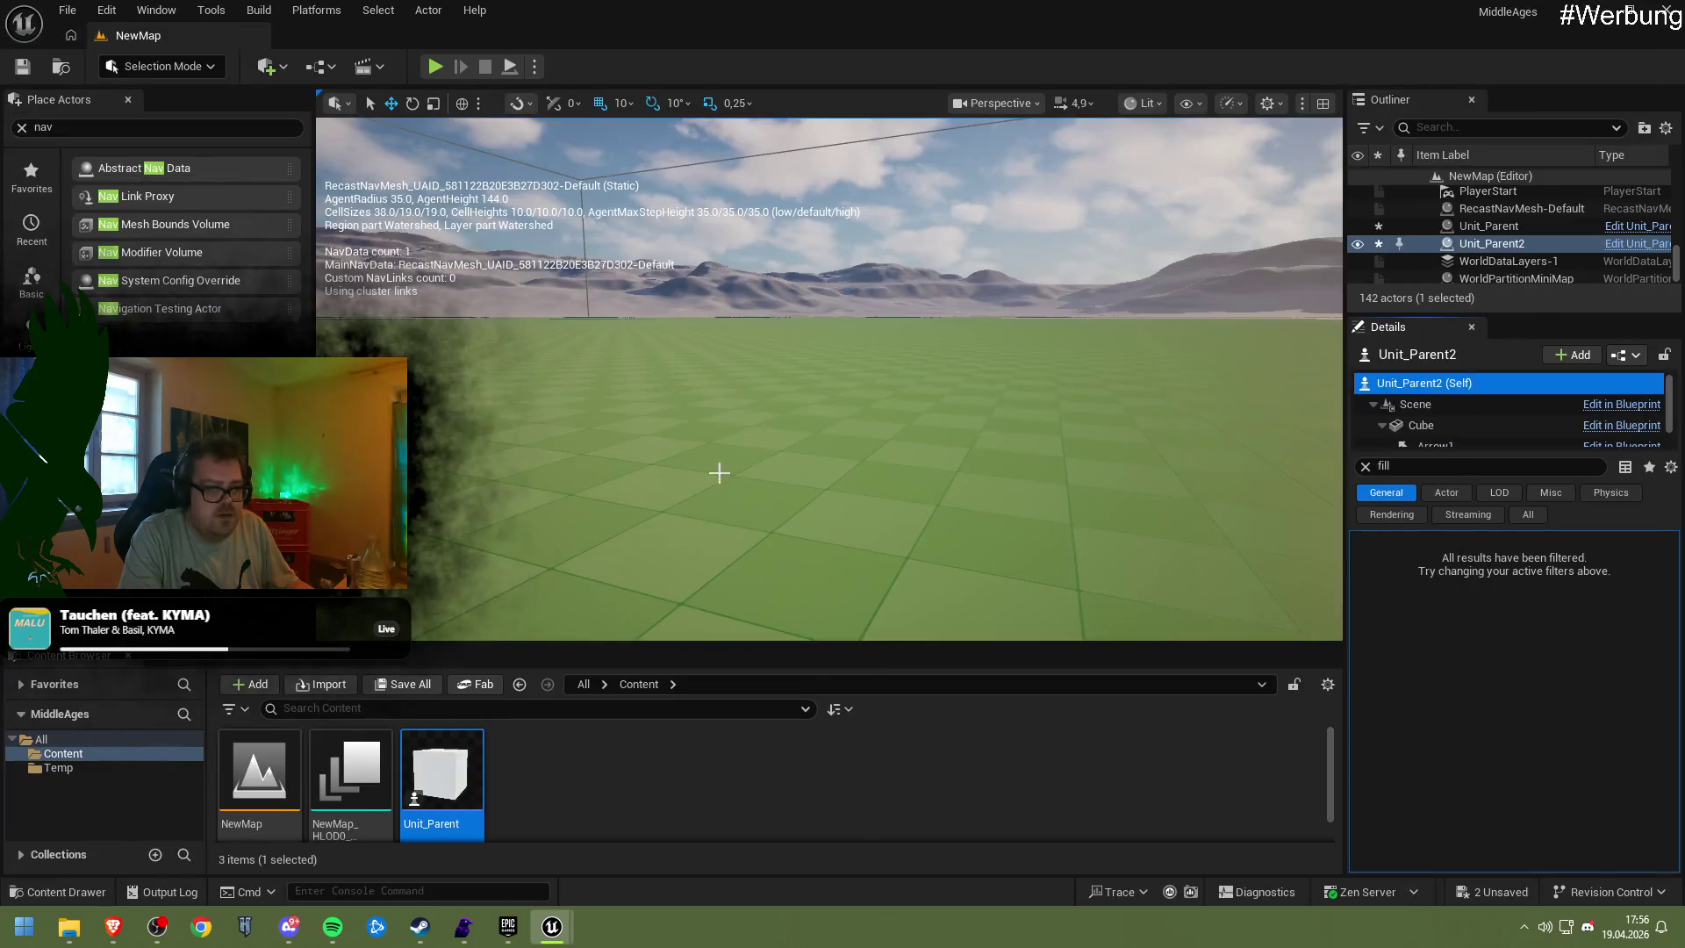
pyautogui.press('f')
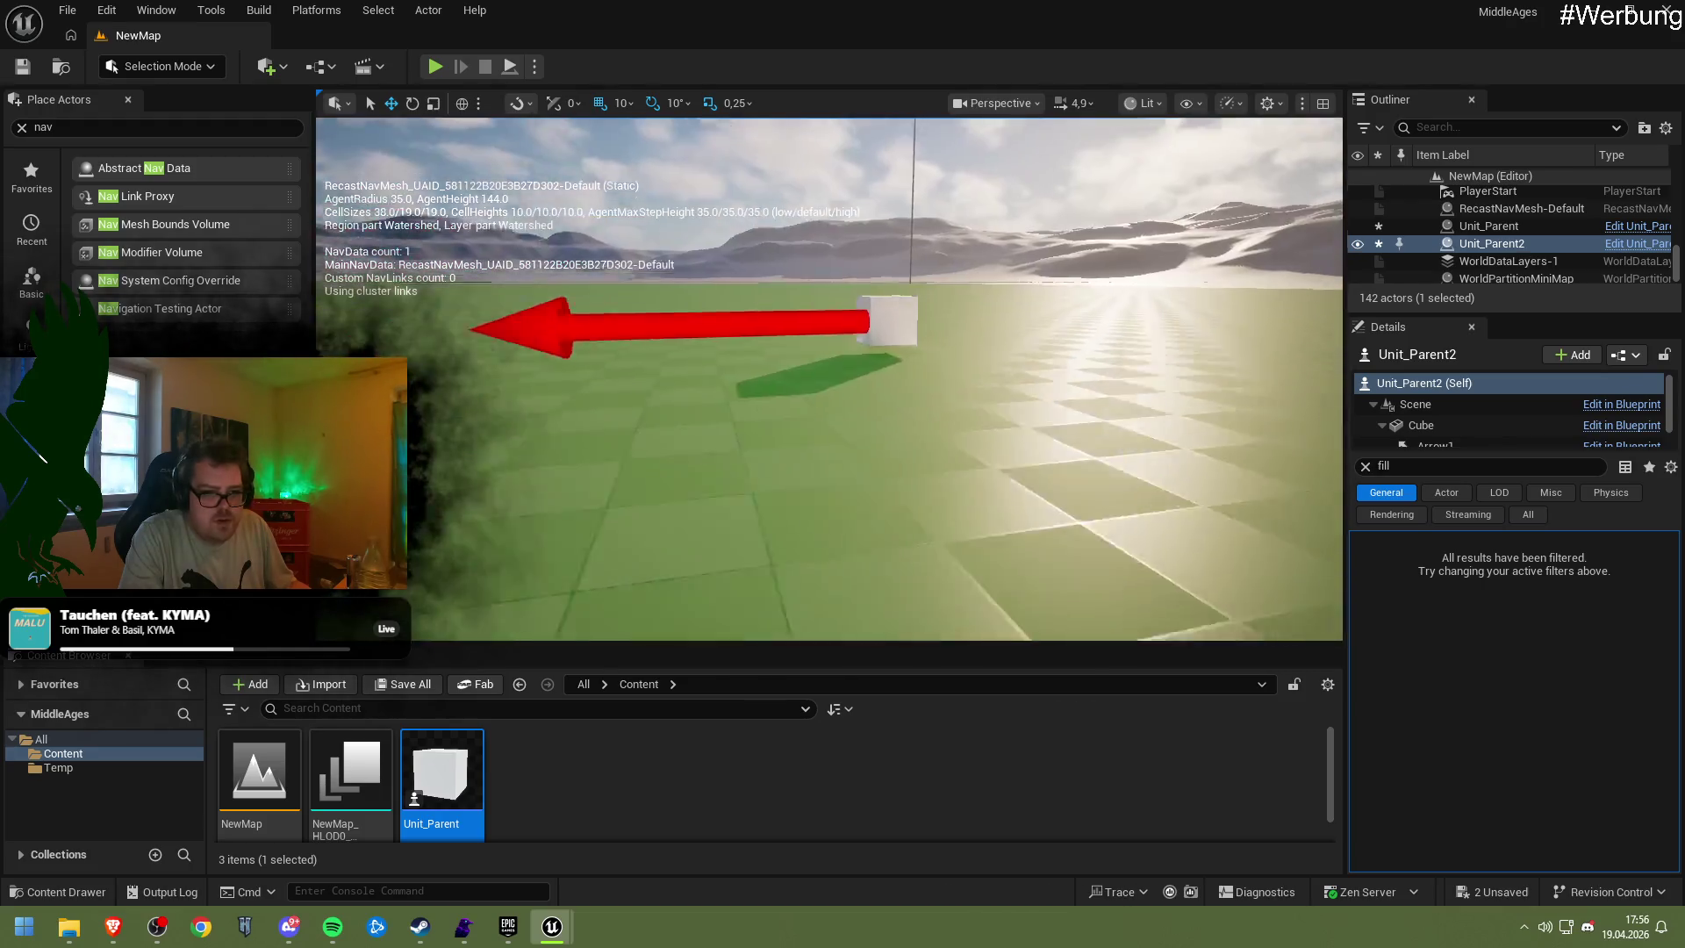
pyautogui.click(885, 327)
pyautogui.moveTo(875, 278); pyautogui.dragTo(878, 368)
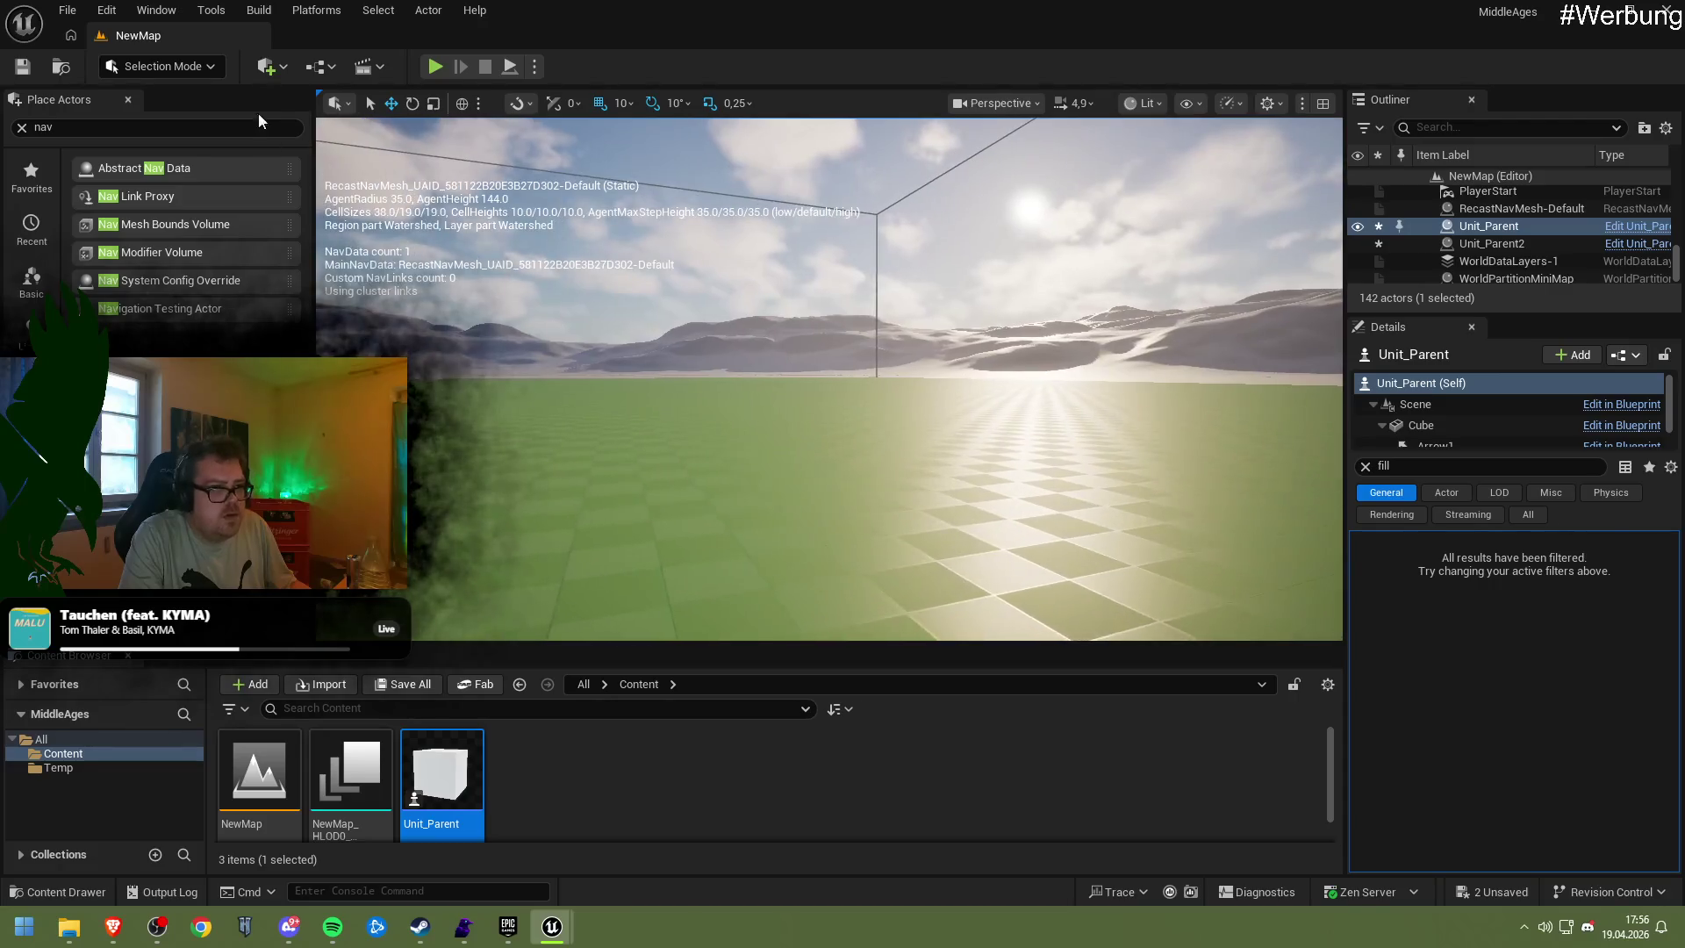
pyautogui.click(25, 68)
pyautogui.doubleClick(441, 772)
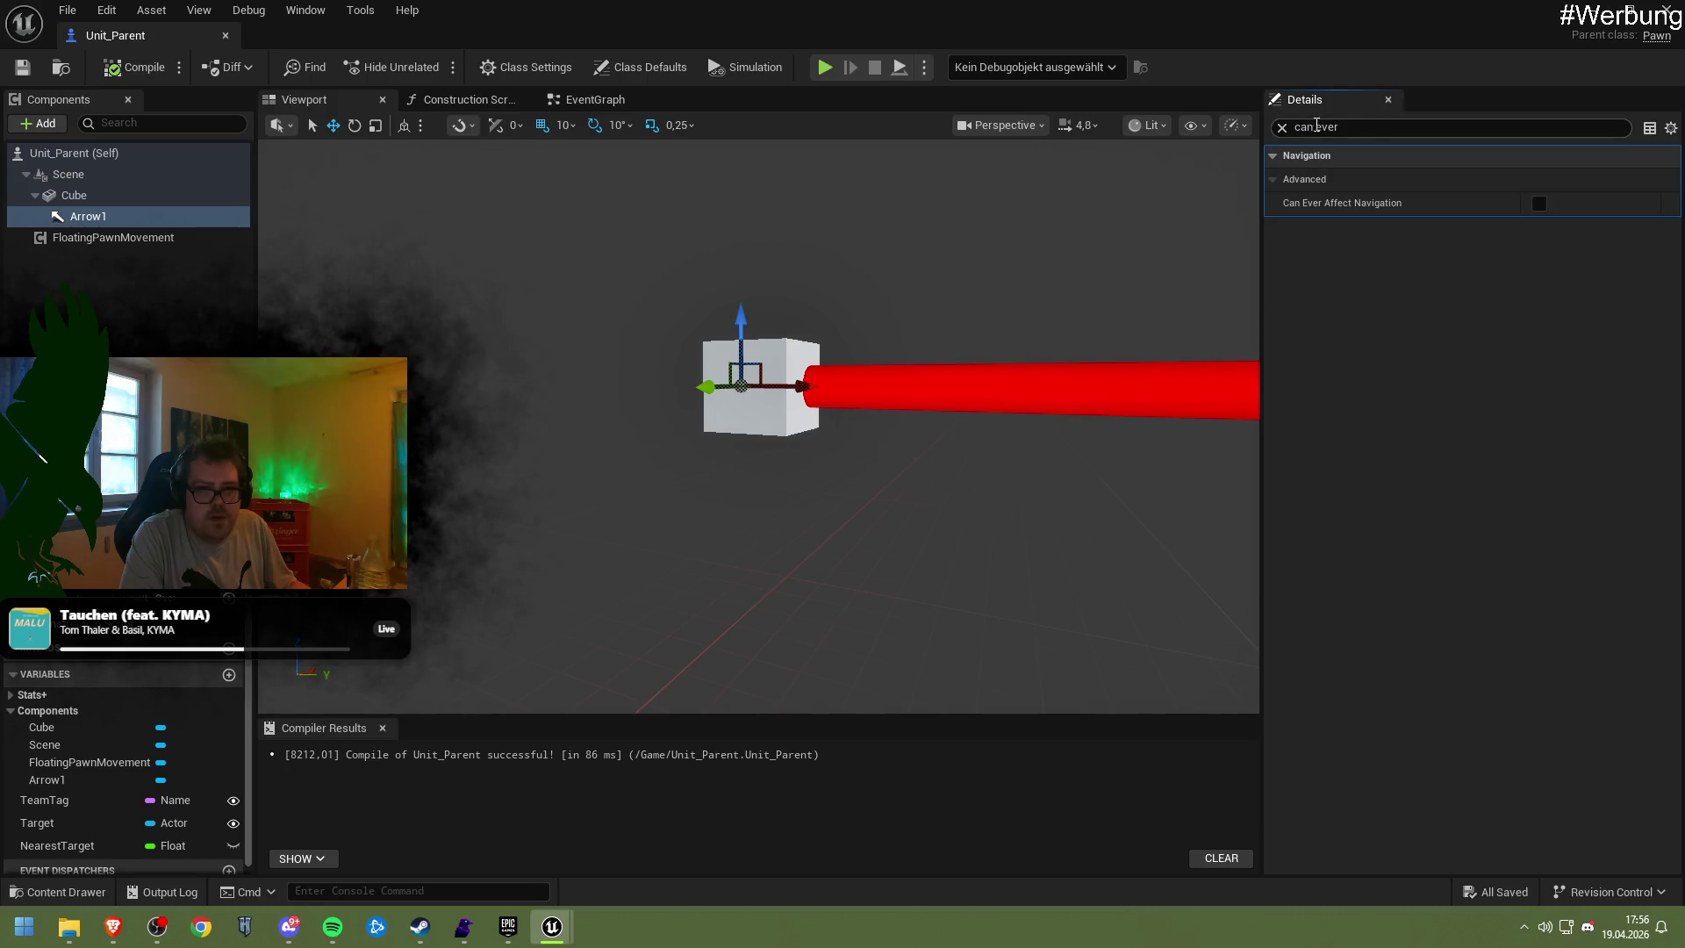
# Select FloatingPawnMovement and clear the Details filter to reach Movement Capabilities
pyautogui.click(130, 239)
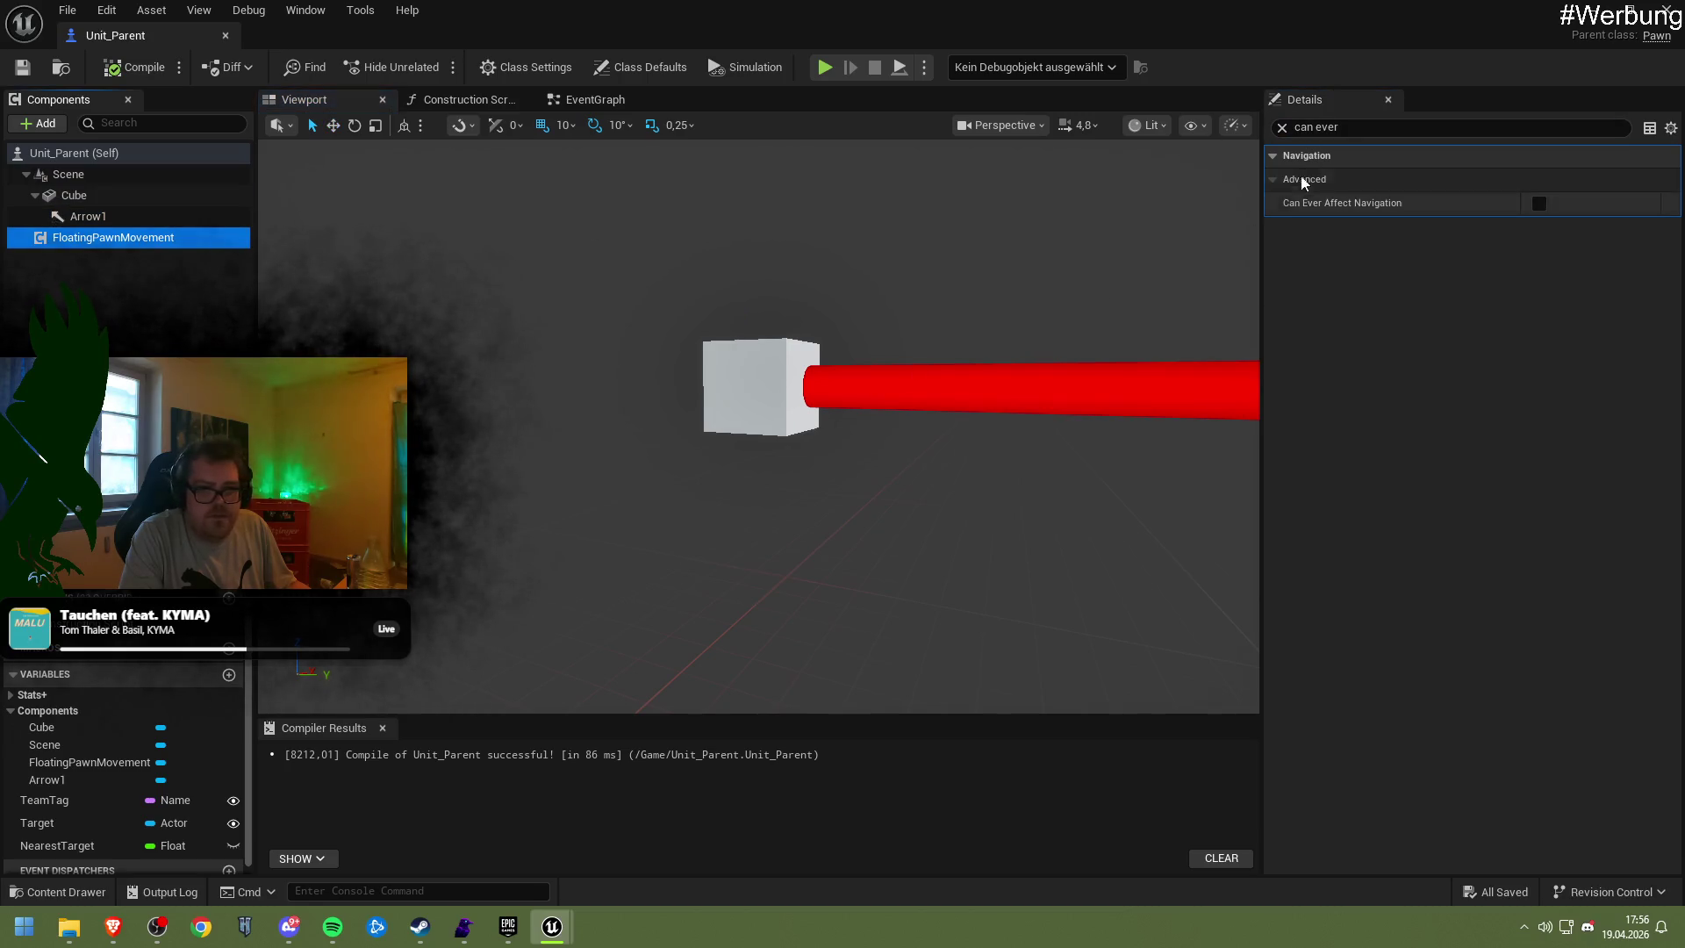
pyautogui.press('BackSpace')
pyautogui.scroll(-3, 1413, 472)
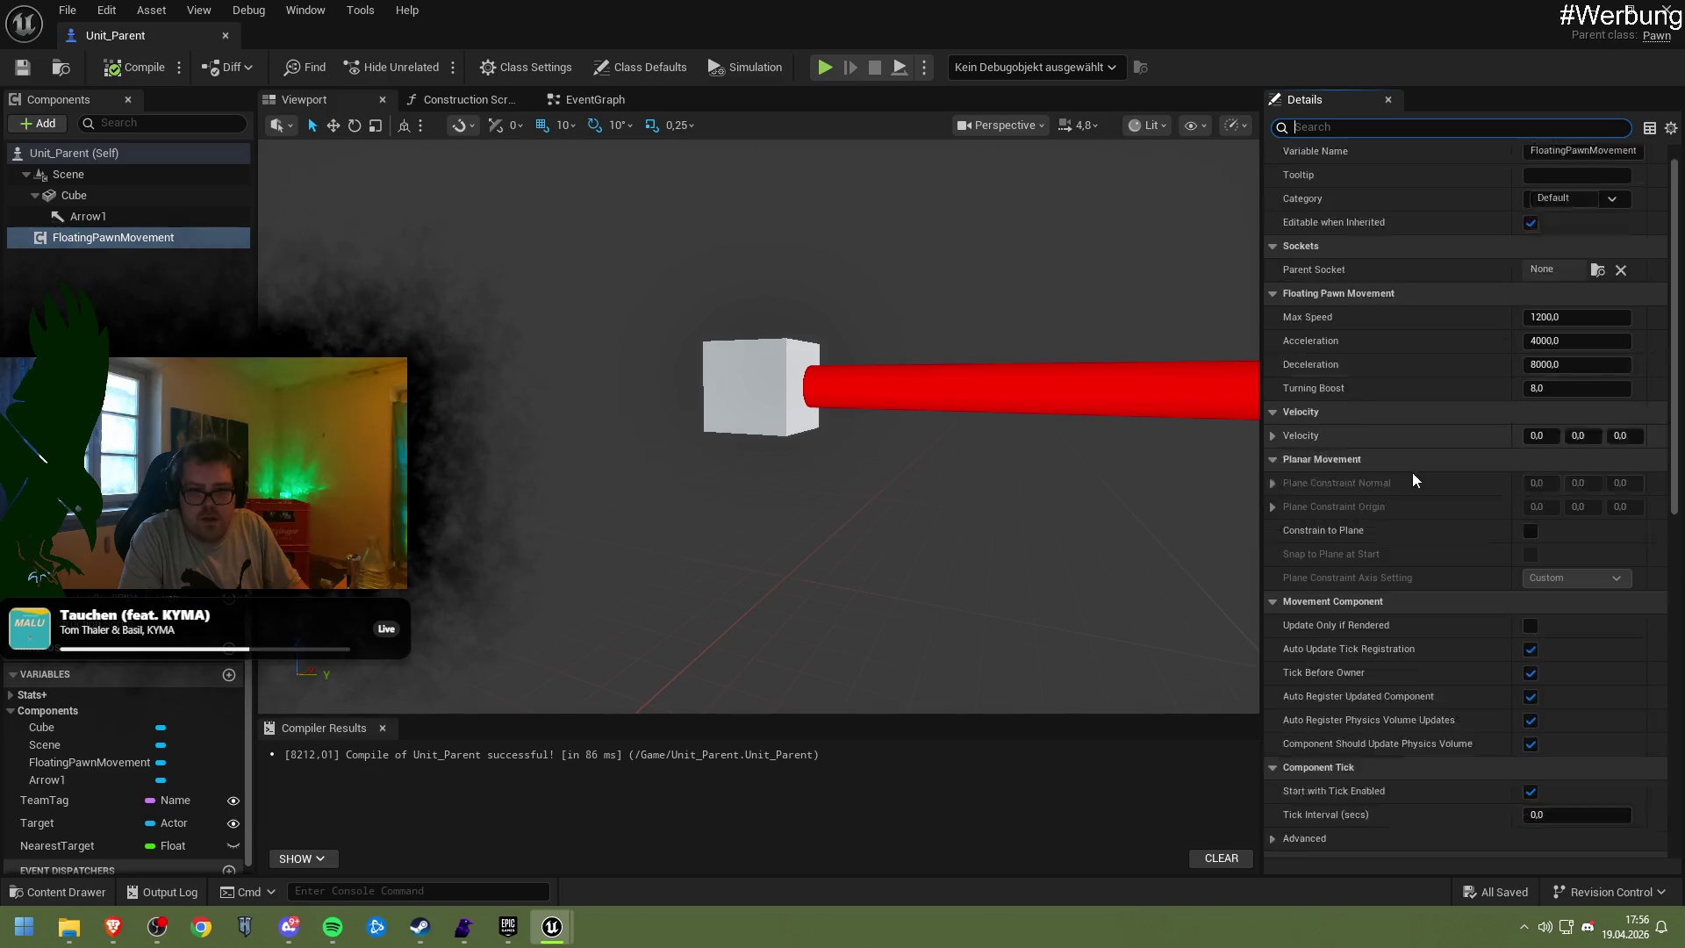
pyautogui.scroll(2, 1479, 451)
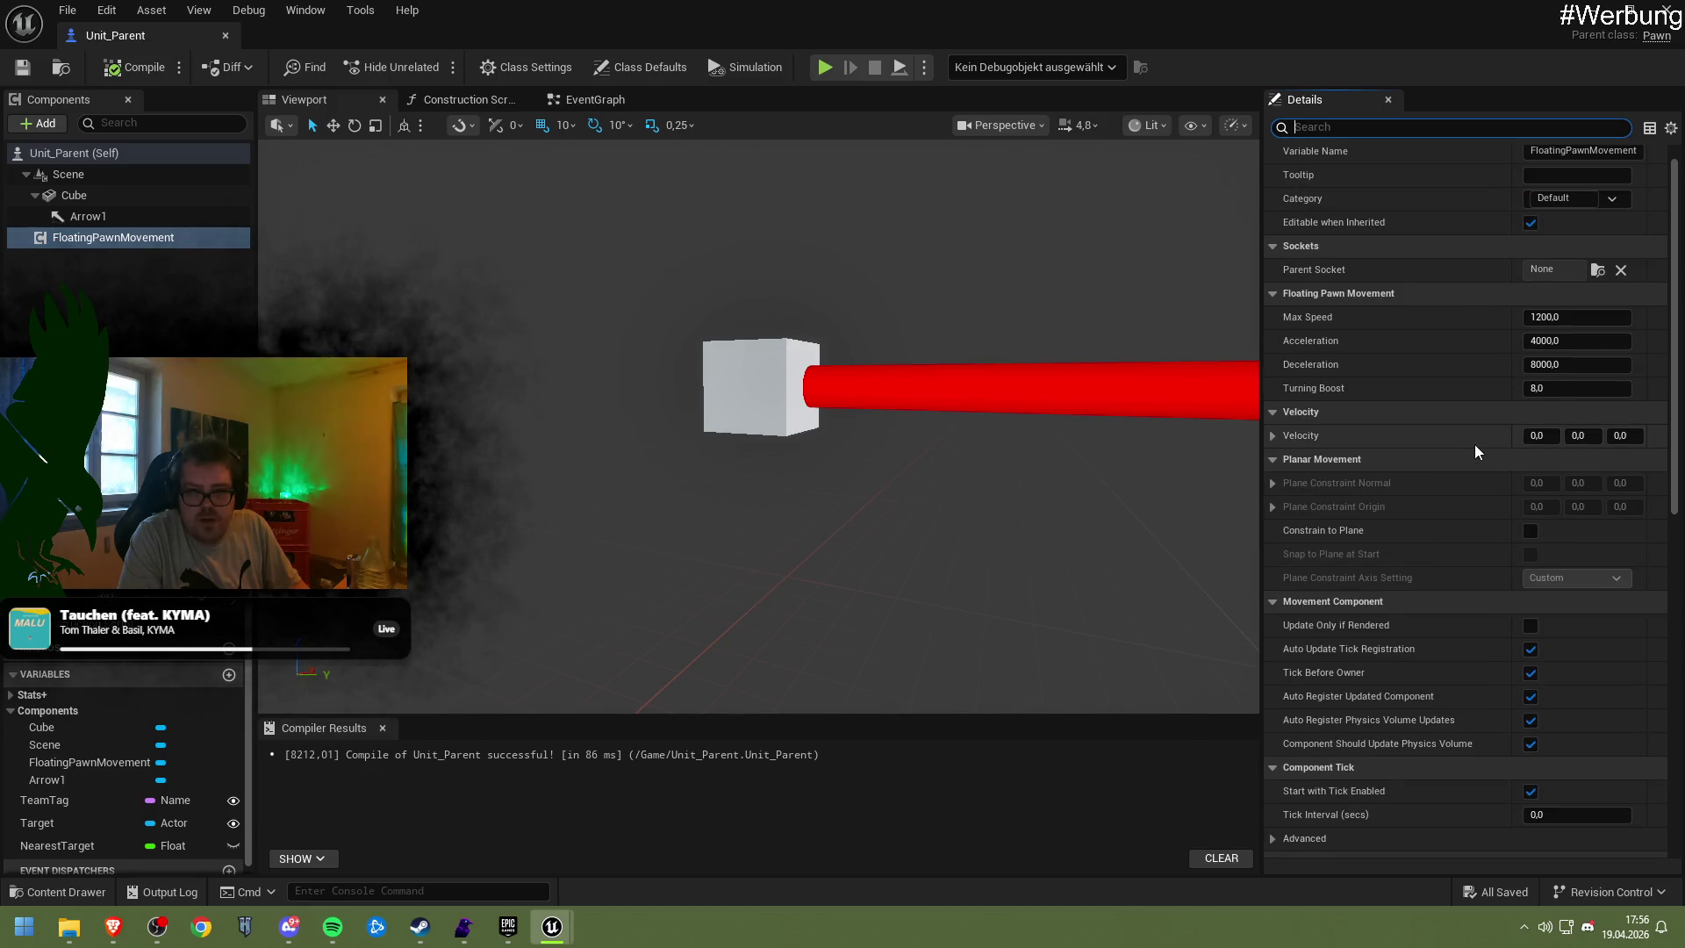
pyautogui.scroll(1, 1460, 445)
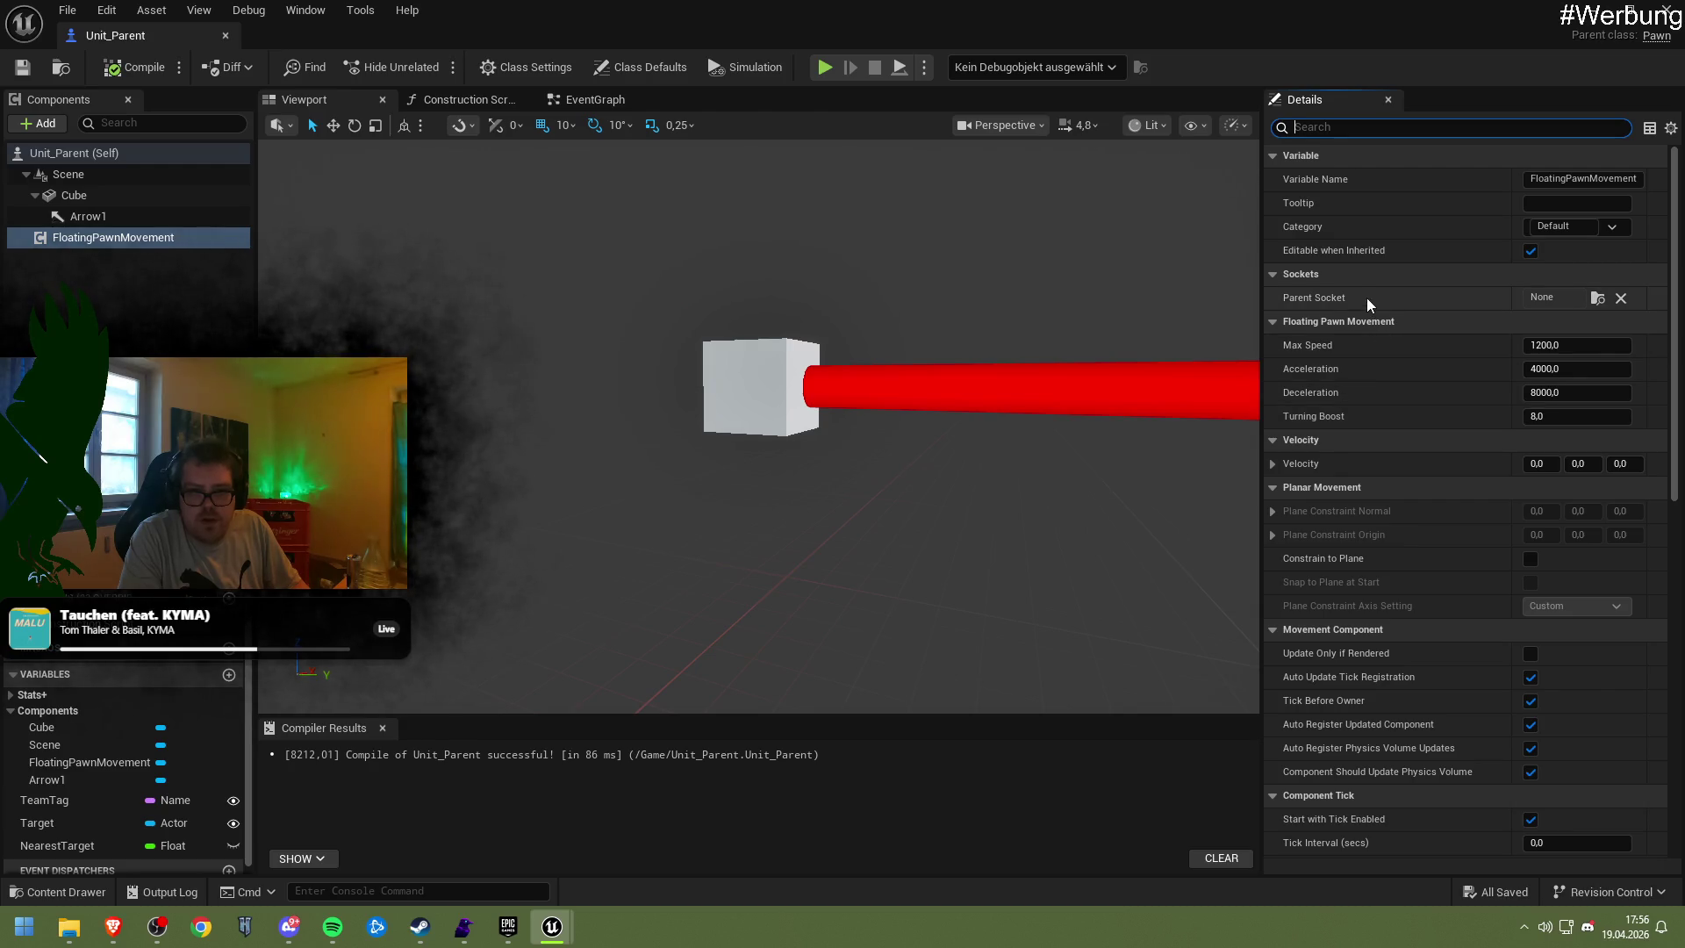
pyautogui.scroll(-3, 1387, 351)
pyautogui.scroll(-7, 1397, 372)
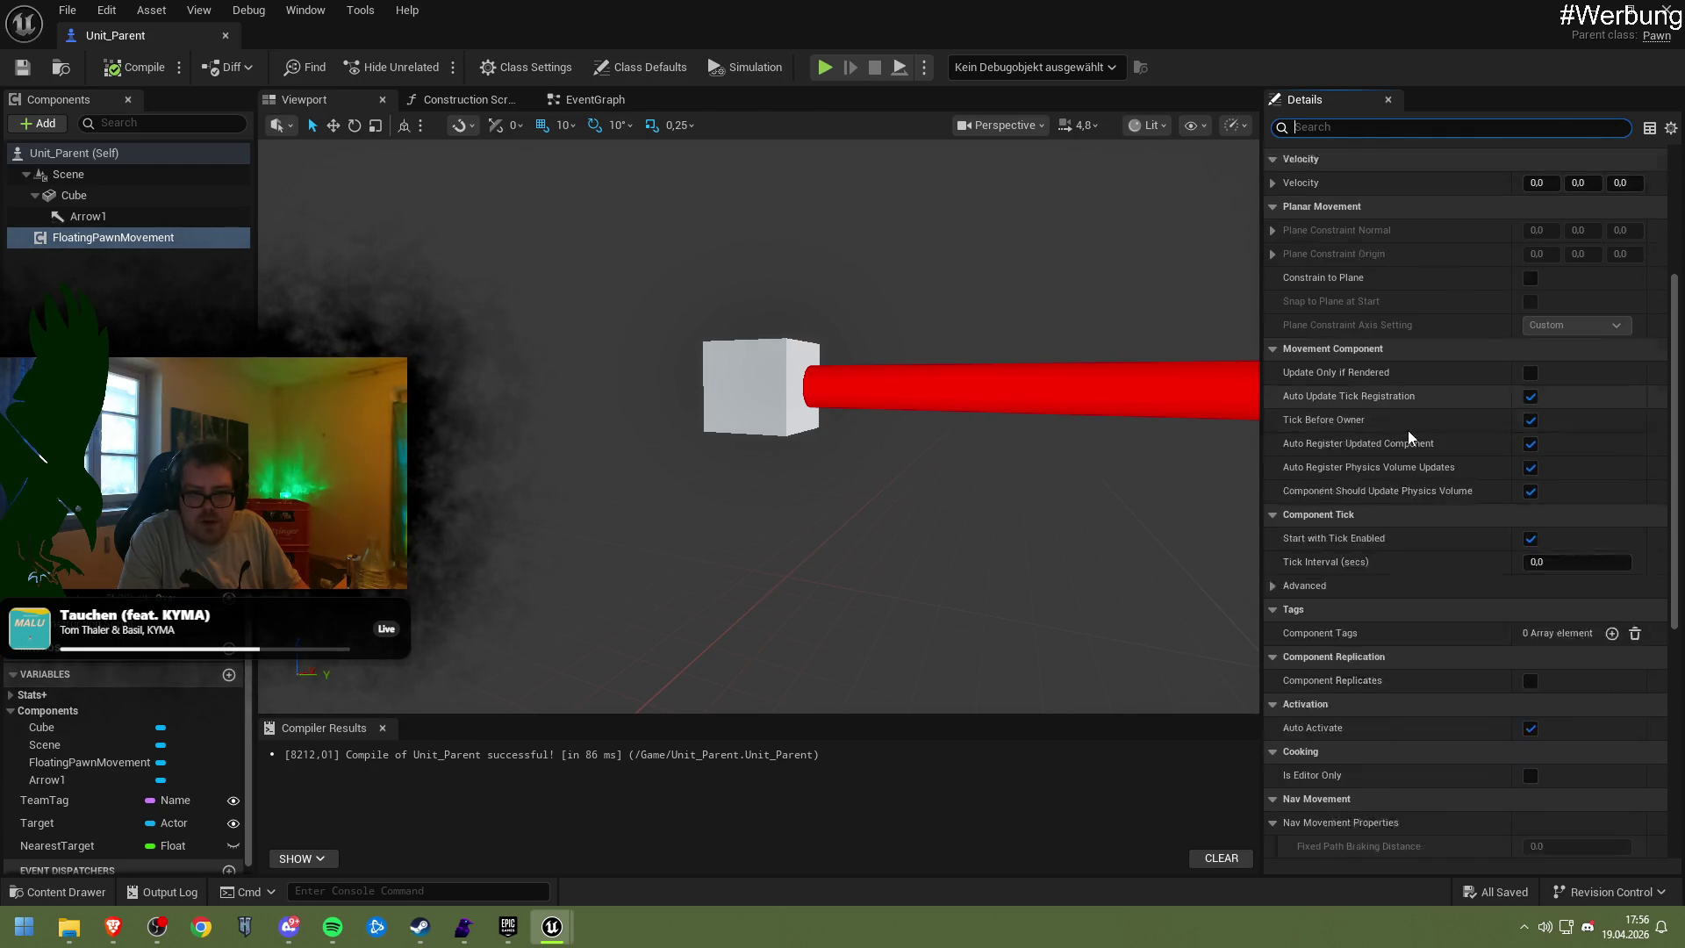
pyautogui.scroll(-7, 1408, 432)
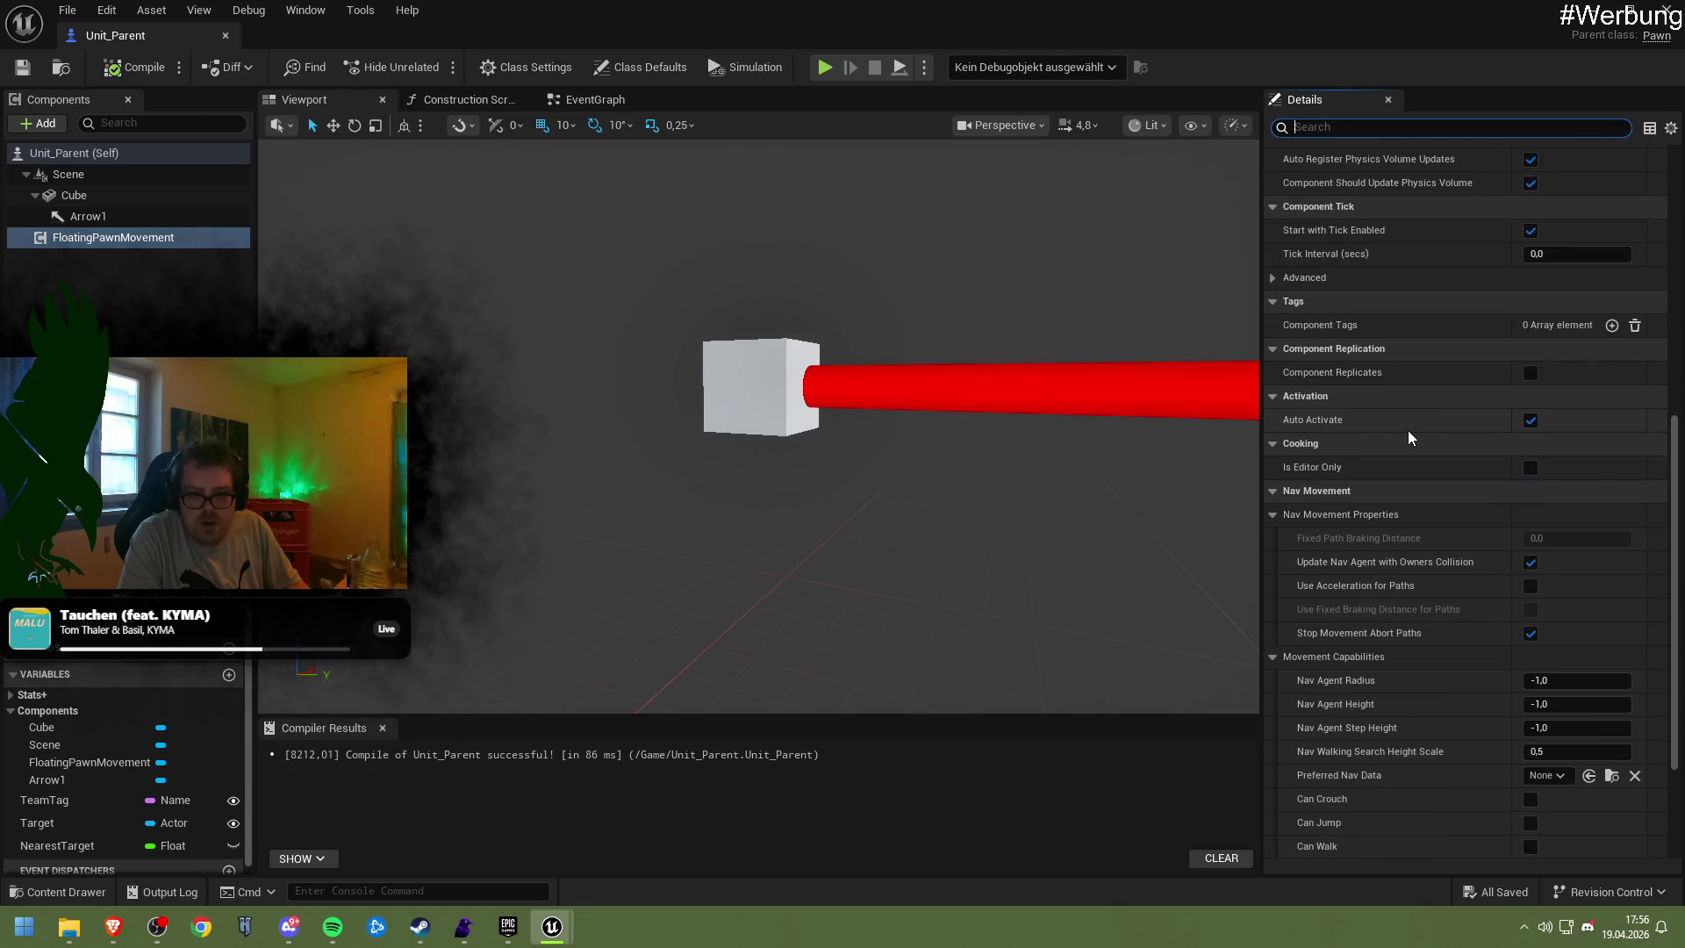
pyautogui.scroll(-2, 1409, 444)
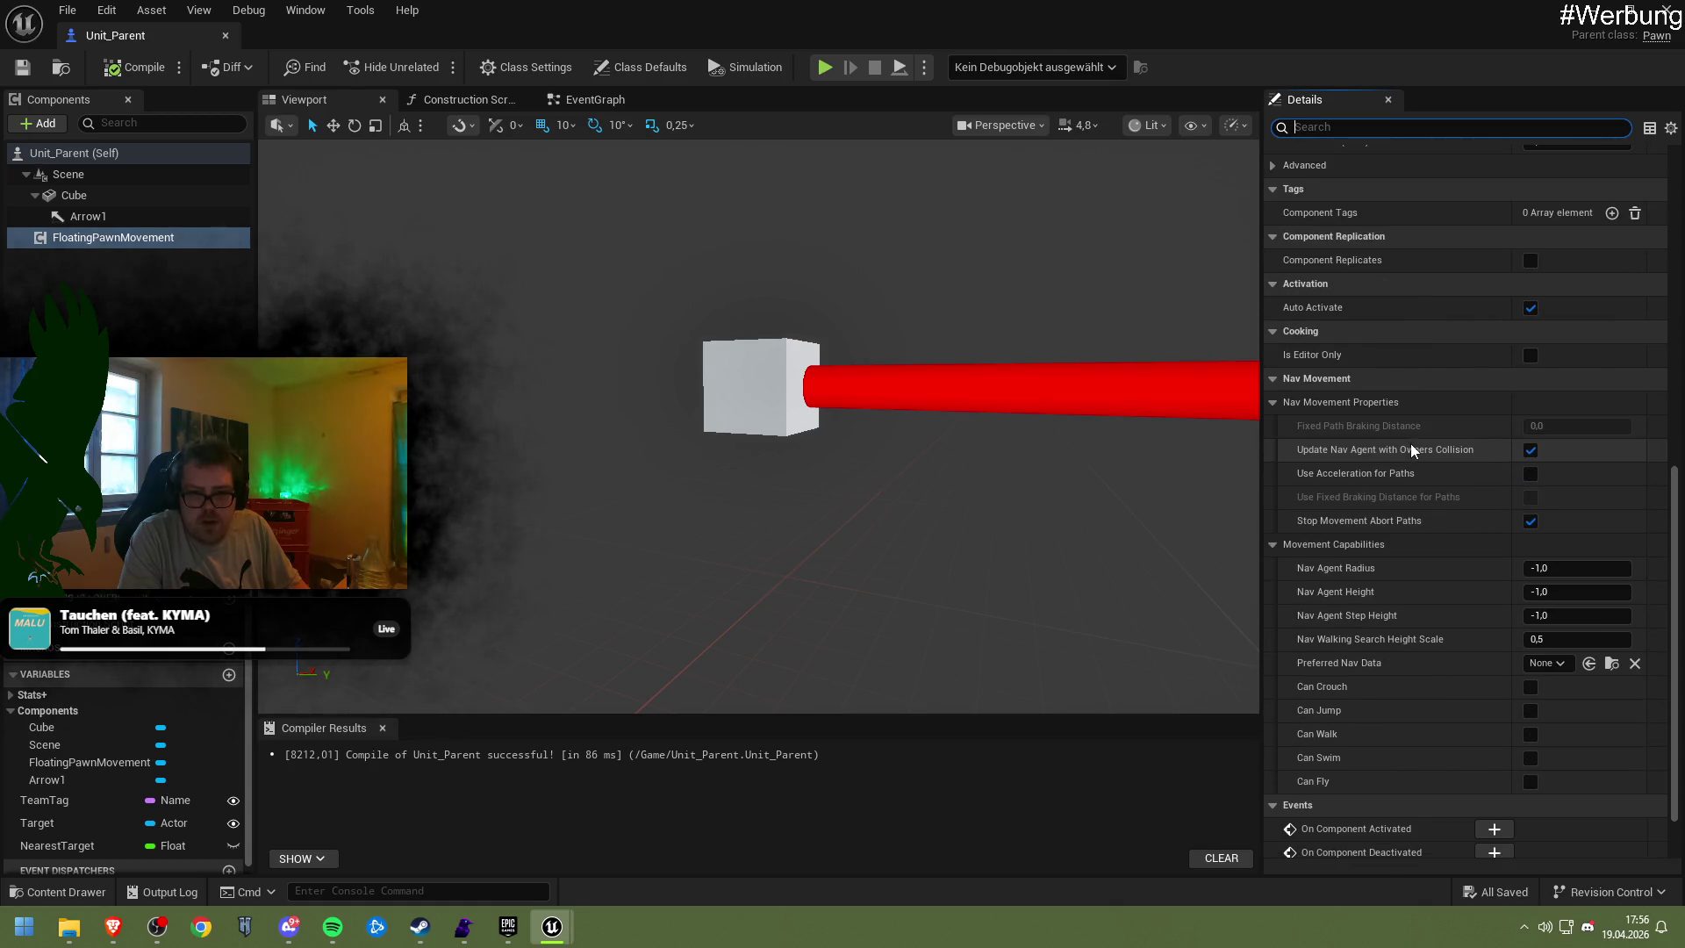
pyautogui.scroll(-1, 1409, 444)
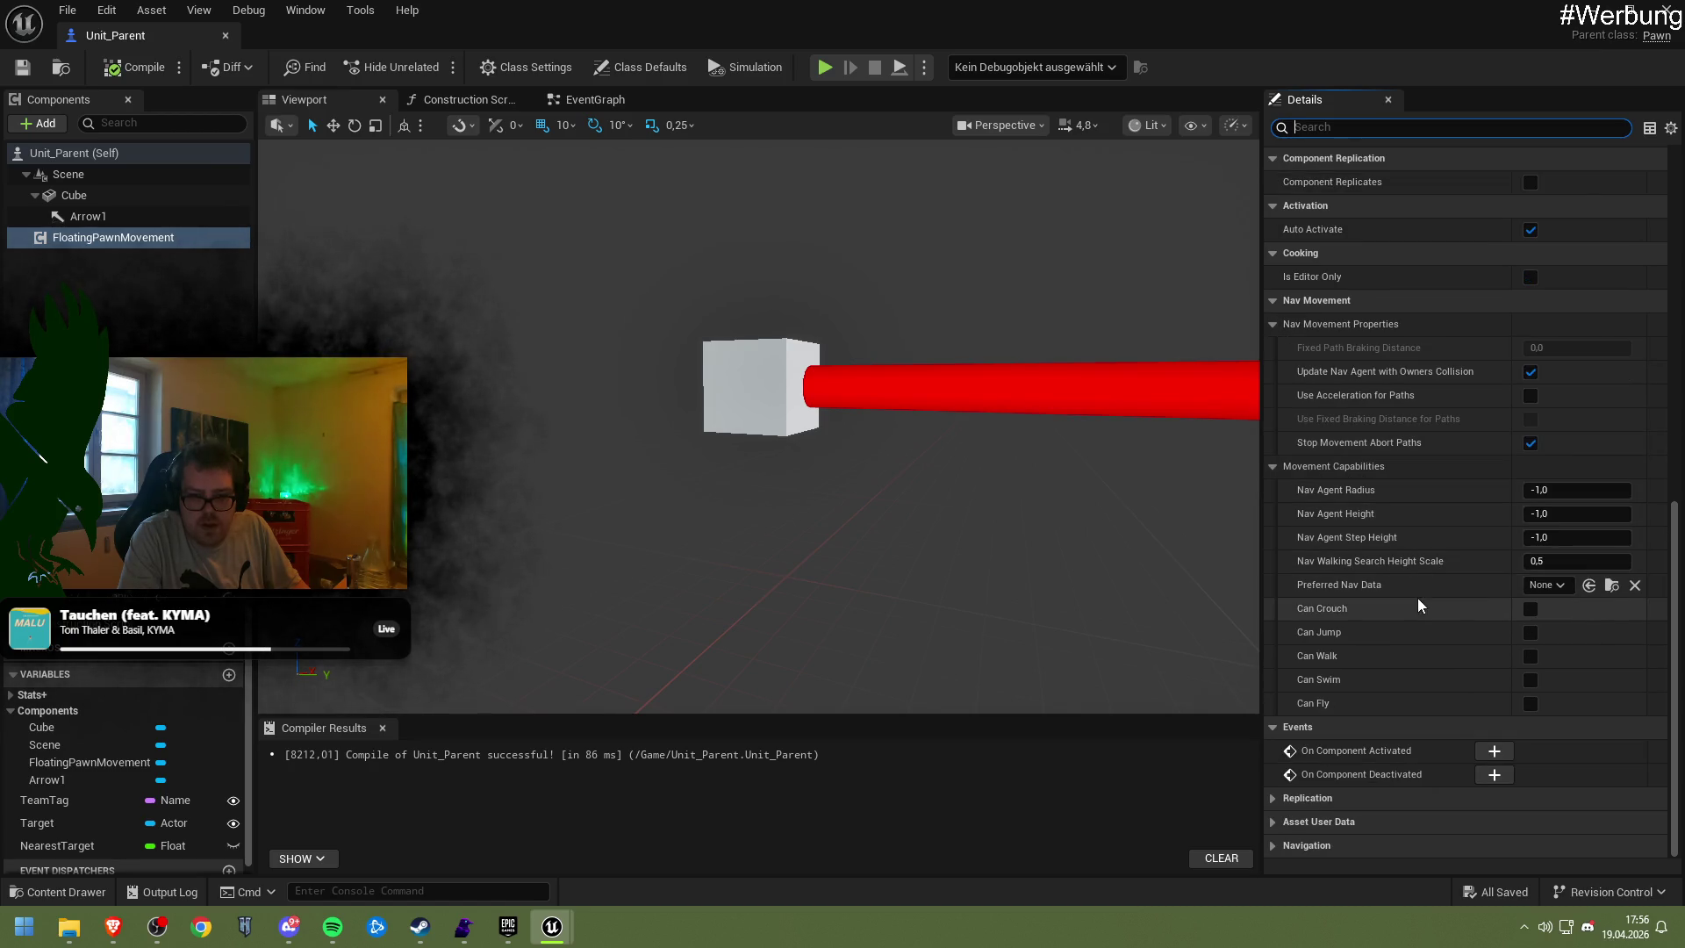
# Enable Can Walk, then compile and save Unit_Parent
pyautogui.click(1529, 659)
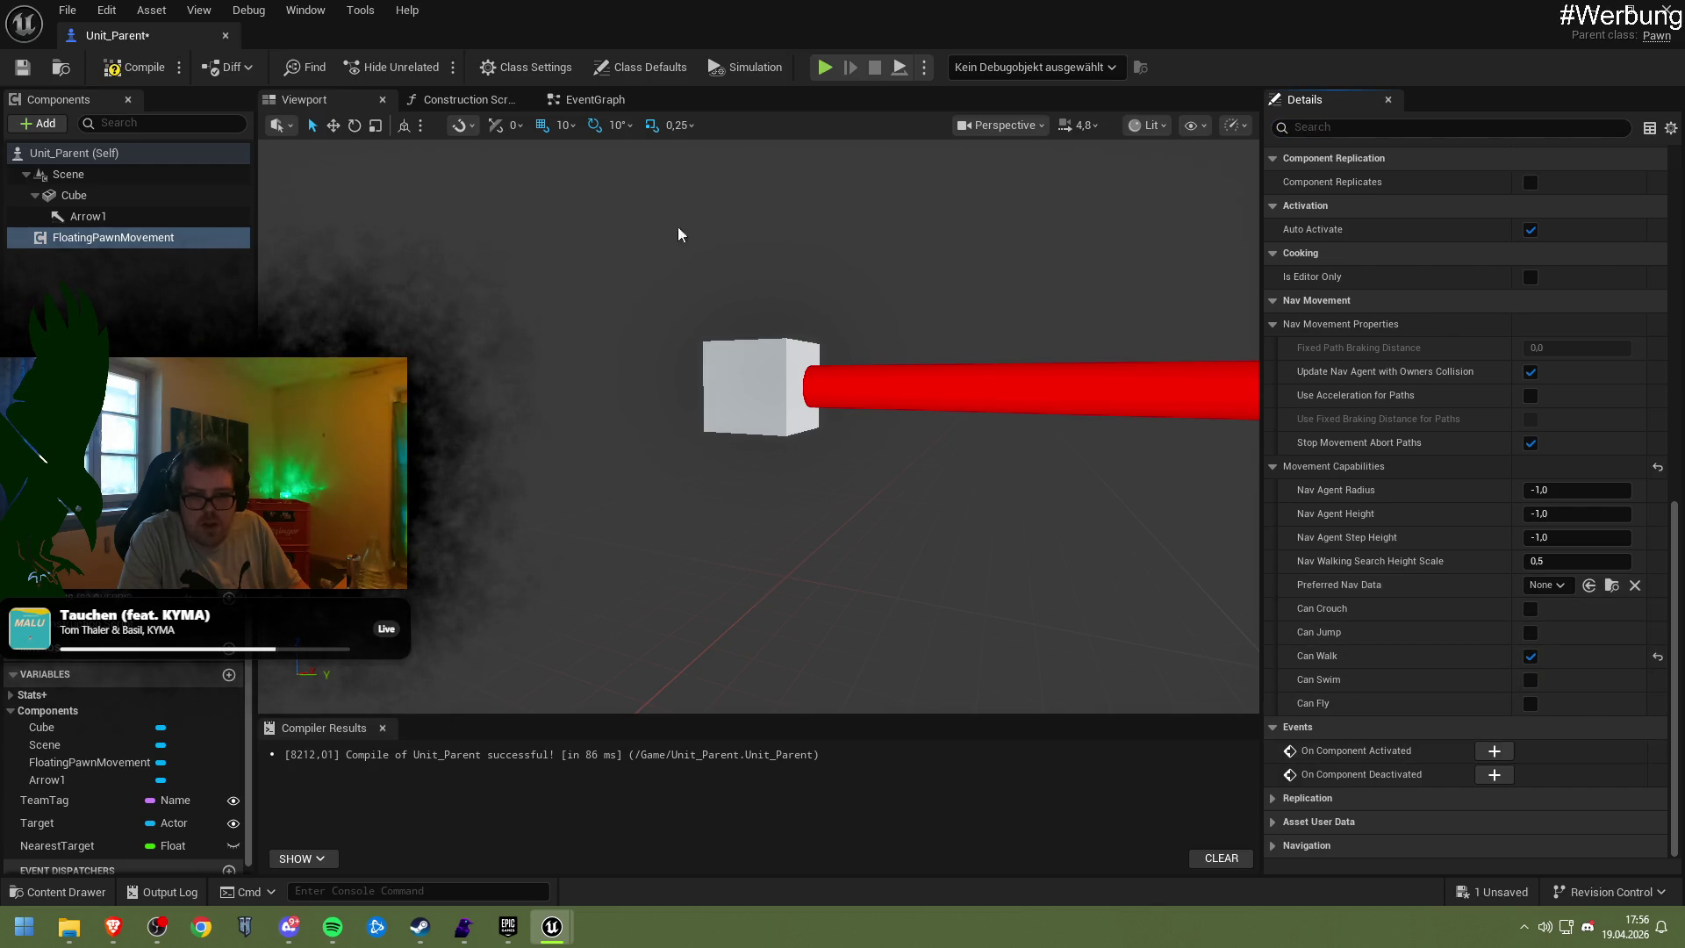
pyautogui.click(136, 67)
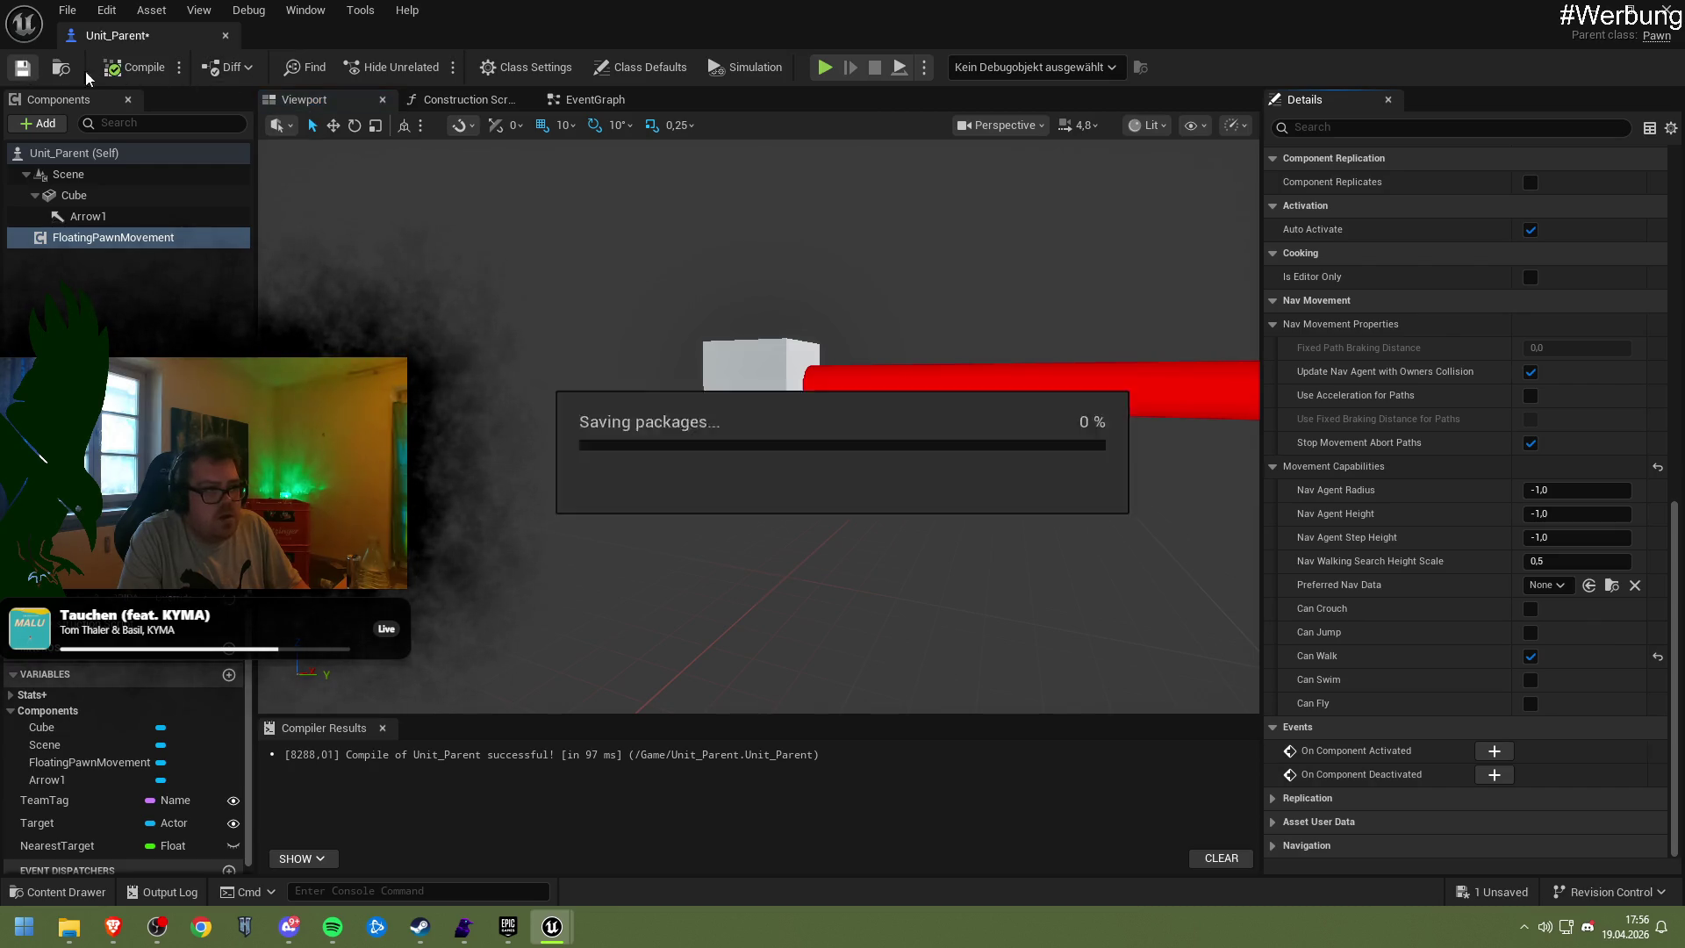
pyautogui.click(1629, 10)
pyautogui.click(1276, 39)
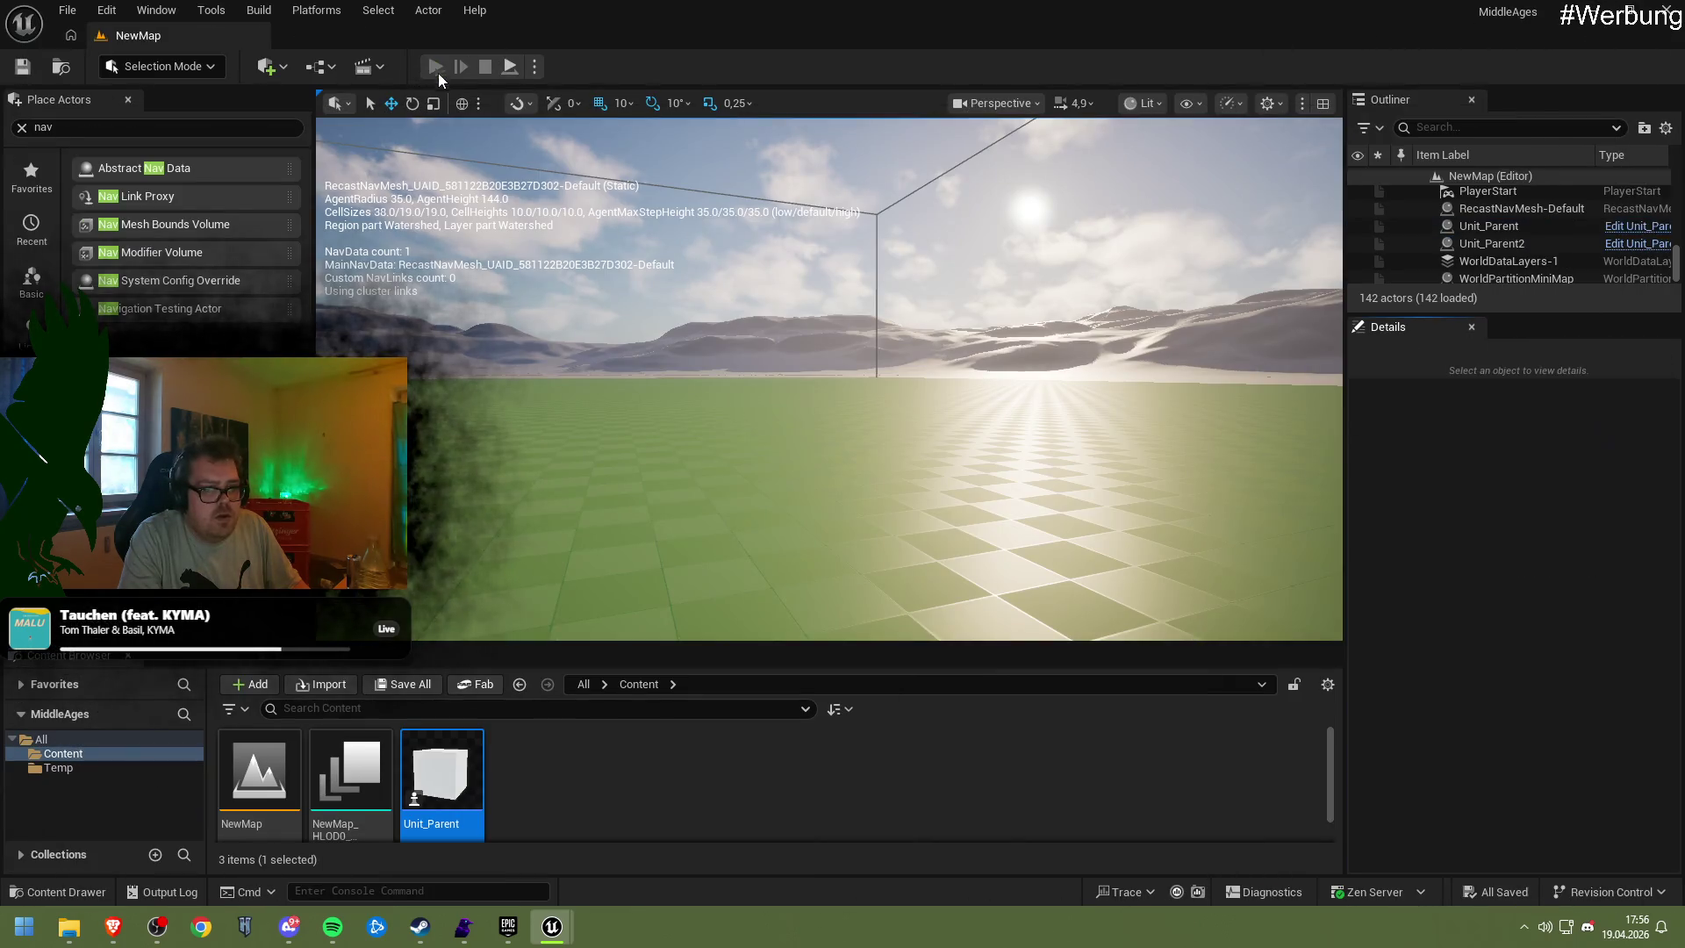
# Play NewMap, fly the camera toward and away from the red unit, then stop the session
pyautogui.click(437, 68)
pyautogui.click(838, 376)
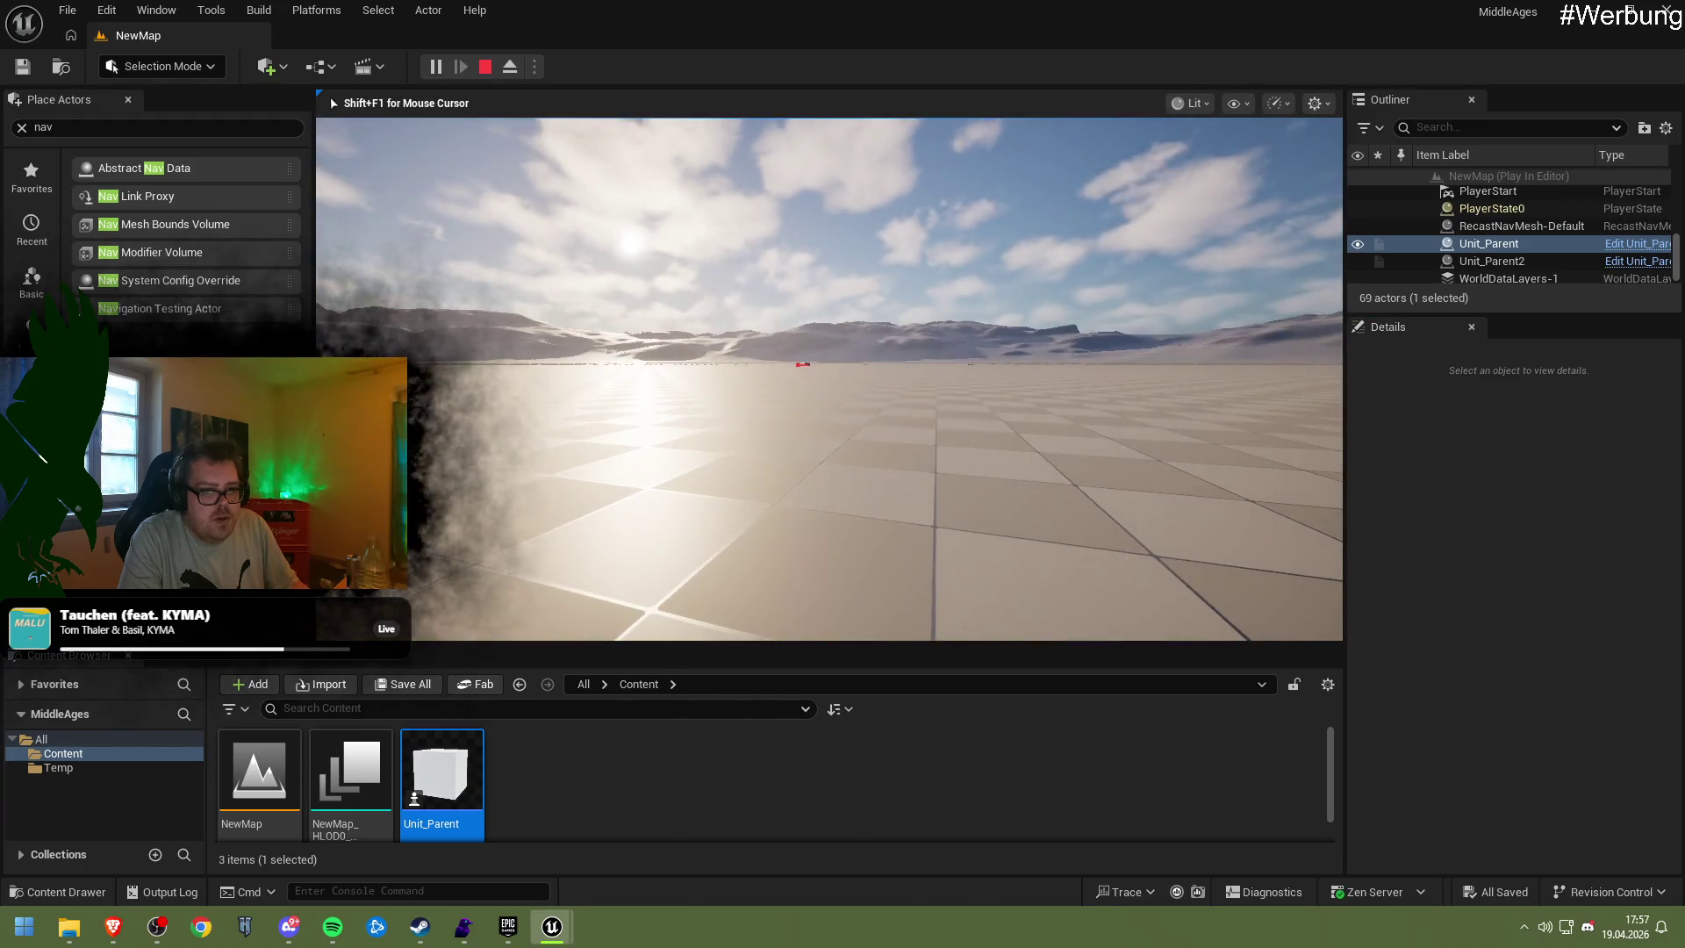
pyautogui.press('w')
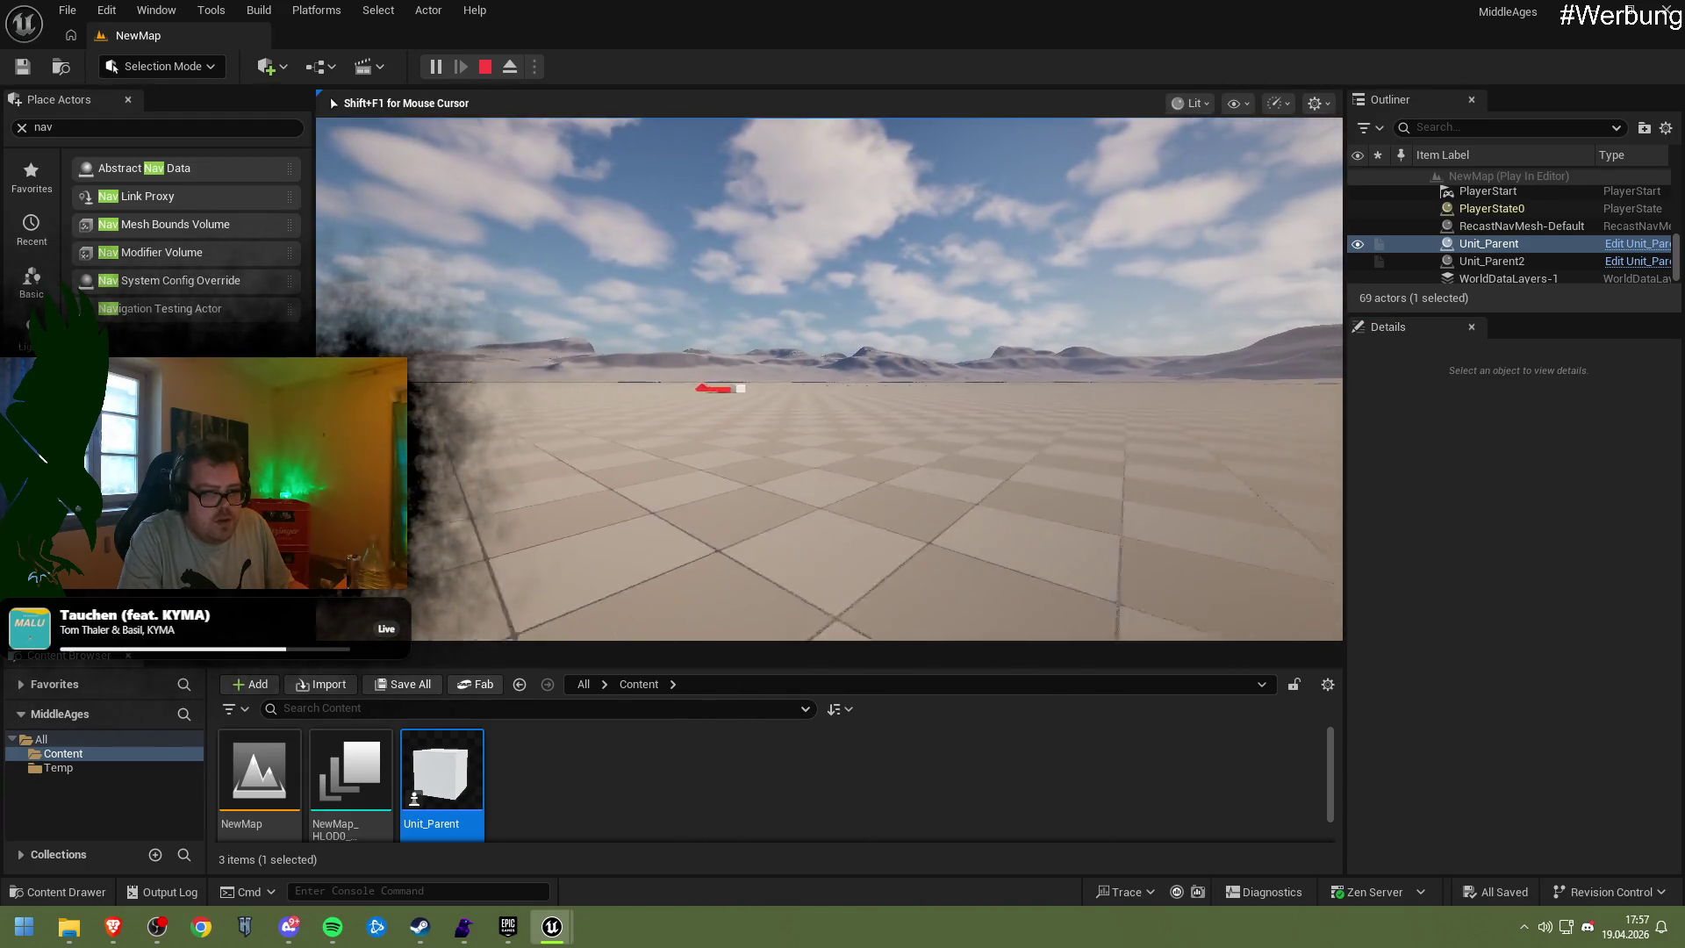
pyautogui.press('s')
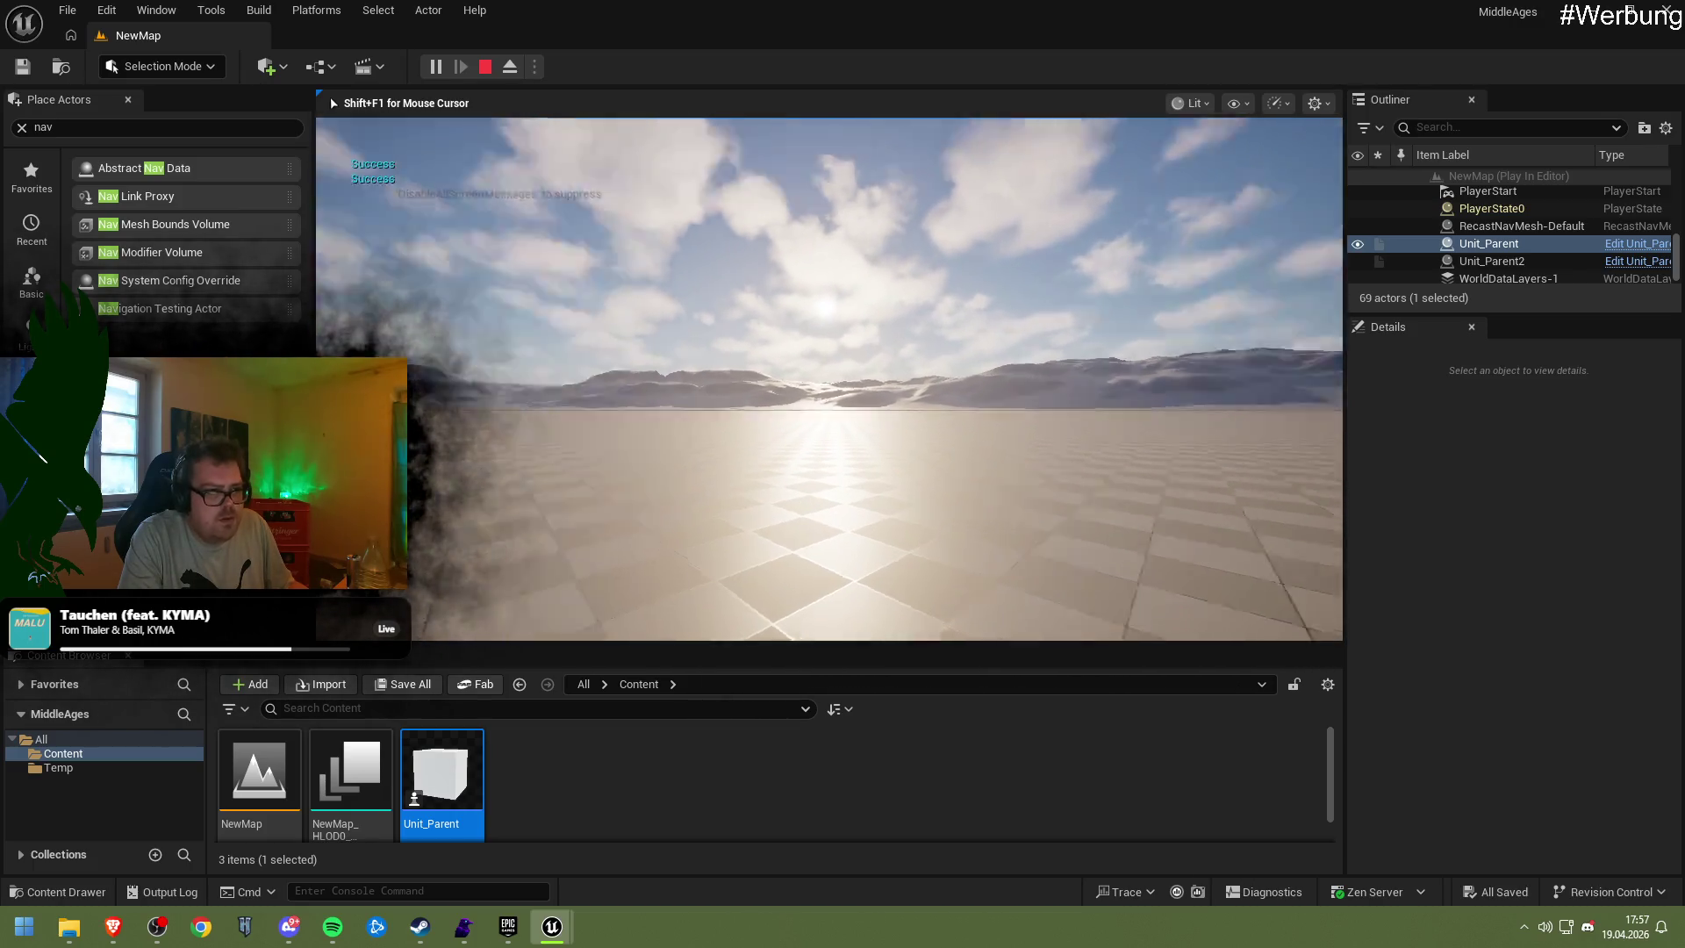
pyautogui.hotkey('shift', 'F1')
pyautogui.press('Escape')
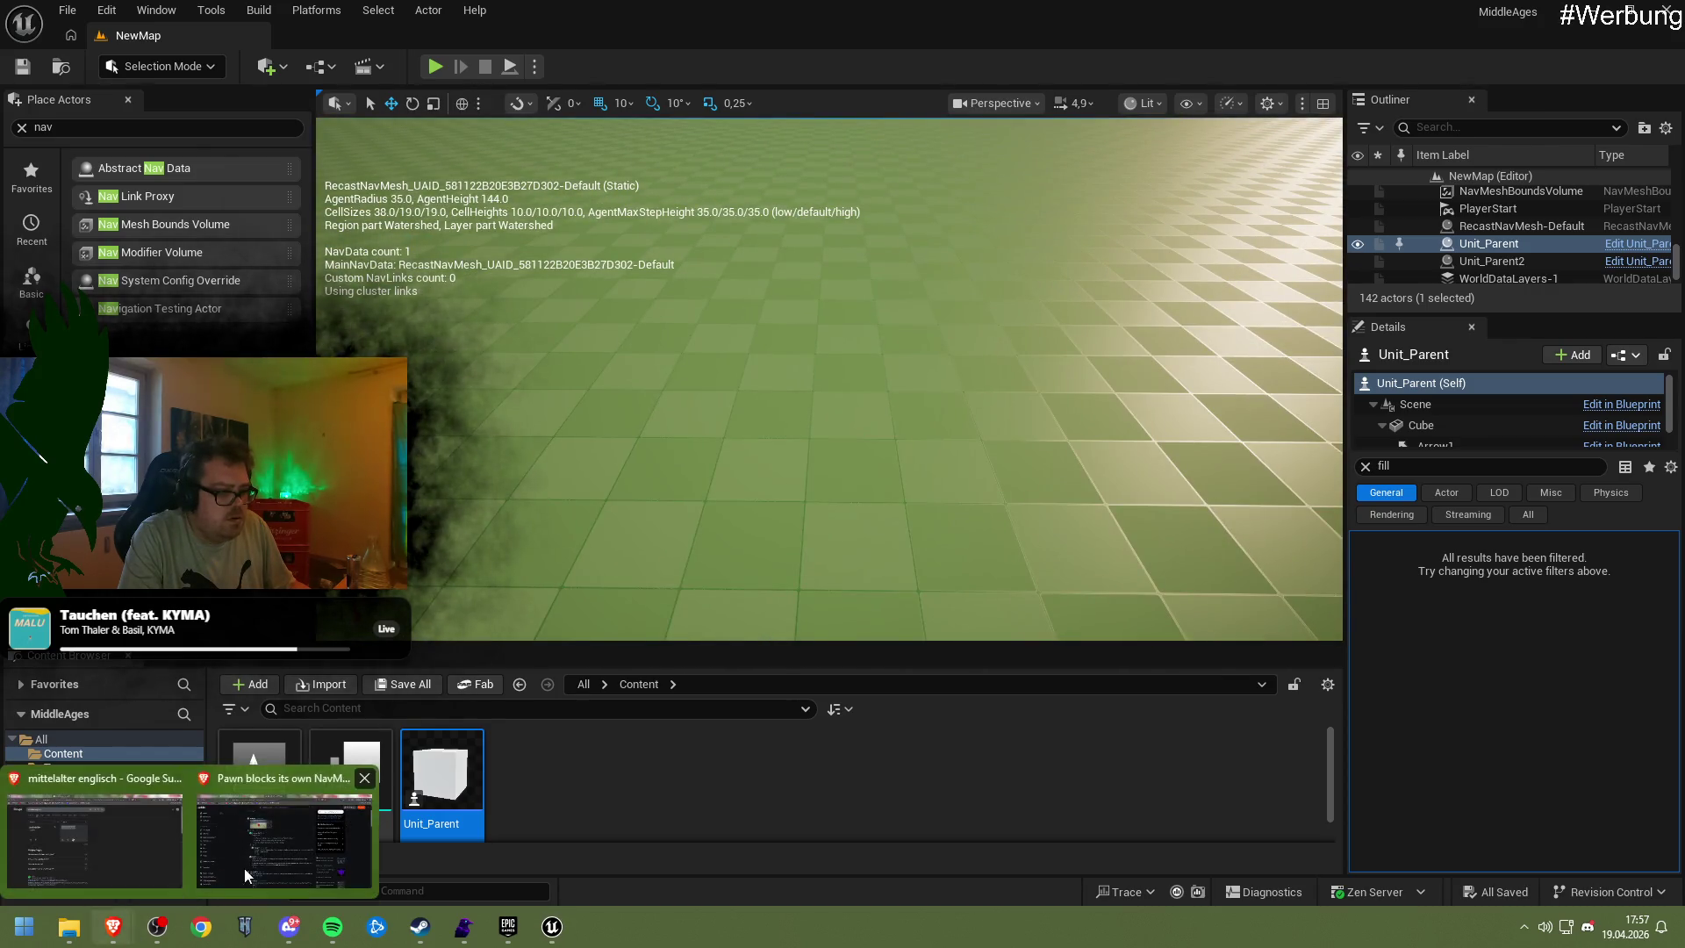
pyautogui.moveTo(113, 926)
pyautogui.click(244, 867)
# Search 'ai move toto pawn dissapears in ground', accept the spelling correction, and browse the results
pyautogui.click(492, 59)
pyautogui.write('ai move to aborted')
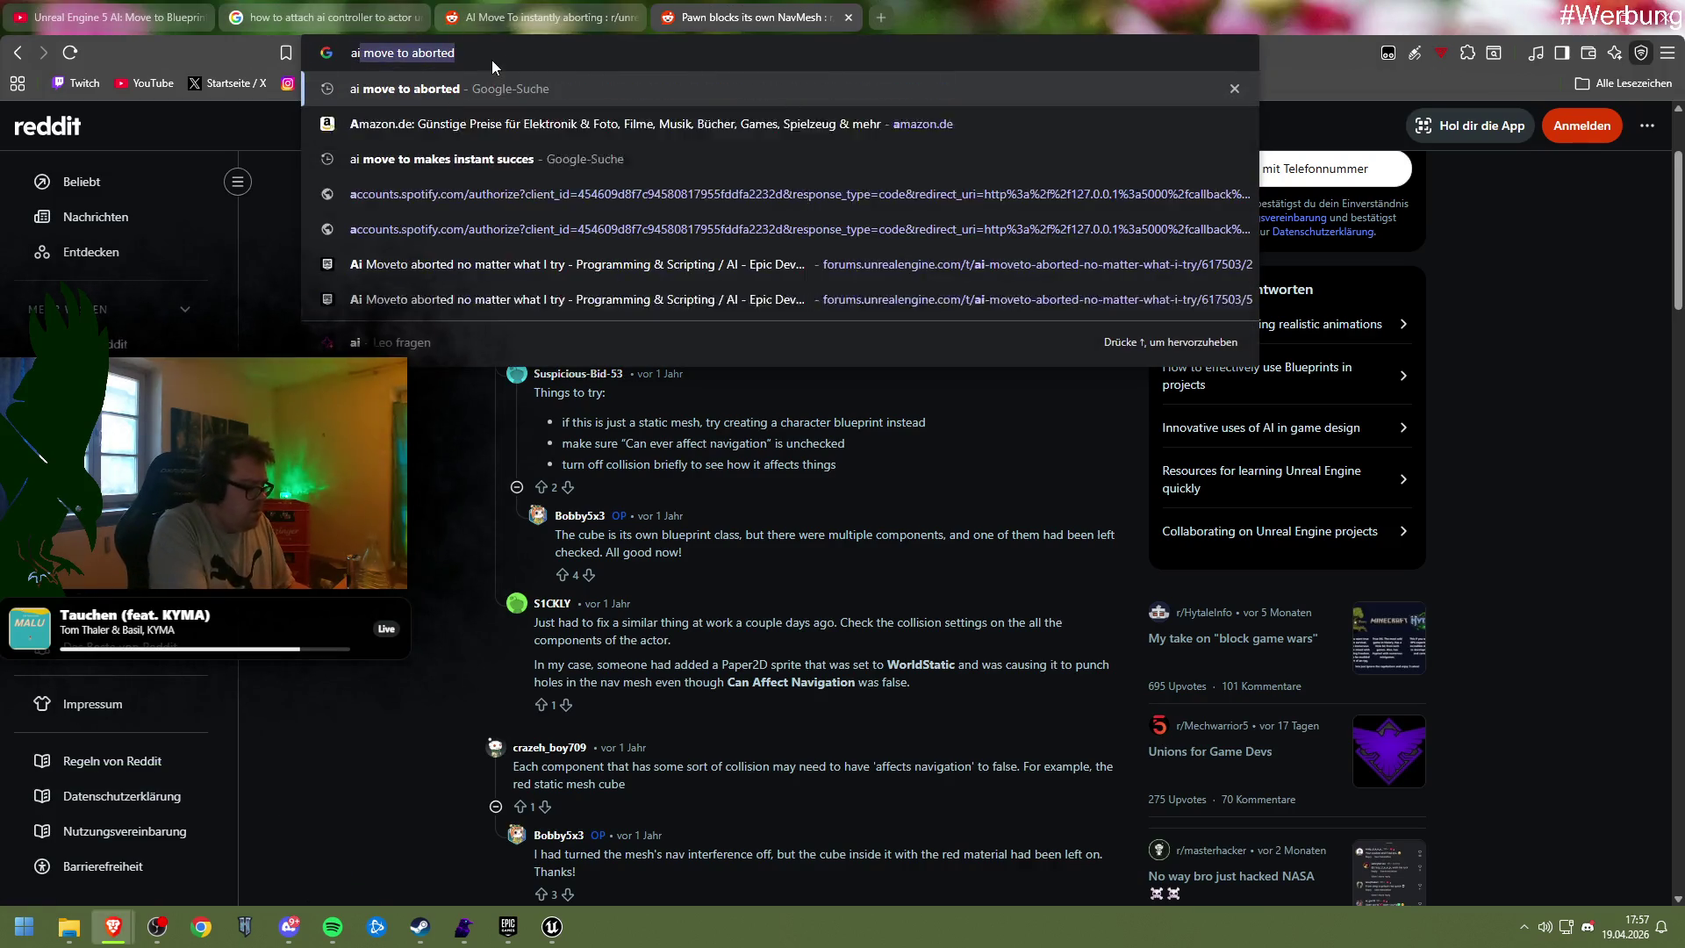
pyautogui.write('to p')
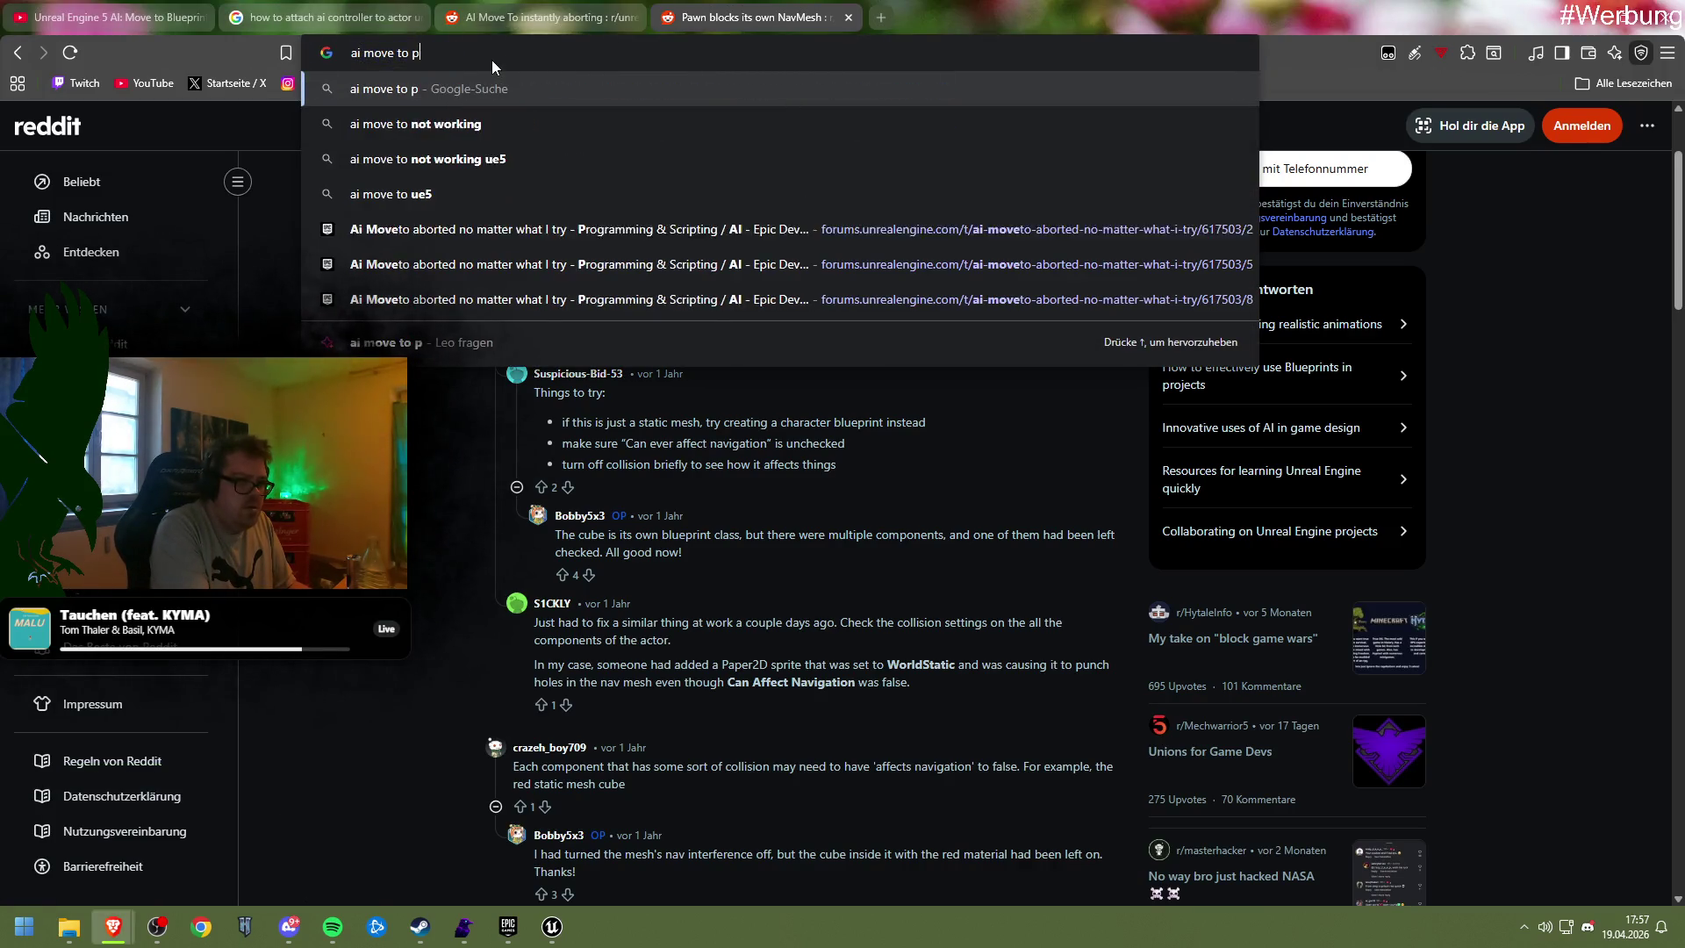
pyautogui.write('awn dissapea')
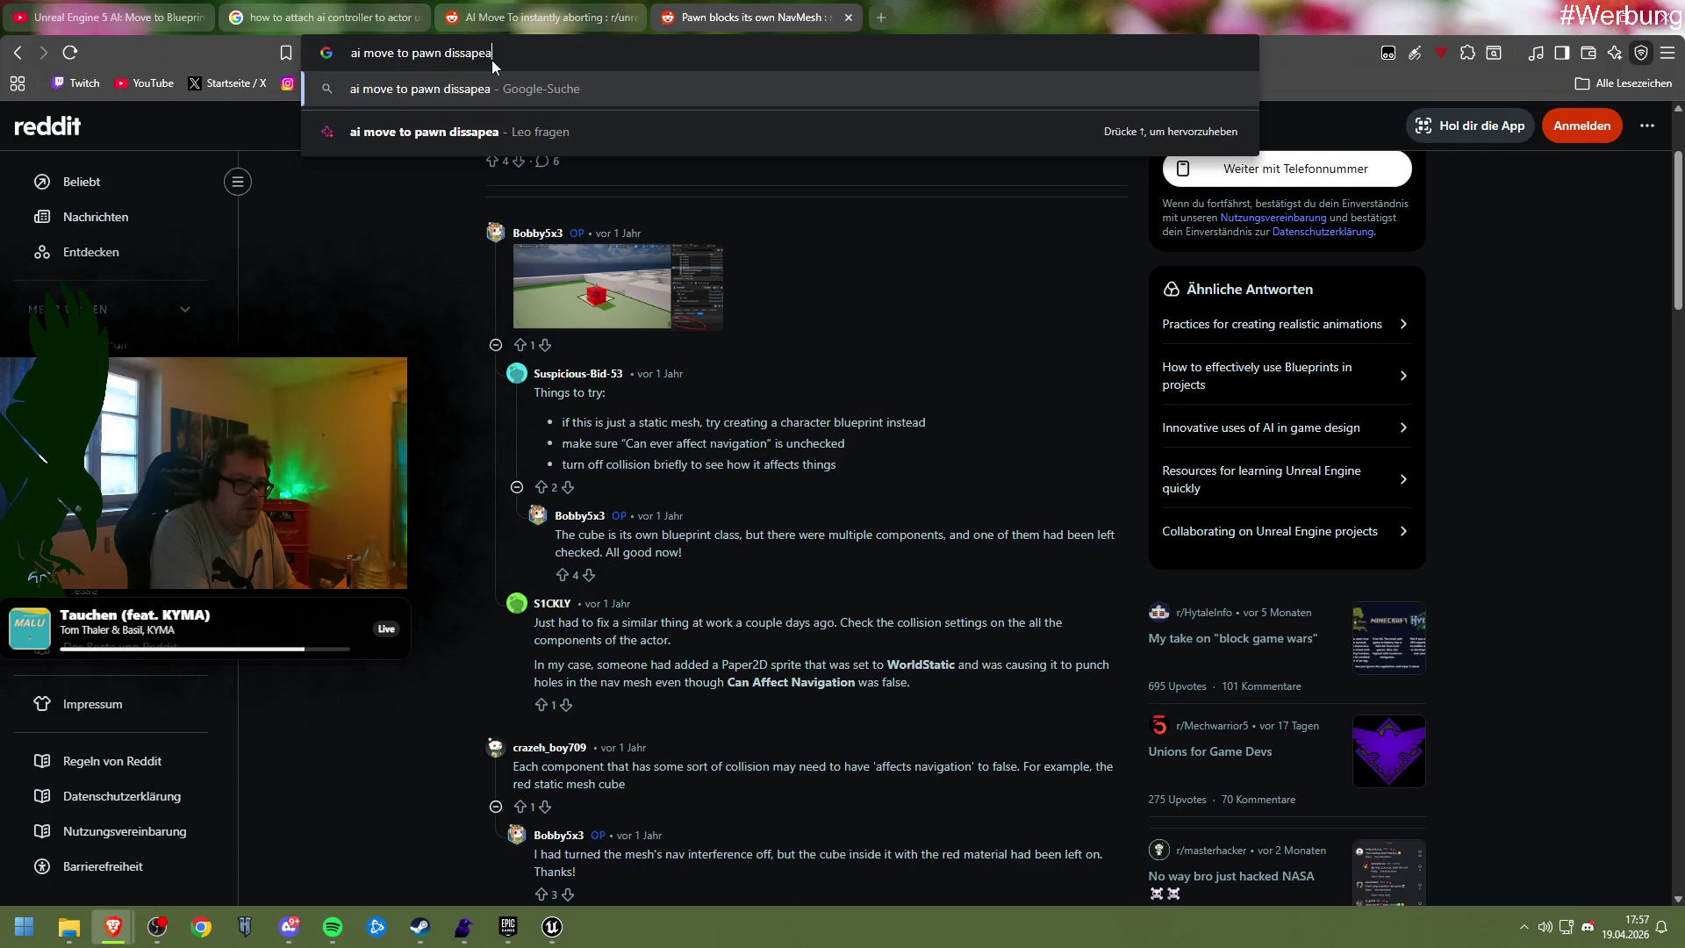
pyautogui.write('rs in ground')
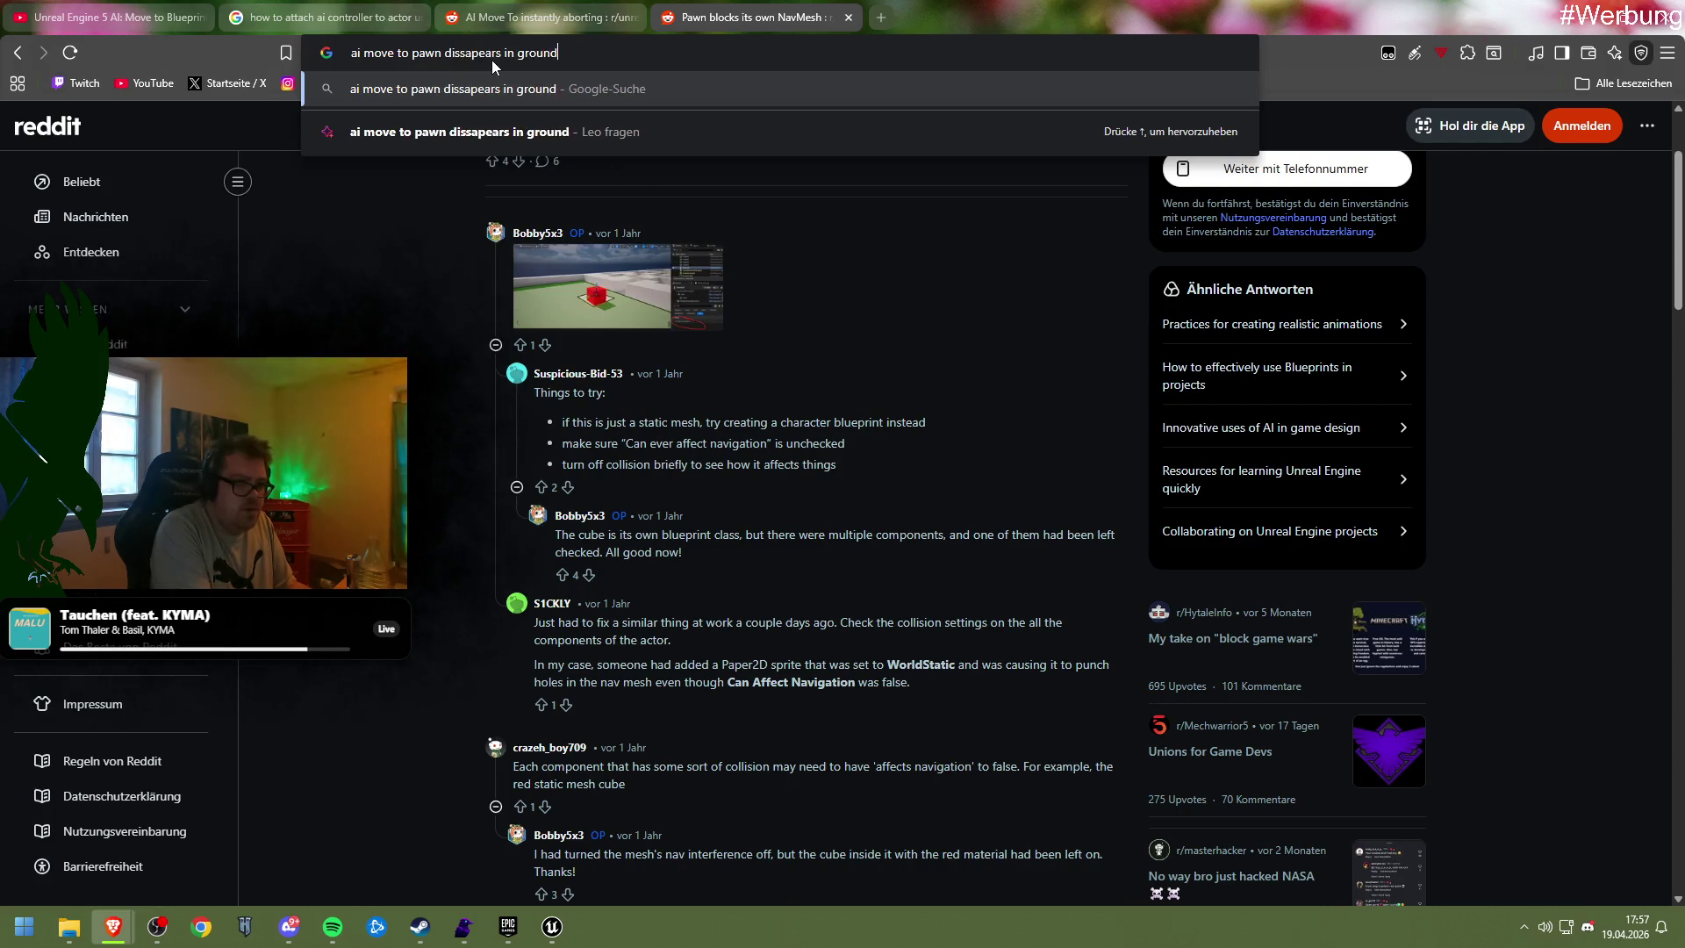
pyautogui.press('Return')
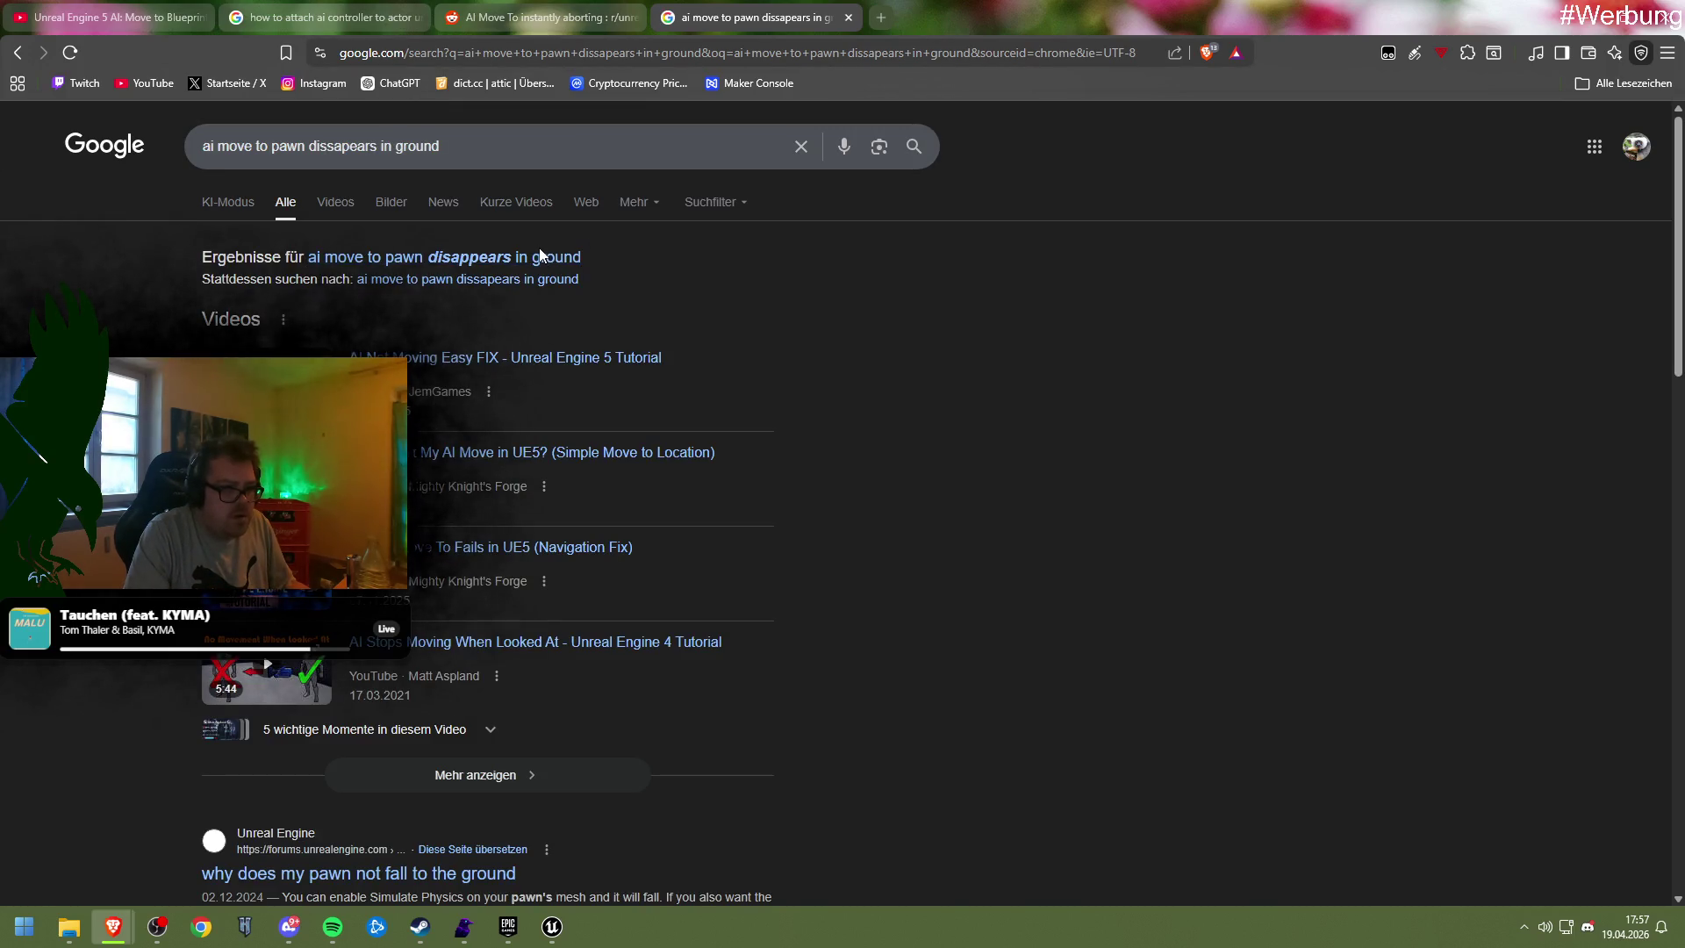
pyautogui.click(539, 251)
pyautogui.scroll(-3, 758, 358)
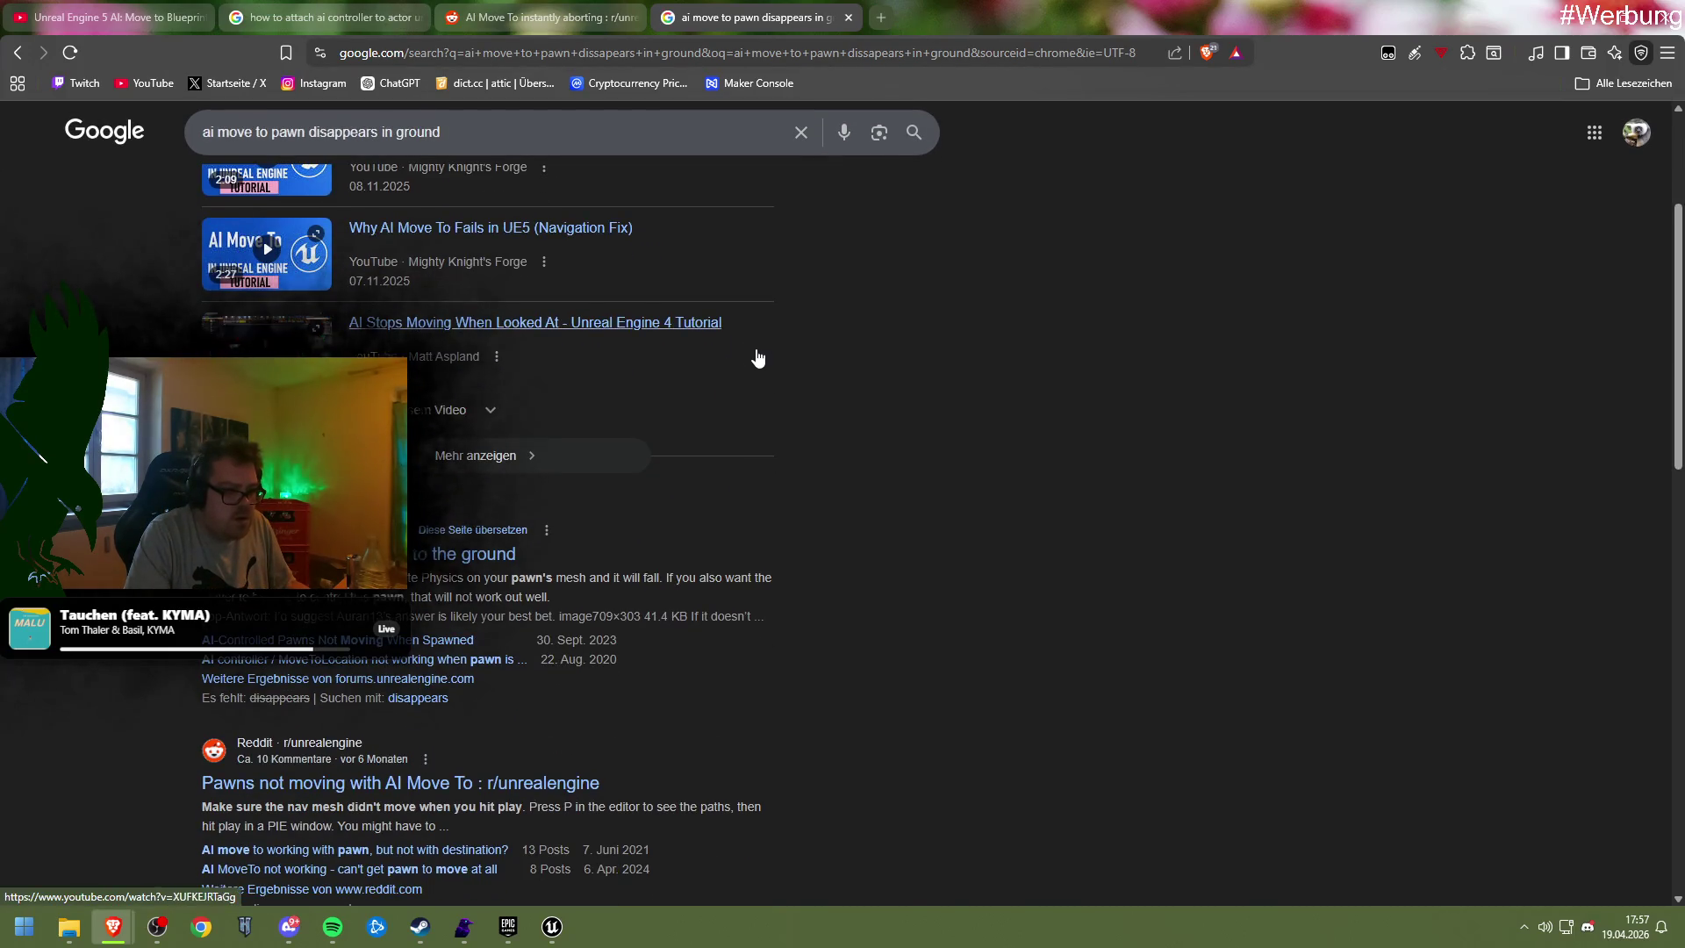
pyautogui.scroll(2, 758, 358)
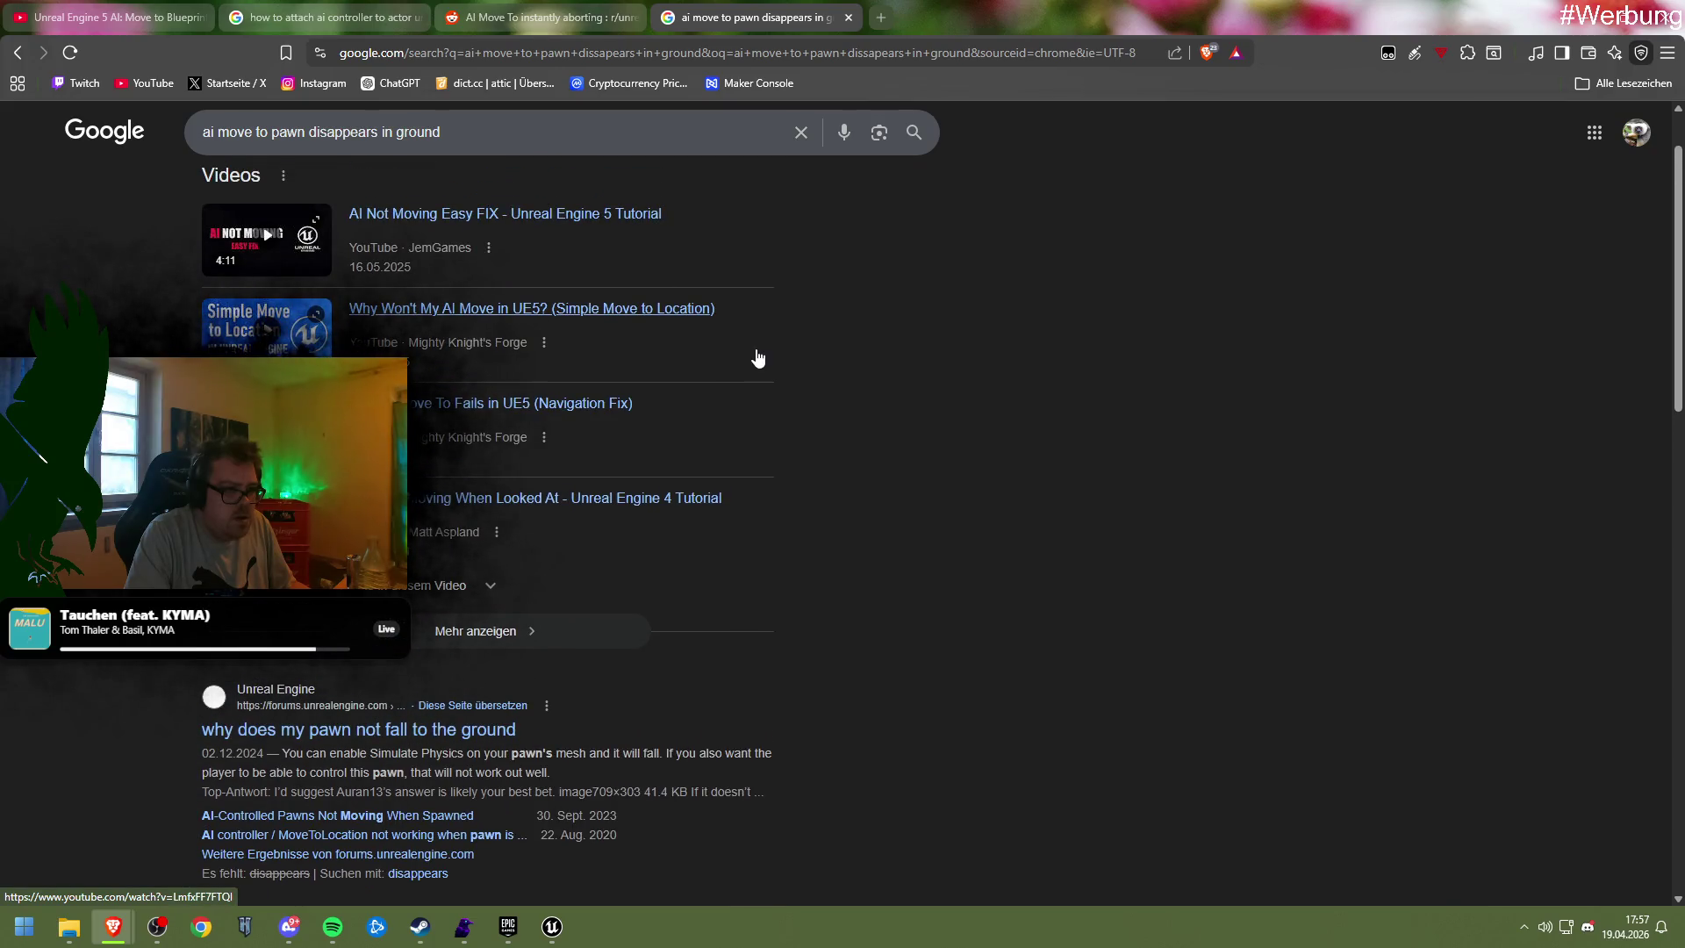
pyautogui.scroll(-4, 758, 358)
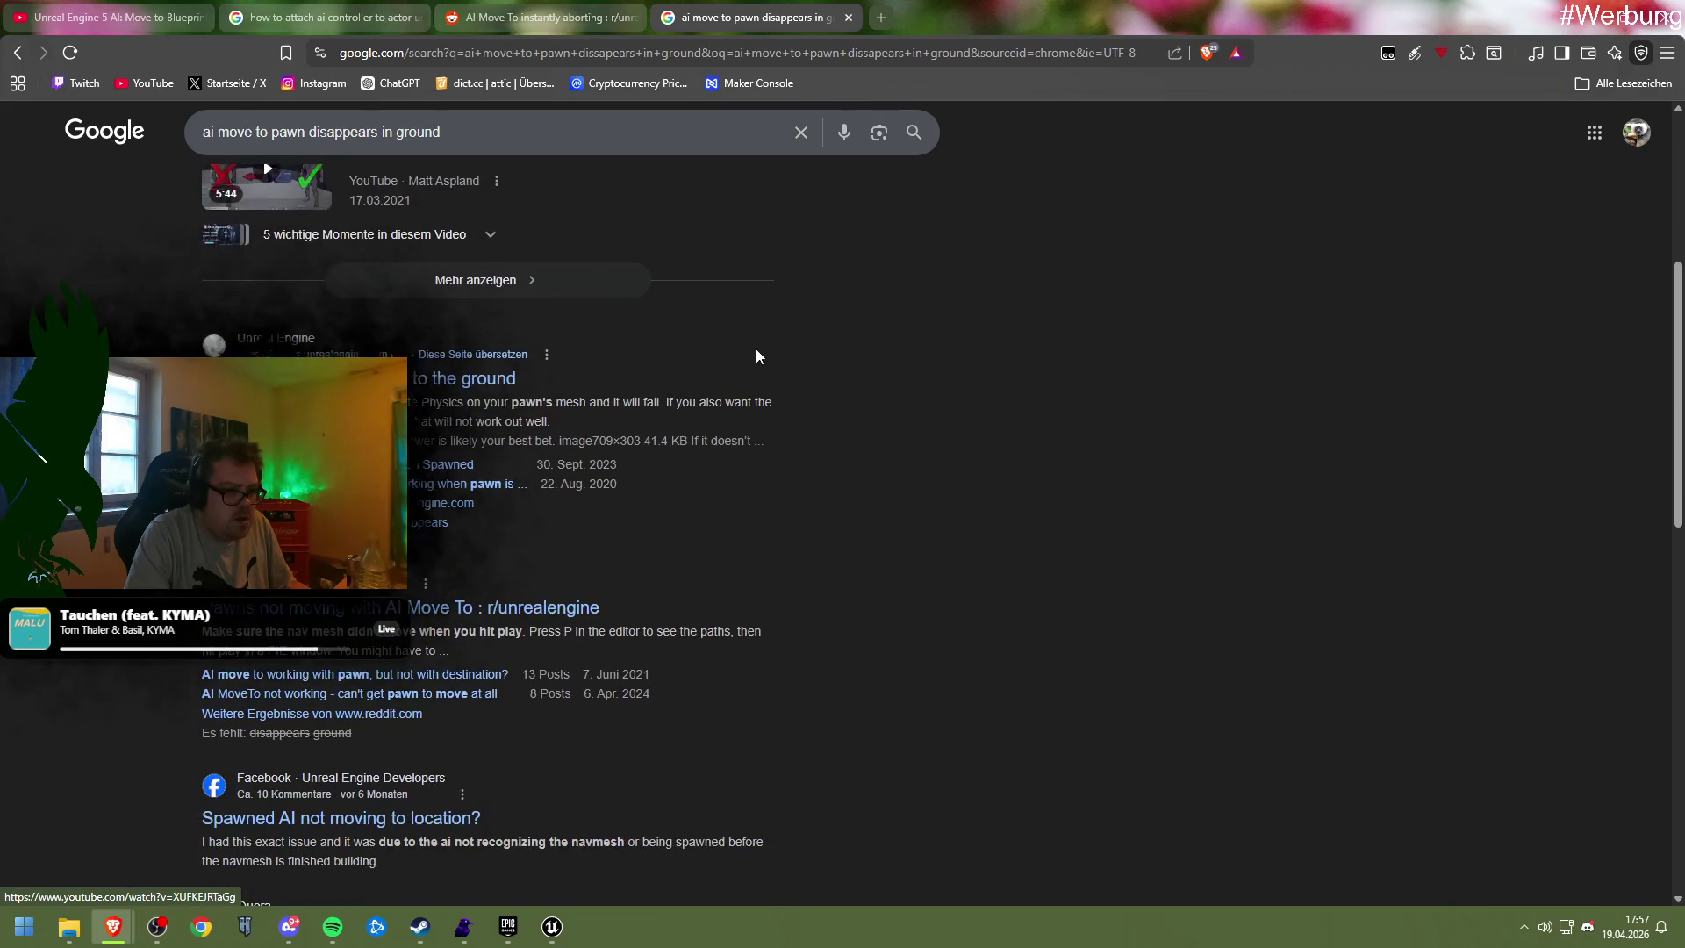
pyautogui.scroll(-1, 672, 369)
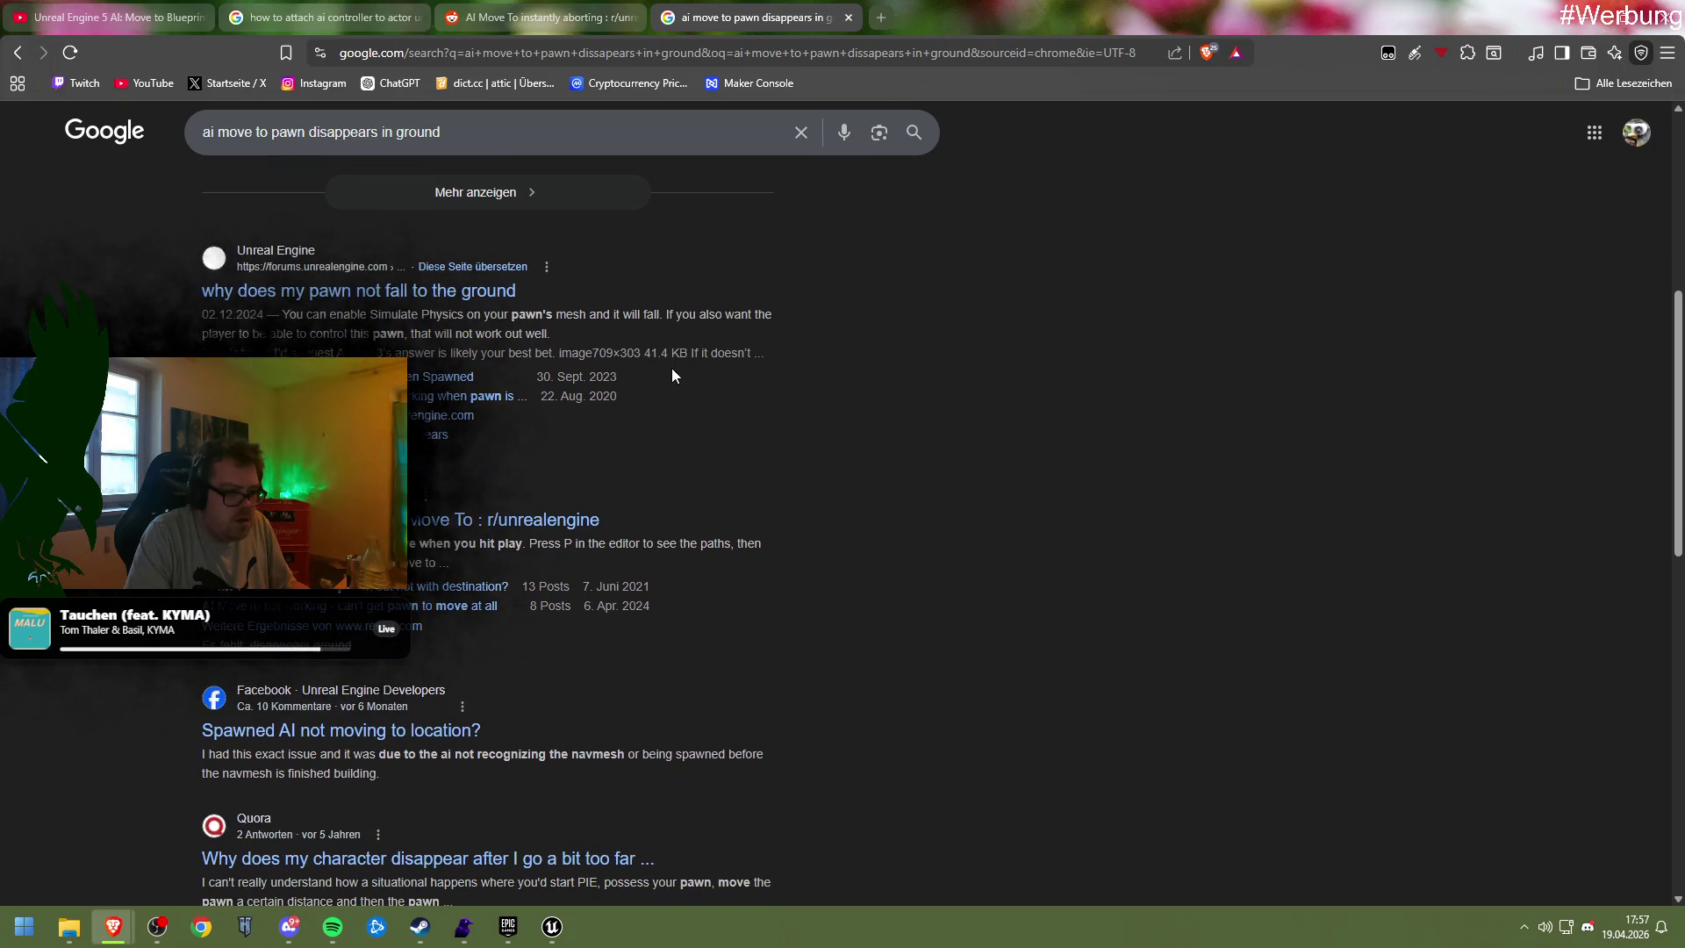
pyautogui.scroll(-3, 672, 372)
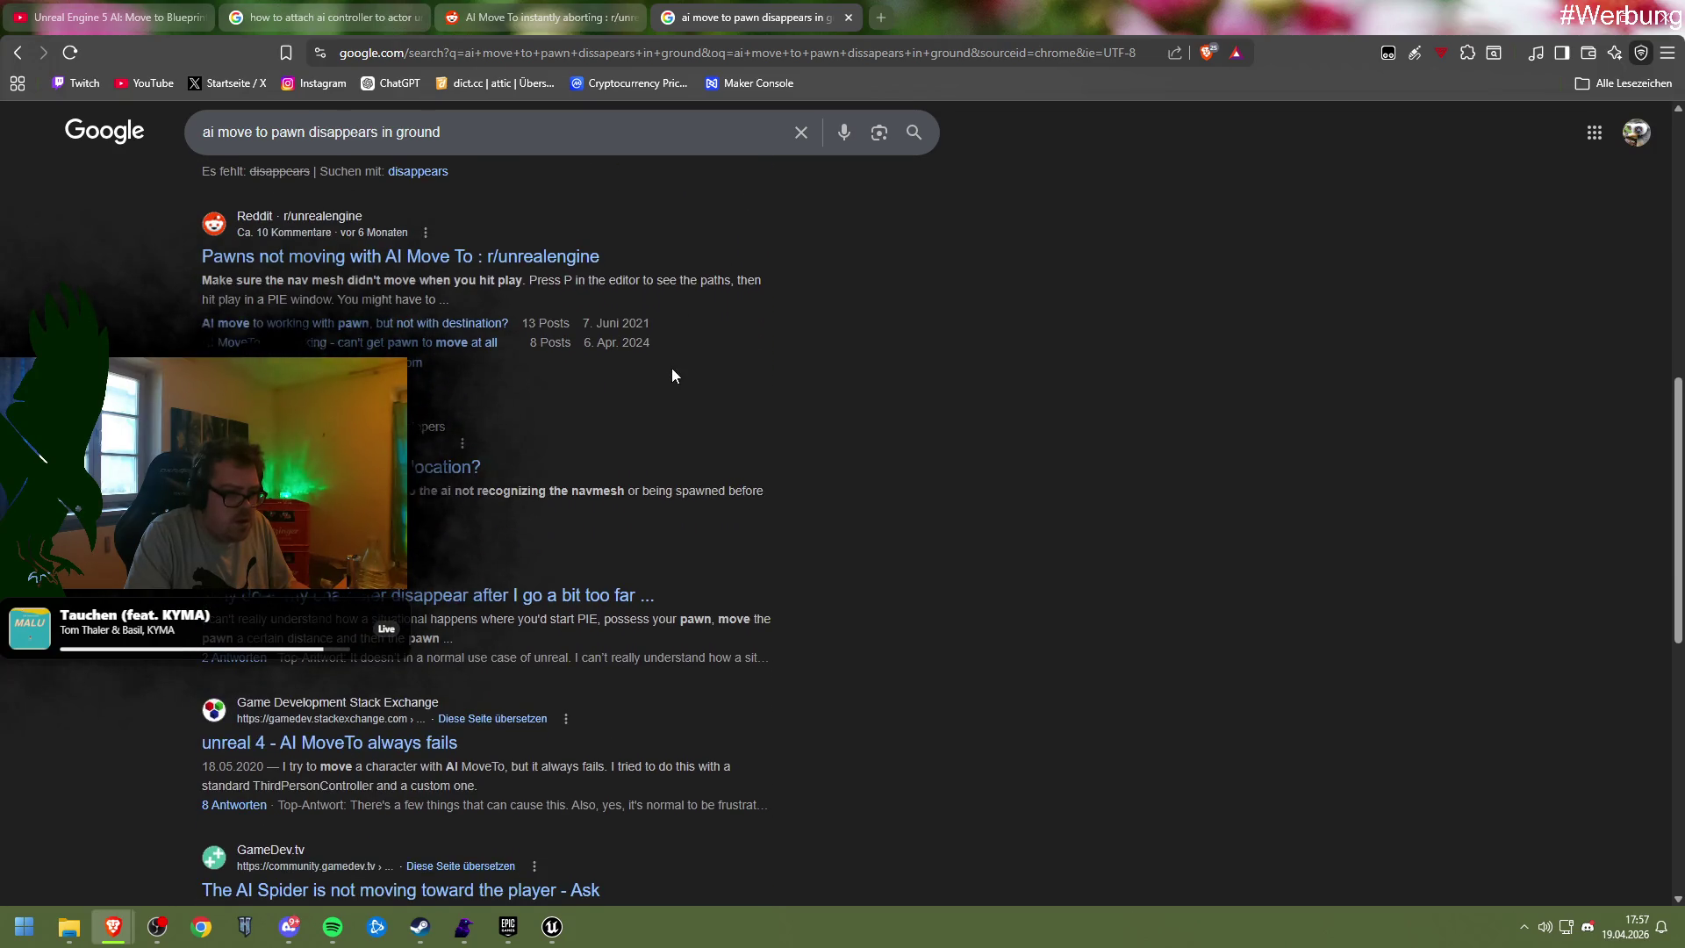
pyautogui.scroll(-2, 672, 372)
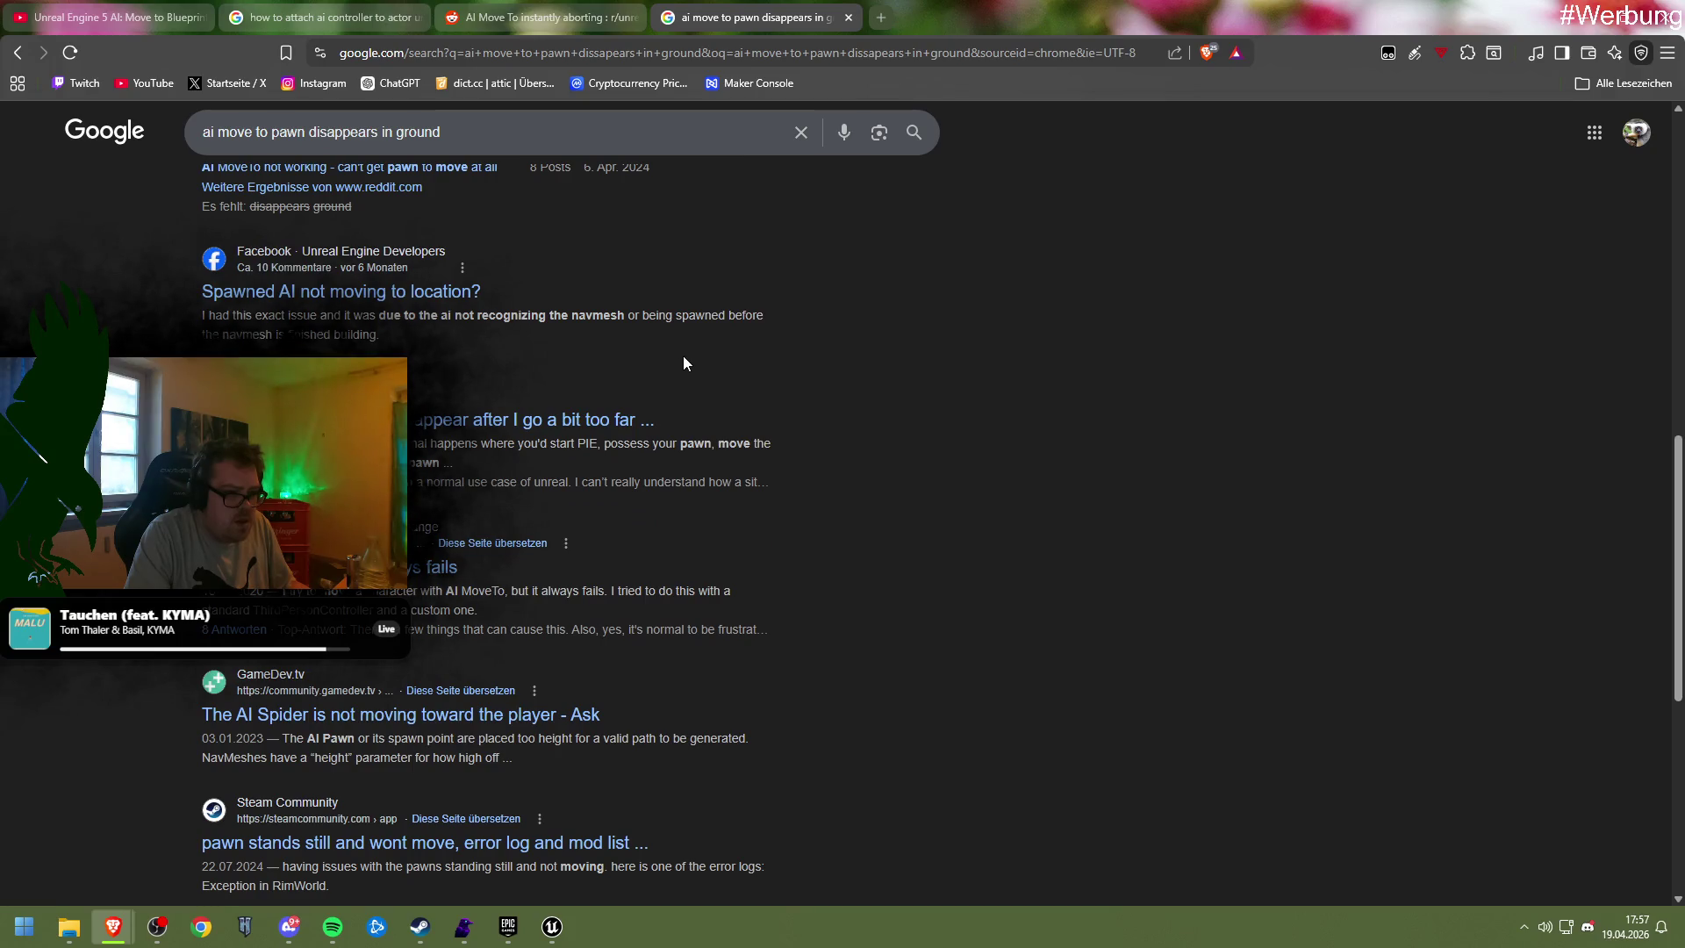
pyautogui.scroll(-3, 684, 359)
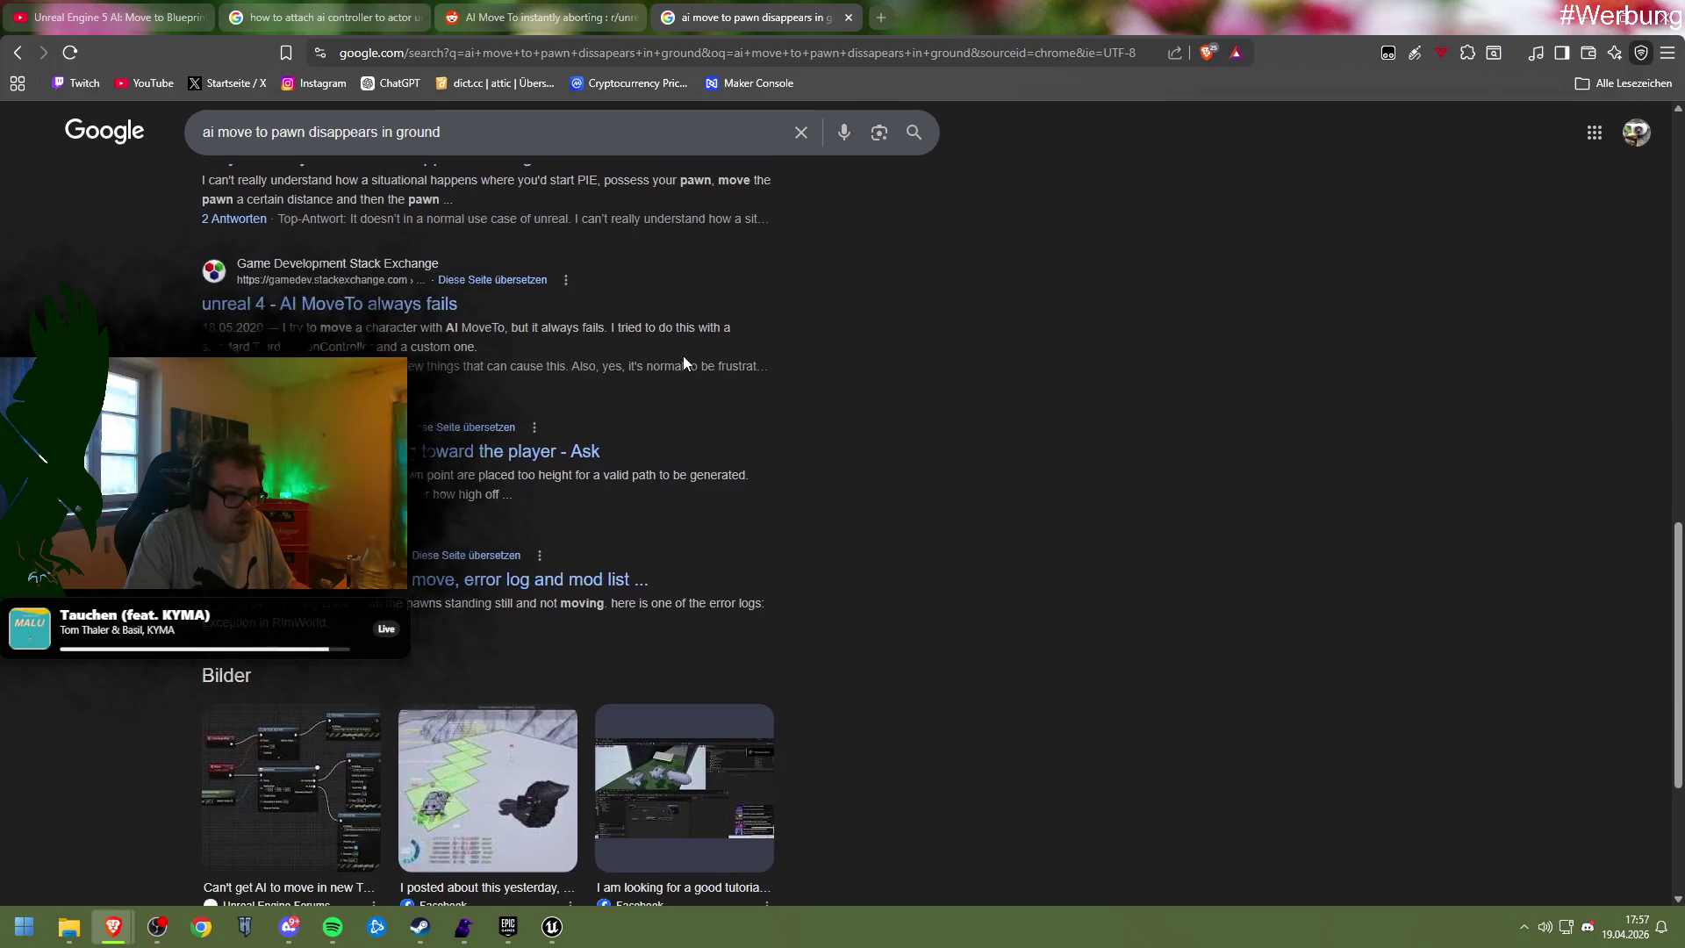
pyautogui.scroll(-1, 683, 358)
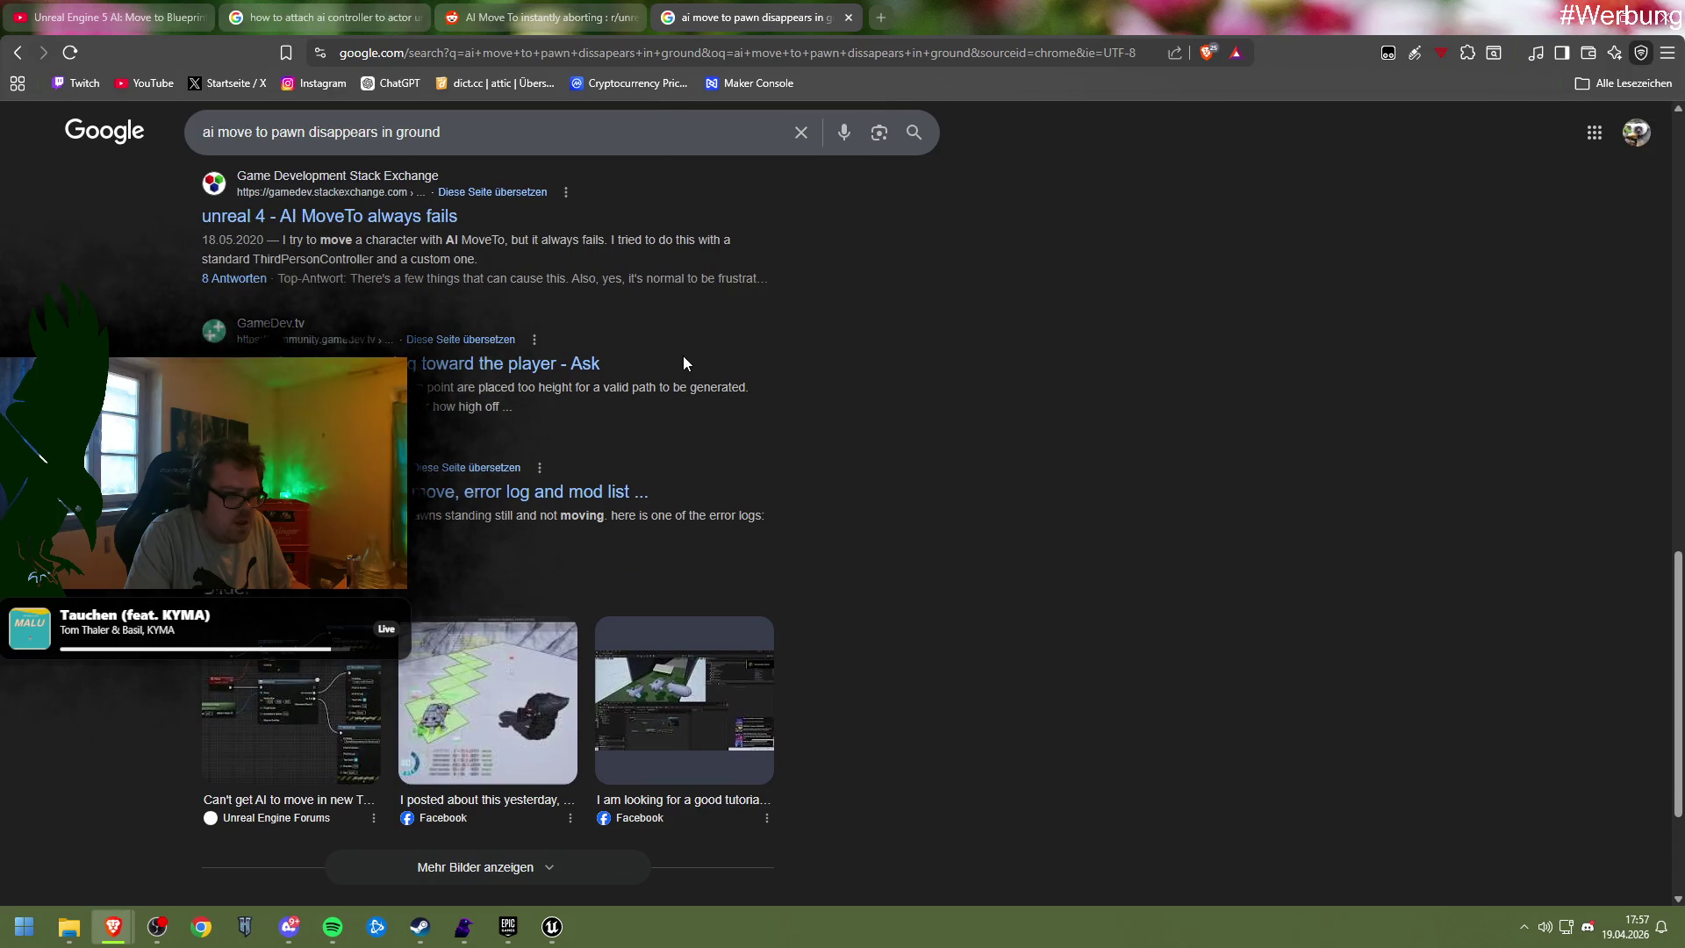
pyautogui.scroll(-2, 683, 362)
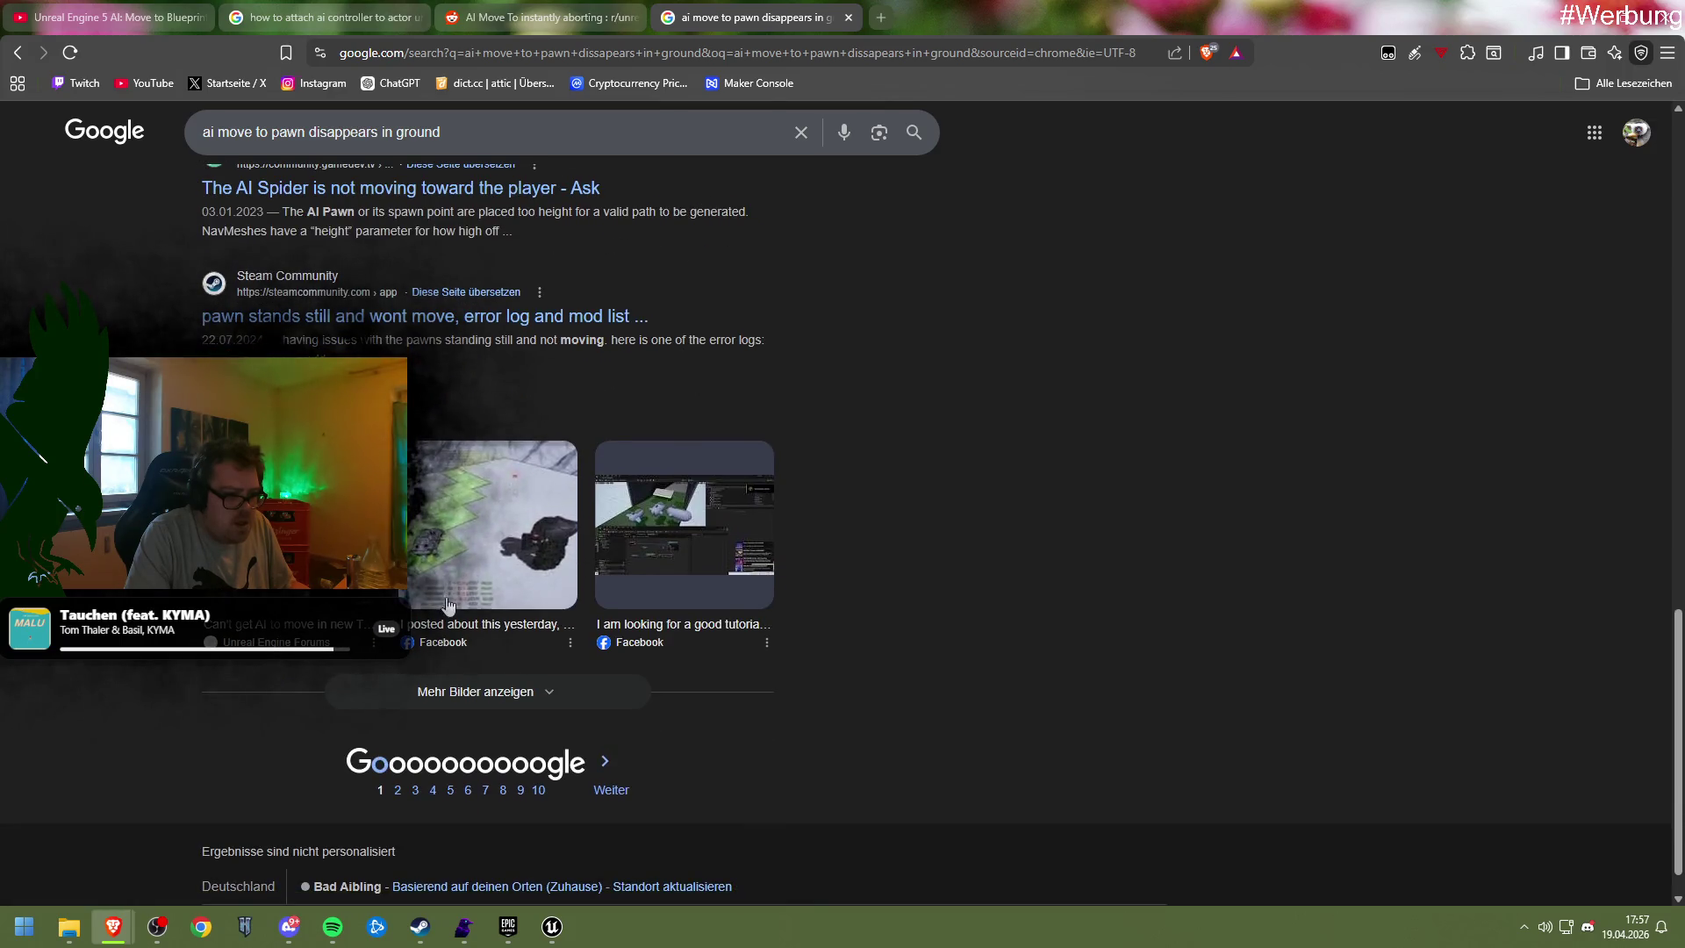
pyautogui.scroll(15, 448, 604)
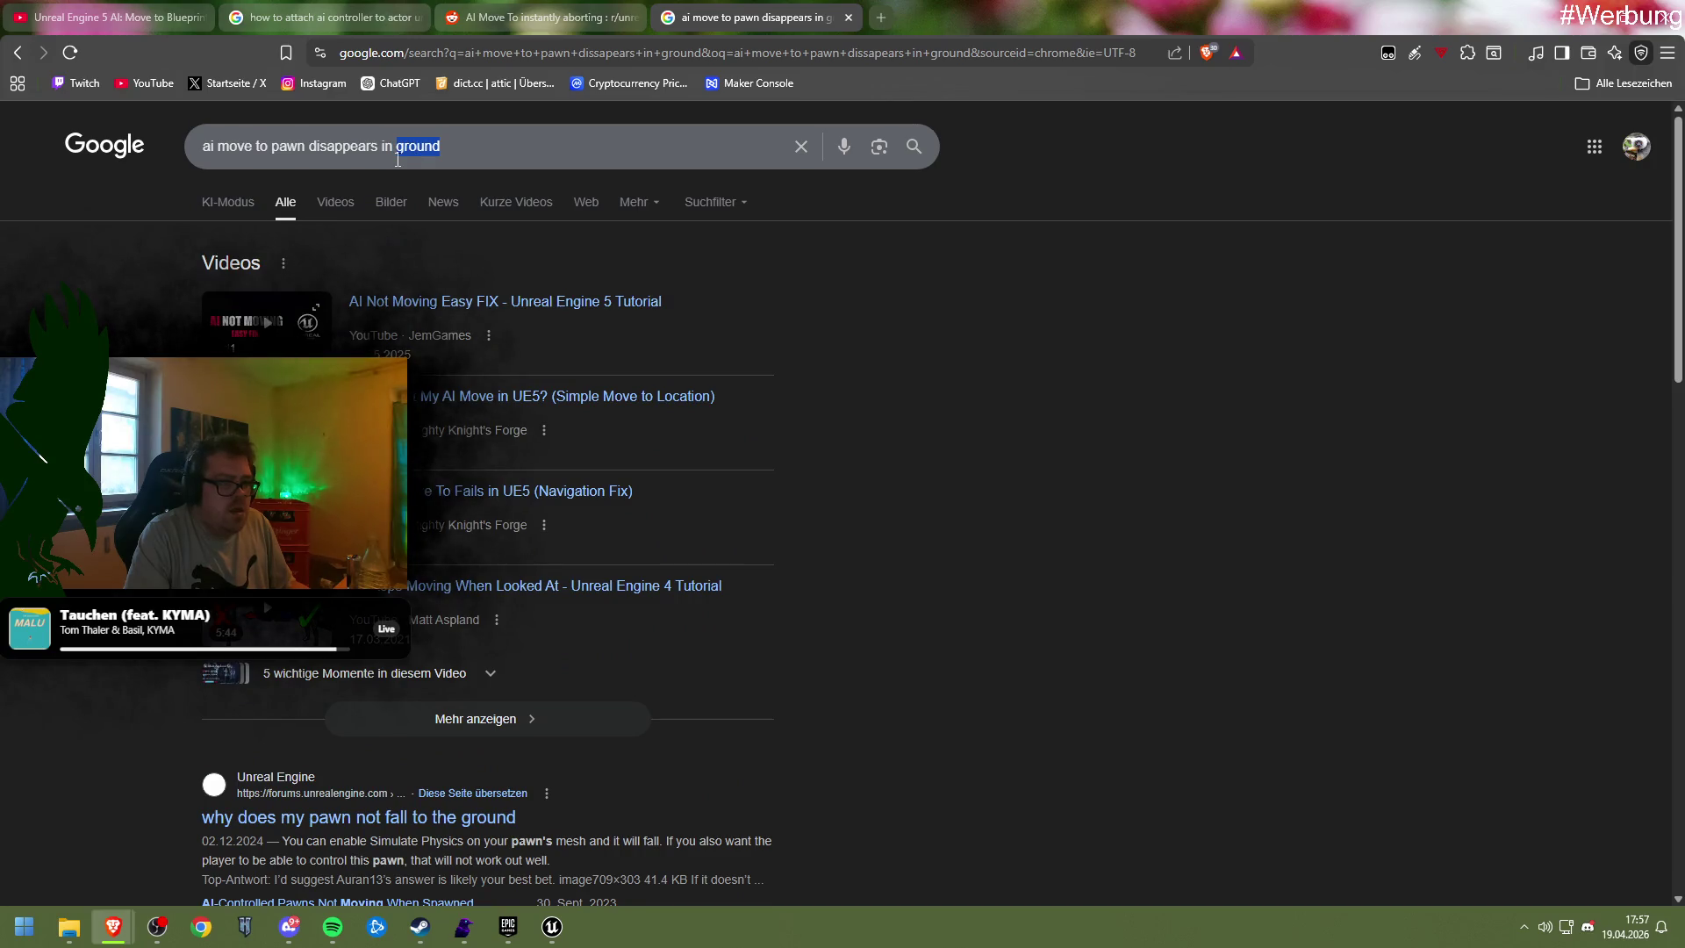
# Re-search with 'floor' instead of 'ground' and open the Facebook post about falling through the floor
pyautogui.write('floor')
pyautogui.press('Return')
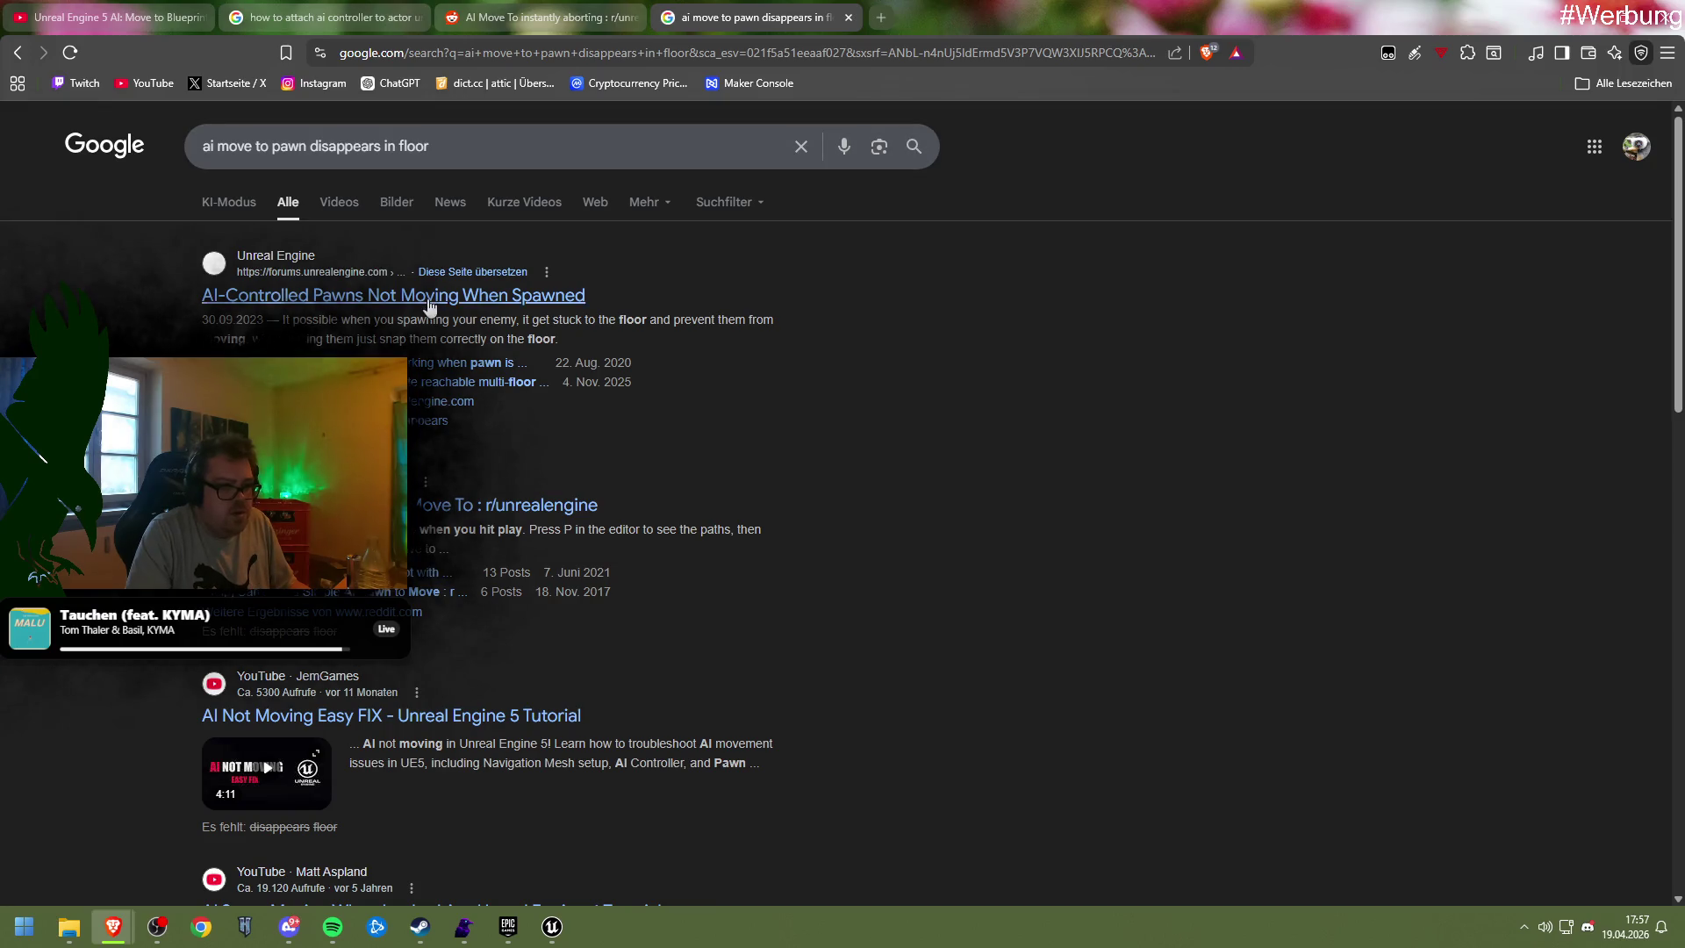
pyautogui.scroll(-2, 672, 505)
pyautogui.scroll(-5, 671, 498)
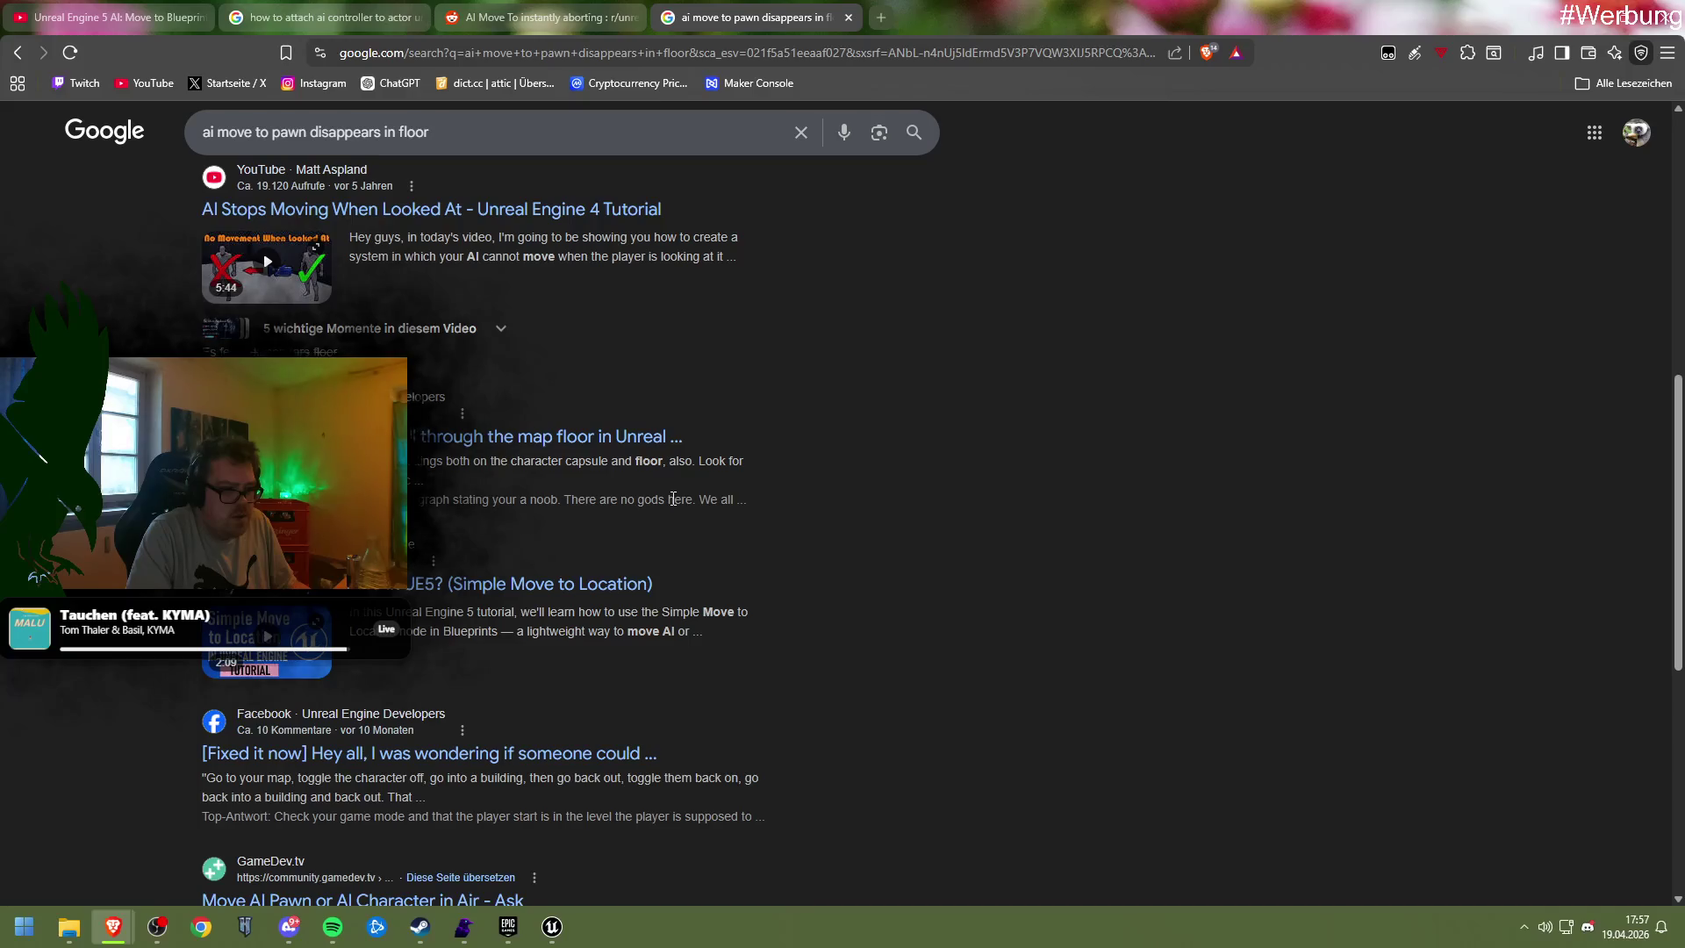
pyautogui.click(528, 436)
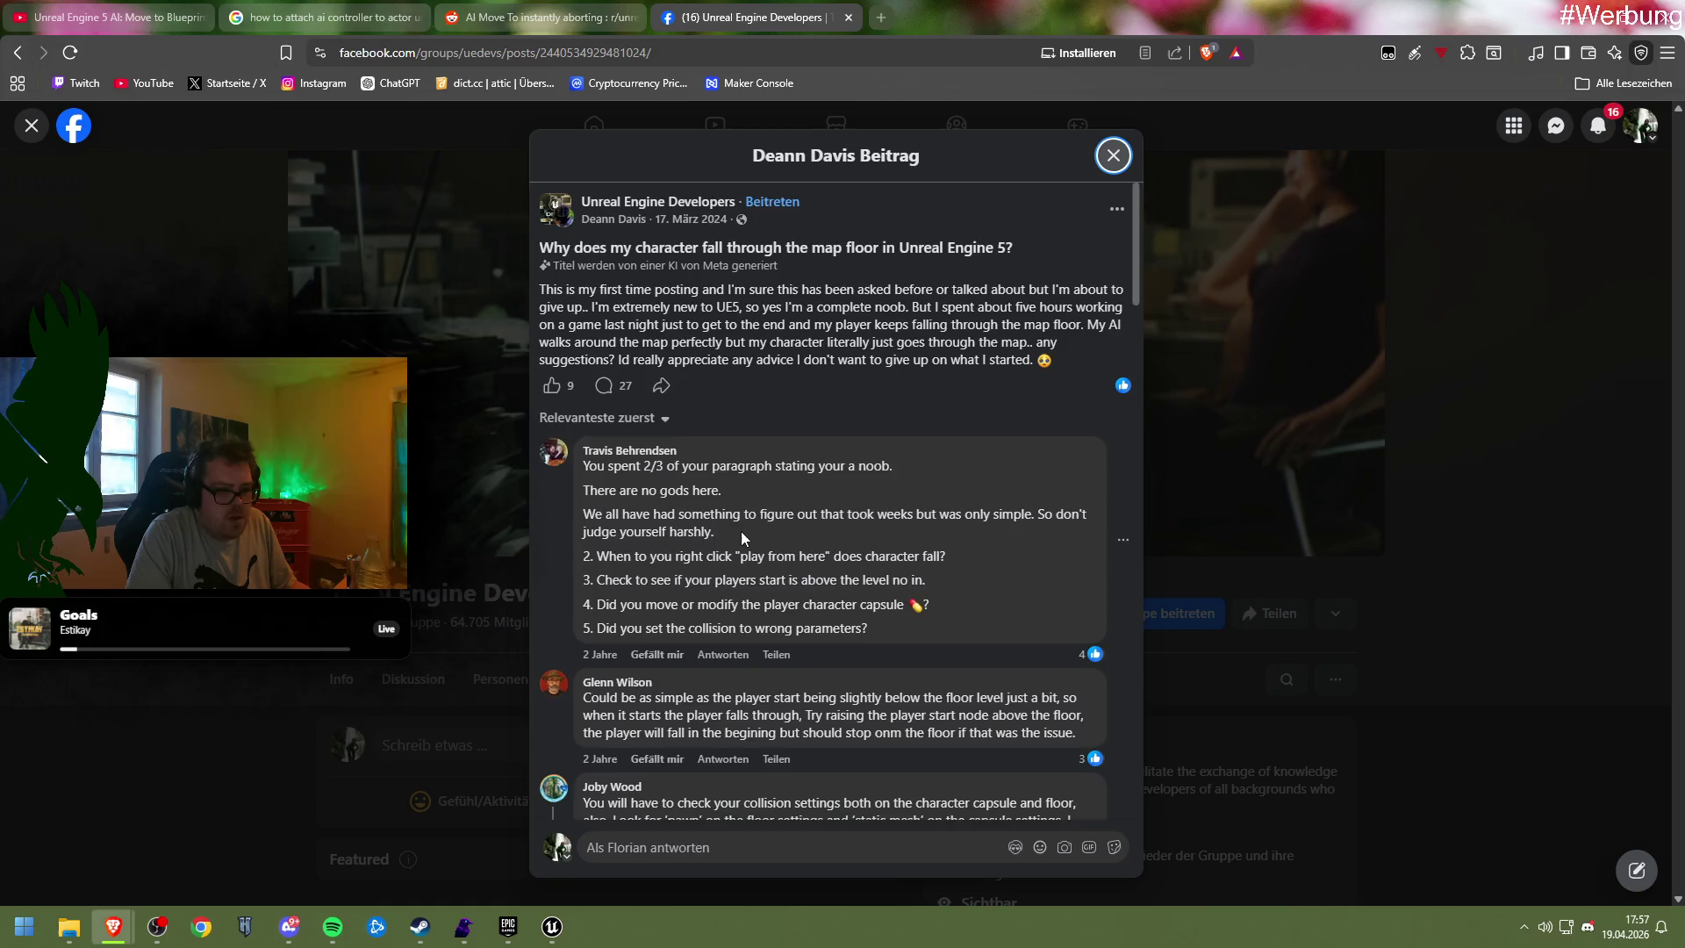
pyautogui.scroll(-1, 740, 530)
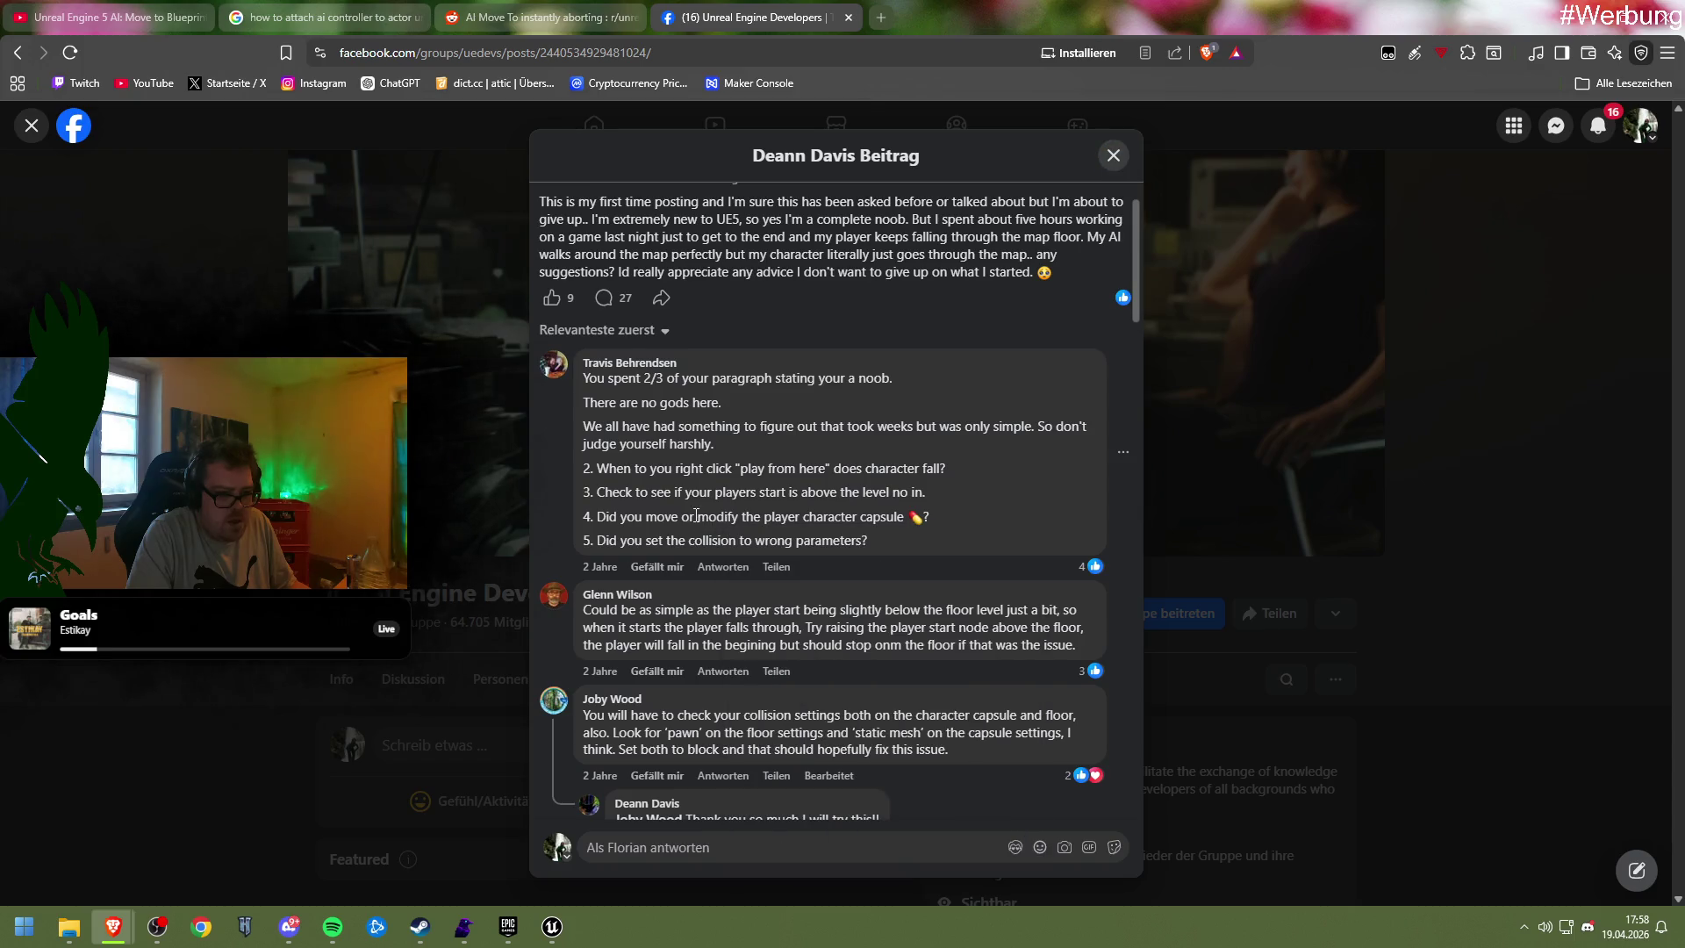
pyautogui.scroll(-7, 696, 515)
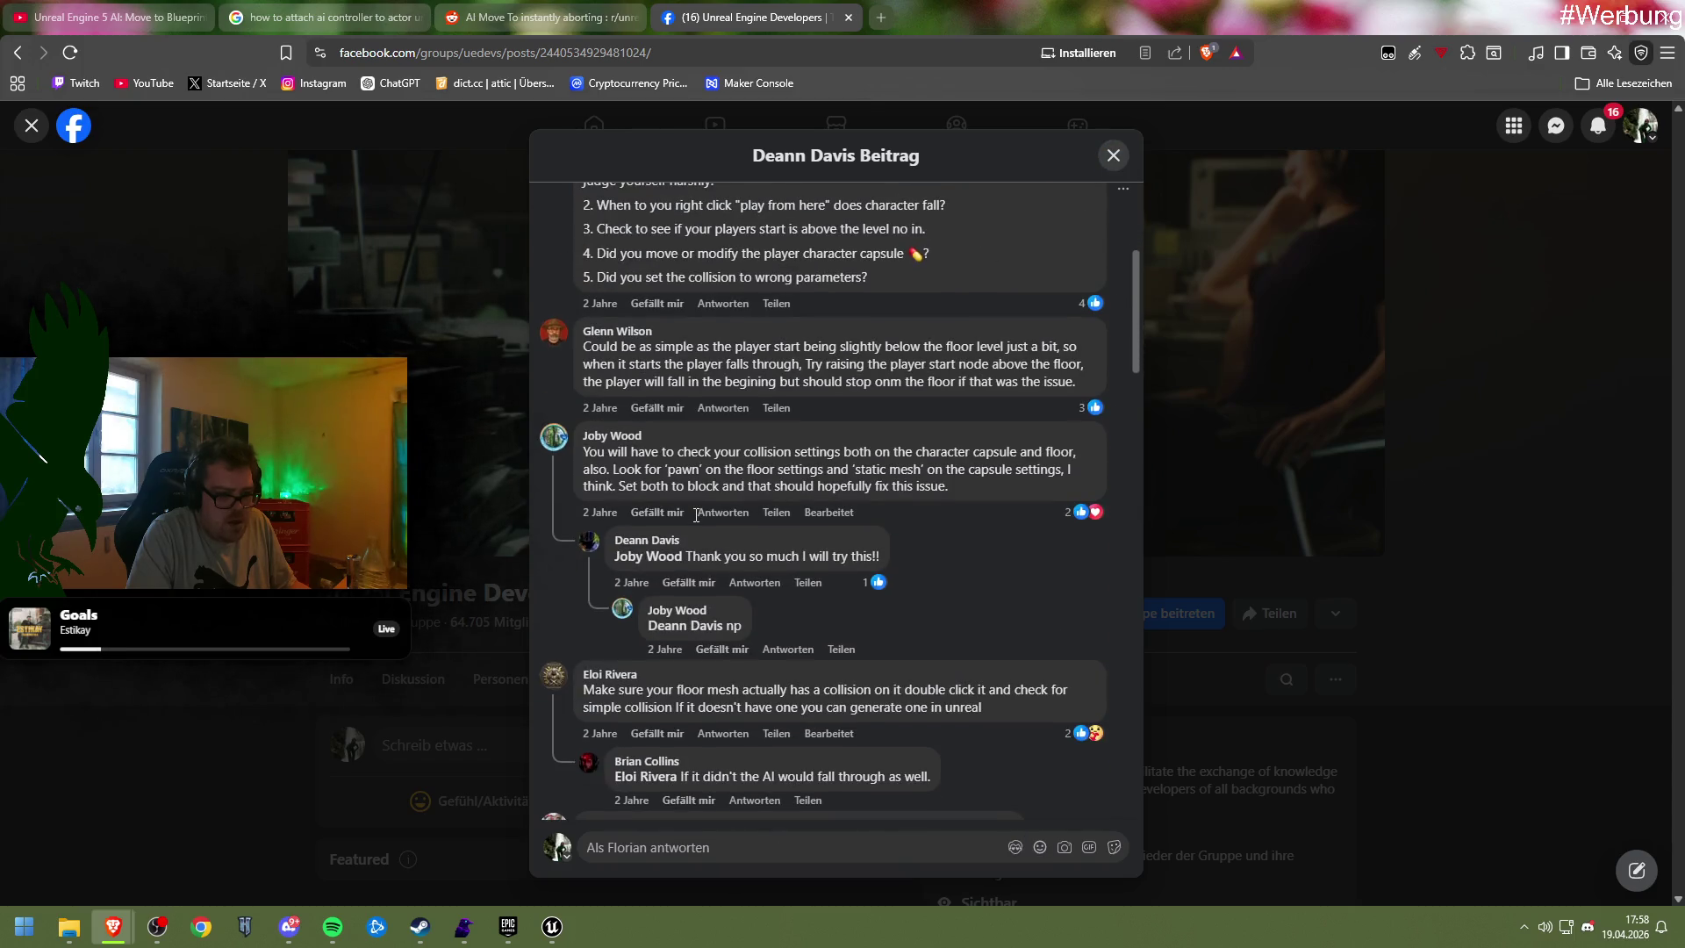
pyautogui.scroll(-1, 696, 515)
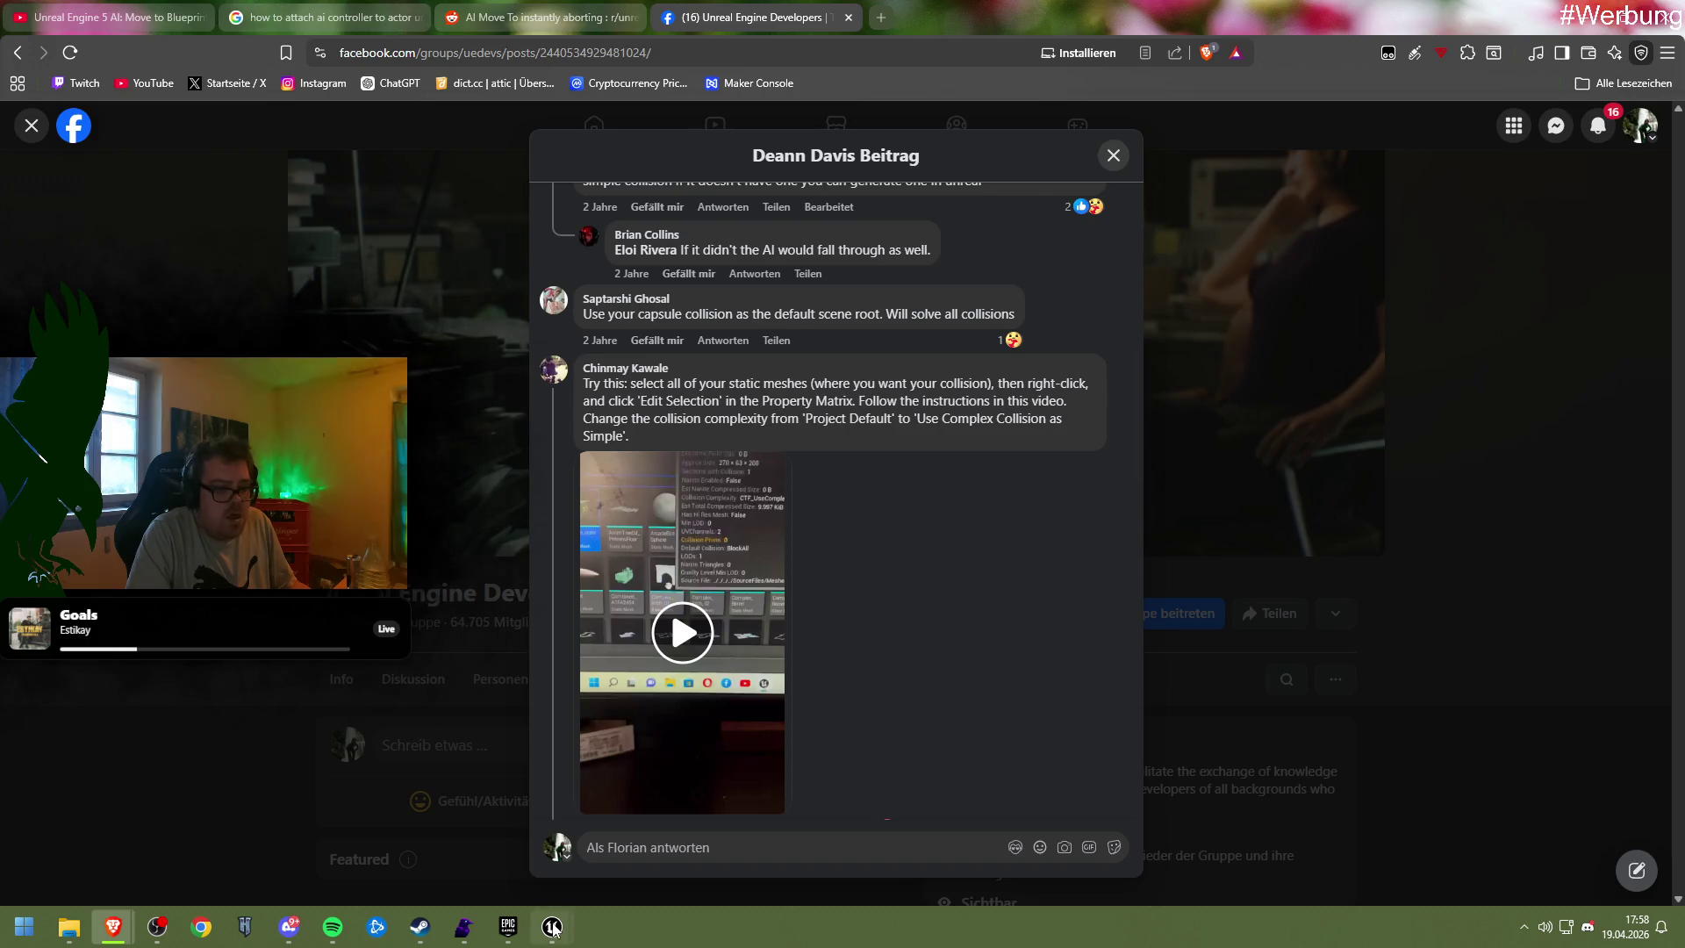
pyautogui.moveTo(553, 929)
pyautogui.click(645, 834)
# Look through the Unit_Parent Blueprint editor's menus and Class Settings
pyautogui.click(119, 15)
pyautogui.click(118, 16)
pyautogui.click(141, 11)
pyautogui.click(140, 12)
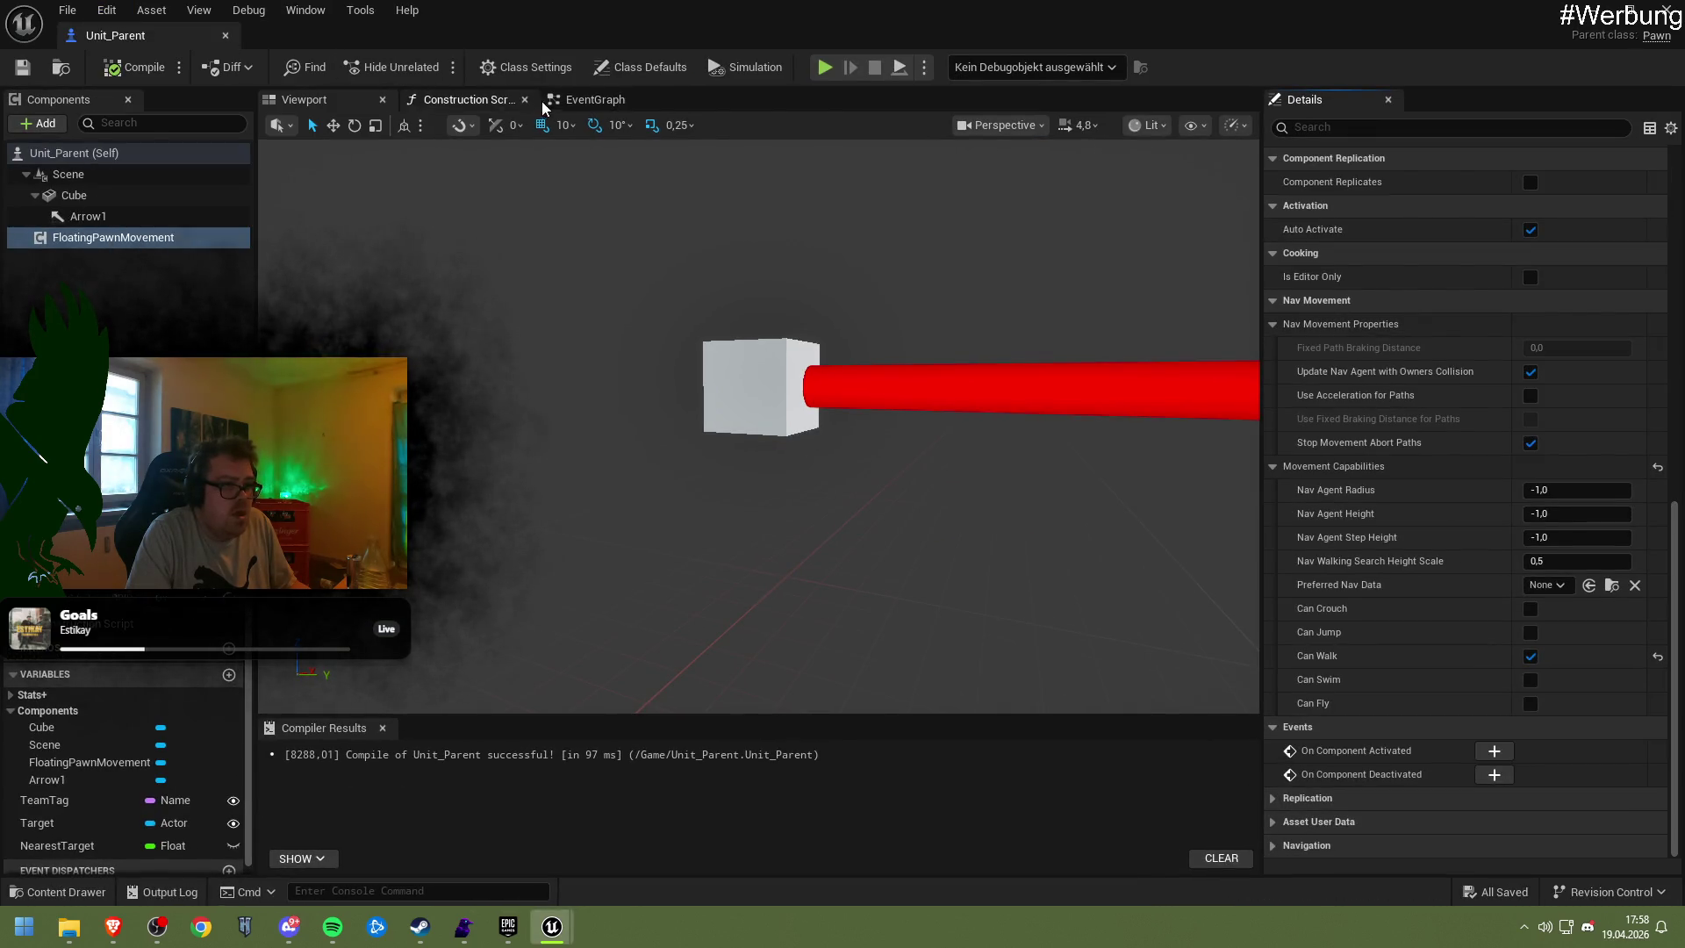
pyautogui.click(525, 67)
pyautogui.click(393, 67)
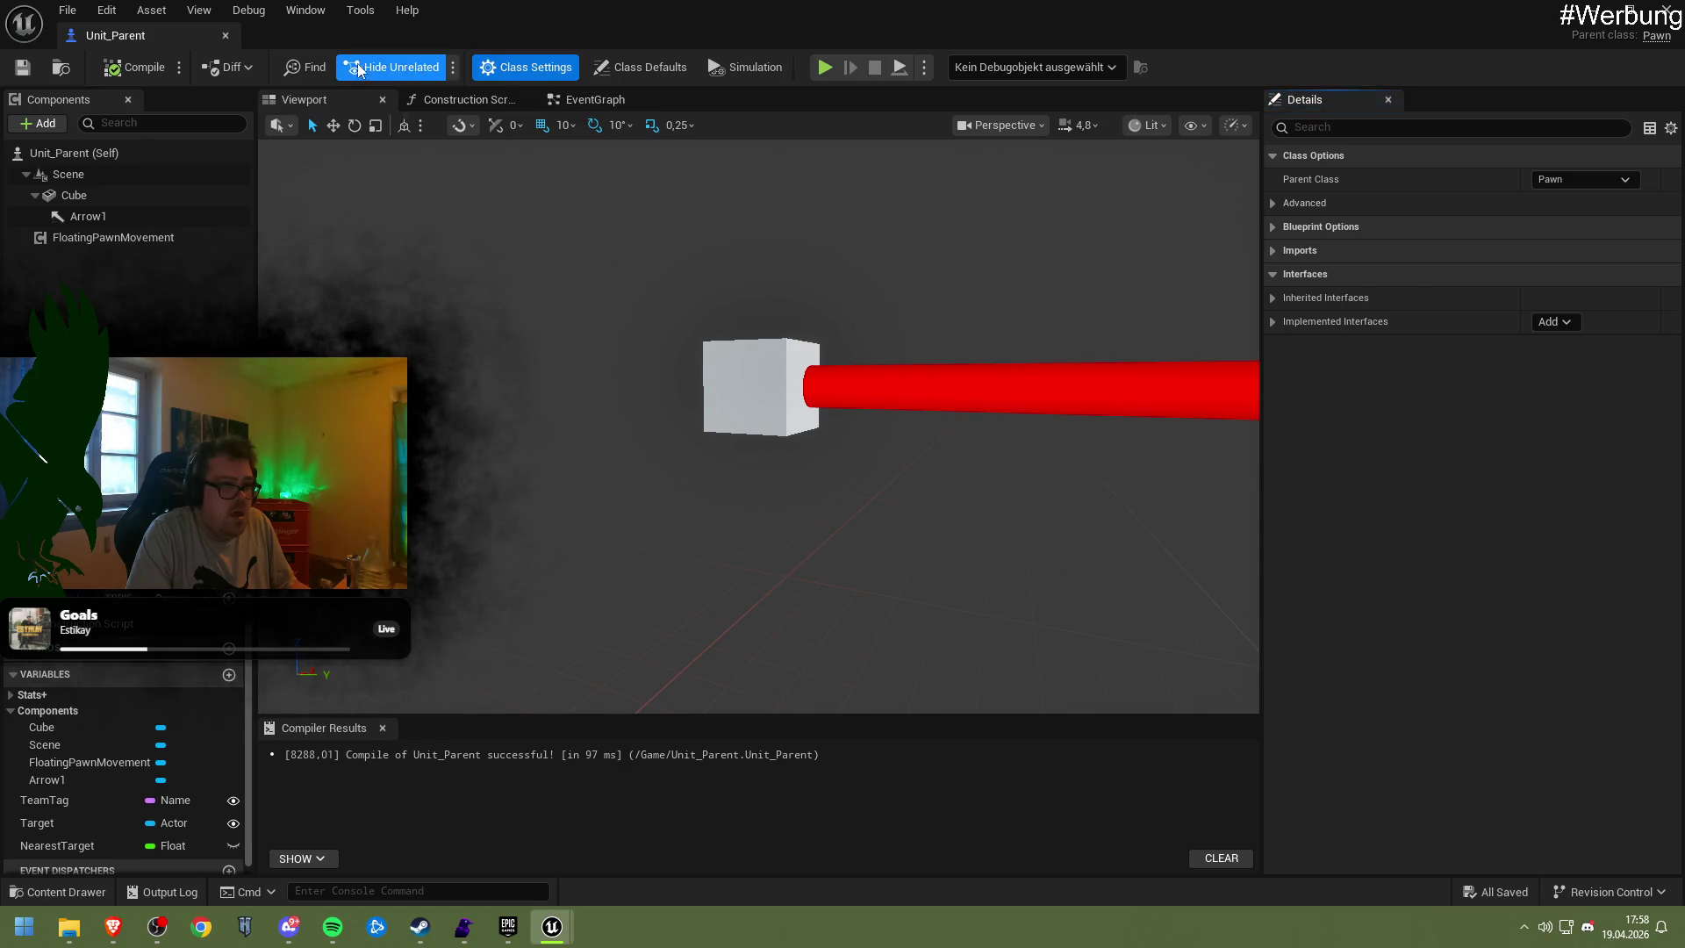
pyautogui.click(159, 16)
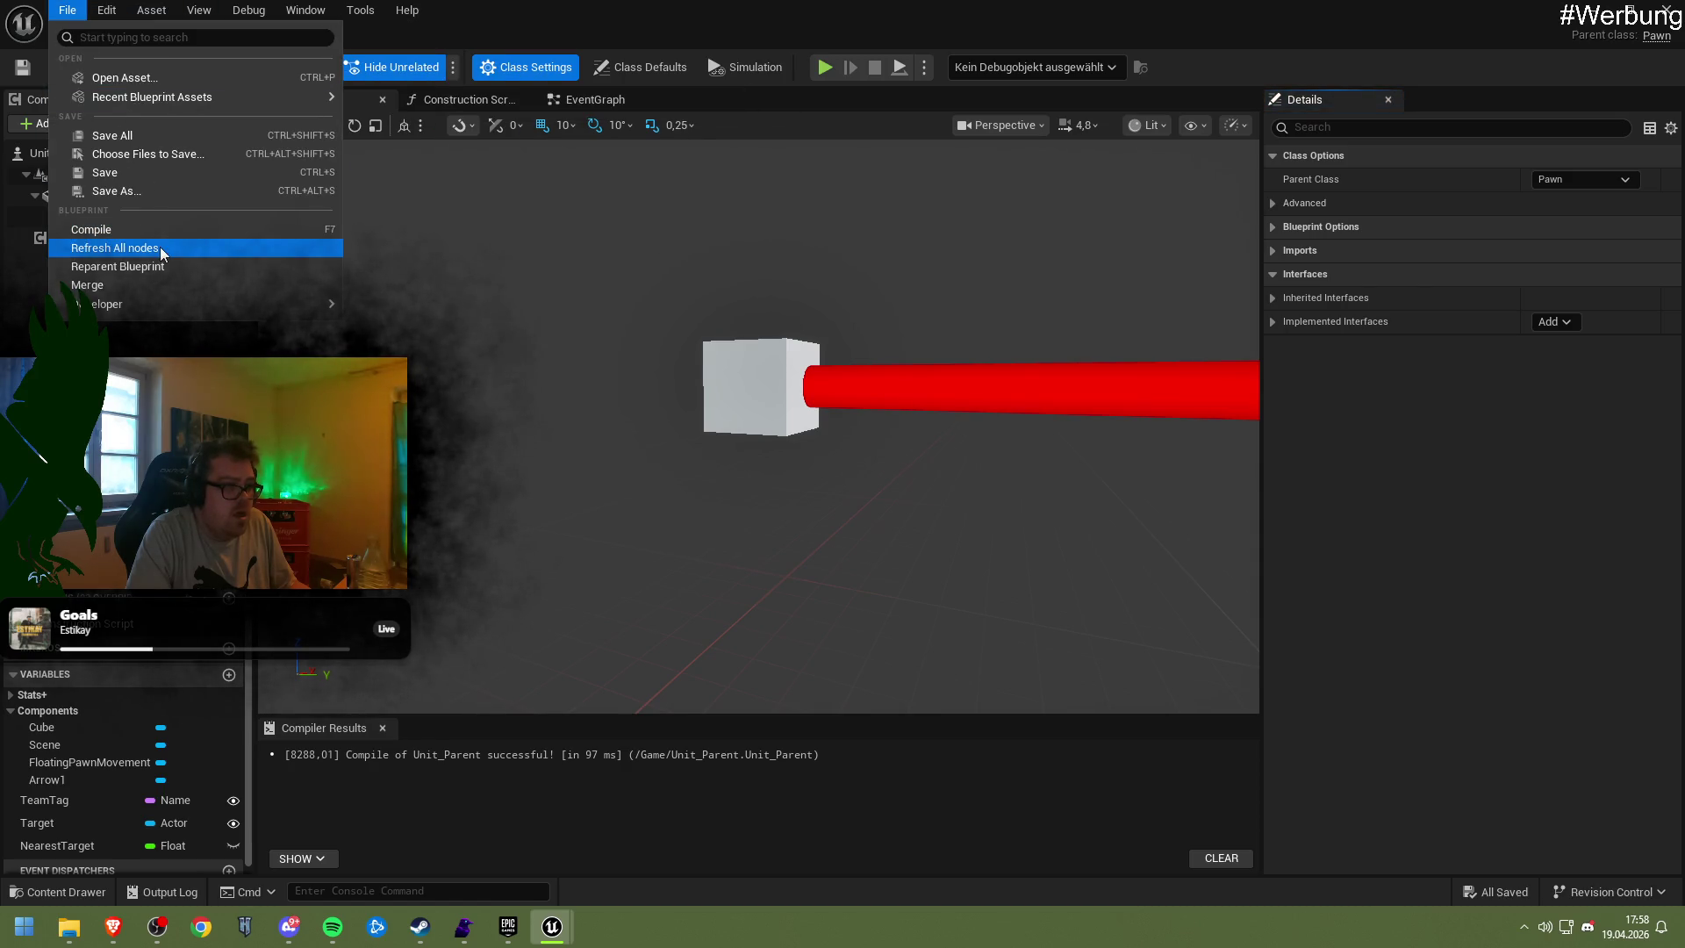
pyautogui.click(144, 11)
pyautogui.click(106, 10)
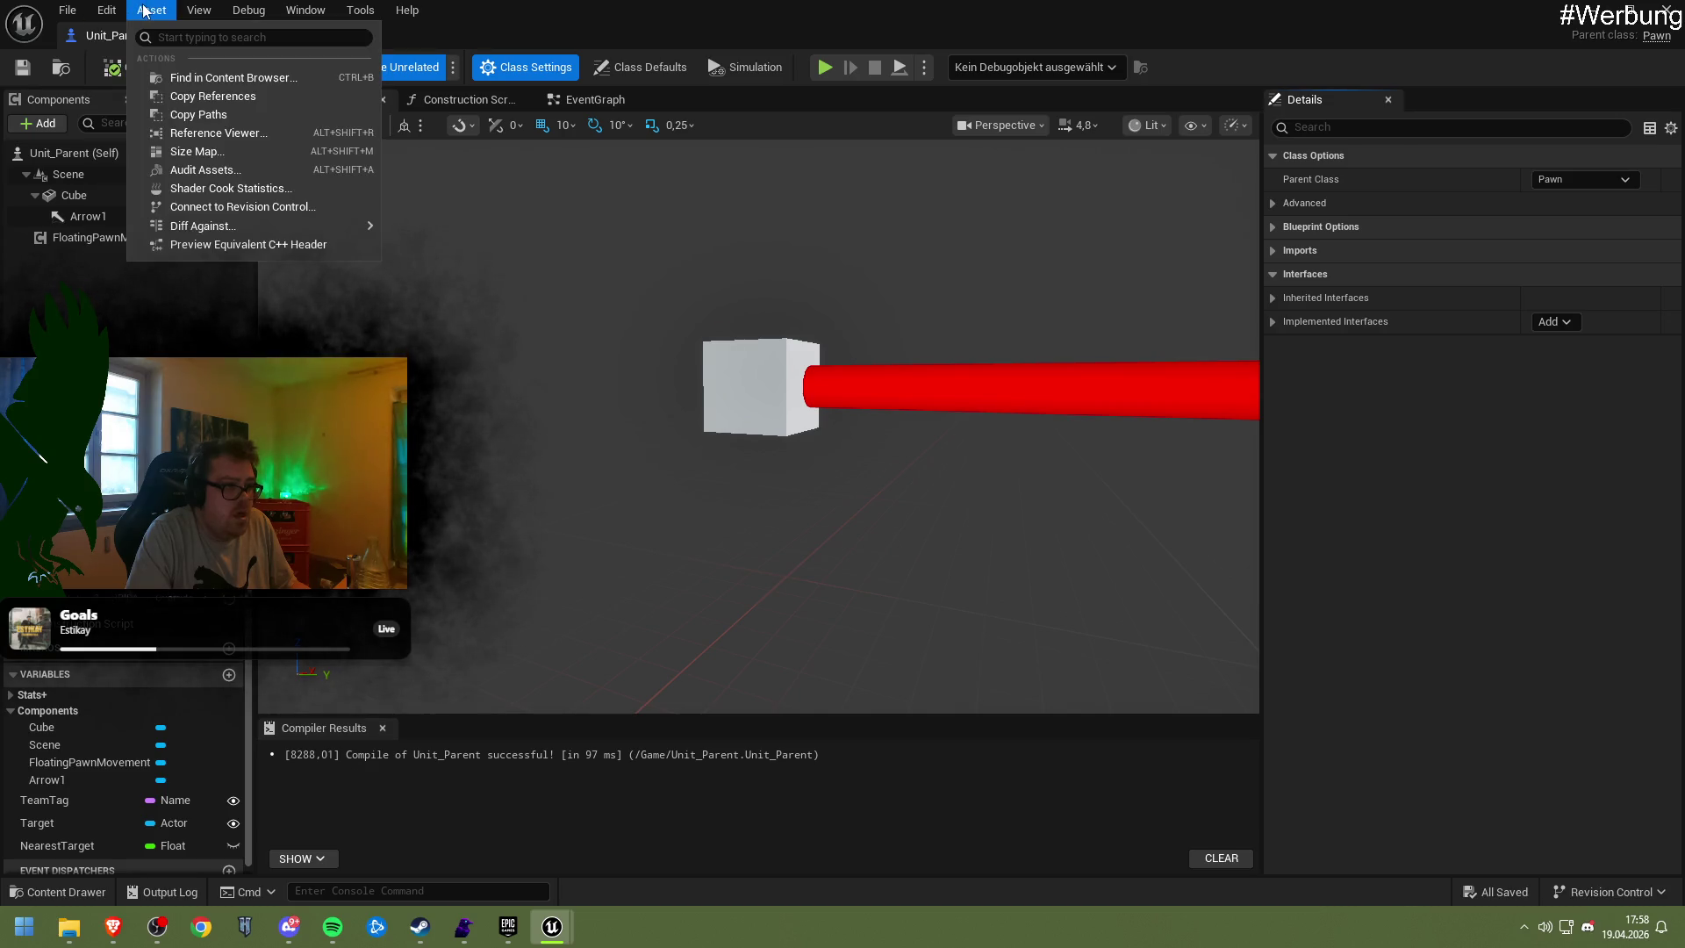
pyautogui.moveTo(106, 9)
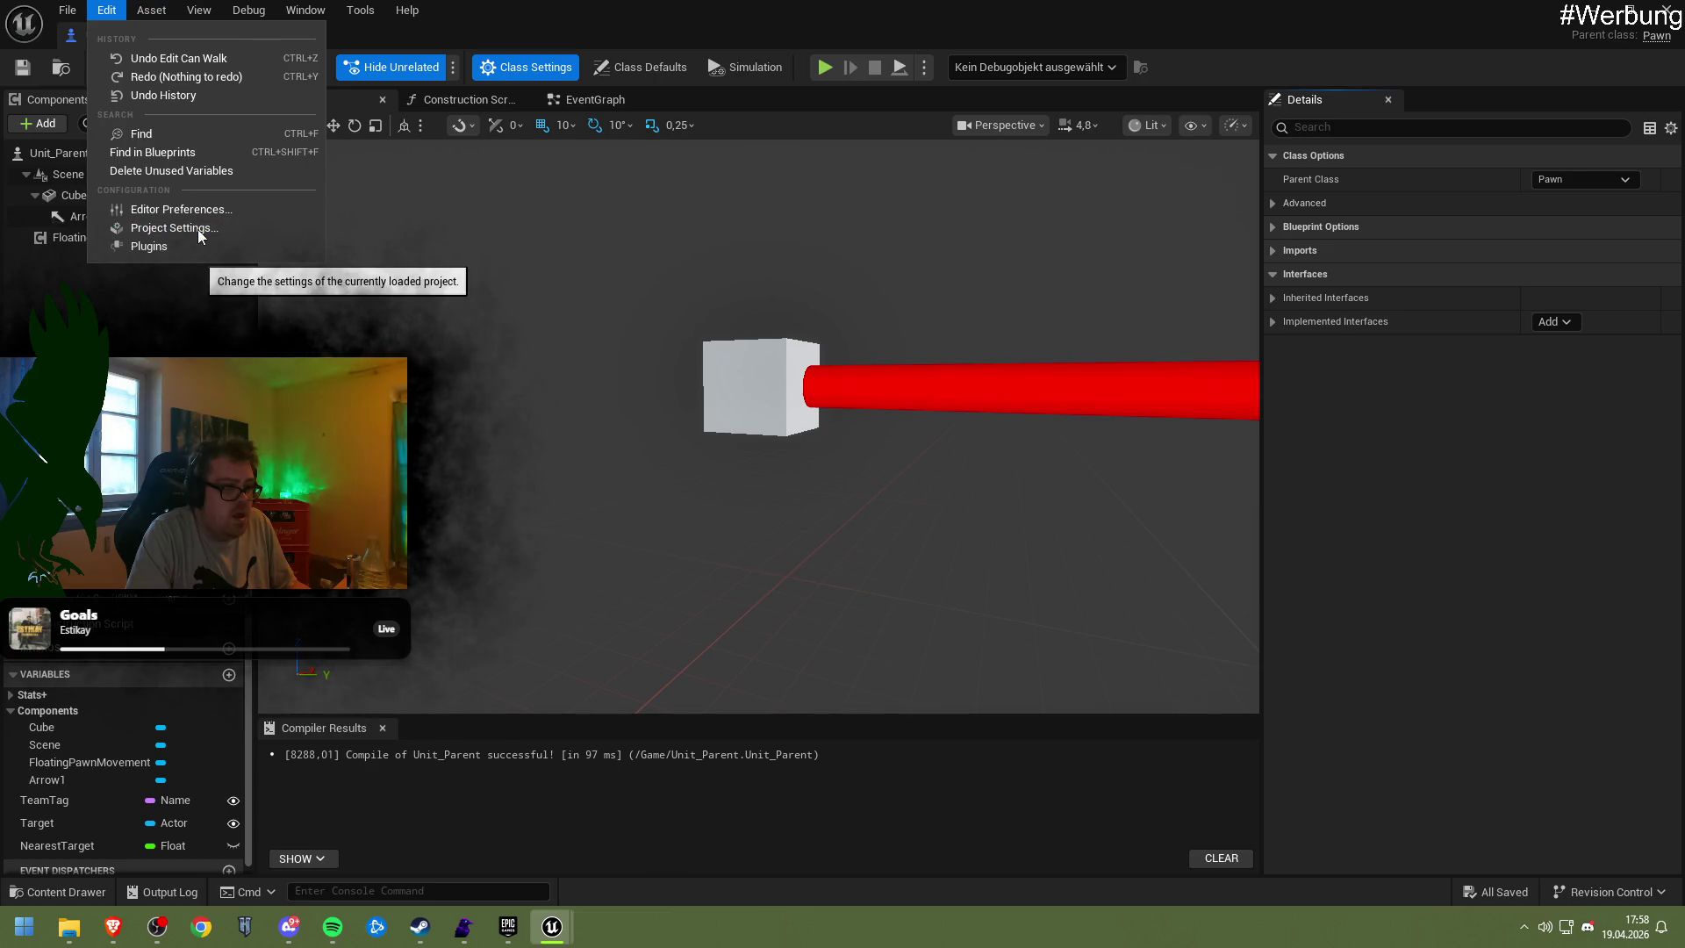
pyautogui.click(164, 229)
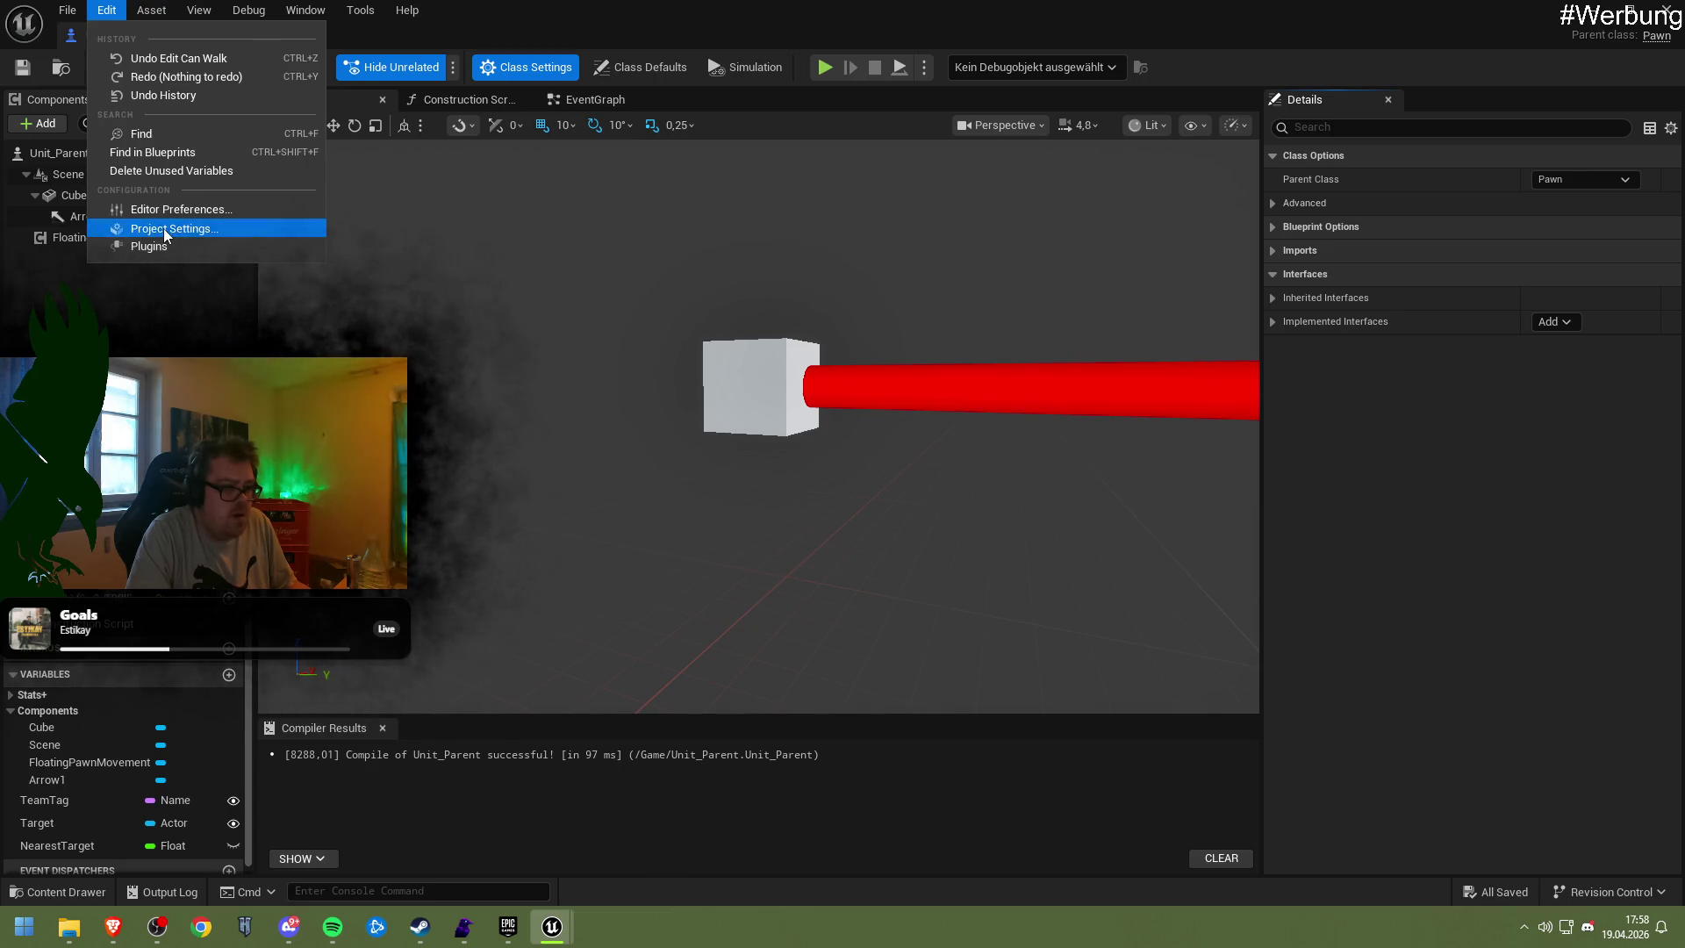
pyautogui.click(538, 929)
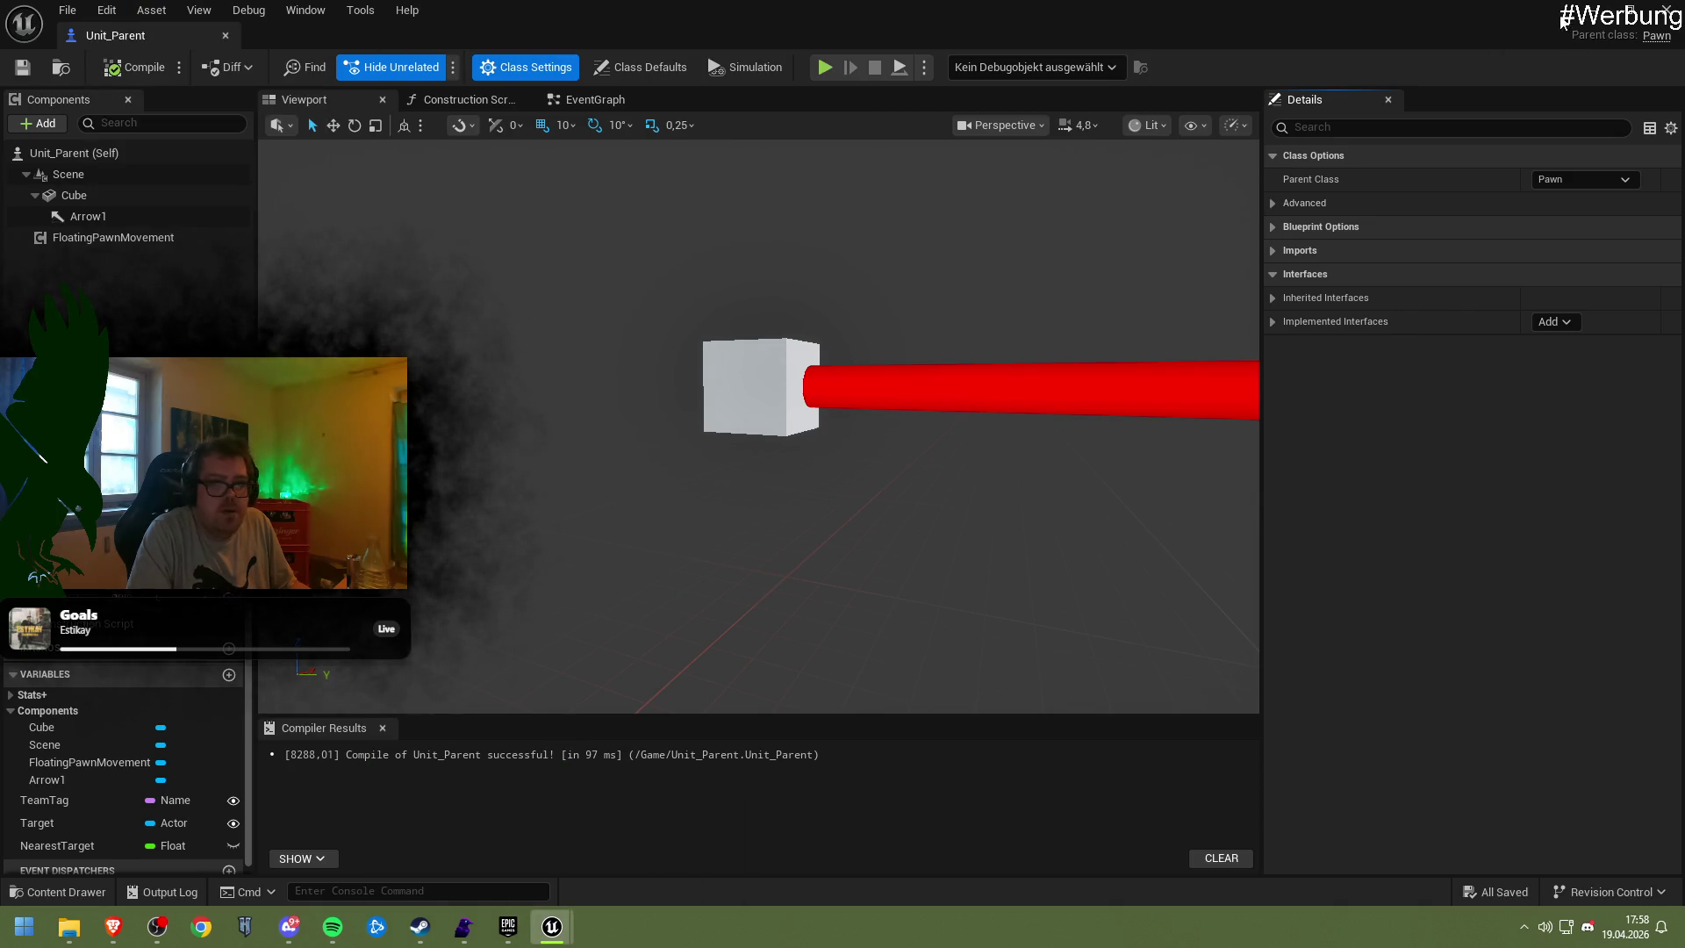
# Minimize the Blueprint editor and open Edit > Project Settings in the level editor
pyautogui.click(1597, 13)
pyautogui.click(156, 9)
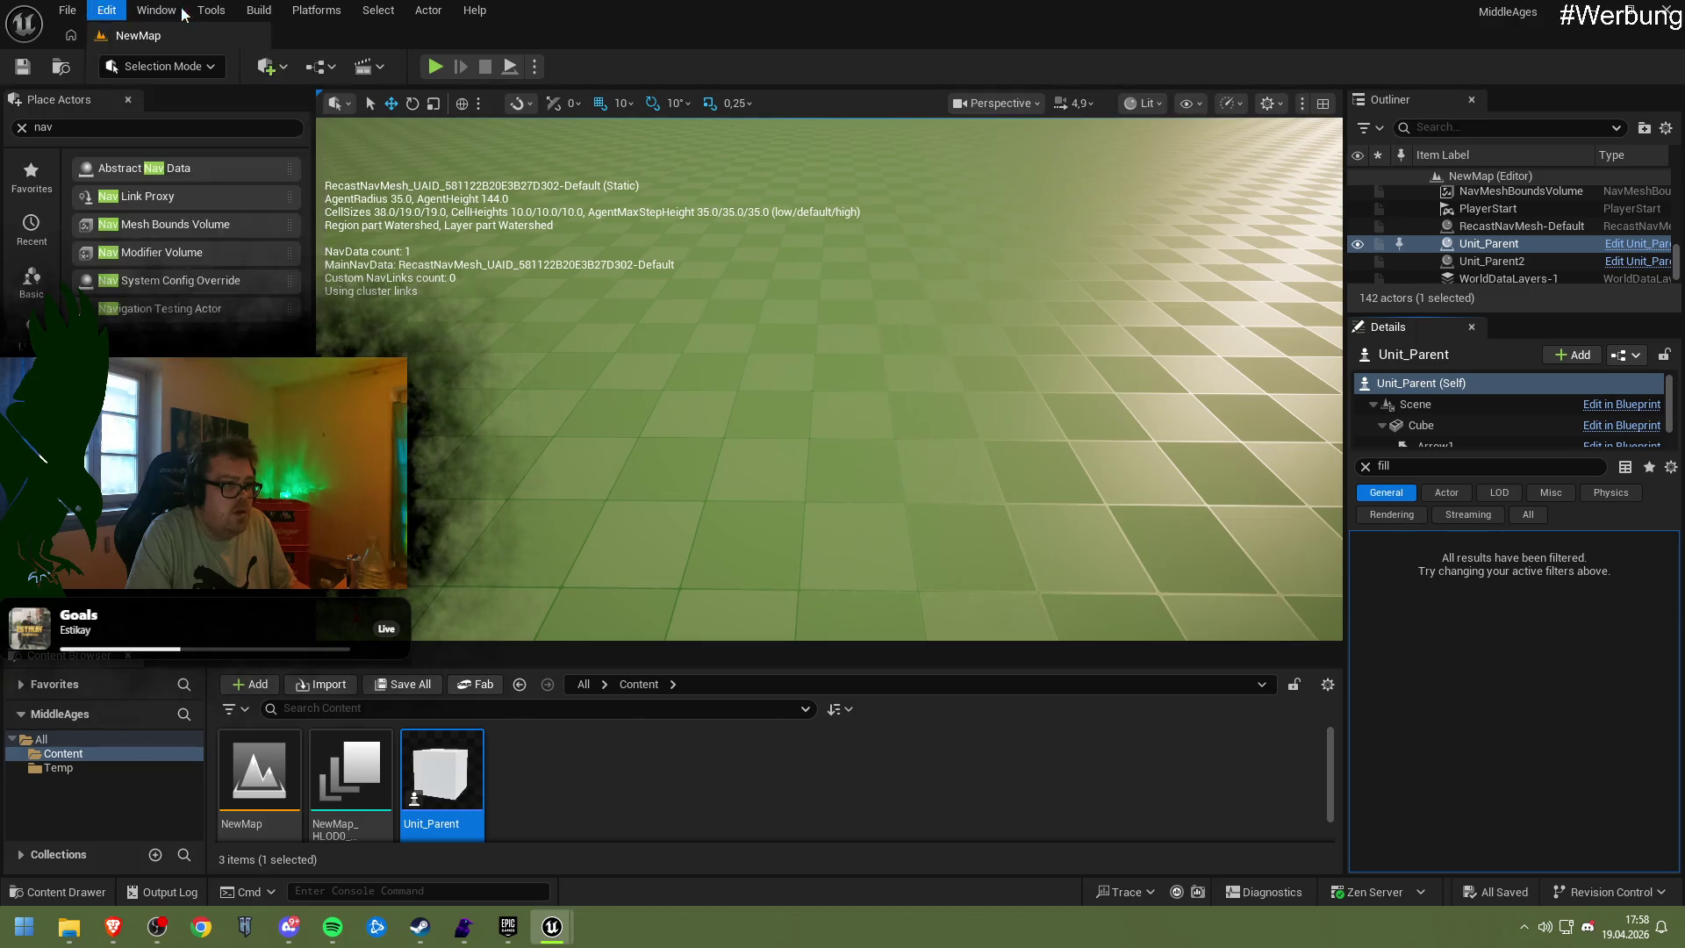
pyautogui.moveTo(272, 11)
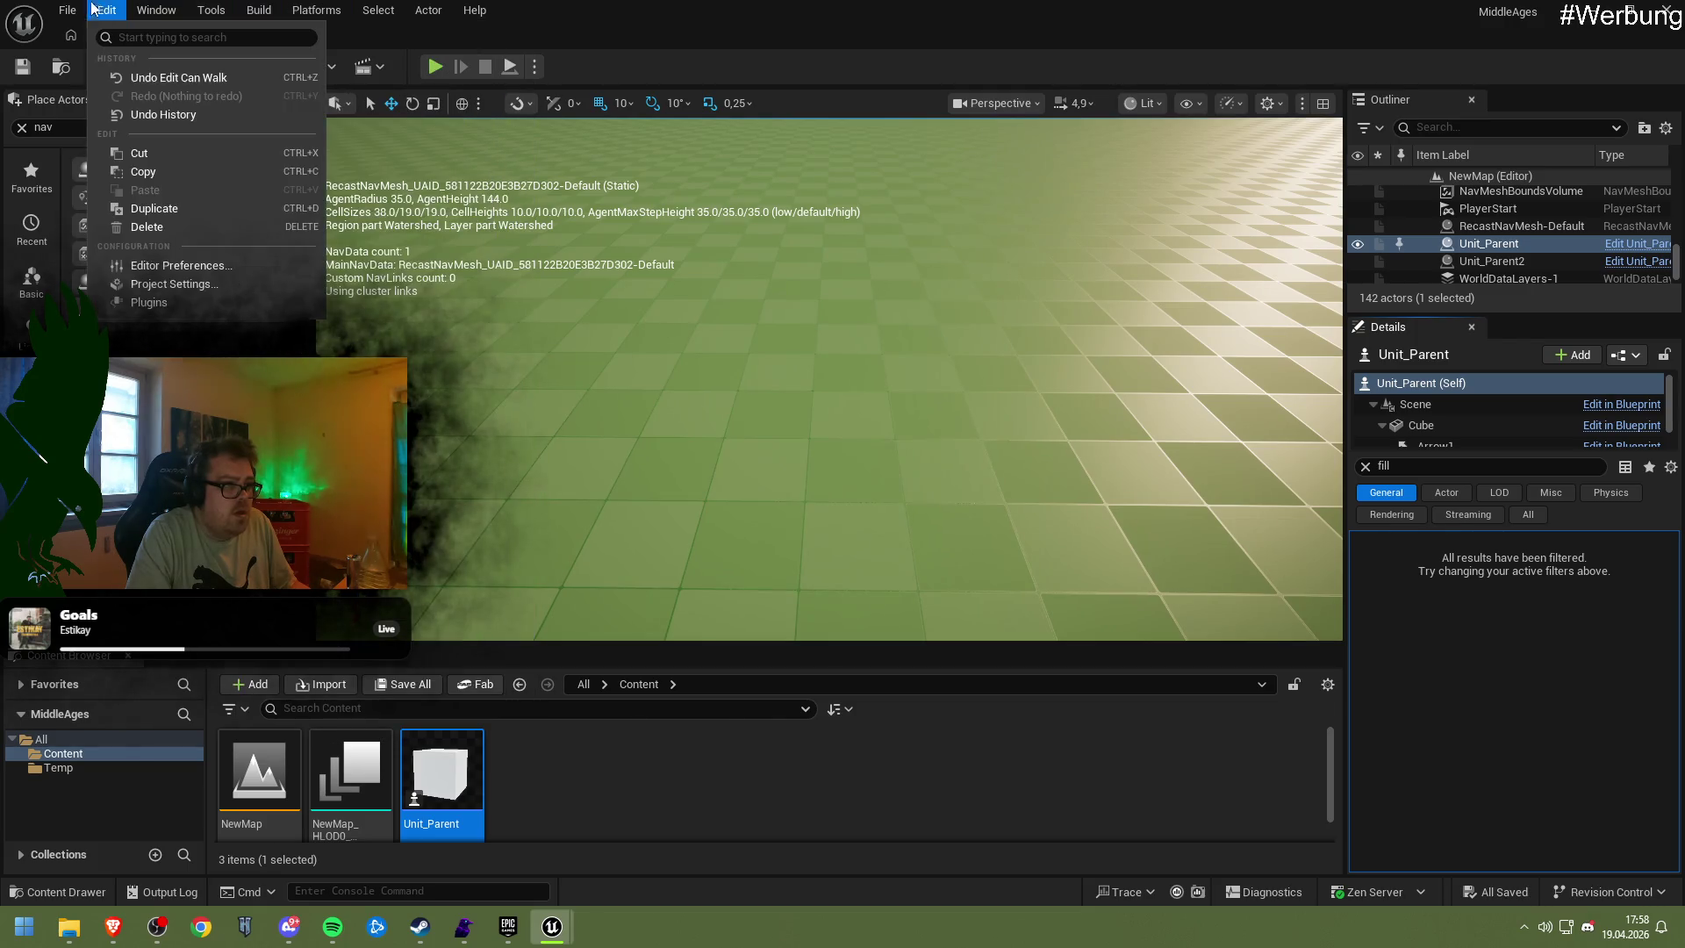
pyautogui.moveTo(104, 12)
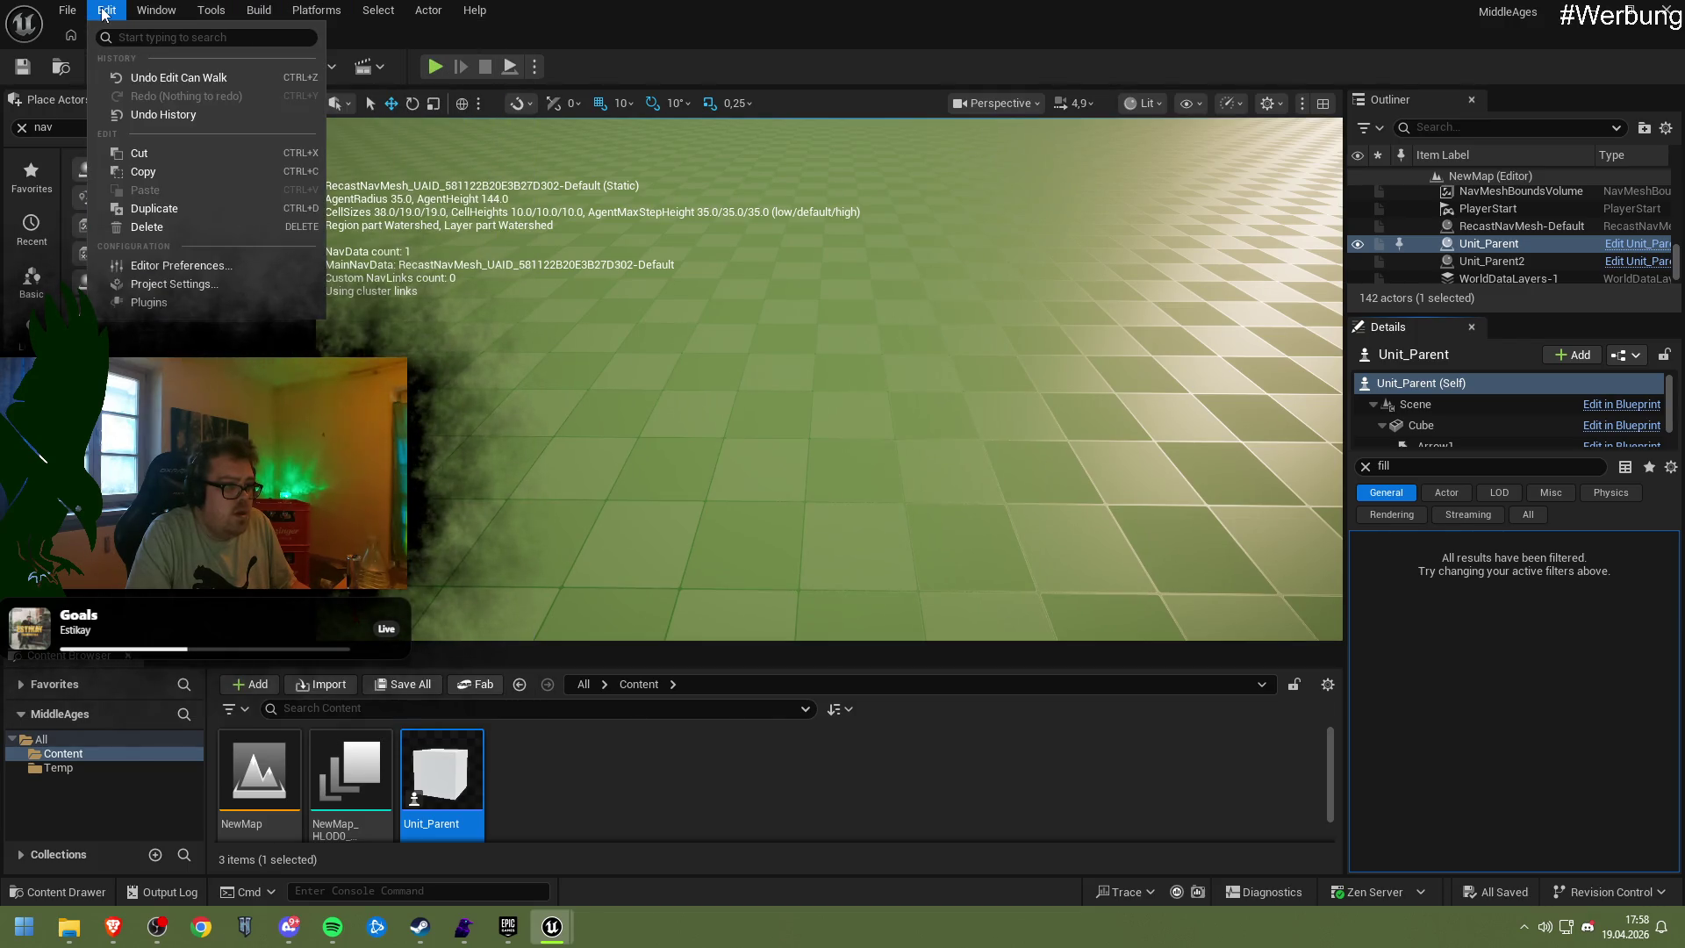
pyautogui.click(171, 284)
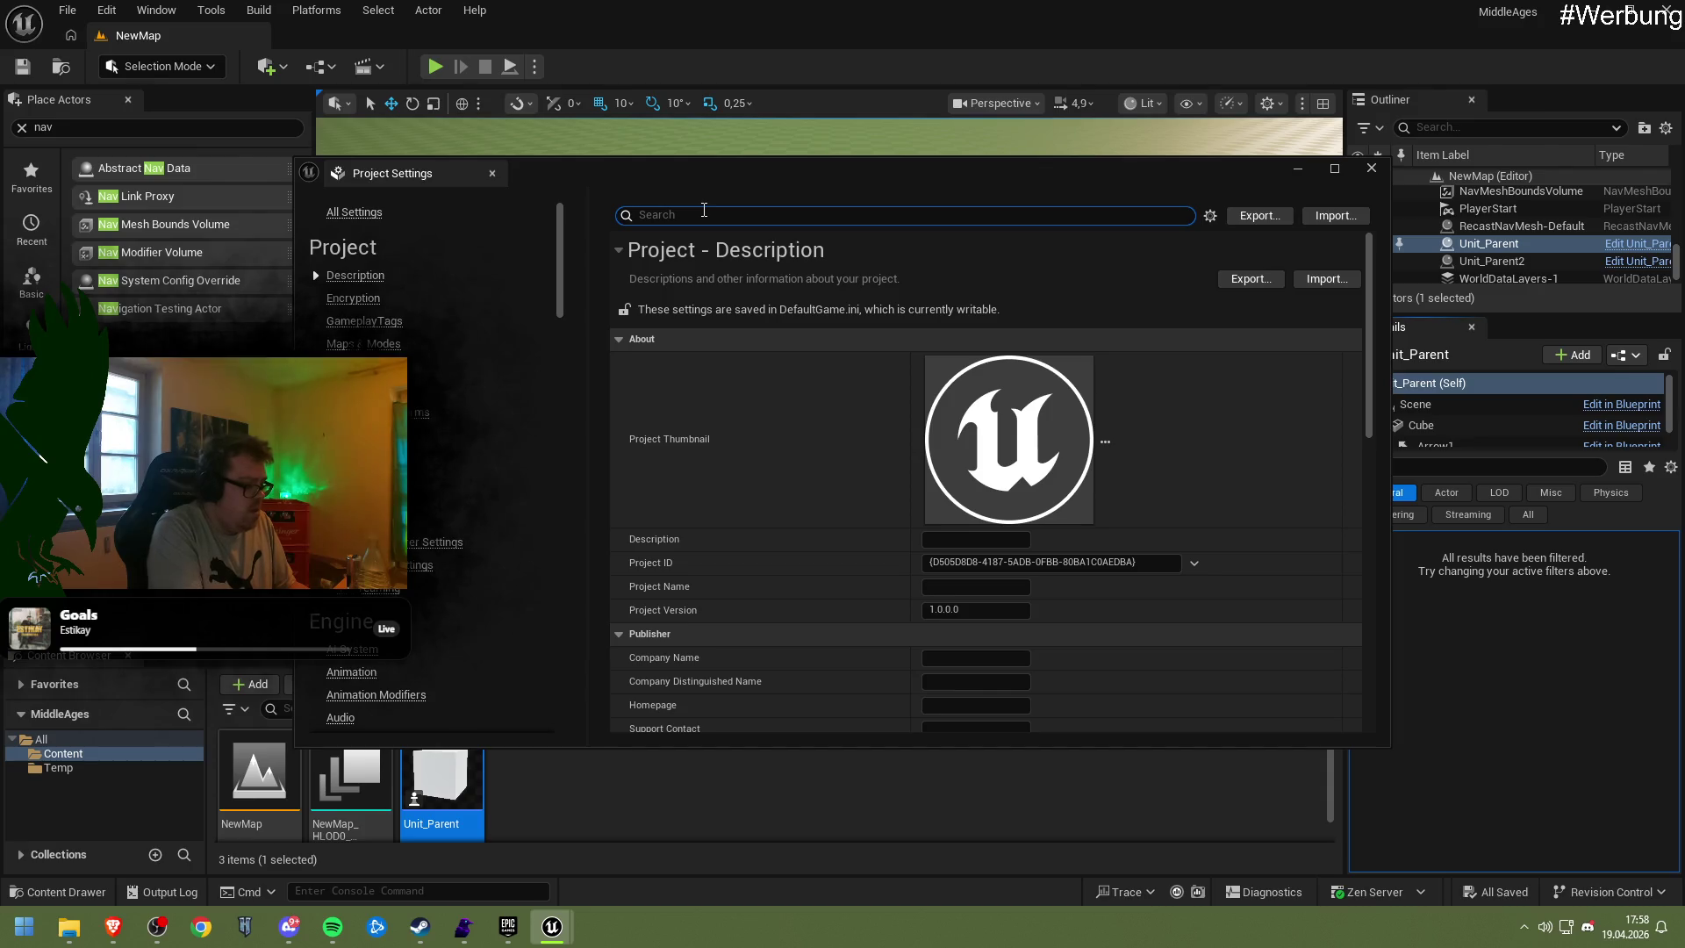
# Filter Project Settings for 'col' and scroll through the collision options
pyautogui.write('col')
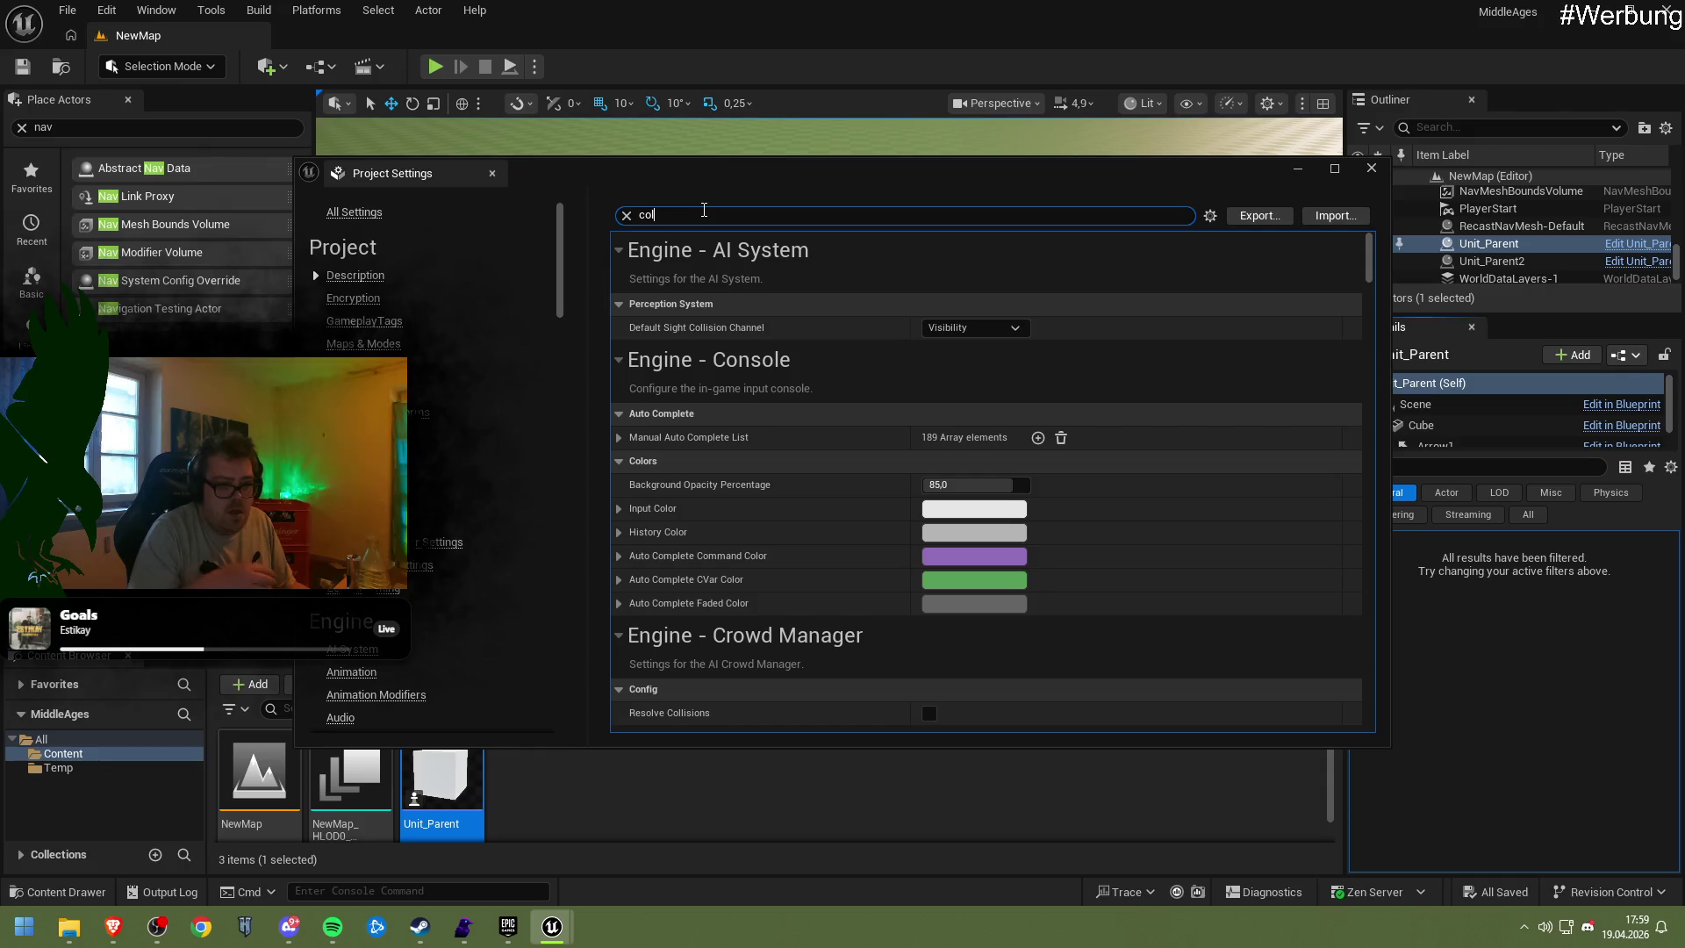
pyautogui.scroll(-3, 729, 405)
pyautogui.scroll(-2, 733, 411)
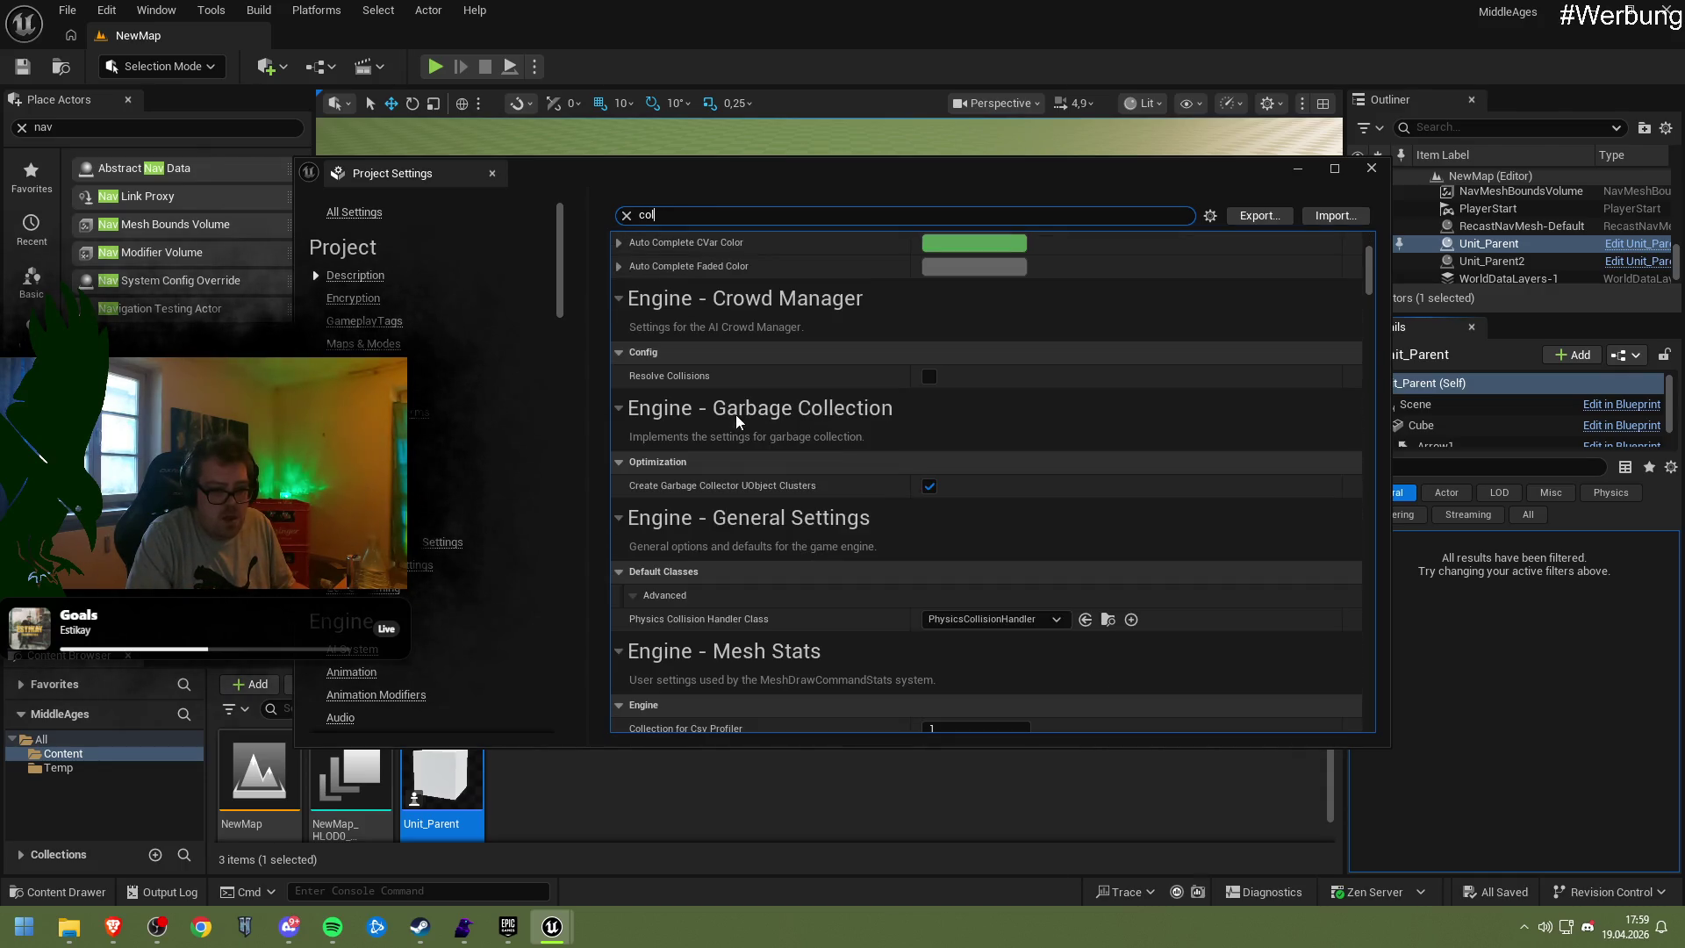
pyautogui.scroll(-3, 1009, 505)
pyautogui.scroll(-1, 997, 508)
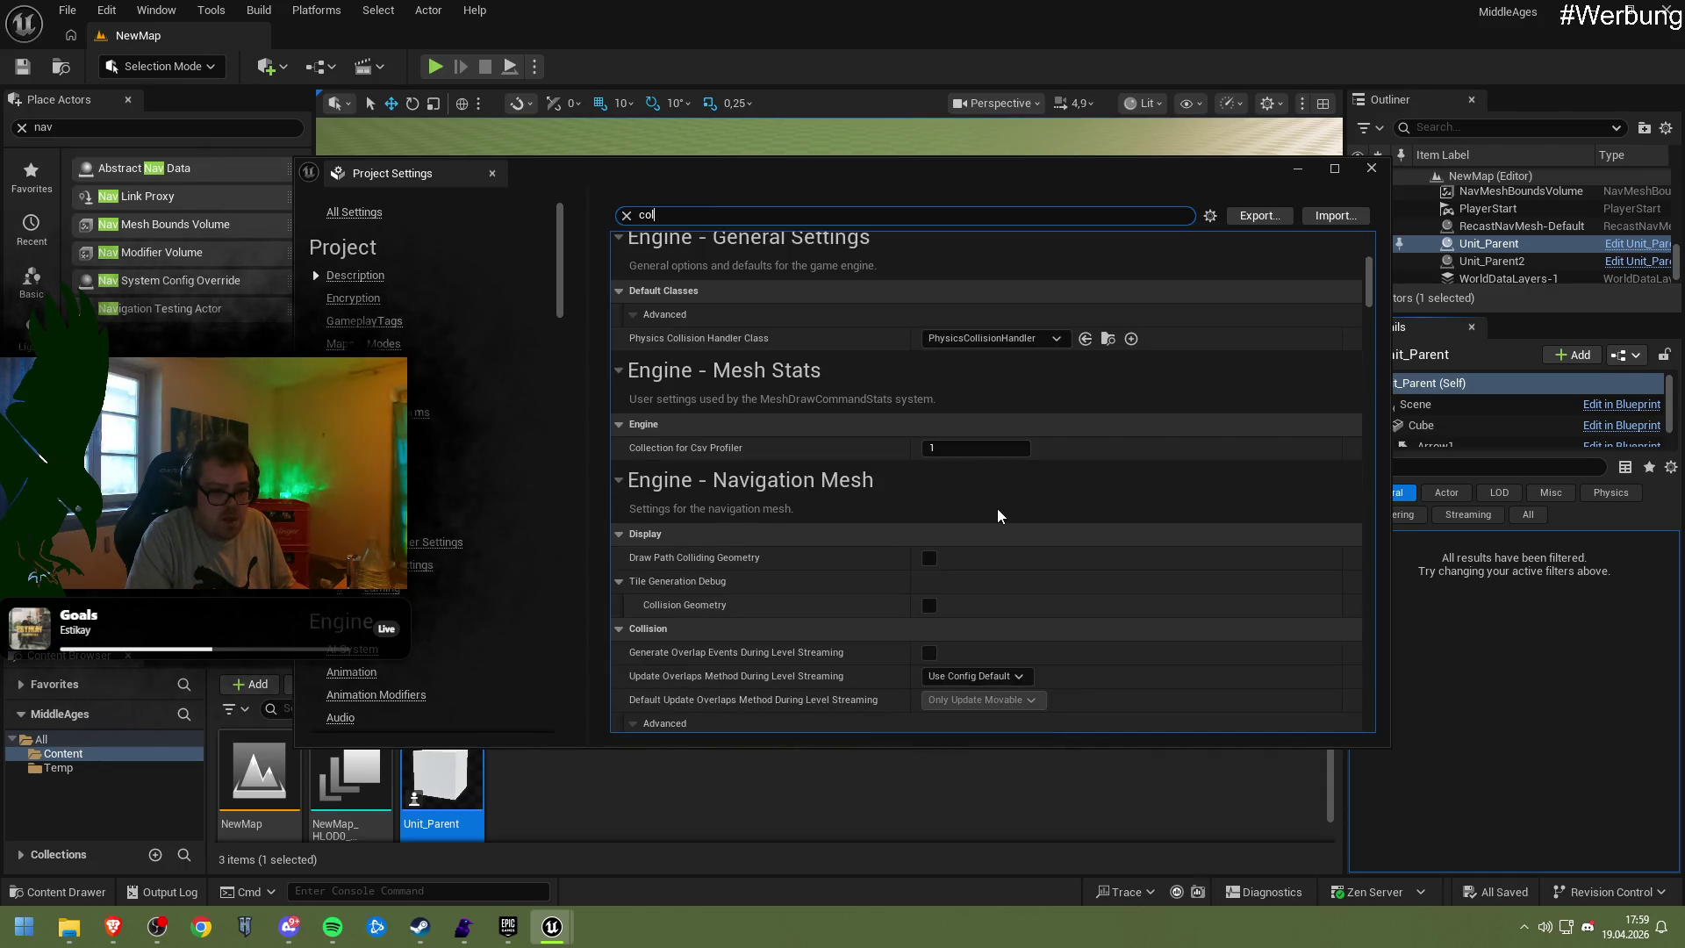
pyautogui.scroll(-2, 992, 517)
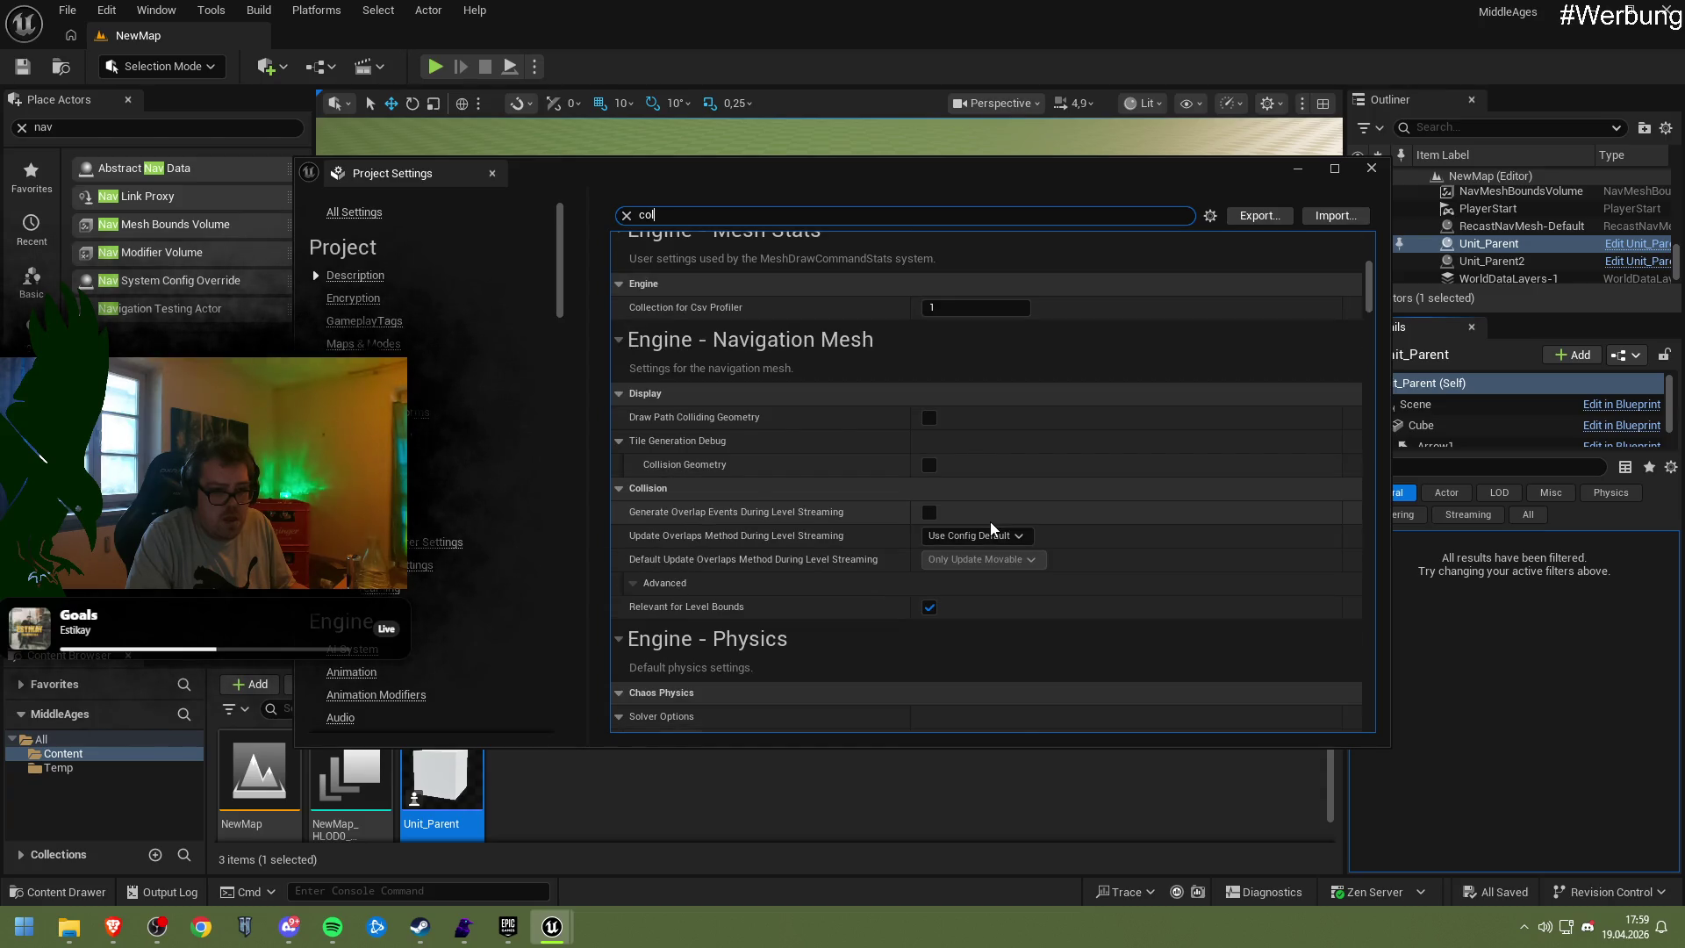
pyautogui.scroll(-3, 990, 521)
pyautogui.scroll(-2, 990, 521)
pyautogui.scroll(-4, 990, 521)
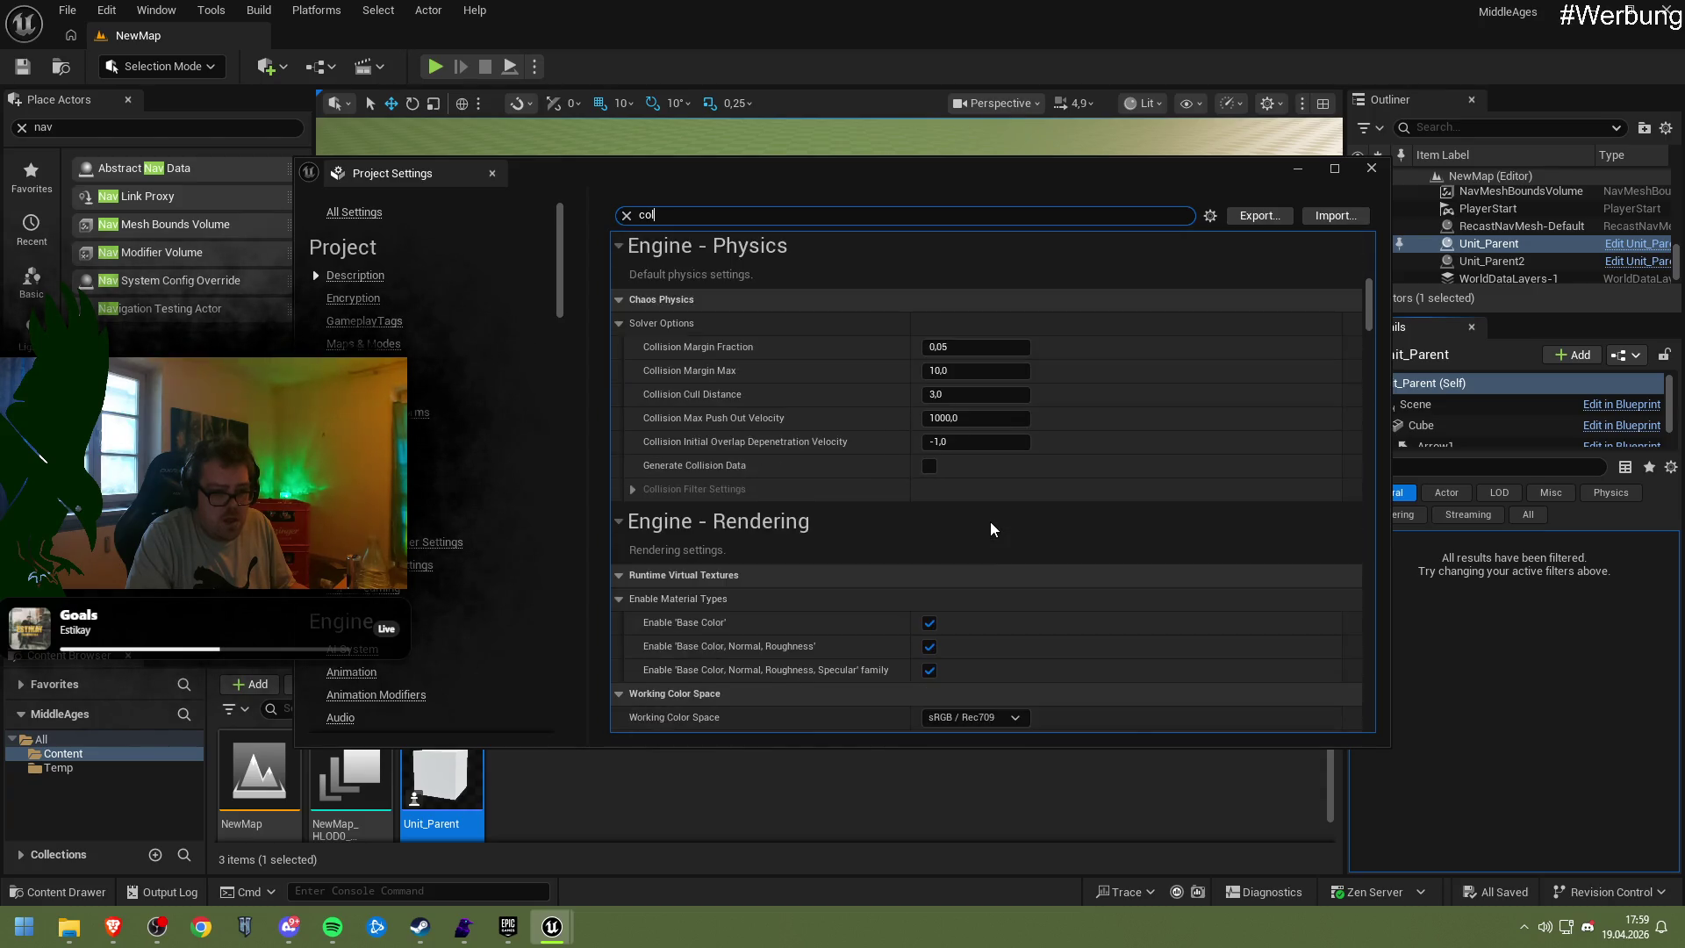
# Check the Facebook comment about Use Complex Collision as Simple, then return to Project Settings
pyautogui.moveTo(132, 934)
pyautogui.click(283, 843)
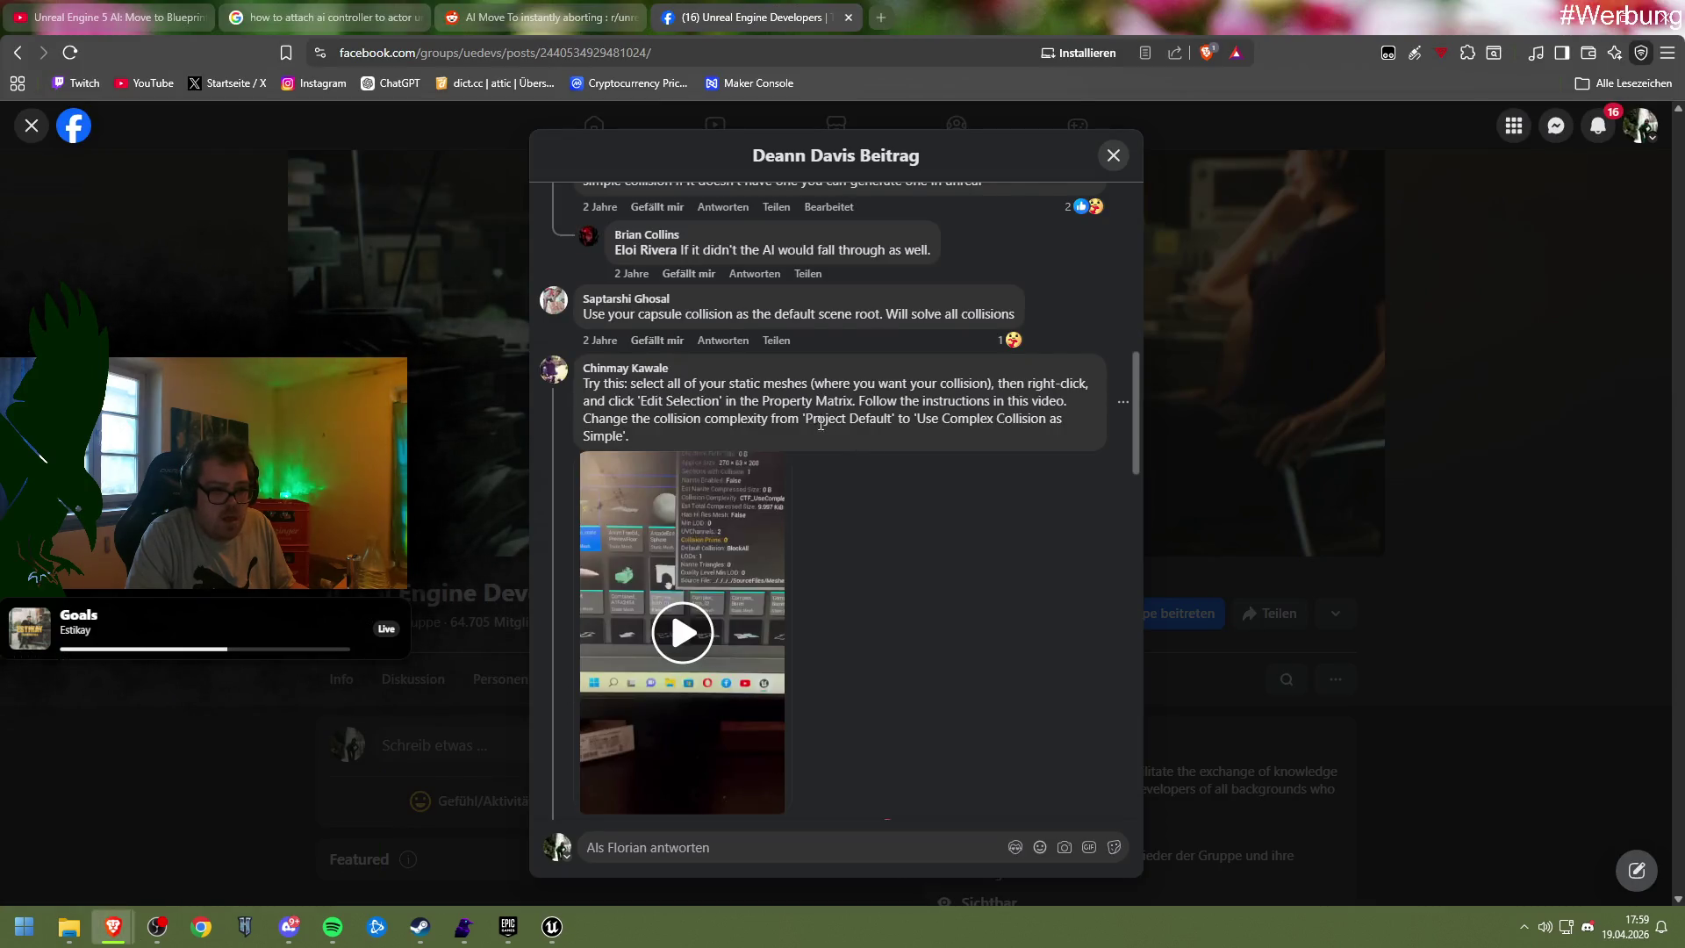
pyautogui.moveTo(562, 937)
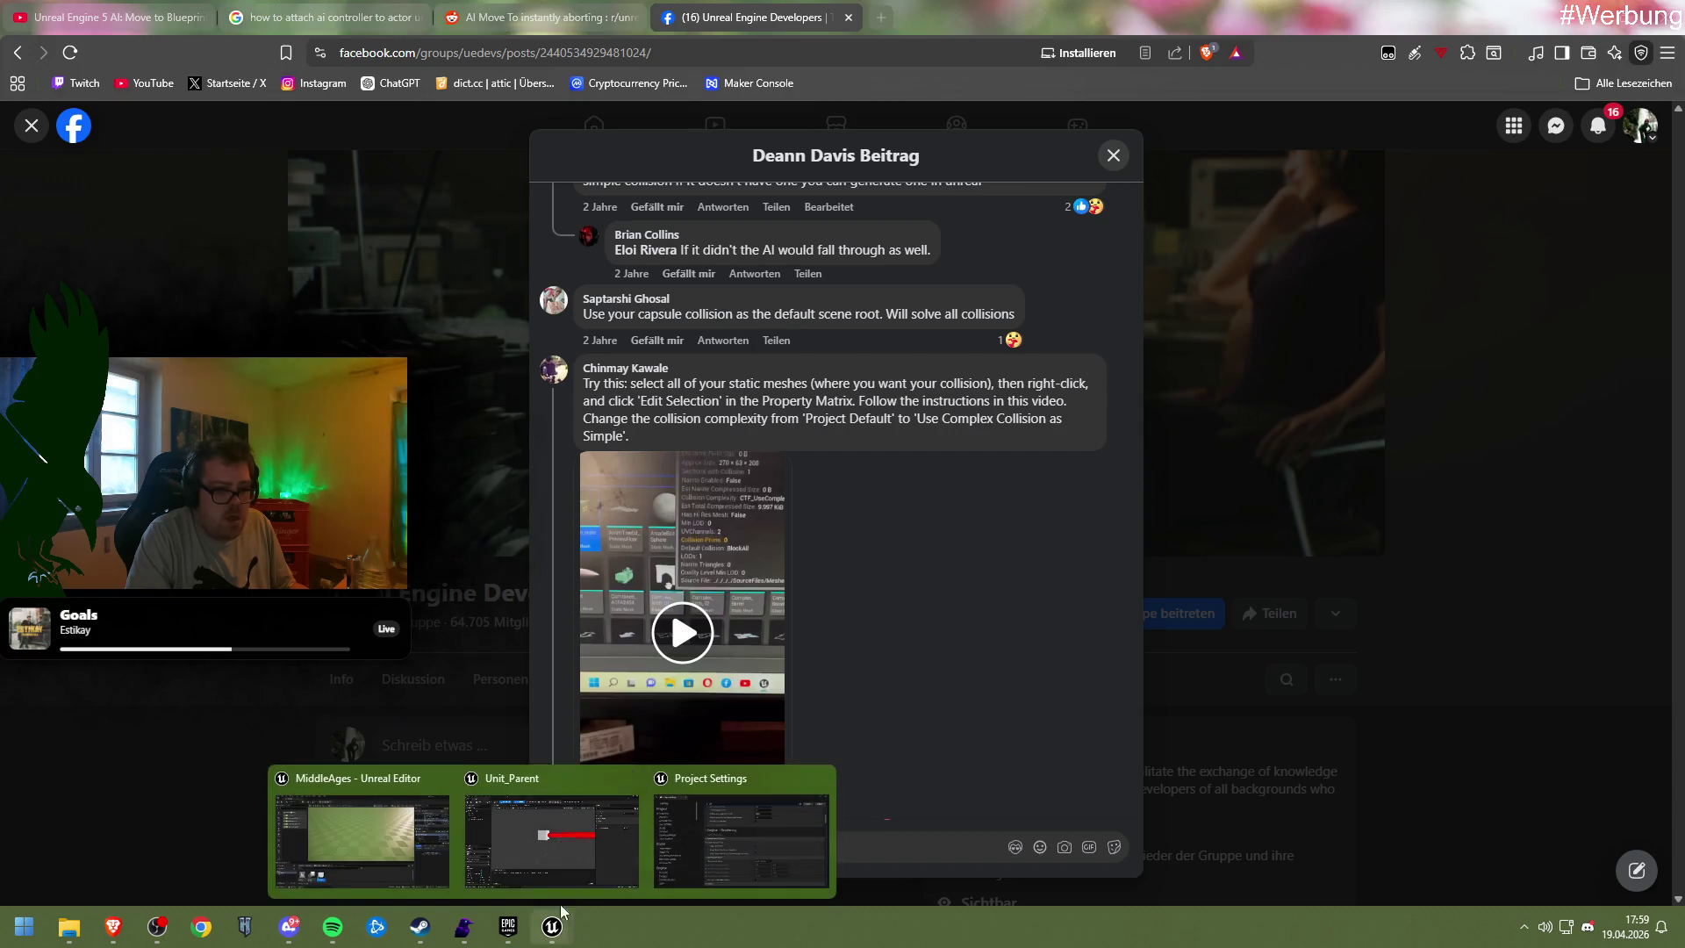
pyautogui.click(709, 829)
# Search 'complex' and set Modeling Tools Collision Mode to Use Simple Collision As Complex
pyautogui.press('BackSpace')
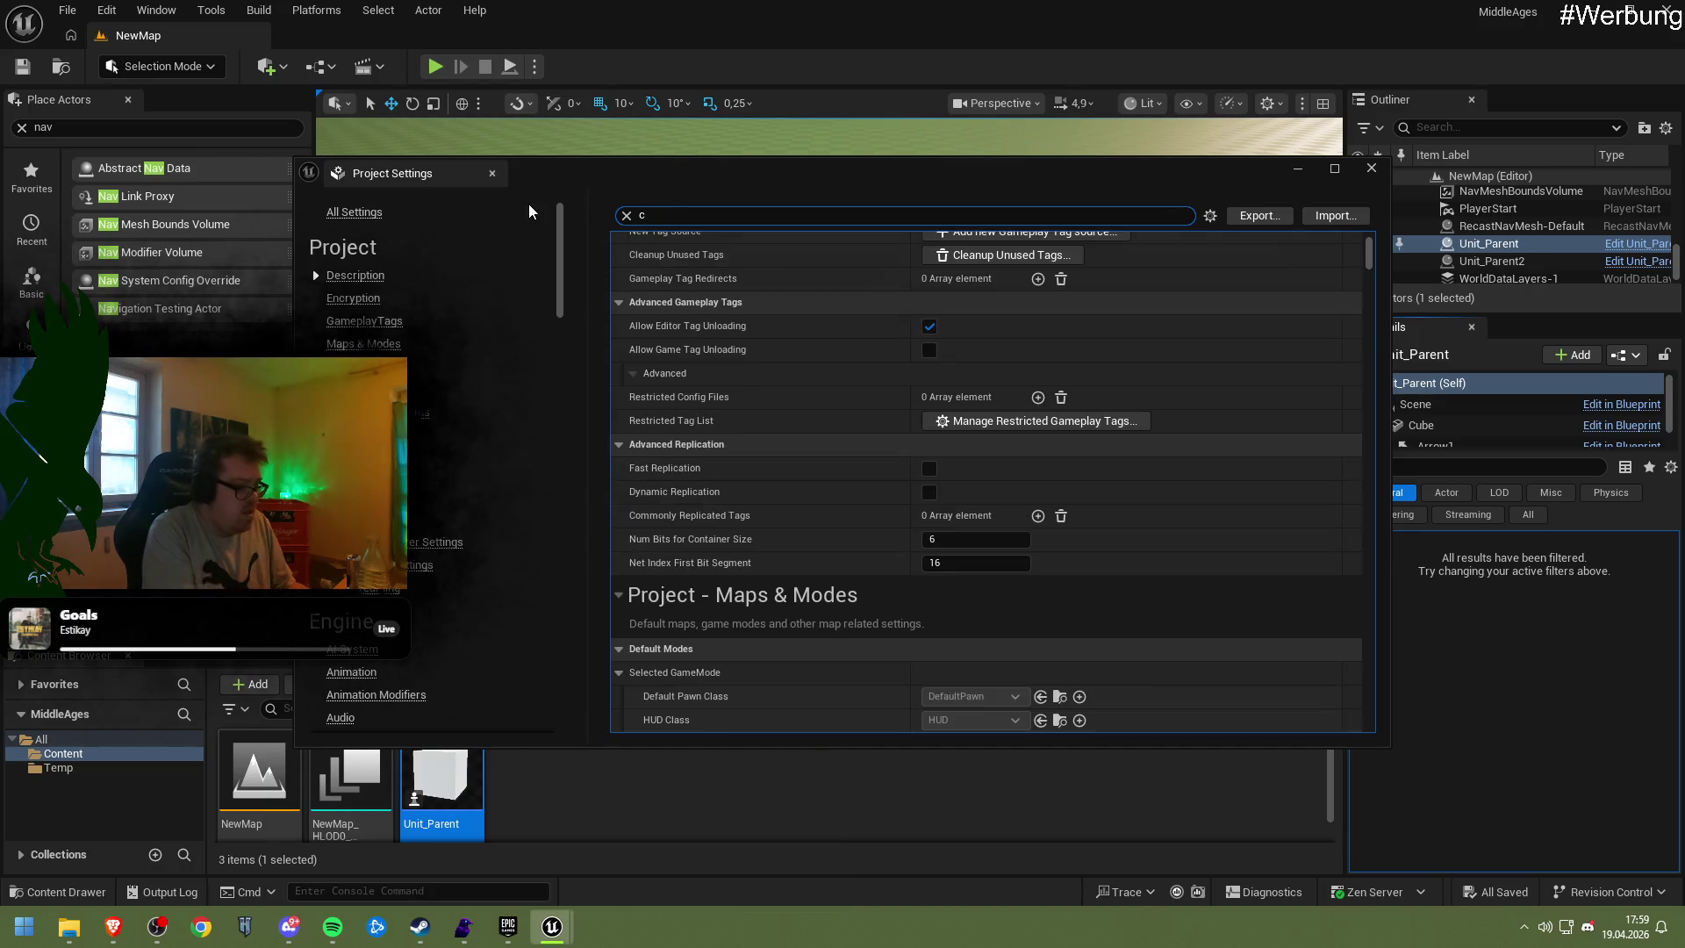
pyautogui.write('omplex')
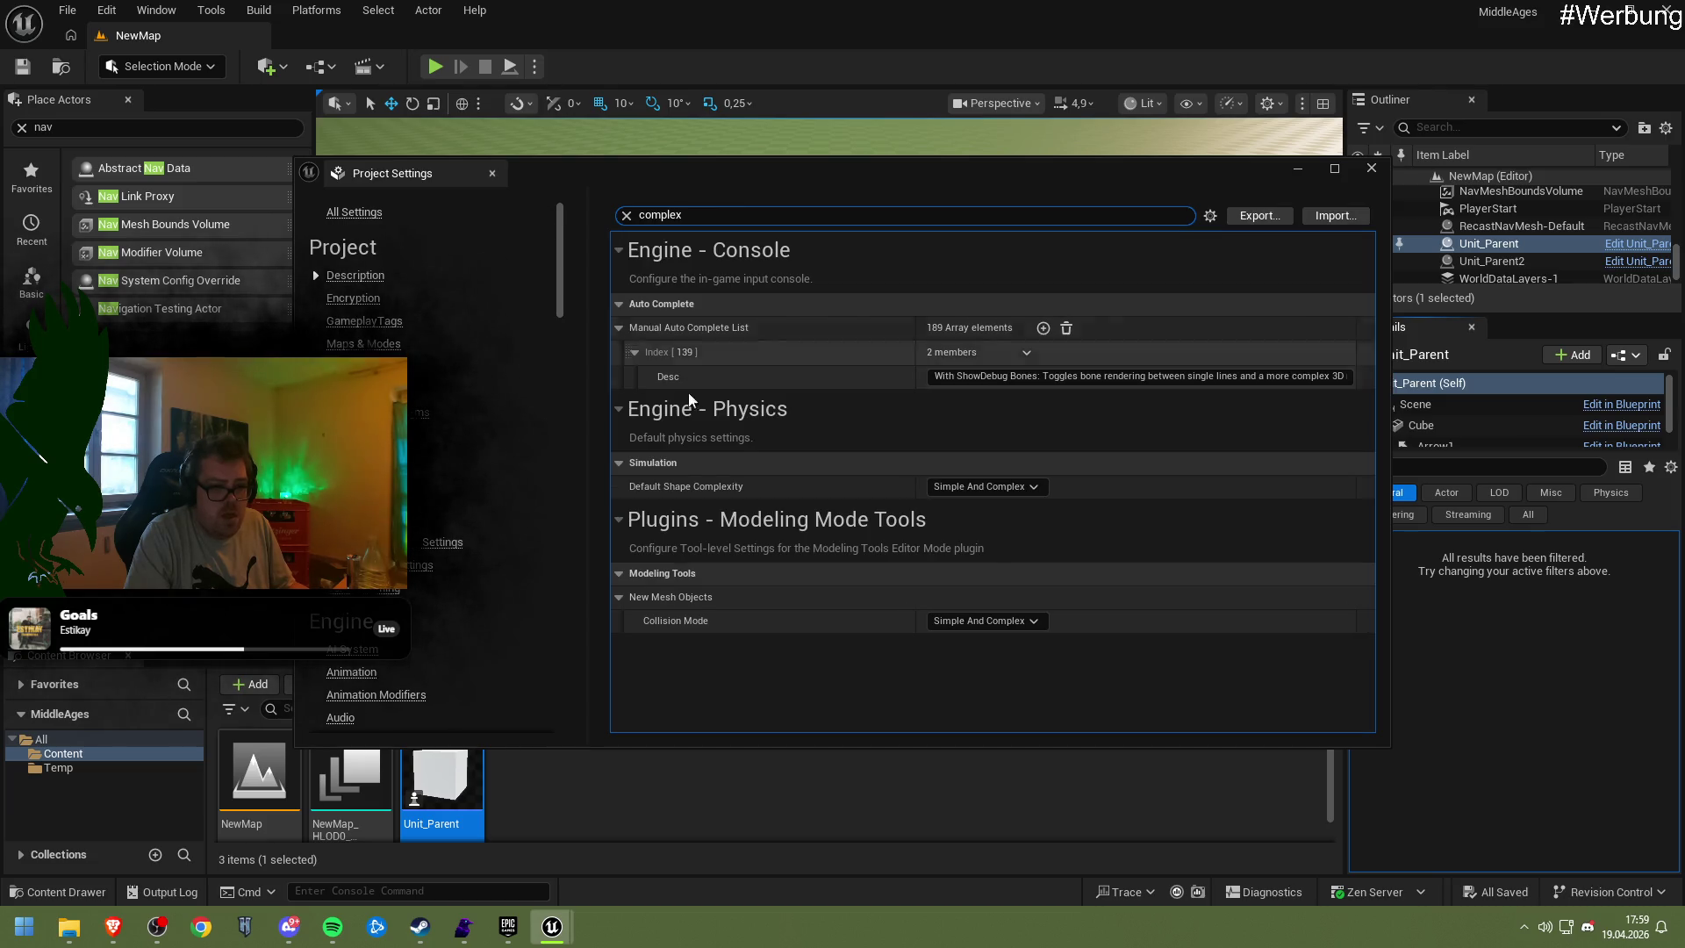
pyautogui.click(930, 621)
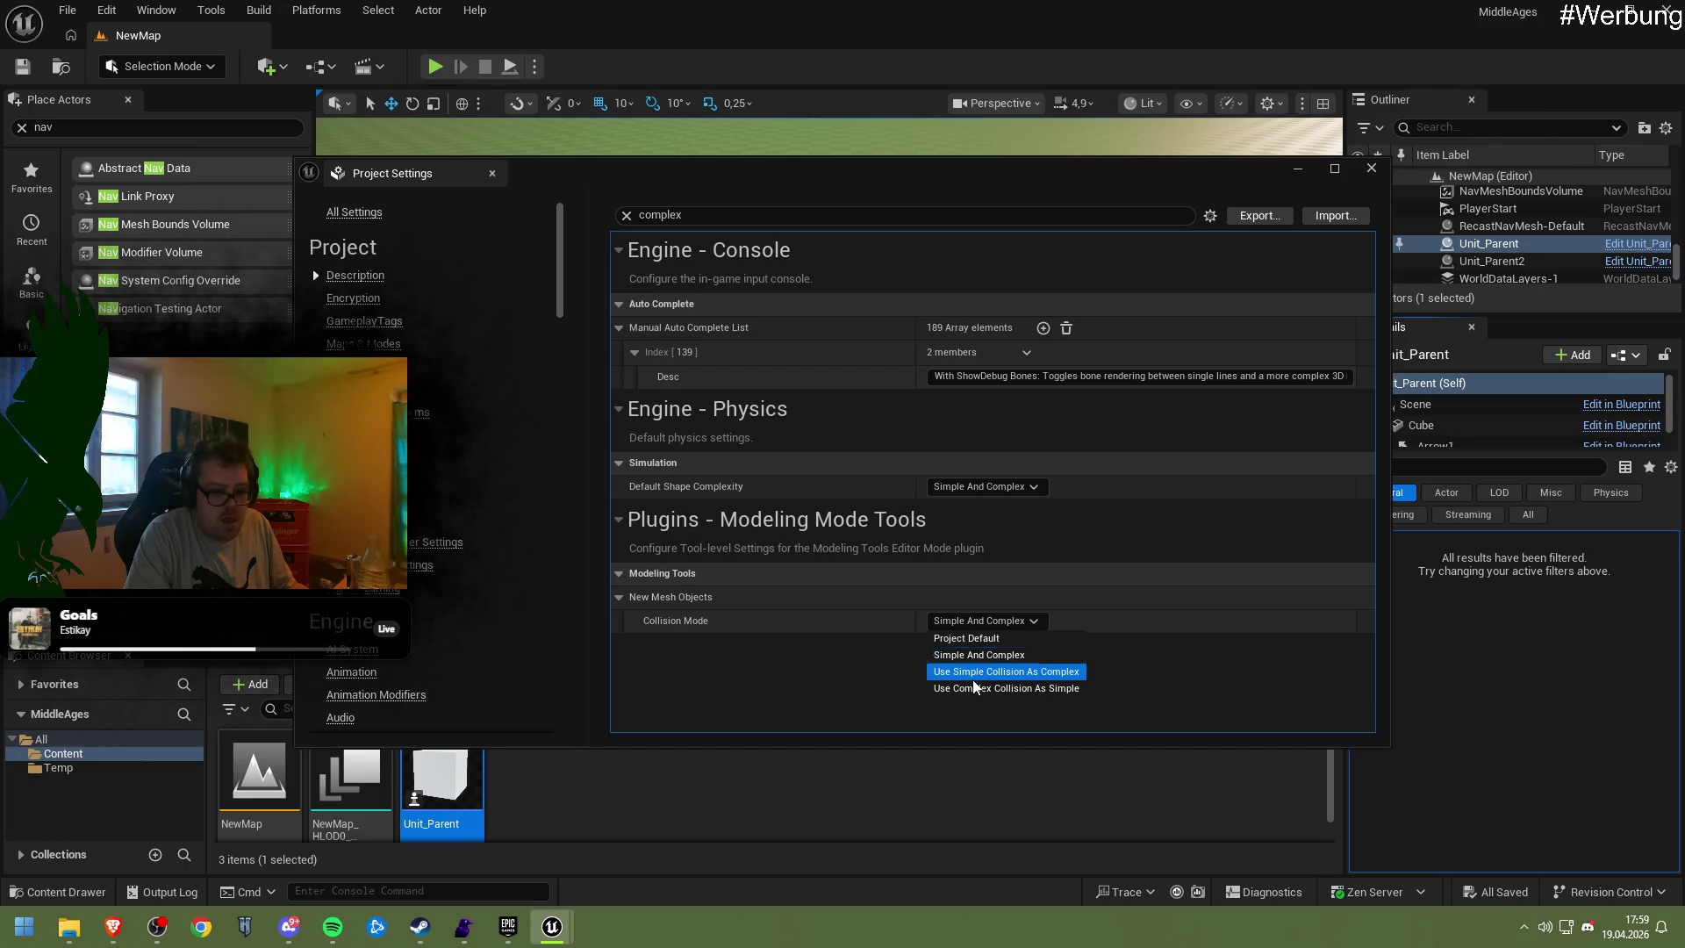
pyautogui.click(972, 679)
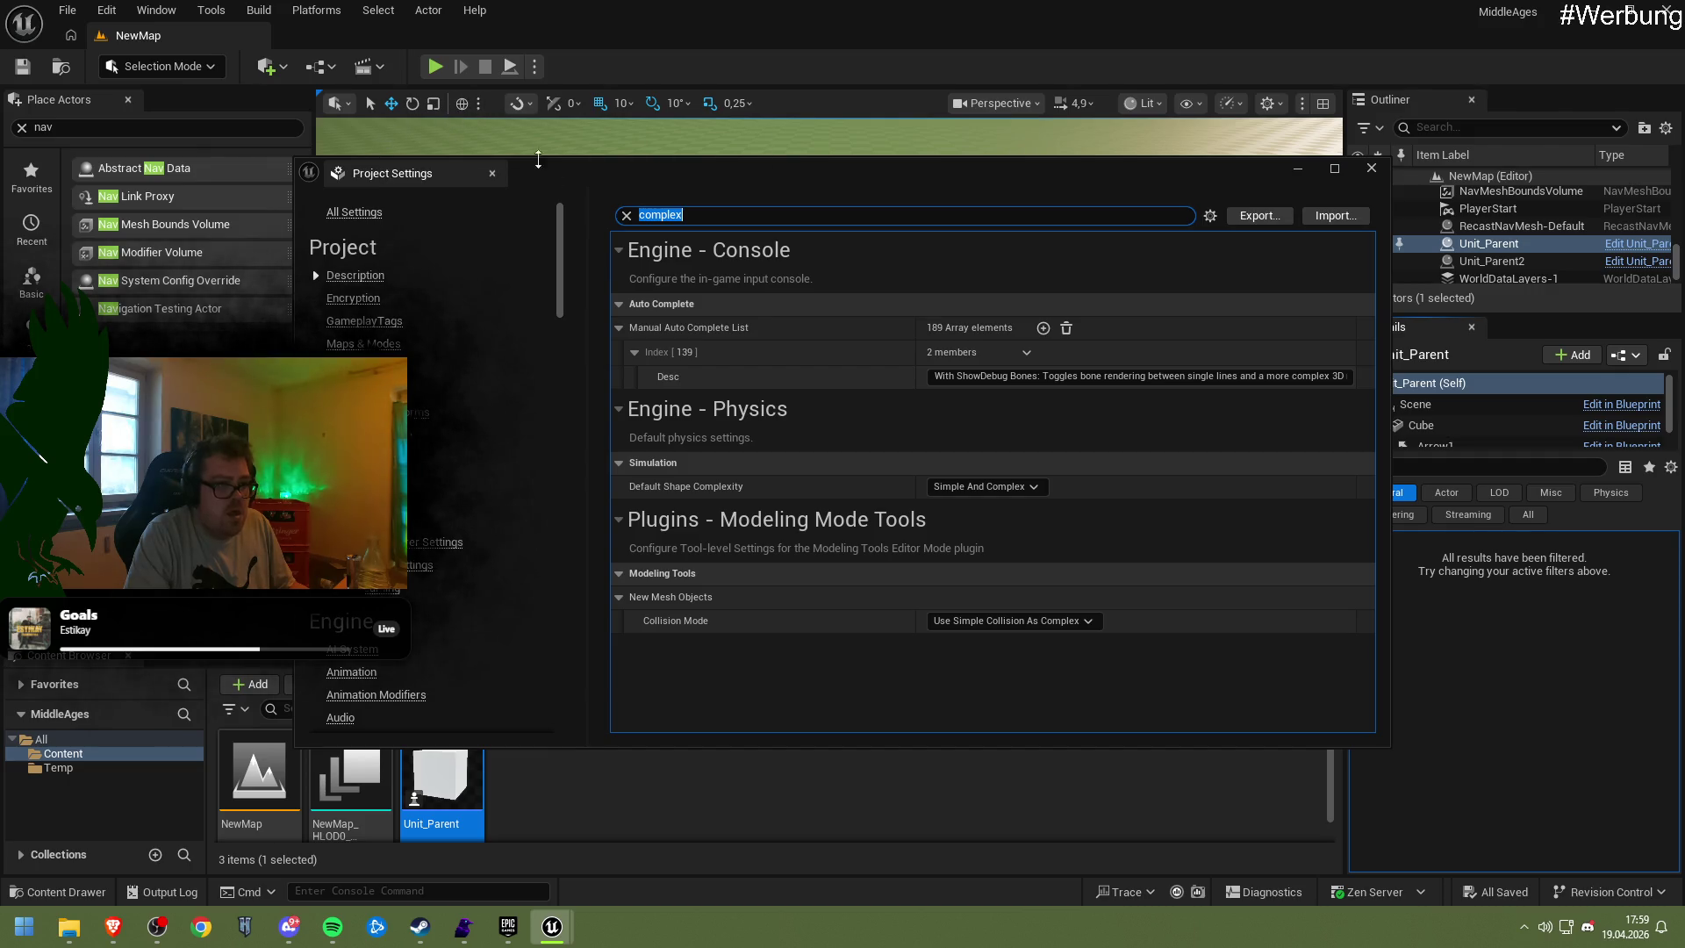
pyautogui.click(1372, 168)
# Play-test the level, stop it, then briefly open and close Unit_Parent
pyautogui.click(434, 68)
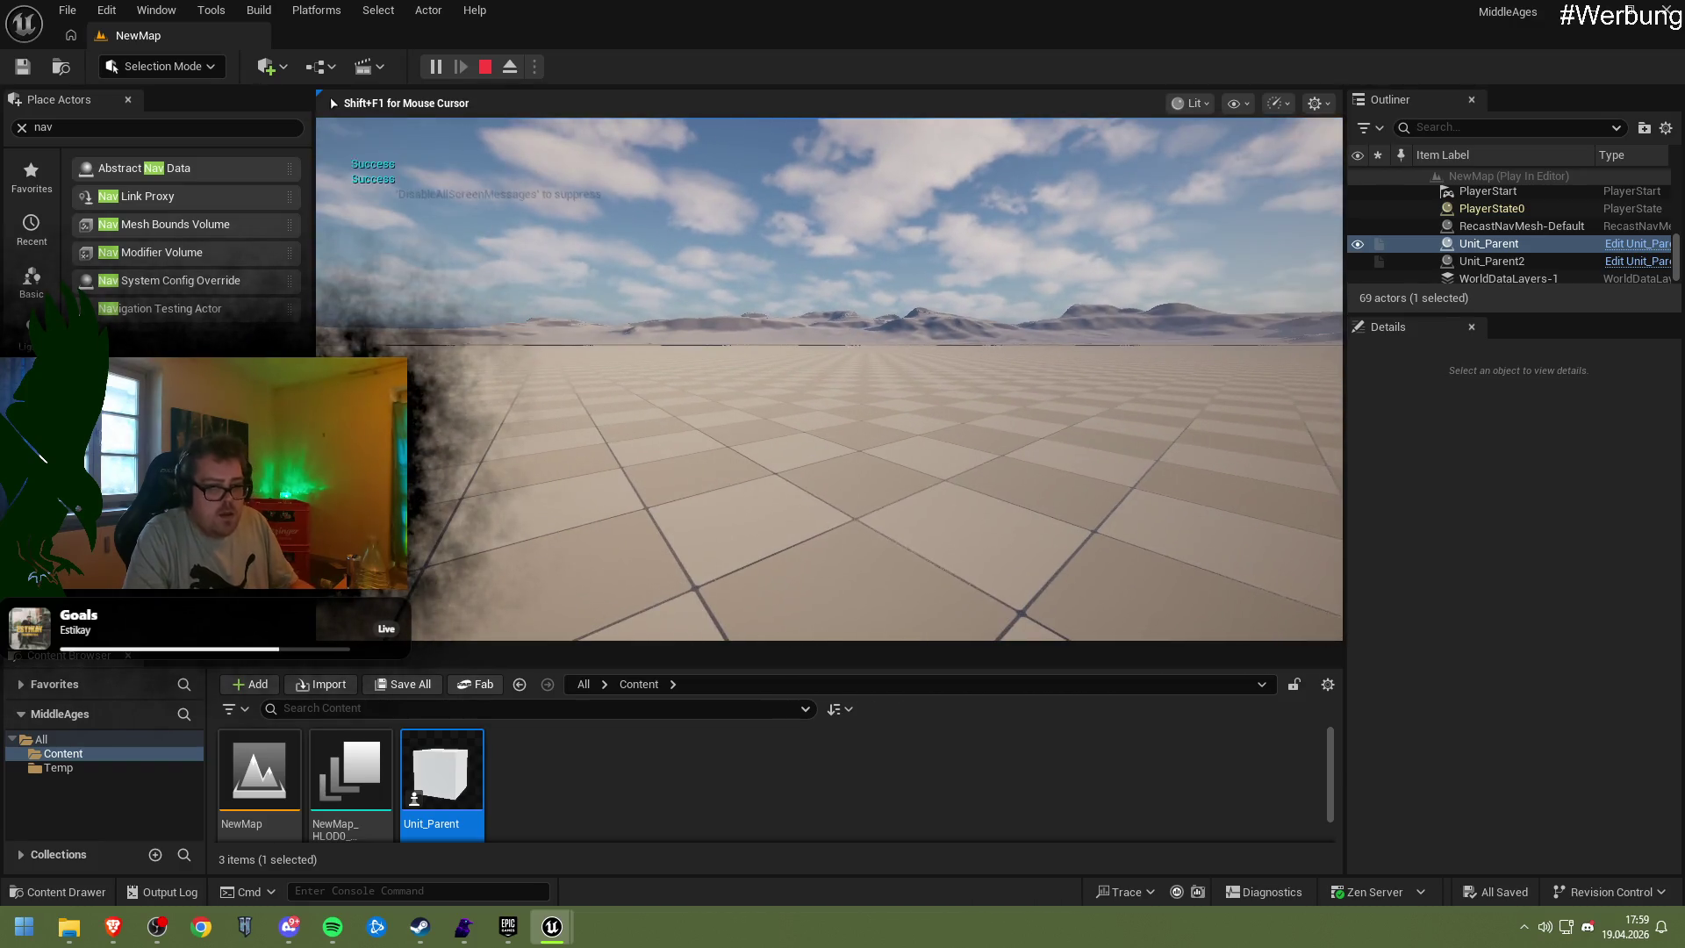
pyautogui.press('Escape')
pyautogui.doubleClick(443, 786)
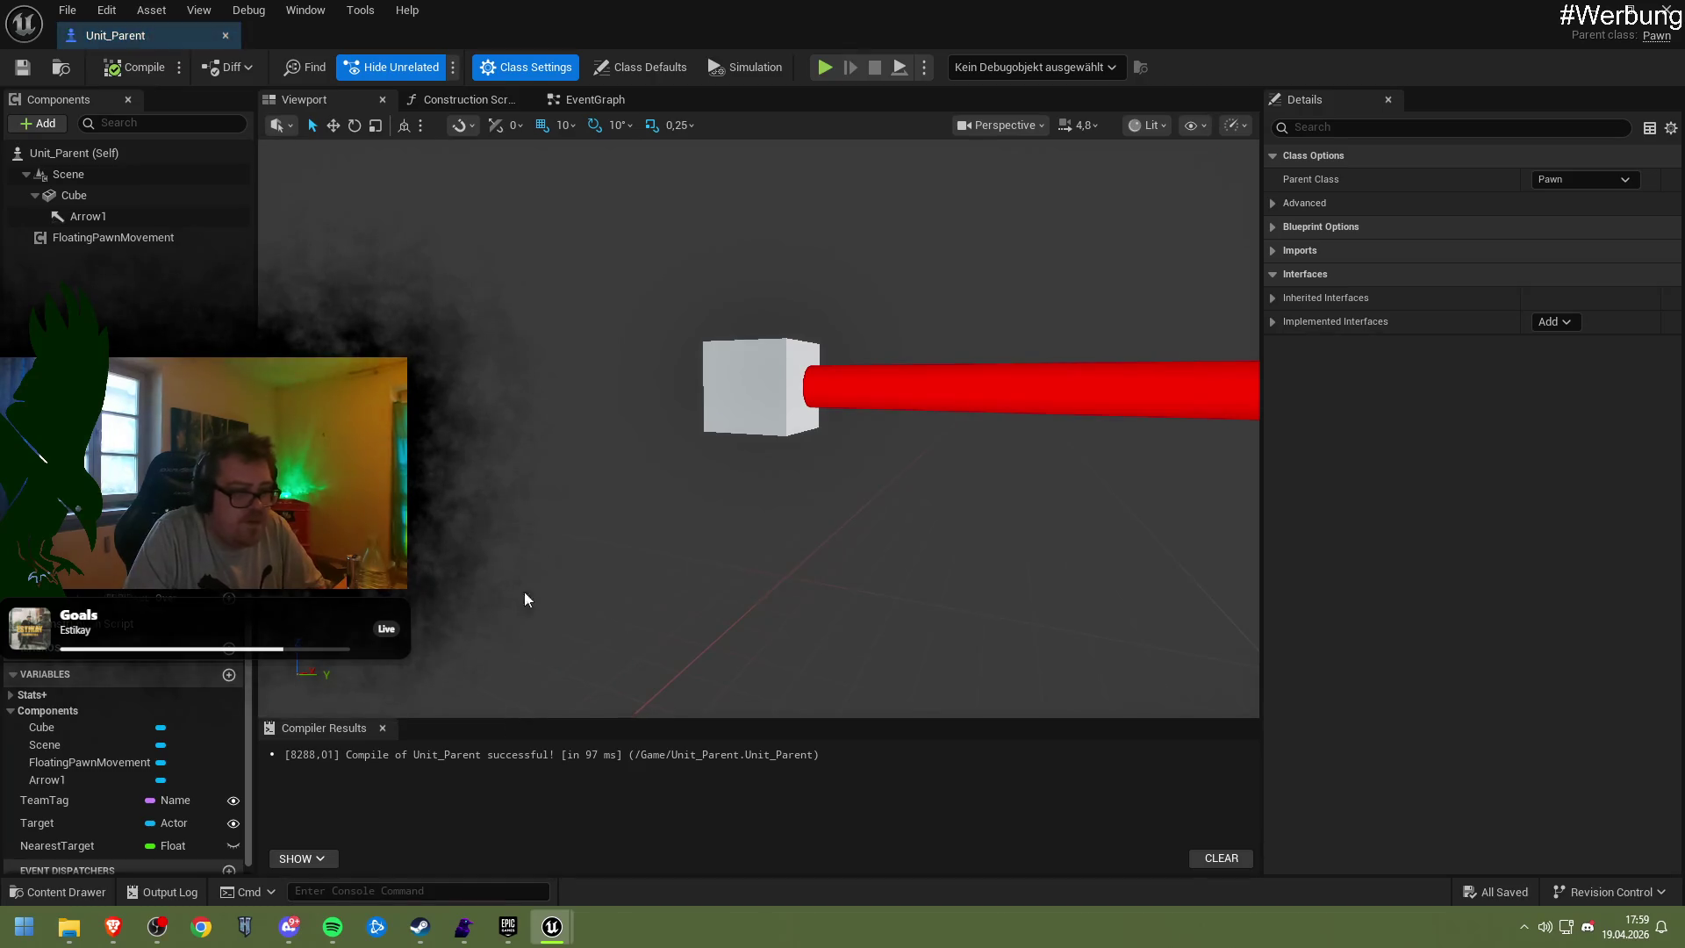
pyautogui.click(1664, 11)
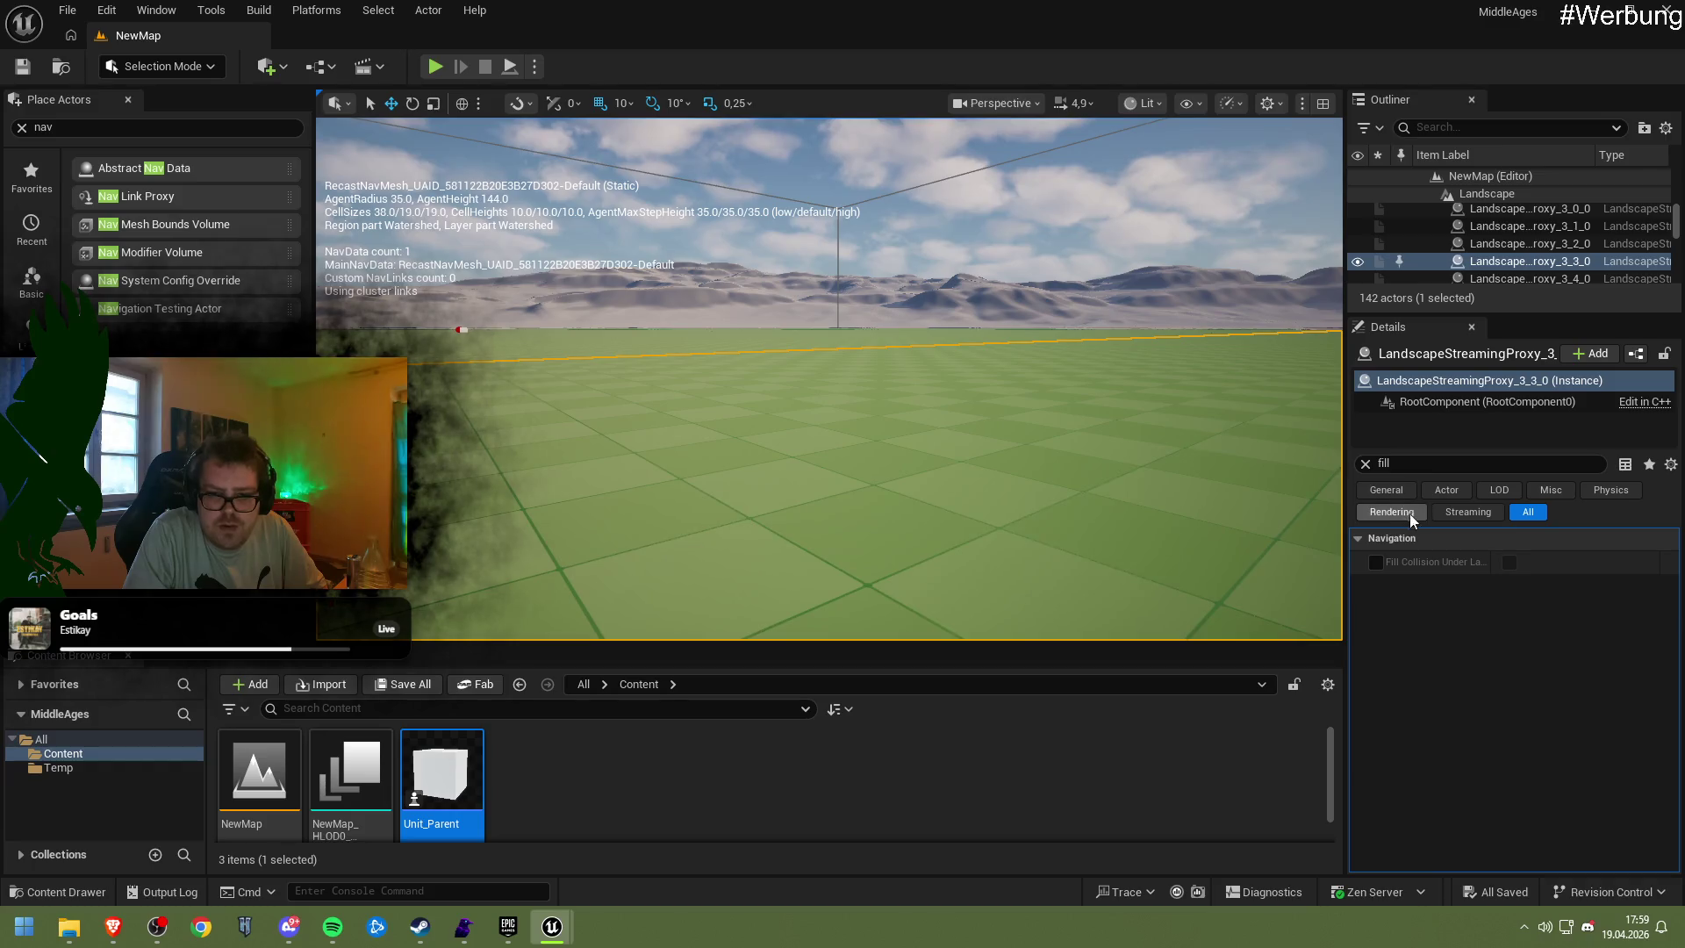
# Override the landscape streaming proxy's Collision Presets with BlockAll
pyautogui.click(1425, 467)
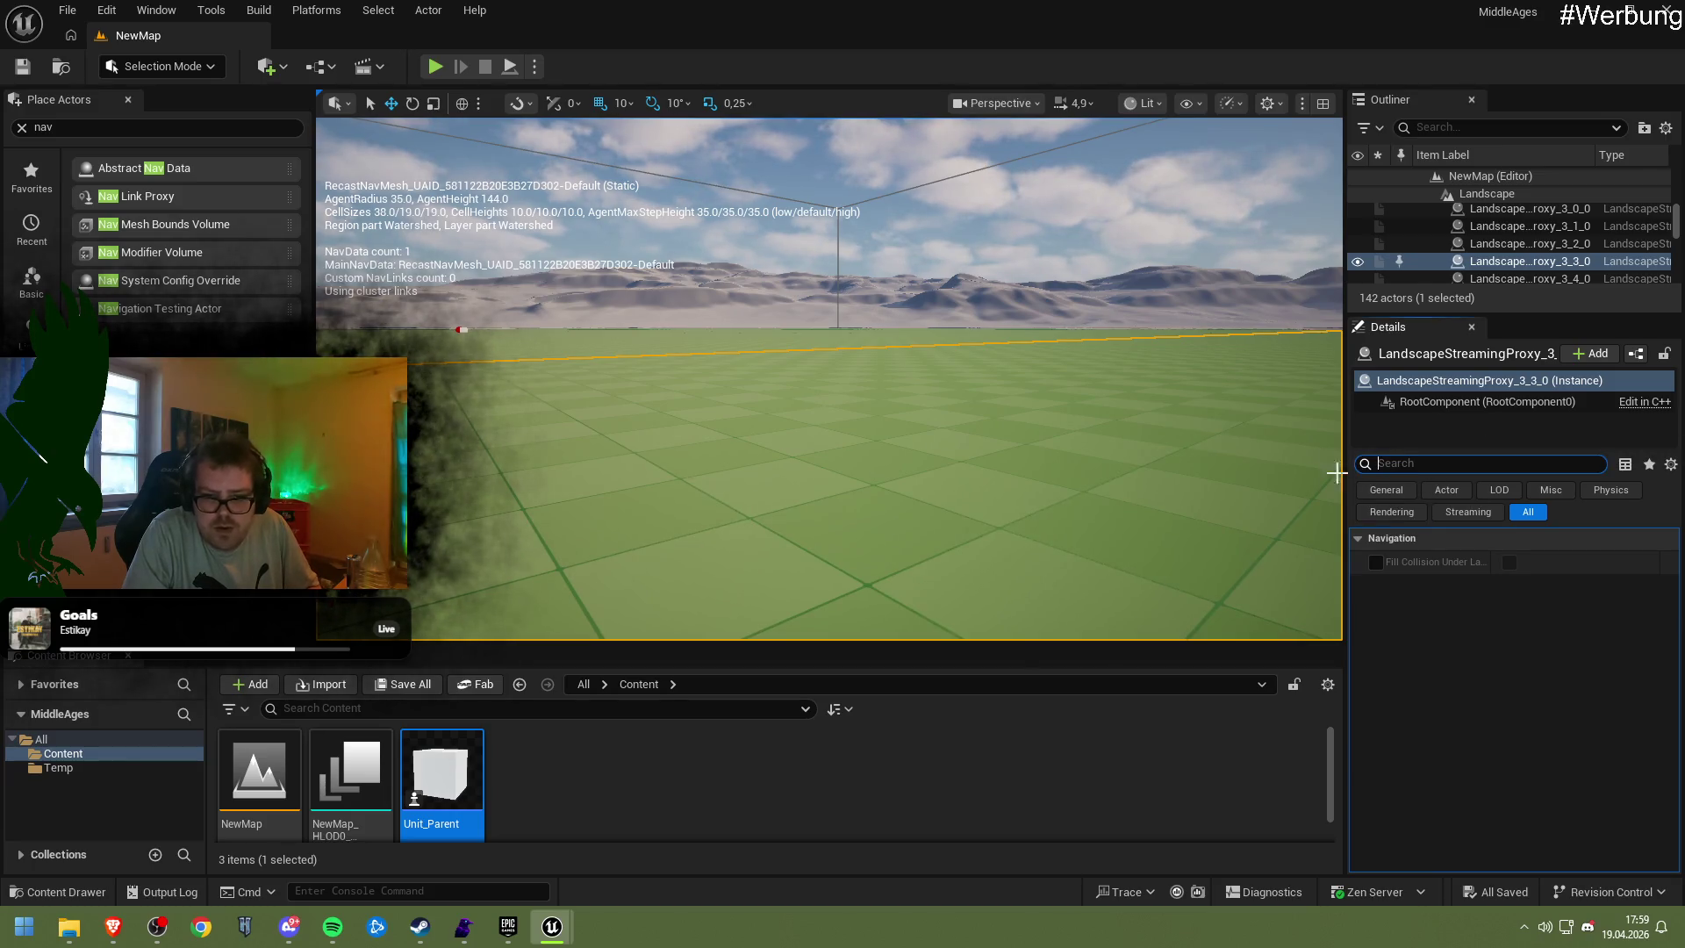
pyautogui.scroll(-10, 1476, 649)
pyautogui.scroll(-8, 1481, 642)
pyautogui.scroll(-5, 1473, 644)
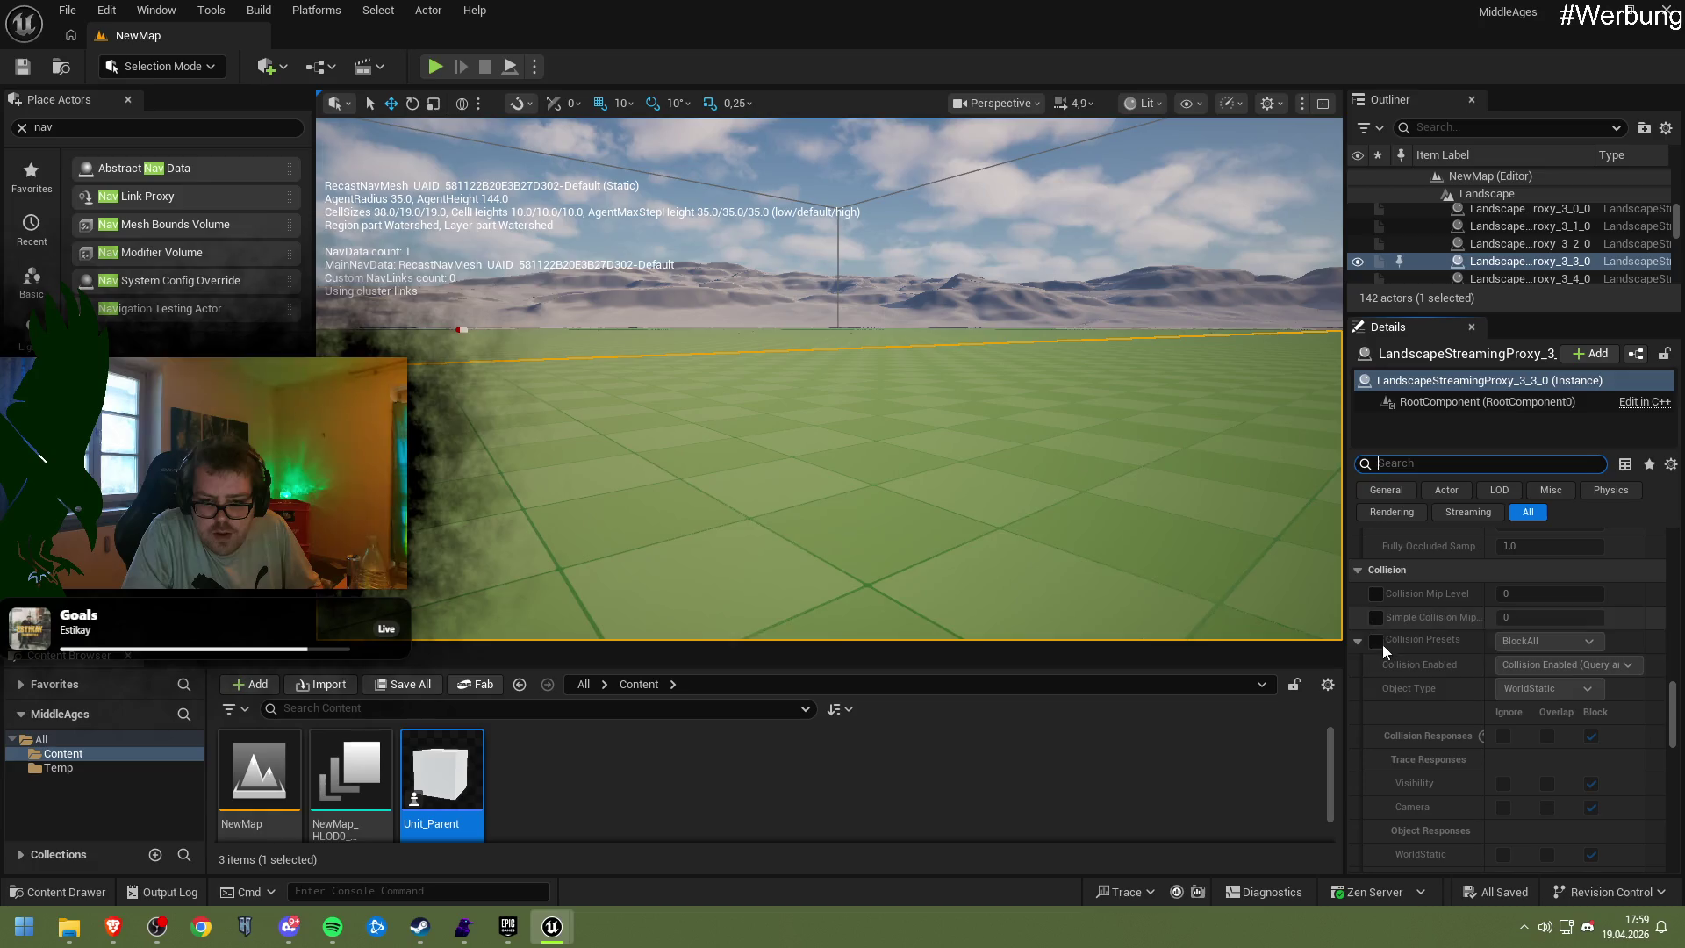
pyautogui.click(1376, 640)
# Save the level and start a Play-in-Editor test
pyautogui.scroll(-1, 1415, 680)
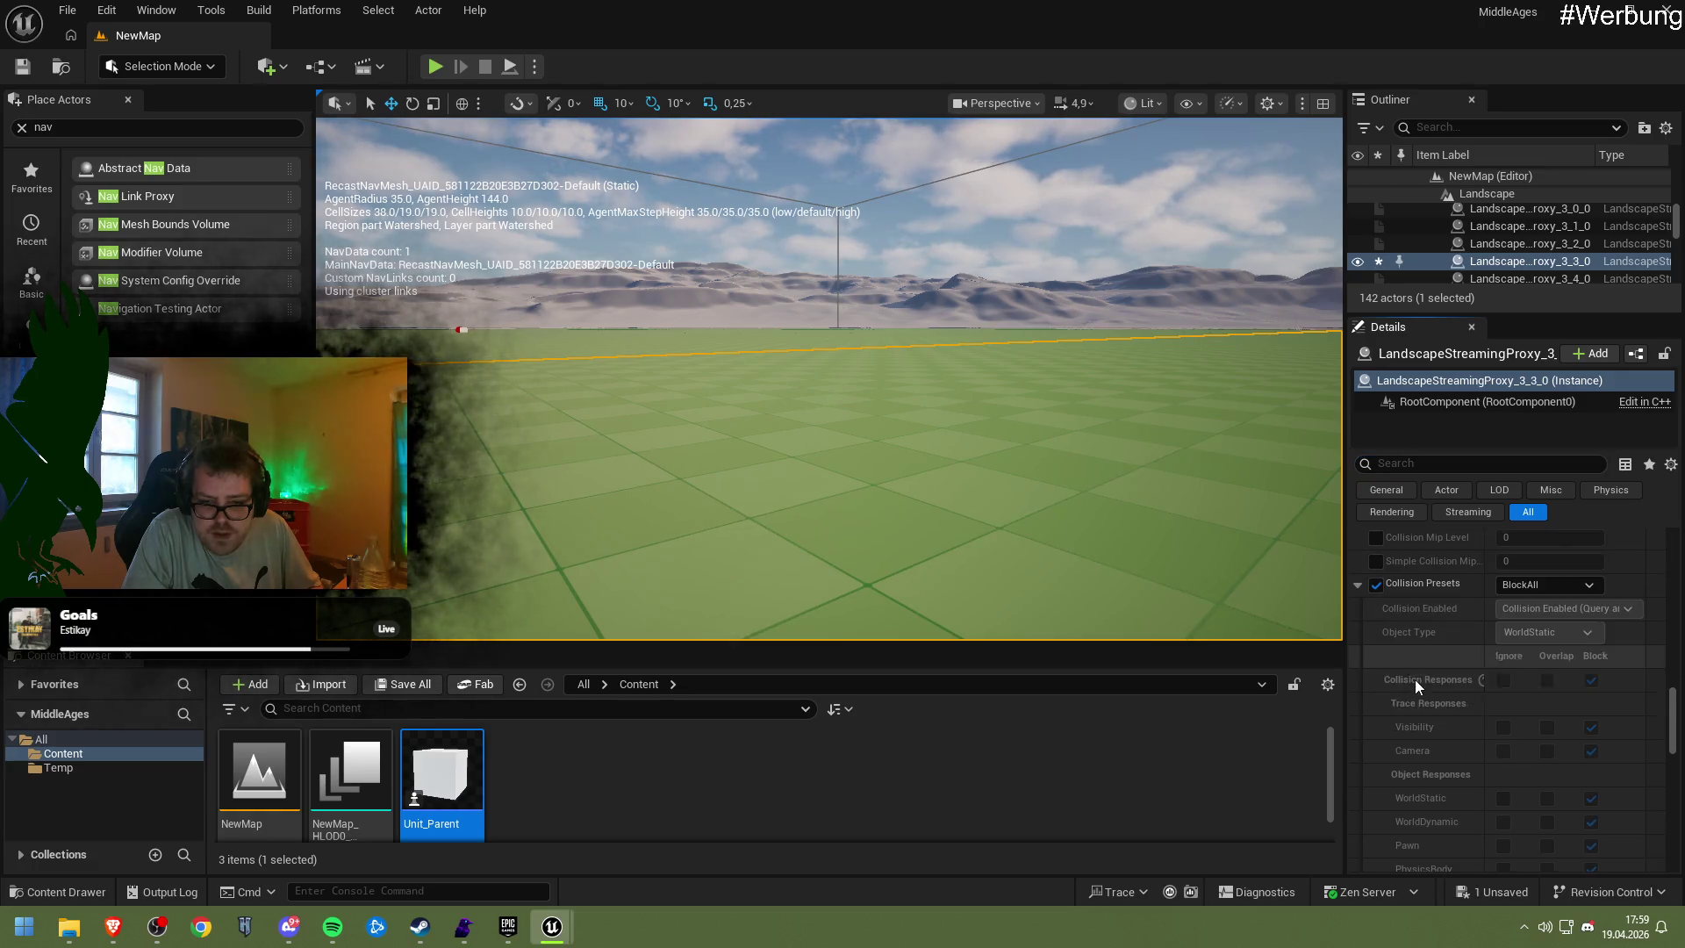
pyautogui.scroll(-1, 1415, 672)
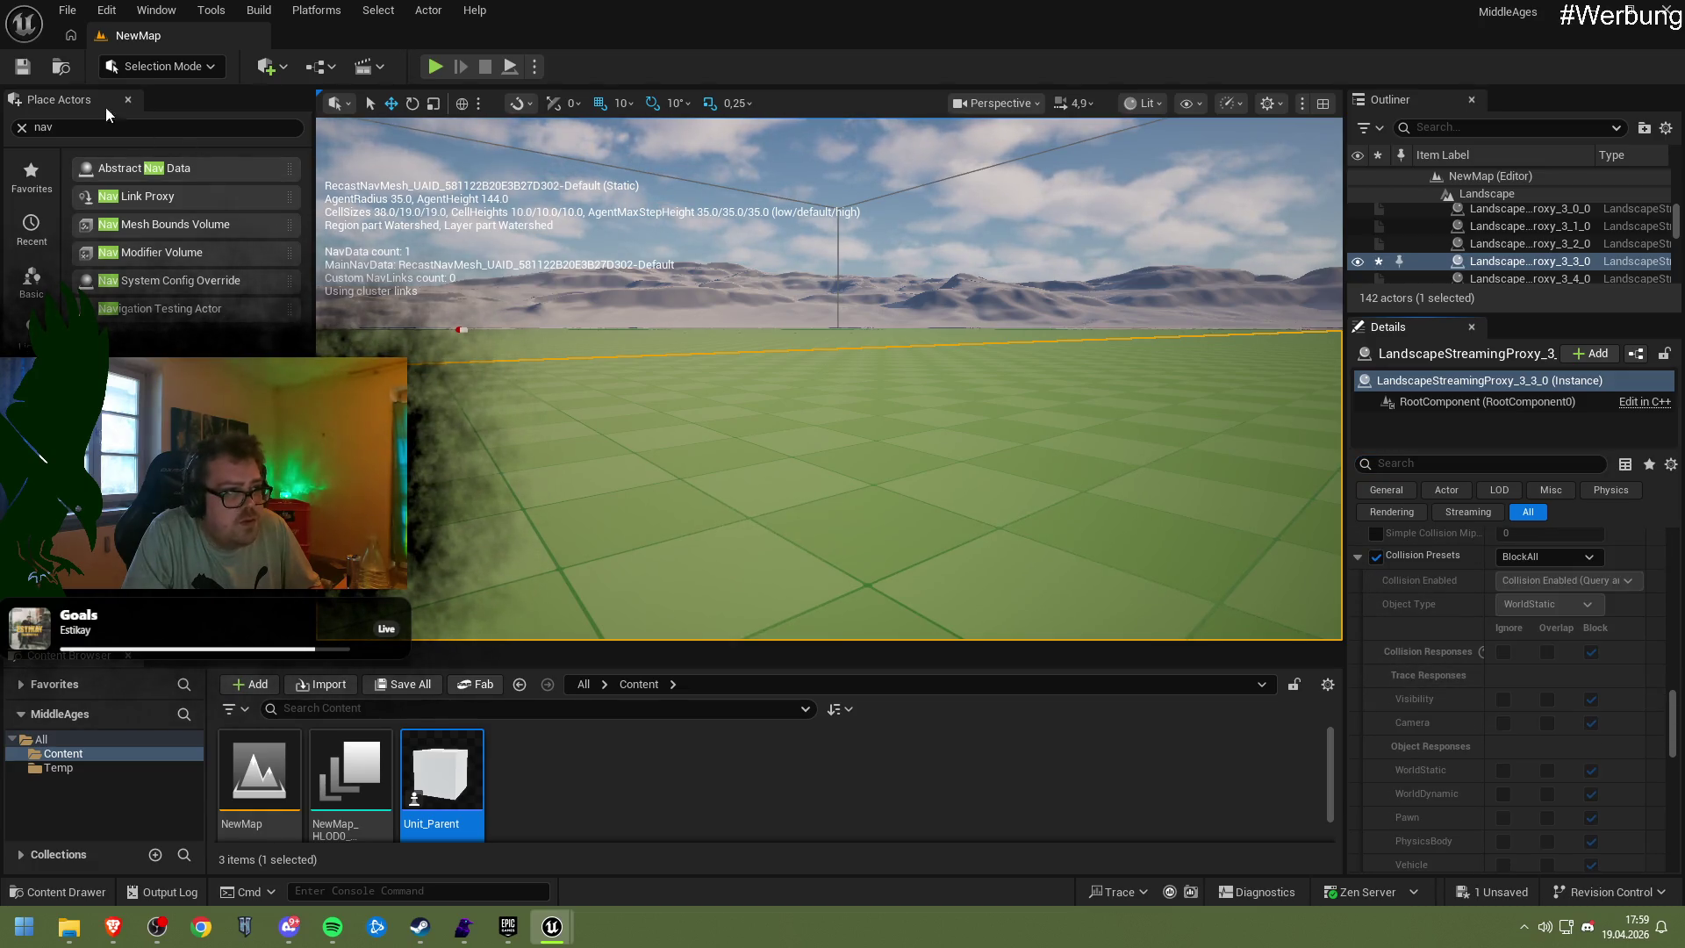
pyautogui.click(20, 67)
pyautogui.click(436, 68)
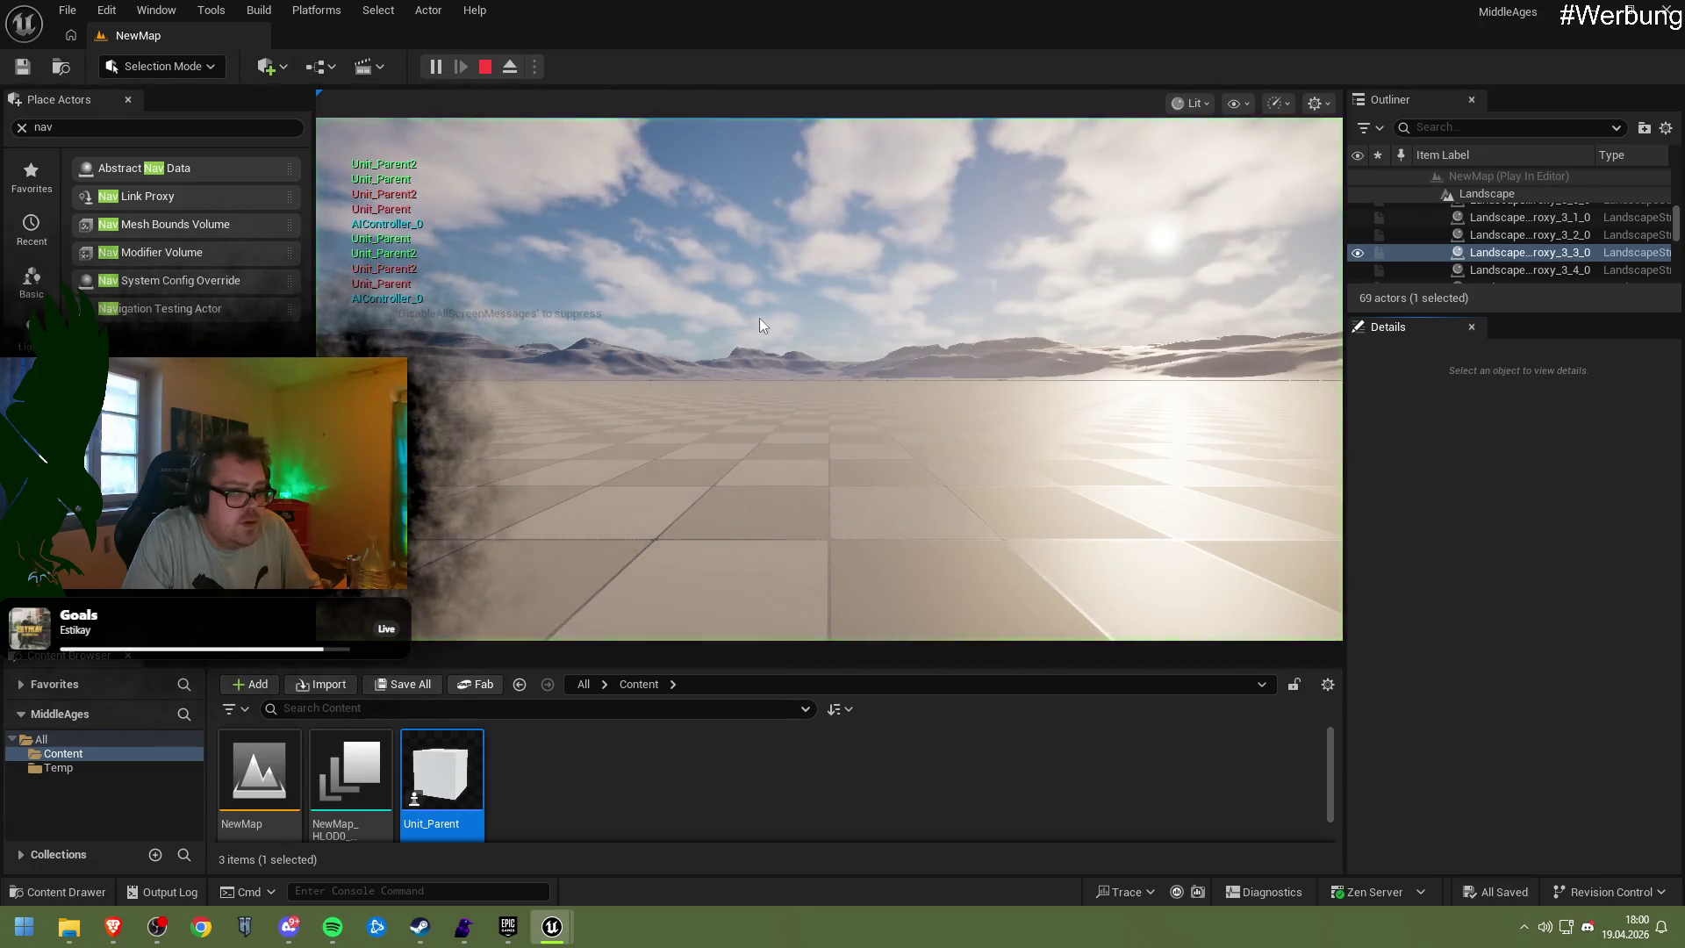
# Fly the play camera toward and away from the red-arrow unit, stop, and reopen Unit_Parent
pyautogui.click(760, 324)
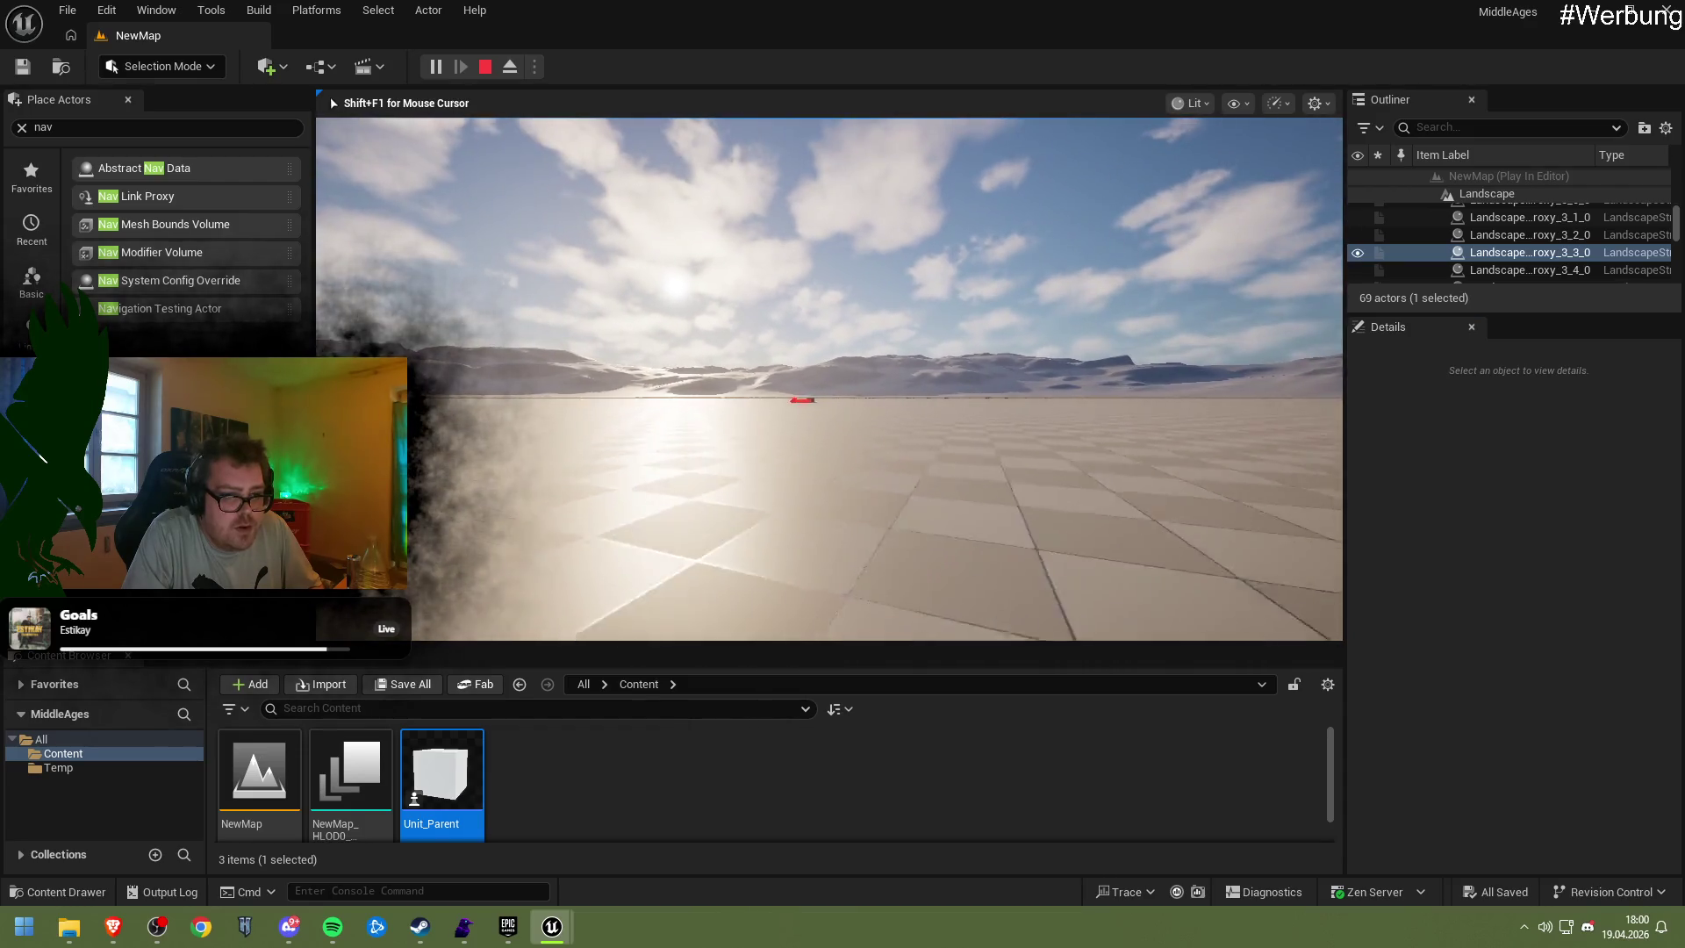
pyautogui.press('w')
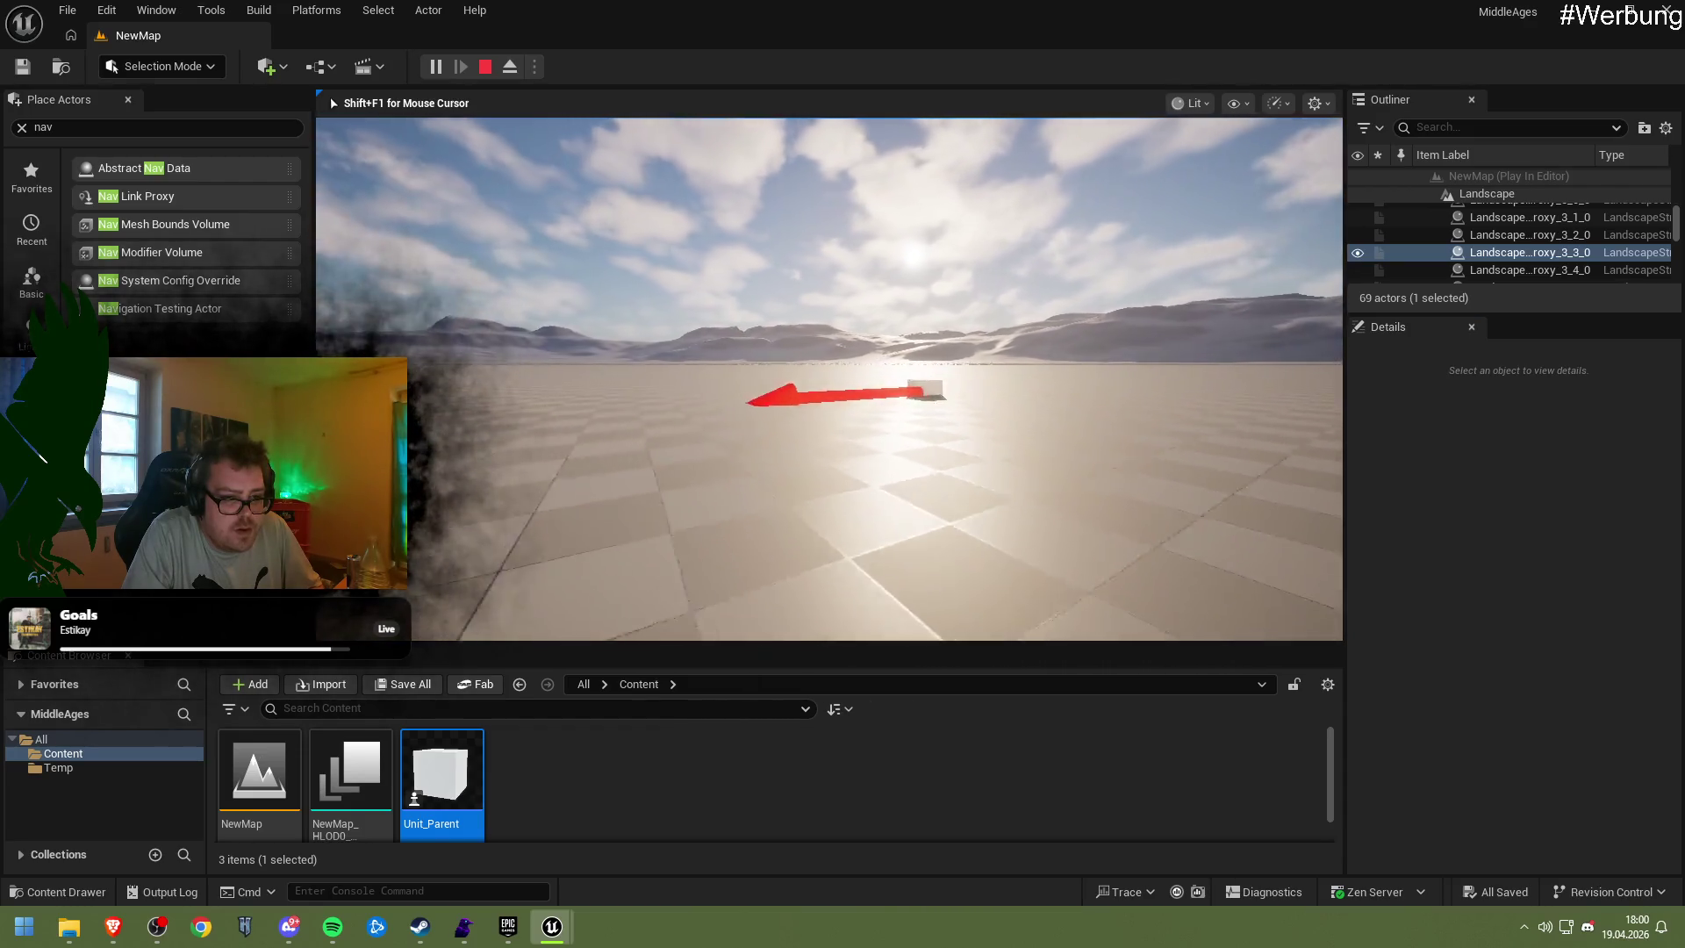
pyautogui.press('s')
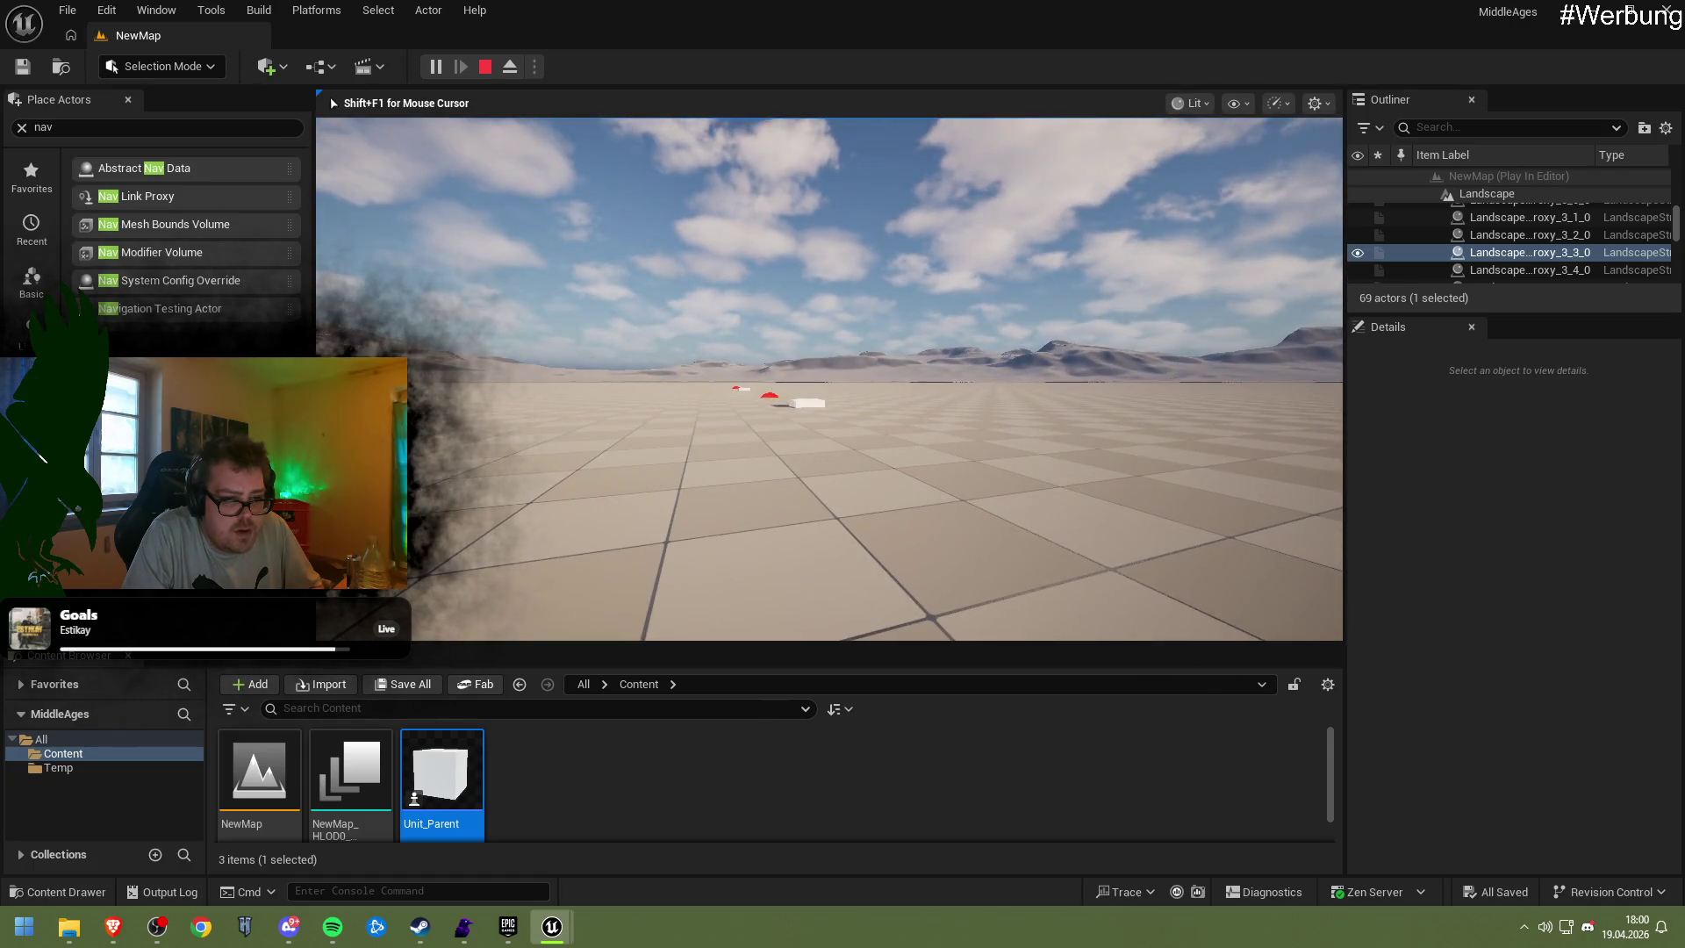
pyautogui.click(412, 214)
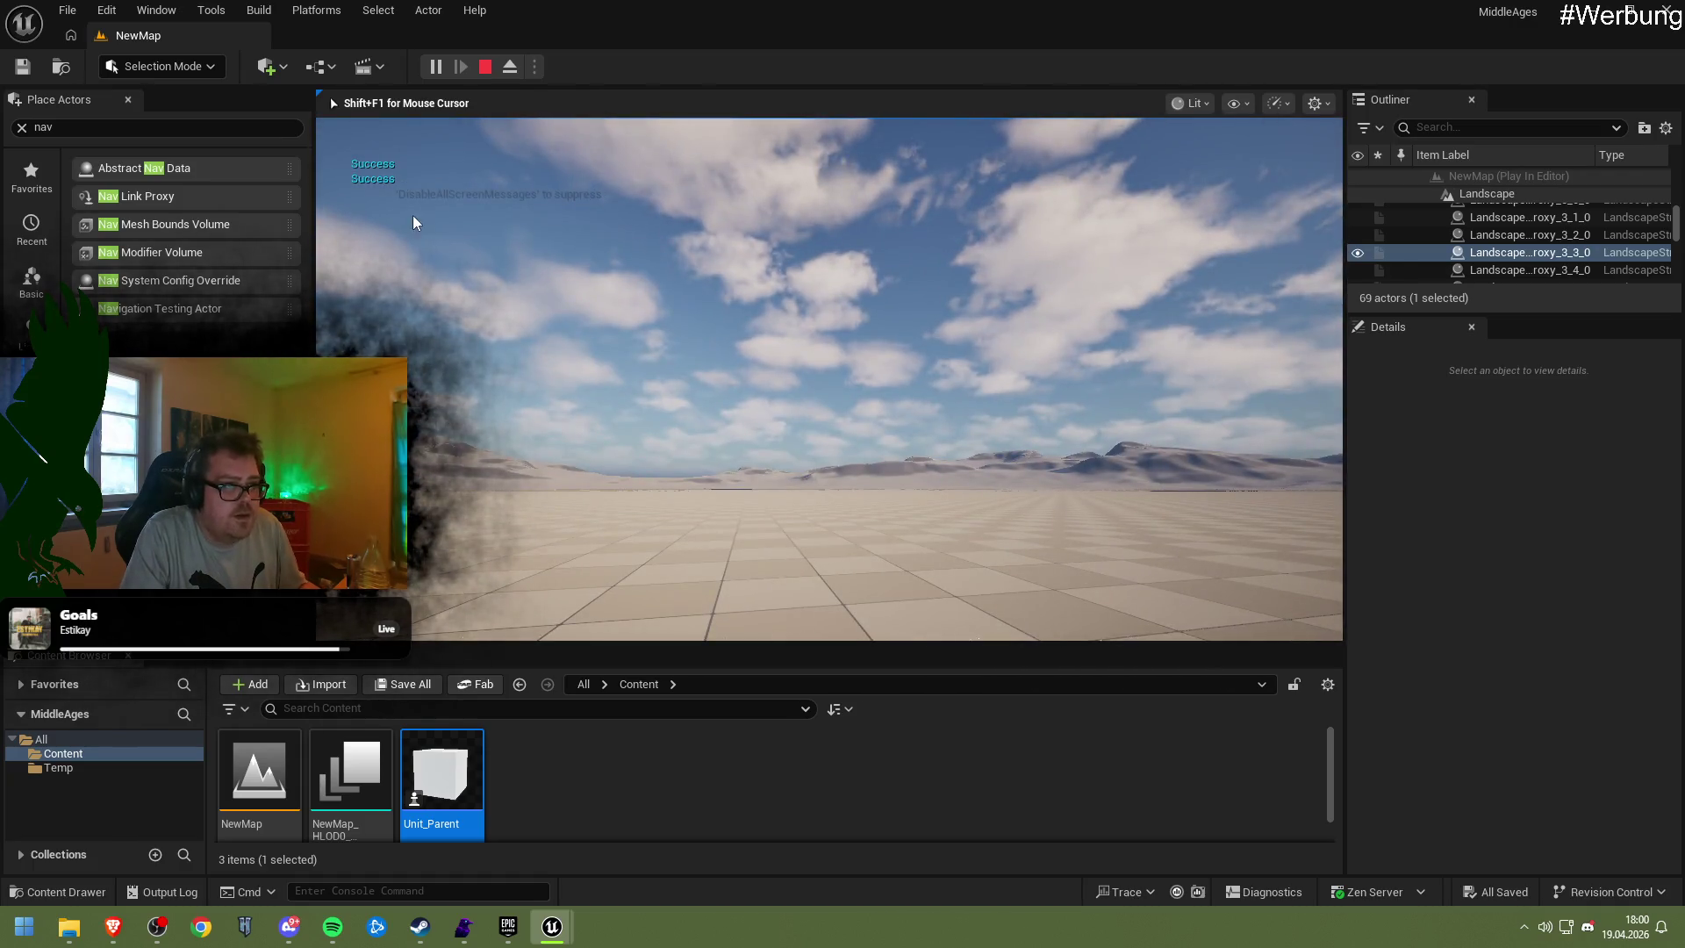
pyautogui.press('Escape')
pyautogui.doubleClick(442, 772)
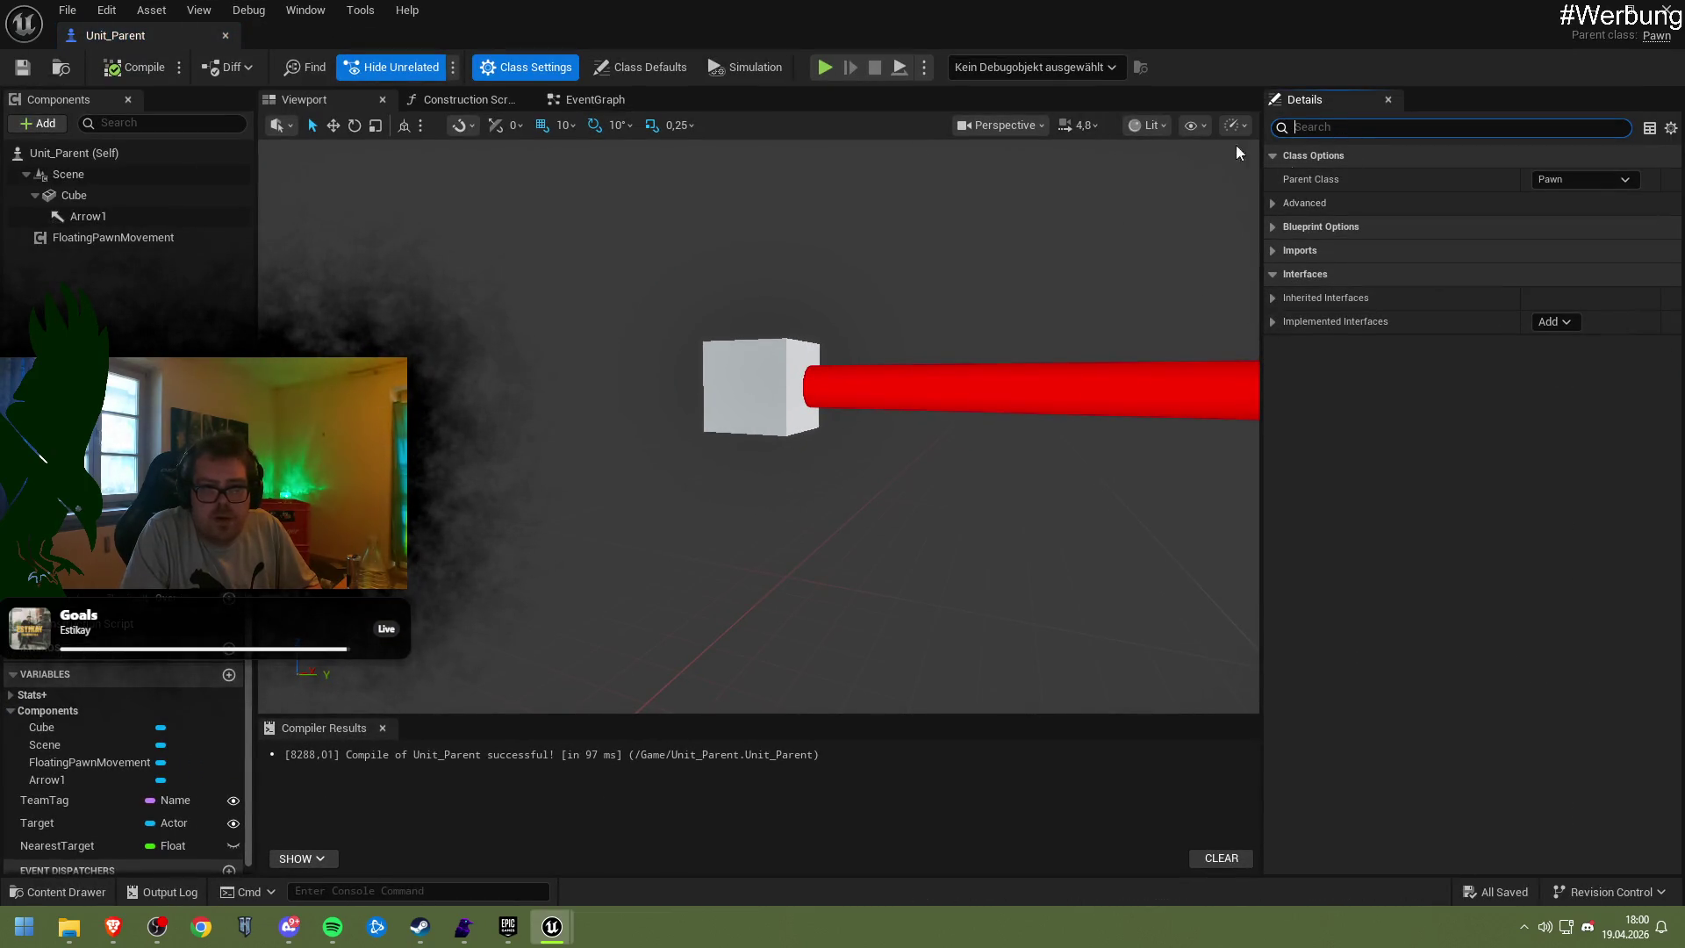
# Filter Class Defaults by 'col' and set the Cube's Can Character Step Up On to No
pyautogui.click(650, 74)
pyautogui.click(1326, 134)
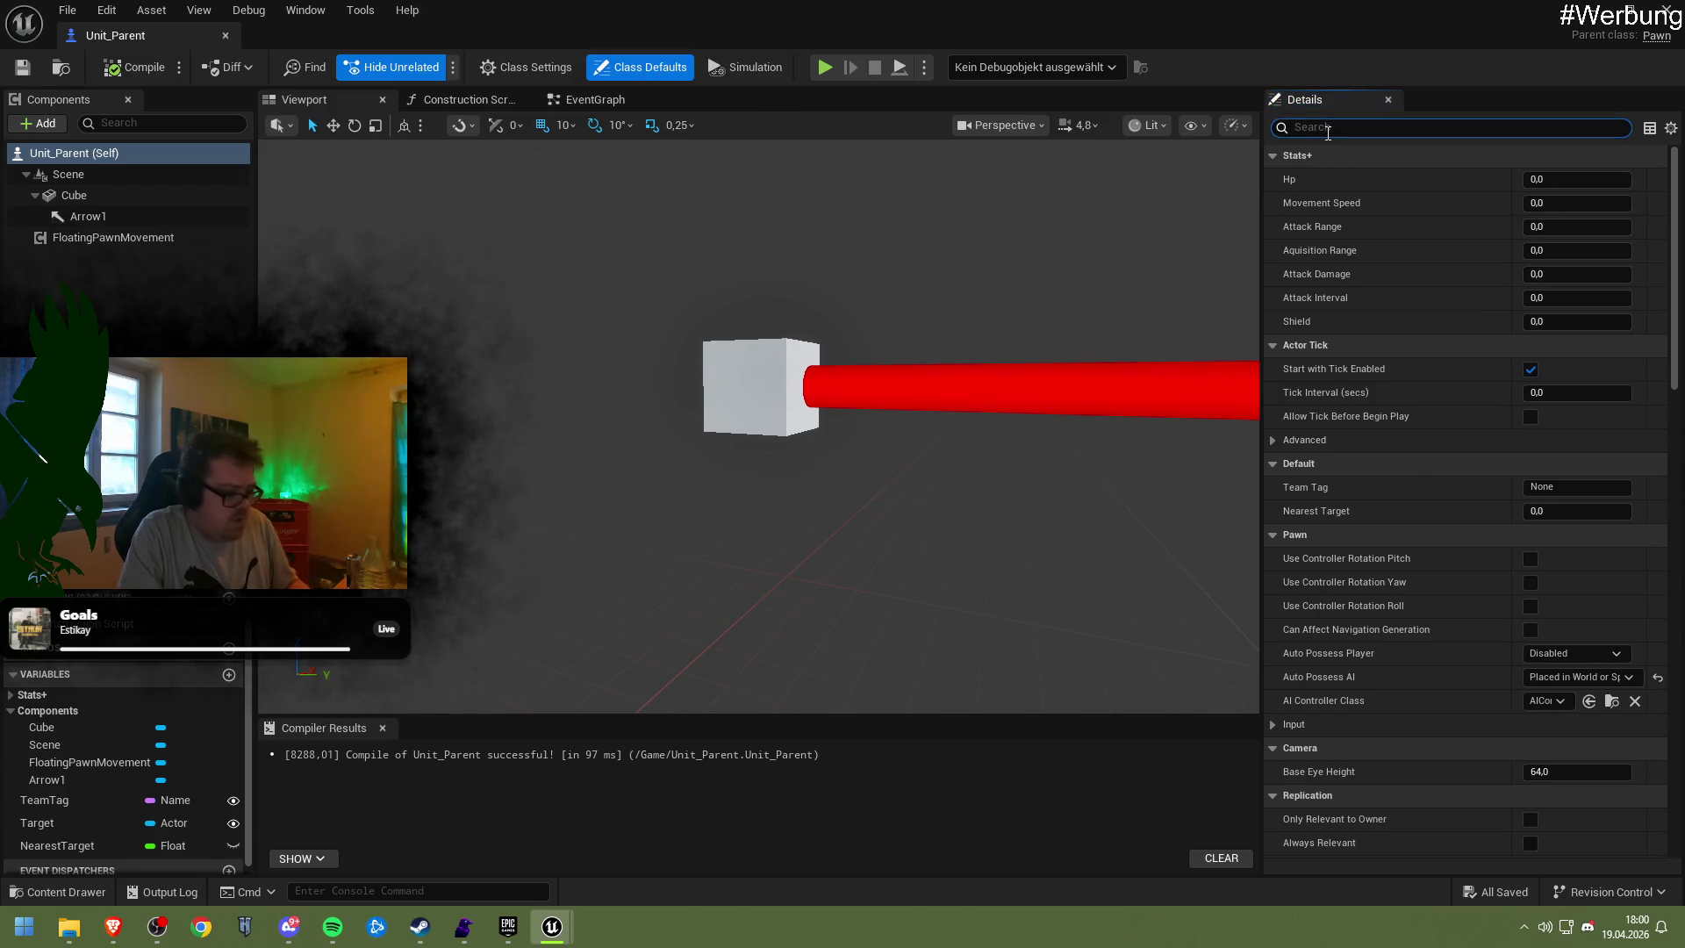
pyautogui.write('col')
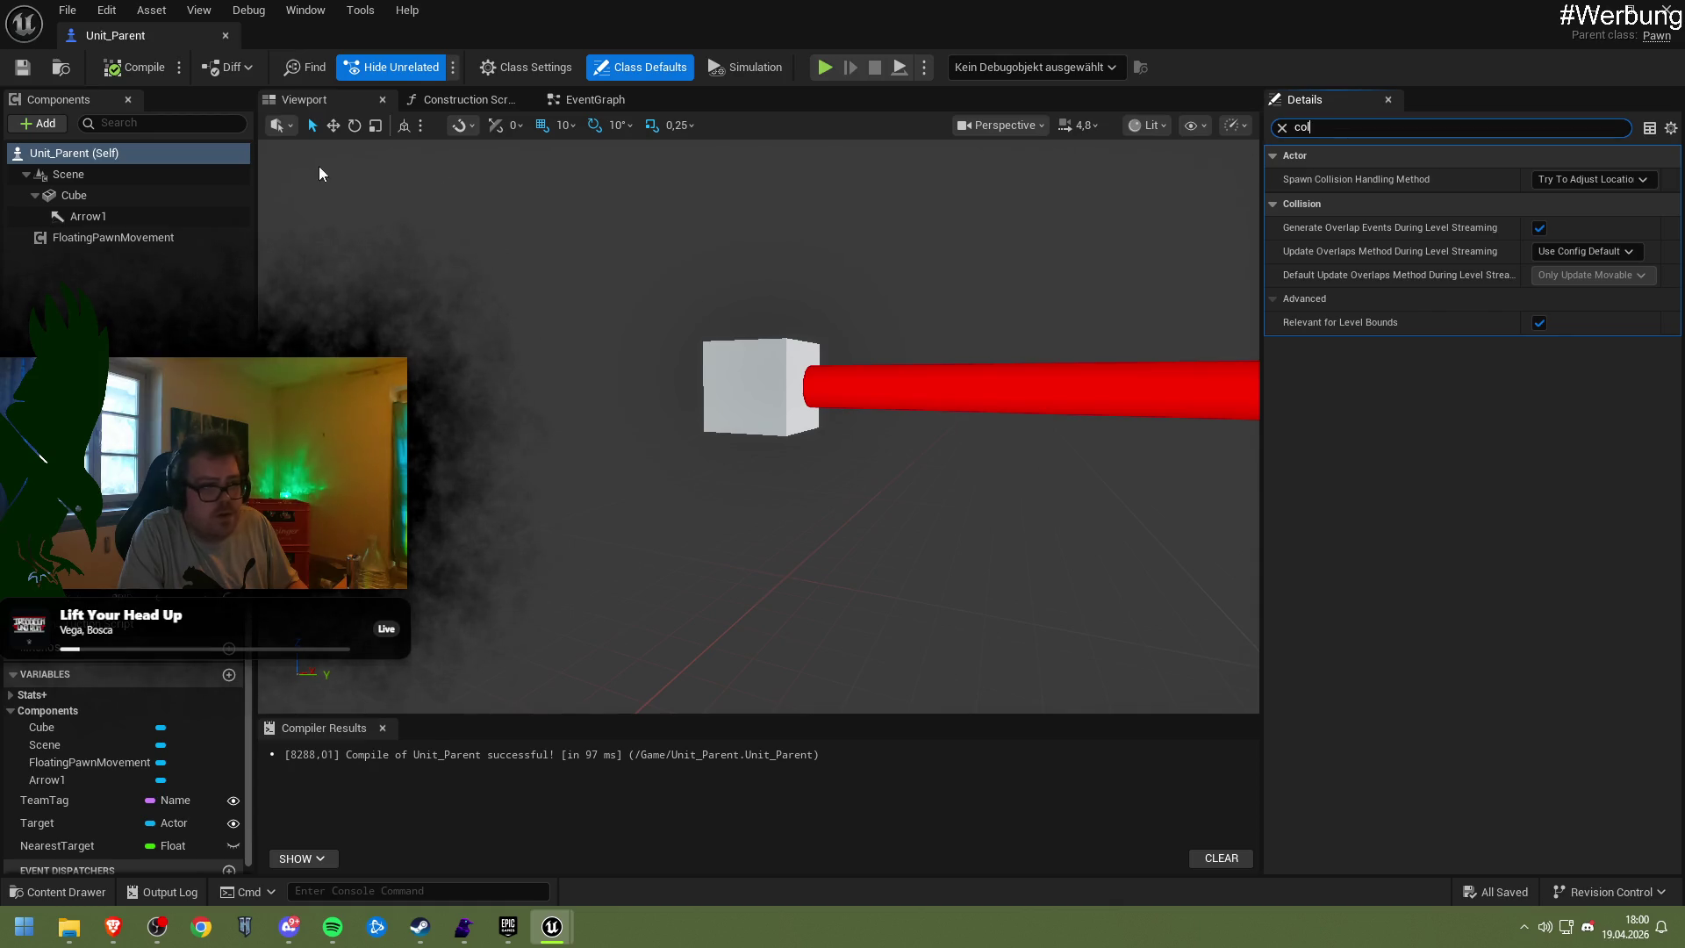
pyautogui.click(124, 188)
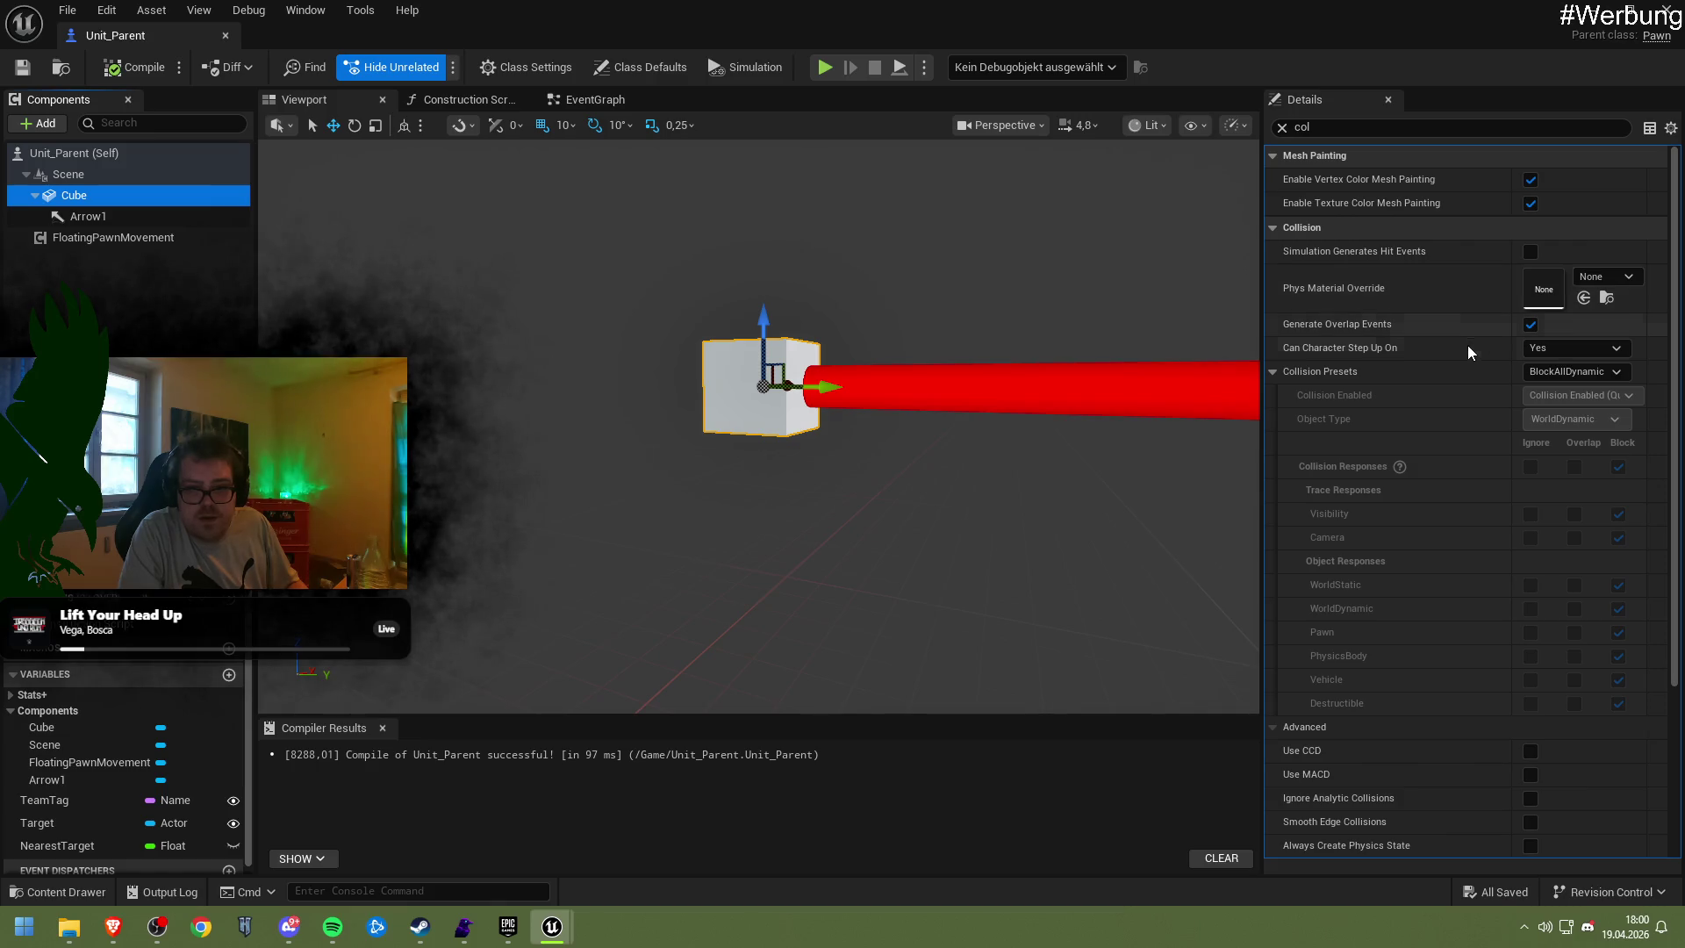
pyautogui.click(1562, 349)
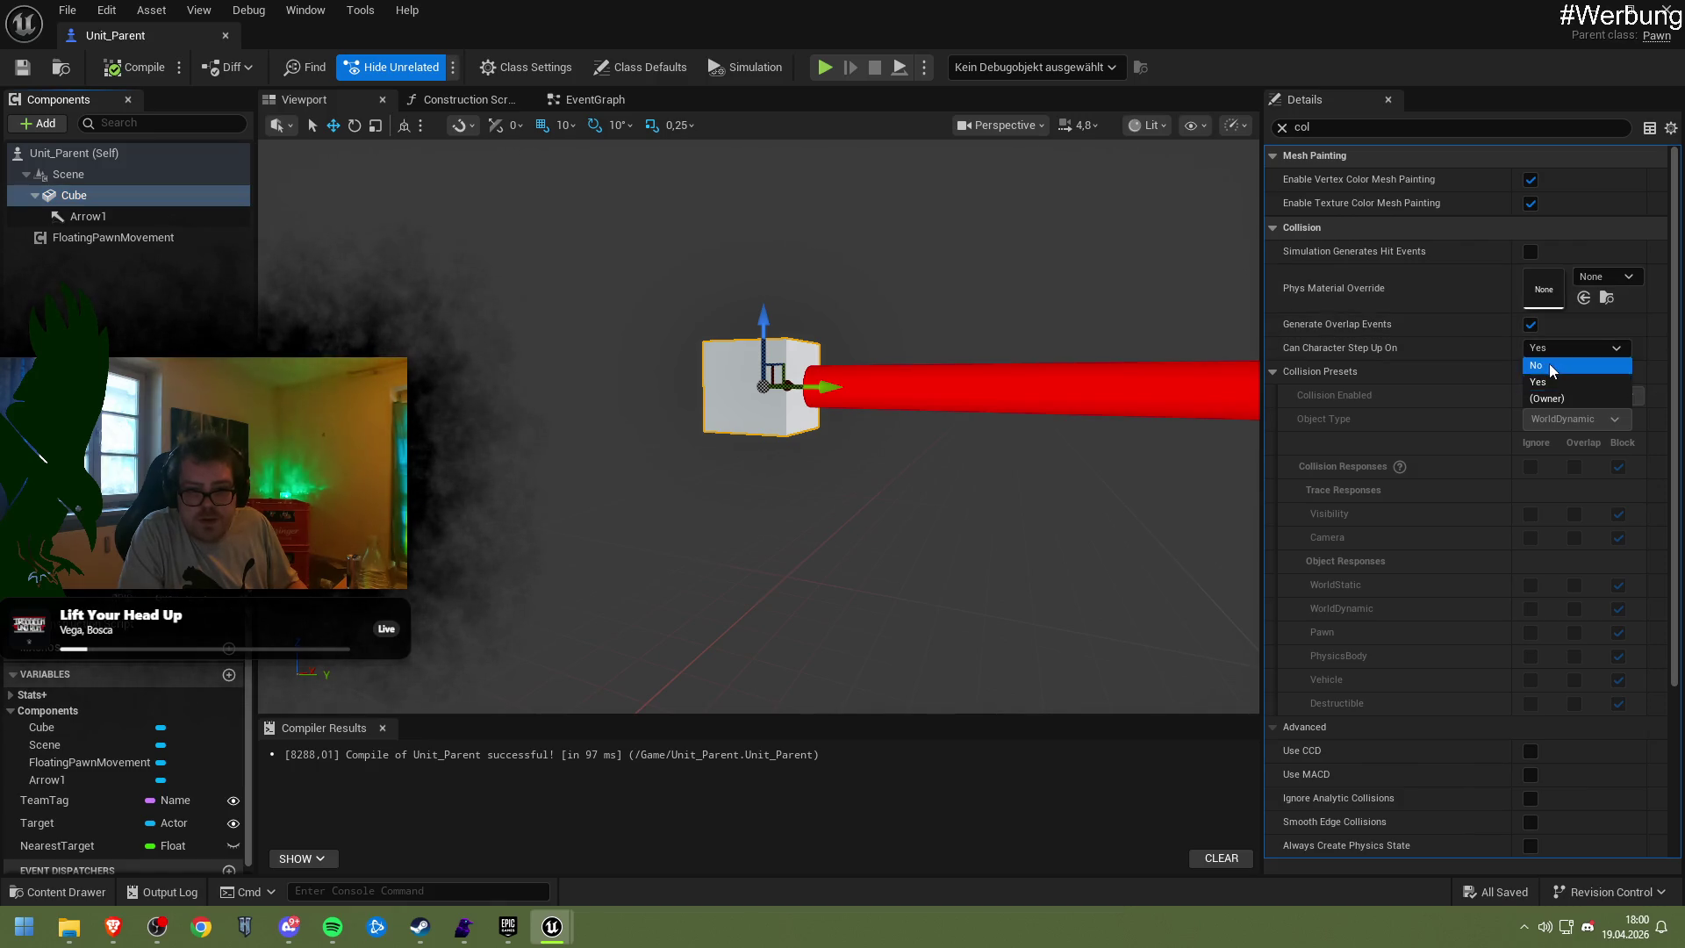
pyautogui.click(1549, 363)
# Set the Cube's Collision Presets to Pawn, compile Unit_Parent, and close the Blueprint
pyautogui.click(1571, 371)
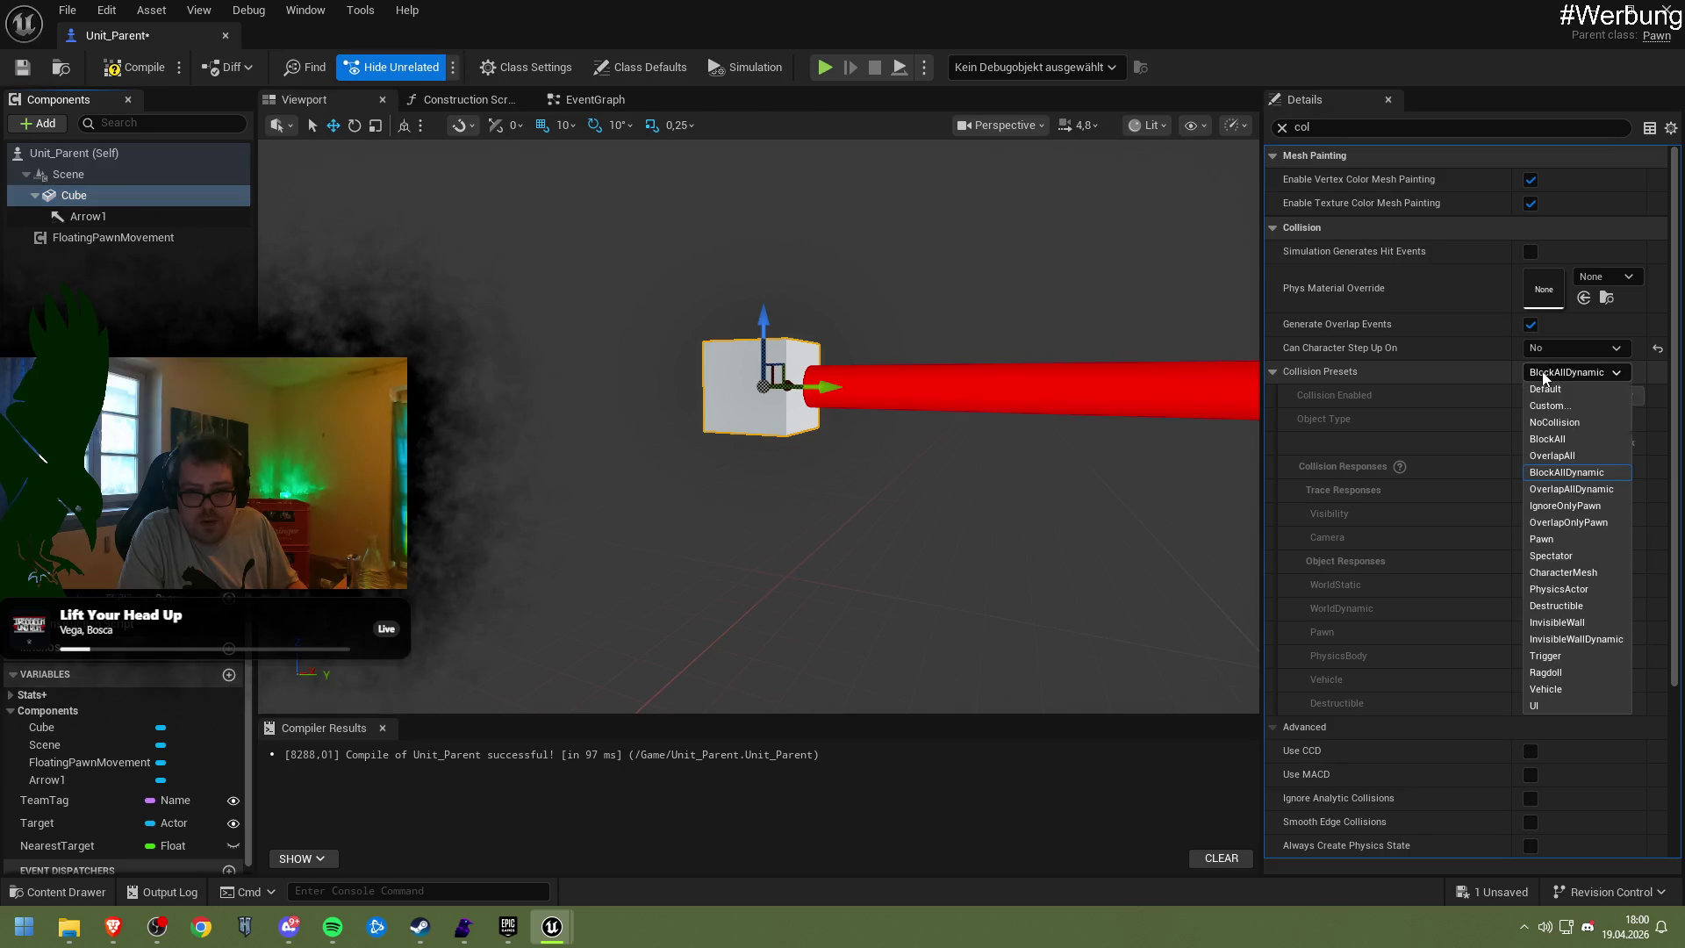
pyautogui.click(1567, 539)
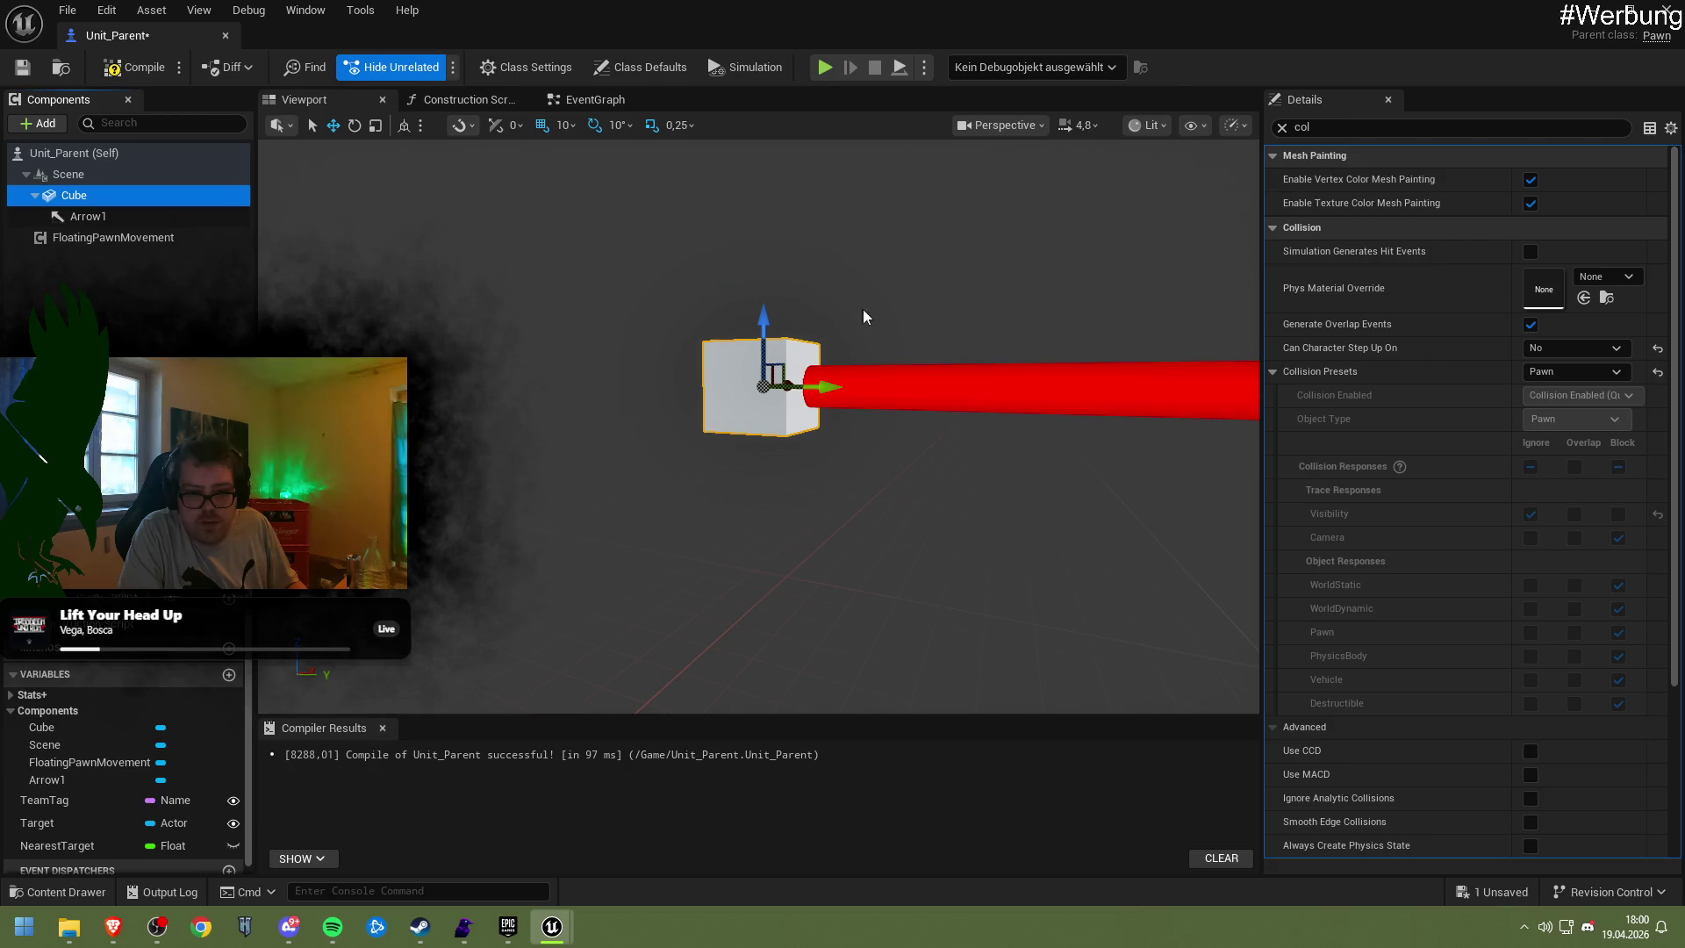
pyautogui.click(126, 67)
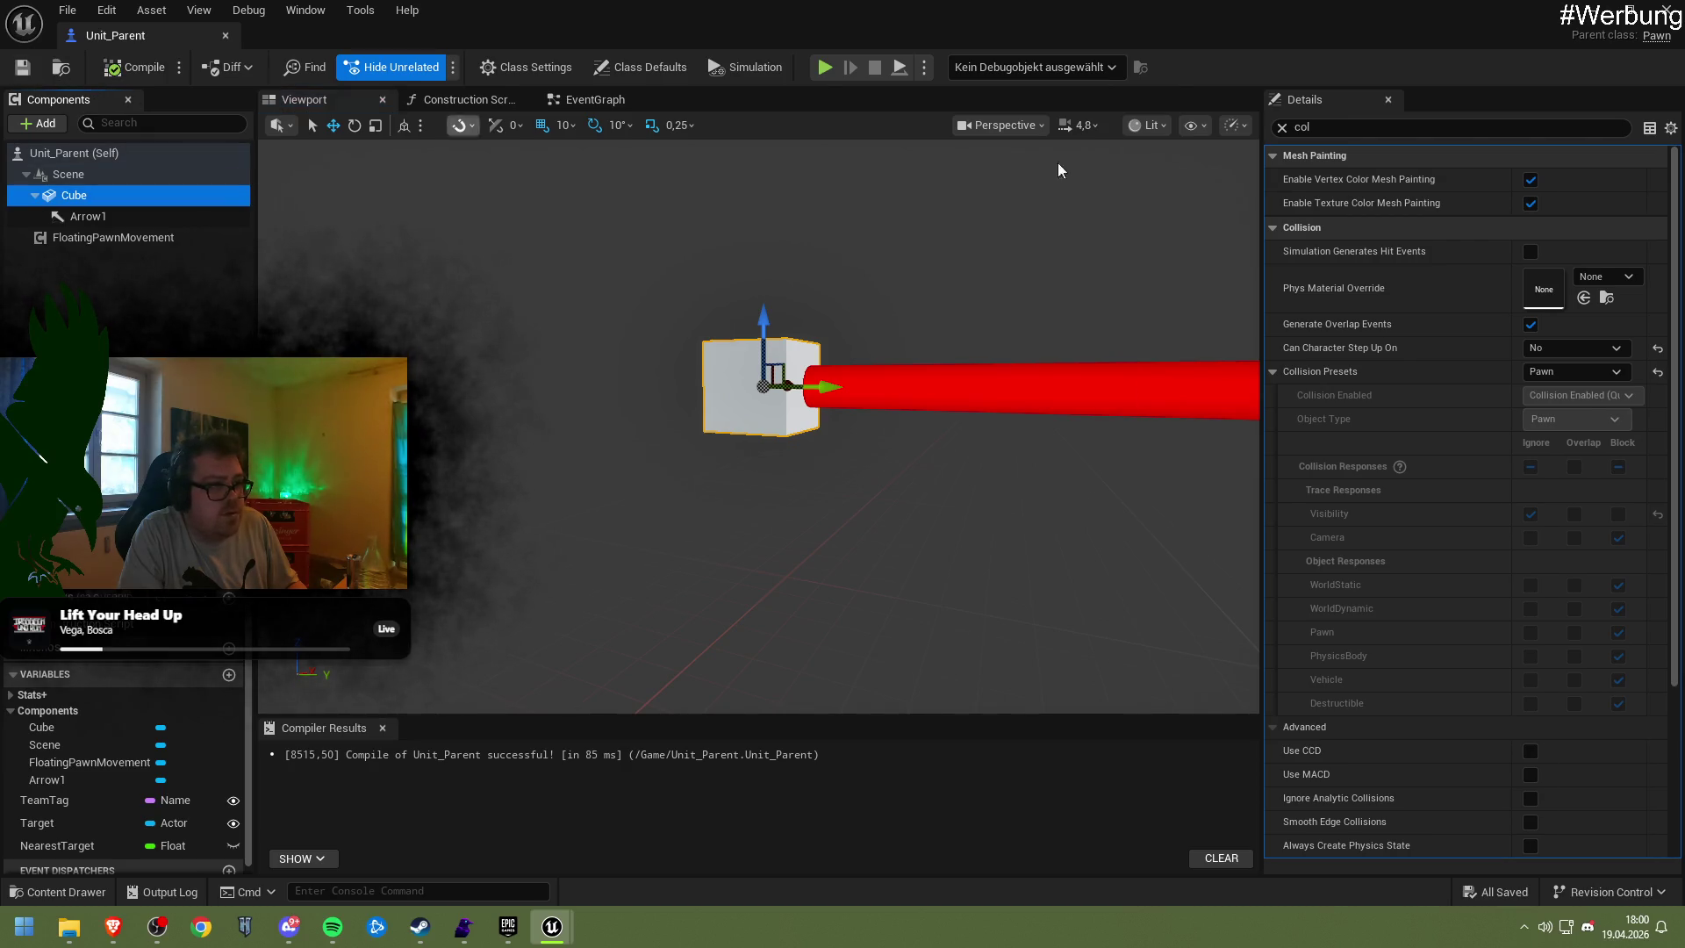
pyautogui.click(1593, 18)
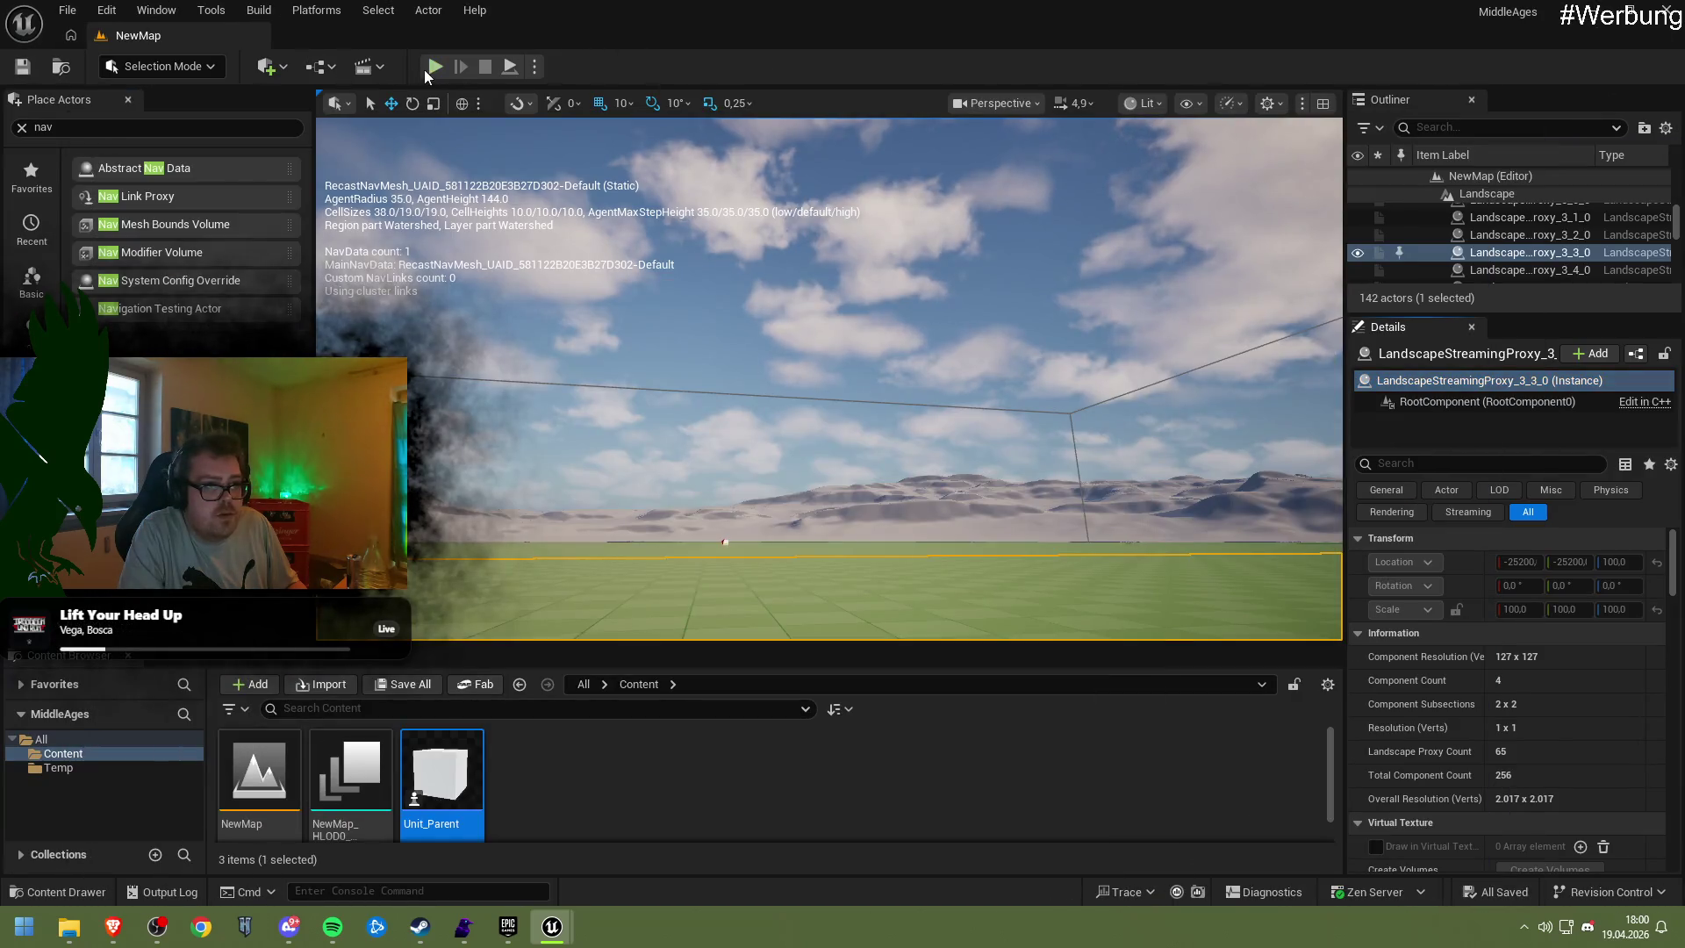
# Run a quick play-test, then reopen Unit_Parent showing its Class Defaults
pyautogui.click(434, 67)
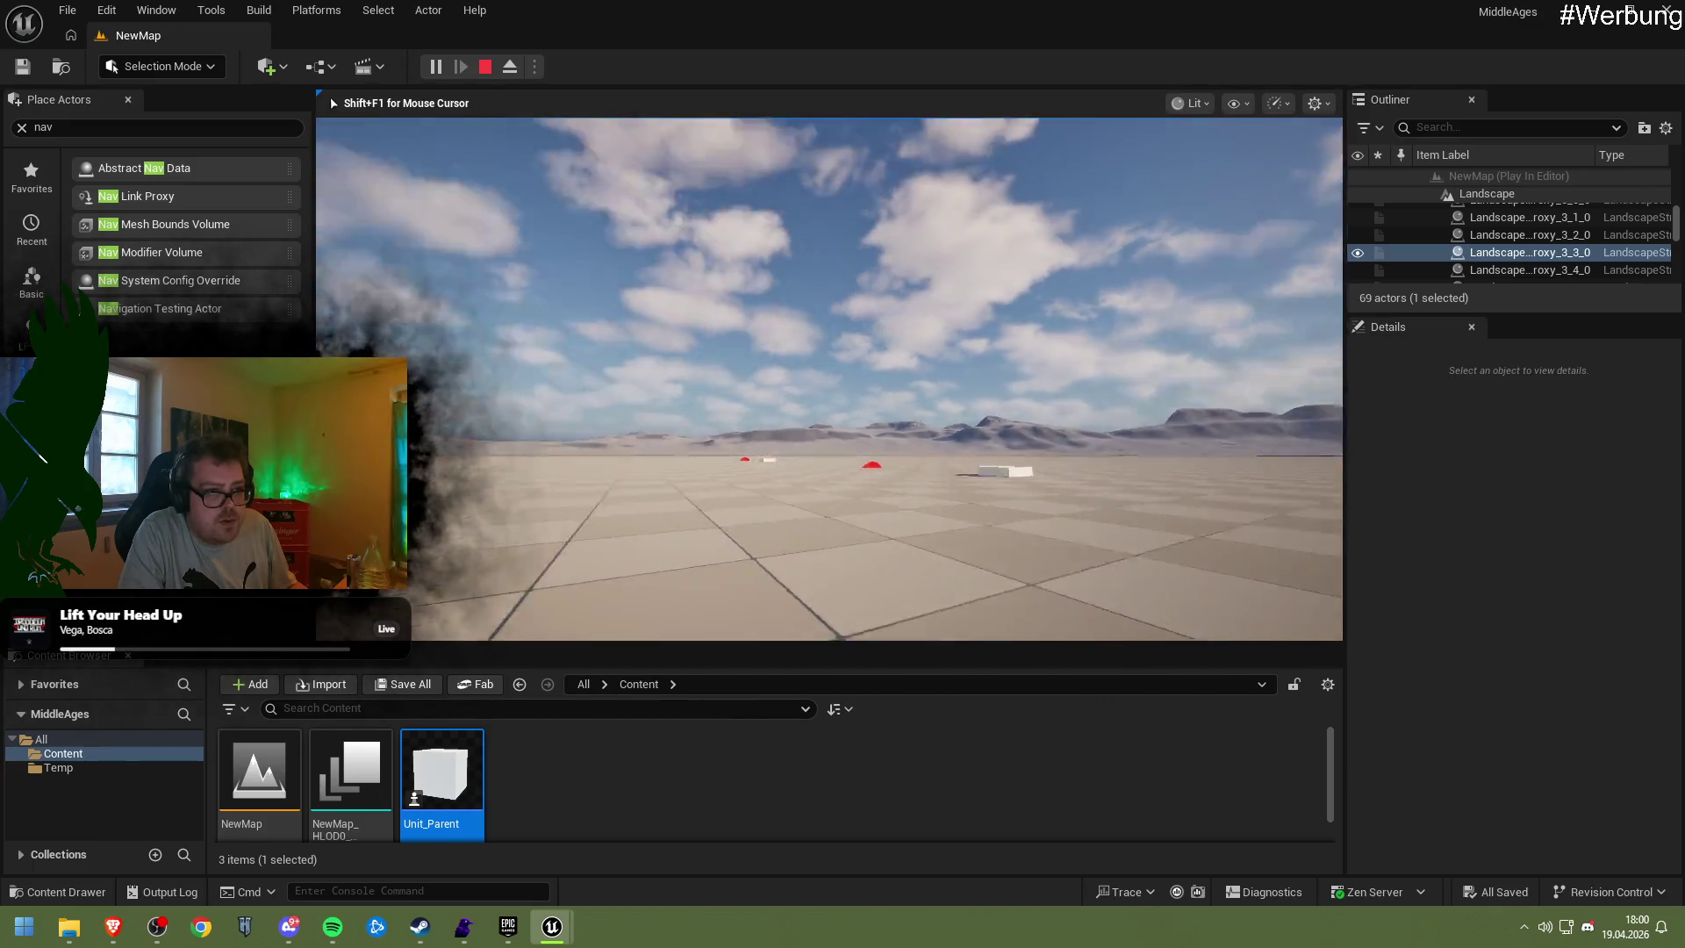
pyautogui.press('Escape')
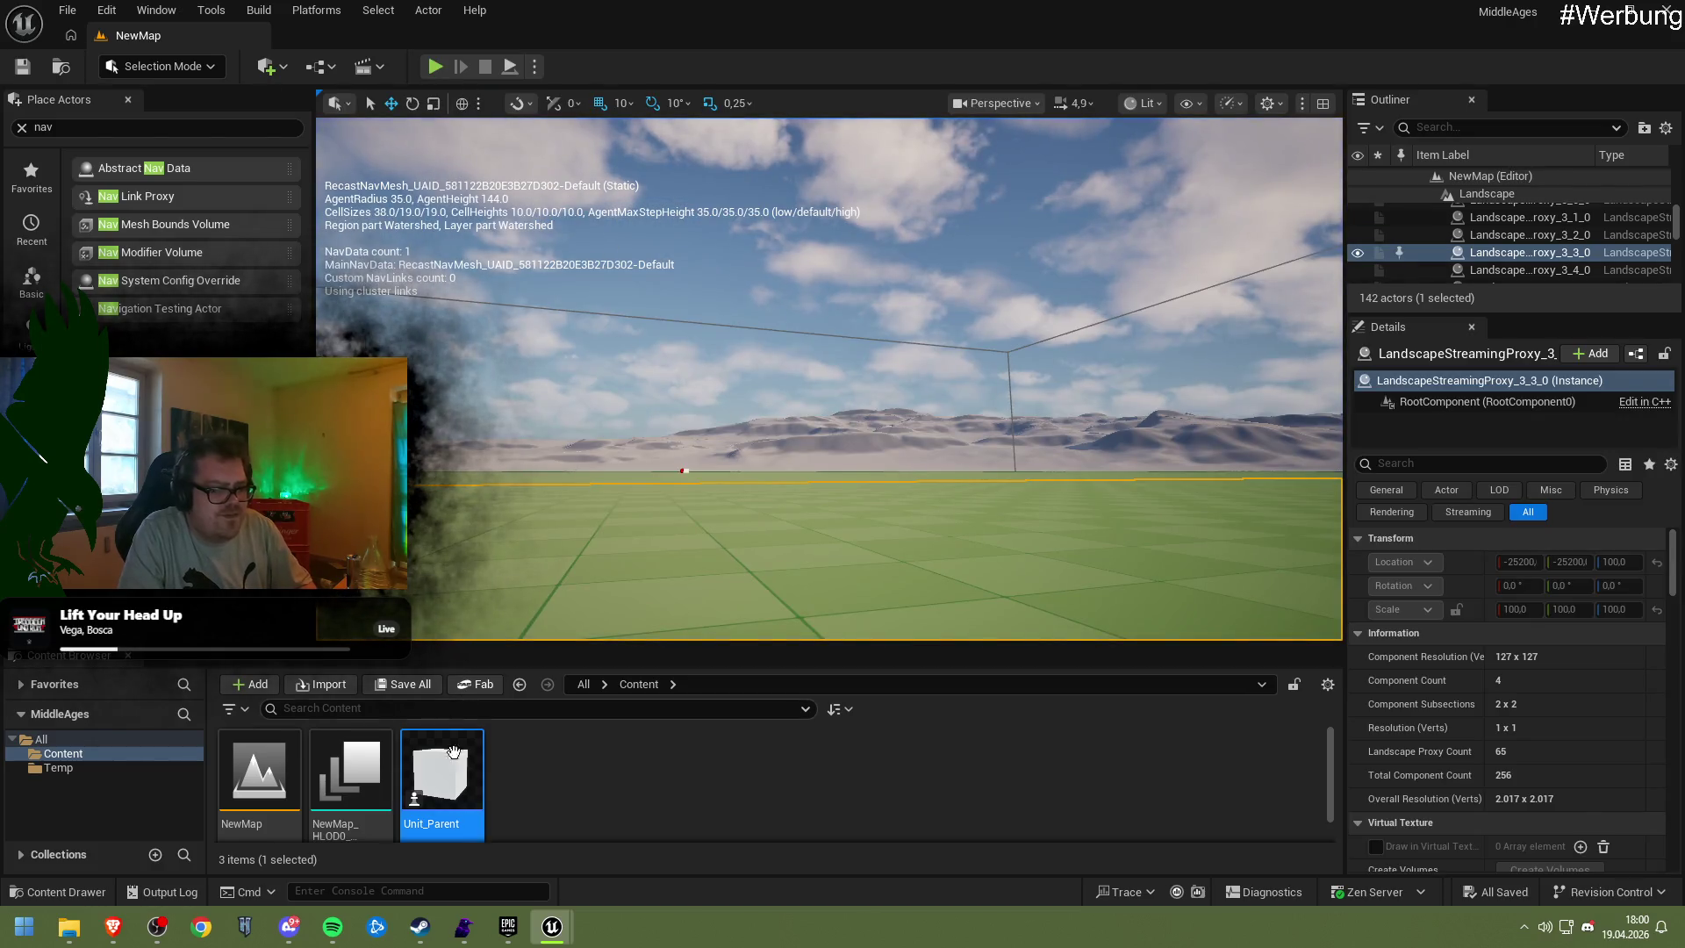
pyautogui.doubleClick(446, 786)
pyautogui.click(106, 153)
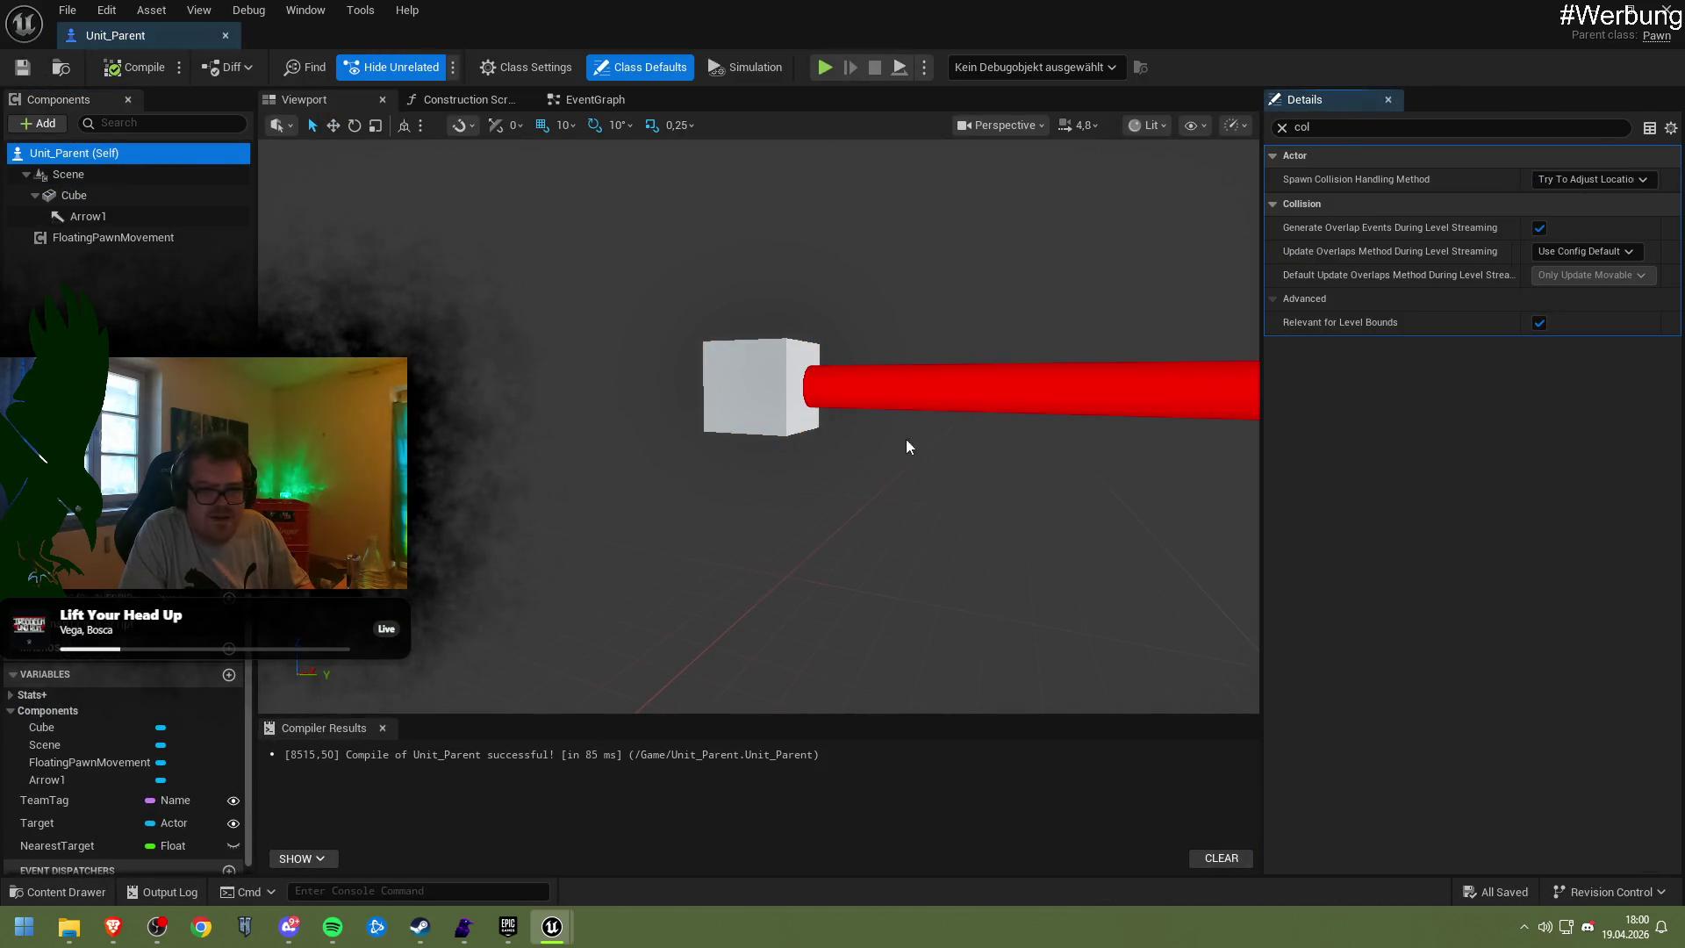
# Check the Cube component's Collision Presets stay on Pawn, then close the Blueprint editor
pyautogui.click(79, 174)
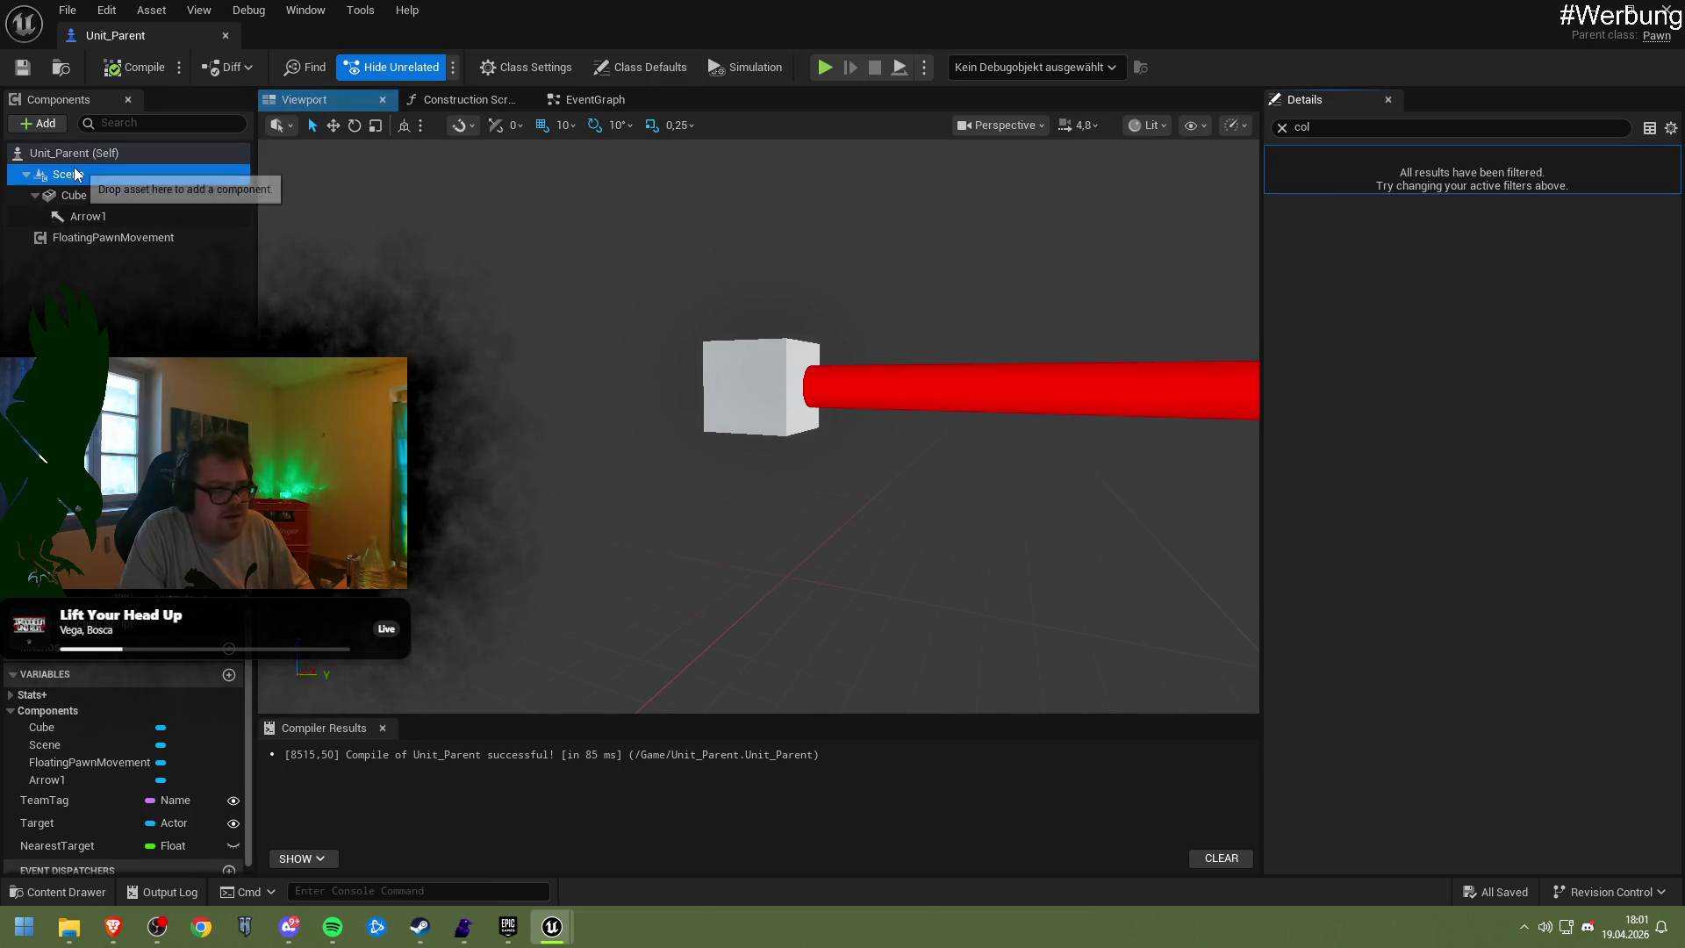
pyautogui.click(85, 194)
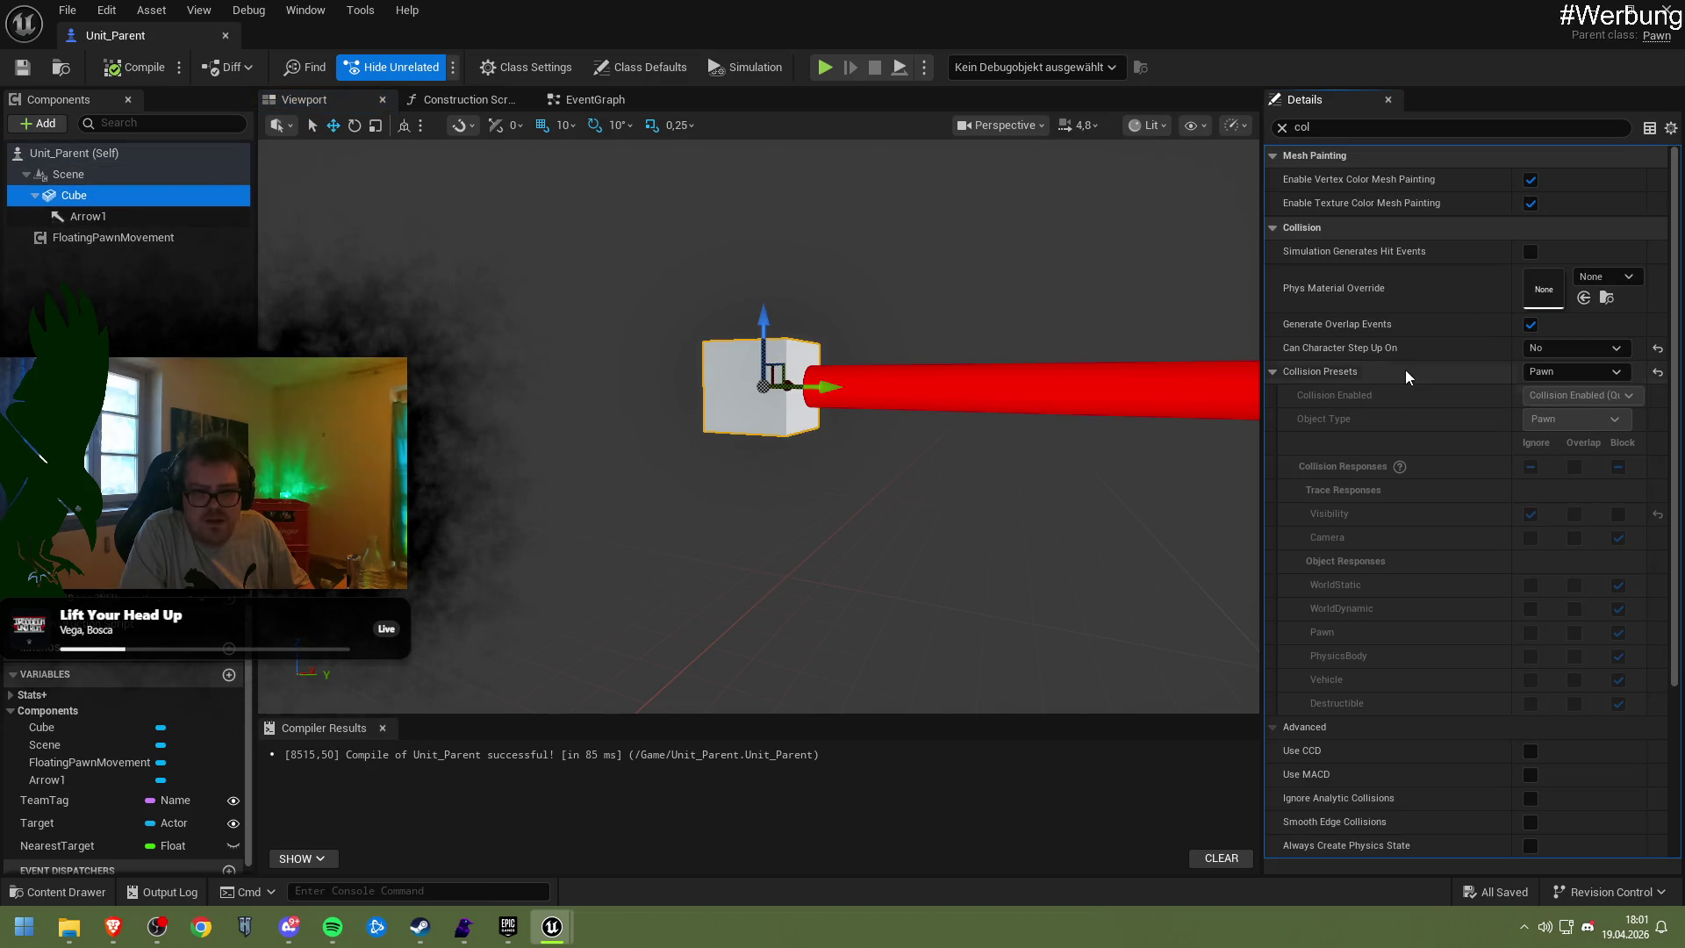
pyautogui.click(1434, 370)
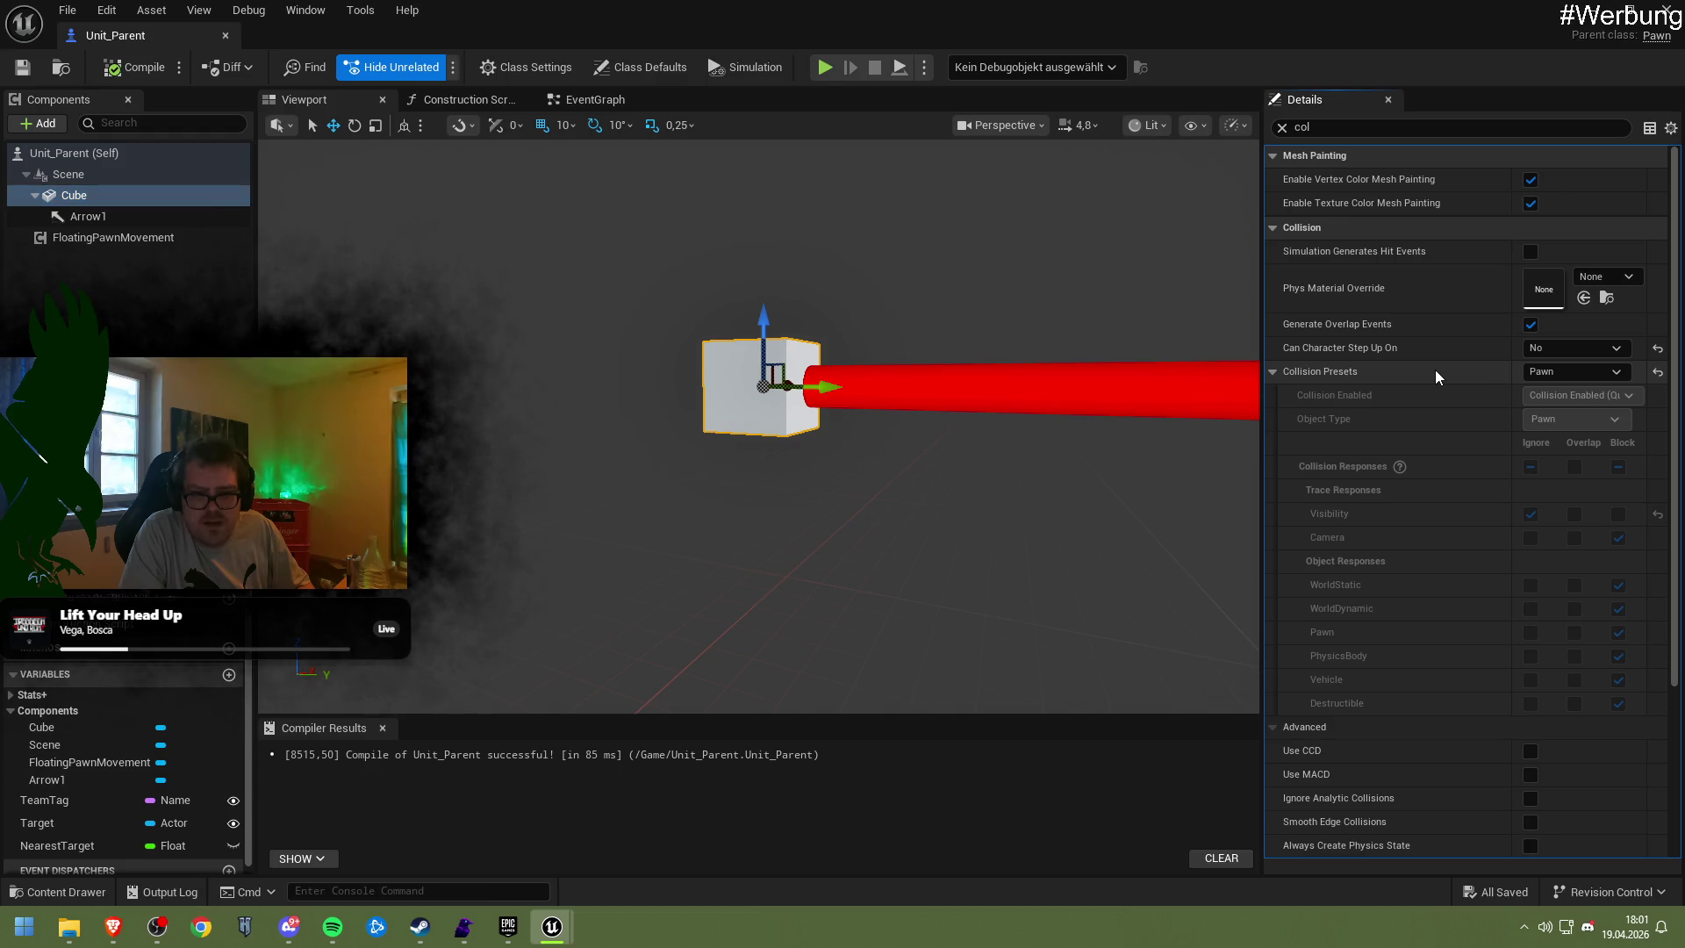
pyautogui.scroll(-1, 1480, 492)
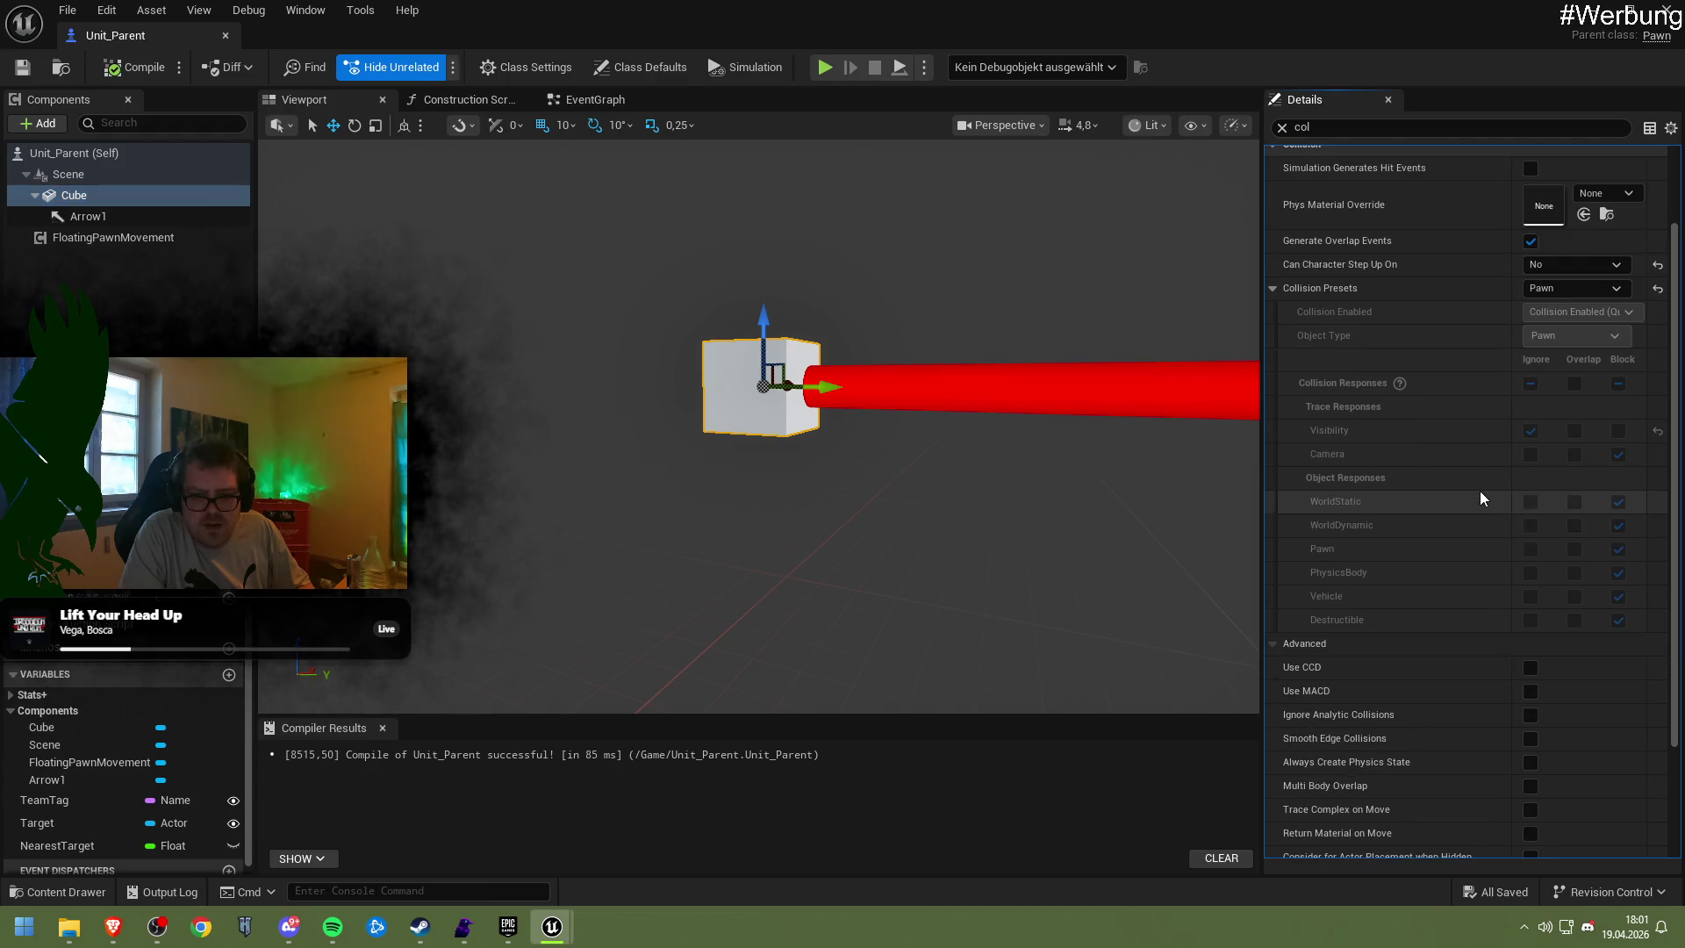
pyautogui.scroll(1, 1478, 488)
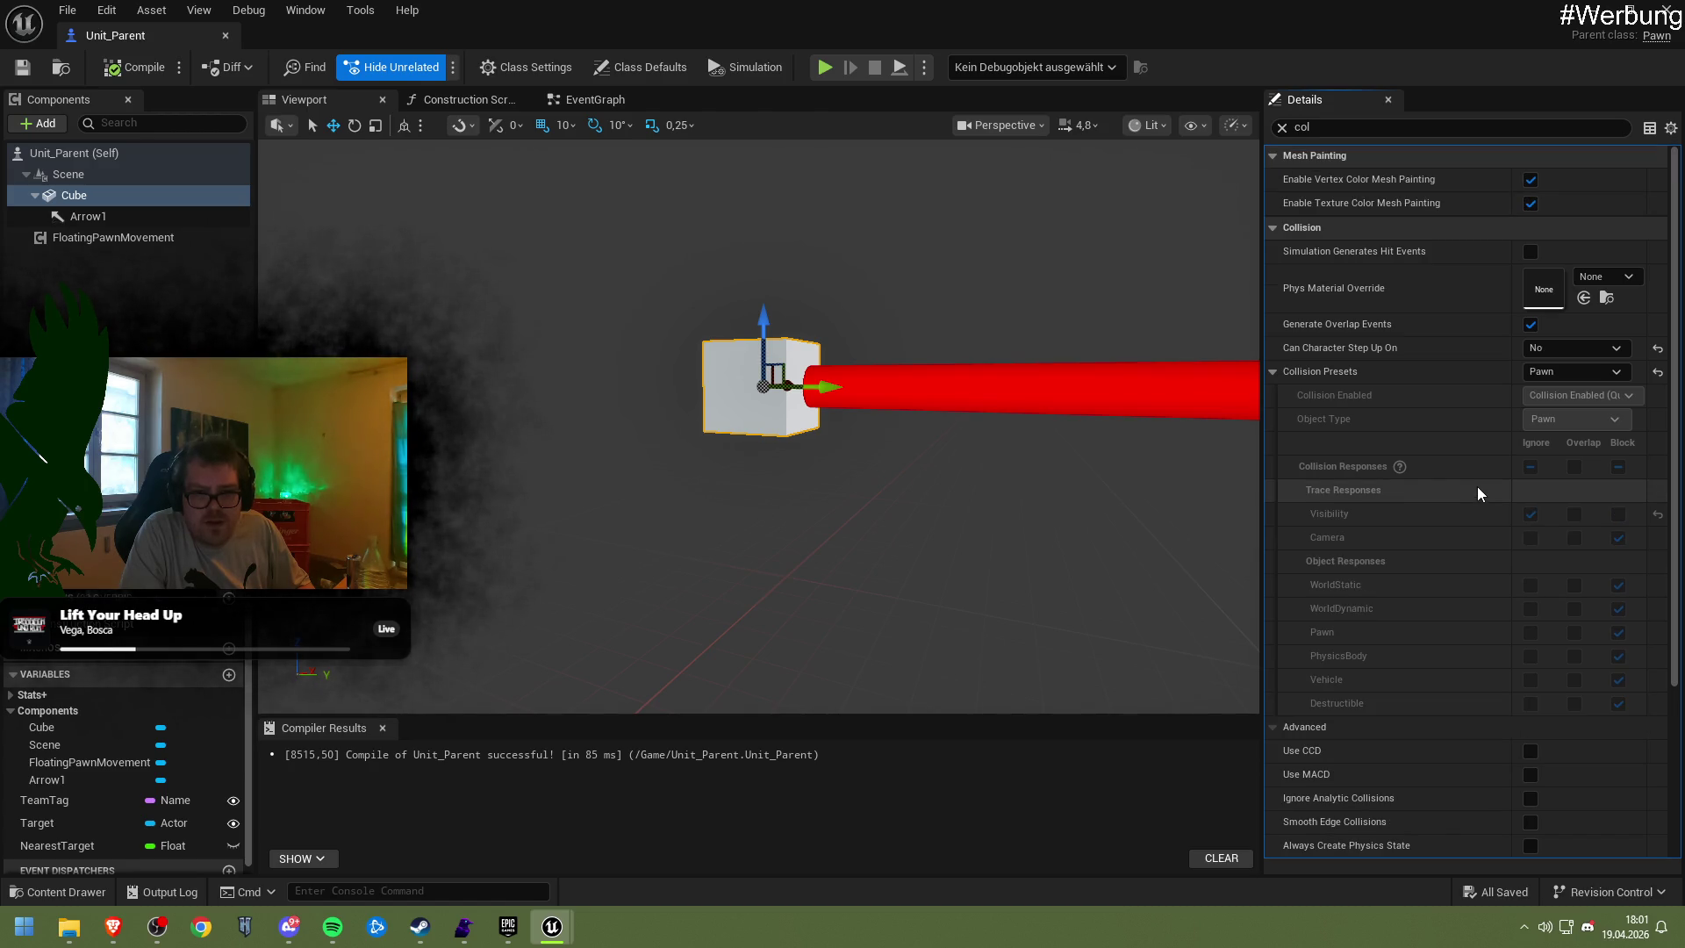
pyautogui.scroll(-7, 1472, 449)
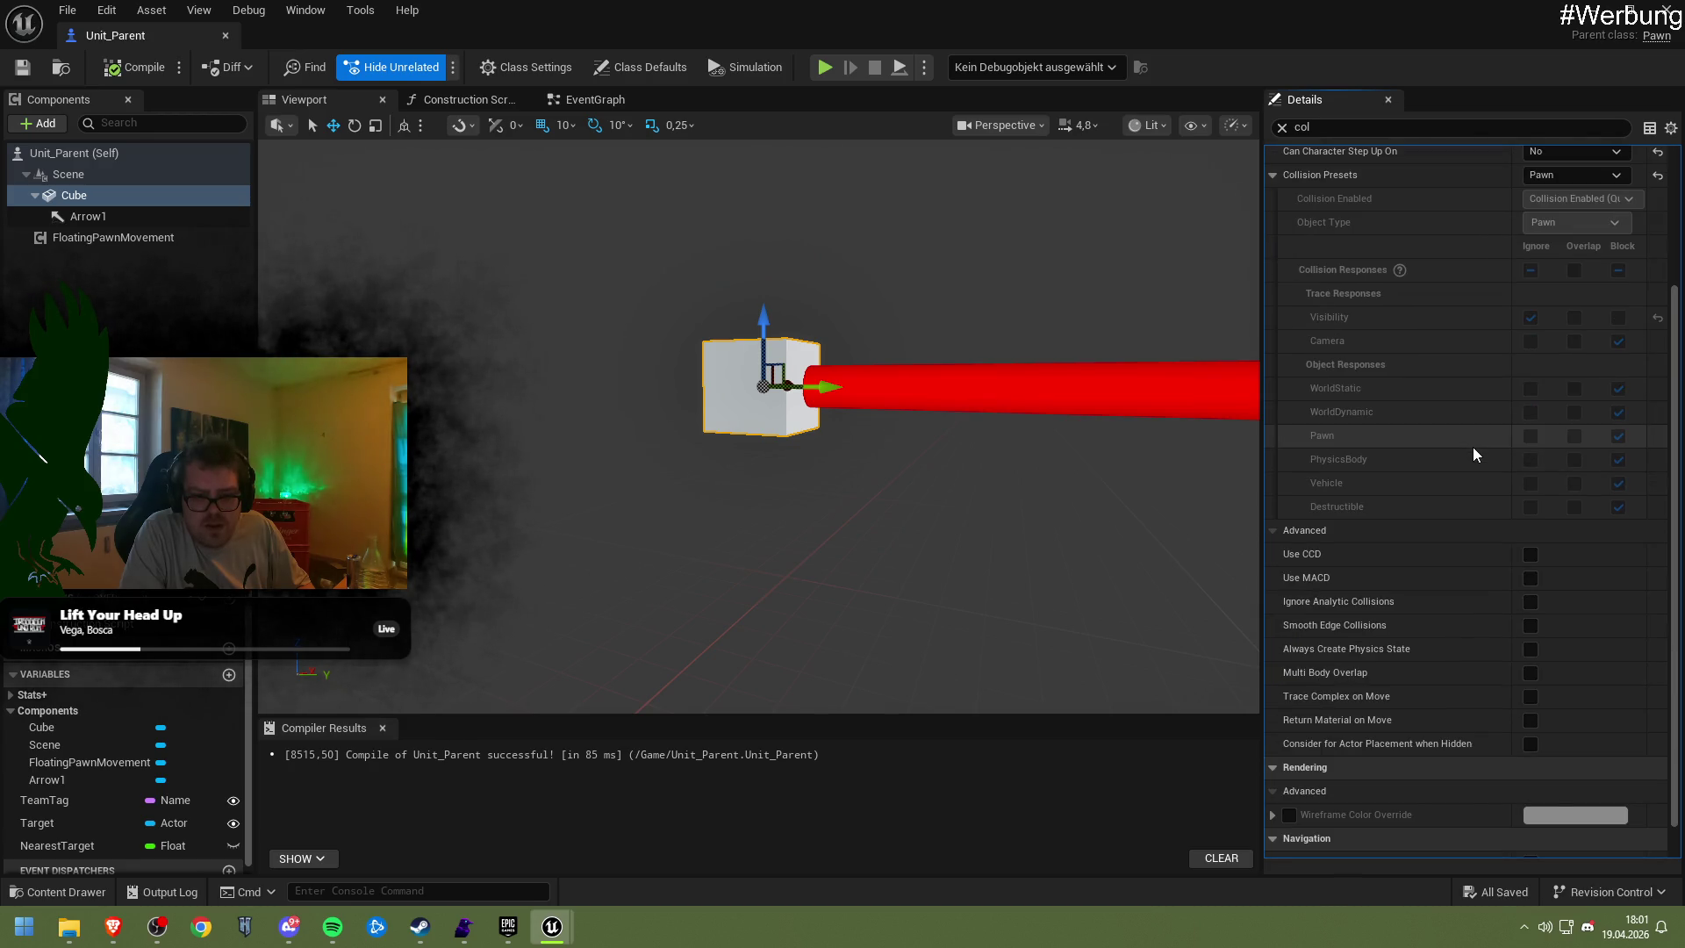
pyautogui.scroll(6, 1473, 445)
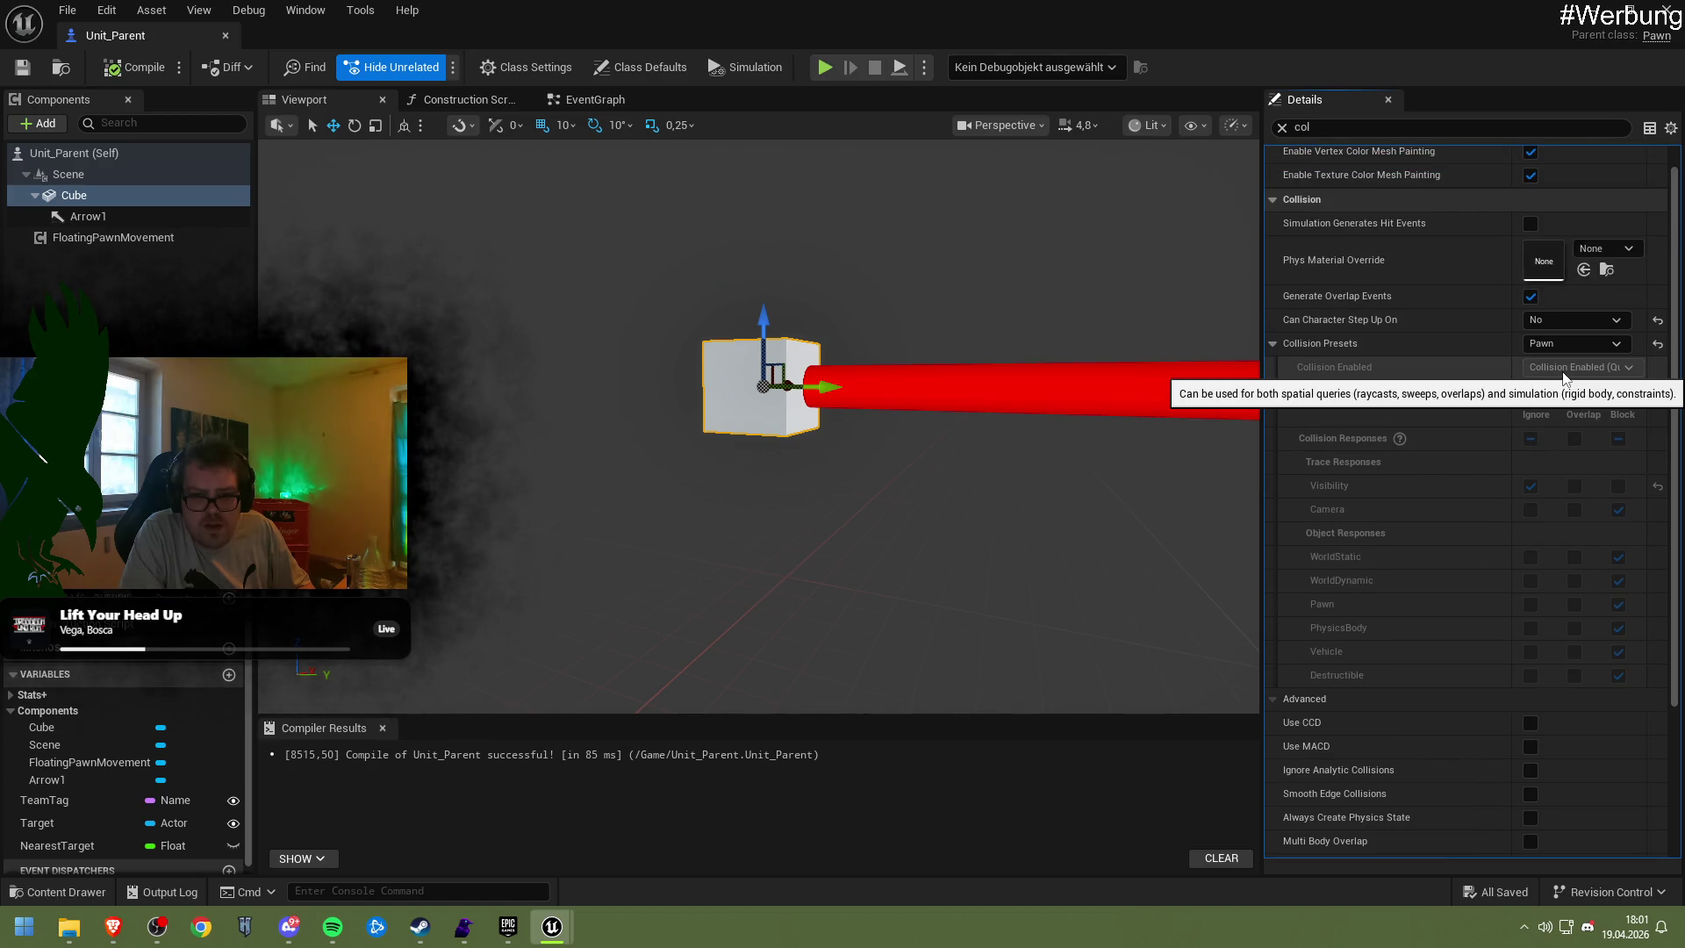
pyautogui.click(1547, 350)
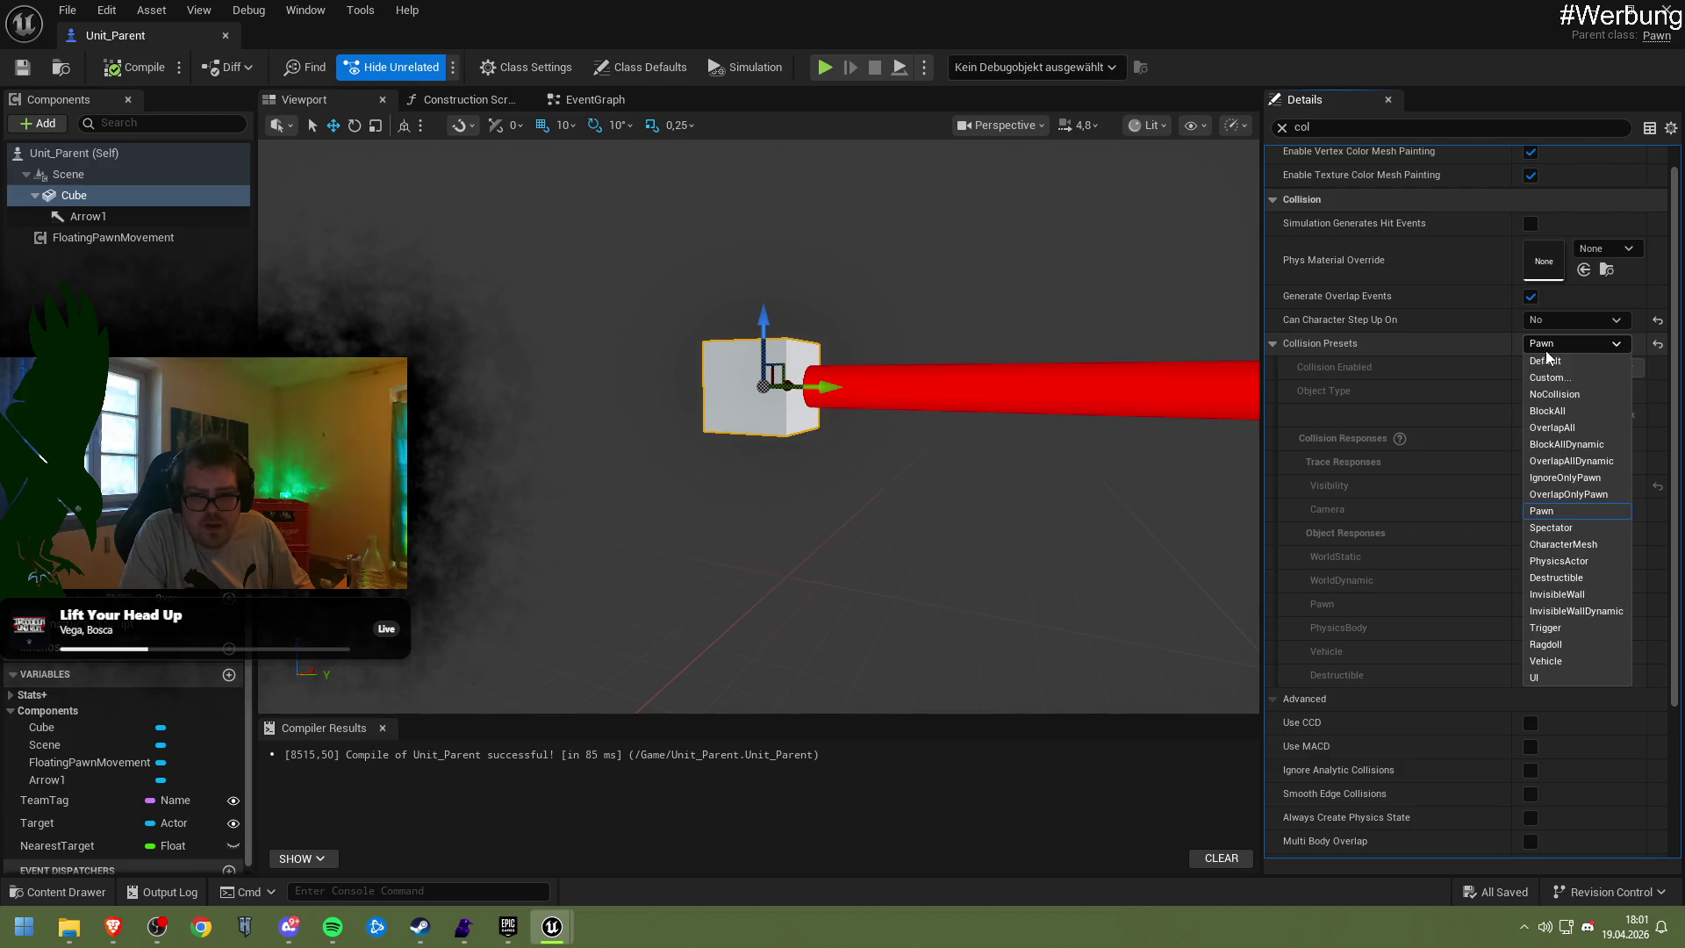
pyautogui.click(1545, 350)
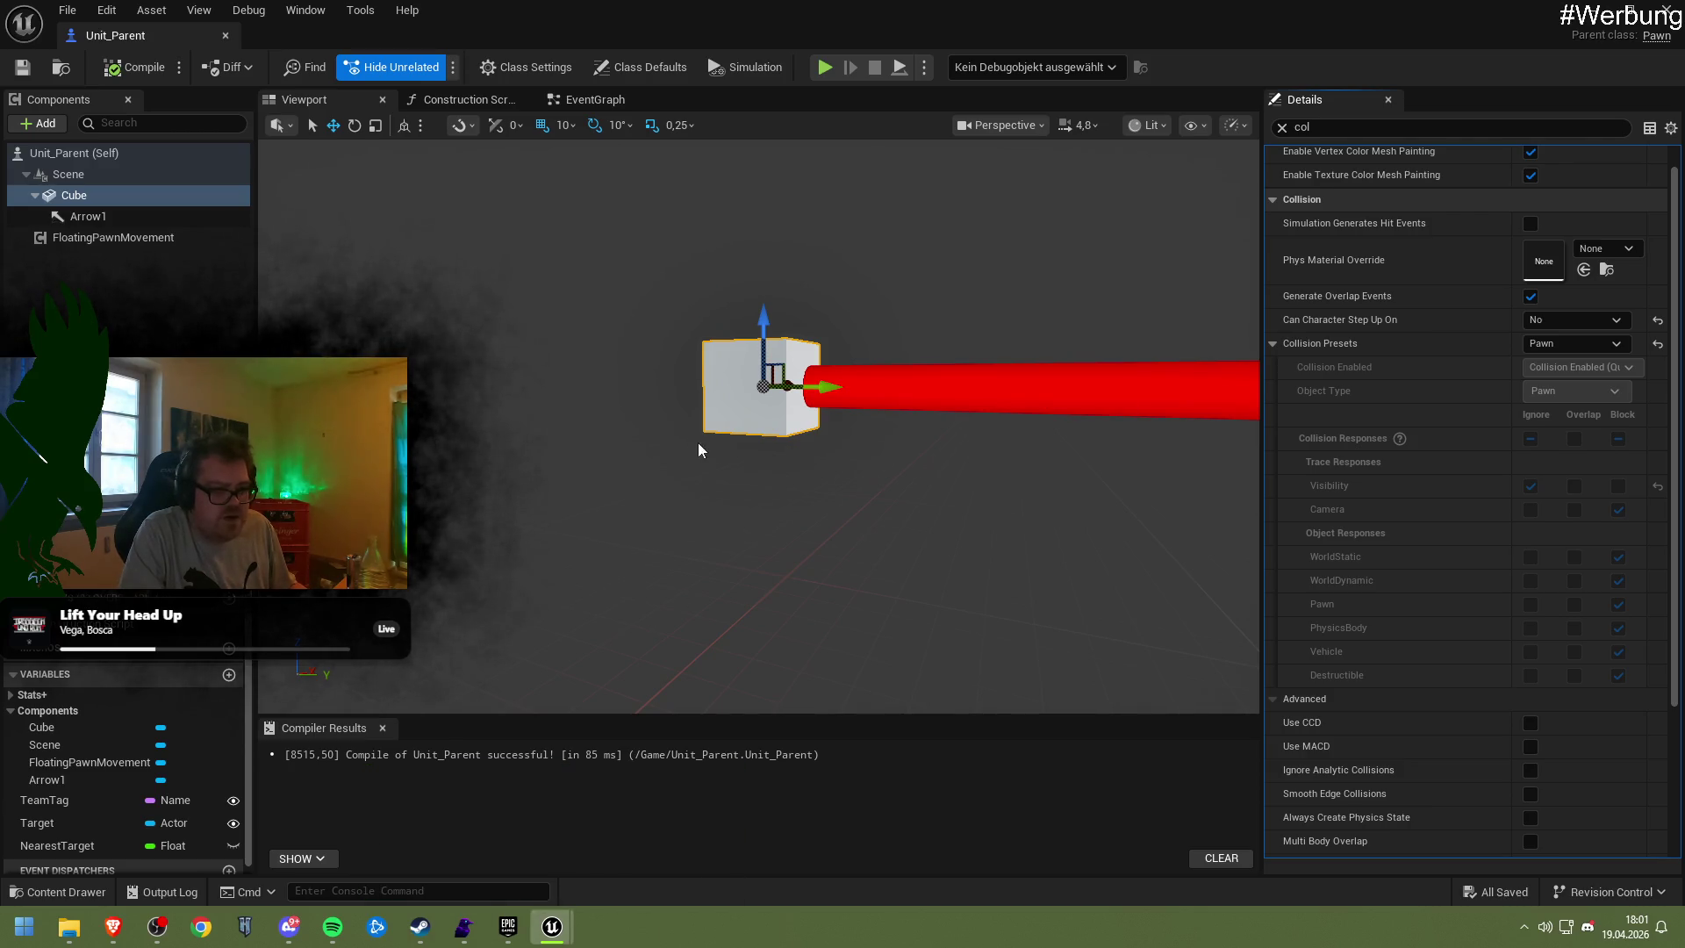
pyautogui.click(1593, 16)
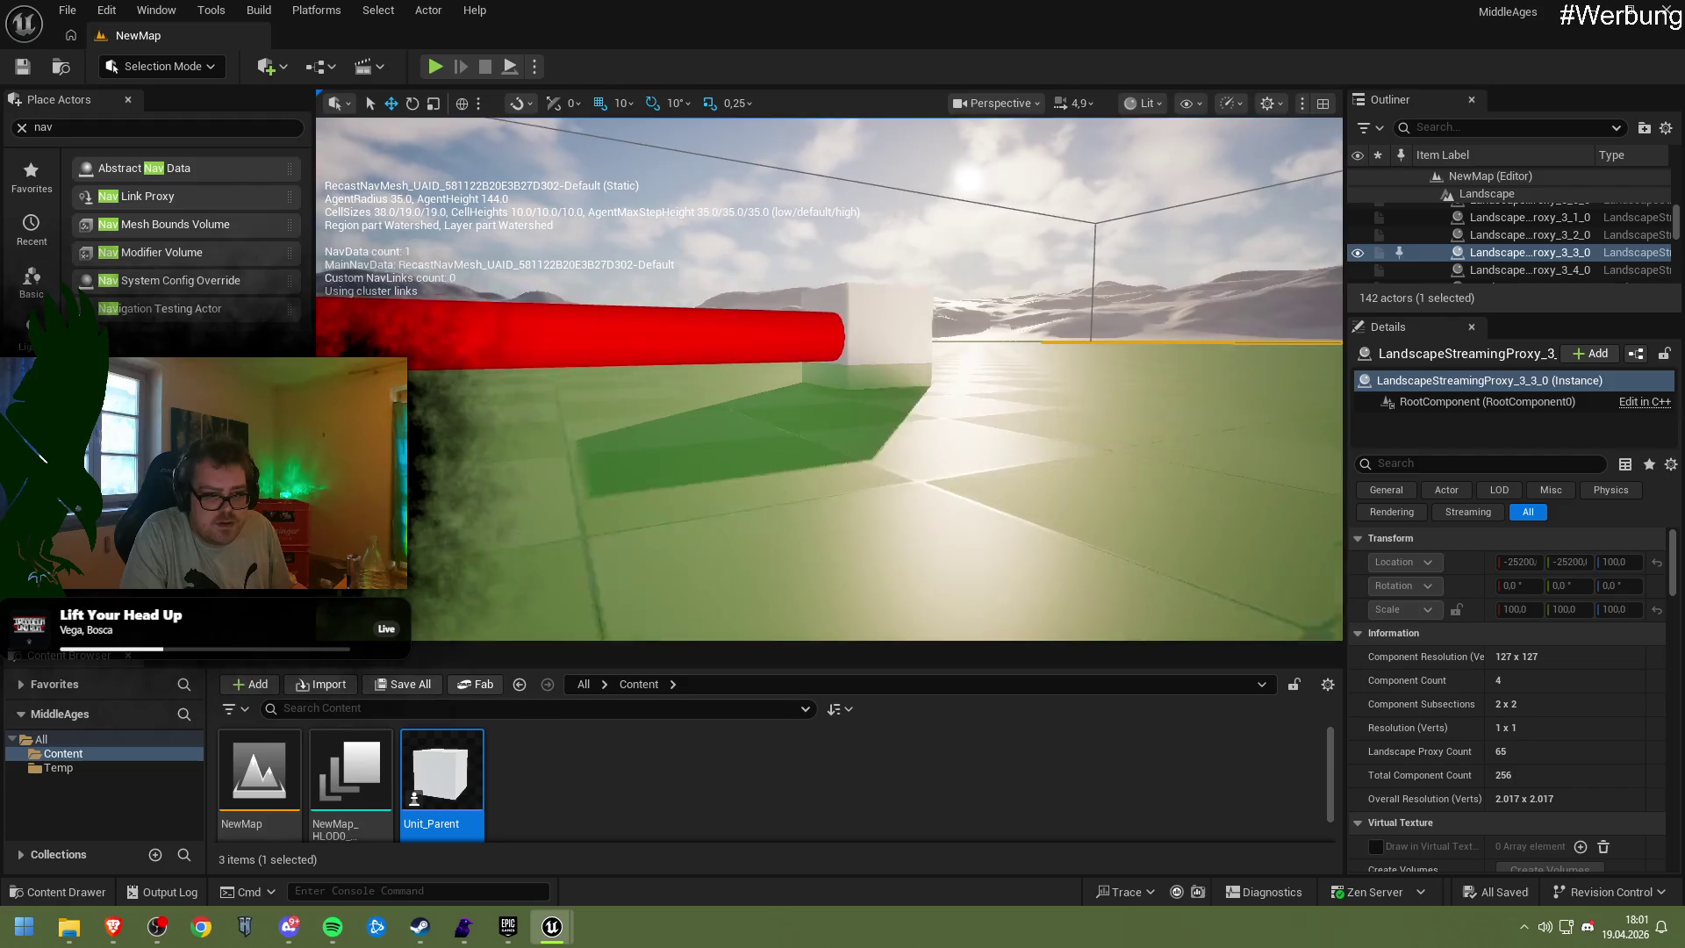
# Raise Unit_Parent2 to Z 16 and frame it in the viewport
pyautogui.click(896, 291)
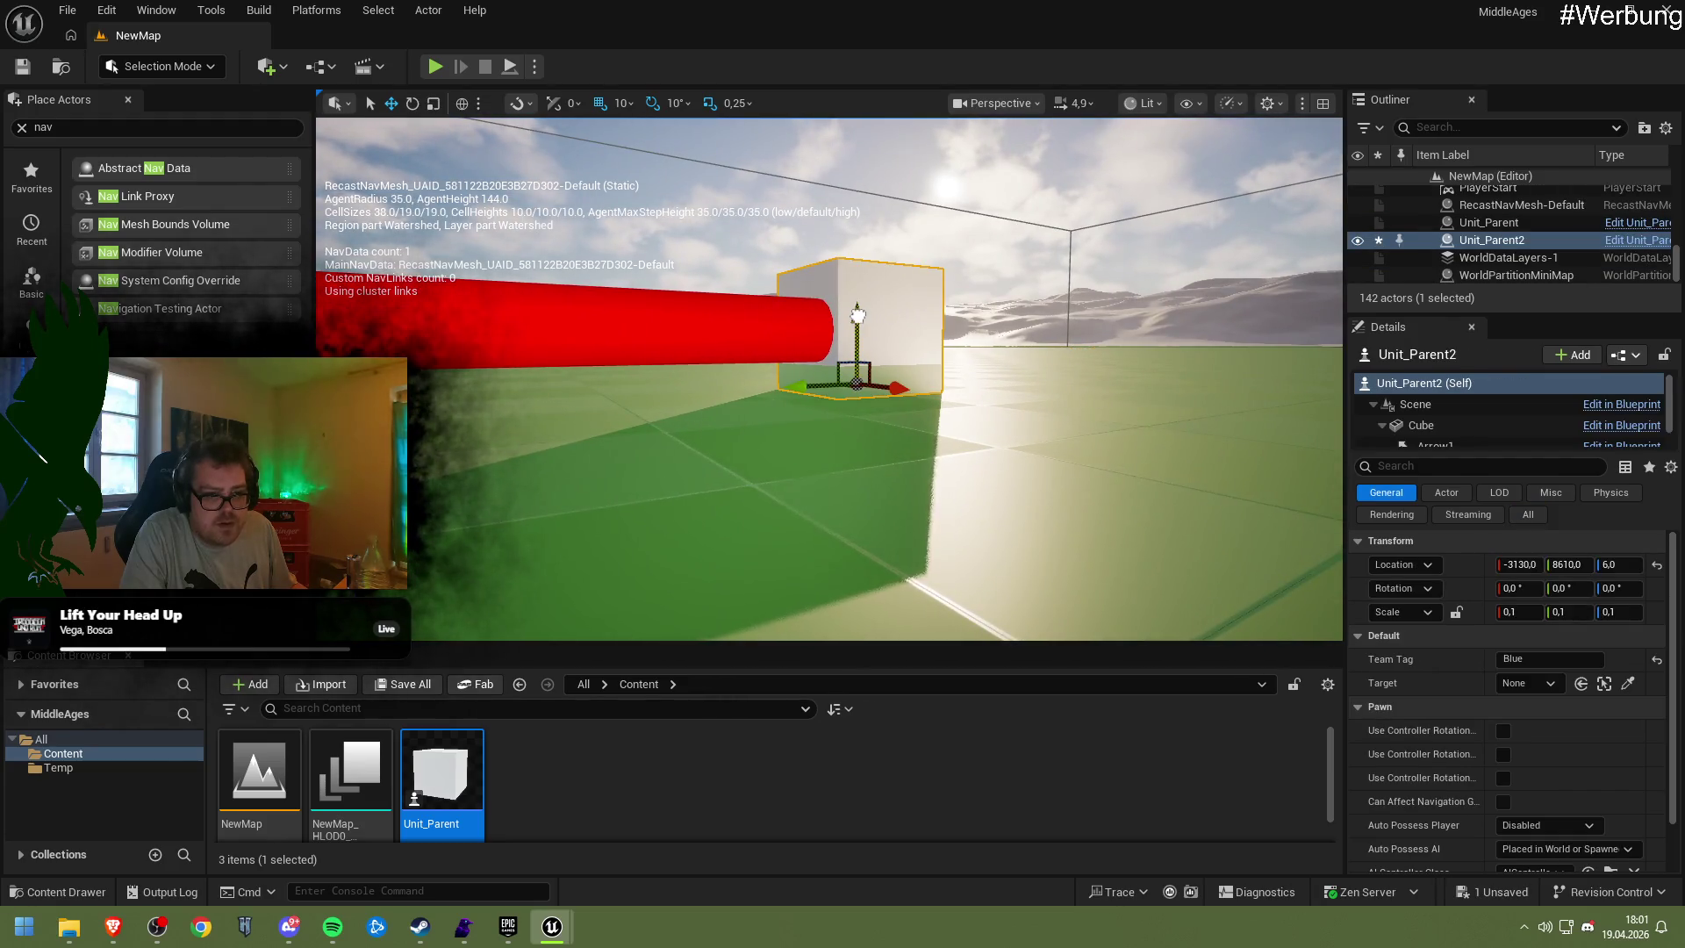
pyautogui.moveTo(857, 324); pyautogui.dragTo(856, 307)
pyautogui.moveTo(829, 378); pyautogui.dragTo(794, 399)
pyautogui.press('f')
pyautogui.scroll(-5, 773, 333)
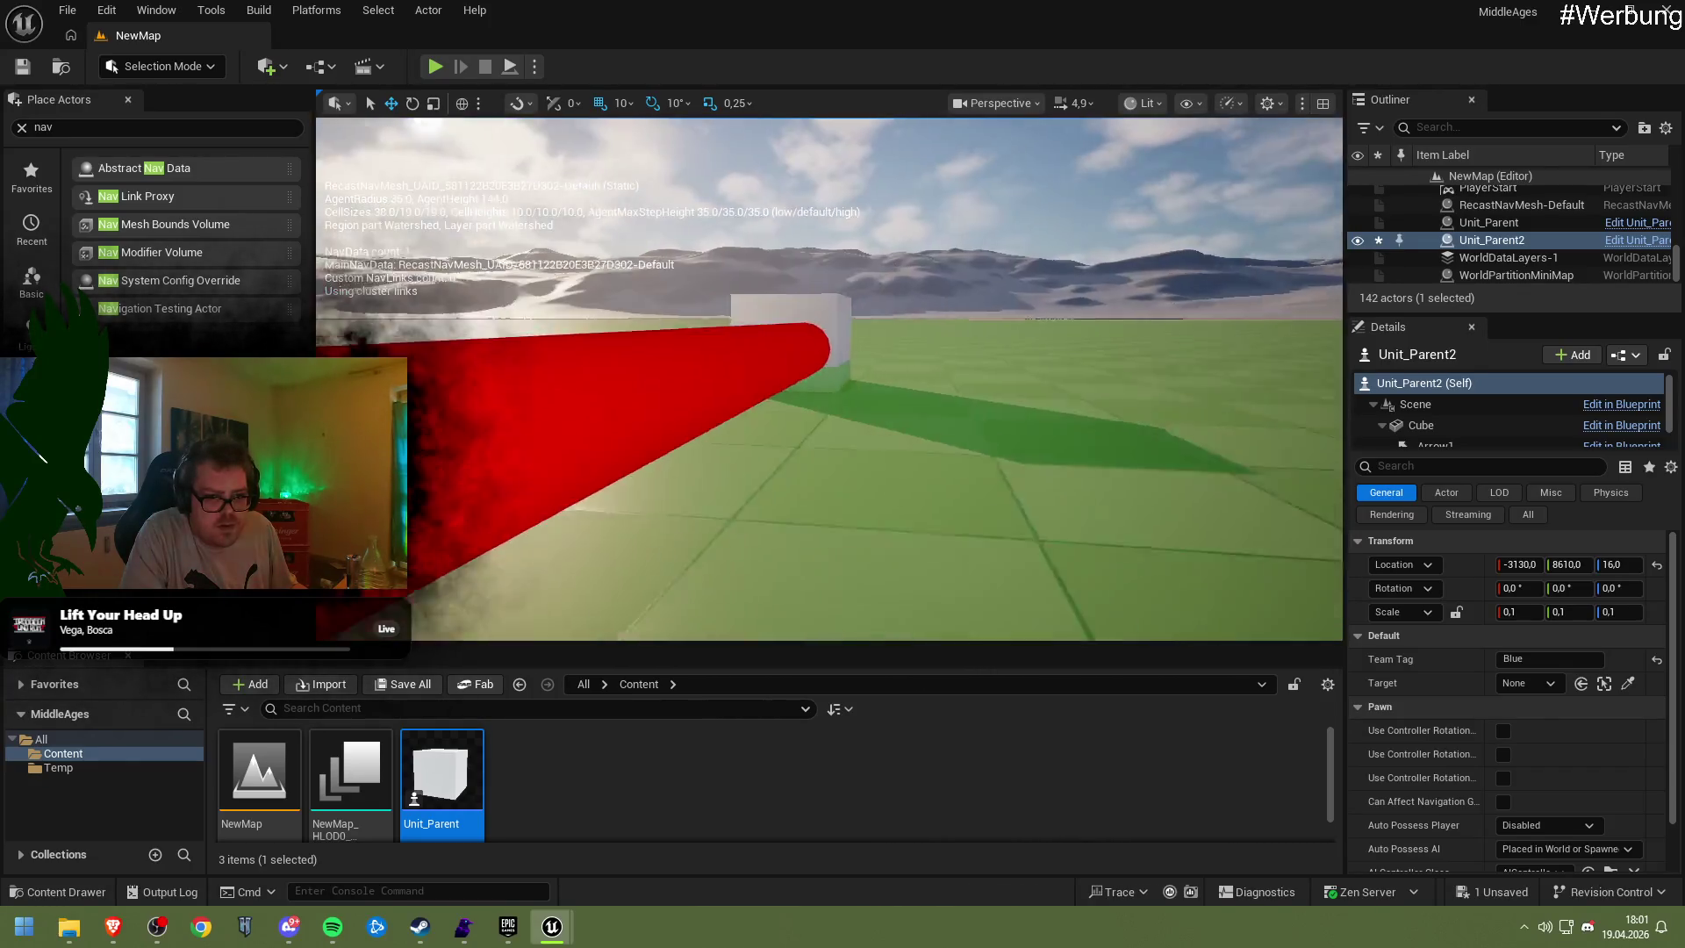
# Move Unit_Parent through Z 6, 16 and -4, settling it back at Z 6
pyautogui.click(774, 325)
pyautogui.moveTo(774, 321); pyautogui.dragTo(774, 369)
pyautogui.press('f')
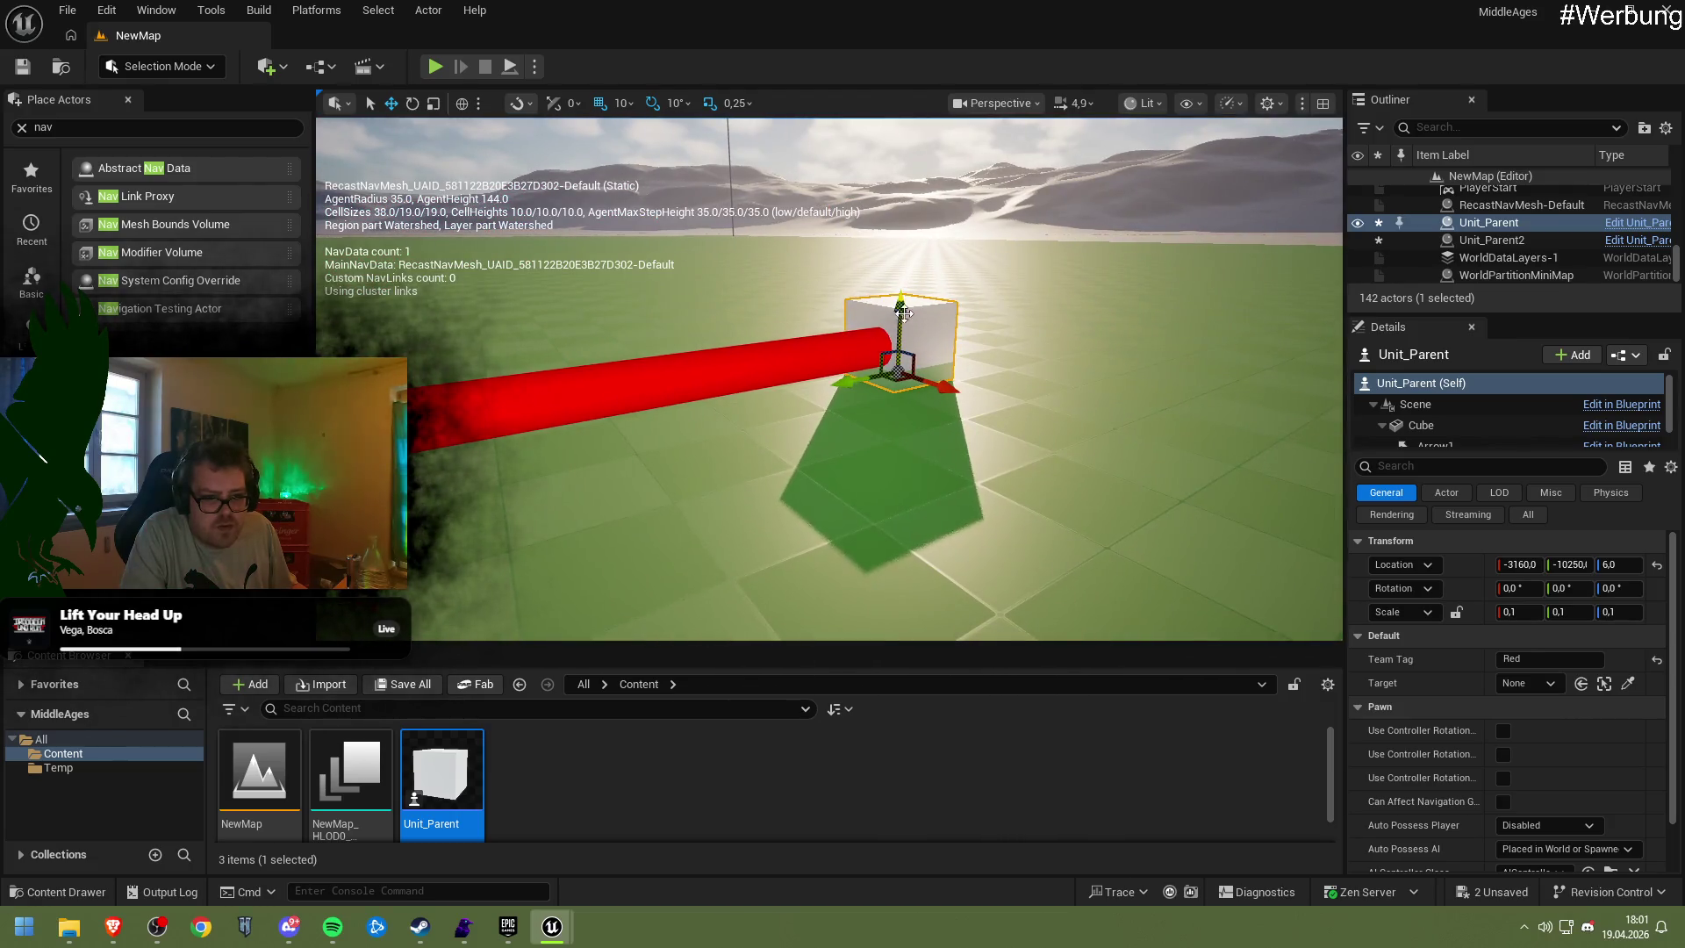
pyautogui.moveTo(974, 317); pyautogui.dragTo(974, 369)
pyautogui.moveTo(868, 373); pyautogui.dragTo(872, 380)
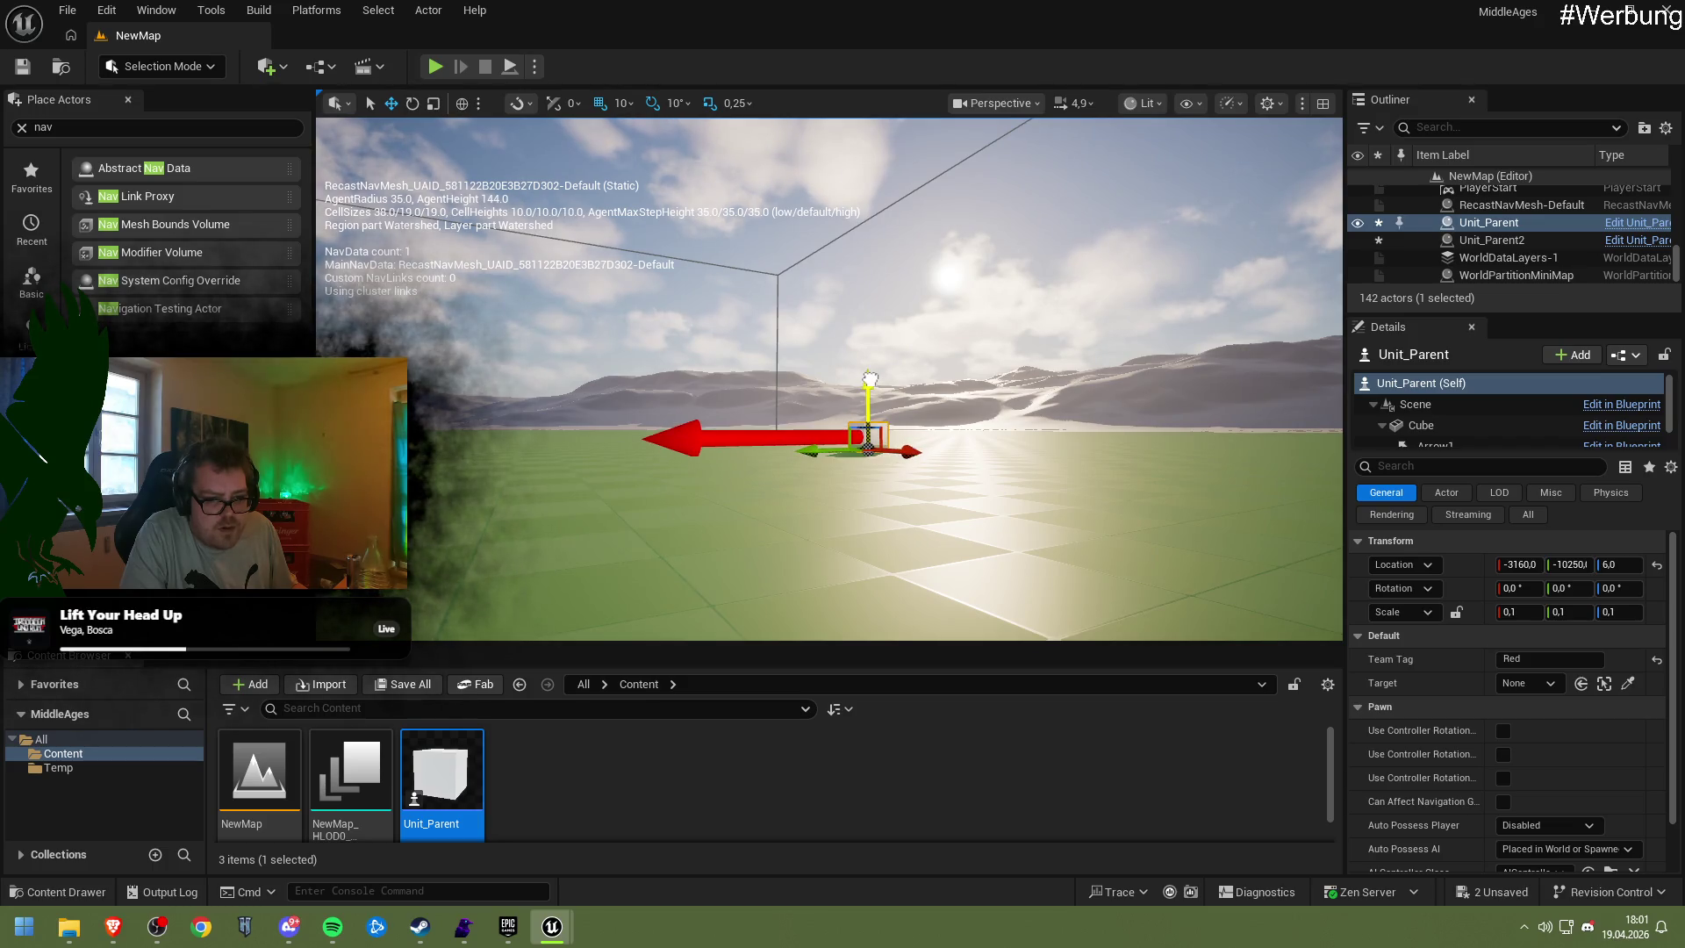
pyautogui.moveTo(872, 380); pyautogui.dragTo(871, 373)
pyautogui.scroll(-5, 872, 373)
pyautogui.scroll(6, 829, 377)
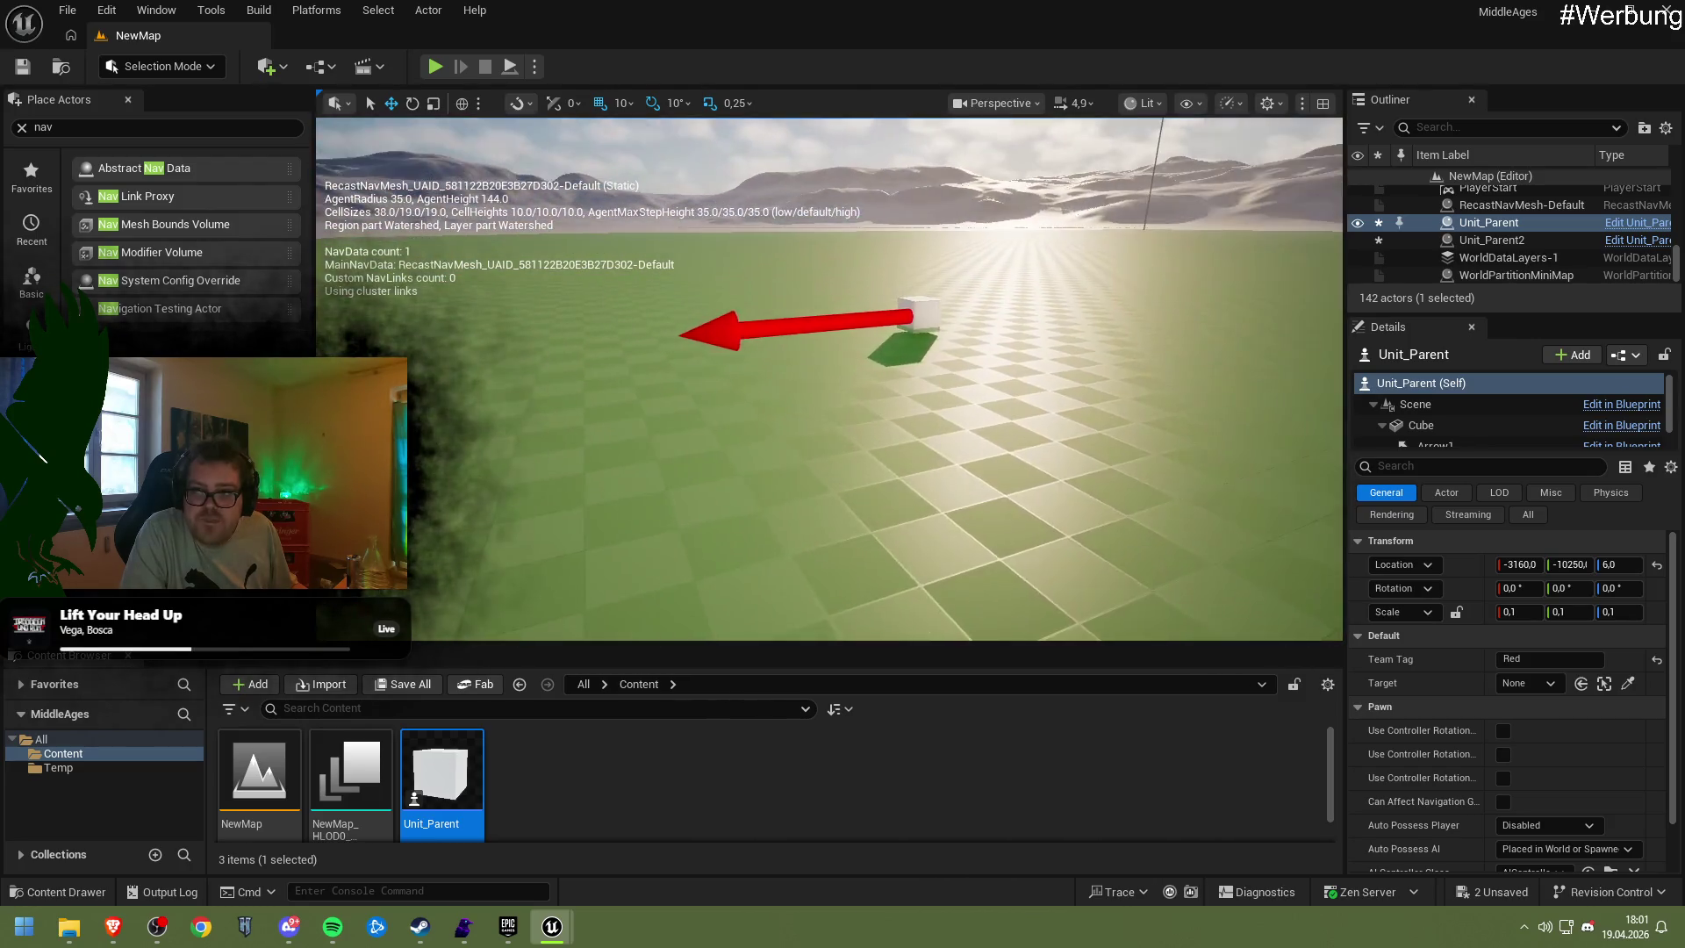
# Lower Unit_Parent2 back to Z 6 and start a play session
pyautogui.click(913, 337)
pyautogui.moveTo(921, 281); pyautogui.dragTo(921, 292)
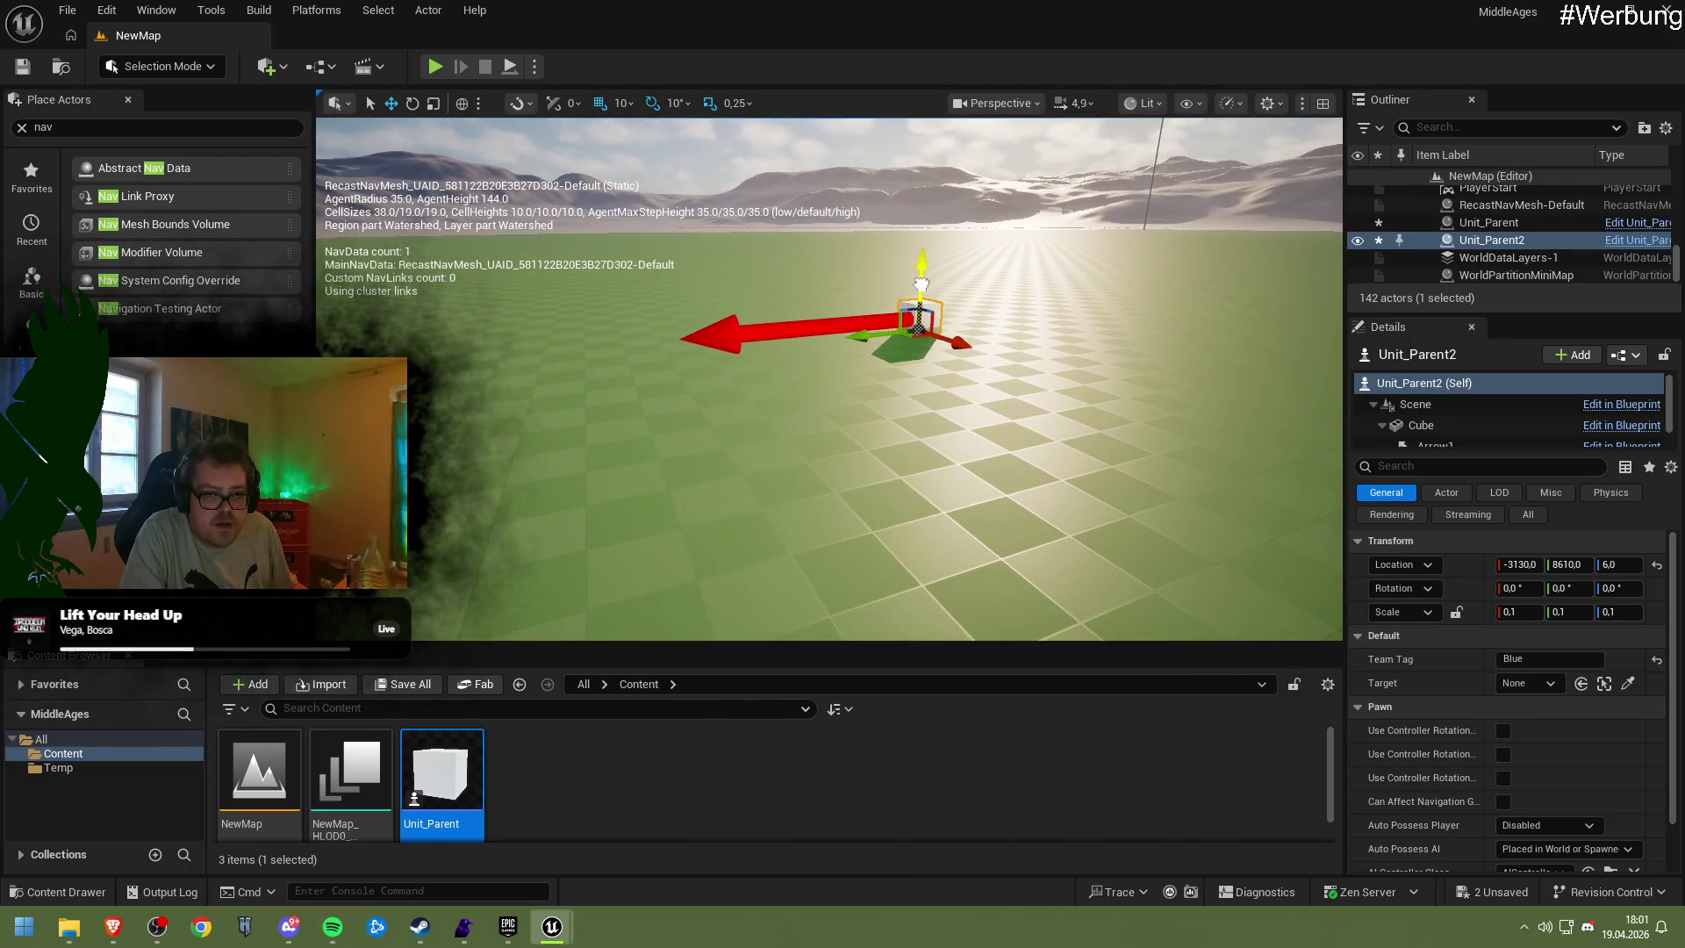
pyautogui.click(440, 66)
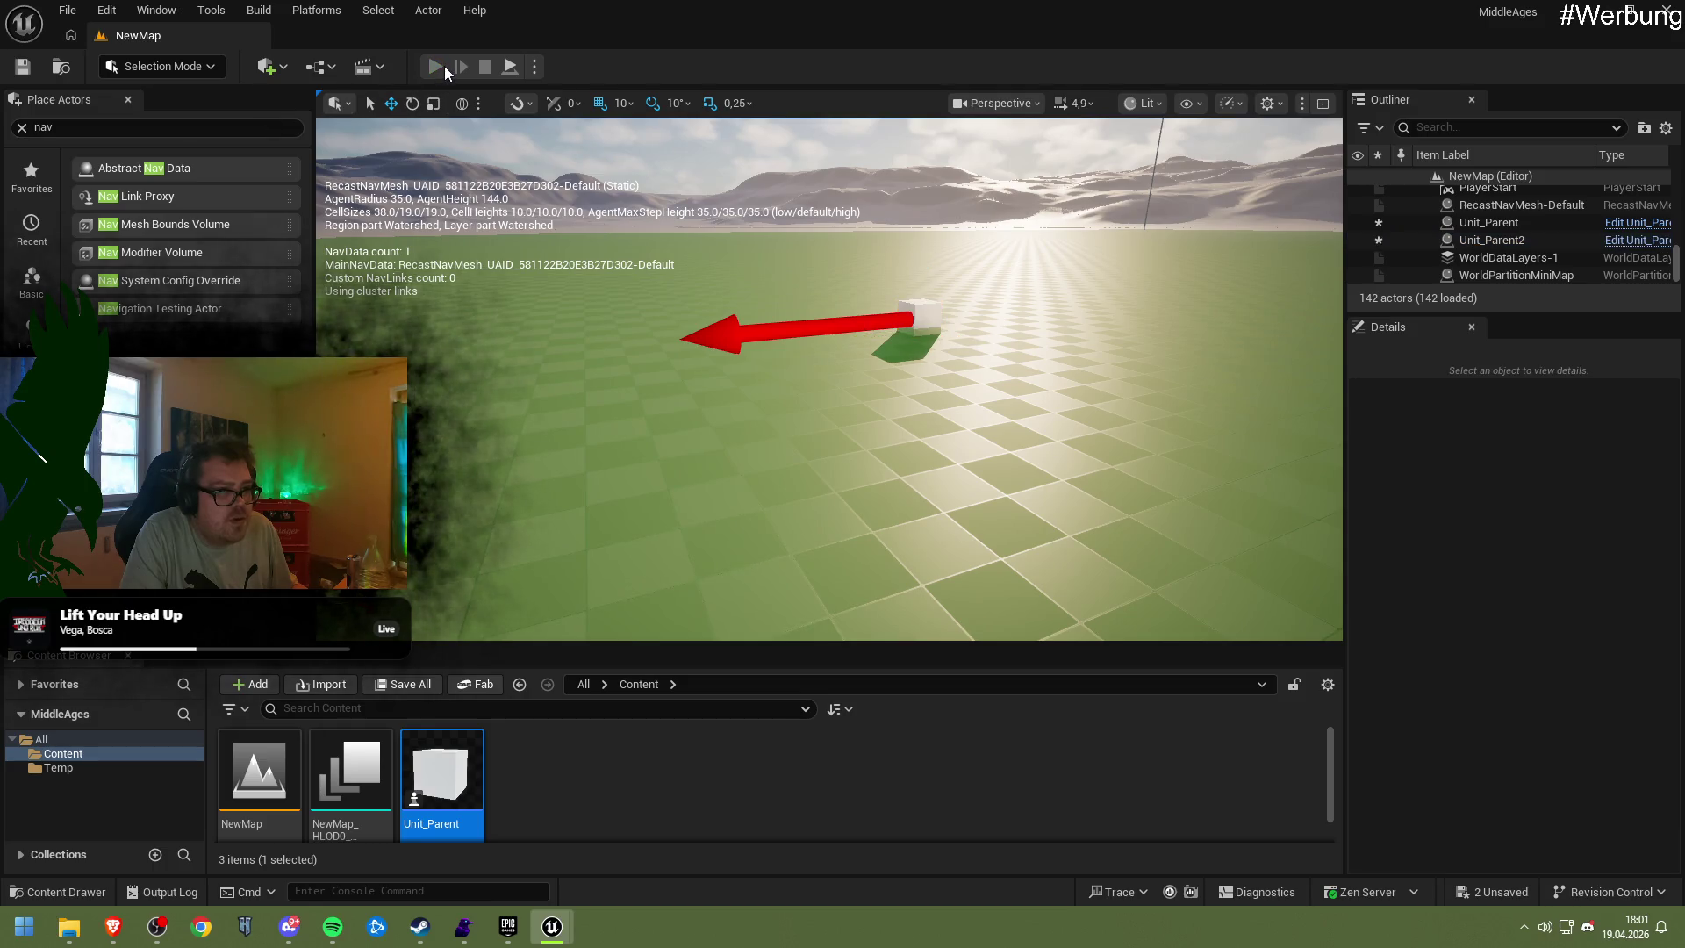
# Switch from Unreal to the Brave browser while the play session runs
pyautogui.hotkey('alt', 'Tab')
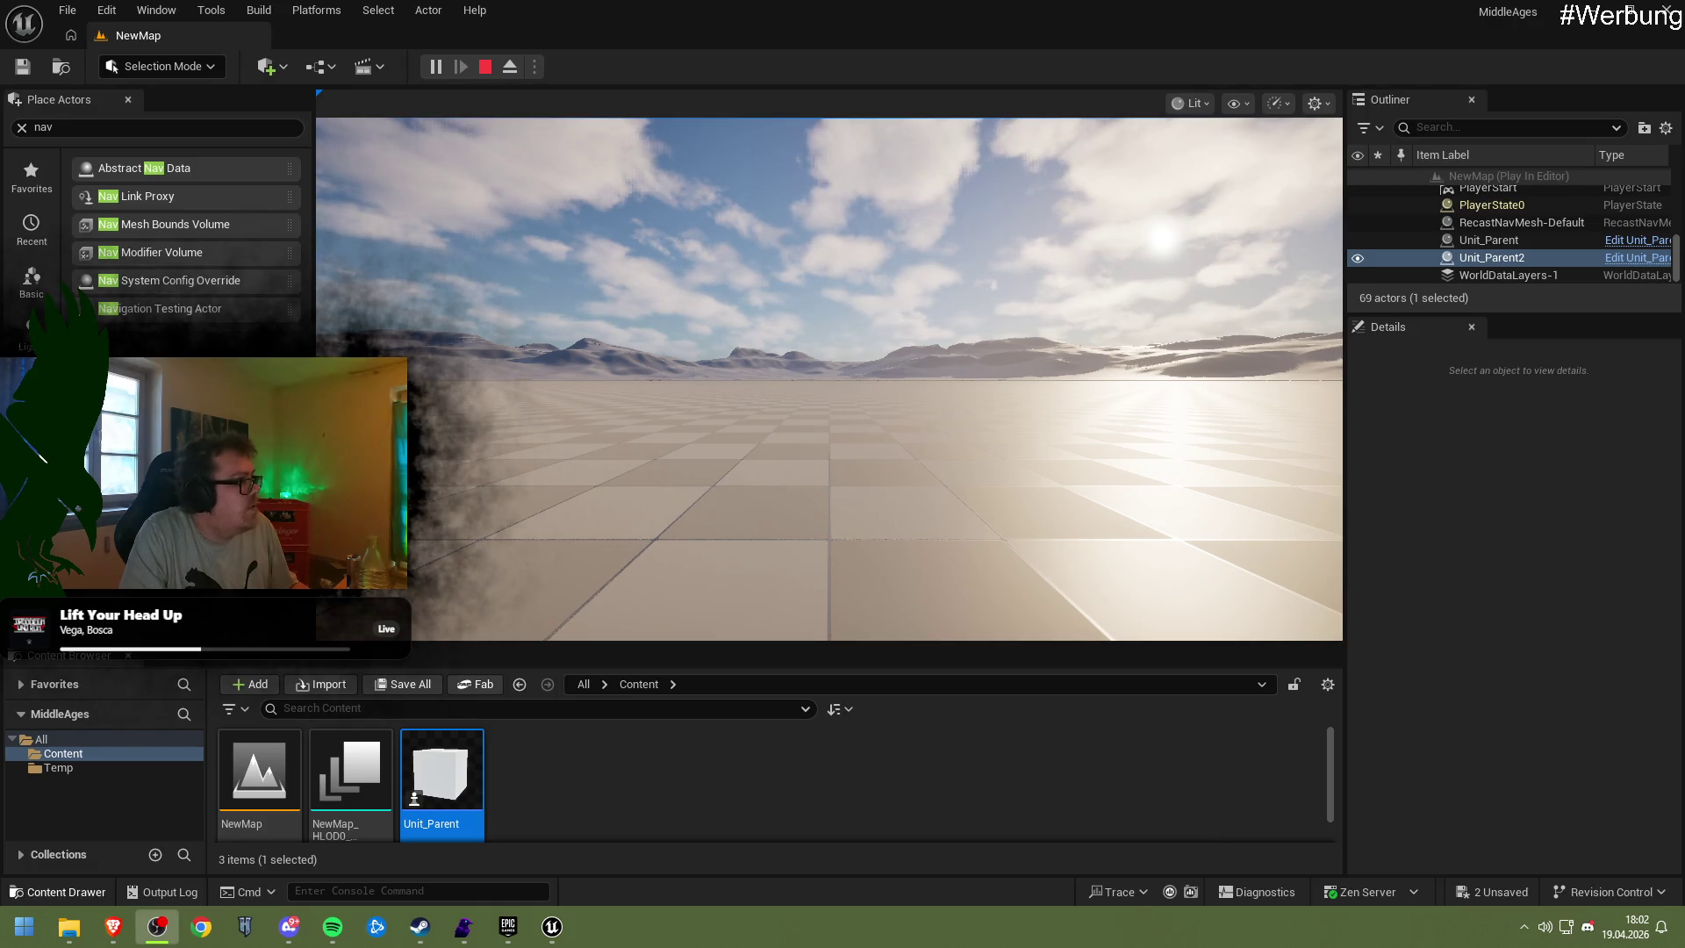
pyautogui.hotkey('alt', 'Tab')
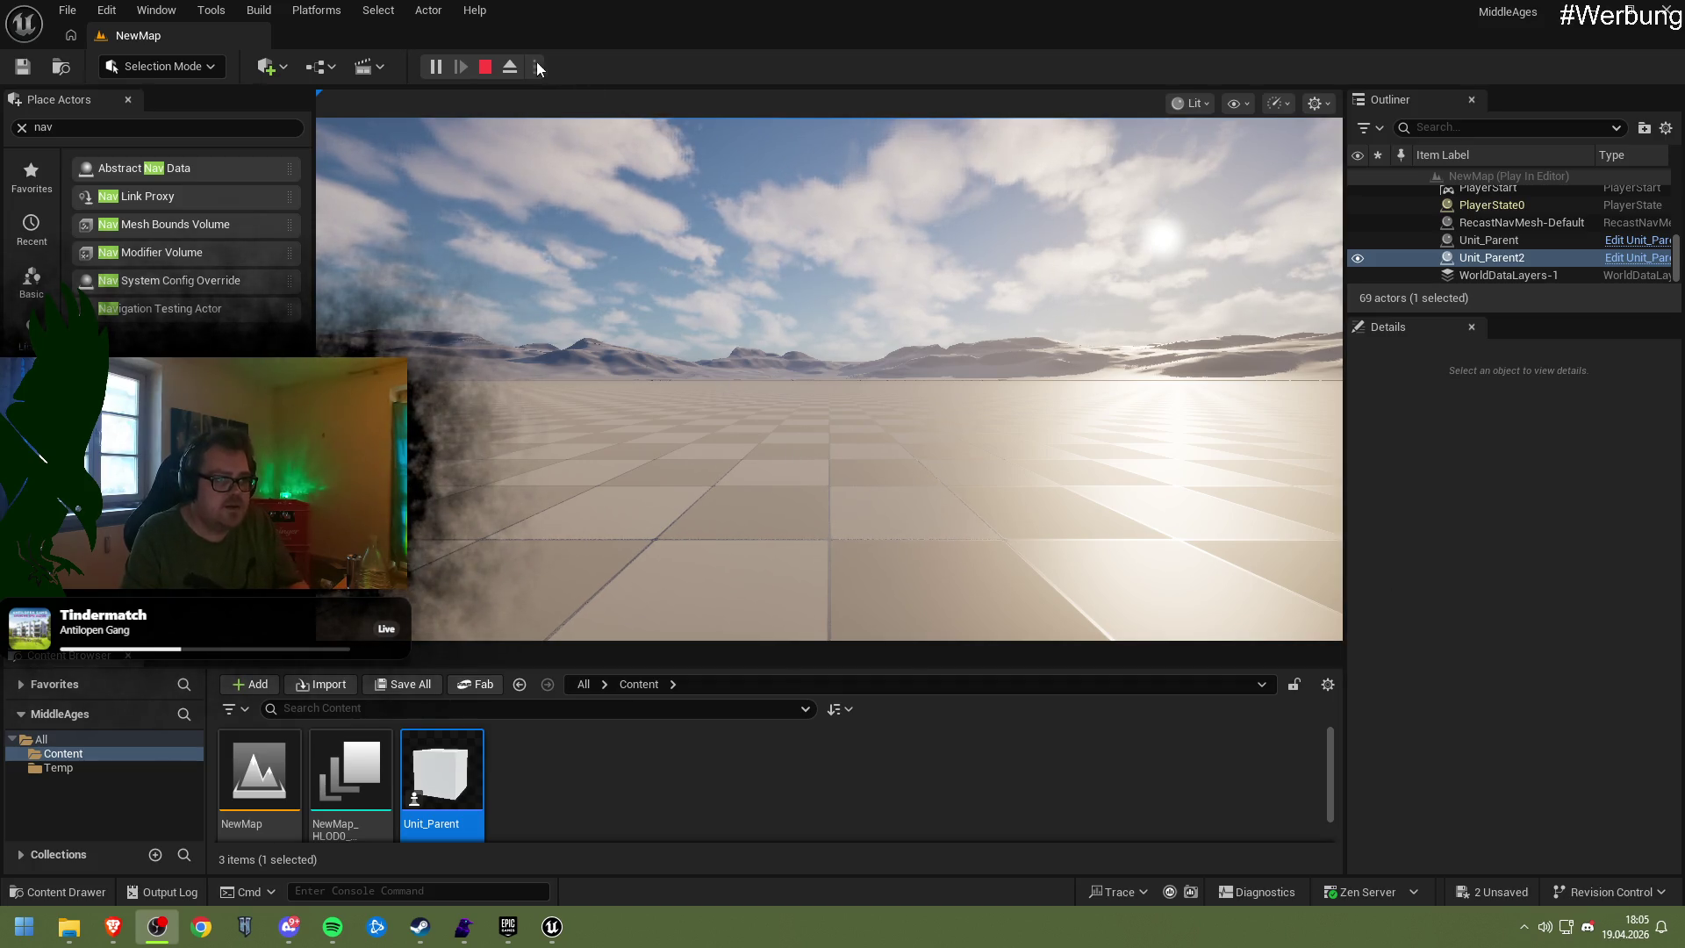
# Restart play, fly the game camera toward the units and back, then stop the session
pyautogui.click(483, 67)
pyautogui.click(438, 74)
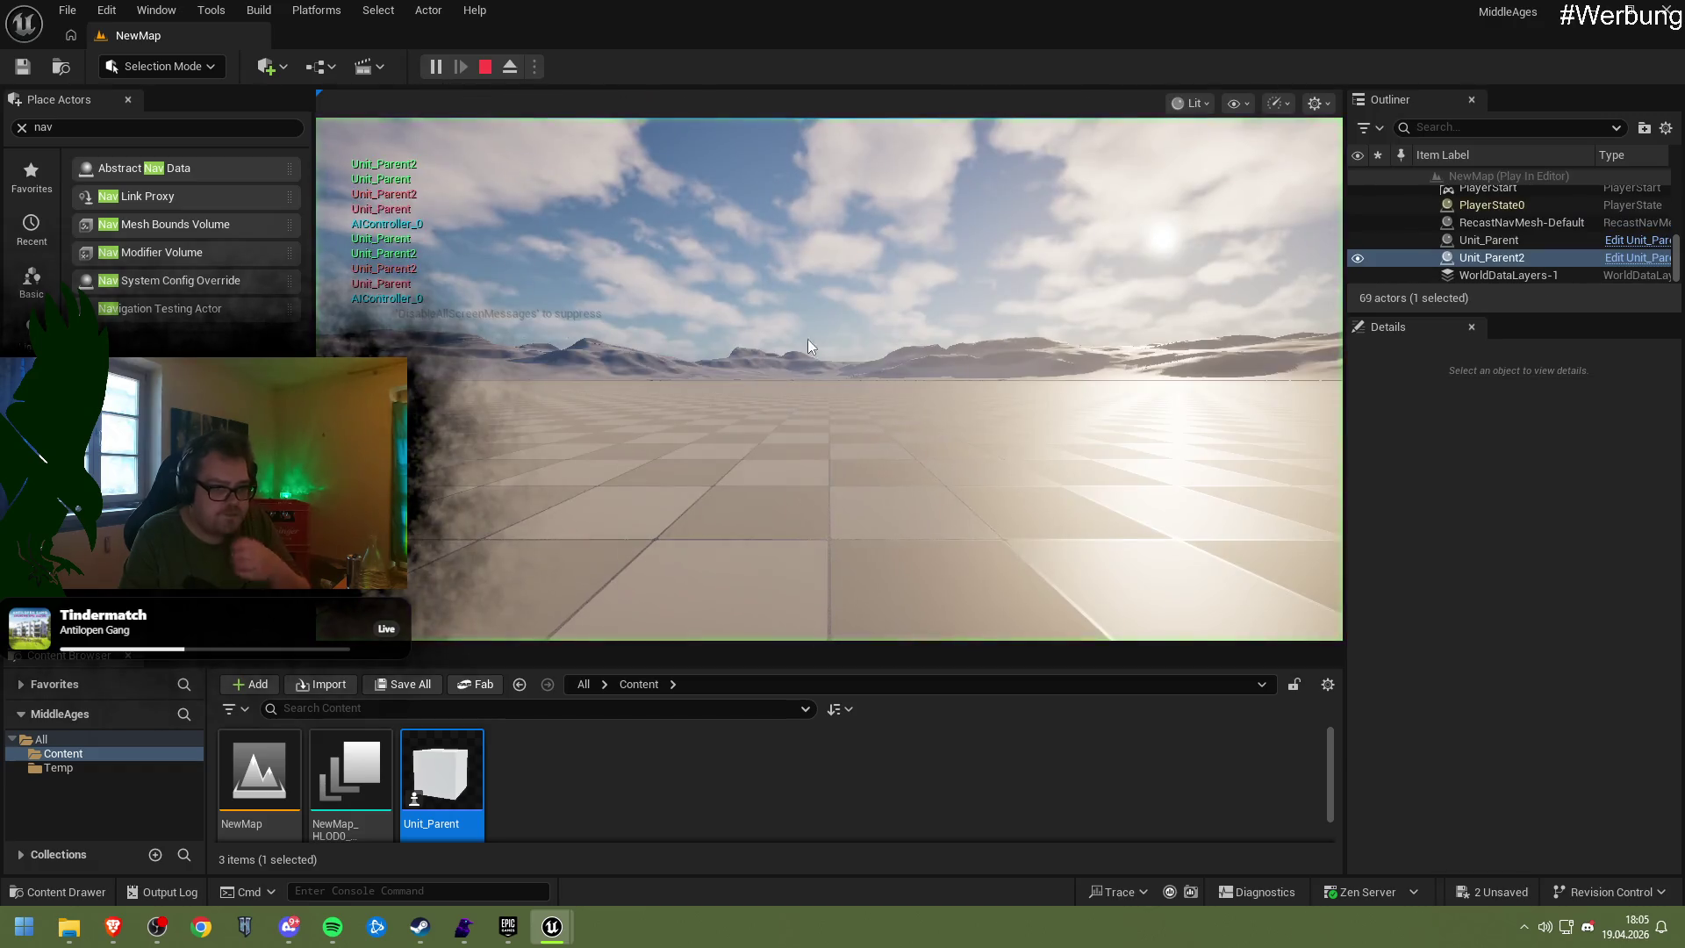
pyautogui.press('w')
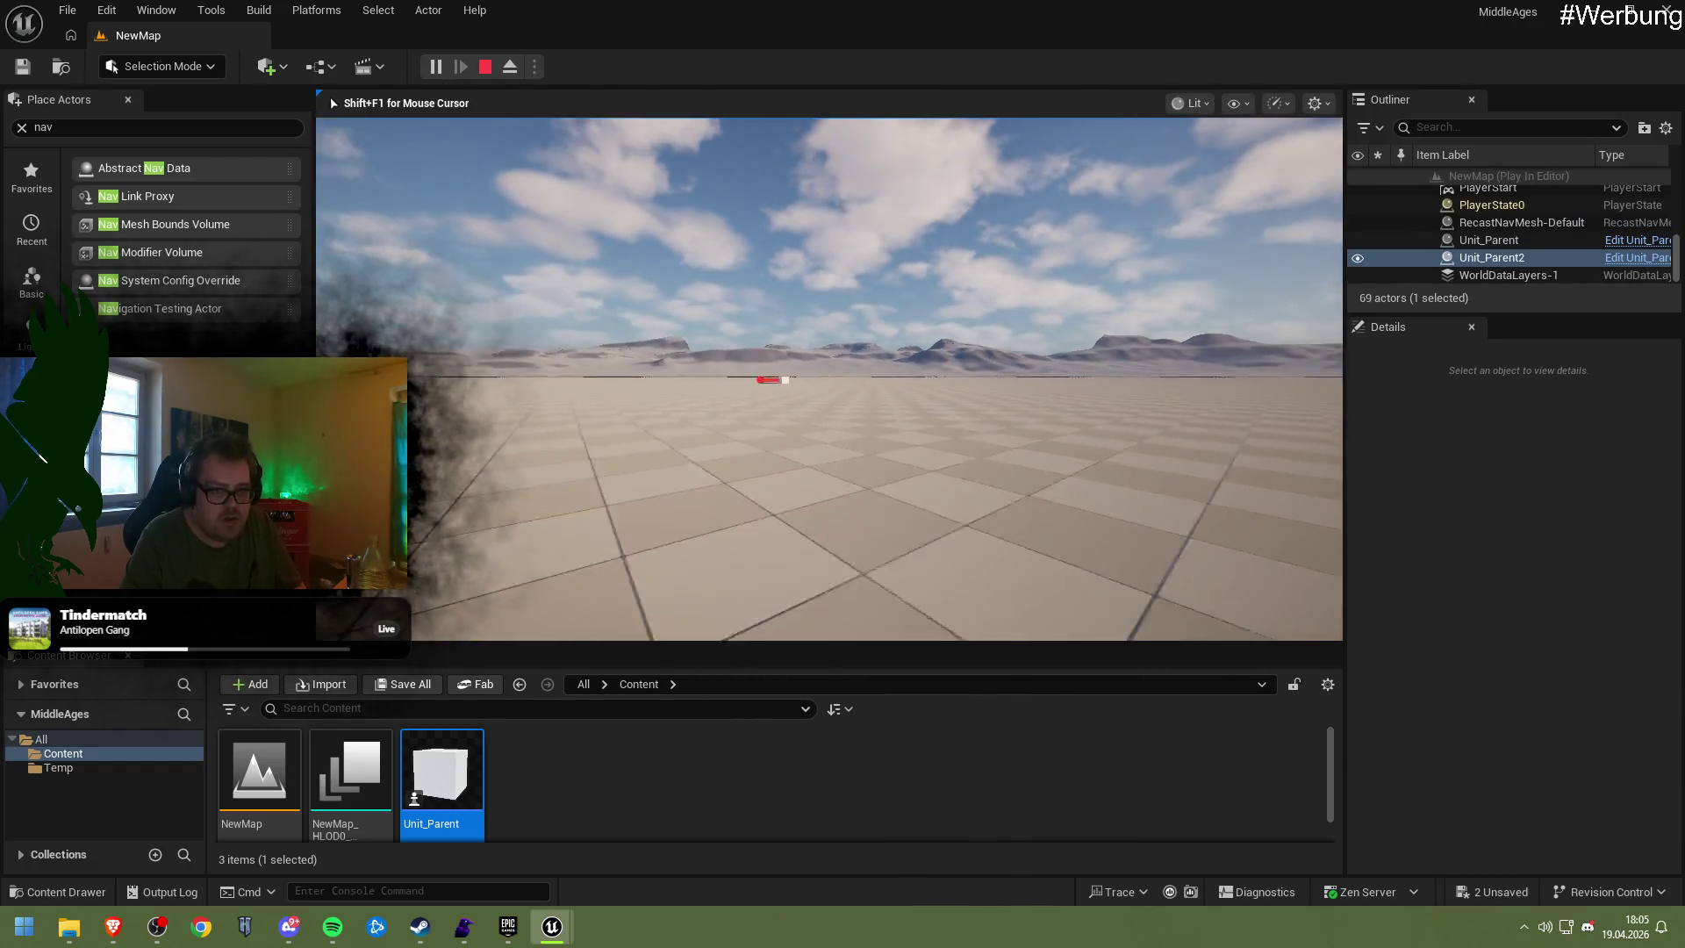
pyautogui.press('w')
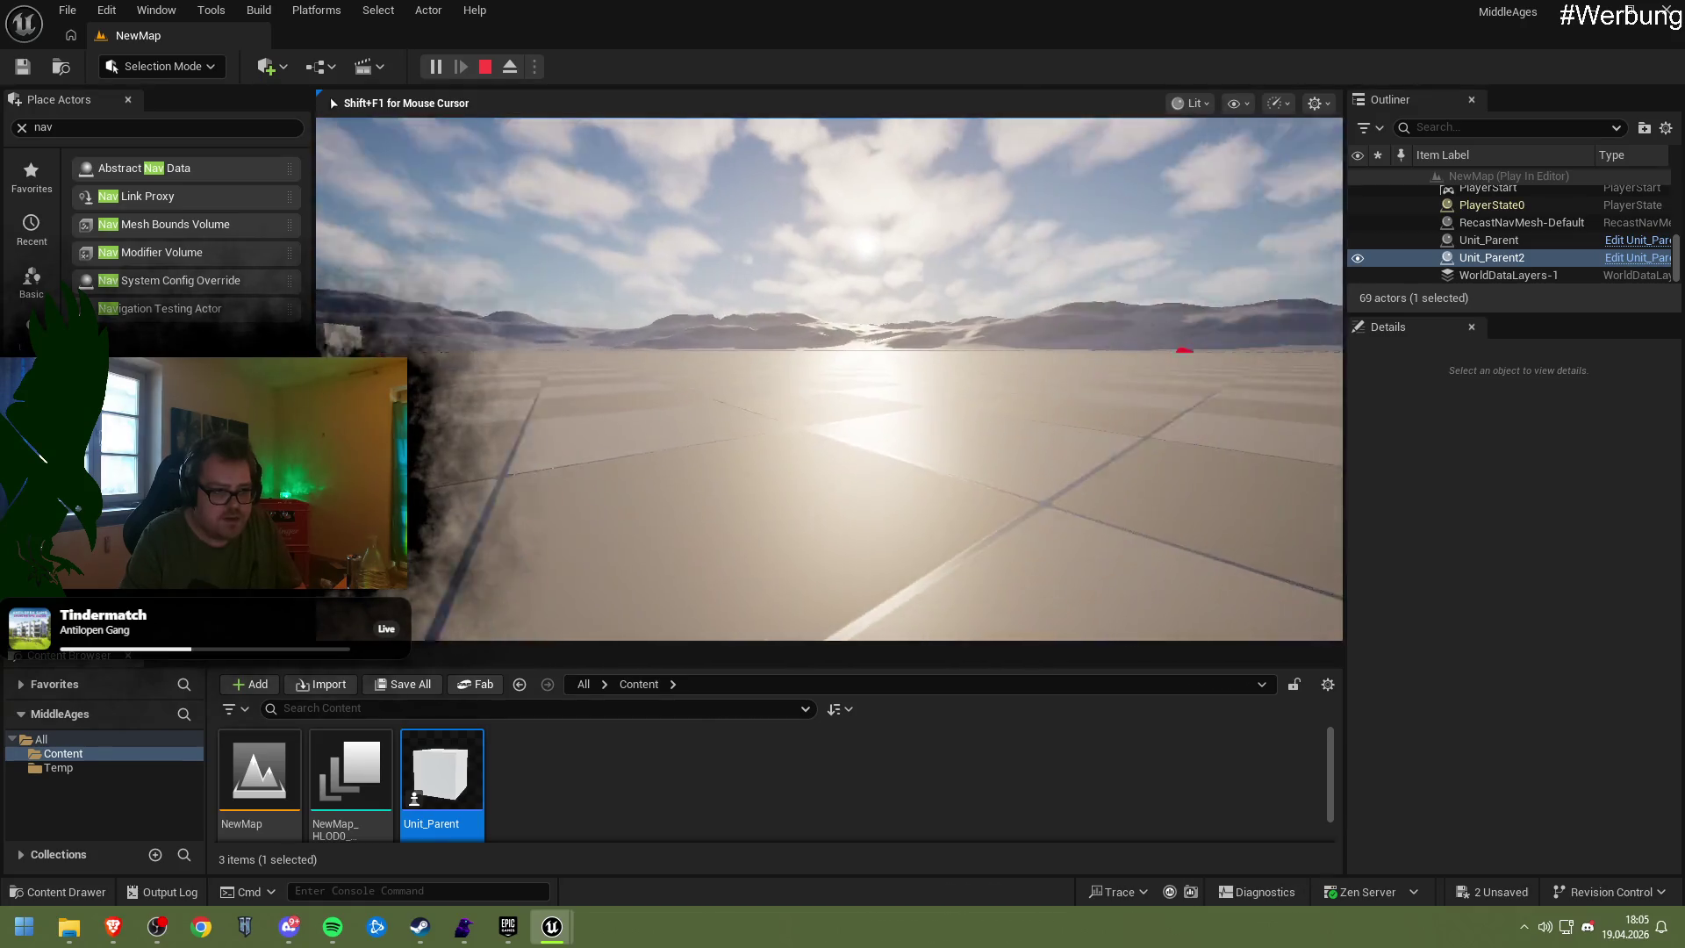
pyautogui.press('s')
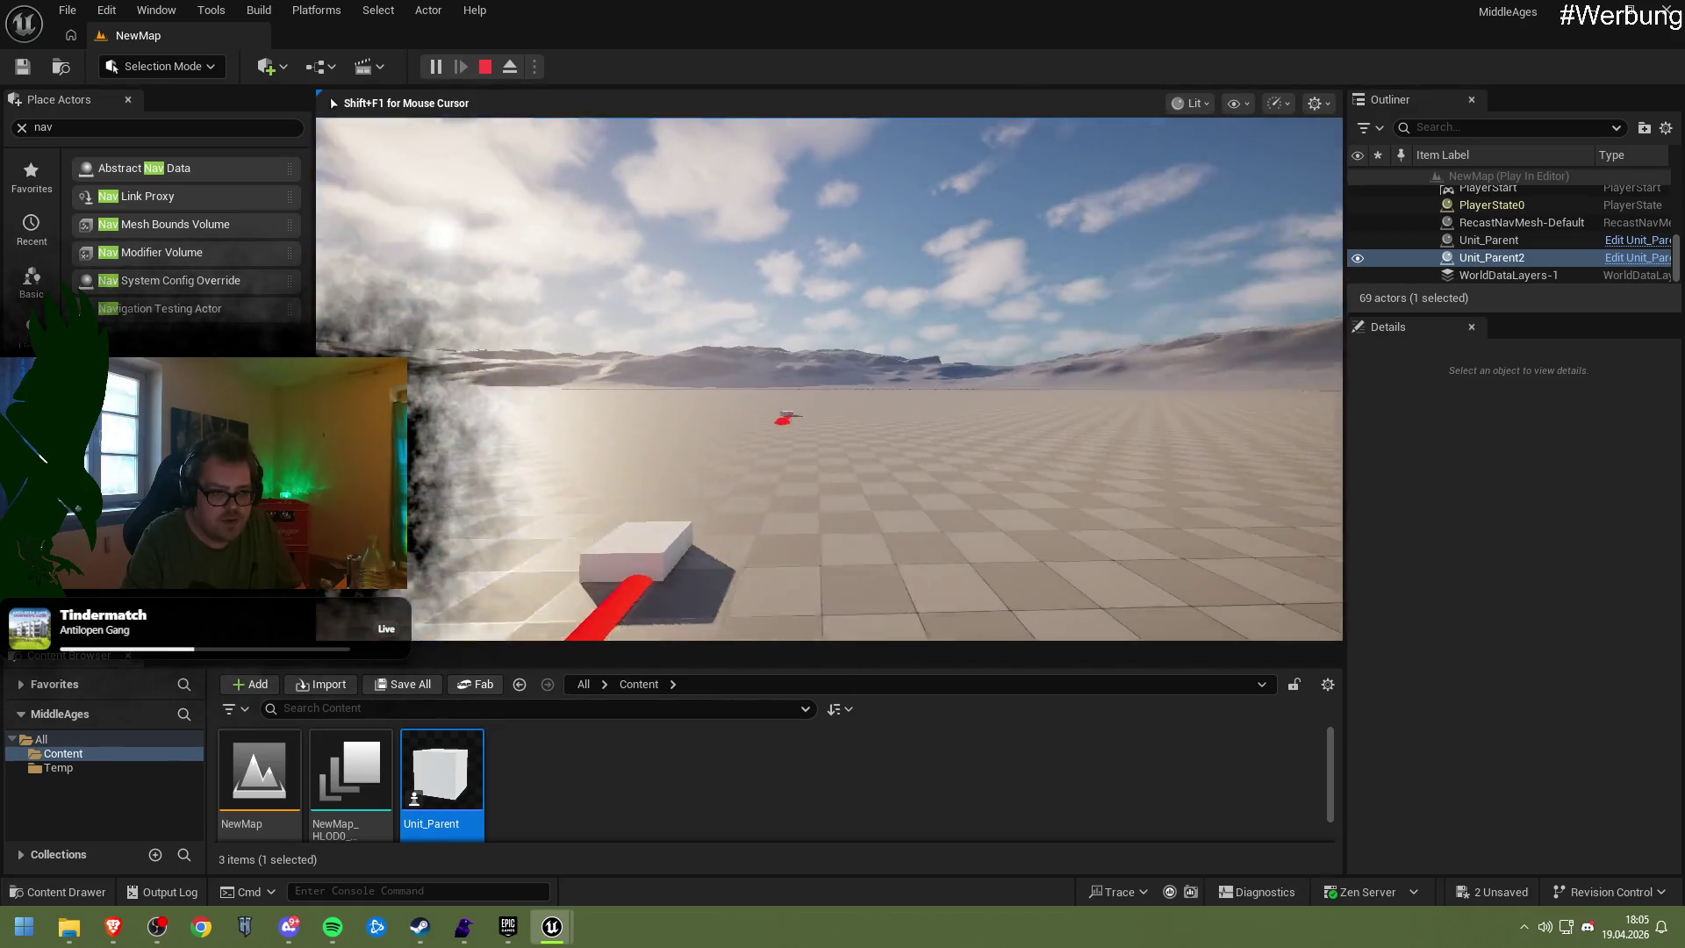
pyautogui.press('Escape')
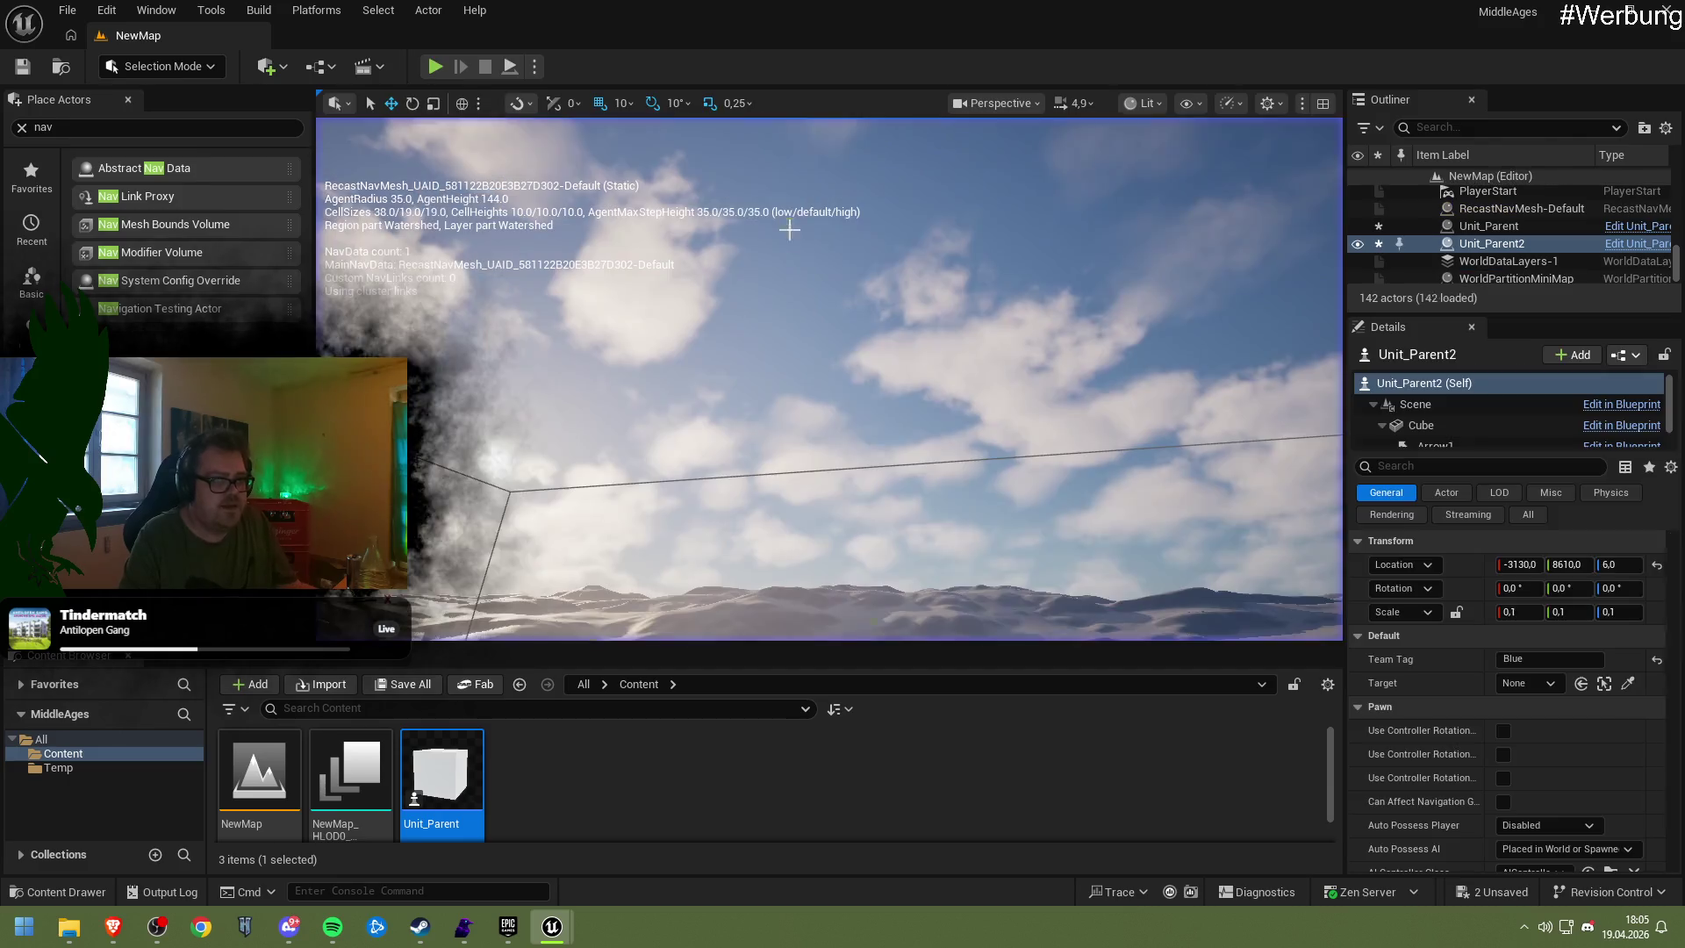
# In a new Brave tab, search Google for 'ai move to disappears in grou'
pyautogui.click(109, 930)
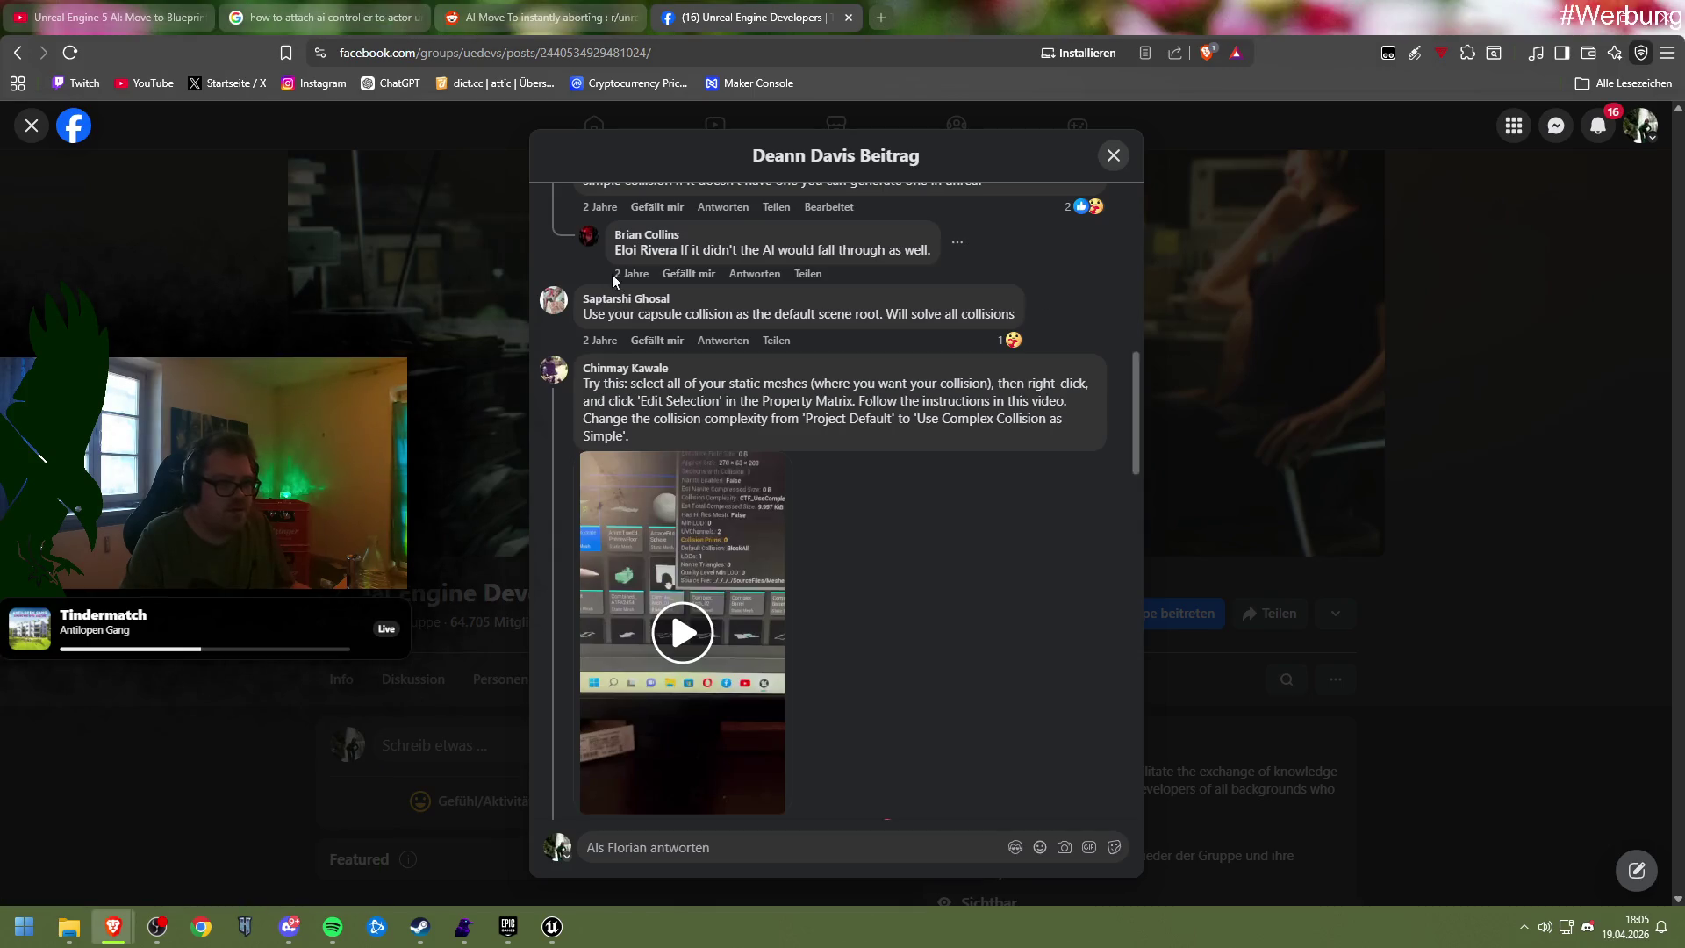
pyautogui.click(880, 17)
pyautogui.write('ai')
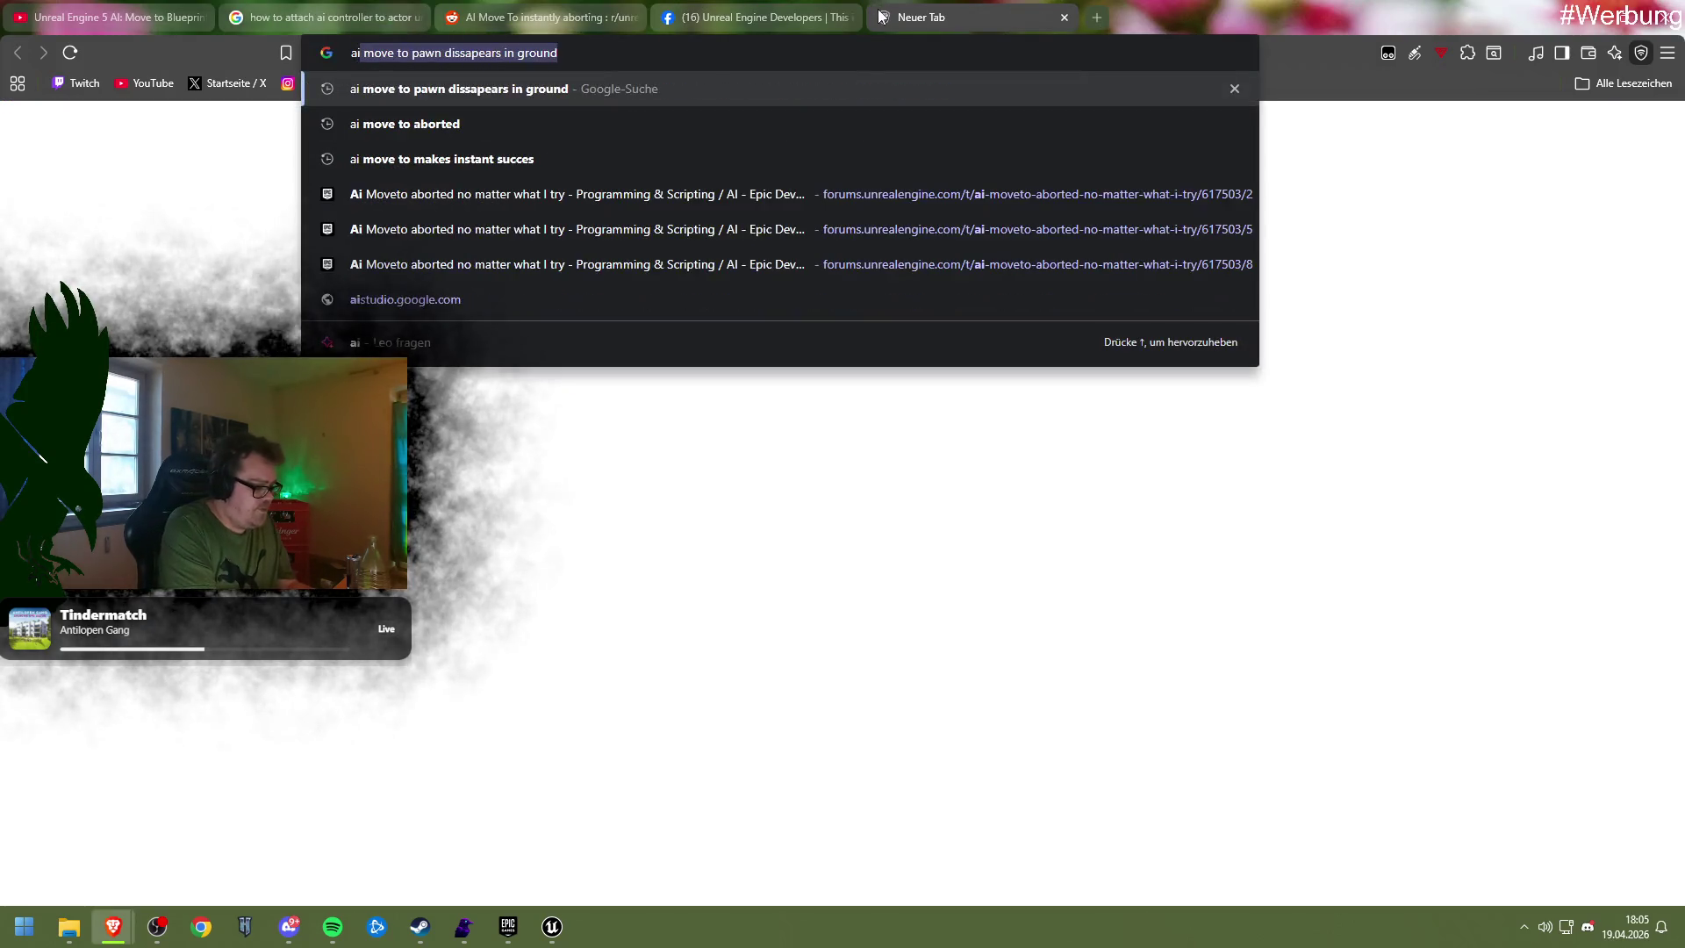
pyautogui.write(' move to')
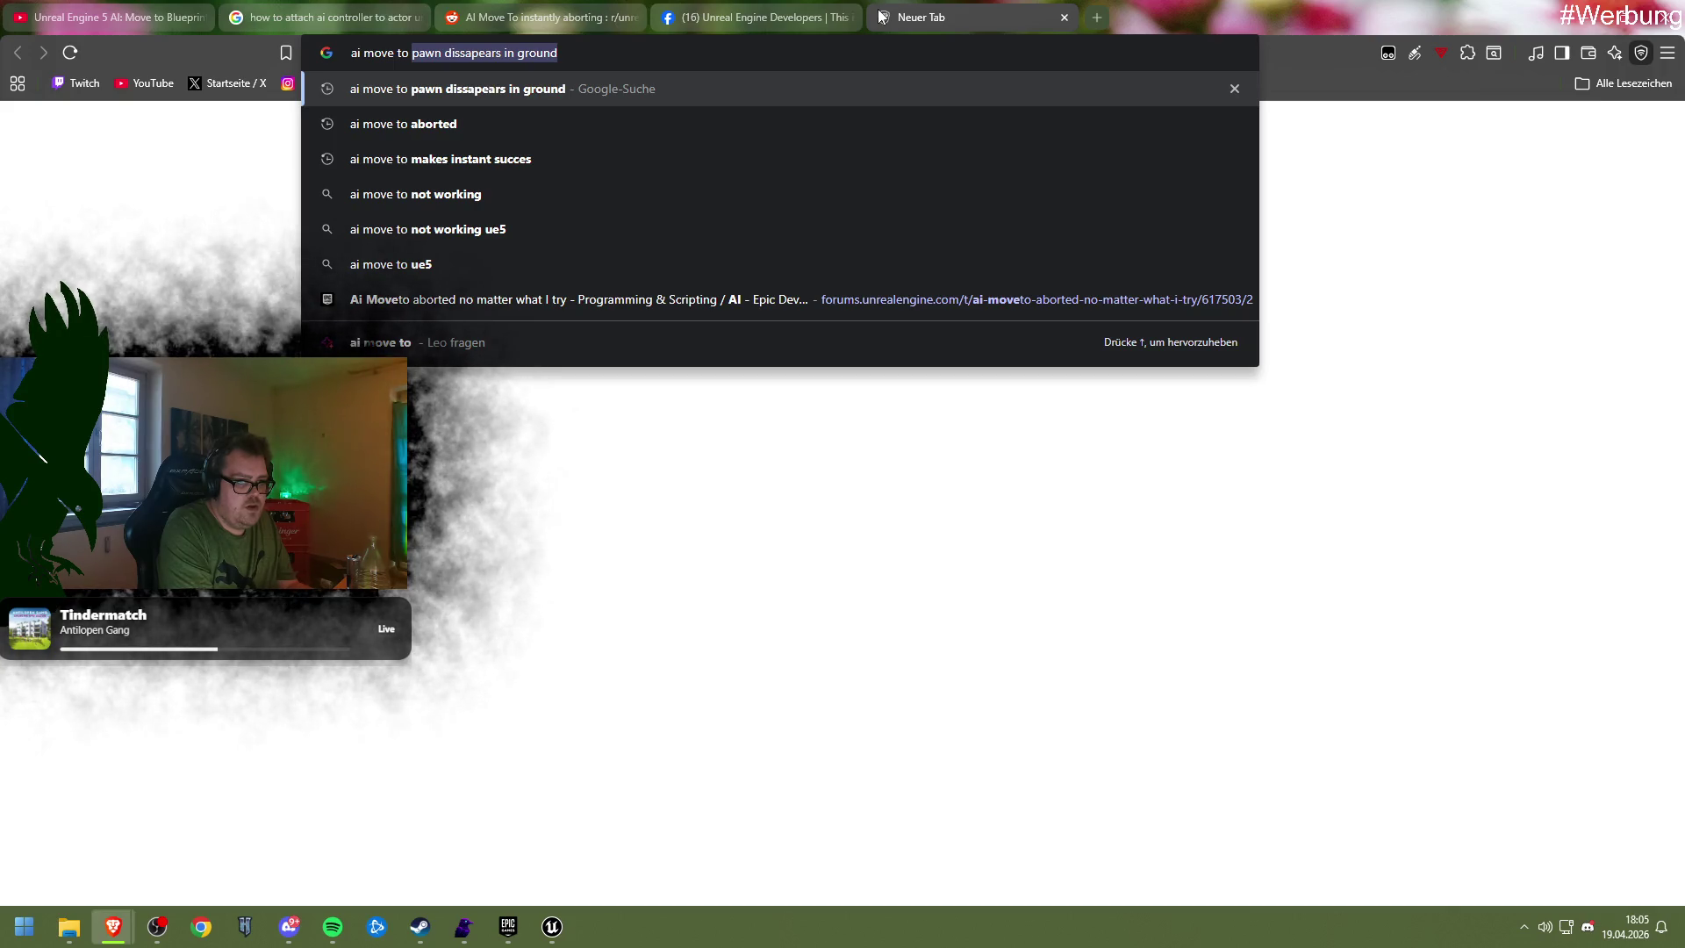
pyautogui.write('p')
pyautogui.press('BackSpace')
pyautogui.press('BackSpace')
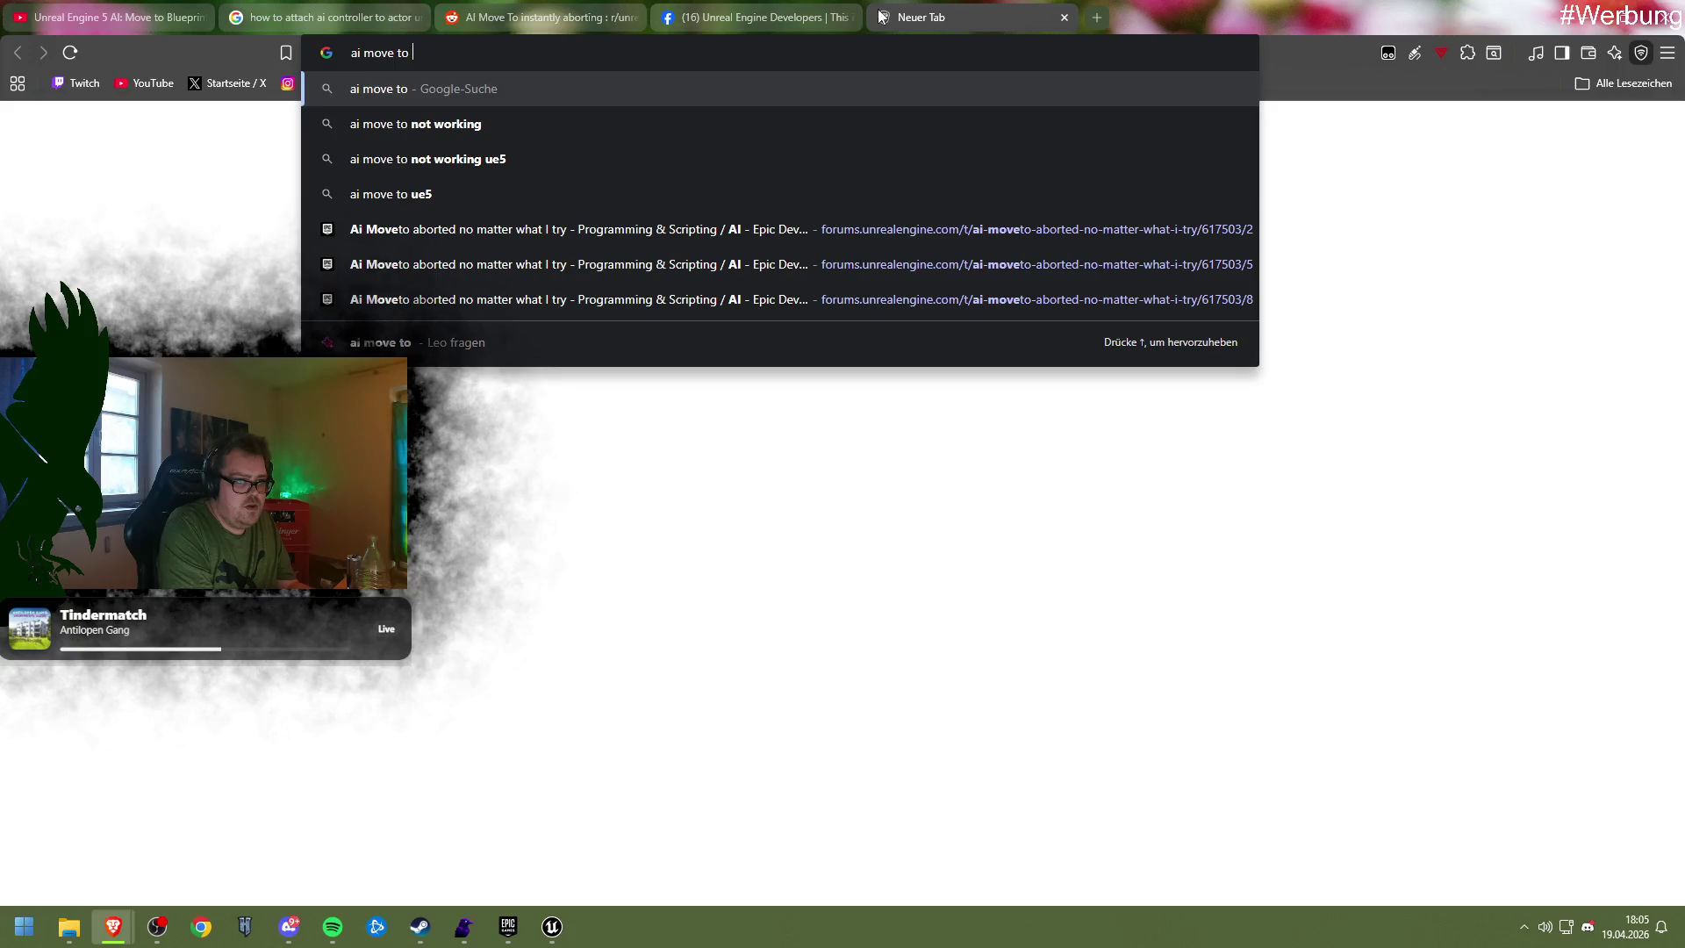
pyautogui.write('dis')
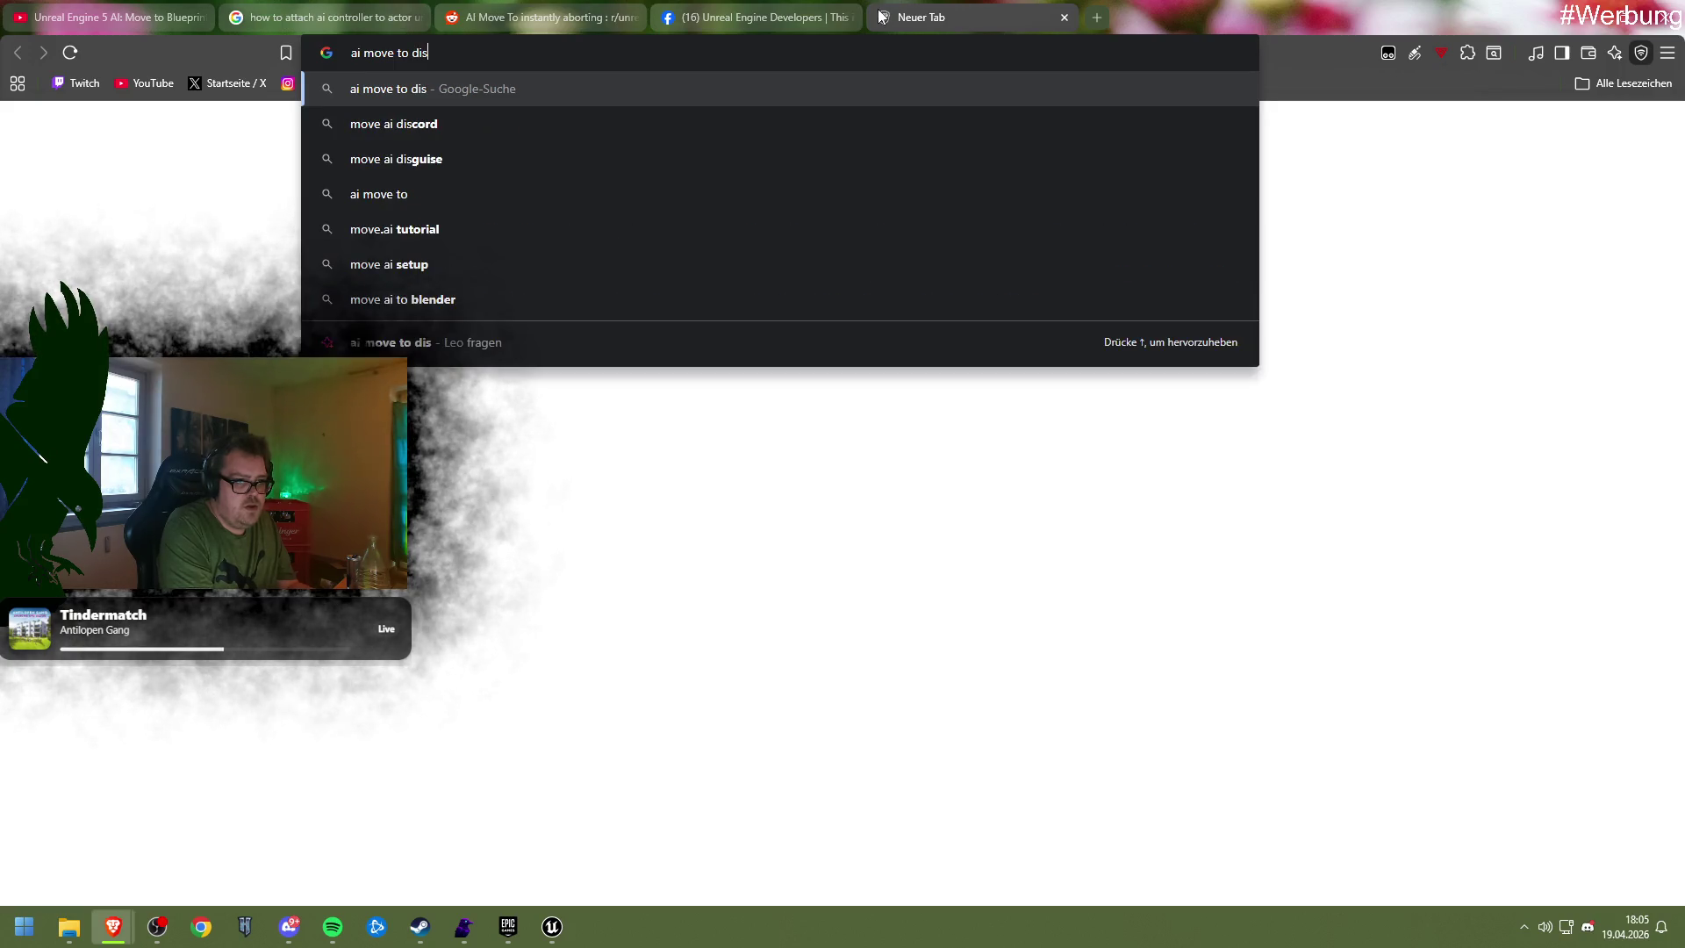
pyautogui.write('appear')
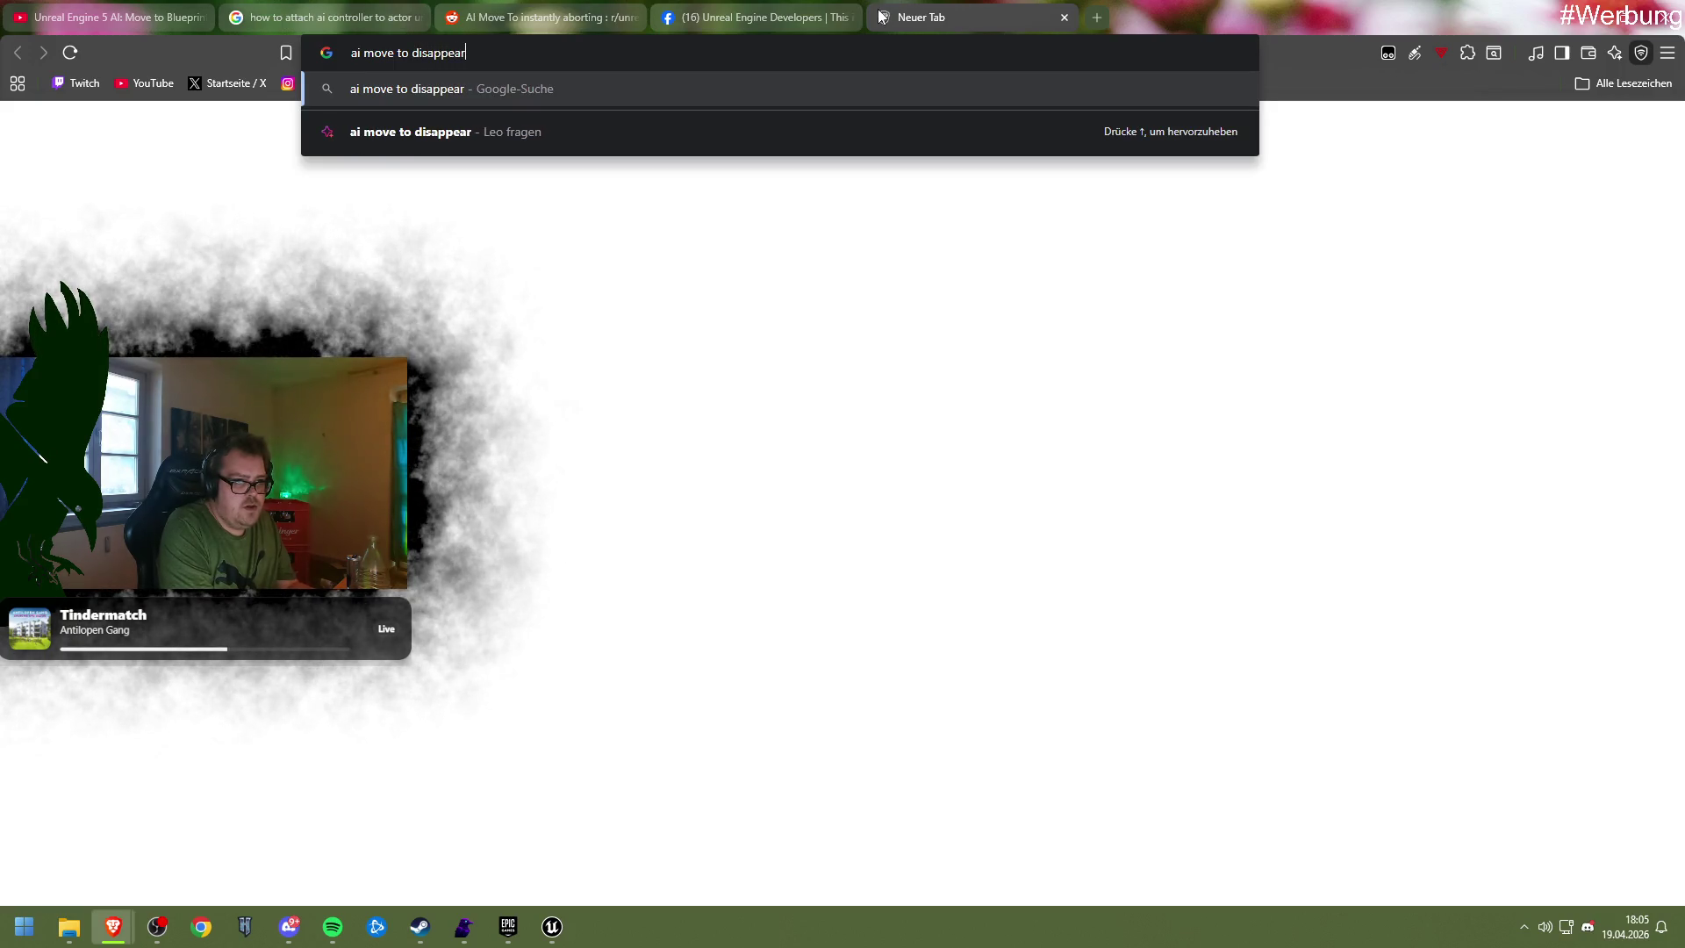
pyautogui.write('s in groud')
pyautogui.press('Return')
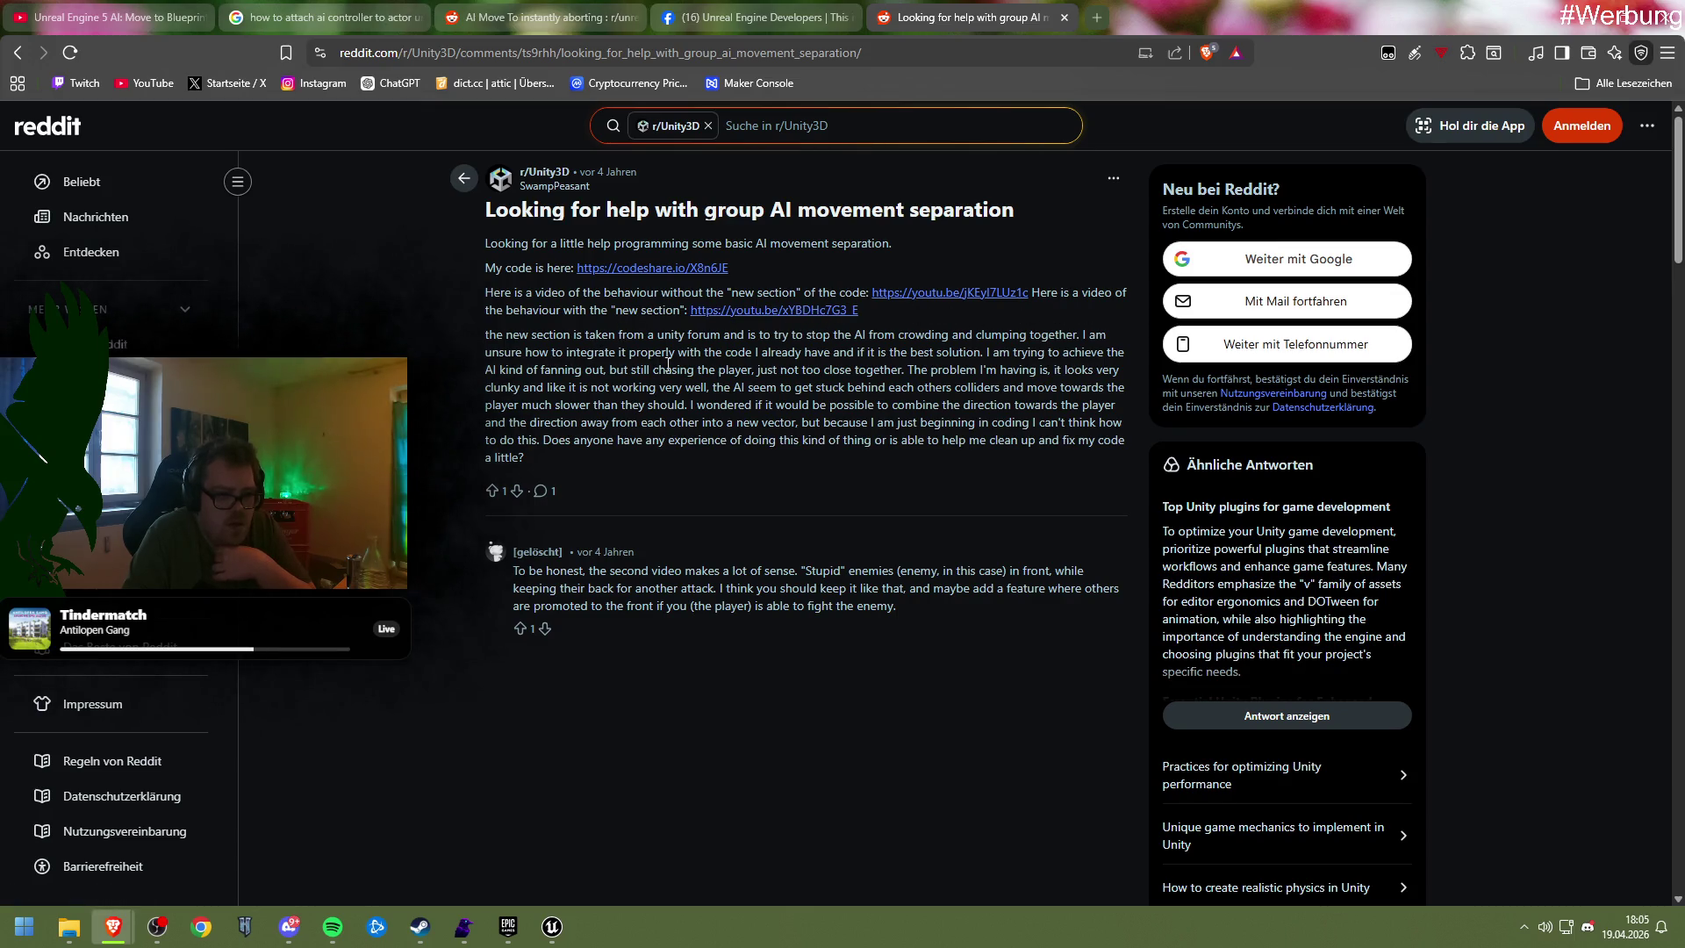
# Return to the results and rerun the search as 'ai move to disappears in ground'
pyautogui.hotkey('alt', 'Left')
pyautogui.scroll(-5, 639, 498)
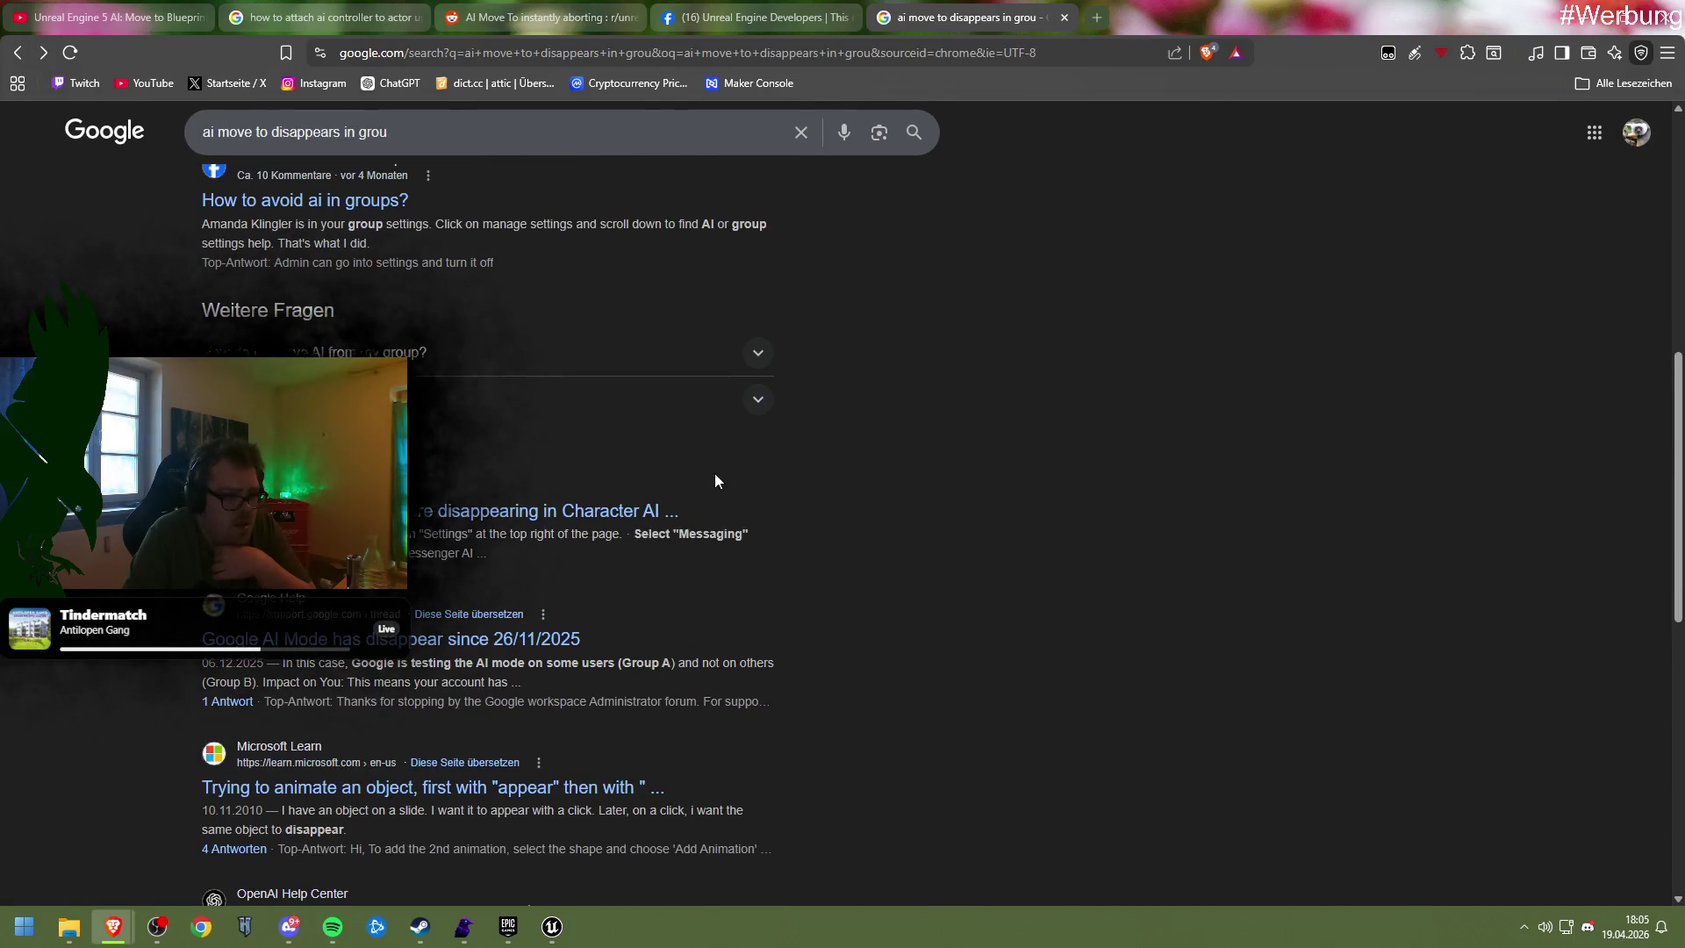
pyautogui.scroll(8, 714, 480)
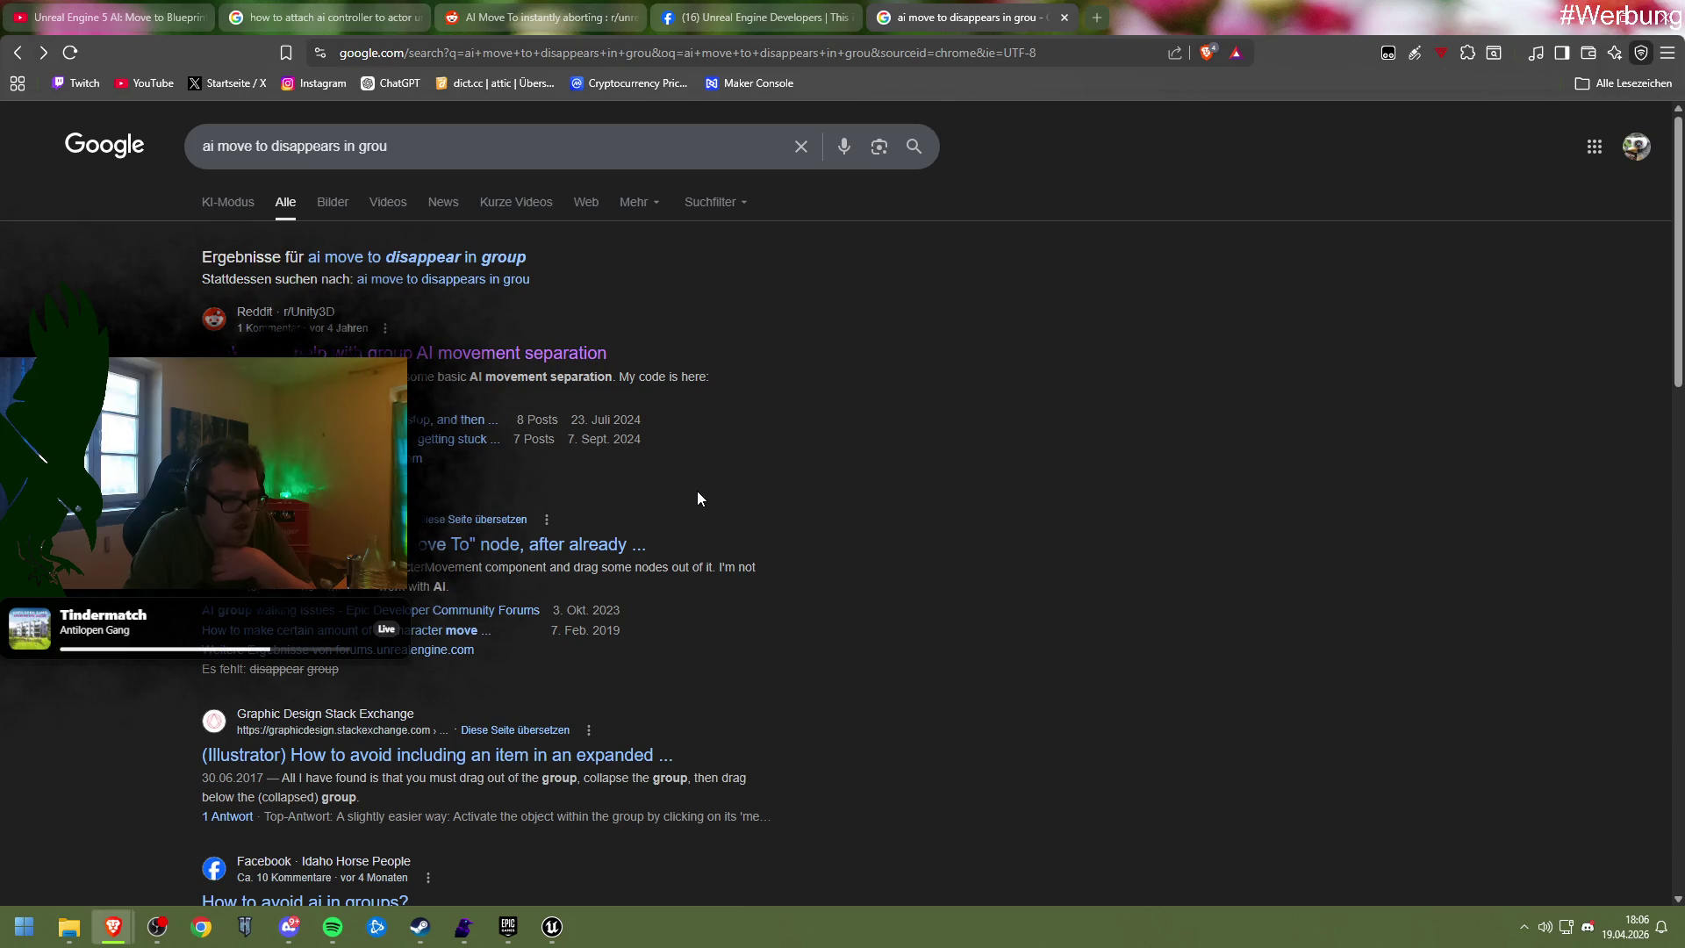
pyautogui.click(391, 150)
pyautogui.write('nd')
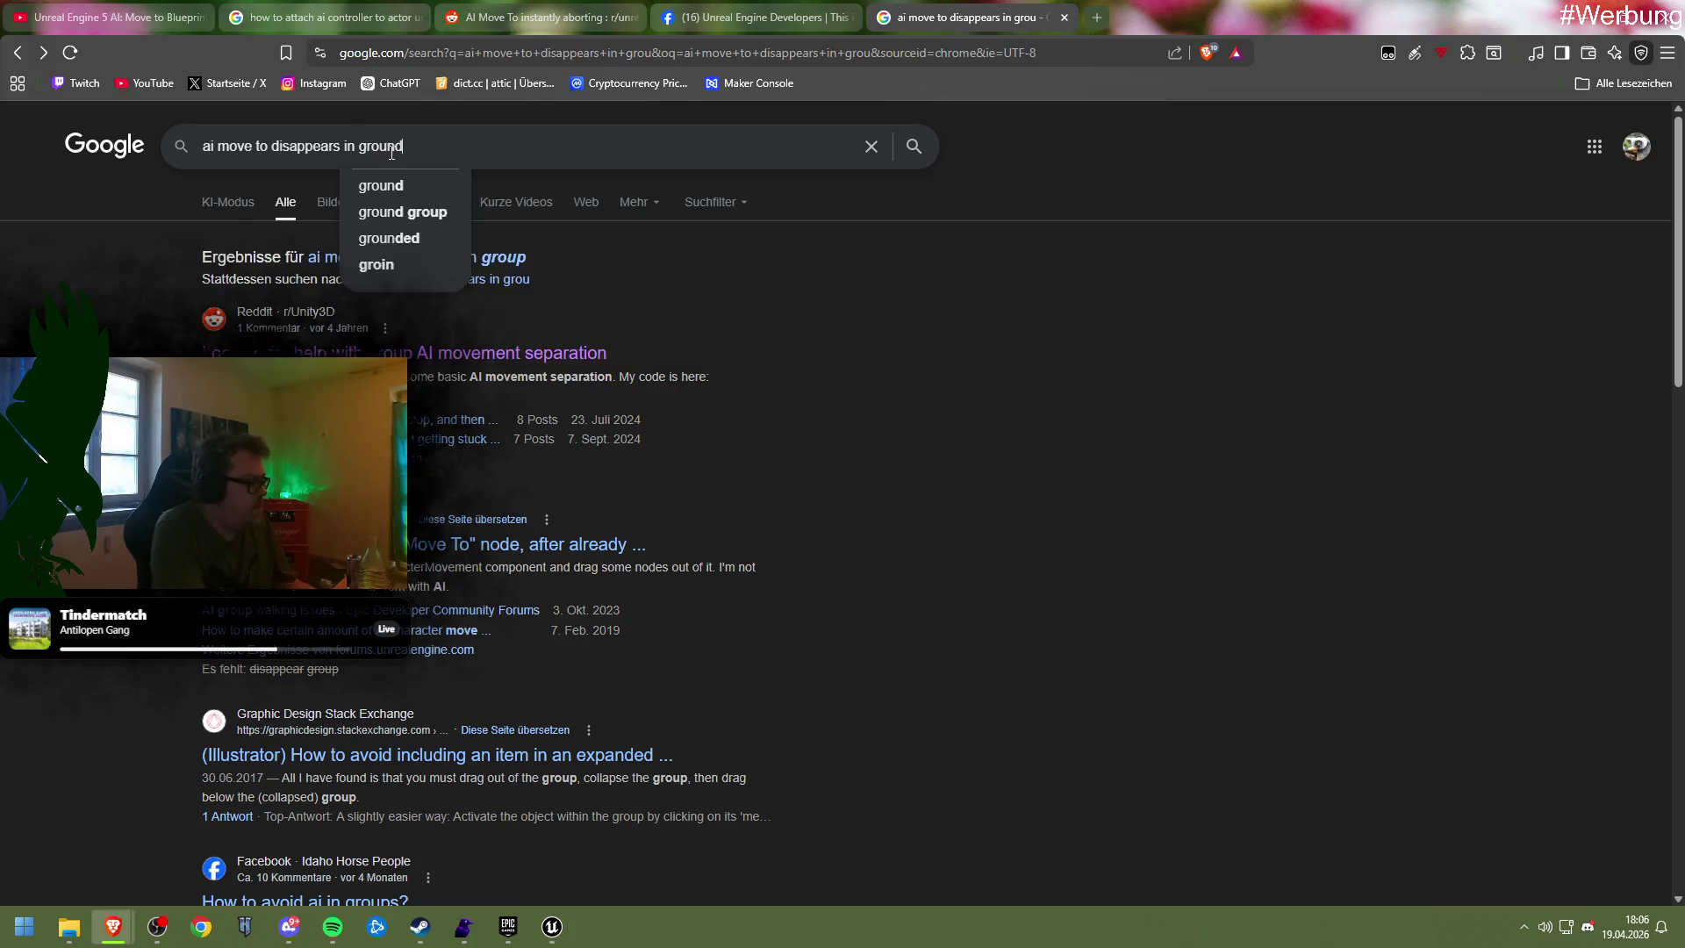
pyautogui.press('Return')
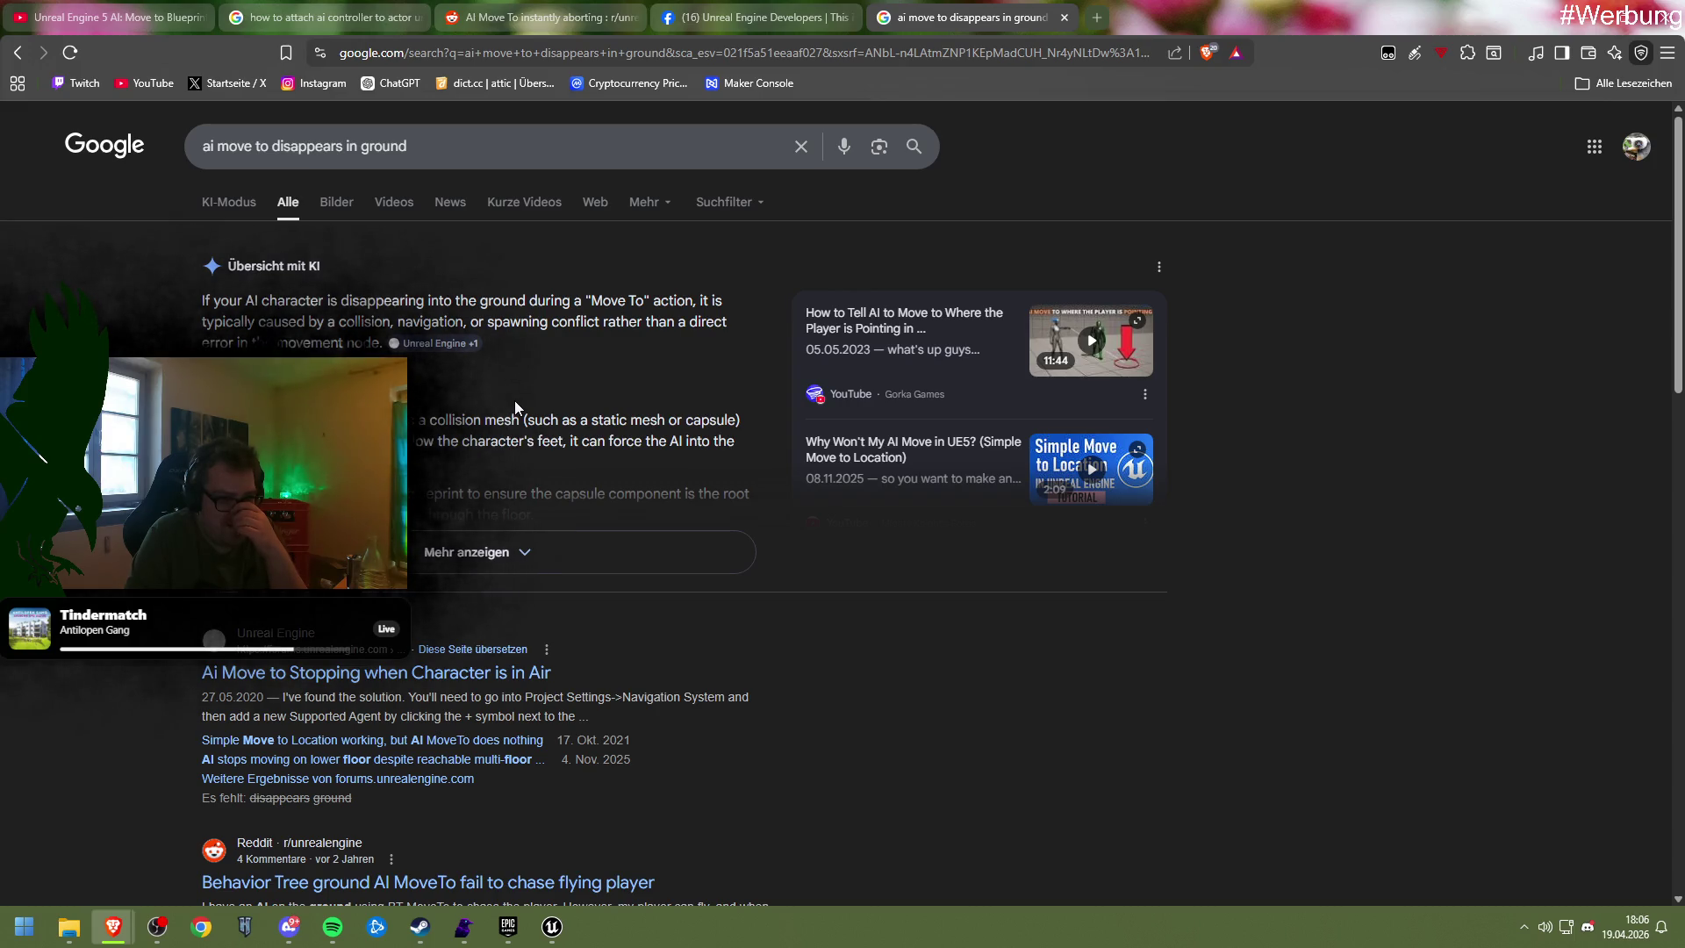
# Expand and read the full AI overview, then return to the Unit_Parent Blueprint editor
pyautogui.click(475, 554)
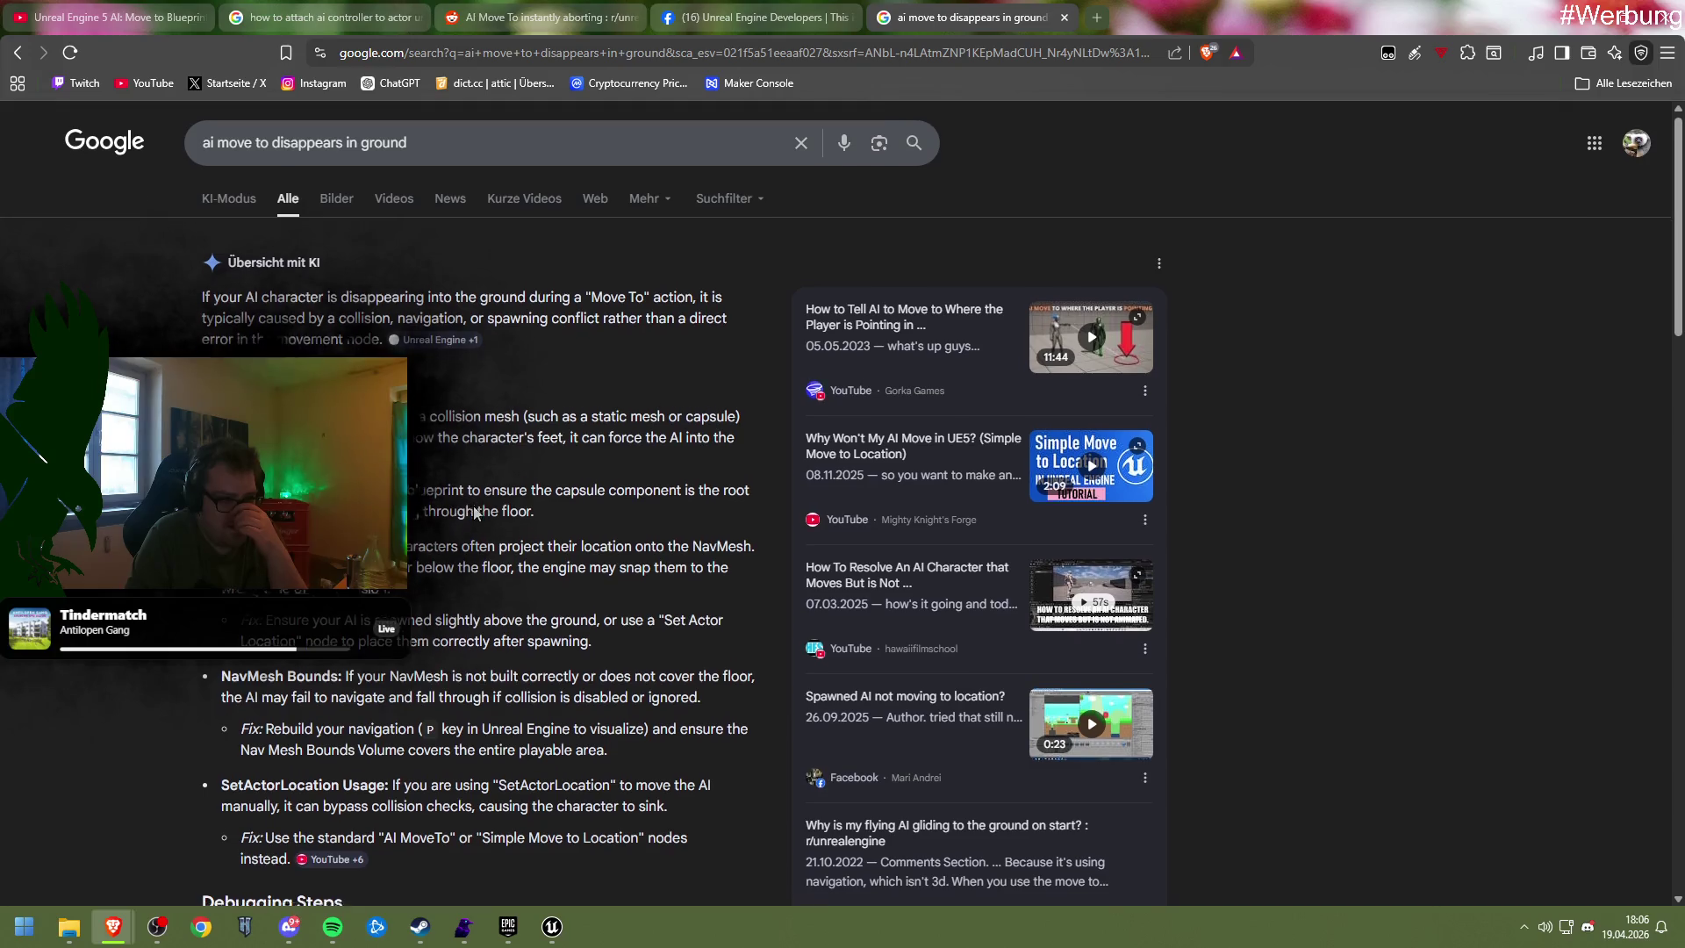
pyautogui.scroll(-1, 472, 505)
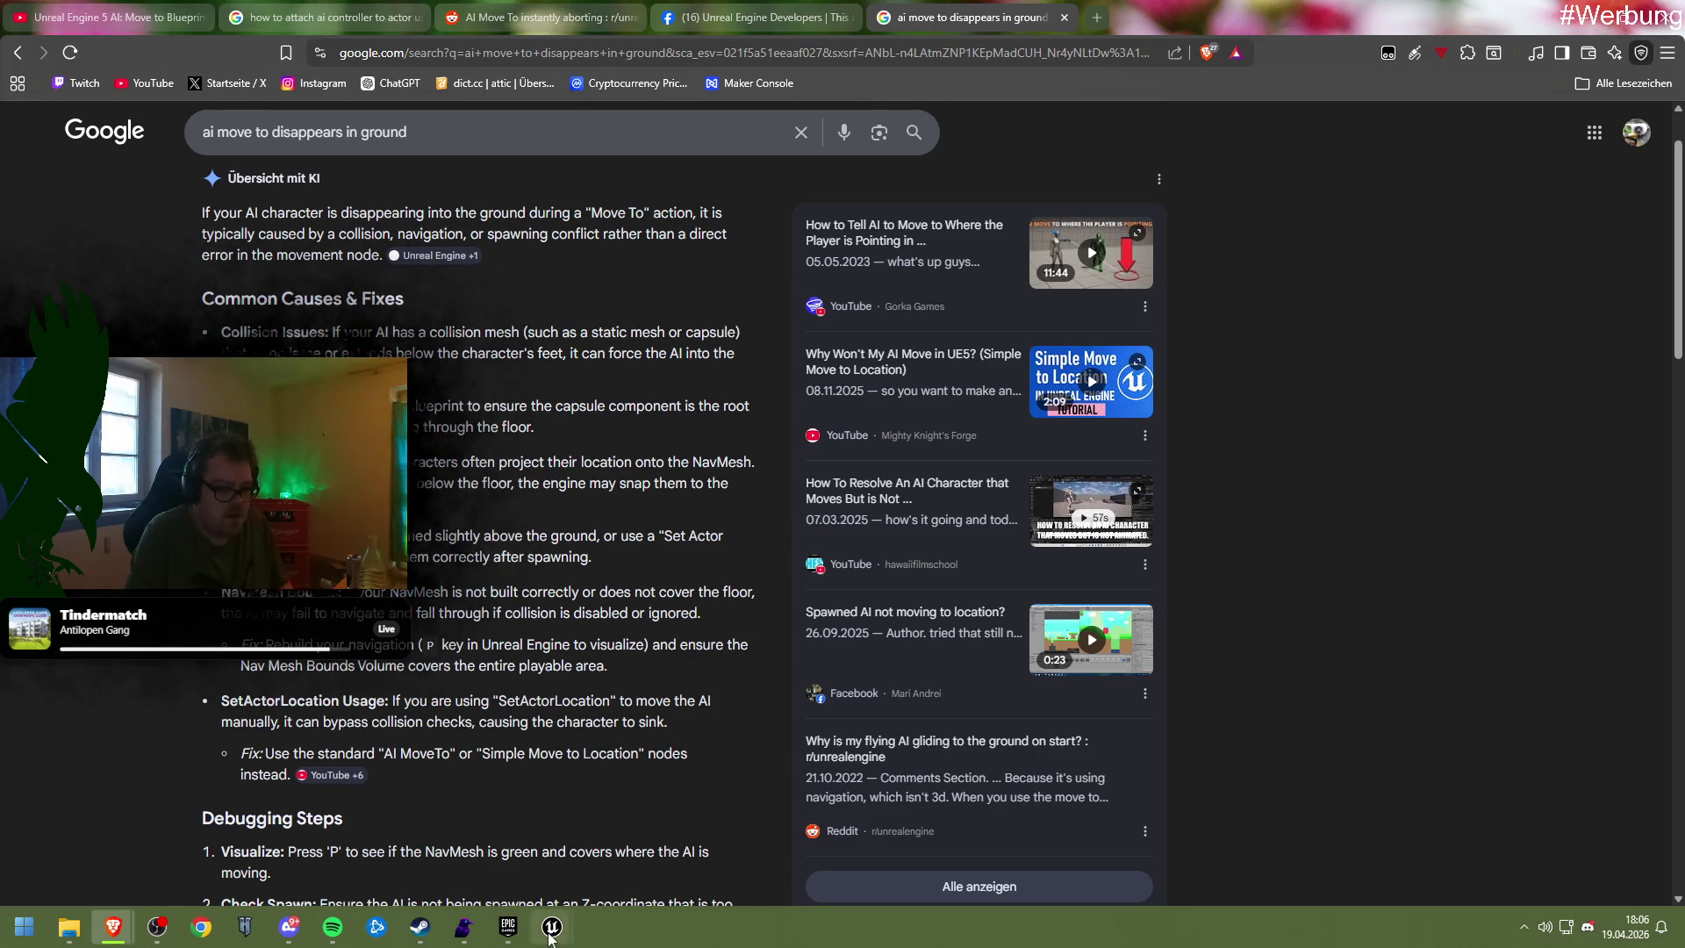
pyautogui.moveTo(550, 936)
pyautogui.click(588, 835)
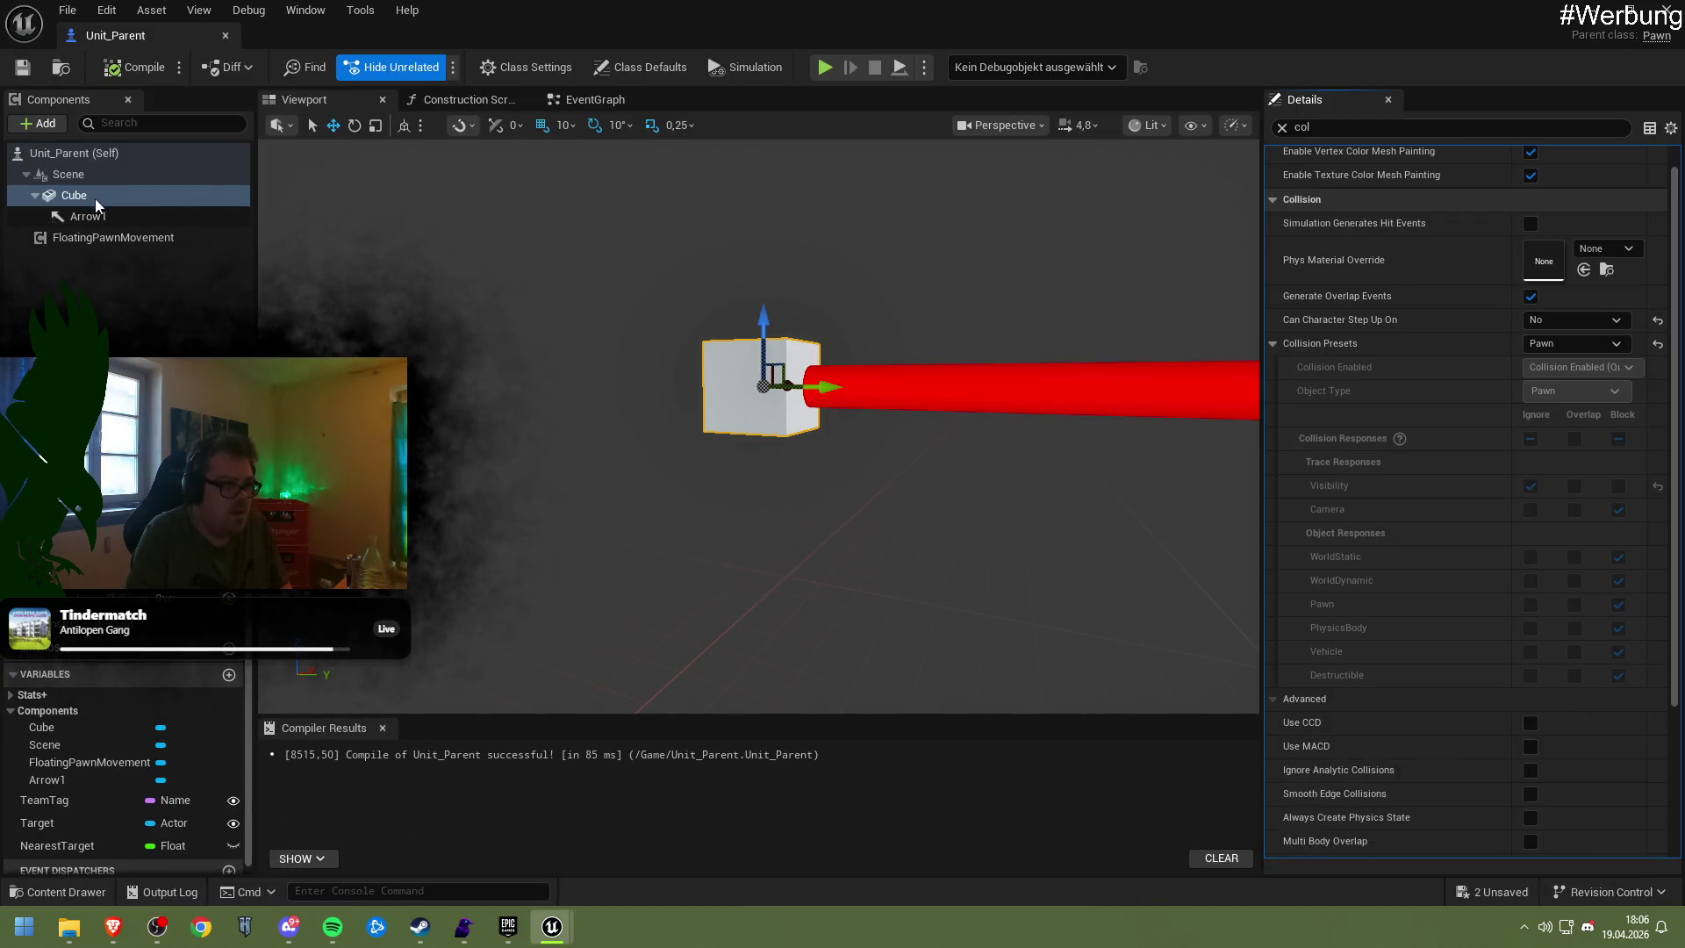
# Add a Capsule Collision component and drag it onto Scene to make it the root
pyautogui.click(68, 174)
pyautogui.click(39, 123)
pyautogui.write('caps')
pyautogui.click(132, 189)
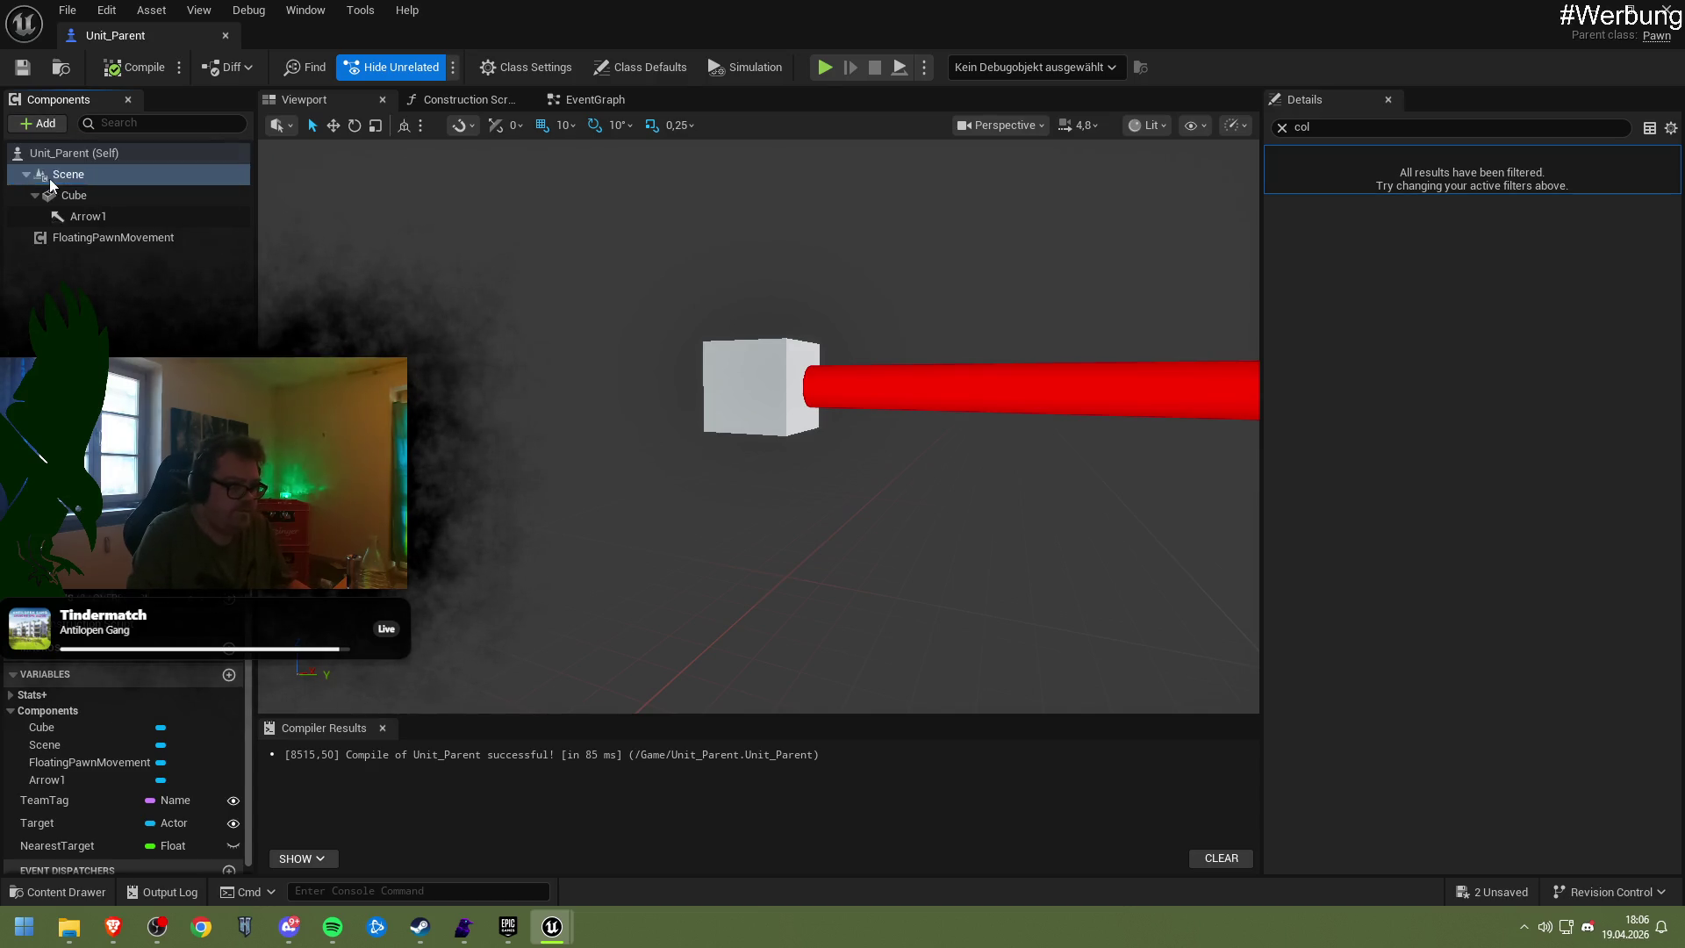
pyautogui.moveTo(132, 205)
pyautogui.mouseDown()
pyautogui.moveTo(87, 176)
pyautogui.moveTo(79, 193)
pyautogui.moveTo(77, 173)
pyautogui.mouseUp()
# Check the Cube and Capsule collision settings, then compile and save Unit_Parent
pyautogui.click(78, 200)
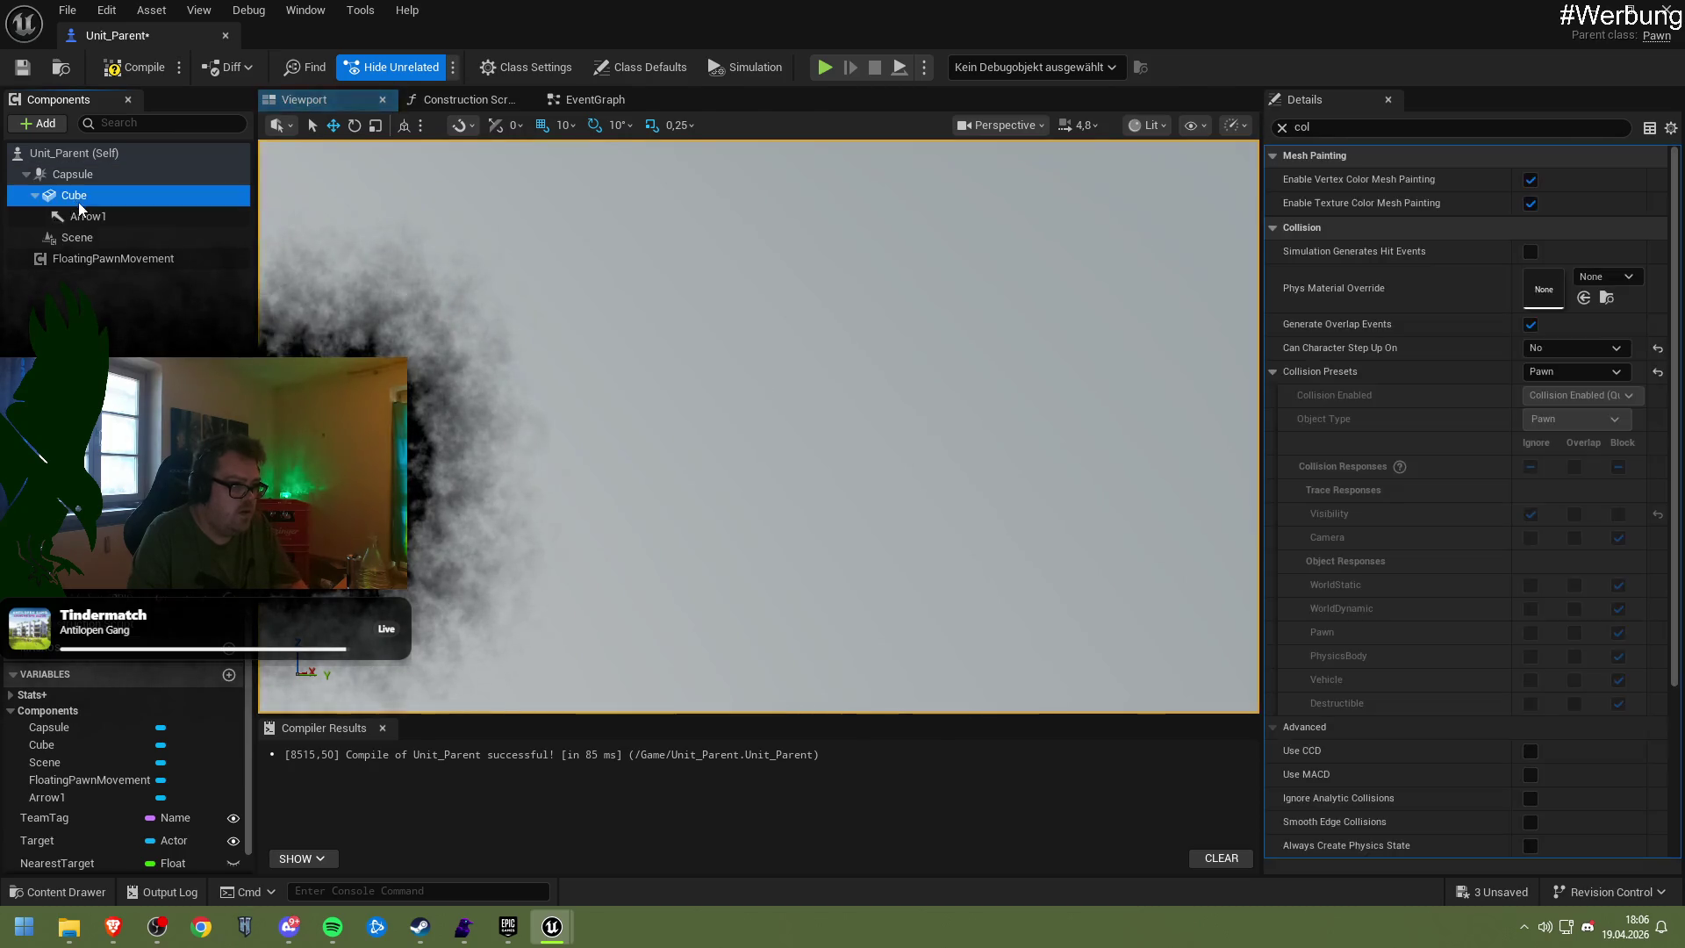
pyautogui.moveTo(679, 419); pyautogui.dragTo(679, 419)
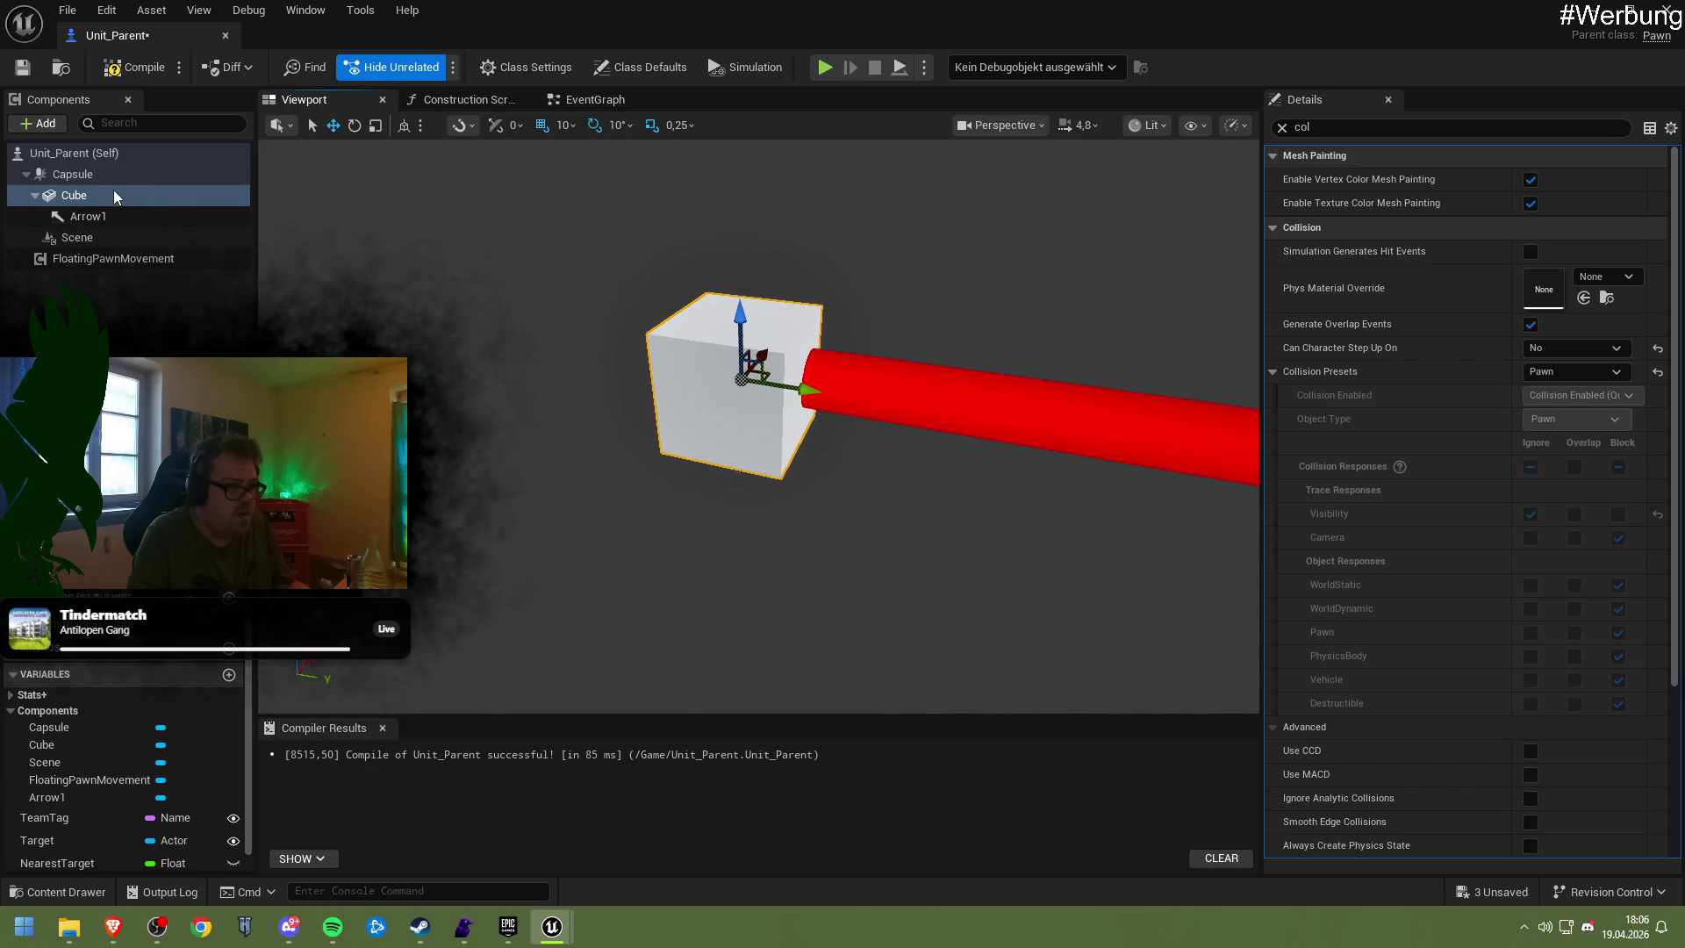
pyautogui.click(72, 173)
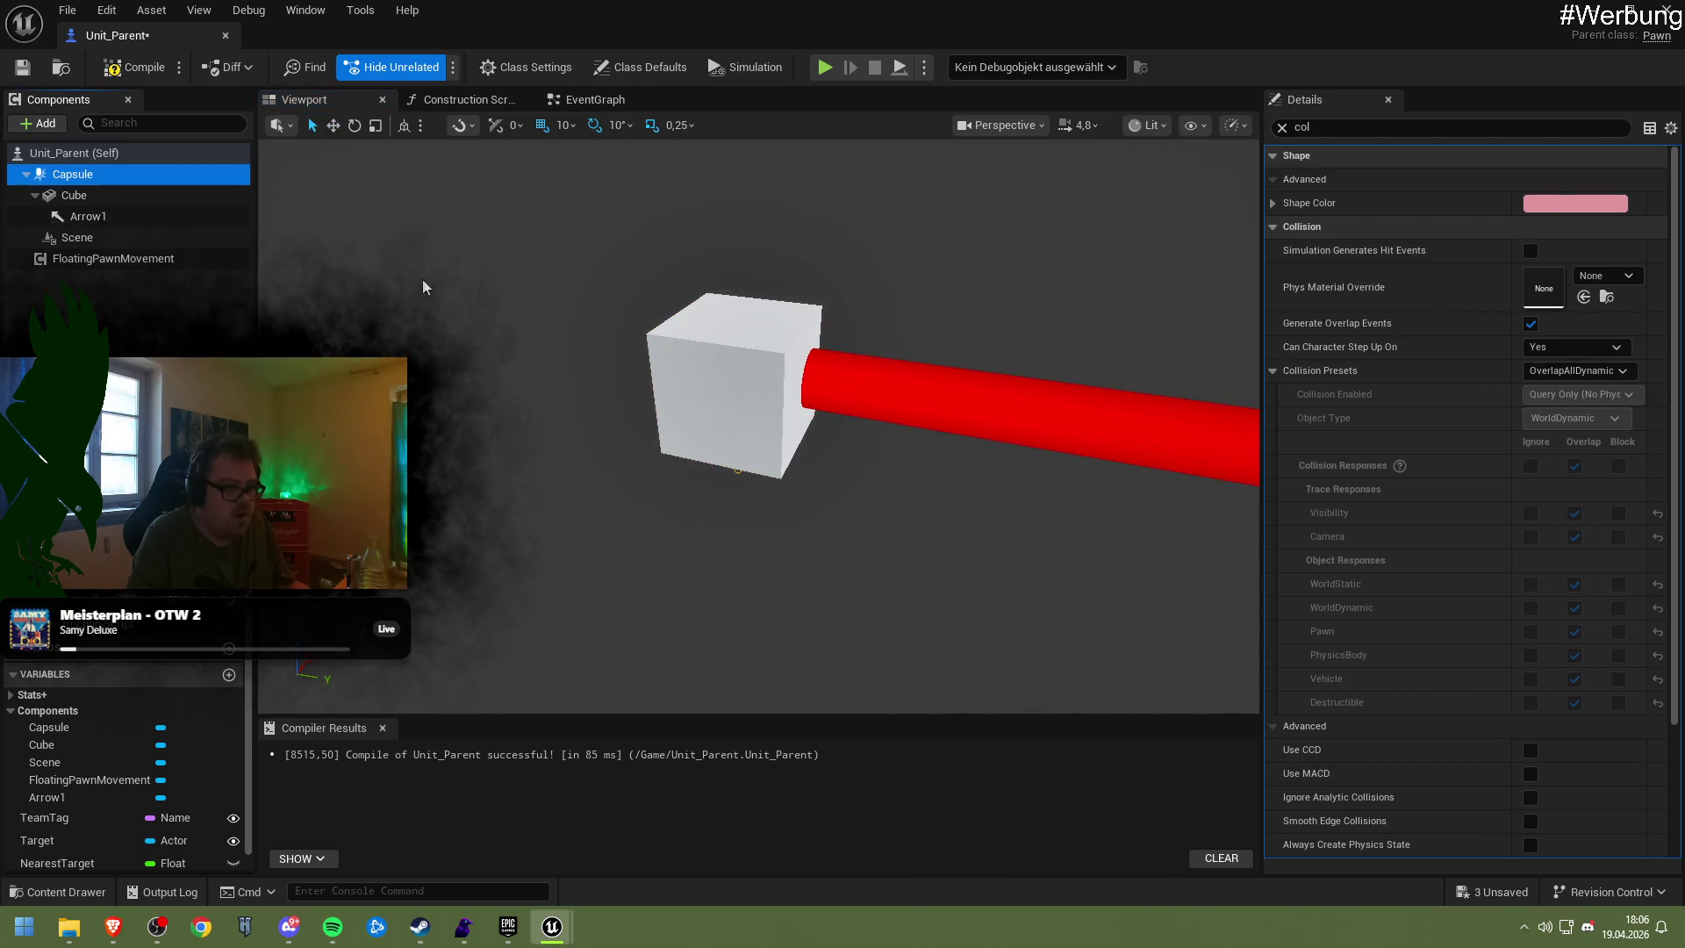
pyautogui.moveTo(649, 386); pyautogui.dragTo(650, 386)
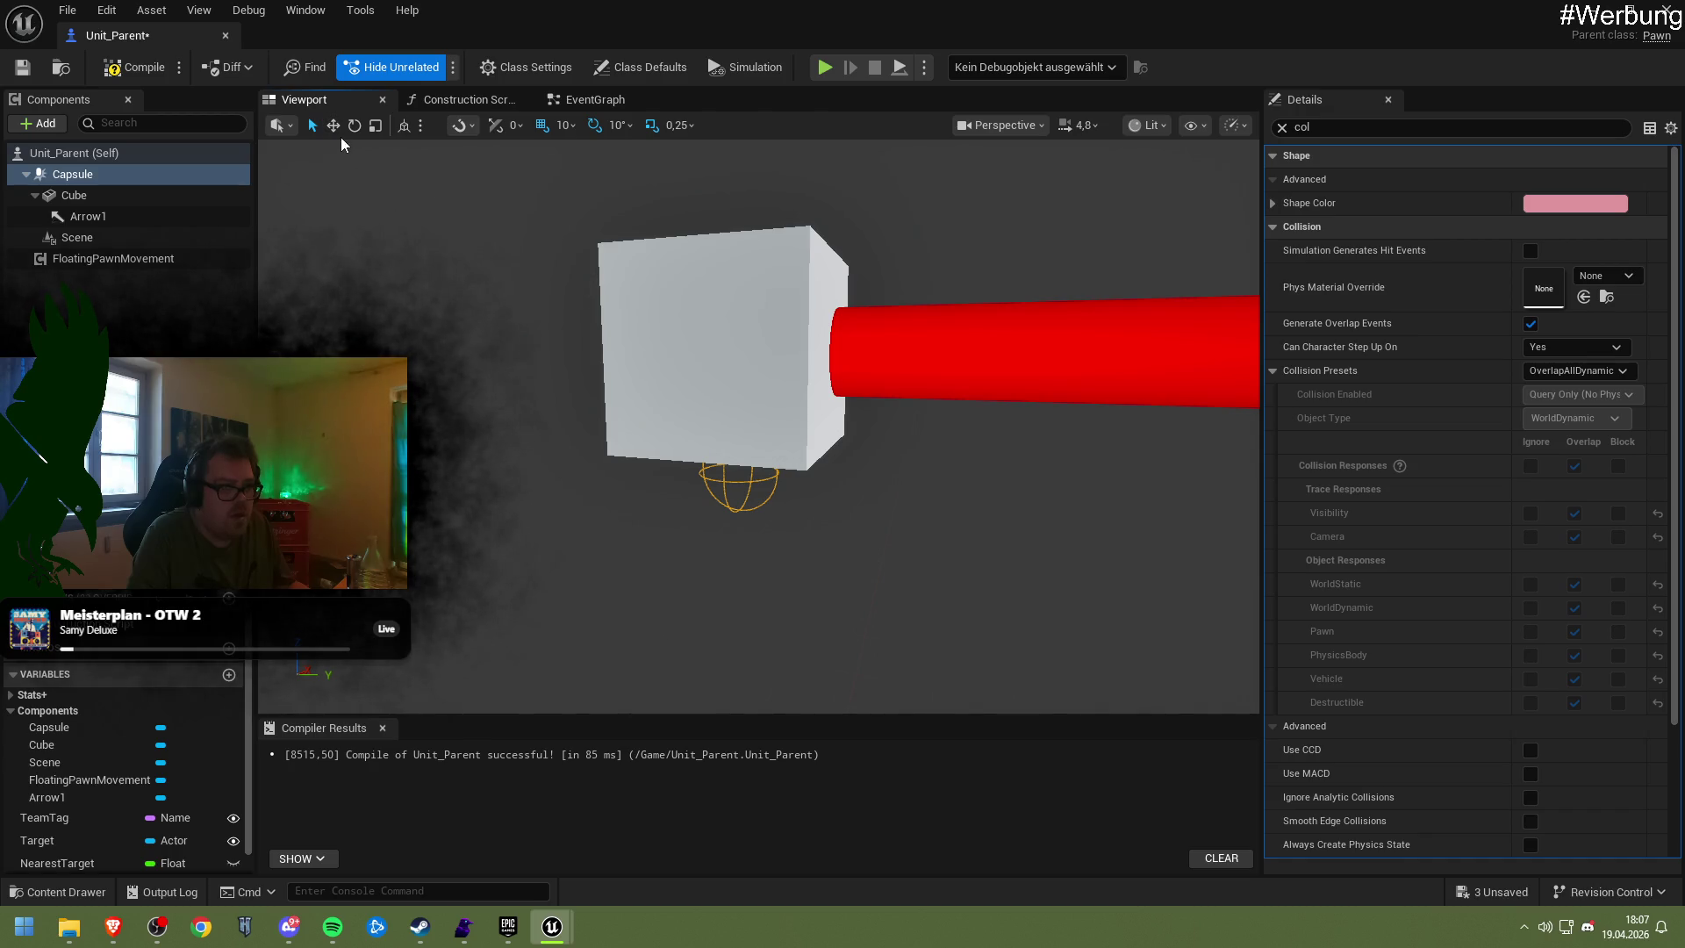
pyautogui.click(147, 198)
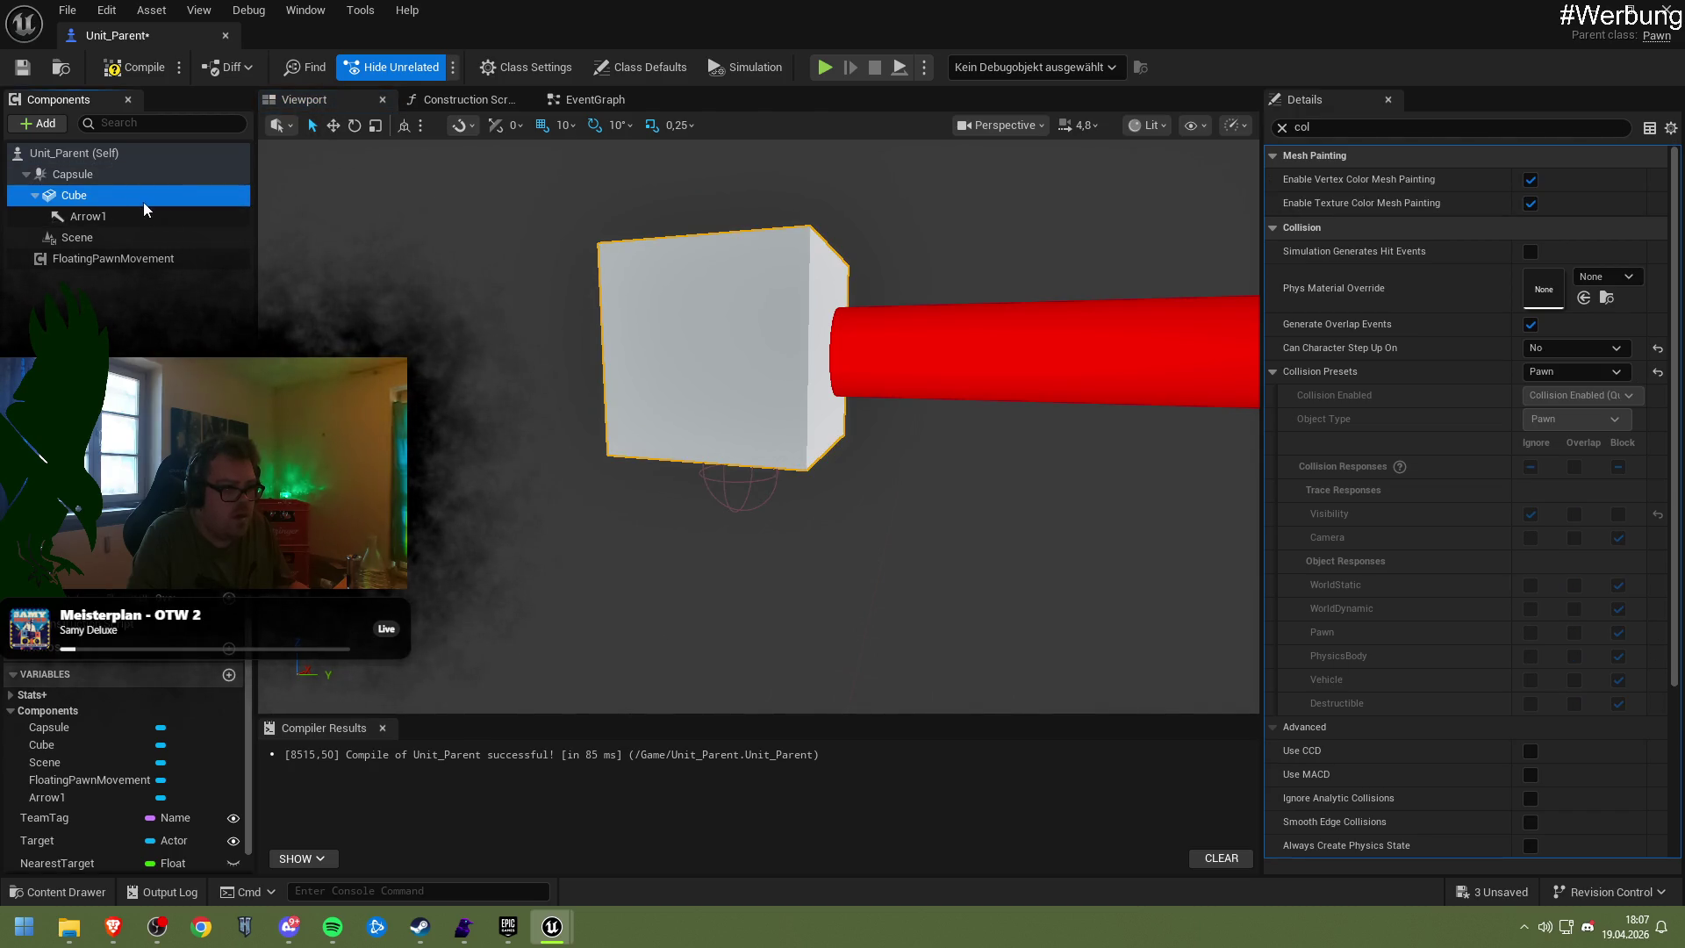
pyautogui.click(136, 67)
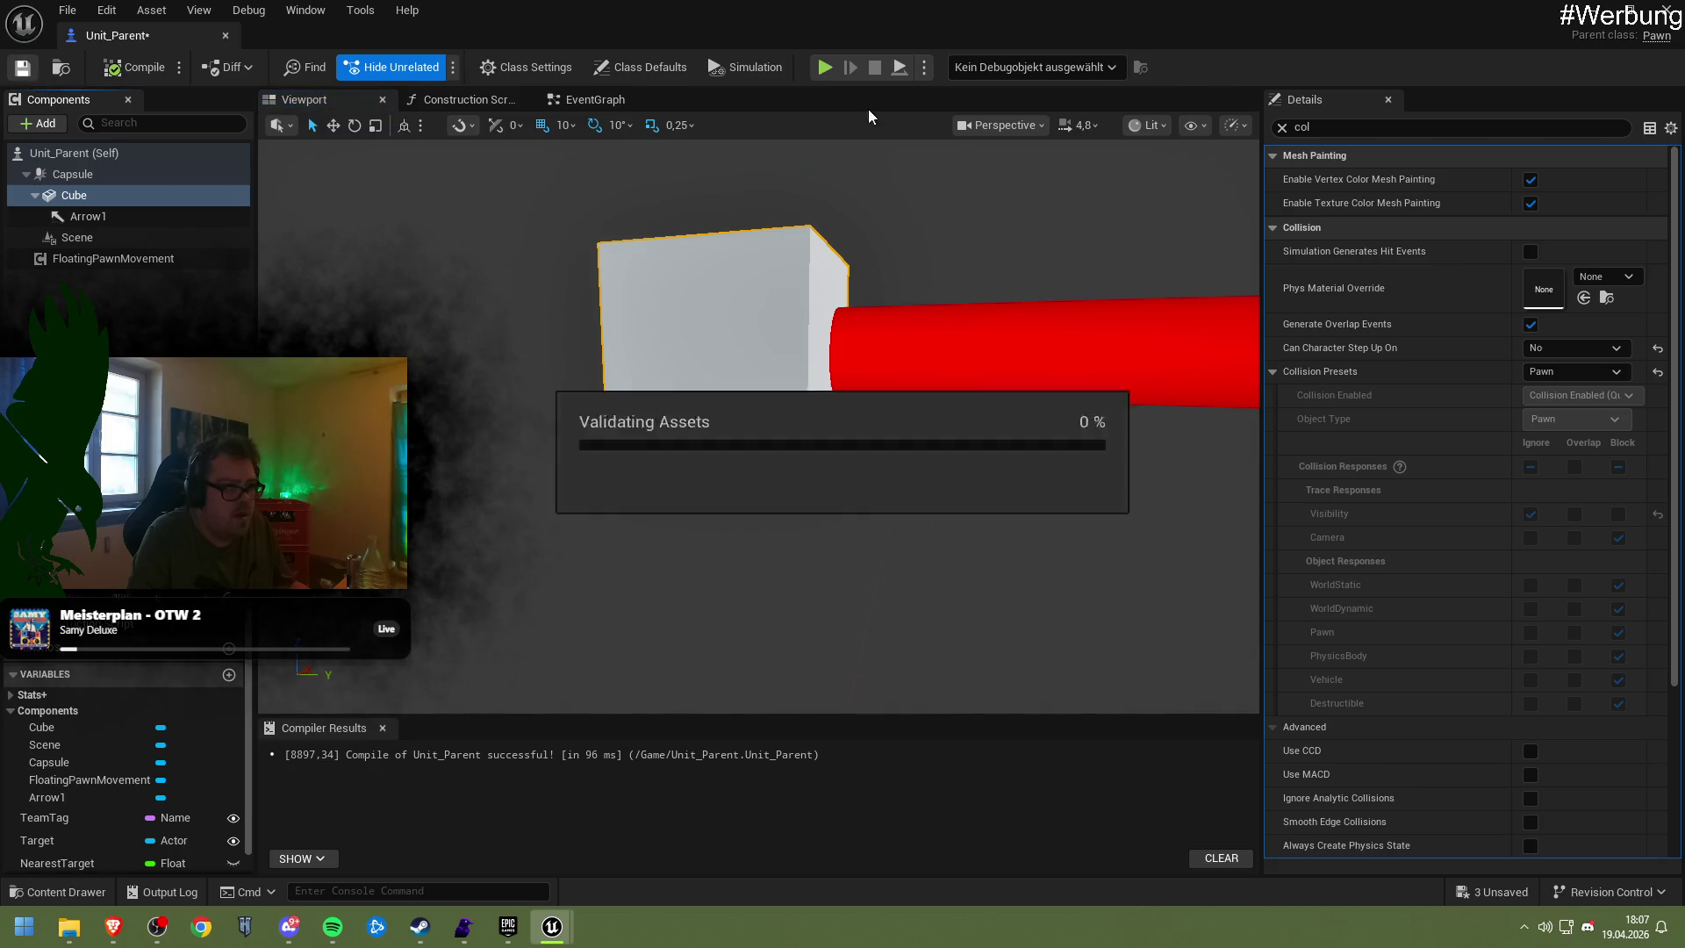
pyautogui.hotkey('alt', 'Tab')
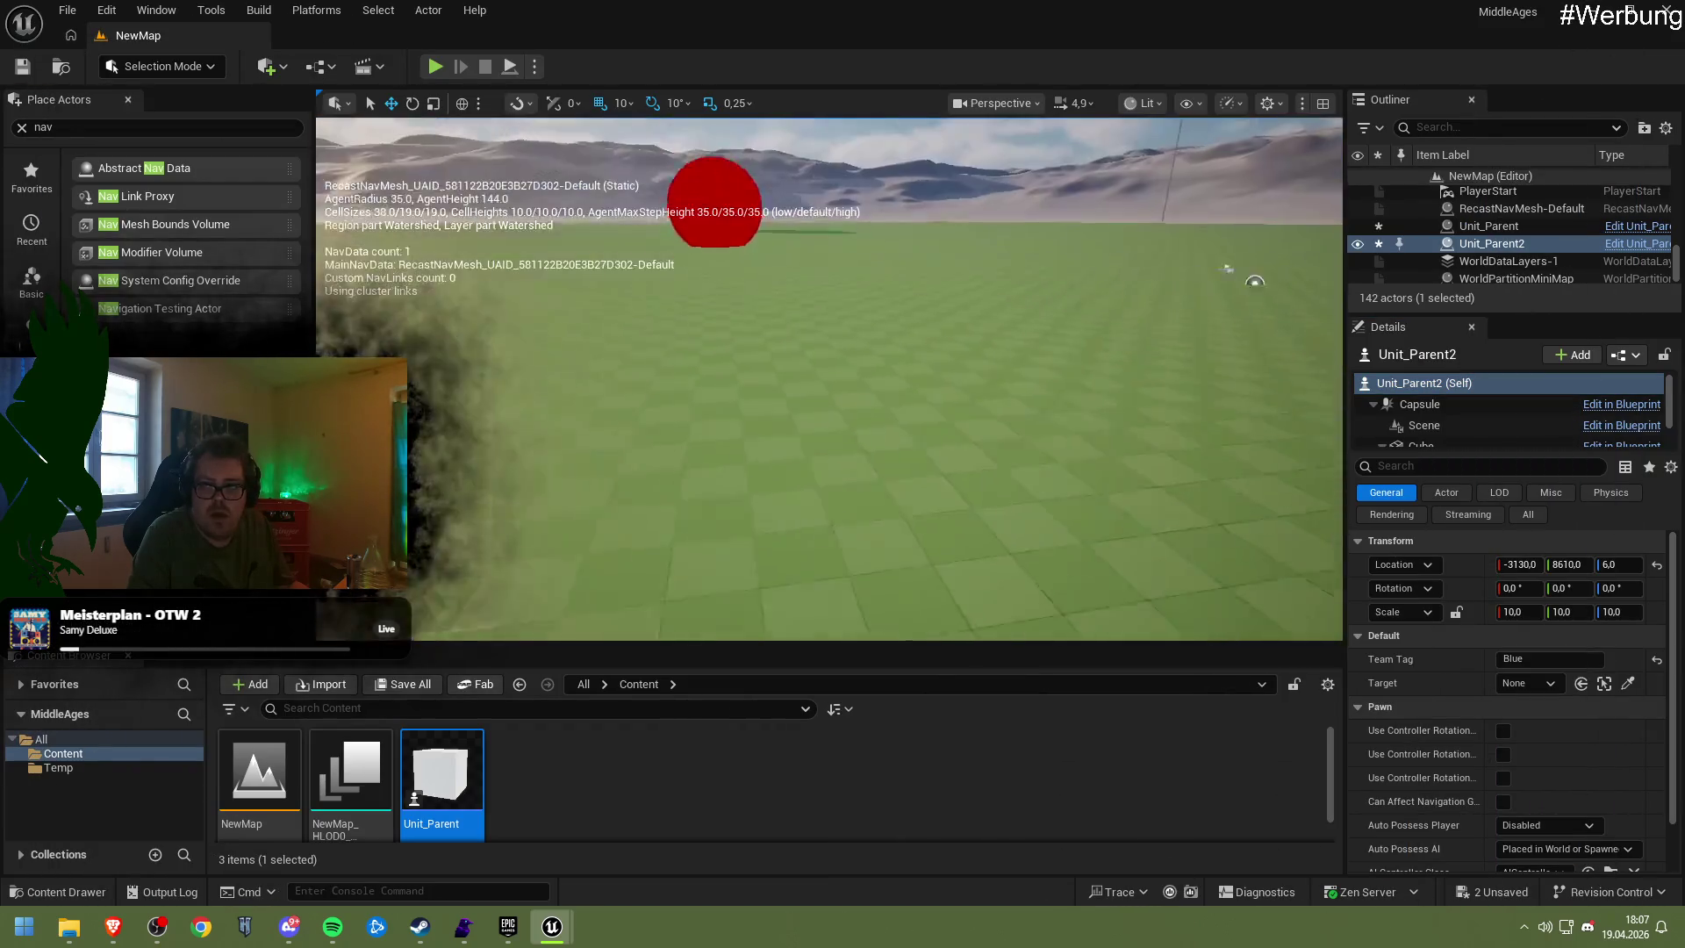
# Focus on Unit_Parent2 and play-test NewMap with the capsule-rooted units, then return to Brave
pyautogui.press('f')
pyautogui.moveTo(1176, 430)
pyautogui.keyDown('alt'); pyautogui.mouseDown()
pyautogui.moveTo(878, 444)
pyautogui.moveTo(930, 412)
pyautogui.moveTo(976, 338)
pyautogui.moveTo(1027, 334)
pyautogui.moveTo(1009, 368)
pyautogui.moveTo(983, 351)
pyautogui.moveTo(913, 160)
pyautogui.mouseUp(); pyautogui.keyUp('alt')
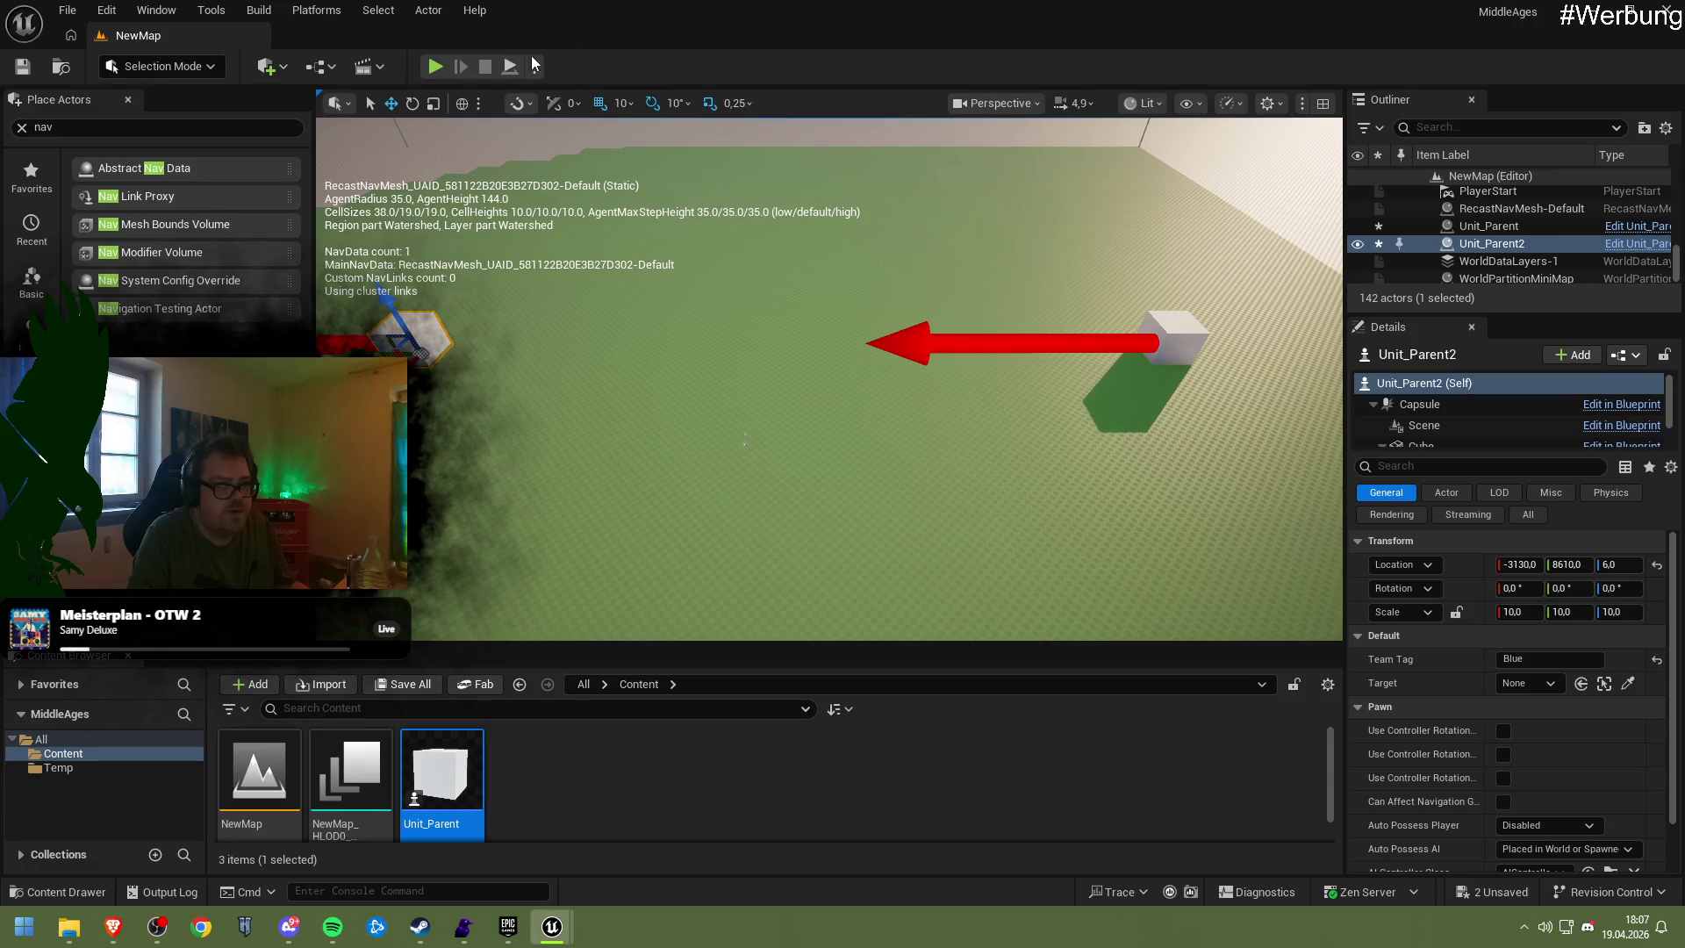
pyautogui.click(436, 67)
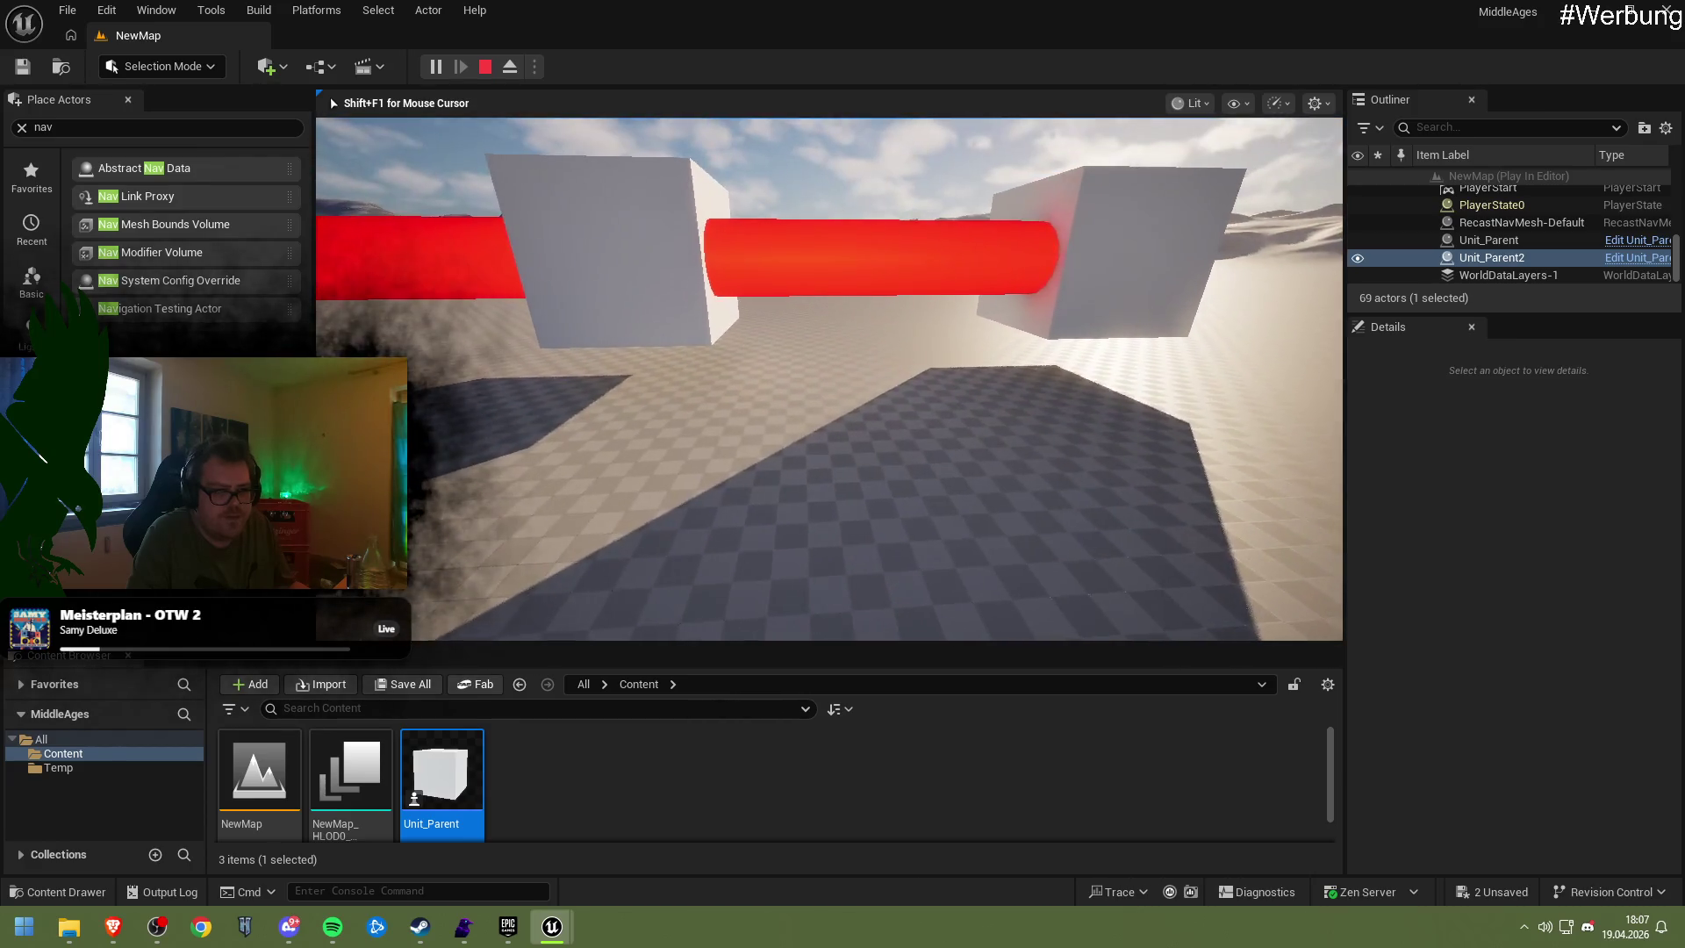
pyautogui.press('Escape')
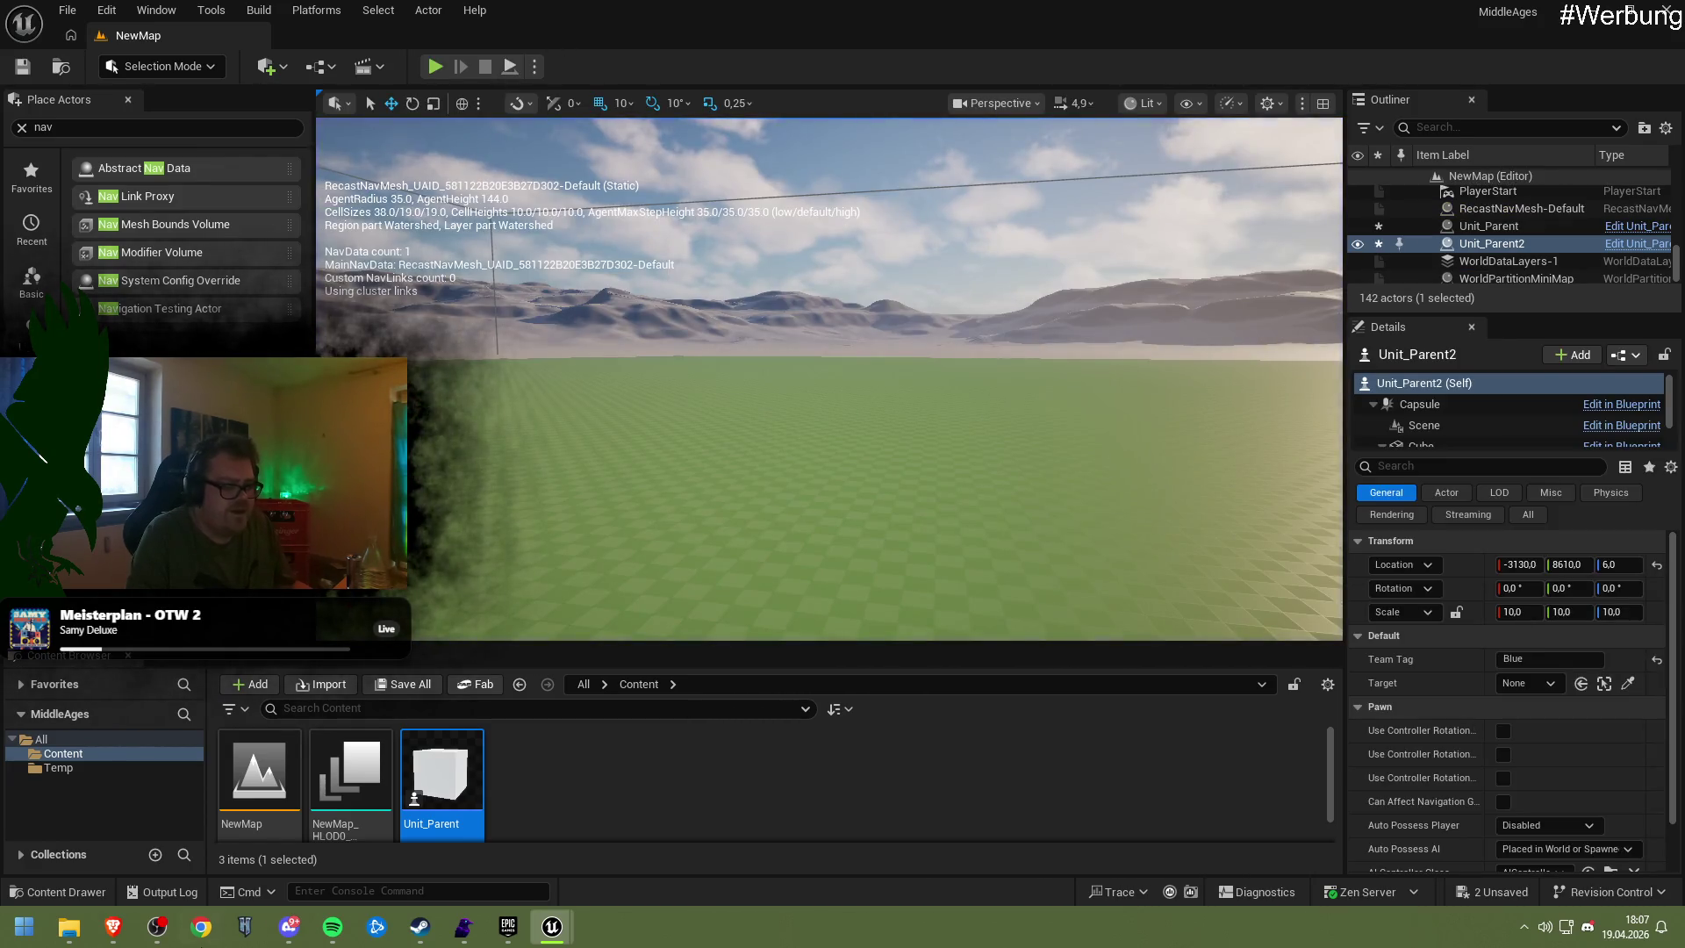
pyautogui.click(113, 926)
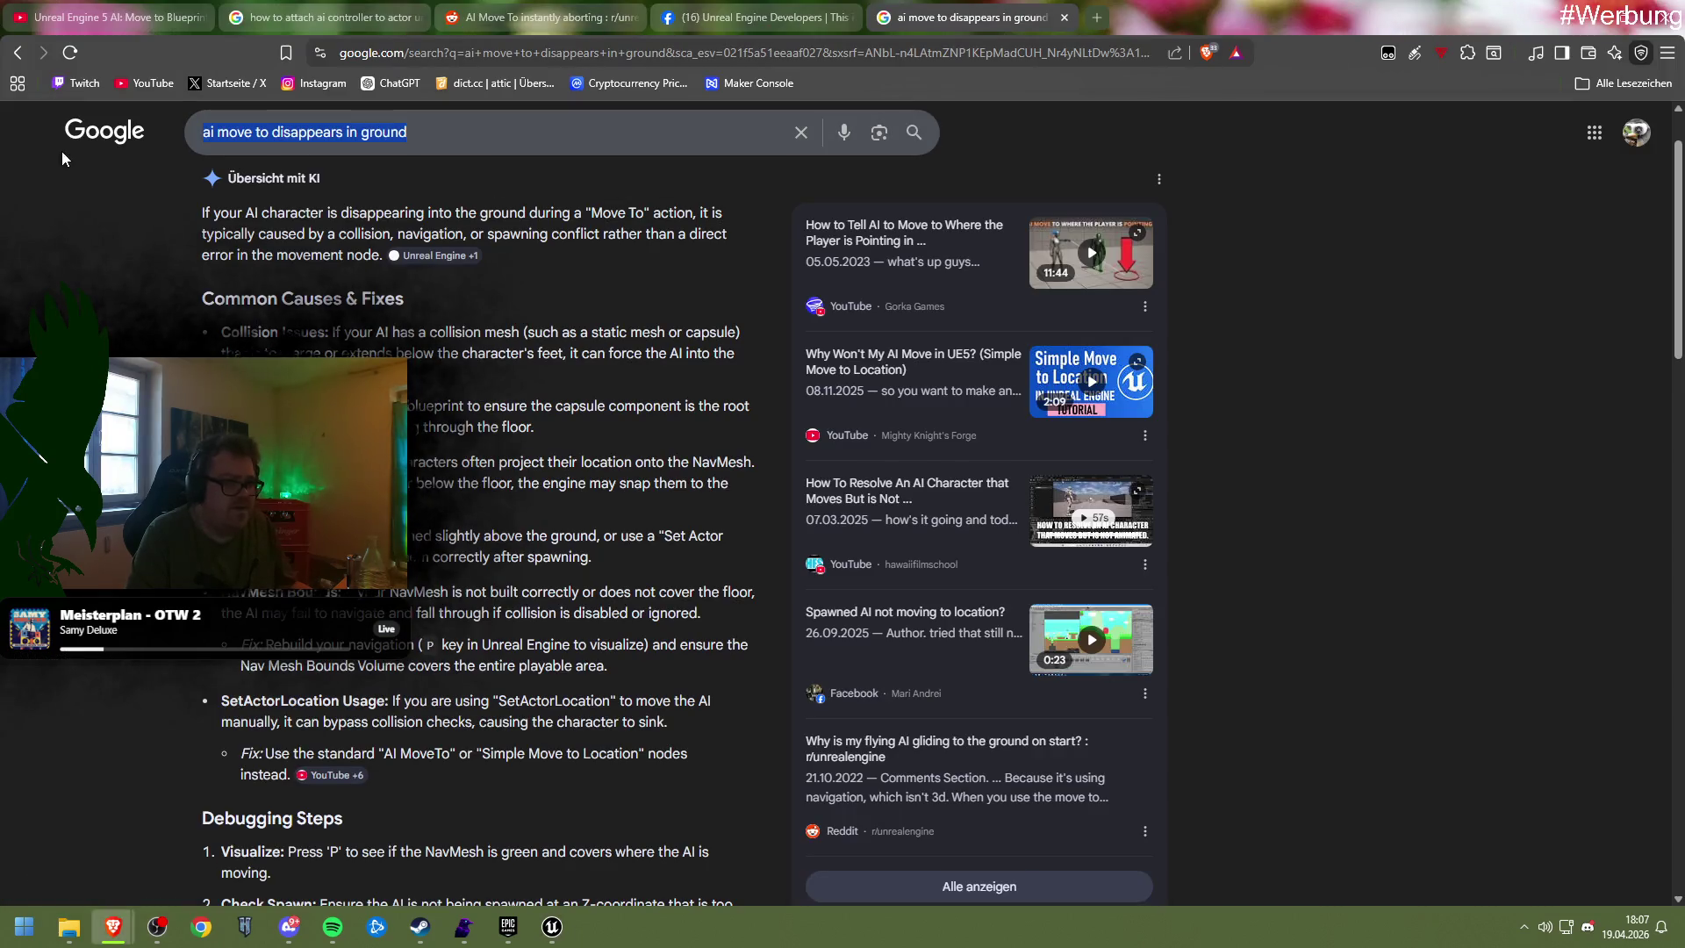
# Start a 'pawn movement' search and copy the FloatingPawnMovement component name from Unit_Parent
pyautogui.write('pawn movement')
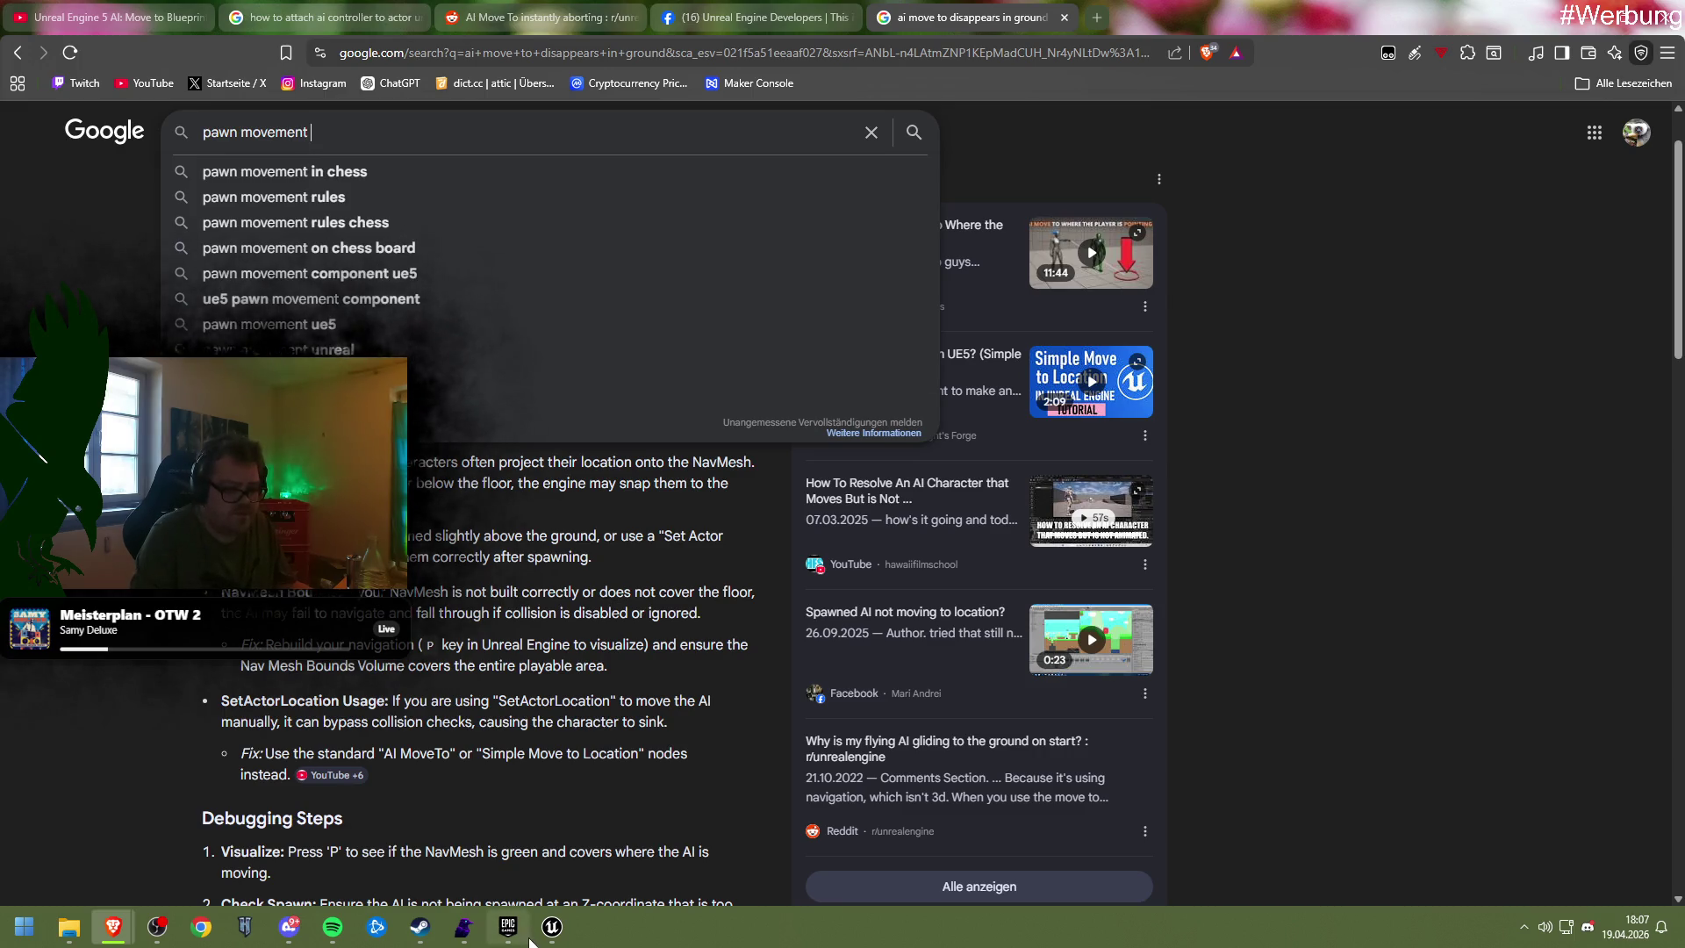
pyautogui.click(524, 932)
pyautogui.click(666, 833)
pyautogui.click(141, 259)
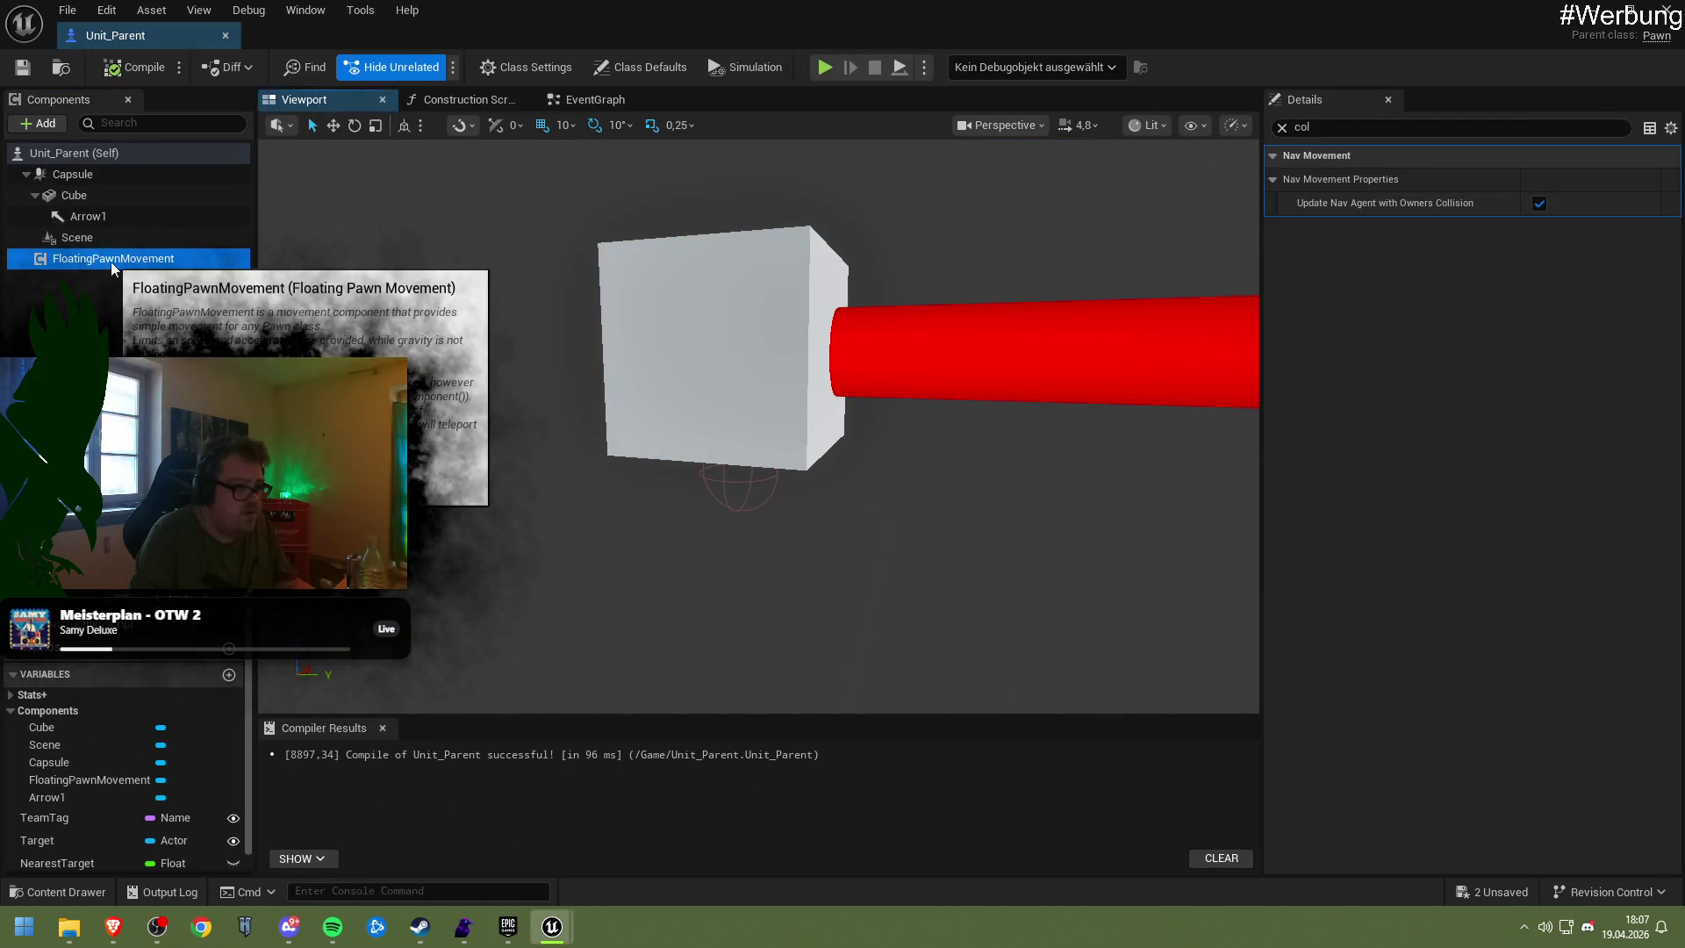
pyautogui.click(110, 260)
# Paste FloatingPawnMovement into the Google search and pick the 'floating pawn movement gravity' suggestion
pyautogui.moveTo(113, 926)
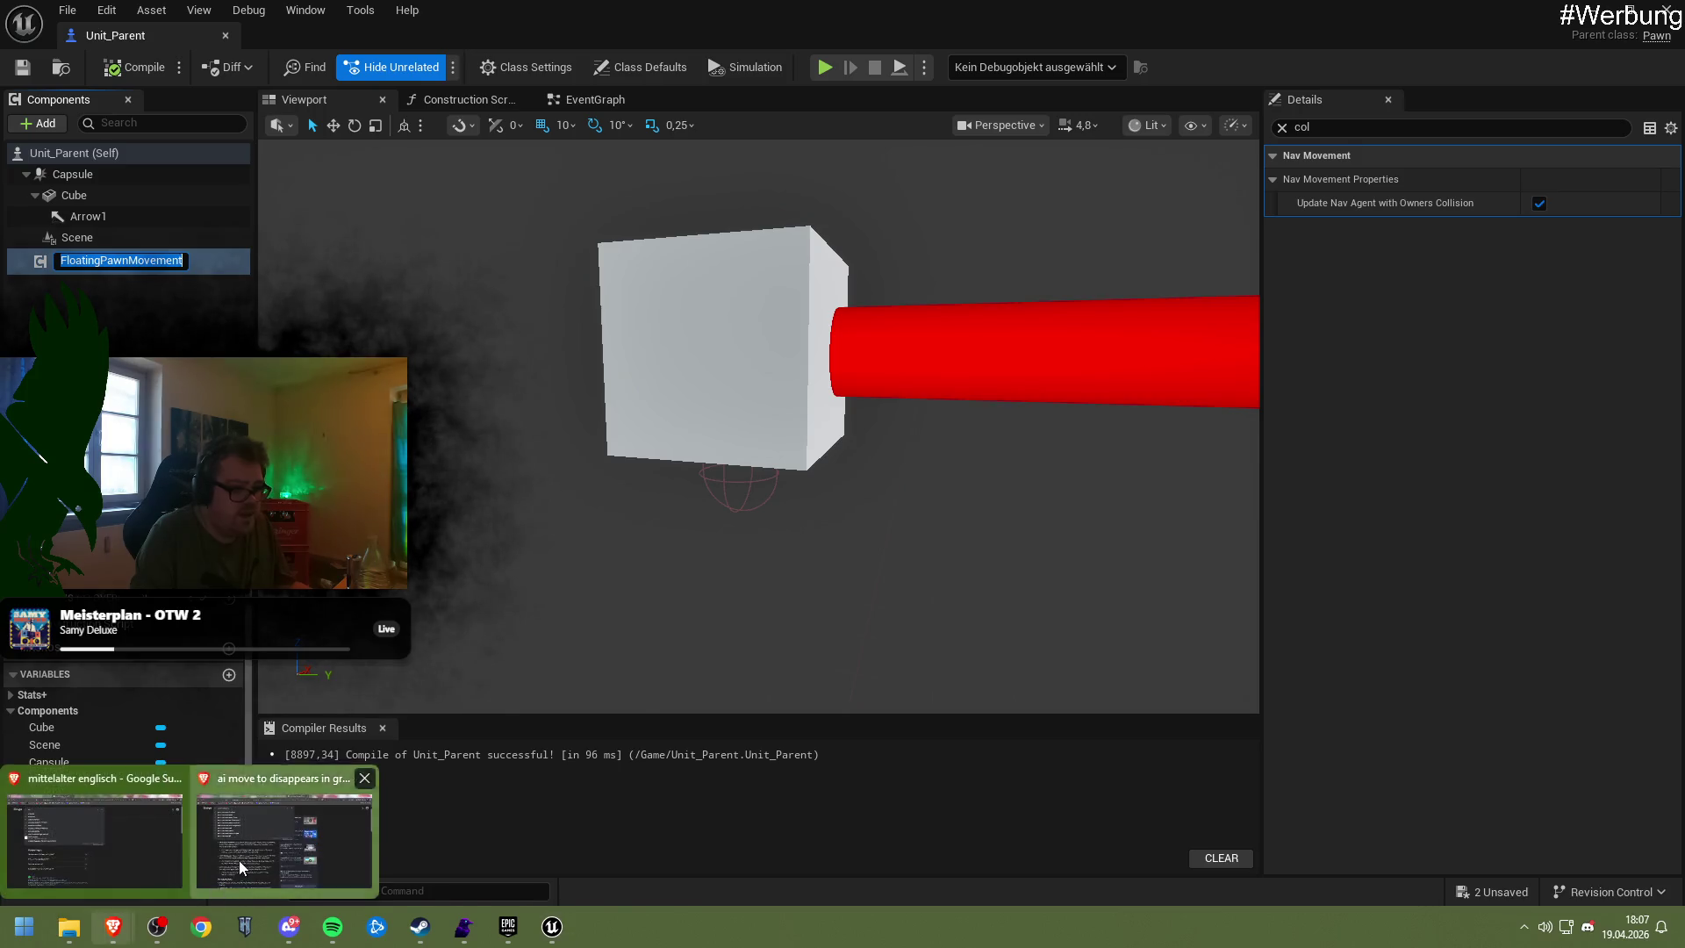
pyautogui.click(239, 867)
pyautogui.hotkey('ctrl', 'a')
pyautogui.write('FloatingPawnMovement')
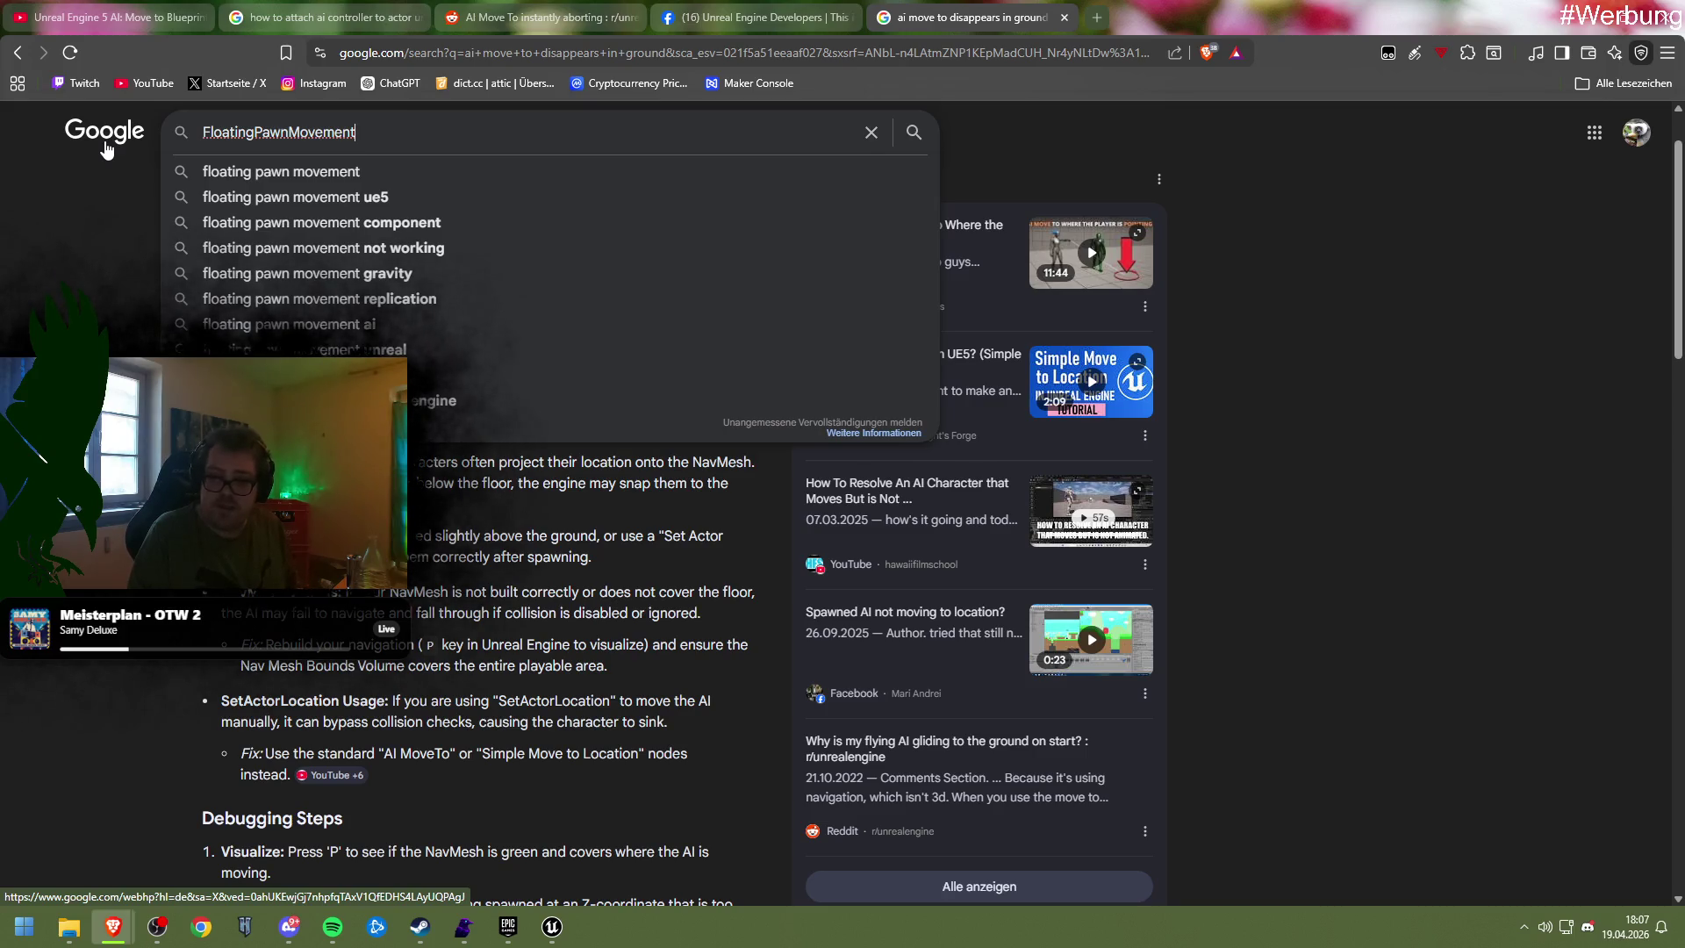
pyautogui.hotkey('alt', 'Tab')
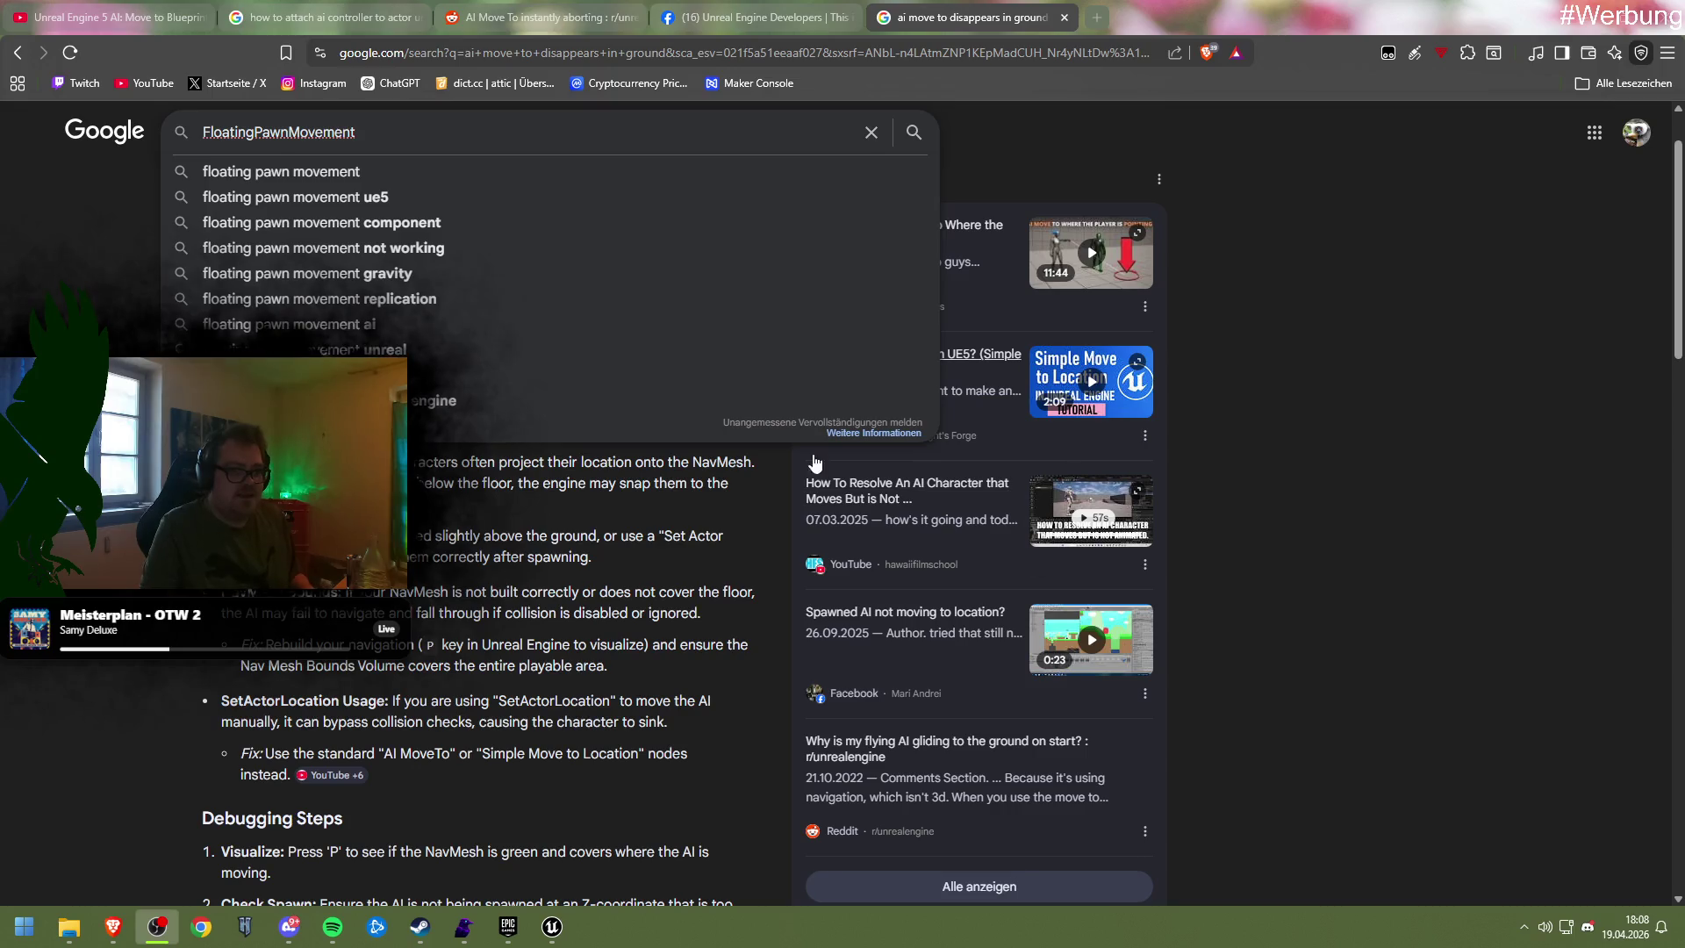
pyautogui.click(456, 271)
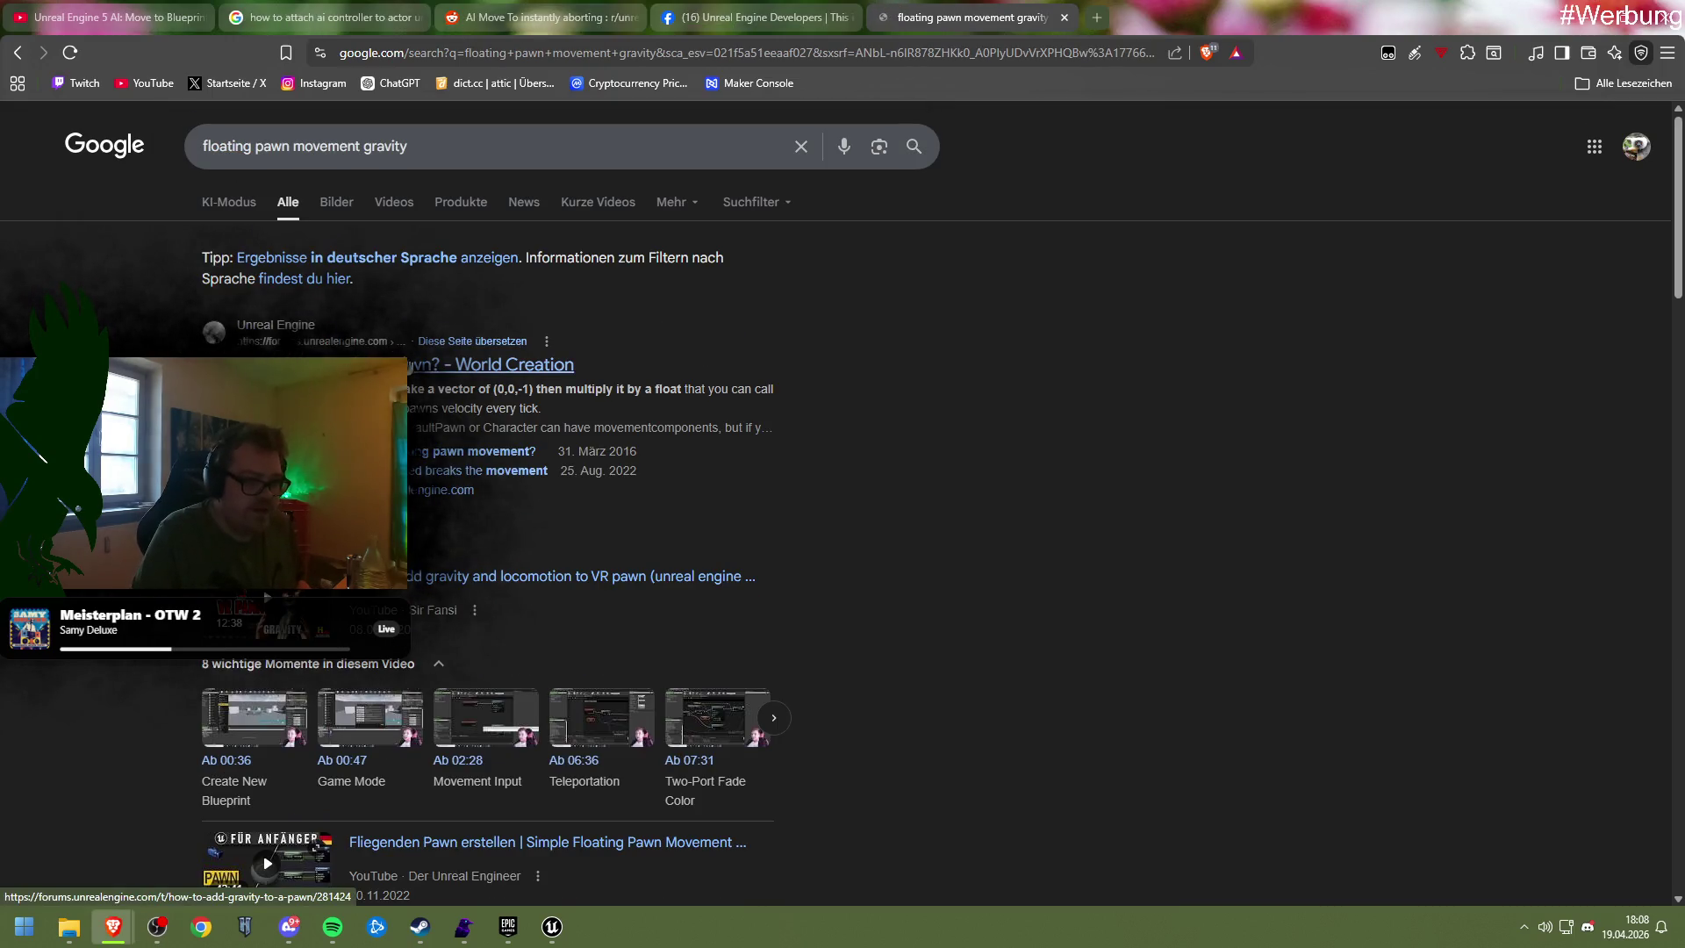
# Open the 'How to add gravity to a Pawn?' forum thread and scroll through its replies
pyautogui.click(410, 368)
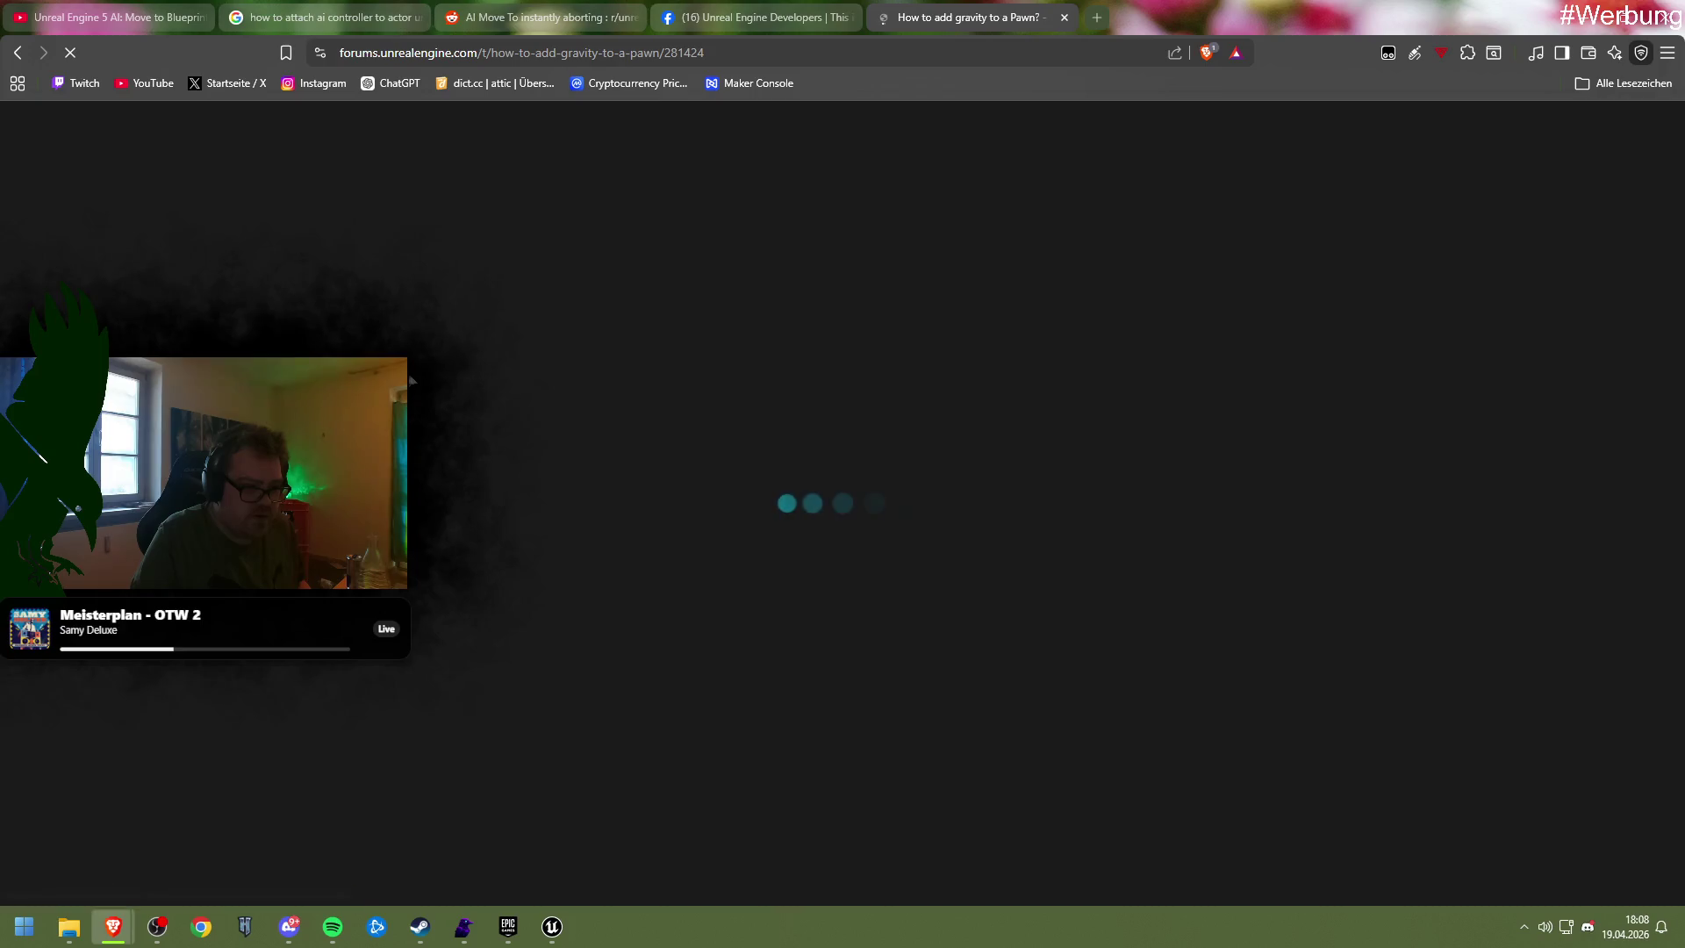
pyautogui.scroll(-5, 665, 551)
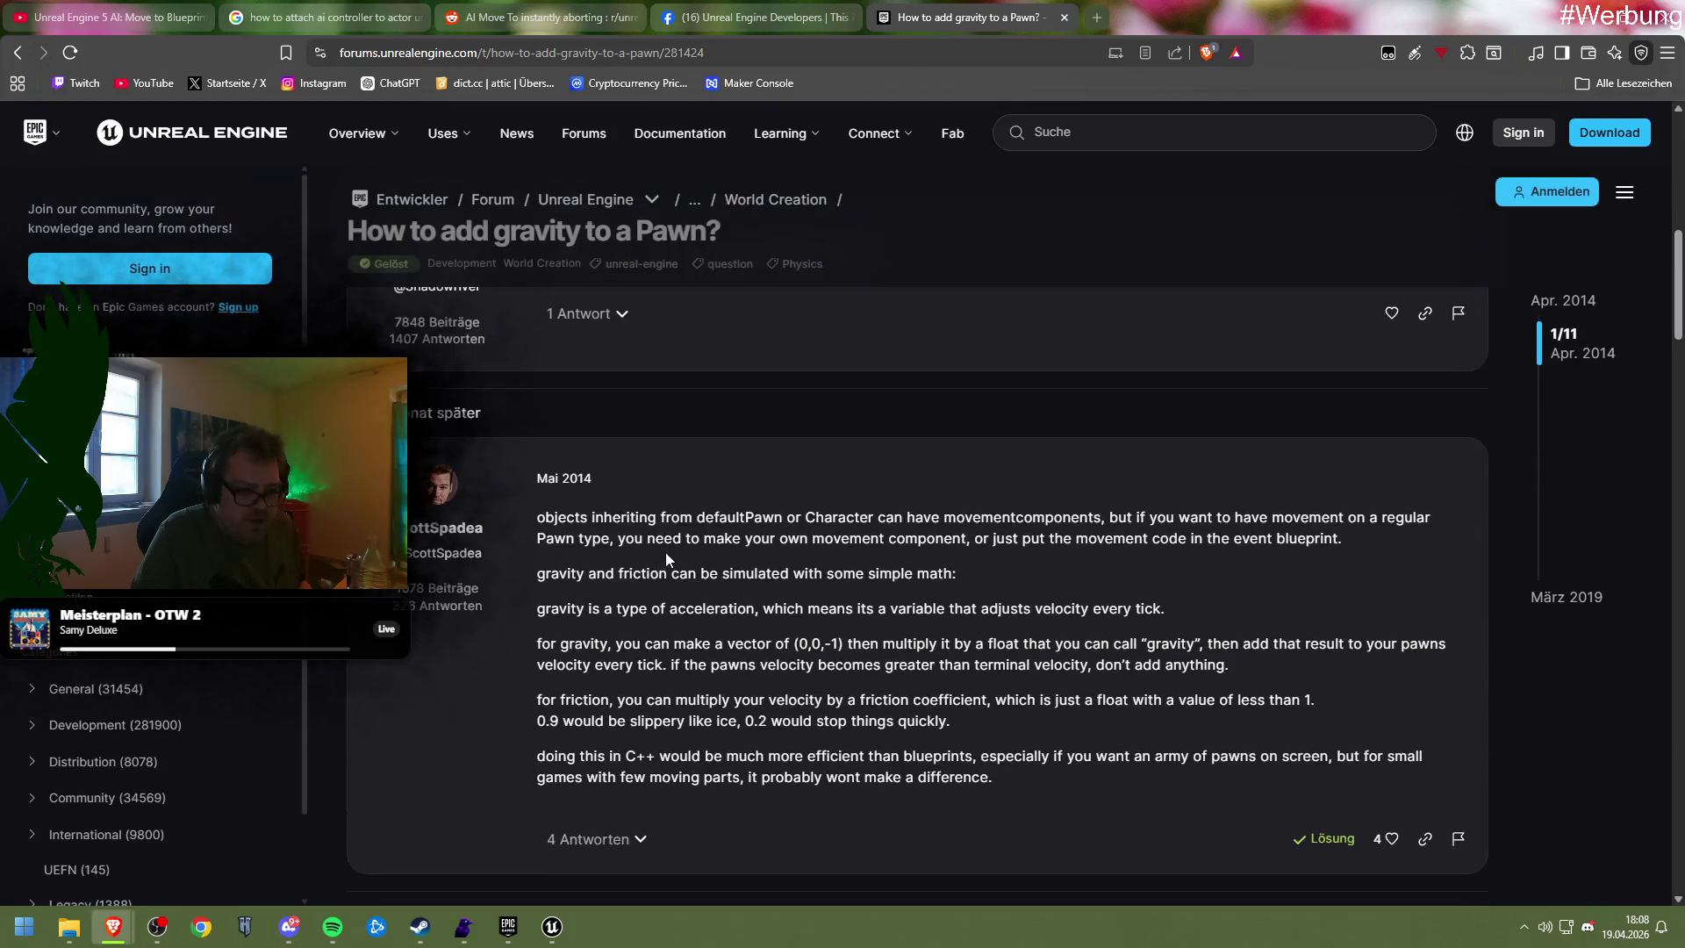
pyautogui.scroll(2, 665, 551)
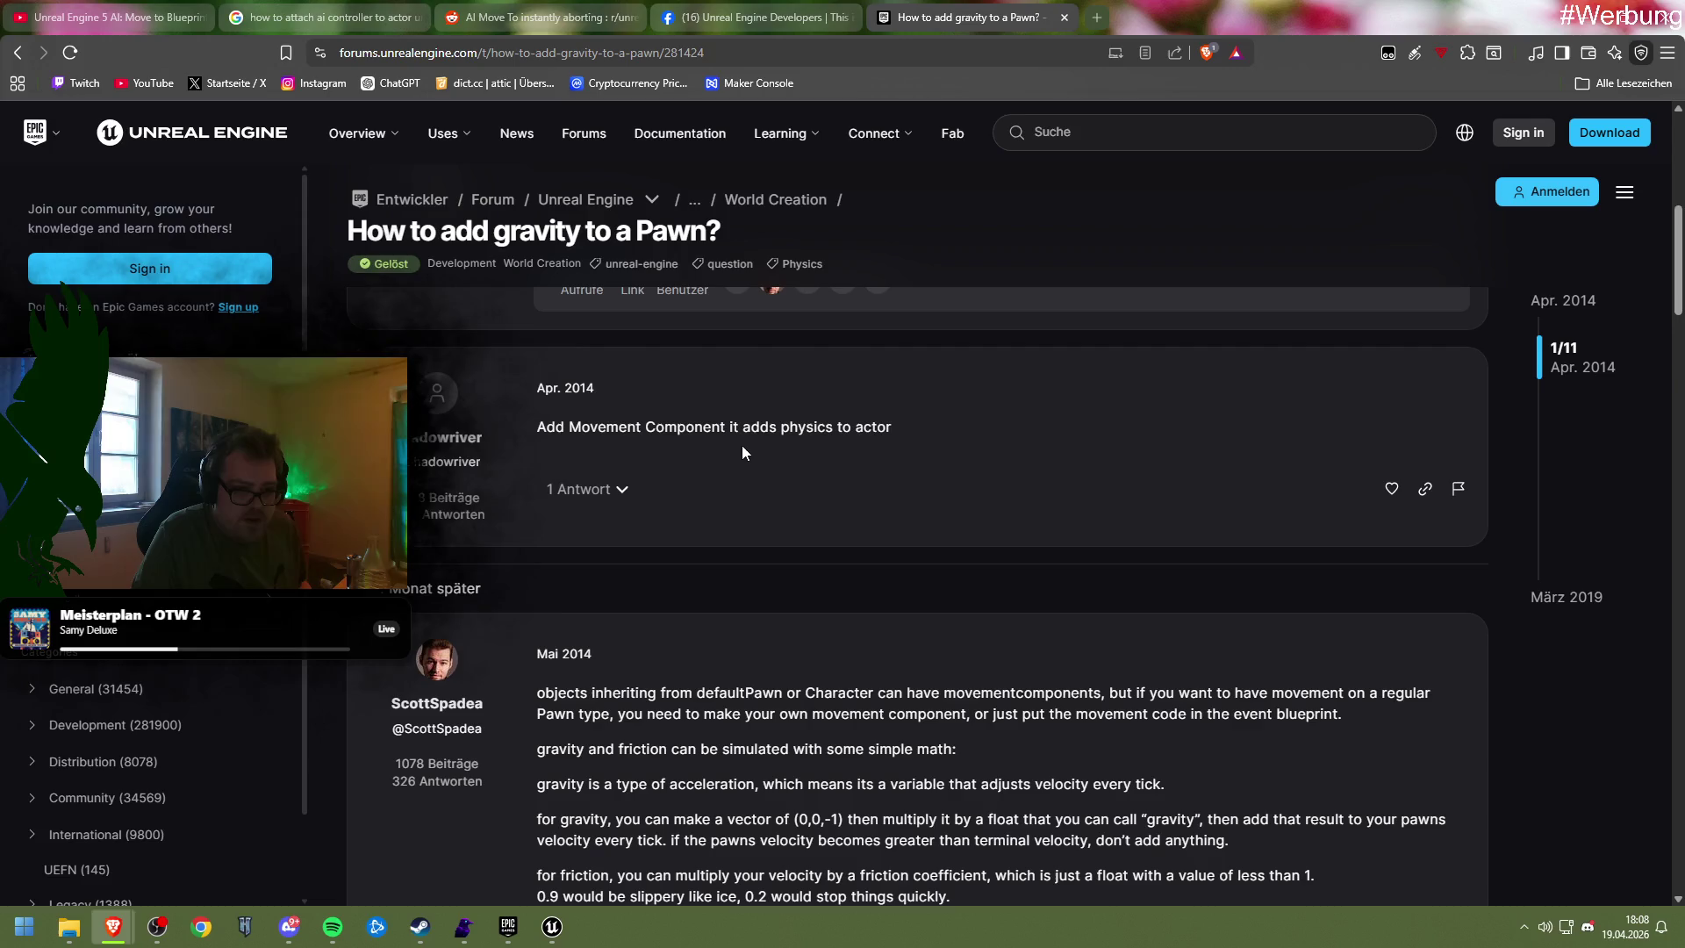
pyautogui.scroll(-3, 778, 437)
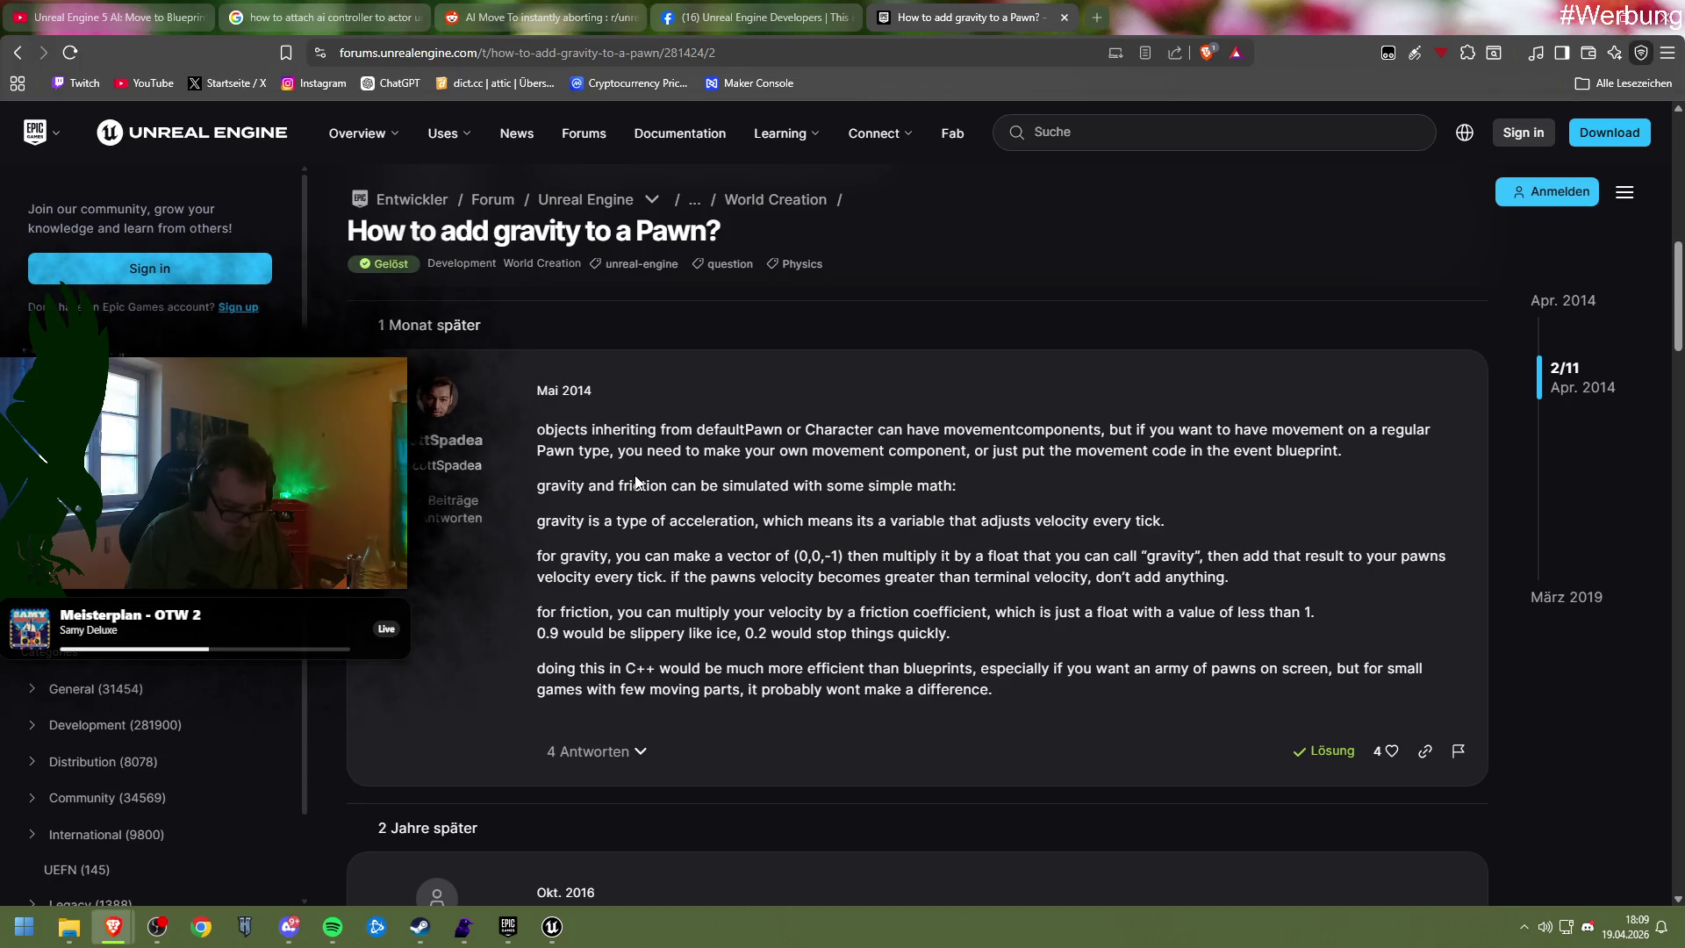
pyautogui.scroll(-5, 878, 570)
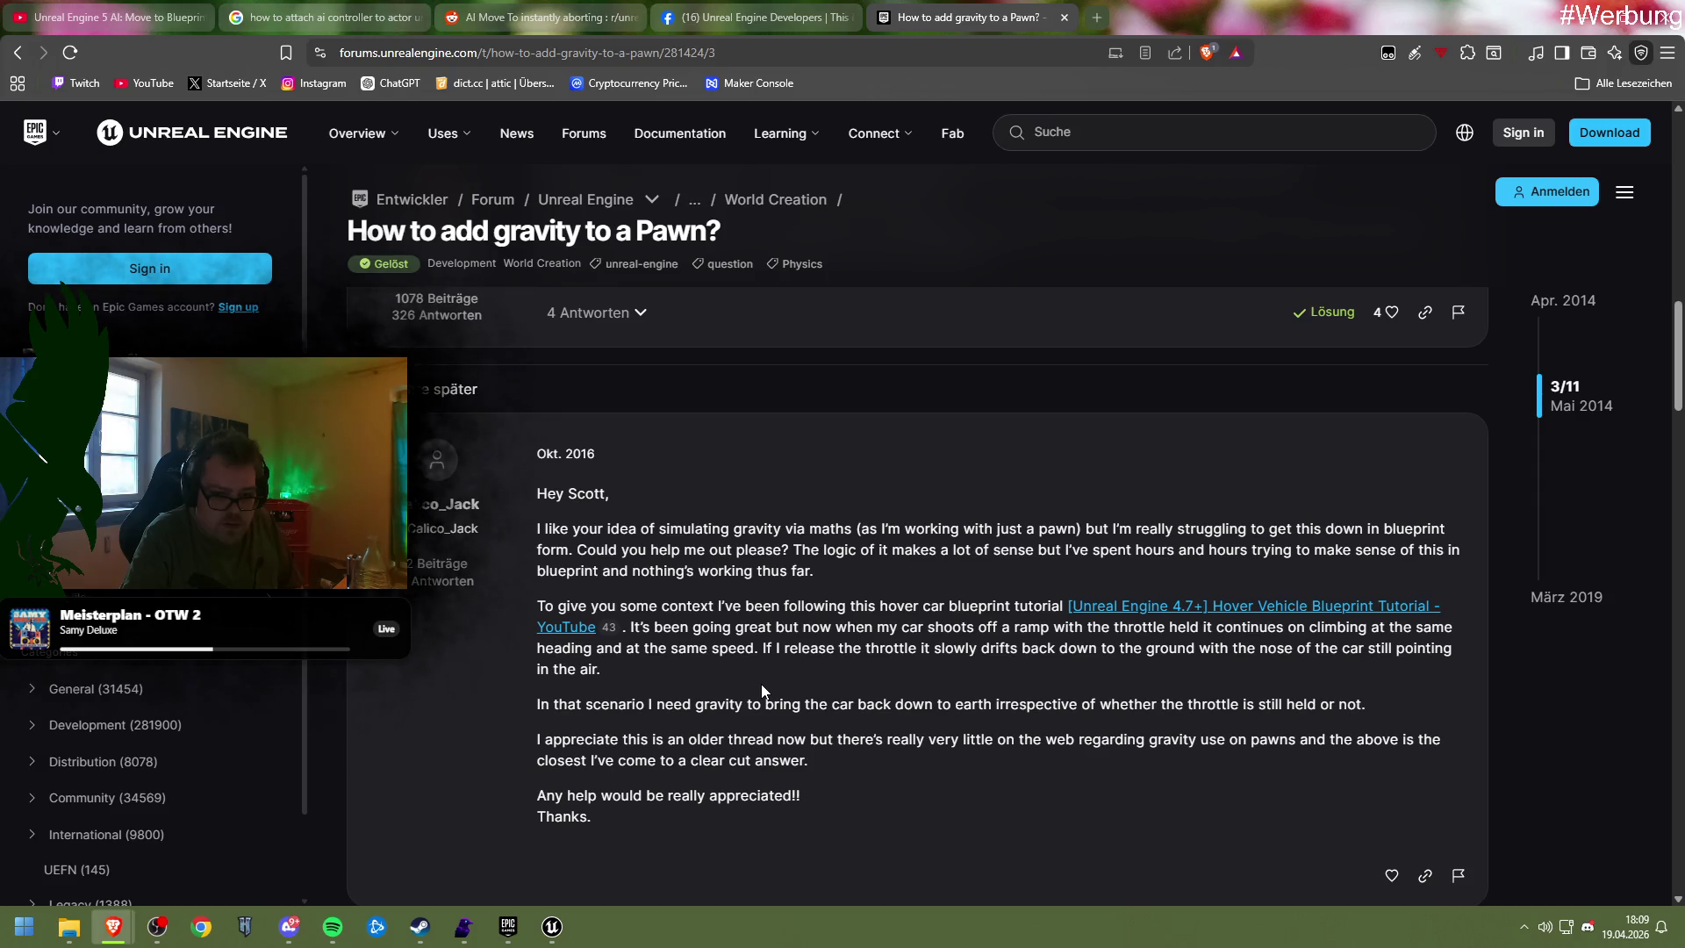
pyautogui.scroll(-6, 762, 691)
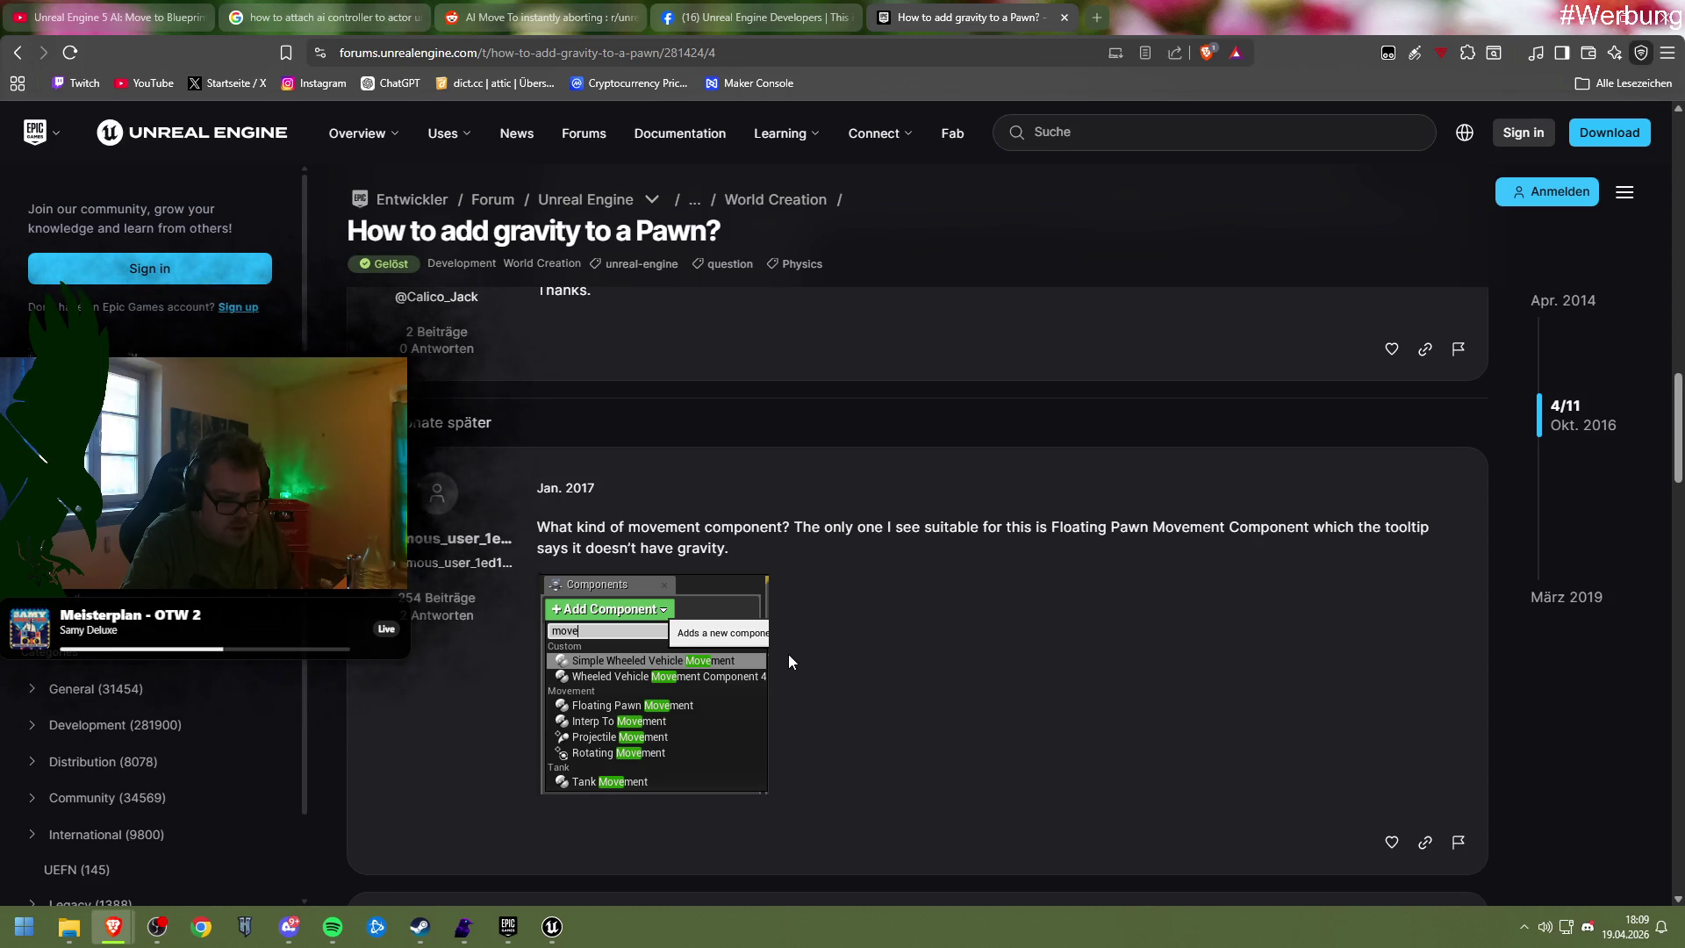
pyautogui.scroll(-3, 800, 676)
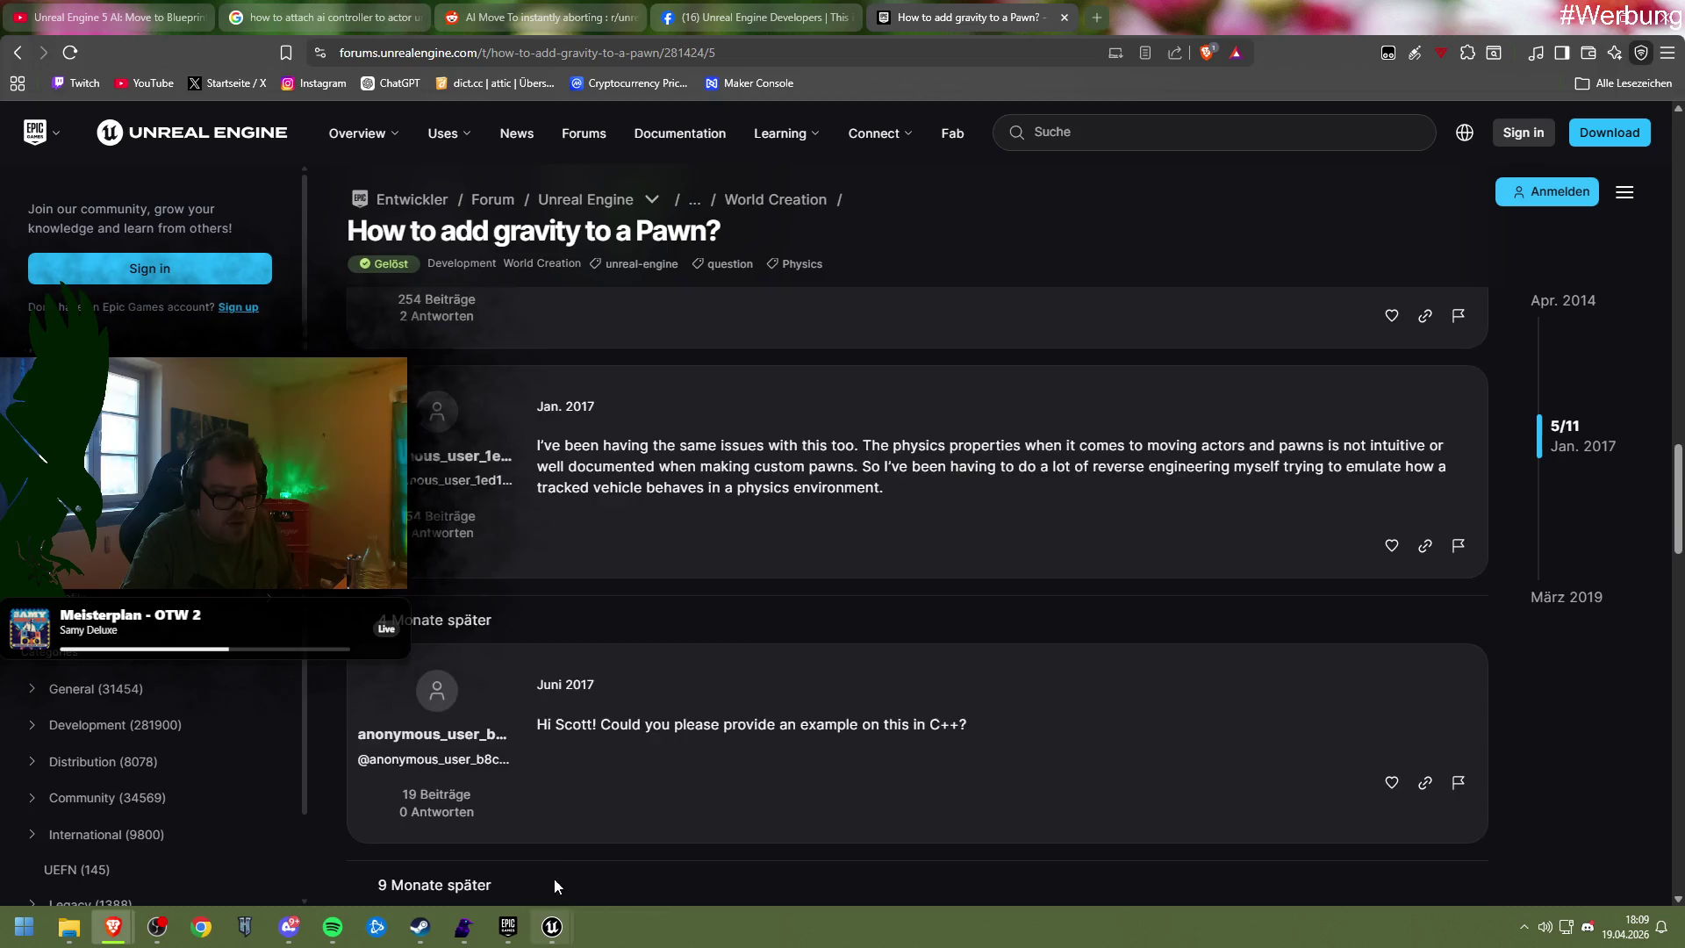
pyautogui.scroll(-5, 554, 878)
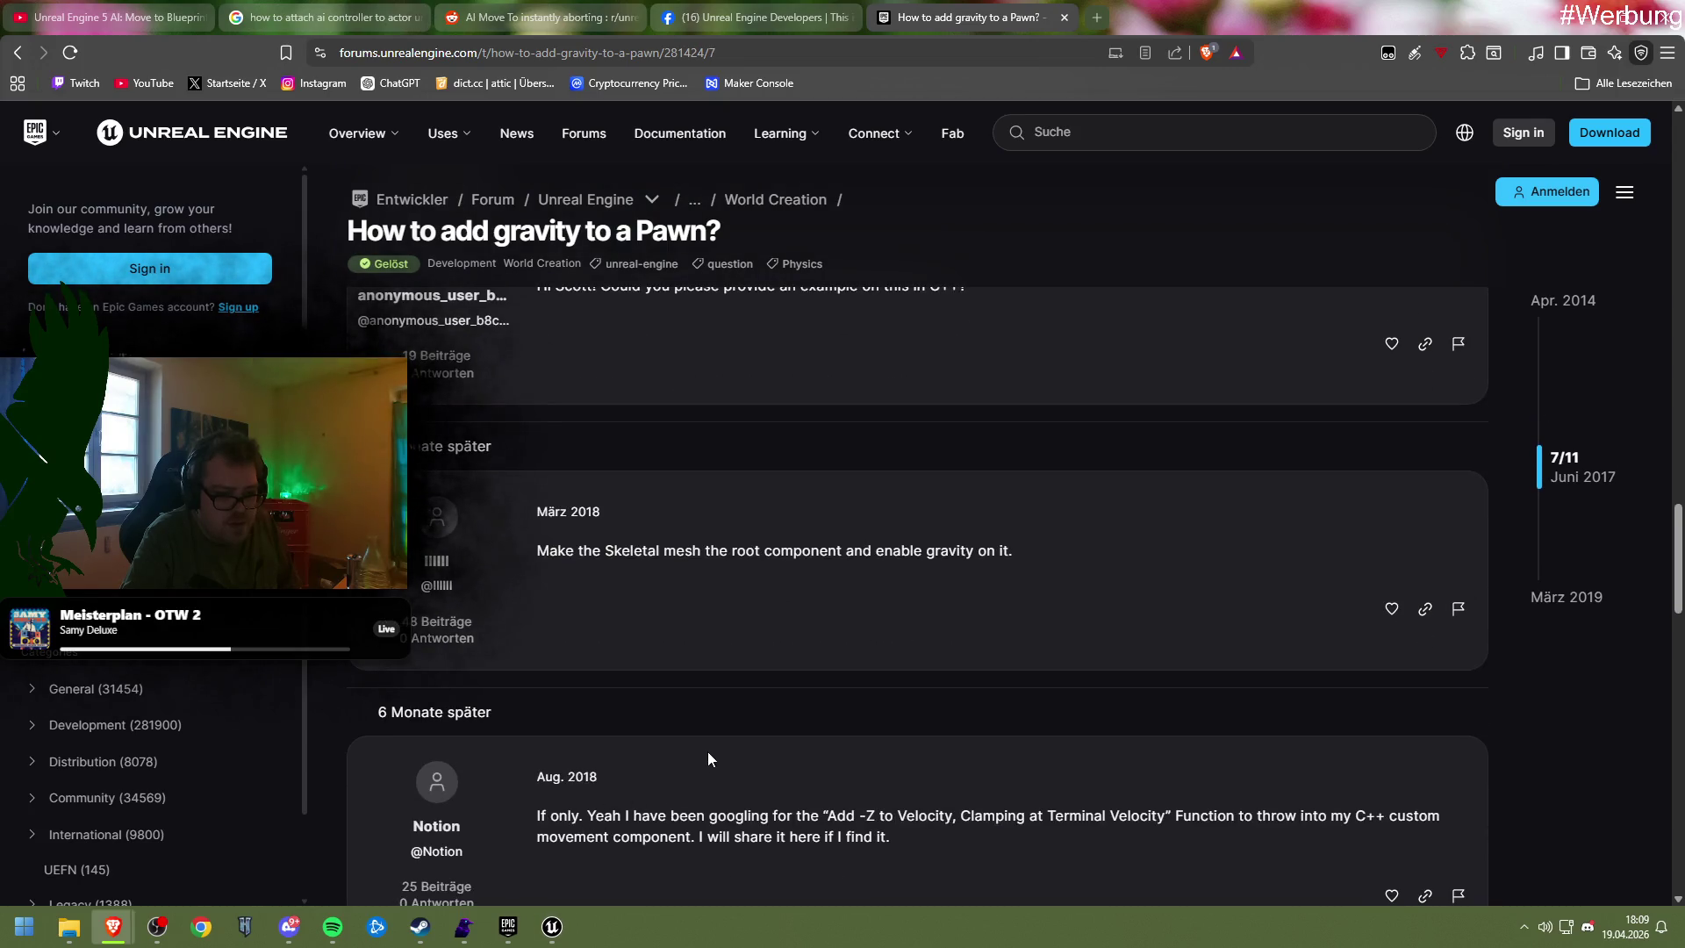
pyautogui.scroll(-3, 697, 755)
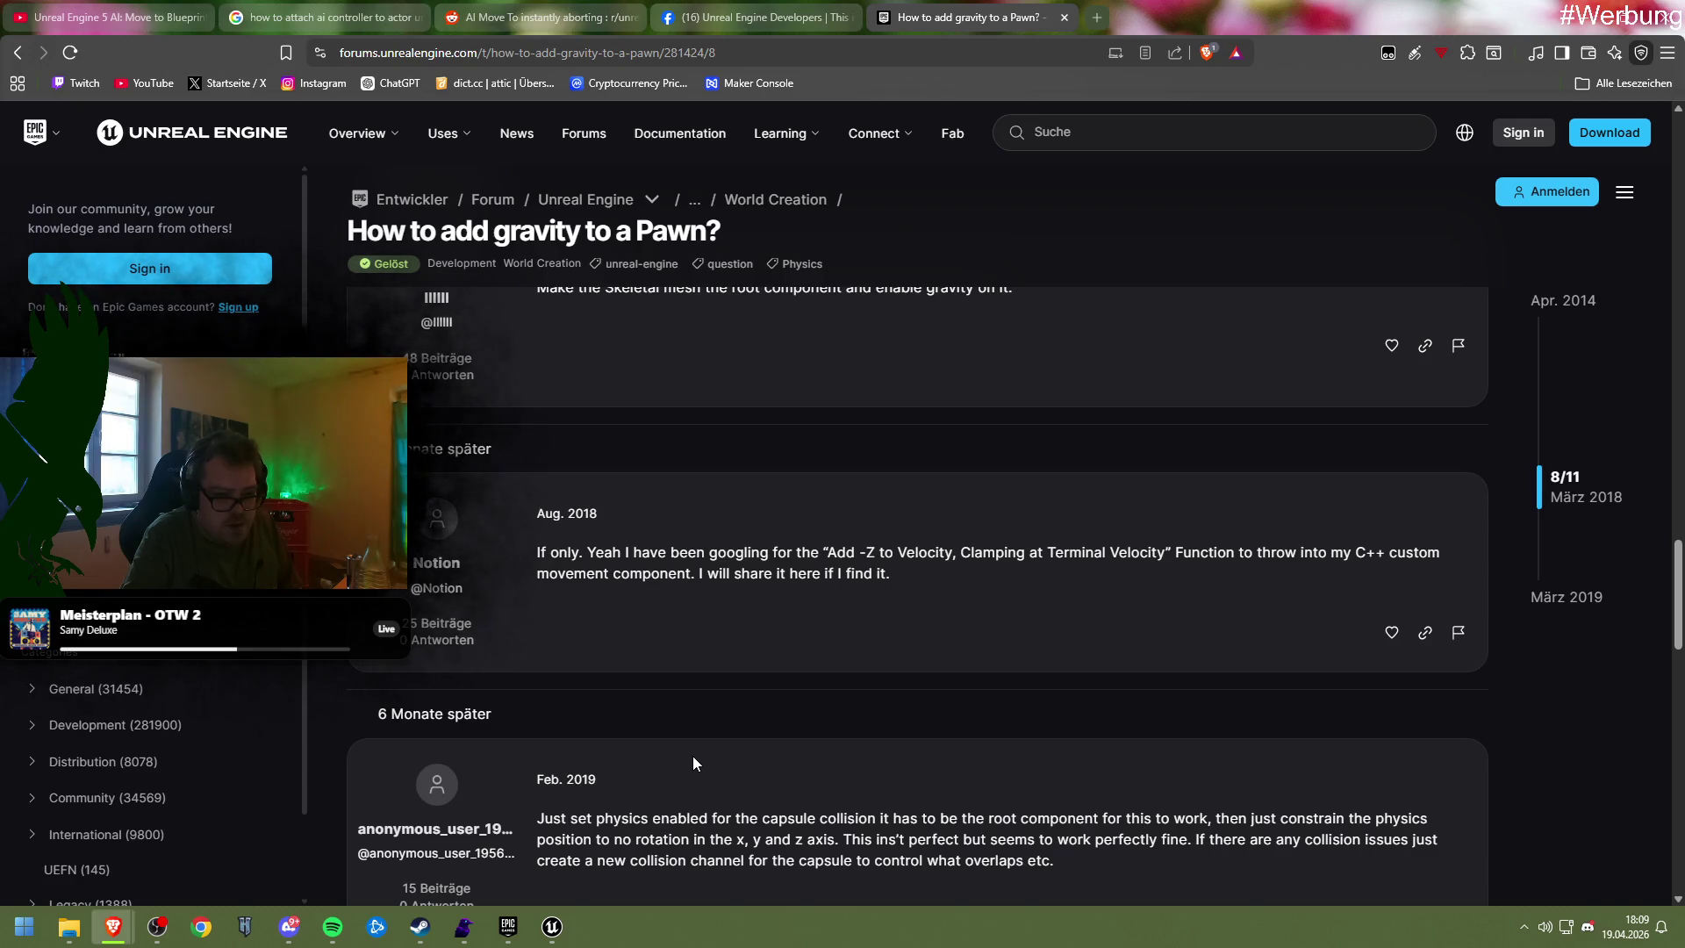
# Use a page context-menu option, read down to the last reply, and return to Unreal
pyautogui.rightClick(693, 756)
pyautogui.click(625, 709)
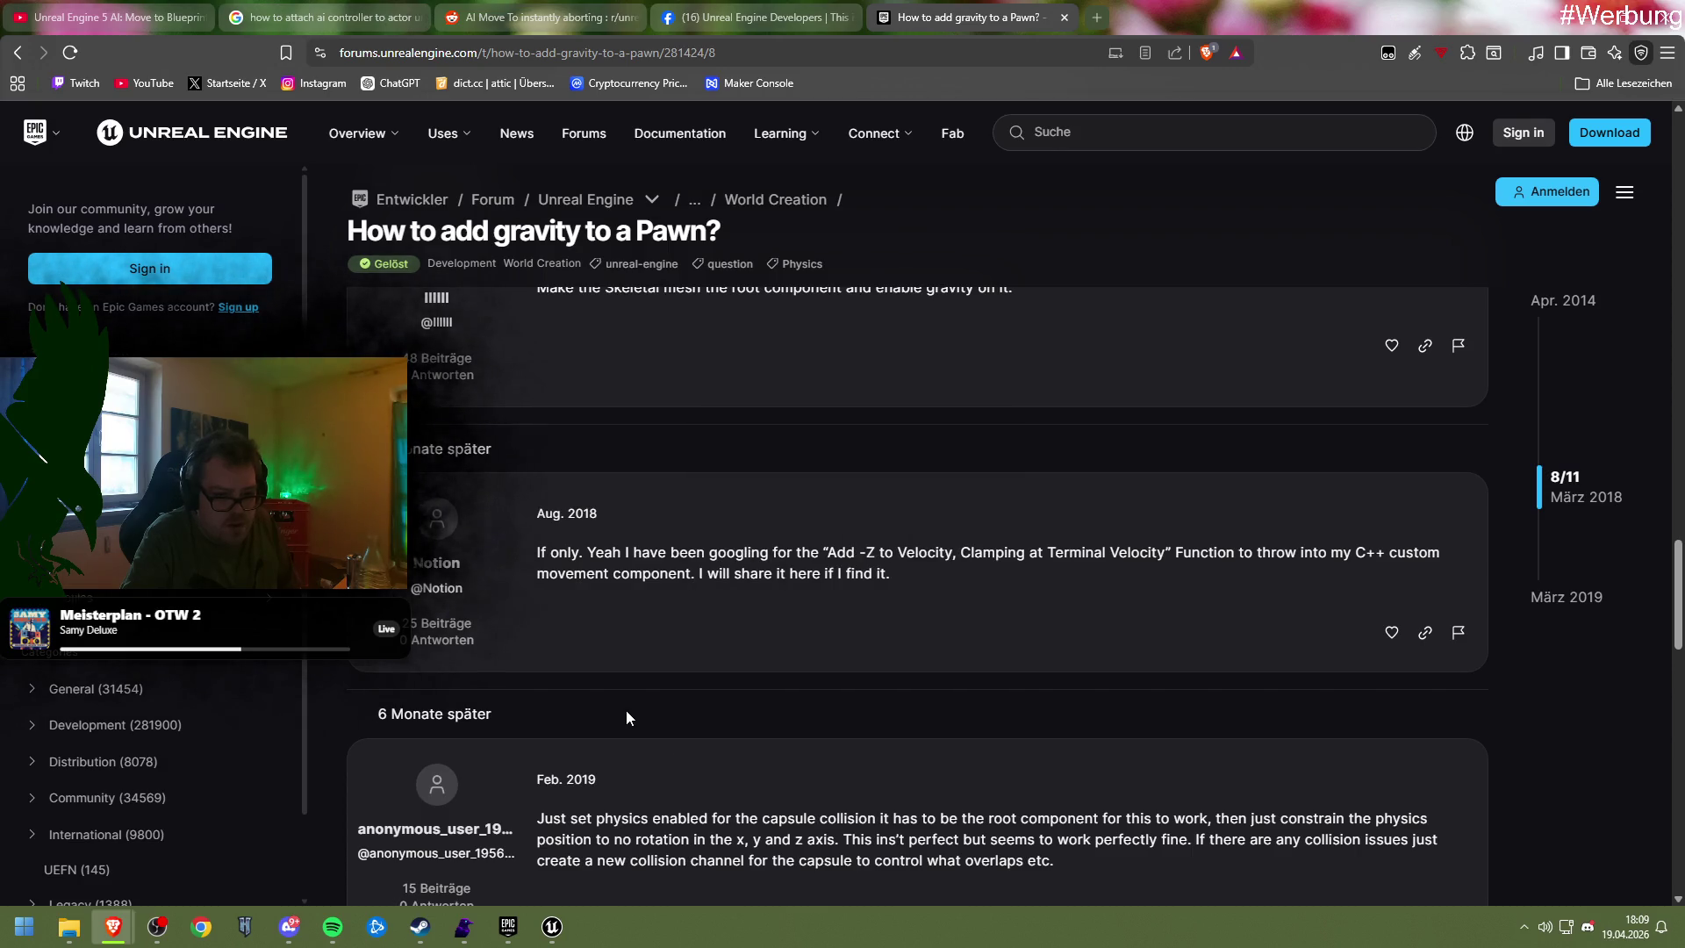
pyautogui.scroll(-5, 626, 711)
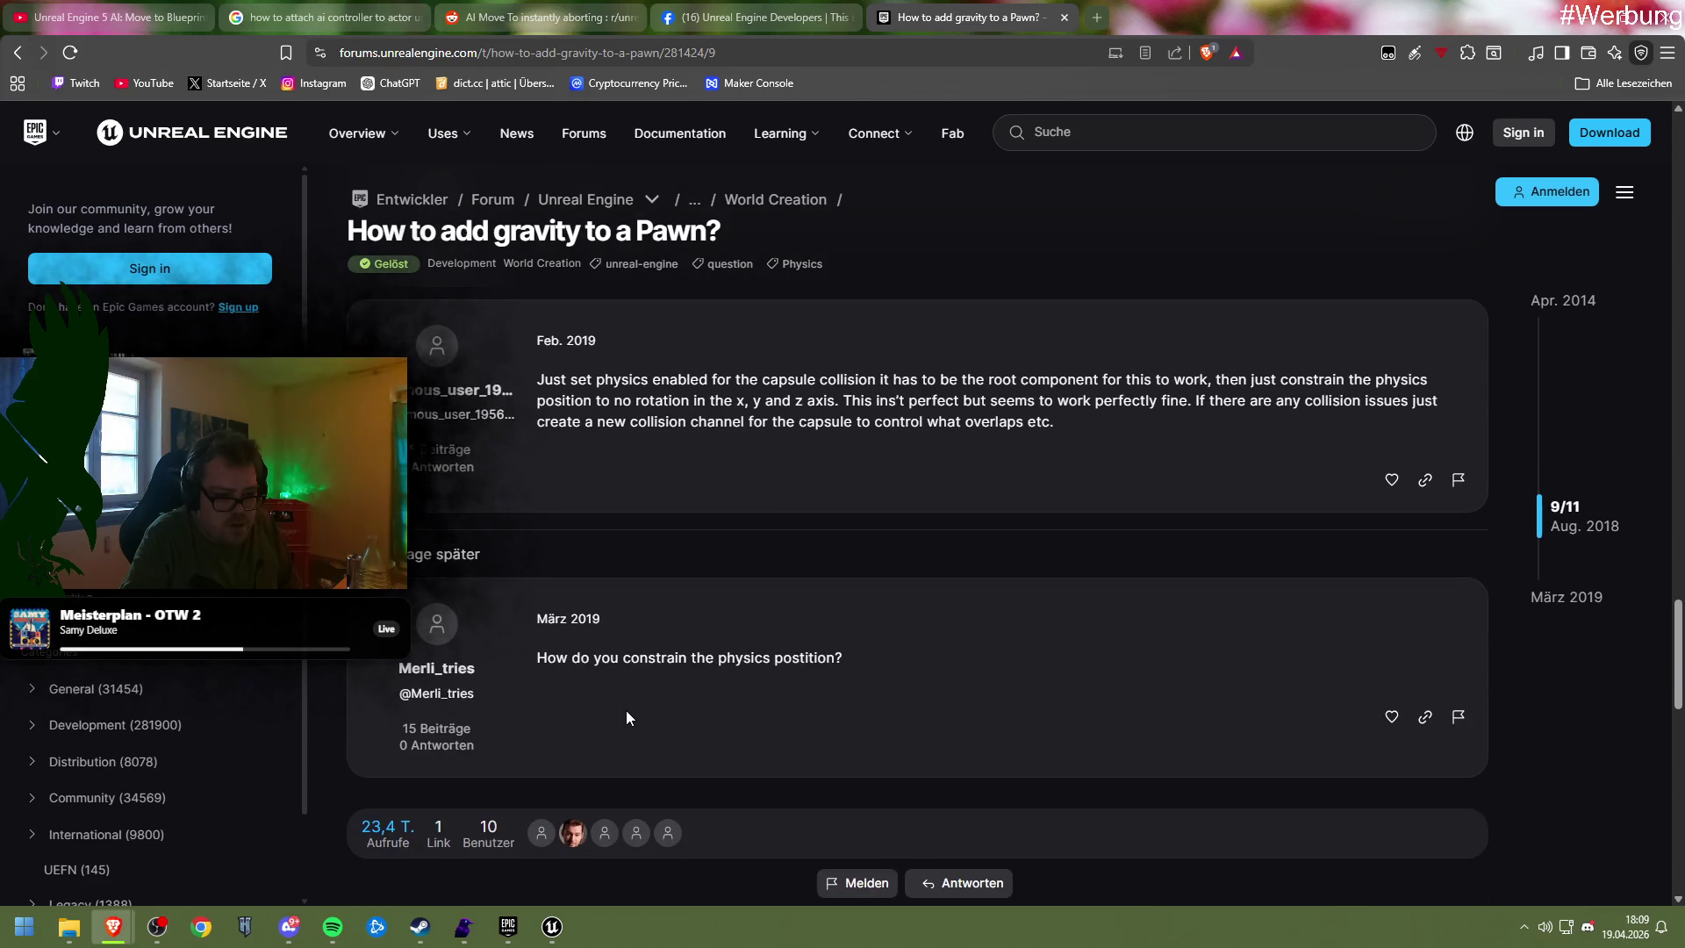
pyautogui.scroll(-4, 625, 709)
pyautogui.hotkey('alt', 'Tab')
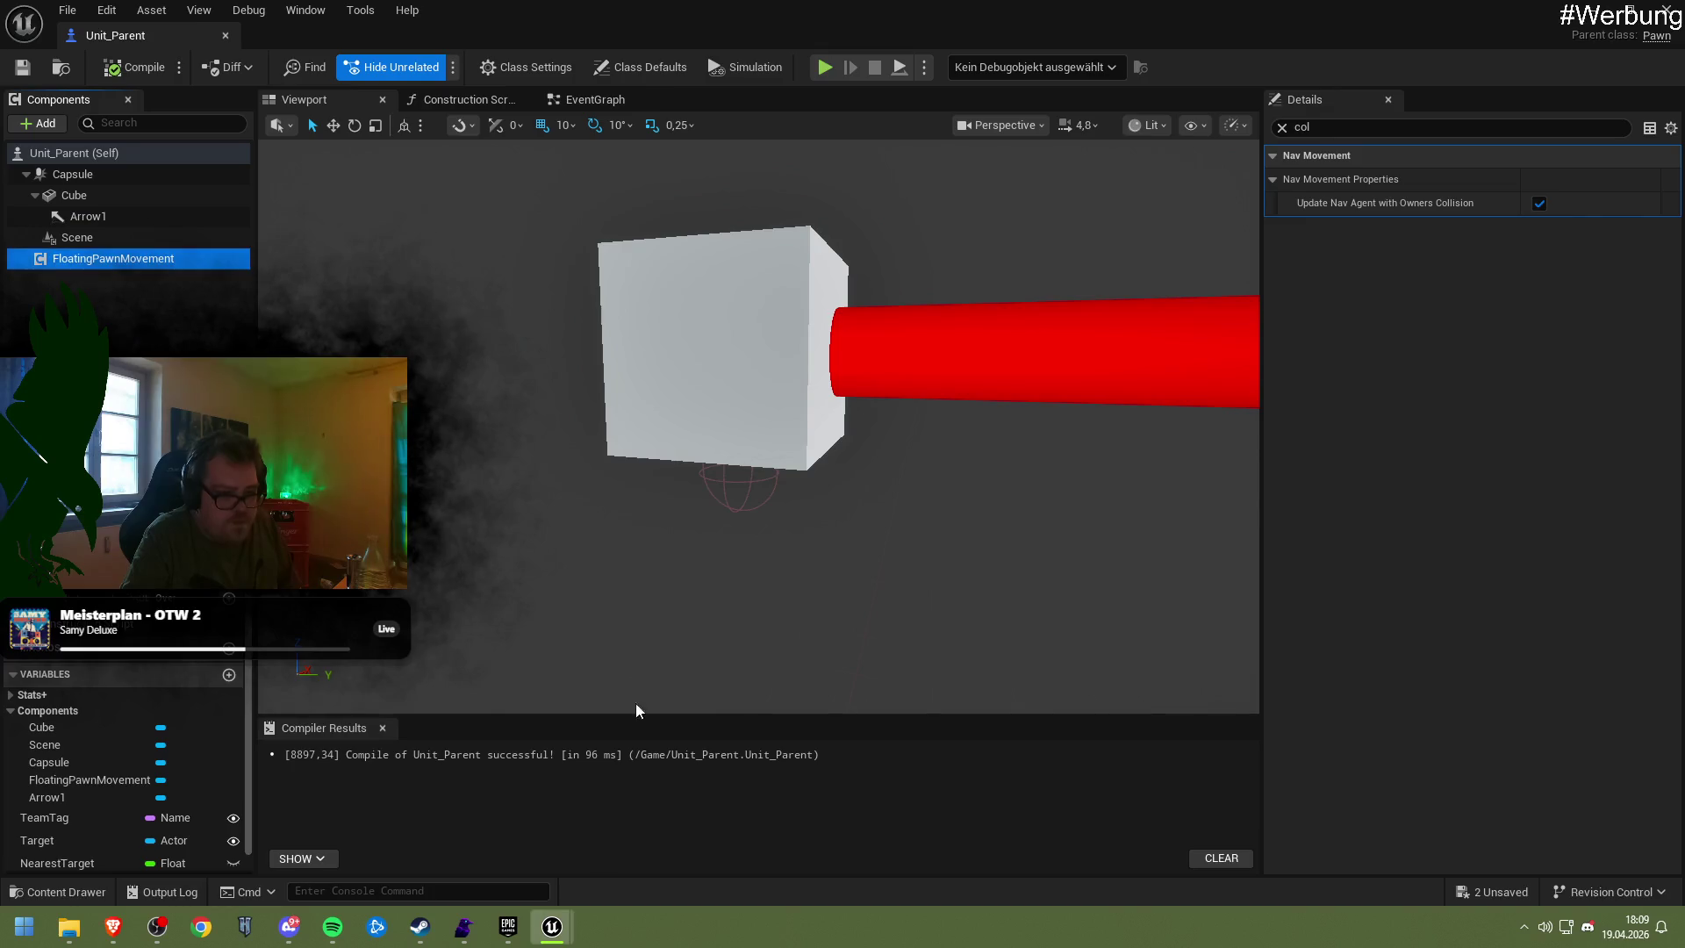
# Turn off Update Nav Agent with Owners Collision on FloatingPawnMovement and clear the property filter
pyautogui.click(1408, 125)
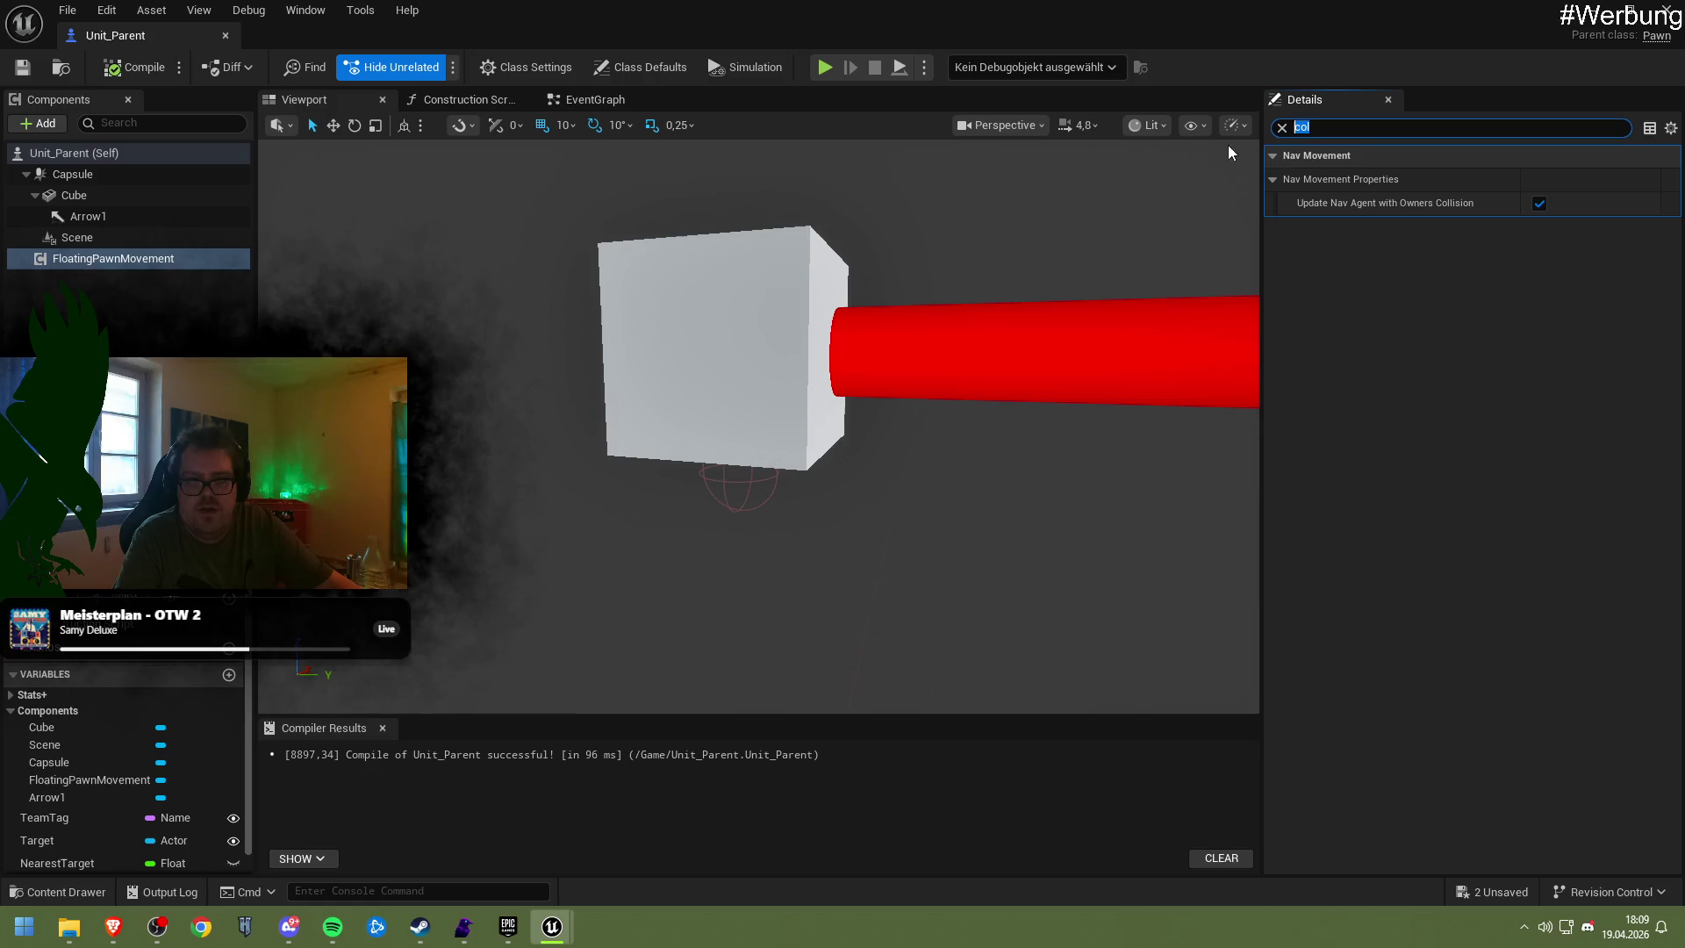
pyautogui.click(1537, 204)
pyautogui.click(1282, 127)
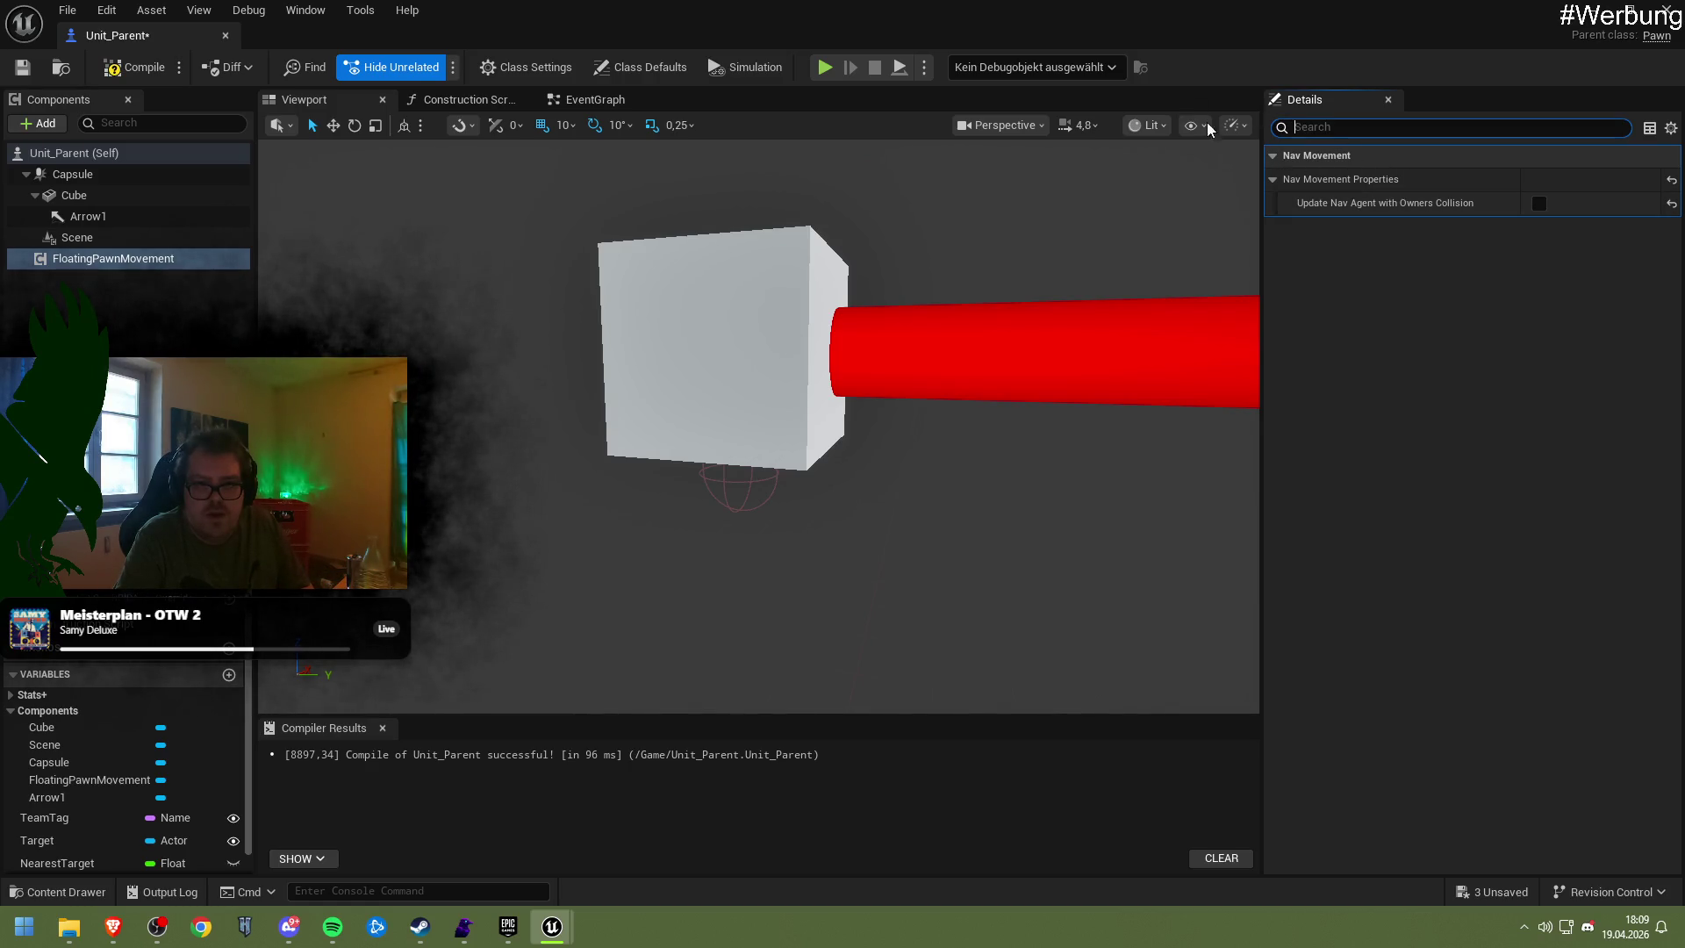
# Browse the Movement Component, Planar Movement, Floating Pawn Movement and Sockets categories
pyautogui.click(1329, 276)
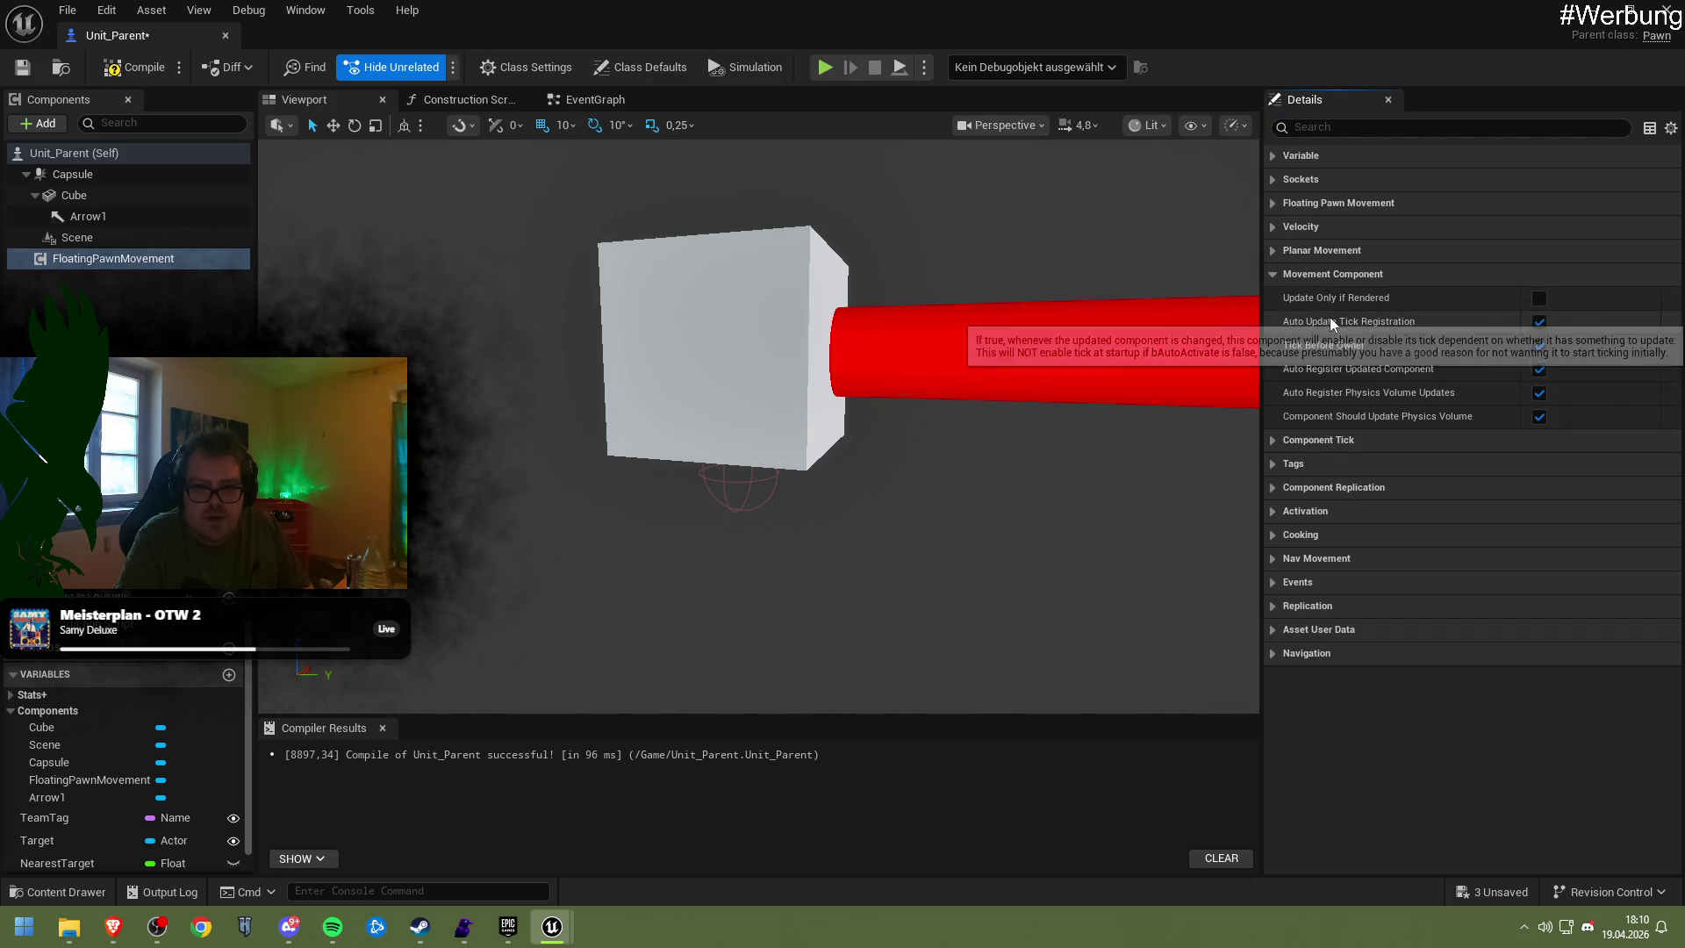
pyautogui.click(1303, 252)
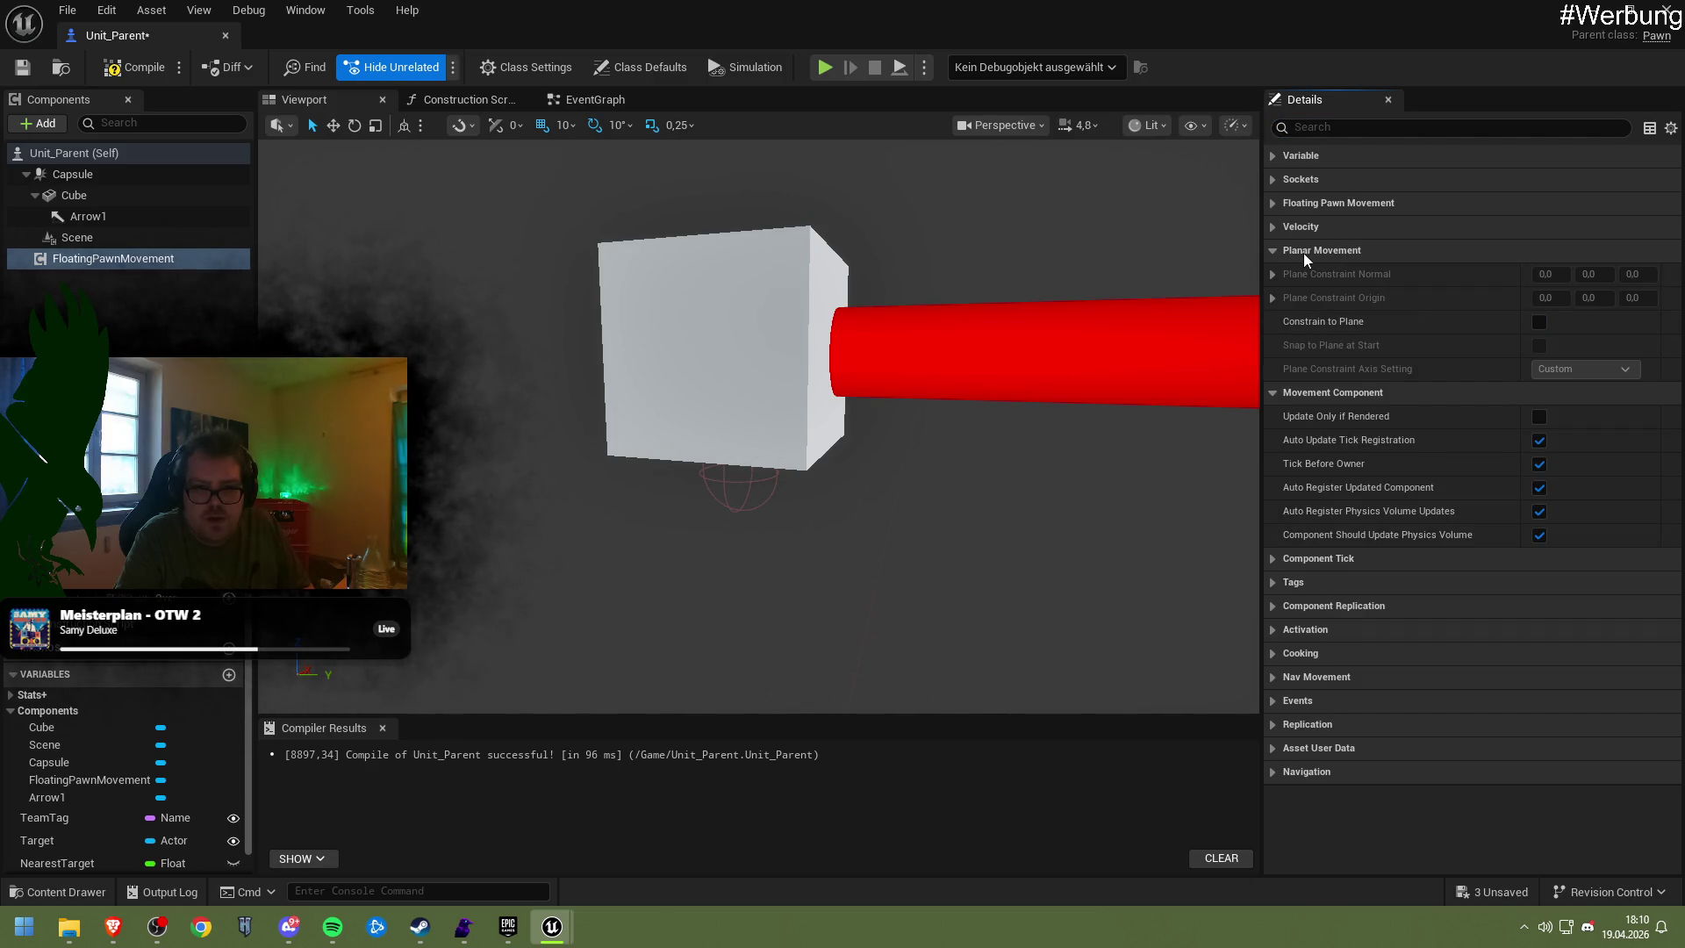
pyautogui.click(1303, 252)
pyautogui.click(1307, 202)
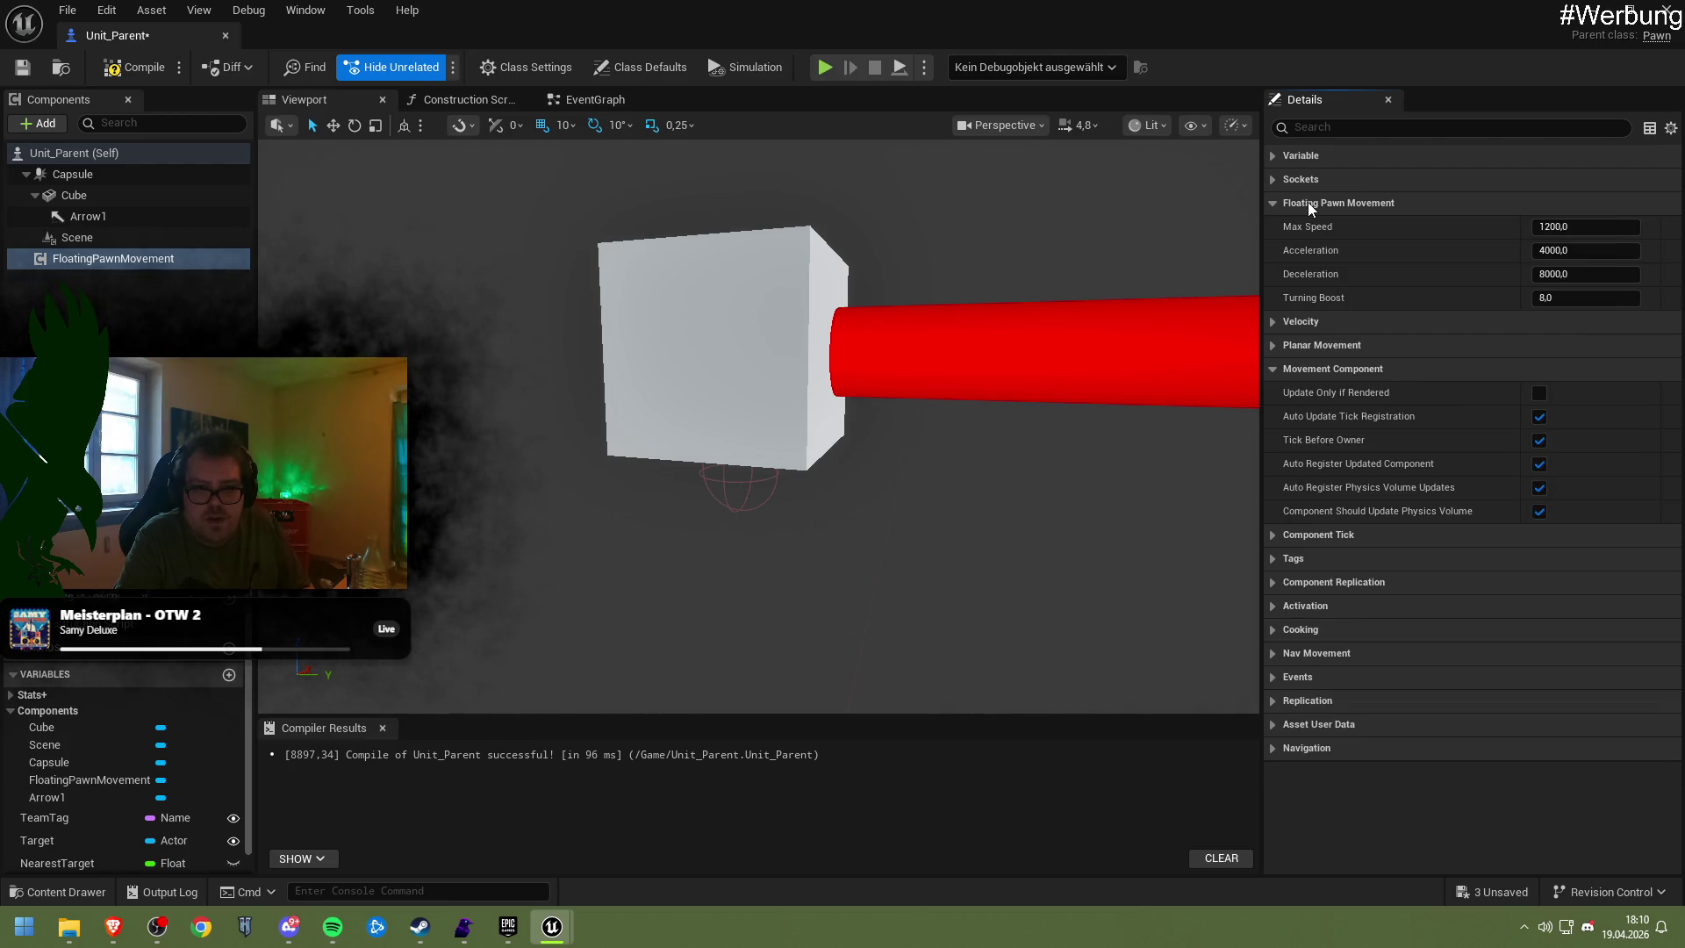
pyautogui.click(1307, 201)
pyautogui.click(1302, 181)
pyautogui.click(1302, 181)
pyautogui.click(1306, 249)
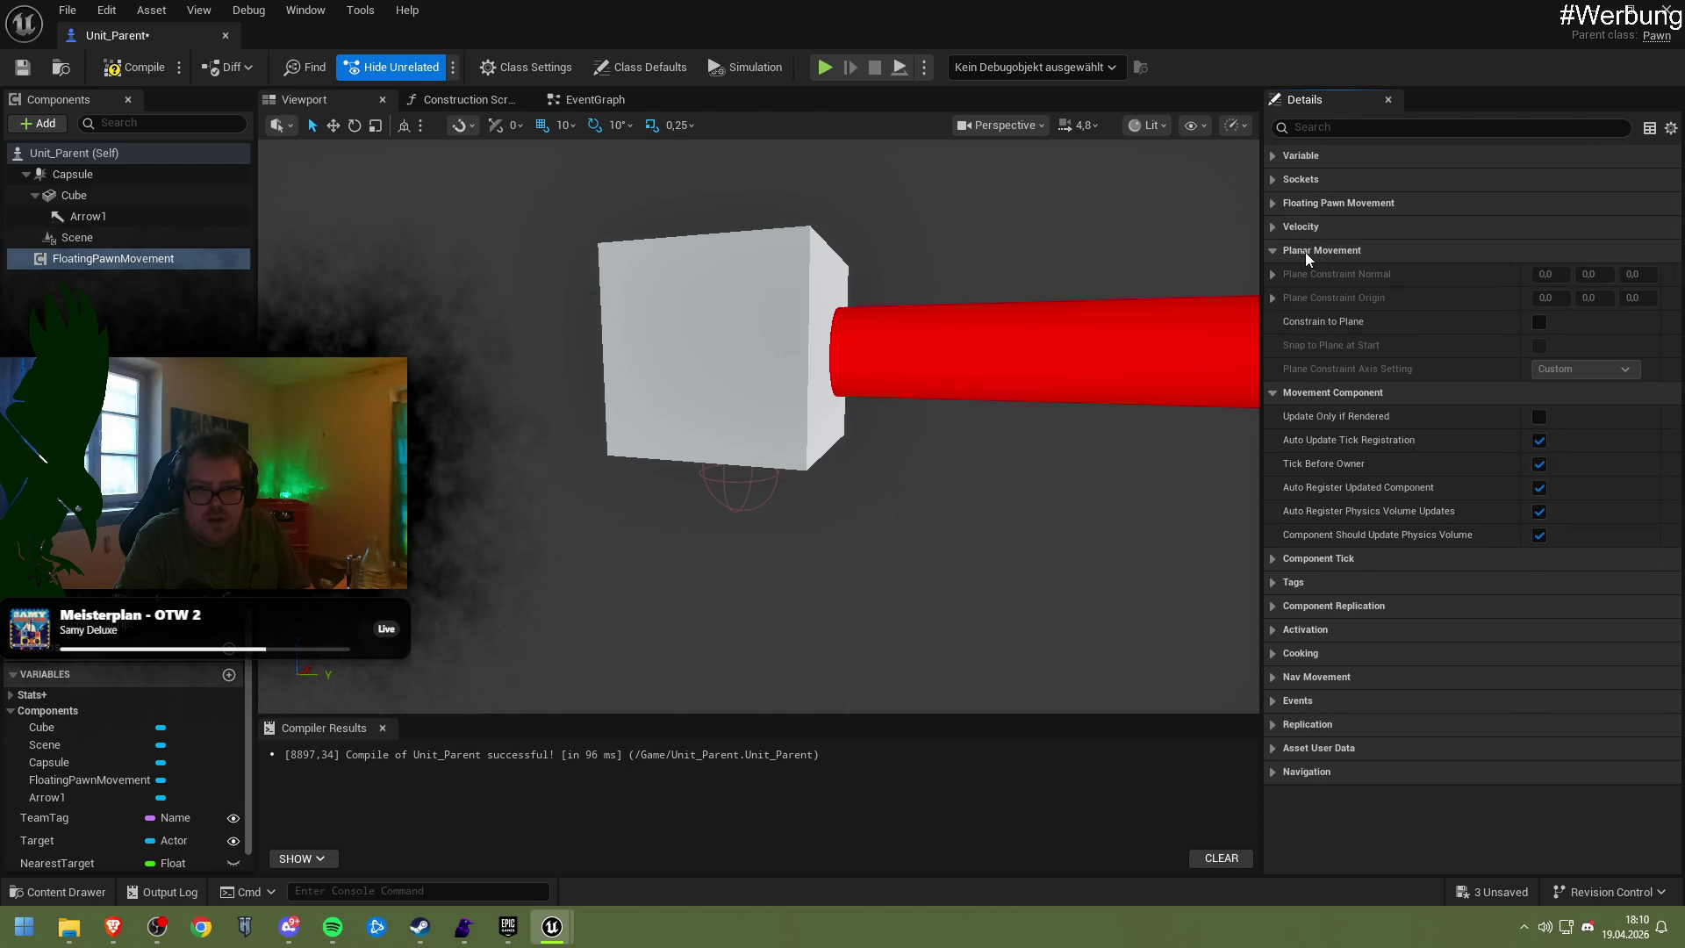
pyautogui.click(1304, 250)
# Skim Component Tick, Tags, Replication, Activation and Cooking, then review the Nav Movement capabilities
pyautogui.click(1311, 441)
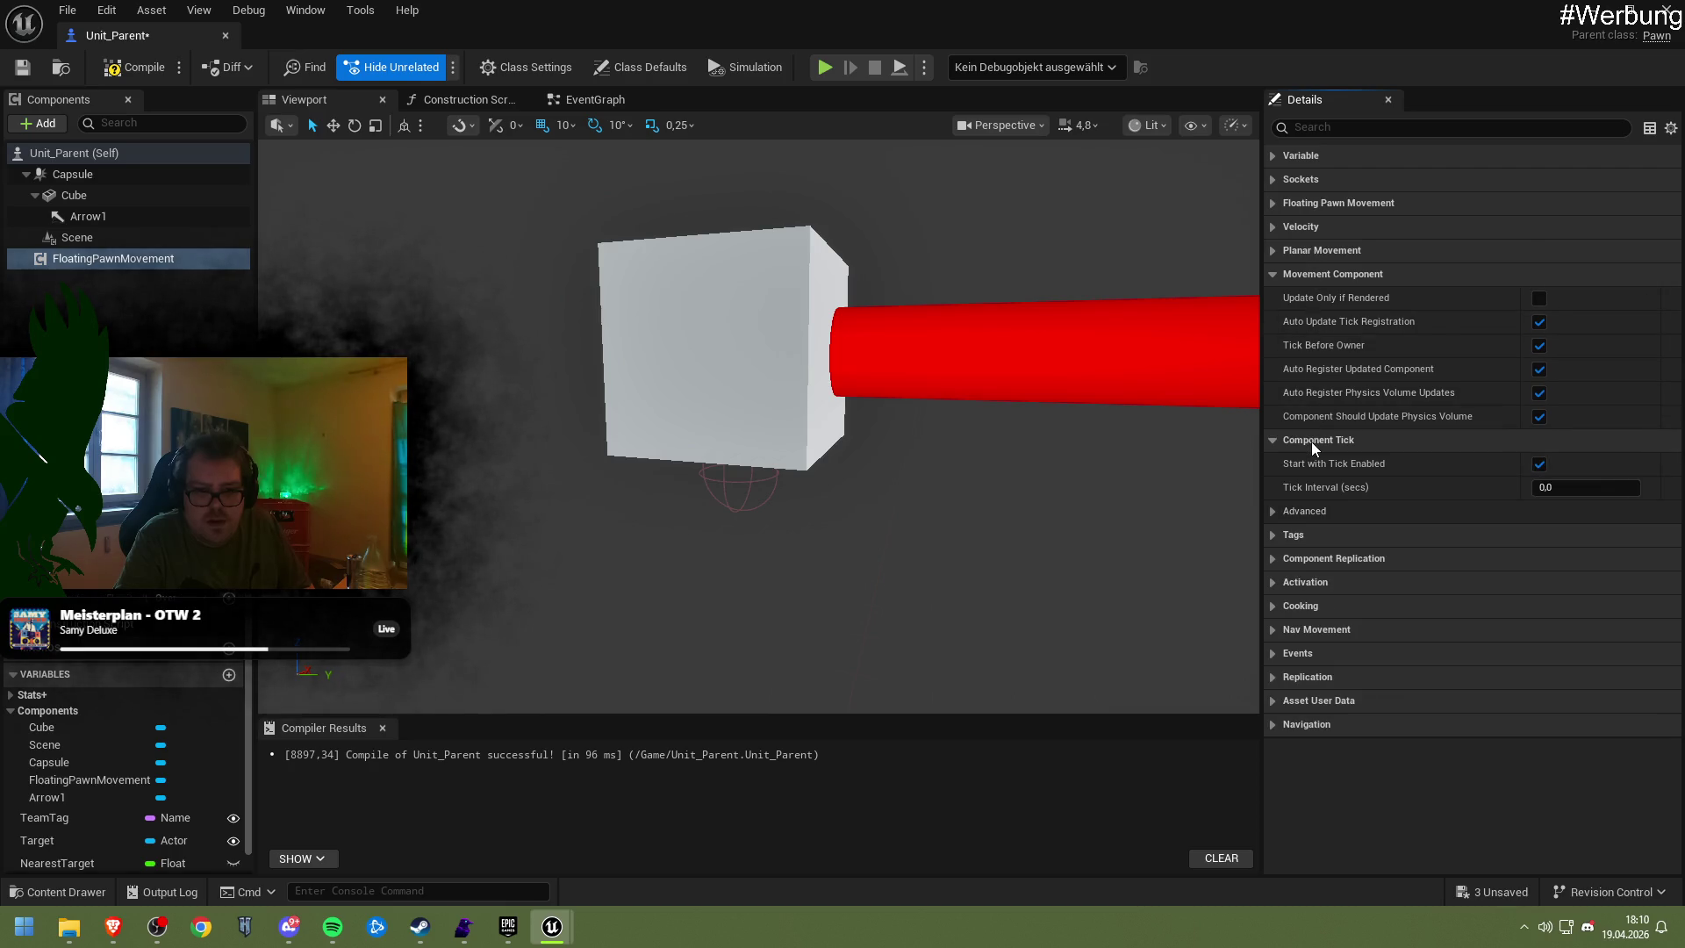
pyautogui.click(1311, 440)
pyautogui.click(1306, 465)
pyautogui.click(1306, 465)
pyautogui.click(1304, 487)
pyautogui.click(1304, 487)
pyautogui.click(1307, 509)
pyautogui.click(1306, 516)
pyautogui.click(1304, 528)
pyautogui.click(1304, 528)
pyautogui.click(1303, 558)
pyautogui.scroll(-5, 1305, 549)
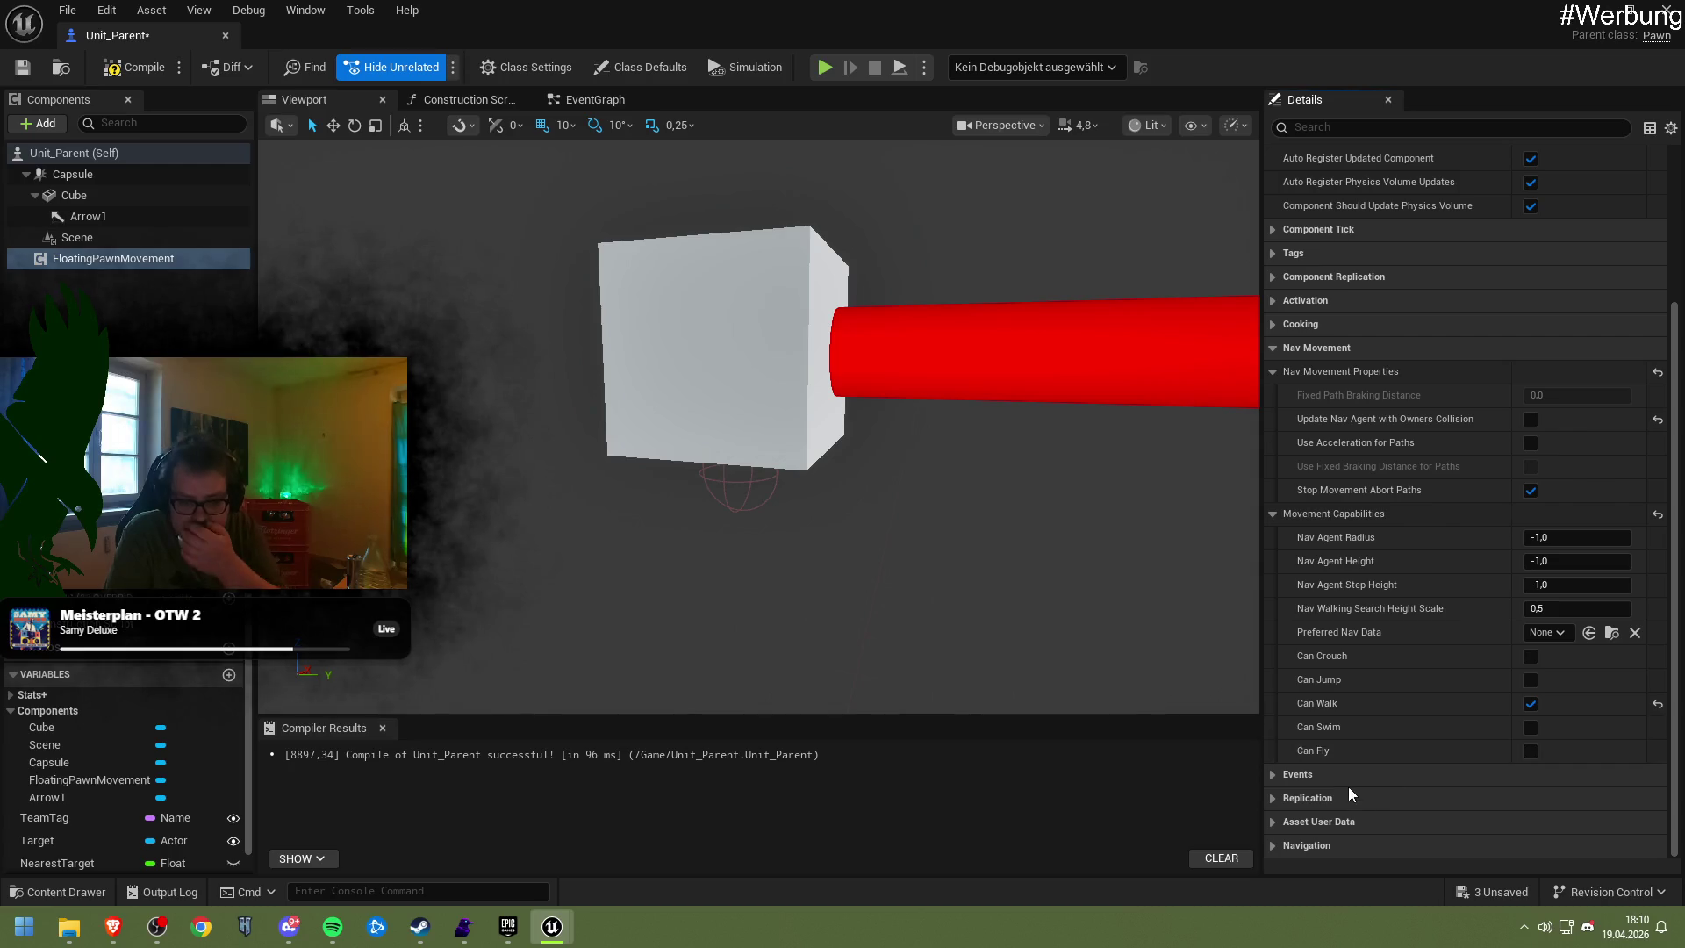
pyautogui.moveTo(132, 933)
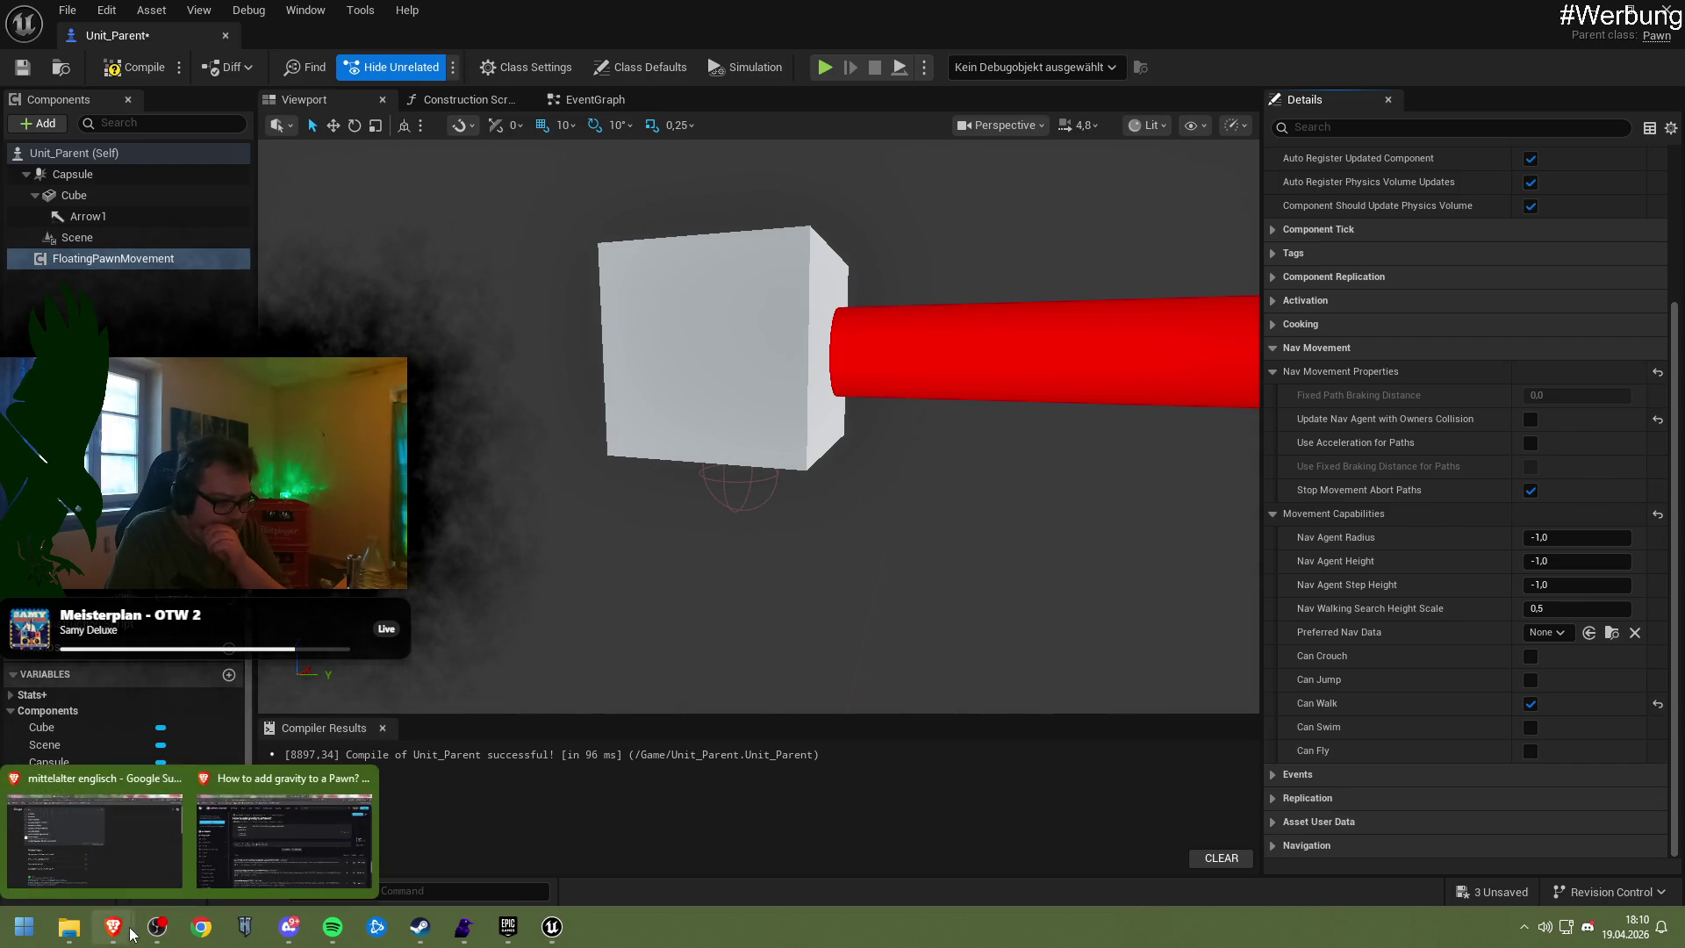
pyautogui.click(284, 838)
# Search Google for 'floating pawn movement deactivate flying' instead of gravity
pyautogui.click(18, 52)
pyautogui.doubleClick(376, 148)
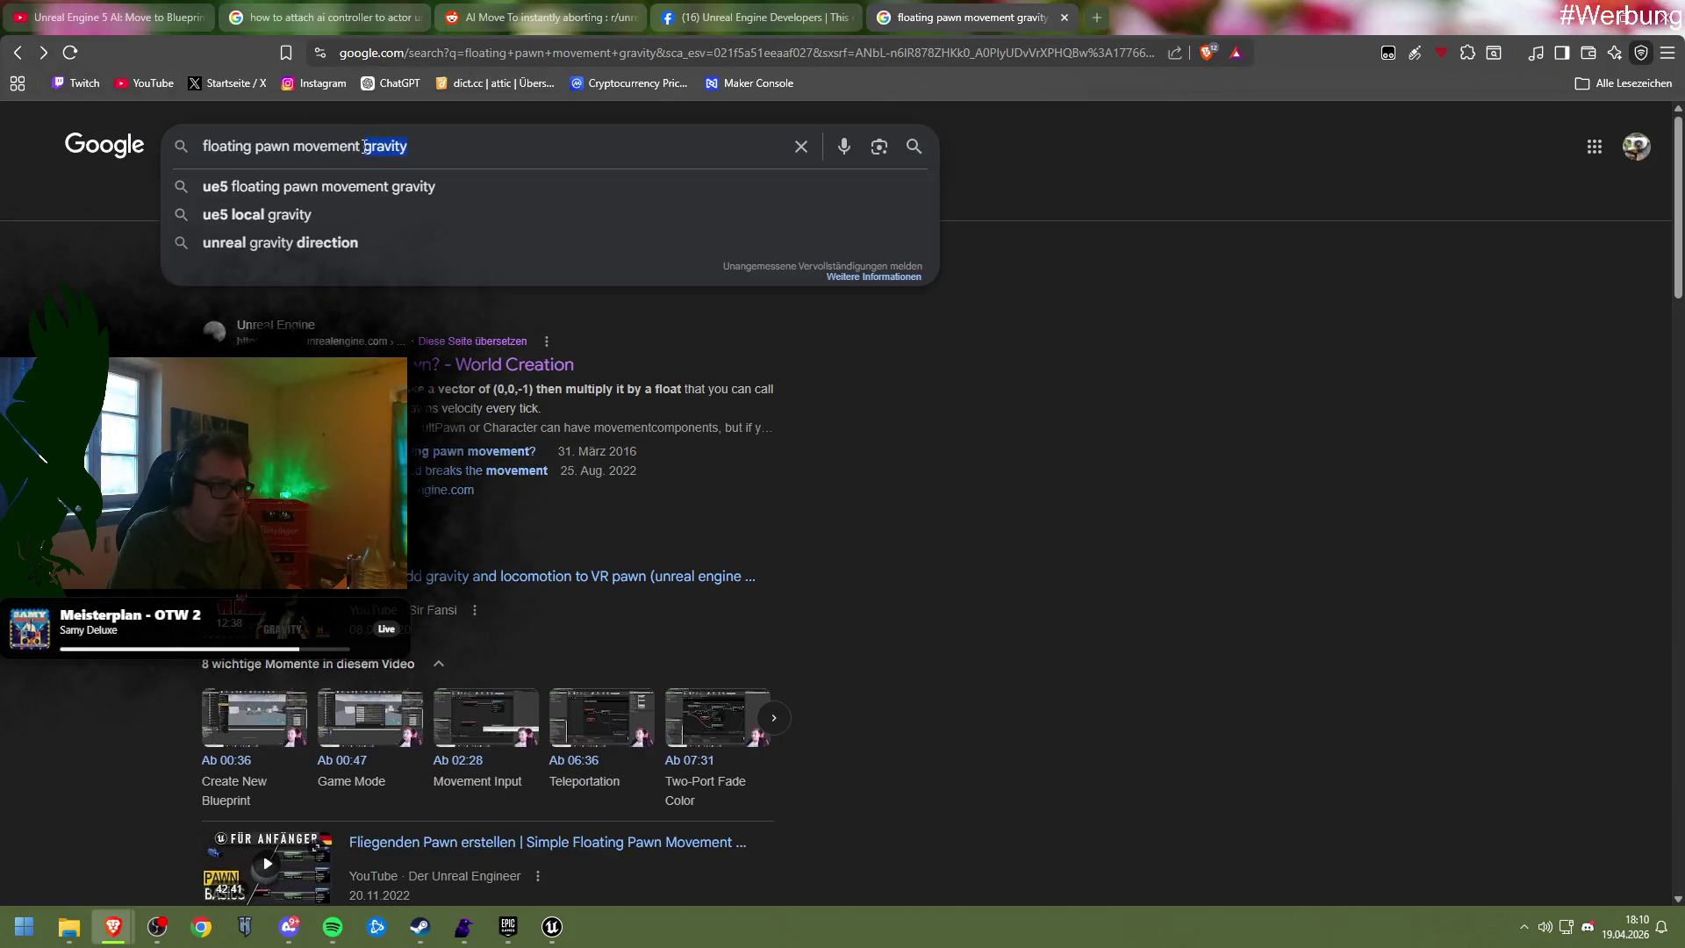
pyautogui.press('BackSpace')
pyautogui.write('deacti')
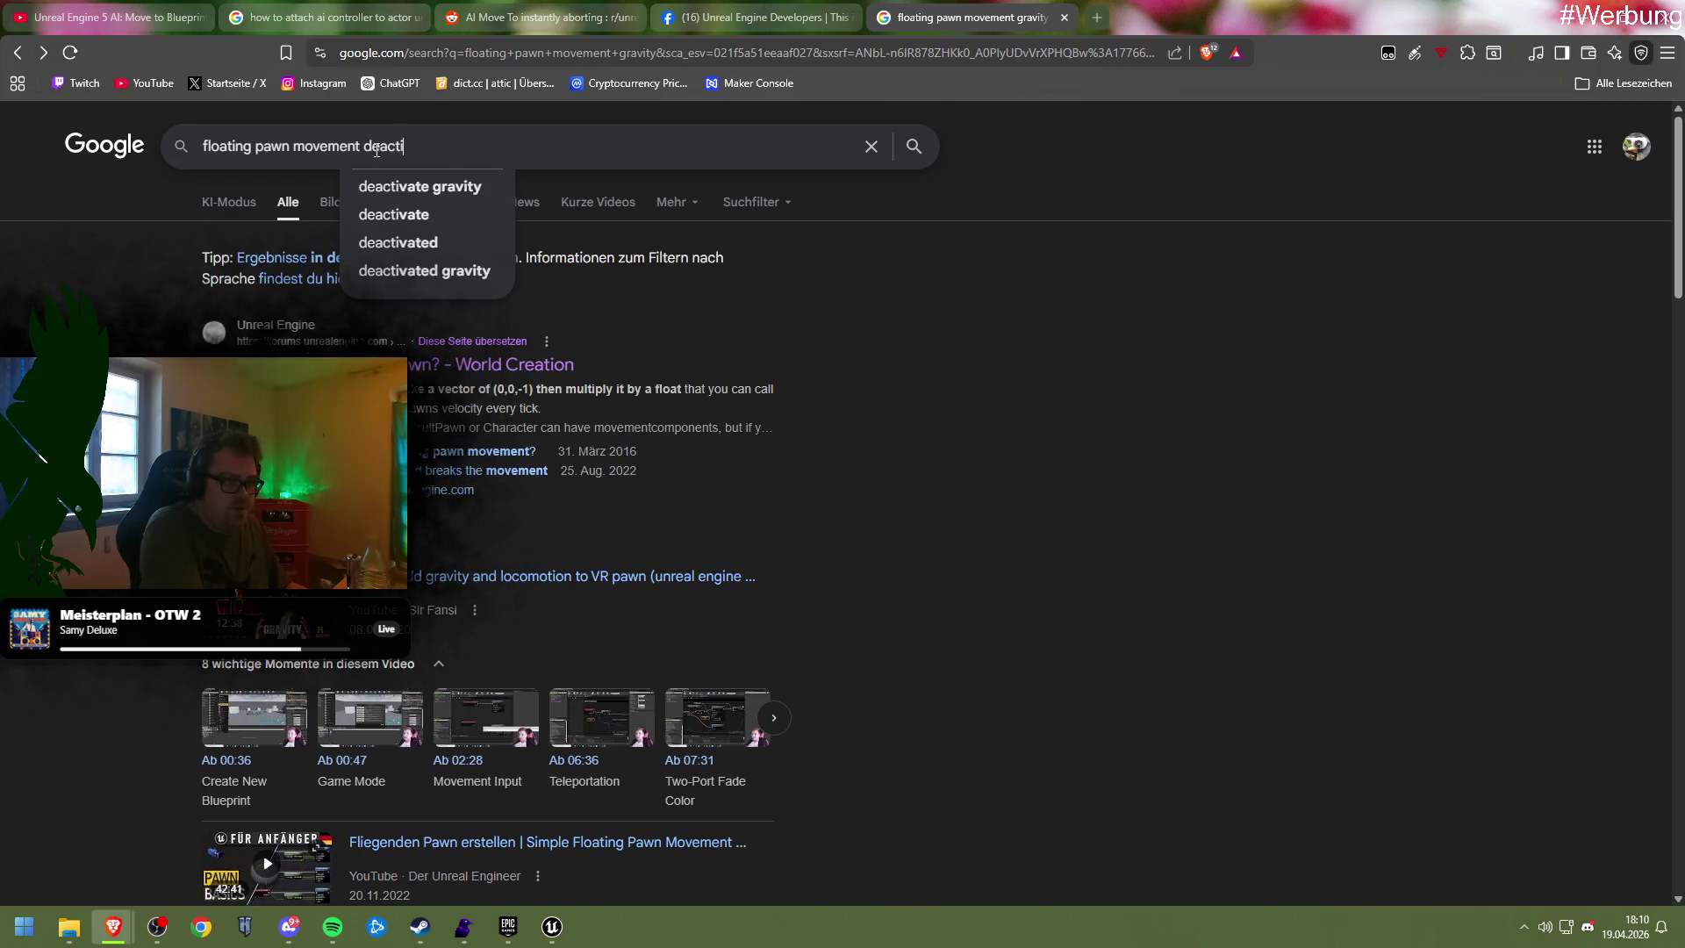
pyautogui.write('vate flyi')
pyautogui.press('BackSpace')
pyautogui.write('ying')
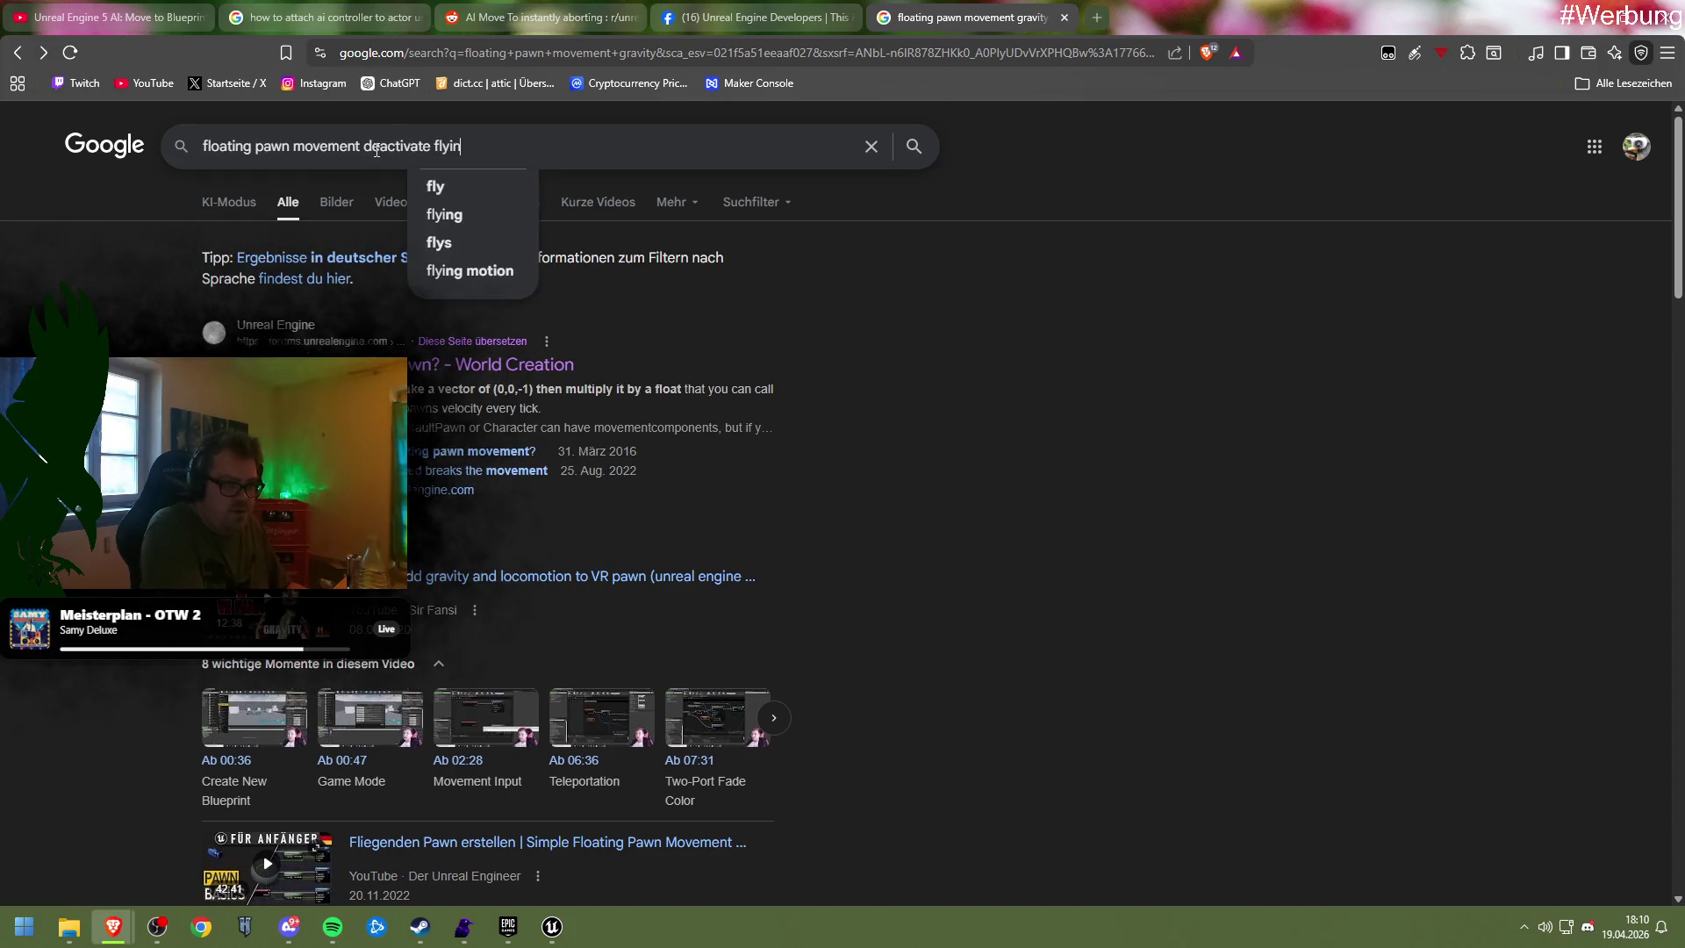
pyautogui.press('Return')
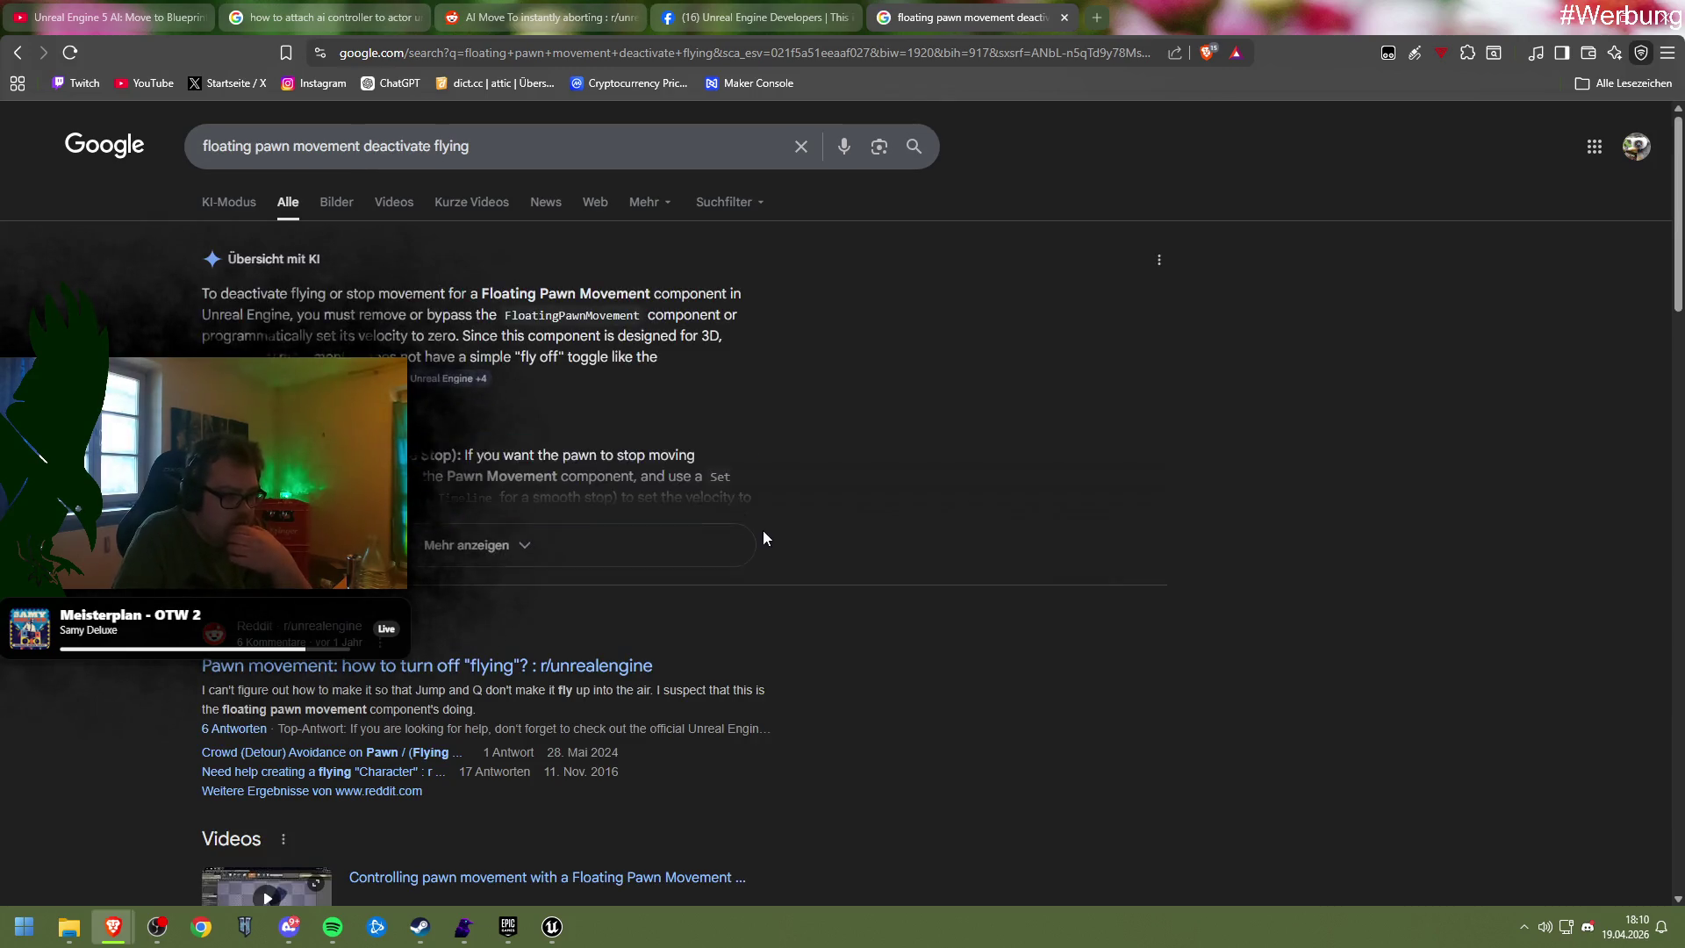
# Open the Reddit thread 'Pawn movement: how to turn off "flying"?' from the results
pyautogui.scroll(-1, 719, 549)
pyautogui.click(529, 579)
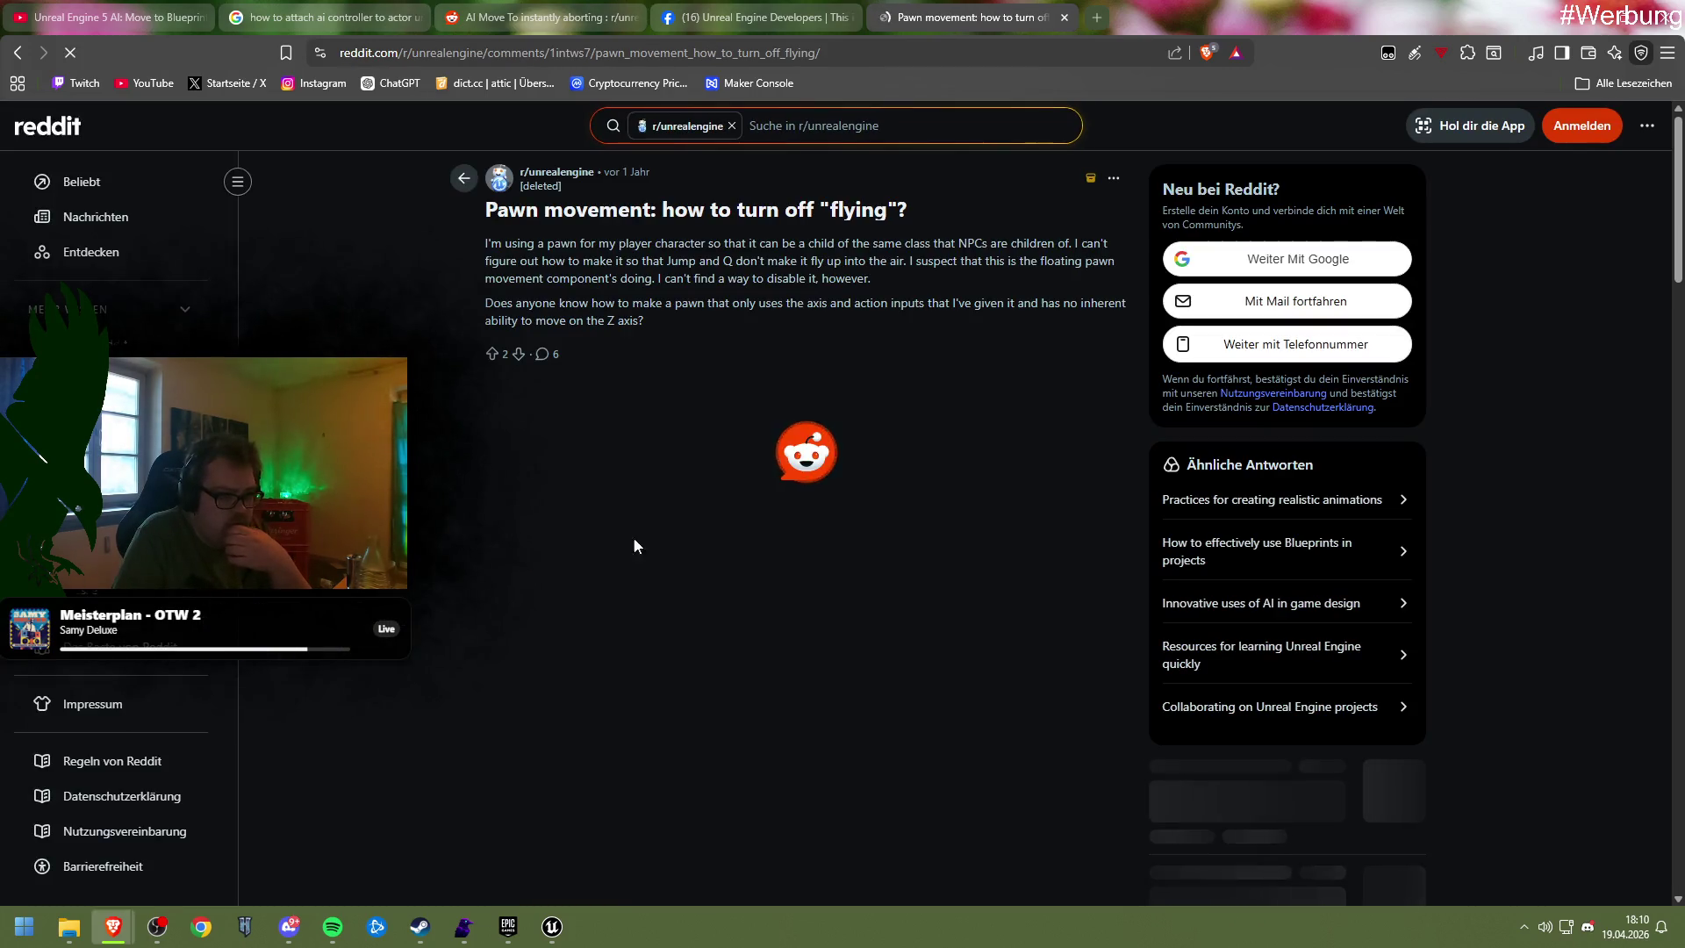
pyautogui.scroll(-1, 842, 526)
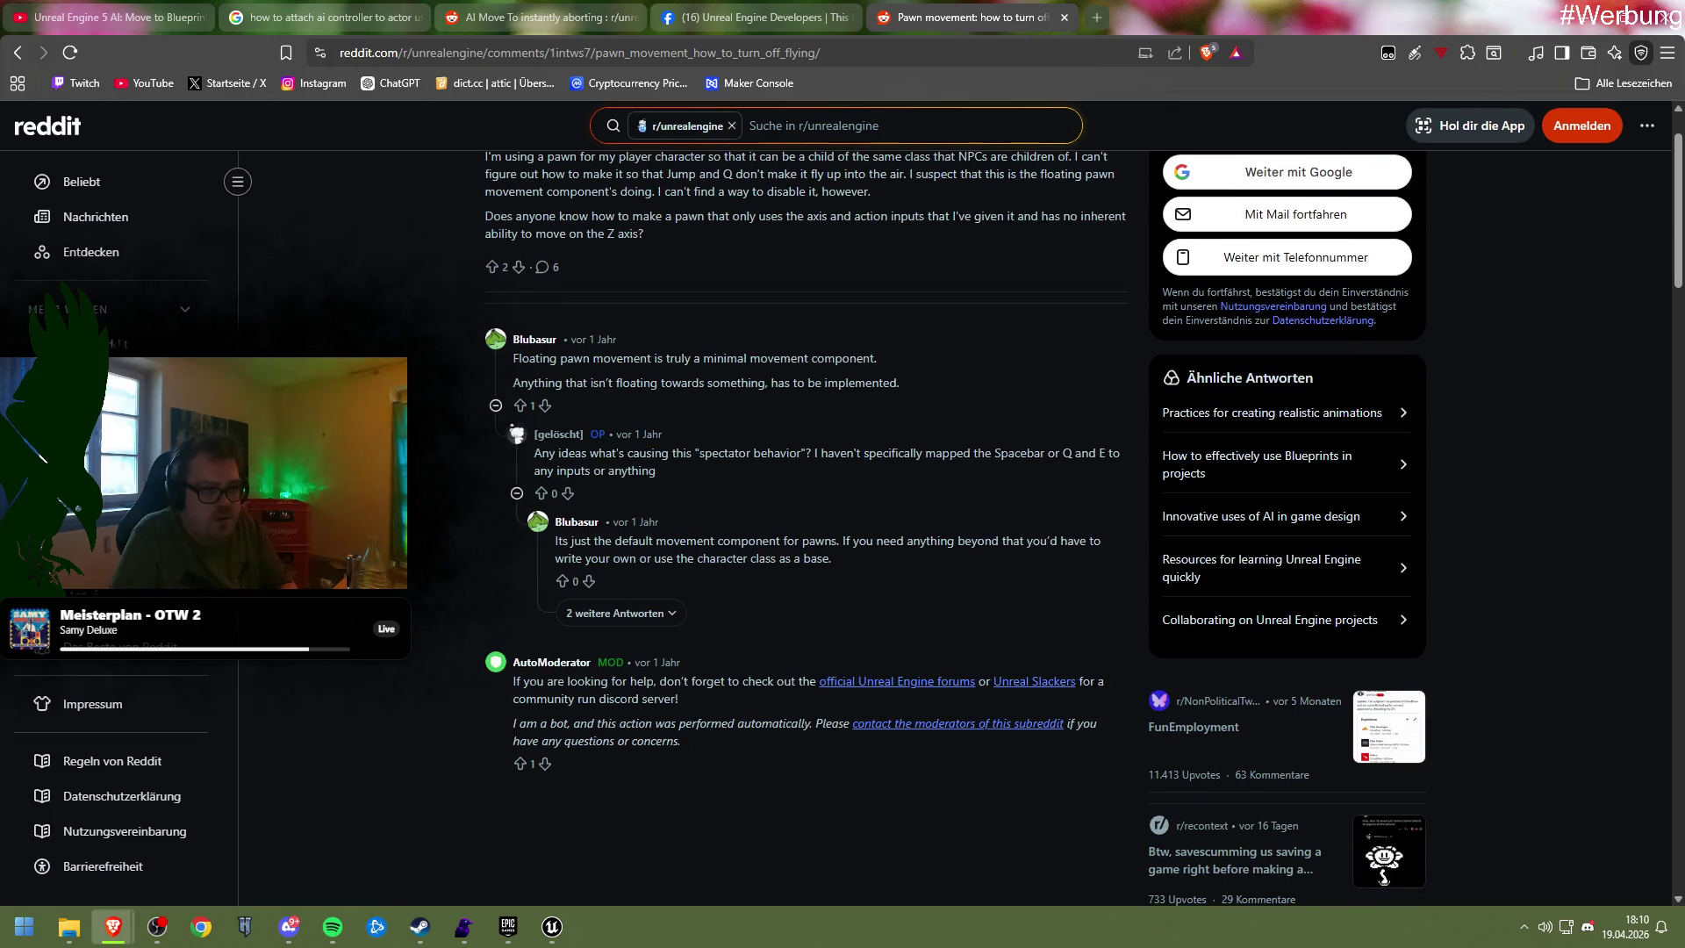
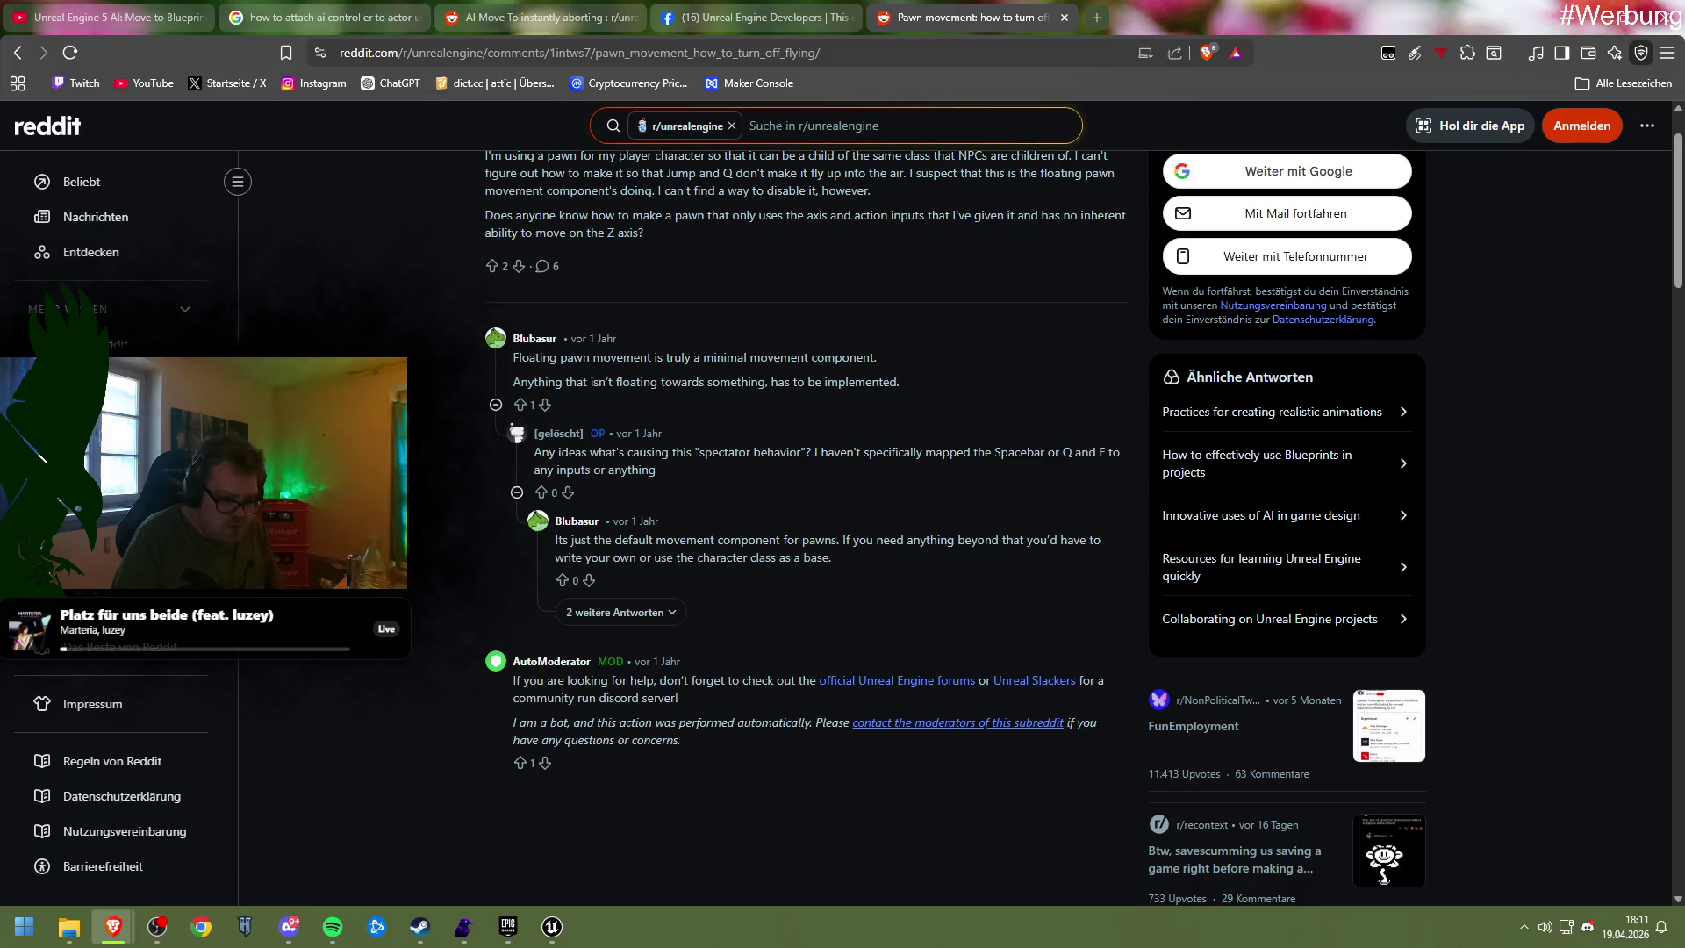
# Go back to the deactivate-flying search results and skim the Unreal forum thread
pyautogui.click(18, 52)
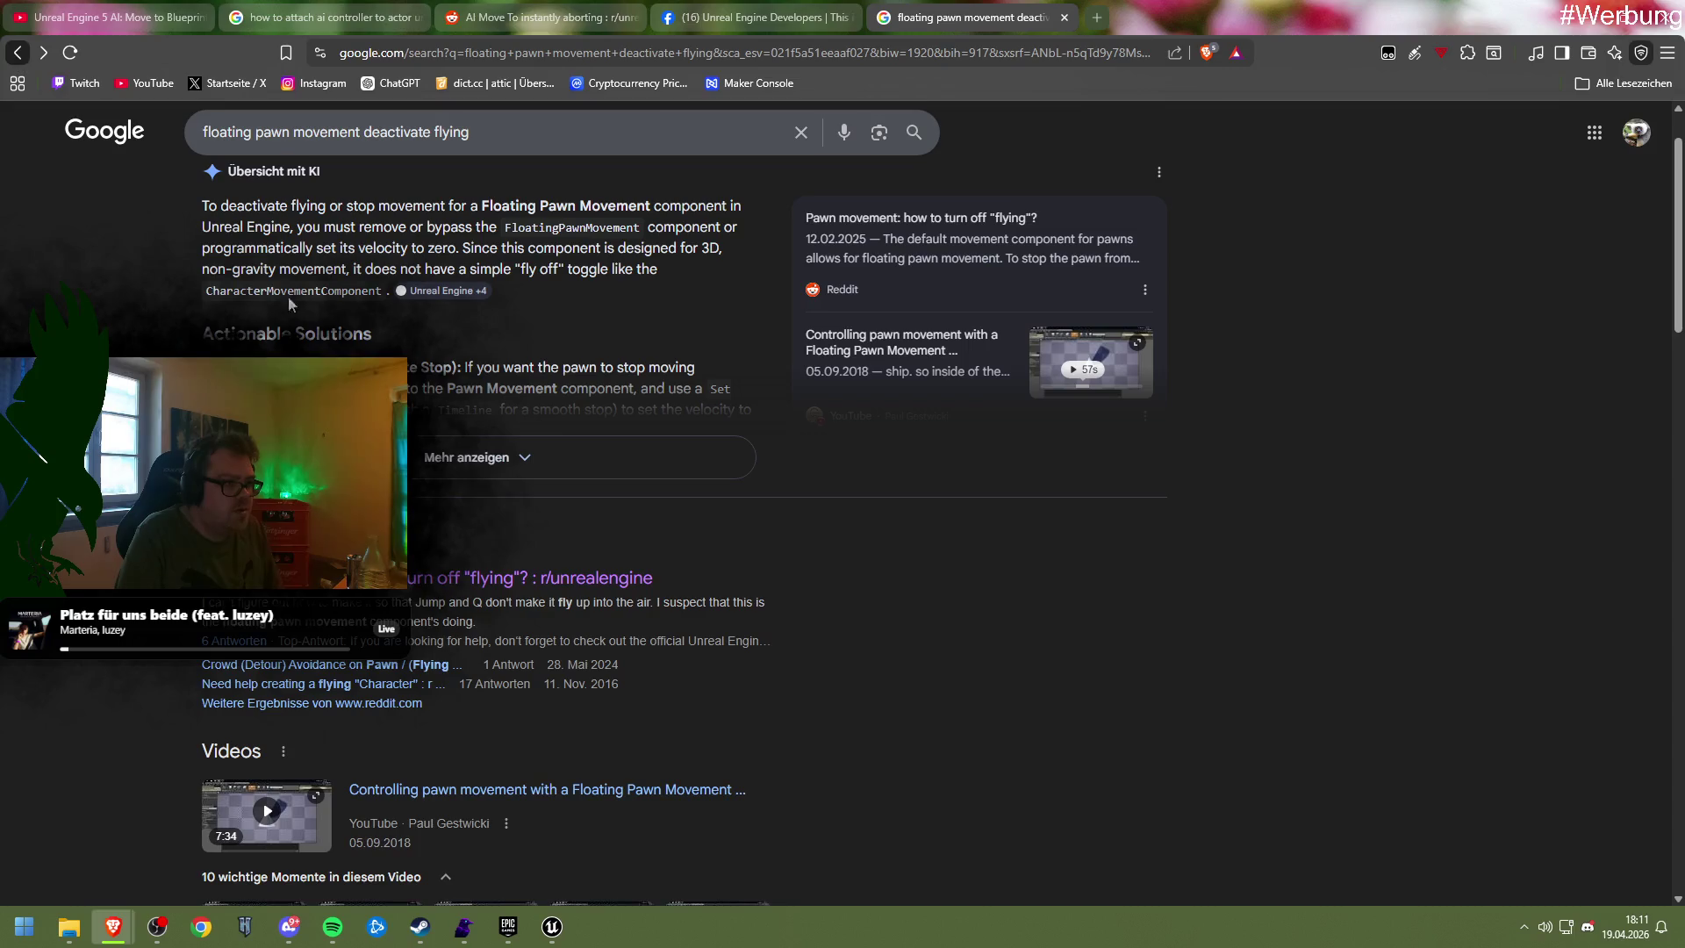
pyautogui.scroll(-10, 524, 461)
pyautogui.scroll(-2, 526, 470)
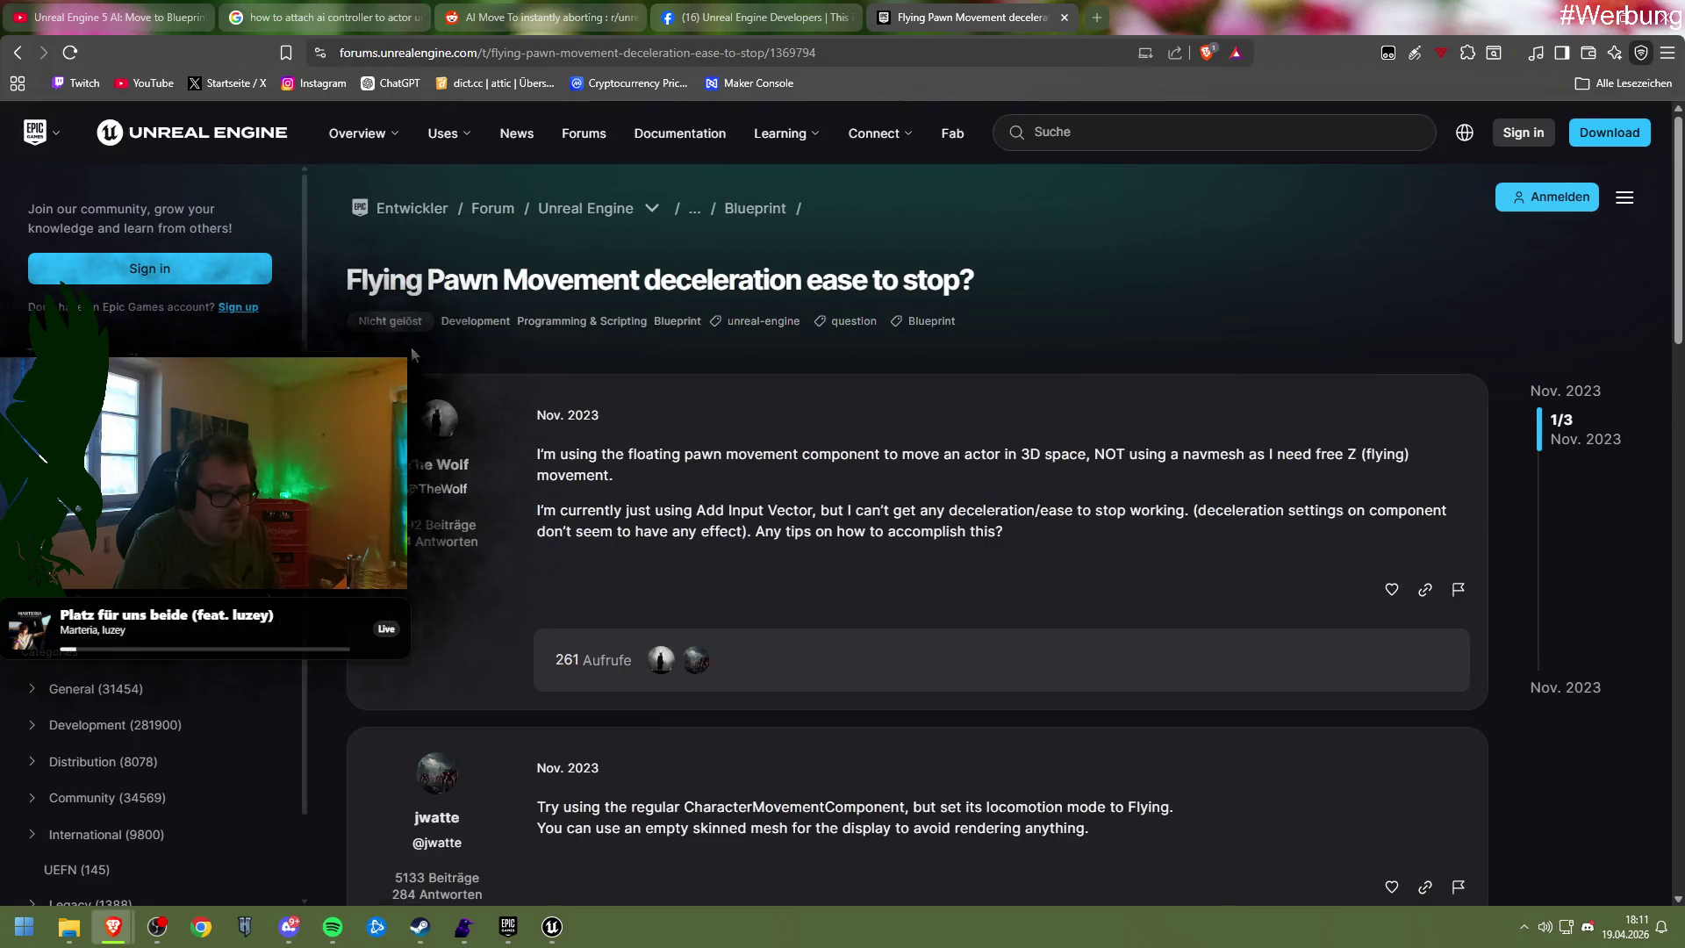
pyautogui.scroll(-1, 479, 493)
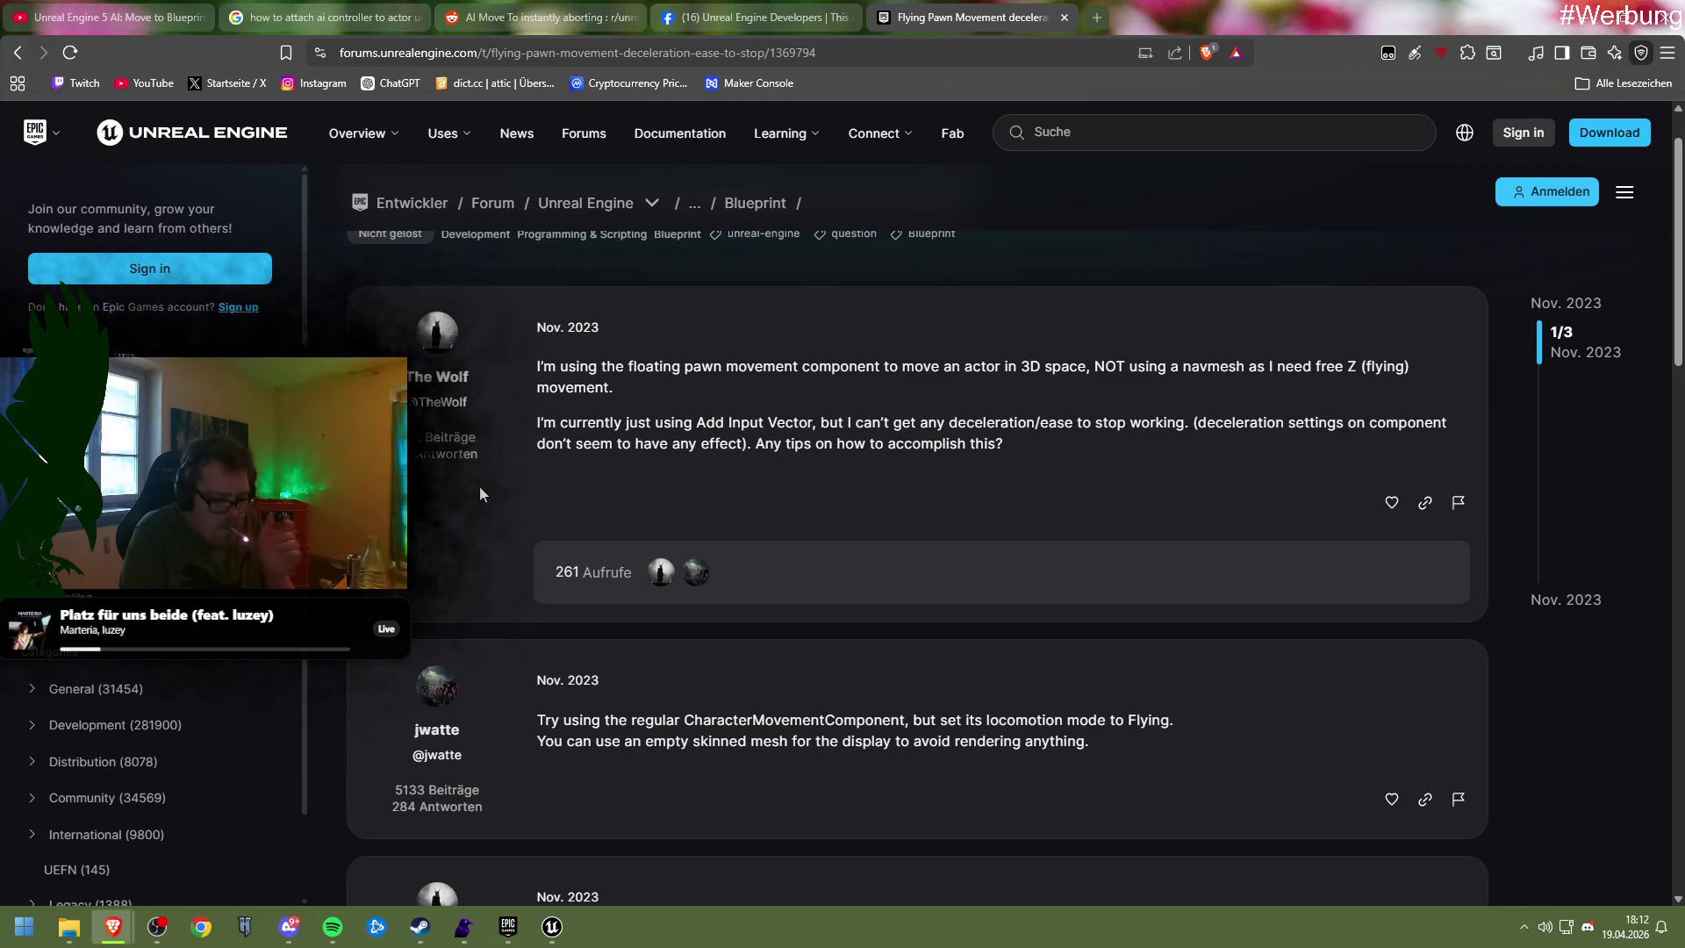
pyautogui.scroll(-5, 479, 488)
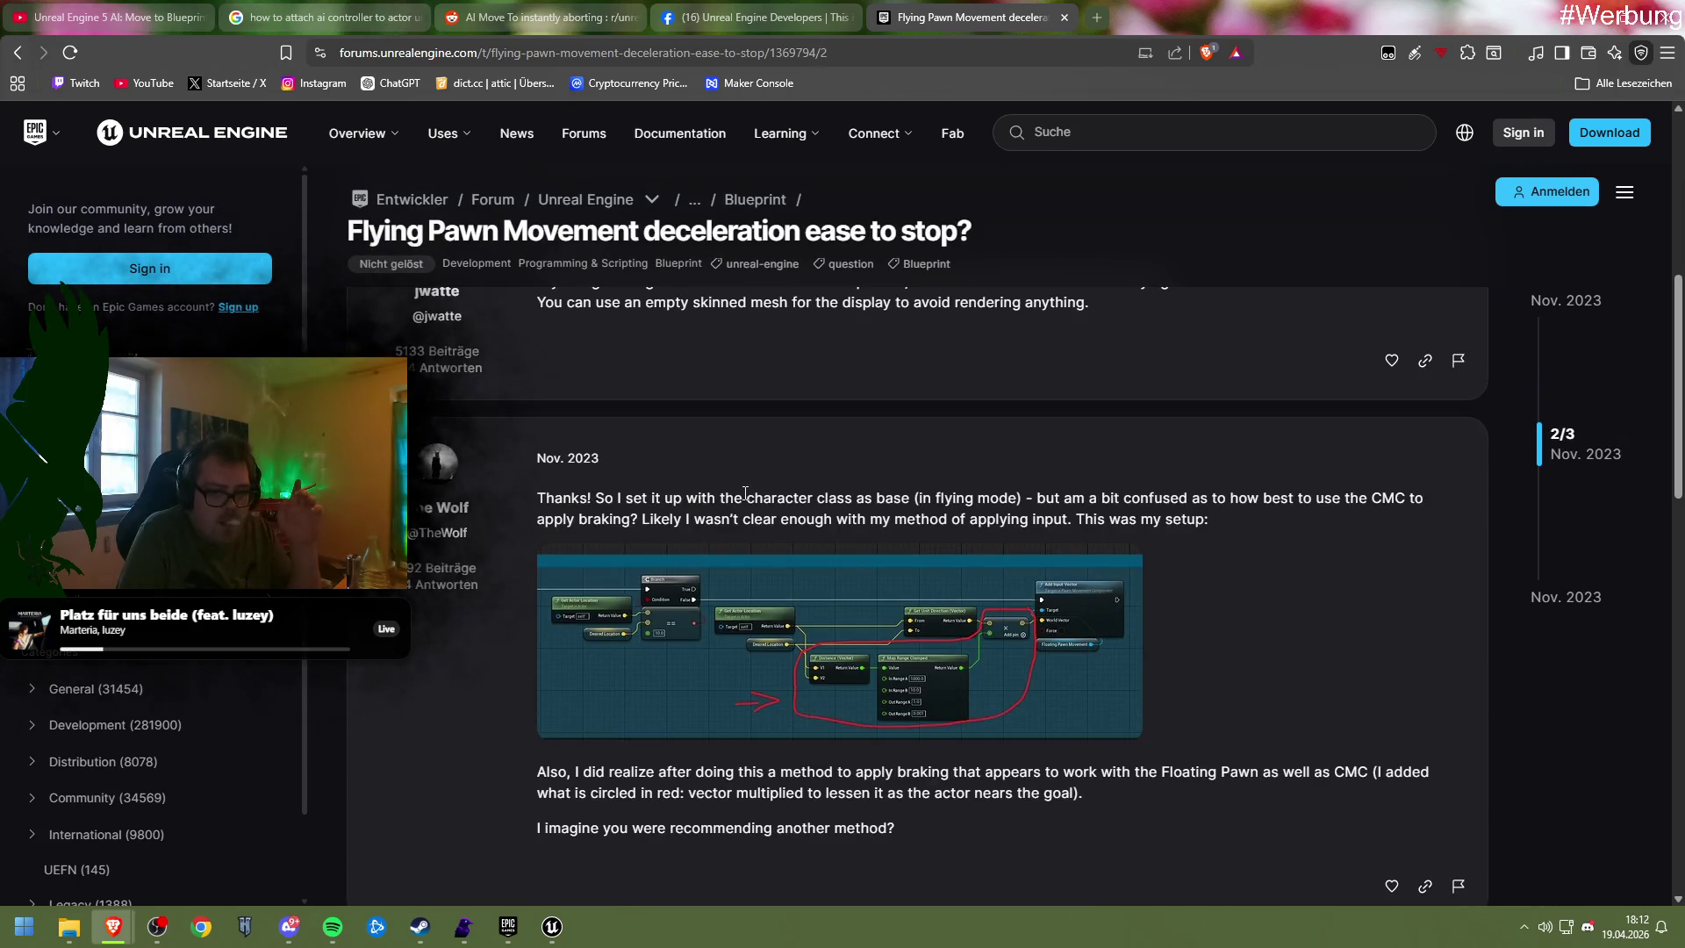
pyautogui.scroll(-10, 689, 535)
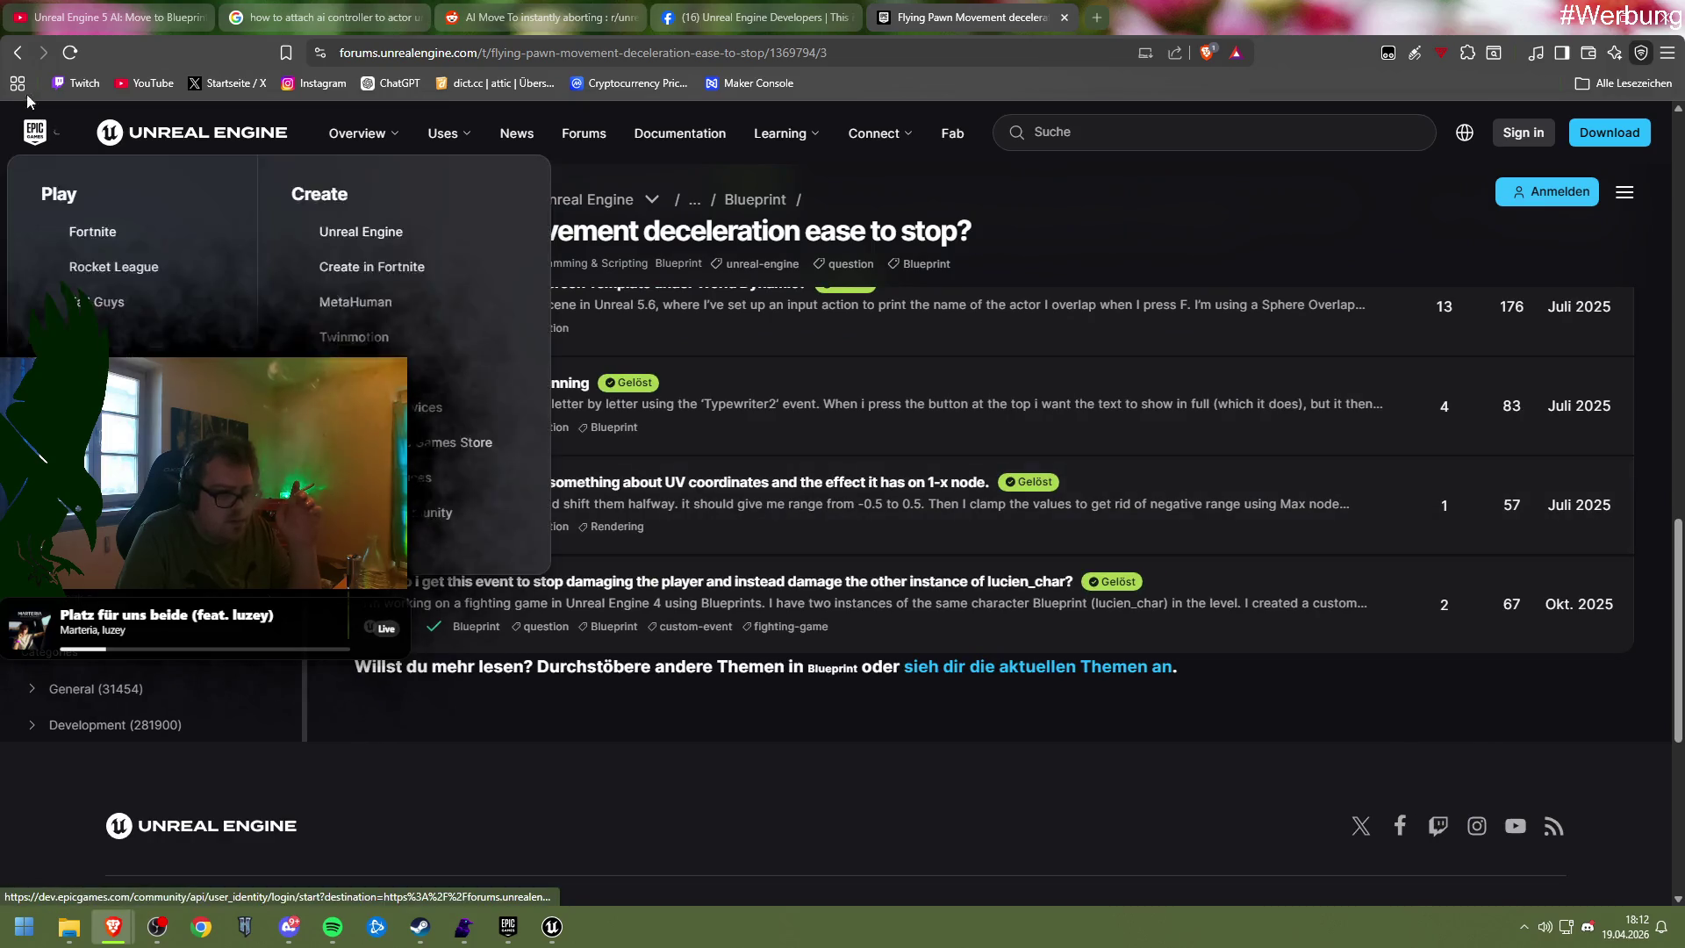
pyautogui.click(17, 52)
pyautogui.scroll(-5, 699, 557)
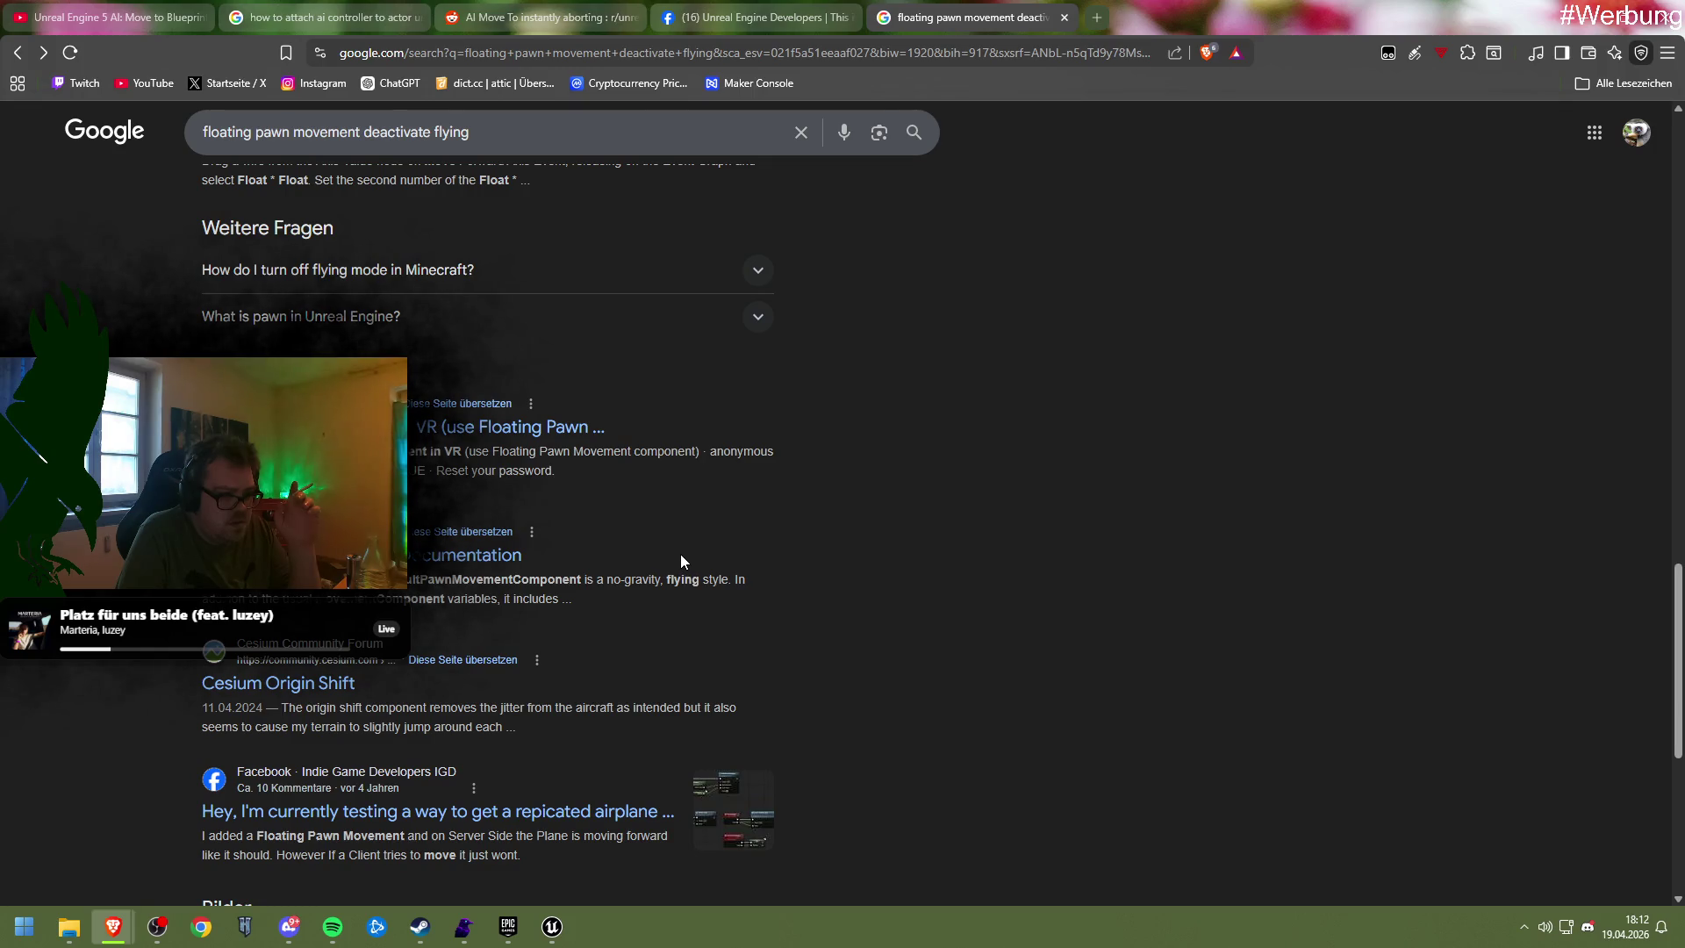
pyautogui.scroll(-2, 673, 548)
pyautogui.scroll(-4, 673, 552)
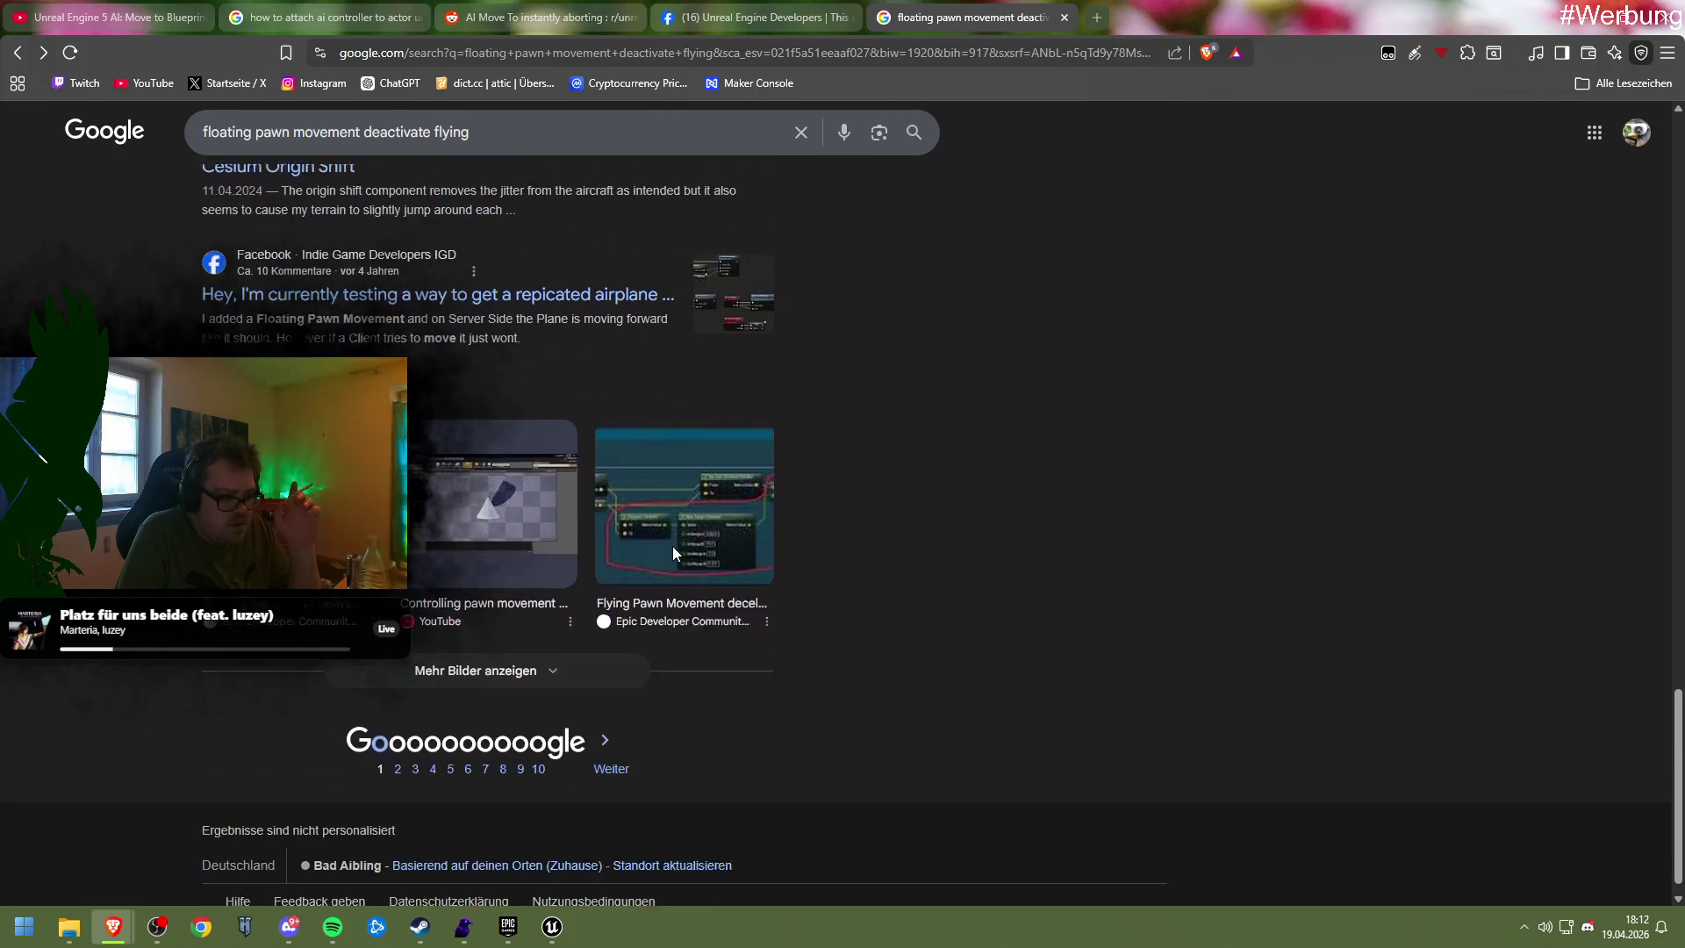
pyautogui.scroll(2, 674, 555)
pyautogui.scroll(10, 674, 554)
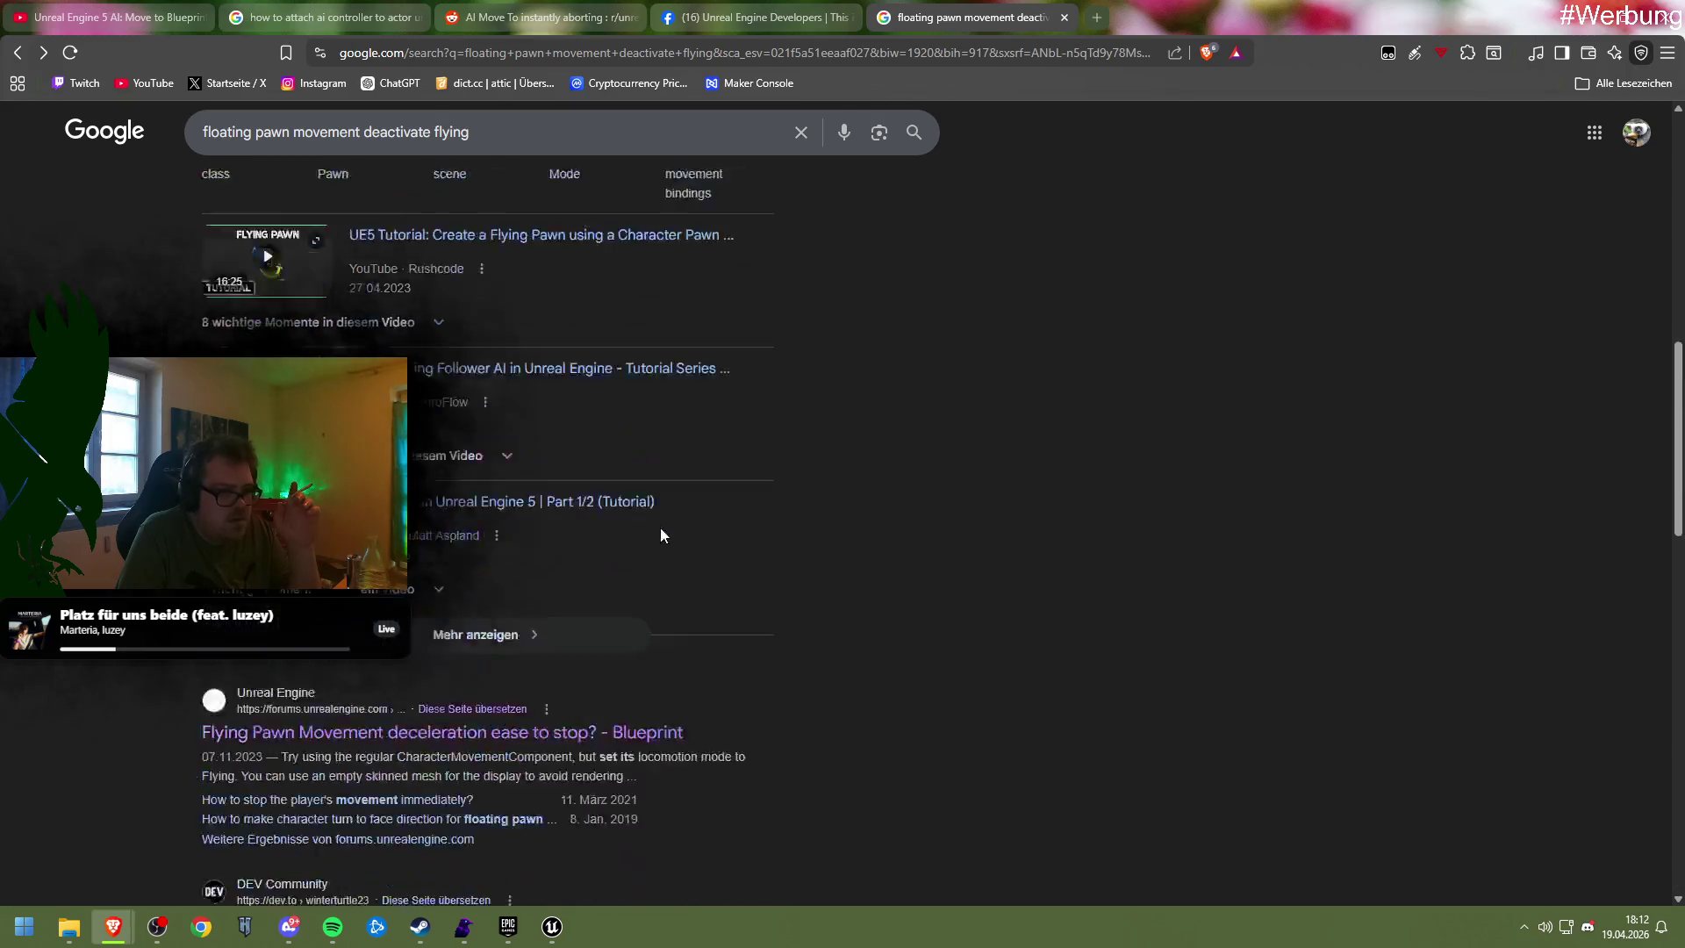
# Search 'floating pawn movement make walking' and open the 'About floating pawn movement' thread
pyautogui.moveTo(471, 133); pyautogui.dragTo(370, 142)
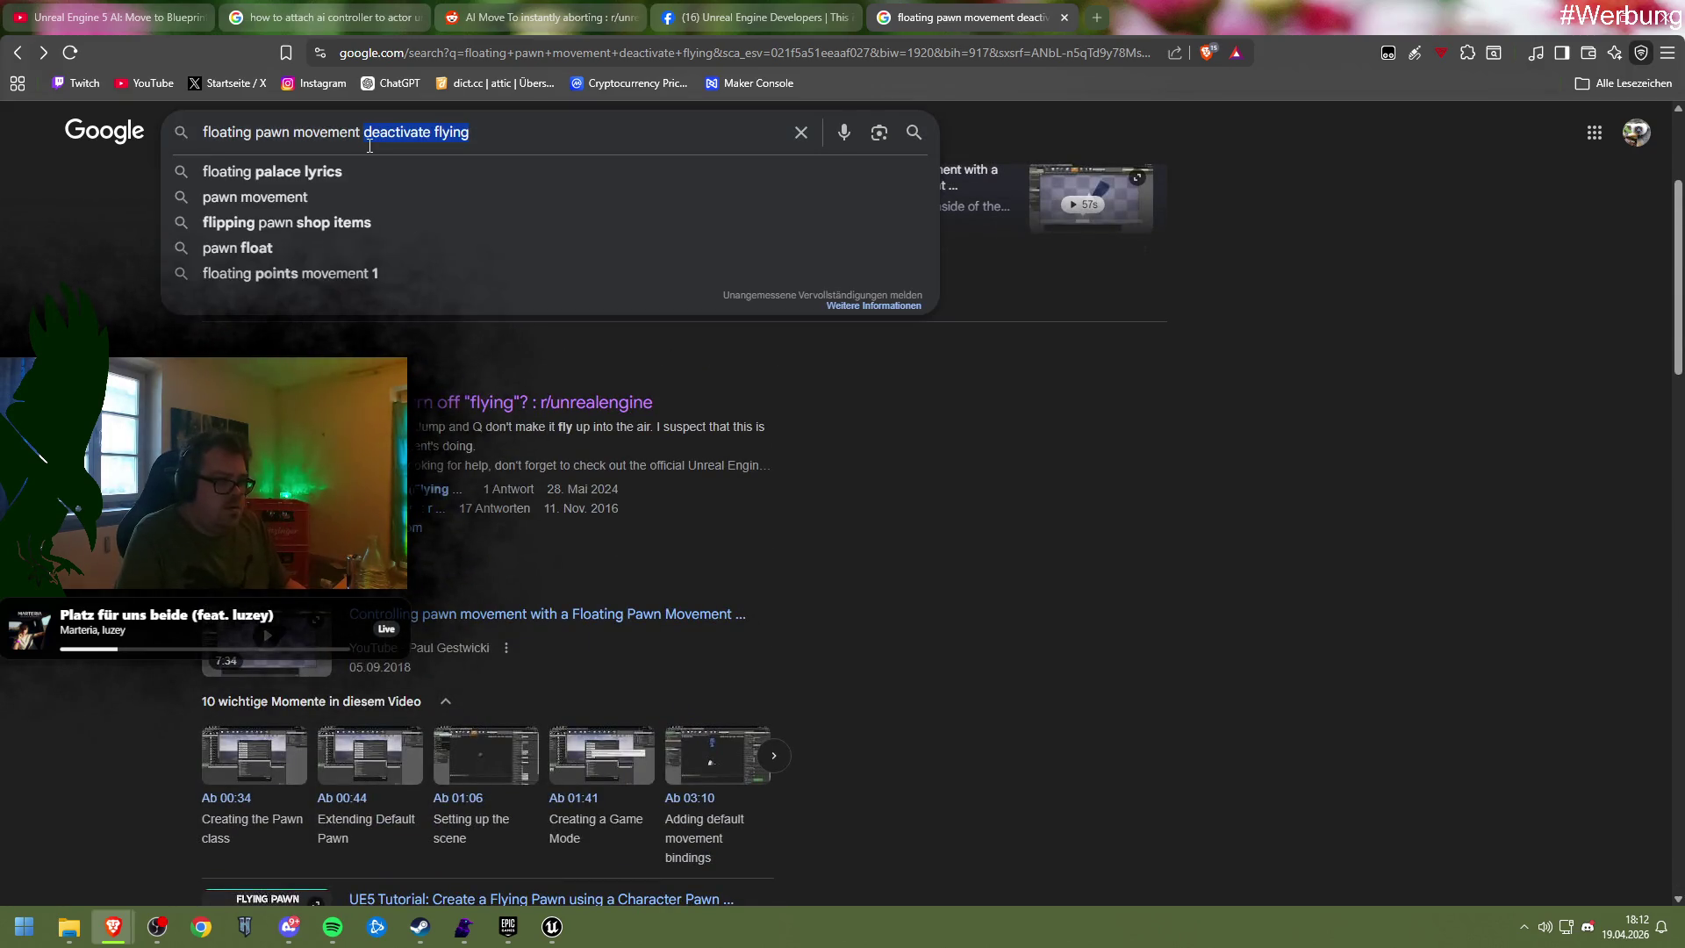
pyautogui.write('make')
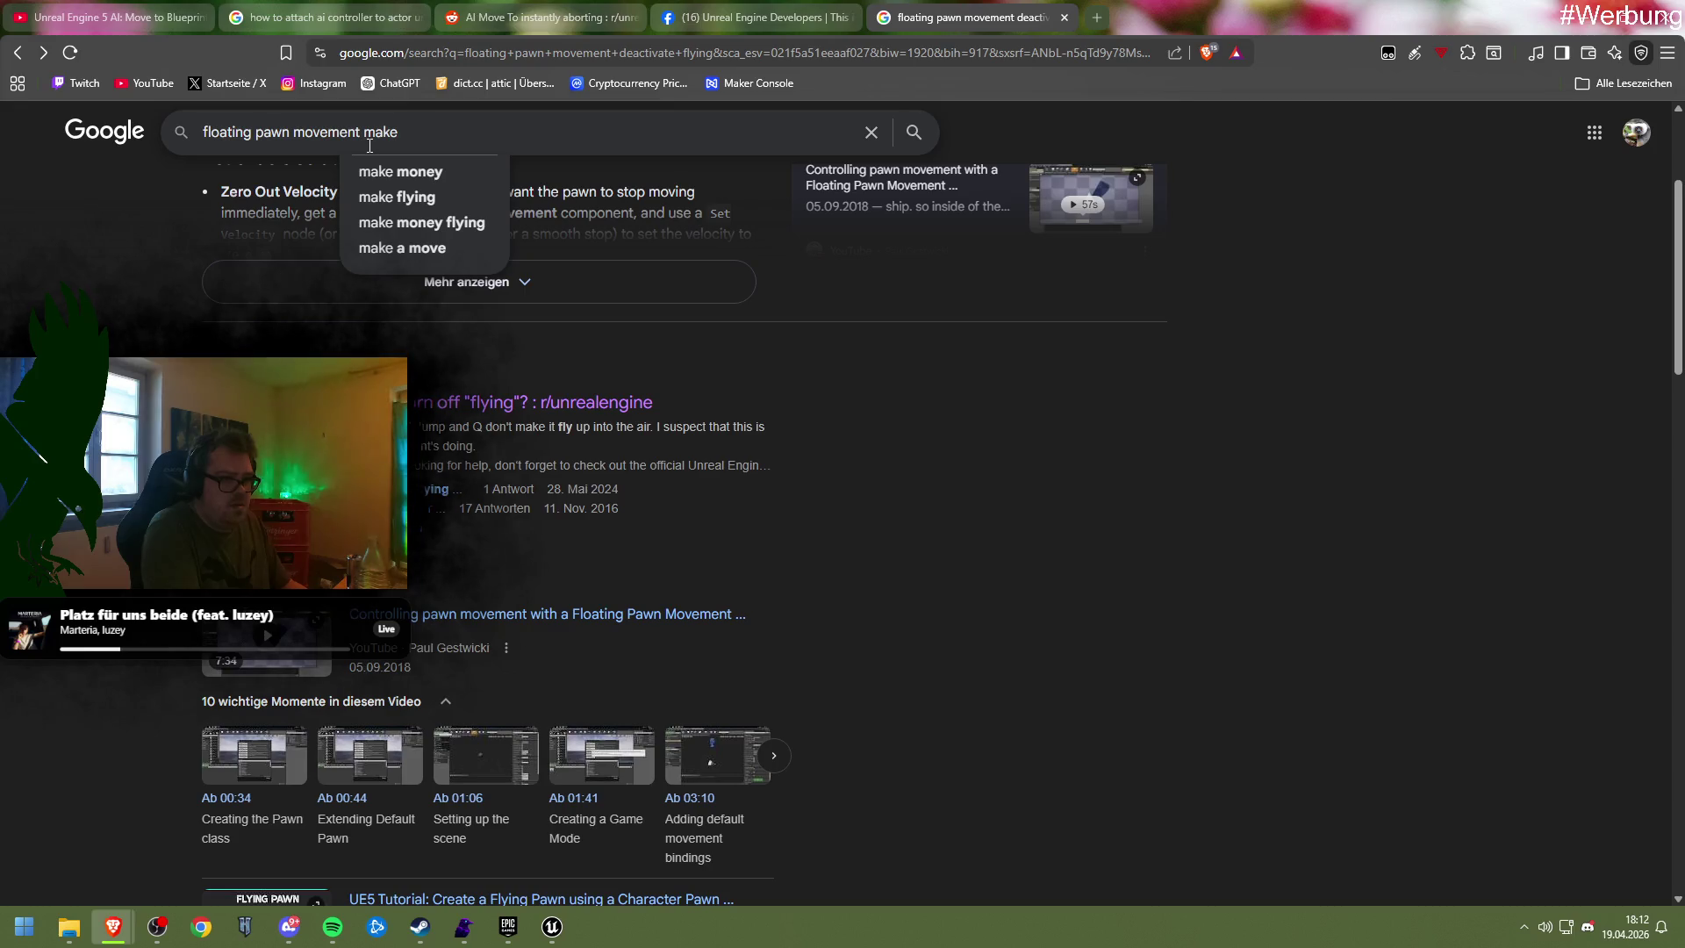
pyautogui.write(' walking')
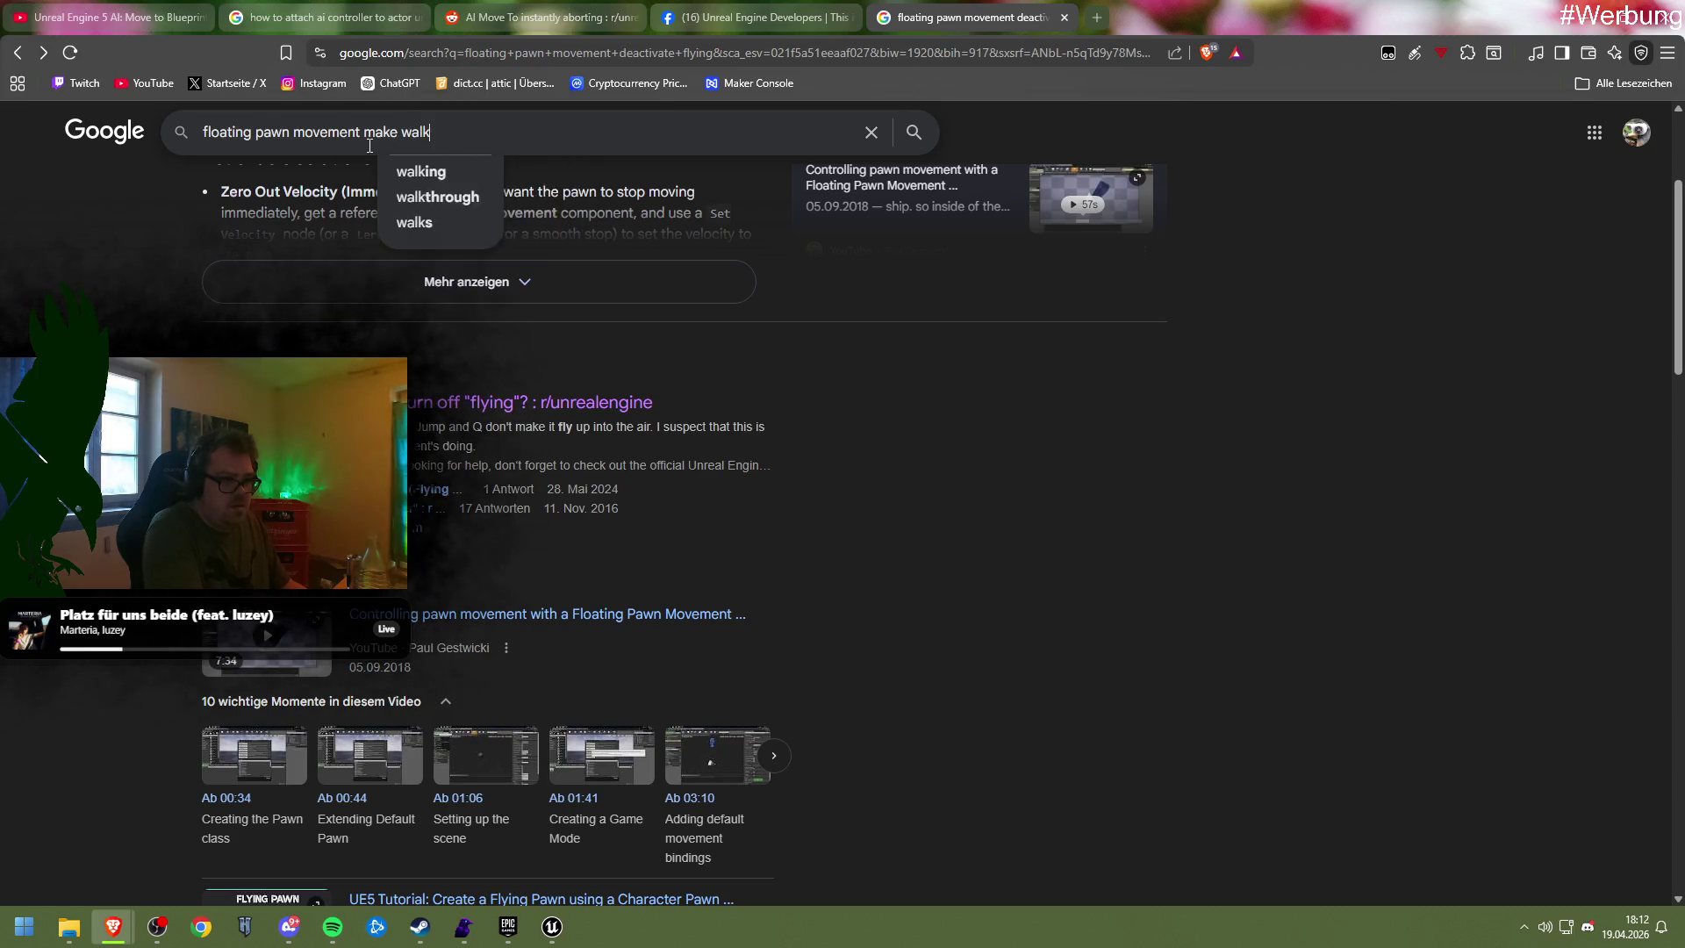
pyautogui.press('Return')
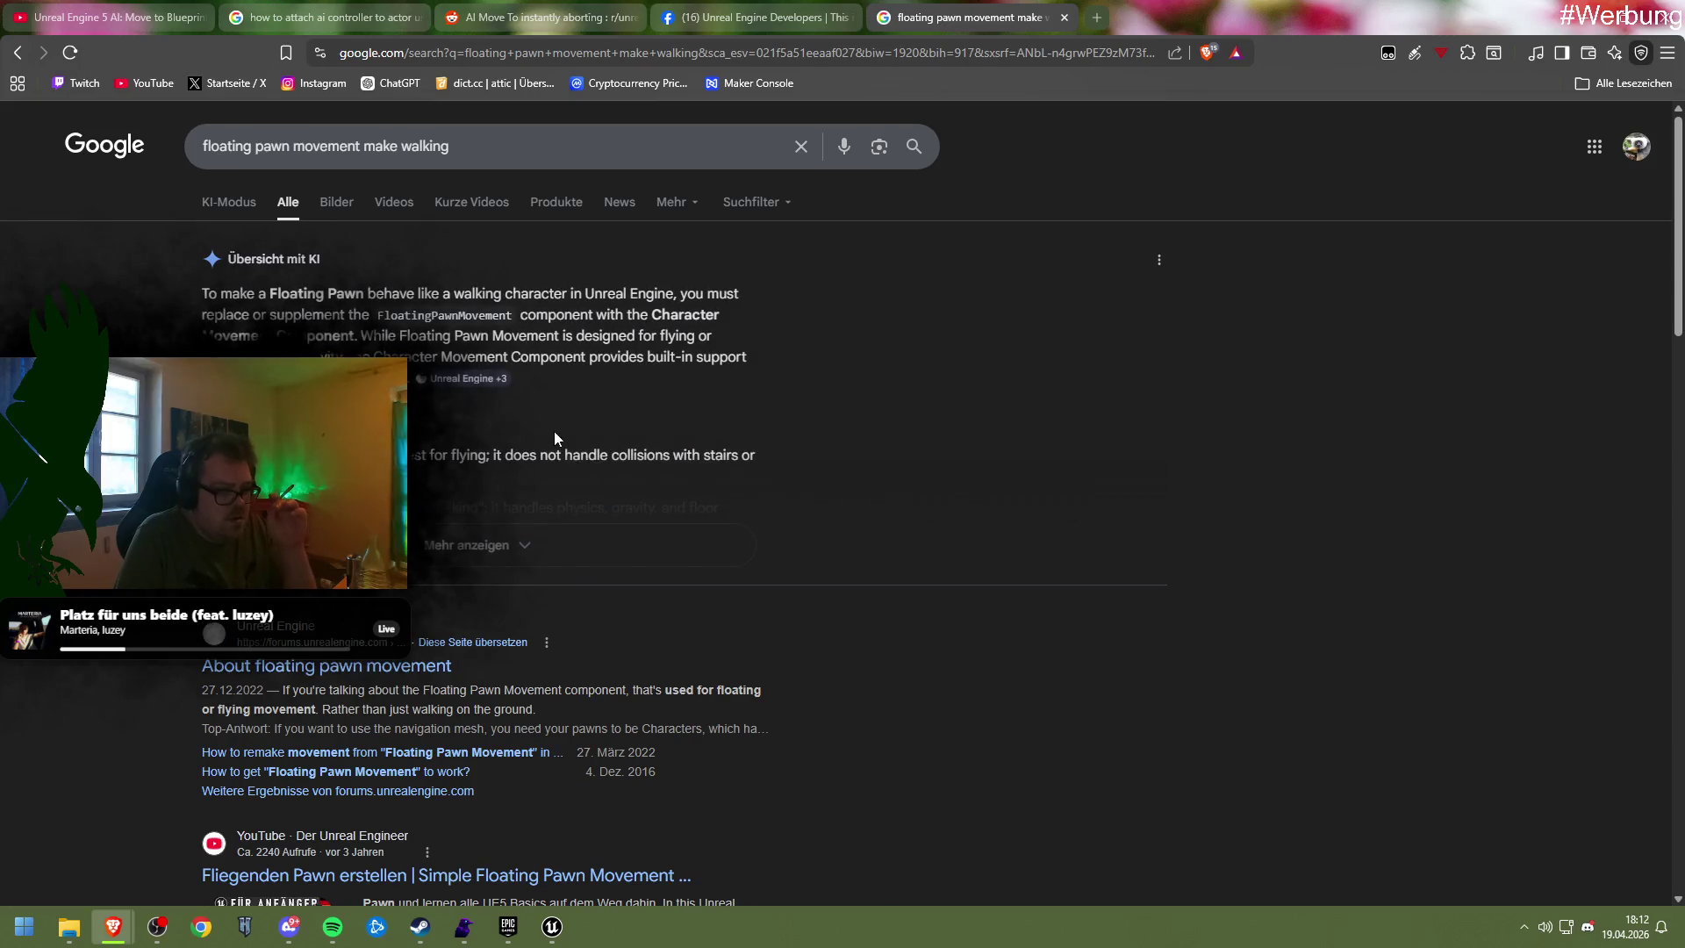
pyautogui.click(297, 667)
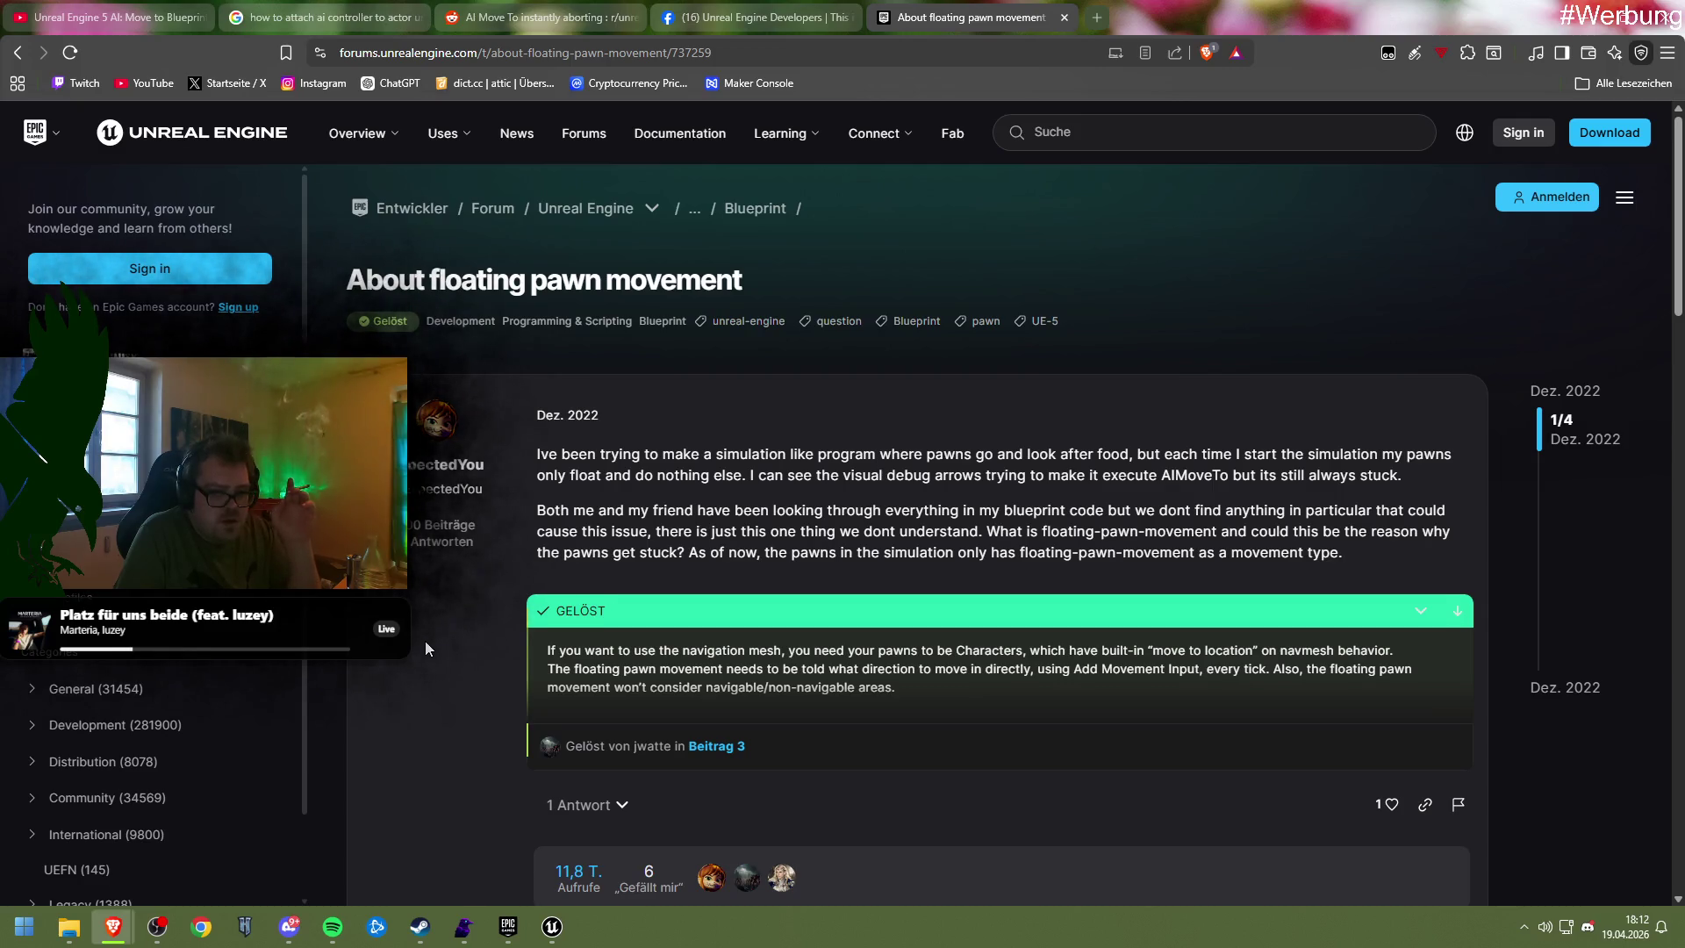
# Read down the 'About floating pawn movement' thread to the accepted answer recommending Characters
pyautogui.scroll(-3, 427, 650)
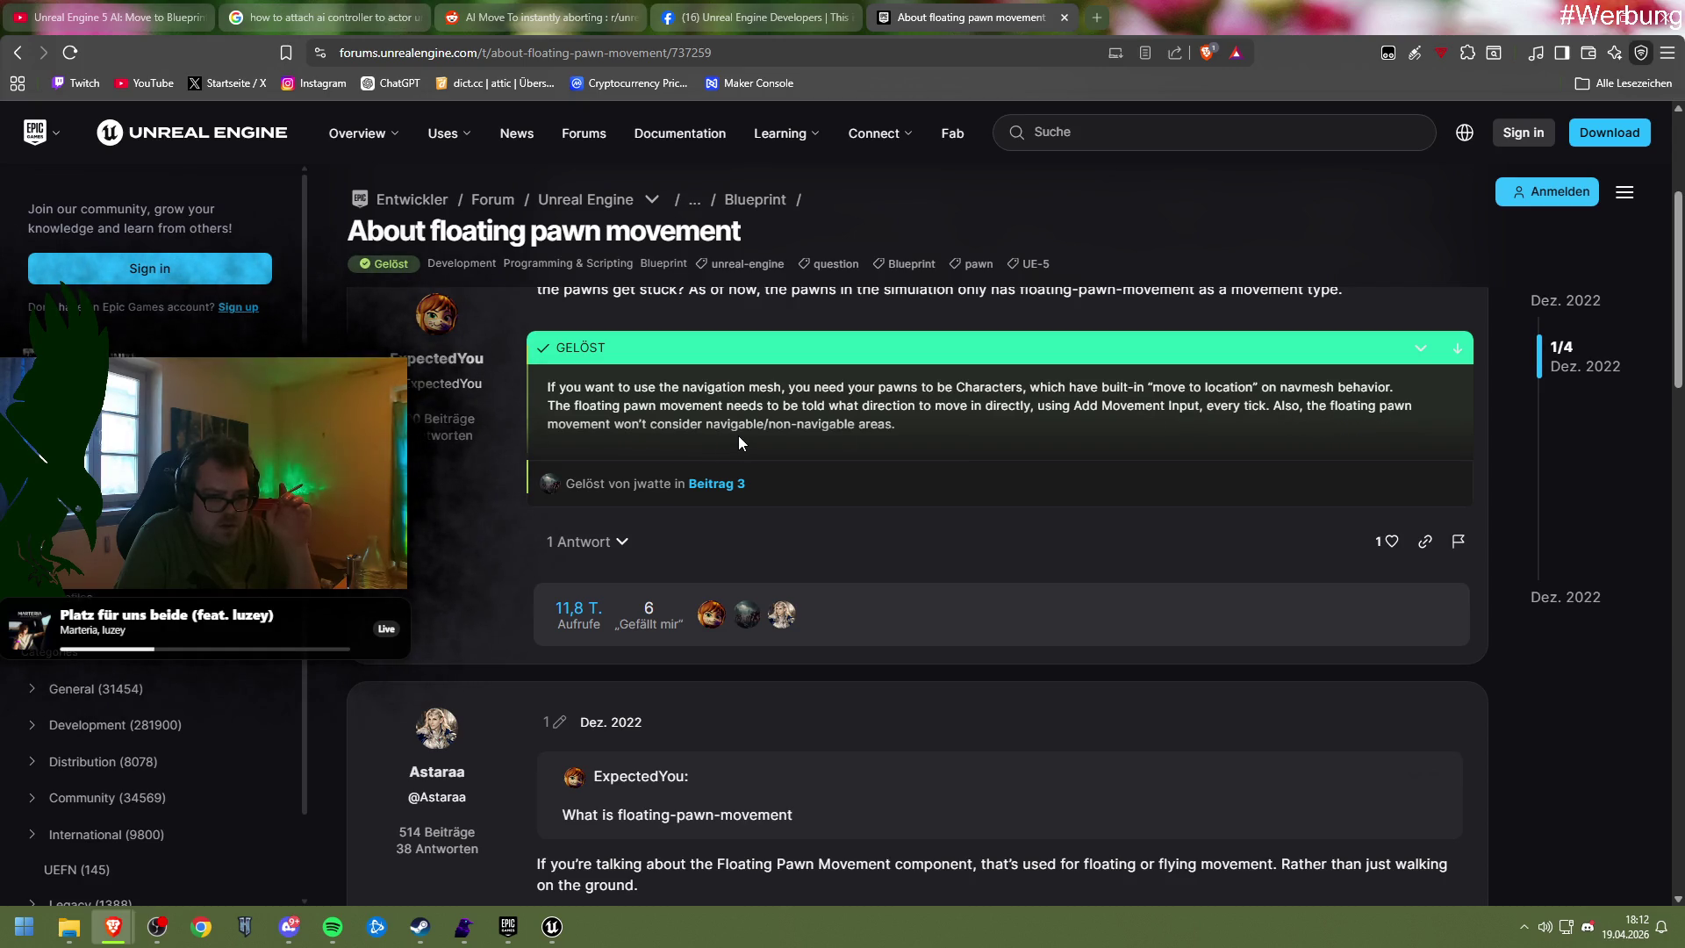
pyautogui.scroll(-5, 846, 439)
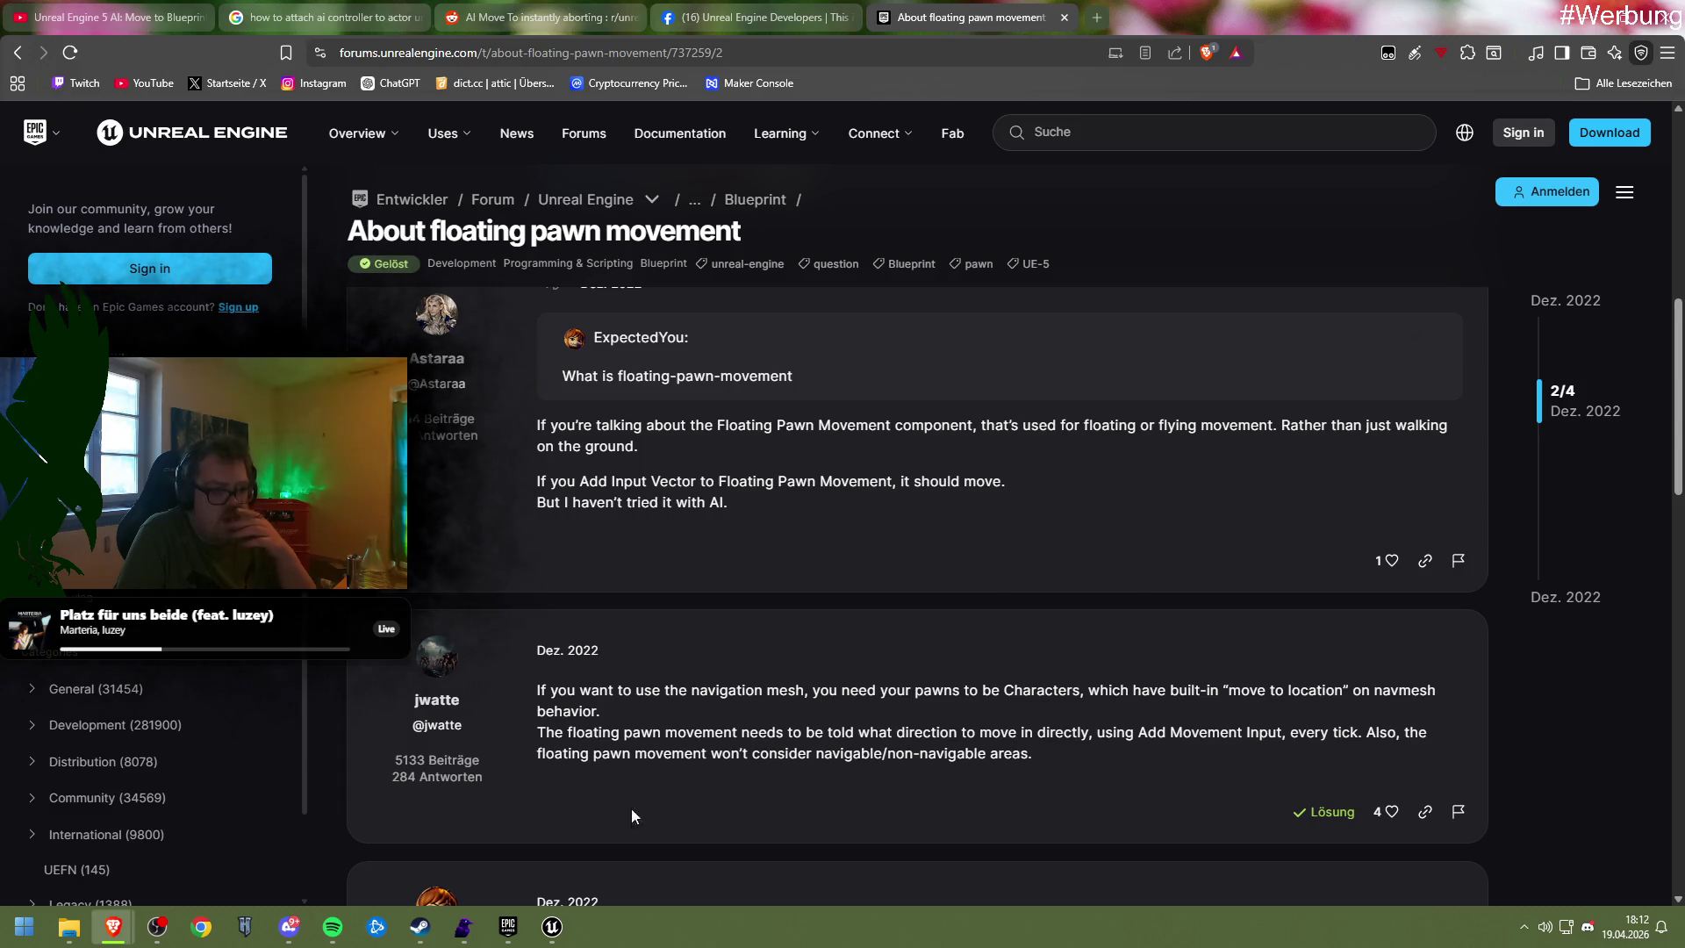
pyautogui.moveTo(552, 927)
pyautogui.click(609, 821)
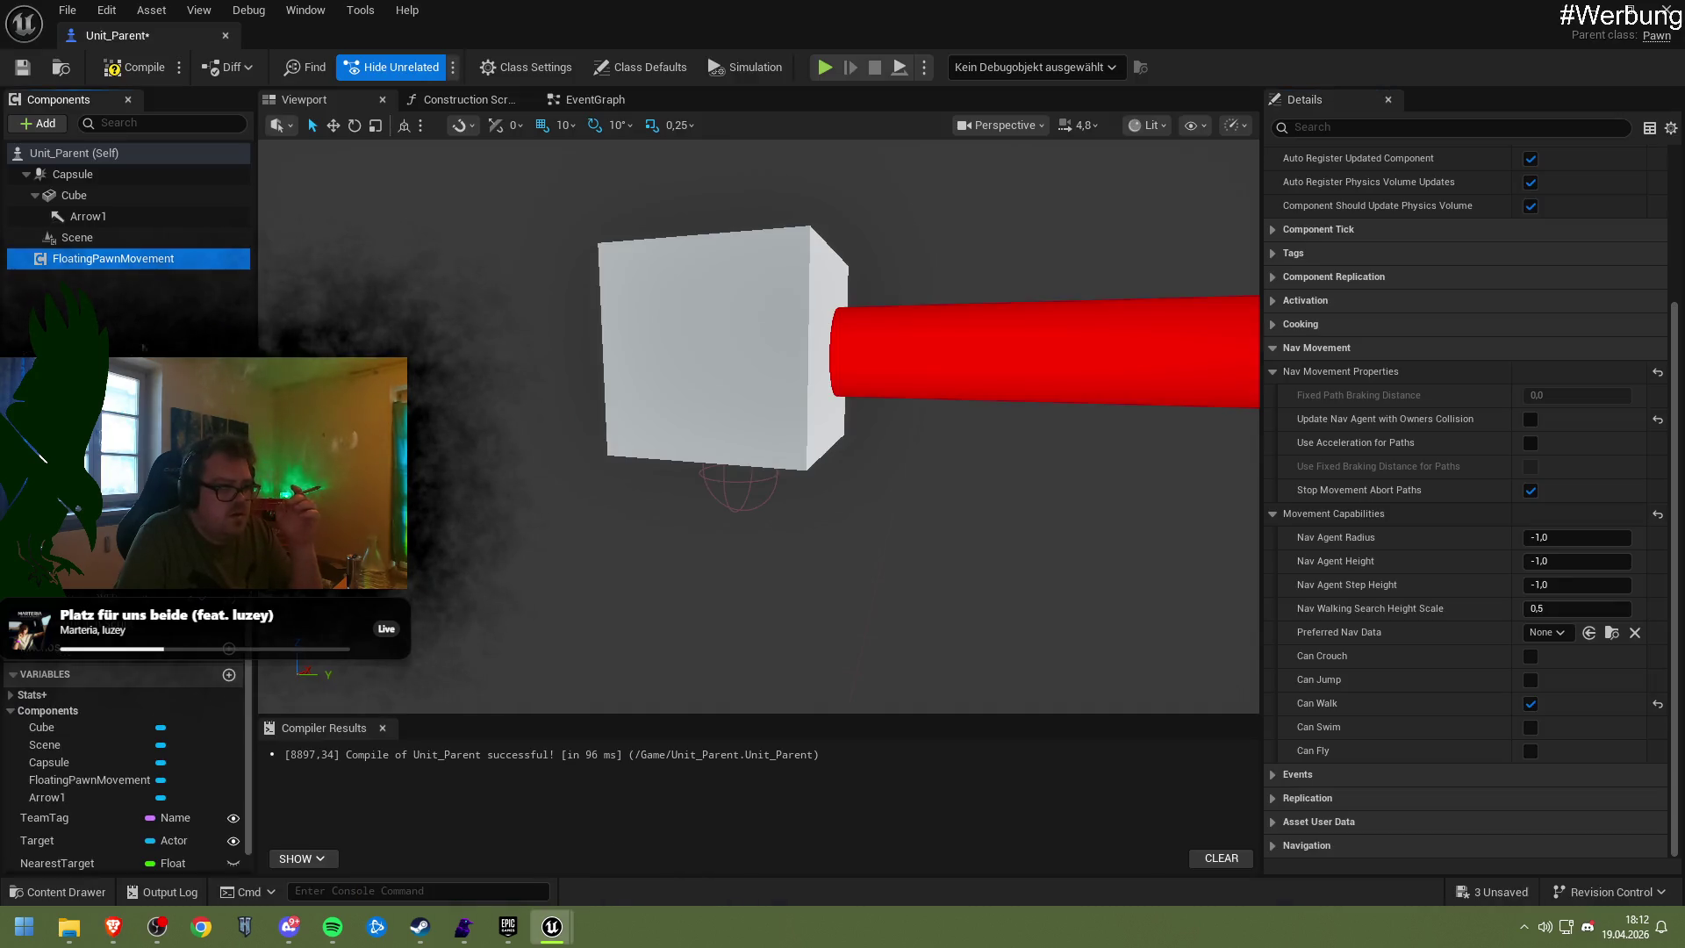
pyautogui.click(102, 269)
pyautogui.click(103, 260)
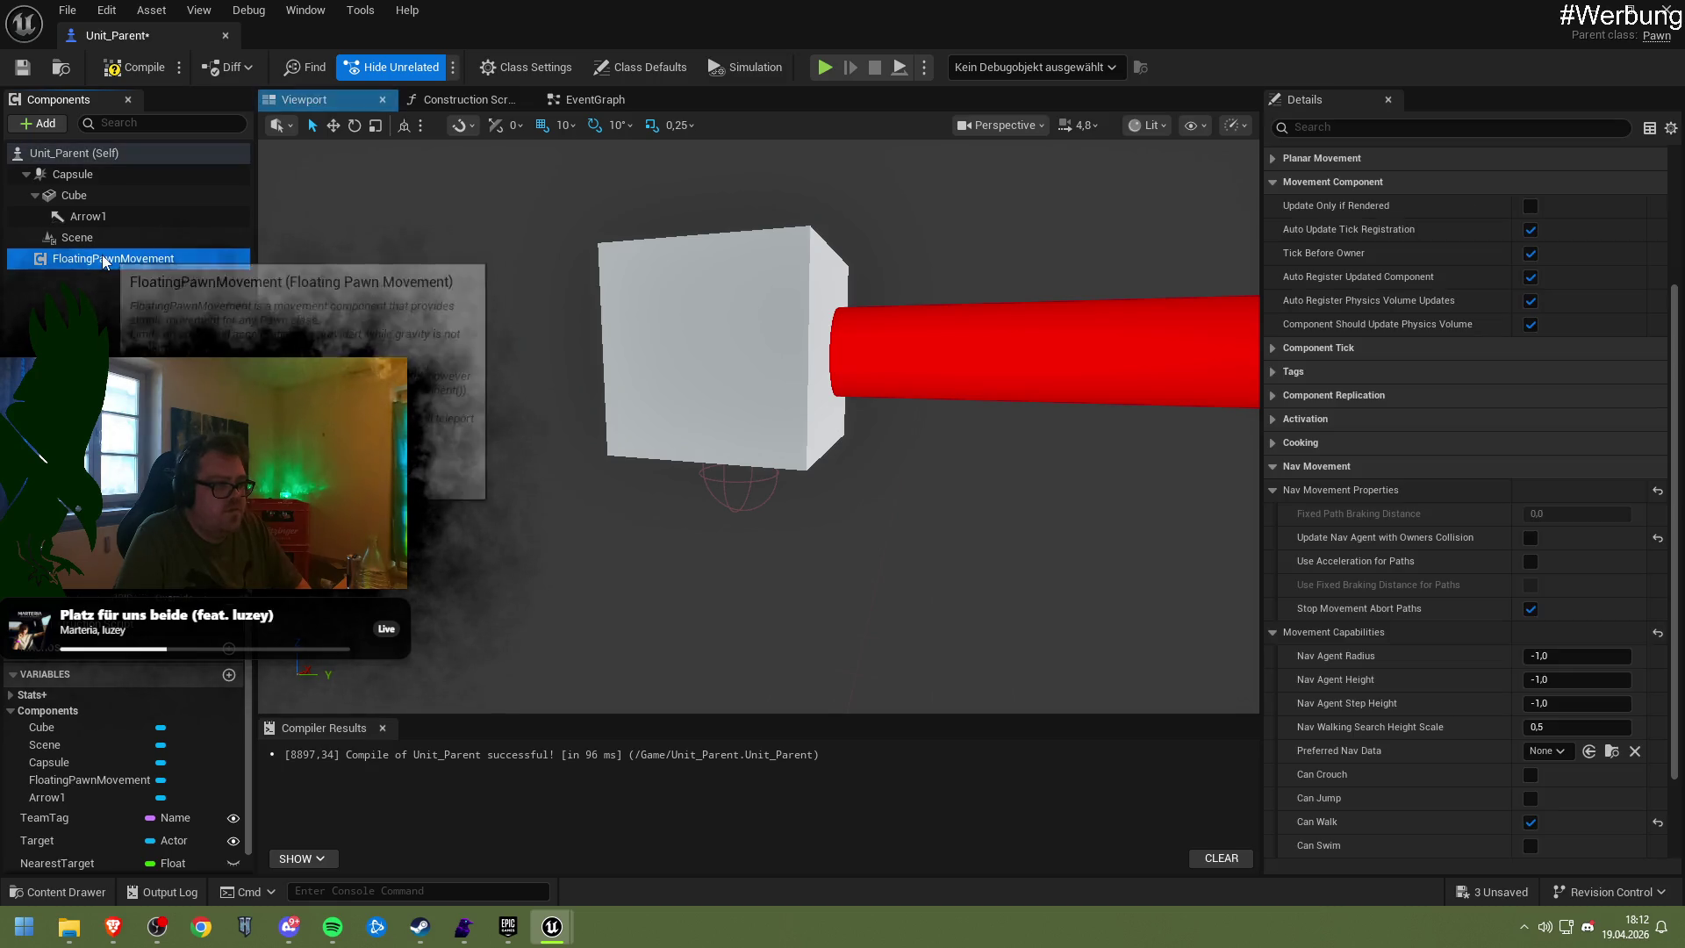
pyautogui.write('mov')
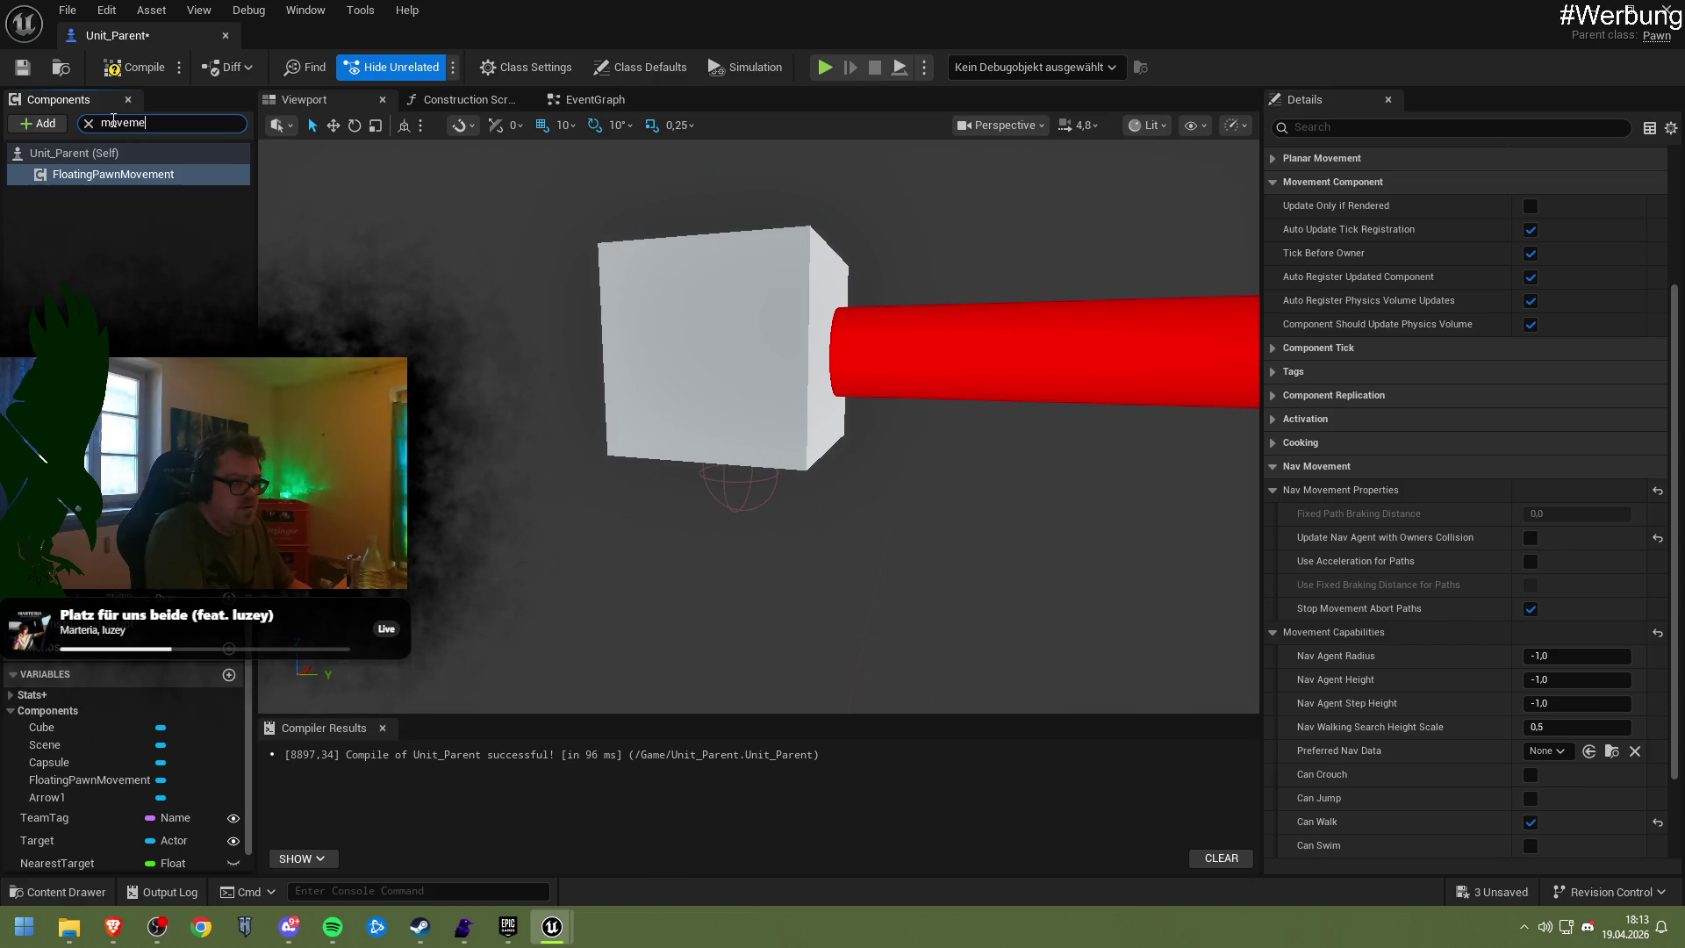
pyautogui.click(88, 123)
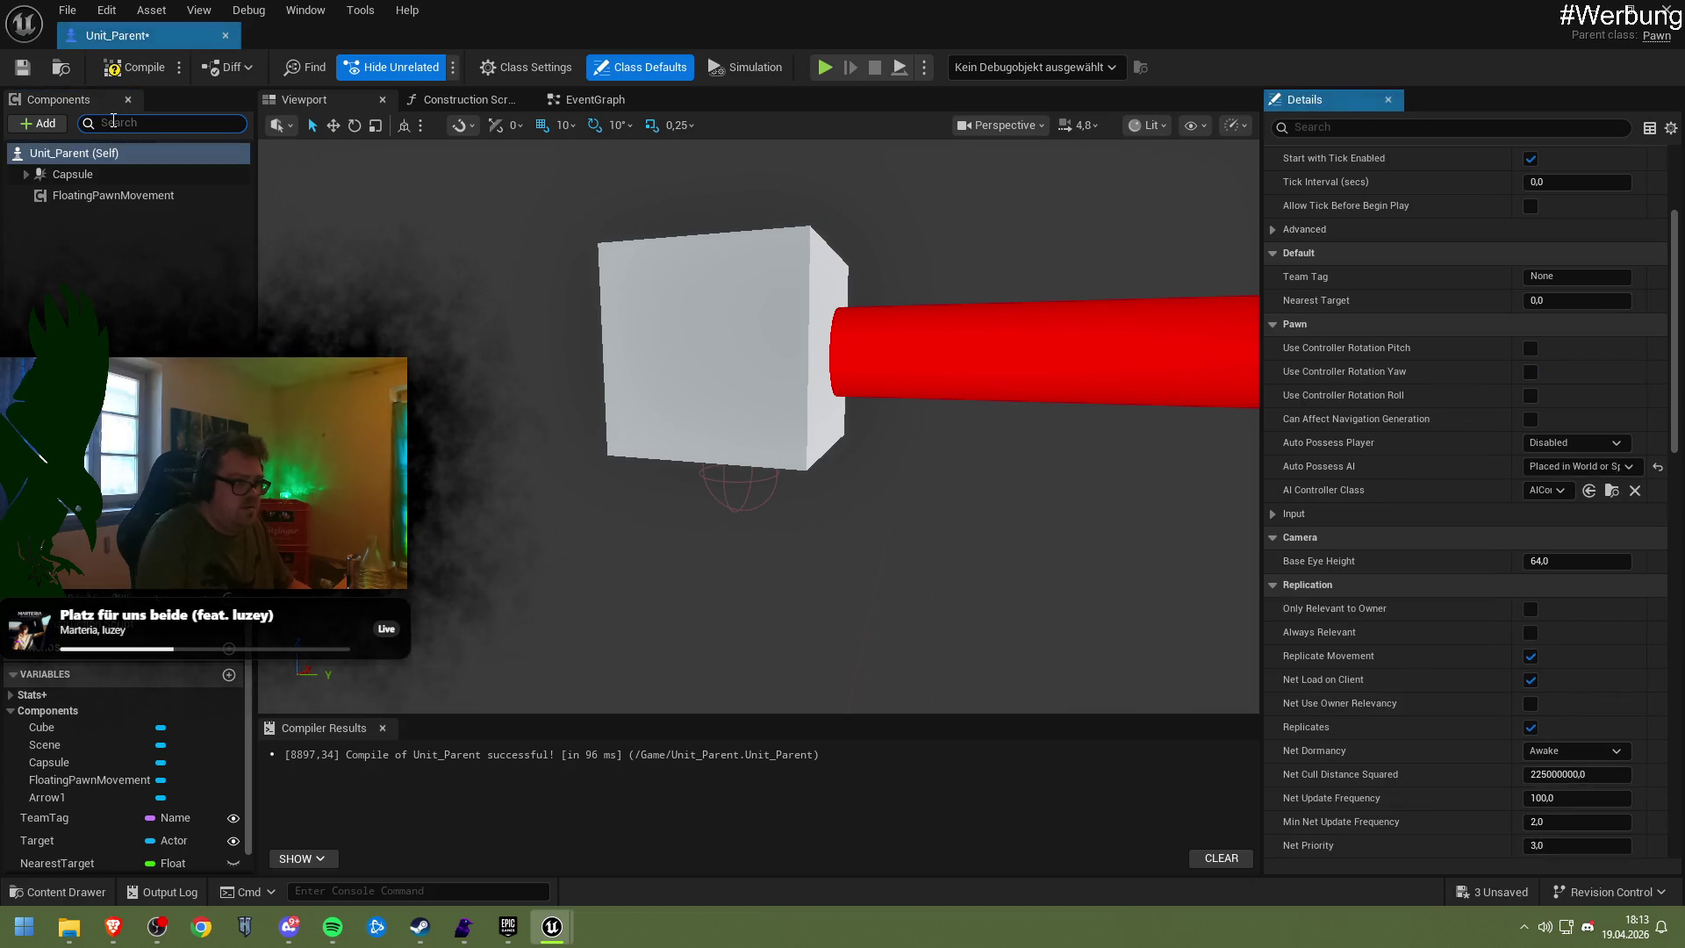
pyautogui.click(46, 124)
pyautogui.write('mov')
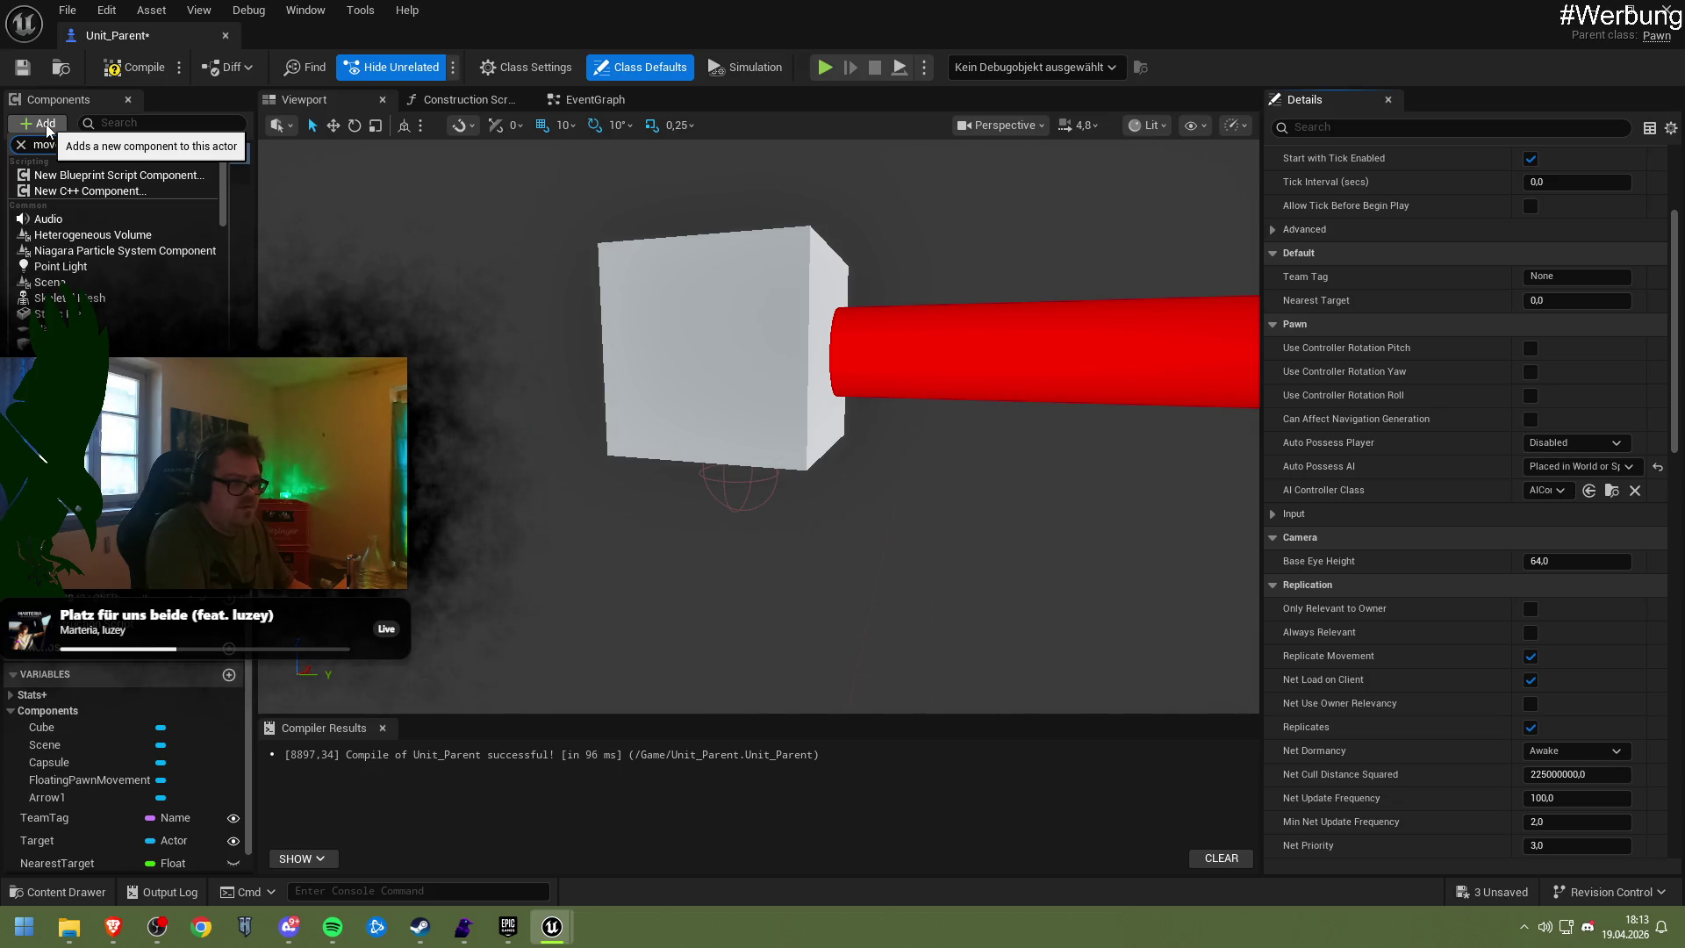
pyautogui.write('ement')
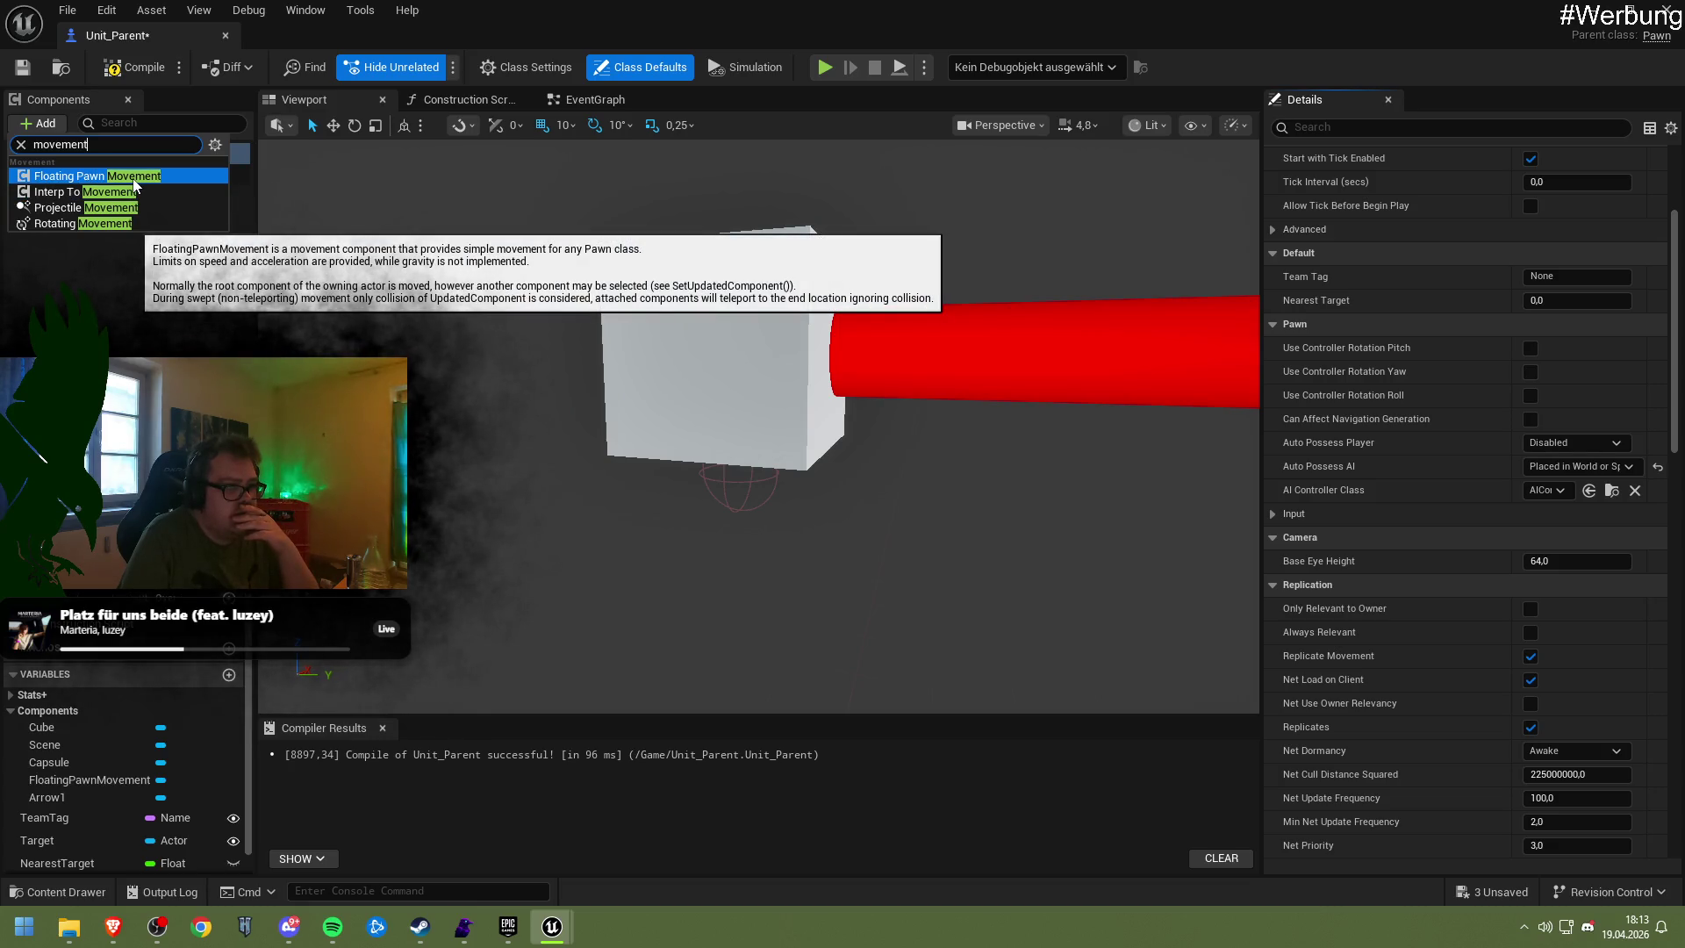
pyautogui.doubleClick(118, 145)
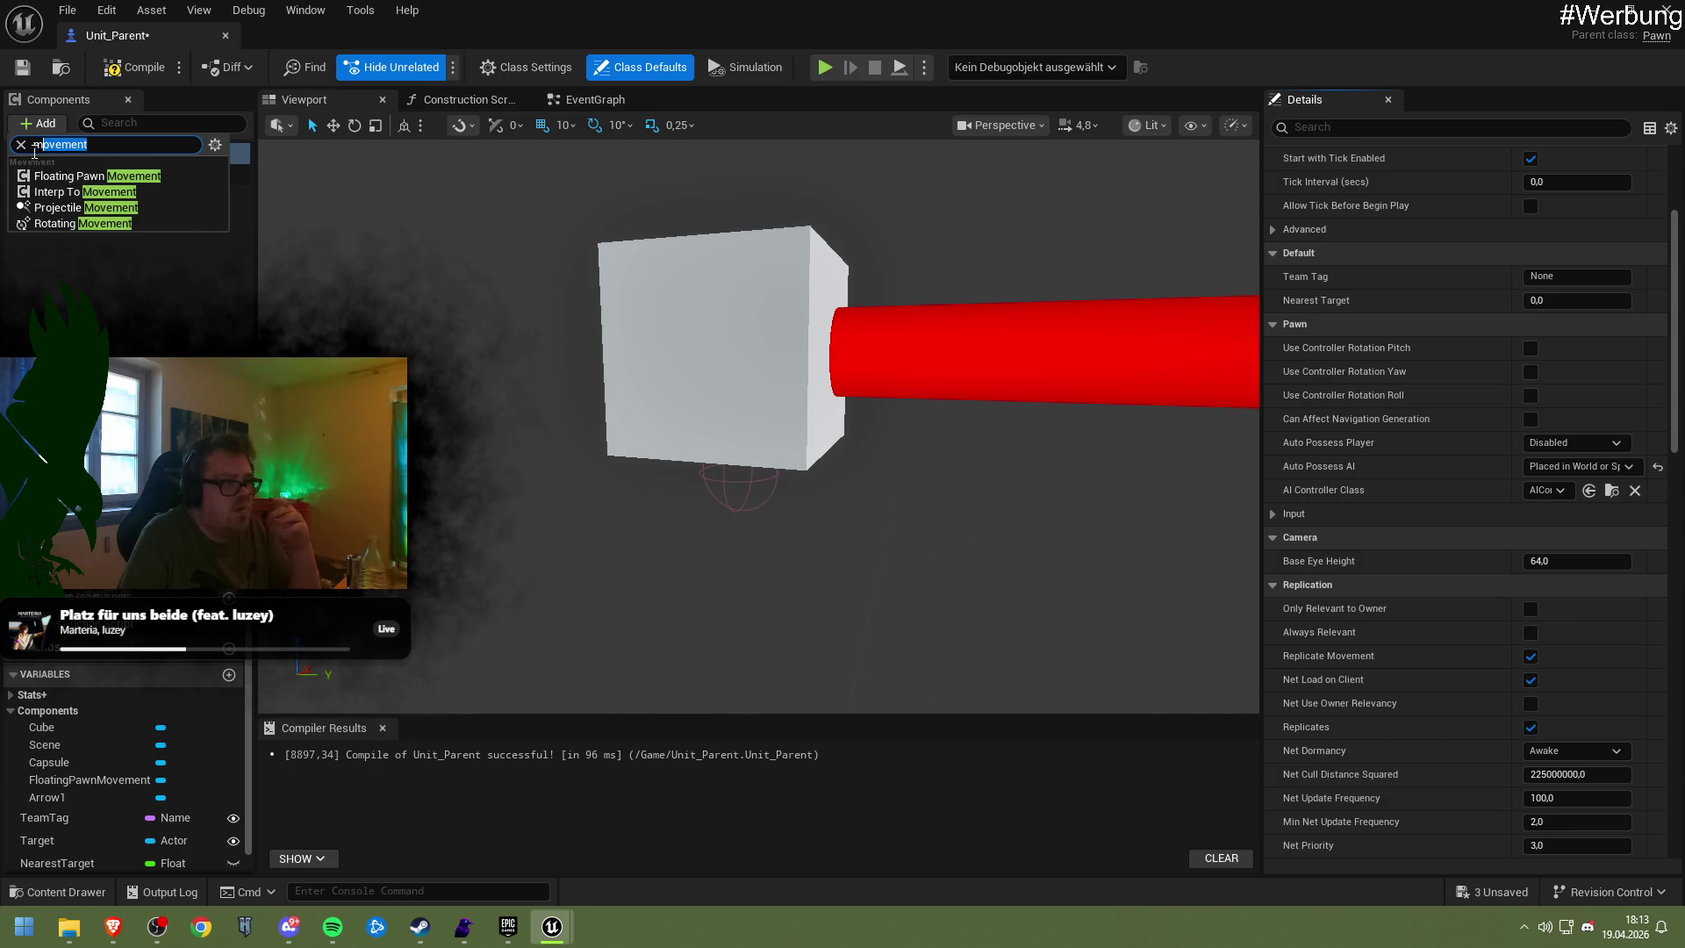
pyautogui.write('move')
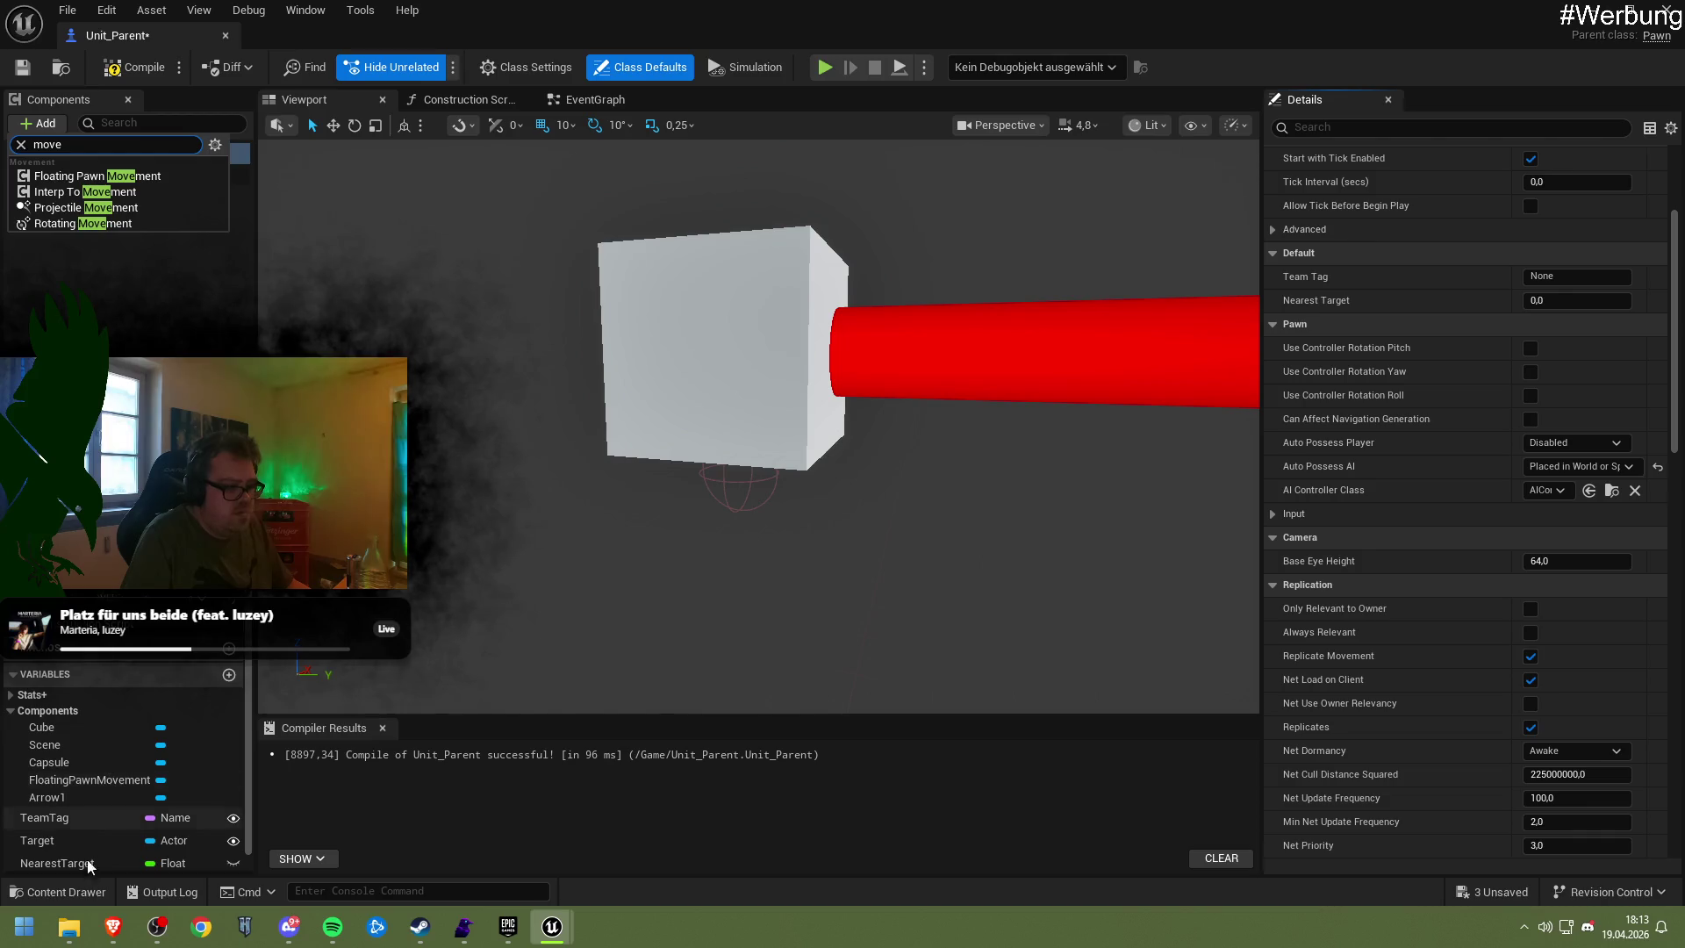
pyautogui.click(112, 927)
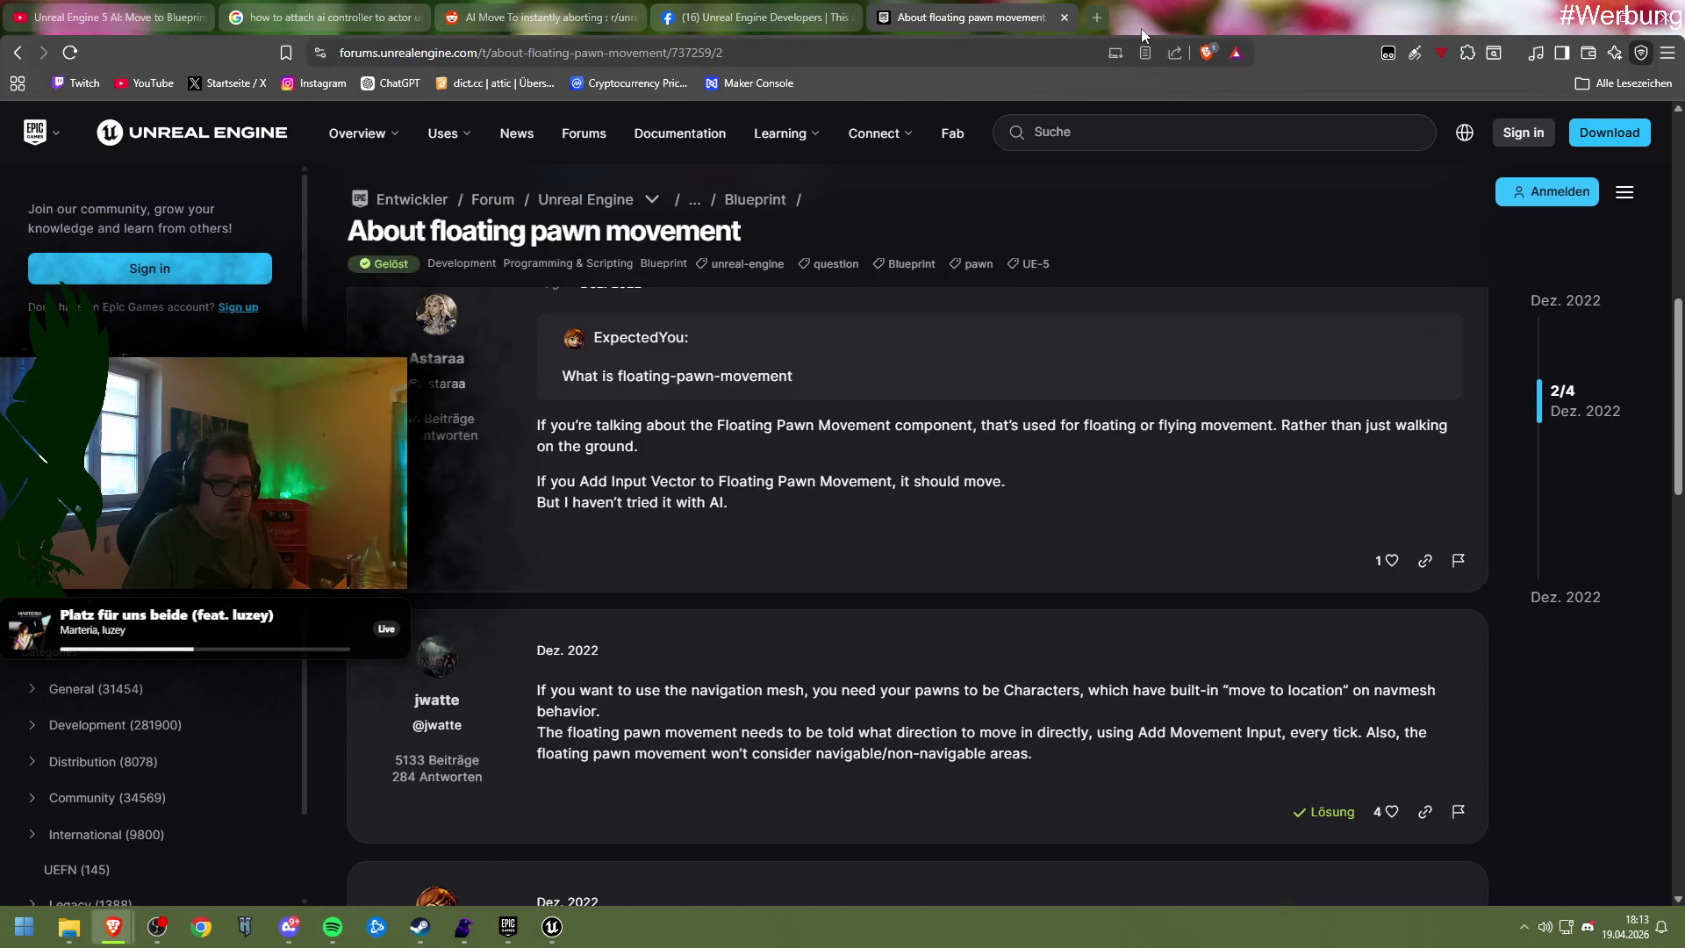
# In a new tab, search 'which component to move pawn not floating' and expand the AI overview
pyautogui.click(1096, 18)
pyautogui.write('which component to mov')
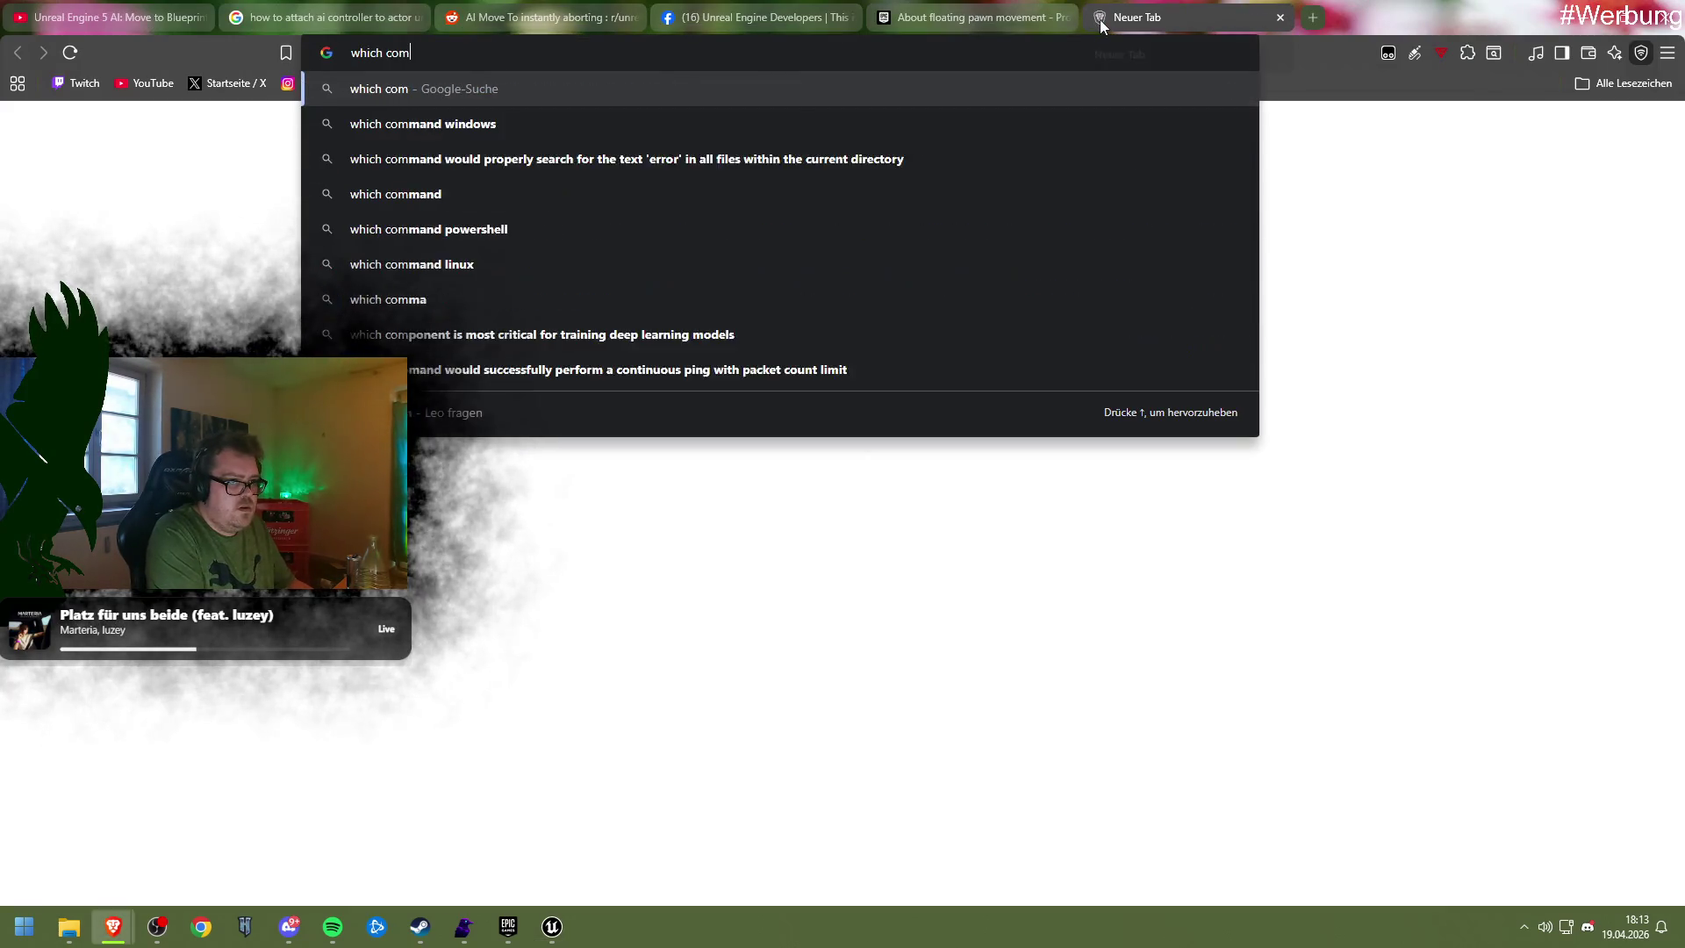
pyautogui.write('e pa')
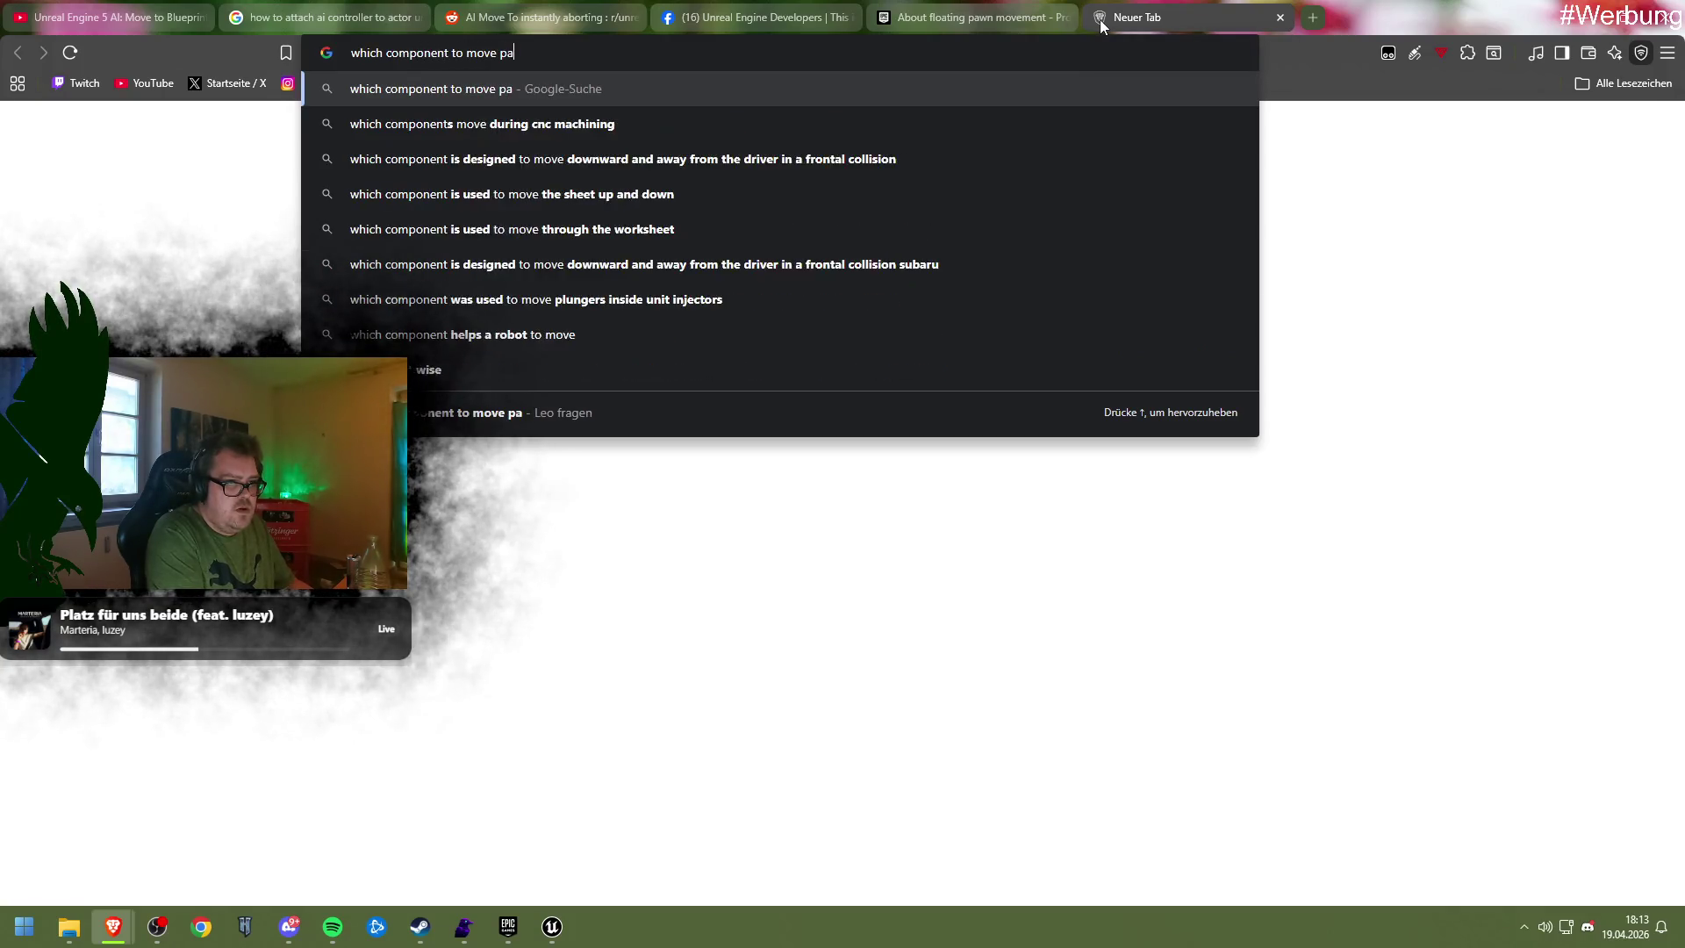
pyautogui.write('wn not floating')
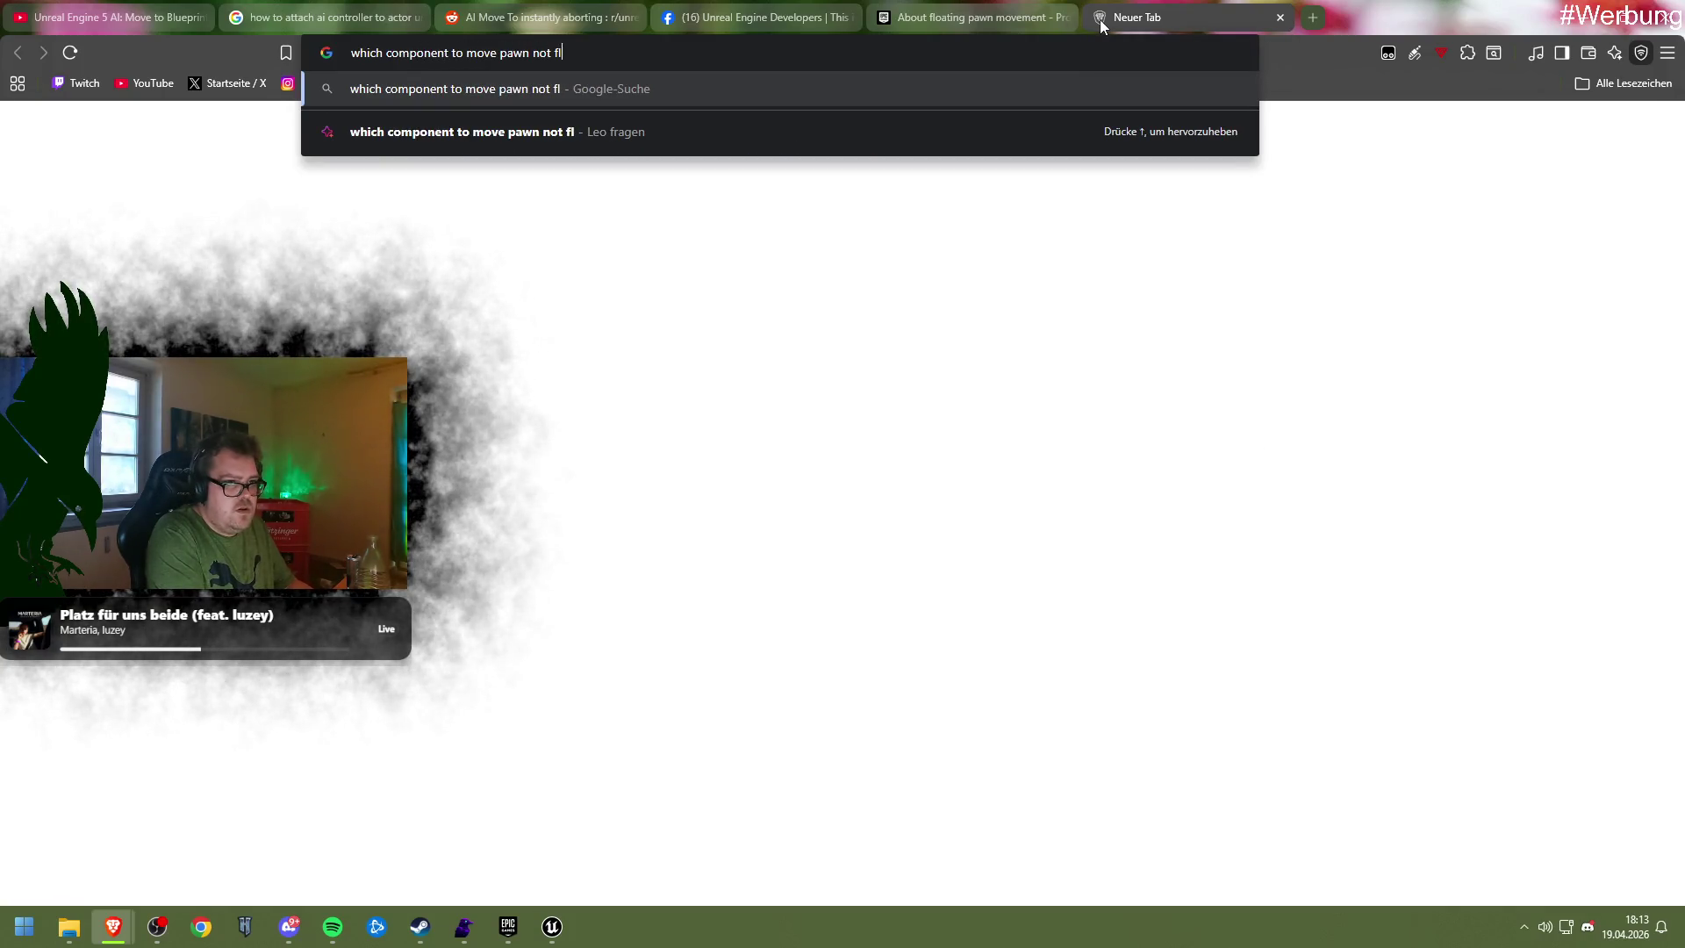
pyautogui.press('Return')
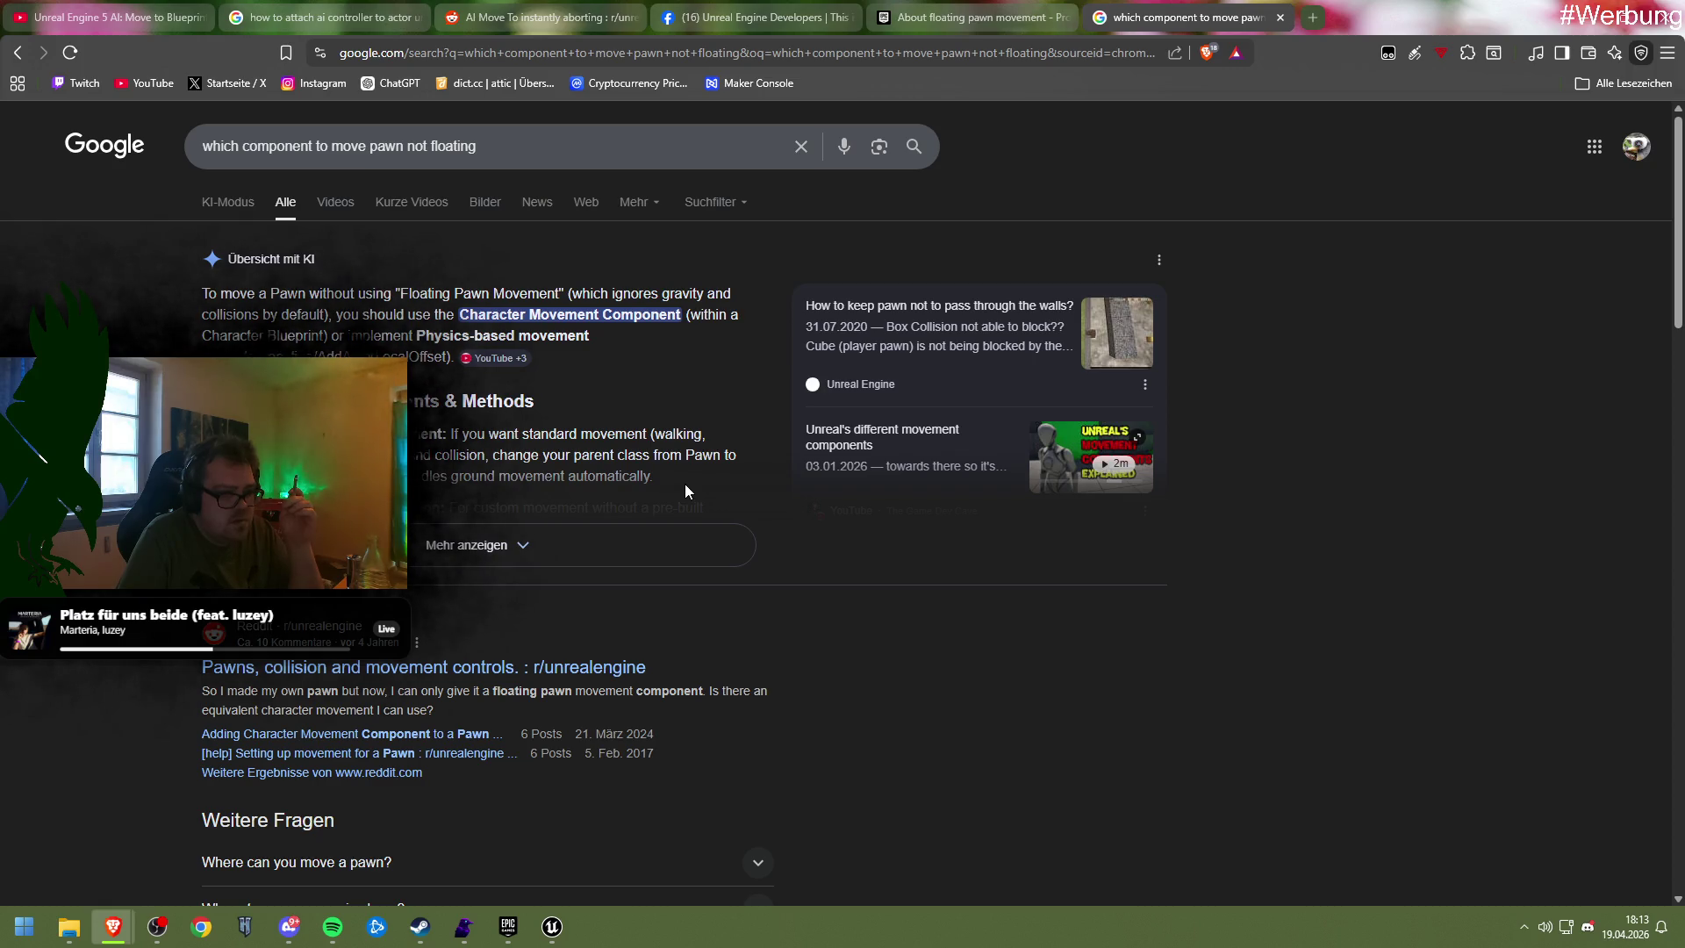
pyautogui.click(547, 546)
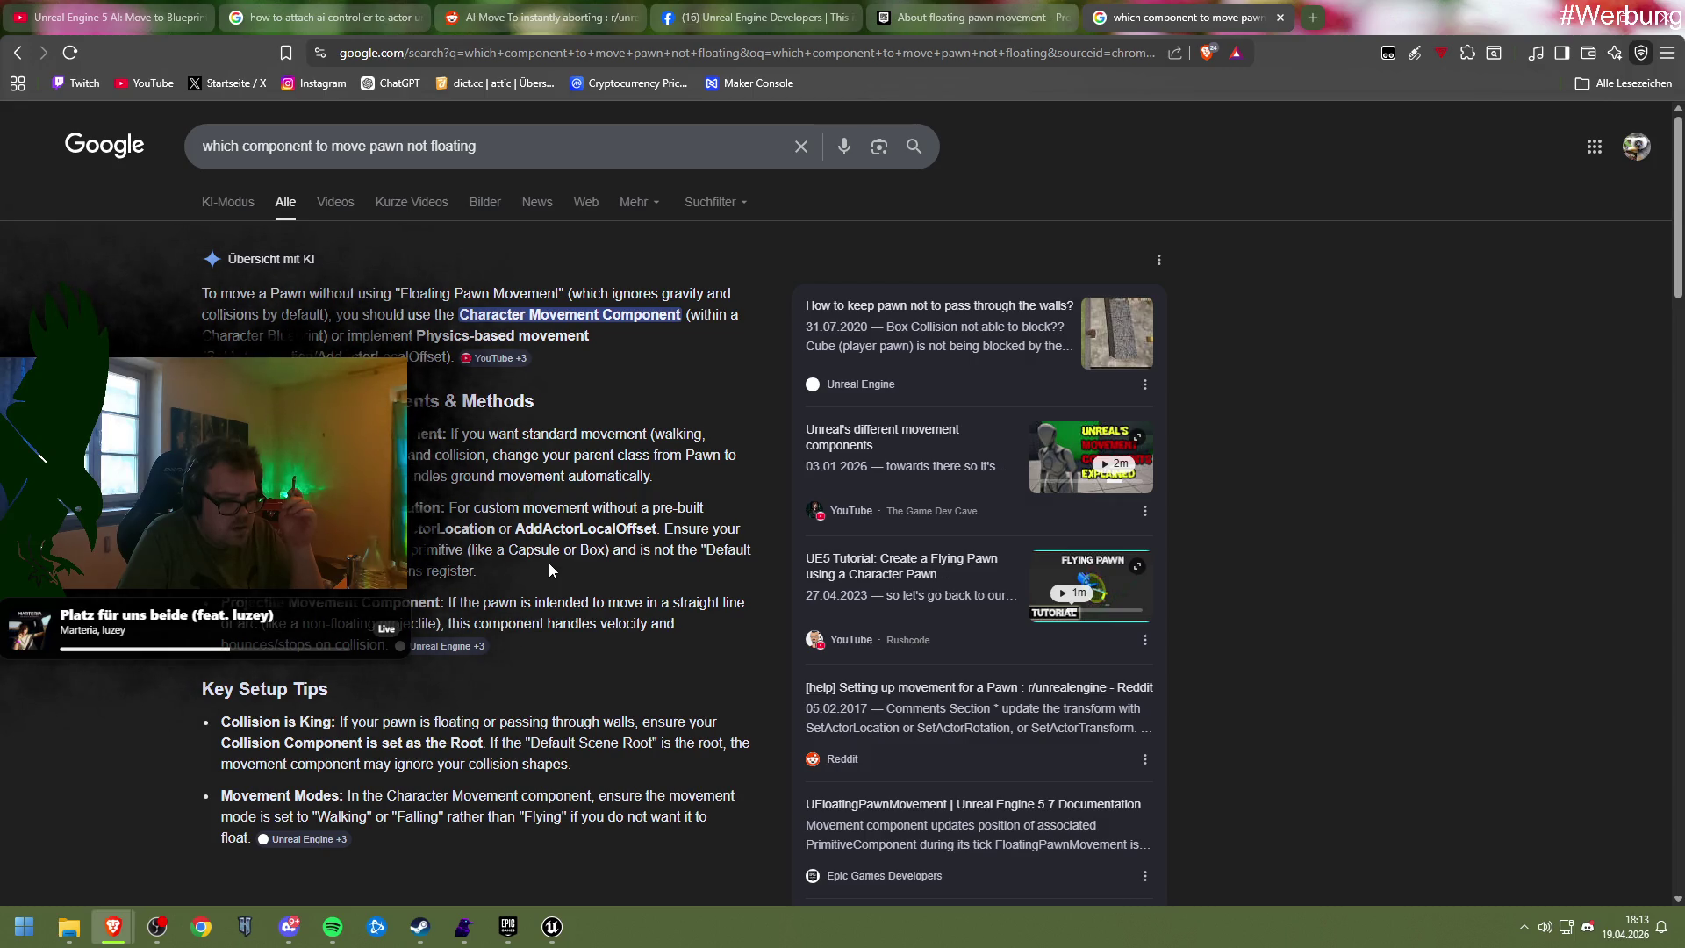
# Open the r/unrealengine thread 'Pawns, collision and movement controls.' from the results
pyautogui.scroll(-7, 550, 568)
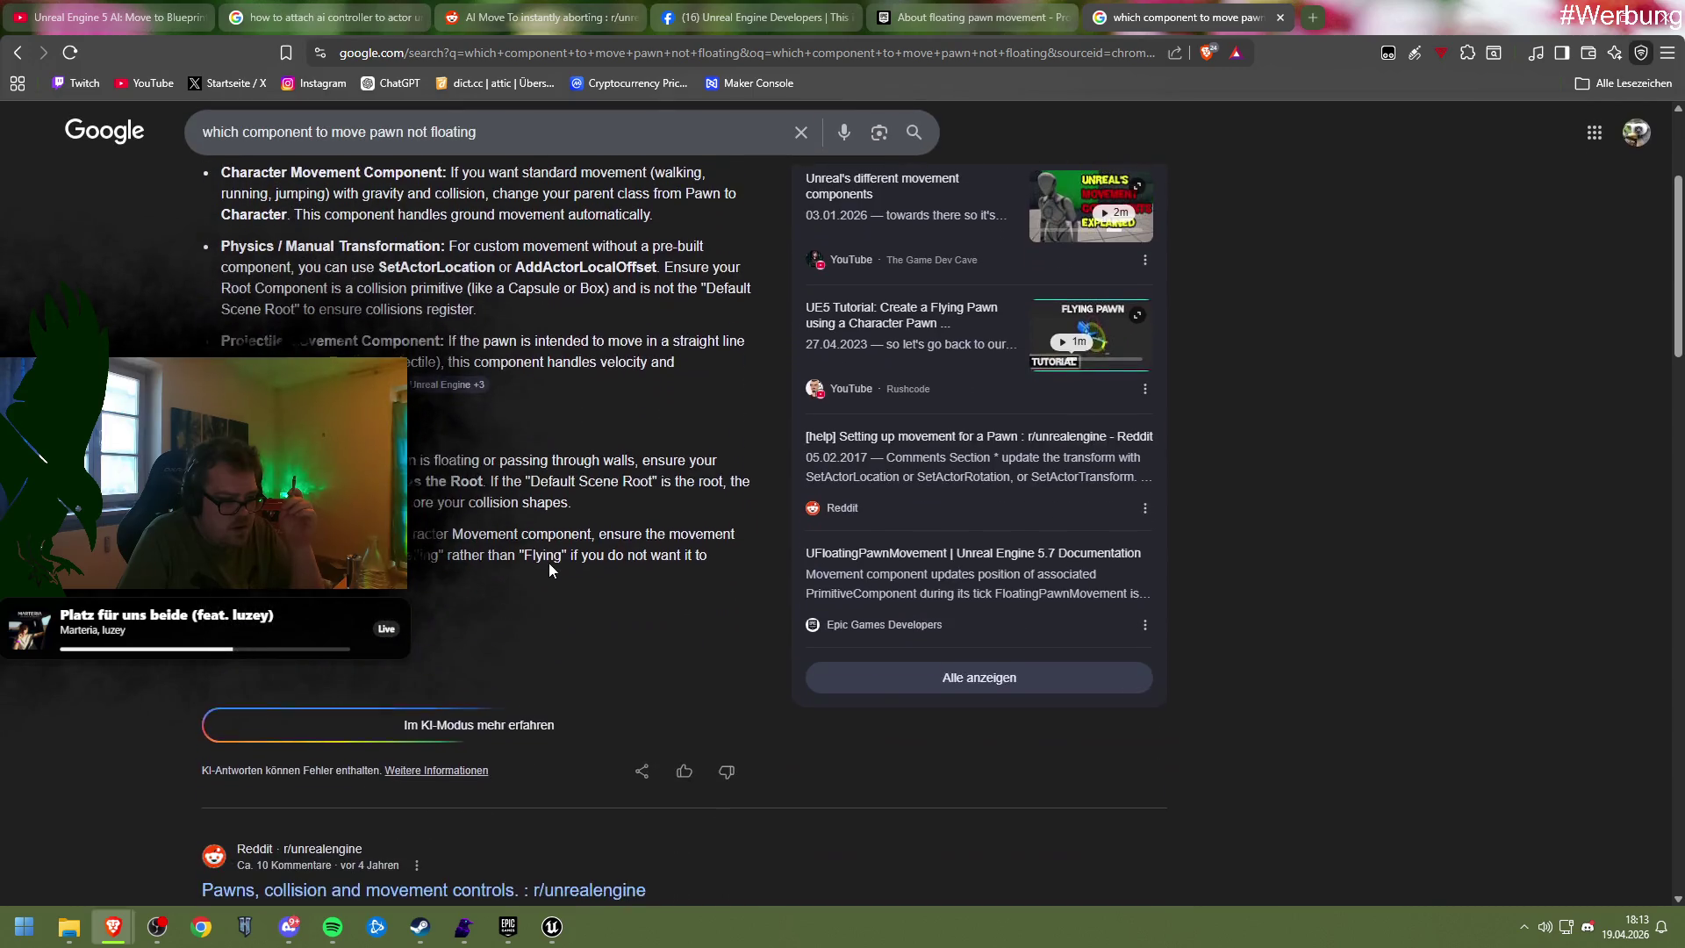
pyautogui.scroll(-2, 549, 569)
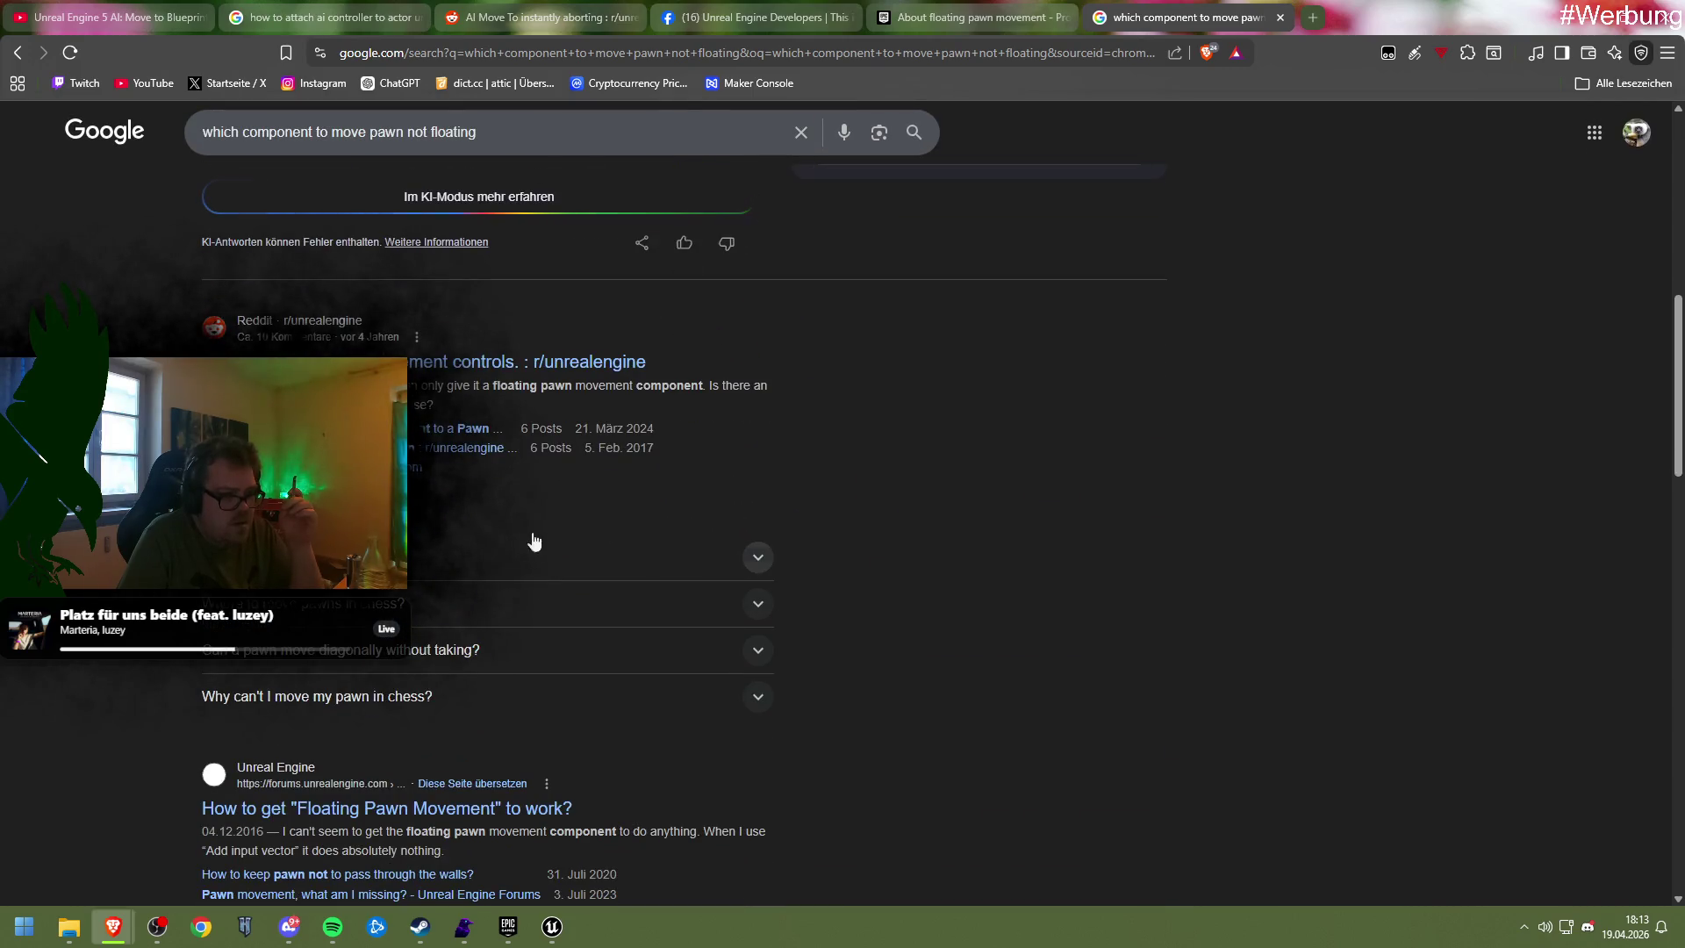
pyautogui.click(469, 376)
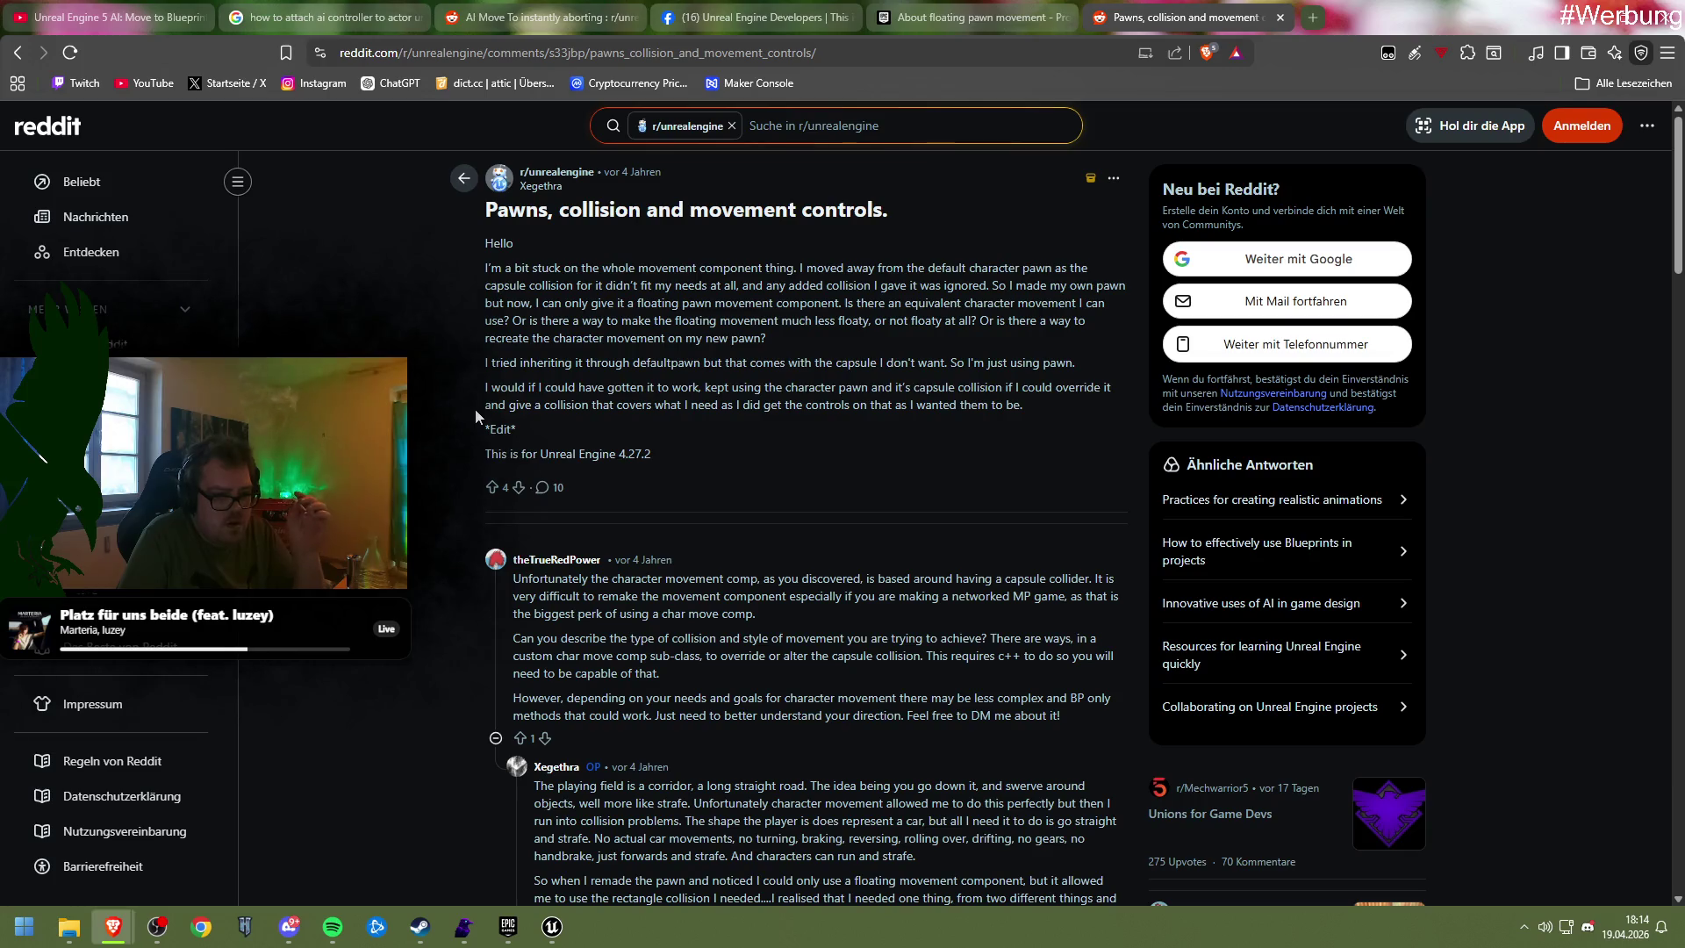
# Inspect Unit_Parent's components, class settings and class defaults, toggling simulation on and off
pyautogui.moveTo(552, 926)
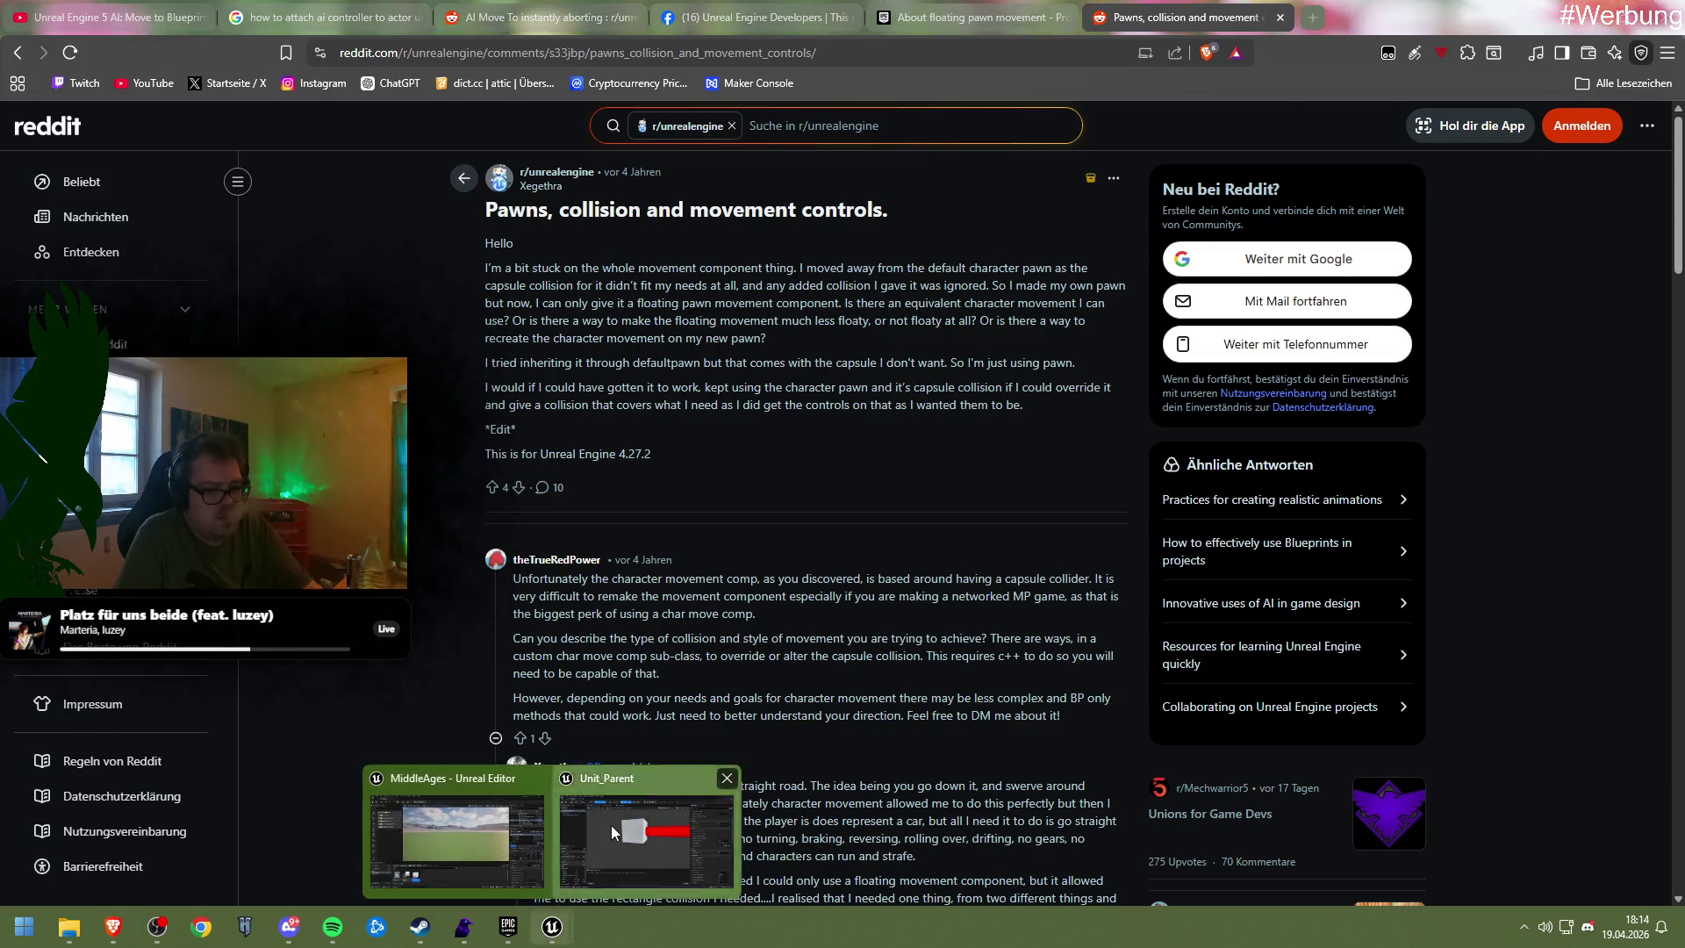
pyautogui.click(611, 825)
pyautogui.click(88, 149)
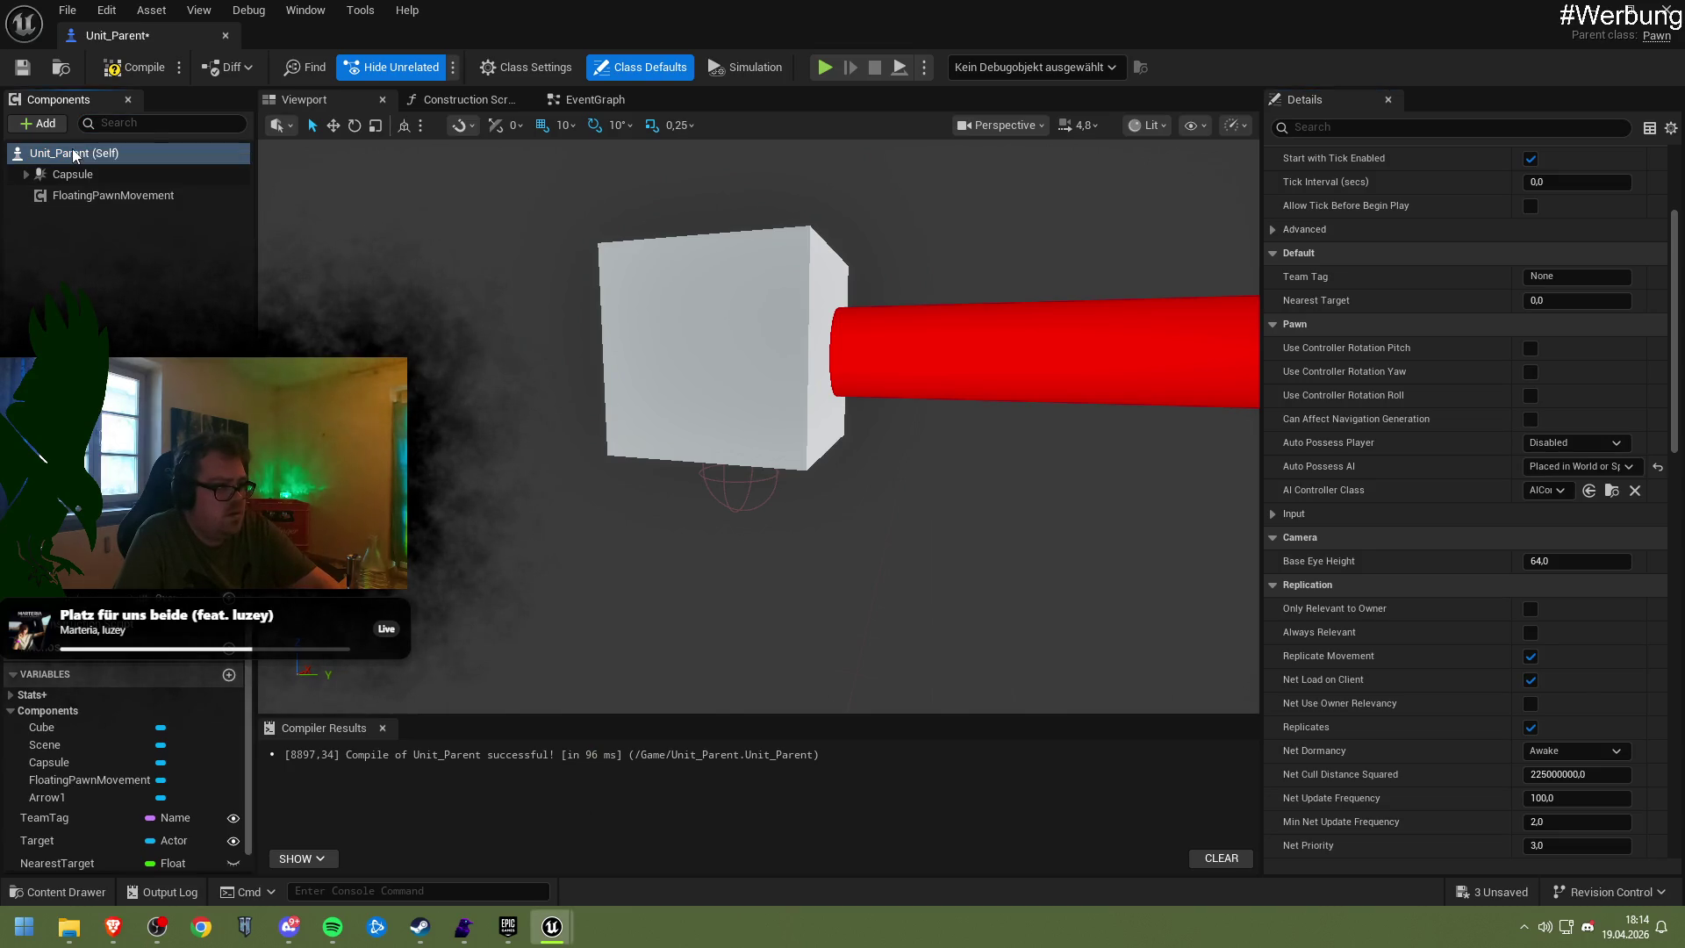
pyautogui.click(56, 124)
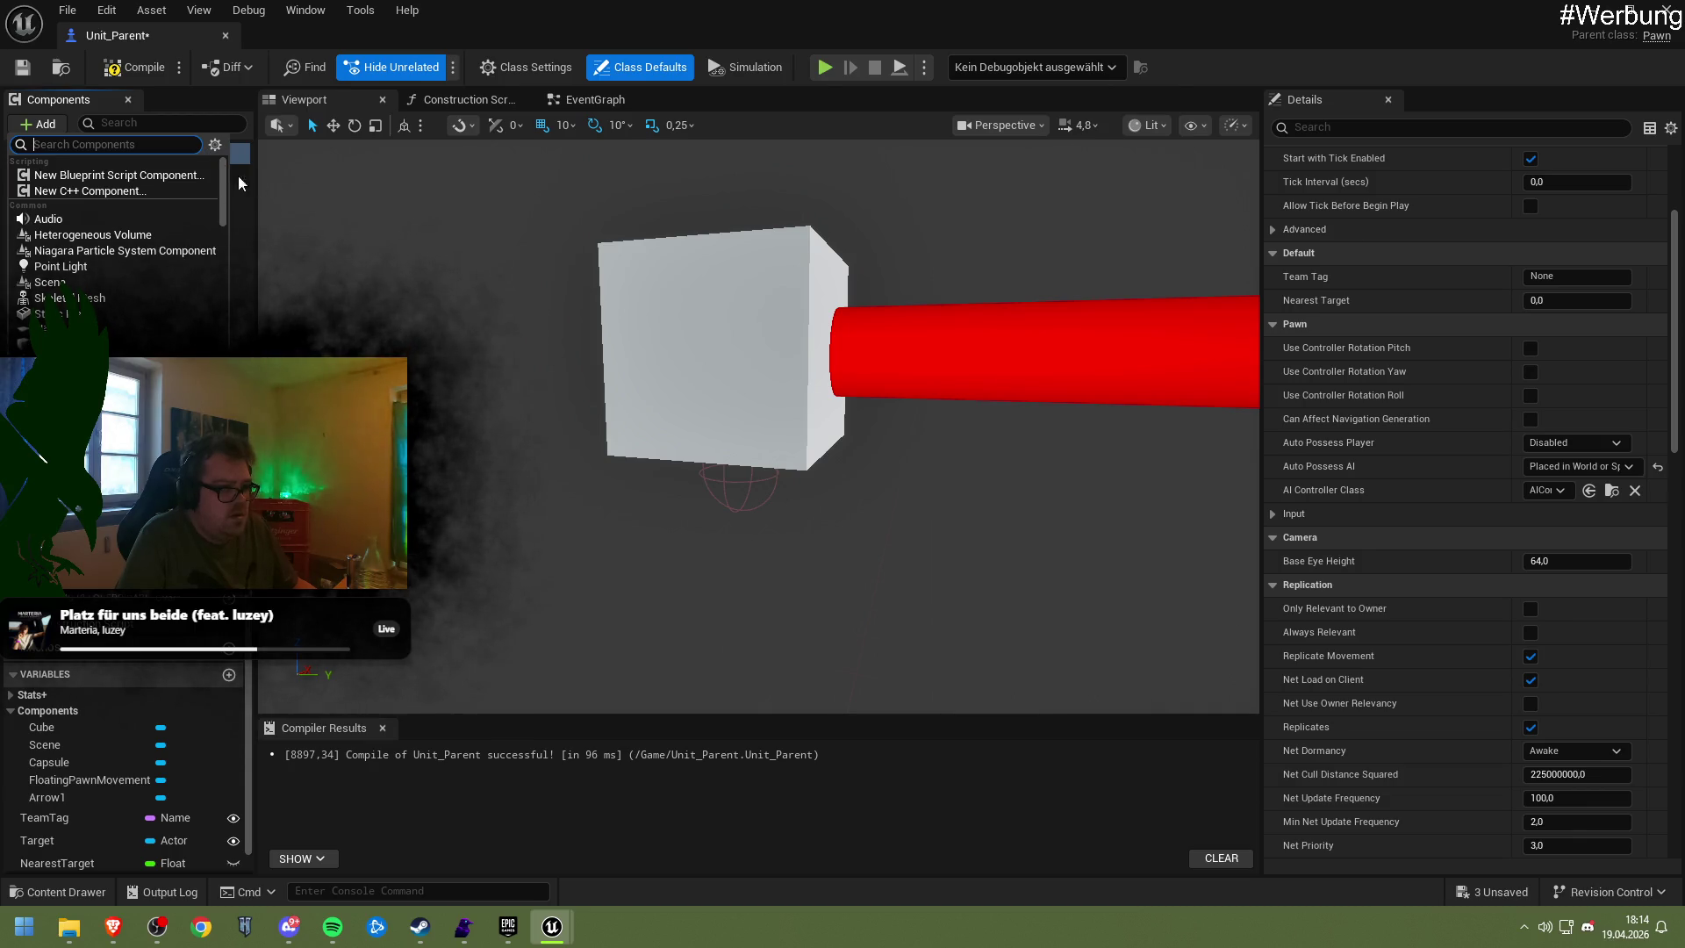
pyautogui.click(224, 151)
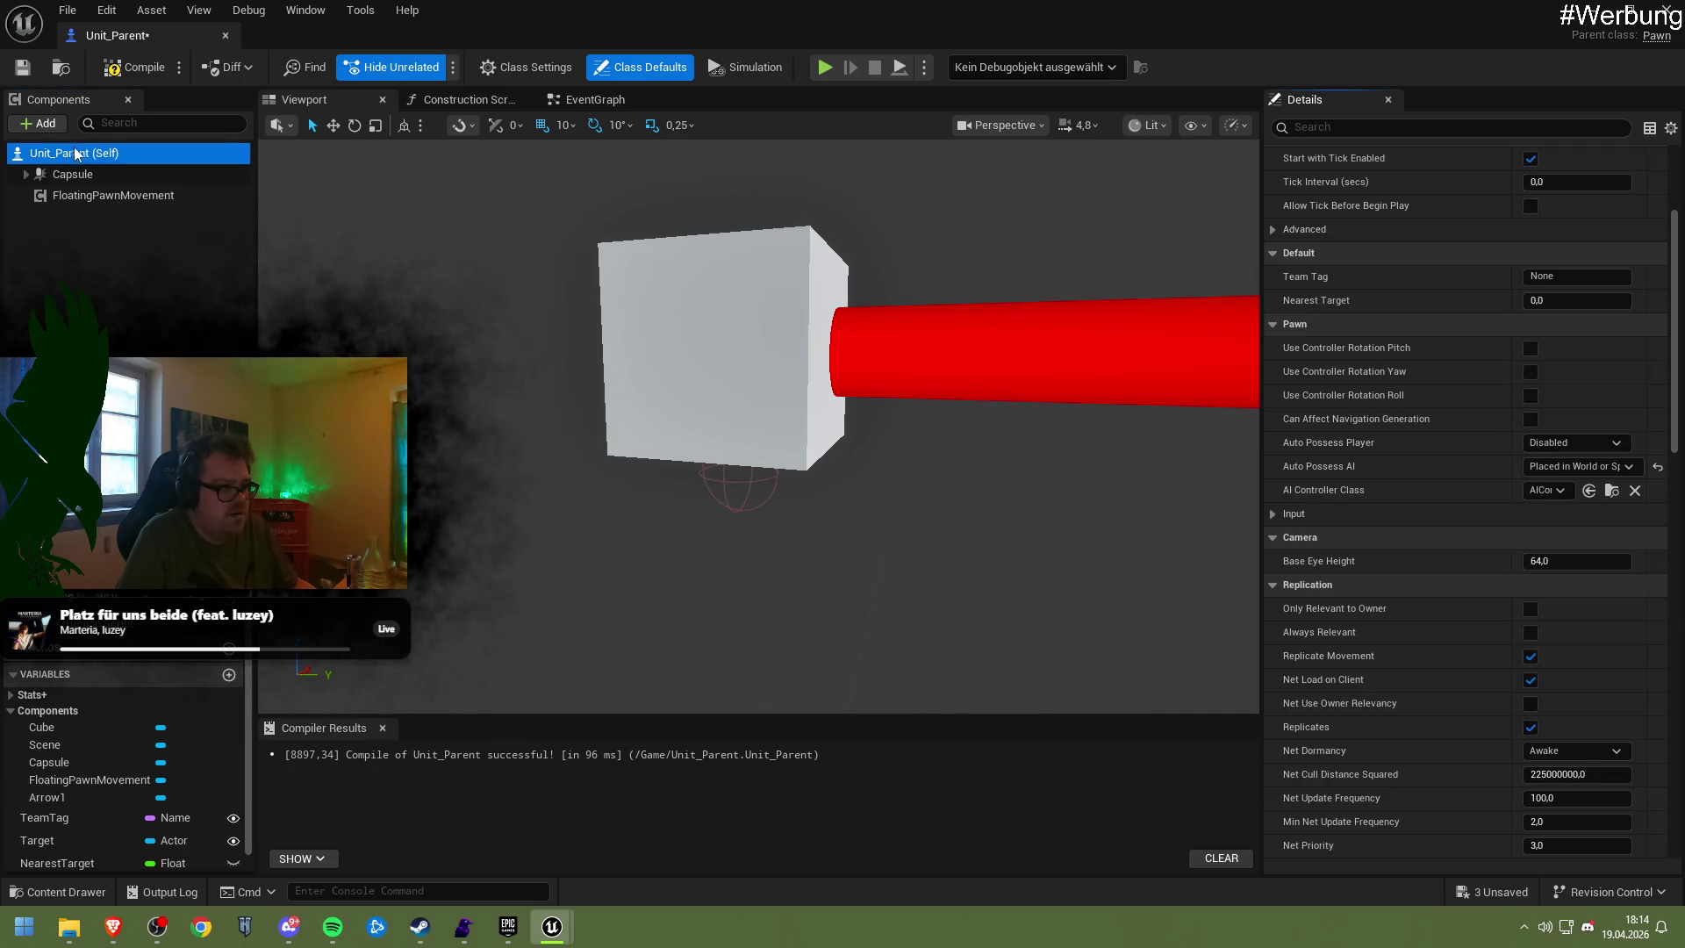
pyautogui.click(727, 66)
pyautogui.click(544, 67)
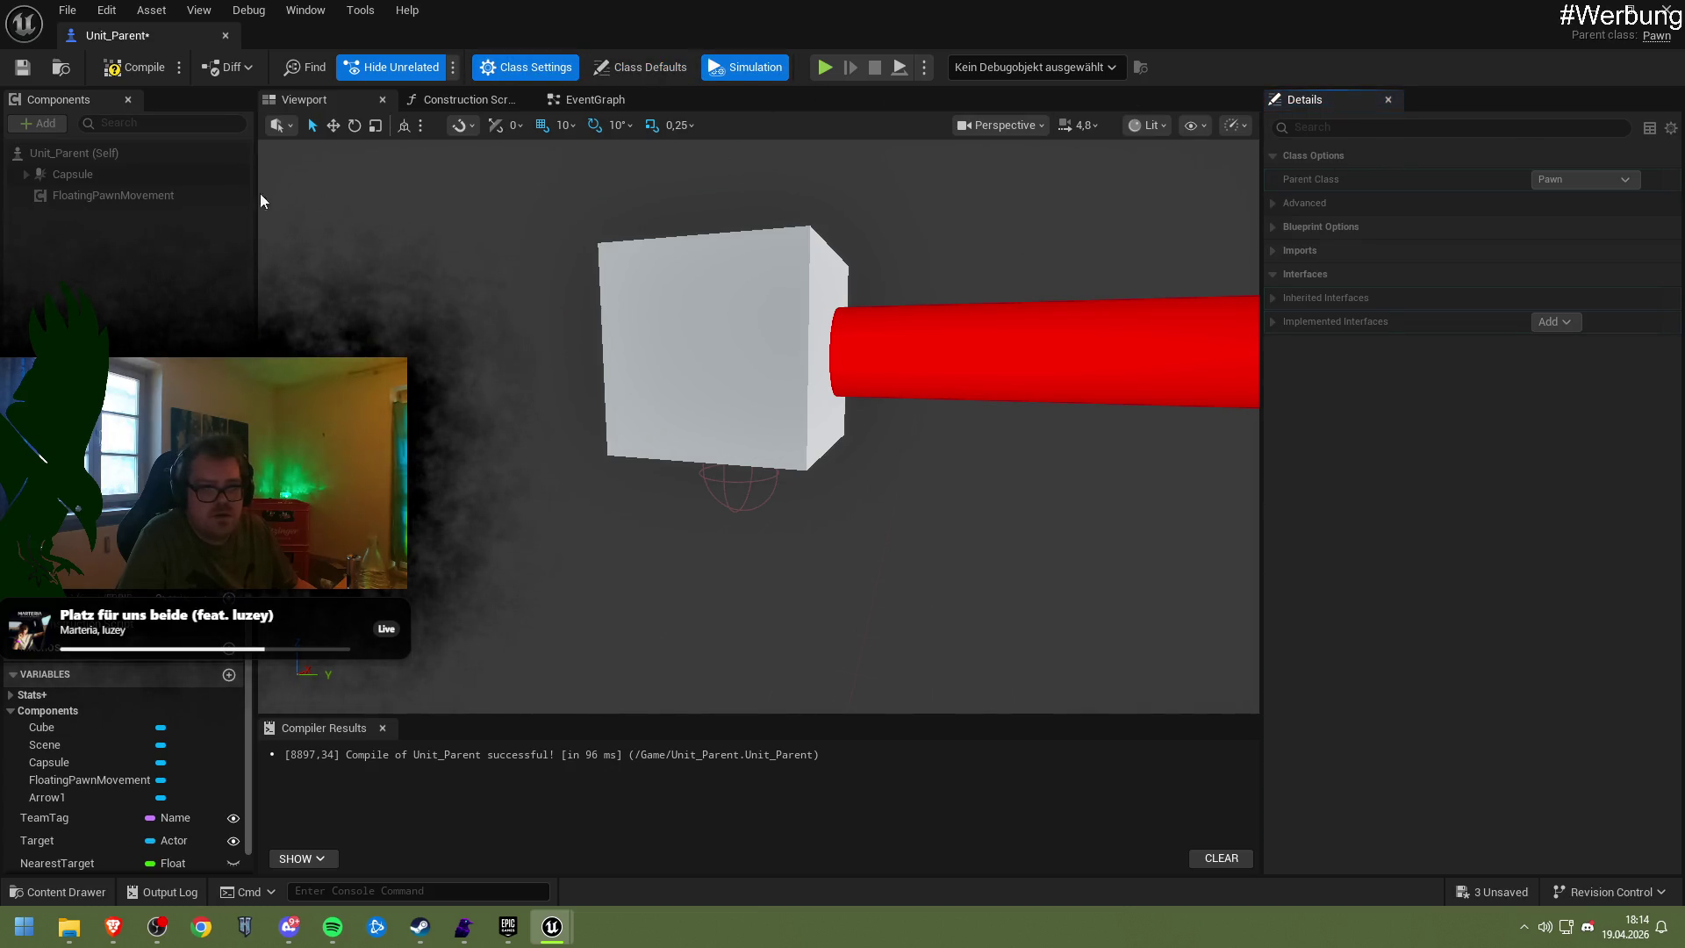
pyautogui.click(73, 155)
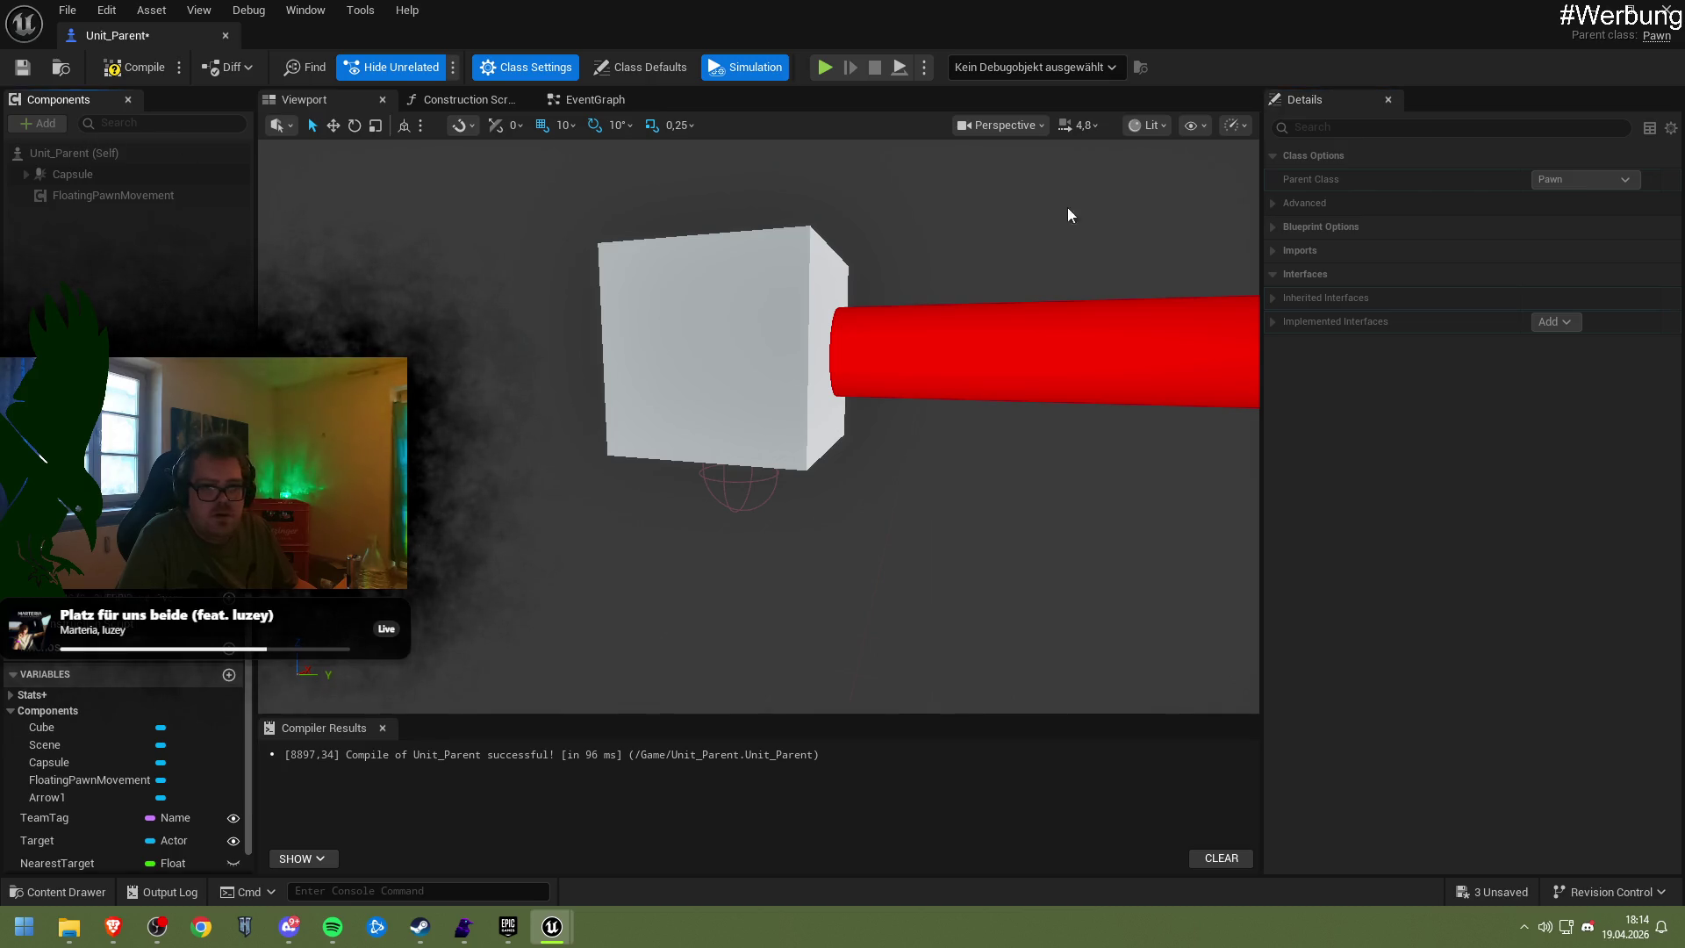
pyautogui.click(621, 70)
pyautogui.click(125, 159)
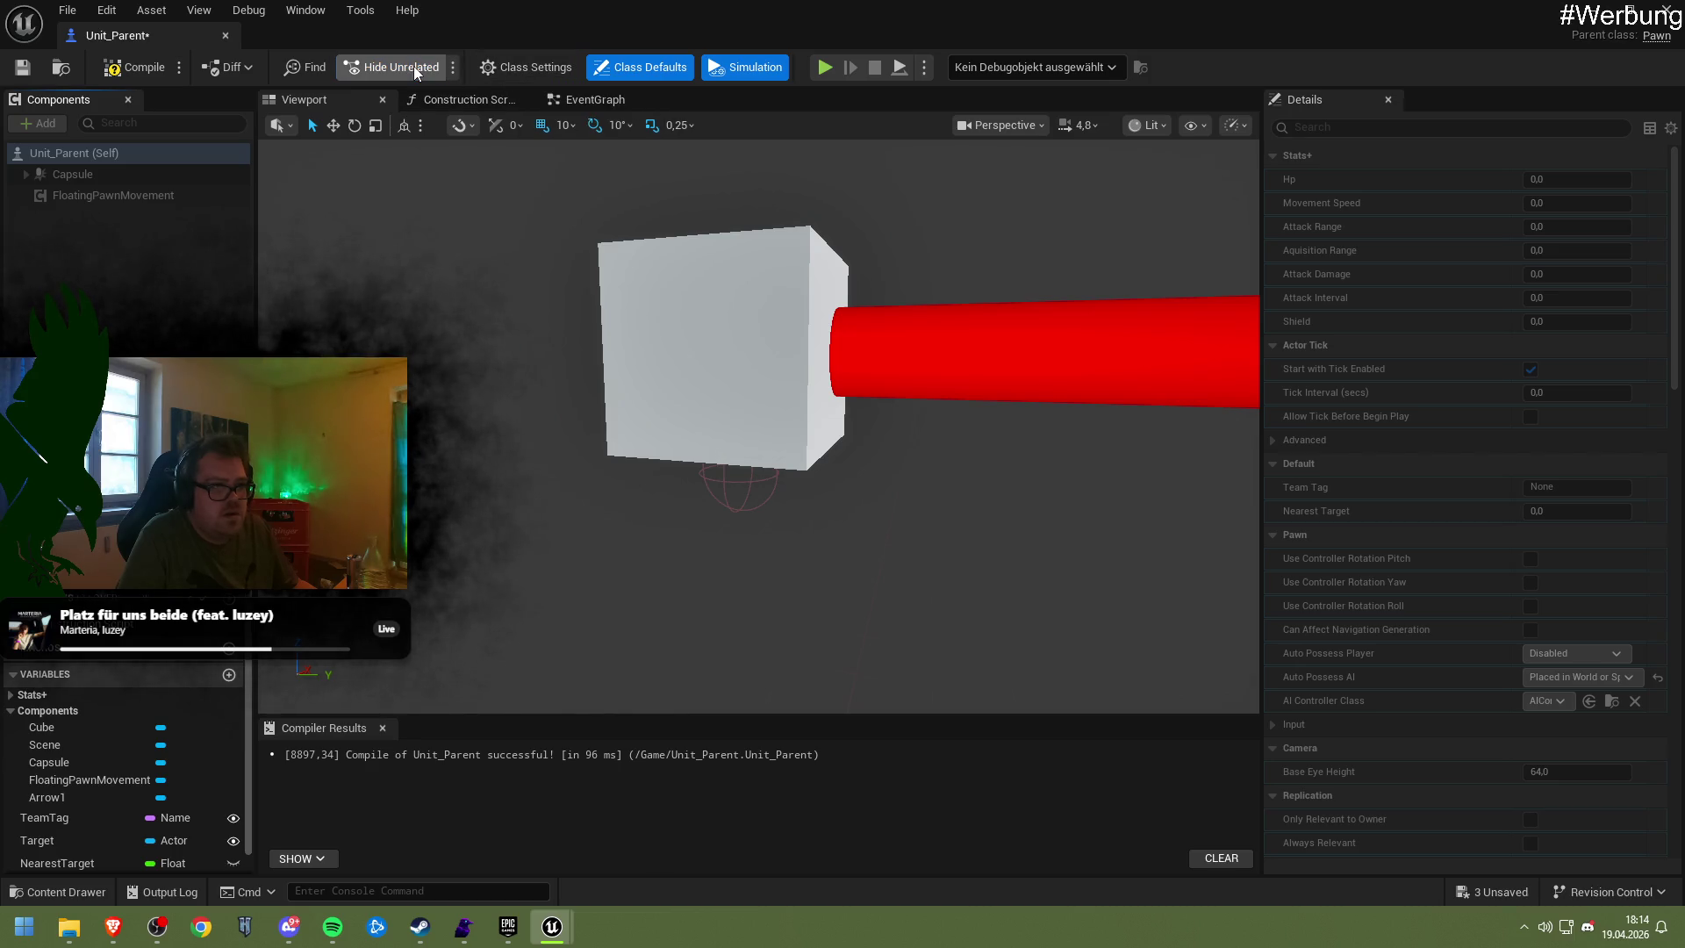
pyautogui.click(709, 70)
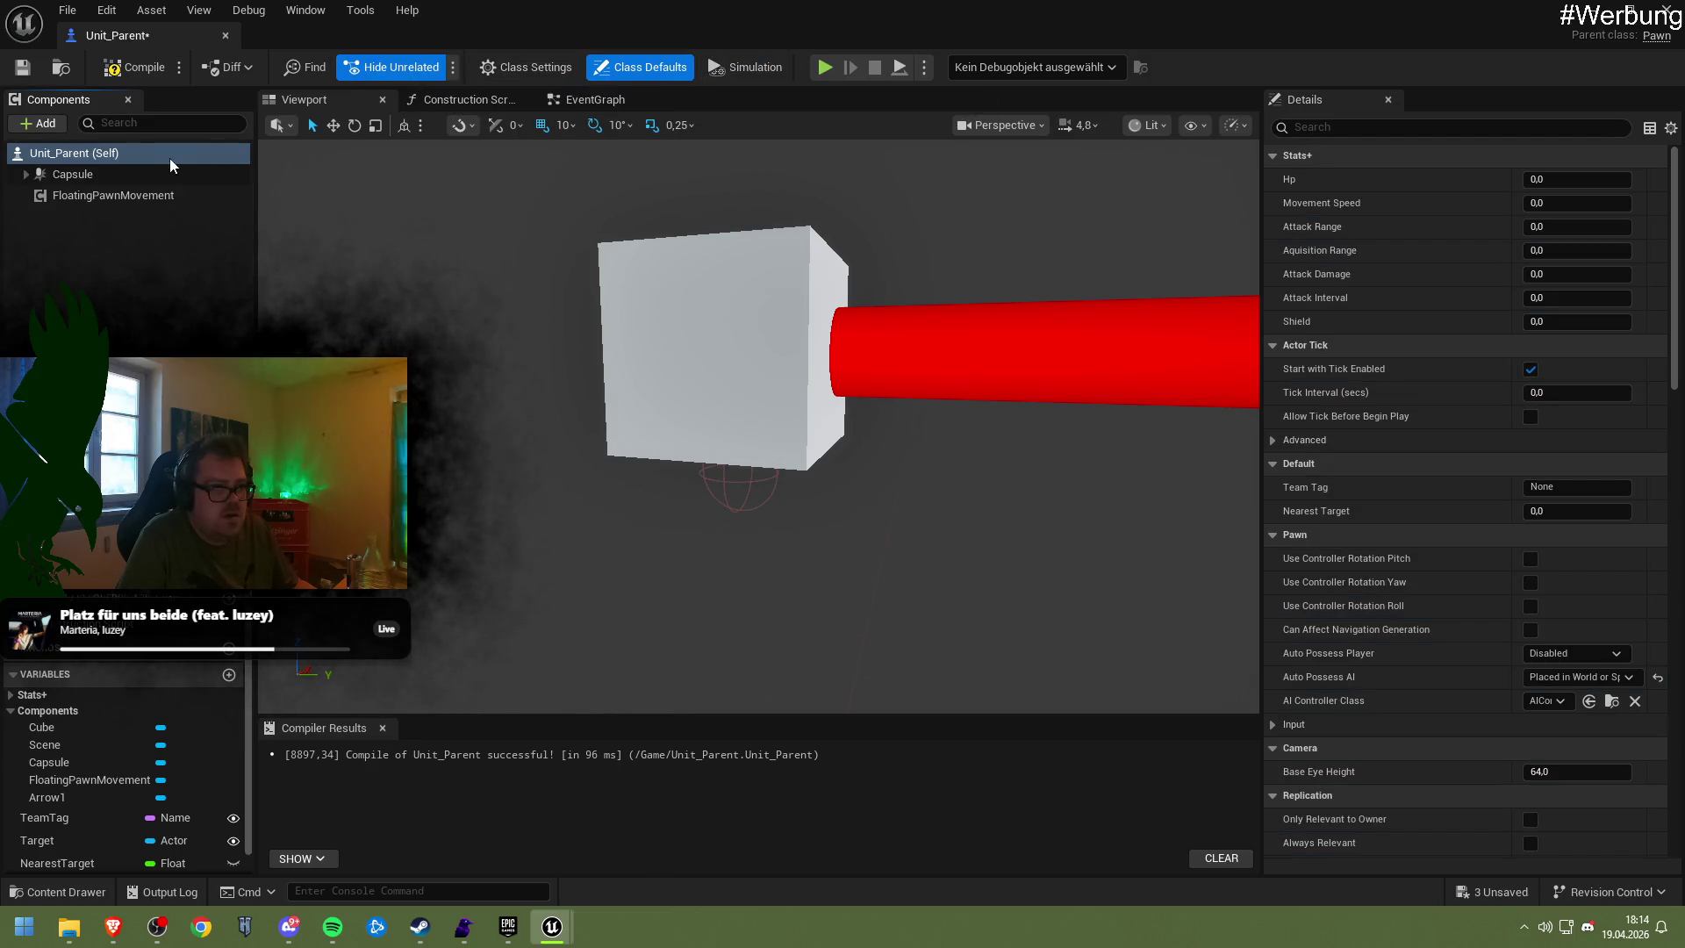
# Reparent Unit_Parent from Pawn to the Character class via Class Settings
pyautogui.click(530, 68)
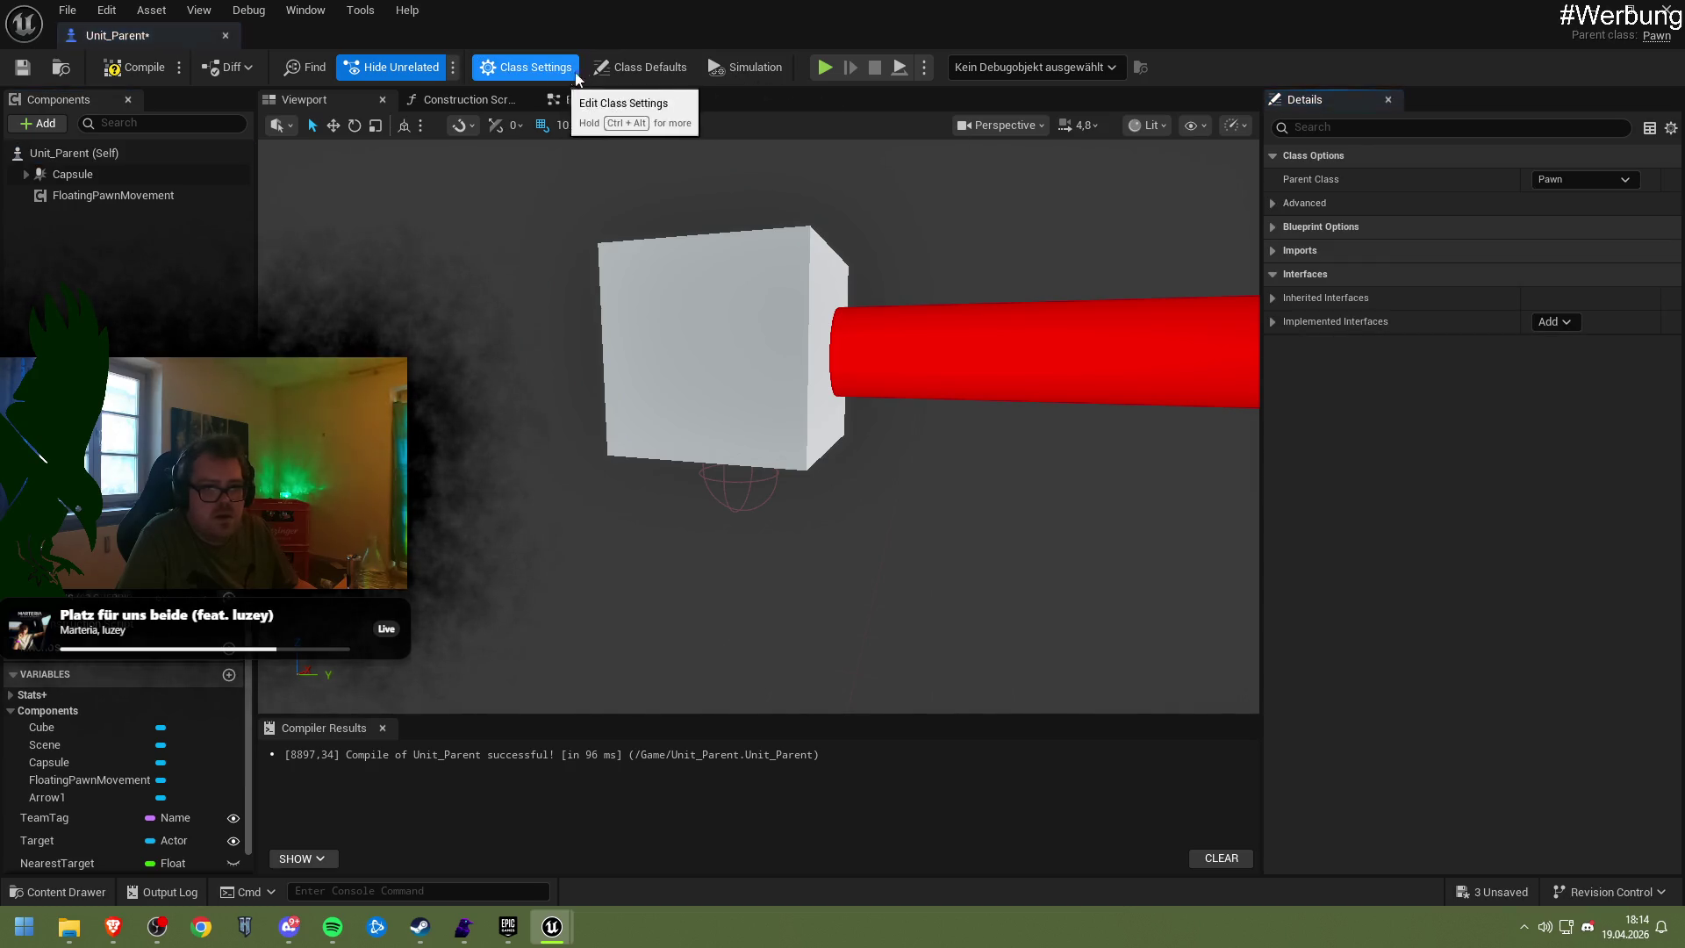
pyautogui.click(1613, 181)
pyautogui.write('char')
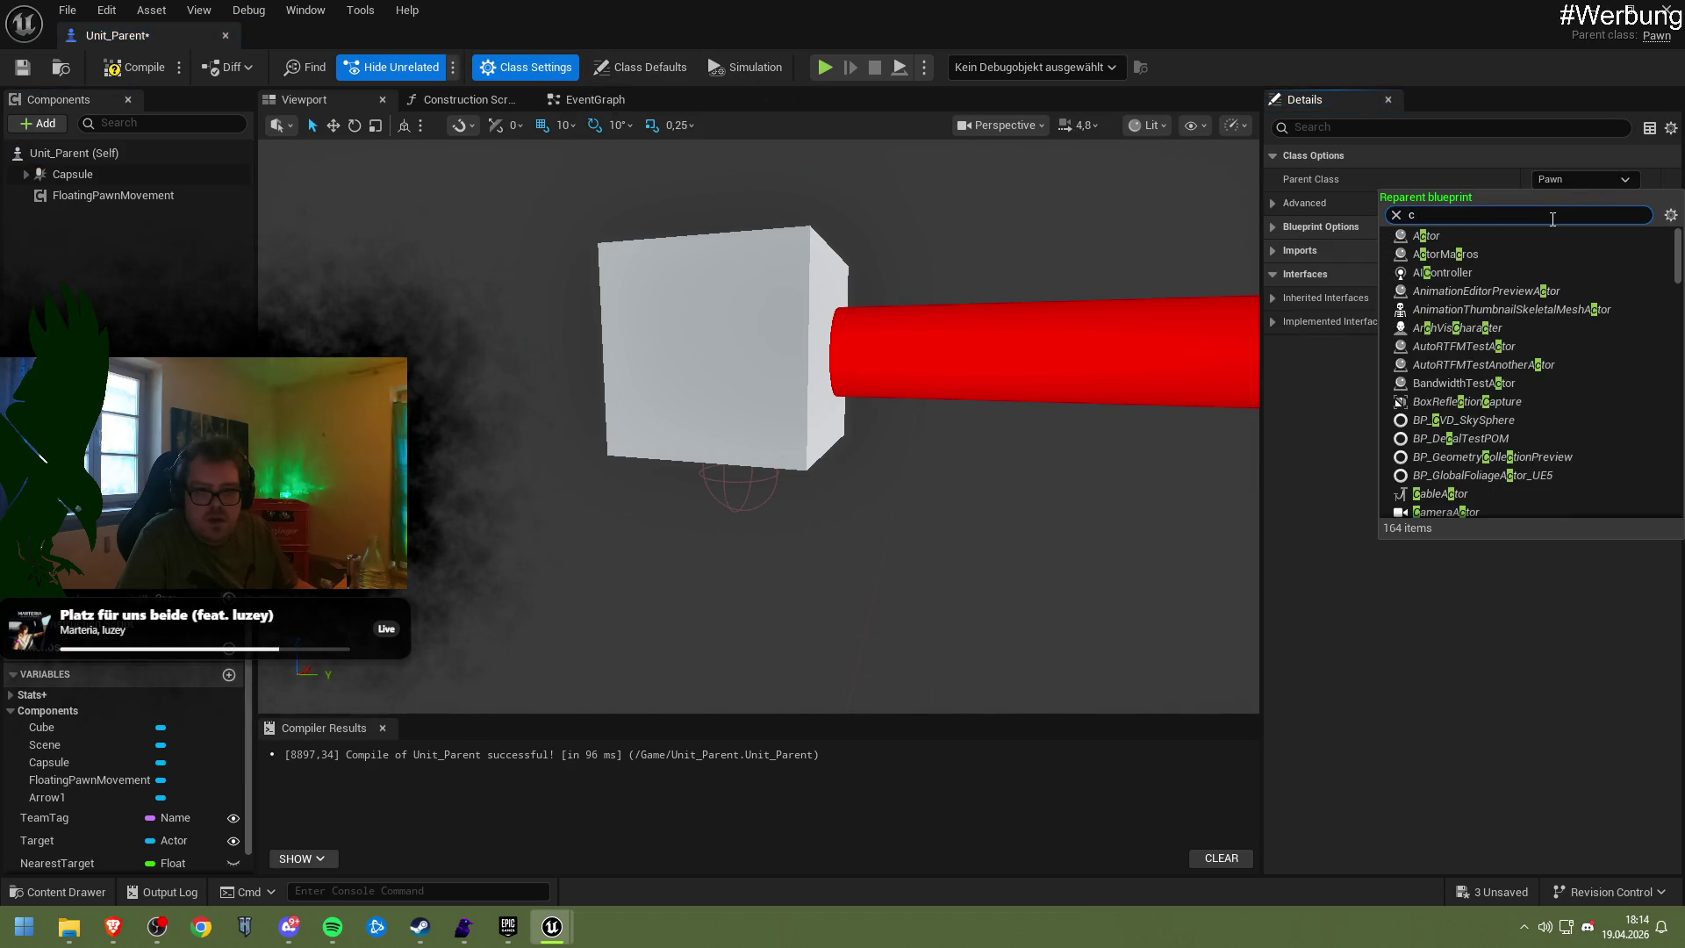
pyautogui.click(1476, 259)
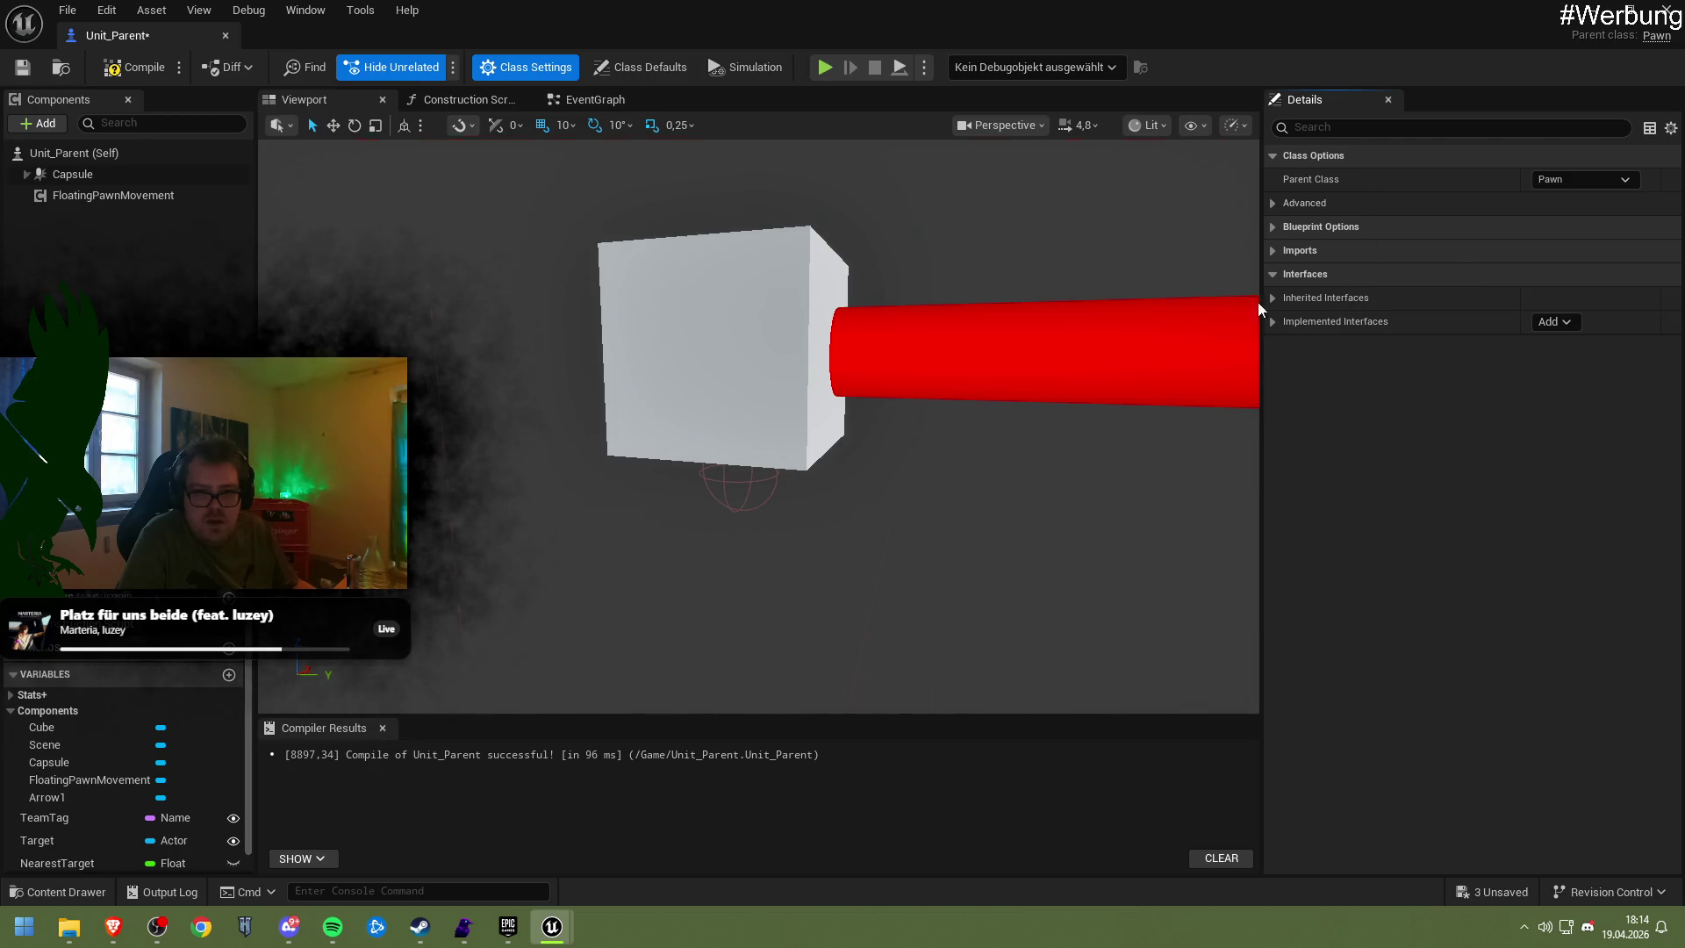
pyautogui.scroll(-3, 482, 293)
pyautogui.moveTo(541, 336)
pyautogui.mouseDown()
pyautogui.moveTo(637, 316)
pyautogui.moveTo(637, 354)
pyautogui.mouseUp()
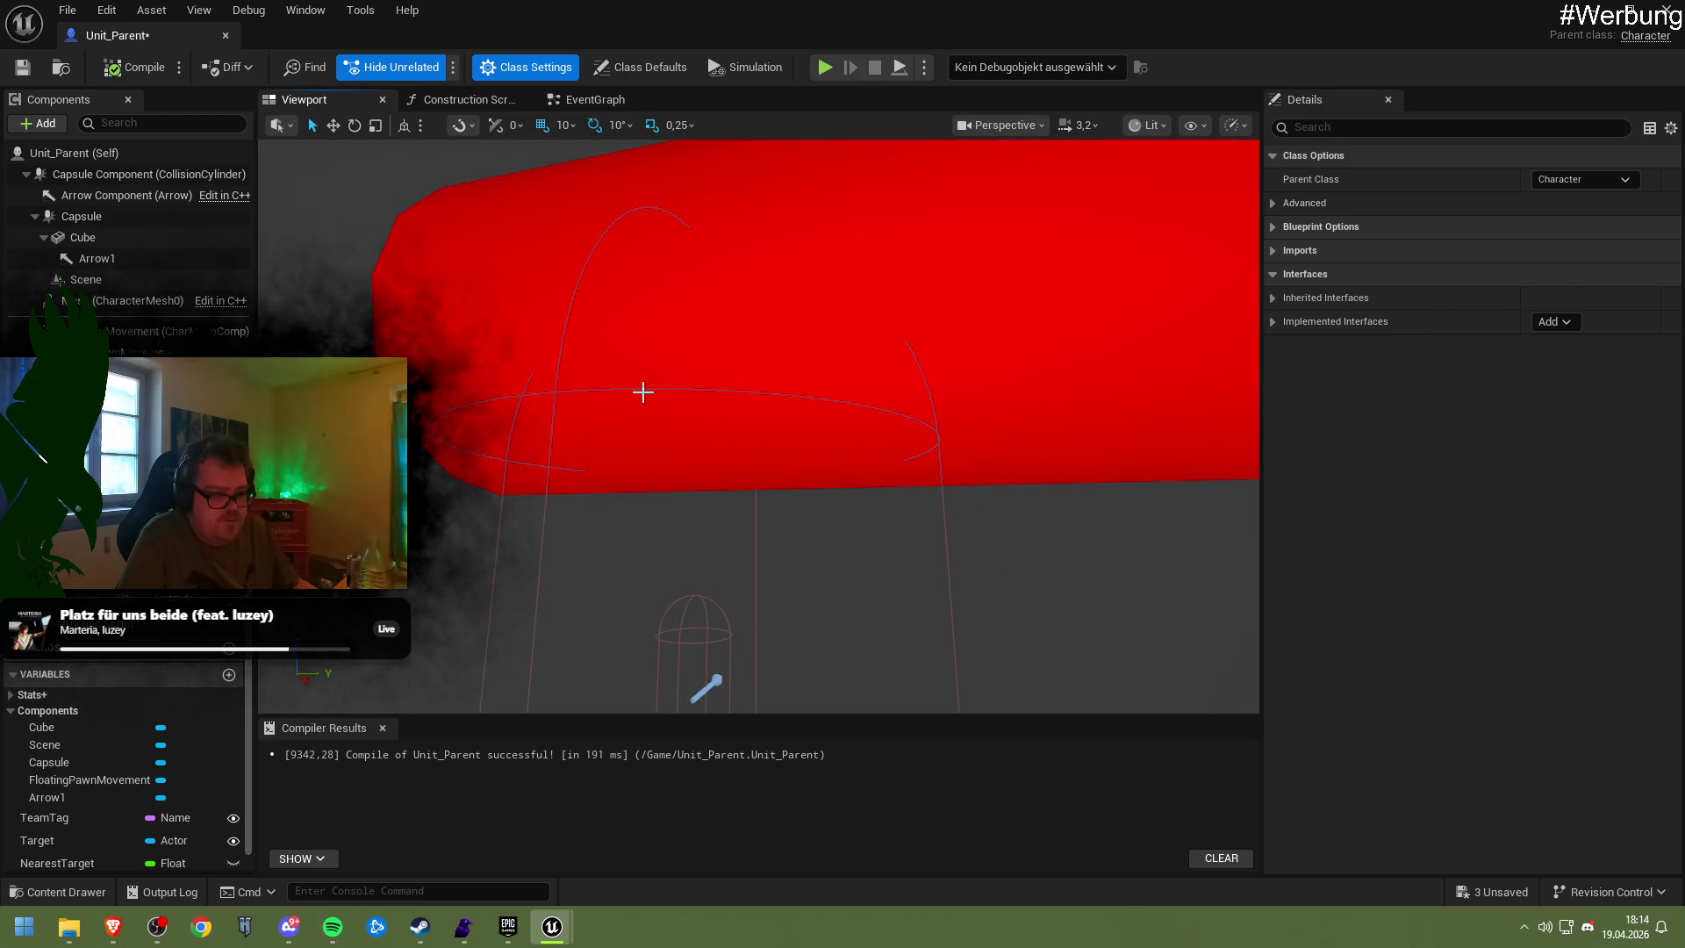
pyautogui.scroll(3, 643, 392)
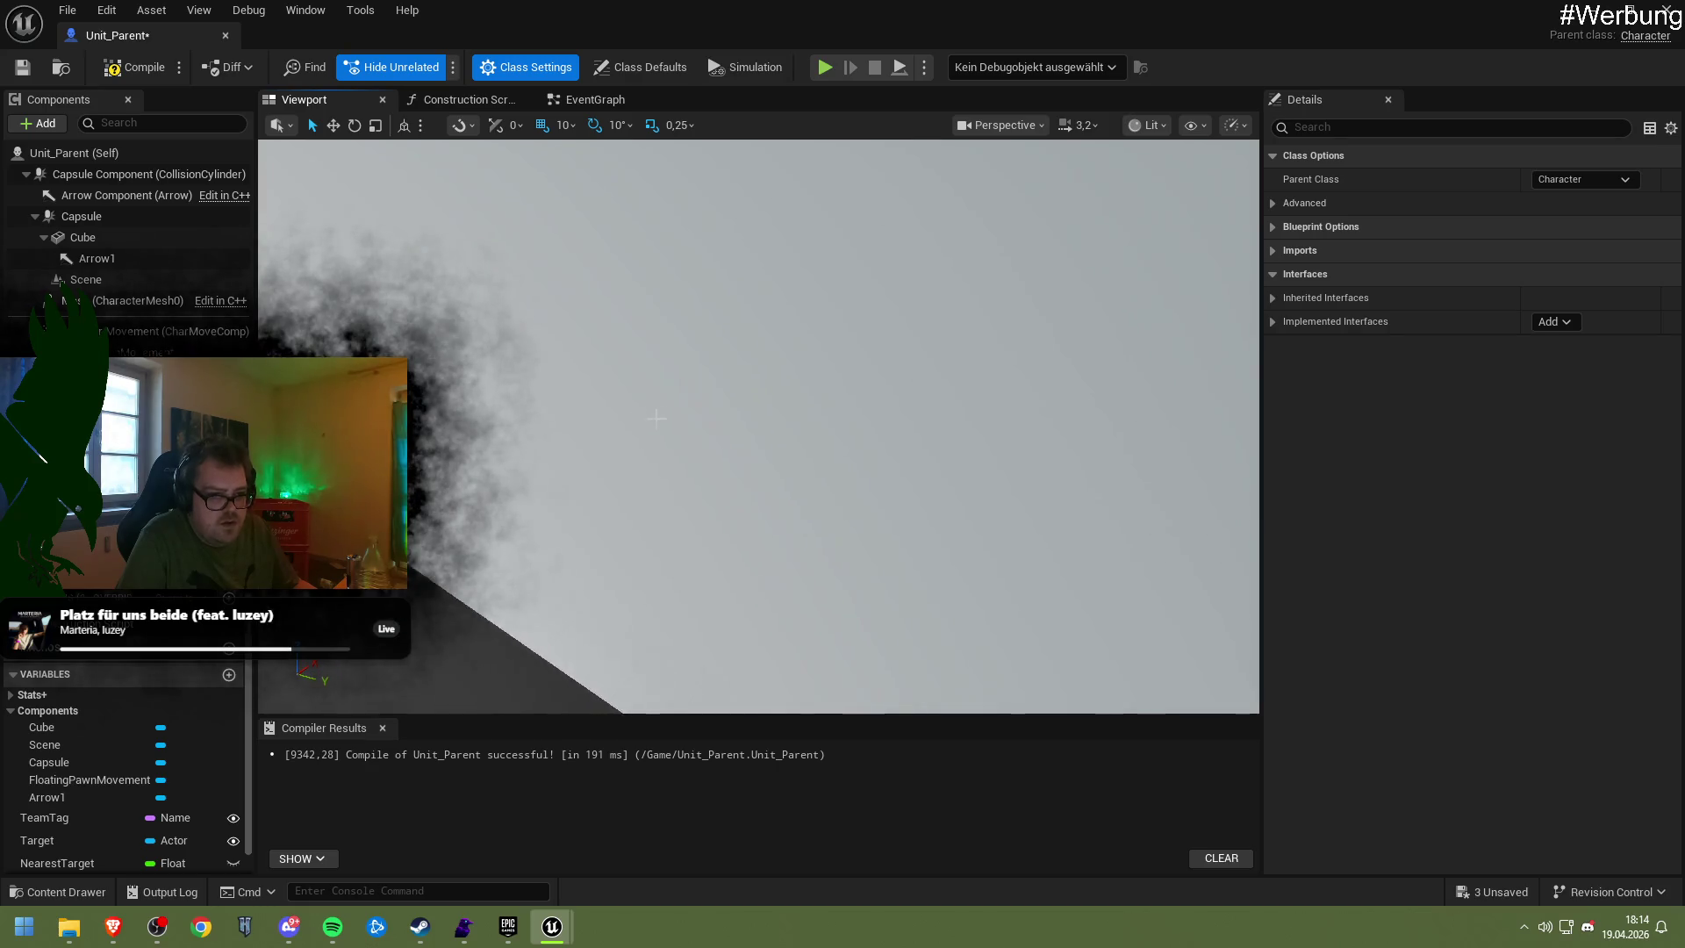
pyautogui.scroll(-5, 655, 417)
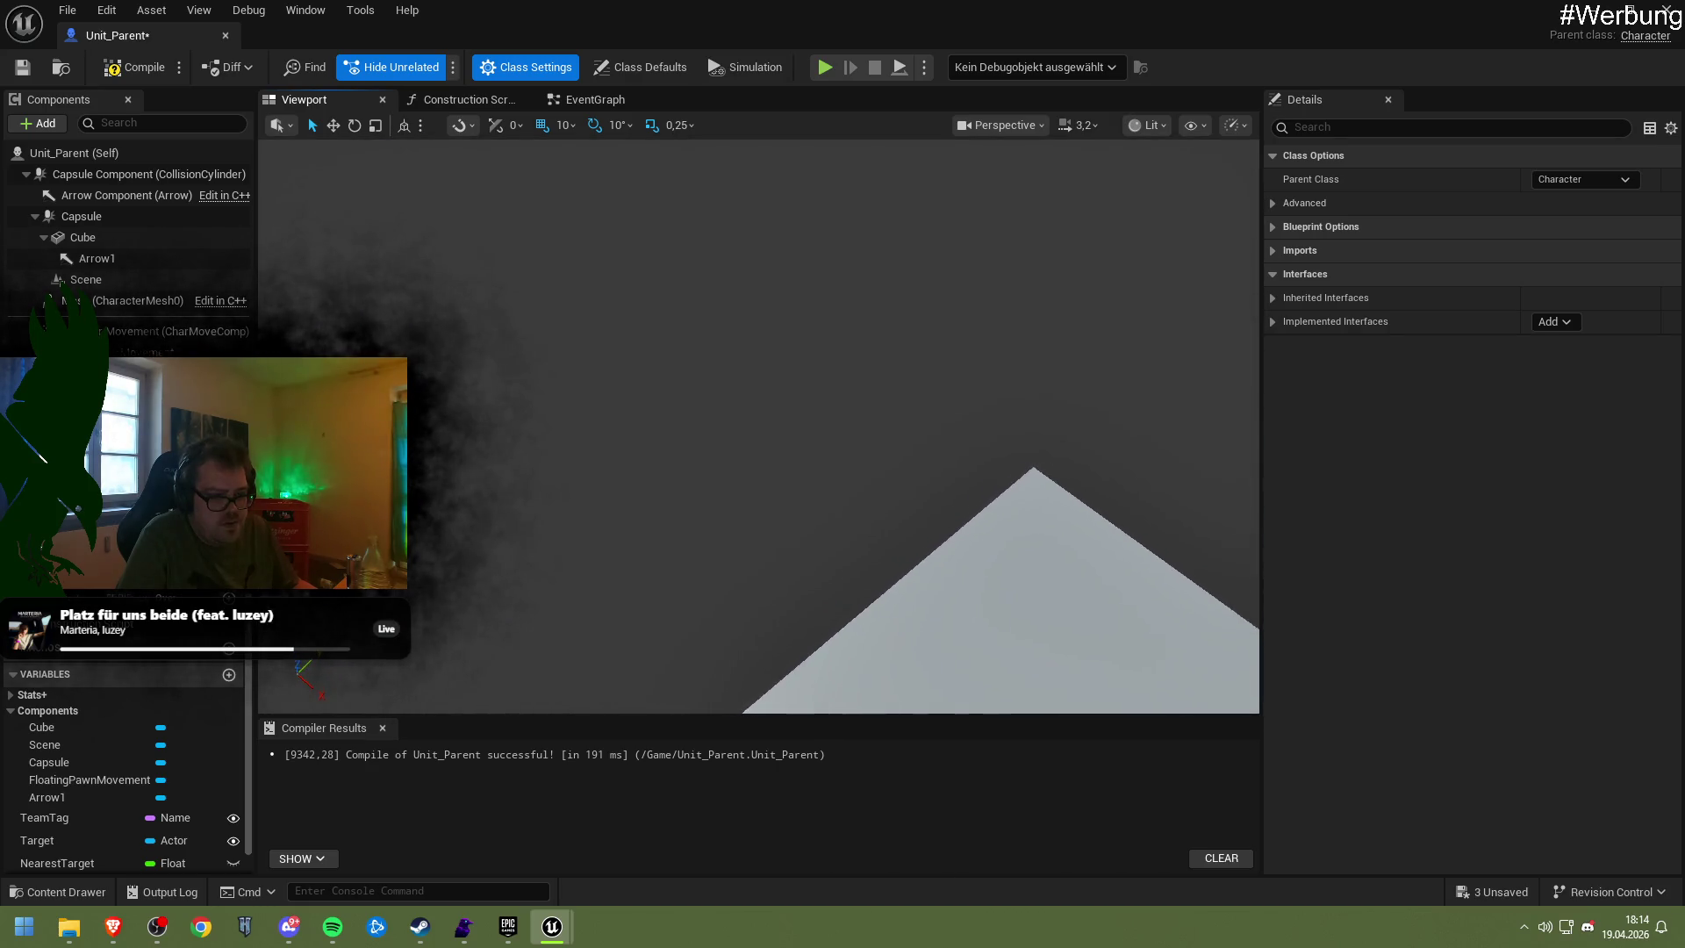
# Delete the leftover Scene component from Unit_Parent
pyautogui.scroll(-5, 759, 426)
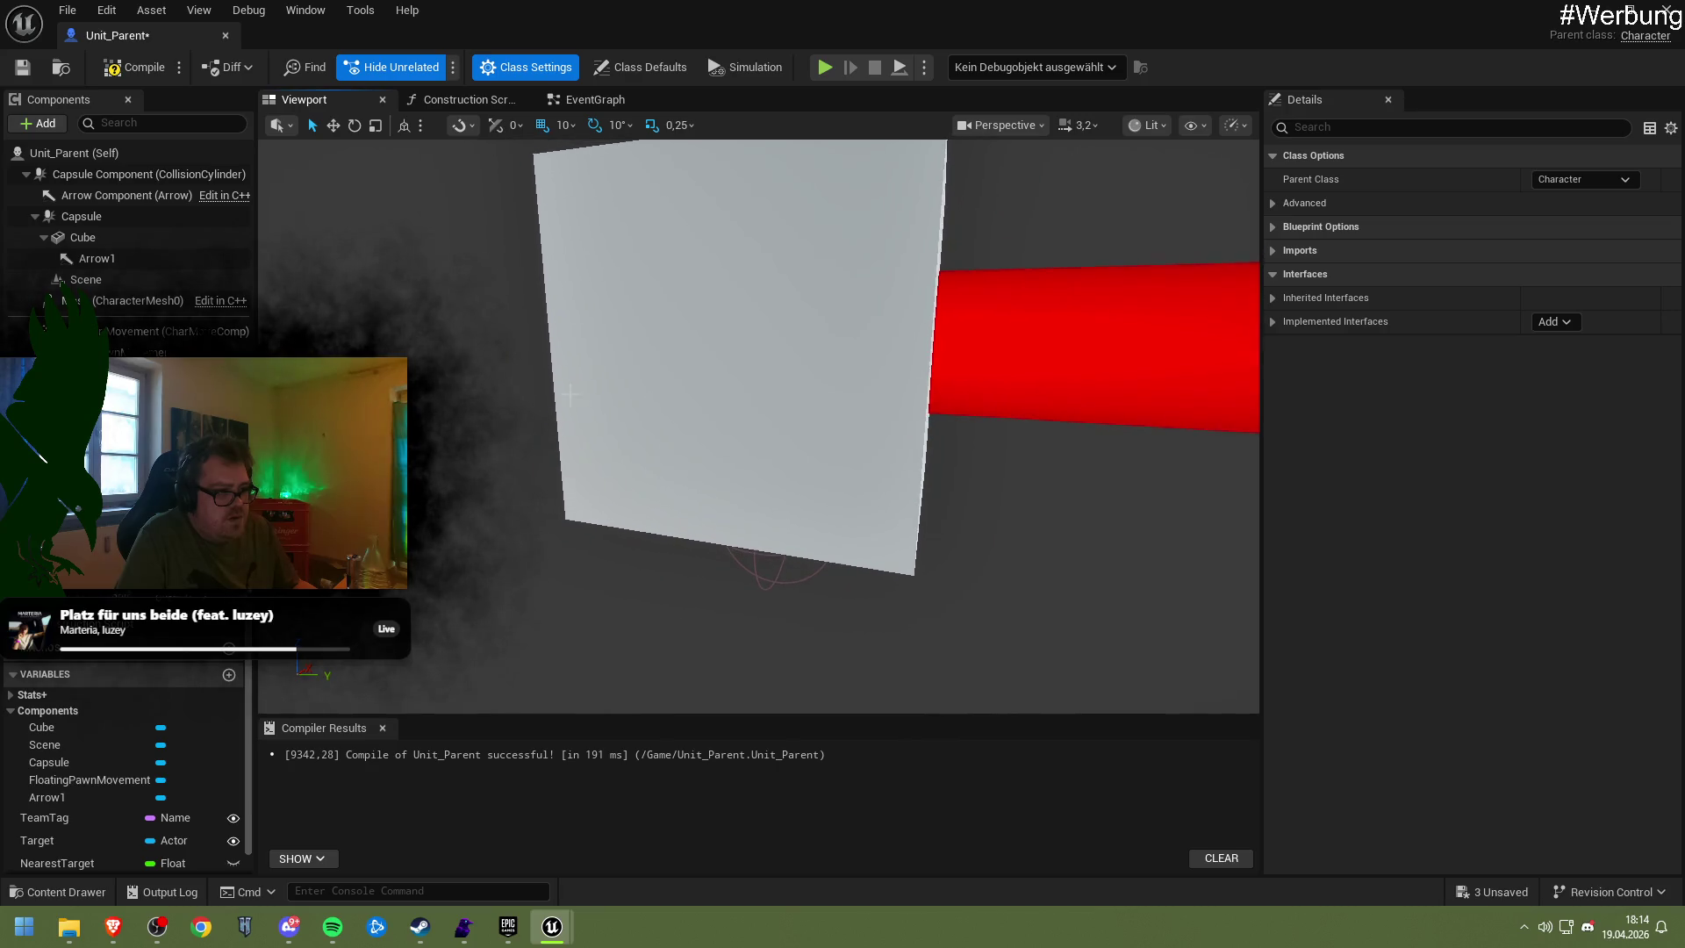
pyautogui.click(129, 280)
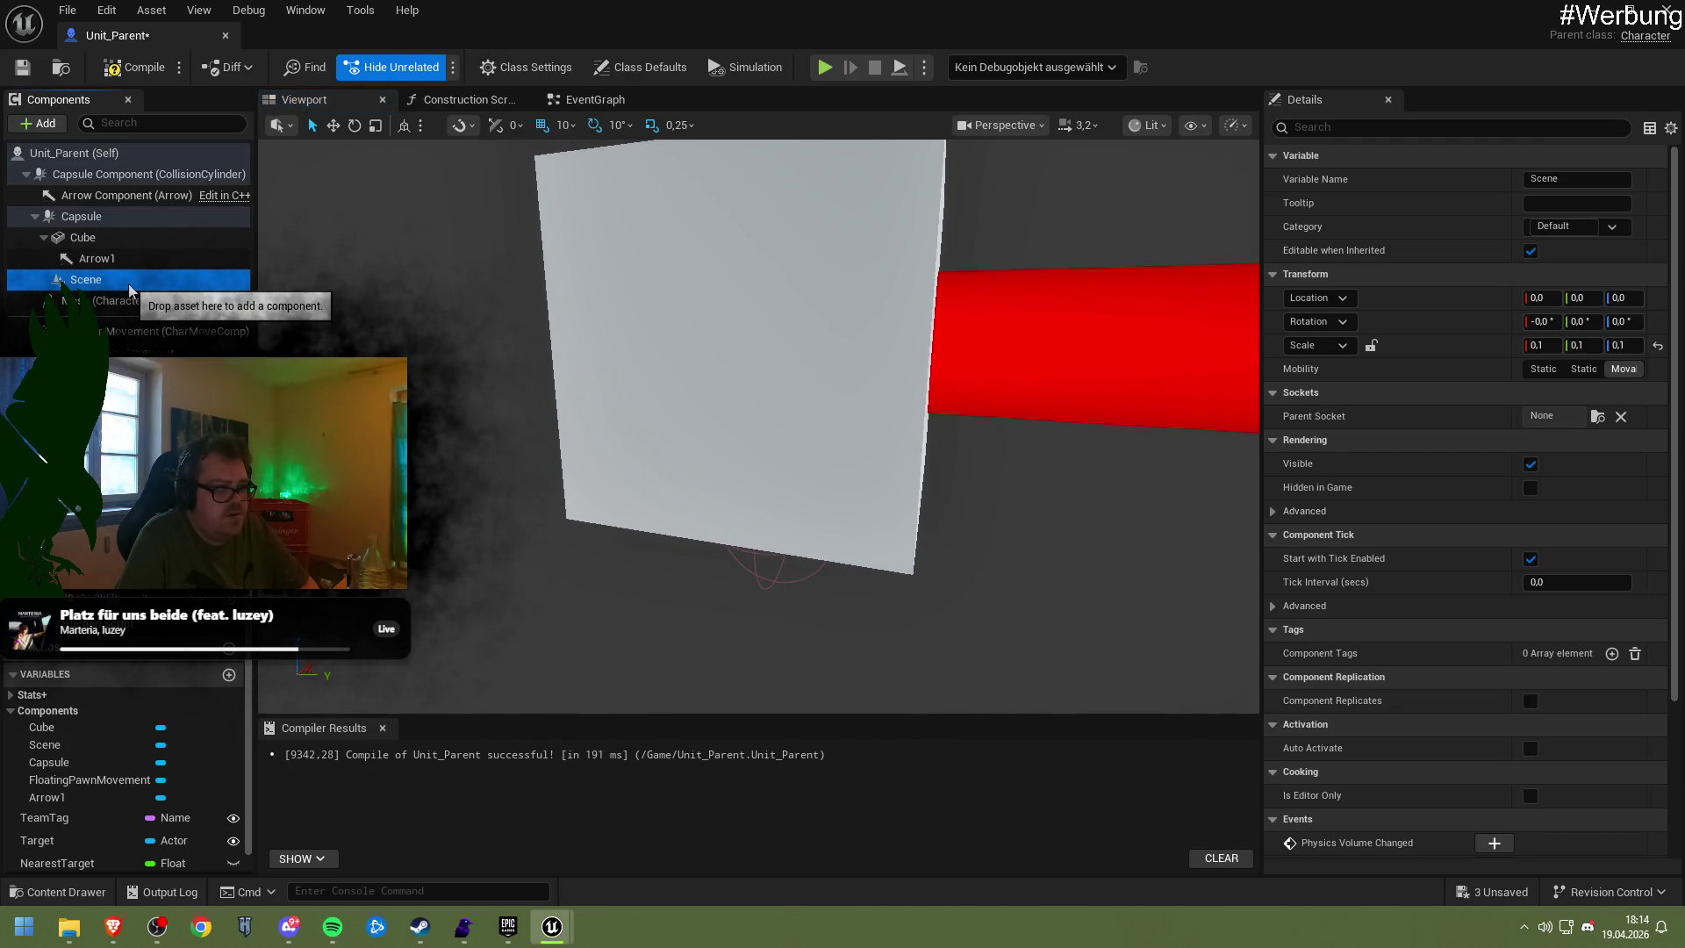
pyautogui.press('Delete')
# Delete the old Capsule and attach the Cube under the Character's inherited Capsule Component
pyautogui.click(114, 258)
pyautogui.click(115, 242)
pyautogui.click(112, 258)
pyautogui.click(109, 237)
pyautogui.click(104, 217)
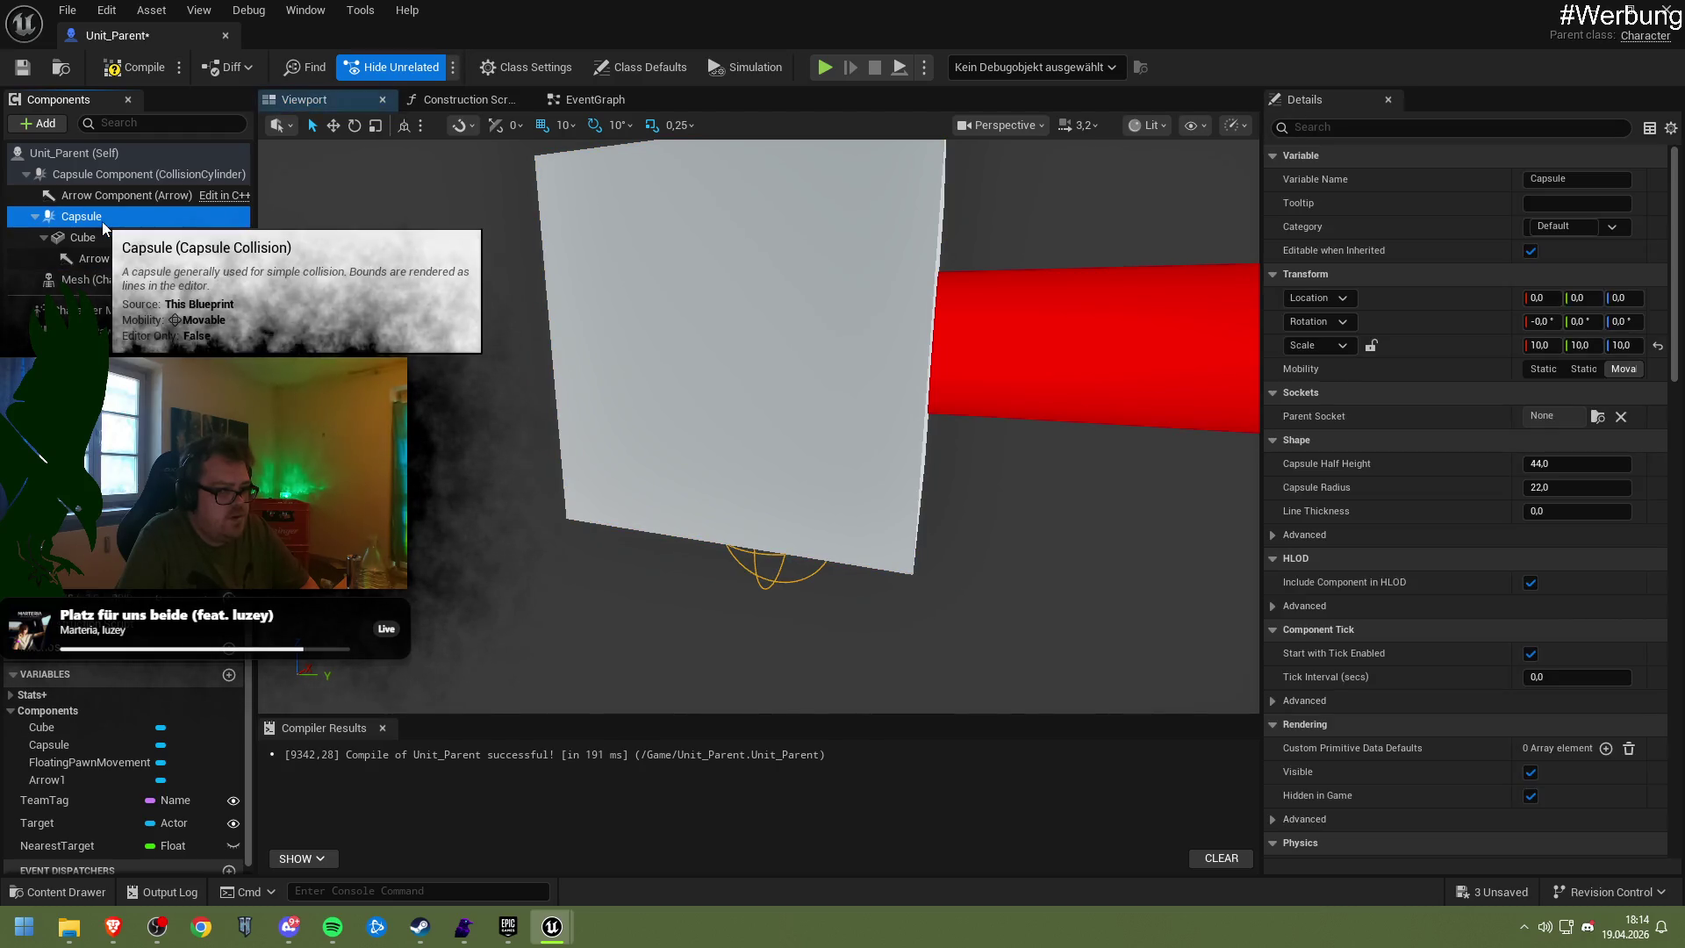
pyautogui.click(106, 201)
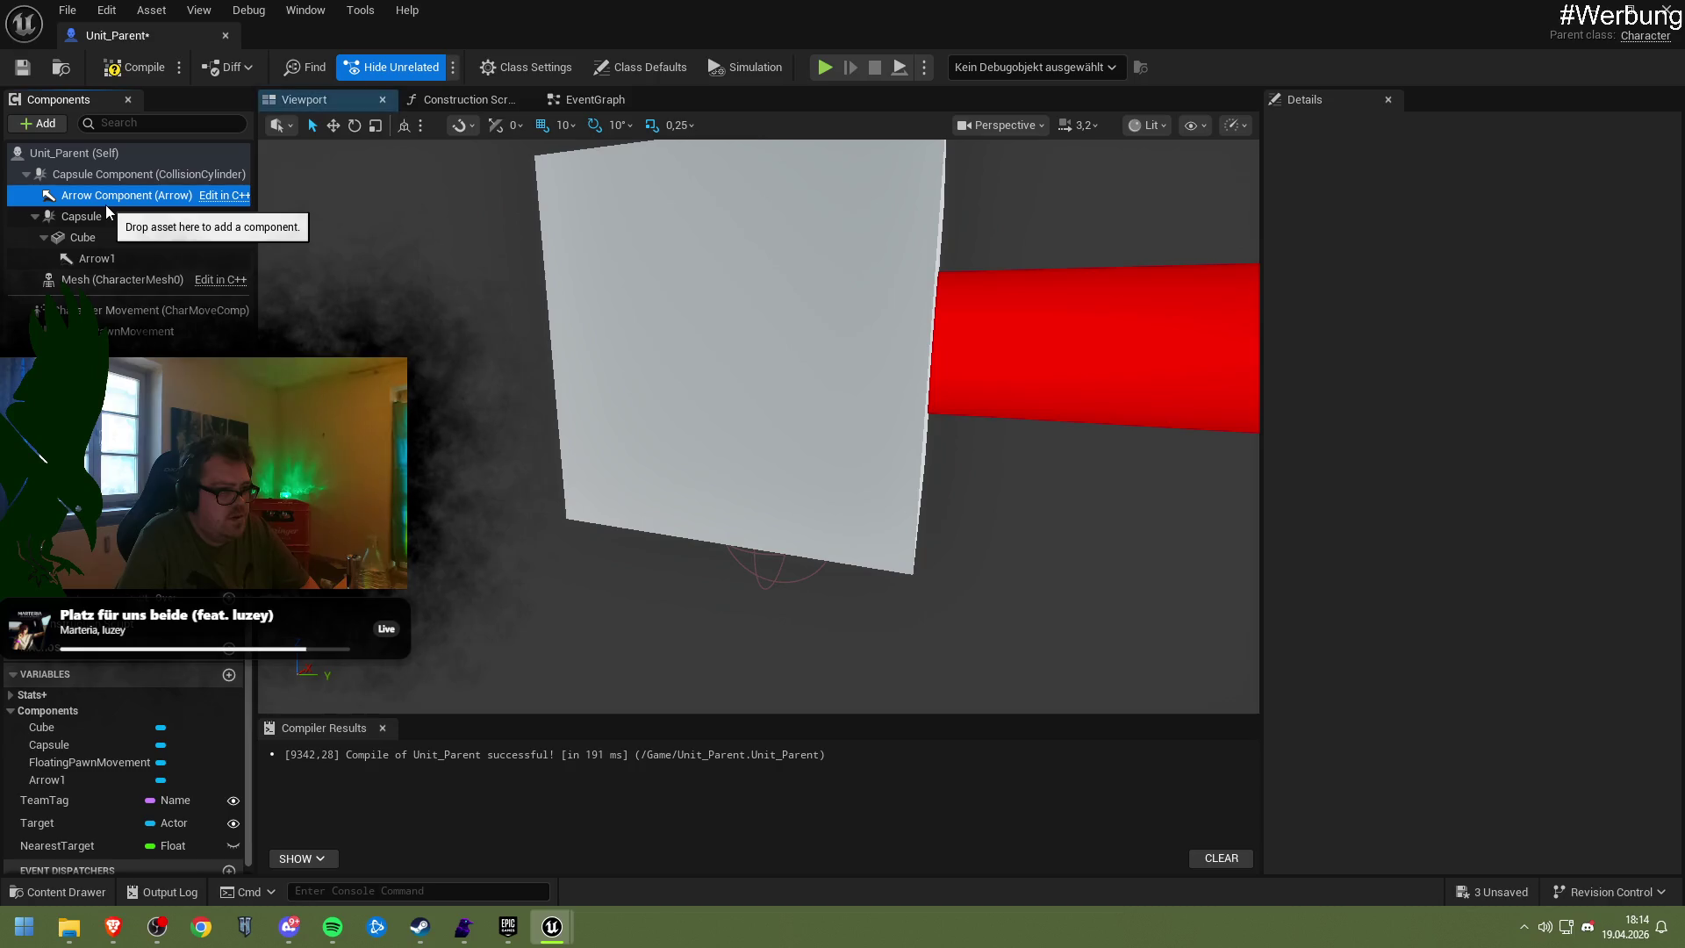
pyautogui.click(106, 216)
pyautogui.press('Delete')
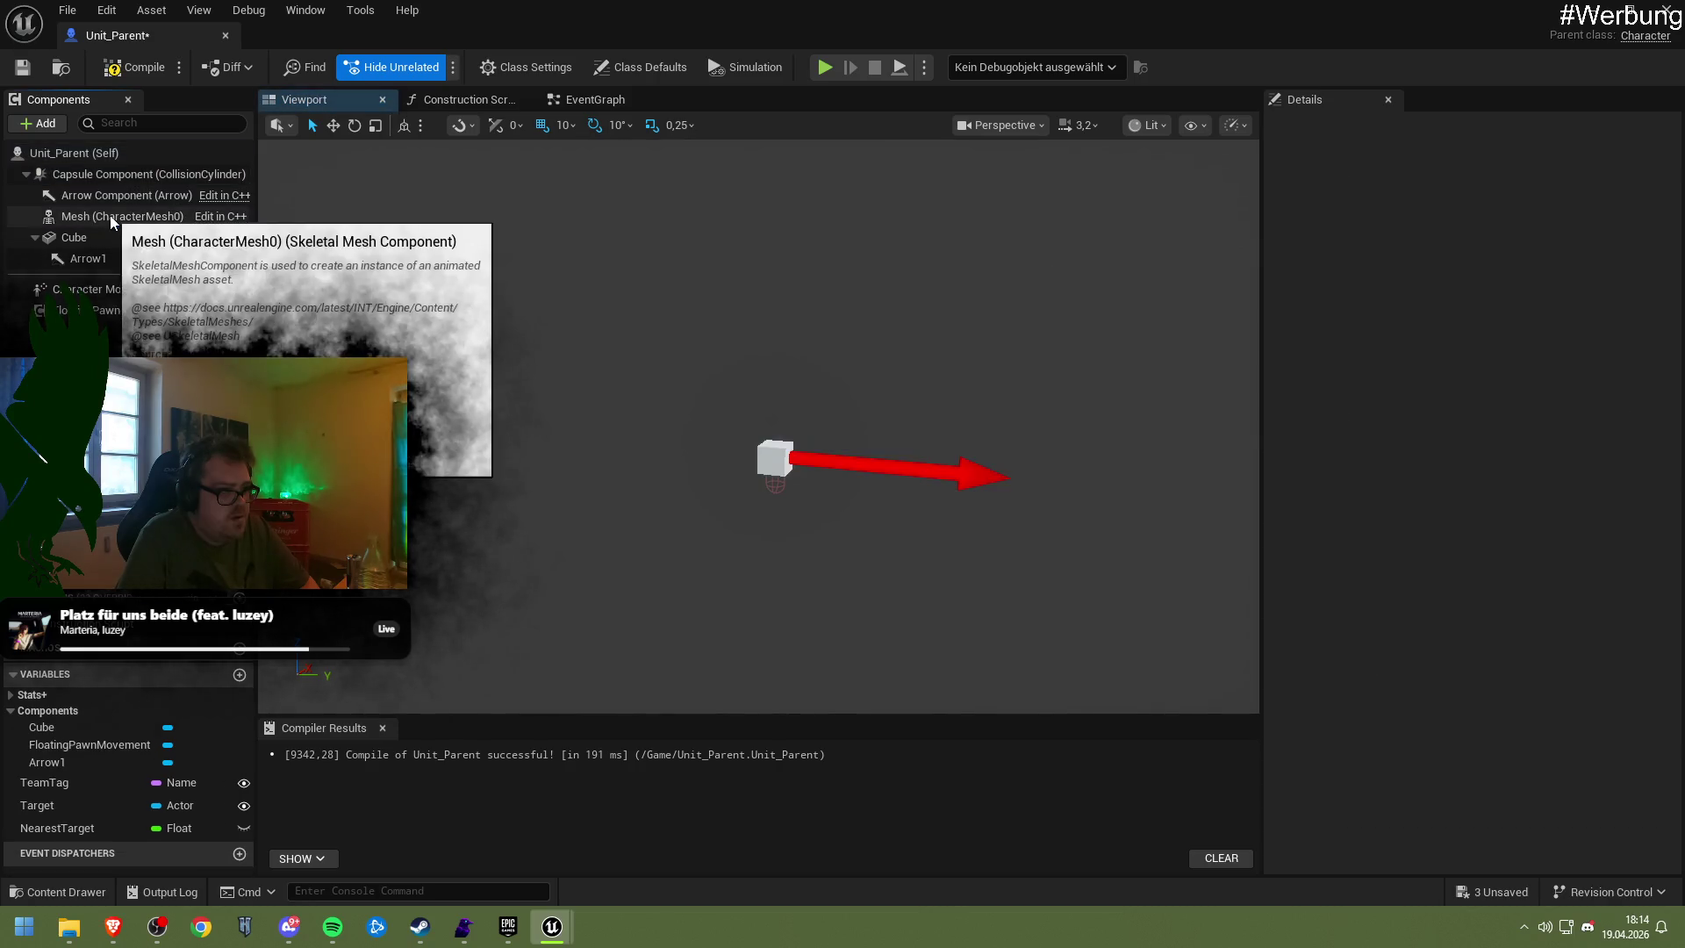
pyautogui.moveTo(98, 235)
pyautogui.mouseDown()
pyautogui.moveTo(93, 211)
pyautogui.moveTo(101, 290)
pyautogui.moveTo(763, 481)
pyautogui.mouseUp()
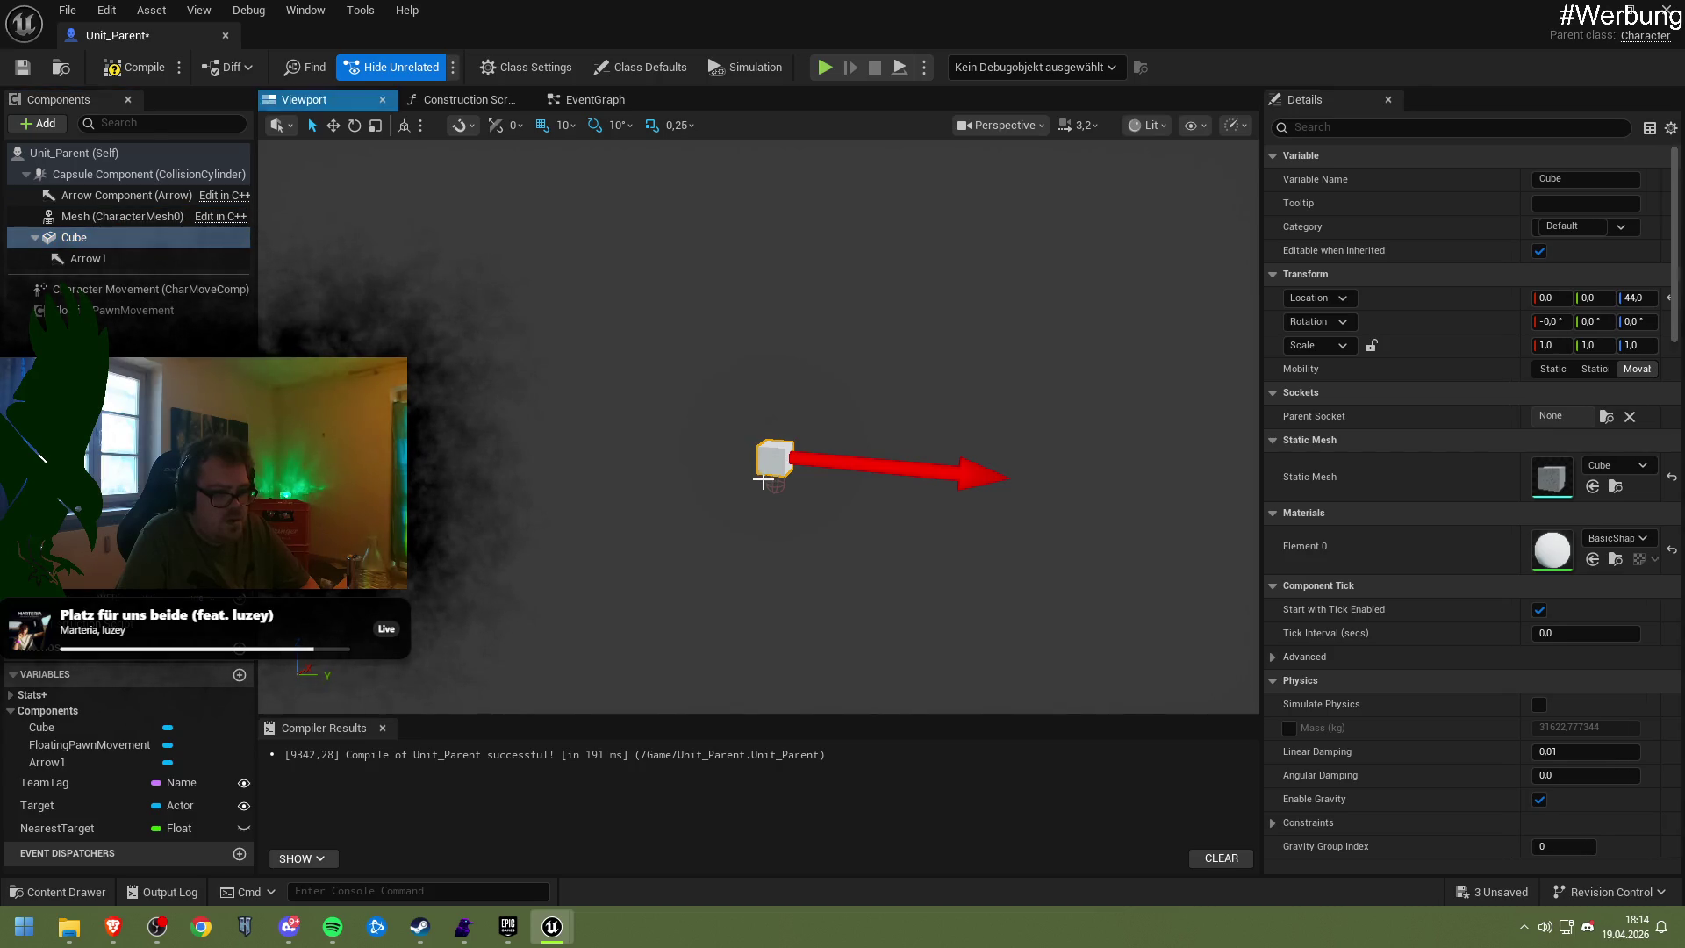
pyautogui.click(762, 481)
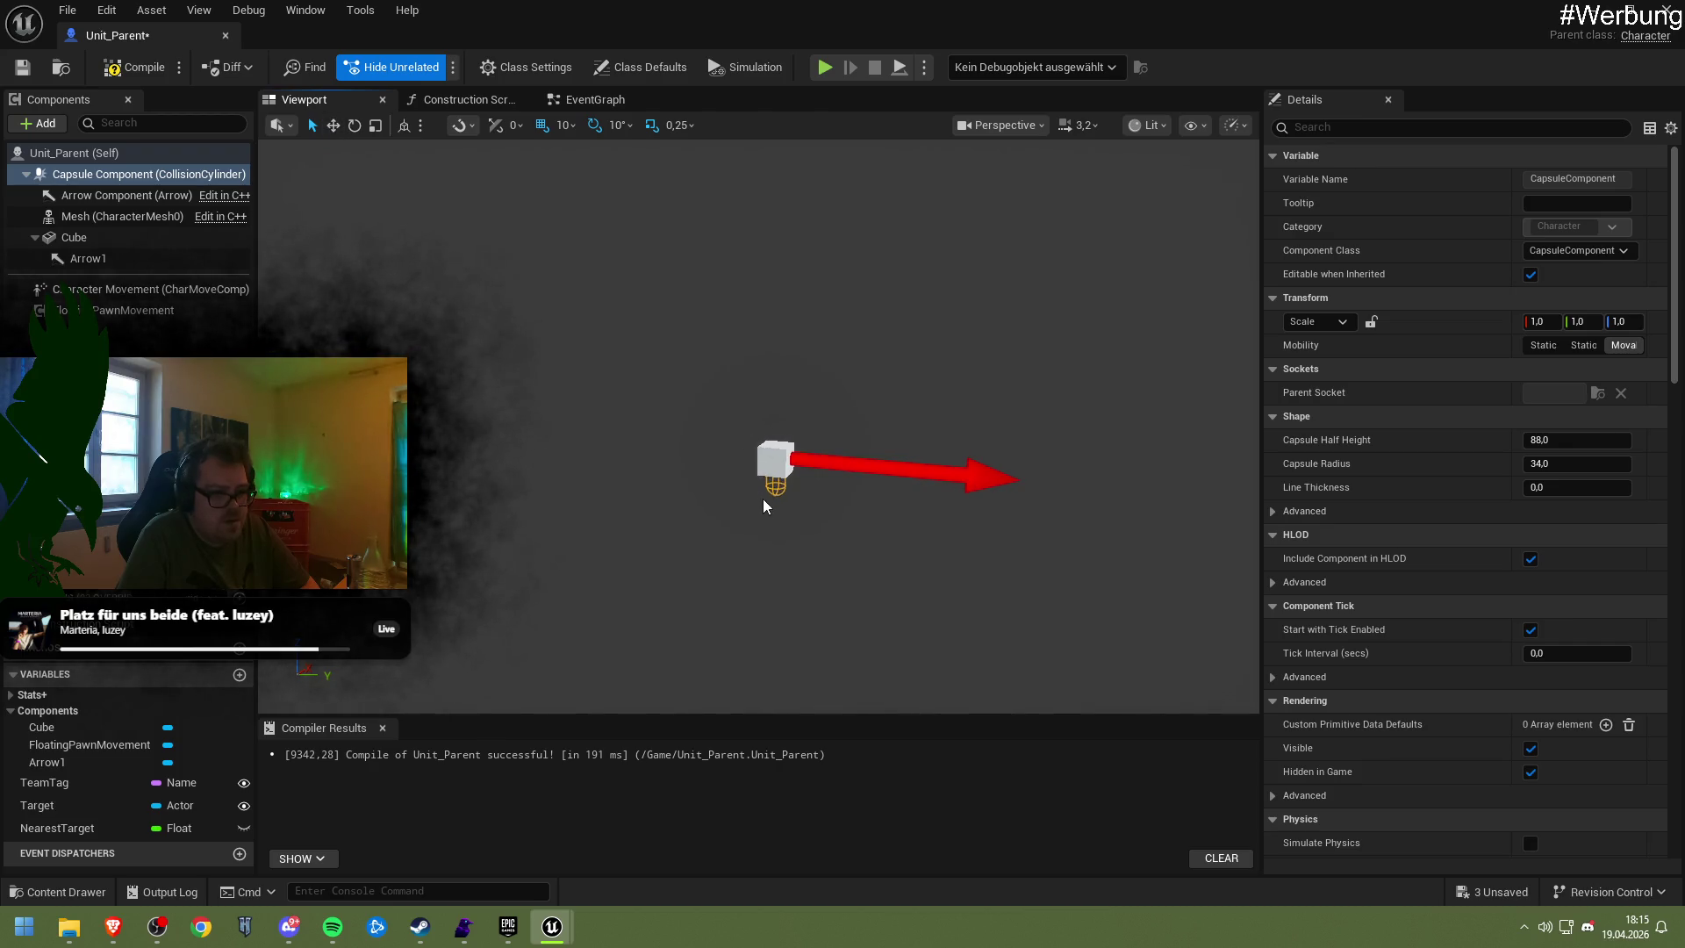
pyautogui.click(149, 289)
# Set Character Movement's Default Land Movement Mode to Navmesh Walking, compile, and close the Blueprint
pyautogui.scroll(-10, 1492, 579)
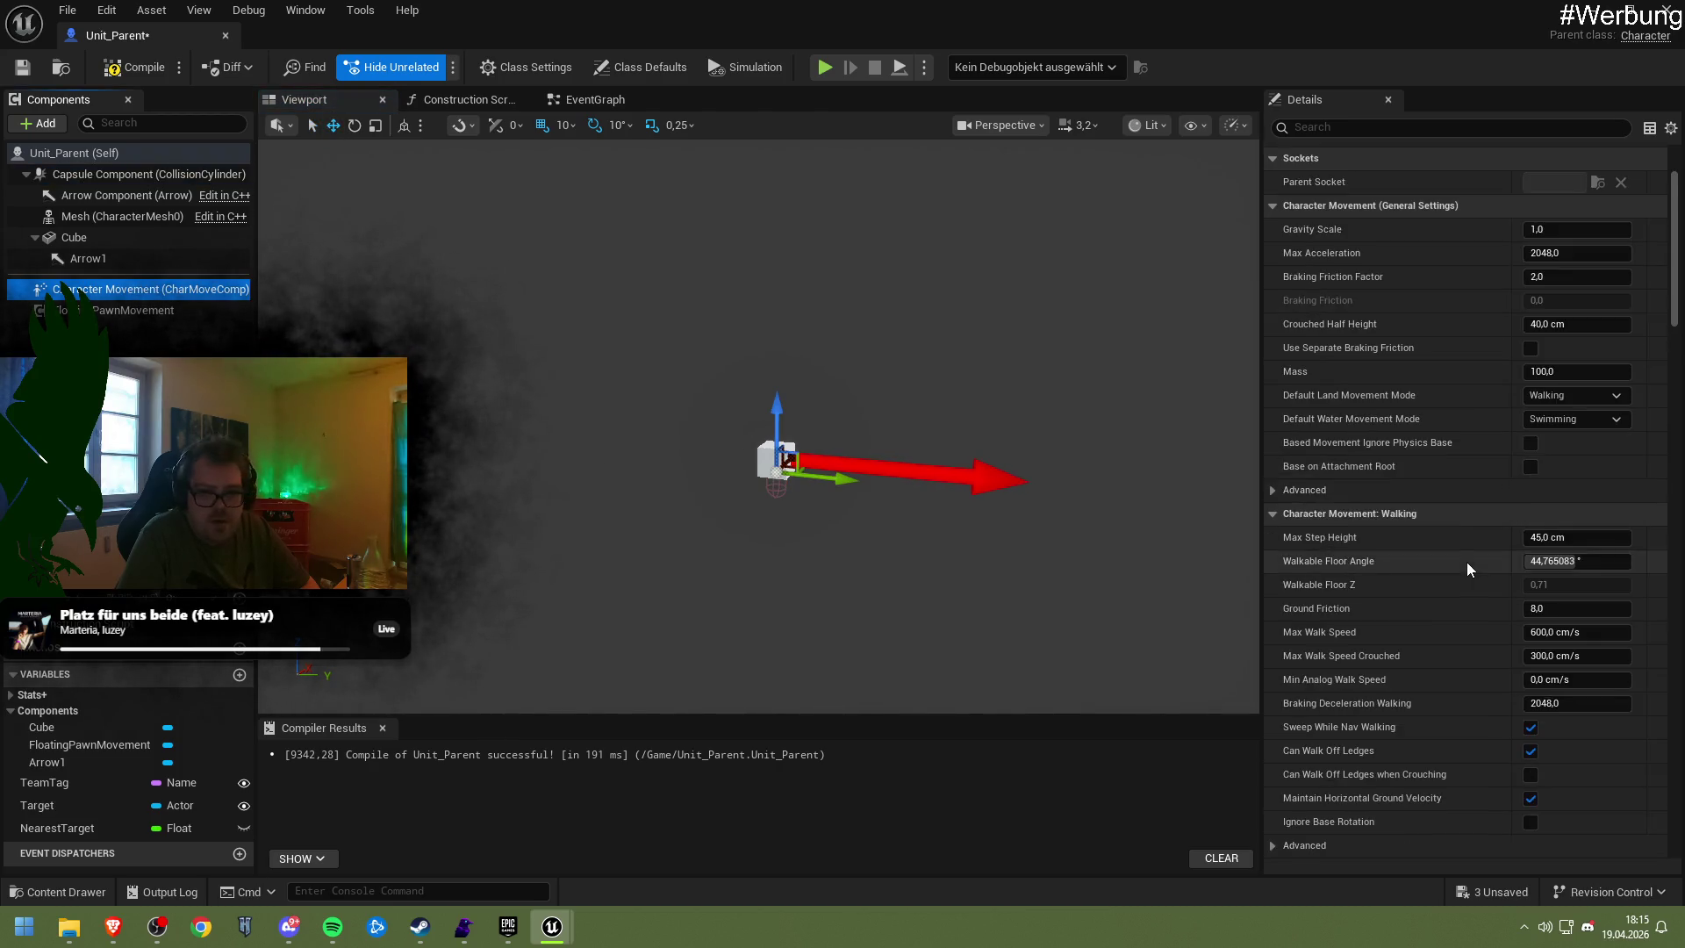
pyautogui.scroll(-8, 1469, 575)
pyautogui.click(1353, 124)
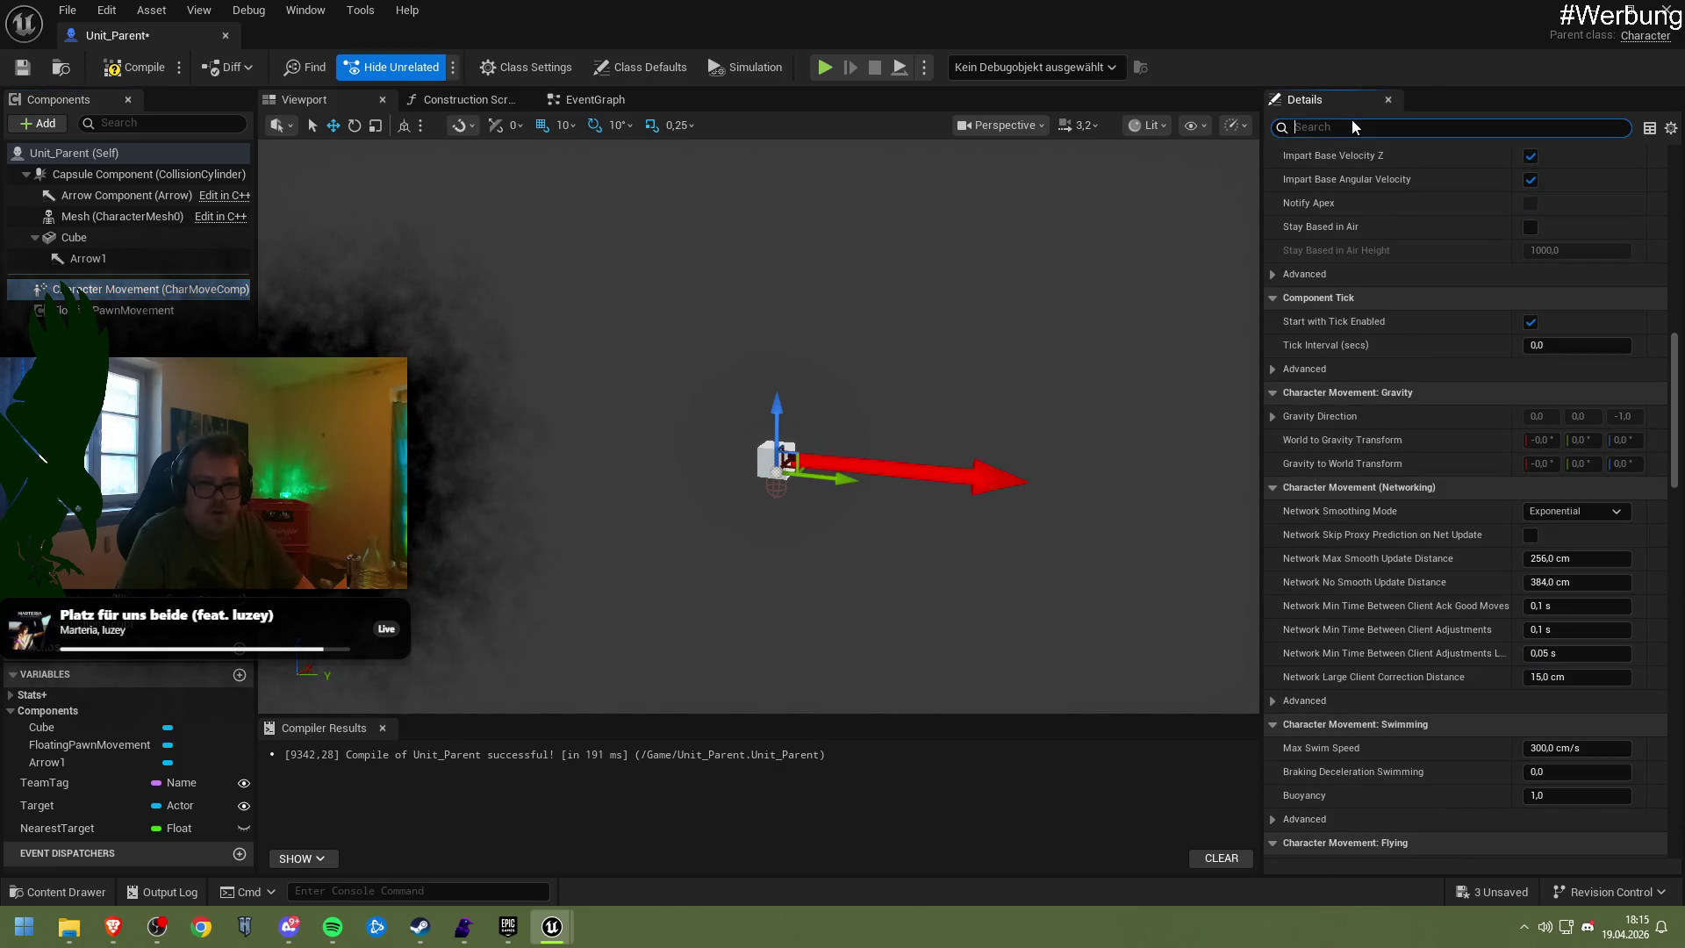
pyautogui.write('mode')
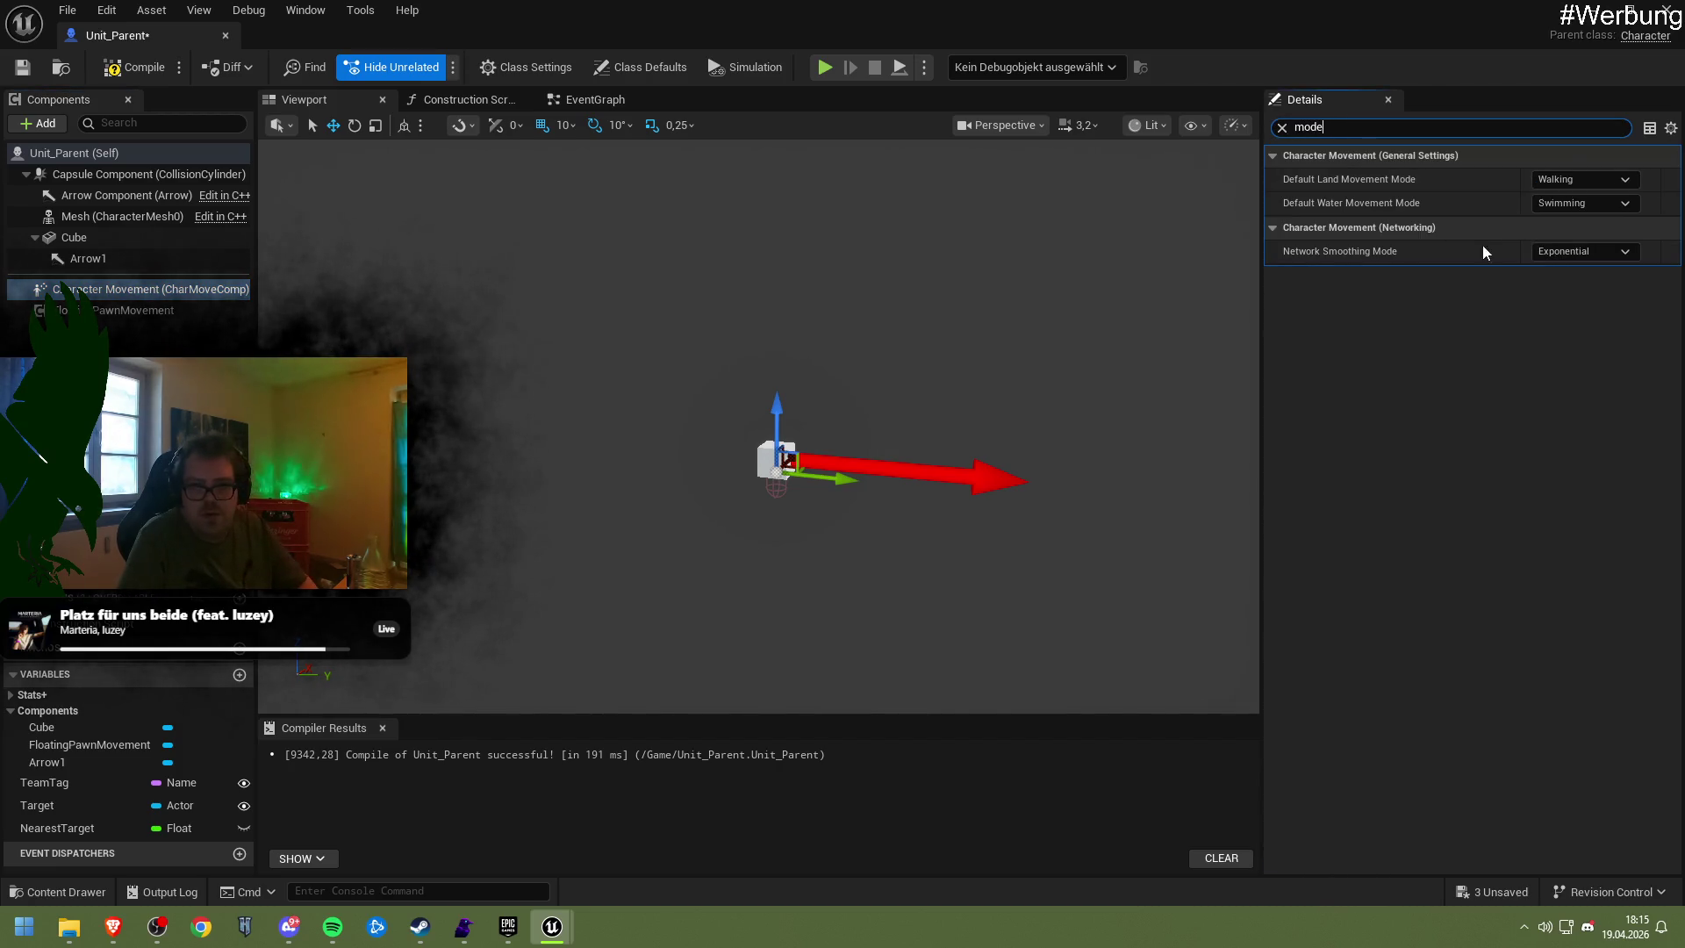
pyautogui.click(1576, 180)
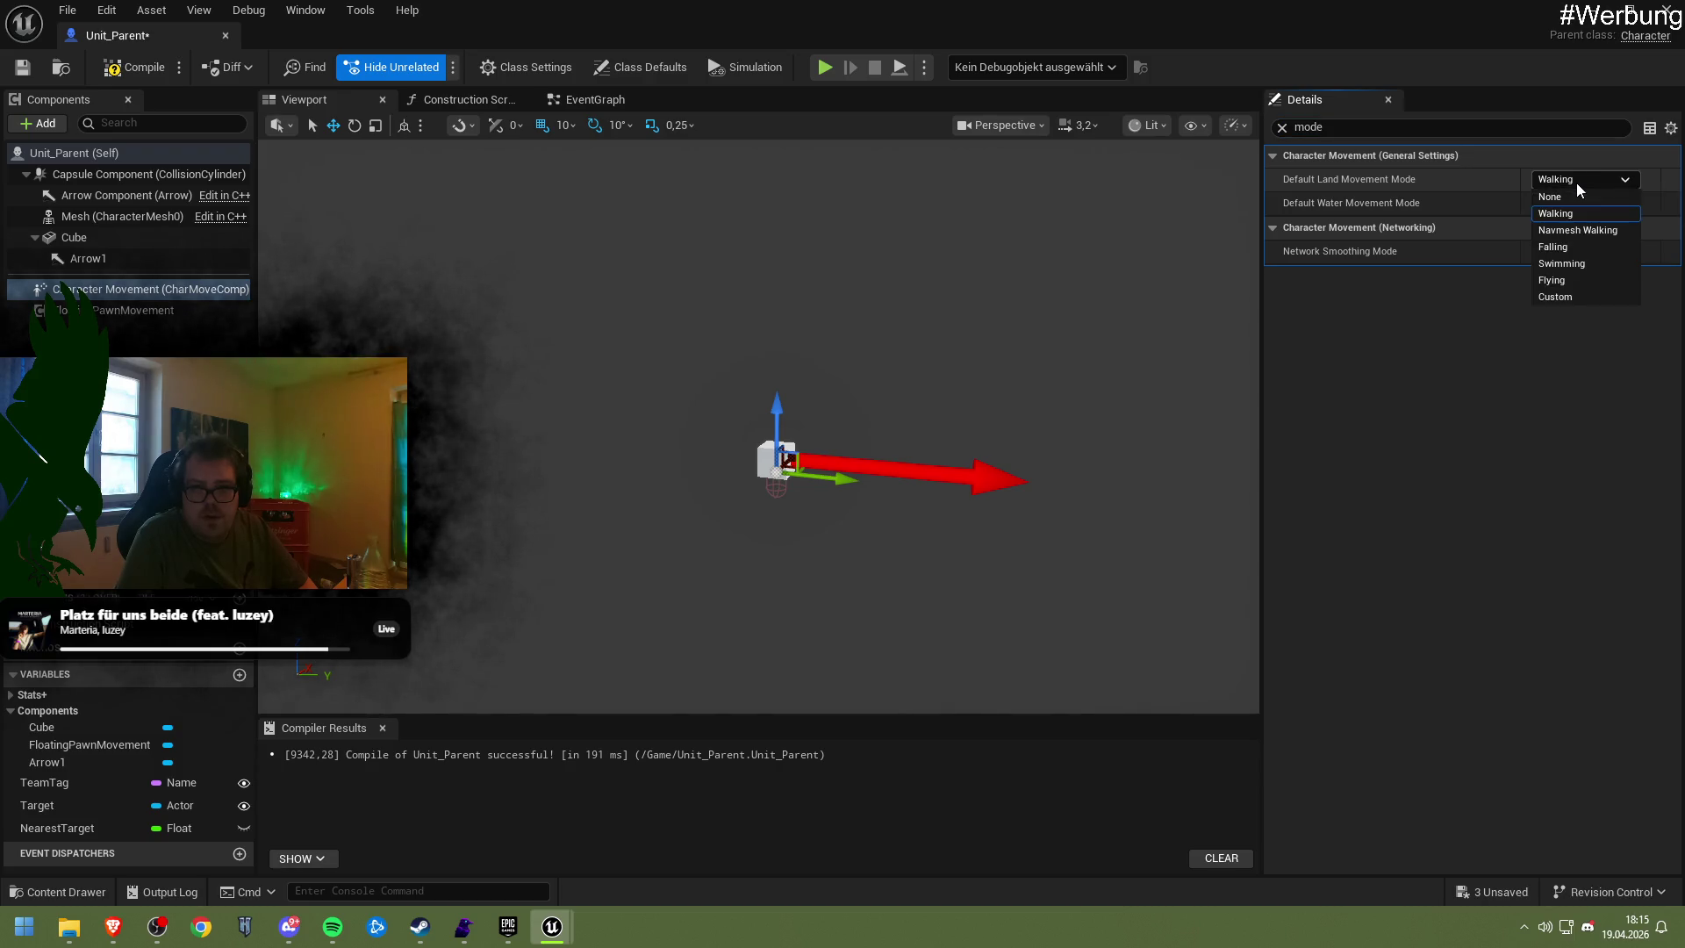
pyautogui.click(1581, 216)
pyautogui.click(1561, 181)
pyautogui.click(1578, 229)
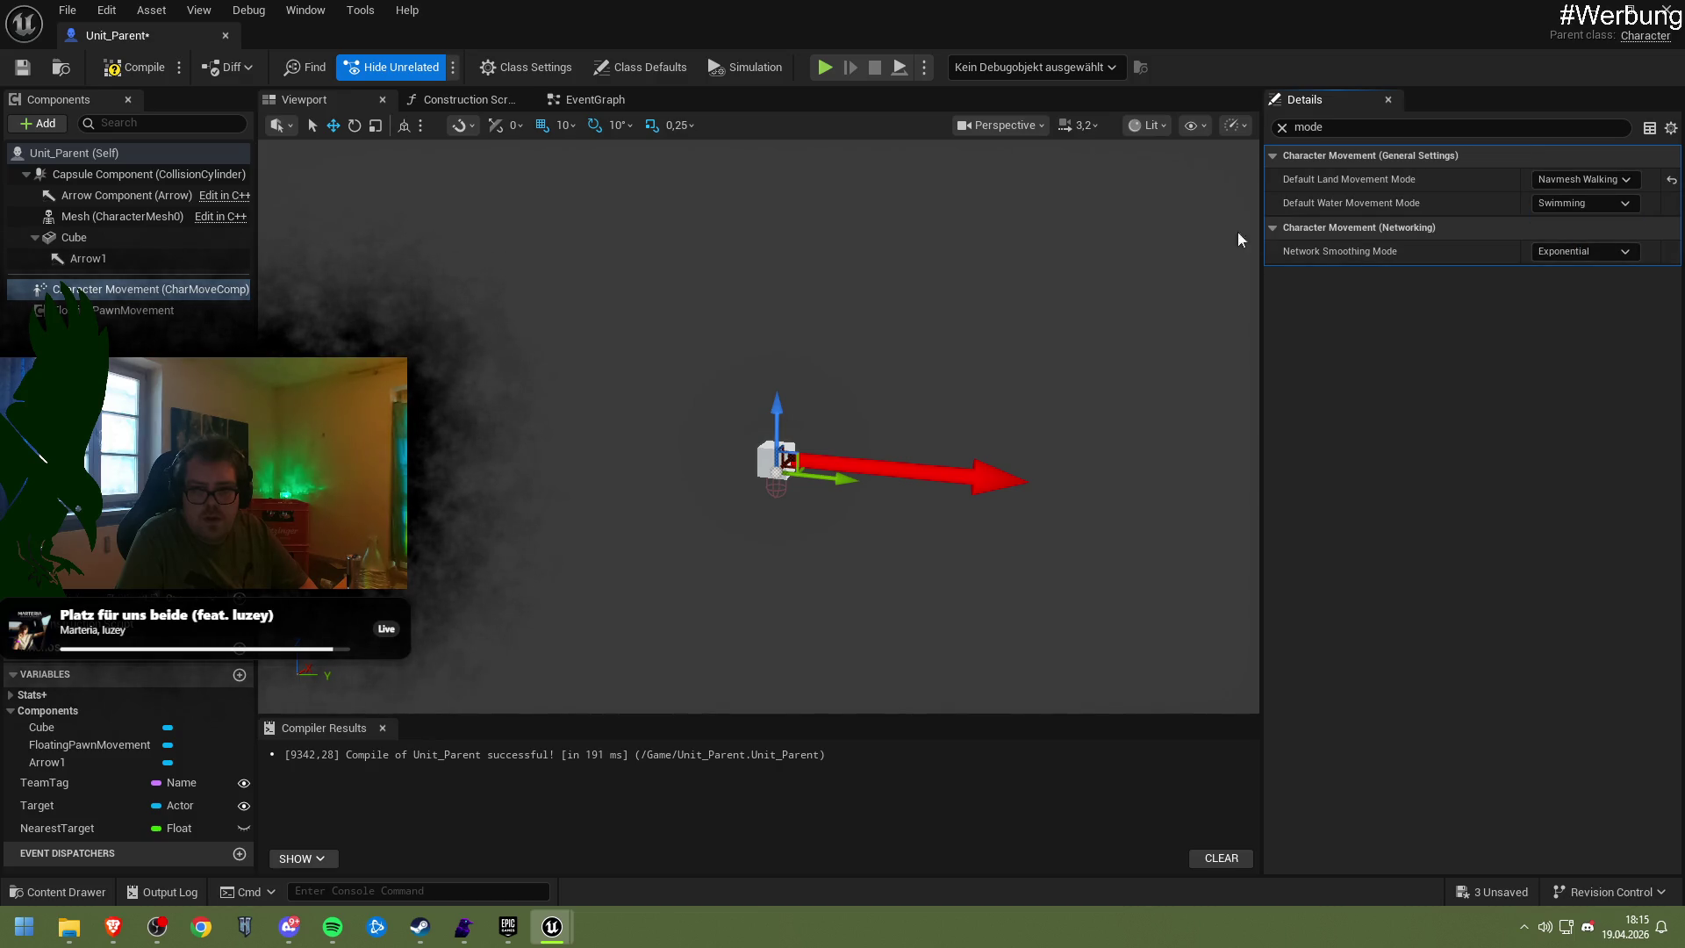
pyautogui.click(139, 74)
pyautogui.click(1609, 22)
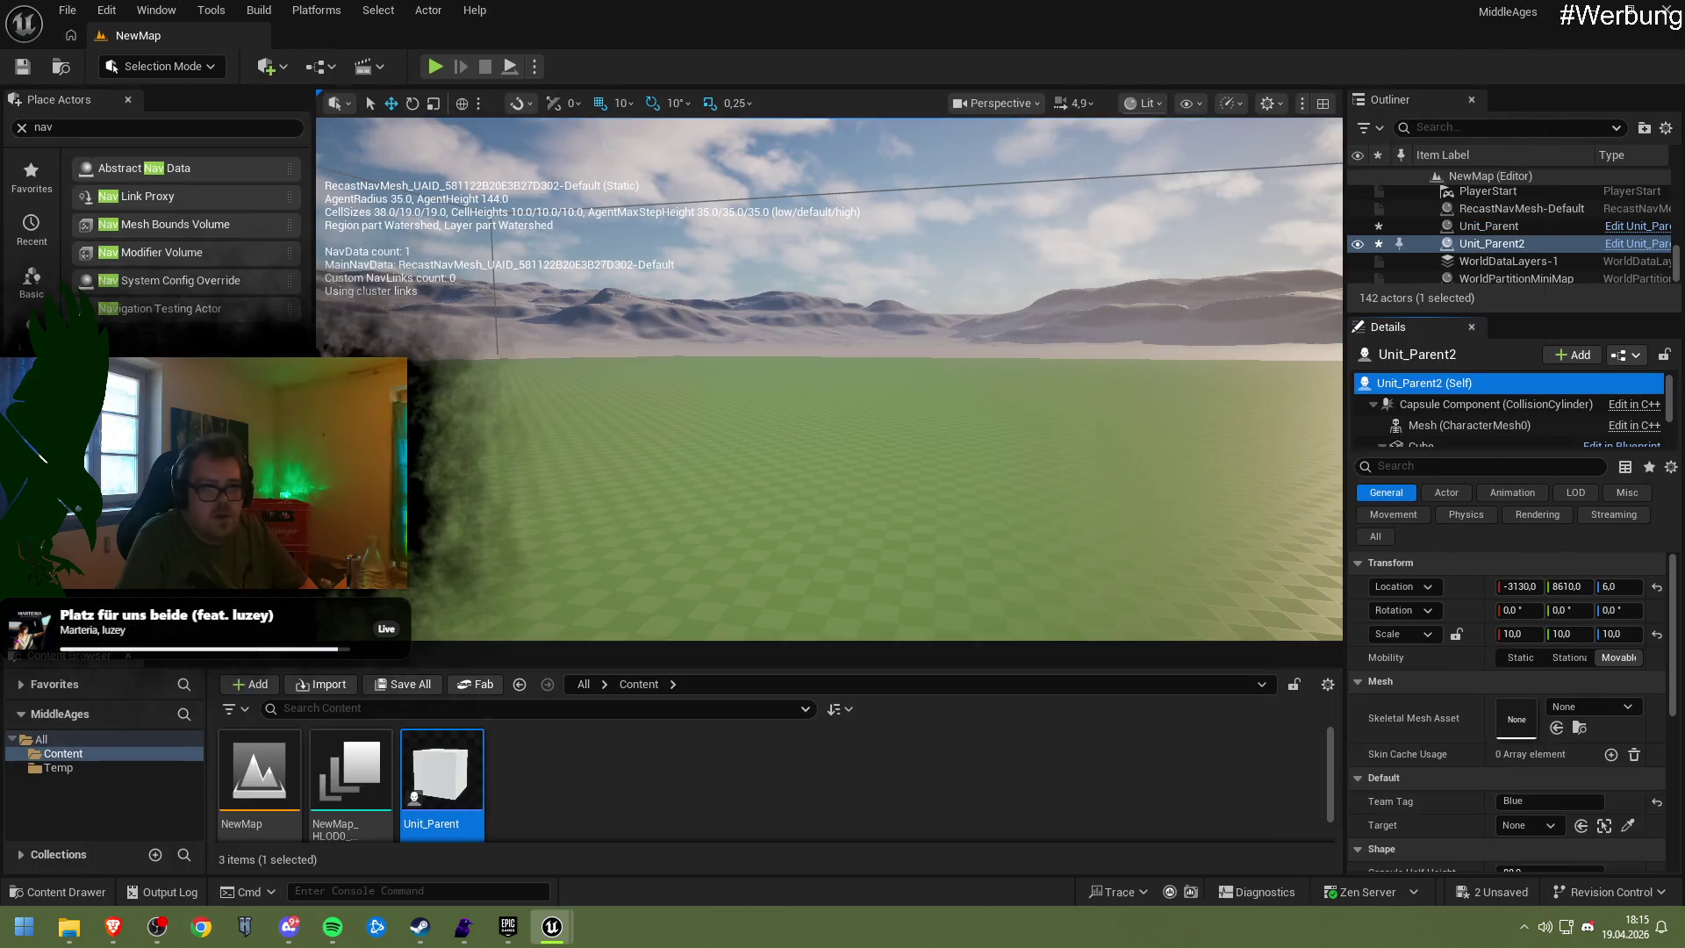
# Play-test the level, then raise the Unit_Parent cube to Z 76 and play again
pyautogui.click(435, 66)
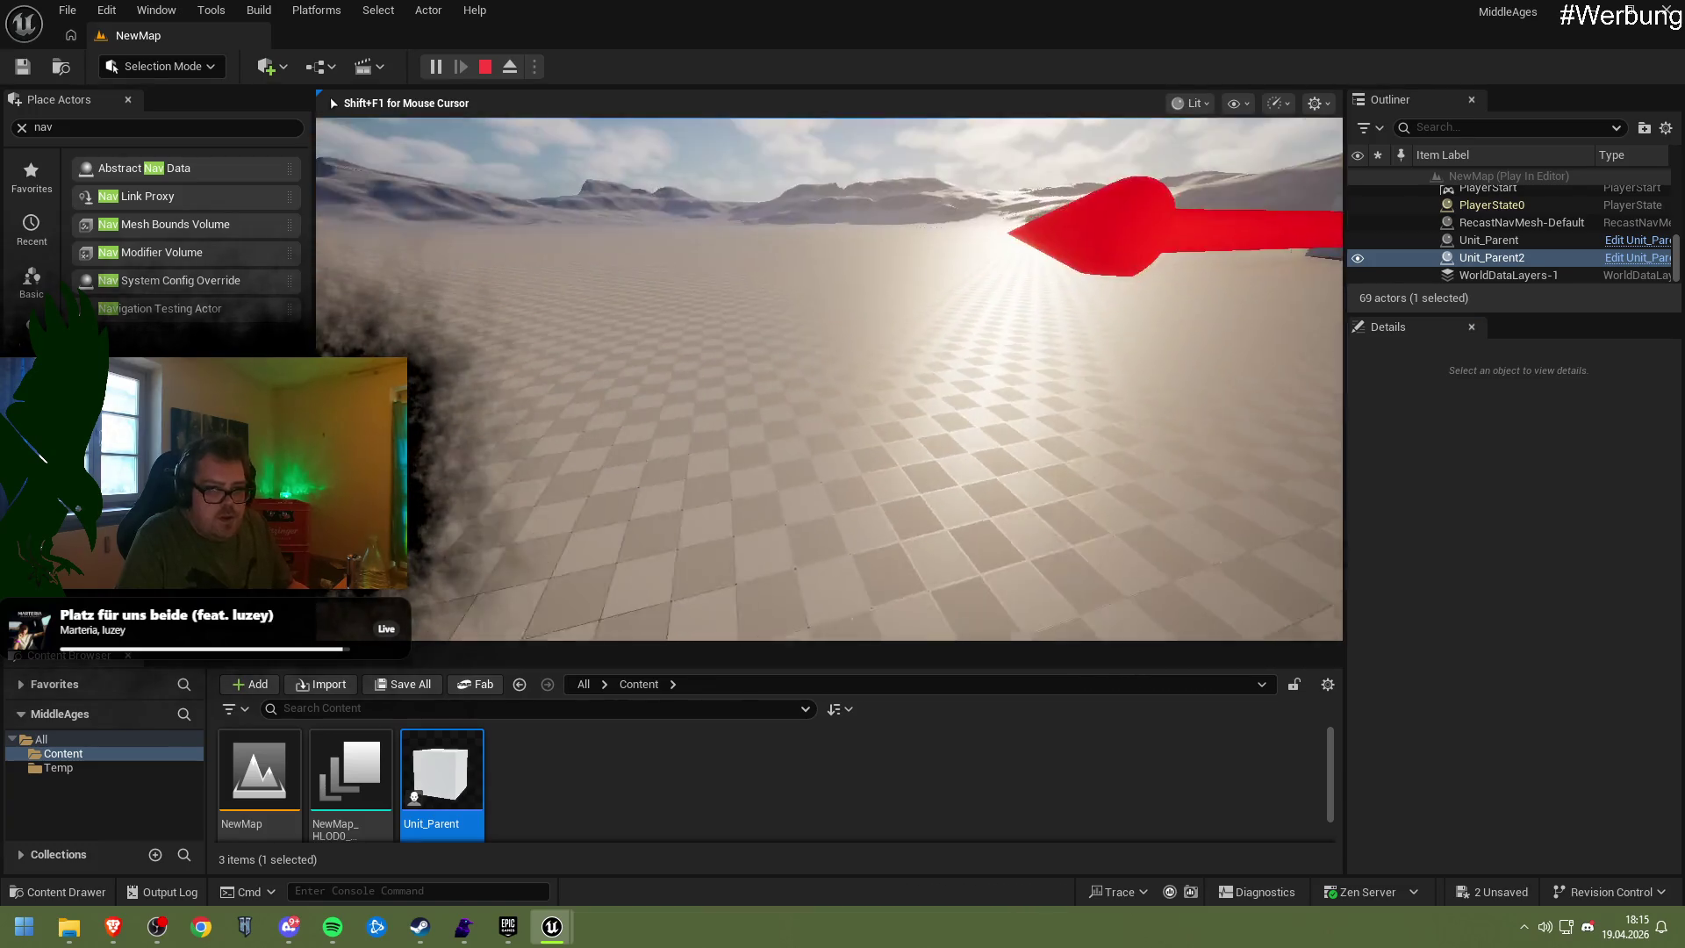
pyautogui.press('Escape')
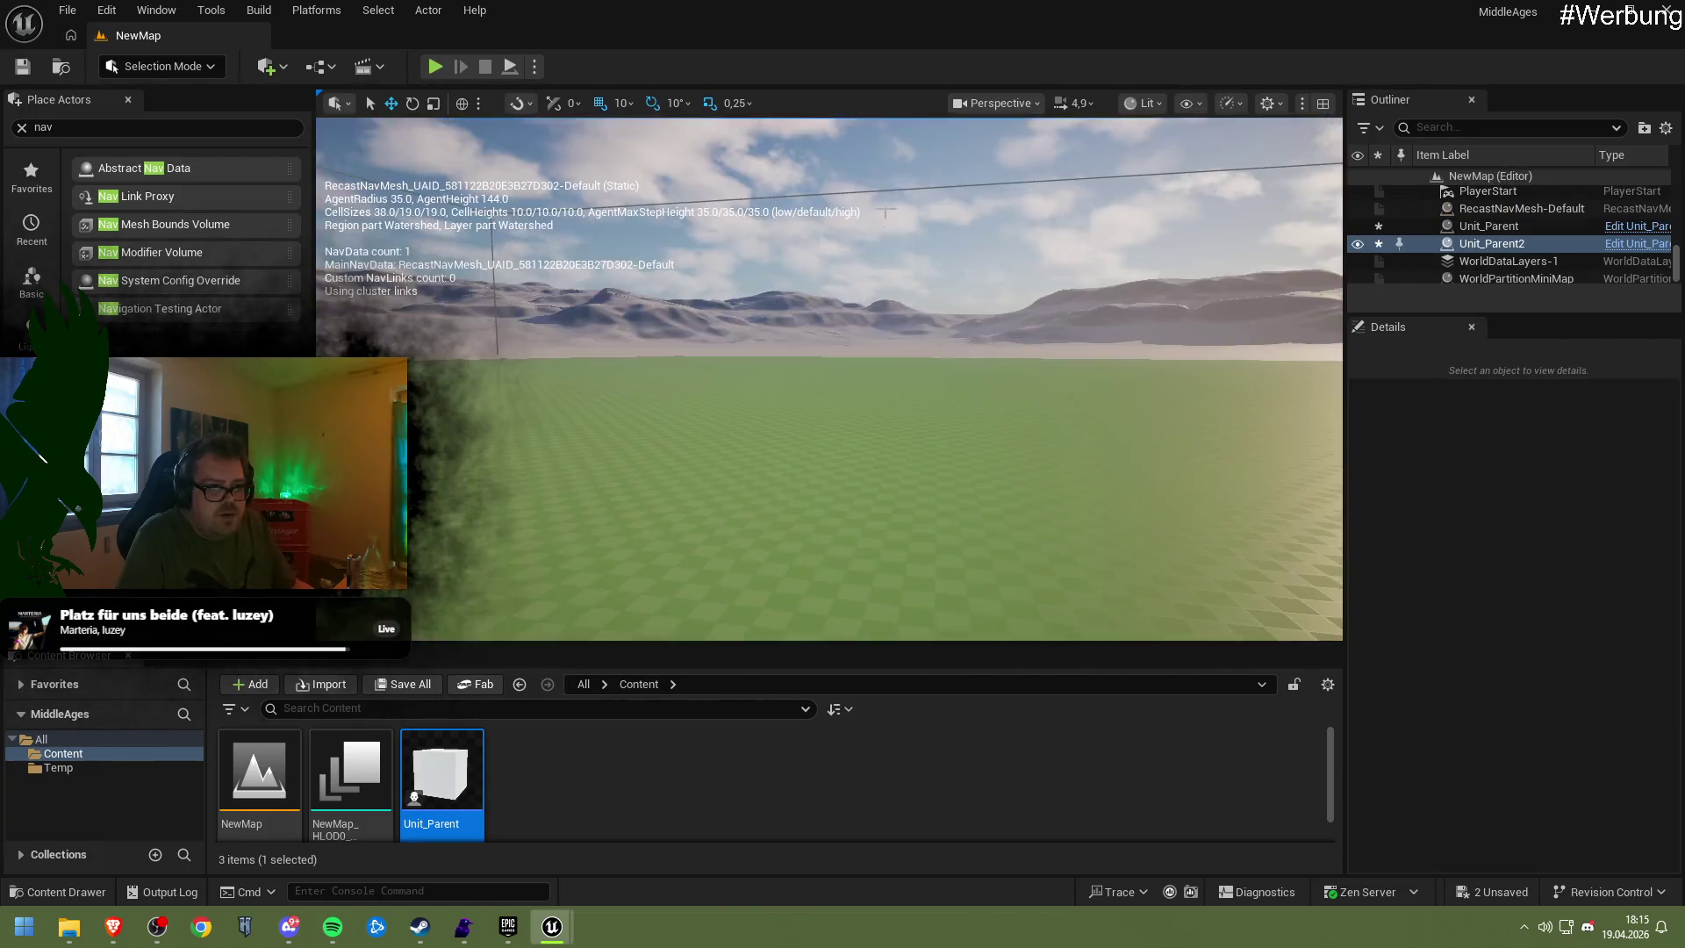
pyautogui.moveTo(746, 272); pyautogui.dragTo(746, 273)
pyautogui.click(890, 305)
pyautogui.moveTo(860, 303); pyautogui.dragTo(866, 289)
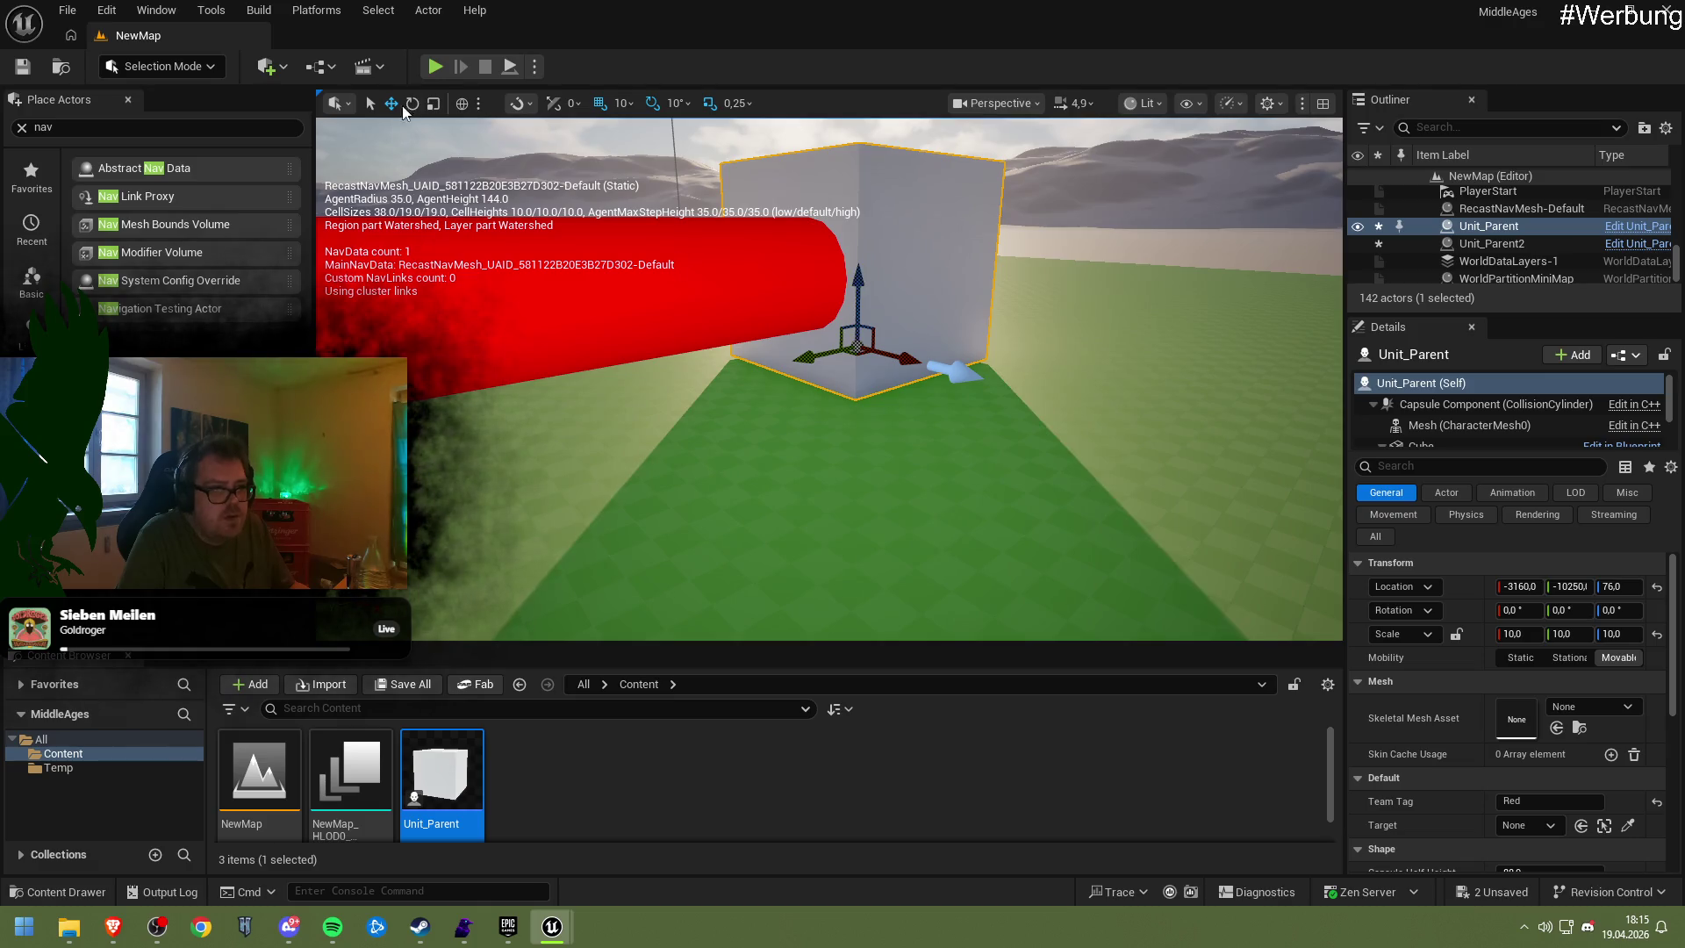
pyautogui.click(434, 68)
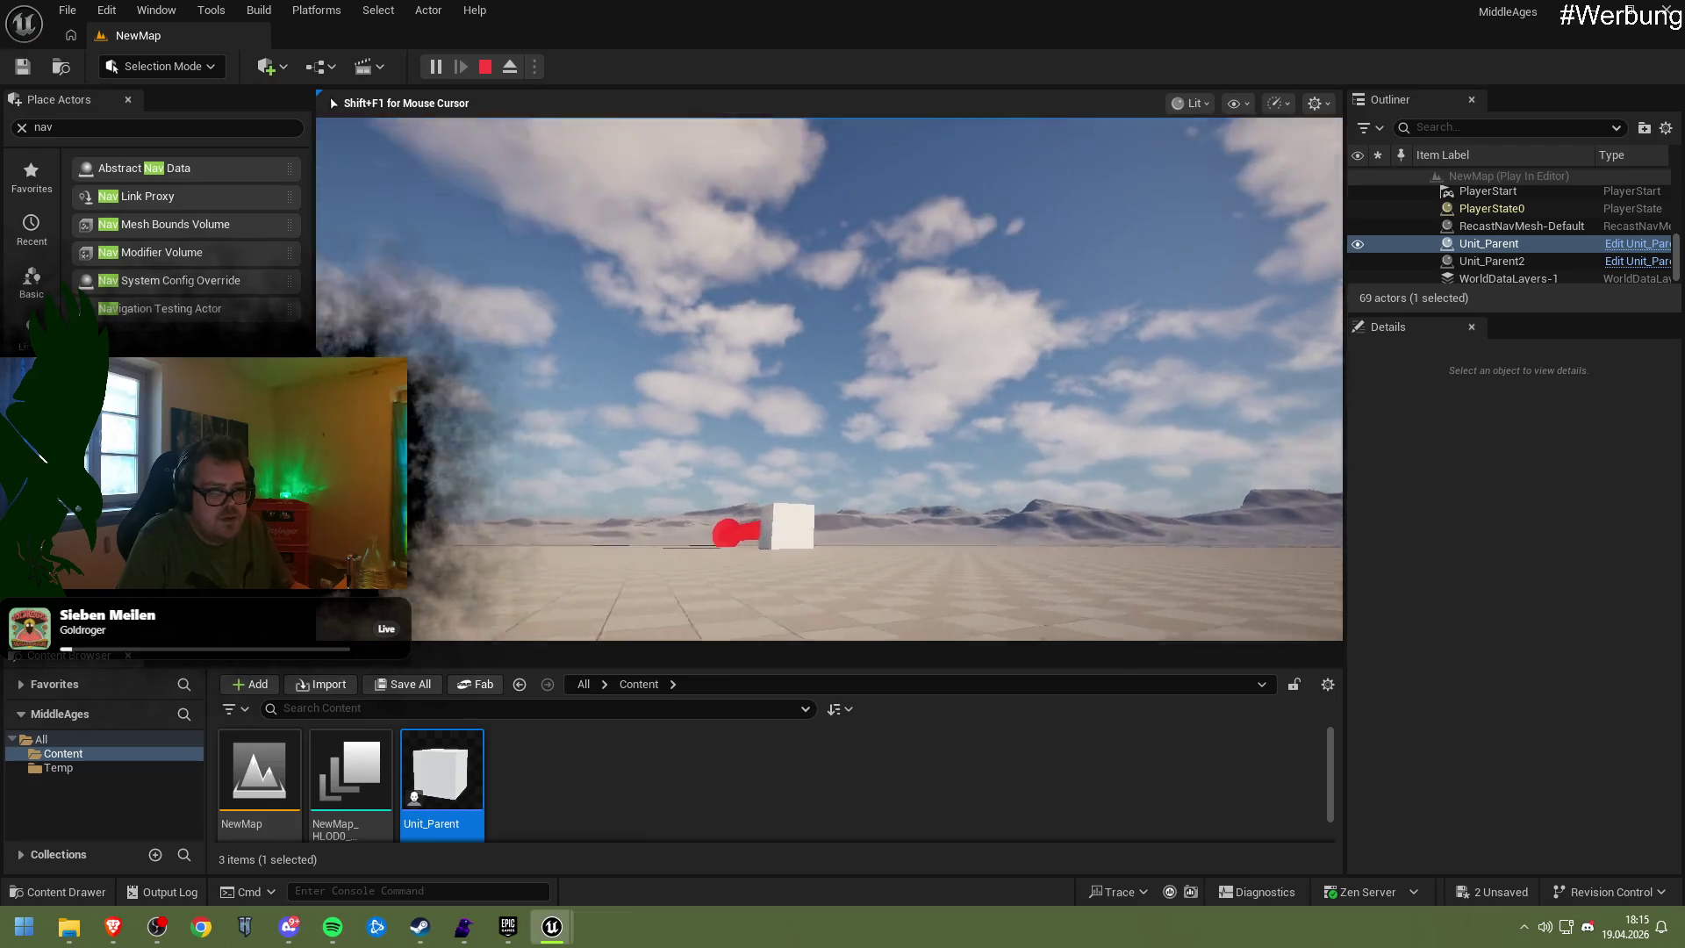
pyautogui.click(485, 68)
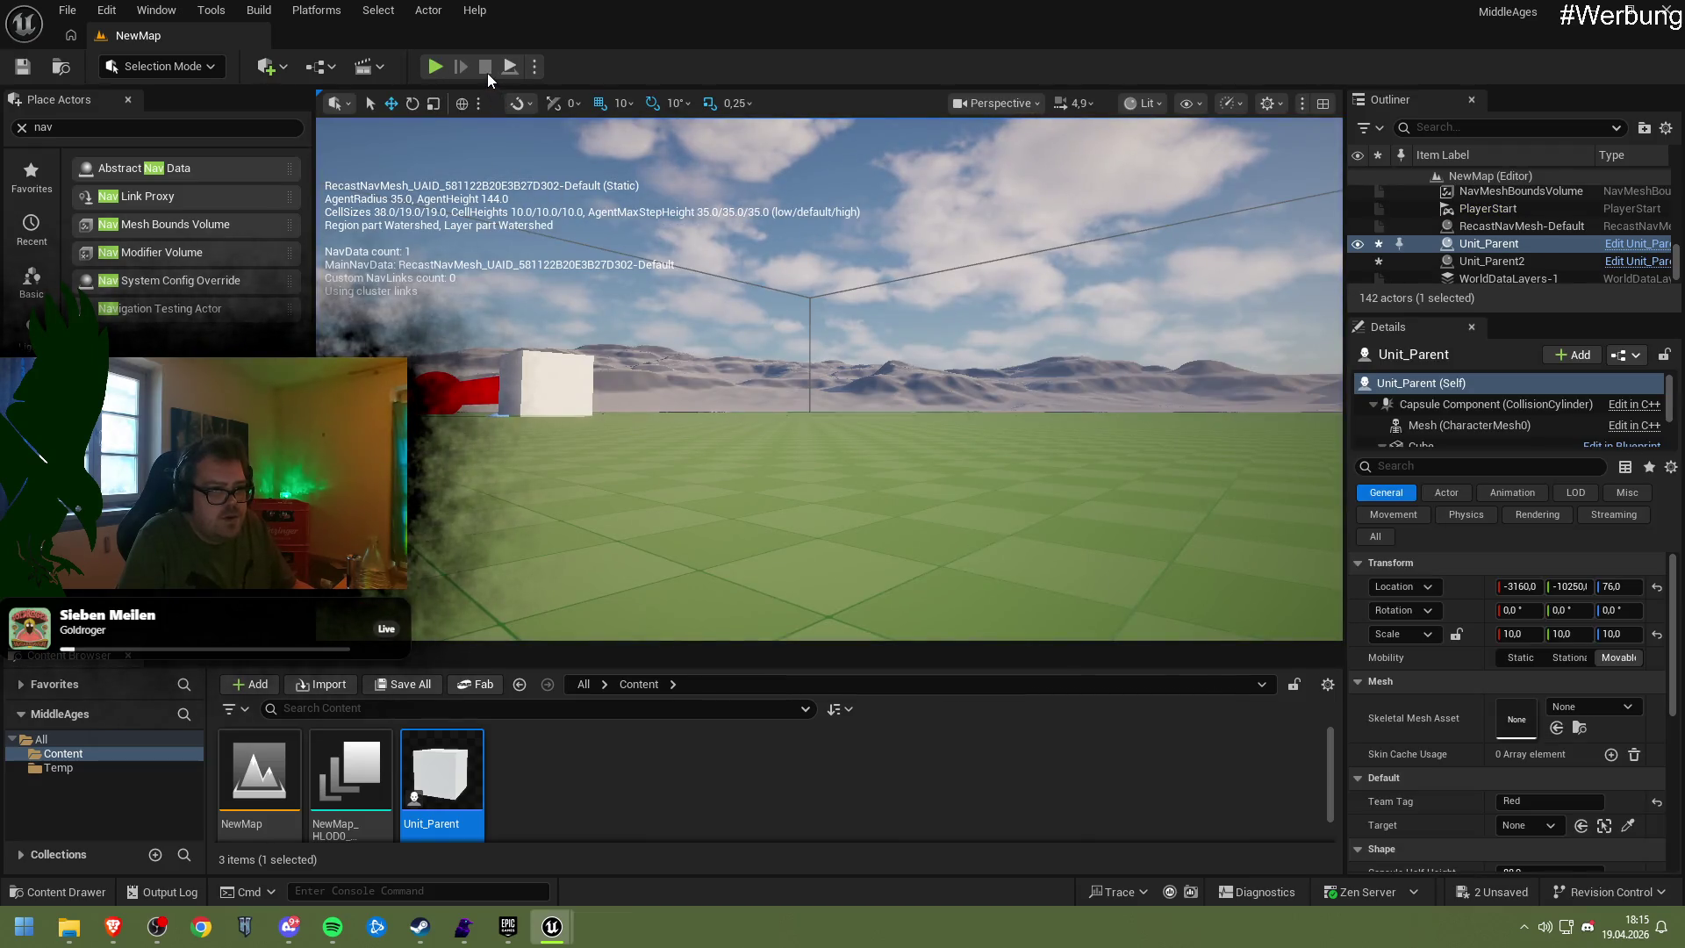
# Lower the Unit_Parent actor to Z 66, play-test, and open the Unit_Parent Blueprint
pyautogui.click(825, 492)
pyautogui.moveTo(825, 492); pyautogui.dragTo(838, 211)
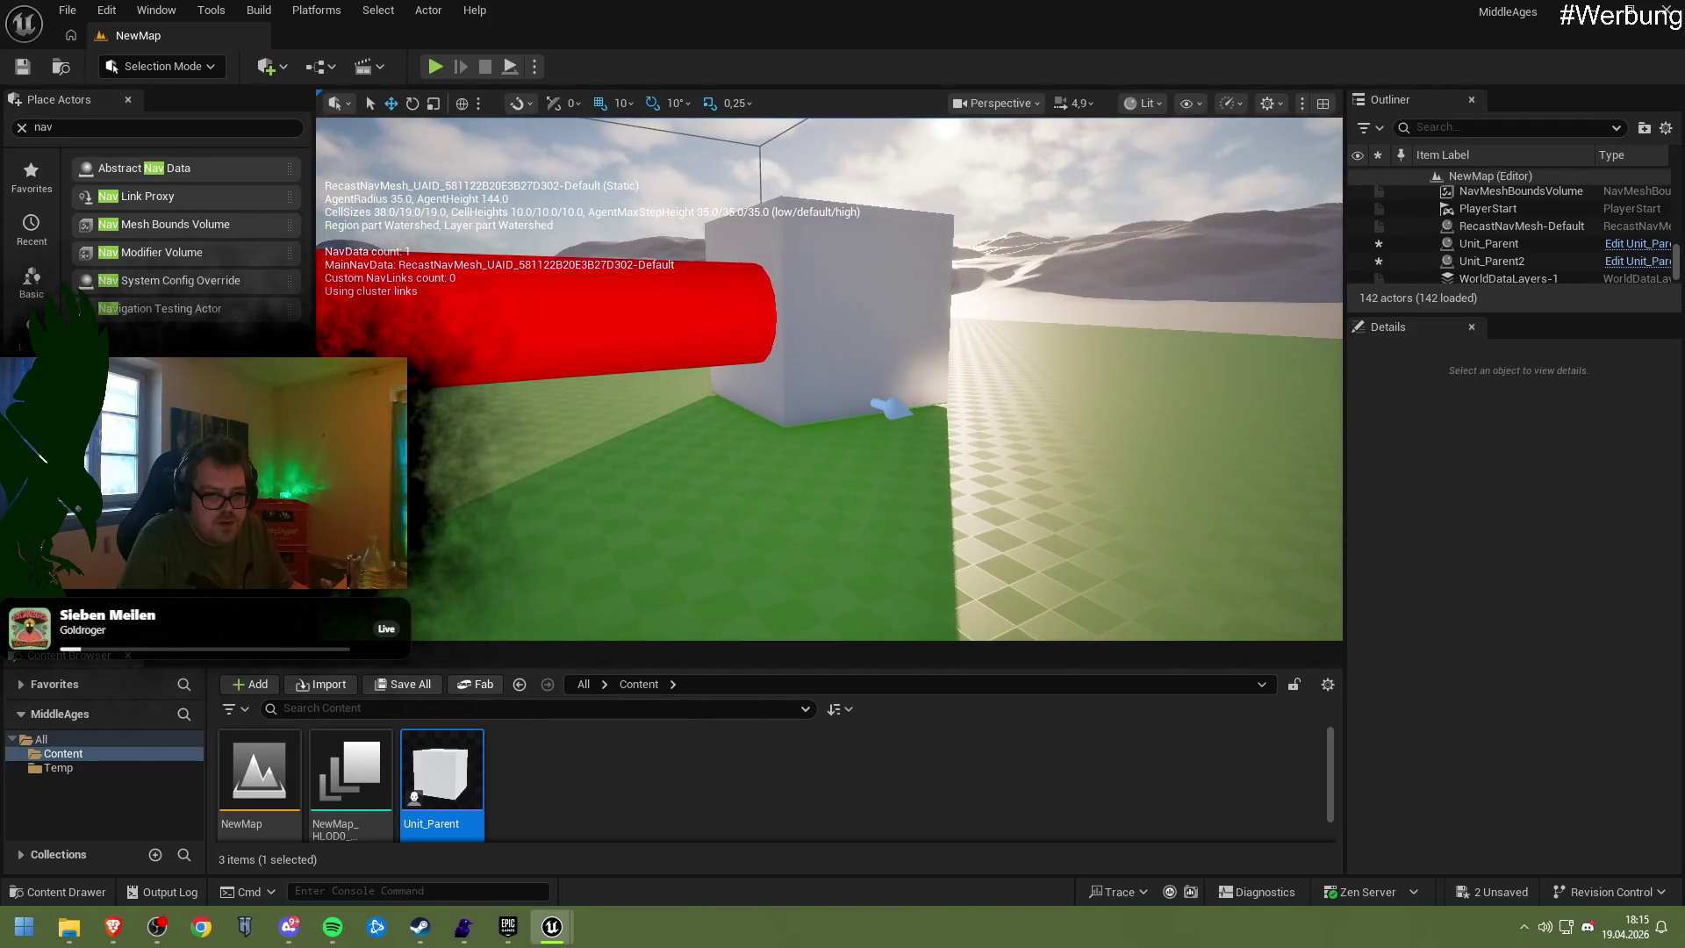
pyautogui.click(848, 329)
pyautogui.moveTo(819, 330); pyautogui.dragTo(821, 327)
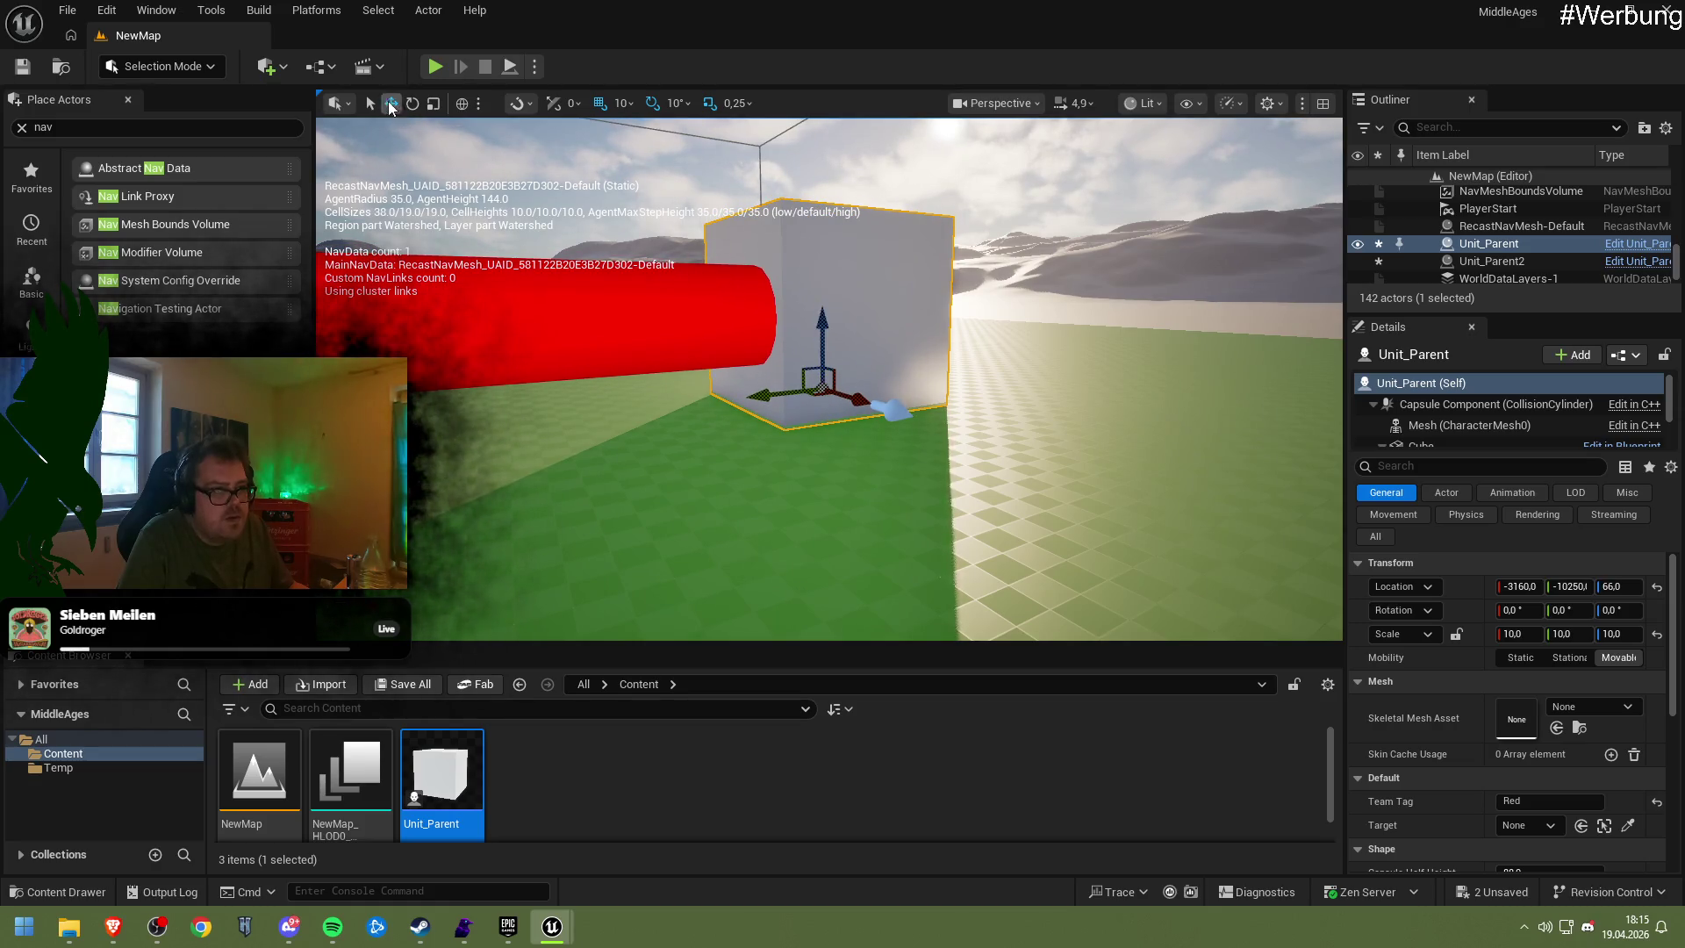
pyautogui.click(435, 67)
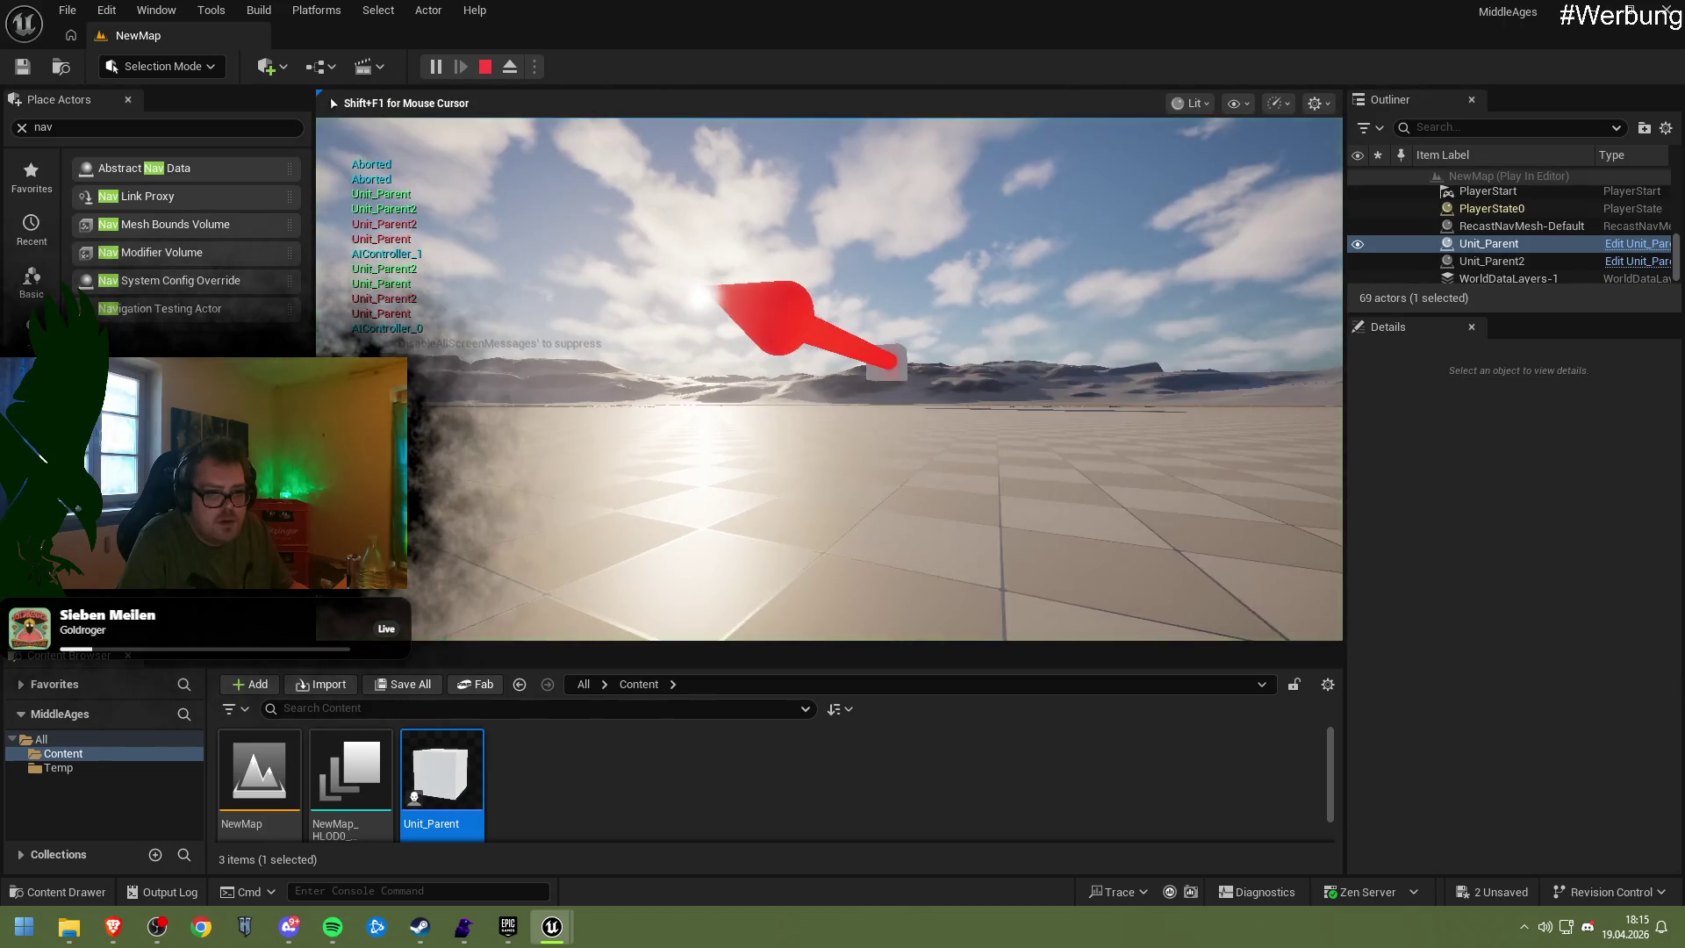
pyautogui.press('Escape')
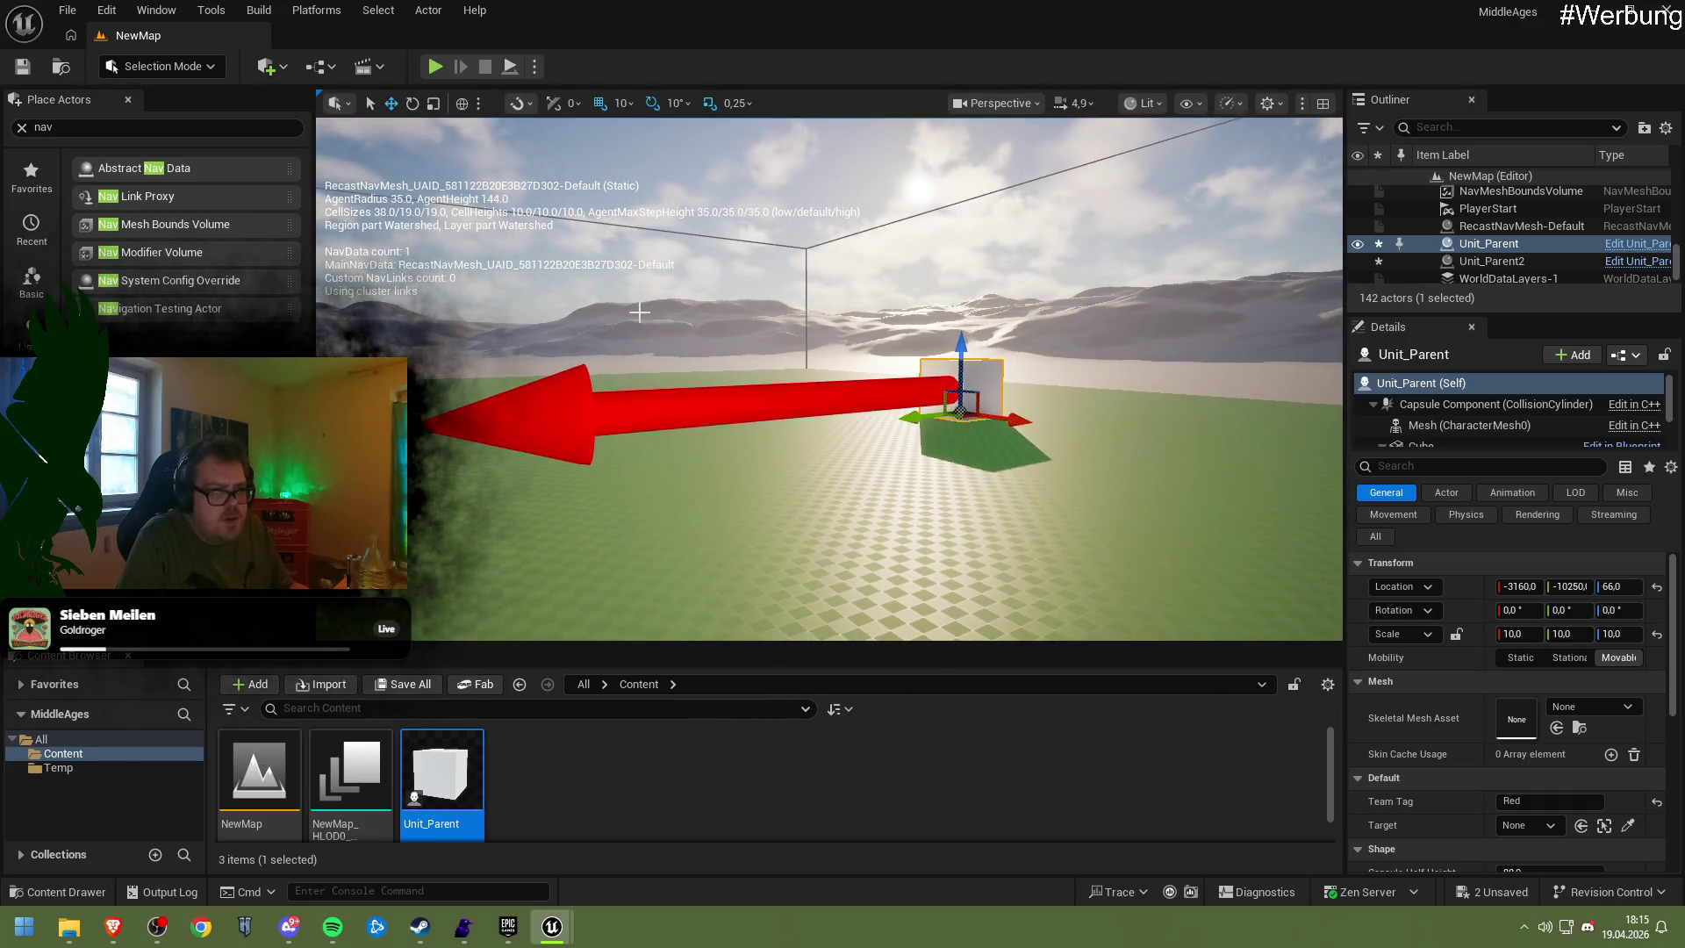
pyautogui.doubleClick(474, 763)
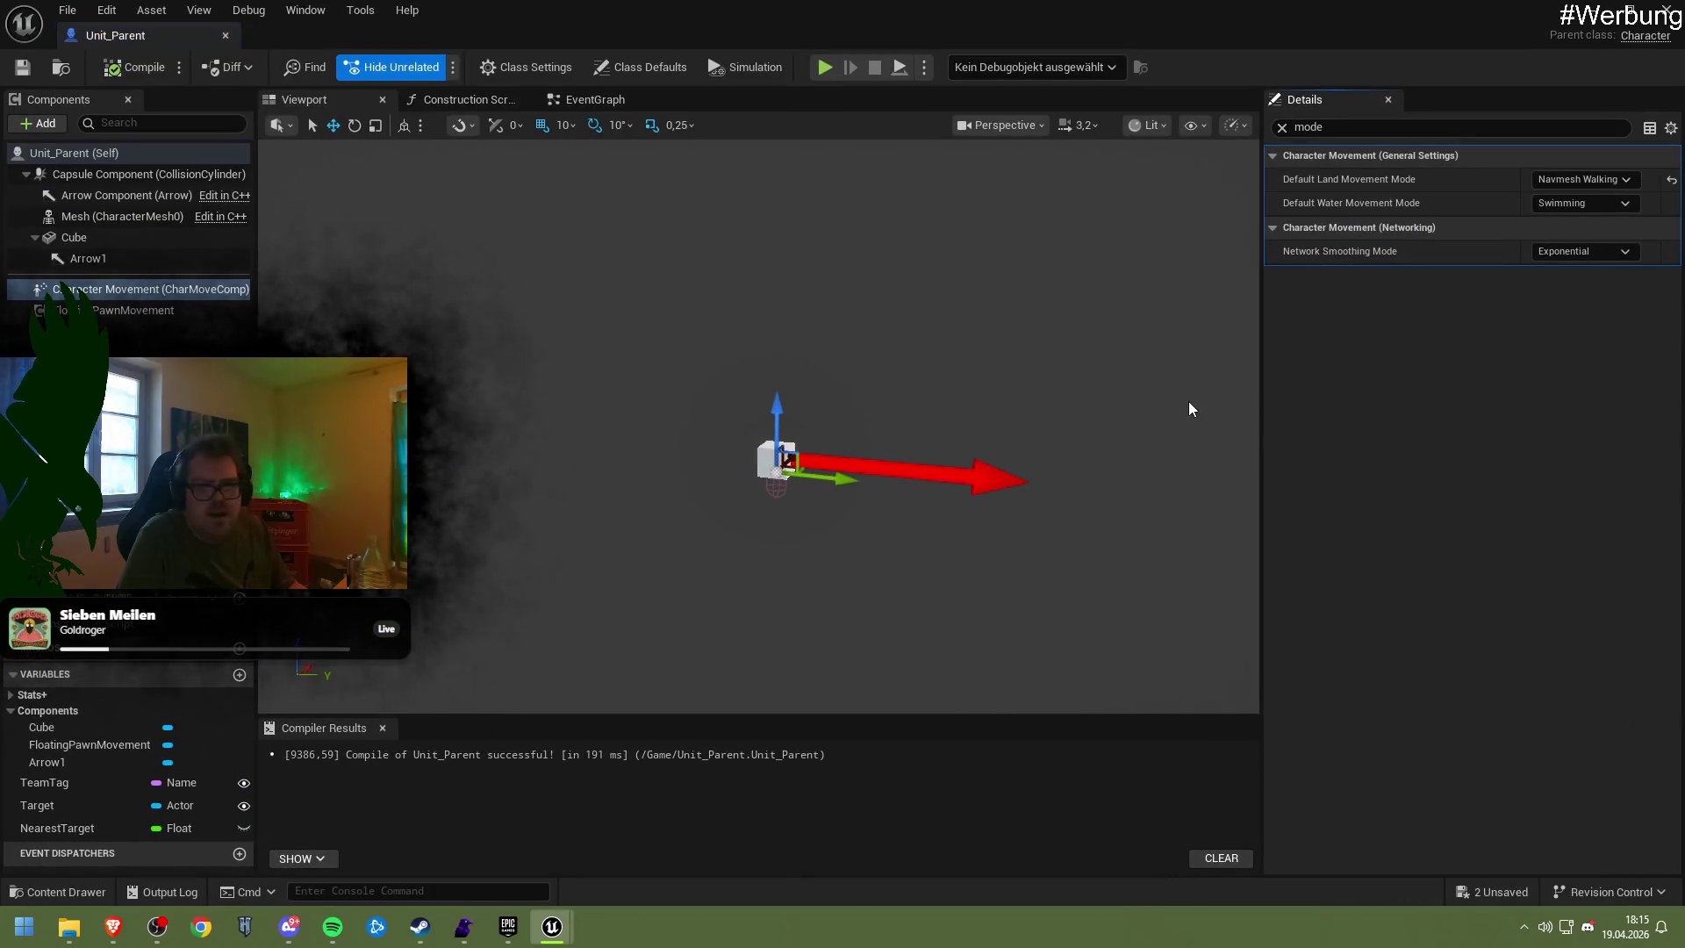
# Switch Default Land Movement Mode back to Walking, compile, and play-test NewMap
pyautogui.click(1603, 184)
pyautogui.click(1584, 179)
pyautogui.click(1571, 185)
pyautogui.click(1553, 214)
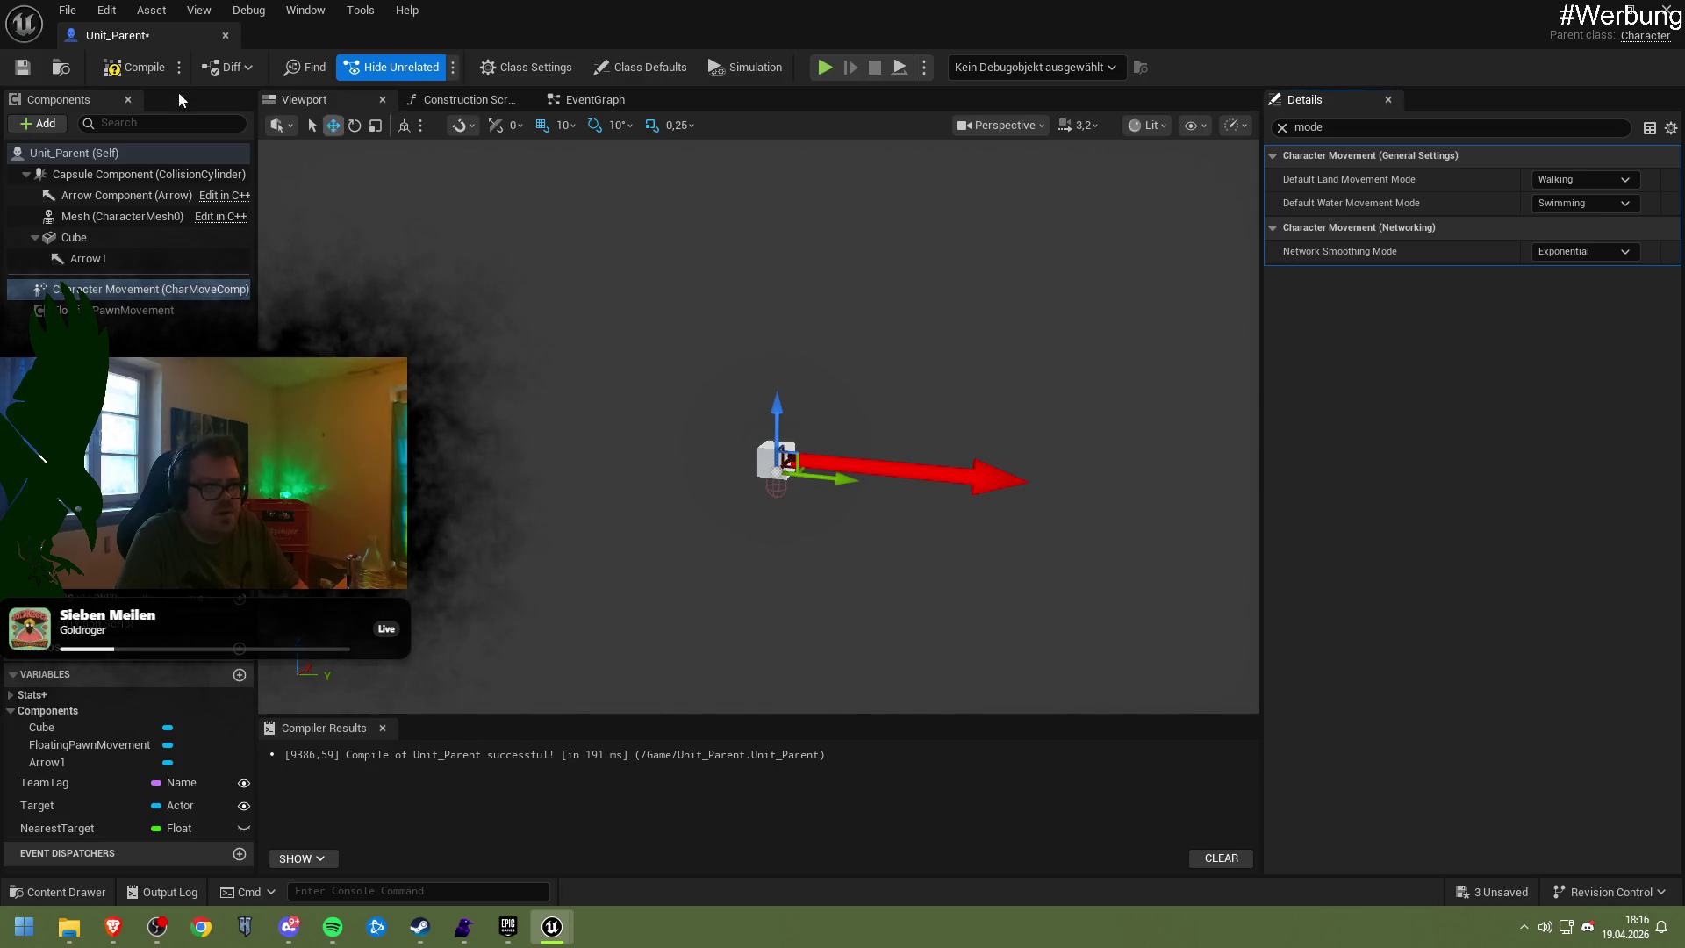
pyautogui.click(132, 68)
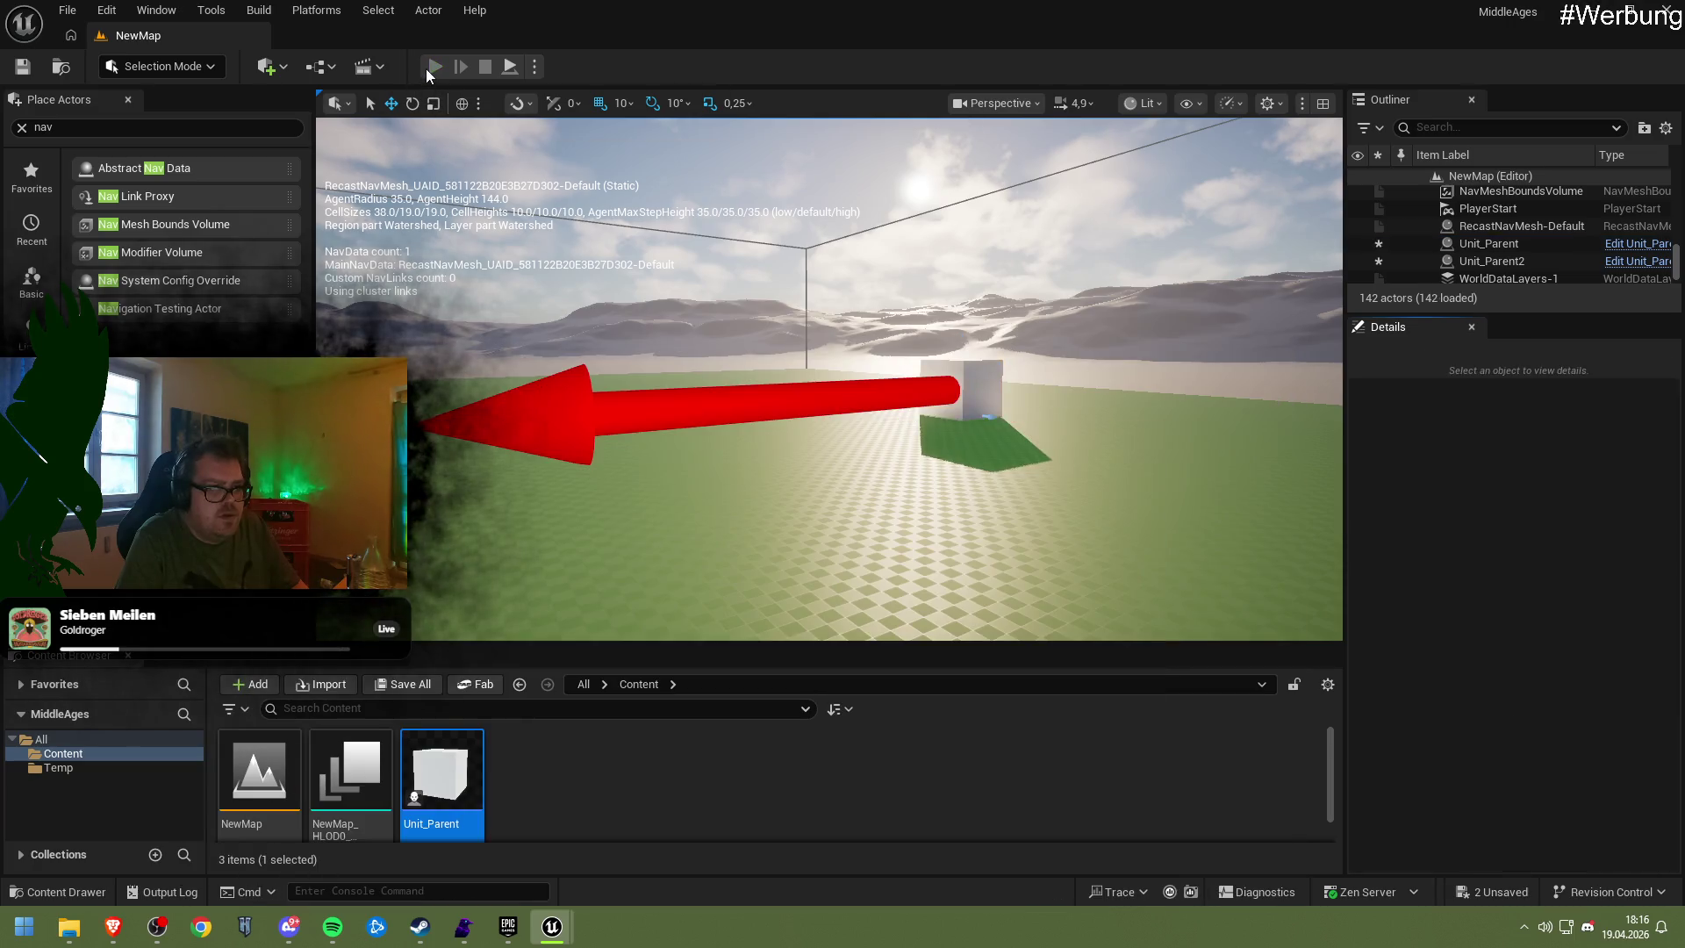
pyautogui.click(425, 68)
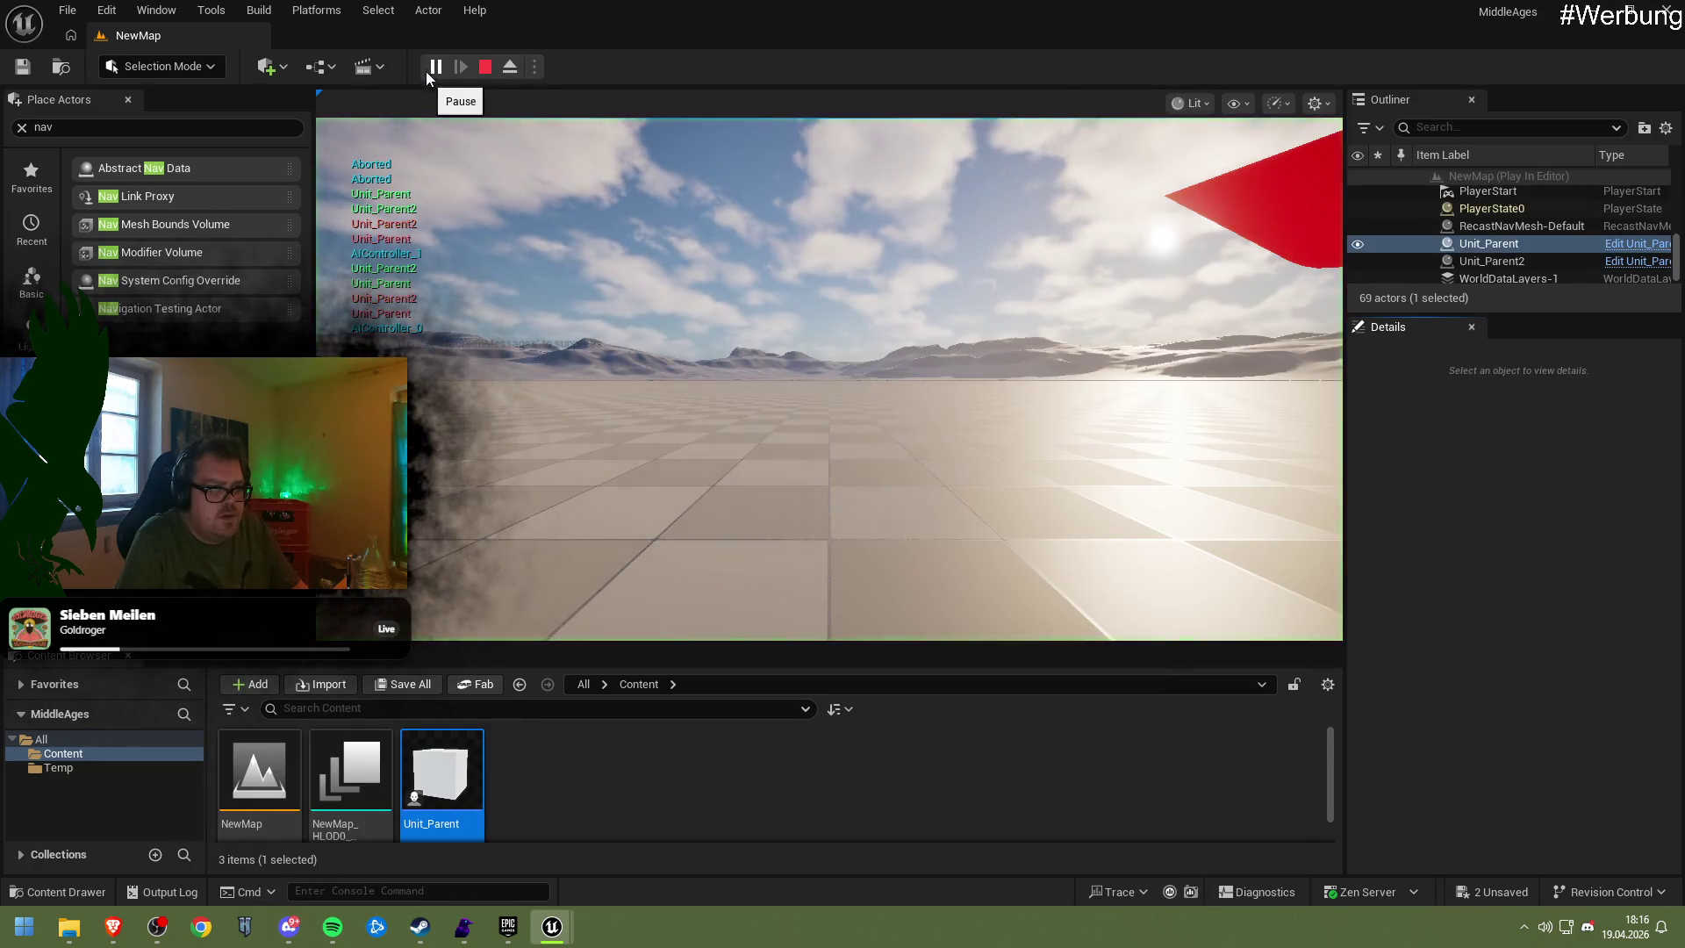
pyautogui.click(430, 140)
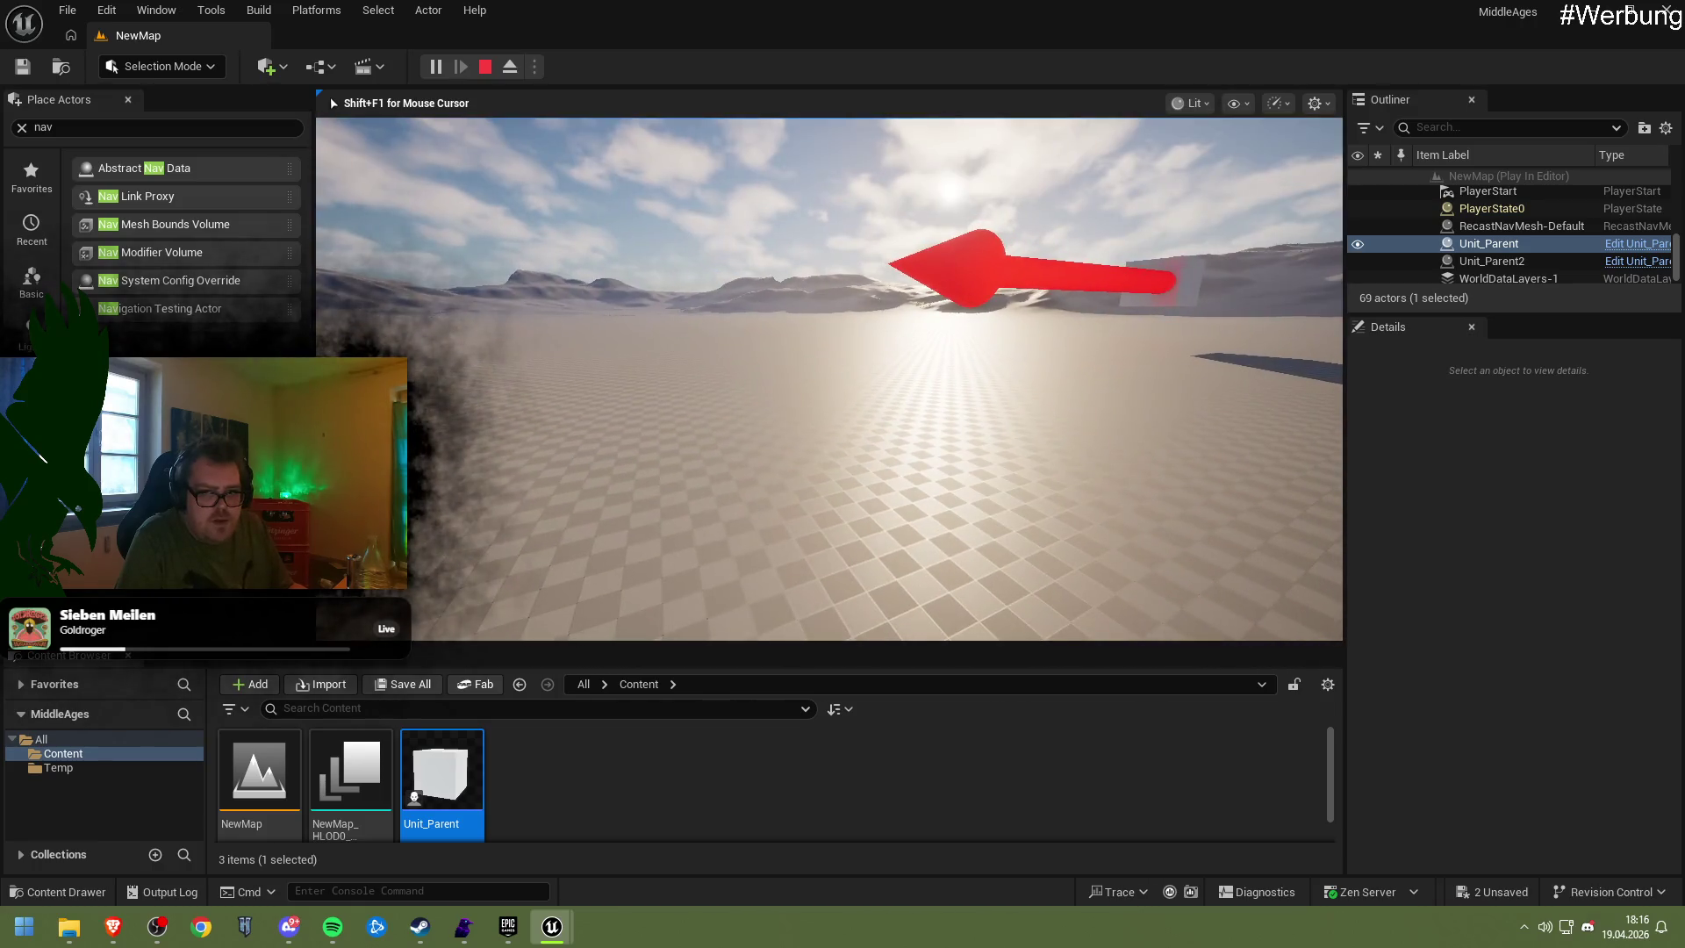
pyautogui.press('Escape')
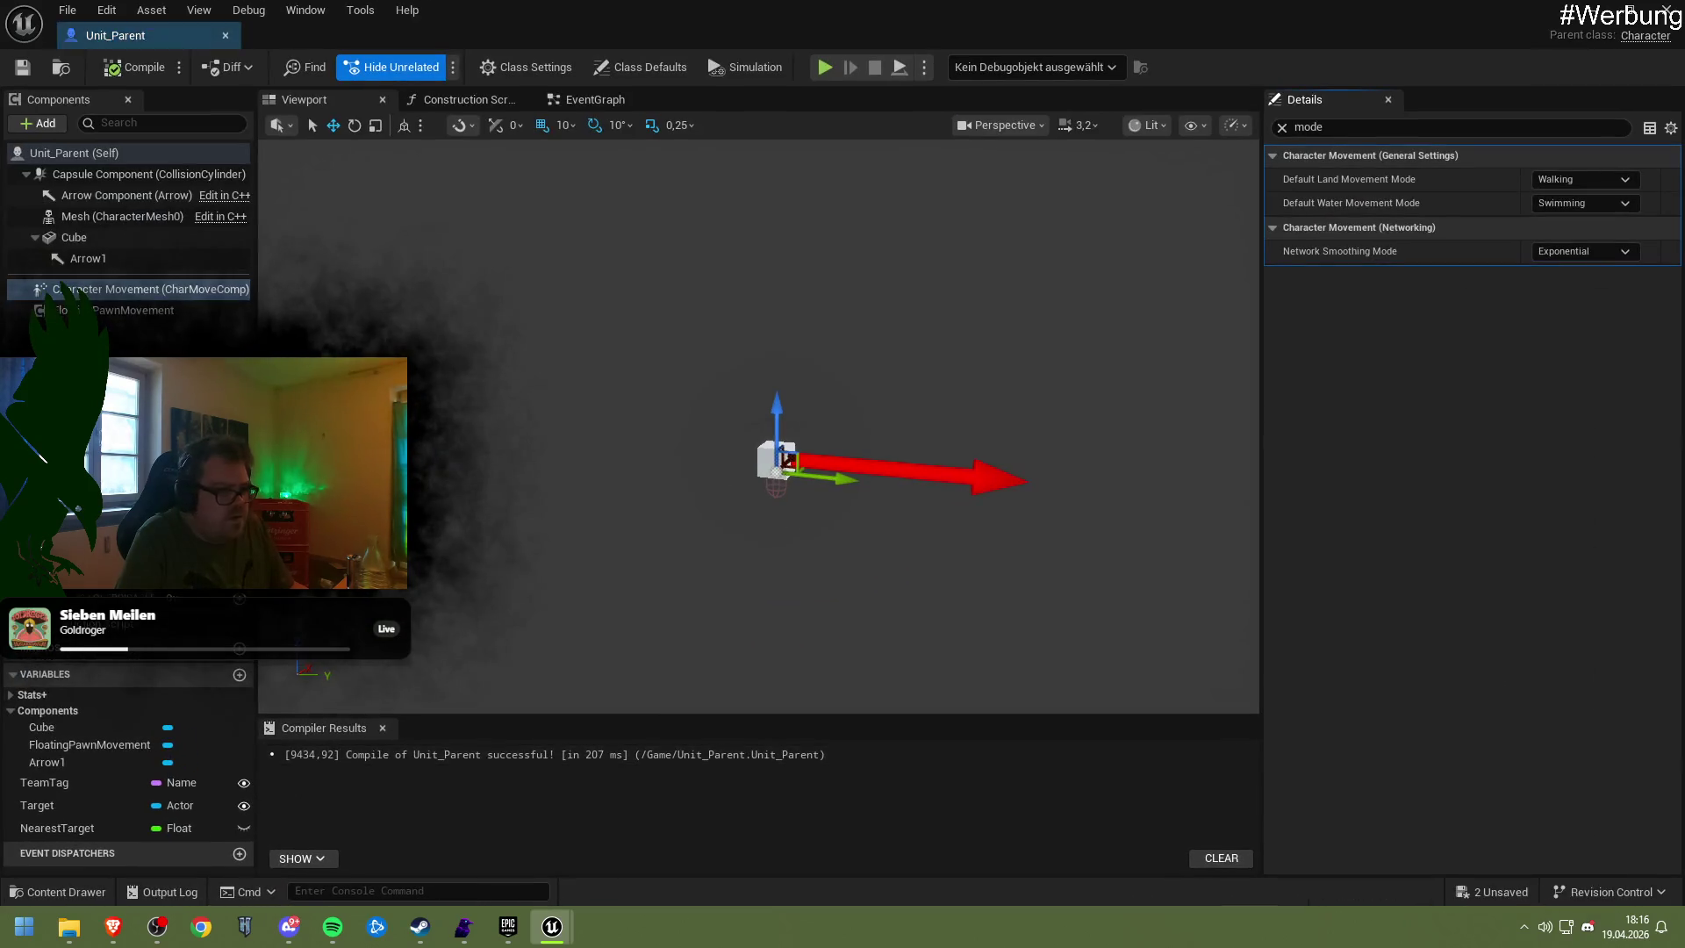
pyautogui.click(70, 172)
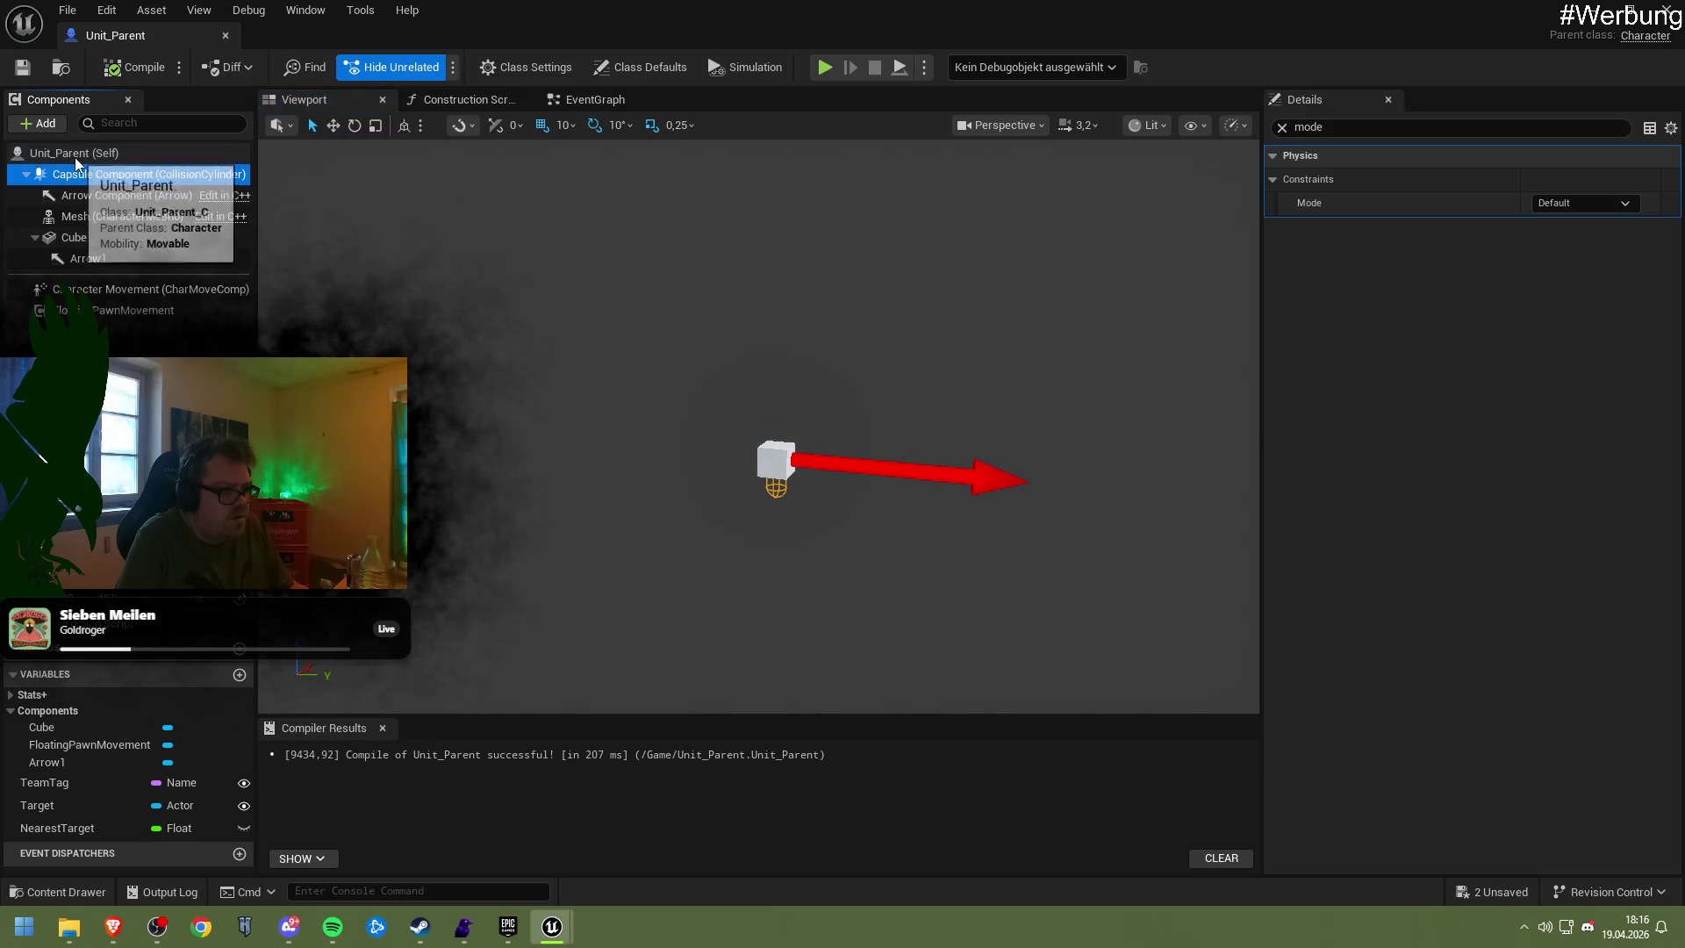
# Clear the 'mode' filter from the Details property search
pyautogui.click(76, 157)
pyautogui.click(101, 194)
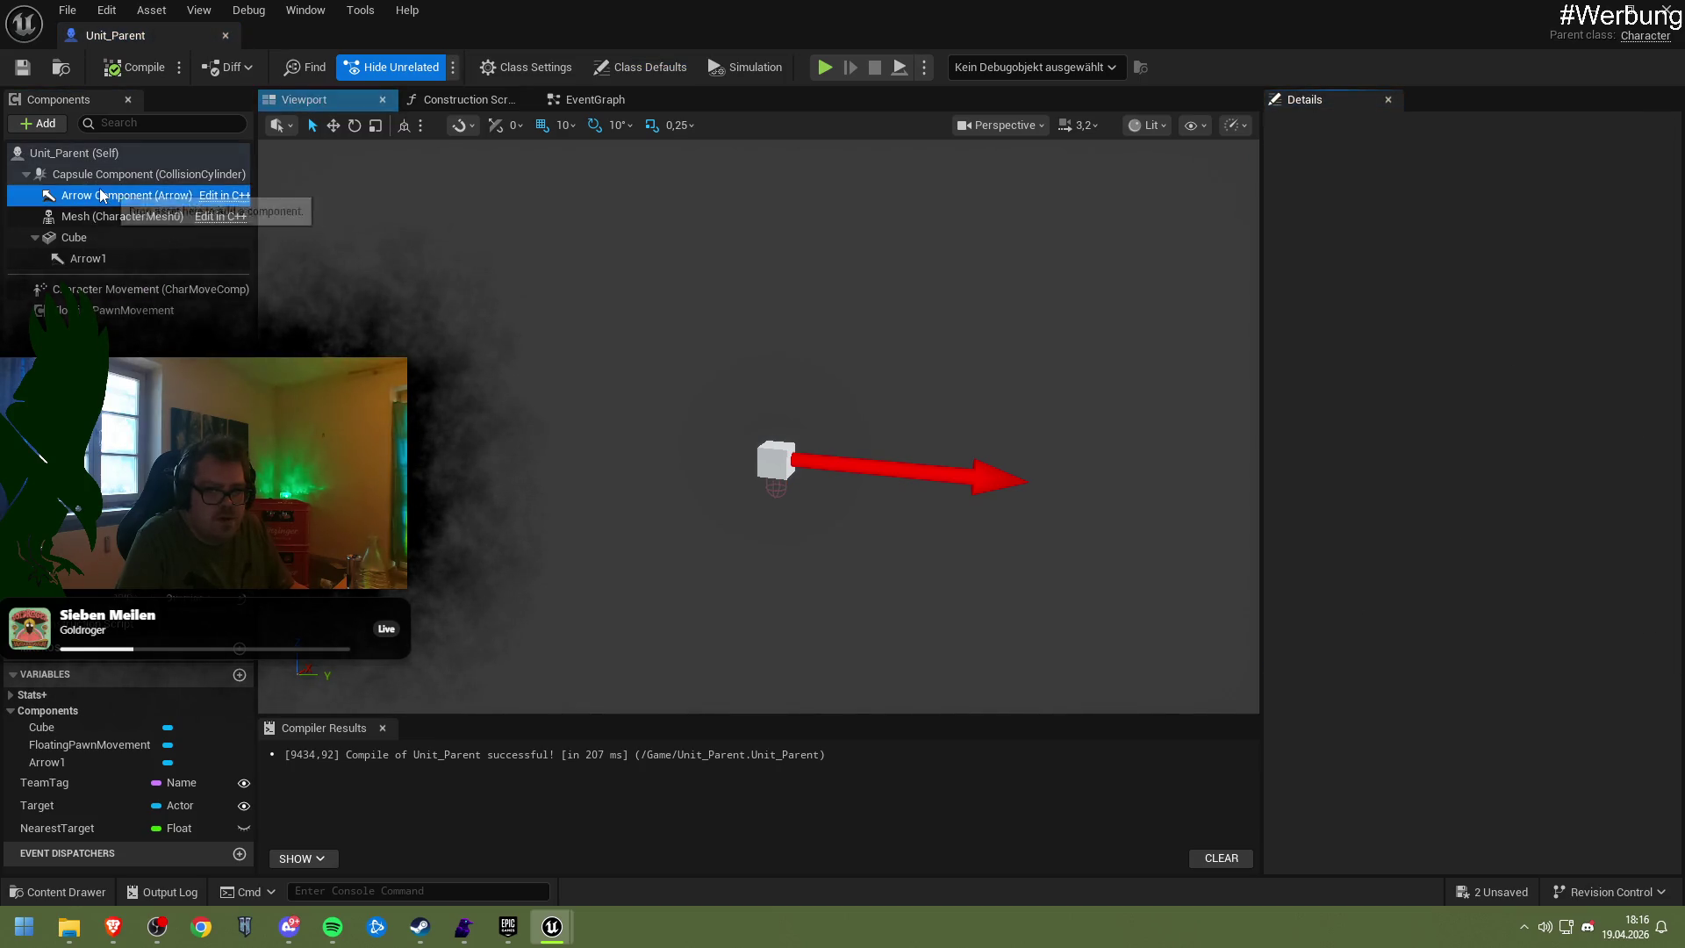
pyautogui.click(88, 180)
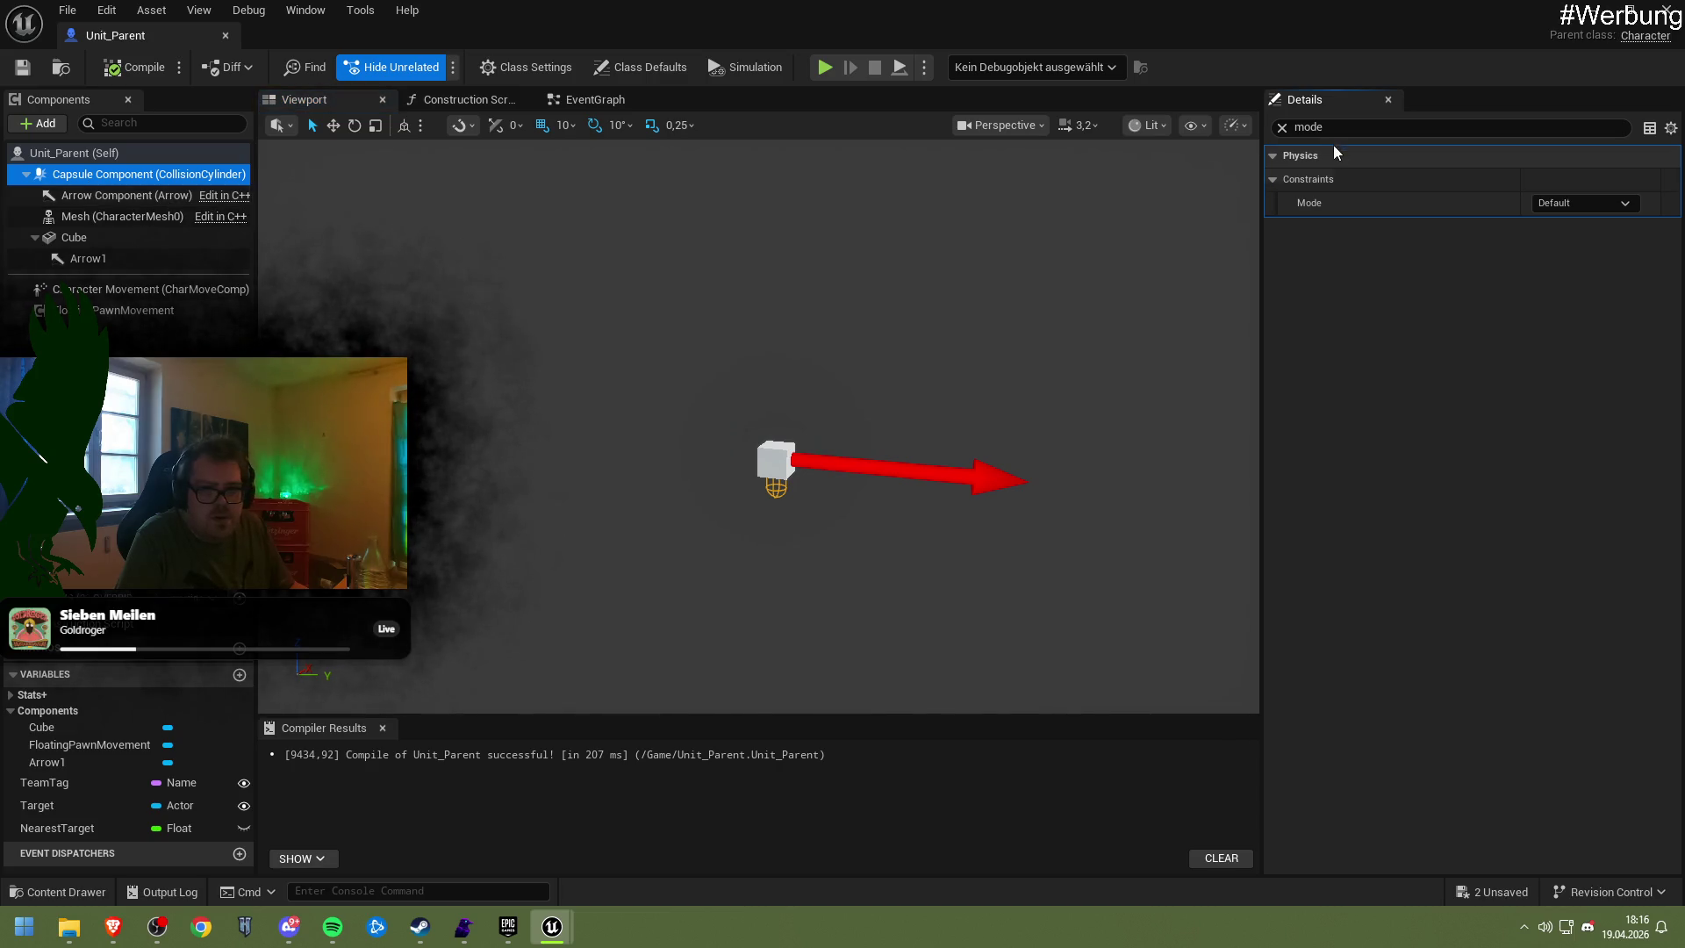
pyautogui.press('BackSpace')
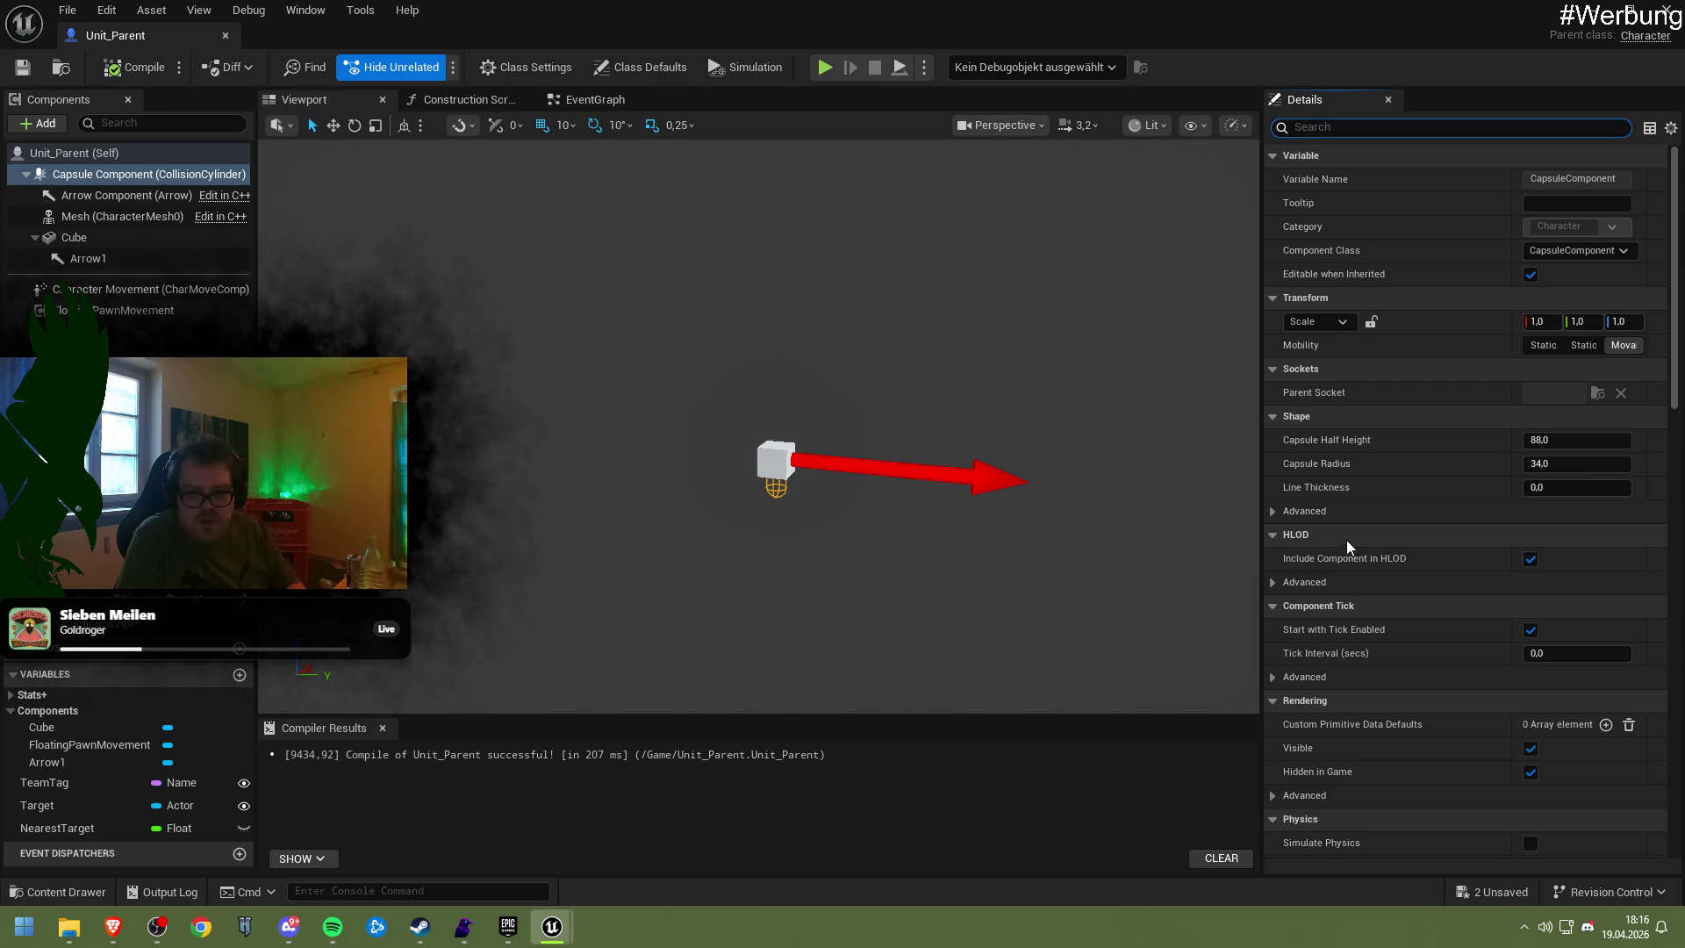
# Lower the Cube component to Z -20, compile, and switch back to the NewMap level
pyautogui.click(773, 467)
pyautogui.moveTo(775, 413); pyautogui.dragTo(774, 421)
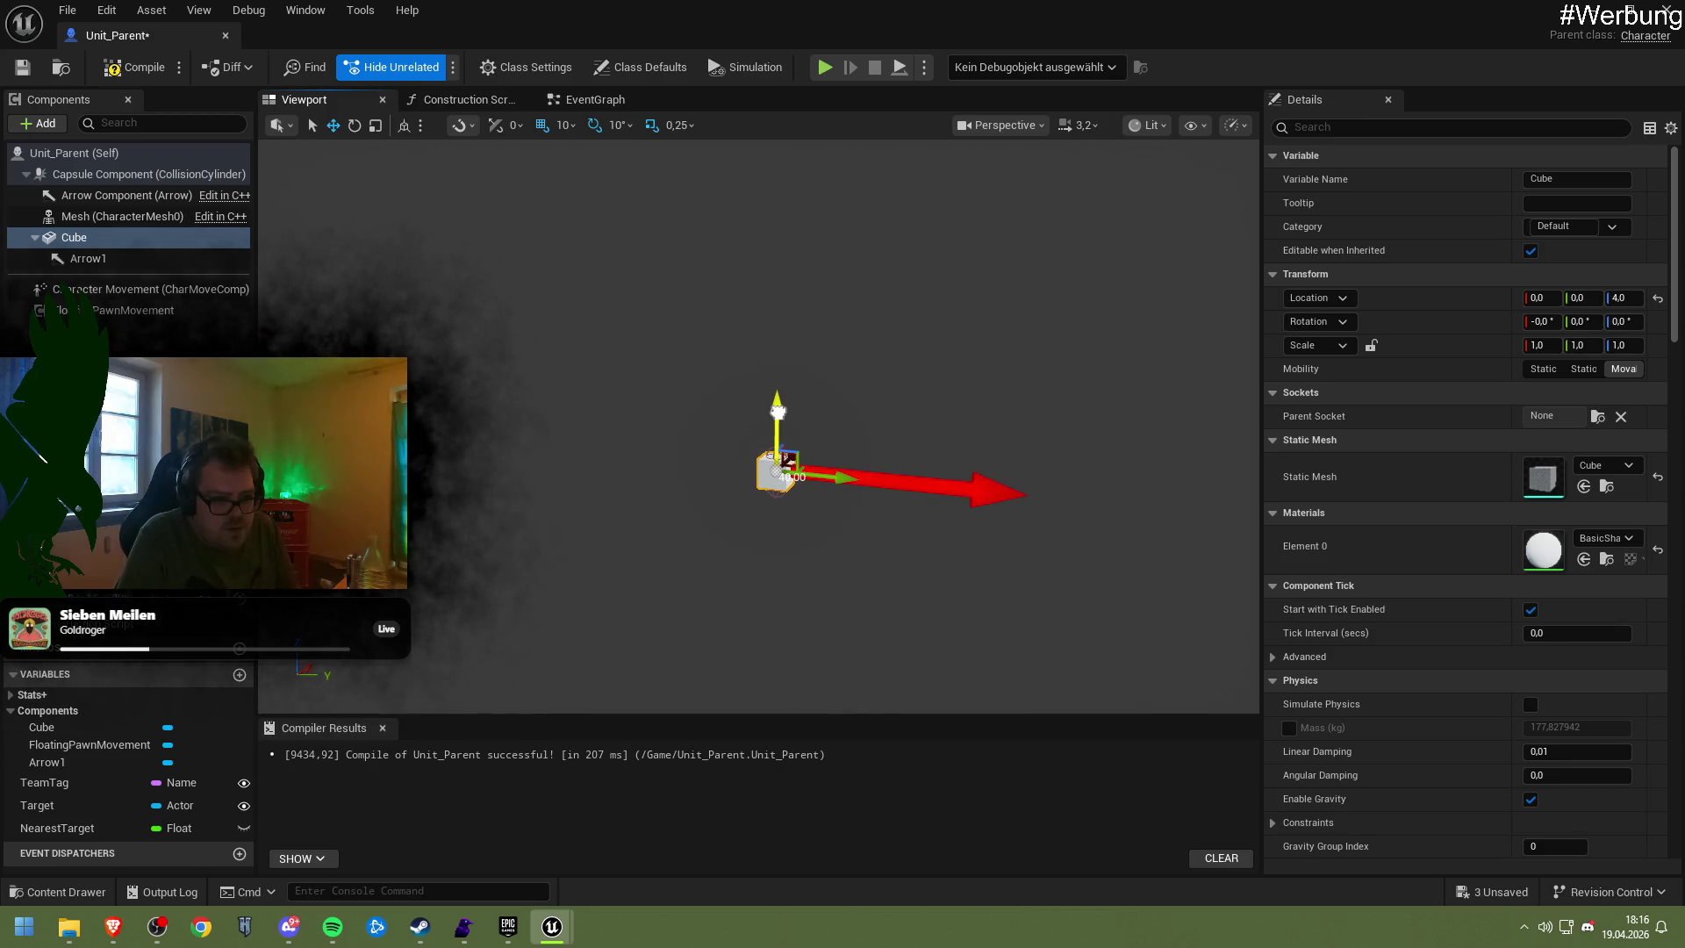
pyautogui.moveTo(778, 410); pyautogui.dragTo(777, 417)
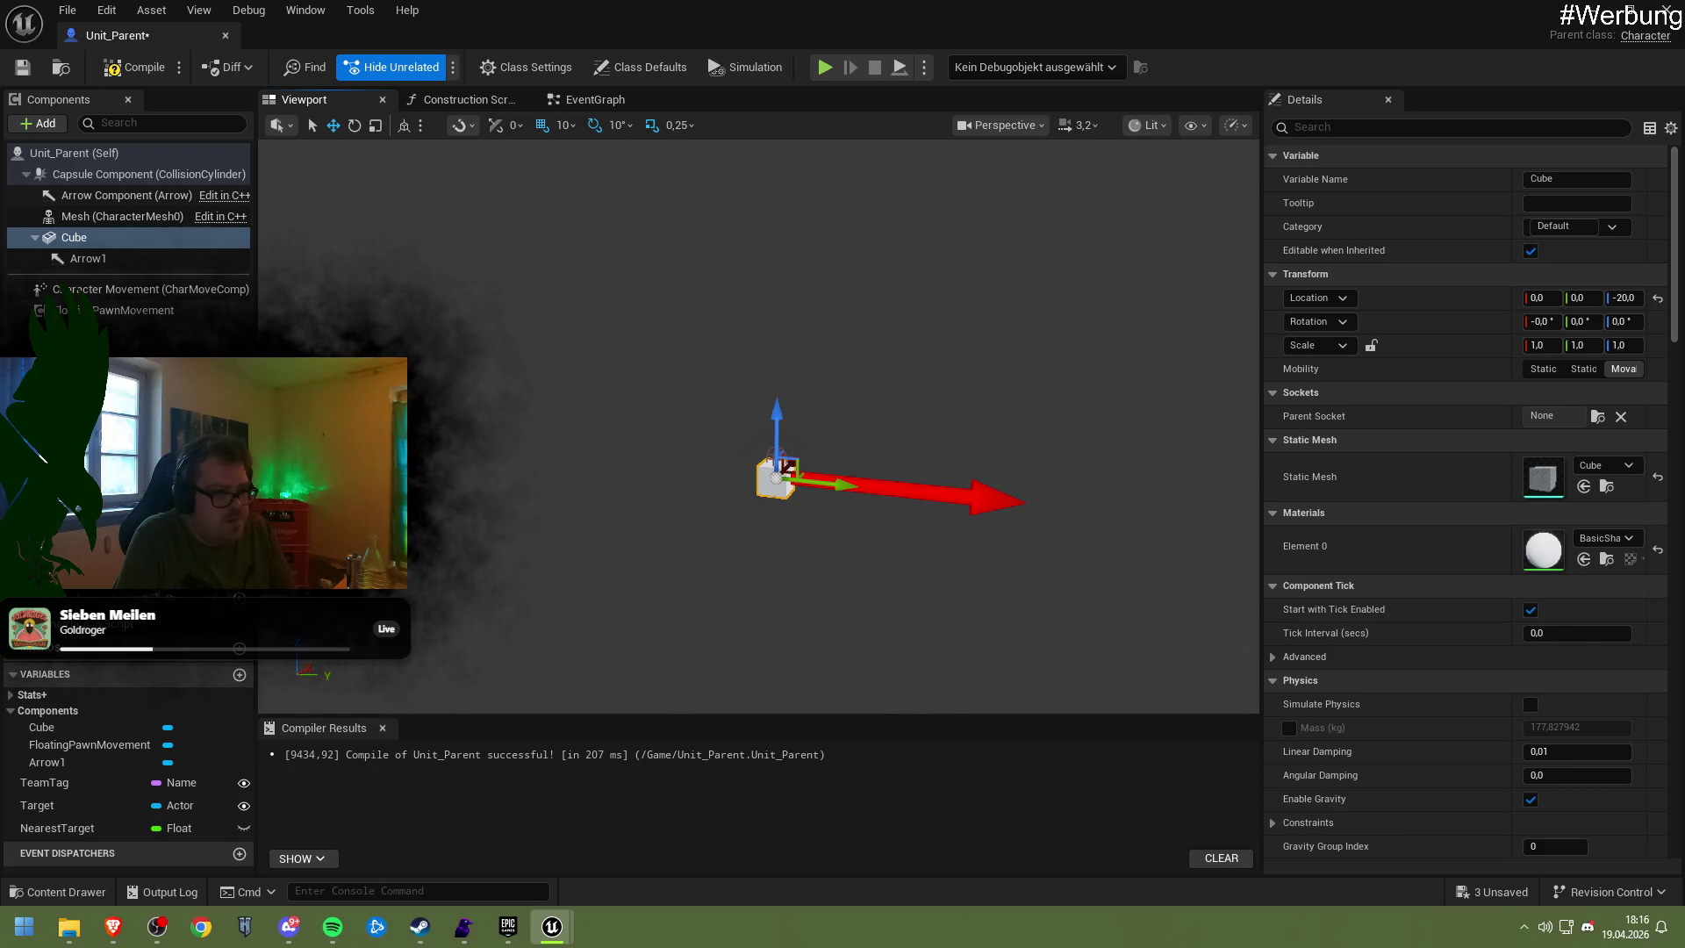
pyautogui.click(127, 68)
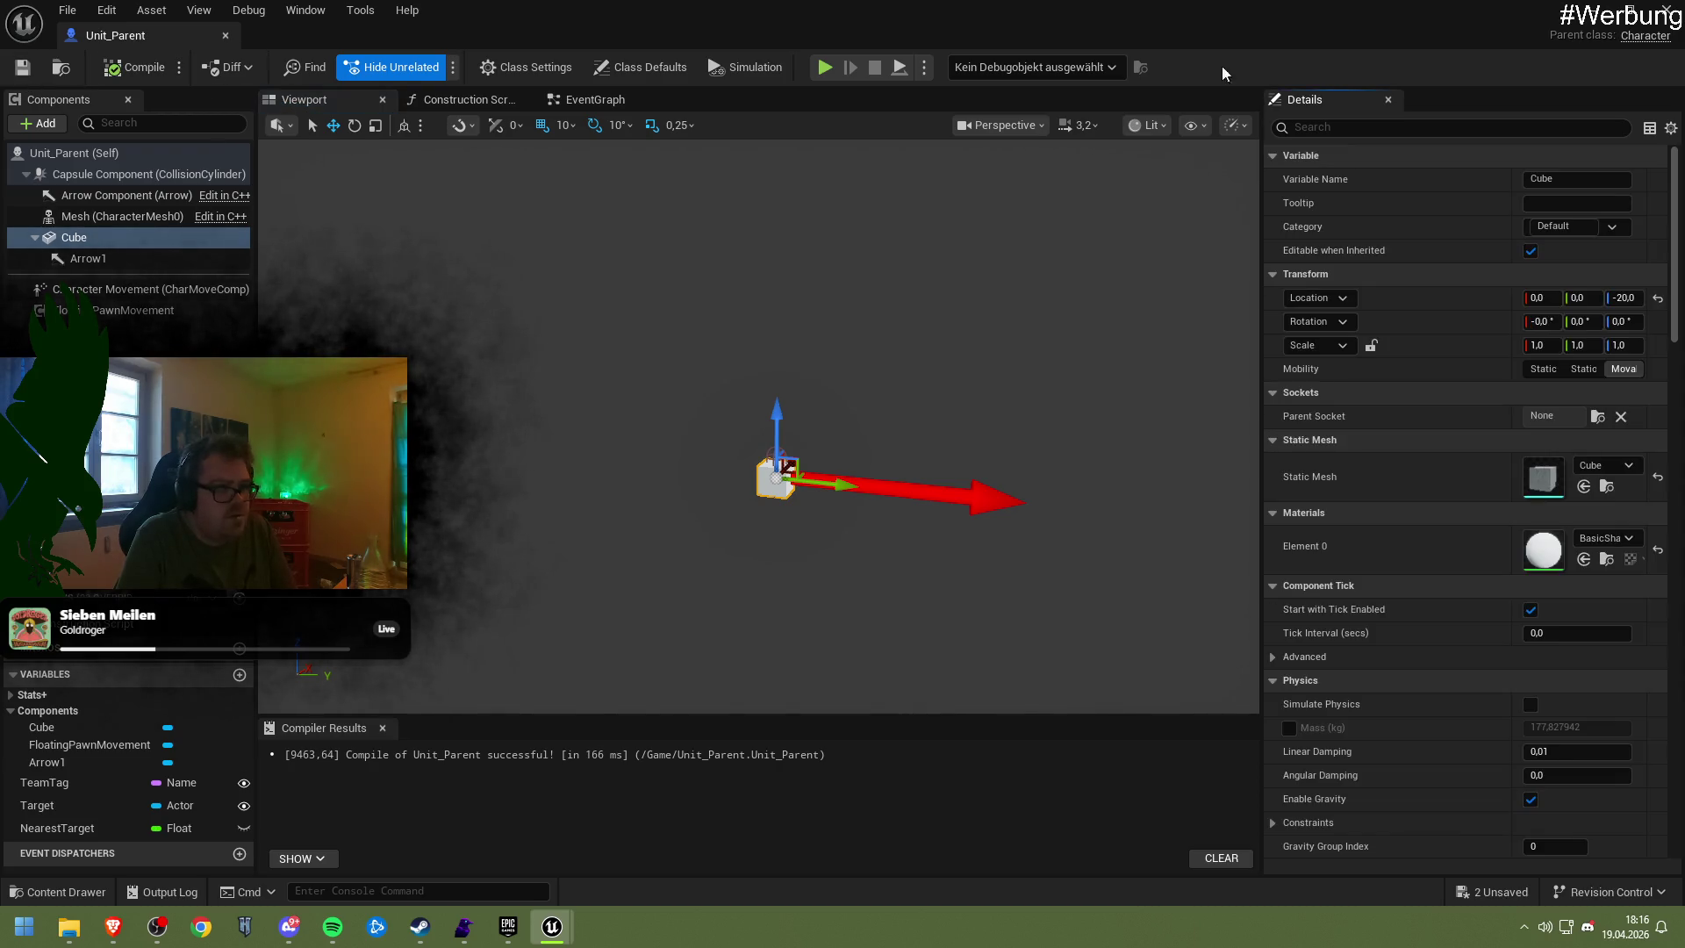
pyautogui.hotkey('alt', 'Tab')
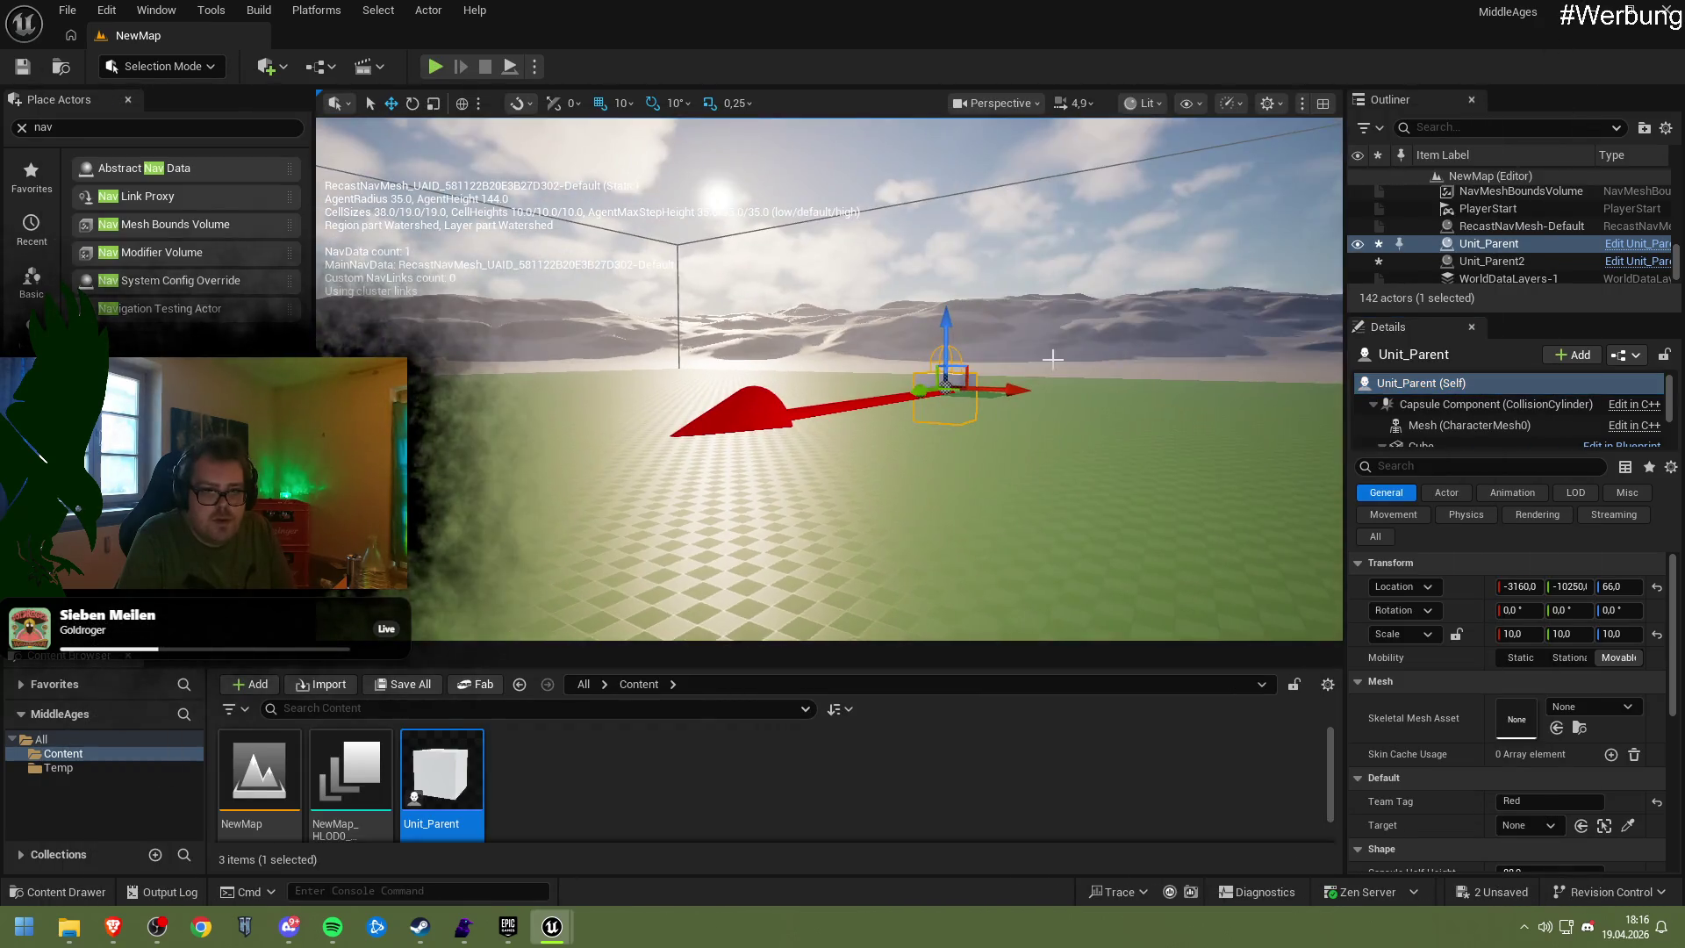
# Raise the Unit_Parent actor high above the ground and play-test the level twice
pyautogui.moveTo(950, 314); pyautogui.dragTo(948, 286)
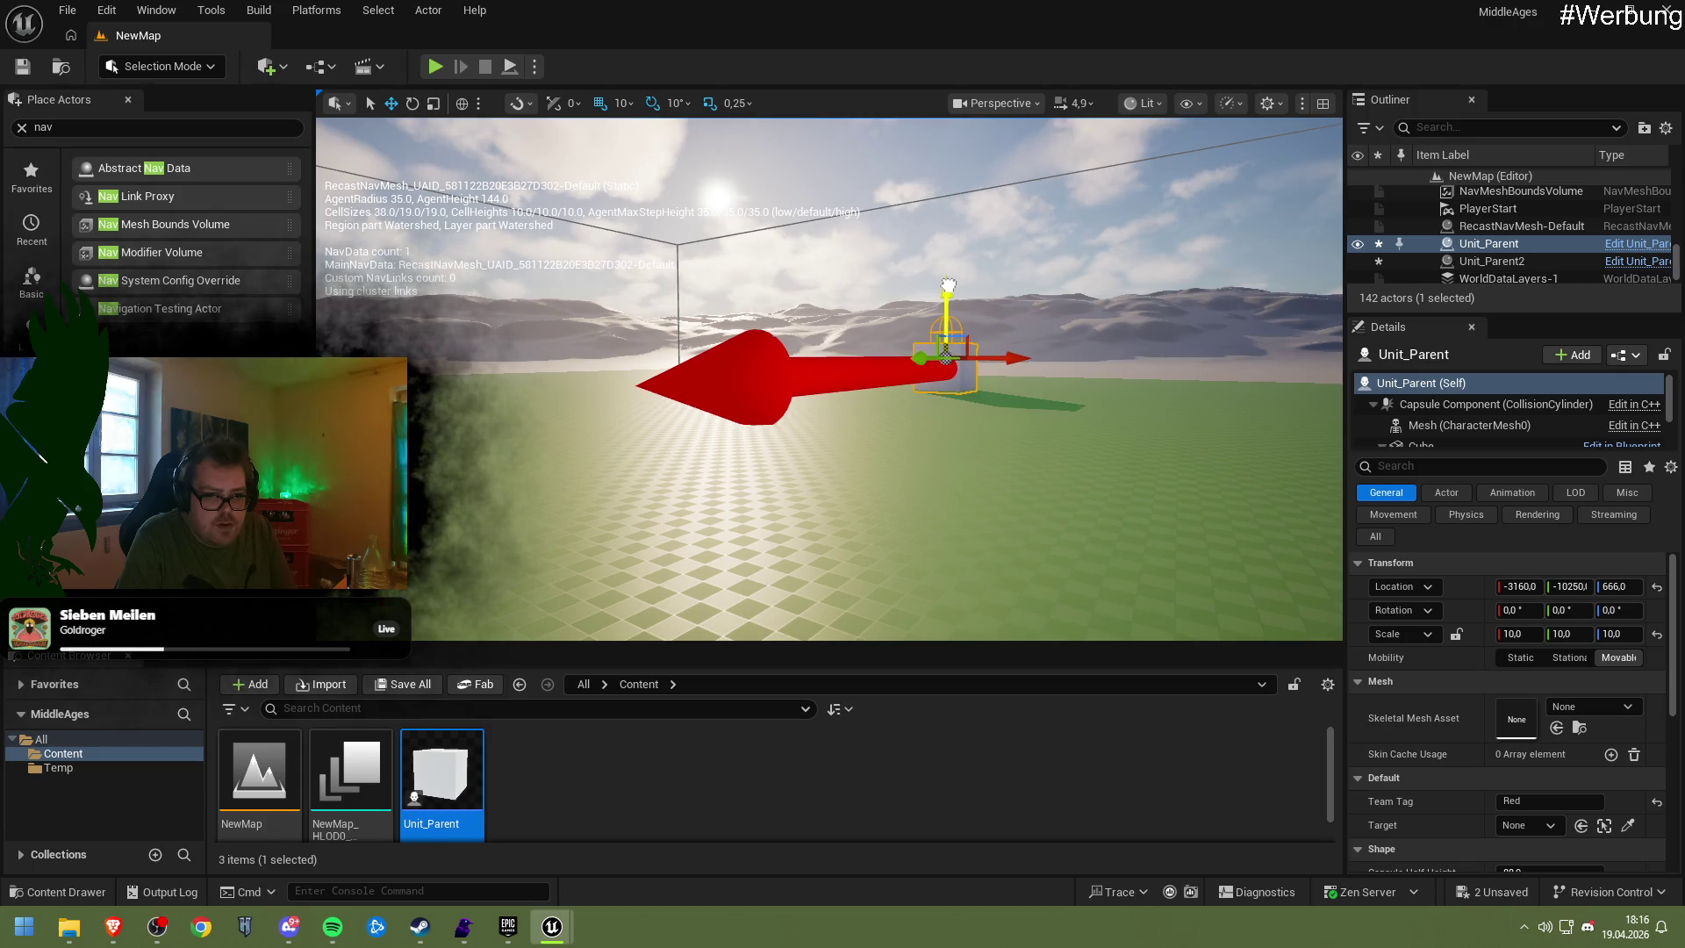
pyautogui.click(429, 68)
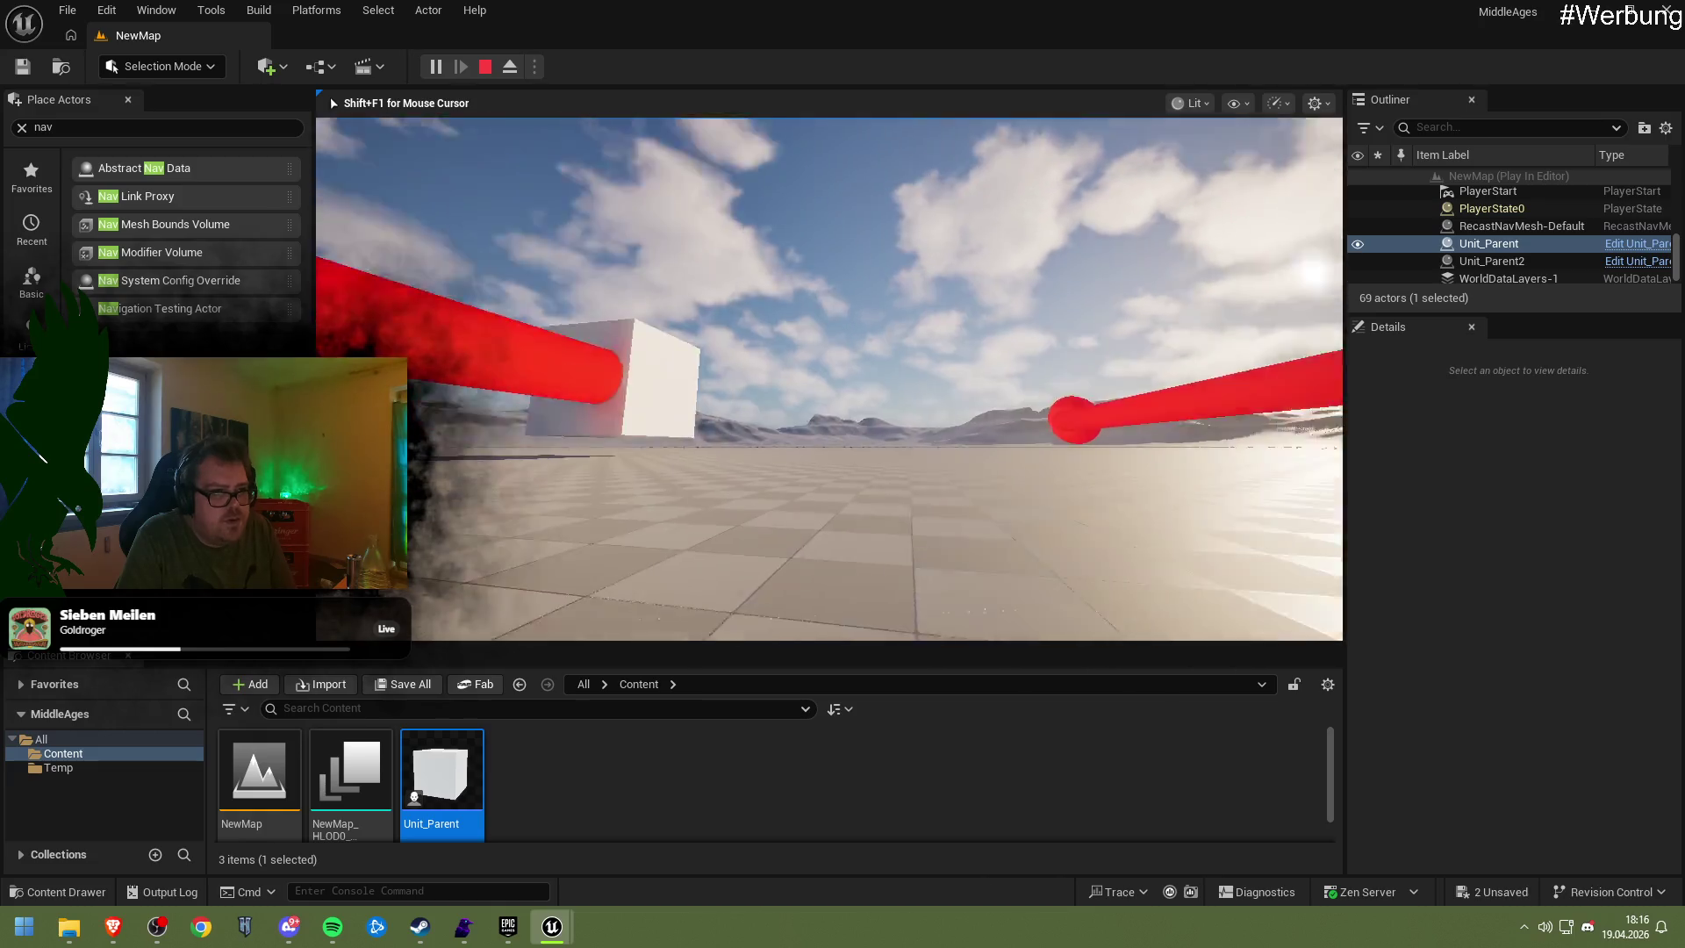
pyautogui.press('Escape')
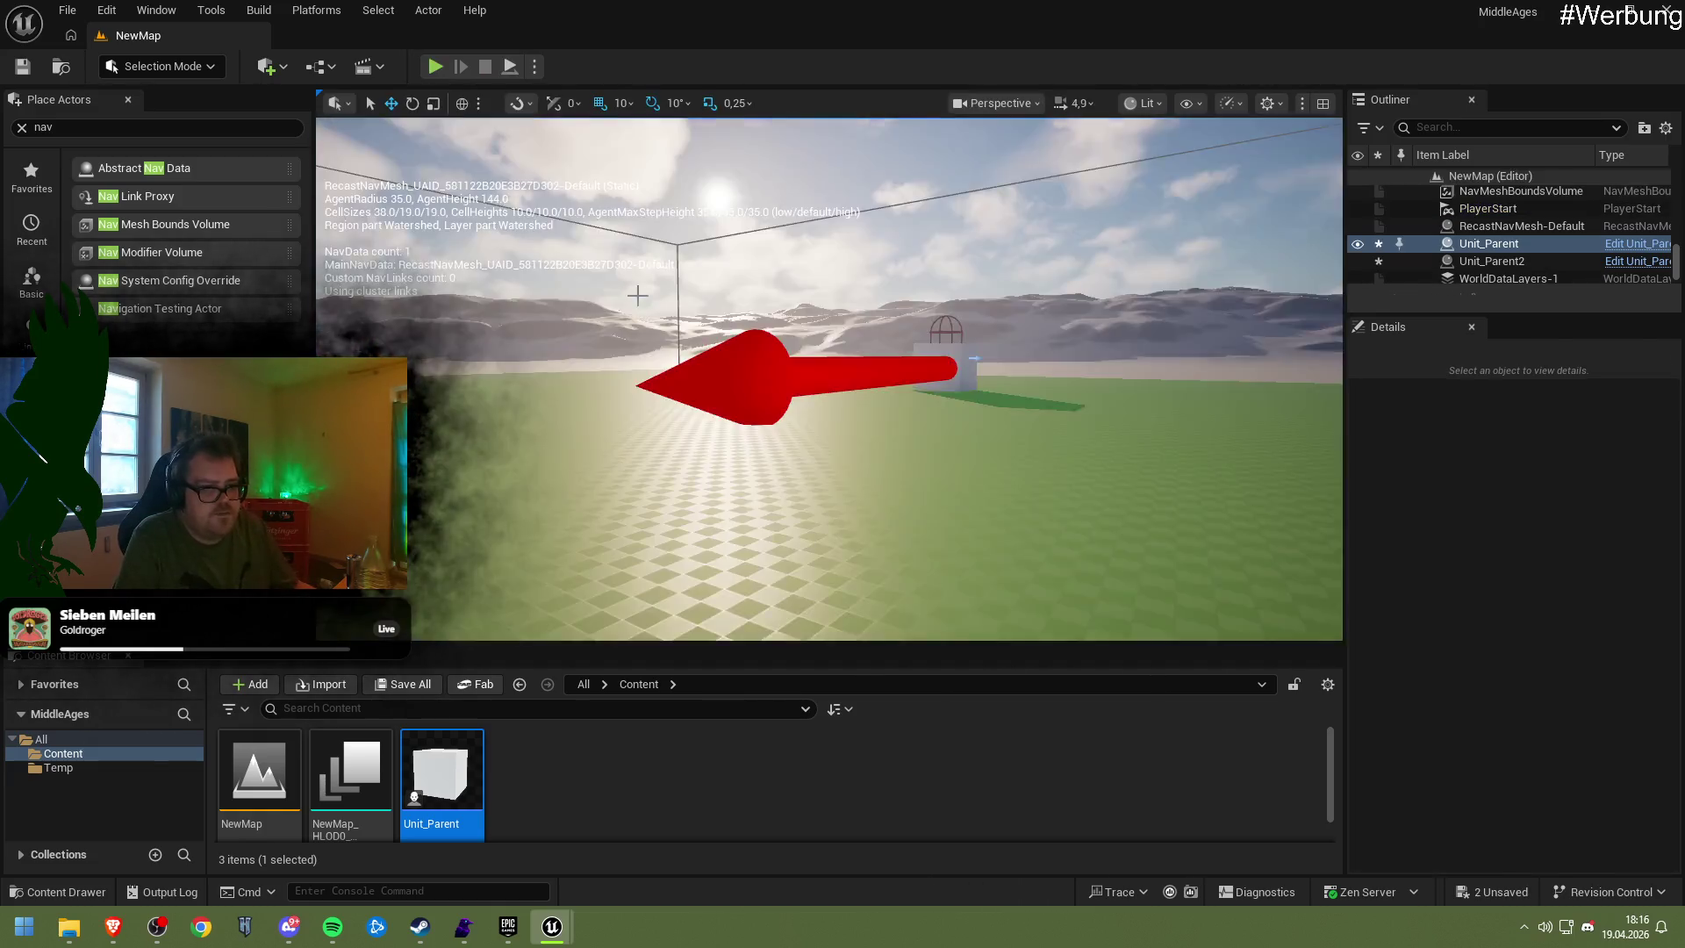
pyautogui.click(434, 67)
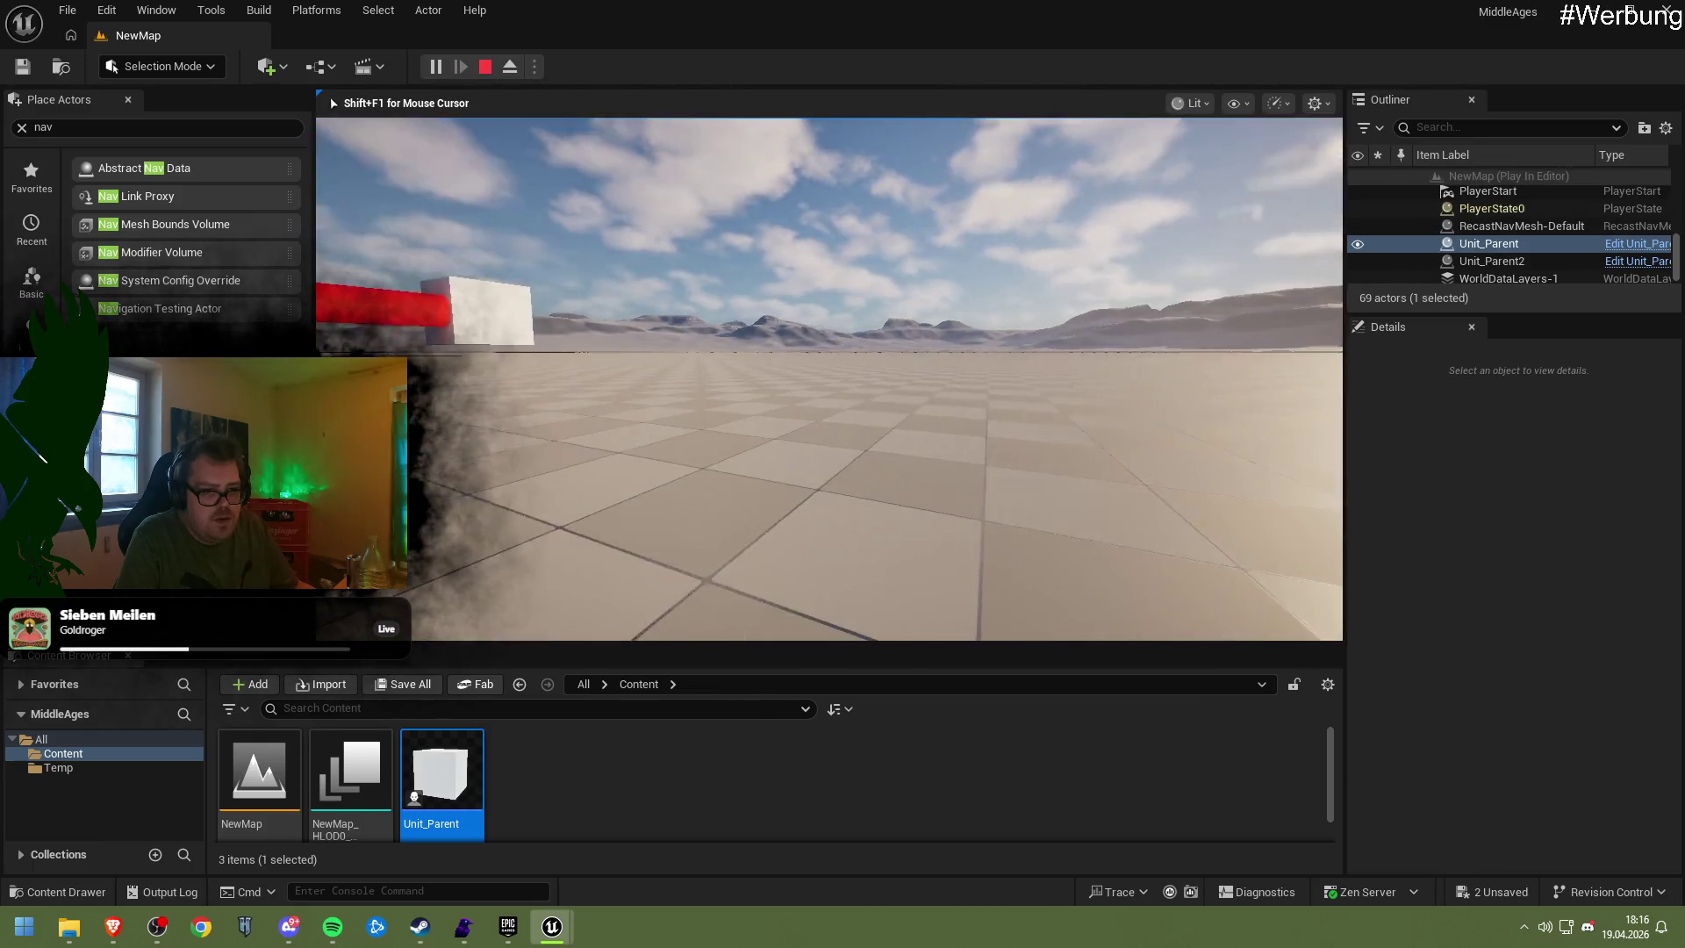
pyautogui.press('Escape')
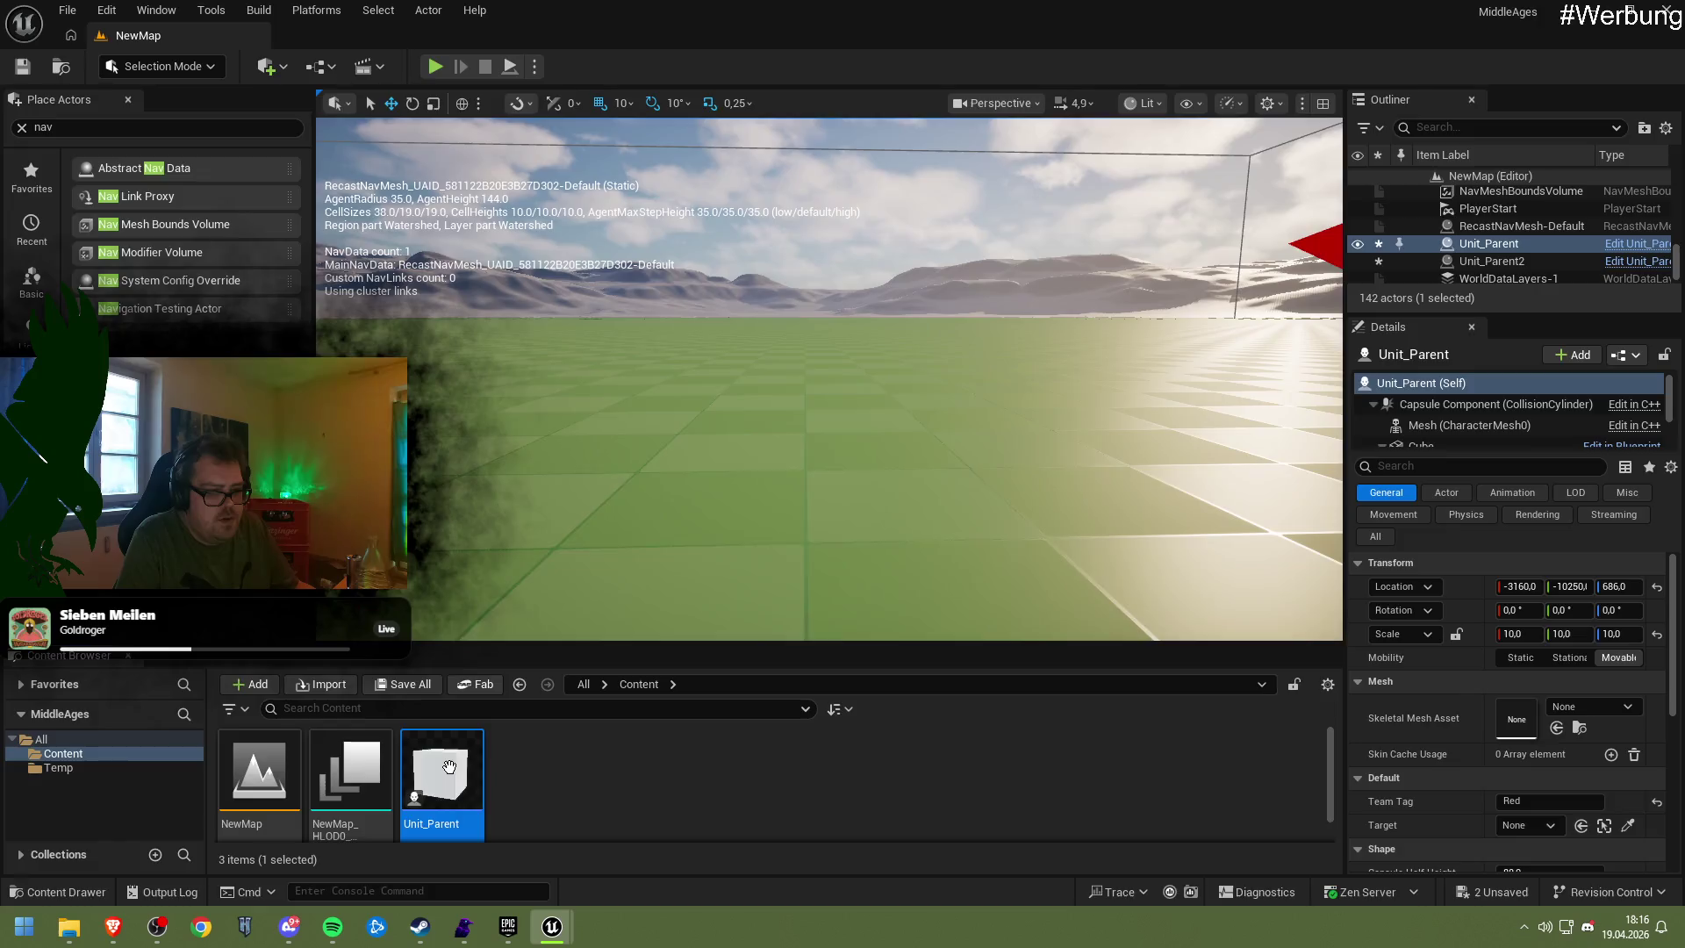
# Reopen the Unit_Parent Blueprint and recompile with Arrow1's rotation at 0° on all axes
pyautogui.doubleClick(442, 772)
pyautogui.click(883, 488)
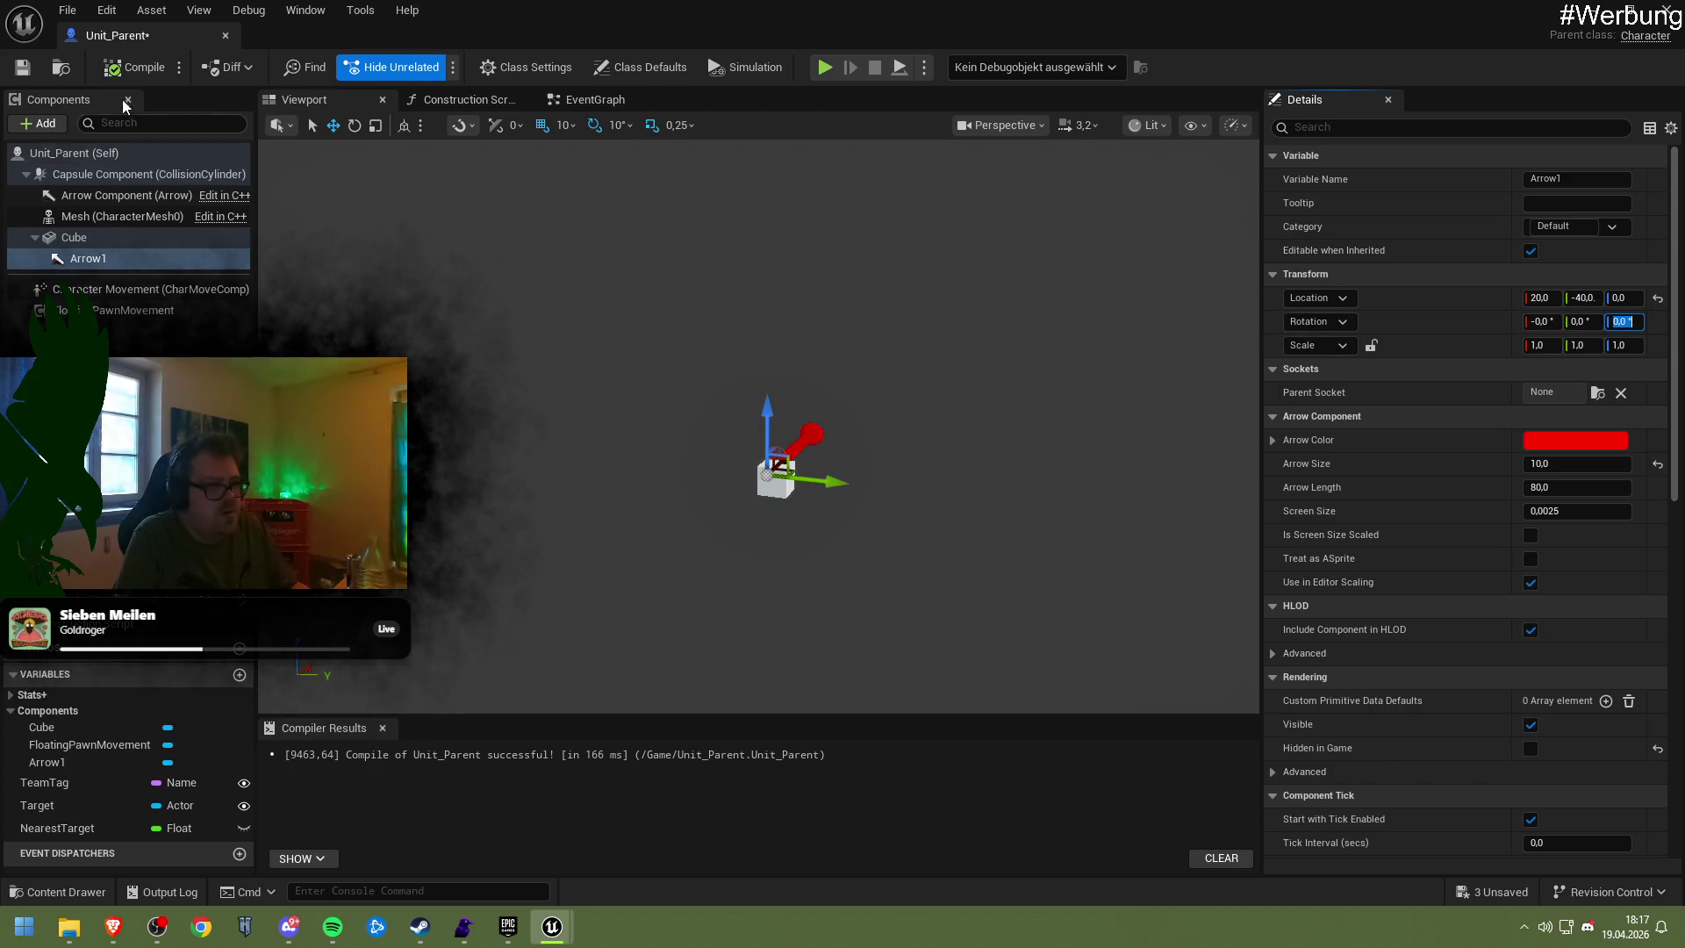
pyautogui.click(118, 70)
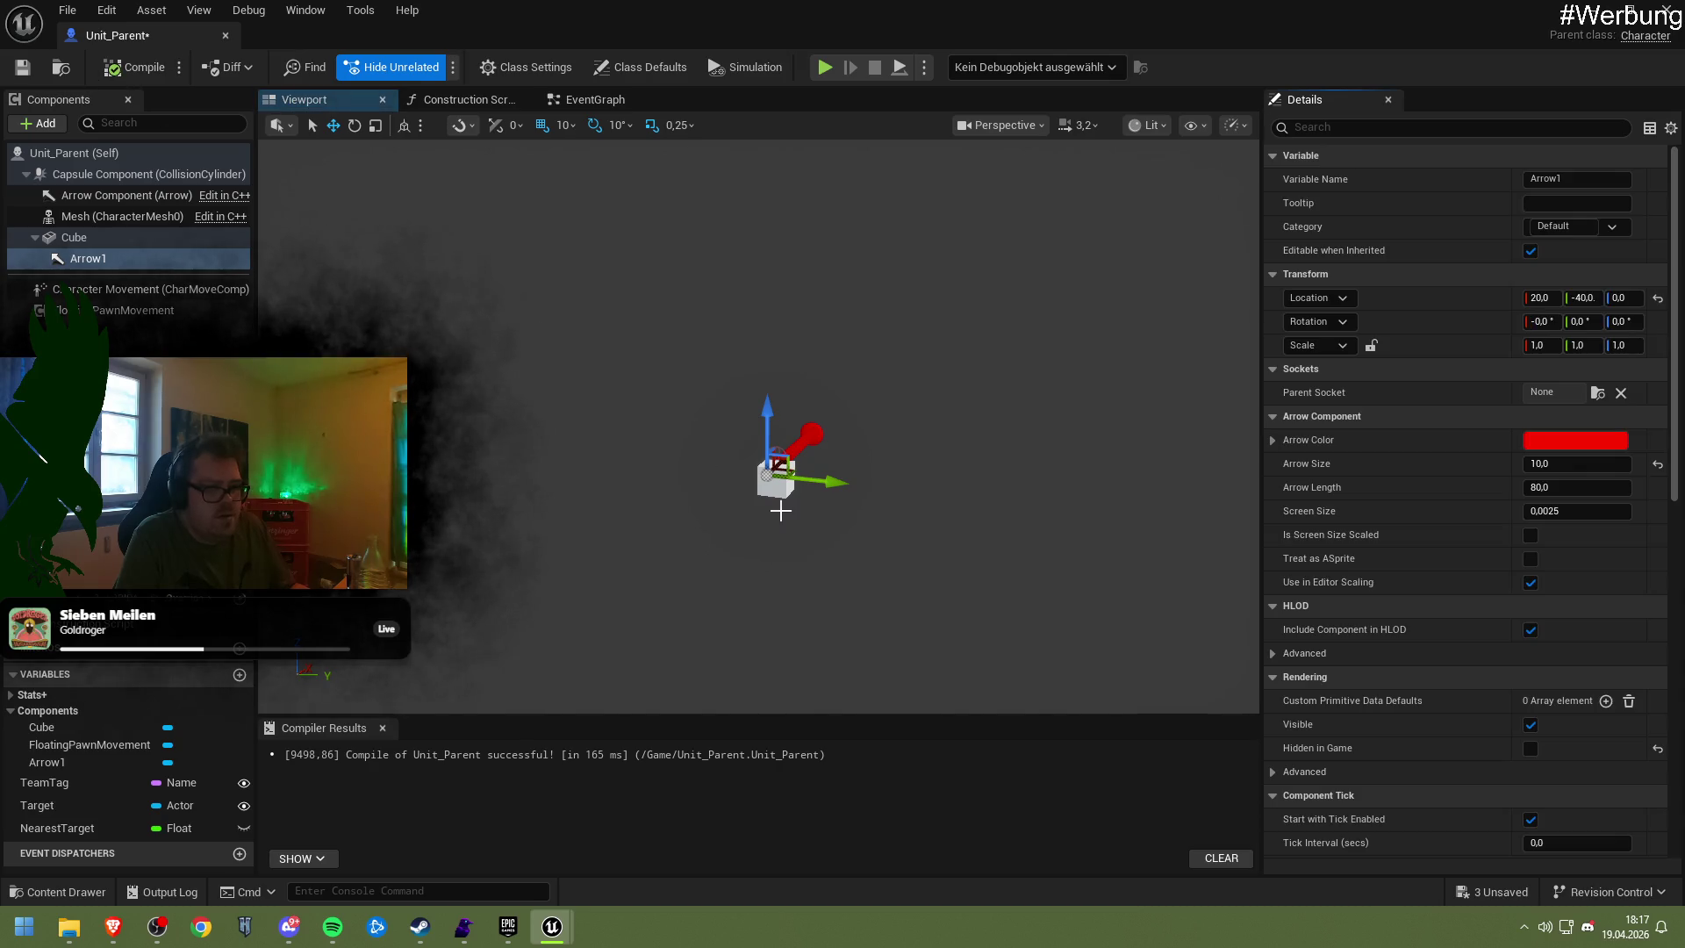
# Frame the Arrow Component, then nudge the Cube down from Z -20 to Z -22
pyautogui.click(102, 197)
pyautogui.press('f')
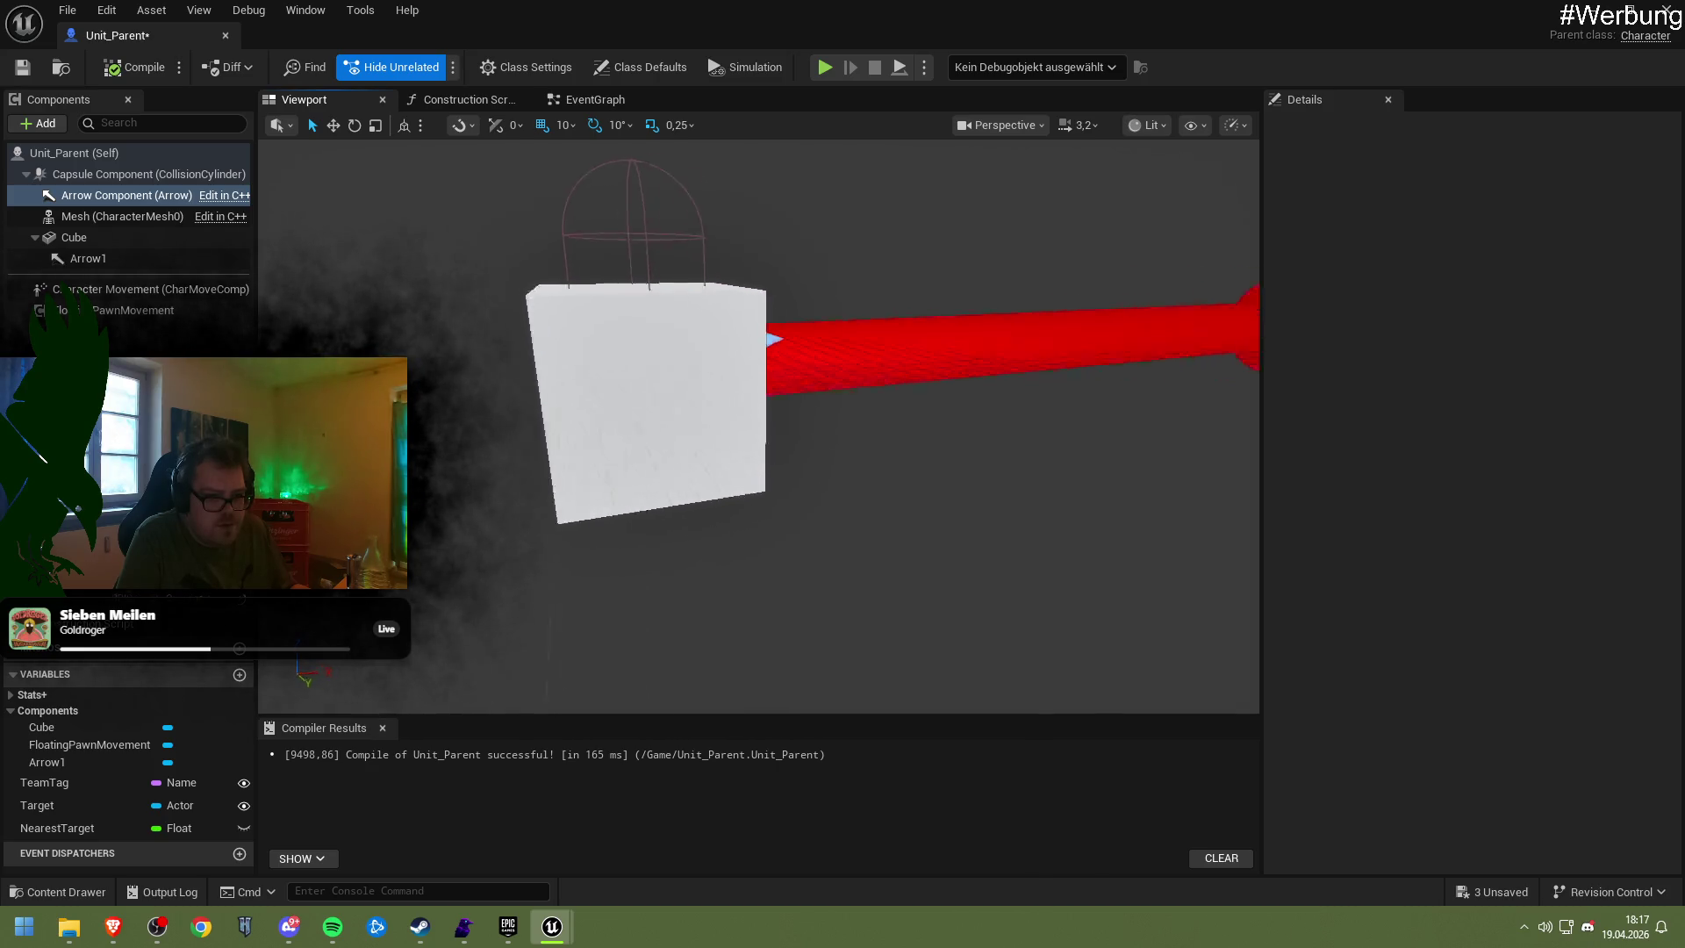
pyautogui.click(74, 237)
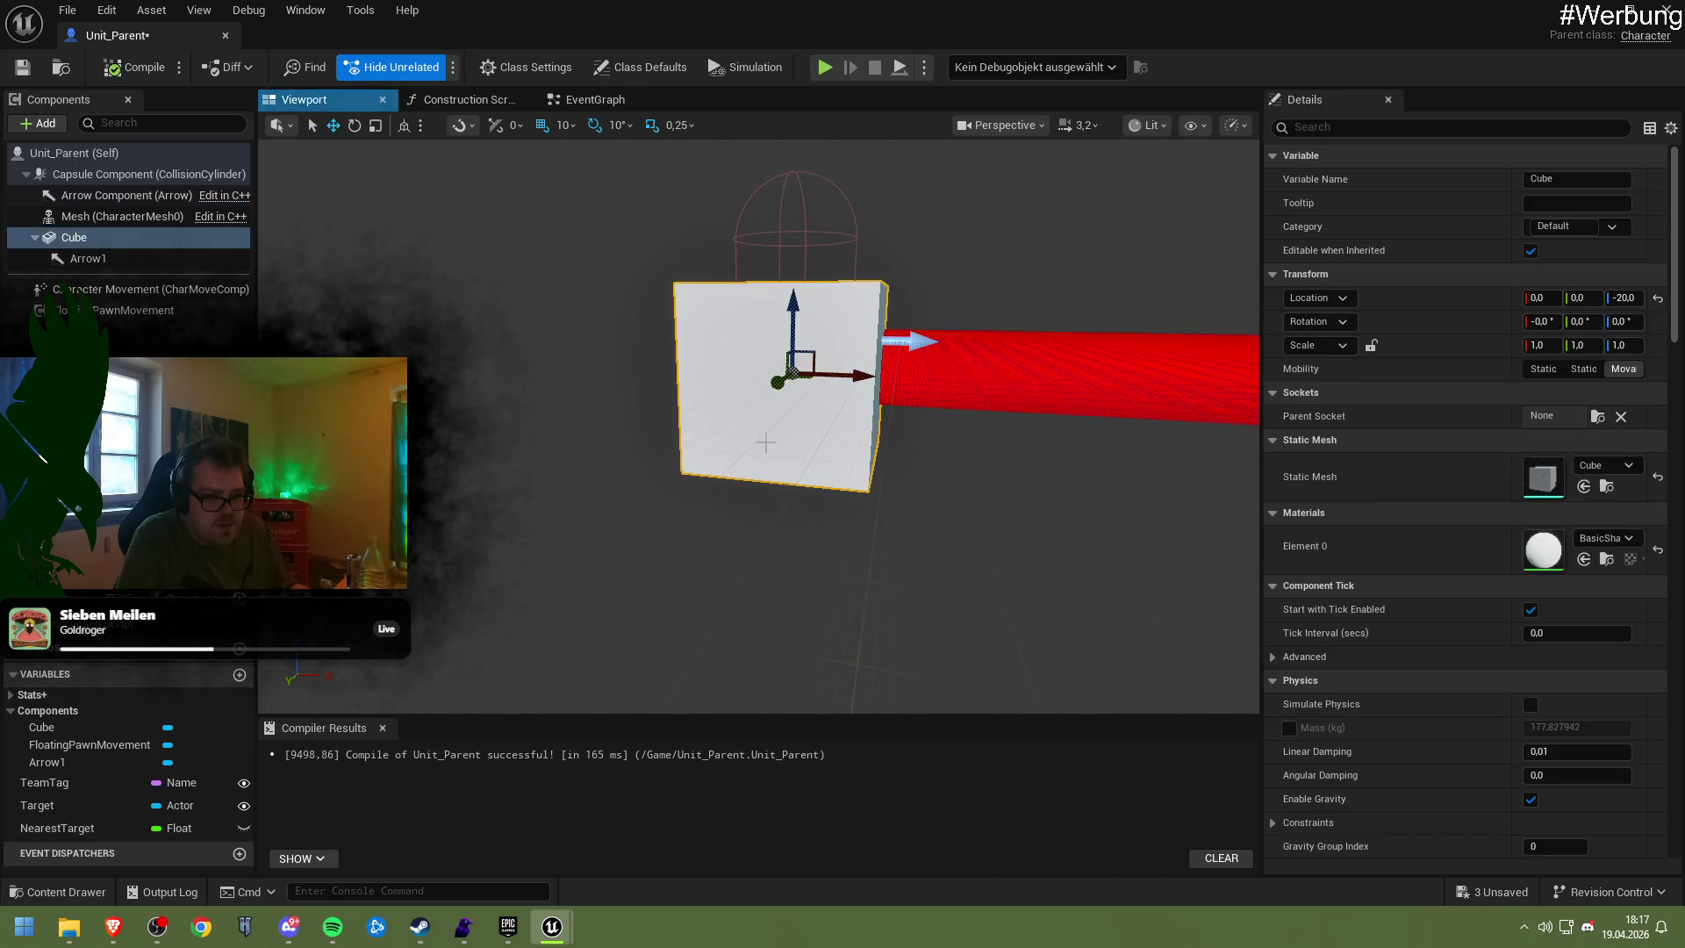
pyautogui.moveTo(794, 320)
pyautogui.mouseDown()
pyautogui.moveTo(795, 276)
pyautogui.moveTo(800, 369)
pyautogui.moveTo(790, 334)
pyautogui.moveTo(770, 375)
pyautogui.mouseUp()
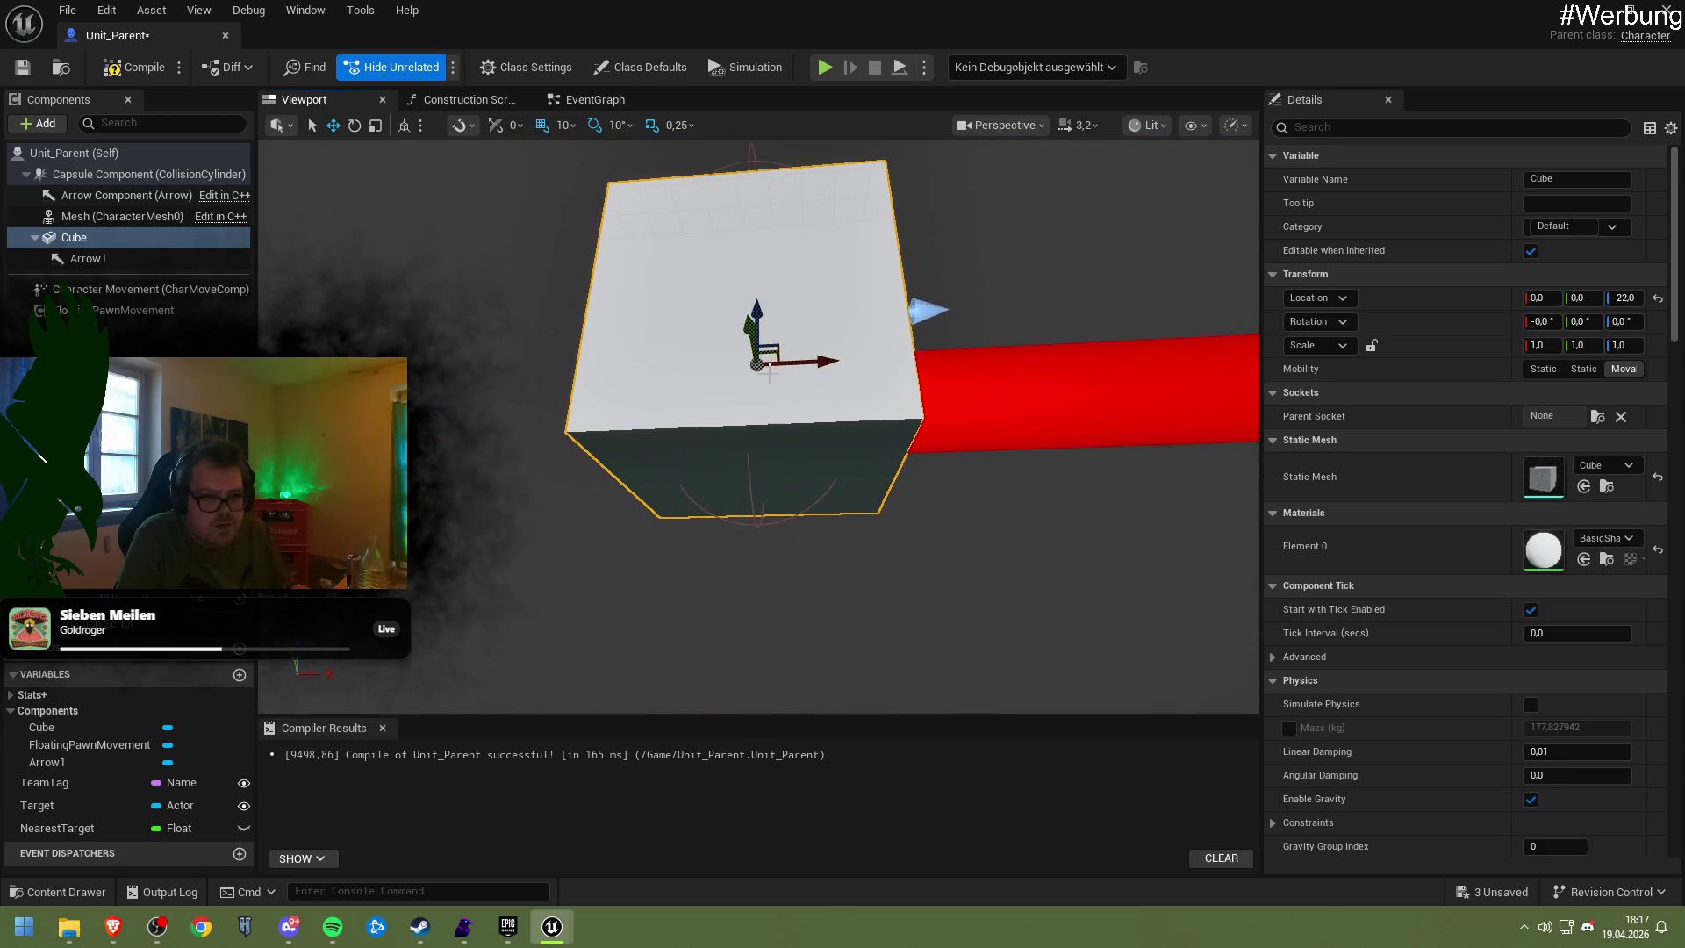
# Lower the cube further, recompile Unit_Parent, and playtest it twice in NewMap
pyautogui.moveTo(762, 317); pyautogui.dragTo(753, 342)
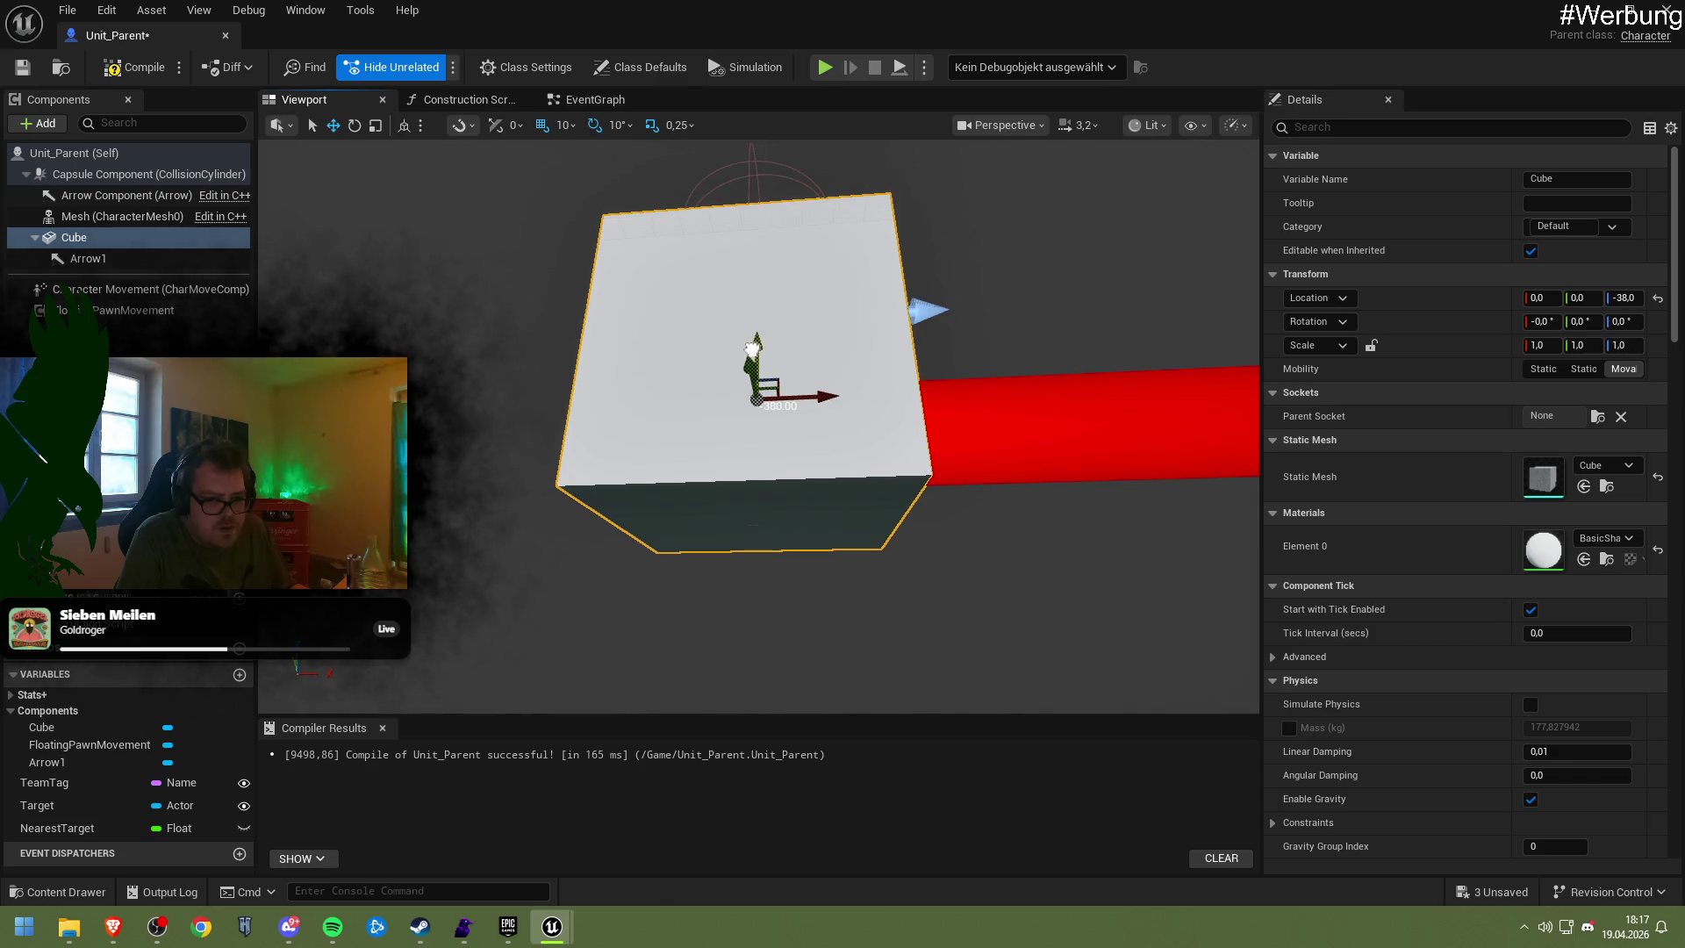
pyautogui.moveTo(777, 474)
pyautogui.mouseDown()
pyautogui.moveTo(778, 527)
pyautogui.moveTo(778, 487)
pyautogui.mouseUp()
pyautogui.click(99, 70)
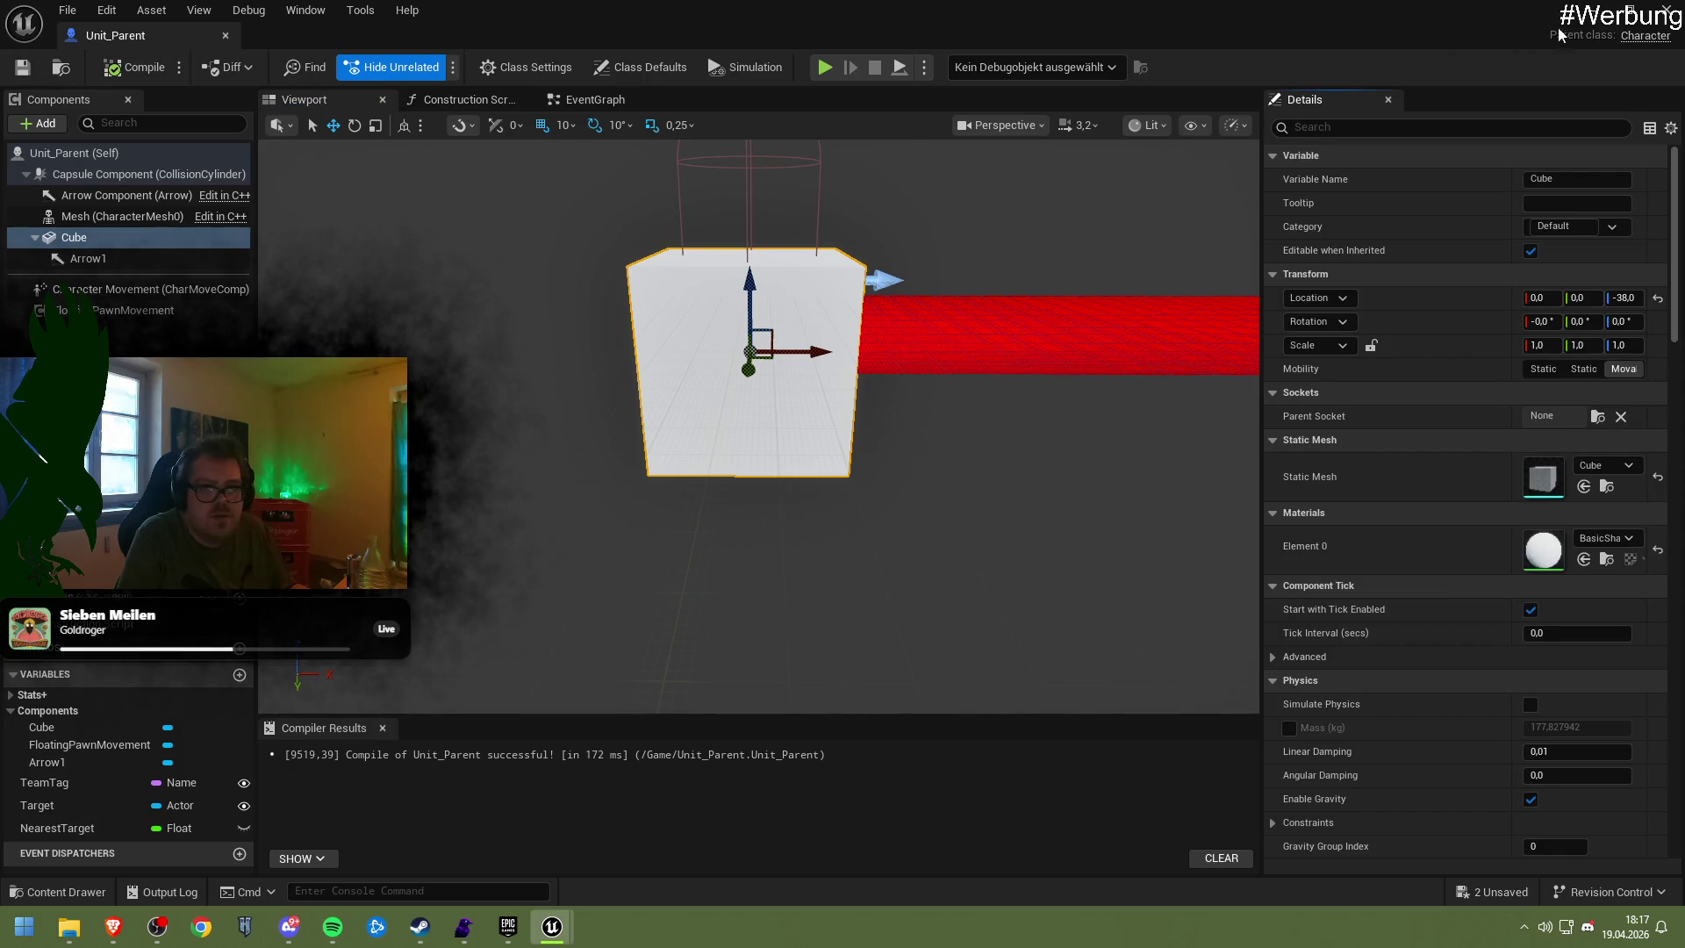
pyautogui.hotkey('alt', 'Tab')
pyautogui.click(434, 66)
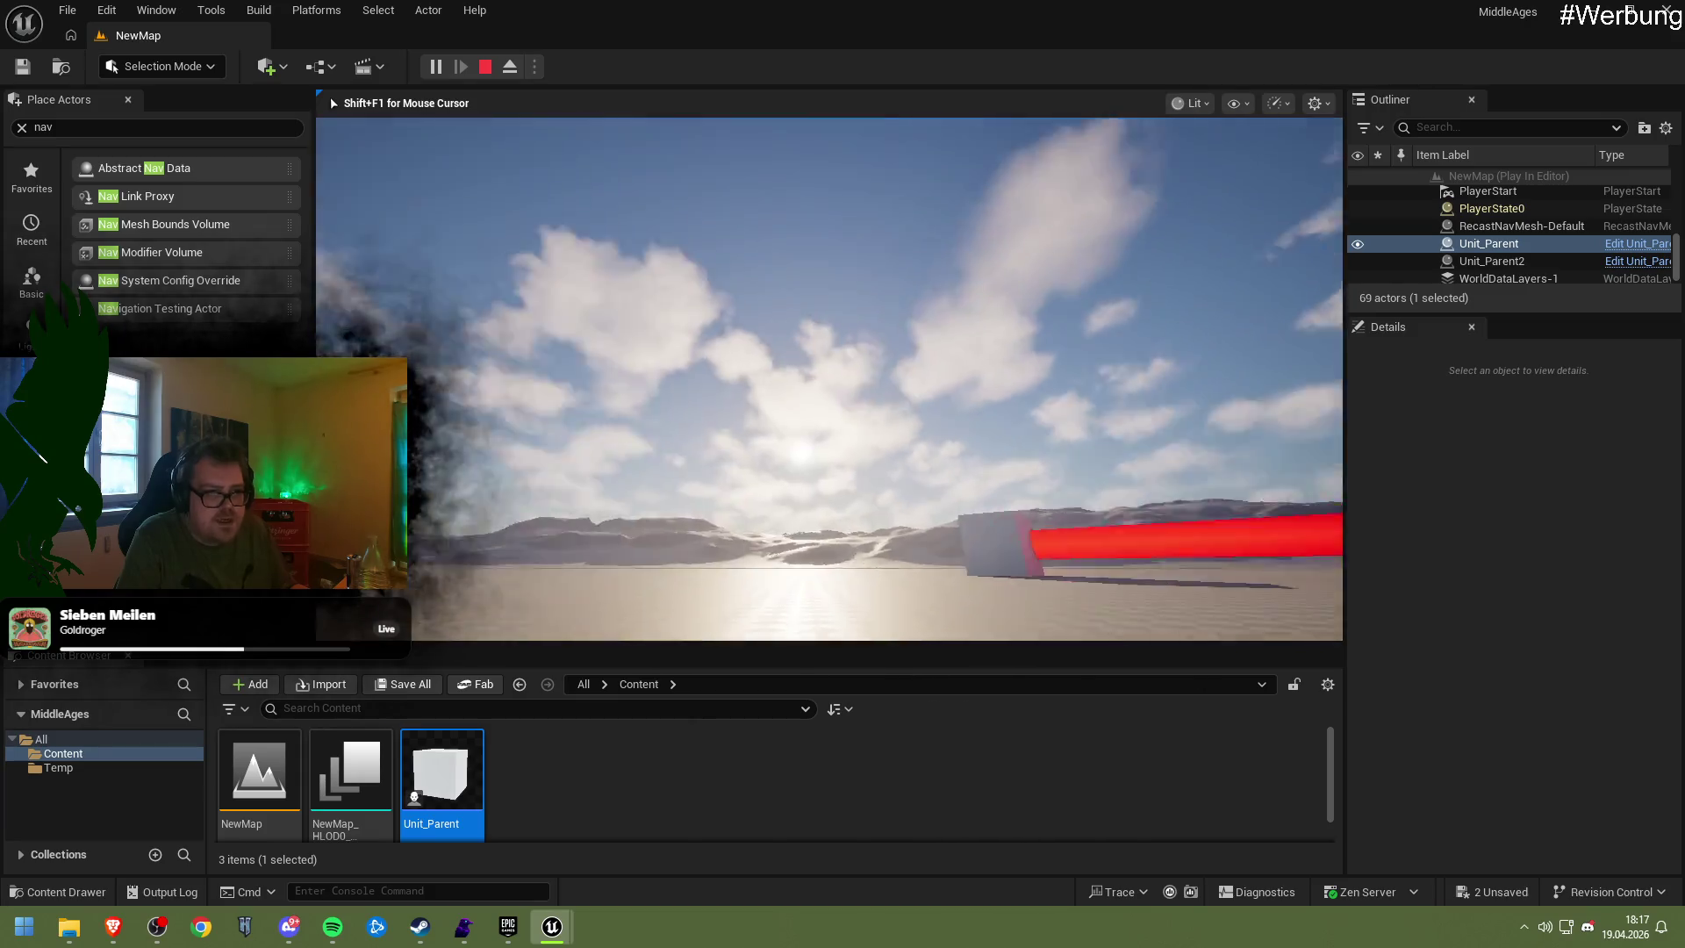
pyautogui.press('Escape')
pyautogui.click(435, 67)
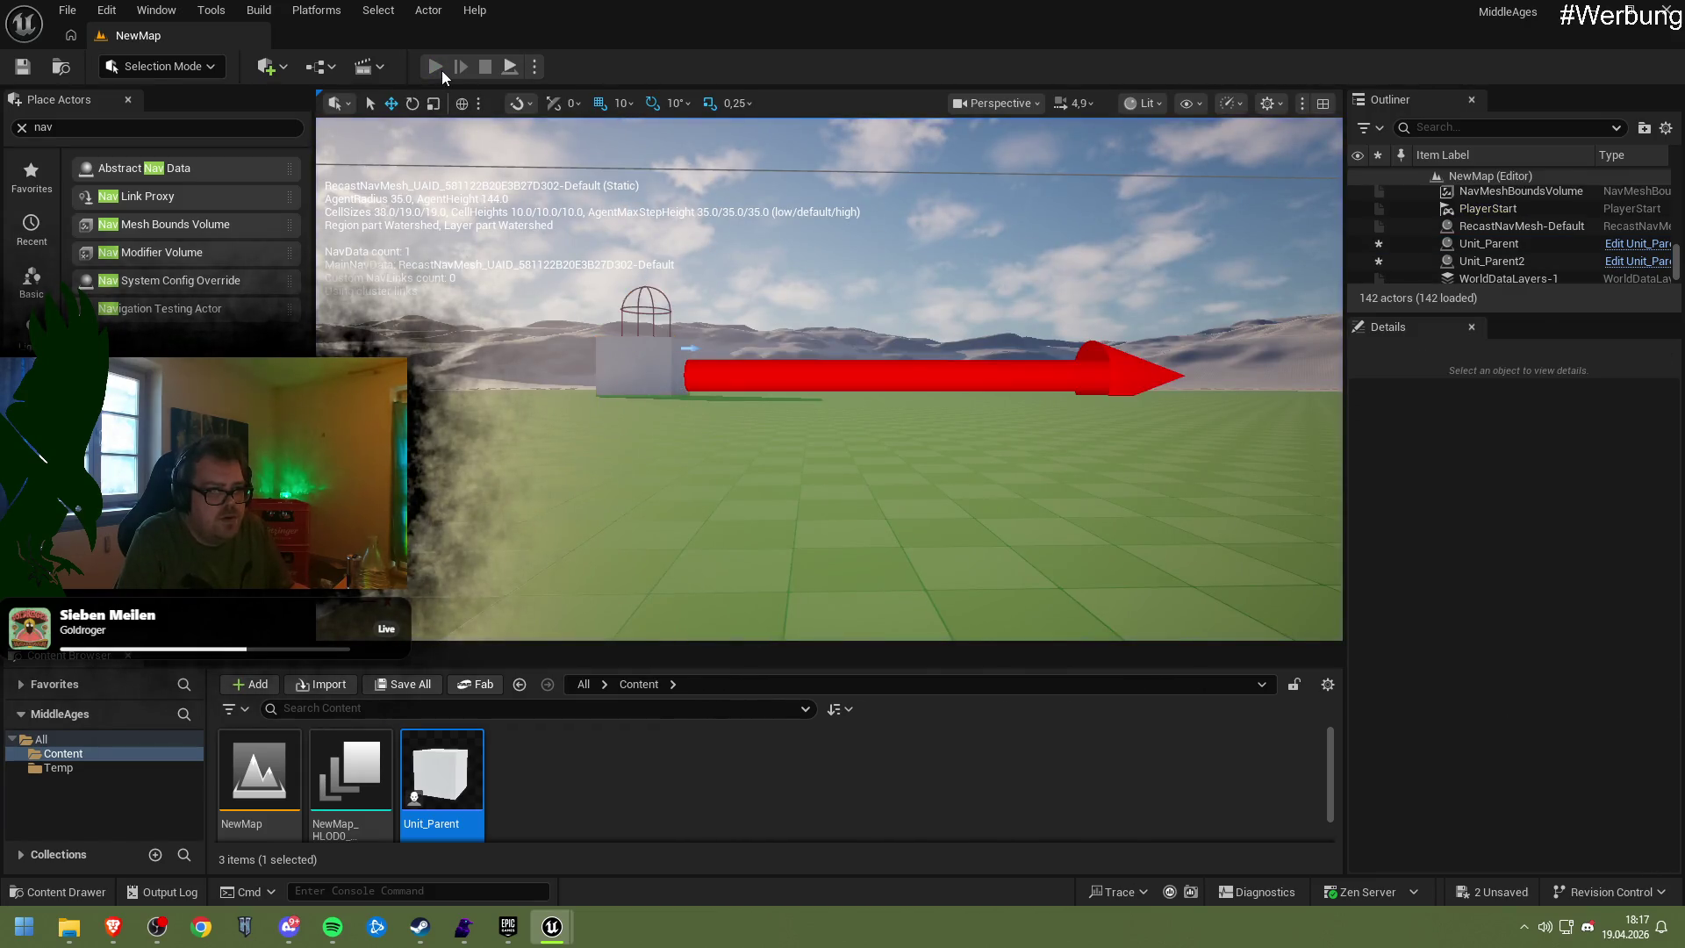
pyautogui.click(485, 68)
# Raise the cube to about Z -35, compile and save, then playtest the level
pyautogui.doubleClick(440, 772)
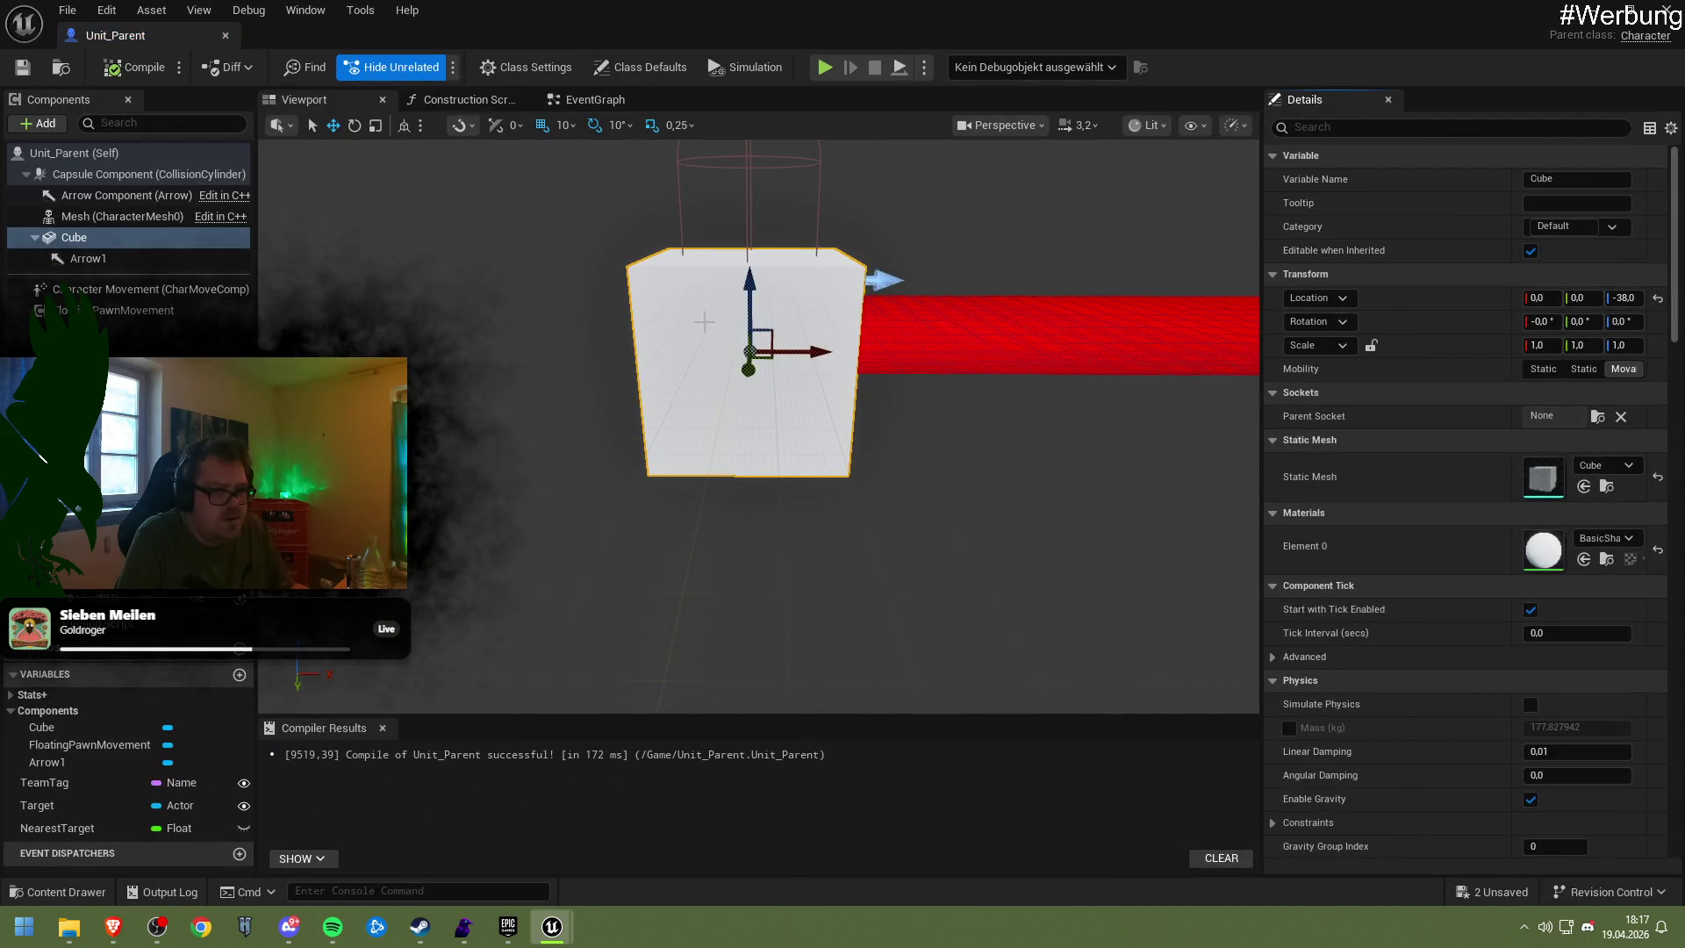
pyautogui.moveTo(751, 281); pyautogui.dragTo(751, 276)
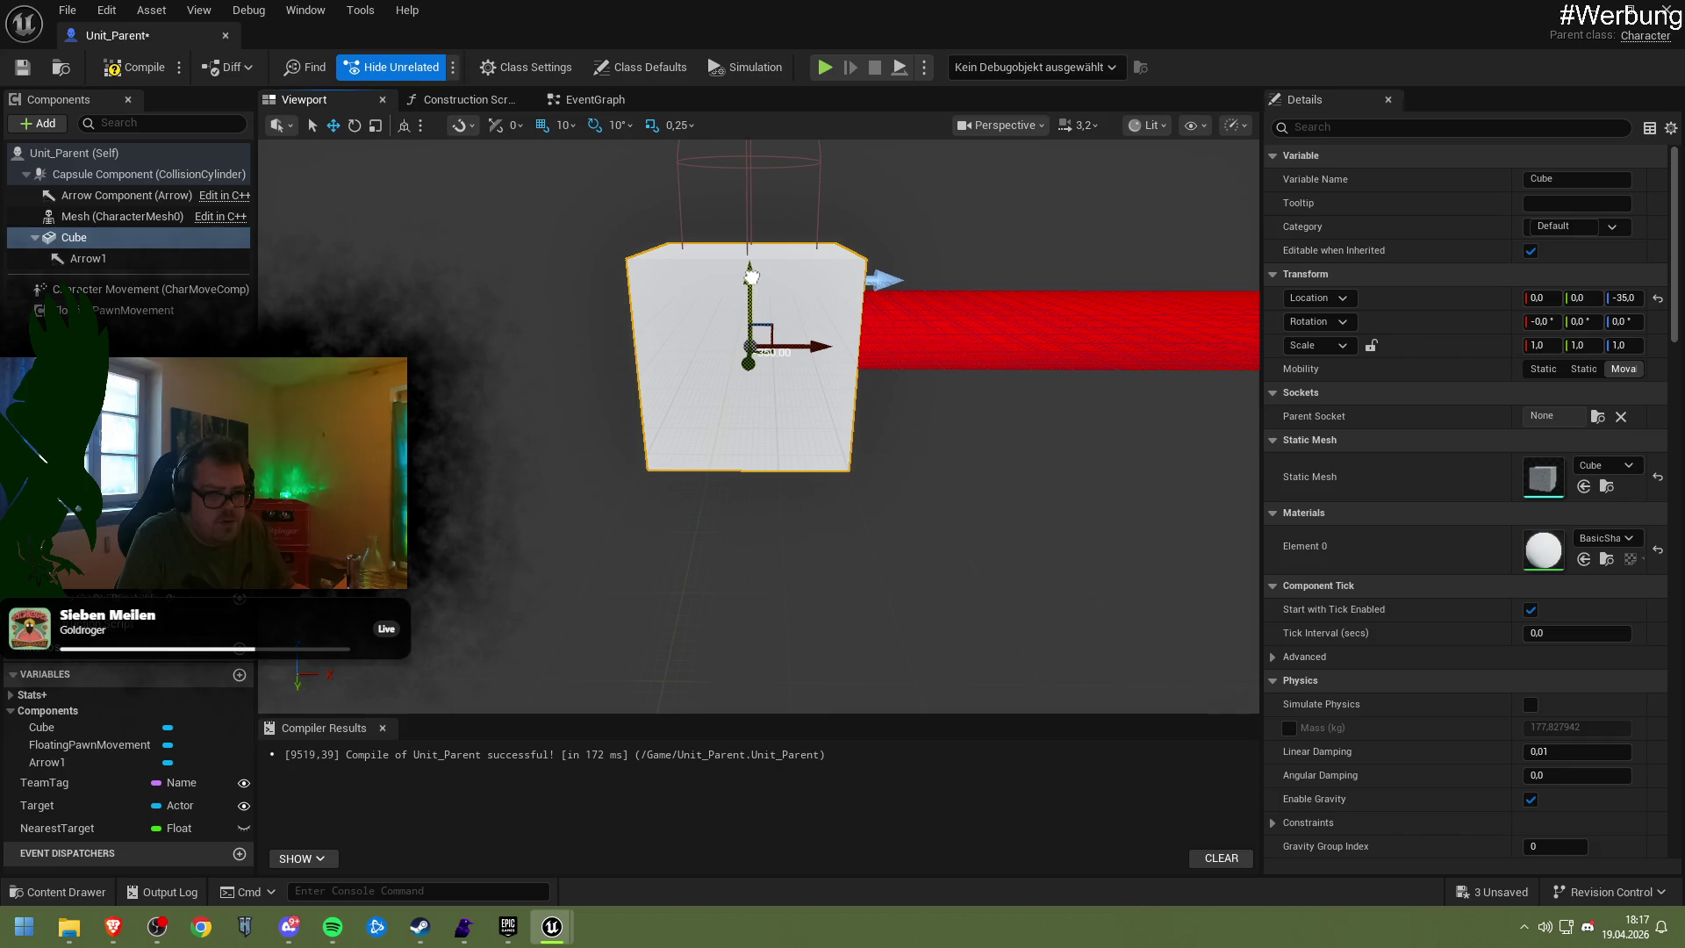
pyautogui.click(139, 66)
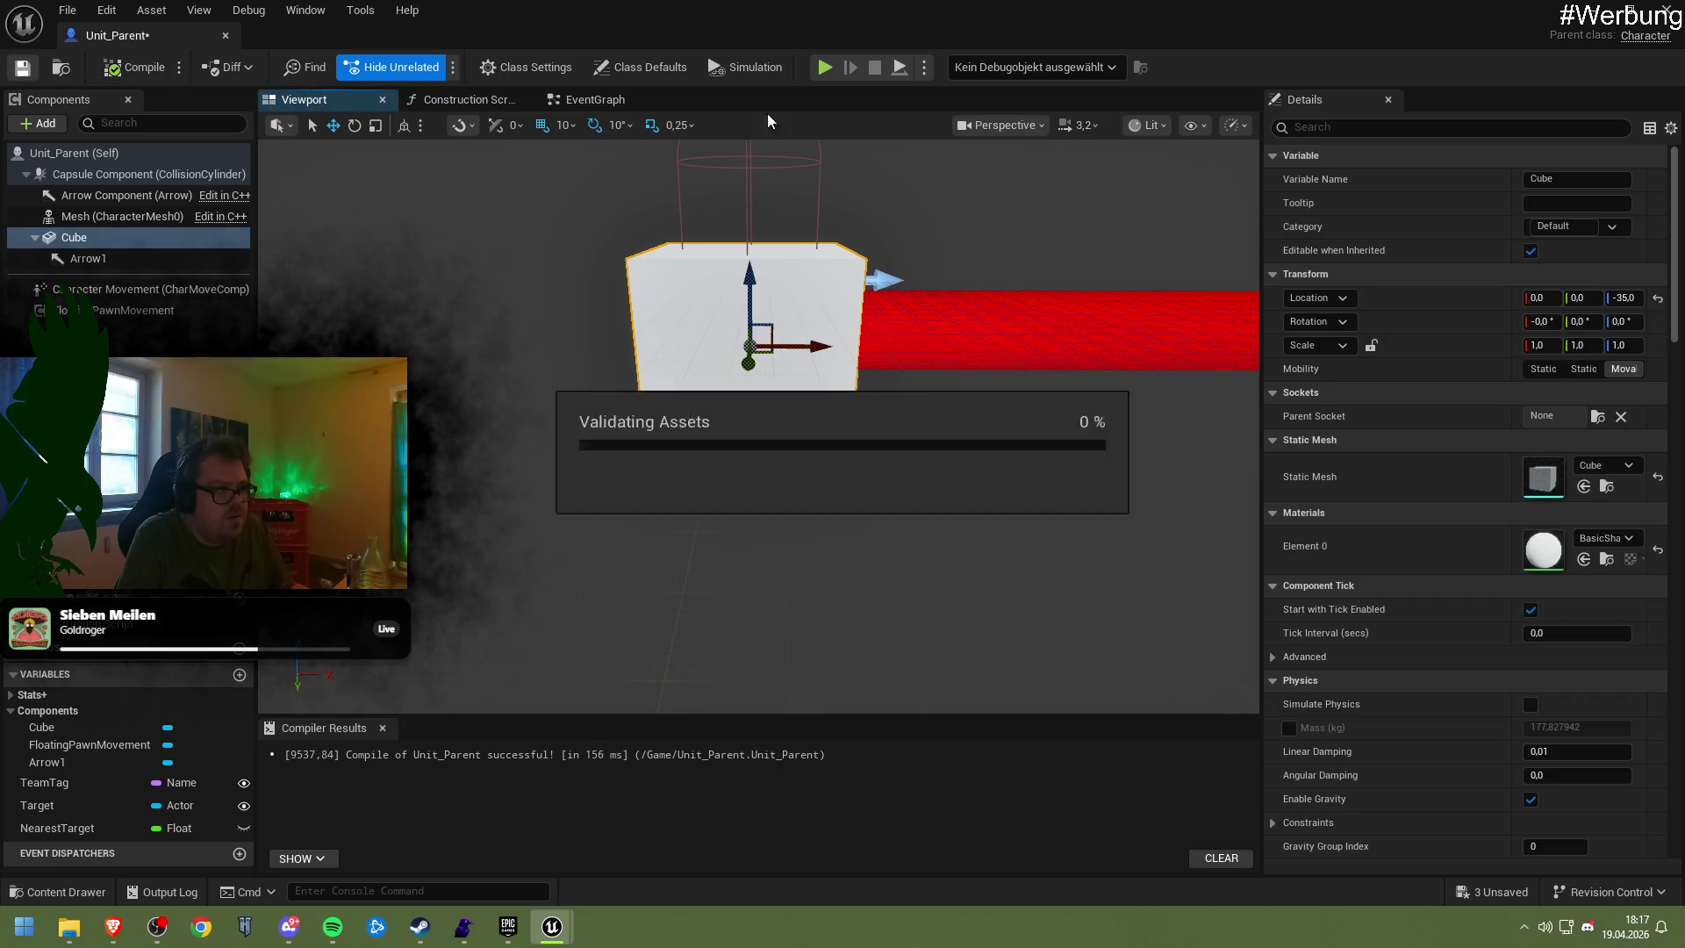
pyautogui.click(1593, 11)
pyautogui.click(436, 70)
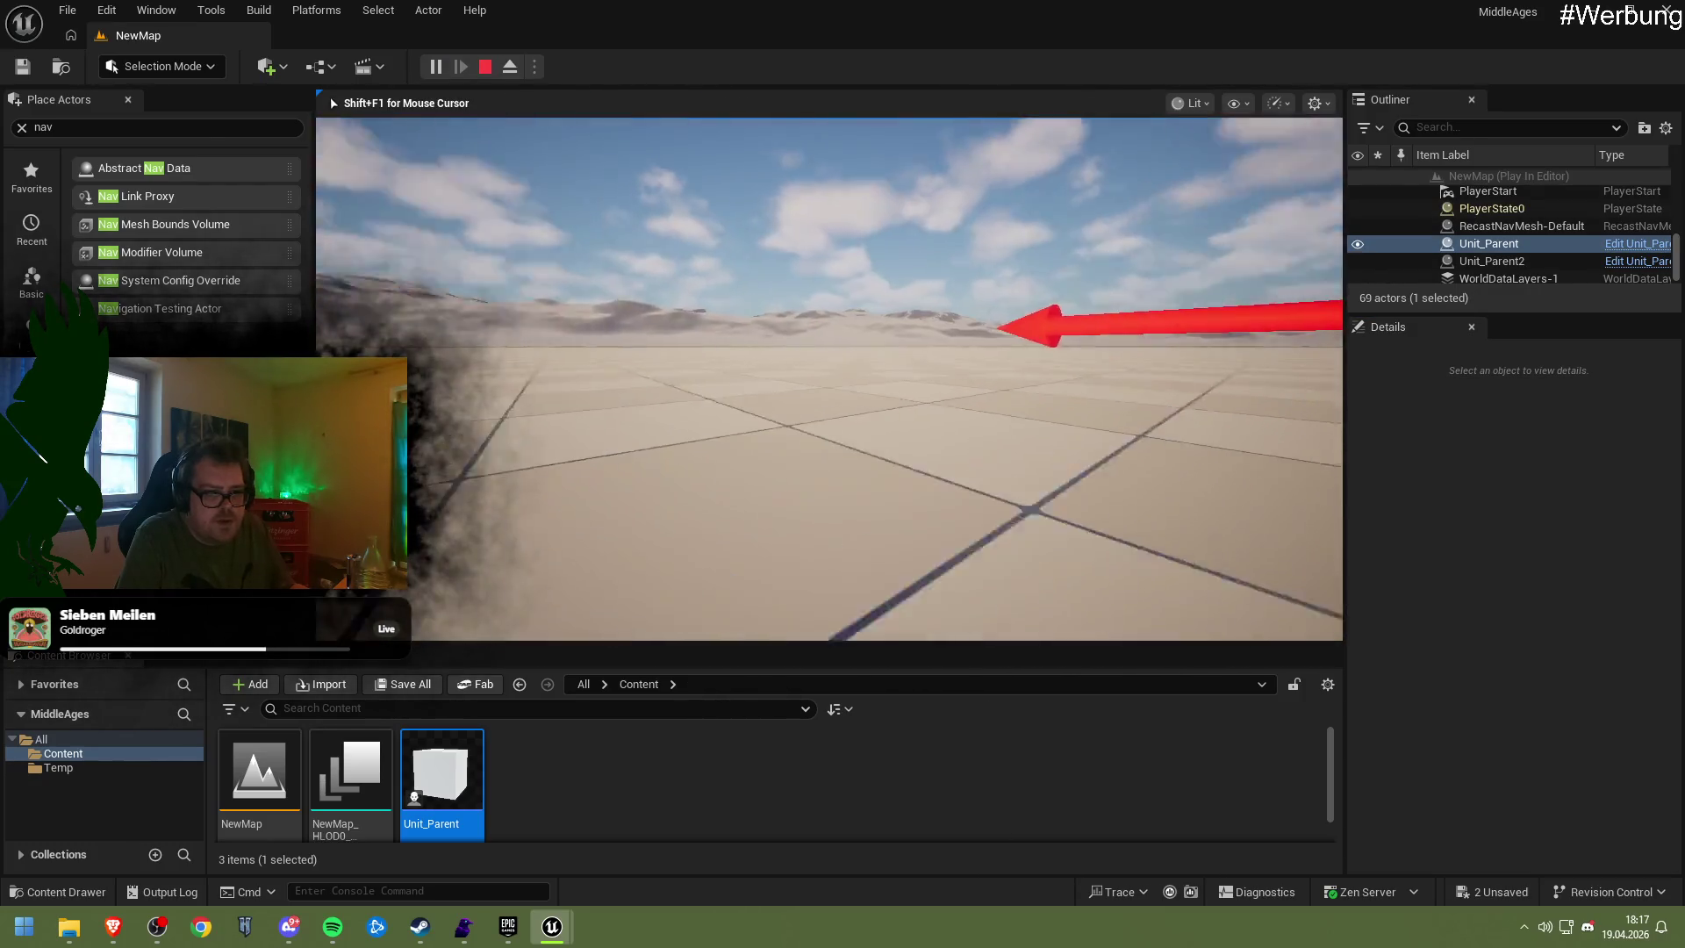
pyautogui.press('Escape')
# Raise the cube to Z -30, recompile, and playtest NewMap again
pyautogui.moveTo(537, 939)
pyautogui.click(616, 833)
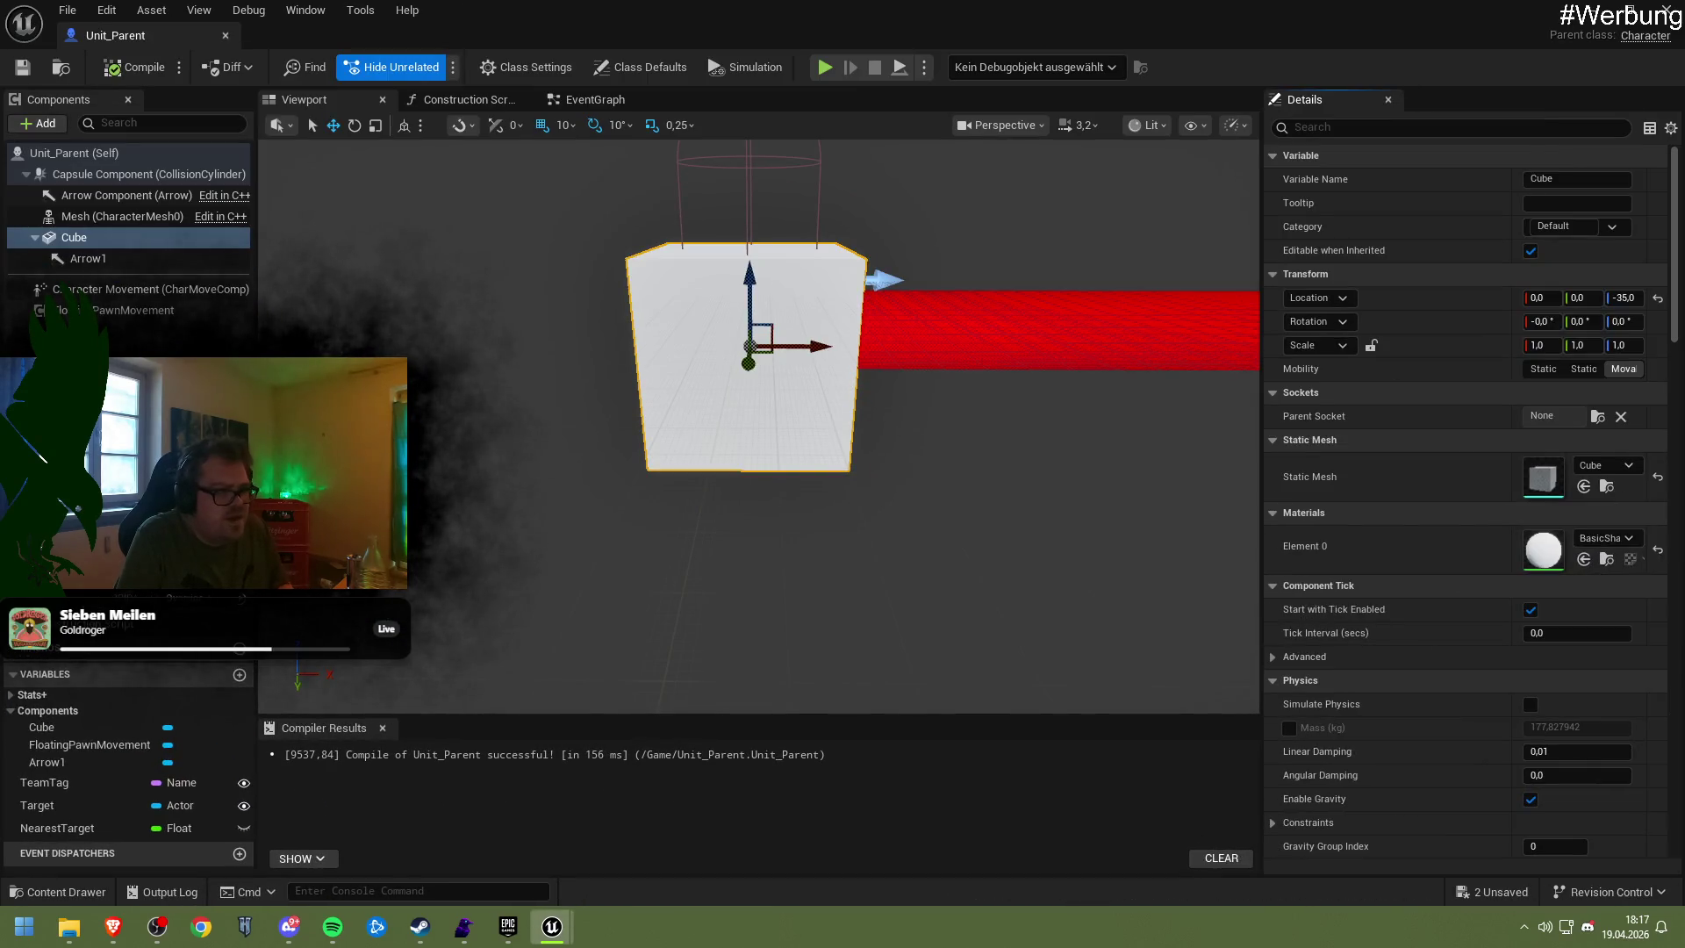
pyautogui.click(106, 291)
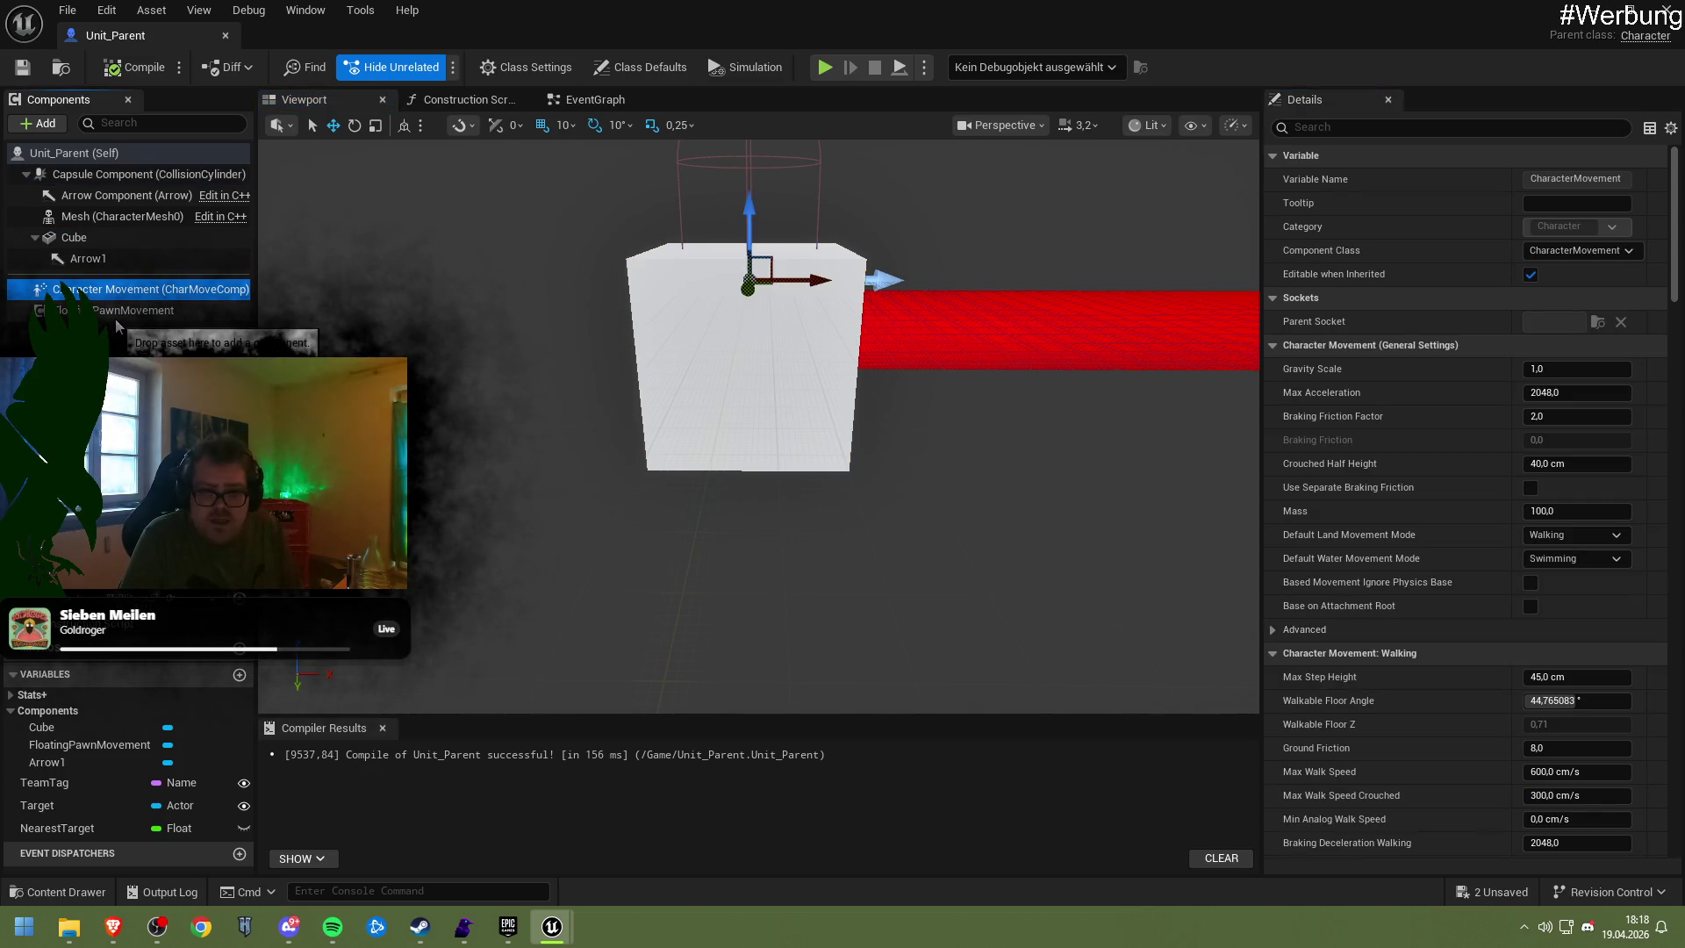
pyautogui.click(74, 237)
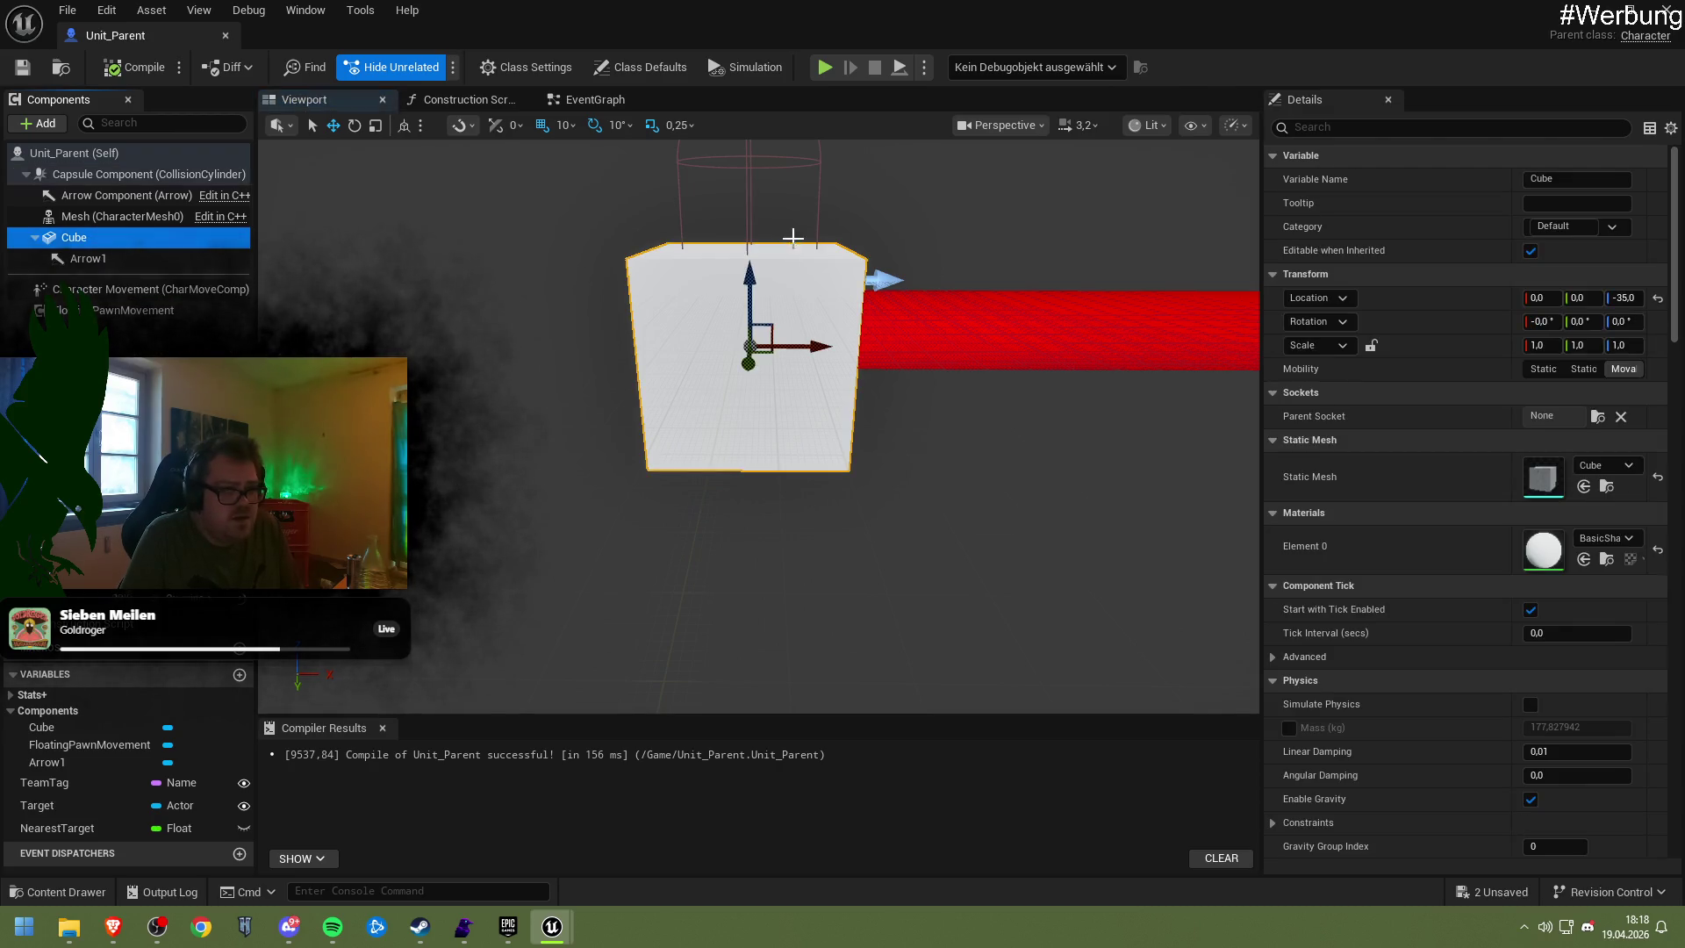
pyautogui.moveTo(747, 279); pyautogui.dragTo(750, 265)
pyautogui.click(132, 67)
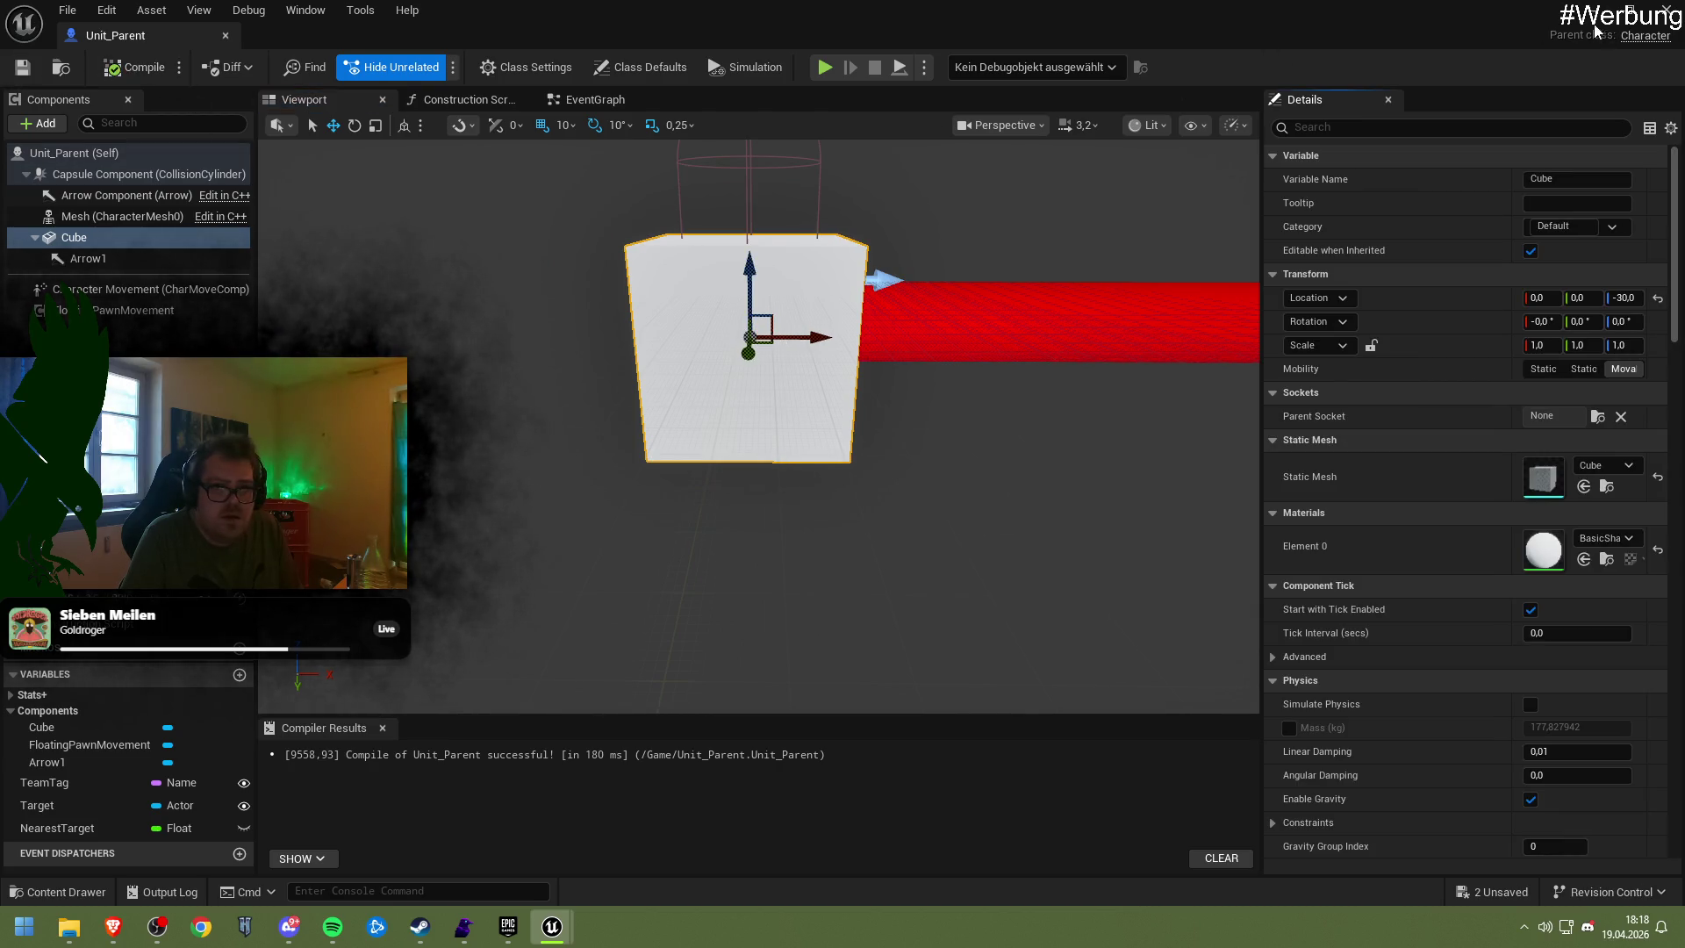
pyautogui.click(1610, 11)
pyautogui.click(435, 65)
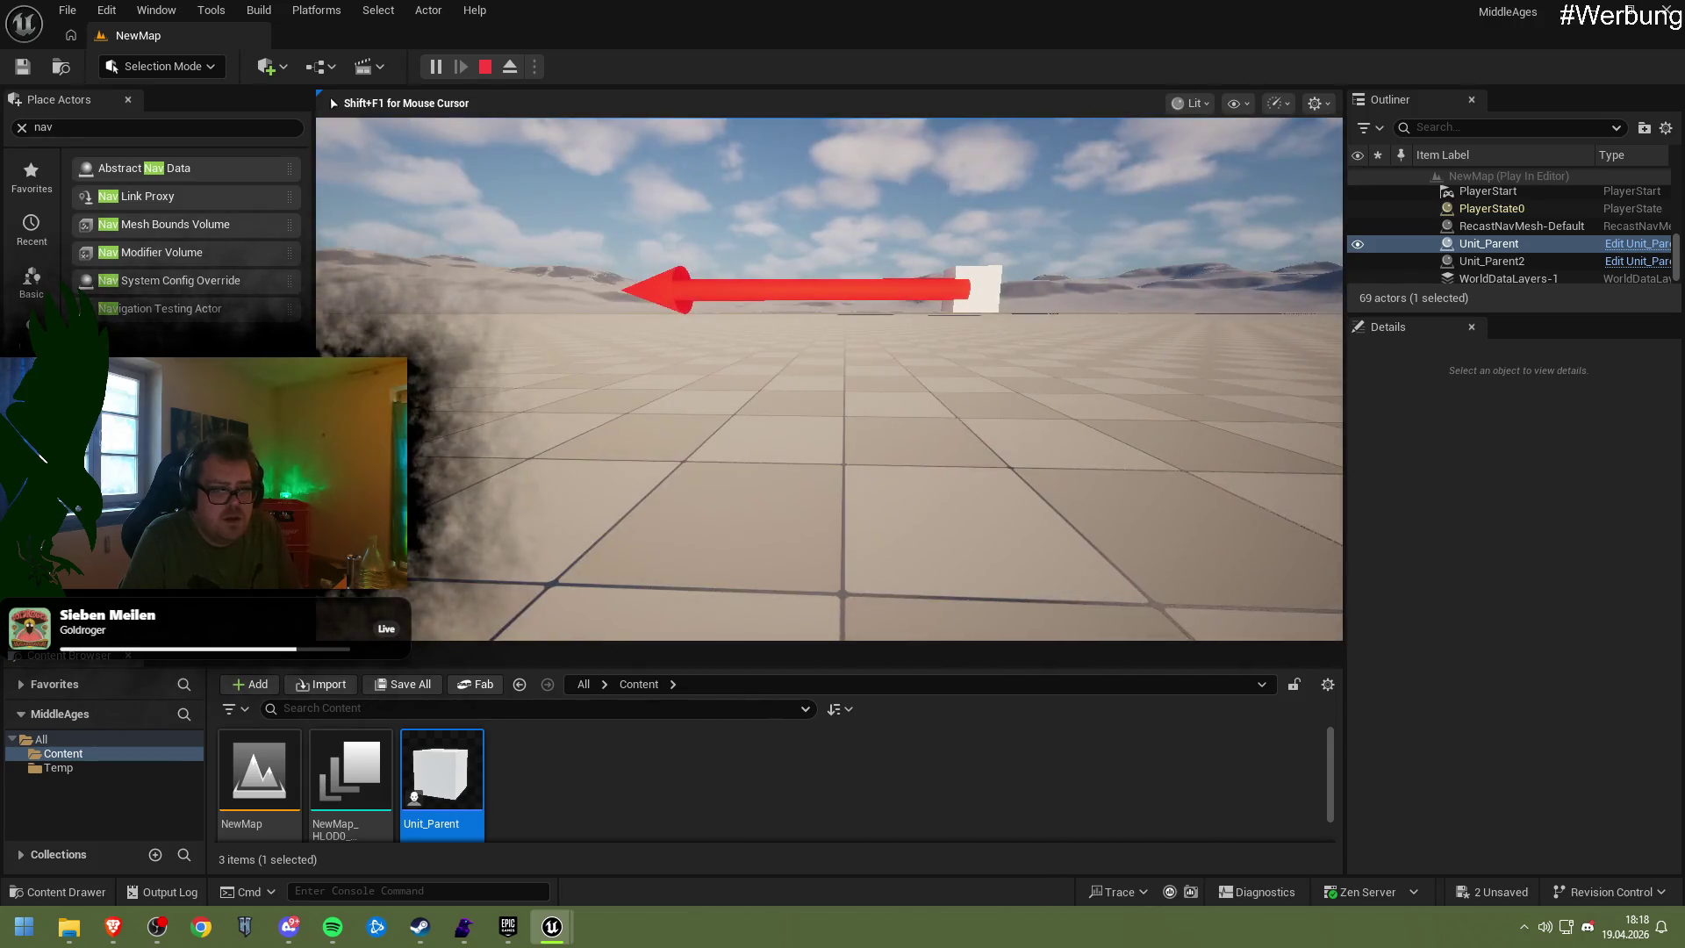
pyautogui.press('Escape')
pyautogui.moveTo(1188, 376)
pyautogui.mouseDown()
pyautogui.moveTo(1189, 351)
pyautogui.moveTo(1189, 413)
pyautogui.mouseUp()
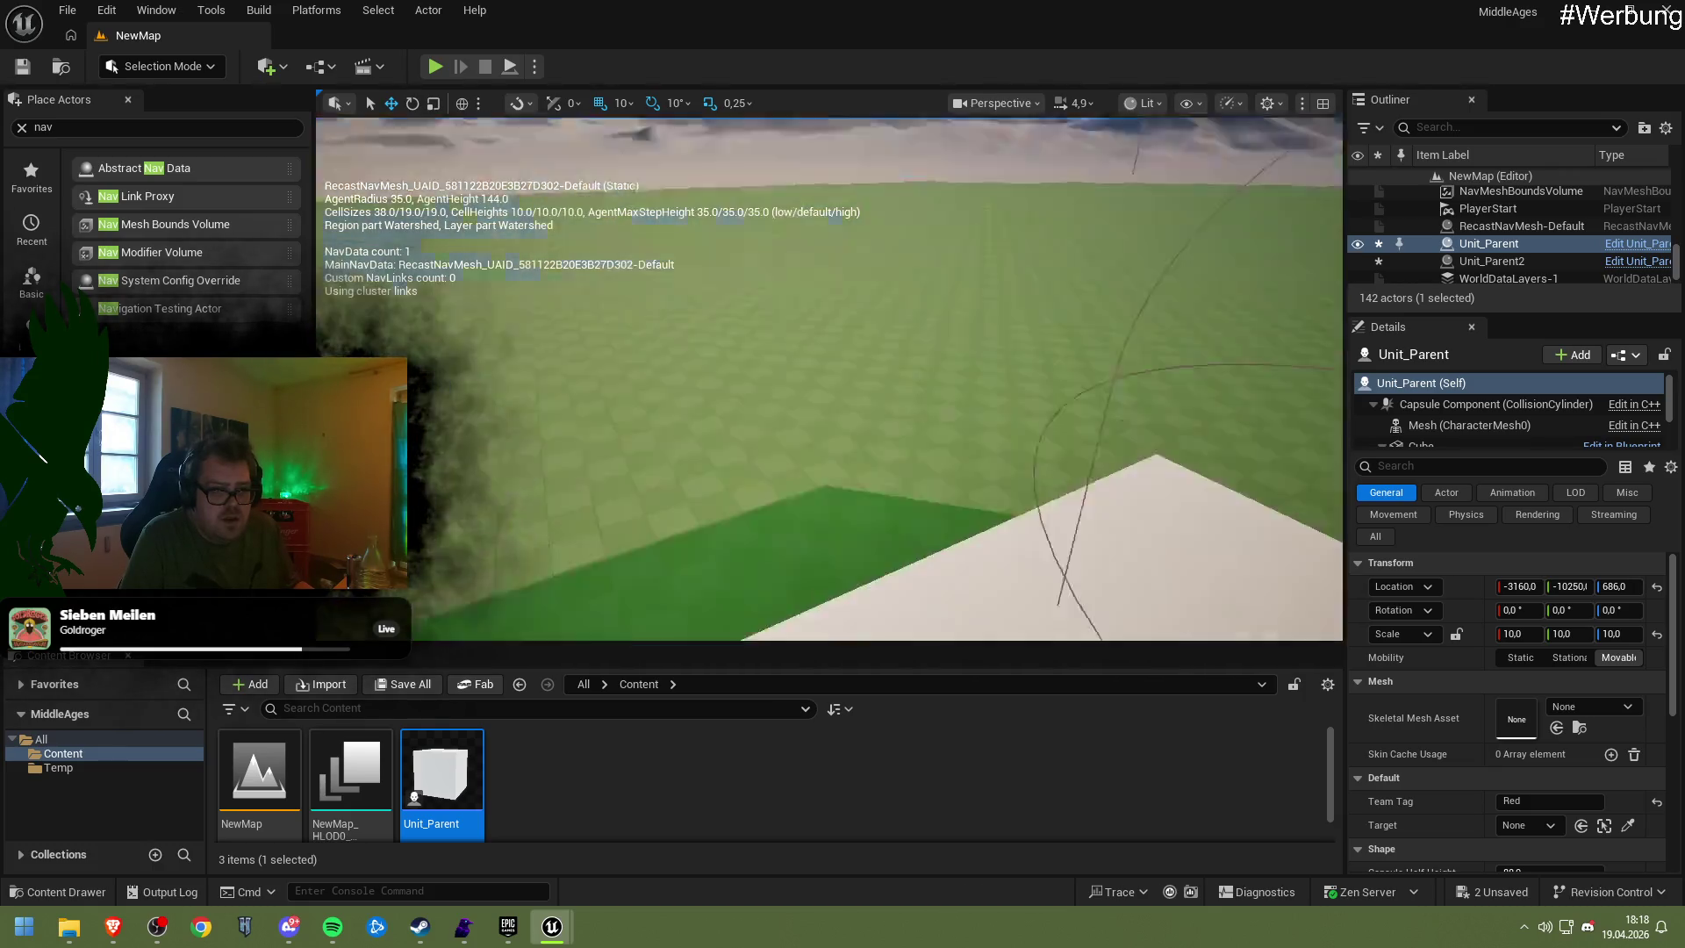
# Select the Unit_Parent unit in the level and playtest it
pyautogui.moveTo(1000, 374); pyautogui.dragTo(1000, 412)
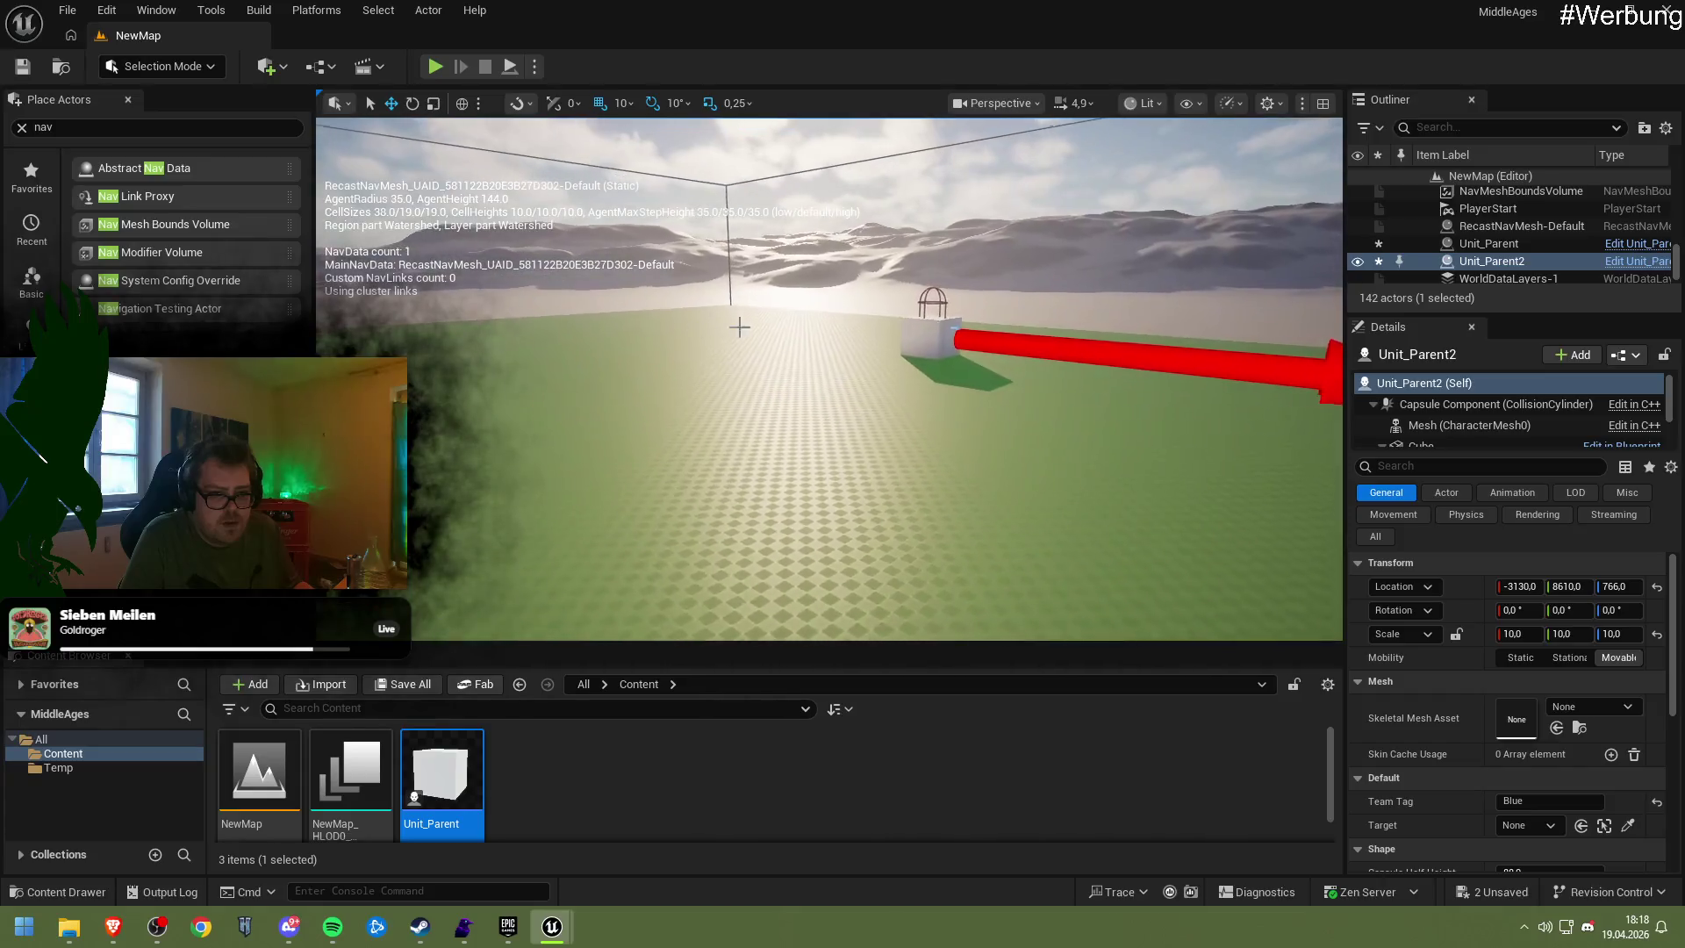
pyautogui.click(922, 322)
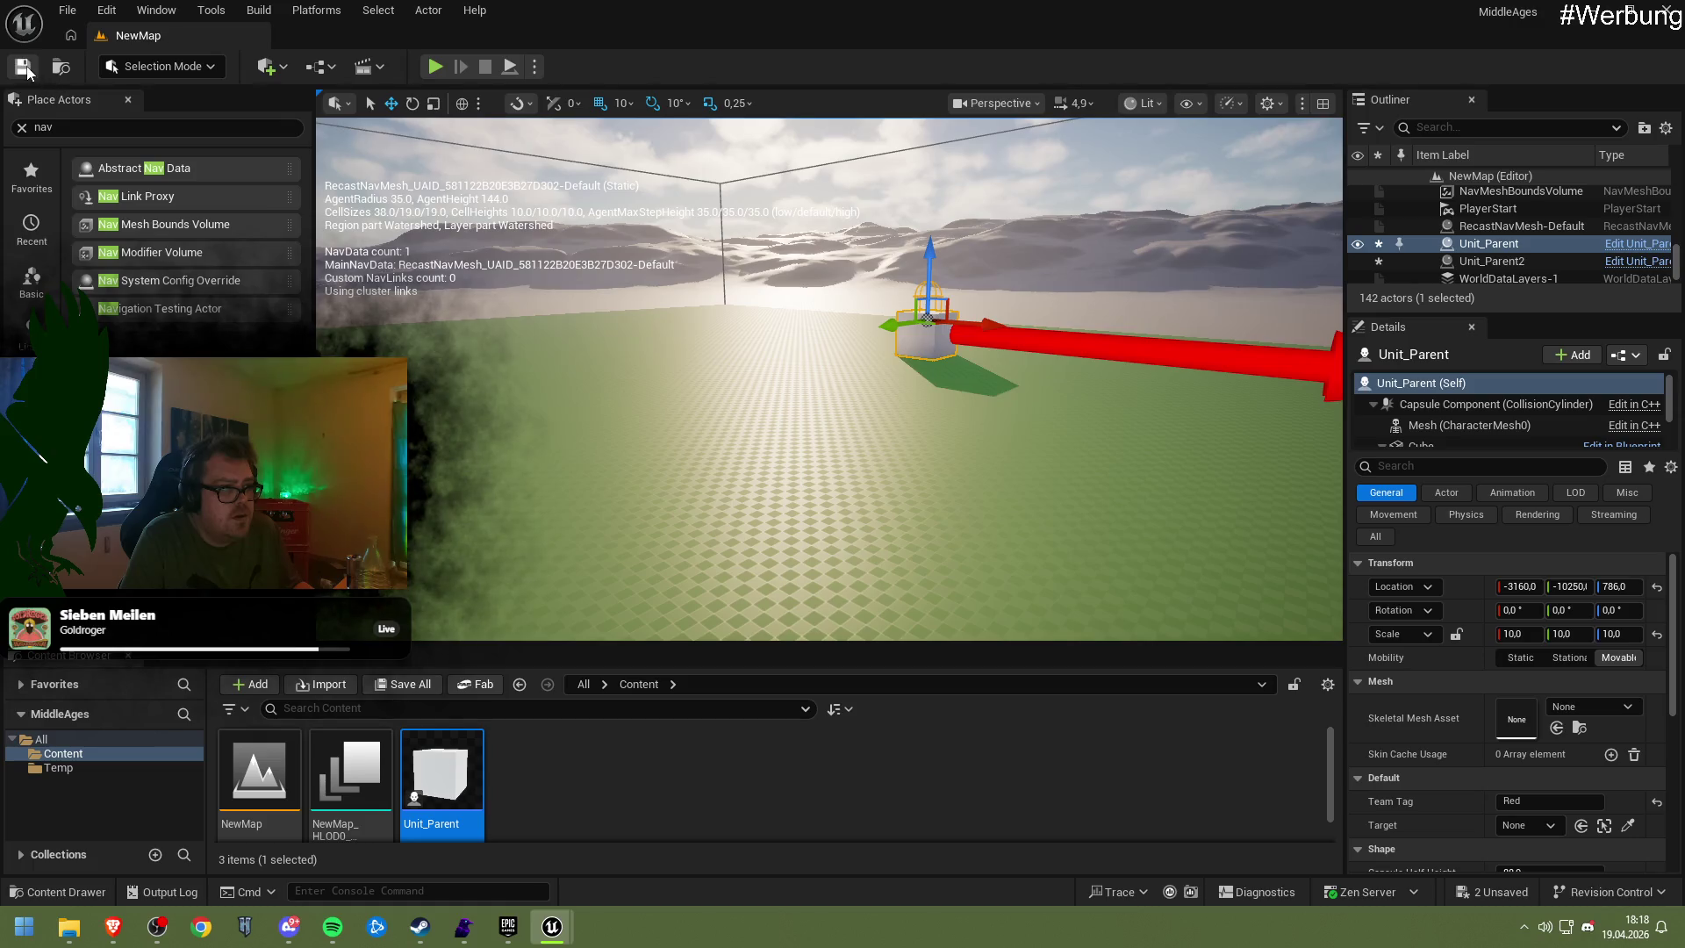
pyautogui.click(435, 66)
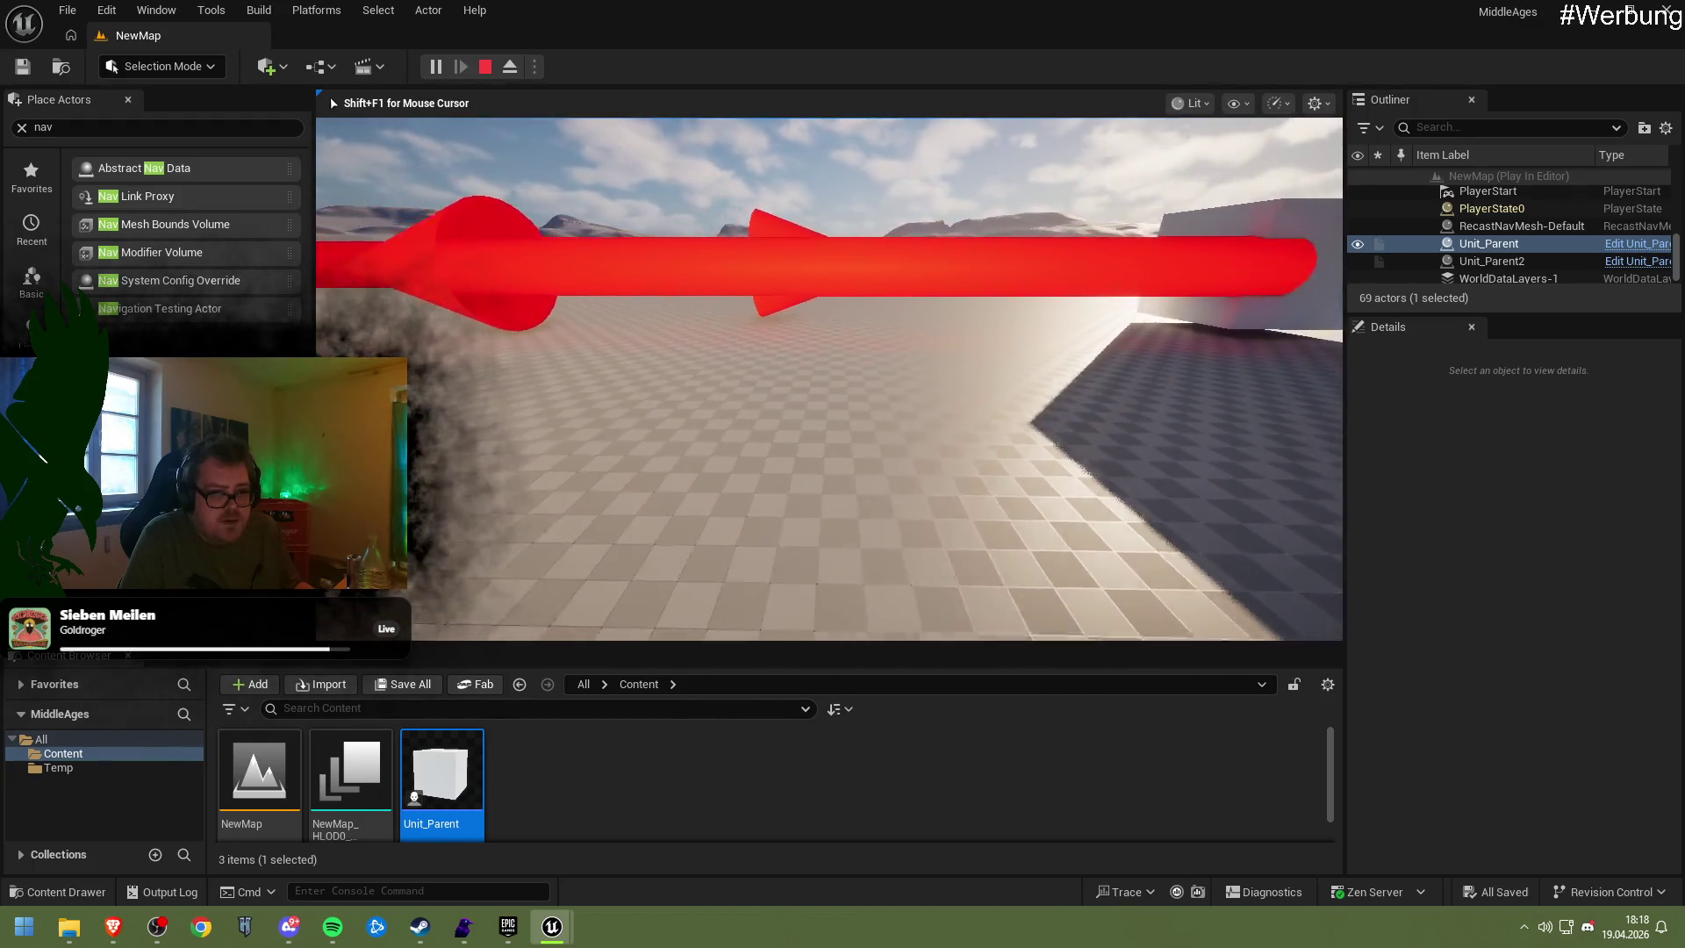
pyautogui.press('Escape')
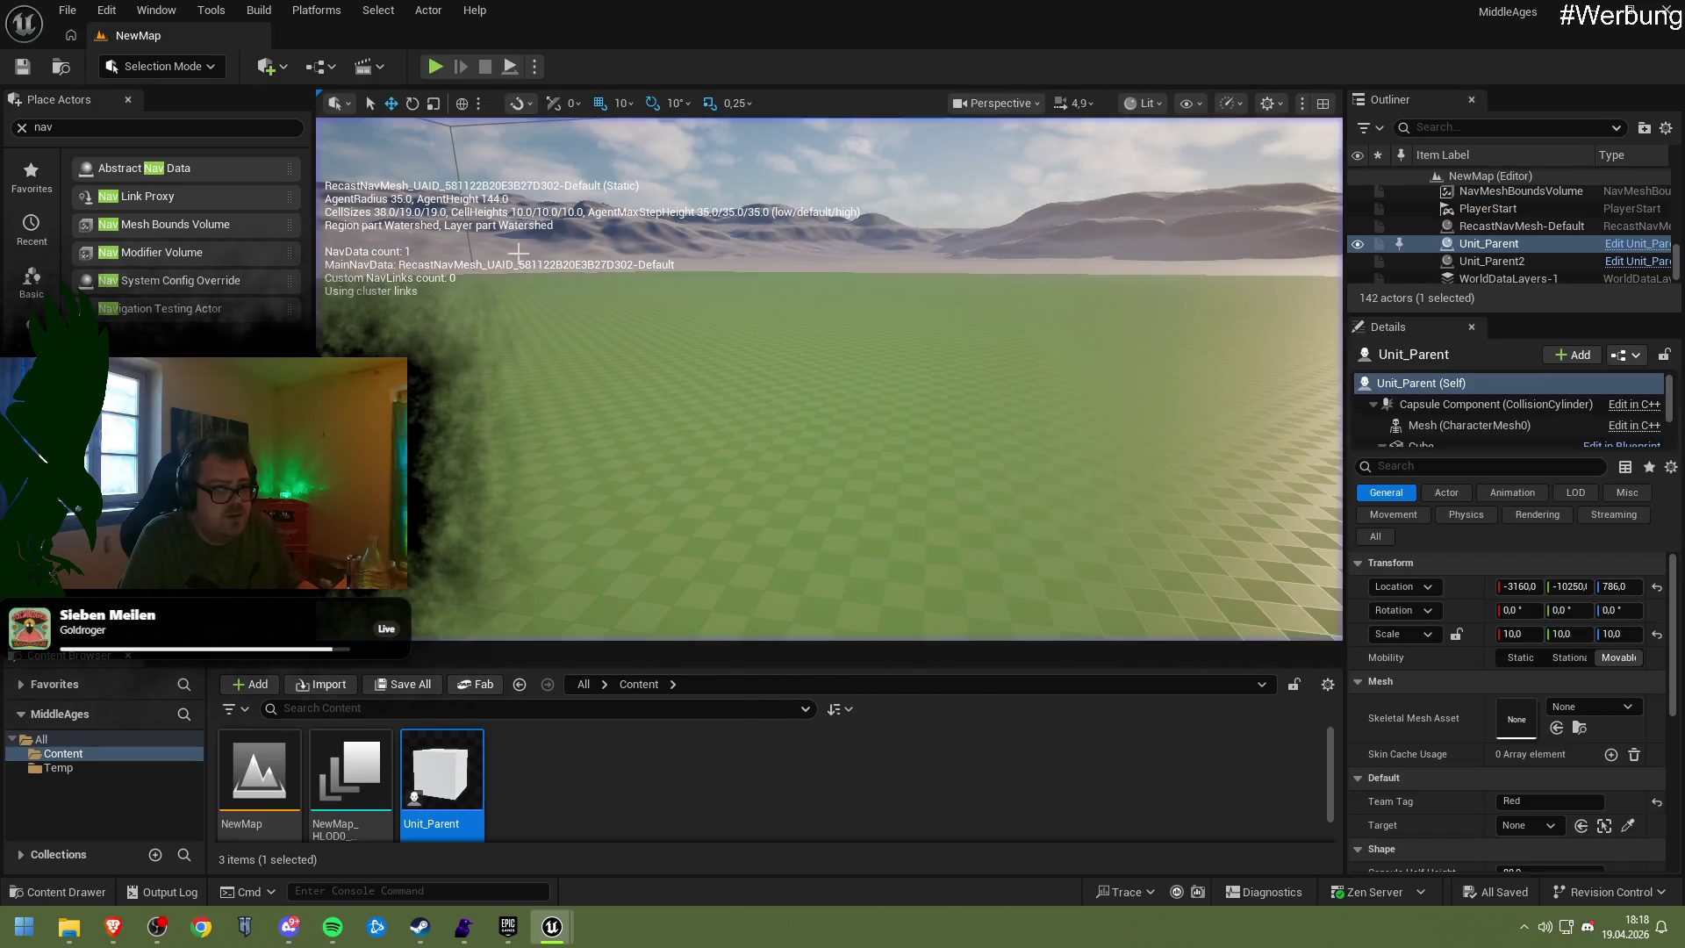
# Adjust the unit's placement height, select Unit_Parent2, and playtest the level
pyautogui.moveTo(747, 347); pyautogui.dragTo(748, 351)
pyautogui.moveTo(754, 527); pyautogui.dragTo(555, 321)
pyautogui.click(620, 326)
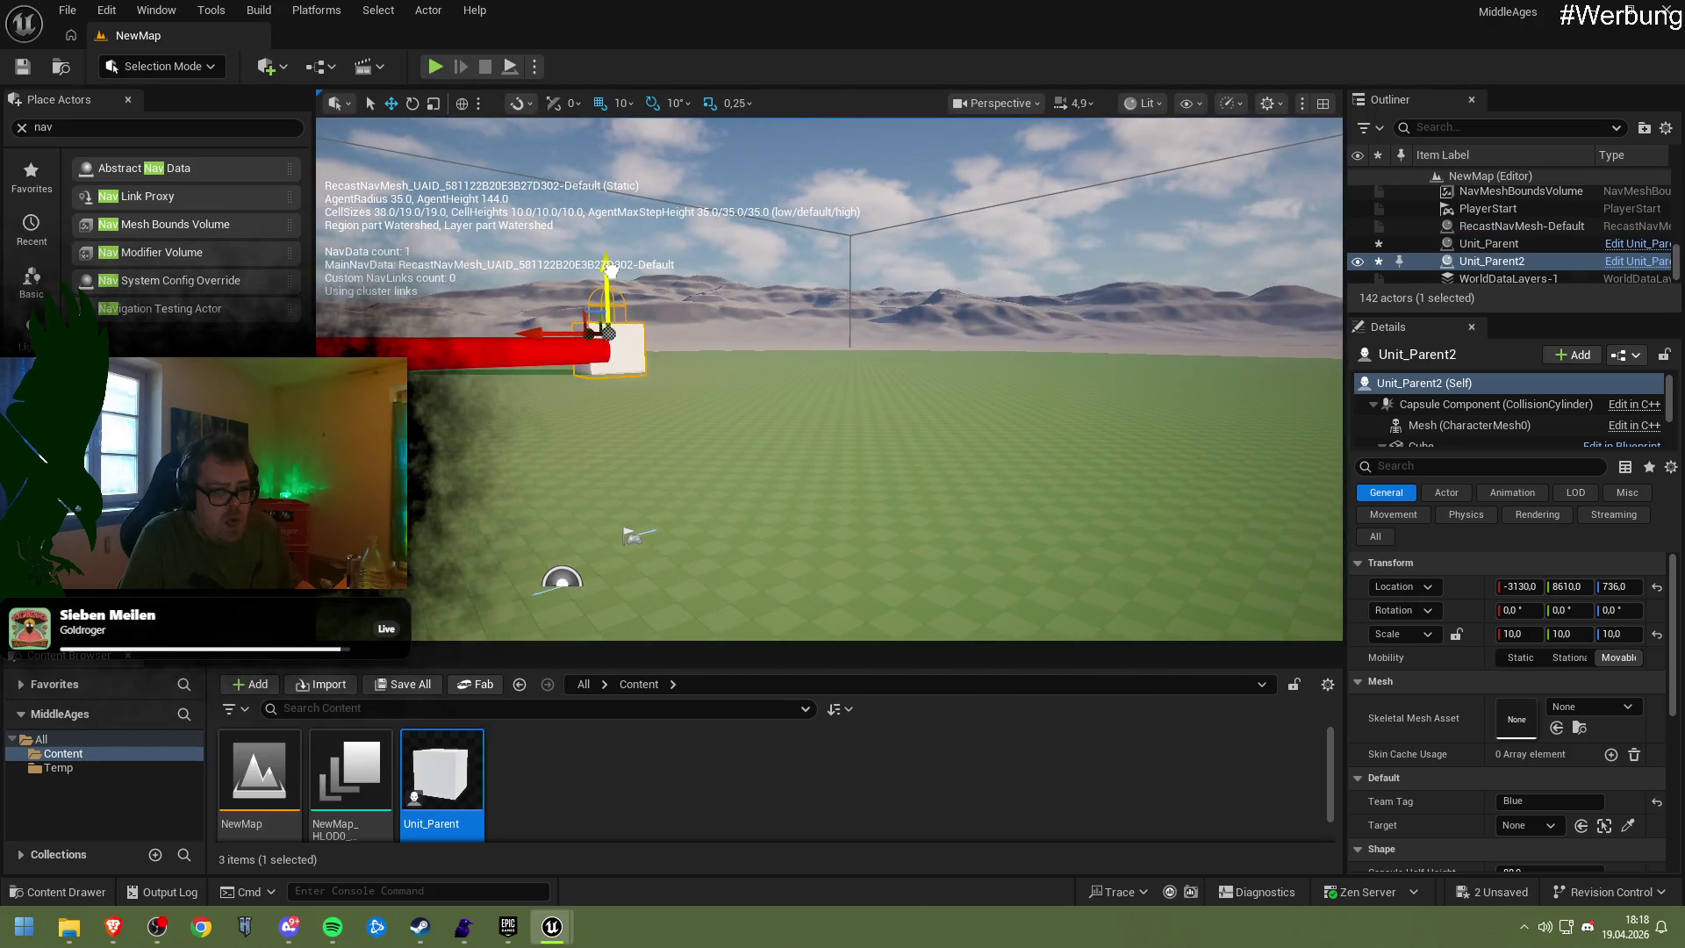
pyautogui.click(434, 68)
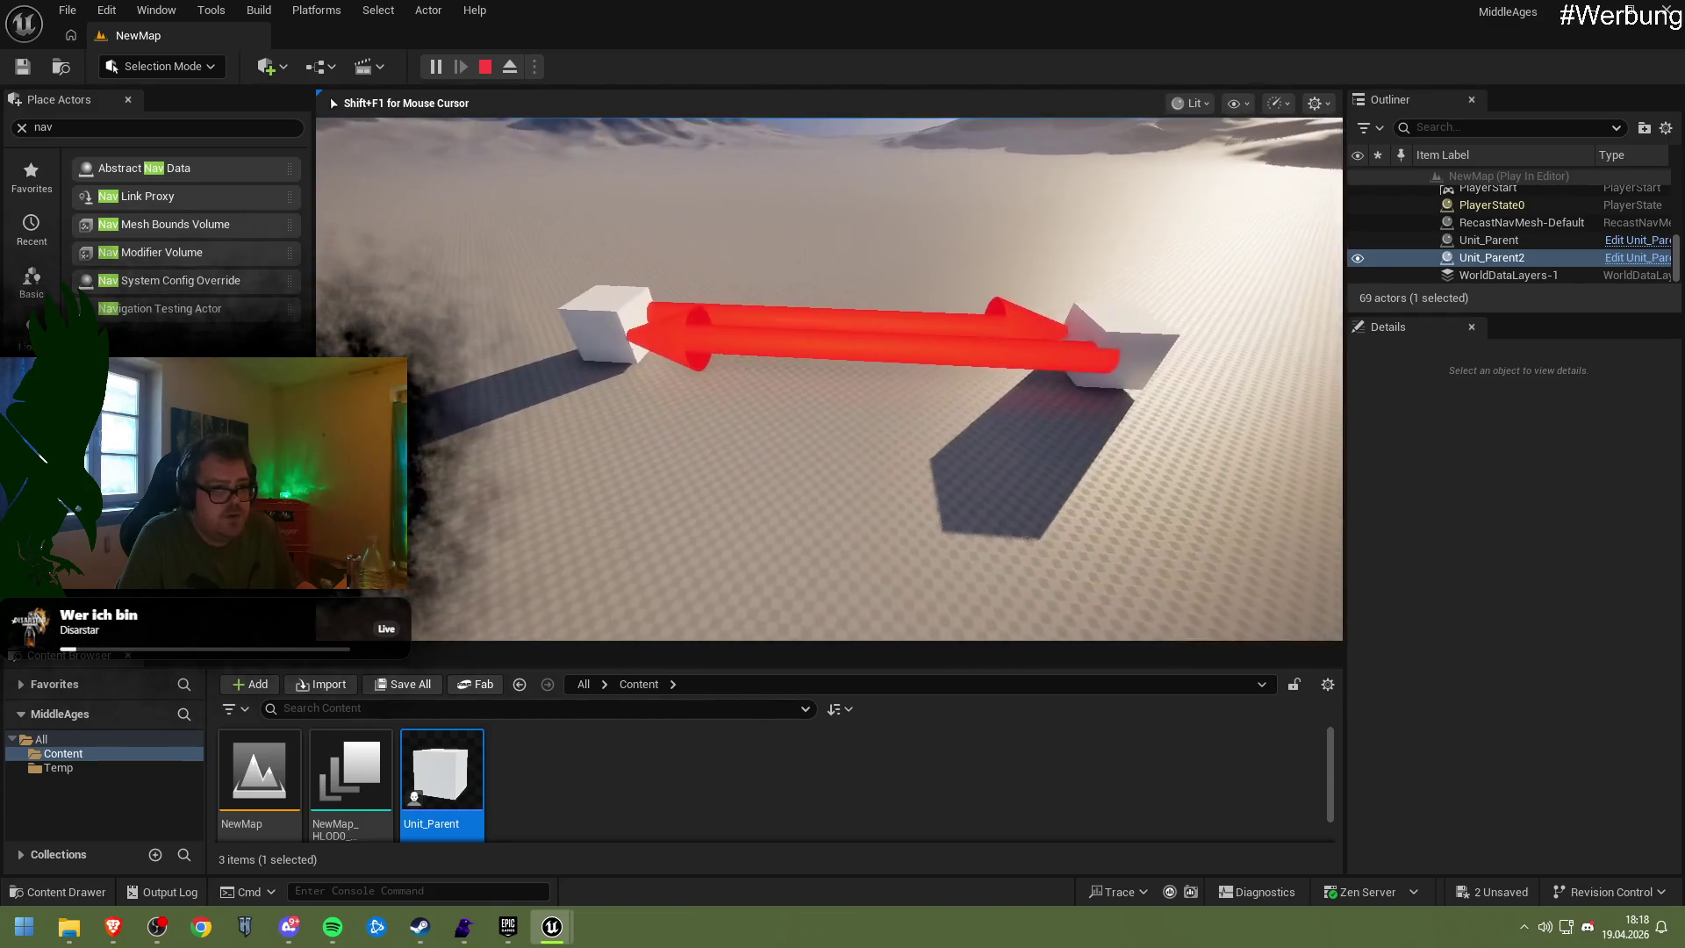
pyautogui.press('Escape')
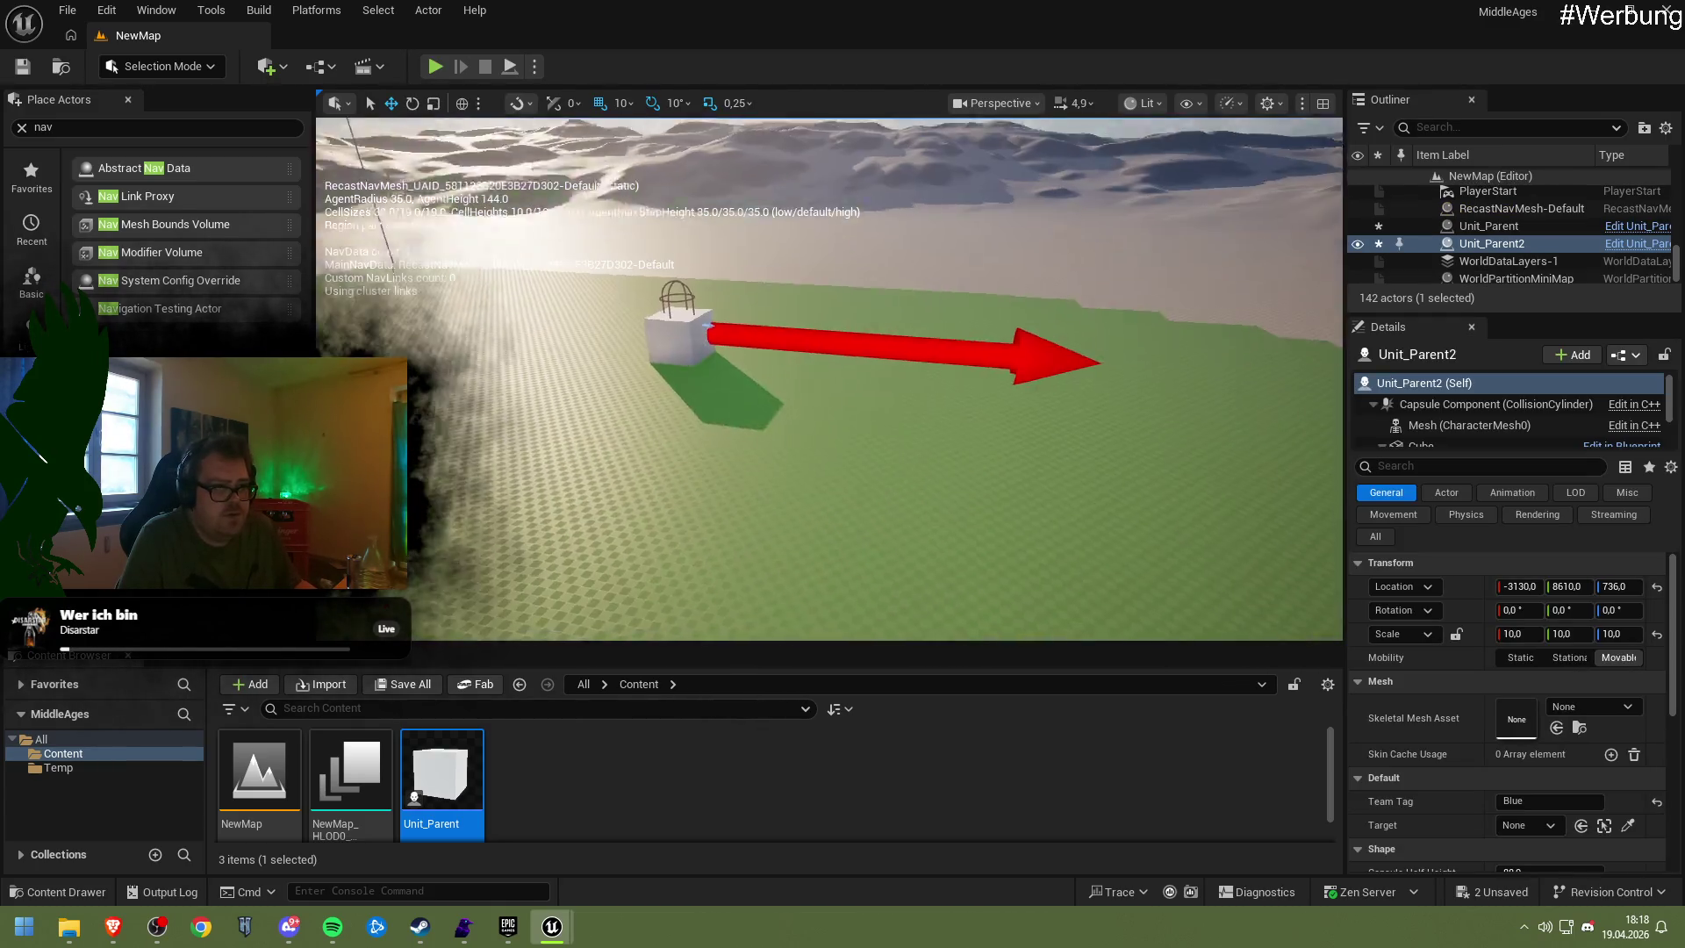
# Playtest once more, then reopen the Unit_Parent Blueprint
pyautogui.click(434, 68)
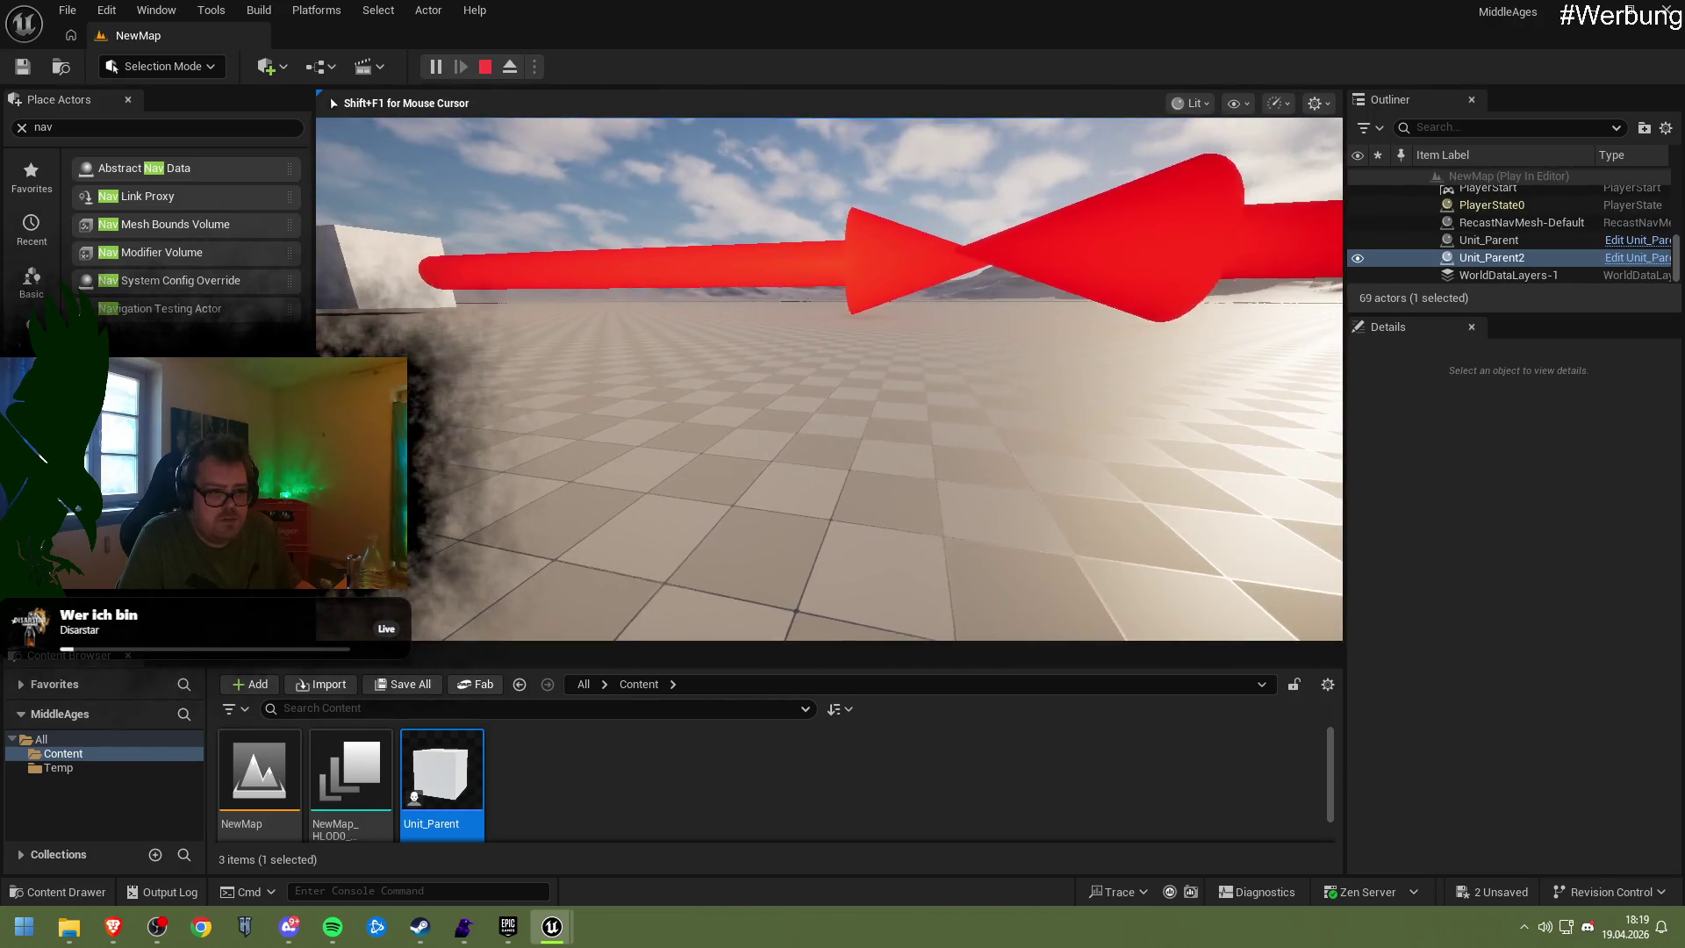
pyautogui.press('Escape')
pyautogui.moveTo(638, 406)
pyautogui.mouseDown()
pyautogui.moveTo(1107, 321)
pyautogui.moveTo(790, 489)
pyautogui.mouseUp()
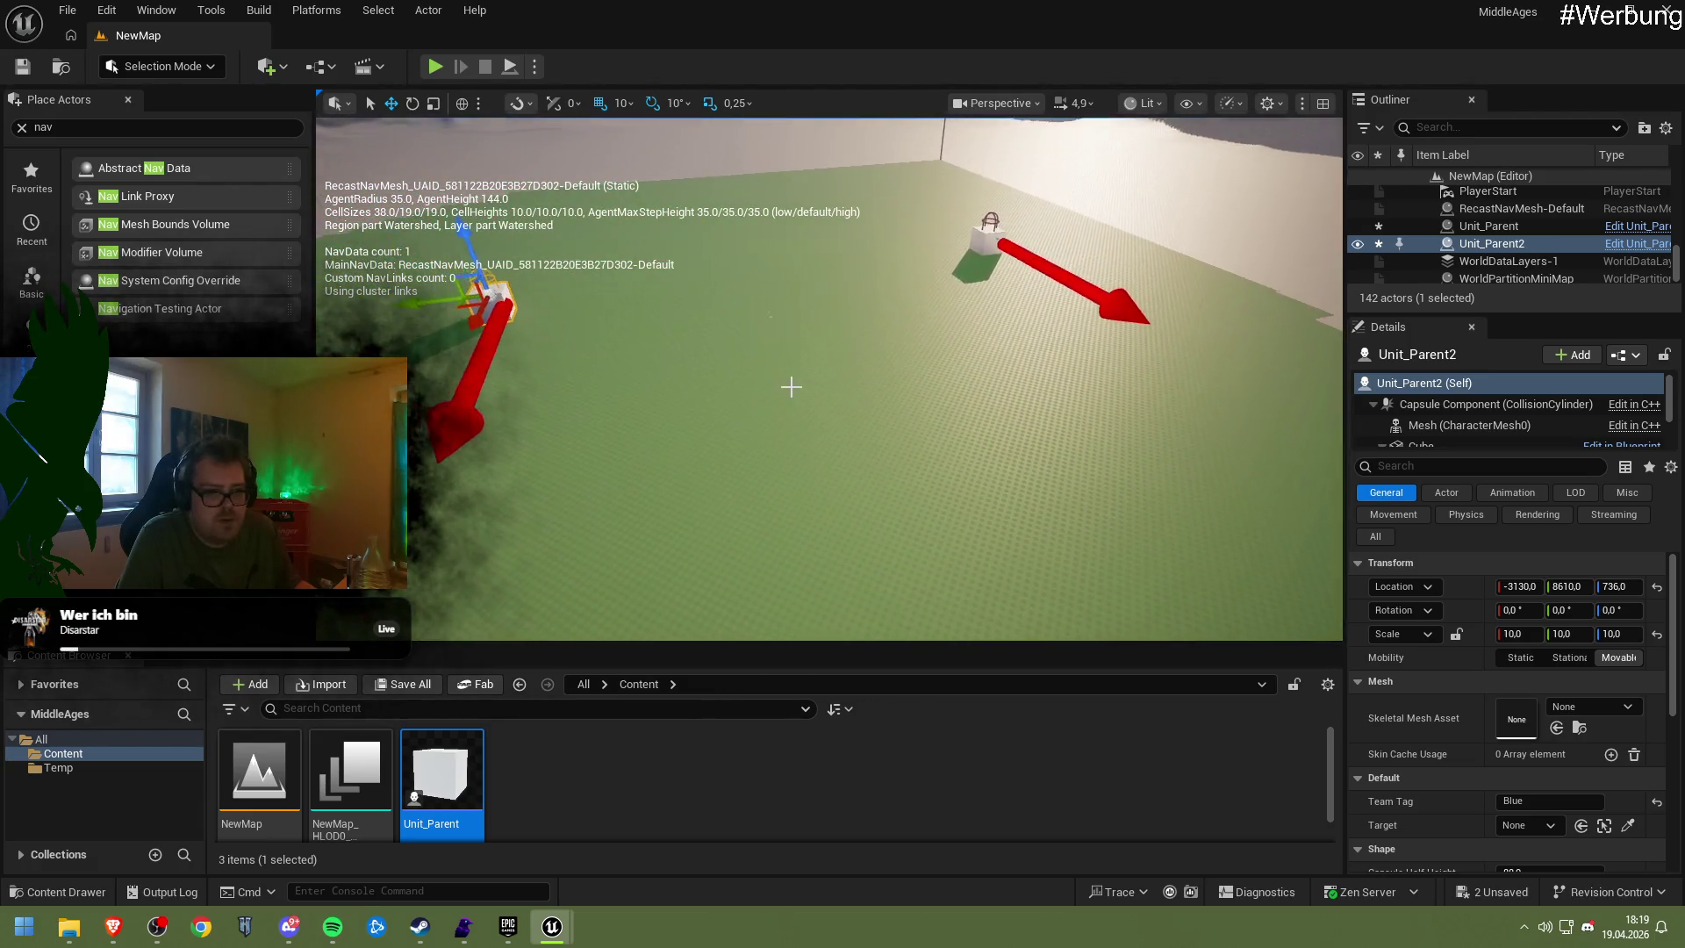
pyautogui.doubleClick(442, 772)
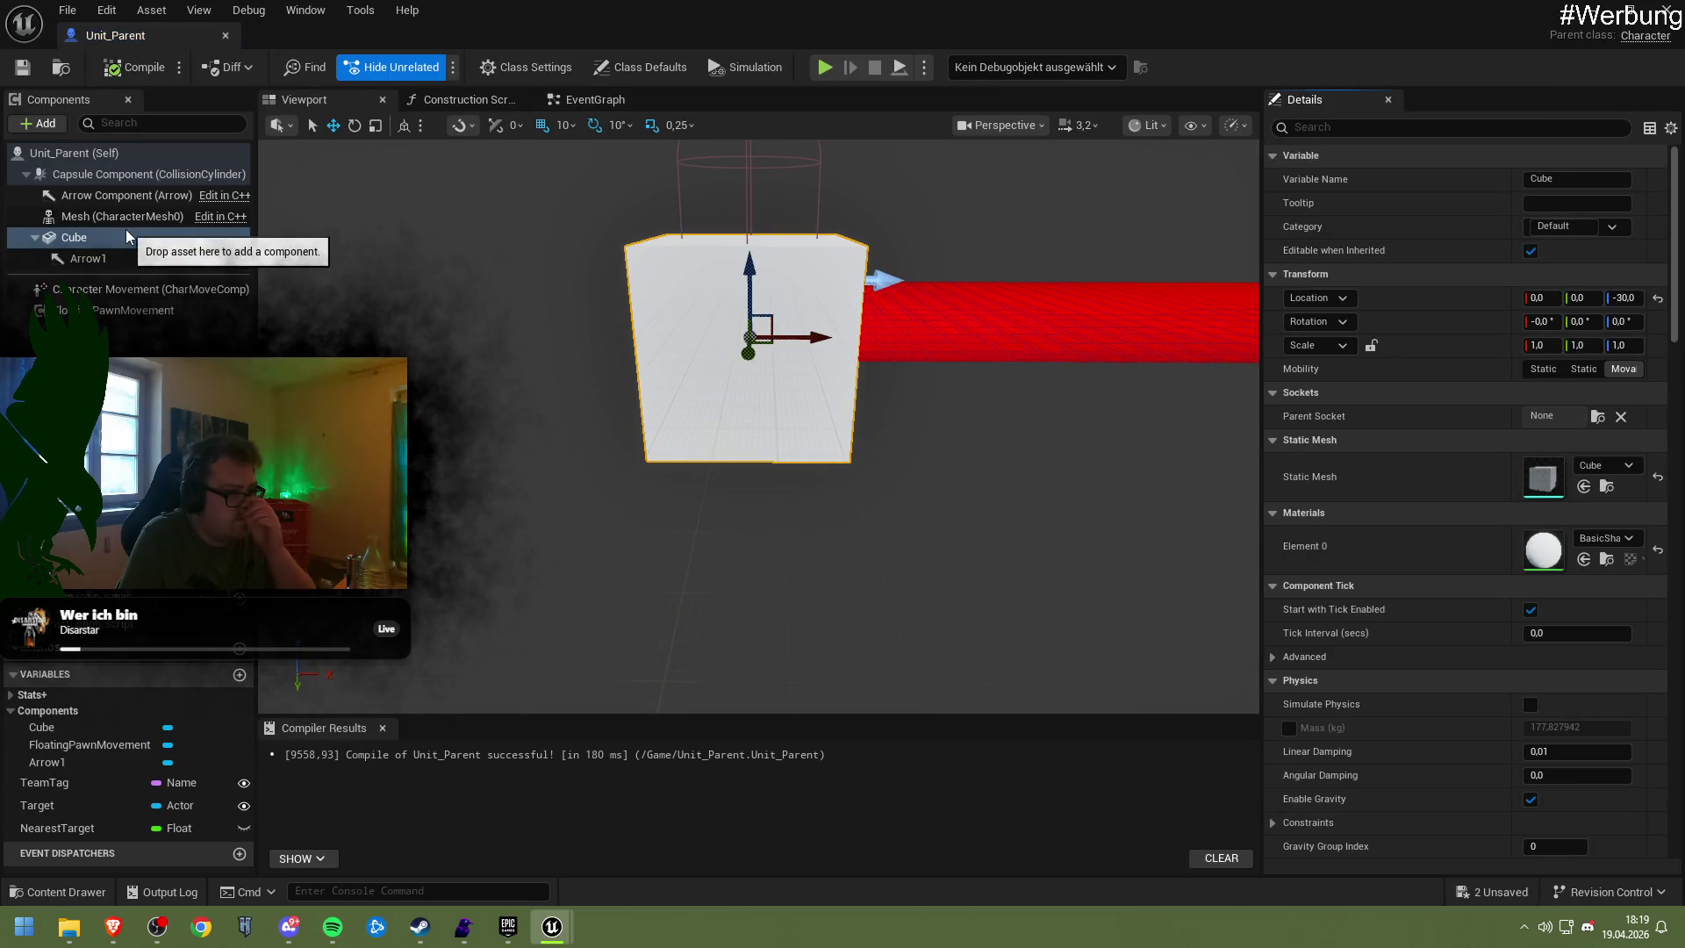
# Delete the FloatingPawnMovement component and filter Character Movement details by 'Rotation'
pyautogui.click(123, 310)
pyautogui.press('Delete')
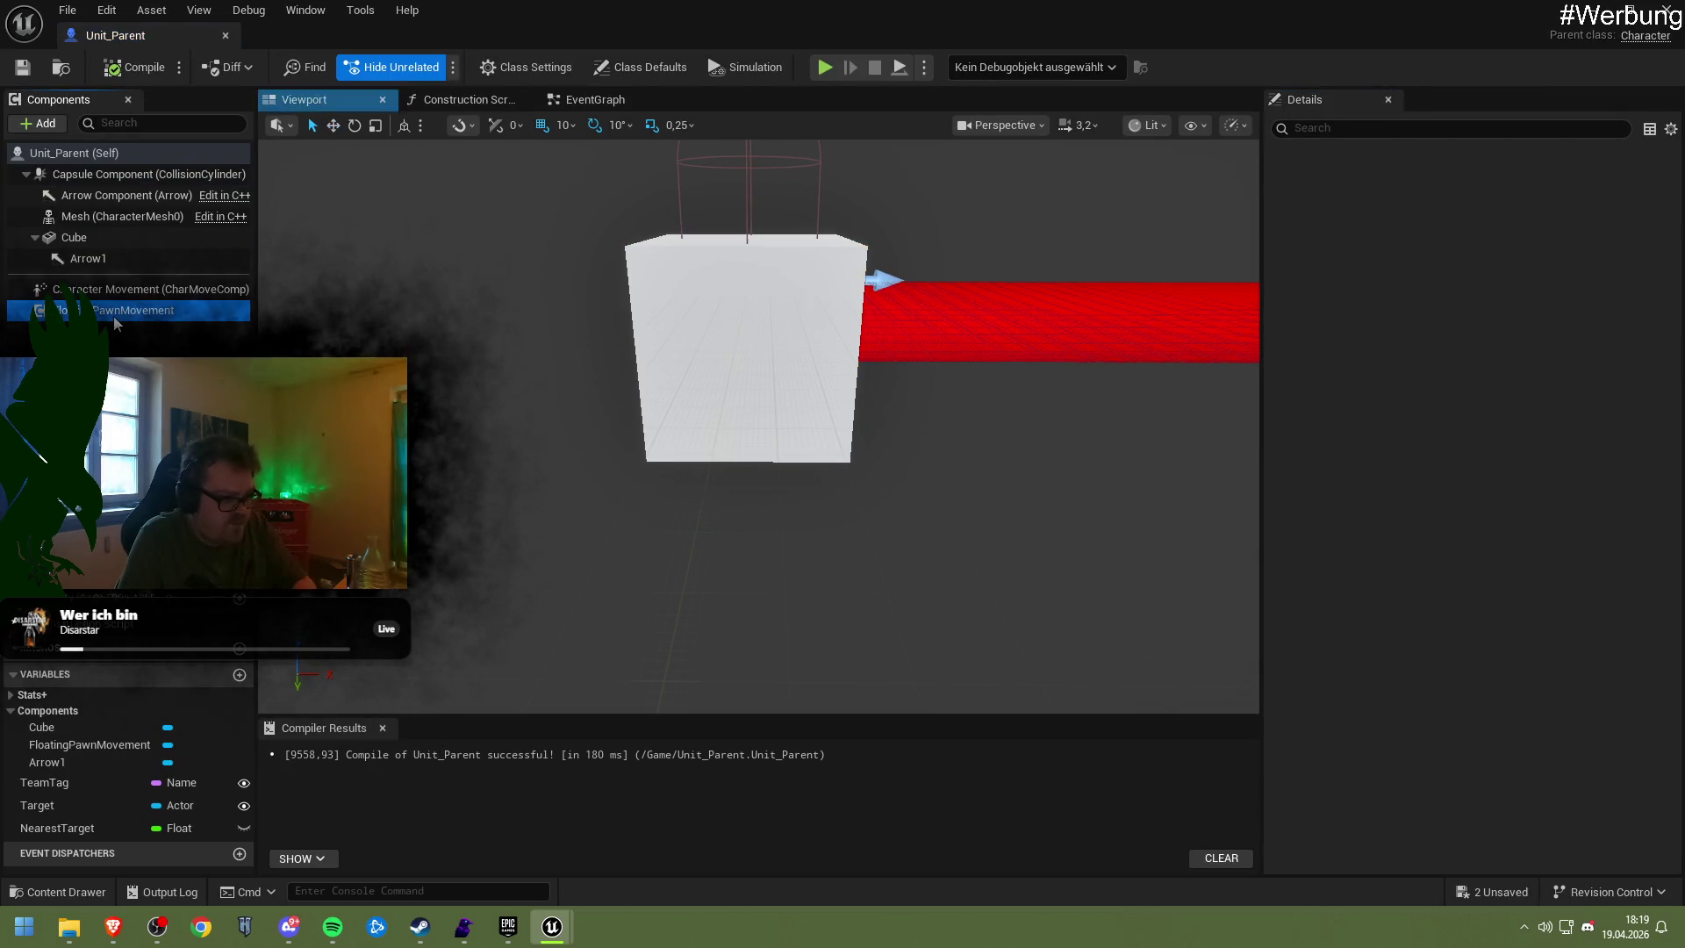
pyautogui.click(1432, 130)
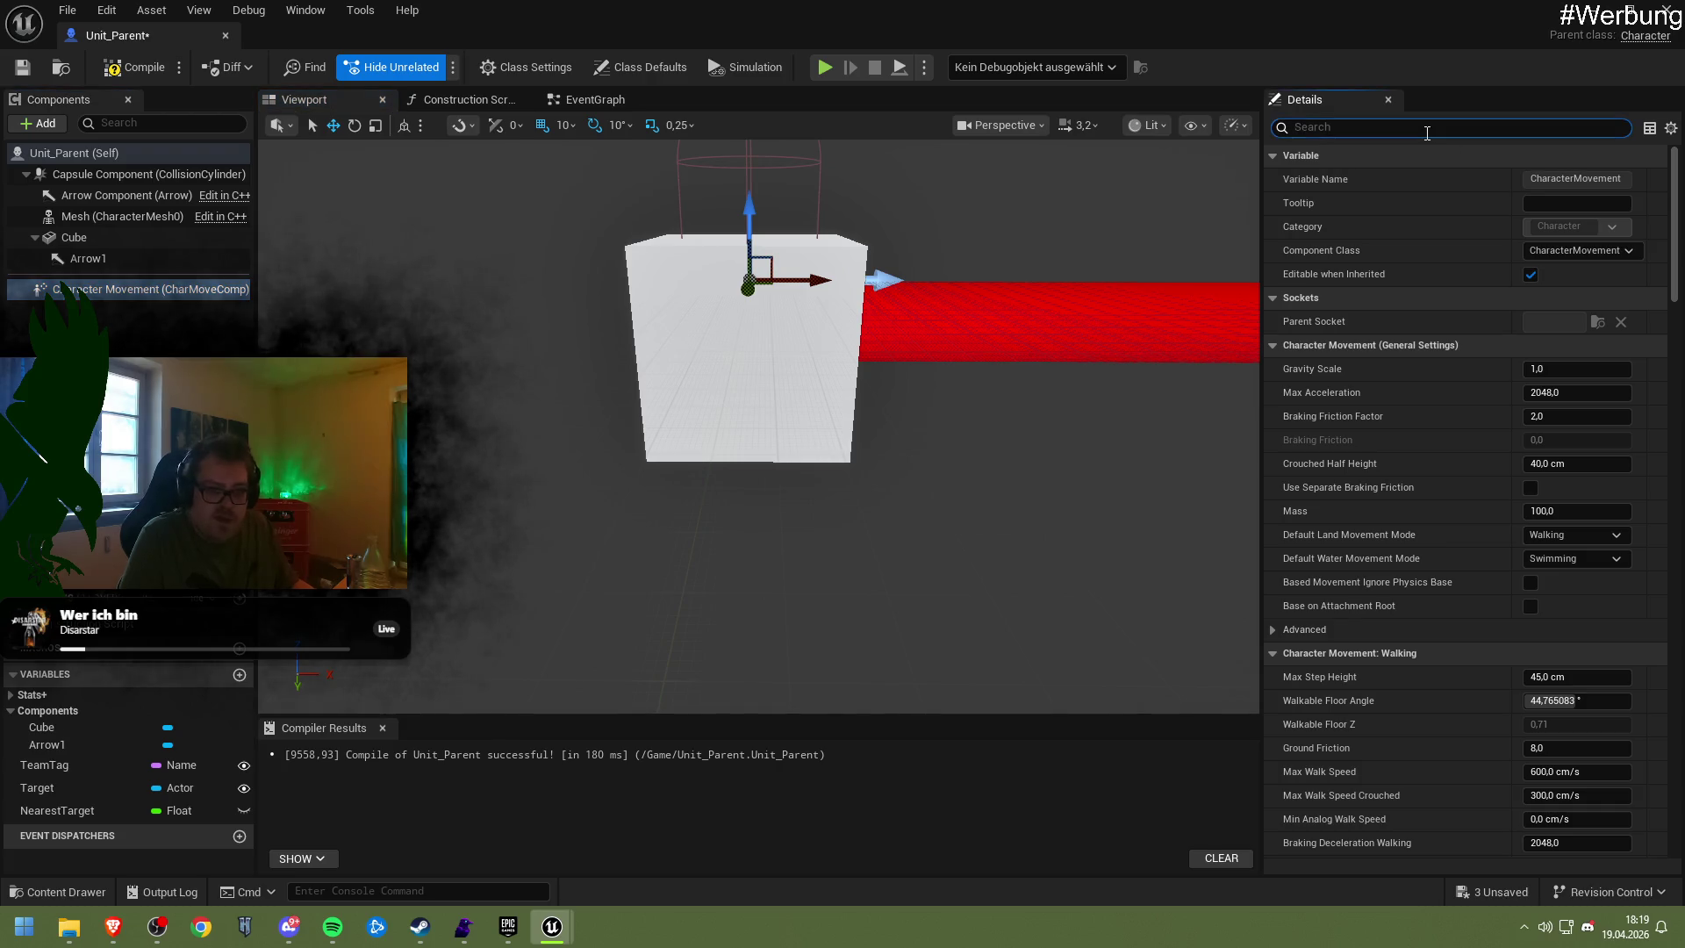
pyautogui.write('turr')
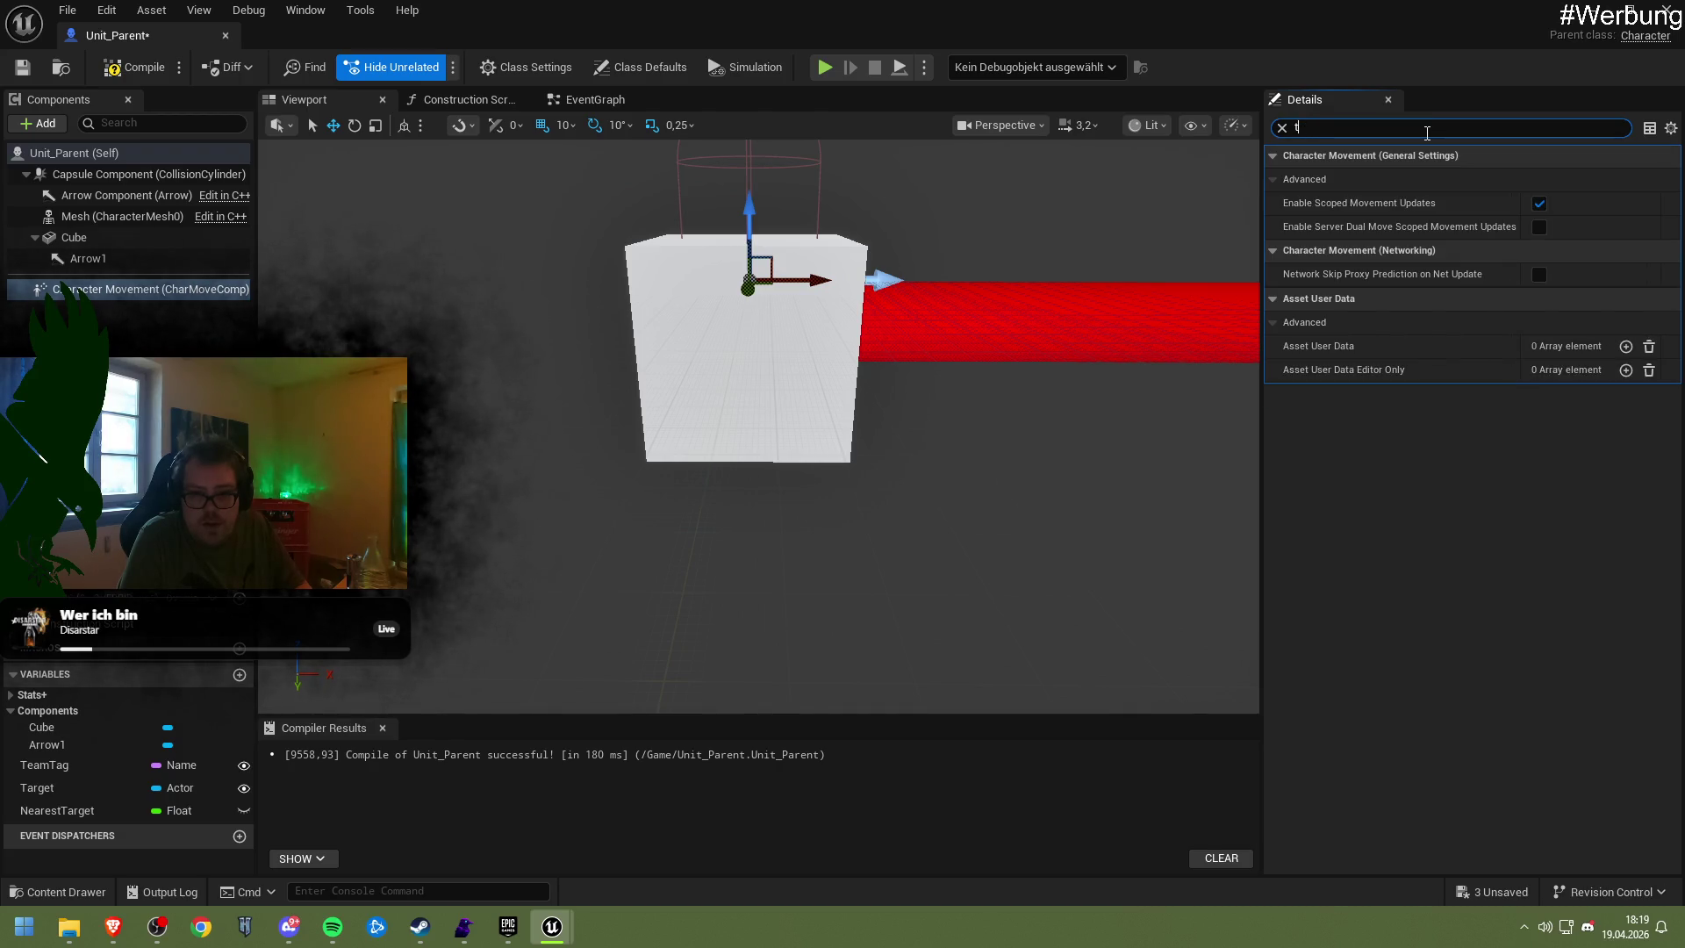
pyautogui.press('BackSpace')
pyautogui.write('Rotati')
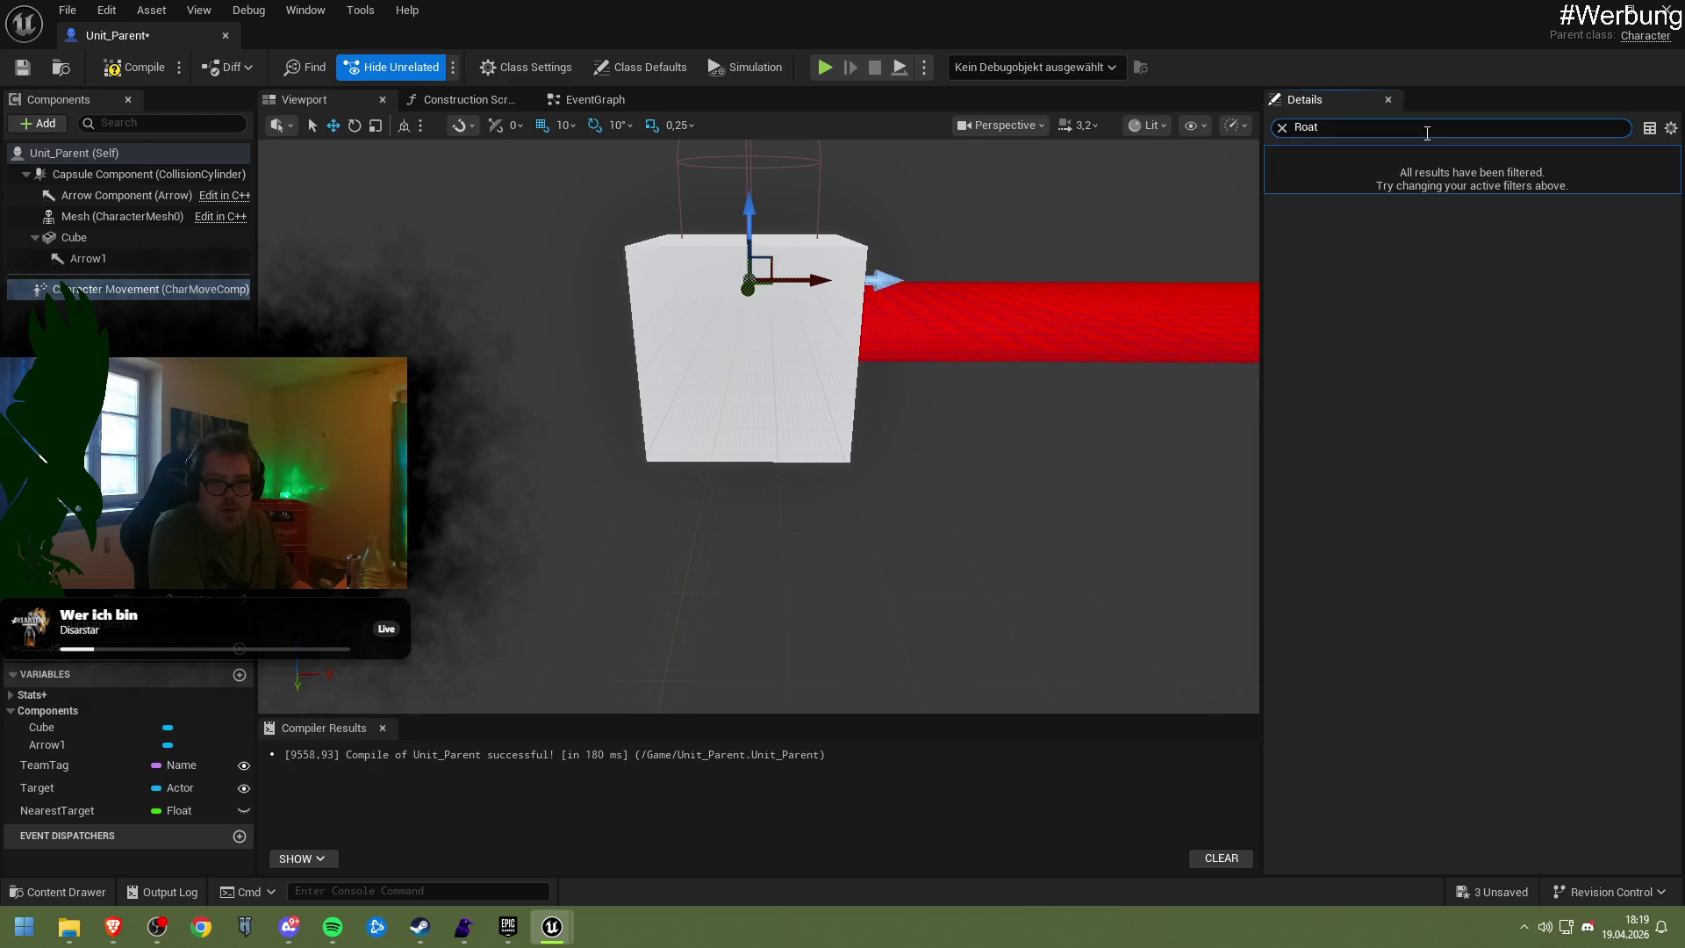
pyautogui.write('on')
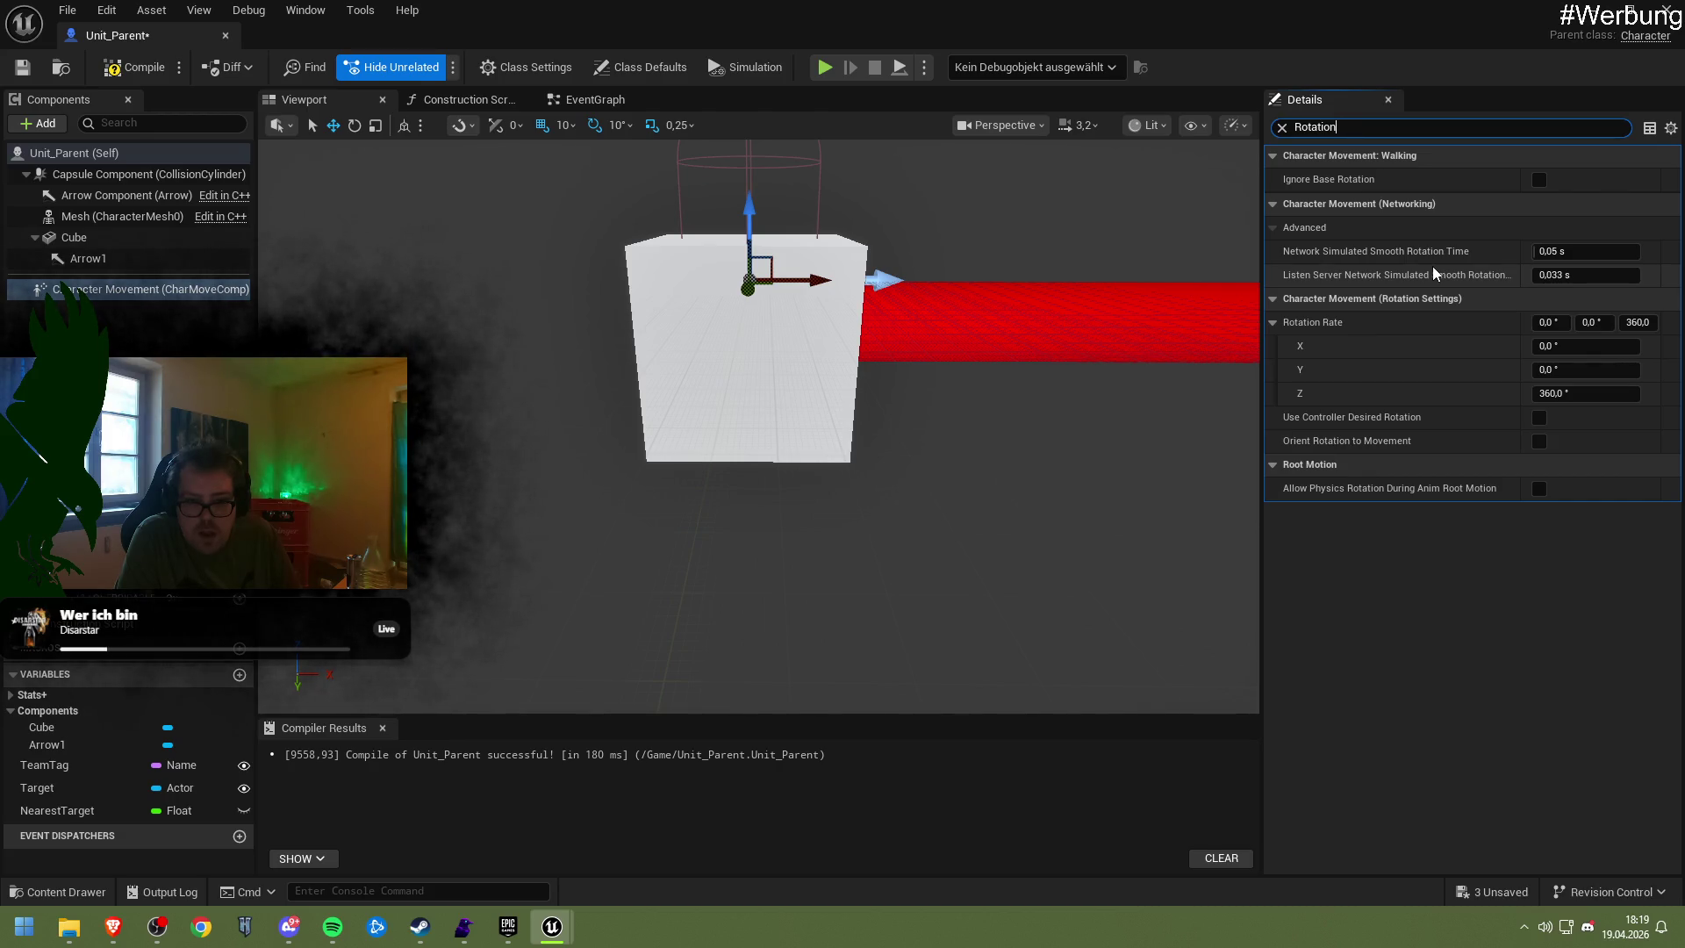
# Enable Orient Rotation to Movement with Rotation Rate Z 30°, save, compile, and playtest
pyautogui.click(1539, 442)
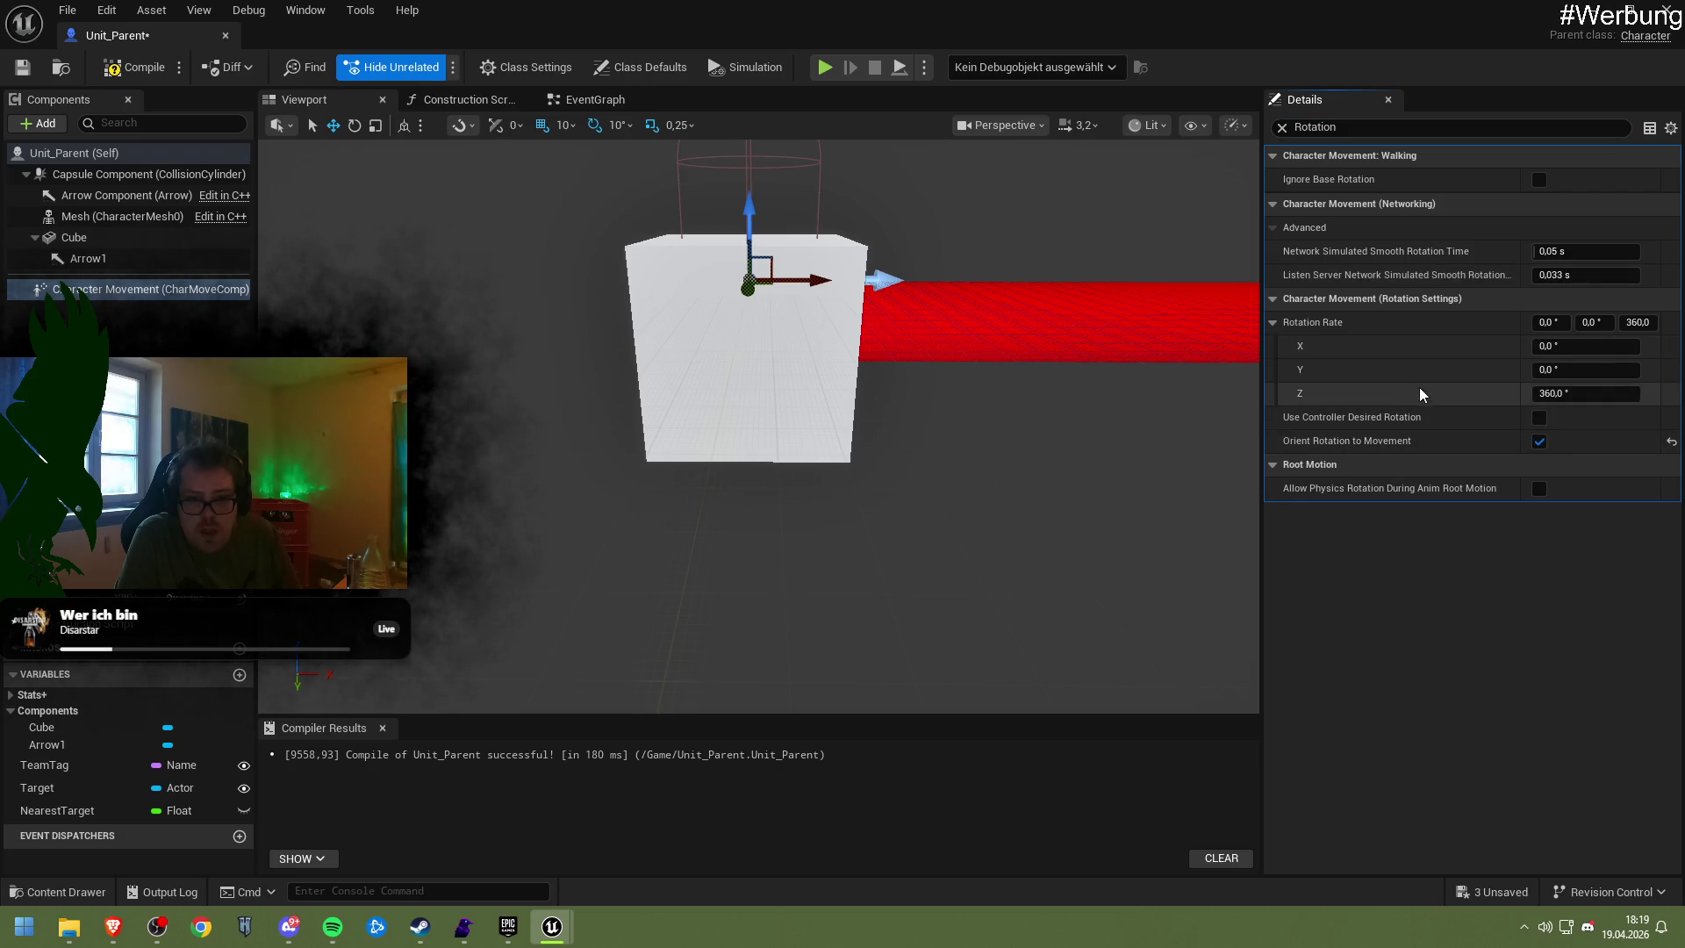
pyautogui.moveTo(1554, 395); pyautogui.dragTo(1457, 395)
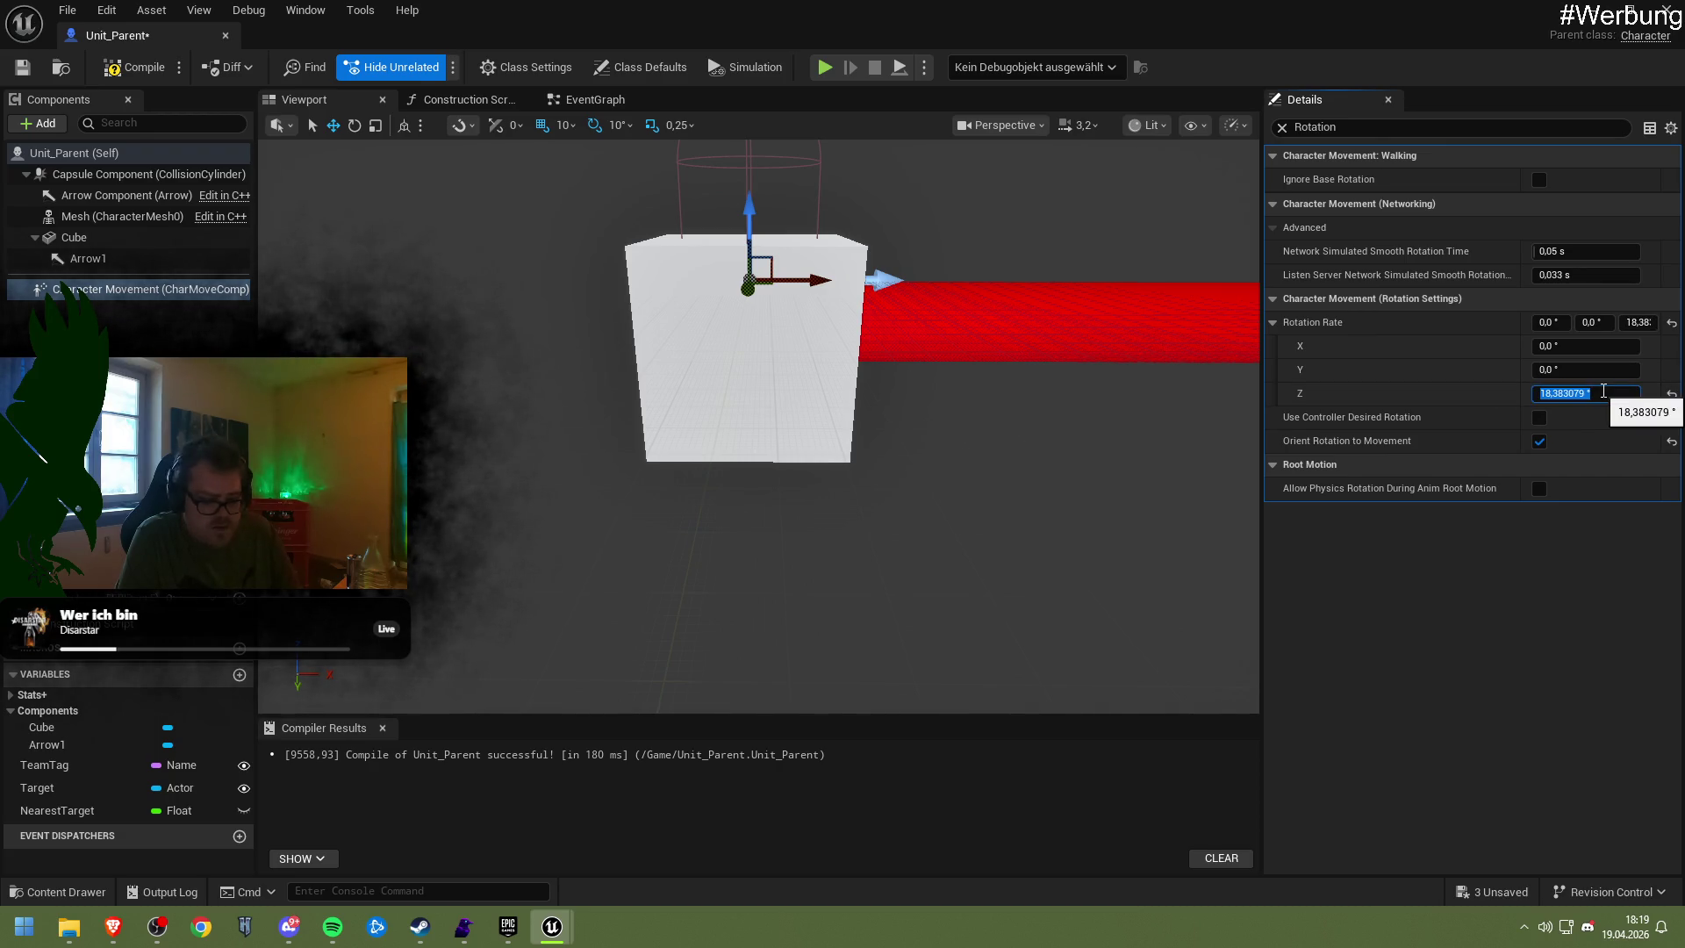
pyautogui.write('30')
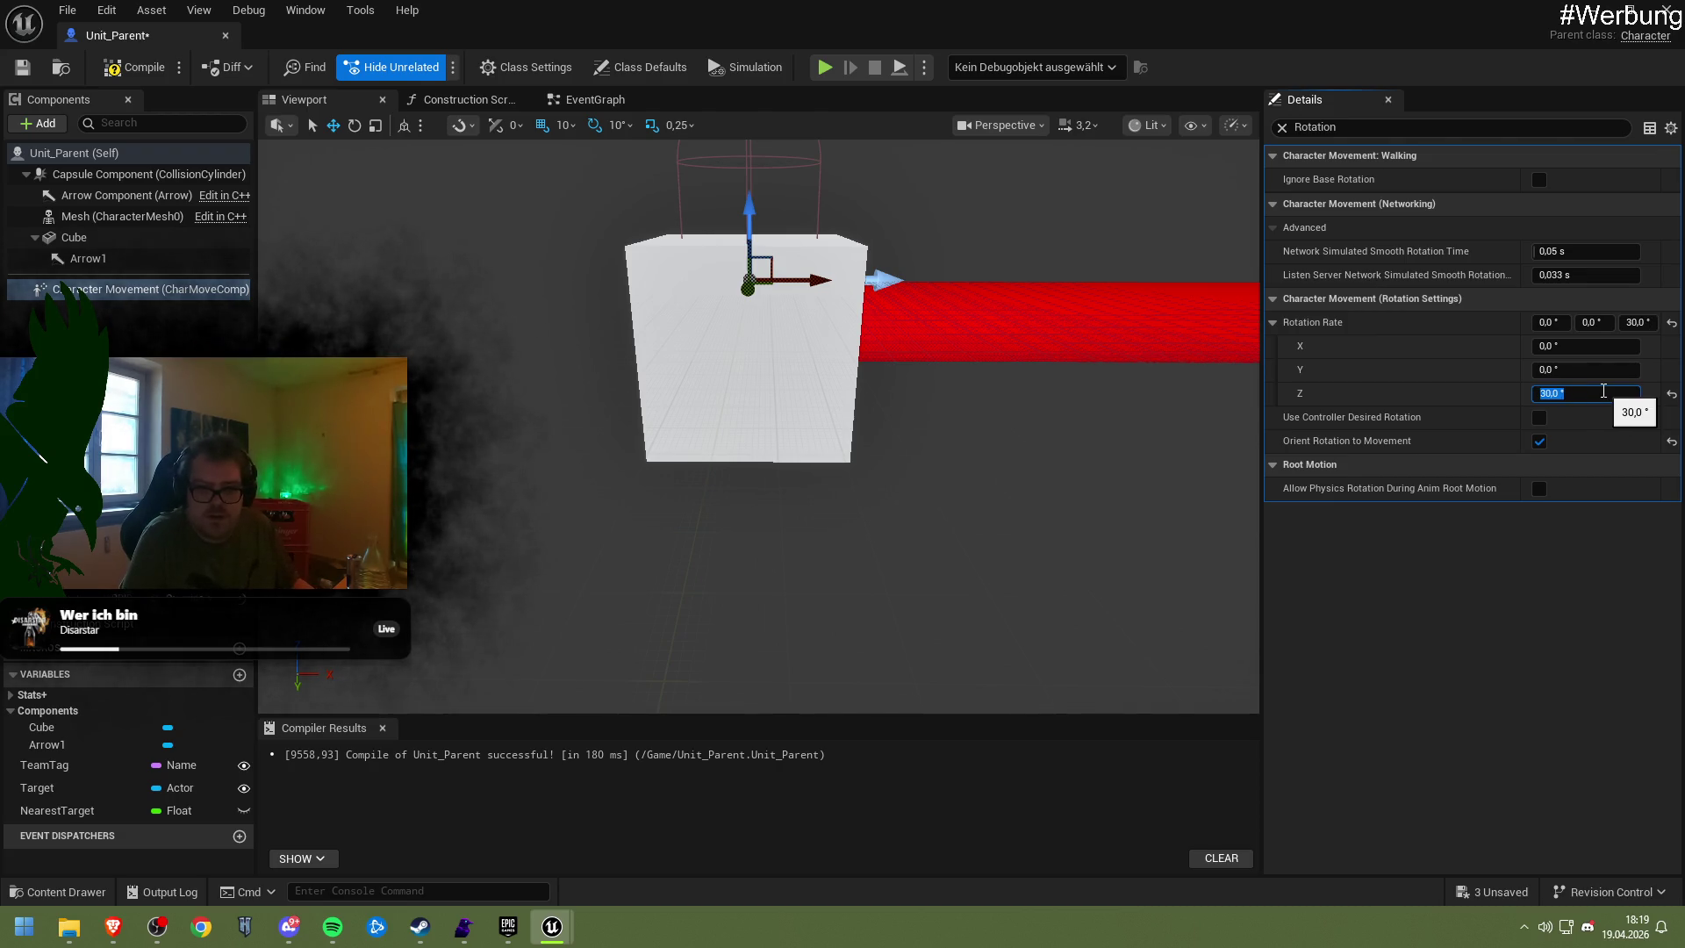
pyautogui.press('Return')
pyautogui.hotkey('ctrl', 's')
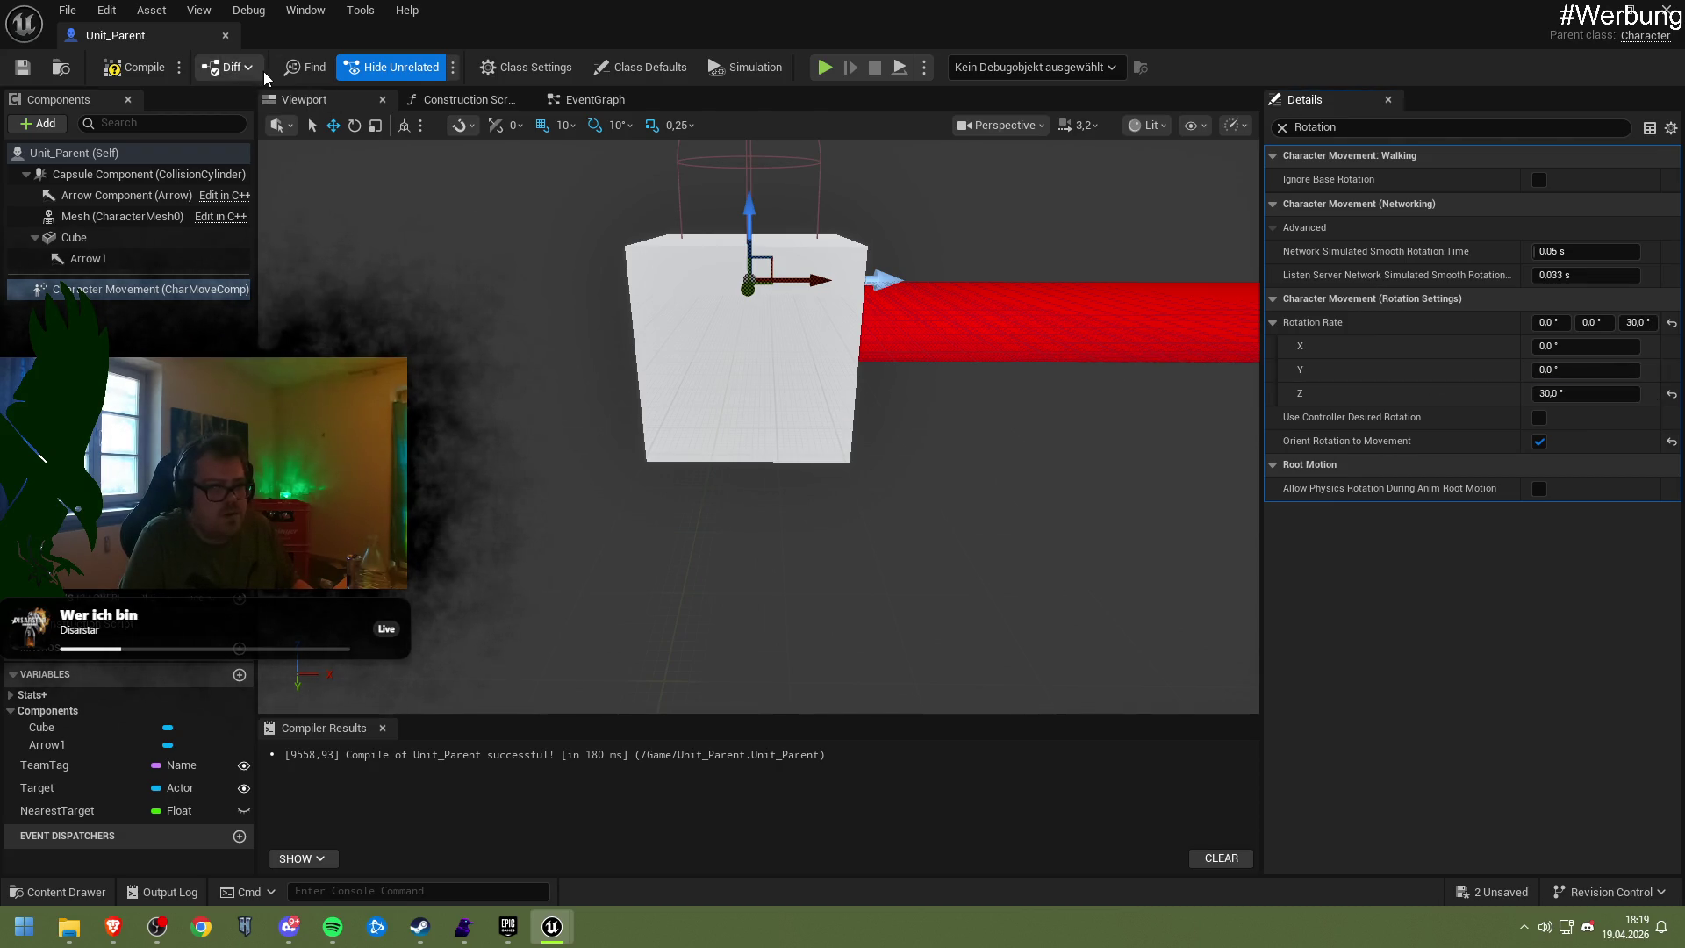
pyautogui.click(136, 67)
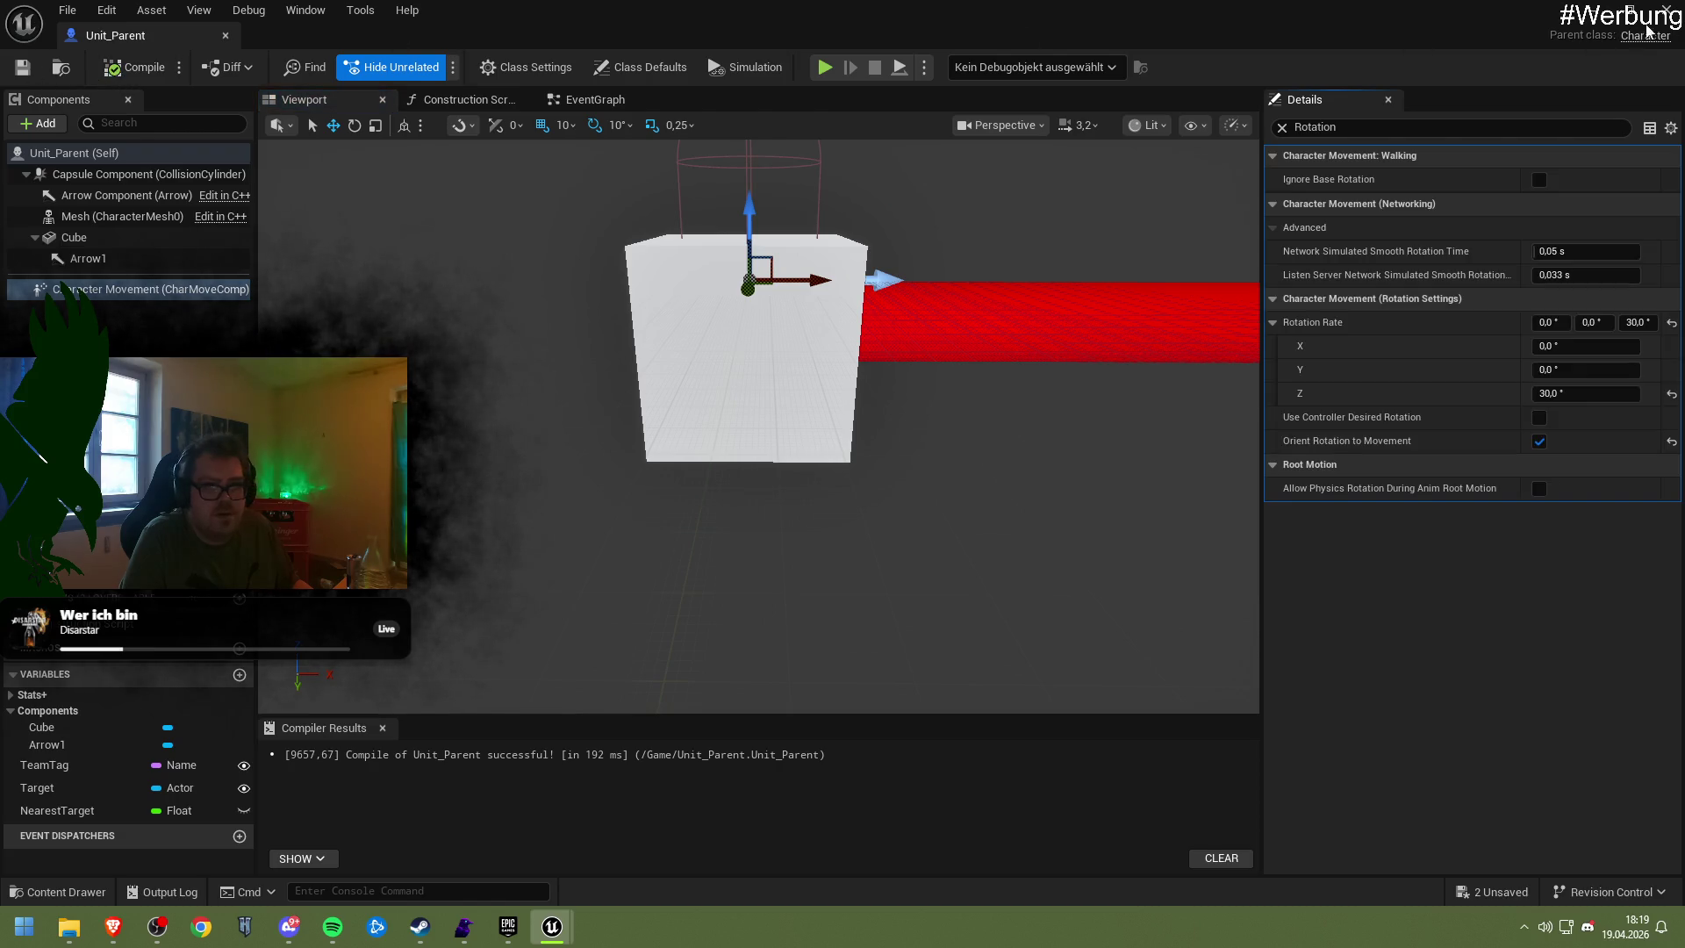
pyautogui.hotkey('alt', 'Tab')
pyautogui.click(430, 66)
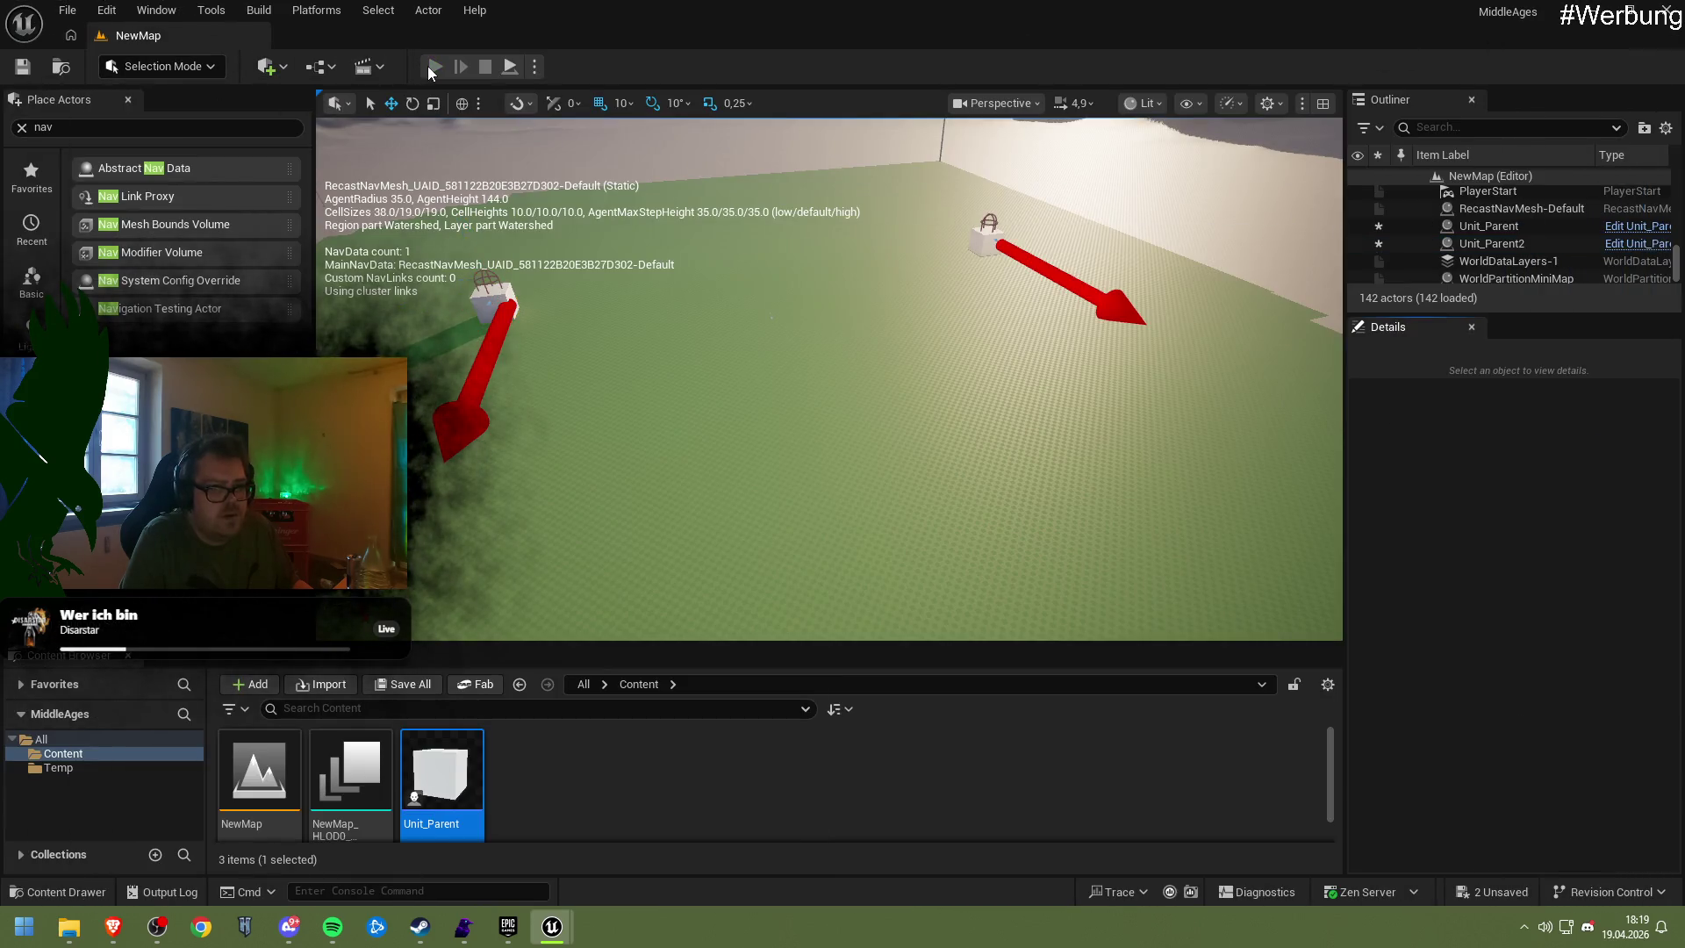
# Set Rotation Rate Z to 1°, recompile, and playtest the slower turning
pyautogui.click(644, 249)
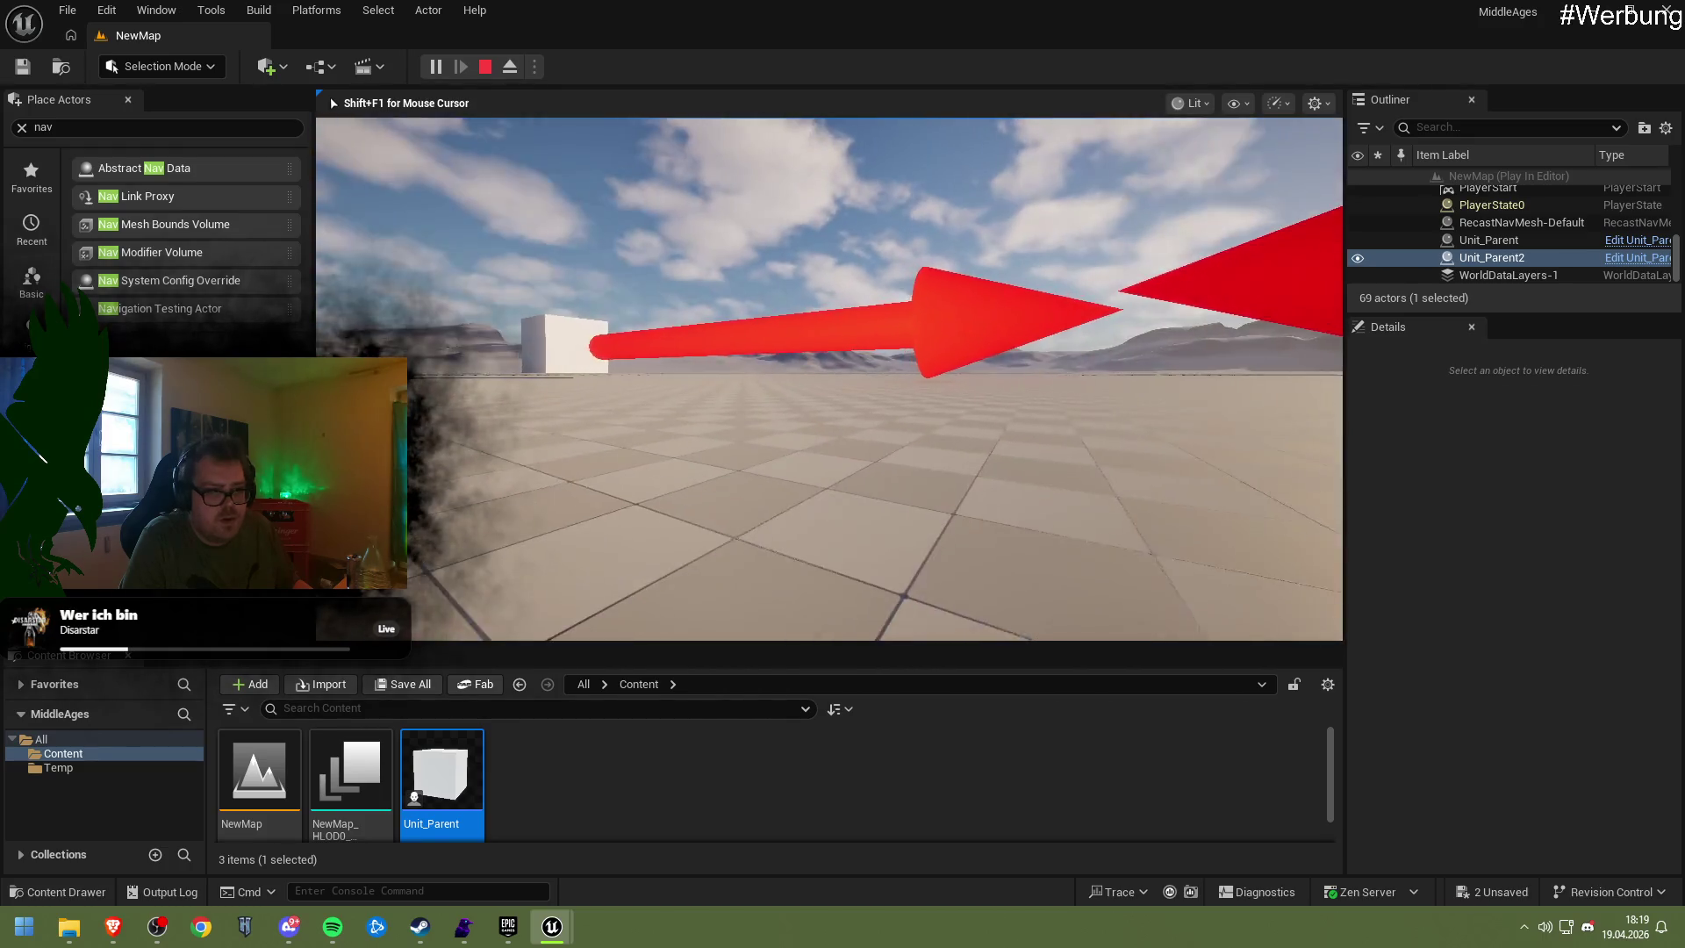
pyautogui.press('Escape')
pyautogui.moveTo(564, 937)
pyautogui.click(739, 809)
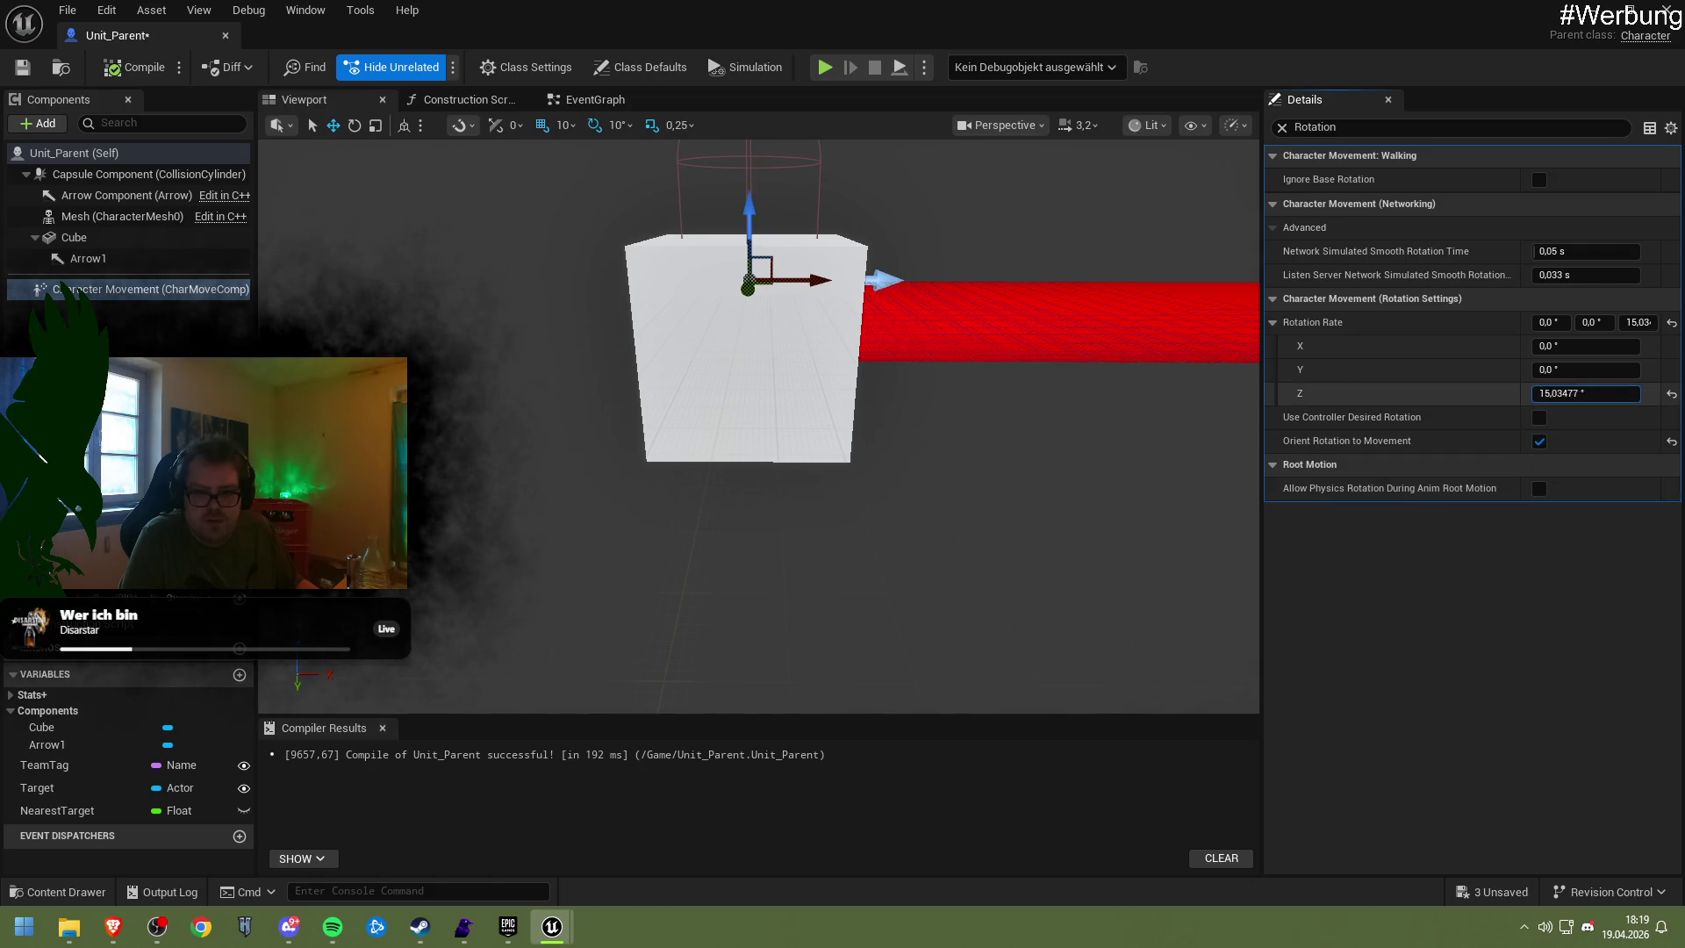
pyautogui.click(1558, 392)
pyautogui.write('1')
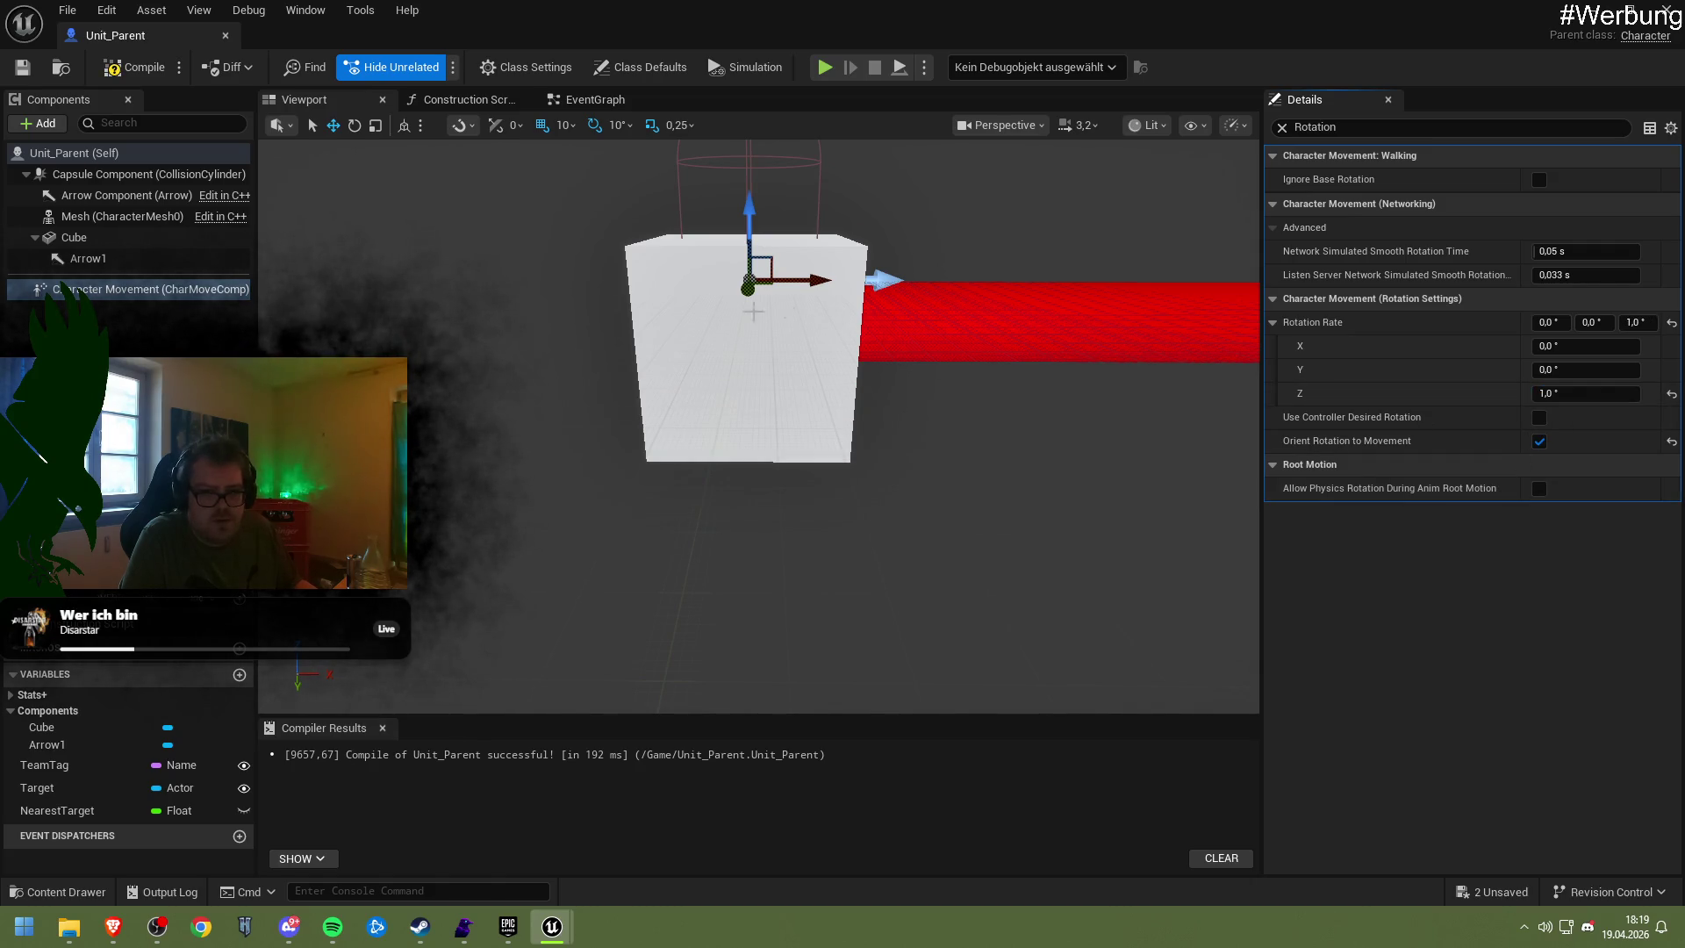
pyautogui.click(133, 67)
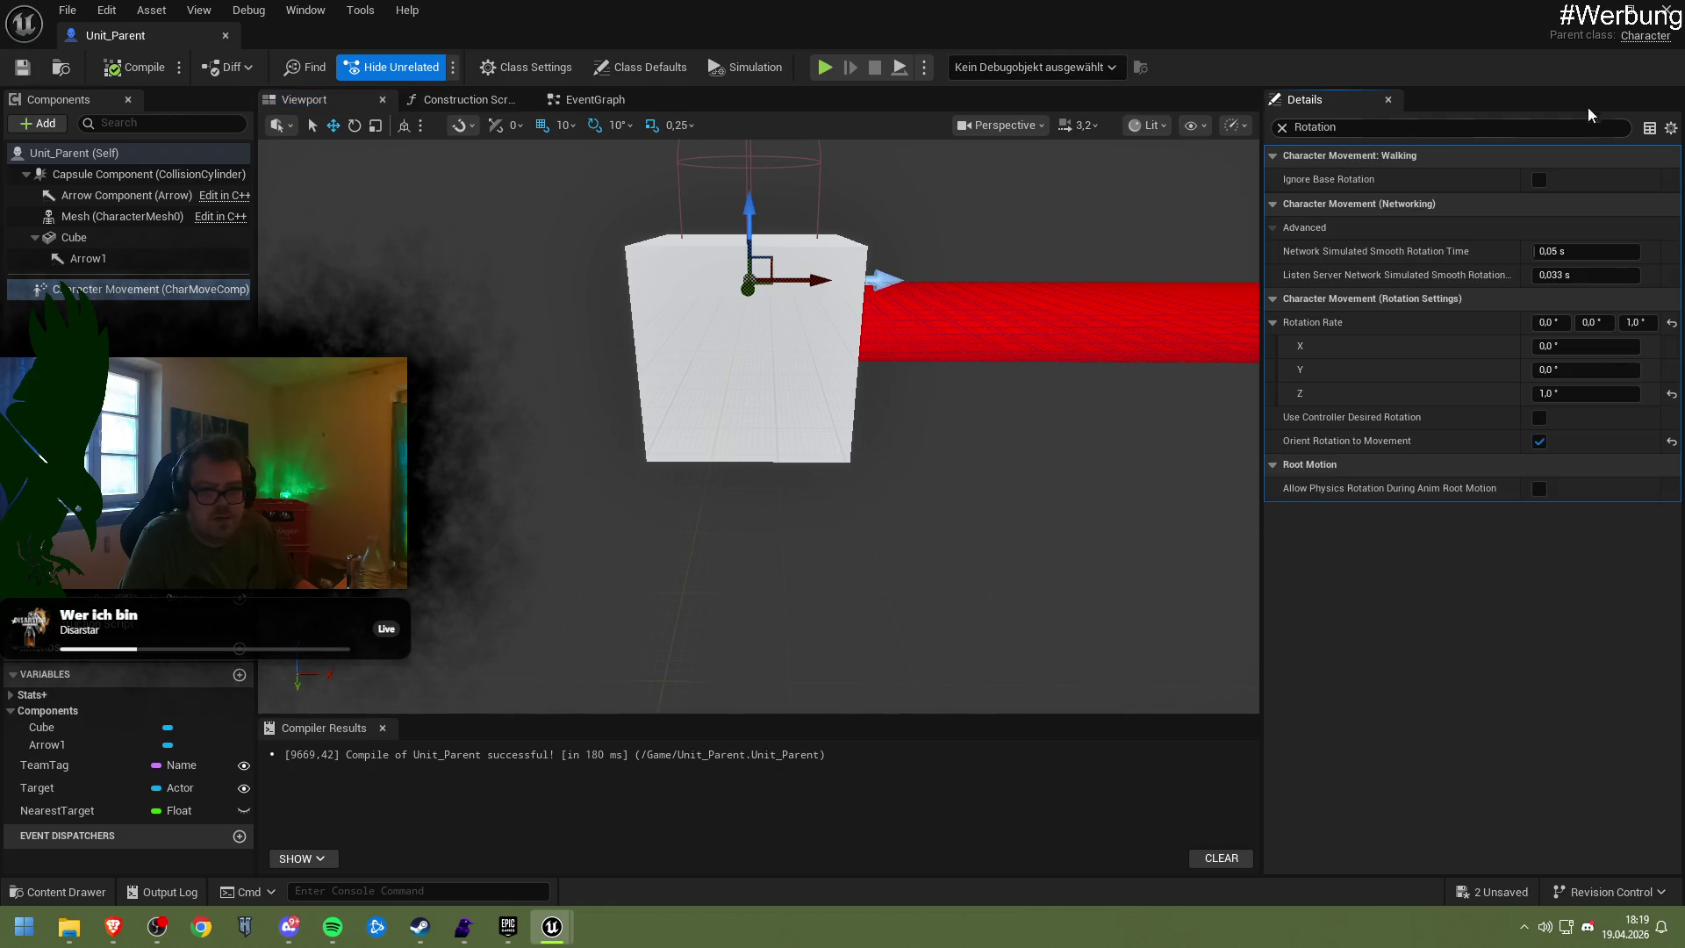
pyautogui.click(1595, 27)
pyautogui.click(432, 70)
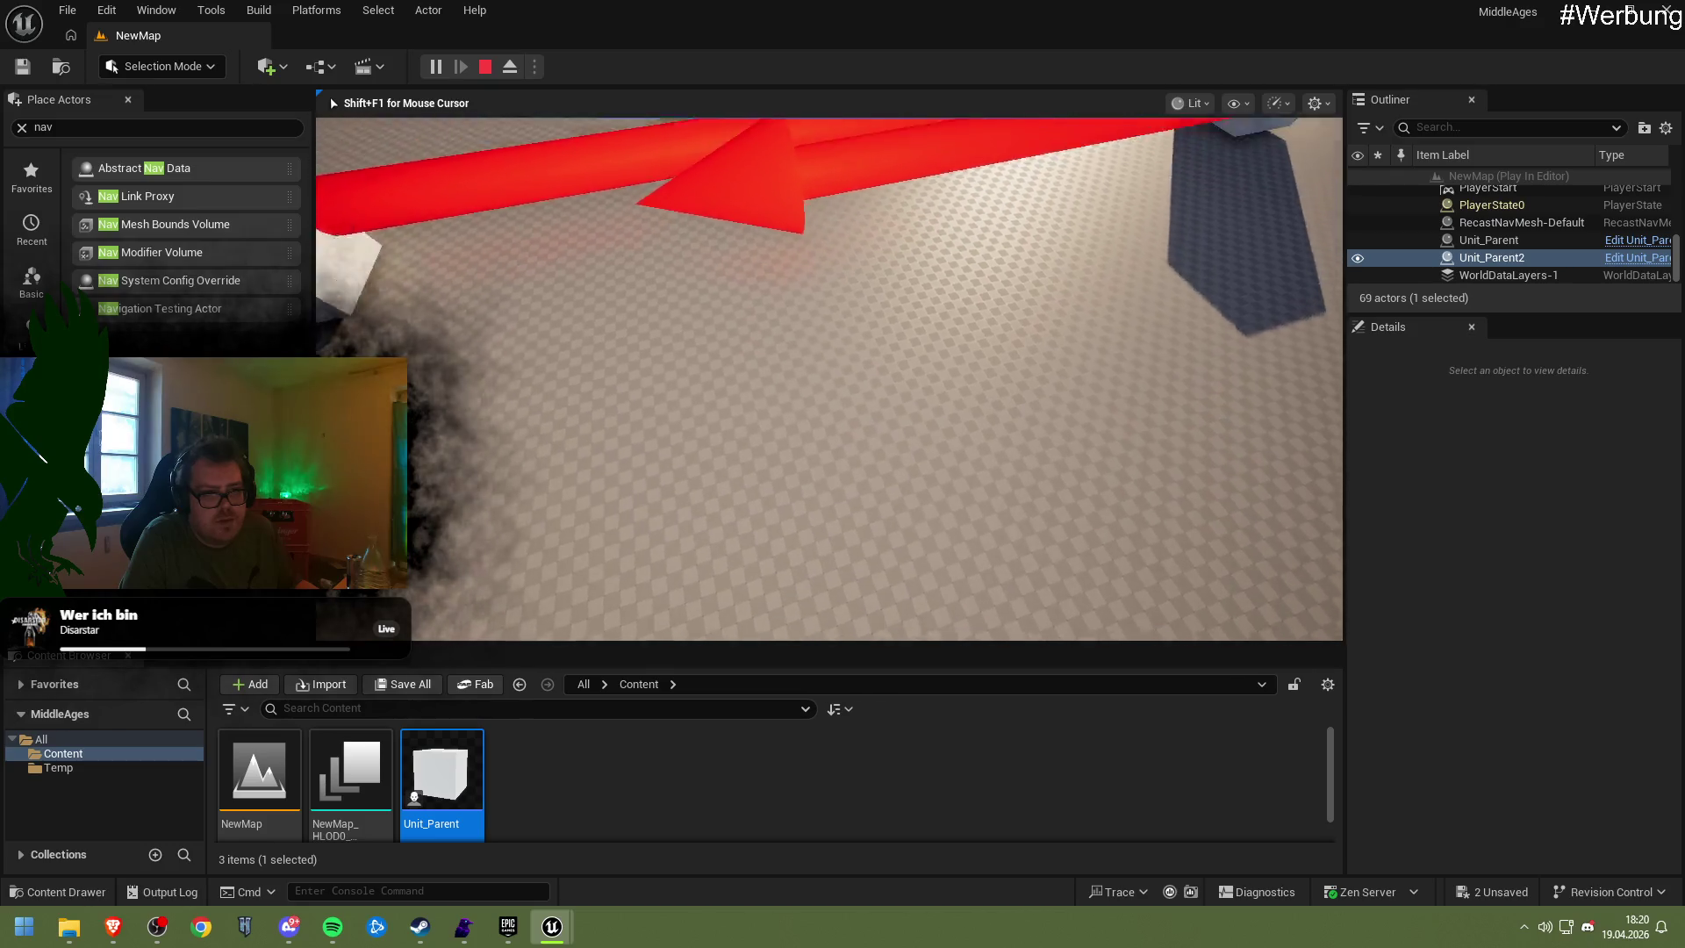
pyautogui.press('Escape')
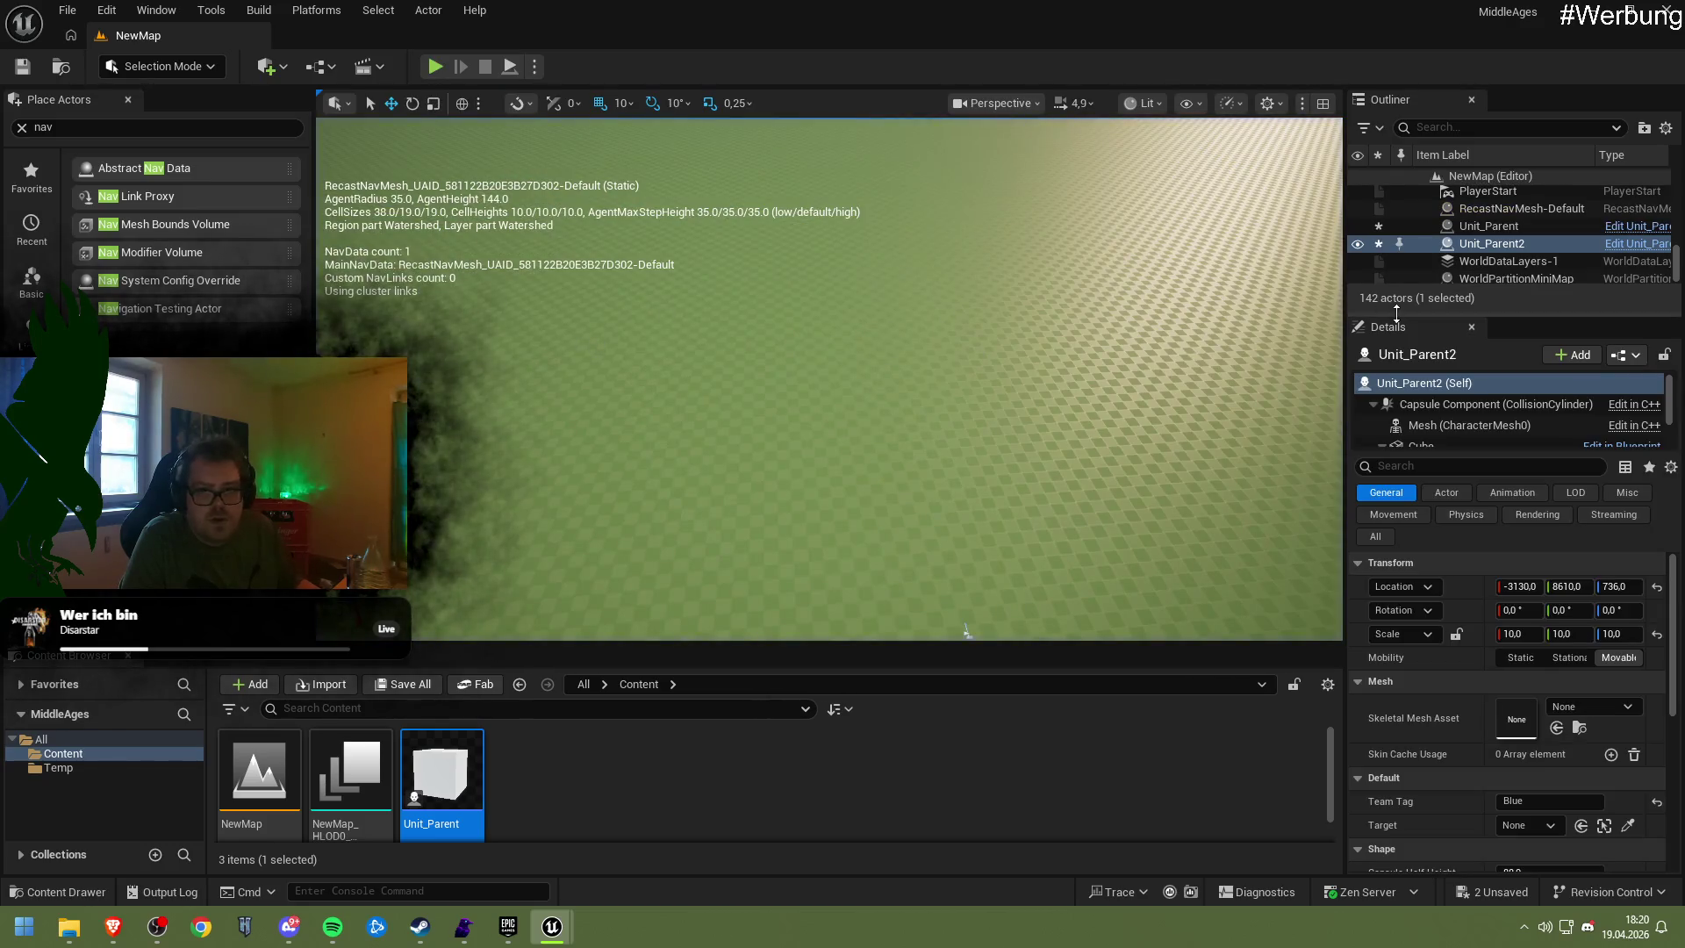
# Turn off Orient Rotation to Movement, save, and playtest the level
pyautogui.doubleClick(423, 740)
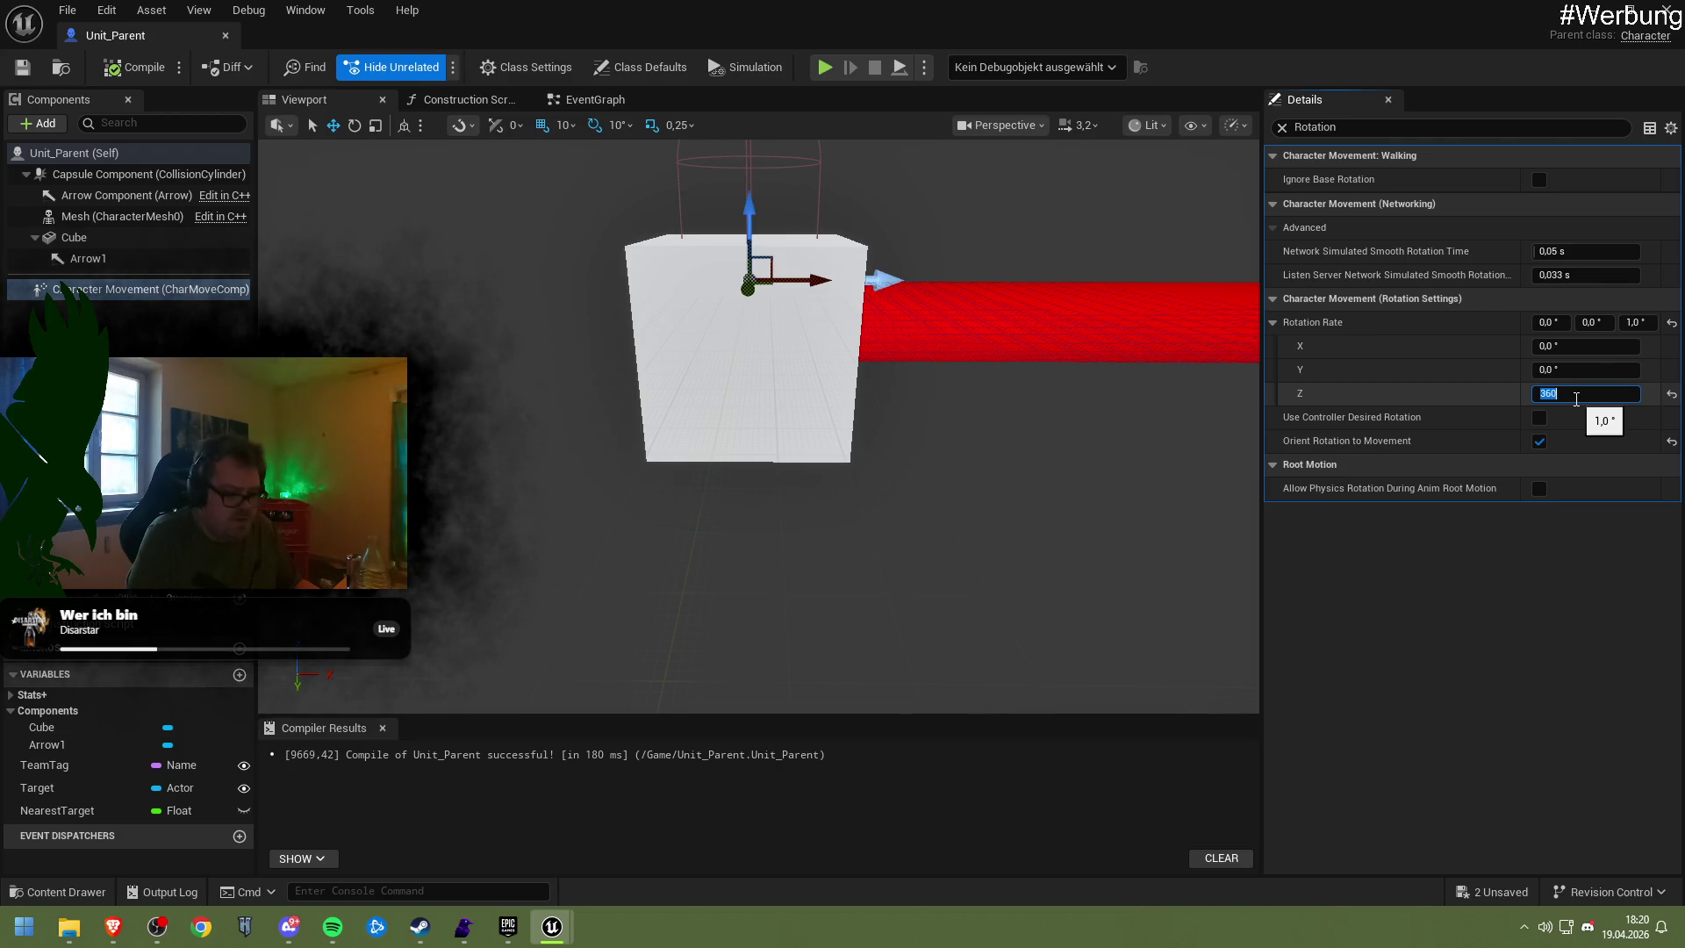
pyautogui.click(1539, 442)
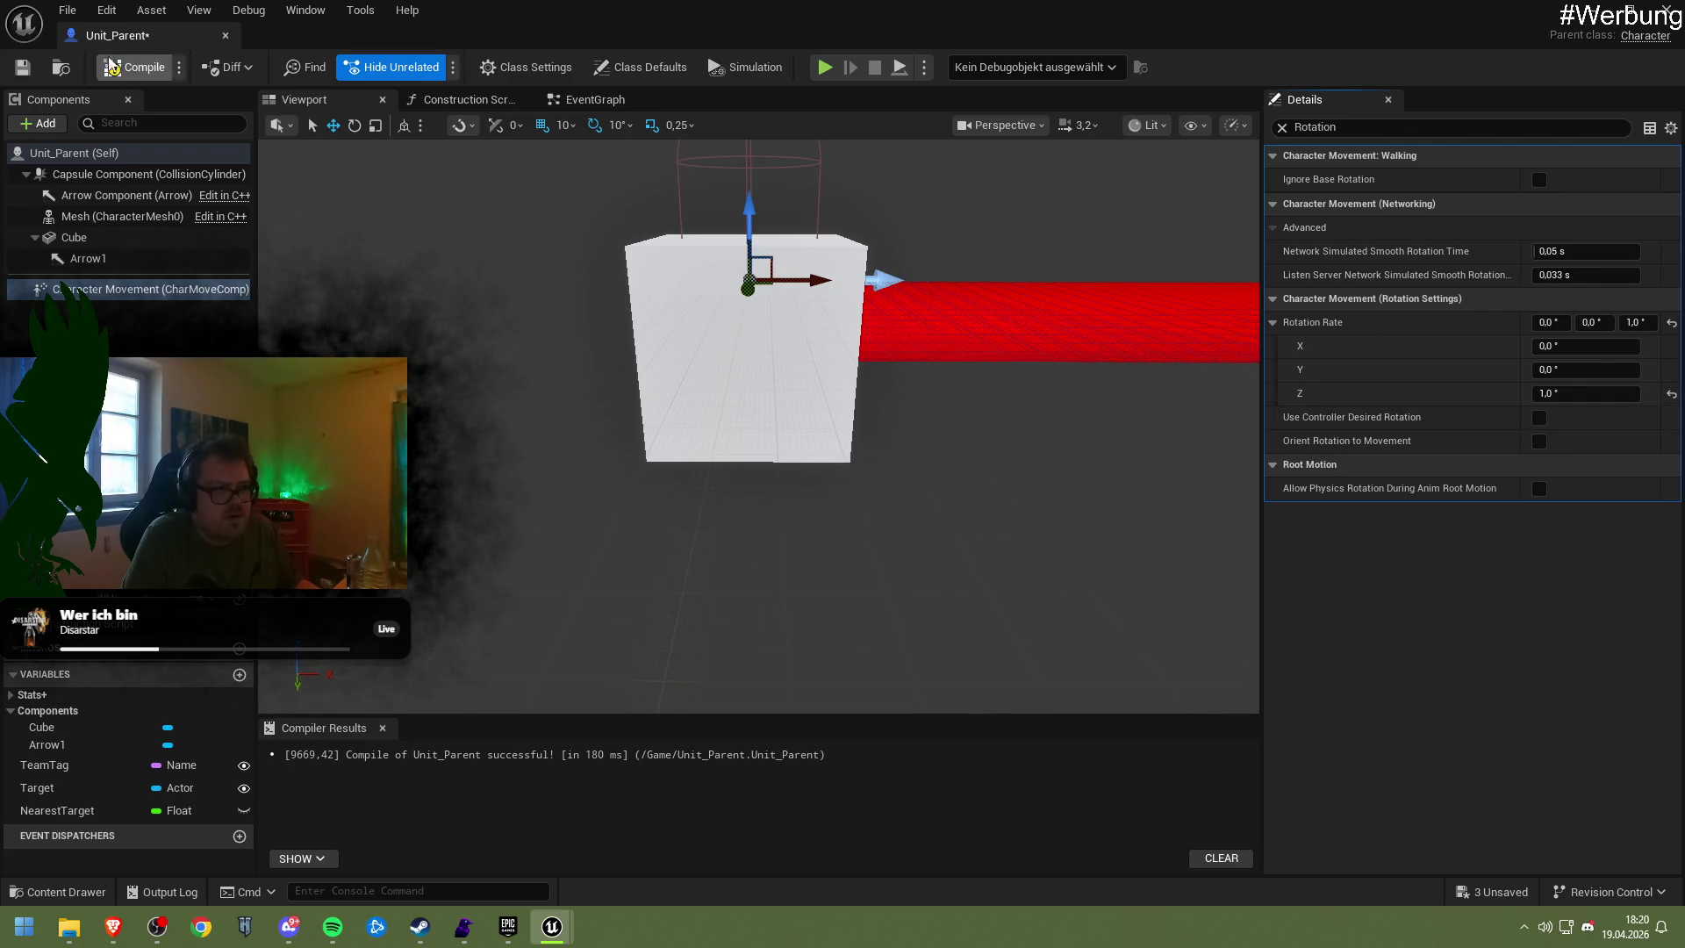
pyautogui.hotkey('ctrl', 's')
pyautogui.click(1593, 11)
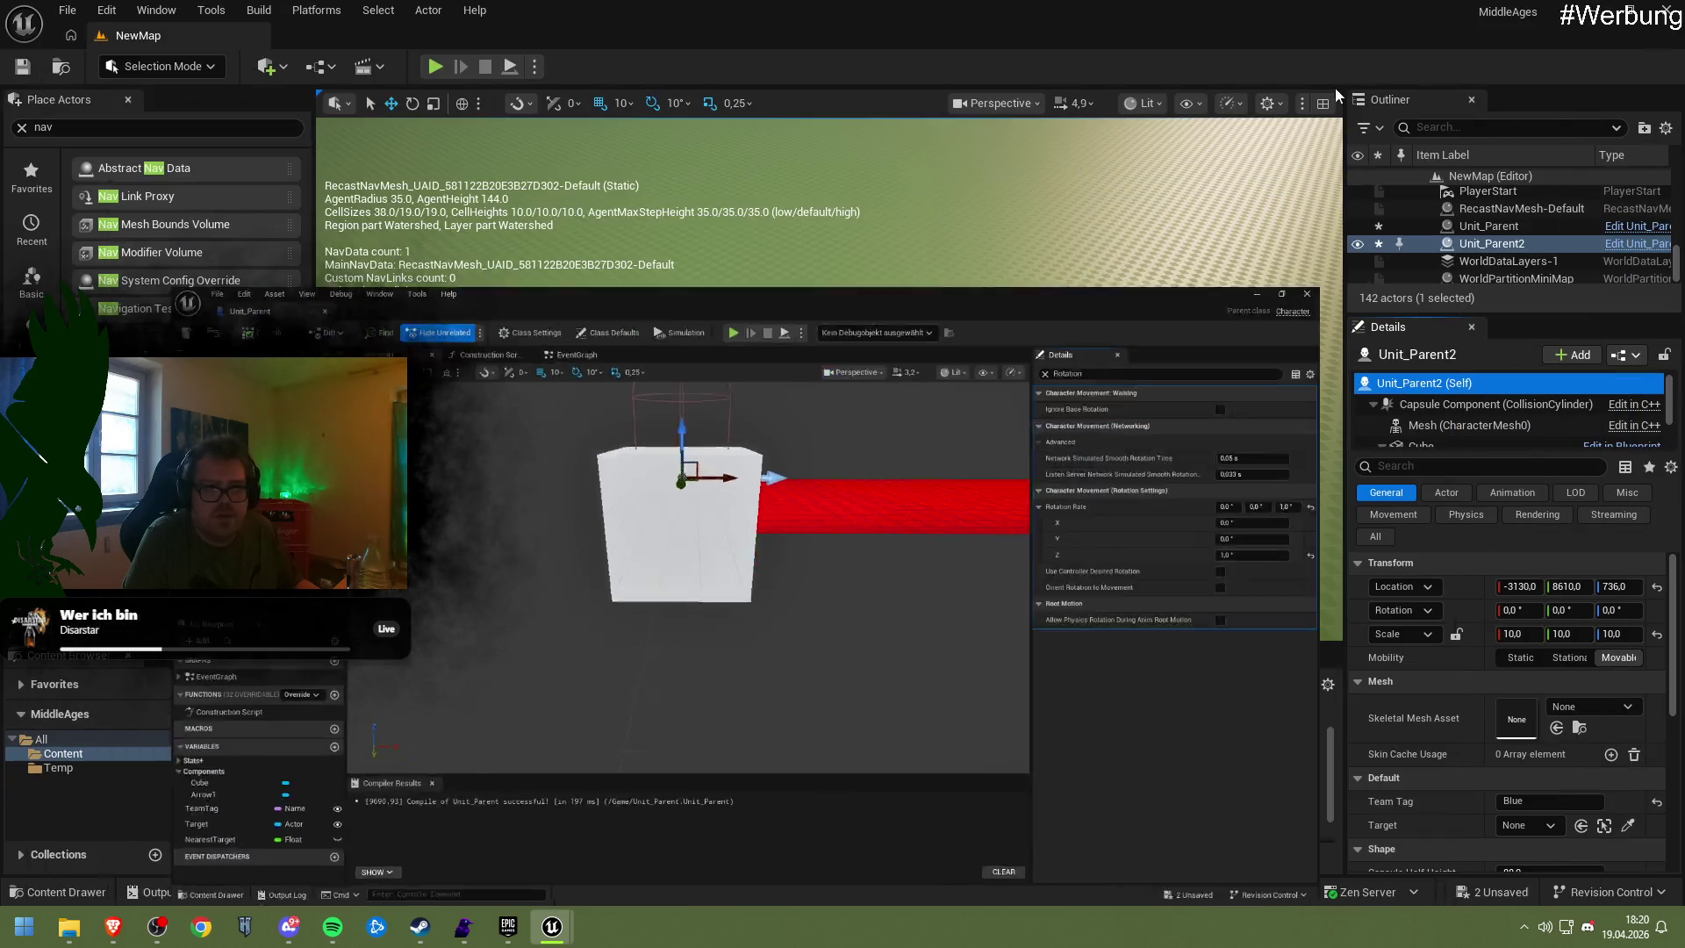
pyautogui.click(434, 67)
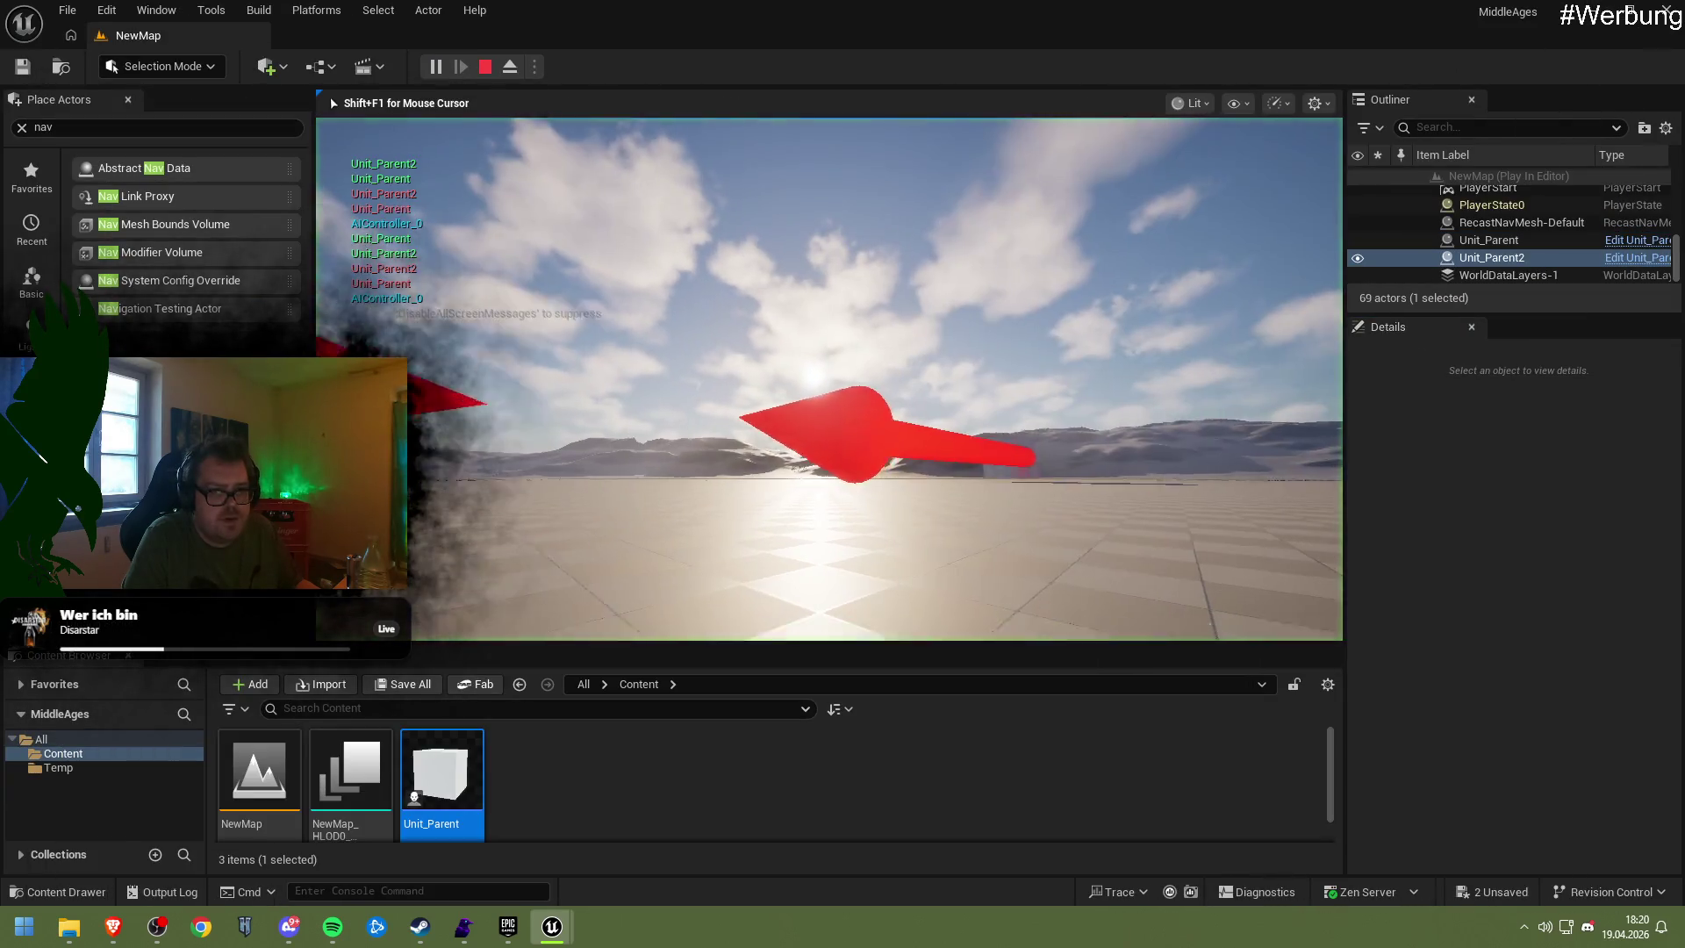
pyautogui.press('Escape')
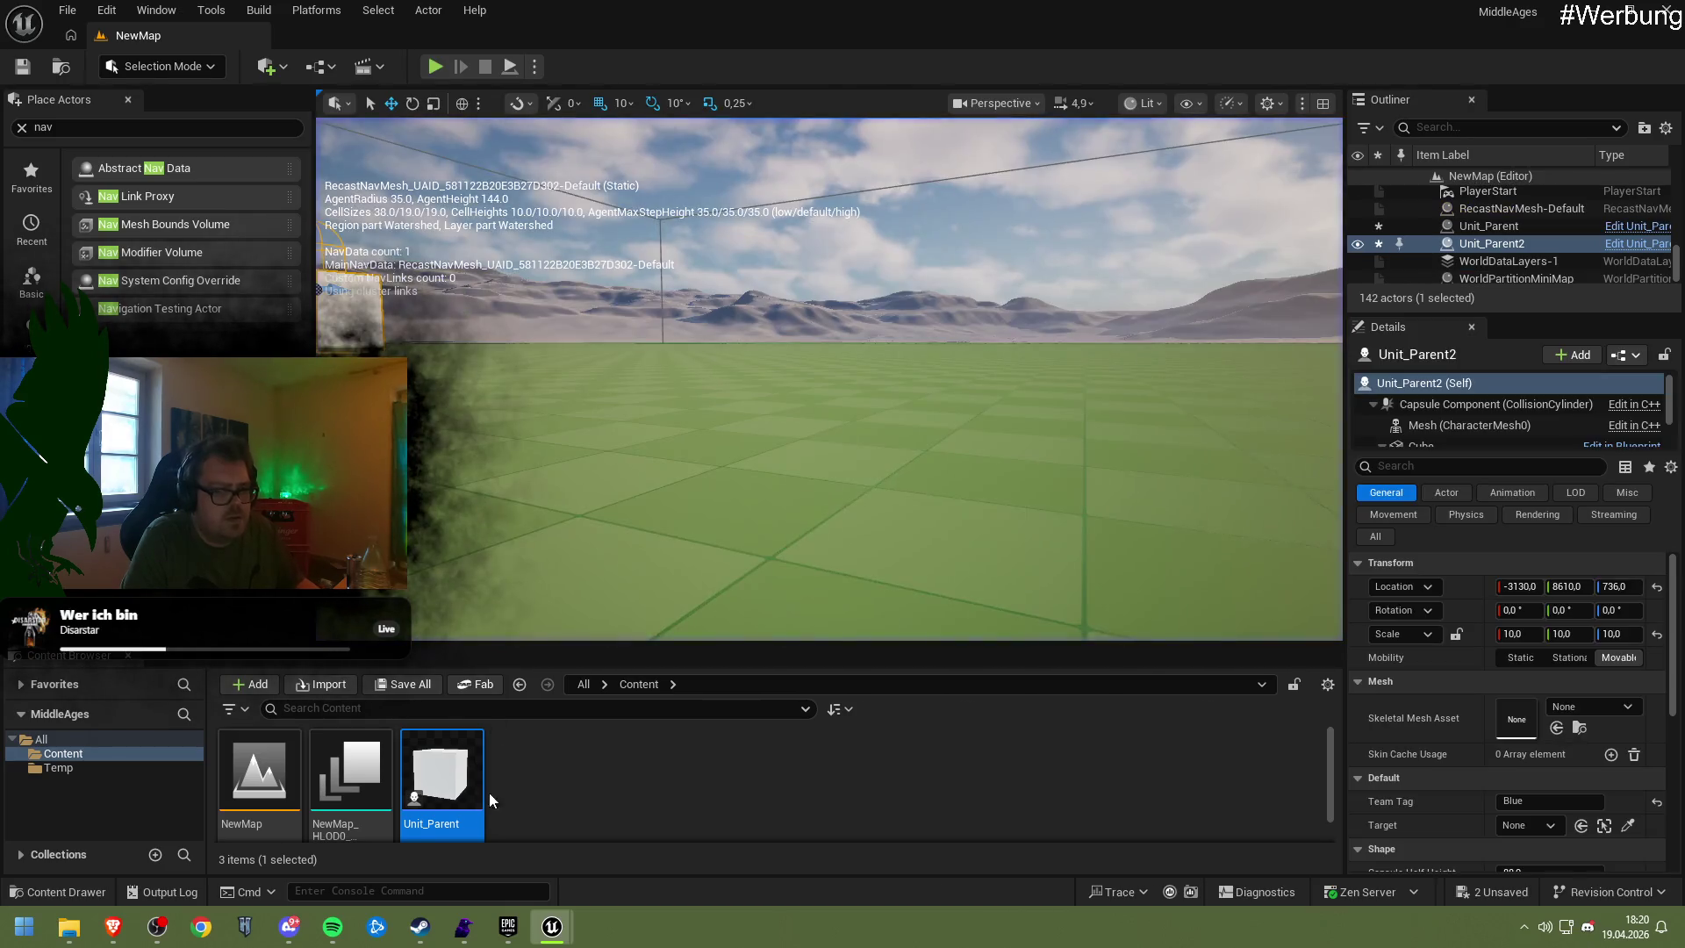
# Reopen the Unit_Parent Blueprint, glance at the browser, and orbit around the cube
pyautogui.doubleClick(463, 802)
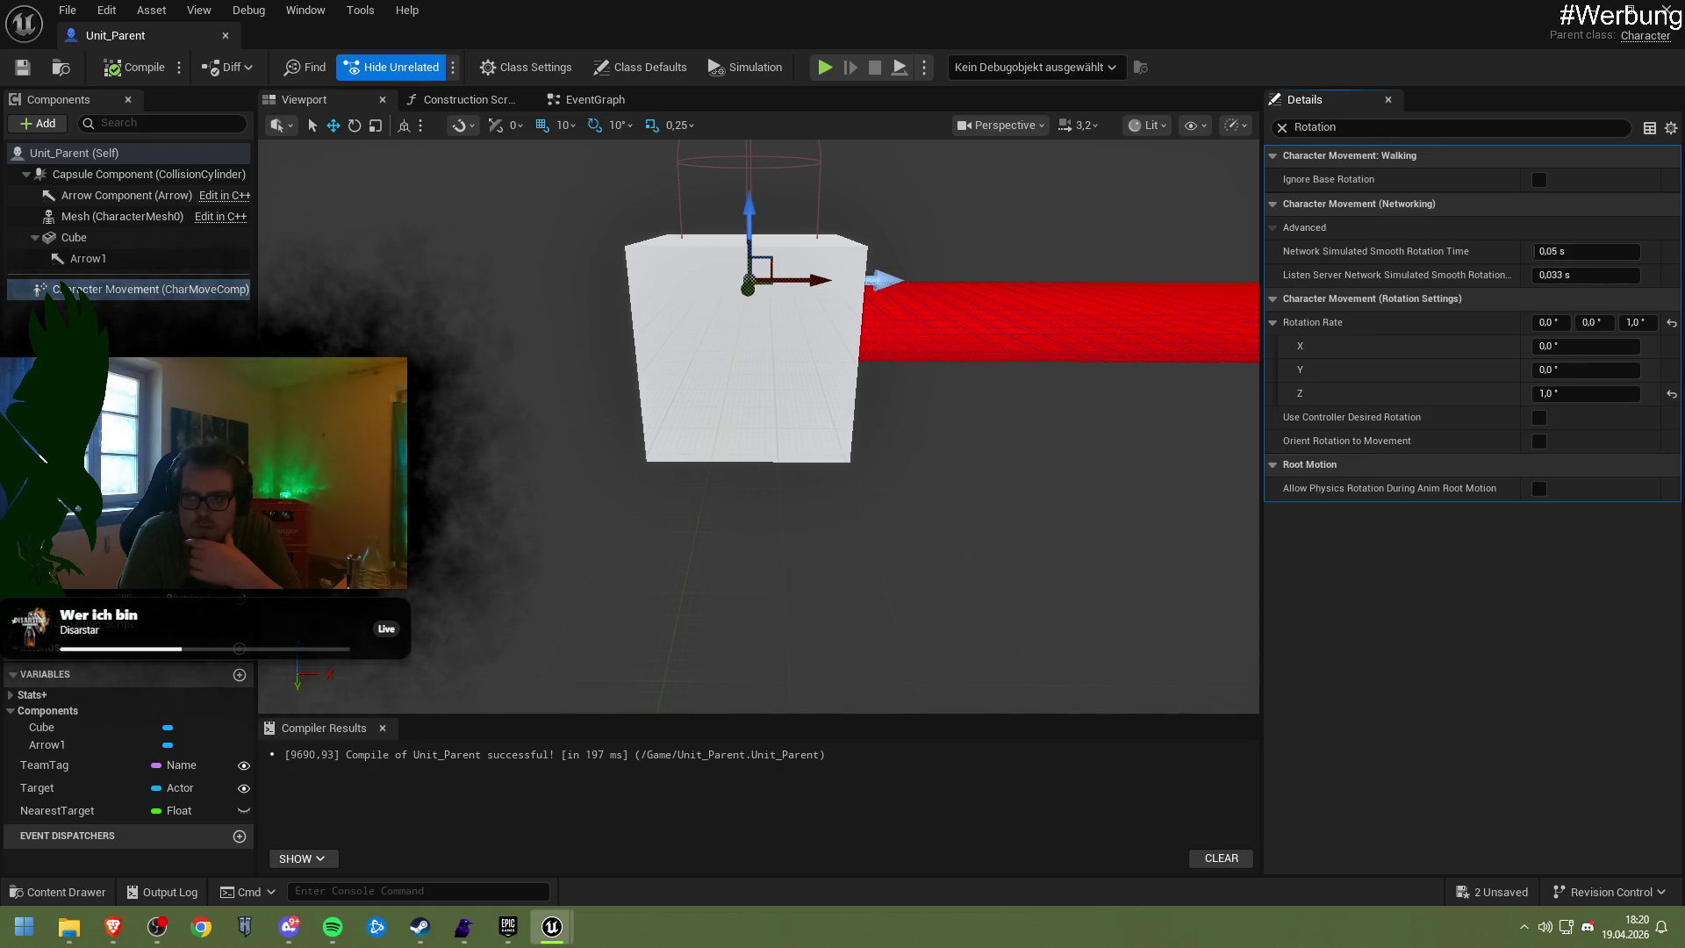
pyautogui.hotkey('alt', 'Tab')
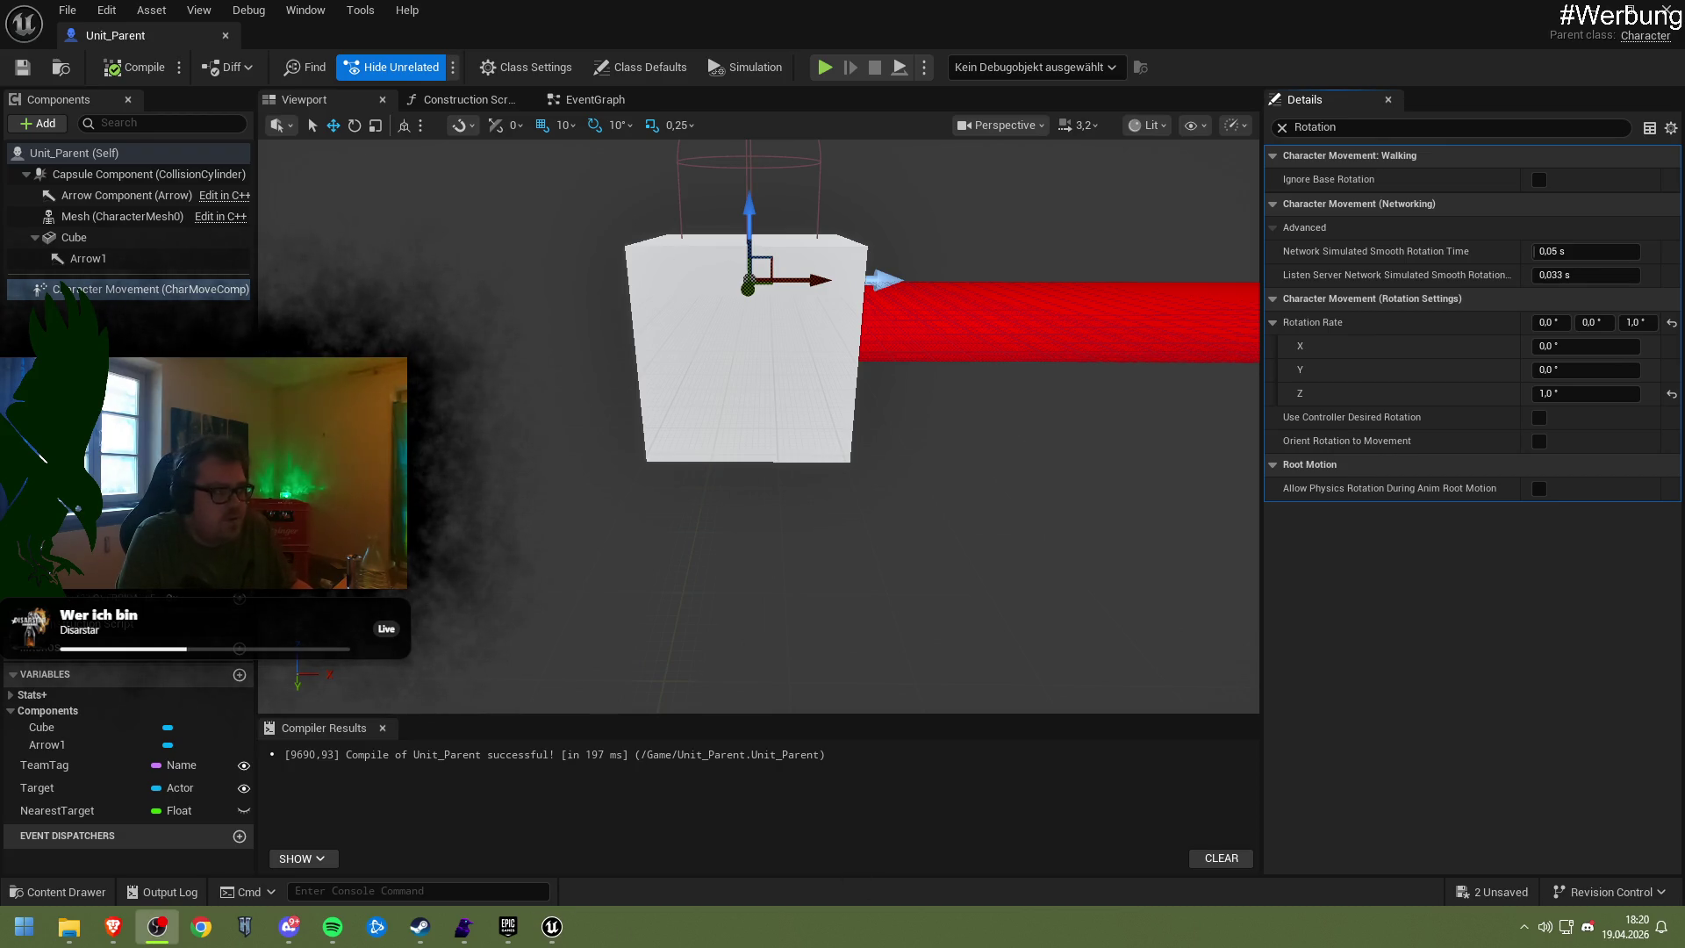
pyautogui.hotkey('alt', 'Tab')
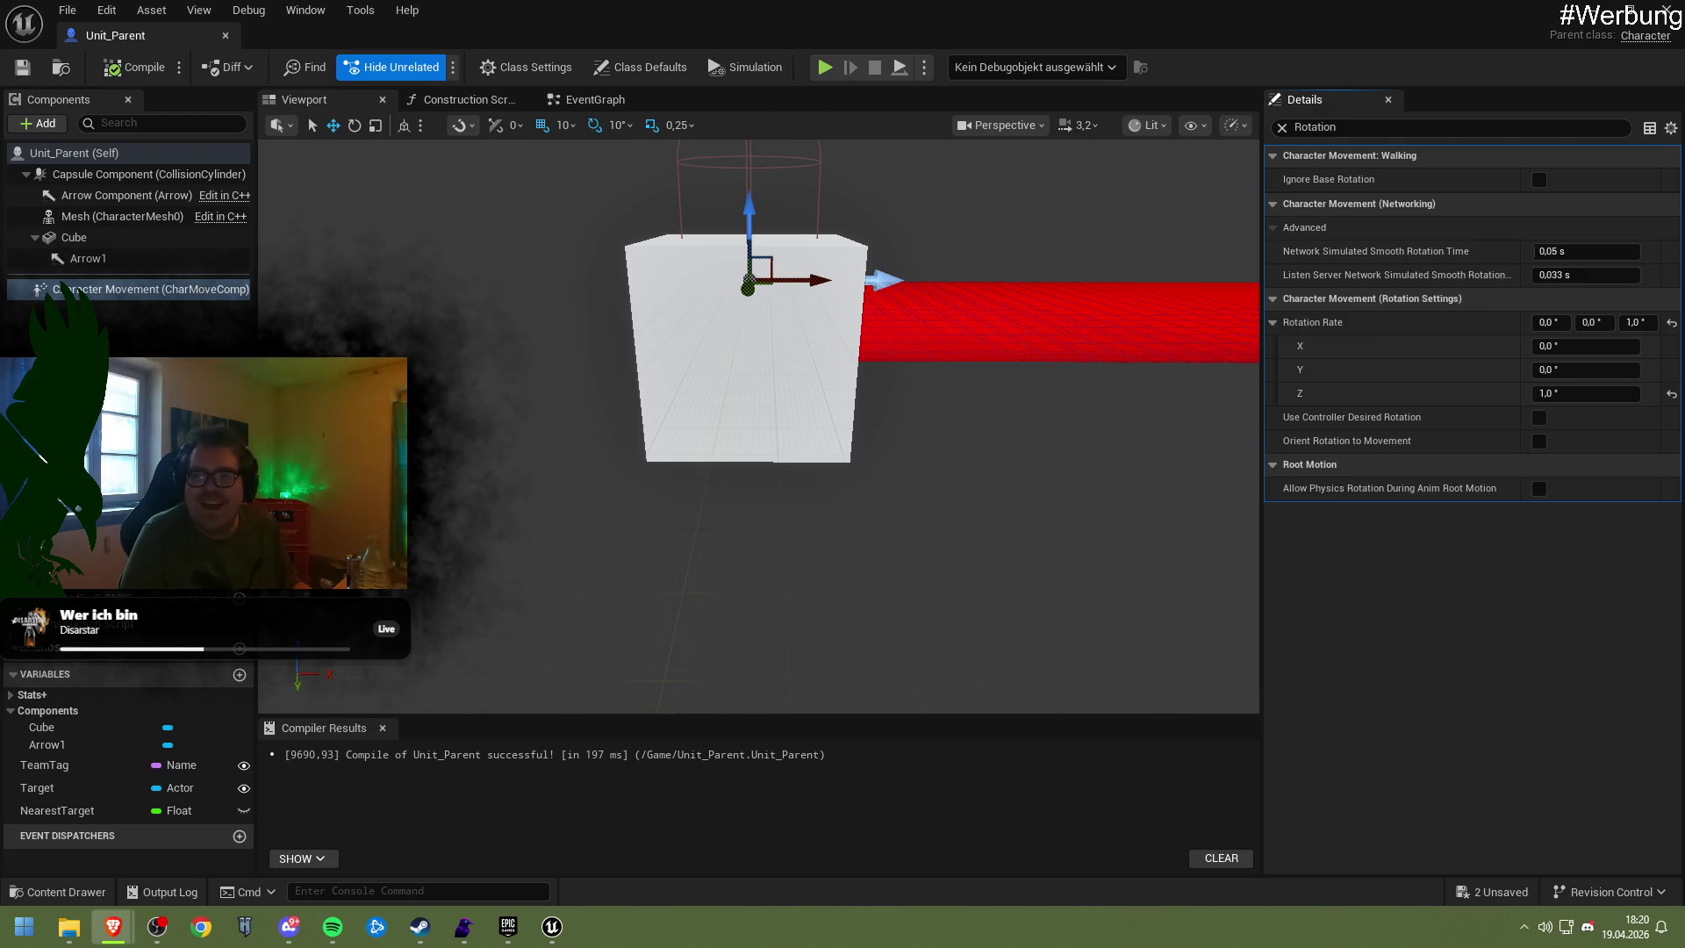
pyautogui.click(822, 424)
pyautogui.moveTo(821, 424); pyautogui.dragTo(406, 199)
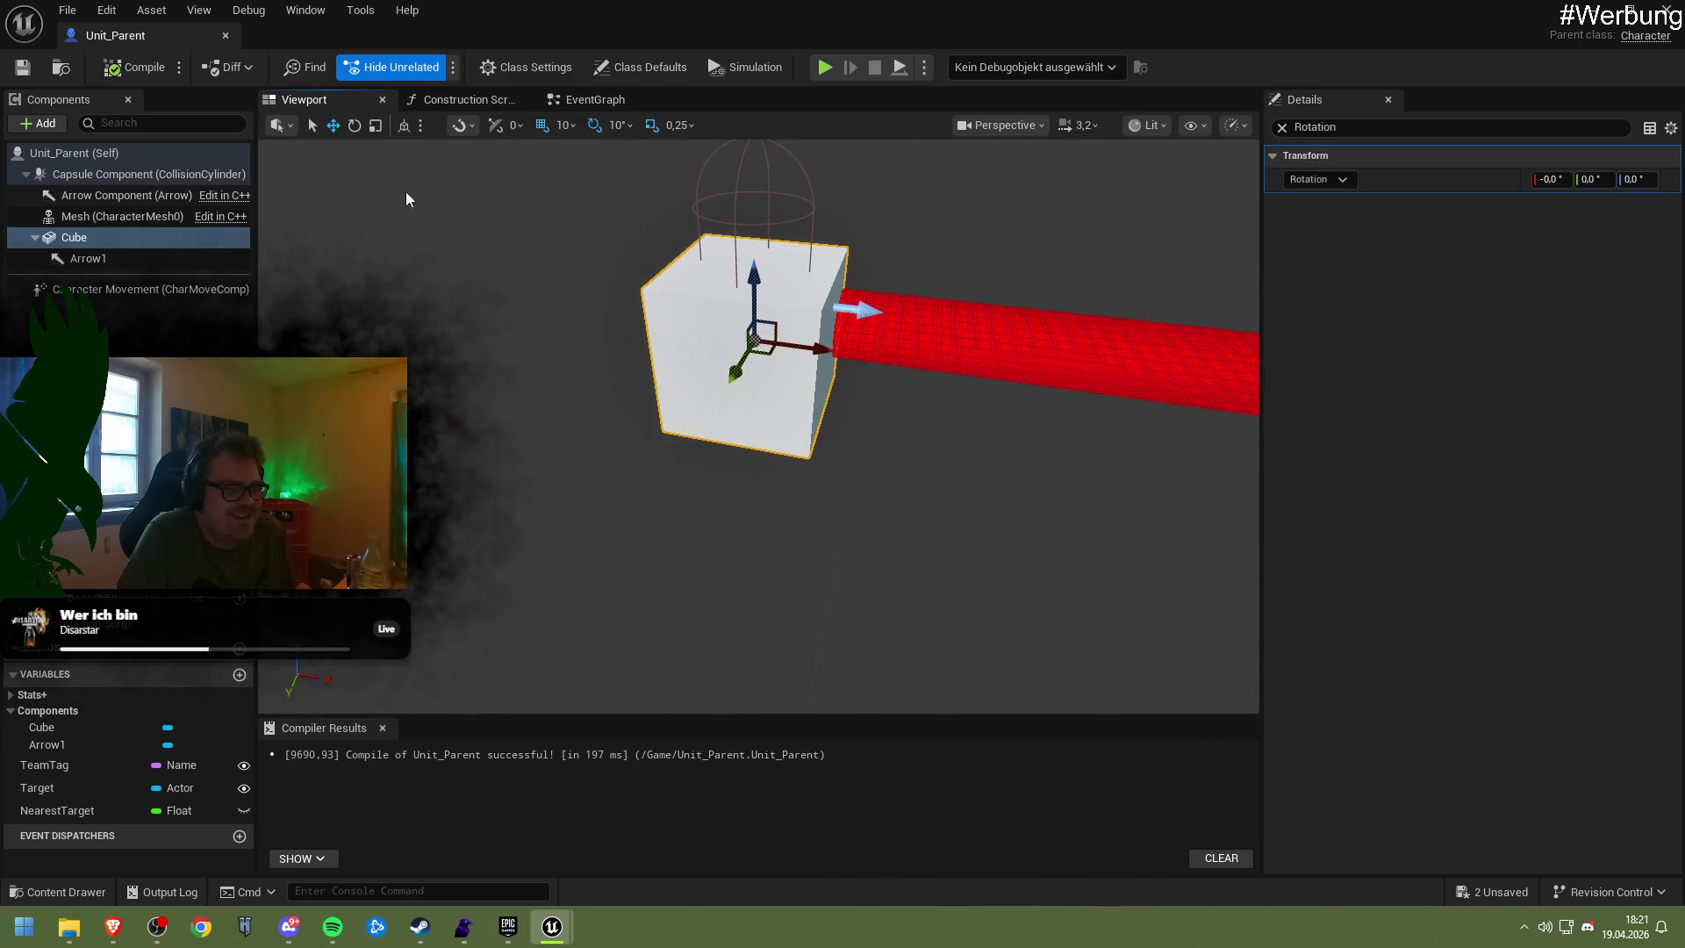
# Enable Use Controller Desired Rotation on Character Movement, set Rotation Rate Z to 1°, and recompile
pyautogui.click(149, 286)
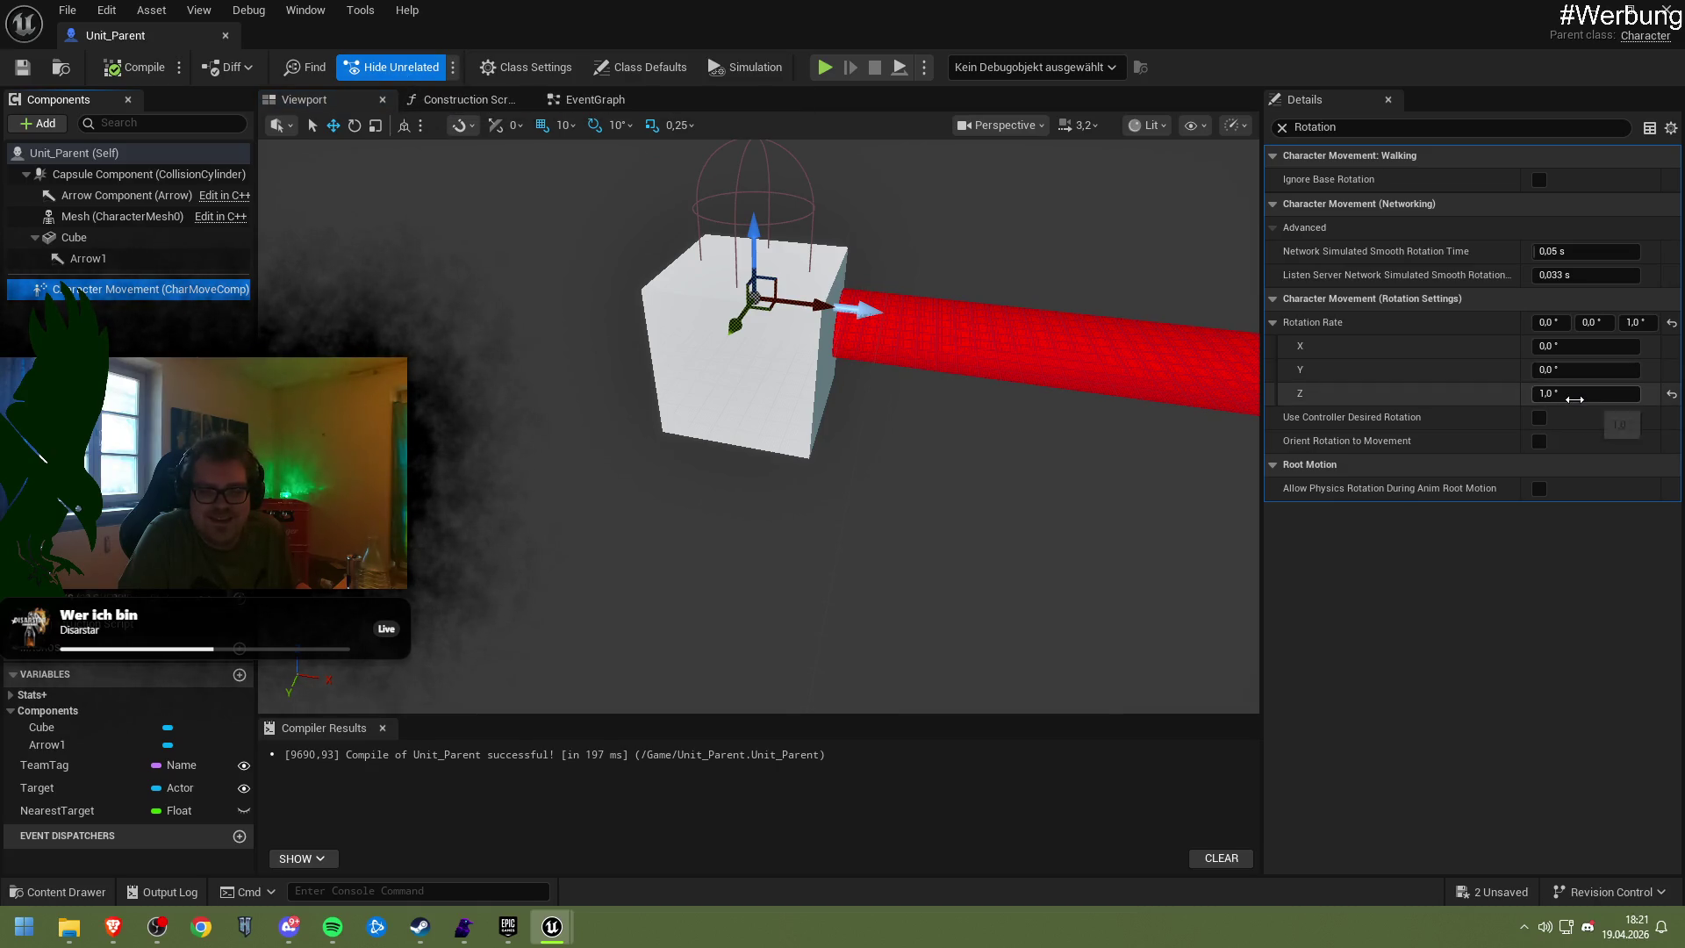
pyautogui.click(1575, 399)
pyautogui.write('360')
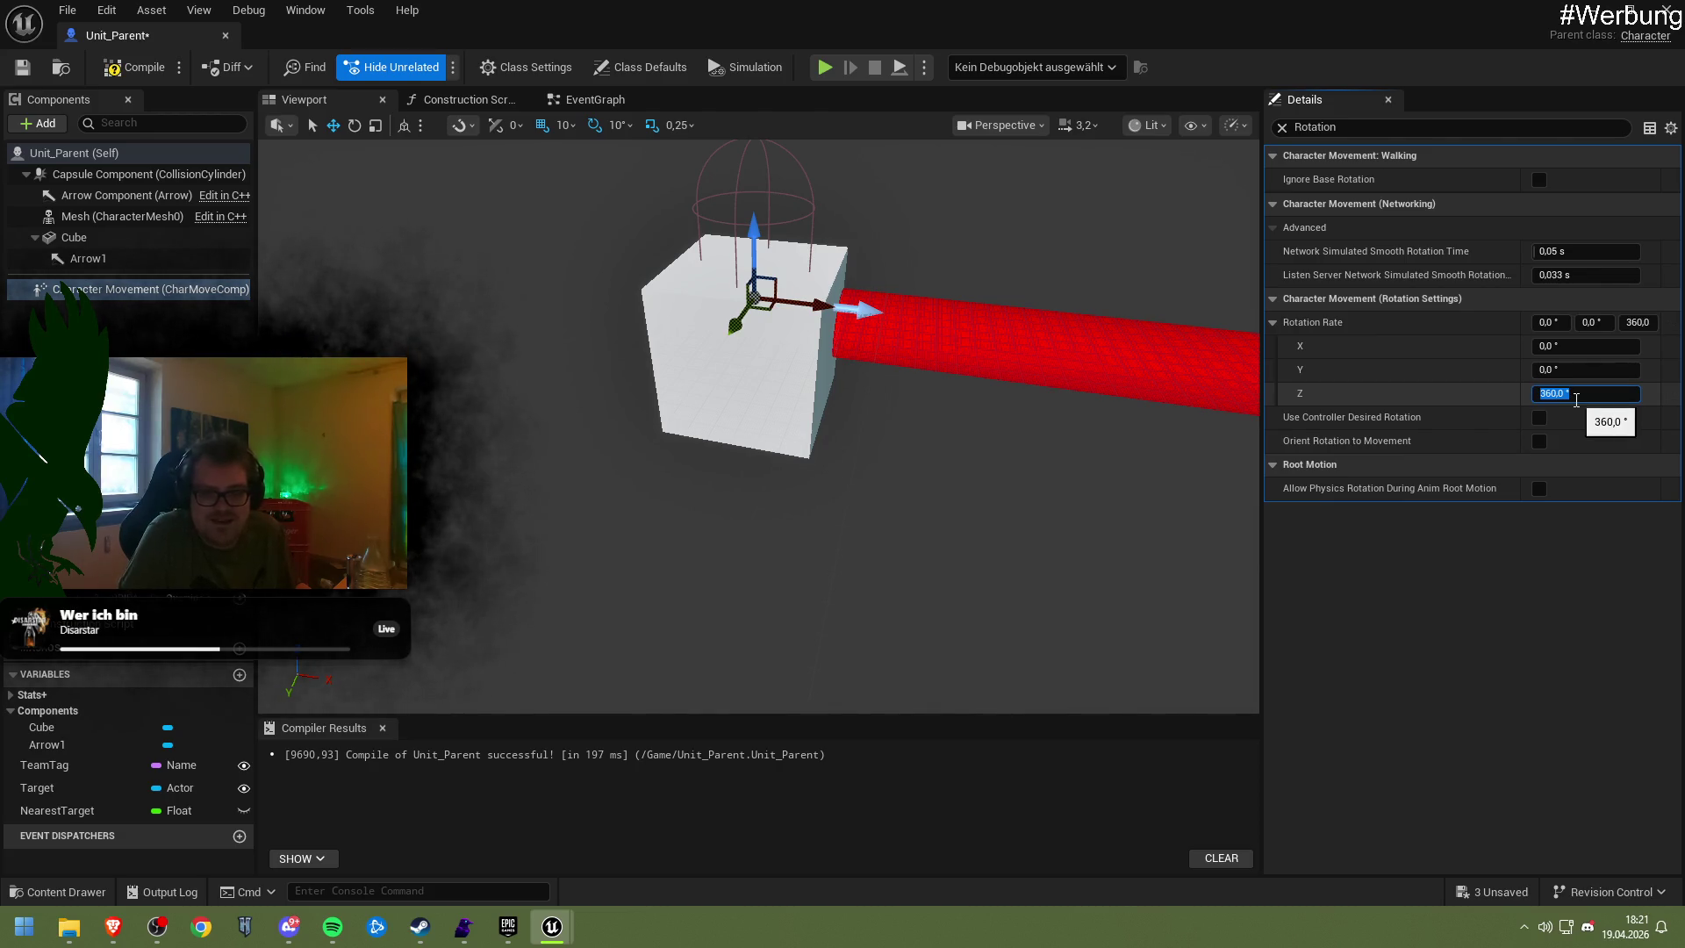
pyautogui.press('Return')
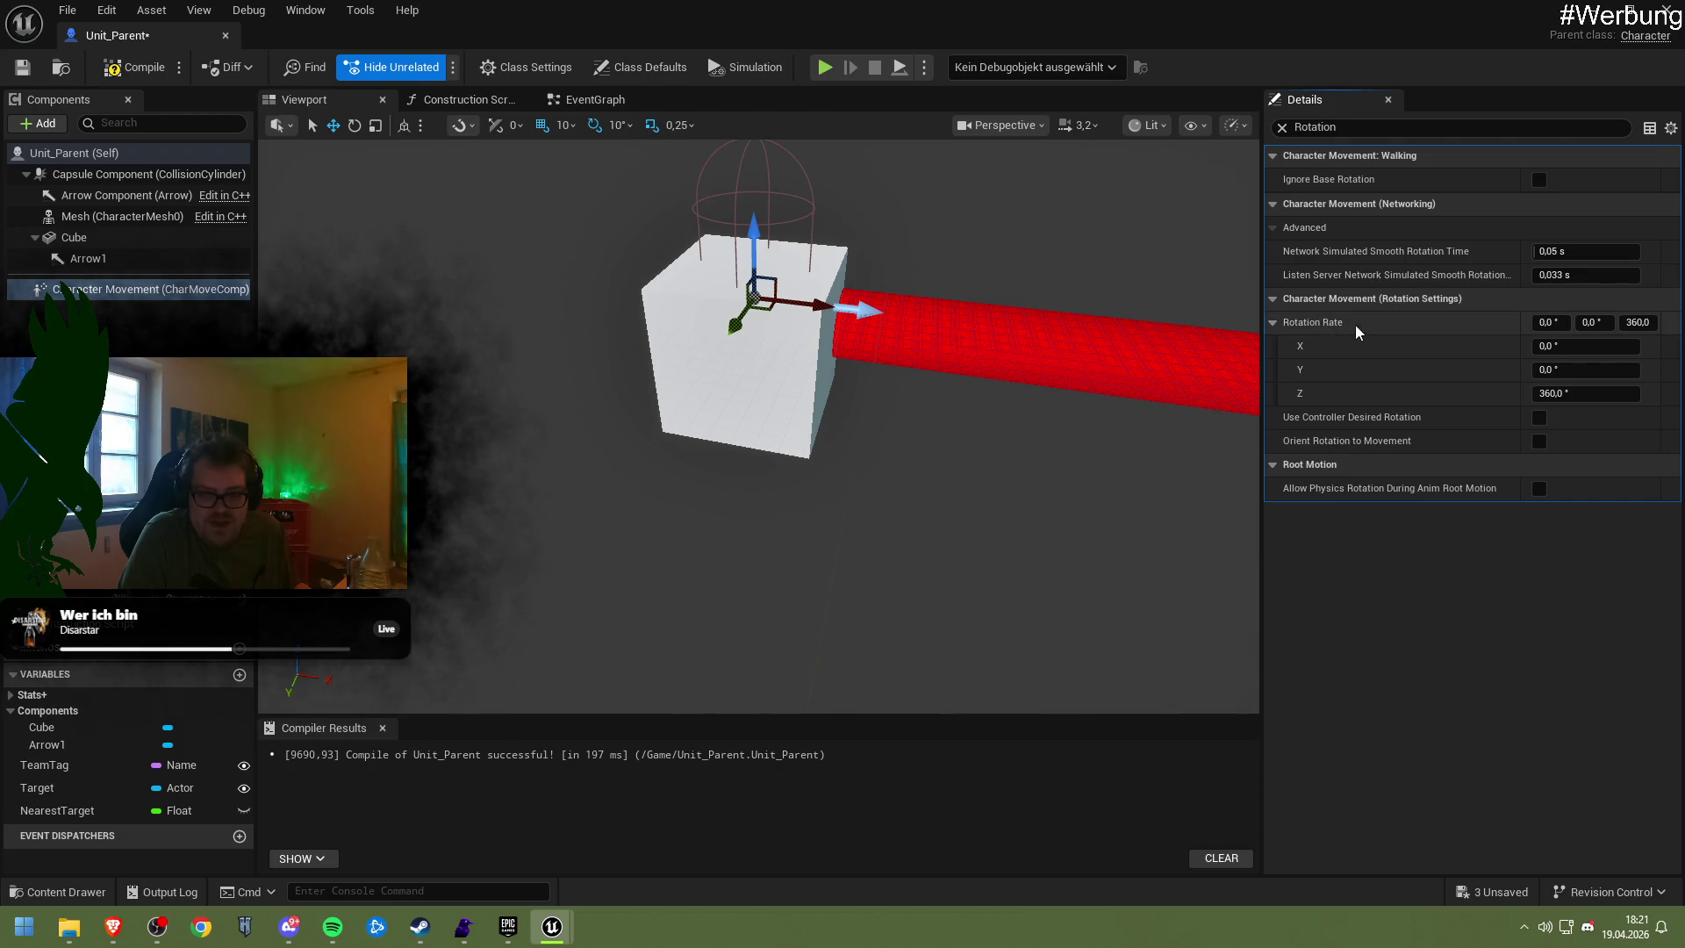
pyautogui.moveTo(1315, 330)
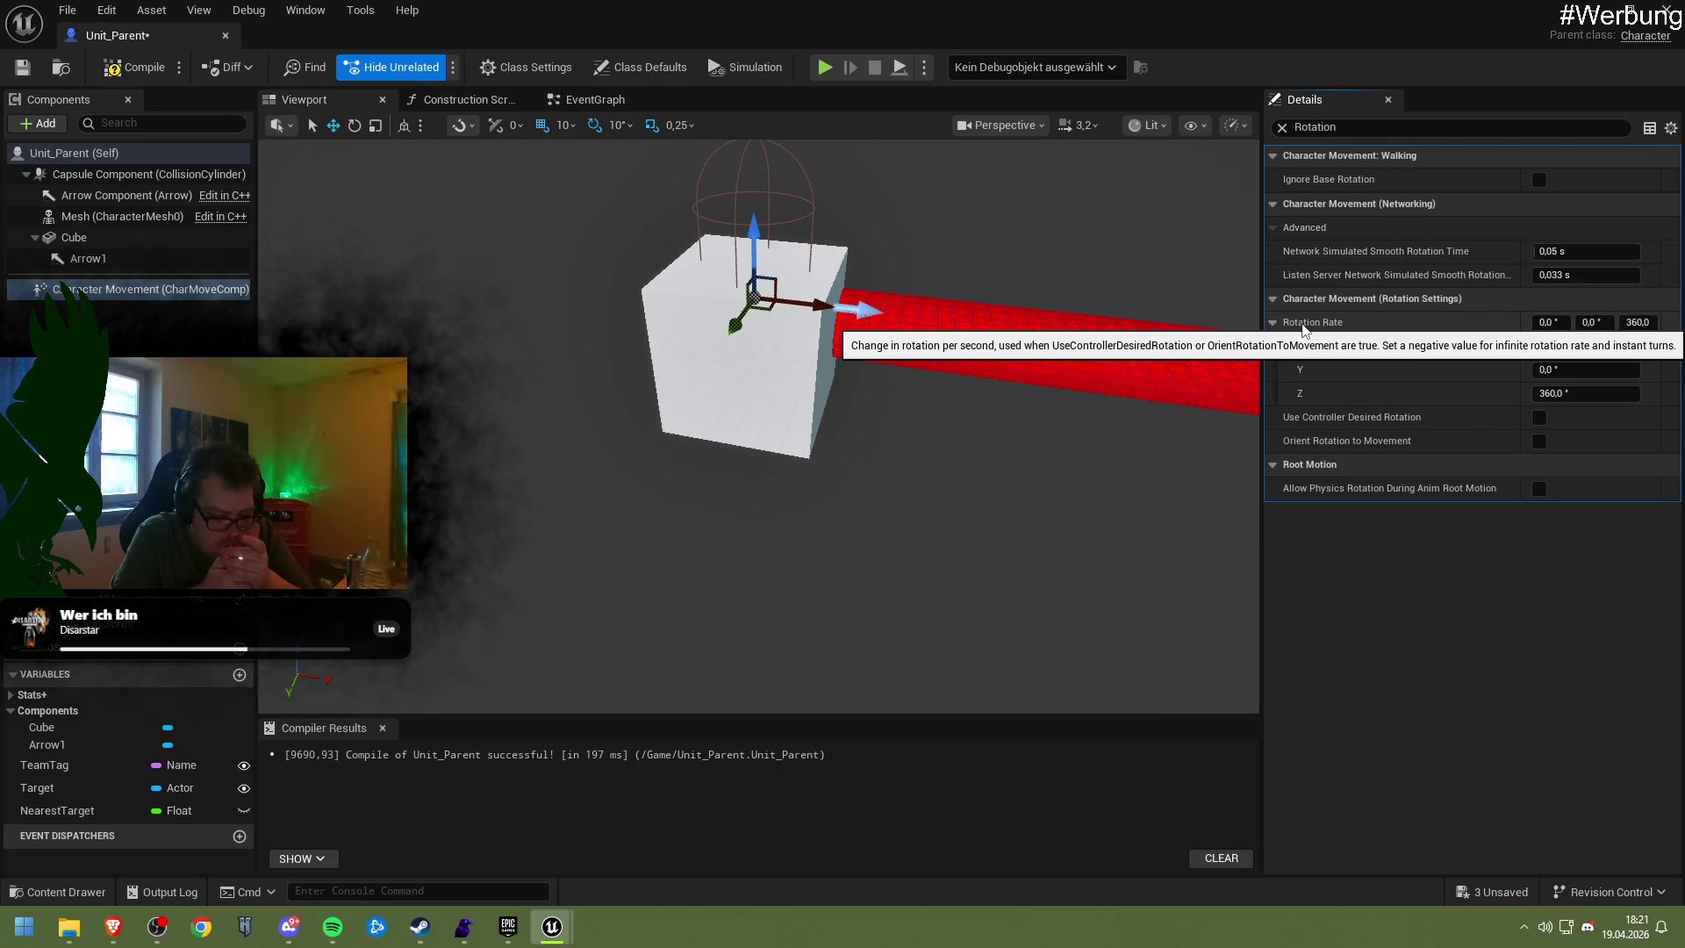
pyautogui.click(1539, 417)
pyautogui.moveTo(1580, 393); pyautogui.dragTo(1566, 393)
pyautogui.click(1567, 393)
pyautogui.write('1')
pyautogui.press('Return')
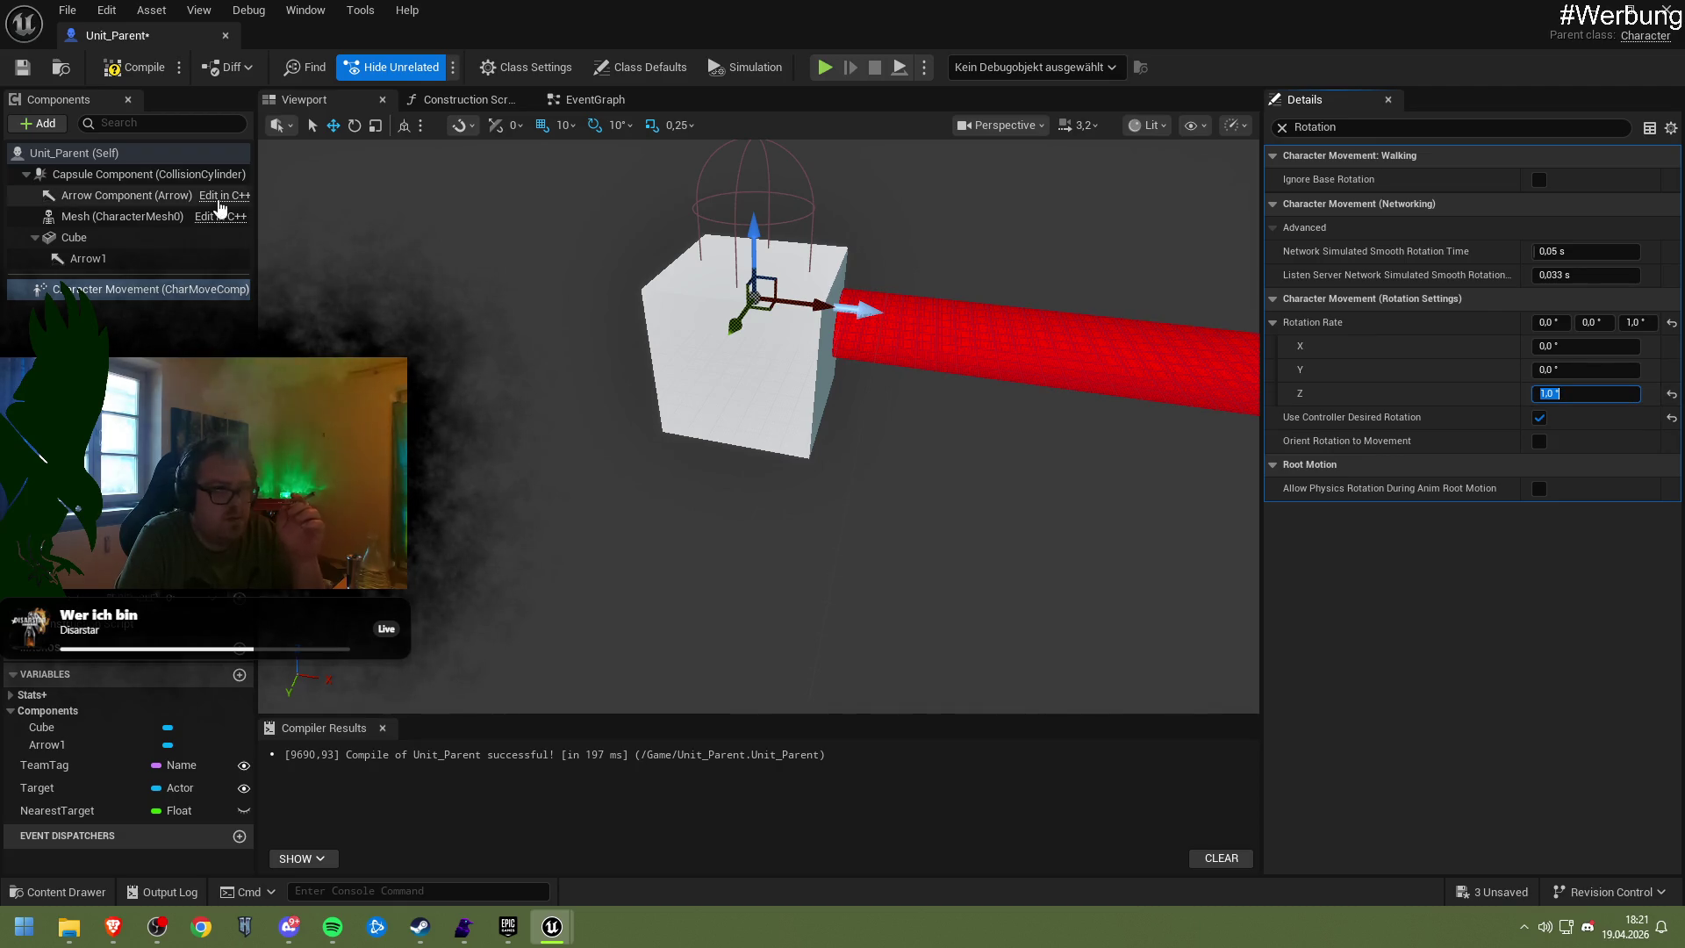
pyautogui.click(136, 66)
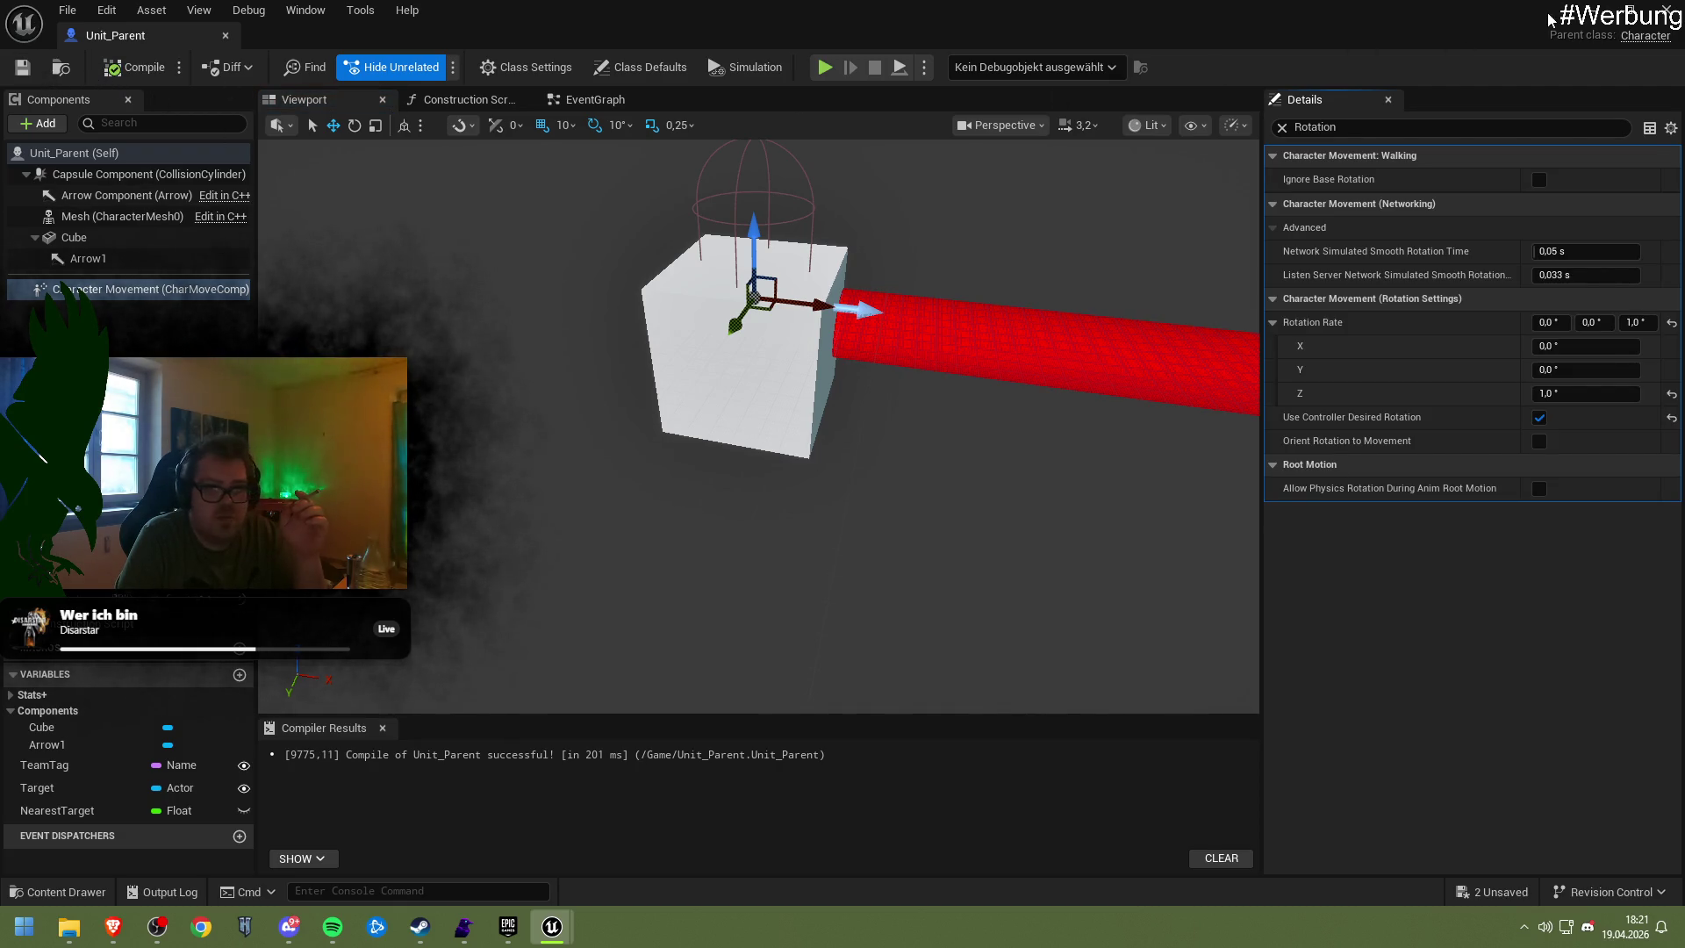
# Playtest the level with controller desired rotation, then bring Unit_Parent back
pyautogui.click(1592, 13)
pyautogui.hotkey('alt', 'p')
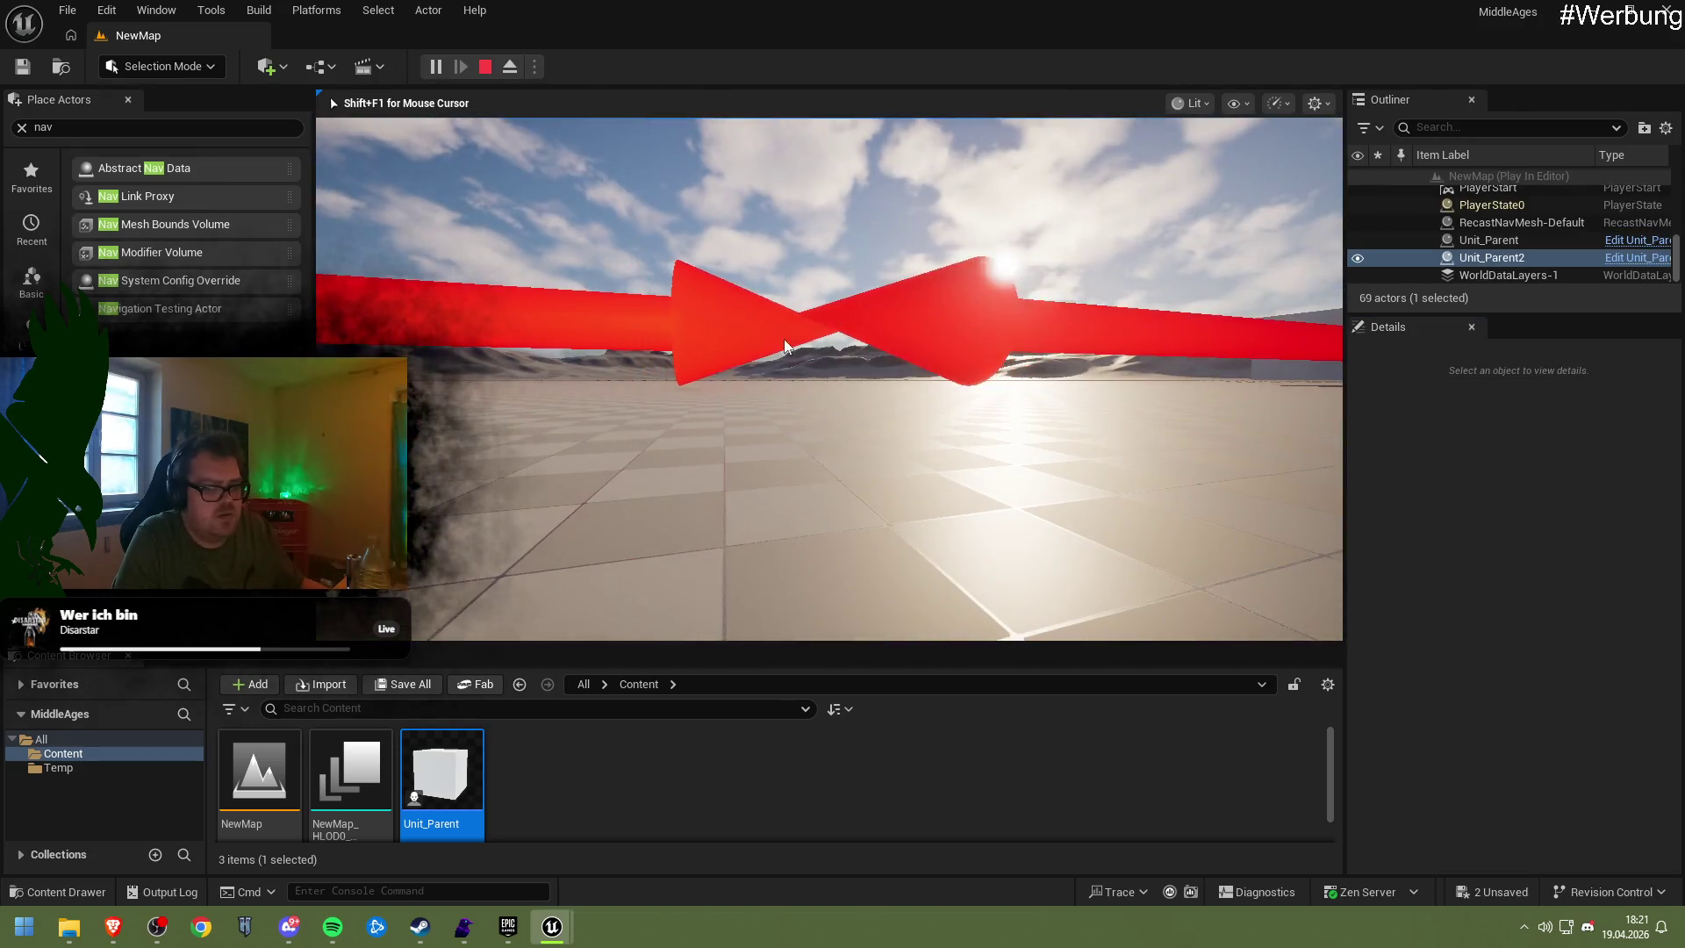
pyautogui.press('Escape')
pyautogui.moveTo(552, 926)
pyautogui.click(650, 834)
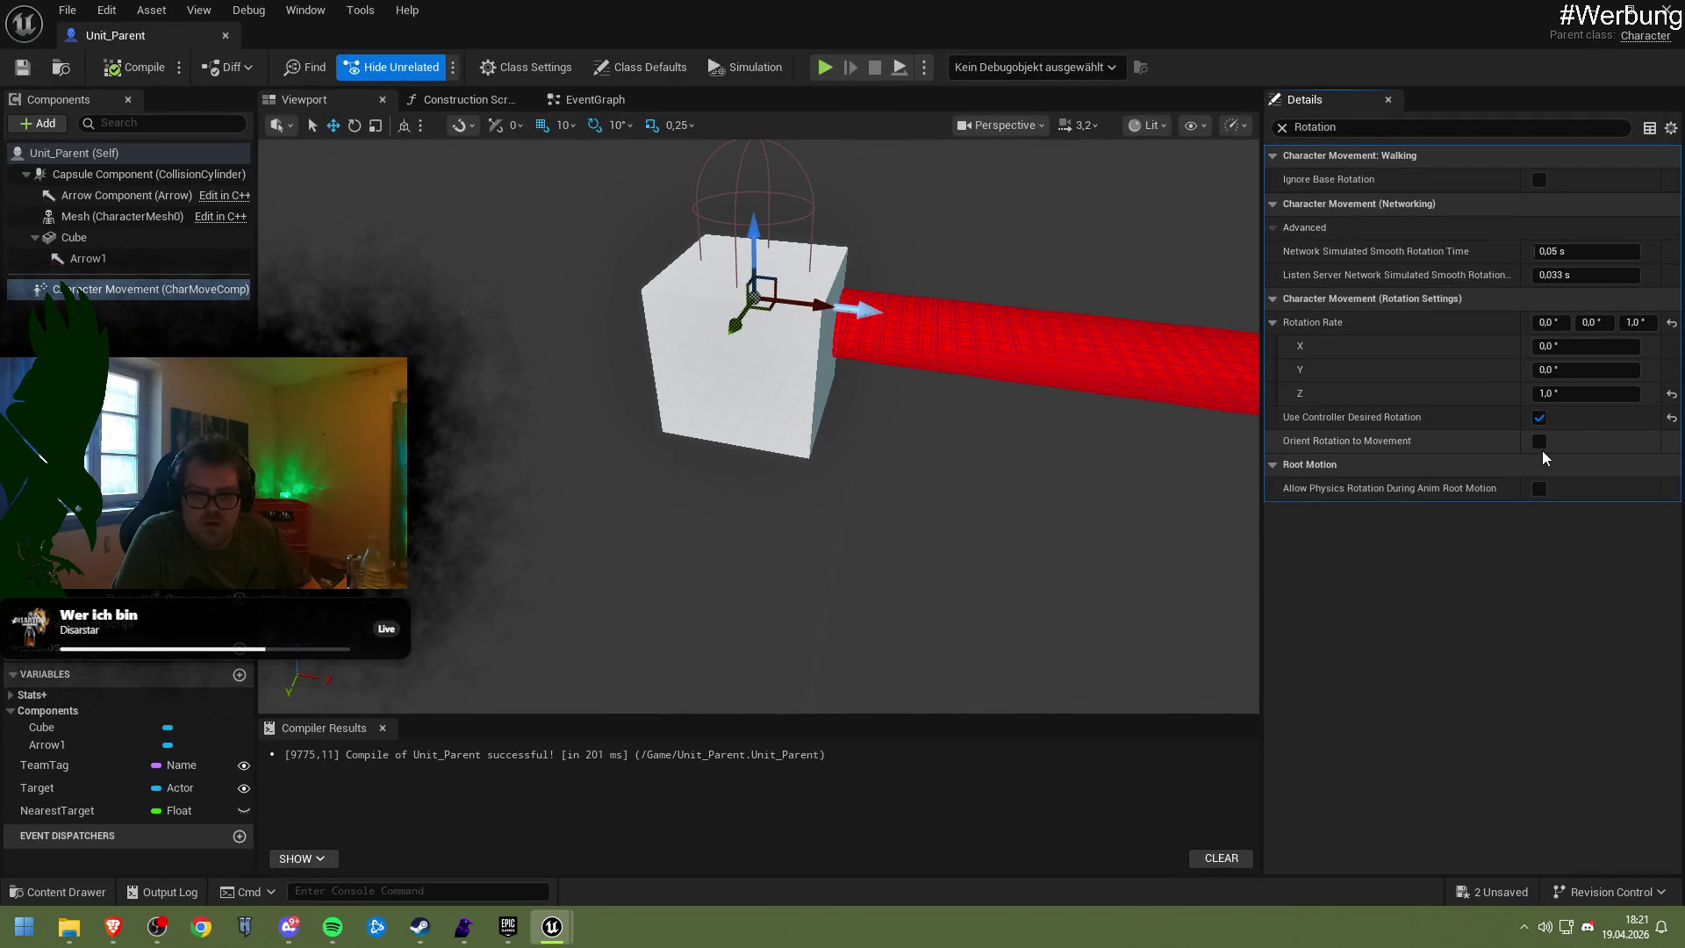
# Recompile with Orient Rotation to Movement enabled, playtest both units, and reopen Unit_Parent
pyautogui.click(132, 67)
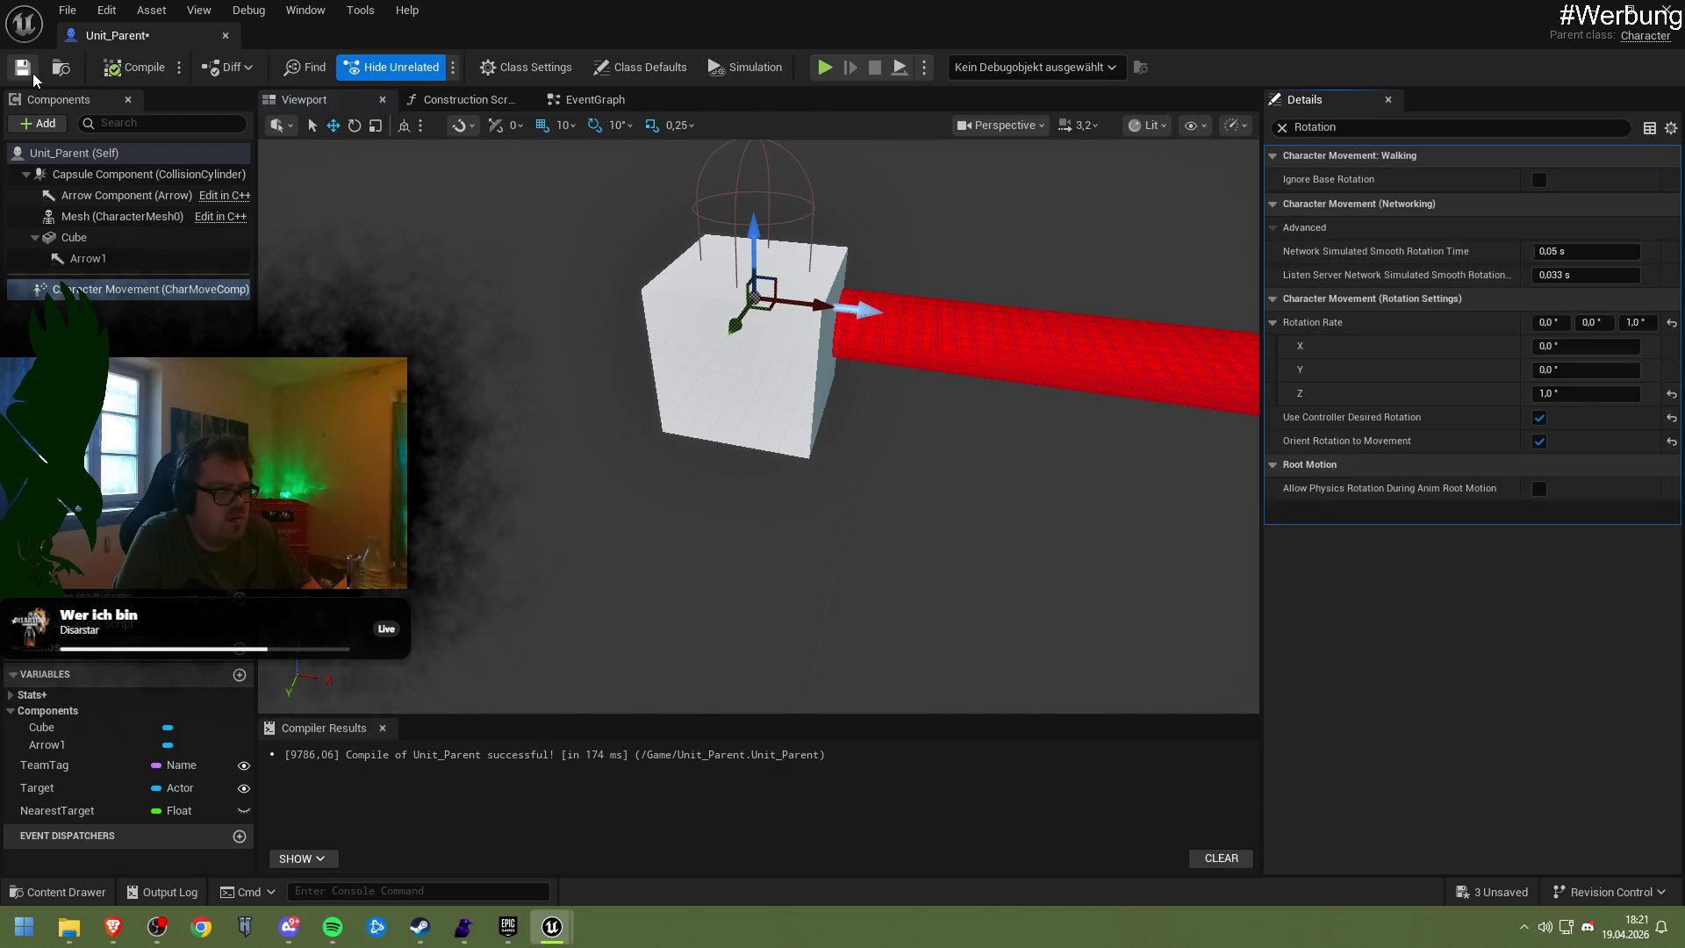
pyautogui.click(1597, 10)
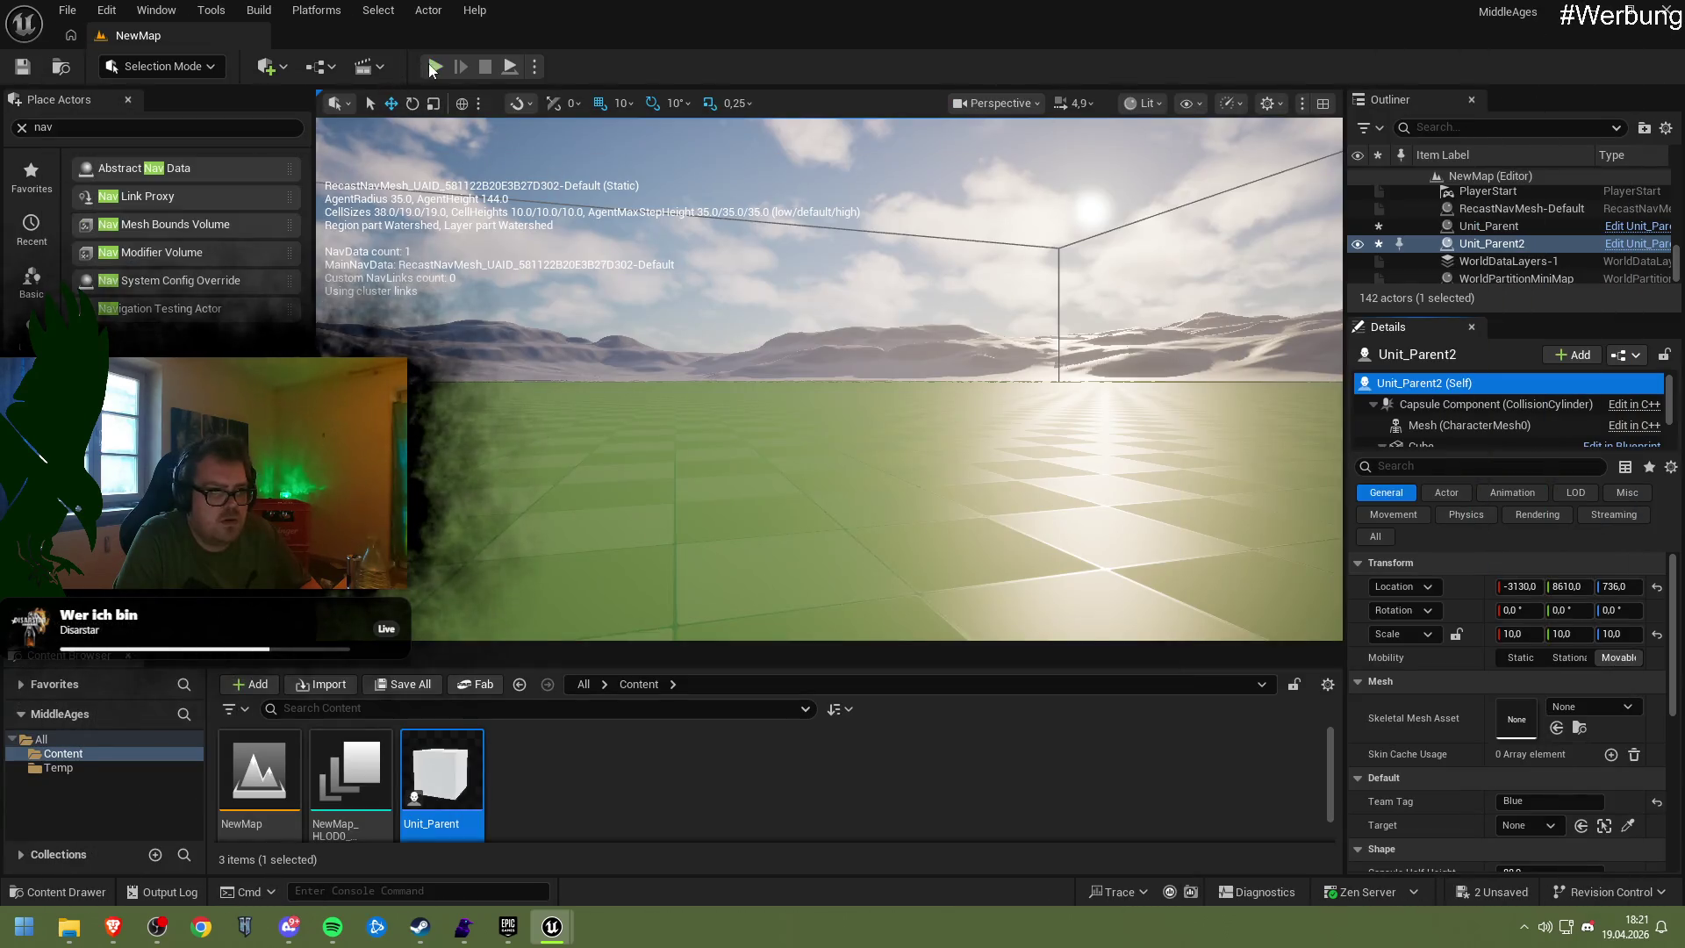
pyautogui.click(433, 67)
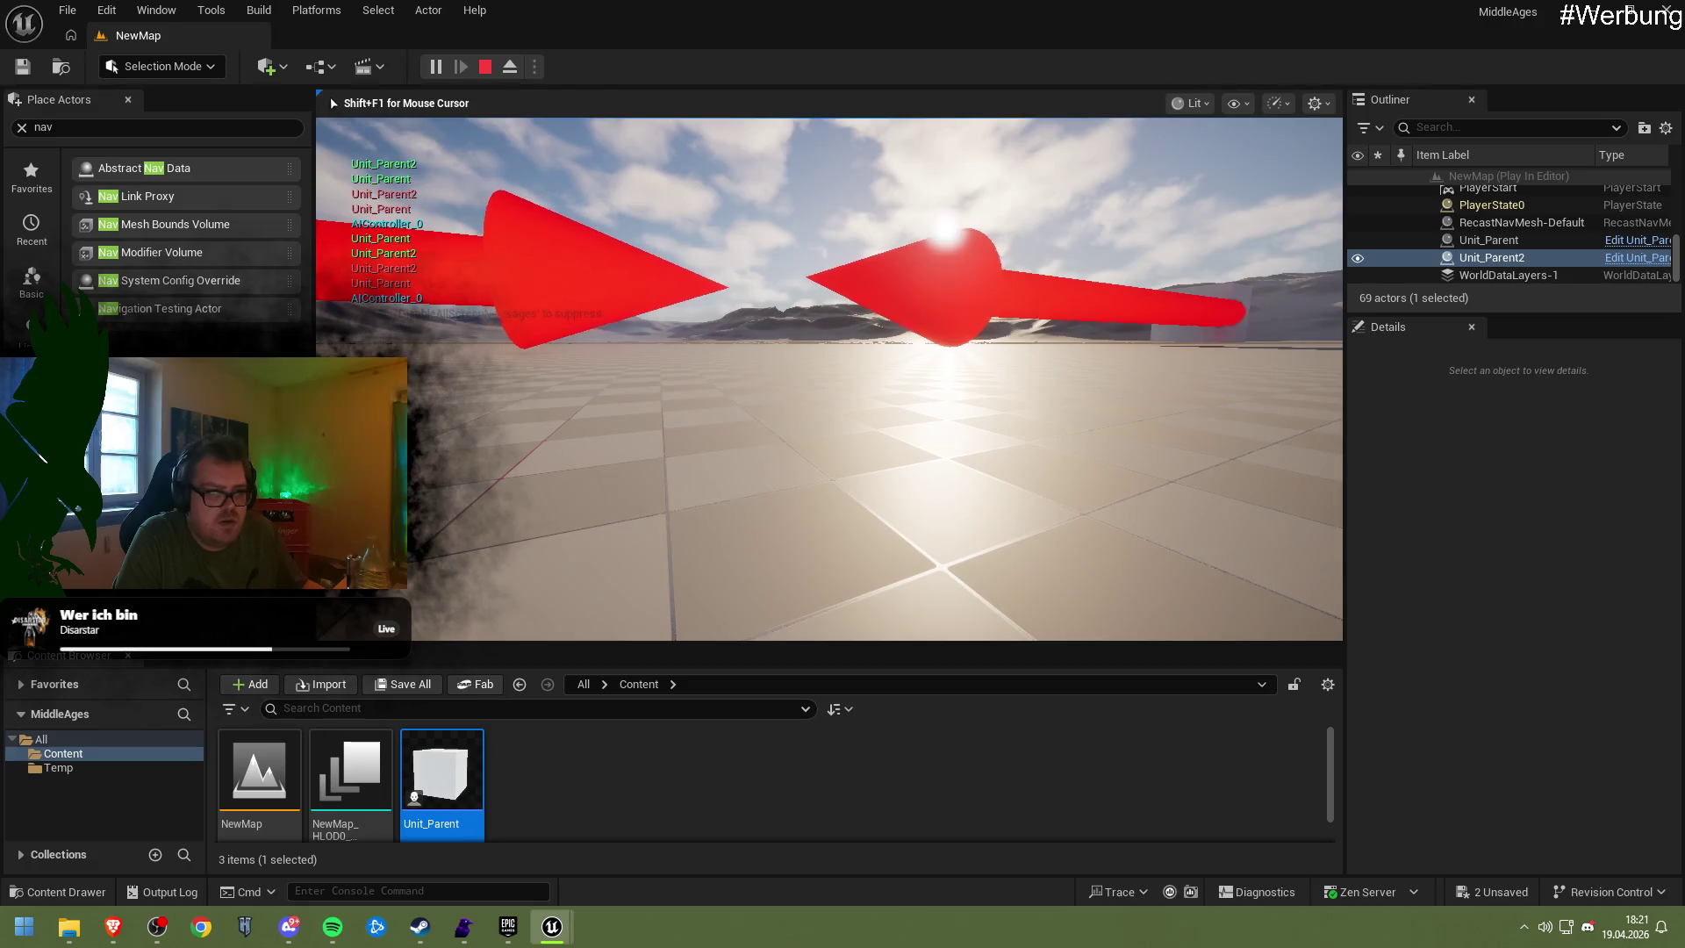
pyautogui.press('Escape')
pyautogui.moveTo(759, 477)
pyautogui.mouseDown()
pyautogui.moveTo(702, 478)
pyautogui.moveTo(772, 478)
pyautogui.mouseUp()
pyautogui.moveTo(832, 361); pyautogui.dragTo(915, 362)
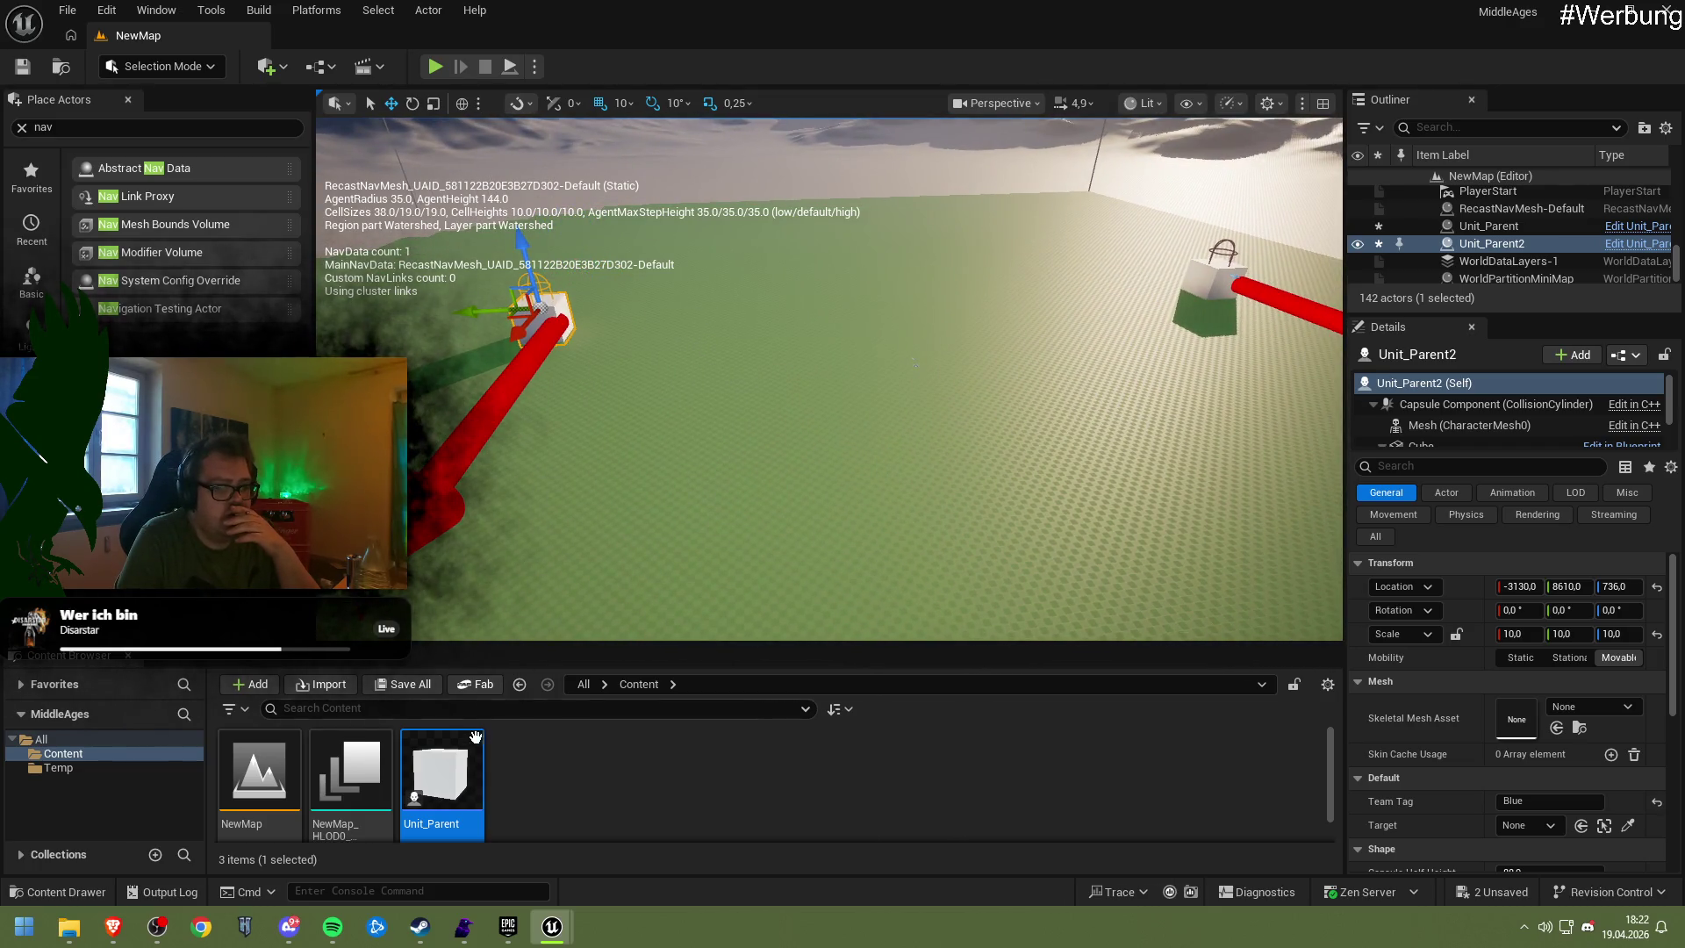
pyautogui.doubleClick(475, 736)
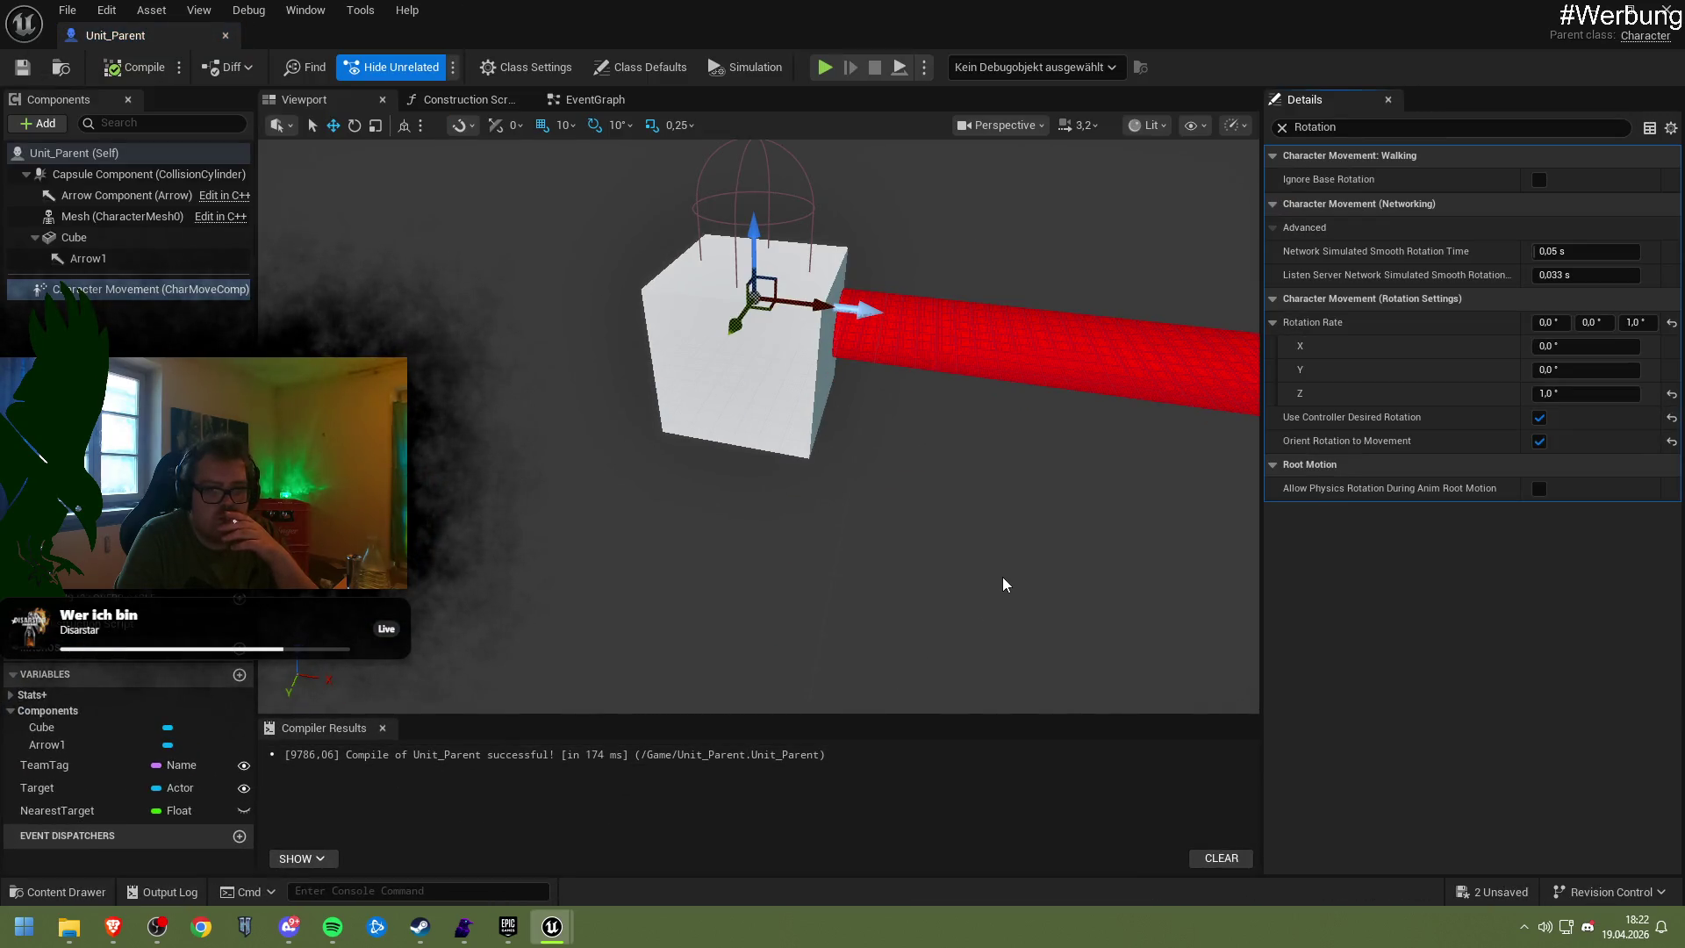
# Uncheck Use Controller Desired Rotation, recompile Unit_Parent, and begin a new browser search
pyautogui.moveTo(1326, 326)
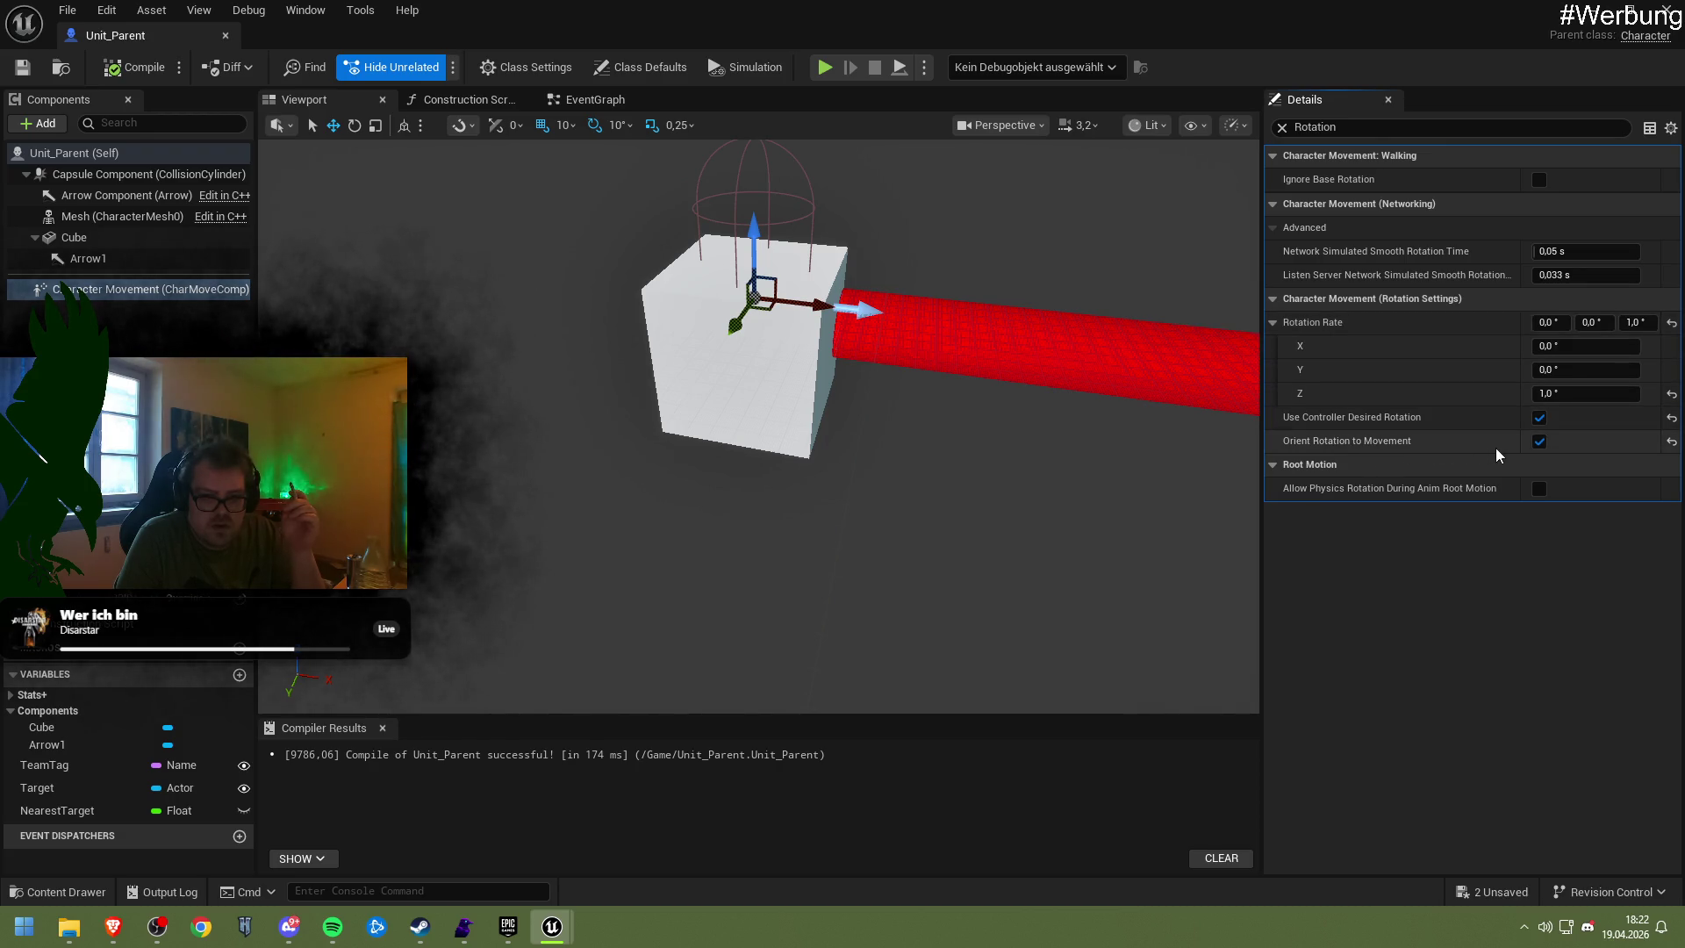
pyautogui.click(1538, 417)
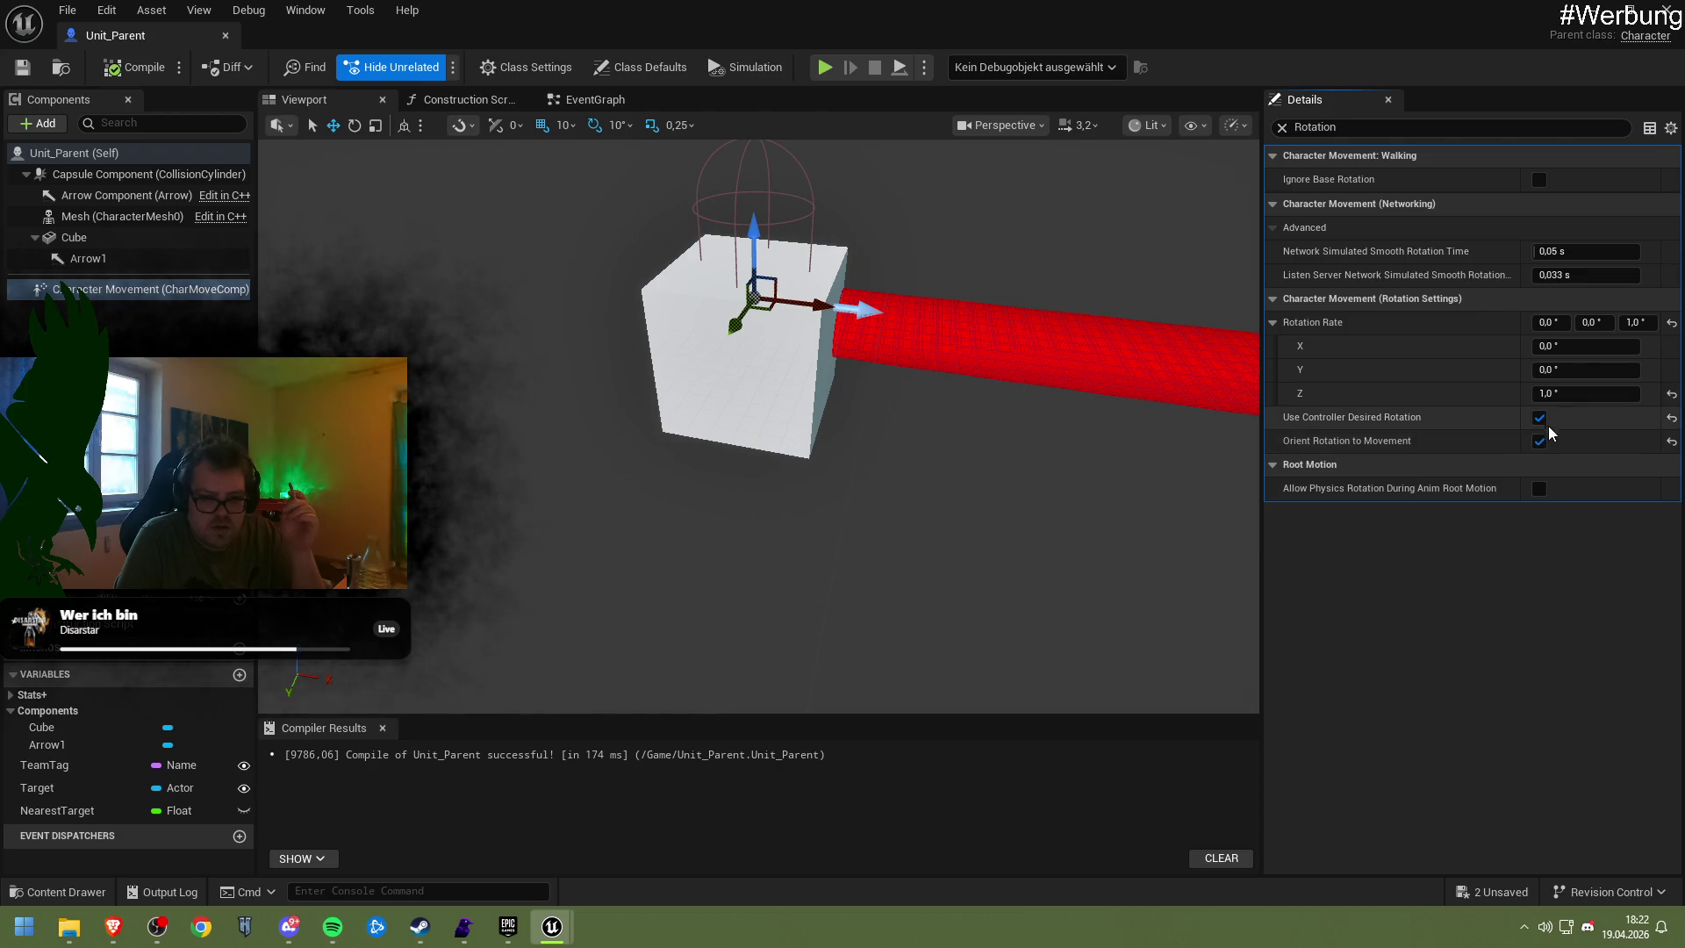
pyautogui.click(136, 68)
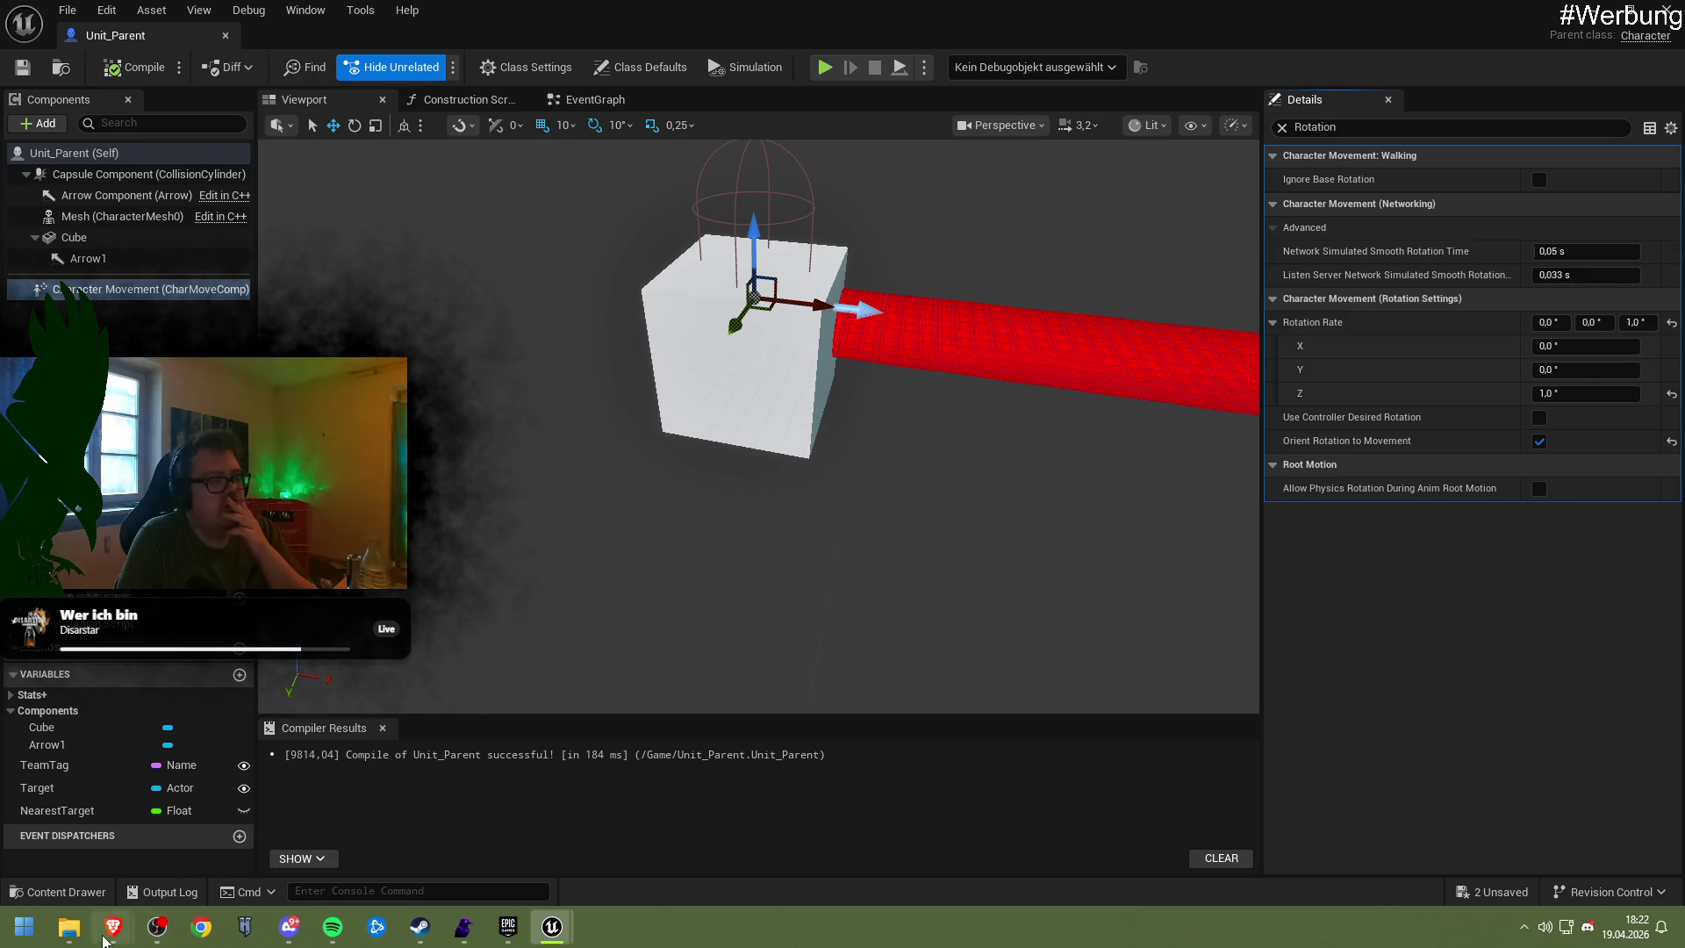
pyautogui.click(114, 927)
pyautogui.click(761, 55)
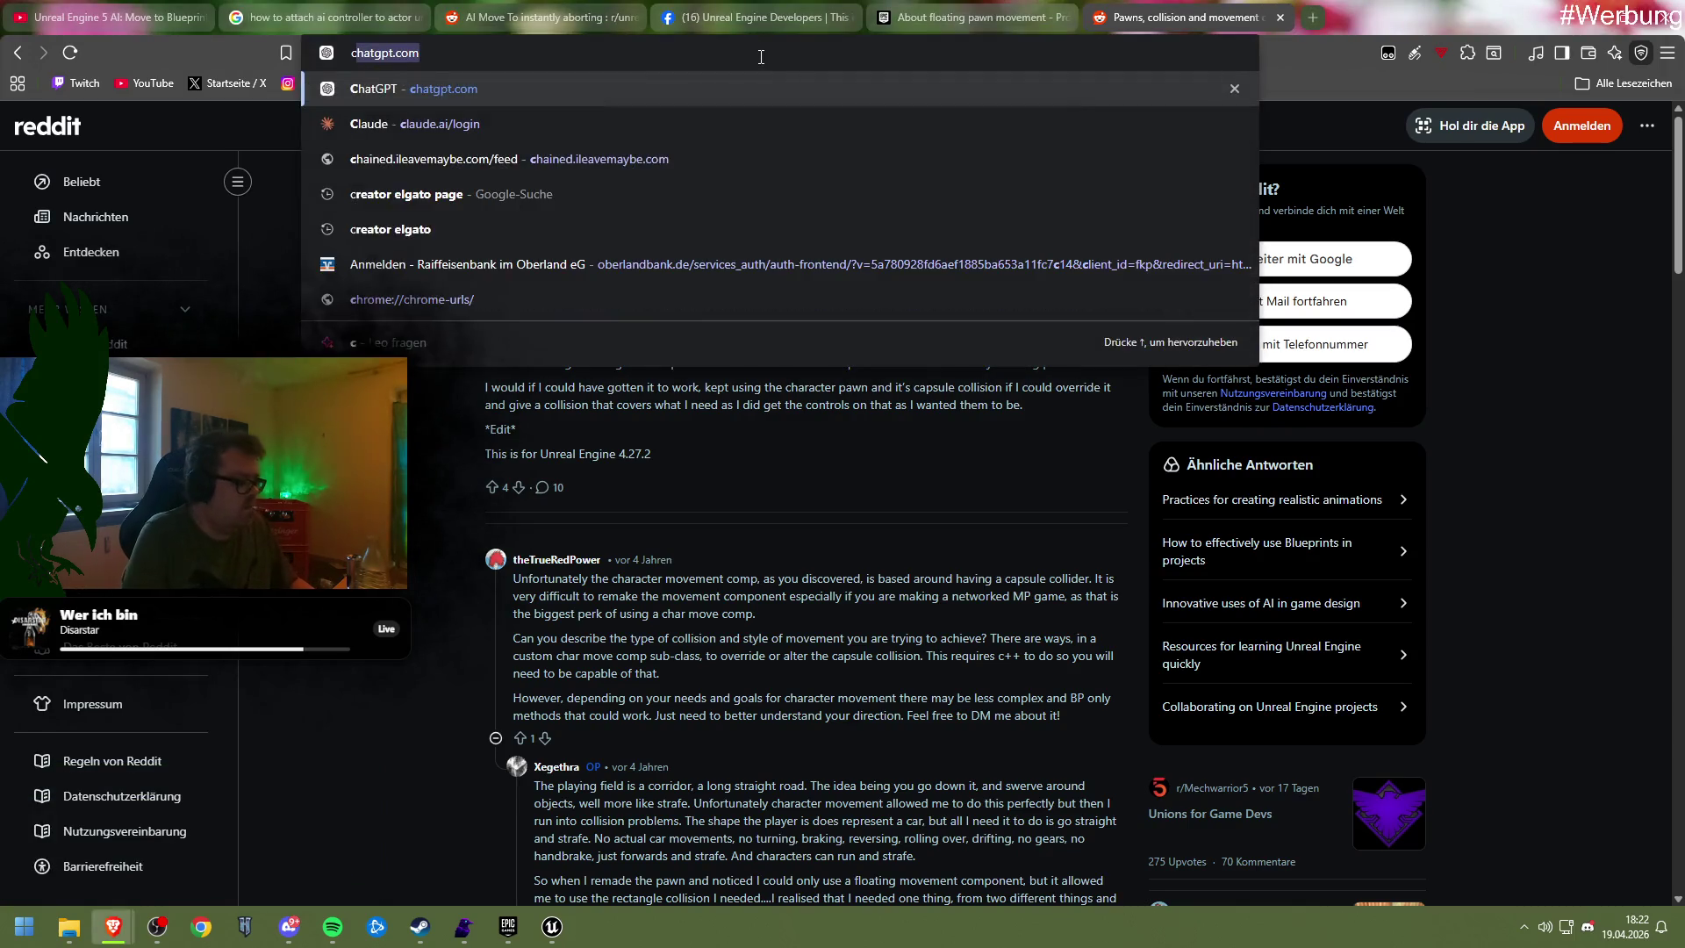
# Search 'character movment rotation rate?', read the RotationRate forum thread, and return to Unit_Parent
pyautogui.write('cah')
pyautogui.press('BackSpace')
pyautogui.press('BackSpace')
pyautogui.write('har')
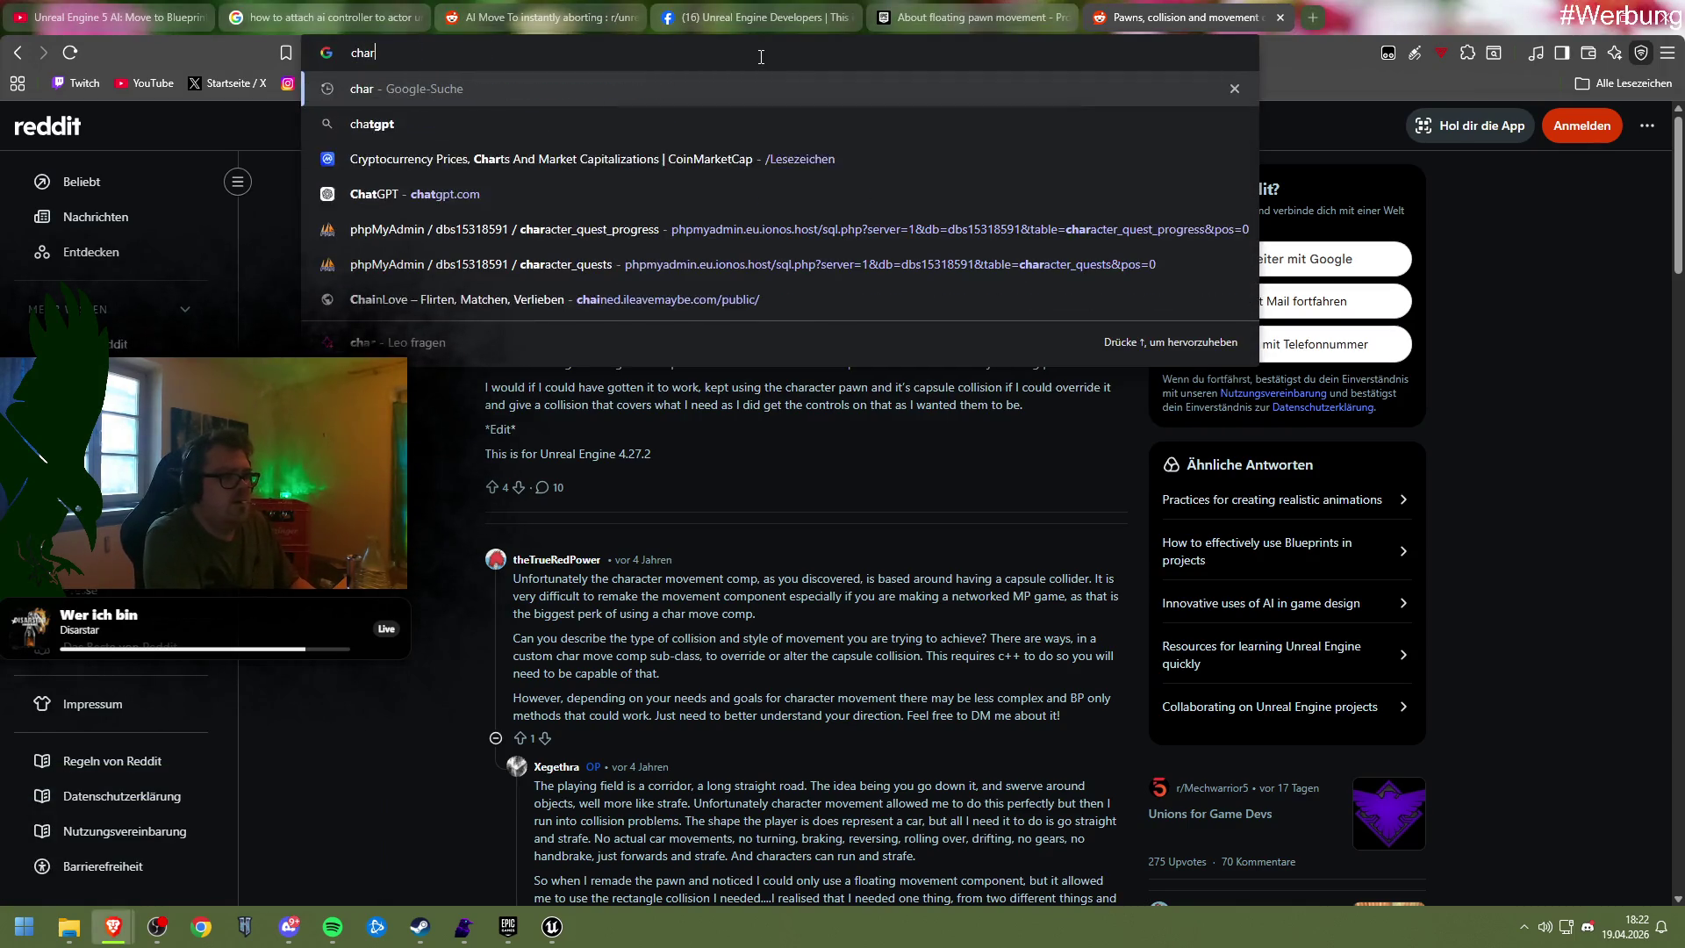
pyautogui.write('acter movment')
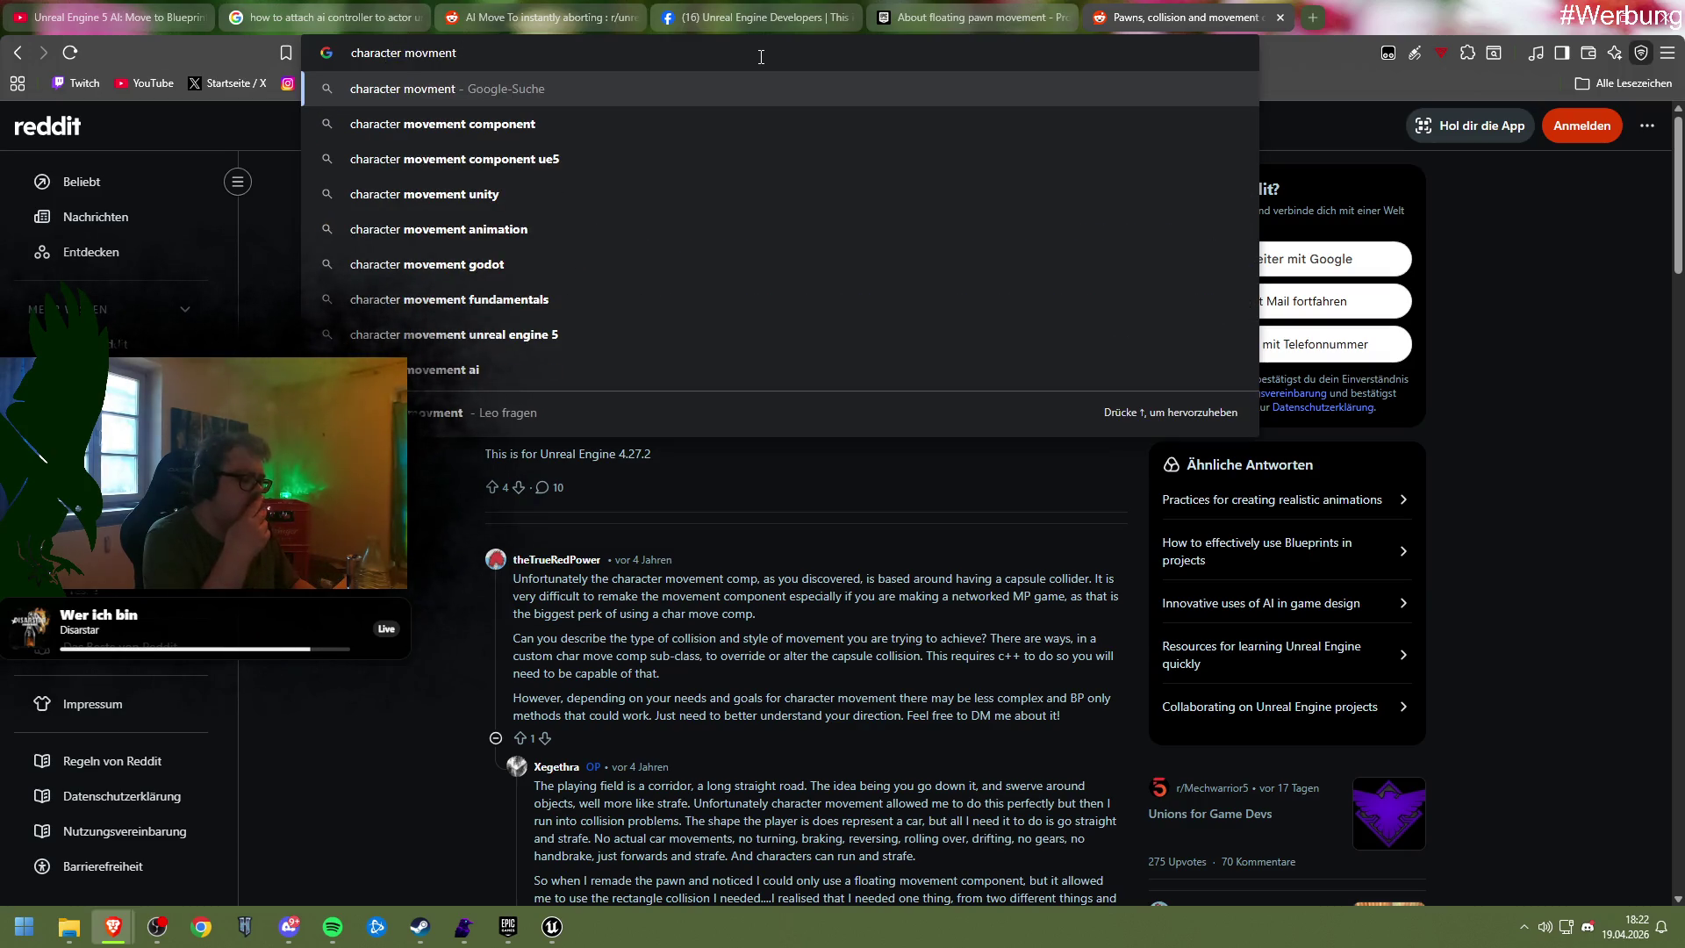
pyautogui.write(' rotation rate?')
pyautogui.press('Return')
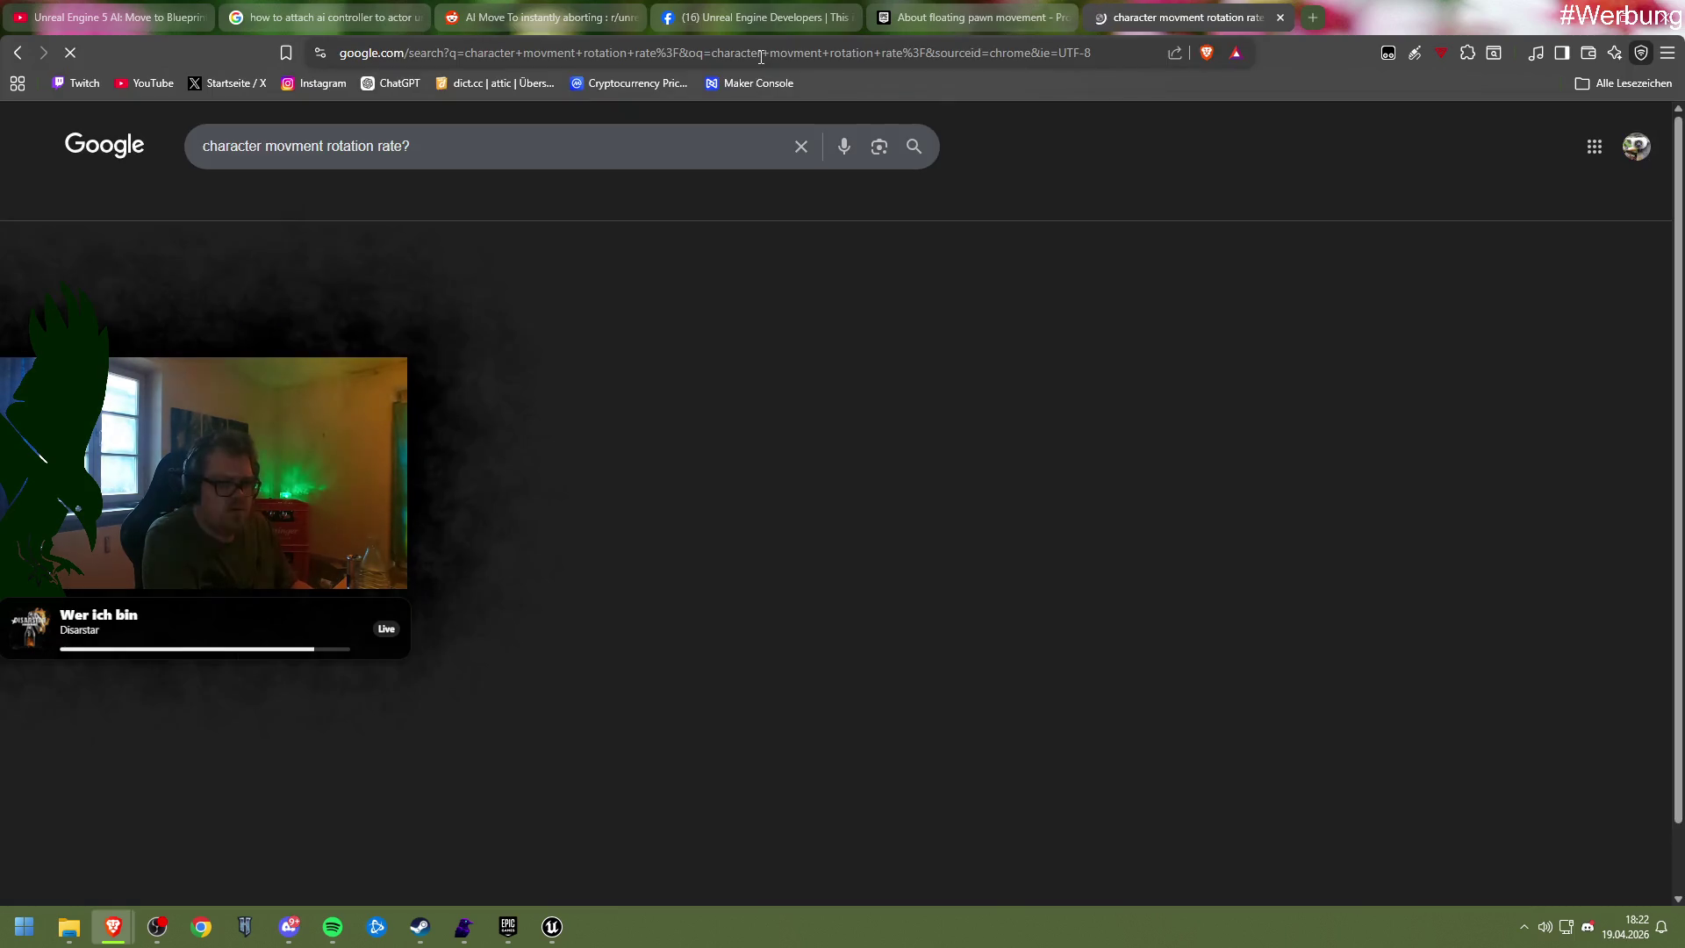
pyautogui.click(537, 360)
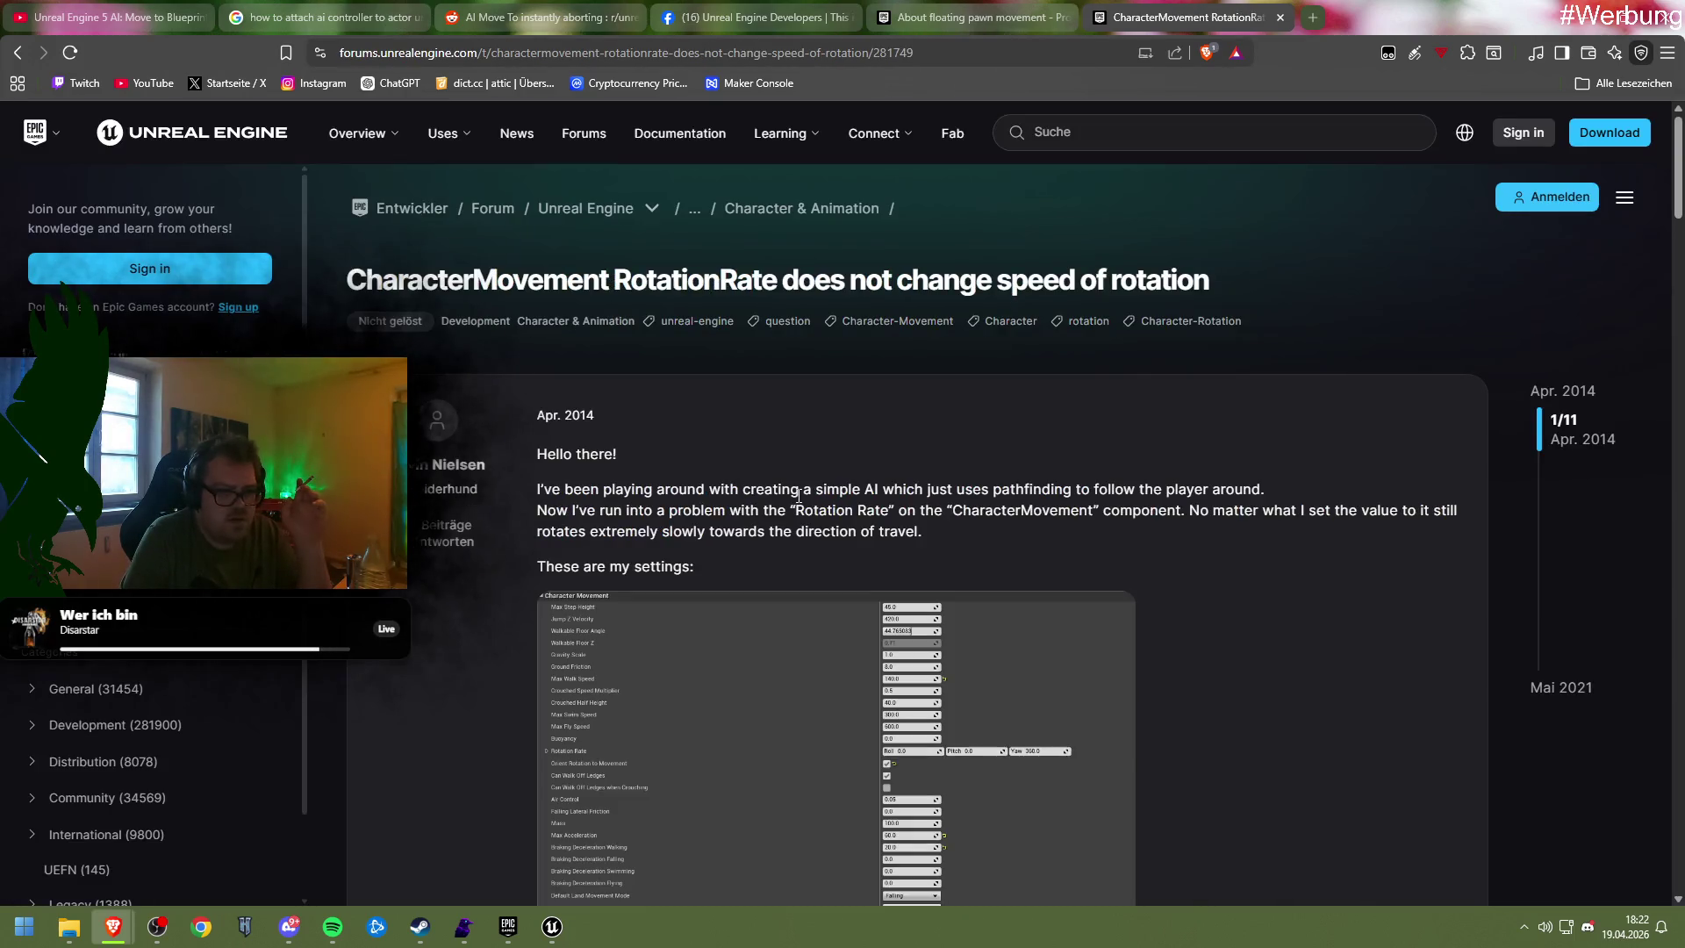
pyautogui.scroll(-10, 1085, 454)
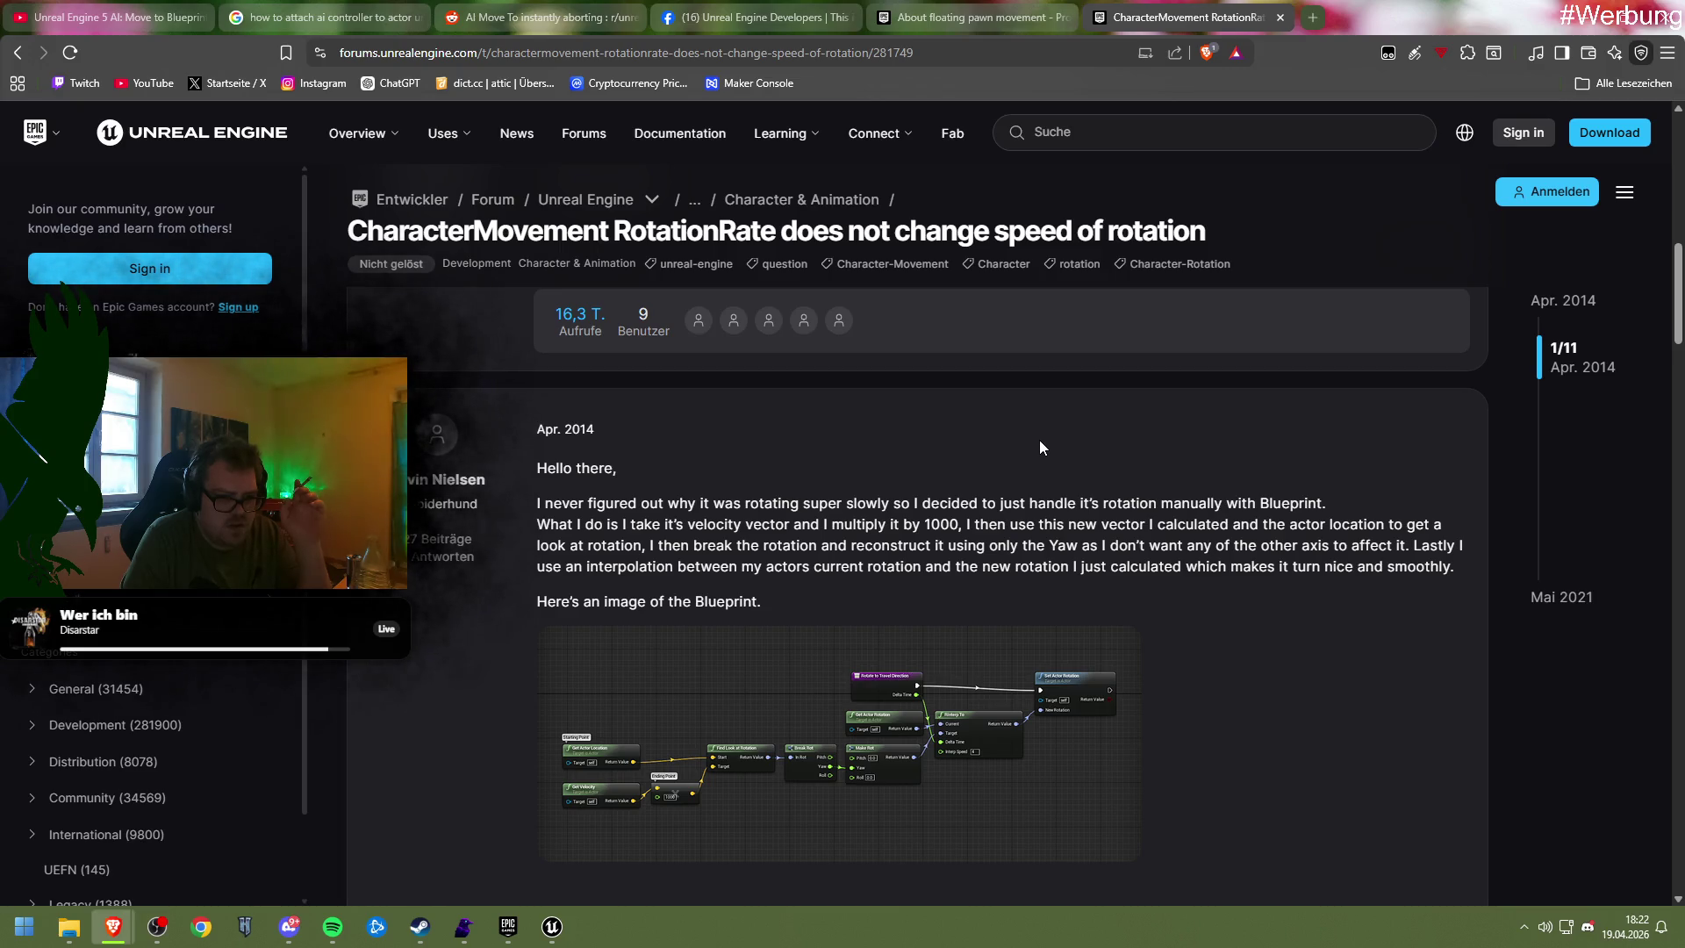
pyautogui.scroll(-6, 1039, 439)
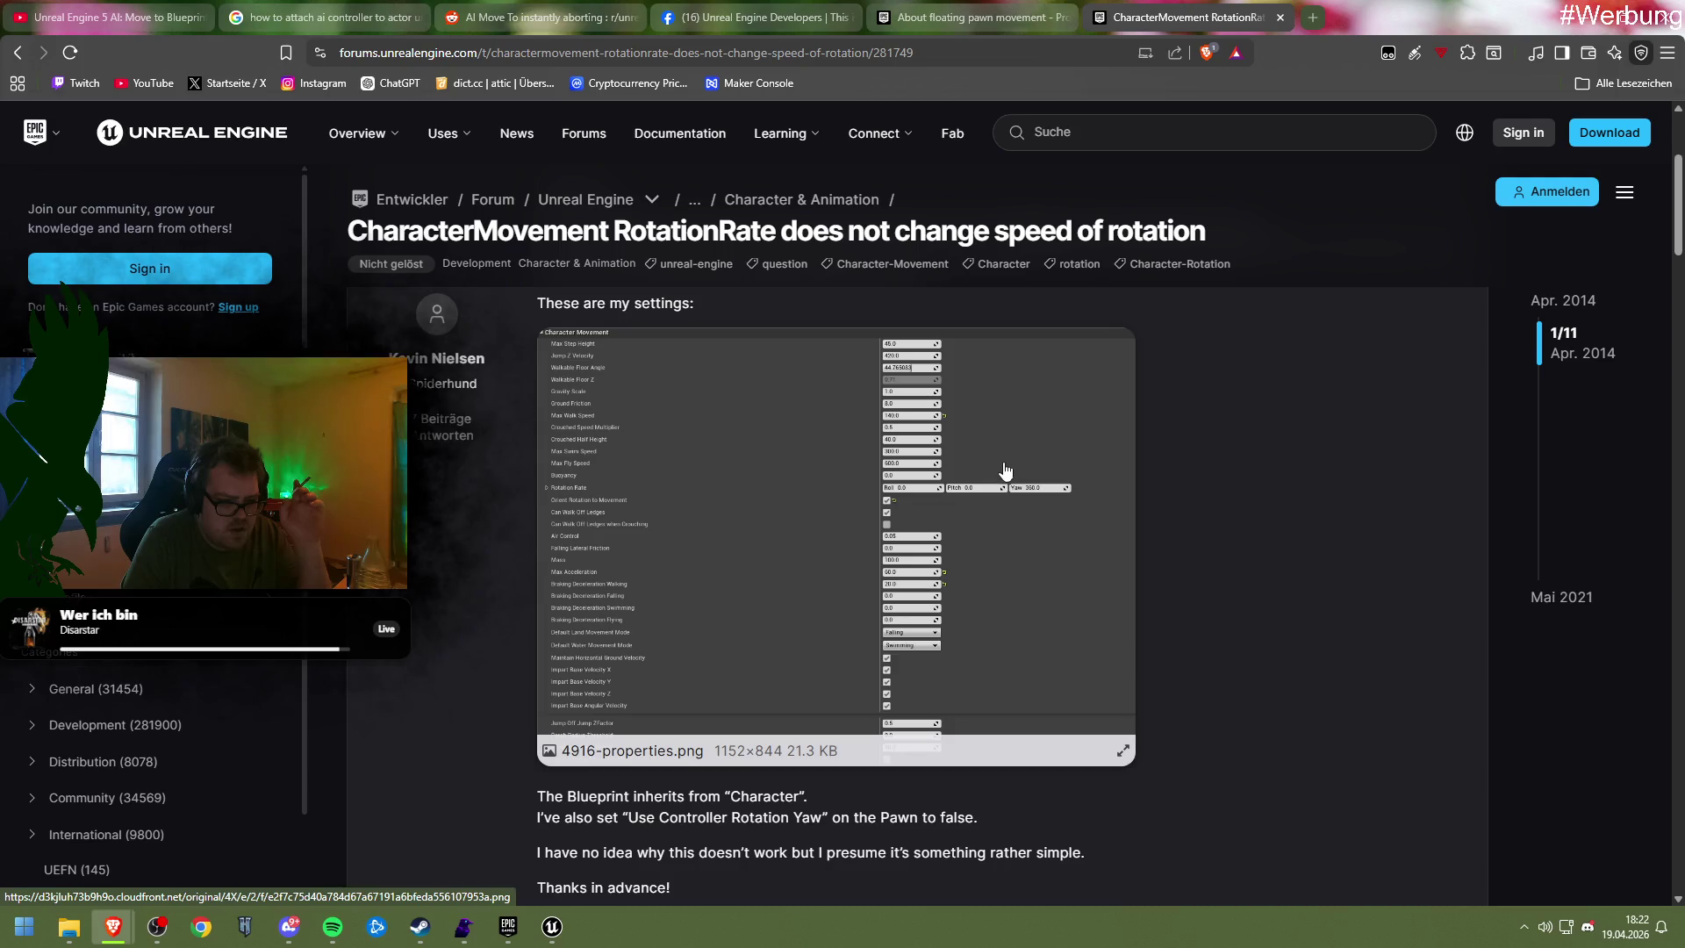
pyautogui.moveTo(552, 926)
pyautogui.click(647, 834)
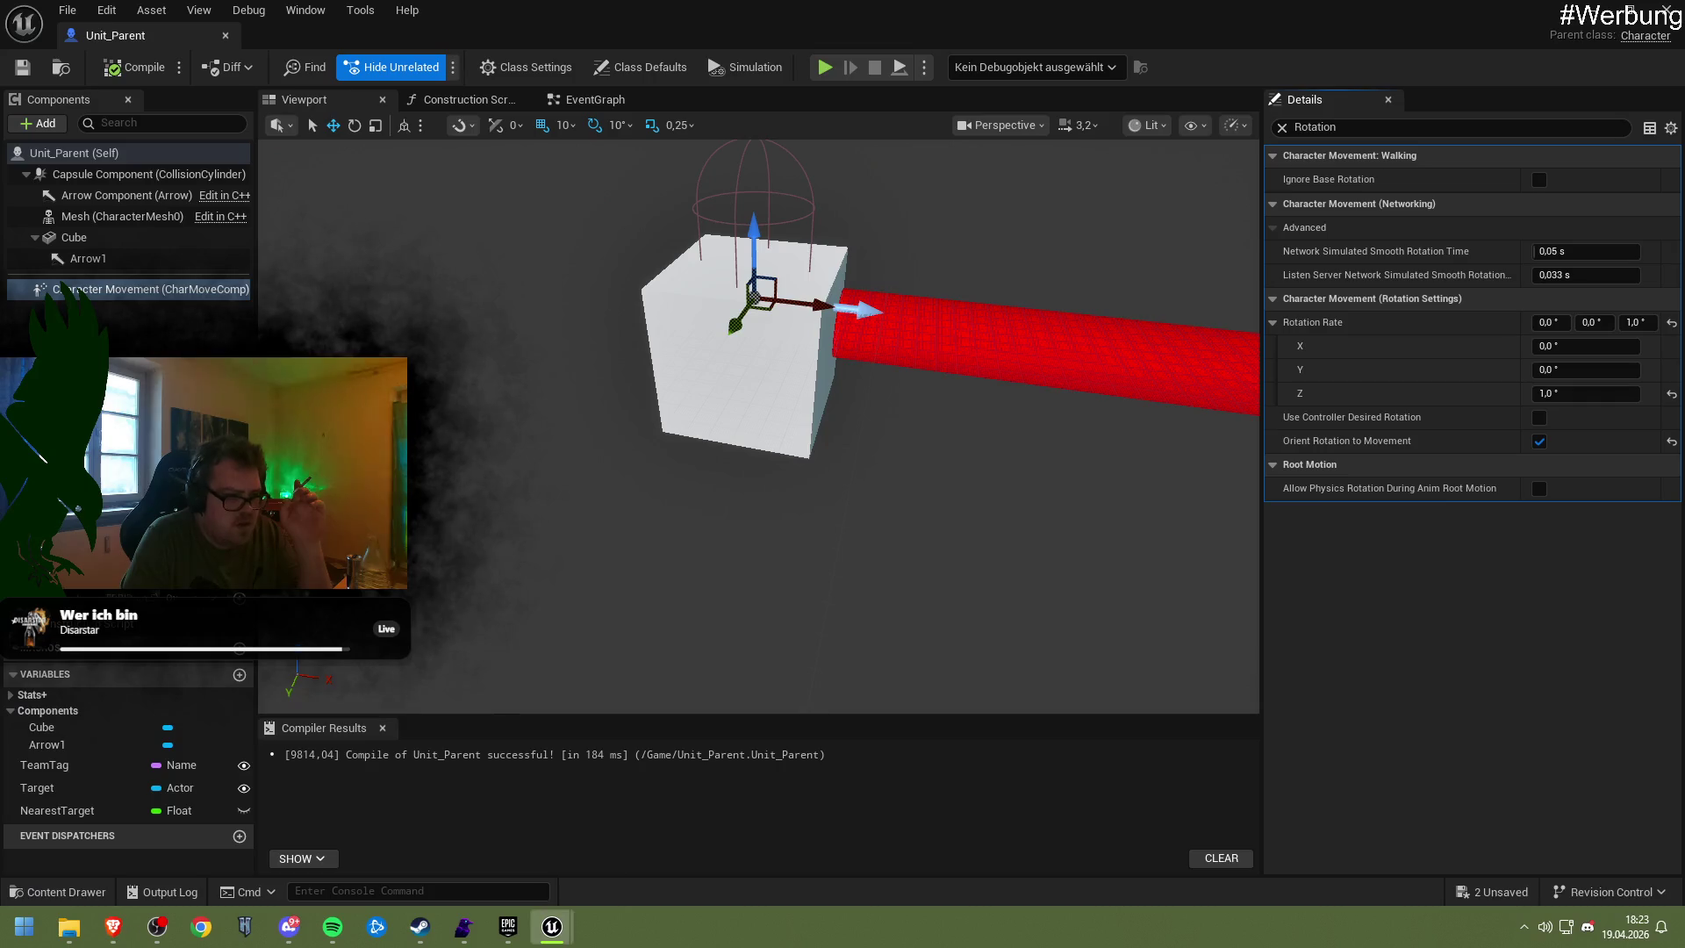
# Filter the Details panel by 'Use' and compare against the forum thread's settings
pyautogui.click(113, 233)
pyautogui.click(85, 171)
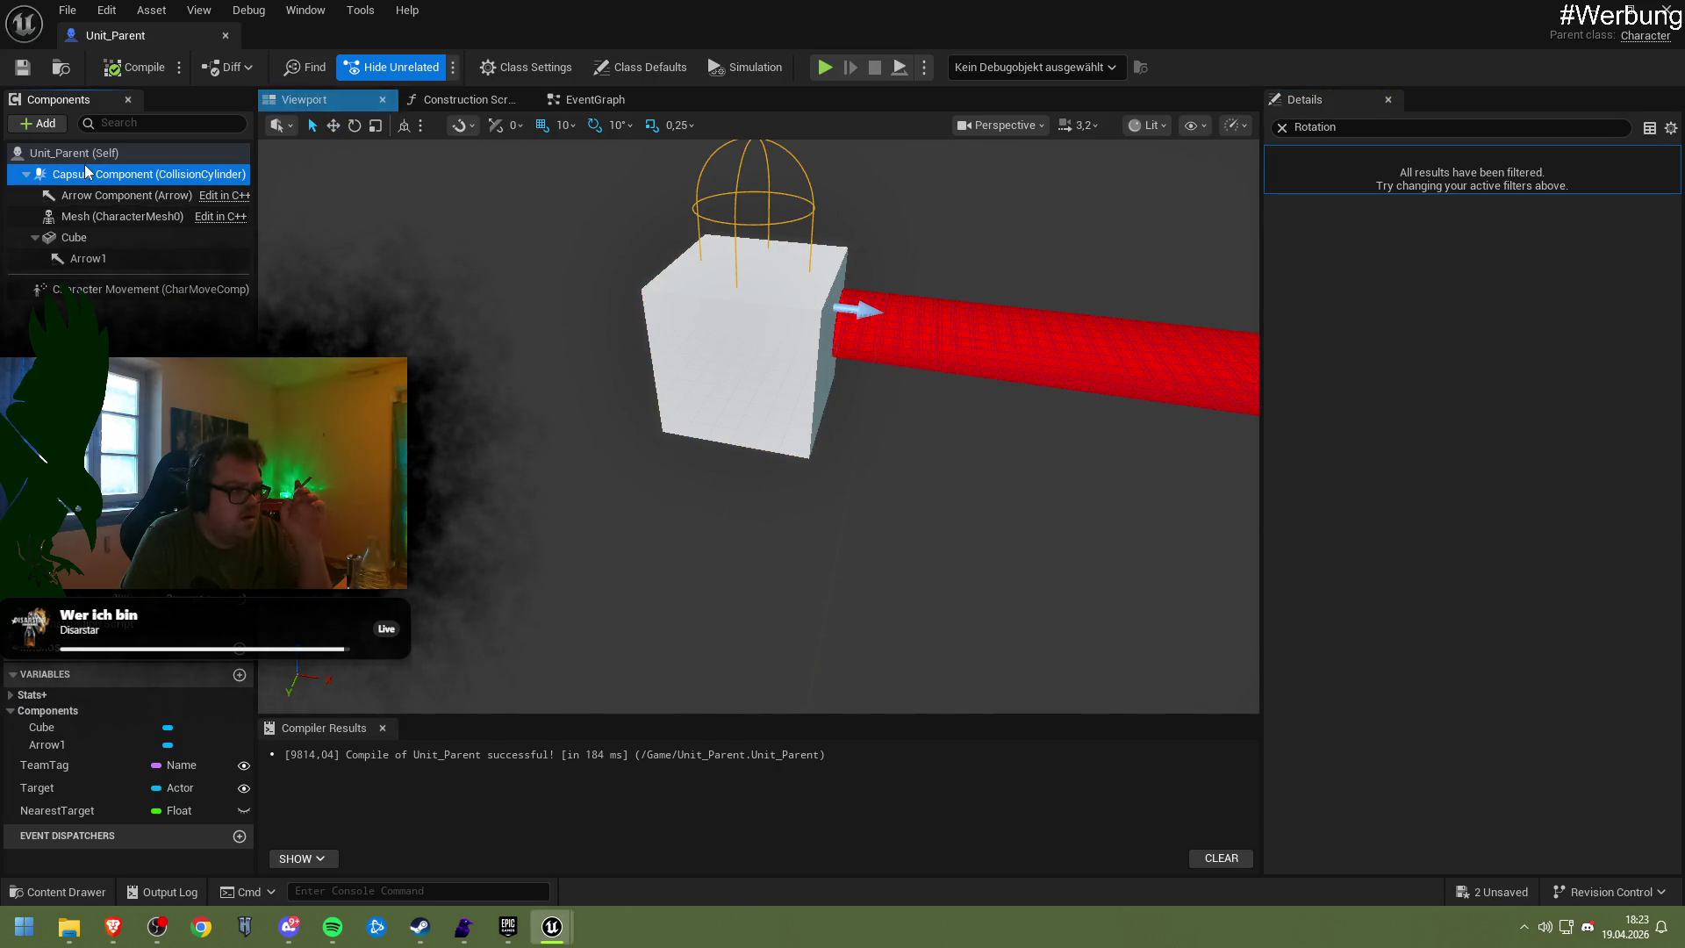
pyautogui.click(1298, 127)
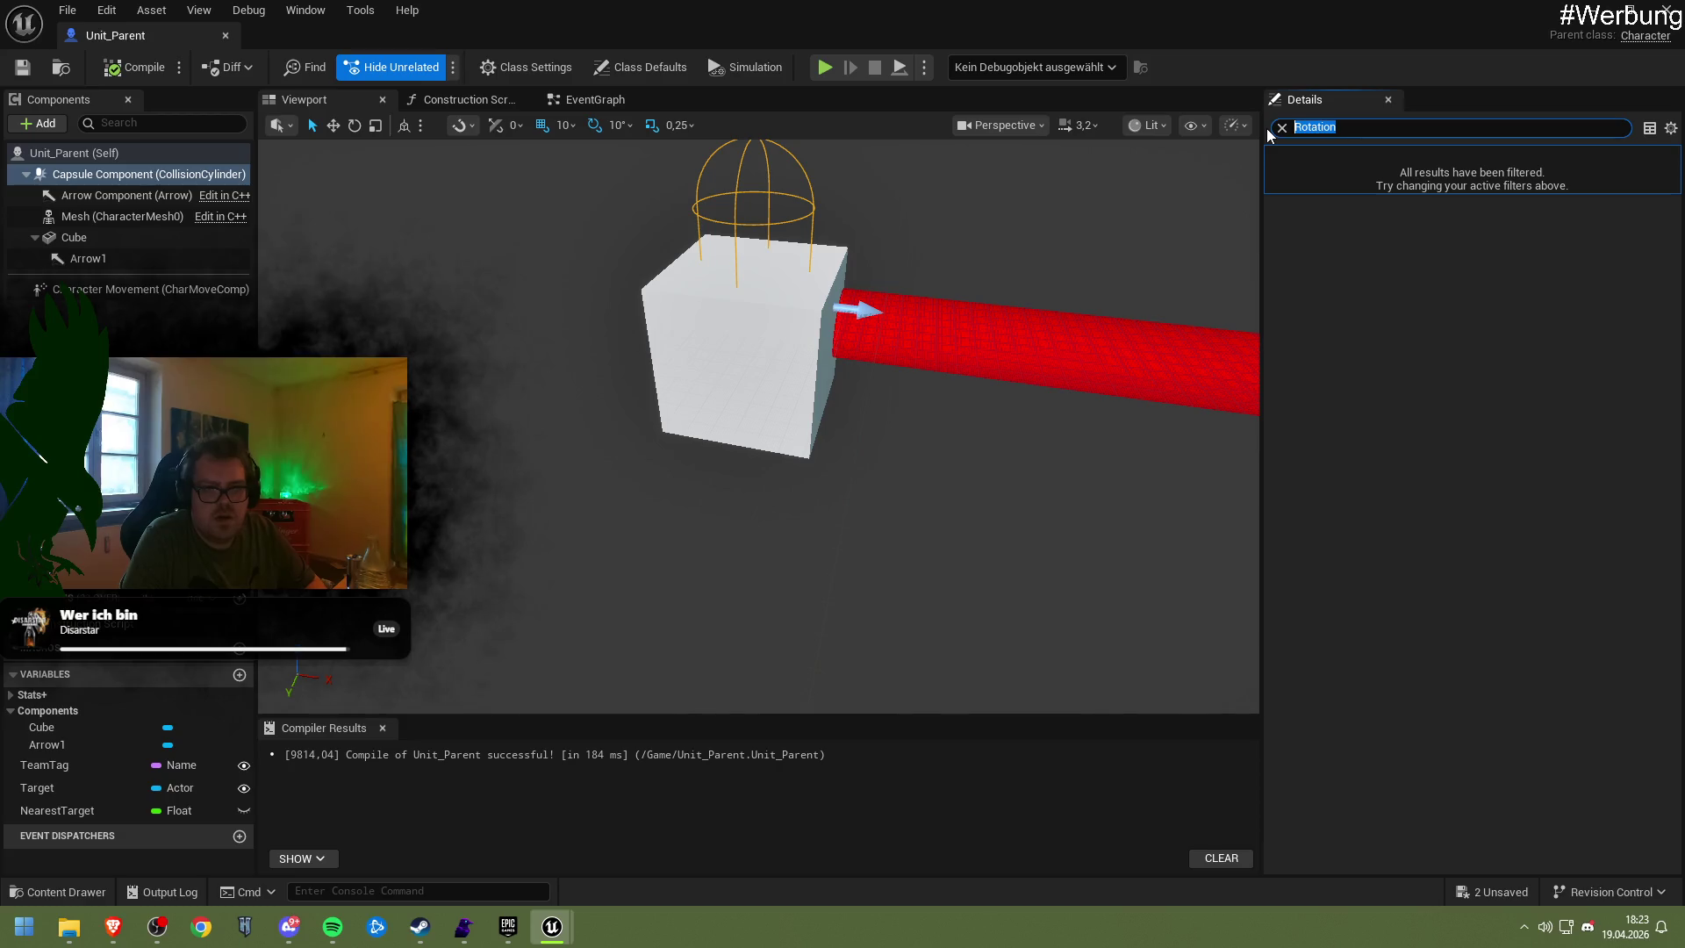
pyautogui.press('BackSpace')
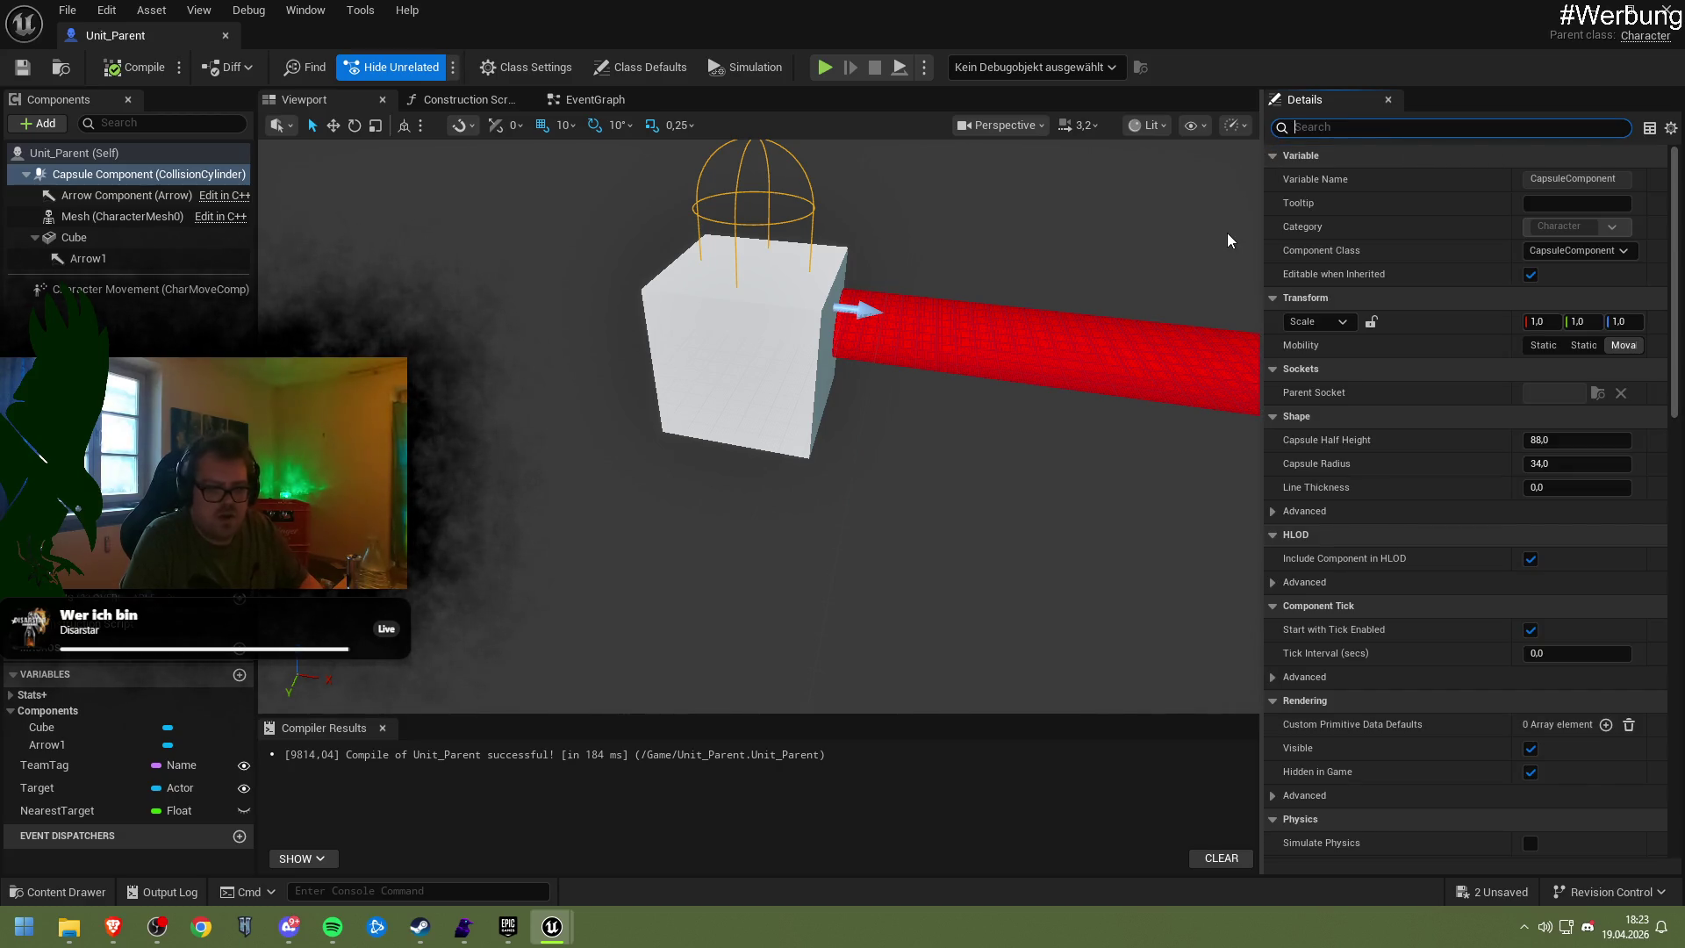
pyautogui.write('Use')
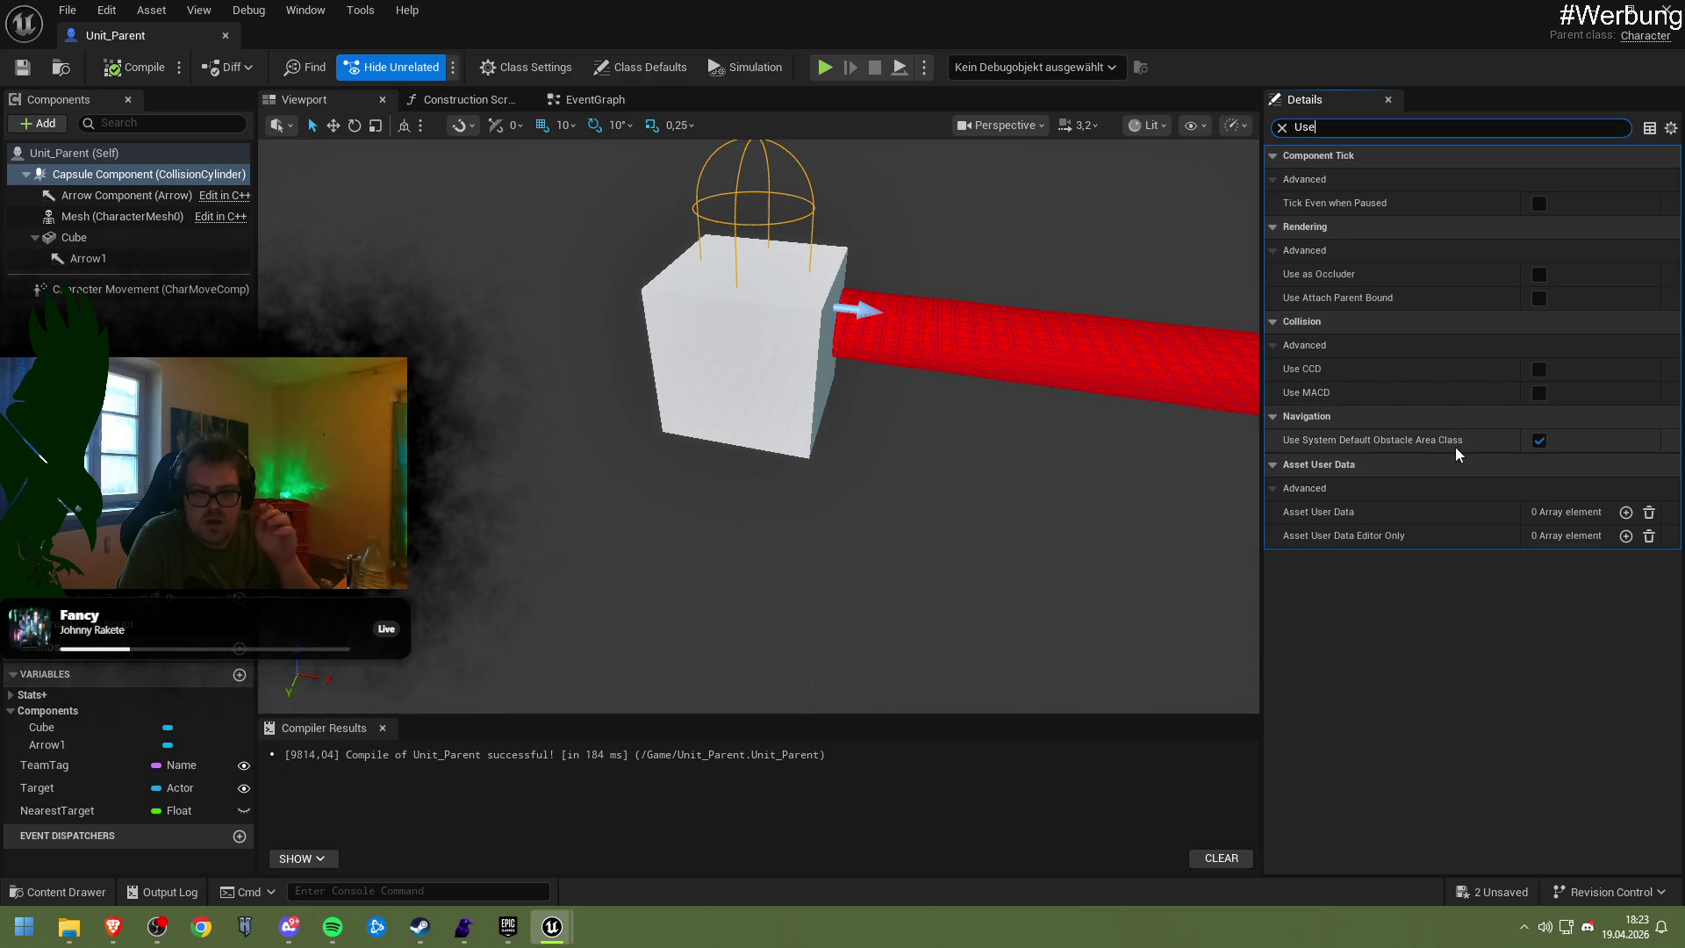
pyautogui.moveTo(112, 927)
pyautogui.click(323, 838)
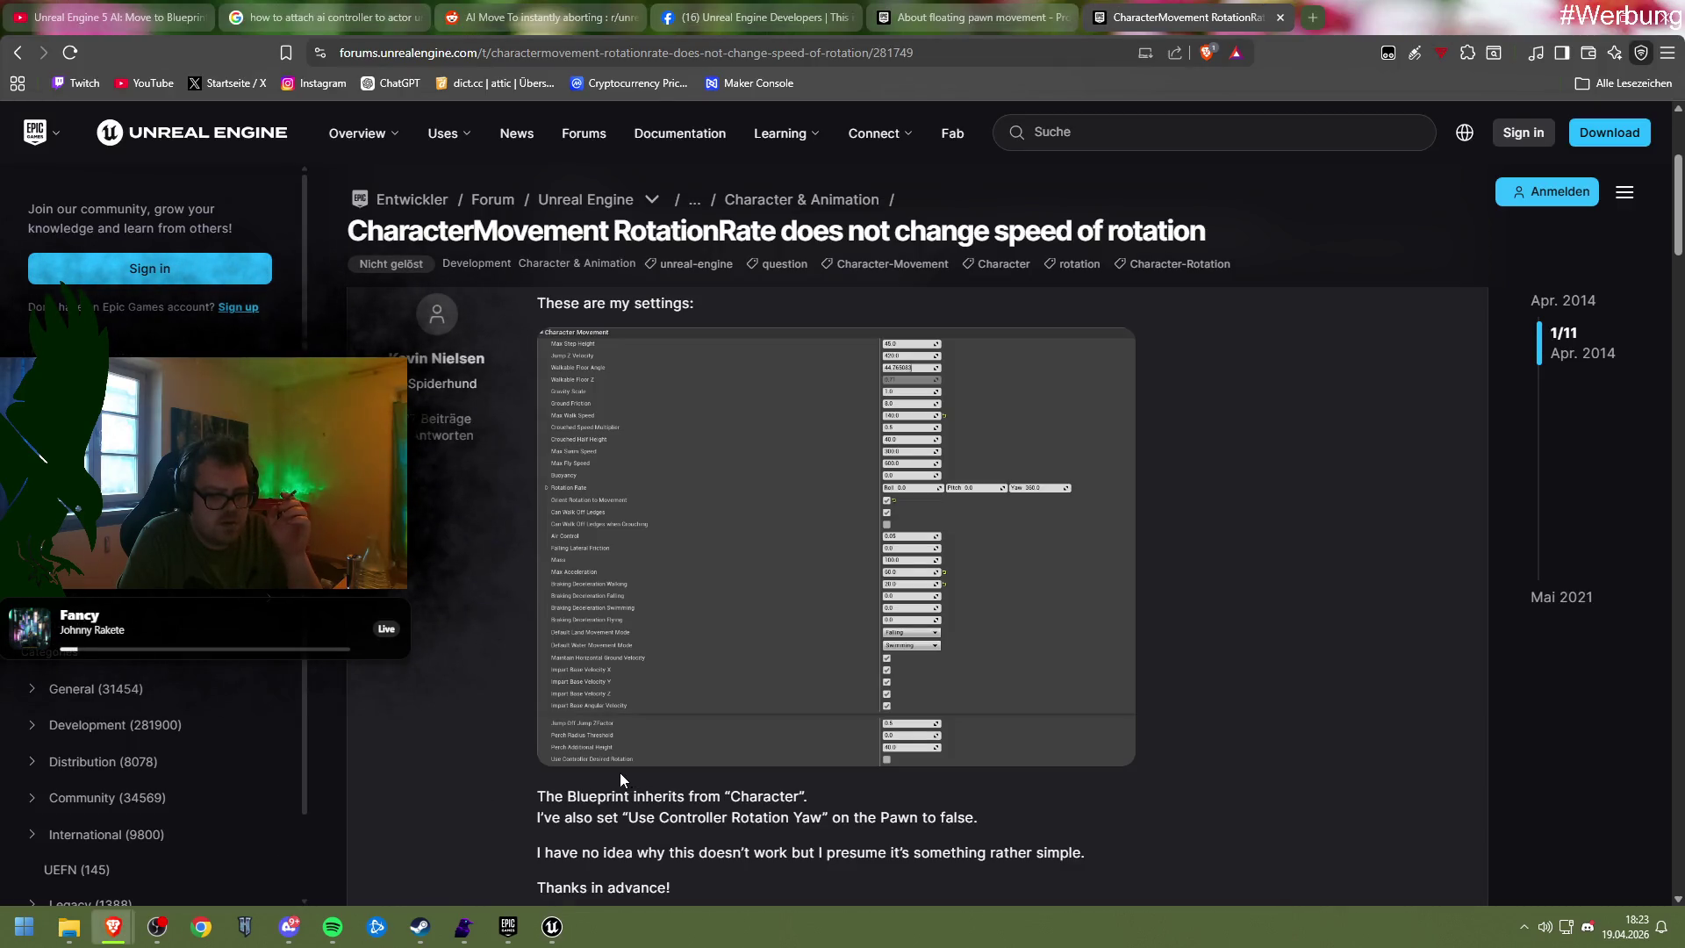
pyautogui.click(552, 927)
pyautogui.click(604, 829)
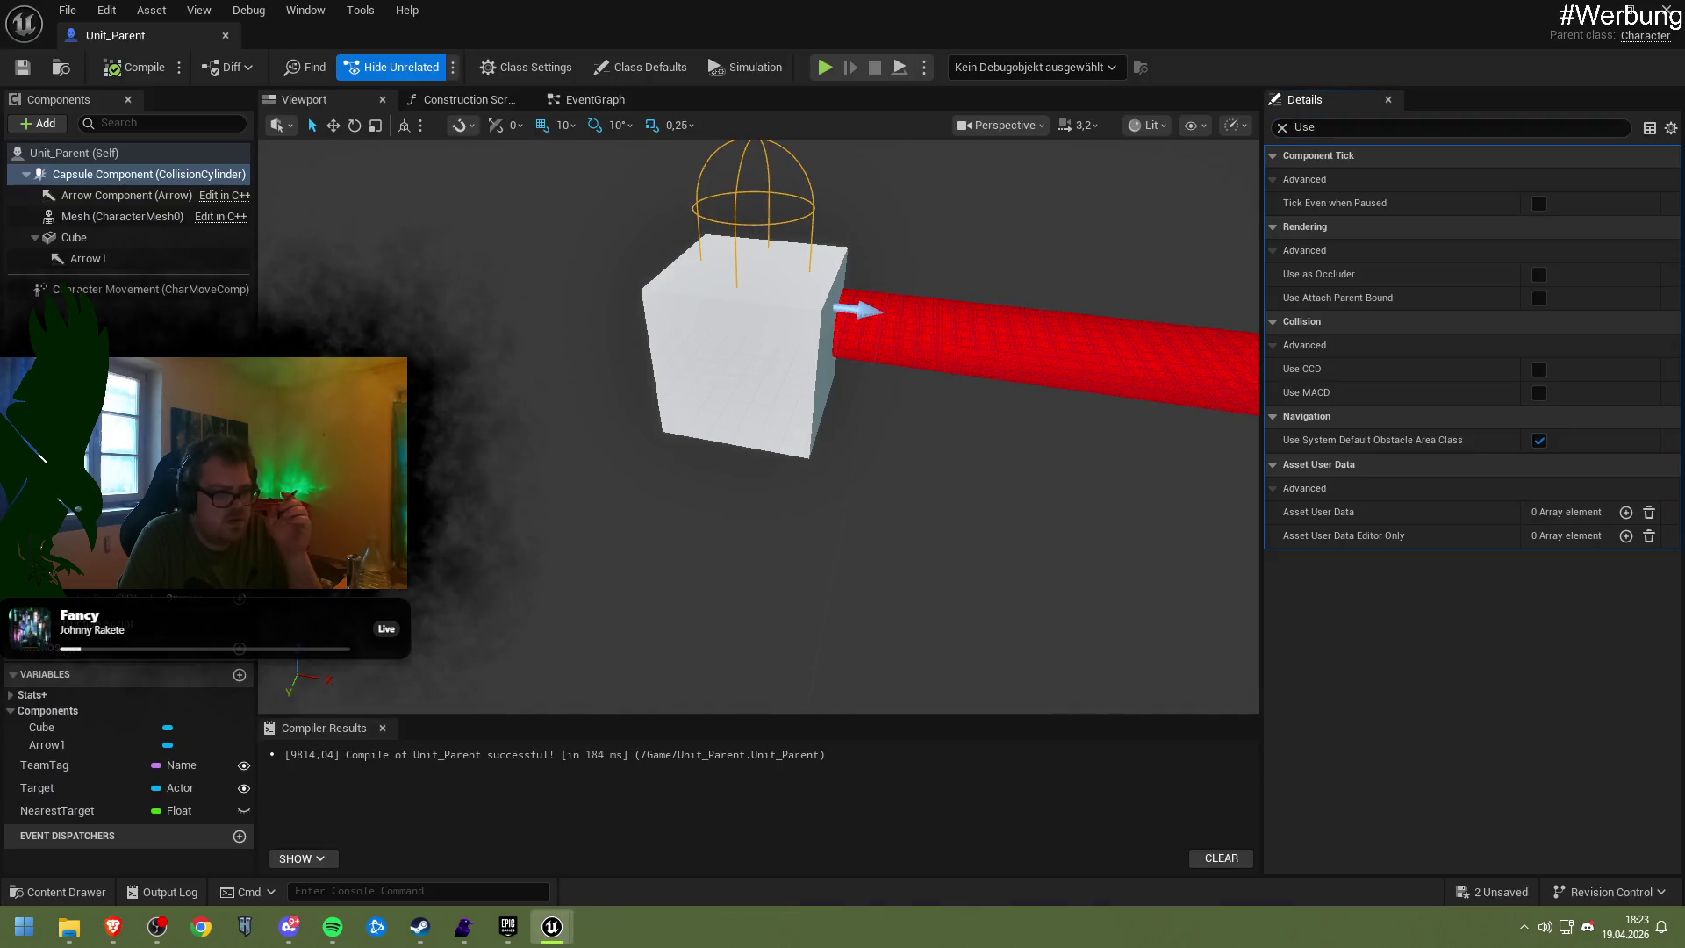
# Confirm Use Controller Rotation Yaw is off in Unit_Parent's class defaults, then compile and save
pyautogui.click(73, 153)
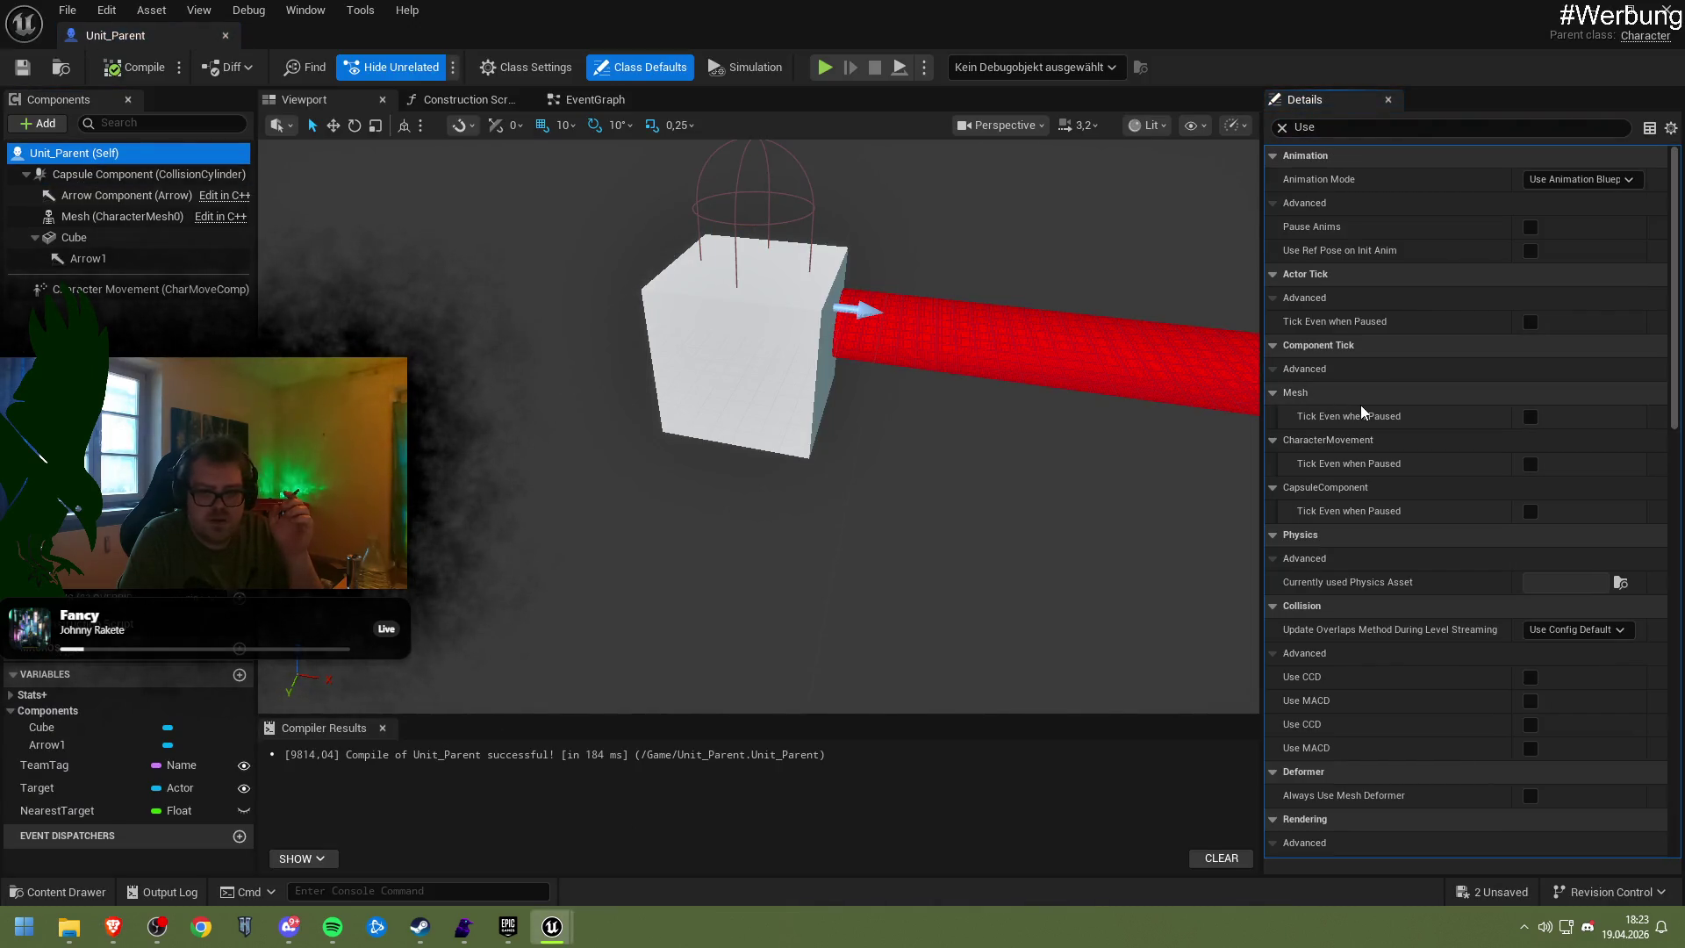
pyautogui.scroll(-5, 1396, 588)
pyautogui.scroll(-3, 1398, 602)
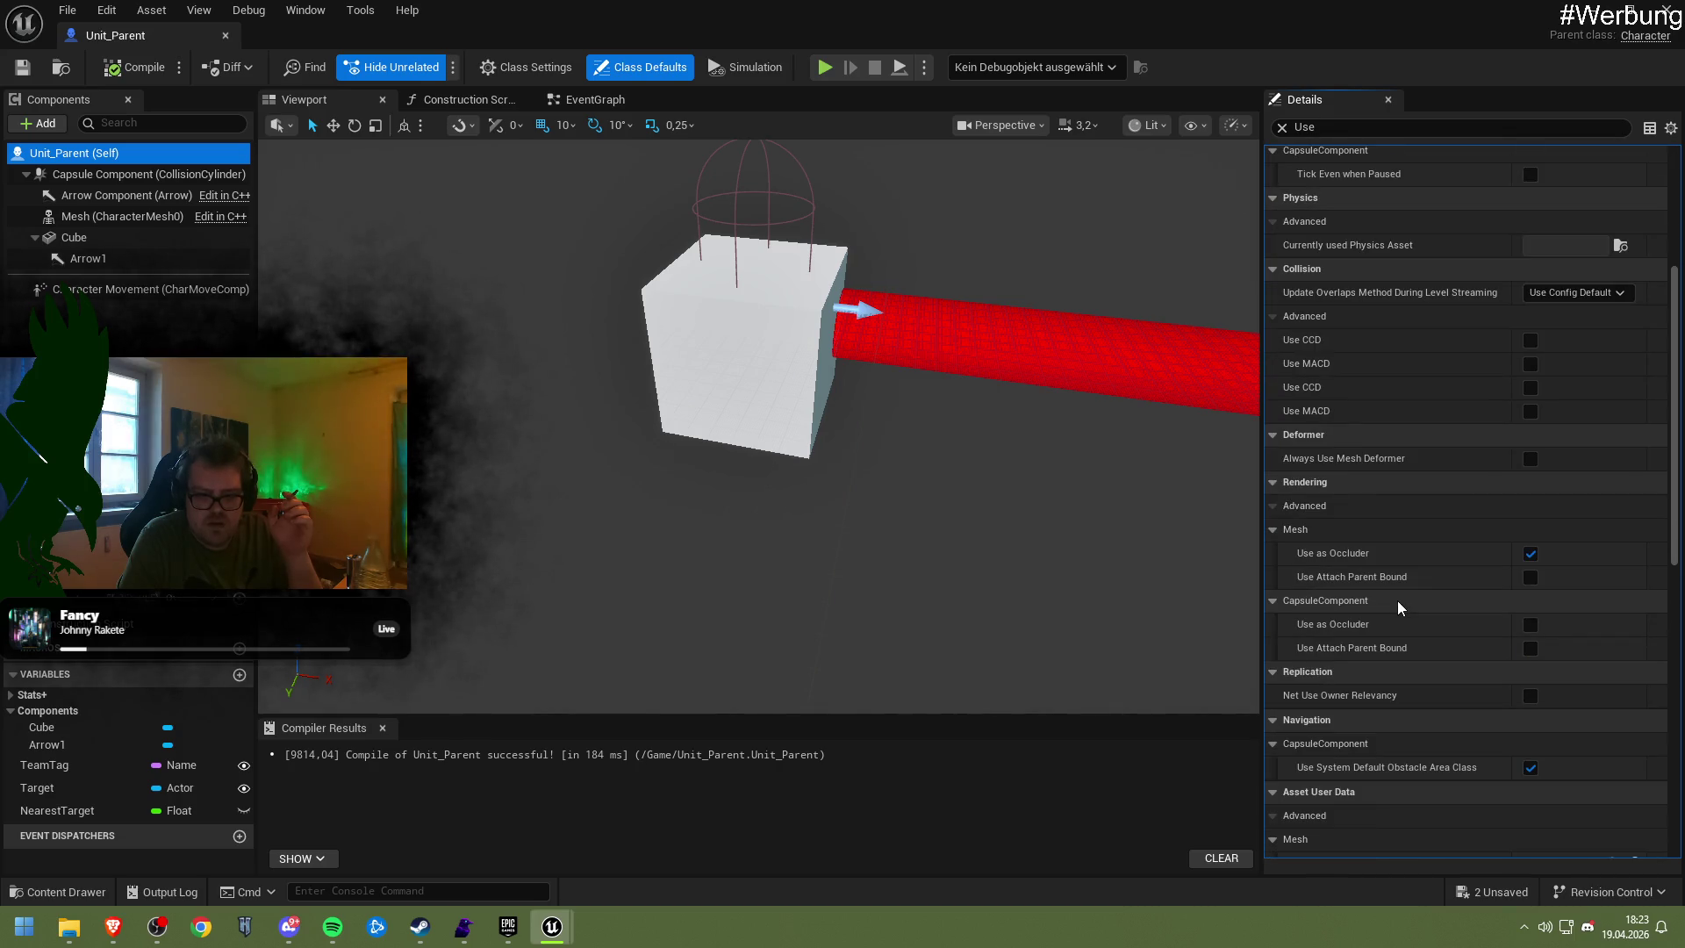
pyautogui.scroll(-10, 1400, 610)
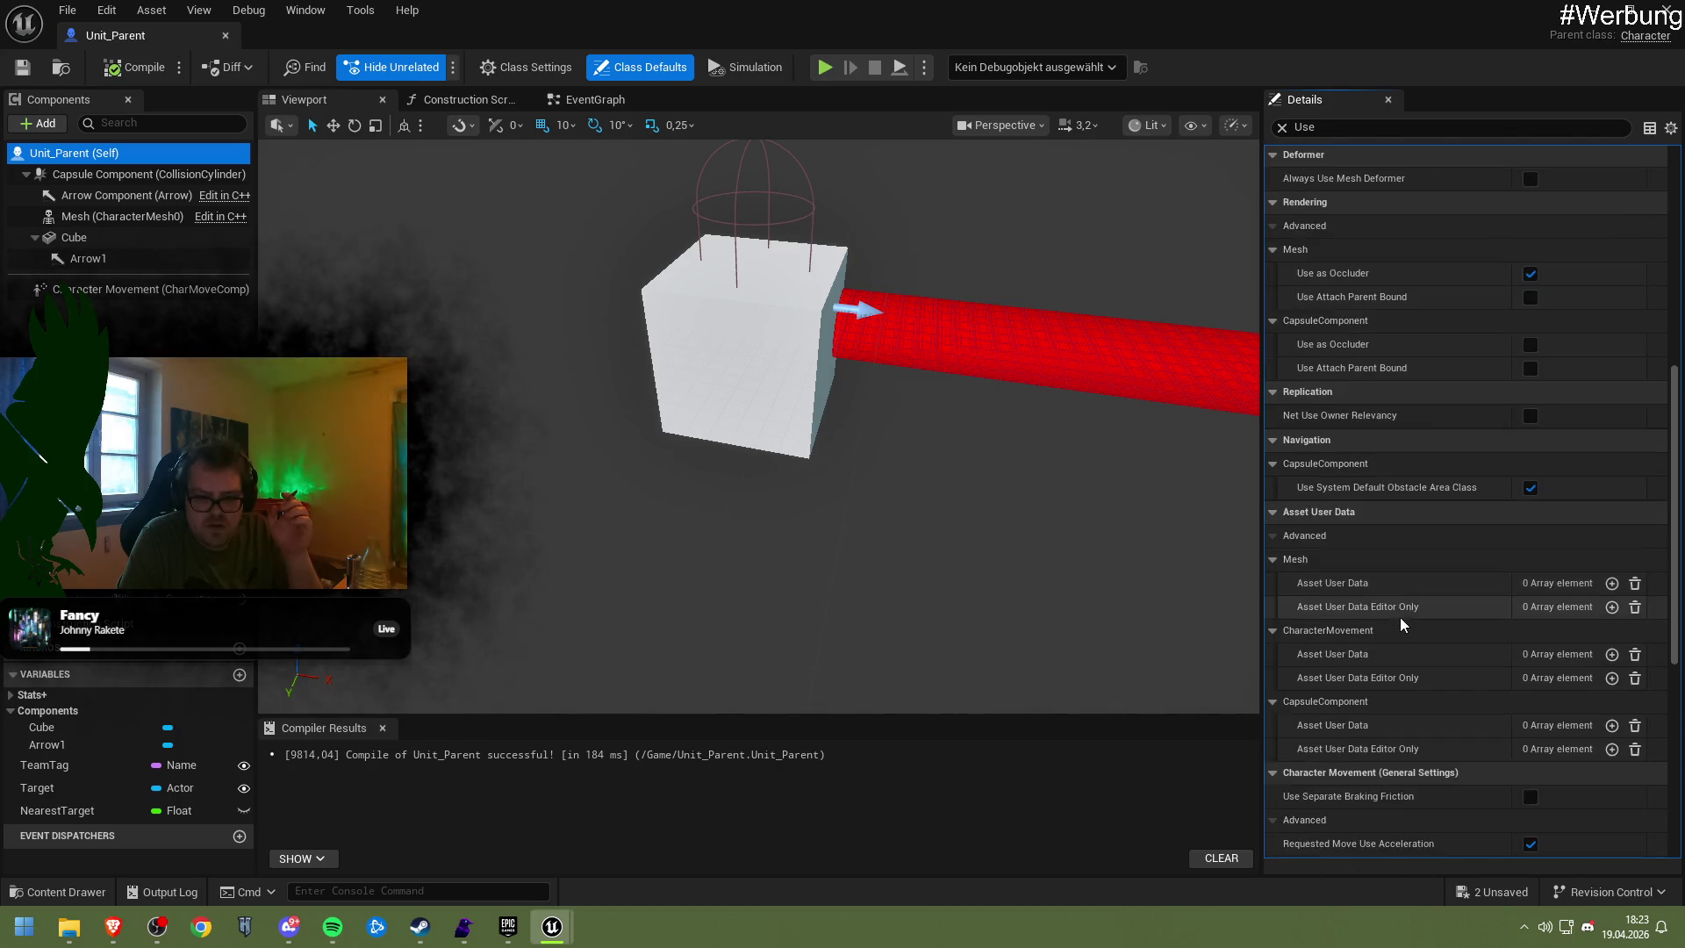
pyautogui.scroll(-3, 1399, 618)
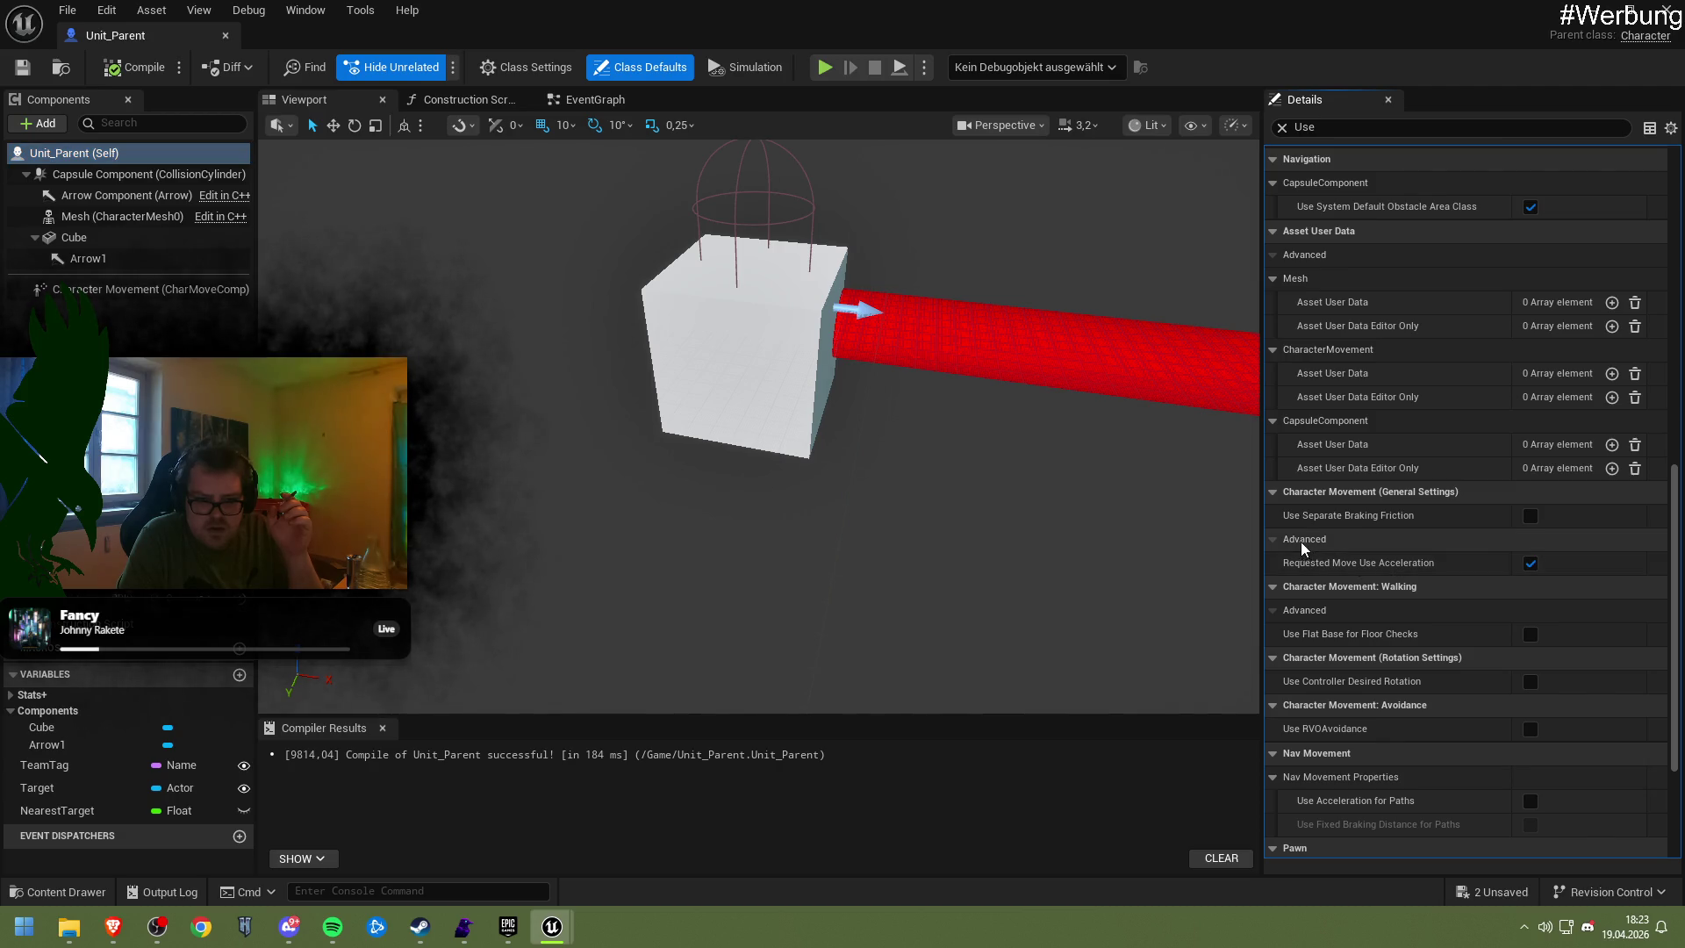
pyautogui.scroll(-4, 1364, 592)
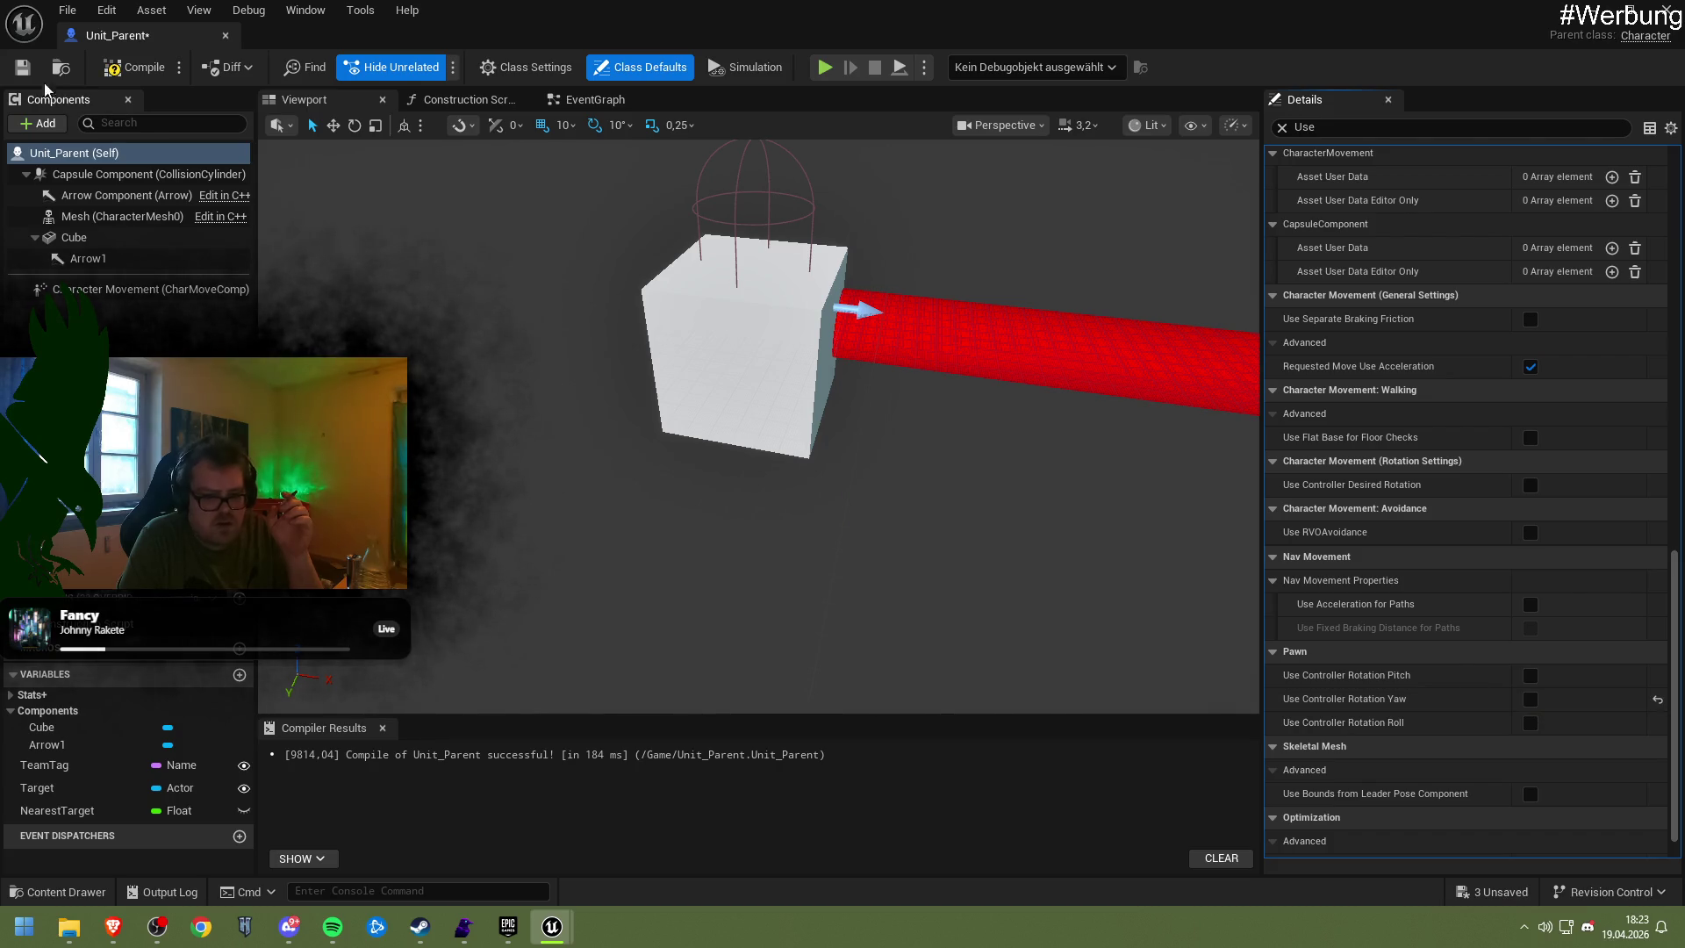
pyautogui.click(132, 68)
pyautogui.click(23, 69)
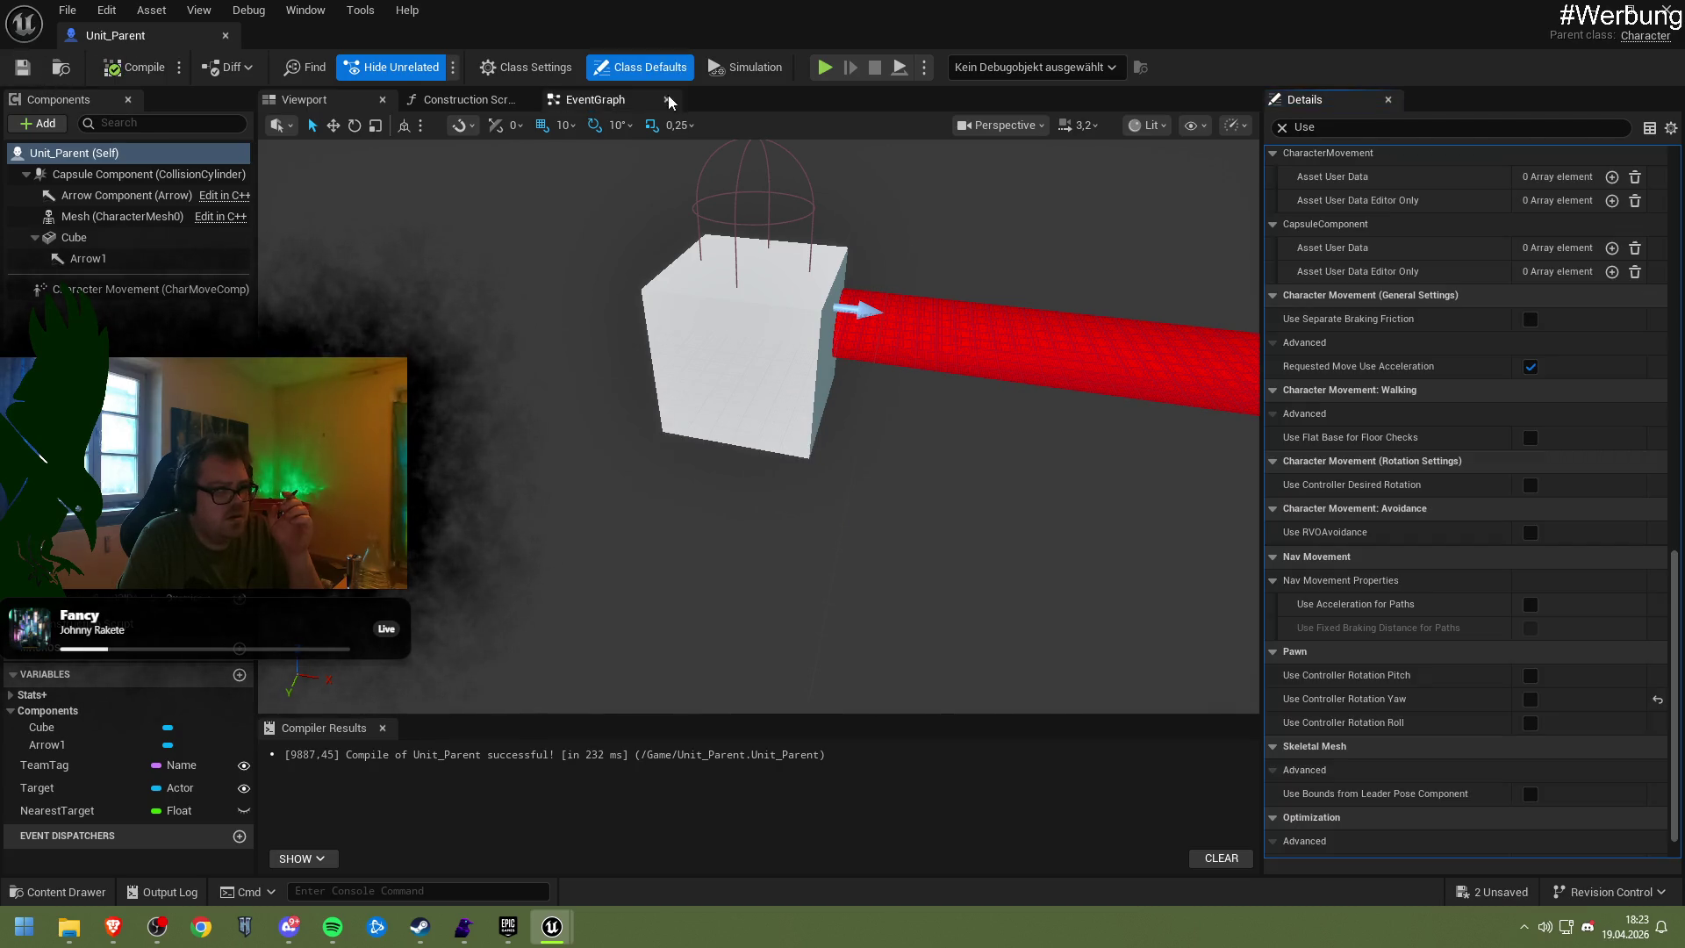
# Stop the running play test and maximize the Unit_Parent blueprint editor again
pyautogui.moveTo(800, 100)
pyautogui.mouseDown()
pyautogui.moveTo(800, 263)
pyautogui.moveTo(1053, 661)
pyautogui.mouseUp()
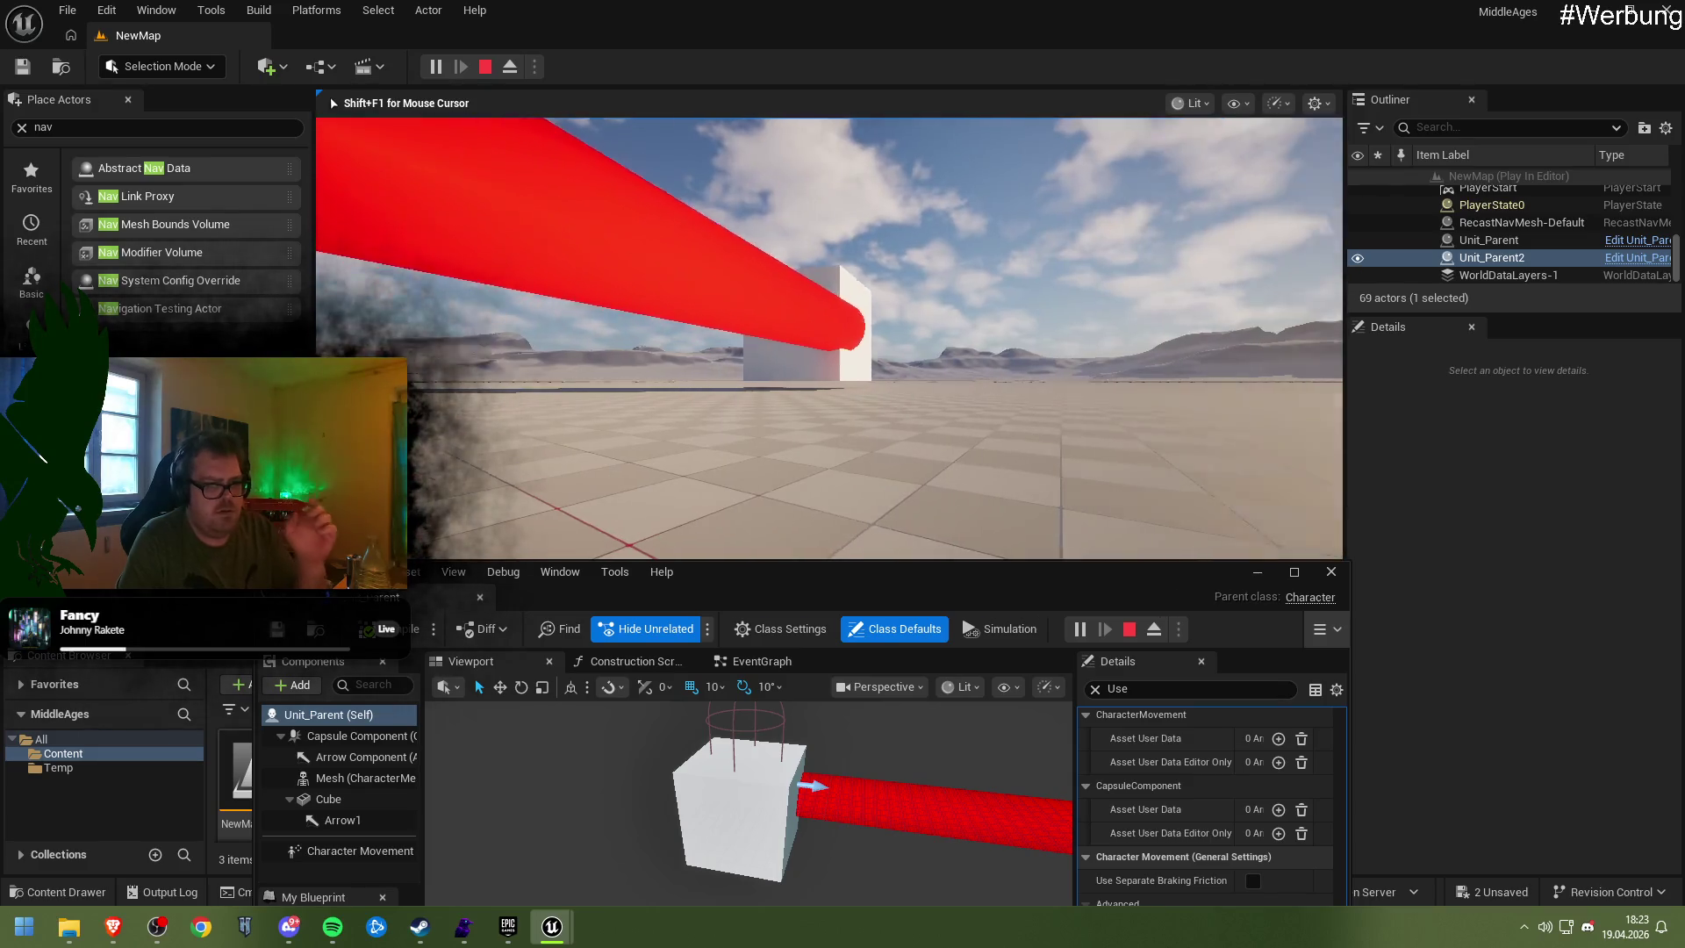
pyautogui.press('Escape')
pyautogui.moveTo(830, 578); pyautogui.dragTo(795, 368)
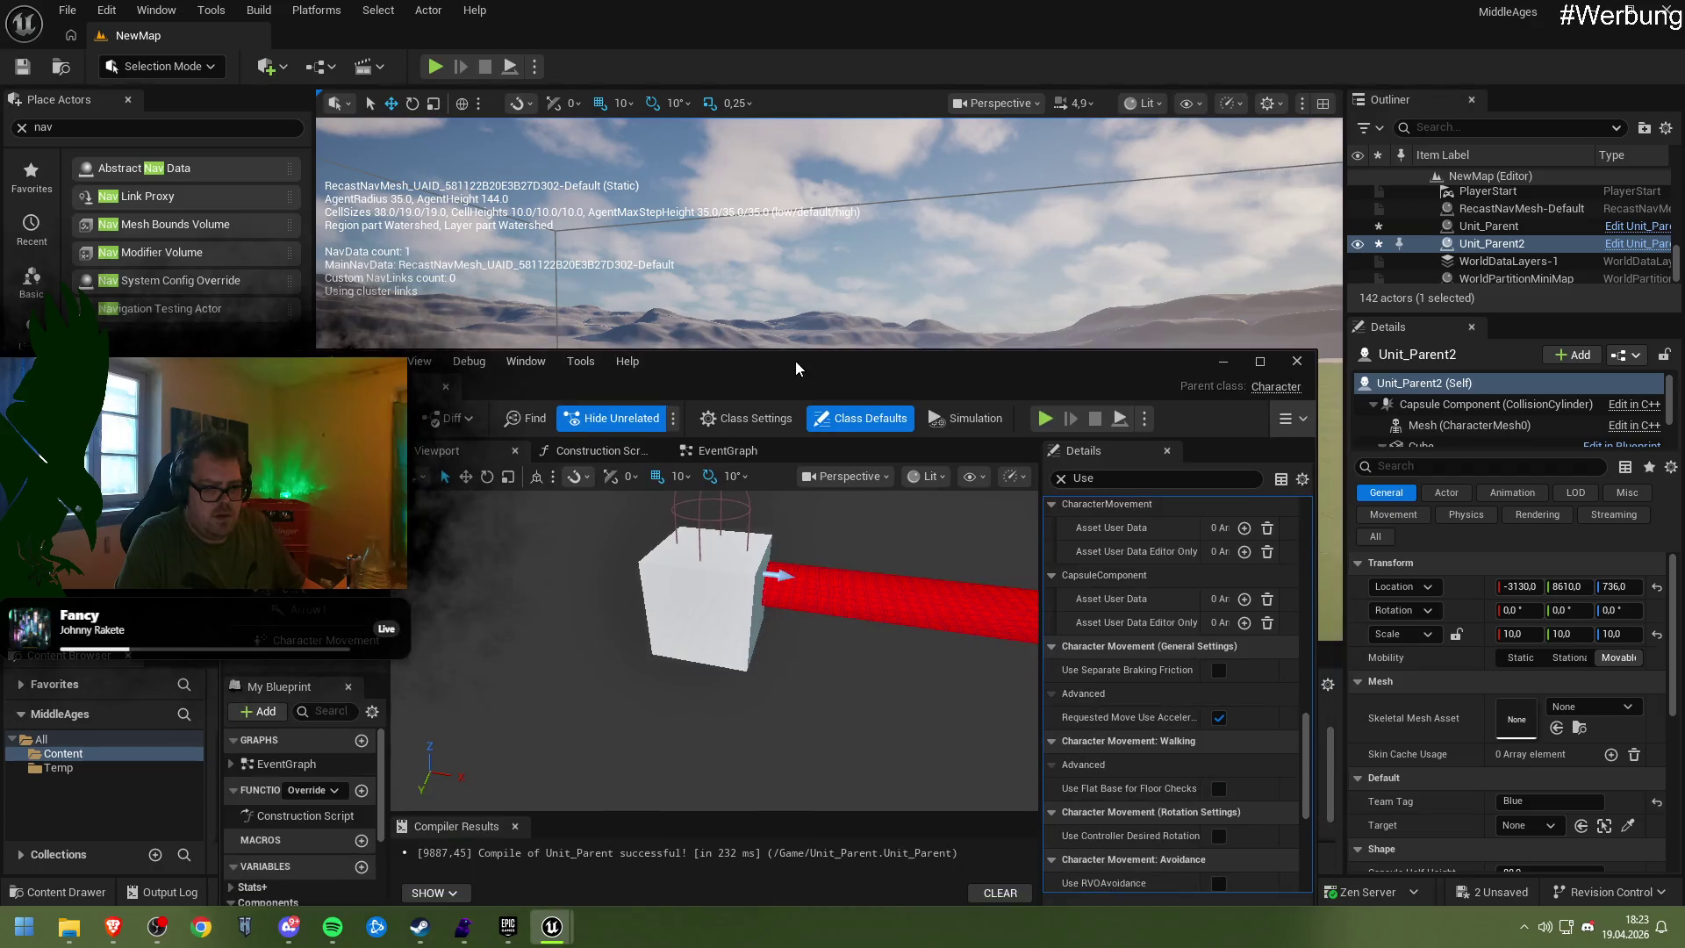
pyautogui.doubleClick(795, 368)
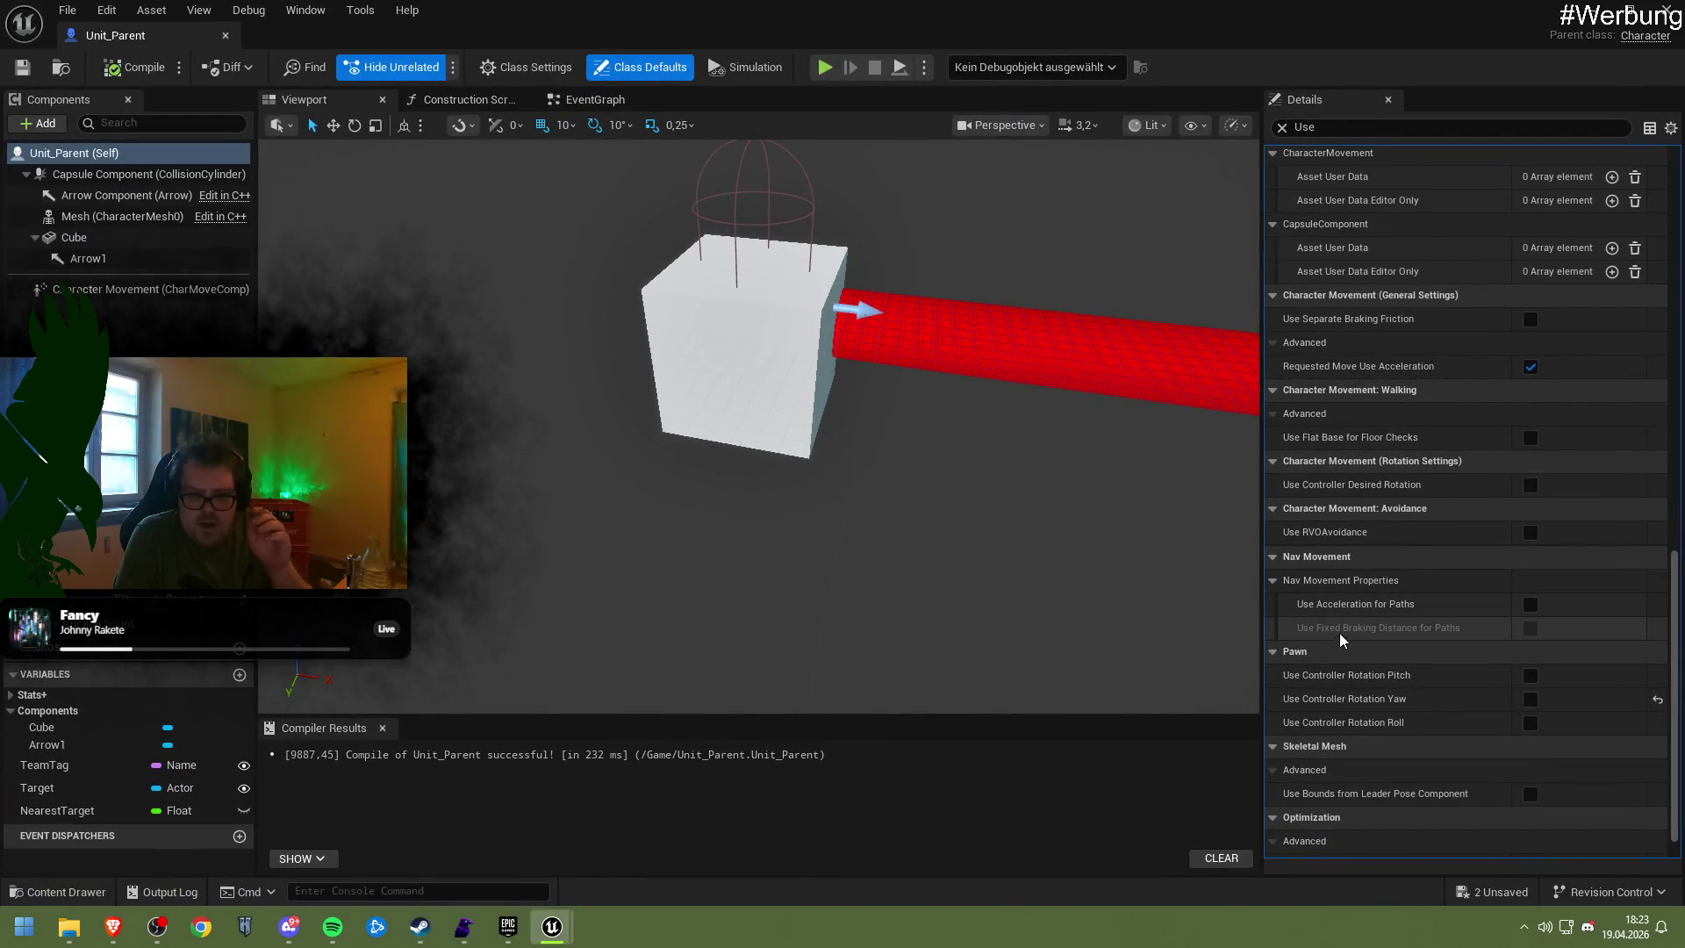
# Select the Character Movement component and clear the 'rotate' Details search filter
pyautogui.scroll(-1, 1429, 685)
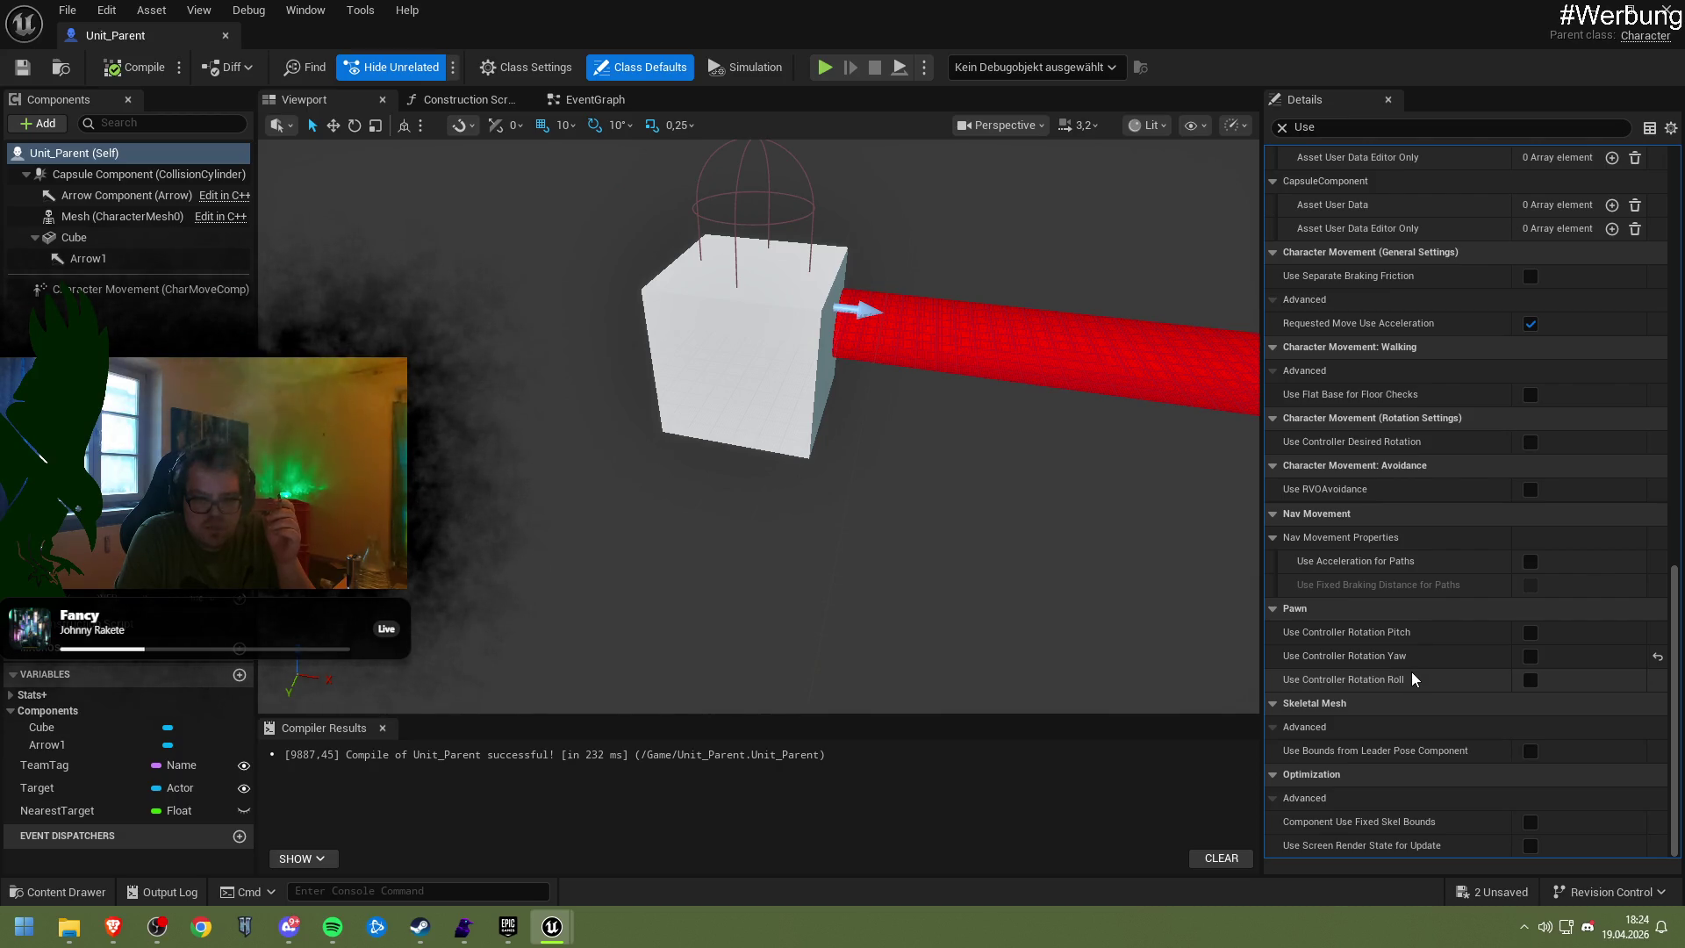
pyautogui.scroll(2, 1407, 672)
pyautogui.scroll(10, 1400, 668)
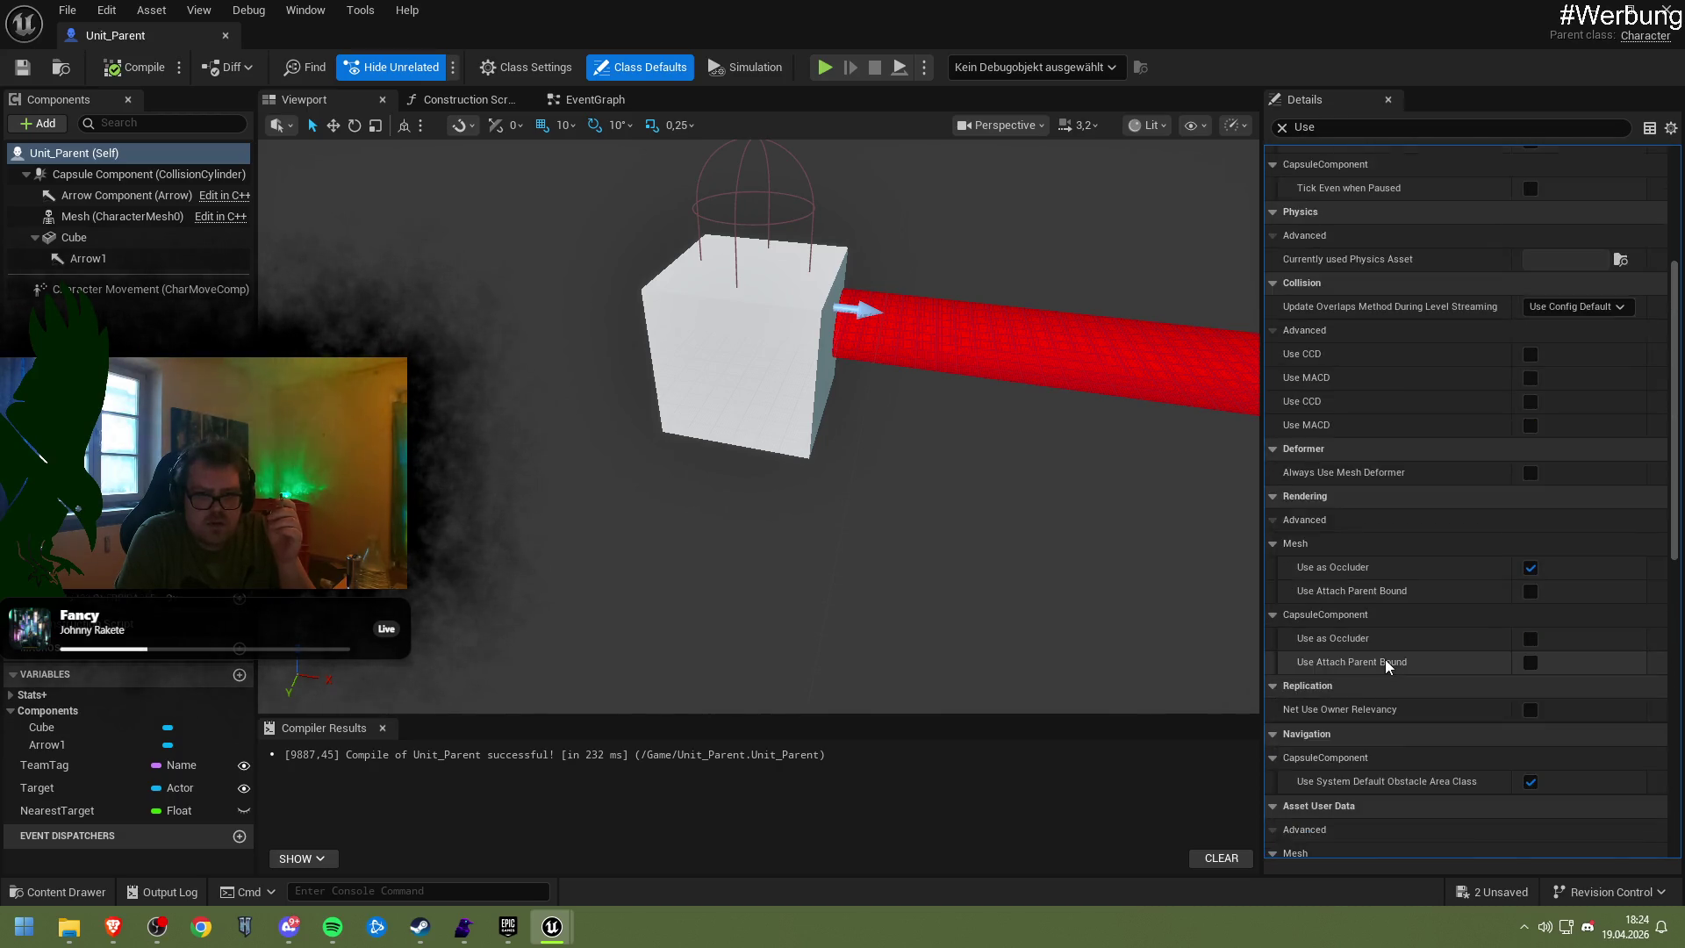
pyautogui.click(101, 289)
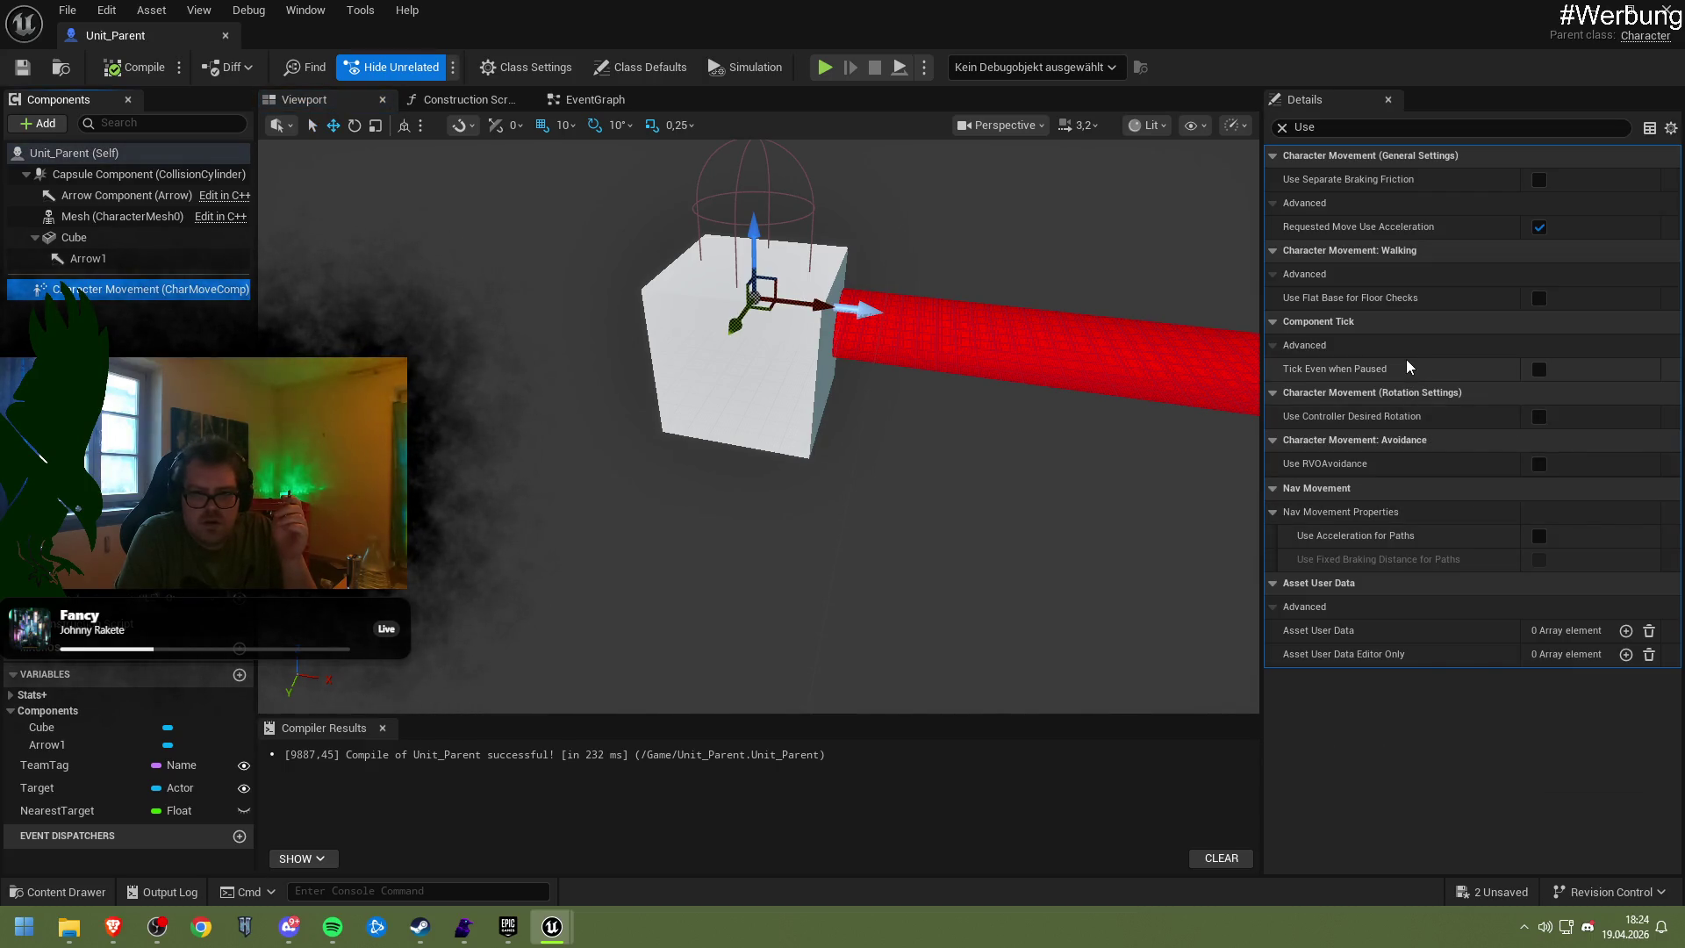
pyautogui.click(1307, 128)
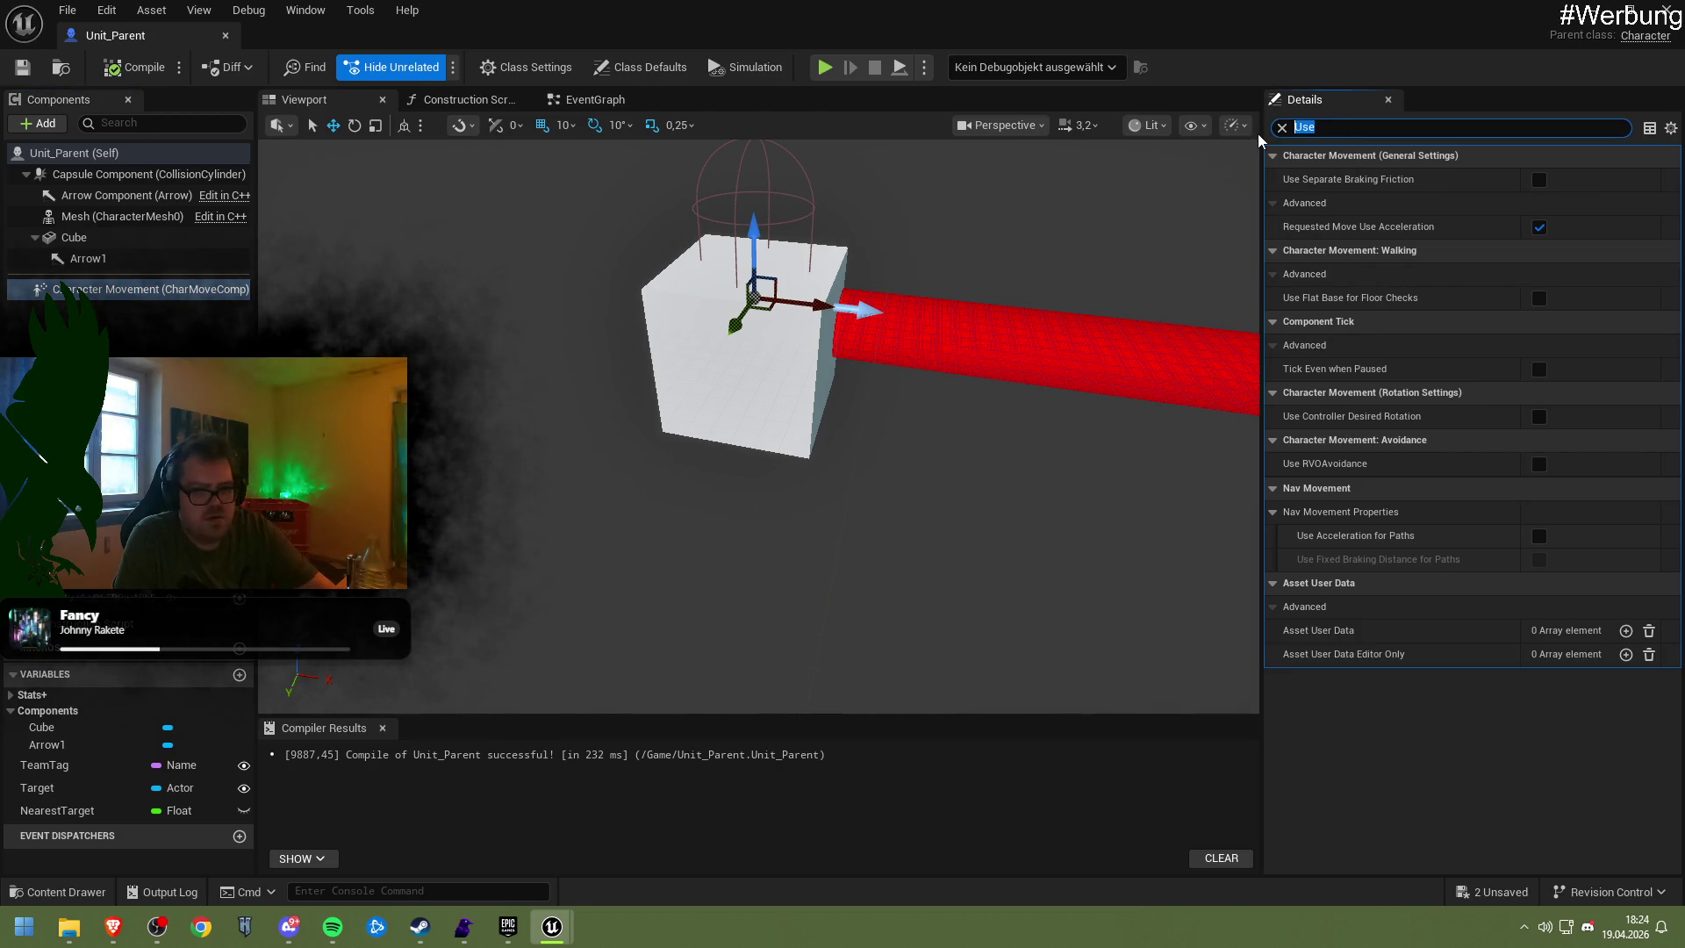
pyautogui.write('rotate')
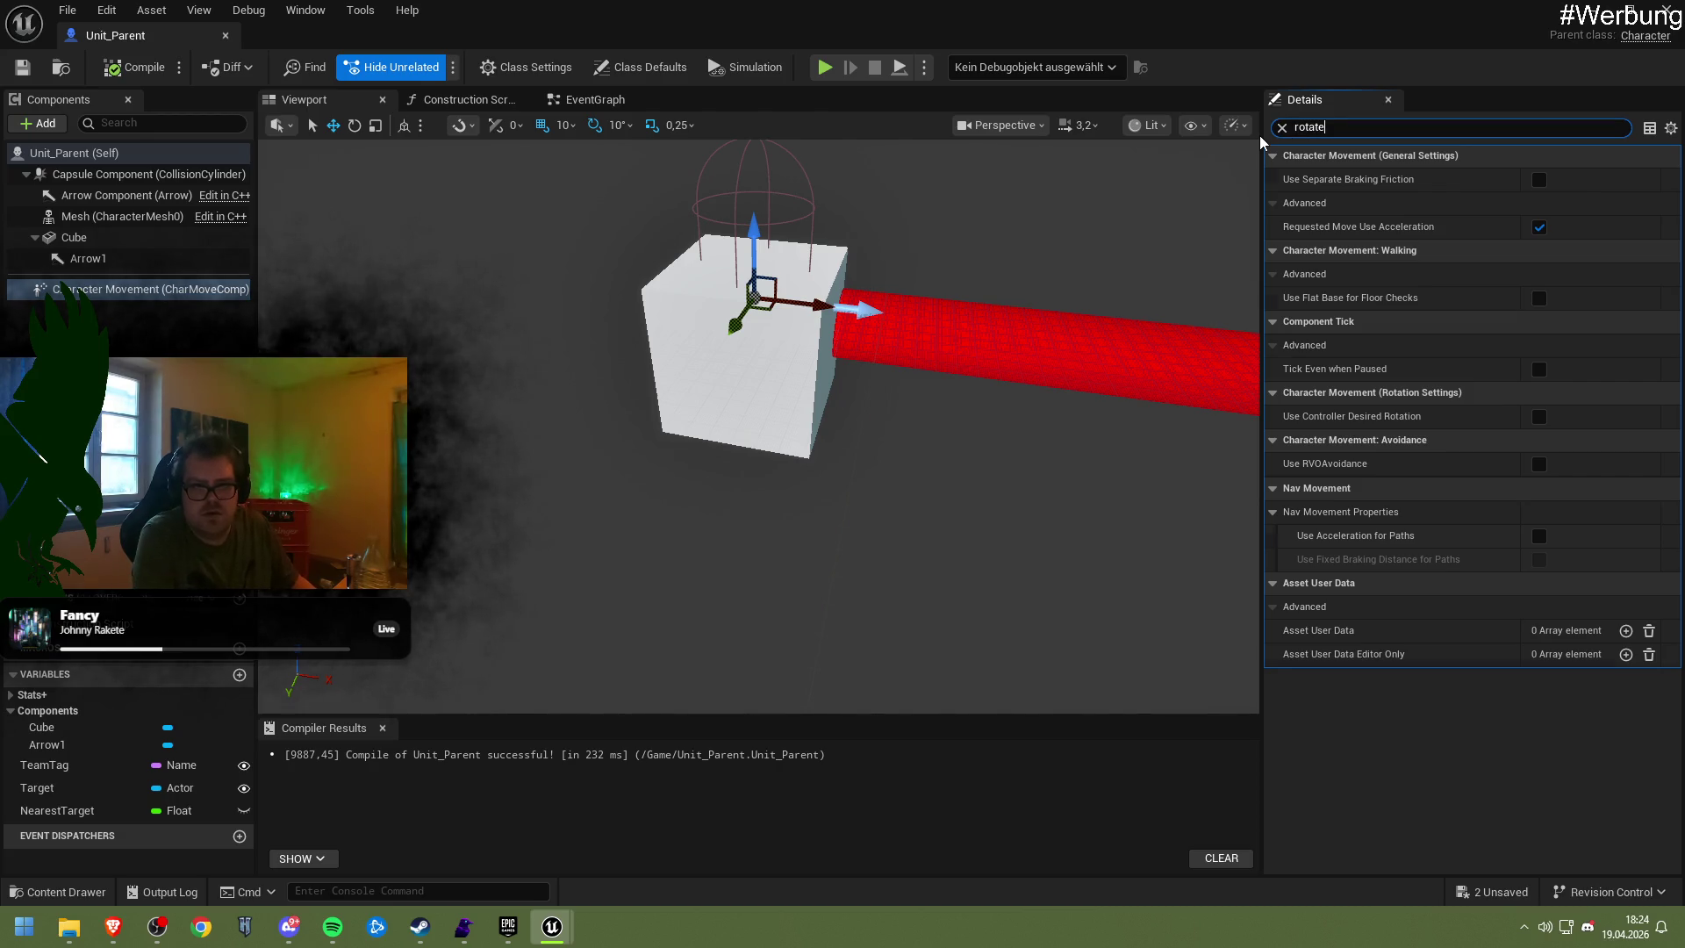
pyautogui.press('BackSpace')
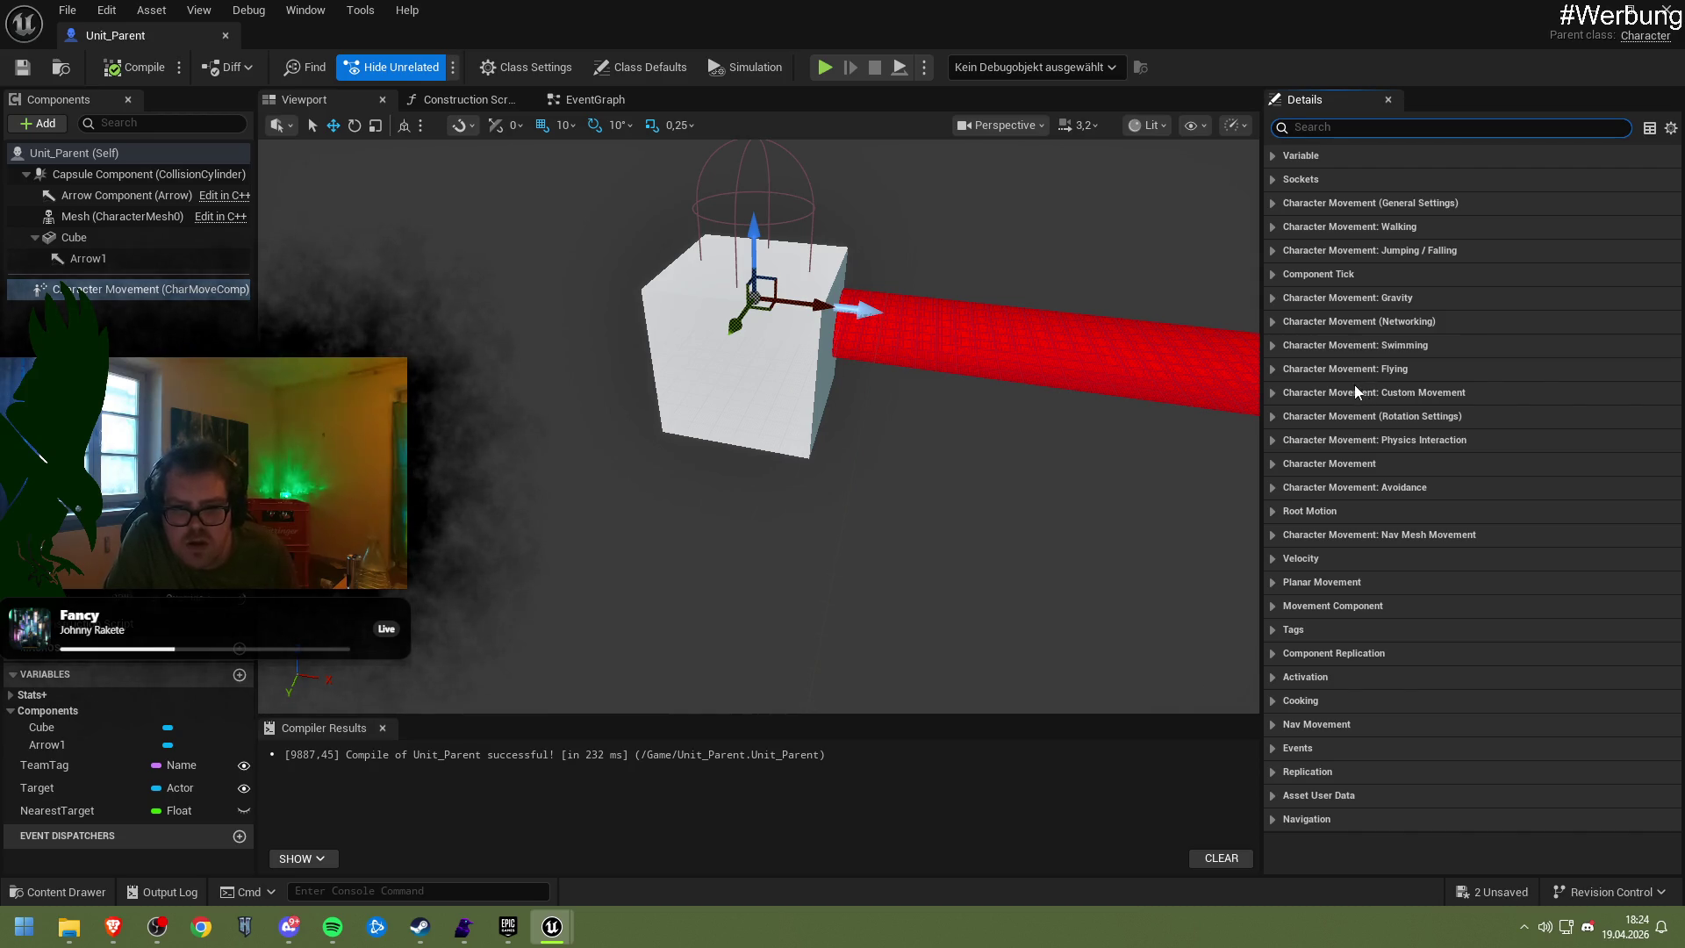
# Uncheck Sweep While Nav Walking under Character Movement: Walking and compile the blueprint
pyautogui.click(1330, 227)
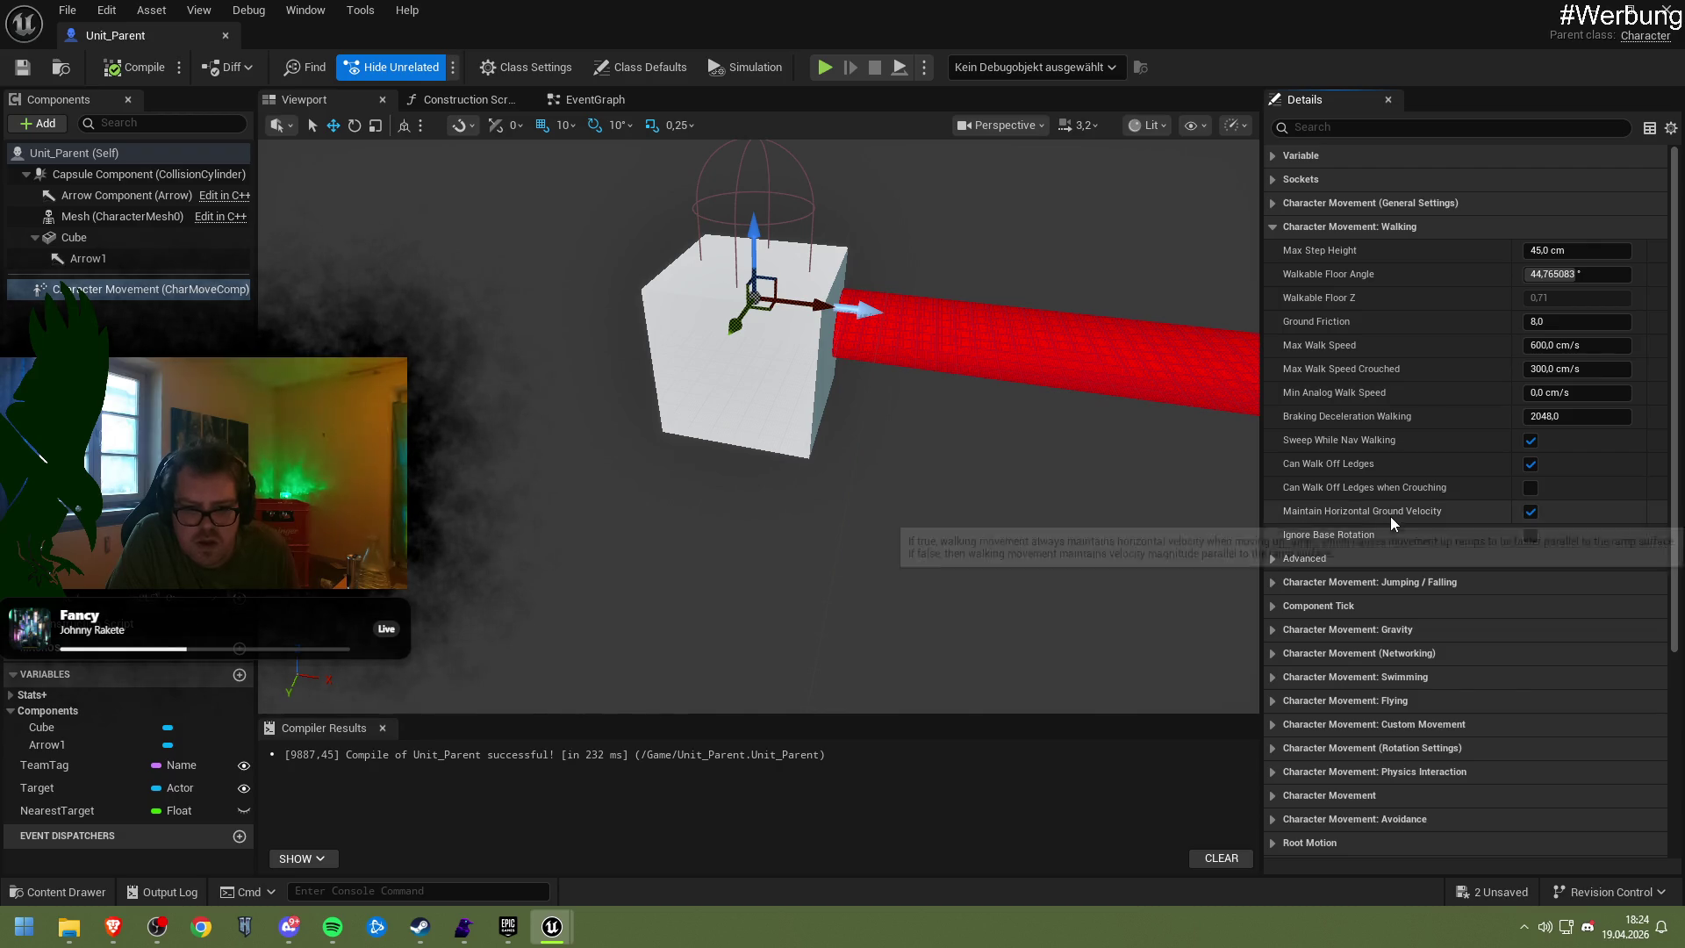
pyautogui.moveTo(1396, 509)
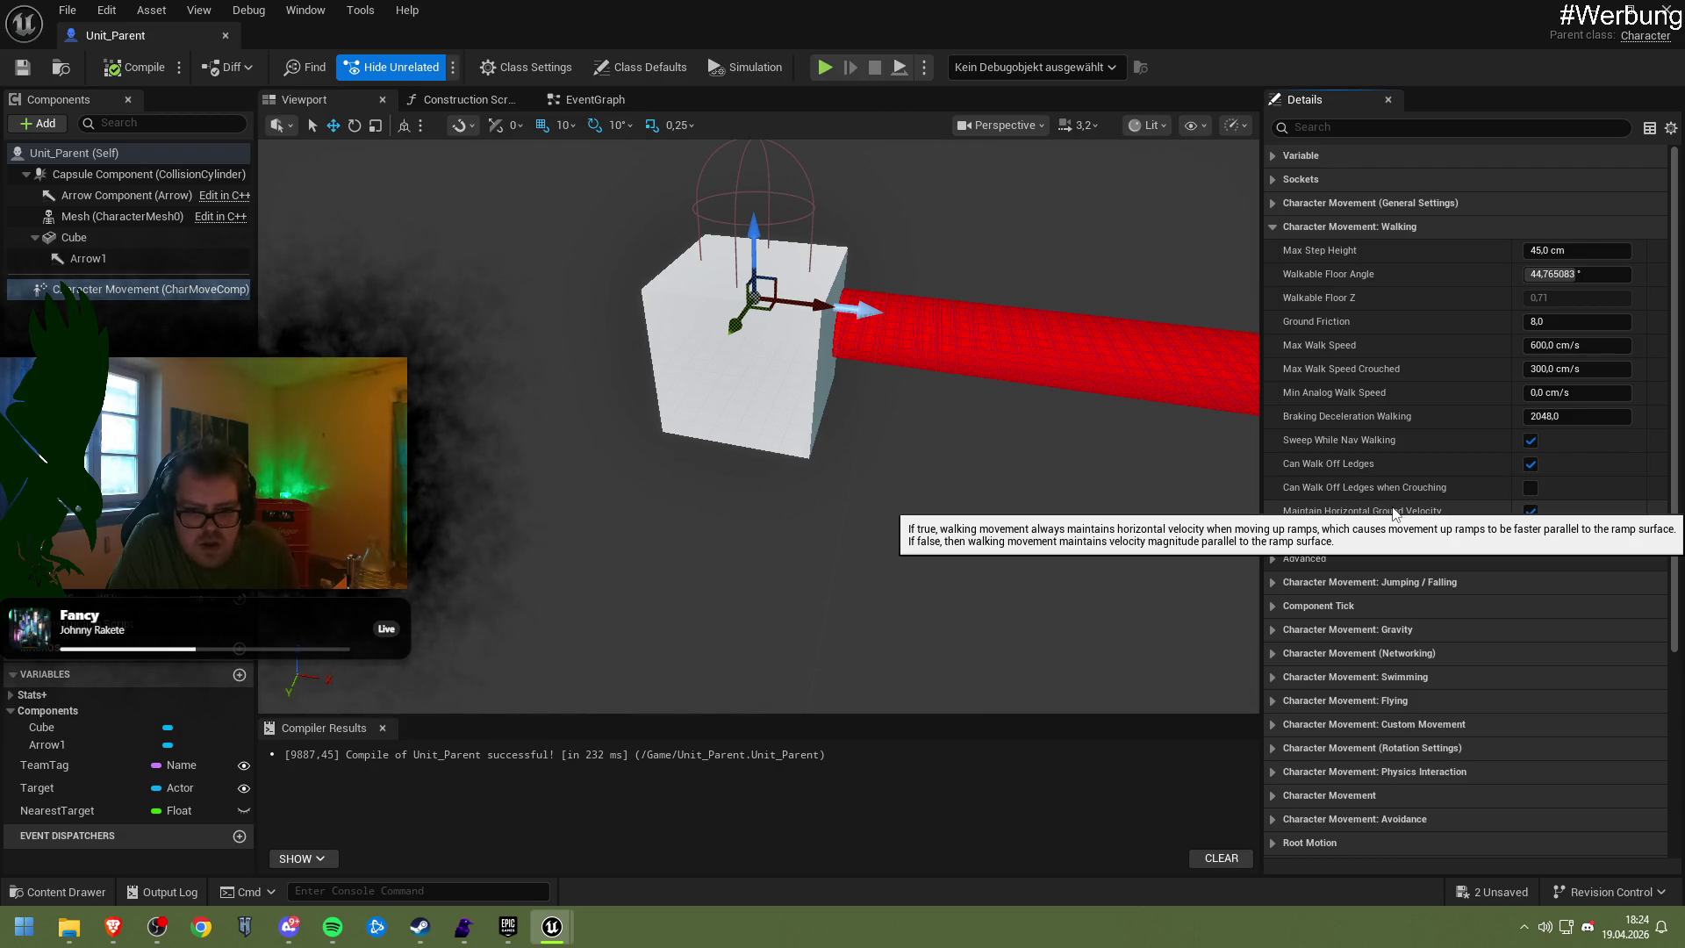
pyautogui.moveTo(1364, 471)
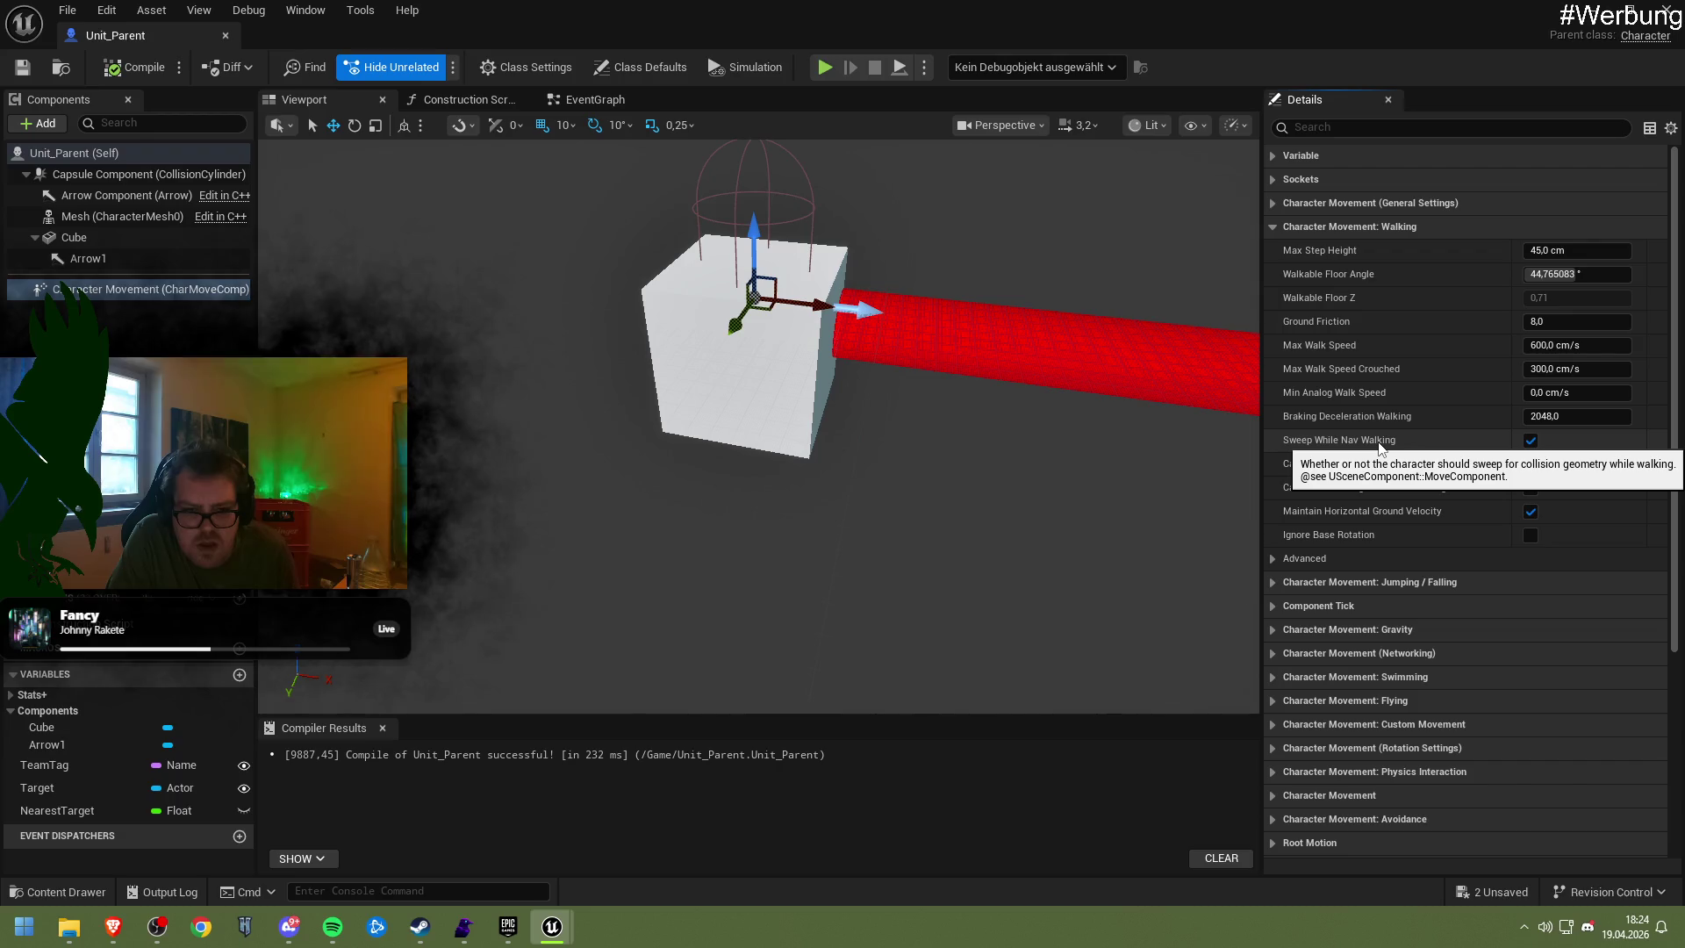
pyautogui.click(1529, 441)
pyautogui.click(110, 68)
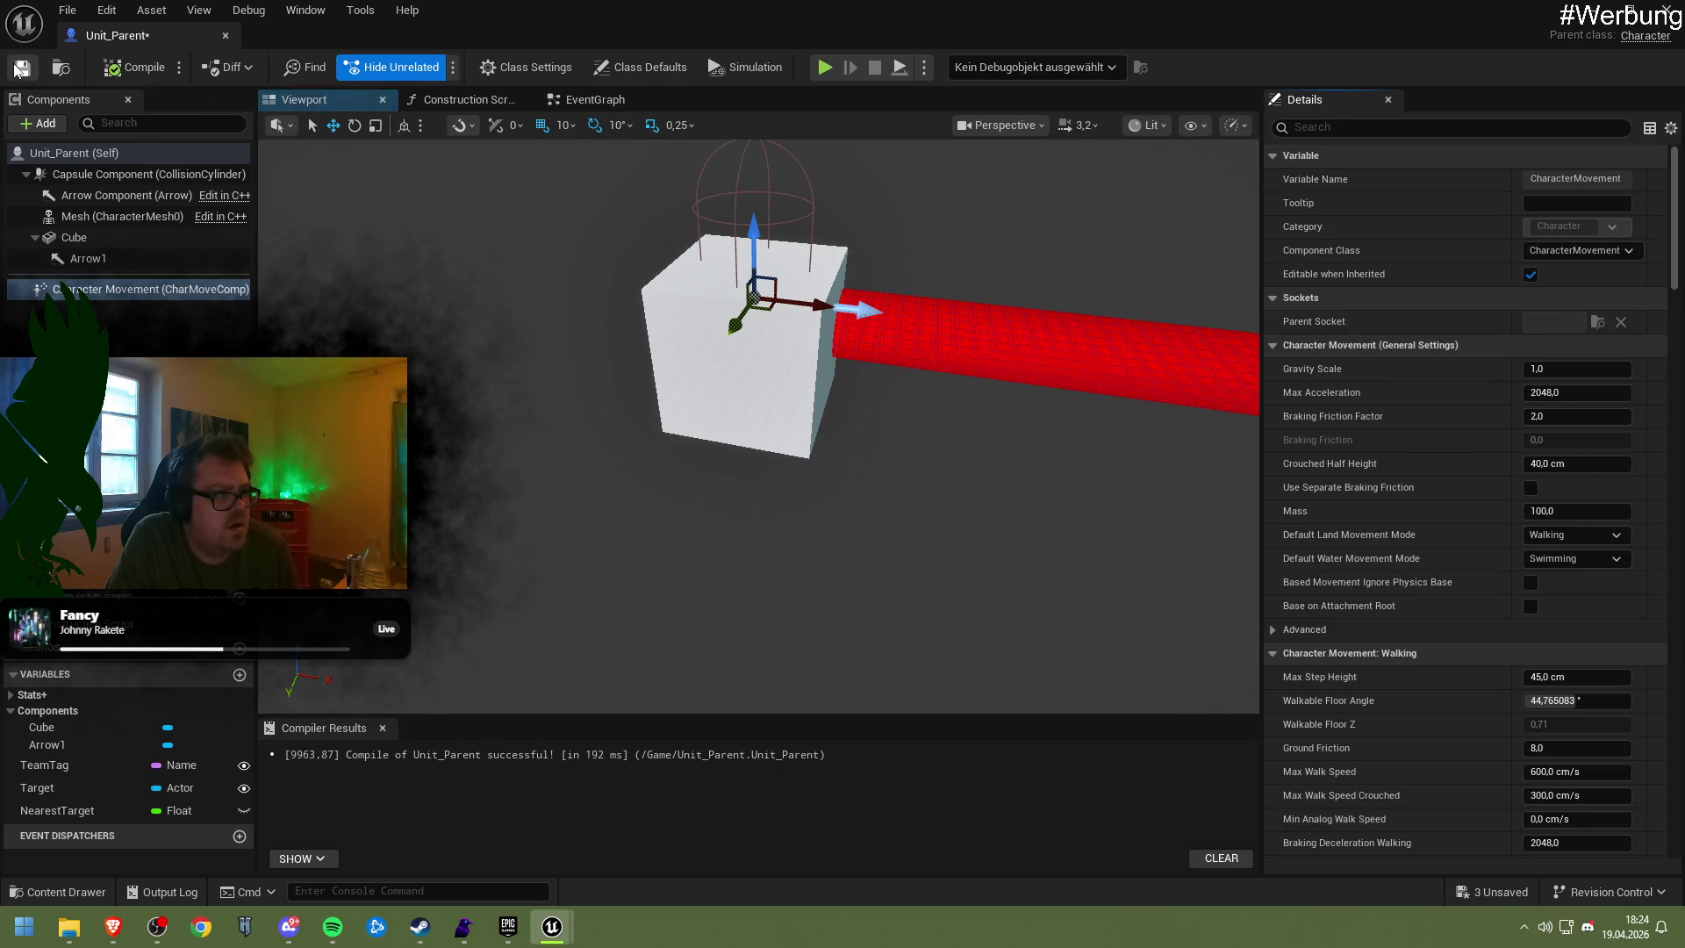
pyautogui.hotkey('alt', 'p')
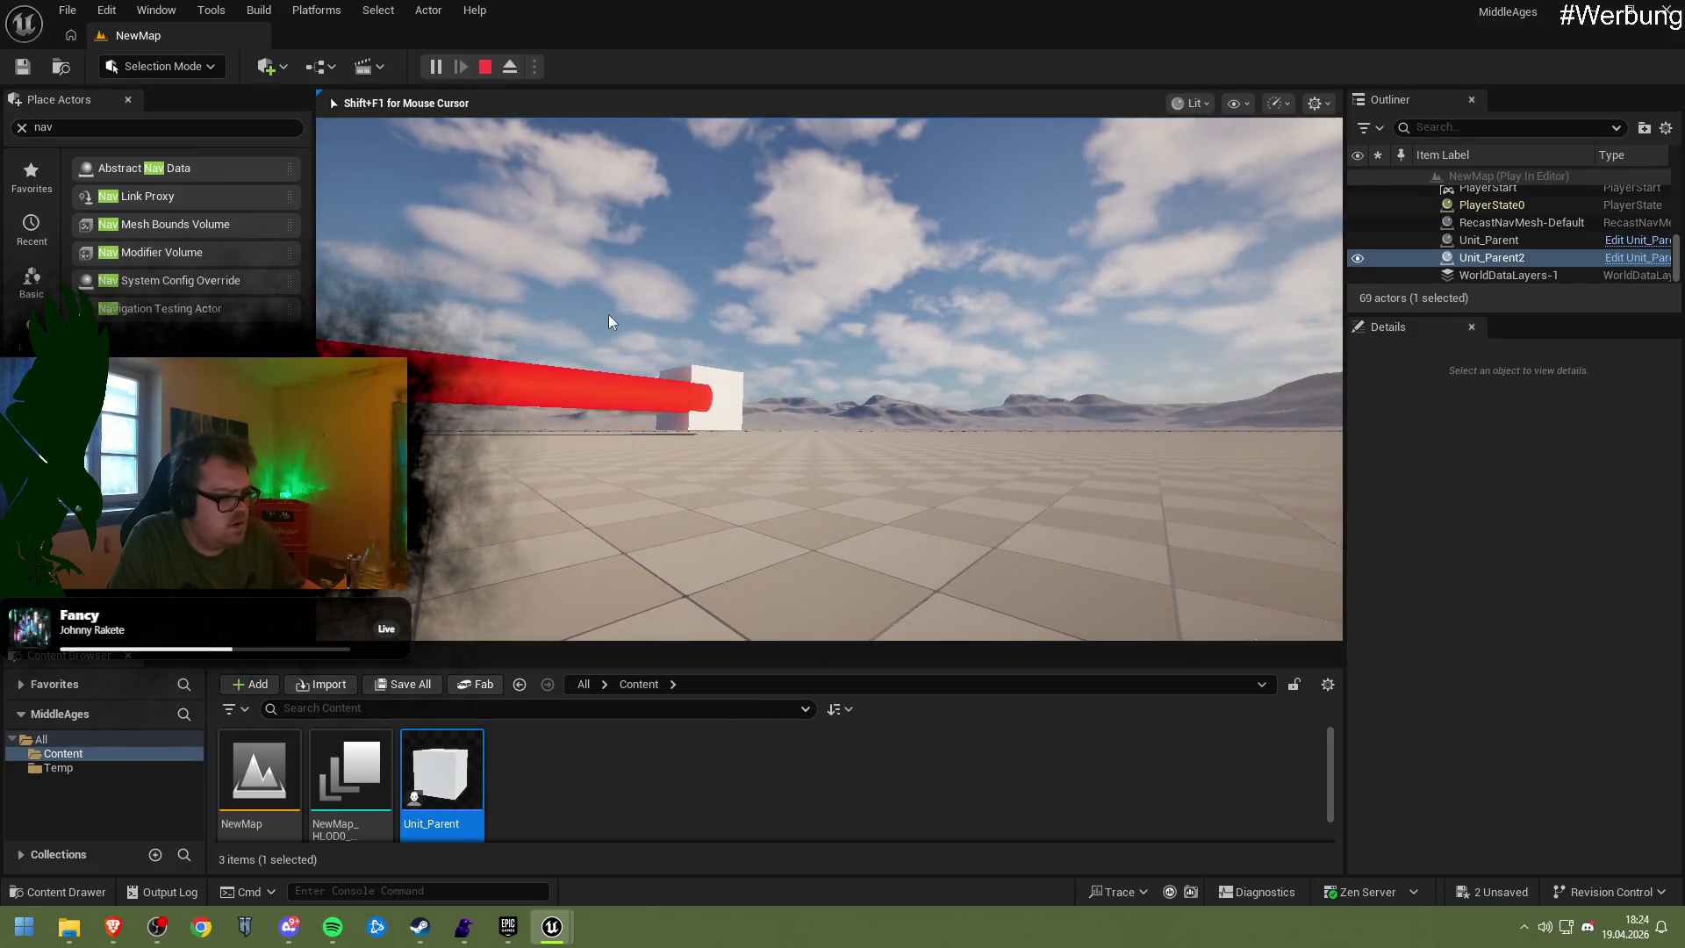
pyautogui.press('Escape')
pyautogui.doubleClick(441, 777)
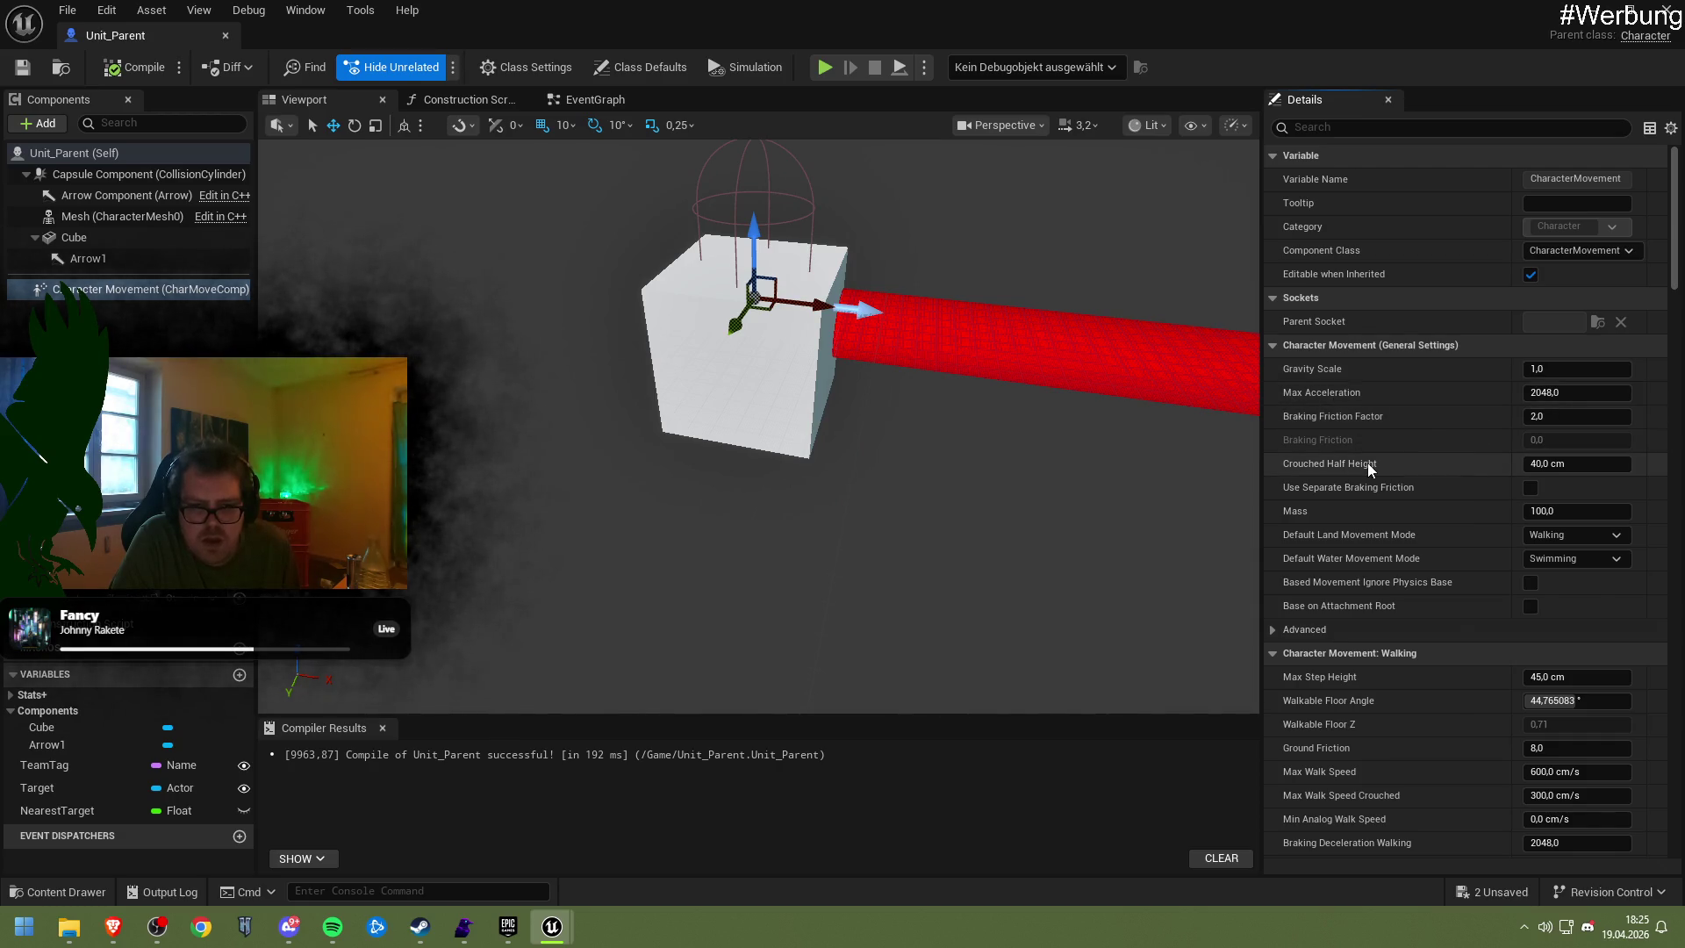
# Collapse the Jumping / Falling, Component Tick, Gravity and Networking Details categories
pyautogui.scroll(-2, 1349, 440)
pyautogui.scroll(-5, 1349, 458)
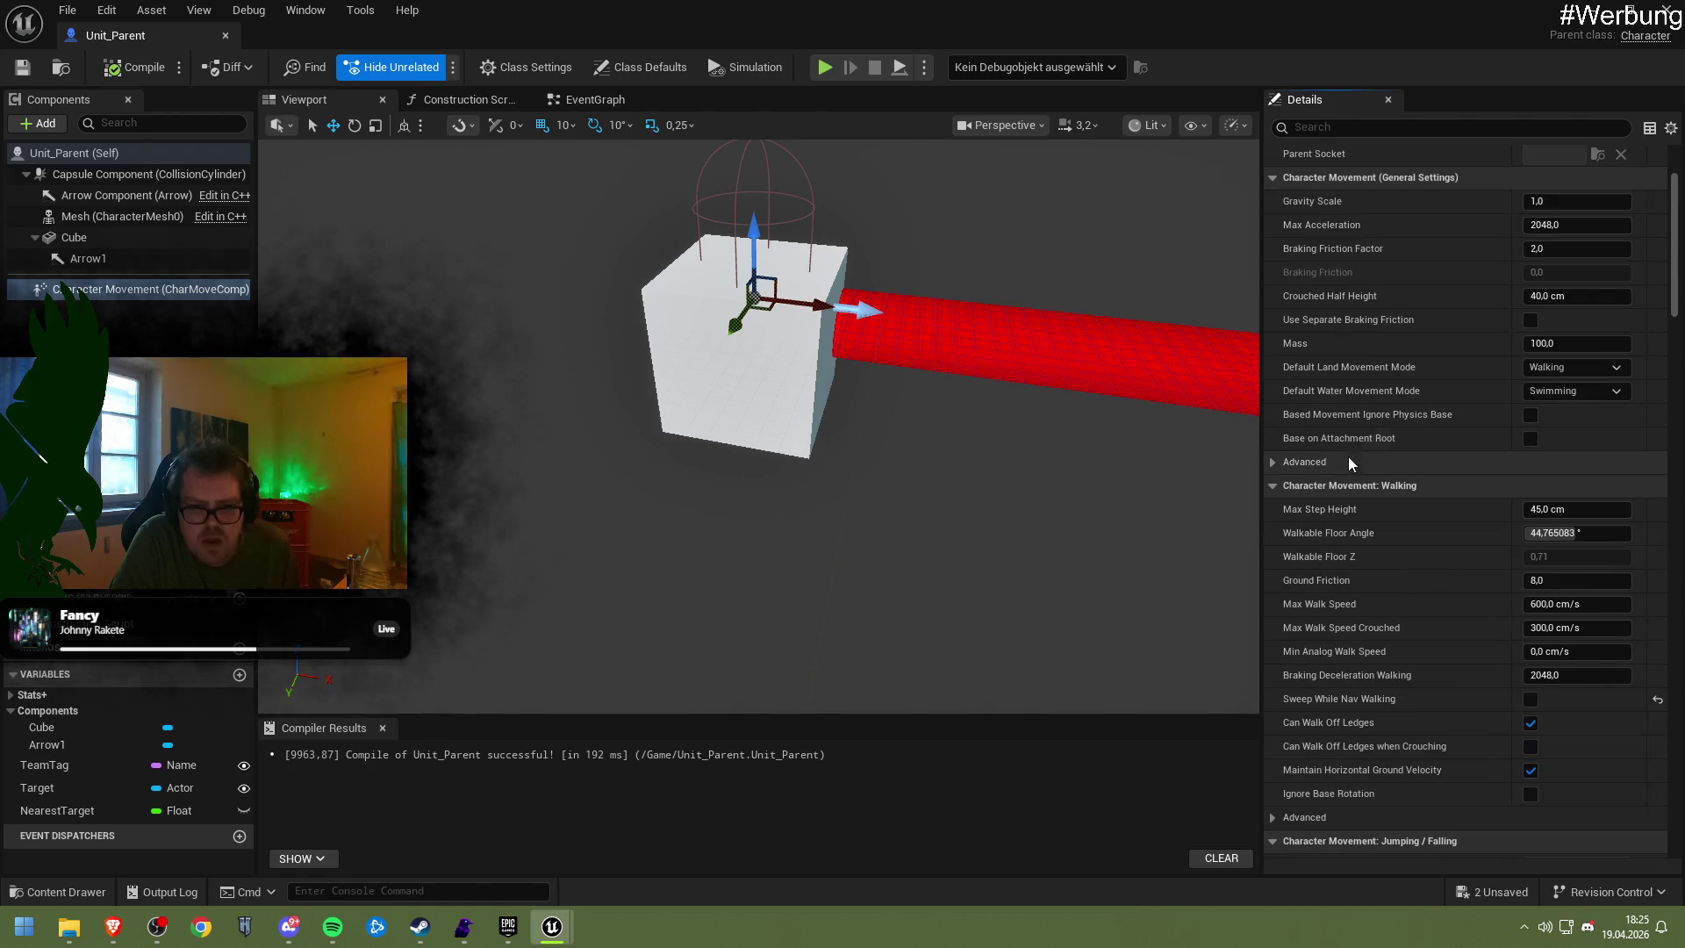
pyautogui.scroll(-2, 1346, 482)
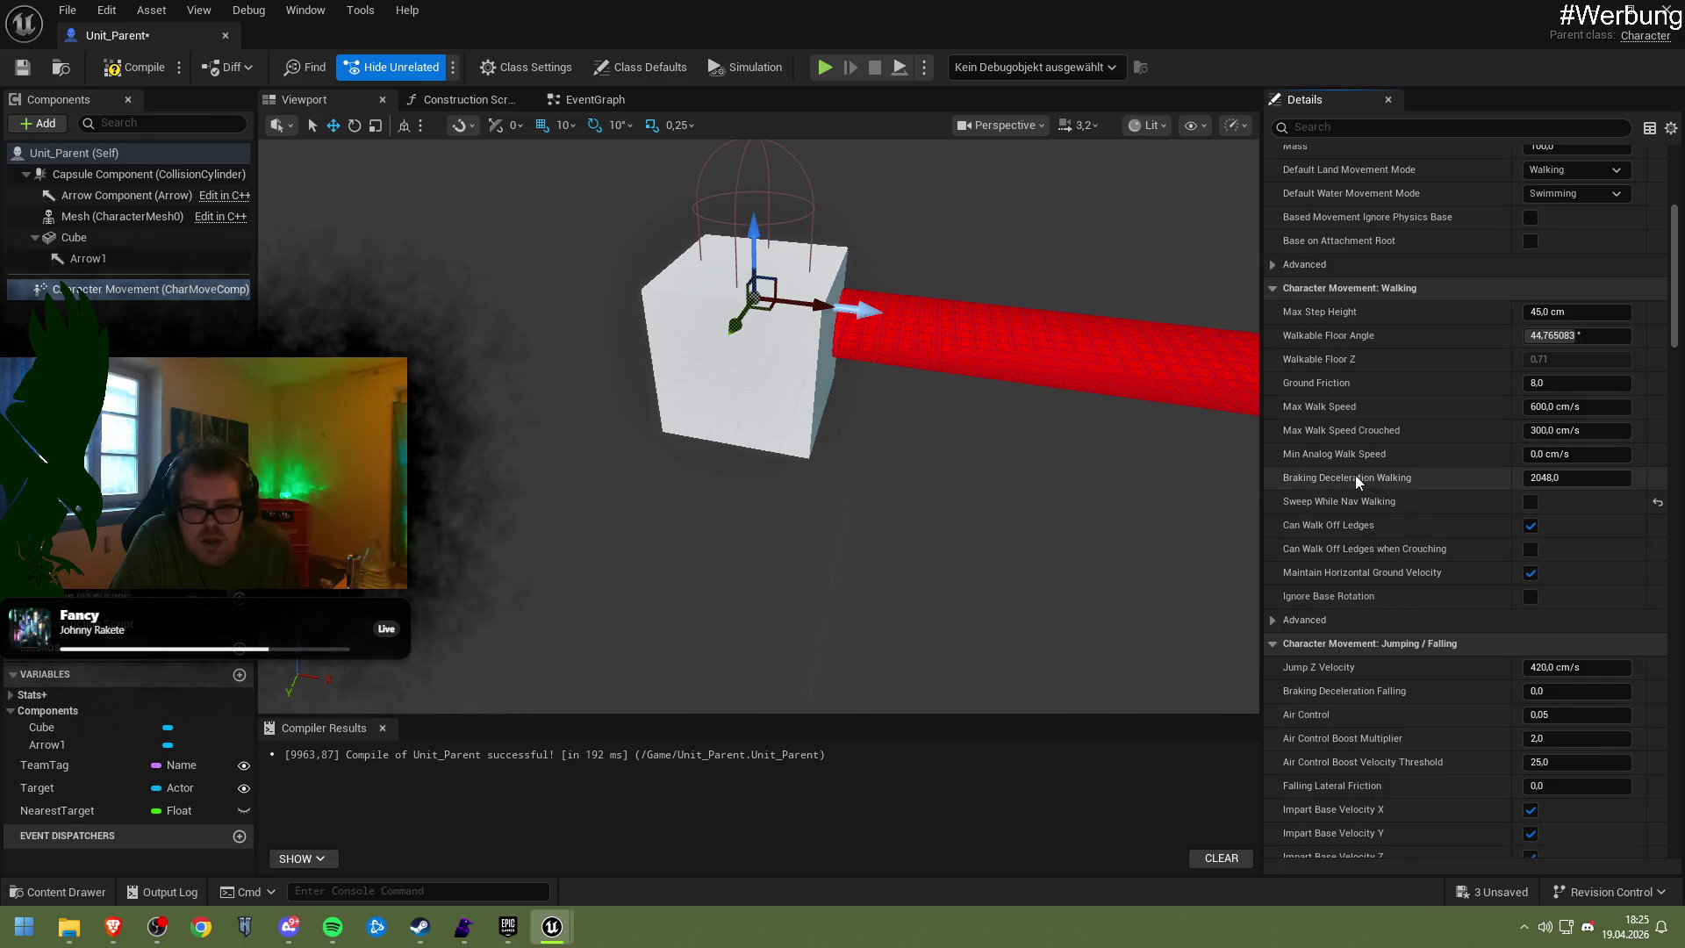
pyautogui.scroll(-3, 1366, 439)
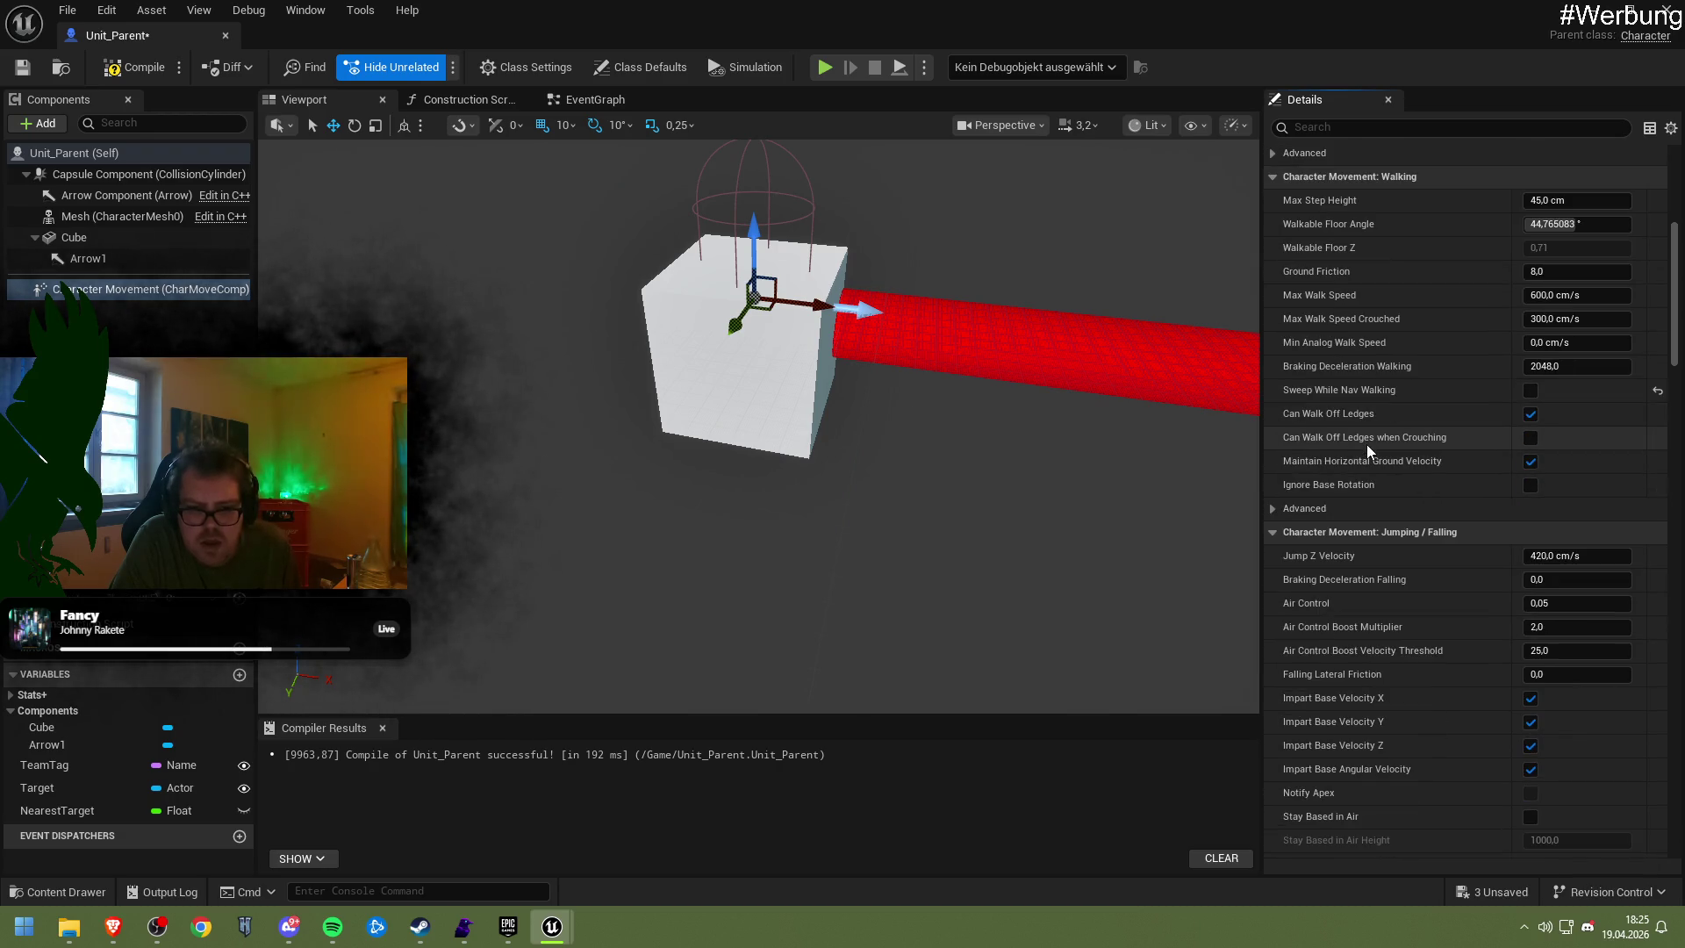
pyautogui.click(1365, 476)
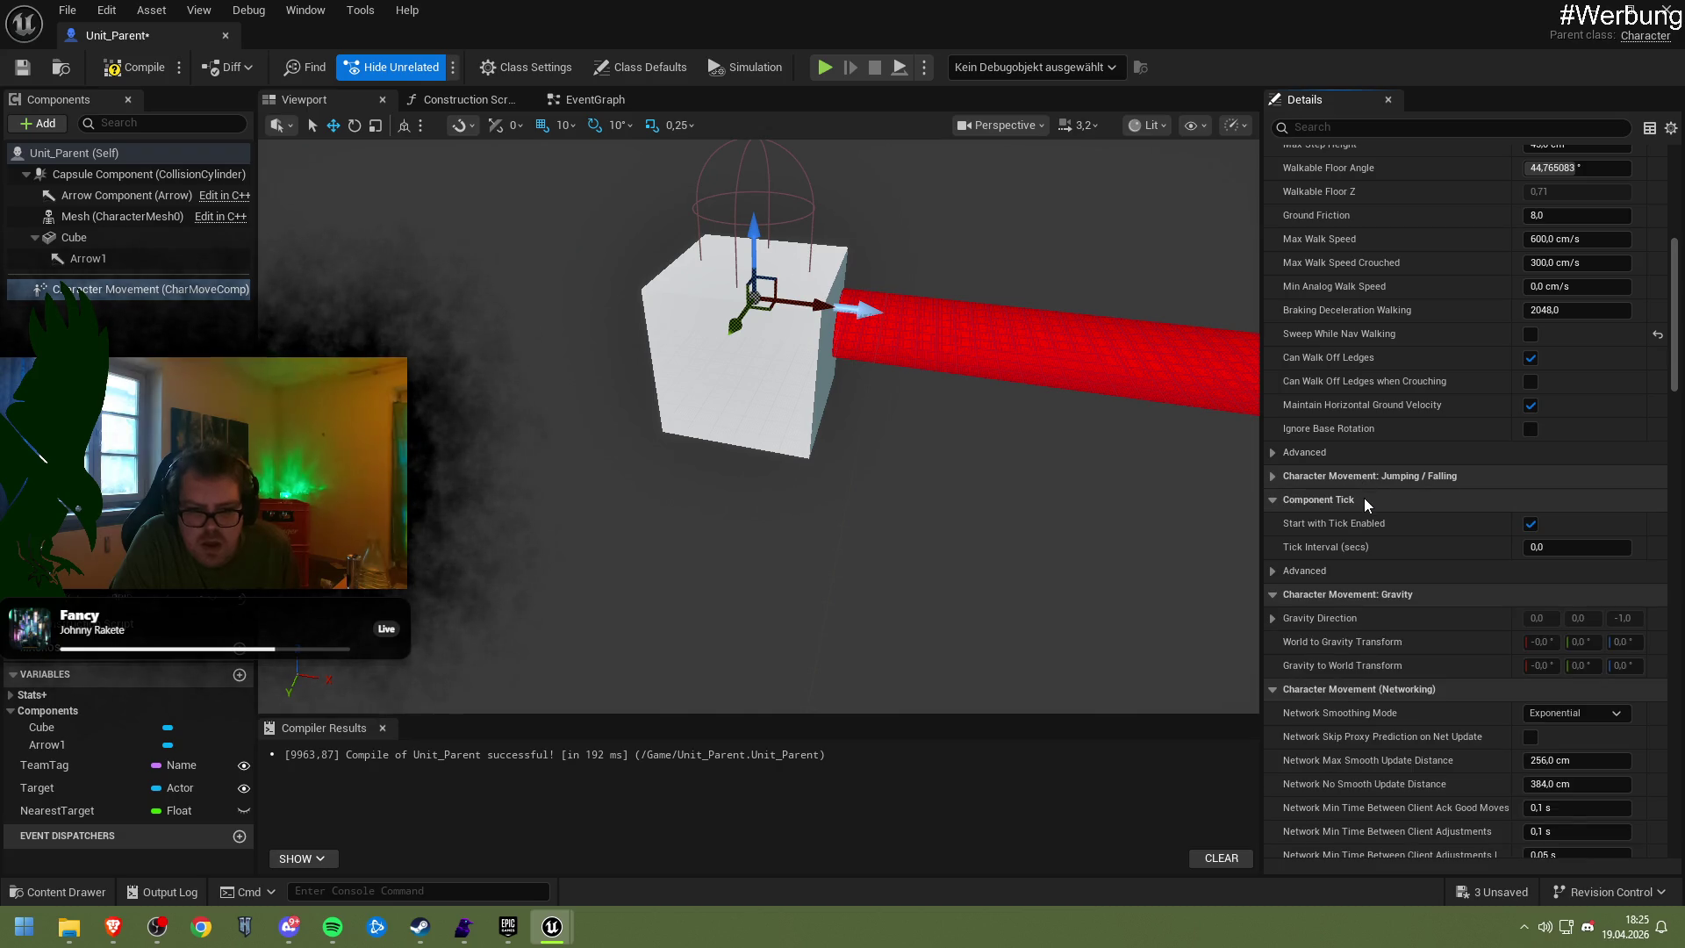
pyautogui.click(1363, 499)
pyautogui.click(1363, 523)
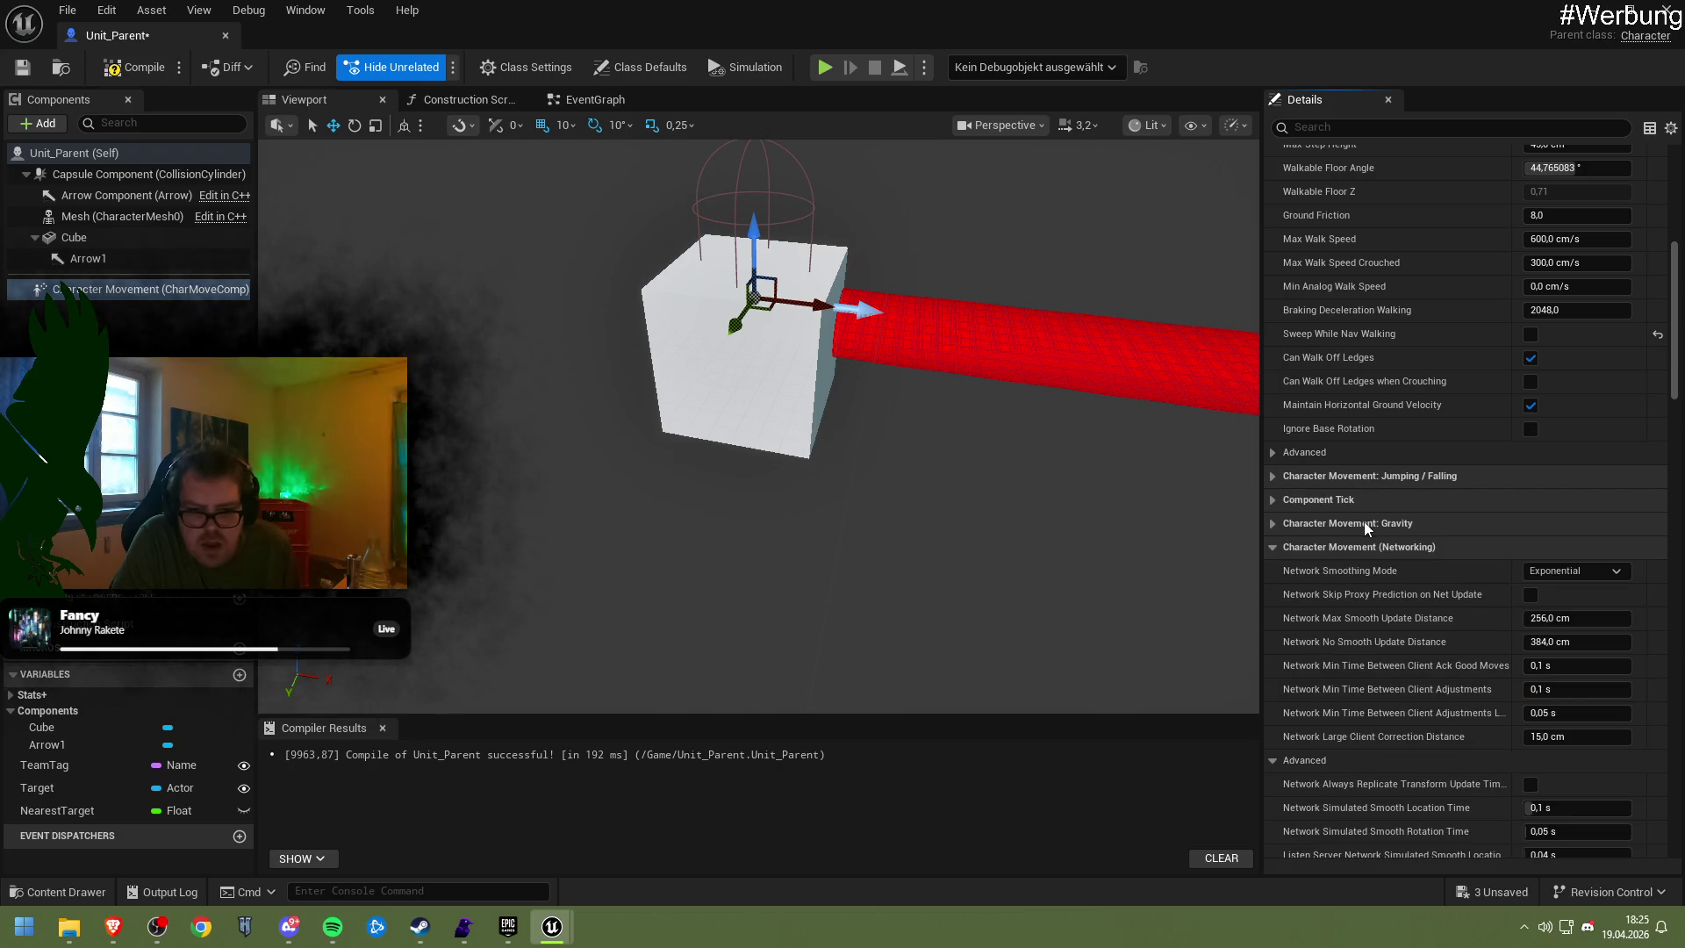
pyautogui.click(1365, 546)
# Collapse the Swimming, Flying and Custom Movement Details categories
pyautogui.scroll(-1, 1362, 540)
pyautogui.scroll(-1, 1360, 534)
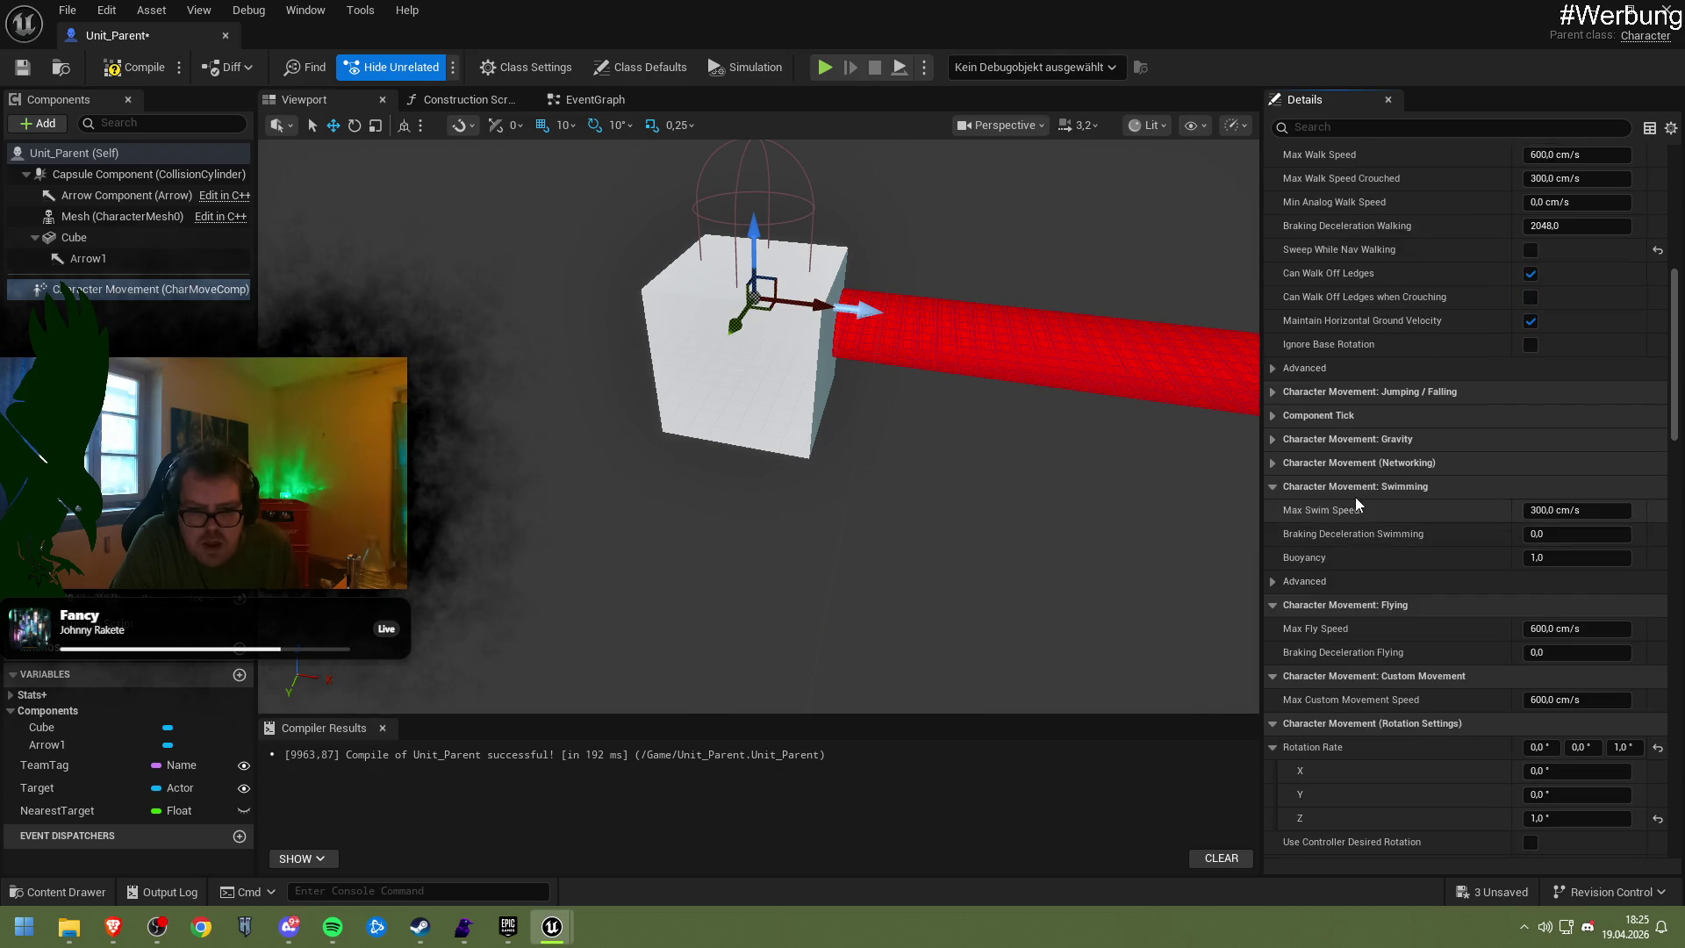
pyautogui.click(1355, 496)
pyautogui.click(1361, 509)
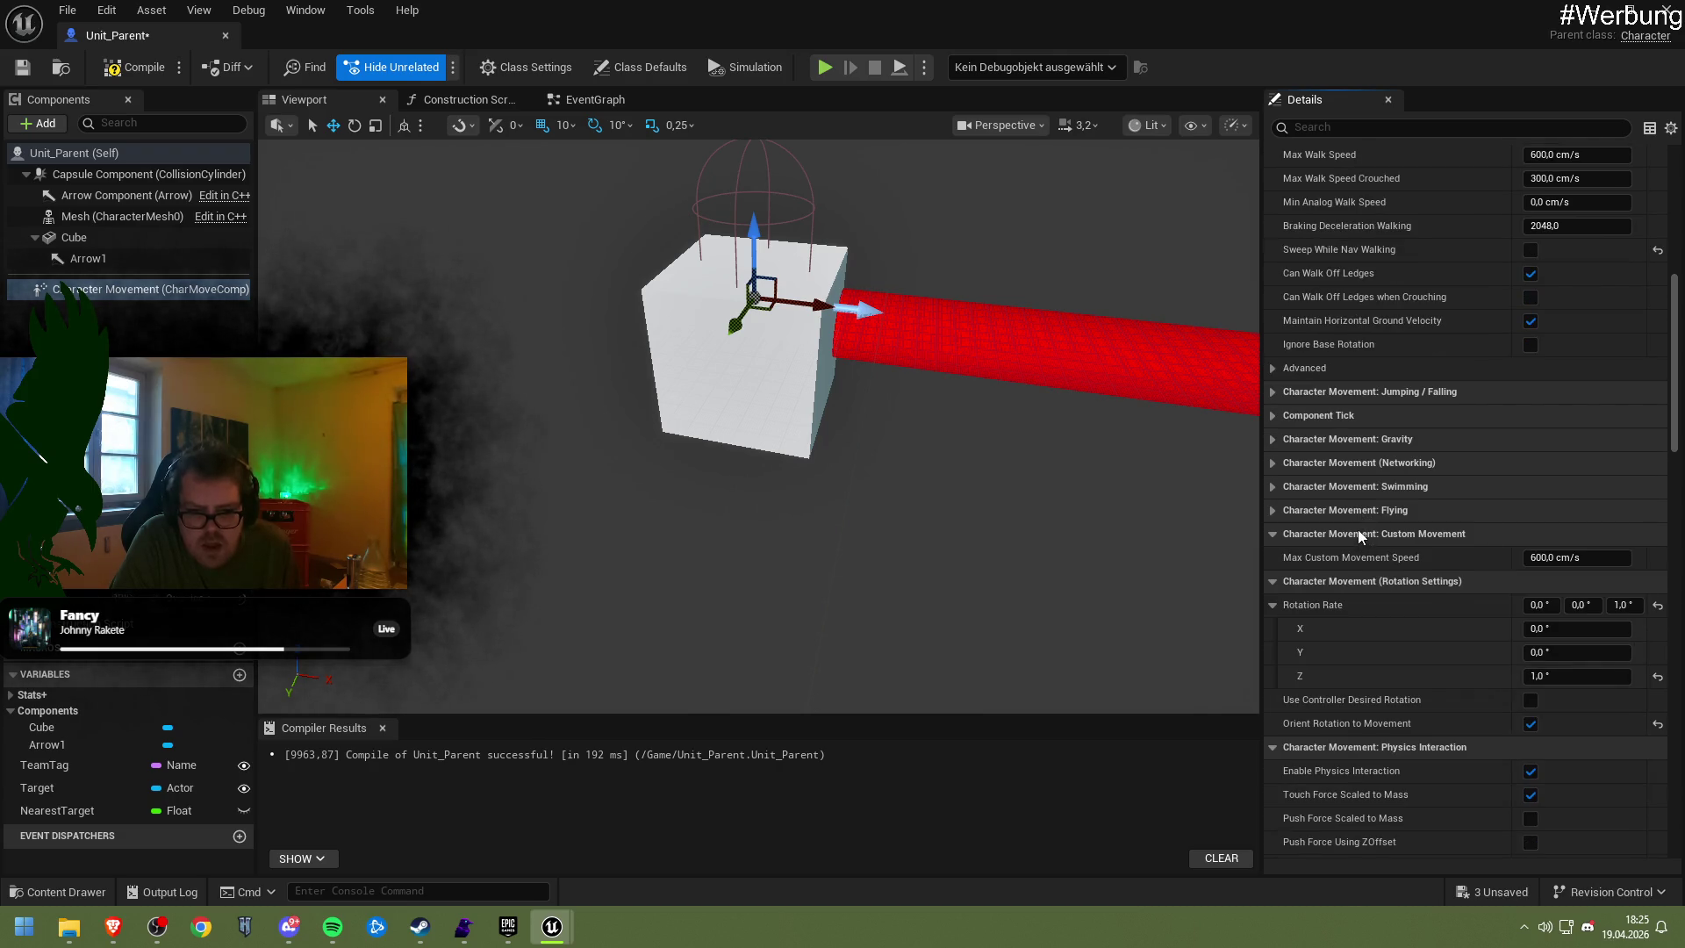
pyautogui.click(1363, 537)
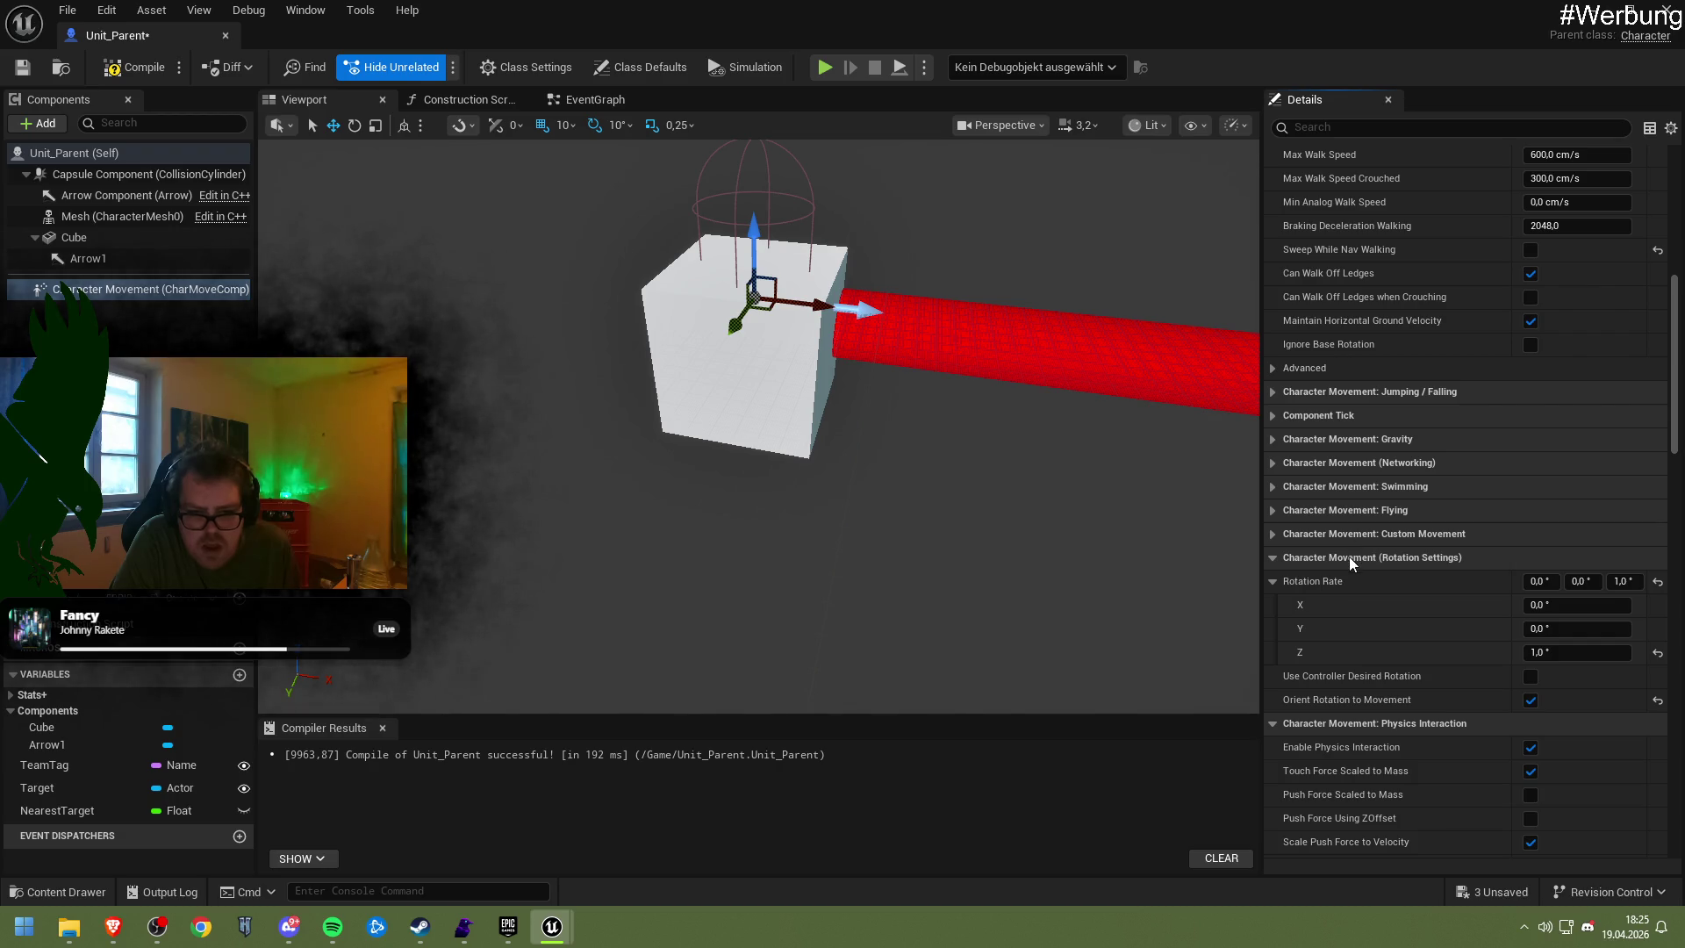
# Set Rotation Rate Z to 30, then compile and save Unit_Parent
pyautogui.scroll(-4, 1349, 555)
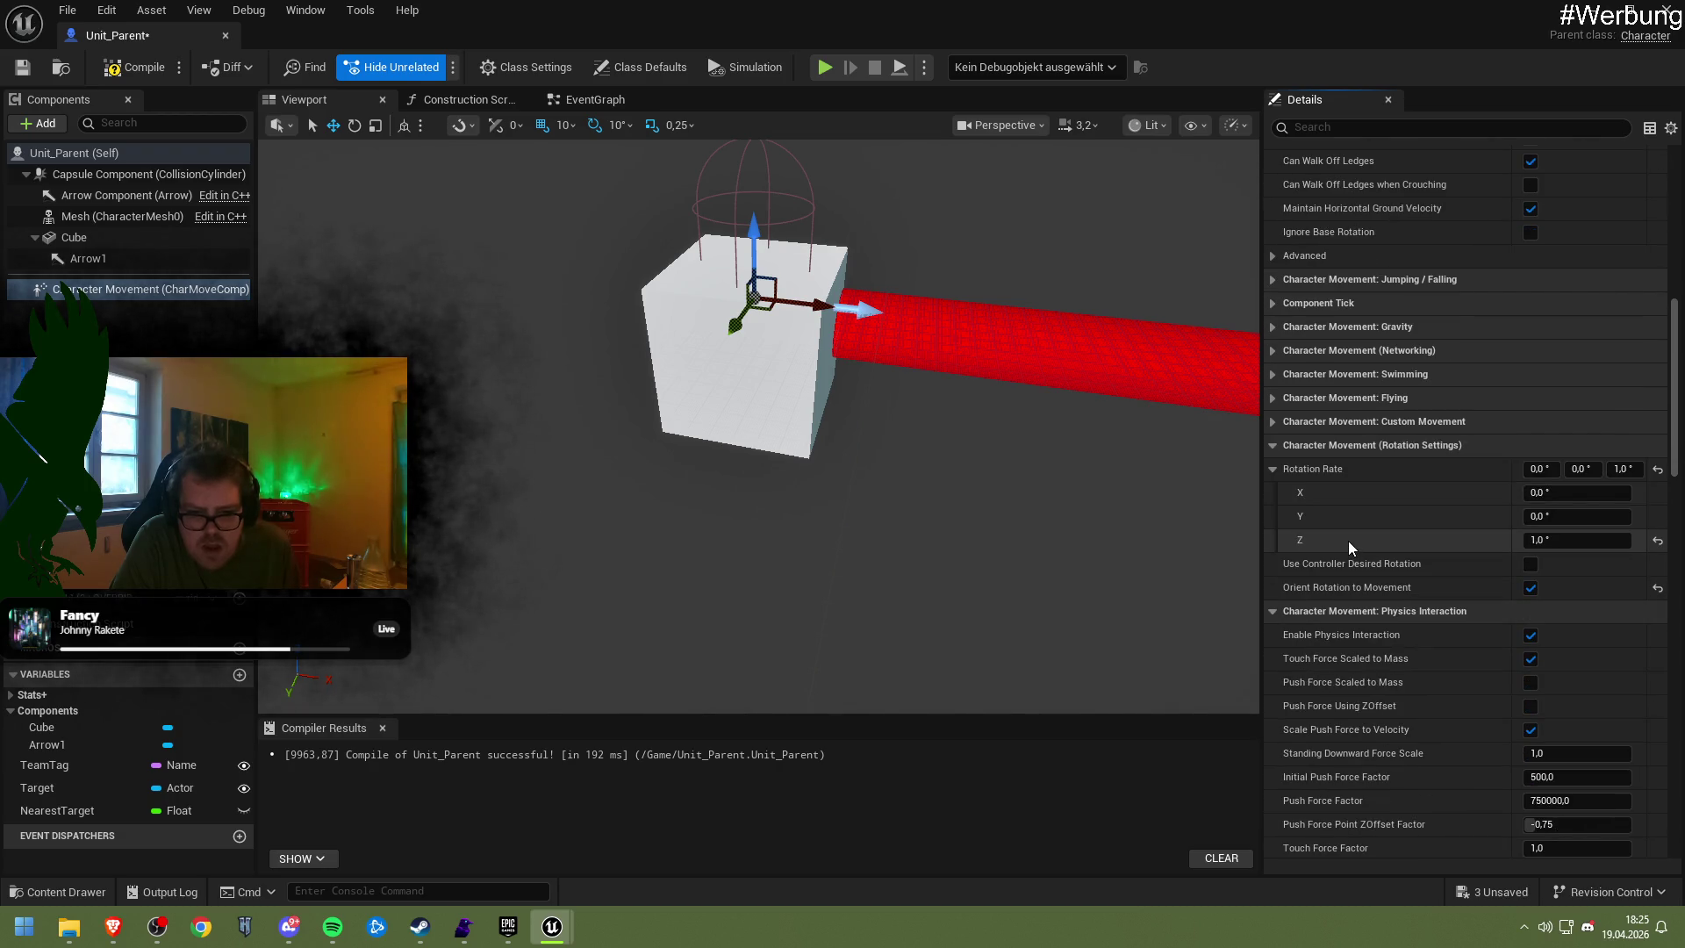
pyautogui.scroll(-1, 1346, 539)
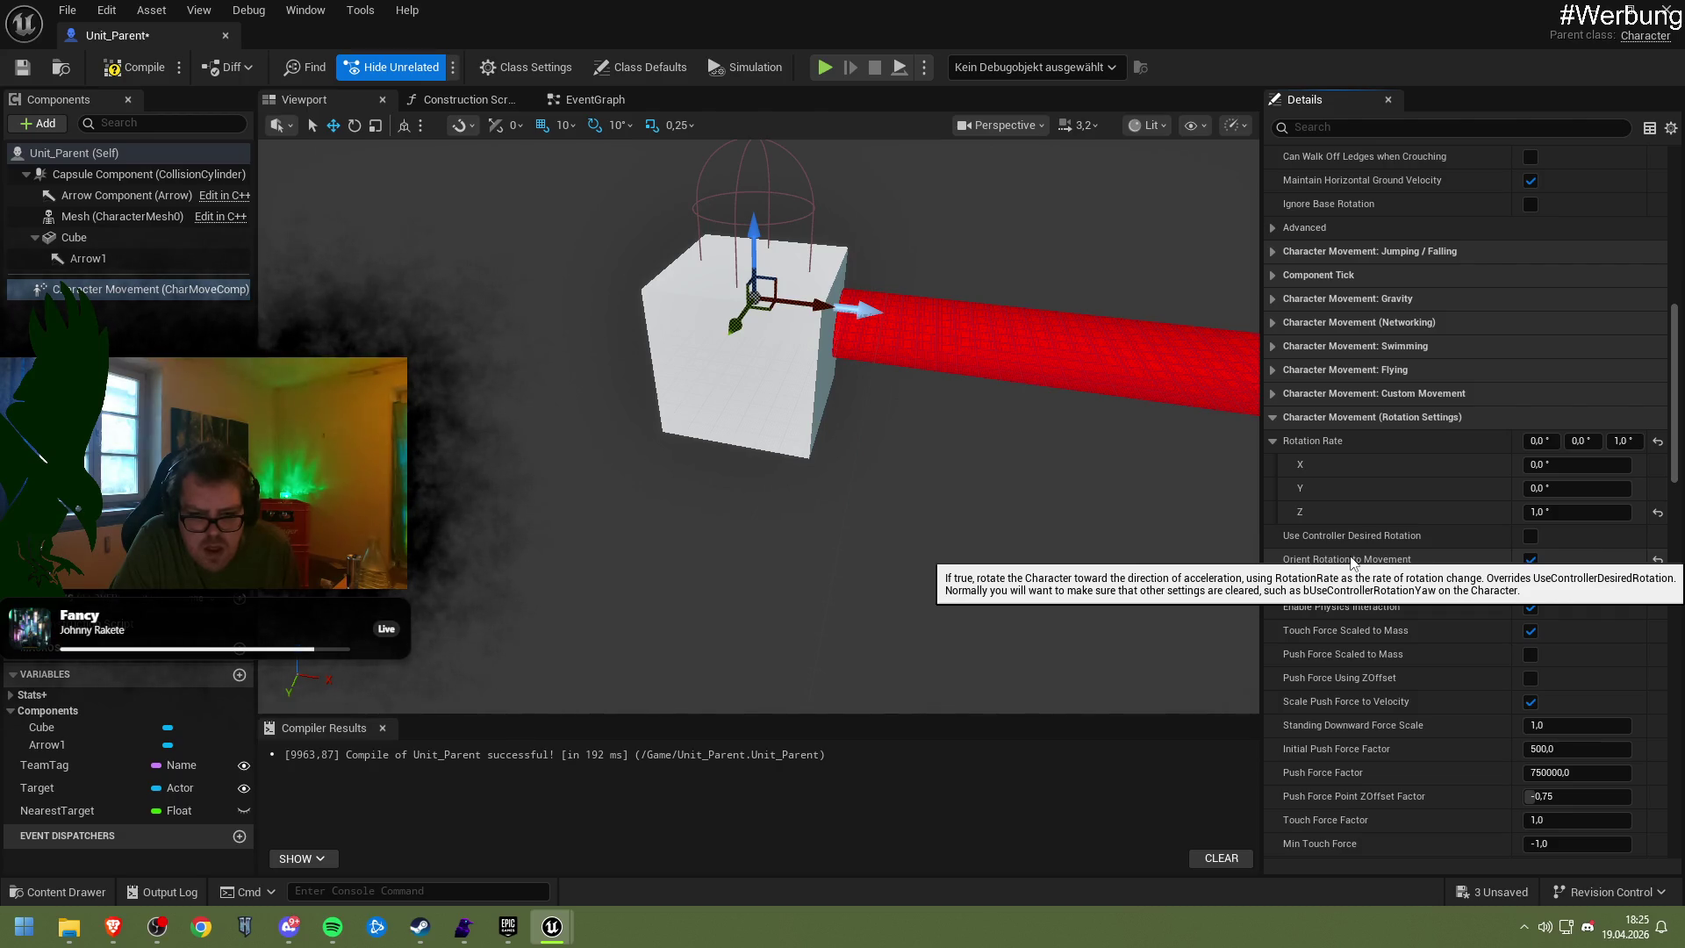
pyautogui.scroll(-3, 1374, 659)
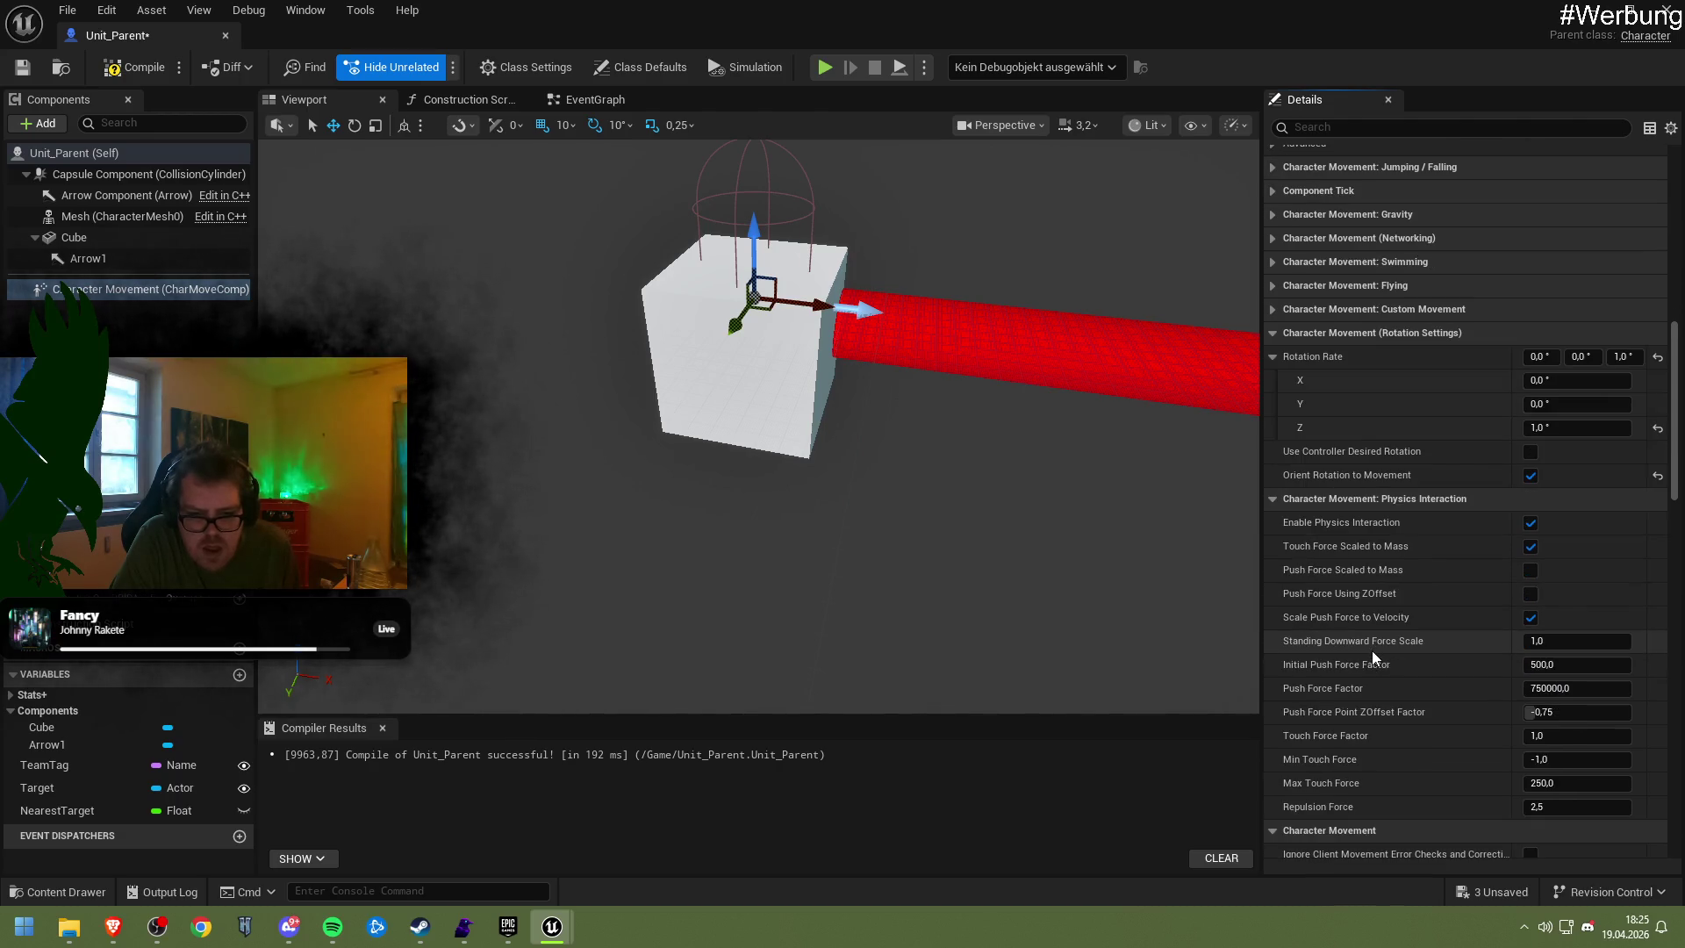
pyautogui.click(1552, 427)
pyautogui.write('30')
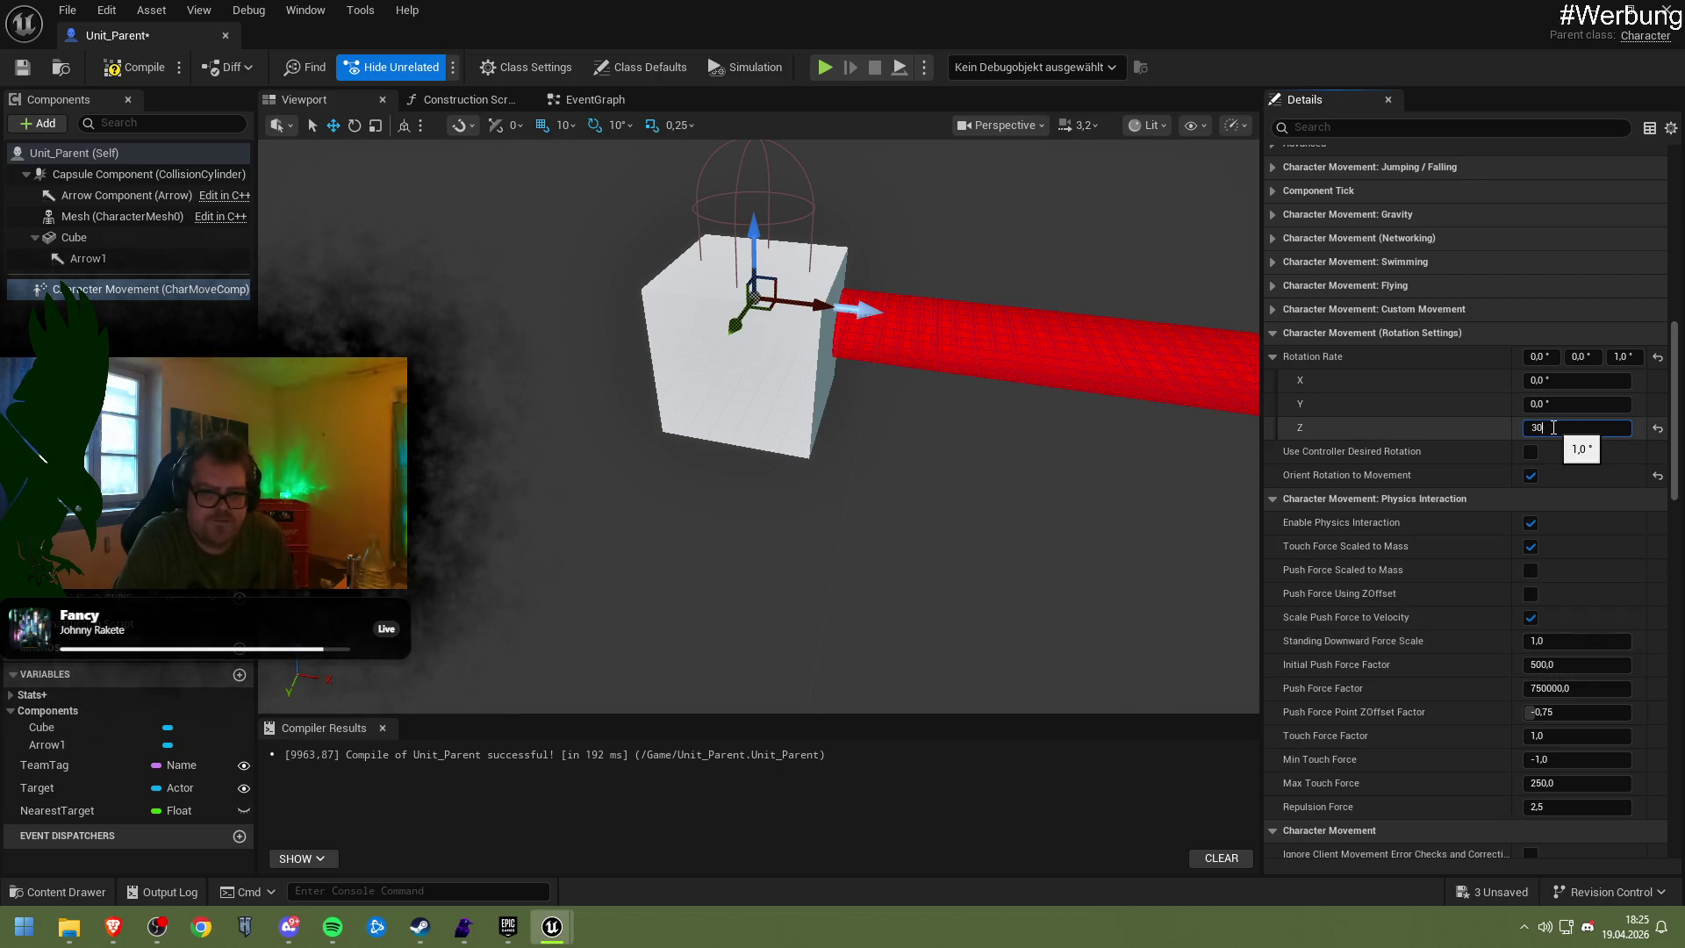
pyautogui.press('Return')
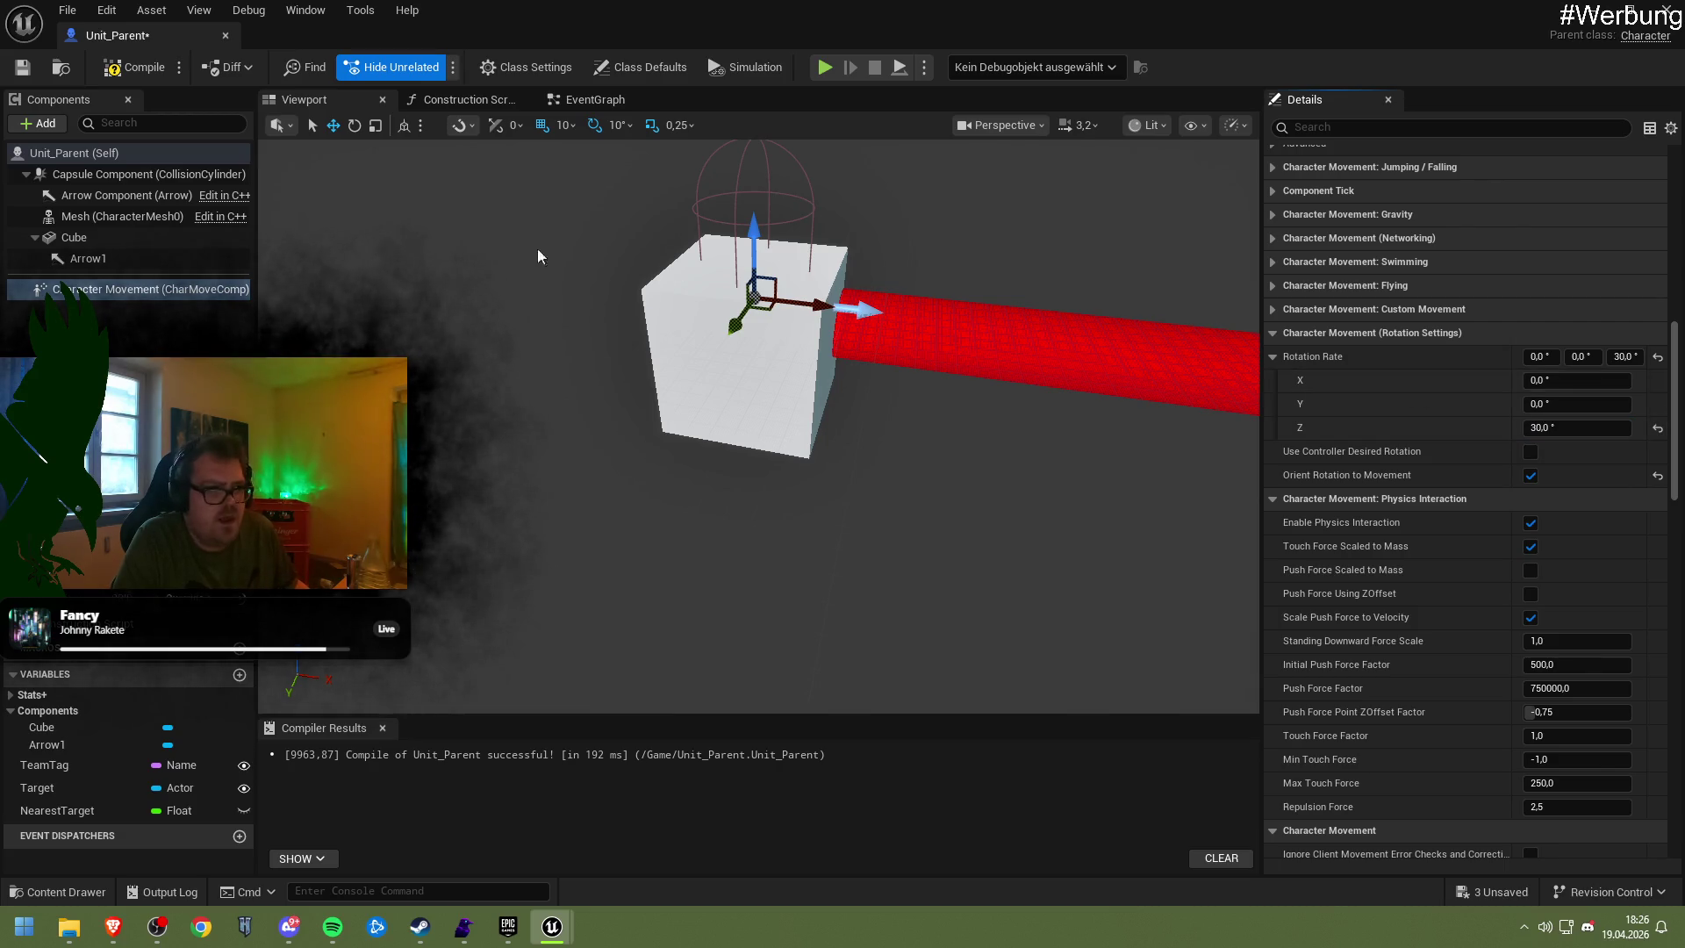
pyautogui.click(140, 68)
pyautogui.click(22, 68)
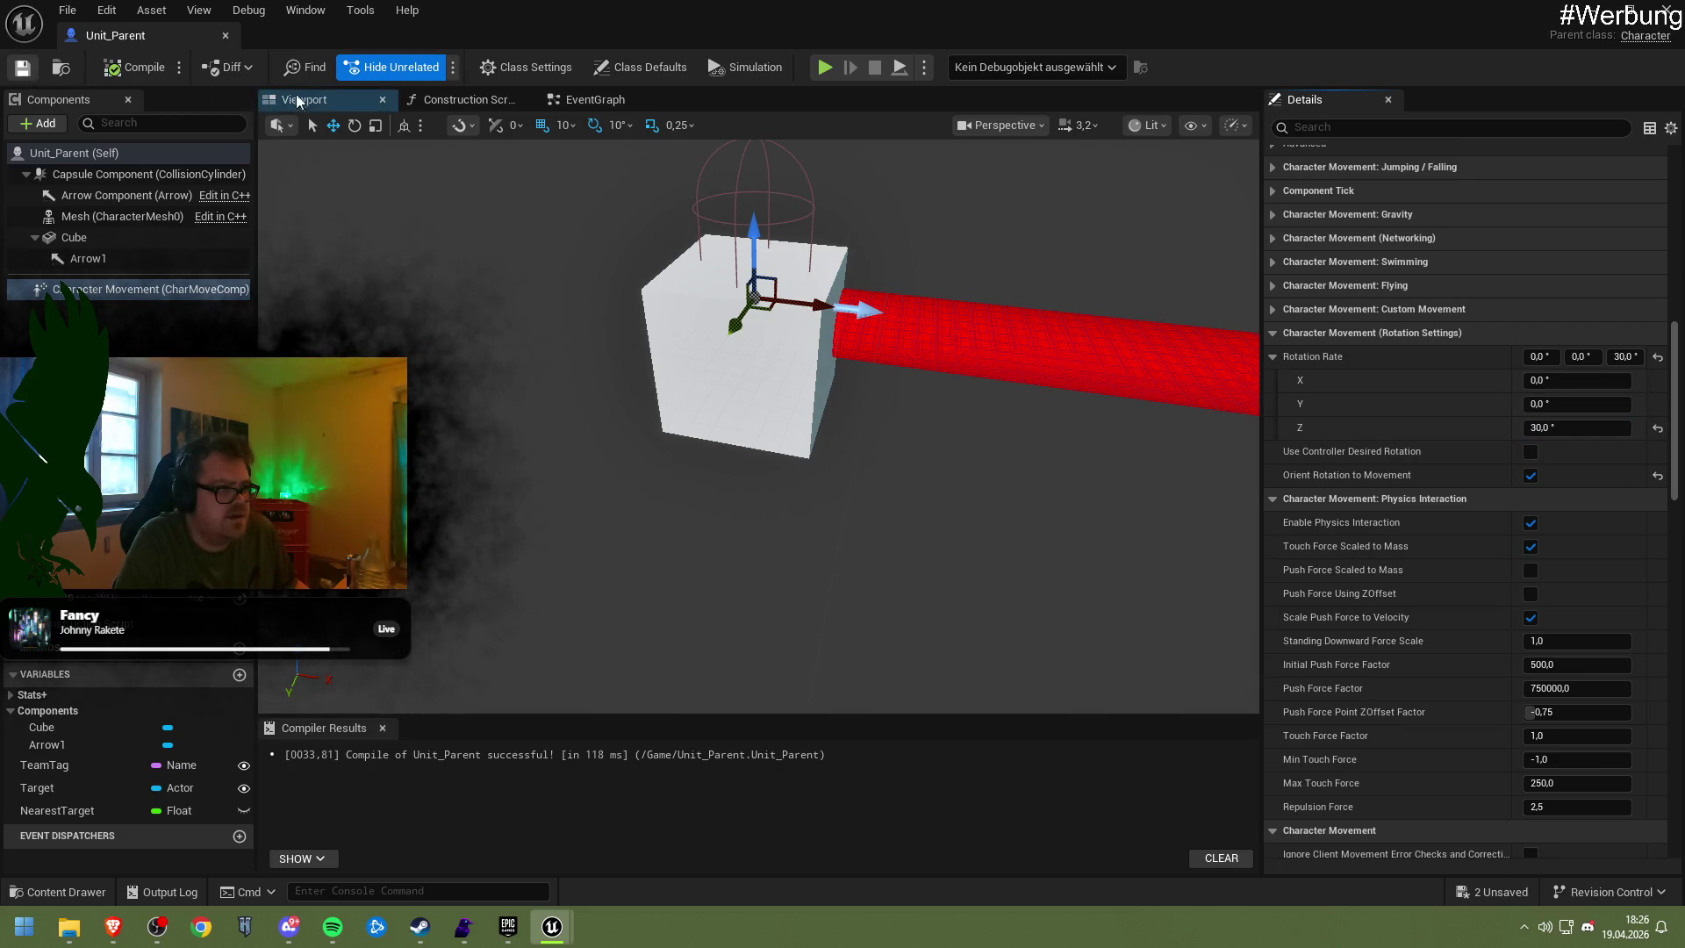
# Play-test the level with the 30° rotation rate, then bring up the RotationRate forum thread in Brave
pyautogui.click(1612, 19)
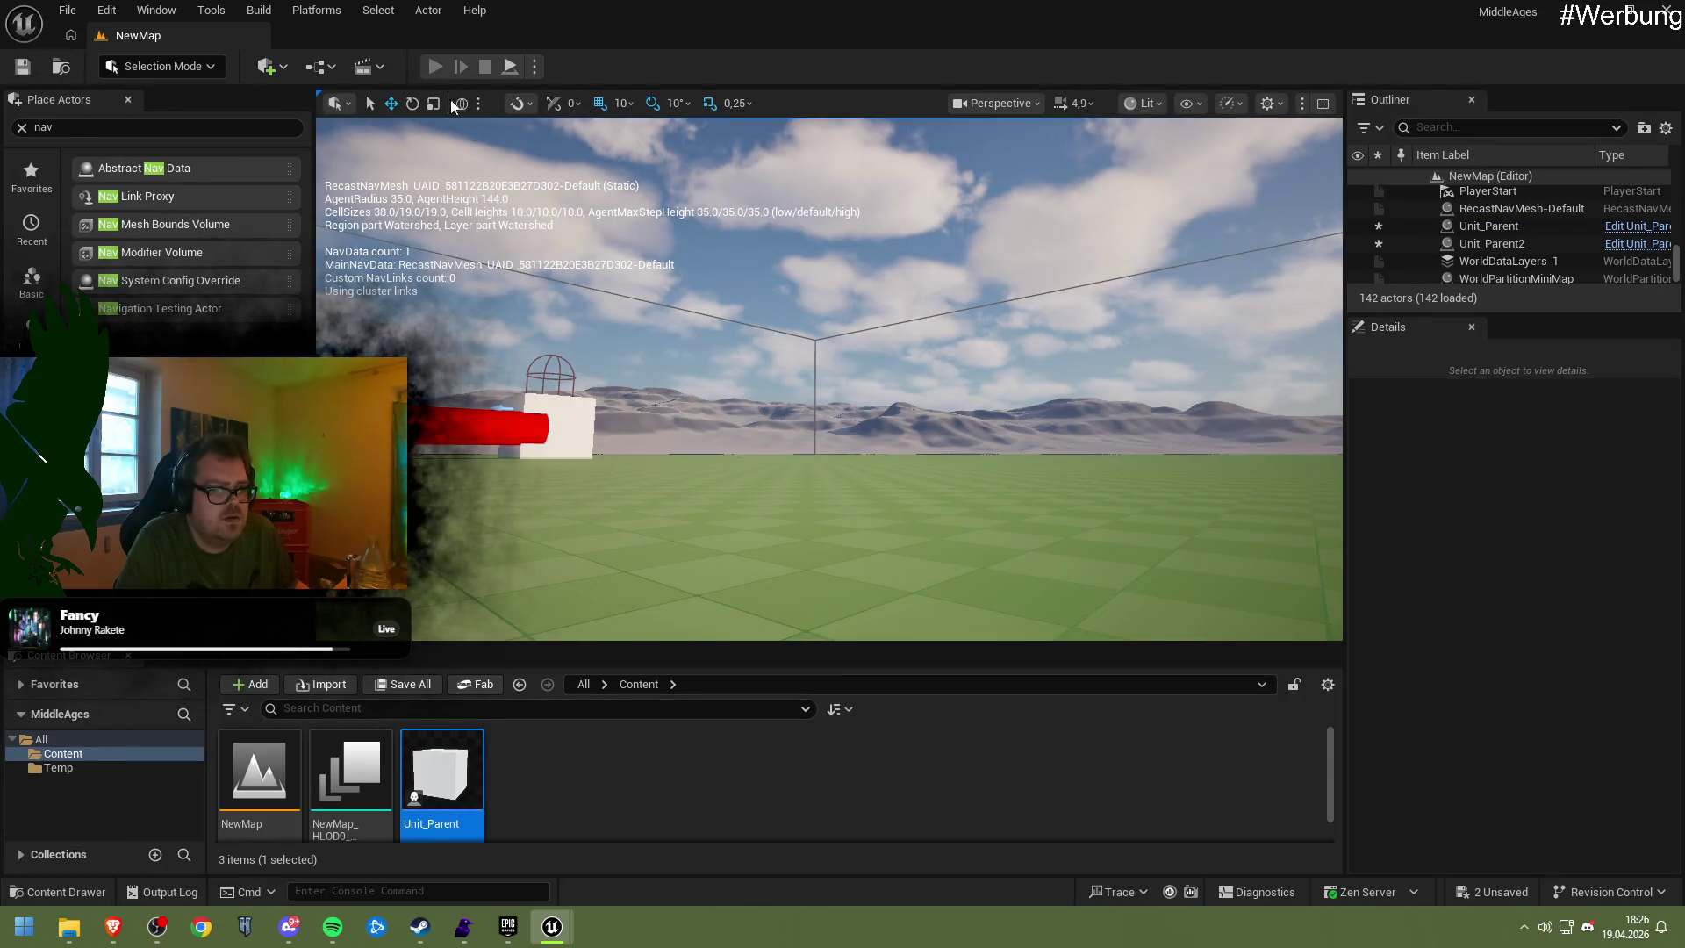
pyautogui.click(436, 67)
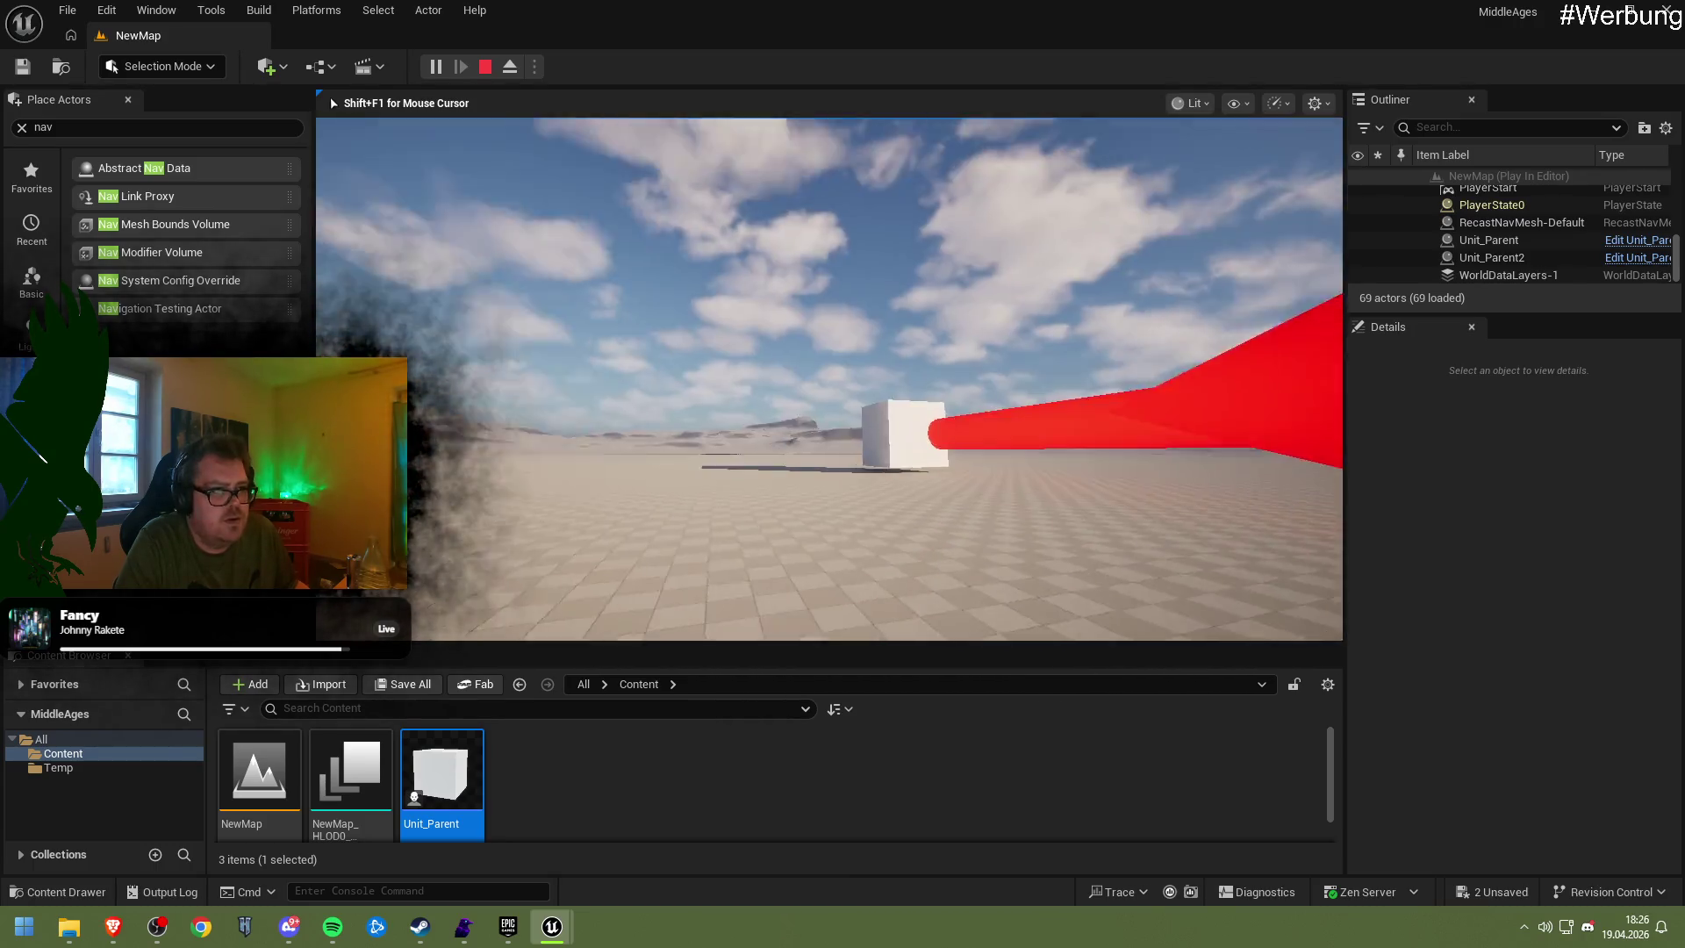
pyautogui.press('Escape')
pyautogui.moveTo(112, 932)
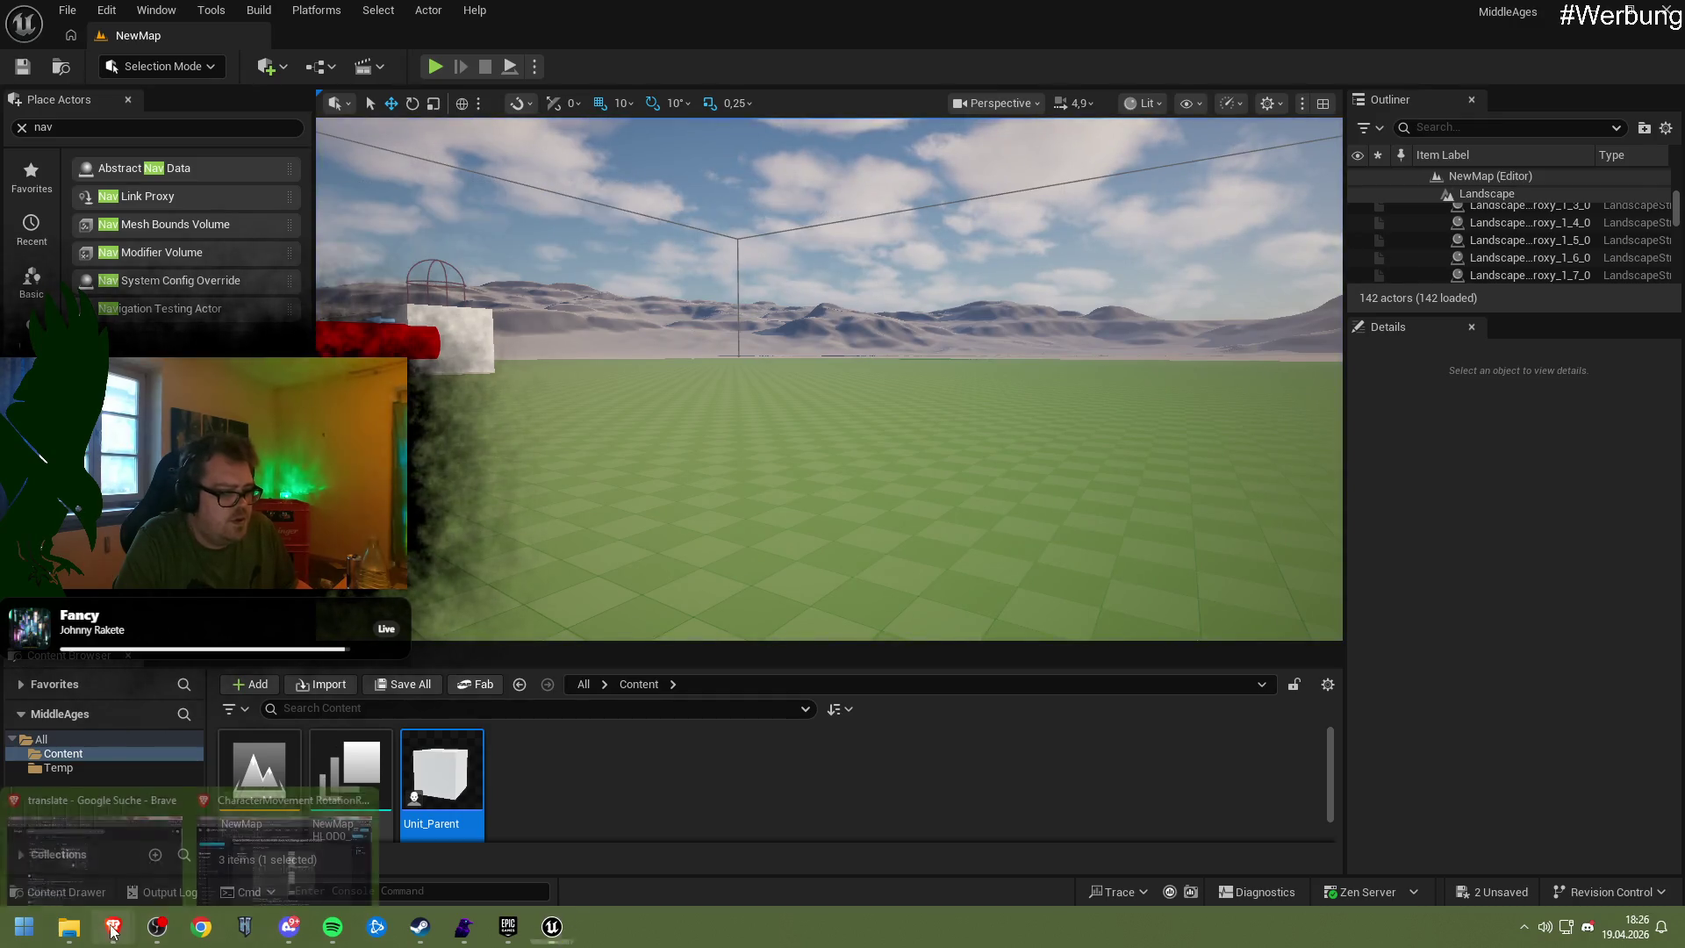
pyautogui.click(282, 838)
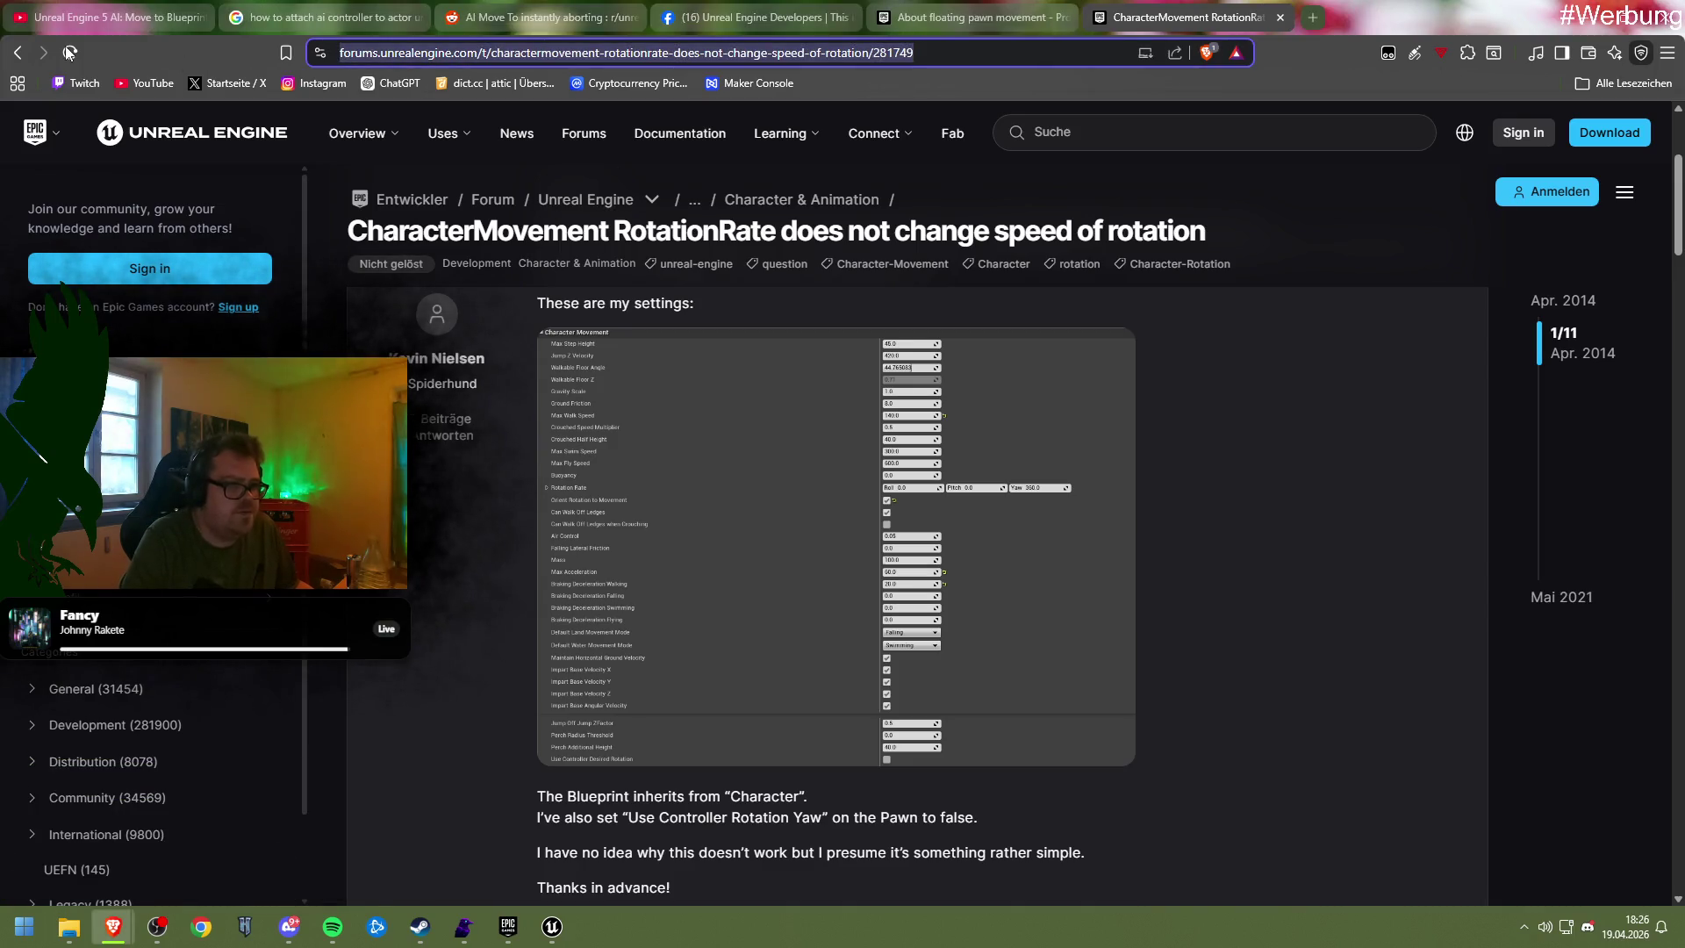
# Return to Google and search 'character movment turn while standing and then walk'
pyautogui.click(18, 52)
pyautogui.moveTo(411, 150); pyautogui.dragTo(328, 161)
pyautogui.write('turn while s')
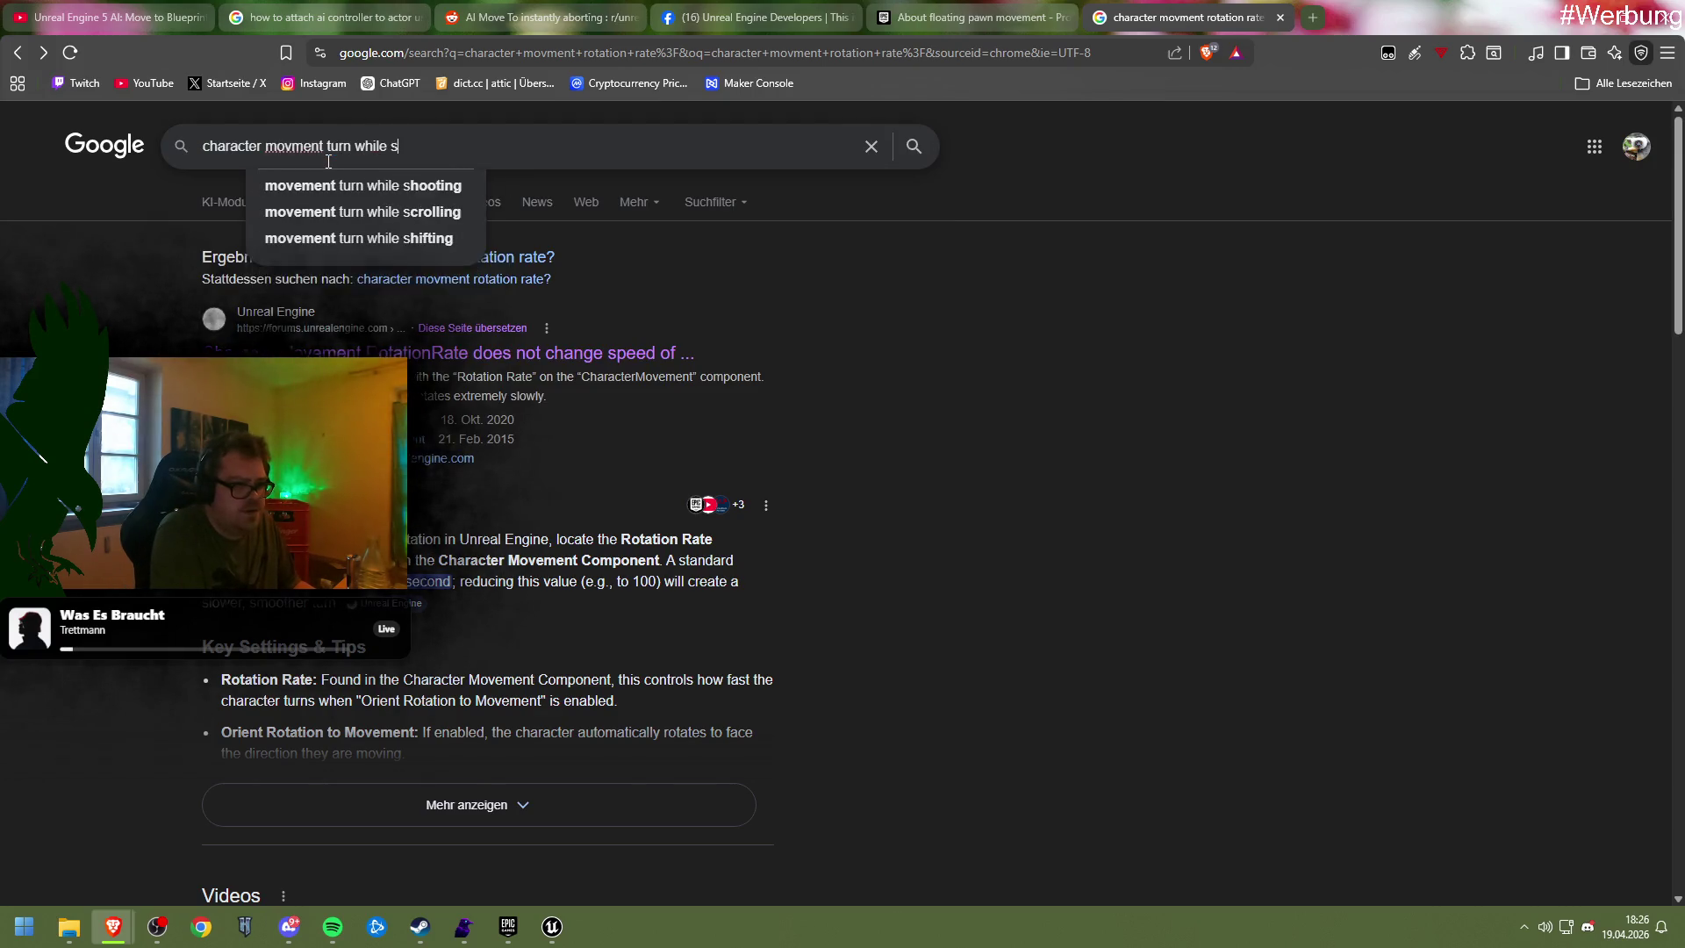
pyautogui.write('tanding and then wa')
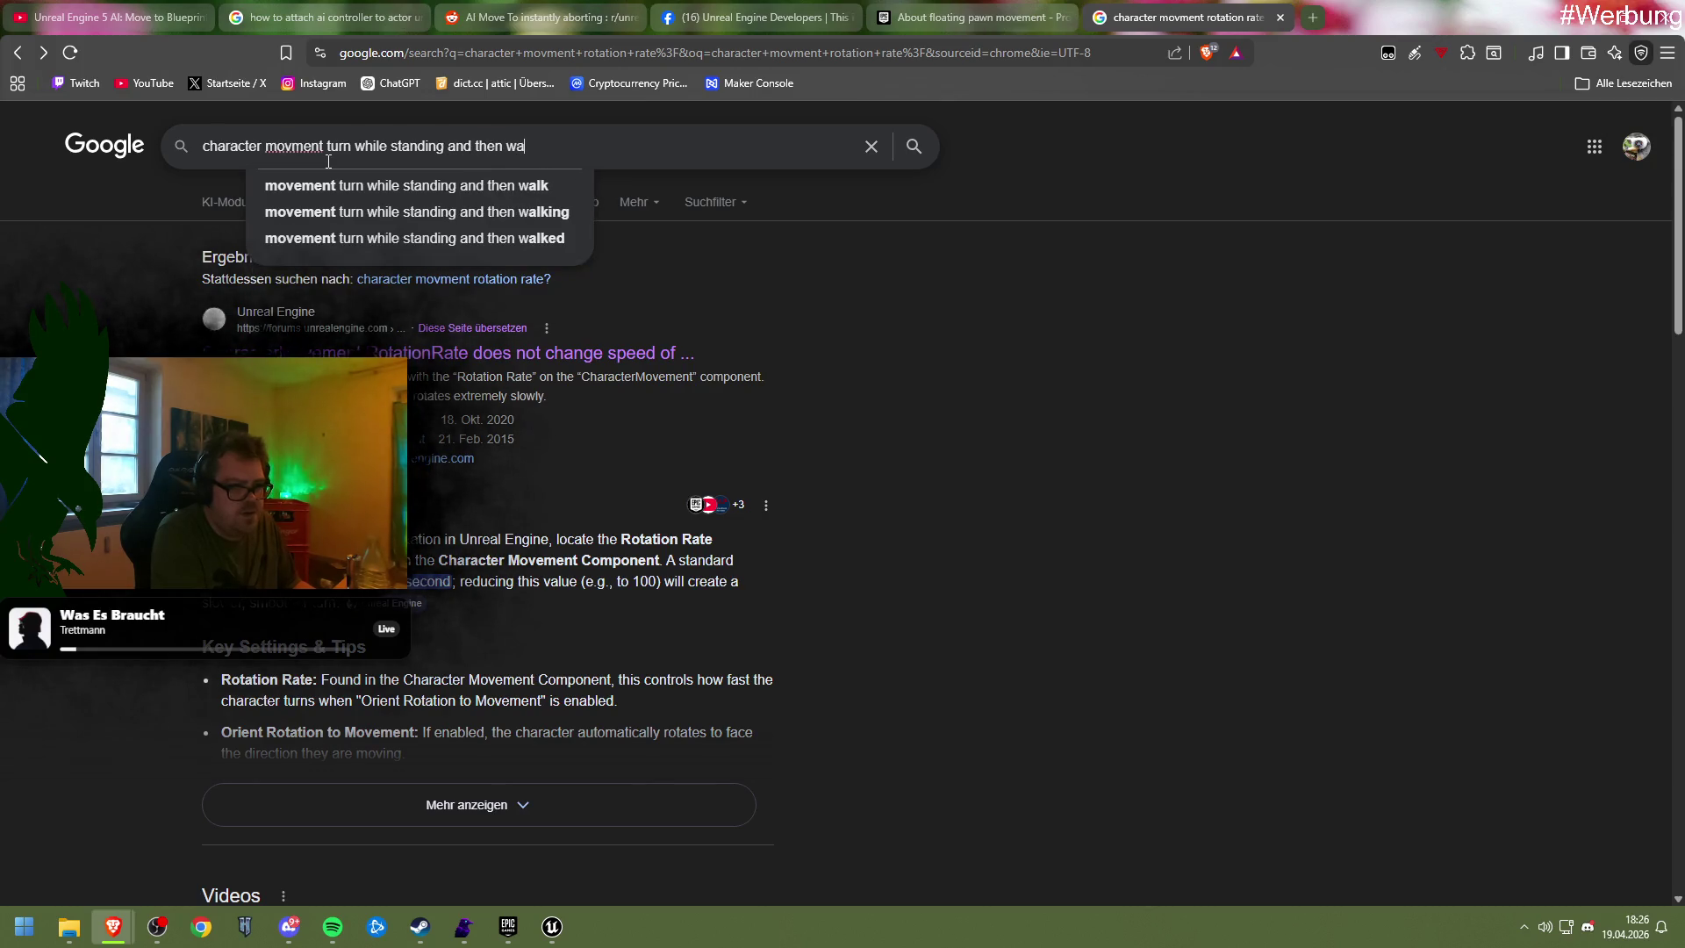
pyautogui.write('lk')
pyautogui.press('Return')
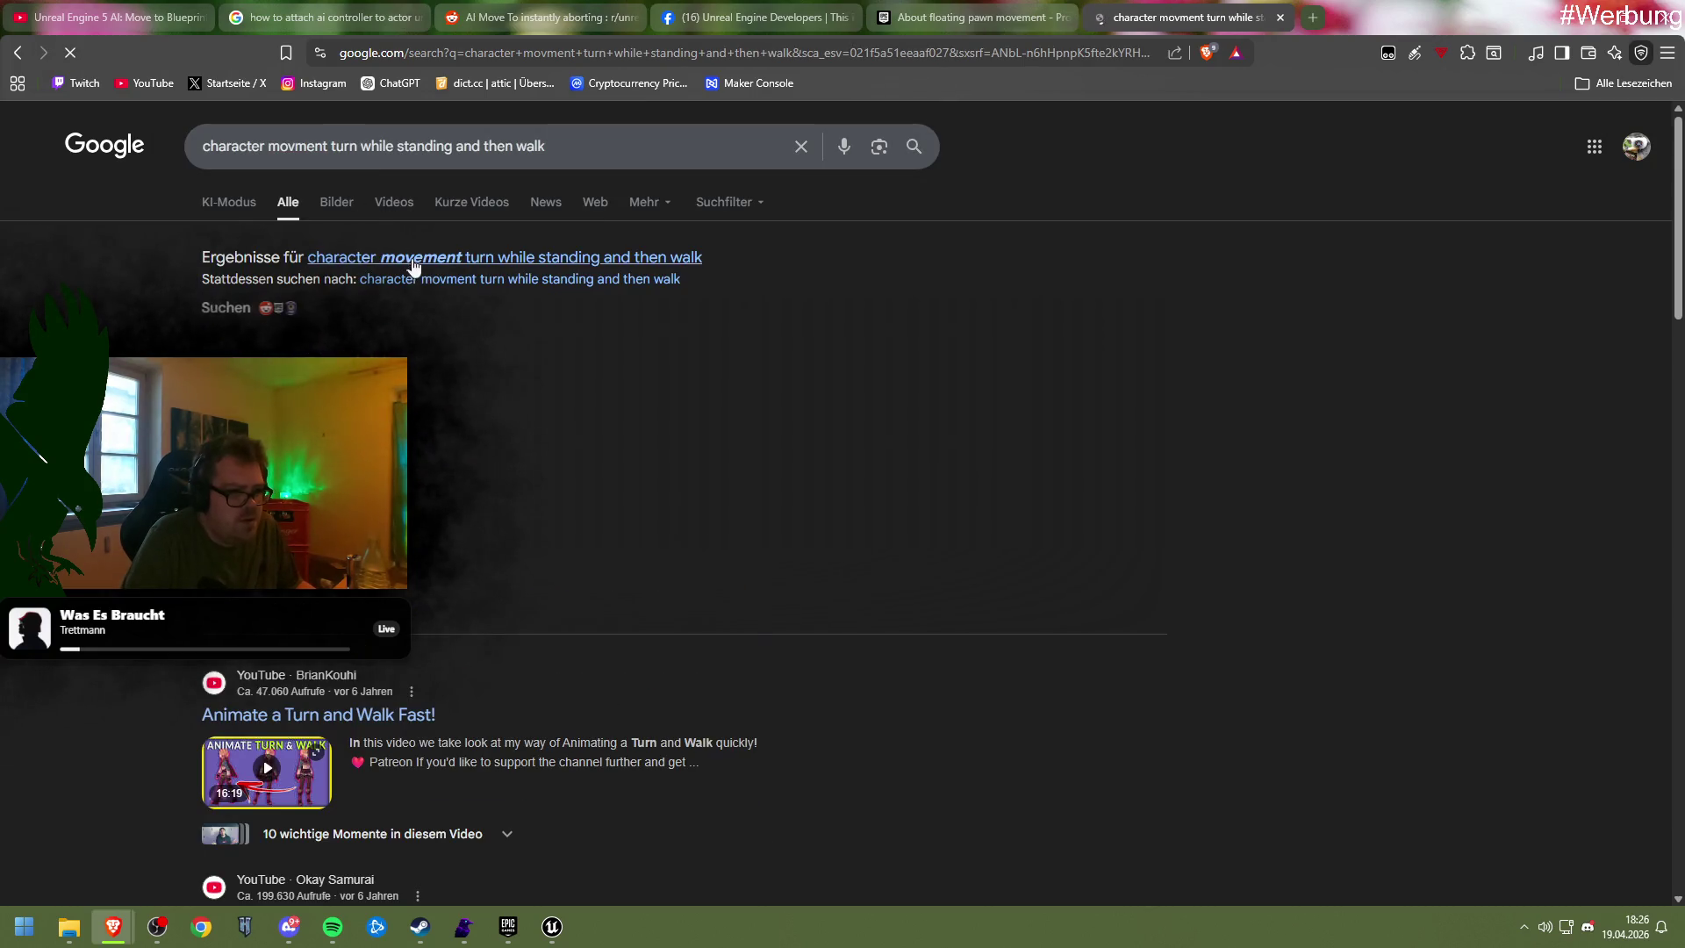
pyautogui.scroll(-12, 477, 420)
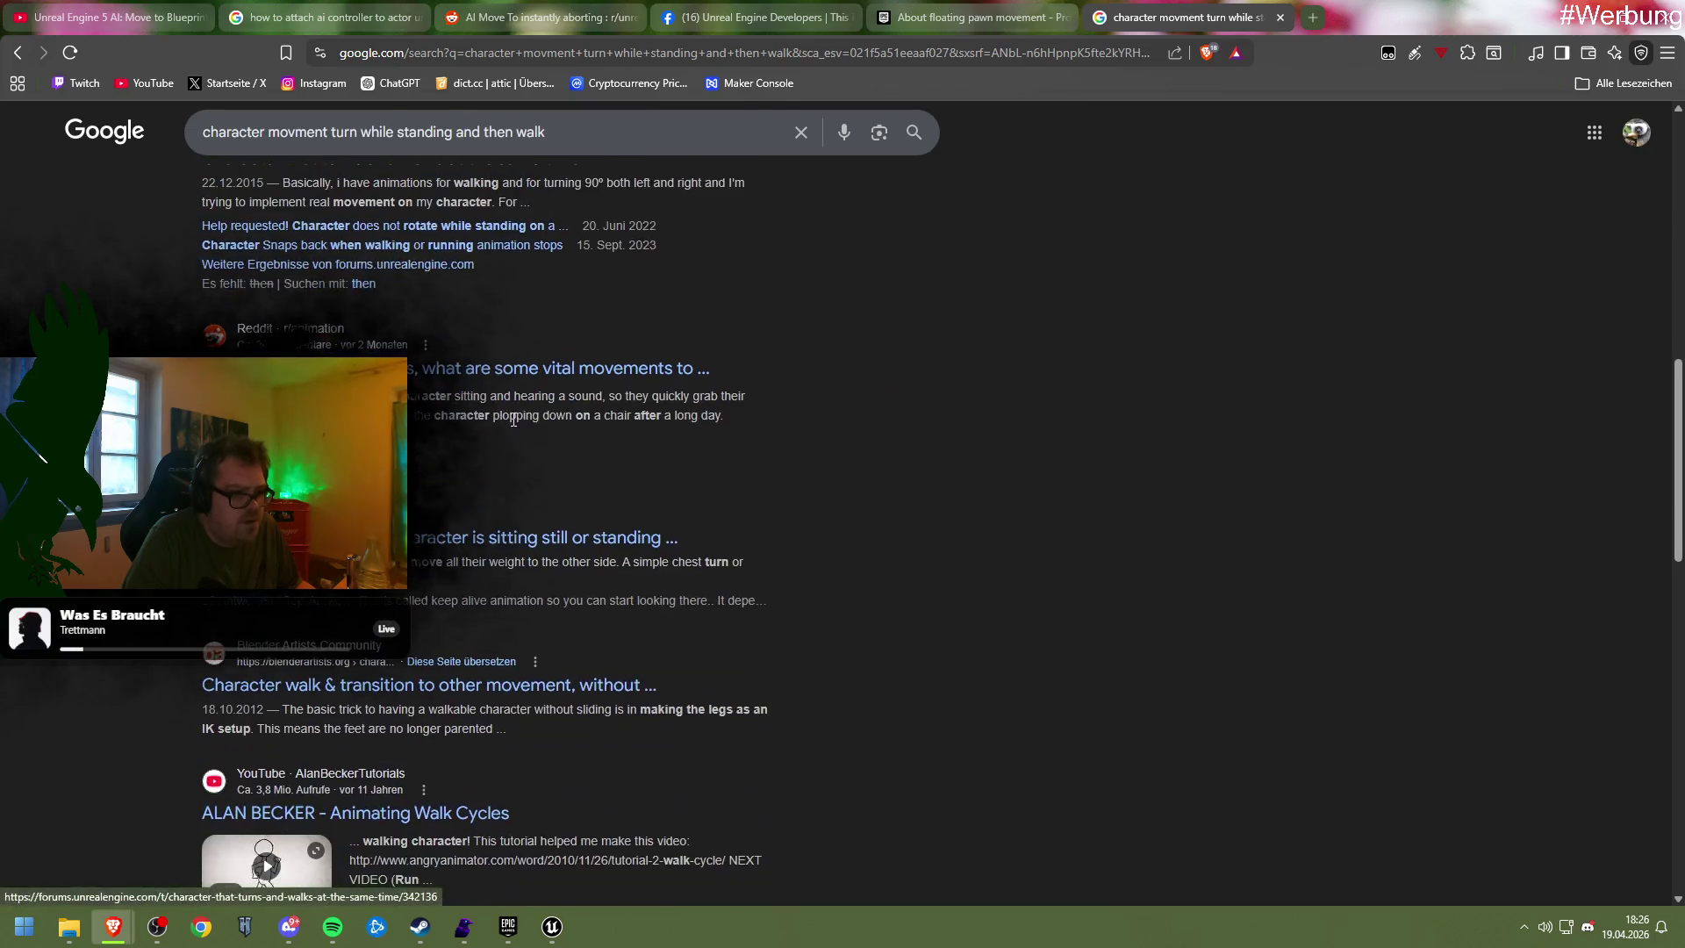
pyautogui.scroll(1, 513, 419)
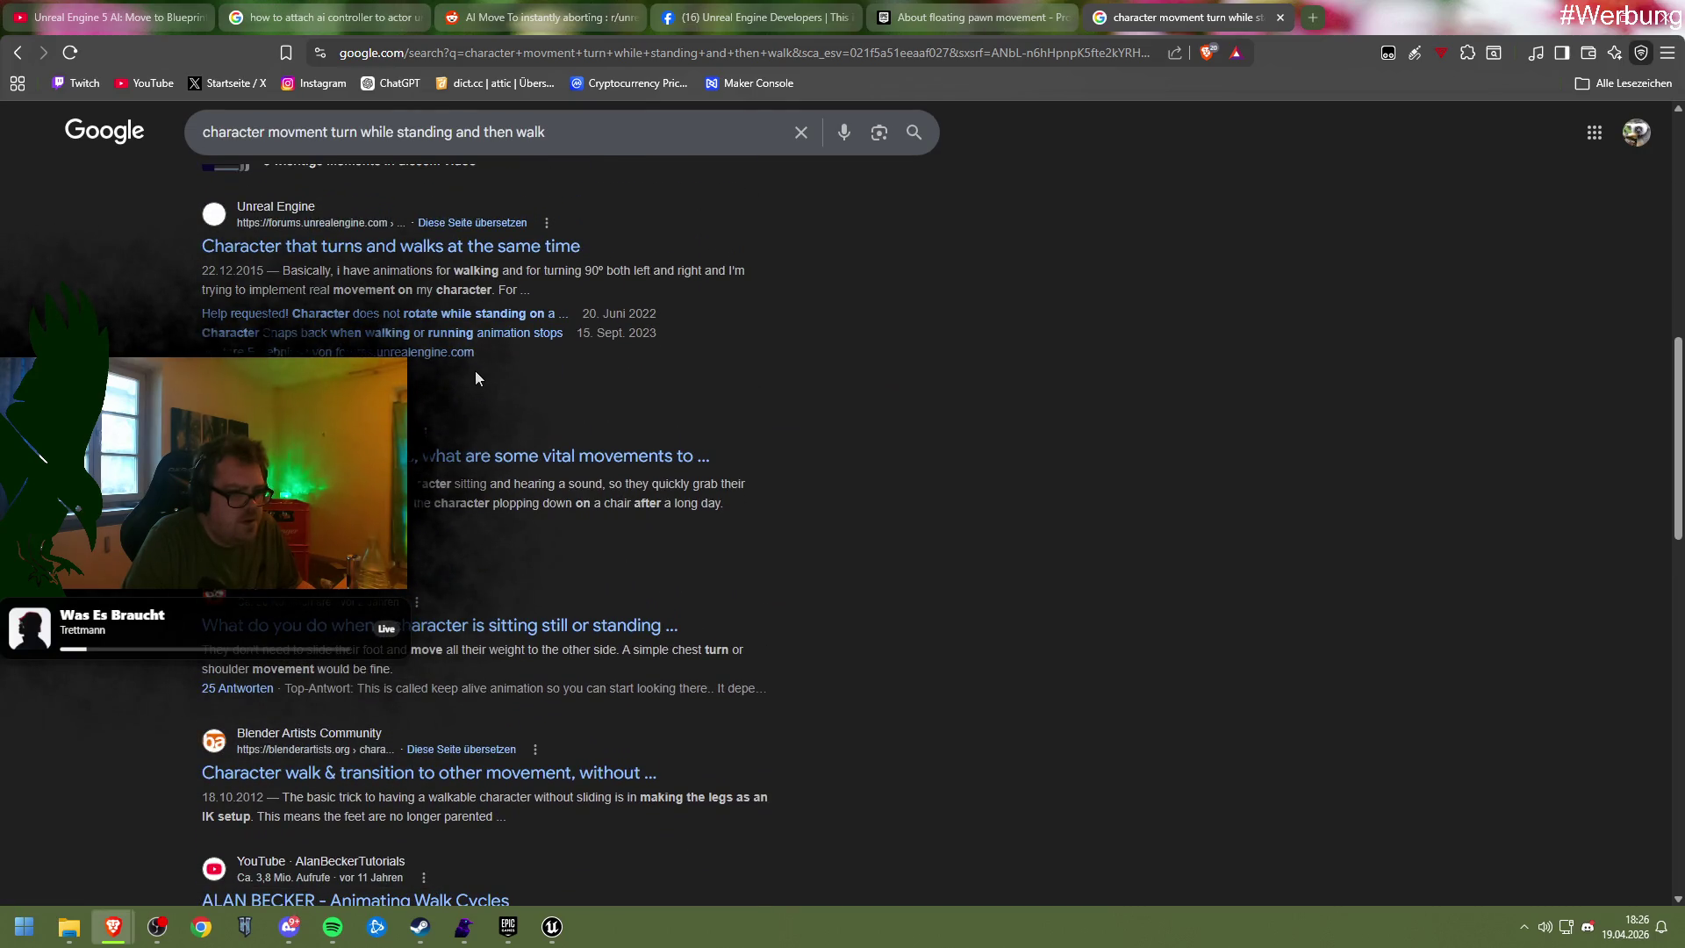
# Skim the 'Character that turns and walks at the same time' result, then return to the results
pyautogui.click(448, 249)
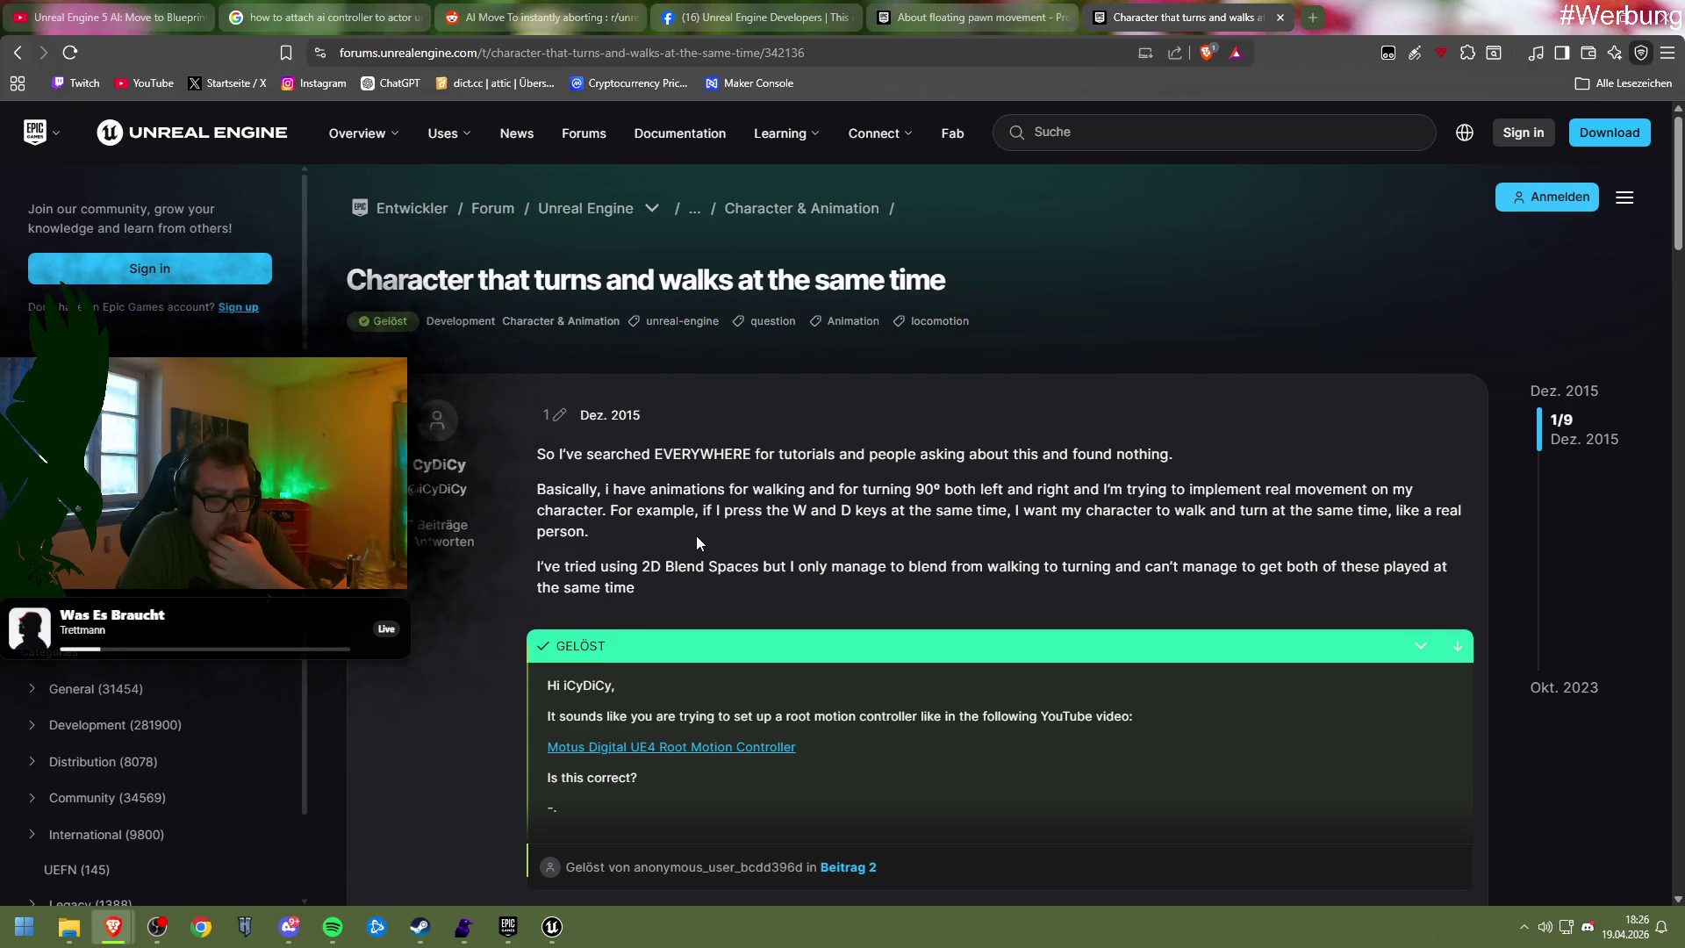
pyautogui.scroll(-2, 697, 537)
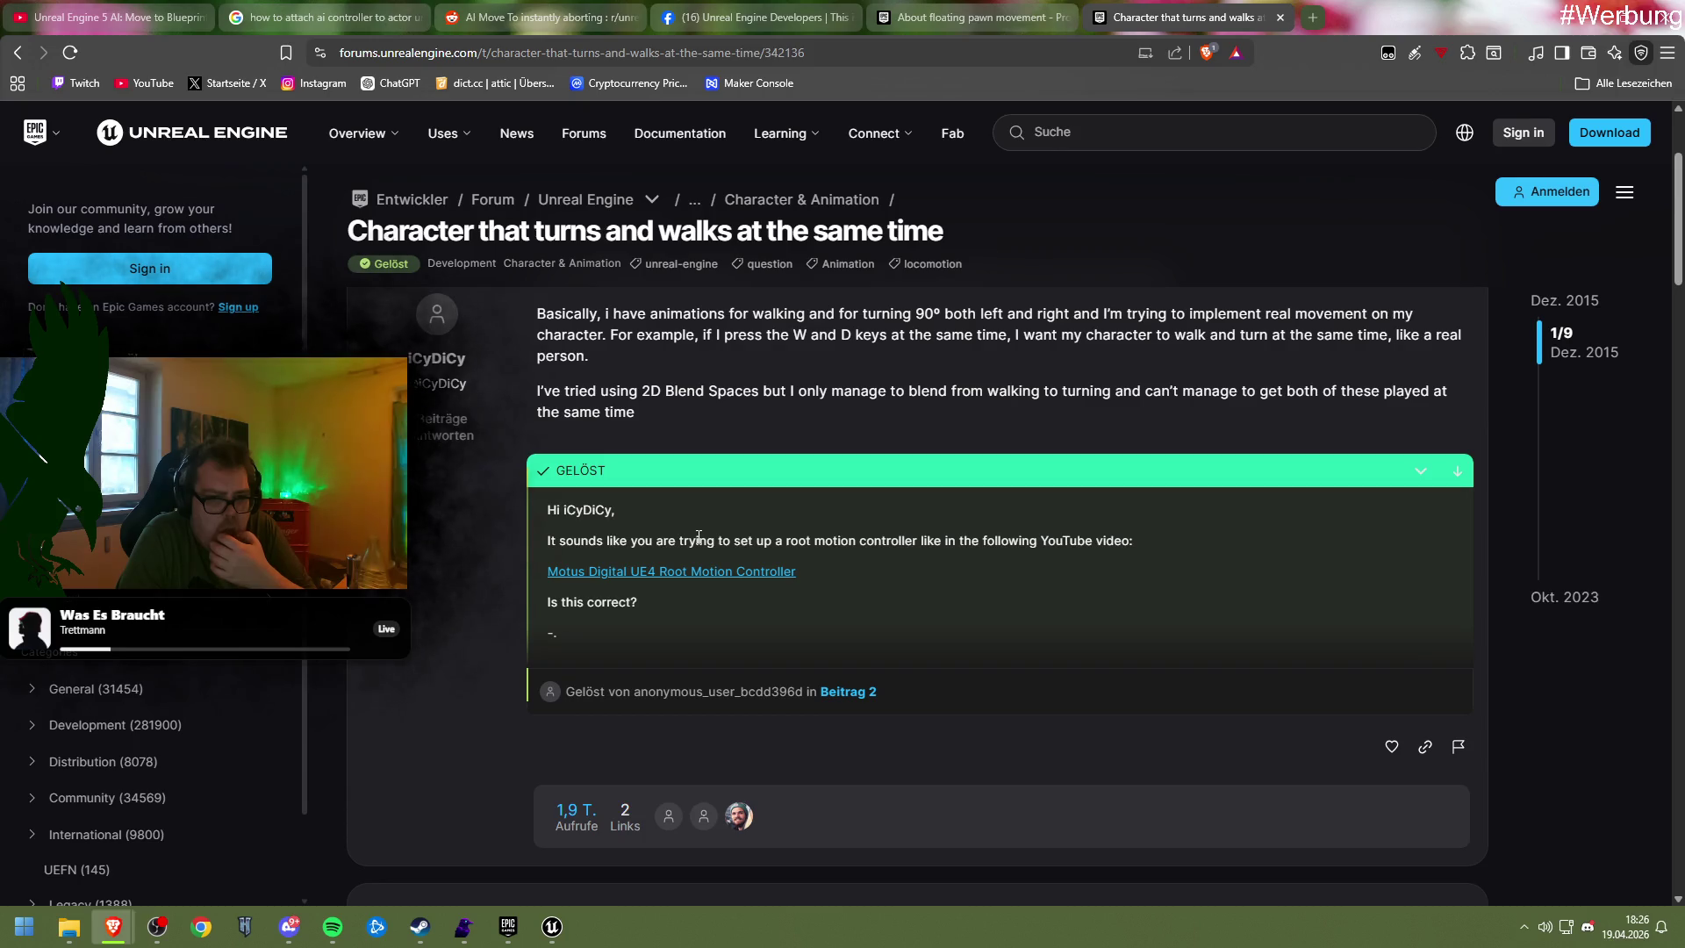
pyautogui.scroll(-4, 698, 537)
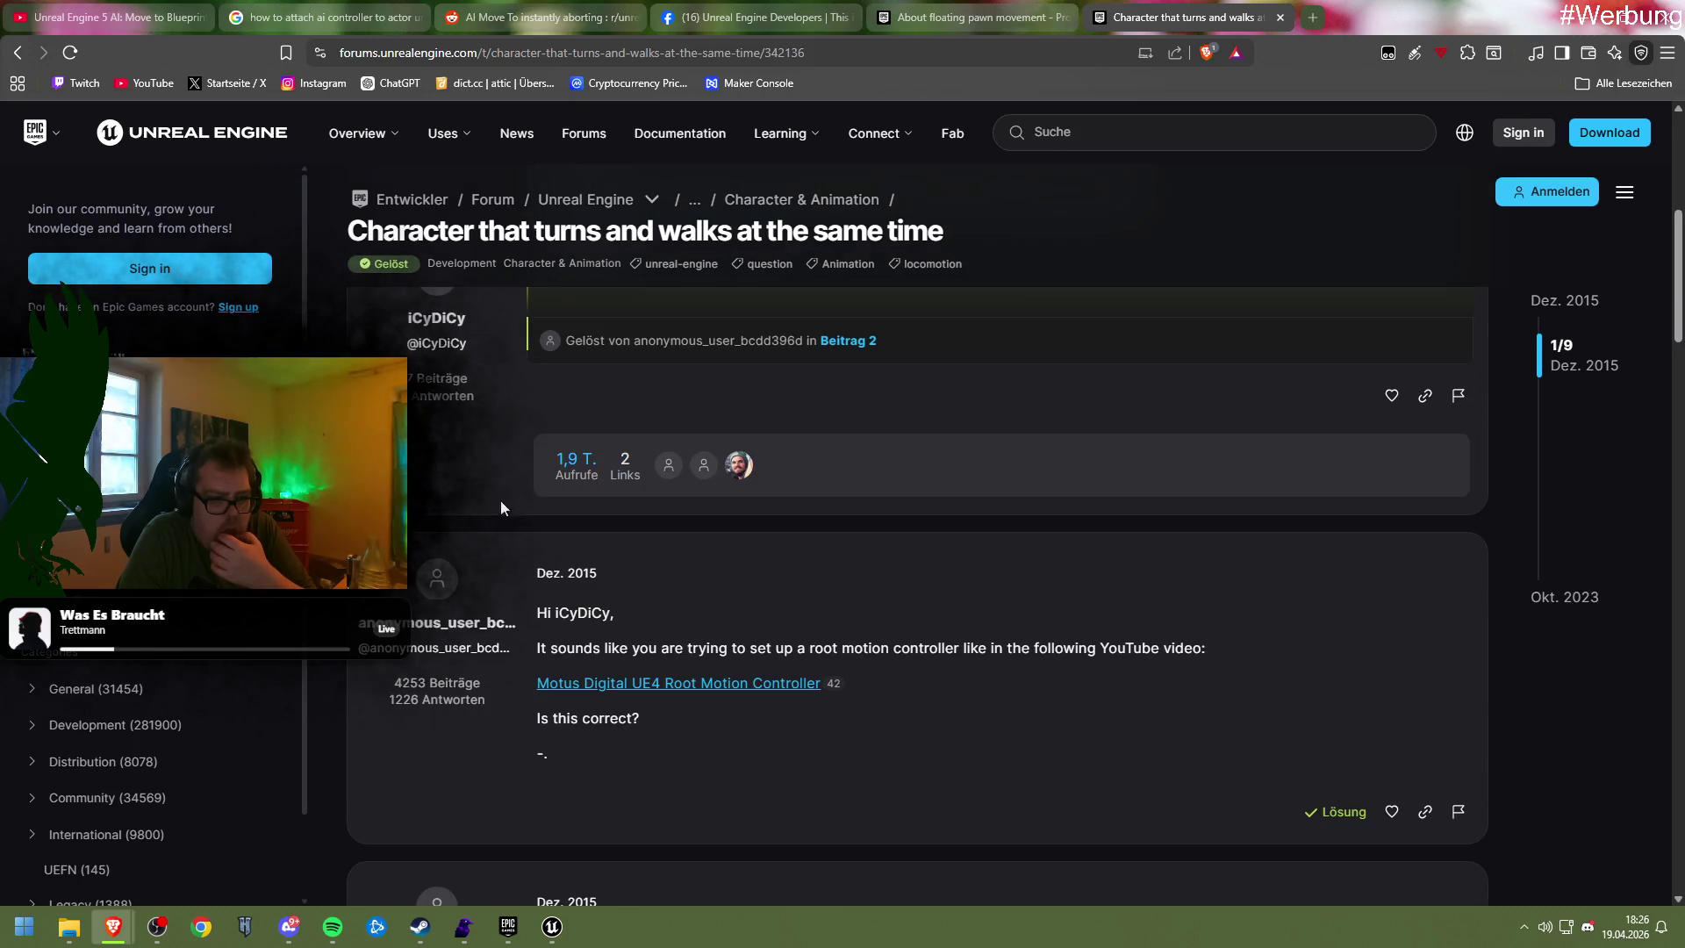
pyautogui.hotkey('alt', 'Left')
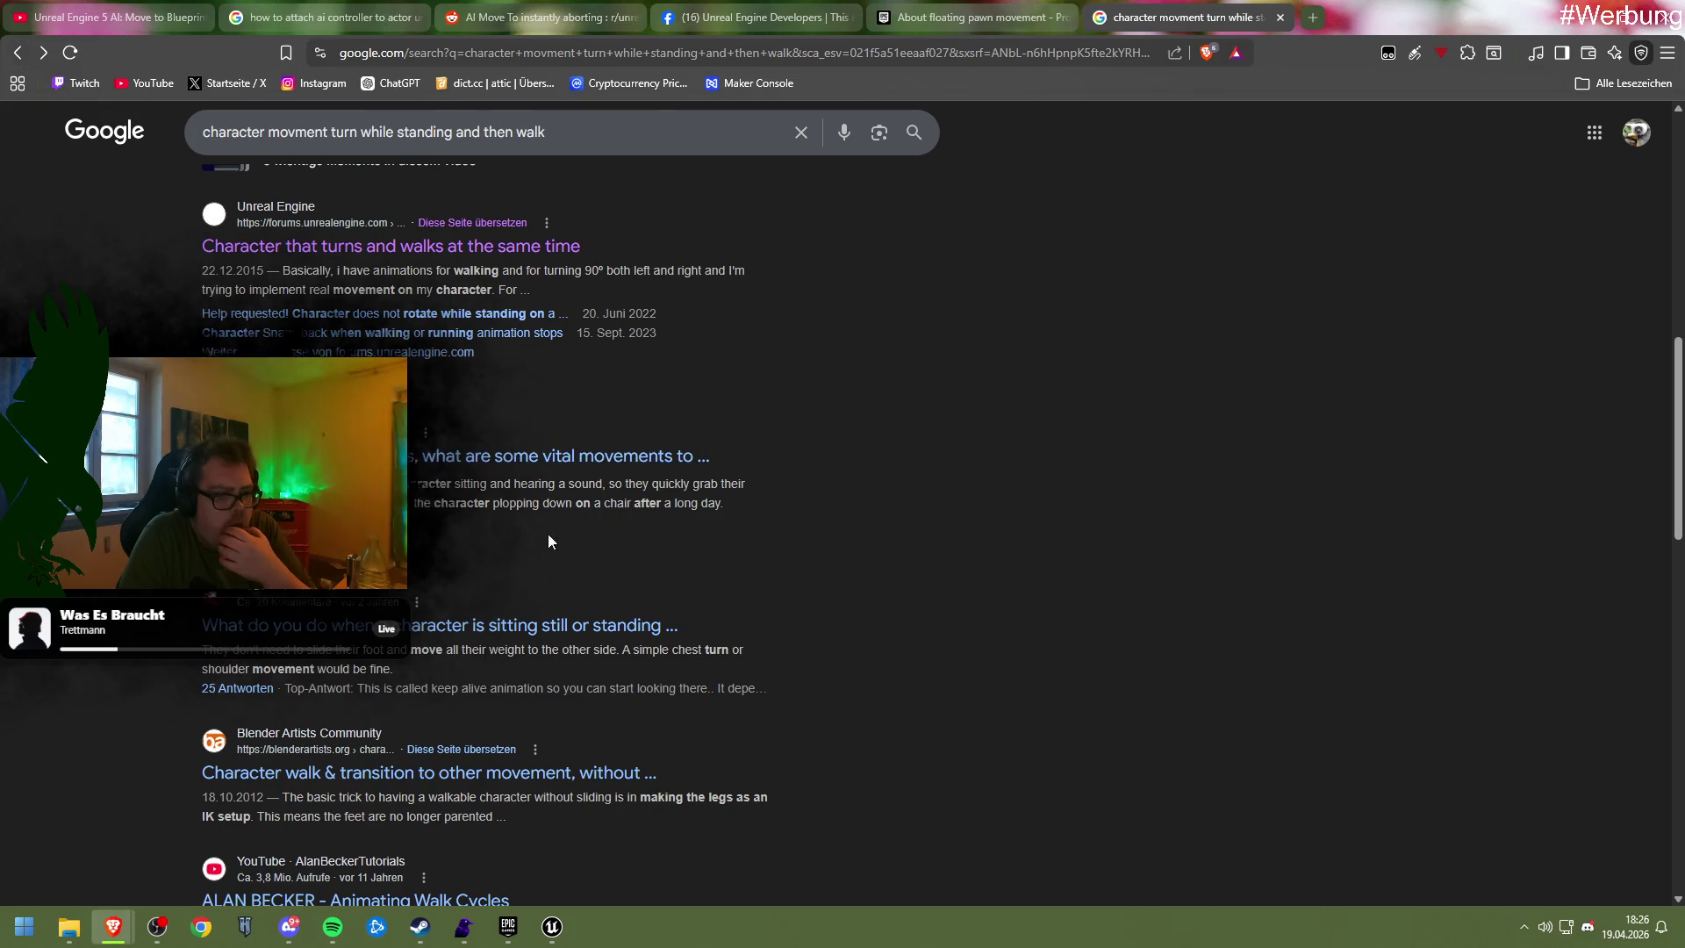
pyautogui.scroll(-1, 724, 535)
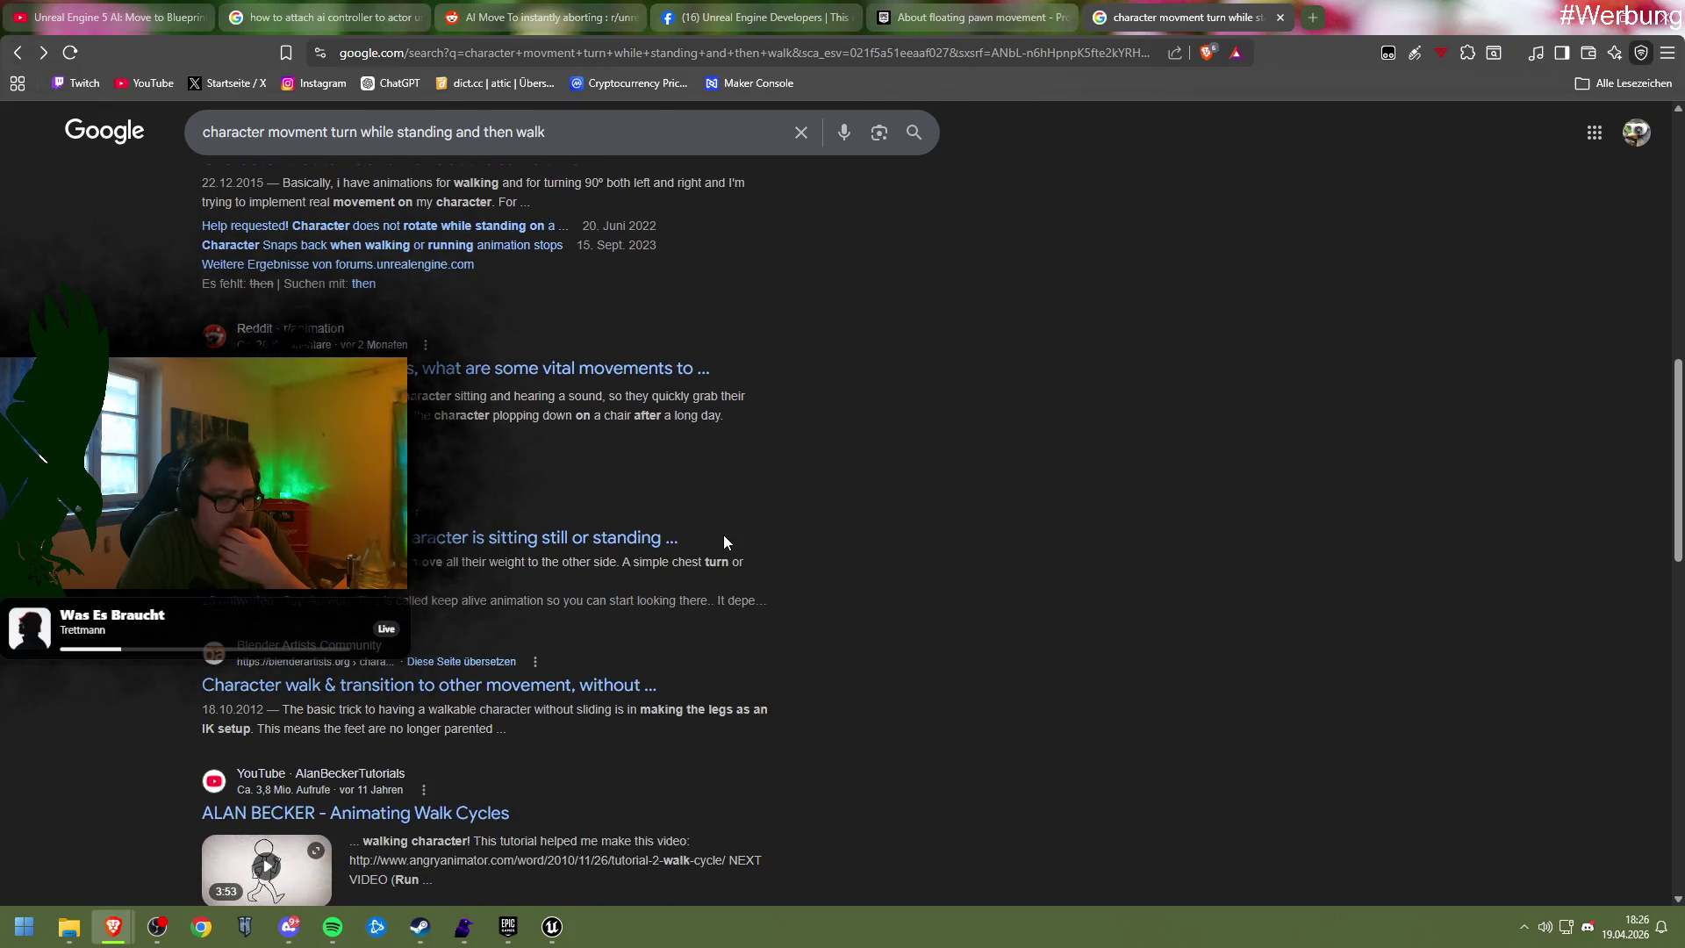
pyautogui.scroll(-3, 723, 541)
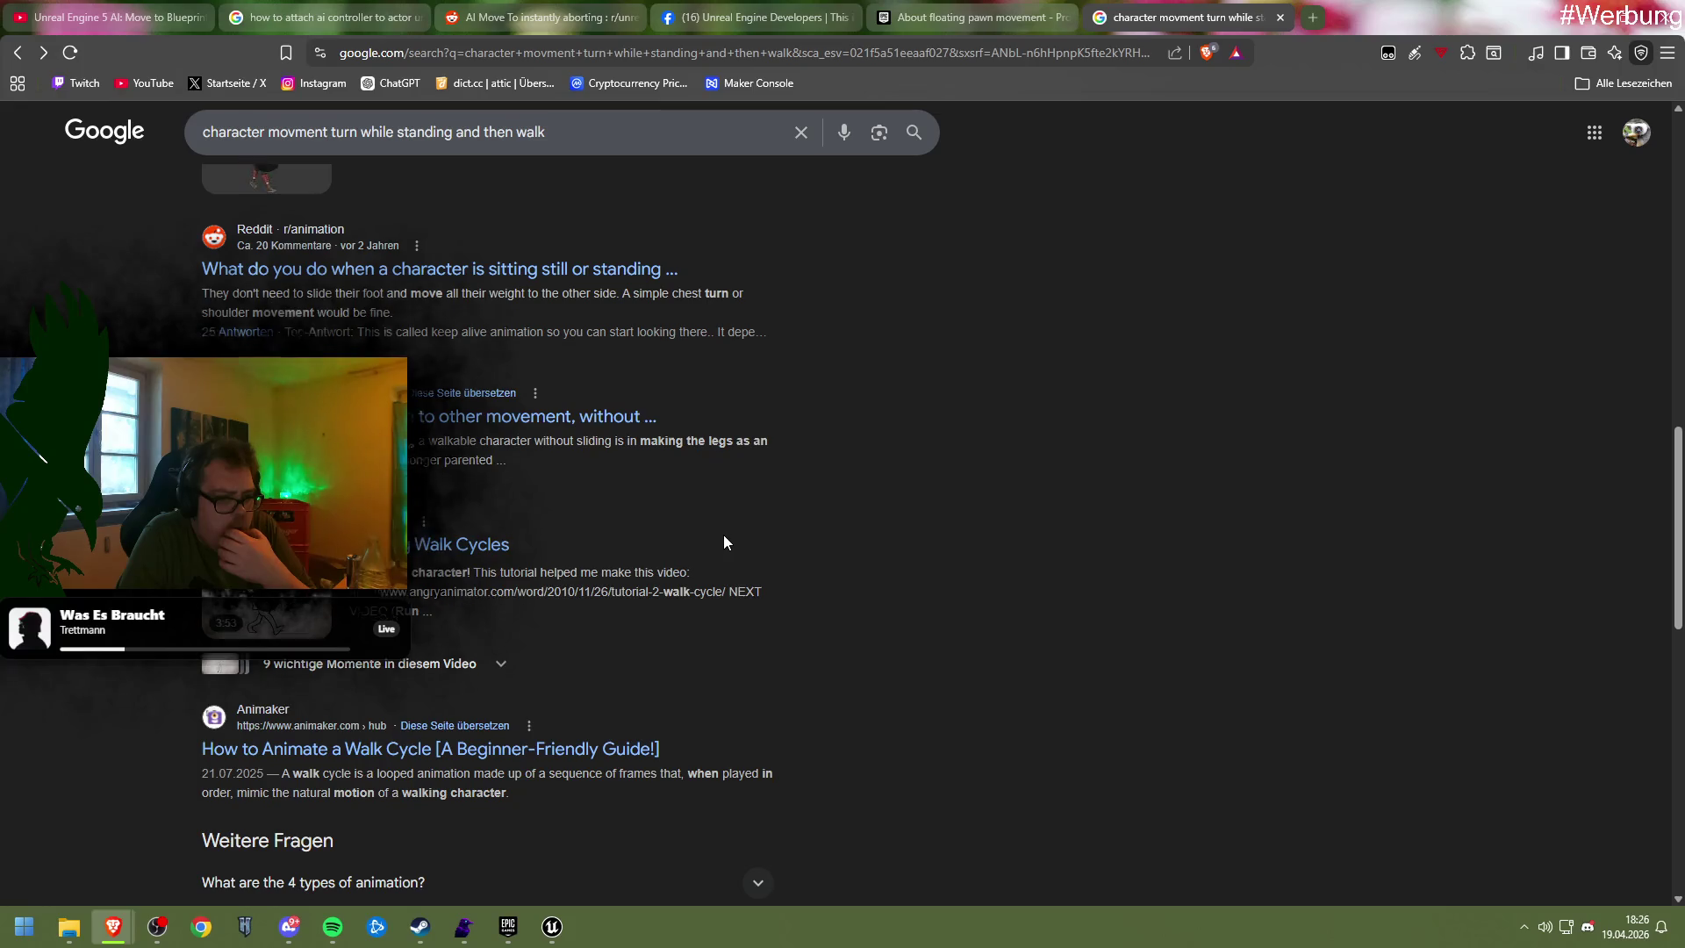
pyautogui.scroll(-2, 723, 542)
pyautogui.scroll(1, 723, 542)
pyautogui.scroll(9, 723, 541)
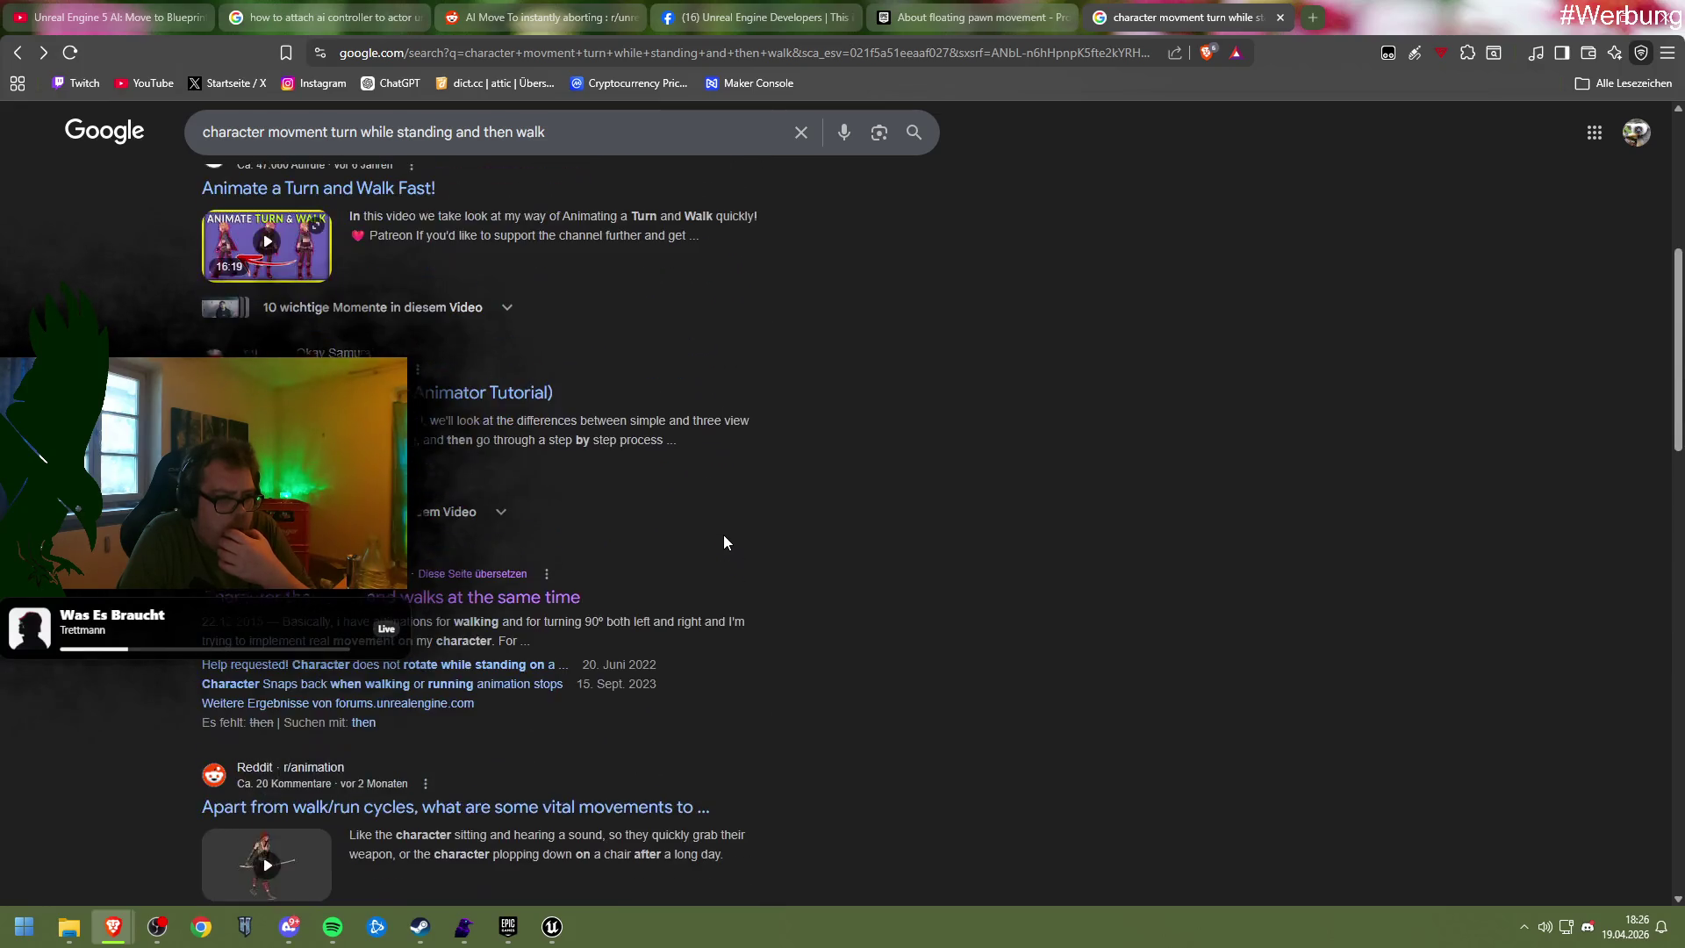
pyautogui.scroll(6, 723, 541)
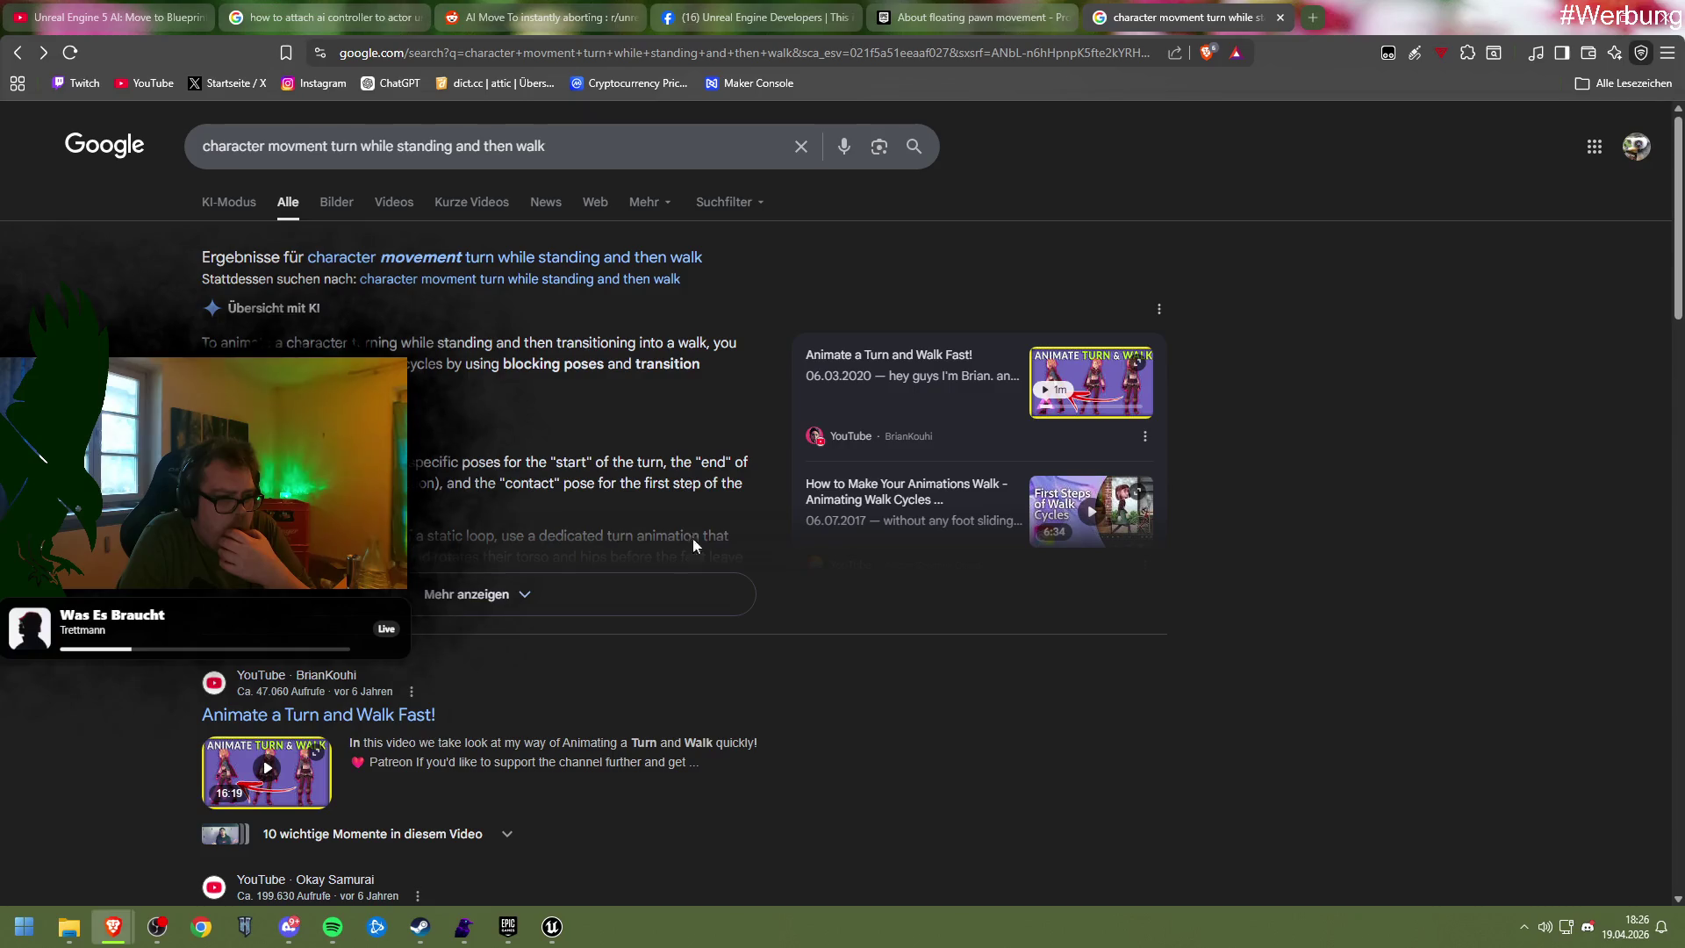
# Expand the AI overview and rerun the search with 'movement' spelled correctly
pyautogui.click(563, 582)
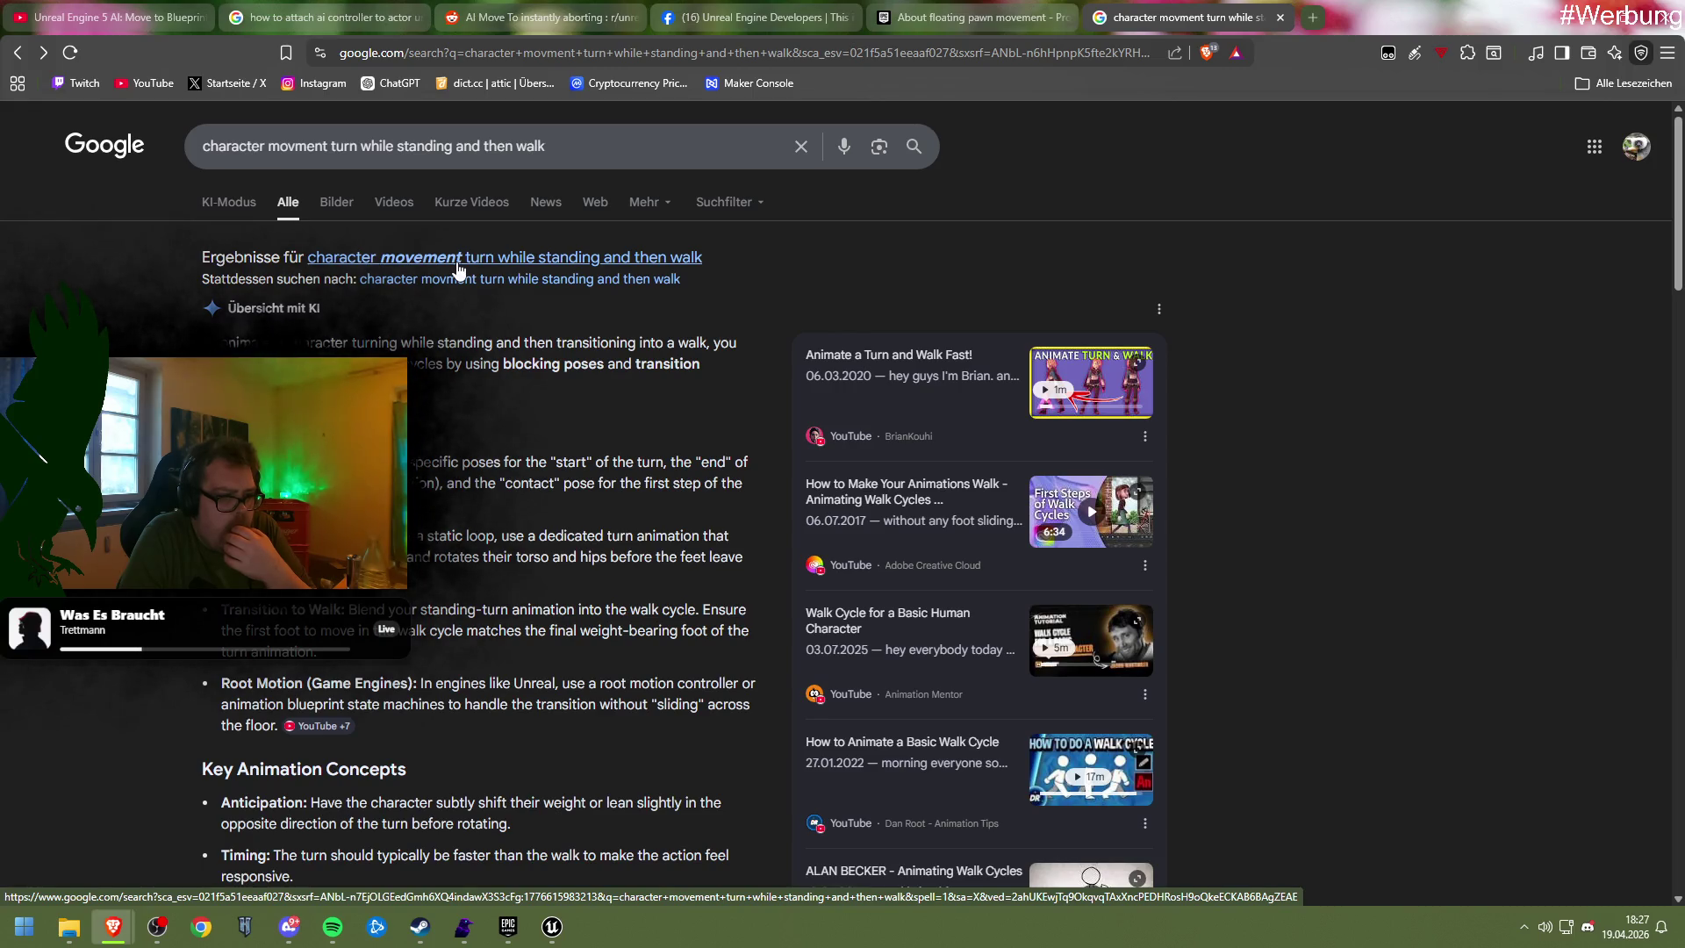
pyautogui.click(457, 268)
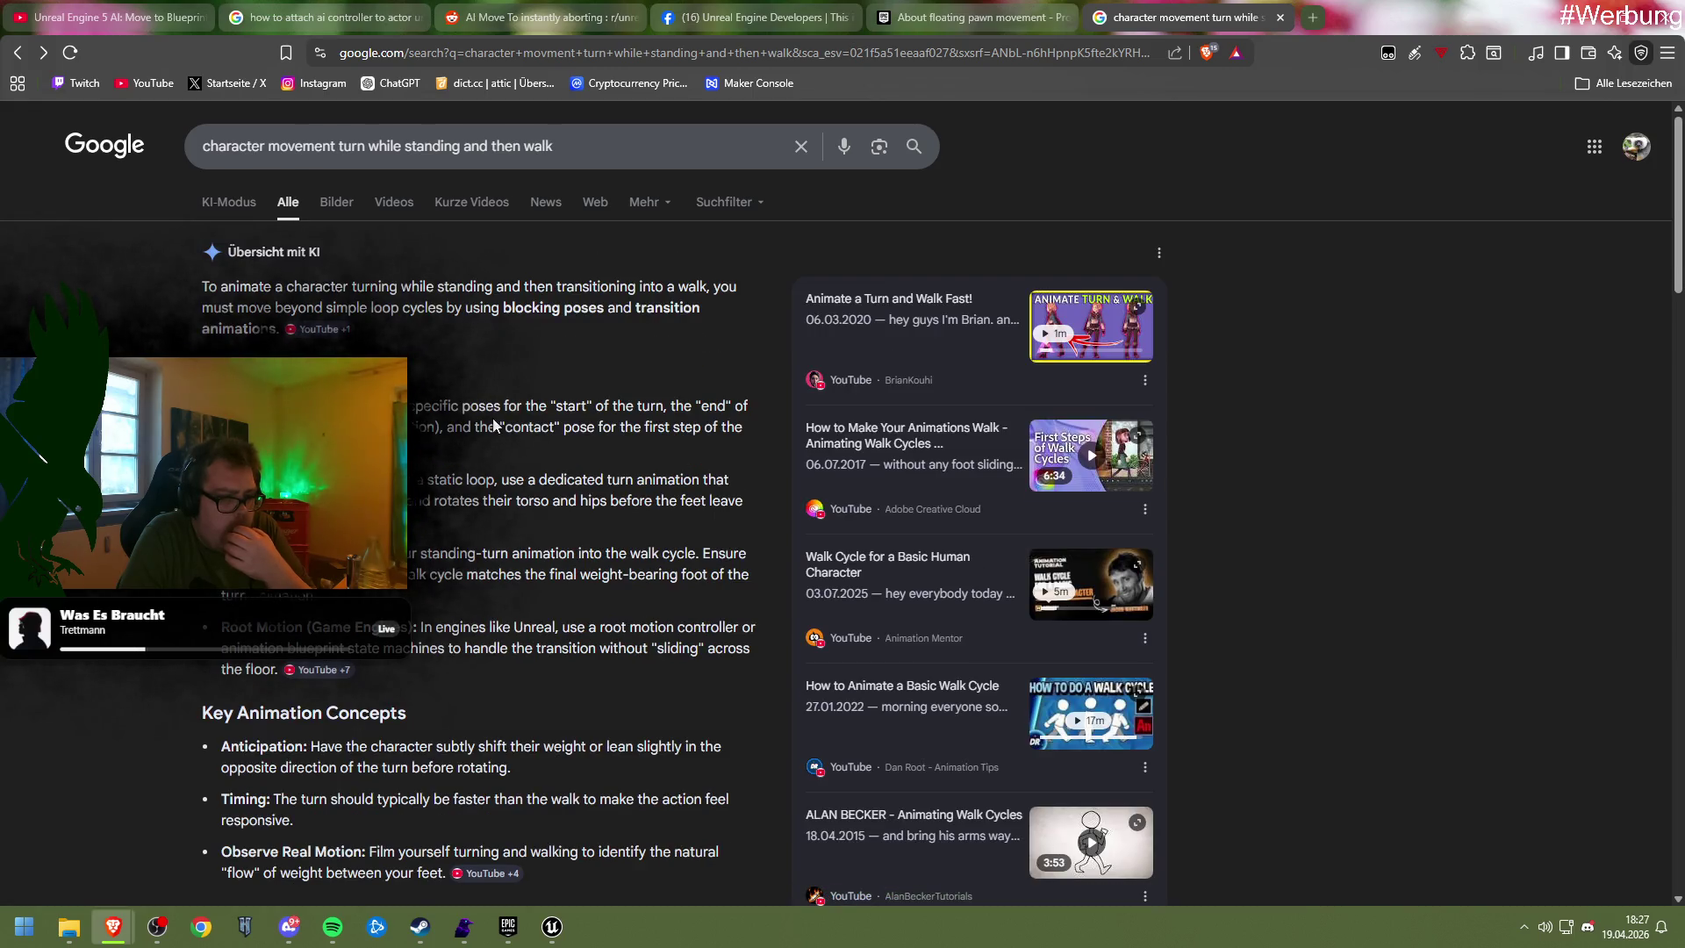
pyautogui.scroll(-2, 475, 481)
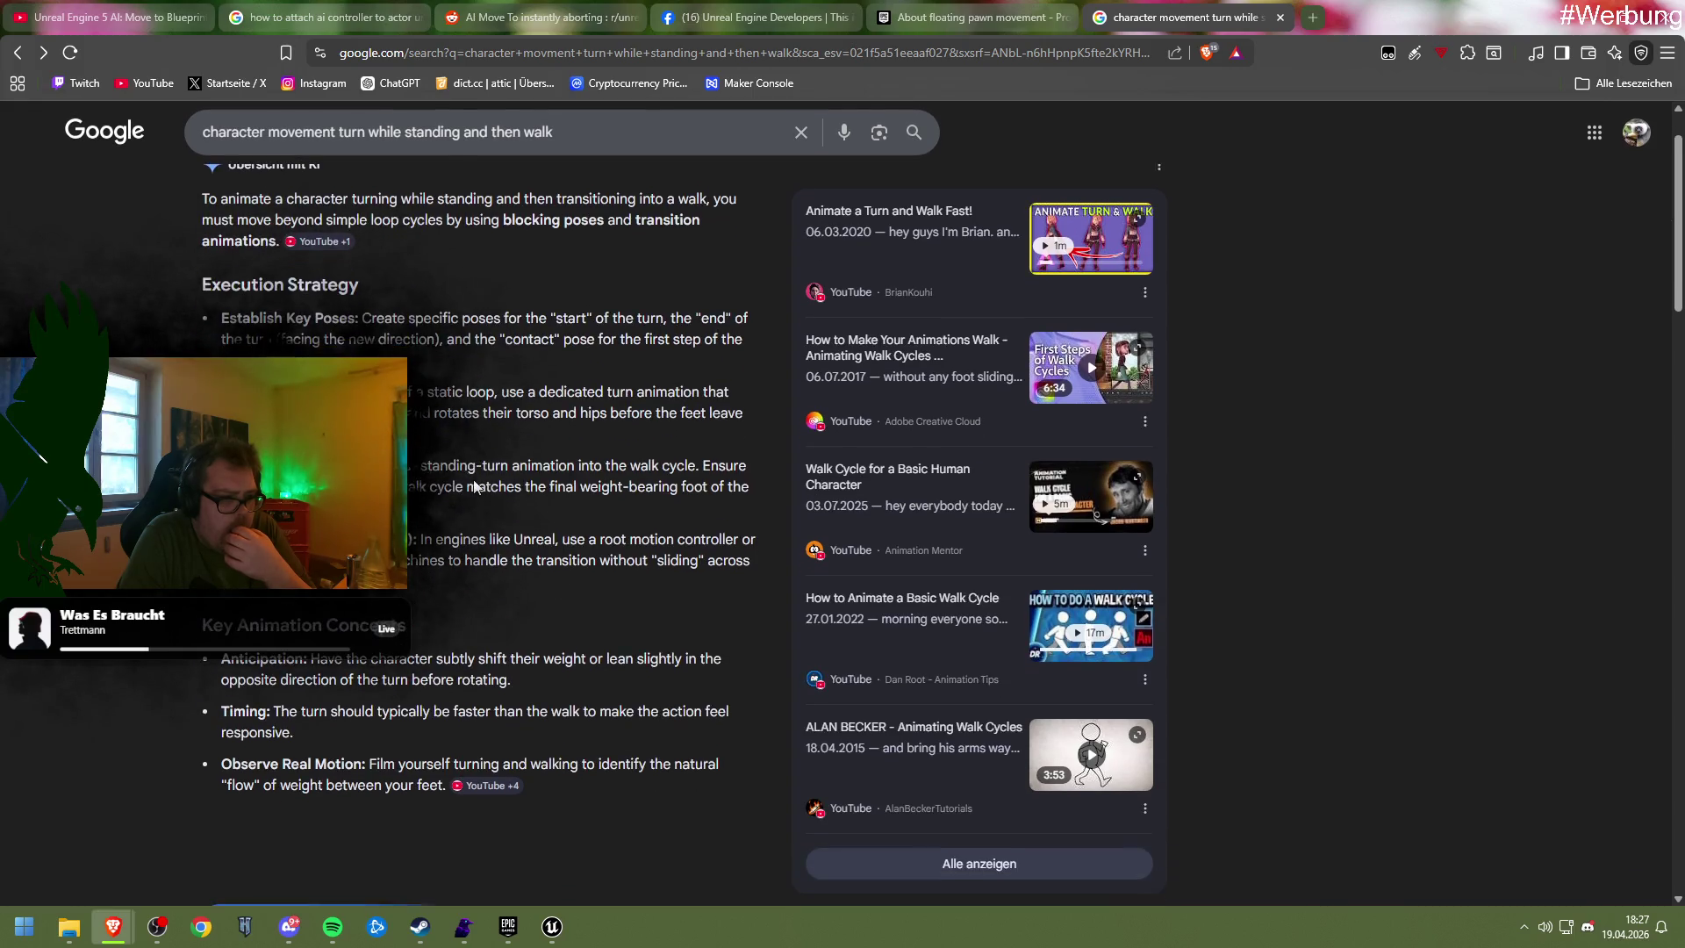
pyautogui.scroll(2, 475, 481)
pyautogui.rightClick(487, 469)
pyautogui.press('Escape')
# Change the query to 'character movement turn first then walk' and expand its AI overview
pyautogui.moveTo(569, 142); pyautogui.dragTo(367, 146)
pyautogui.press('BackSpace')
pyautogui.write('first then walk')
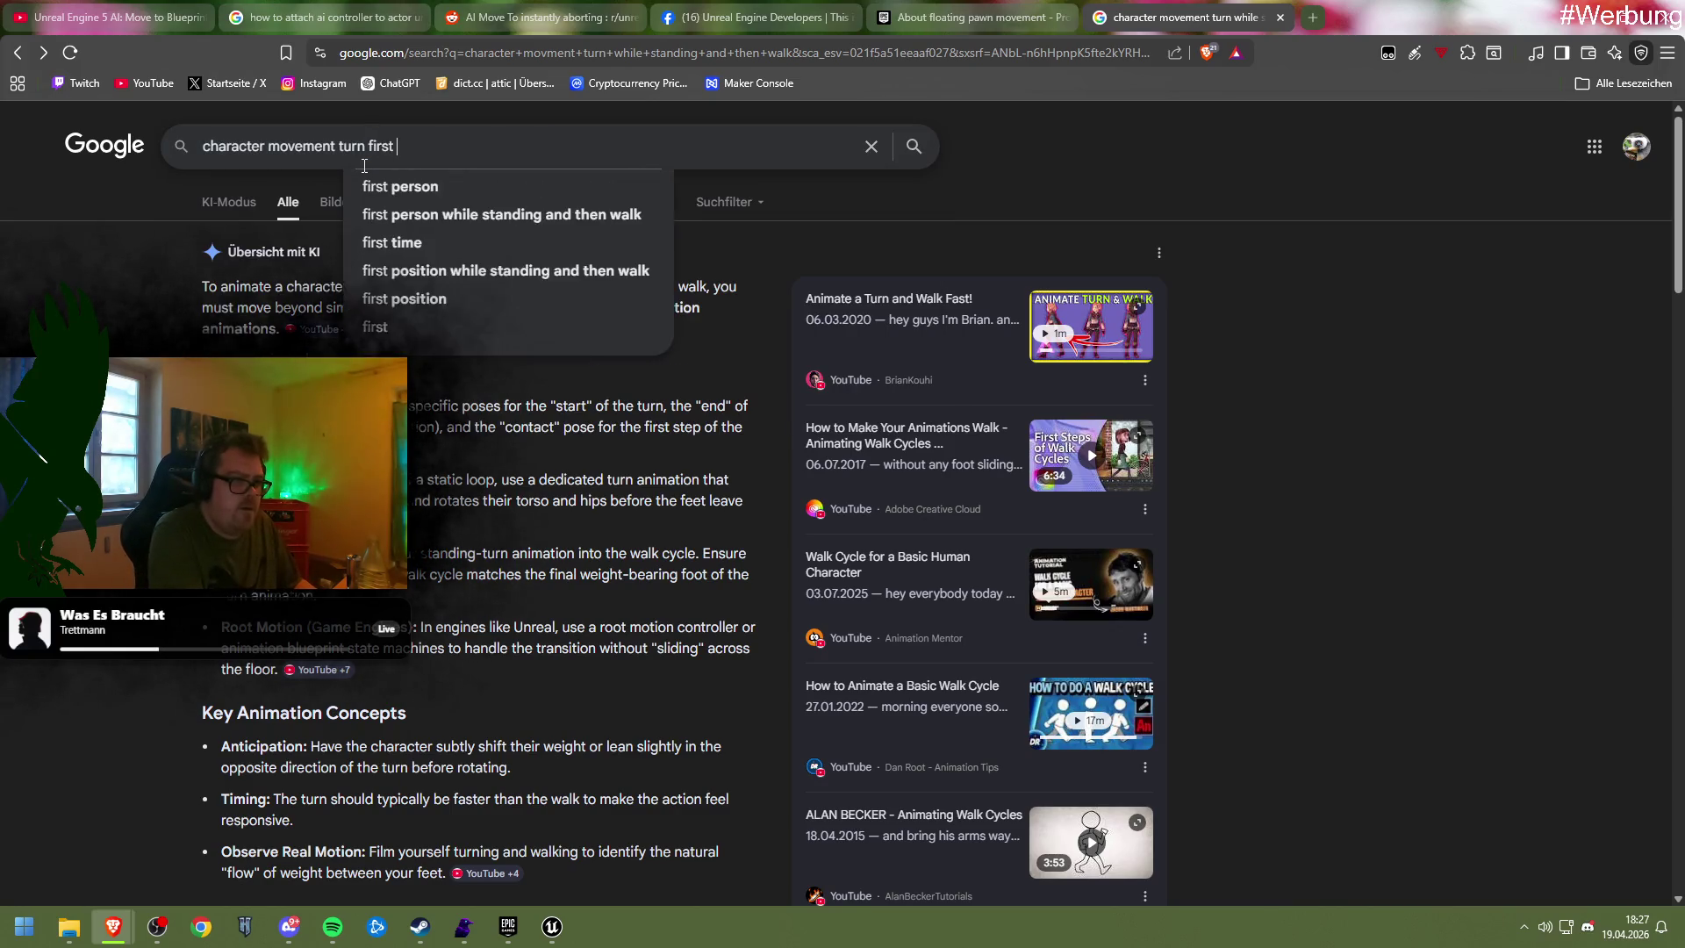
pyautogui.press('Return')
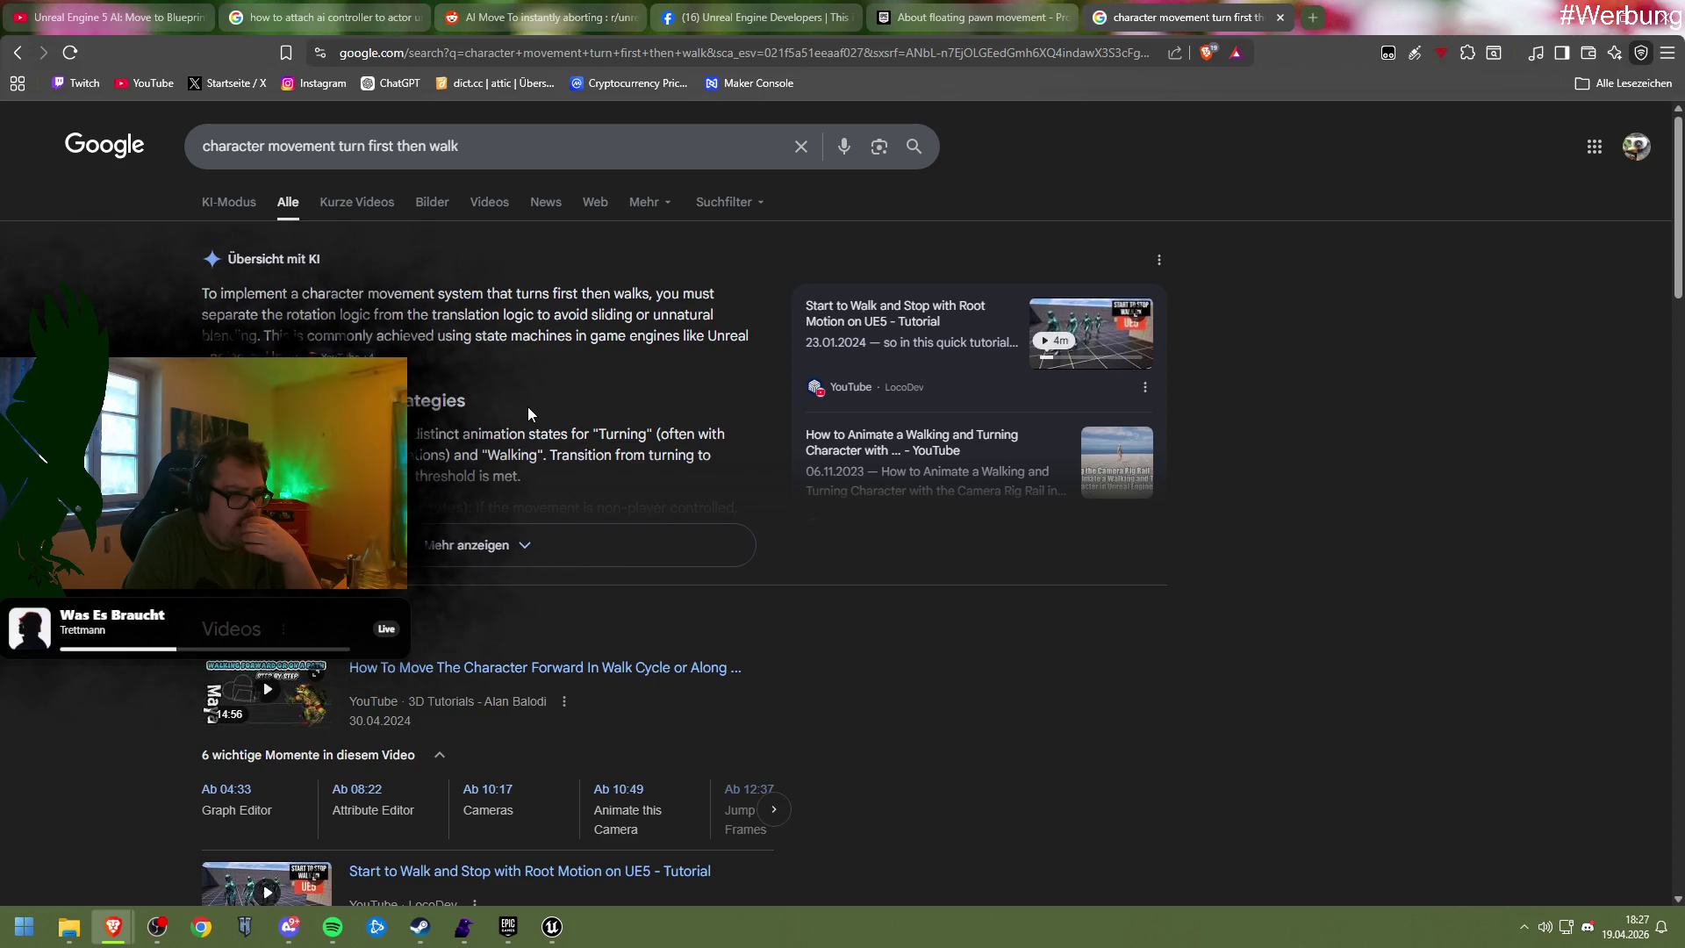
pyautogui.click(495, 548)
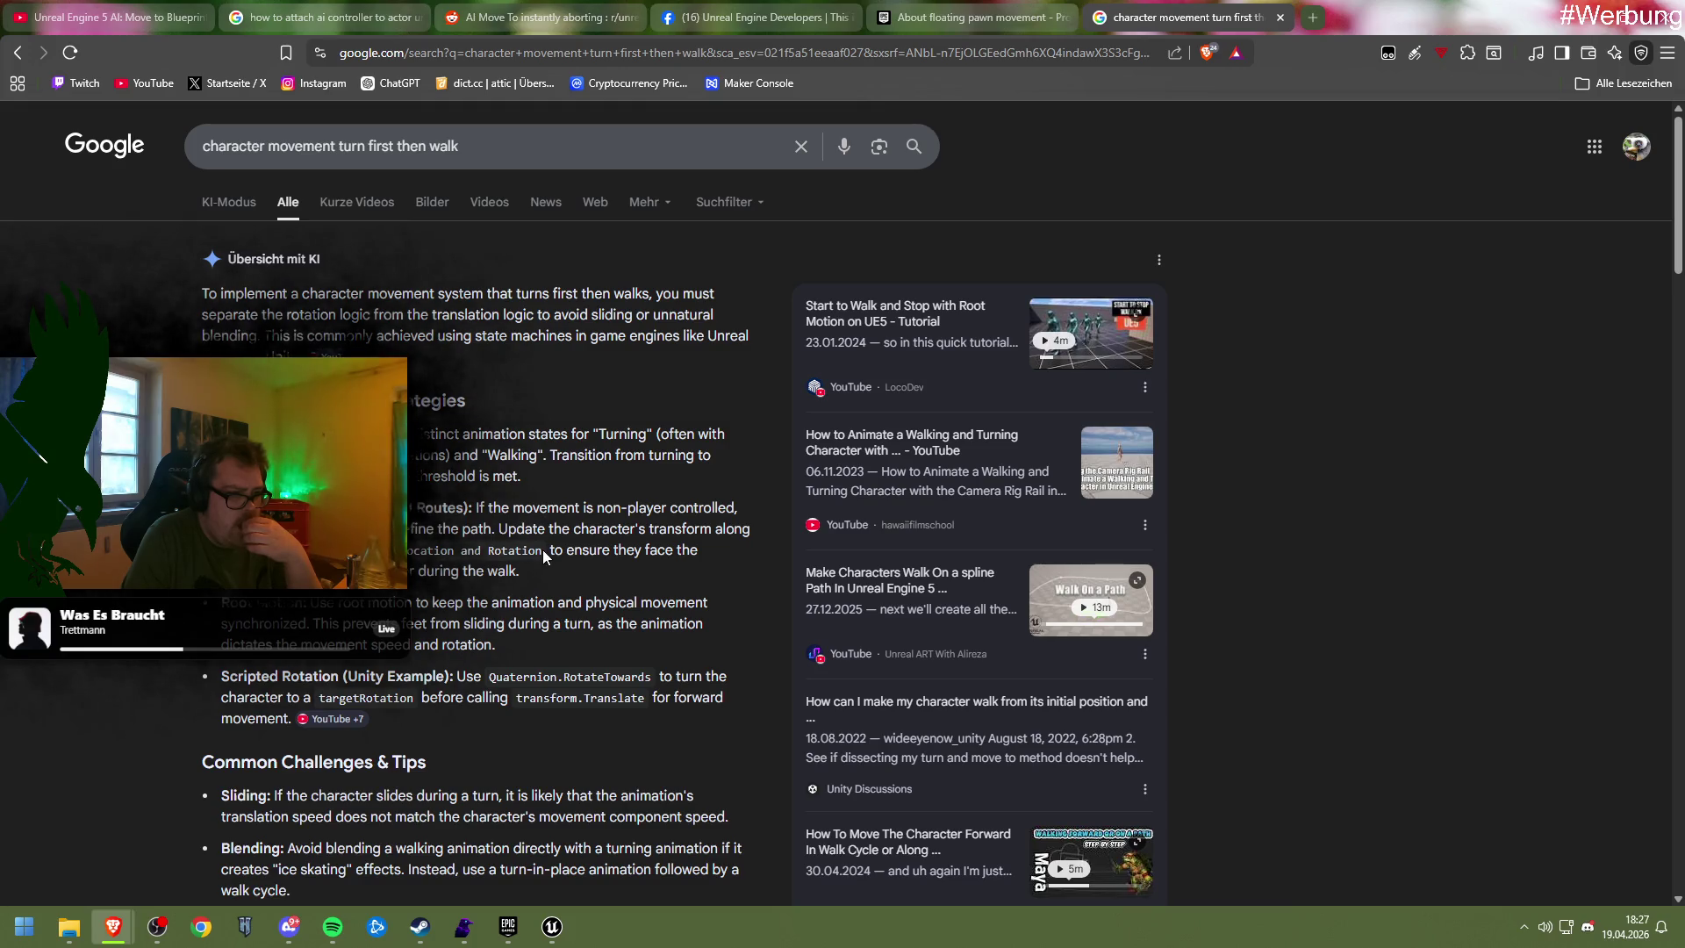
# Read through the expanded AI overview and results for the new query
pyautogui.scroll(-1, 544, 555)
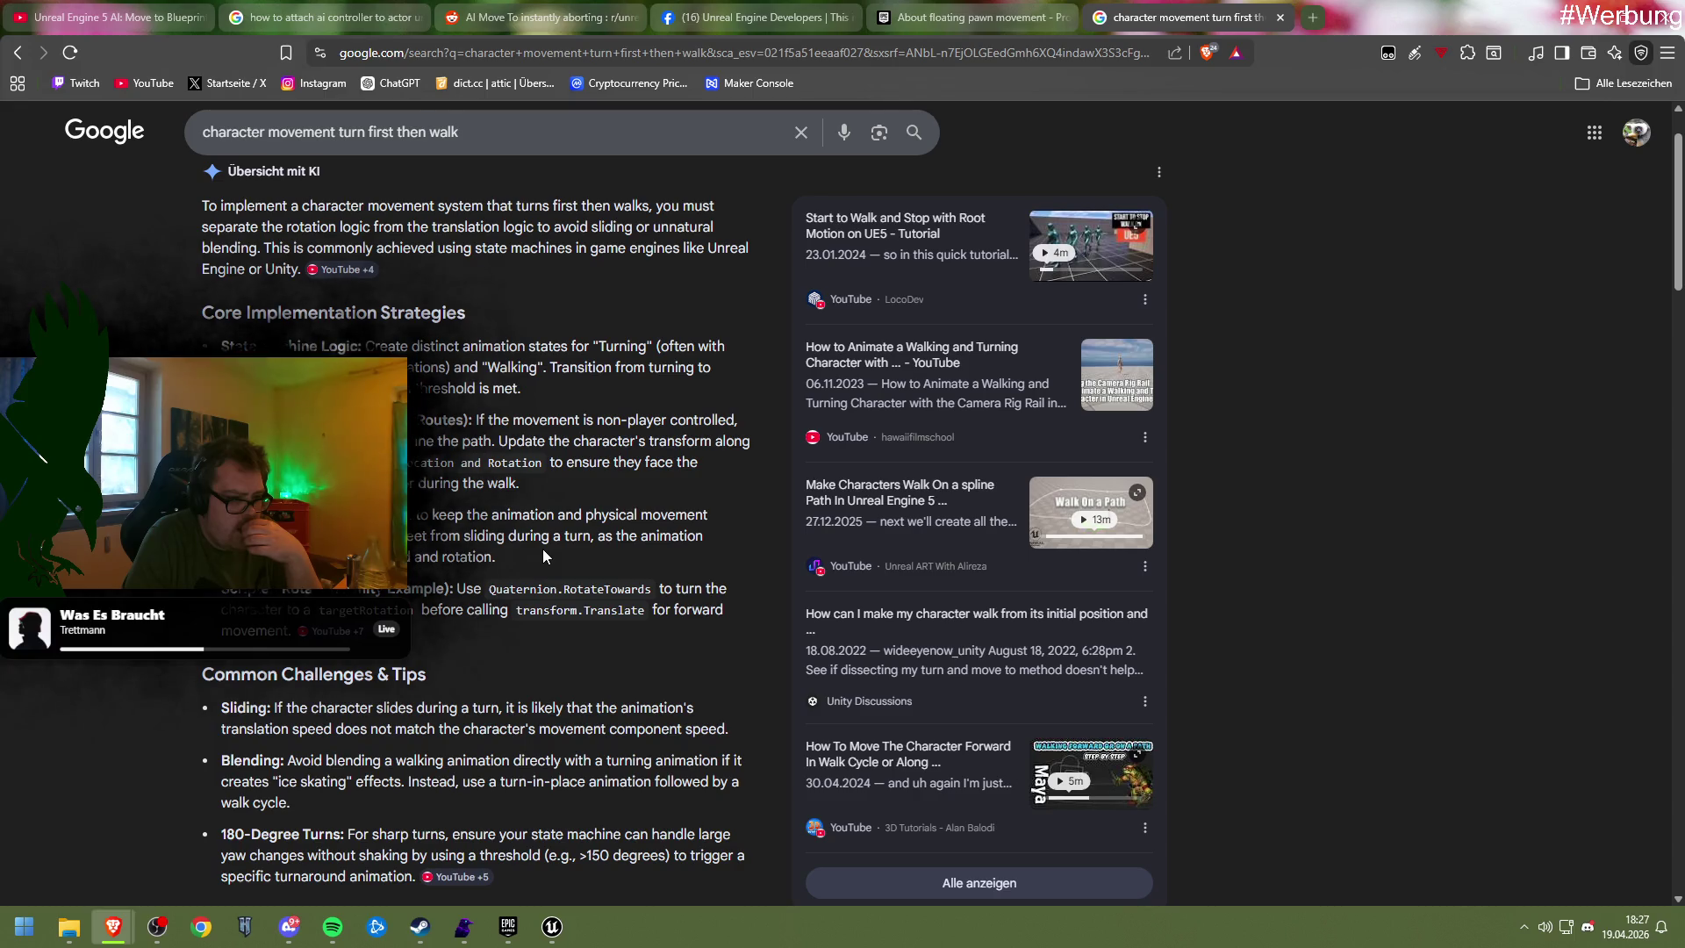
pyautogui.scroll(-2, 542, 549)
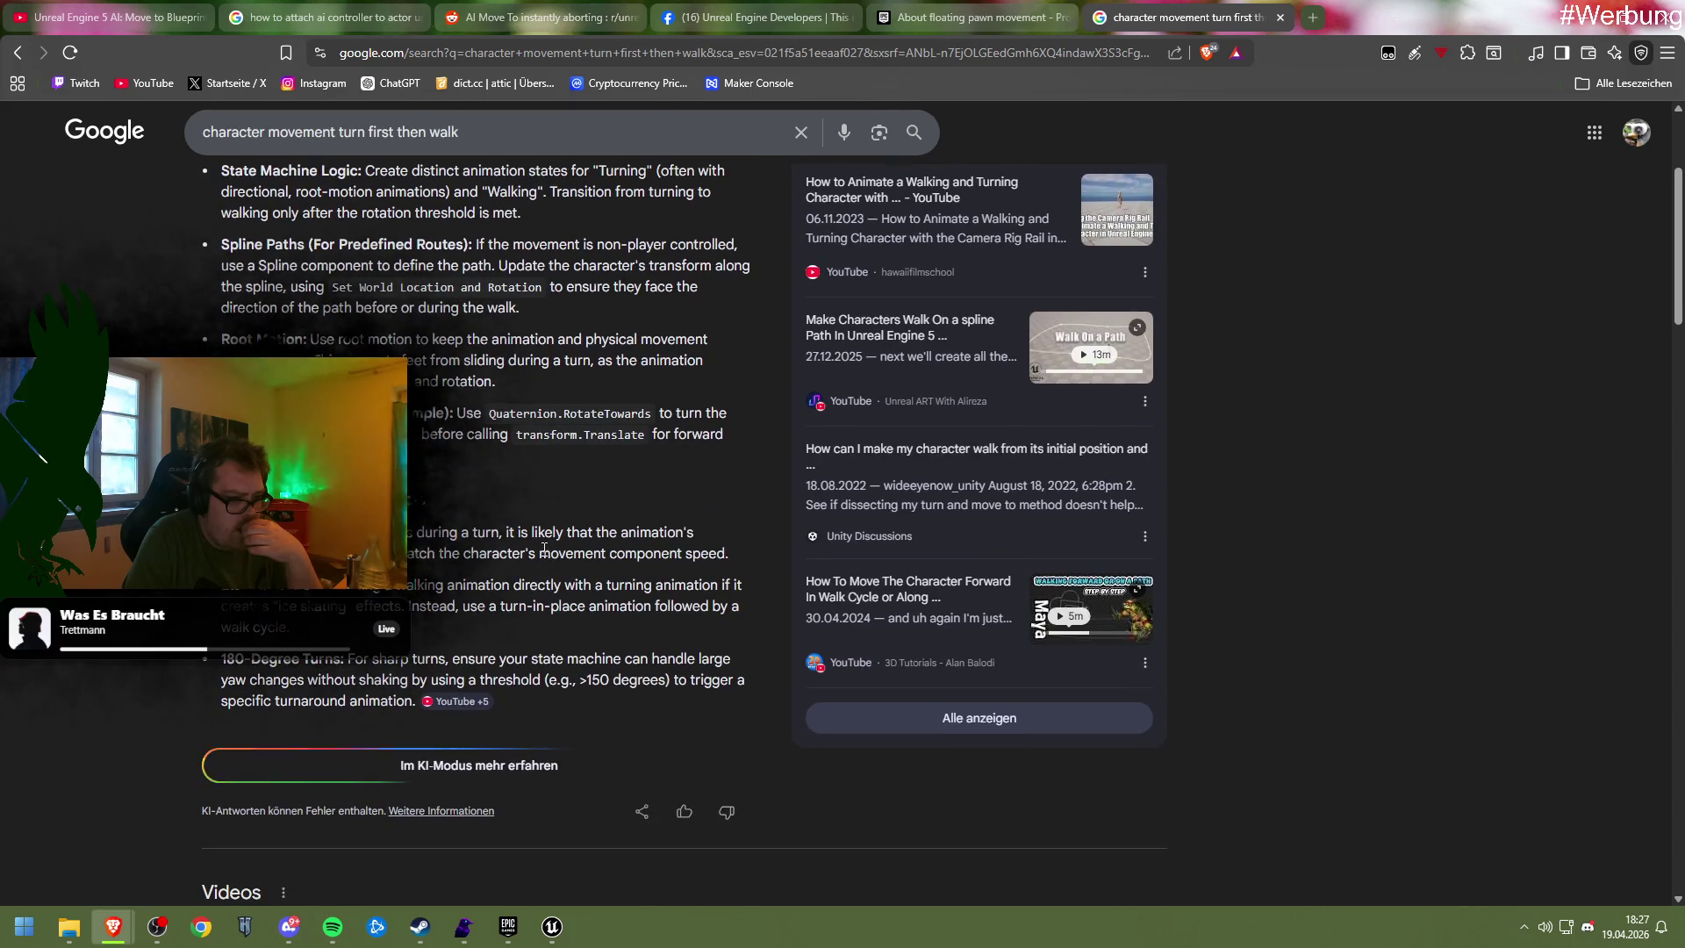
pyautogui.scroll(-3, 544, 555)
pyautogui.scroll(-3, 542, 550)
pyautogui.rightClick(837, 783)
pyautogui.click(1201, 744)
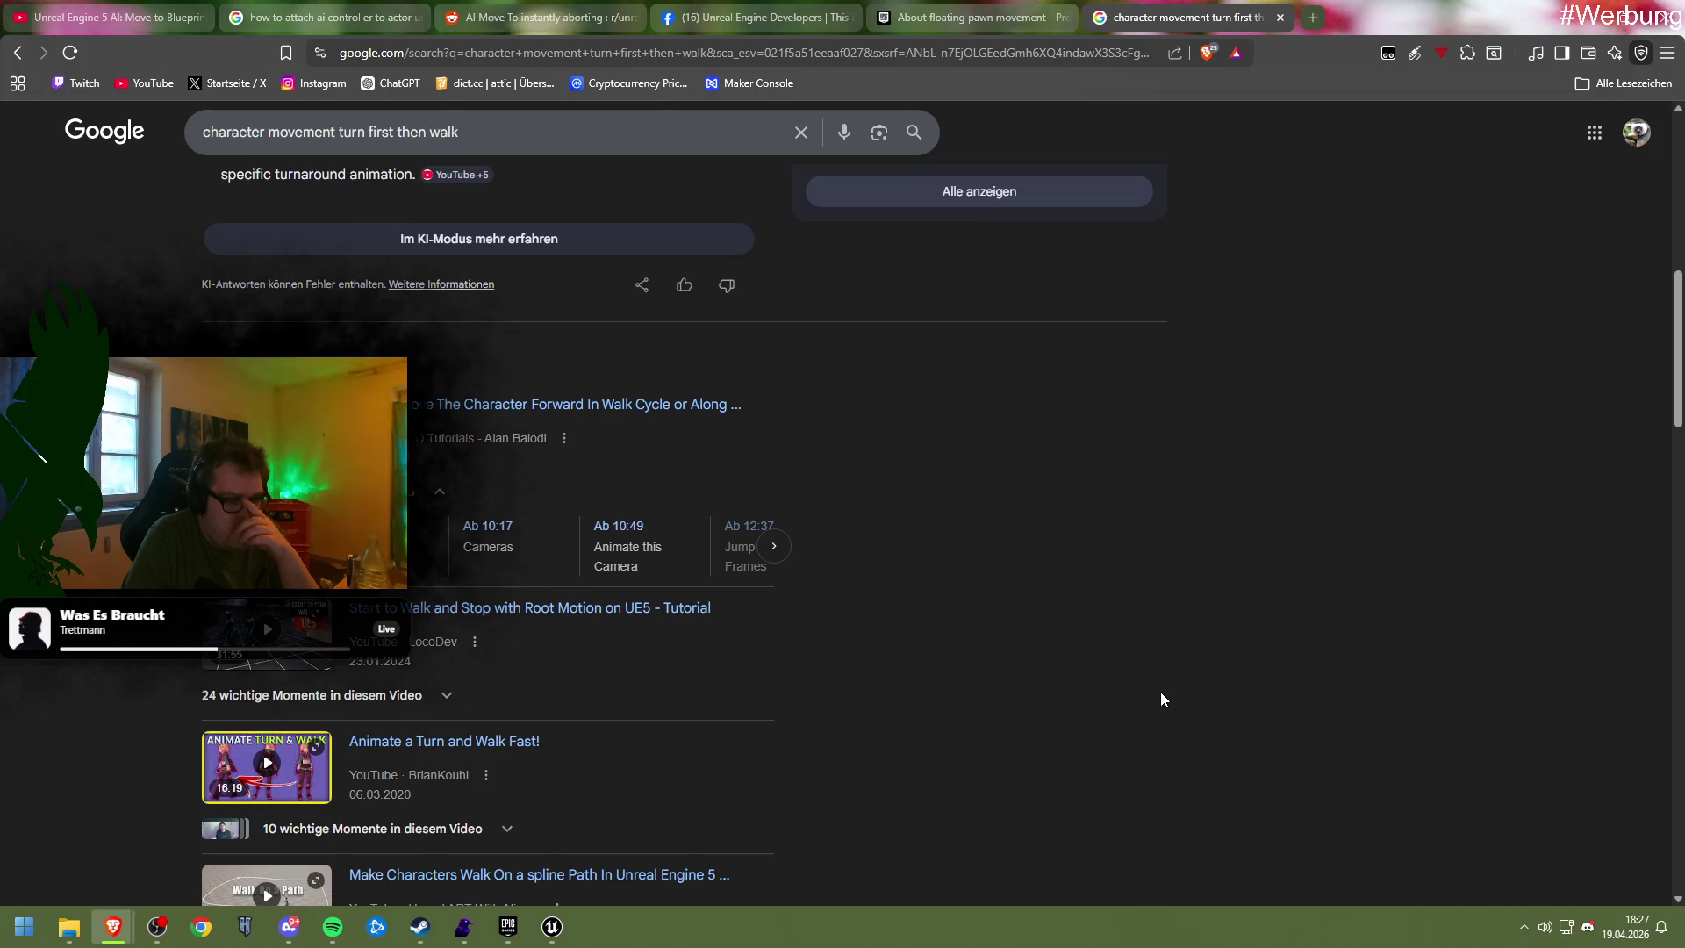
pyautogui.scroll(-5, 1103, 684)
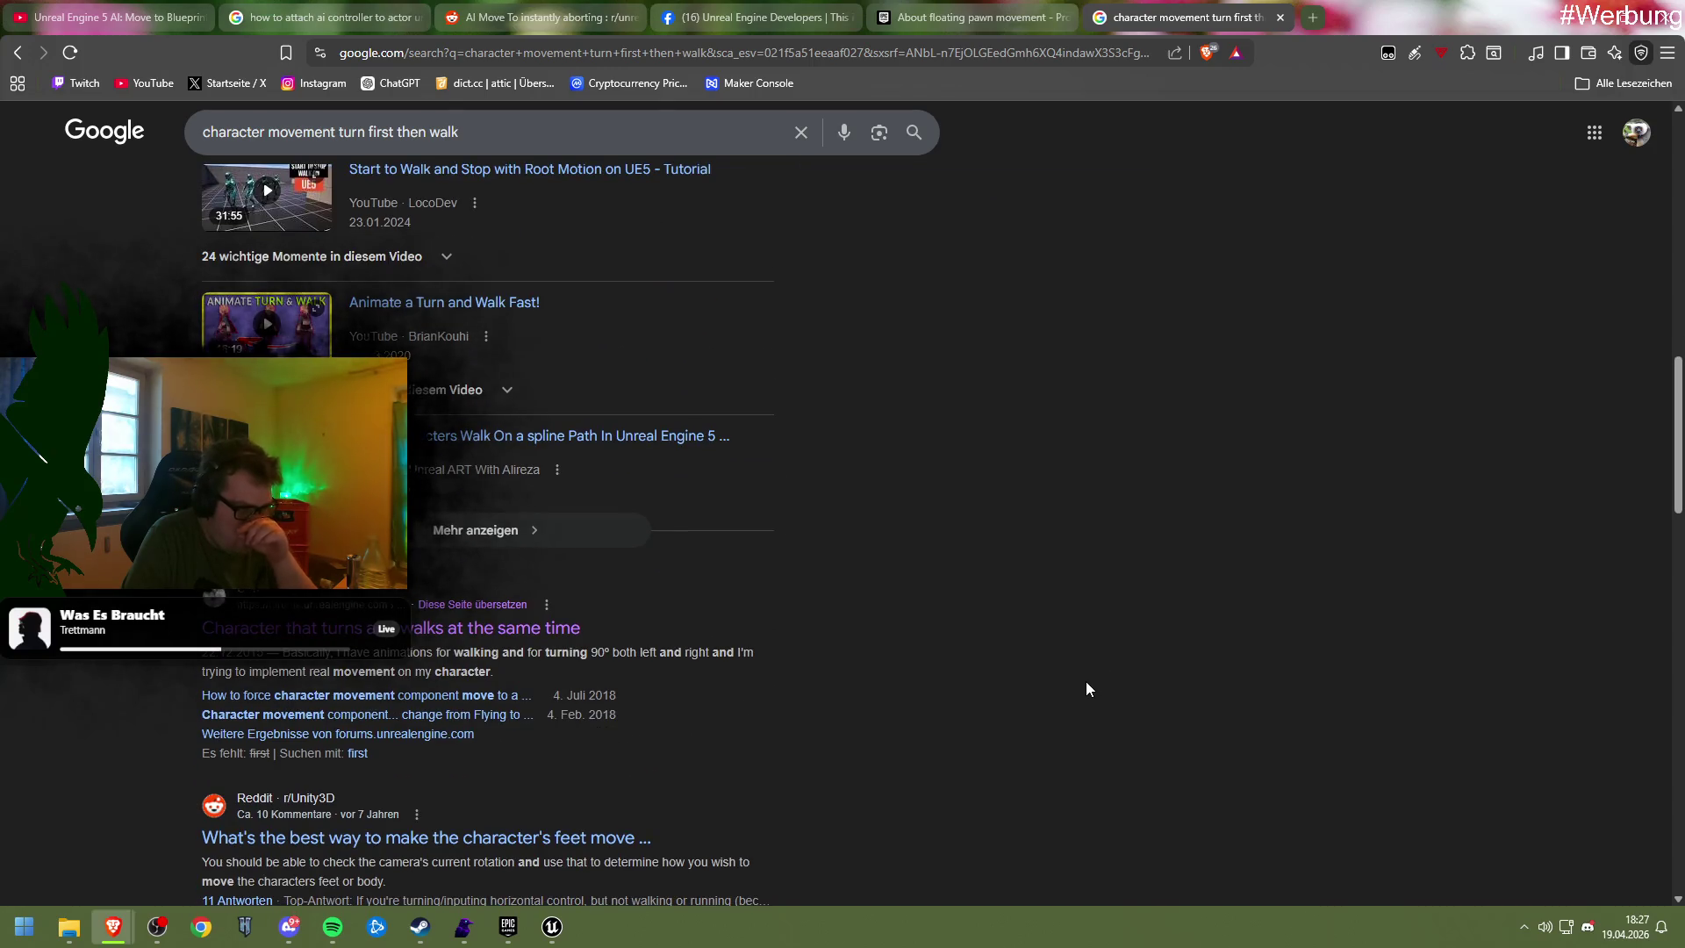
pyautogui.scroll(-1, 1086, 688)
pyautogui.scroll(-2, 1086, 689)
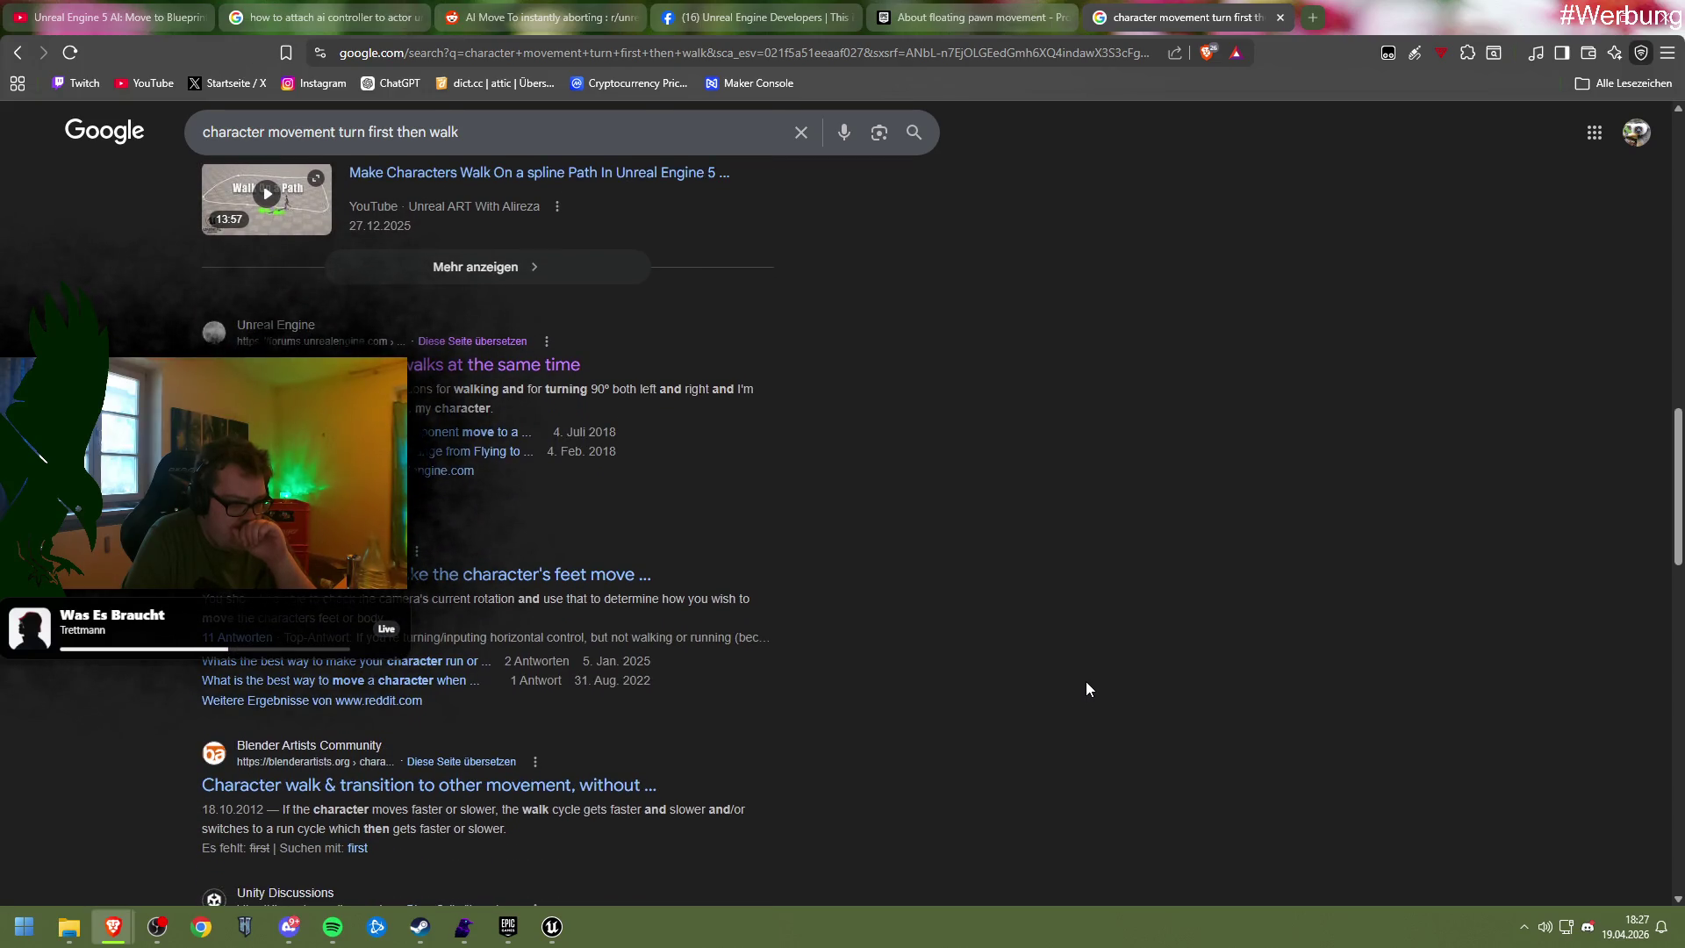
pyautogui.scroll(-2, 1086, 689)
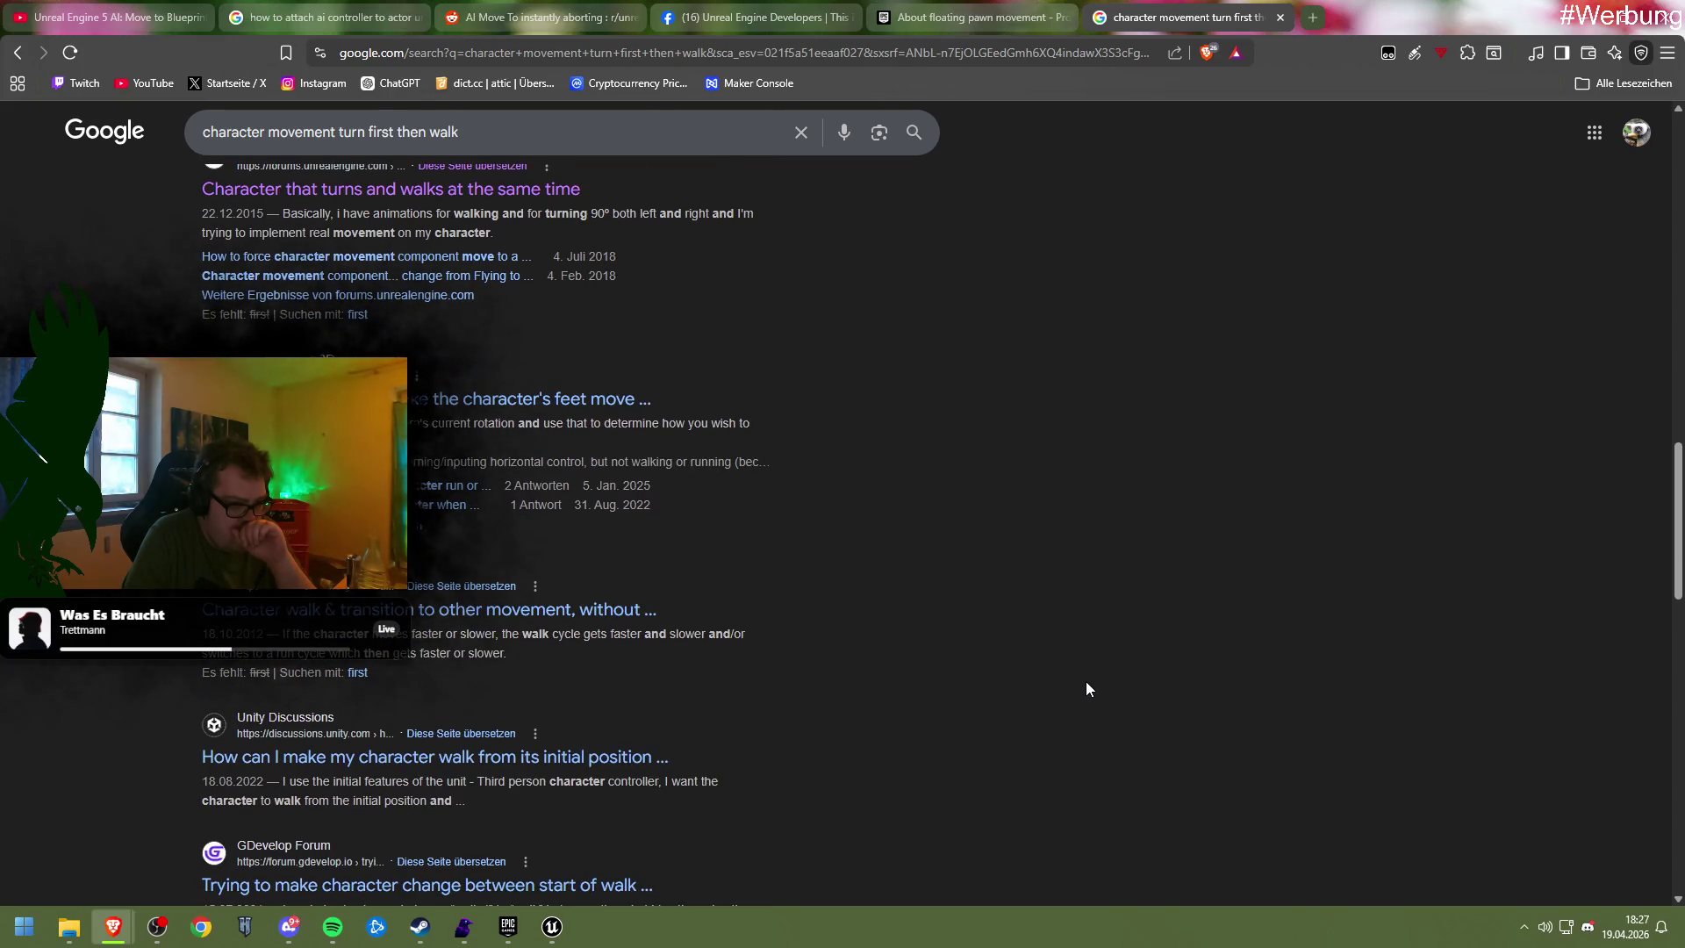
pyautogui.rightClick(1086, 684)
pyautogui.click(982, 689)
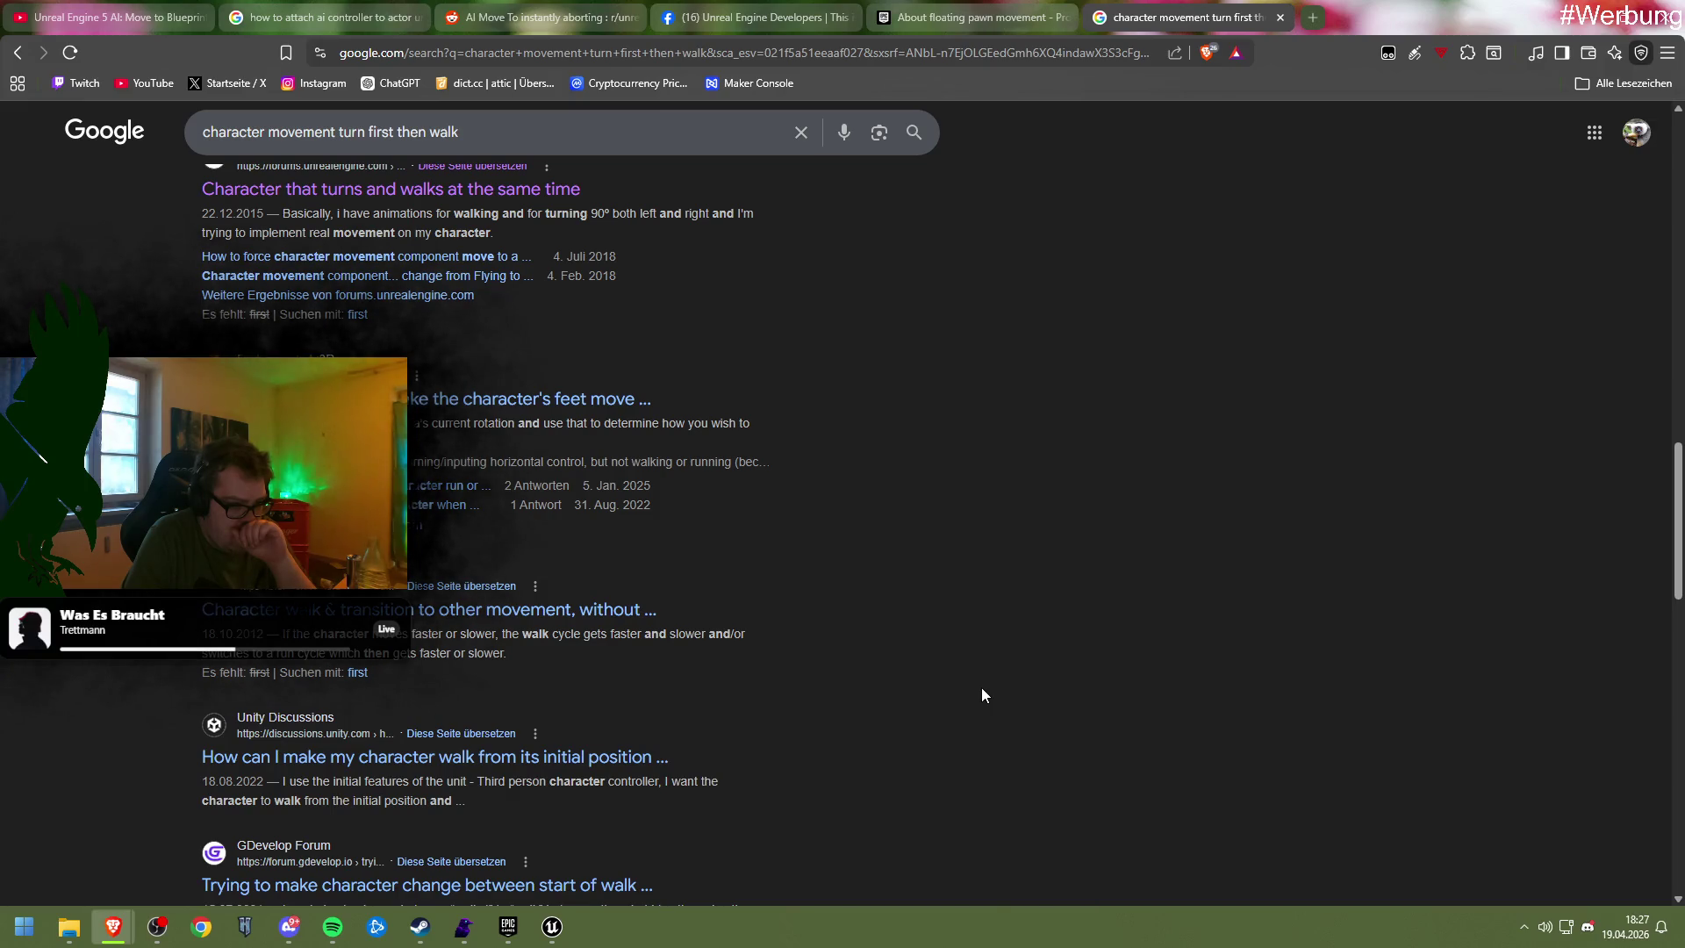
# Scroll further down and open the Adventure Creator thread 'Player rotating during walk'
pyautogui.scroll(-2, 982, 689)
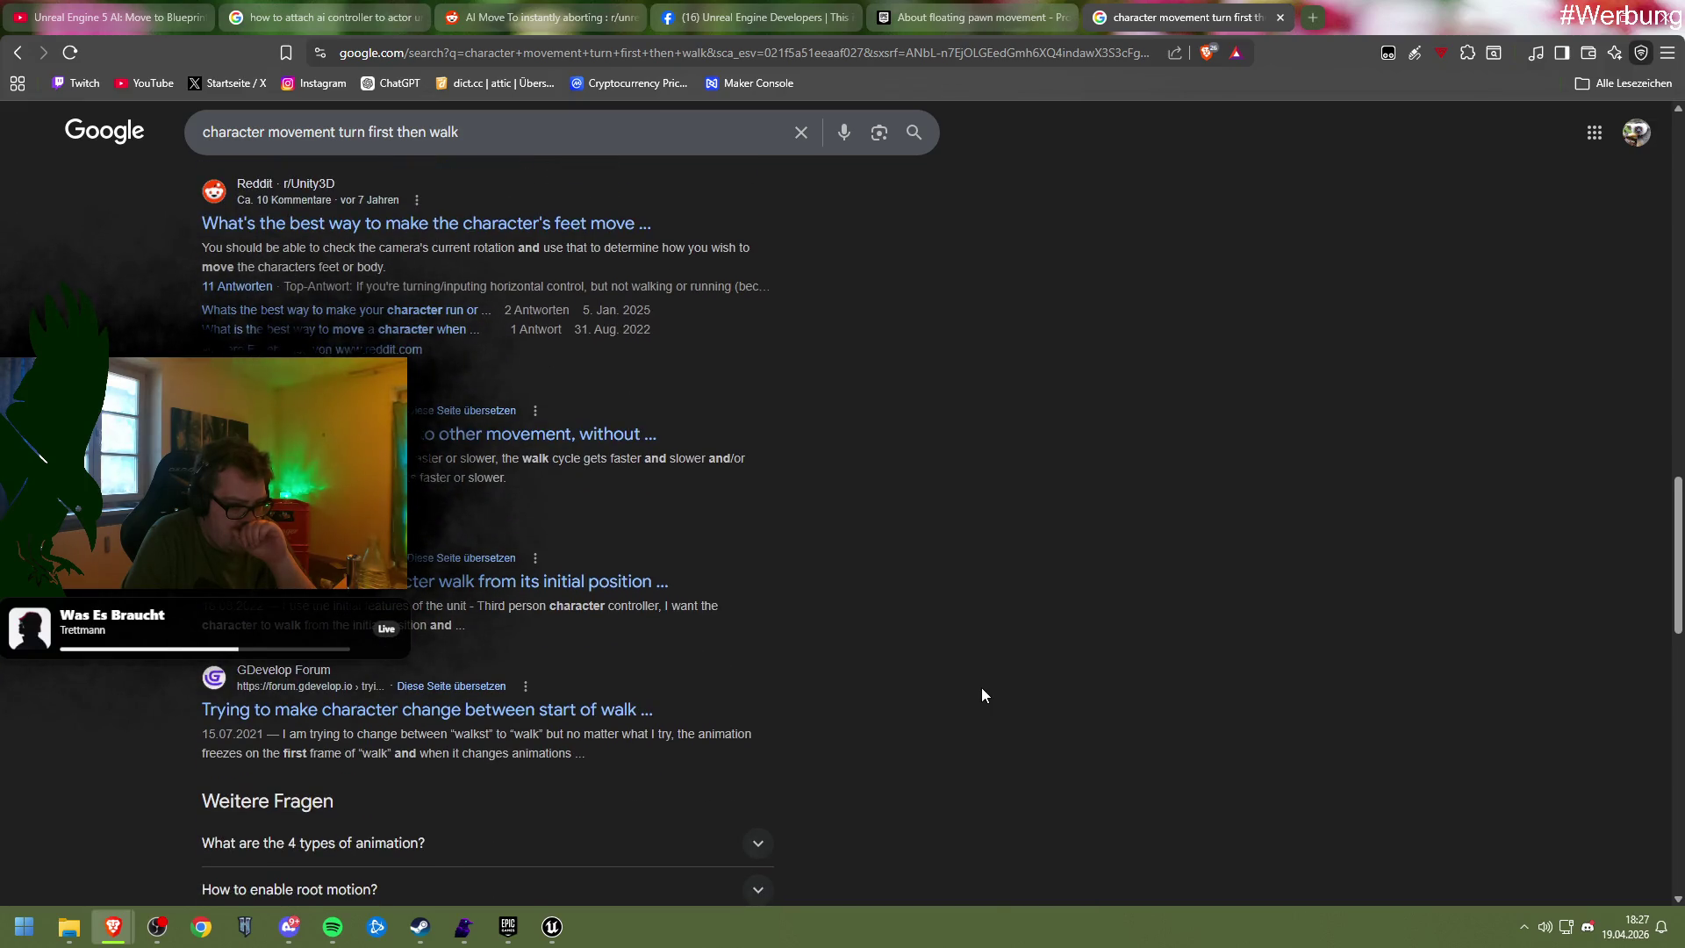
pyautogui.scroll(-2, 982, 689)
pyautogui.scroll(-2, 982, 688)
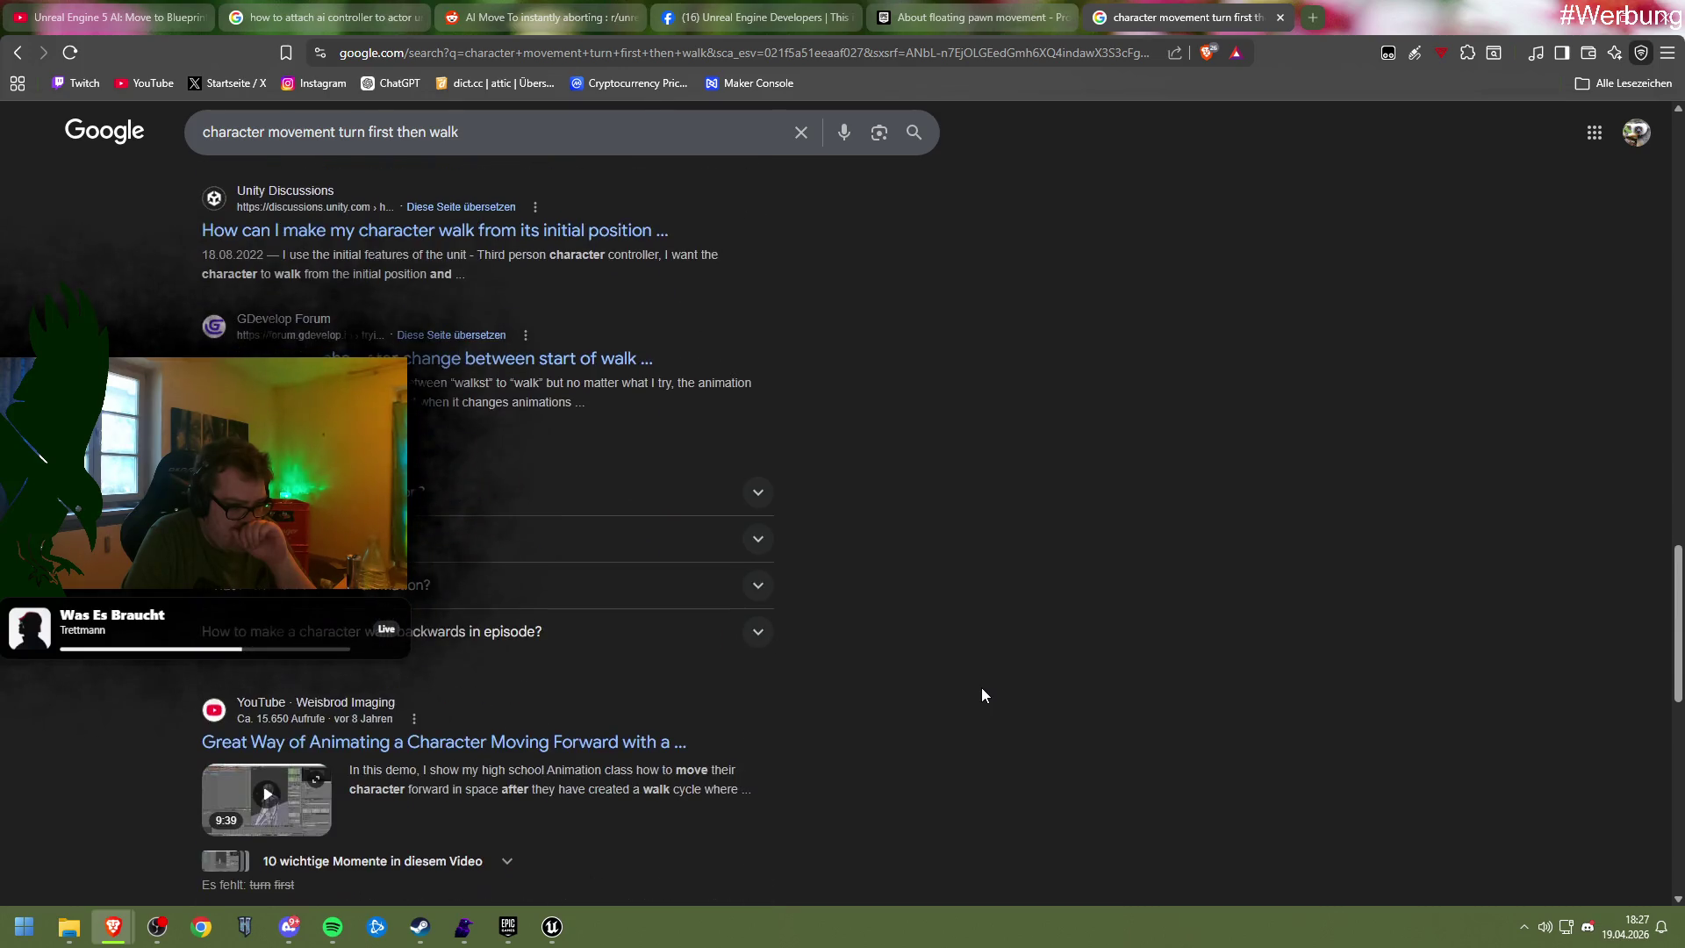
pyautogui.scroll(-2, 982, 689)
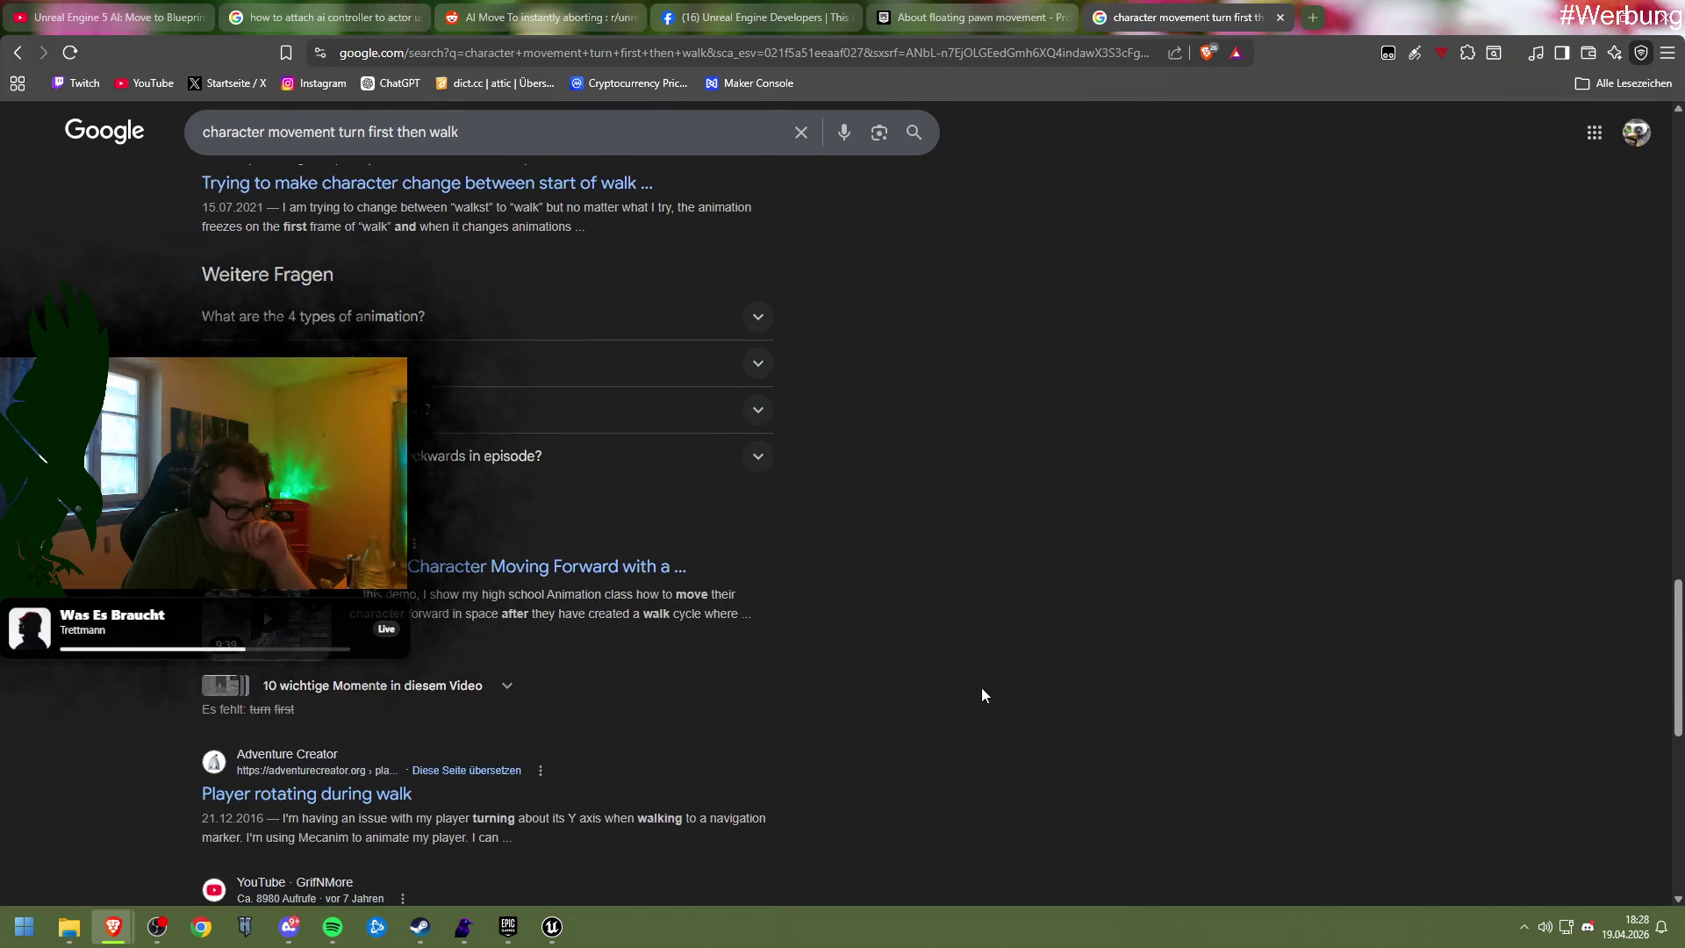
pyautogui.scroll(-2, 981, 687)
pyautogui.scroll(-2, 981, 687)
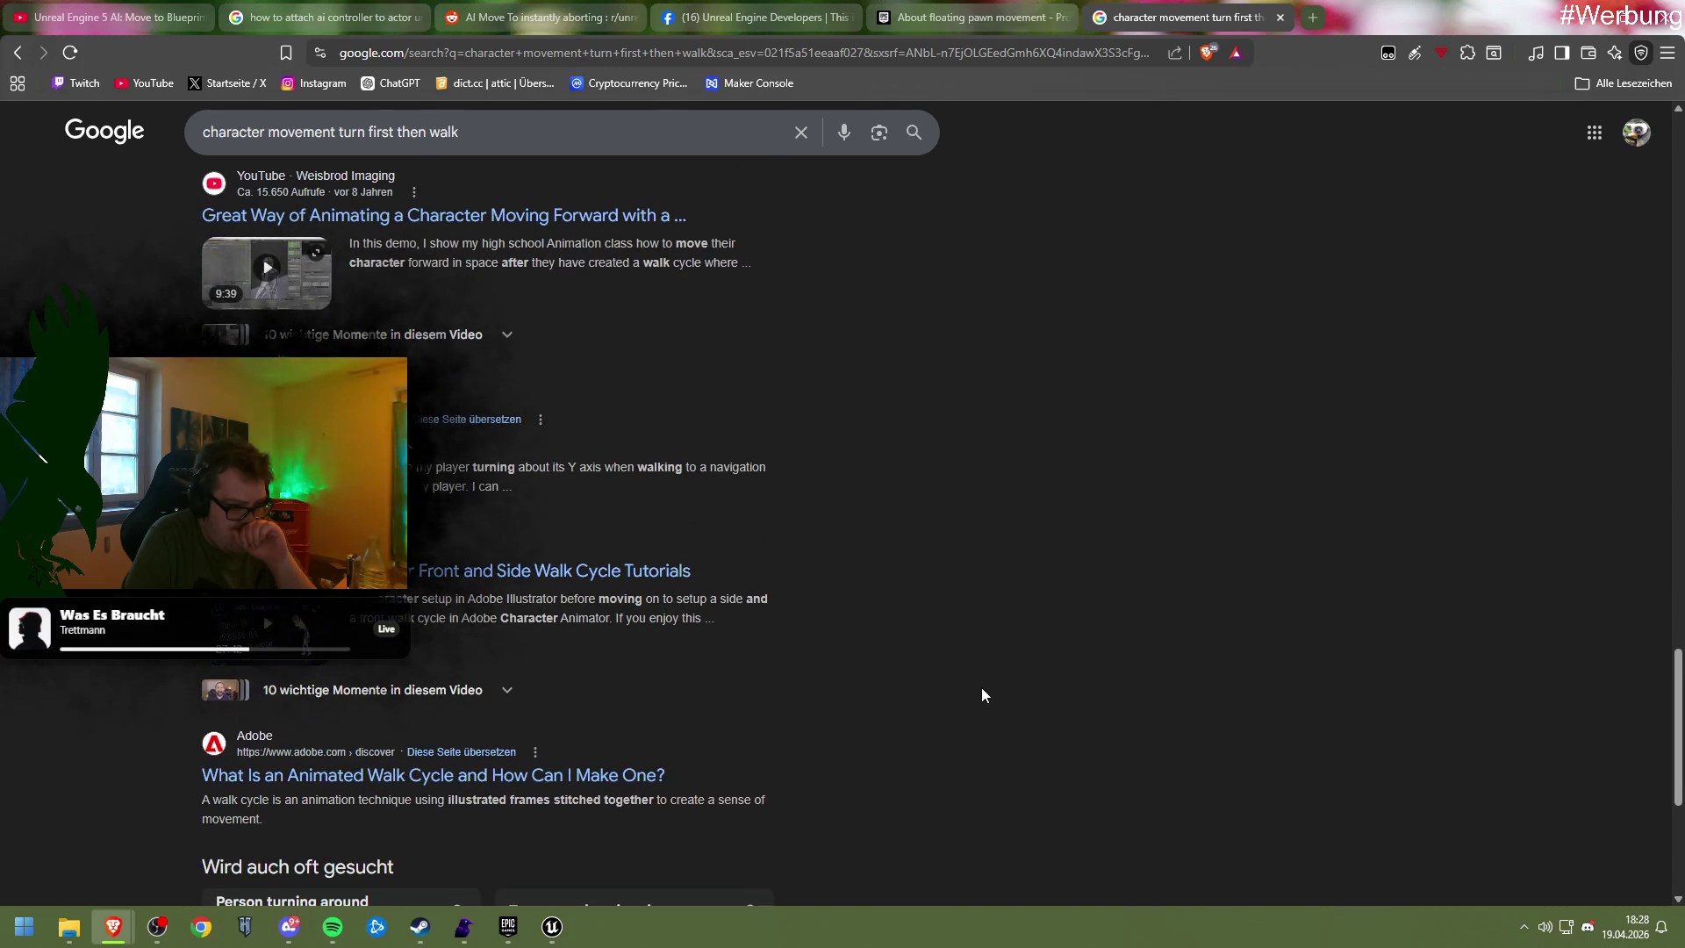
pyautogui.scroll(-1, 982, 689)
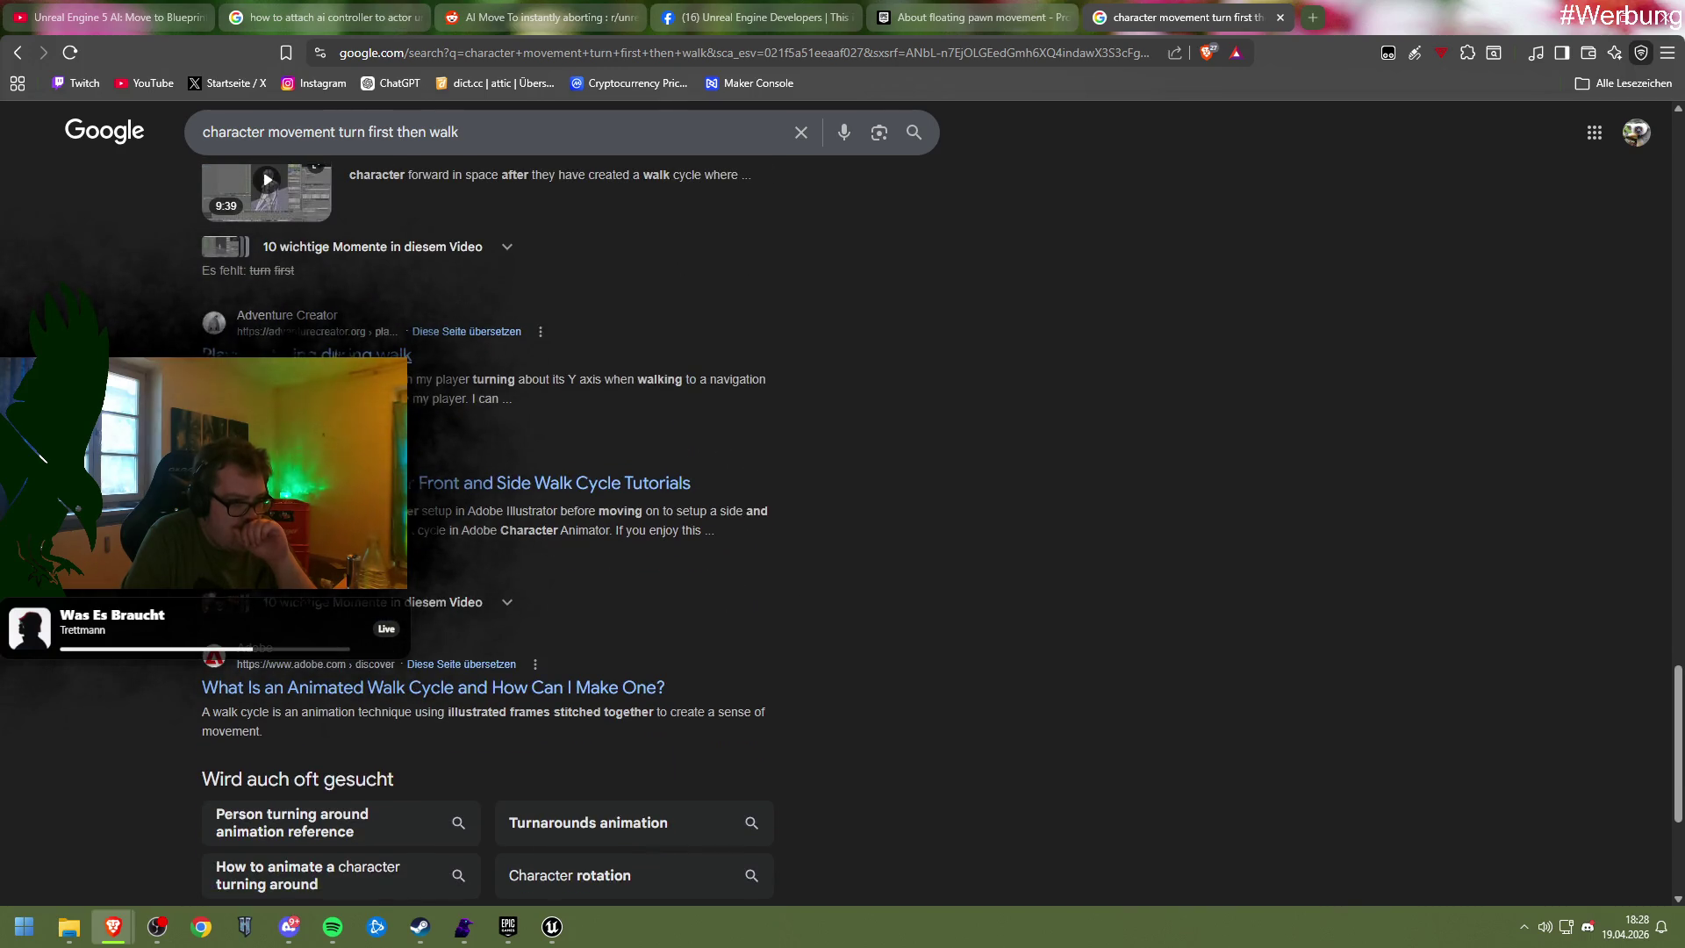
pyautogui.click(387, 354)
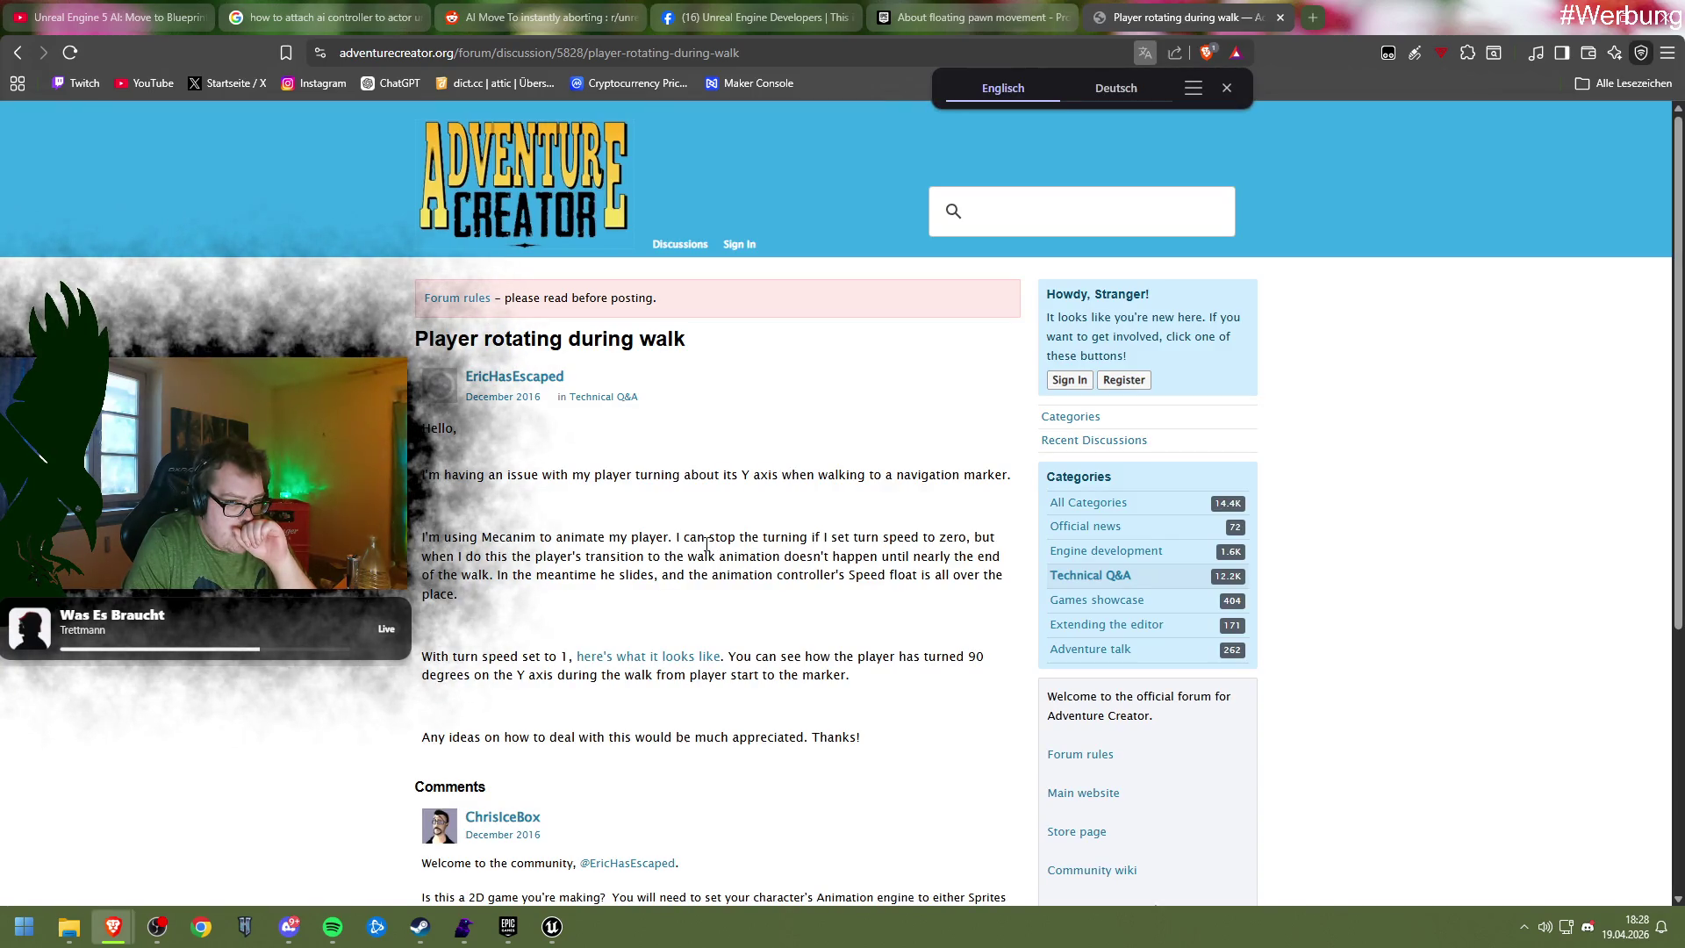
# Read the 'Player rotating during walk' comments, glance at Unreal, then go back to Google
pyautogui.scroll(-4, 708, 545)
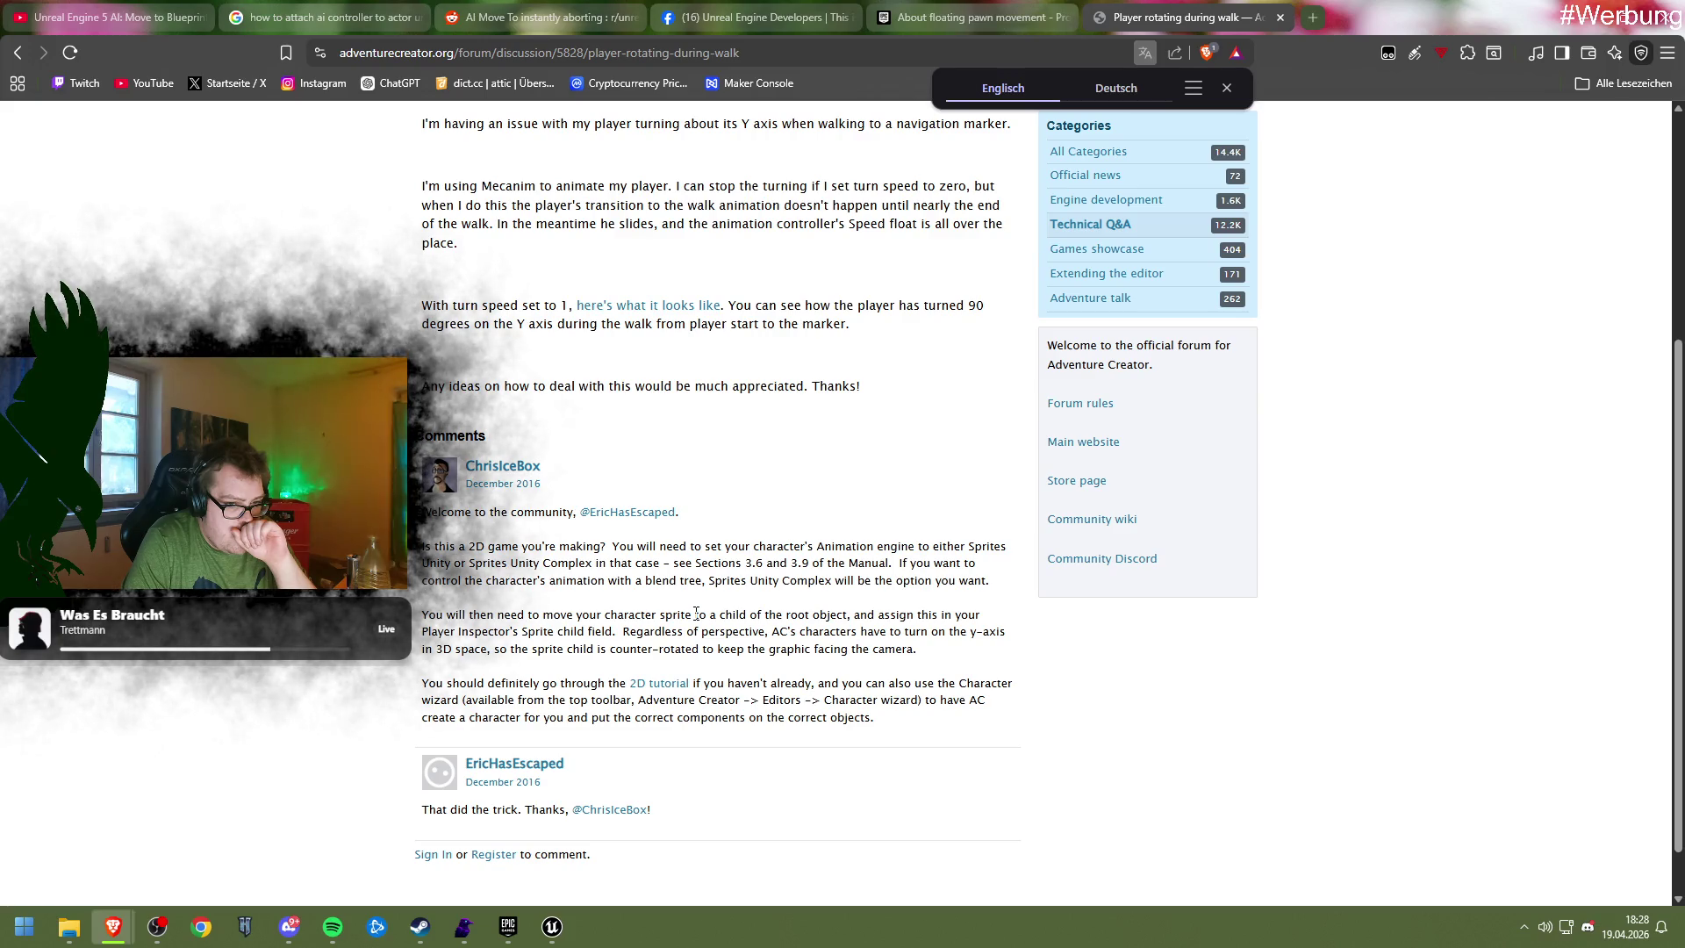
pyautogui.scroll(-1, 696, 613)
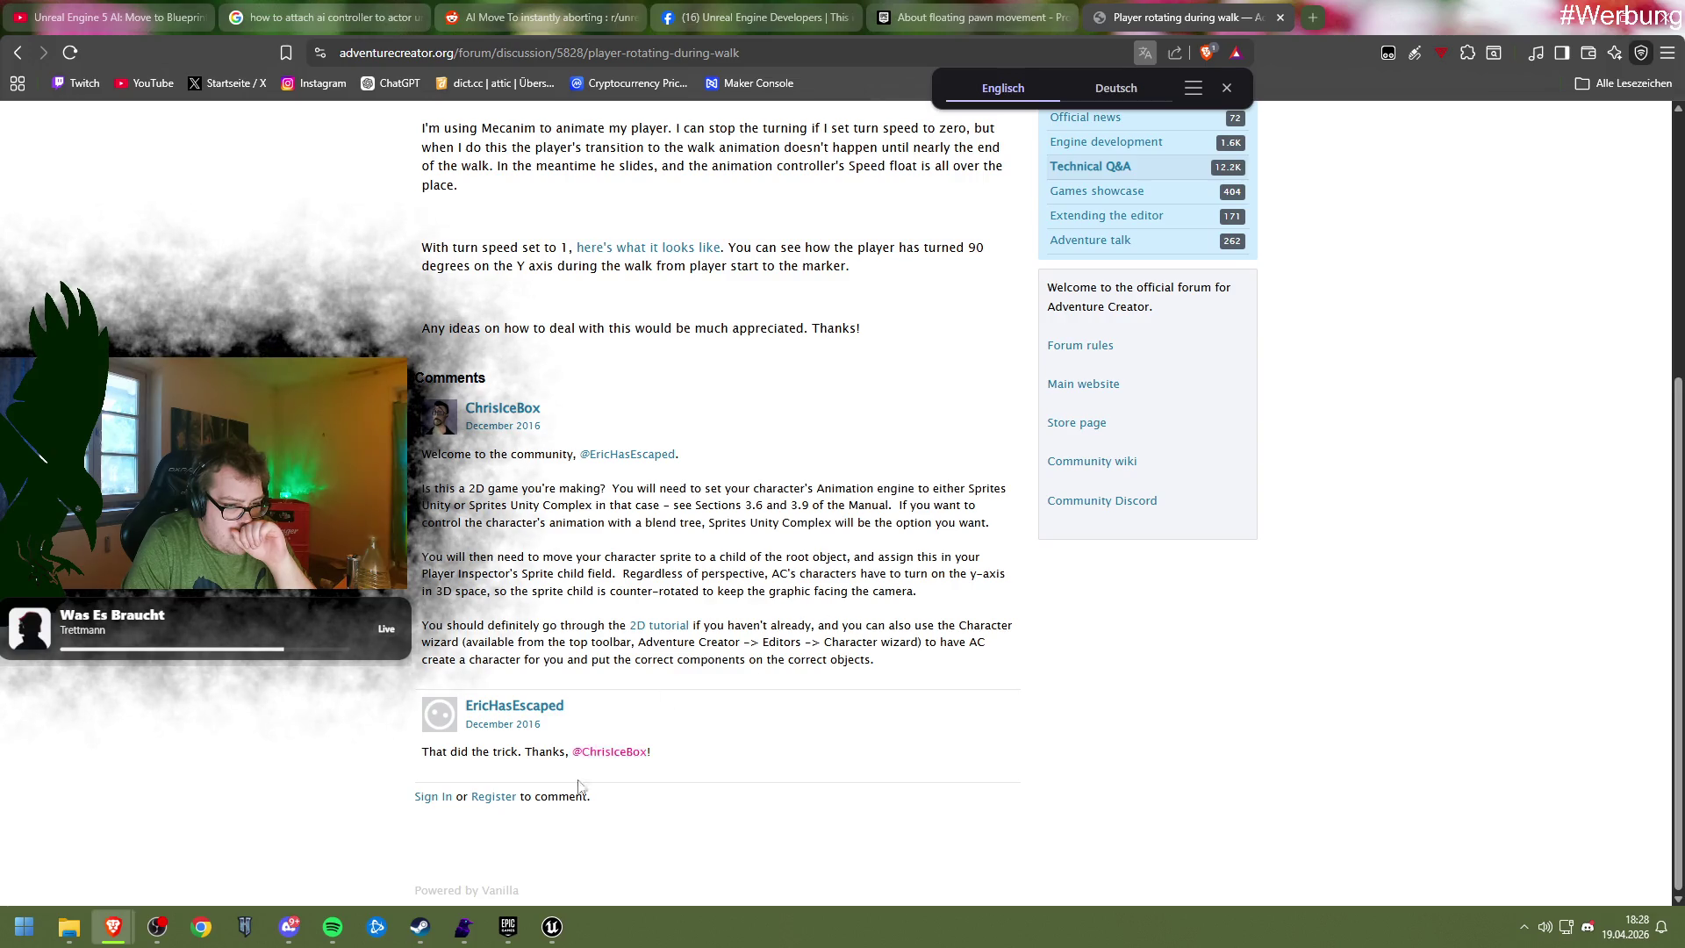
pyautogui.moveTo(552, 926)
pyautogui.click(619, 839)
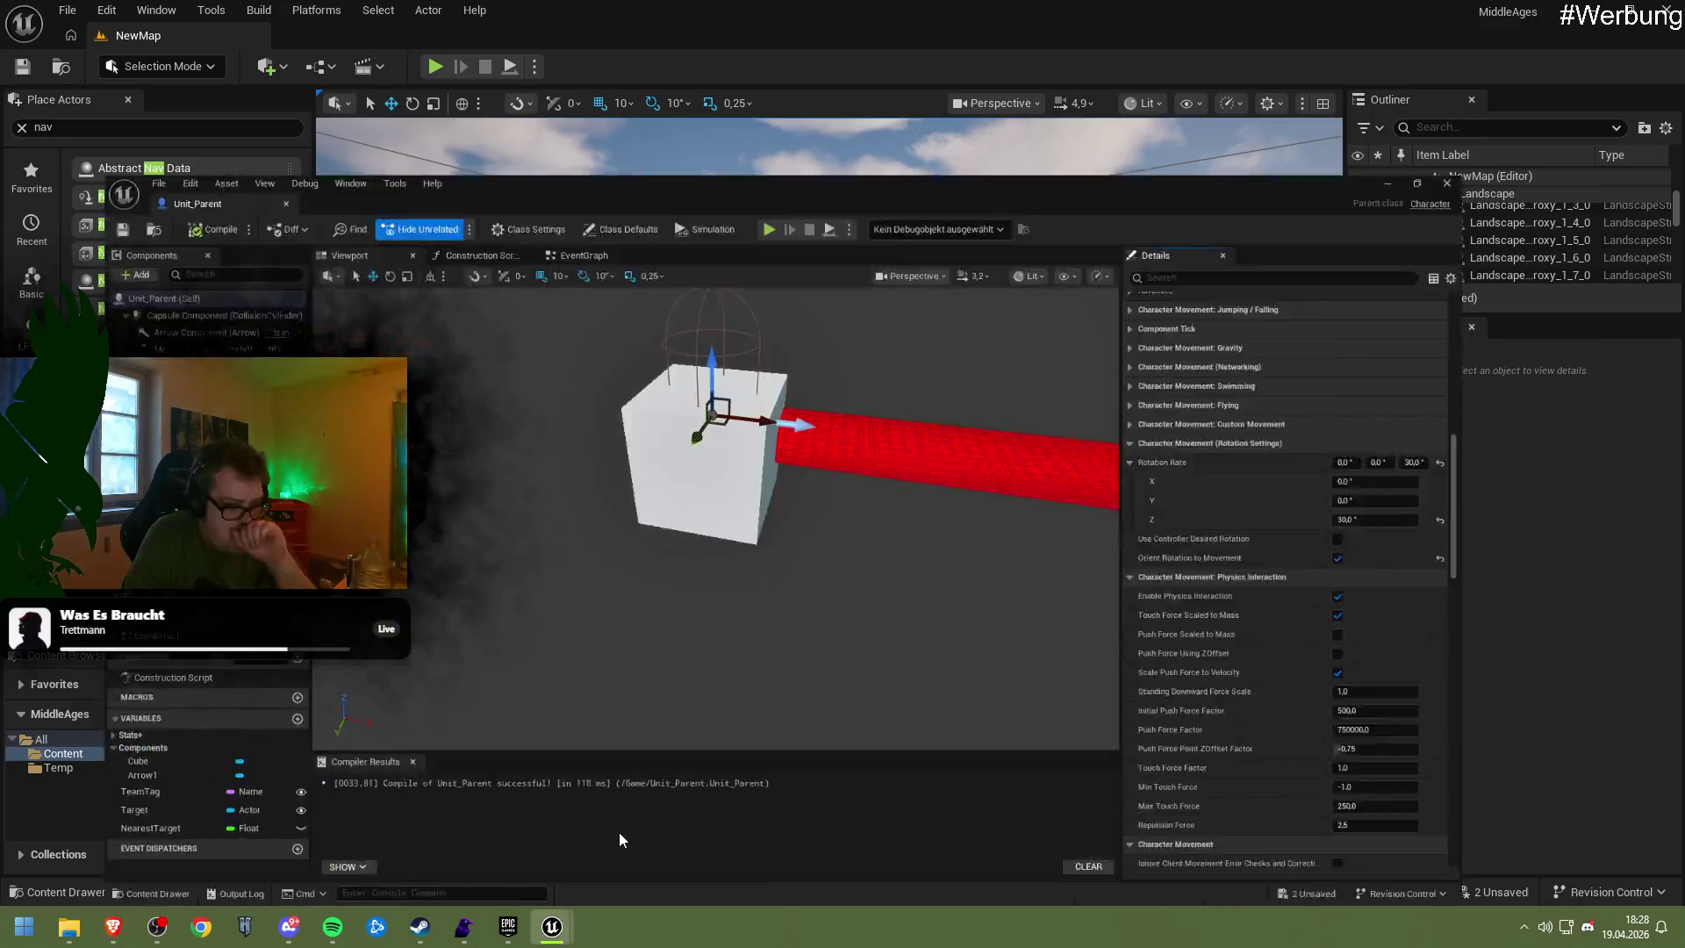
pyautogui.click(283, 856)
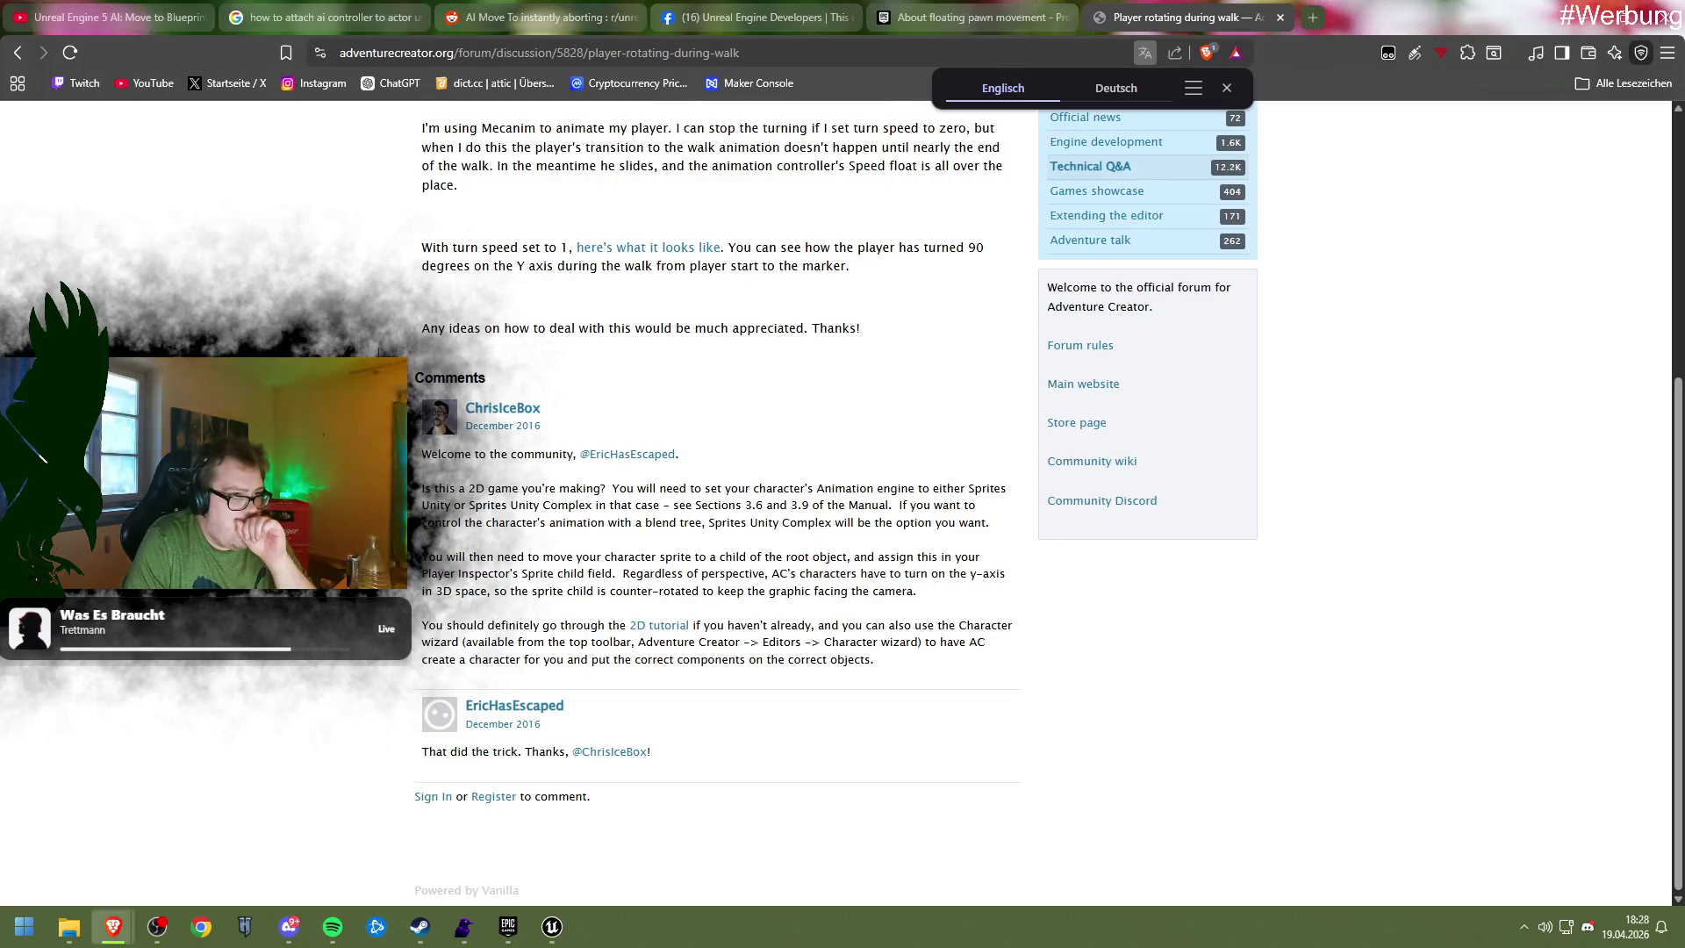
pyautogui.click(17, 54)
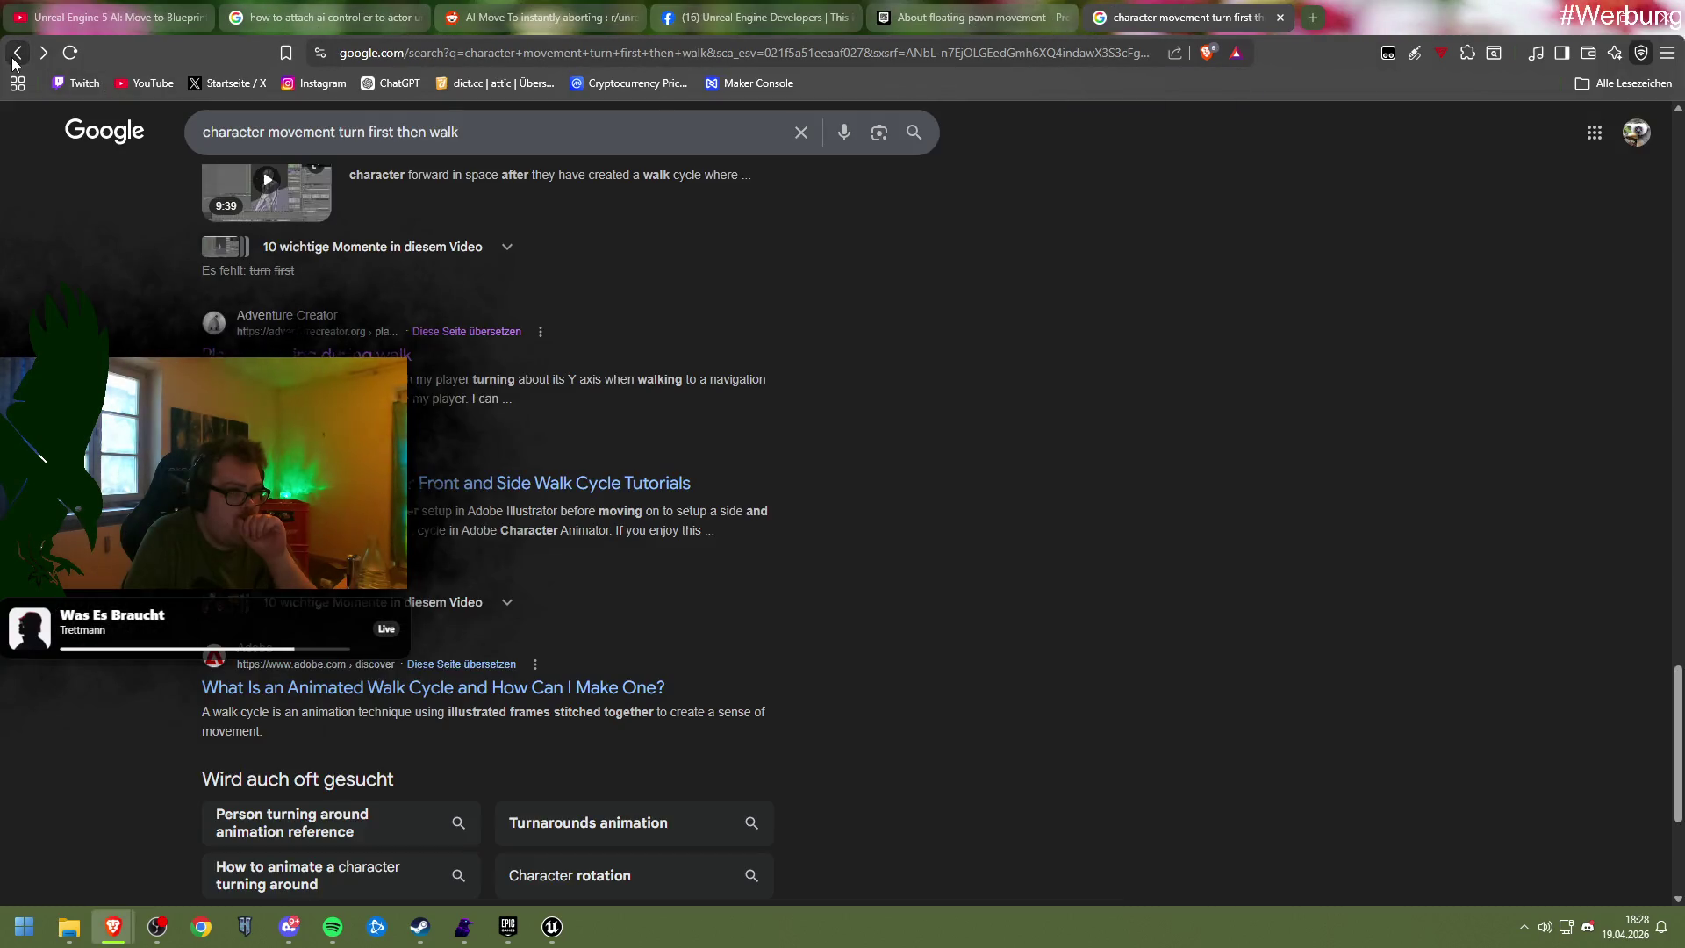
# Reword the search to 'character movement first turn then walk'
pyautogui.click(489, 121)
pyautogui.moveTo(474, 132); pyautogui.dragTo(340, 133)
pyautogui.press('BackSpace')
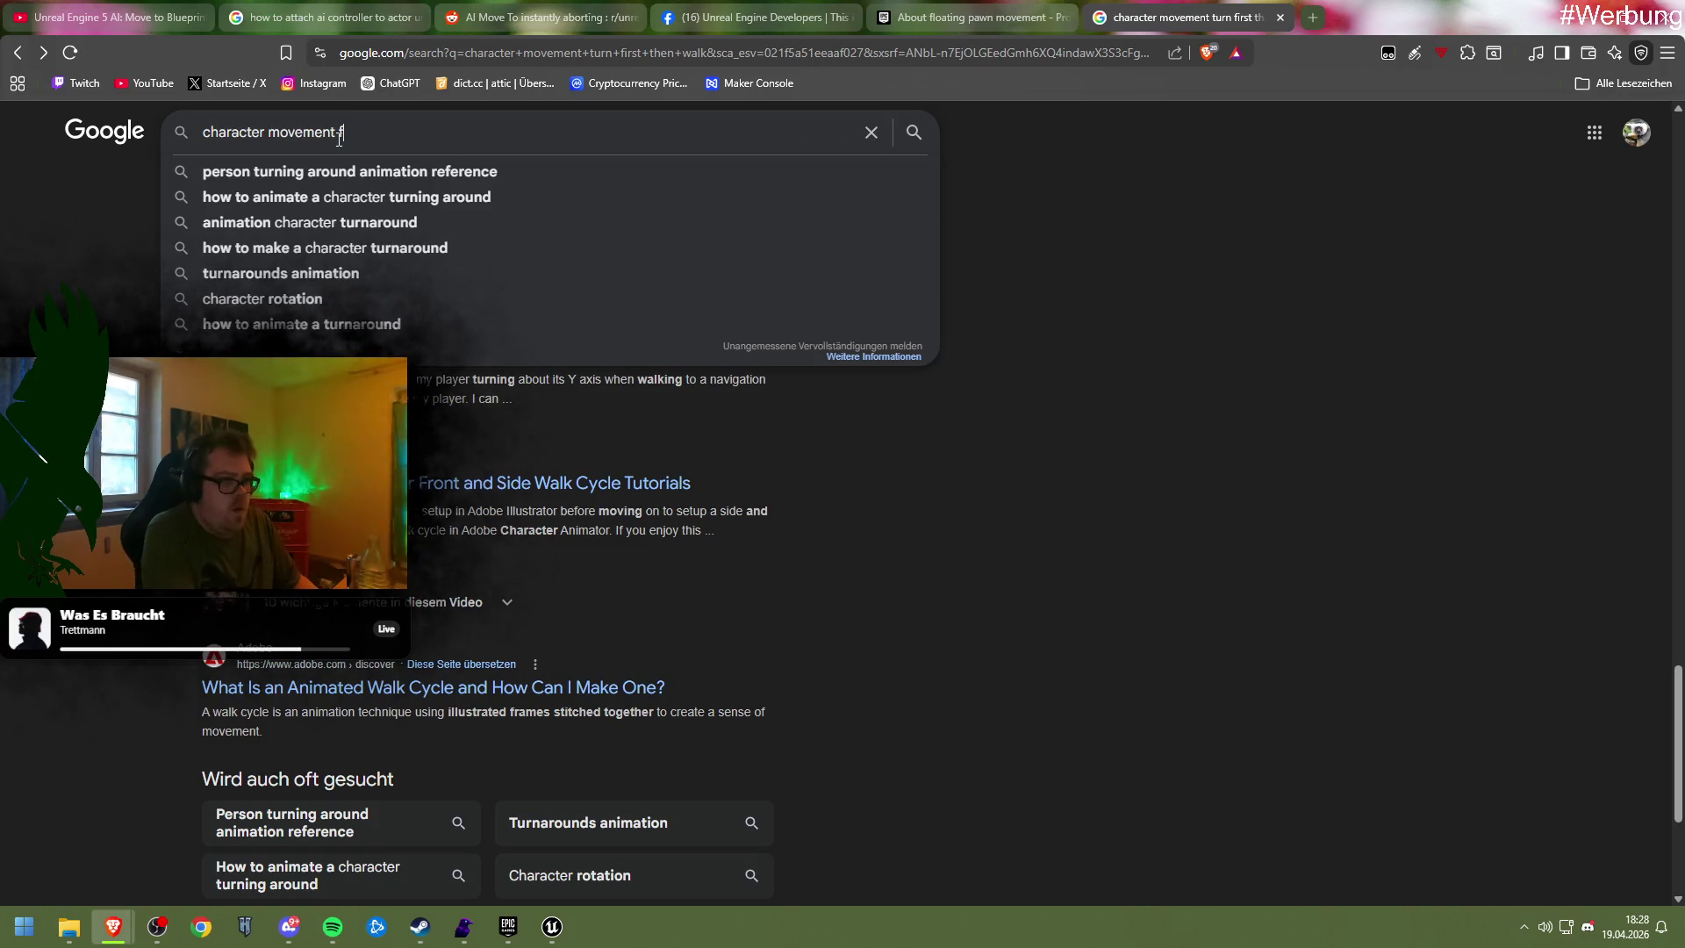
pyautogui.write('first turn then walk')
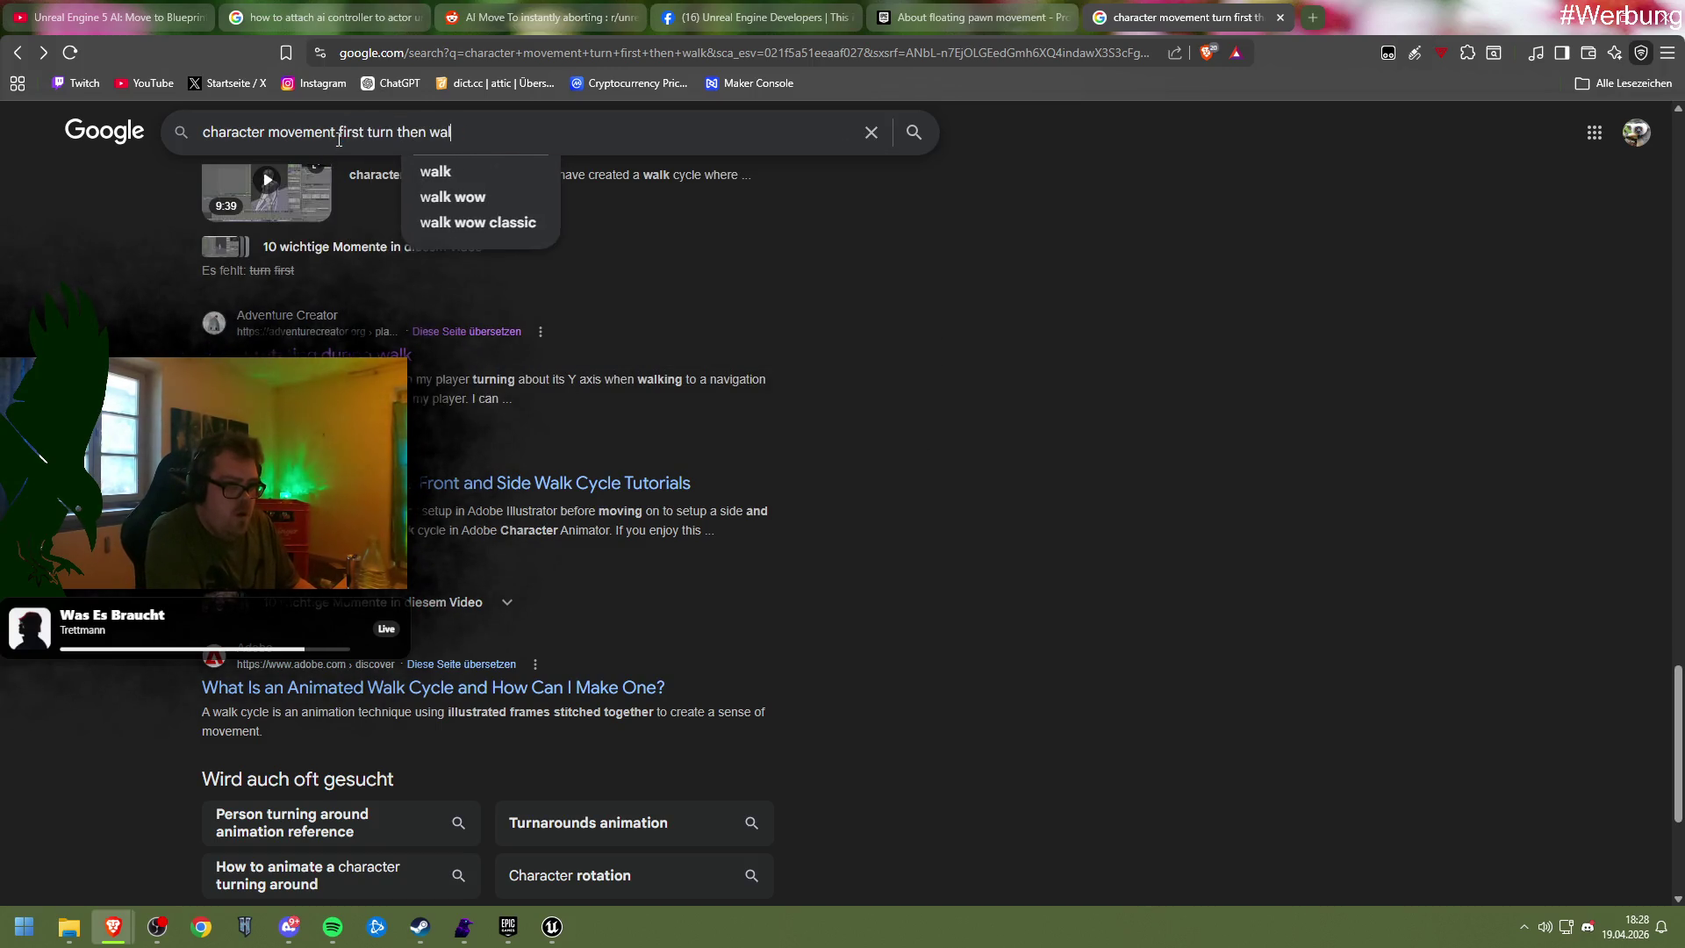
pyautogui.press('Return')
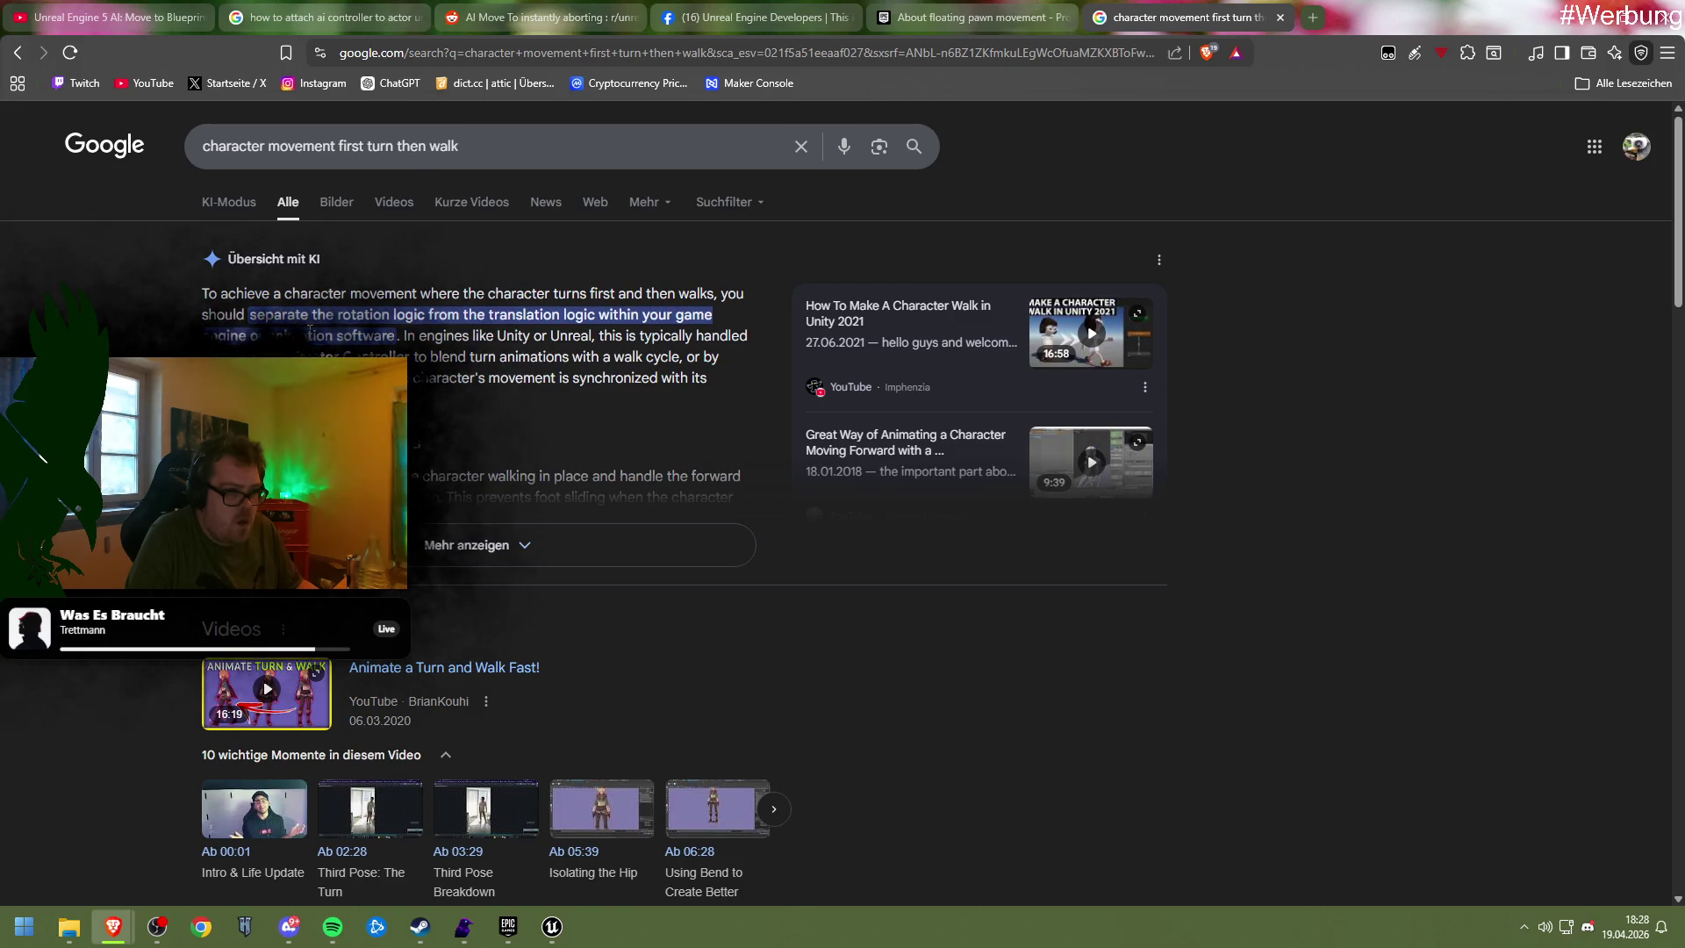
# Expand the results' AI overview, then return to the Unit_Parent blueprint
pyautogui.click(426, 545)
pyautogui.scroll(-4, 415, 518)
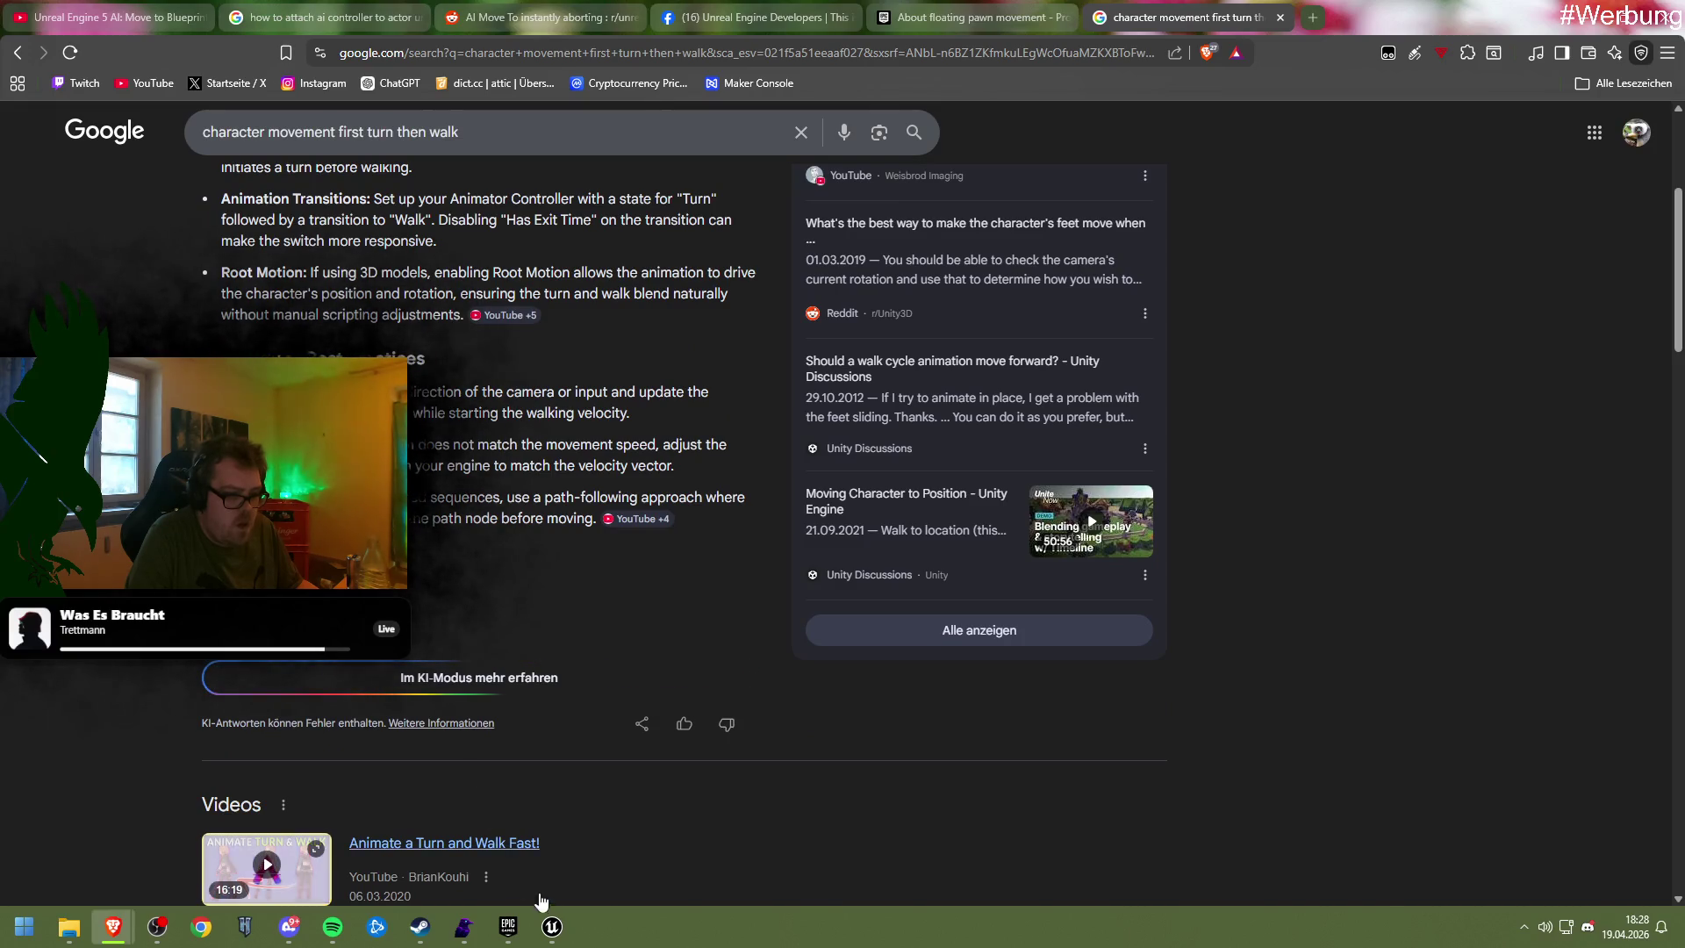
pyautogui.moveTo(551, 926)
pyautogui.click(650, 838)
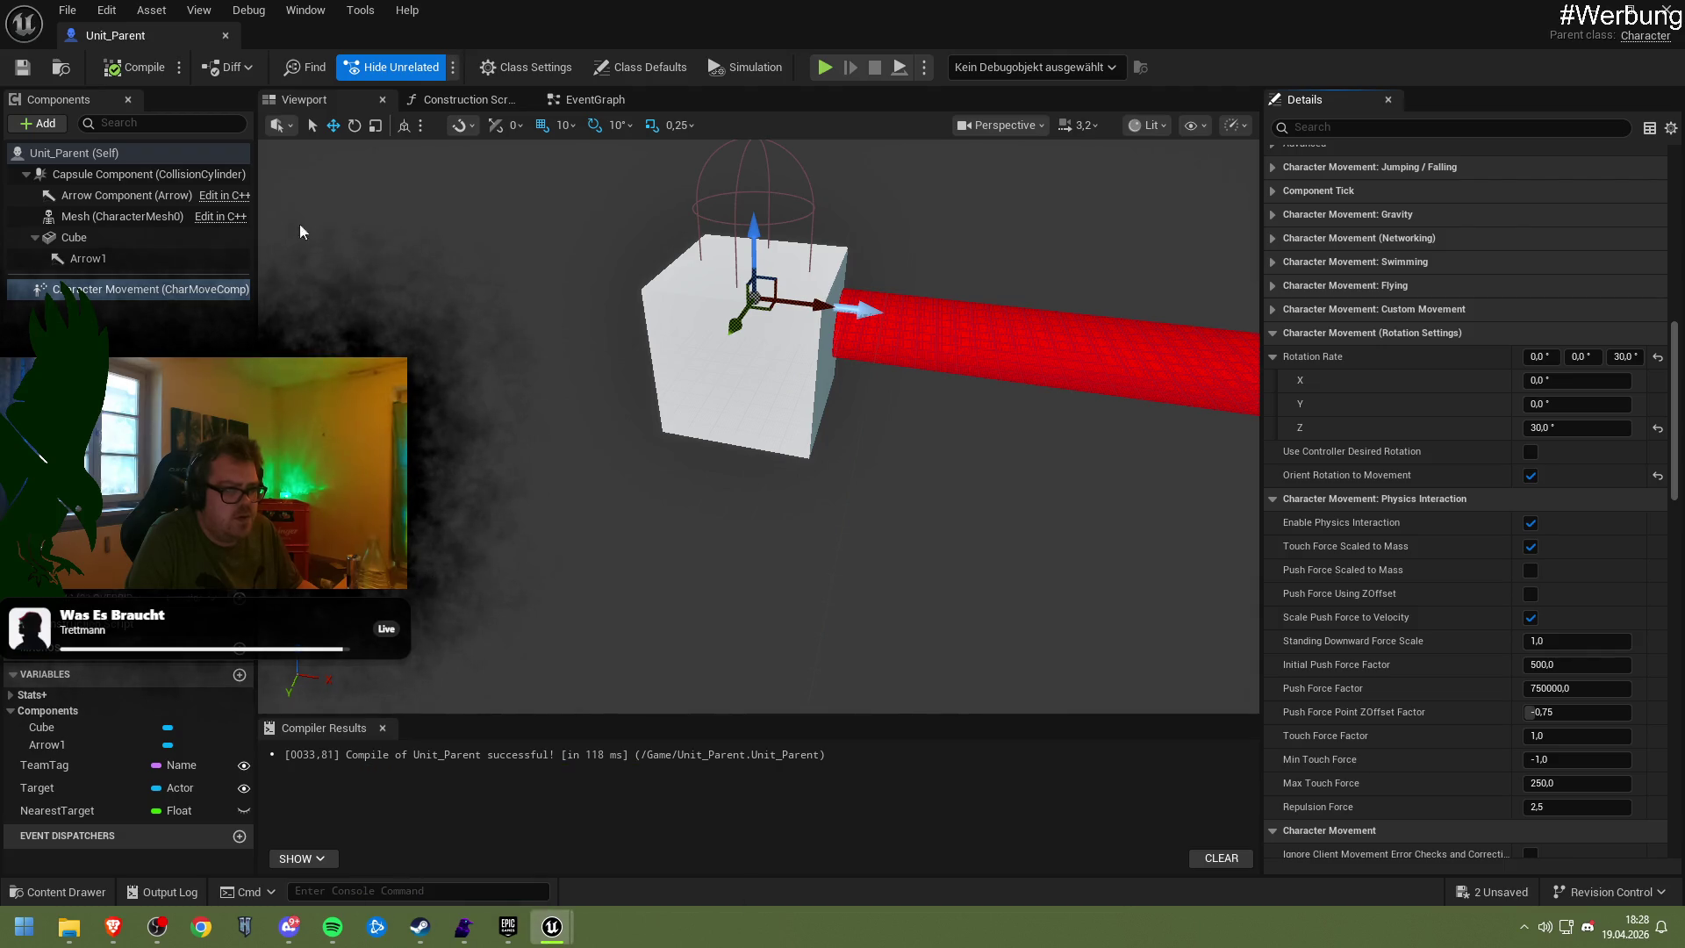
pyautogui.click(588, 99)
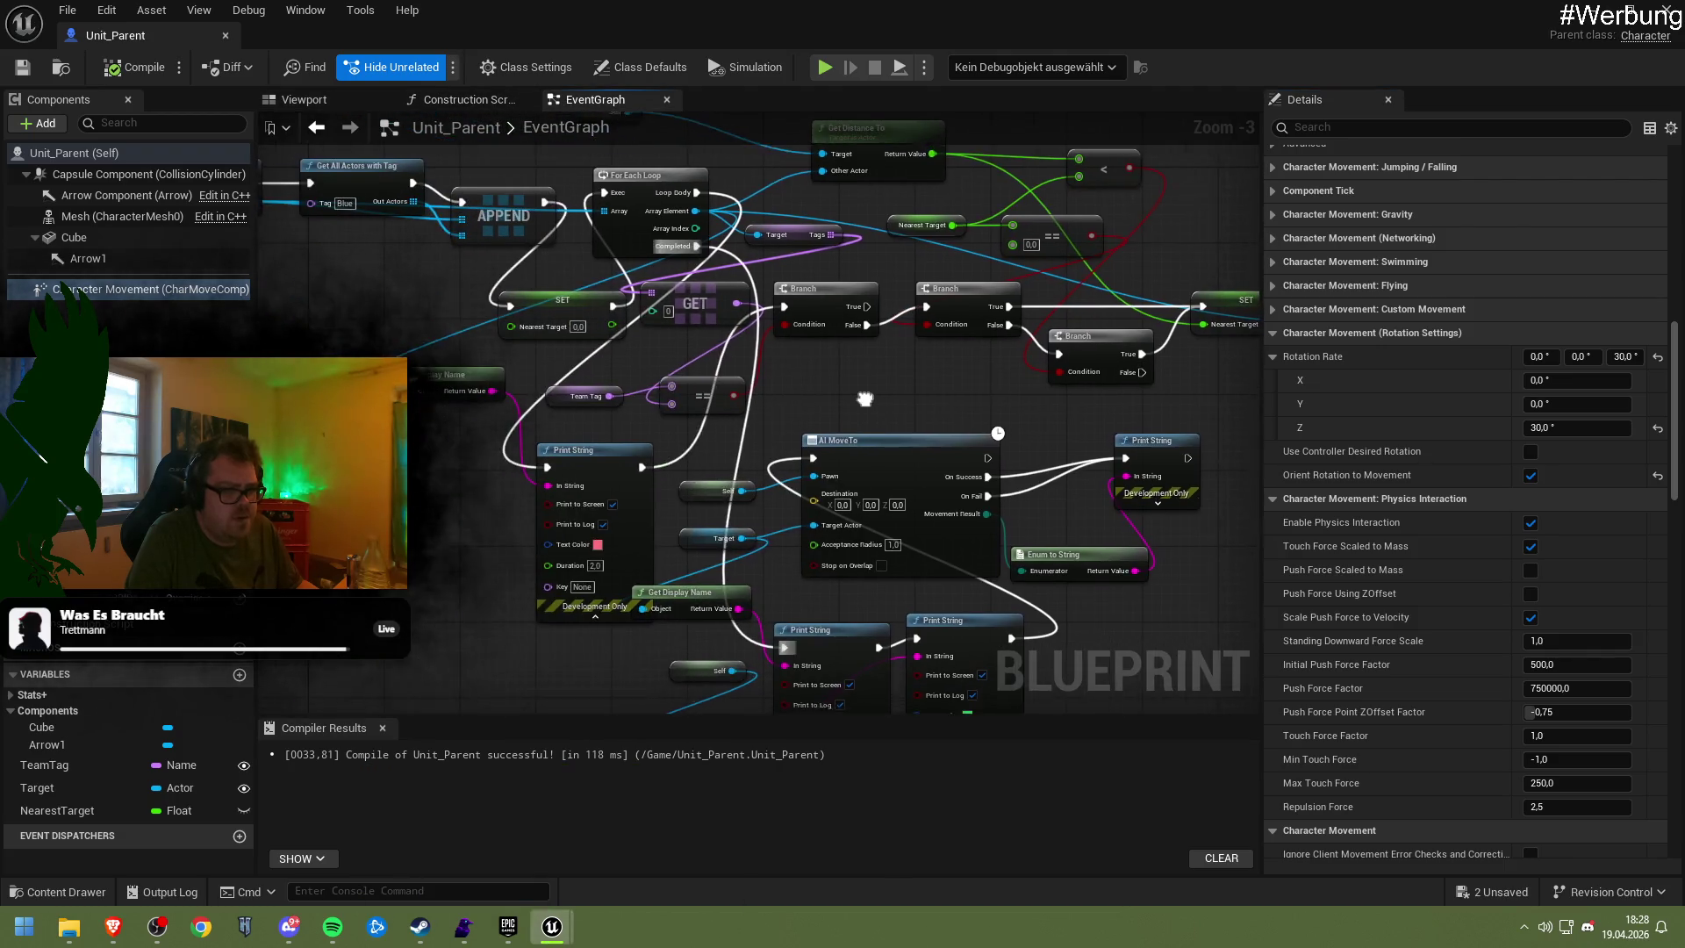
pyautogui.moveTo(832, 397)
pyautogui.mouseDown()
pyautogui.moveTo(756, 442)
pyautogui.moveTo(781, 439)
pyautogui.moveTo(669, 392)
pyautogui.moveTo(639, 403)
pyautogui.moveTo(735, 379)
pyautogui.moveTo(696, 412)
pyautogui.mouseUp()
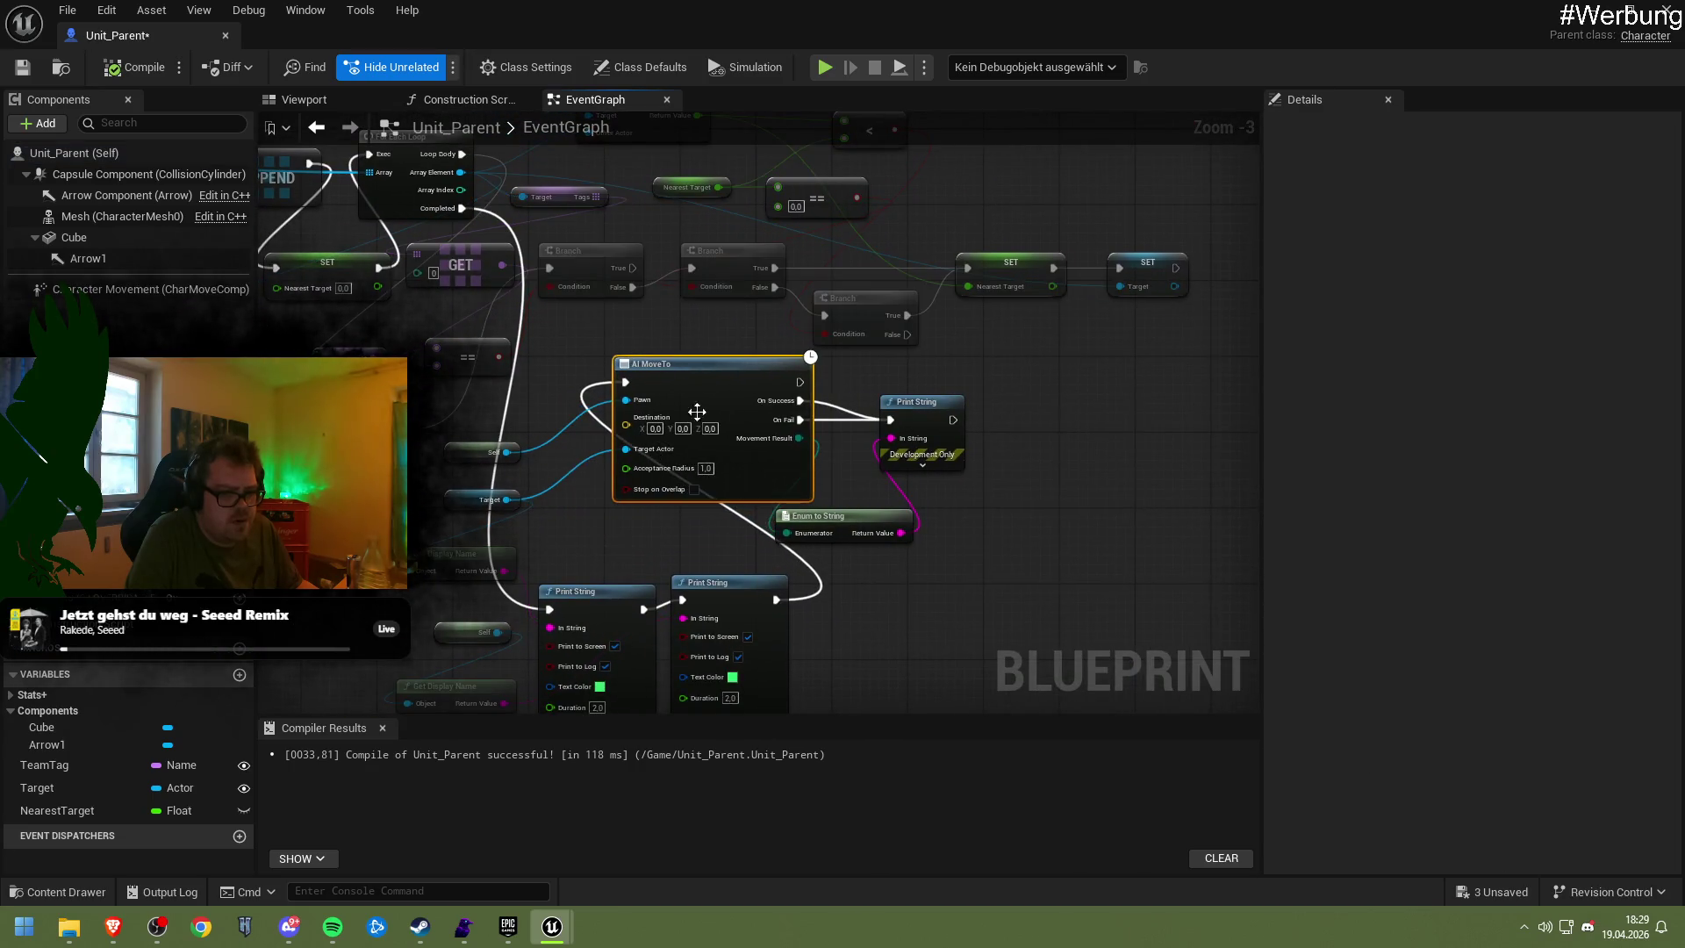
pyautogui.moveTo(772, 601); pyautogui.dragTo(639, 523)
pyautogui.write('turn')
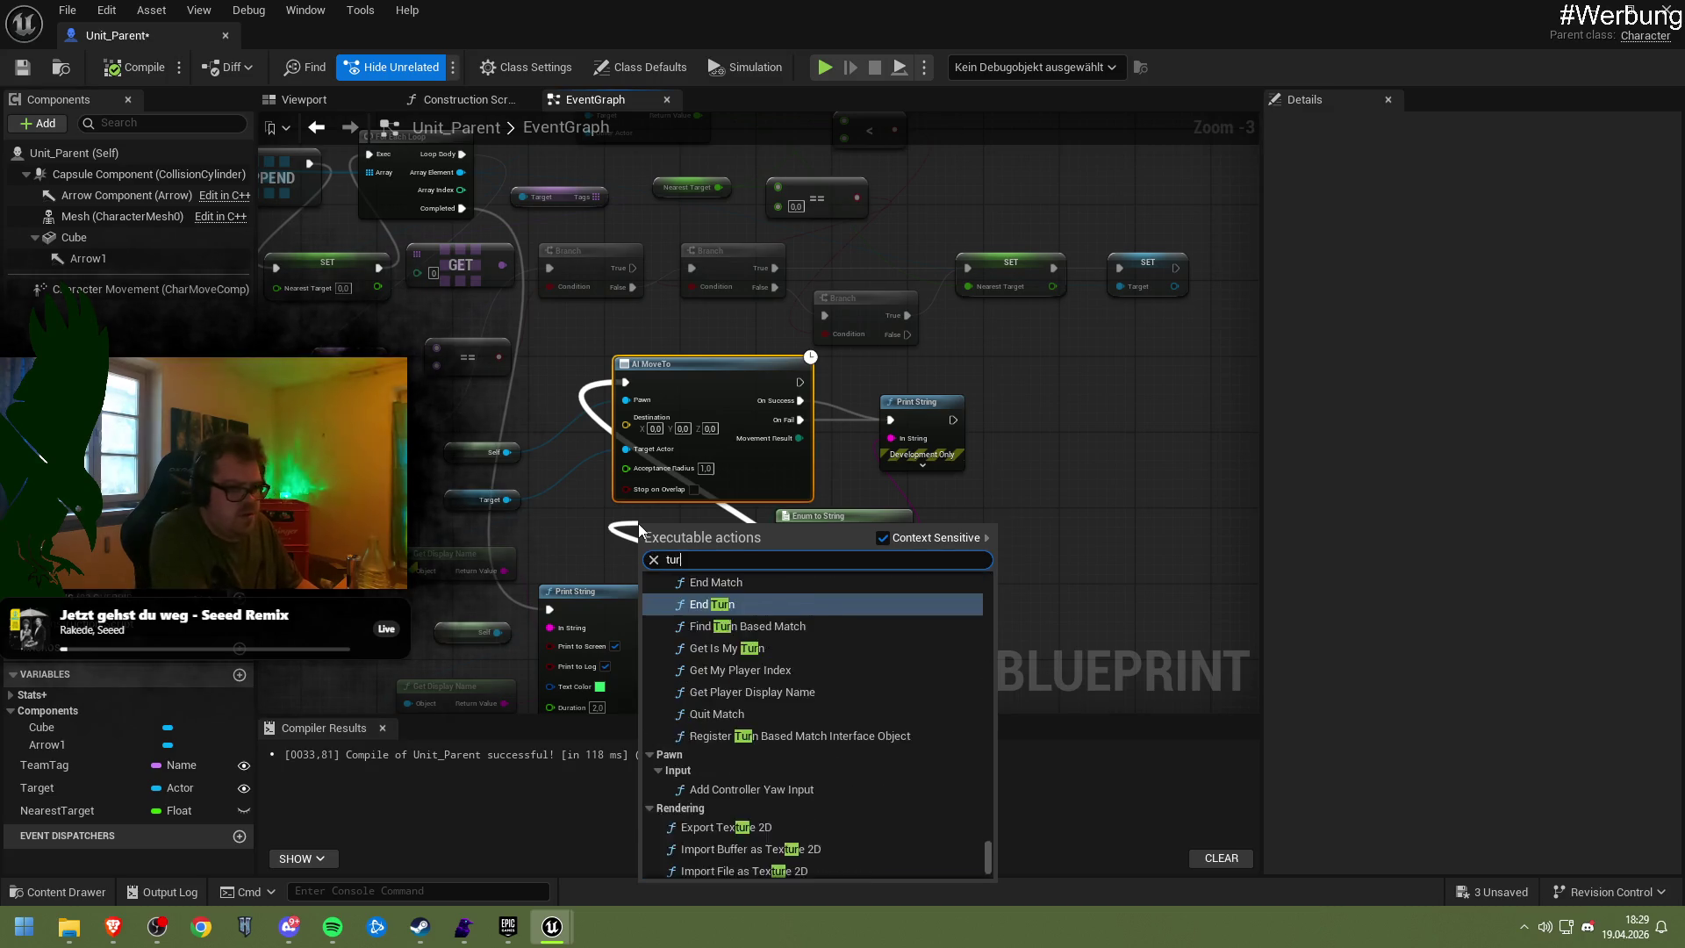
pyautogui.scroll(5, 772, 669)
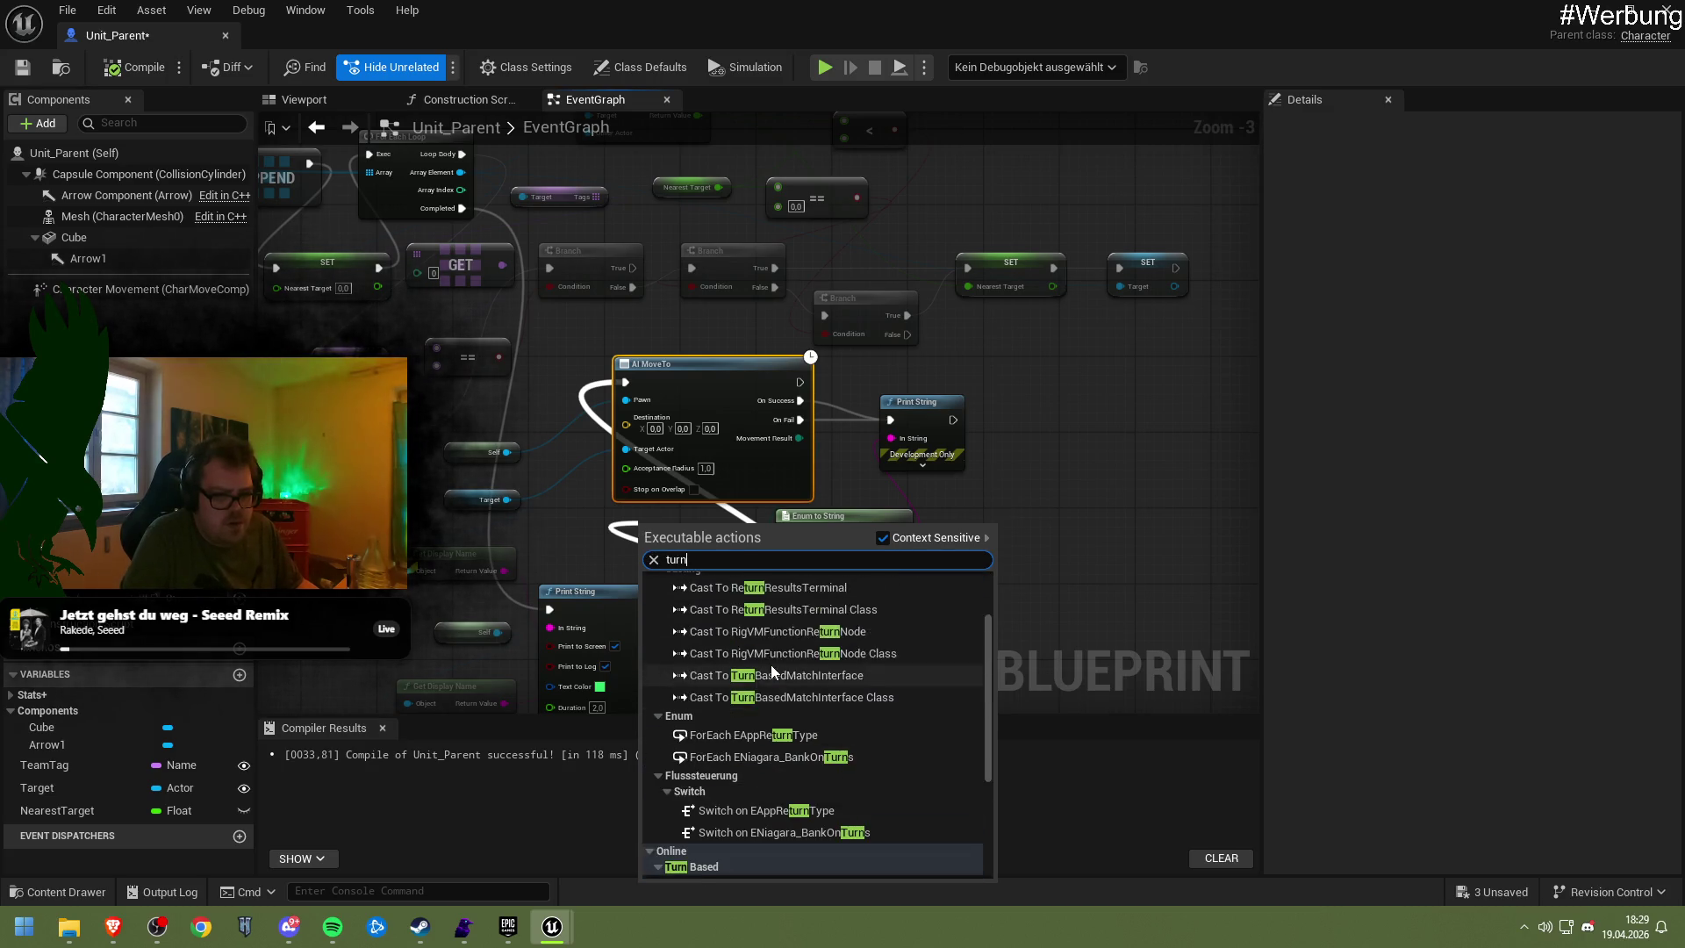
pyautogui.scroll(-5, 772, 669)
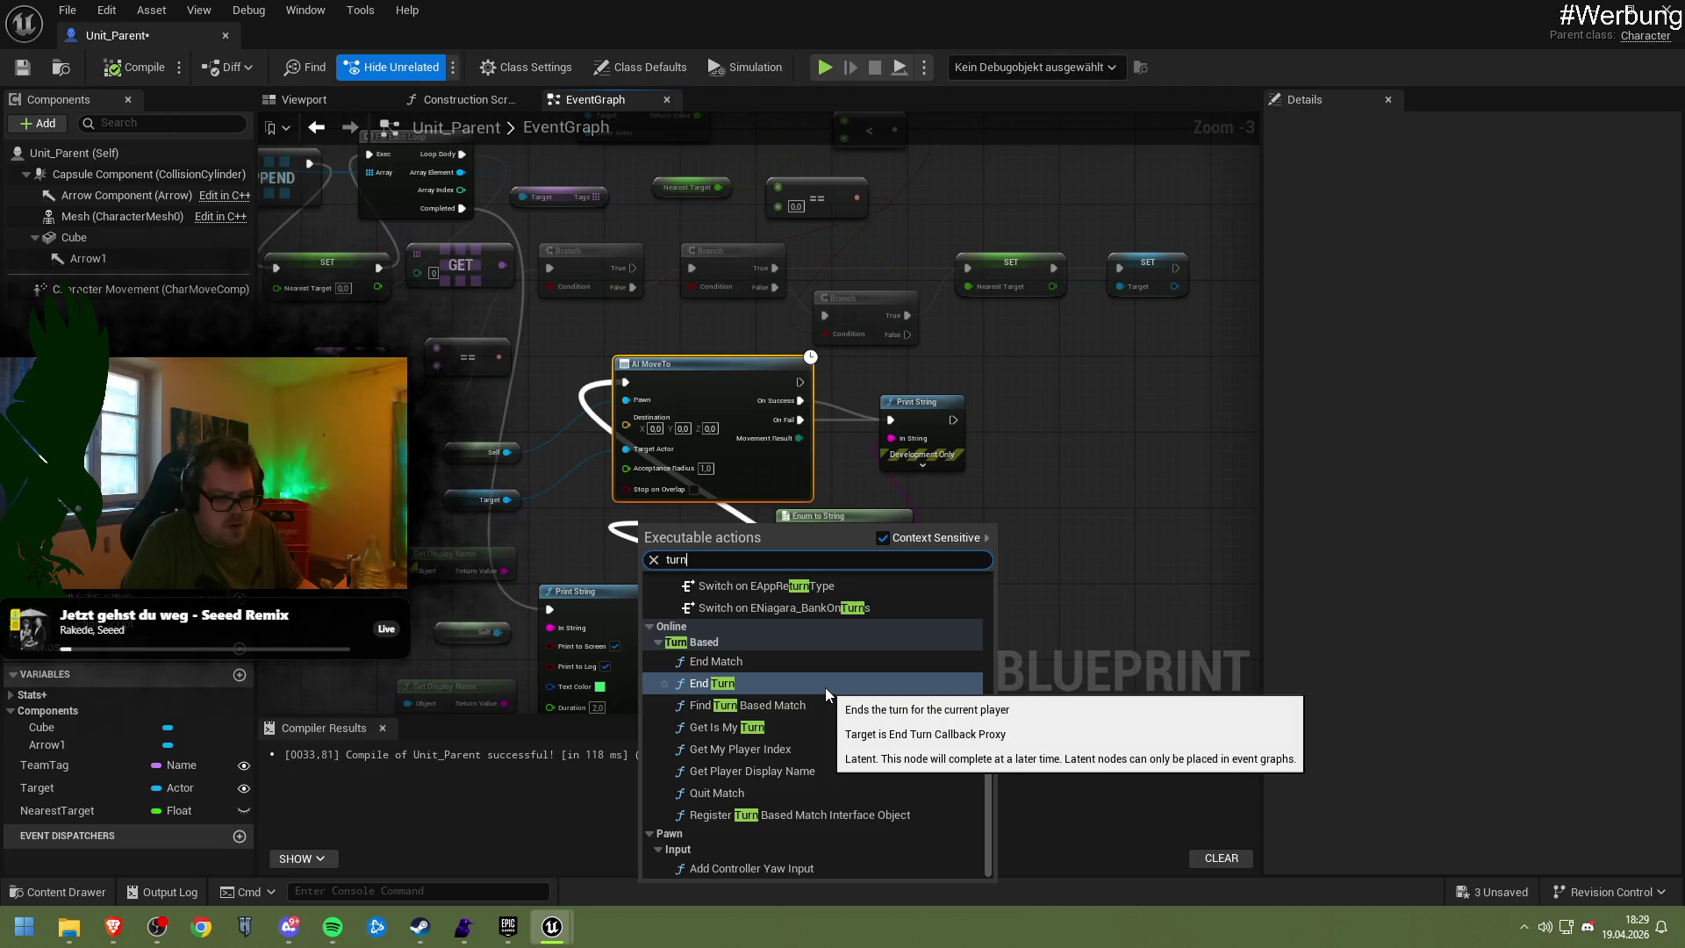
pyautogui.hotkey('ctrl', 'a')
pyautogui.write('ro')
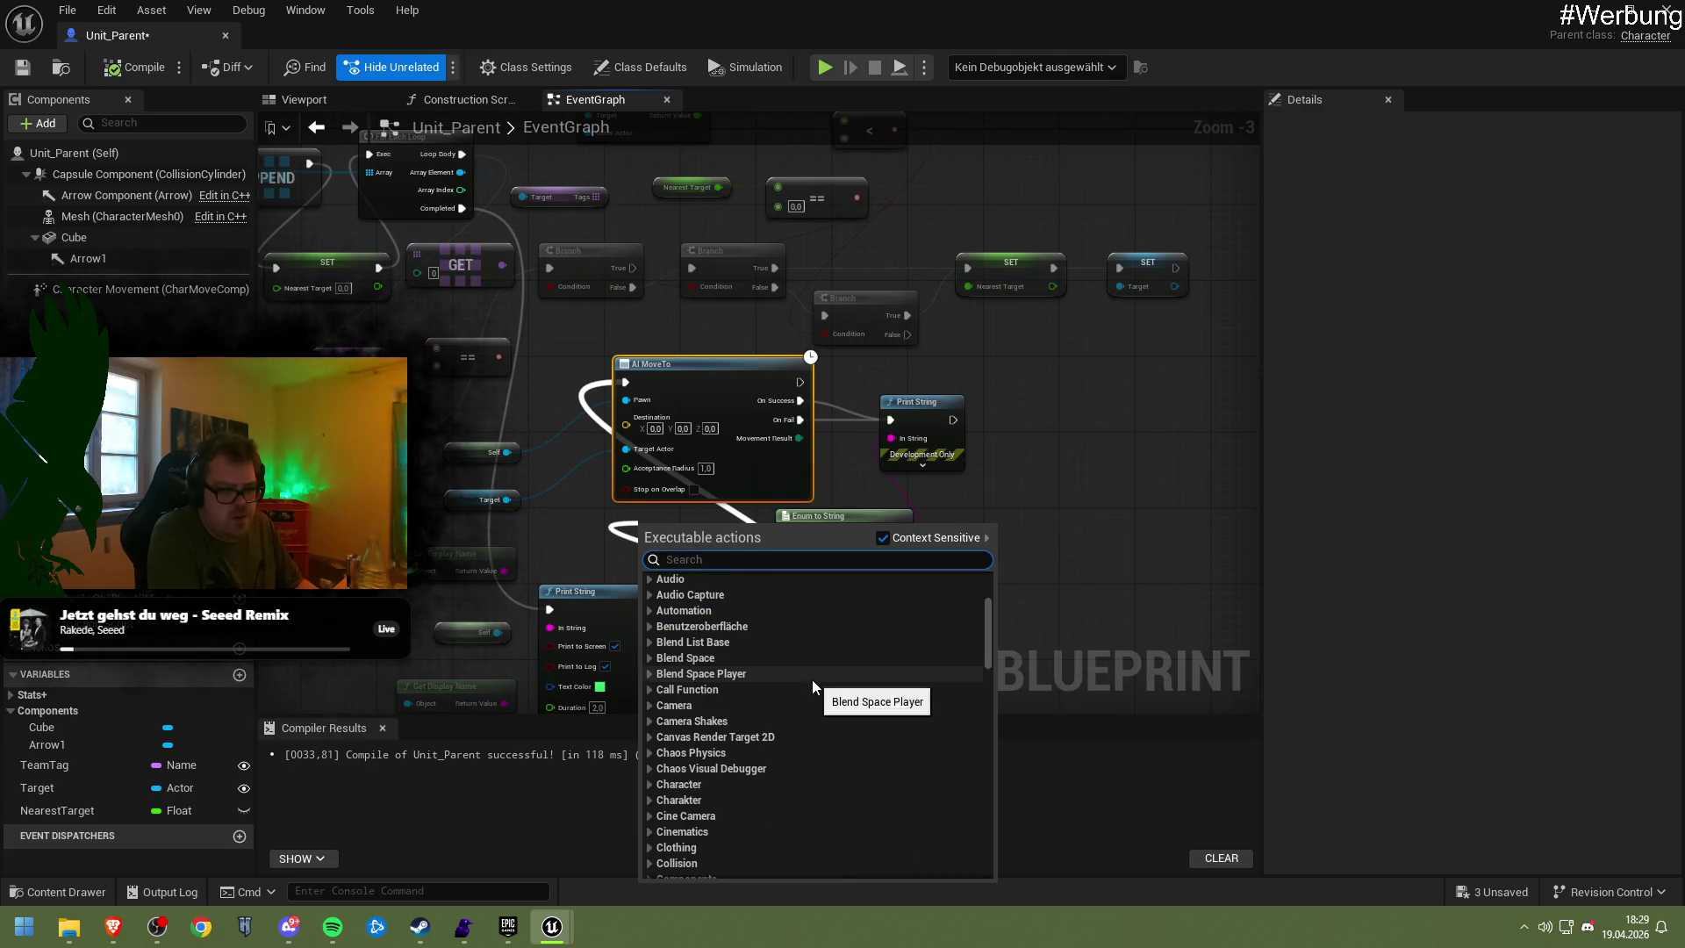
pyautogui.write('tate')
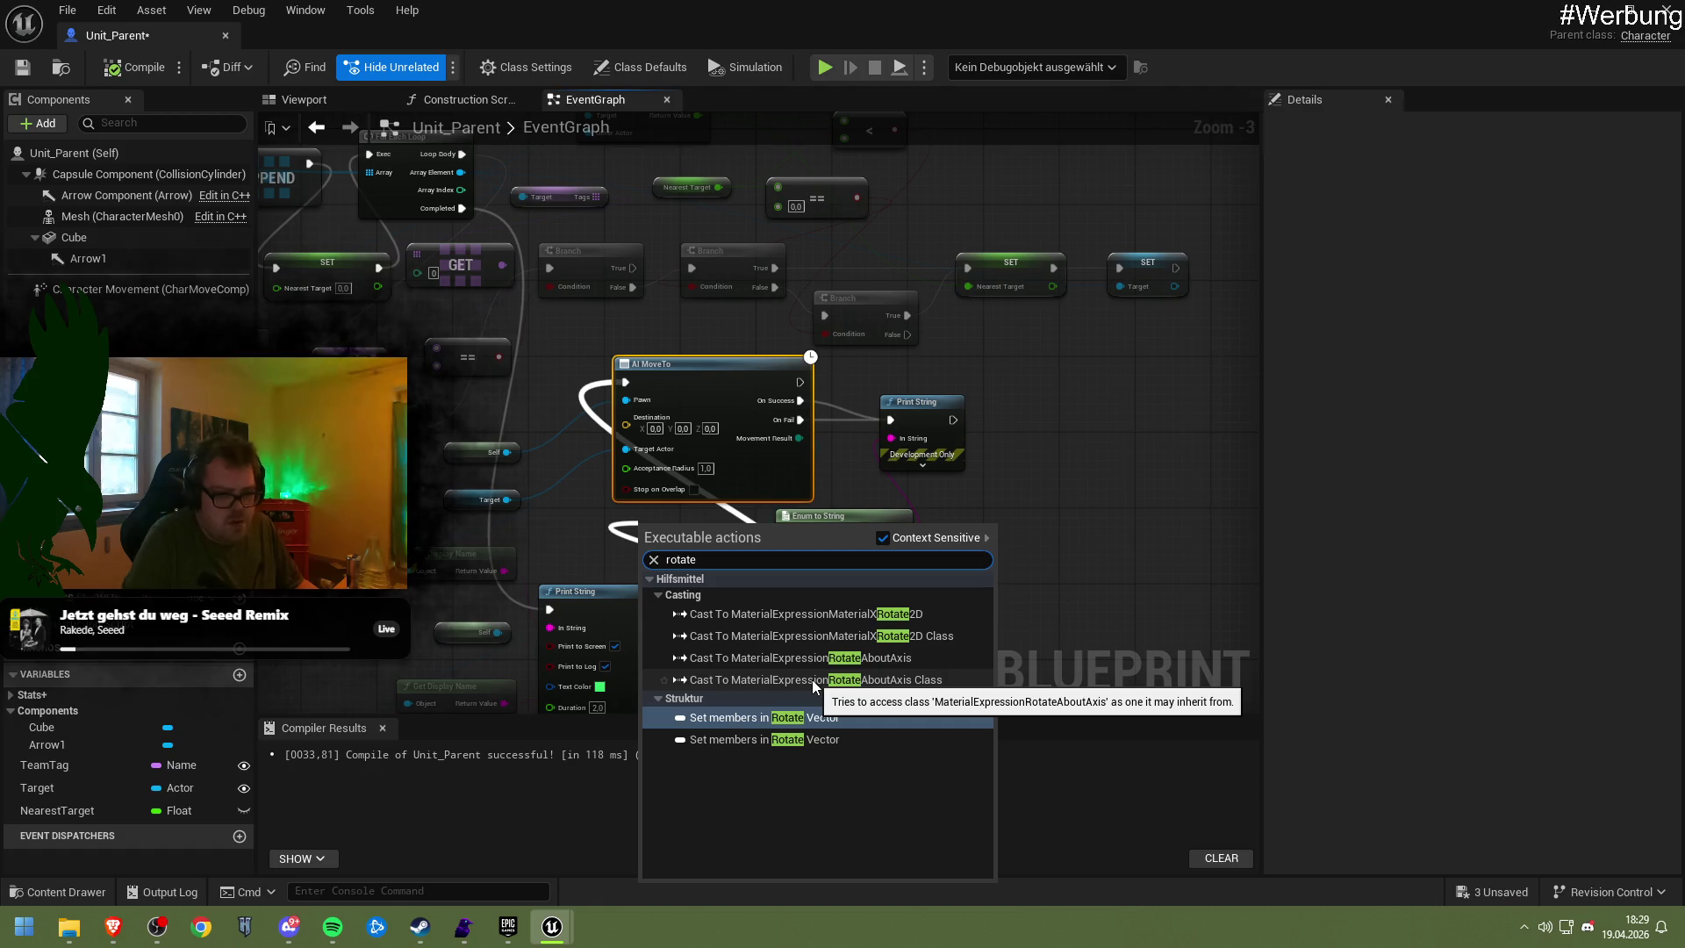
pyautogui.hotkey('ctrl', 'a')
pyautogui.write('ai')
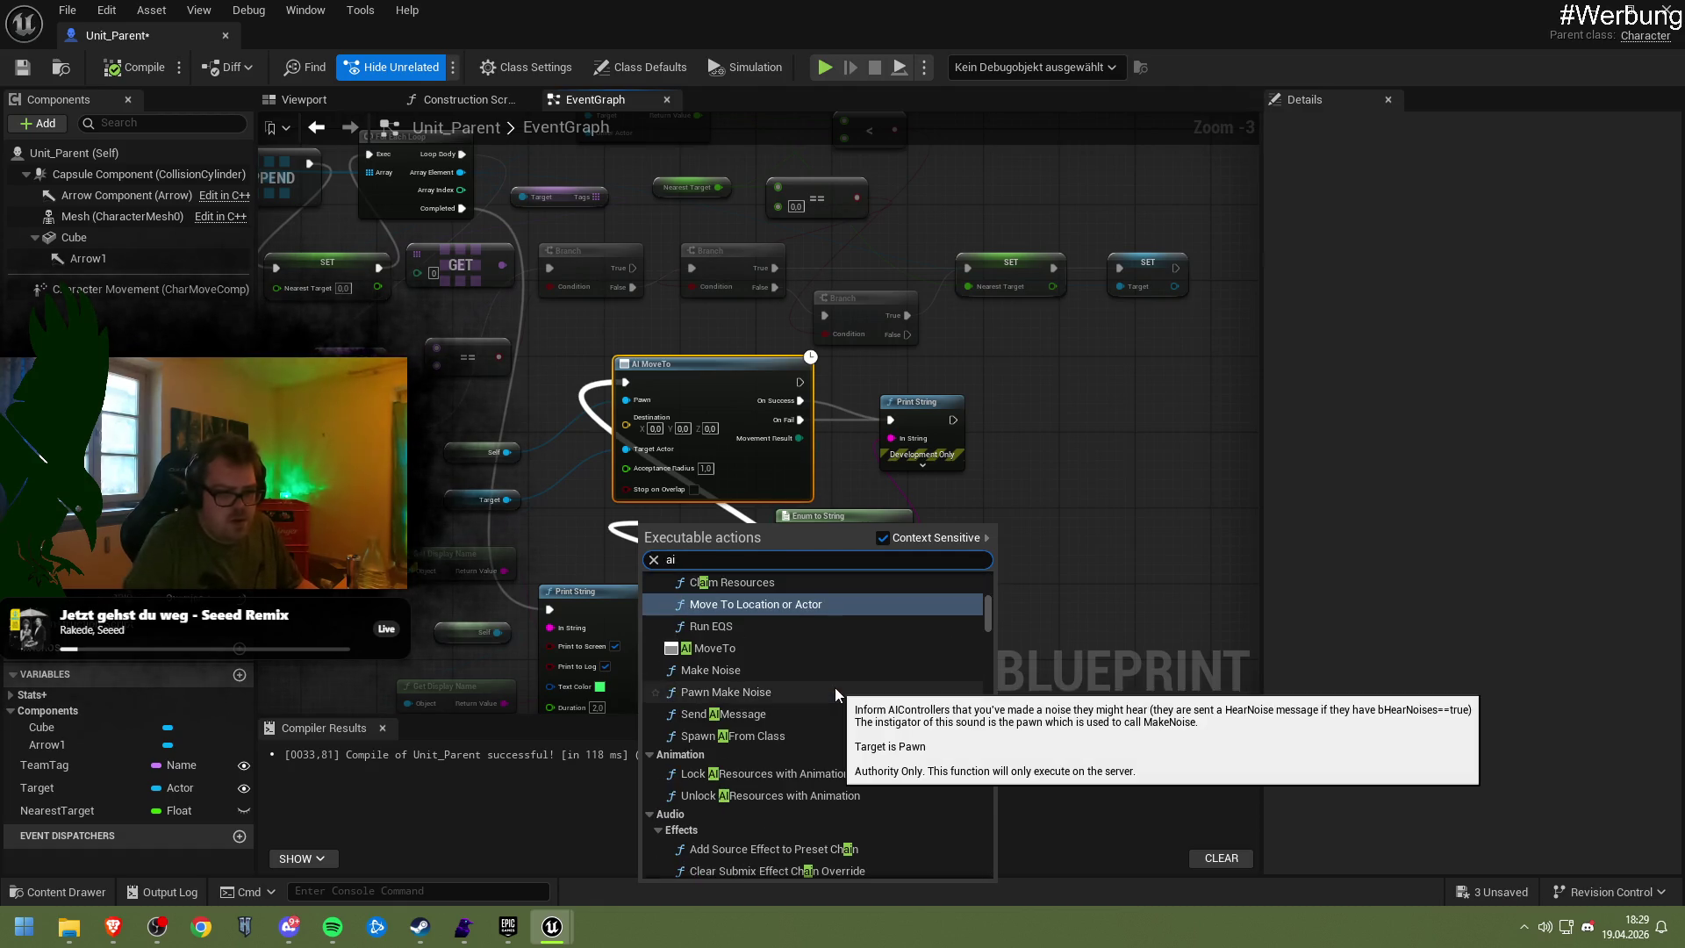
pyautogui.scroll(-15, 793, 681)
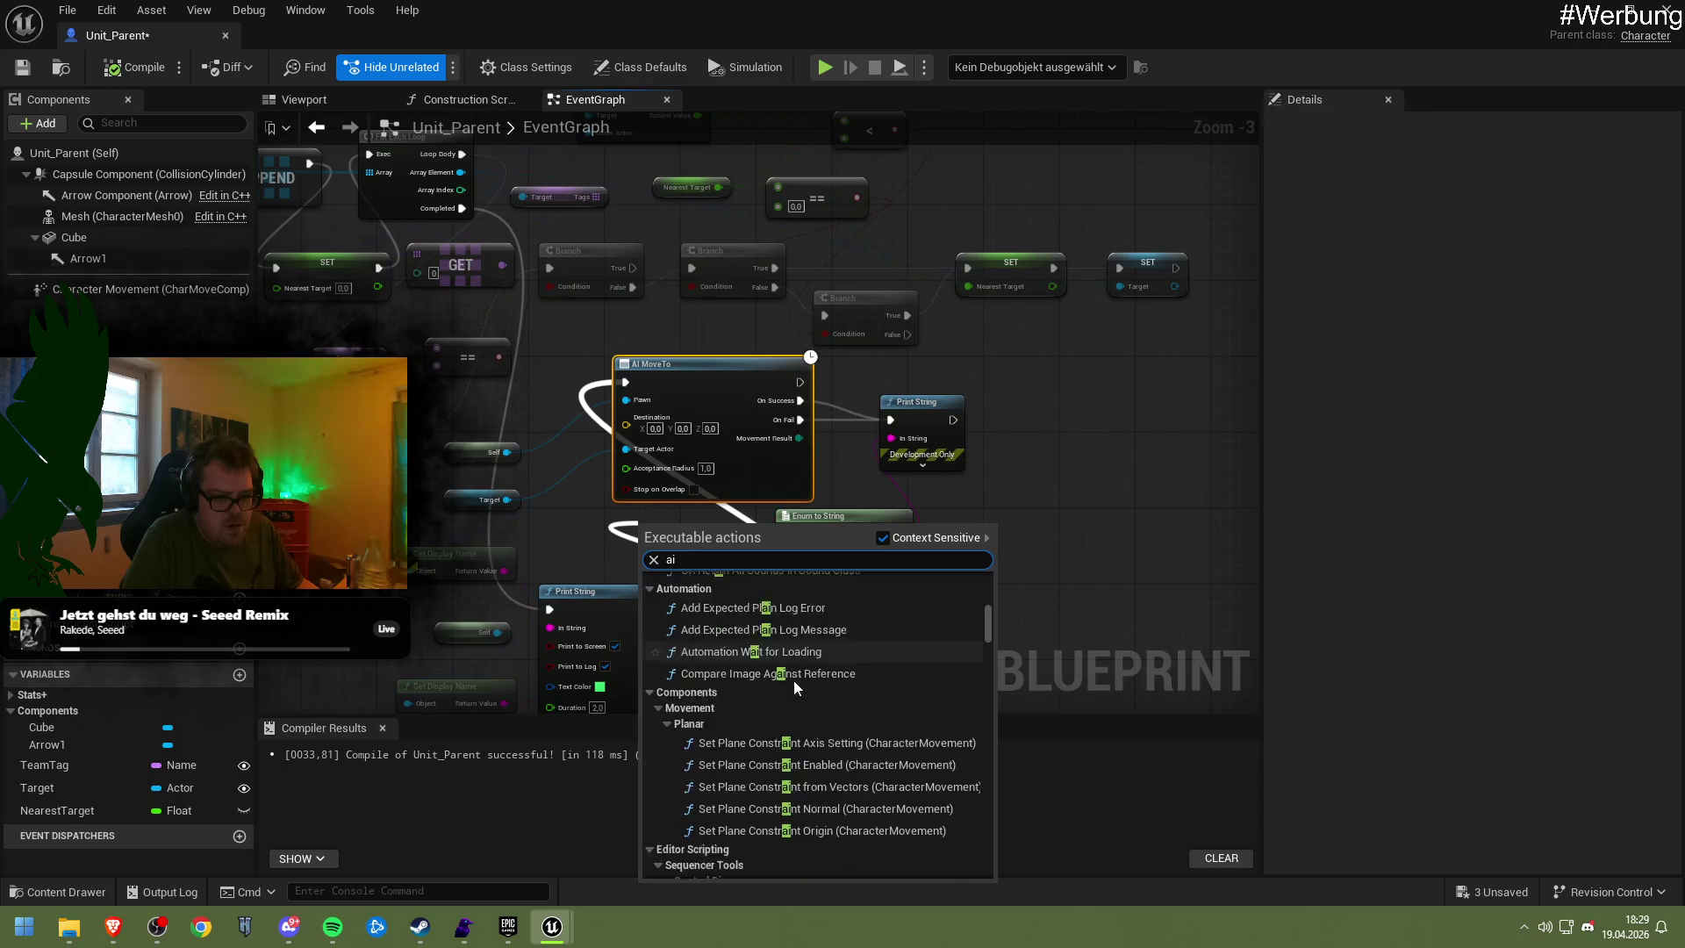
pyautogui.scroll(-10, 793, 679)
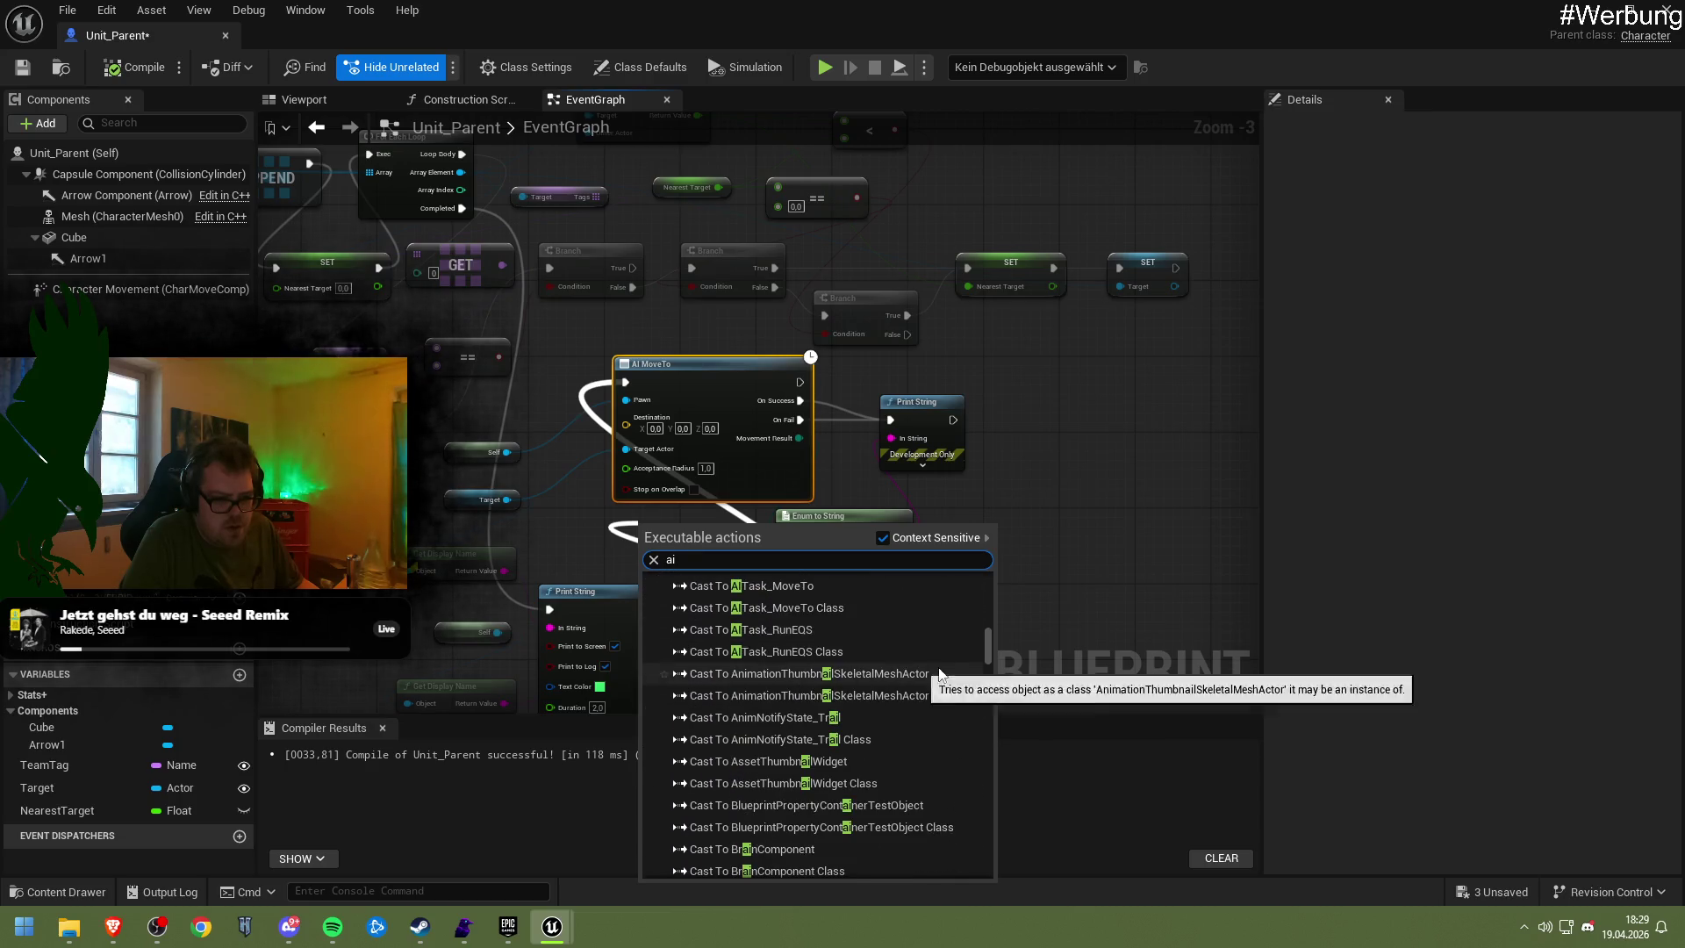
pyautogui.moveTo(988, 645); pyautogui.dragTo(986, 866)
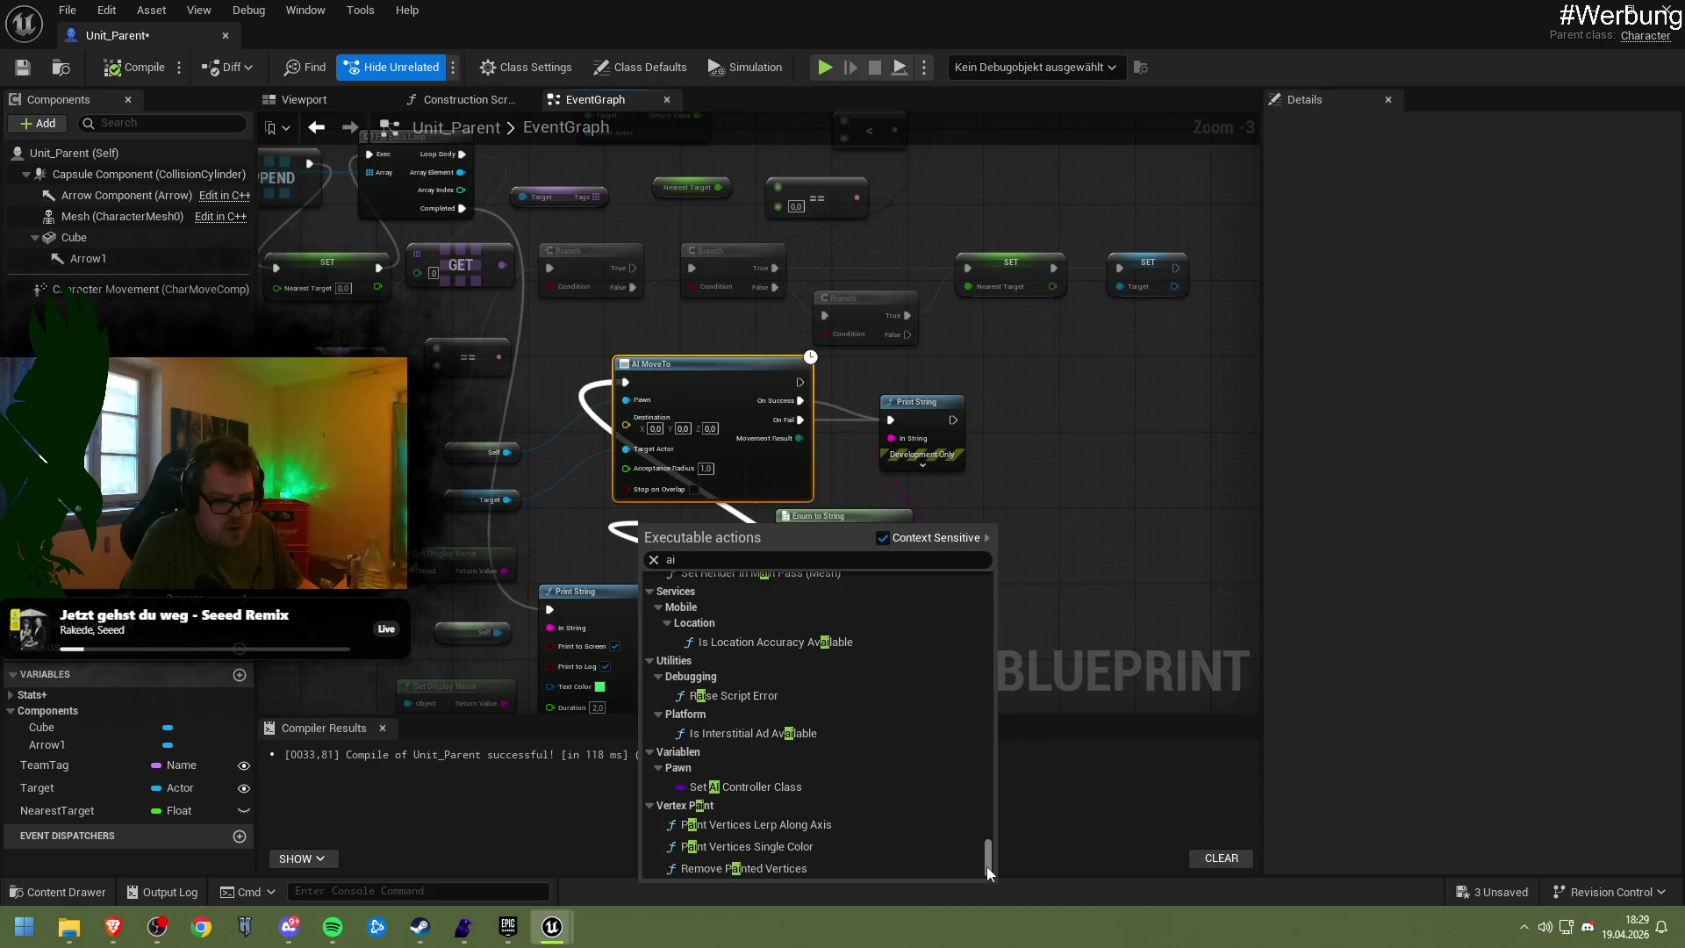
pyautogui.click(1042, 542)
pyautogui.click(112, 926)
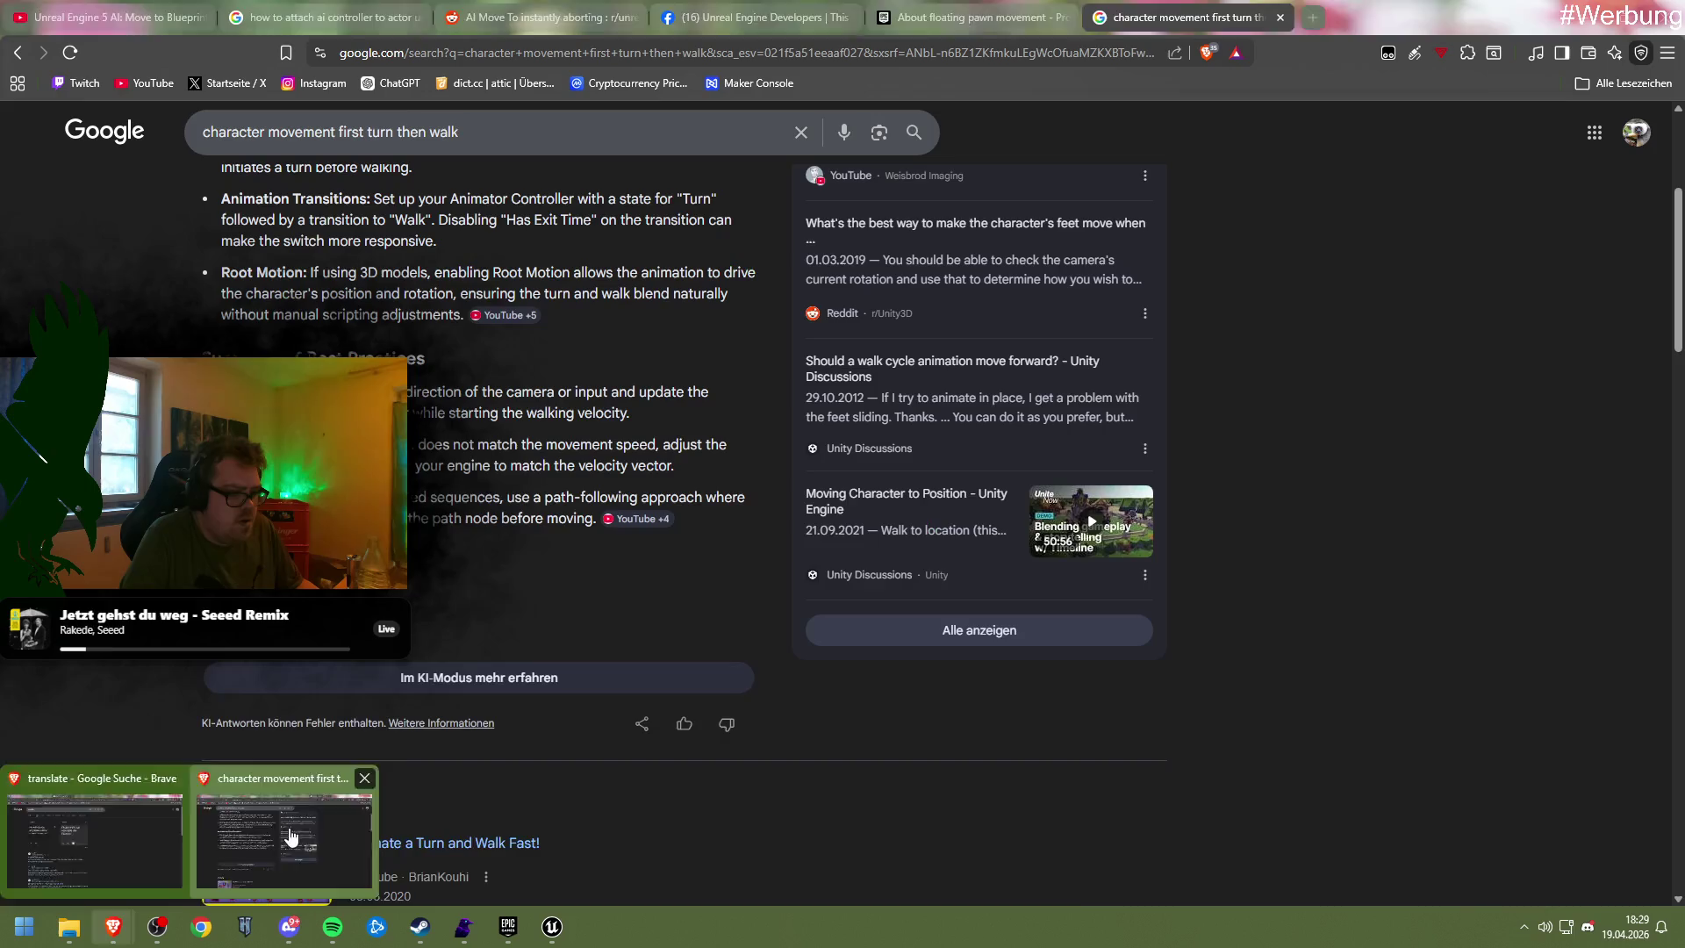
# Search Google for 'character movement allow turning only standing' and expand the AI overview
pyautogui.click(285, 833)
pyautogui.click(487, 126)
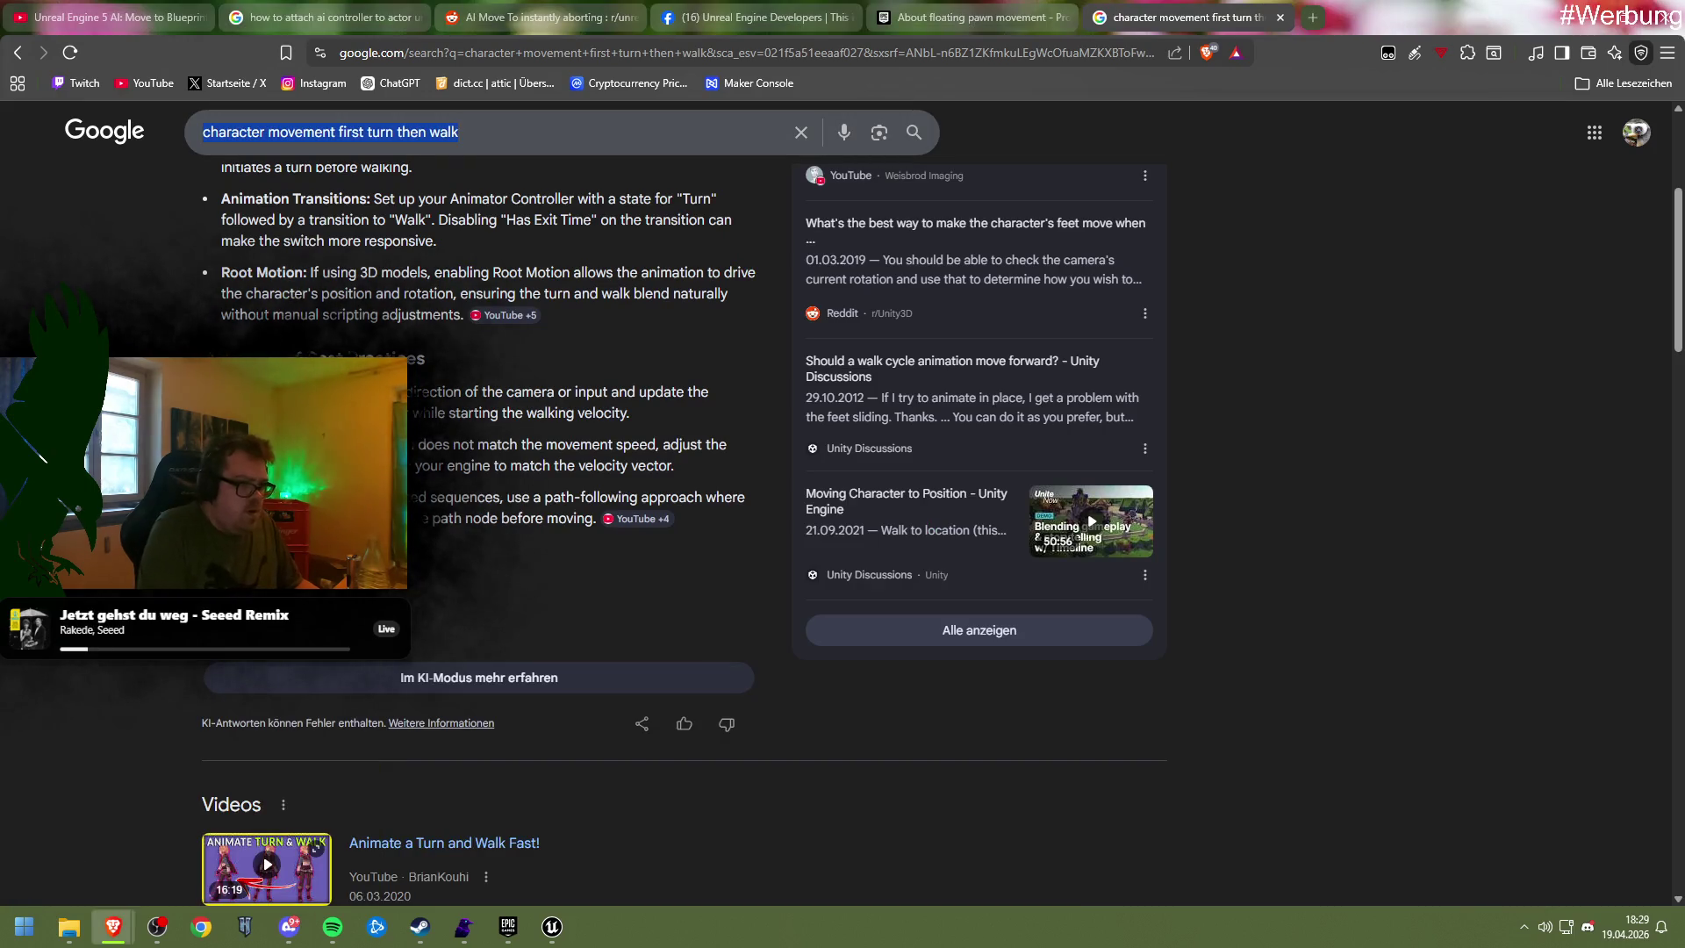
pyautogui.press('BackSpace')
pyautogui.press('BackSpace')
pyautogui.press('BackSpace')
pyautogui.press('BackSpace')
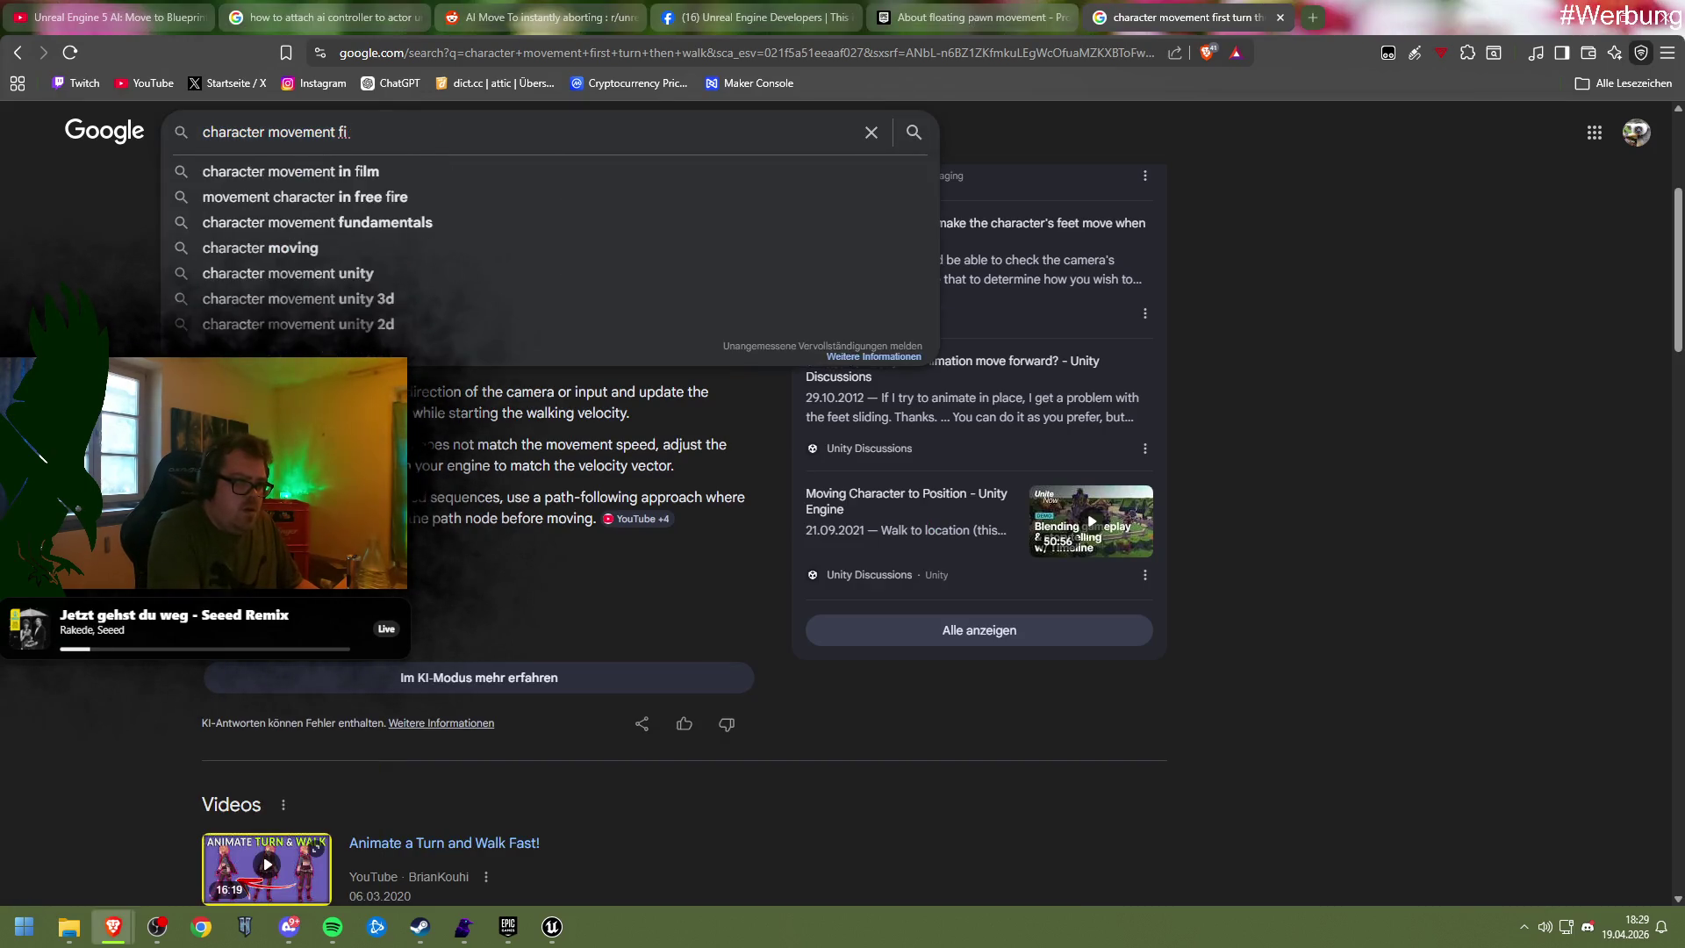
pyautogui.write('allow turning only s')
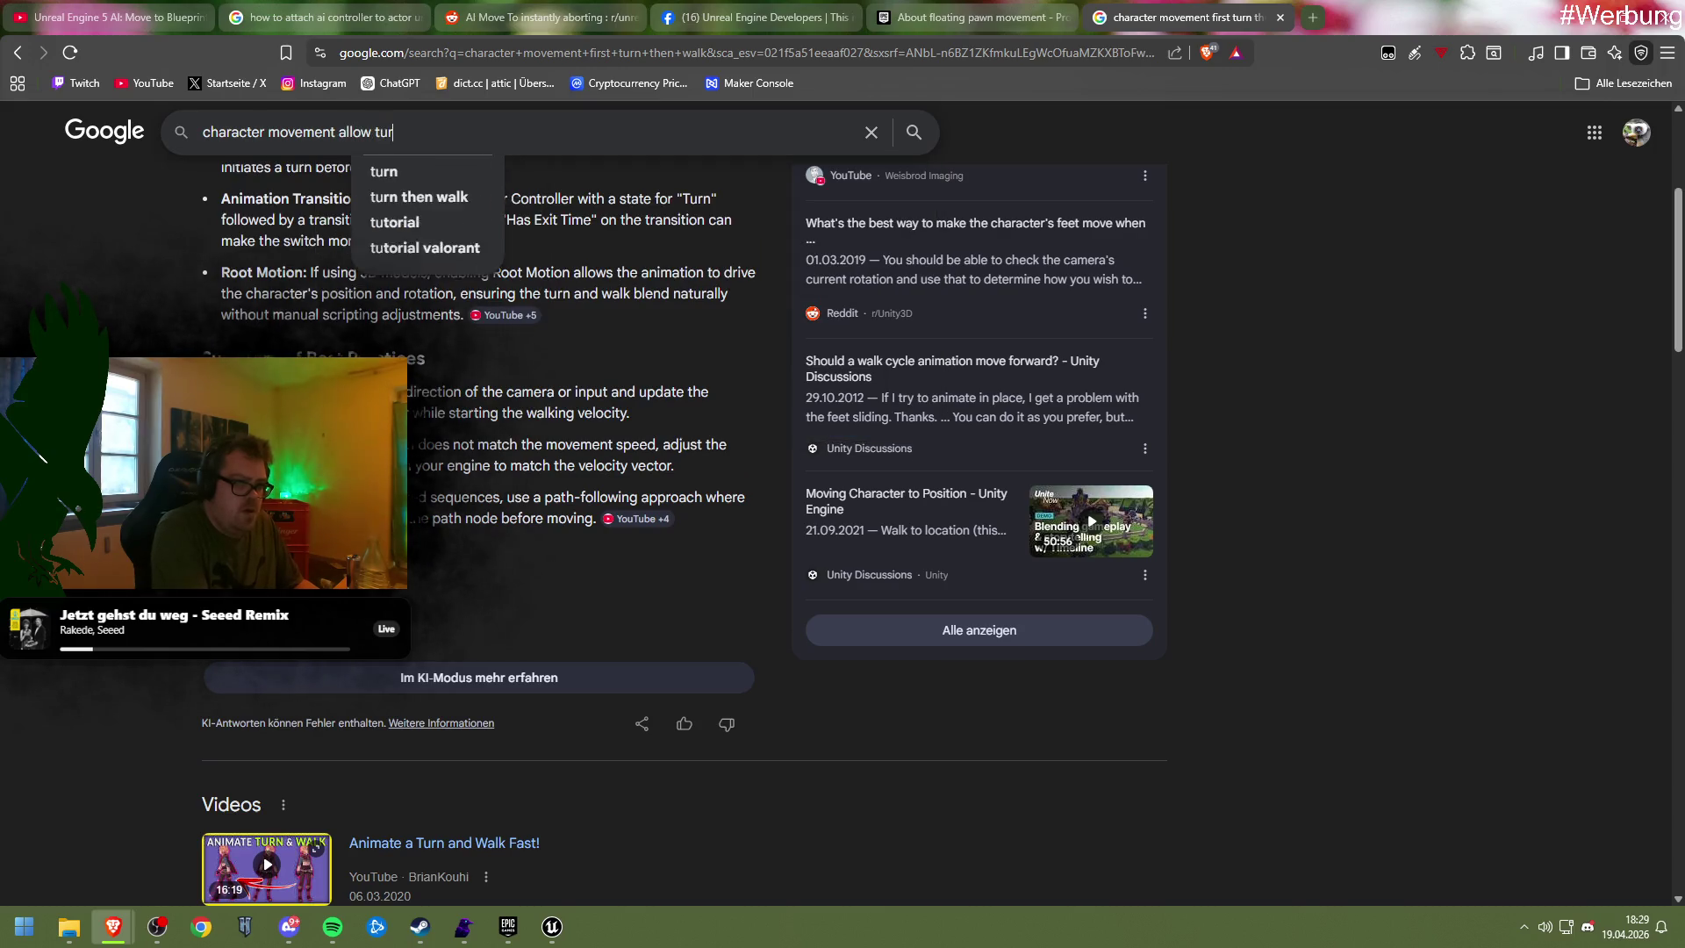
pyautogui.write('tanding')
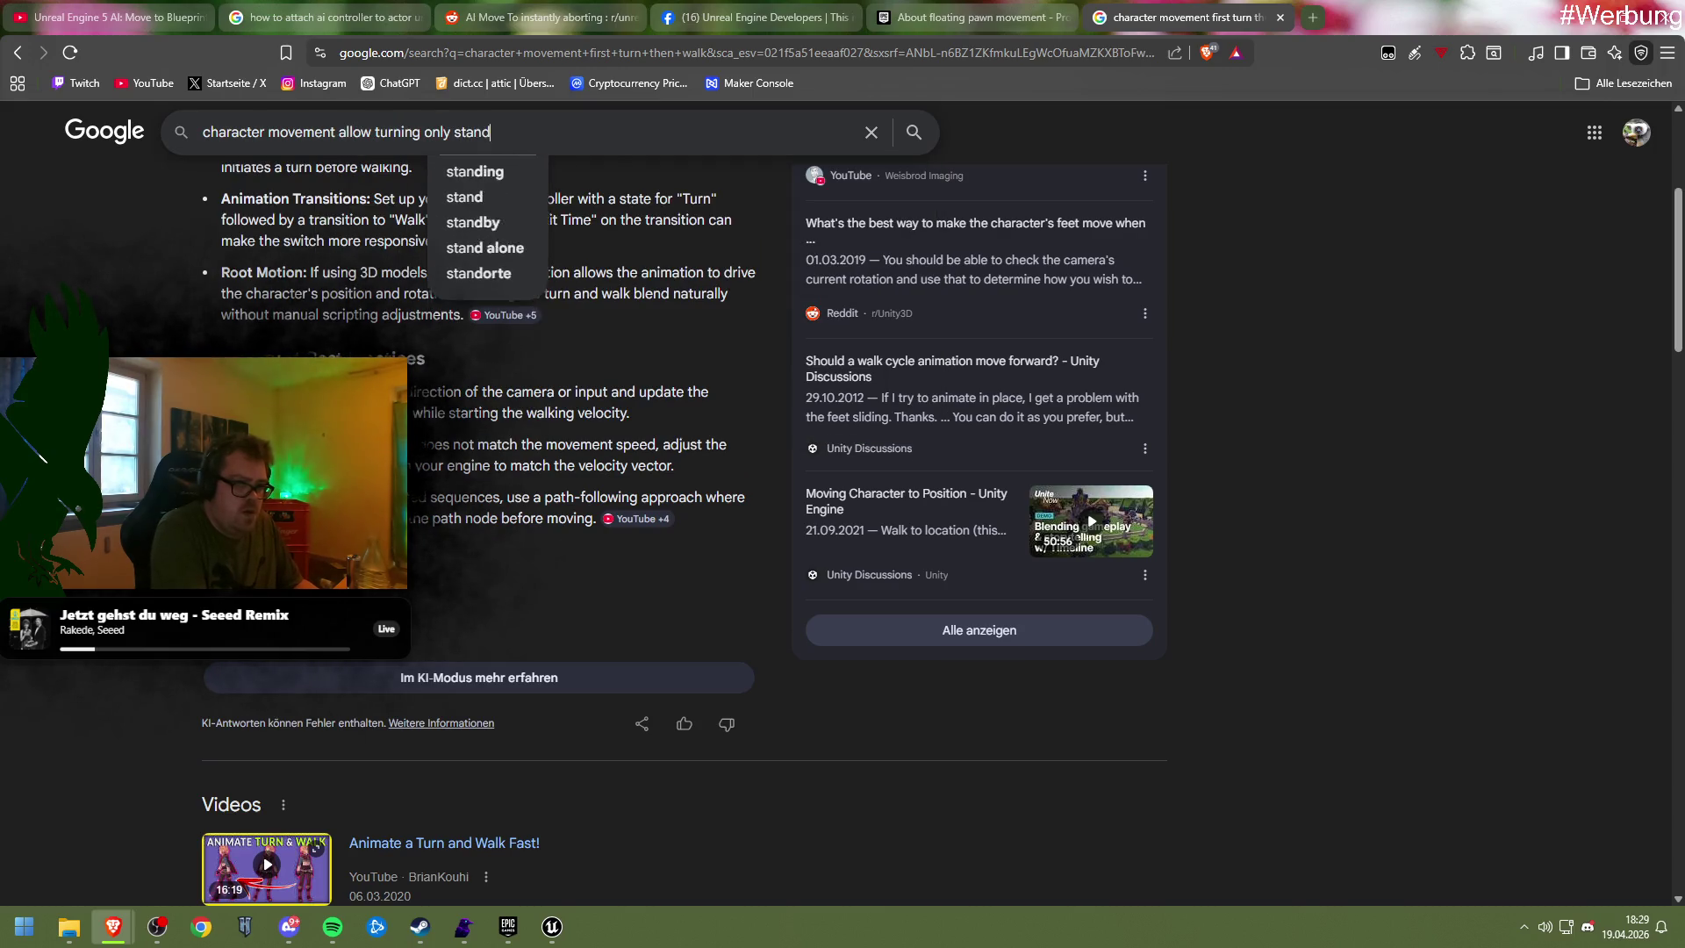
pyautogui.press('Return')
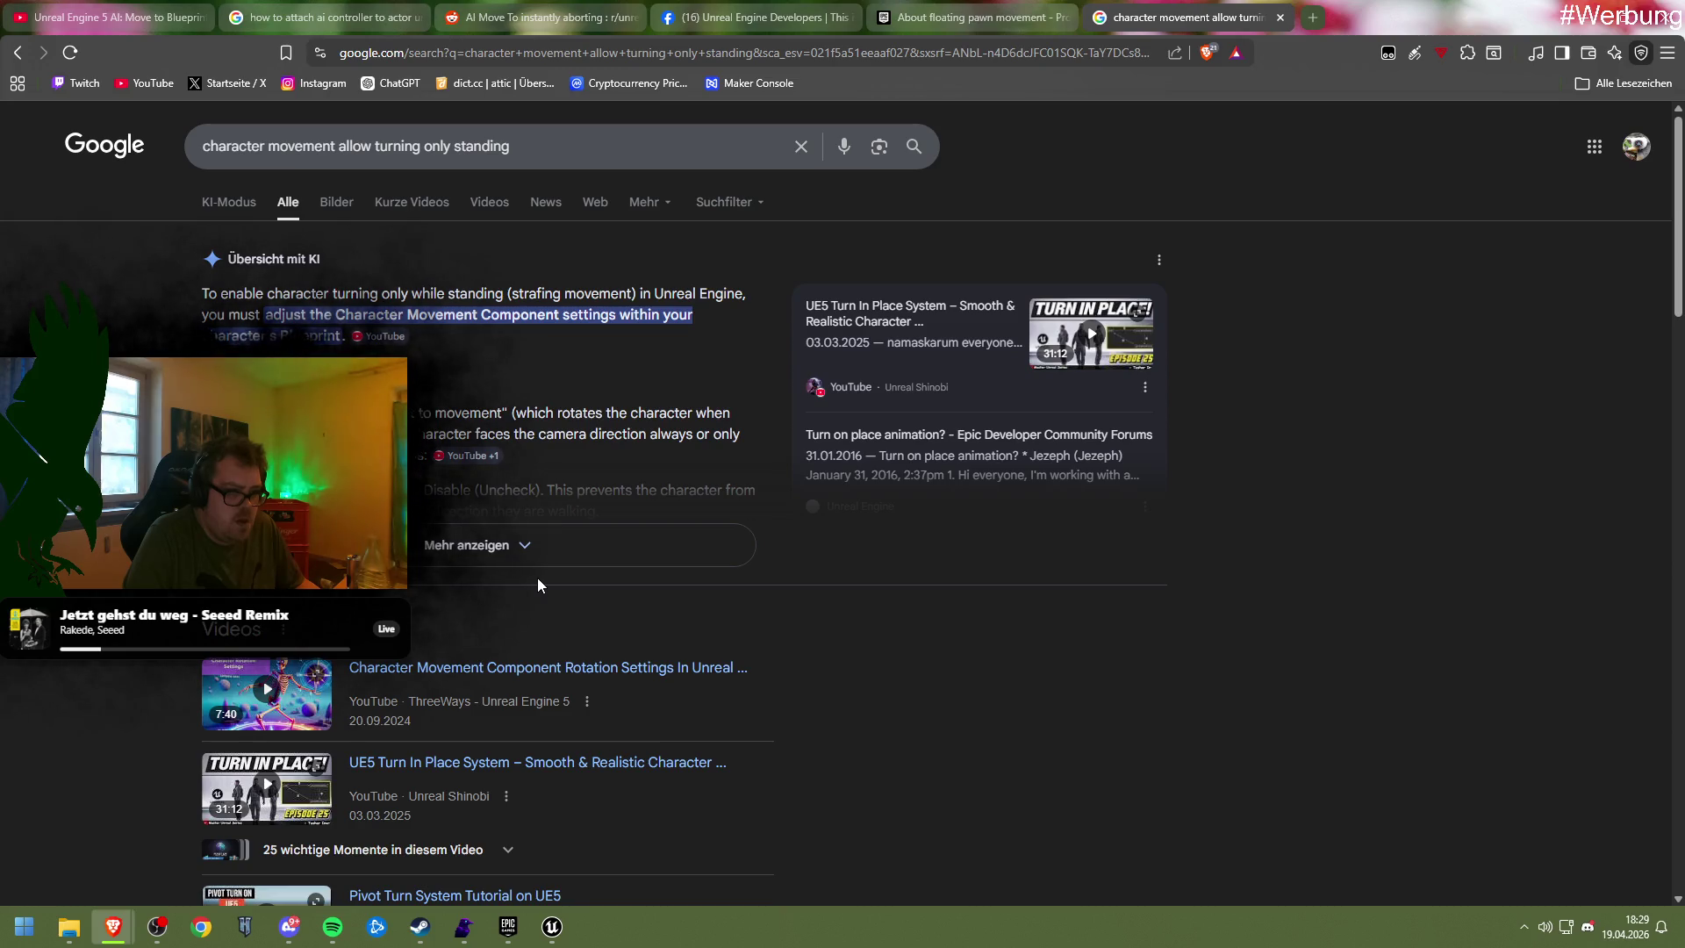
pyautogui.click(519, 545)
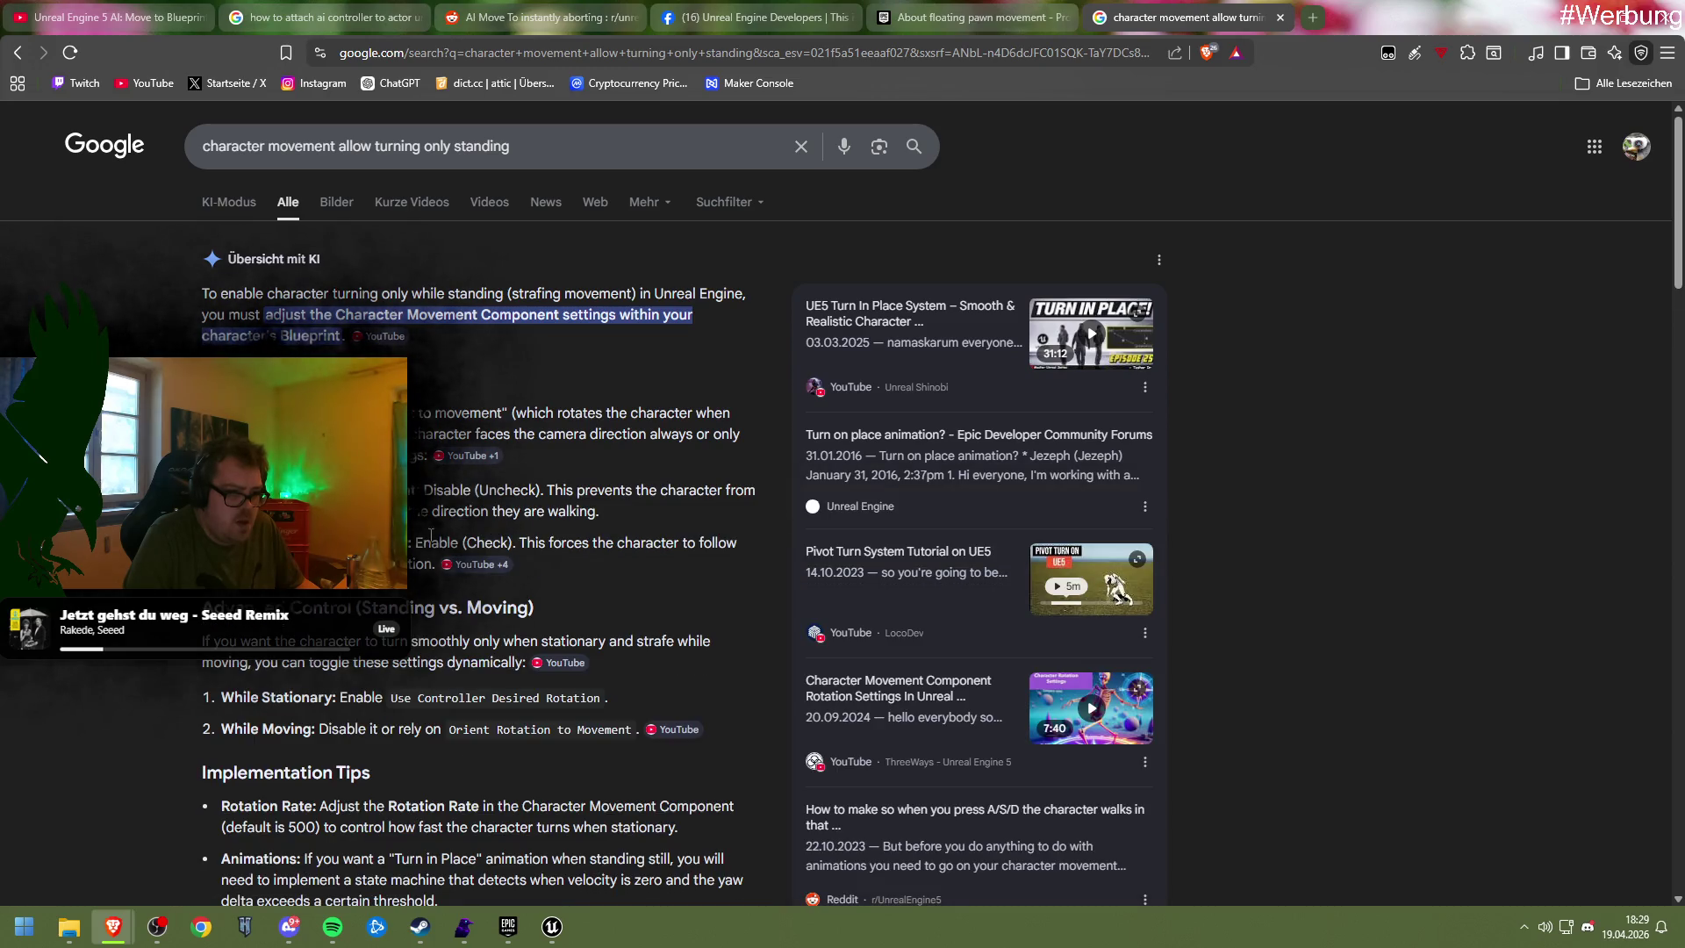
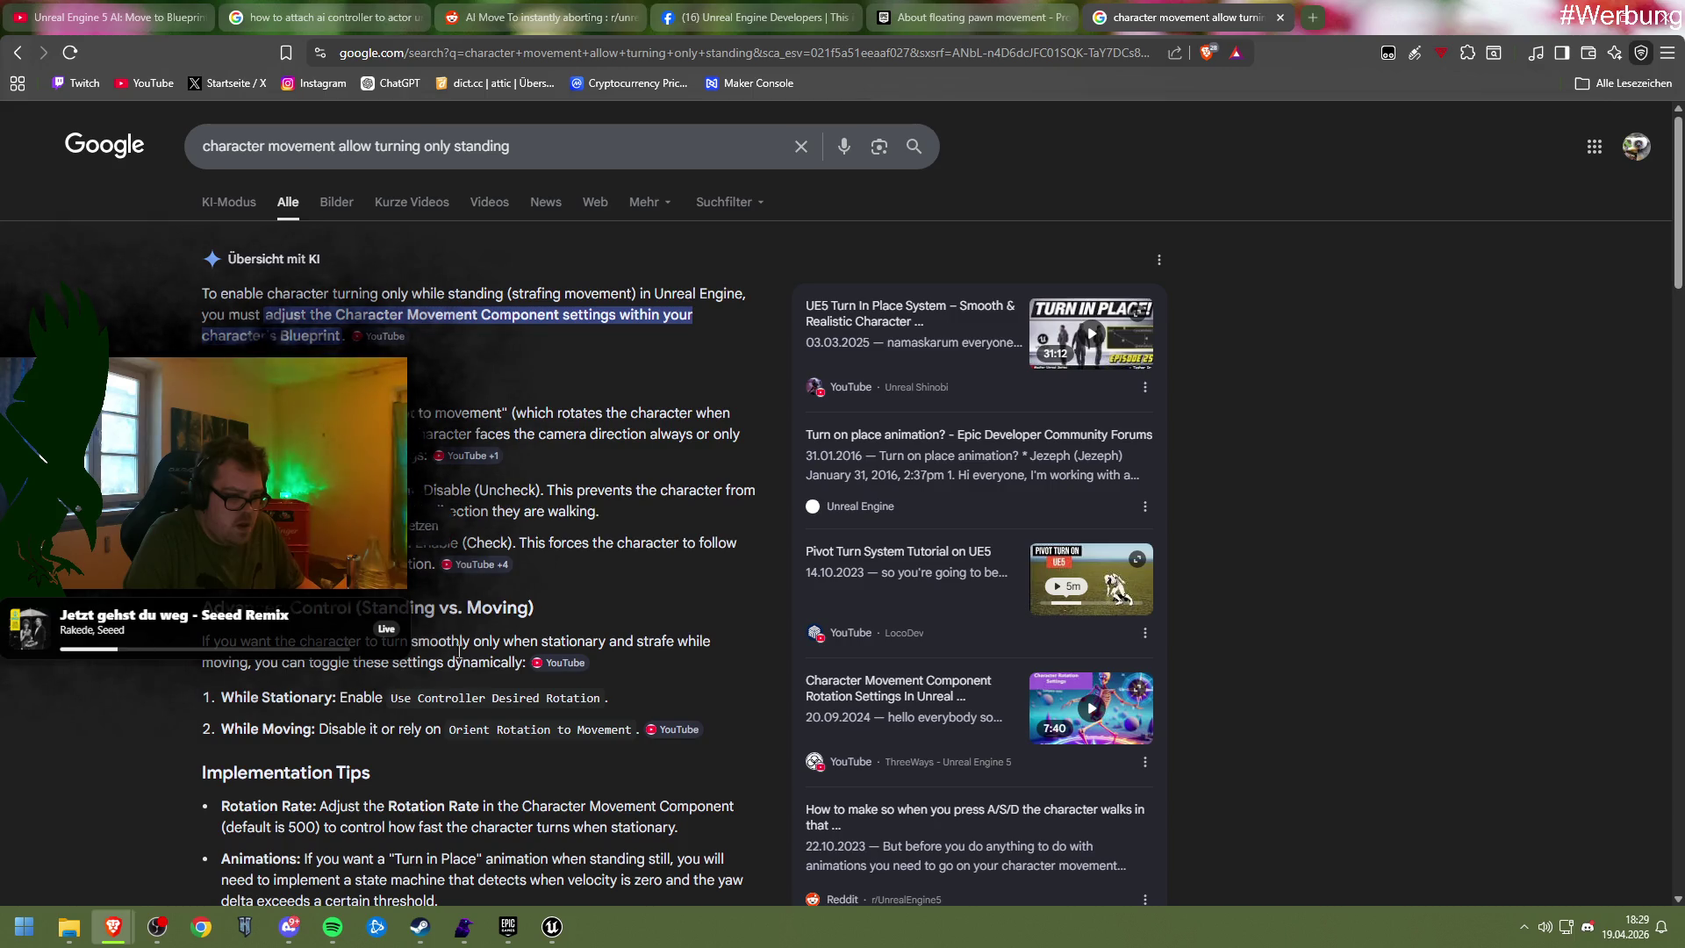
# Filter Unit_Parent's Character Movement class defaults to the Orient Rotation to Movement property
pyautogui.click(551, 926)
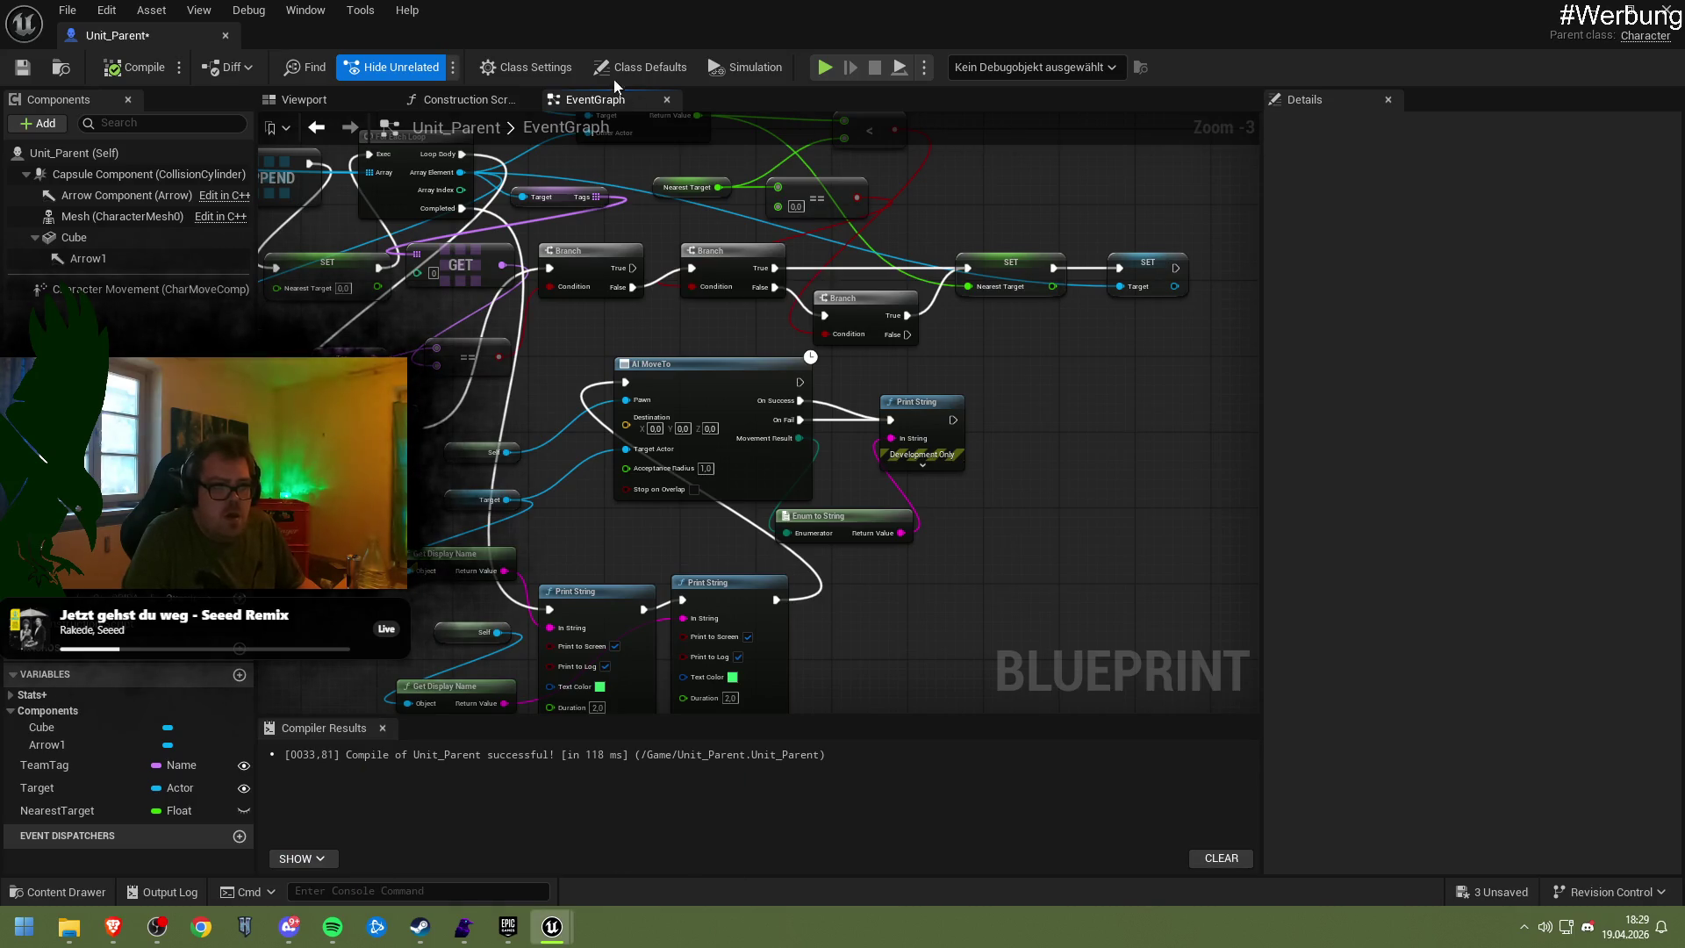
pyautogui.click(640, 67)
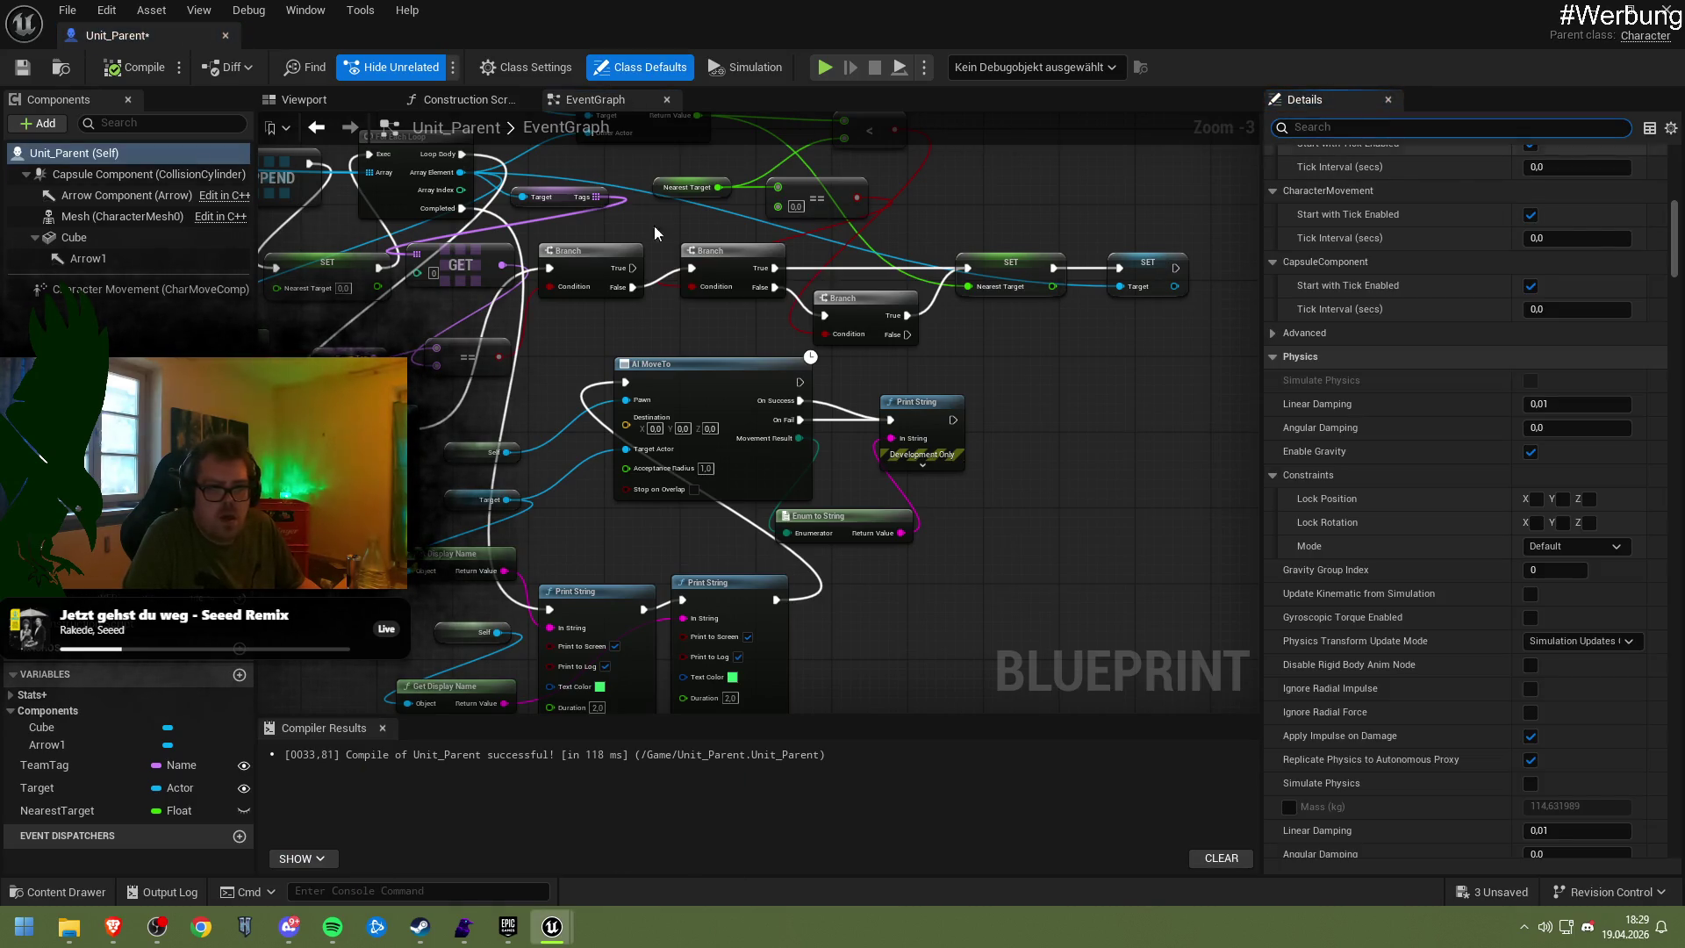
pyautogui.click(128, 289)
pyautogui.click(1395, 127)
pyautogui.write('Orient Rotation to Movement')
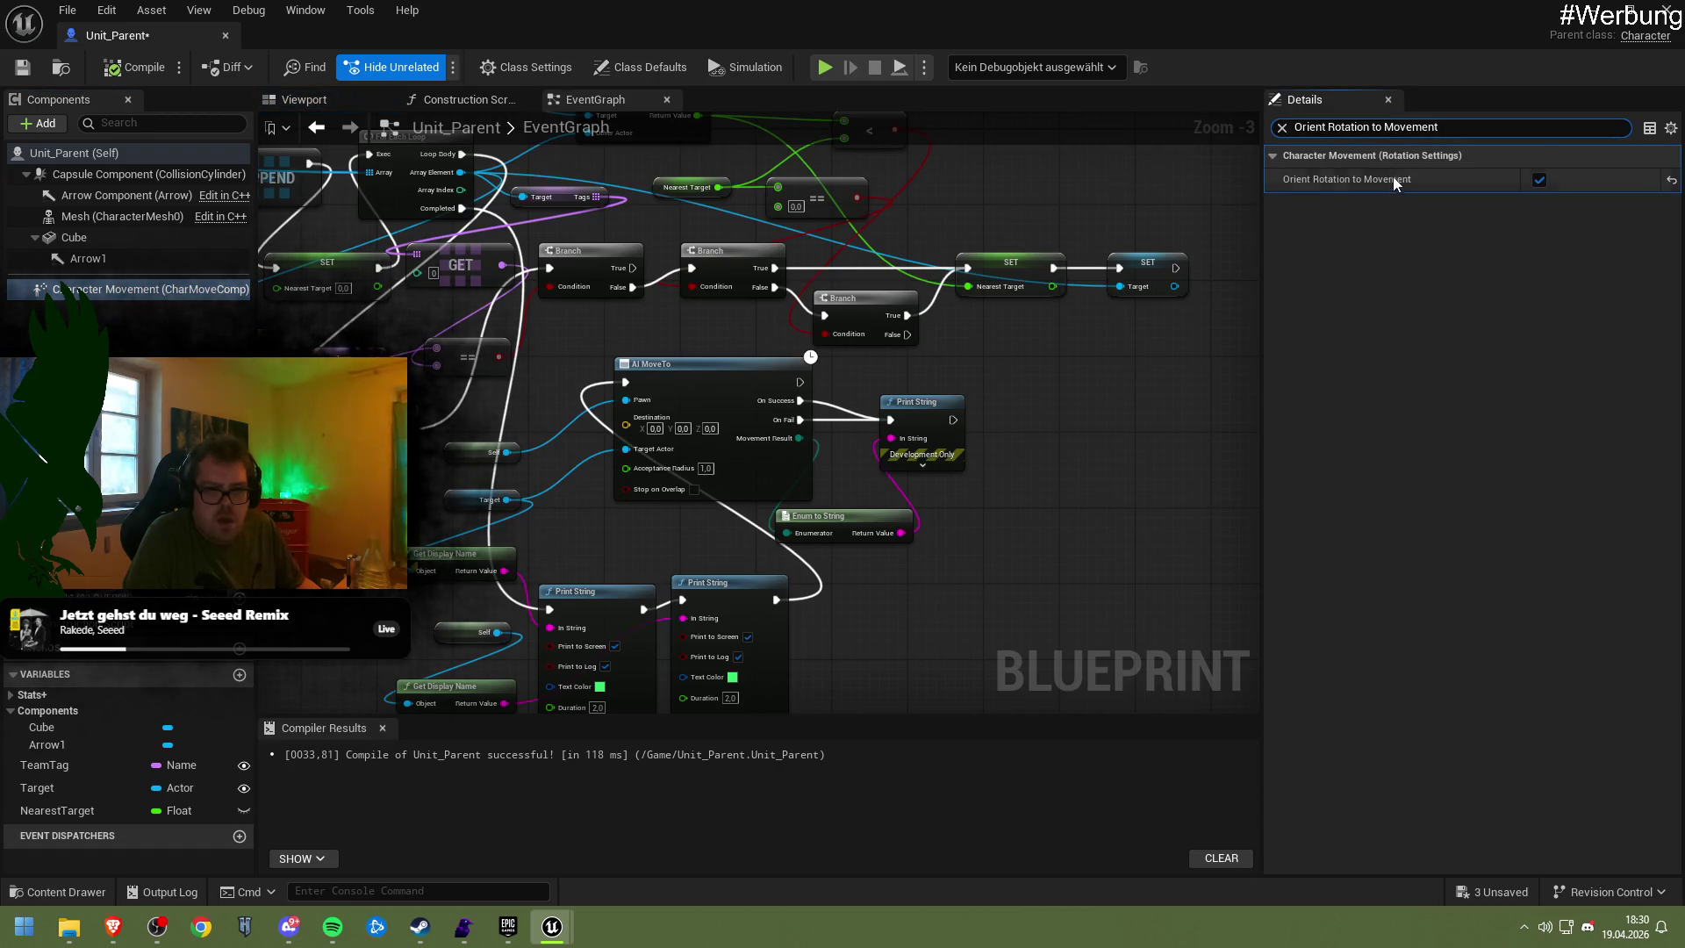
pyautogui.moveTo(1395, 186)
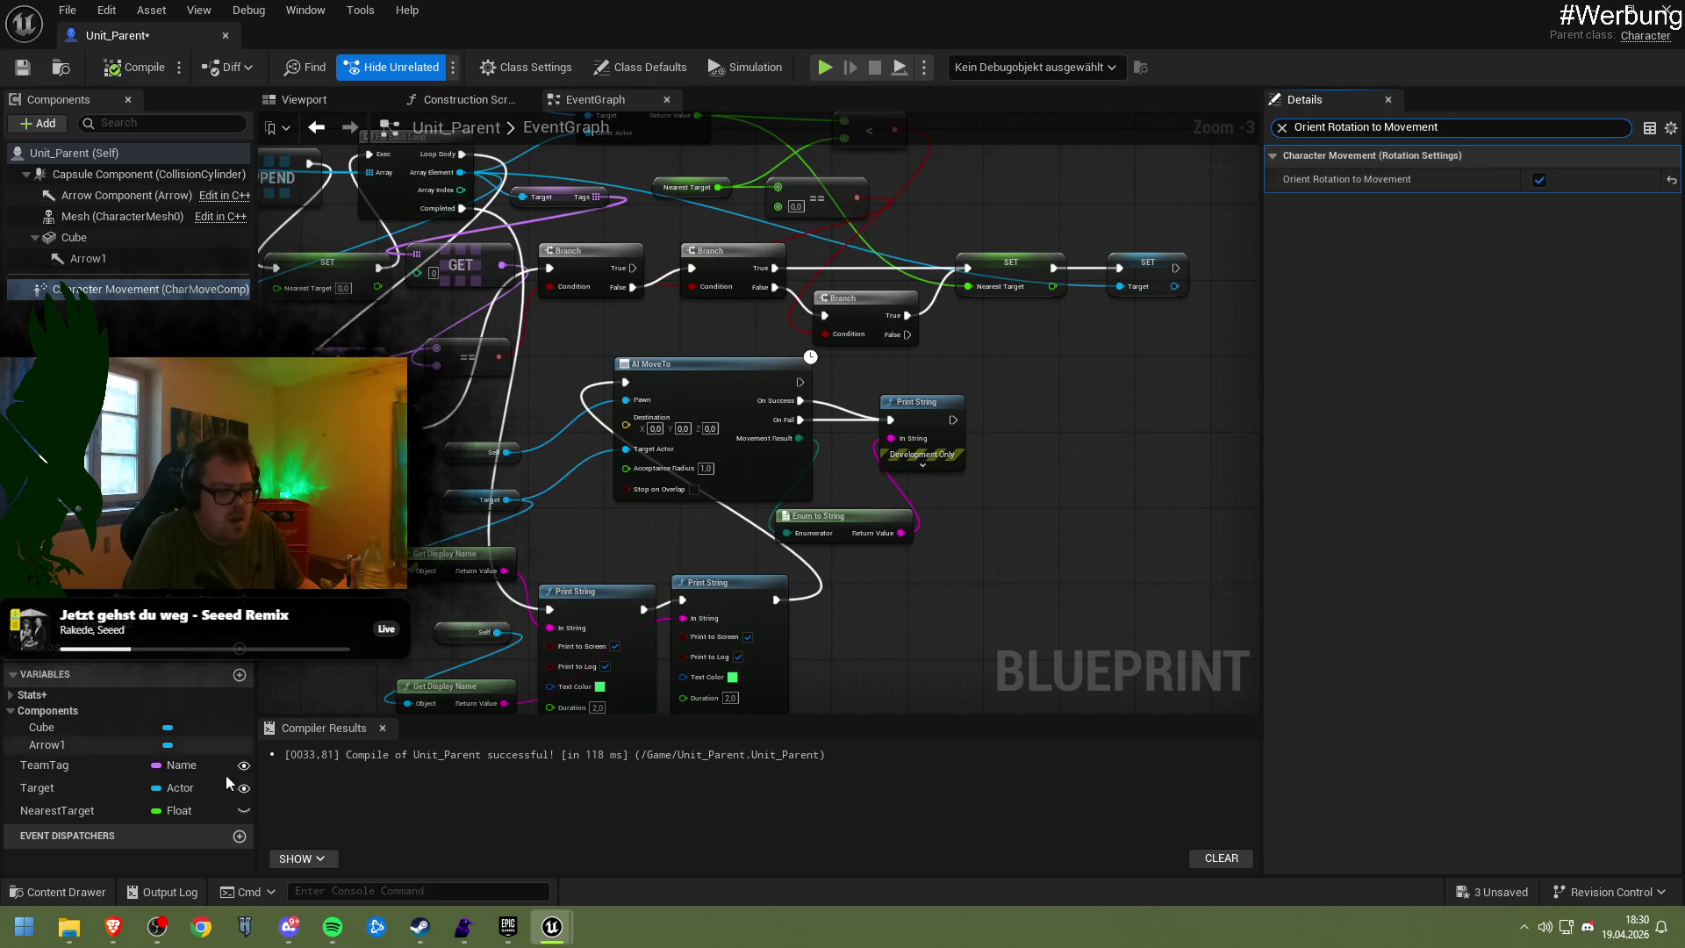
# Uncheck Orient Rotation to Movement, save Unit_Parent, and start a test play of the level
pyautogui.click(132, 923)
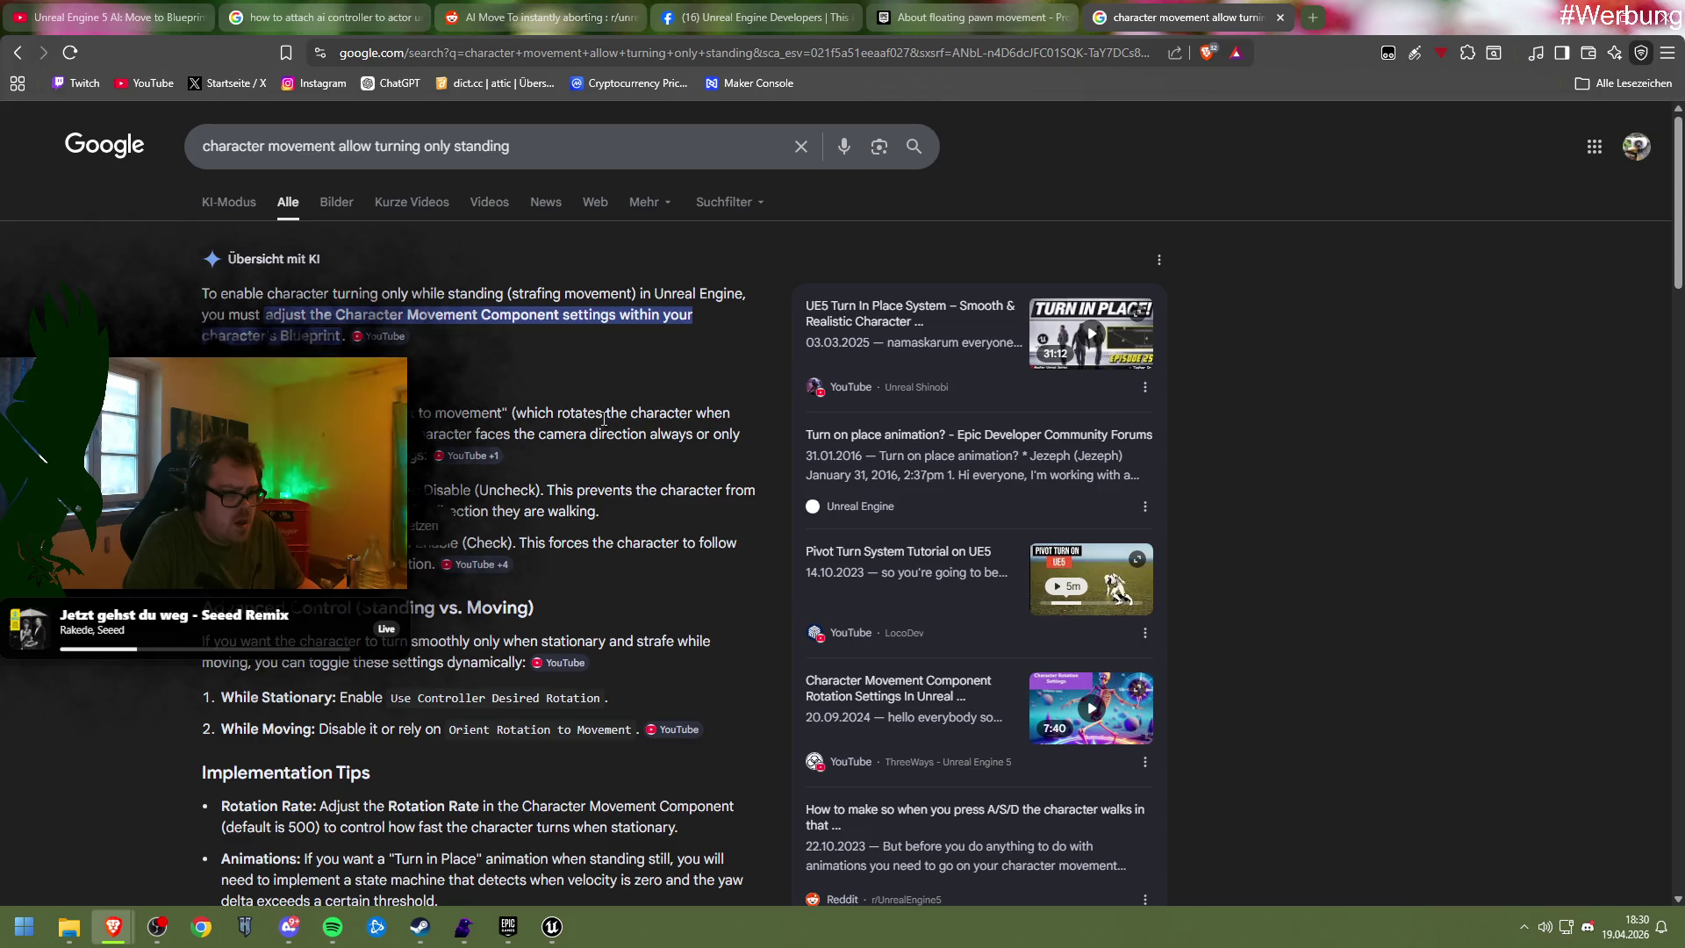
pyautogui.click(678, 803)
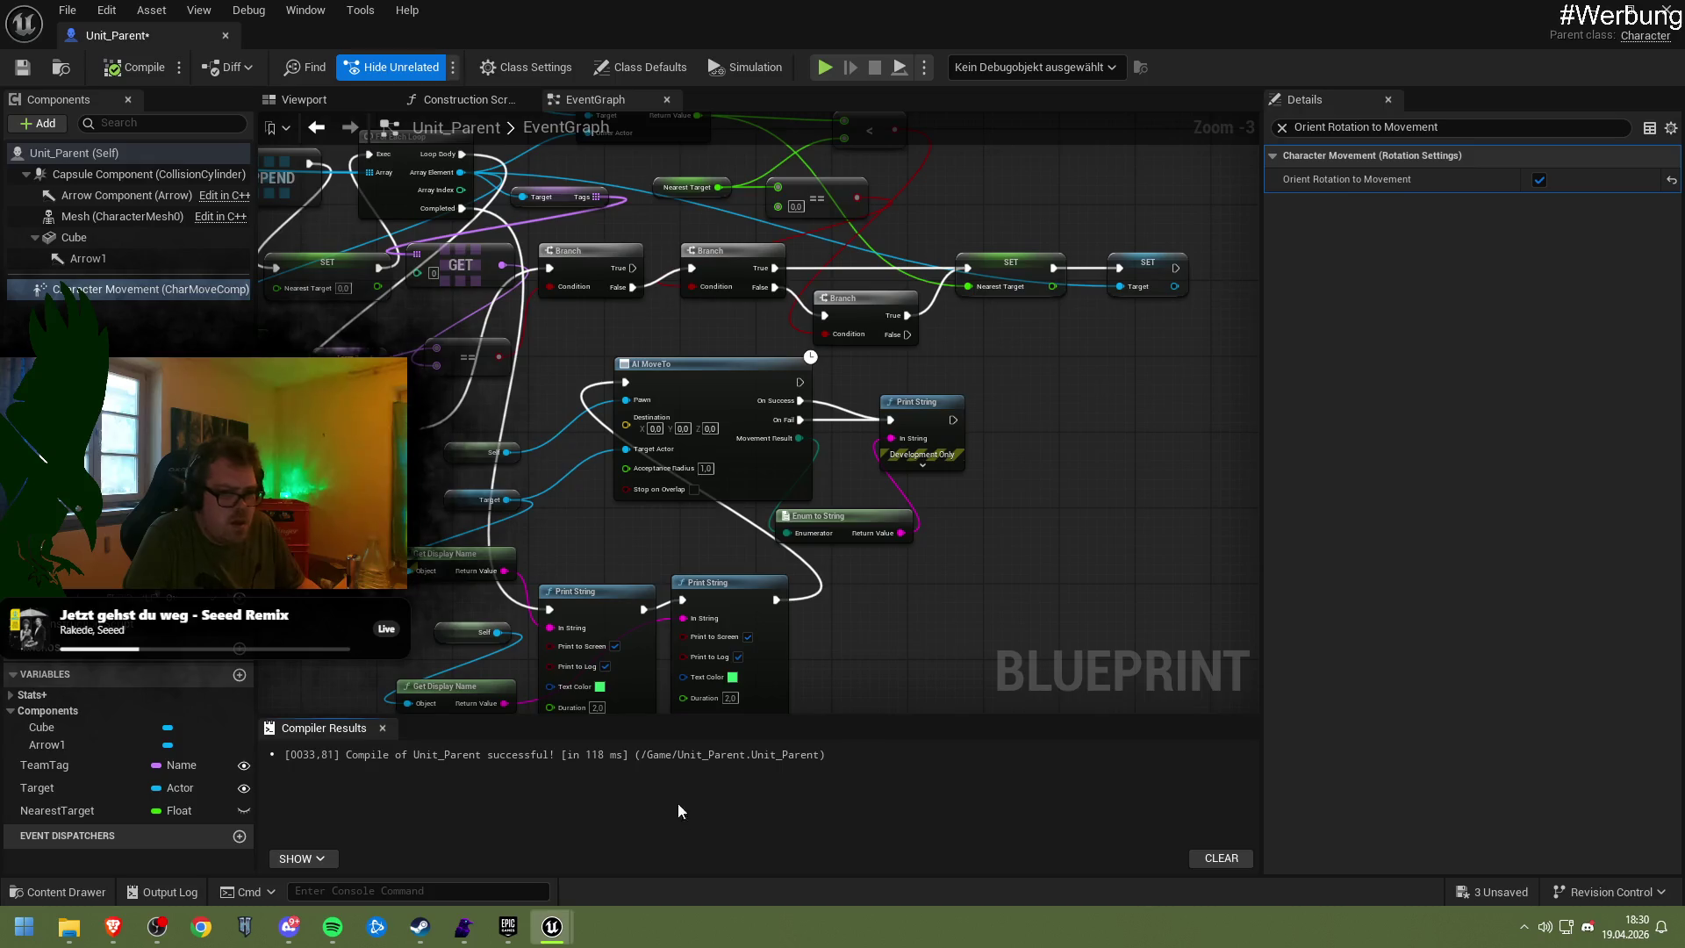
pyautogui.click(1539, 180)
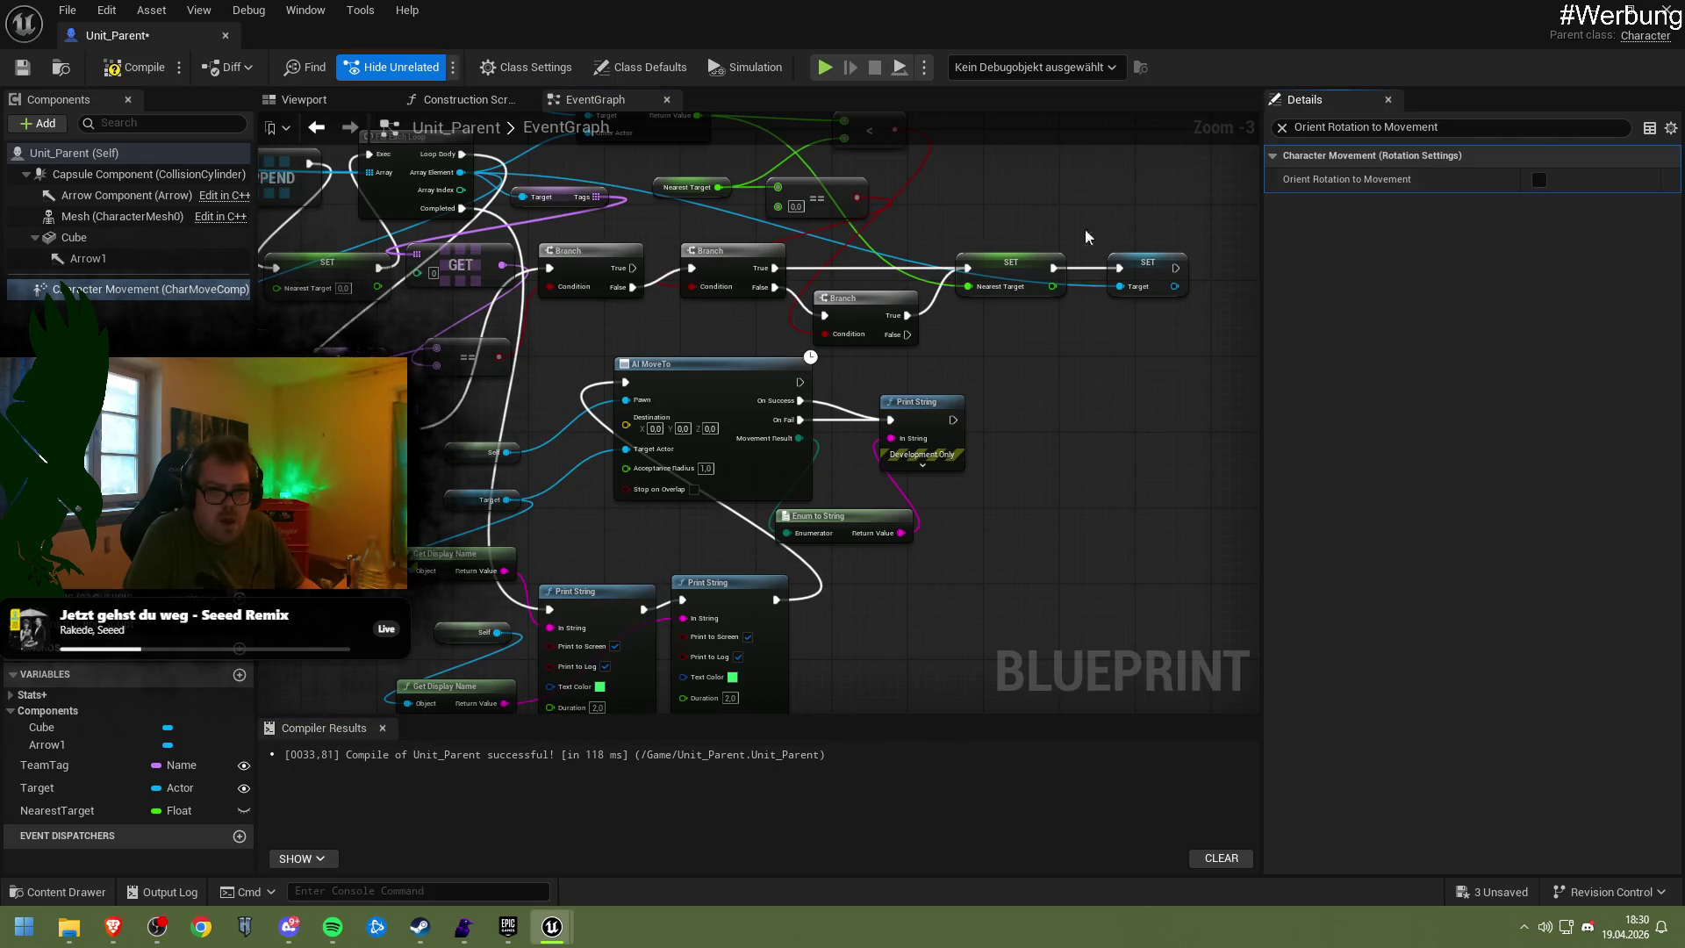
pyautogui.click(22, 68)
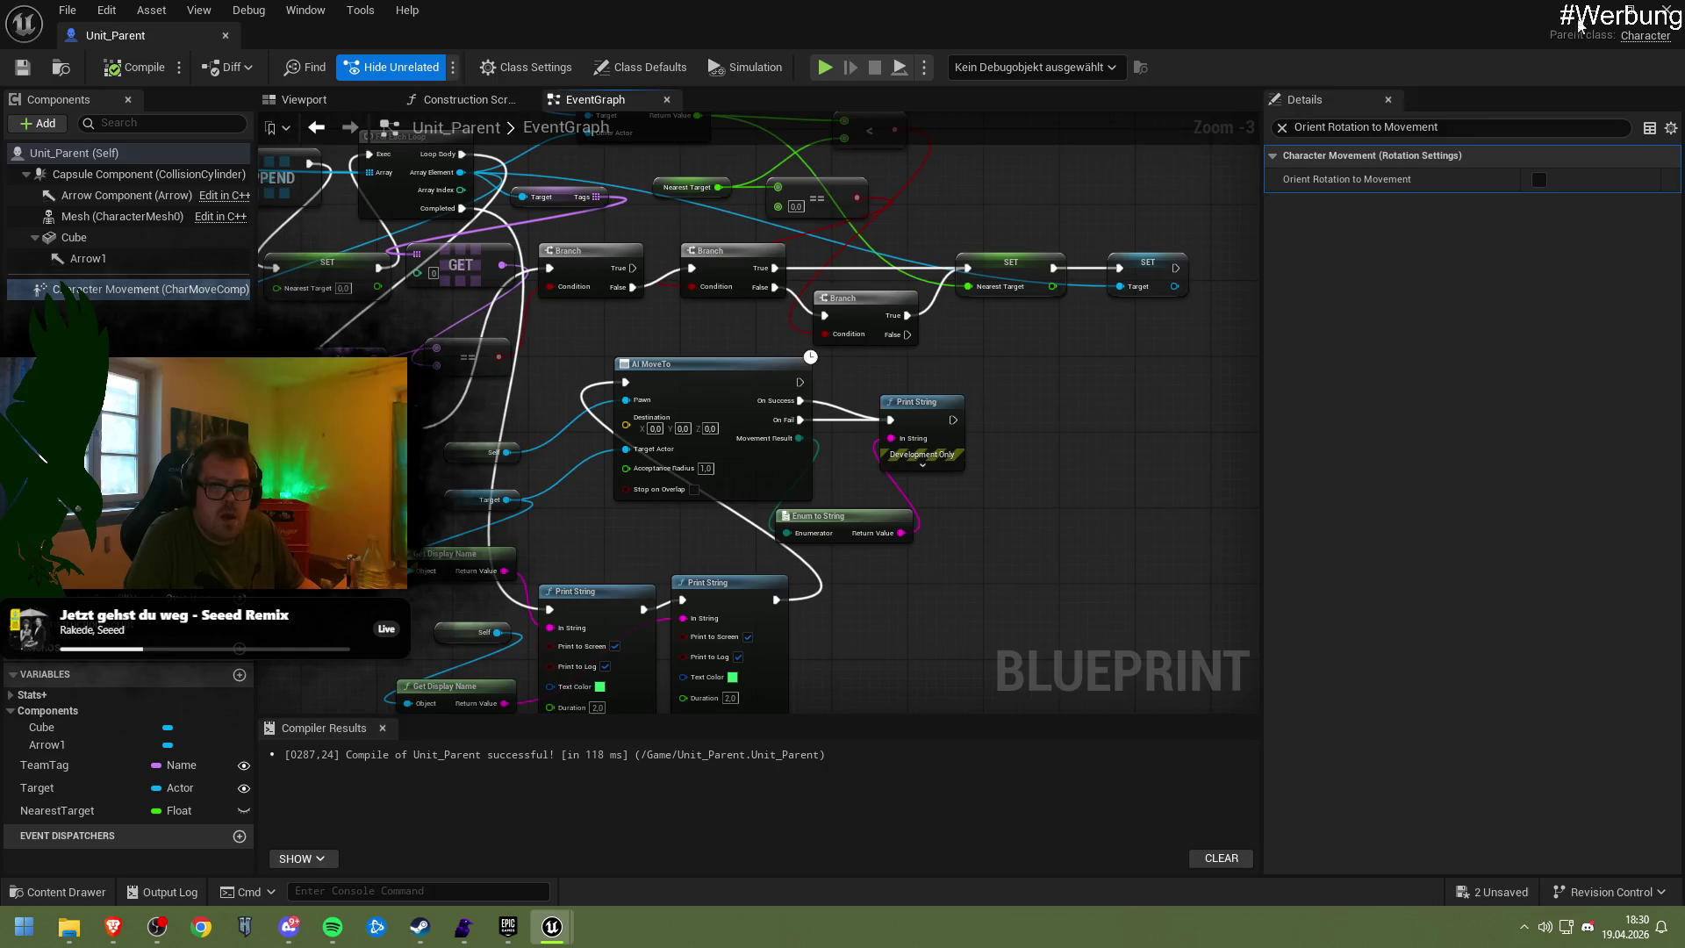
pyautogui.hotkey('alt', 'Tab')
pyautogui.click(434, 66)
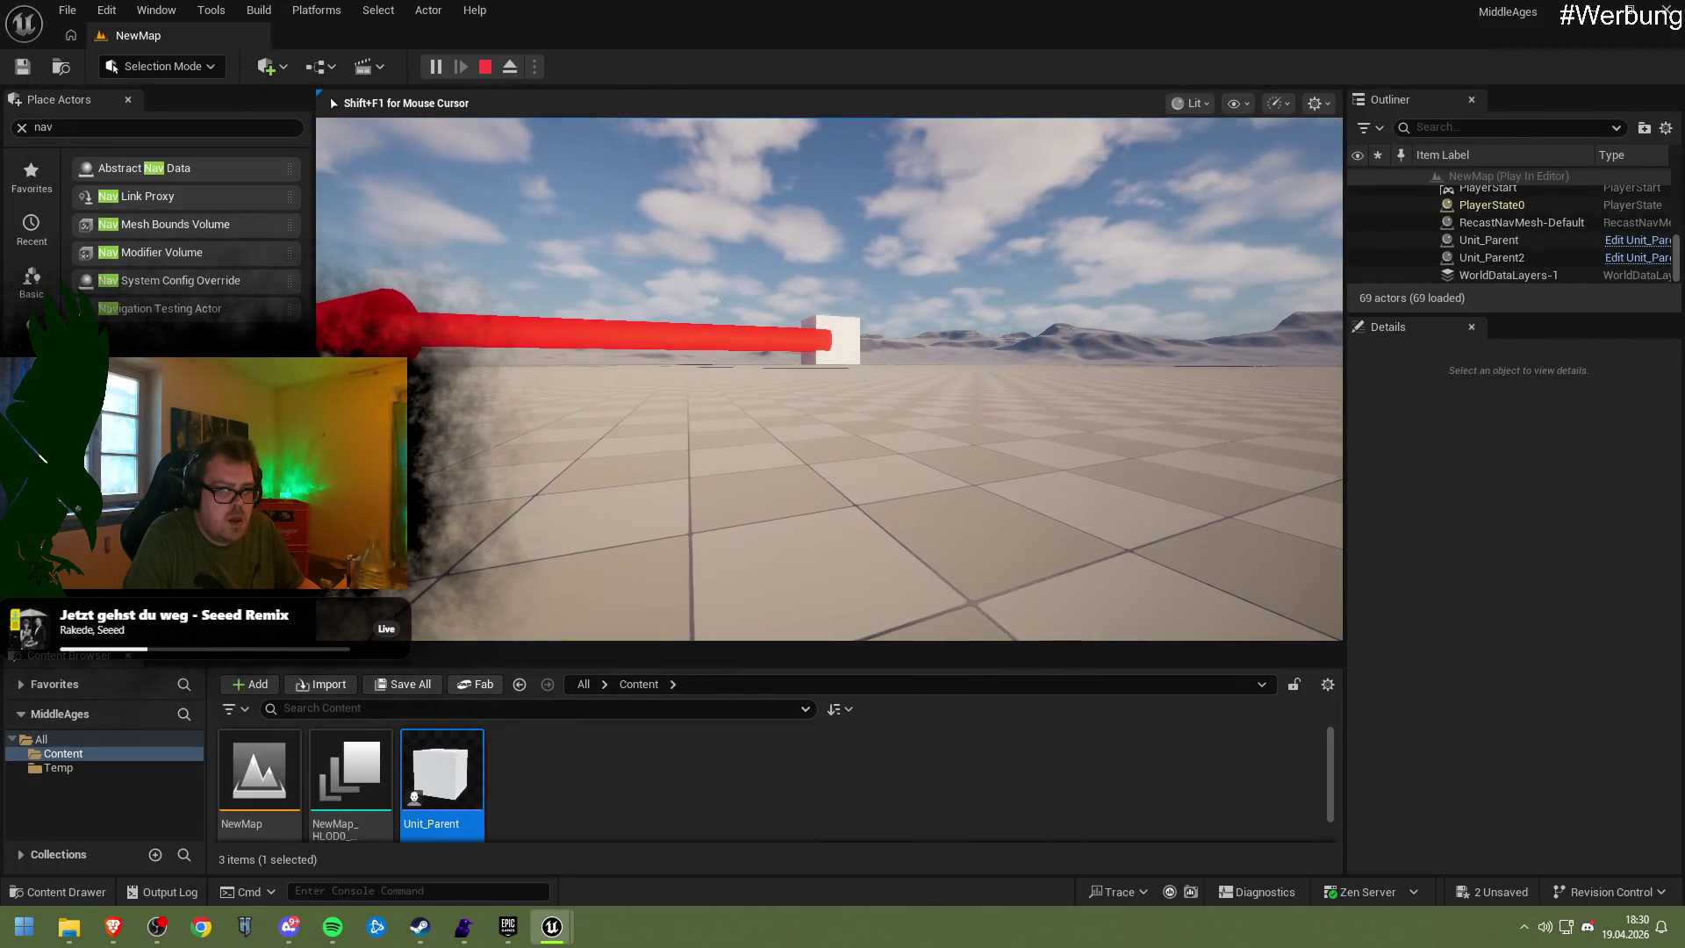
# Stop the test play, reopen Unit_Parent and re-enable Orient Rotation to Movement
pyautogui.press('Escape')
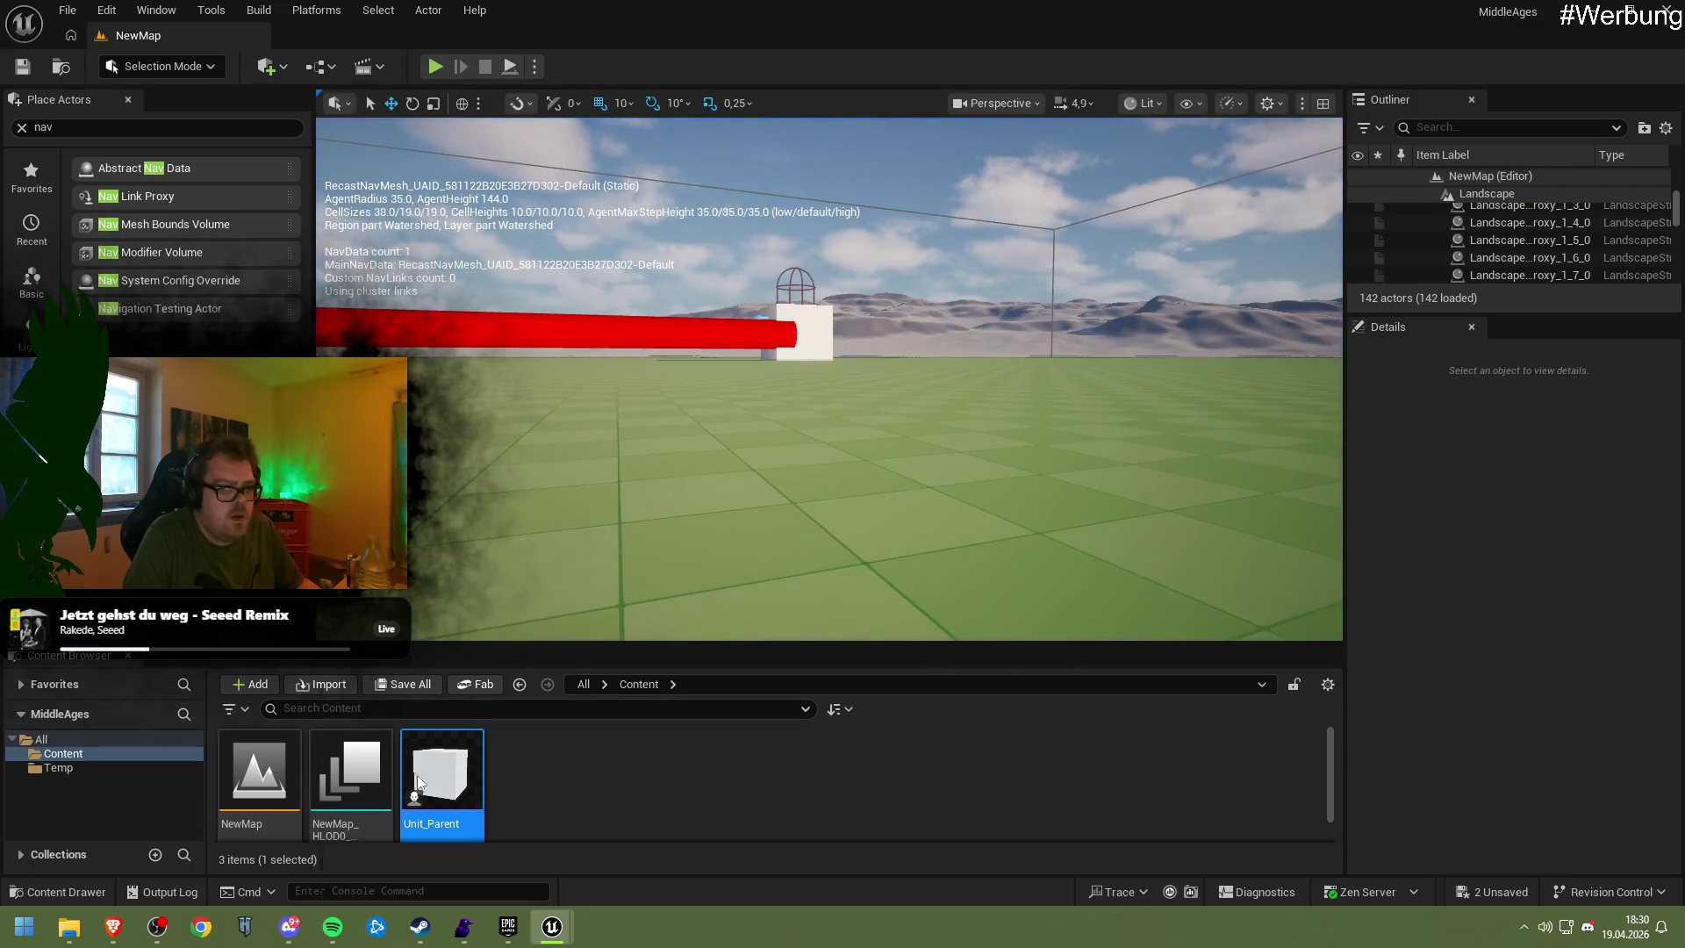
pyautogui.doubleClick(418, 775)
pyautogui.click(1540, 180)
# Clear the Details search filter, scroll the settings, then return to the browser results
pyautogui.click(1428, 123)
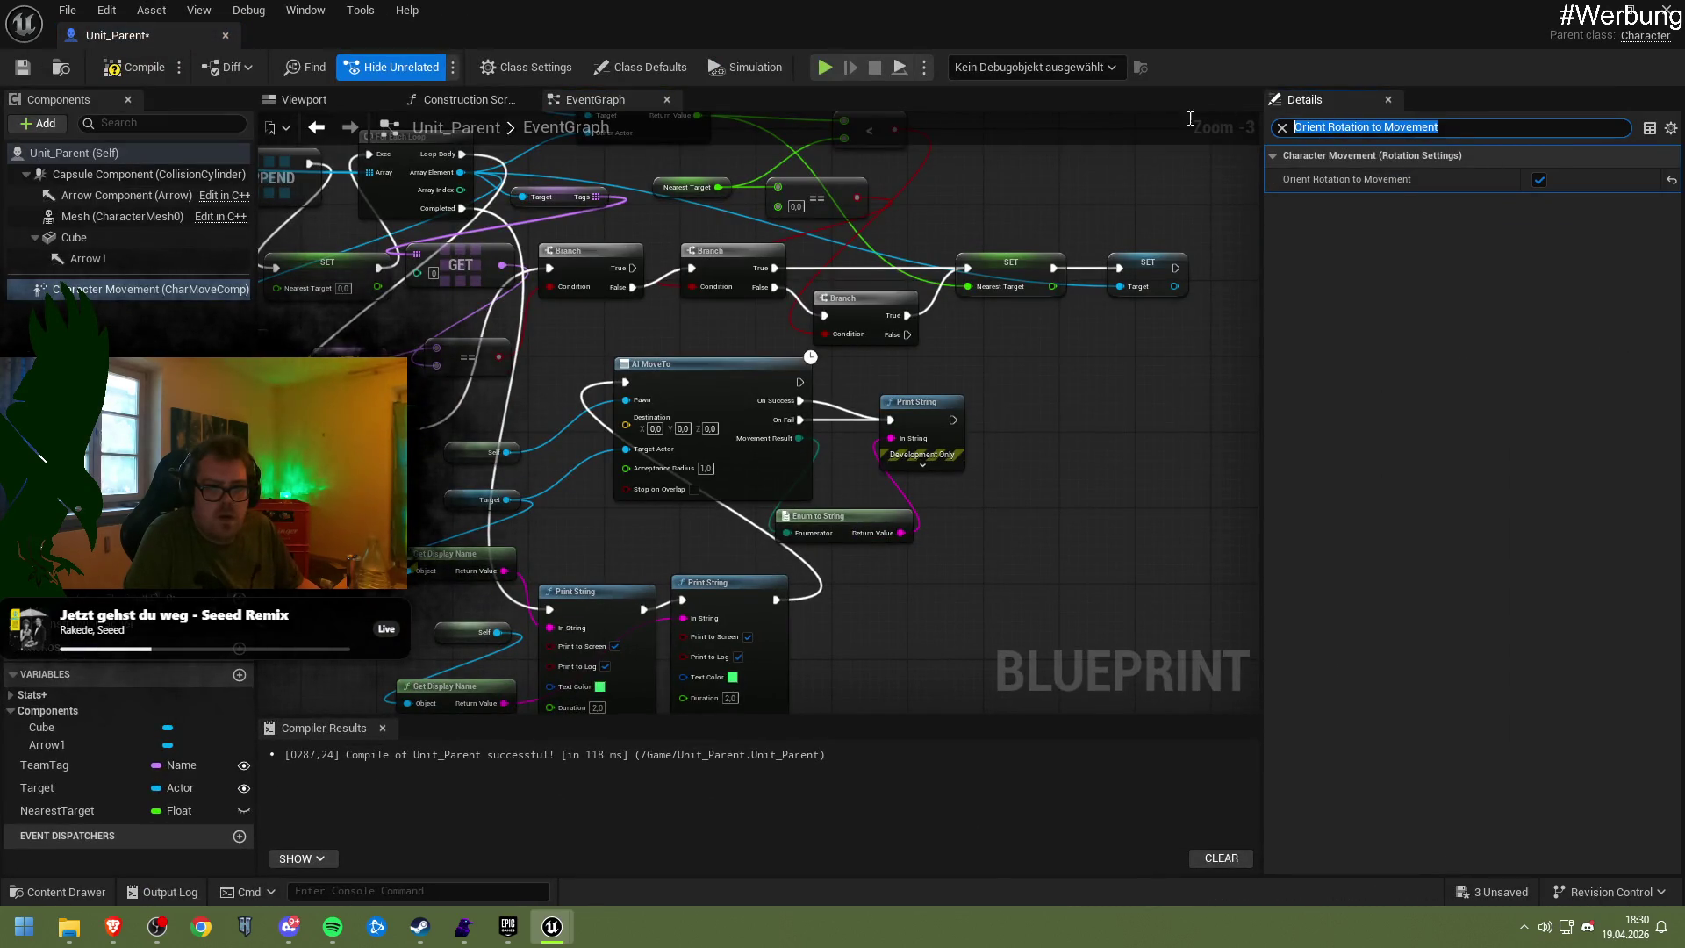
pyautogui.press('BackSpace')
pyautogui.write('Ro')
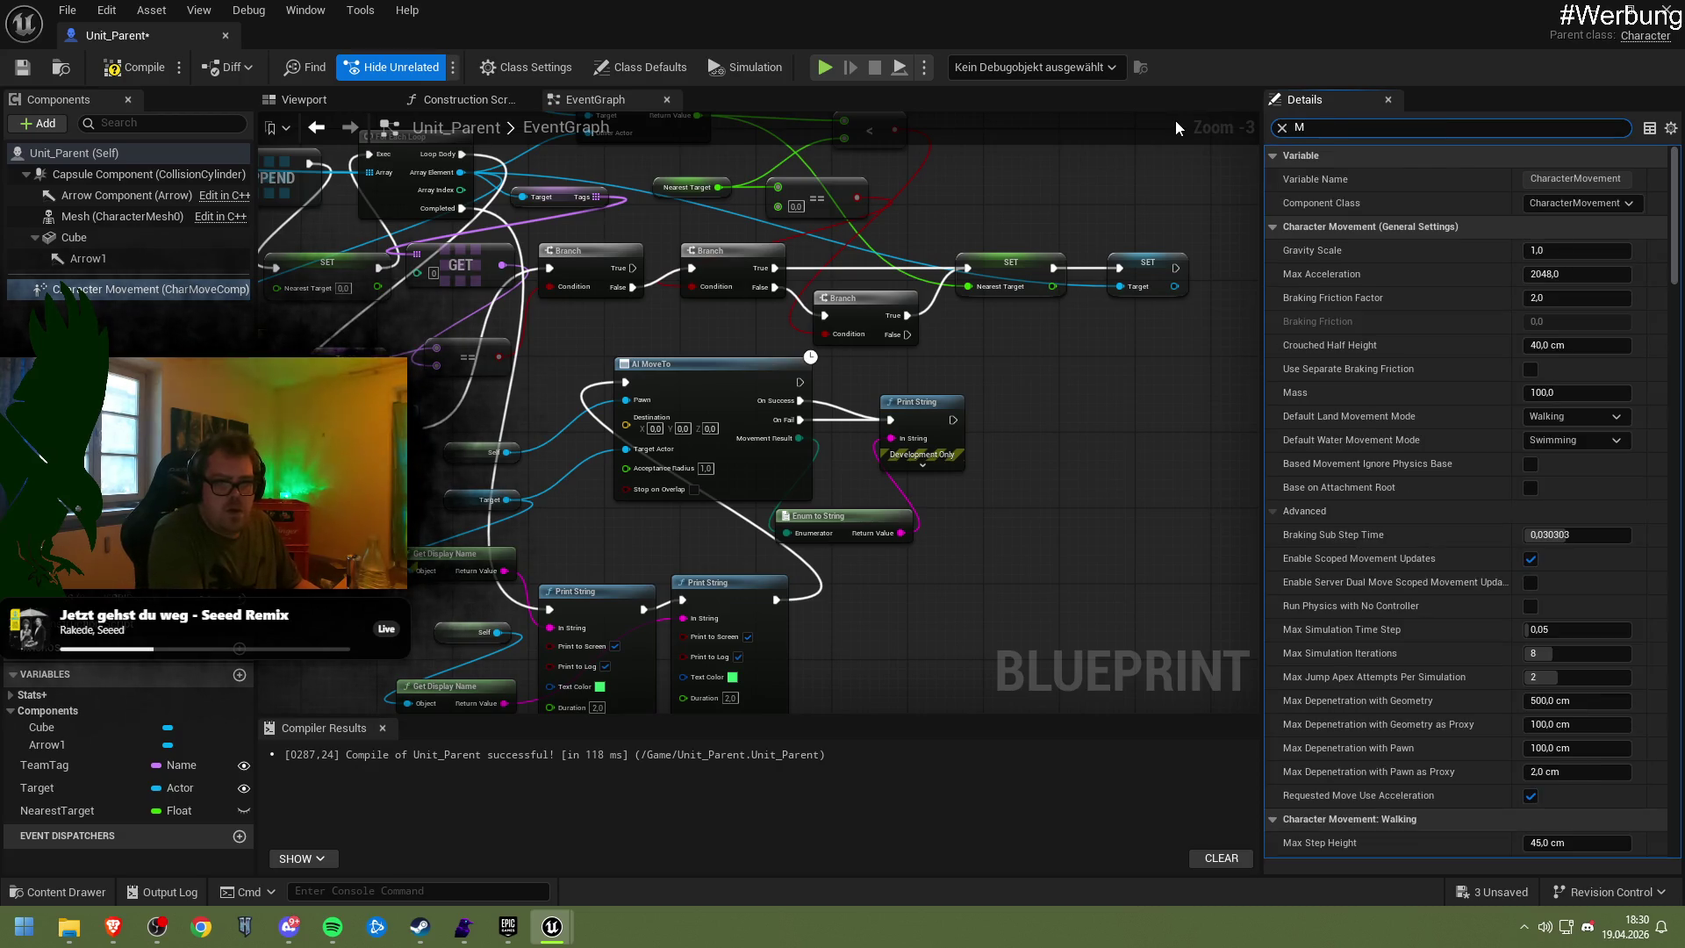
pyautogui.write('ta')
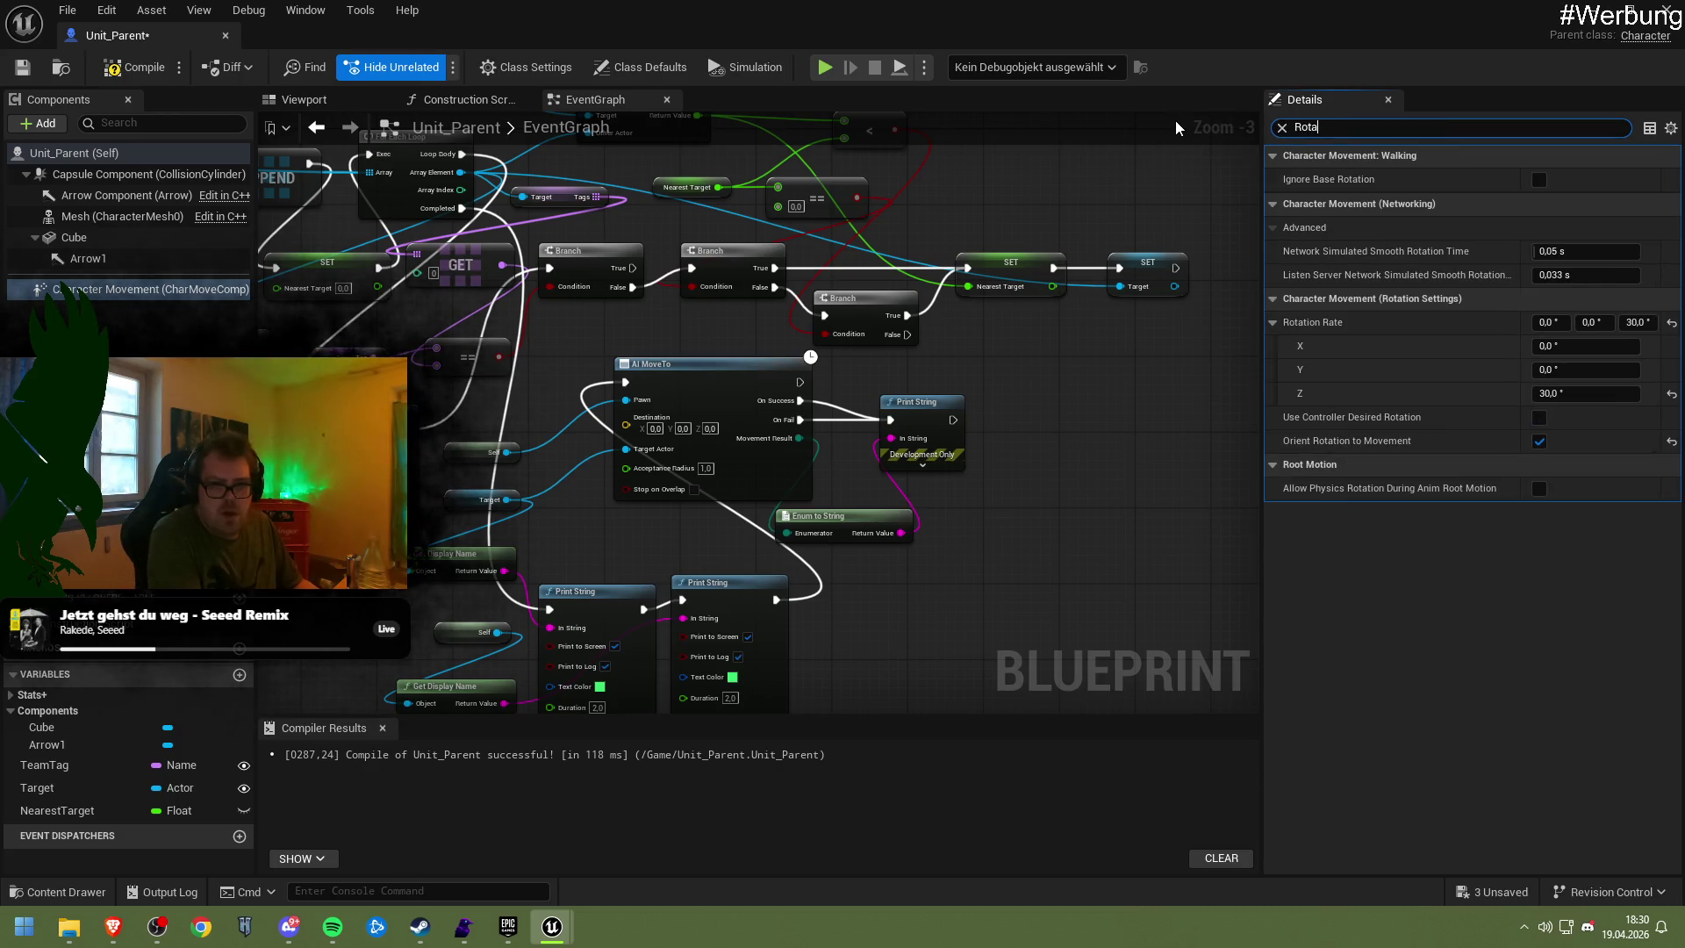
pyautogui.press('BackSpace')
pyautogui.press('BackSpace')
pyautogui.press('BackSpace')
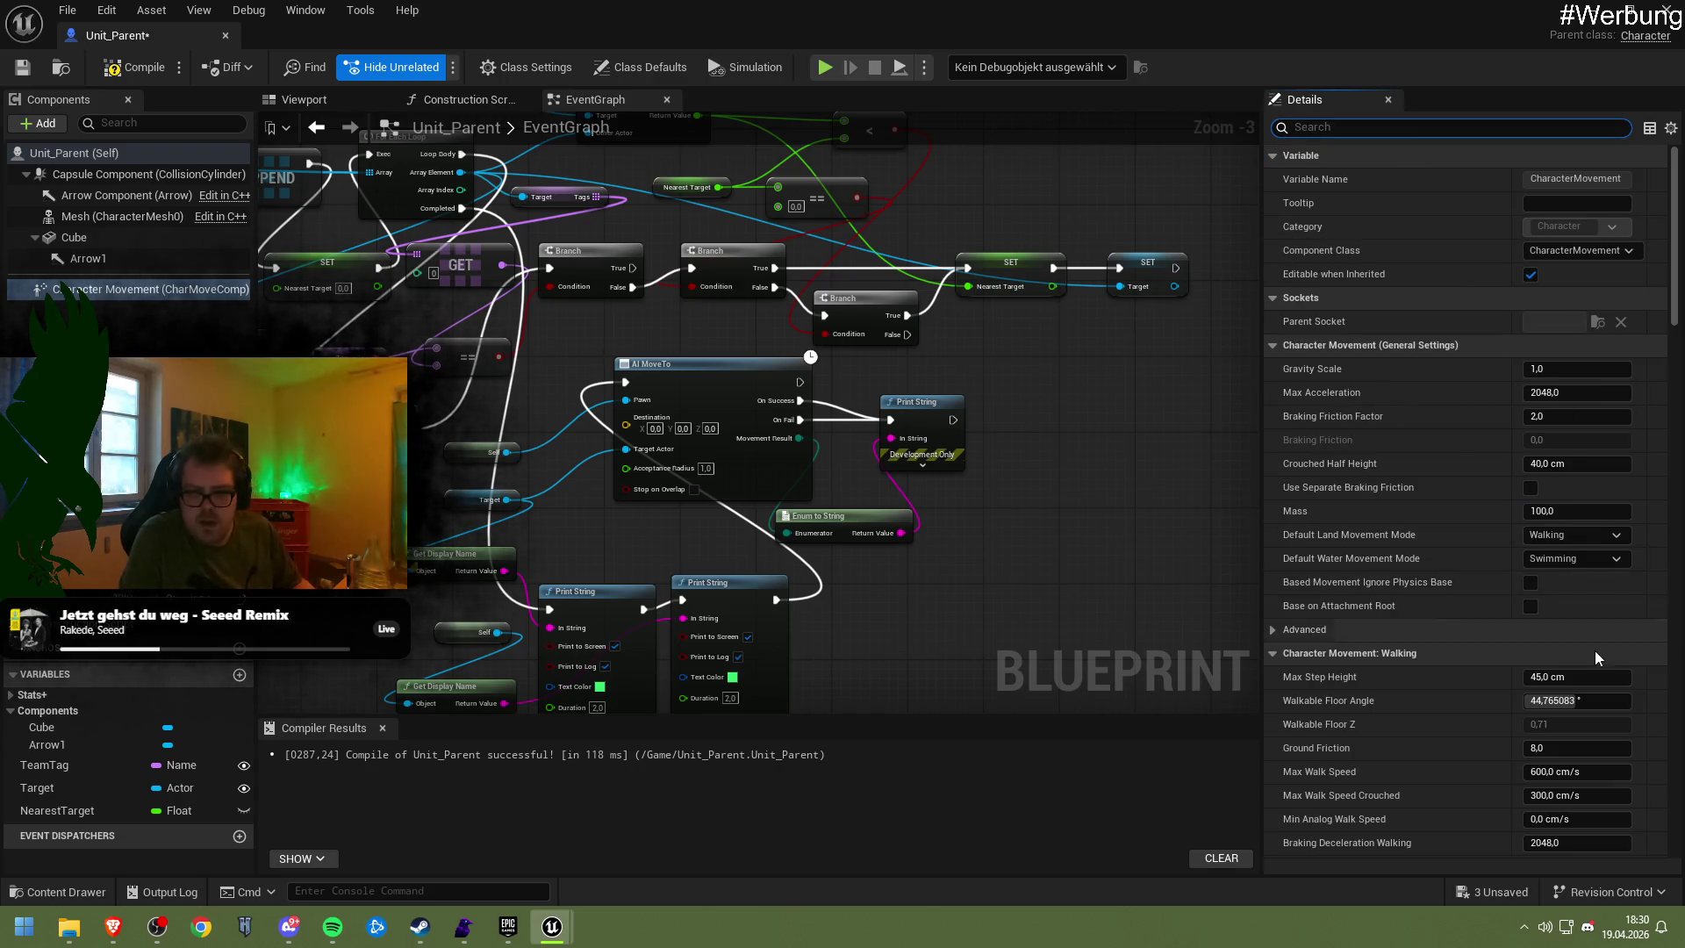
pyautogui.scroll(-3, 1499, 581)
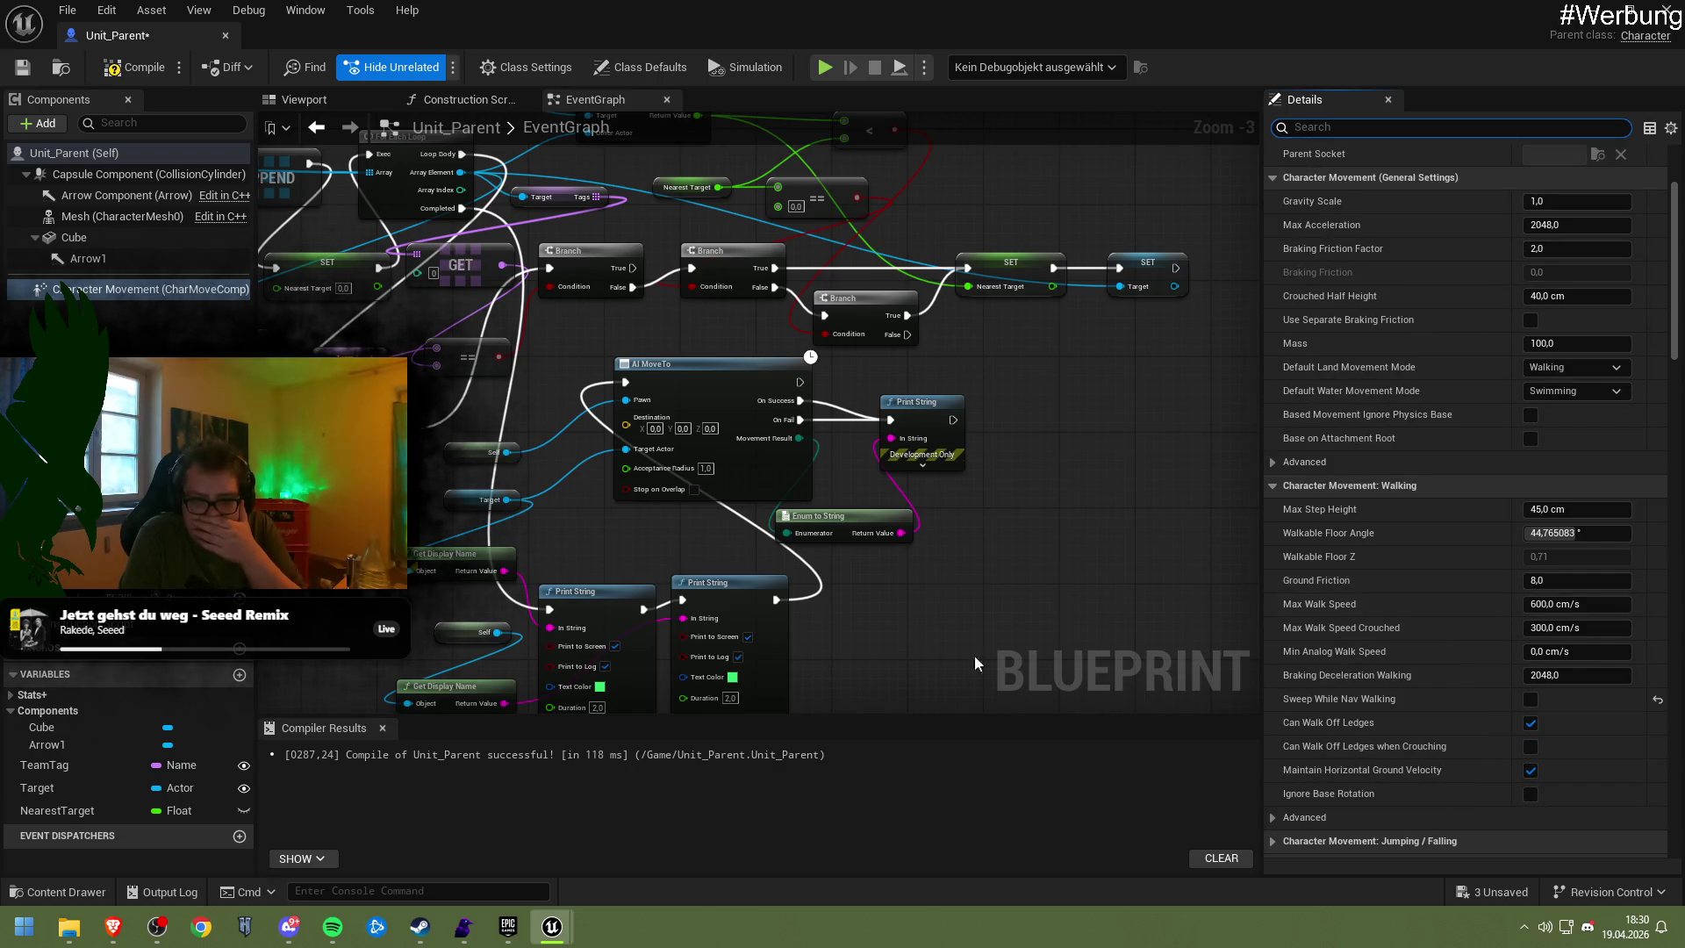
pyautogui.moveTo(112, 927)
pyautogui.click(97, 834)
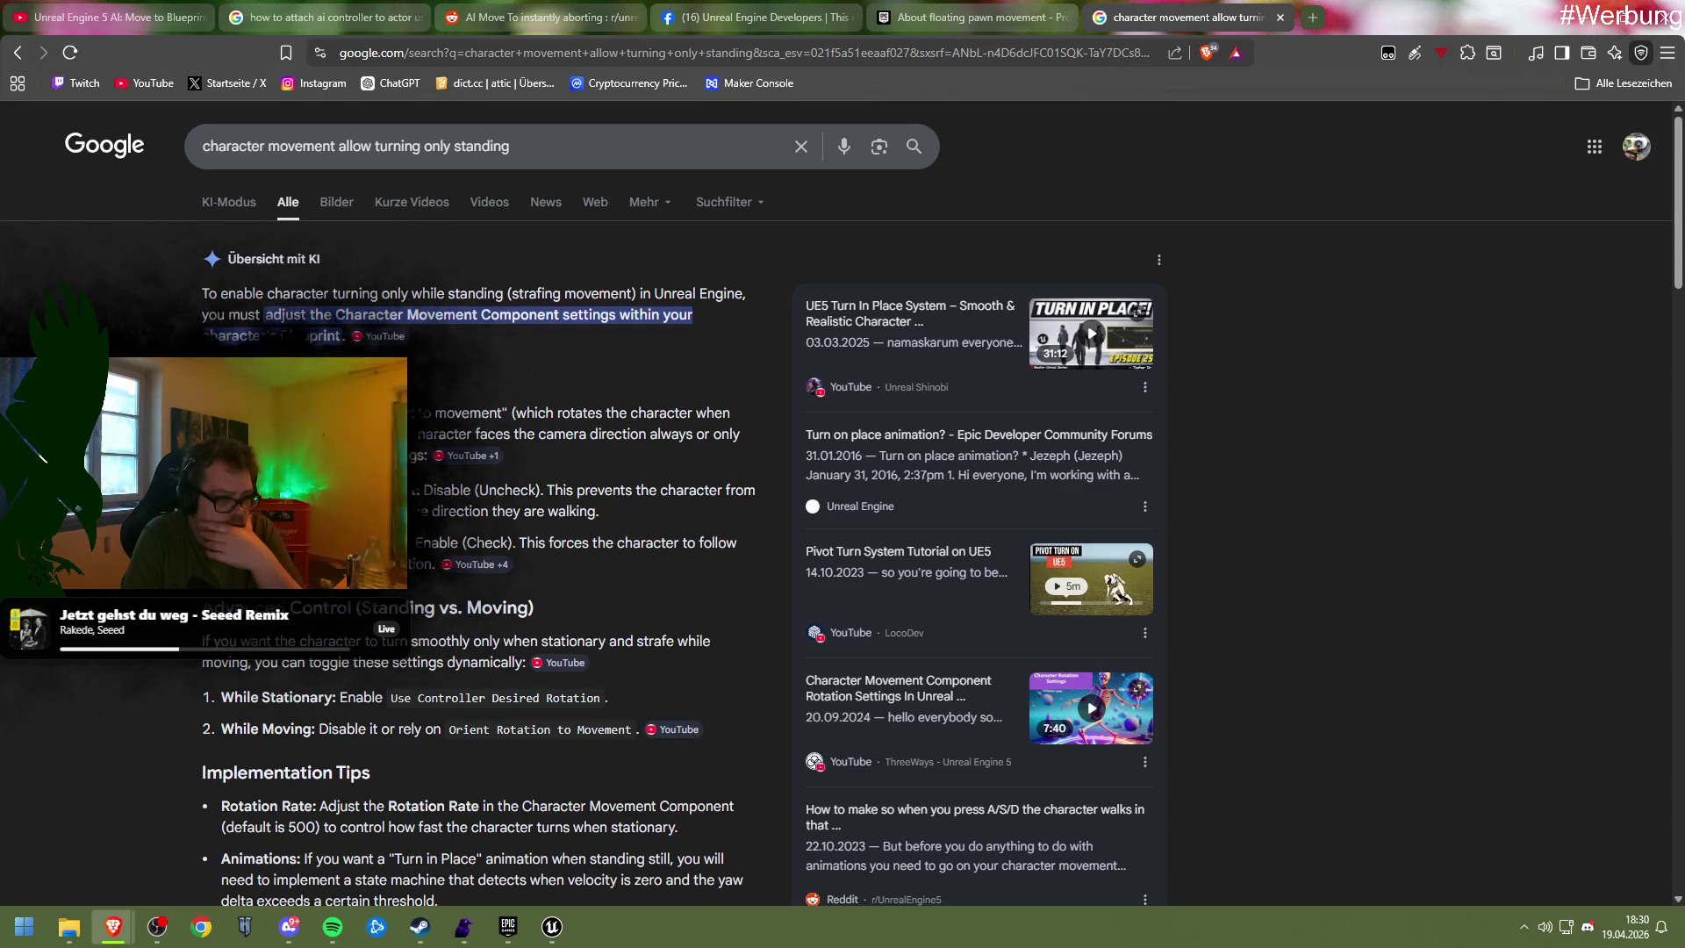
# Read the AI overview's stationary-turning advice and select 'allow turning only standing' in the query
pyautogui.scroll(-1, 579, 530)
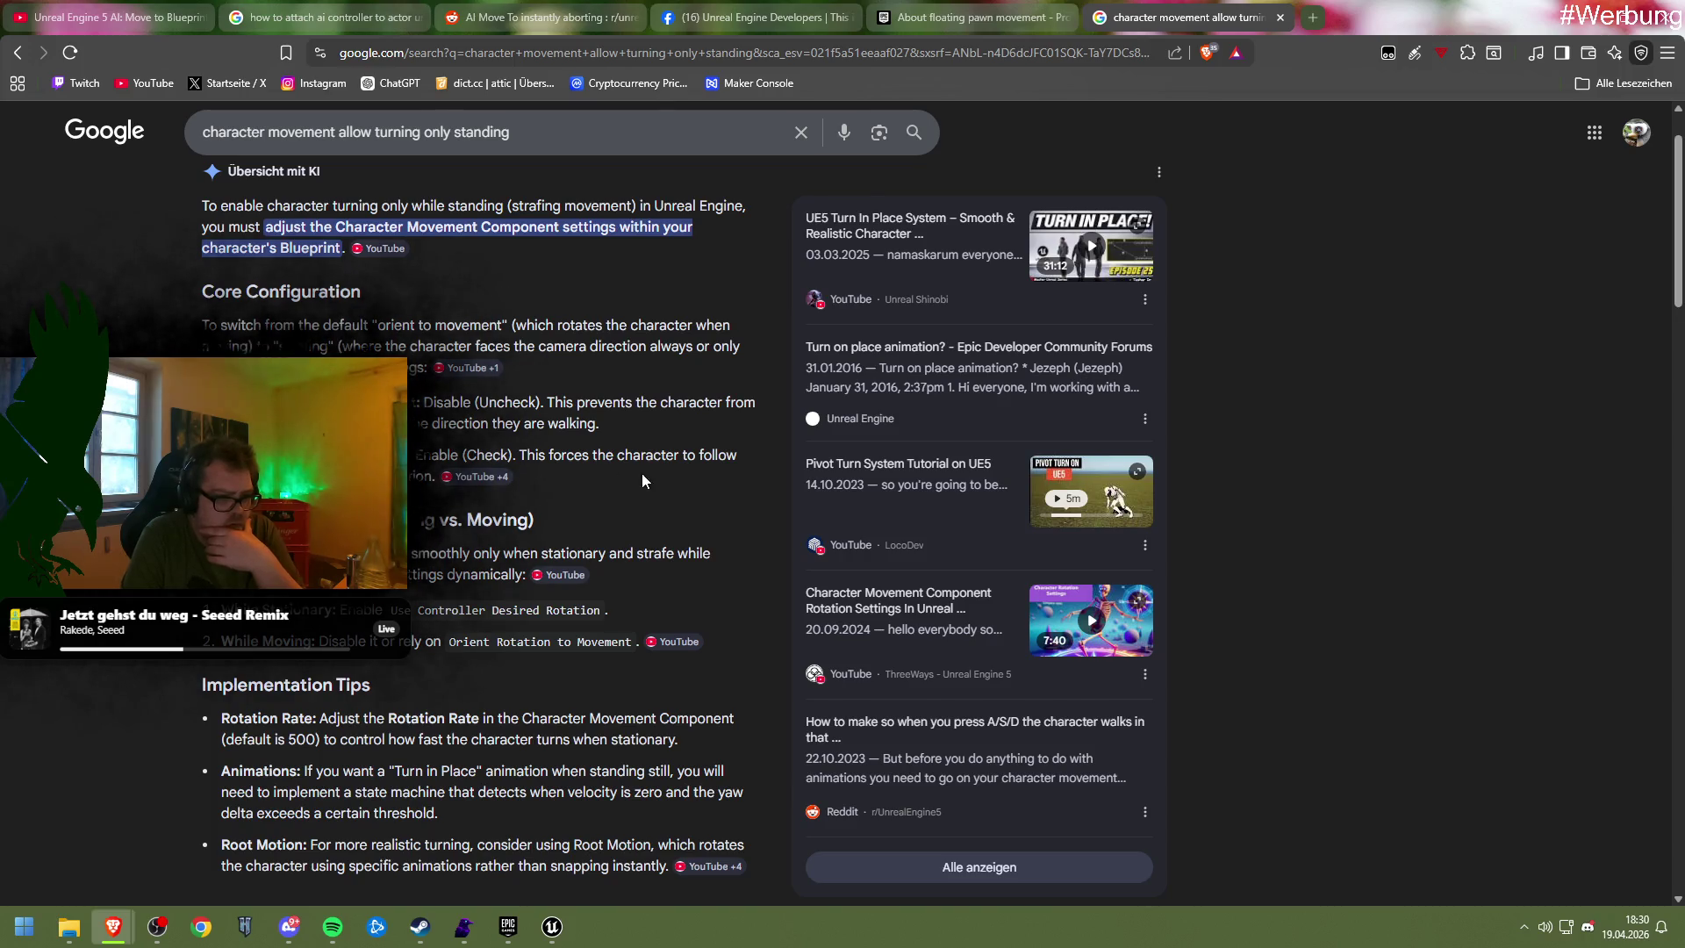
pyautogui.scroll(-1, 468, 463)
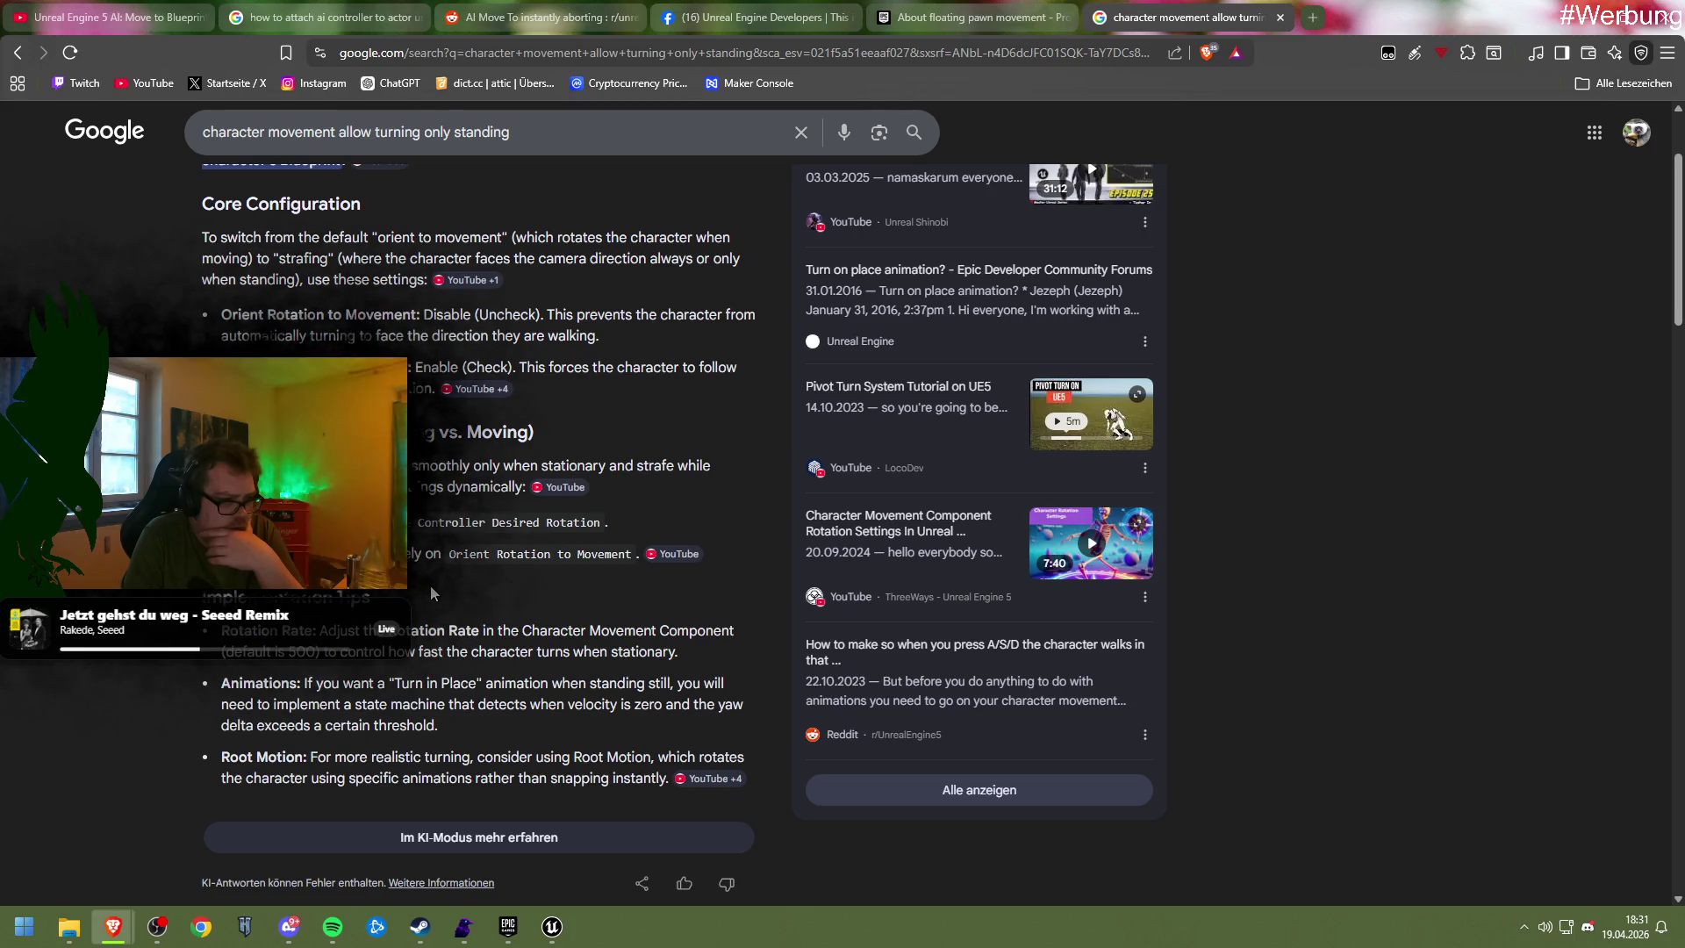
pyautogui.scroll(2, 429, 586)
pyautogui.moveTo(509, 156); pyautogui.dragTo(342, 162)
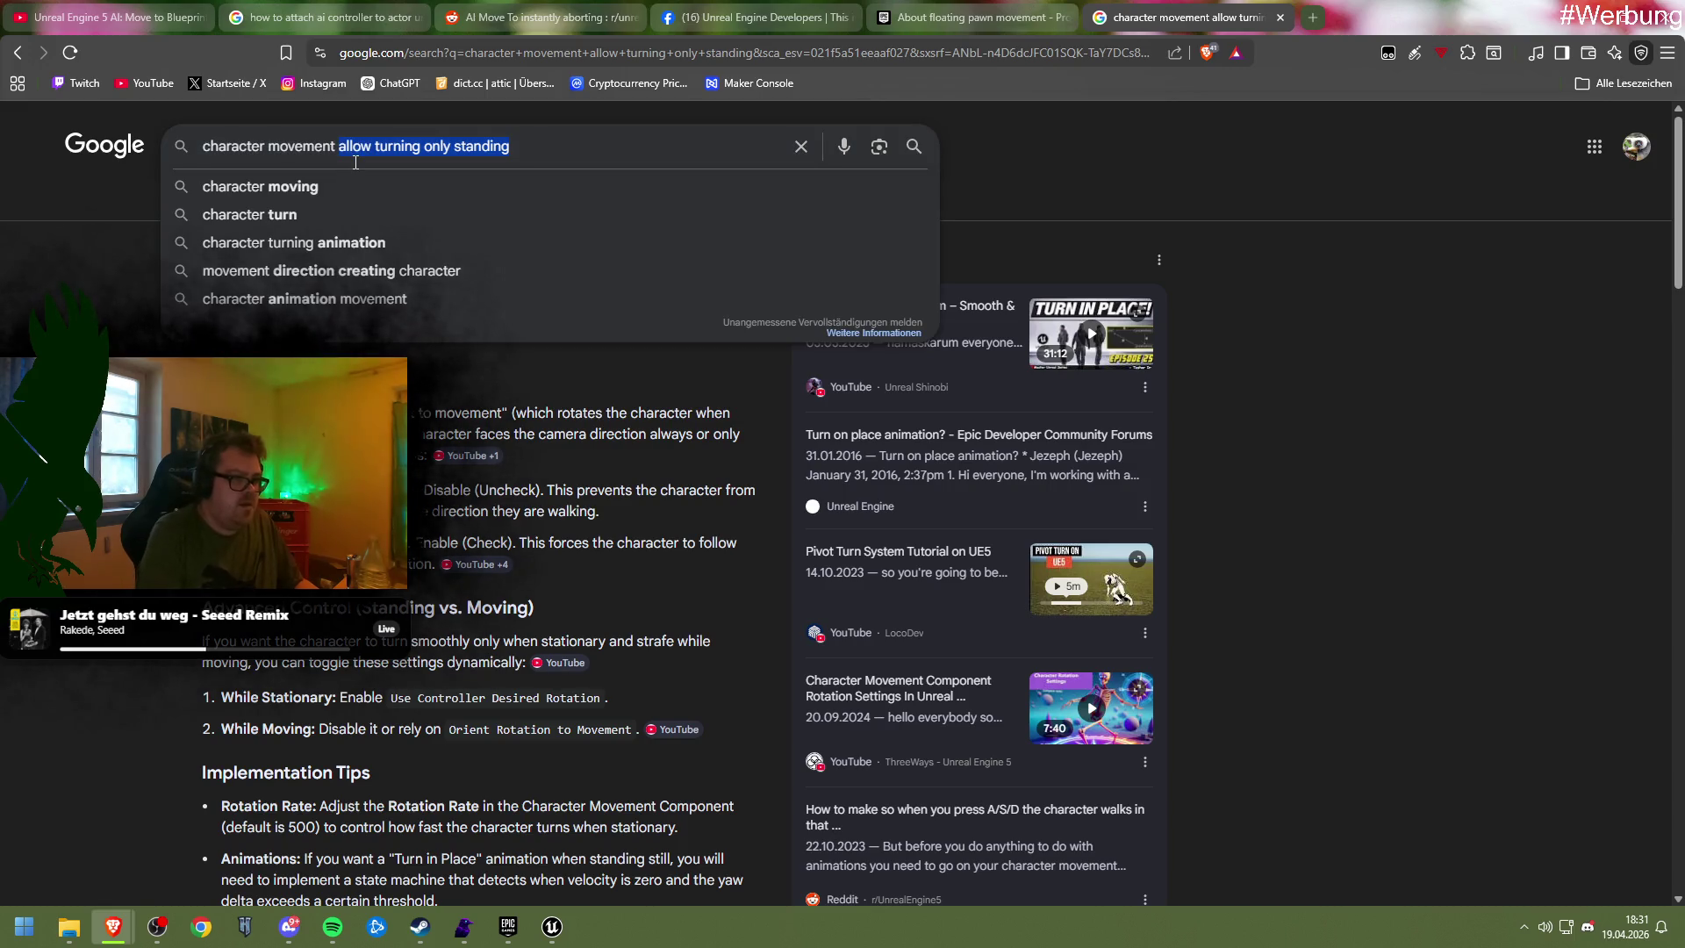
pyautogui.write('disabling turning and mo')
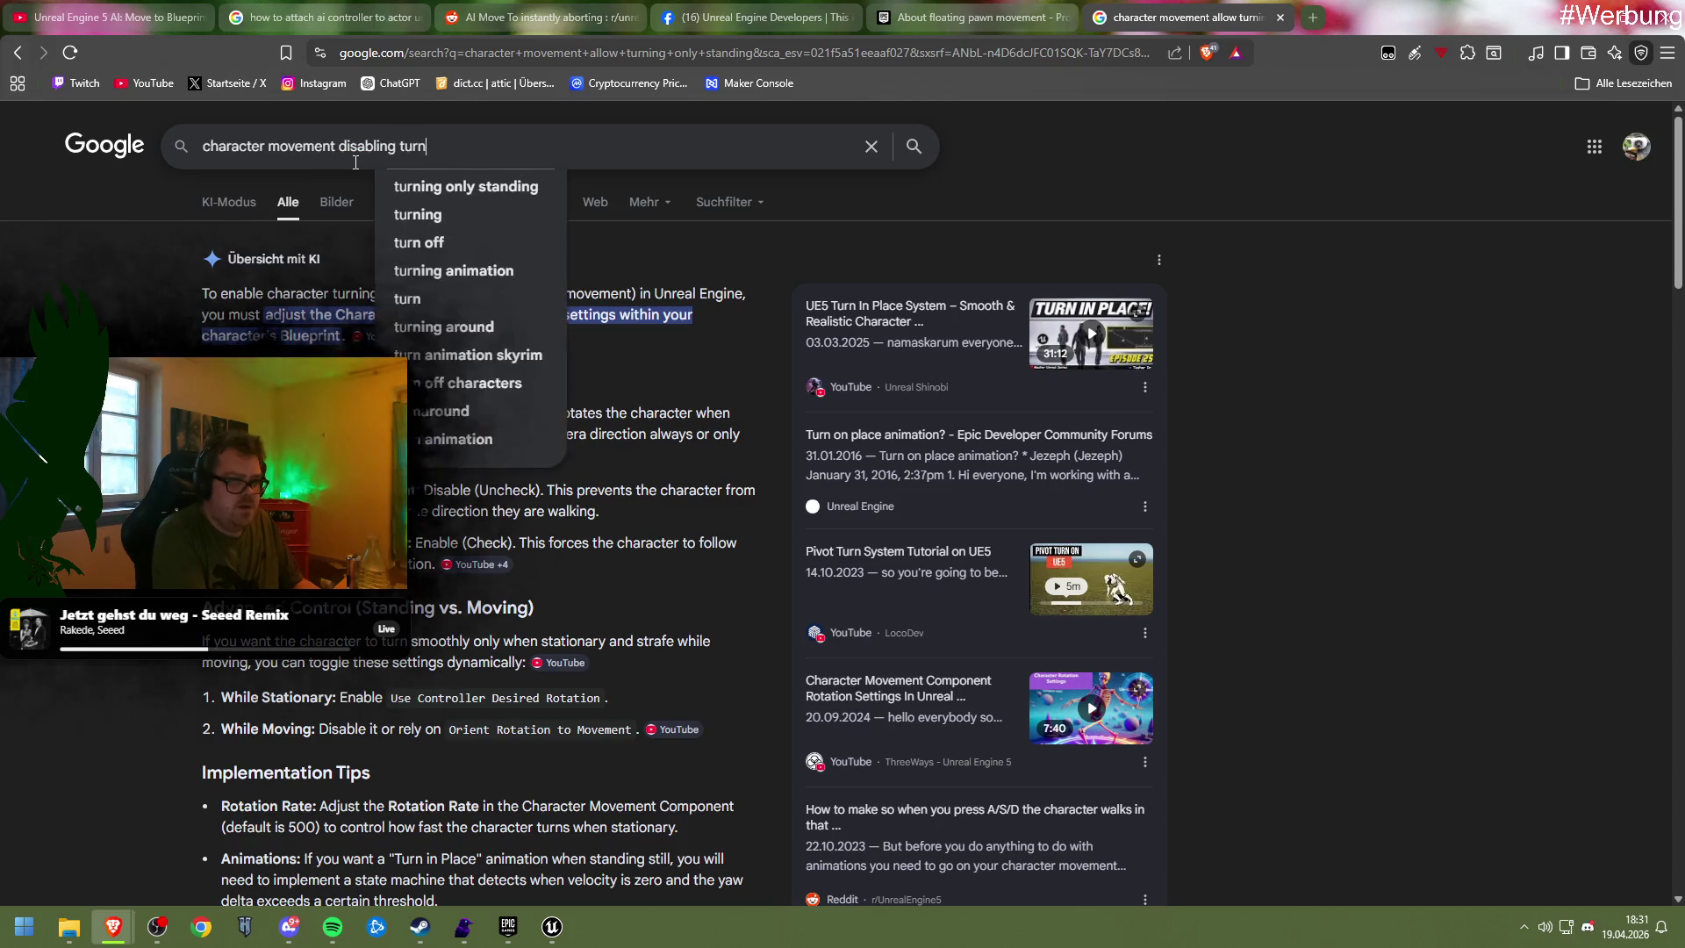
pyautogui.write('ving s')
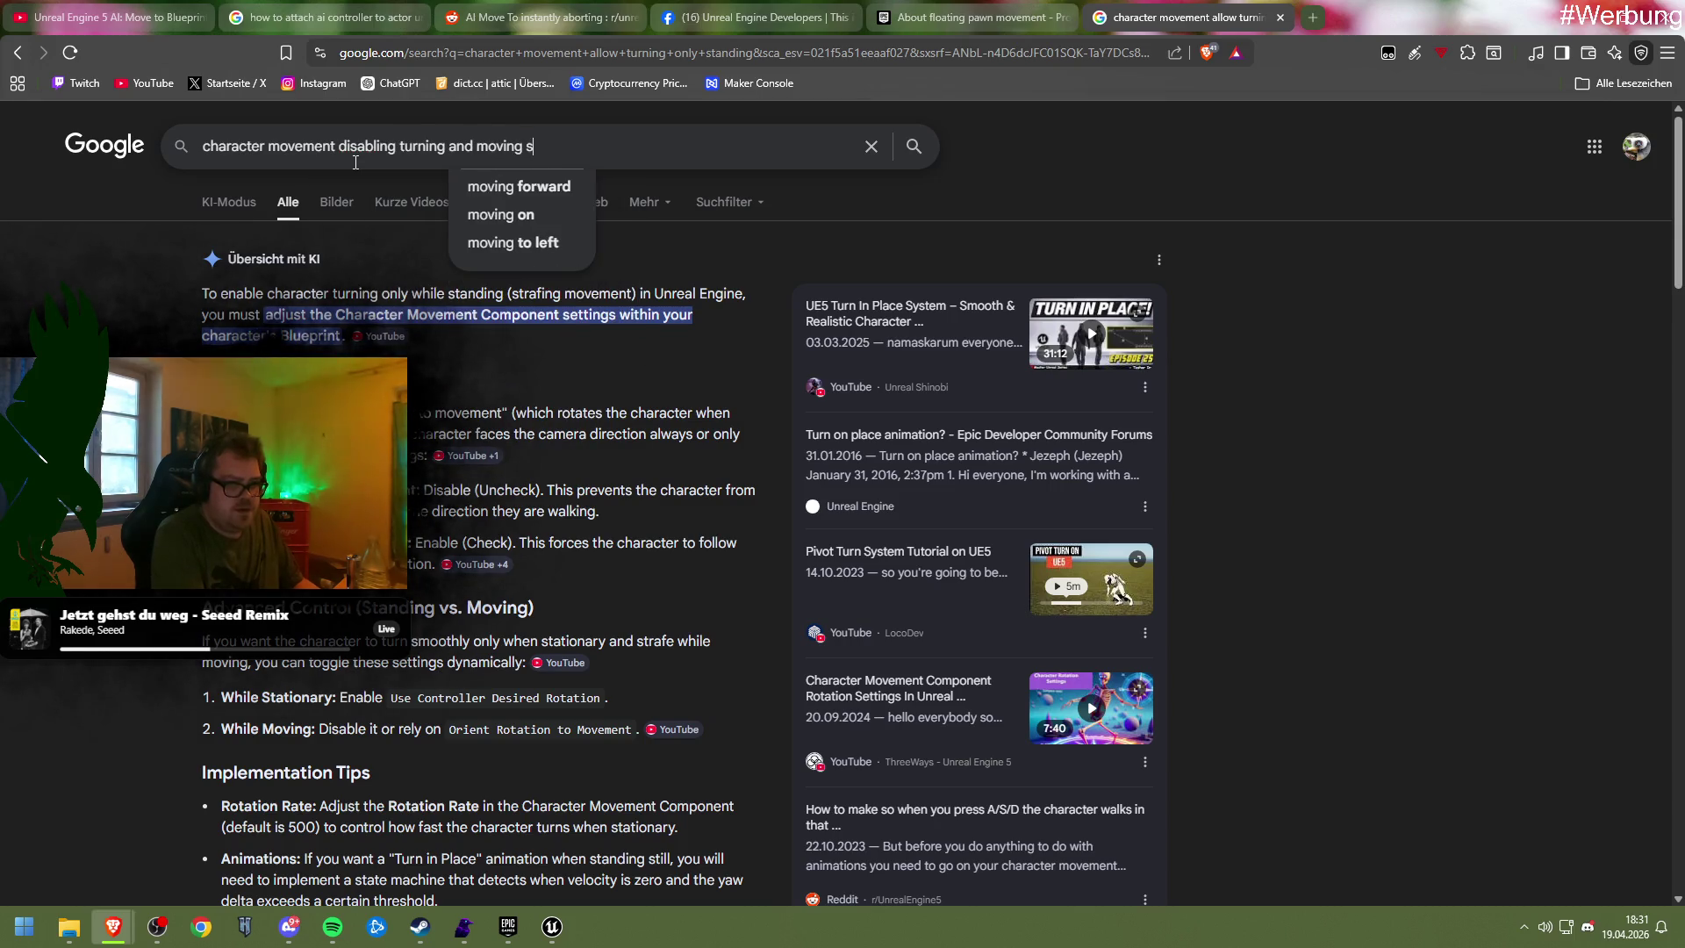
pyautogui.write('ame time')
pyautogui.press('Return')
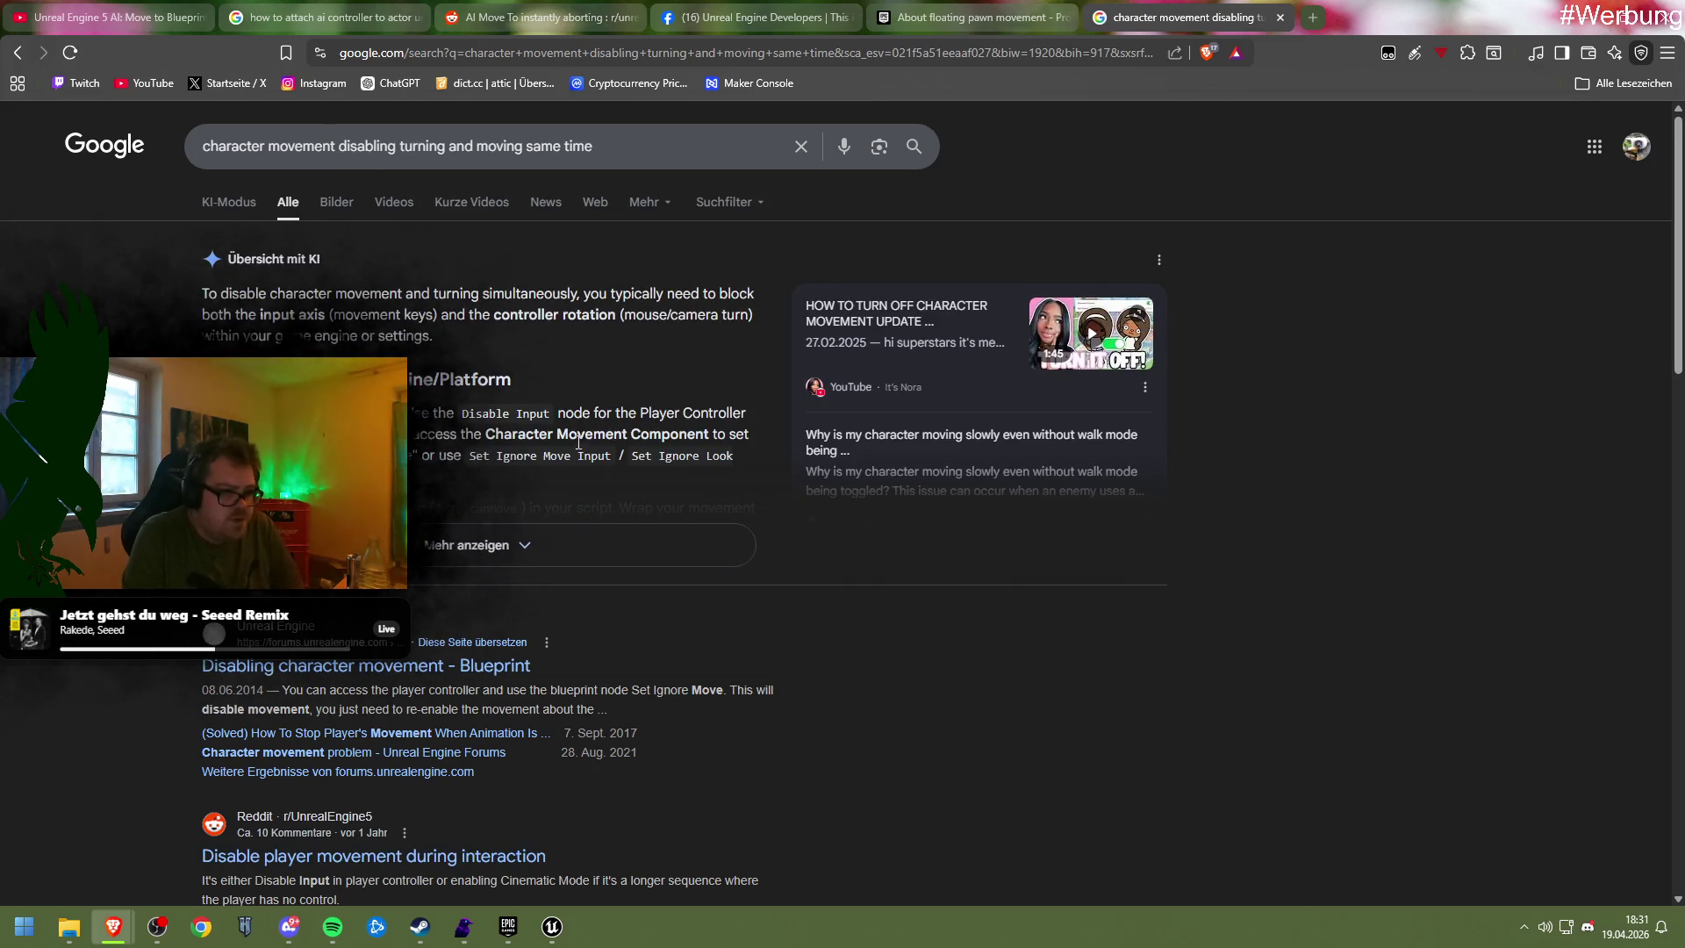
pyautogui.click(532, 556)
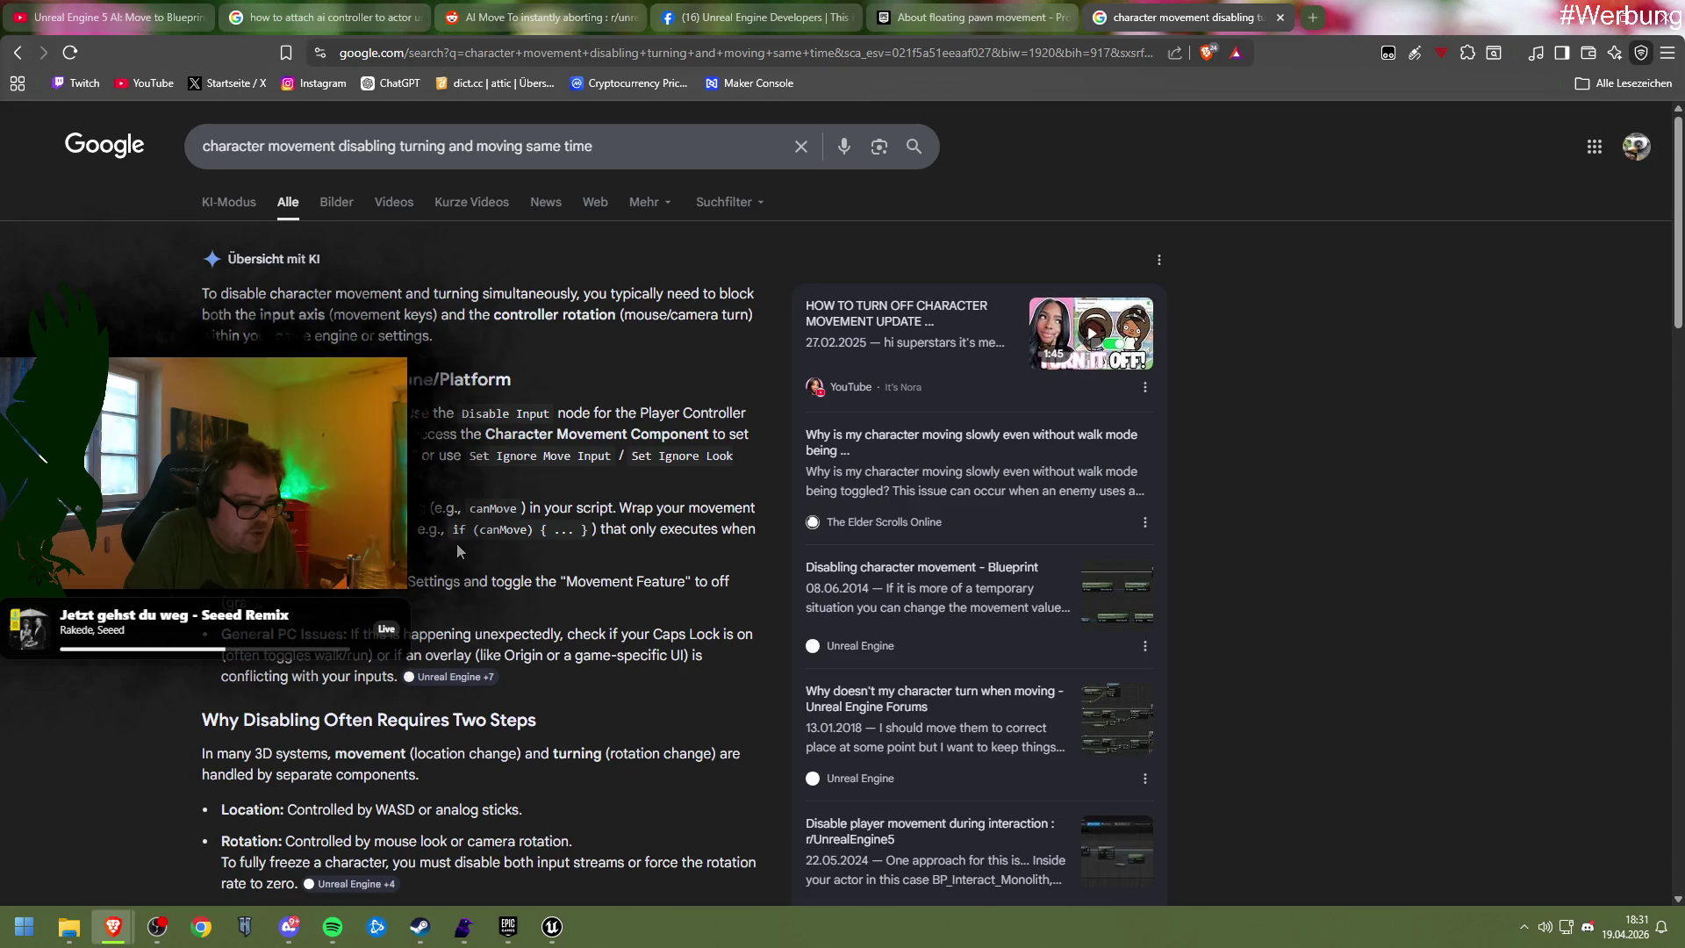
pyautogui.scroll(-2, 456, 545)
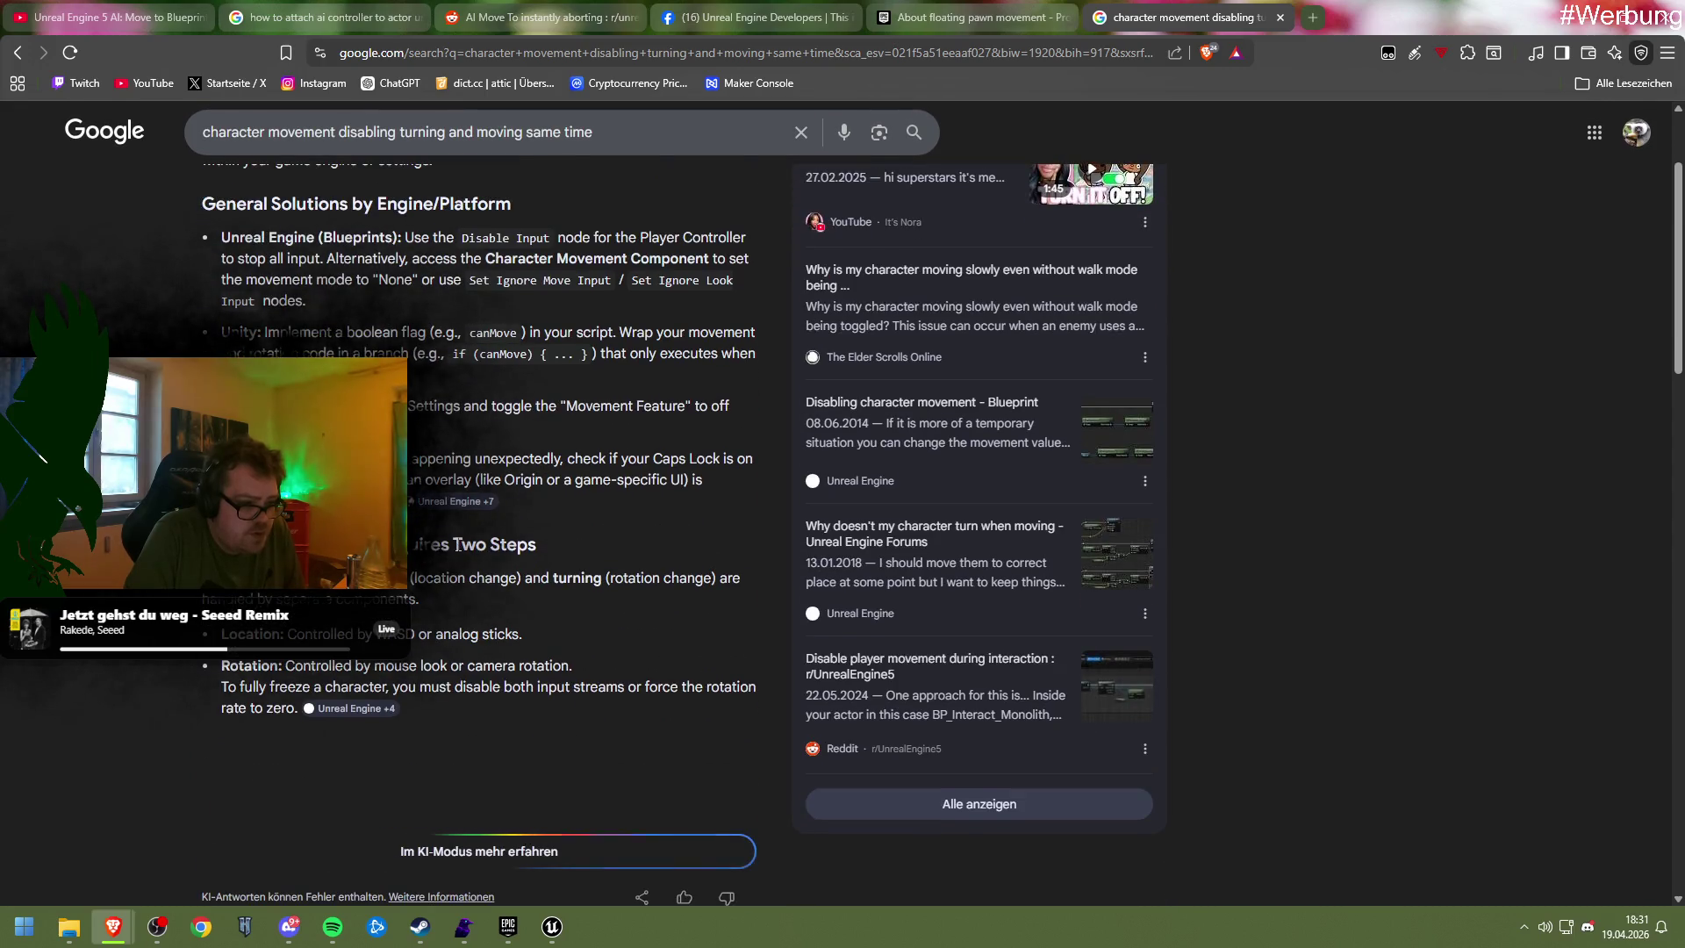
pyautogui.scroll(2, 457, 544)
pyautogui.scroll(-10, 456, 544)
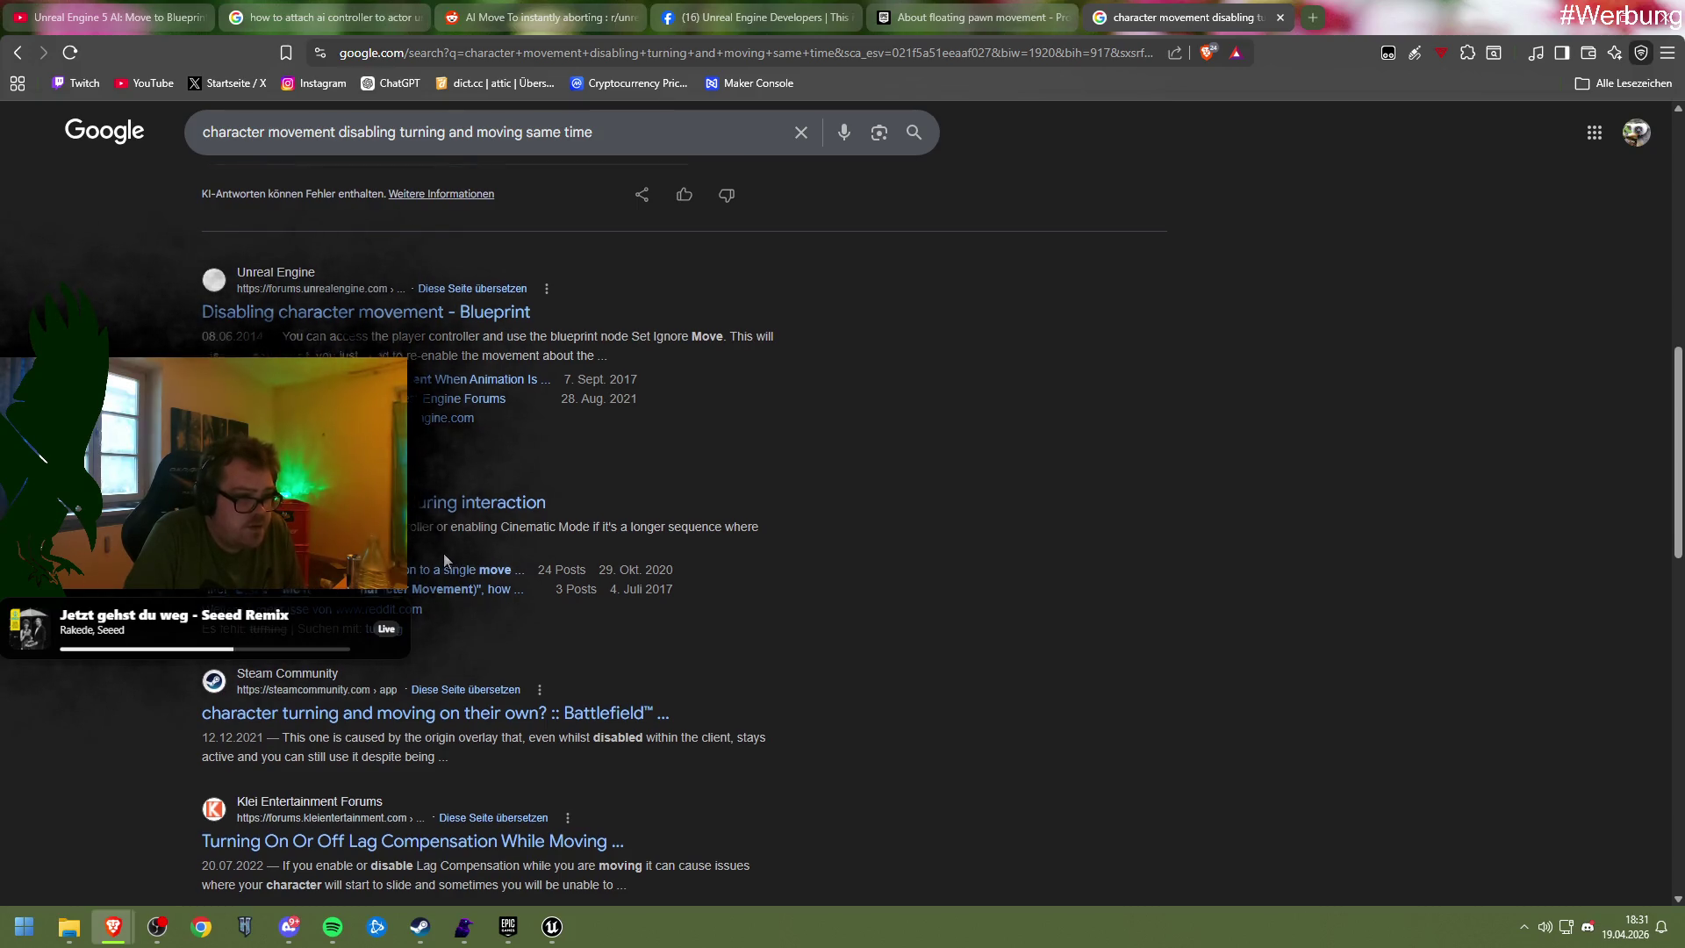
pyautogui.scroll(-4, 444, 553)
pyautogui.scroll(-4, 444, 554)
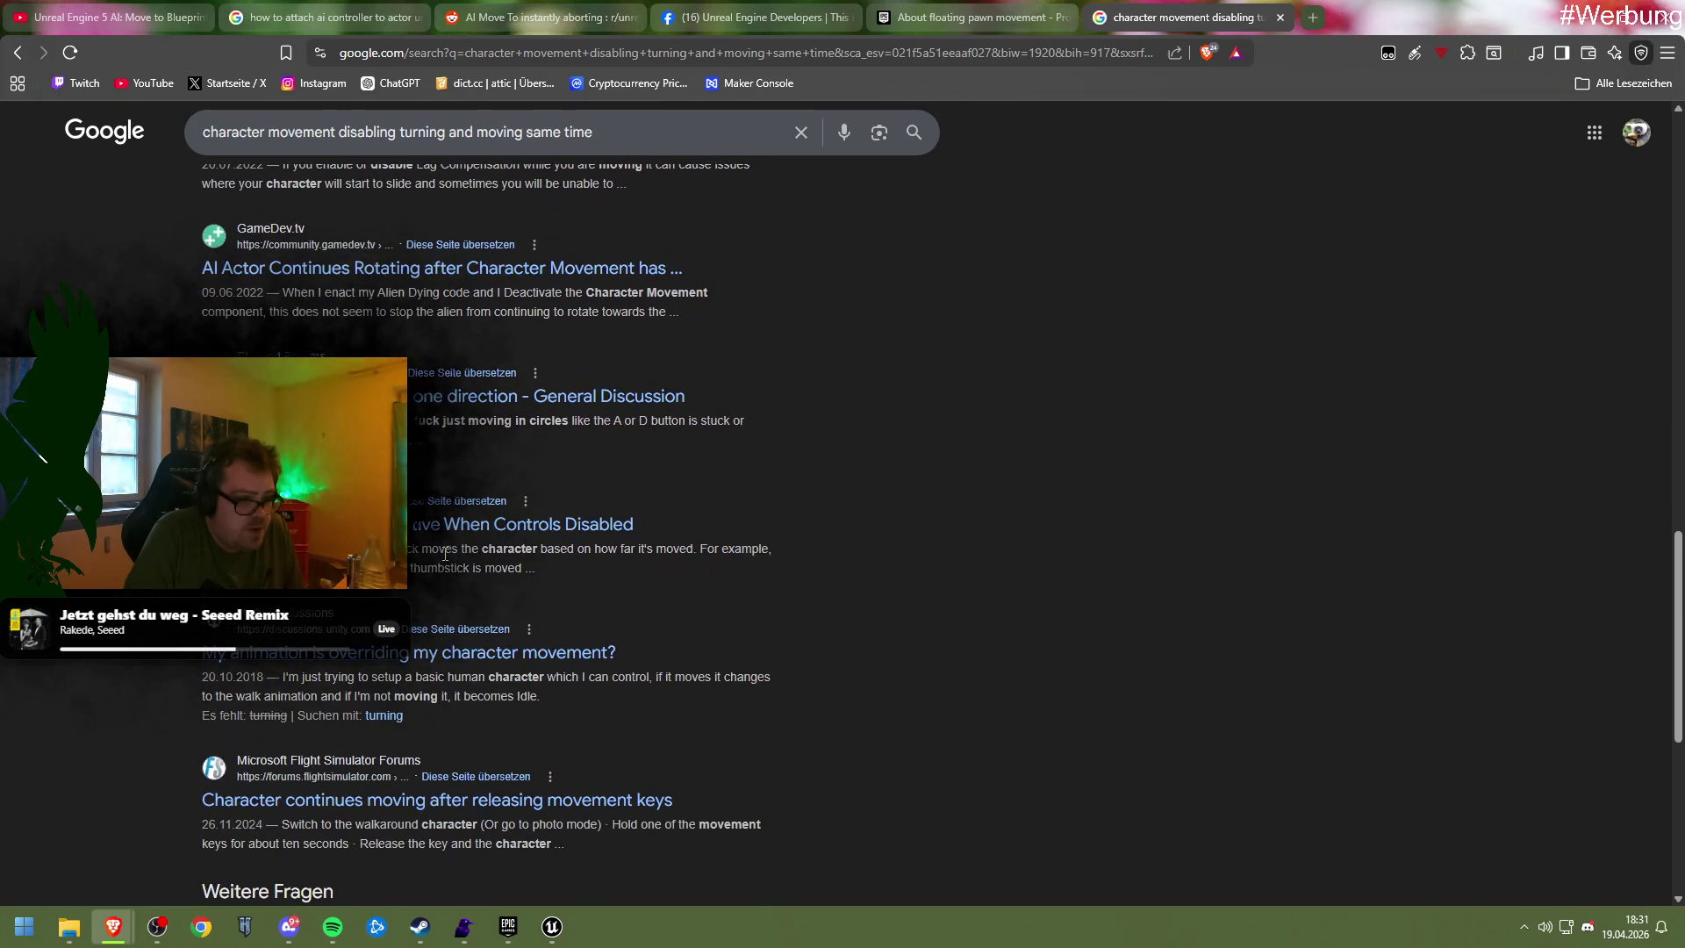
pyautogui.scroll(-3, 445, 554)
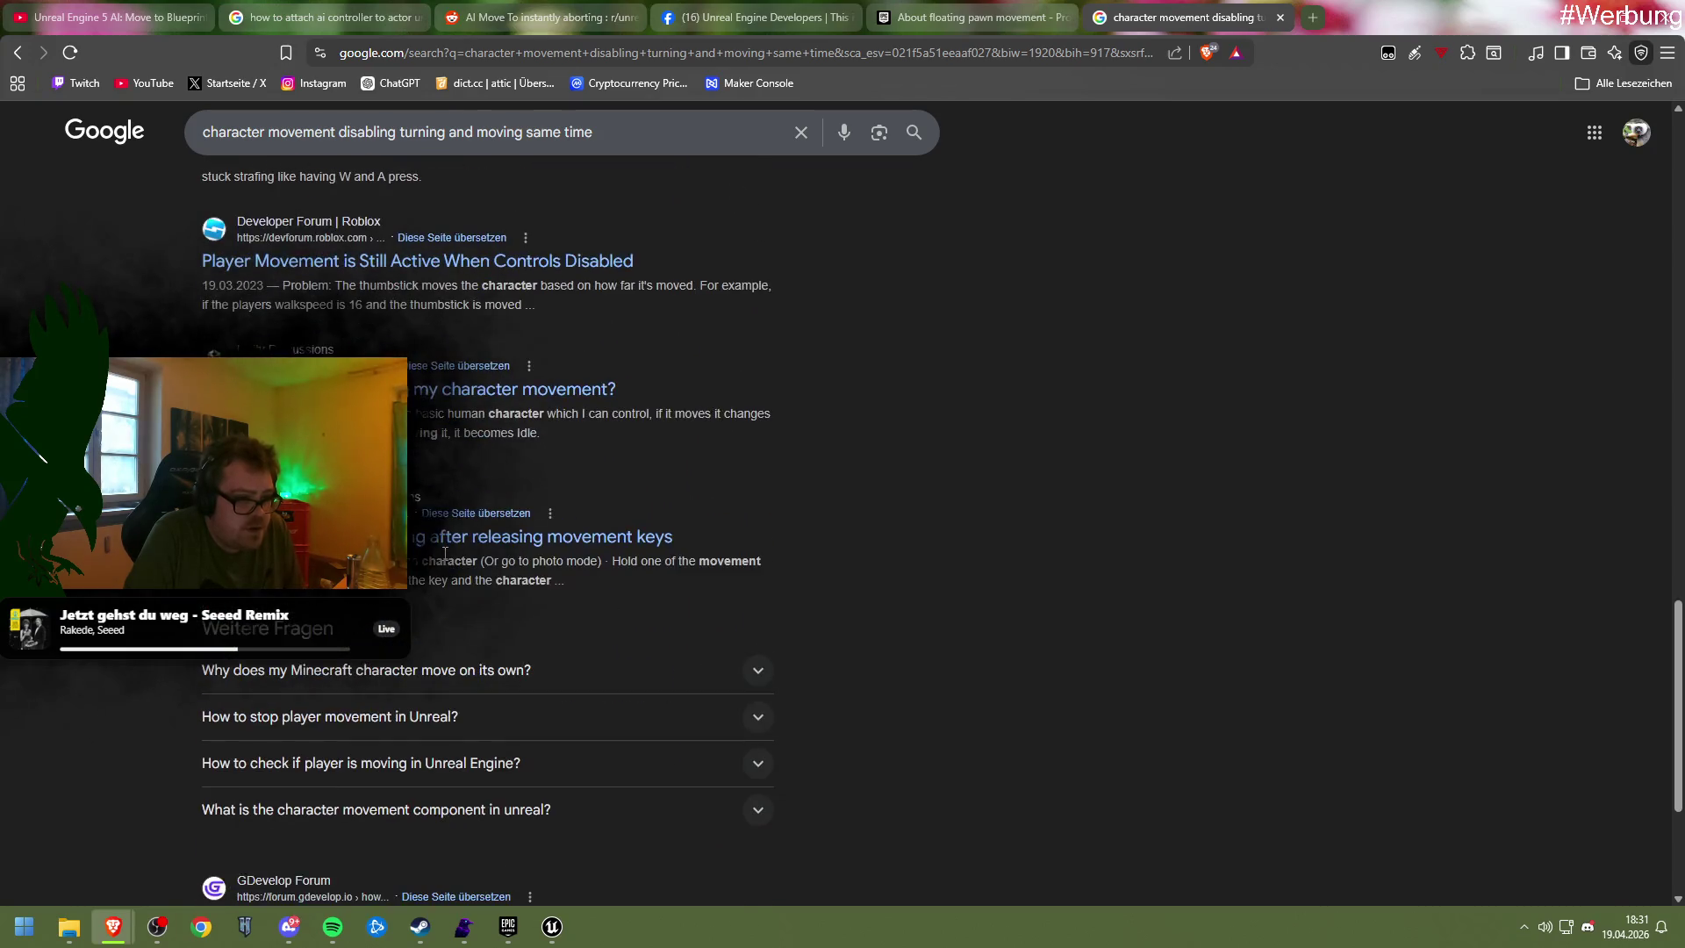
pyautogui.moveTo(552, 926)
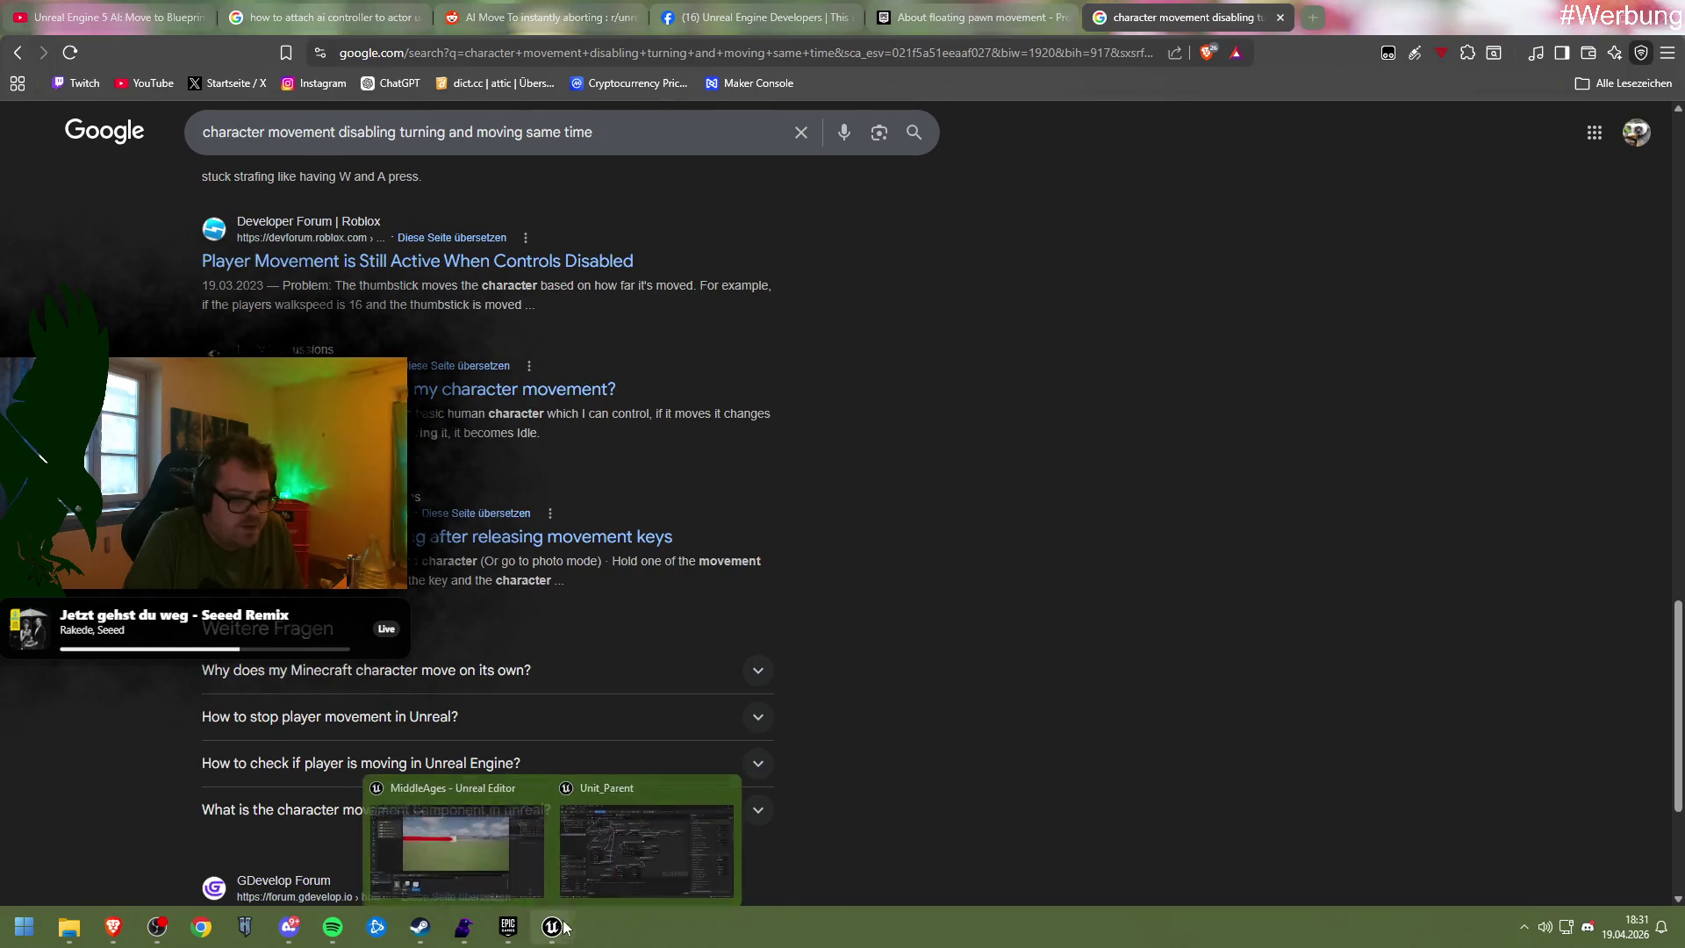
# Scroll Character Movement details, briefly expanding the advanced Walking and Custom Movement sections
pyautogui.click(975, 843)
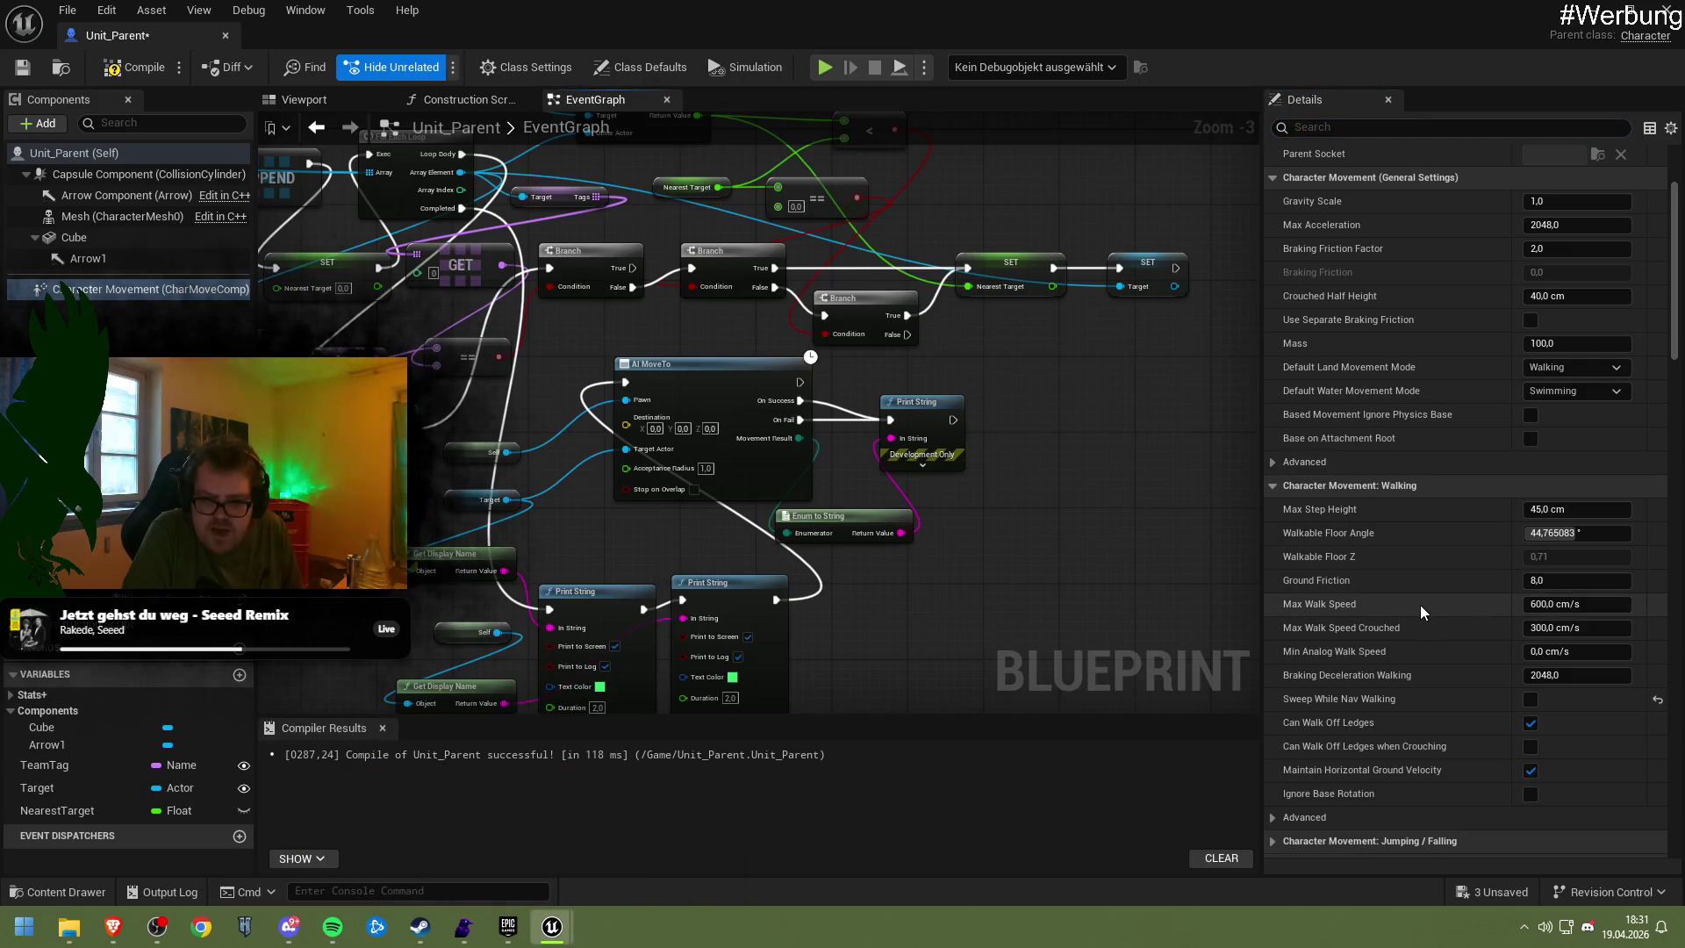
pyautogui.scroll(-1, 1424, 584)
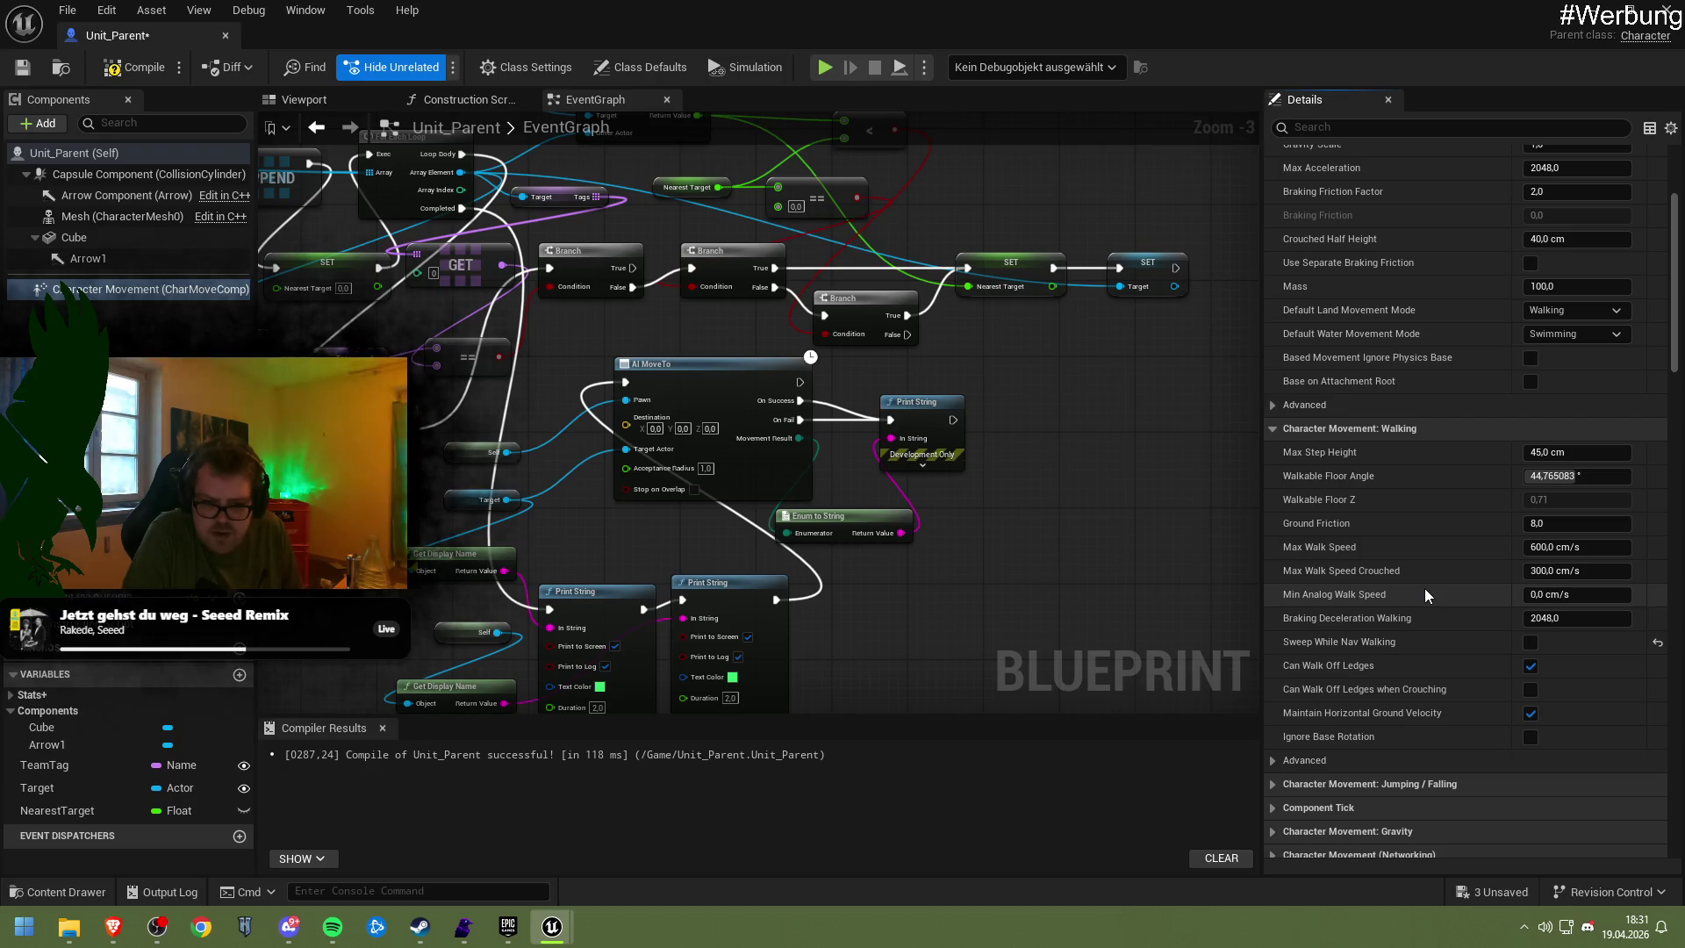
pyautogui.scroll(-3, 1424, 595)
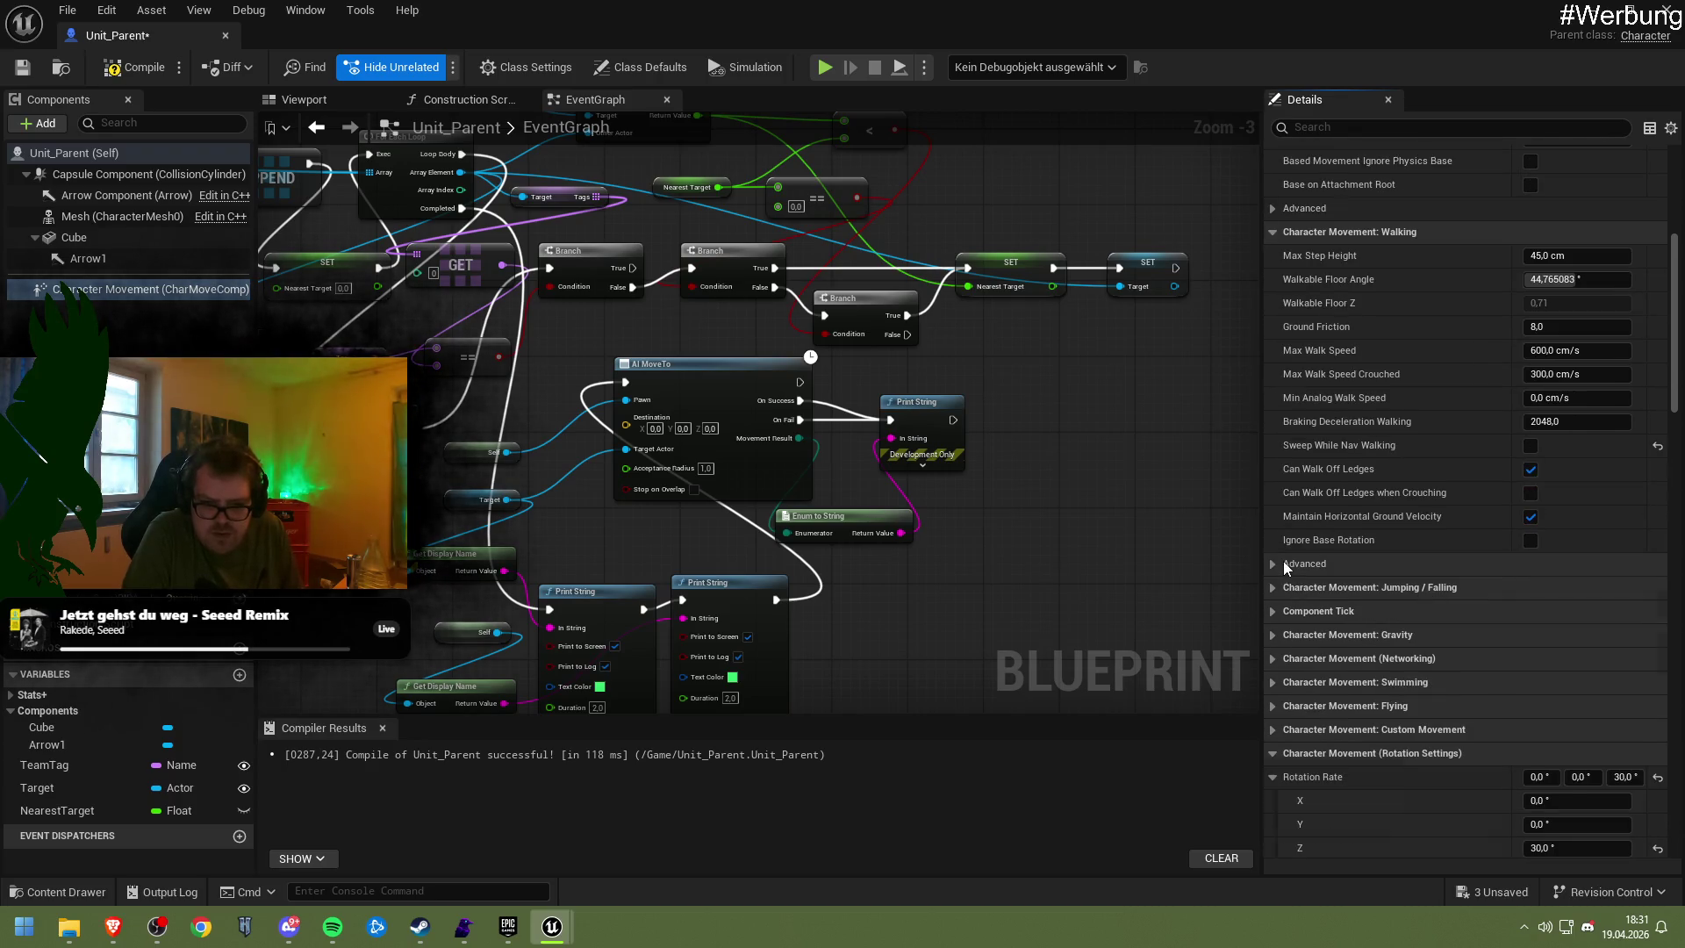
pyautogui.click(1283, 563)
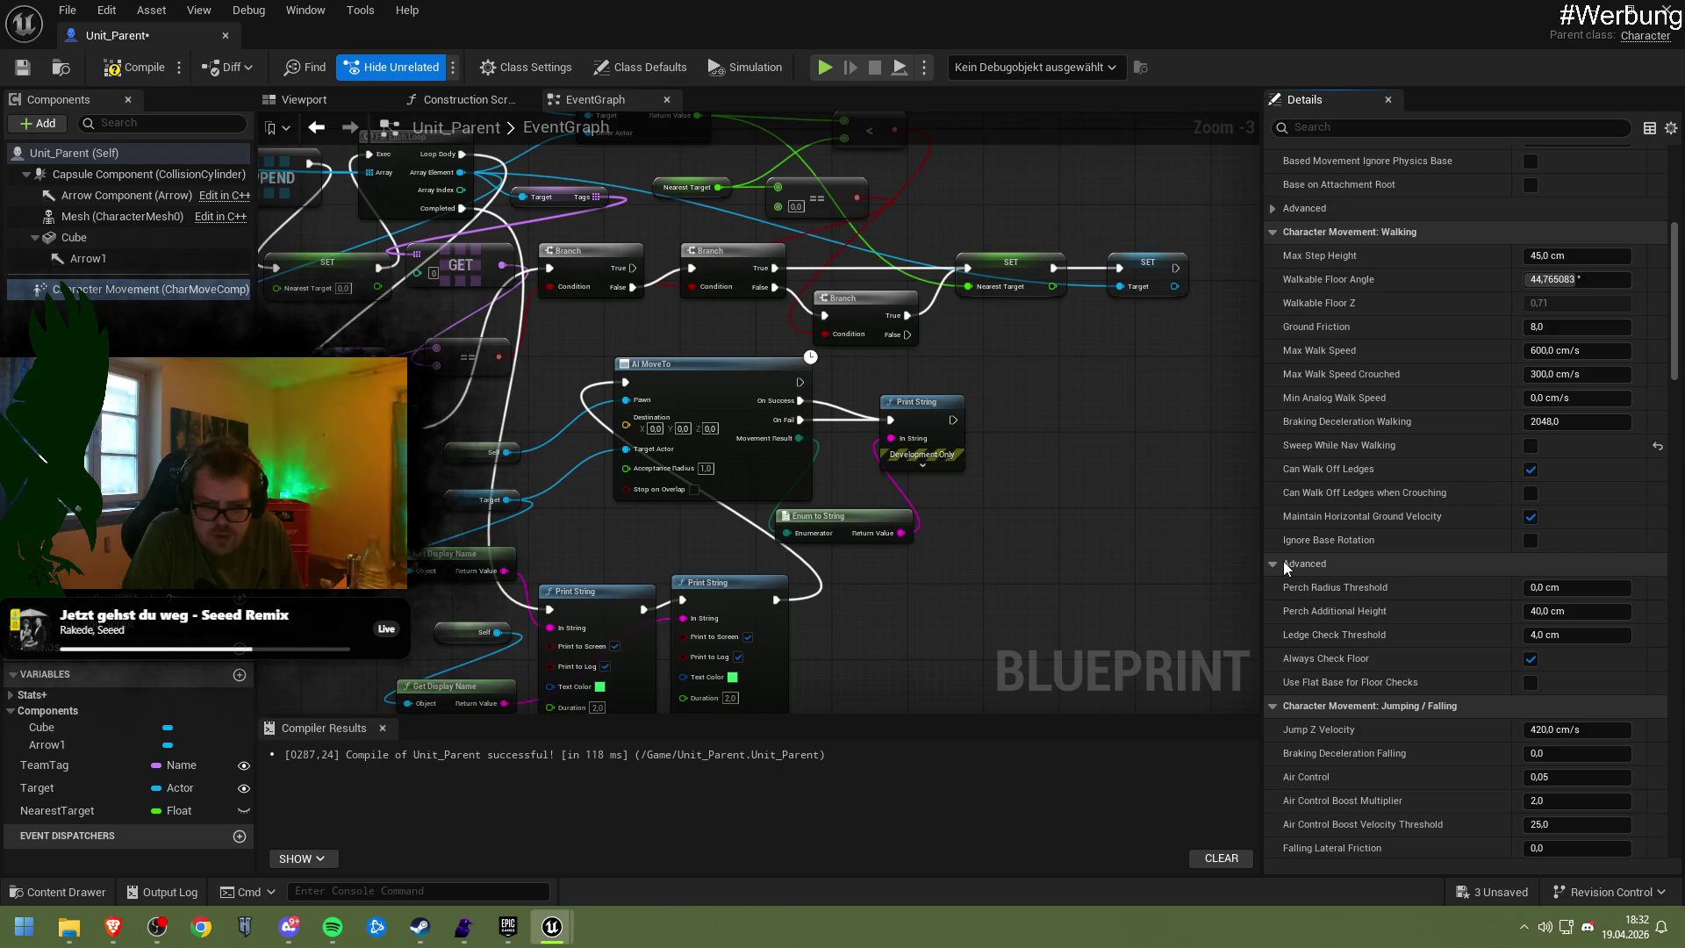
pyautogui.click(1283, 563)
pyautogui.scroll(-5, 1283, 561)
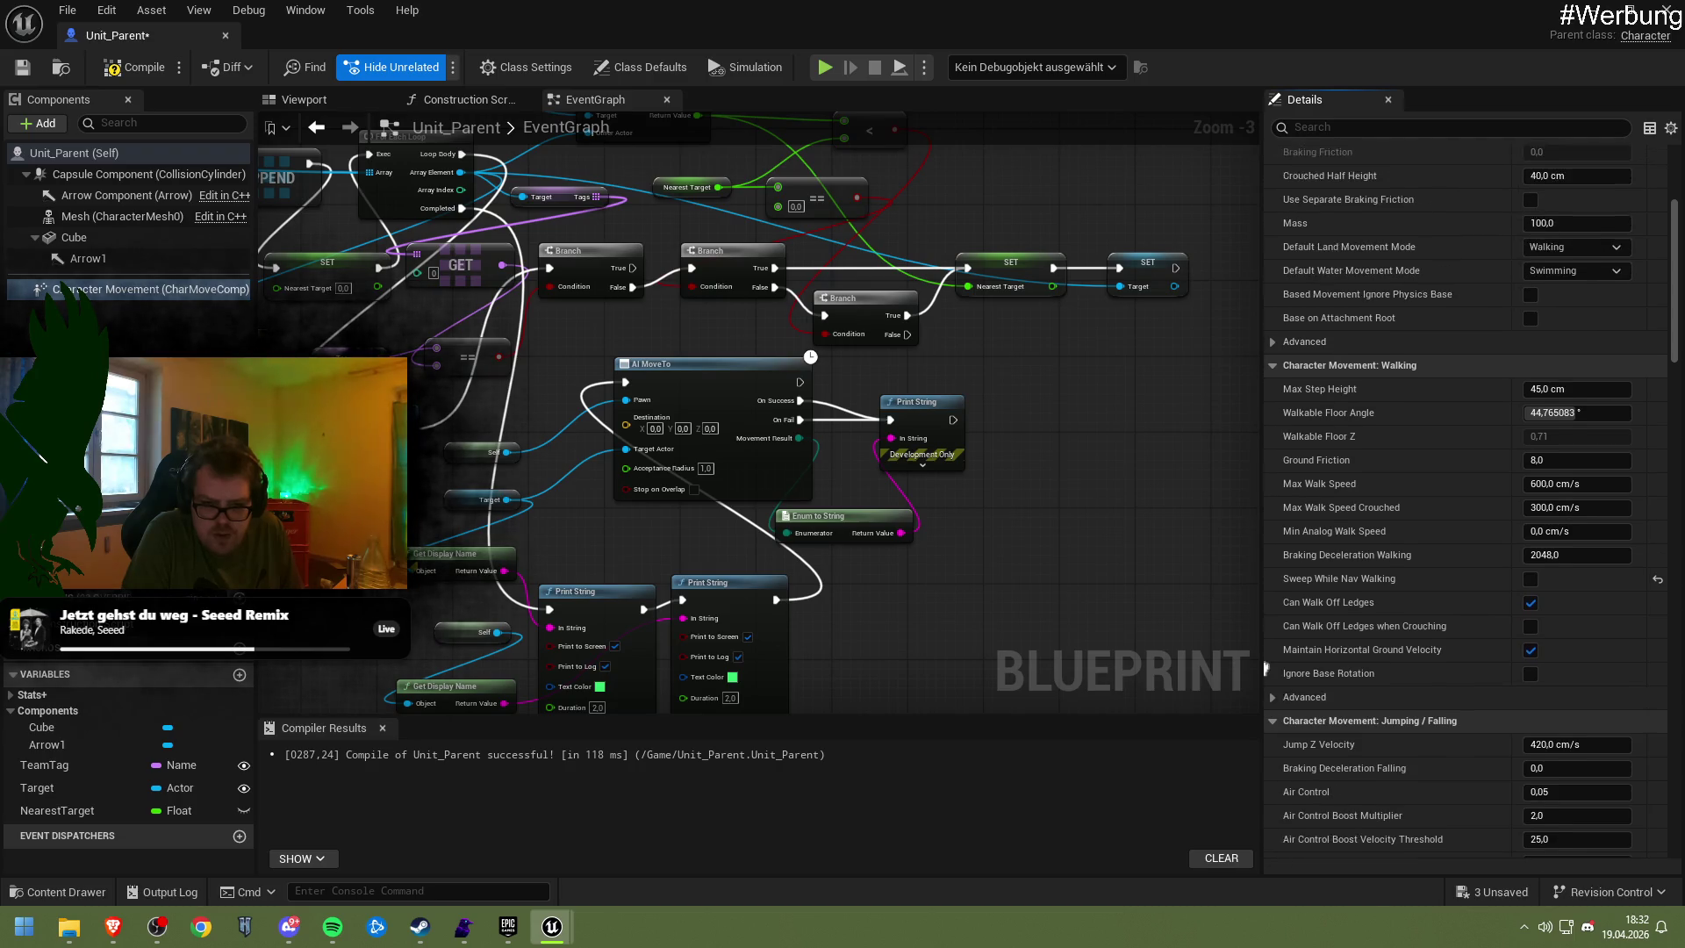
pyautogui.scroll(-5, 1323, 371)
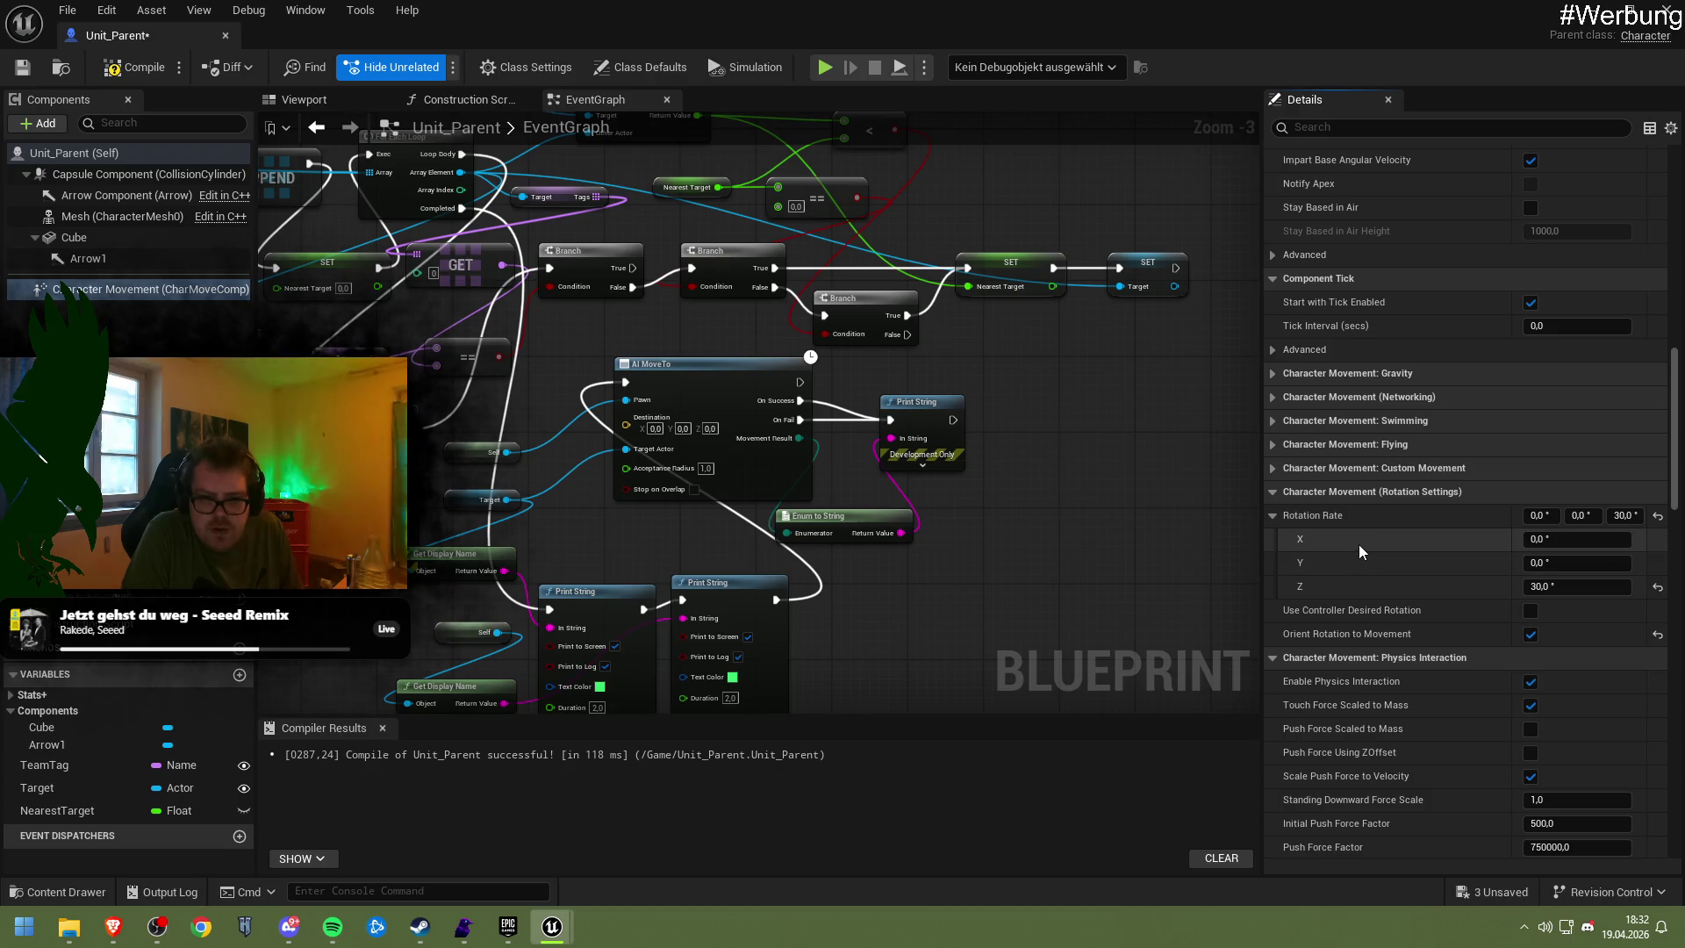
pyautogui.click(1361, 467)
pyautogui.click(1365, 469)
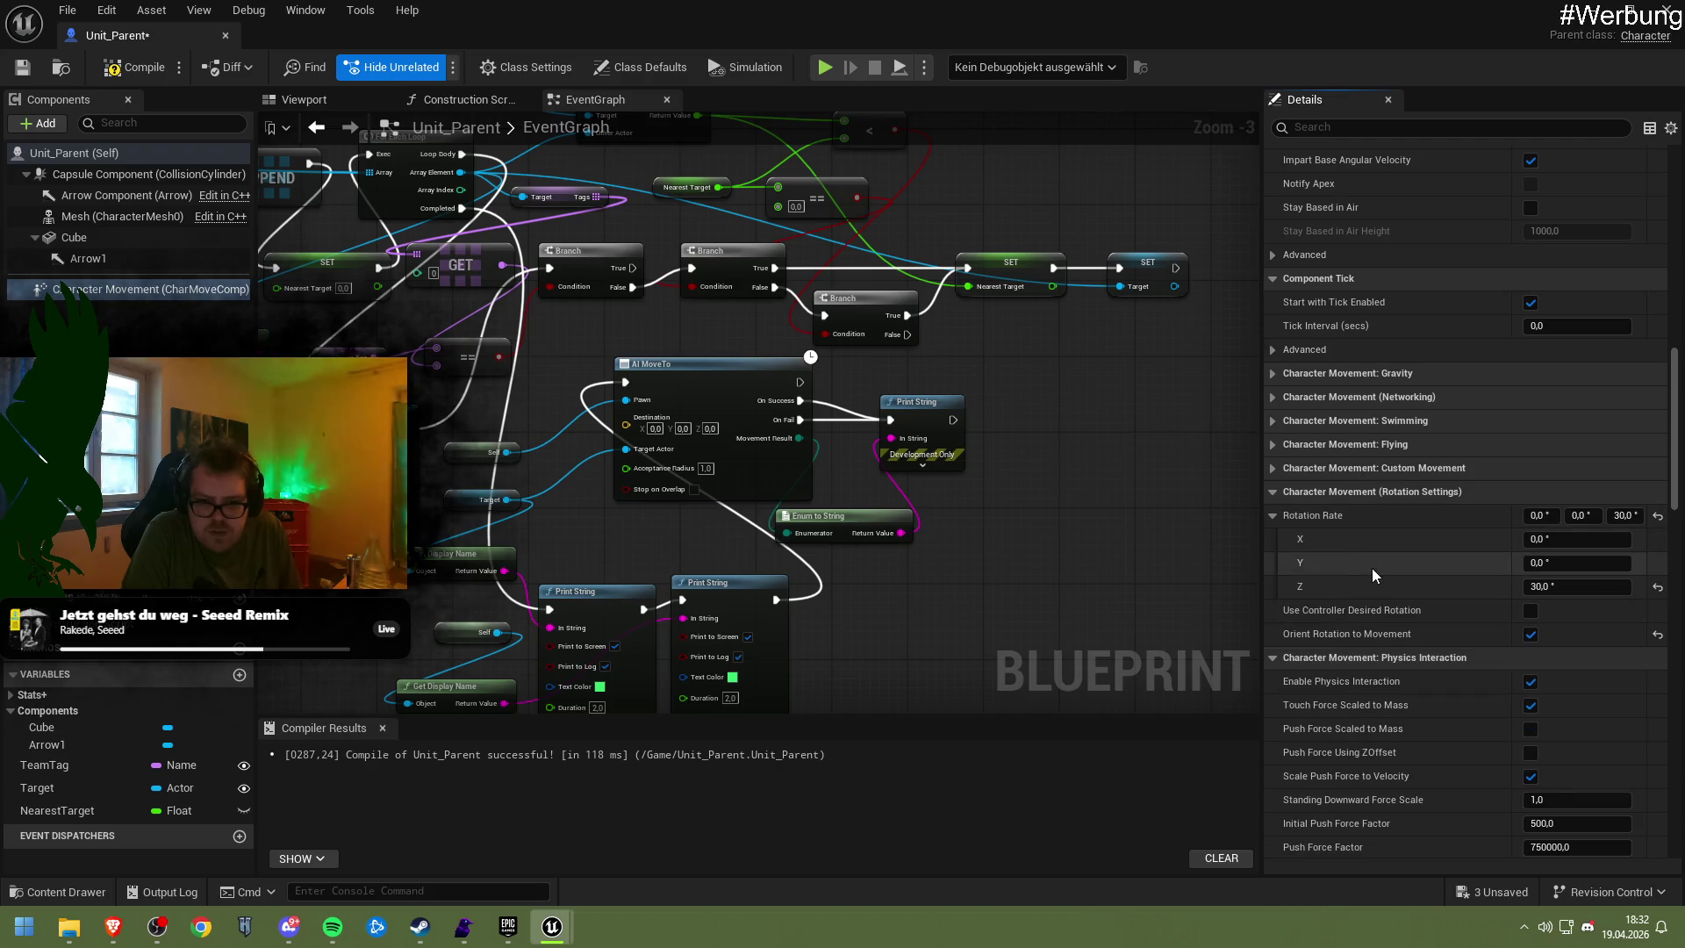
# Scroll down to Movement Capabilities and turn off Can Jump
pyautogui.scroll(-2, 1367, 562)
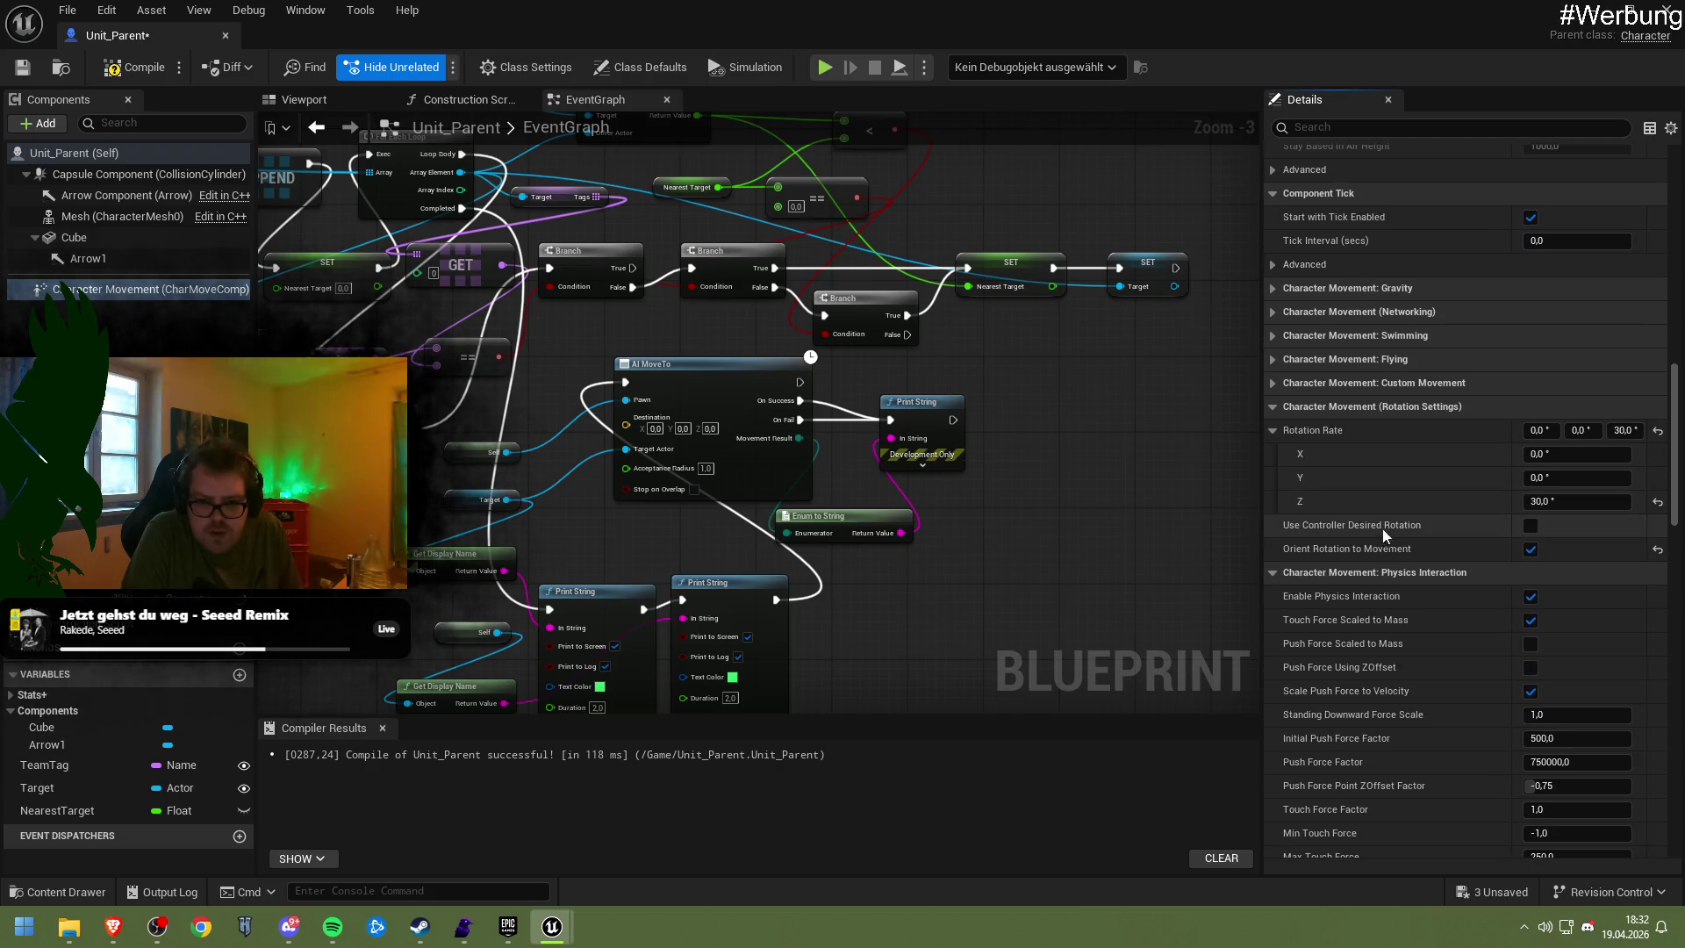
pyautogui.scroll(-2, 1349, 470)
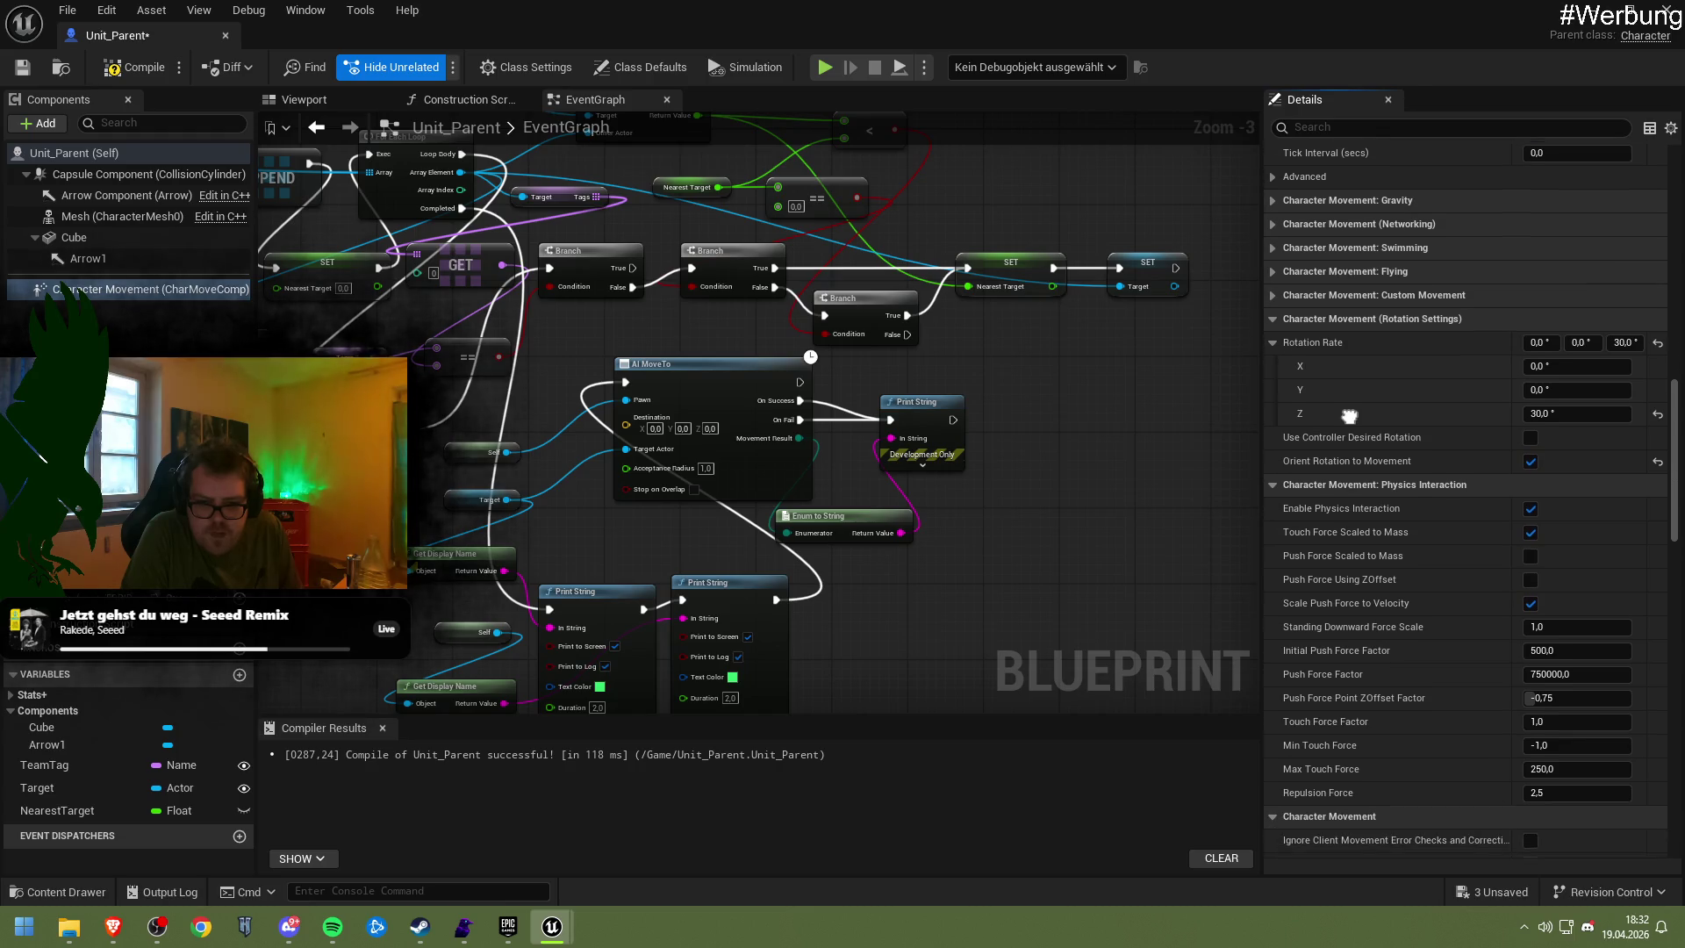
pyautogui.scroll(-4, 1349, 400)
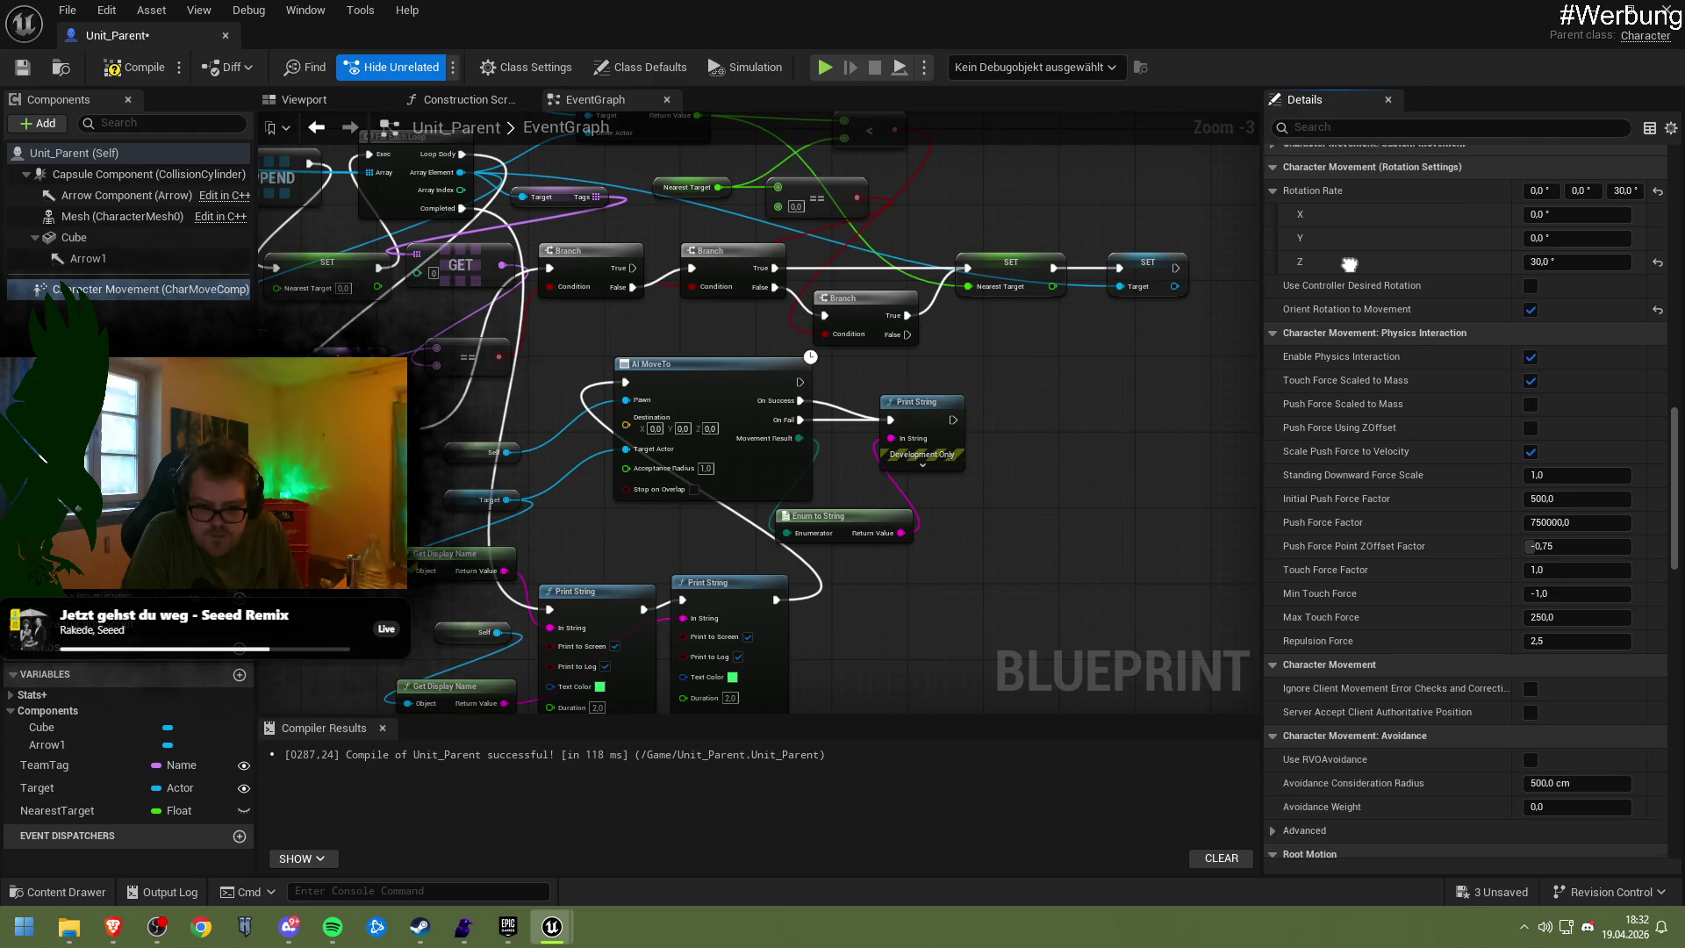
pyautogui.scroll(-5, 1348, 216)
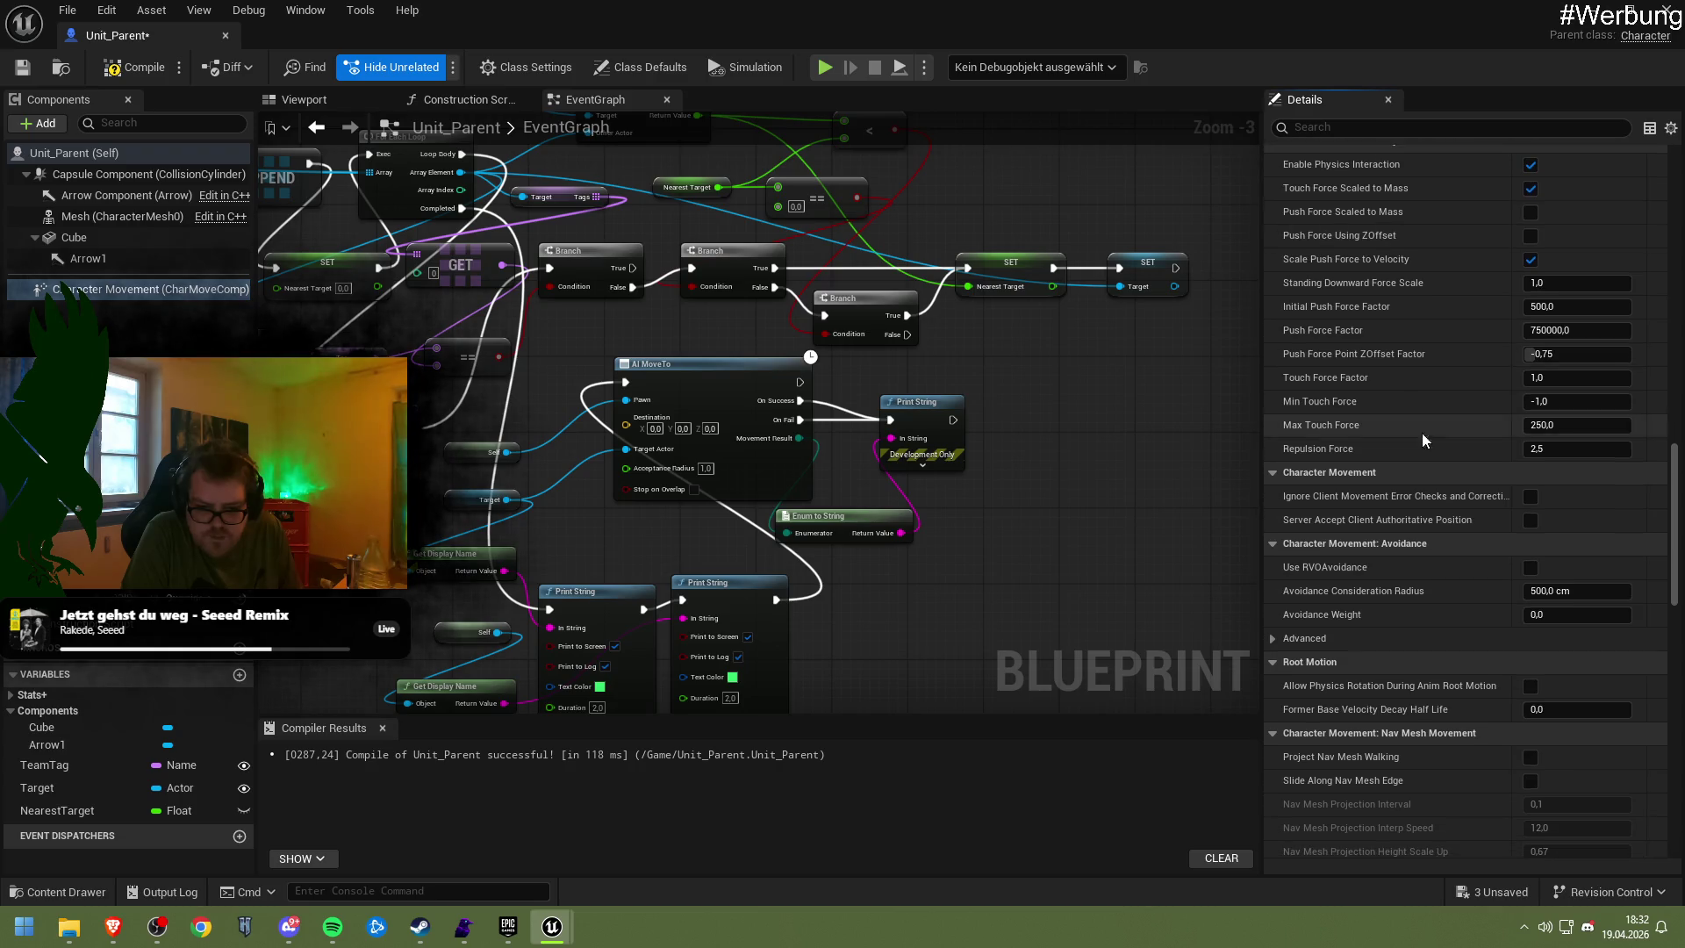
pyautogui.scroll(-6, 1378, 362)
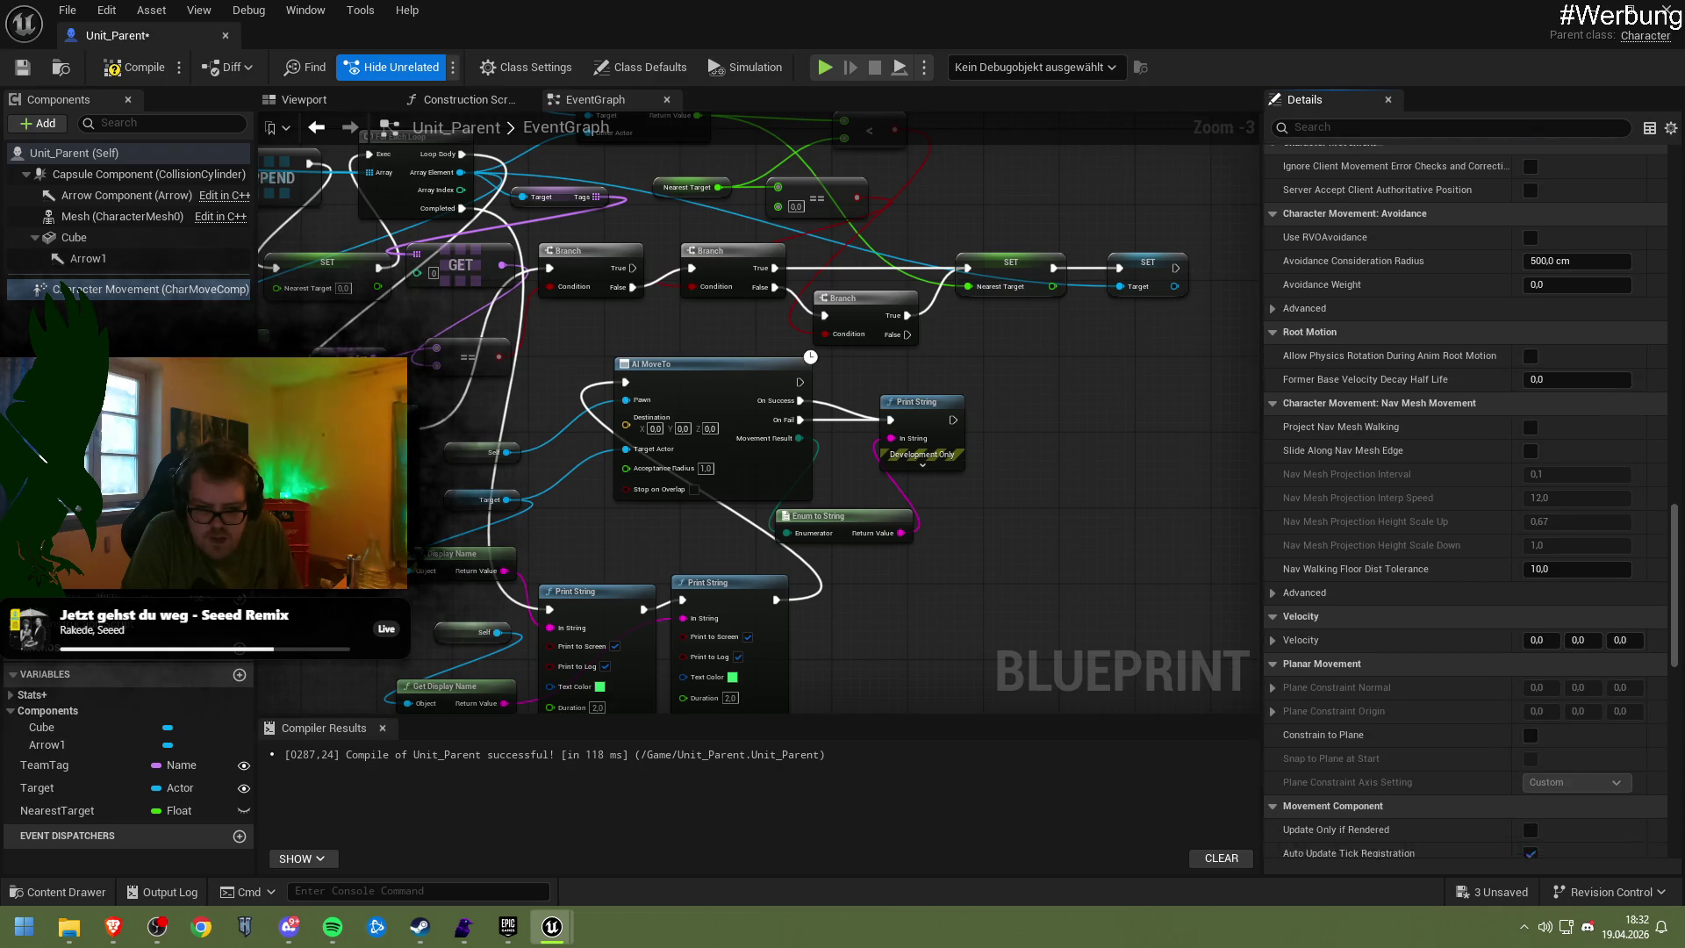
pyautogui.scroll(-6, 1414, 263)
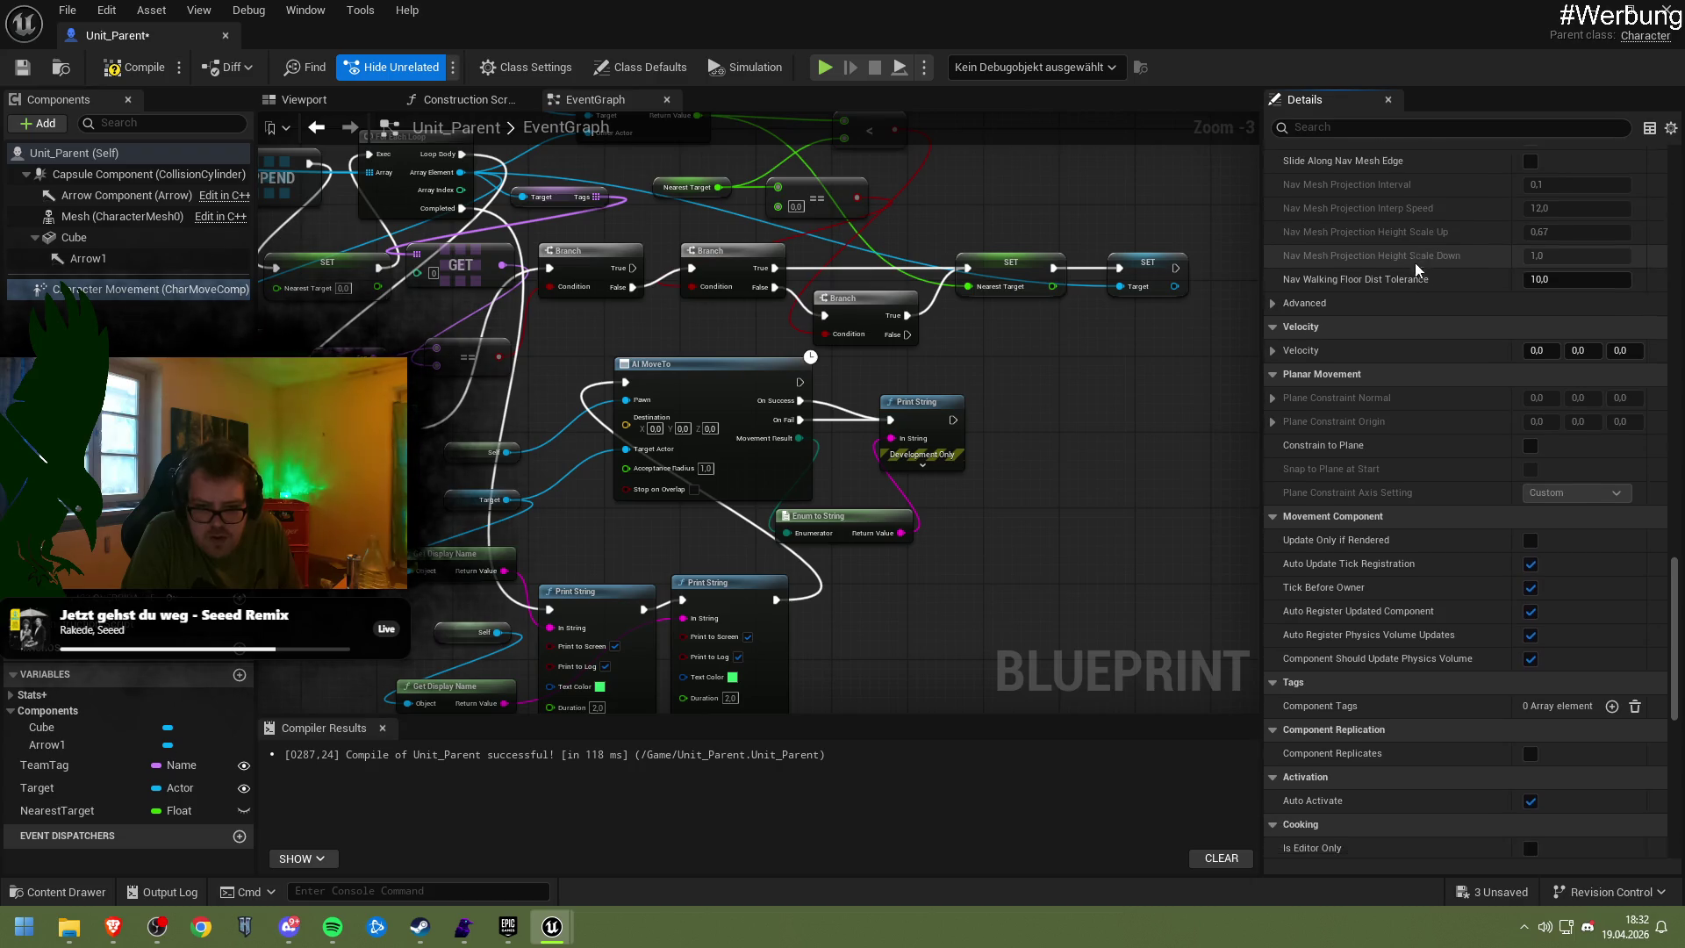
pyautogui.scroll(-4, 1419, 454)
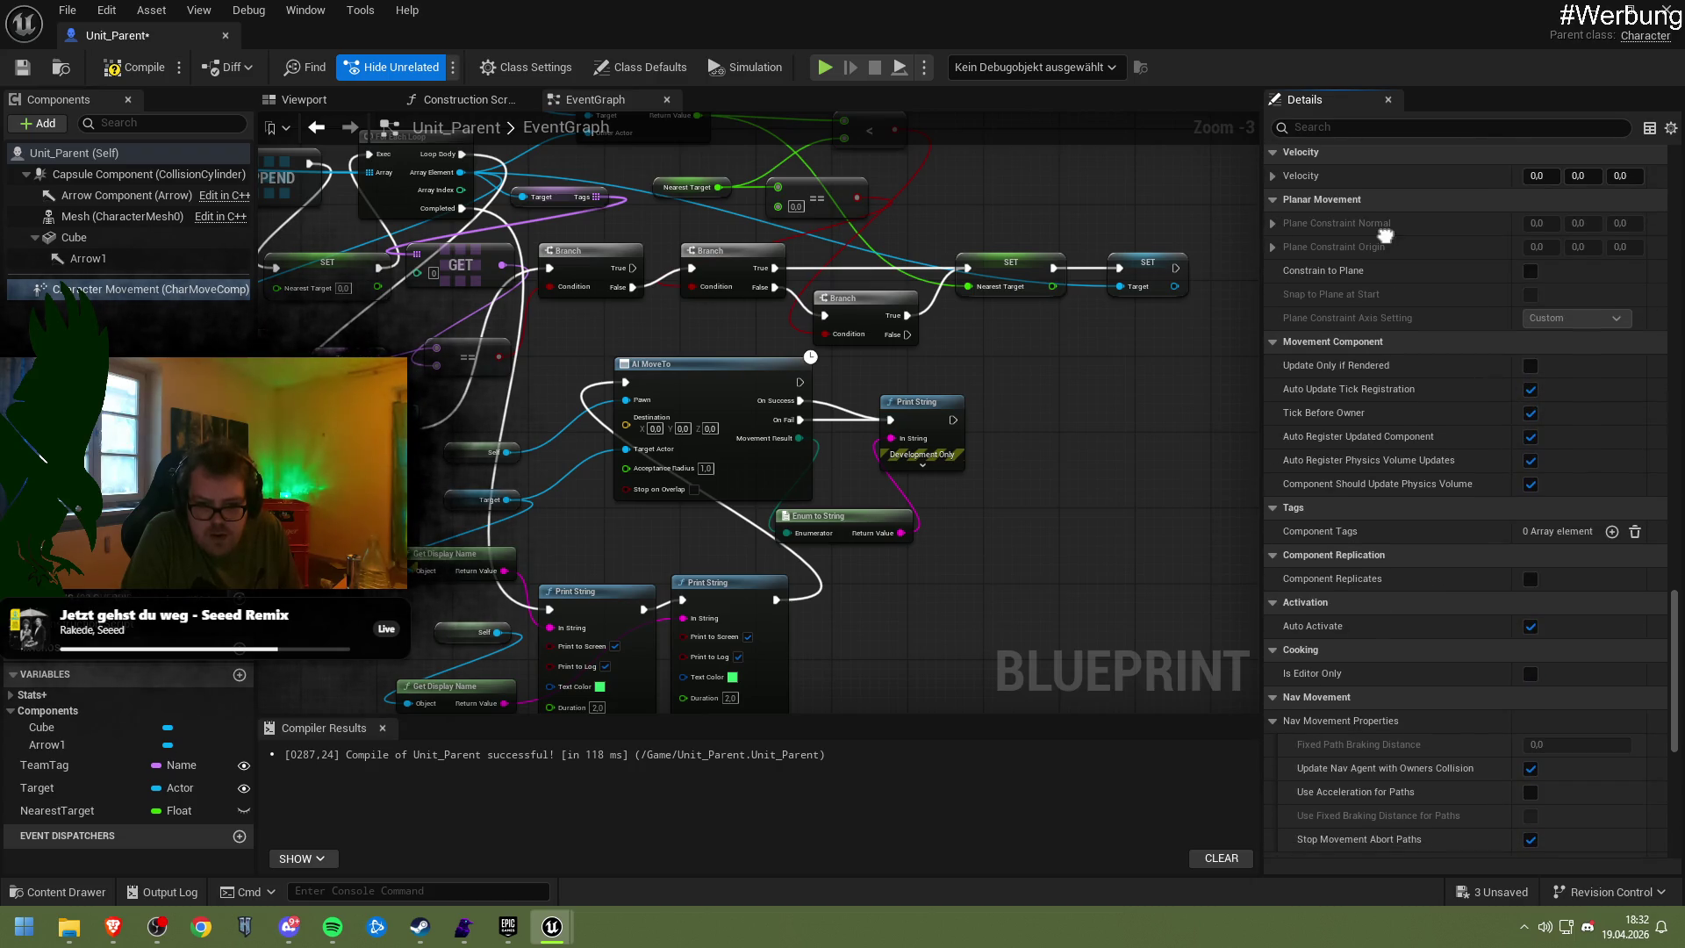
pyautogui.scroll(-7, 1416, 196)
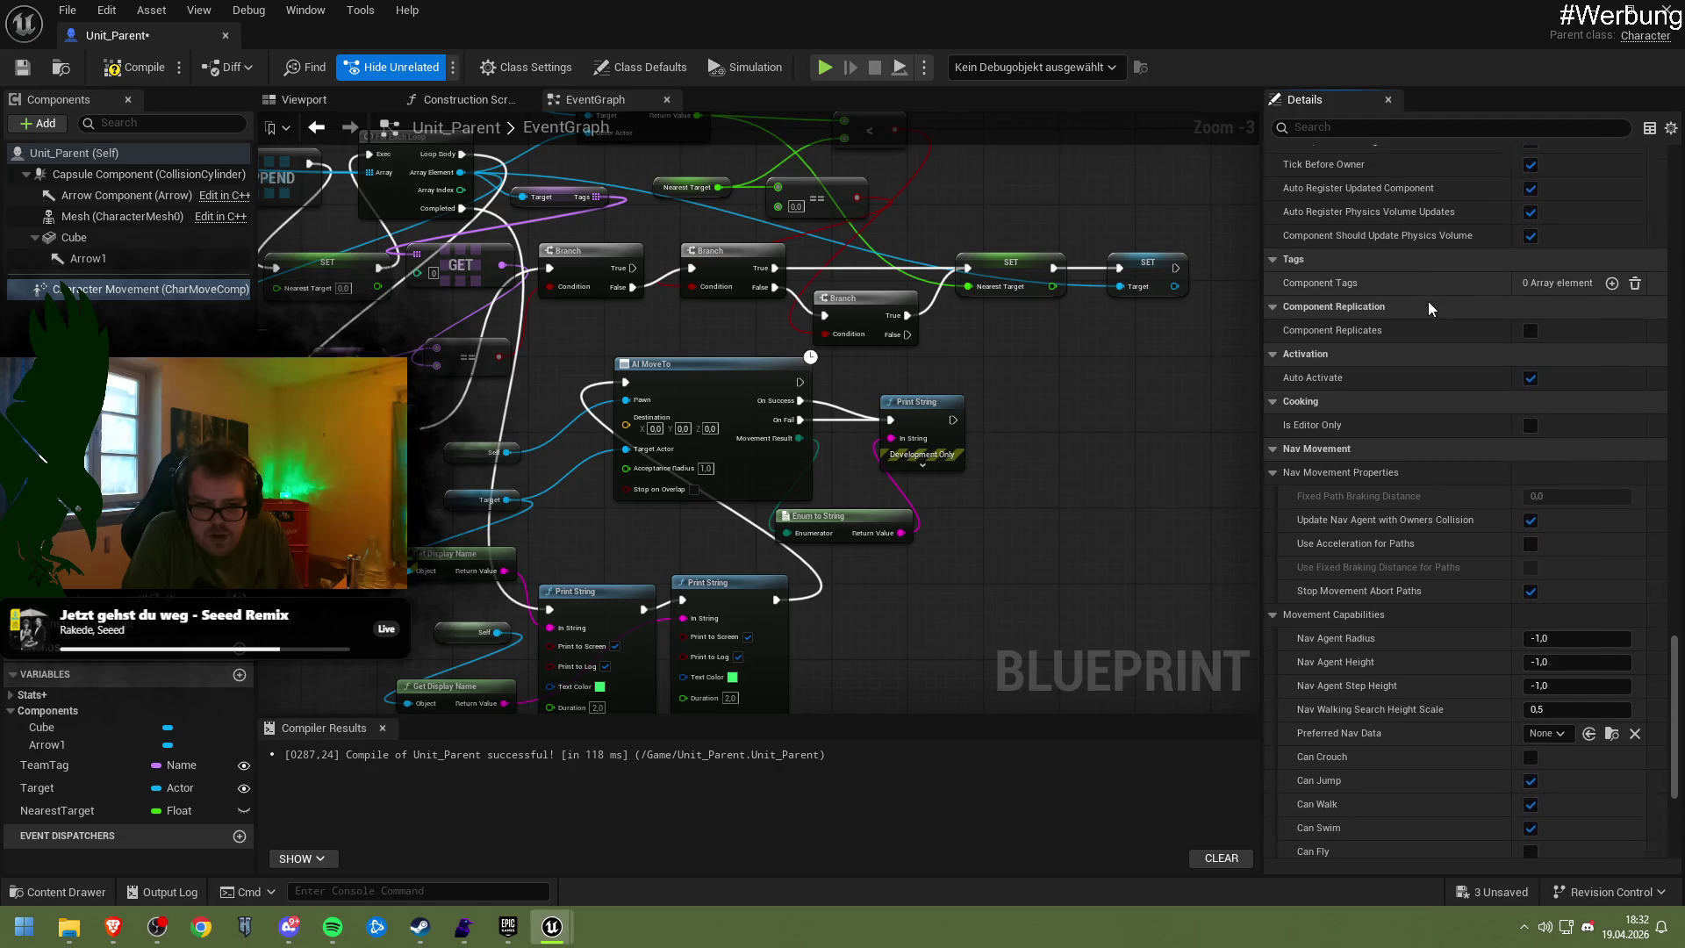
pyautogui.scroll(-1, 1429, 301)
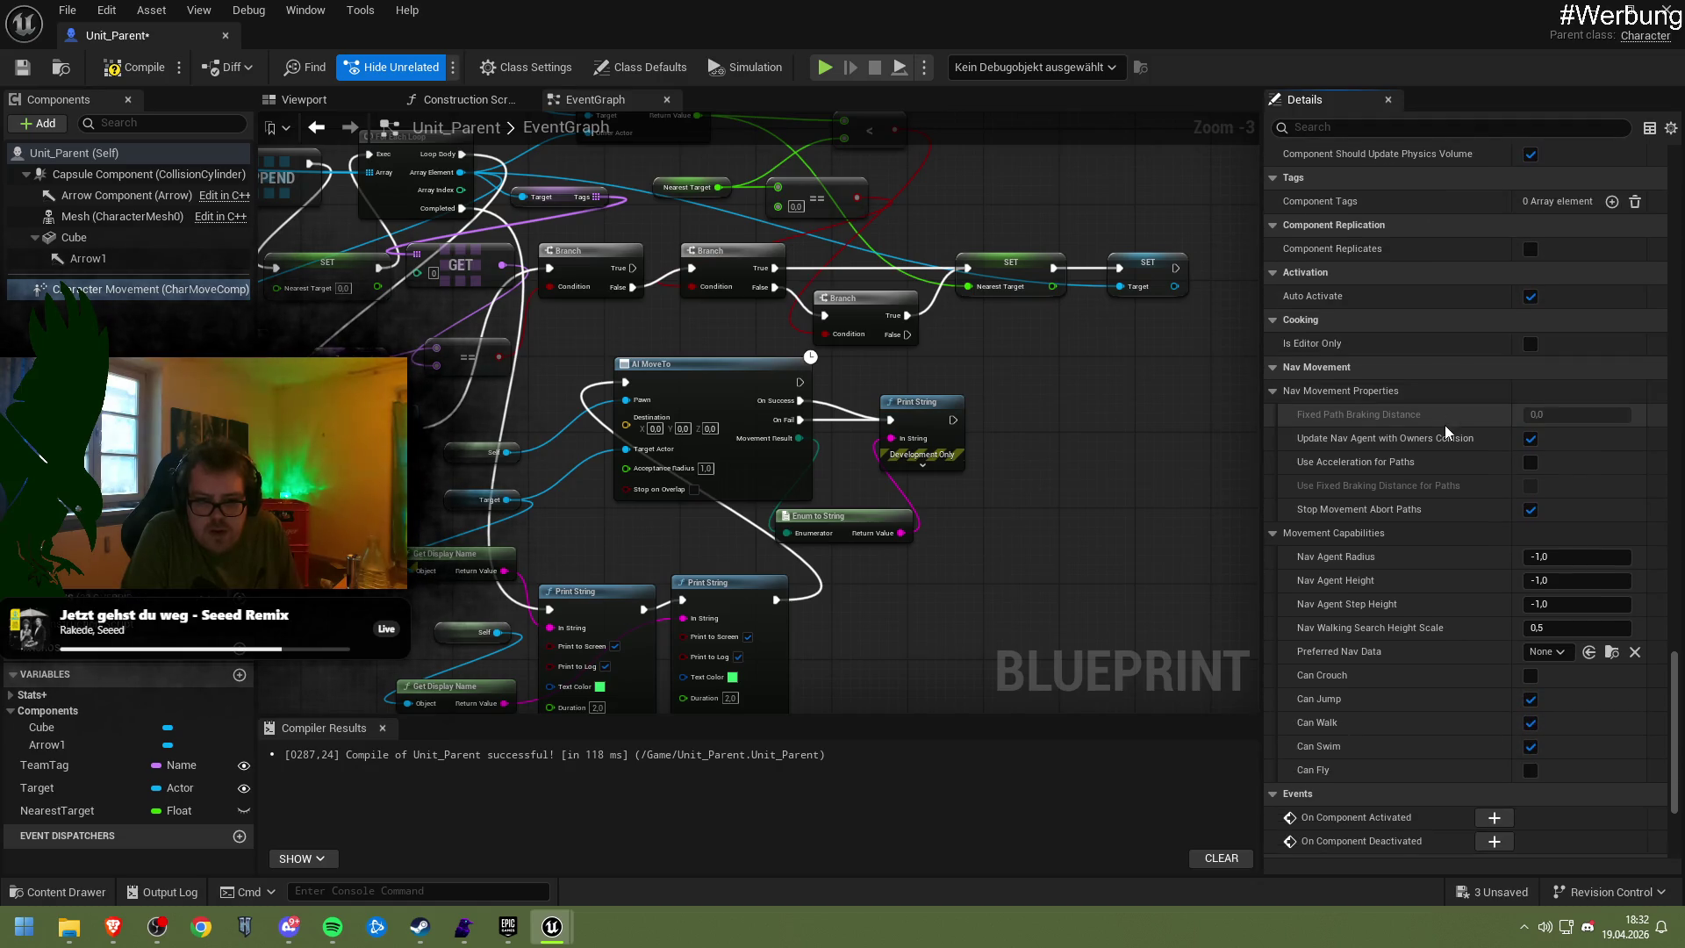
pyautogui.scroll(-2, 1444, 425)
pyautogui.scroll(-2, 1439, 361)
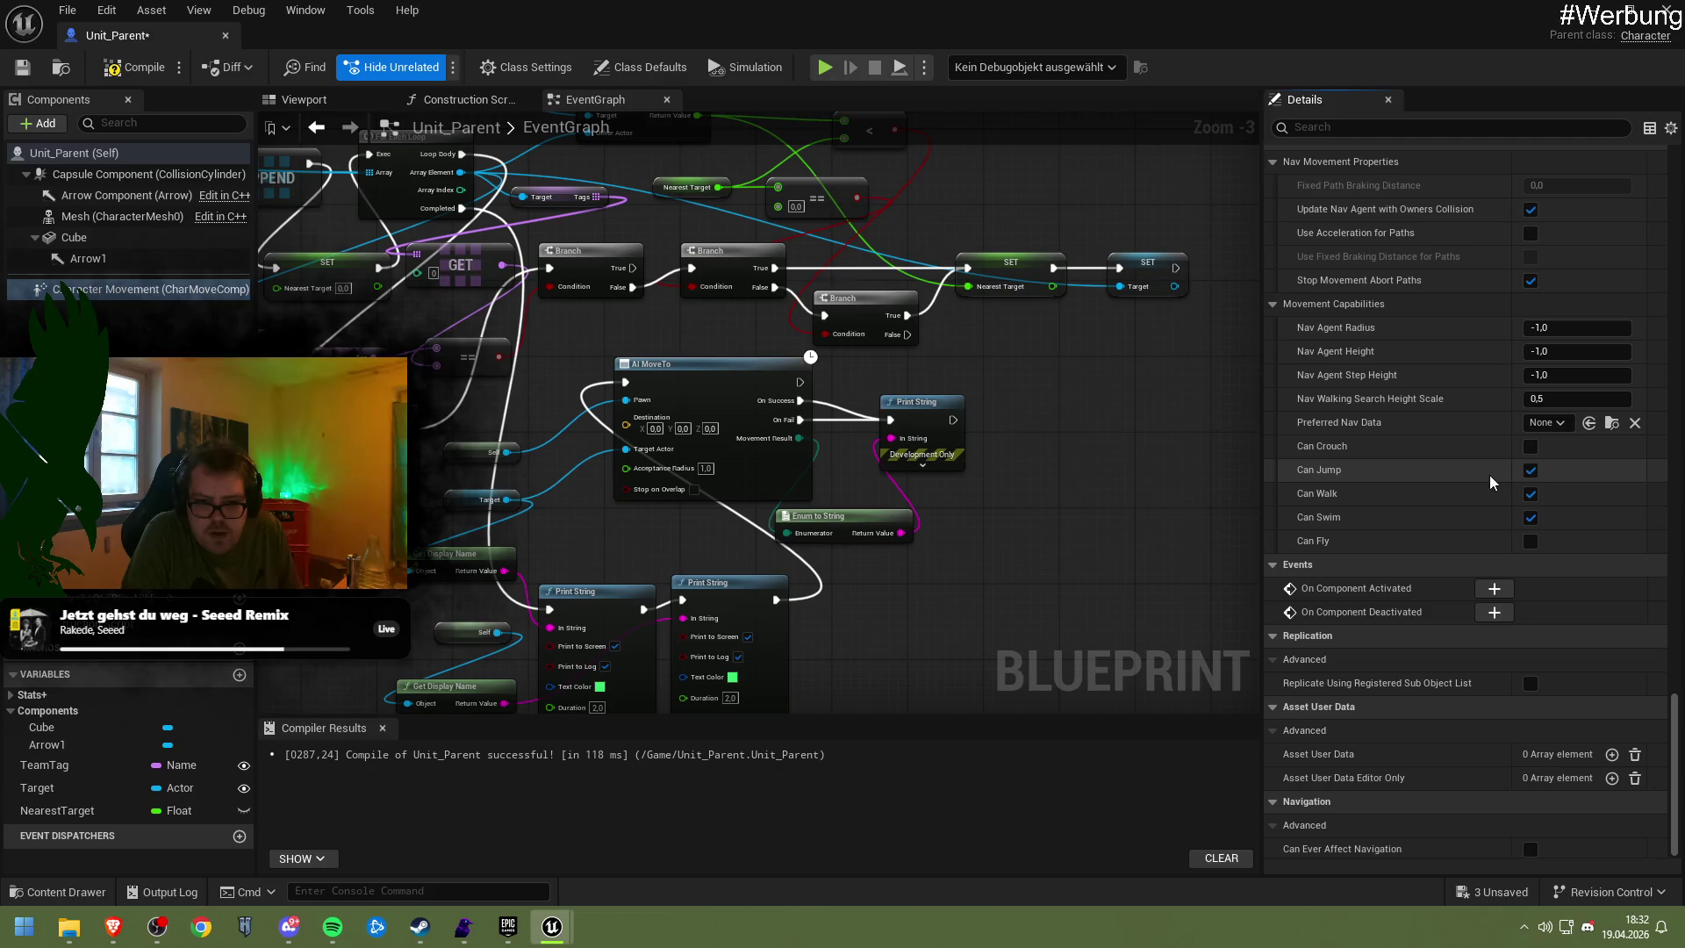
pyautogui.click(1530, 472)
# Turn off Can Swim, then compile and save the Unit_Parent blueprint
pyautogui.click(1530, 519)
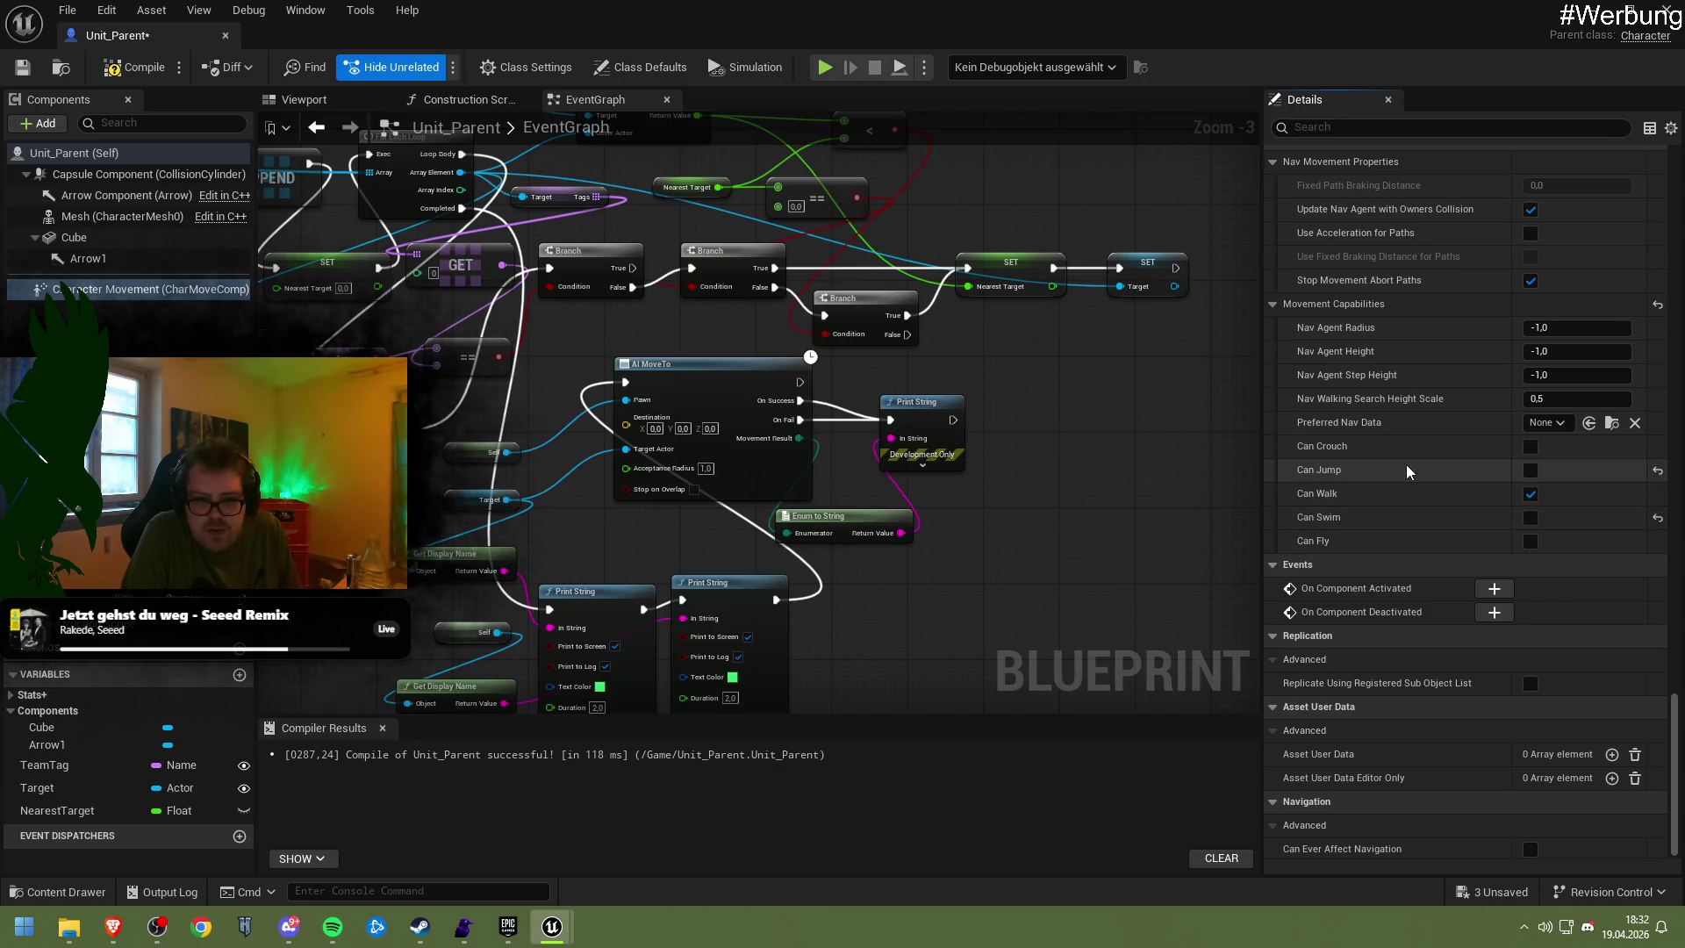
pyautogui.scroll(-1, 1404, 463)
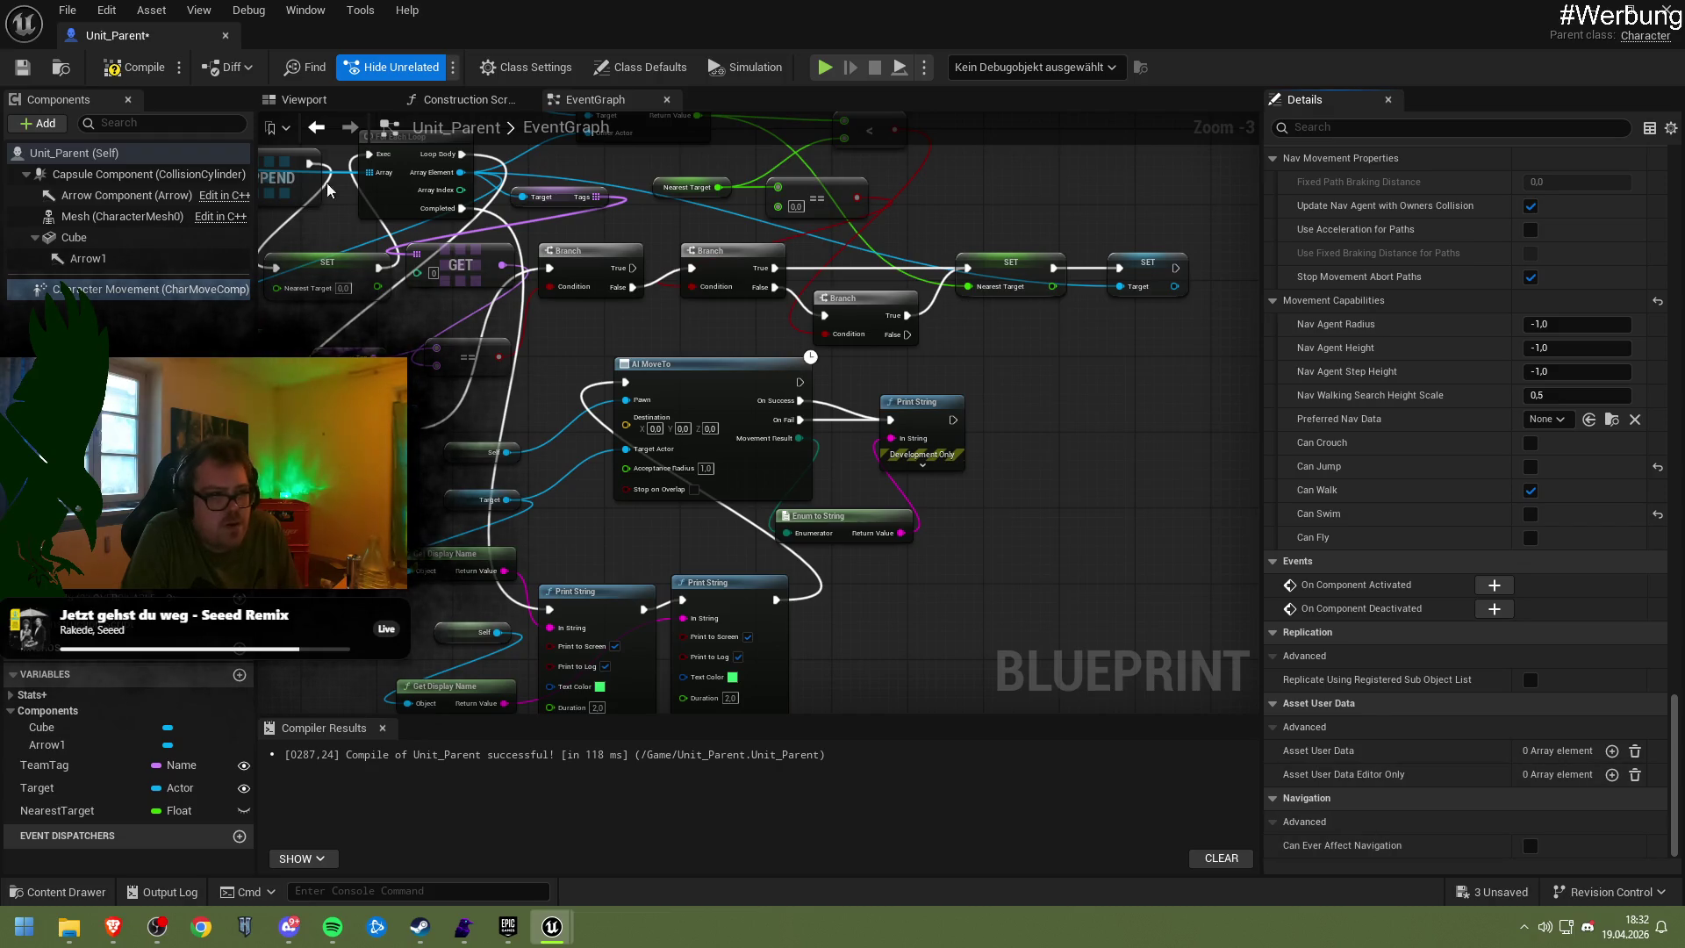
pyautogui.click(131, 67)
pyautogui.click(22, 66)
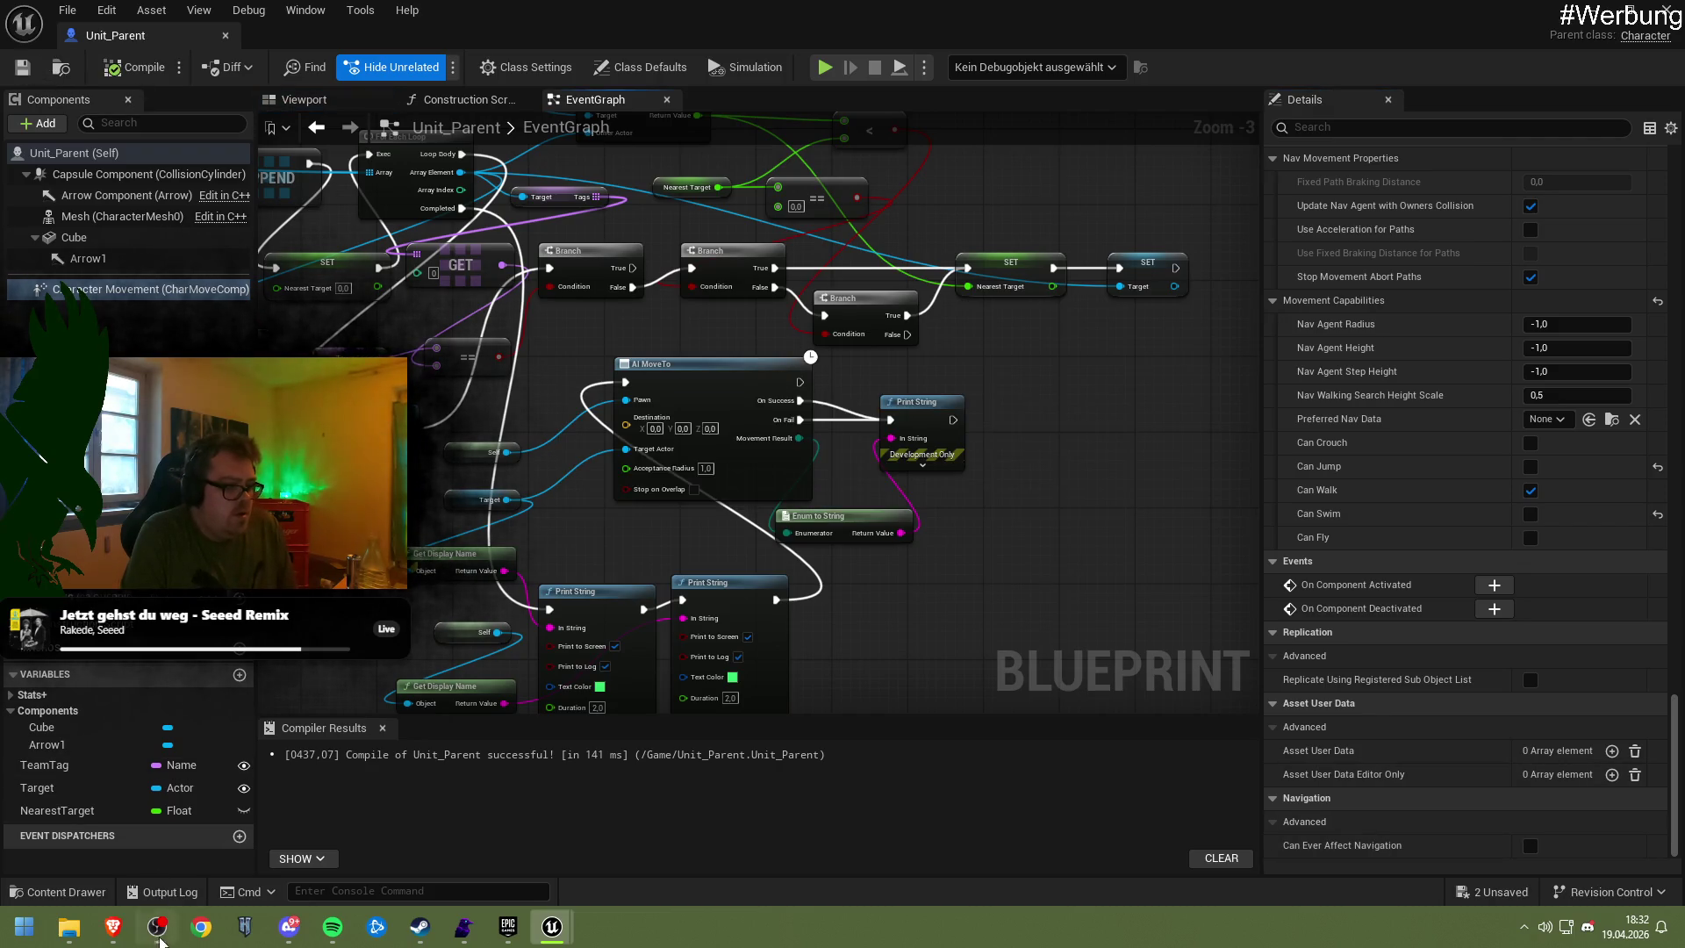
pyautogui.click(113, 928)
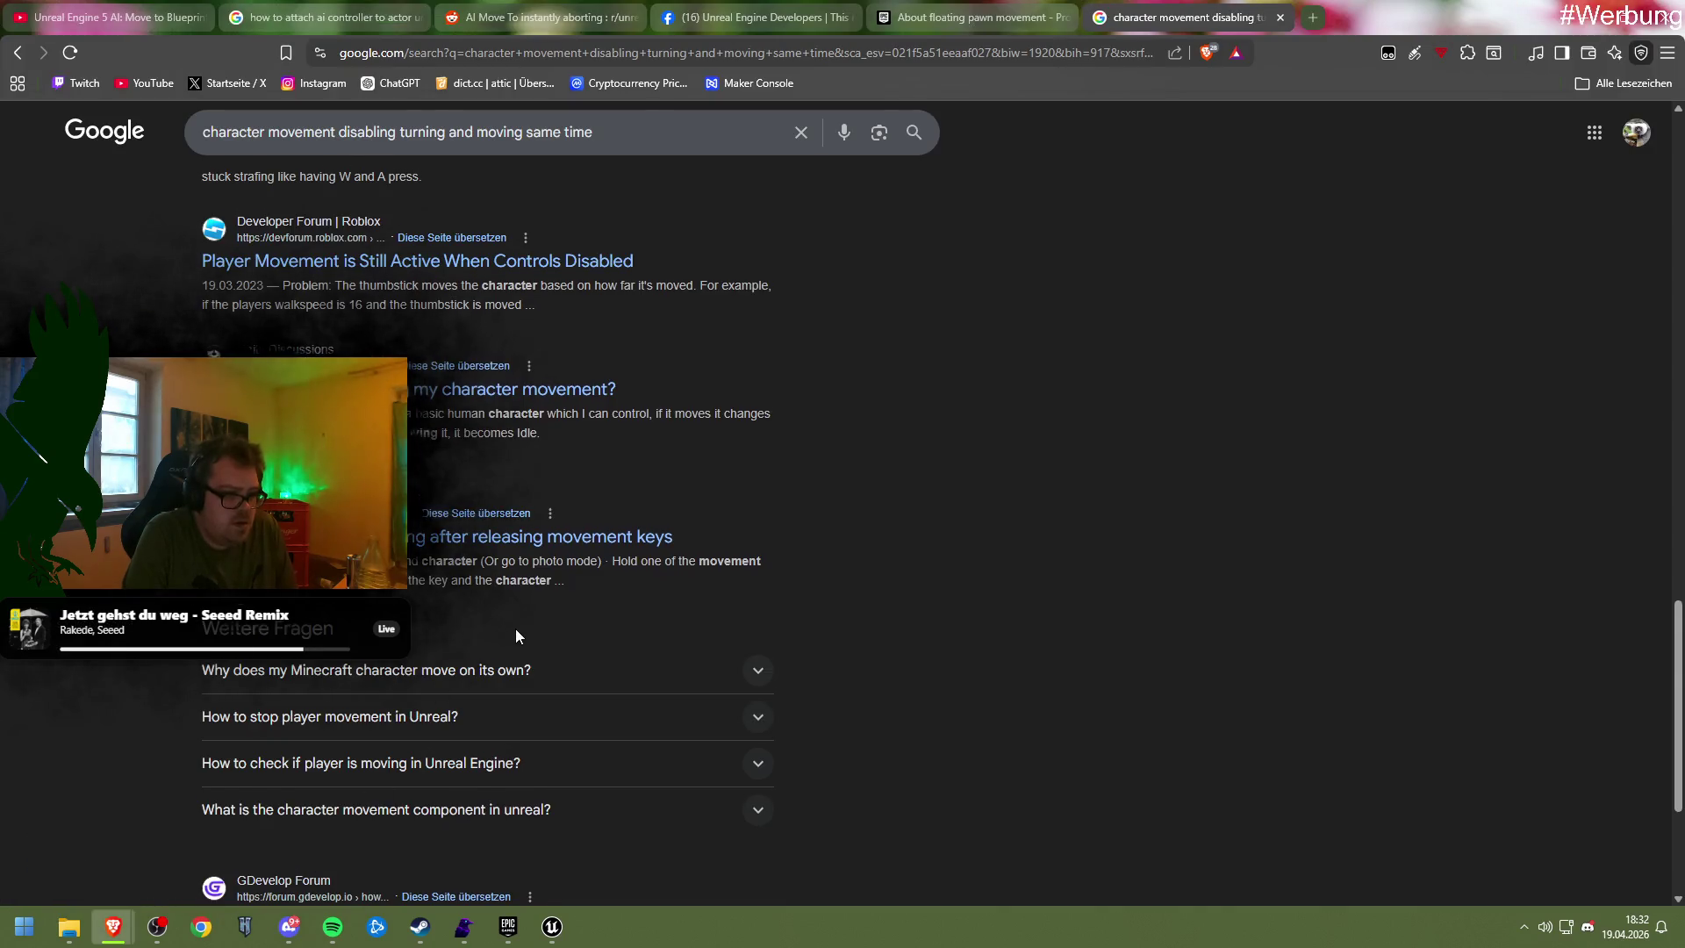
pyautogui.scroll(-3, 526, 636)
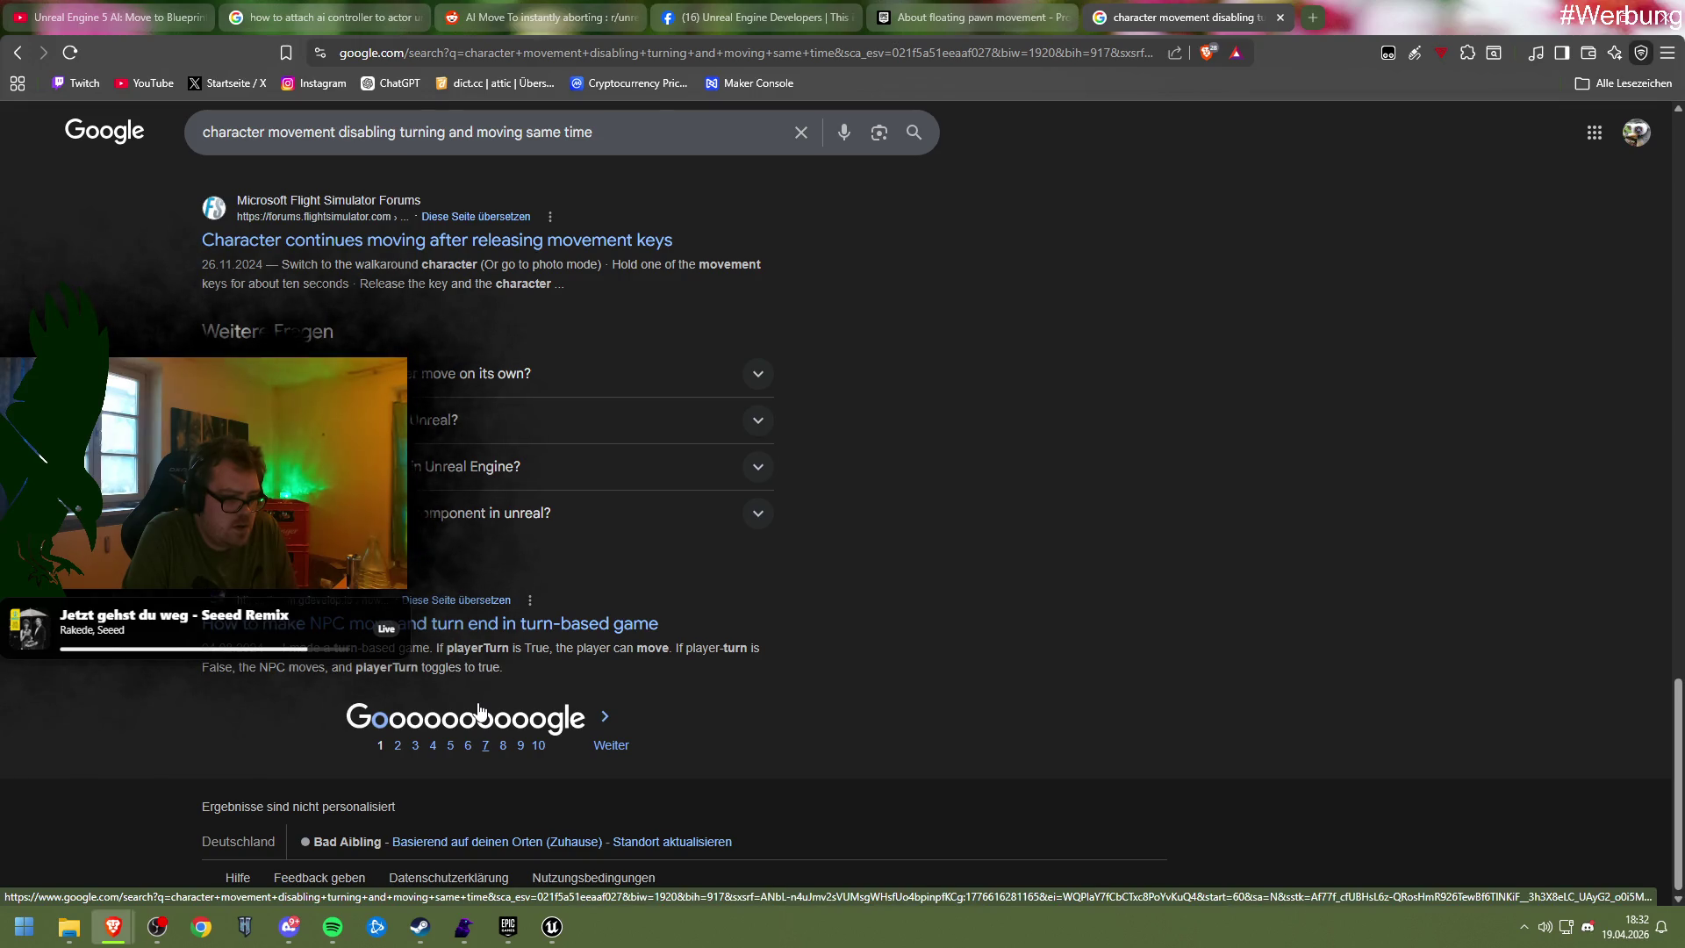
pyautogui.click(363, 744)
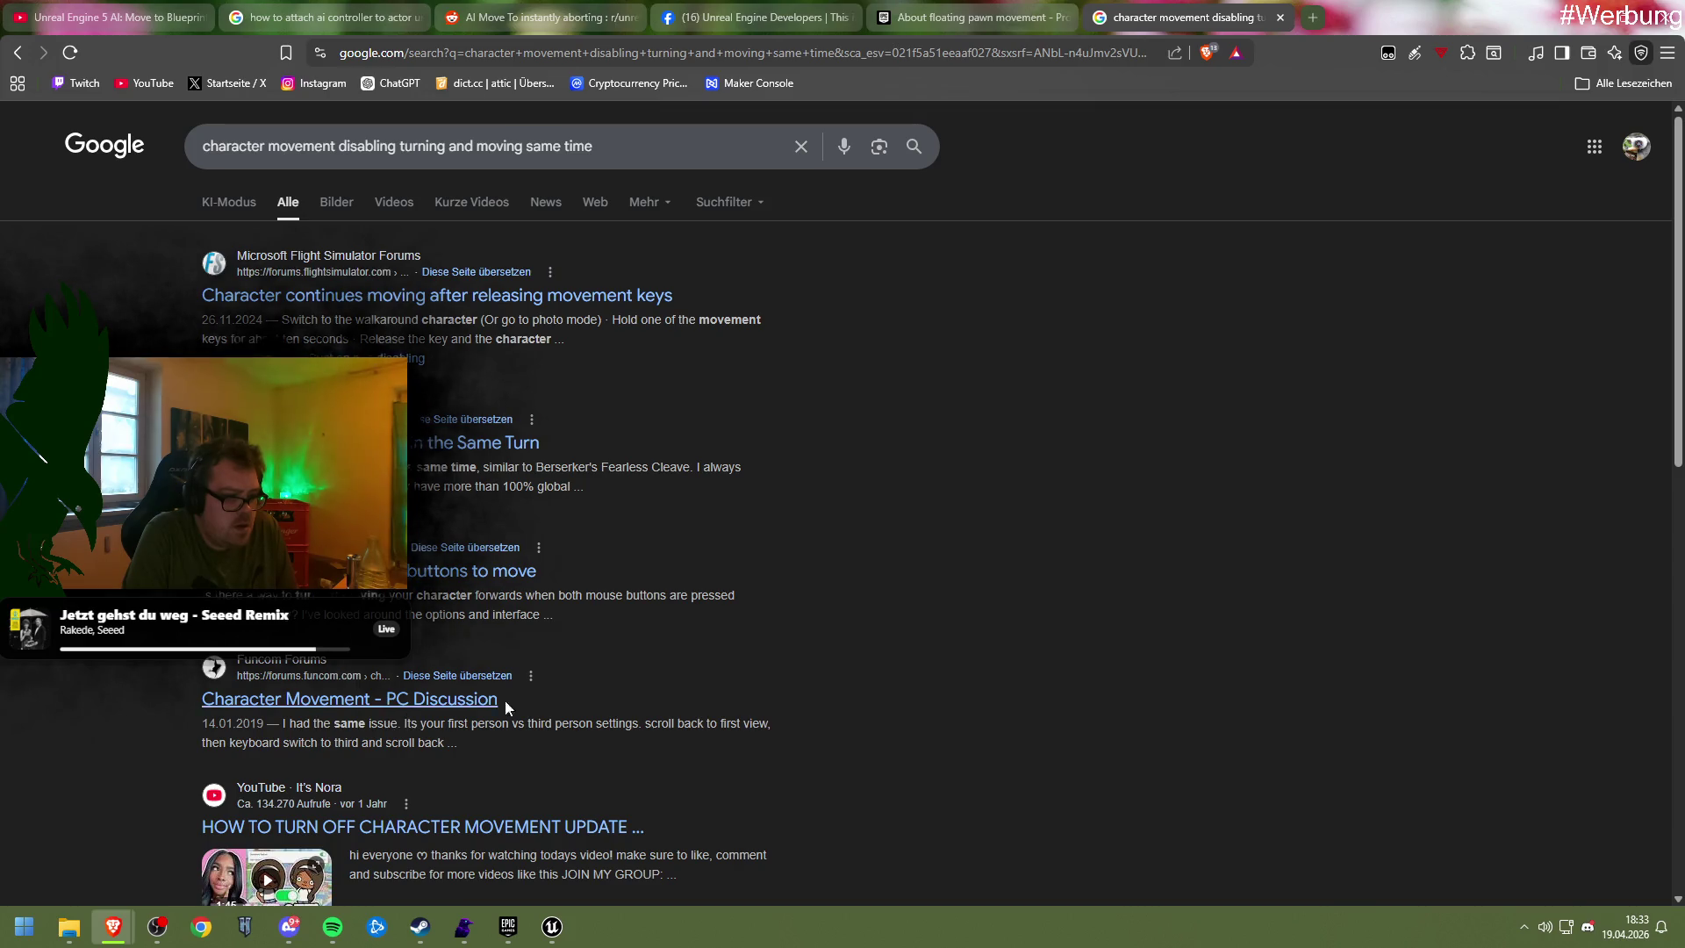
pyautogui.scroll(-1, 644, 658)
pyautogui.scroll(-2, 644, 658)
pyautogui.scroll(-2, 648, 651)
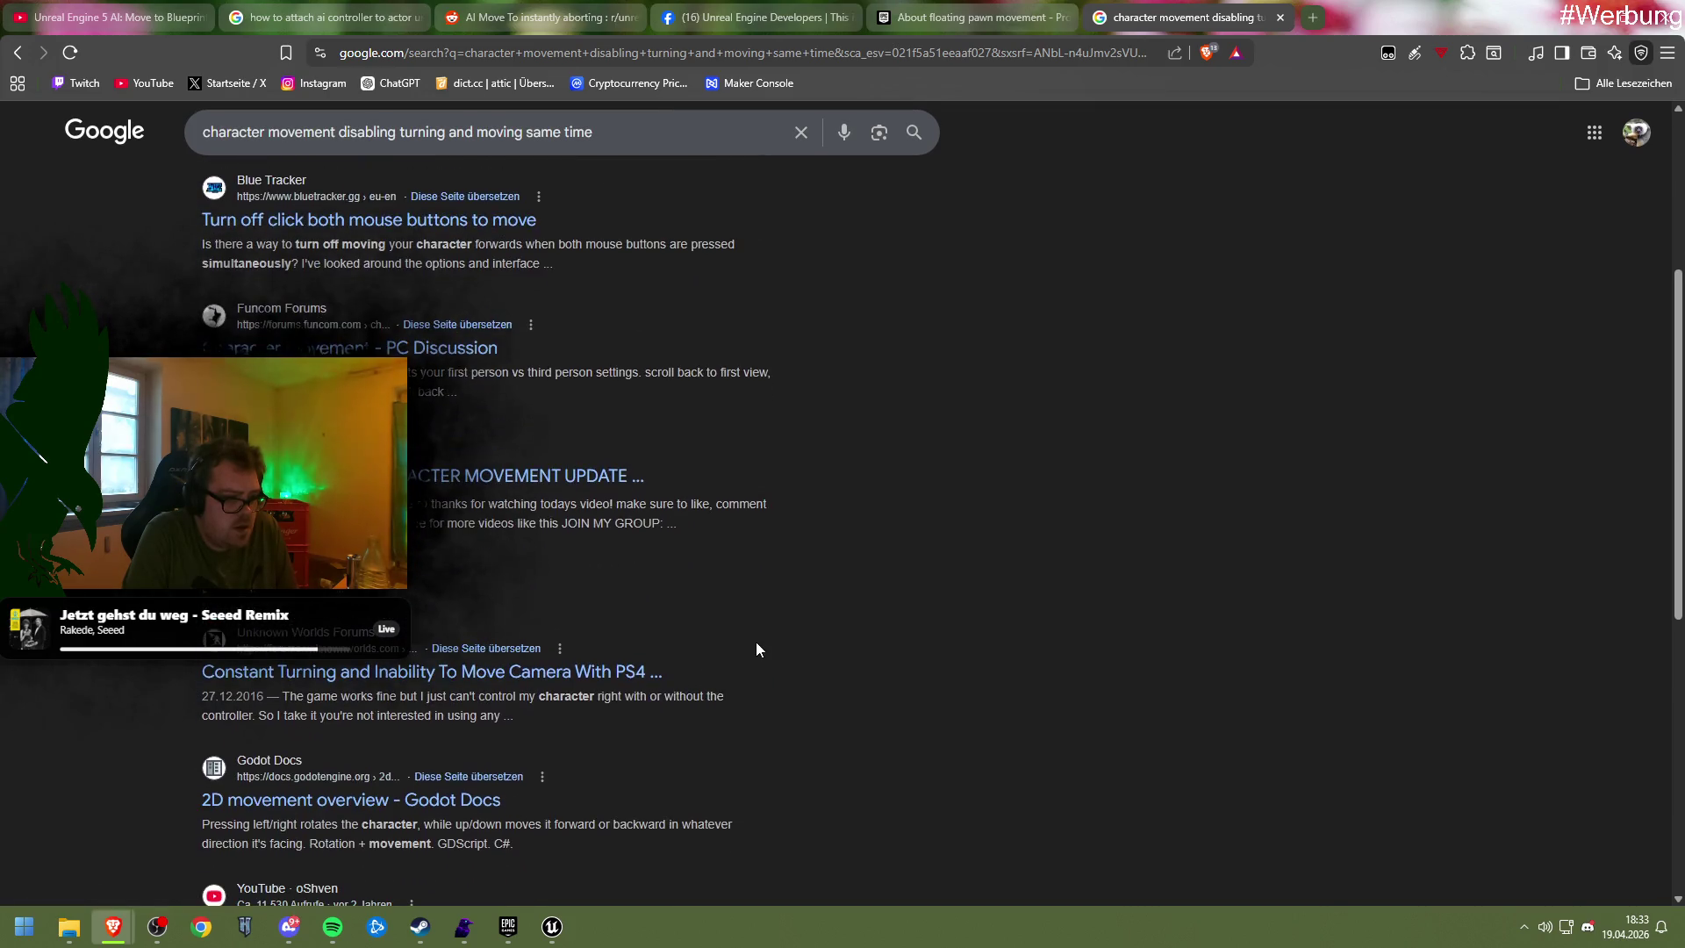
pyautogui.scroll(-4, 739, 637)
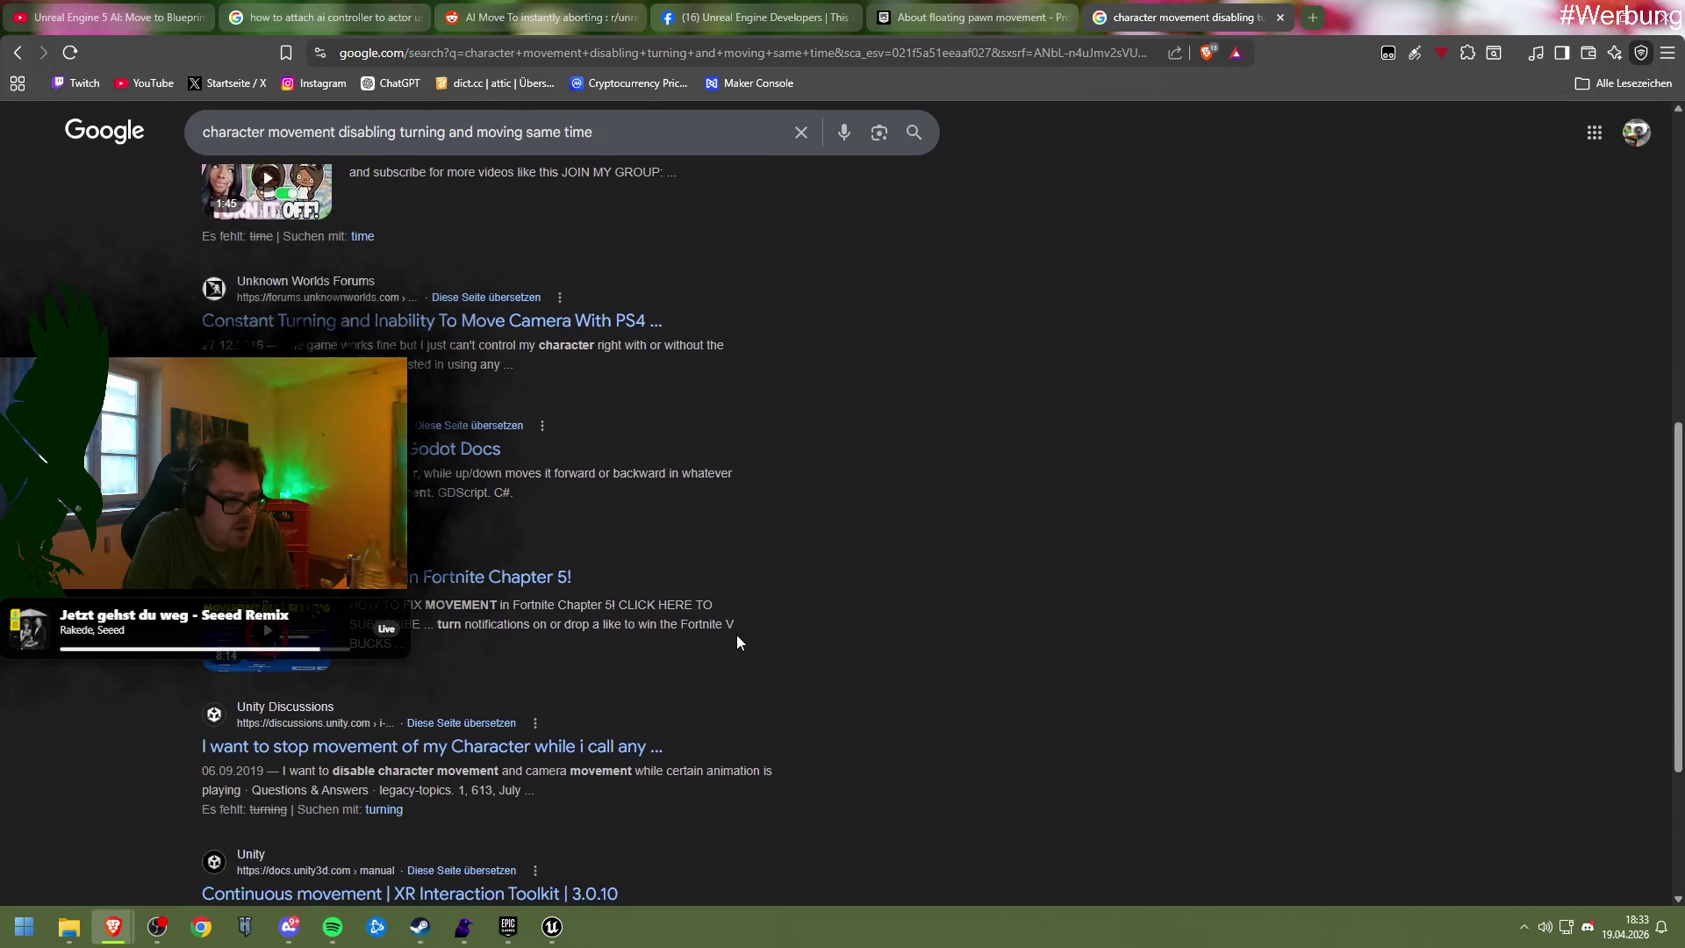
pyautogui.scroll(-2, 737, 641)
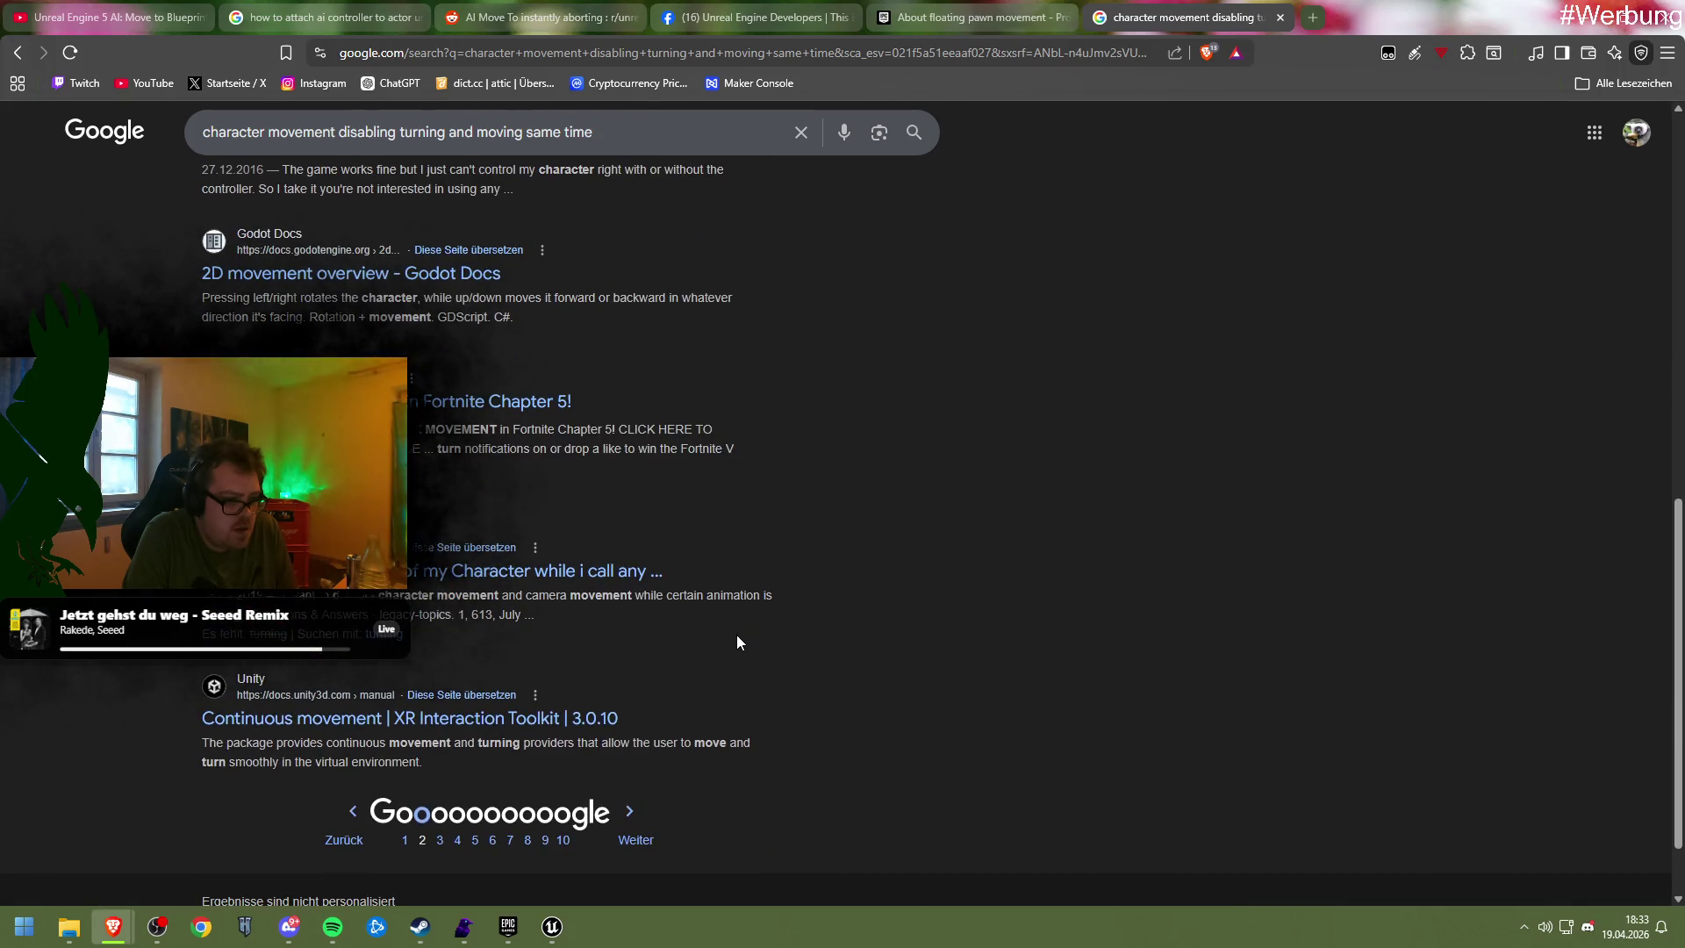
pyautogui.scroll(10, 735, 635)
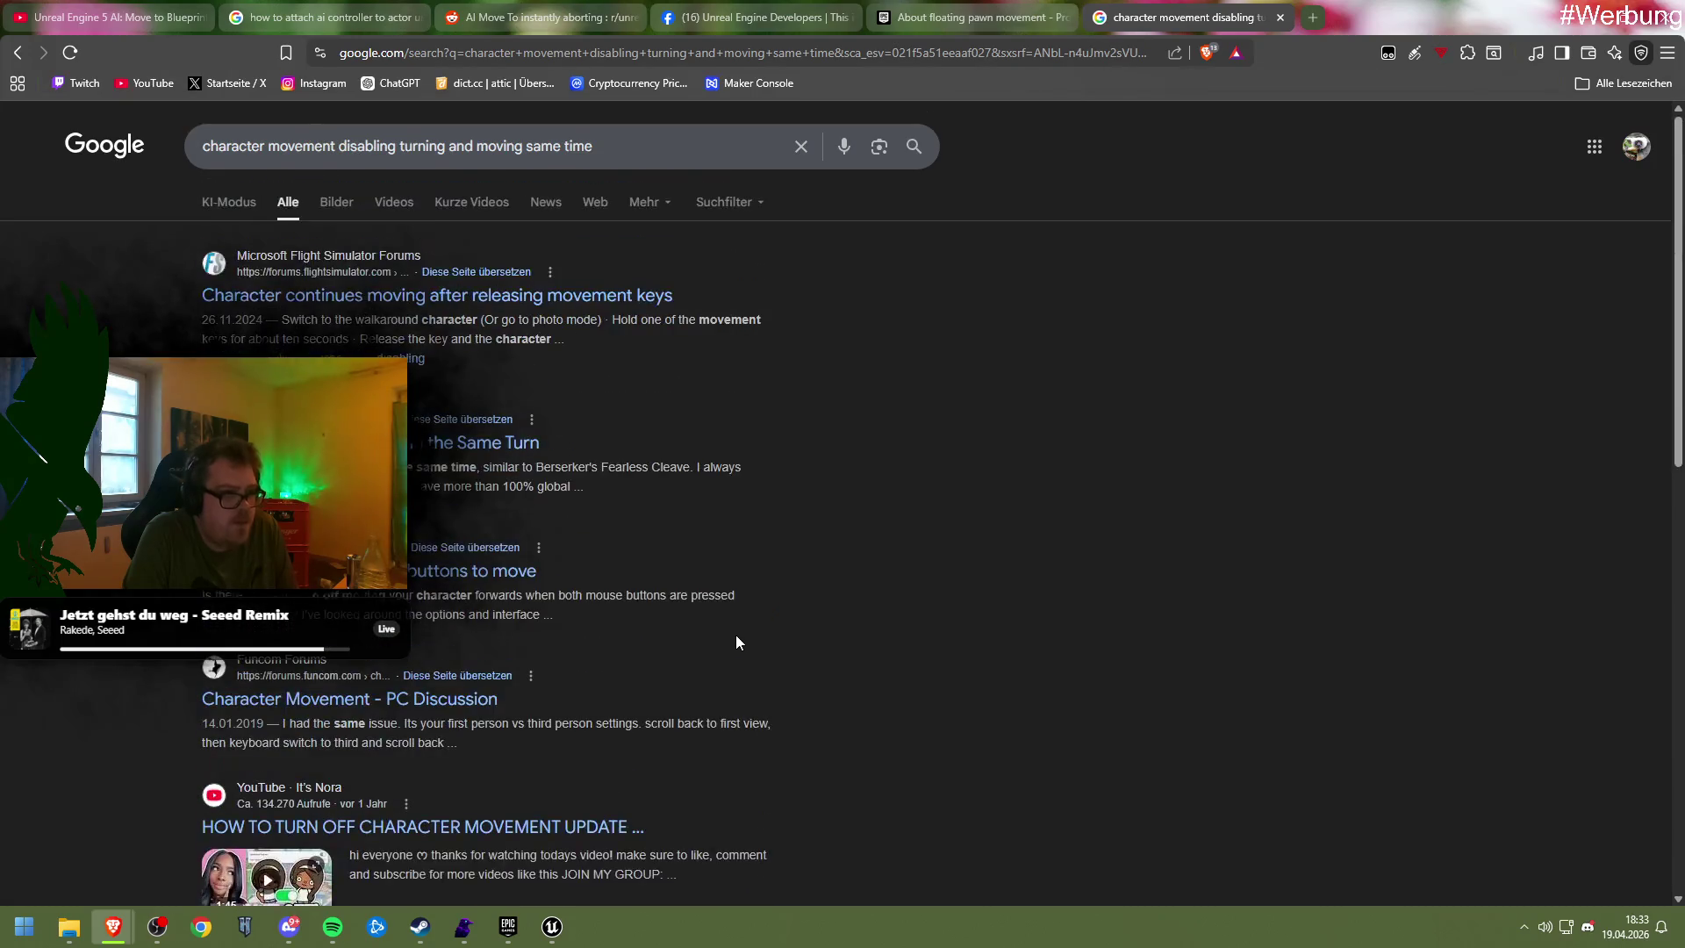
# Search Google for 'character movement allow turning only while standing' and scroll the results
pyautogui.moveTo(615, 150); pyautogui.dragTo(340, 160)
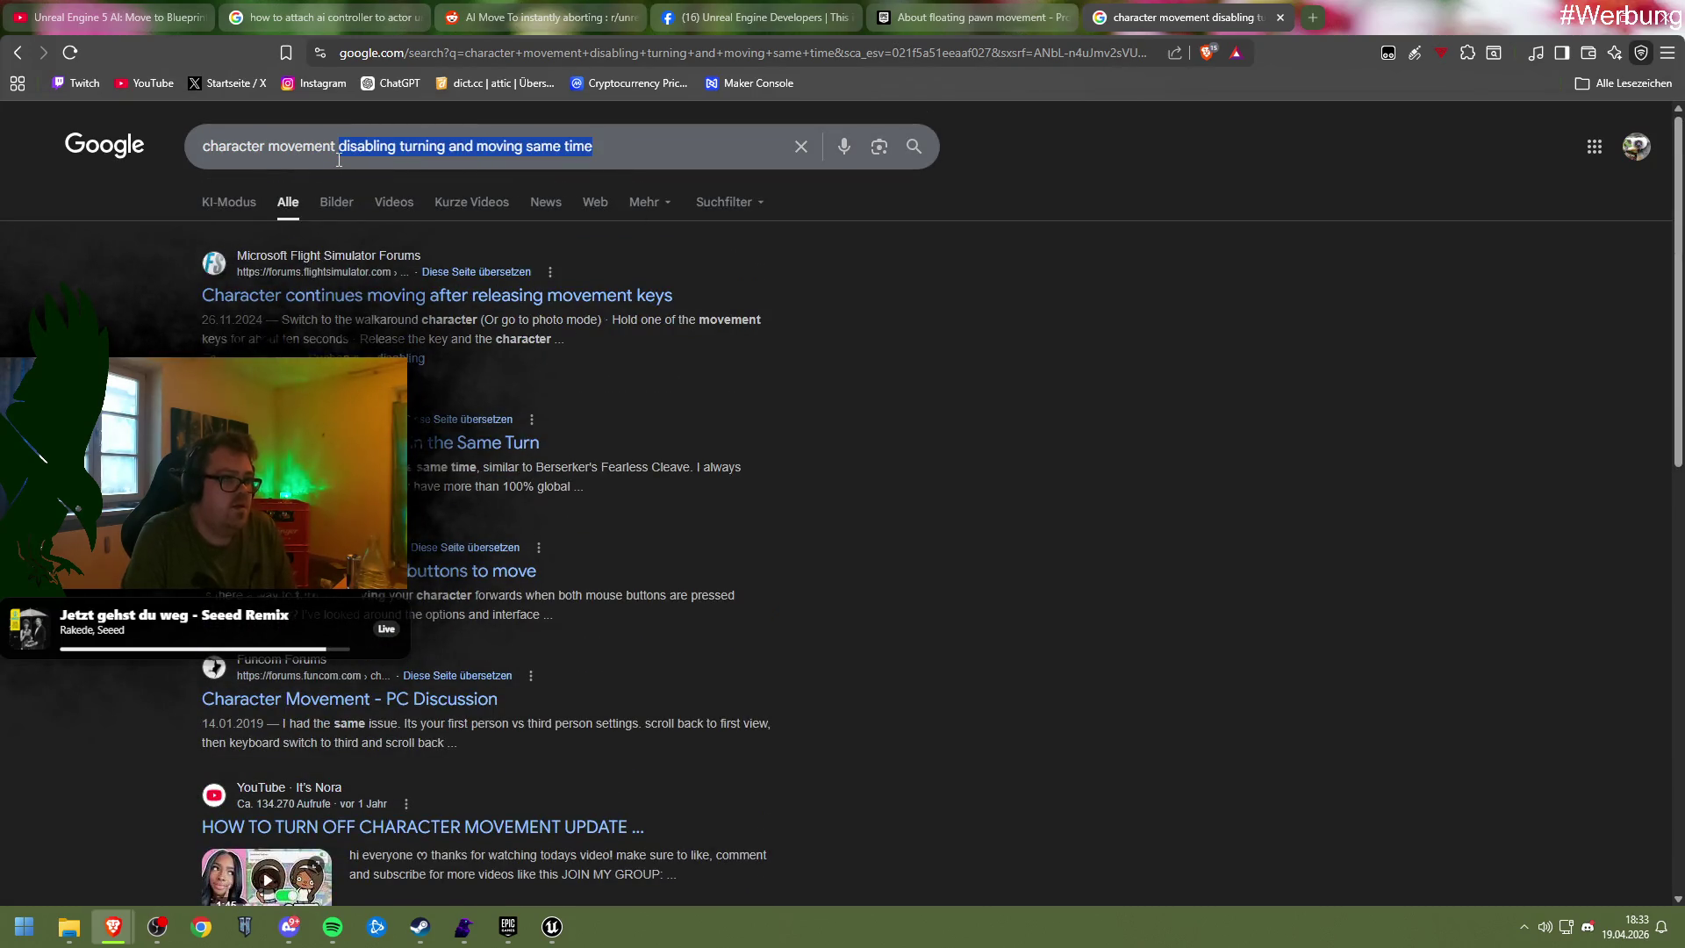
pyautogui.write('al')
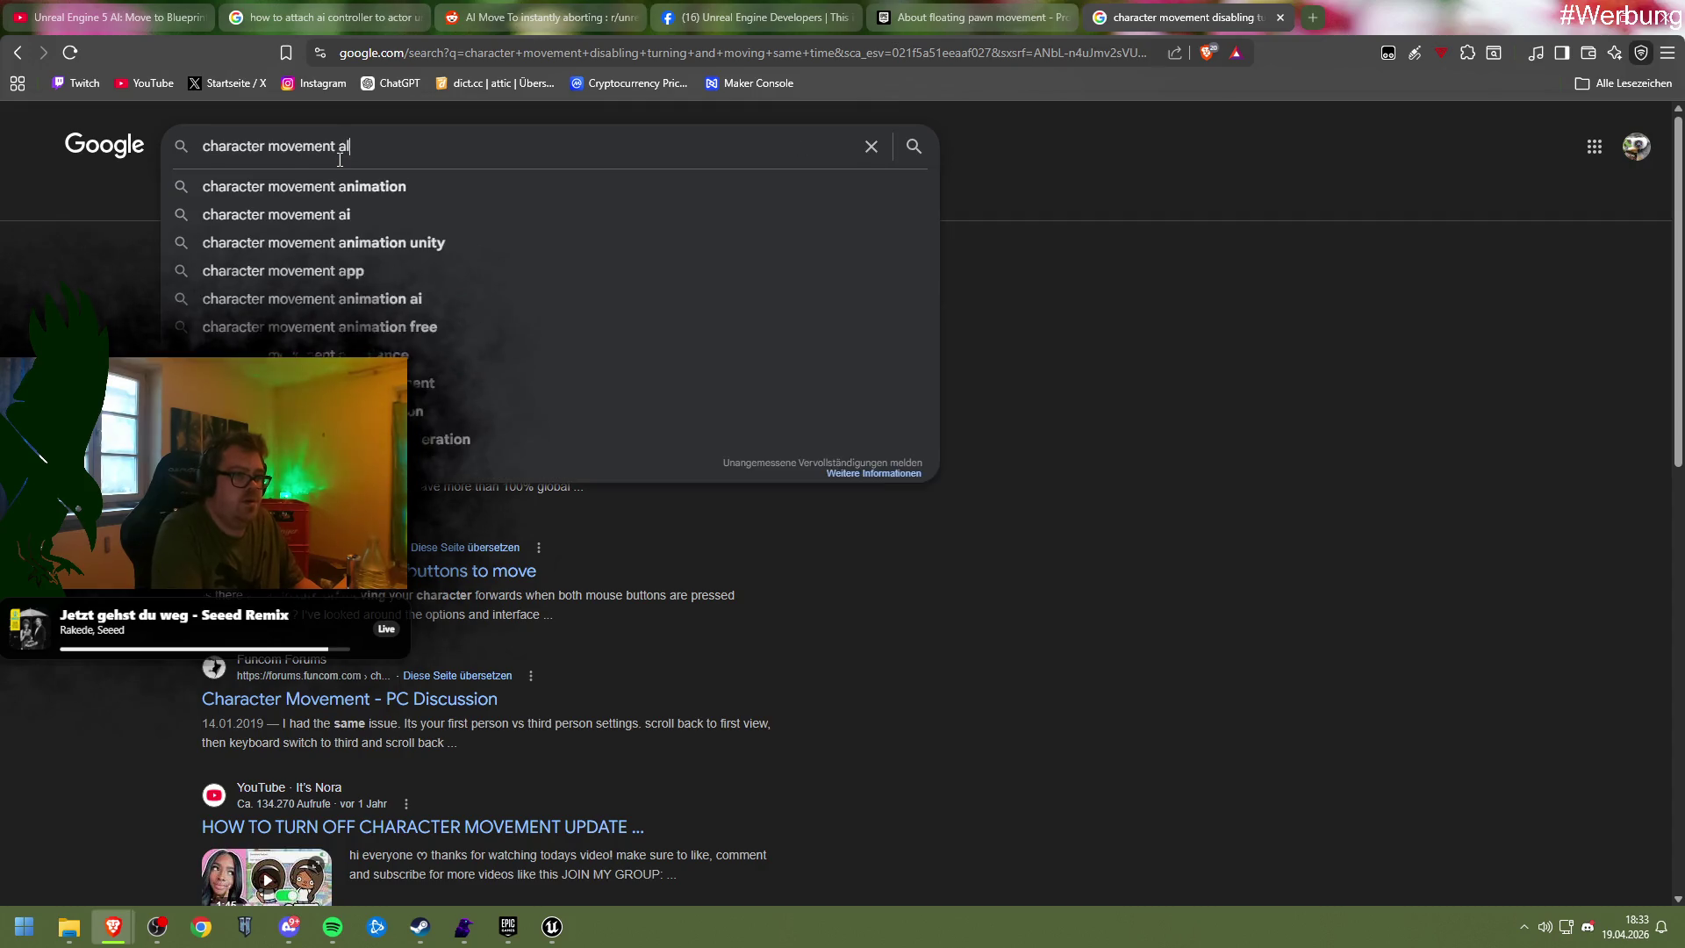
pyautogui.write('low turning only')
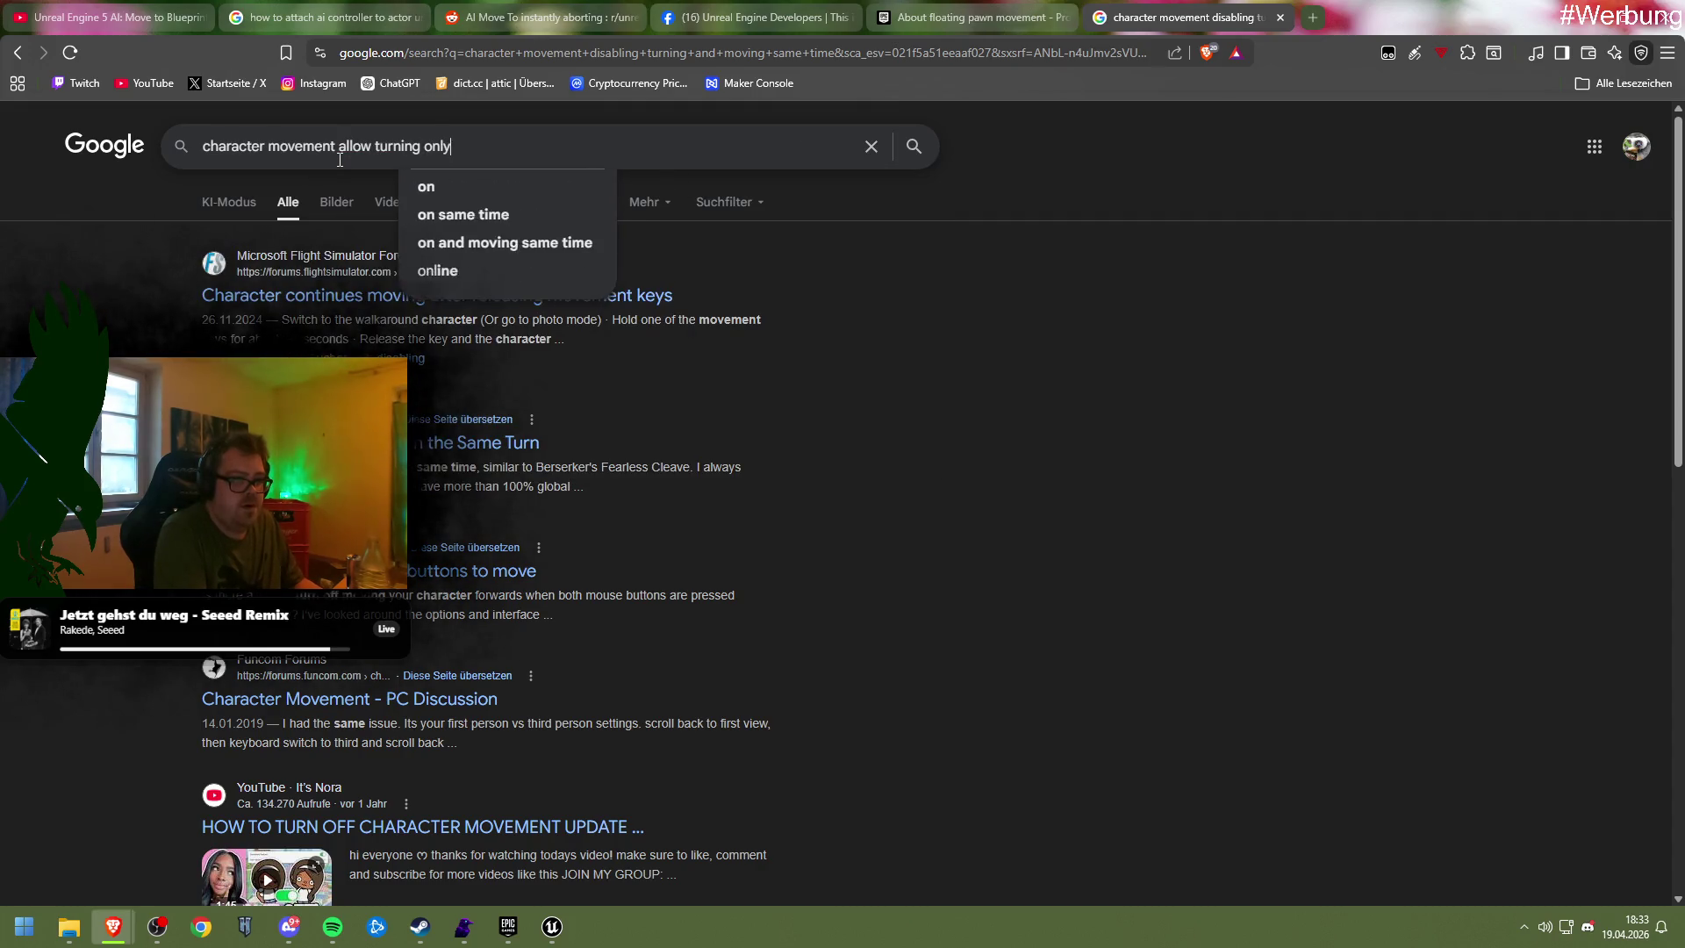
pyautogui.write(' while standing')
pyautogui.press('Return')
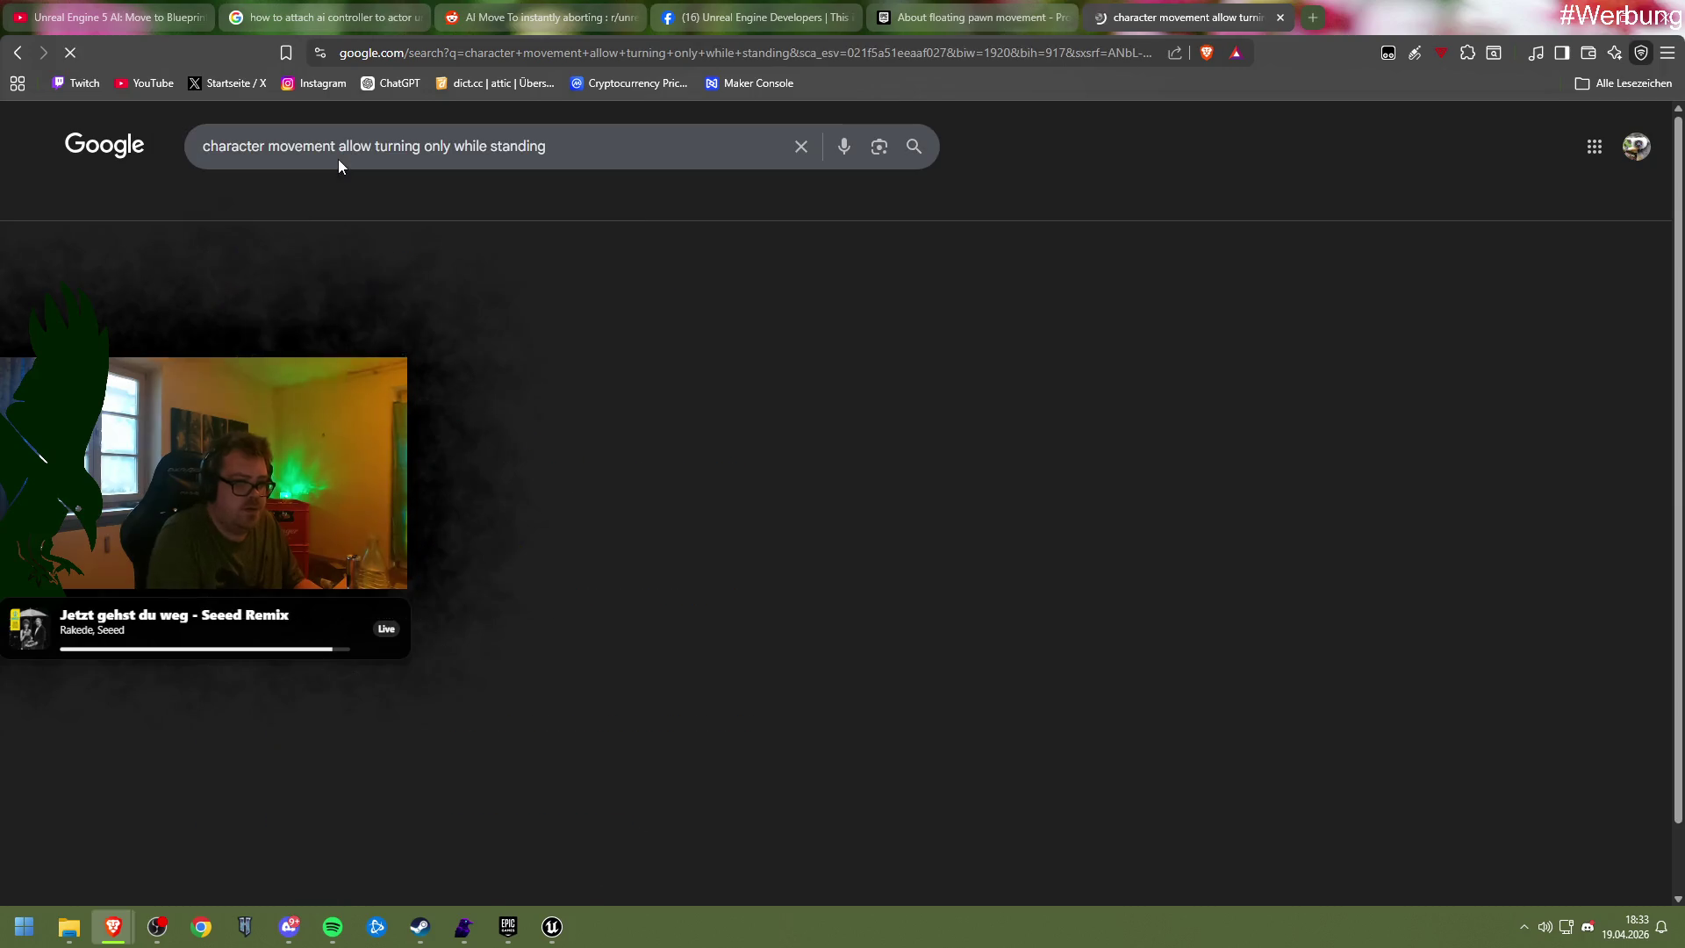
pyautogui.scroll(-10, 682, 492)
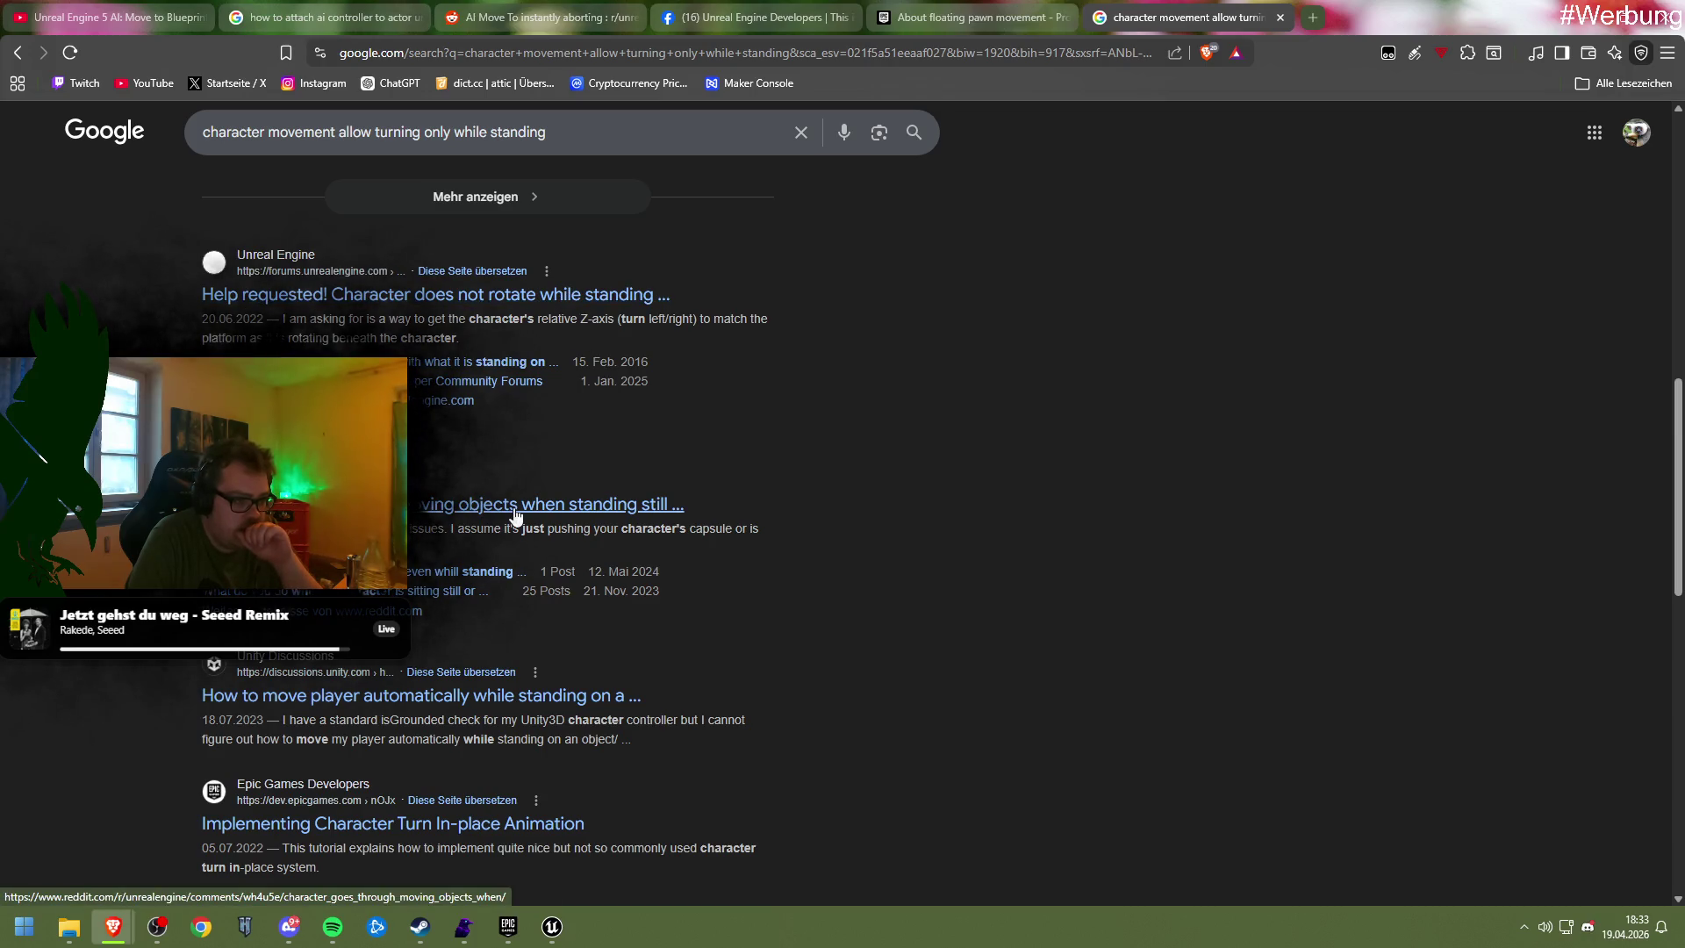
pyautogui.scroll(-3, 511, 523)
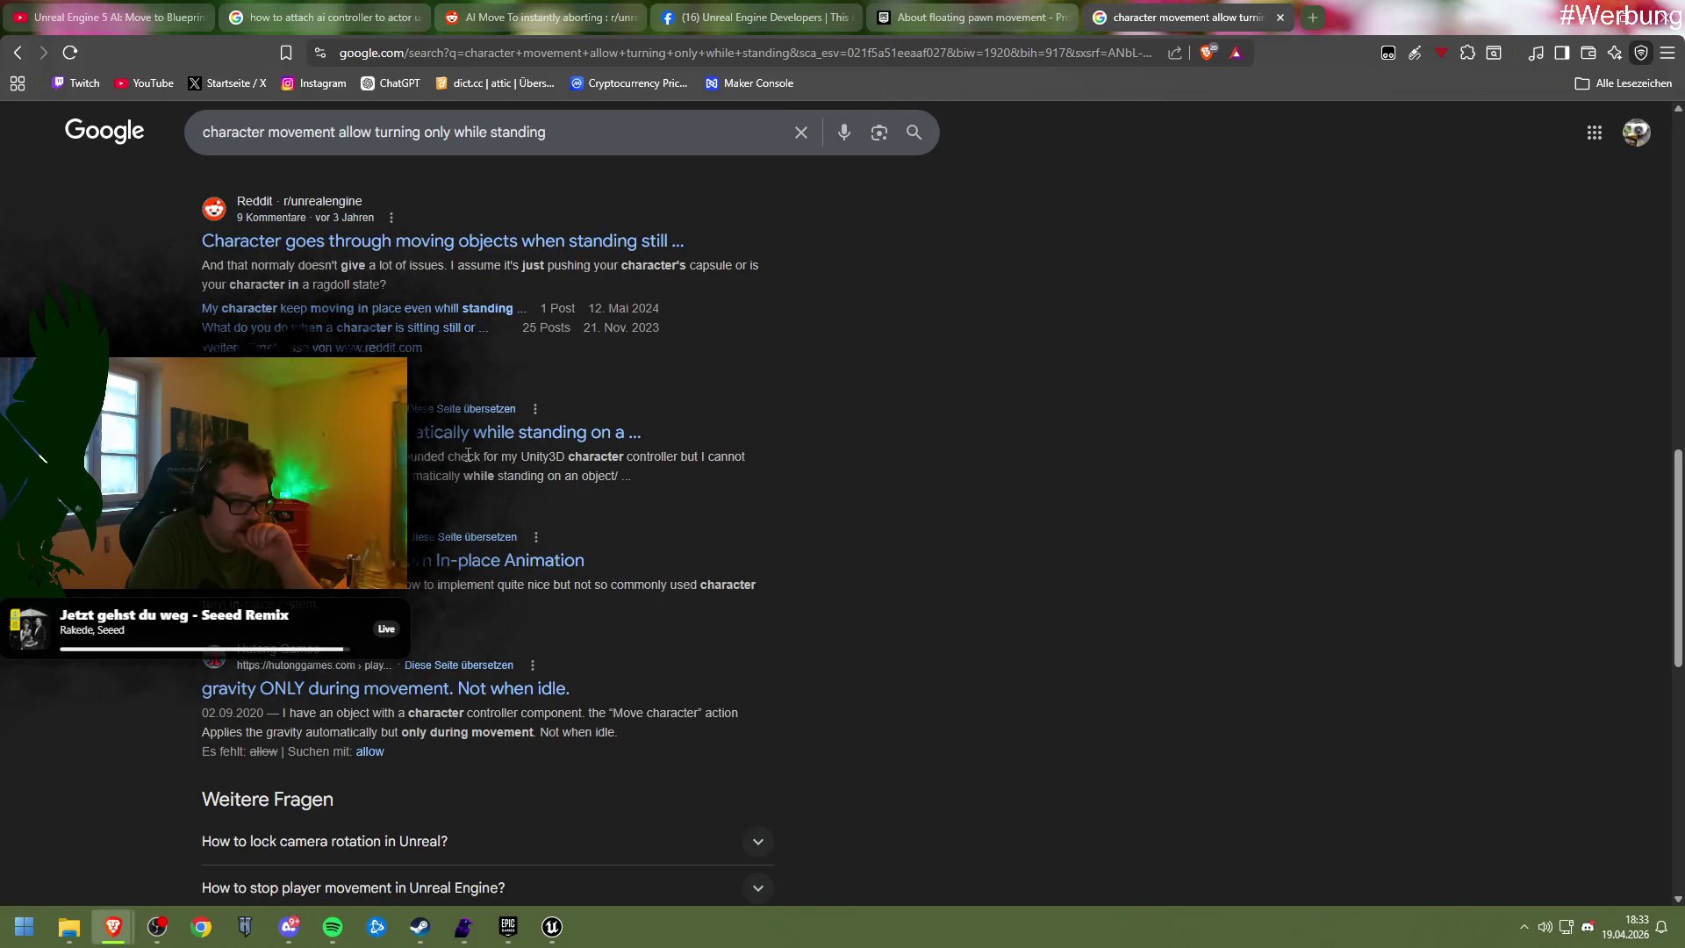
pyautogui.scroll(-6, 468, 454)
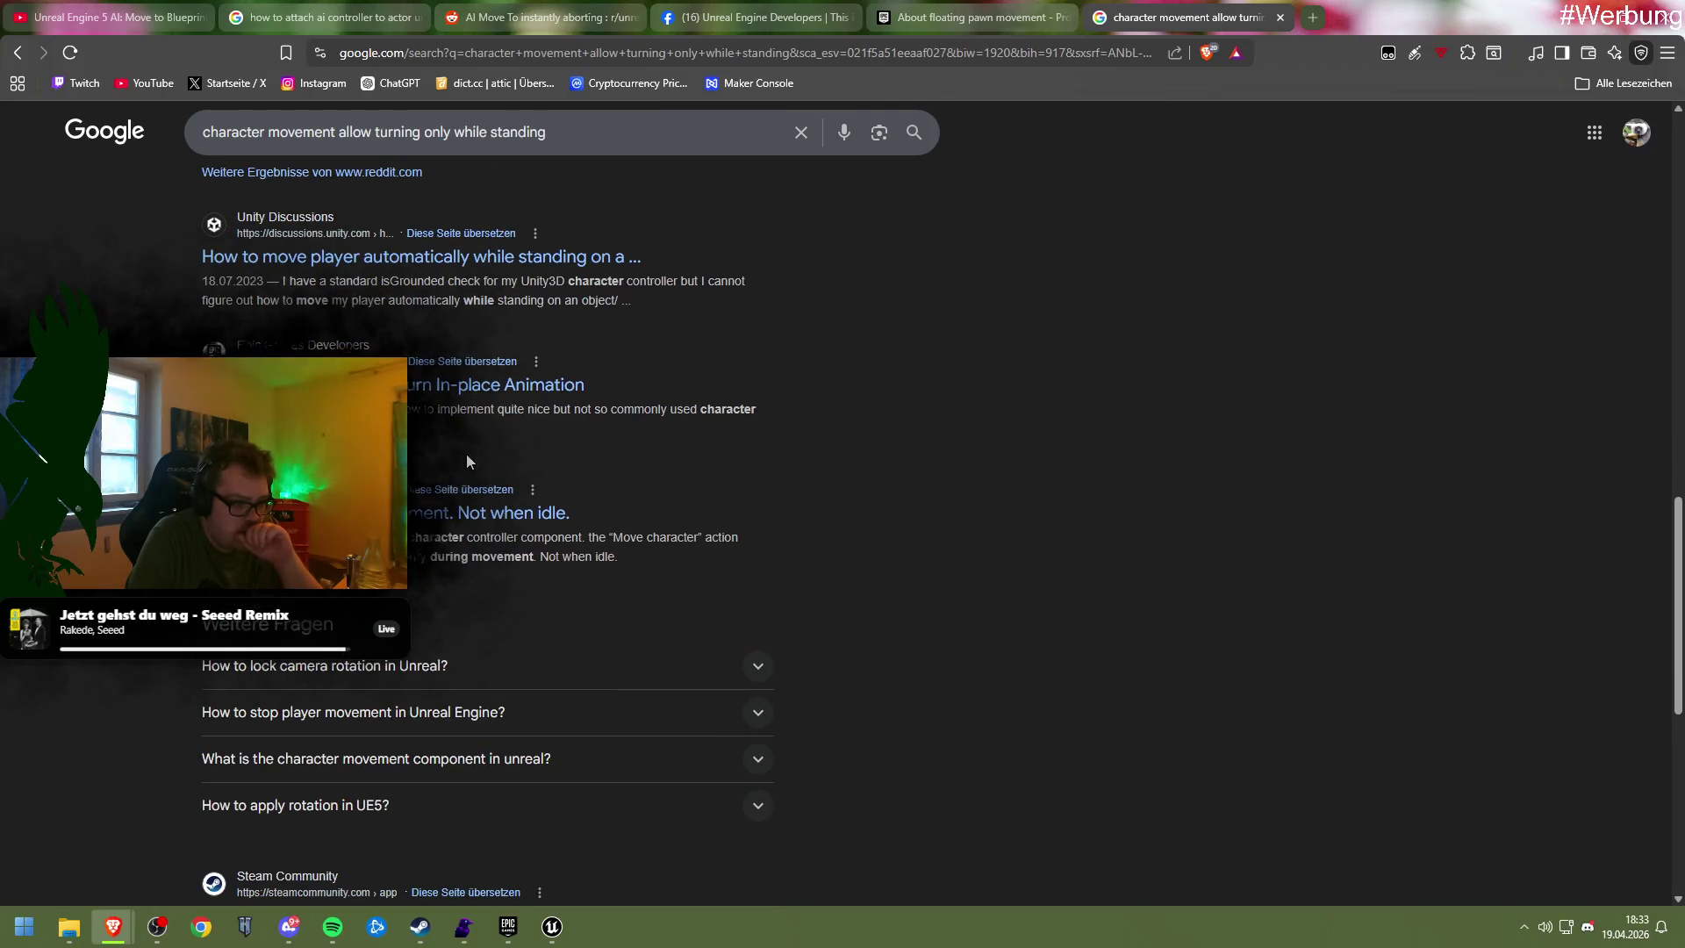
pyautogui.scroll(-3, 467, 454)
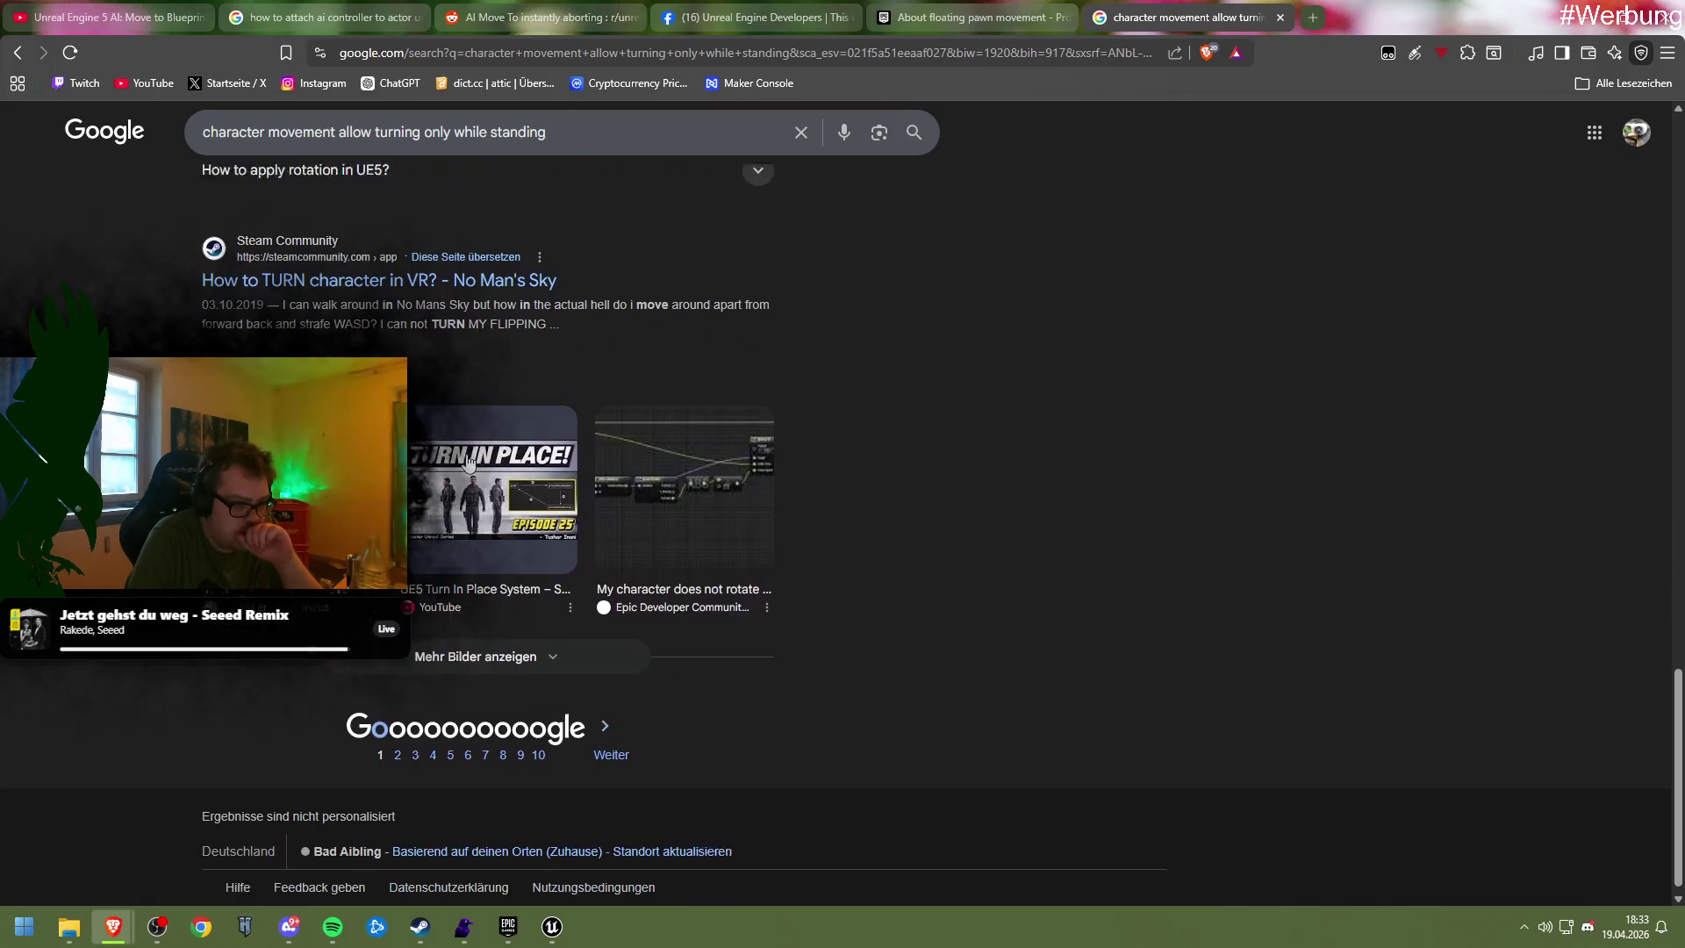
pyautogui.scroll(4, 470, 460)
pyautogui.scroll(12, 470, 460)
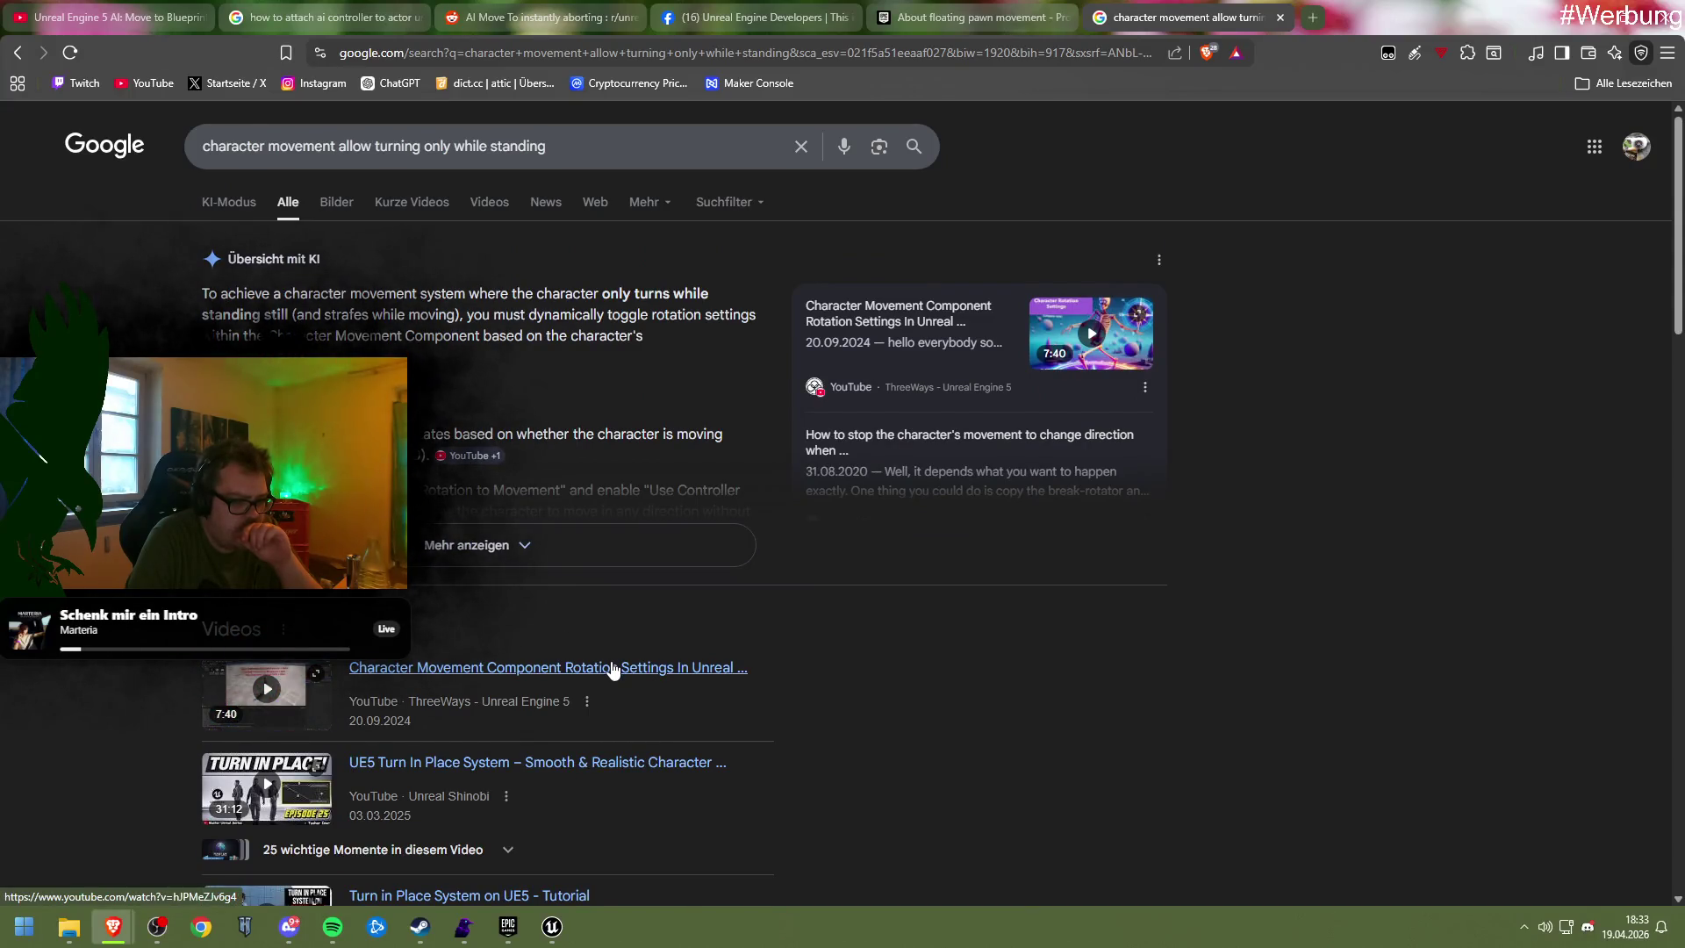
# Expand the full AI overview: Orient Rotation to Movement off, Use Controller Desired Rotation while standing
pyautogui.click(451, 546)
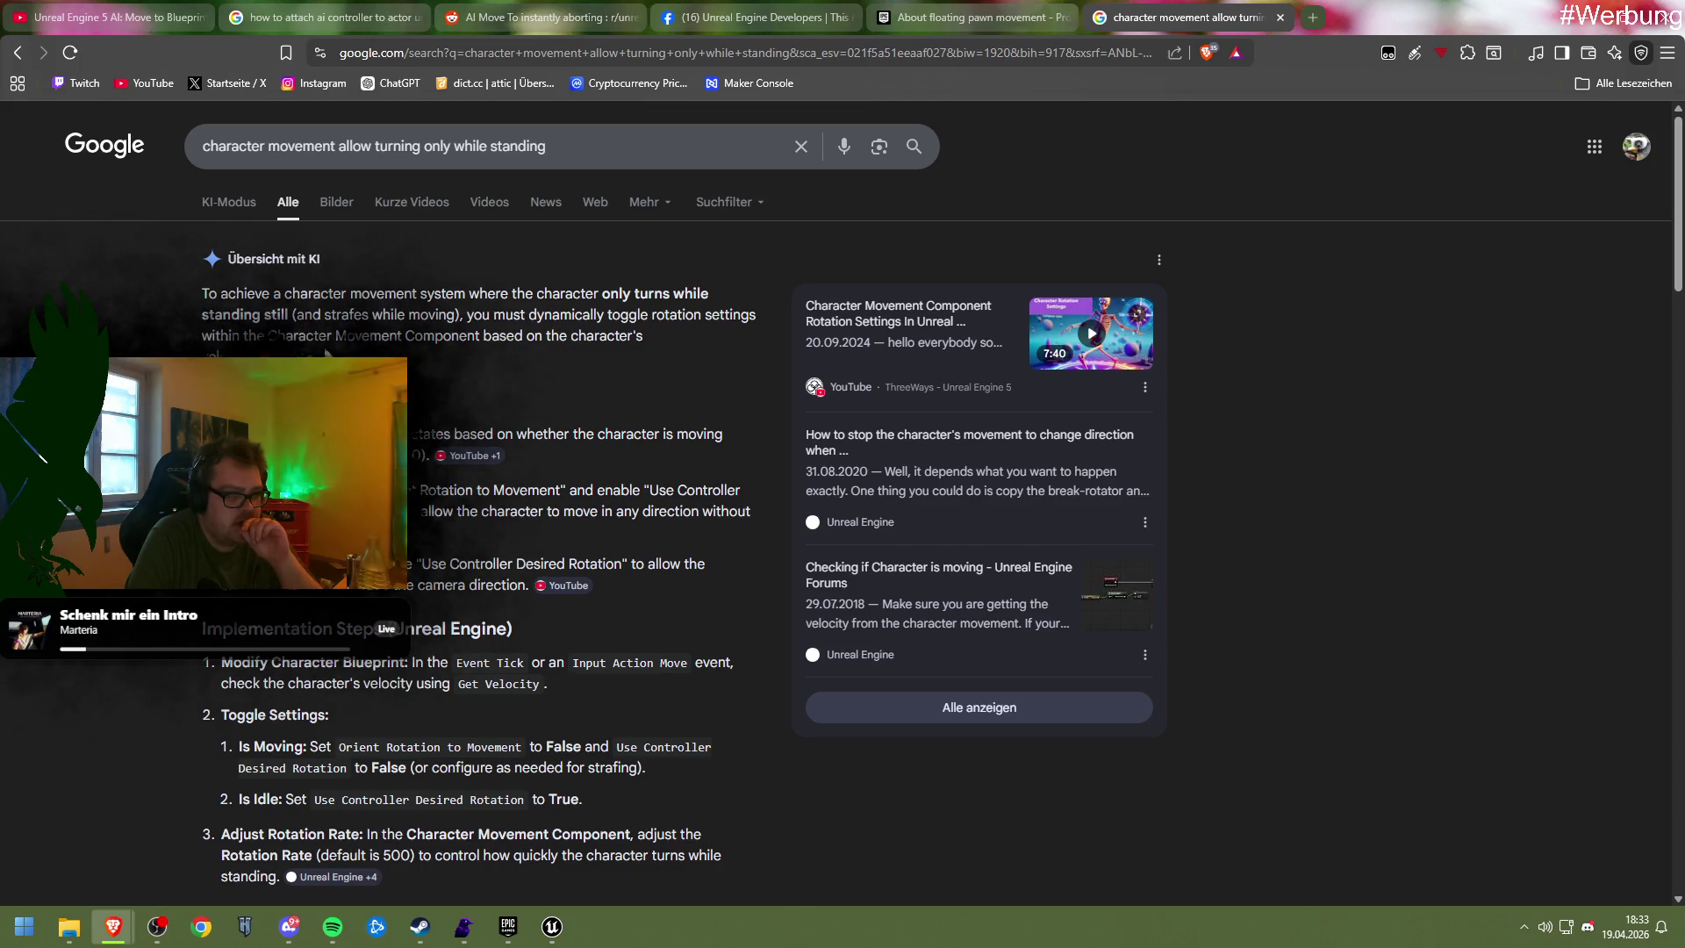
pyautogui.scroll(-2, 591, 346)
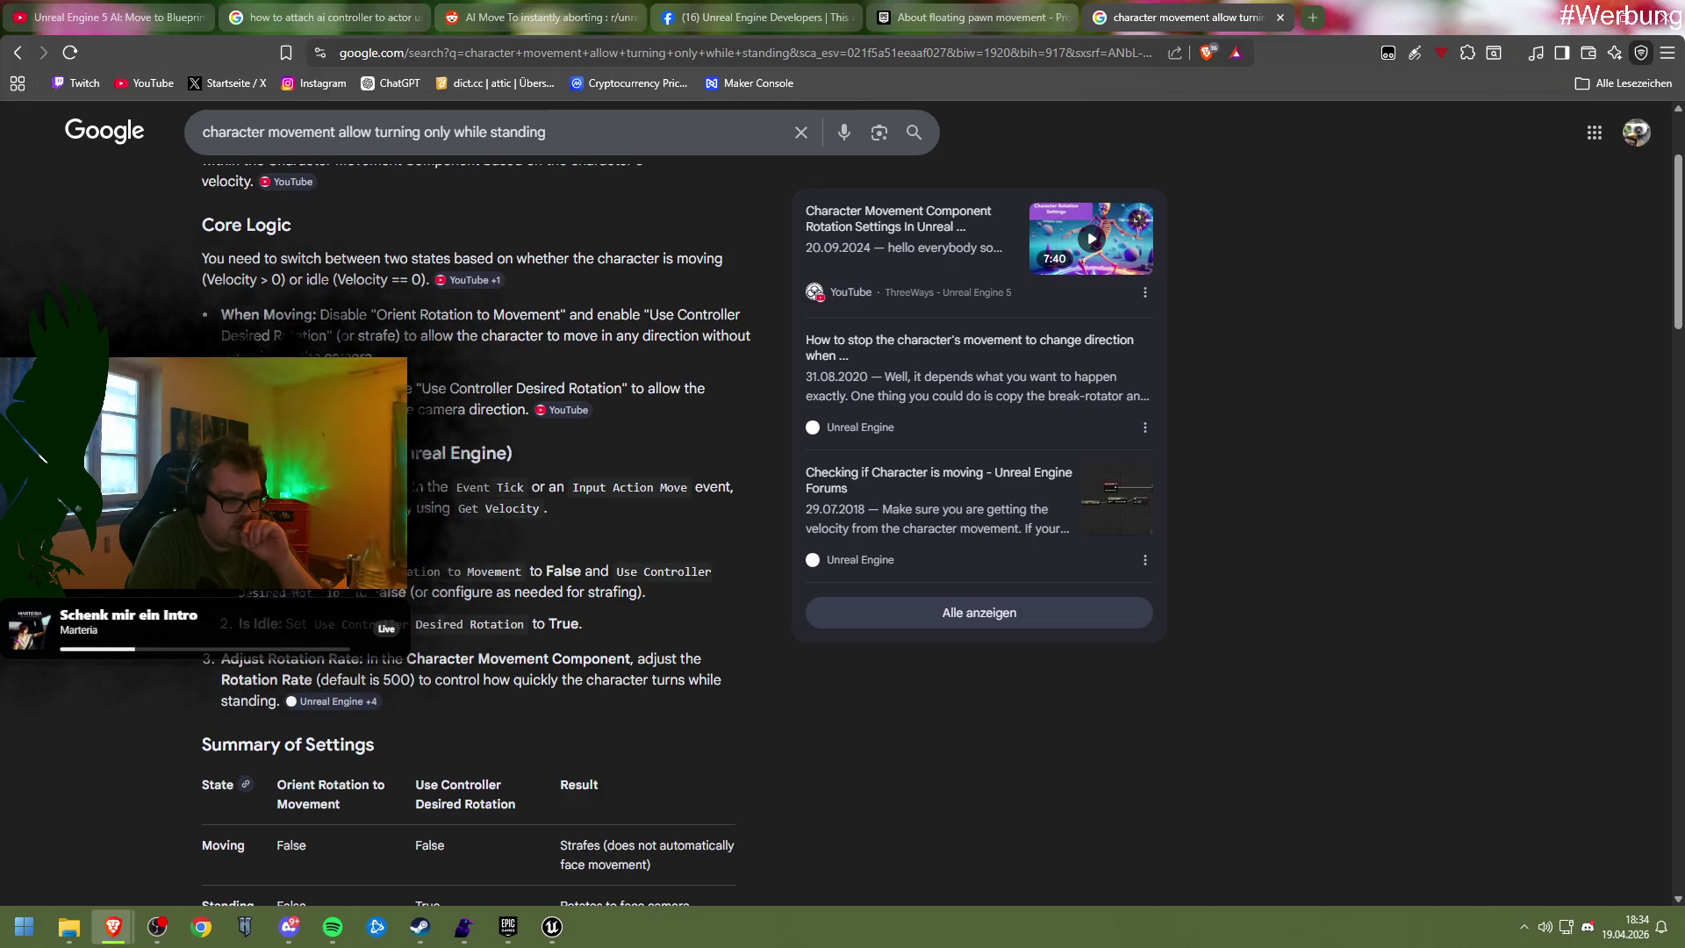
pyautogui.scroll(-1, 474, 527)
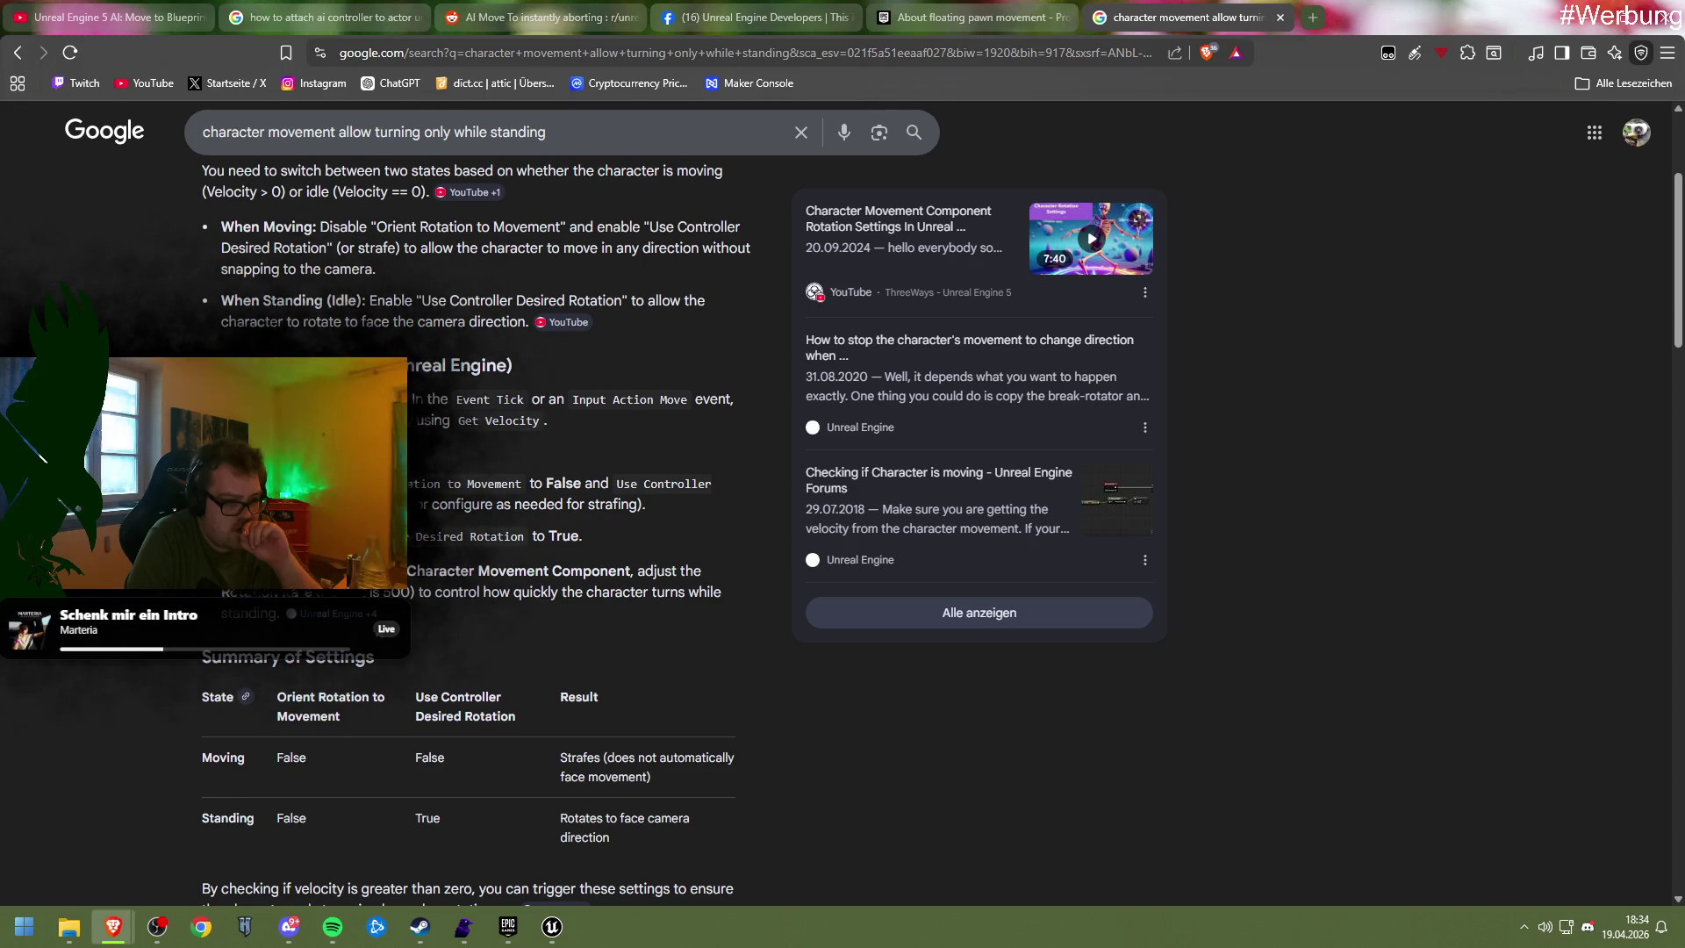
pyautogui.scroll(-3, 418, 618)
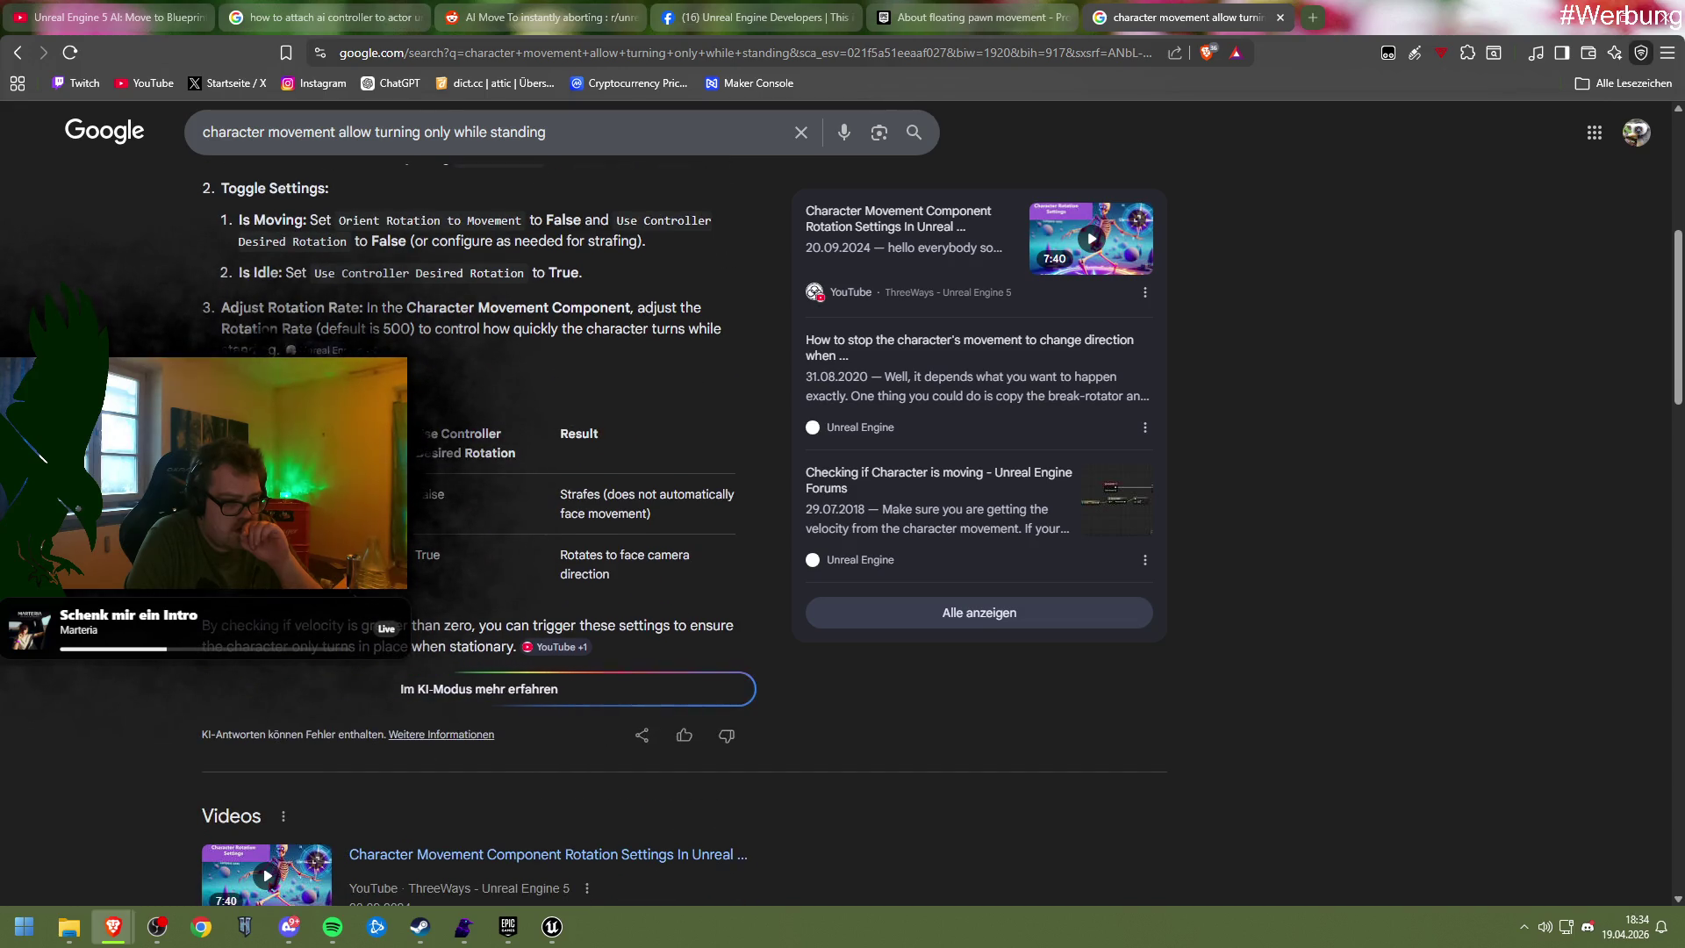
pyautogui.scroll(-5, 491, 526)
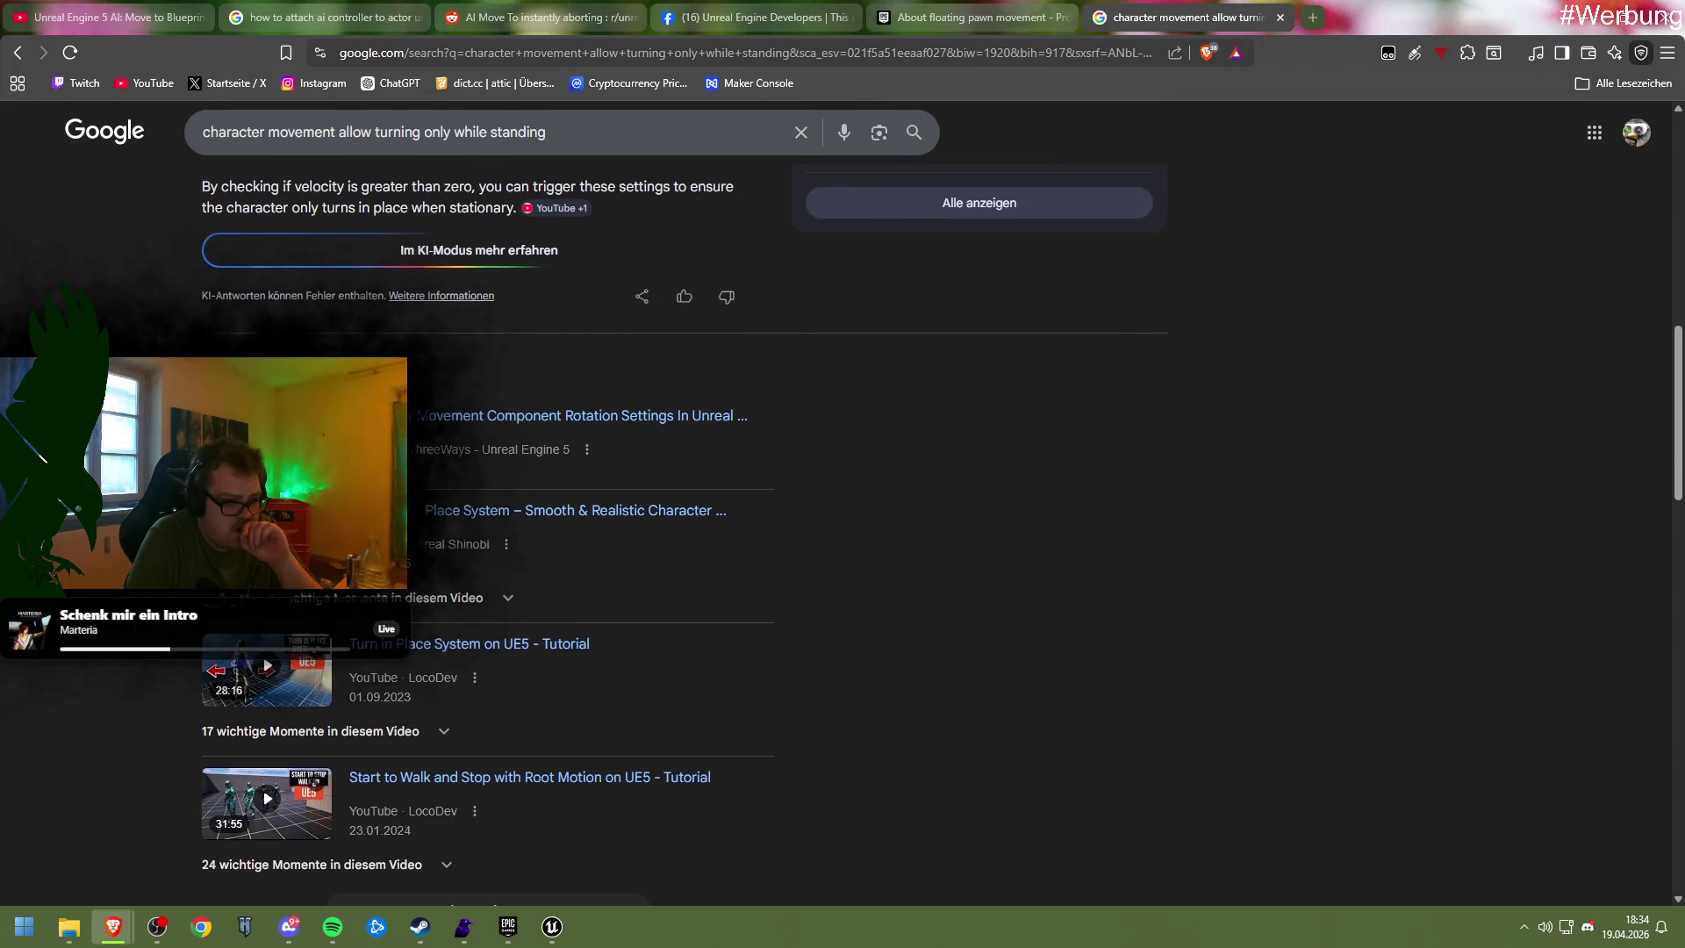
pyautogui.scroll(-10, 492, 527)
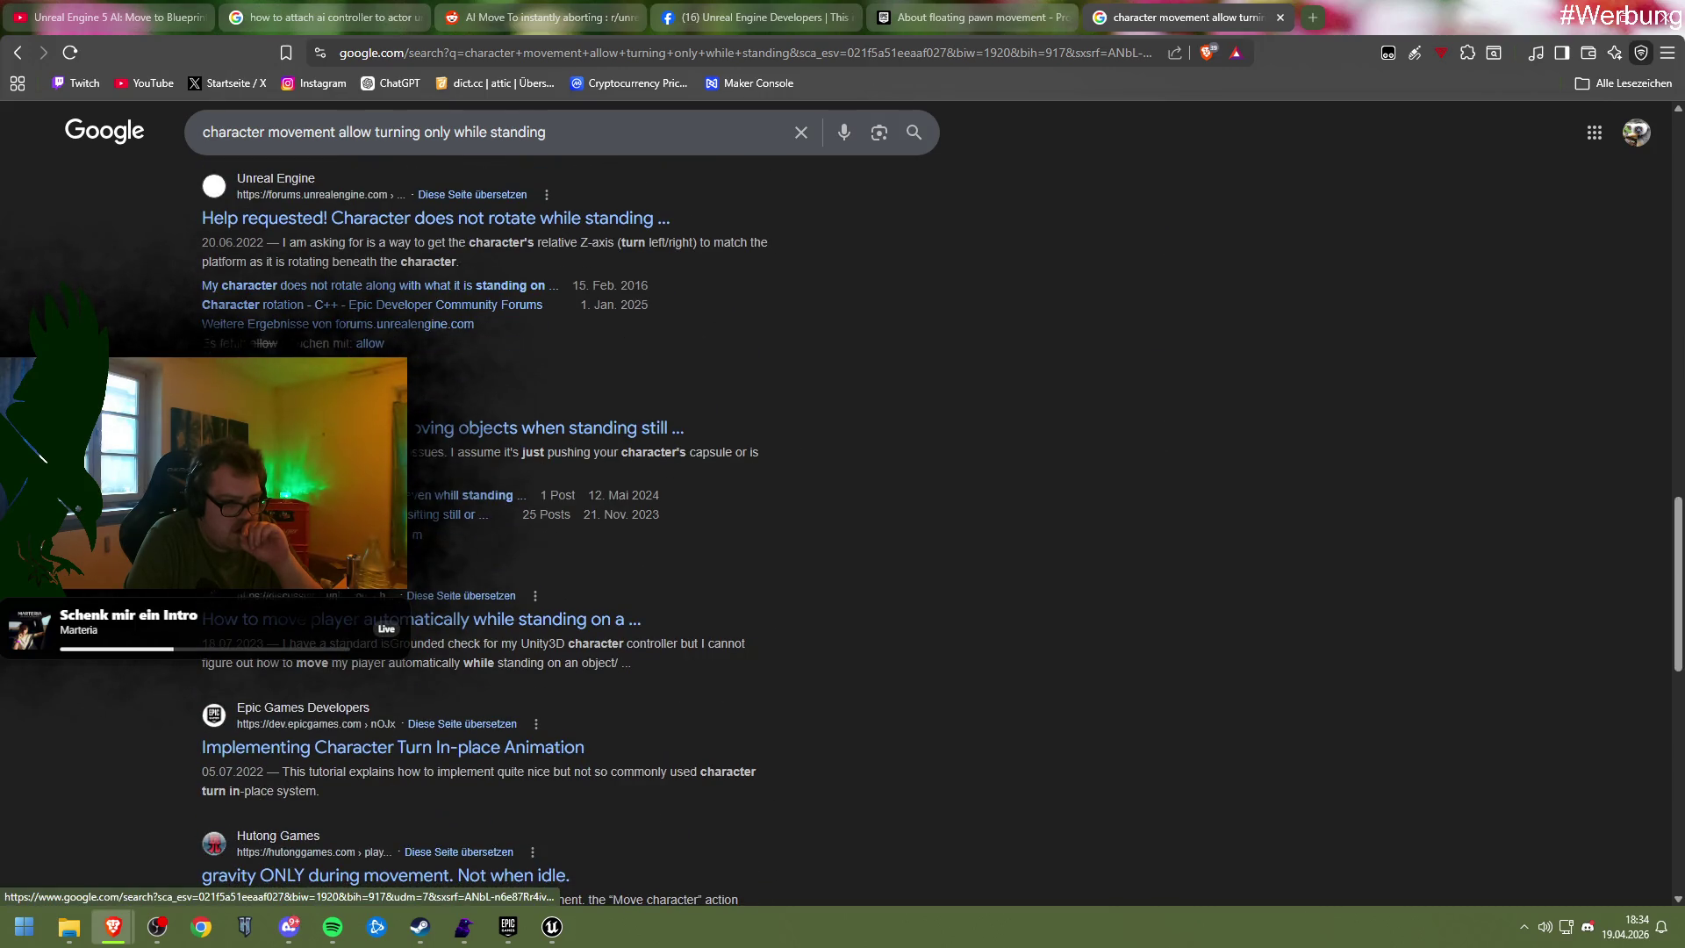
pyautogui.scroll(-3, 492, 614)
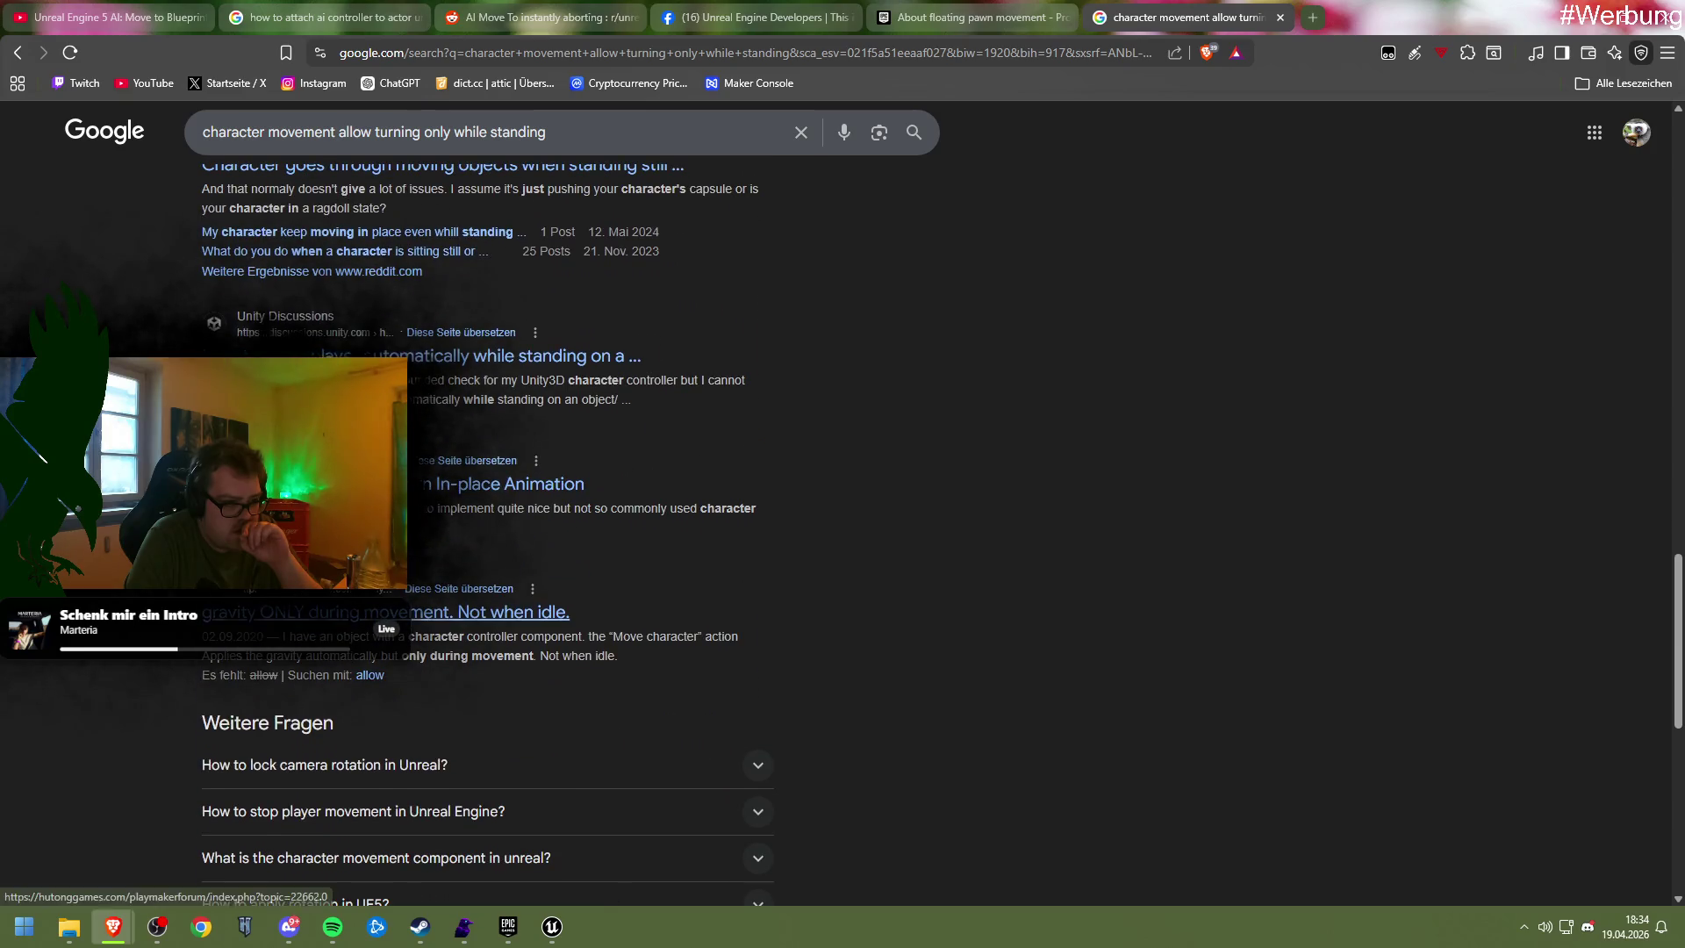
# In Unit_Parent's Event Graph, drag from Self, search actions for 'istur', then clear it
pyautogui.moveTo(552, 926)
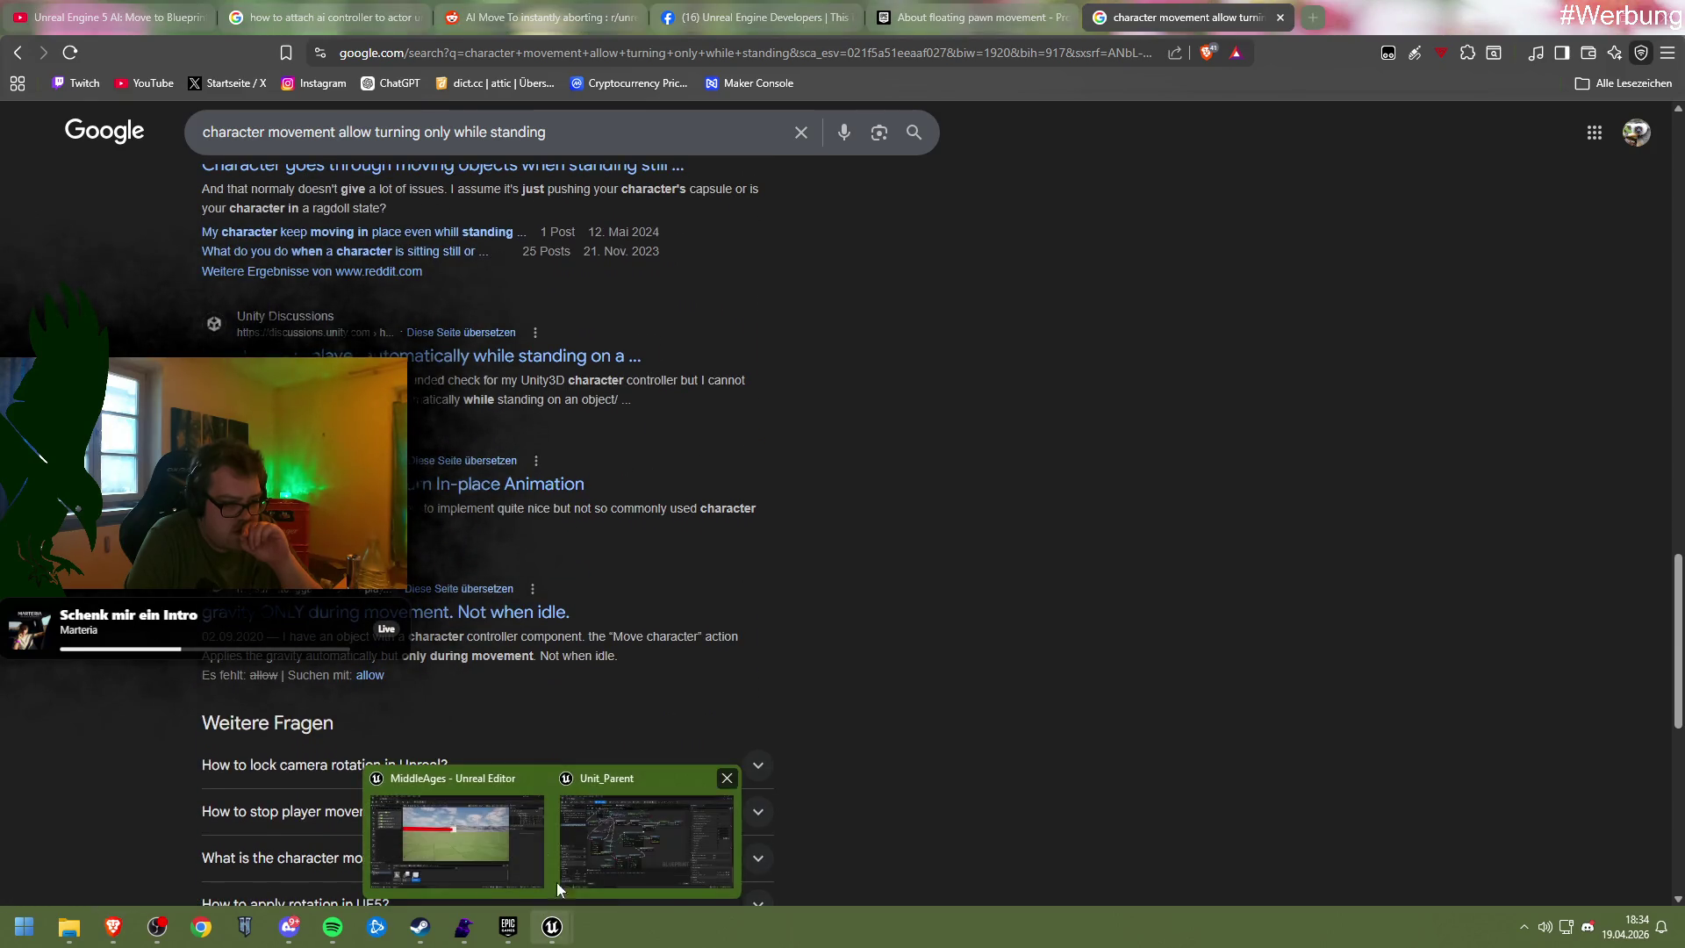
pyautogui.click(562, 860)
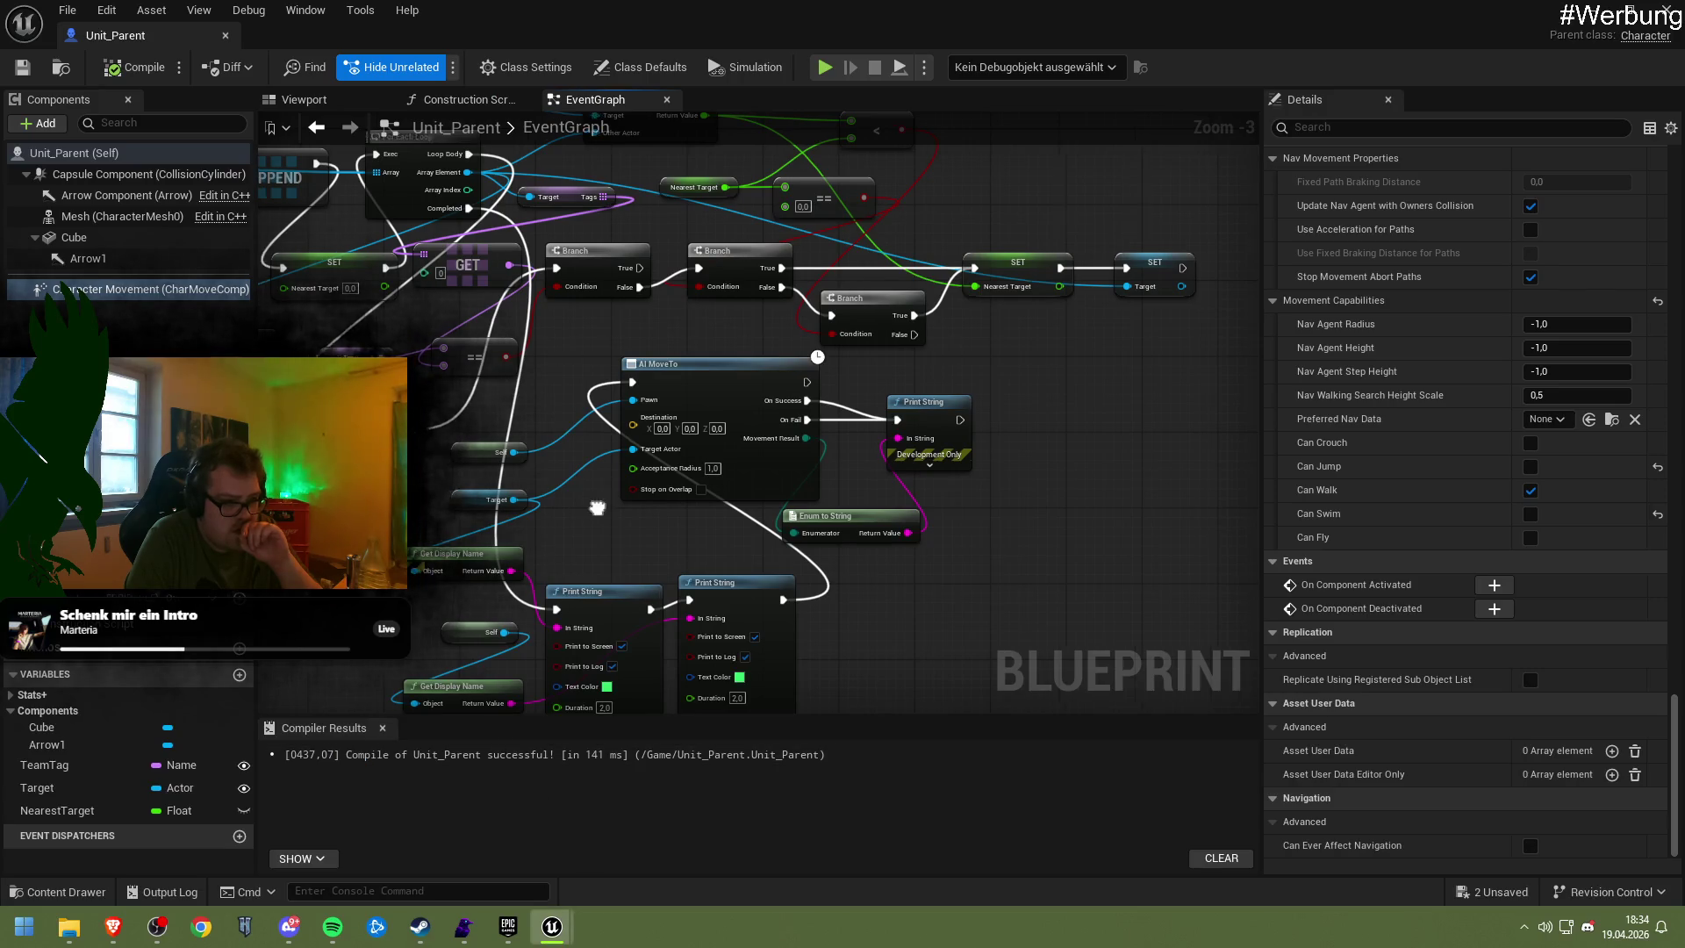
pyautogui.moveTo(577, 458); pyautogui.dragTo(656, 521)
pyautogui.write('istur')
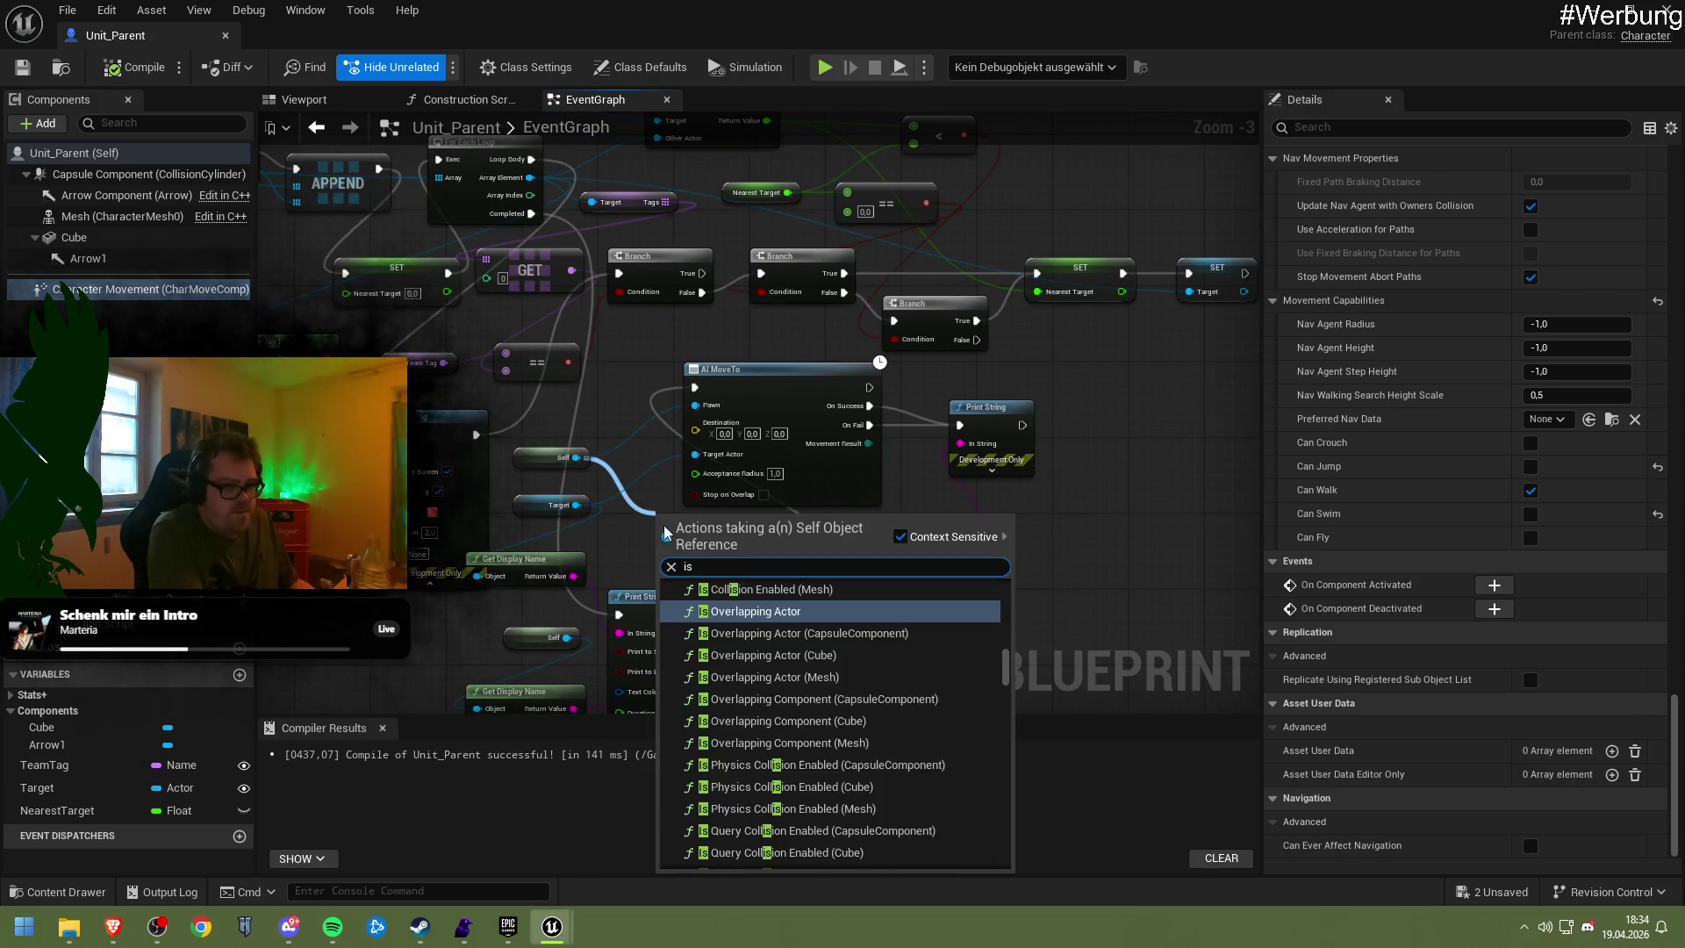
pyautogui.press('BackSpace')
pyautogui.press('BackSpace')
pyautogui.press('BackSpace')
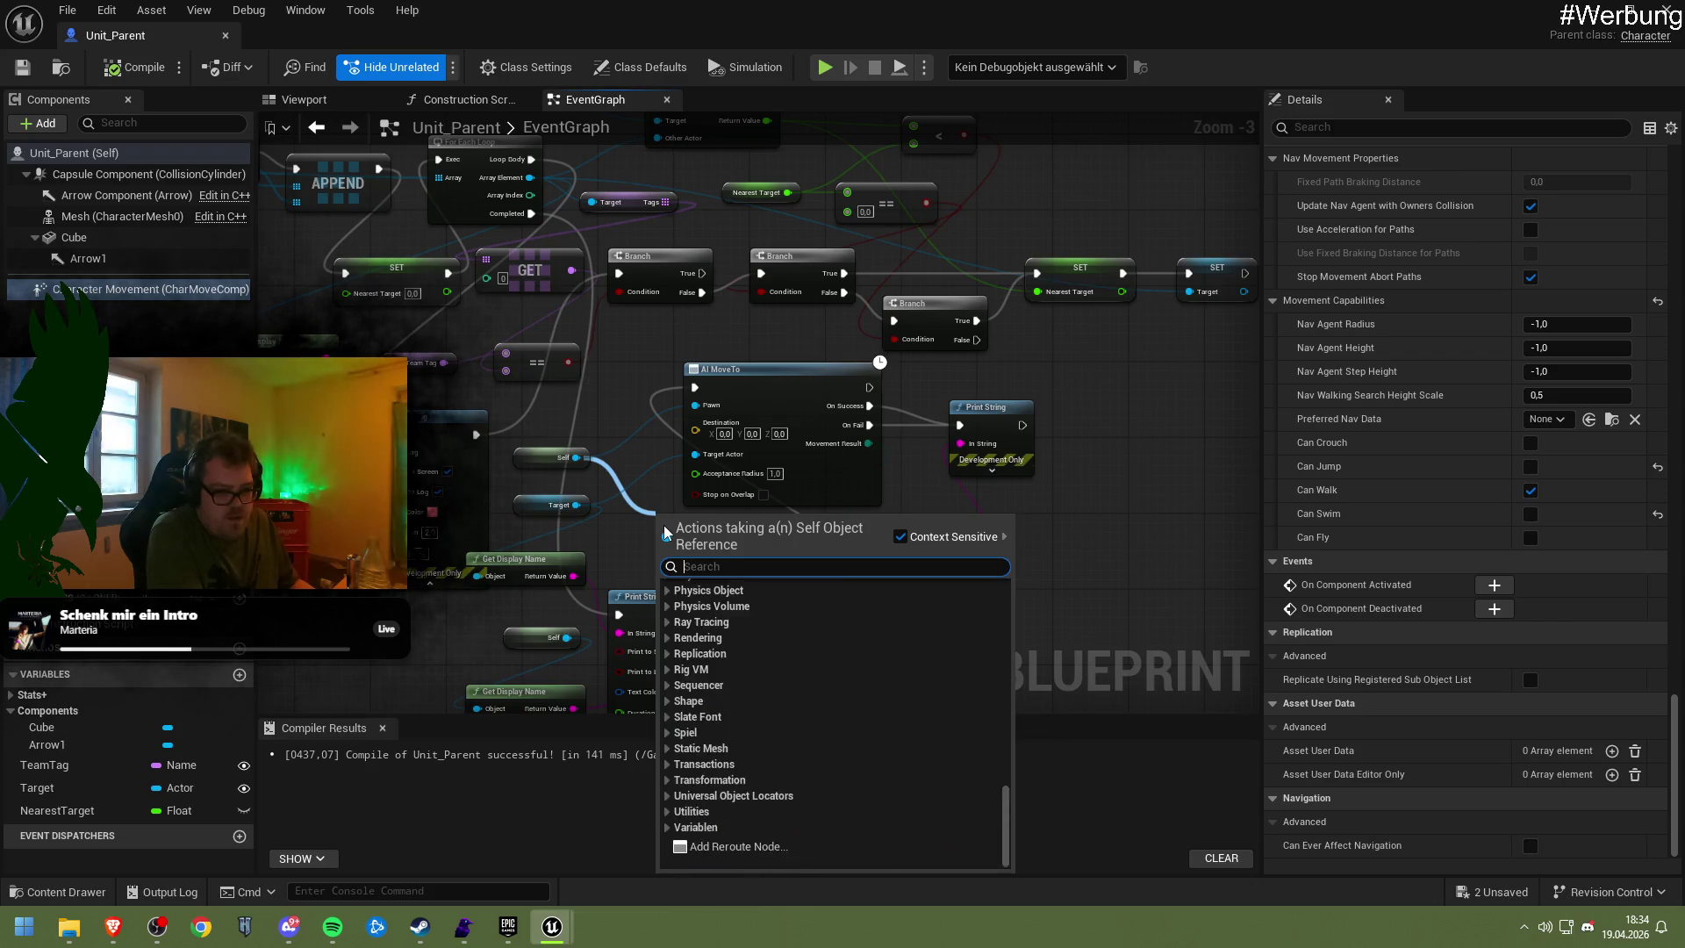